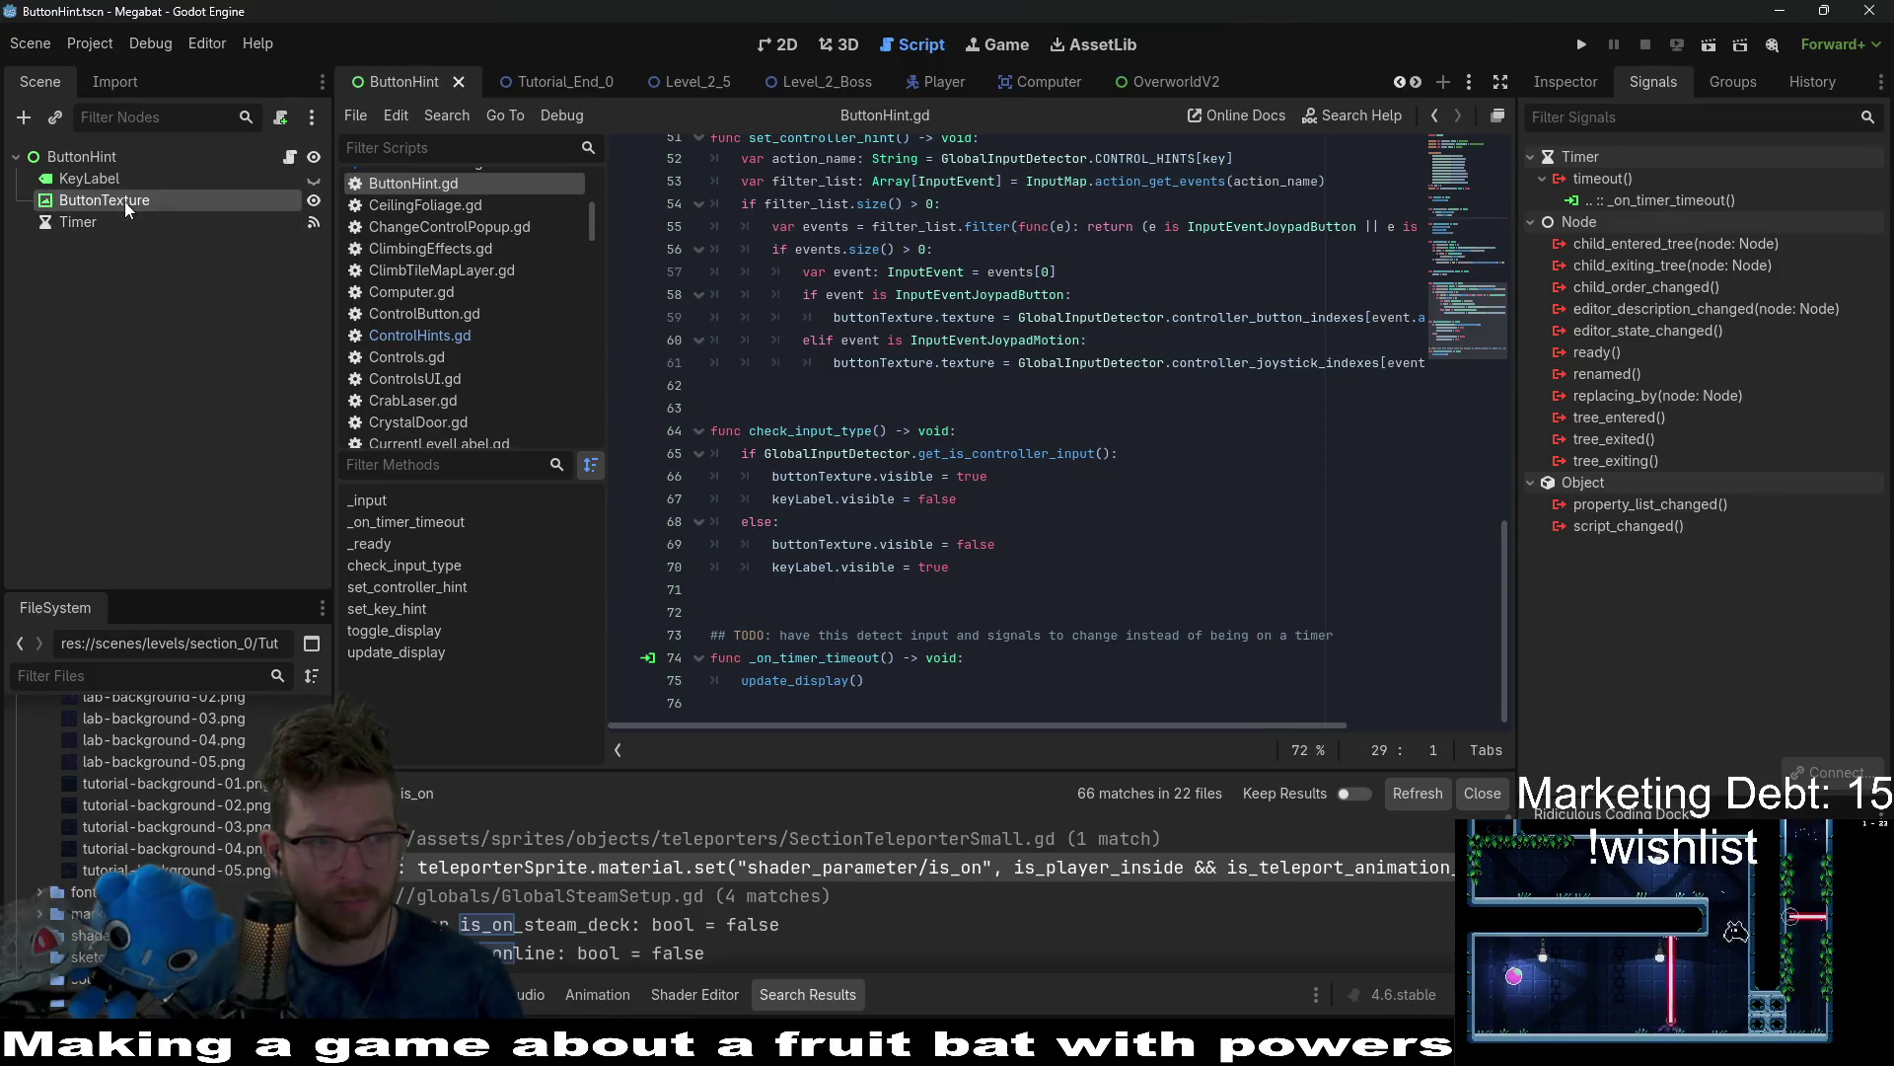
# Disconnect the Timer node's timeout signal from its handler.
pyautogui.click(97, 223)
pyautogui.rightClick(1684, 197)
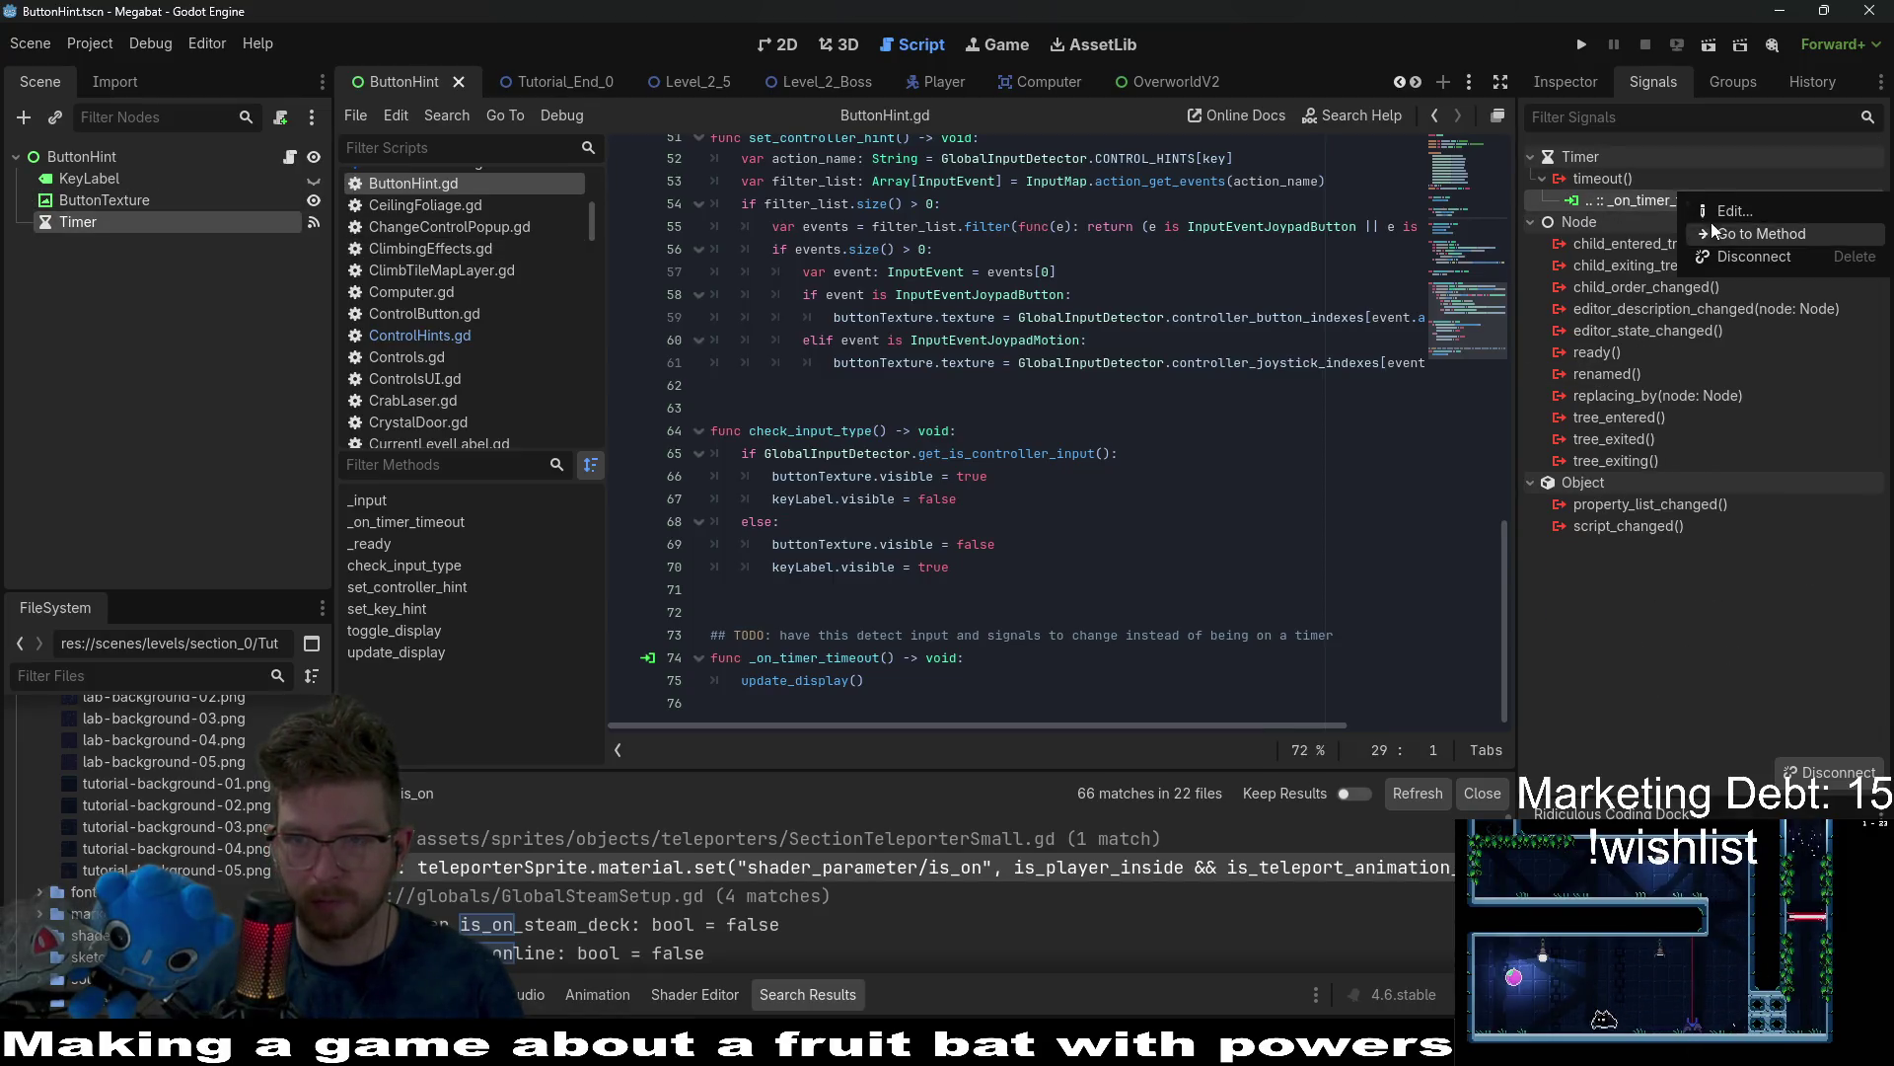
pyautogui.click(1755, 257)
# Delete the Timer node from the ButtonHint scene, leaving KeyLabel and ButtonTexture.
pyautogui.click(118, 200)
pyautogui.click(99, 221)
pyautogui.press('Delete')
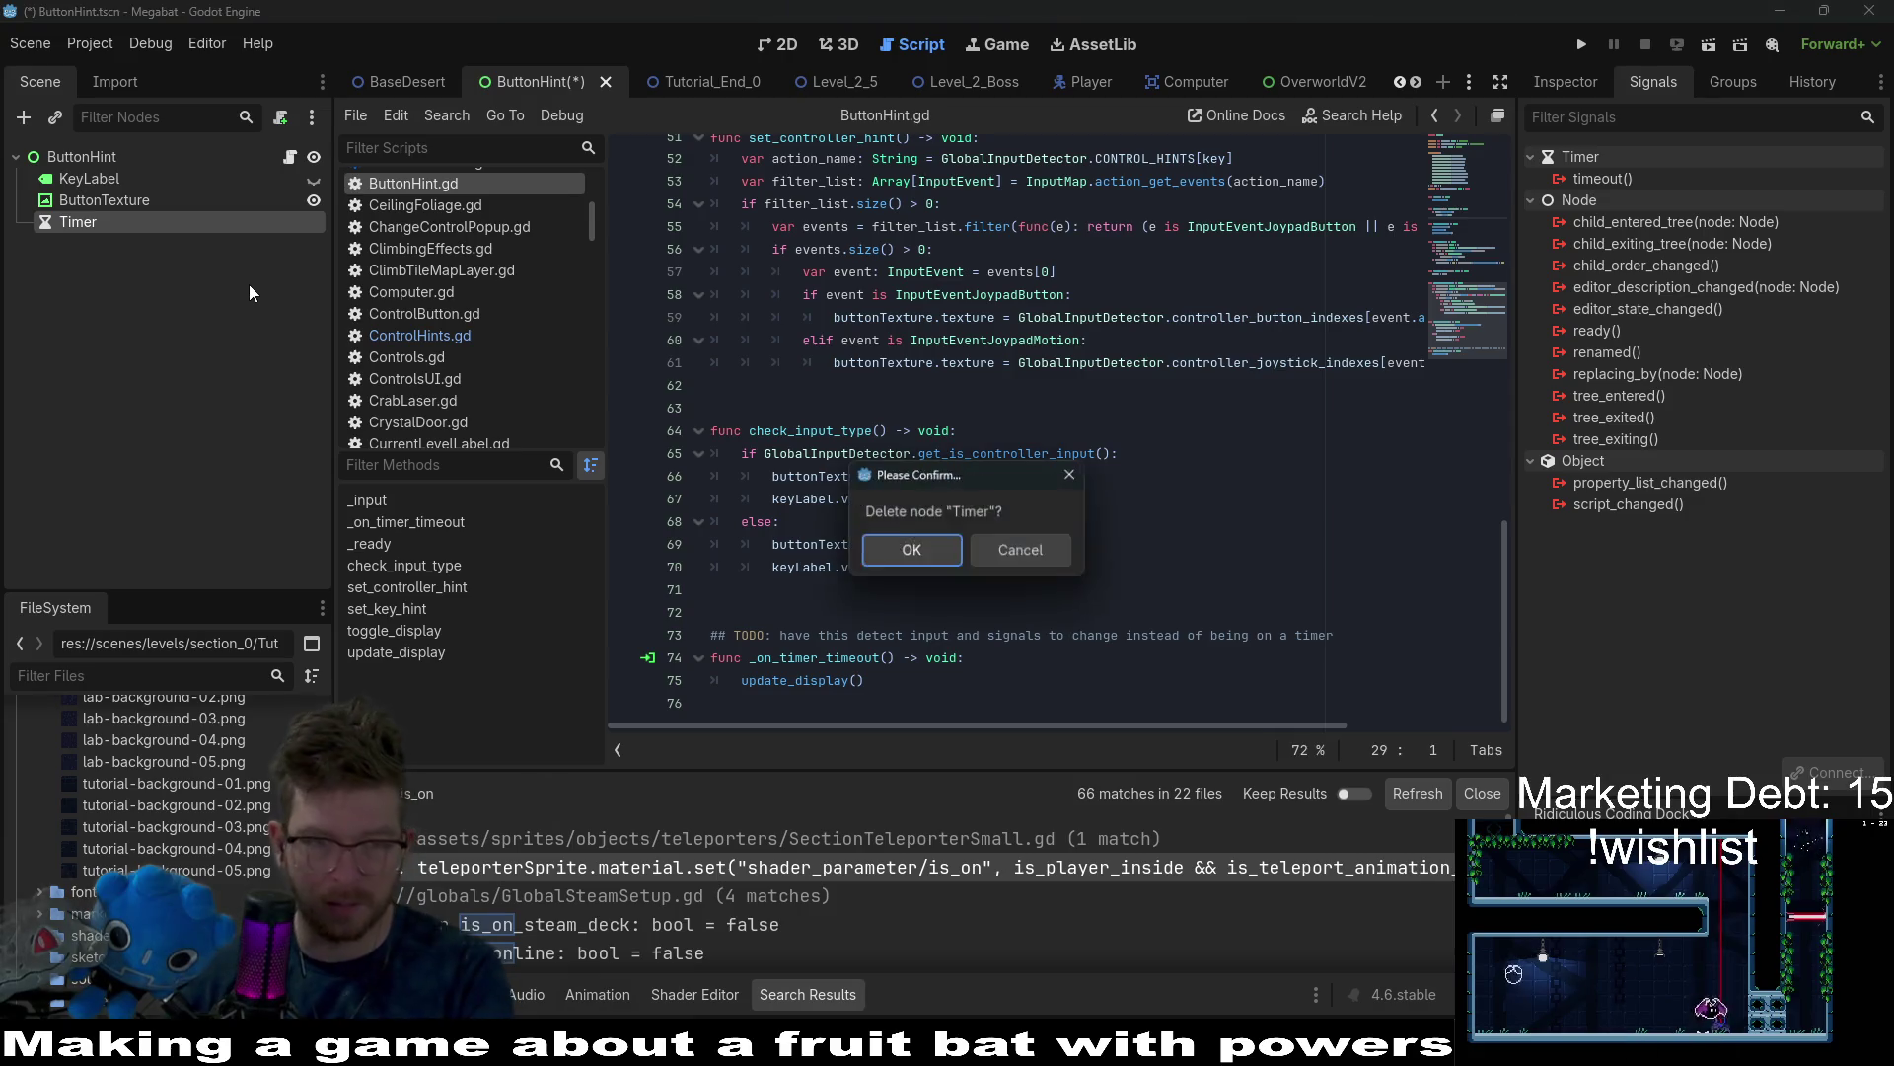
pyautogui.press('Return')
pyautogui.click(921, 685)
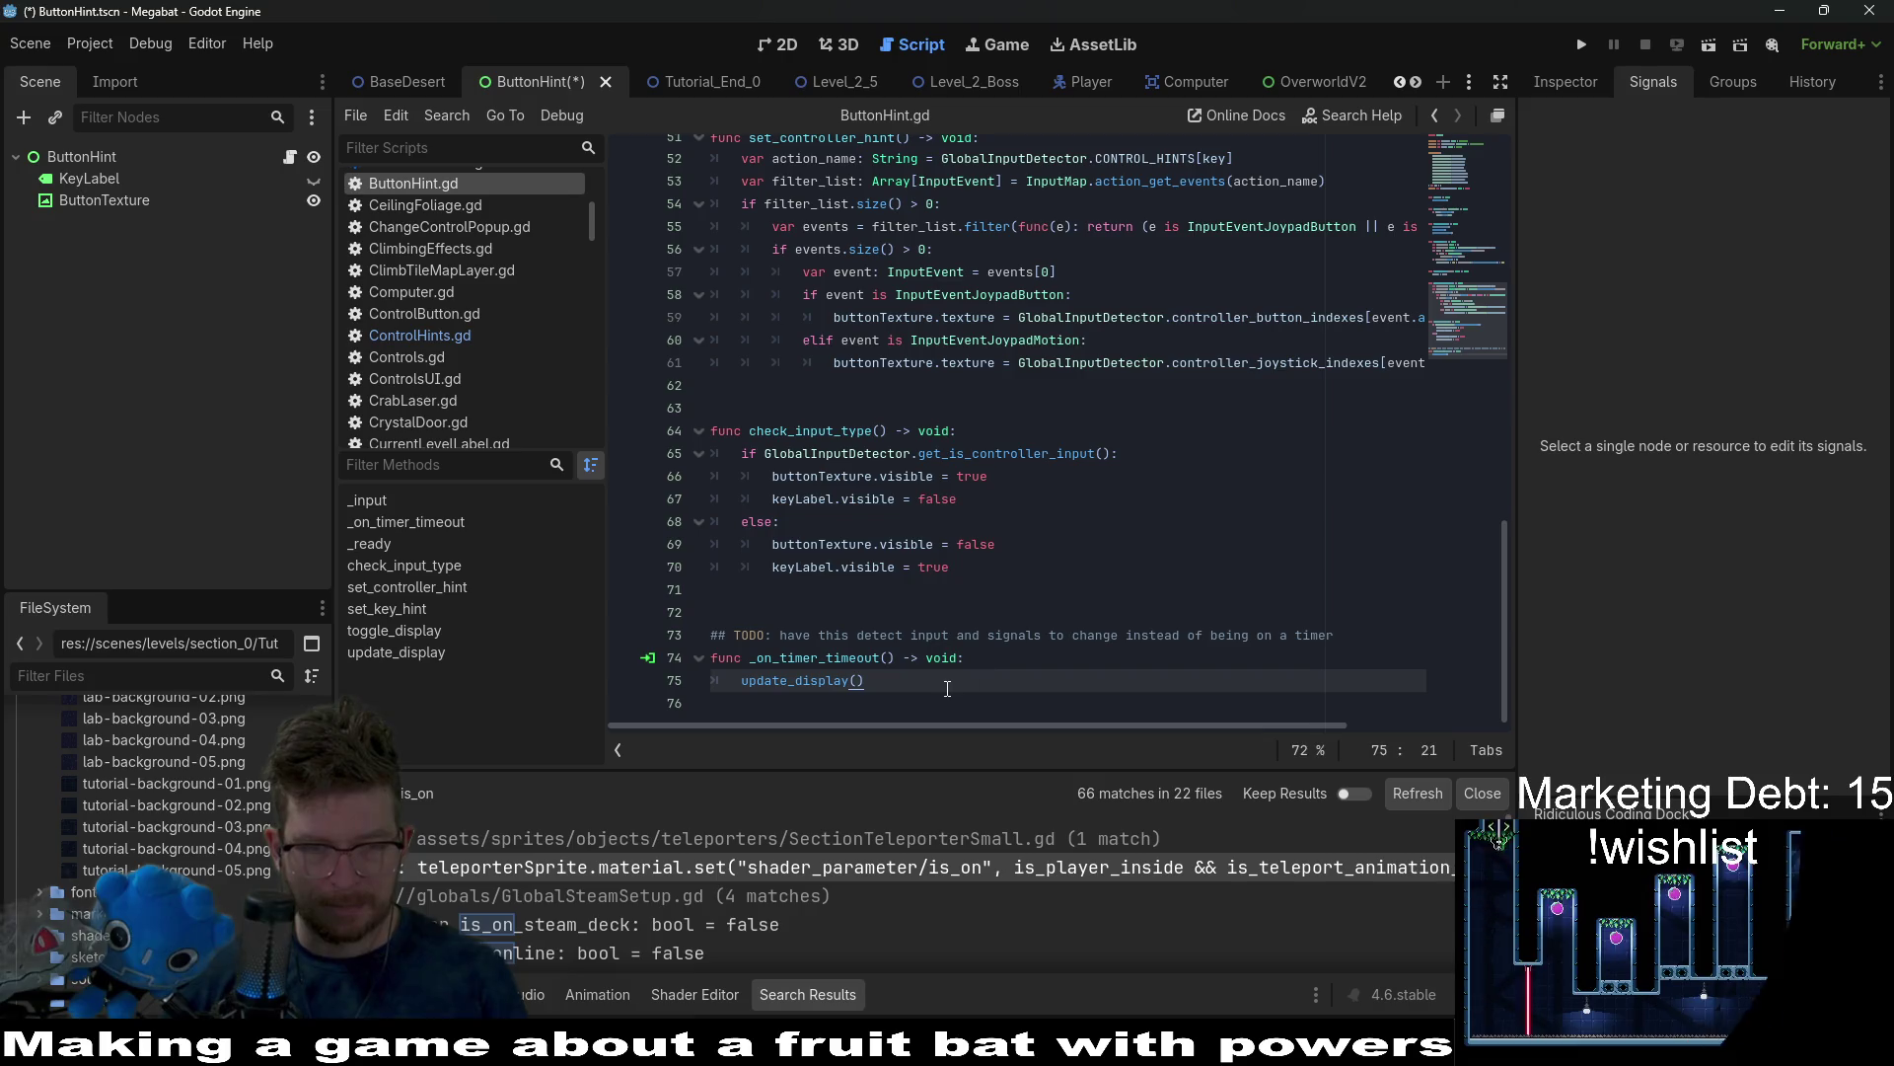
# Remove the trailing timeout lines and paste a _process function after _input in ButtonHint.gd.
pyautogui.moveTo(865, 681); pyautogui.dragTo(586, 620)
pyautogui.press('BackSpace')
pyautogui.scroll(13, 1036, 513)
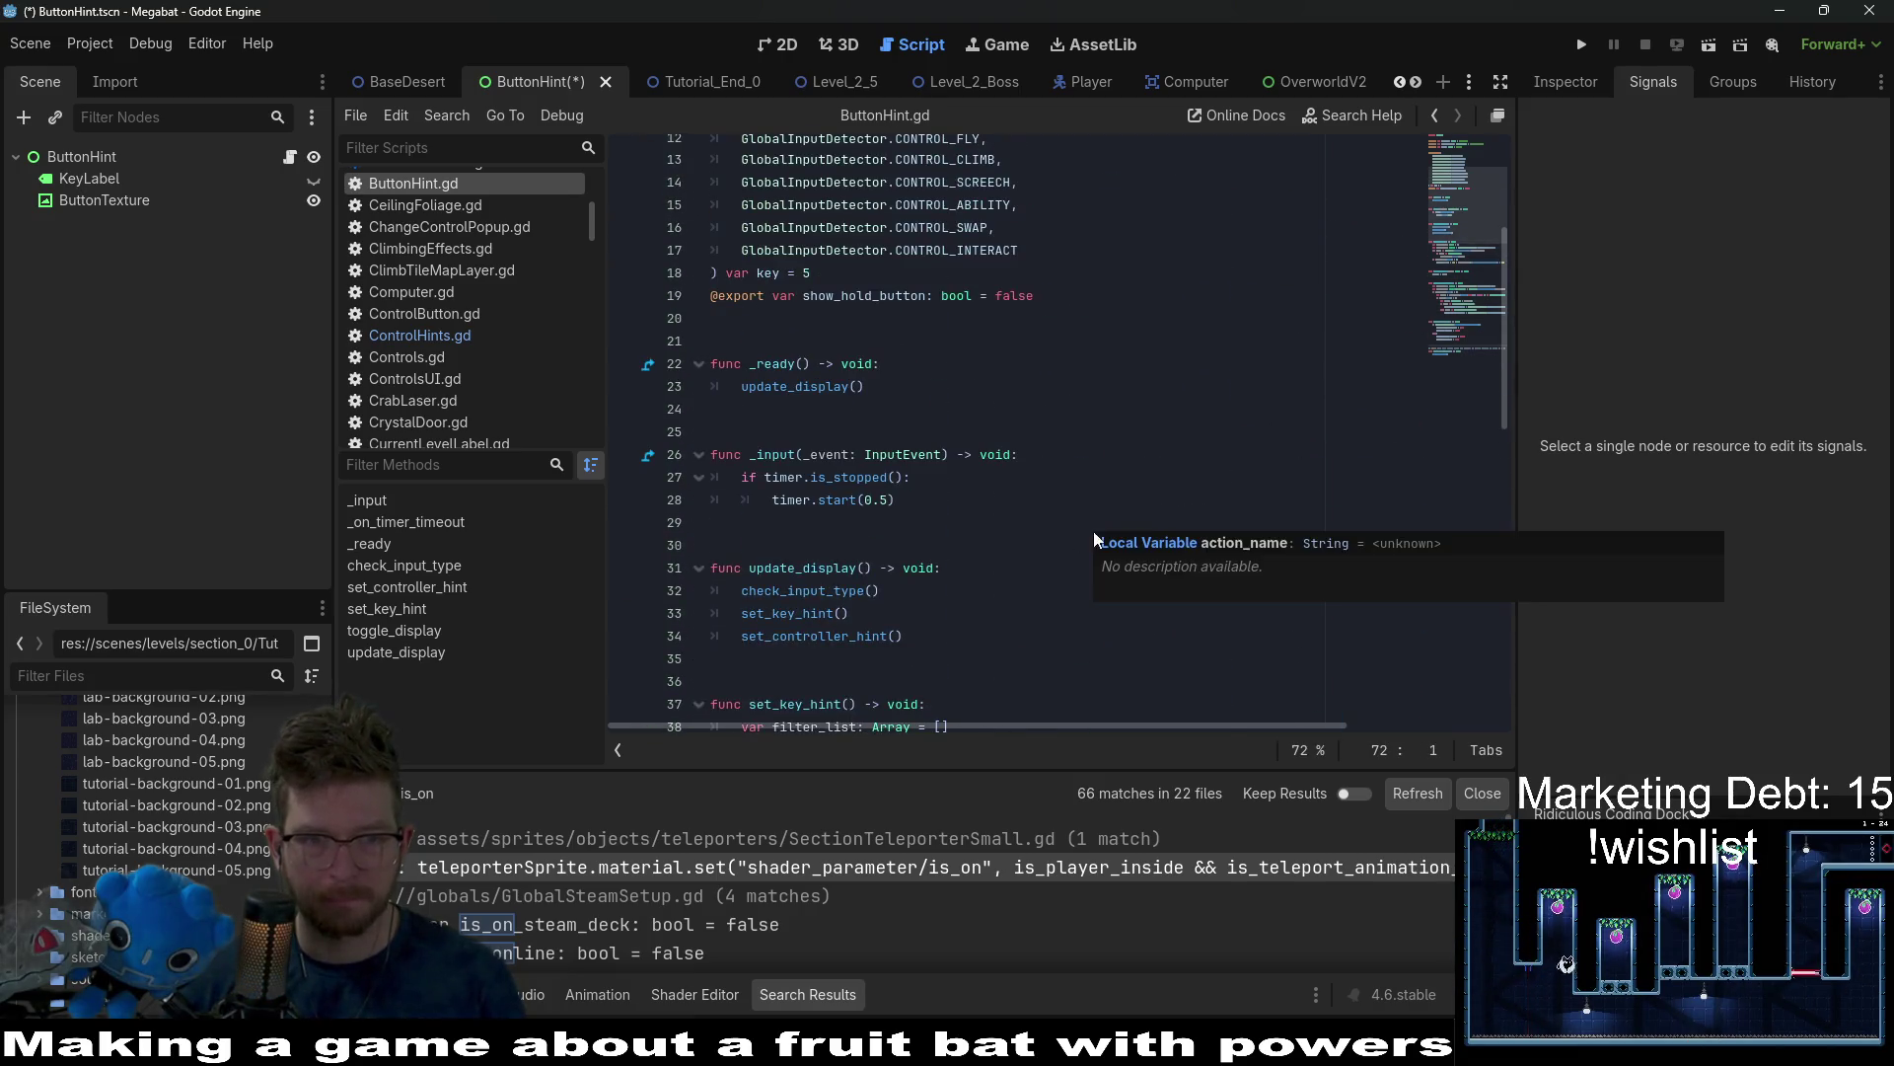
pyautogui.click(965, 503)
pyautogui.click(857, 529)
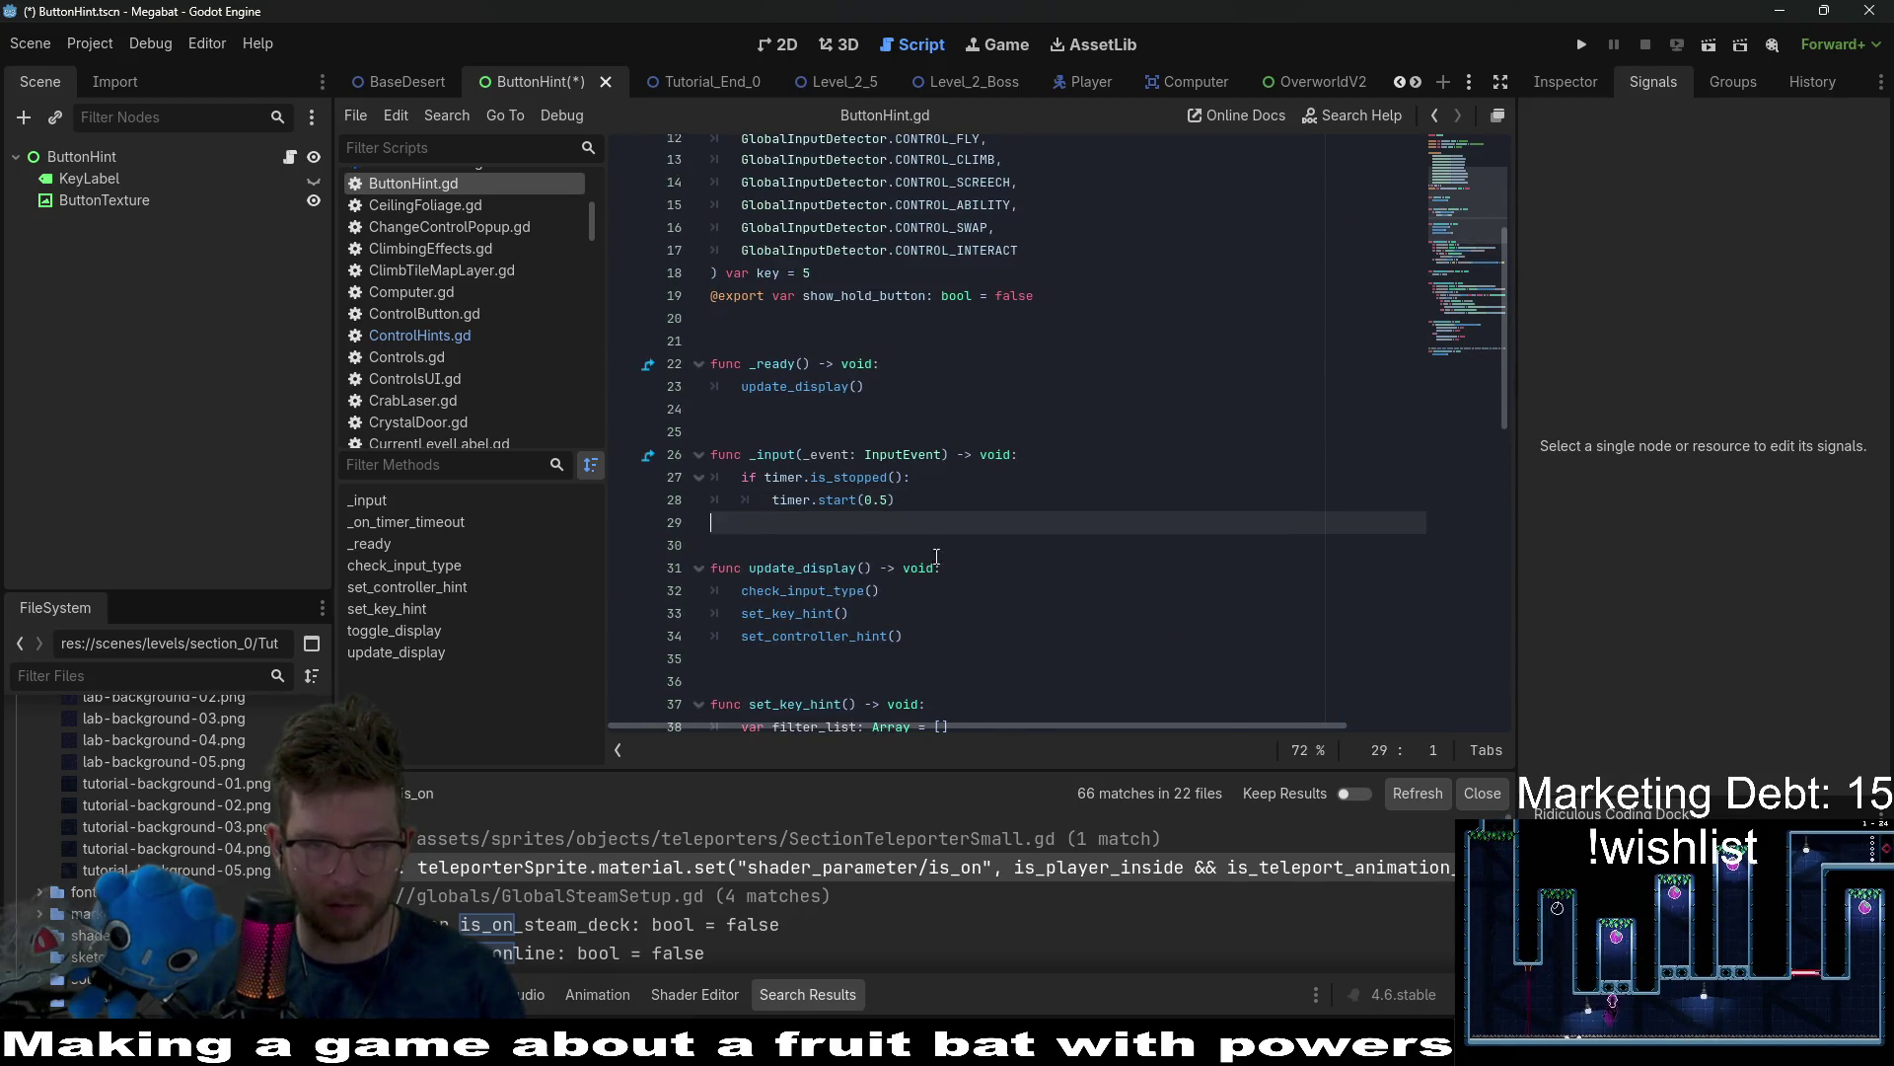
pyautogui.press('Return')
pyautogui.press('Return')
pyautogui.write('func _process(_delta: float) -> void: \tif is_controller_input != GlobalInputDetector.get_is_controller_input(): \t\tcheck_input_type()')
pyautogui.doubleClick(839, 590)
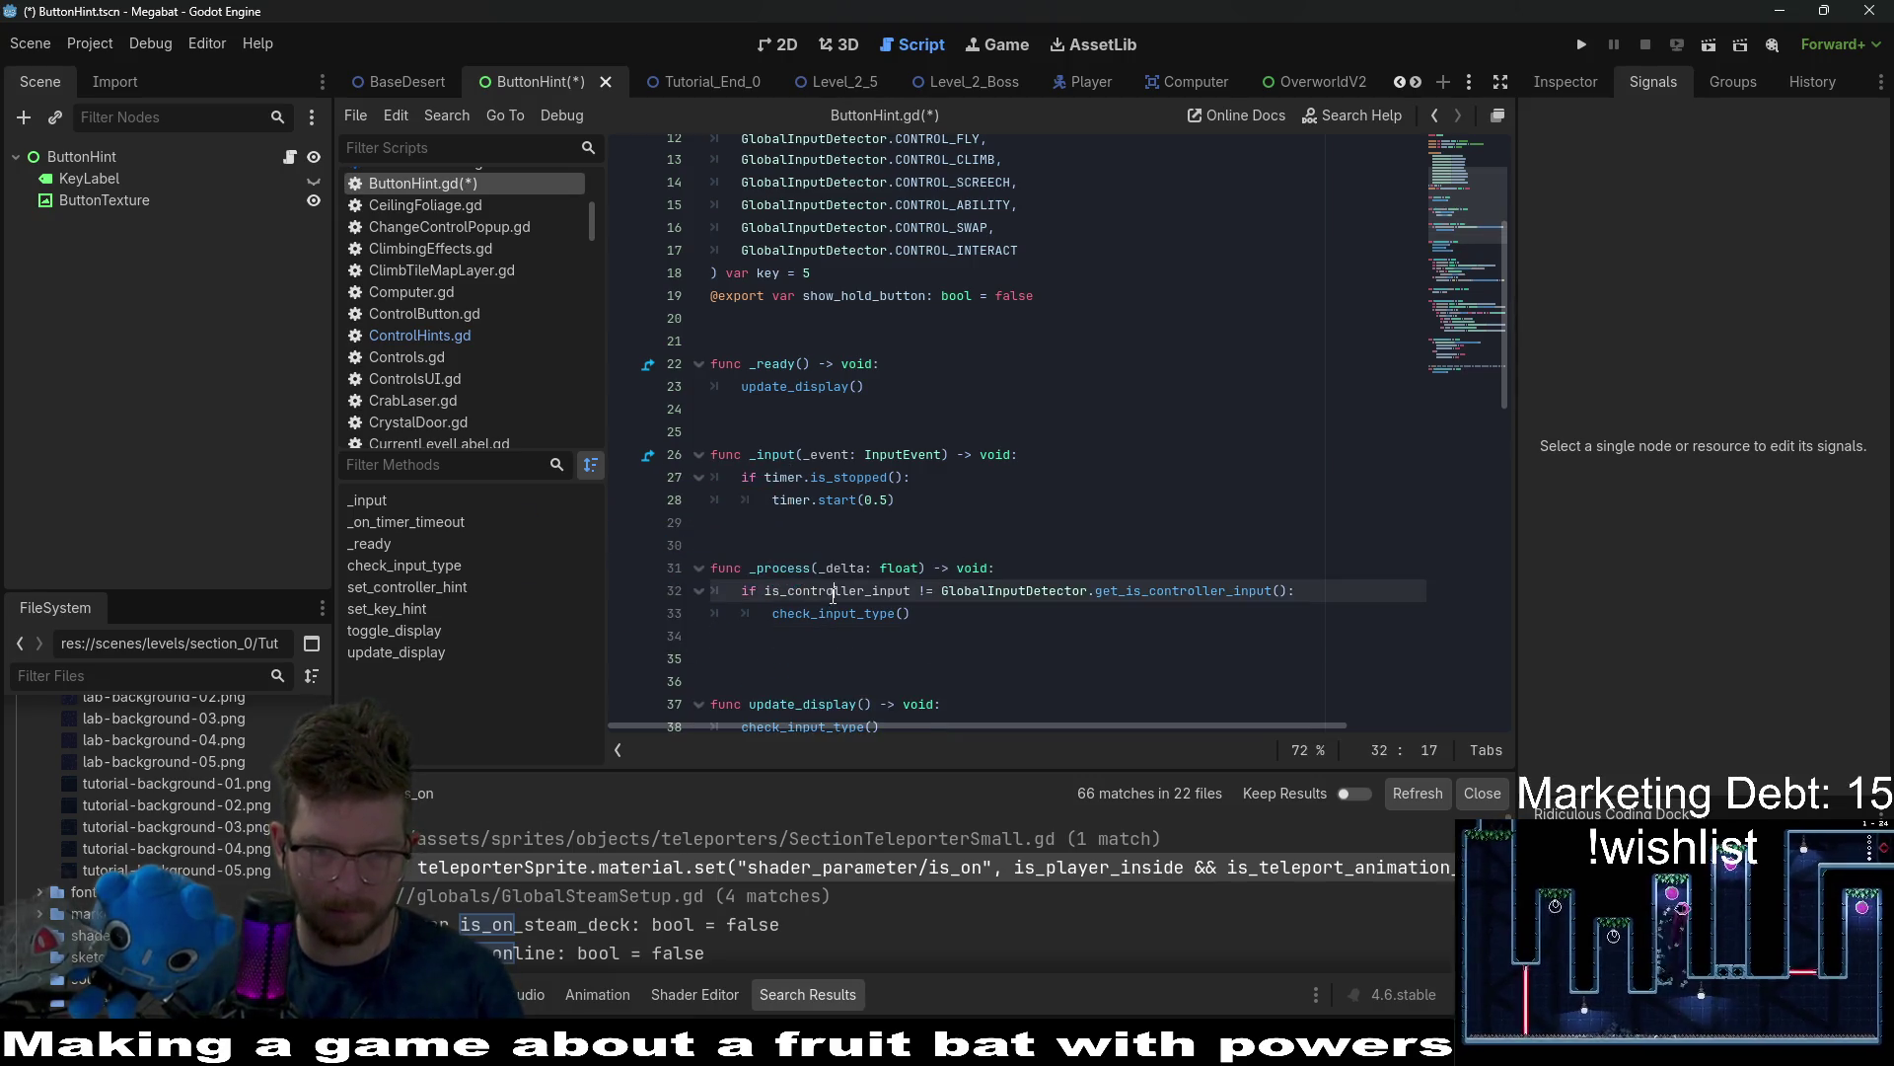
# Delete the old _input function and tidy the leftover blank lines.
pyautogui.scroll(-4, 914, 624)
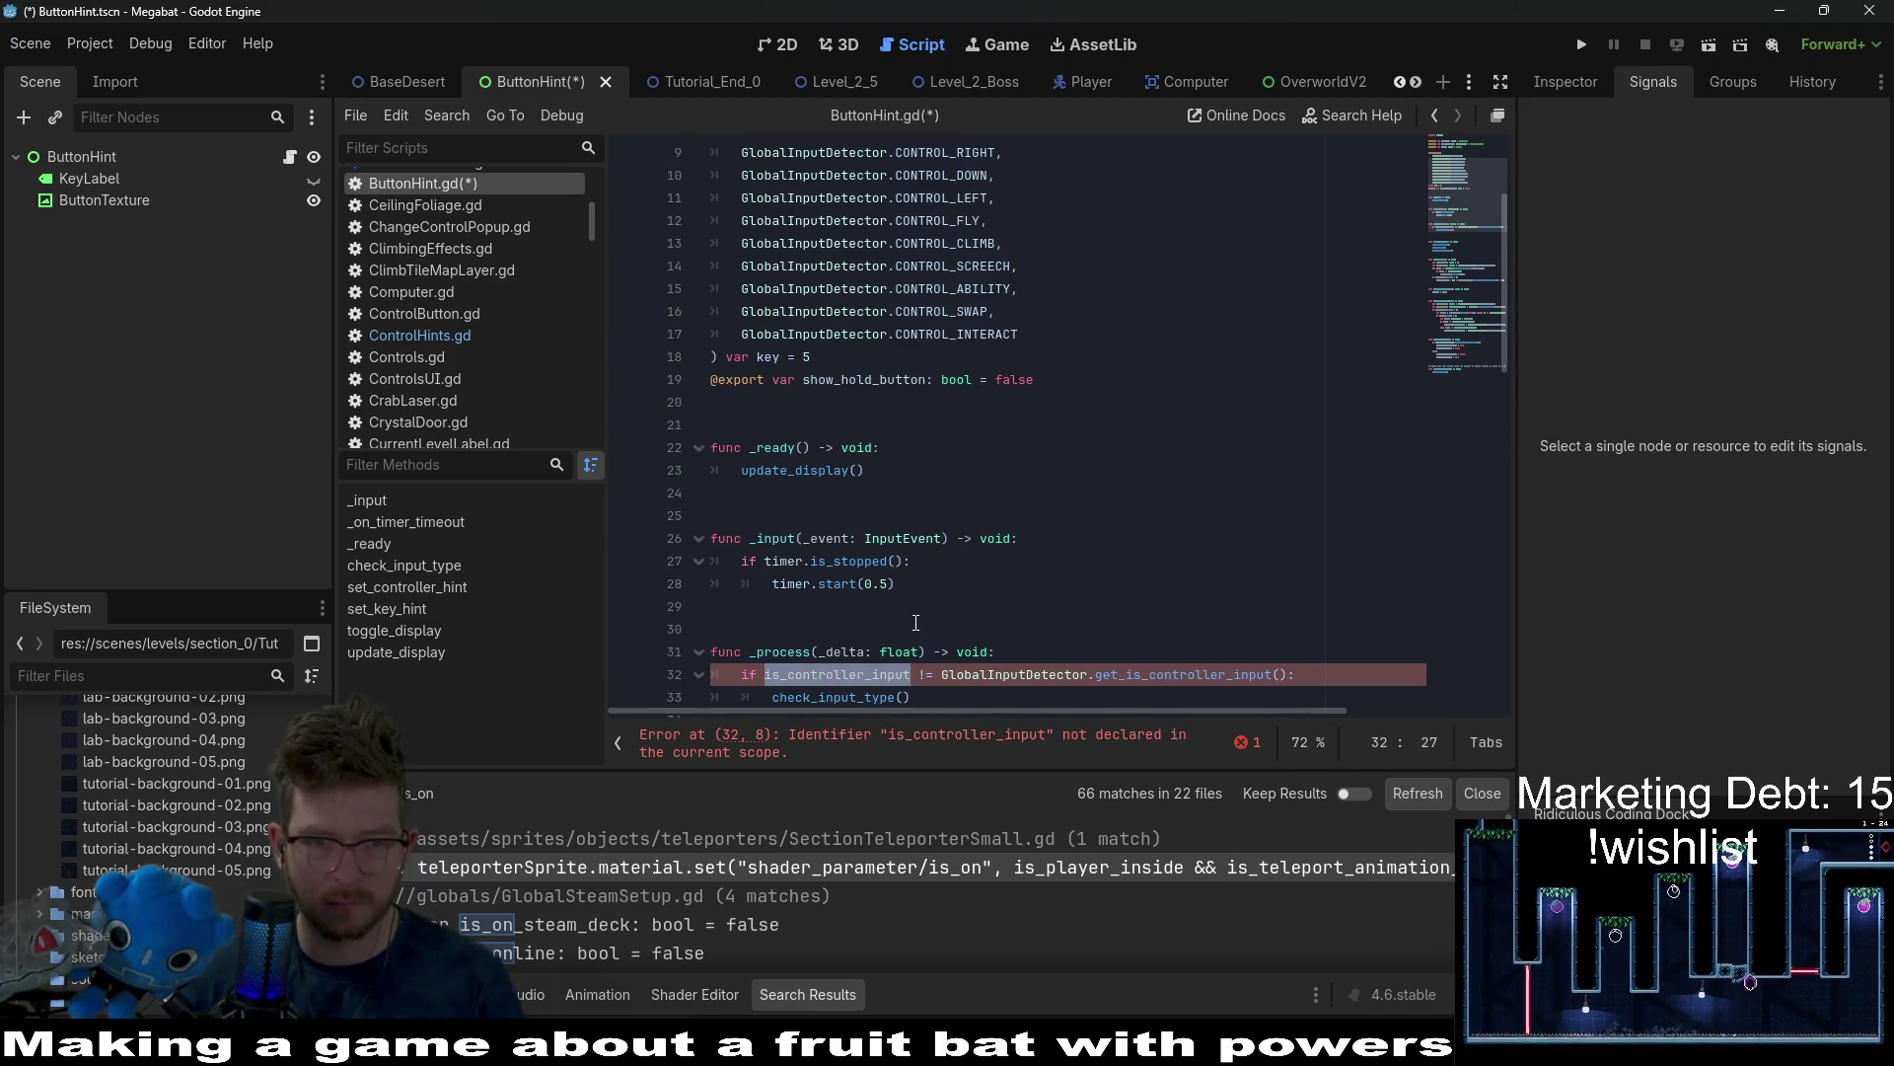
pyautogui.scroll(1, 915, 623)
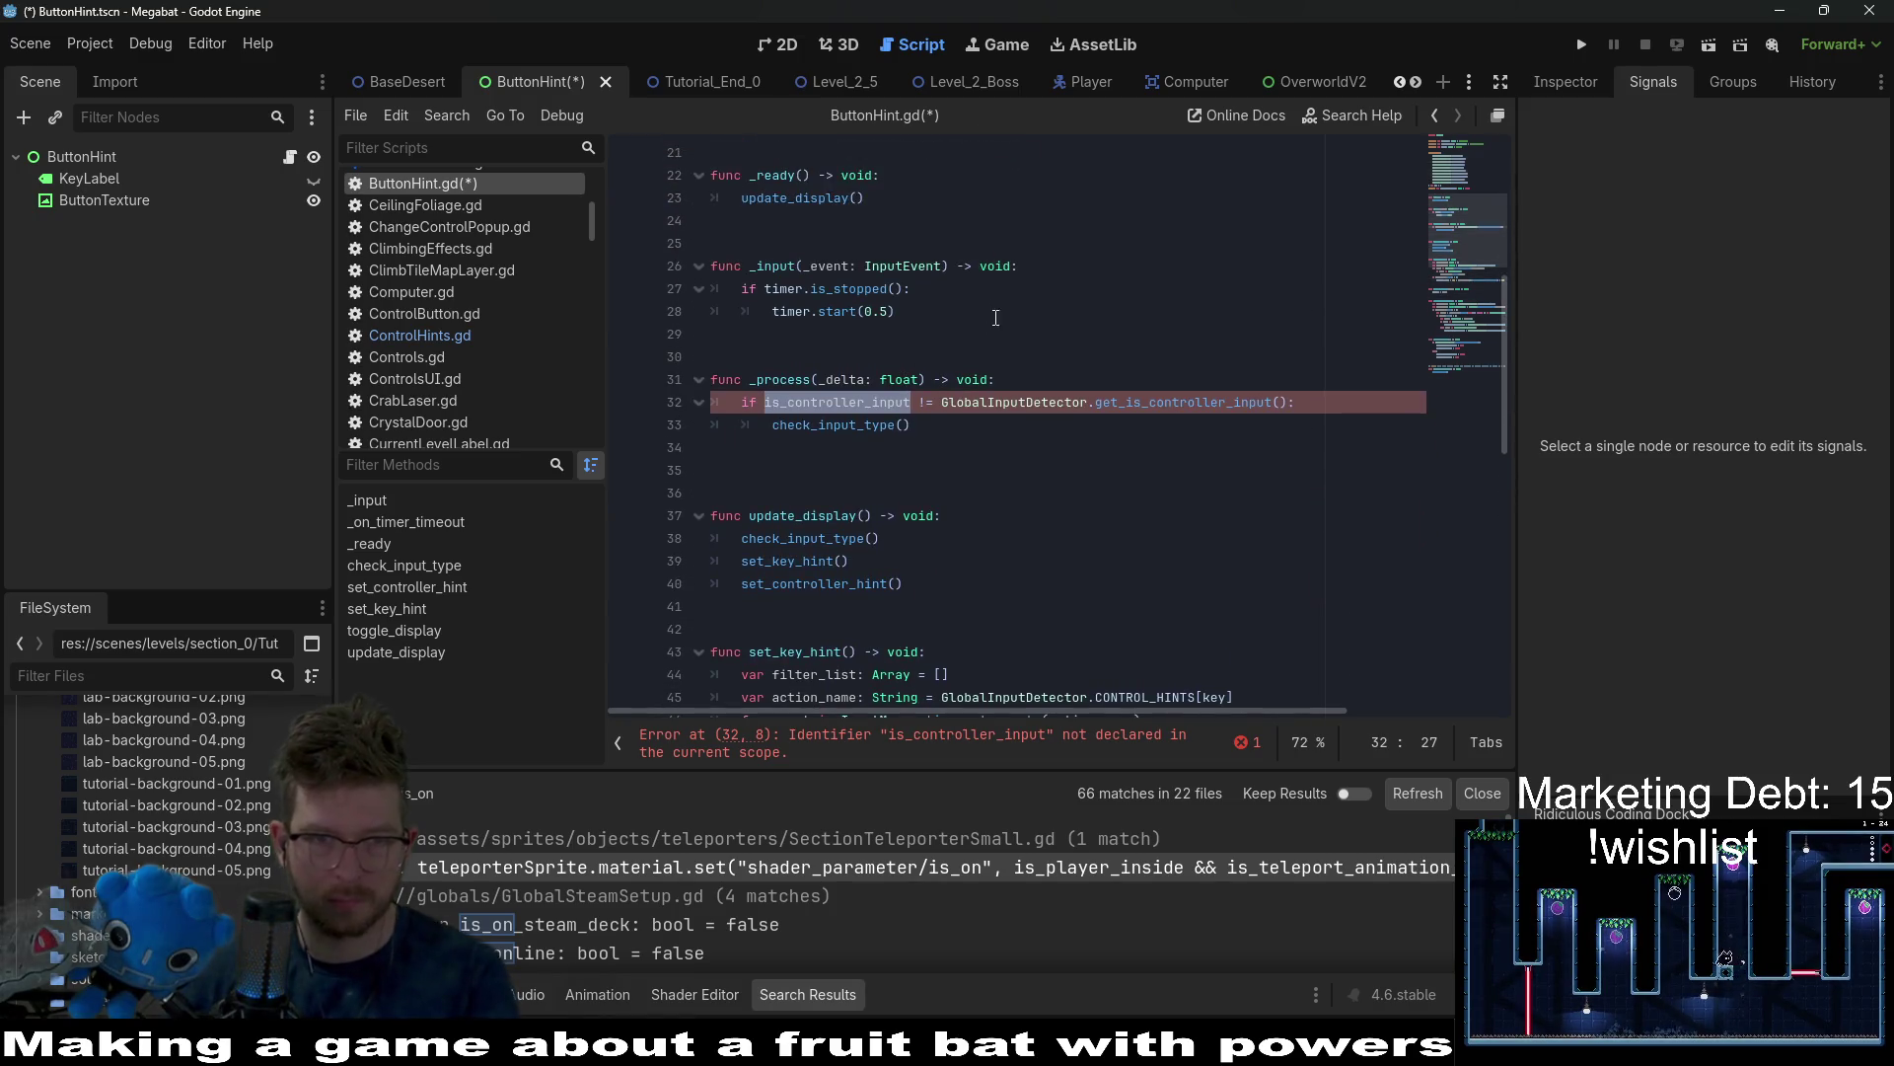
pyautogui.moveTo(712, 242); pyautogui.dragTo(978, 364)
pyautogui.press('BackSpace')
pyautogui.press('Delete')
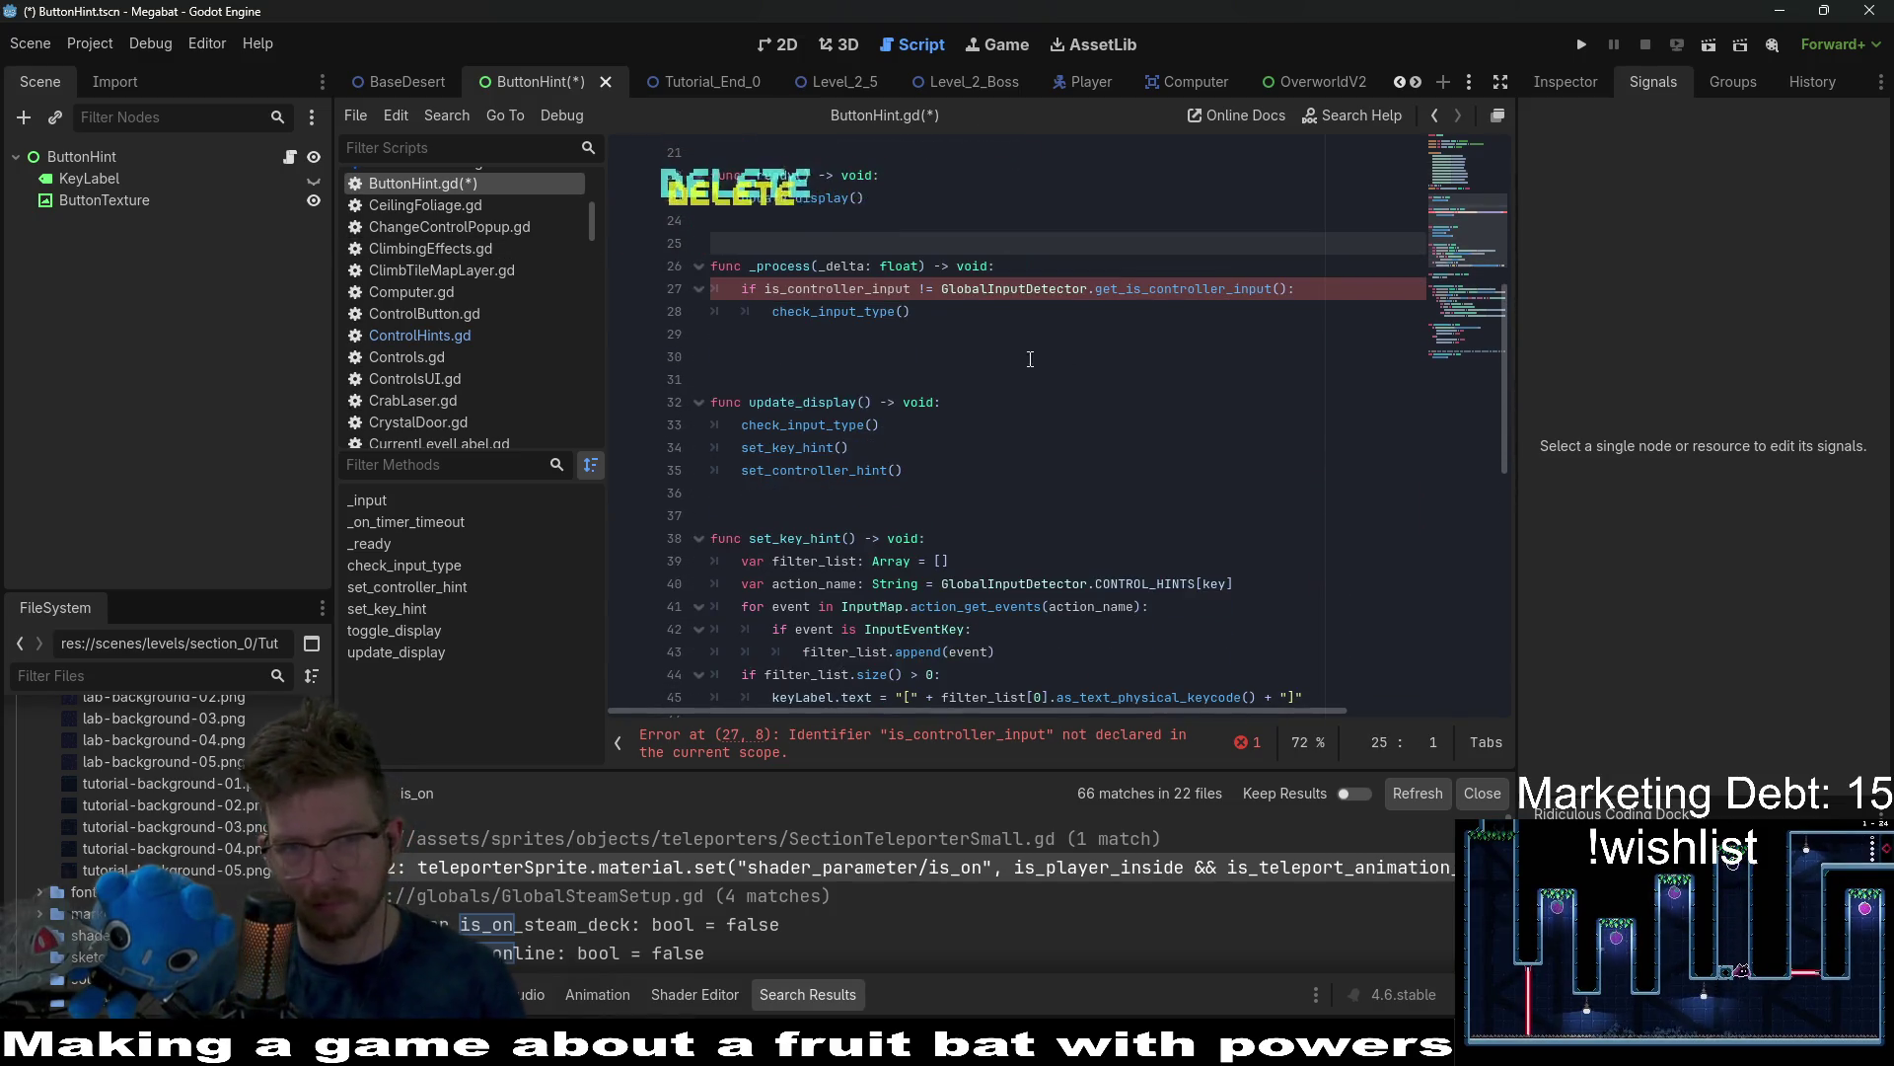
# Delete the TODO comment and the _on_timer_timeout handler.
pyautogui.scroll(-10, 1011, 380)
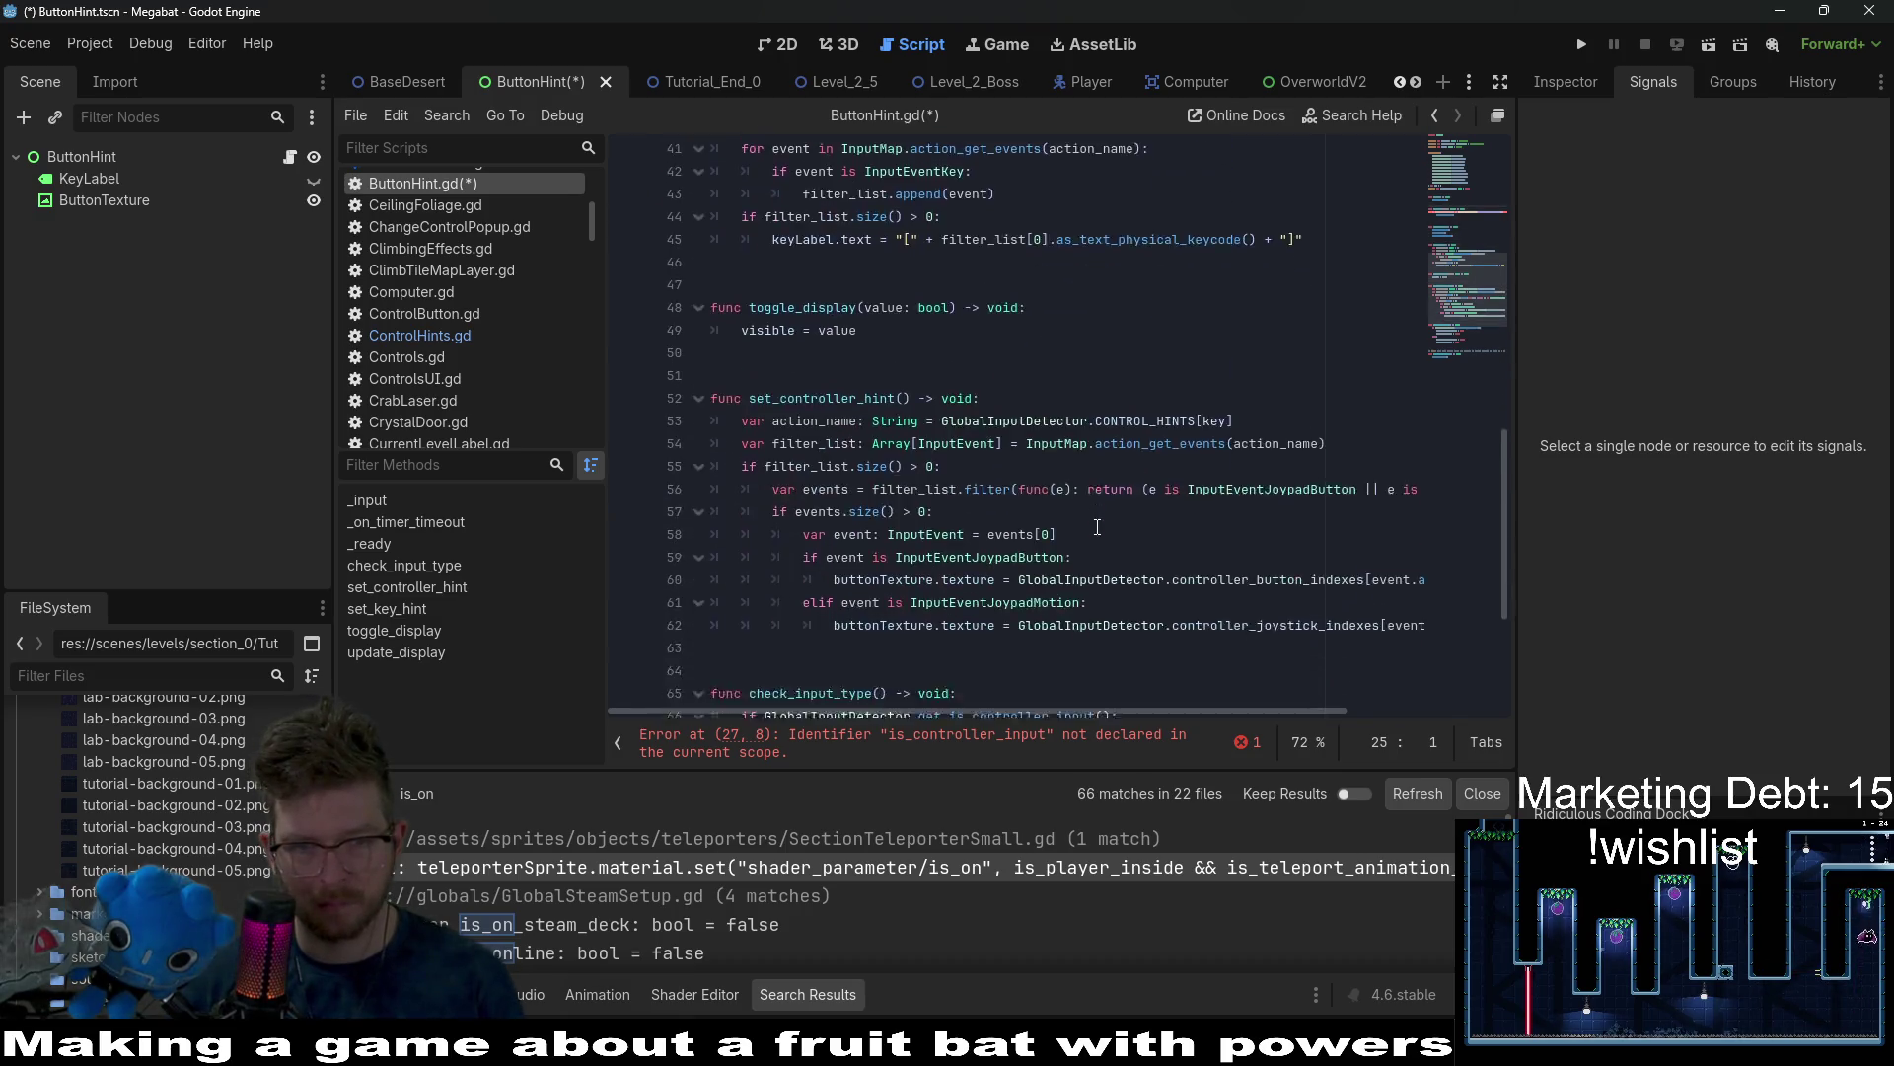
pyautogui.moveTo(916, 675); pyautogui.dragTo(545, 583)
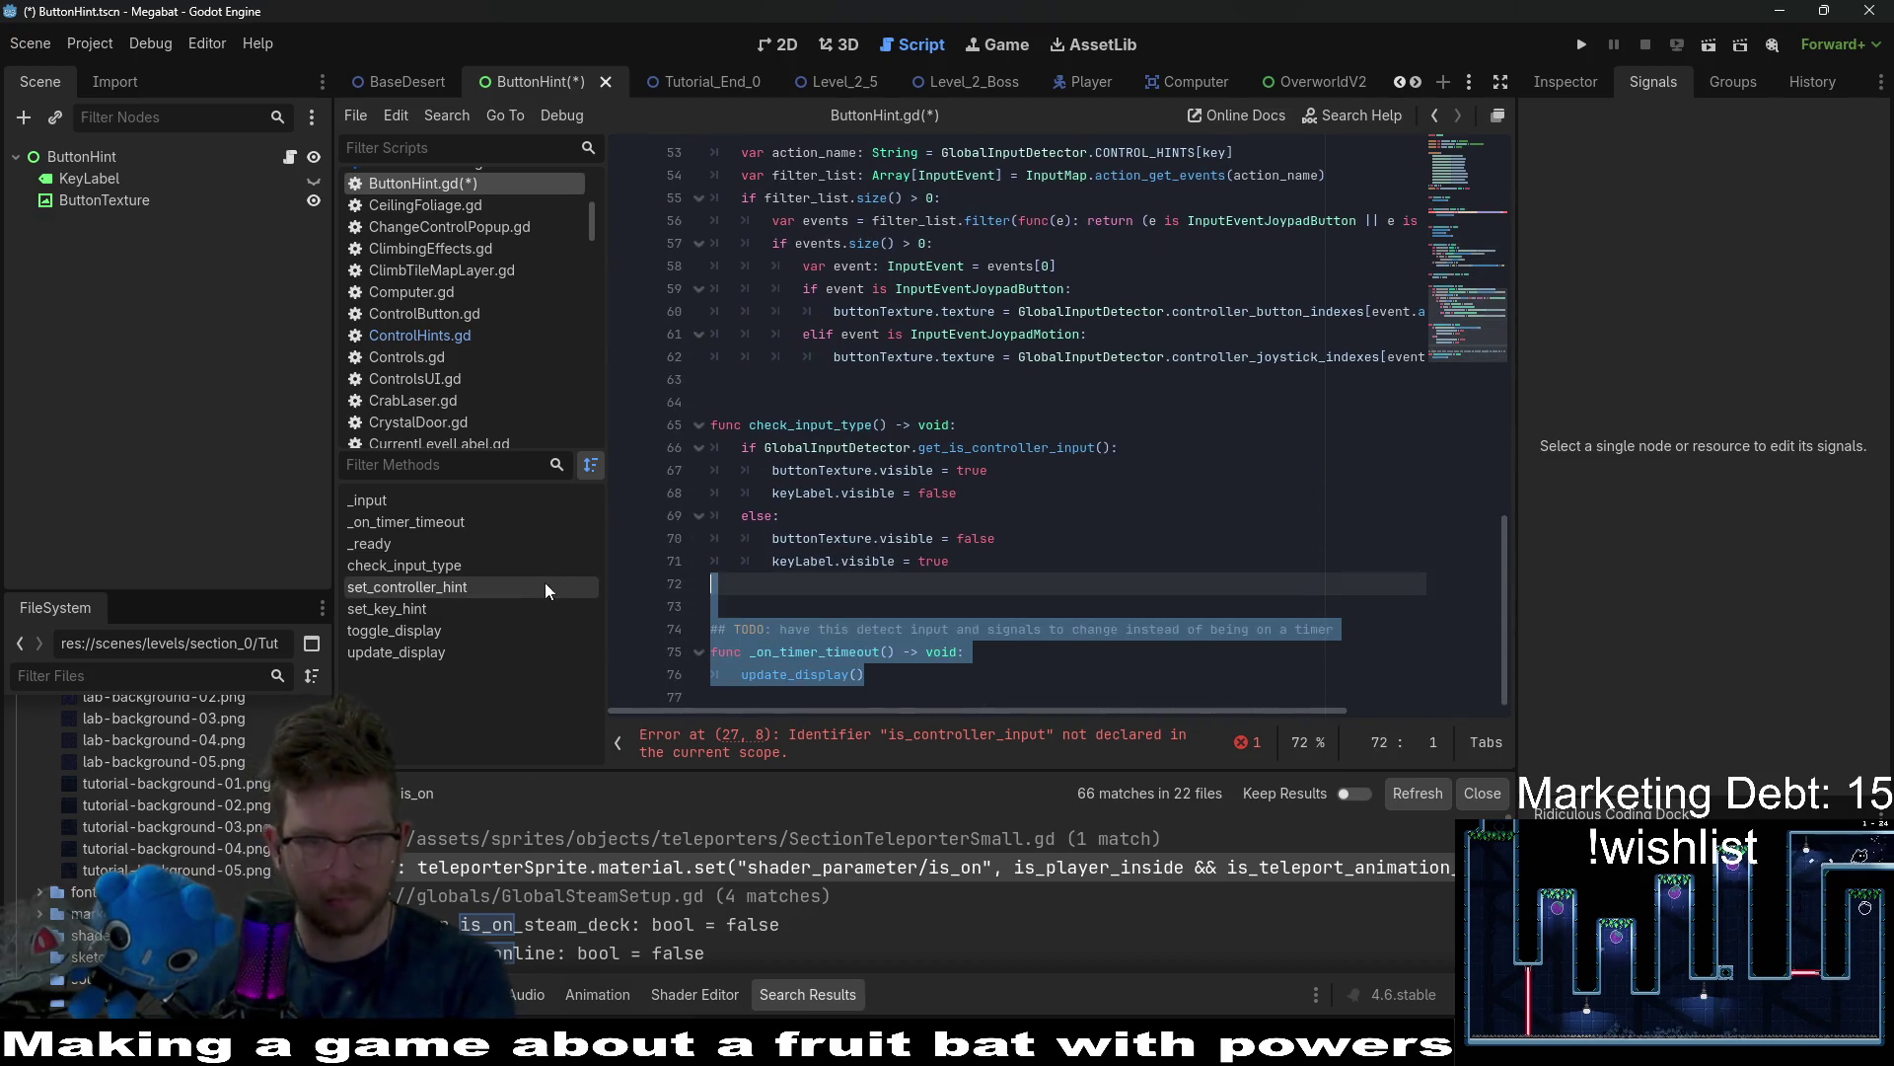
pyautogui.press('BackSpace')
pyautogui.scroll(10, 1025, 487)
pyautogui.scroll(2, 1036, 493)
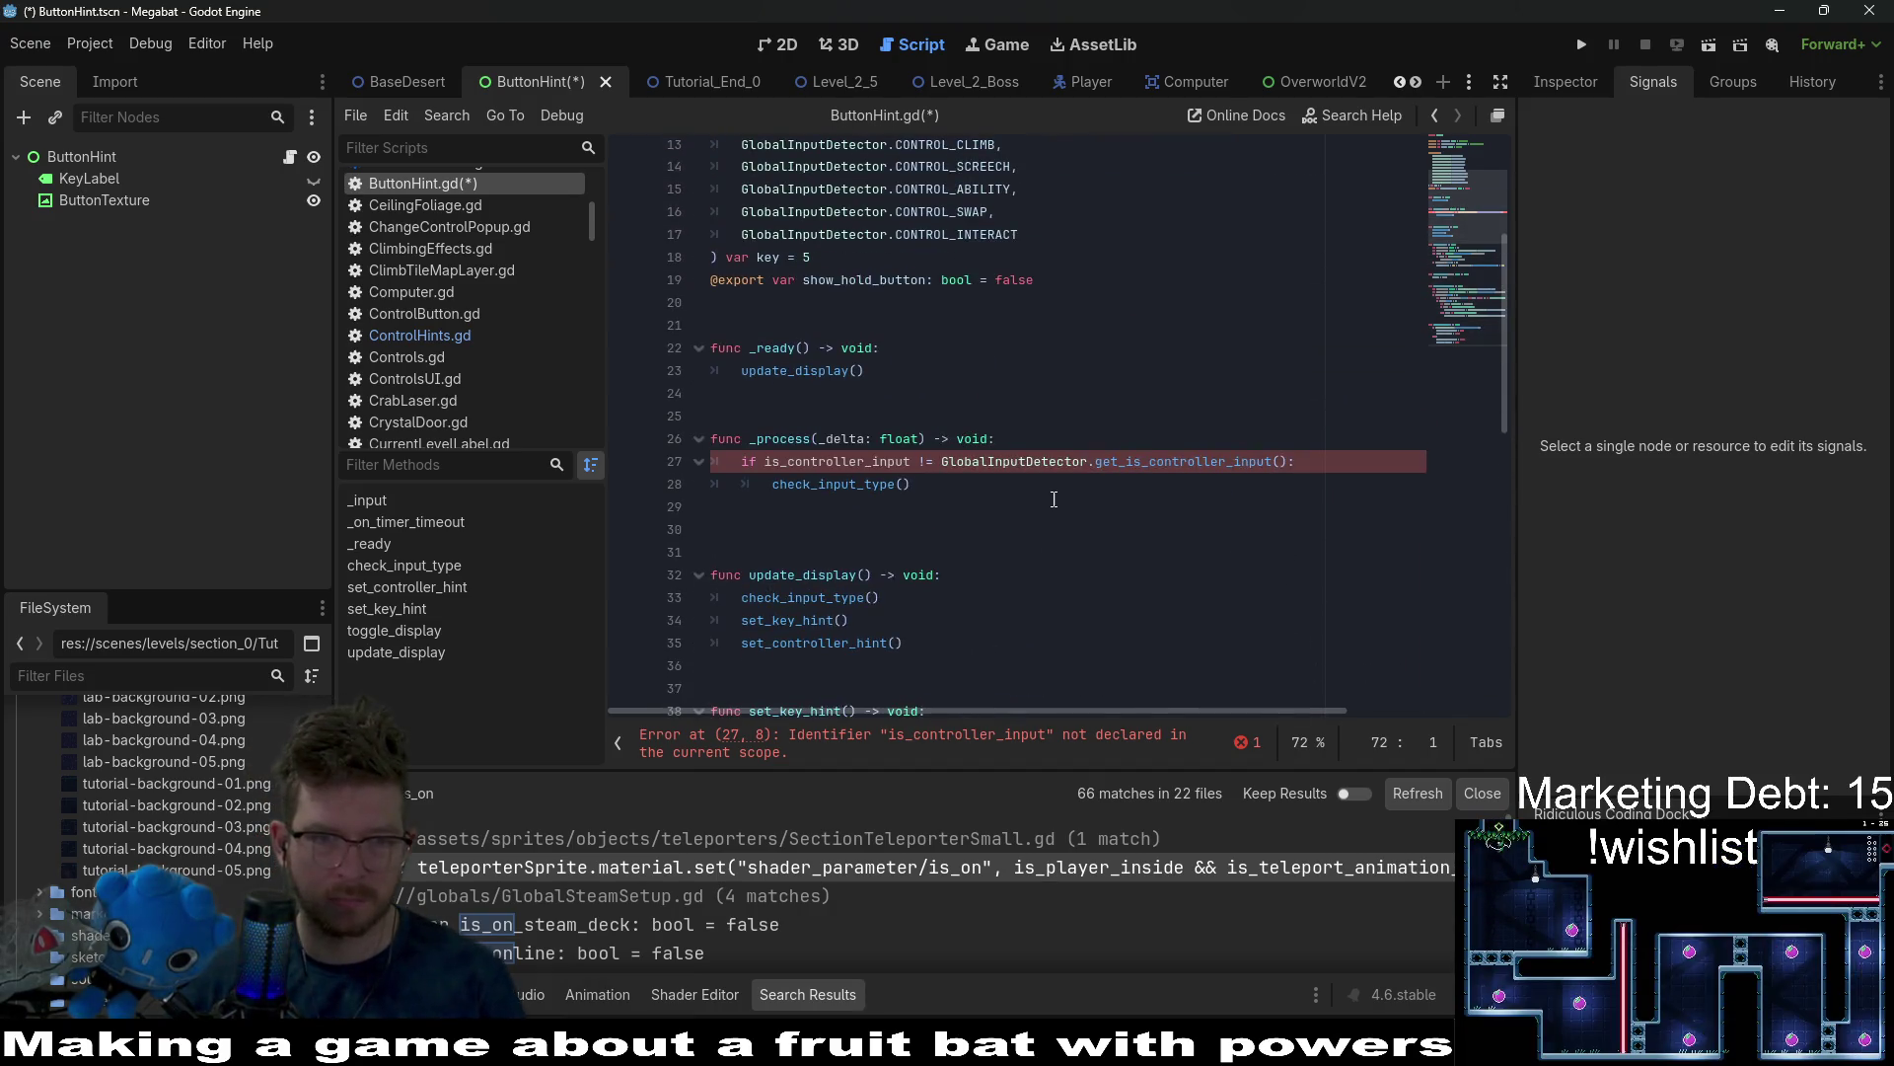
pyautogui.doubleClick(898, 484)
pyautogui.click(873, 370)
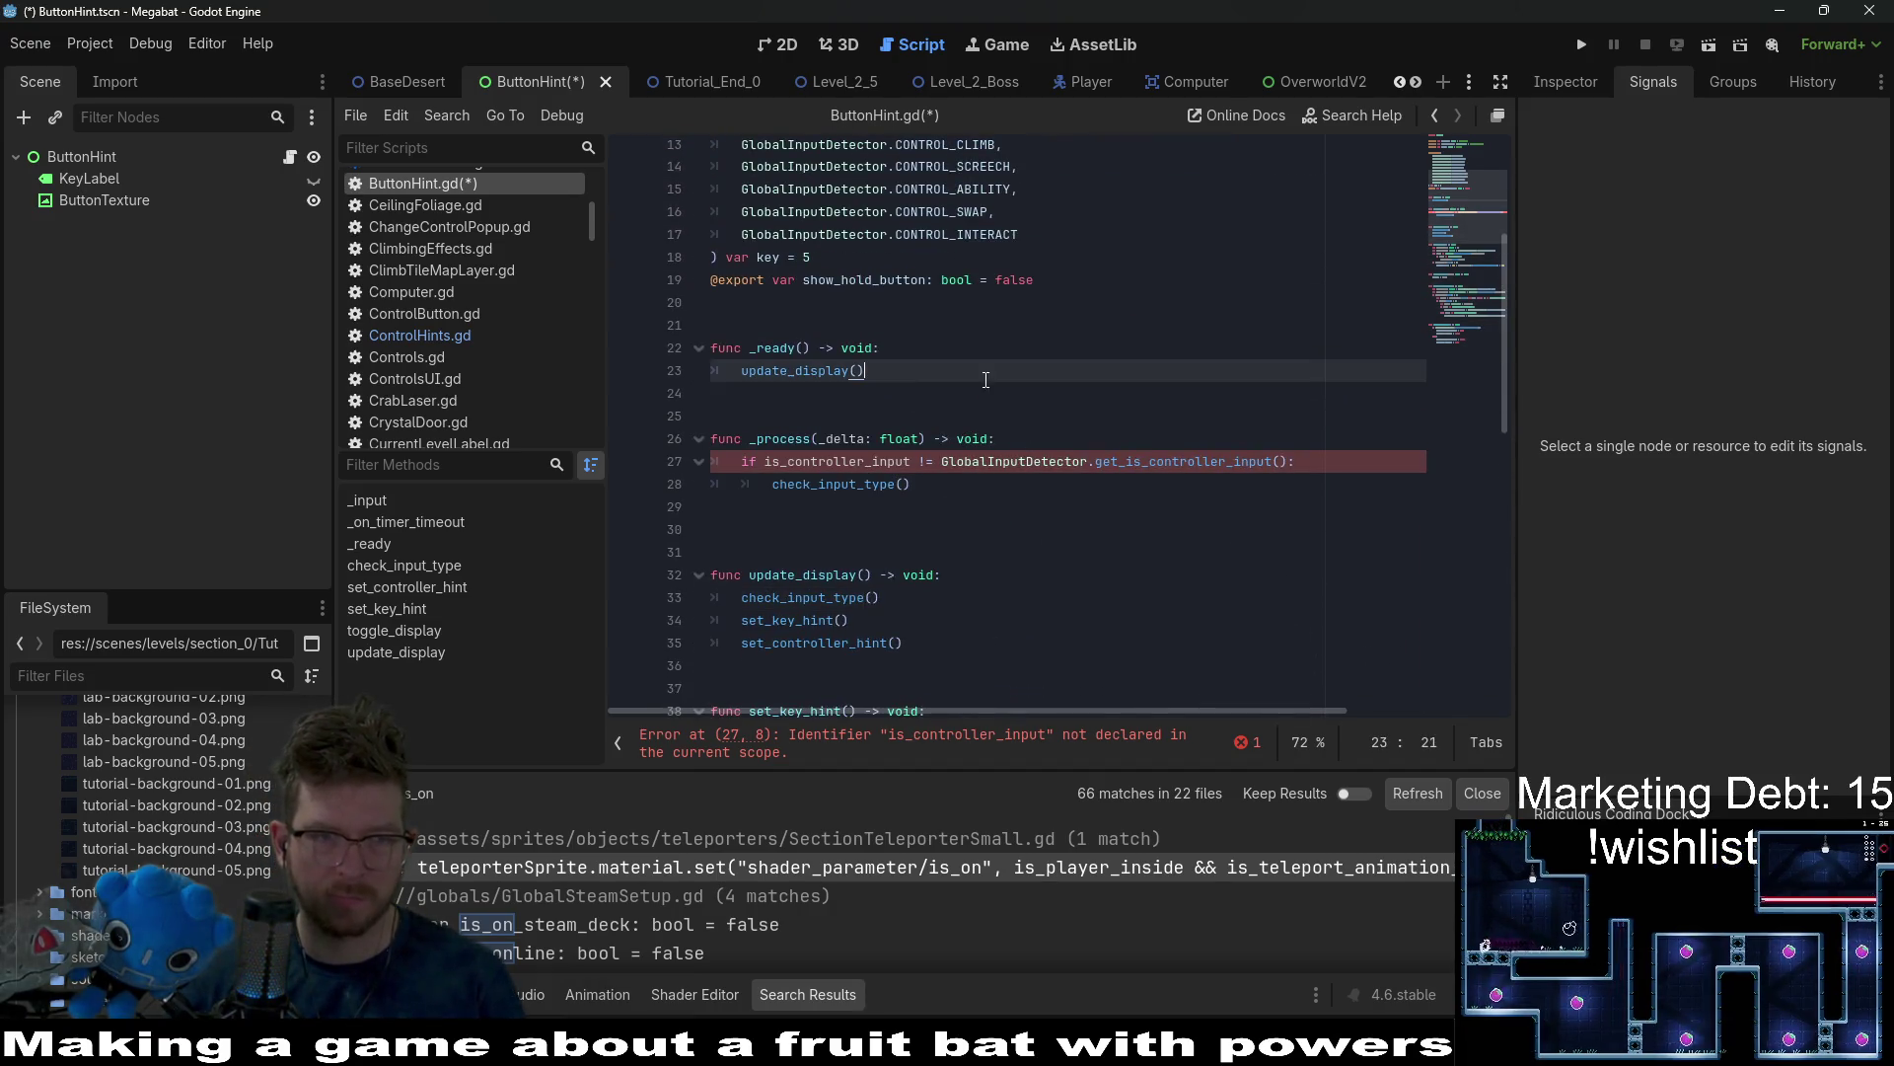
pyautogui.click(452, 334)
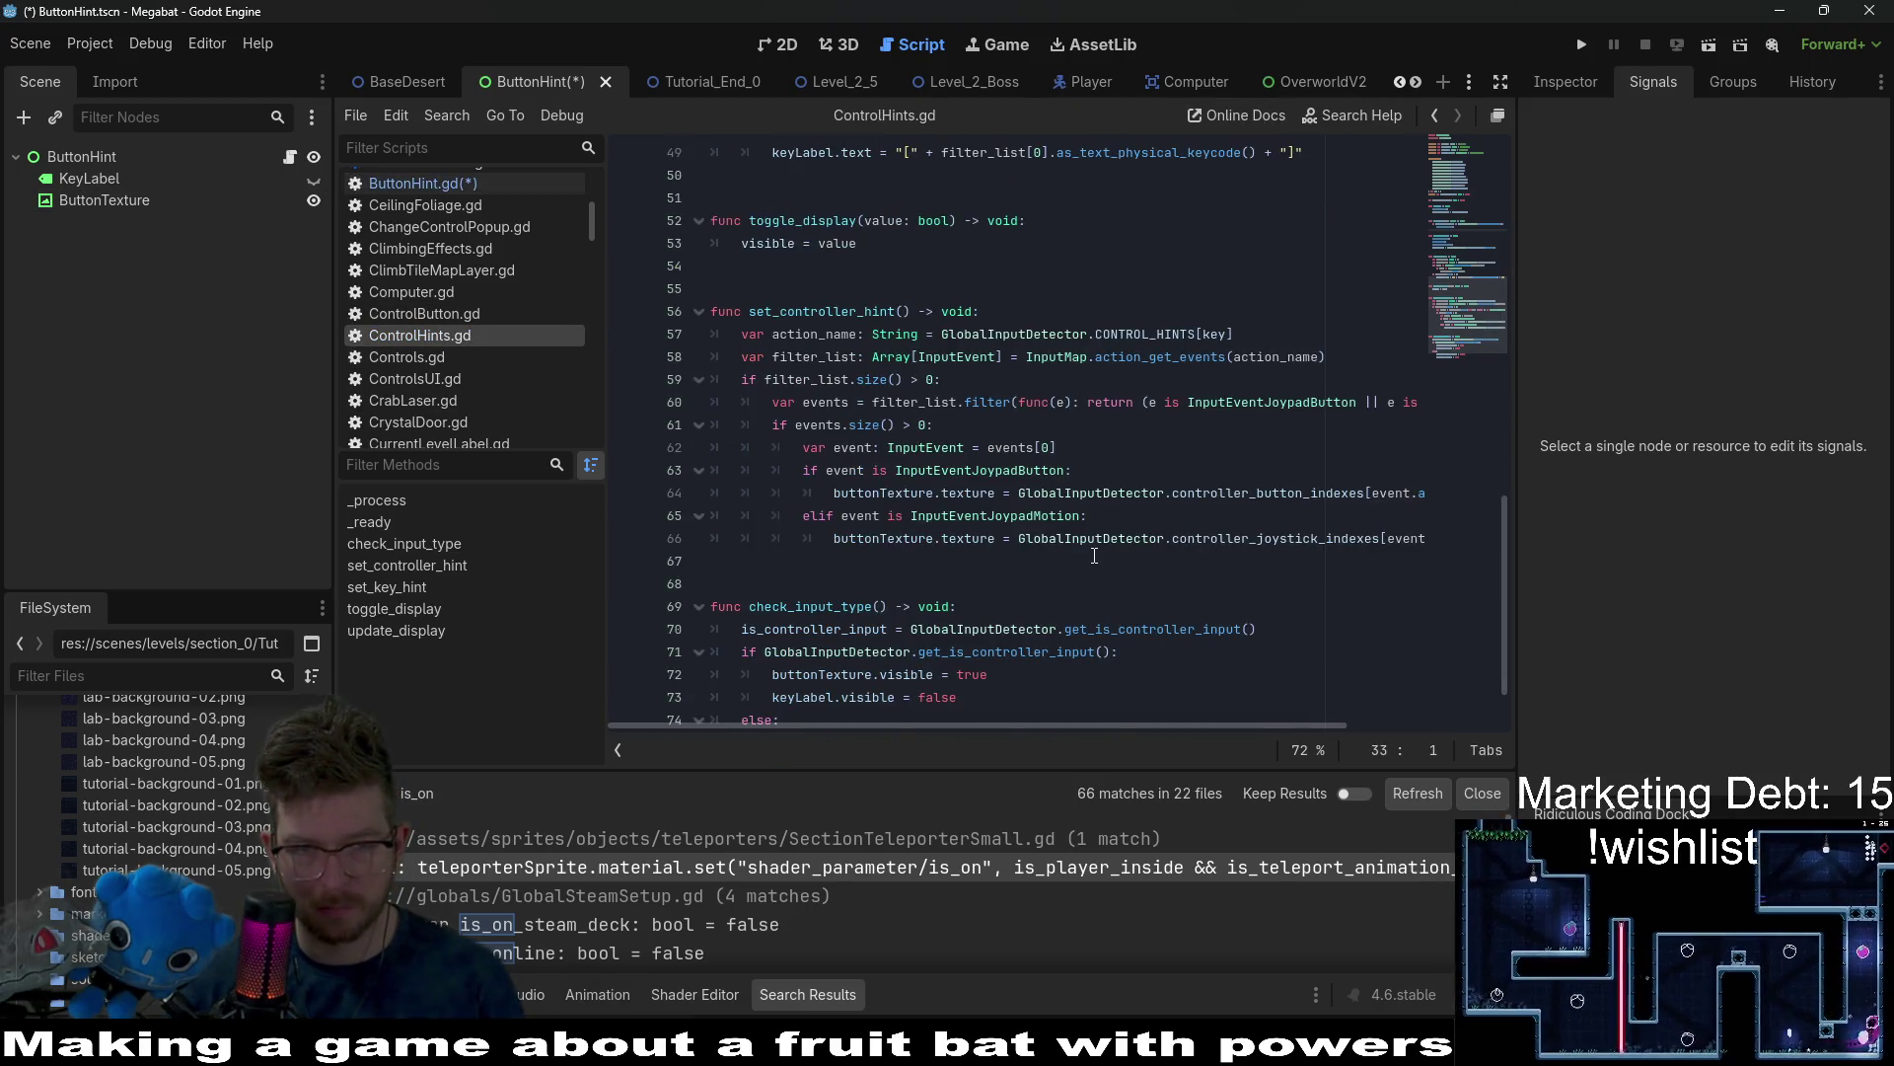
# Copy 'var is_controller_input: bool = false' from ControlHints.gd and return to ButtonHint.gd.
pyautogui.scroll(-2, 1094, 555)
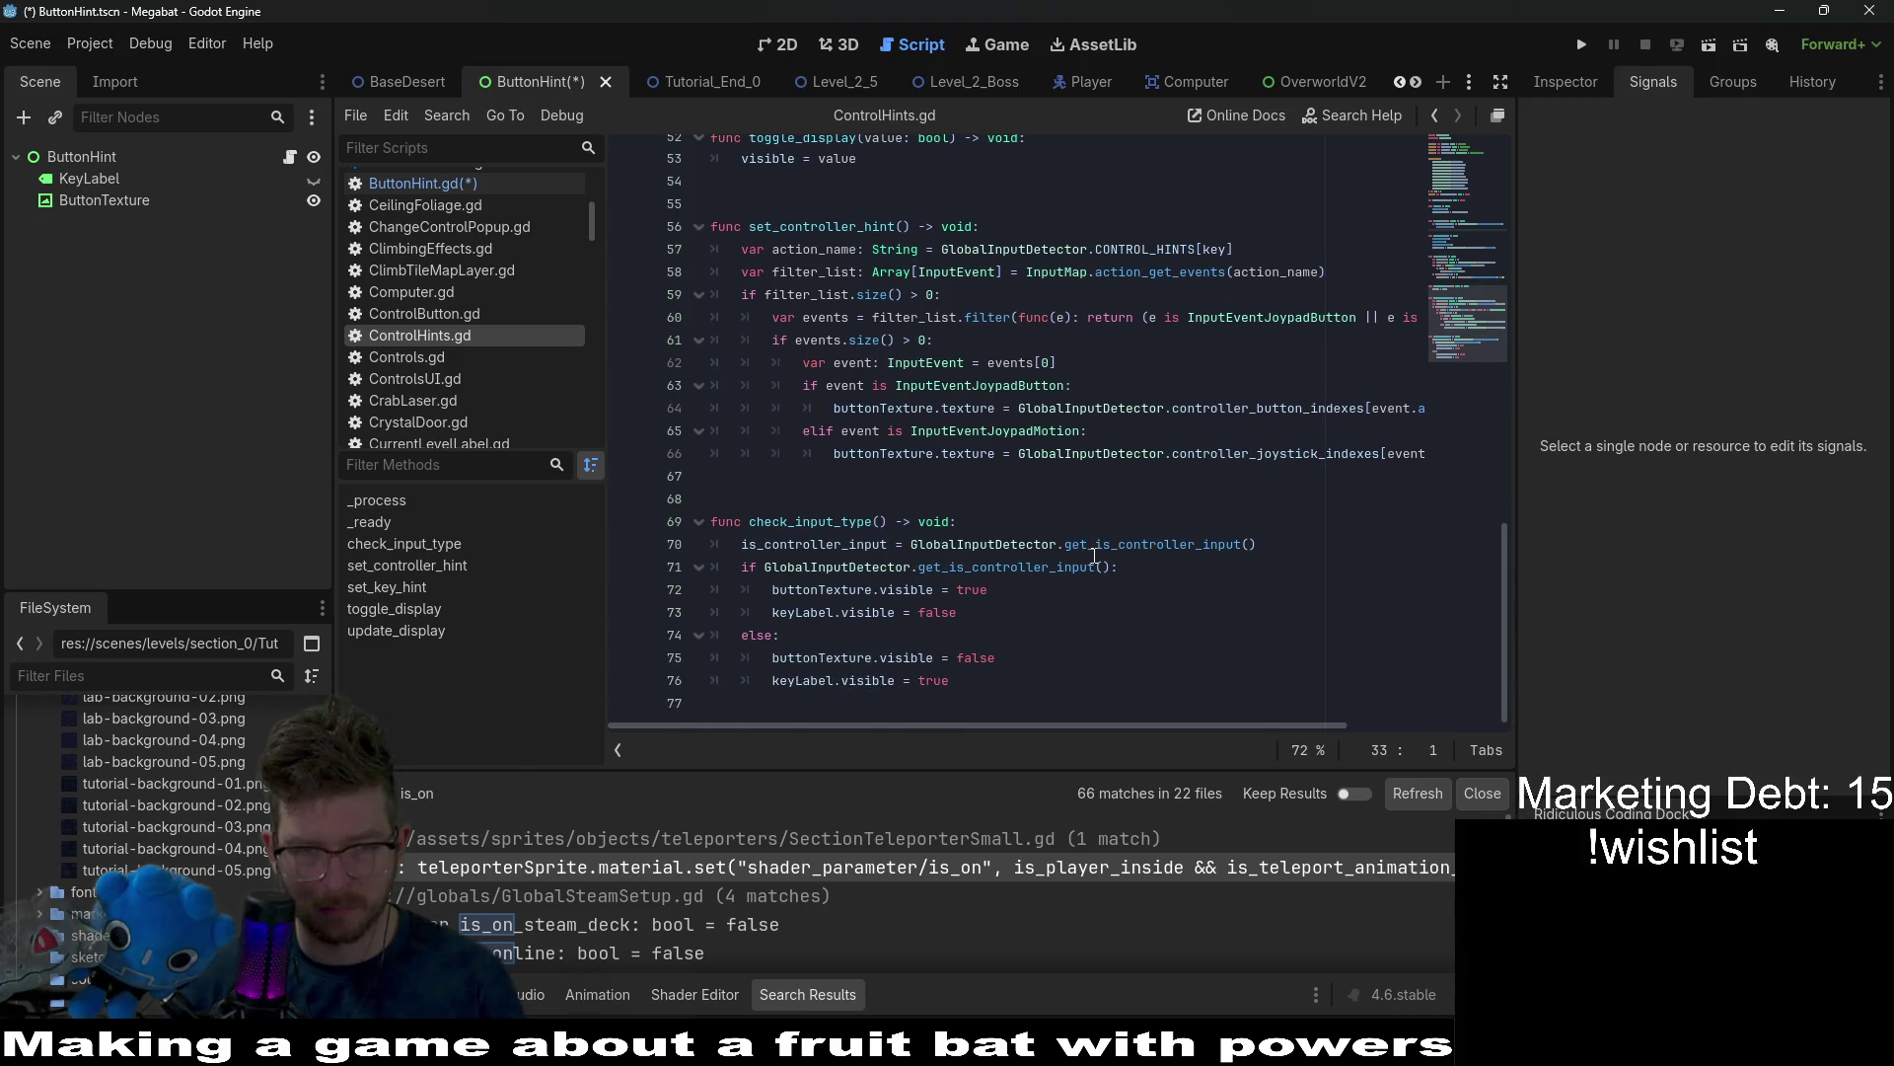
pyautogui.scroll(8, 1095, 555)
pyautogui.scroll(2, 1094, 556)
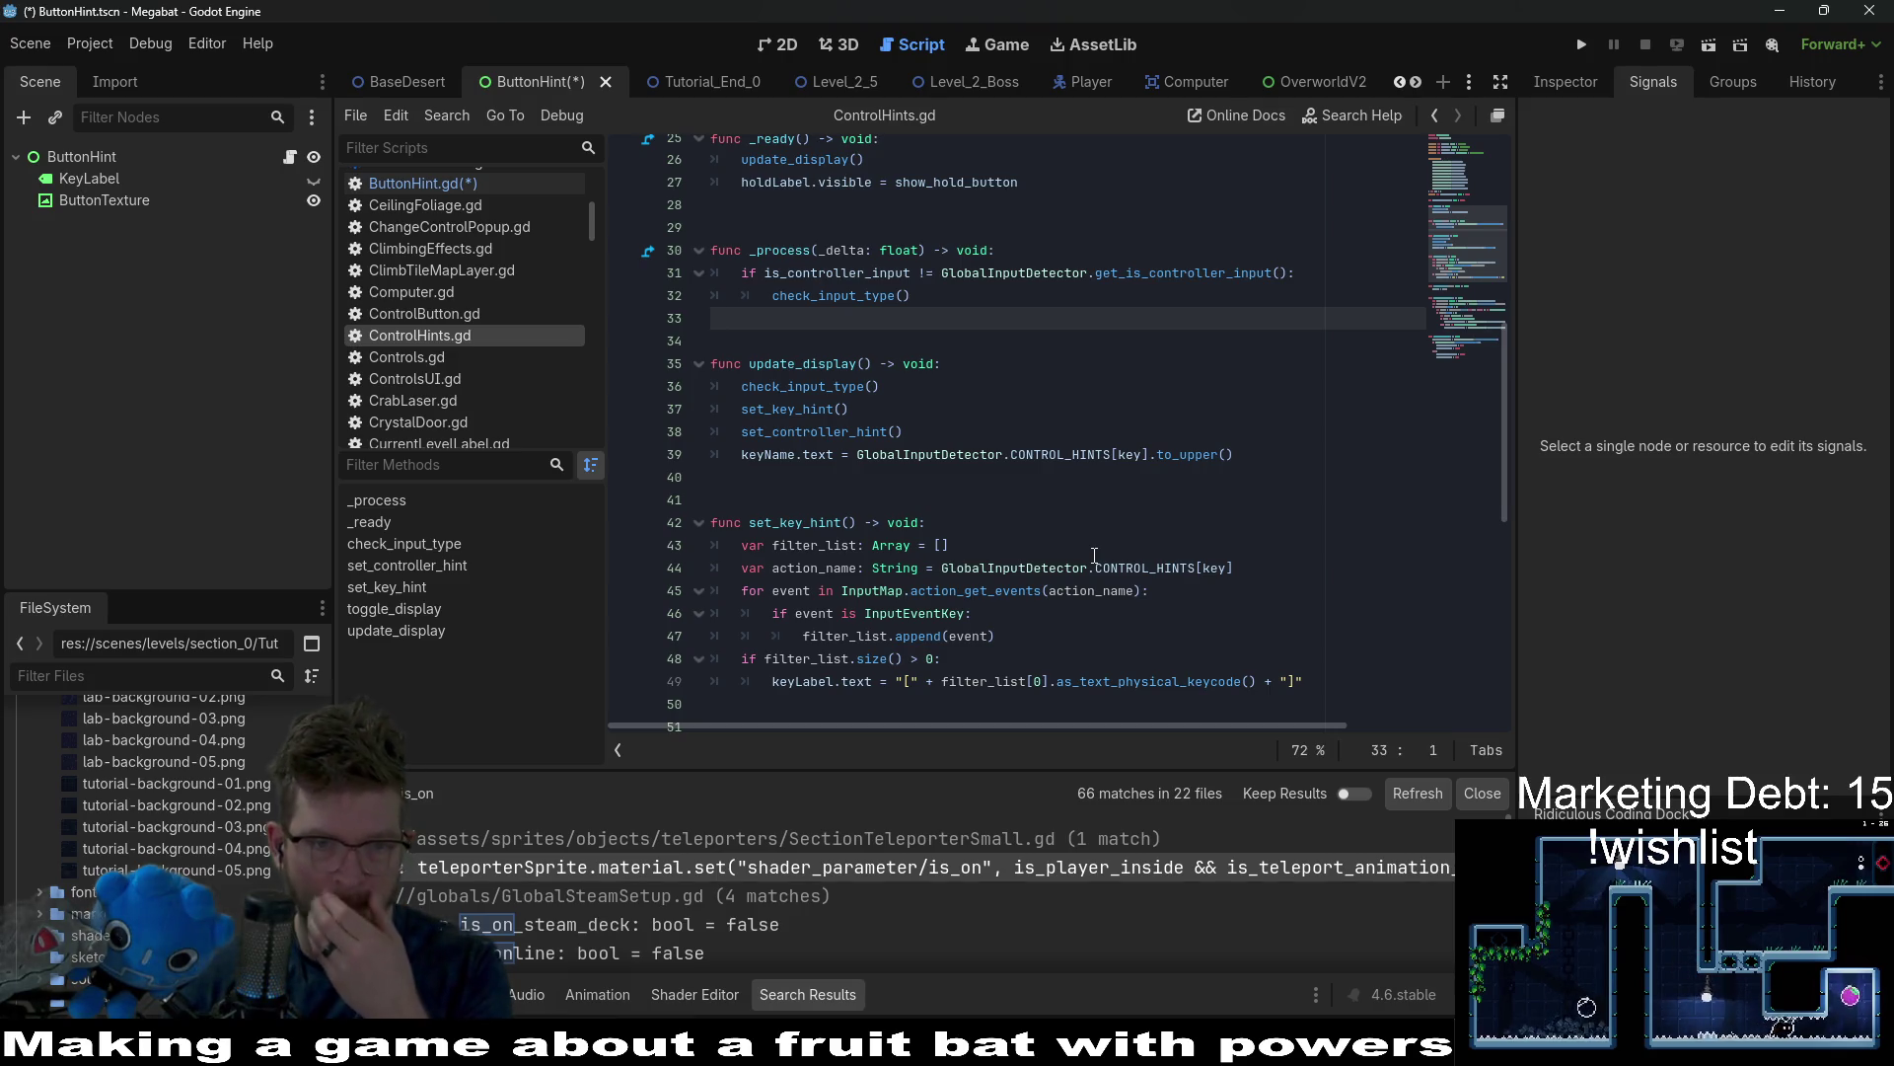
pyautogui.scroll(2, 1094, 556)
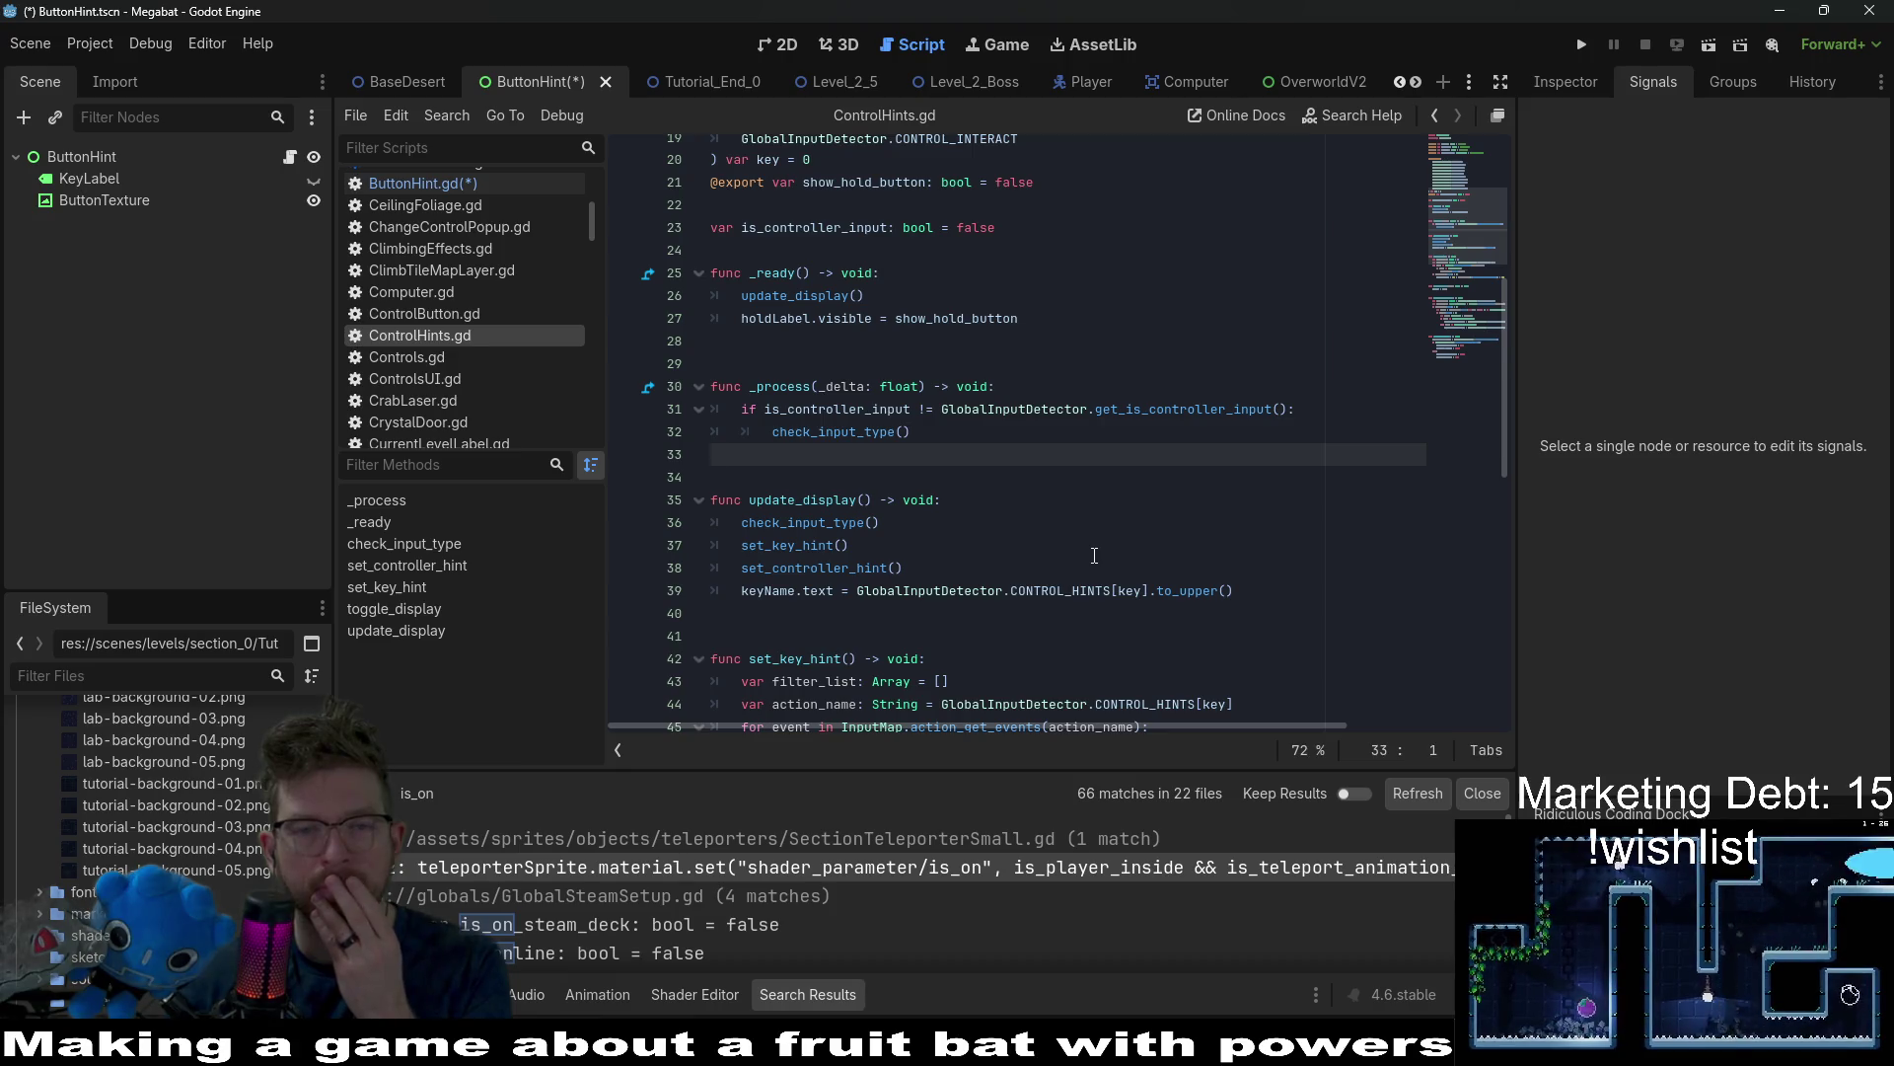
pyautogui.scroll(2, 1094, 555)
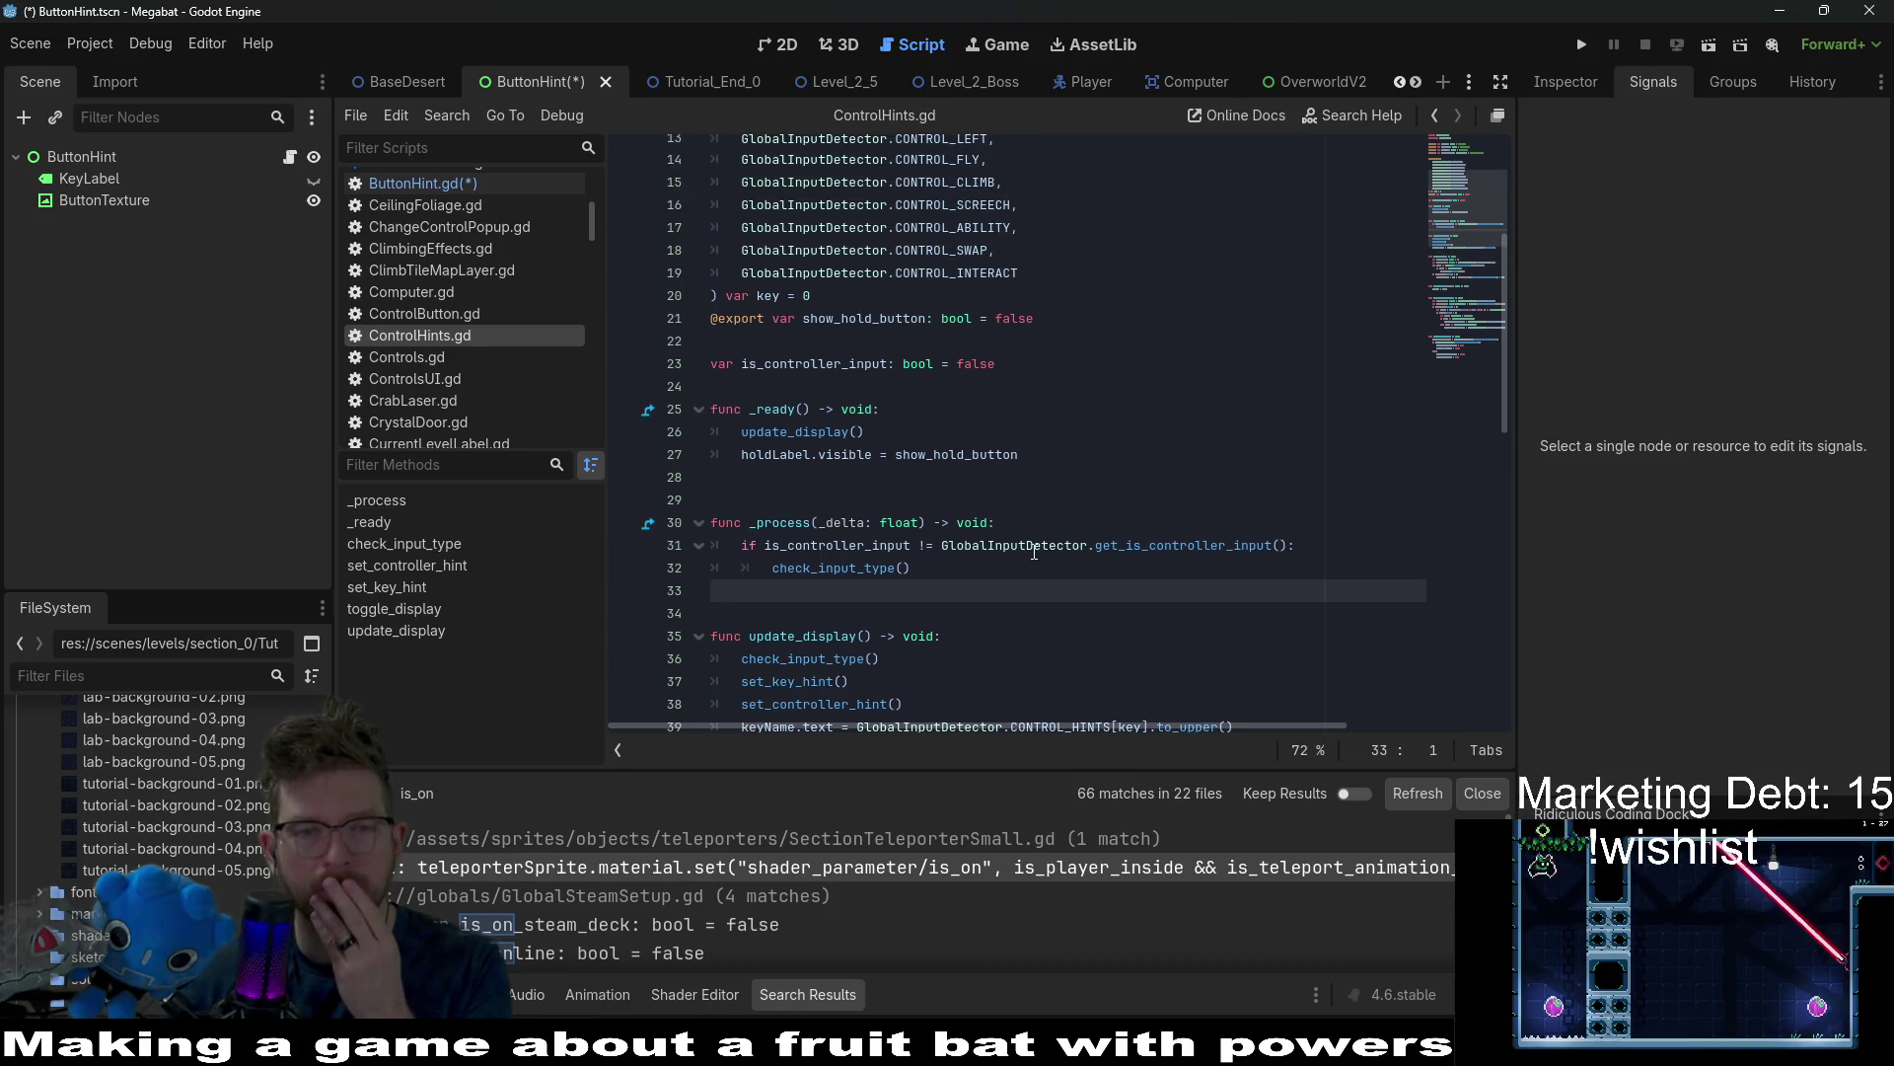
pyautogui.scroll(1, 1020, 565)
pyautogui.moveTo(1026, 434); pyautogui.dragTo(1039, 420)
pyautogui.hotkey('ctrl', 'c')
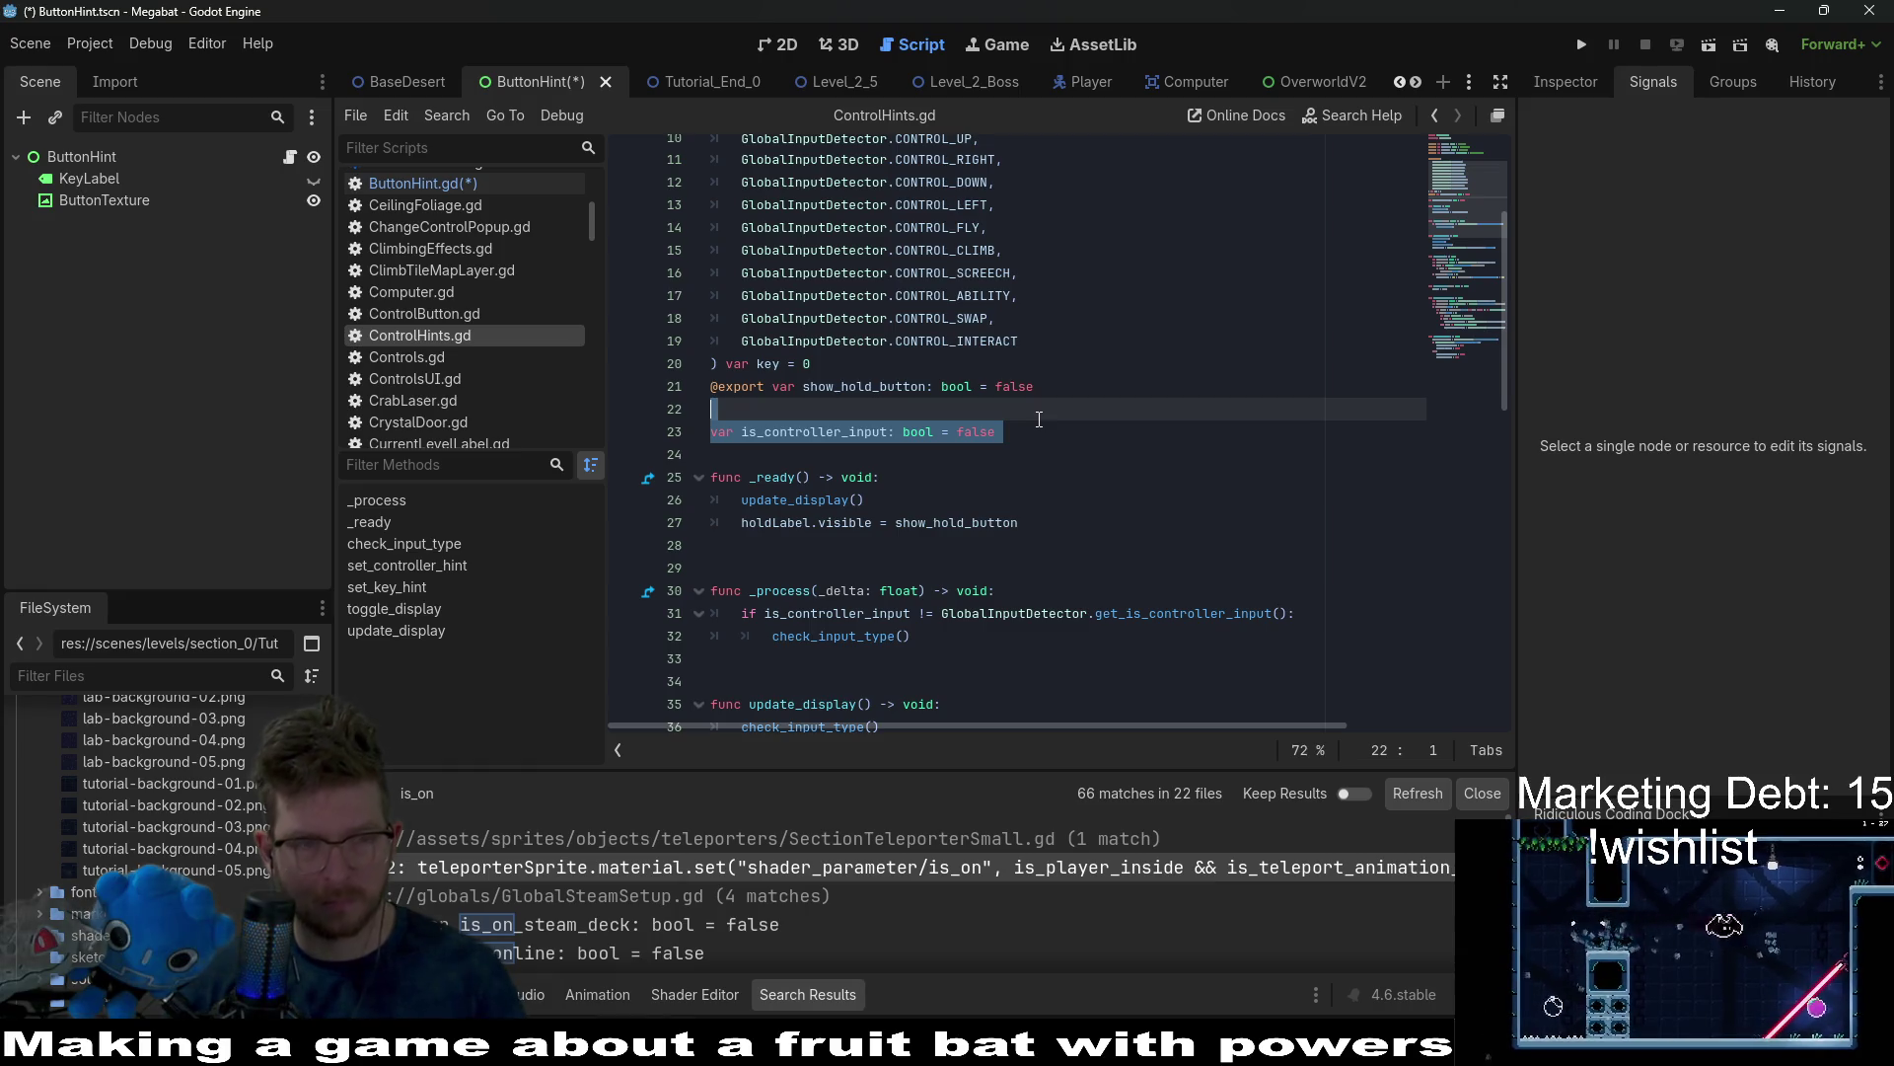
pyautogui.click(519, 182)
pyautogui.scroll(3, 926, 358)
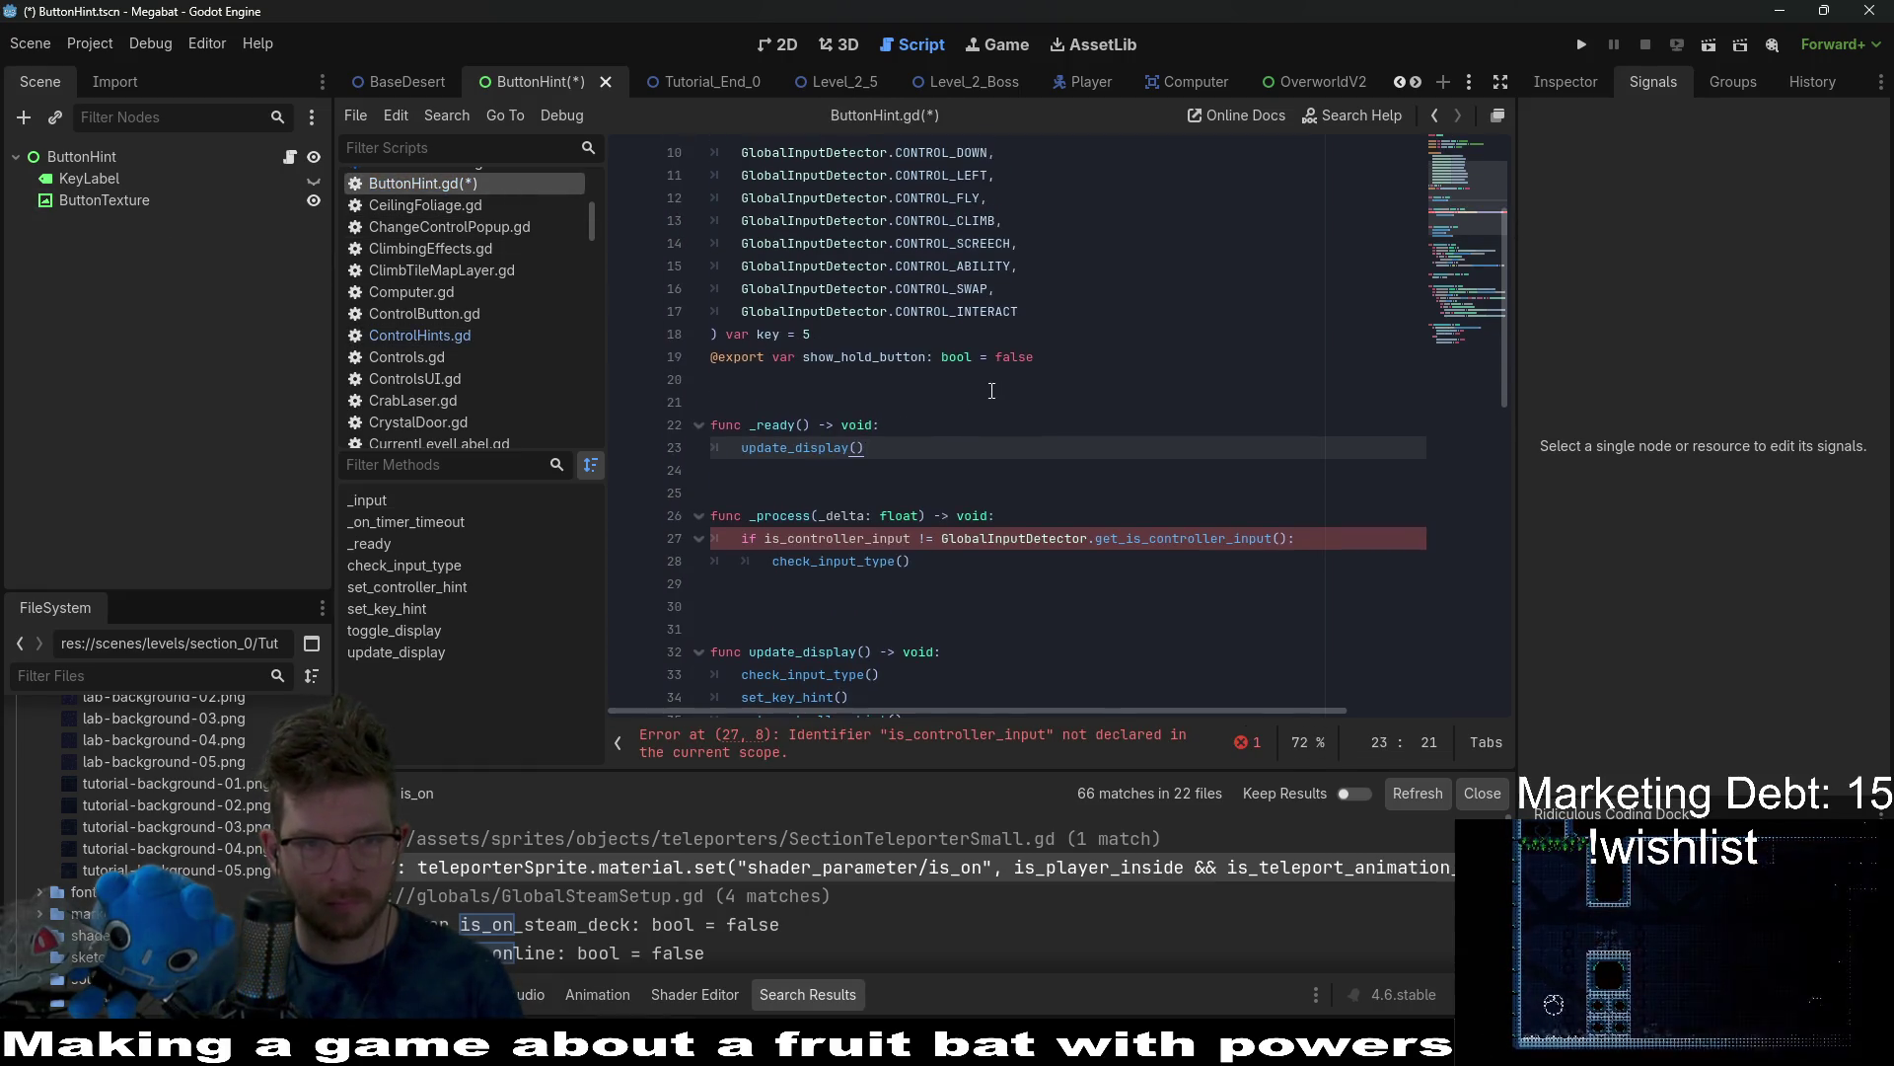
# Paste the is_controller_input declaration into ButtonHint.gd and delete the show_hold_button export line.
pyautogui.click(804, 516)
pyautogui.hotkey('ctrl', 'v')
pyautogui.doubleClick(840, 493)
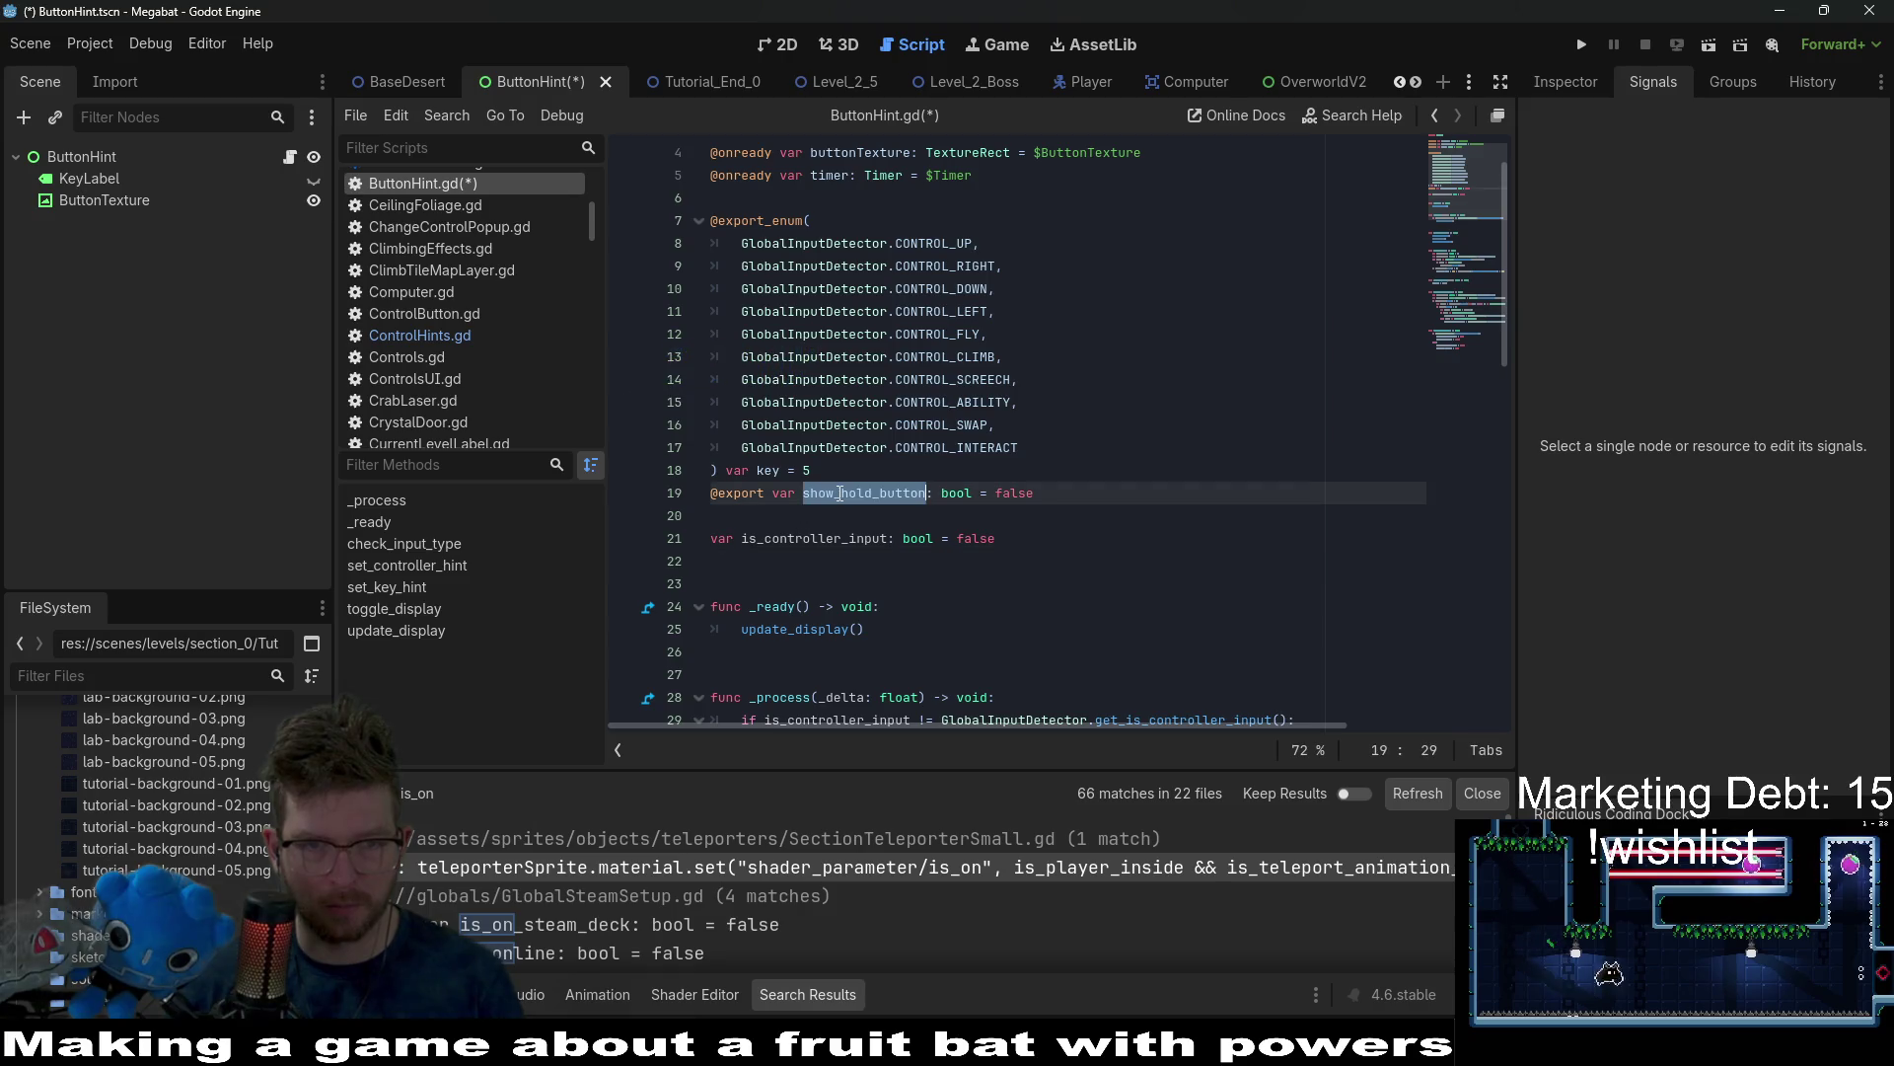
pyautogui.tripleClick(1058, 490)
pyautogui.press('BackSpace')
pyautogui.press('BackSpace')
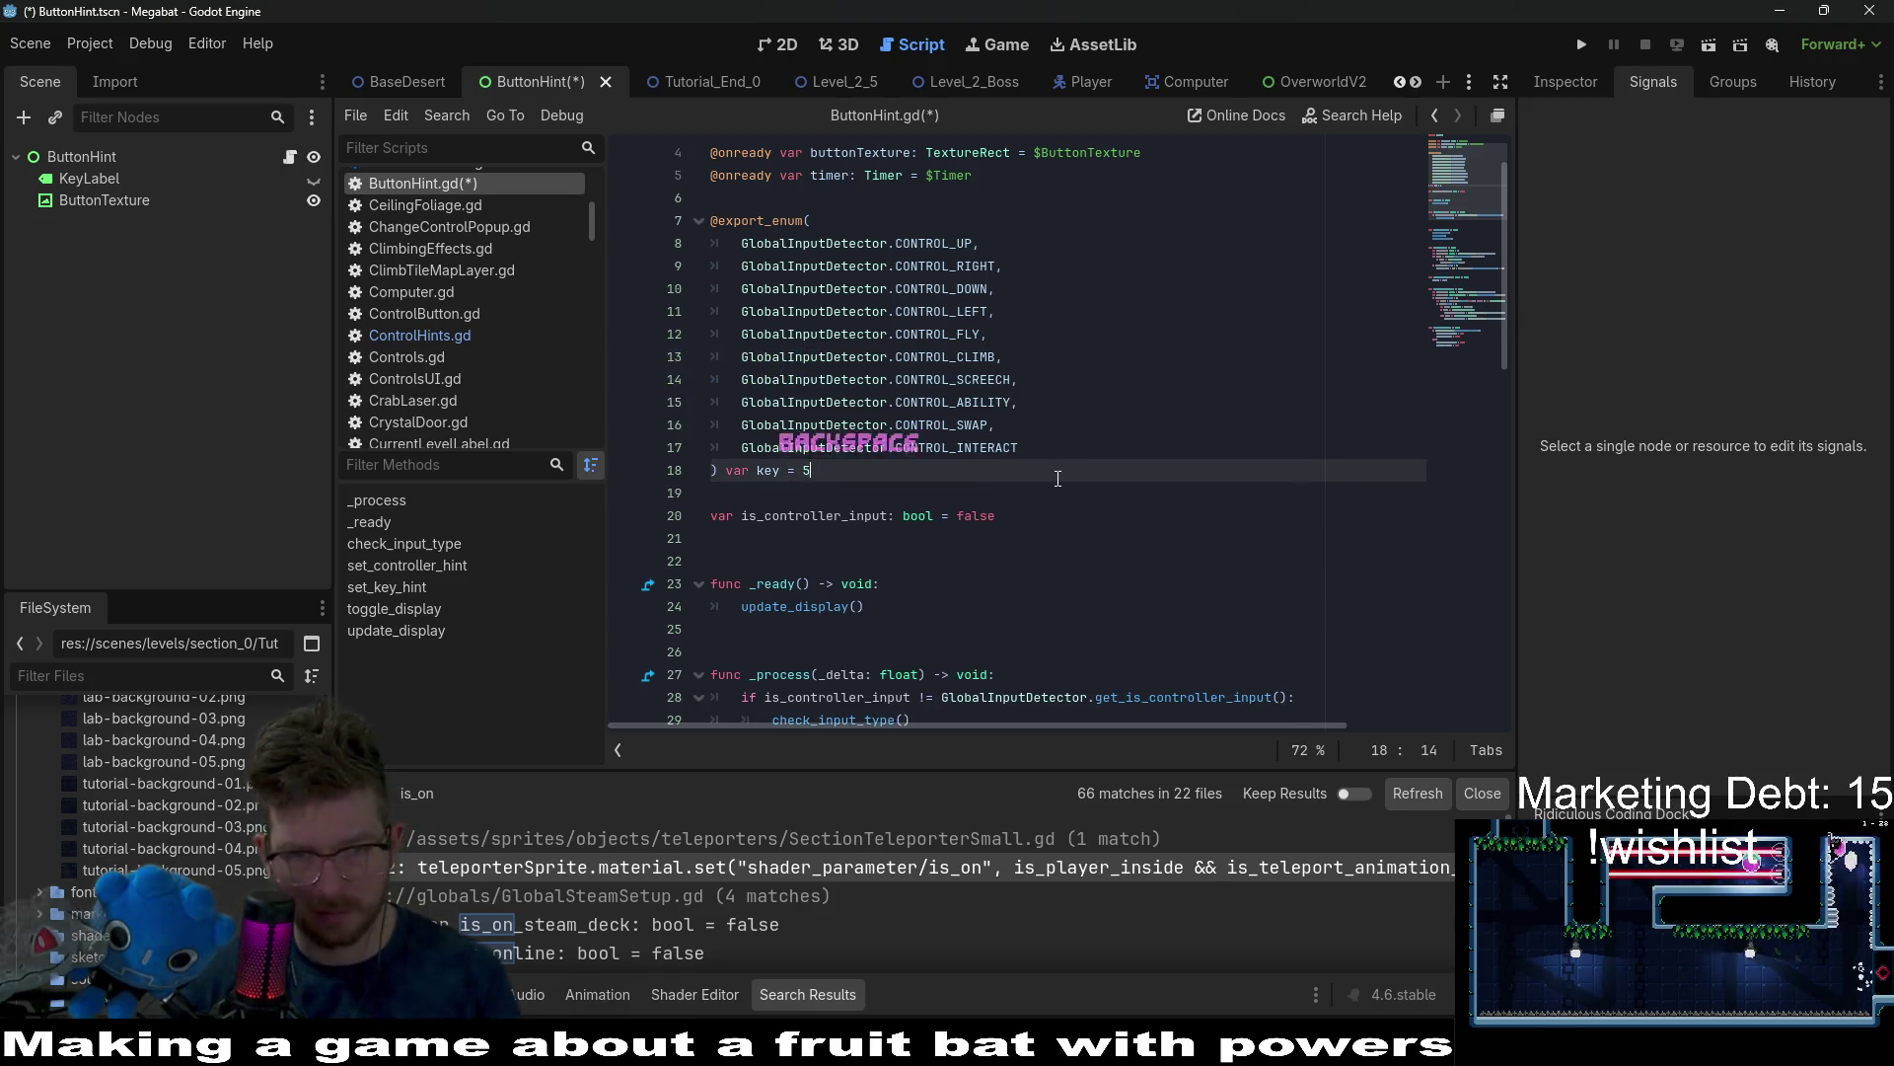
pyautogui.scroll(-4, 1058, 478)
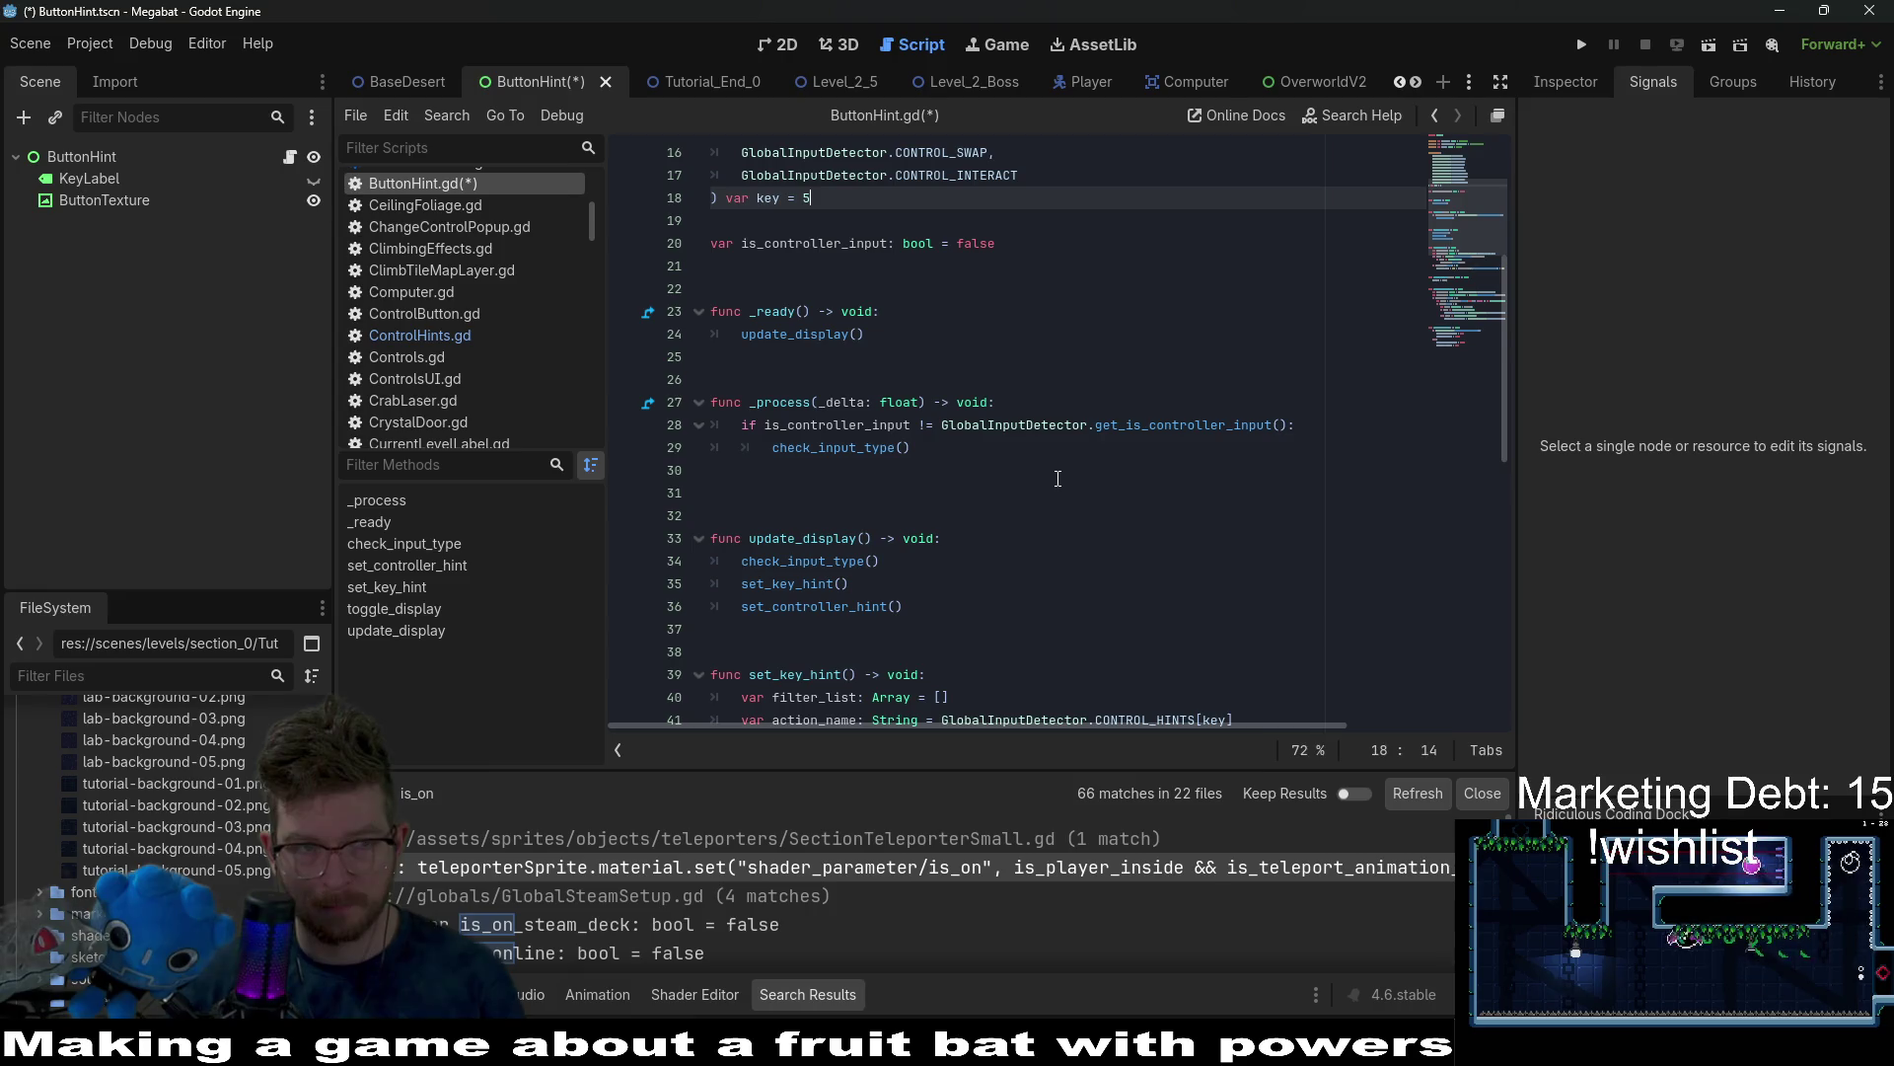
pyautogui.scroll(-10, 1058, 479)
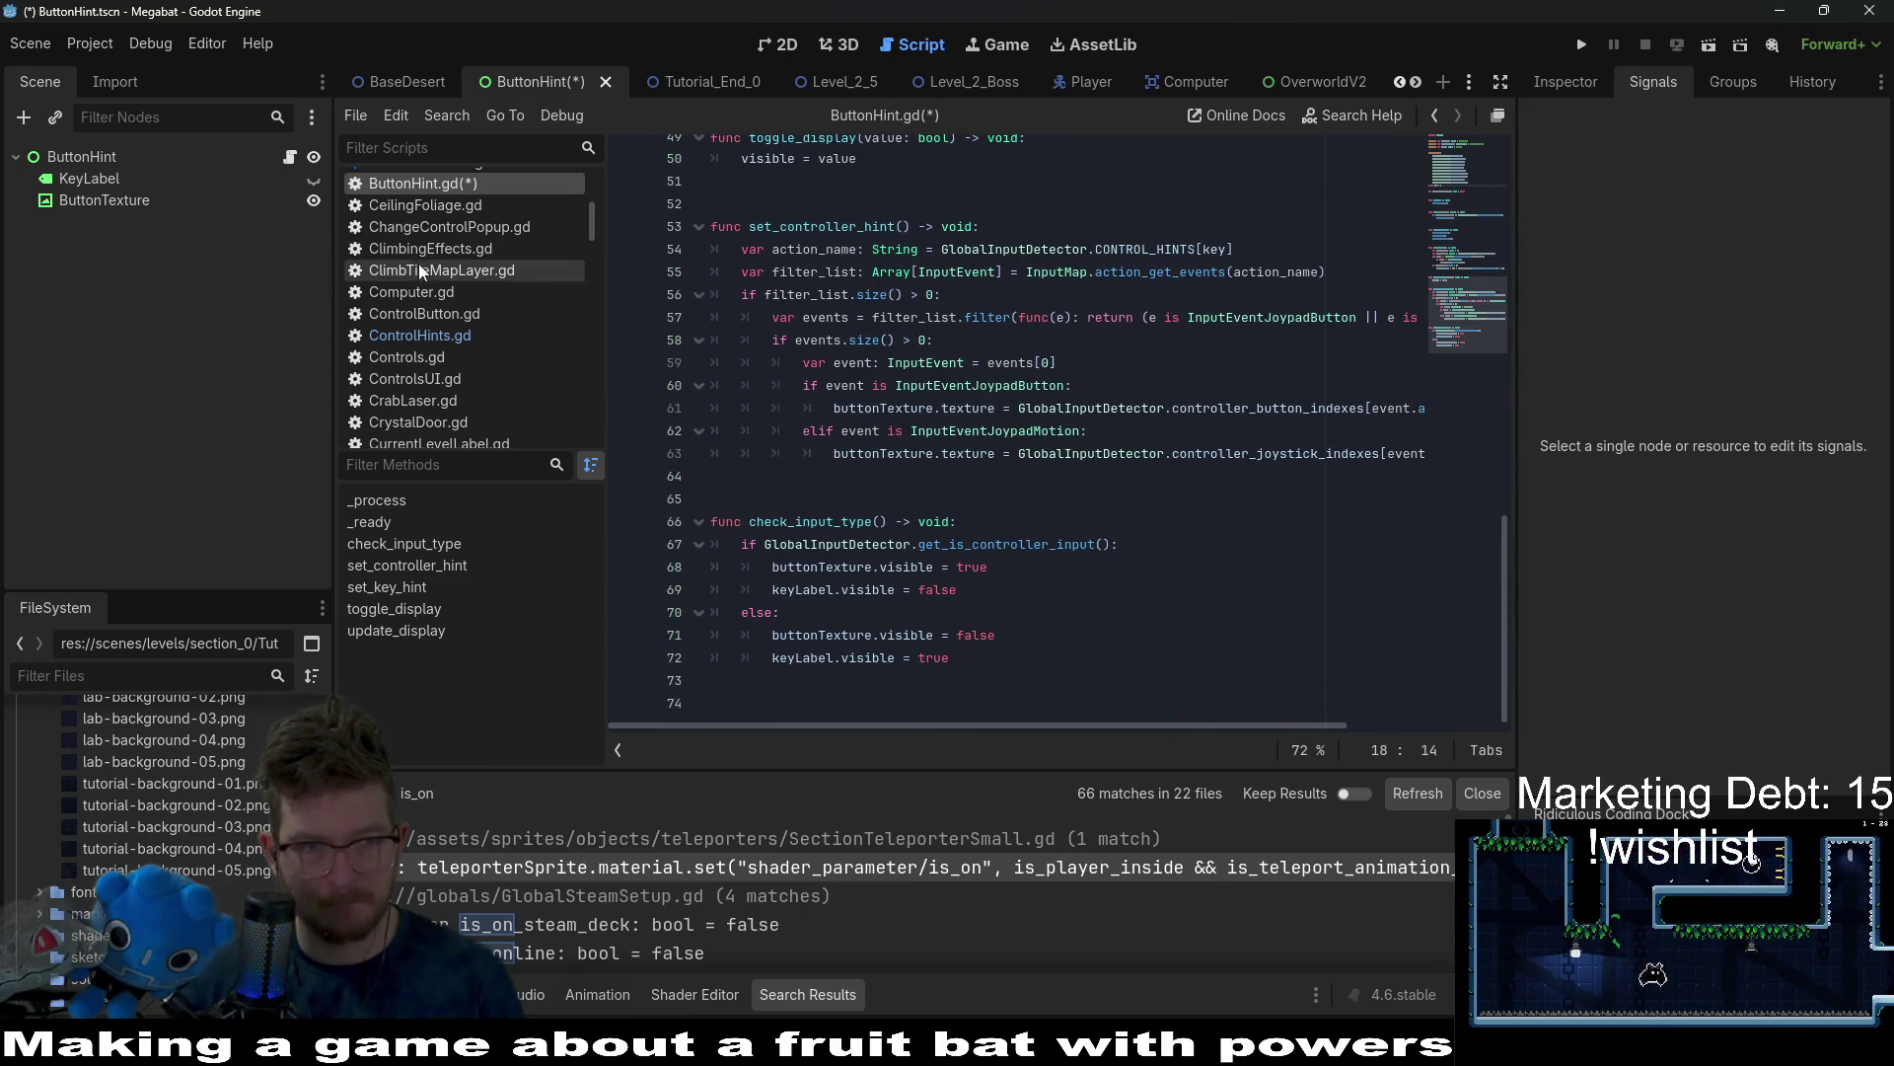
# Review ControlHints.gd, then save the ButtonHint scene and its scripts.
pyautogui.click(452, 339)
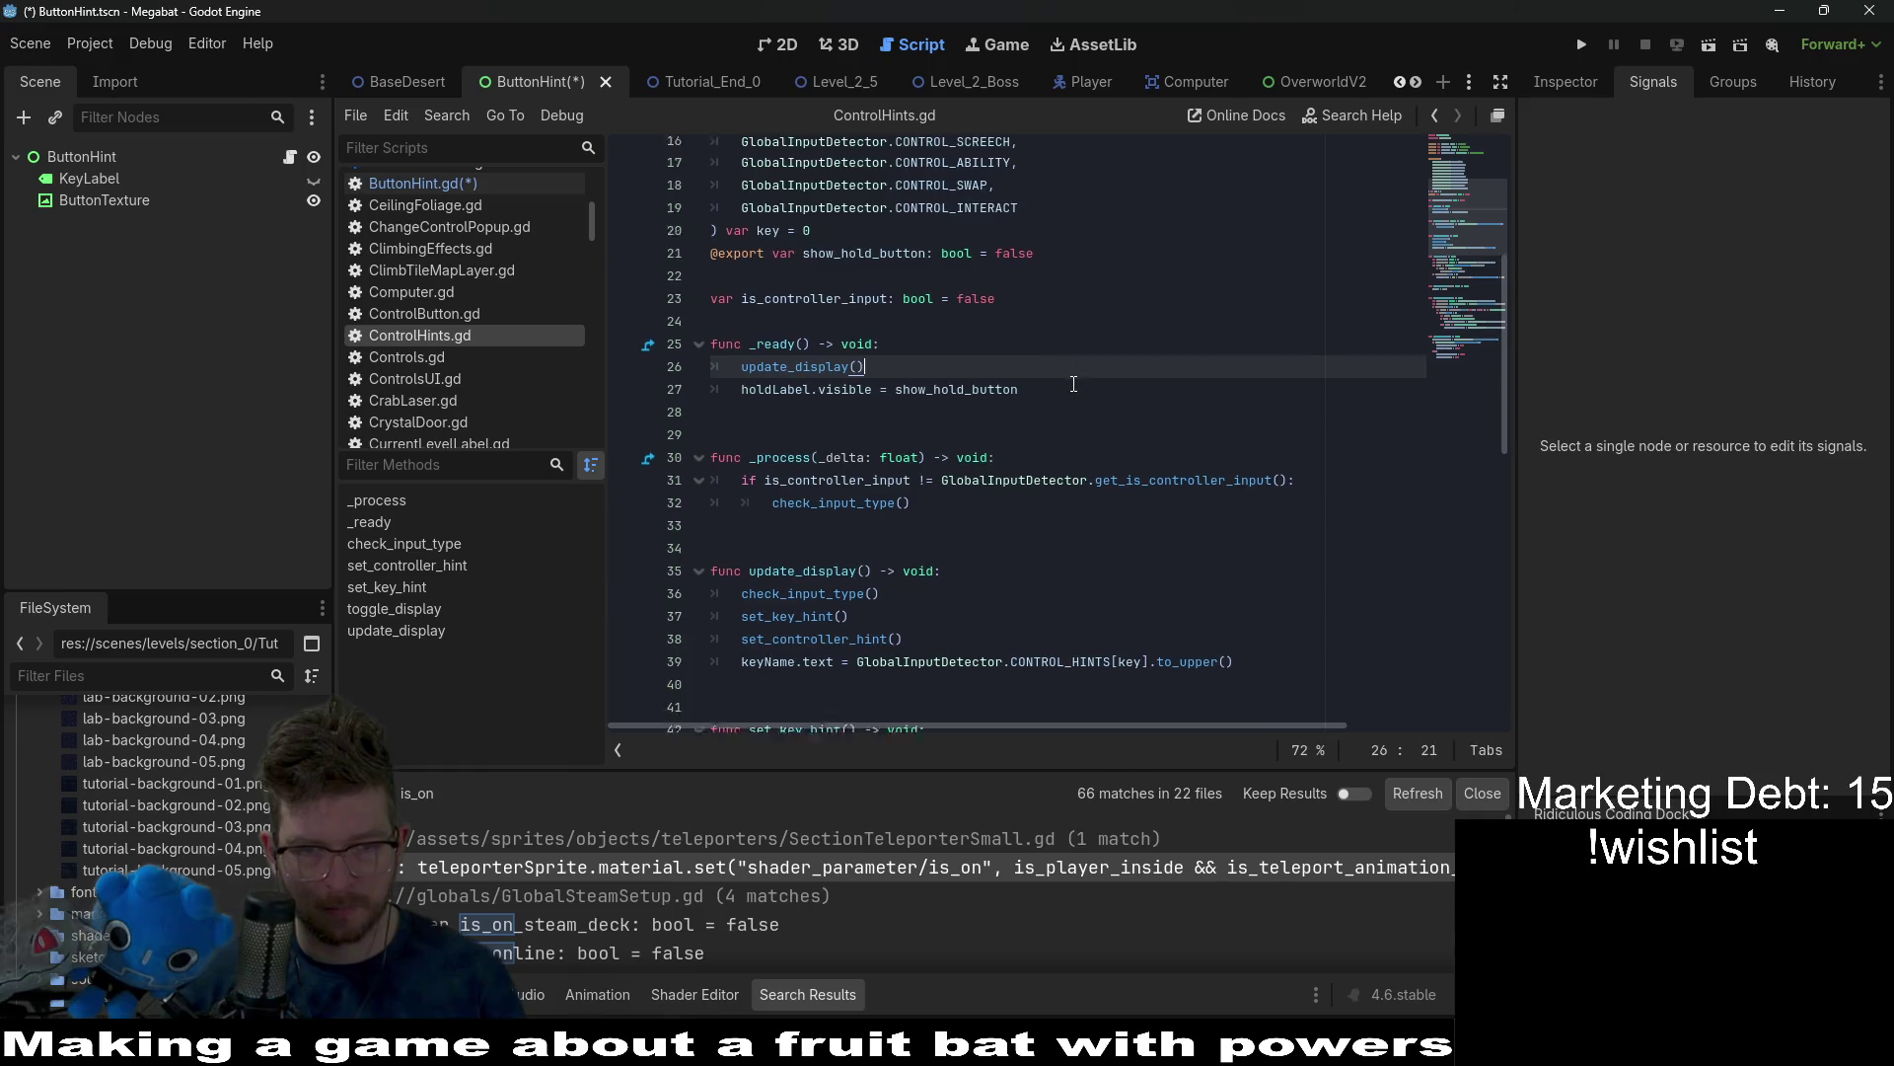
pyautogui.scroll(-8, 1073, 384)
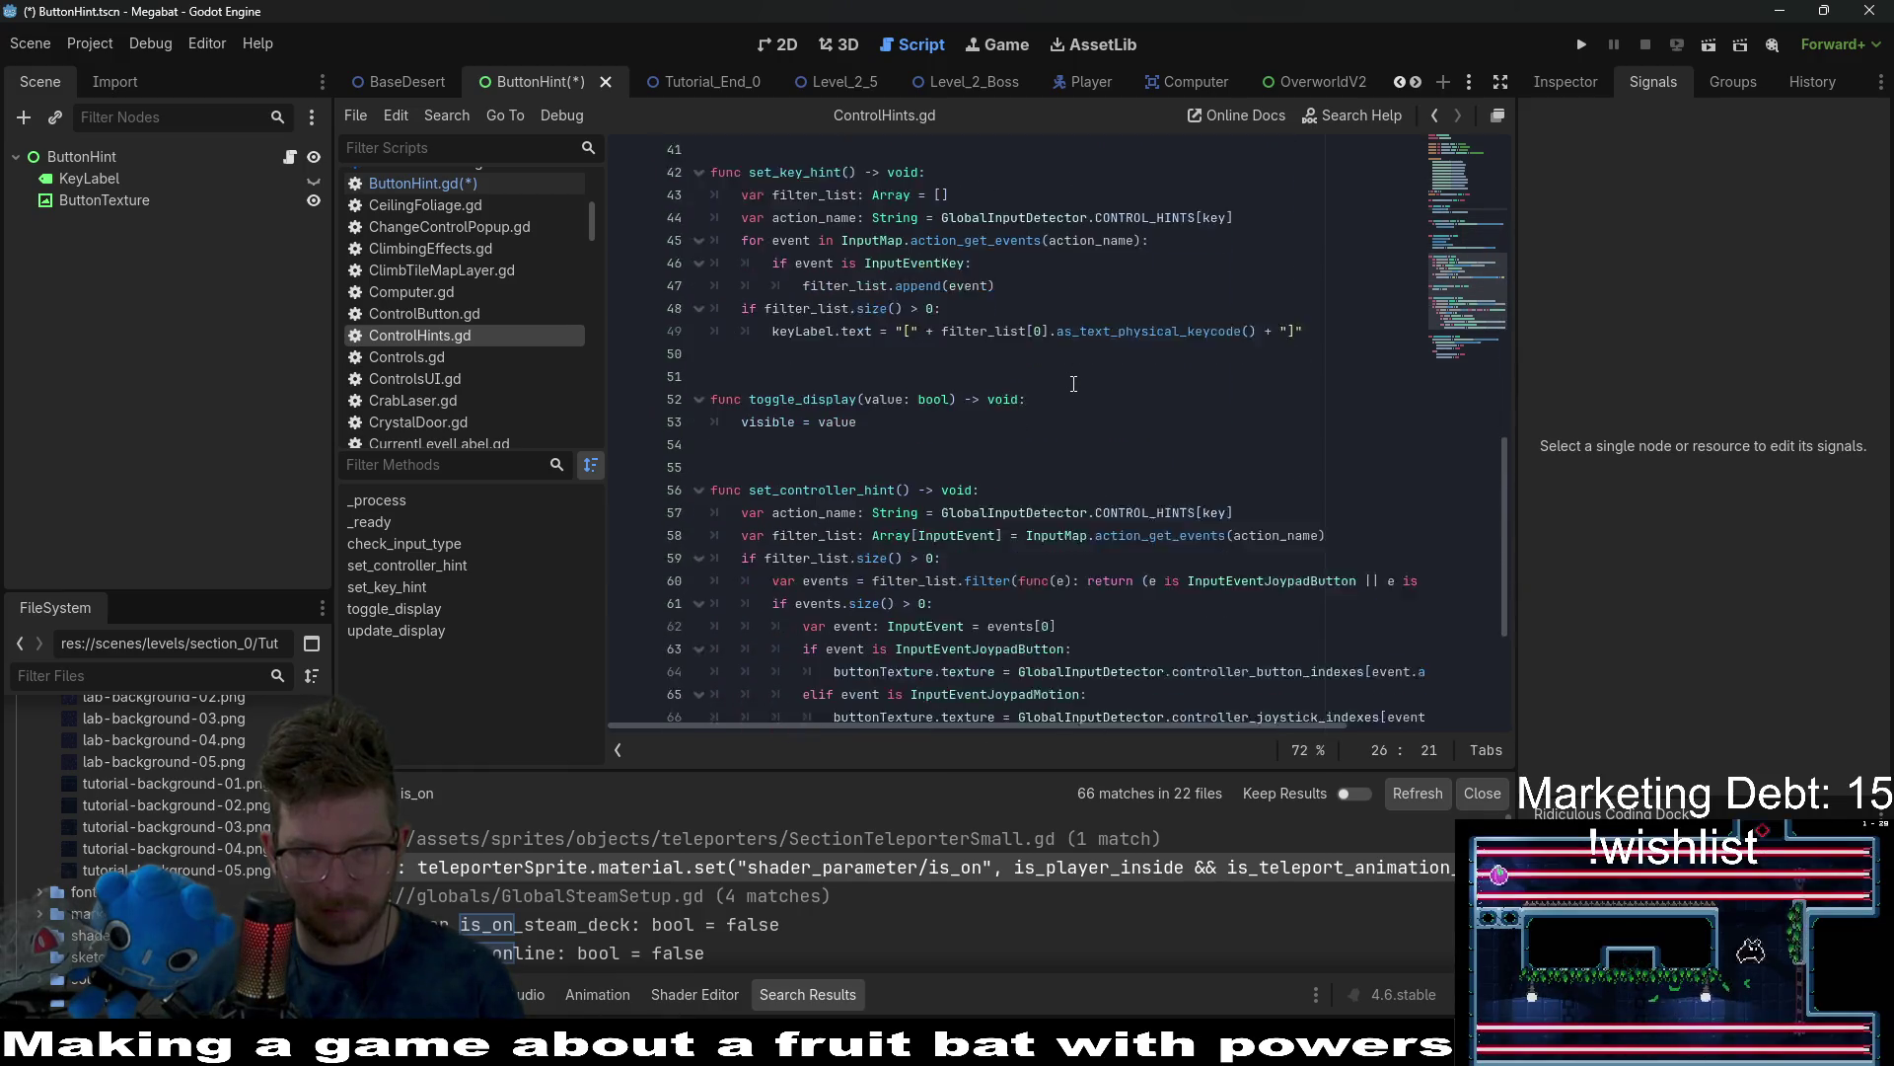
pyautogui.scroll(-4, 1074, 384)
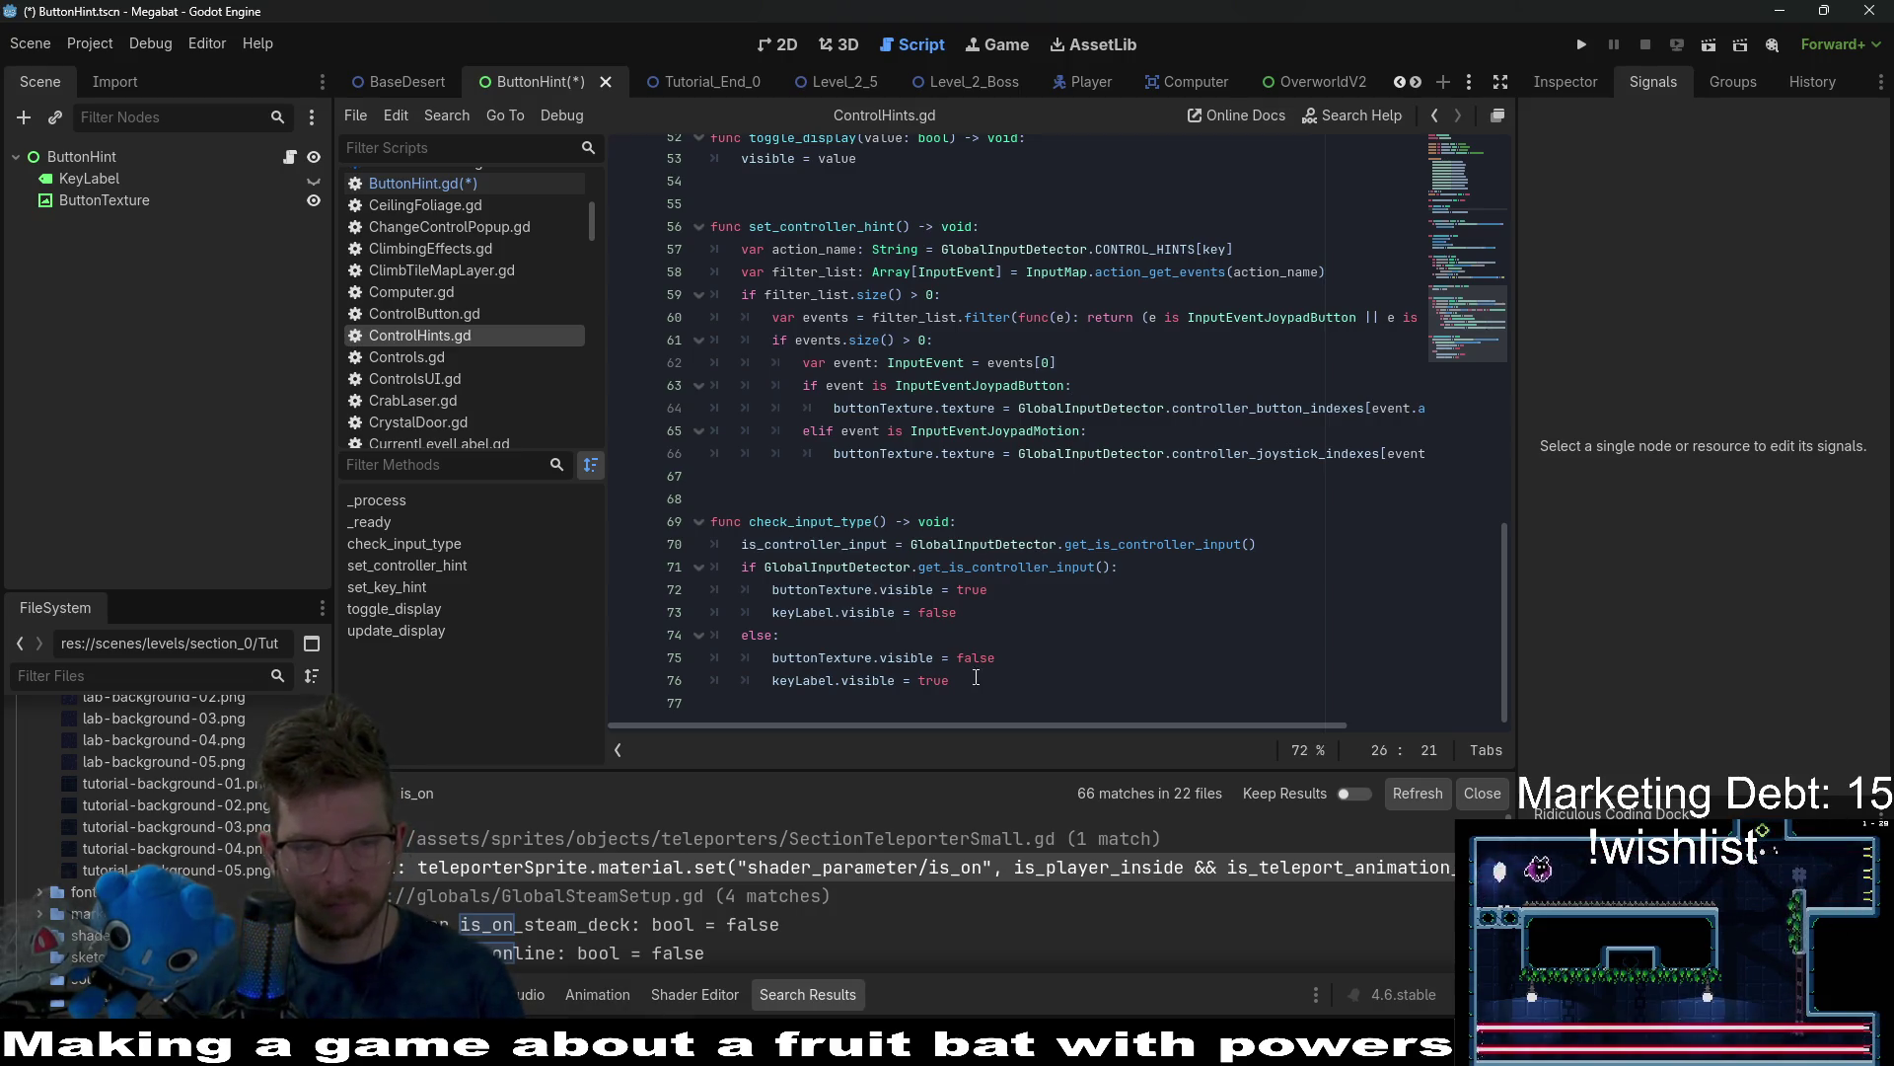
pyautogui.click(1018, 408)
pyautogui.scroll(8, 1018, 405)
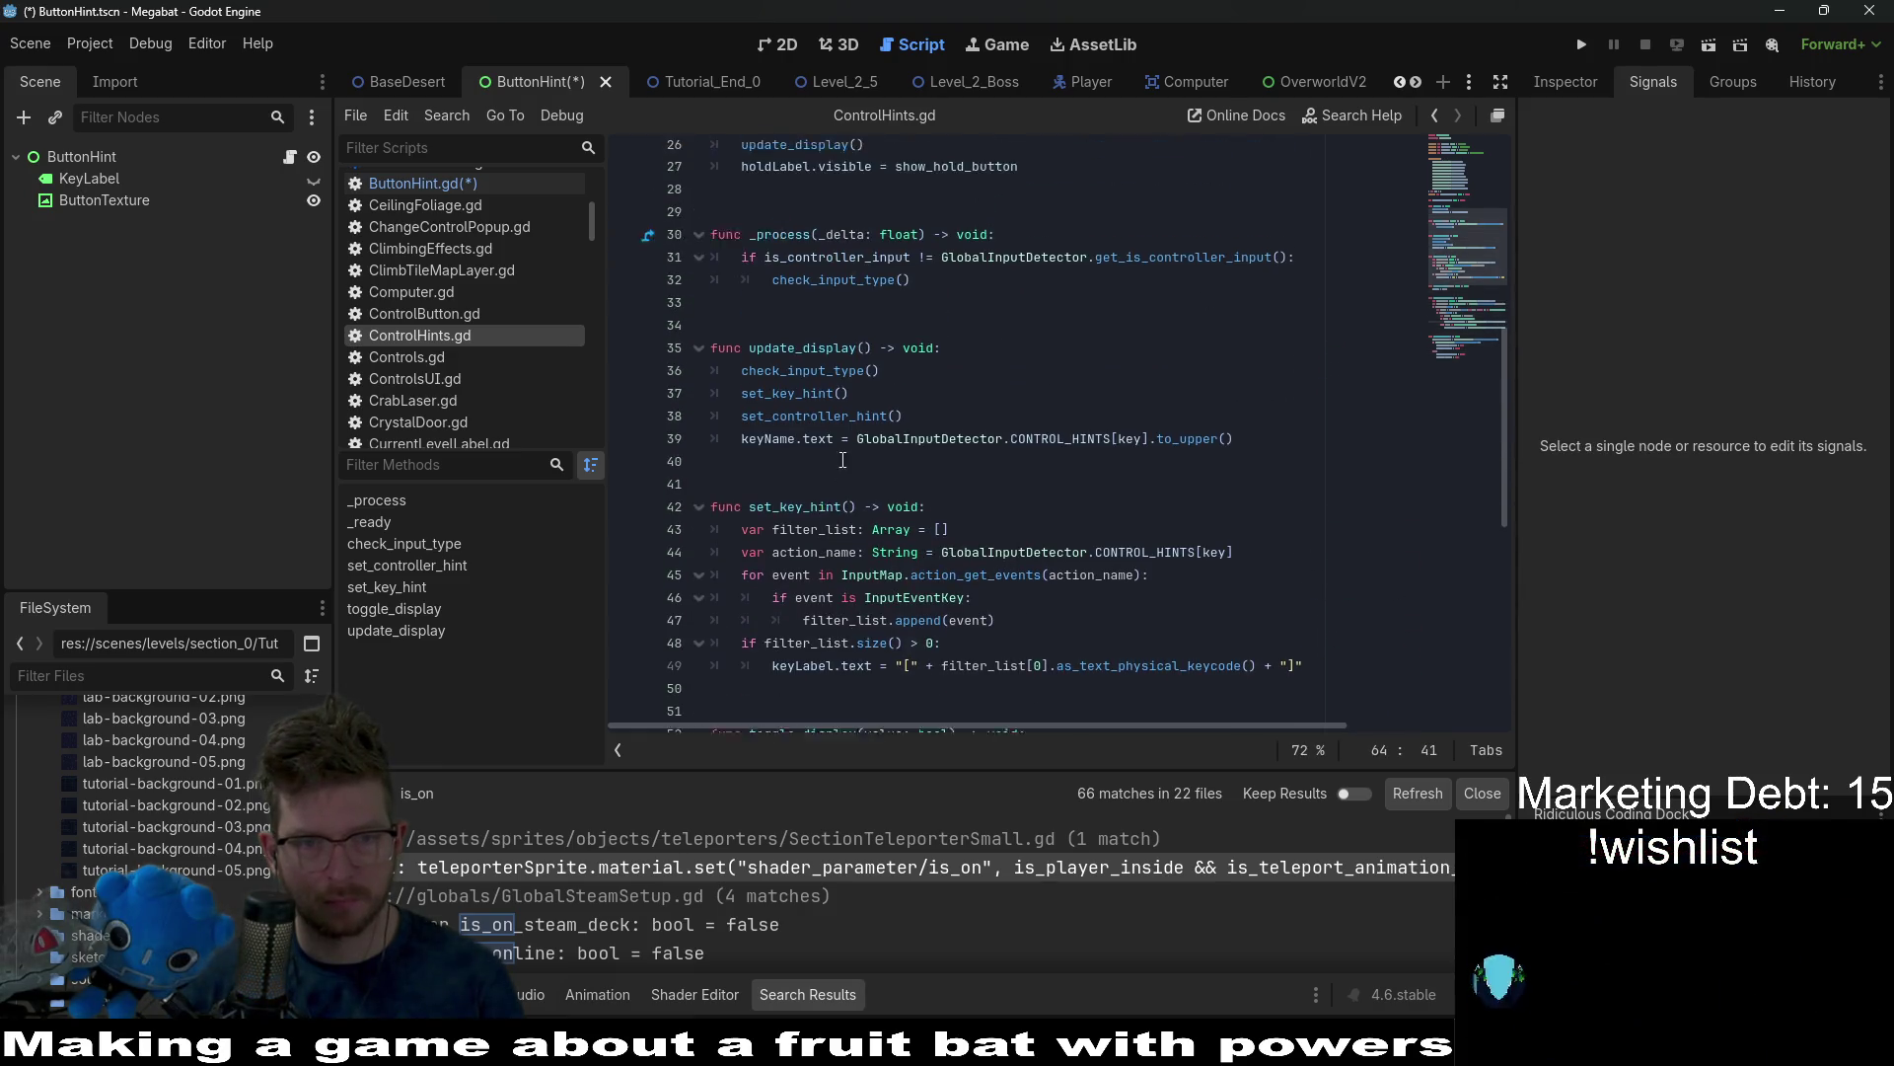
pyautogui.scroll(-9, 843, 459)
pyautogui.click(896, 657)
pyautogui.click(896, 491)
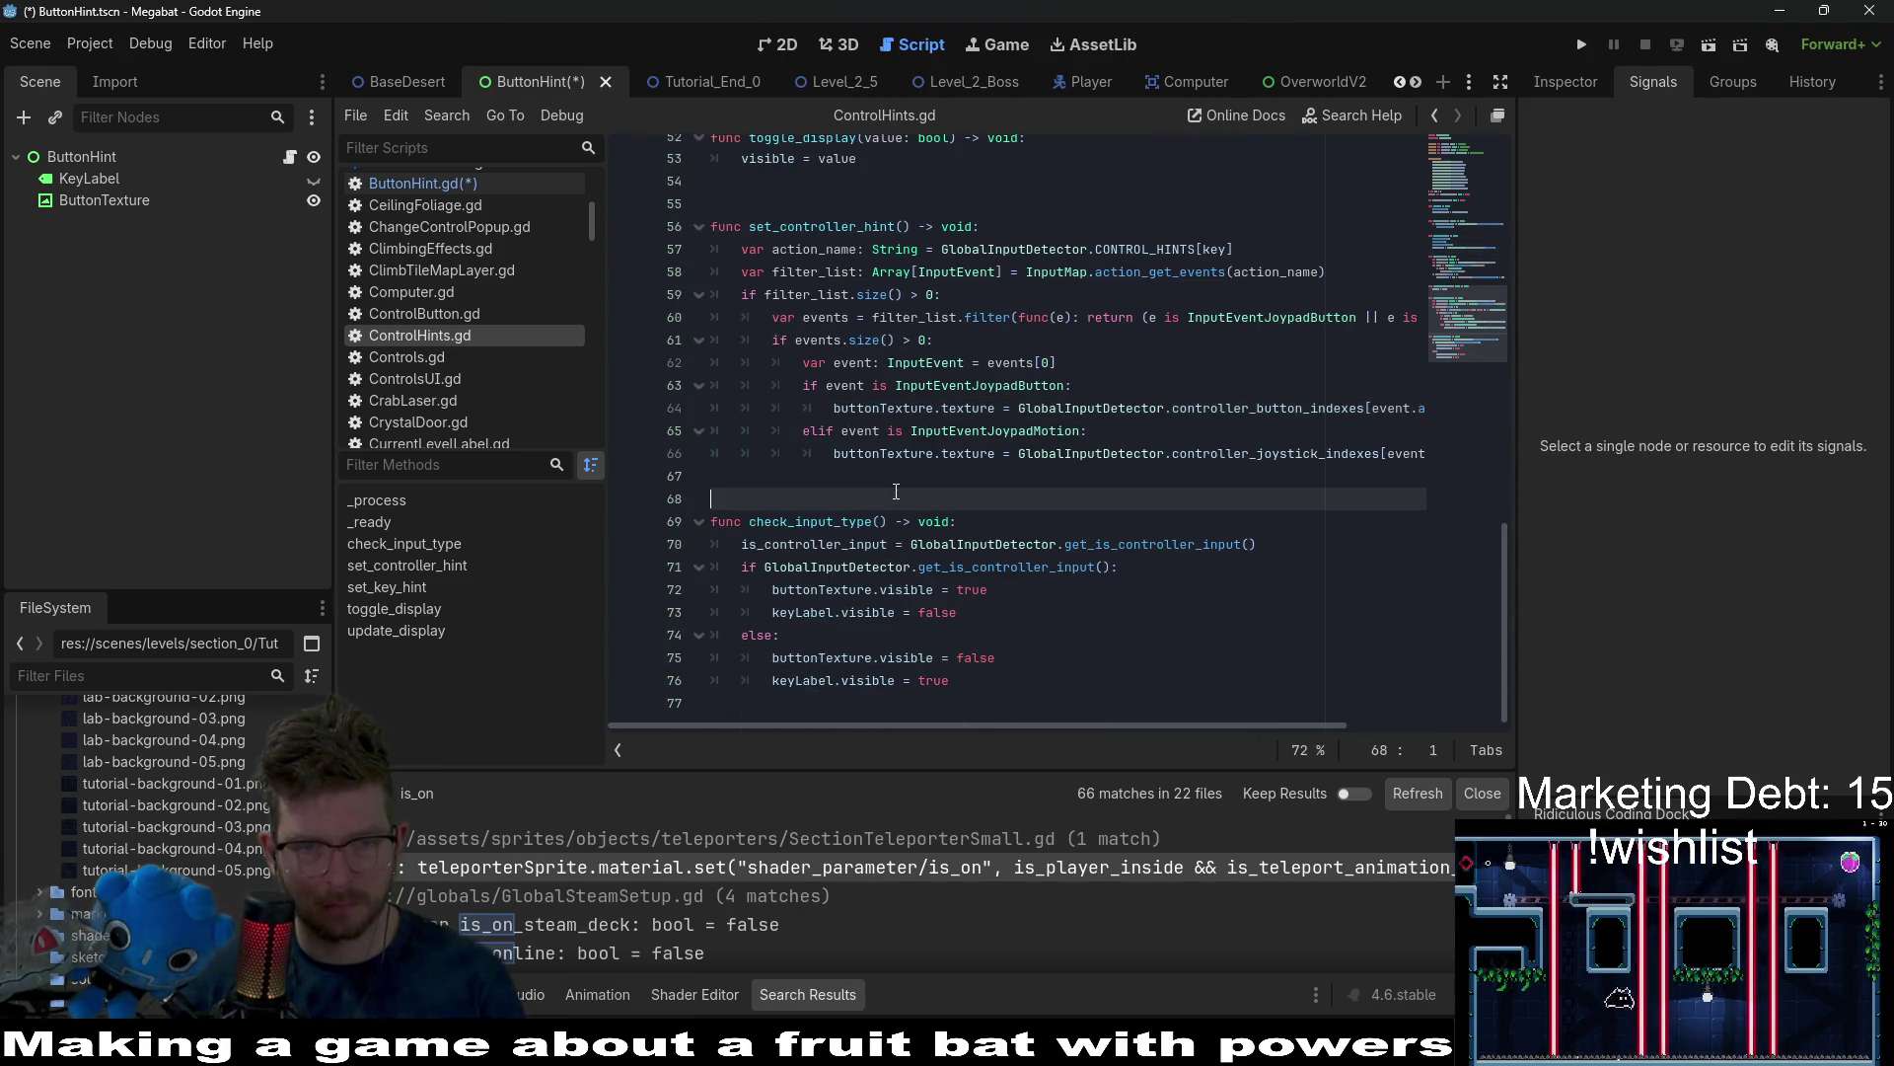
pyautogui.hotkey('ctrl', 's')
pyautogui.scroll(5, 967, 477)
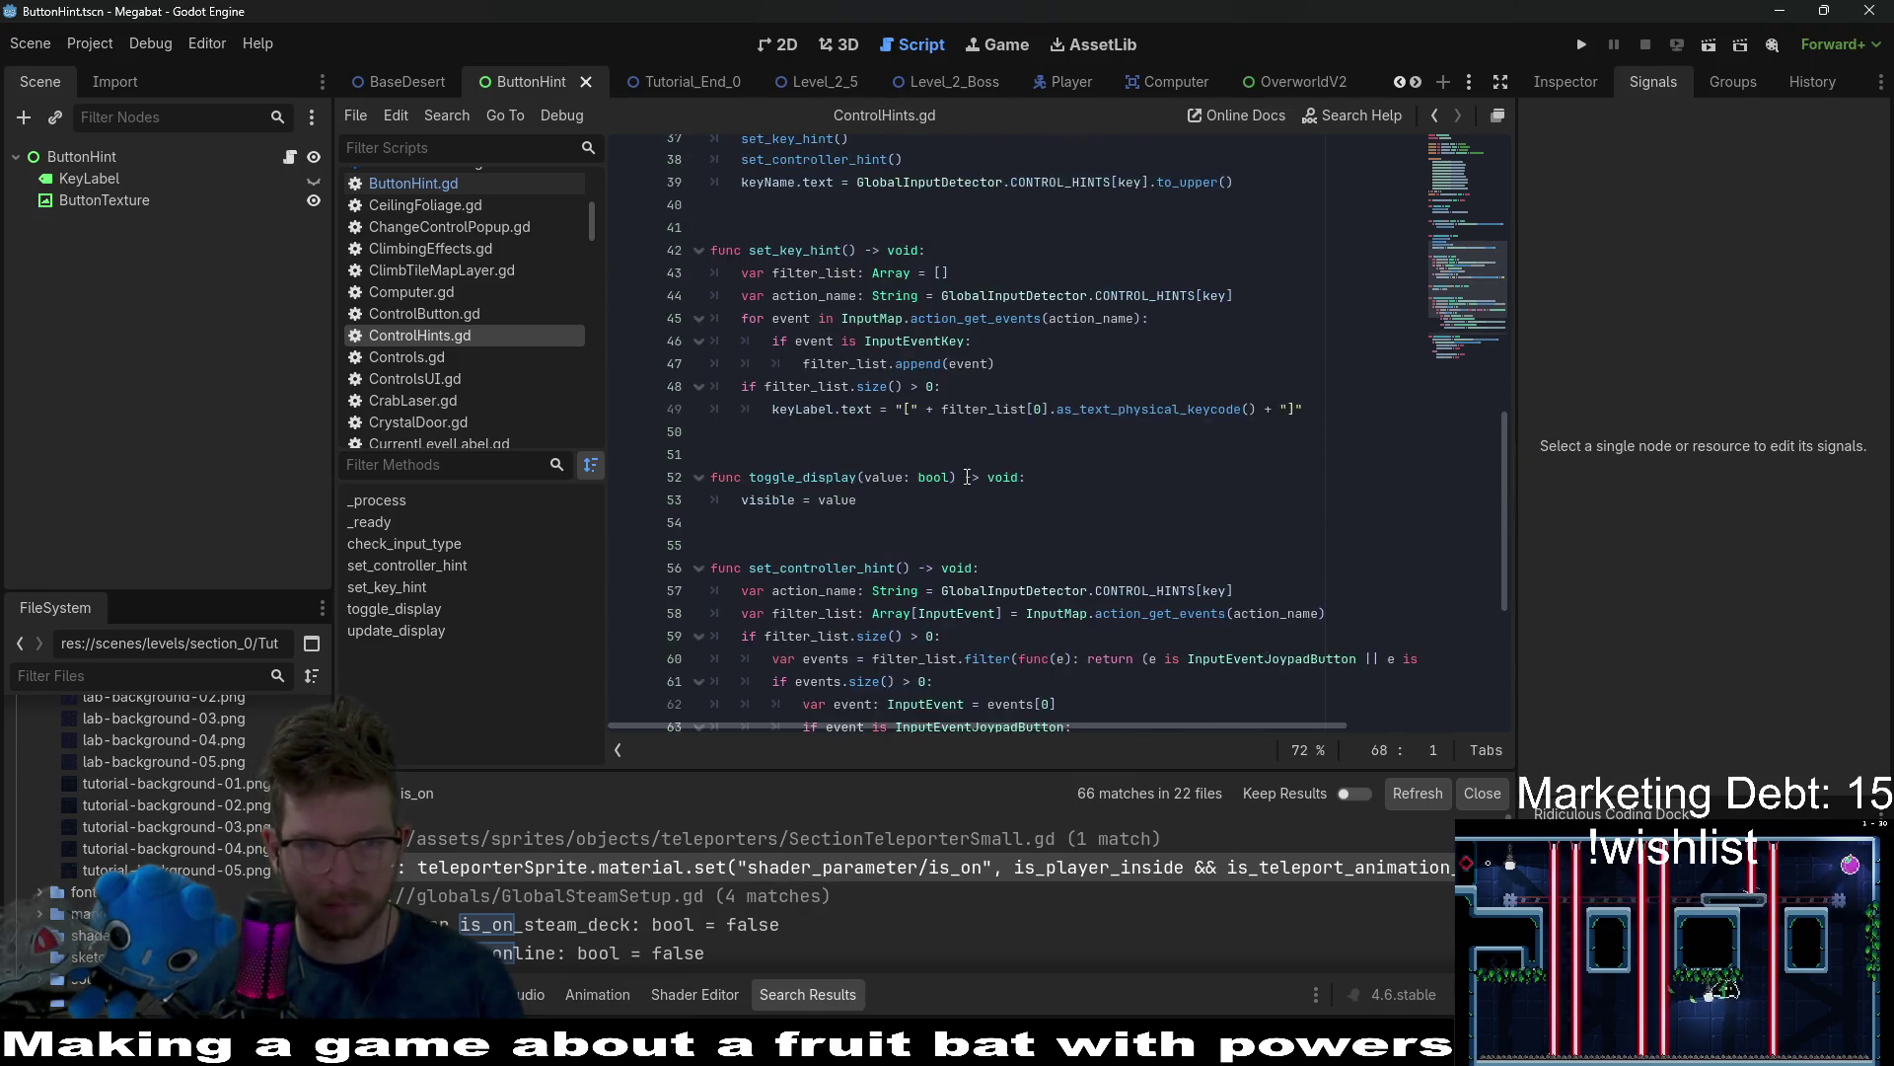
# Search ControlHints.gd for is_controller_input and select its assignment line in check_input_type.
pyautogui.scroll(8, 839, 378)
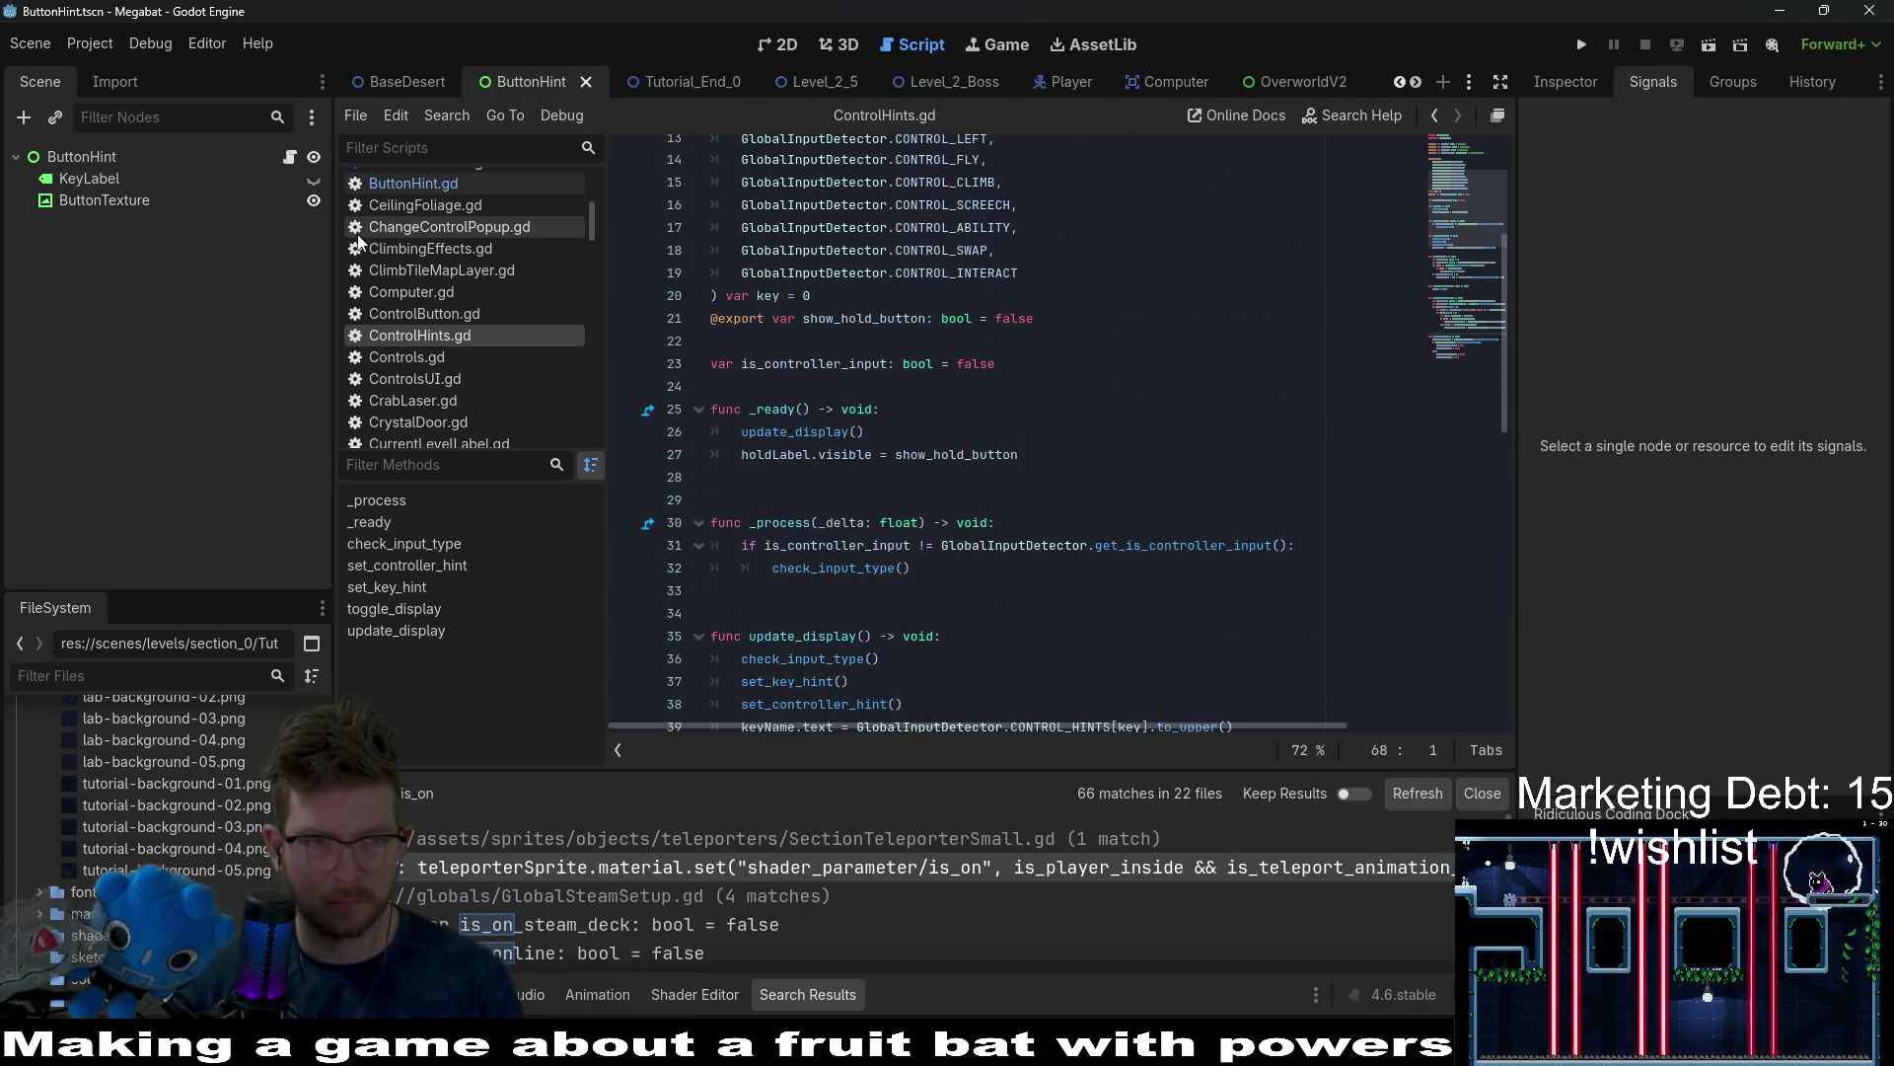
pyautogui.click(393, 184)
pyautogui.click(444, 336)
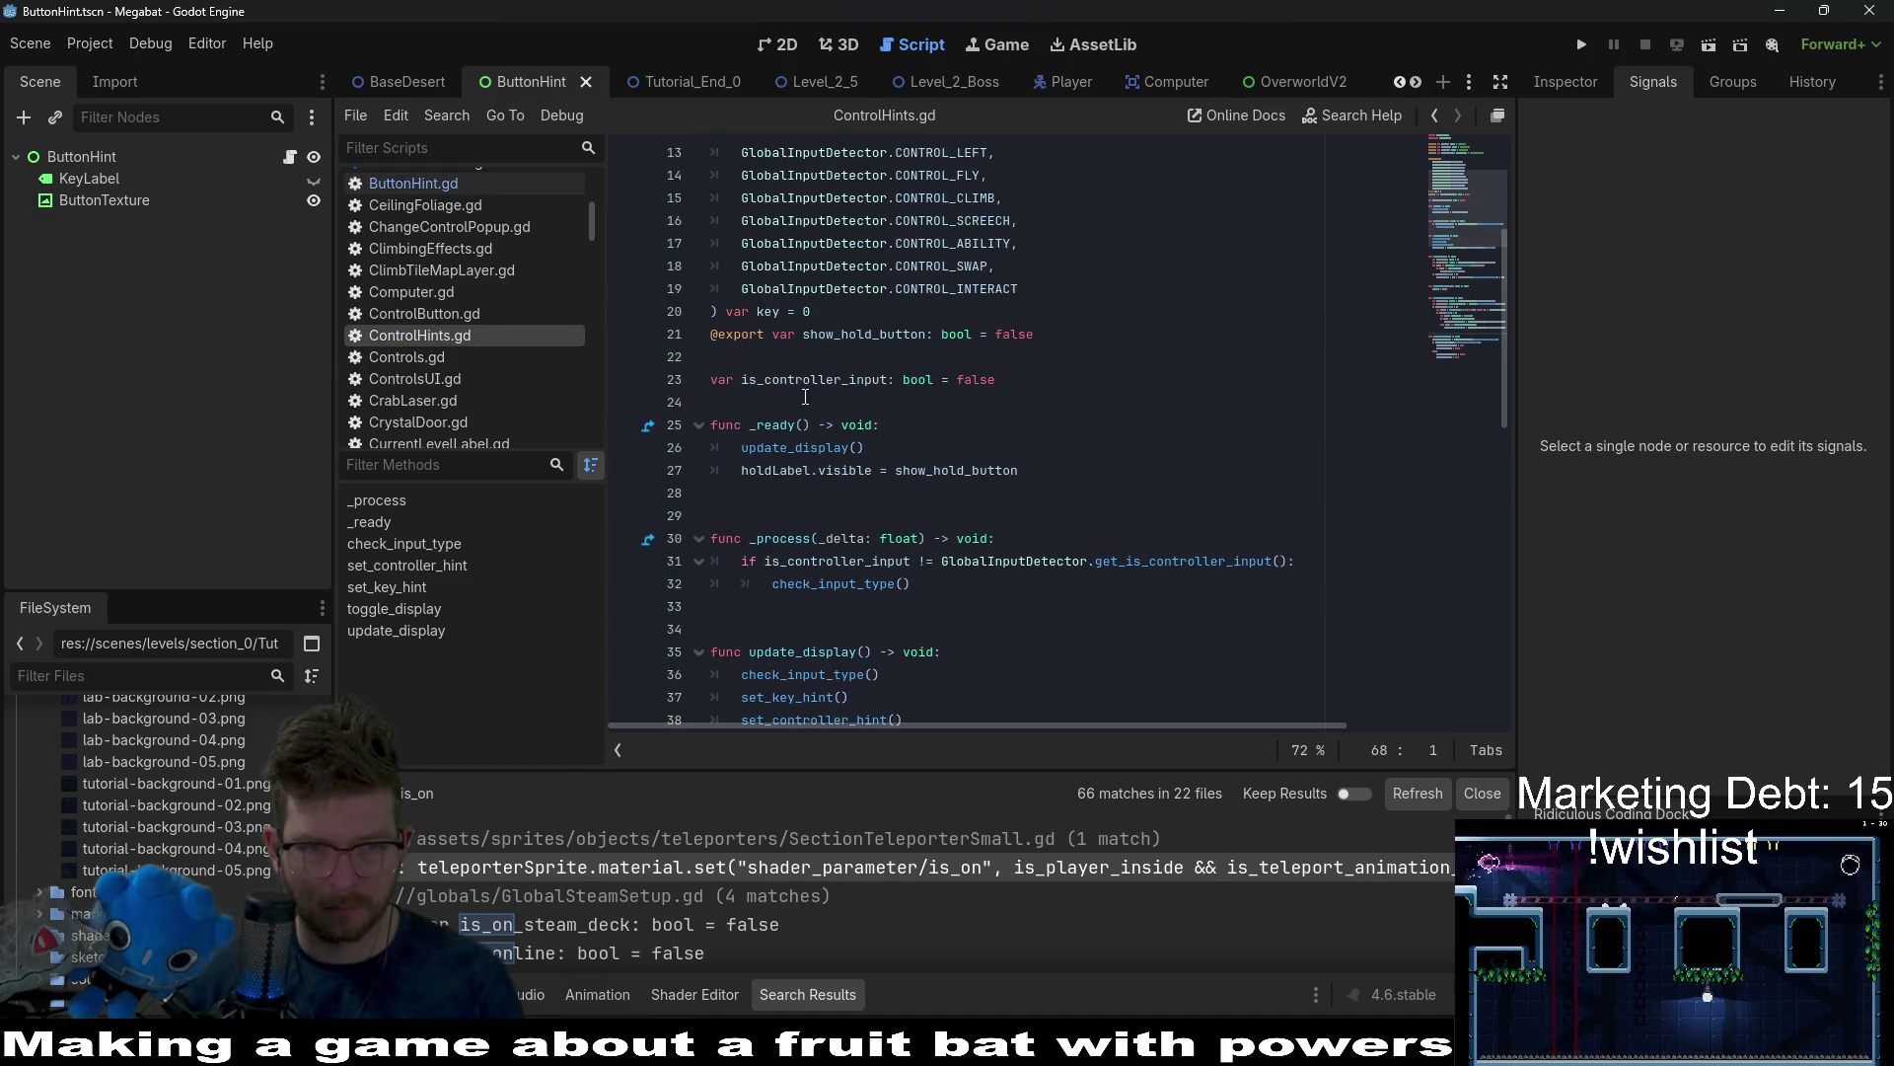
pyautogui.doubleClick(806, 383)
pyautogui.hotkey('ctrl', 'f')
pyautogui.press('Return')
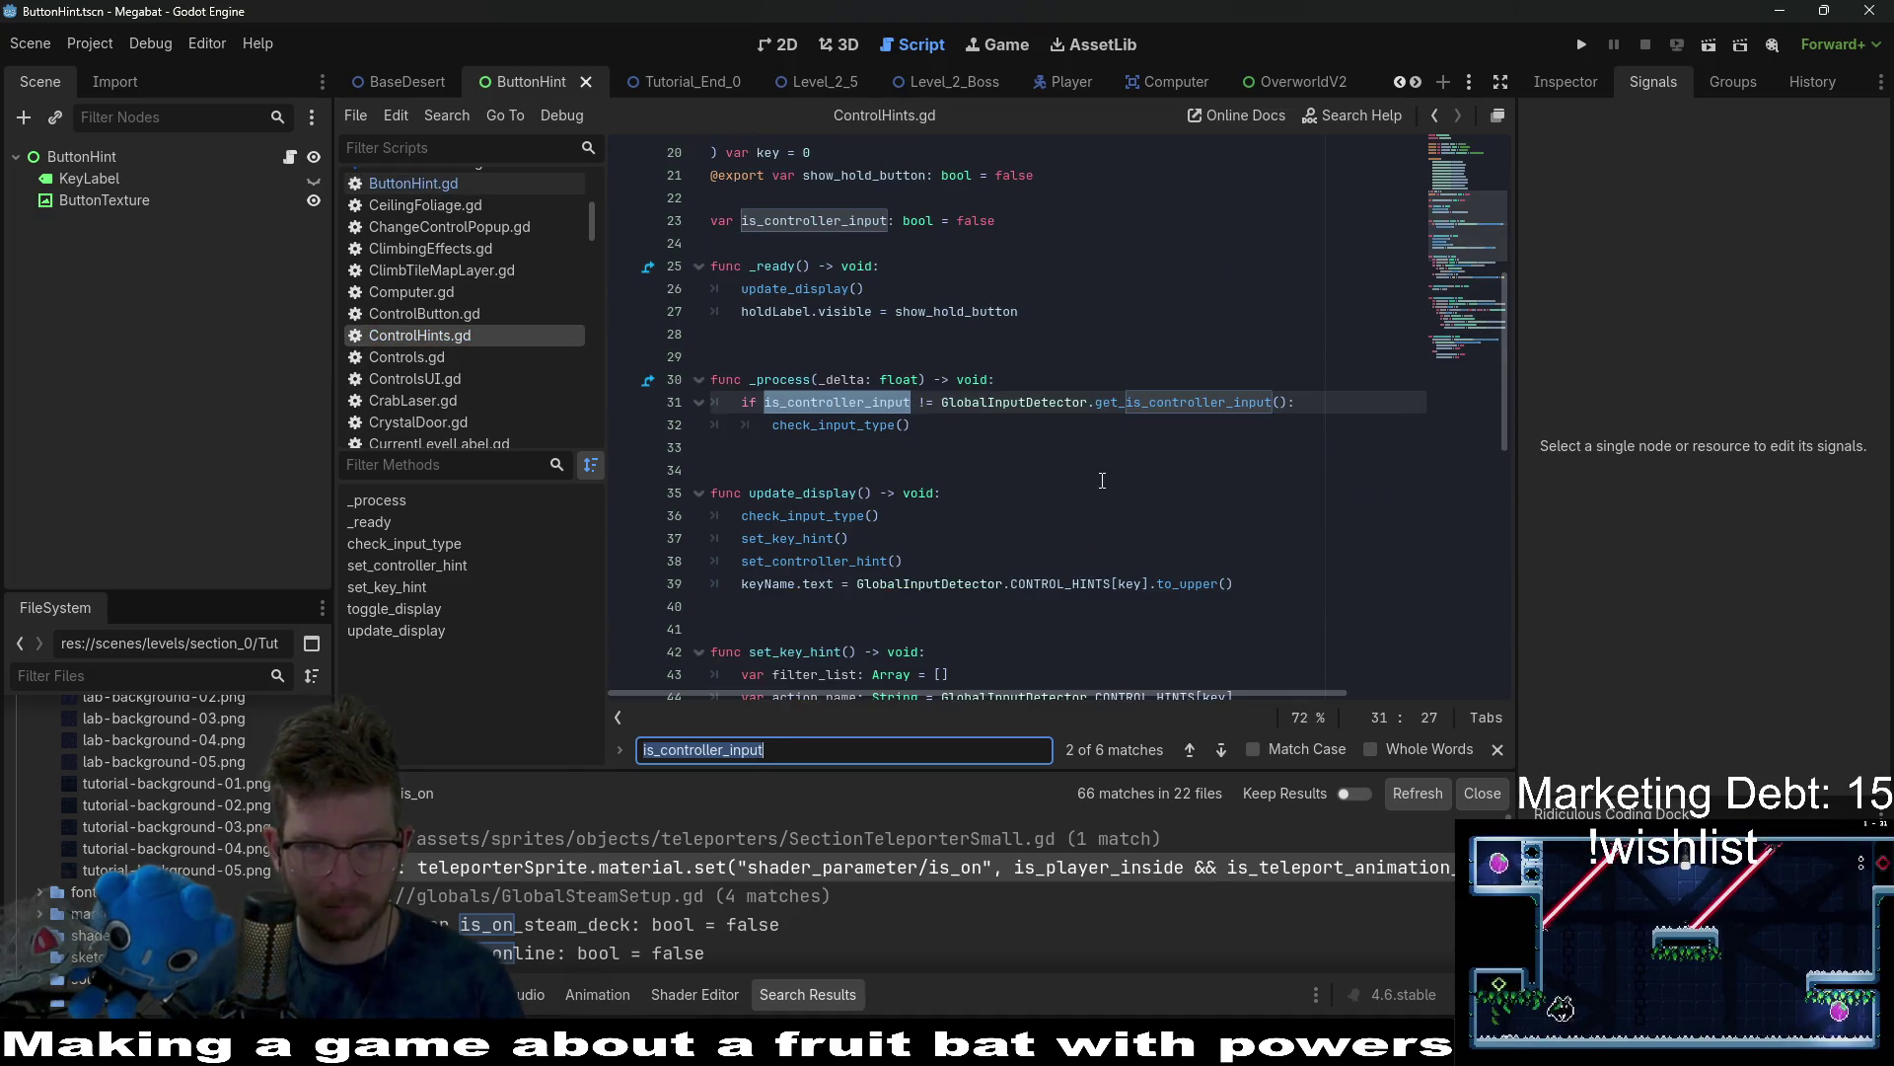
pyautogui.press('Return')
pyautogui.press('Return')
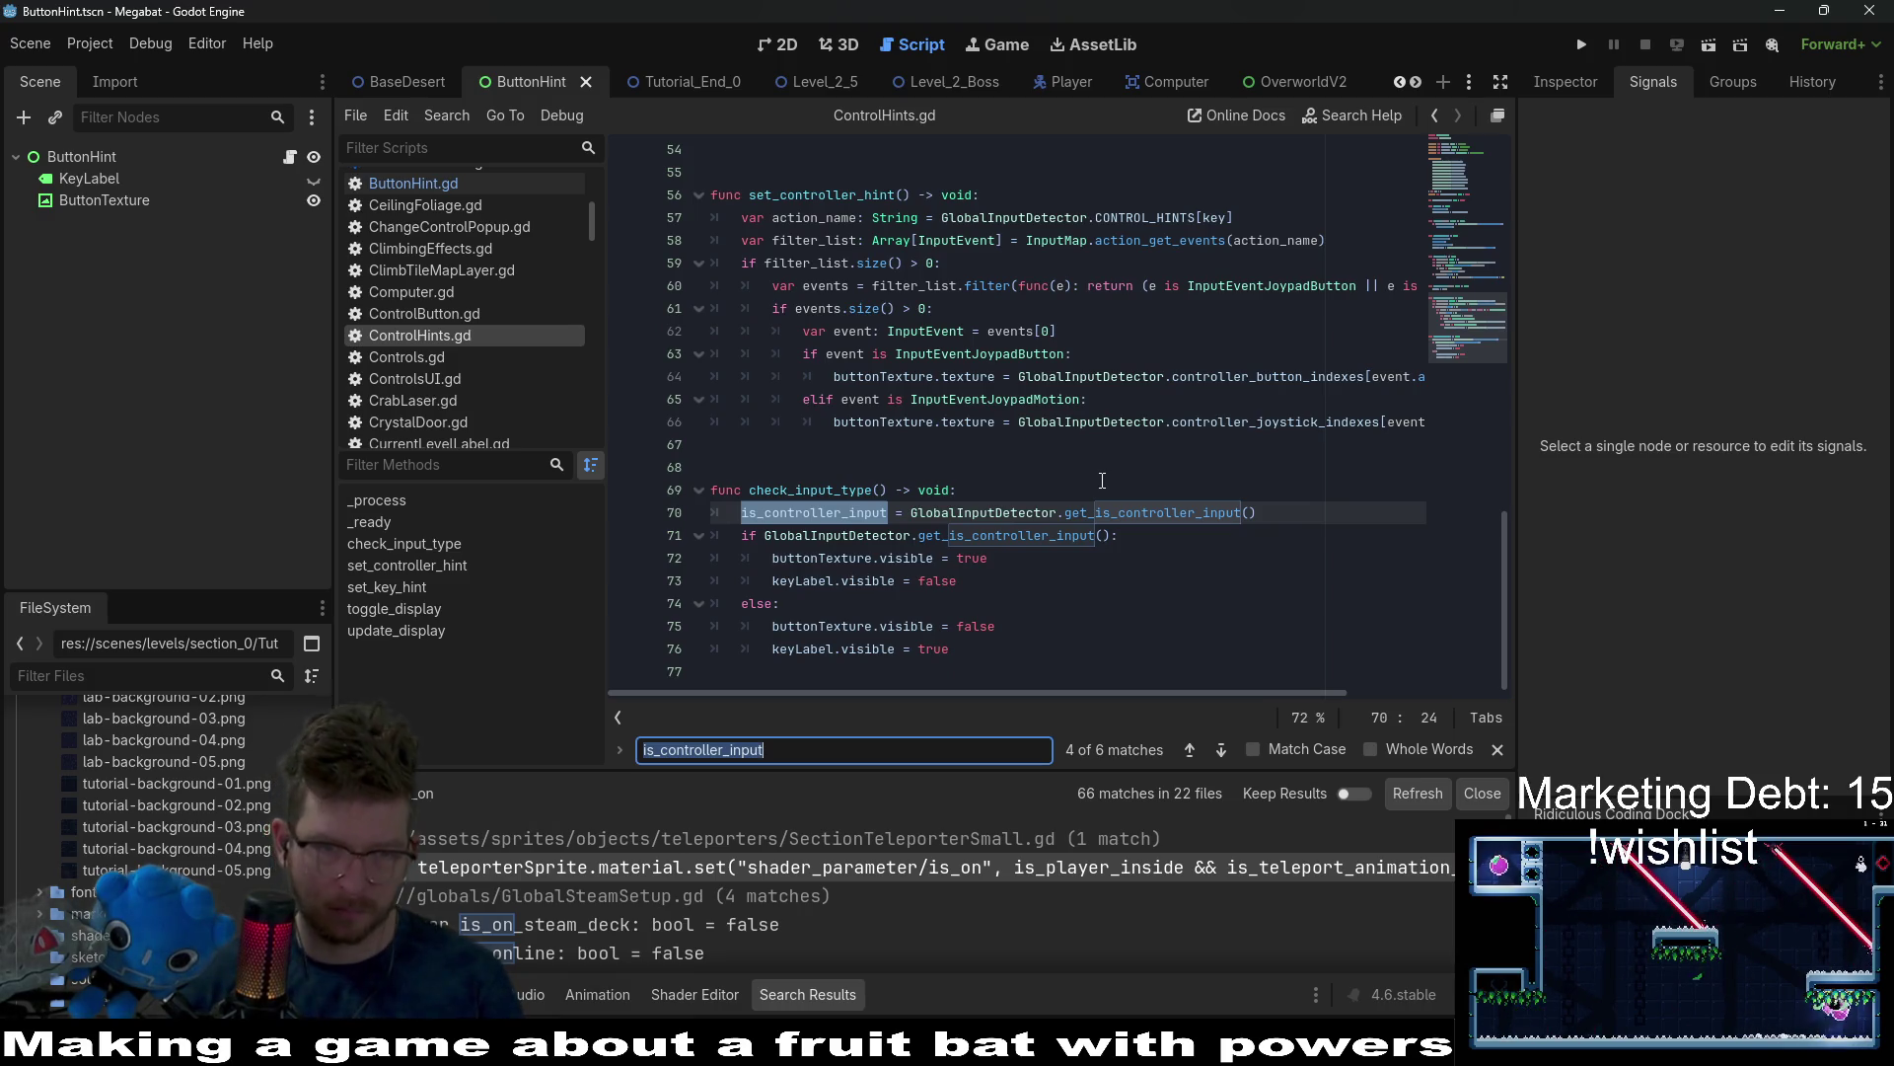
pyautogui.moveTo(1282, 510); pyautogui.dragTo(1289, 498)
pyautogui.hotkey('ctrl', 'c')
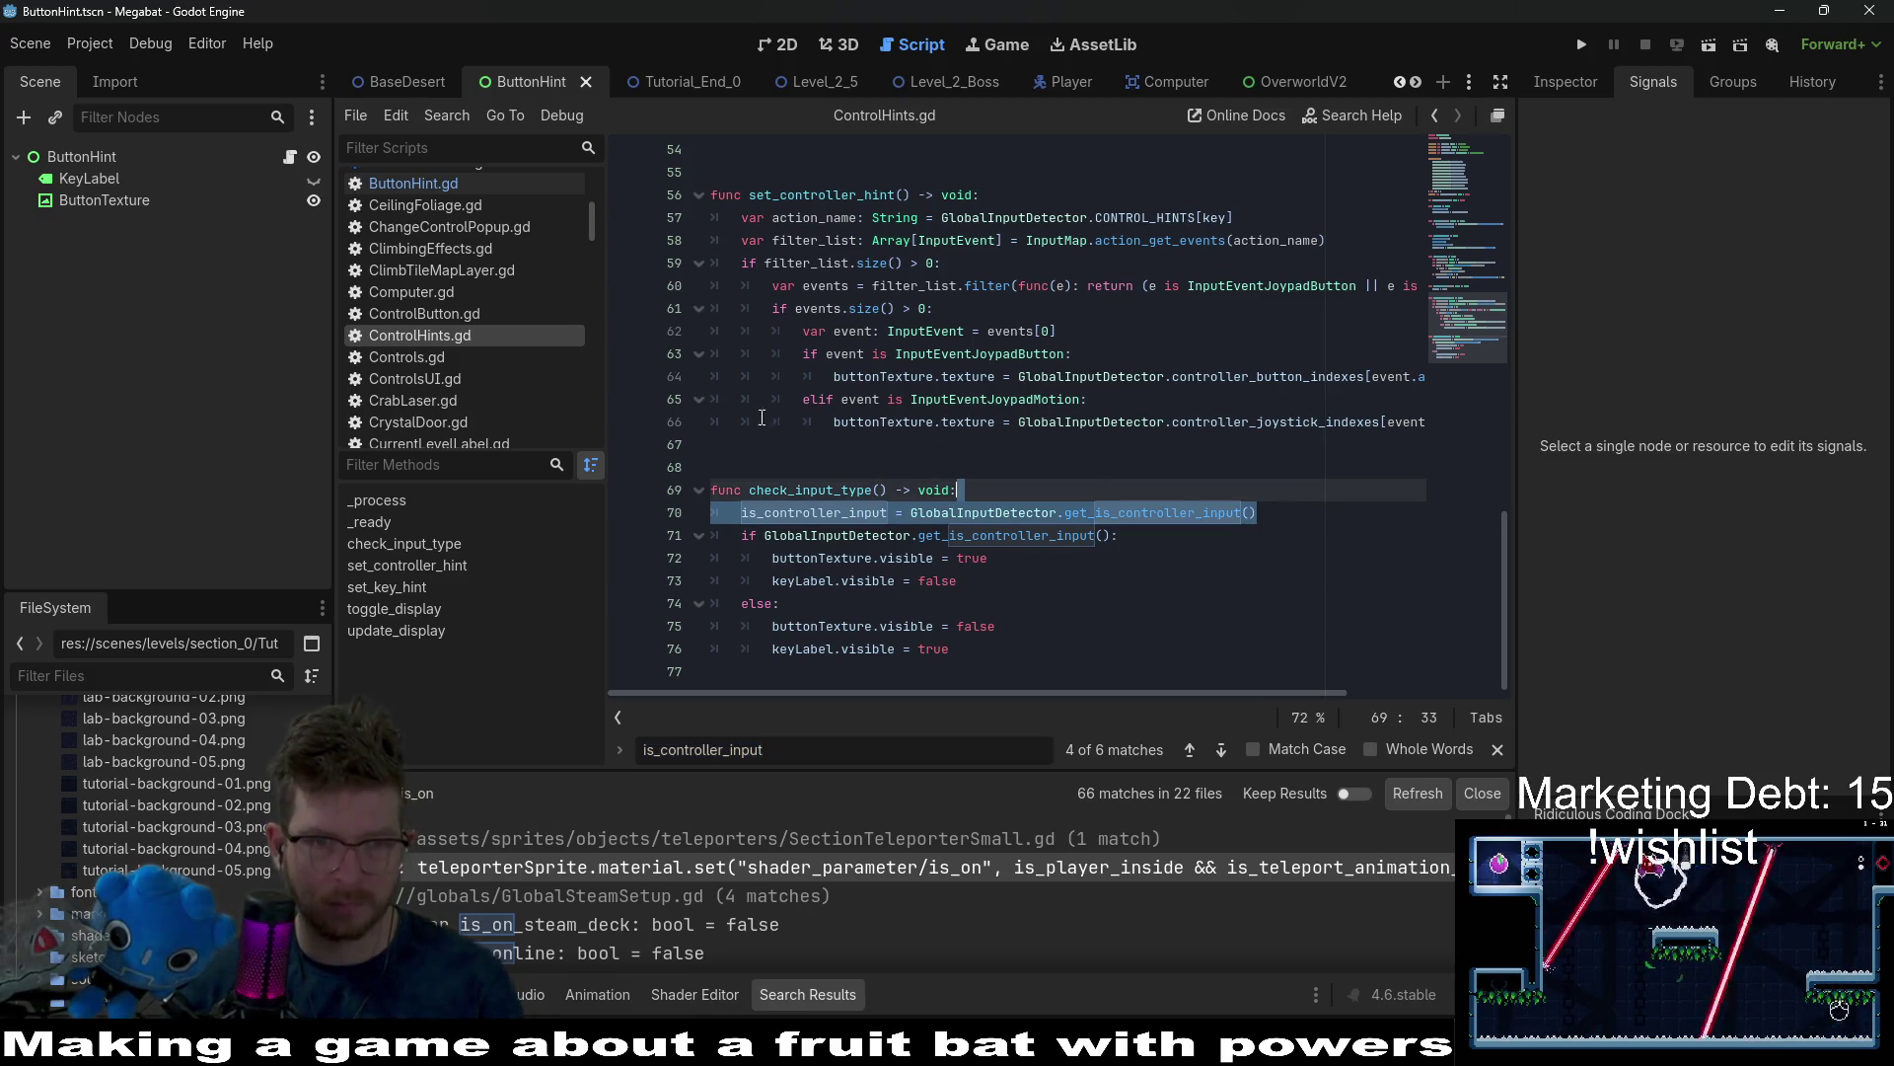
# Paste the is_controller_input assignment into ButtonHint.gd's check_input_type and save.
pyautogui.click(415, 182)
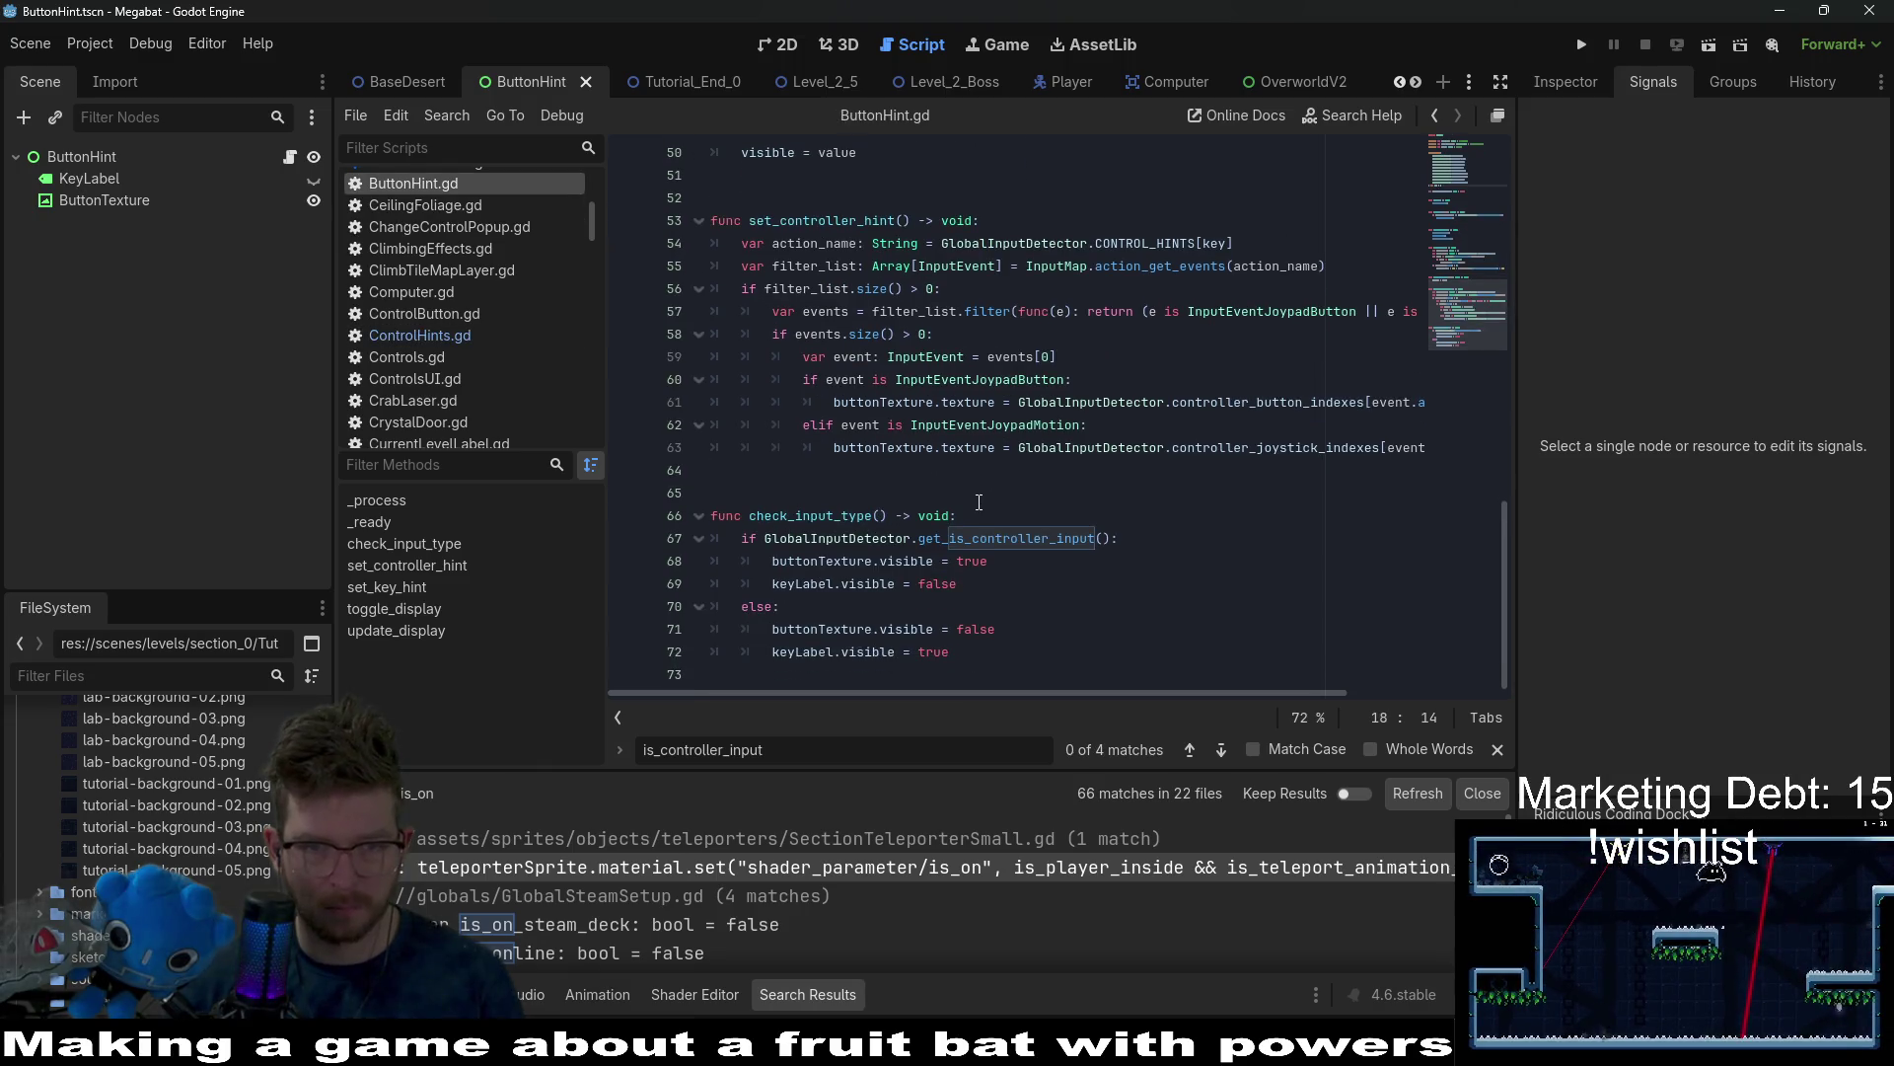
pyautogui.click(980, 513)
pyautogui.hotkey('ctrl', 'v')
pyautogui.click(1029, 495)
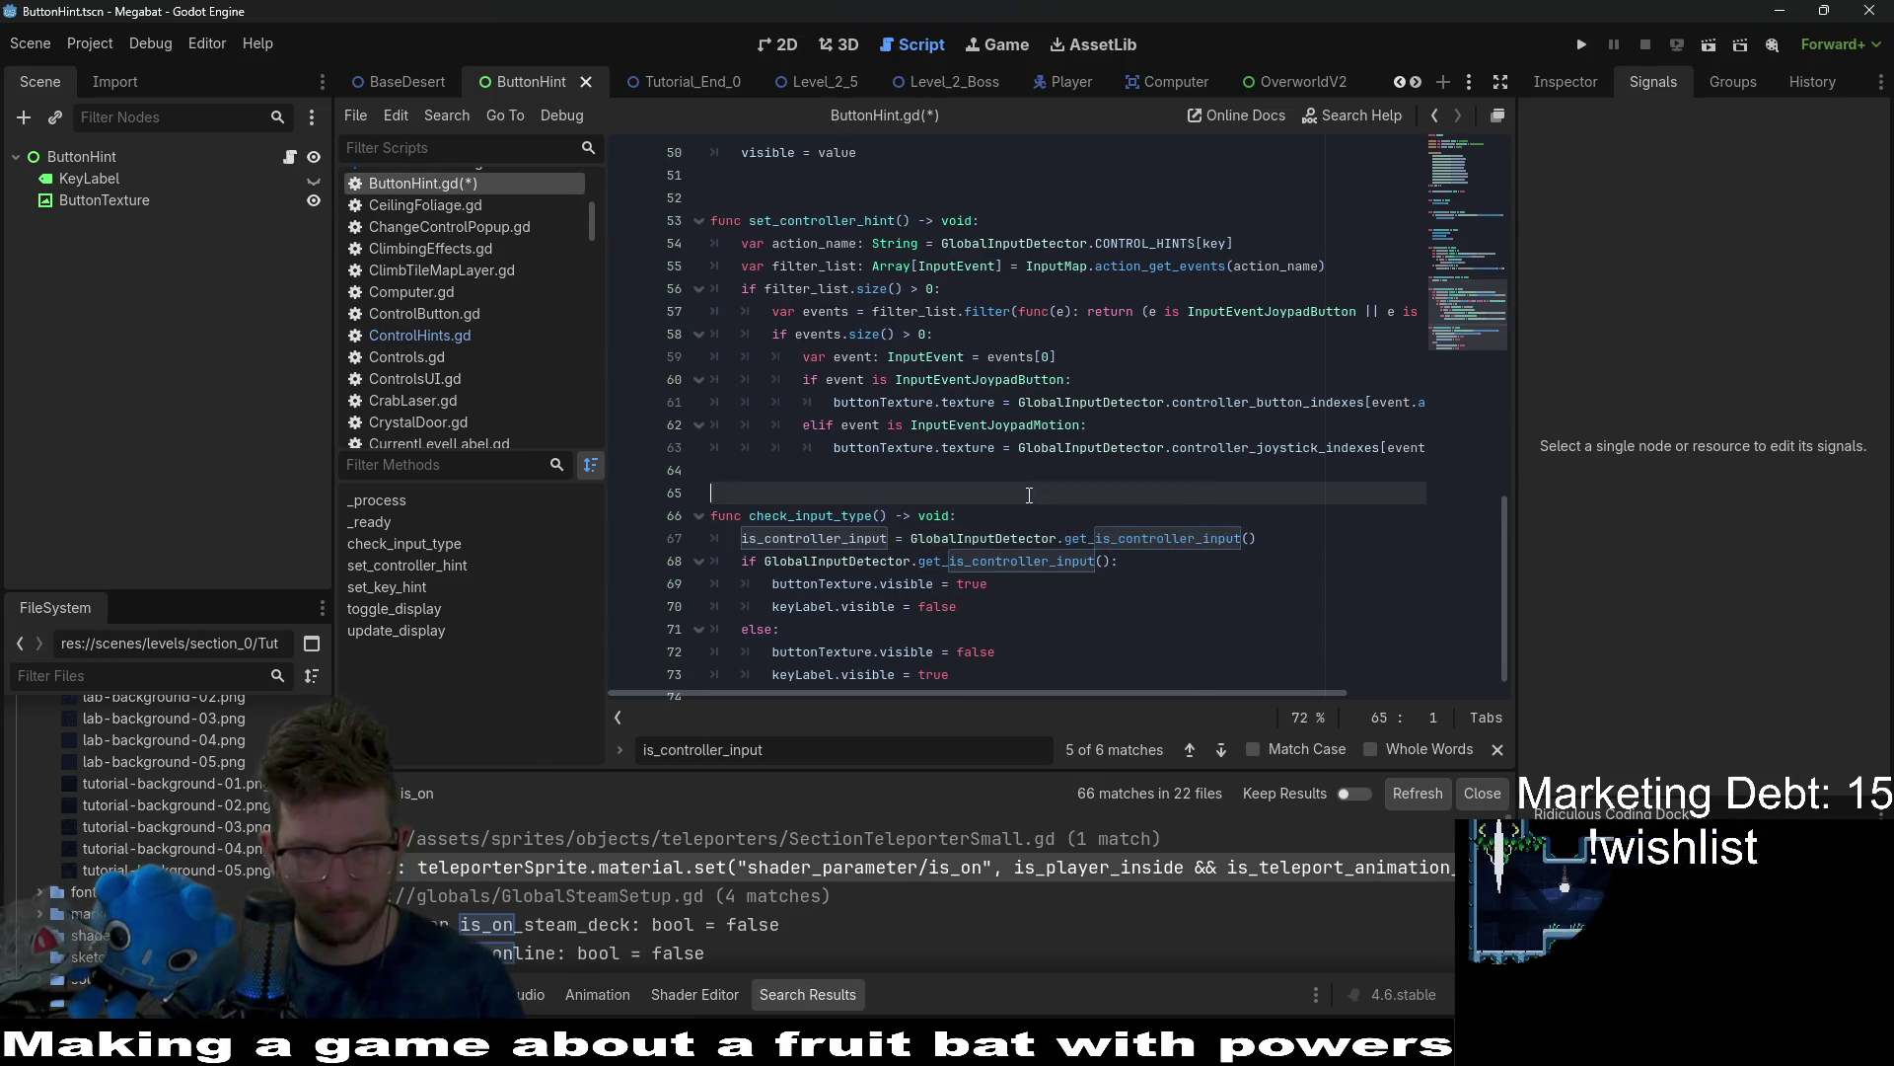
pyautogui.hotkey('ctrl', 's')
# Remove the extra blank line in ButtonHint.gd and save the script again.
pyautogui.click(457, 338)
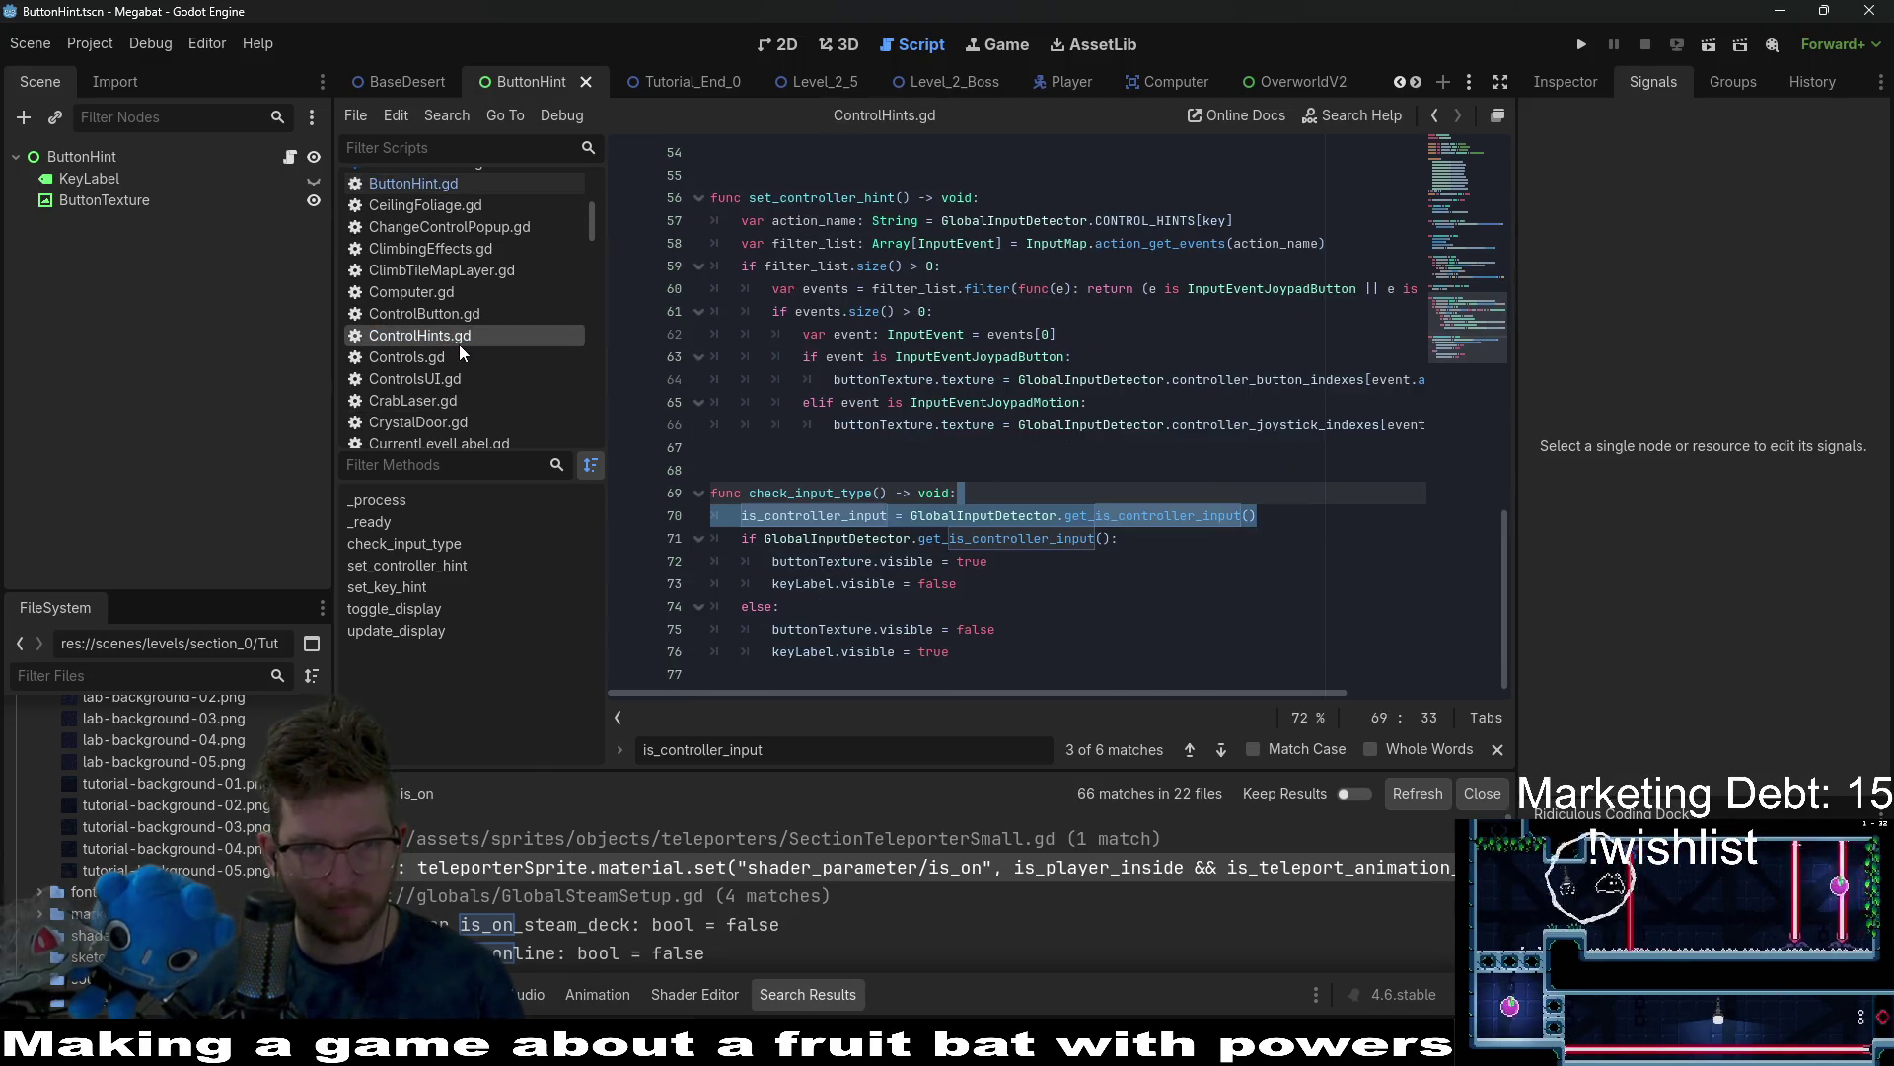
pyautogui.click(436, 183)
pyautogui.scroll(12, 864, 381)
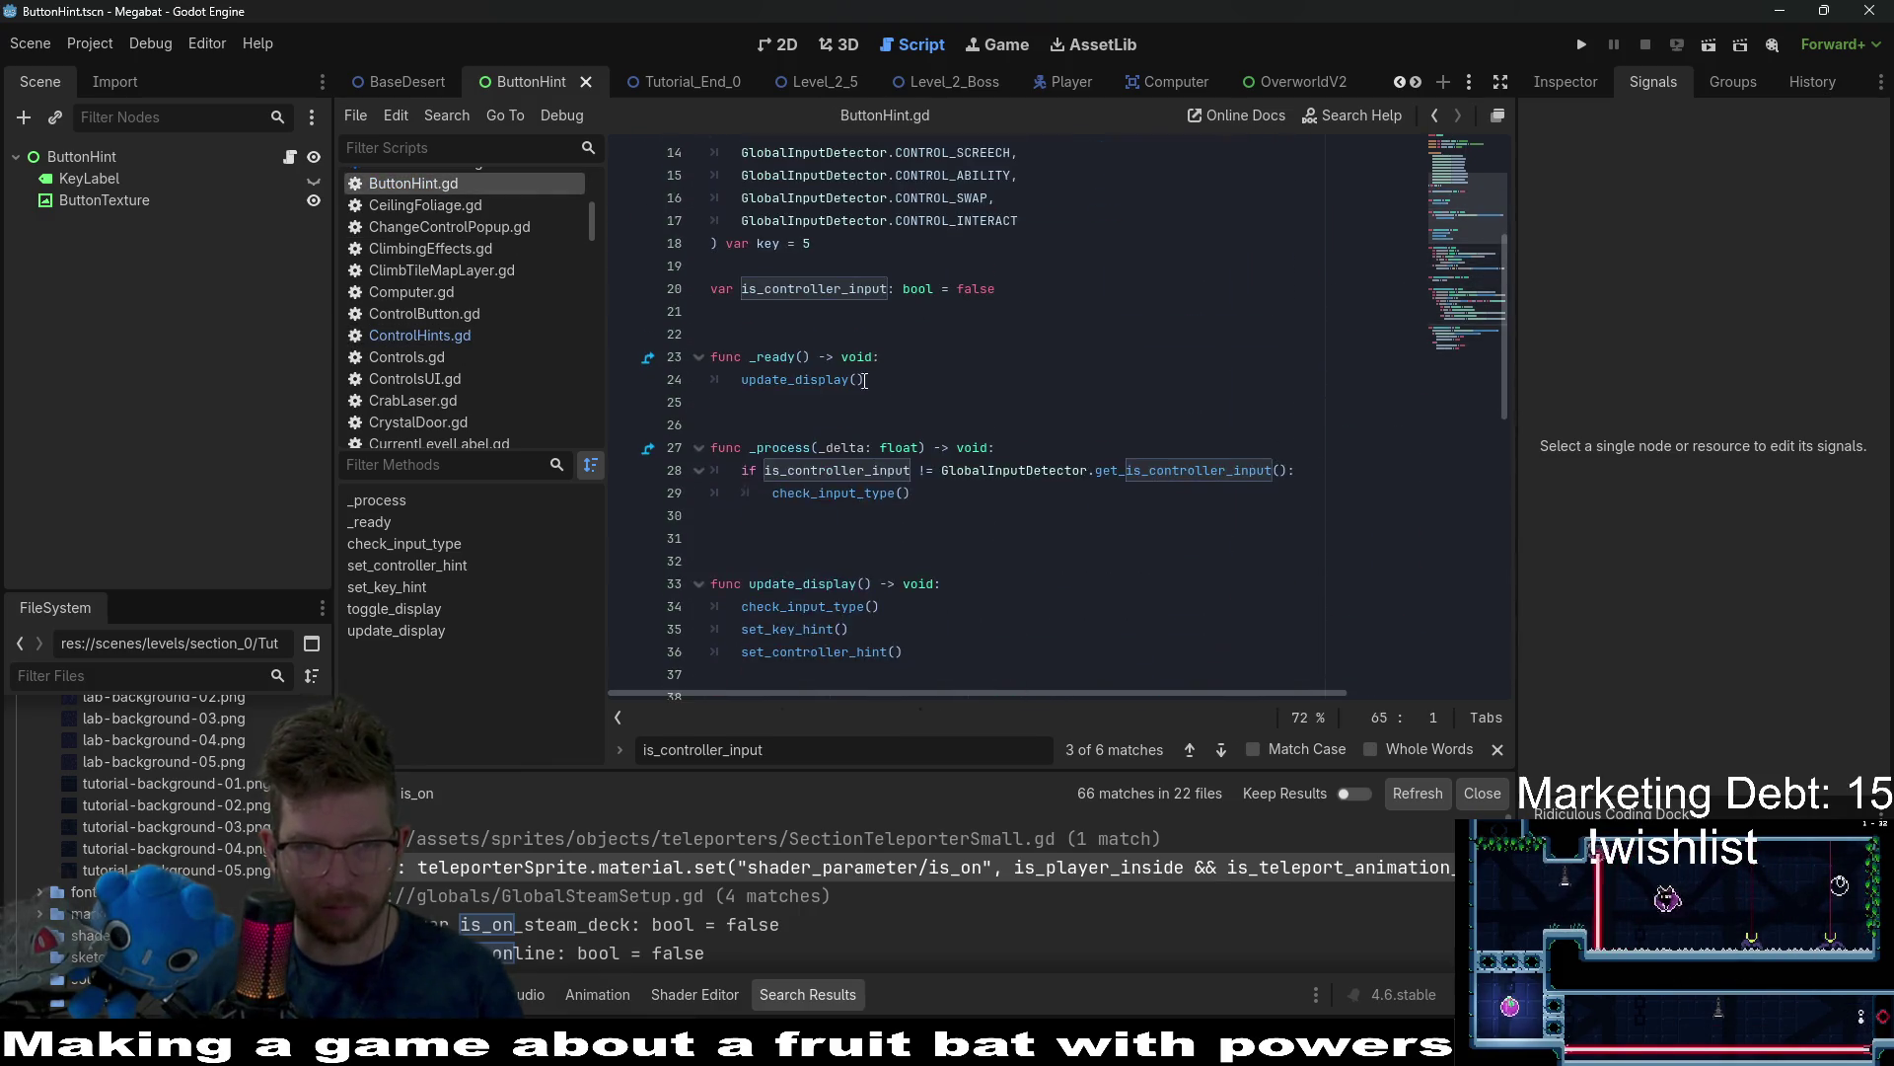
pyautogui.click(768, 528)
pyautogui.press('BackSpace')
pyautogui.scroll(3, 987, 473)
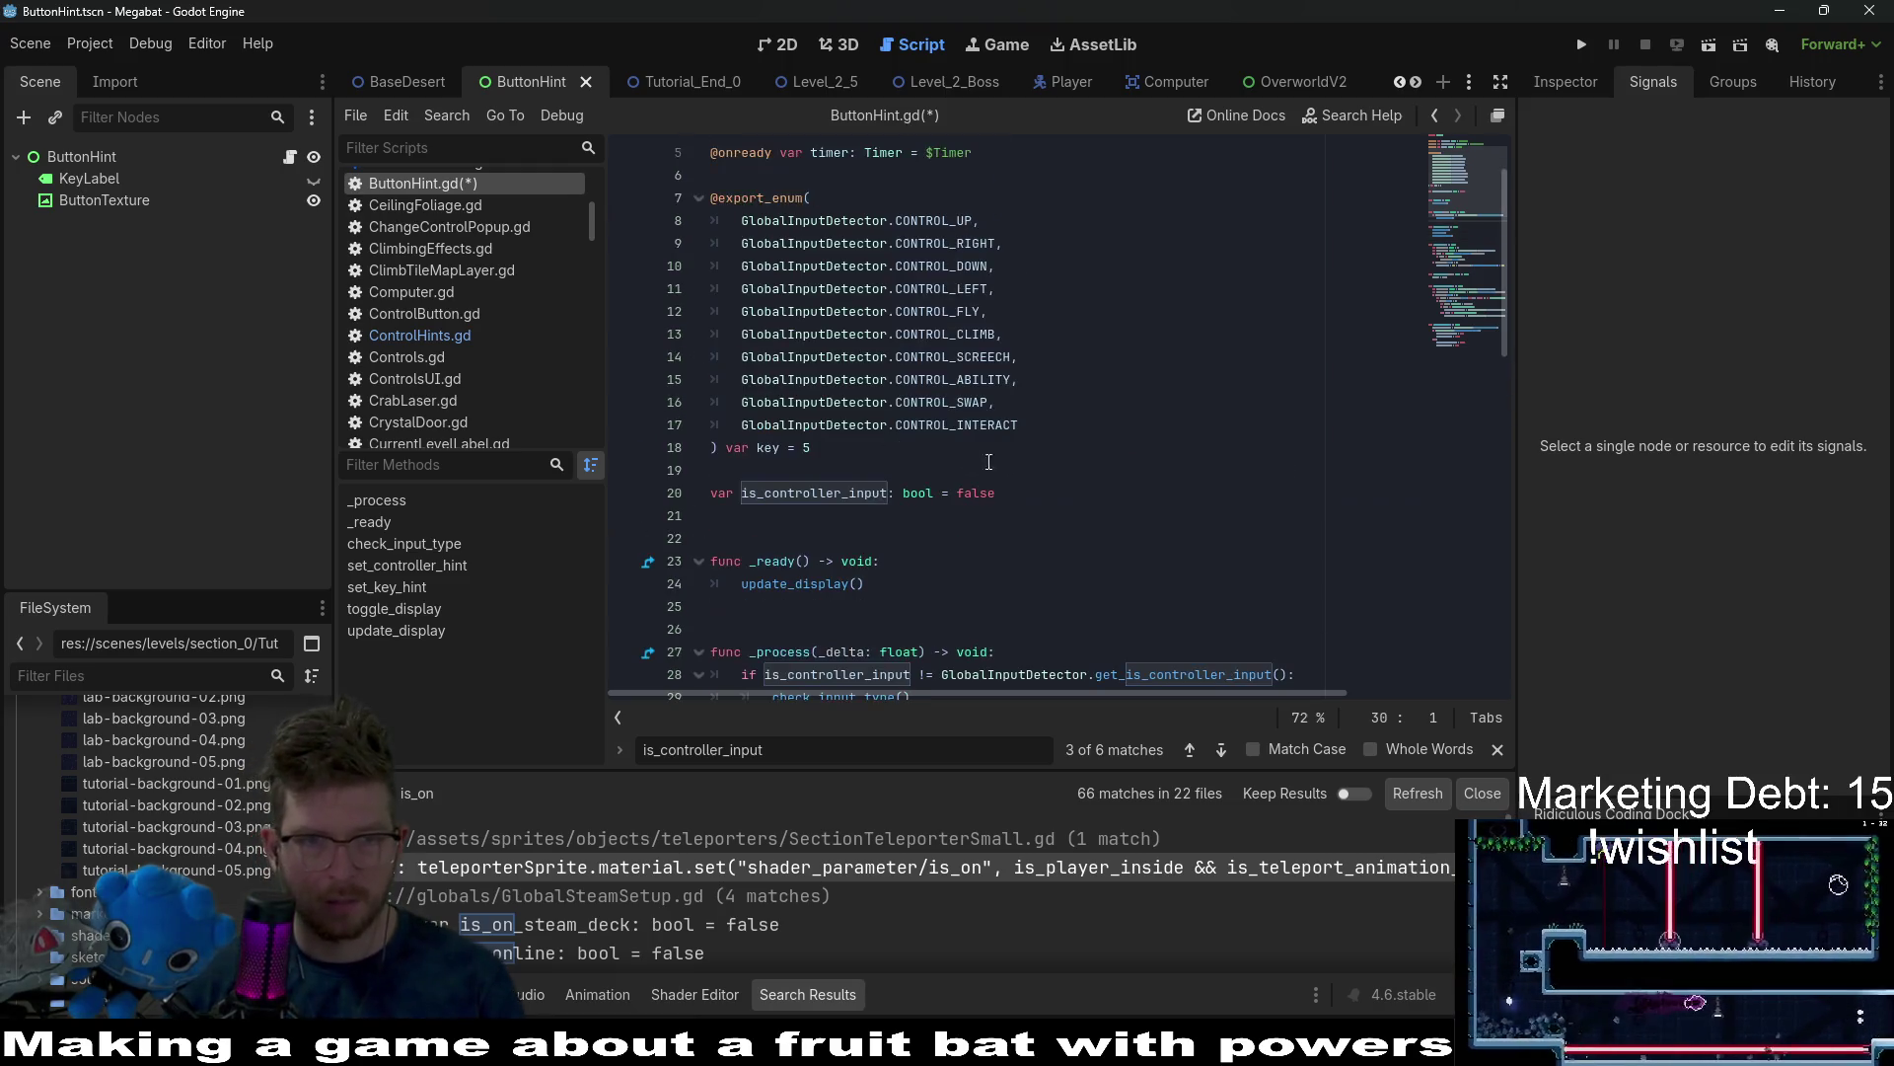
pyautogui.click(1045, 467)
pyautogui.hotkey('ctrl', 's')
pyautogui.scroll(-9, 986, 434)
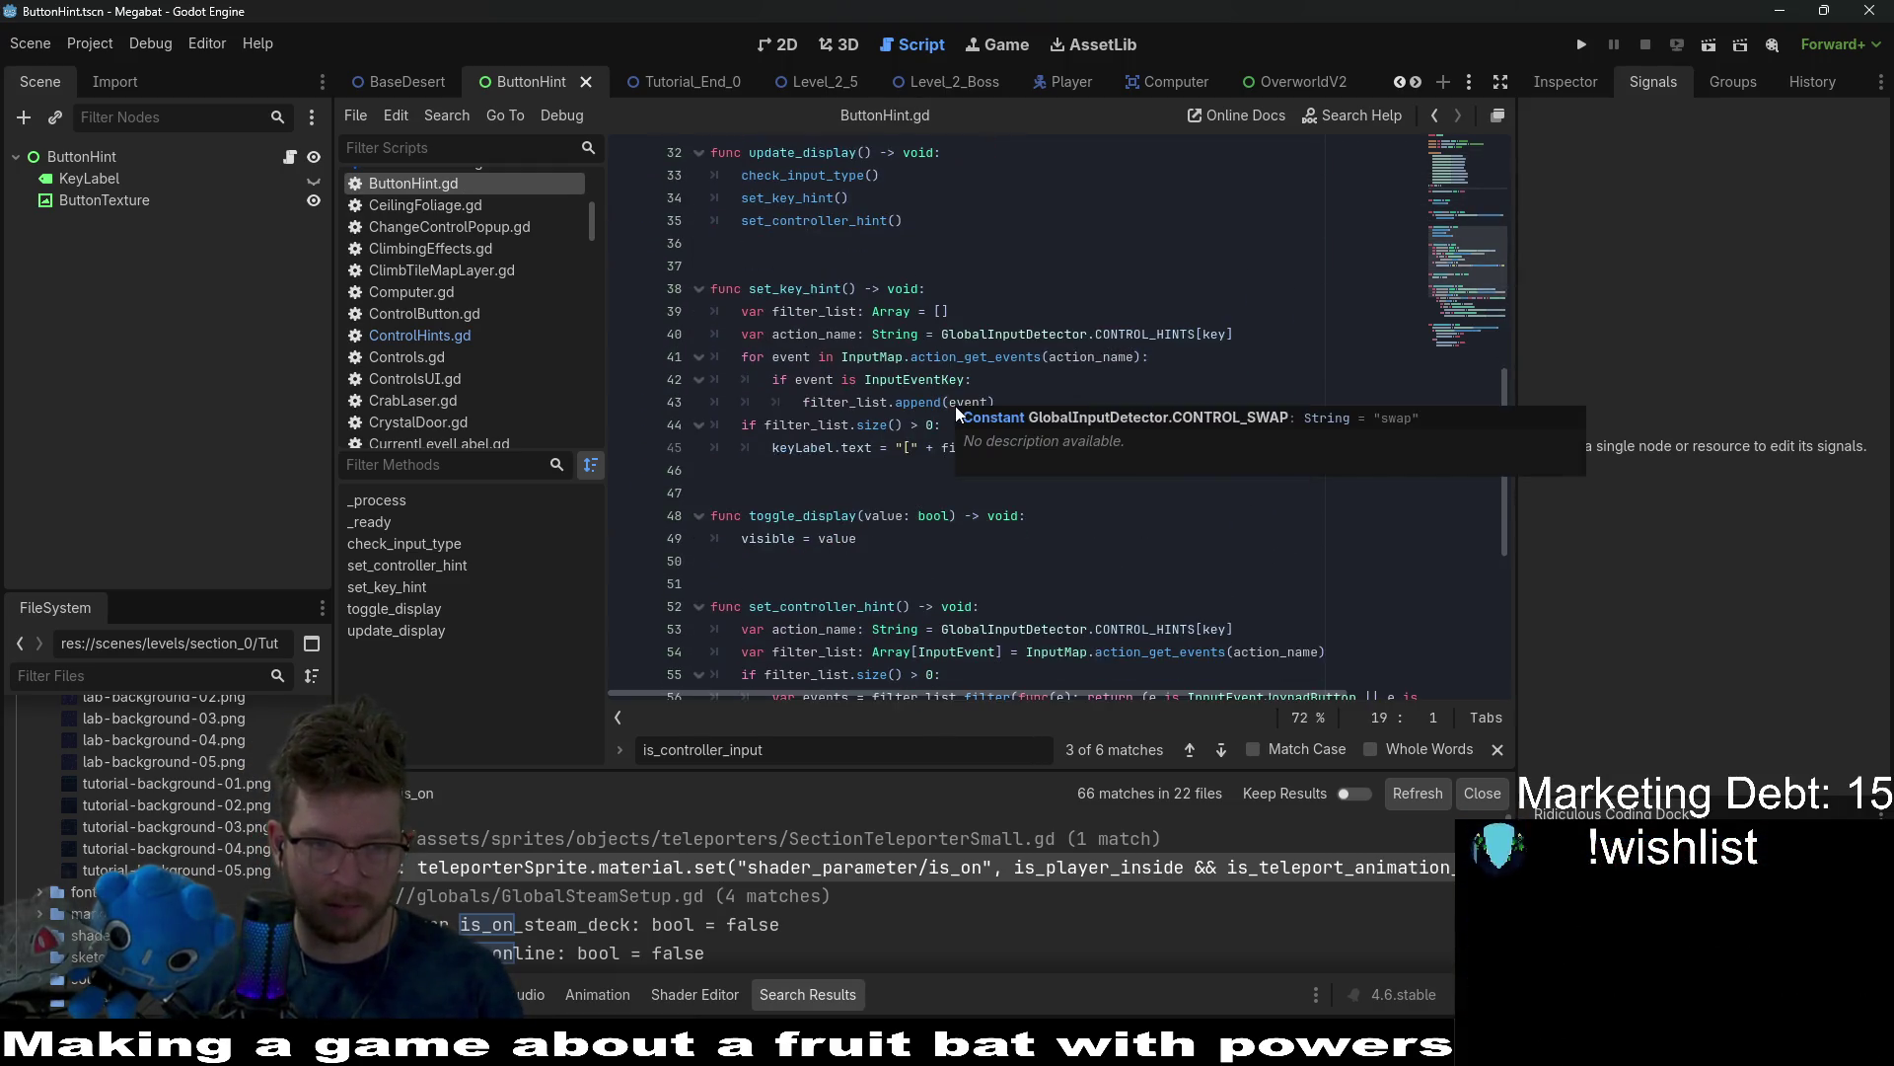
pyautogui.click(961, 288)
pyautogui.scroll(3, 961, 288)
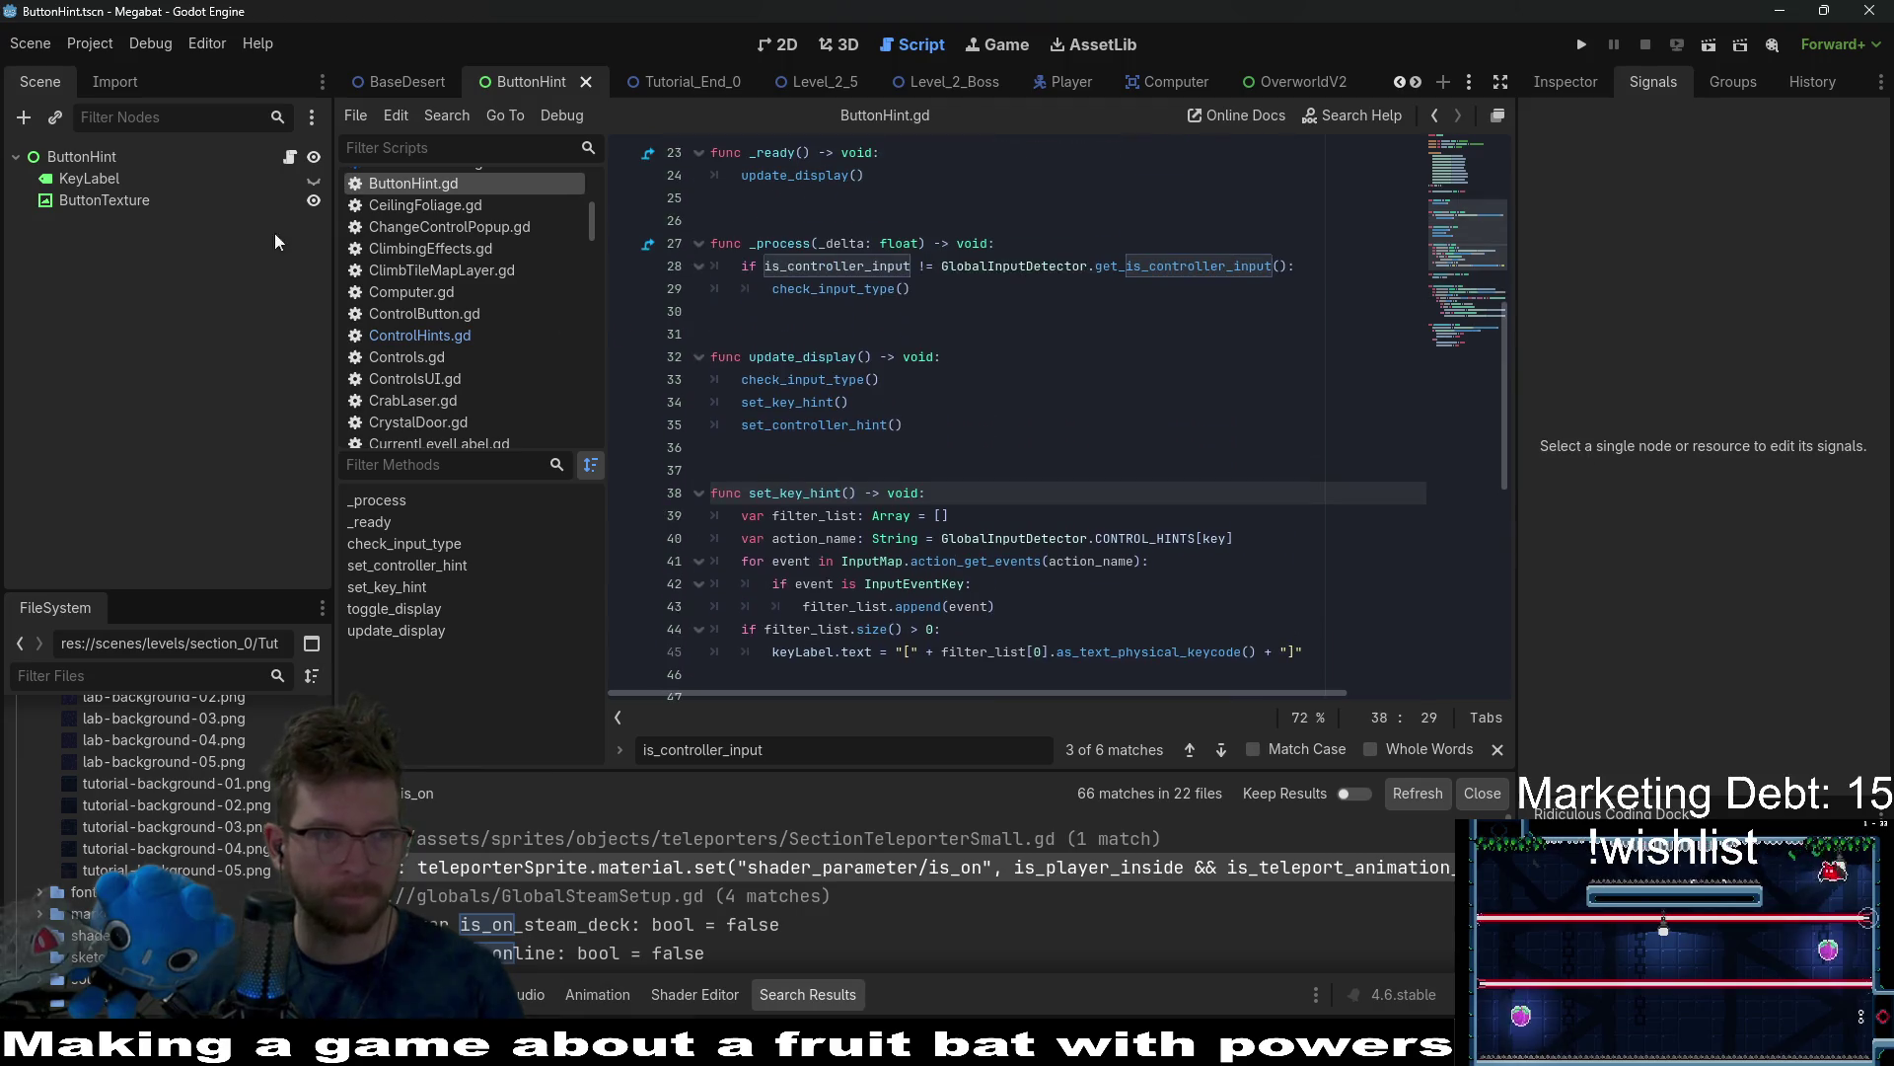
pyautogui.click(73, 158)
pyautogui.scroll(7, 1102, 357)
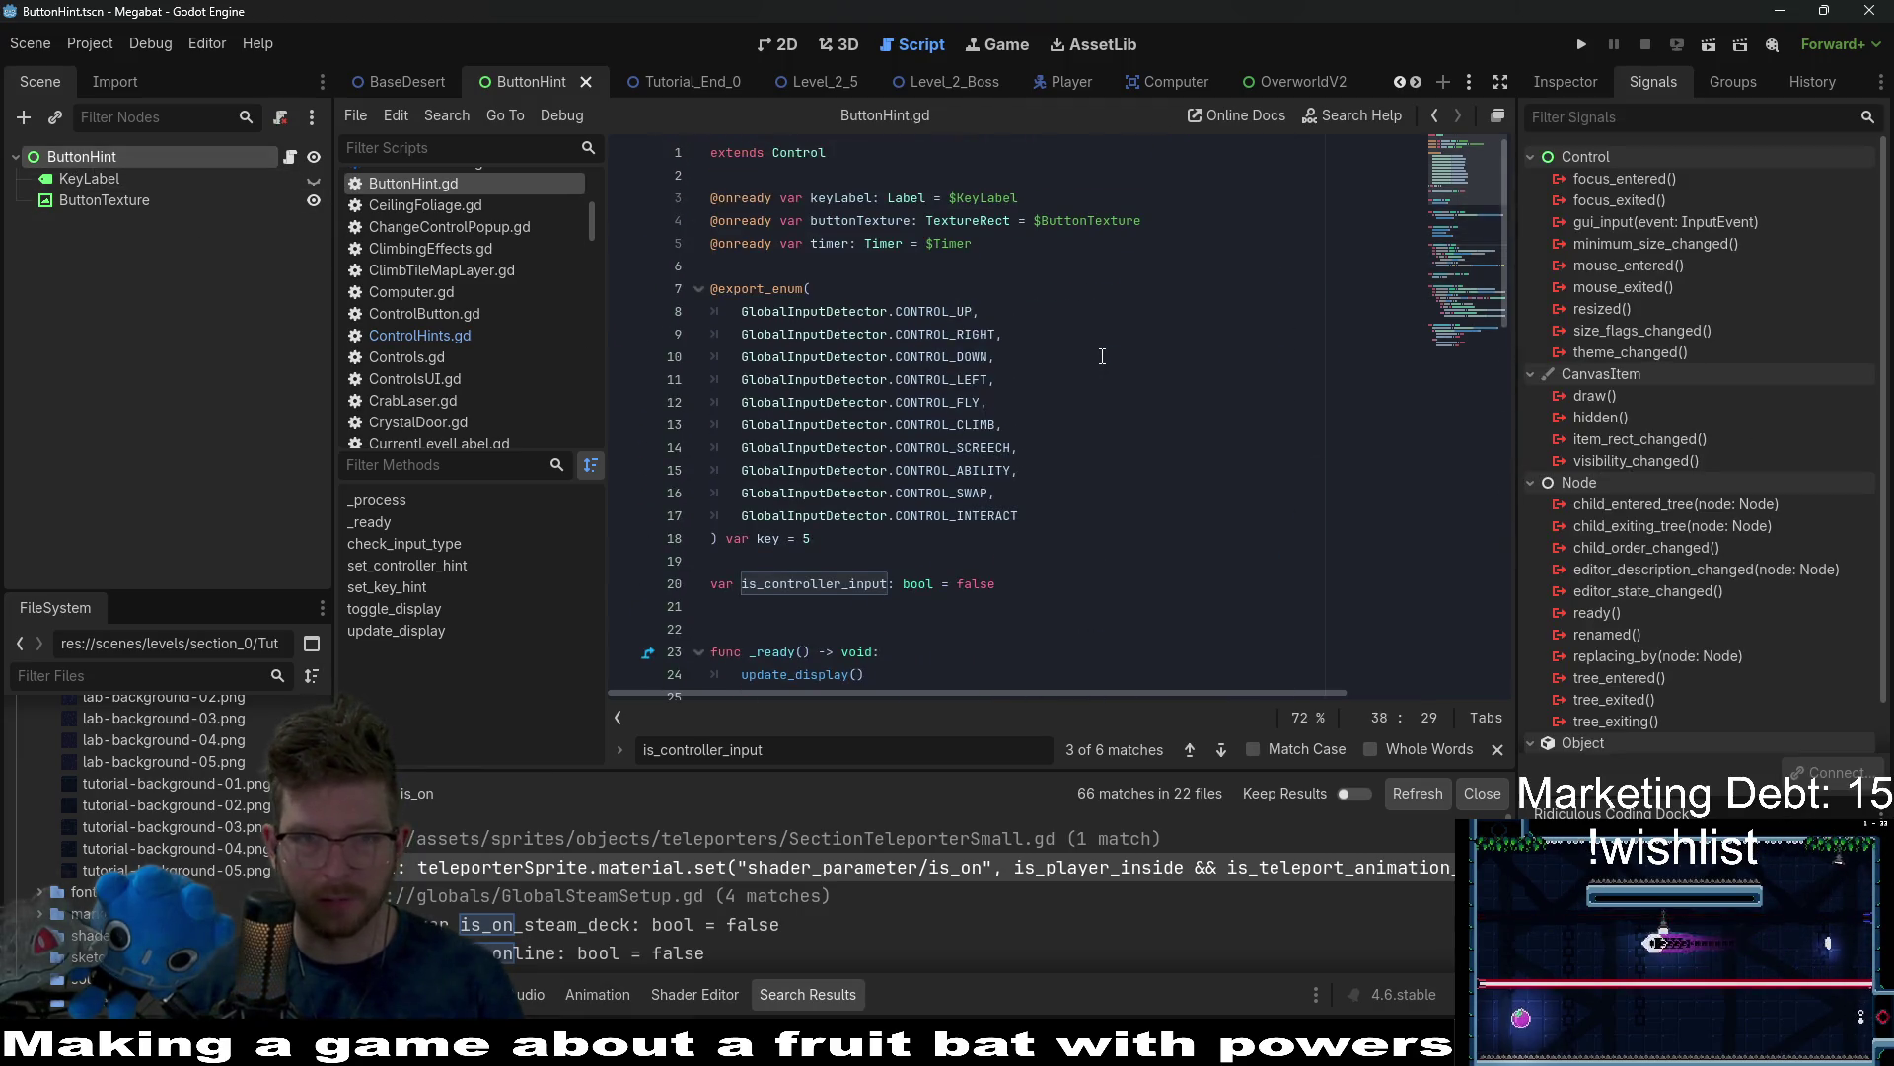
# Add a Control child node under ButtonHint.
pyautogui.rightClick(92, 168)
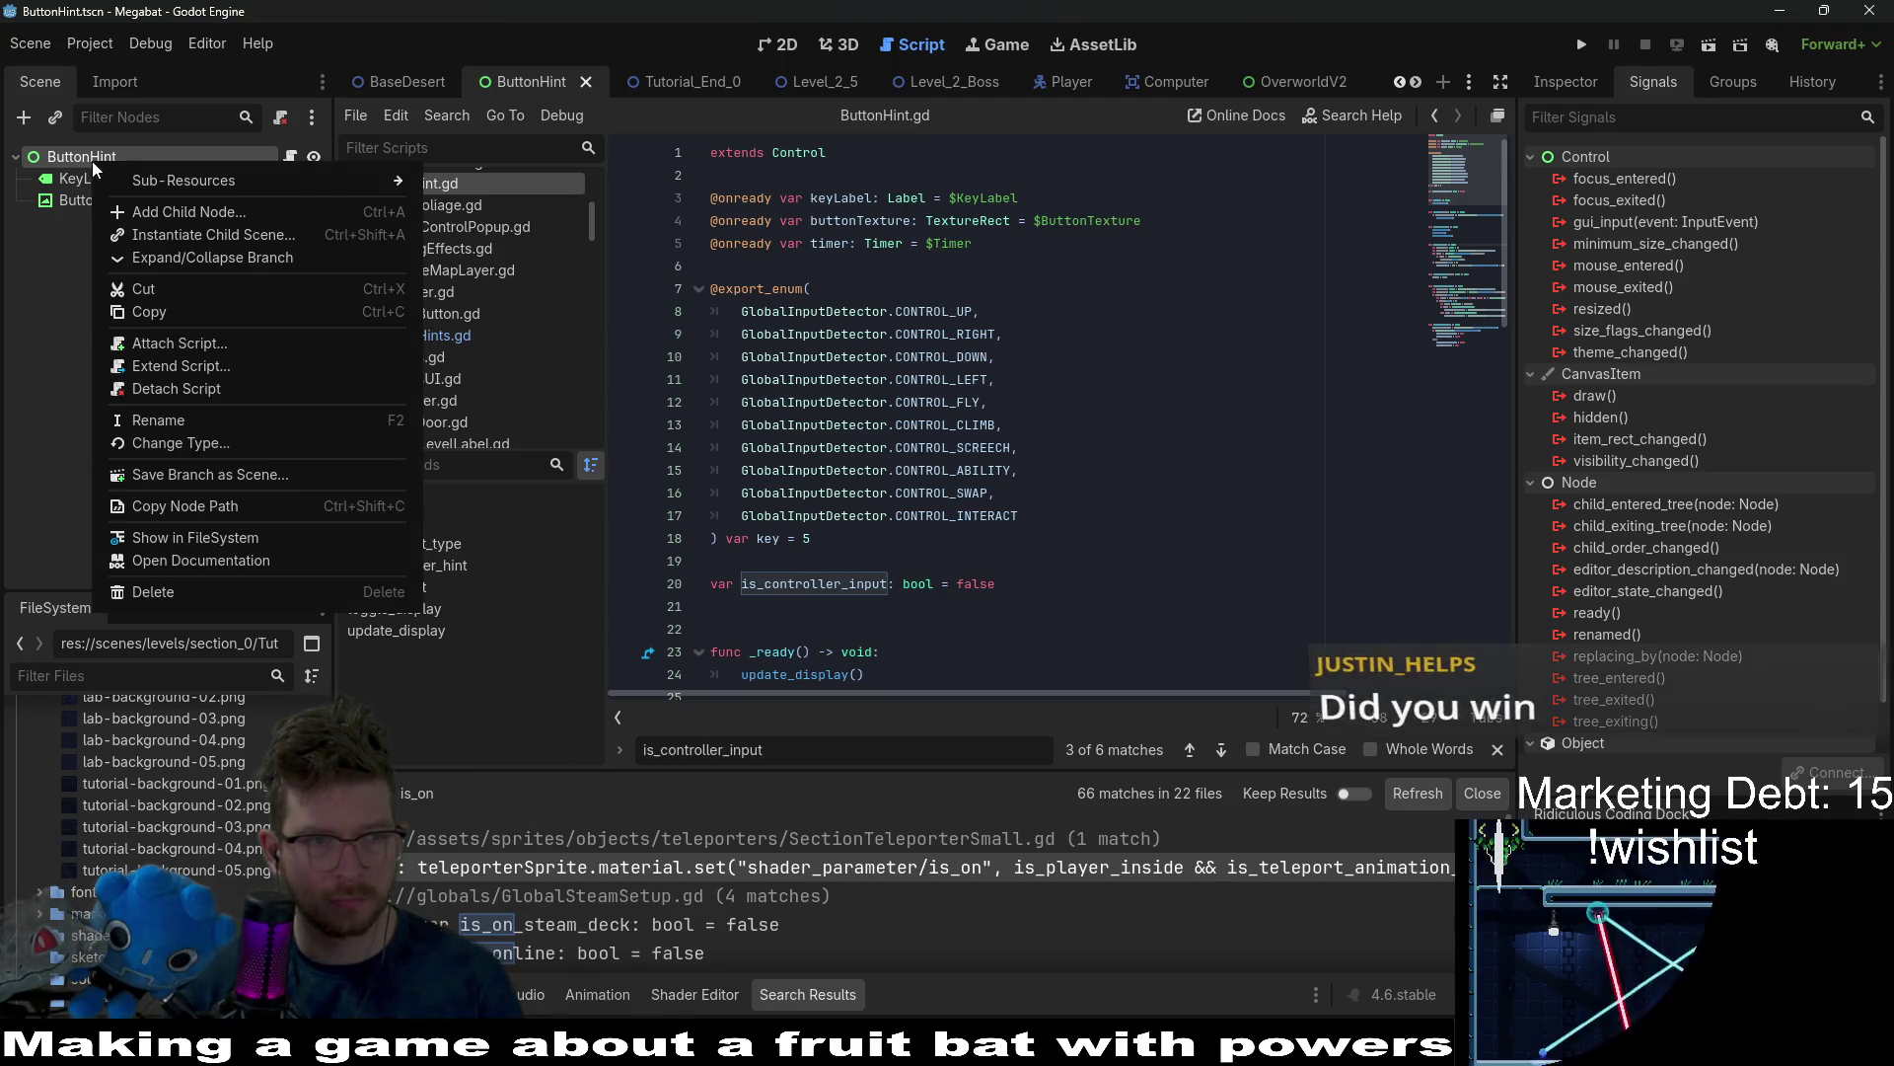
pyautogui.click(171, 178)
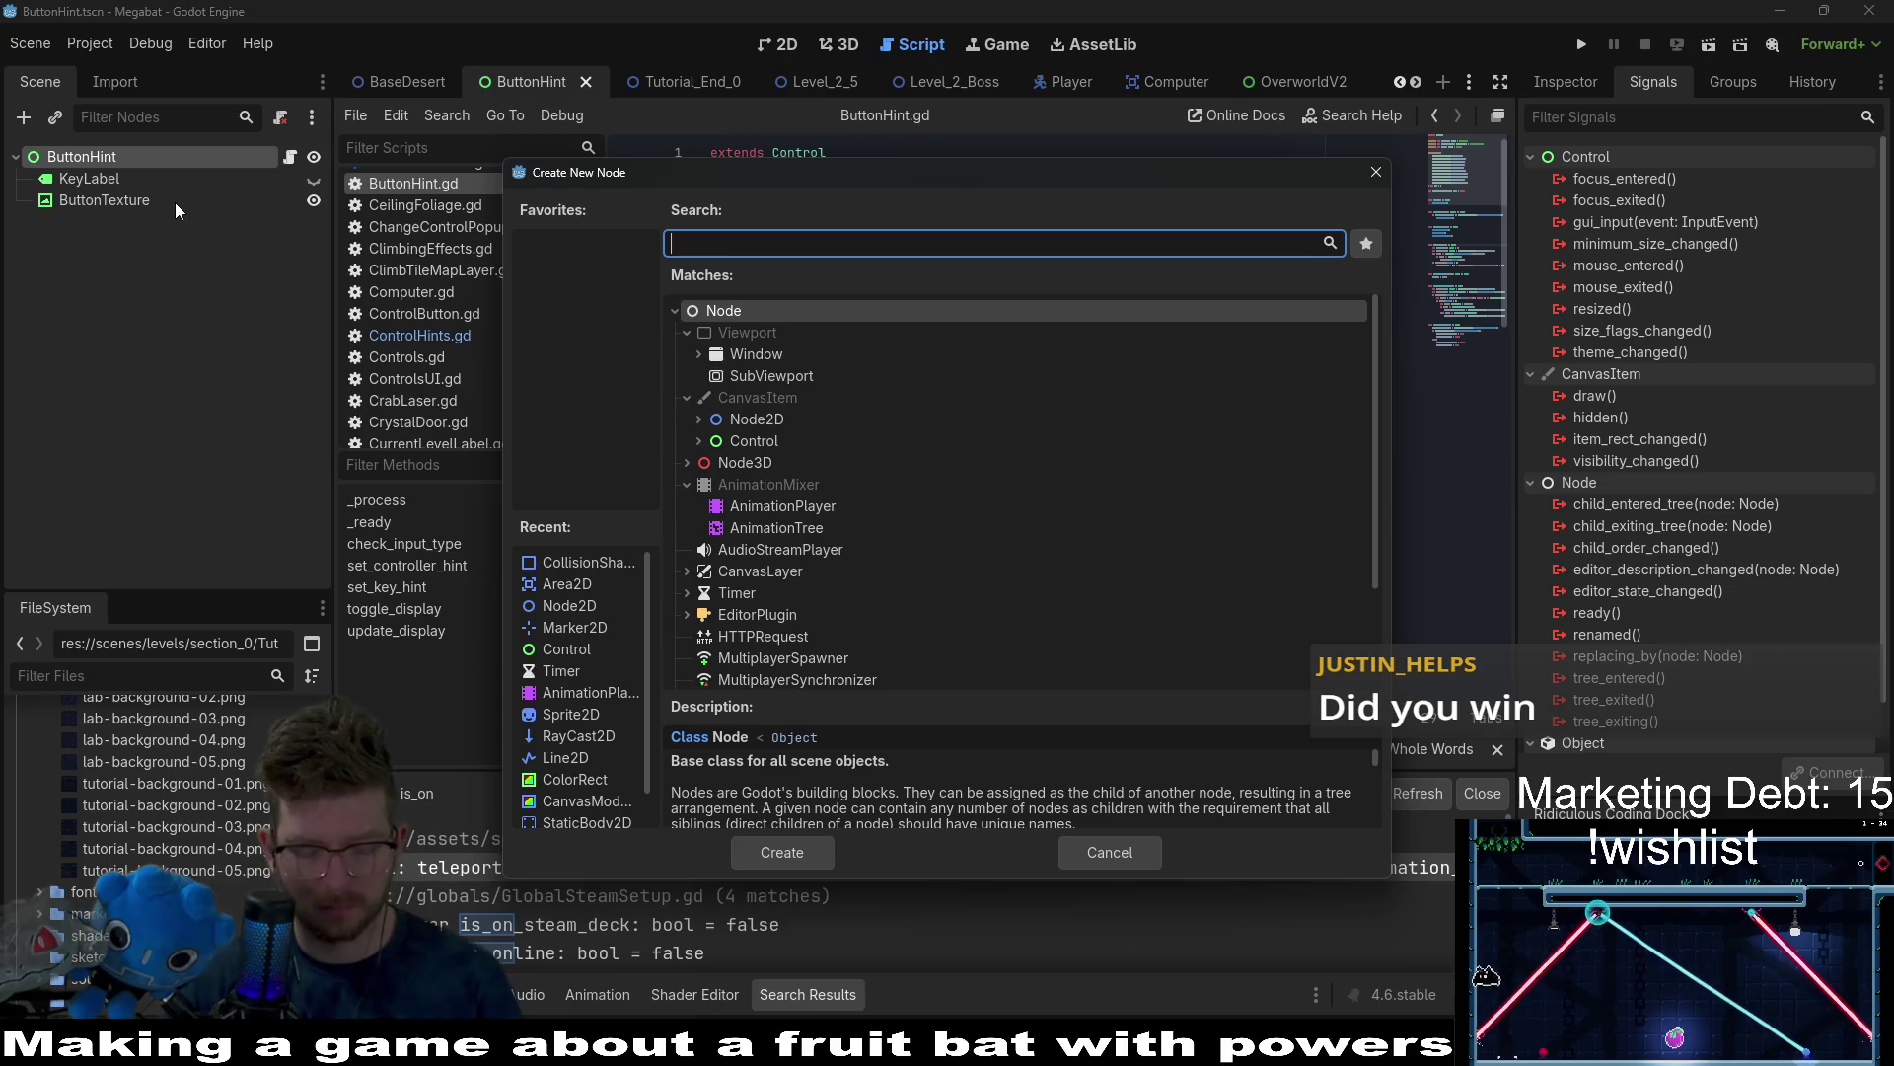
pyautogui.write('control')
pyautogui.press('Return')
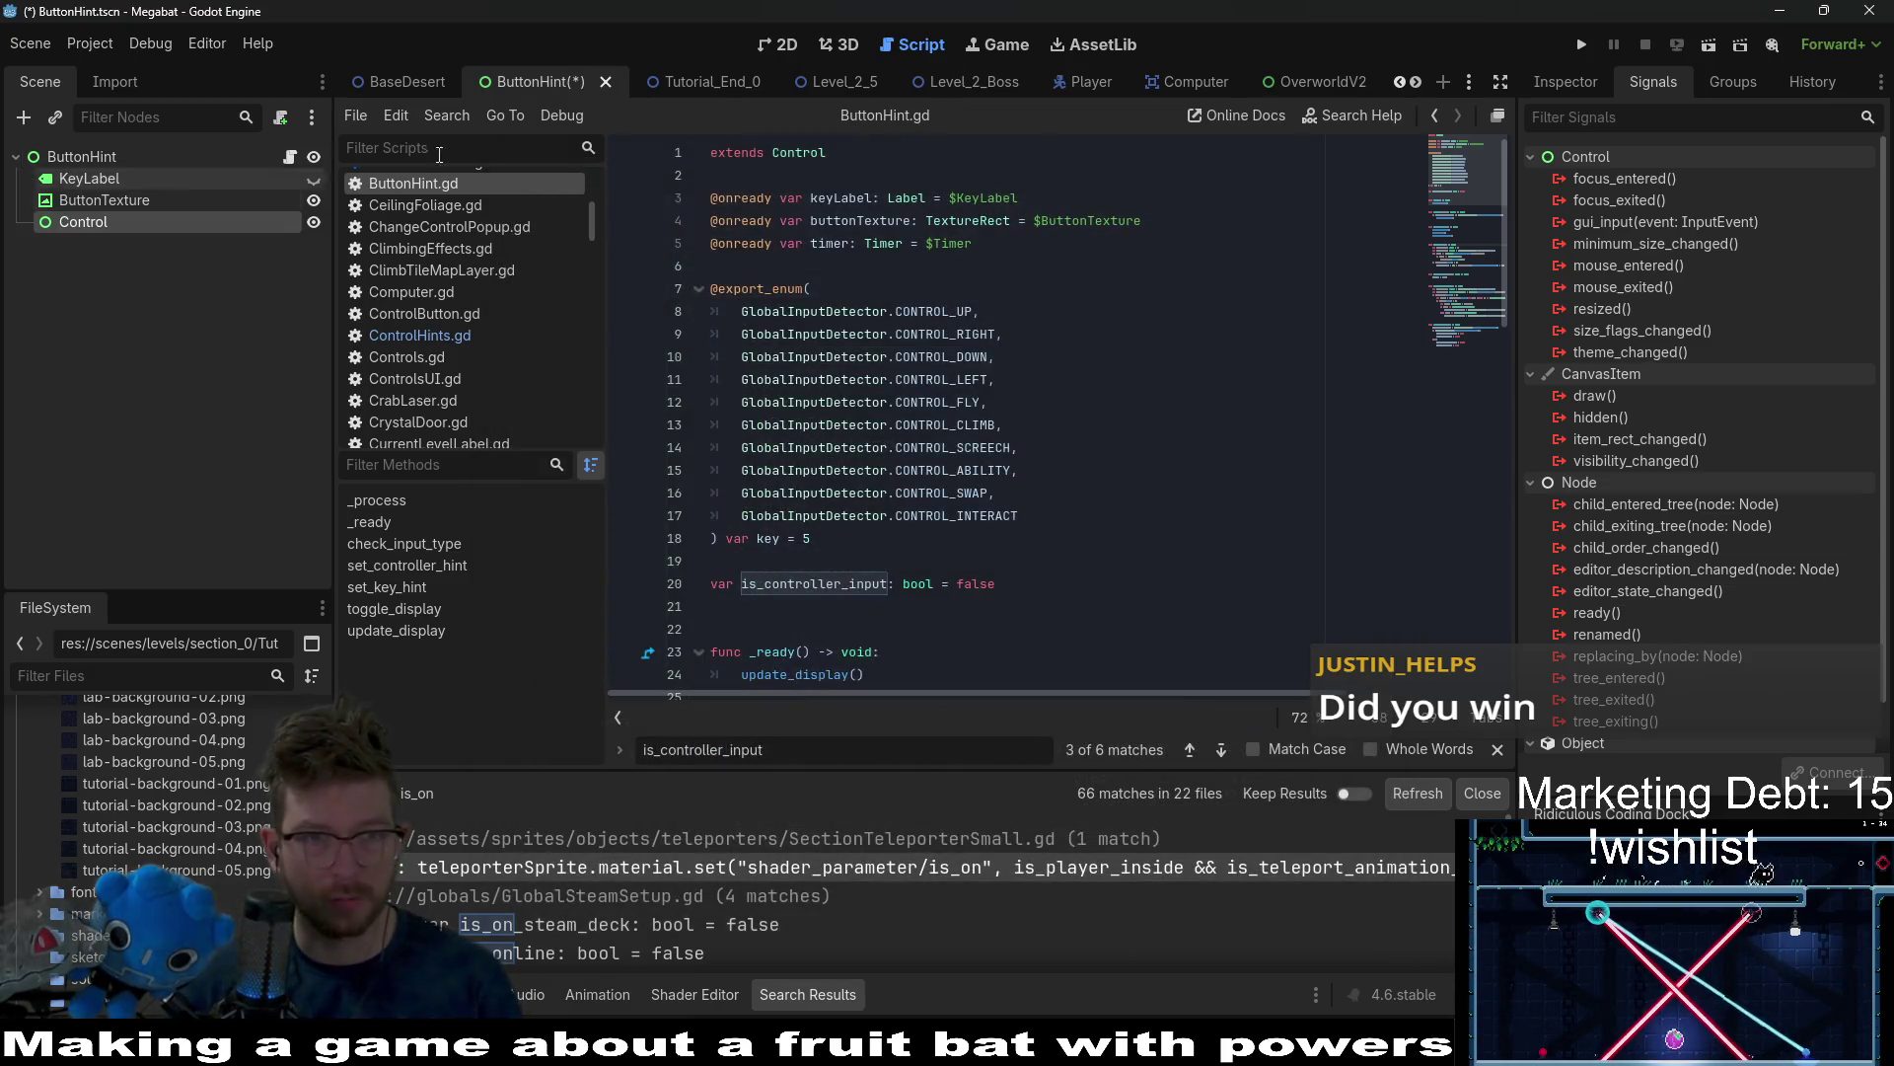
pyautogui.click(775, 45)
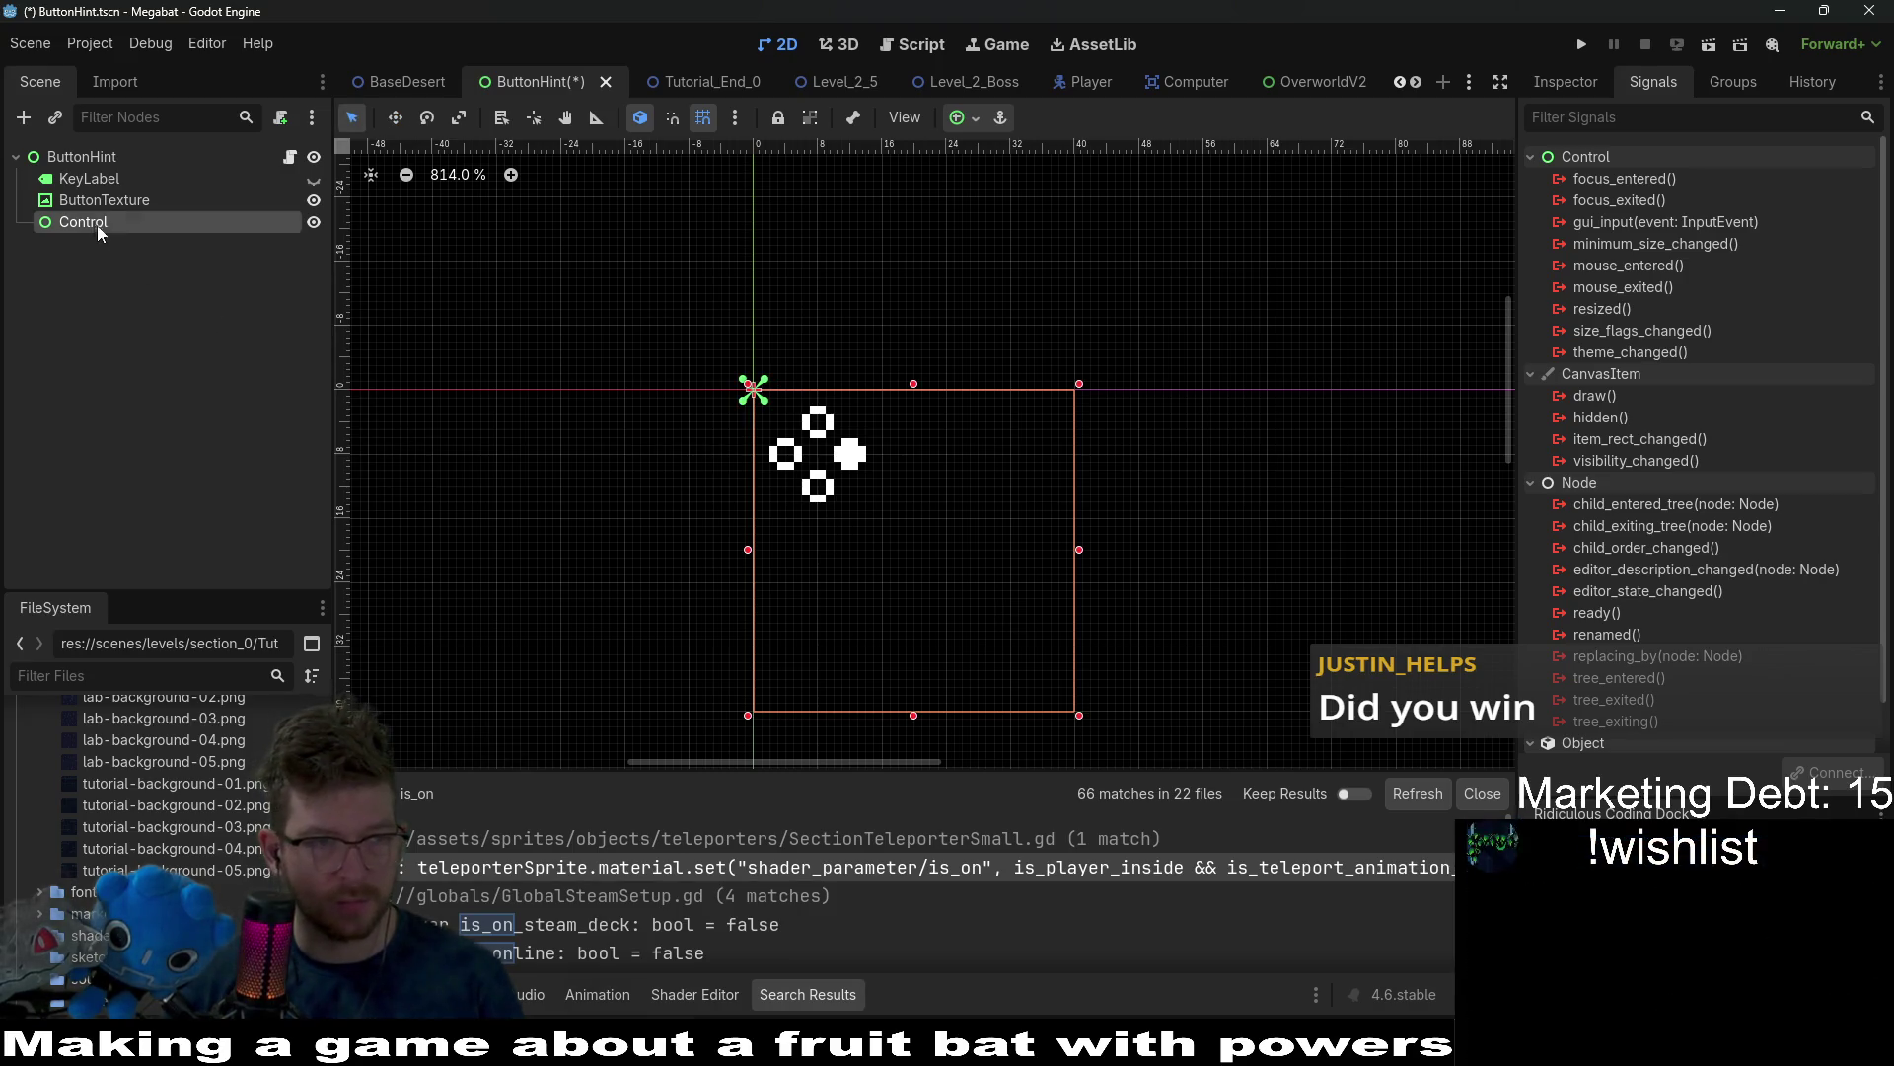
# Move KeyLabel and ButtonTexture under the Control node and rename it Container.
pyautogui.moveTo(69, 175); pyautogui.dragTo(71, 173)
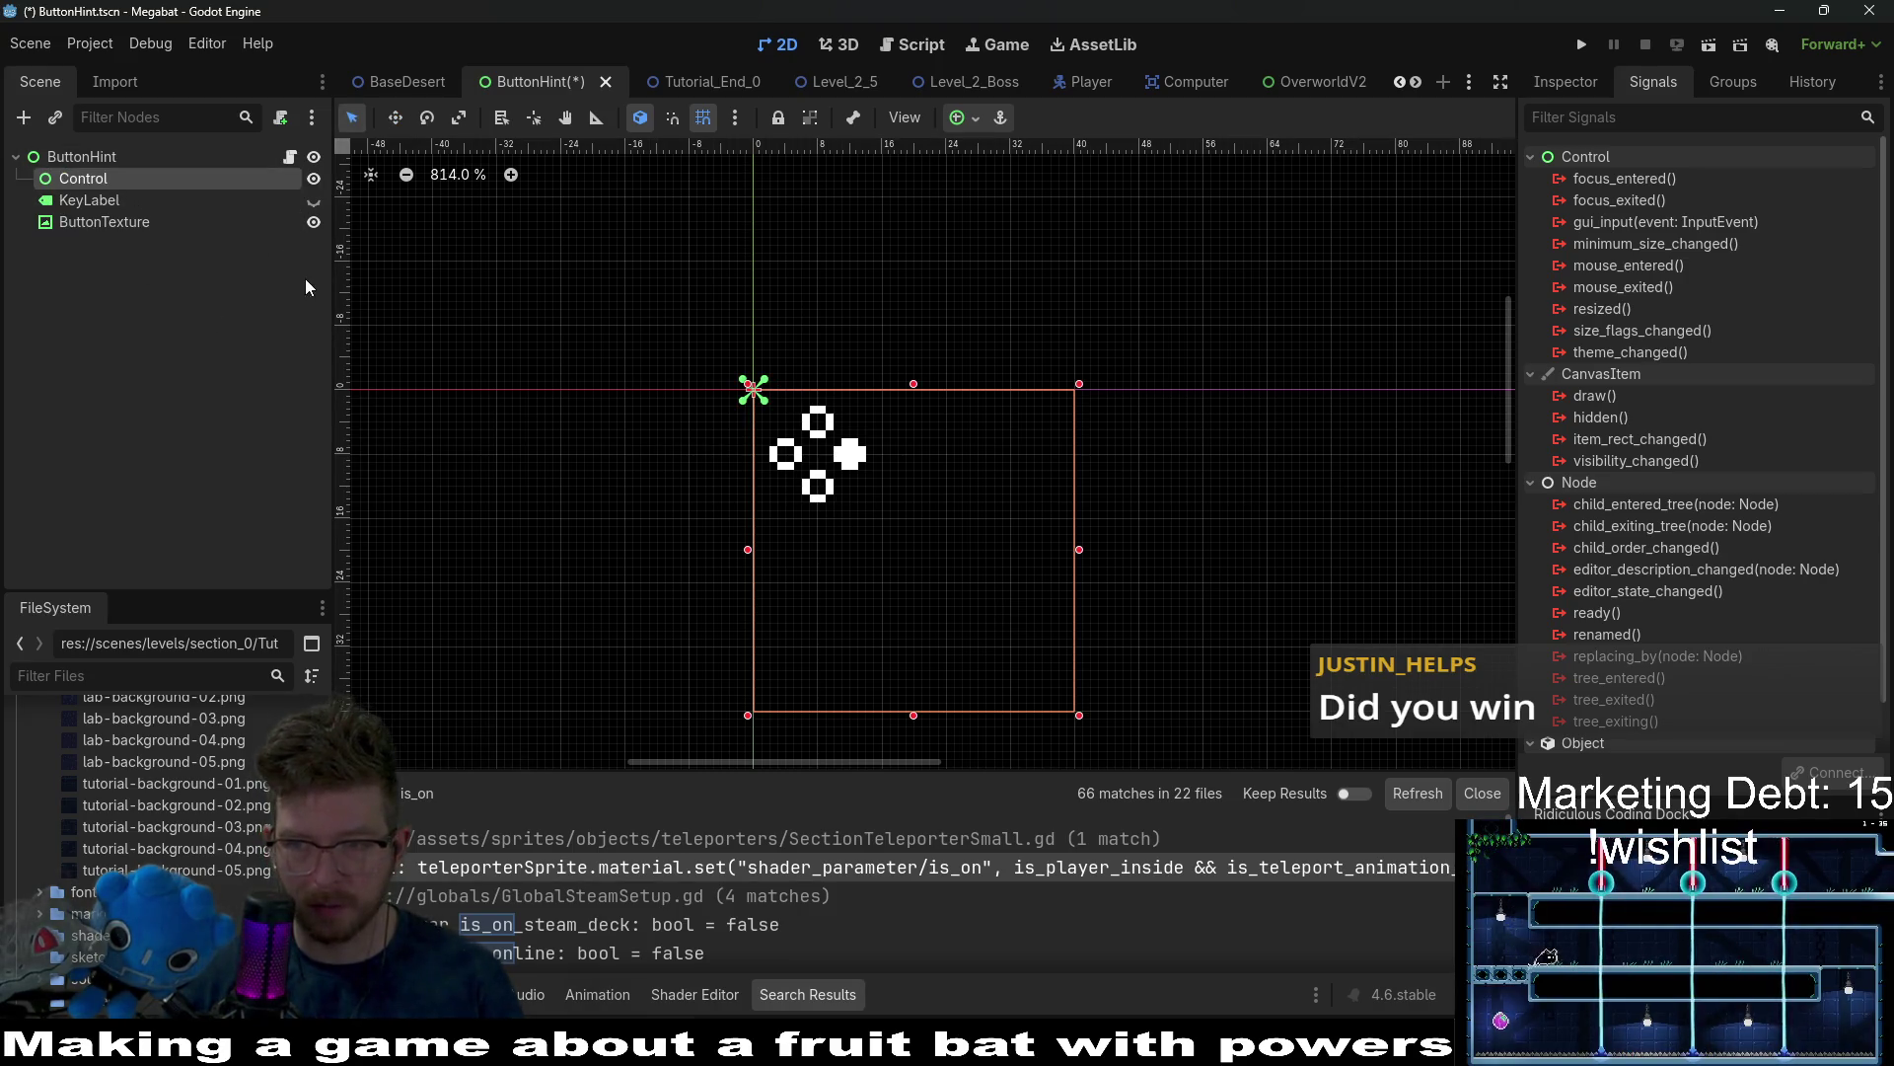
pyautogui.click(117, 221)
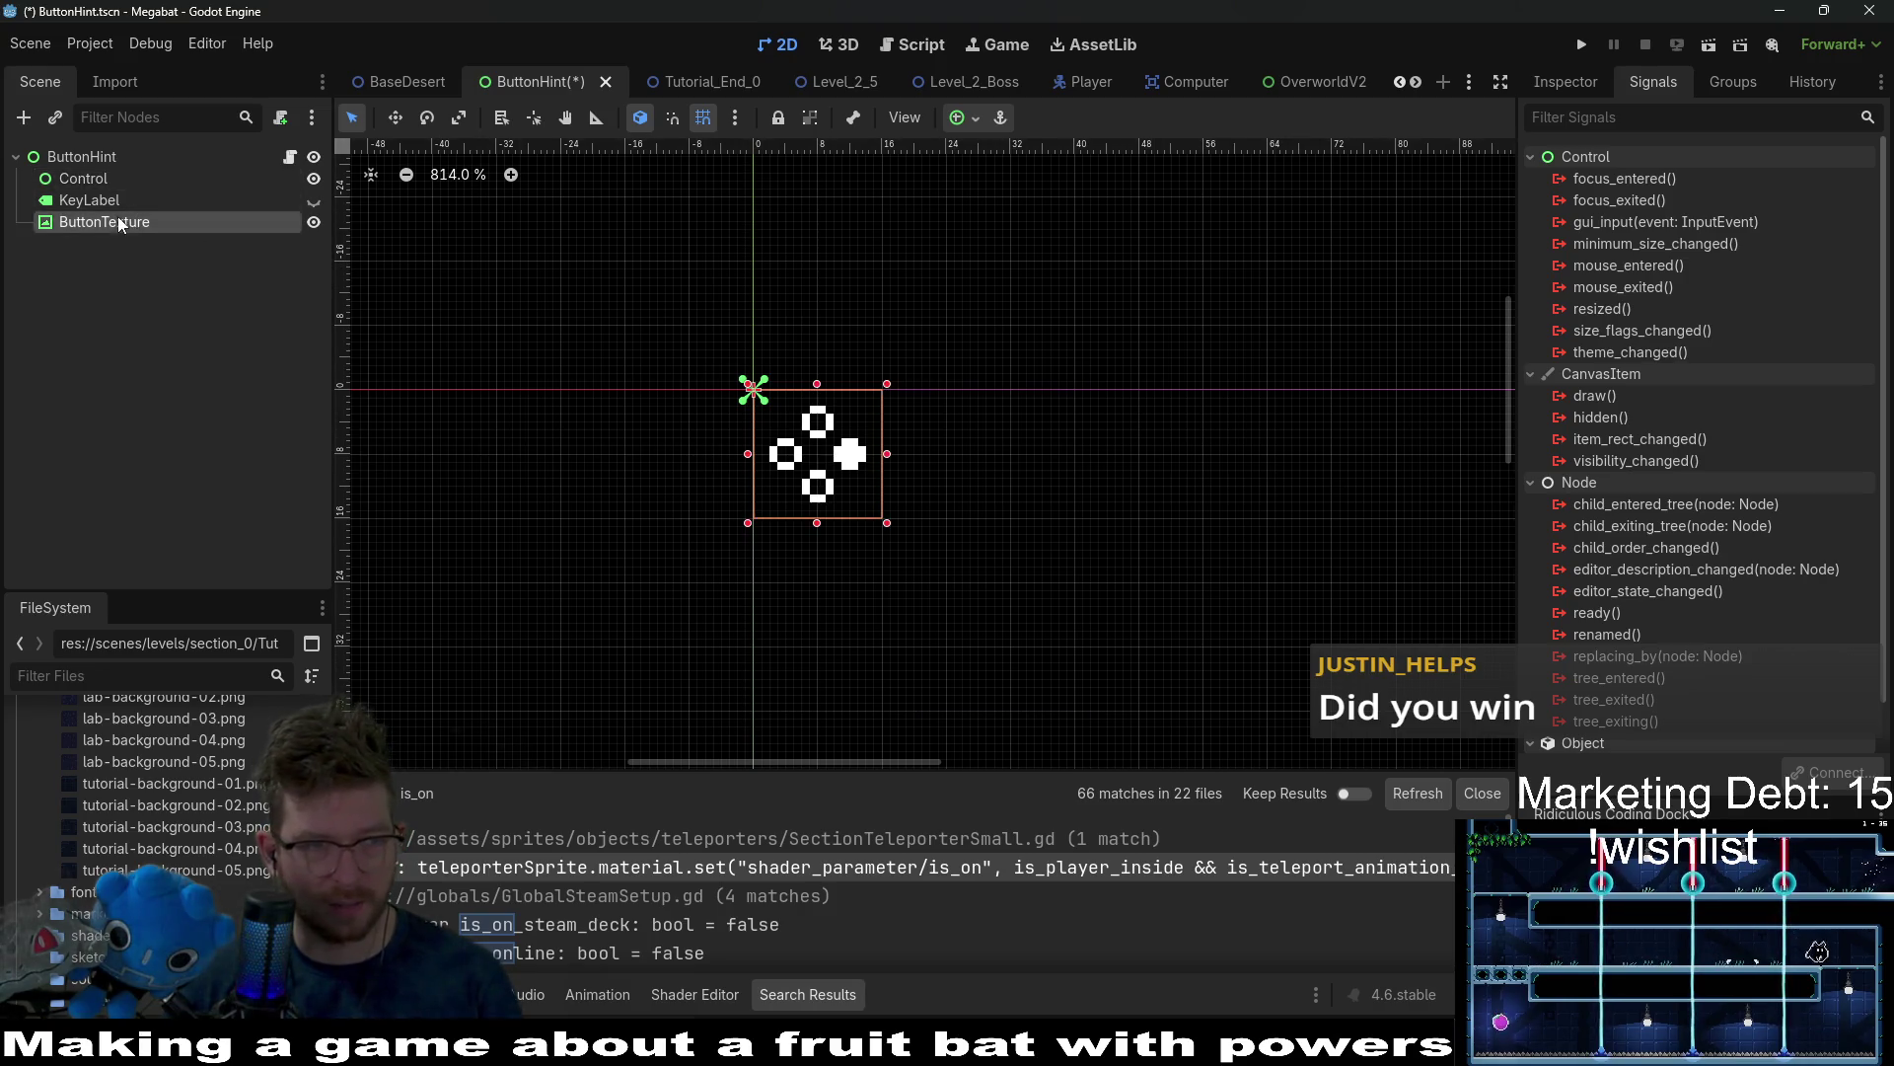
pyautogui.click(95, 199)
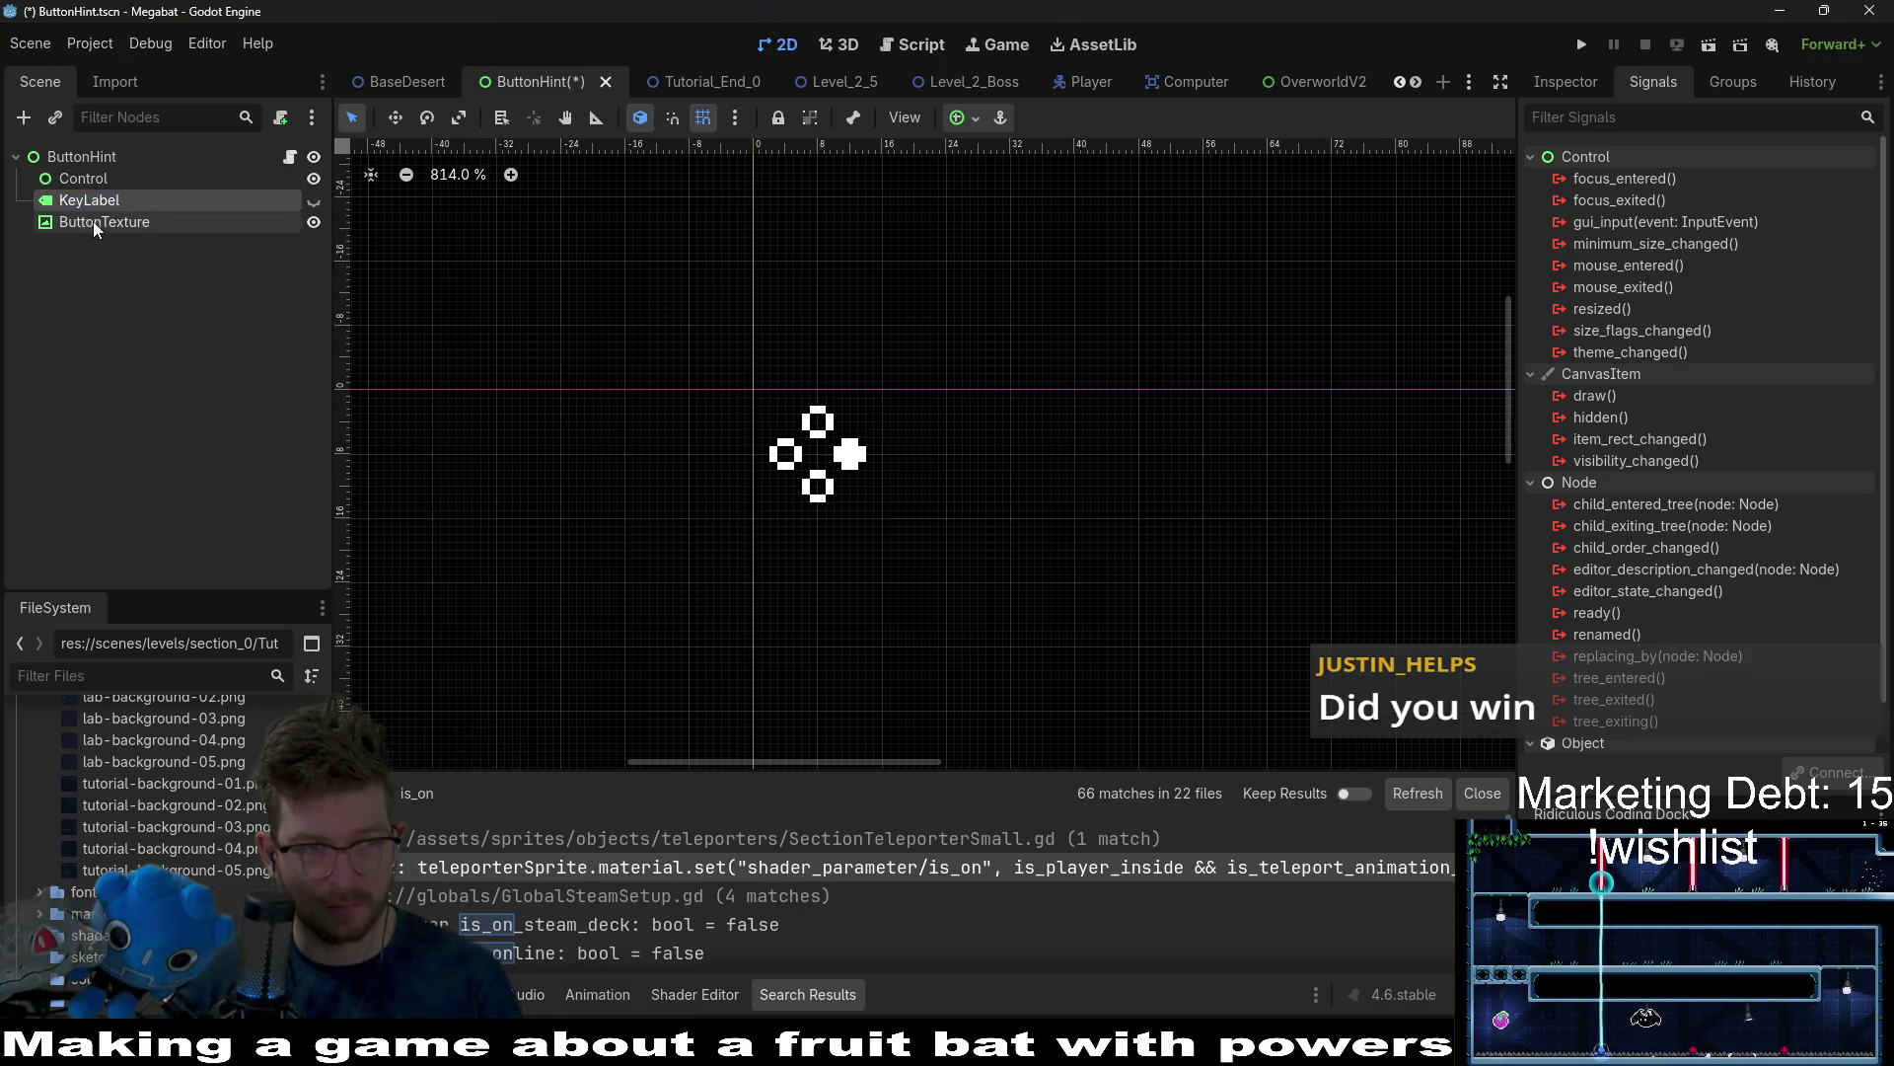
pyautogui.keyDown('shift'); pyautogui.click(97, 221); pyautogui.keyUp('shift')
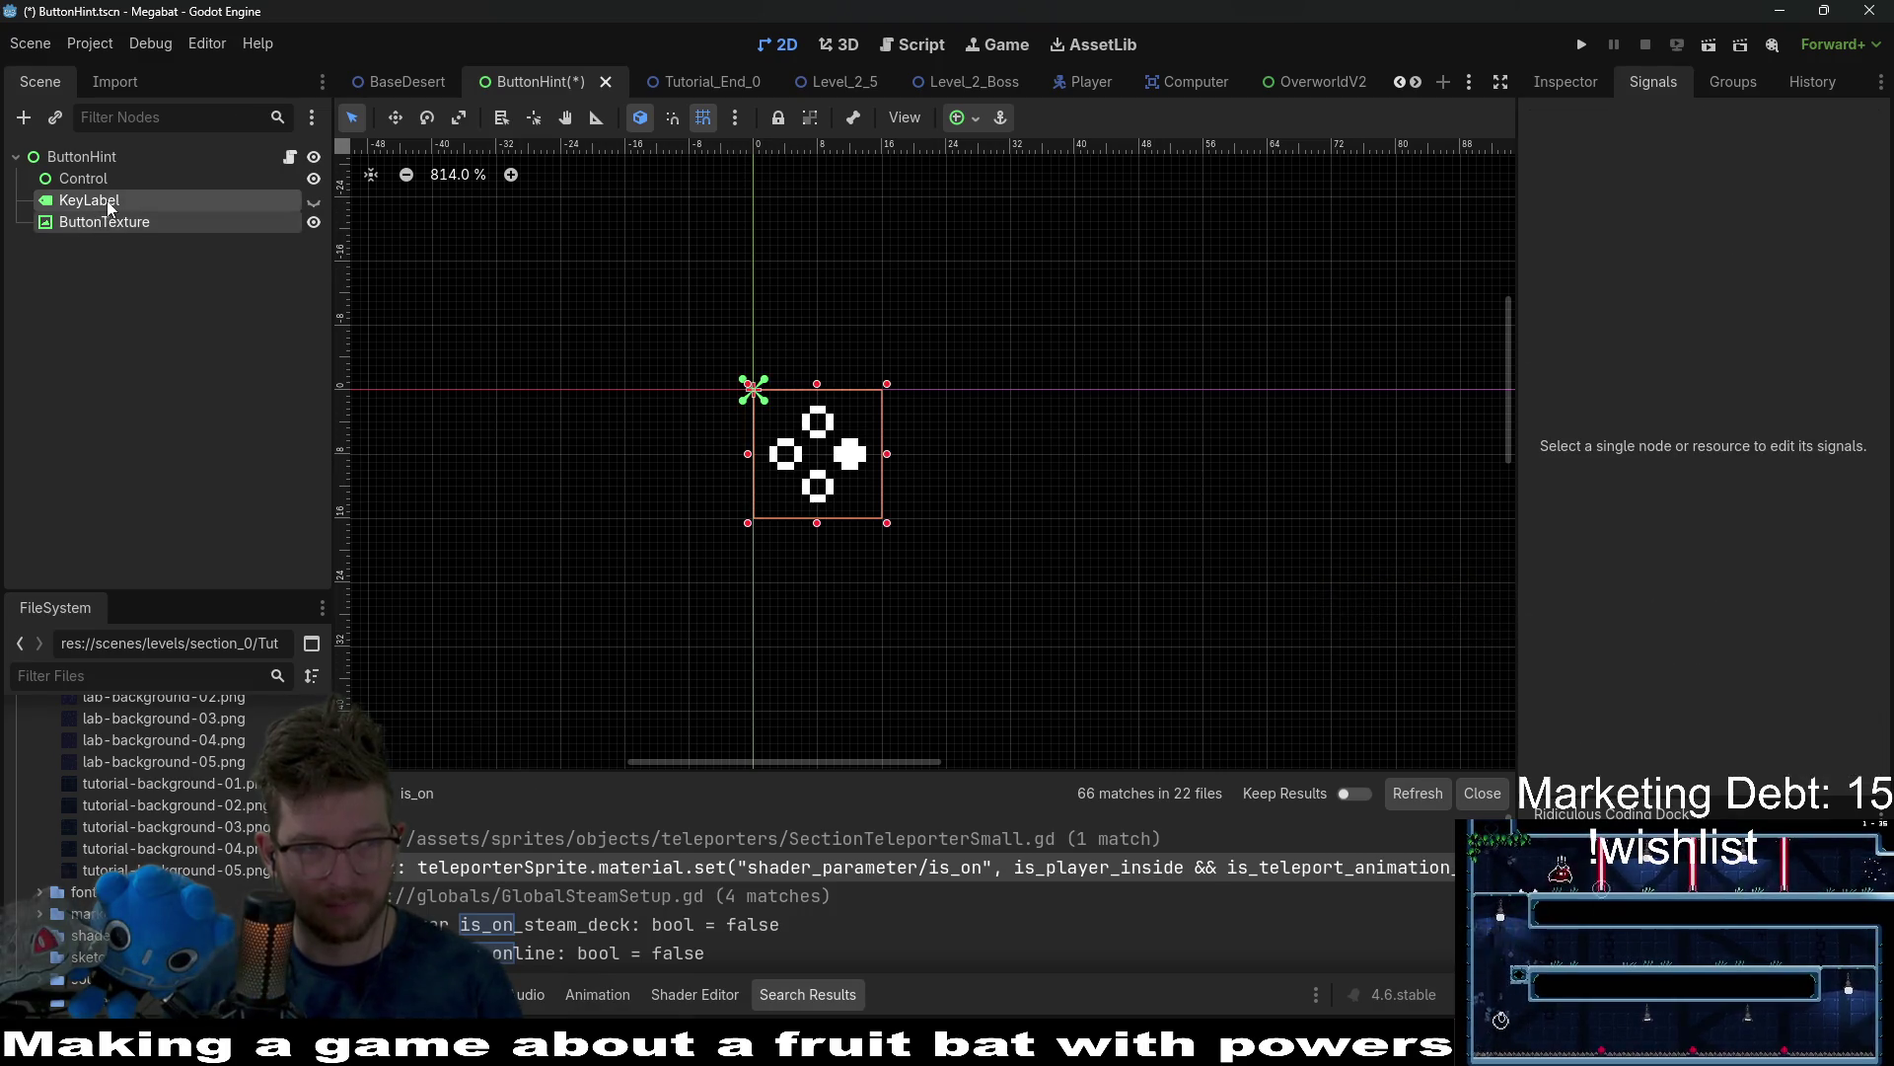
pyautogui.moveTo(97, 221); pyautogui.dragTo(103, 186)
pyautogui.doubleClick(73, 180)
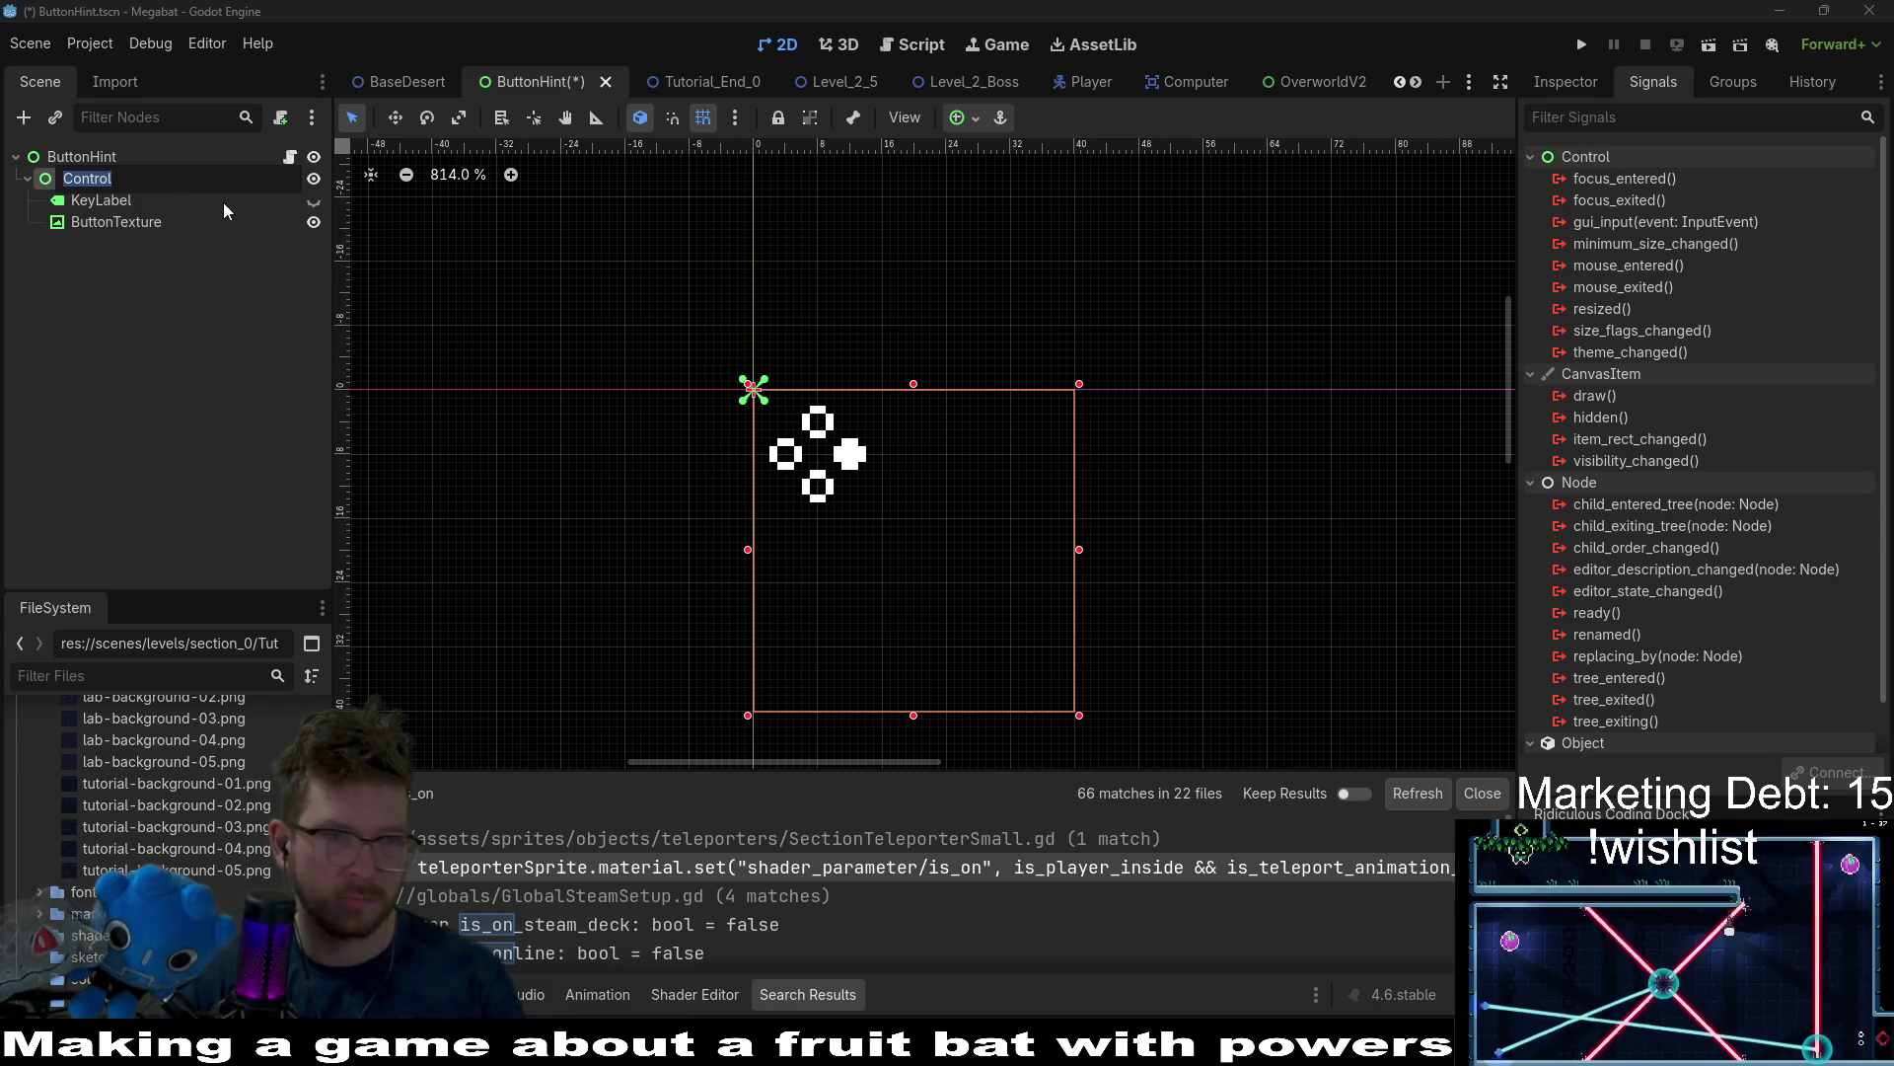
pyautogui.write('Container')
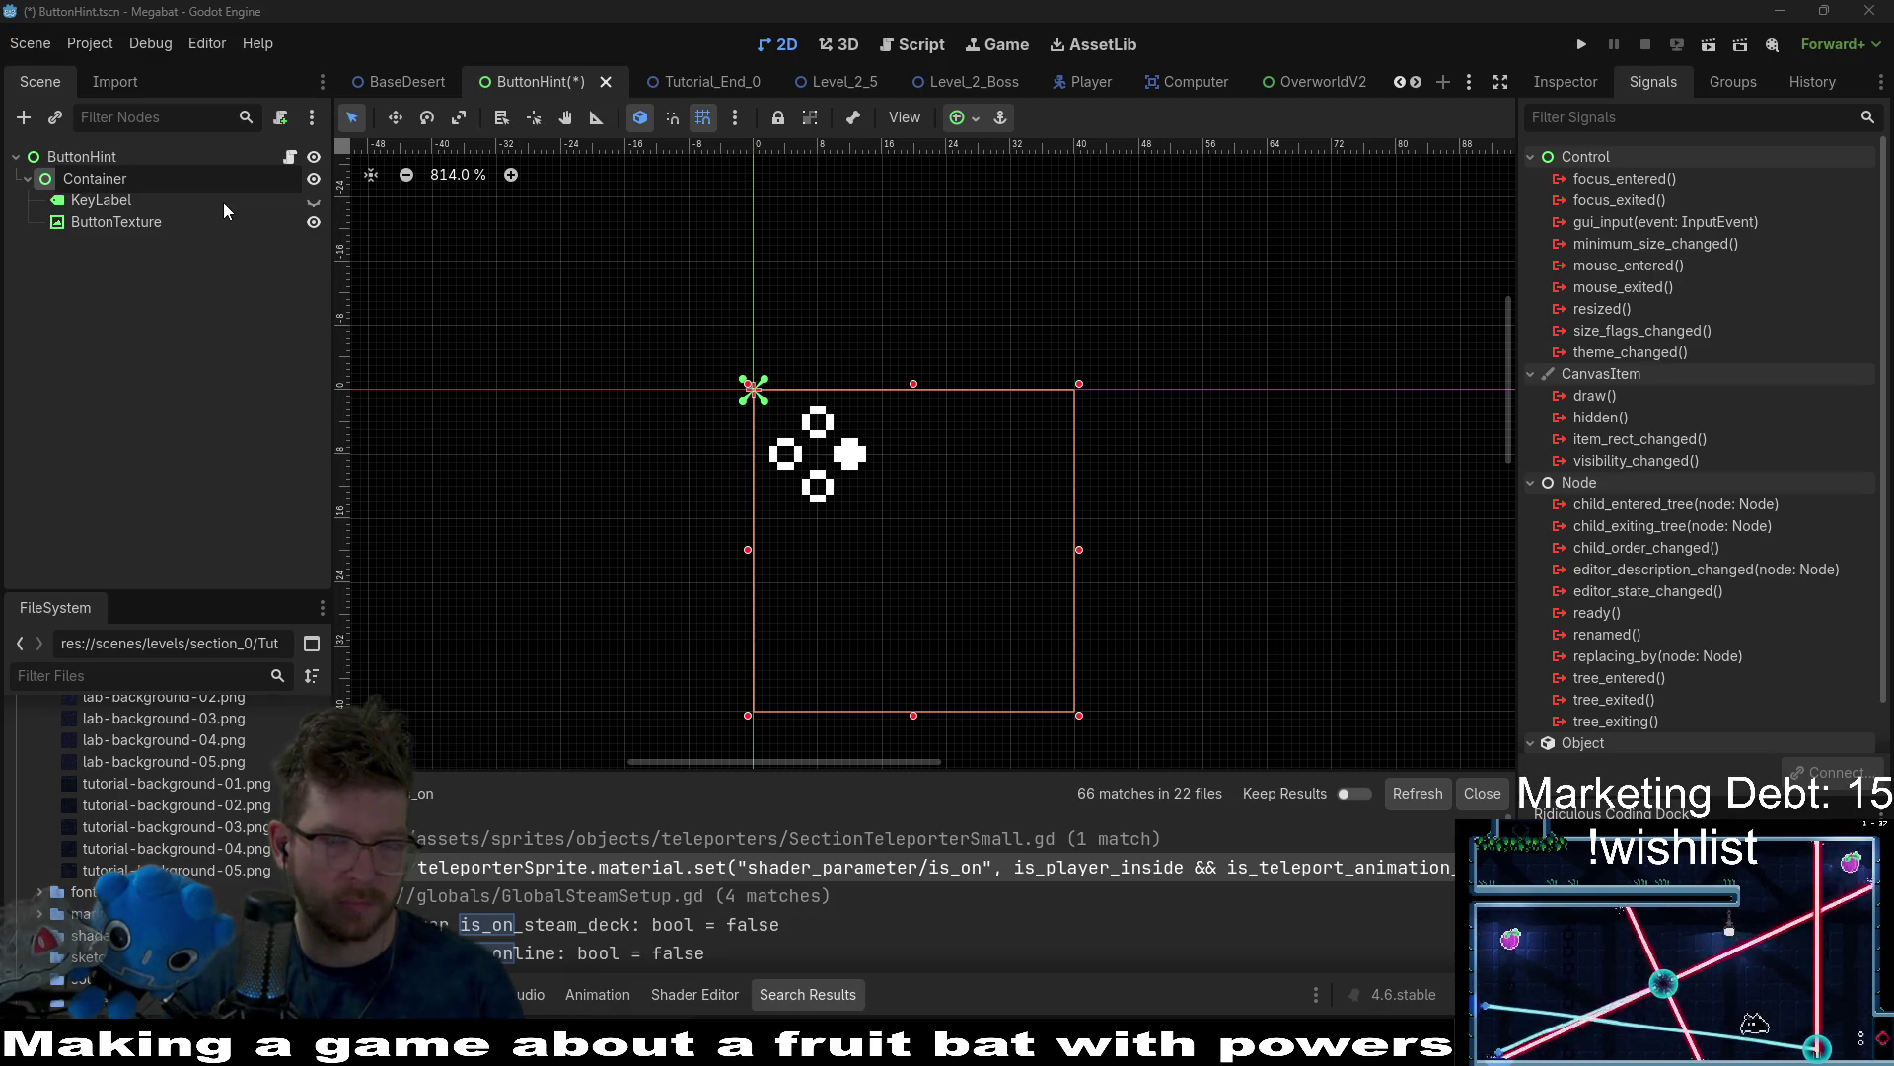
pyautogui.press('Return')
pyautogui.click(289, 156)
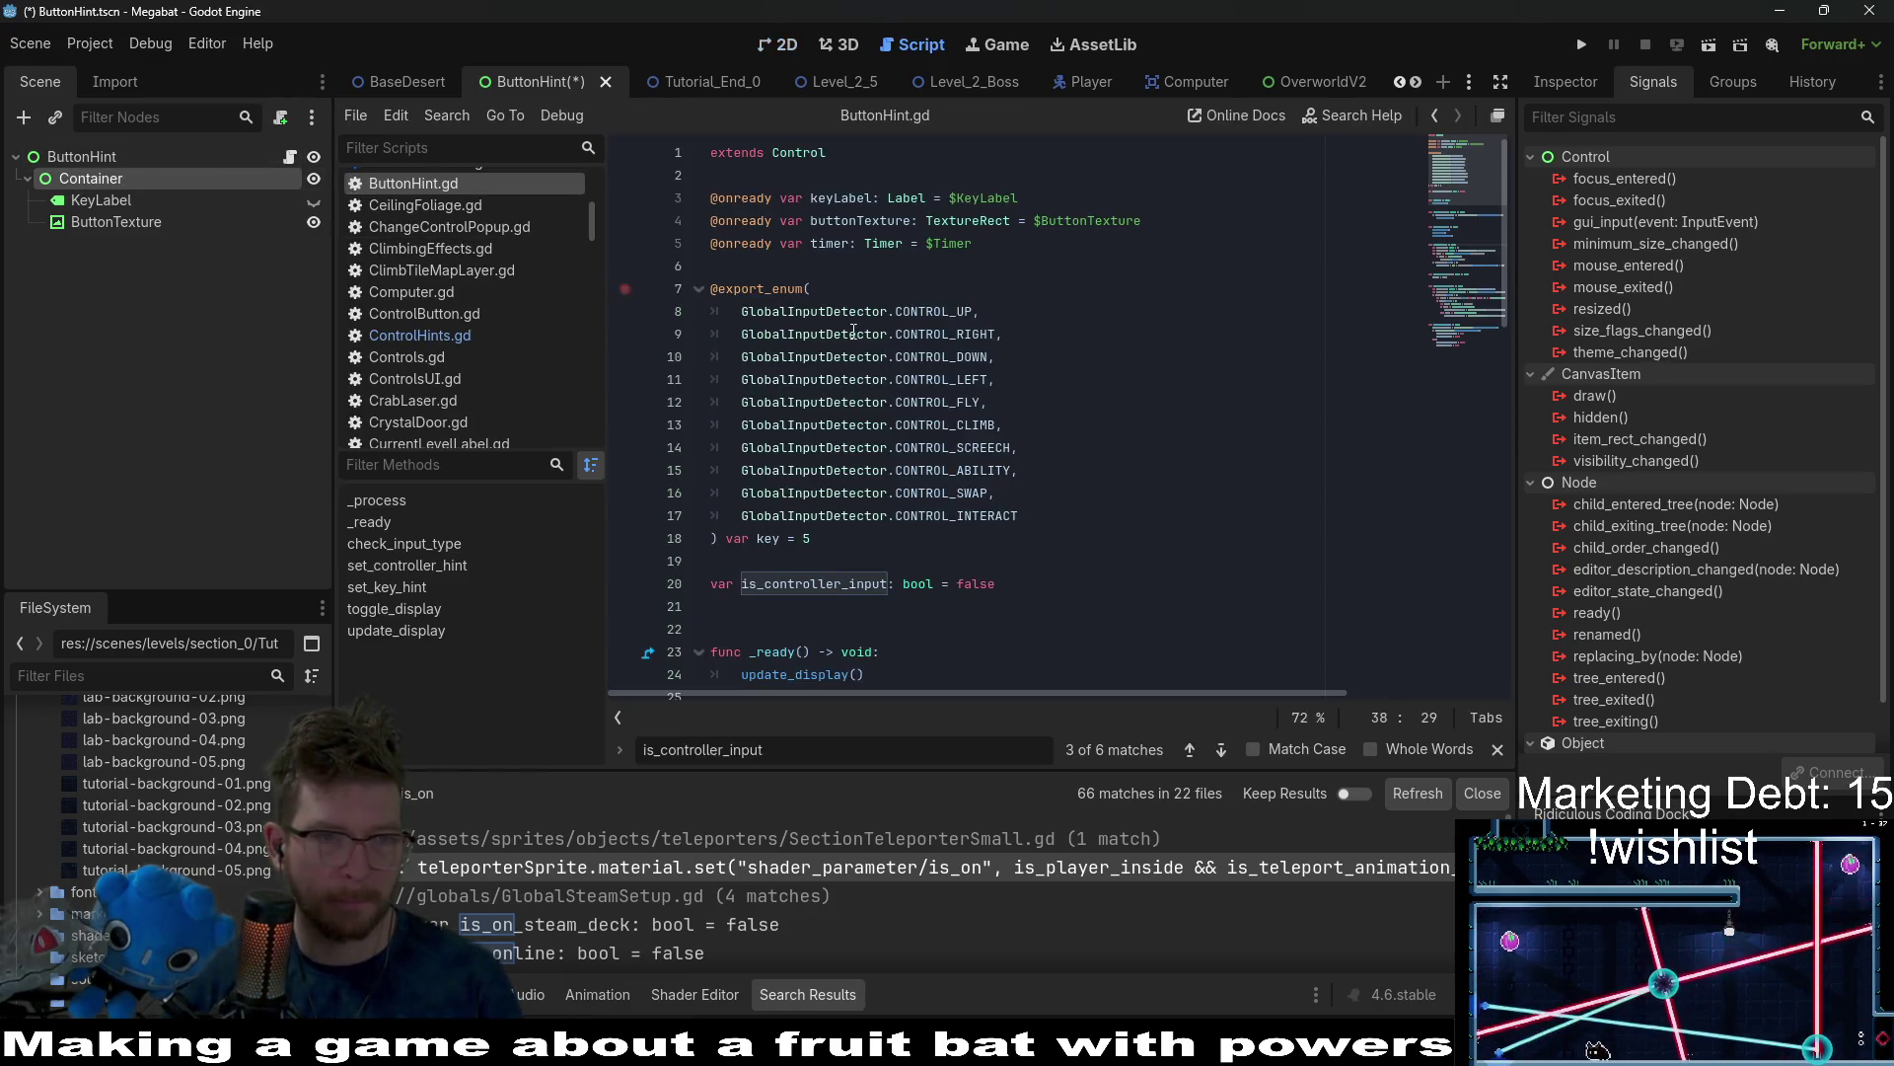
pyautogui.click(970, 274)
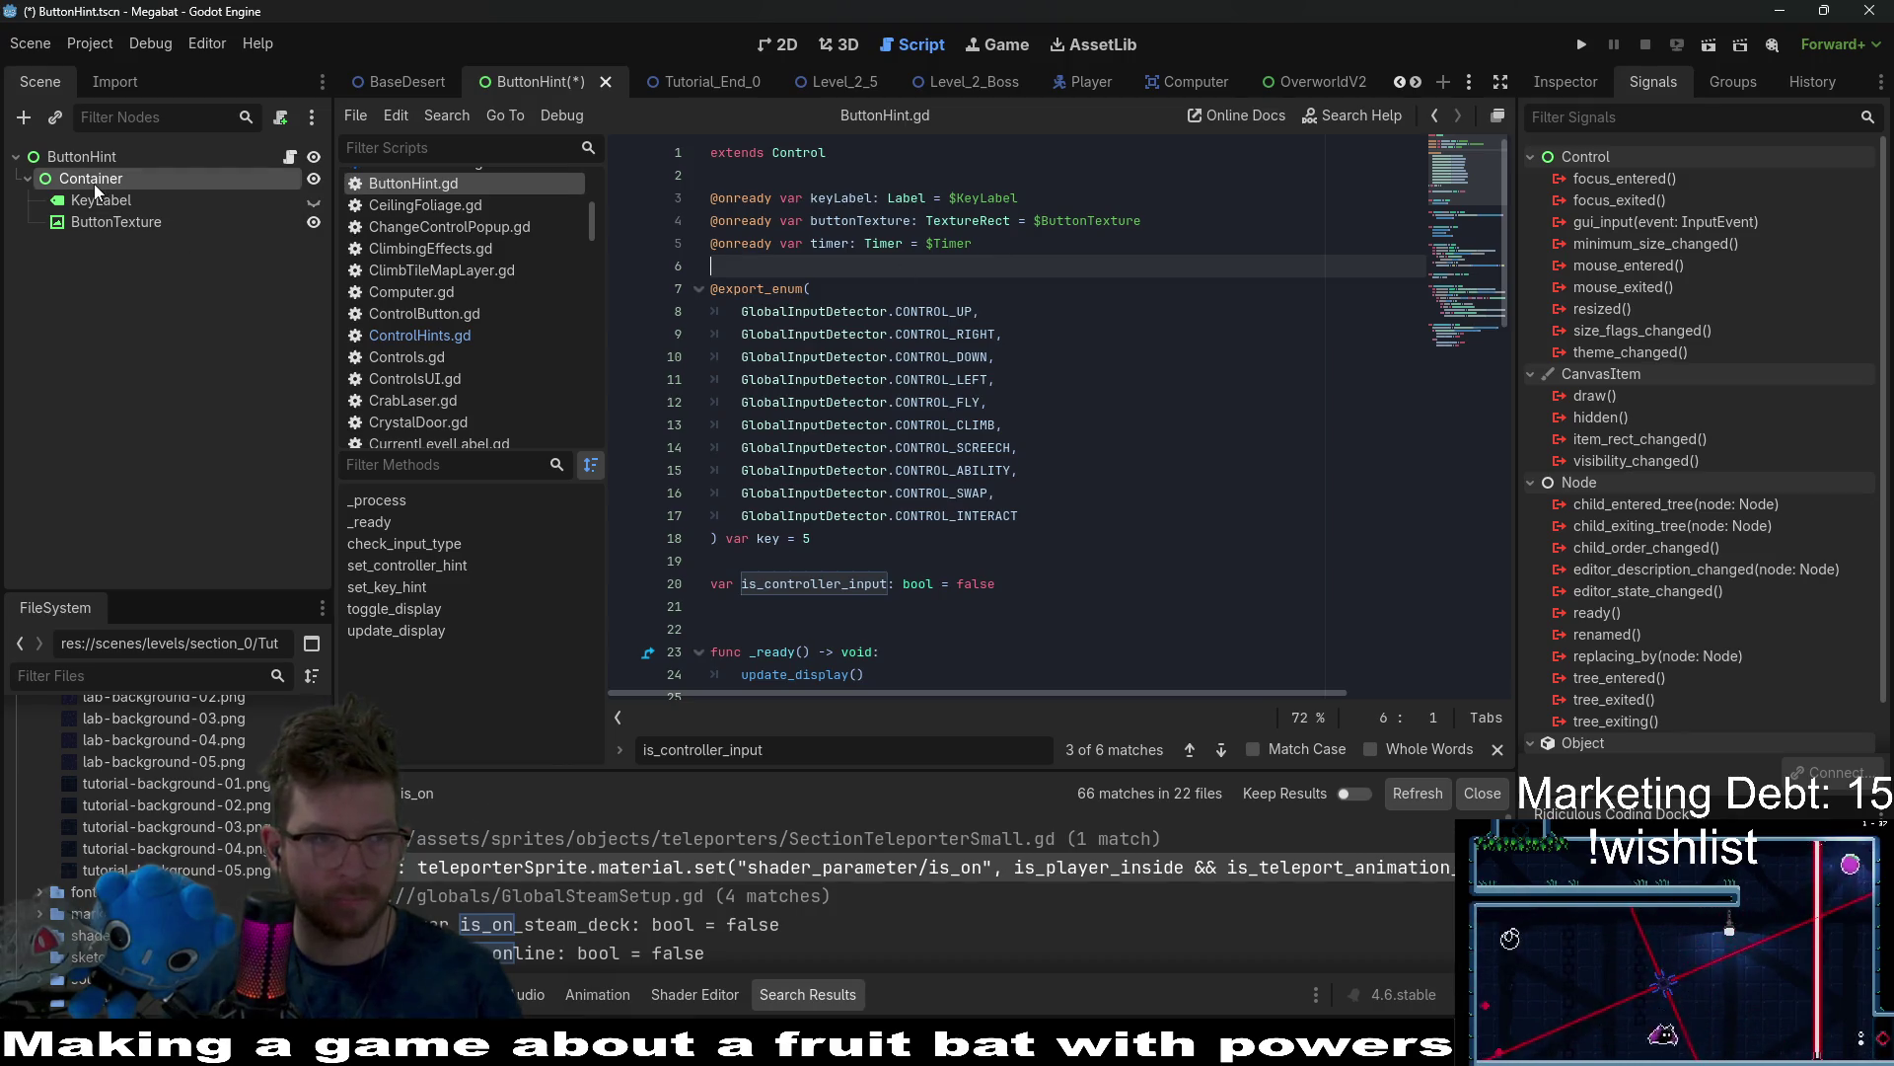
pyautogui.moveTo(97, 184); pyautogui.dragTo(804, 187)
pyautogui.hotkey('ctrl', 's')
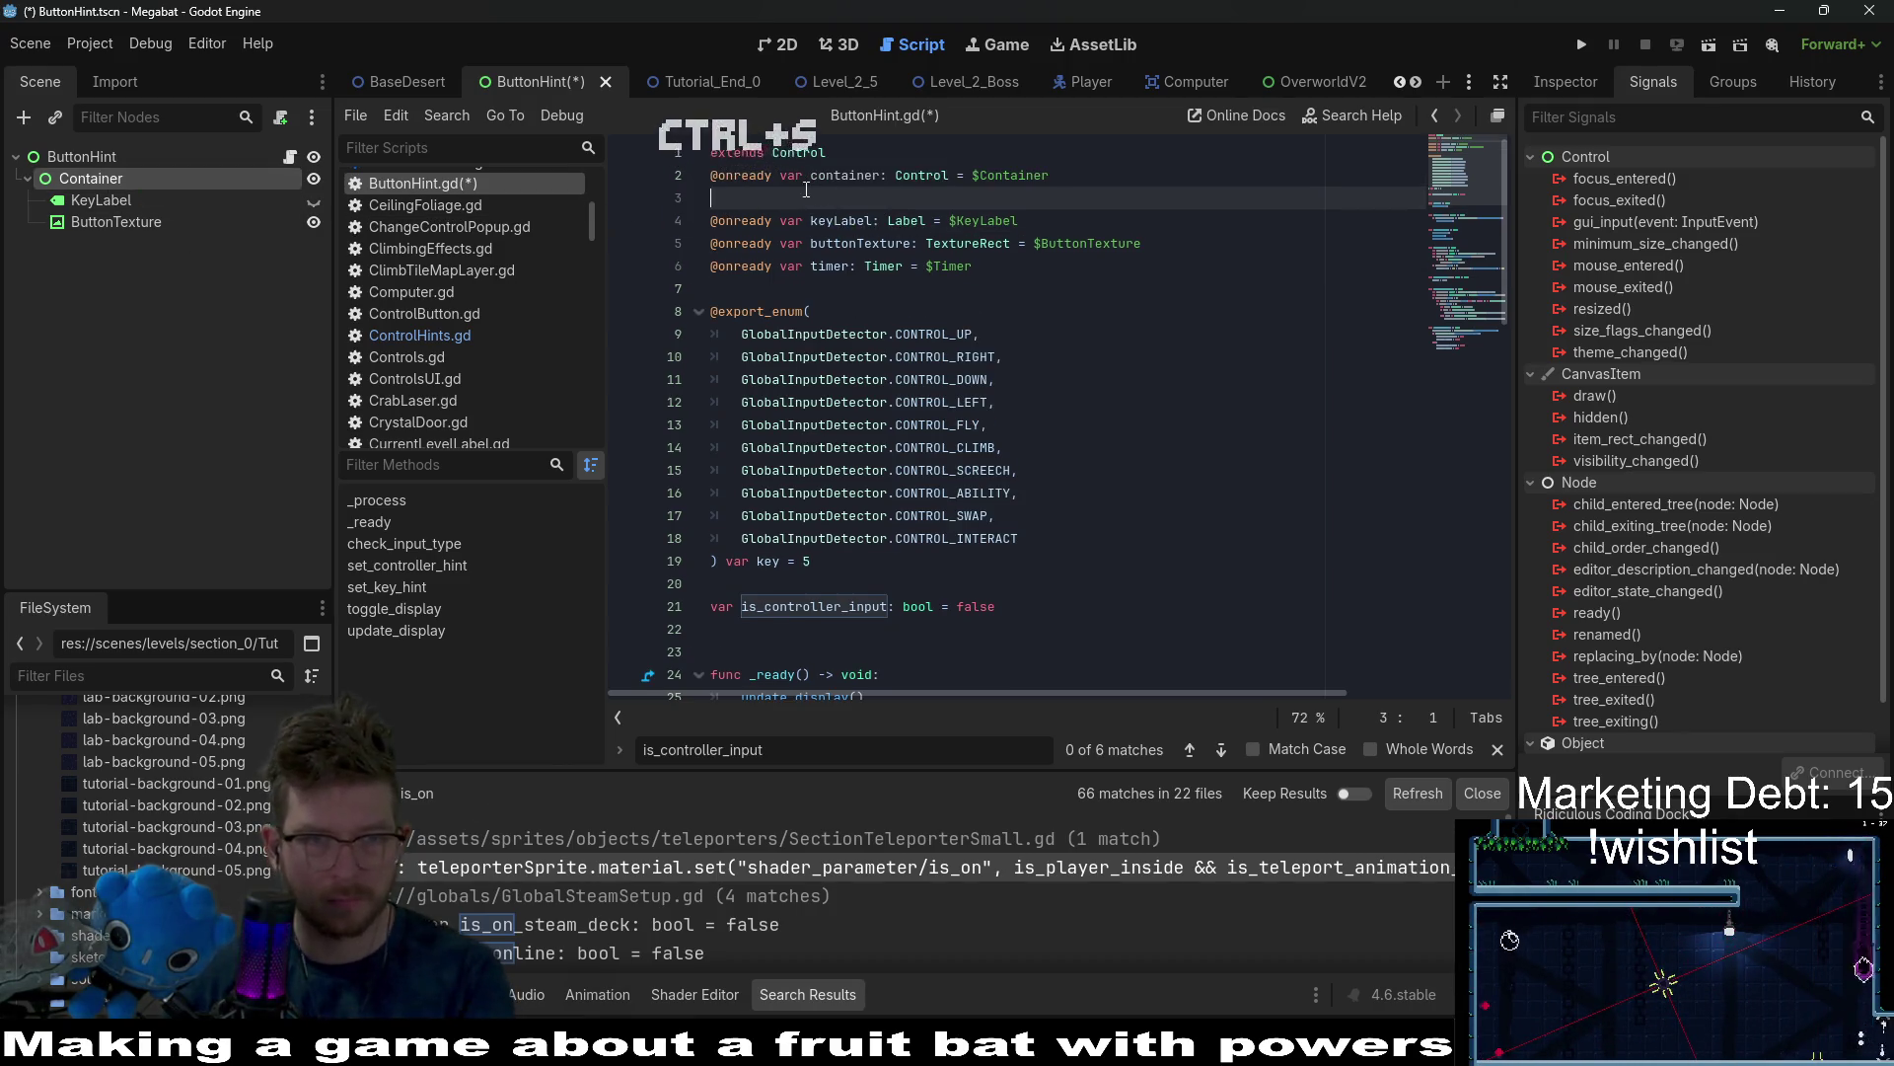
pyautogui.press('BackSpace')
pyautogui.press('Home')
pyautogui.press('Return')
pyautogui.click(1166, 242)
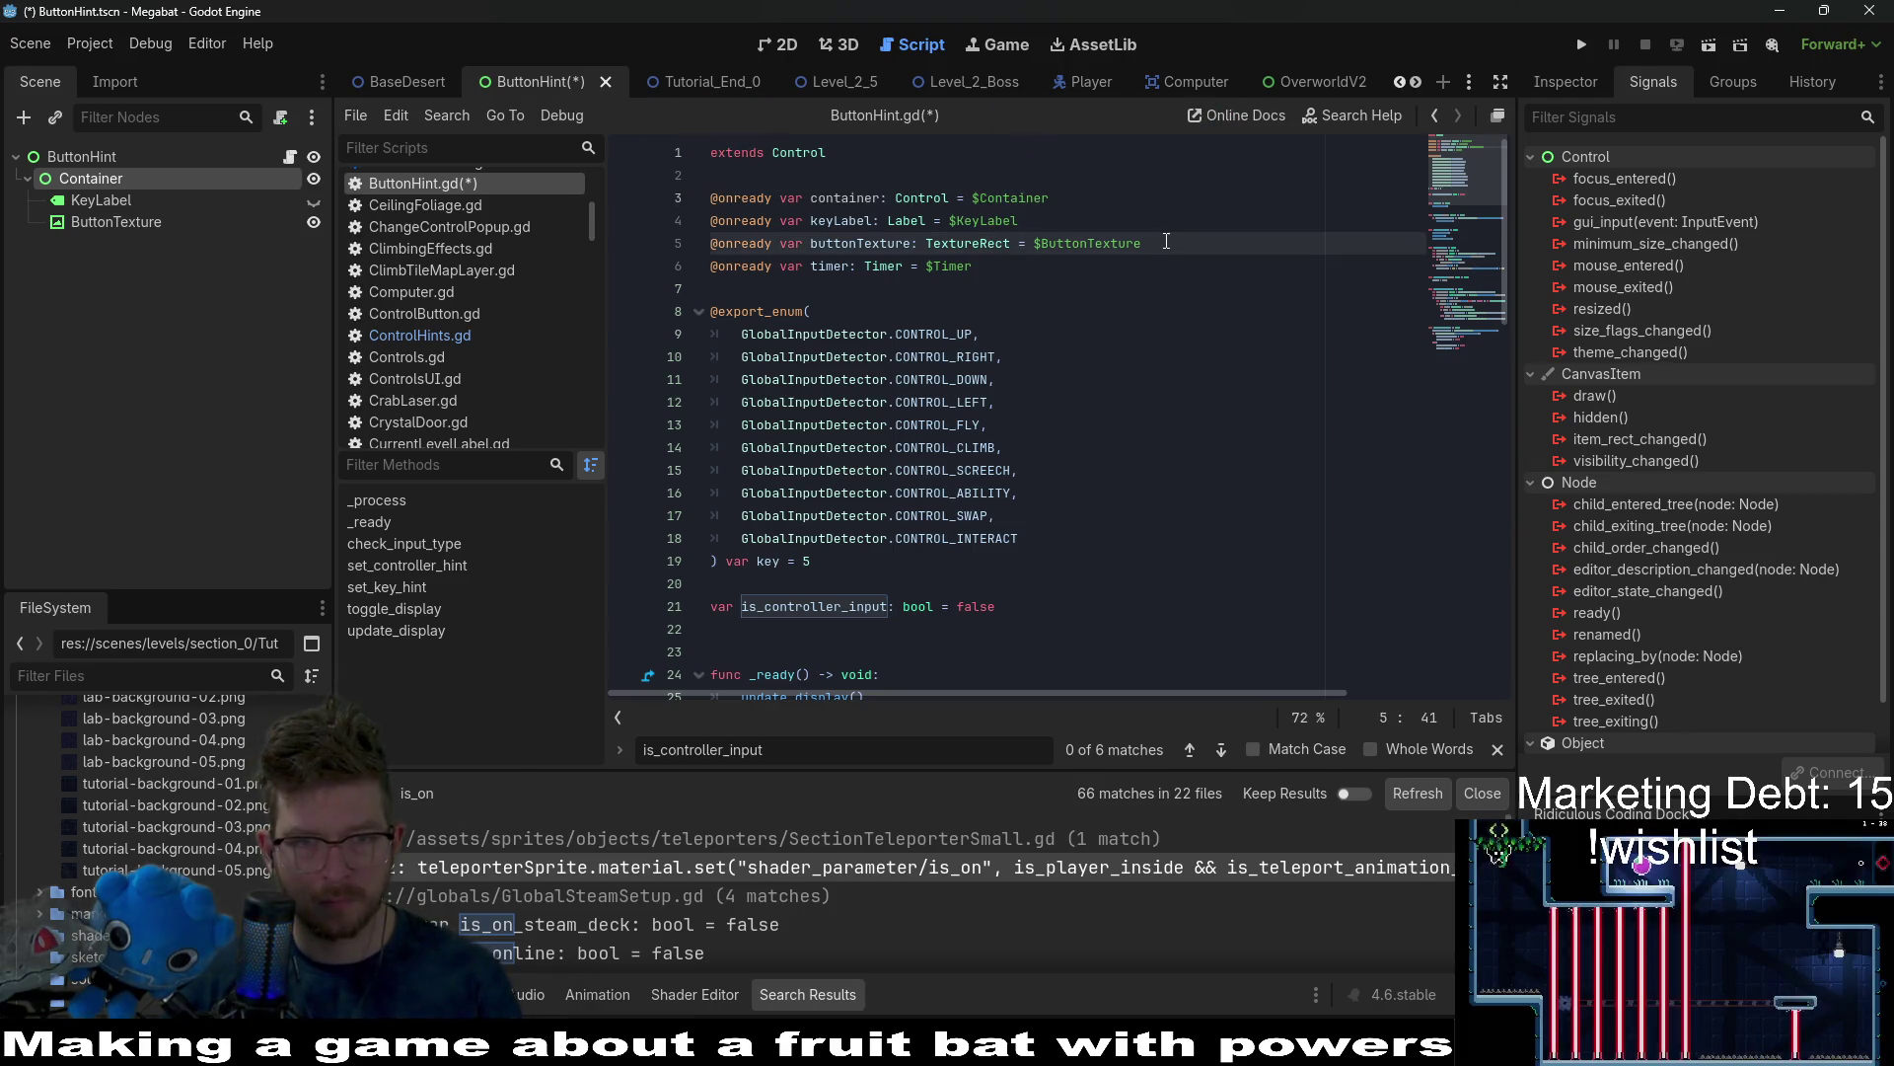
pyautogui.moveTo(964, 249); pyautogui.dragTo(710, 221)
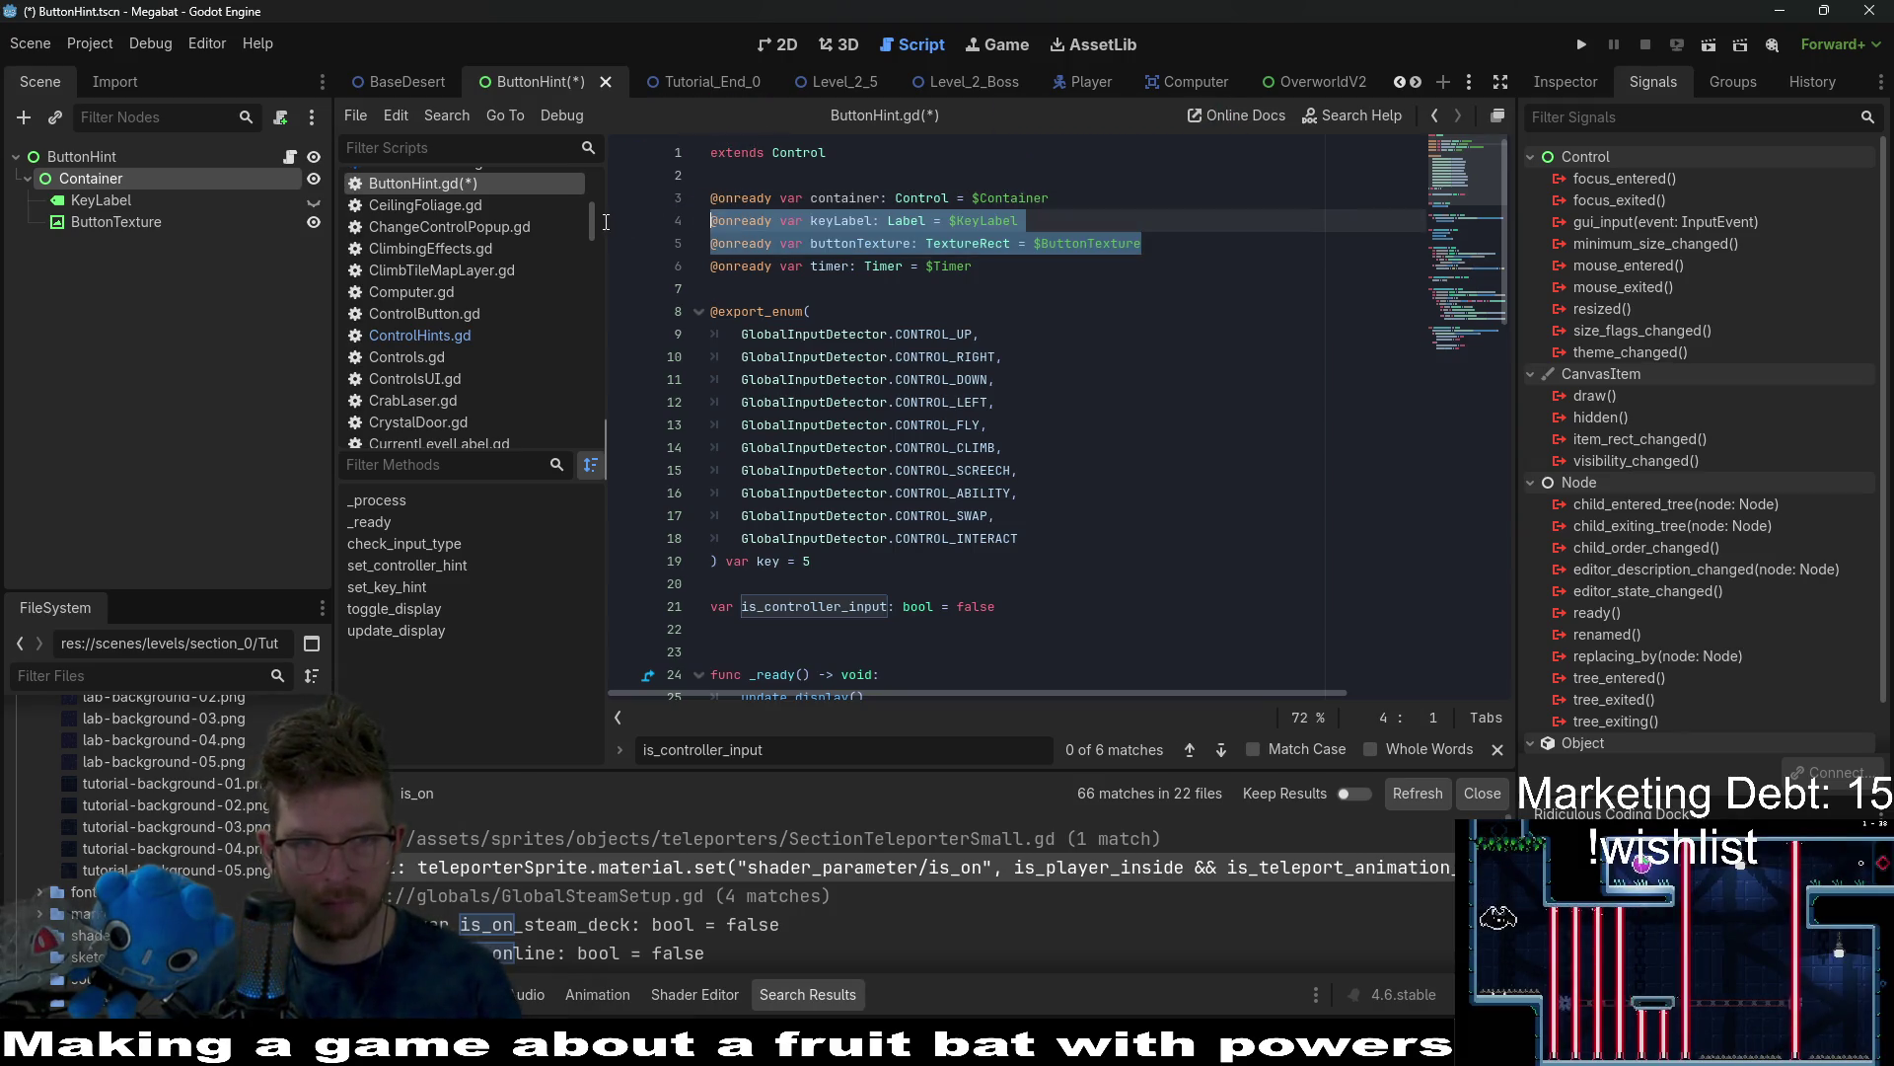
pyautogui.press('BackSpace')
pyautogui.click(103, 198)
pyautogui.keyDown('shift'); pyautogui.click(104, 215); pyautogui.keyUp('shift')
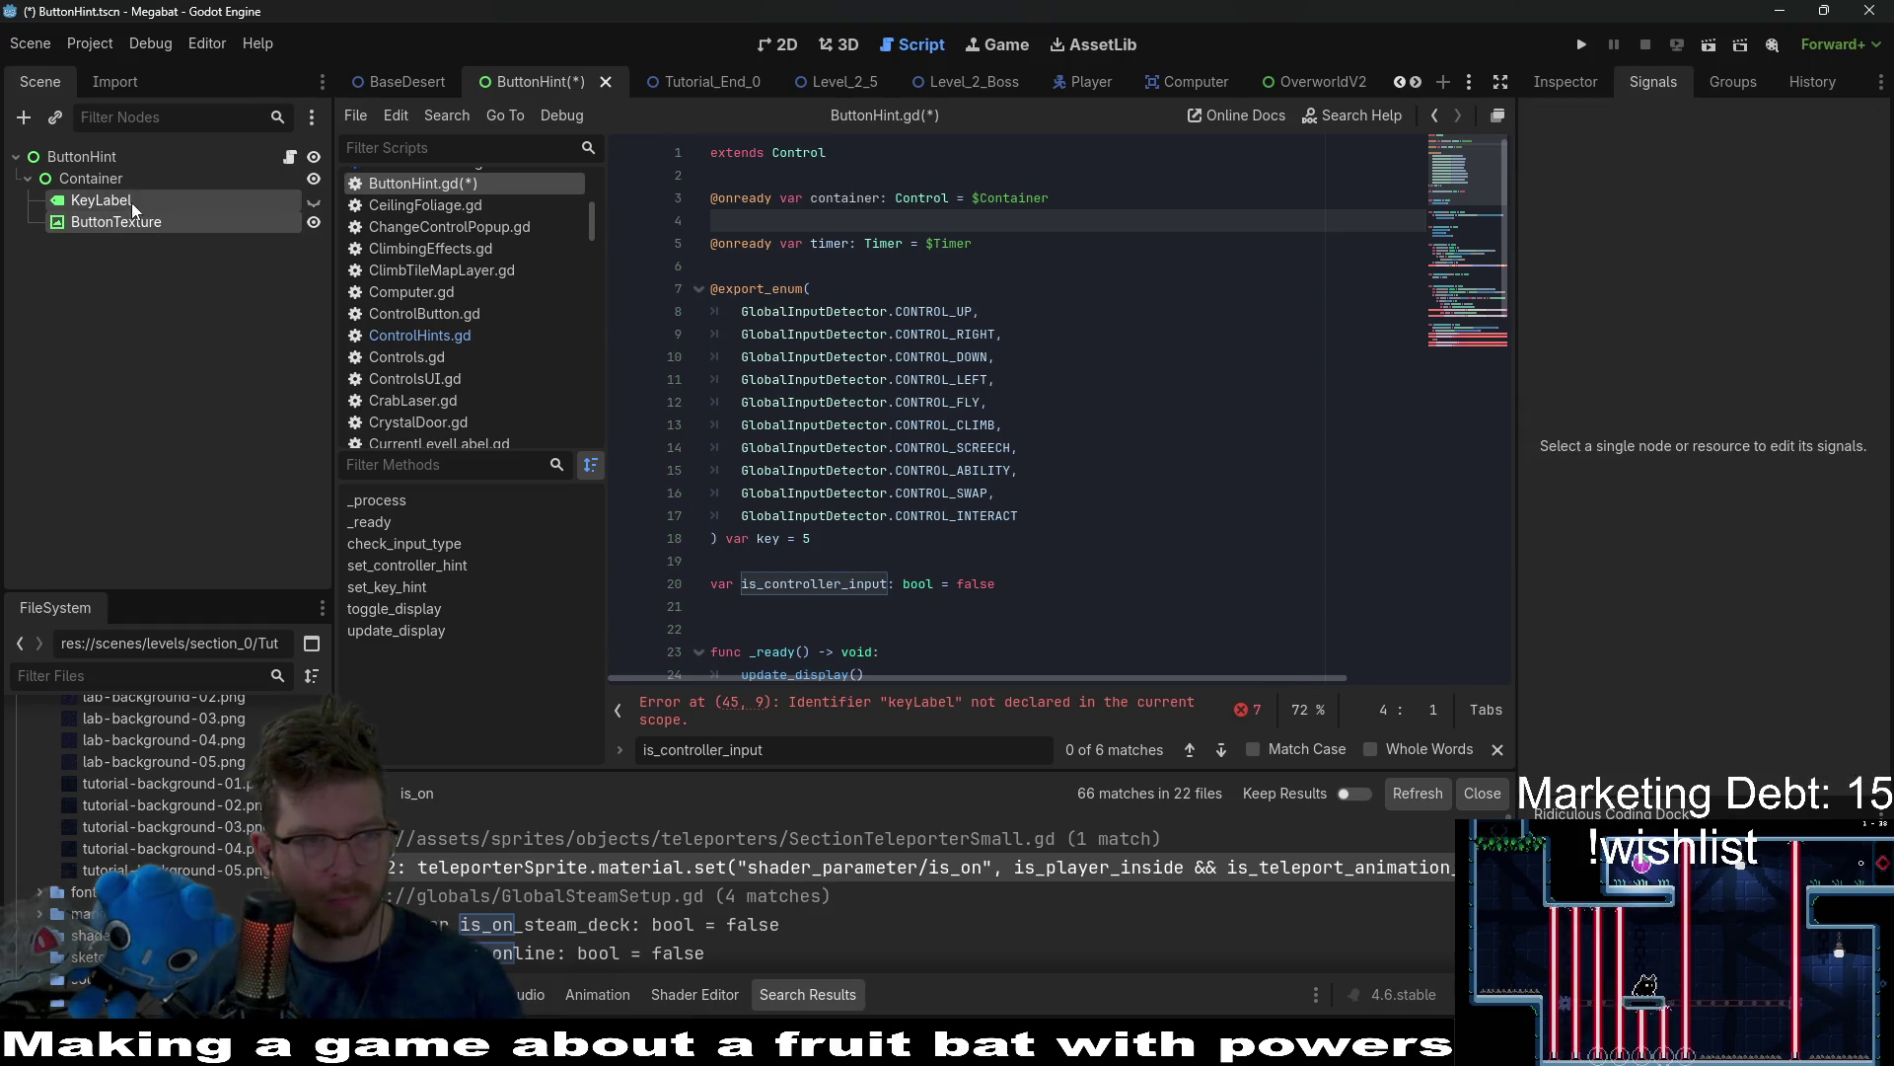
pyautogui.moveTo(132, 203)
pyautogui.mouseDown()
pyautogui.moveTo(832, 220)
pyautogui.moveTo(786, 225)
pyautogui.mouseUp()
pyautogui.press('BackSpace')
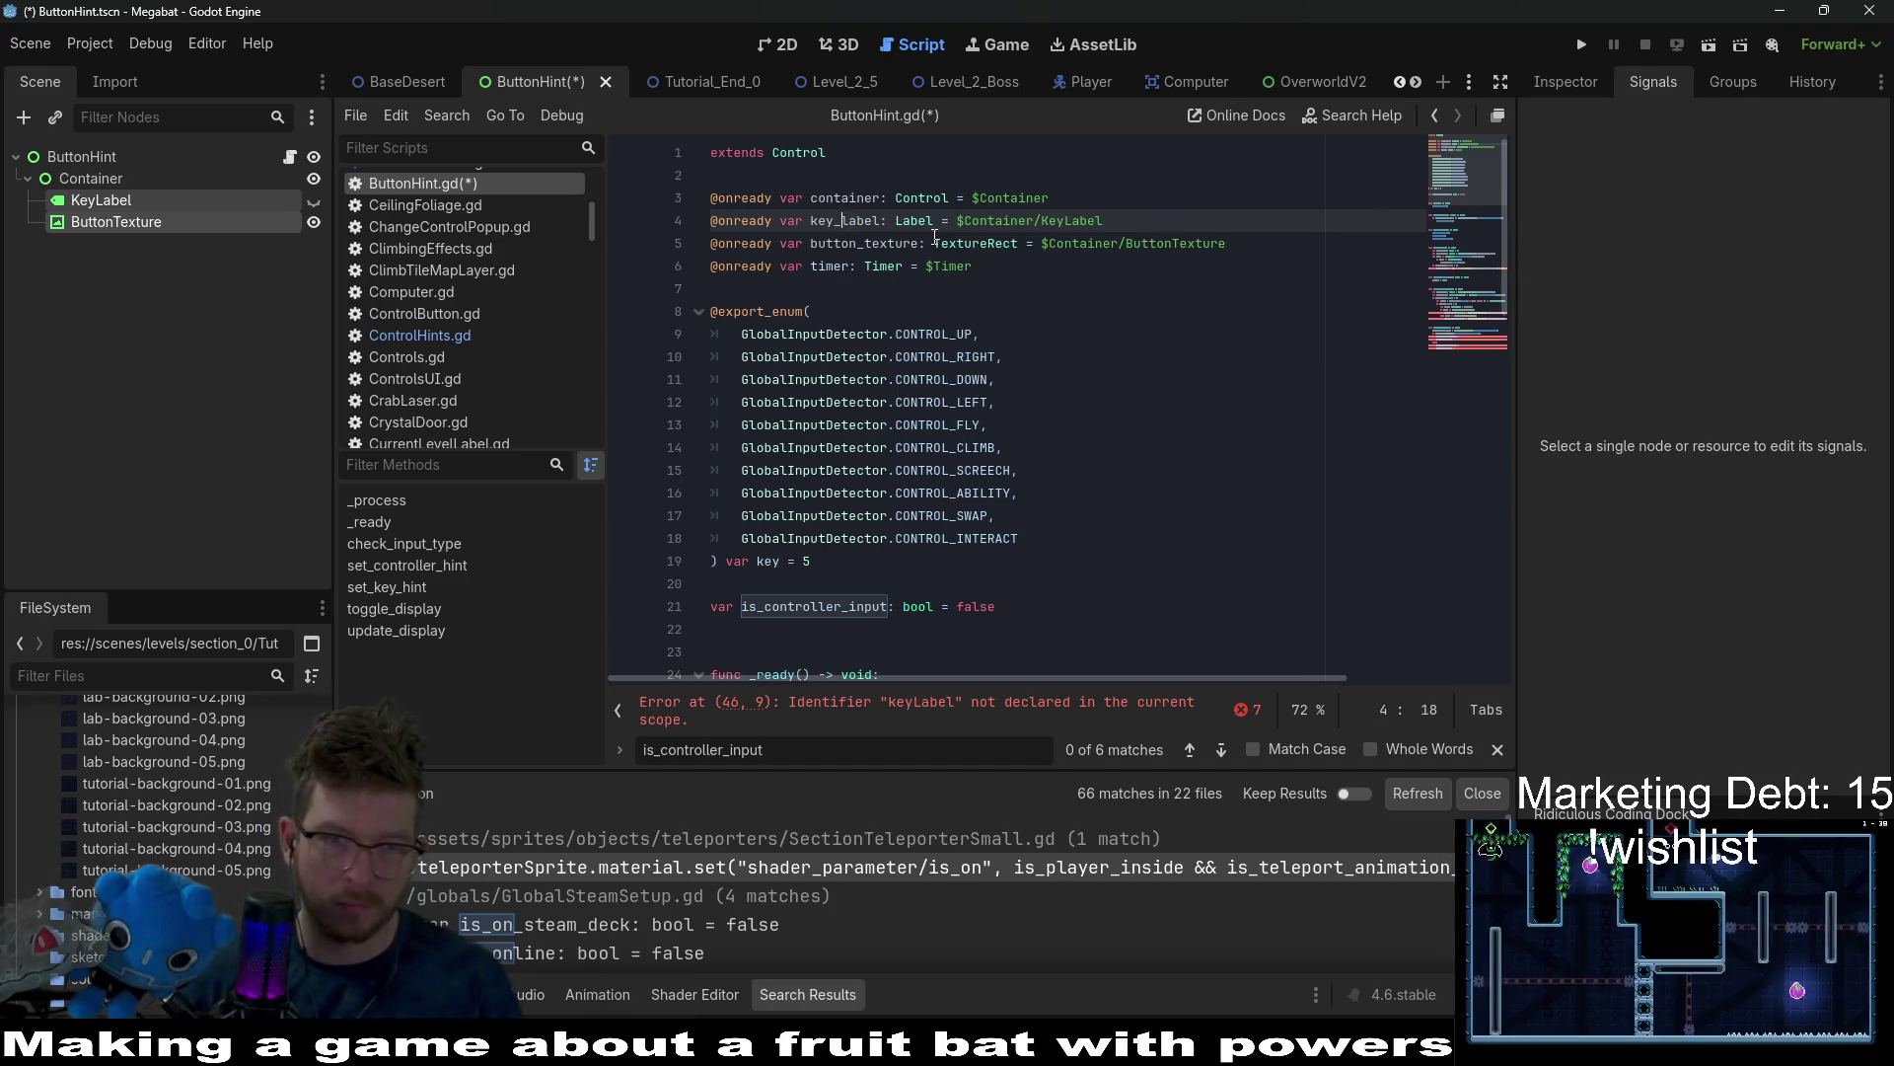
# Rename the new variables to keyLabel and buttonTexture and check their uses.
pyautogui.press('BackSpace')
pyautogui.press('Down')
pyautogui.press('Right')
pyautogui.press('Right')
pyautogui.press('Right')
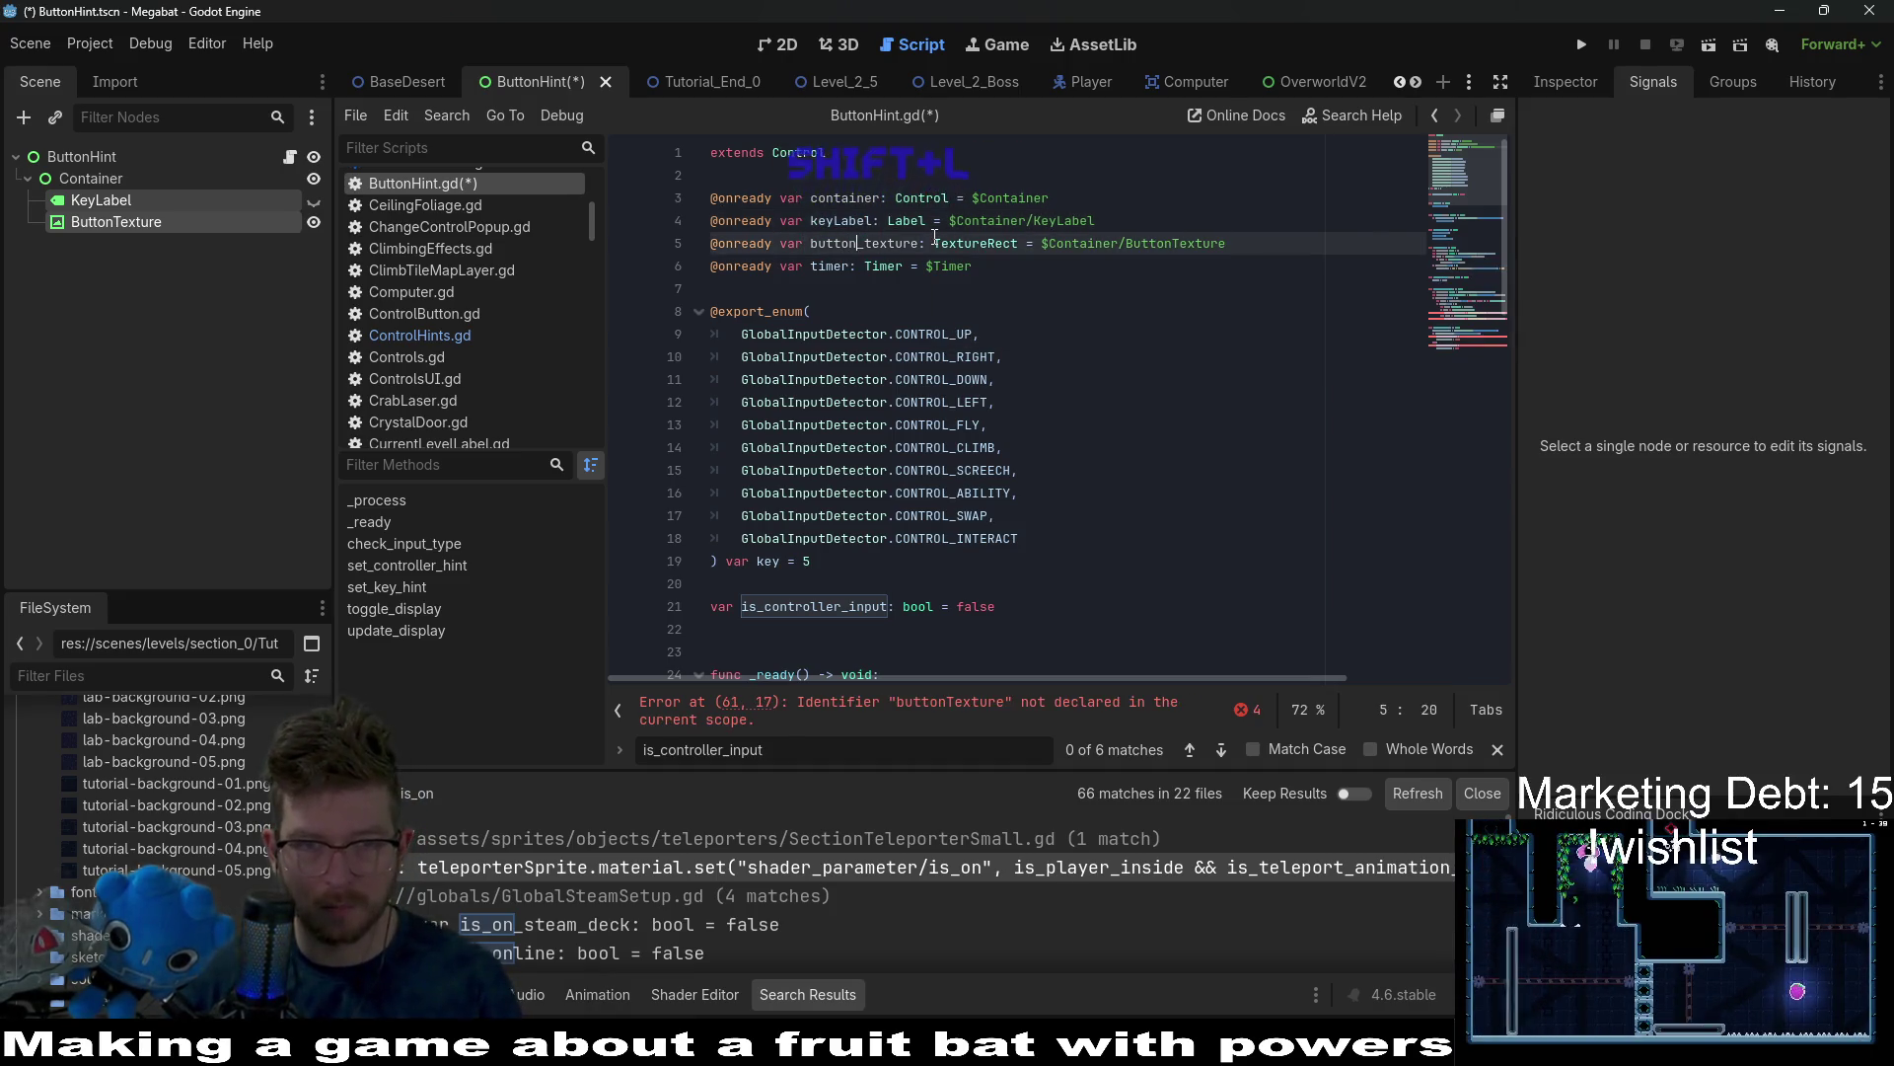
pyautogui.press('BackSpace')
pyautogui.press('BackSpace')
pyautogui.write('T')
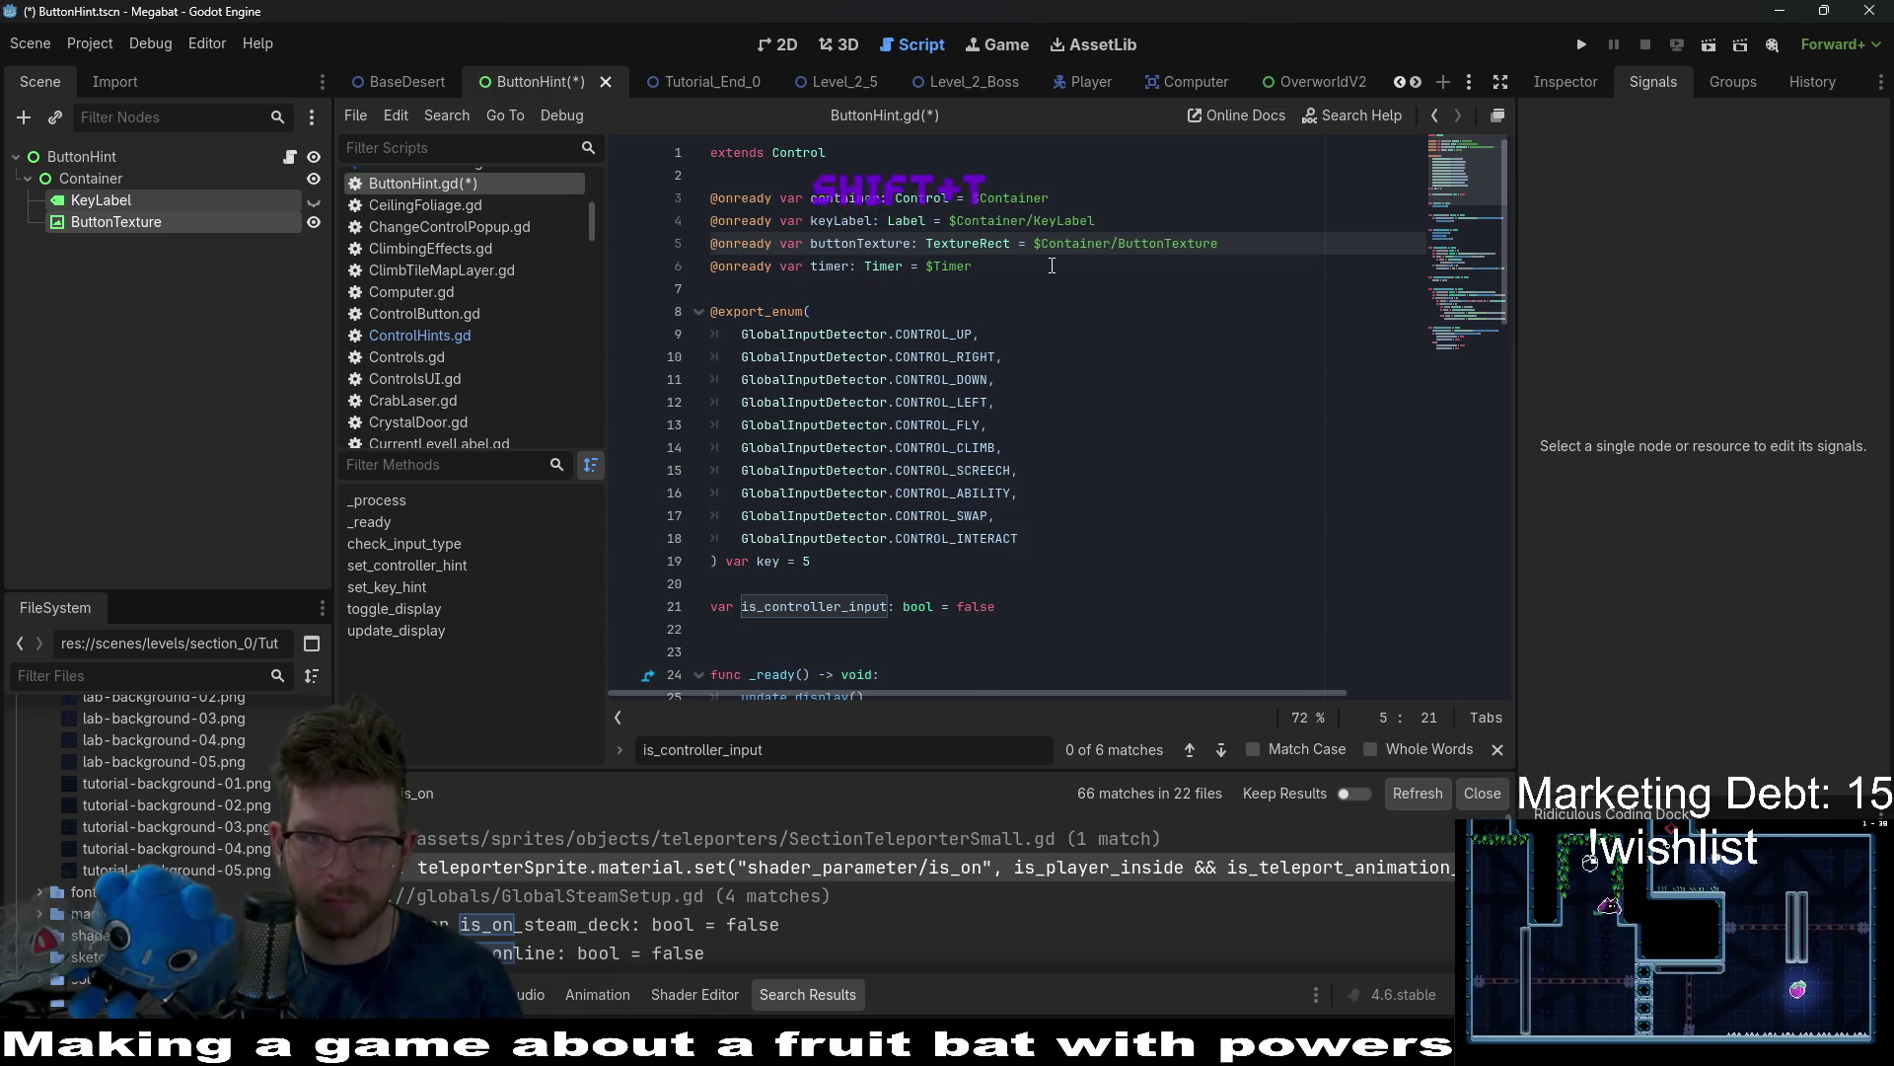
pyautogui.press('Down')
pyautogui.press('End')
pyautogui.scroll(-6, 1143, 302)
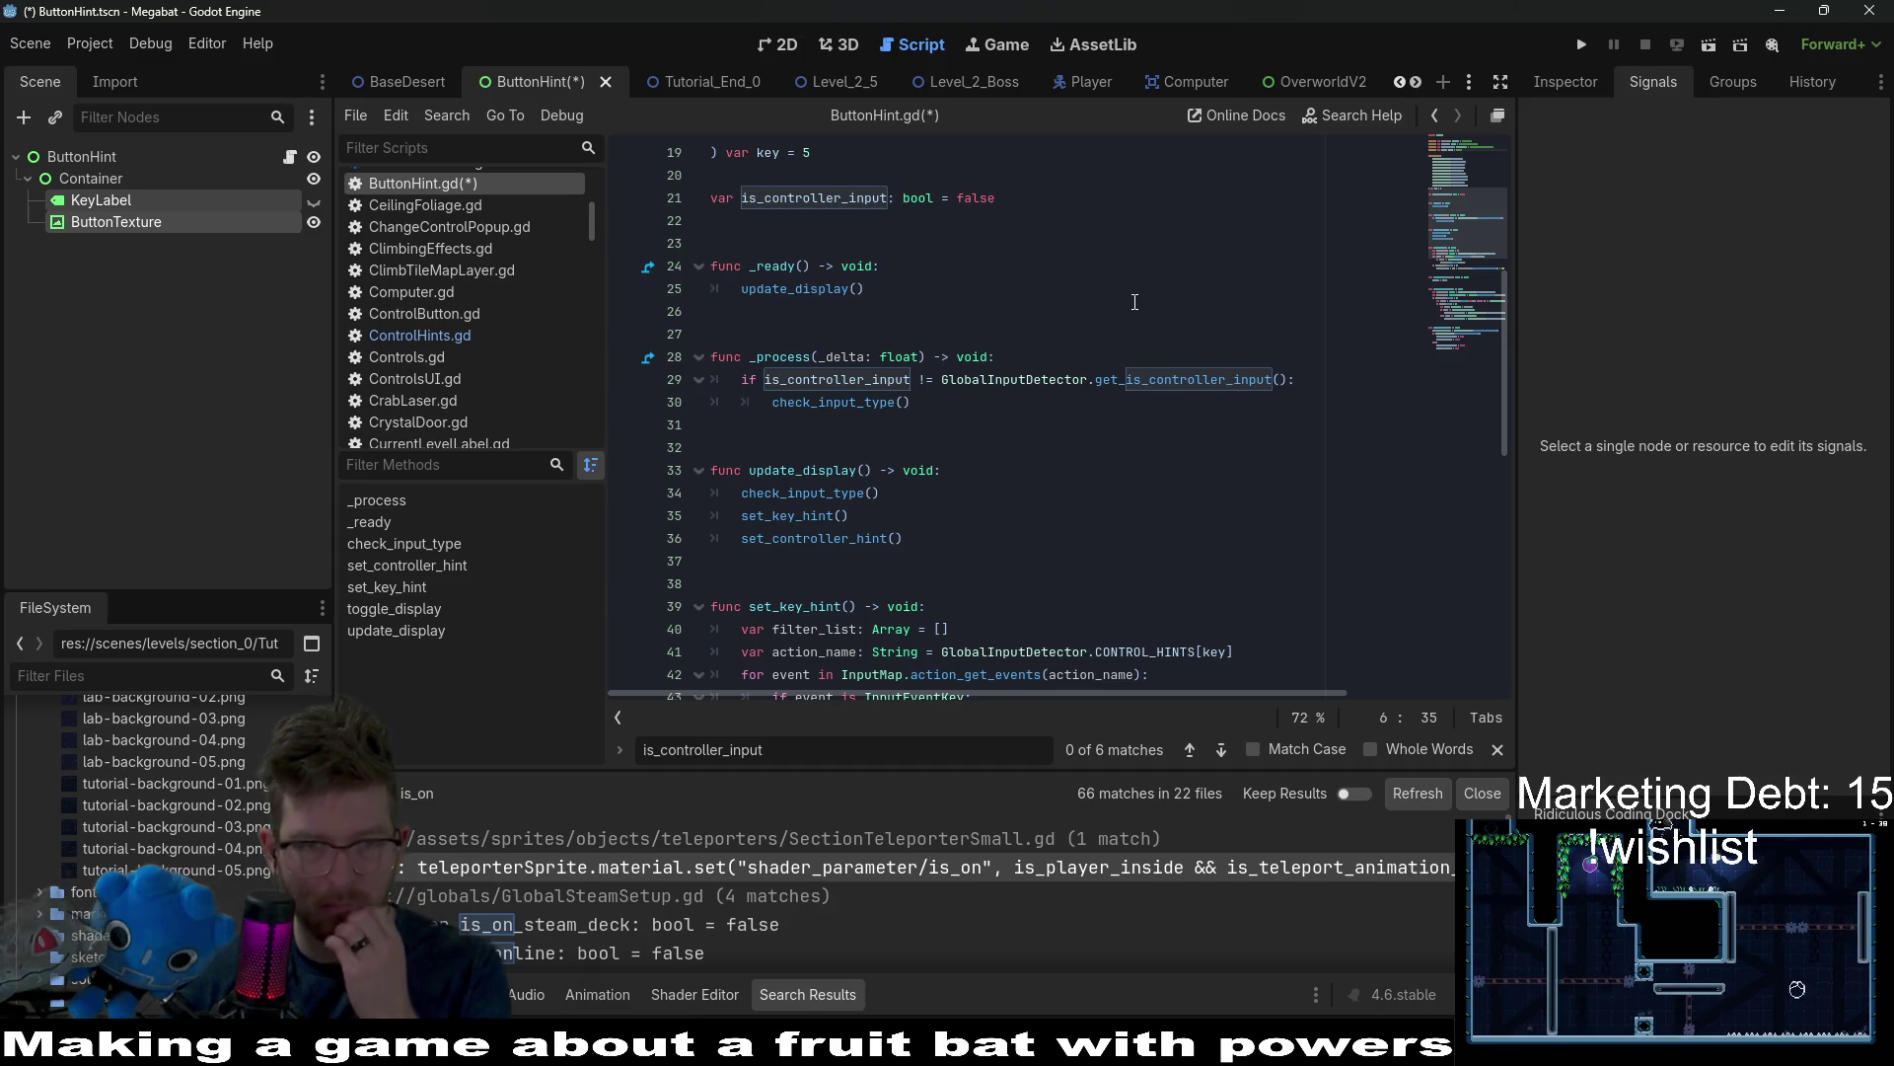
pyautogui.scroll(6, 1122, 305)
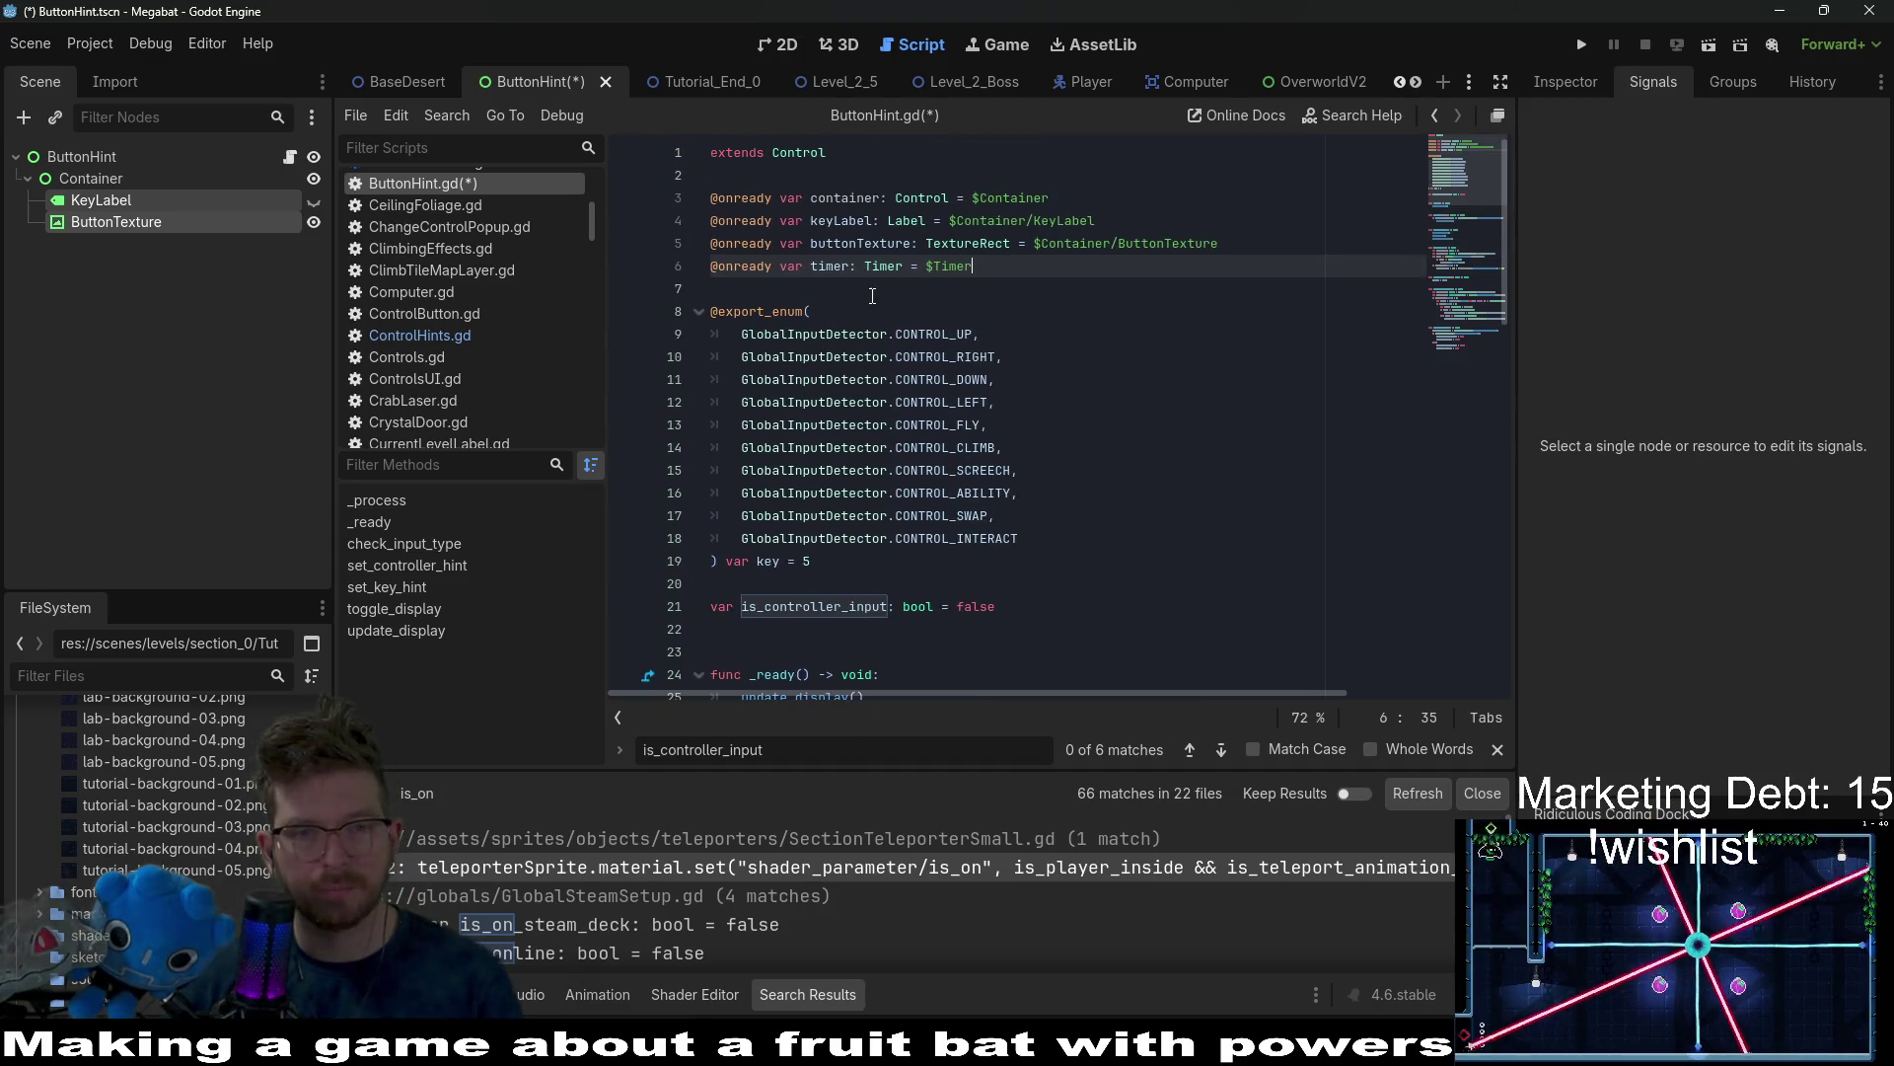
pyautogui.doubleClick(858, 243)
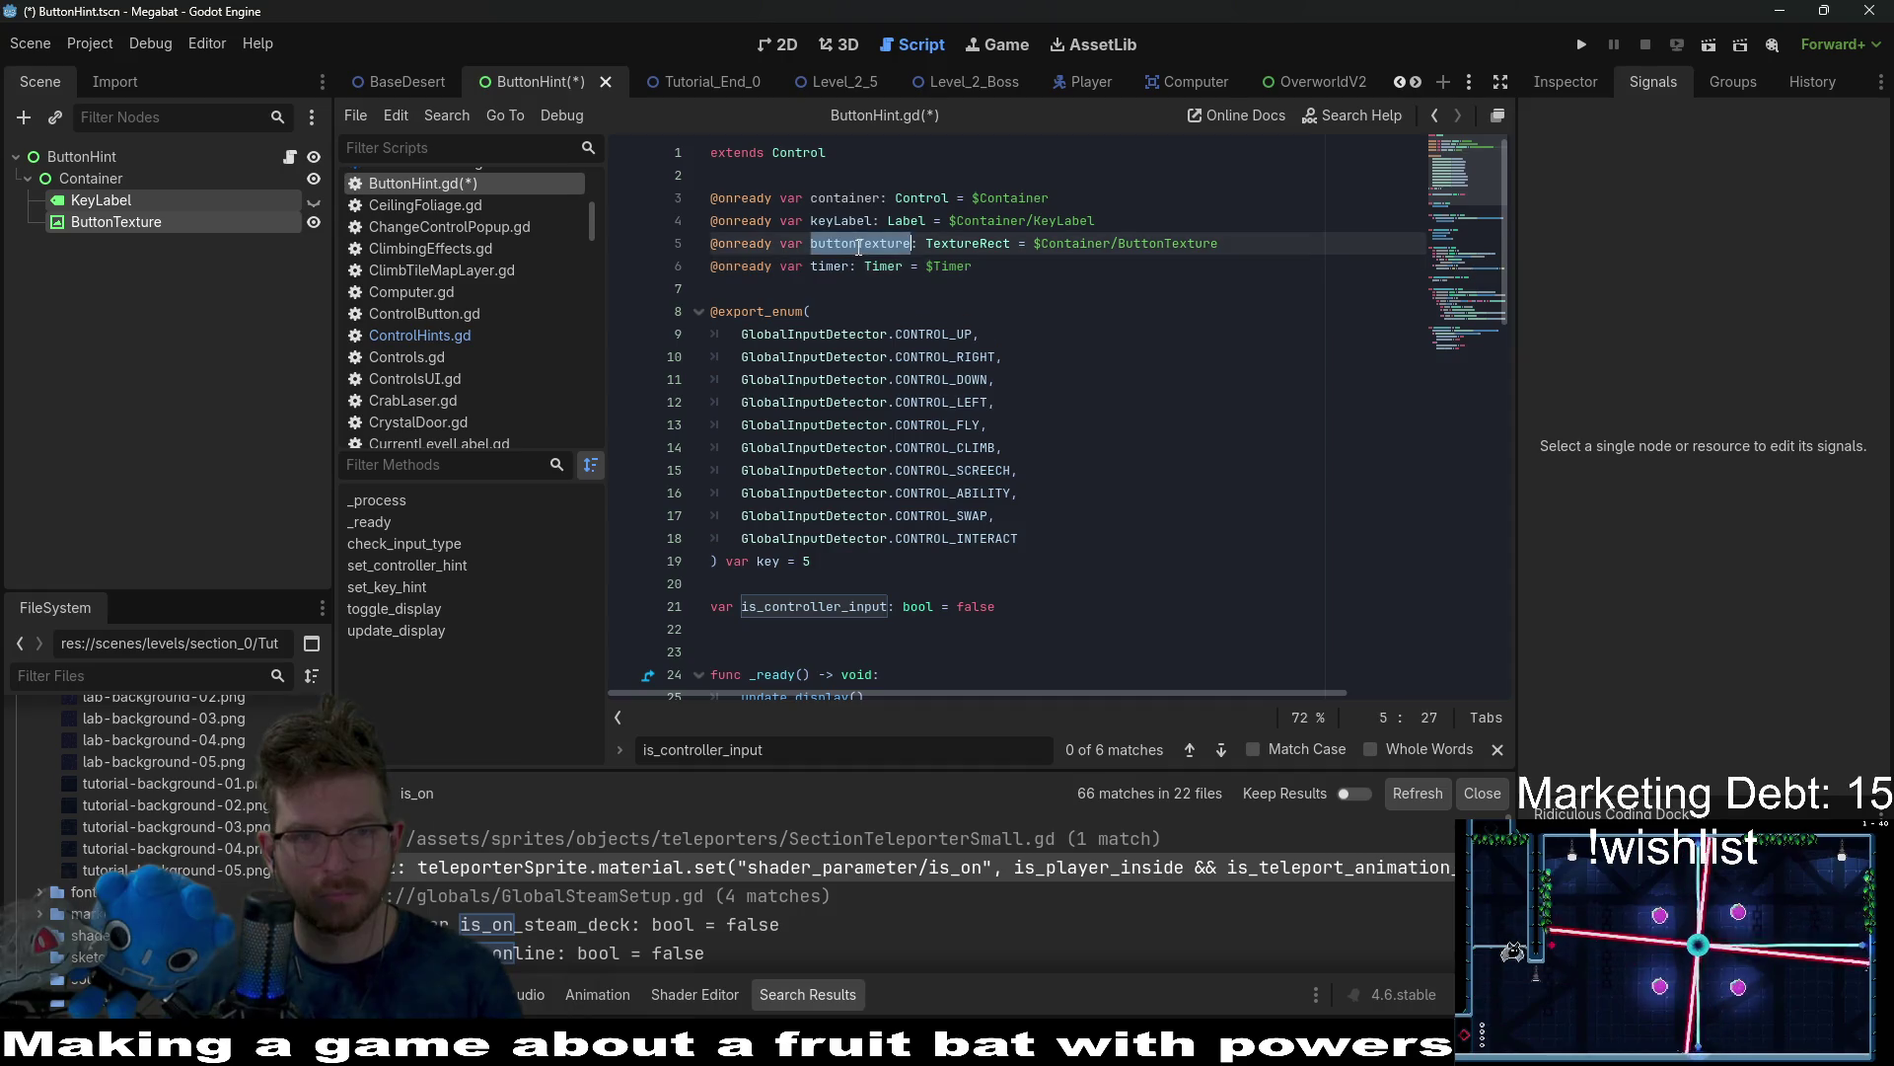
pyautogui.doubleClick(839, 221)
pyautogui.scroll(-8, 987, 325)
pyautogui.scroll(-9, 1019, 355)
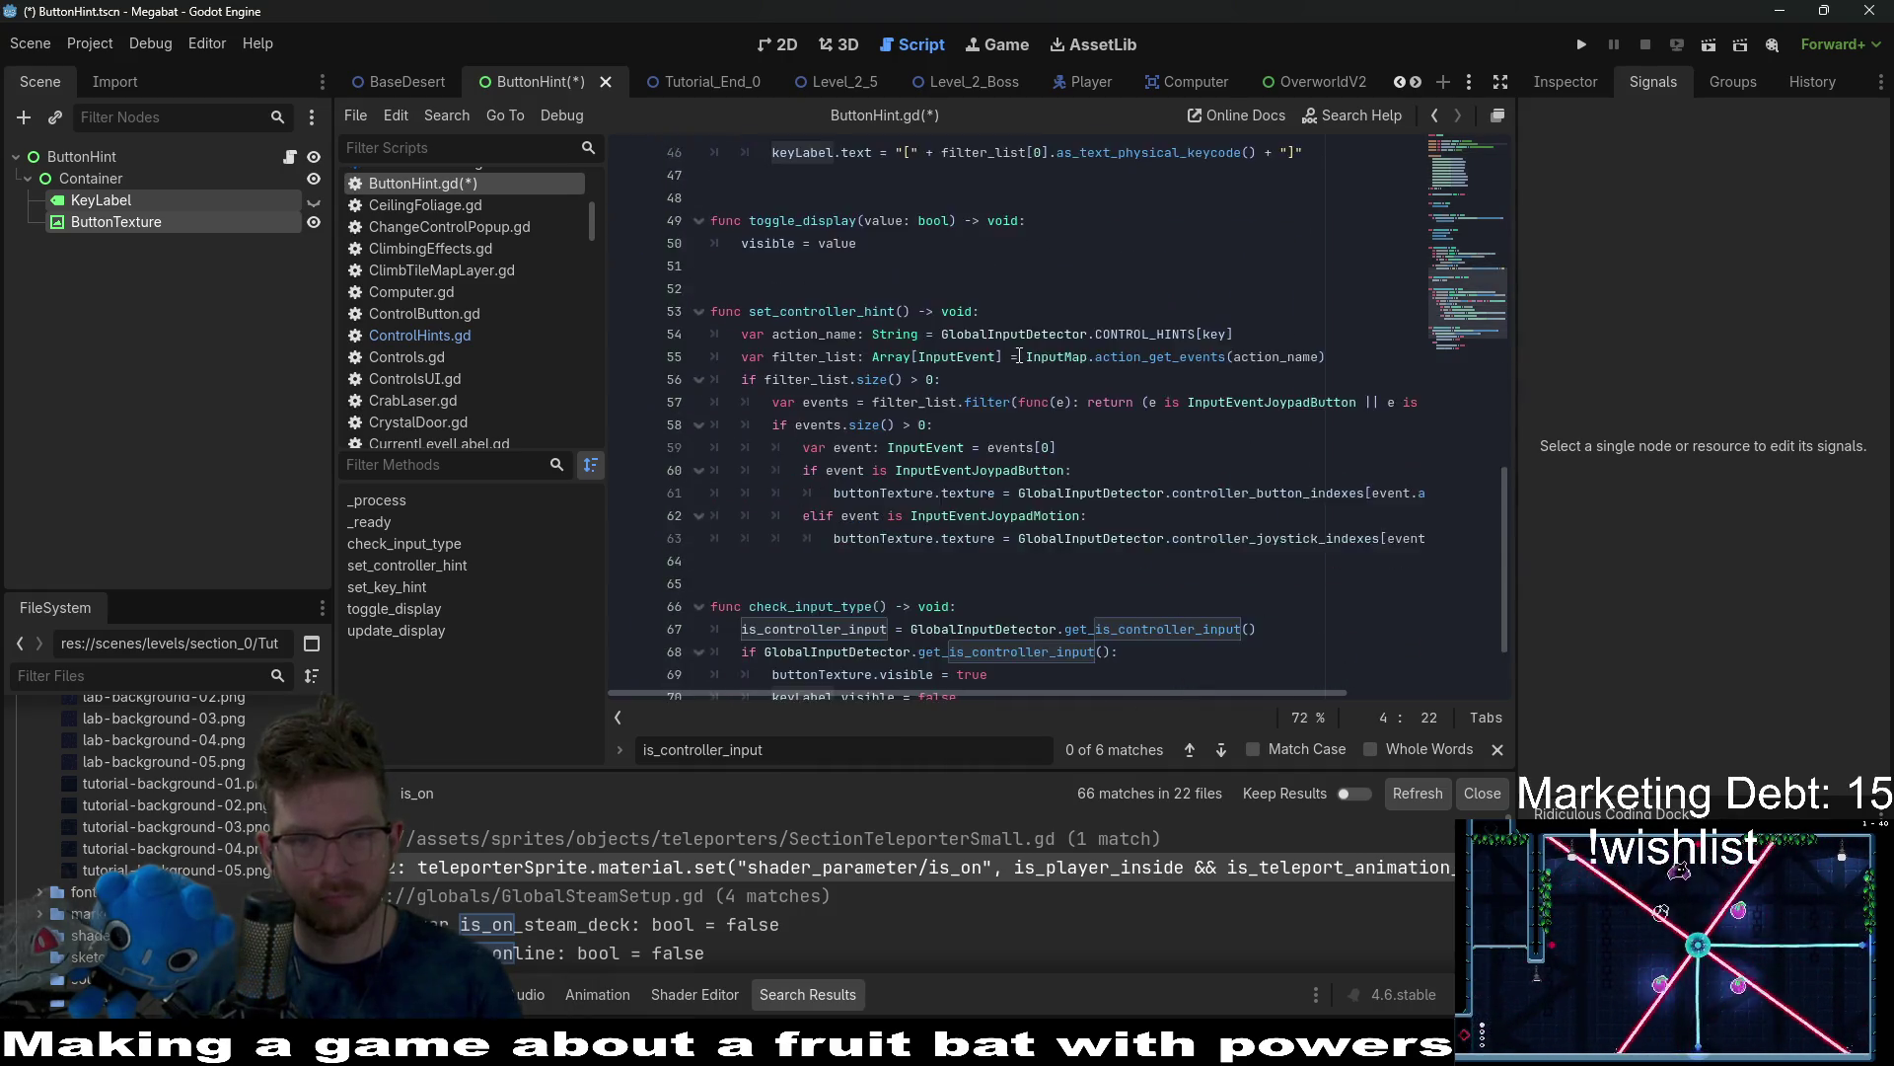
pyautogui.scroll(12, 1019, 355)
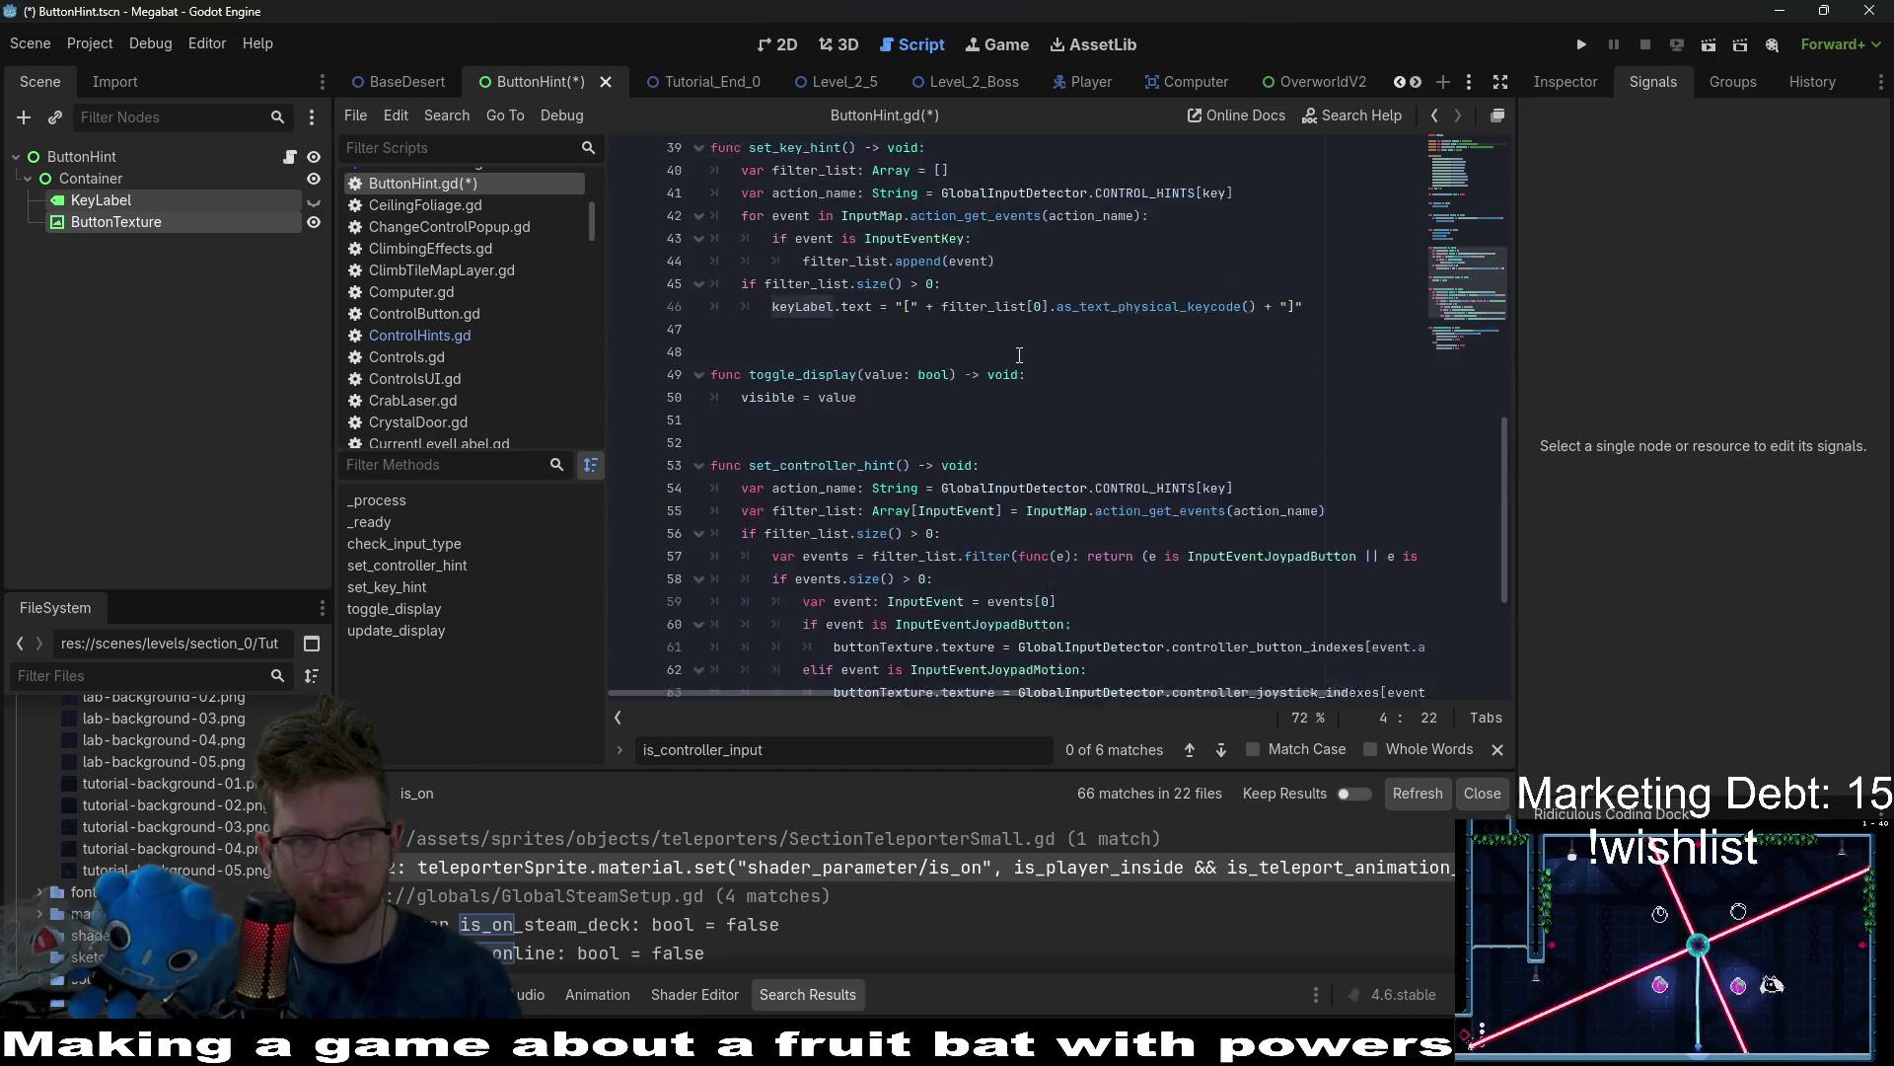
pyautogui.click(59, 158)
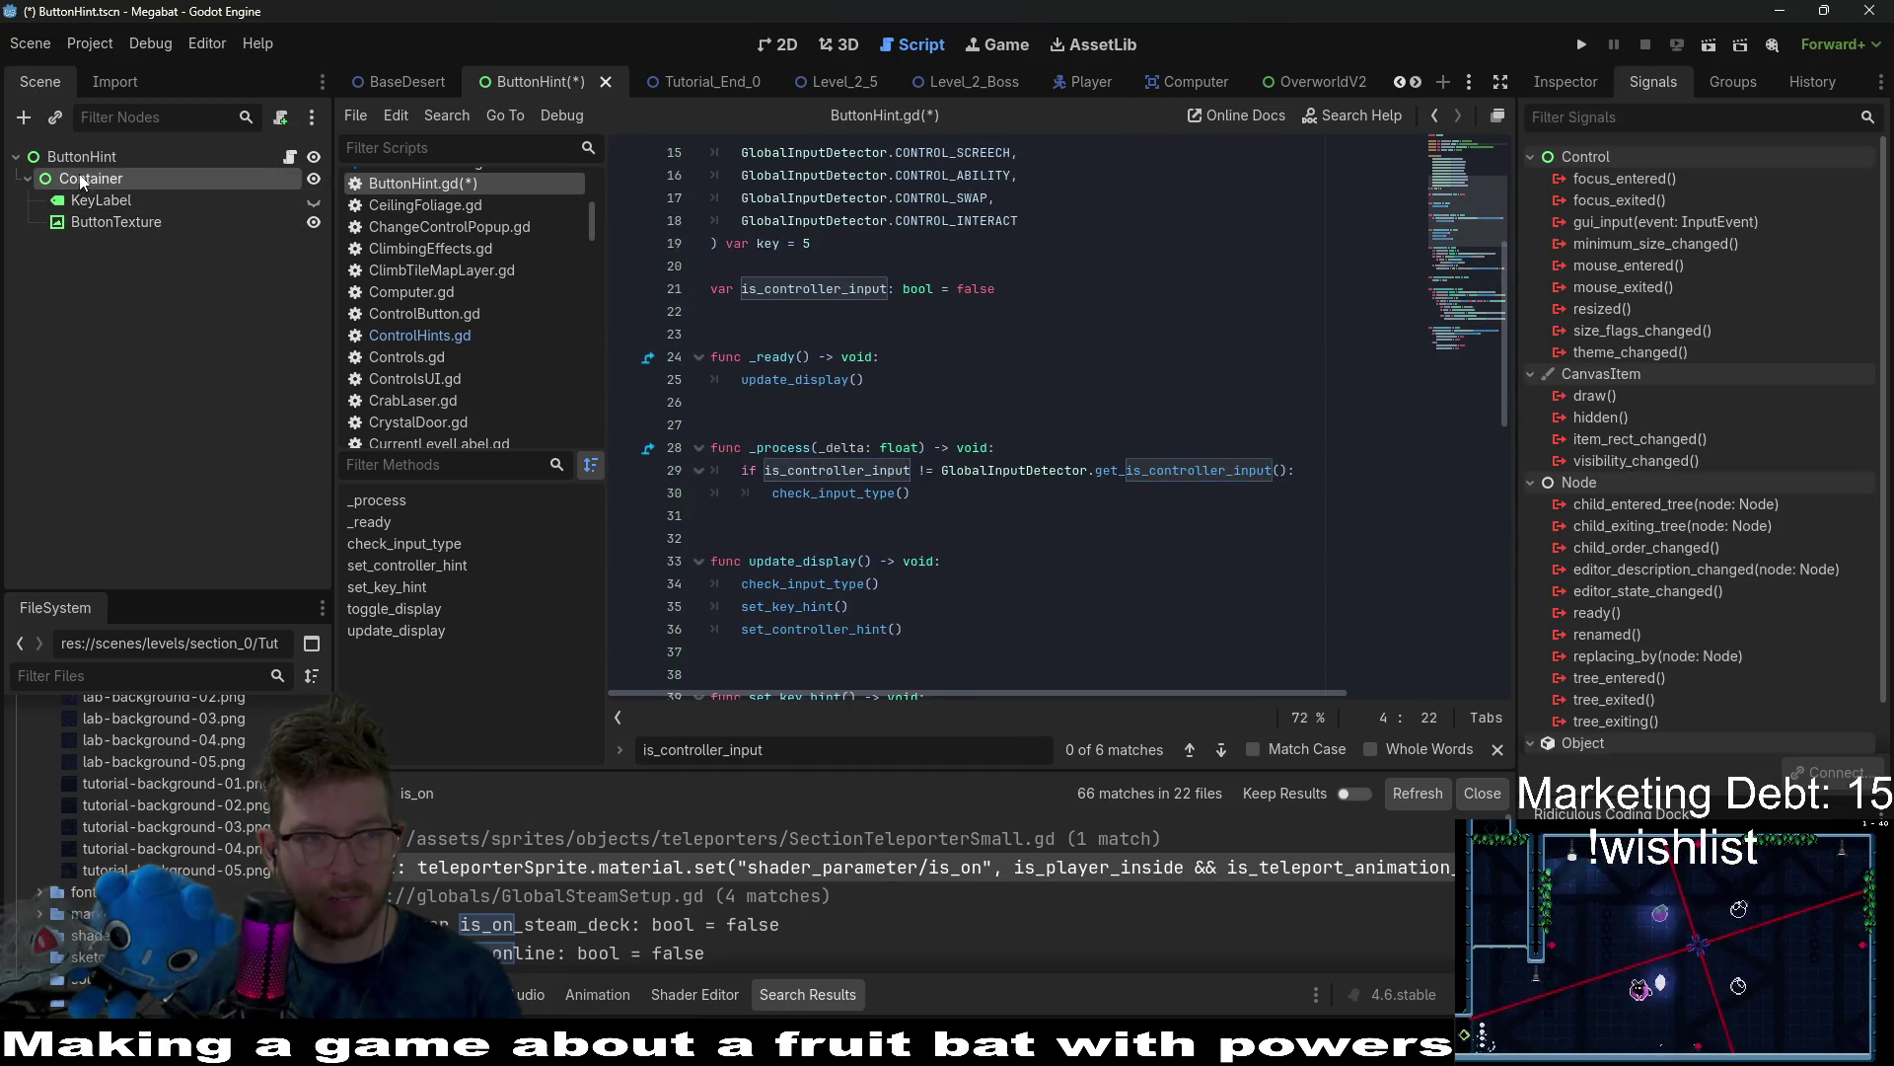
# Add an AnimationPlayer child node under ButtonHint.
pyautogui.rightClick(77, 169)
pyautogui.click(71, 158)
pyautogui.rightClick(71, 158)
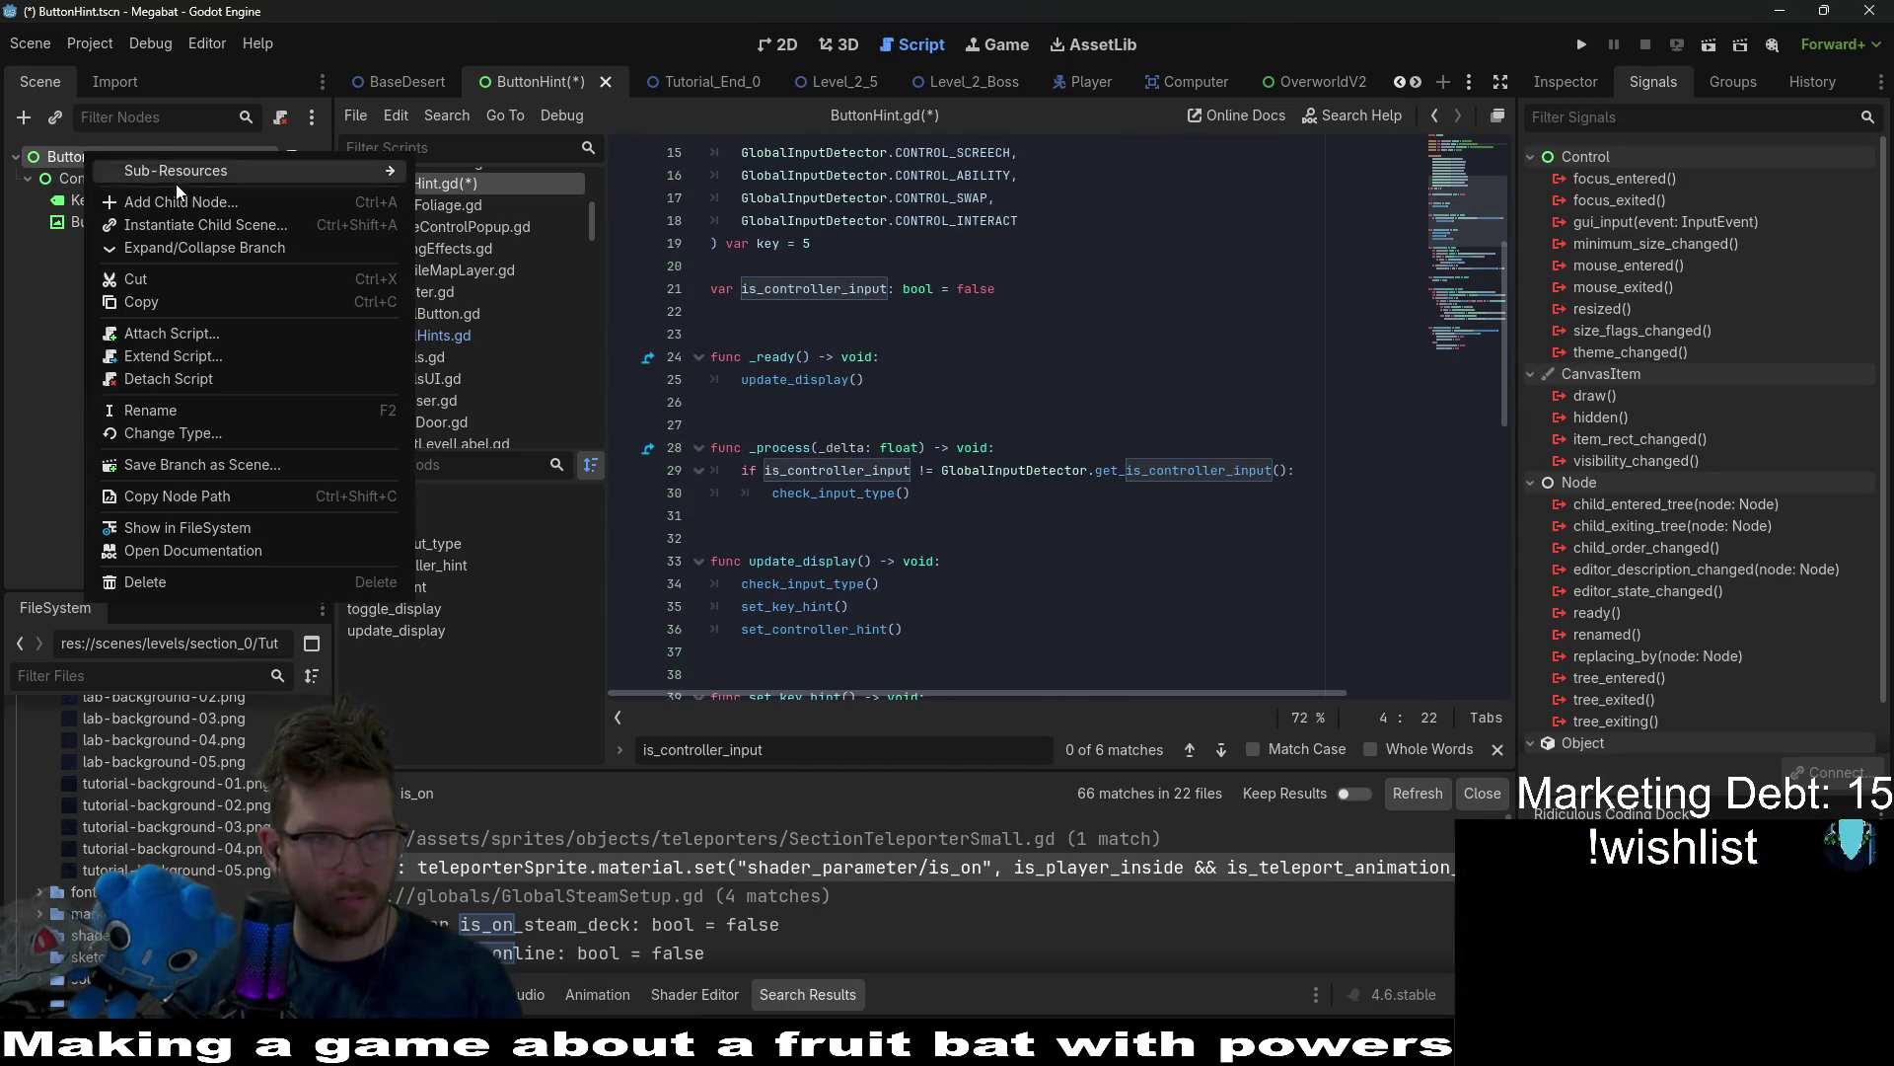
pyautogui.click(188, 198)
pyautogui.write('animation')
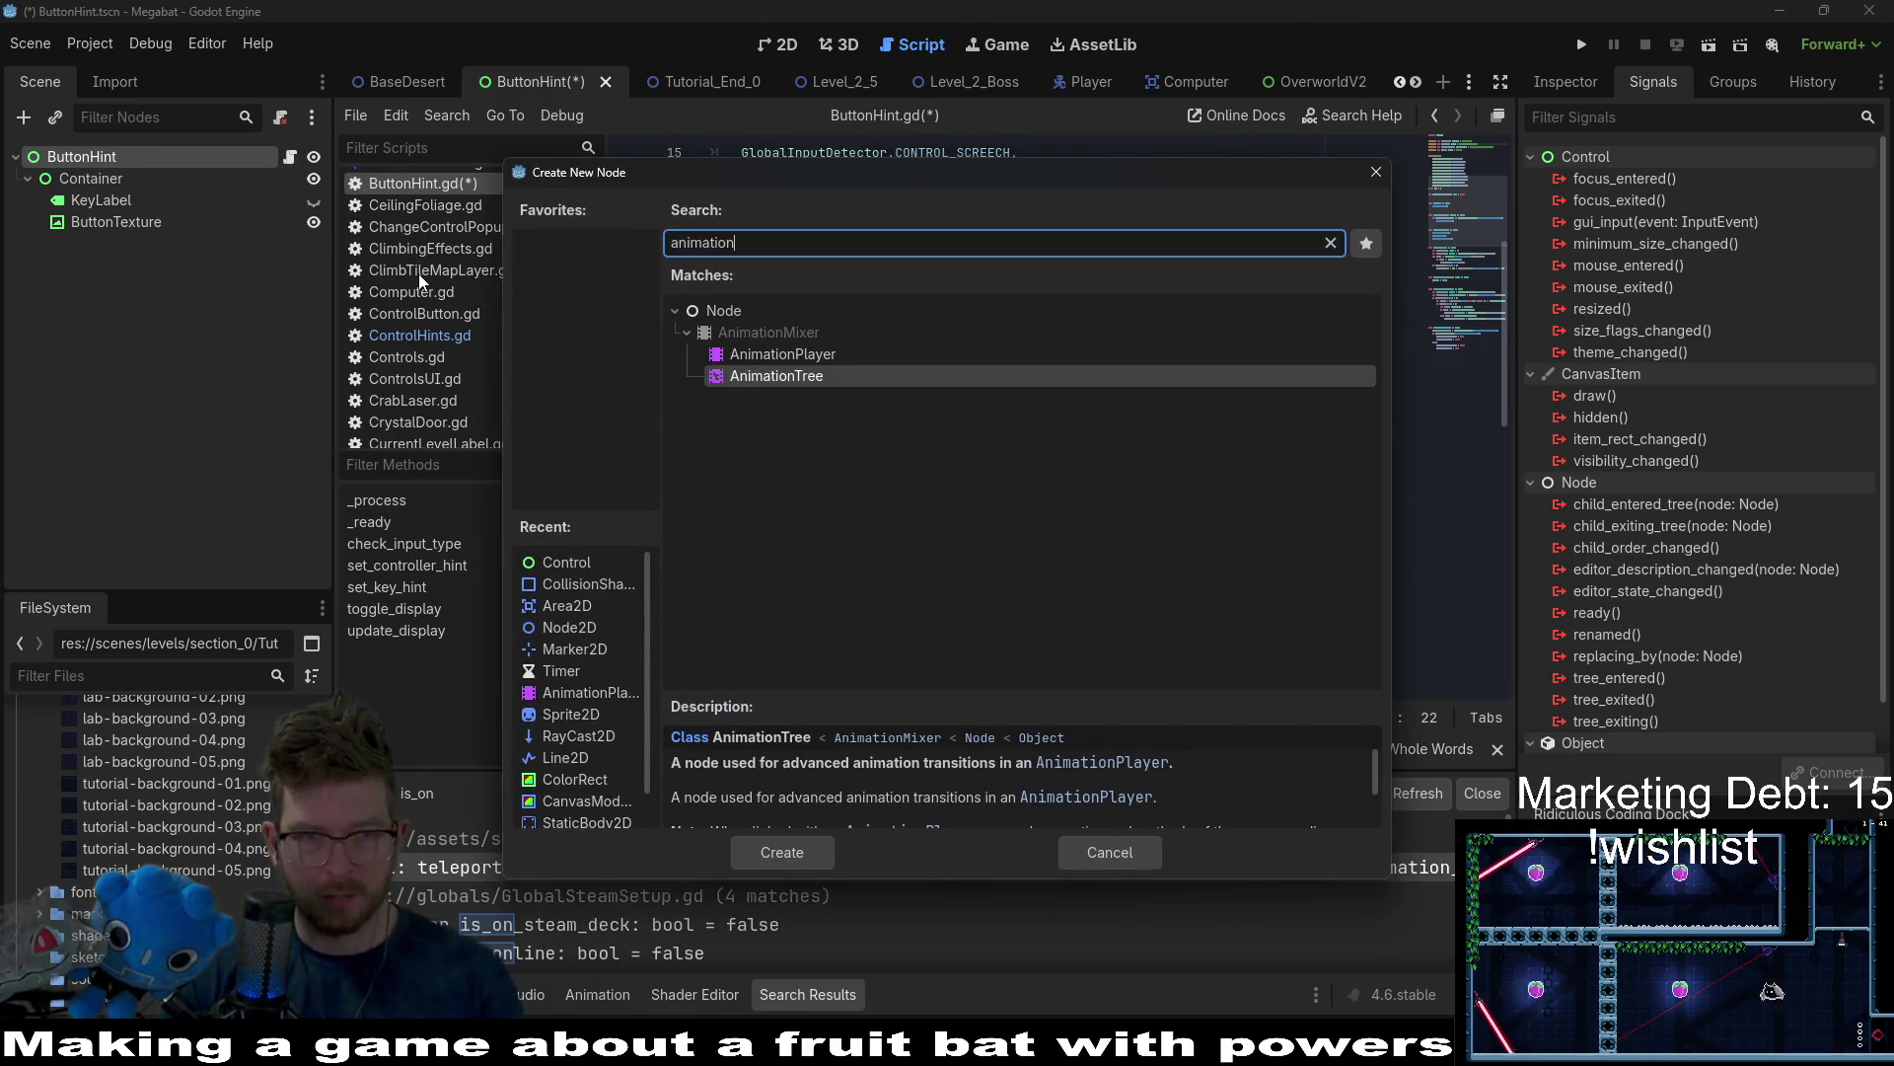
pyautogui.press('Up')
pyautogui.press('Return')
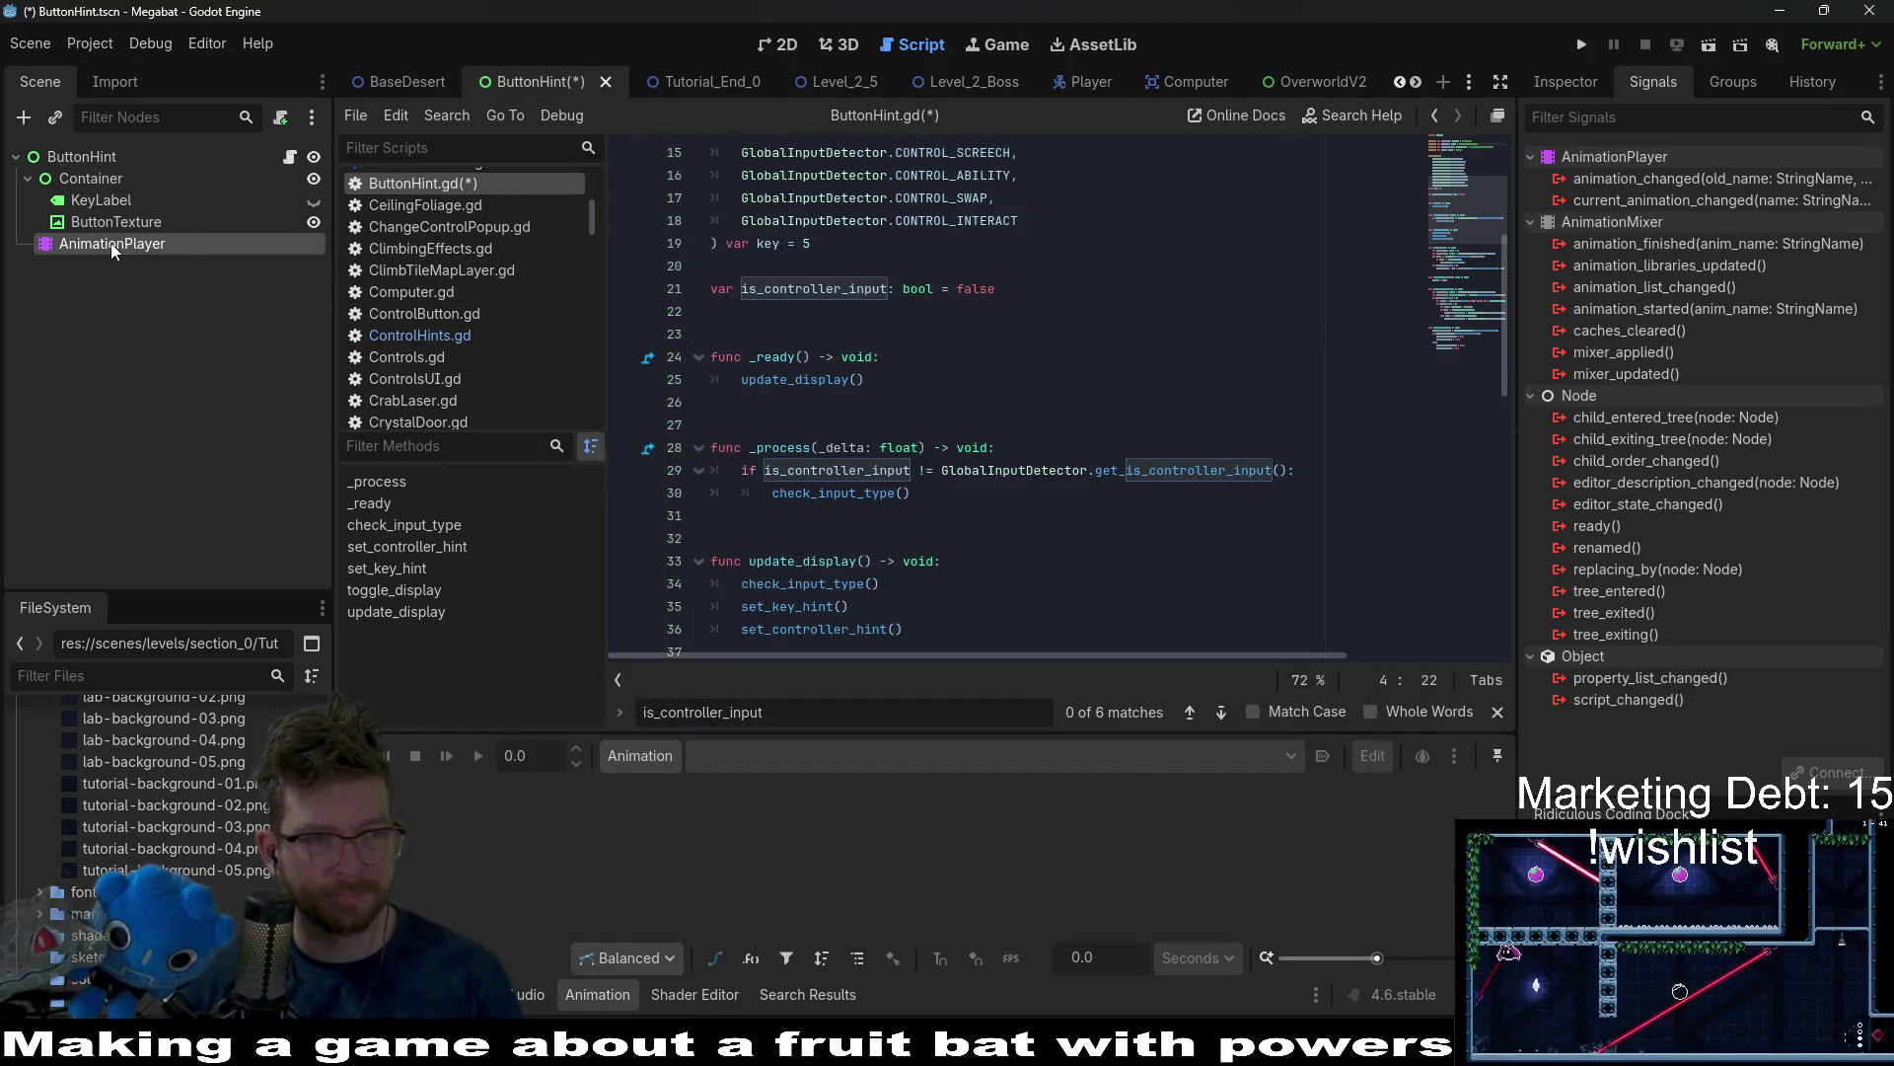
# Create a new animation named hover in the AnimationPlayer.
pyautogui.click(636, 757)
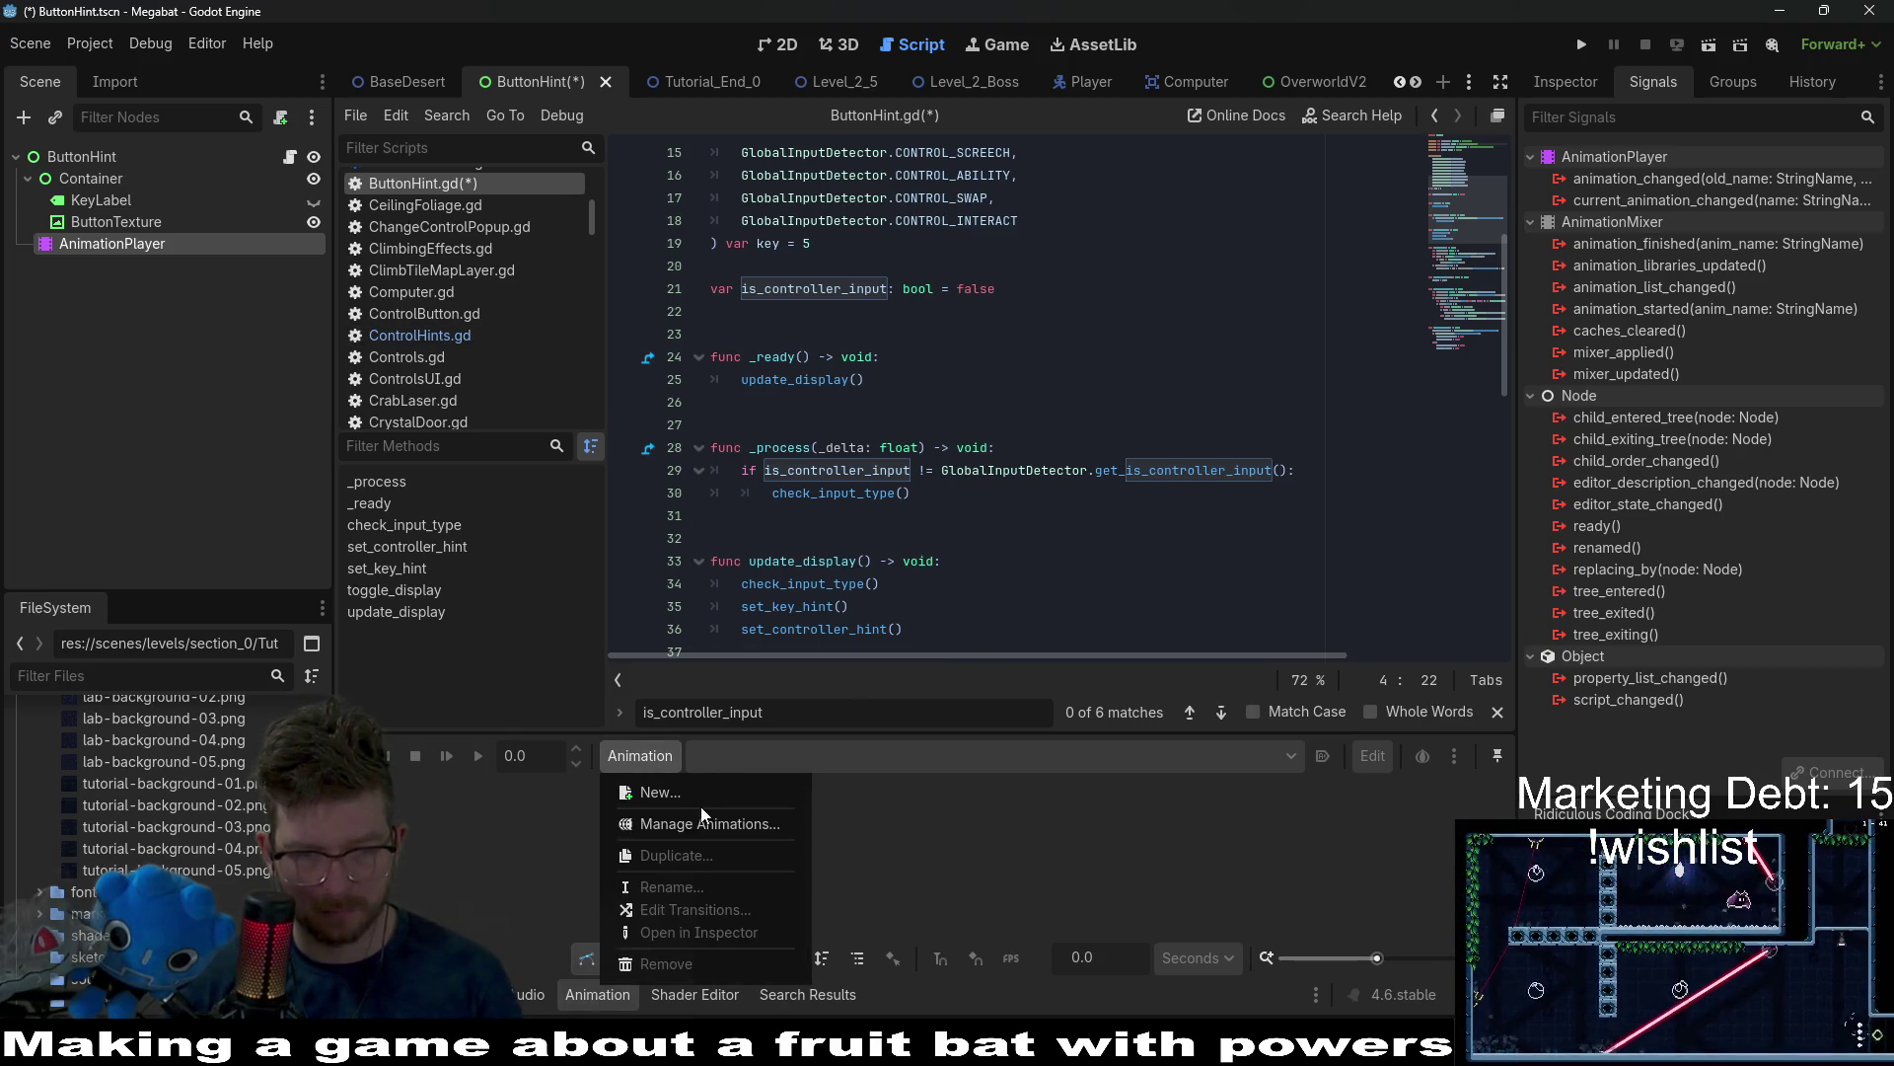
pyautogui.click(737, 791)
pyautogui.write('ho')
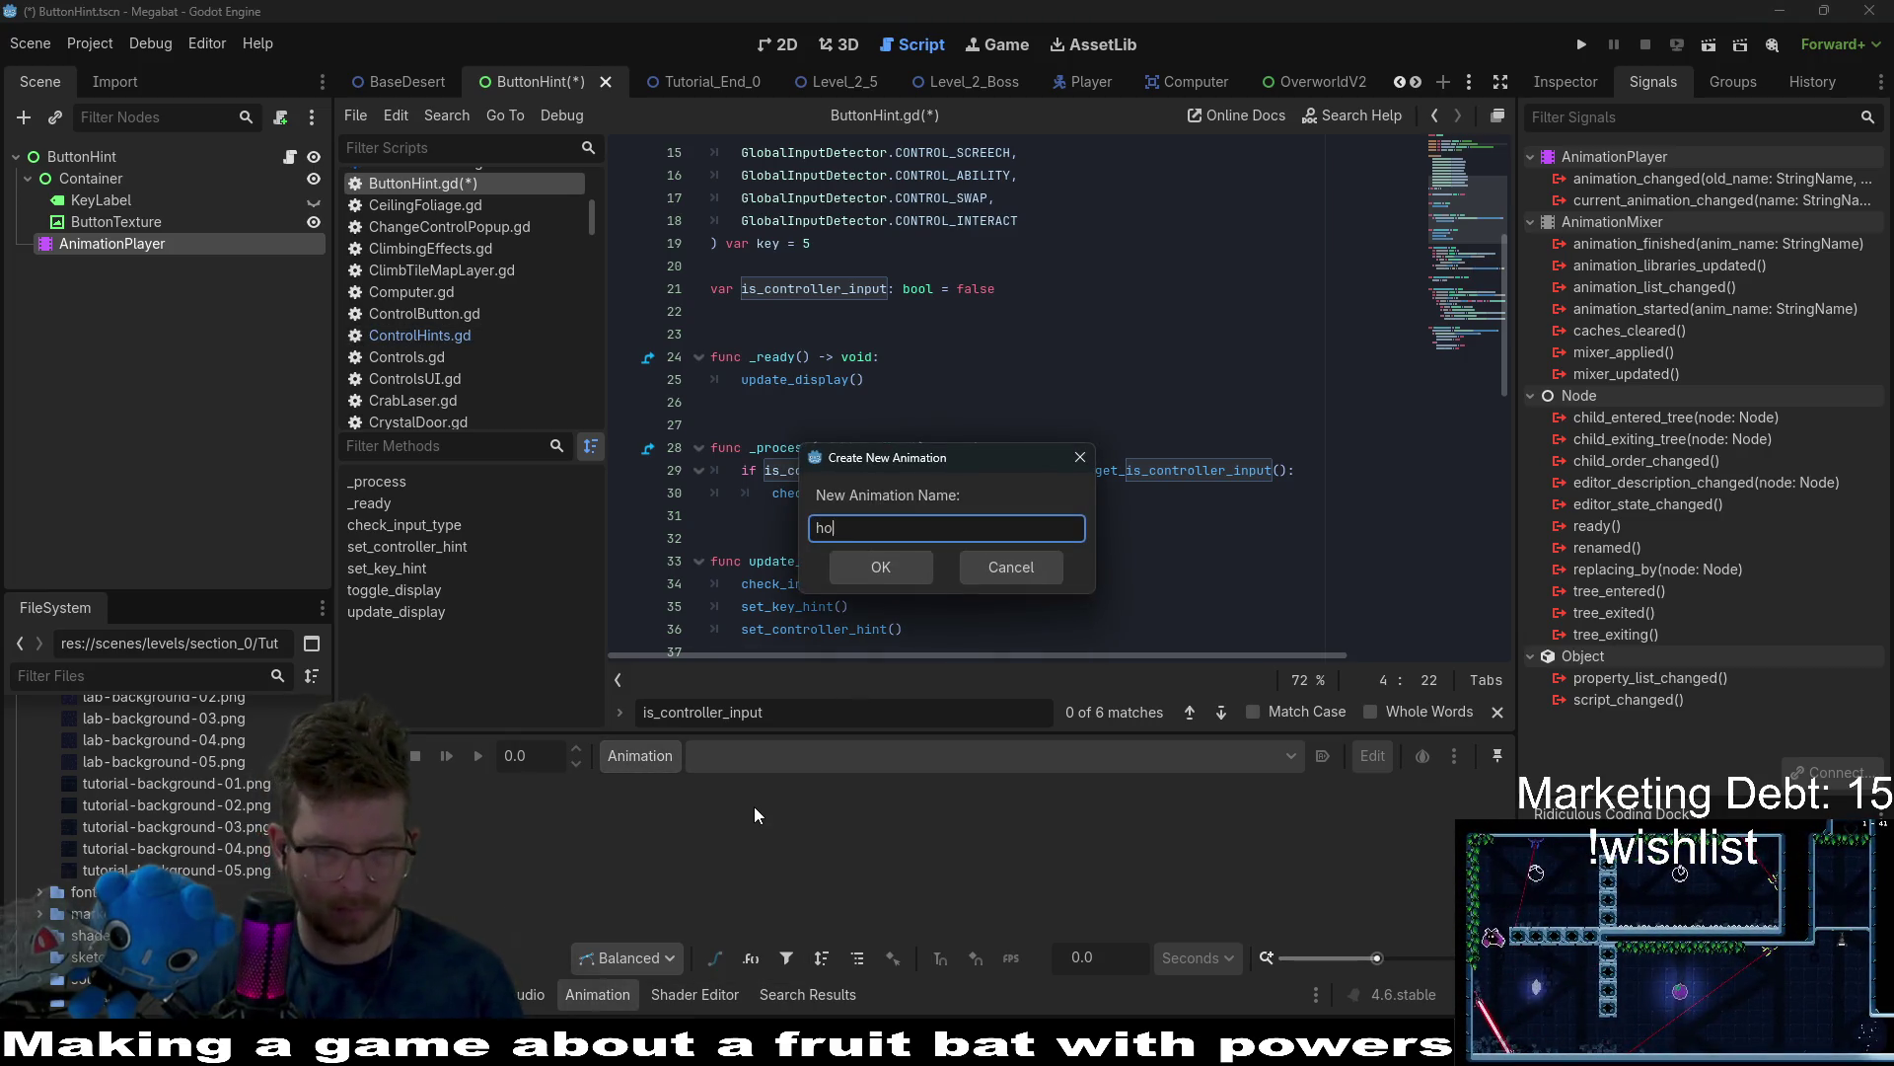
pyautogui.write('ver')
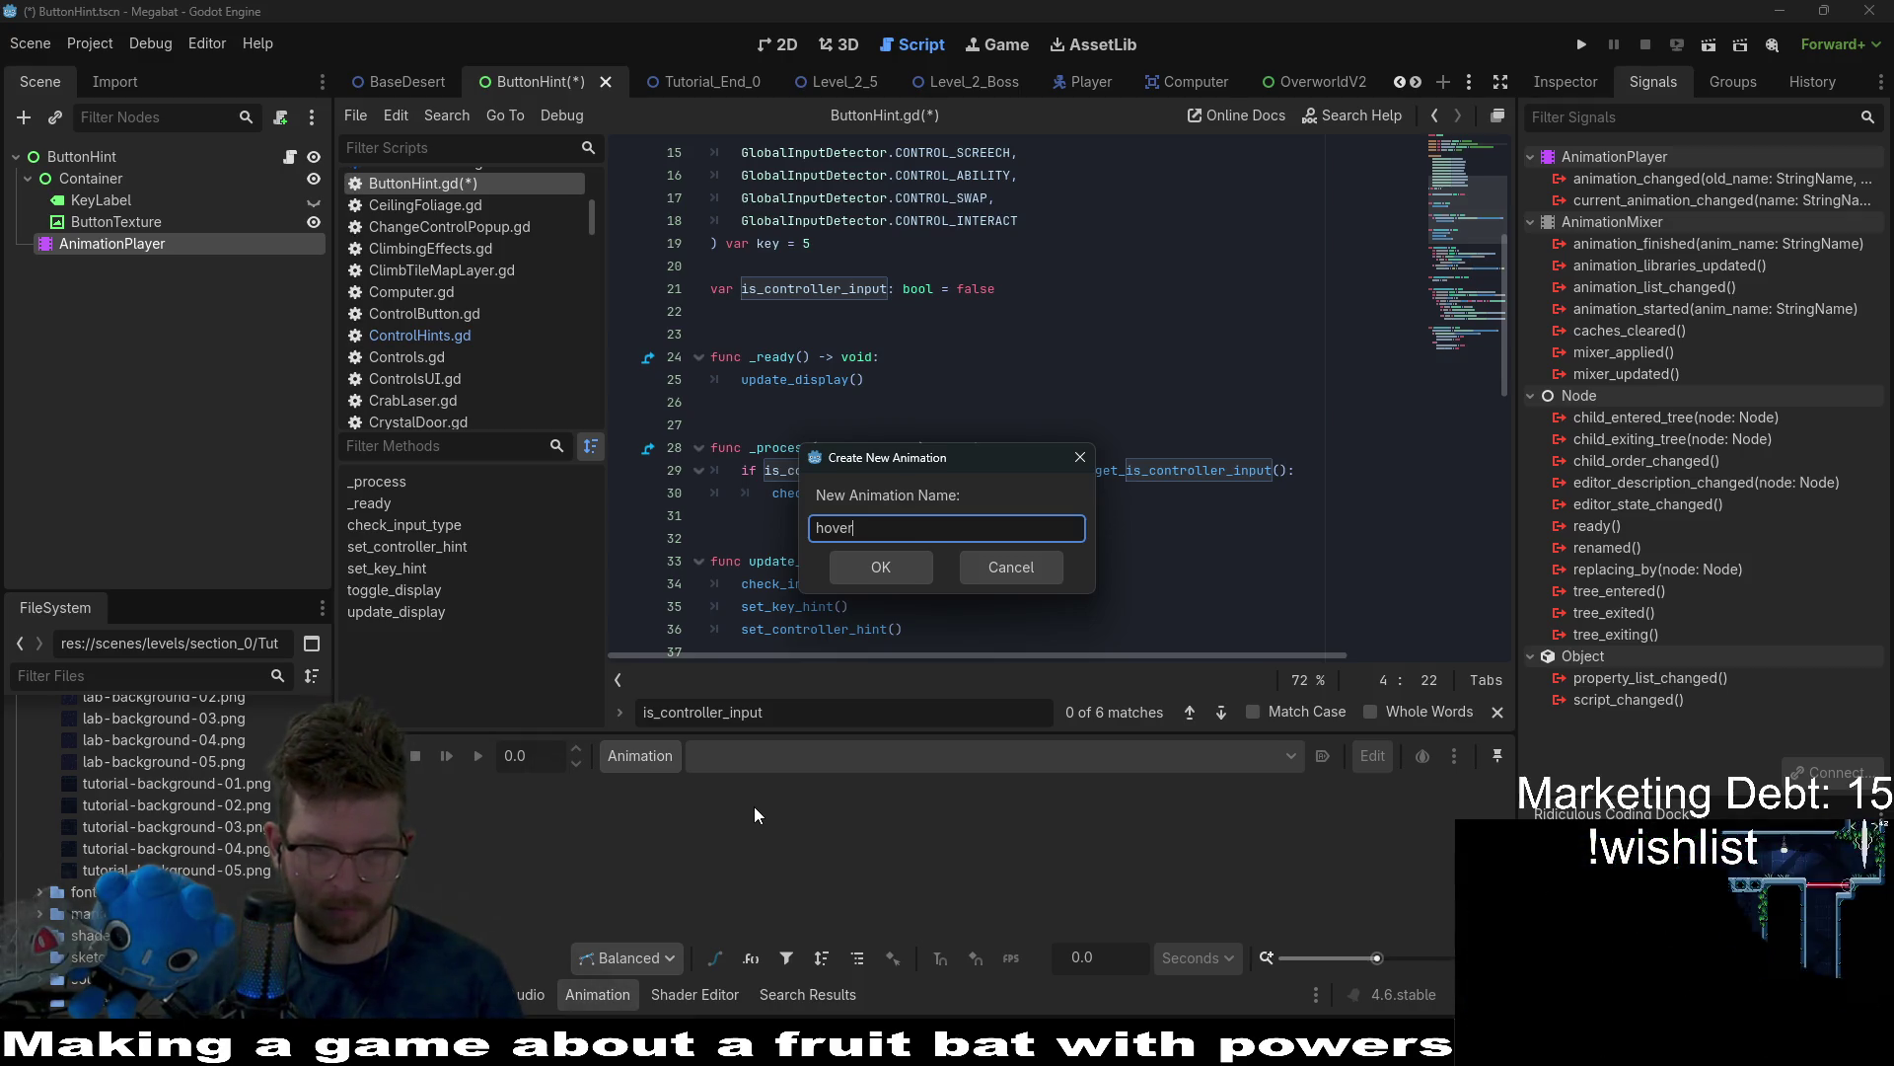
pyautogui.press('Return')
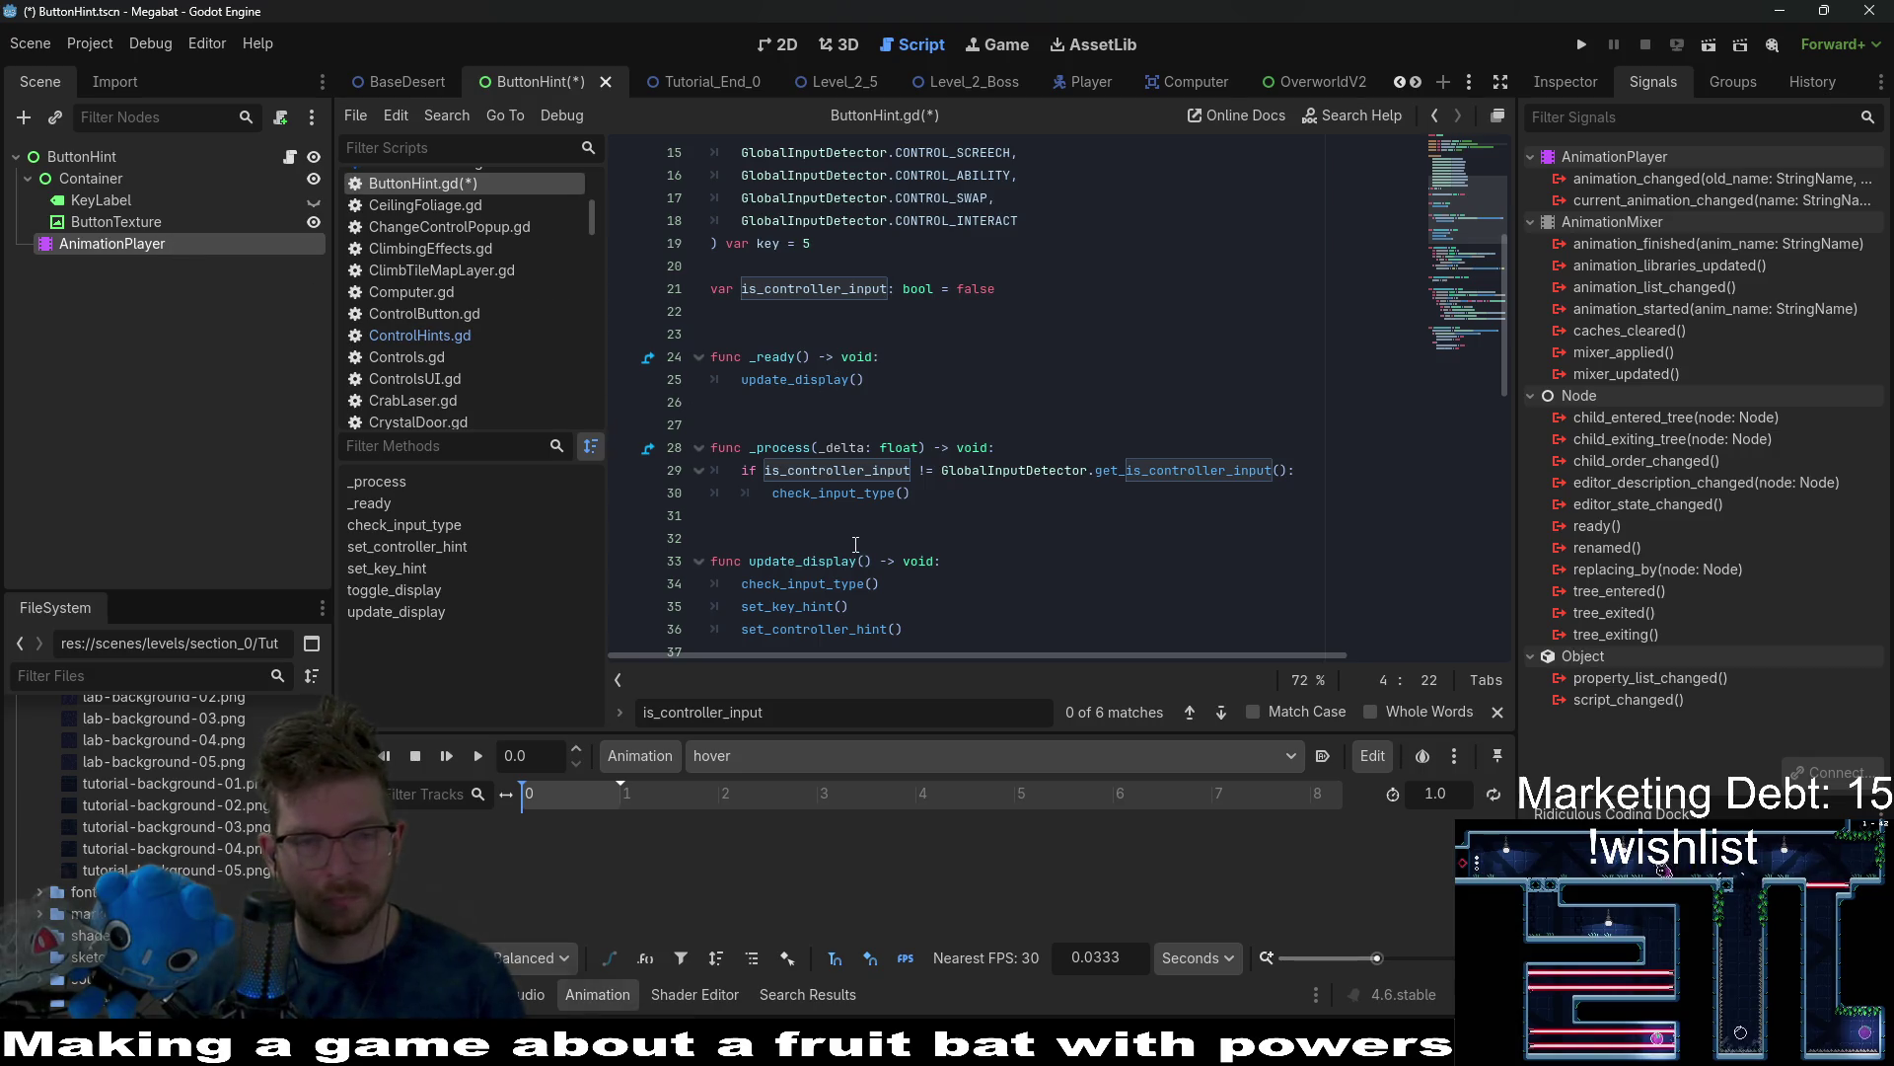
pyautogui.scroll(-3, 855, 544)
pyautogui.click(780, 45)
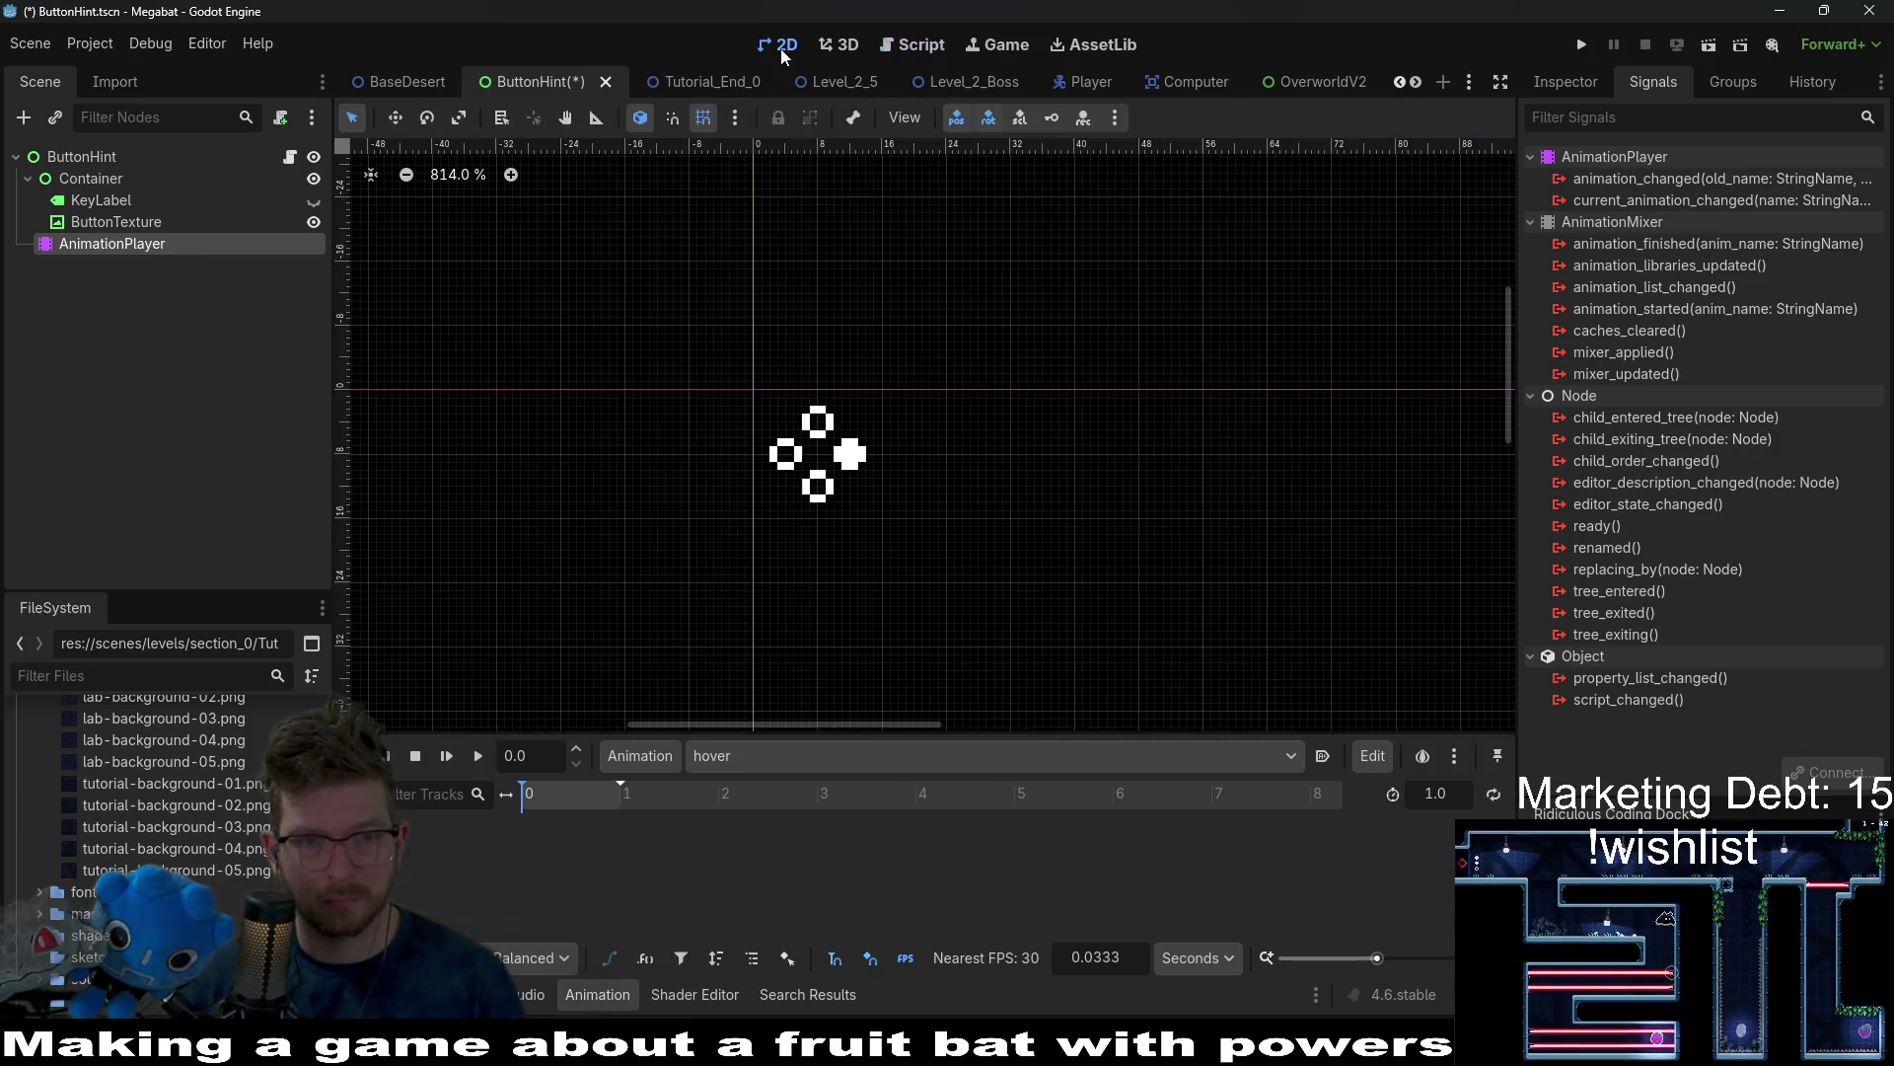
pyautogui.click(80, 156)
pyautogui.click(116, 244)
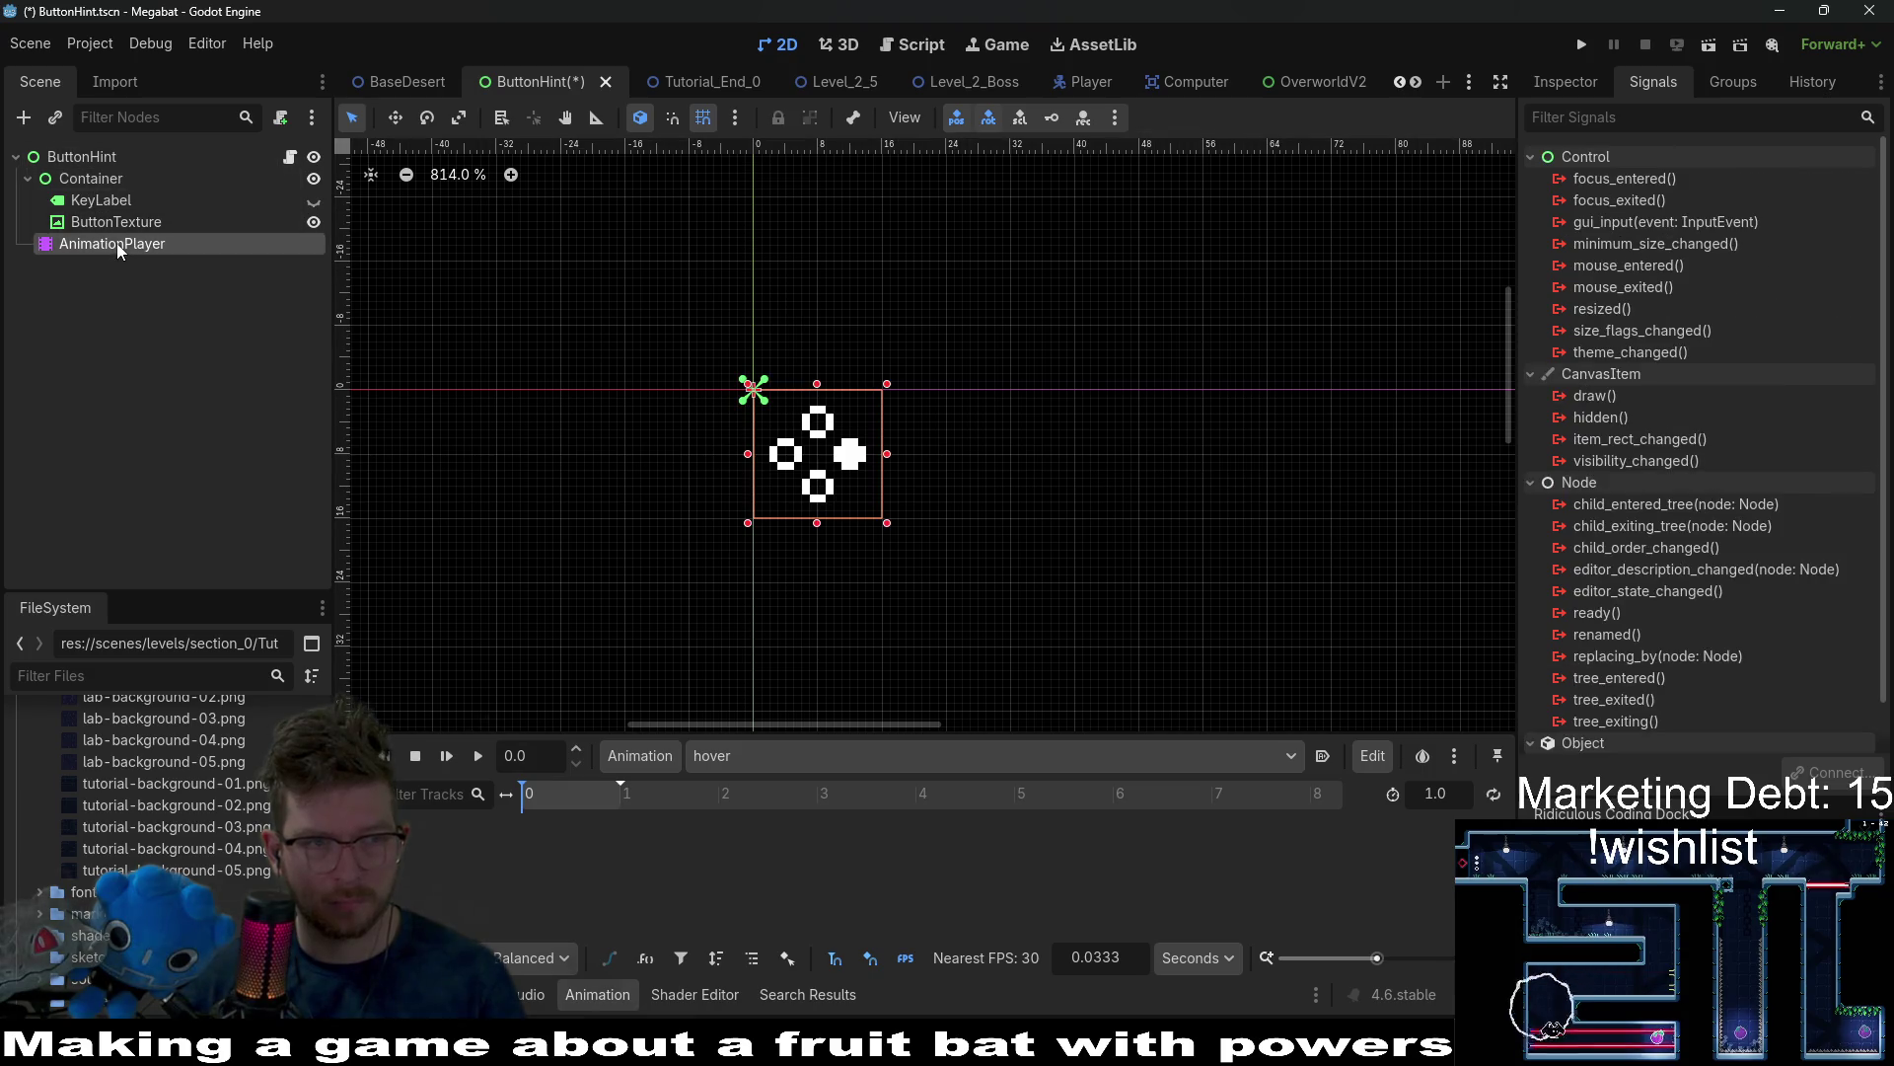
pyautogui.click(99, 179)
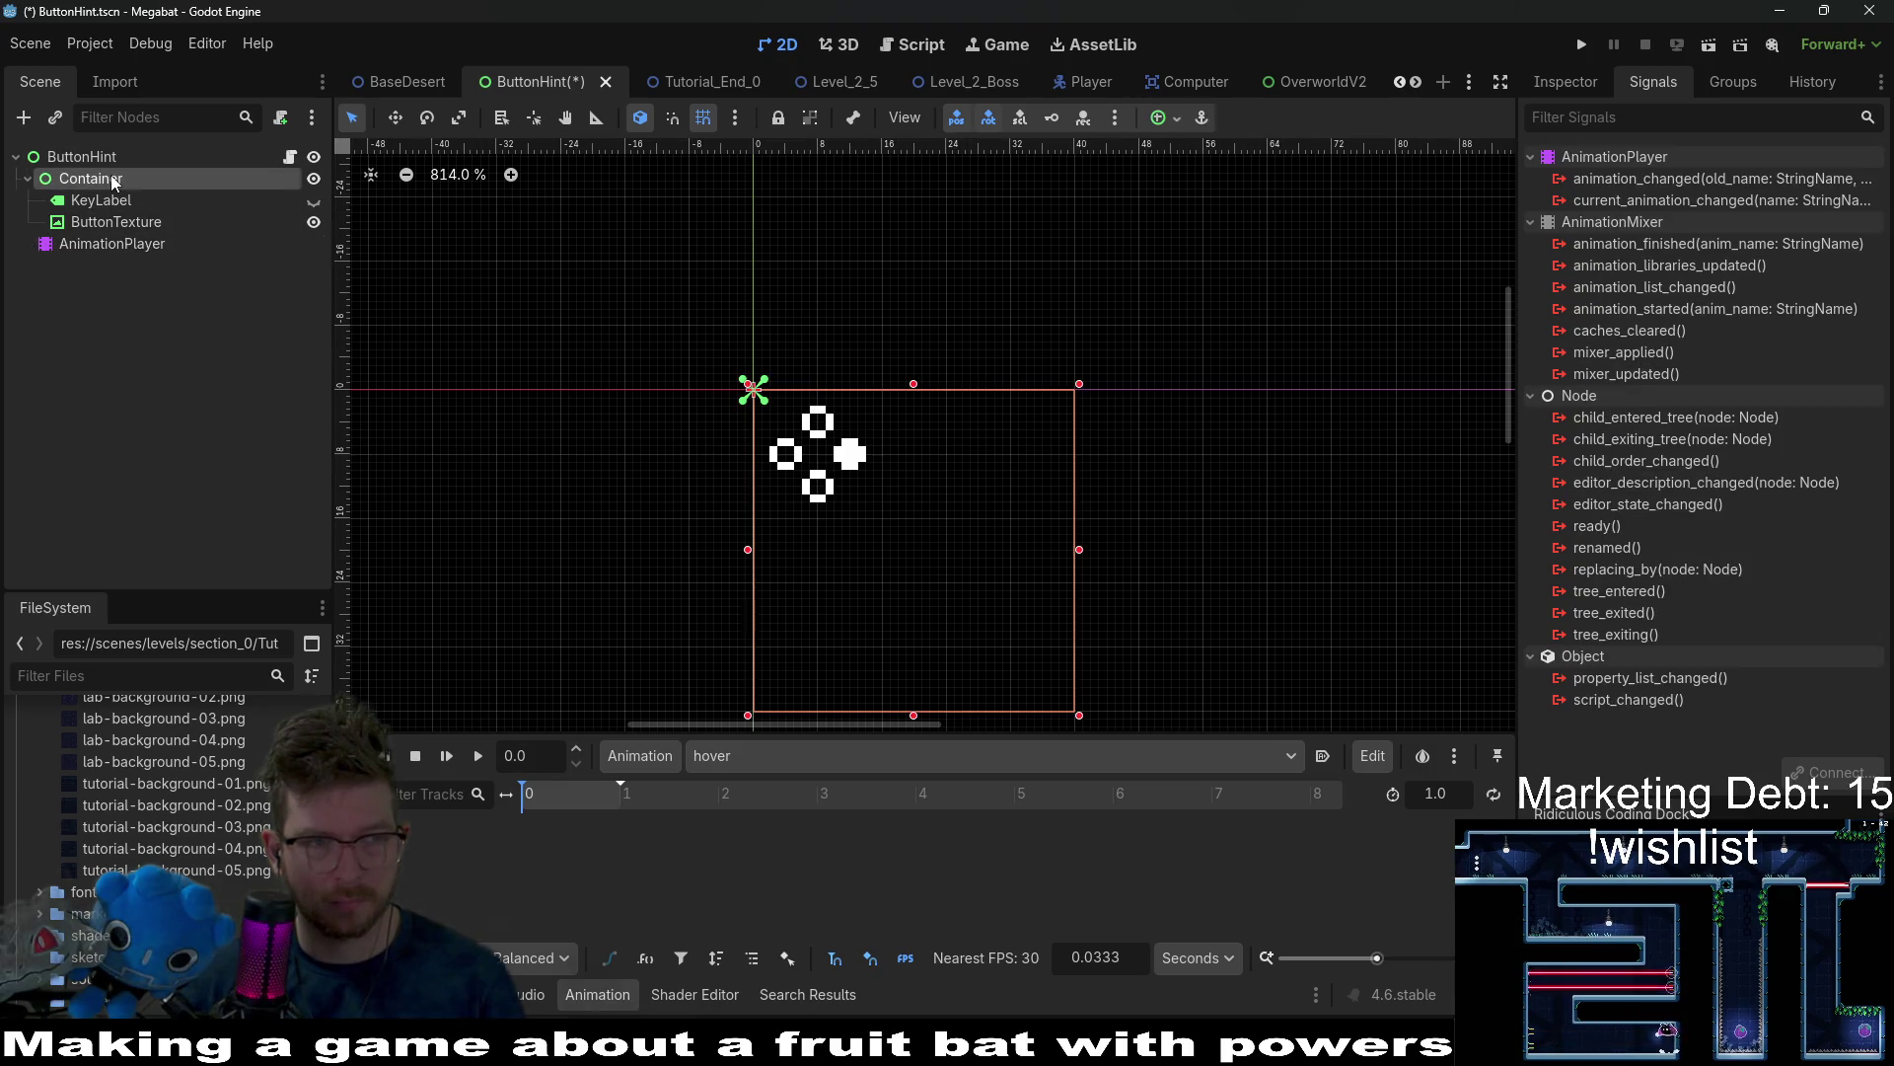
pyautogui.click(145, 247)
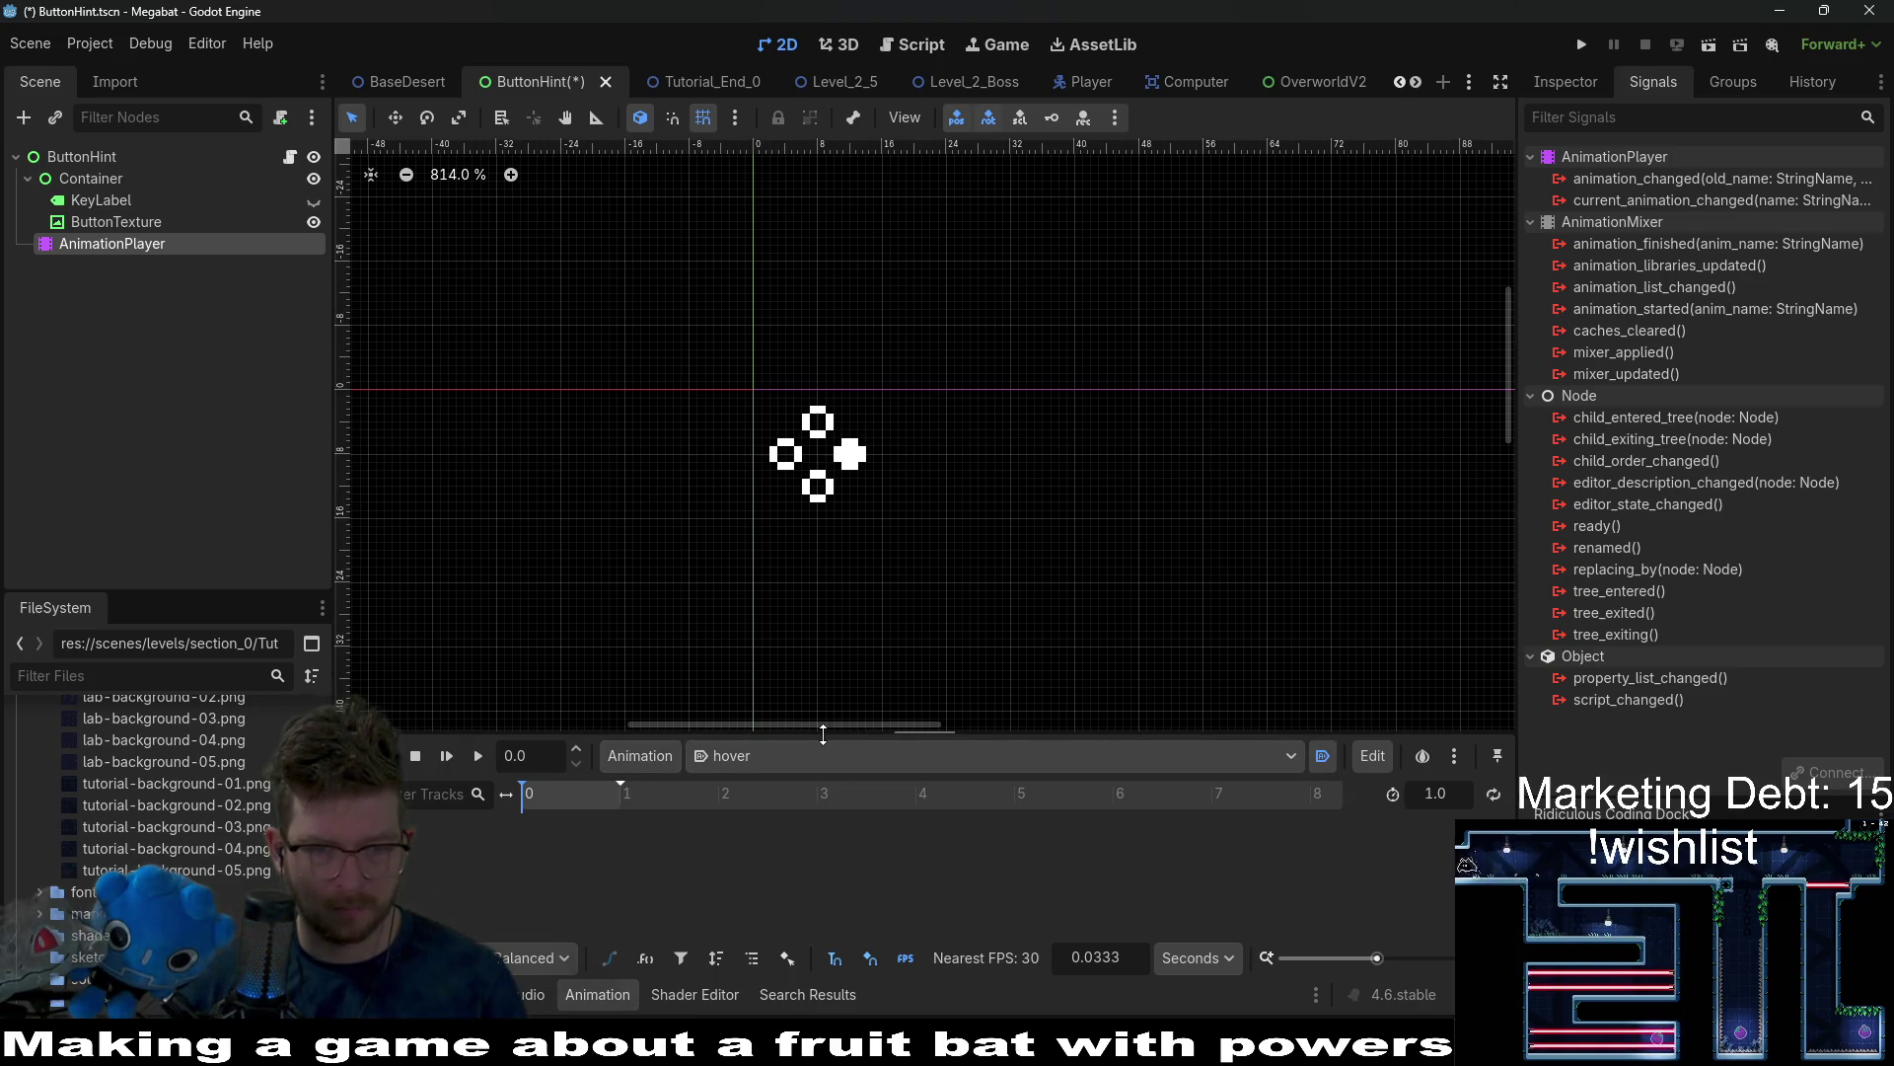
pyautogui.moveTo(822, 734); pyautogui.dragTo(852, 587)
pyautogui.click(1492, 649)
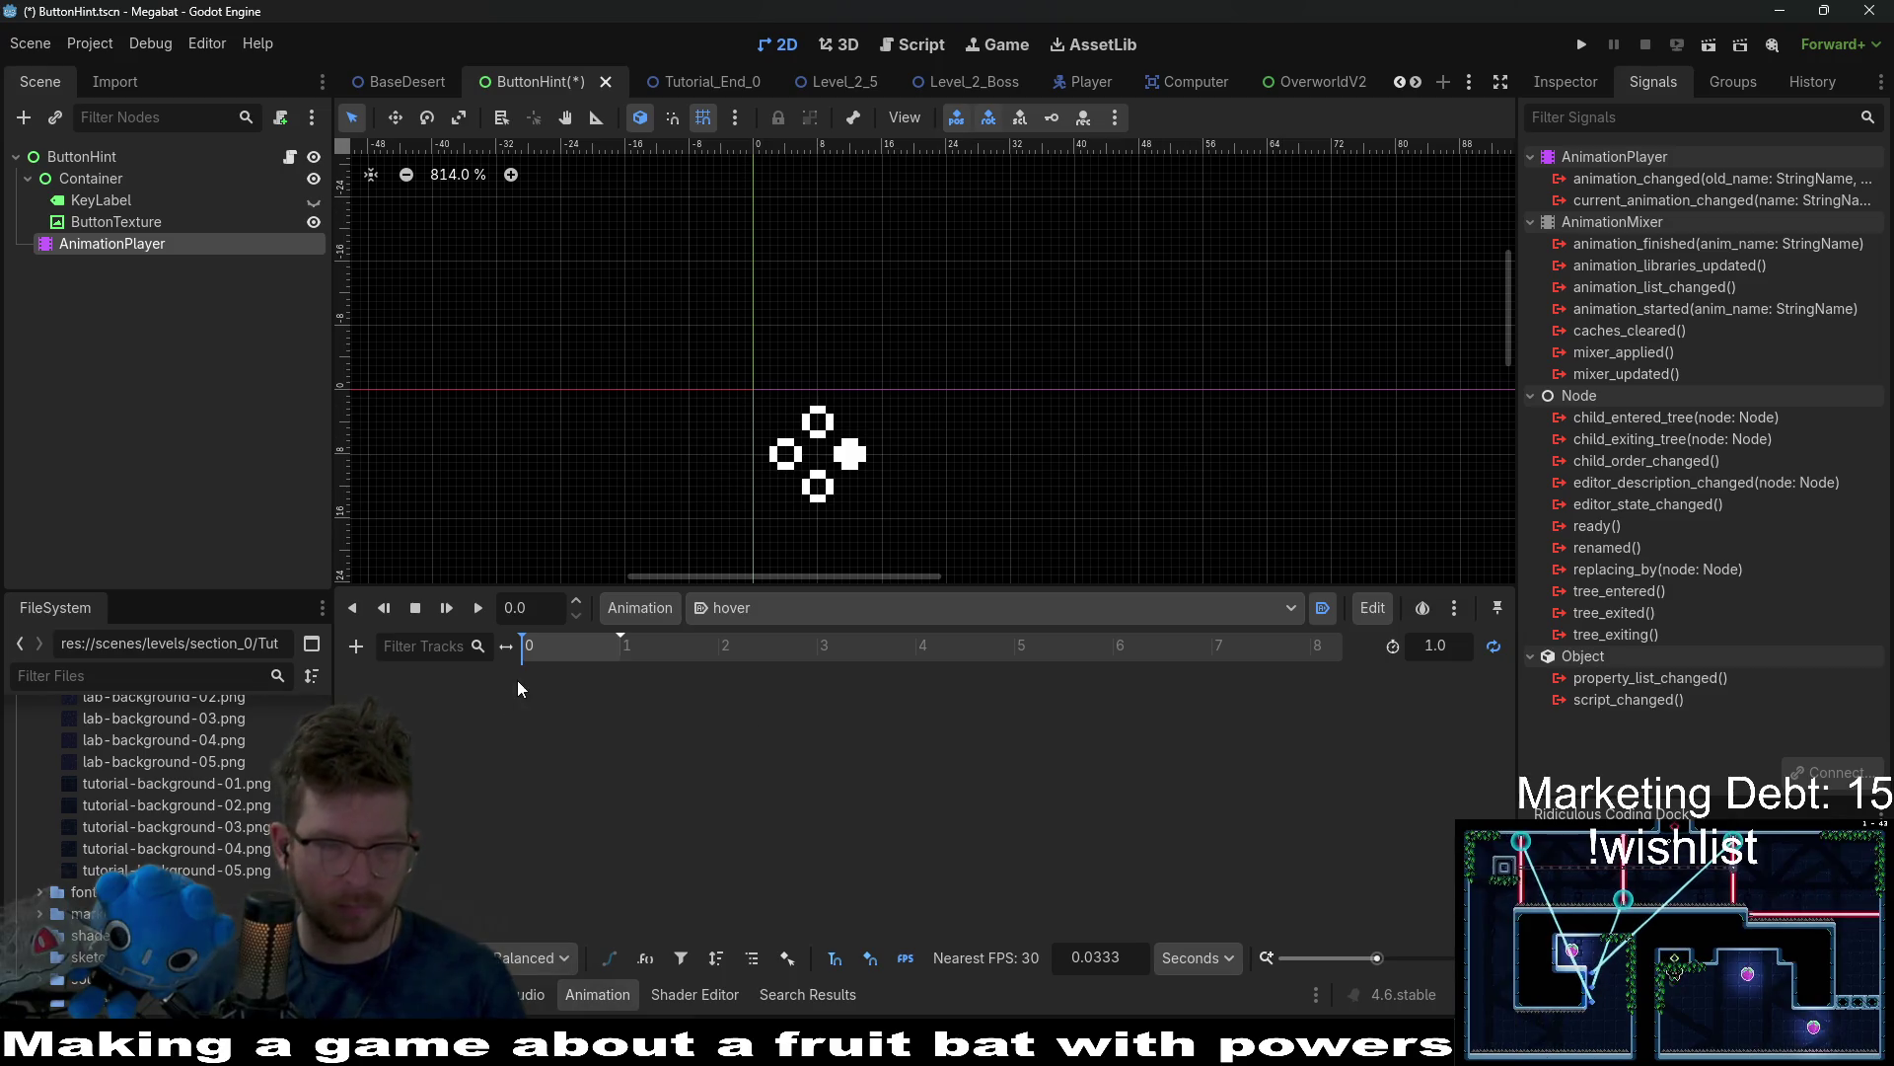
pyautogui.click(91, 179)
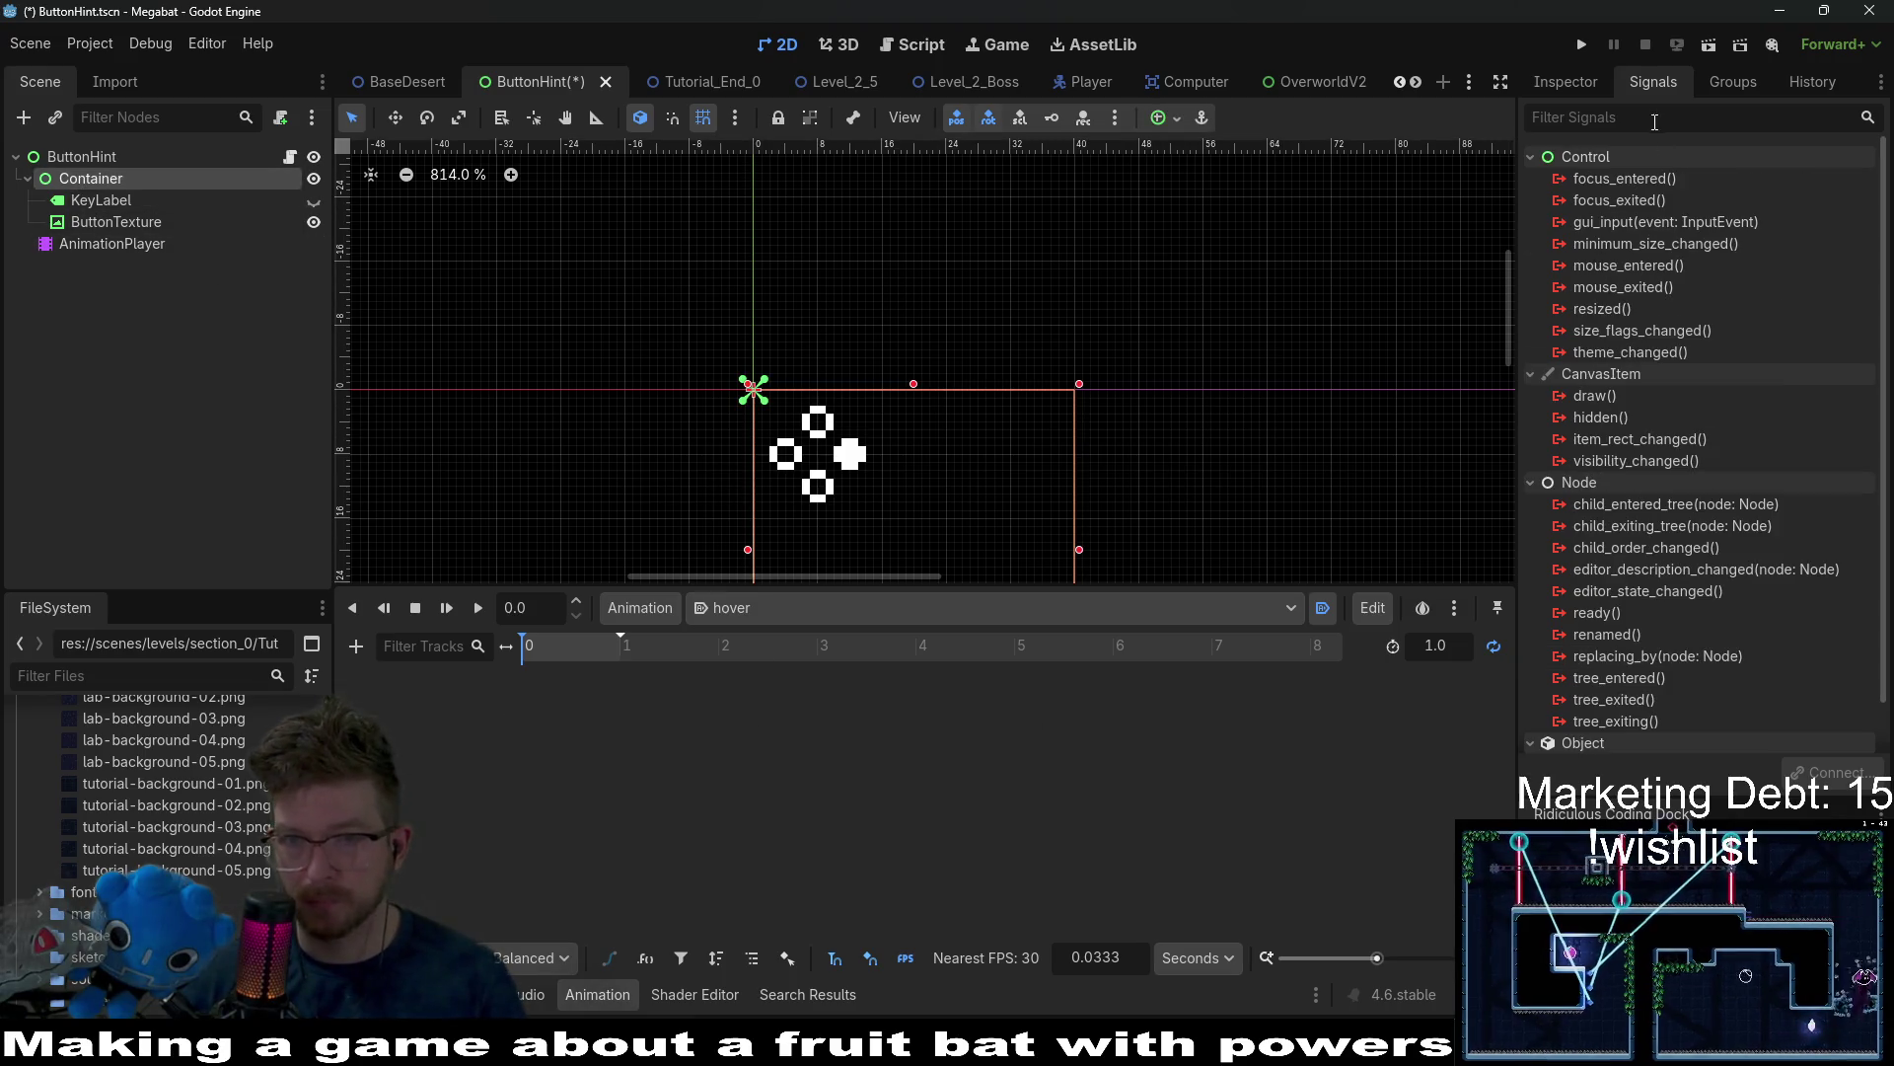
pyautogui.click(1566, 81)
pyautogui.click(1565, 251)
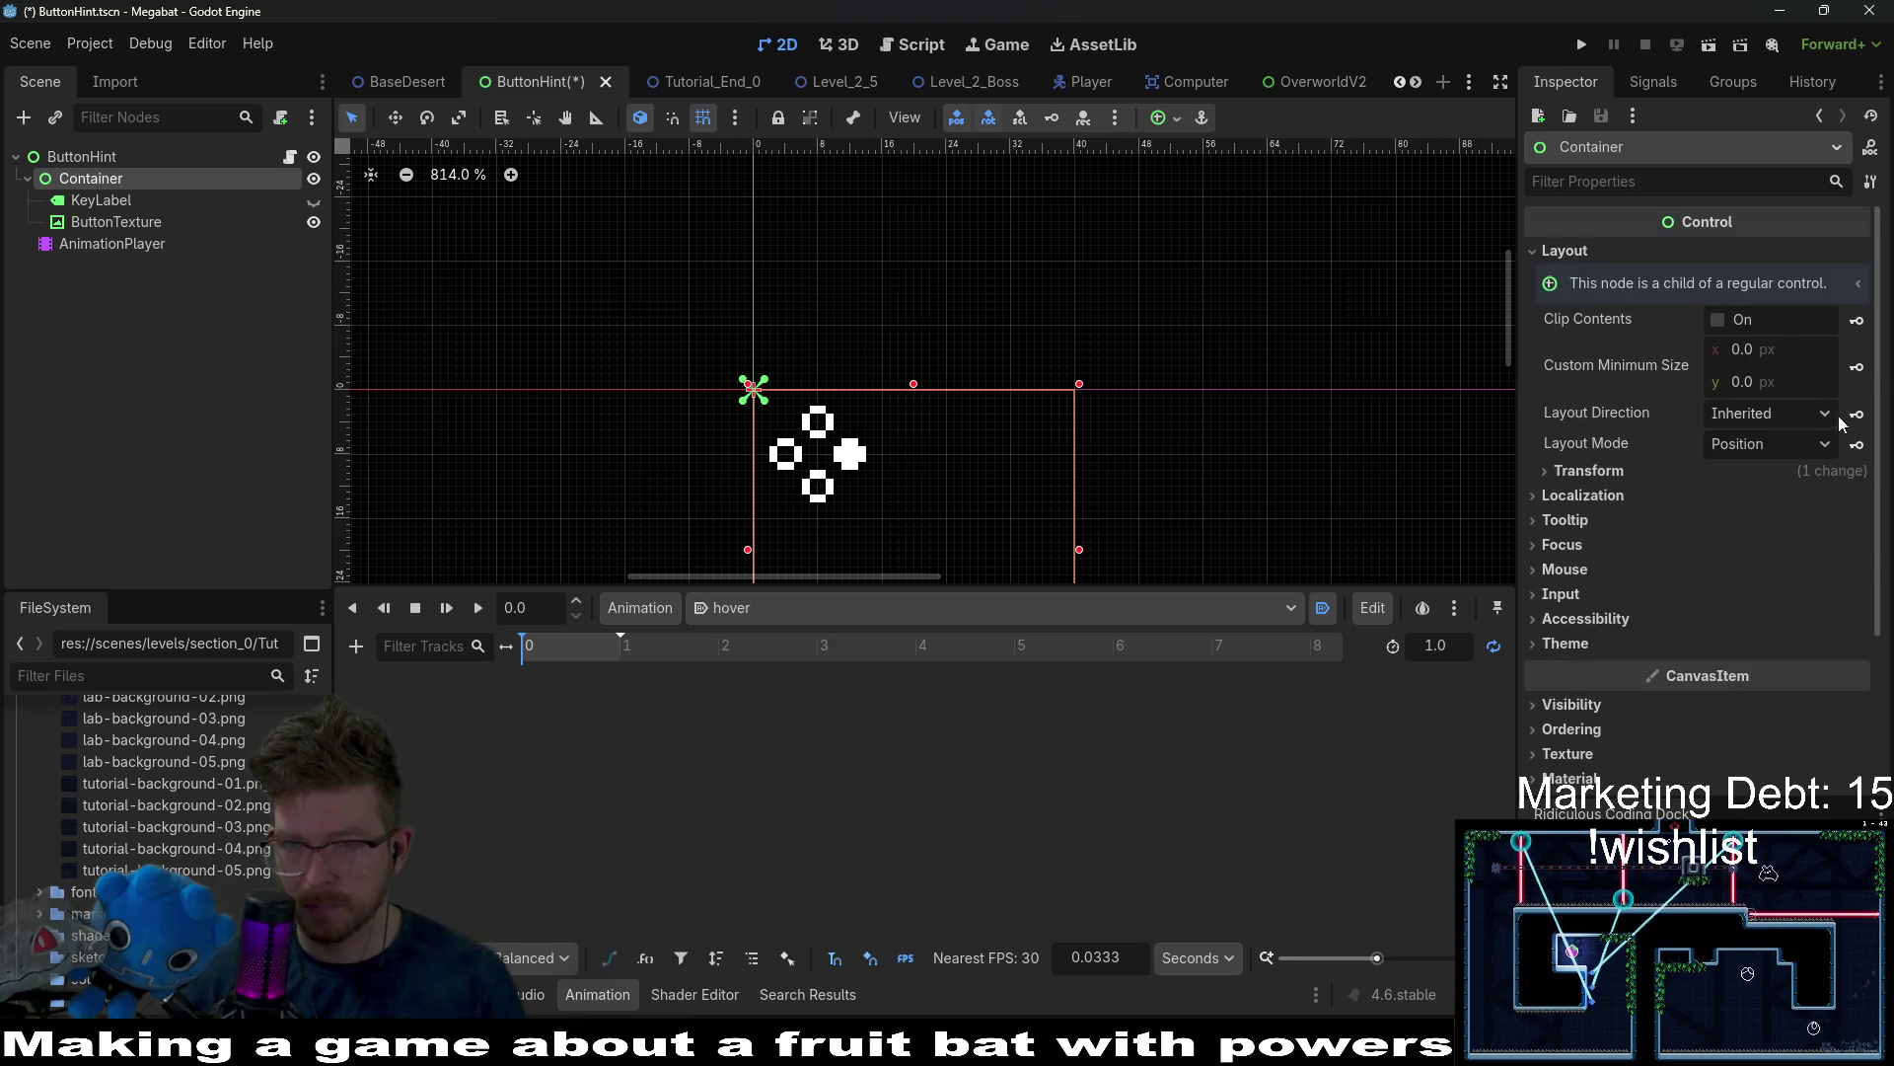
pyautogui.click(1630, 474)
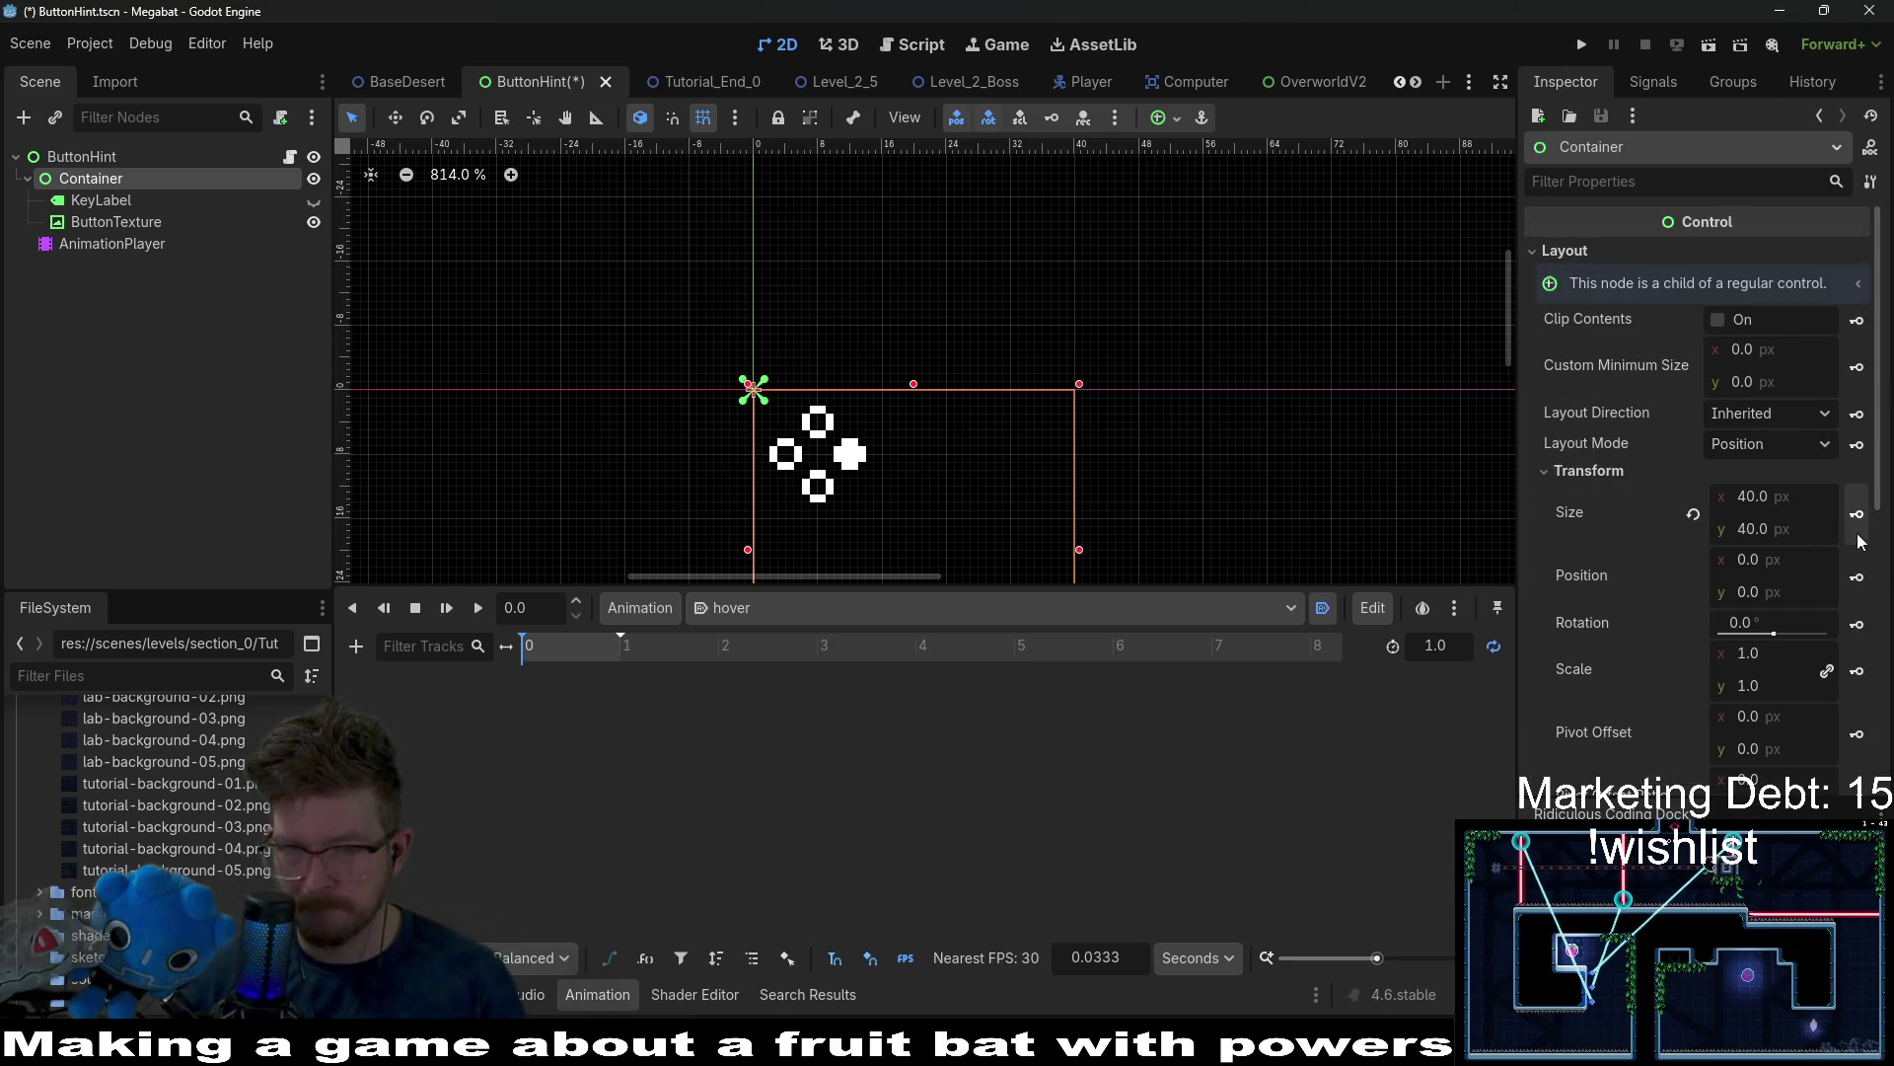
pyautogui.scroll(-4, 1150, 407)
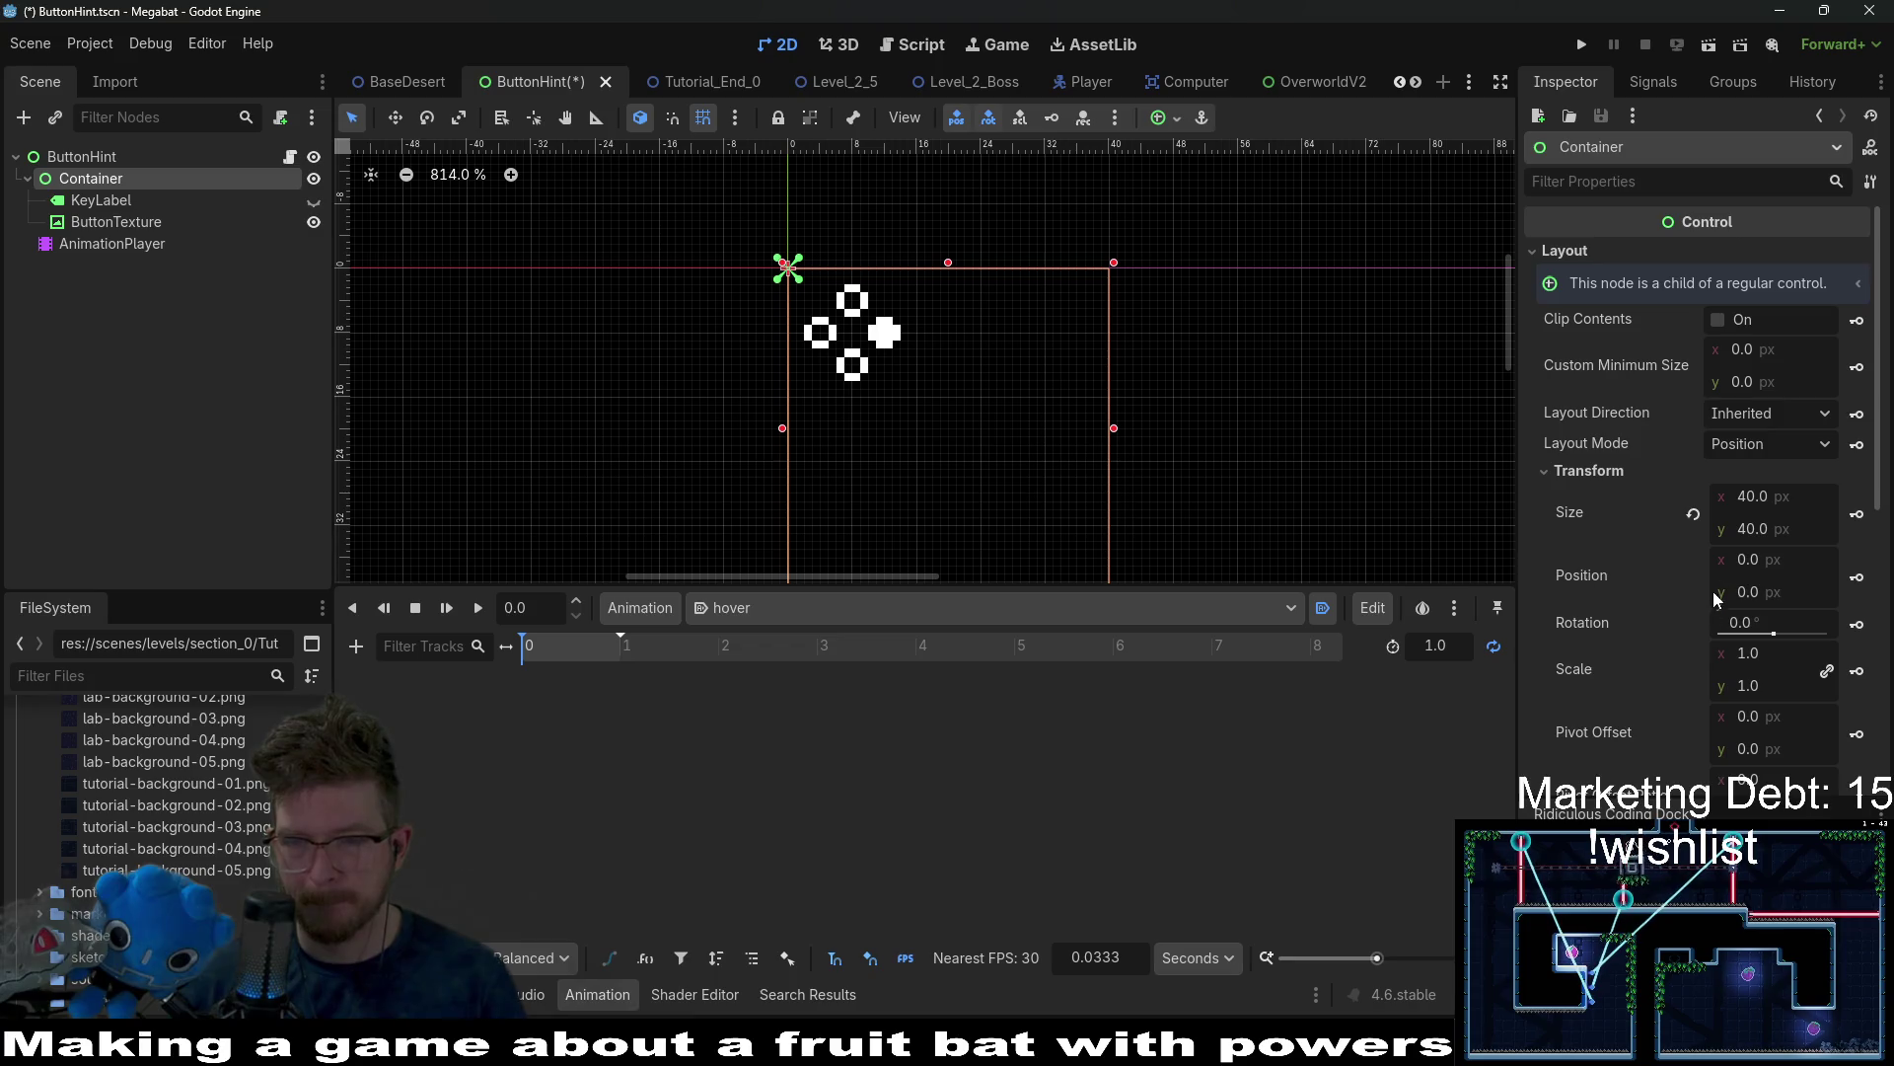
pyautogui.scroll(-3, 1642, 399)
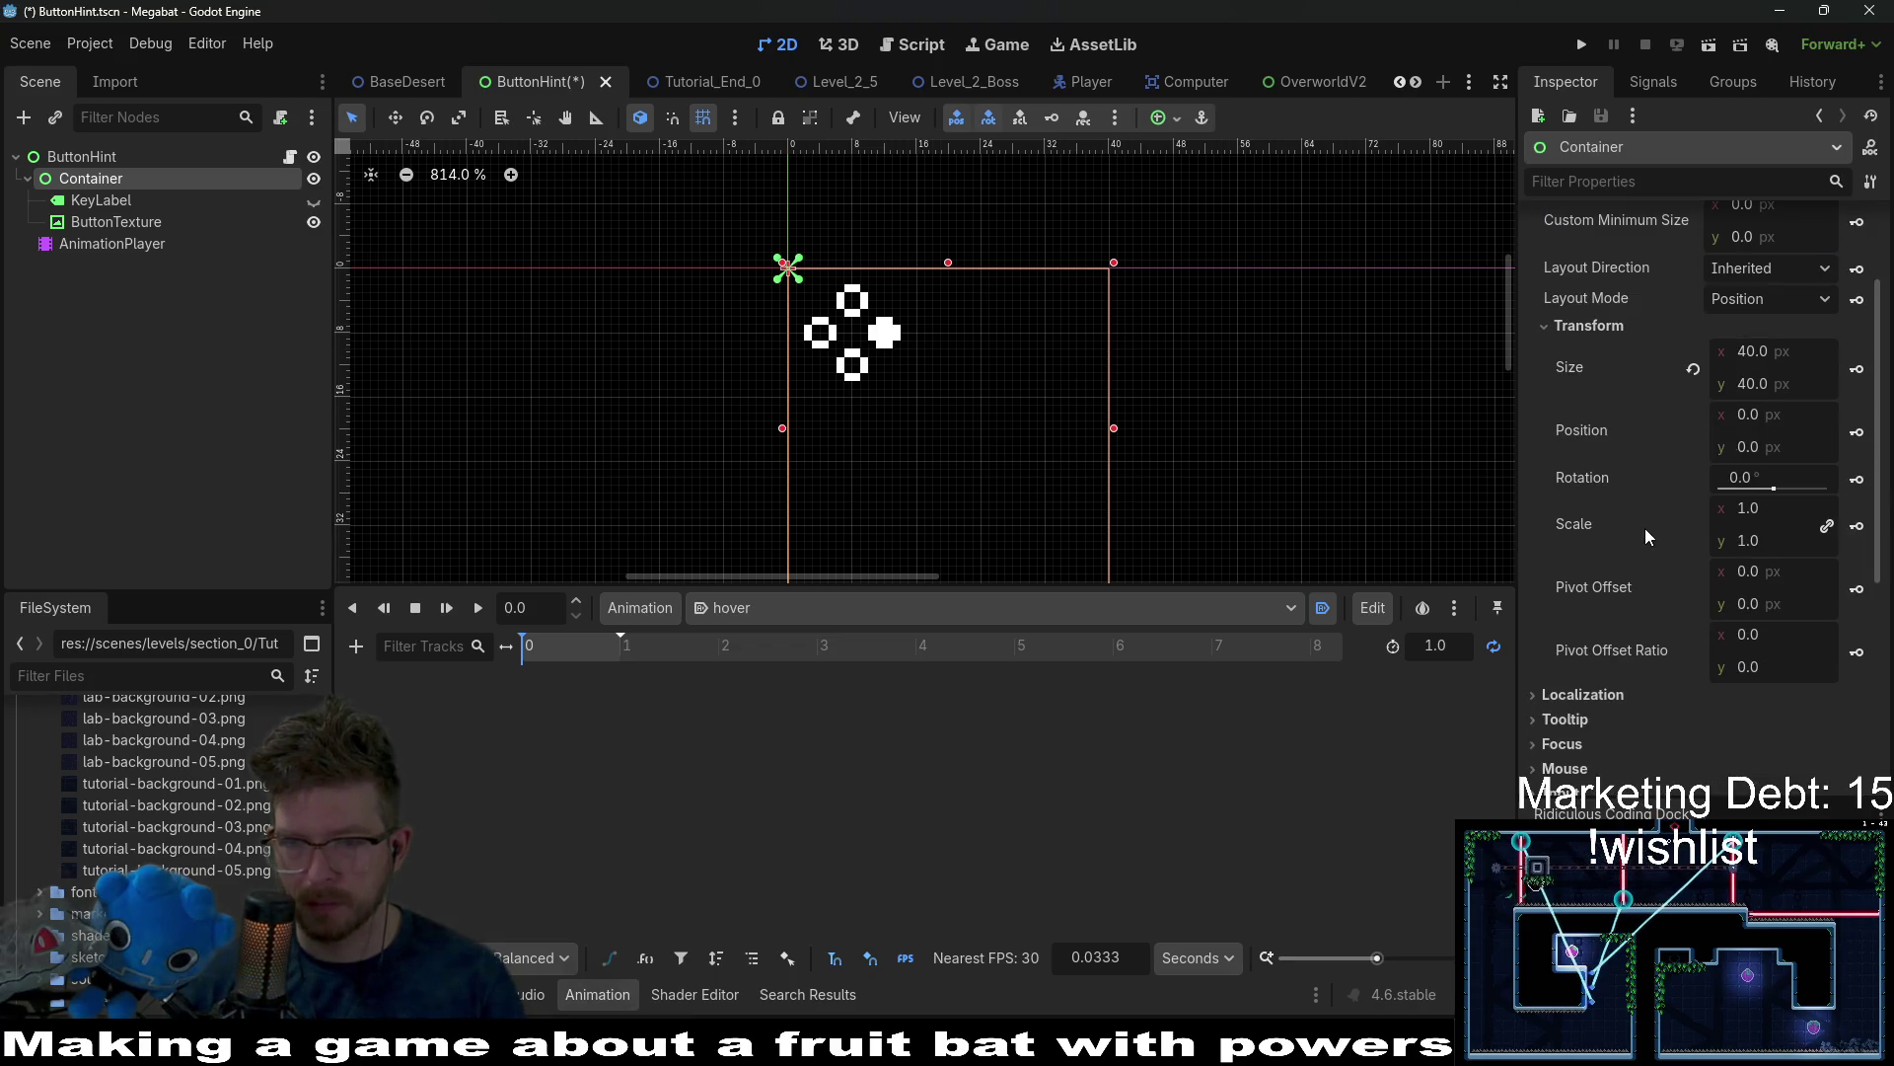
pyautogui.scroll(-2, 1069, 440)
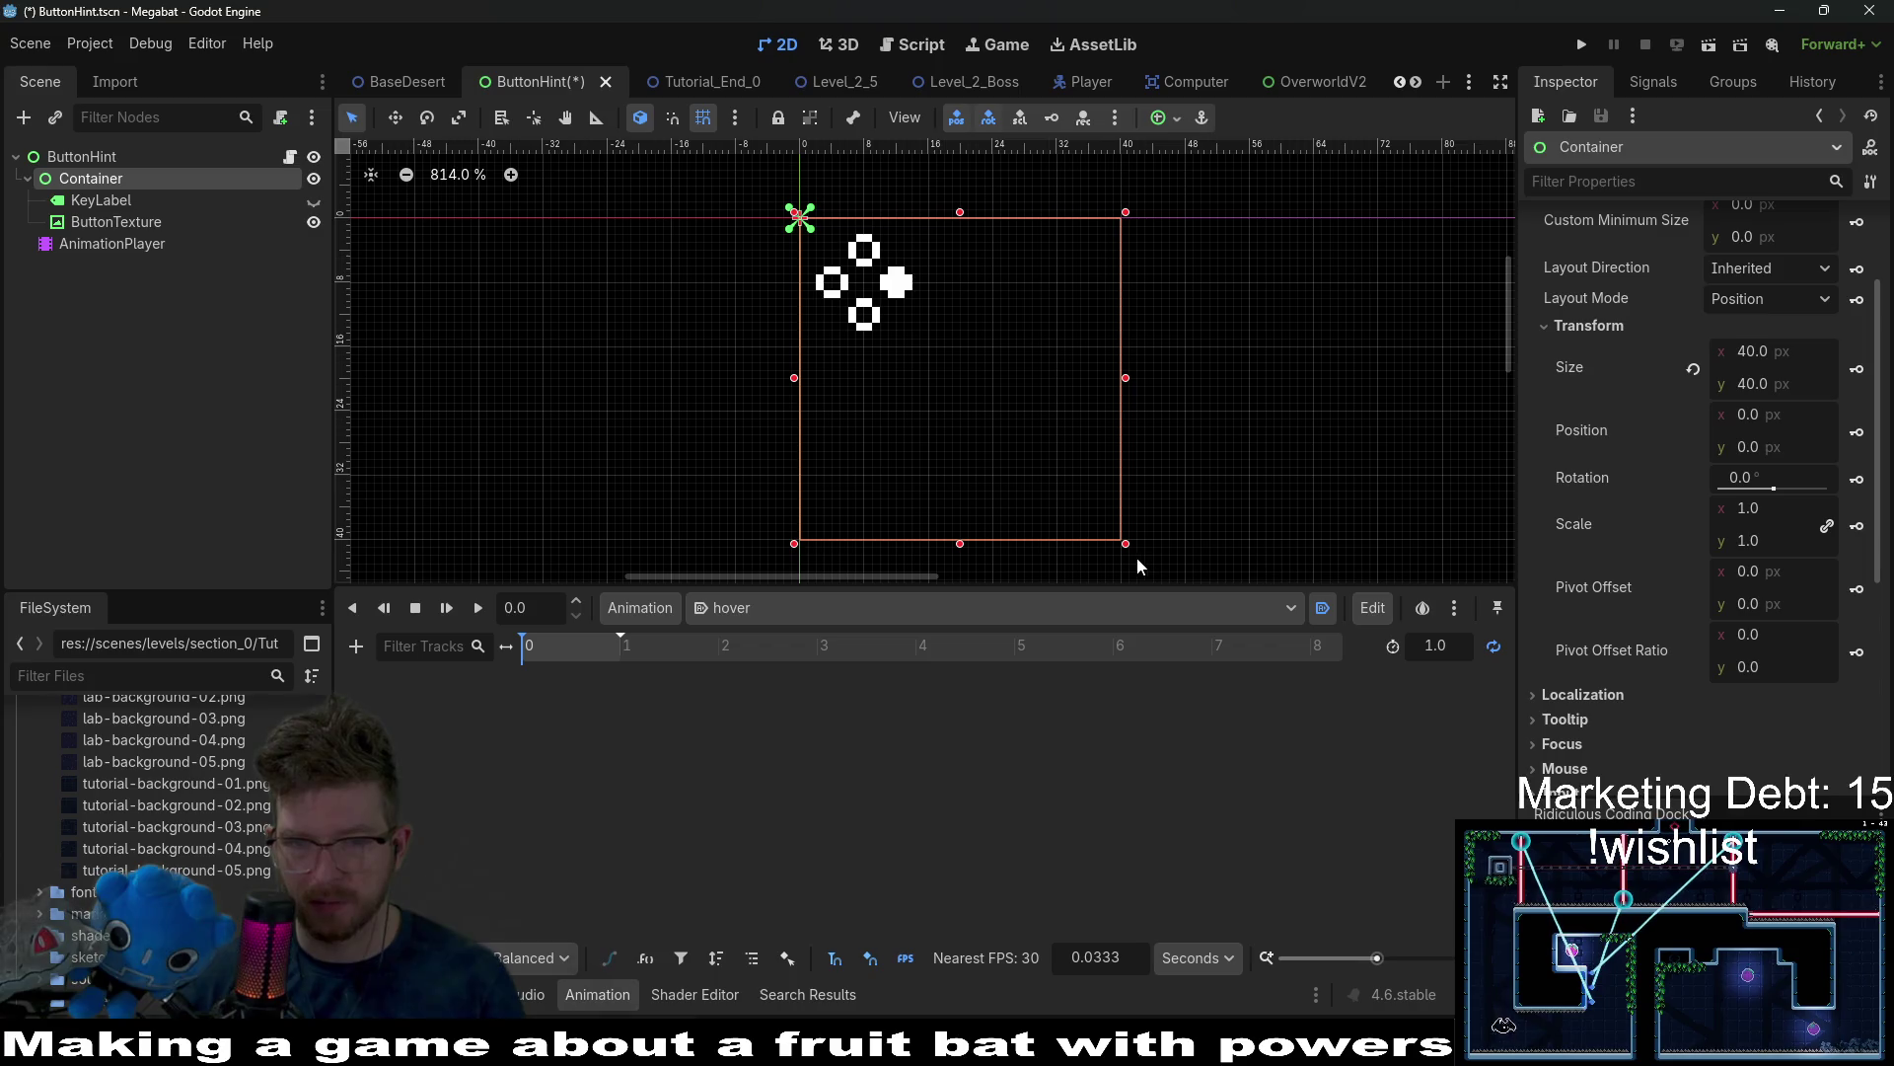
pyautogui.moveTo(1105, 521); pyautogui.dragTo(983, 367)
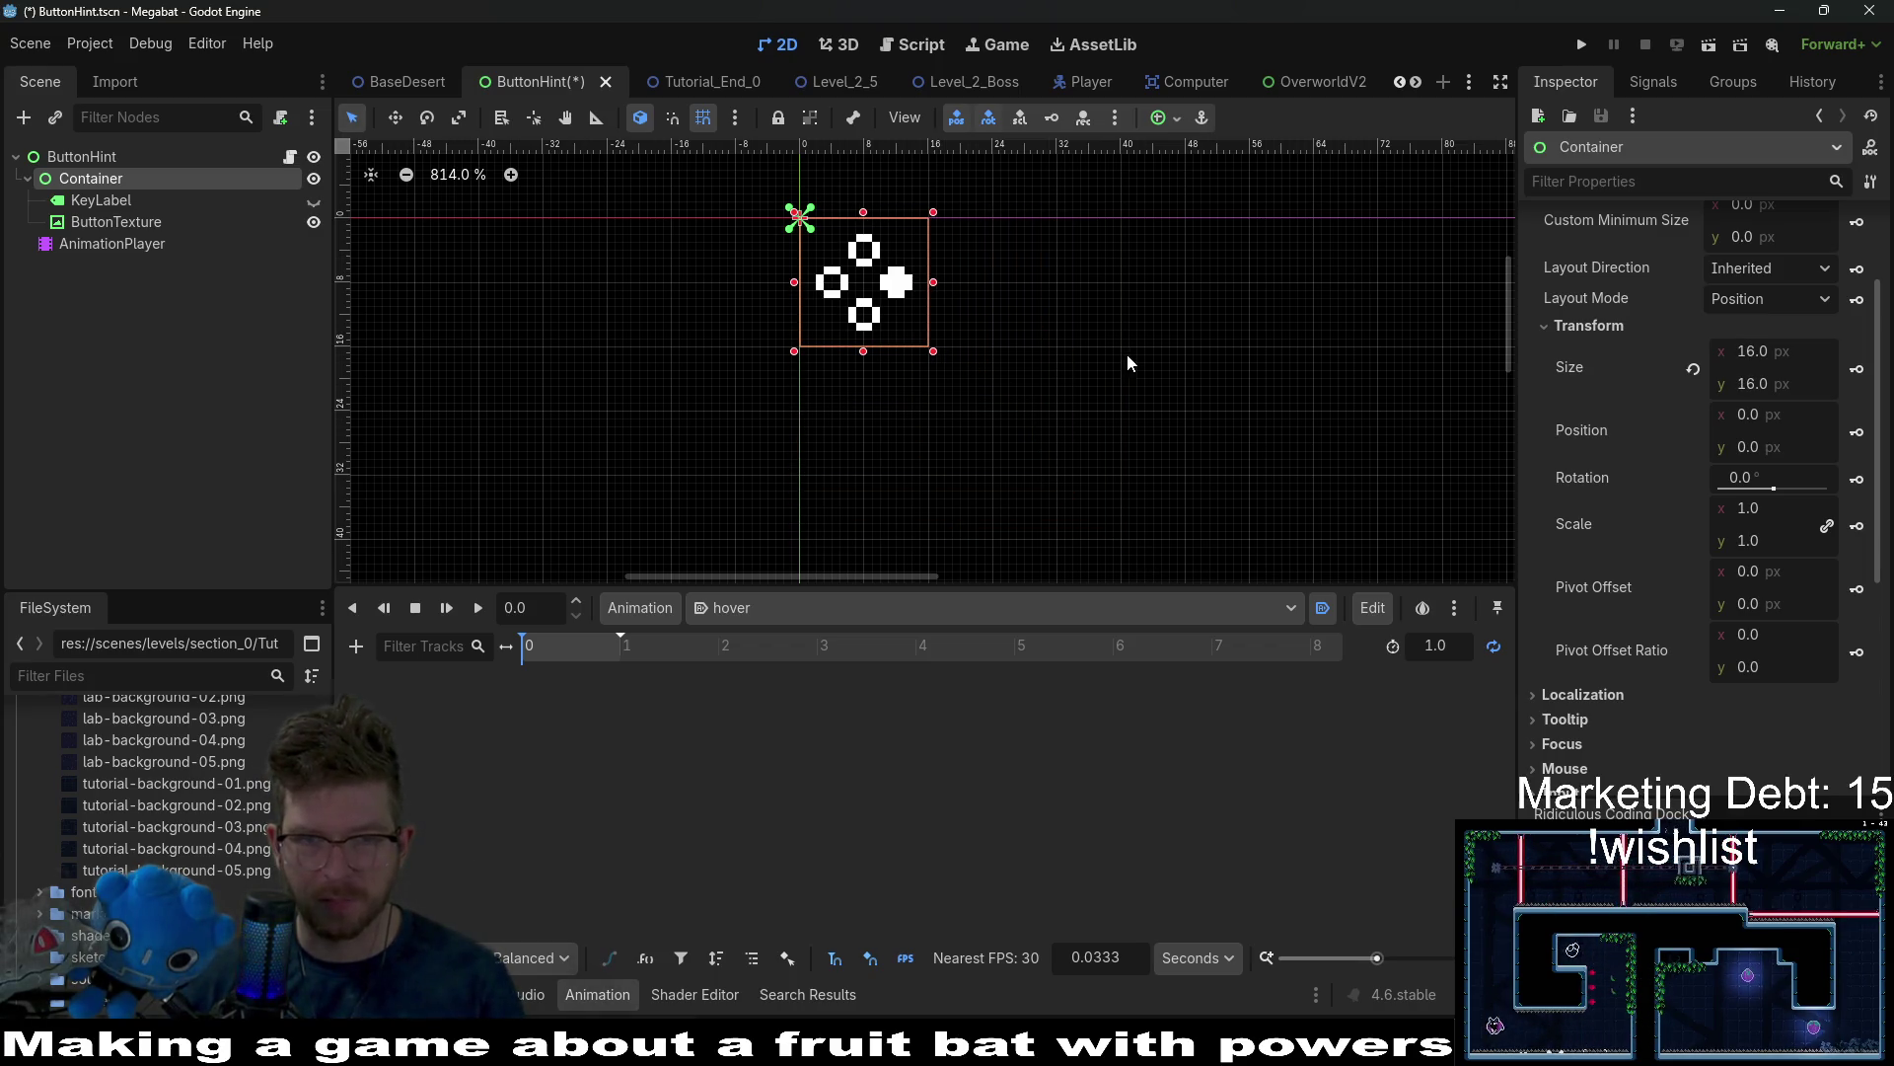
pyautogui.scroll(2, 1126, 363)
pyautogui.click(97, 199)
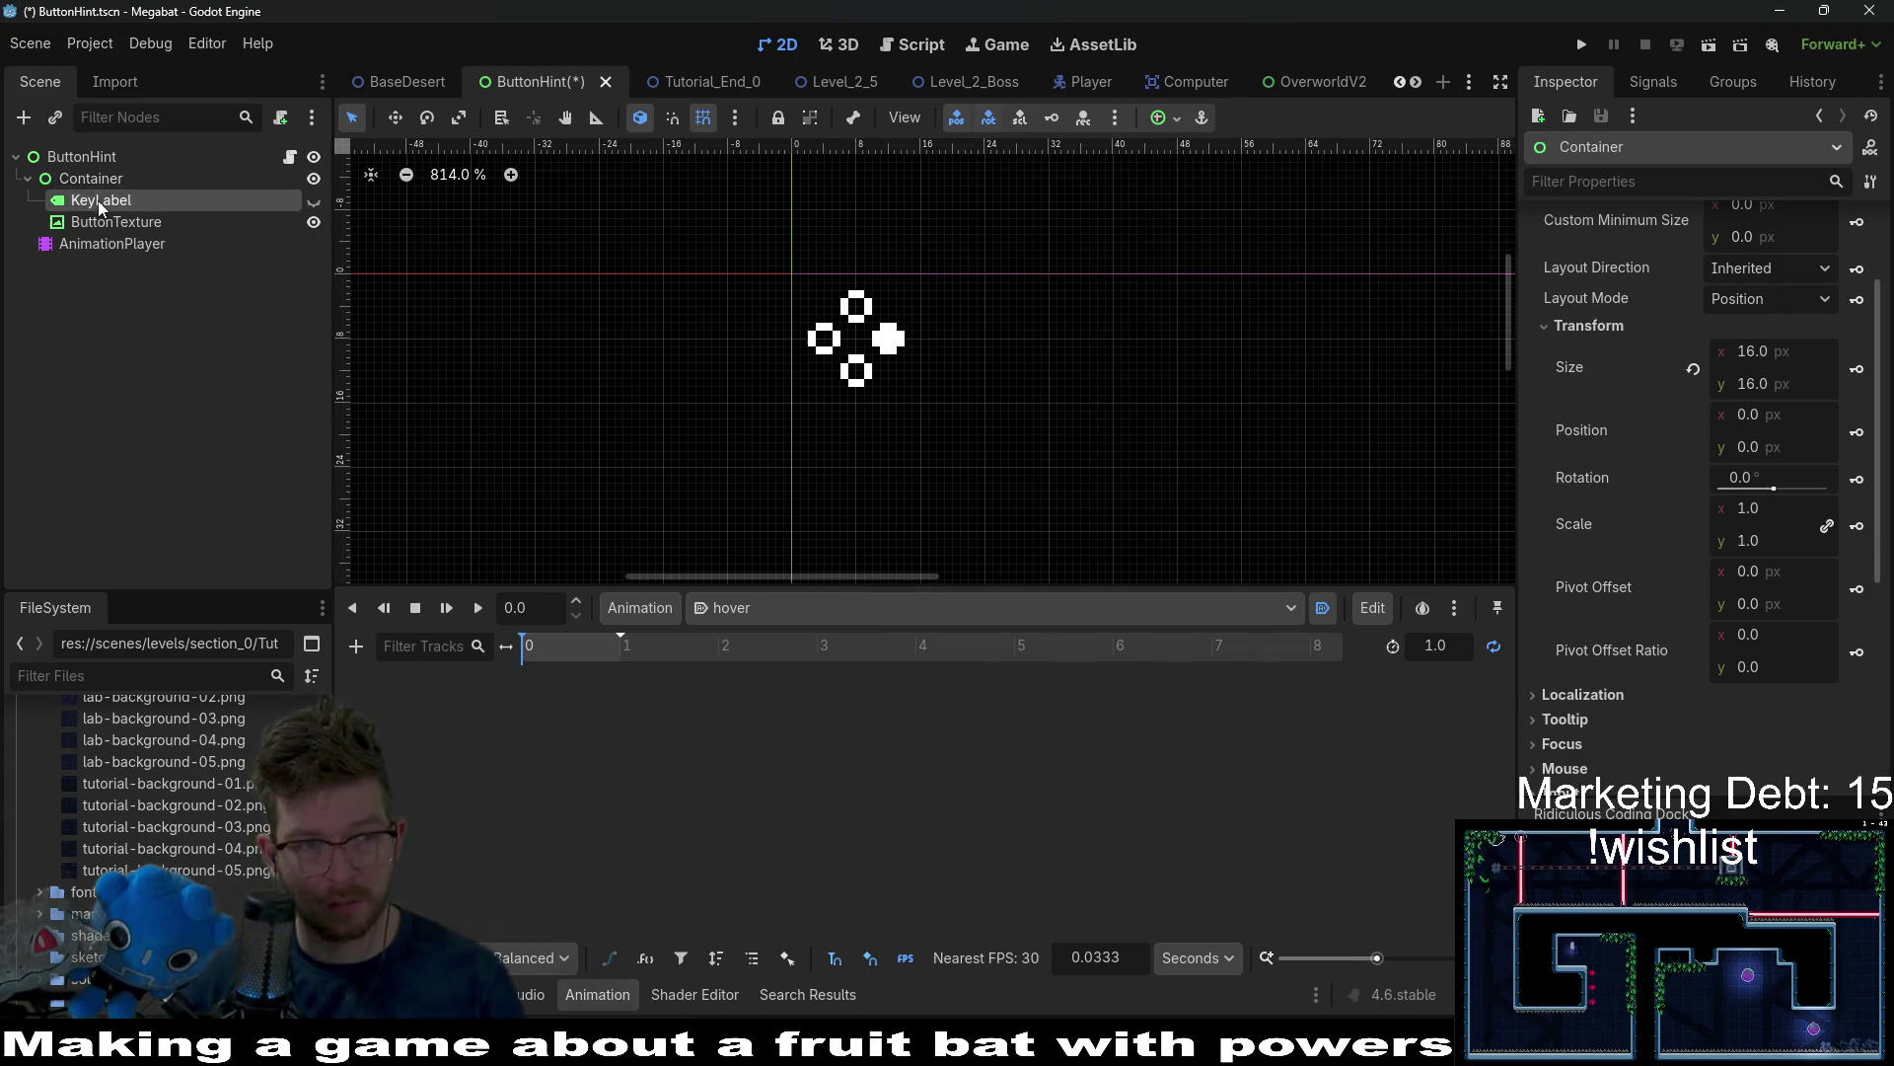
pyautogui.click(168, 178)
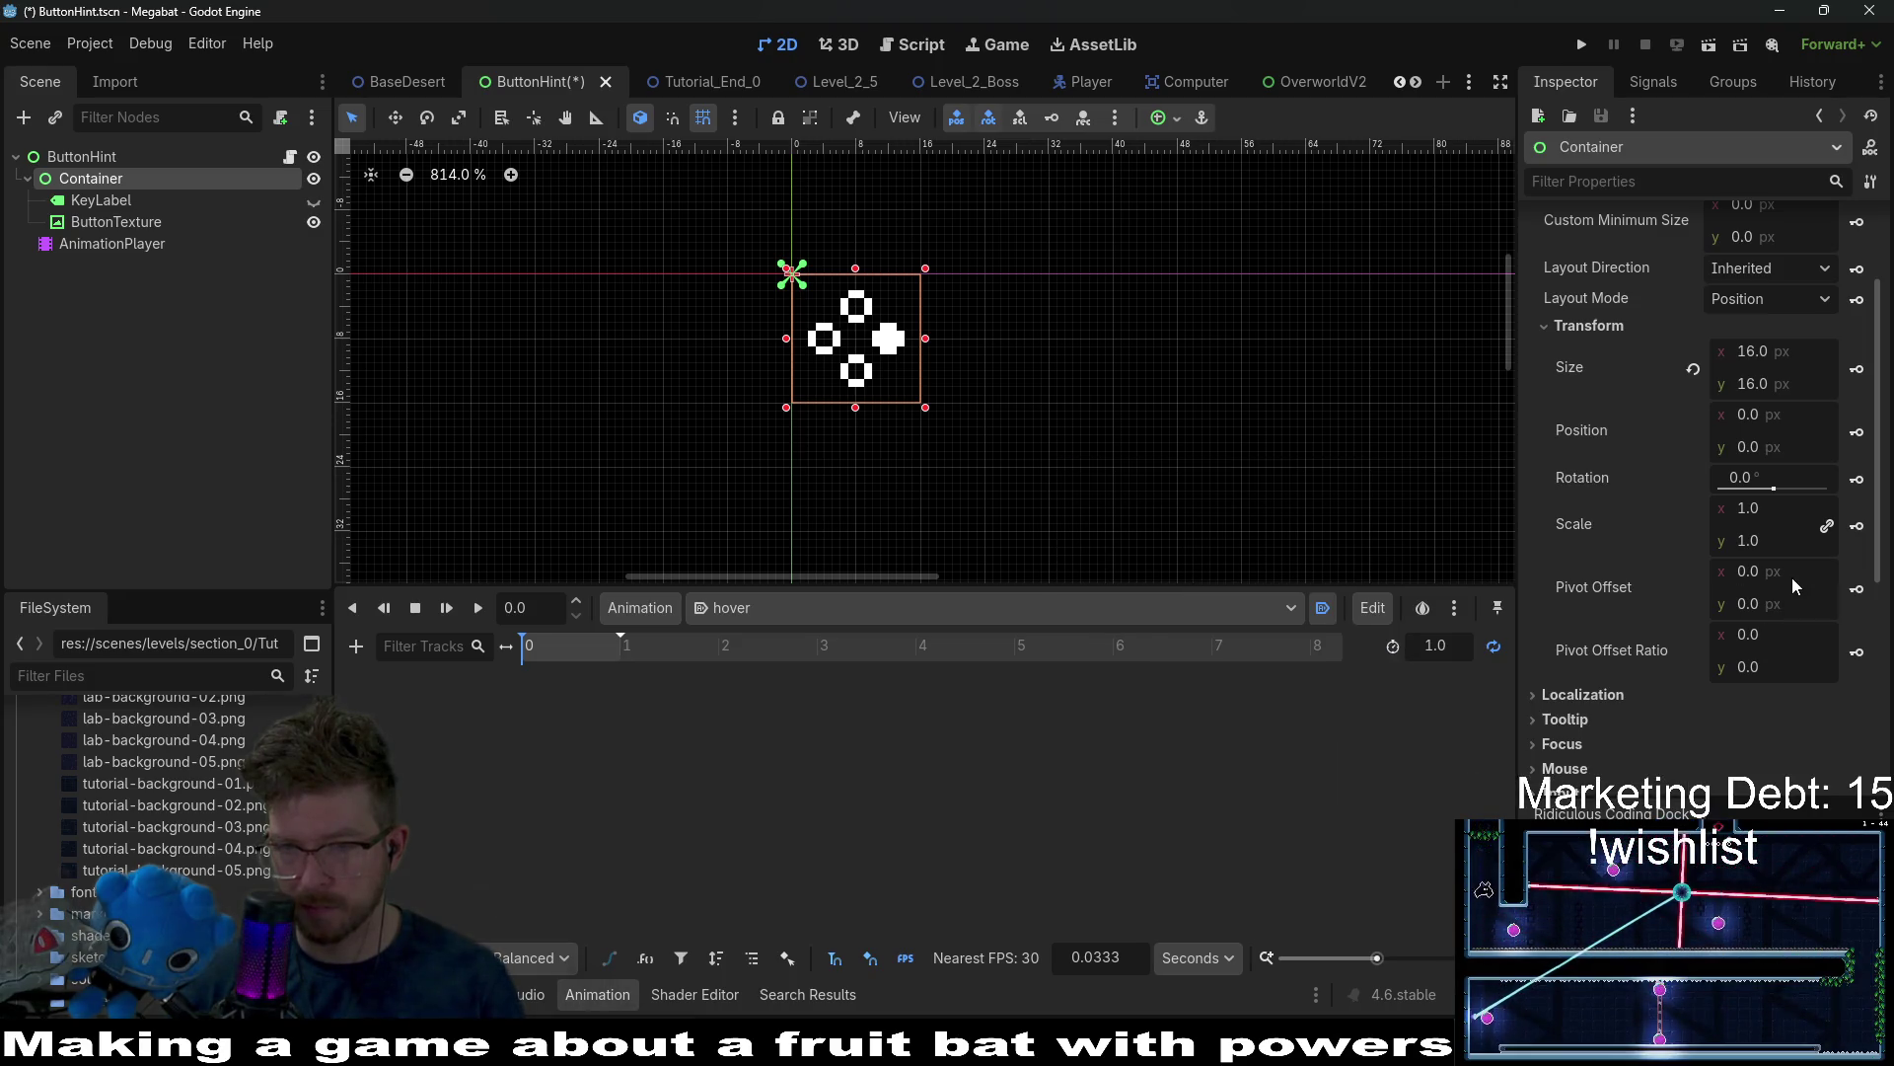
pyautogui.click(1857, 431)
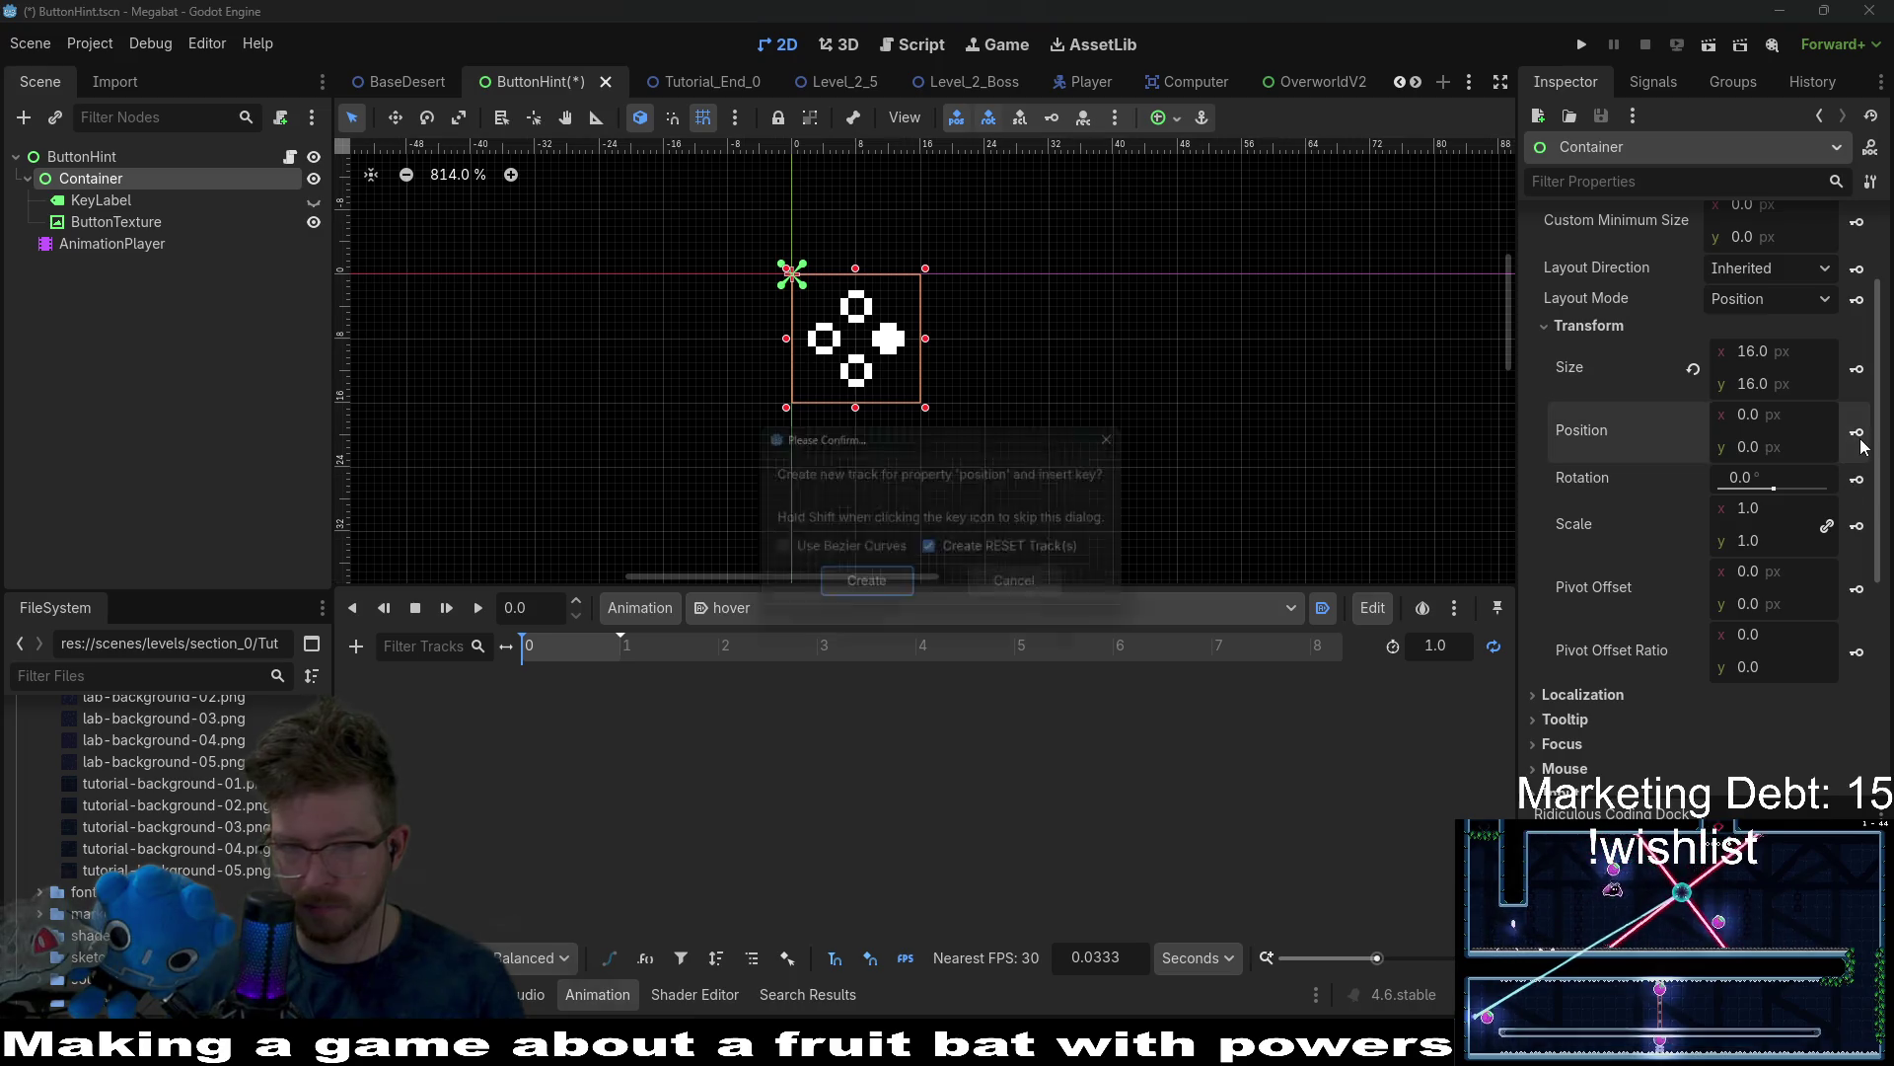
# Create the Container position track and key the raised Container at 0.5 seconds.
pyautogui.click(886, 590)
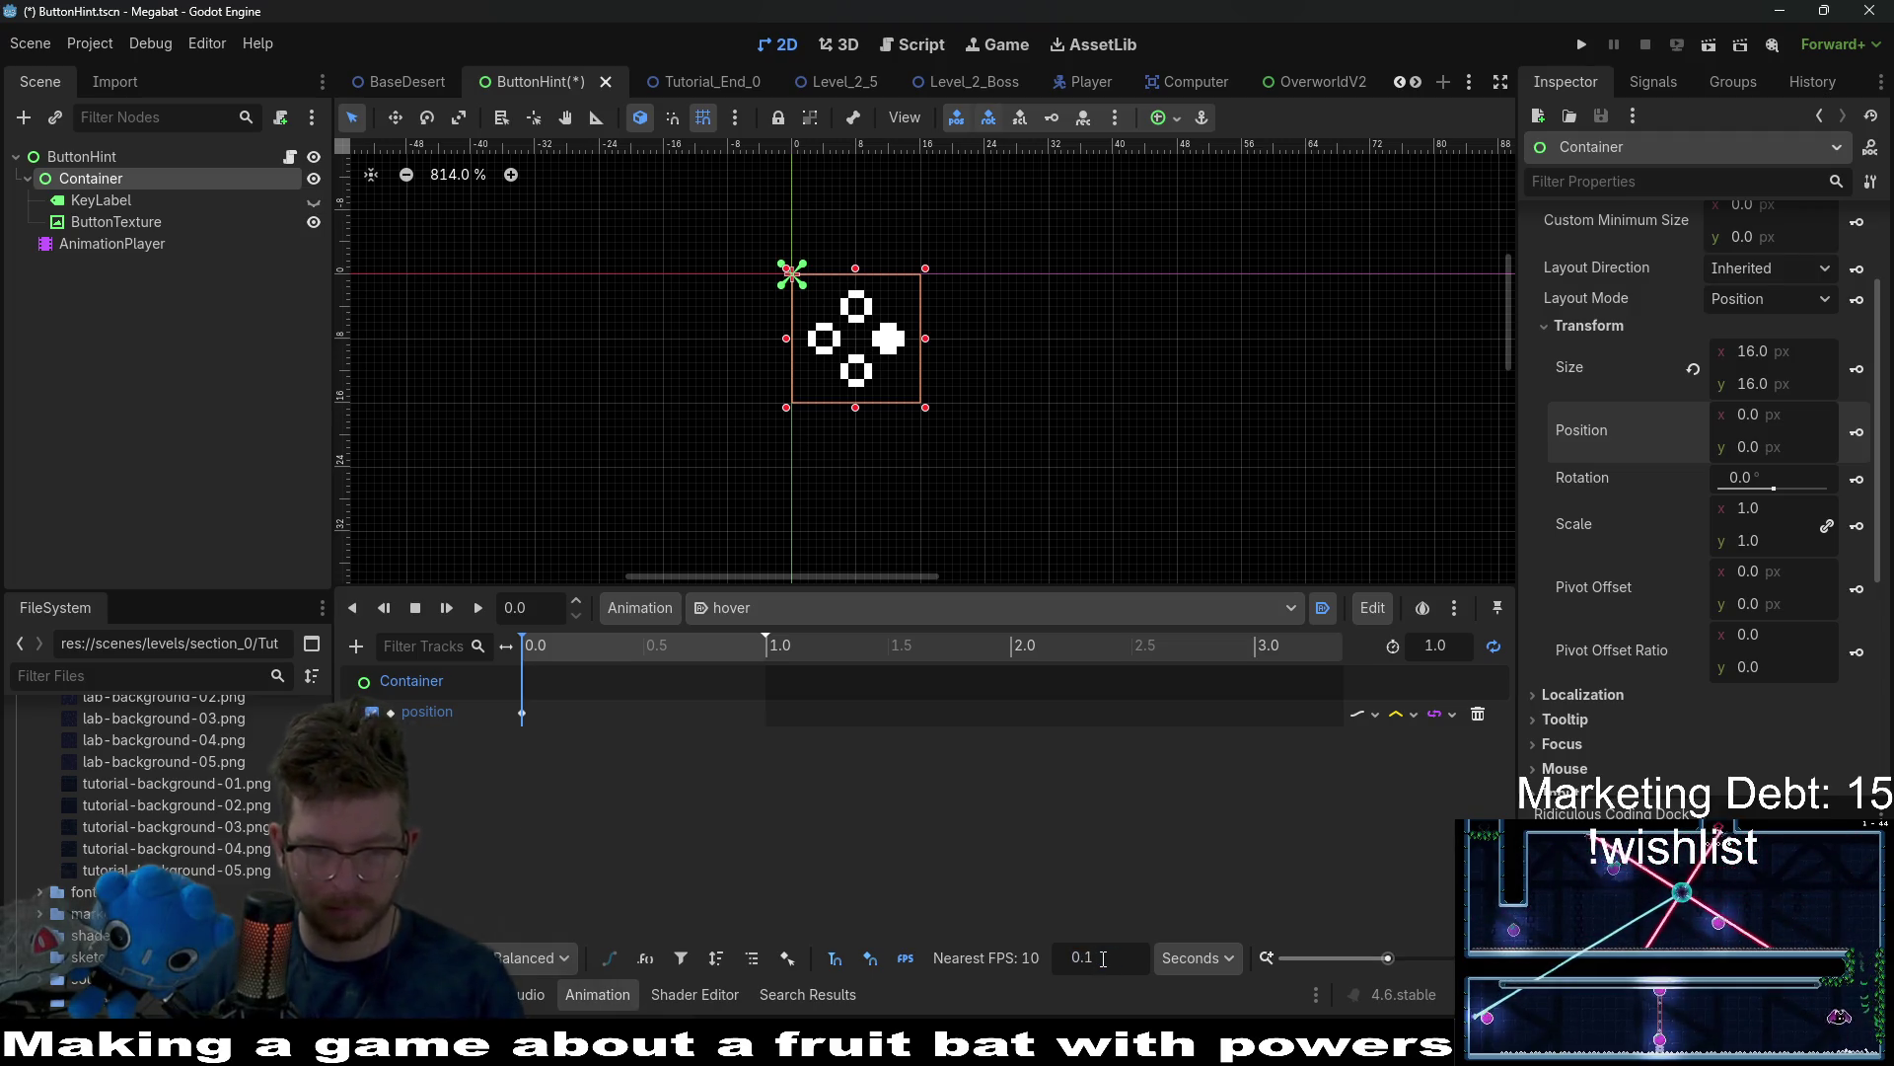
pyautogui.keyDown('ctrl'); pyautogui.scroll(5, 646, 704); pyautogui.keyUp('ctrl')
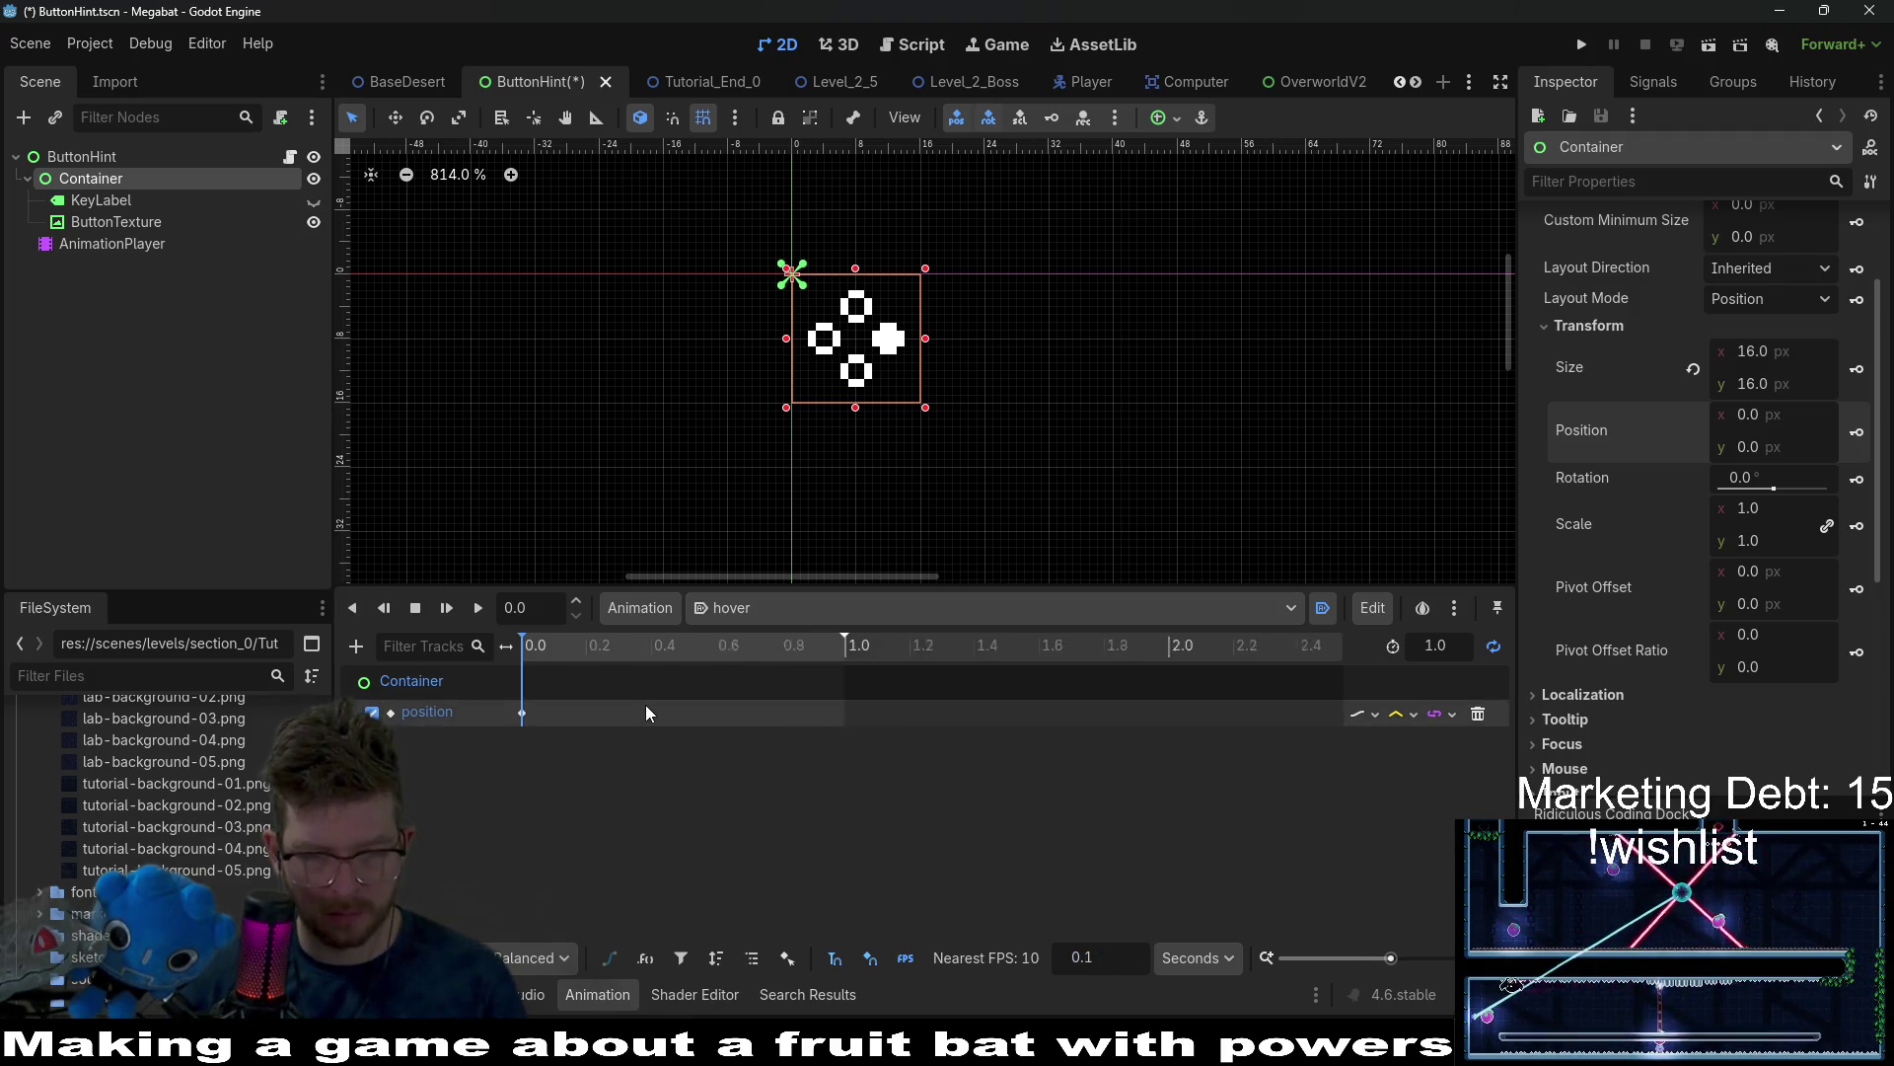
pyautogui.click(837, 649)
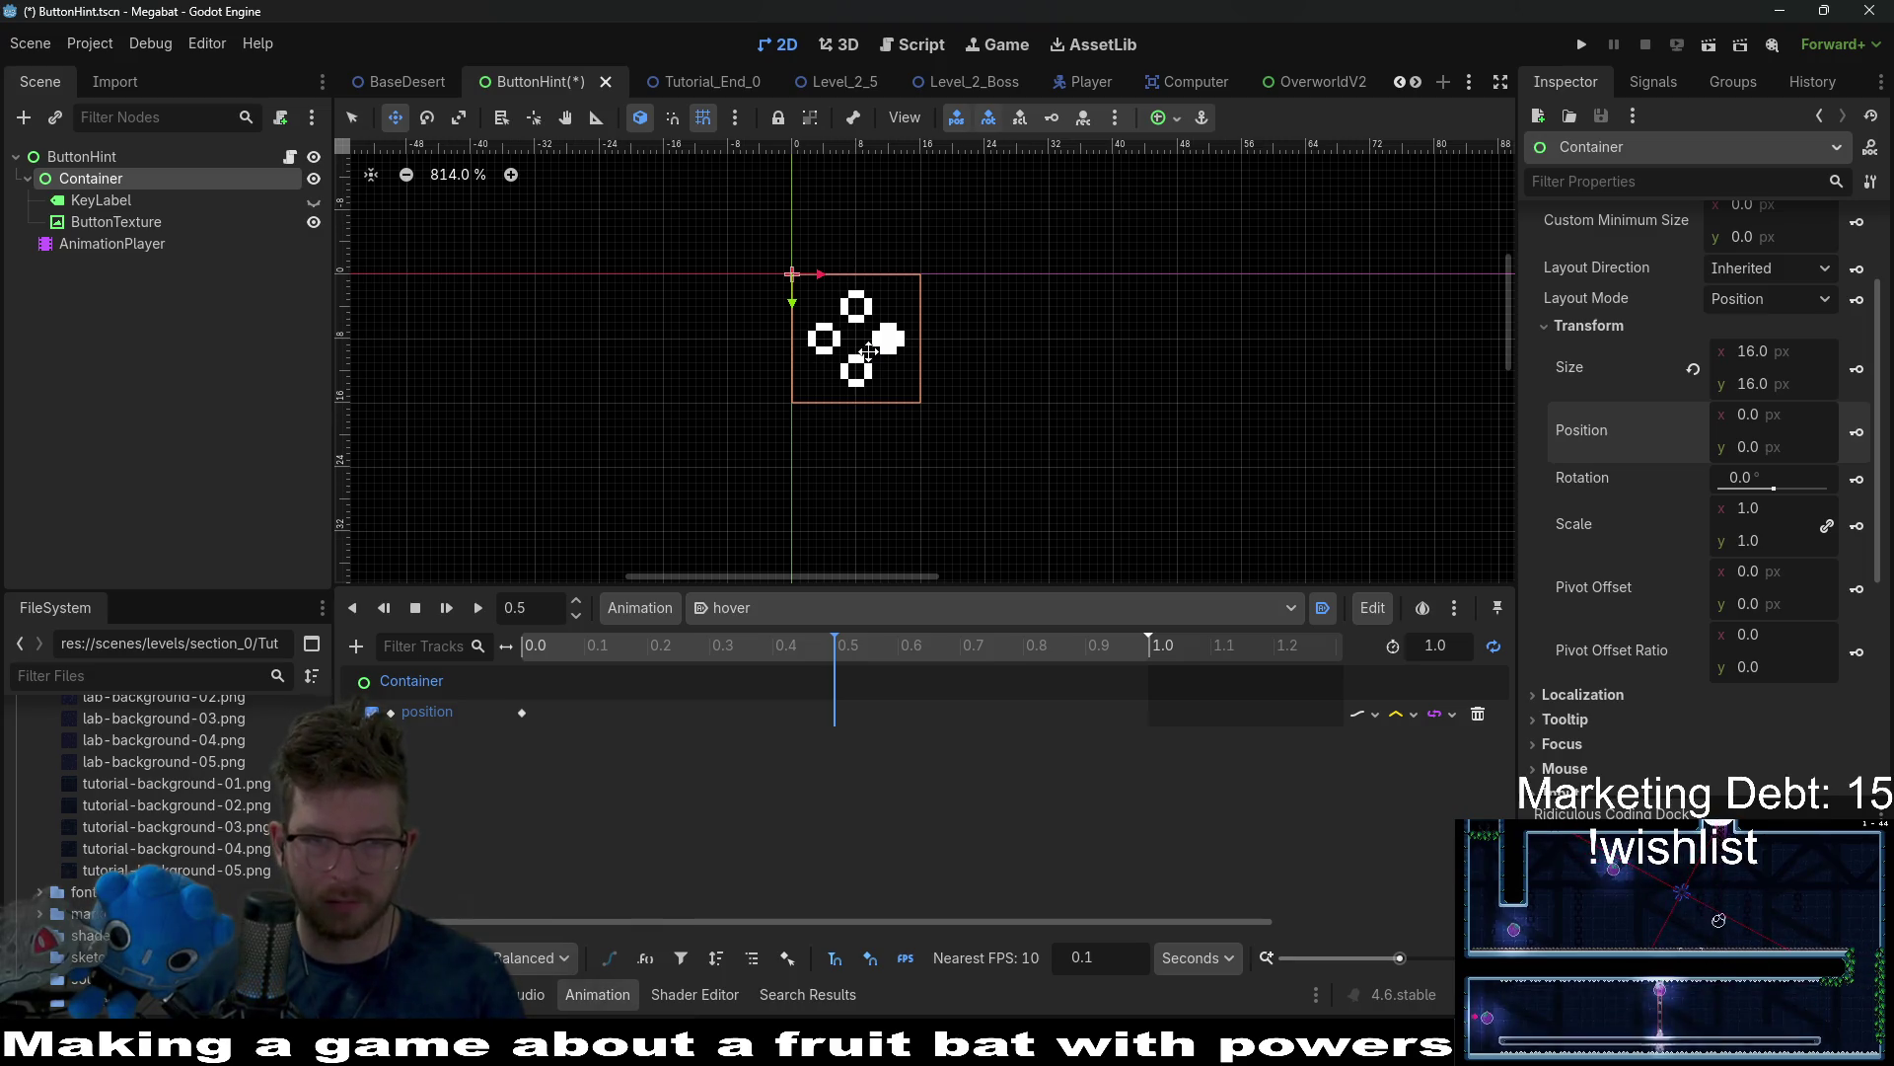
pyautogui.press('Up')
pyautogui.press('Up')
pyautogui.press('Up')
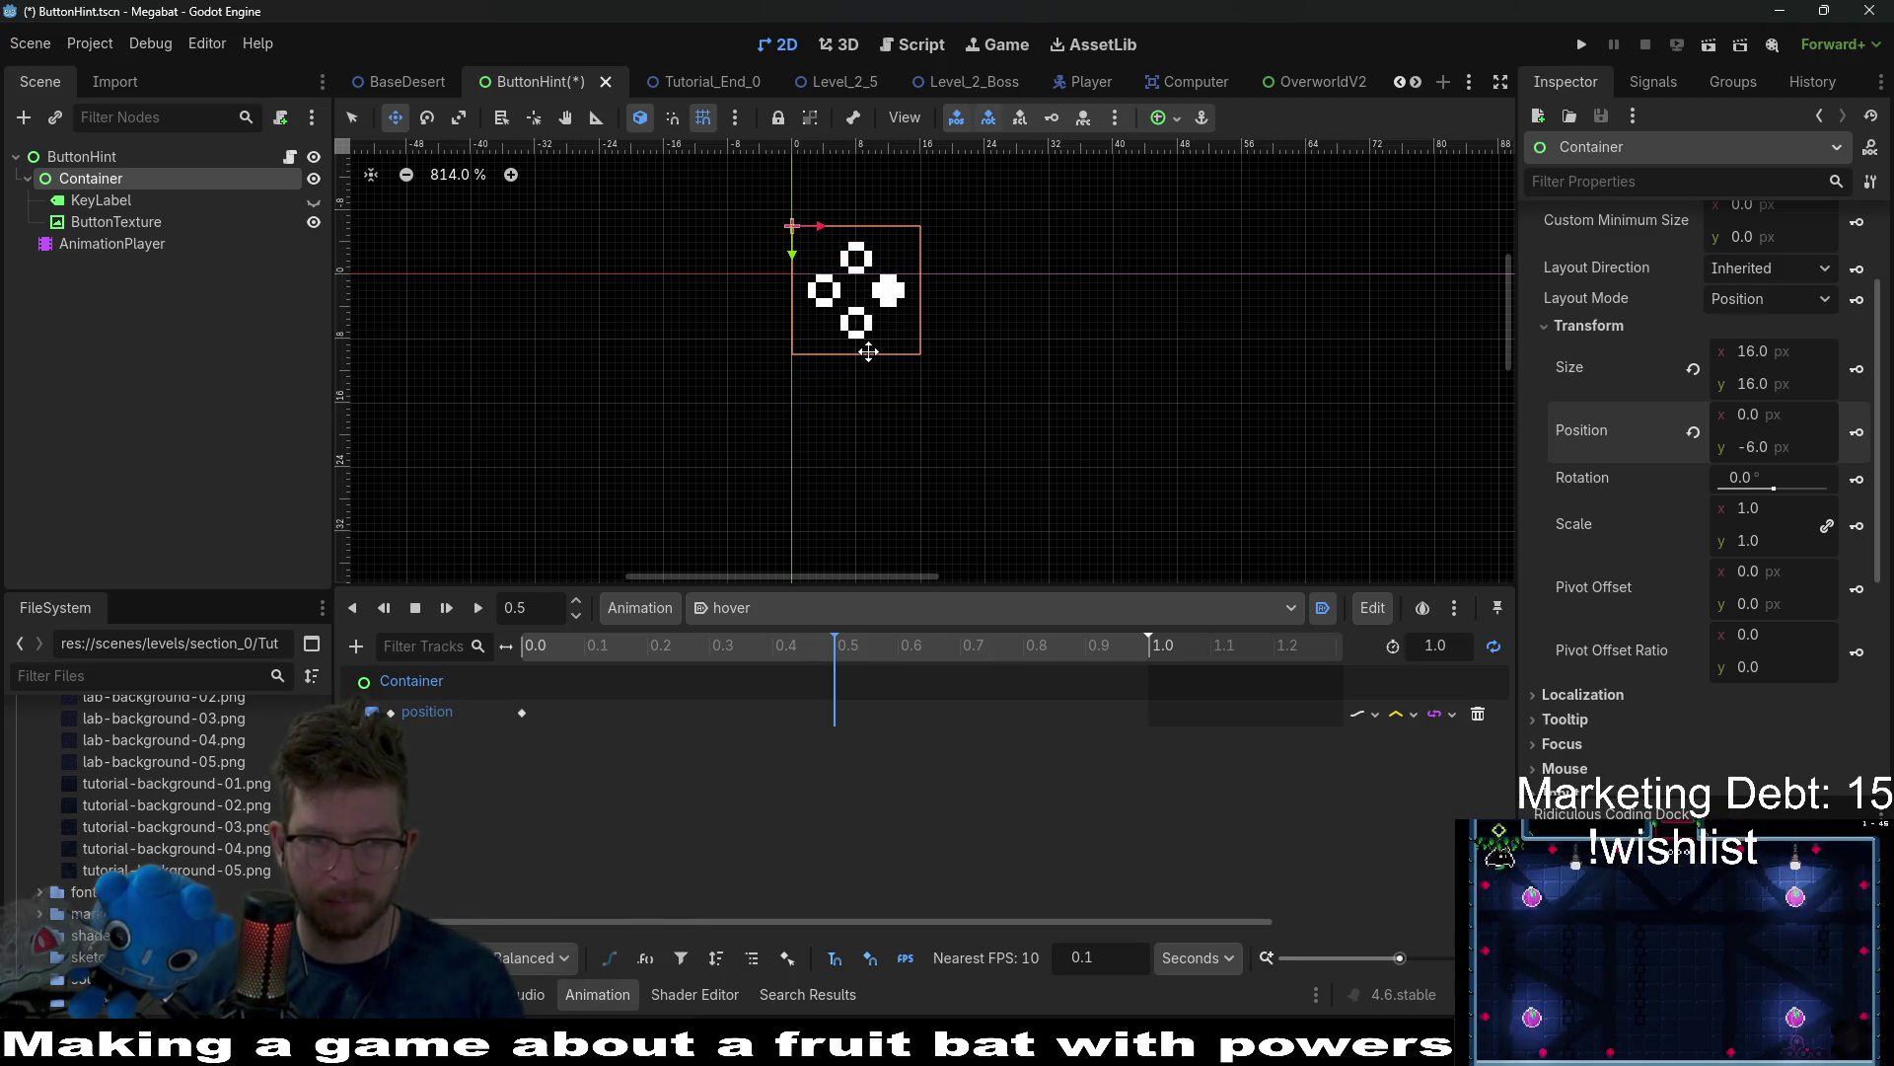
pyautogui.press('Down')
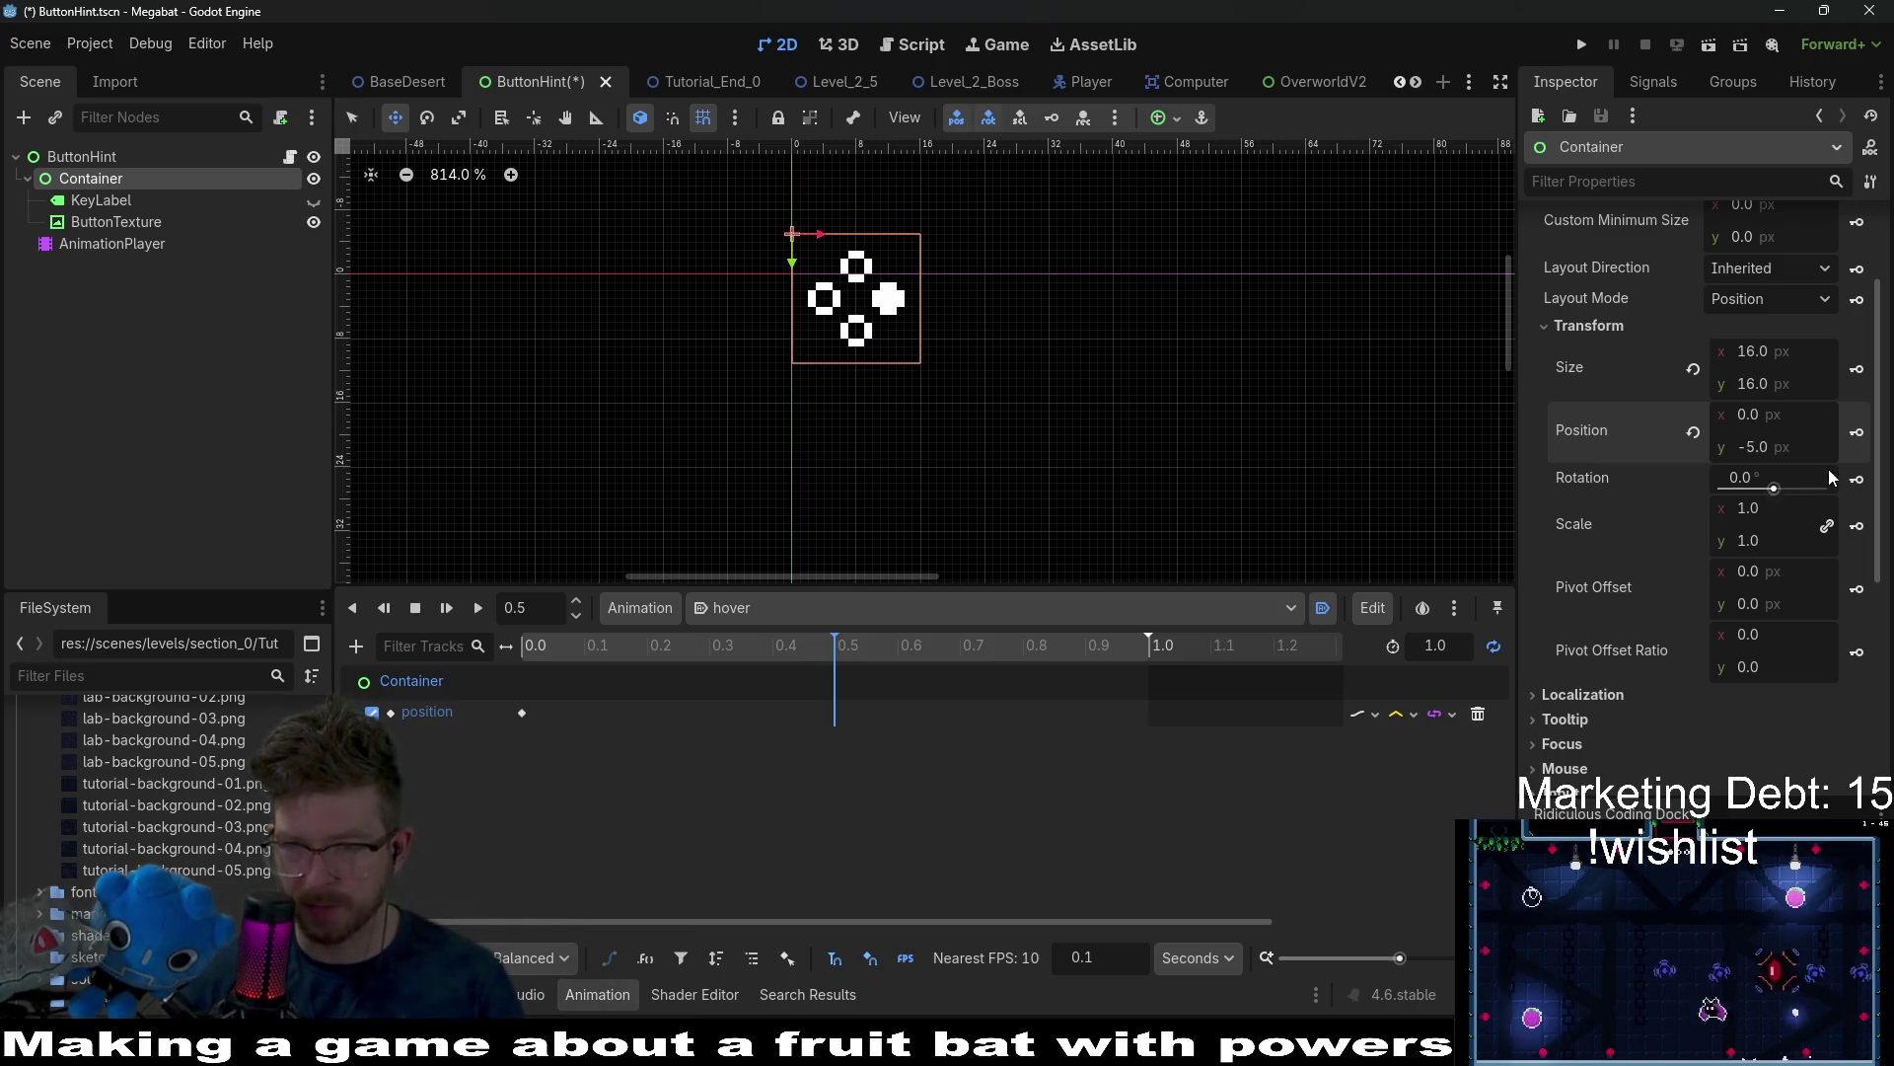
pyautogui.press('Up')
pyautogui.click(1862, 436)
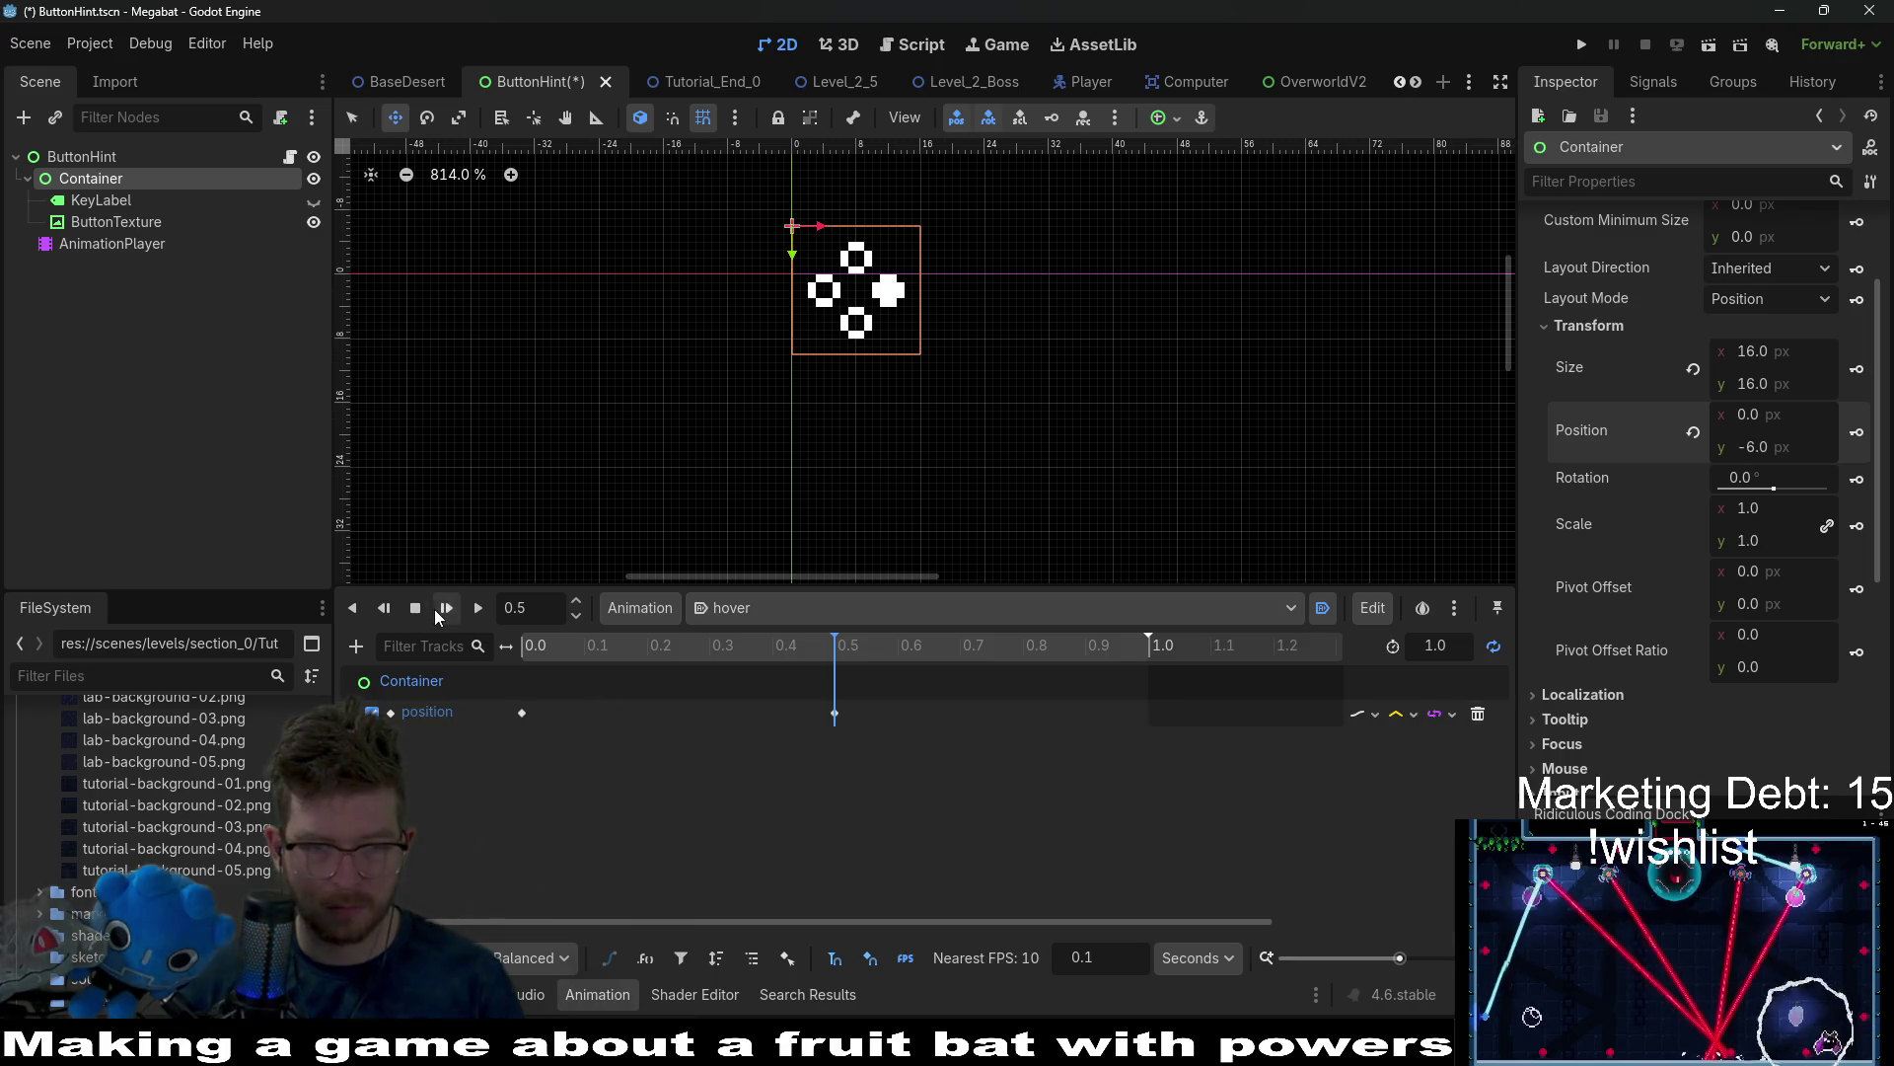
# Preview the hover animation and select the 0.5-second key to edit its y offset.
pyautogui.click(446, 608)
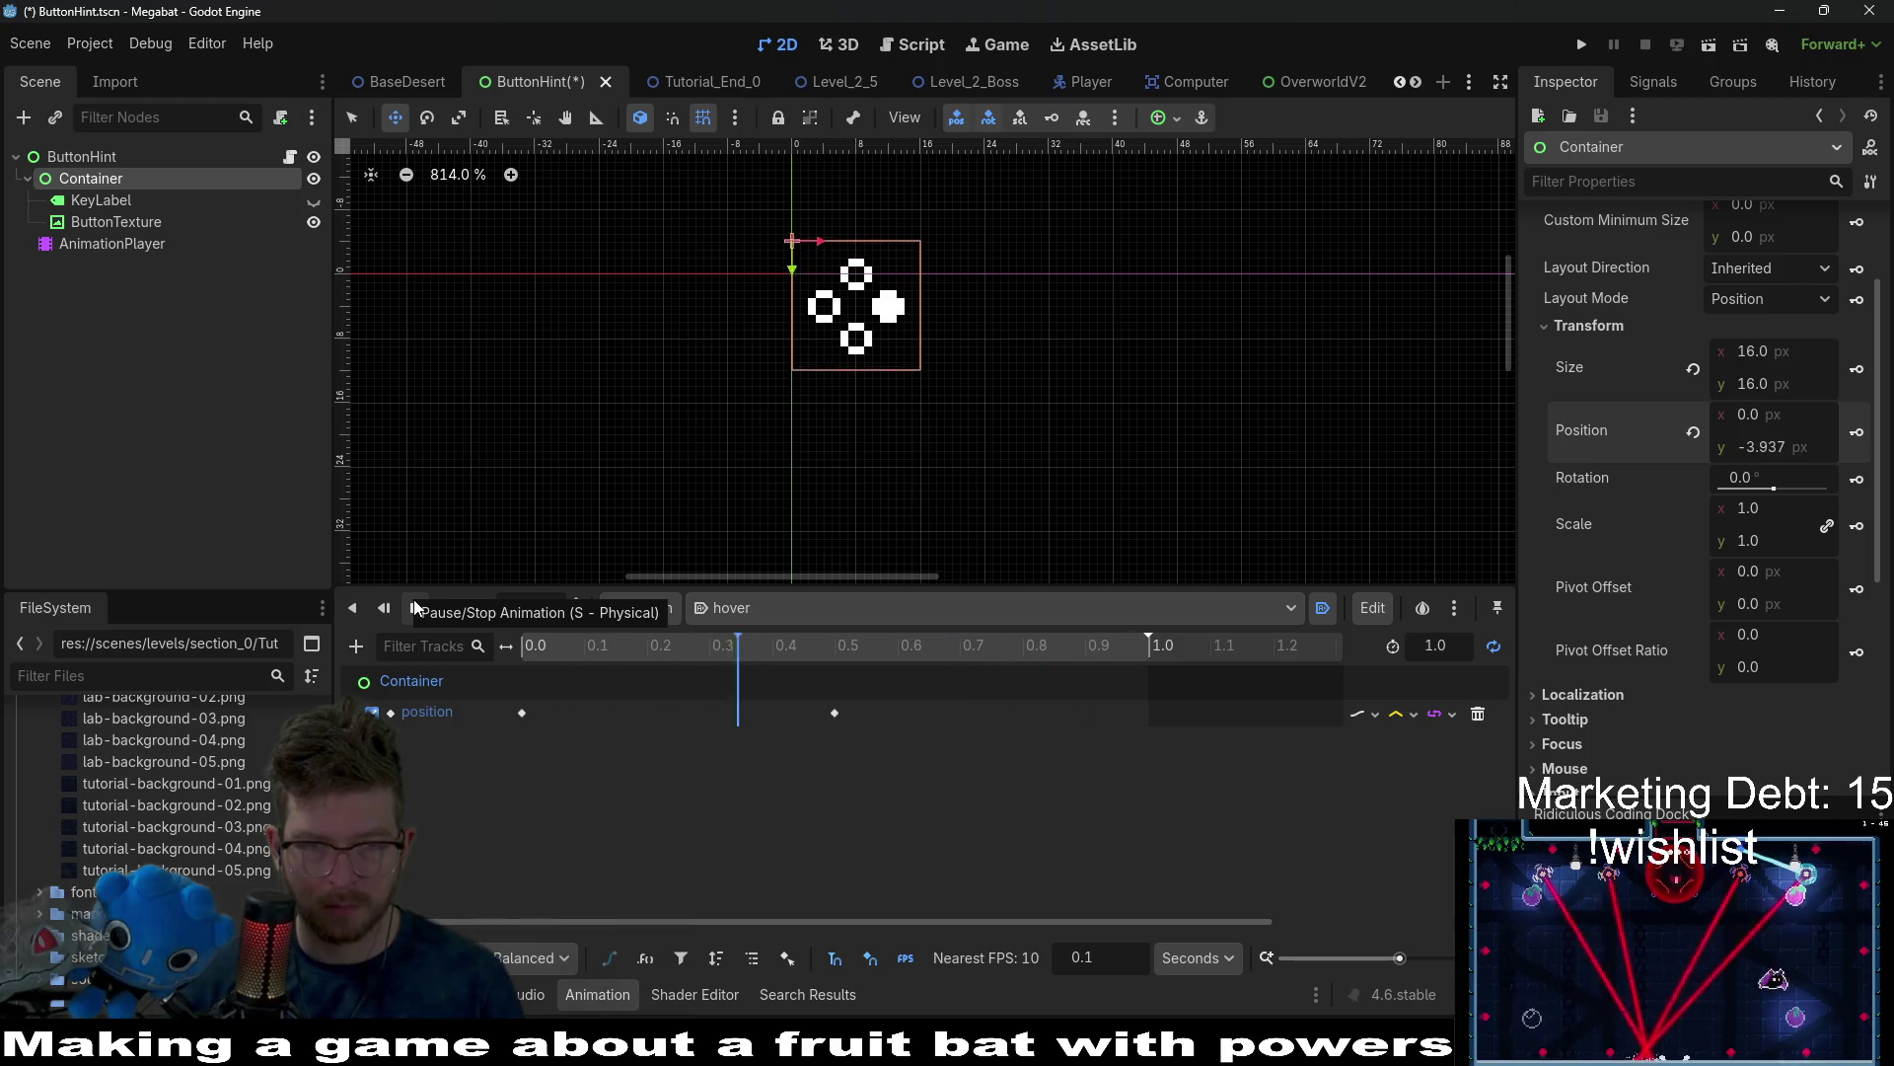
pyautogui.click(415, 605)
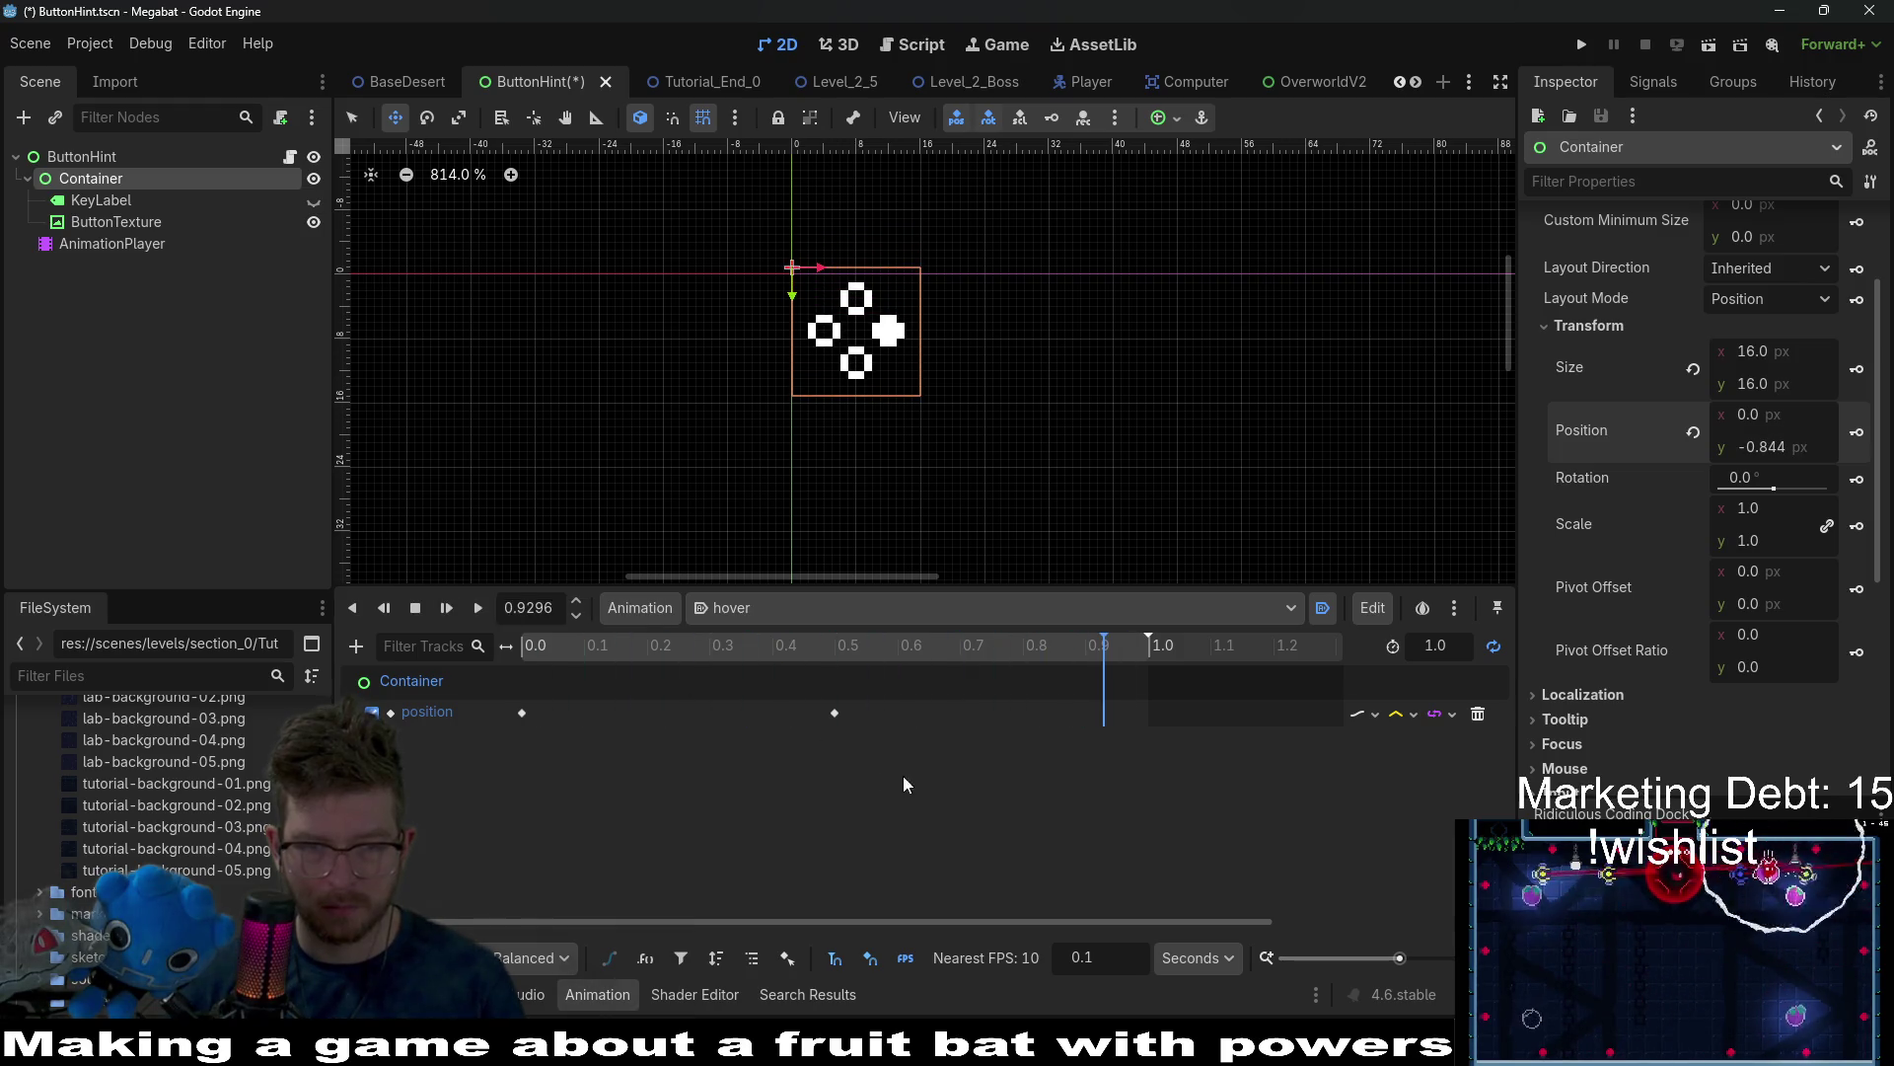
pyautogui.click(835, 712)
pyautogui.click(1776, 320)
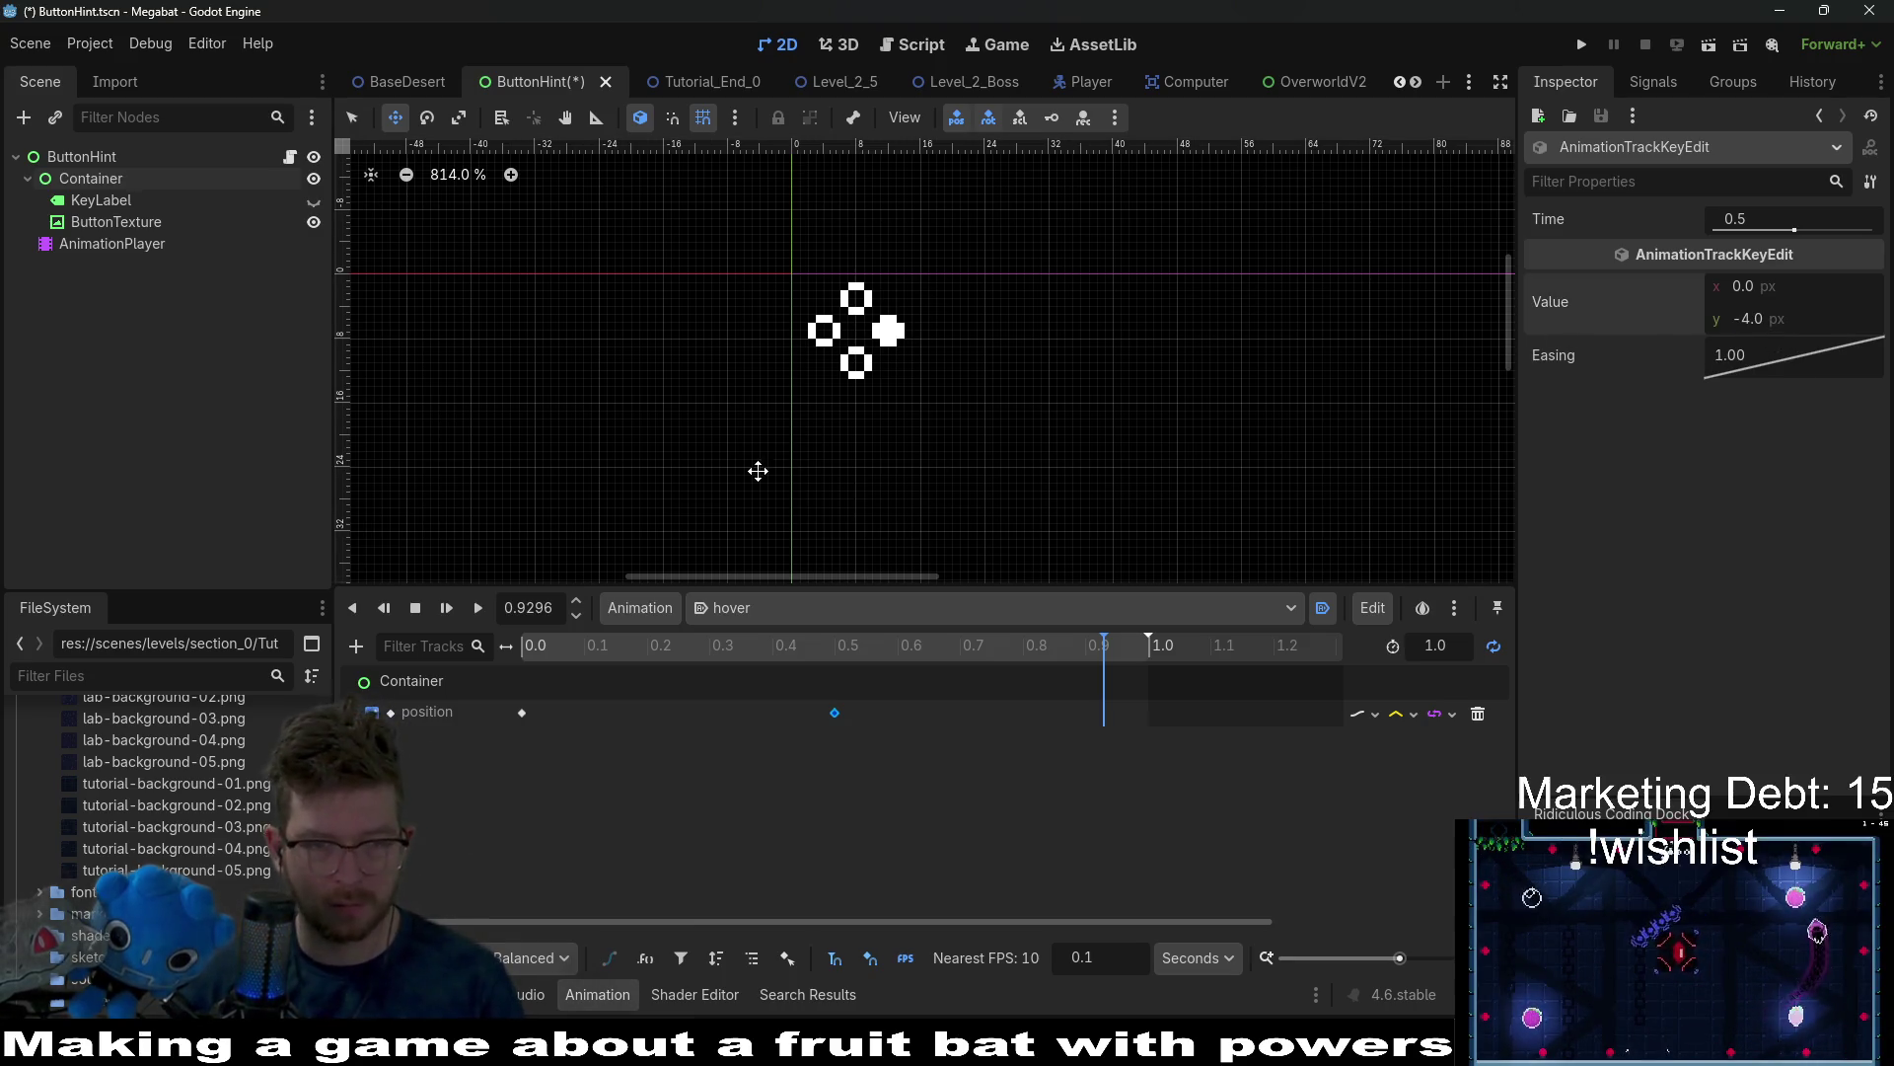
# Preview the hover bob and set the 0.5-second key's y offset to -4.
pyautogui.click(444, 608)
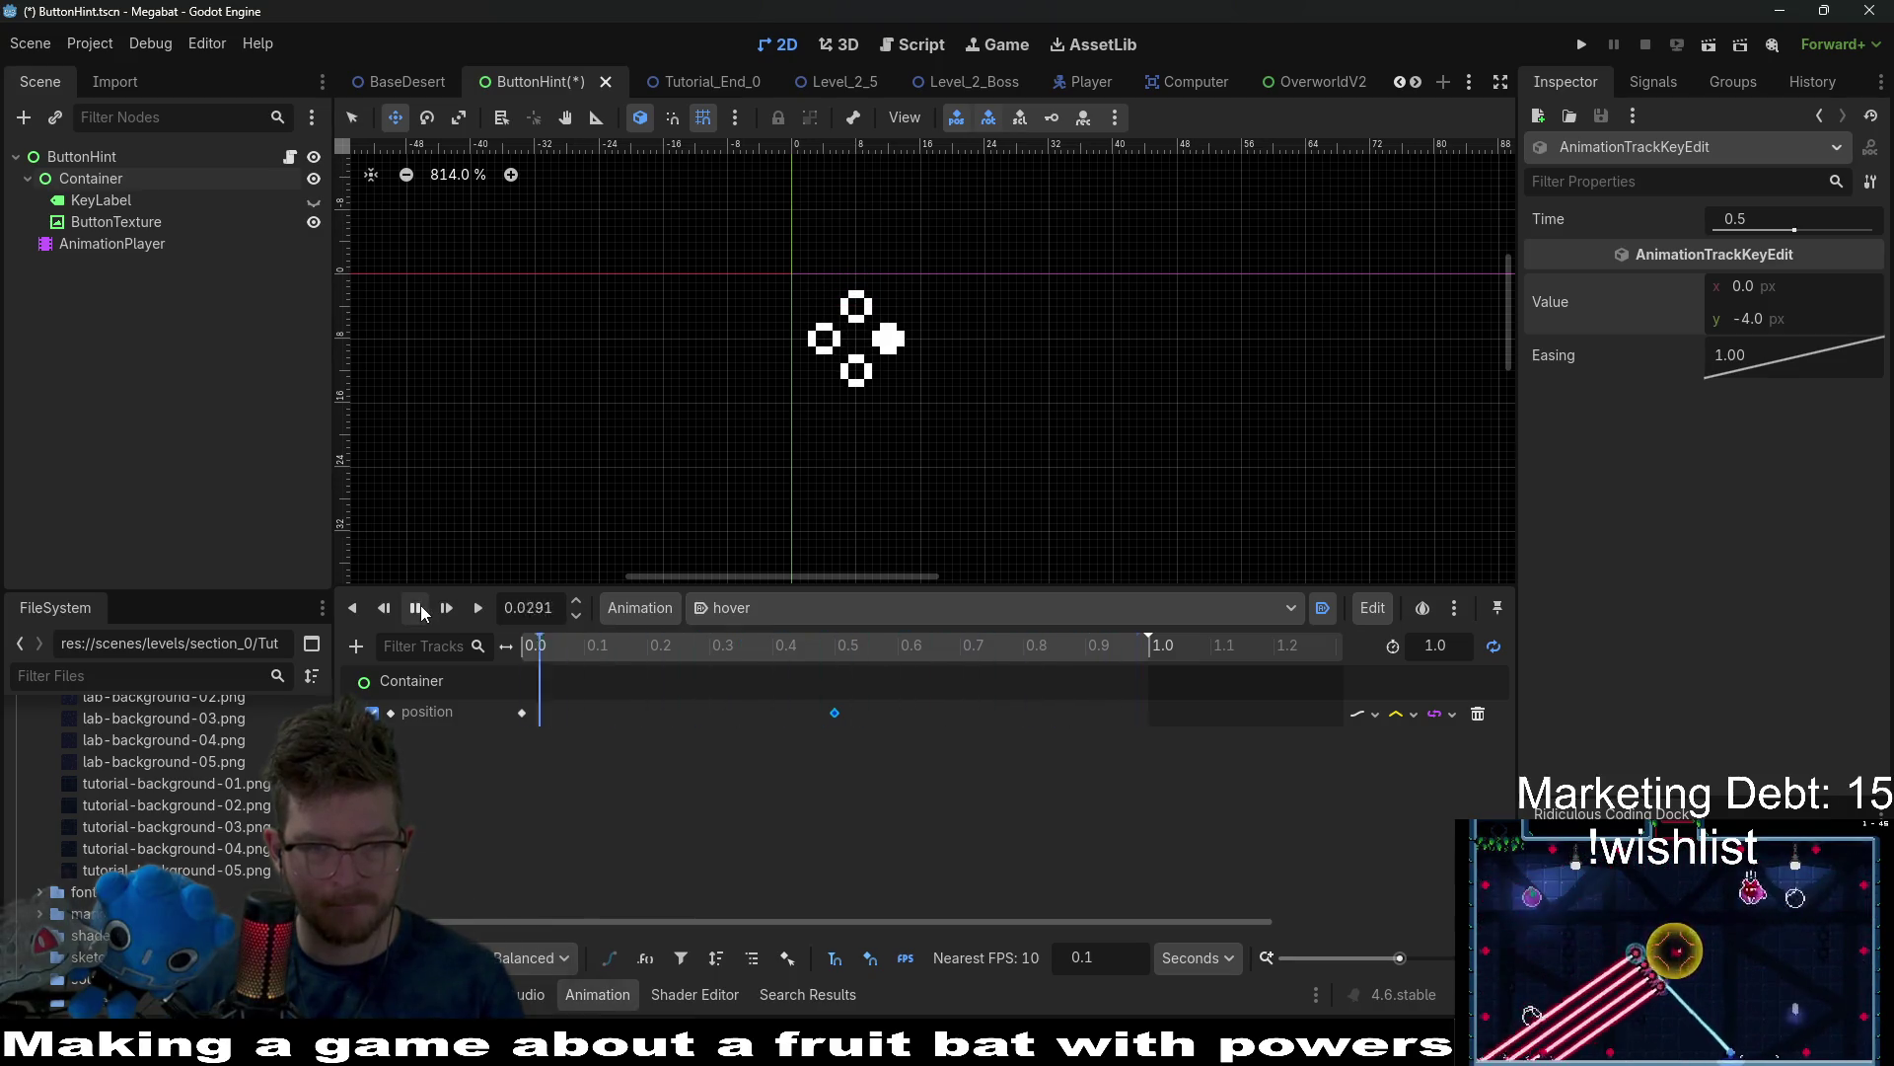
pyautogui.click(420, 606)
pyautogui.click(1810, 318)
pyautogui.write('-2')
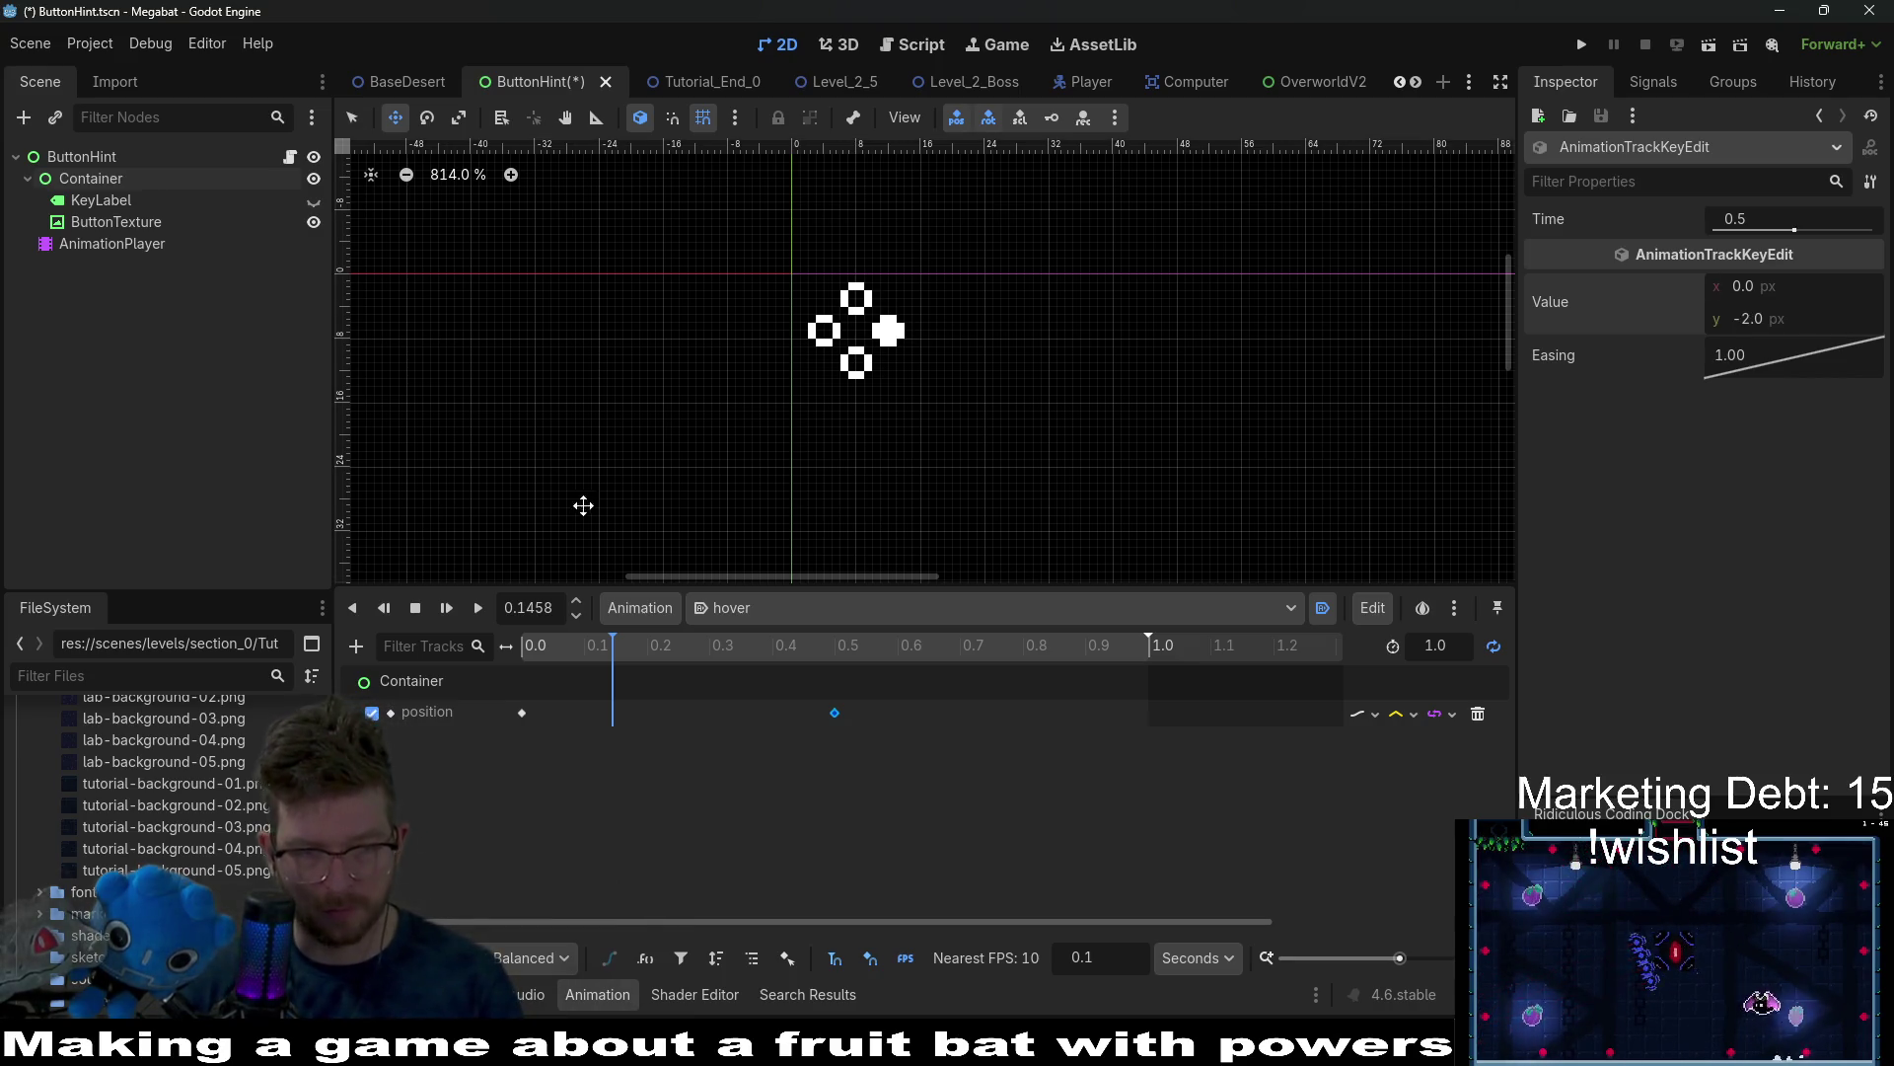
pyautogui.click(450, 607)
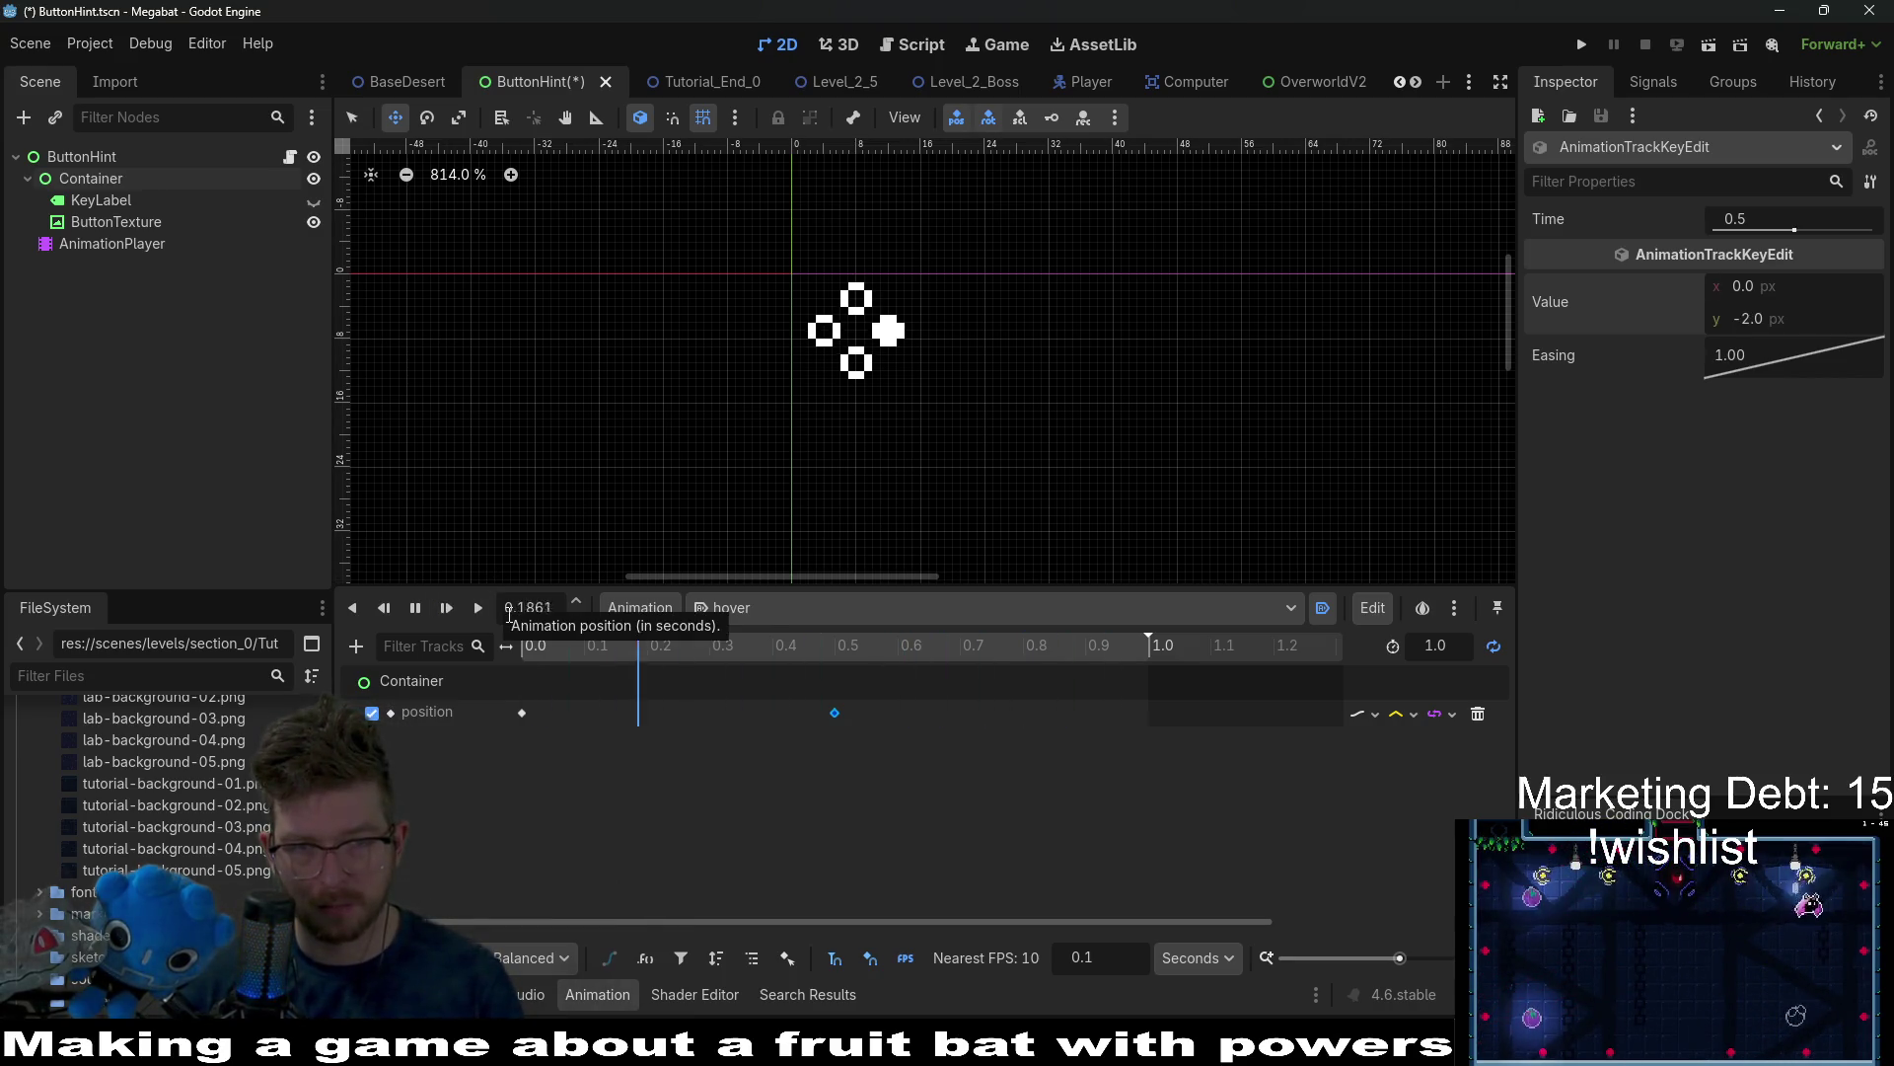
pyautogui.click(415, 608)
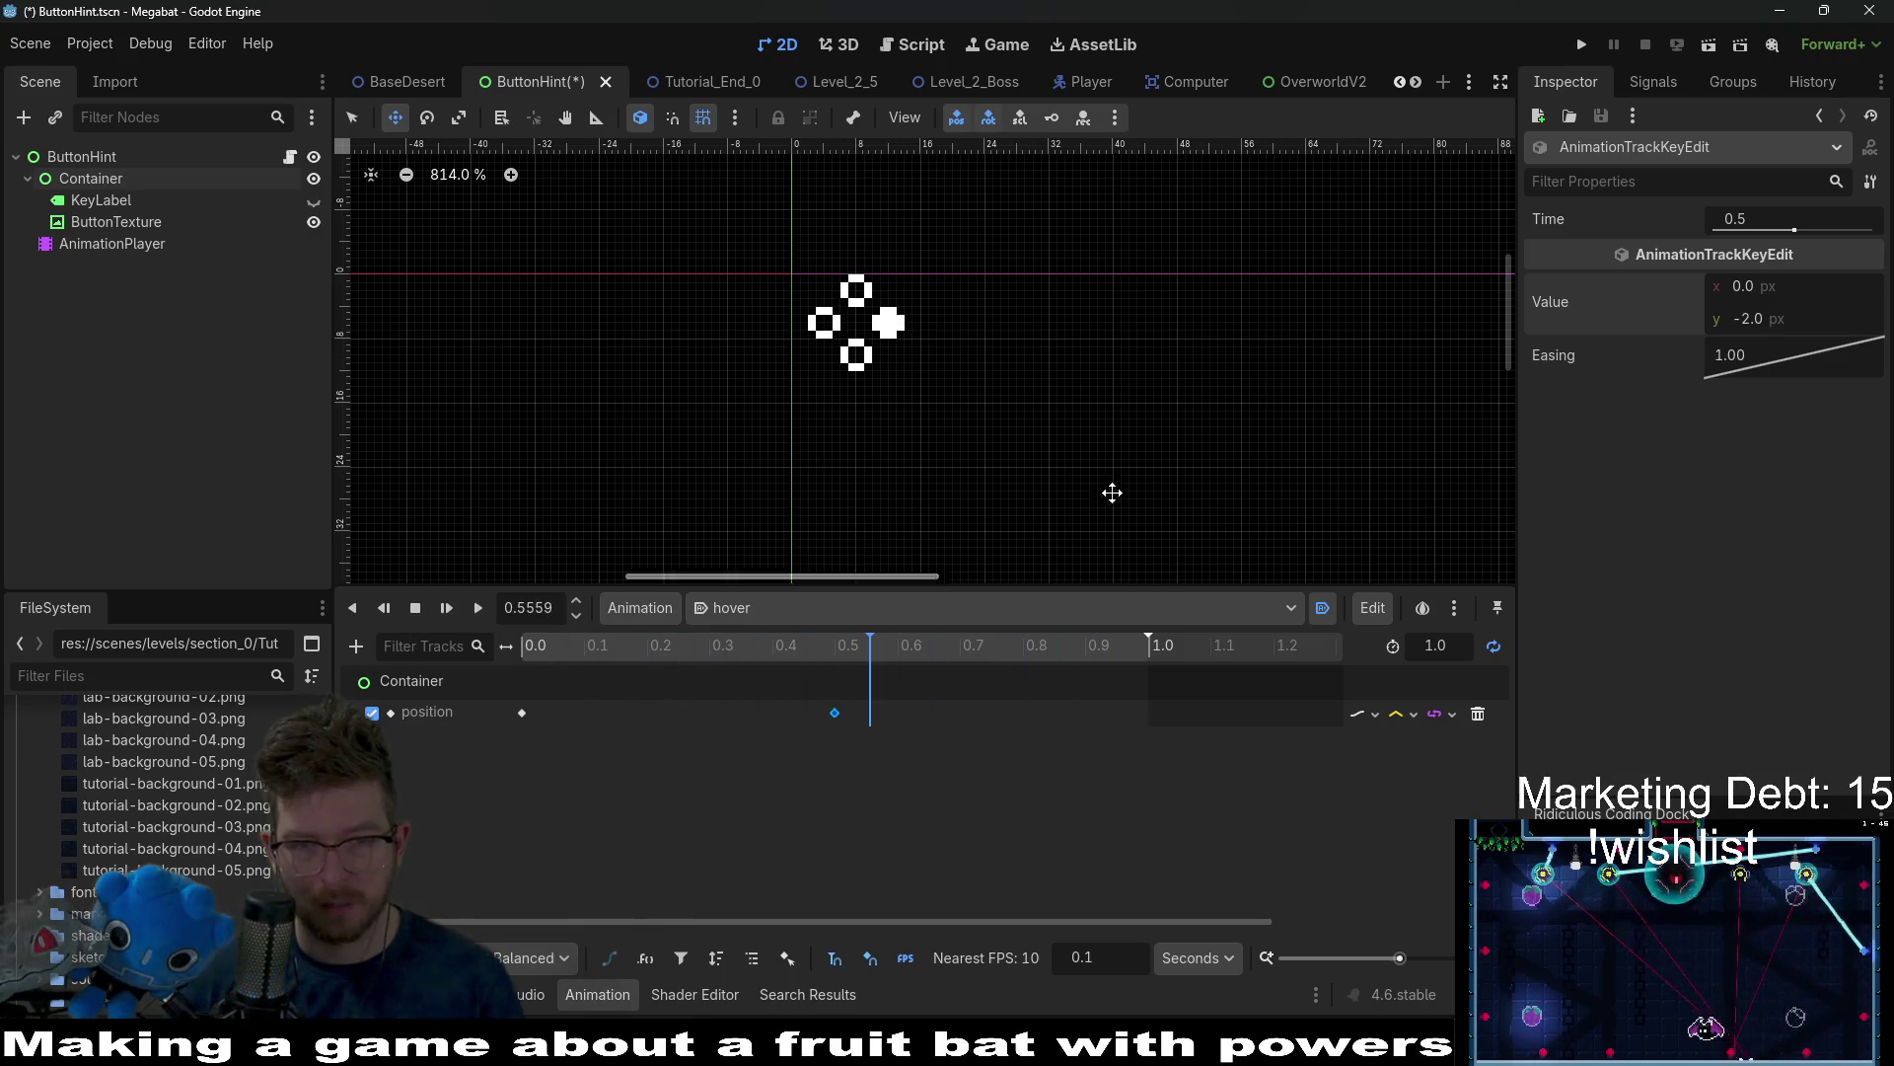
pyautogui.click(1785, 323)
pyautogui.write('4')
pyautogui.press('Return')
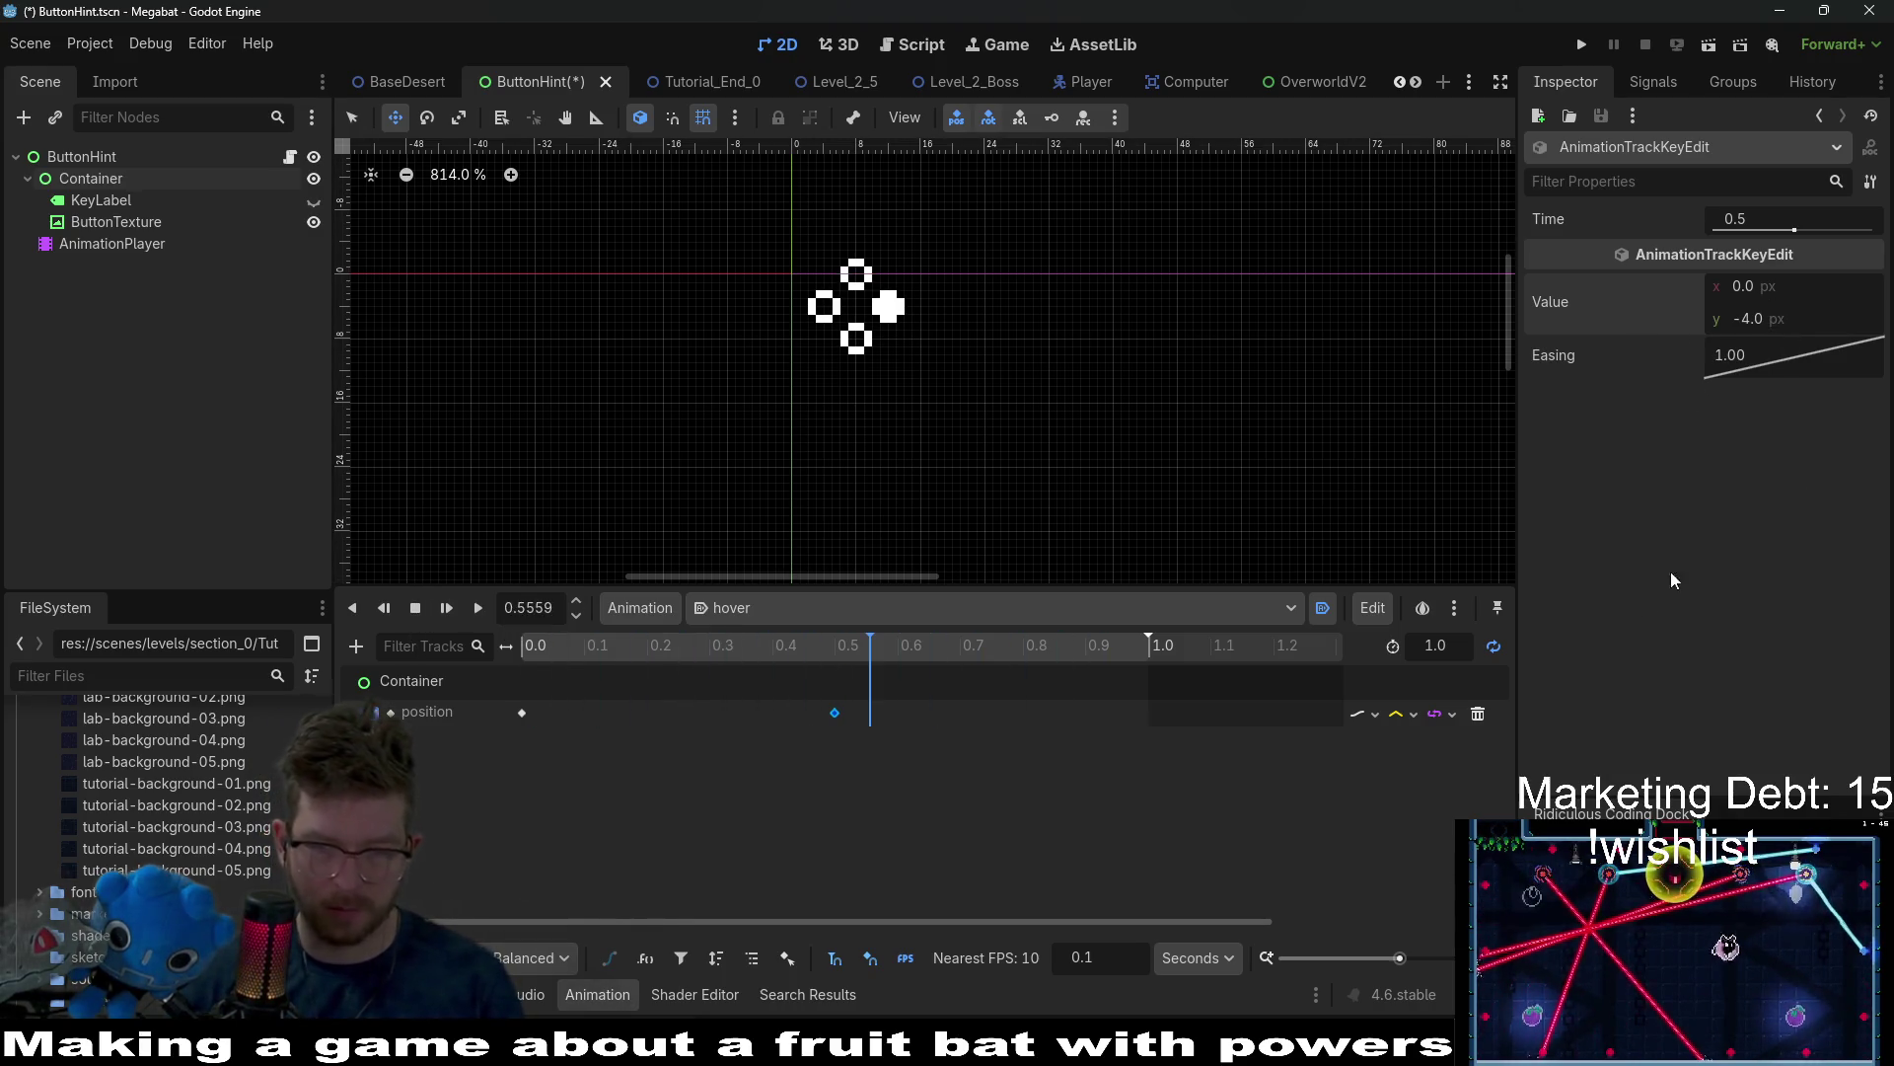
pyautogui.write('2')
# Try a 2-second animation length, moving the key to 1.0 then 0.8 seconds.
pyautogui.press('Return')
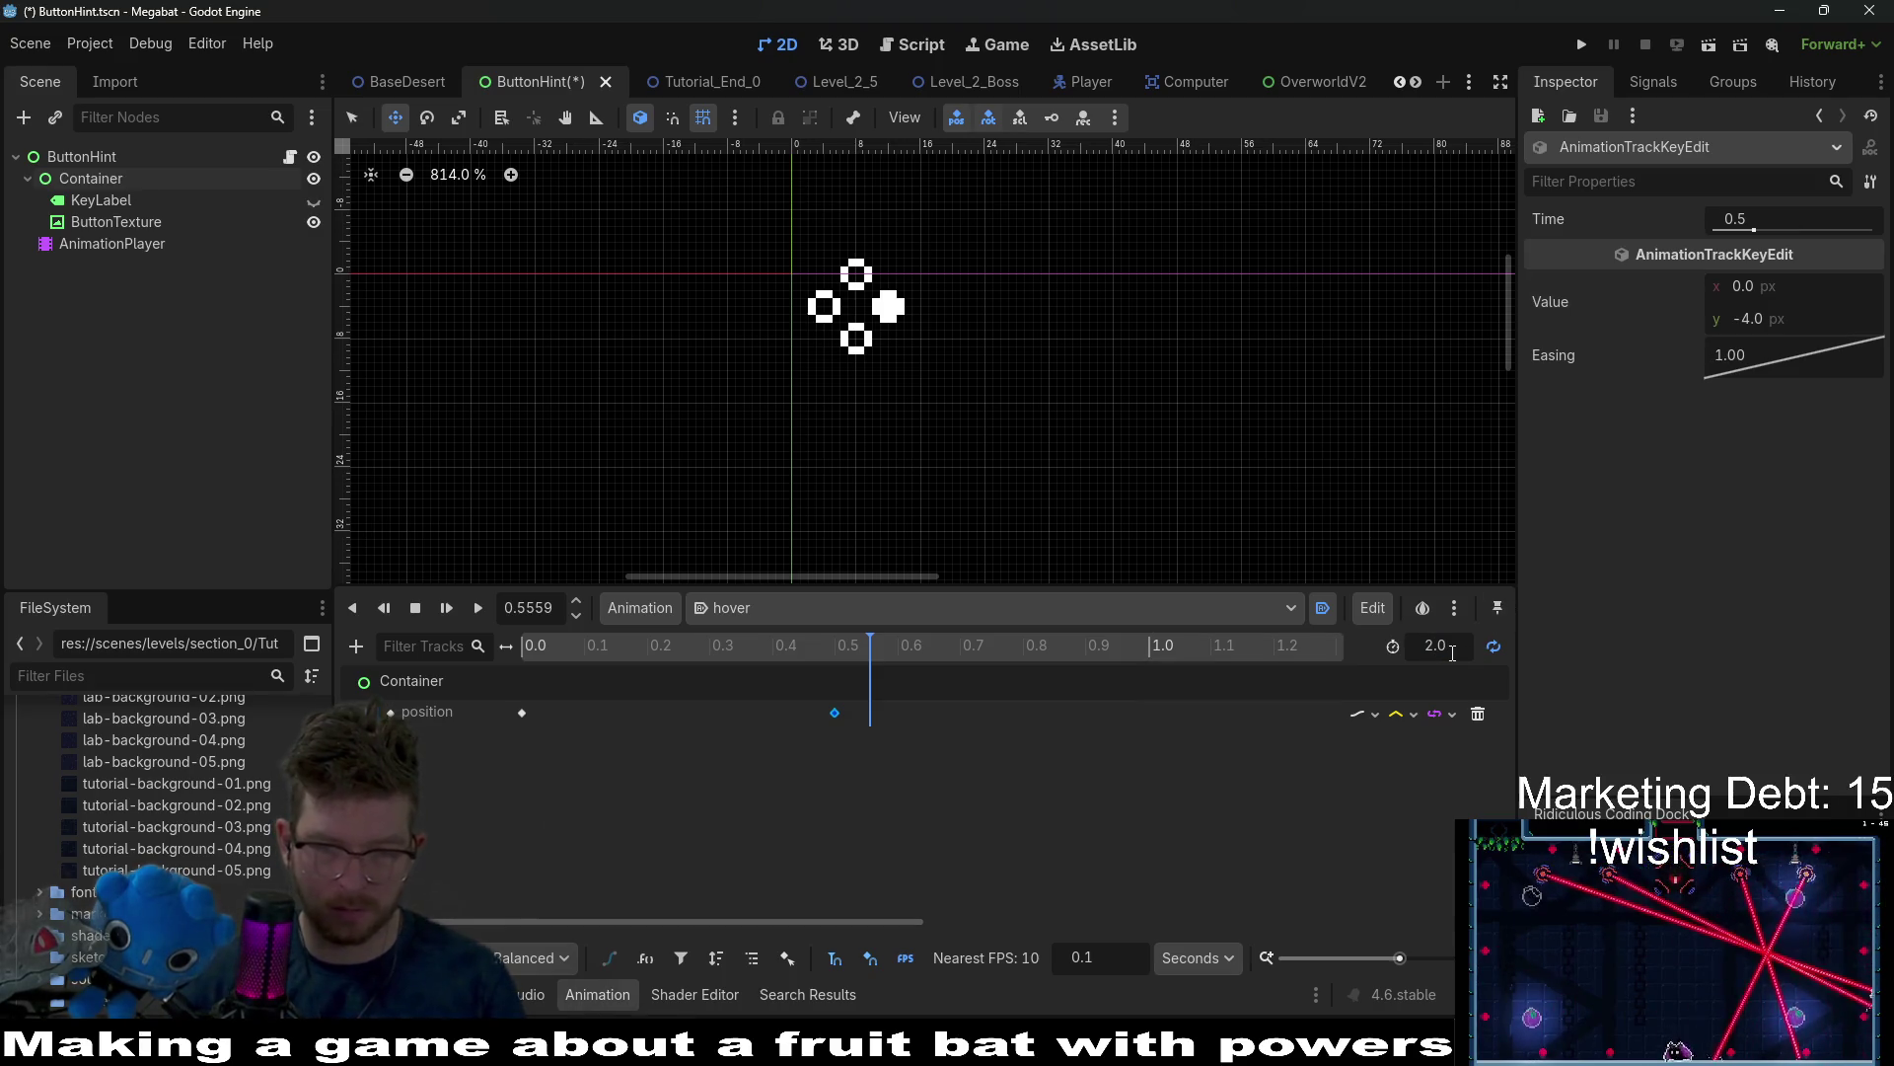
pyautogui.moveTo(1085, 713); pyautogui.dragTo(1149, 712)
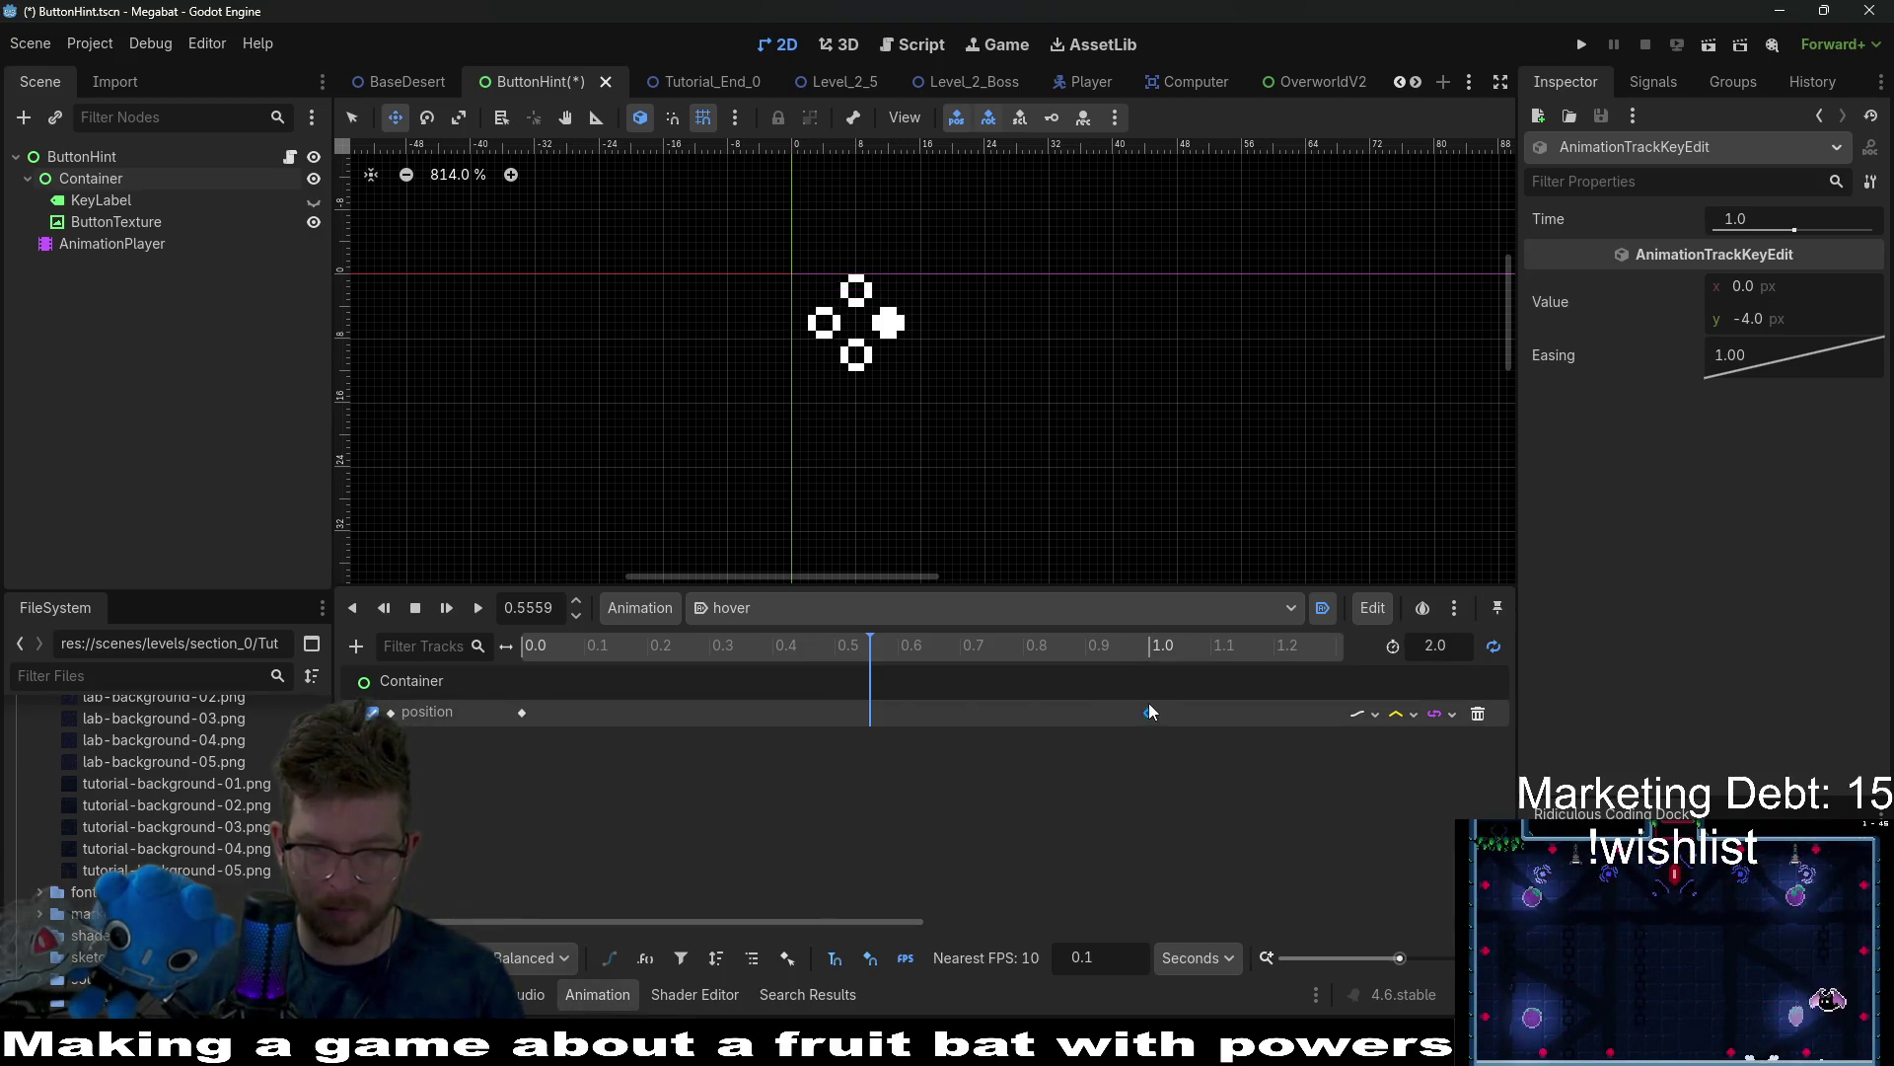
pyautogui.click(454, 606)
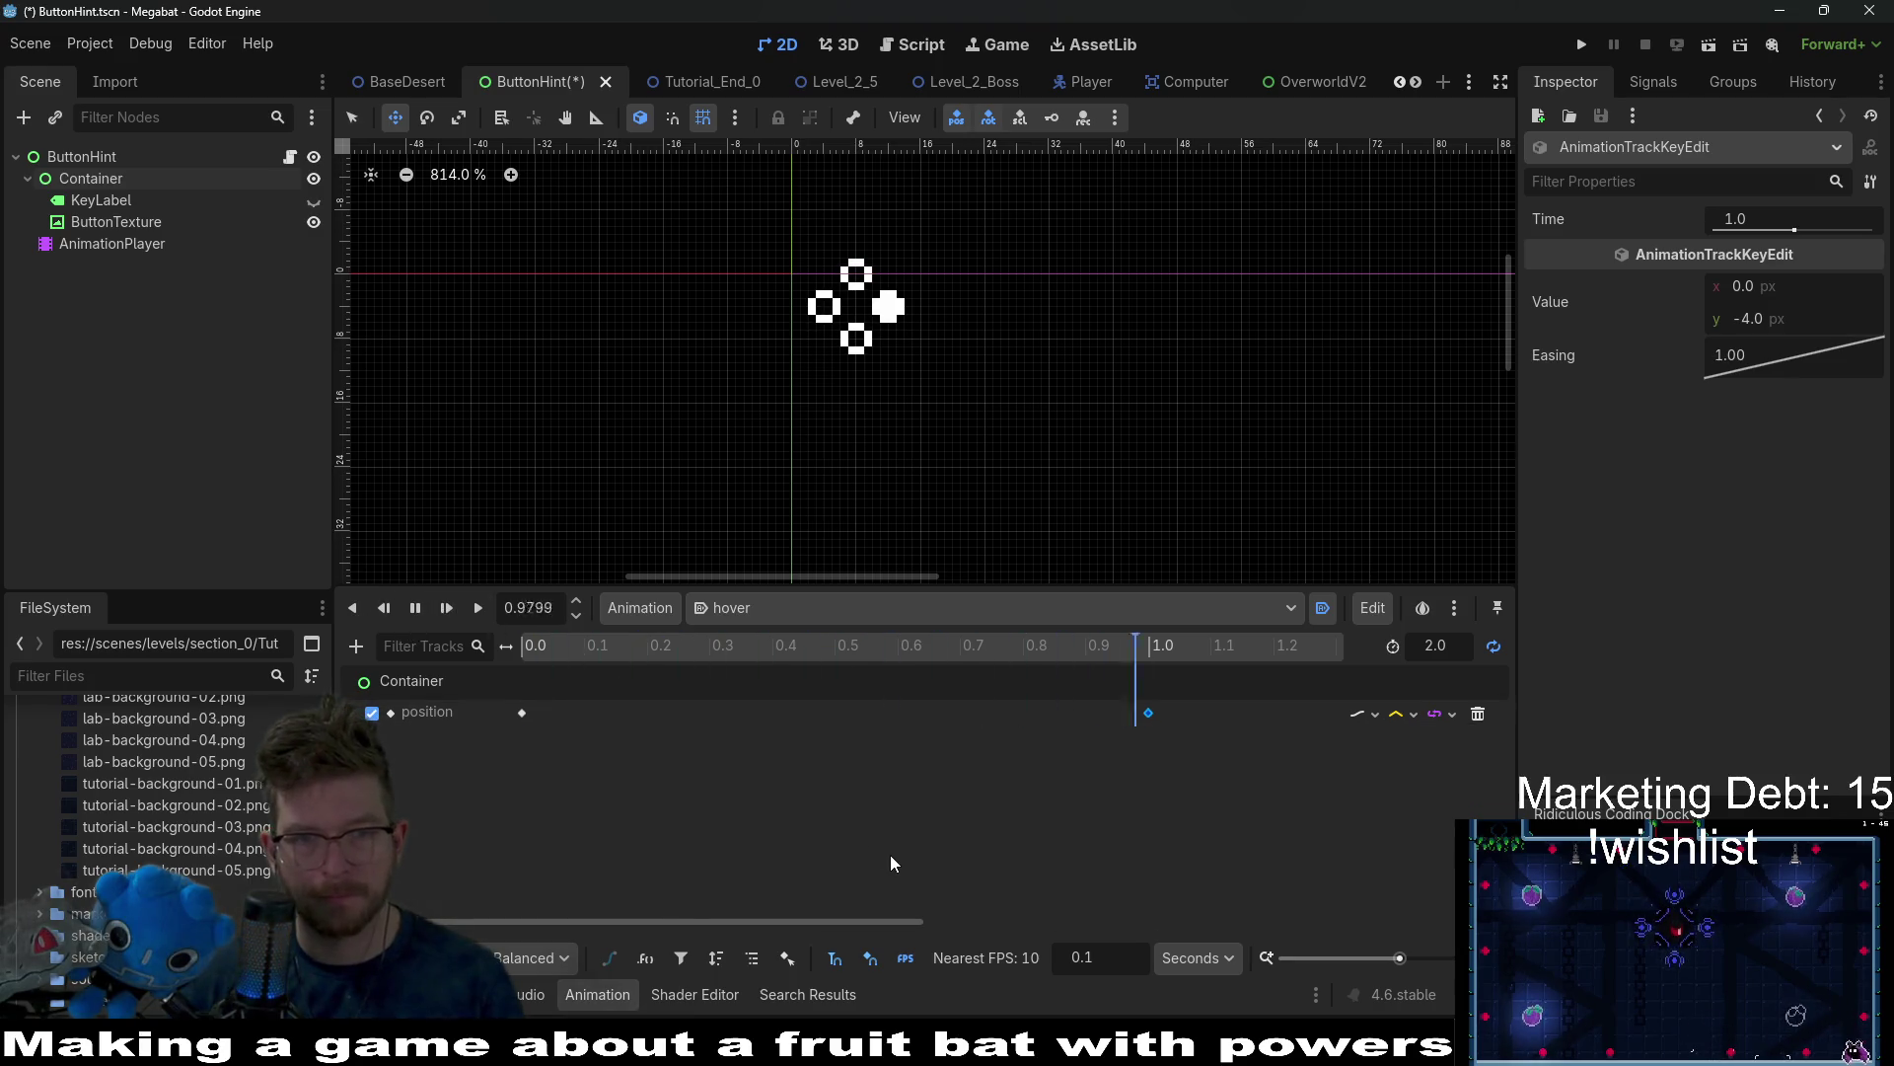
pyautogui.click(415, 608)
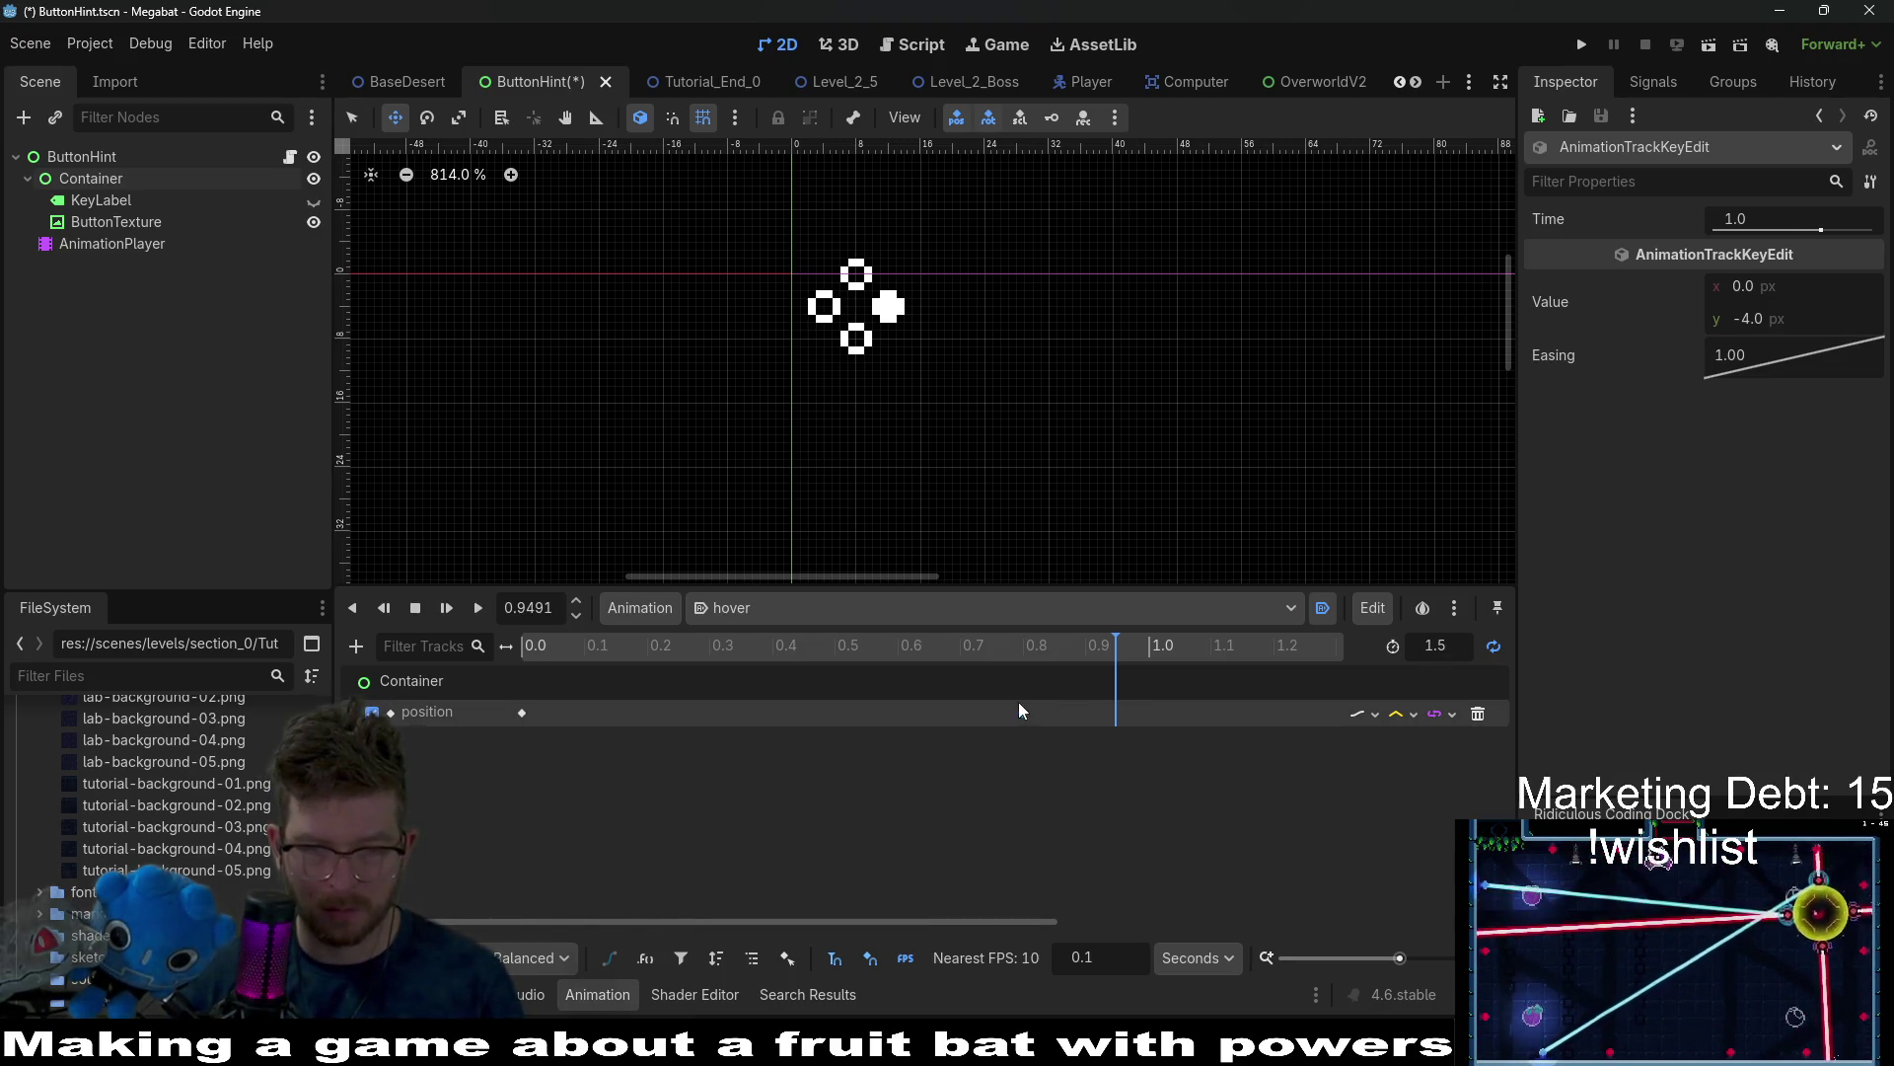
pyautogui.moveTo(1018, 708); pyautogui.dragTo(1022, 711)
pyautogui.press('d')
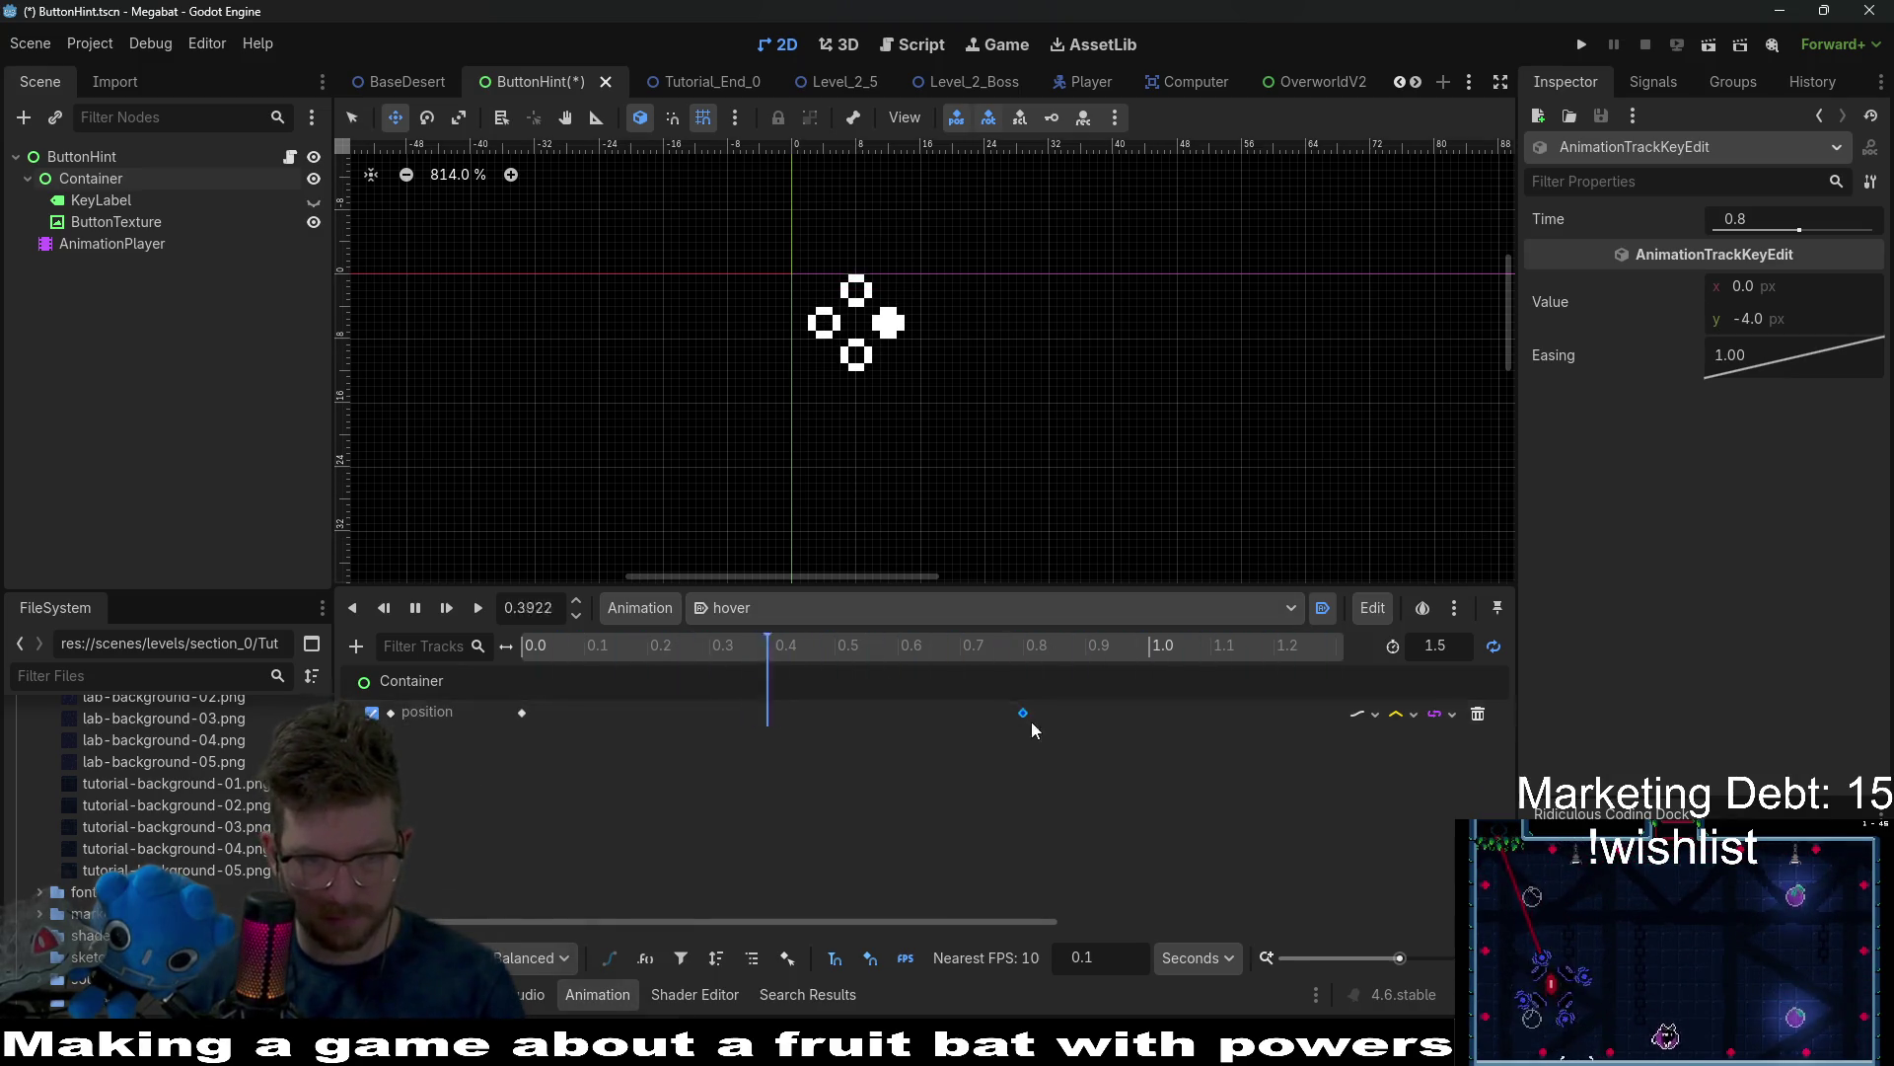
pyautogui.click(414, 608)
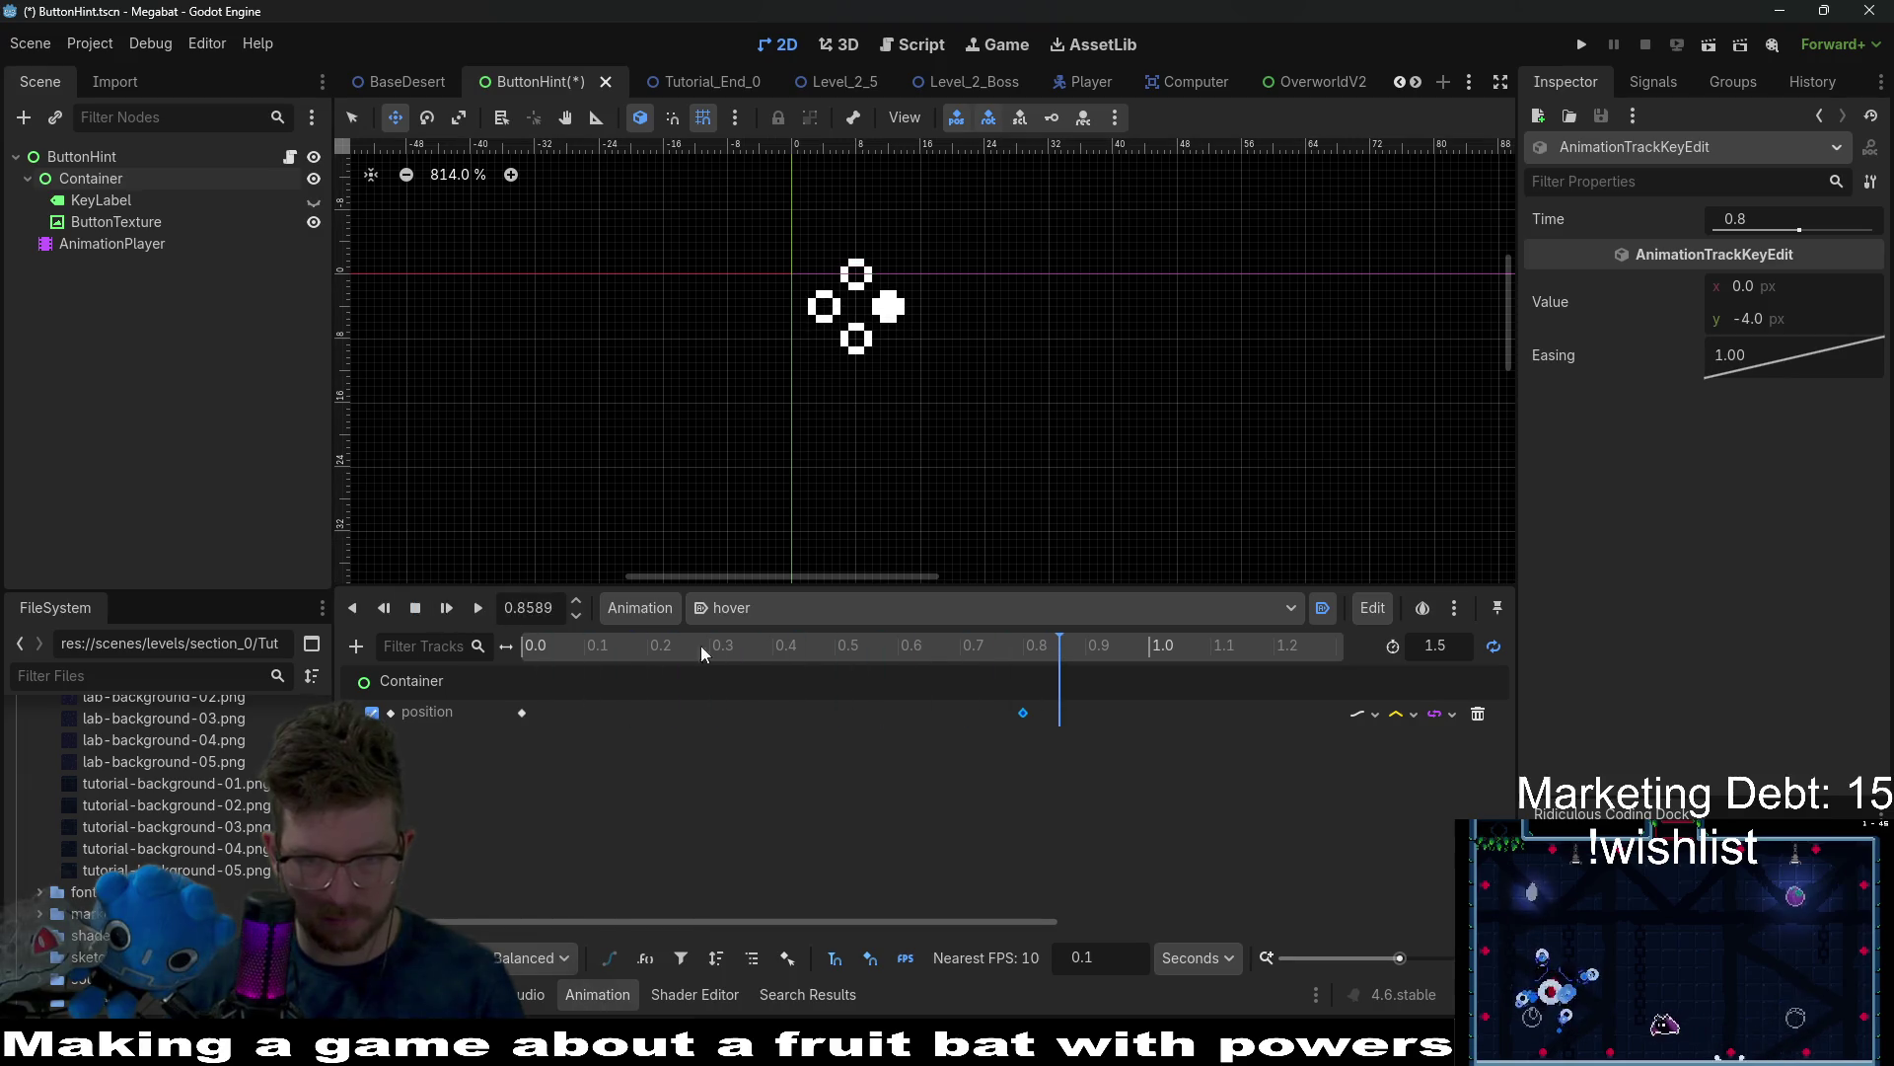
# Restore the 1.0-second length, key back at 0.5 s with y offset -3.
pyautogui.press('Return')
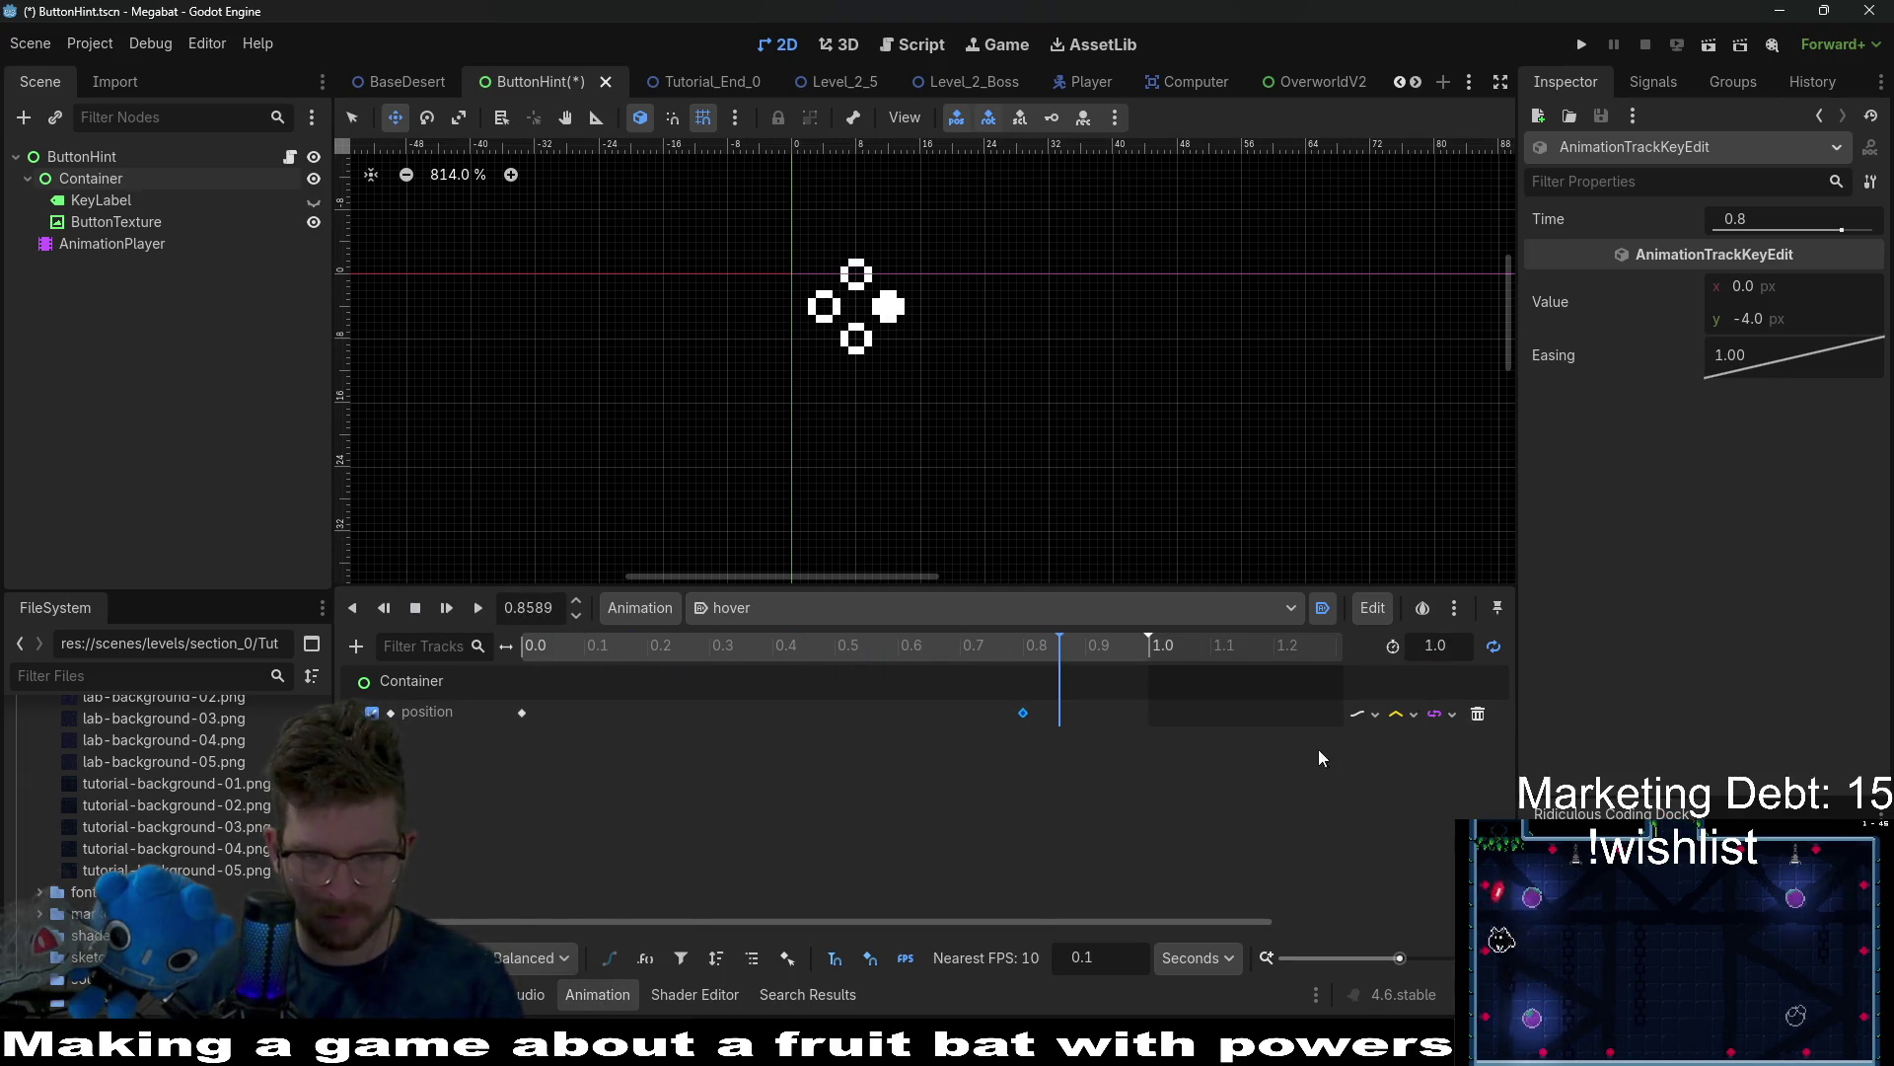
pyautogui.moveTo(1023, 712); pyautogui.dragTo(834, 713)
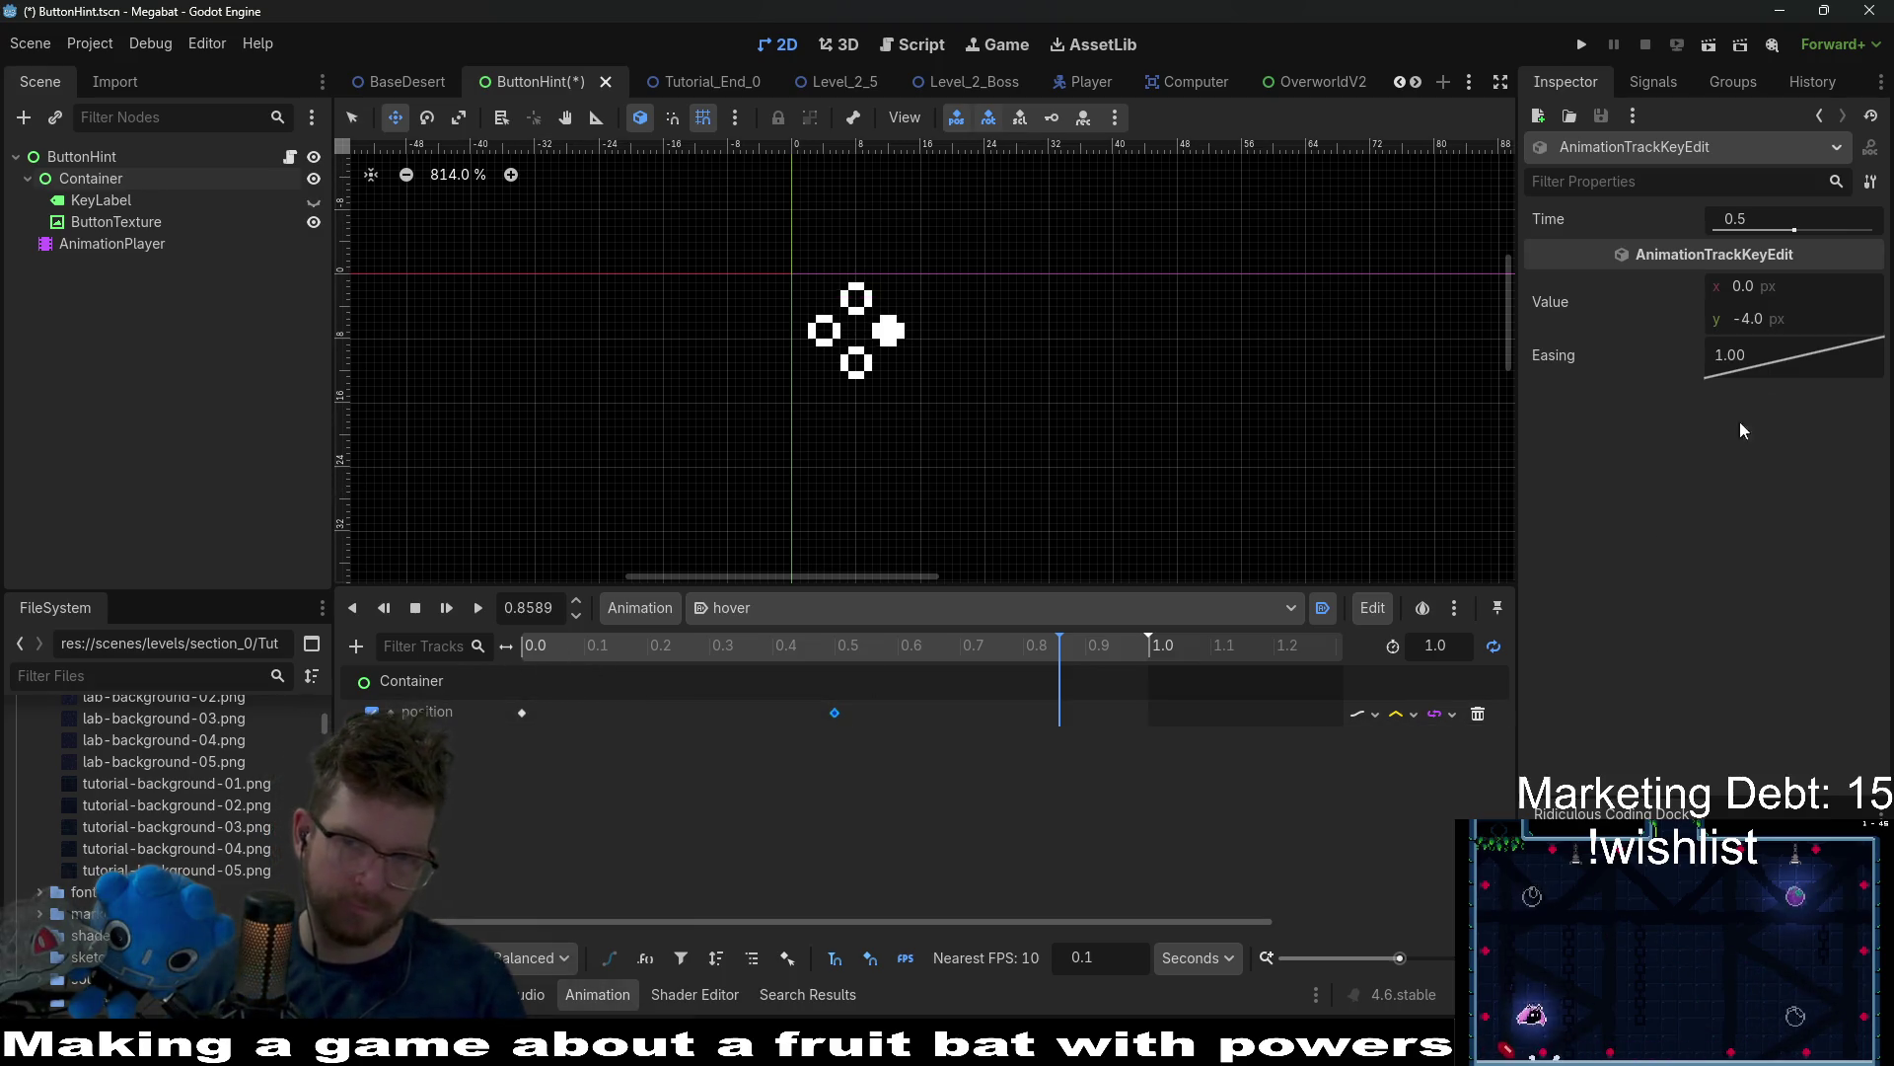
pyautogui.click(1766, 319)
pyautogui.write('-3')
pyautogui.press('Return')
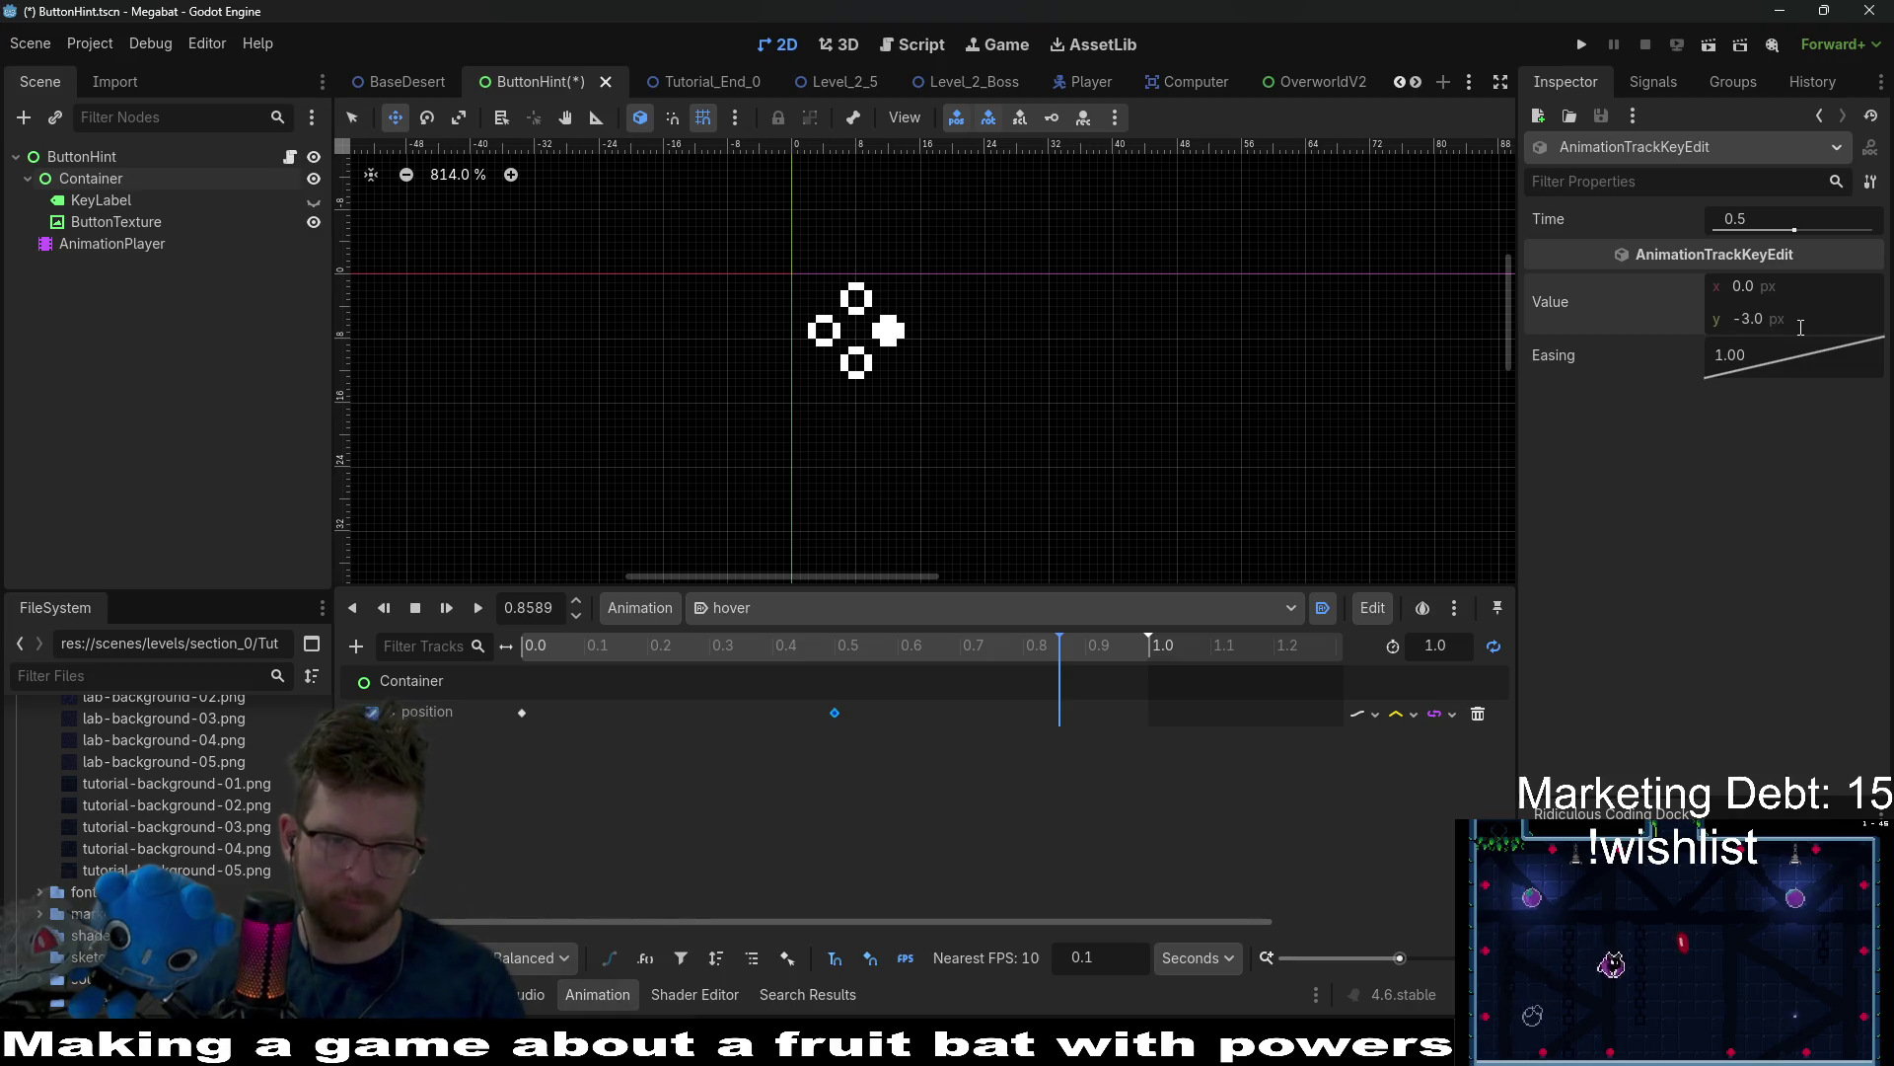
# Preview the final bob, rewind to 0 seconds, and save the ButtonHint scene.
pyautogui.click(446, 608)
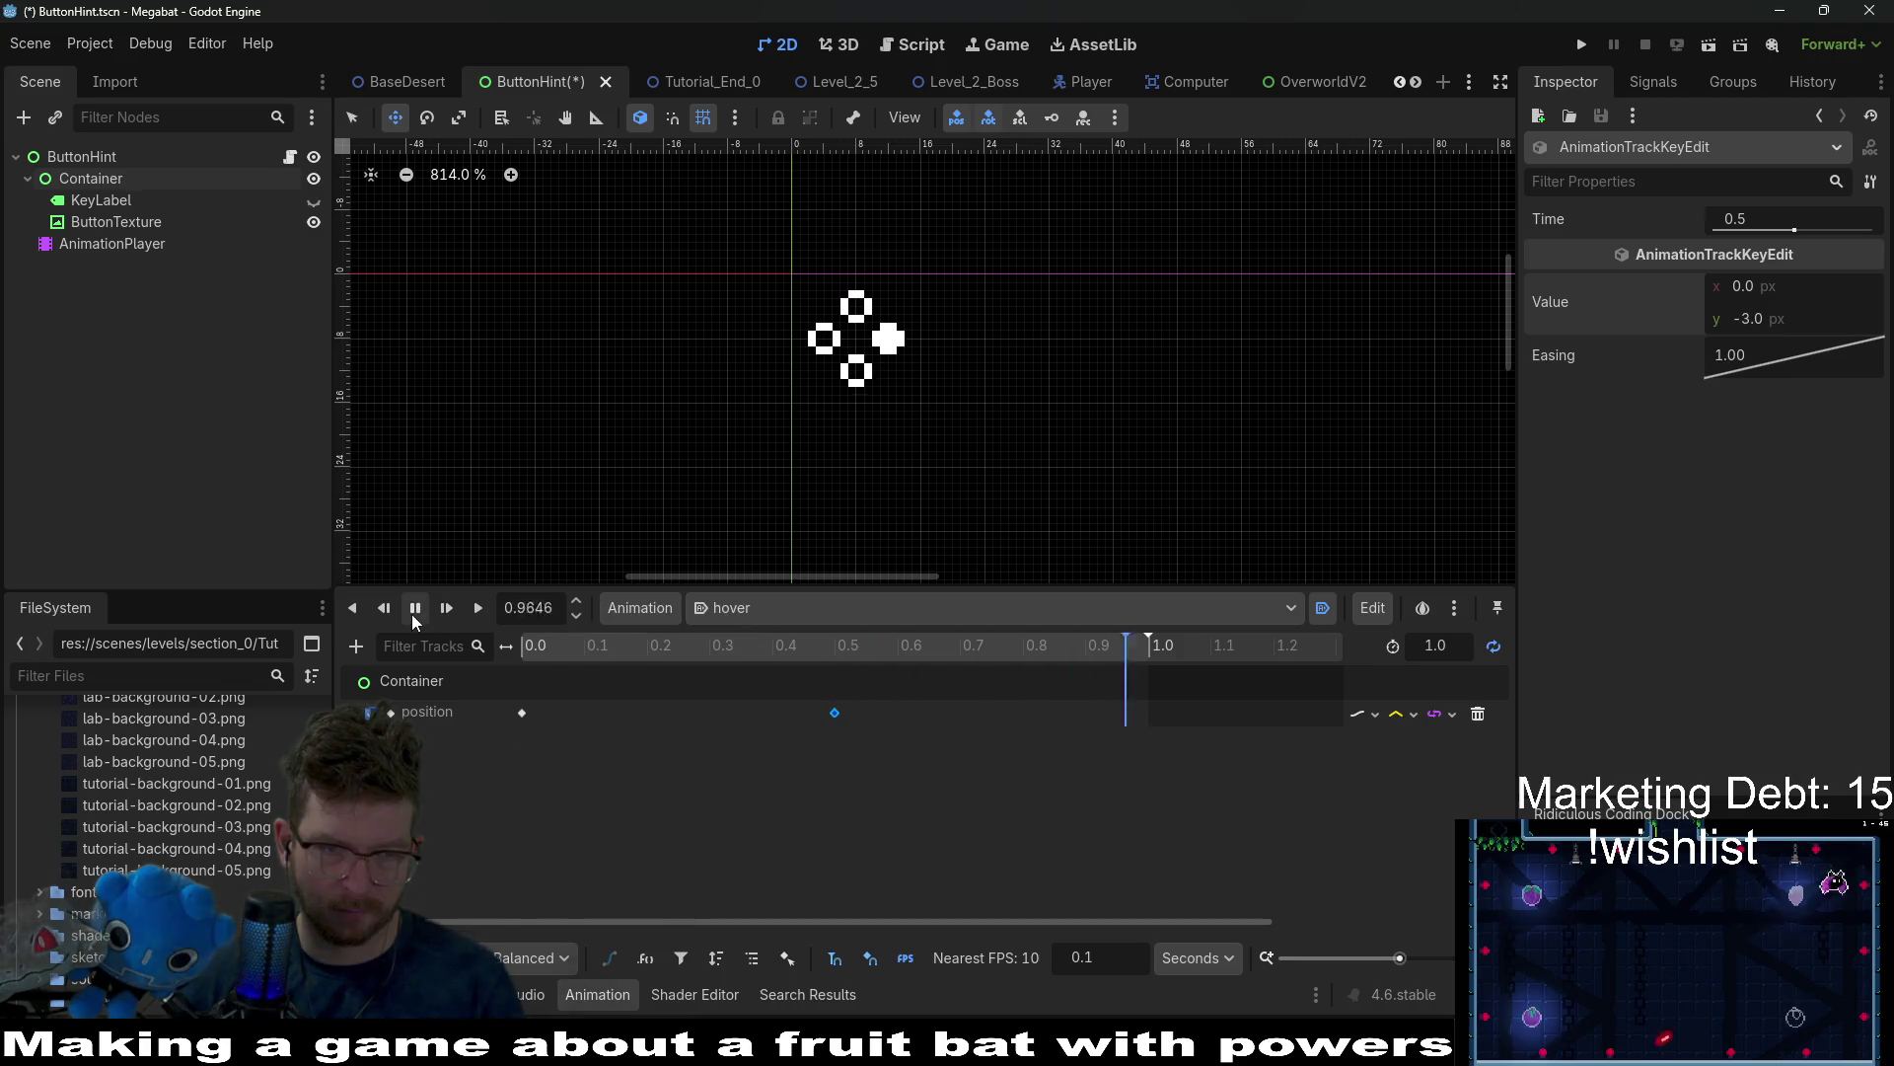
pyautogui.click(414, 607)
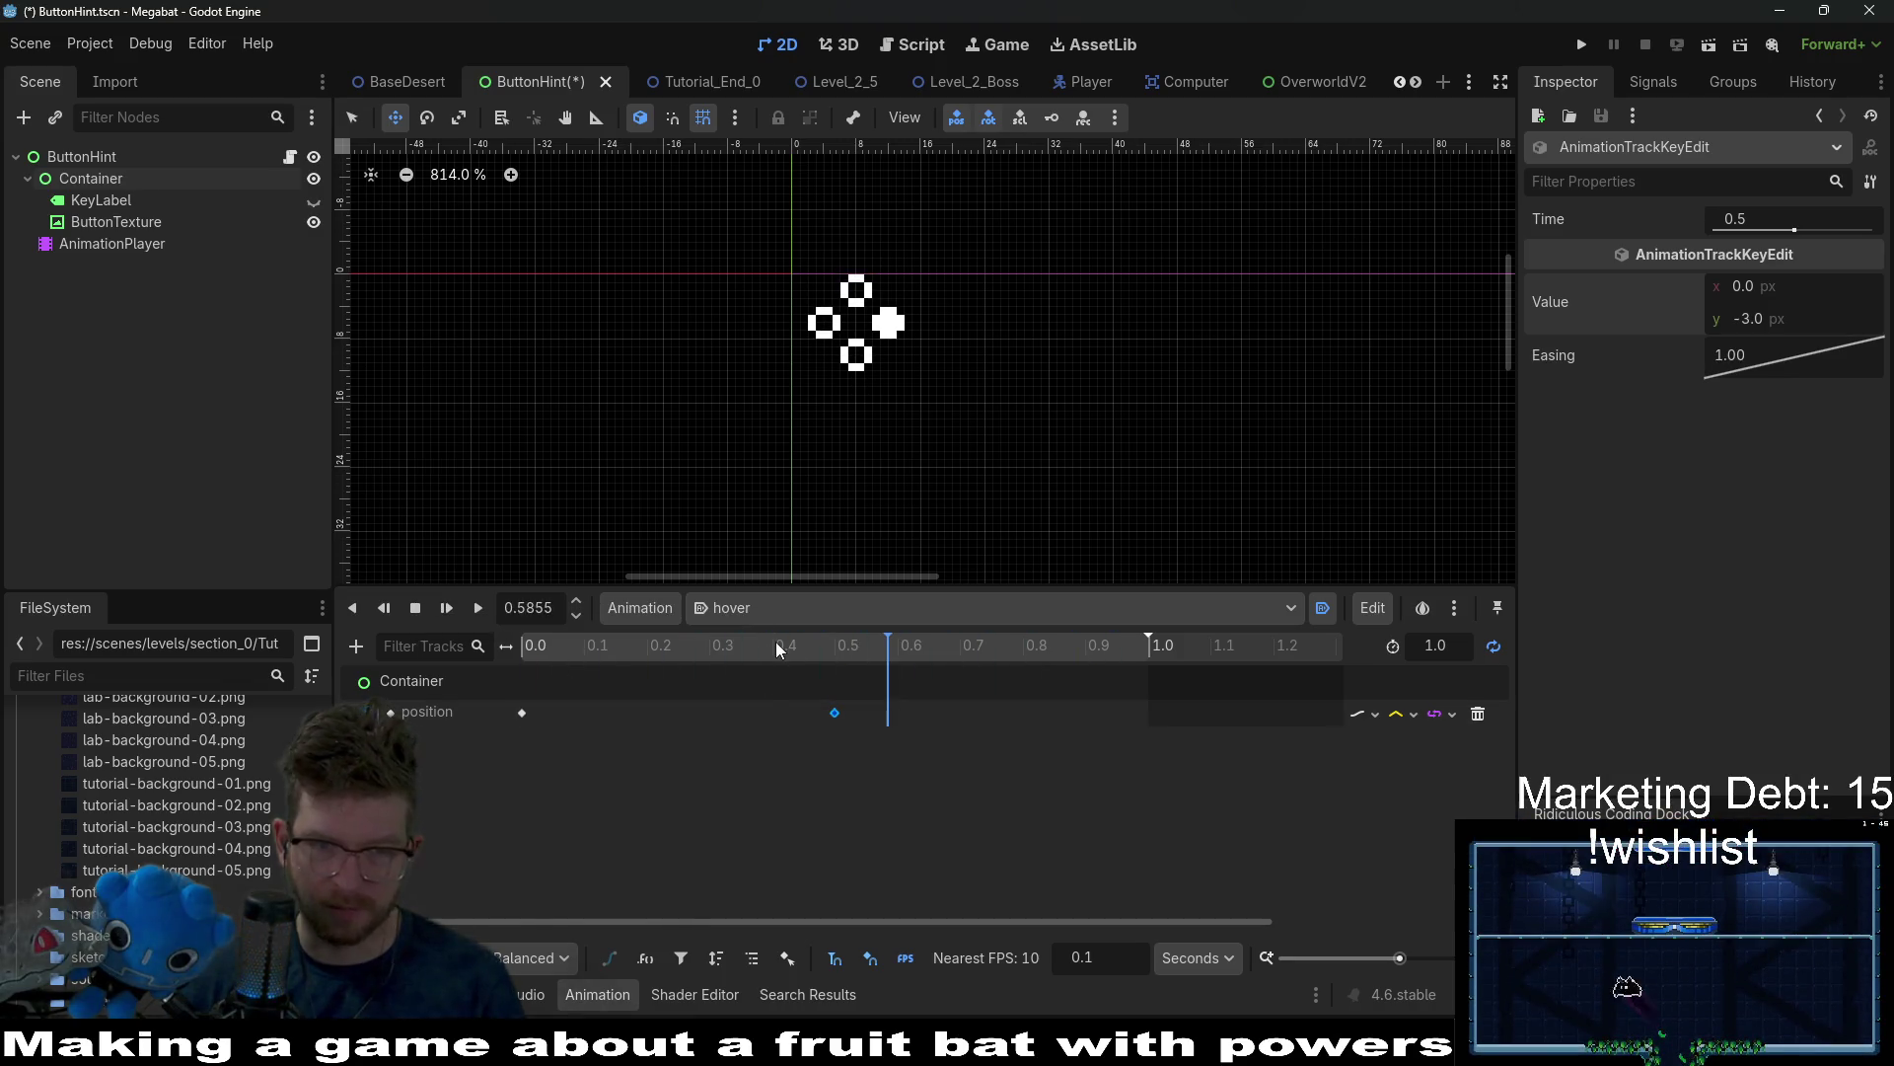
pyautogui.click(415, 607)
pyautogui.hotkey('ctrl', 's')
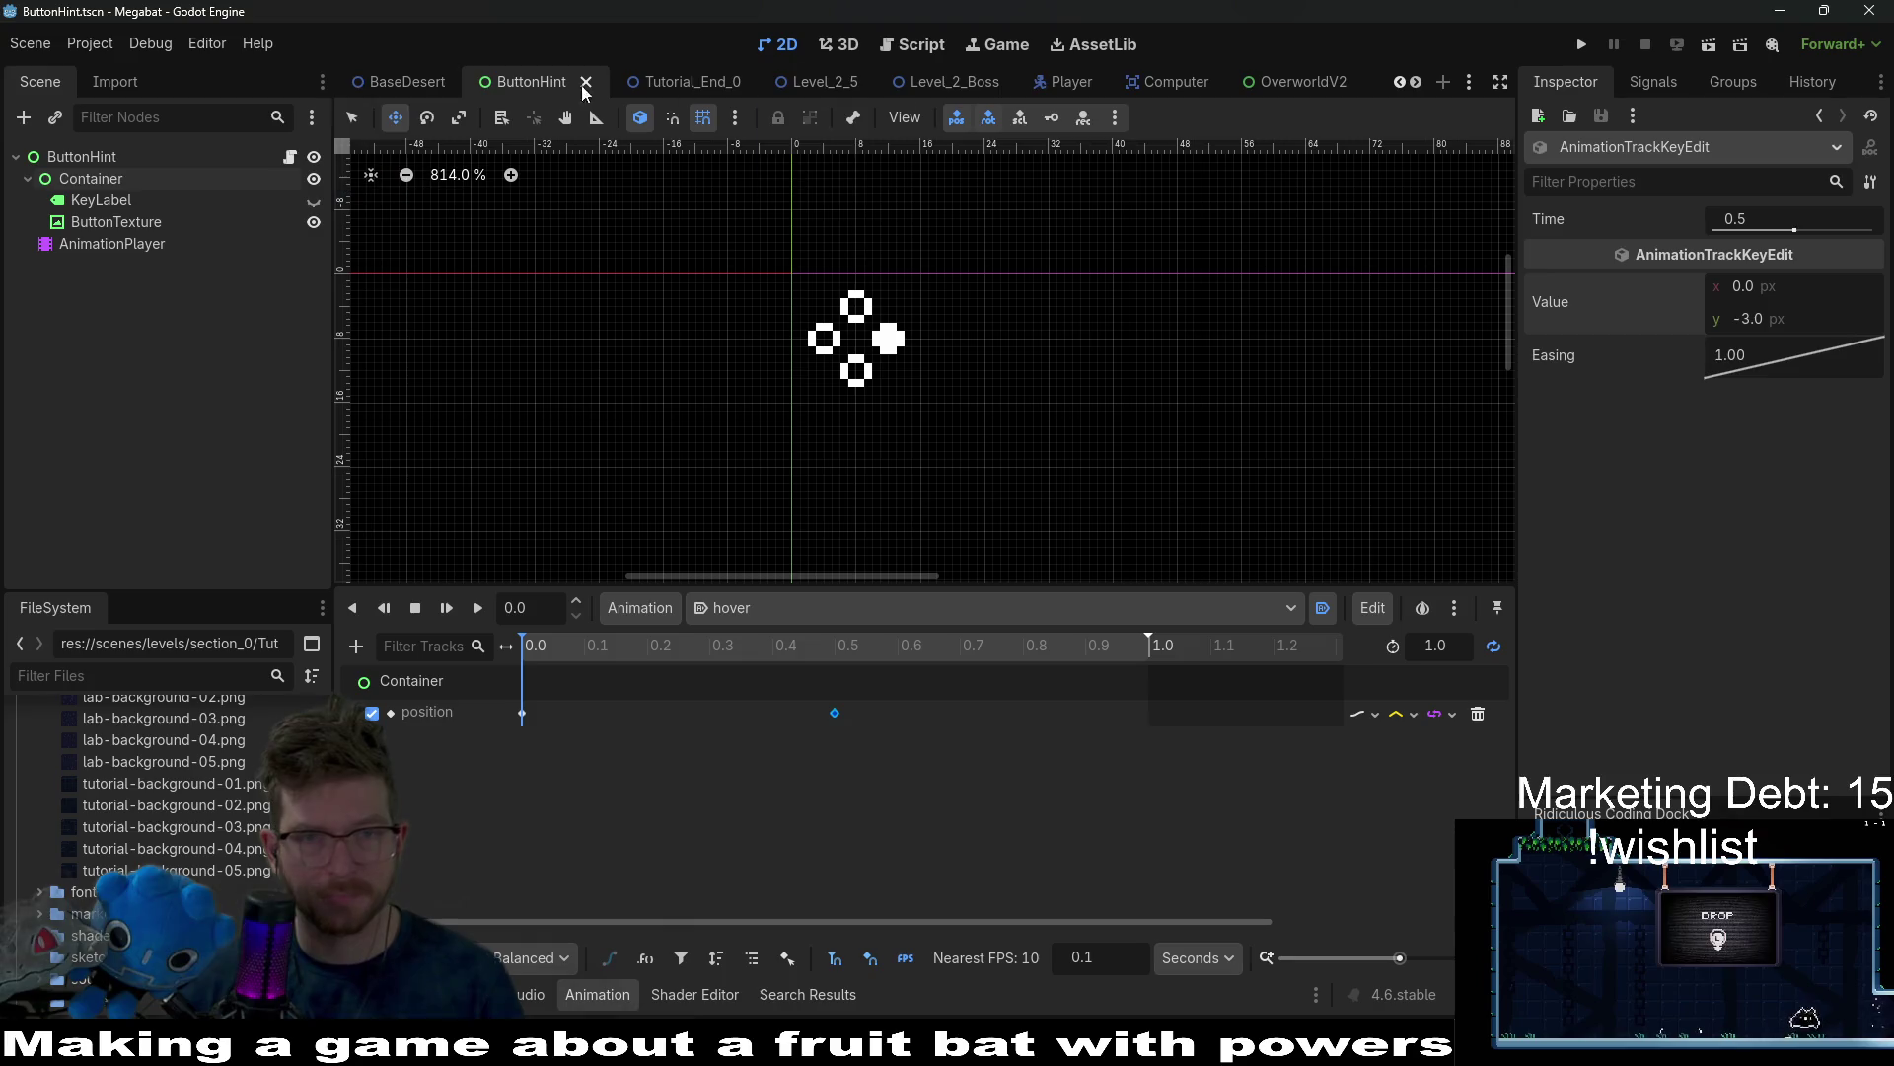
# In PowerGenerator, drag the ButtonHint onto the generator sprite, save, and open PowerGenerator.gd.
pyautogui.scroll(-10, 864, 88)
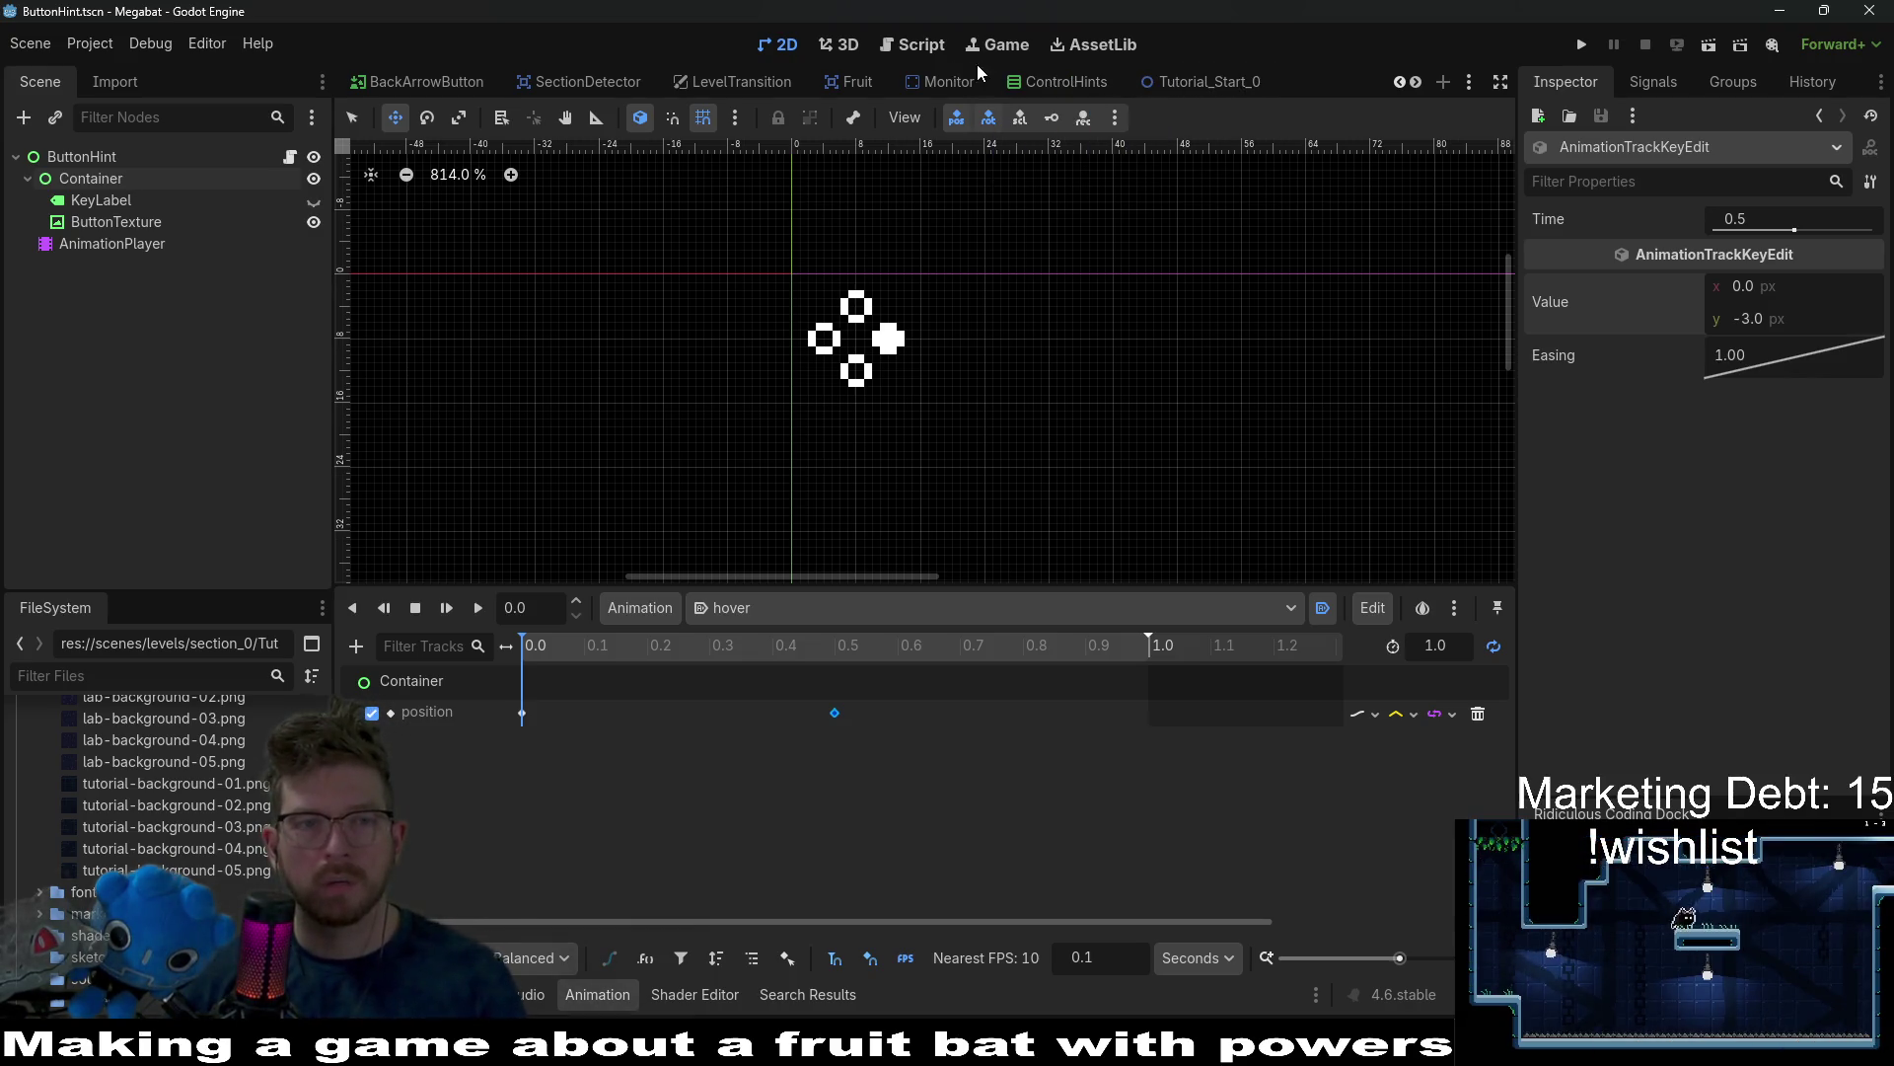
pyautogui.scroll(8, 820, 69)
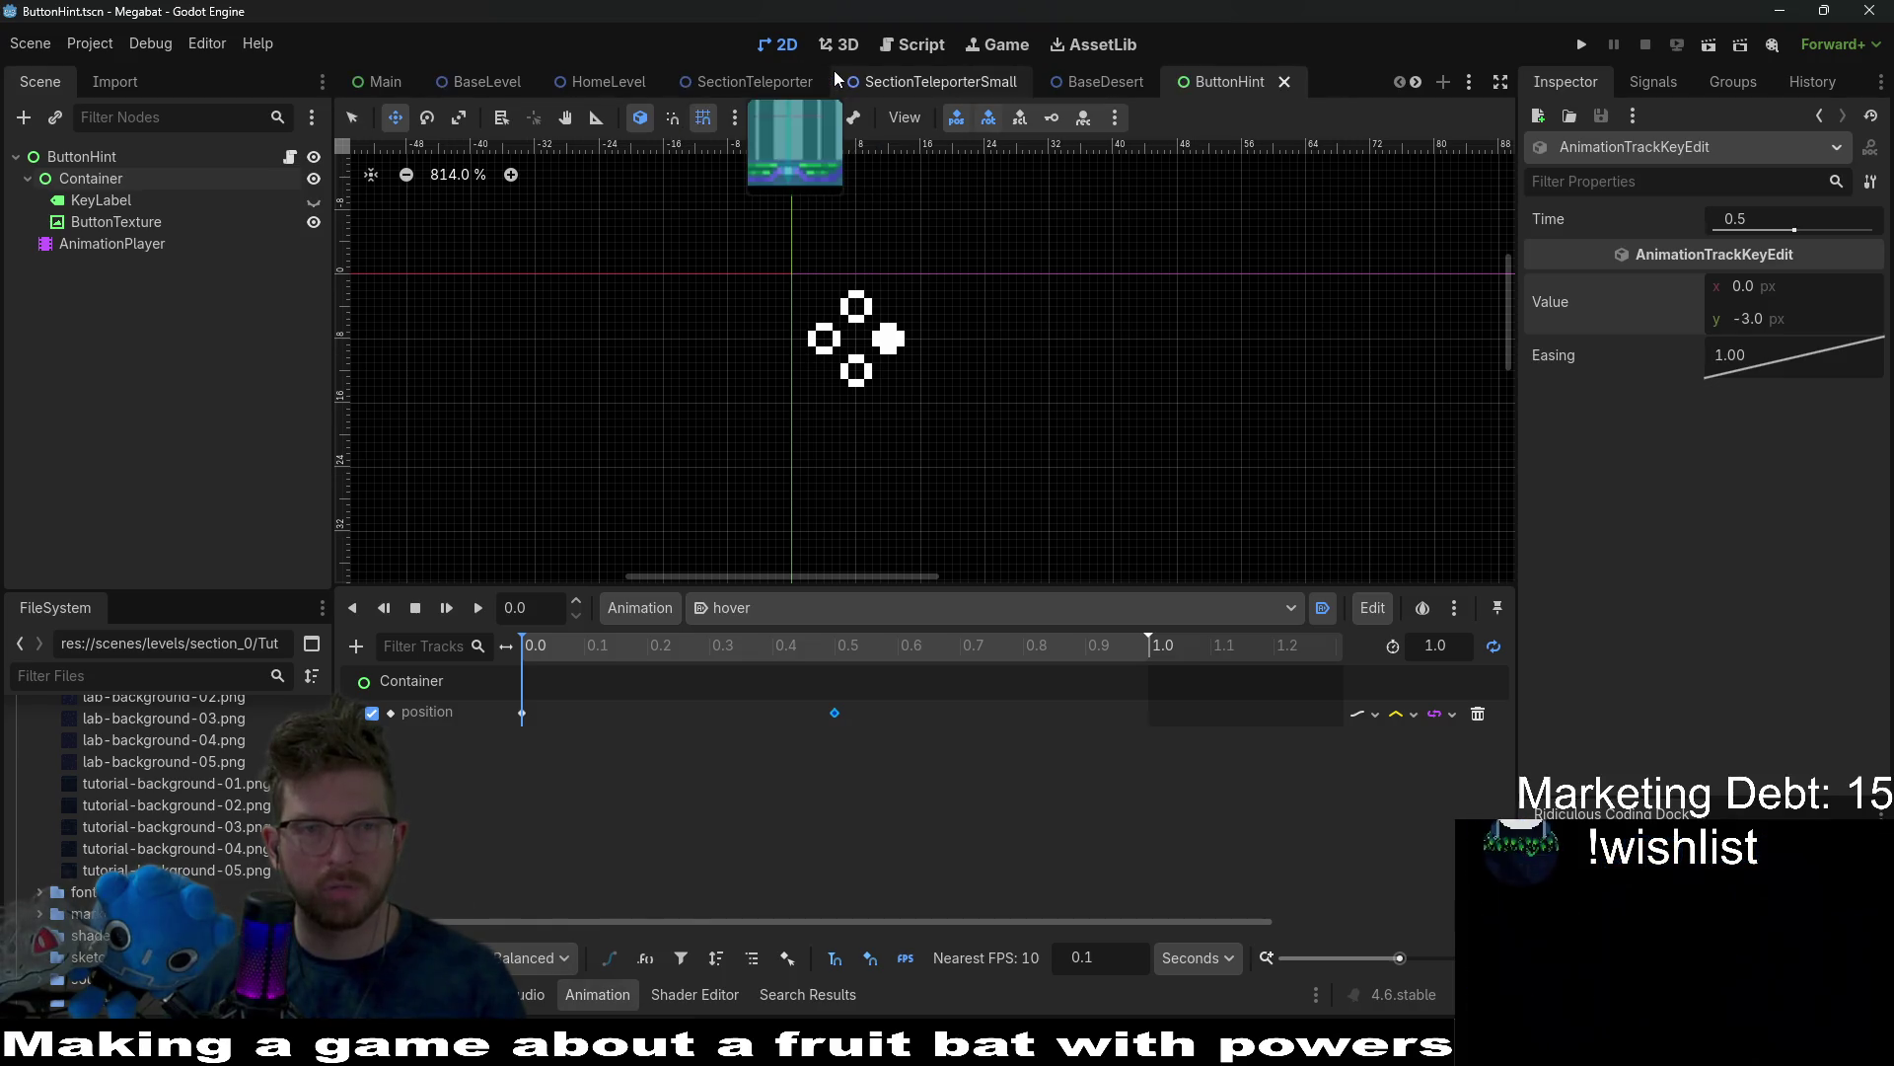
pyautogui.scroll(-8, 880, 73)
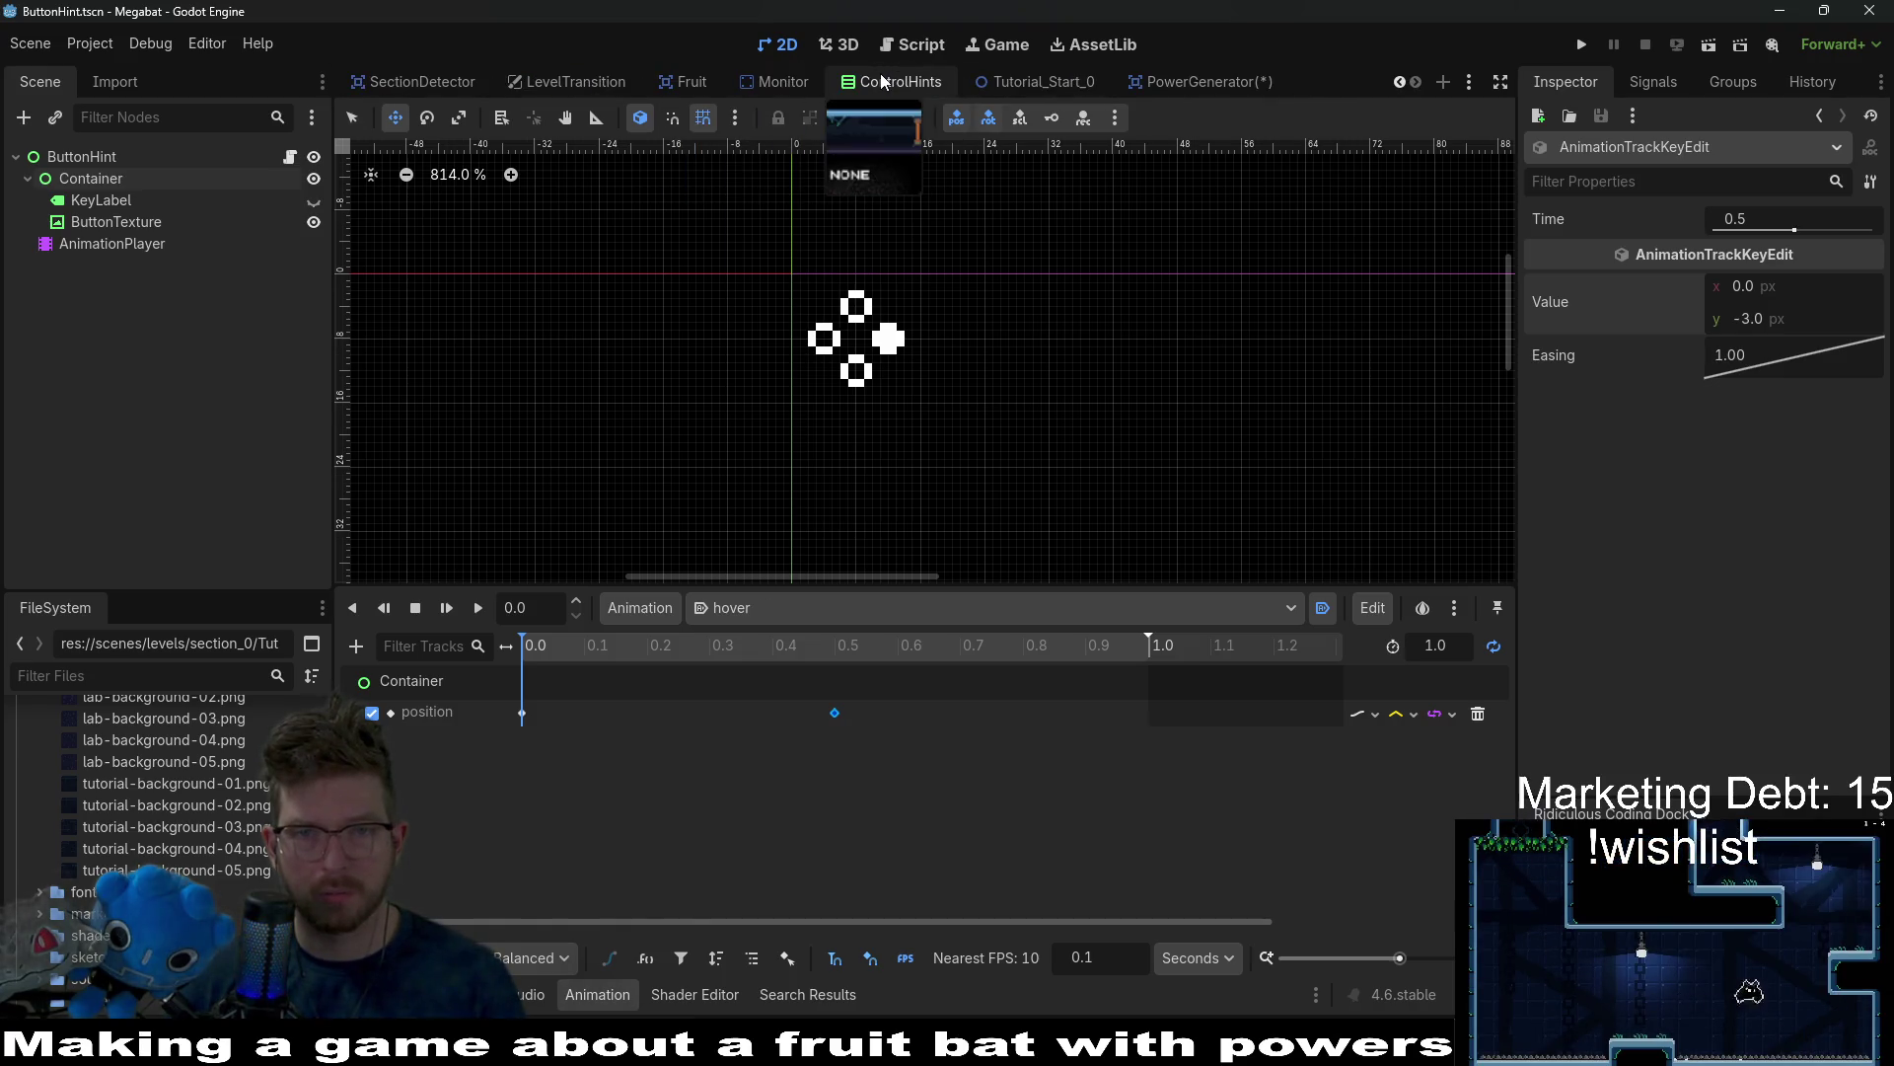
pyautogui.click(1150, 83)
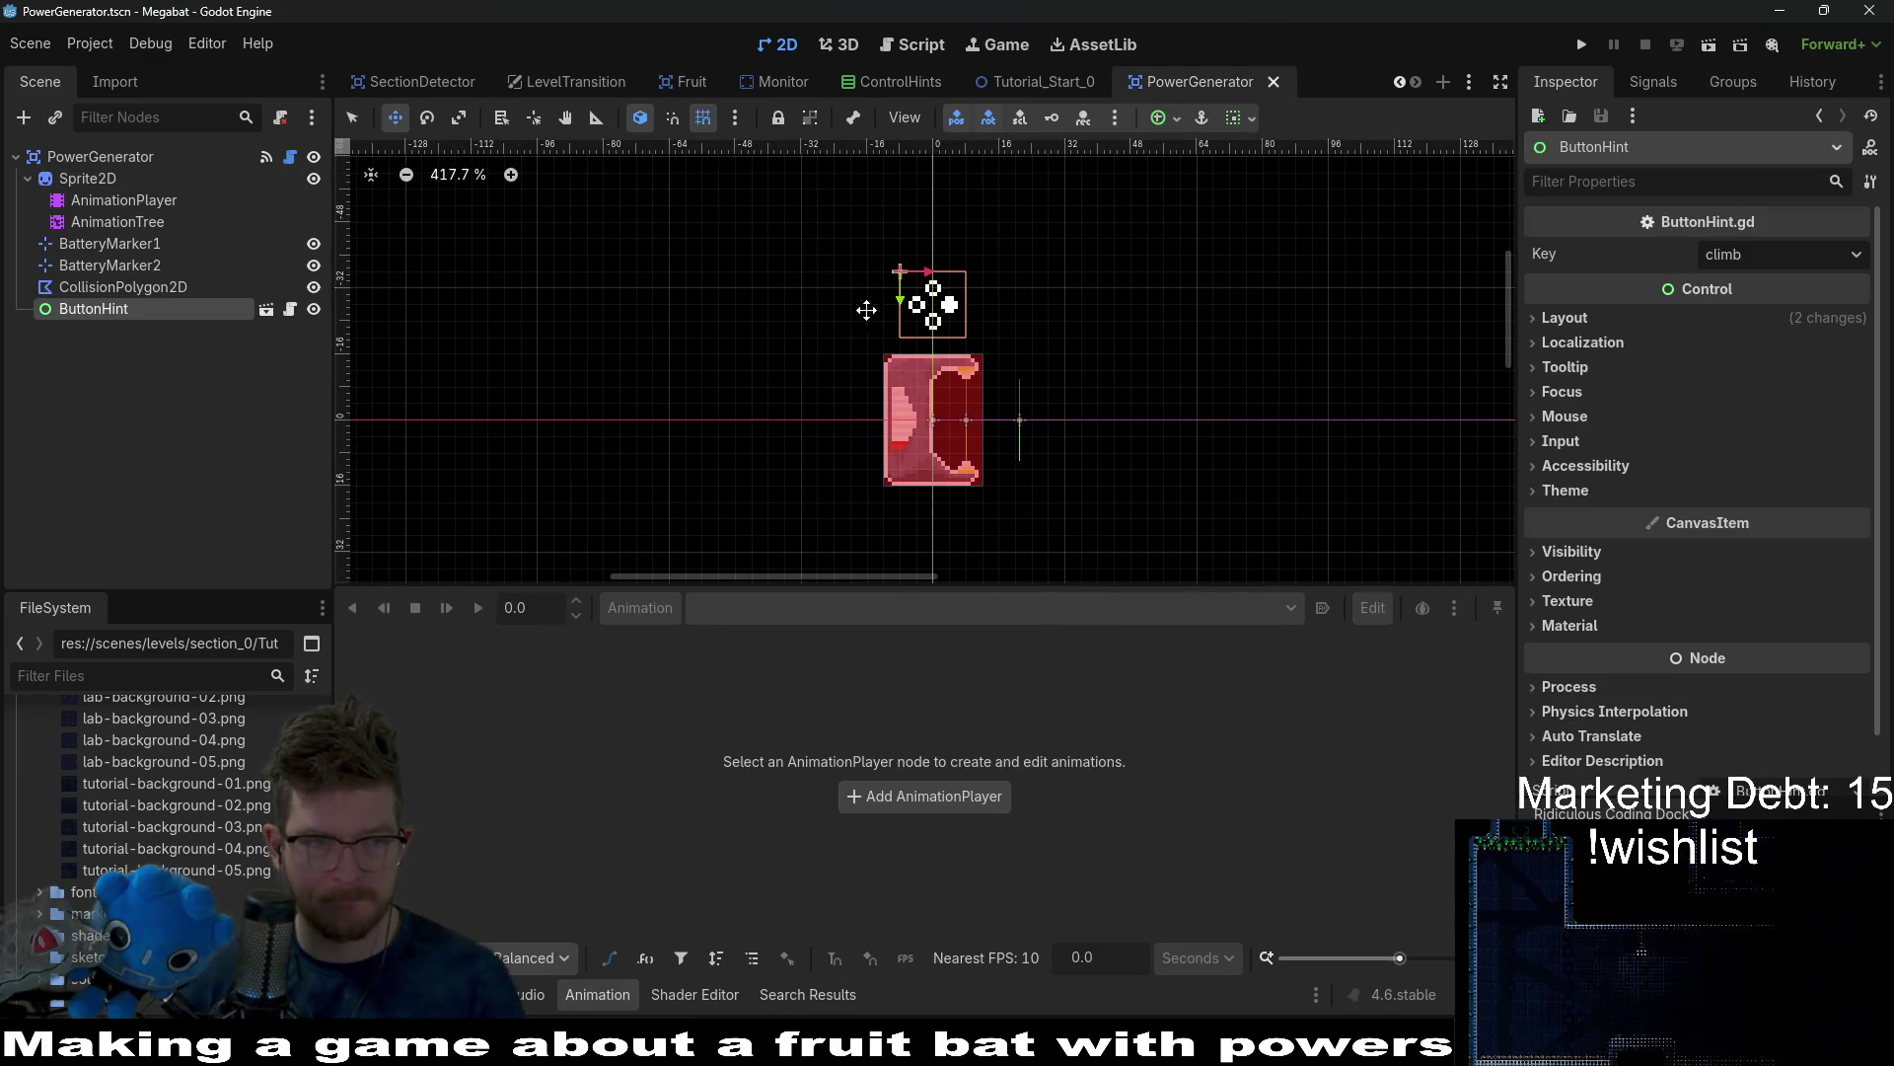
pyautogui.scroll(4, 1027, 316)
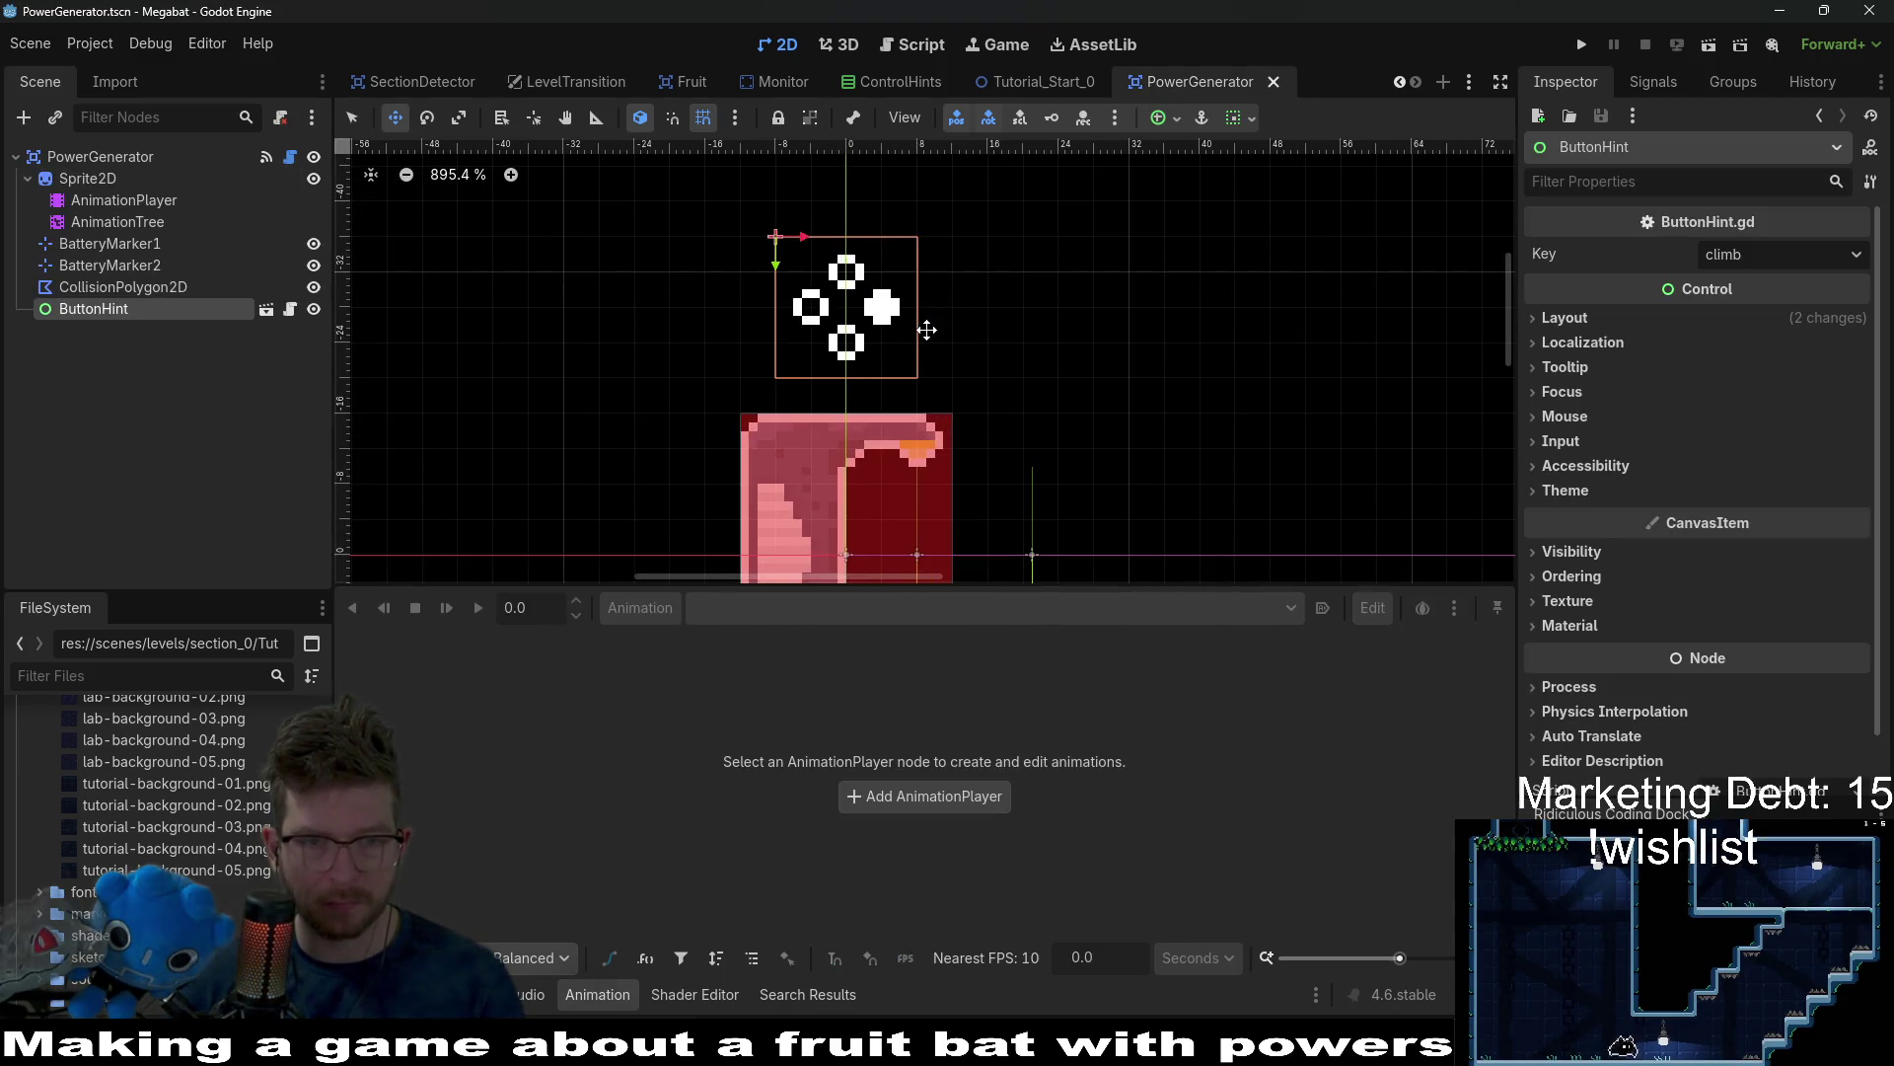
pyautogui.moveTo(850, 314); pyautogui.dragTo(849, 349)
pyautogui.scroll(-3, 1006, 394)
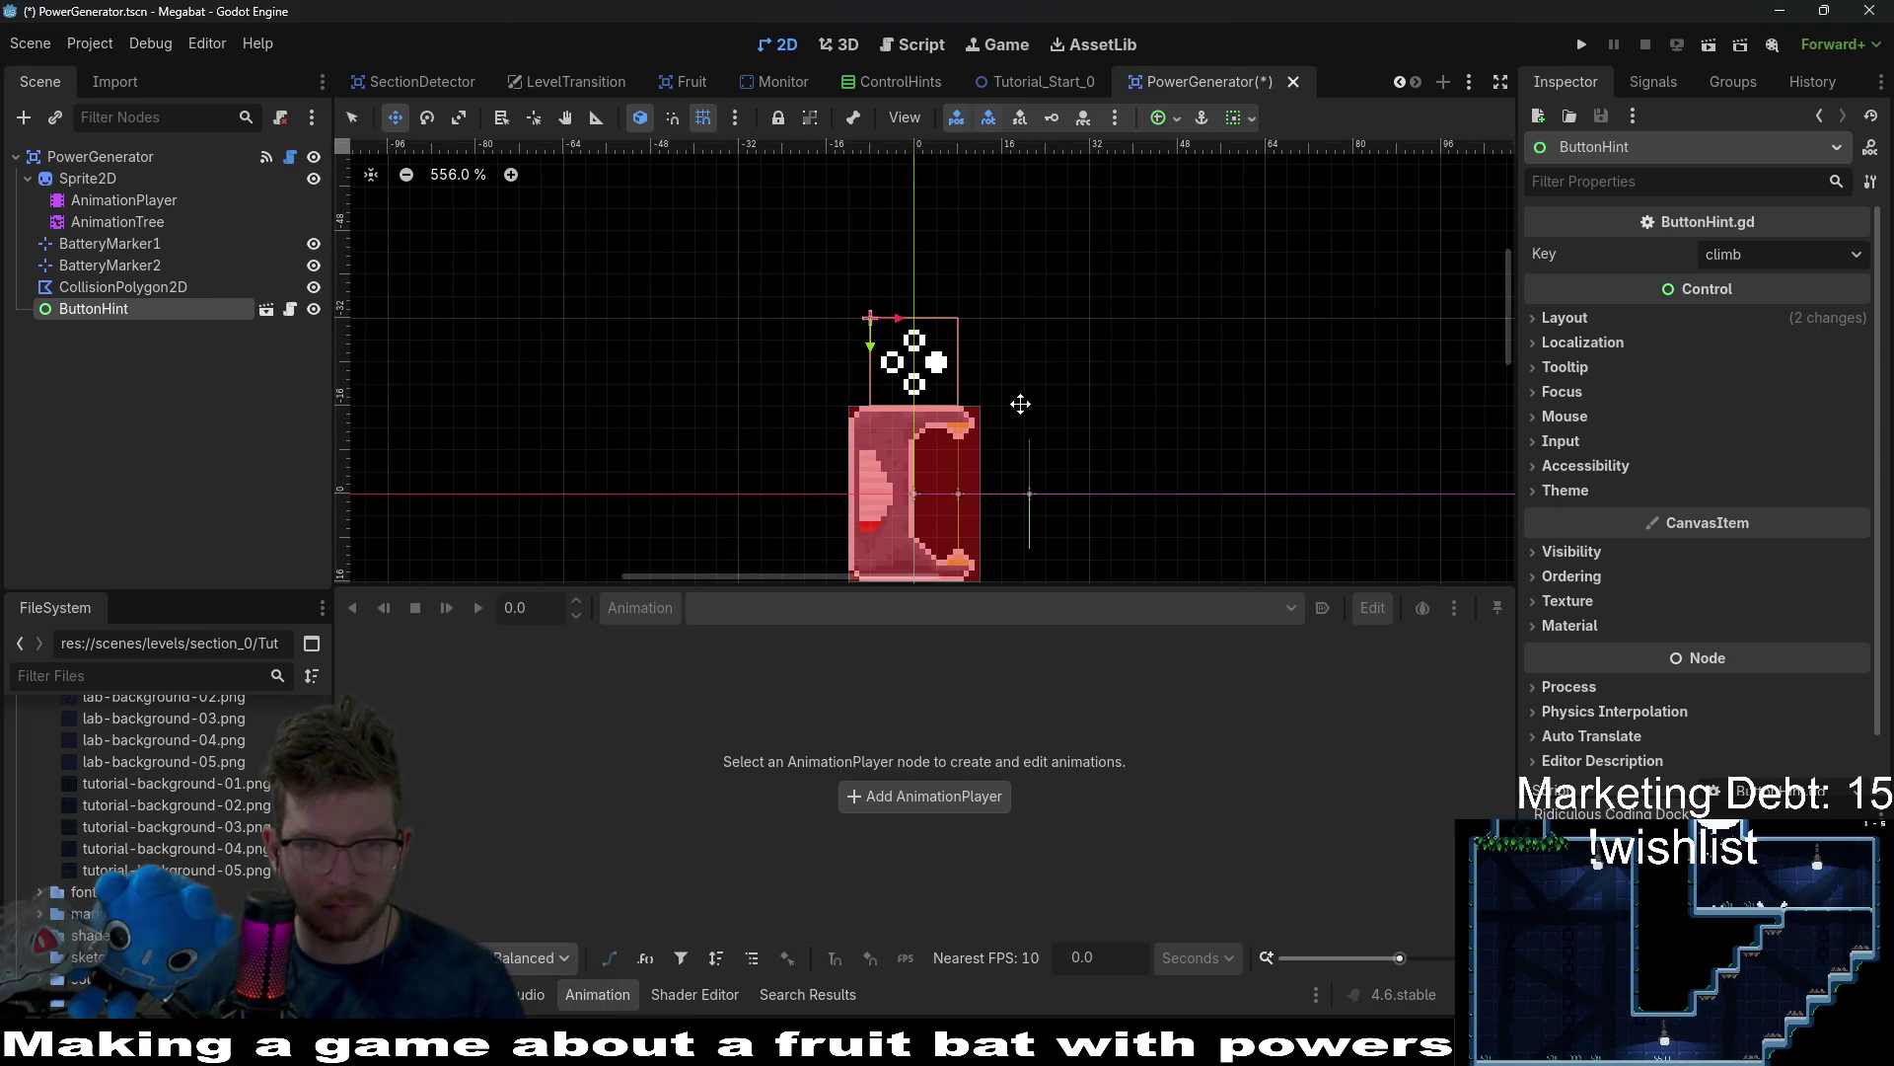
pyautogui.hotkey('ctrl', 's')
pyautogui.scroll(-2, 983, 464)
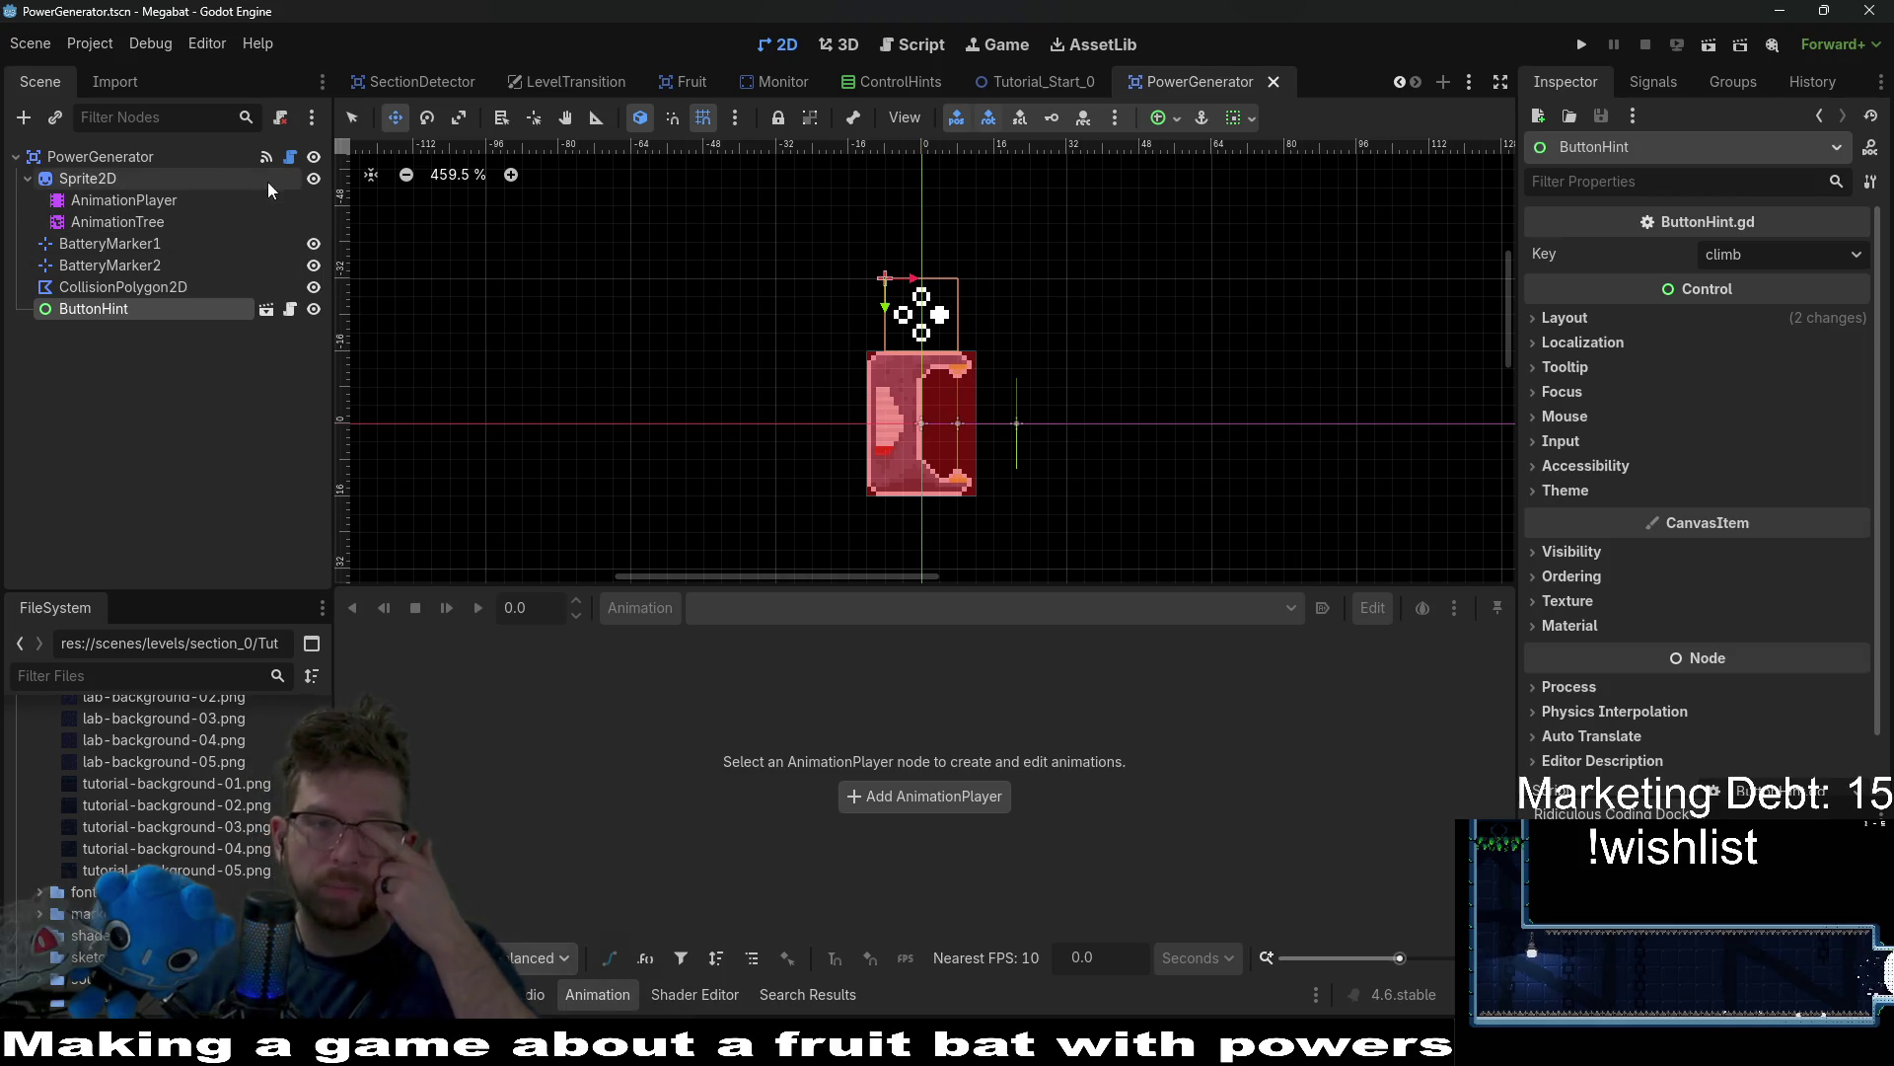
pyautogui.click(289, 158)
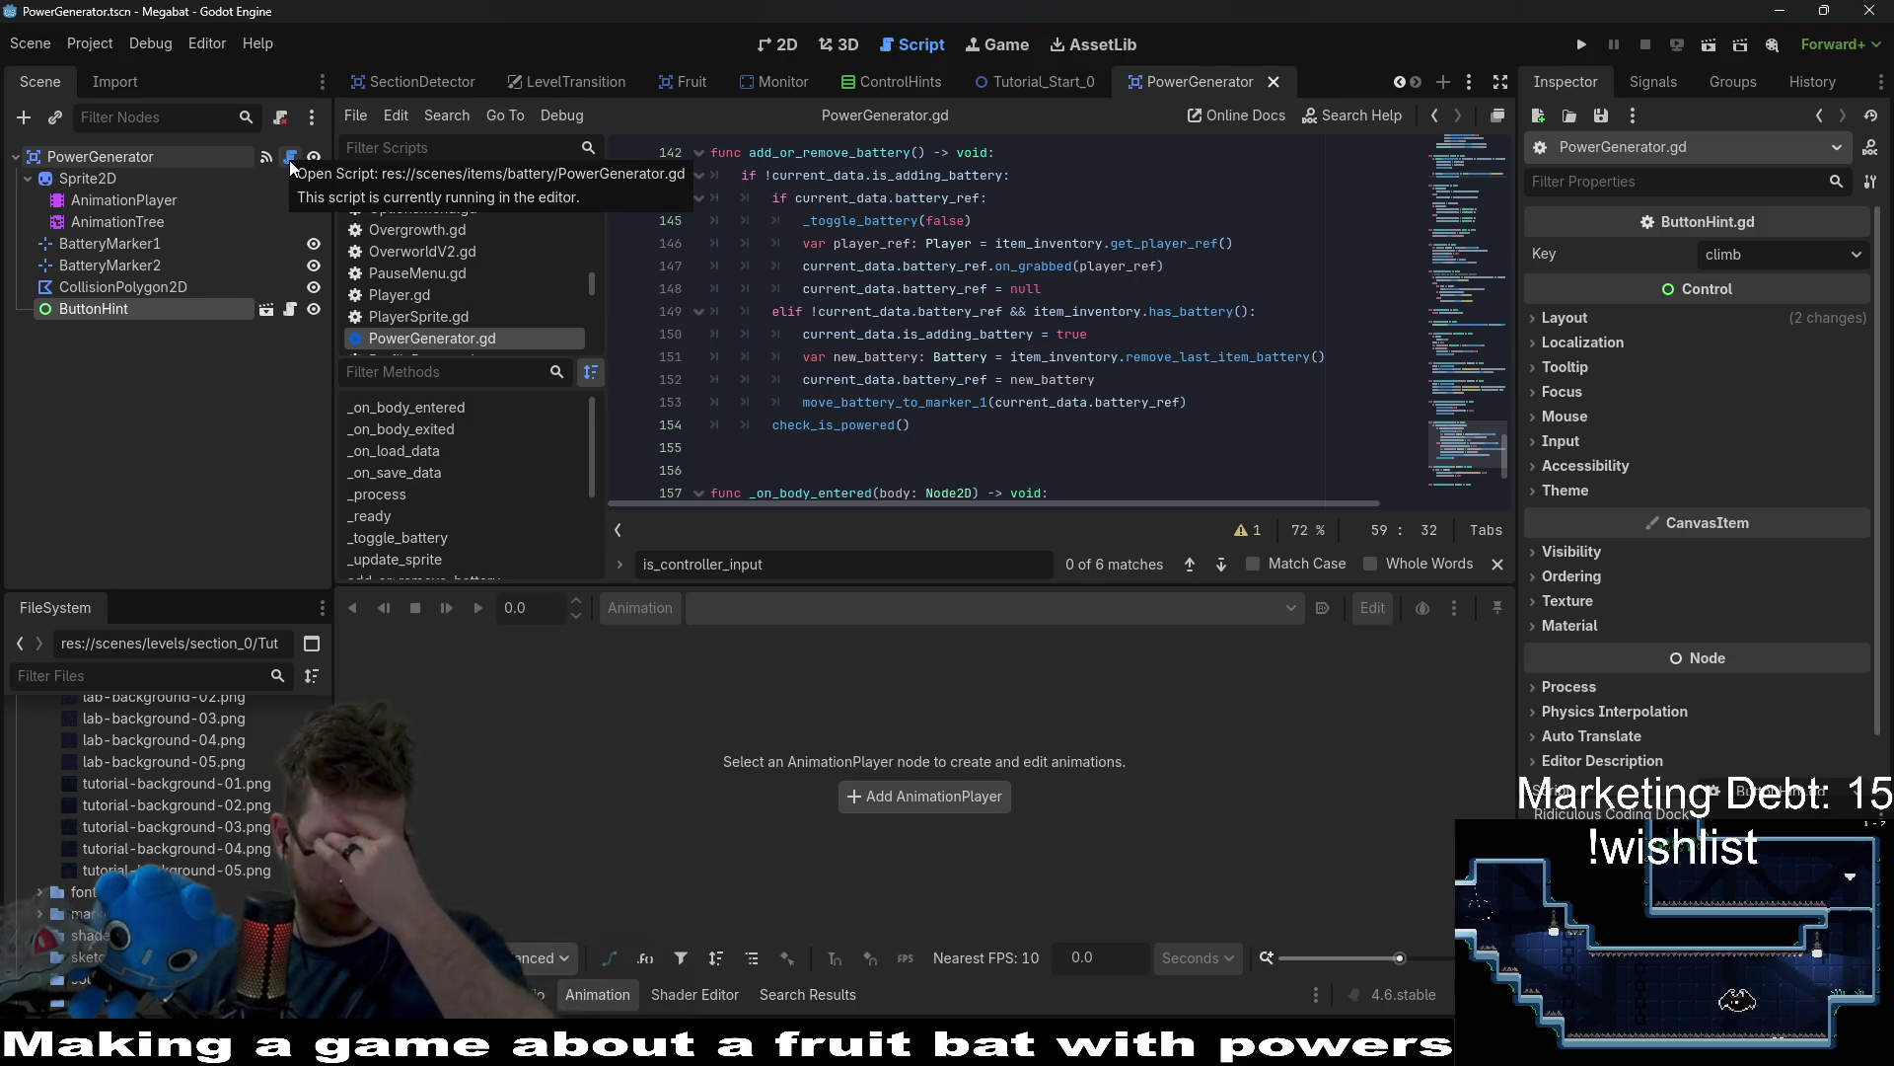
pyautogui.scroll(10, 1433, 395)
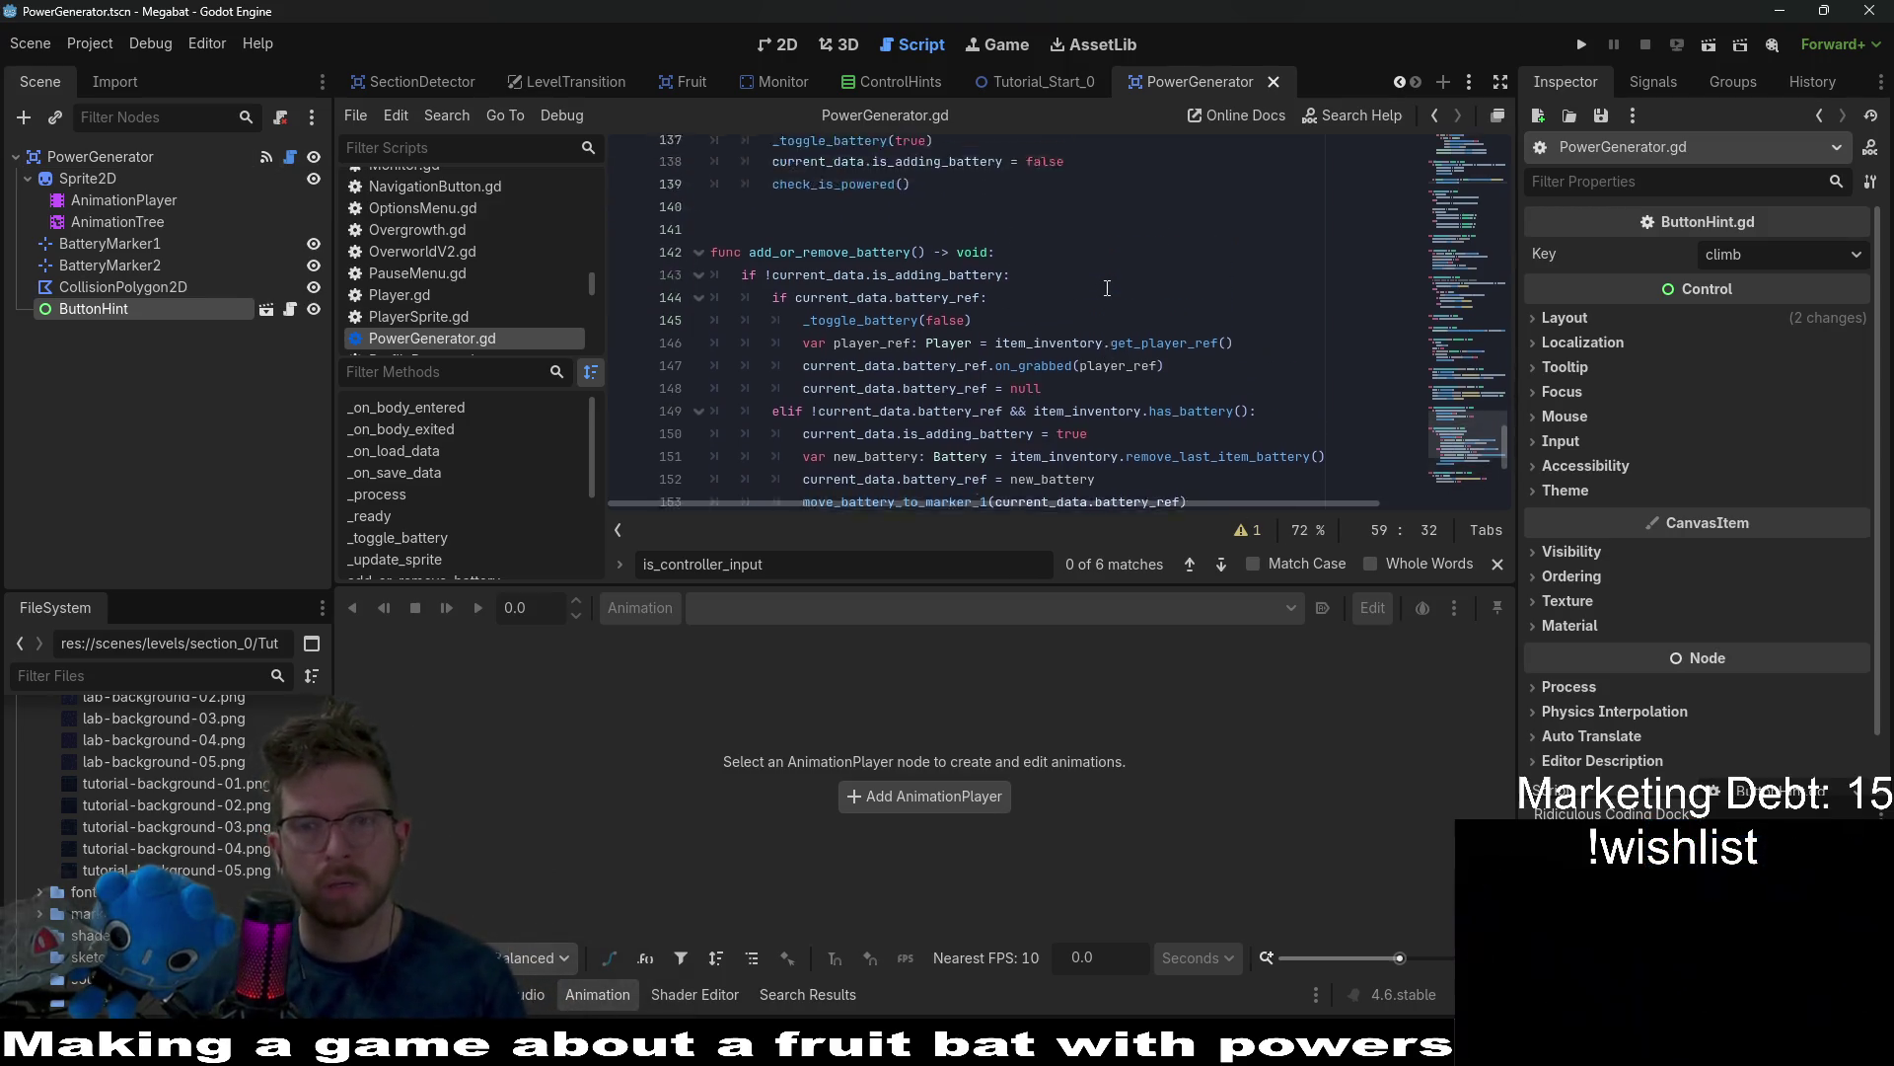
pyautogui.scroll(20, 1470, 387)
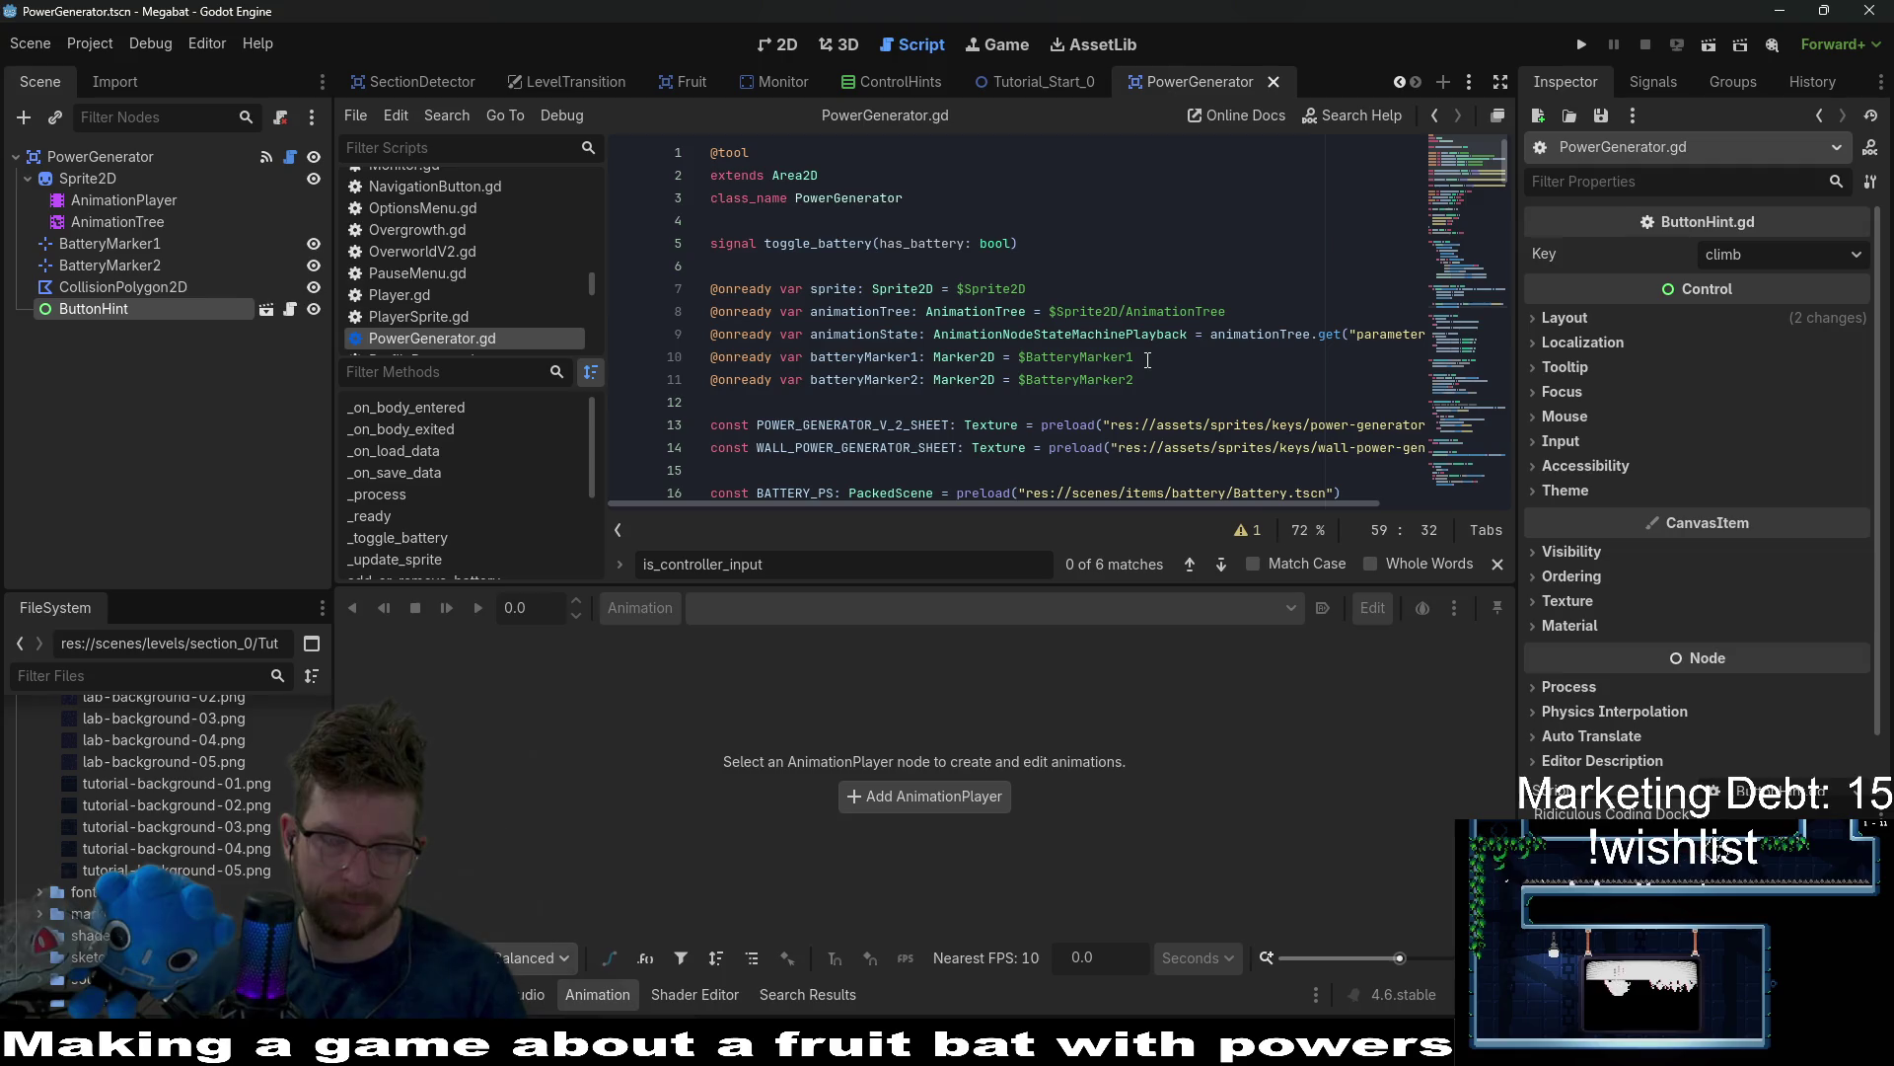
pyautogui.click(787, 50)
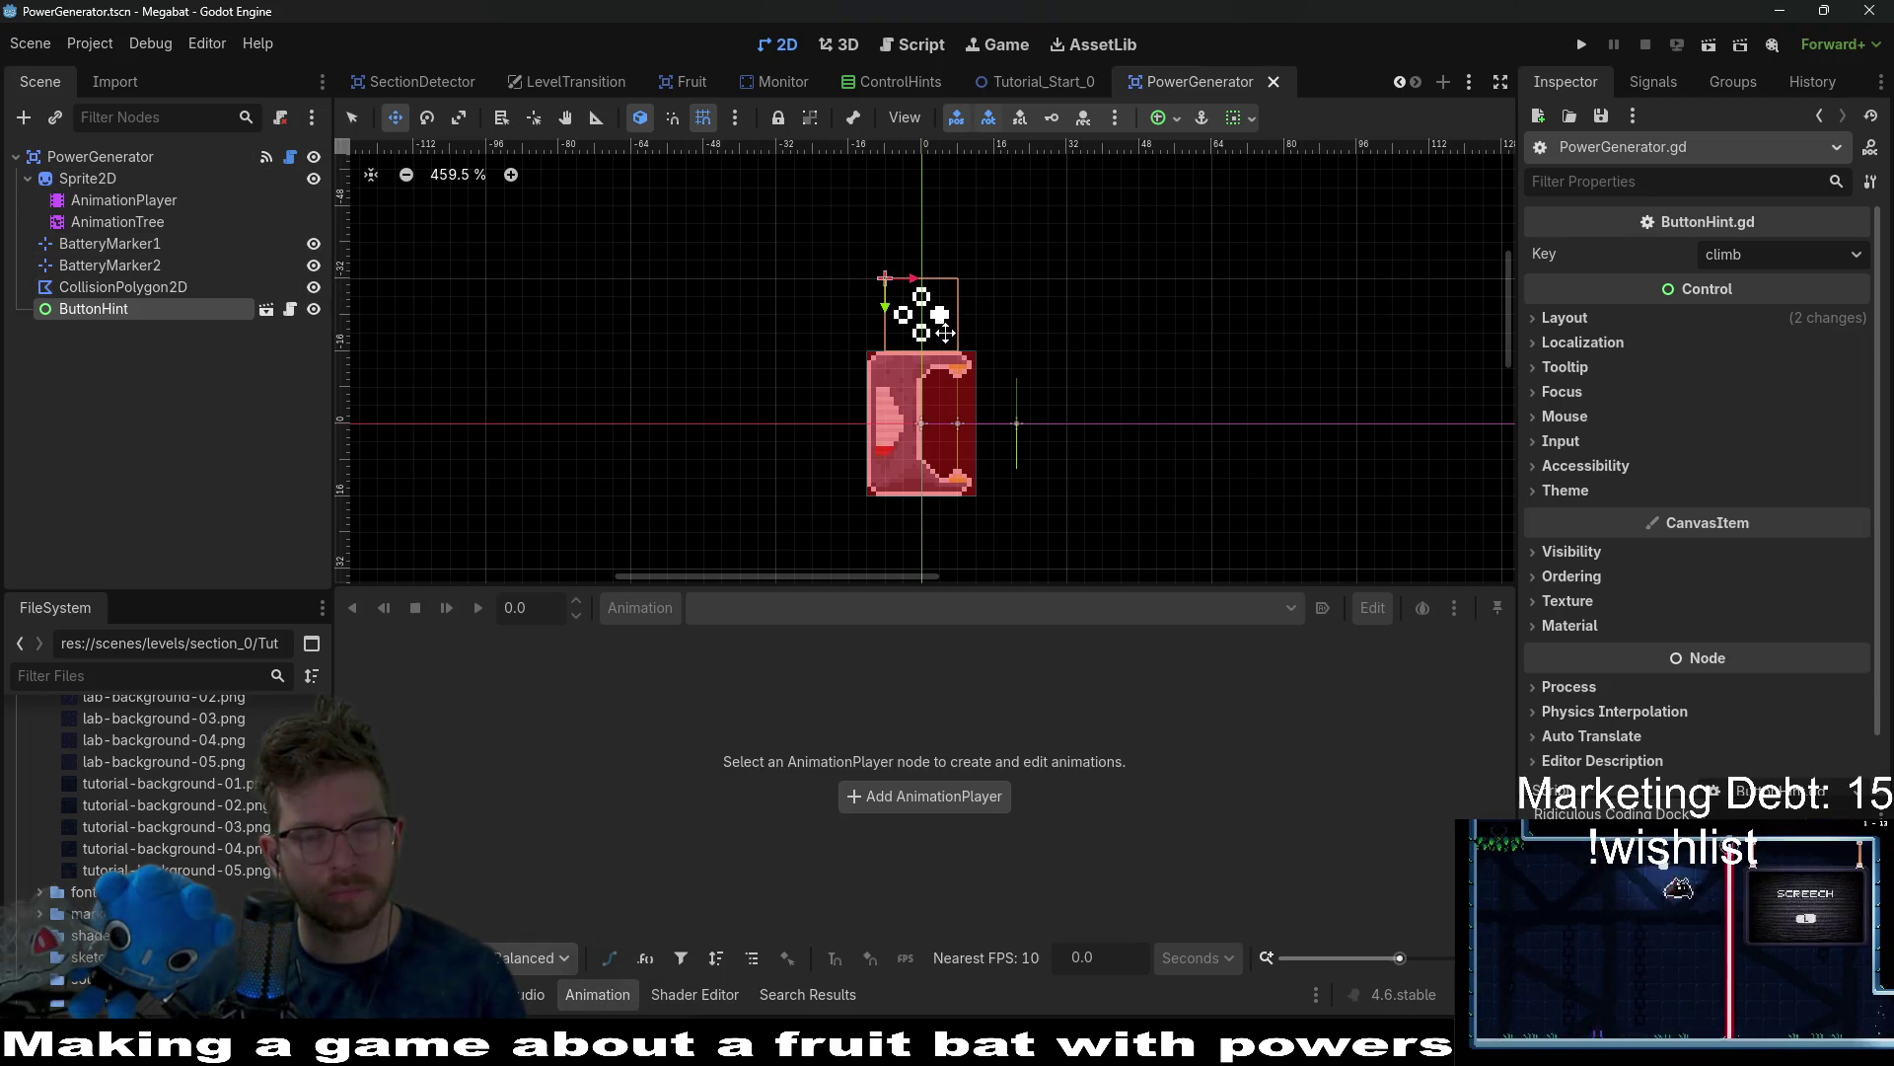
pyautogui.click(290, 158)
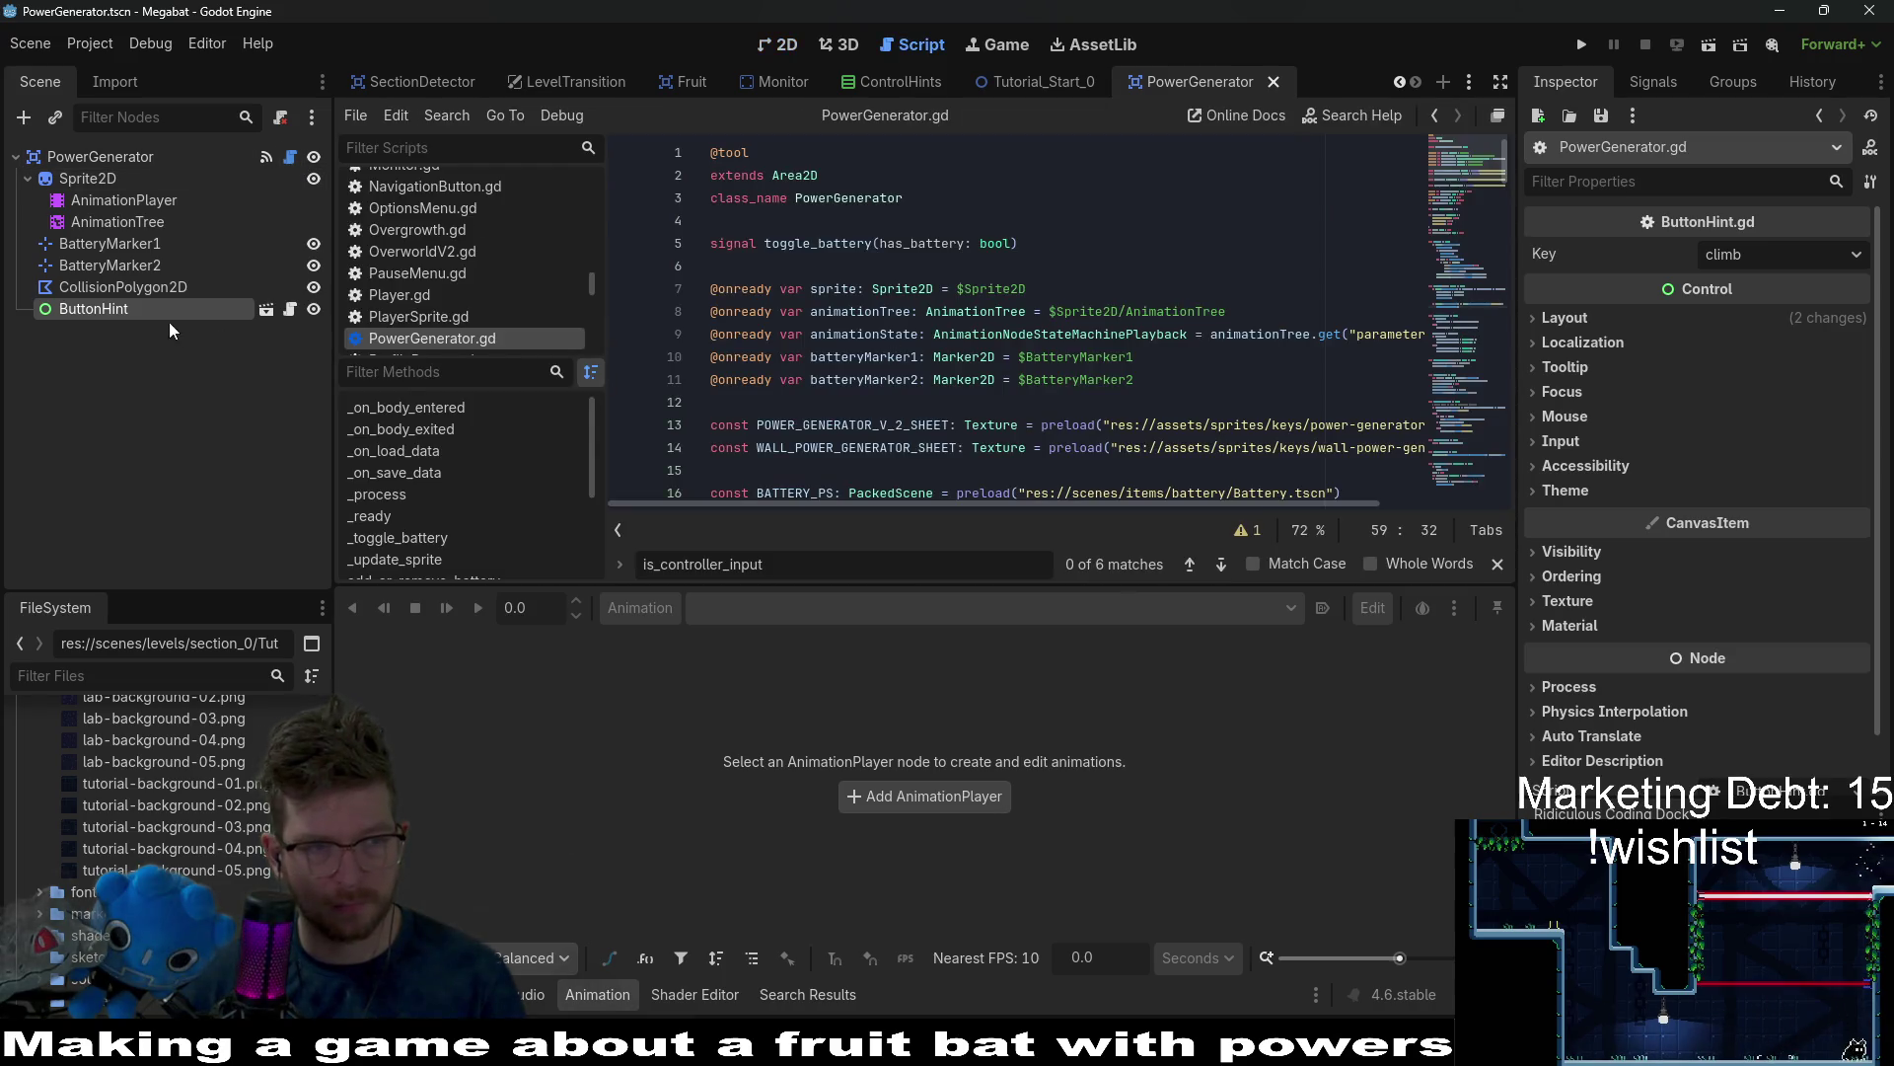
# Add an onready buttonHint reference to the ButtonHint node on line 12 and save.
pyautogui.moveTo(286, 331); pyautogui.dragTo(874, 399)
pyautogui.hotkey('shift', 'Up')
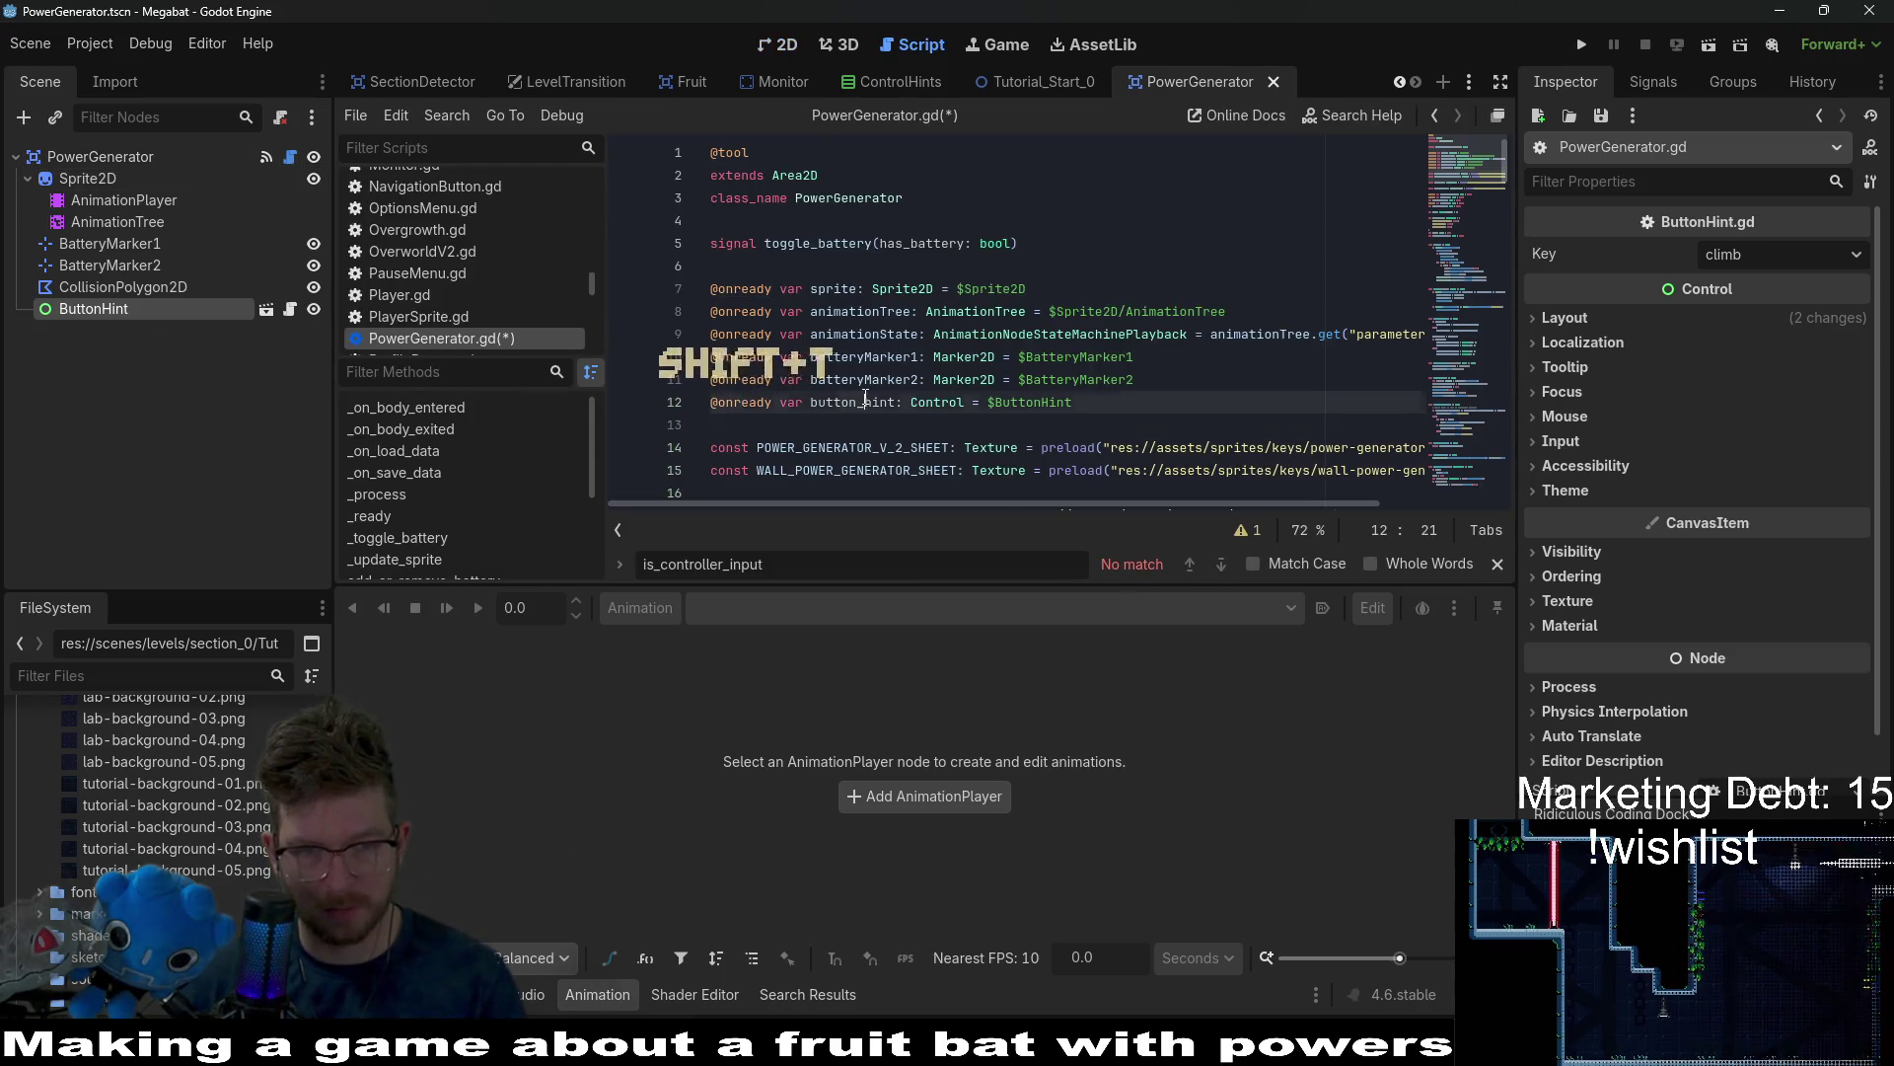
pyautogui.click(869, 401)
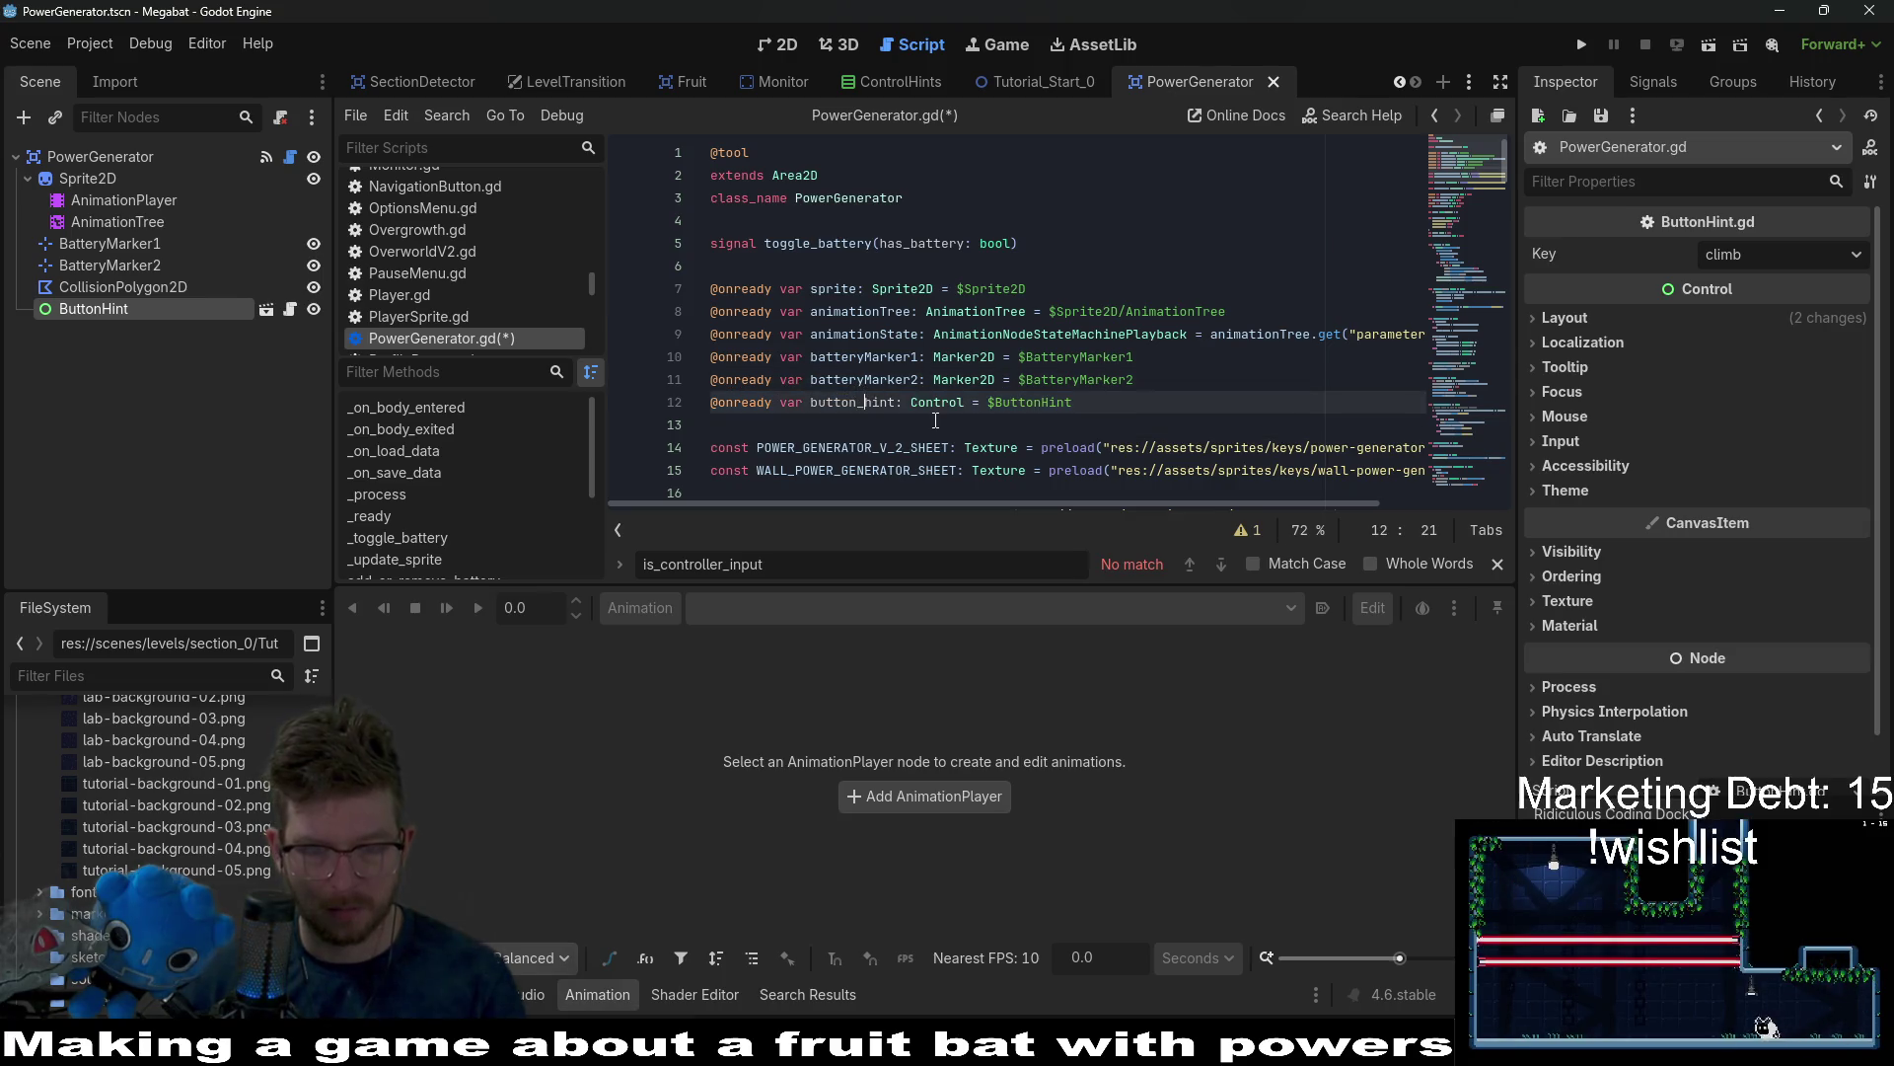
pyautogui.press('BackSpace')
pyautogui.press('BackSpace')
pyautogui.write('H')
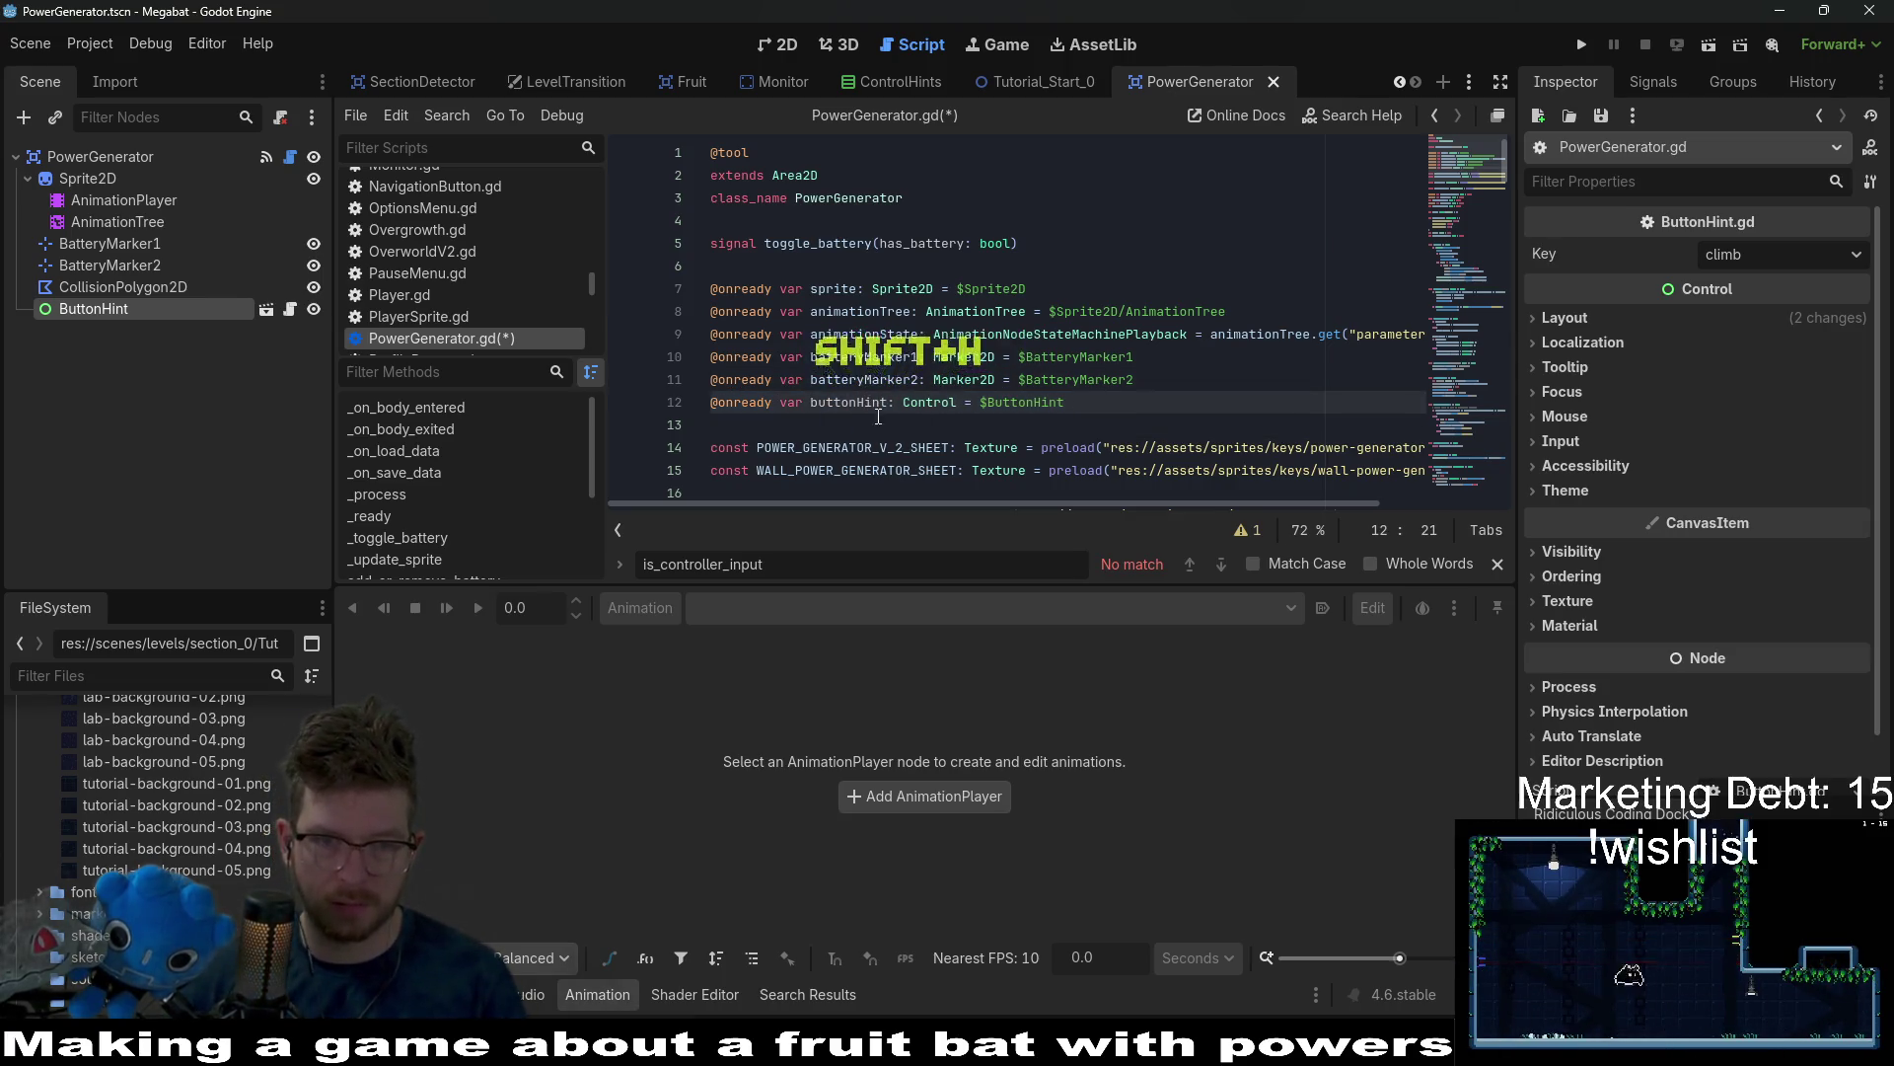
pyautogui.click(866, 416)
pyautogui.click(848, 402)
pyautogui.doubleClick(848, 401)
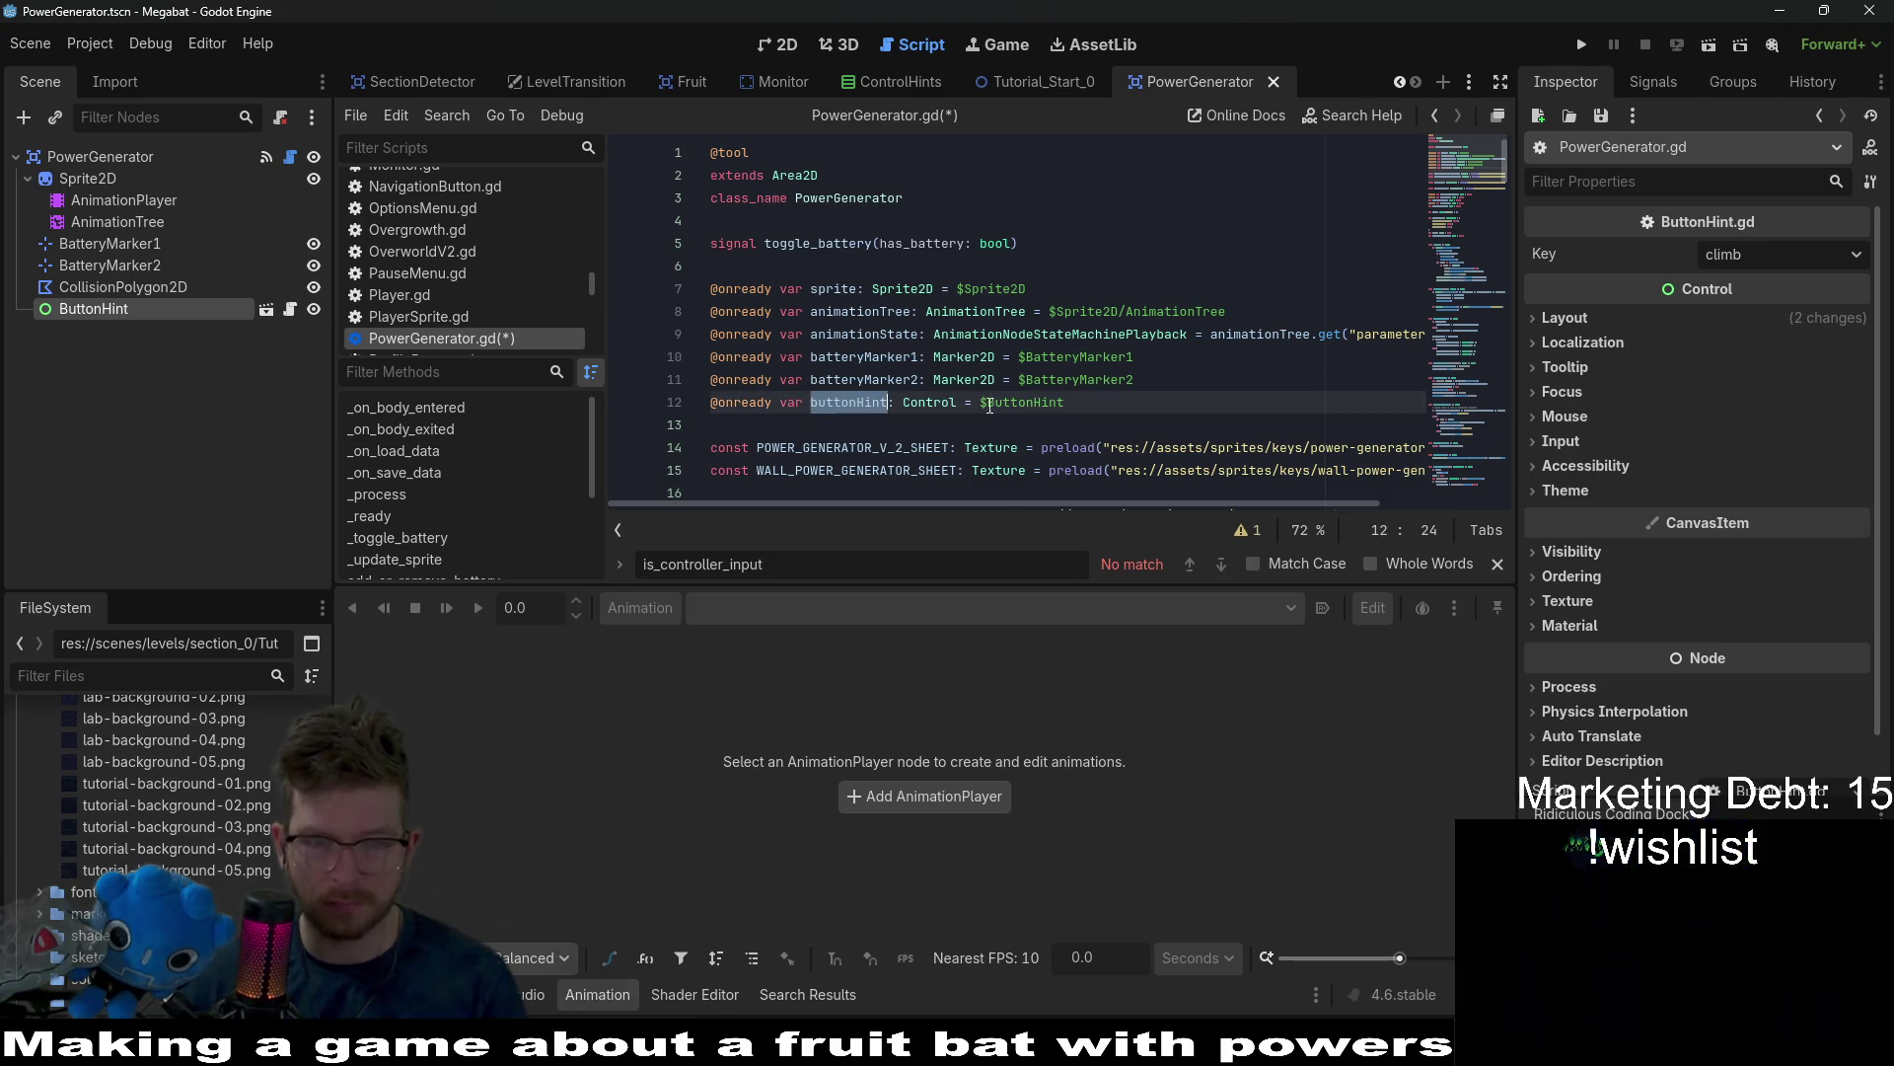
pyautogui.hotkey('ctrl', 's')
# Add && is_player_in_range to the interact condition in _process.
pyautogui.scroll(-5, 1039, 462)
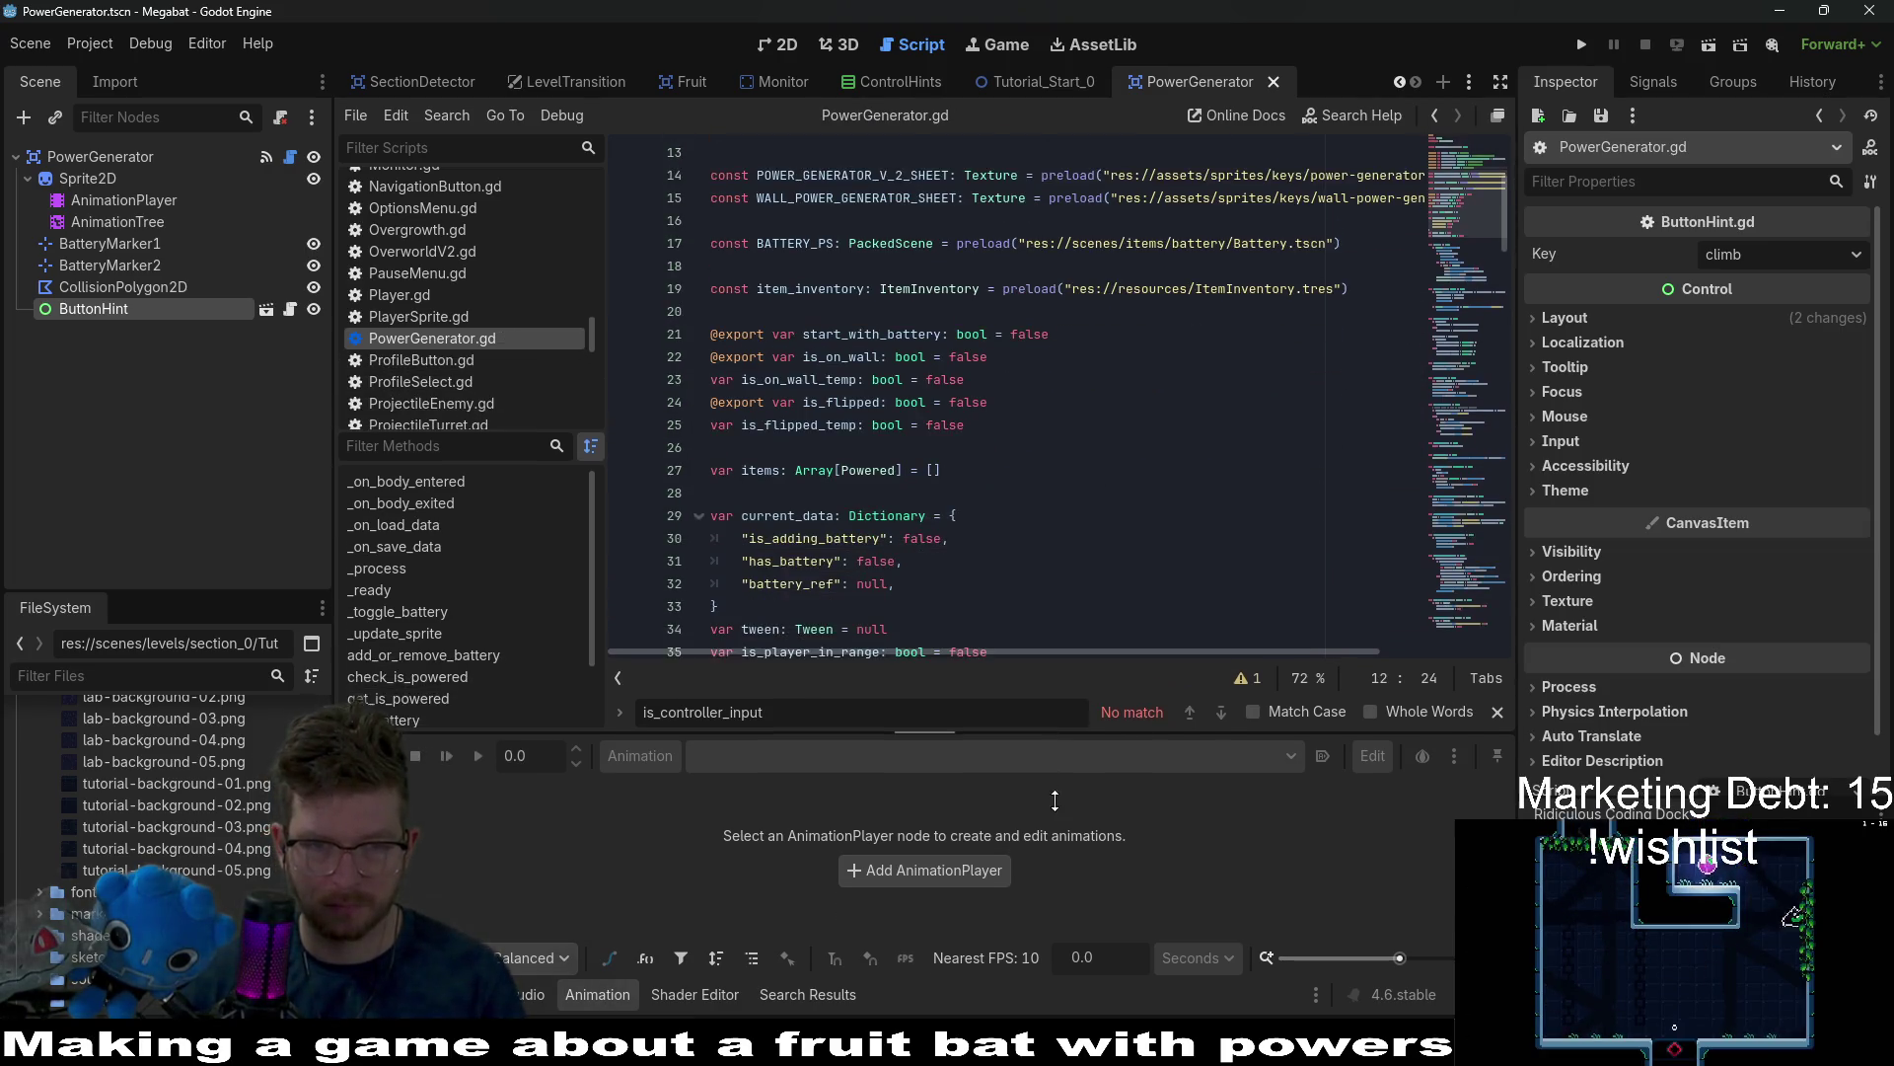
pyautogui.scroll(-10, 1039, 462)
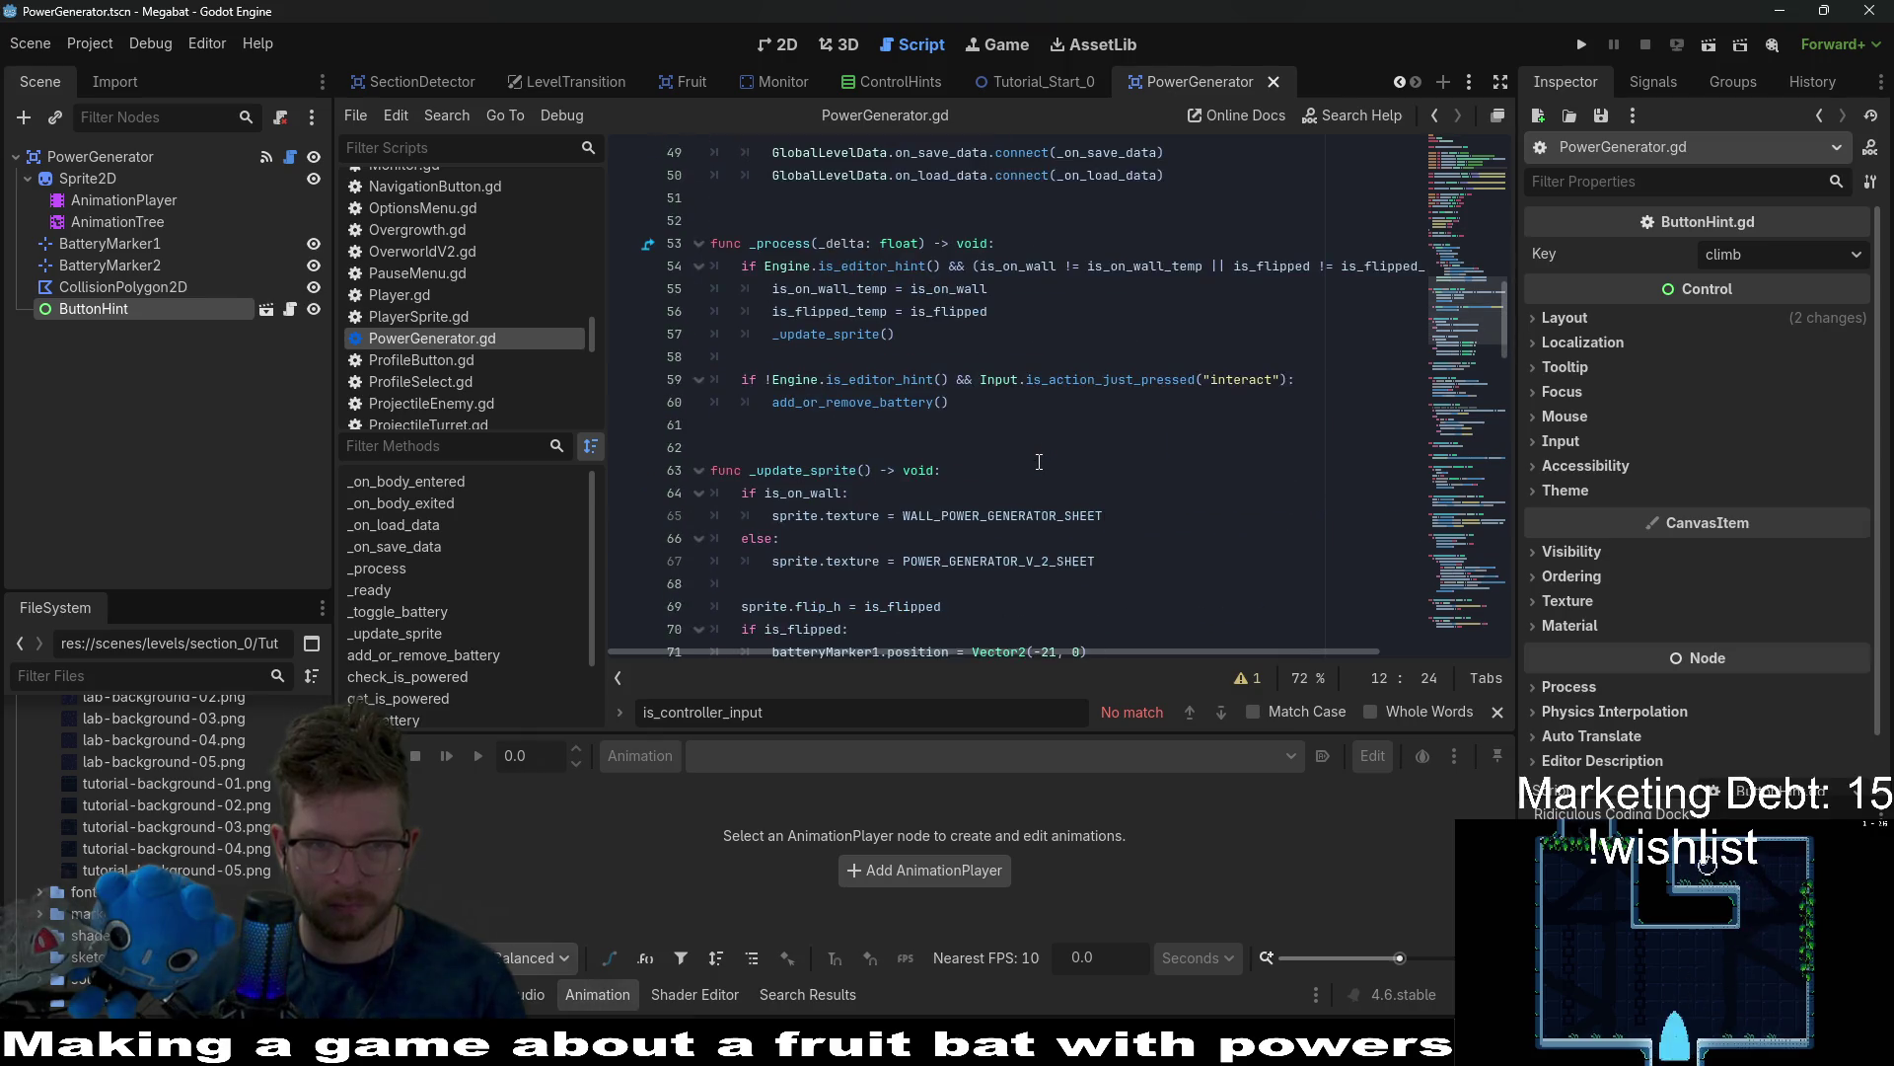
pyautogui.click(933, 421)
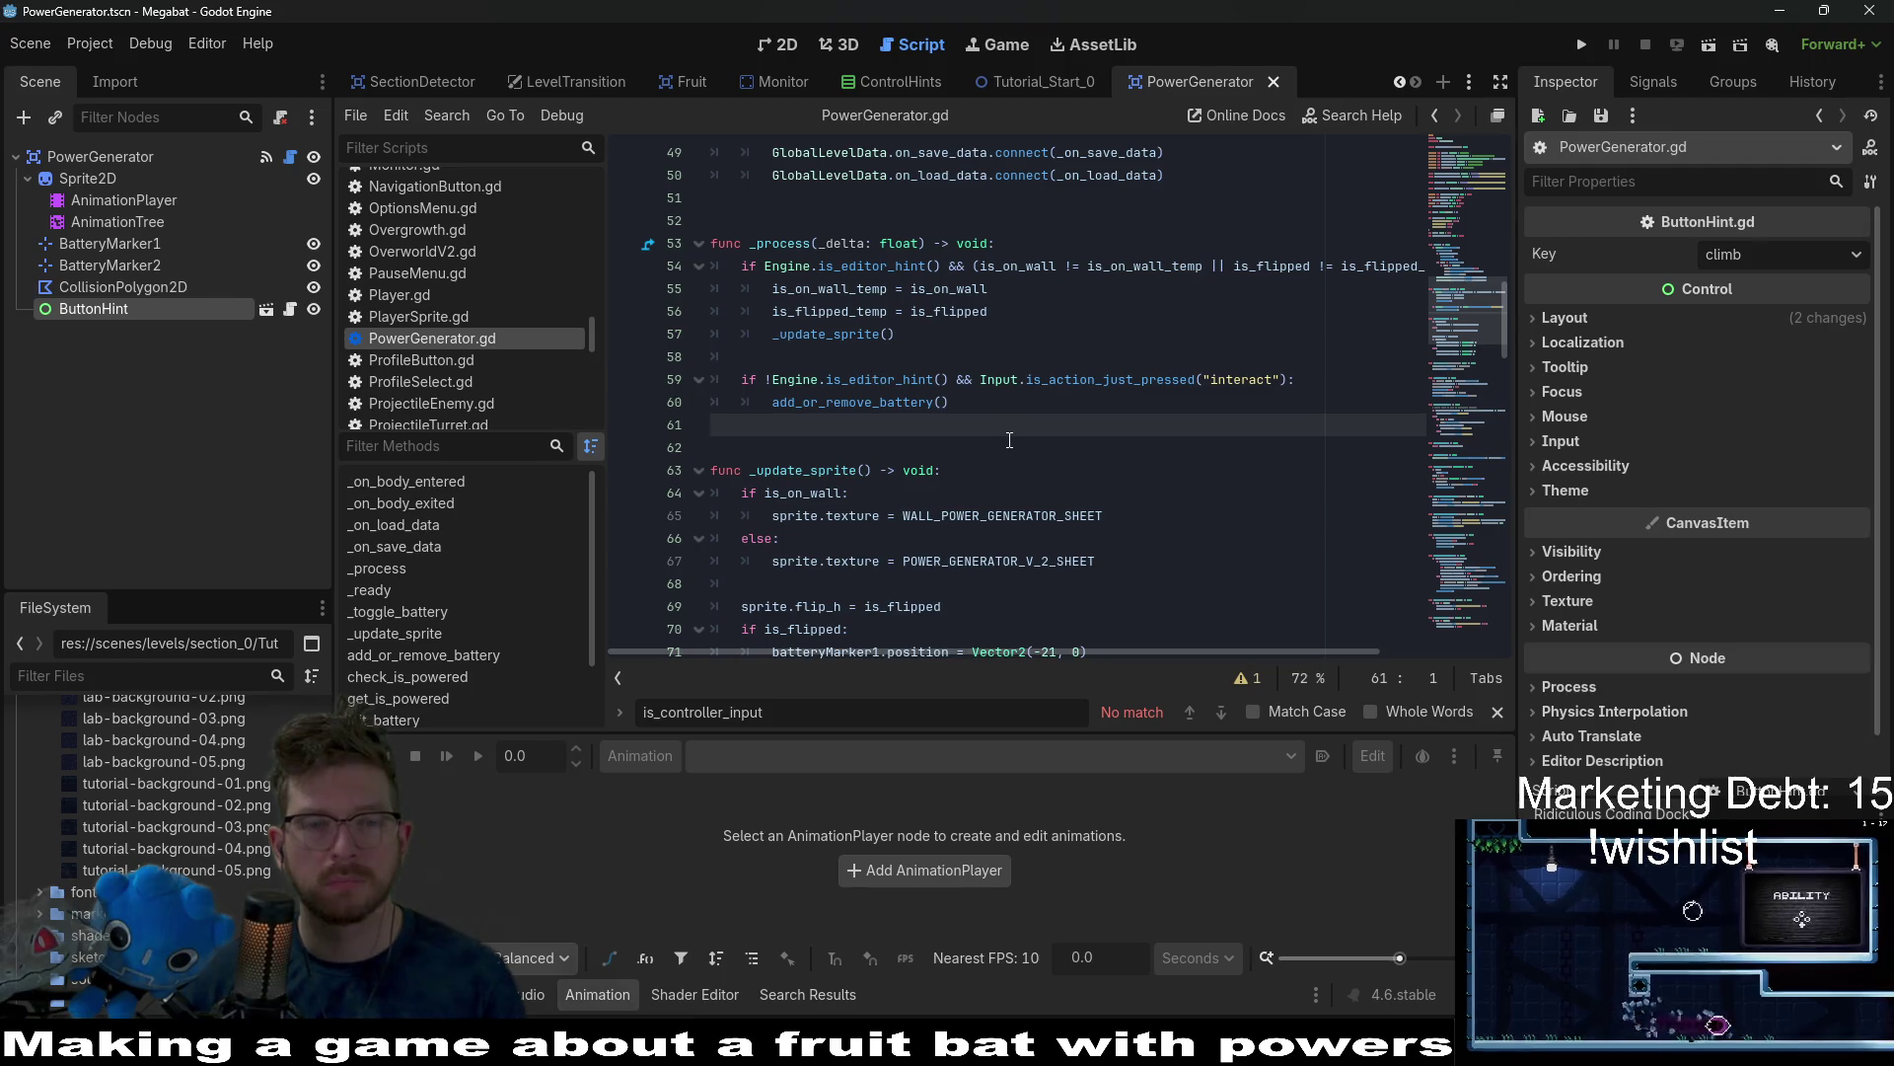
pyautogui.click(1446, 627)
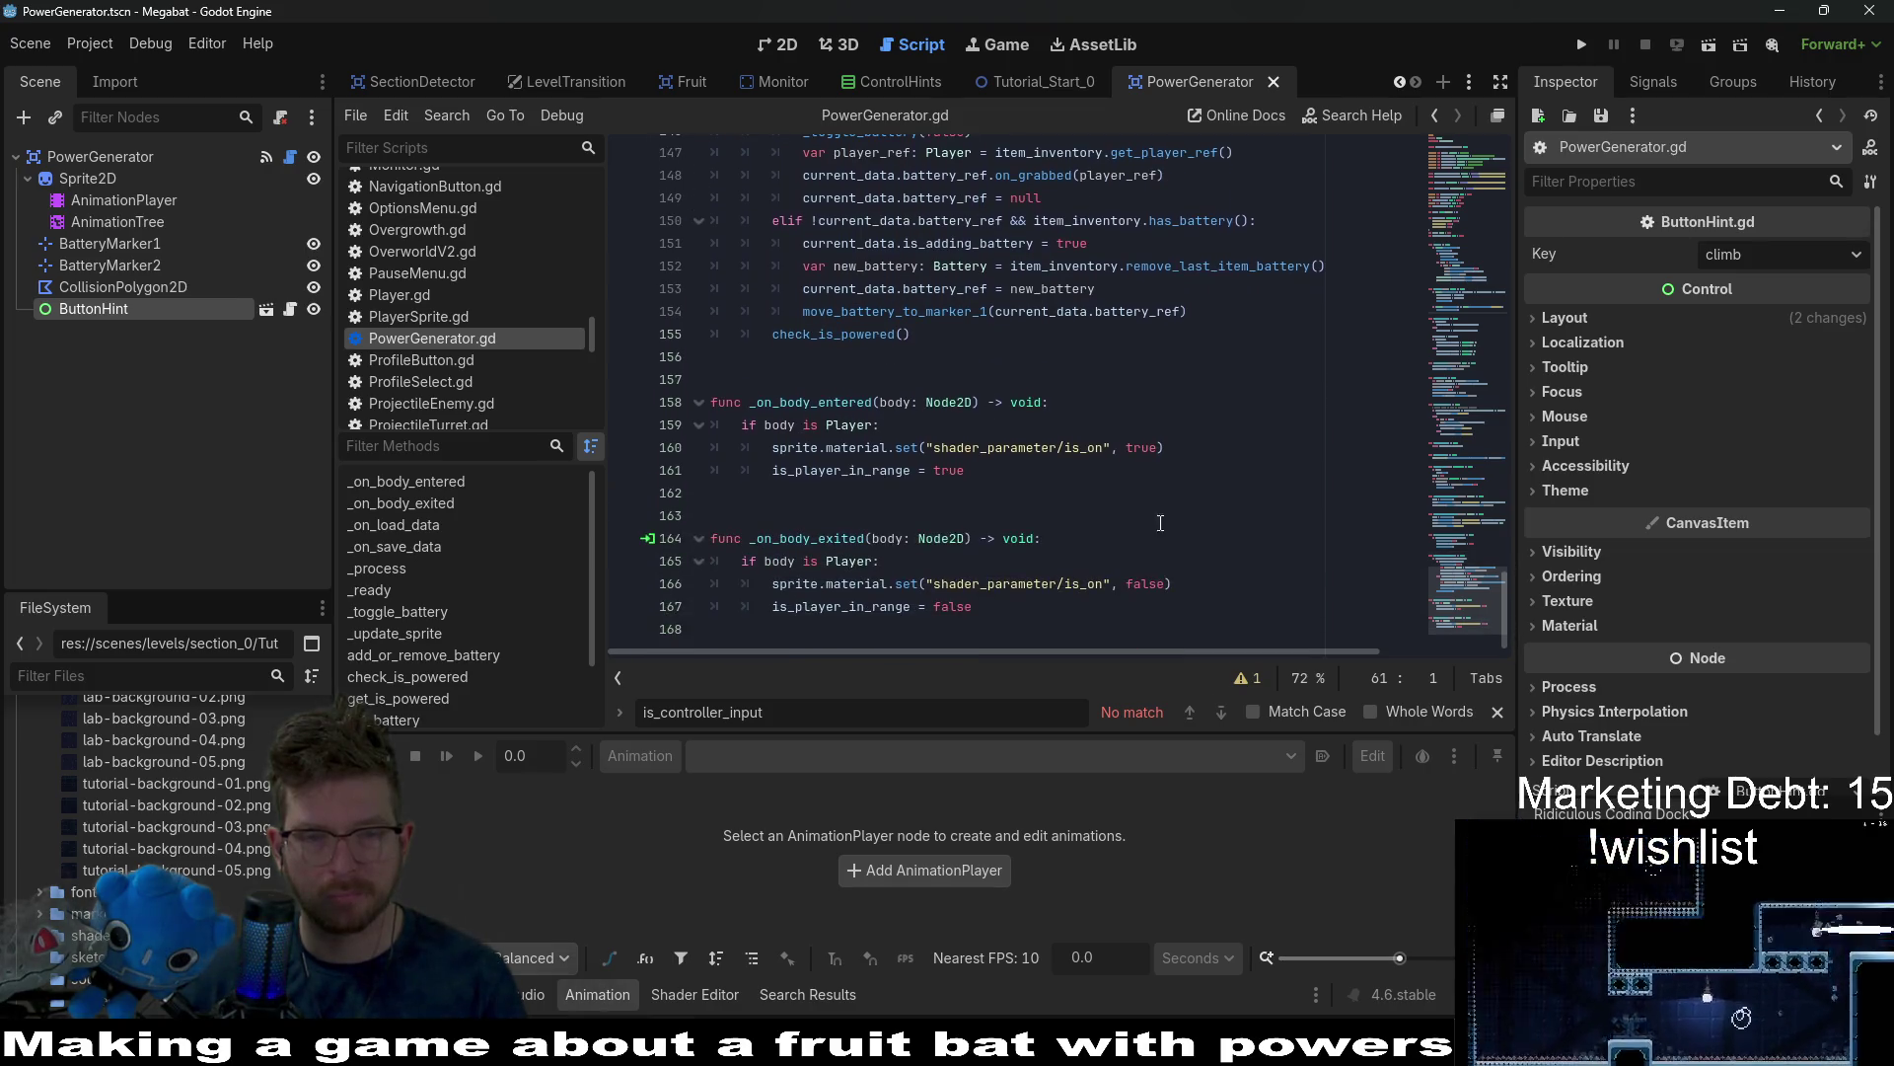
pyautogui.click(1006, 479)
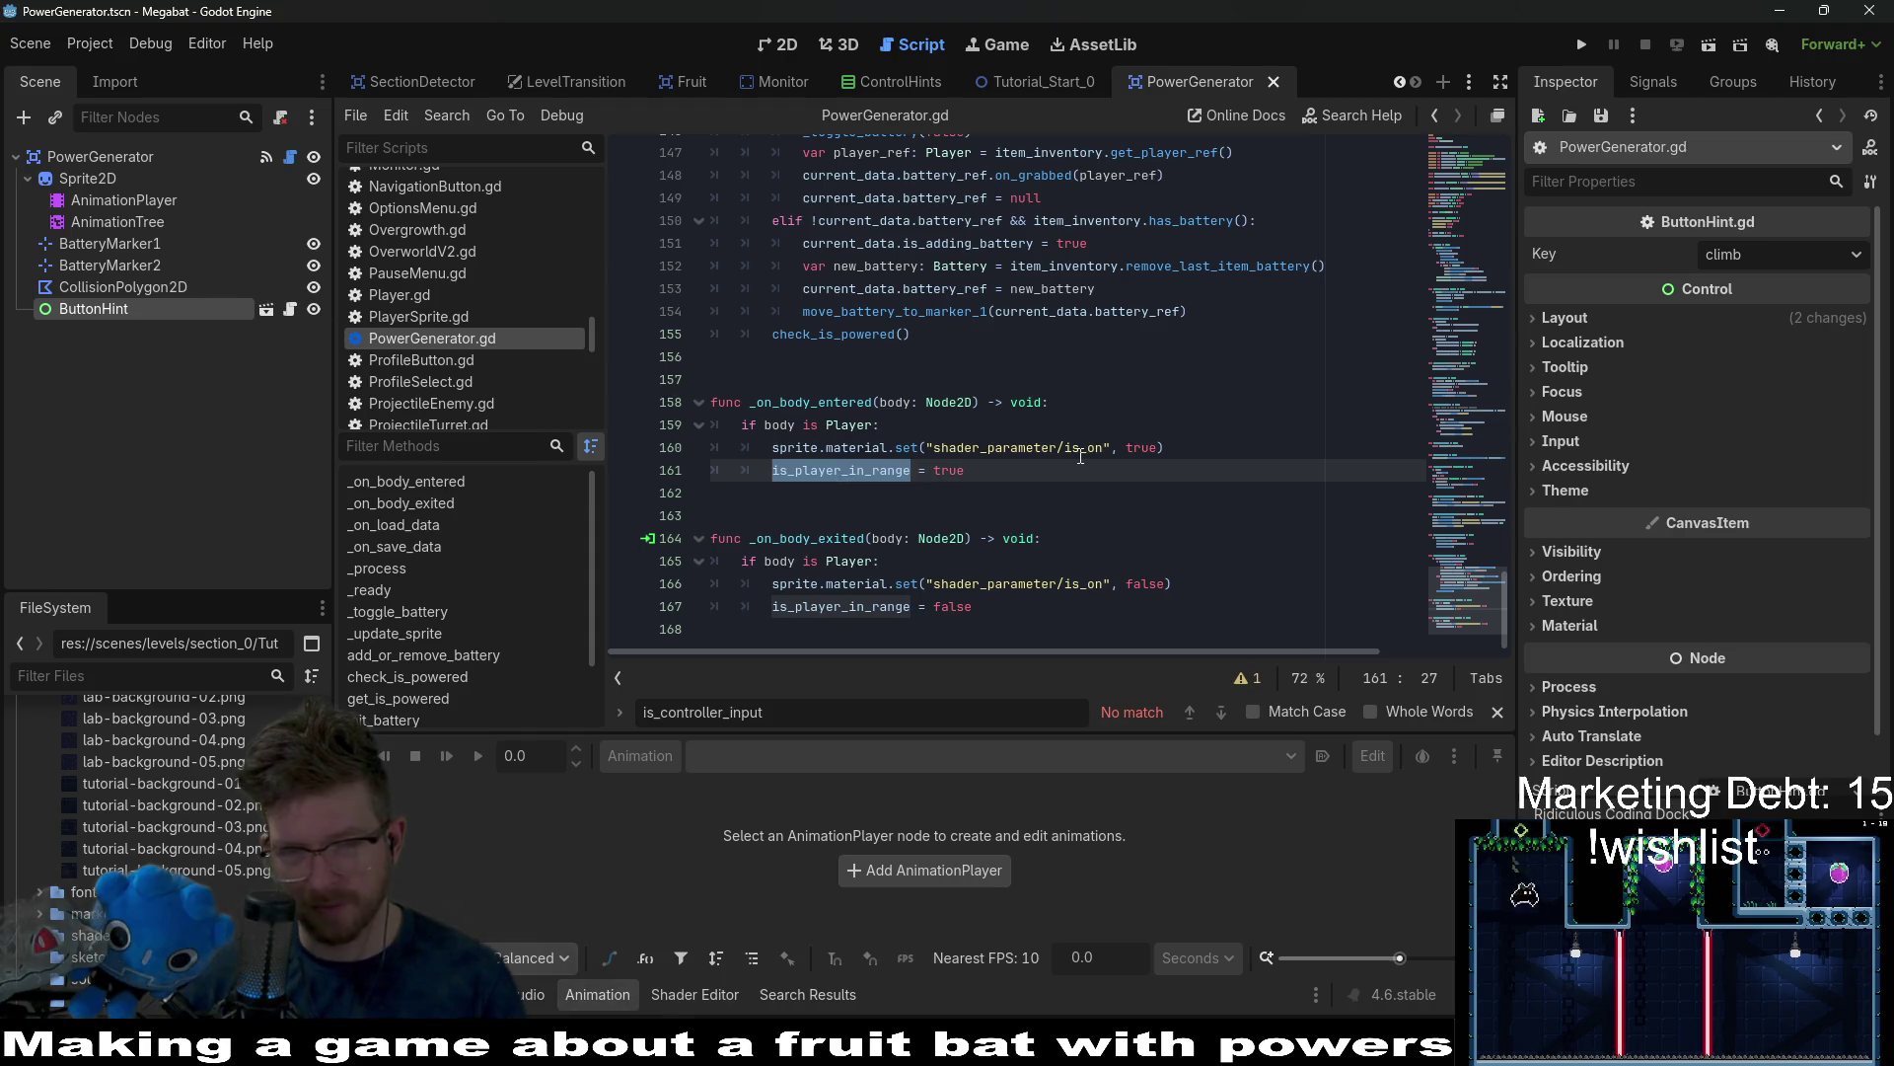
pyautogui.moveTo(1442, 592)
pyautogui.mouseDown()
pyautogui.moveTo(1453, 289)
pyautogui.moveTo(1458, 306)
pyautogui.mouseUp()
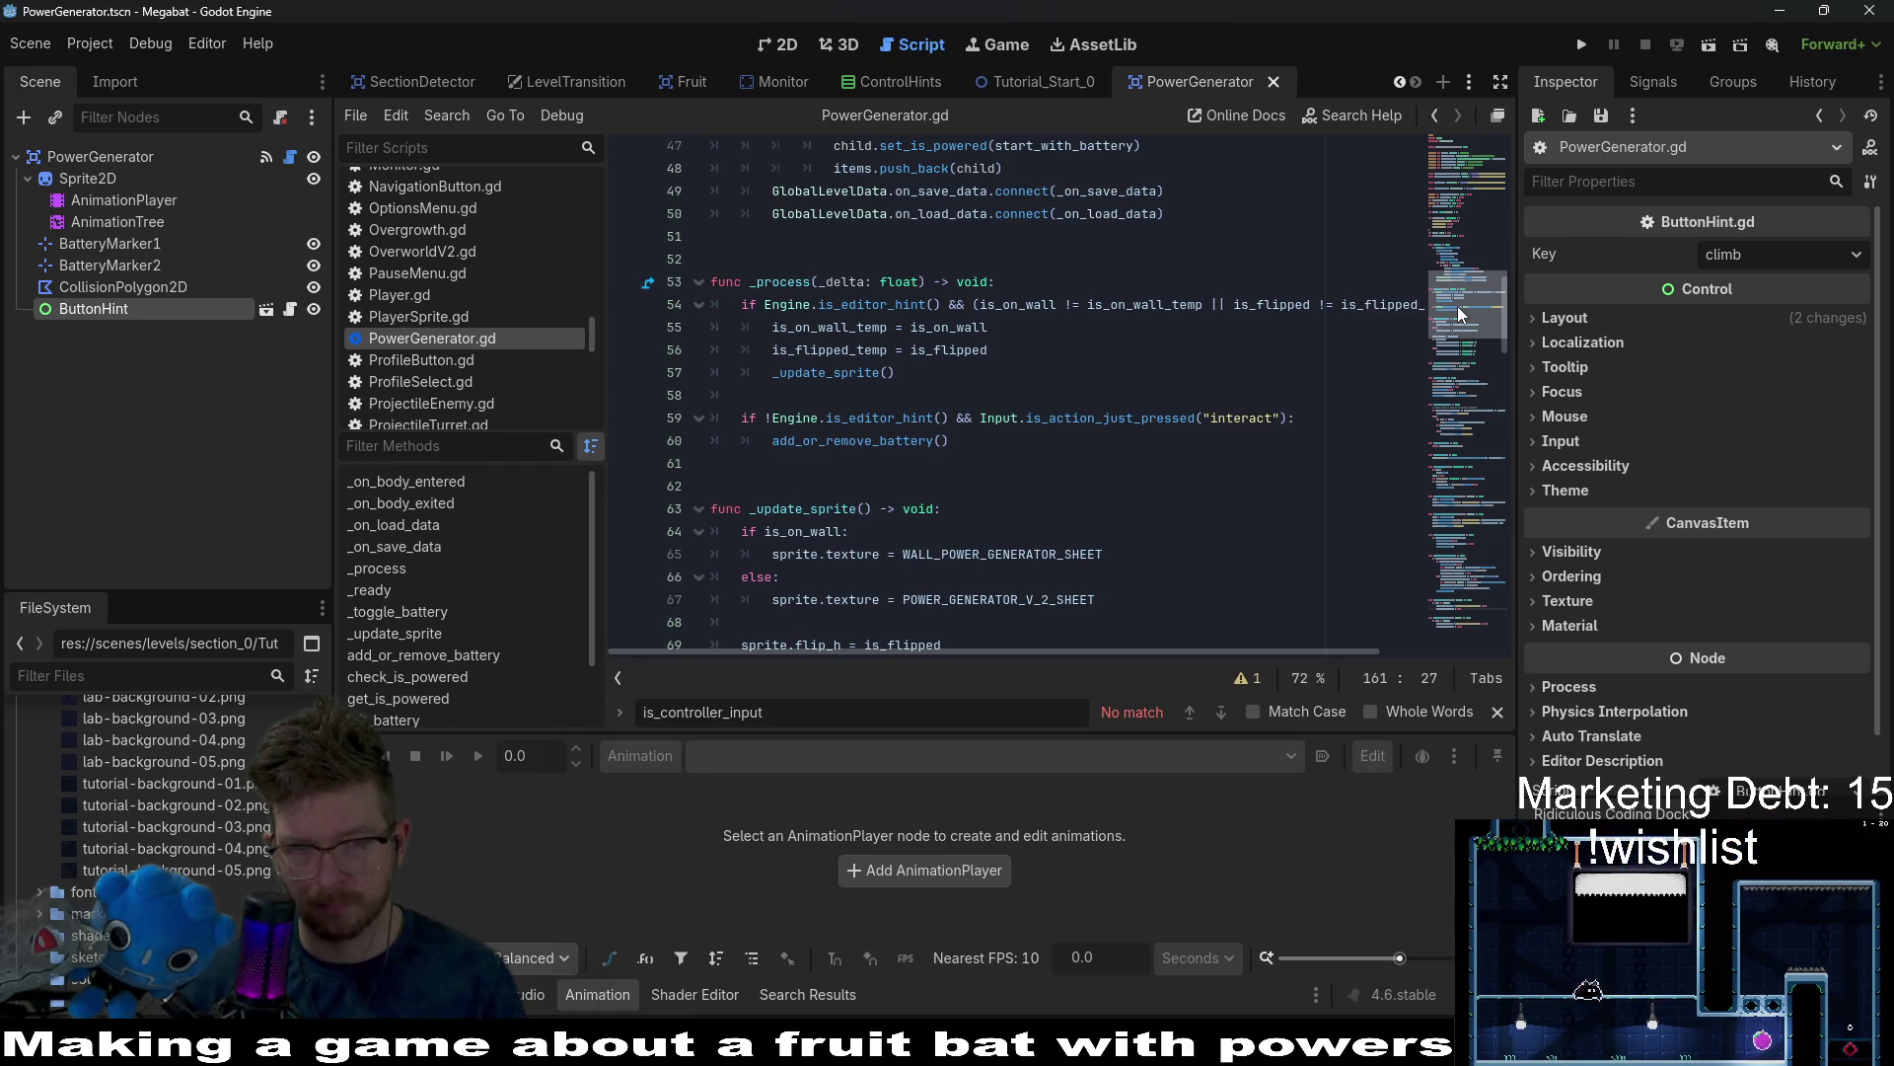
pyautogui.click(980, 419)
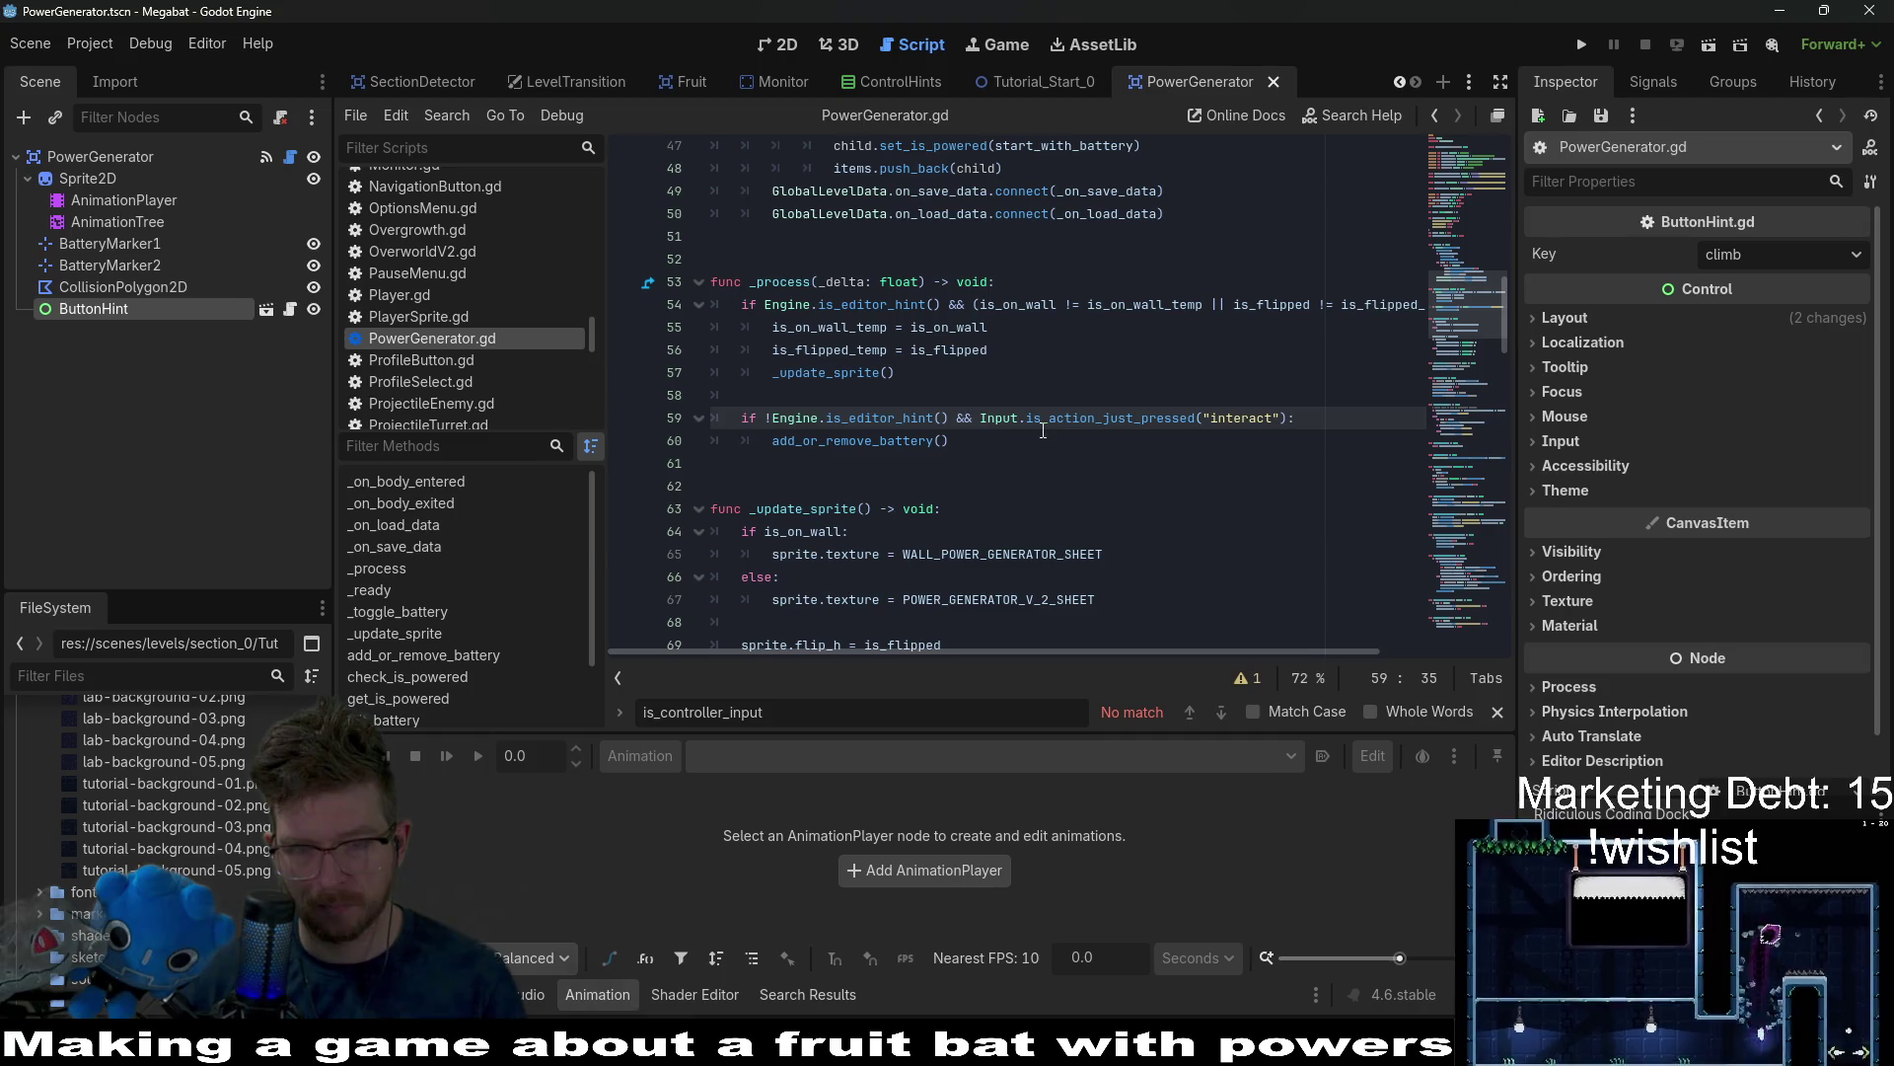
pyautogui.write('&& i')
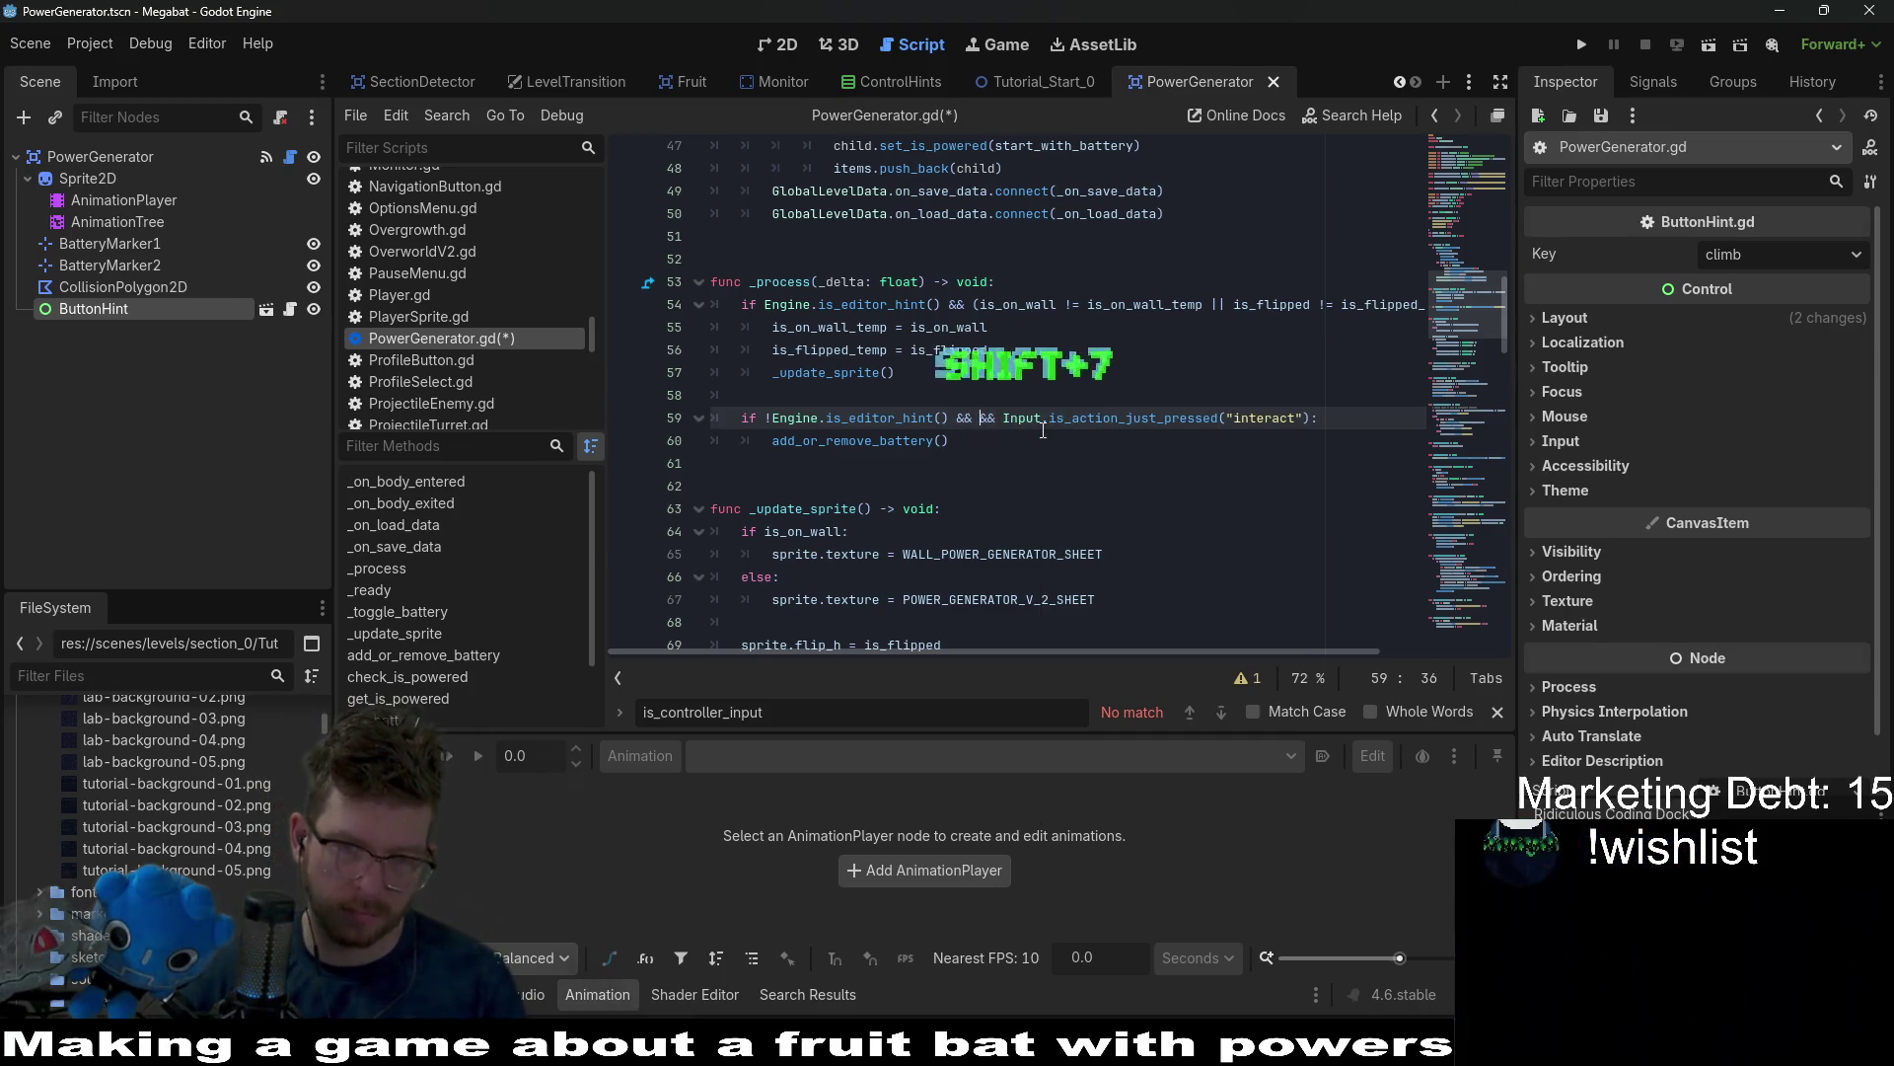
pyautogui.write('s_player_in_range')
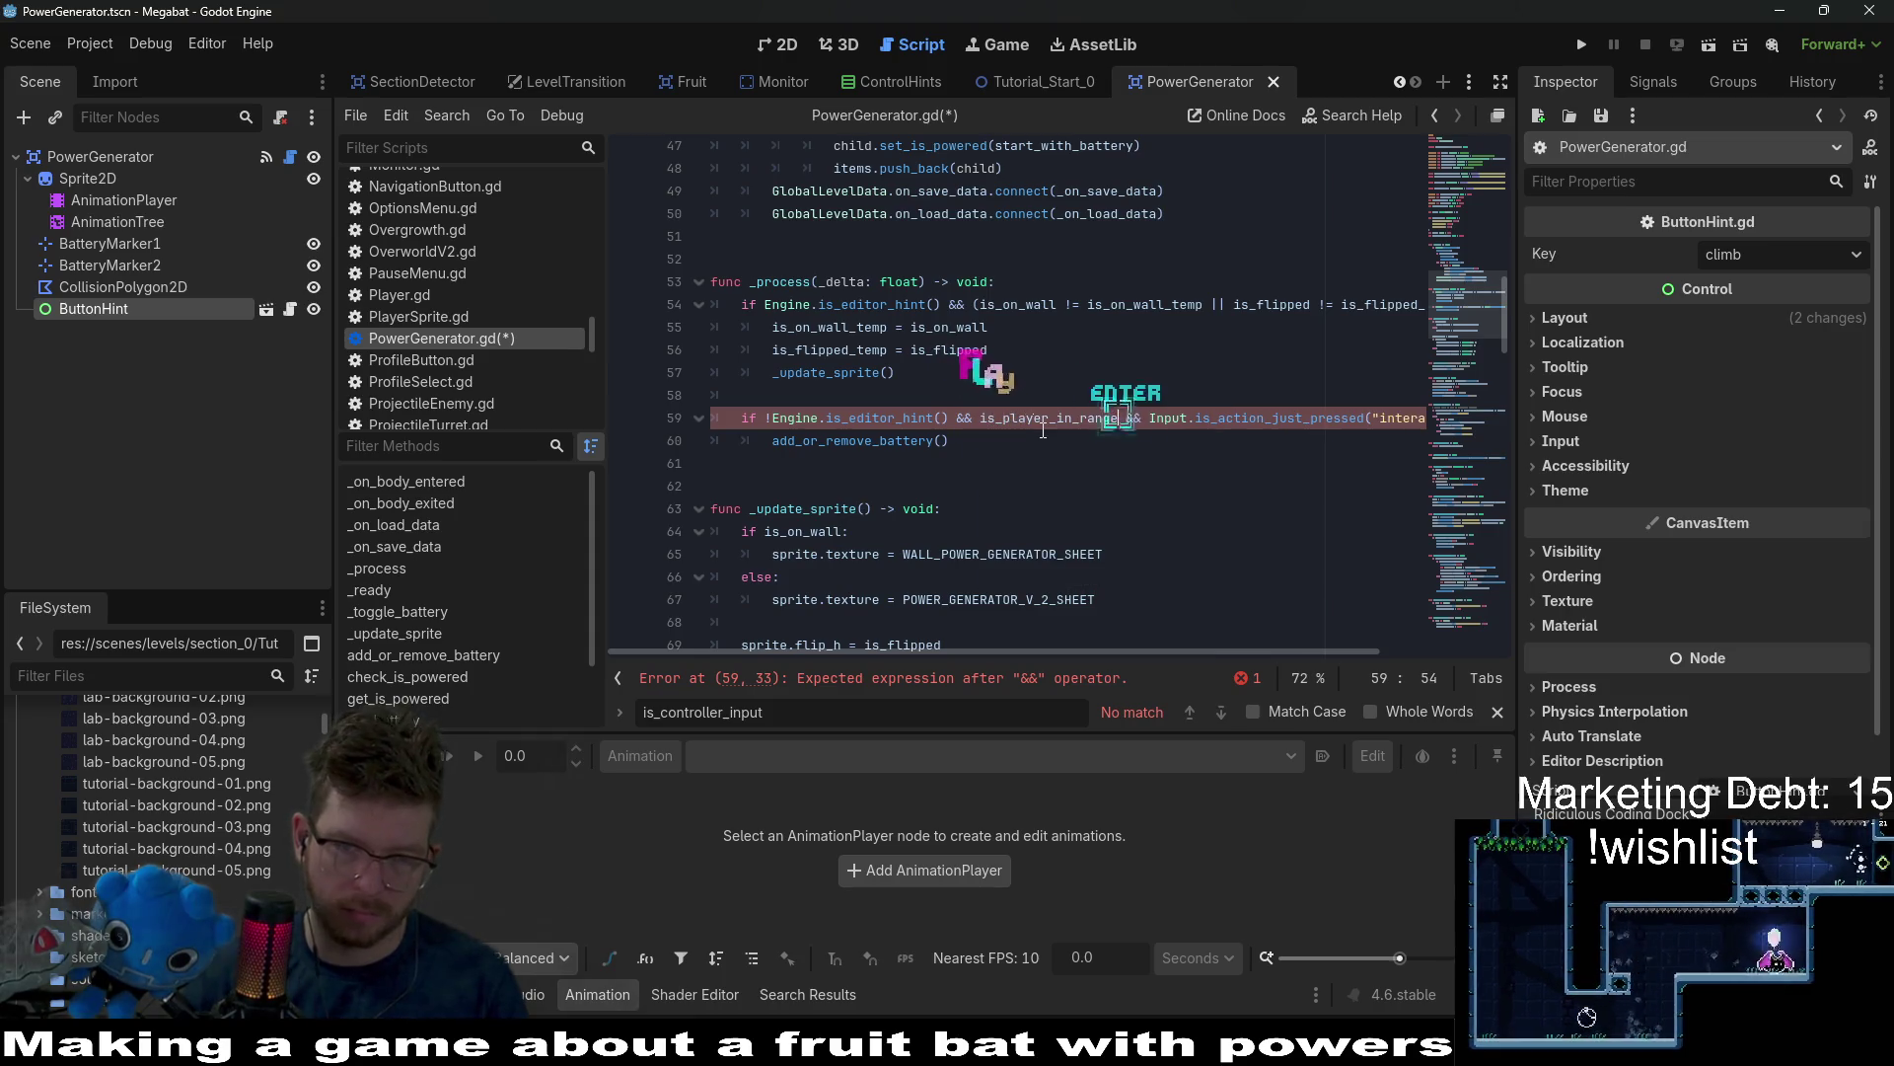
pyautogui.press('Return')
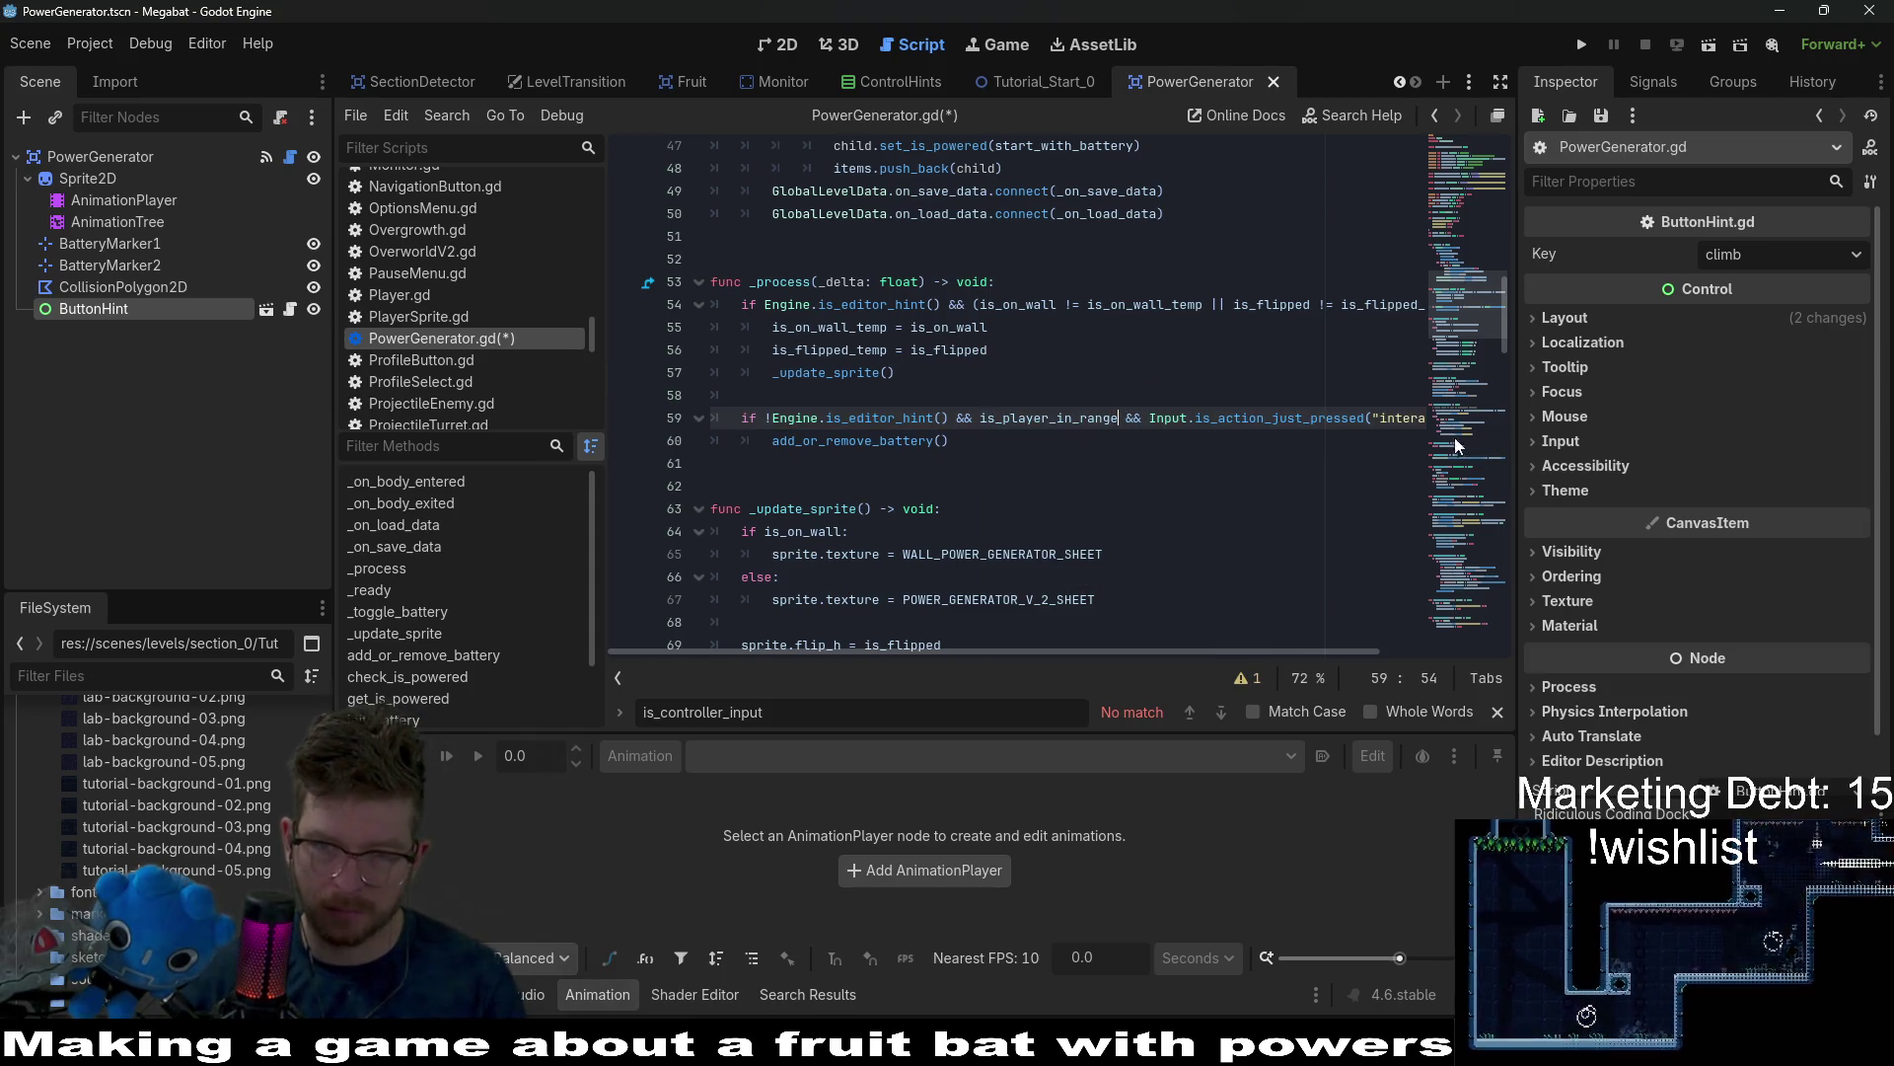
# Add buttonHint.visible = true after the in-range assignment in the body-entered handler.
pyautogui.moveTo(1454, 436)
pyautogui.mouseDown()
pyautogui.moveTo(1482, 493)
pyautogui.moveTo(1470, 632)
pyautogui.mouseUp()
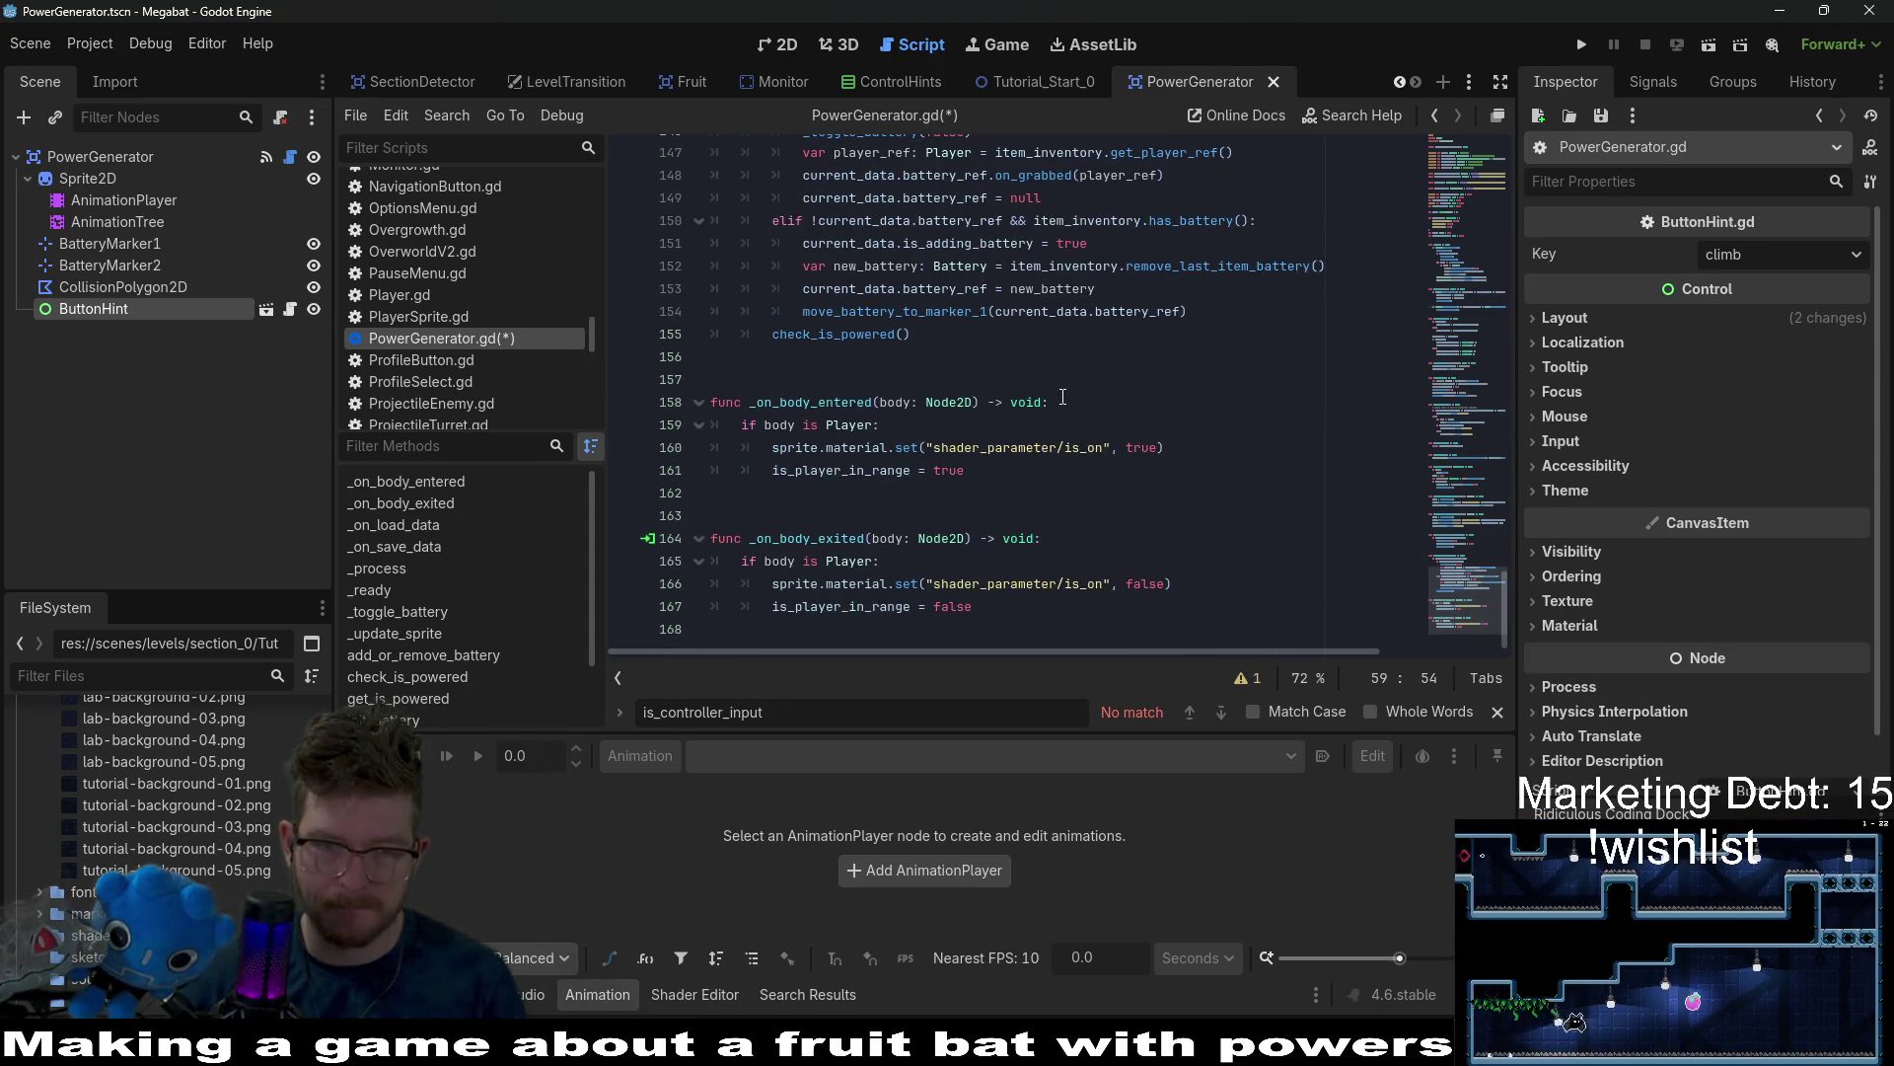
pyautogui.click(977, 477)
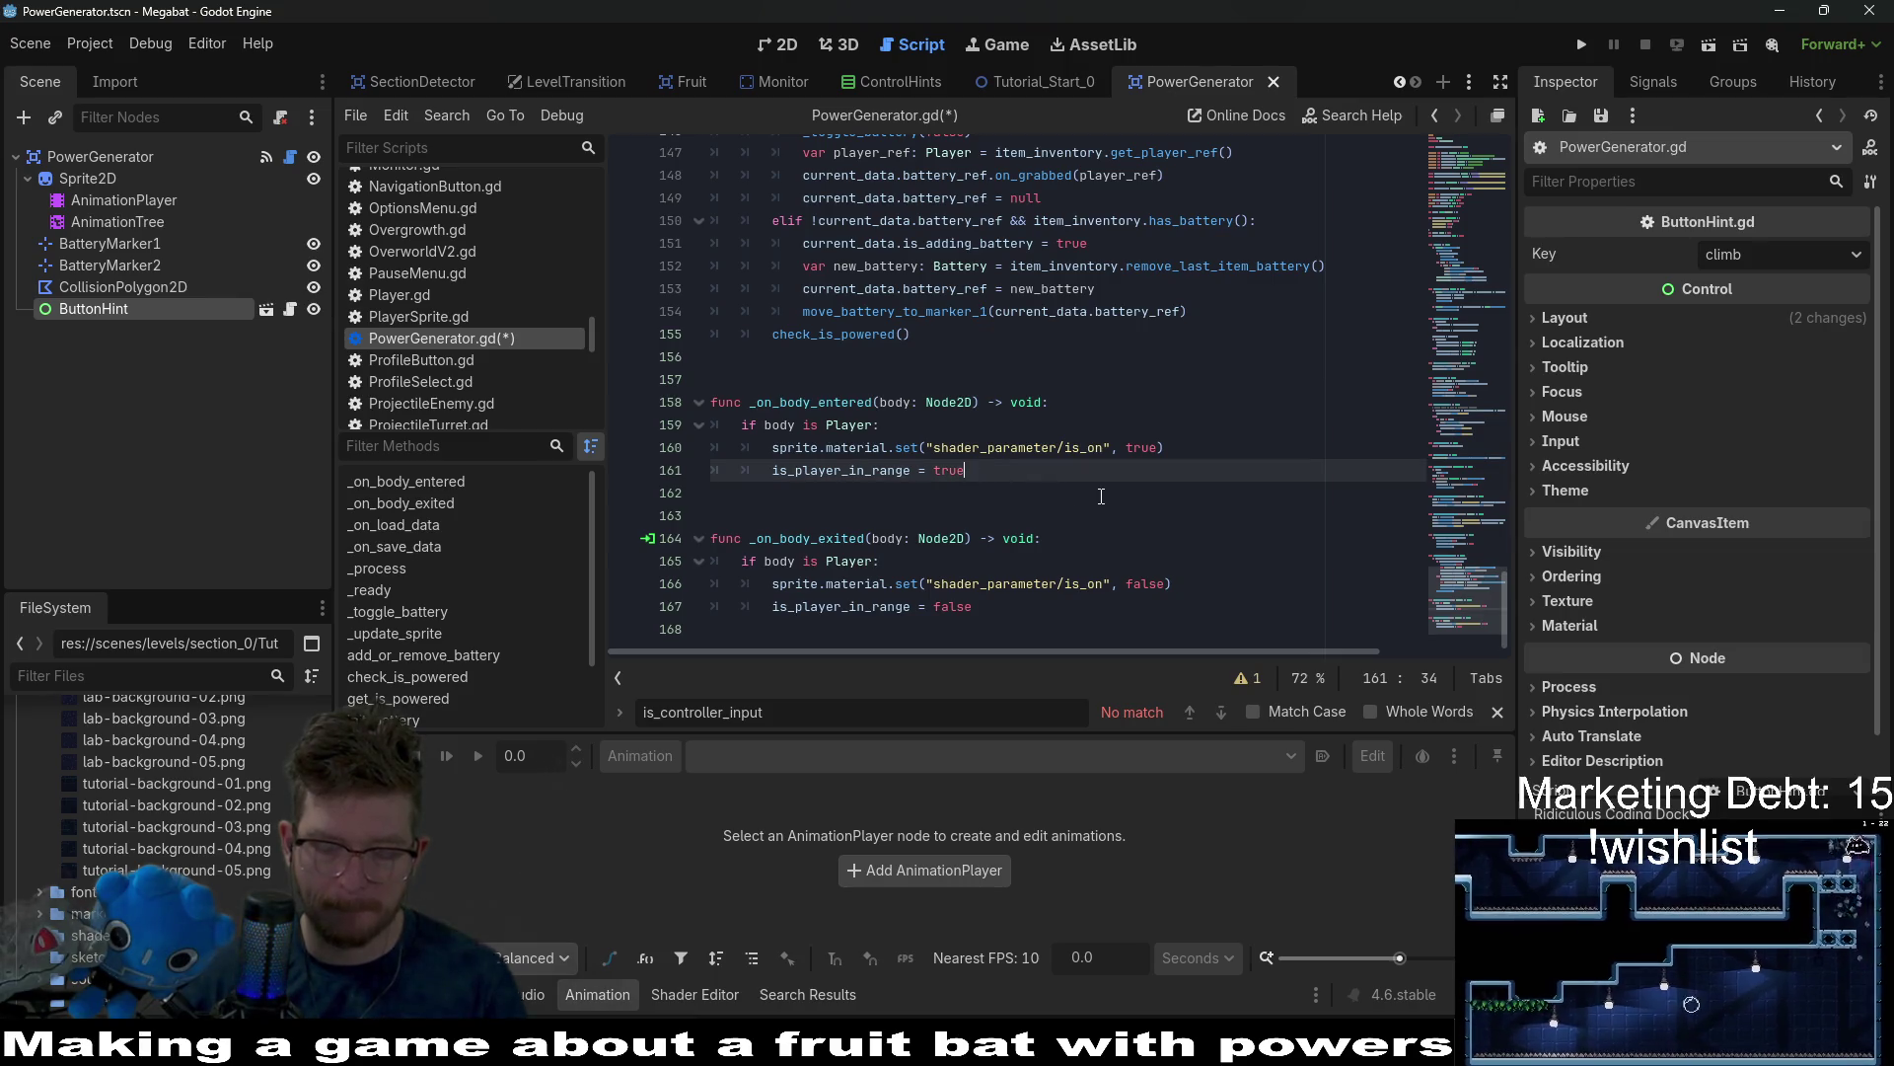
pyautogui.press('Return')
pyautogui.write('.')
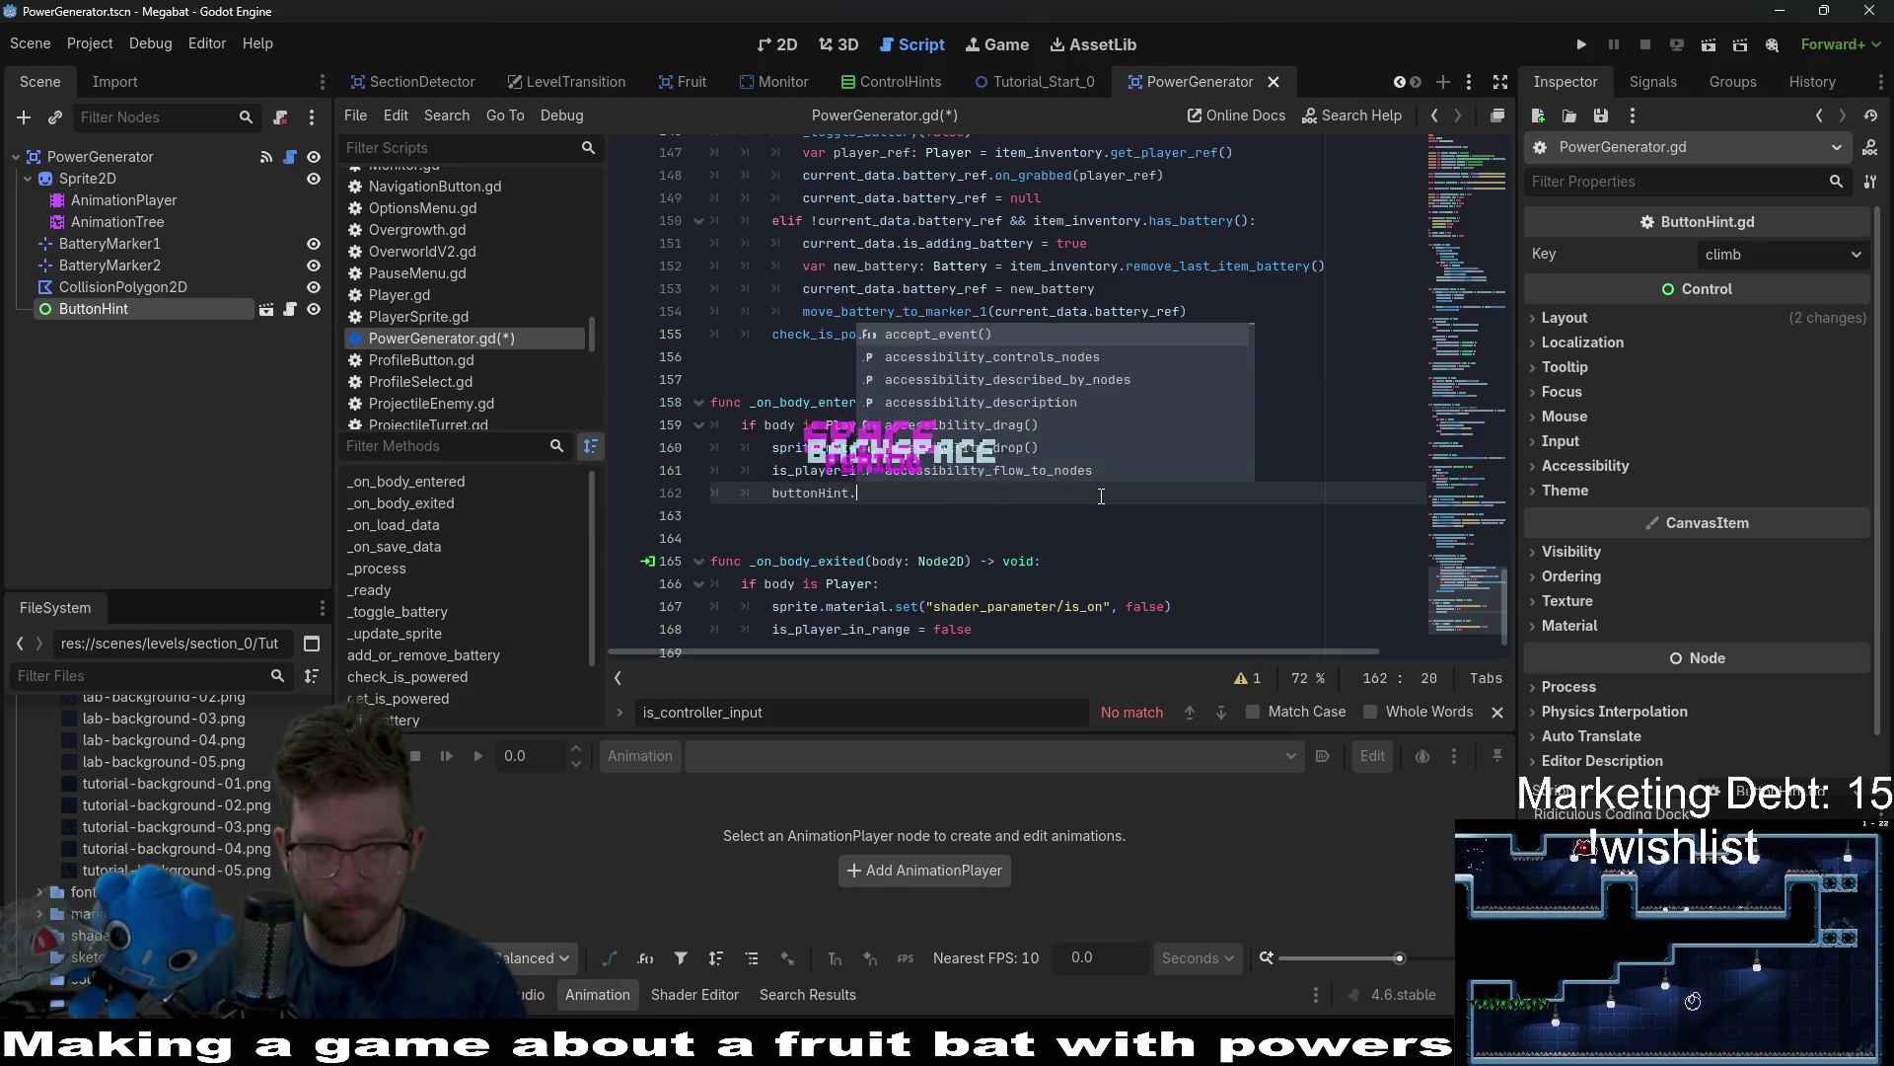
pyautogui.write('sis')
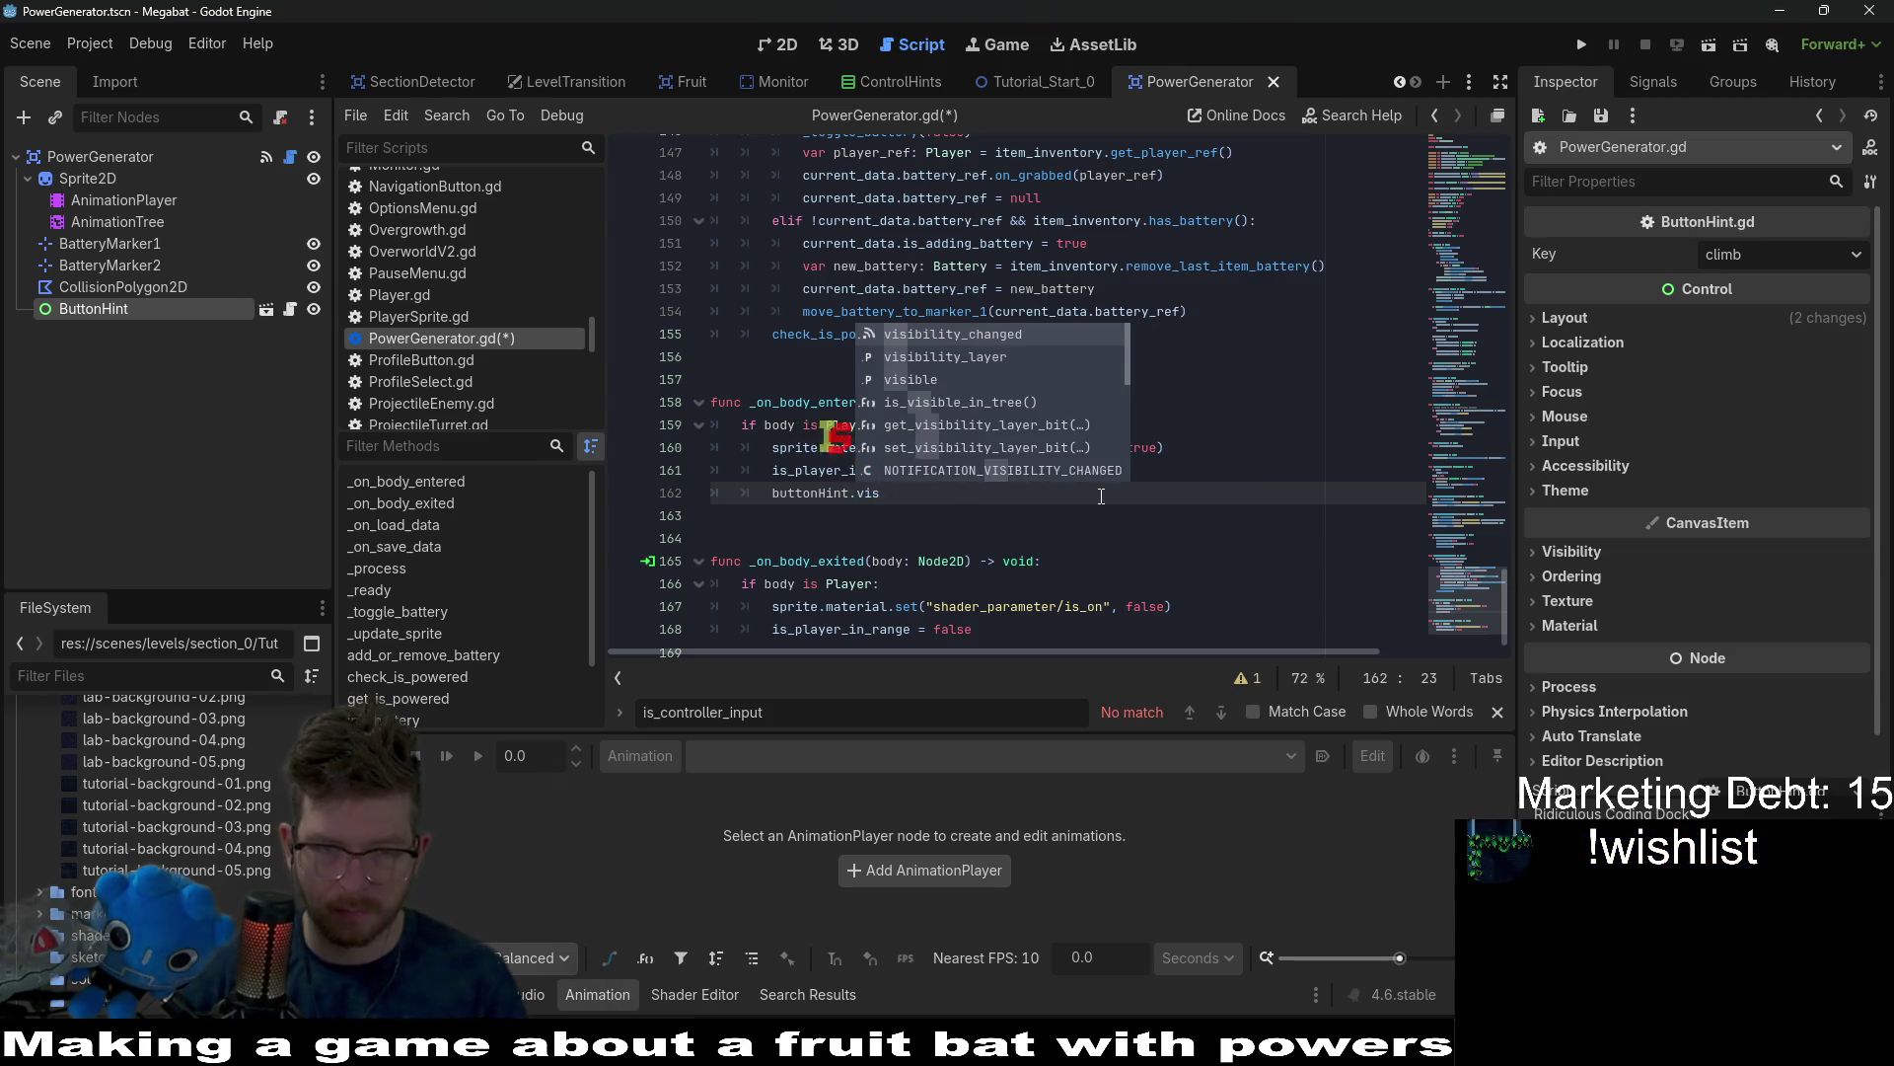
pyautogui.press('Down')
pyautogui.press('Down')
pyautogui.press('Return')
pyautogui.write('true')
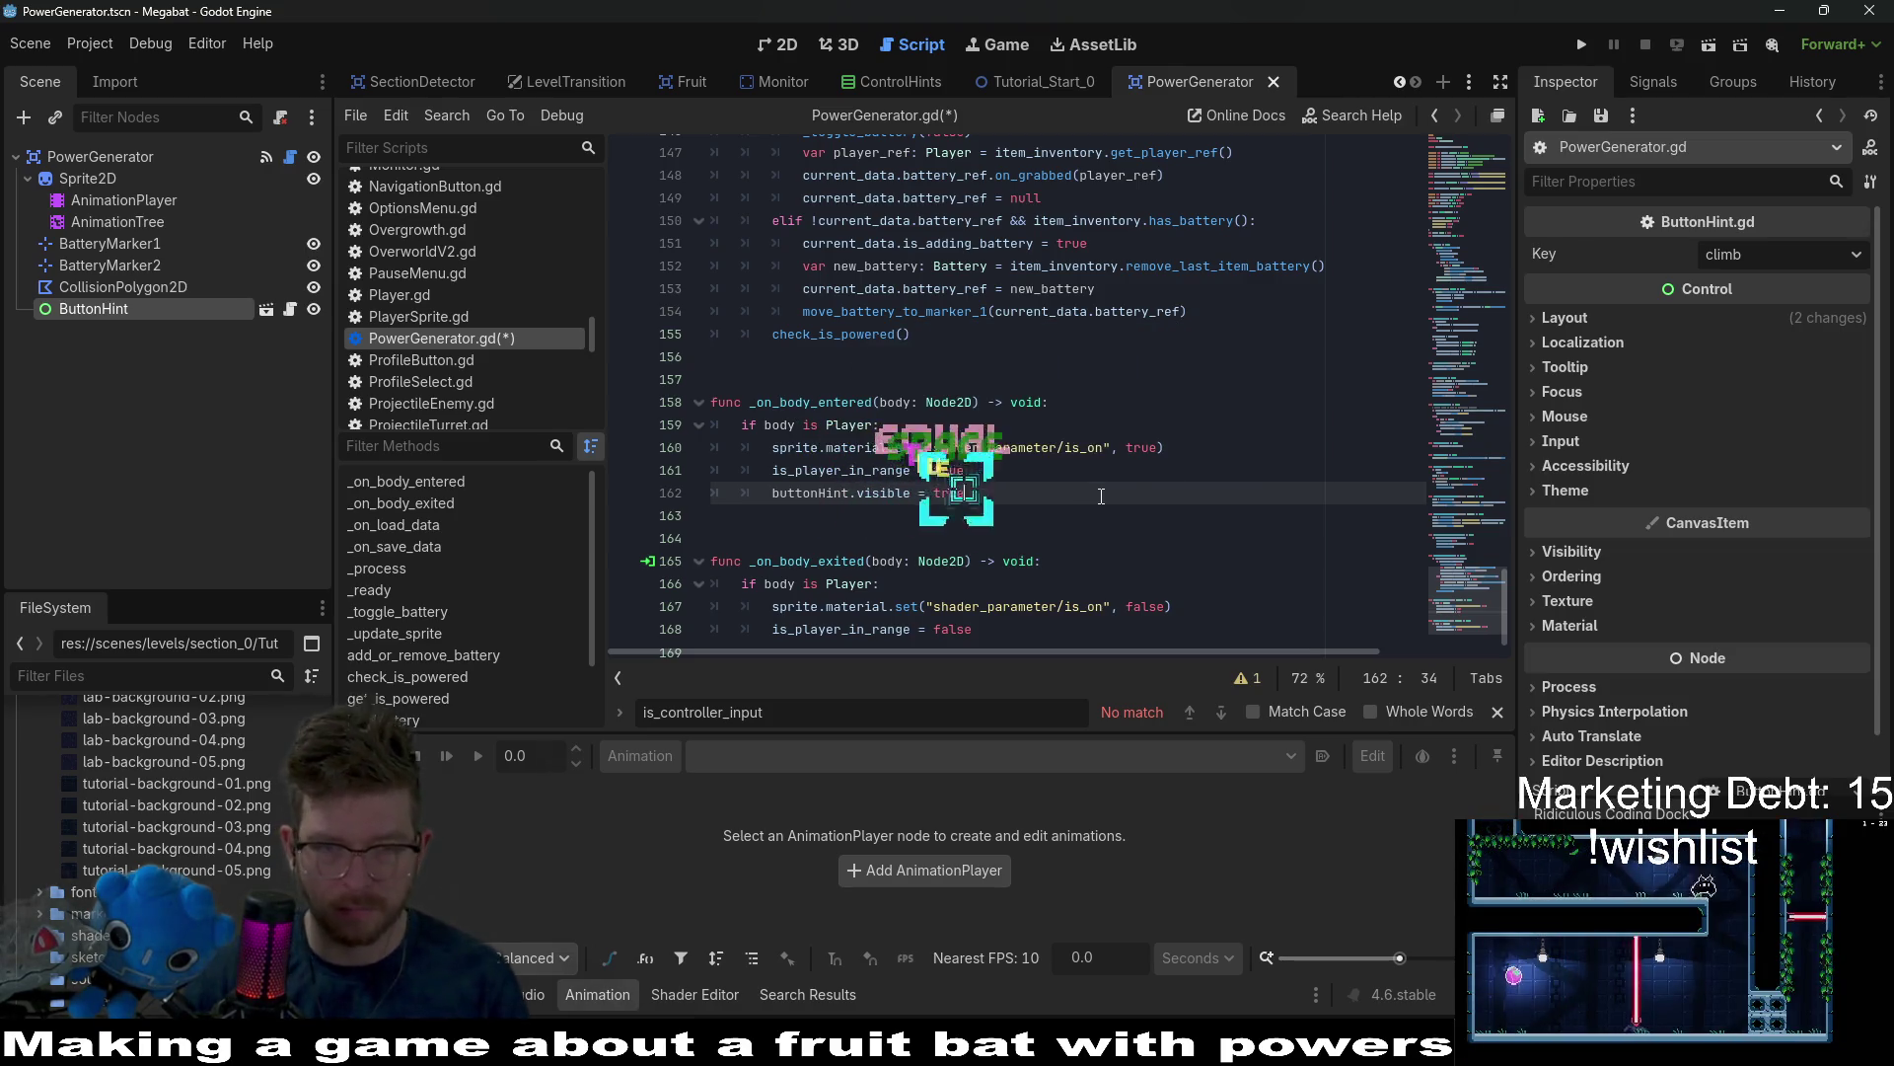
# Copy the visibility line into the body-exited handler and save the script.
pyautogui.moveTo(1042, 498); pyautogui.dragTo(1011, 480)
pyautogui.hotkey('ctrl', 'c')
pyautogui.click(977, 629)
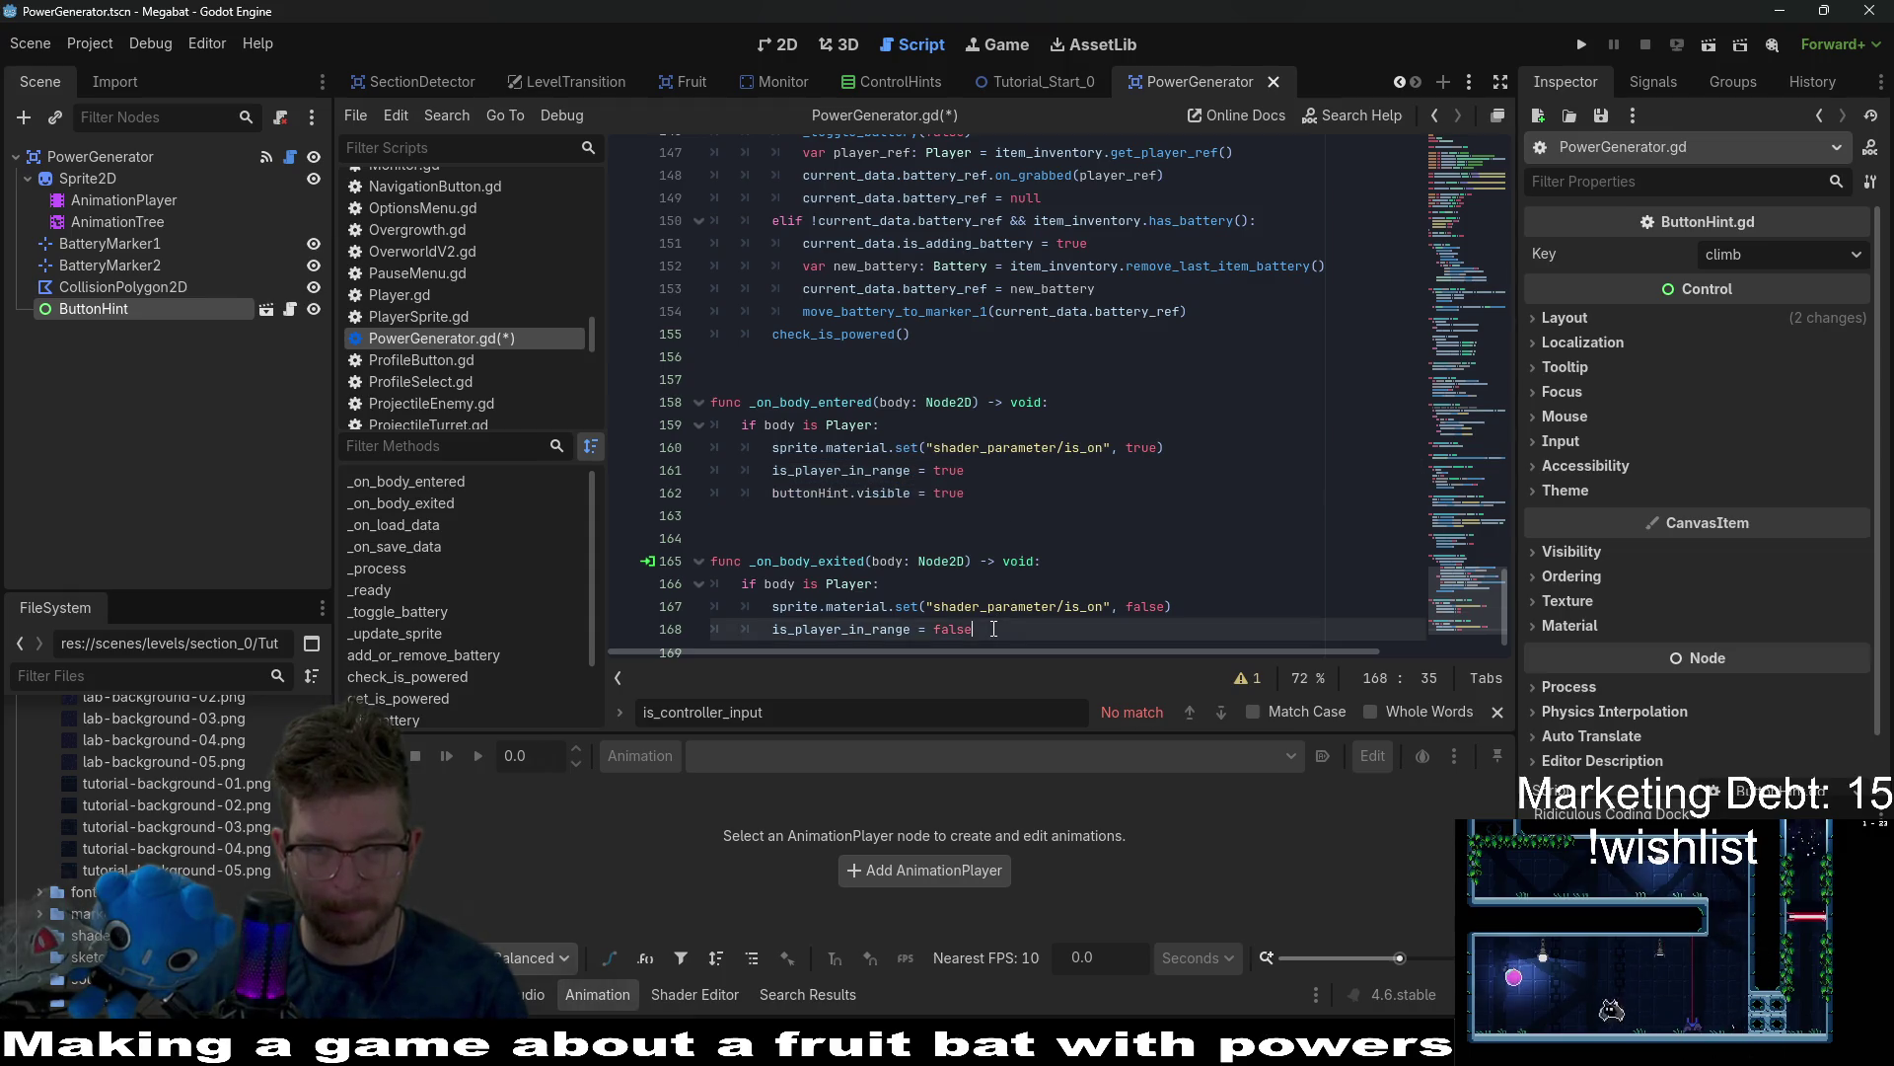
pyautogui.hotkey('ctrl', 'v')
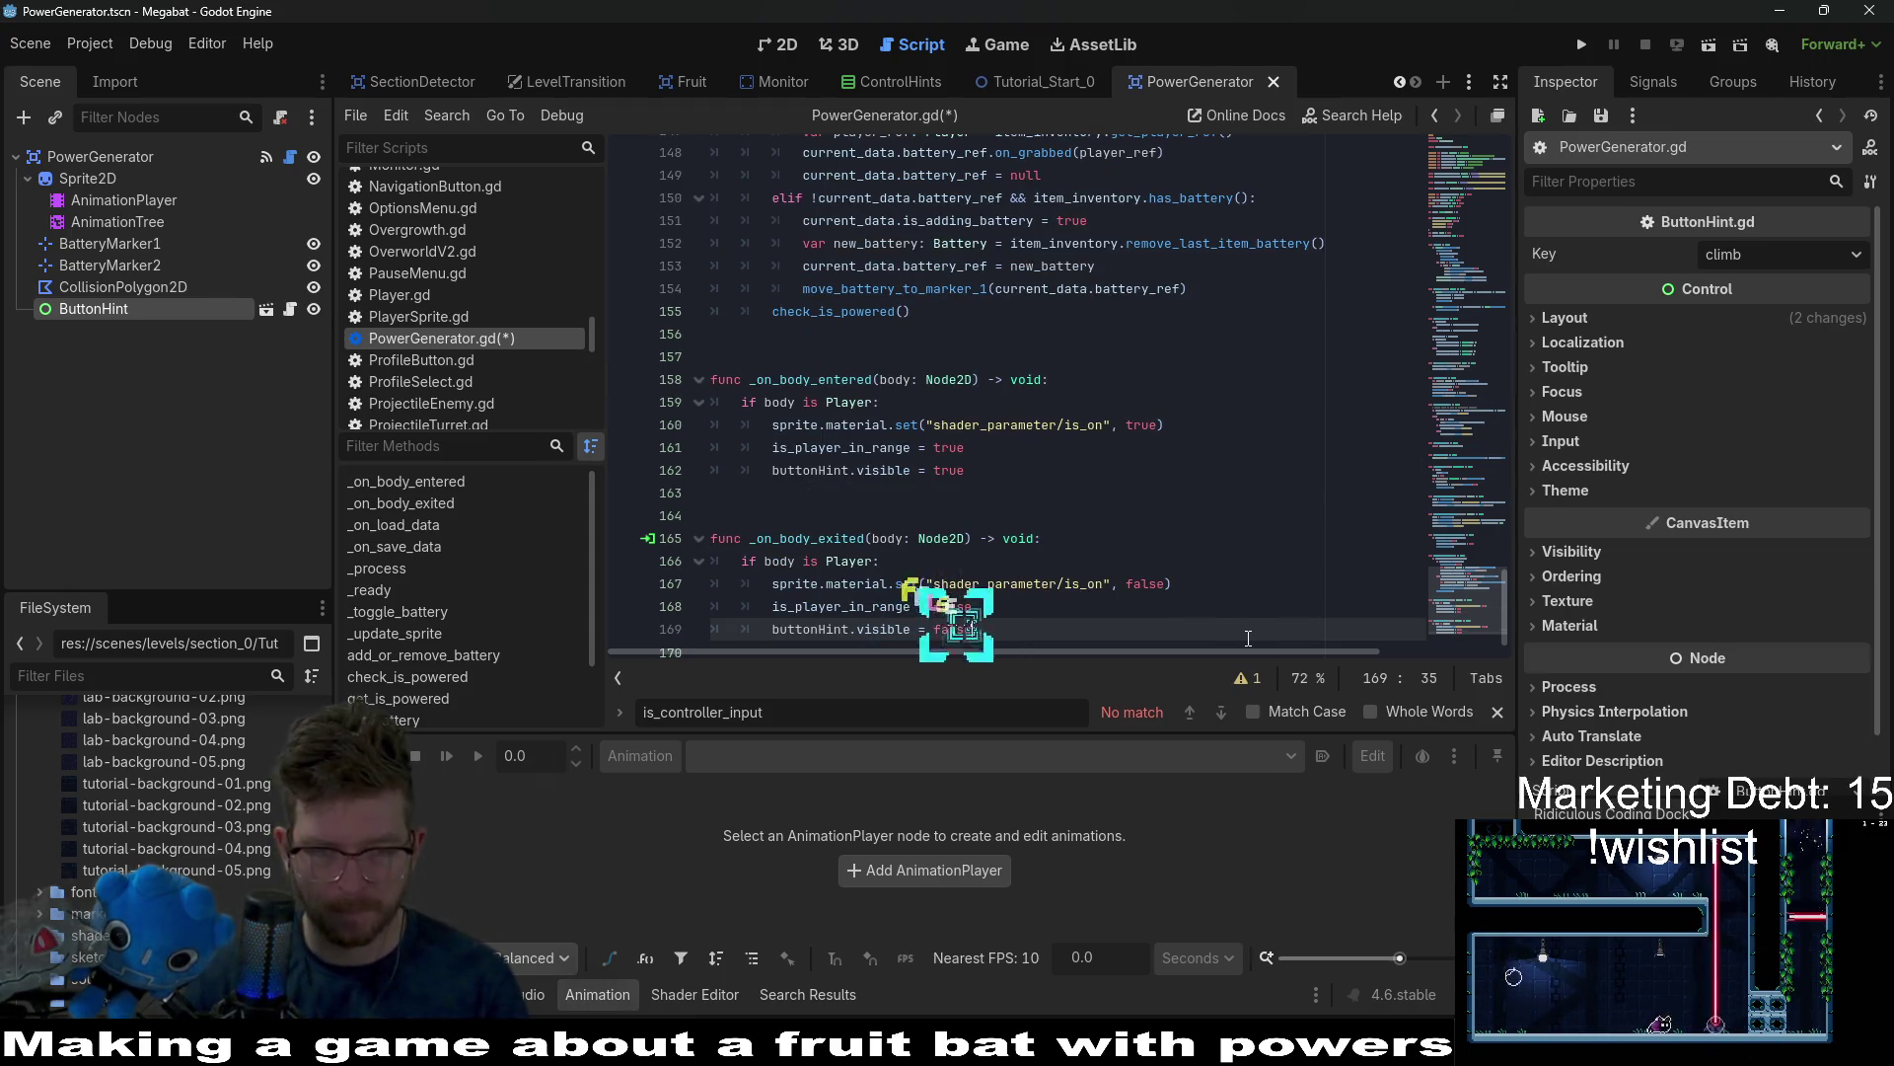
pyautogui.hotkey('ctrl', 's')
pyautogui.press('Up')
pyautogui.press('Up')
pyautogui.press('Up')
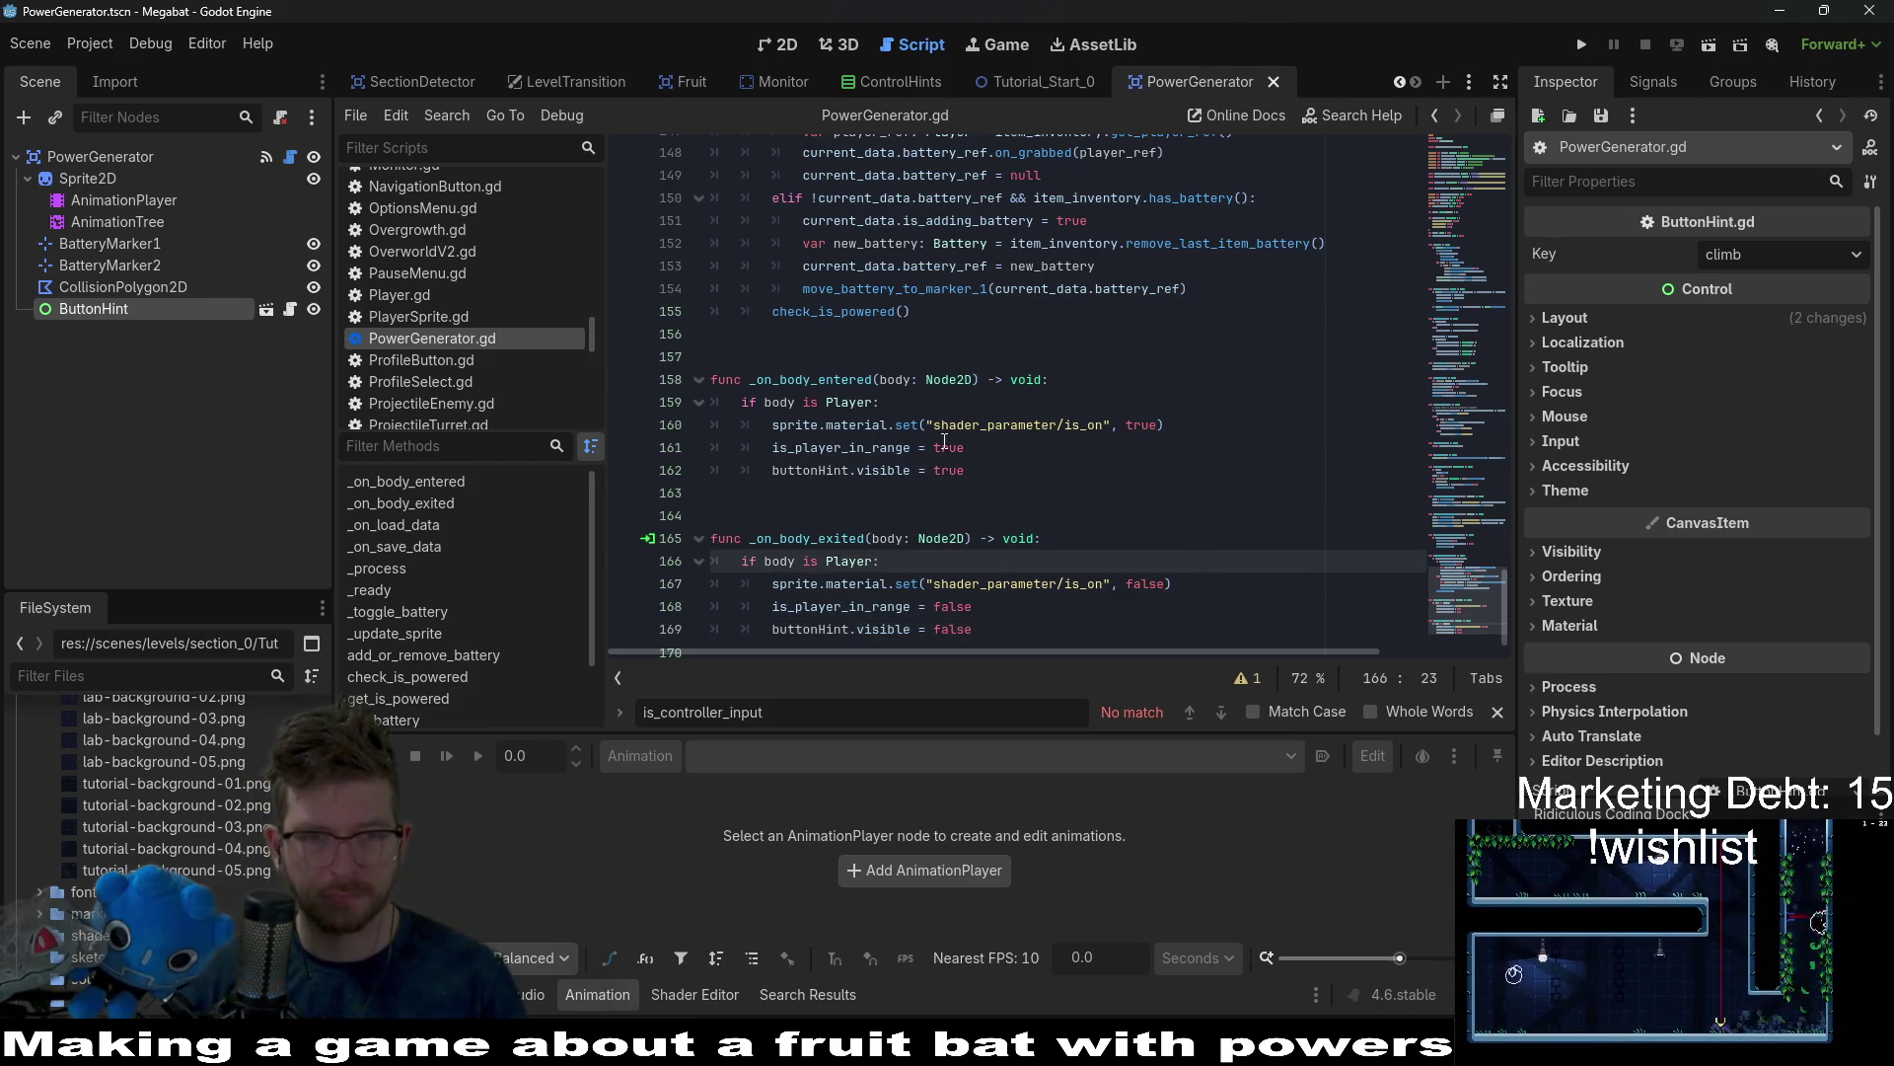
pyautogui.scroll(2, 944, 441)
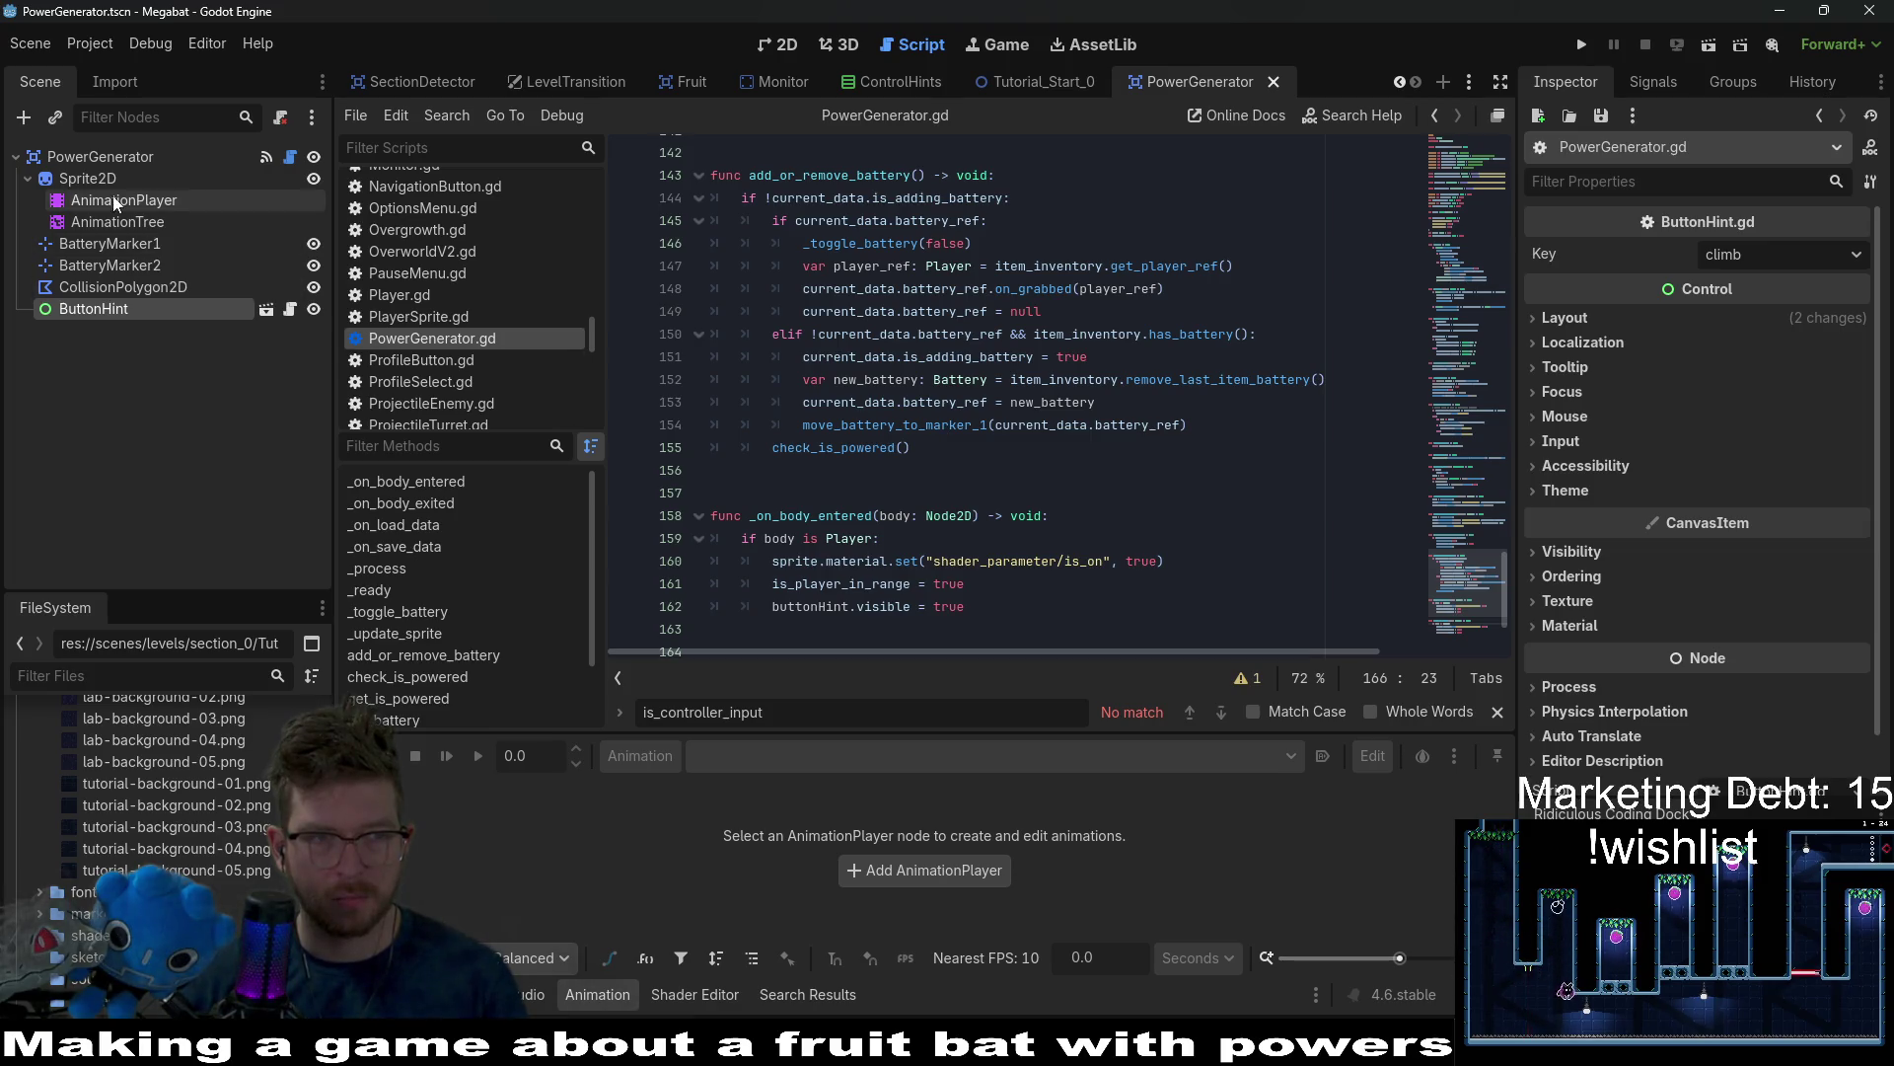
# Switch to 2D view and filter the FileSystem dock with 'level_2_'.
pyautogui.click(774, 44)
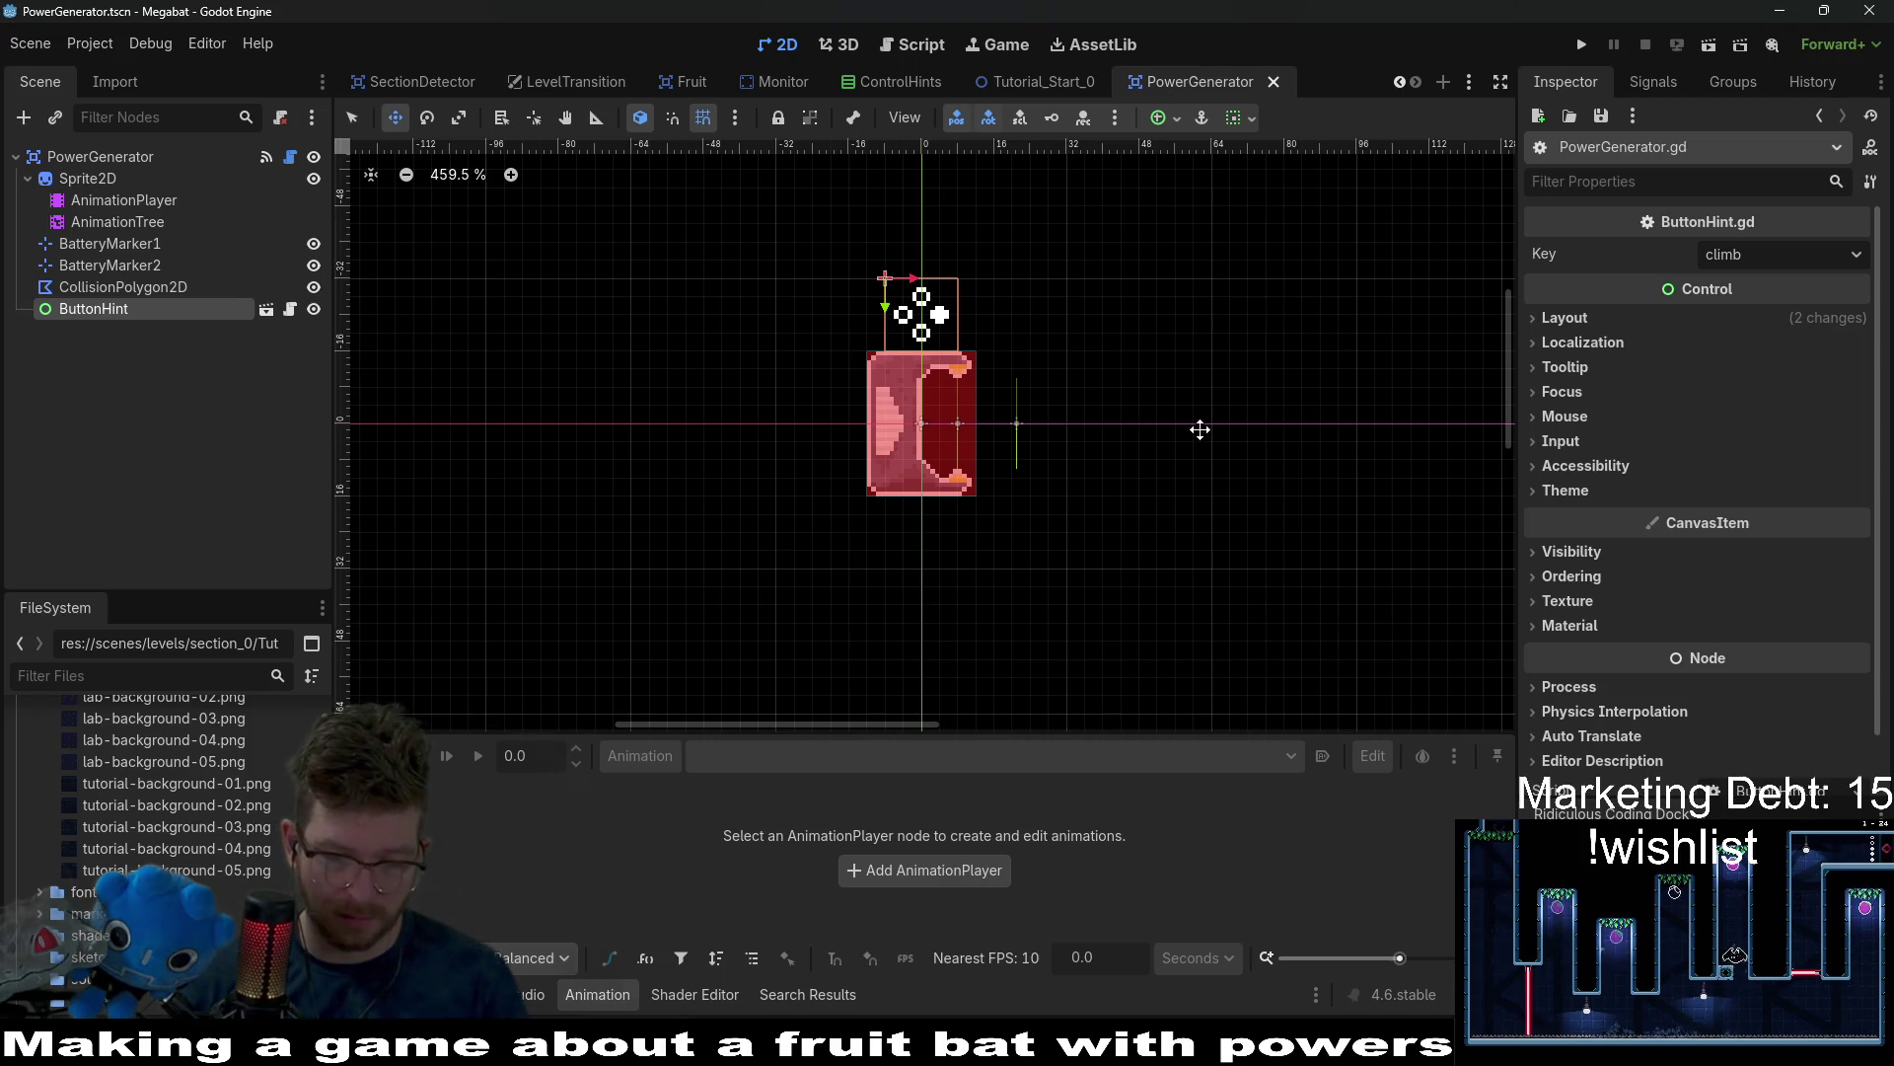
pyautogui.hotkey('shift', 'alt', 'o')
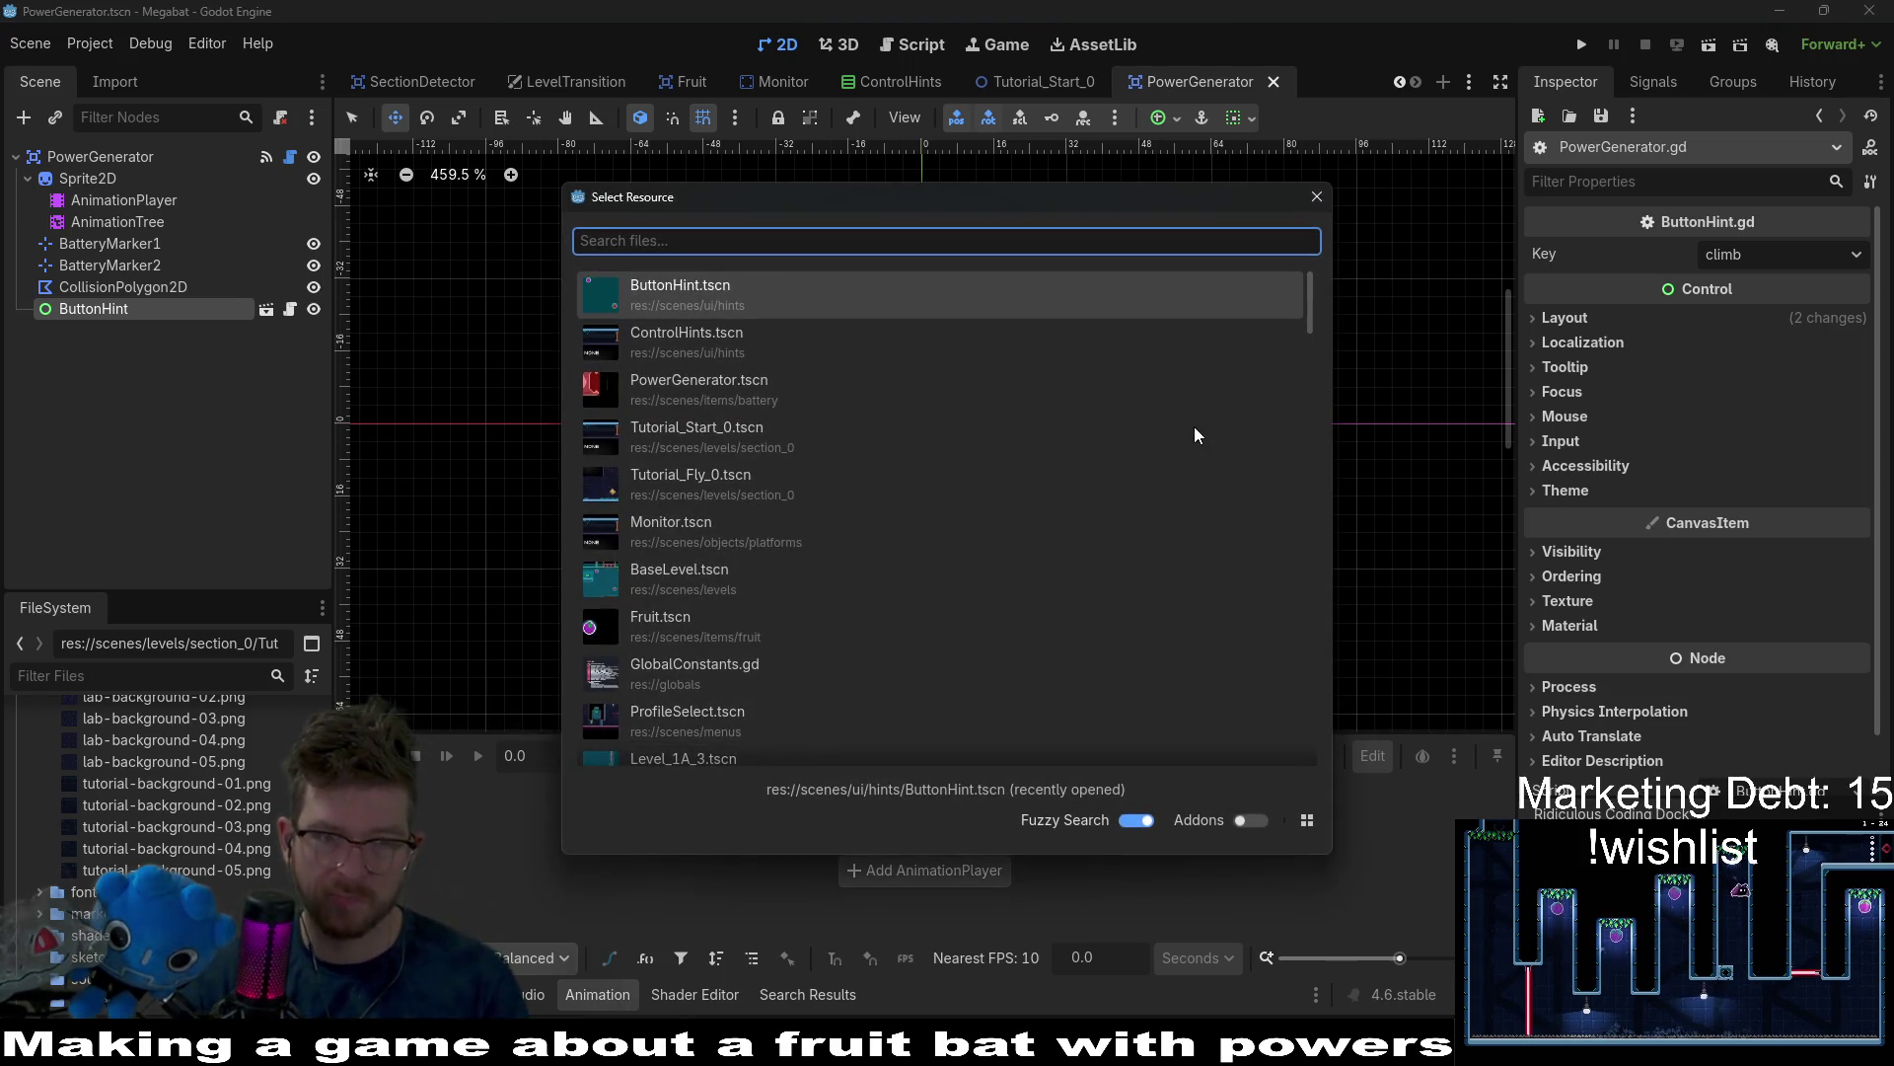
pyautogui.press('Escape')
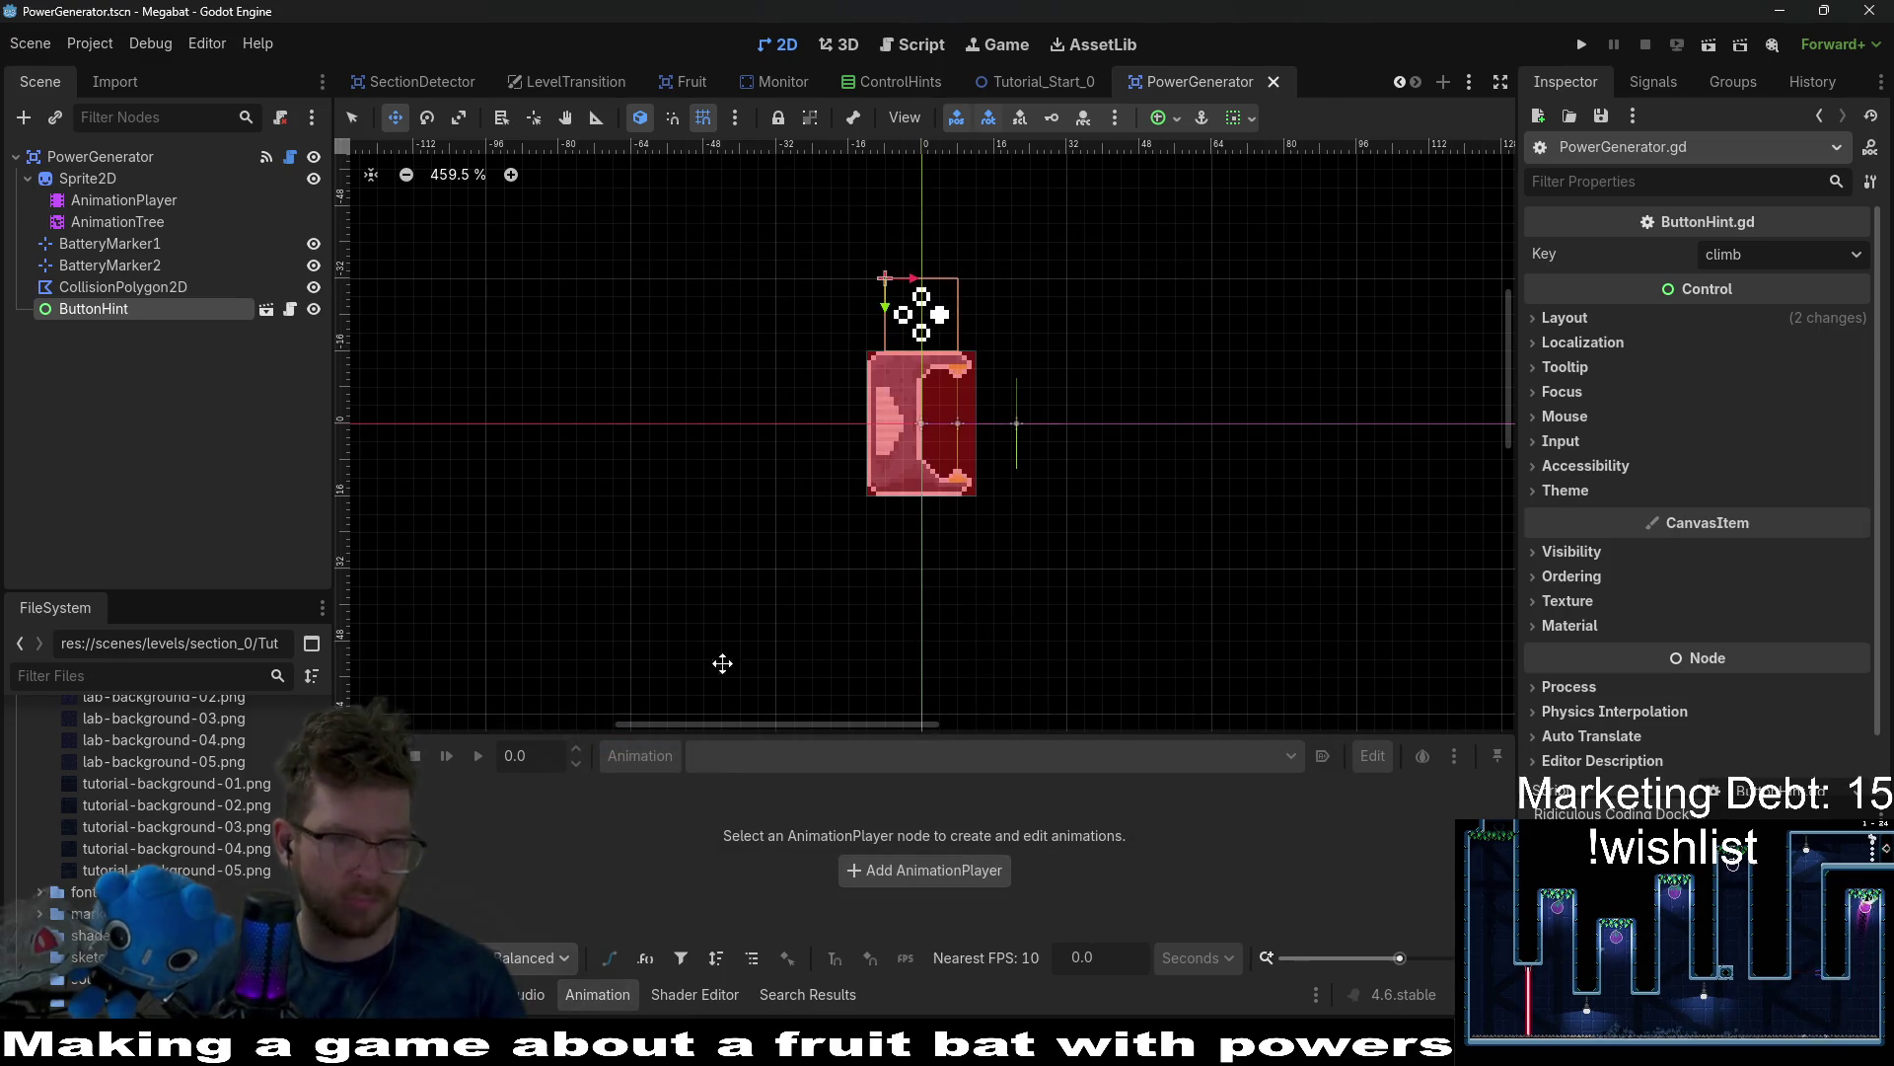
pyautogui.click(161, 677)
pyautogui.write('l')
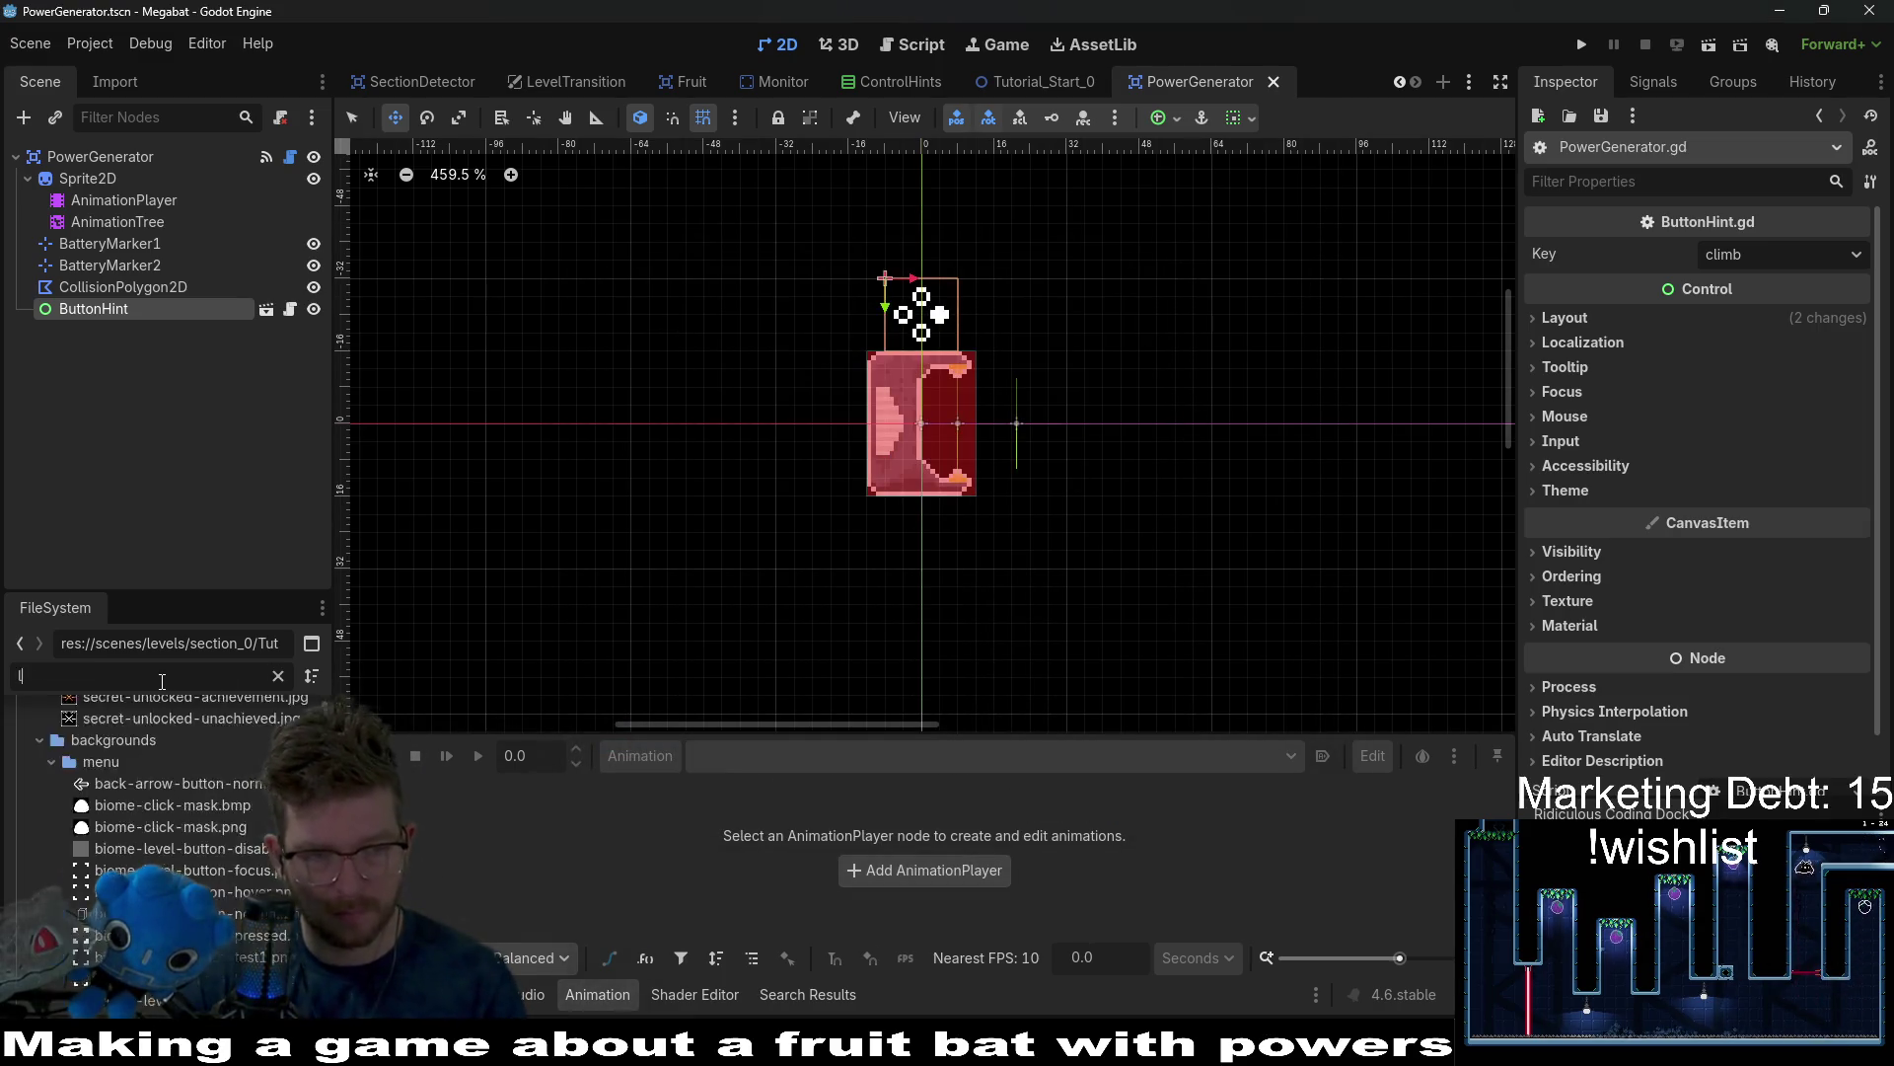
pyautogui.write('evel_')
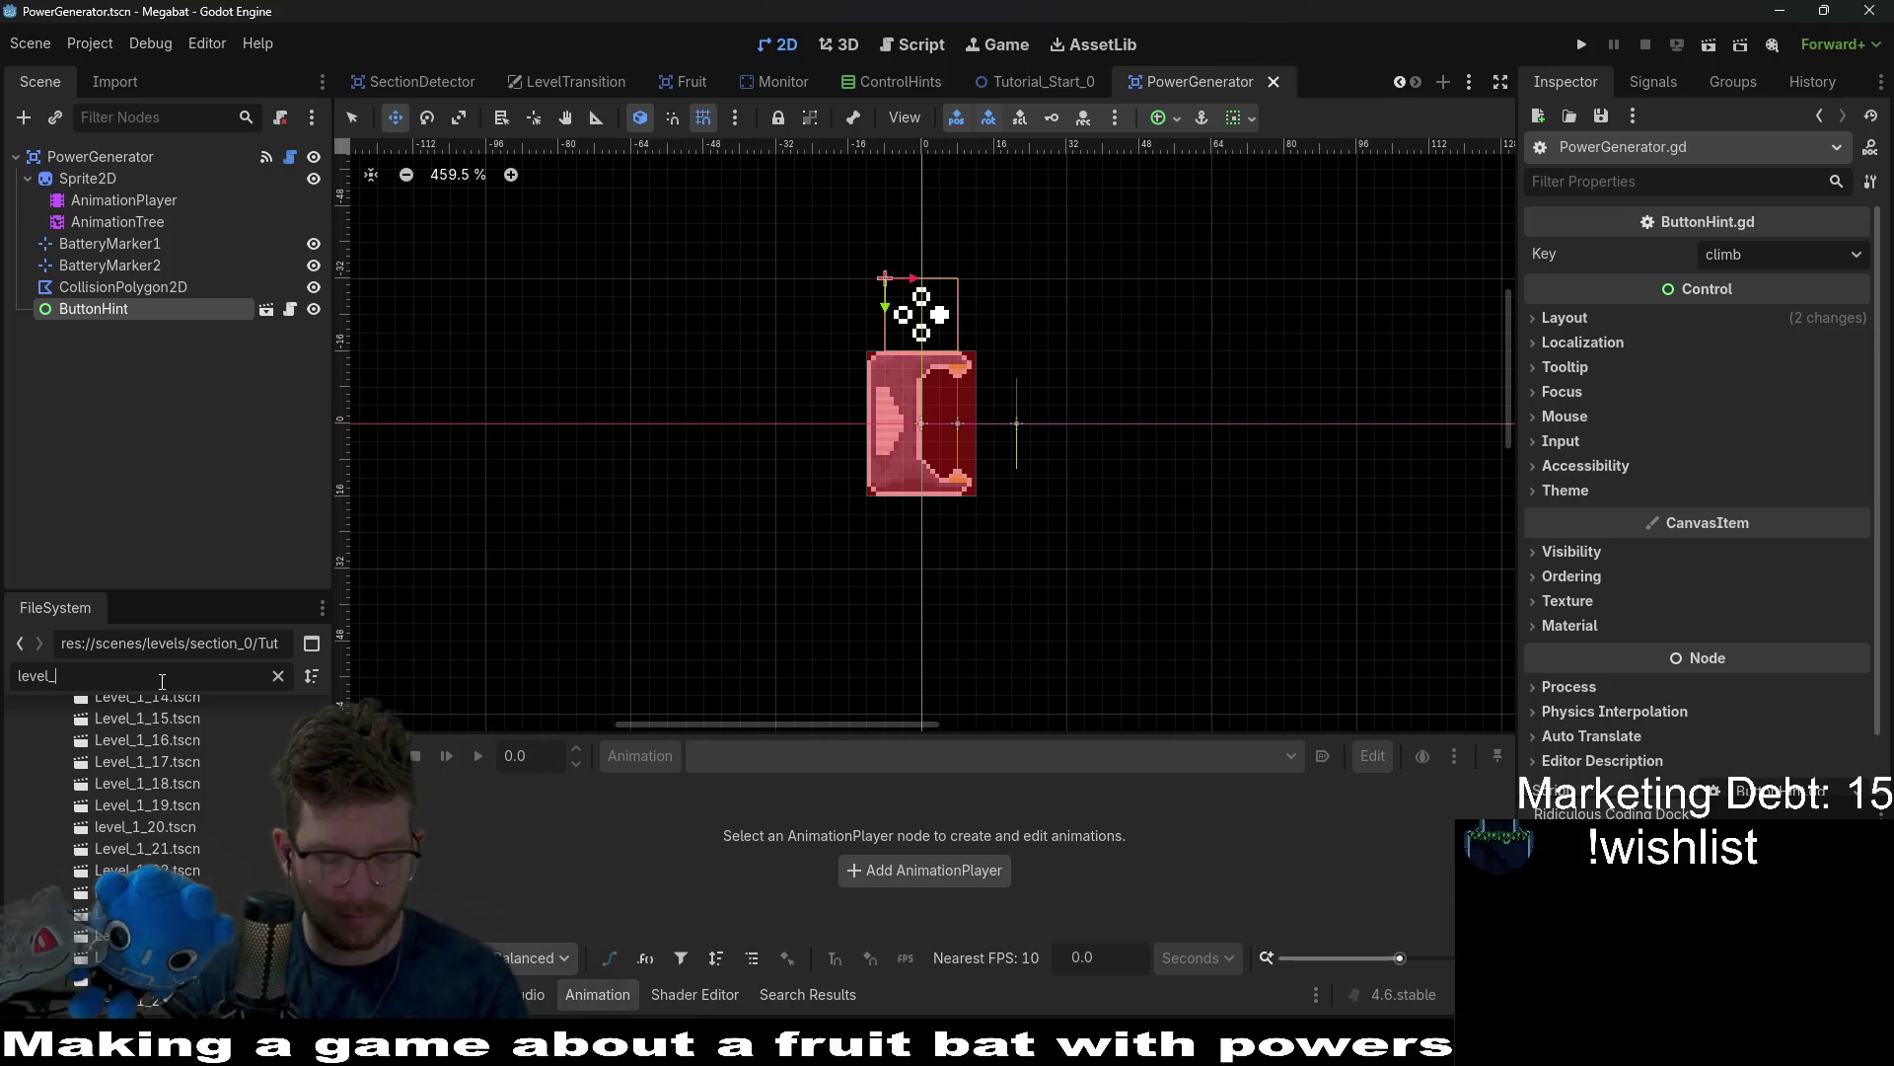
pyautogui.write('2_')
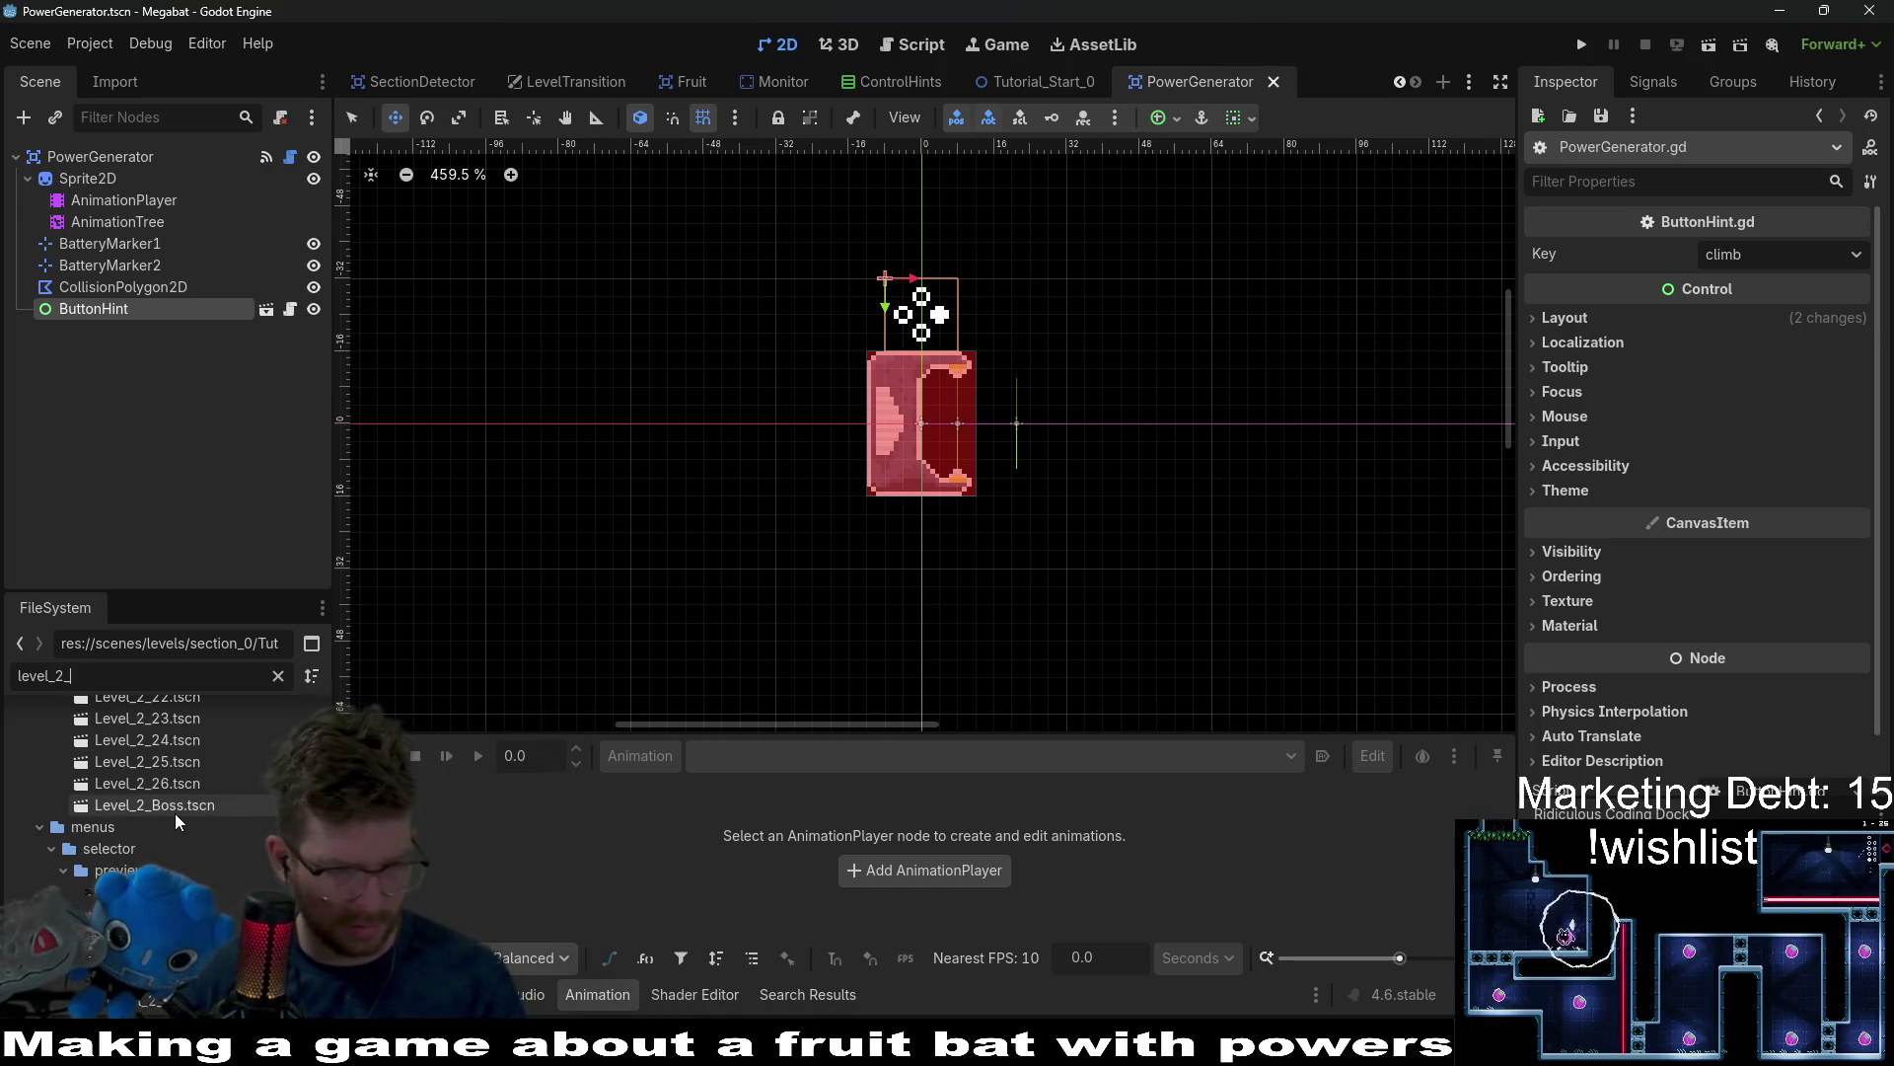
pyautogui.scroll(10, 177, 813)
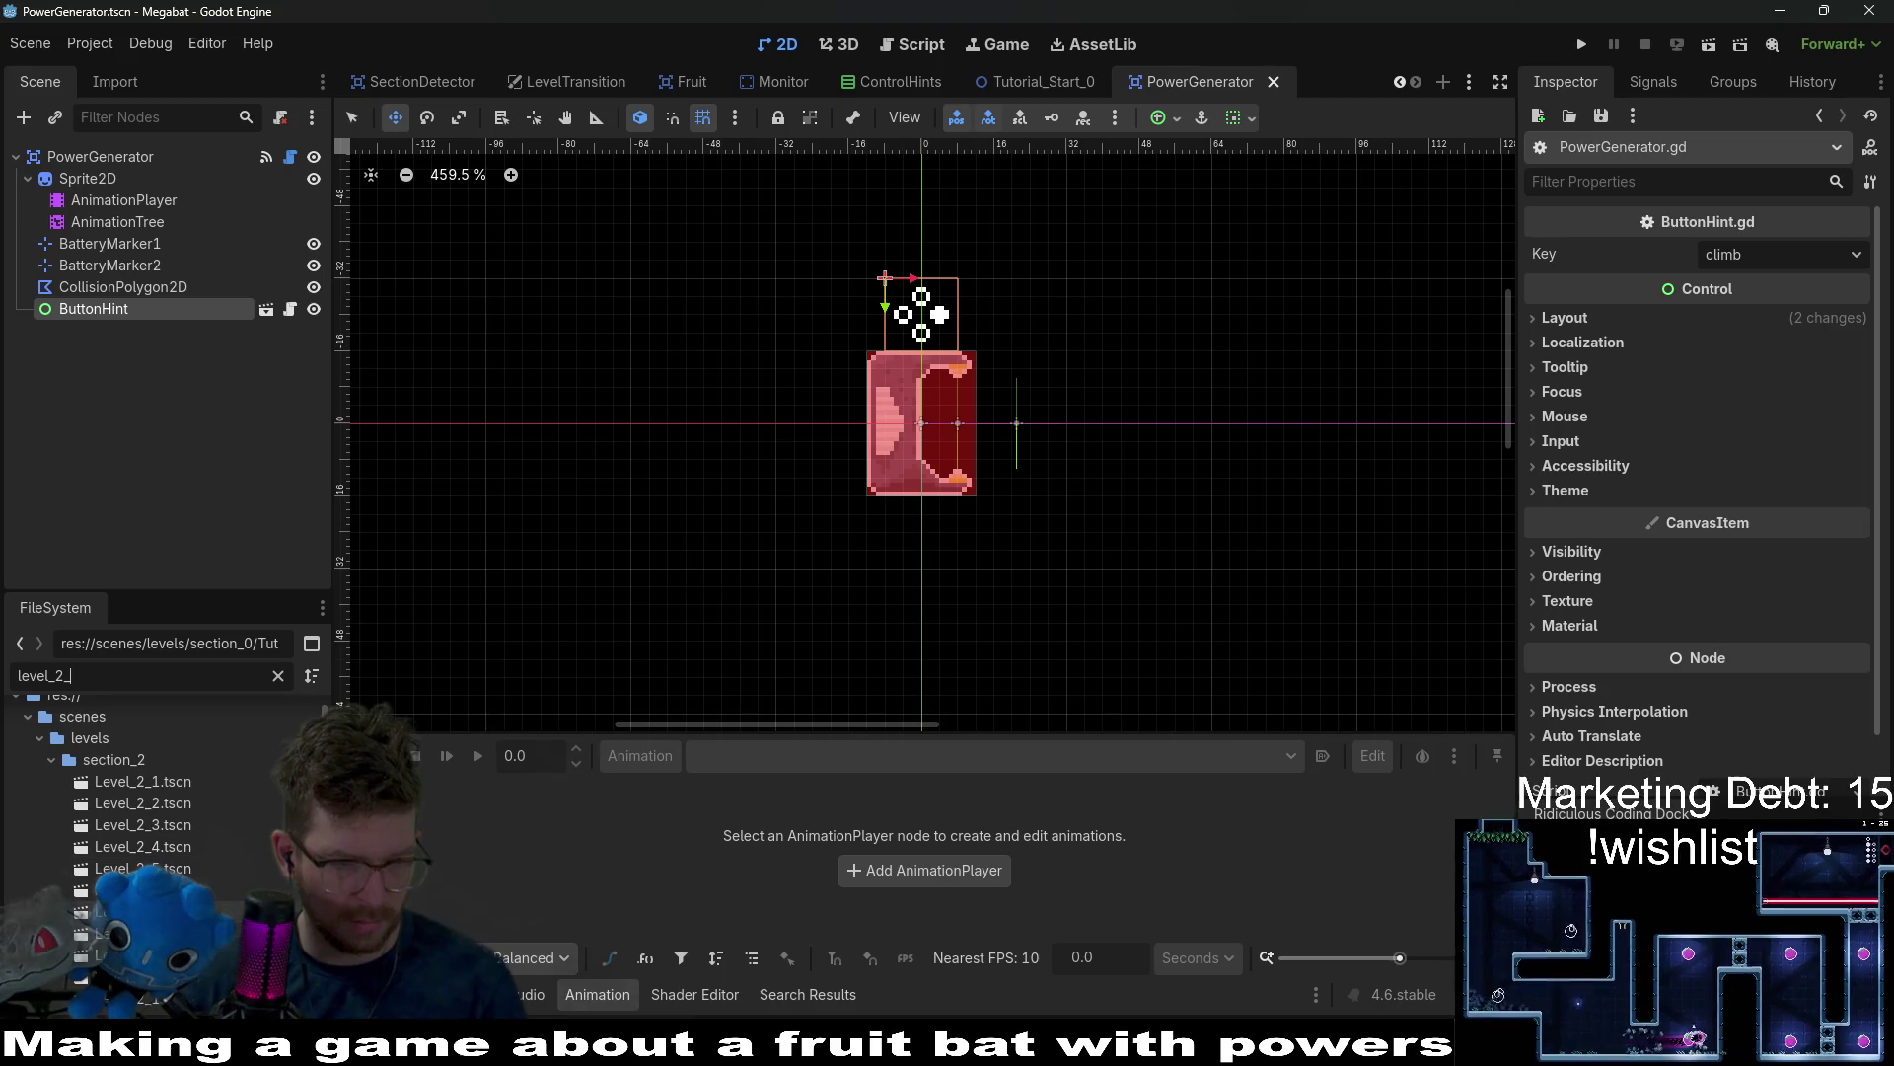
pyautogui.scroll(-2, 173, 837)
# Open Level_2_7, Level_2_8 and Level_2_9 to inspect, then close them.
pyautogui.doubleClick(174, 837)
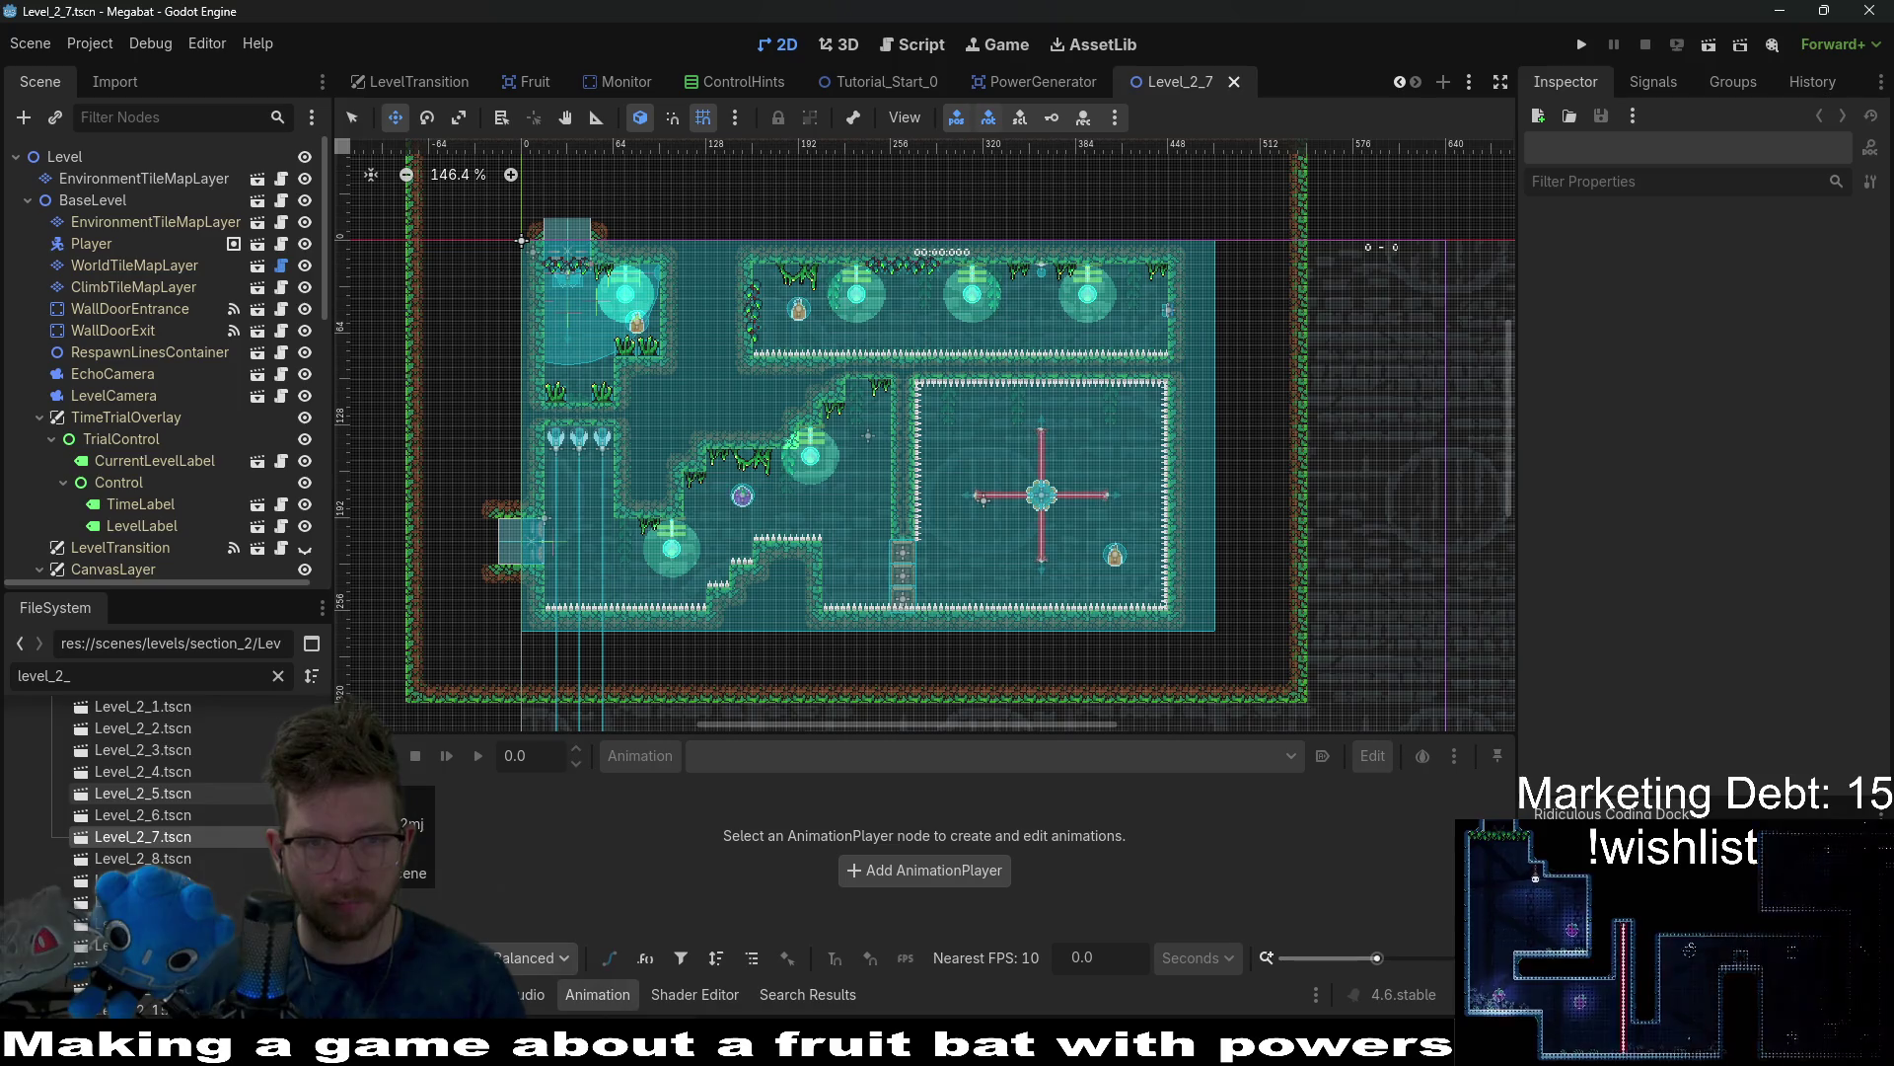
pyautogui.doubleClick(175, 856)
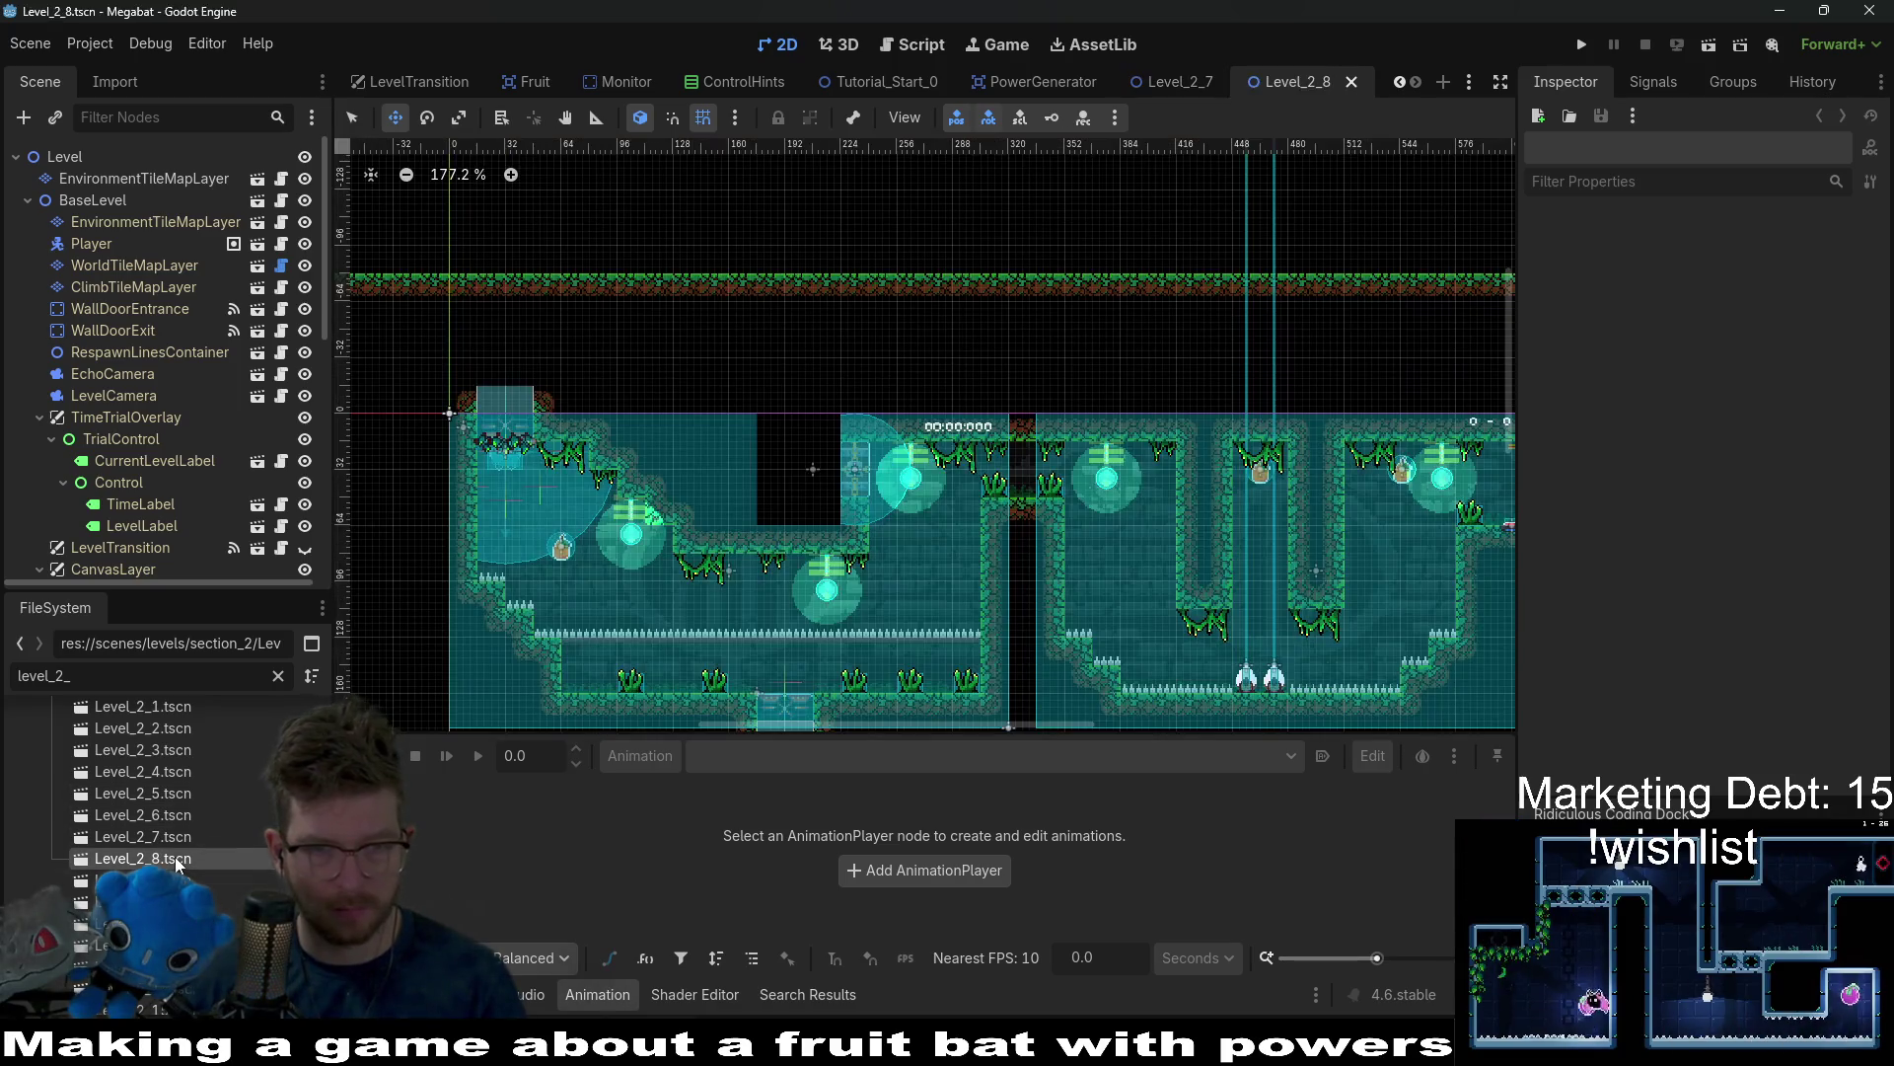
pyautogui.scroll(-4, 890, 415)
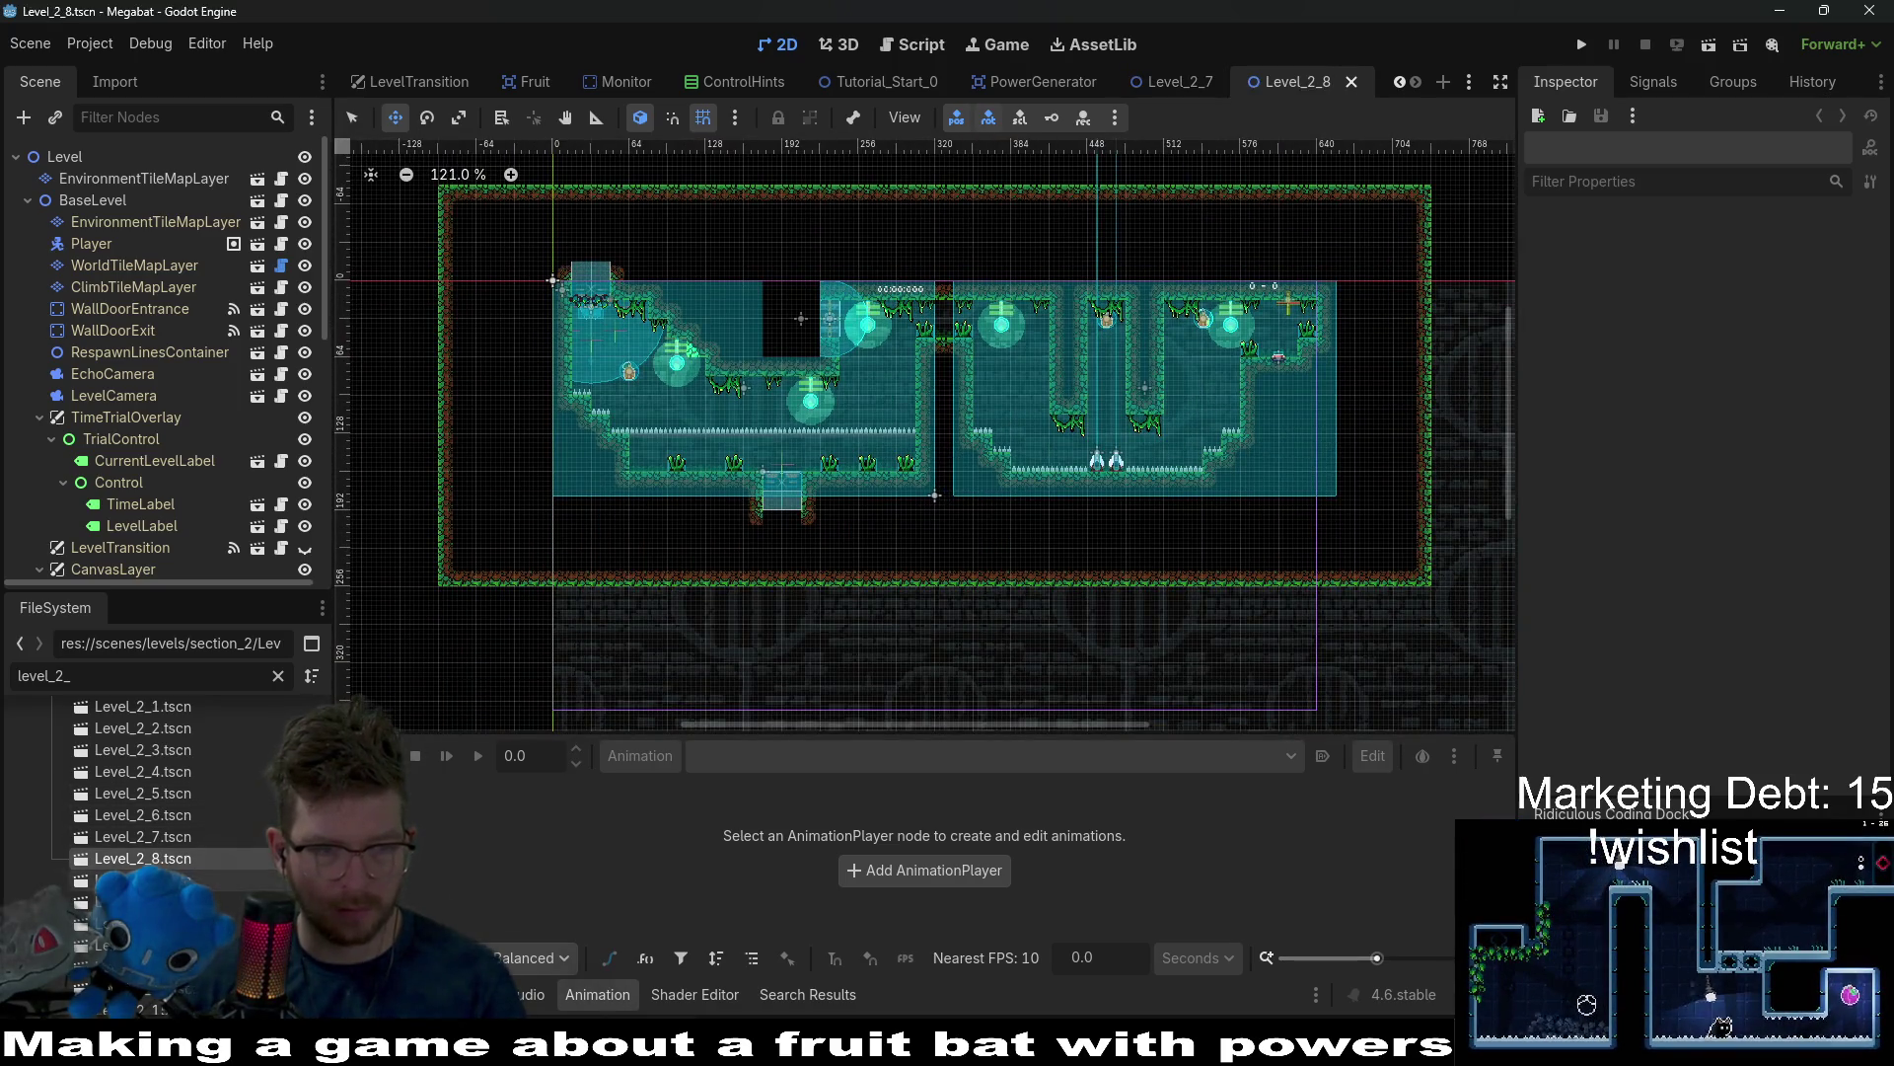
pyautogui.doubleClick(143, 879)
pyautogui.scroll(-5, 675, 410)
pyautogui.moveTo(691, 424); pyautogui.dragTo(888, 242)
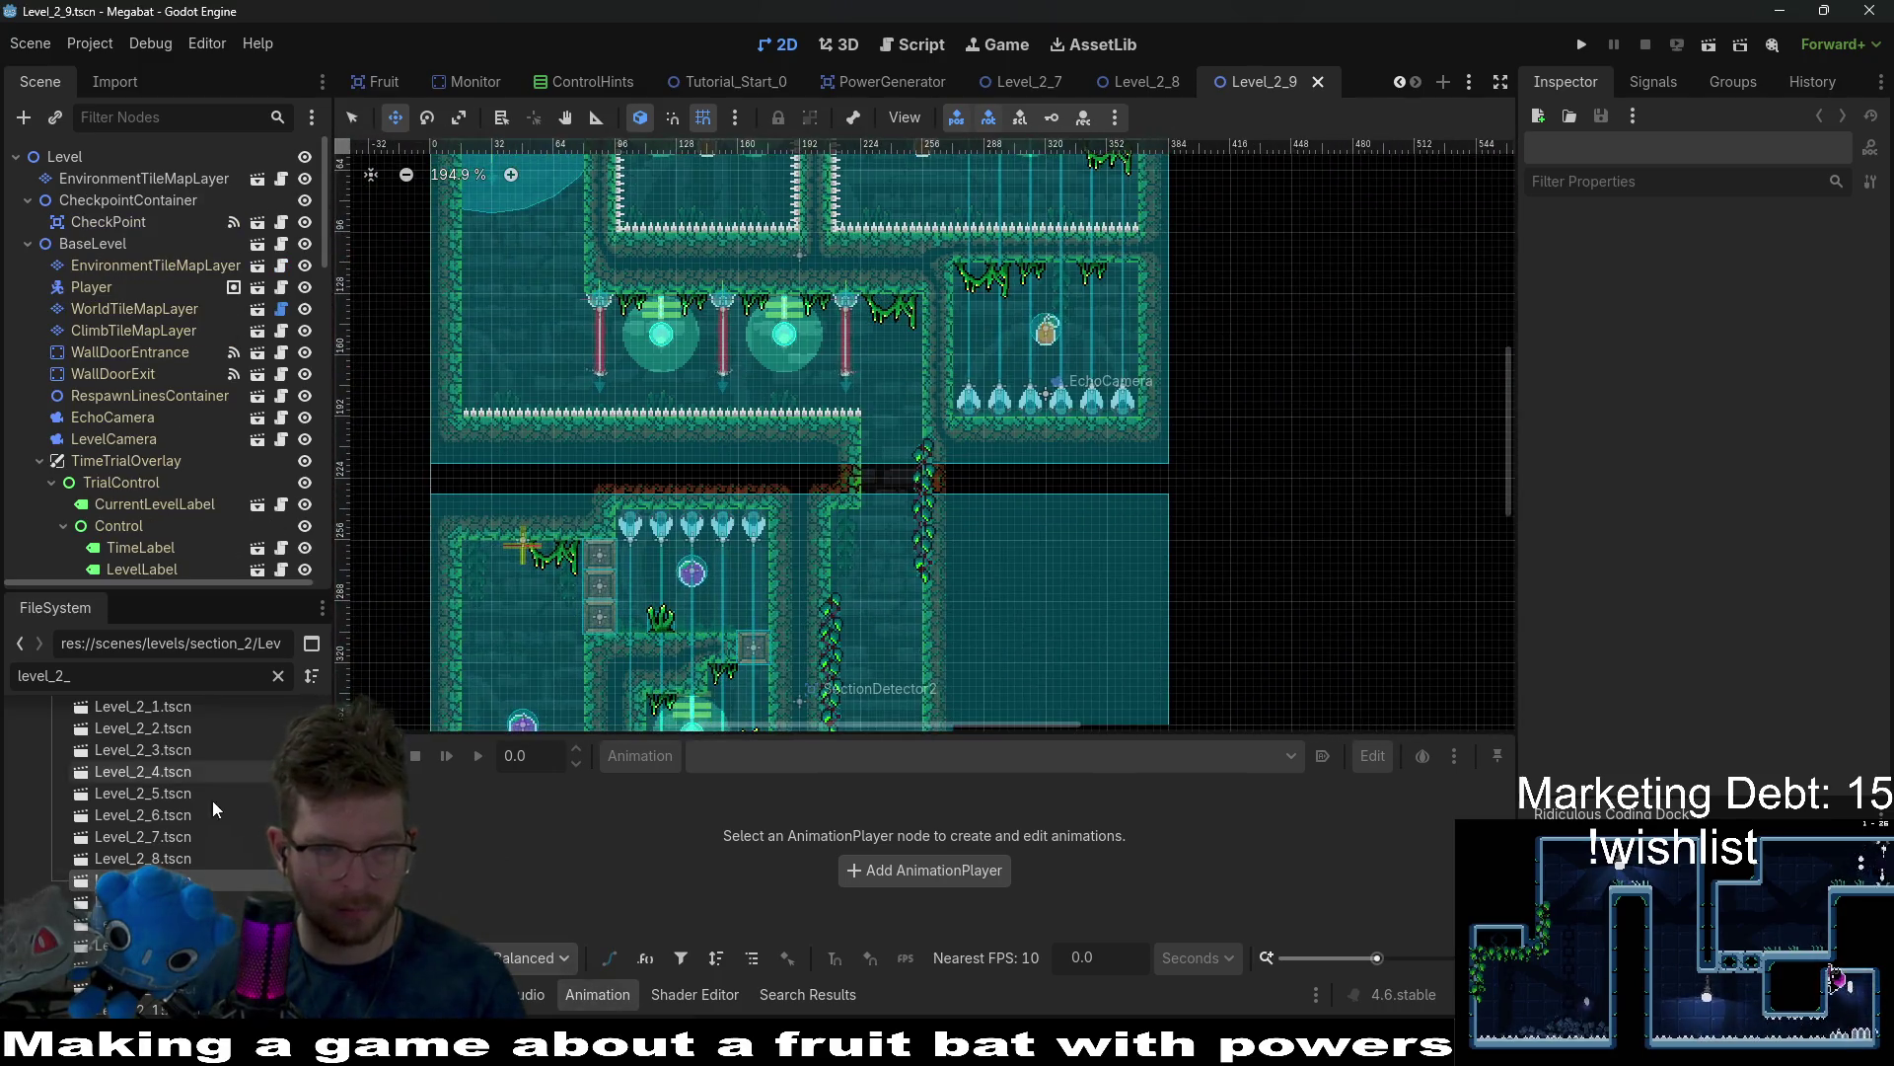
pyautogui.middleClick(1097, 79)
pyautogui.middleClick(1032, 89)
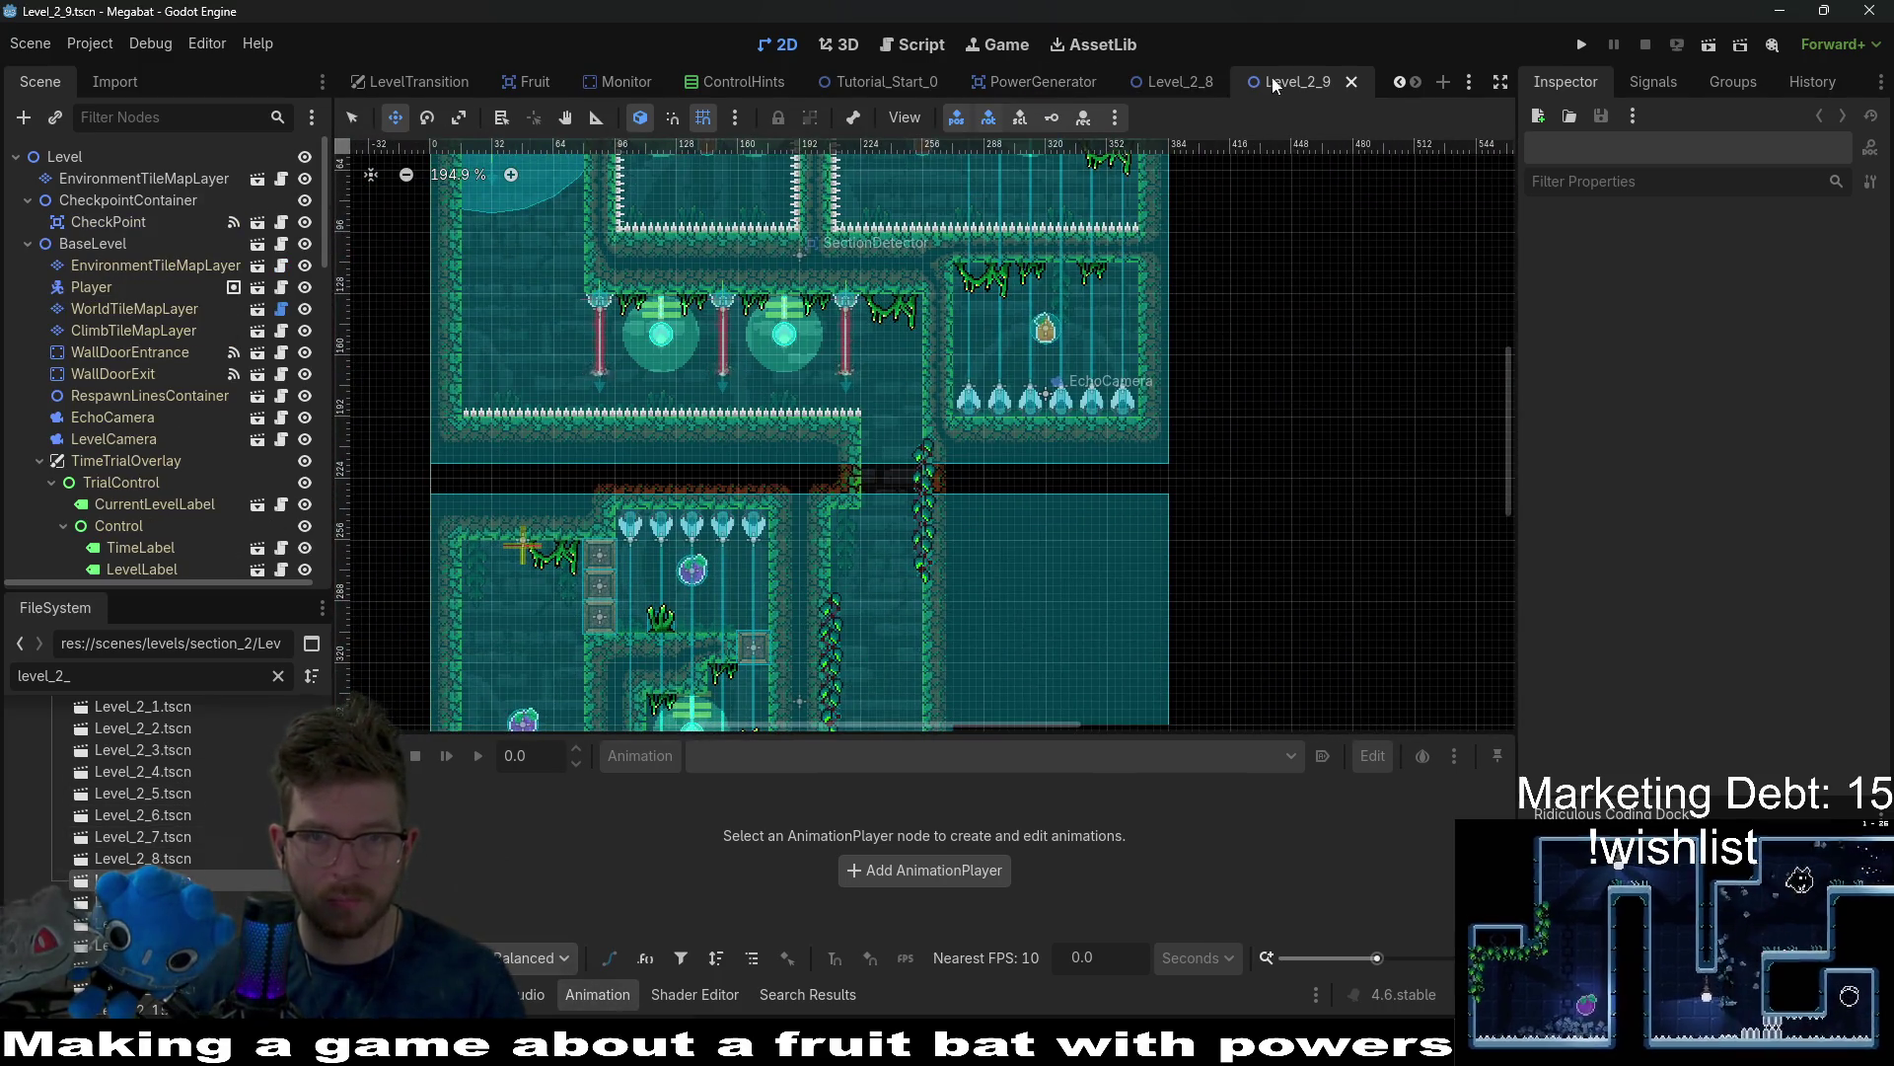
pyautogui.hotkey('ctrl', 'shift', 'w')
pyautogui.hotkey('ctrl', 'shift', 'w')
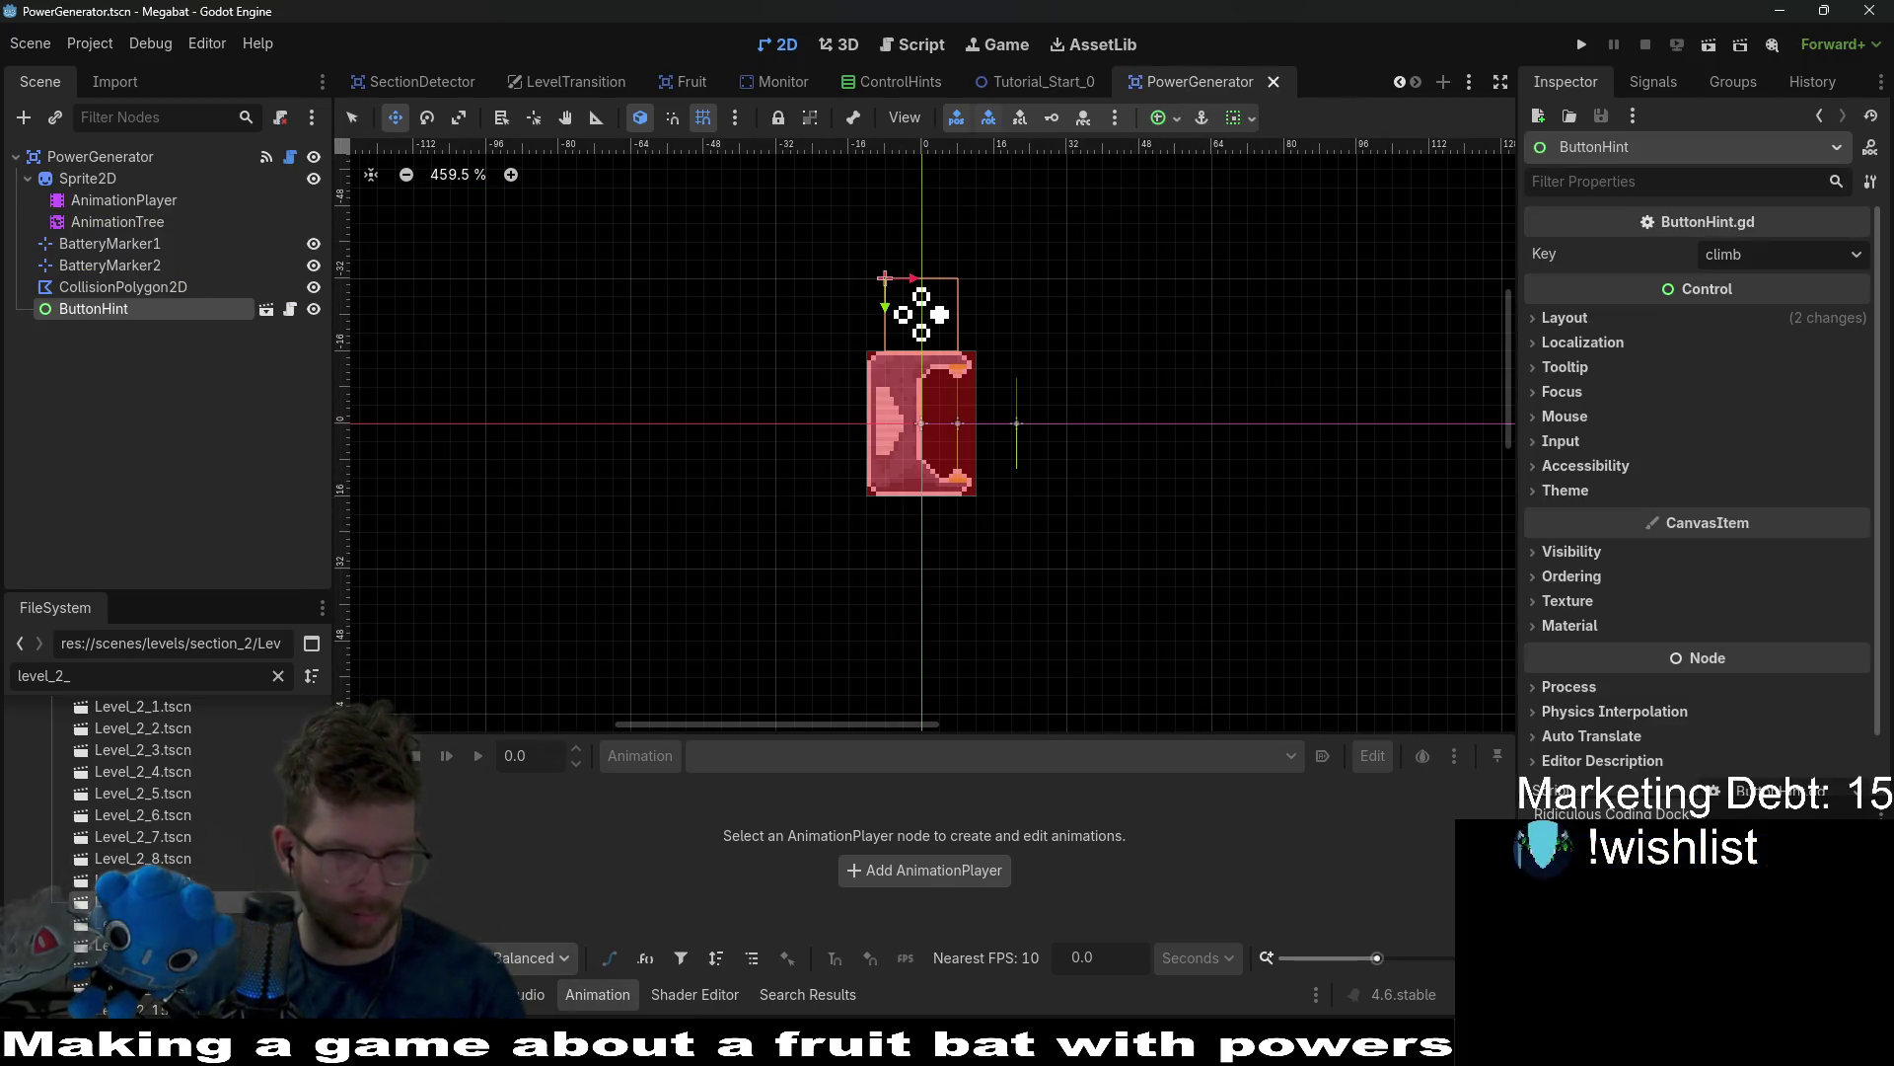
# Open Level_2_10, Level_2_11 and Level_2_12, closing the Level_2_10 tab.
pyautogui.doubleClick(143, 901)
pyautogui.doubleClick(143, 923)
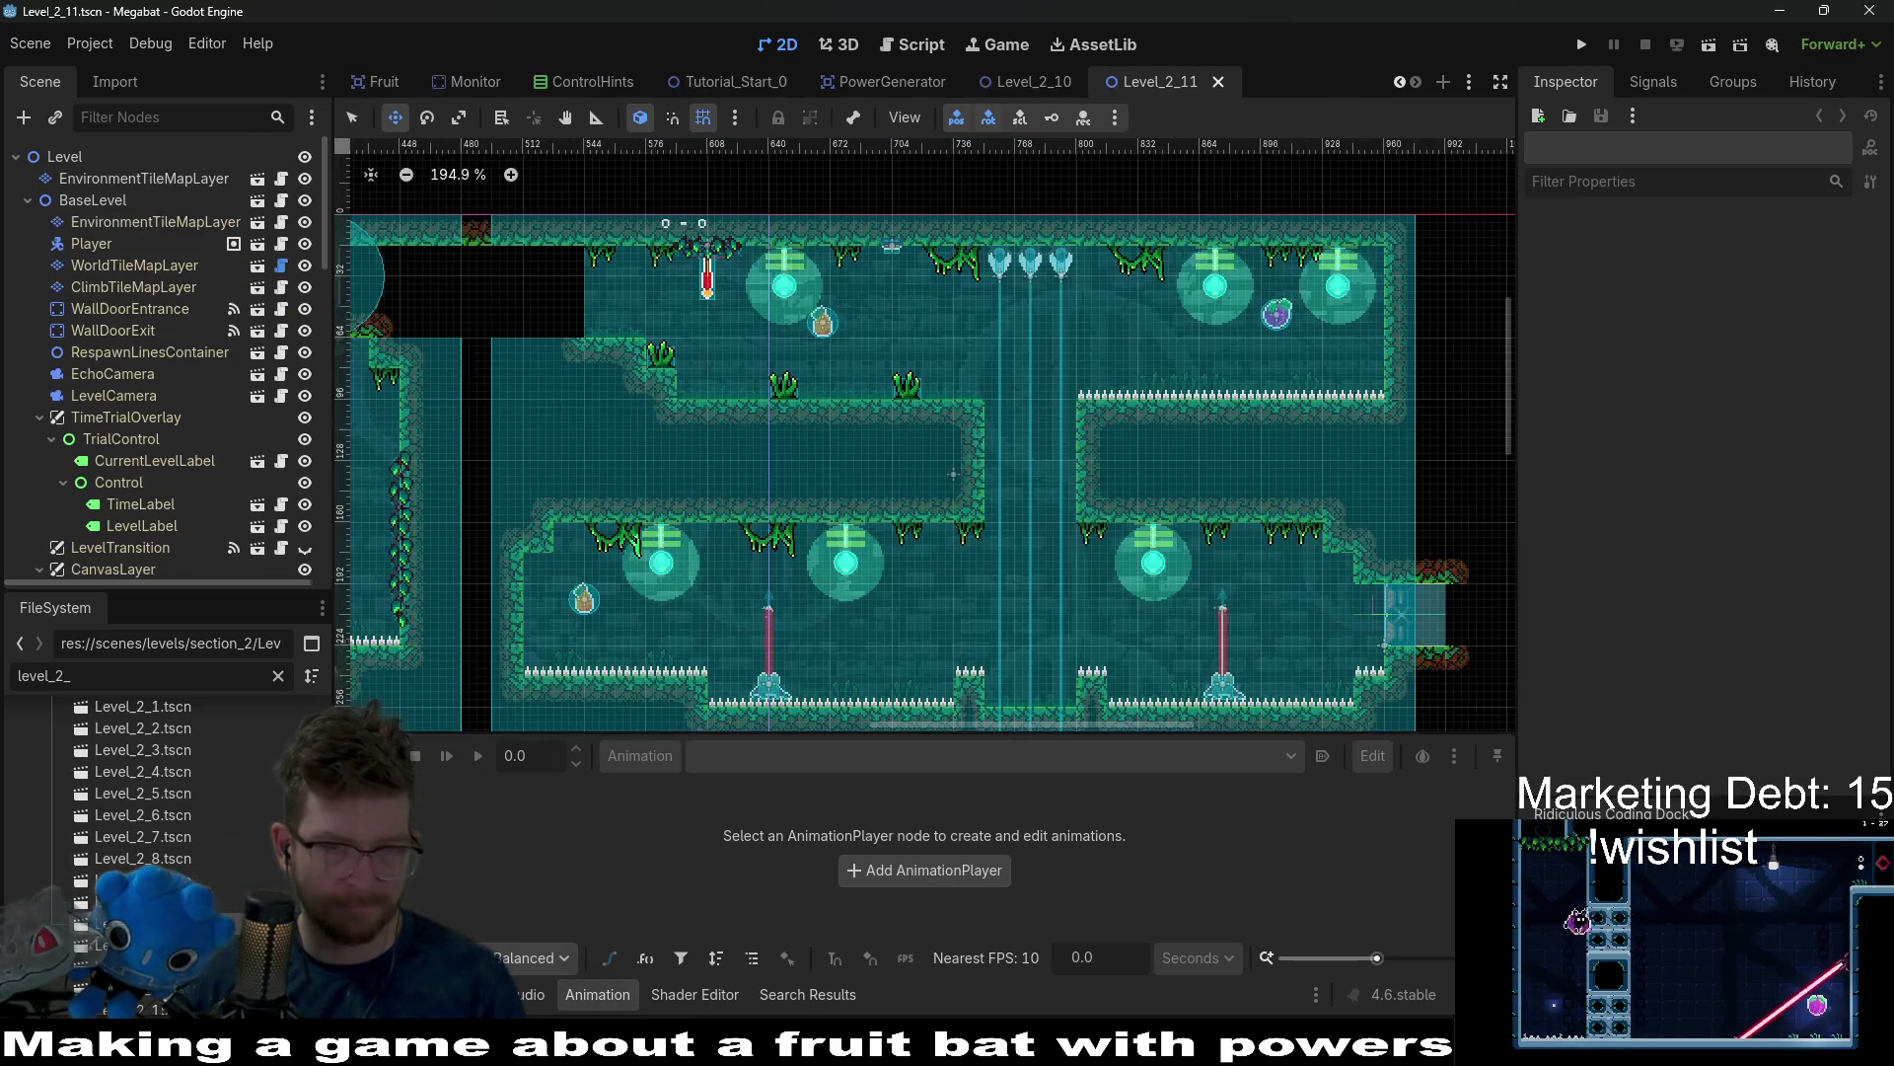
pyautogui.scroll(-5, 691, 454)
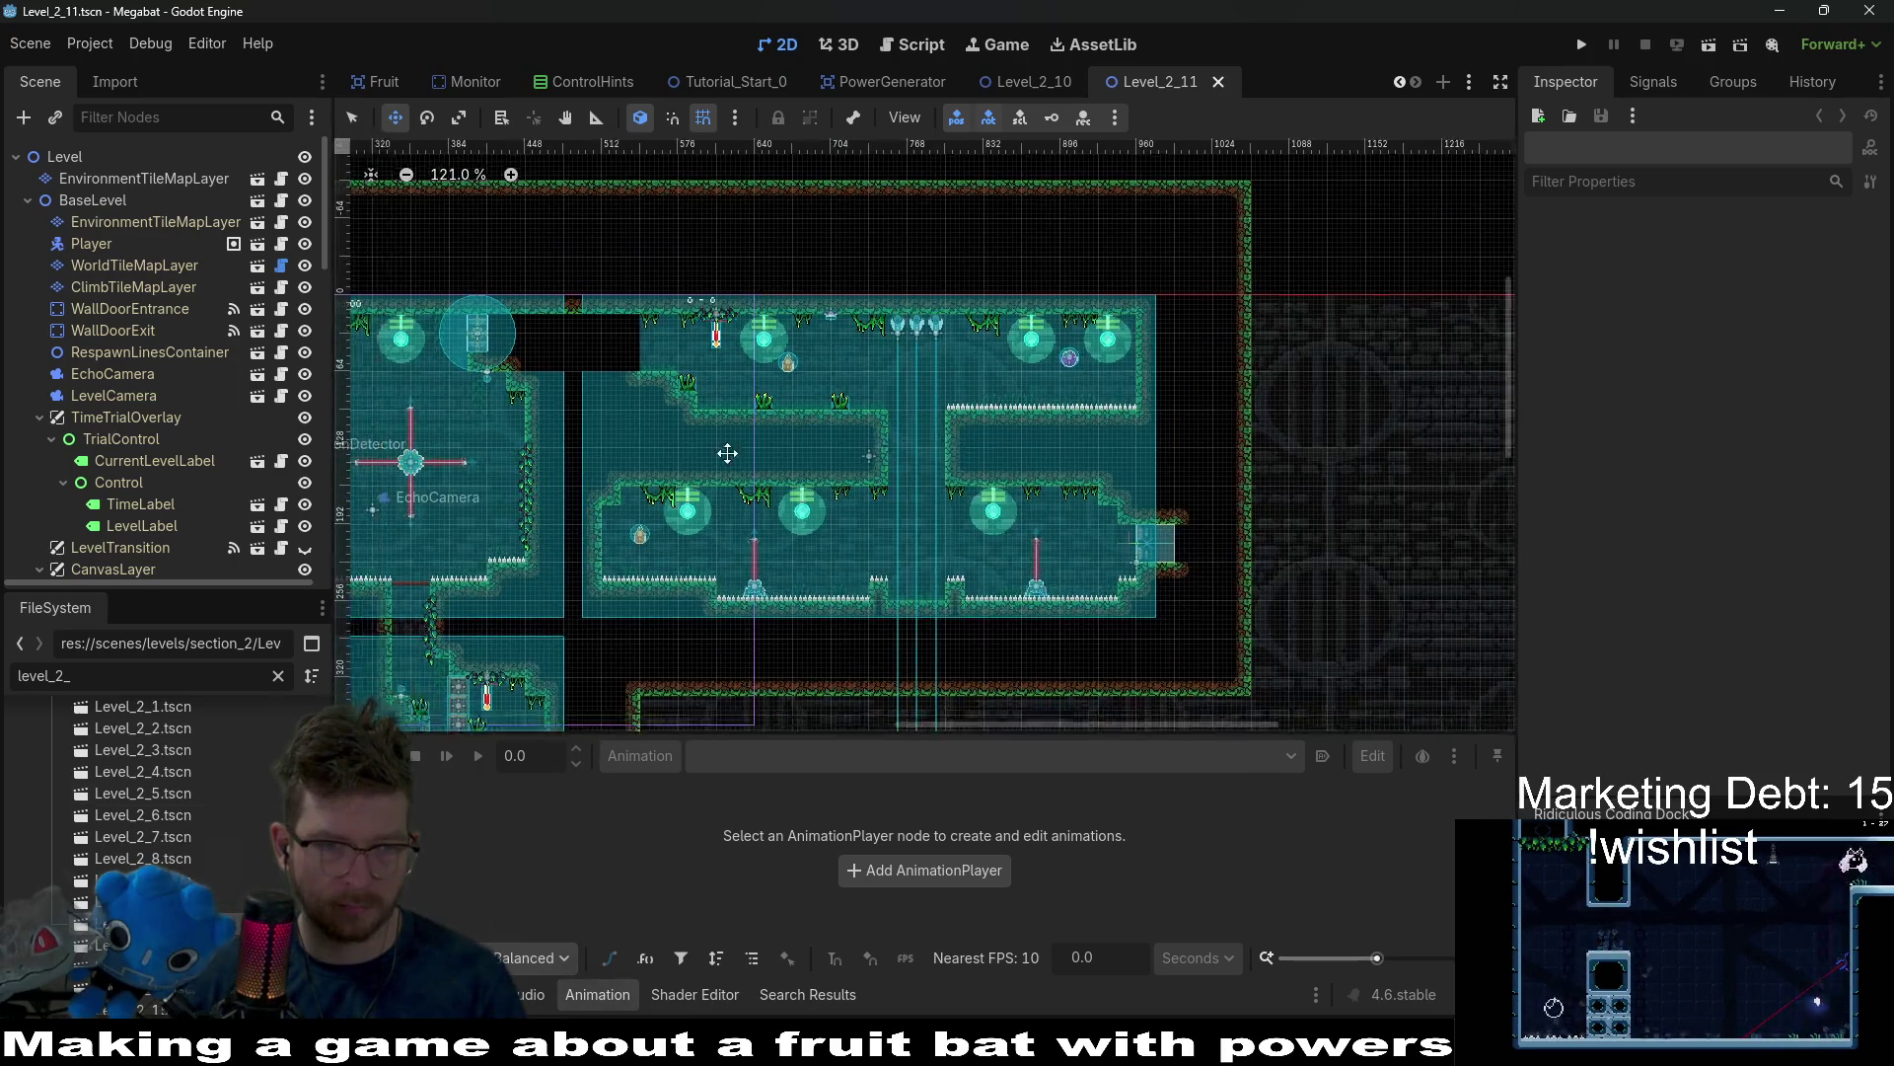
pyautogui.scroll(-4, 190, 811)
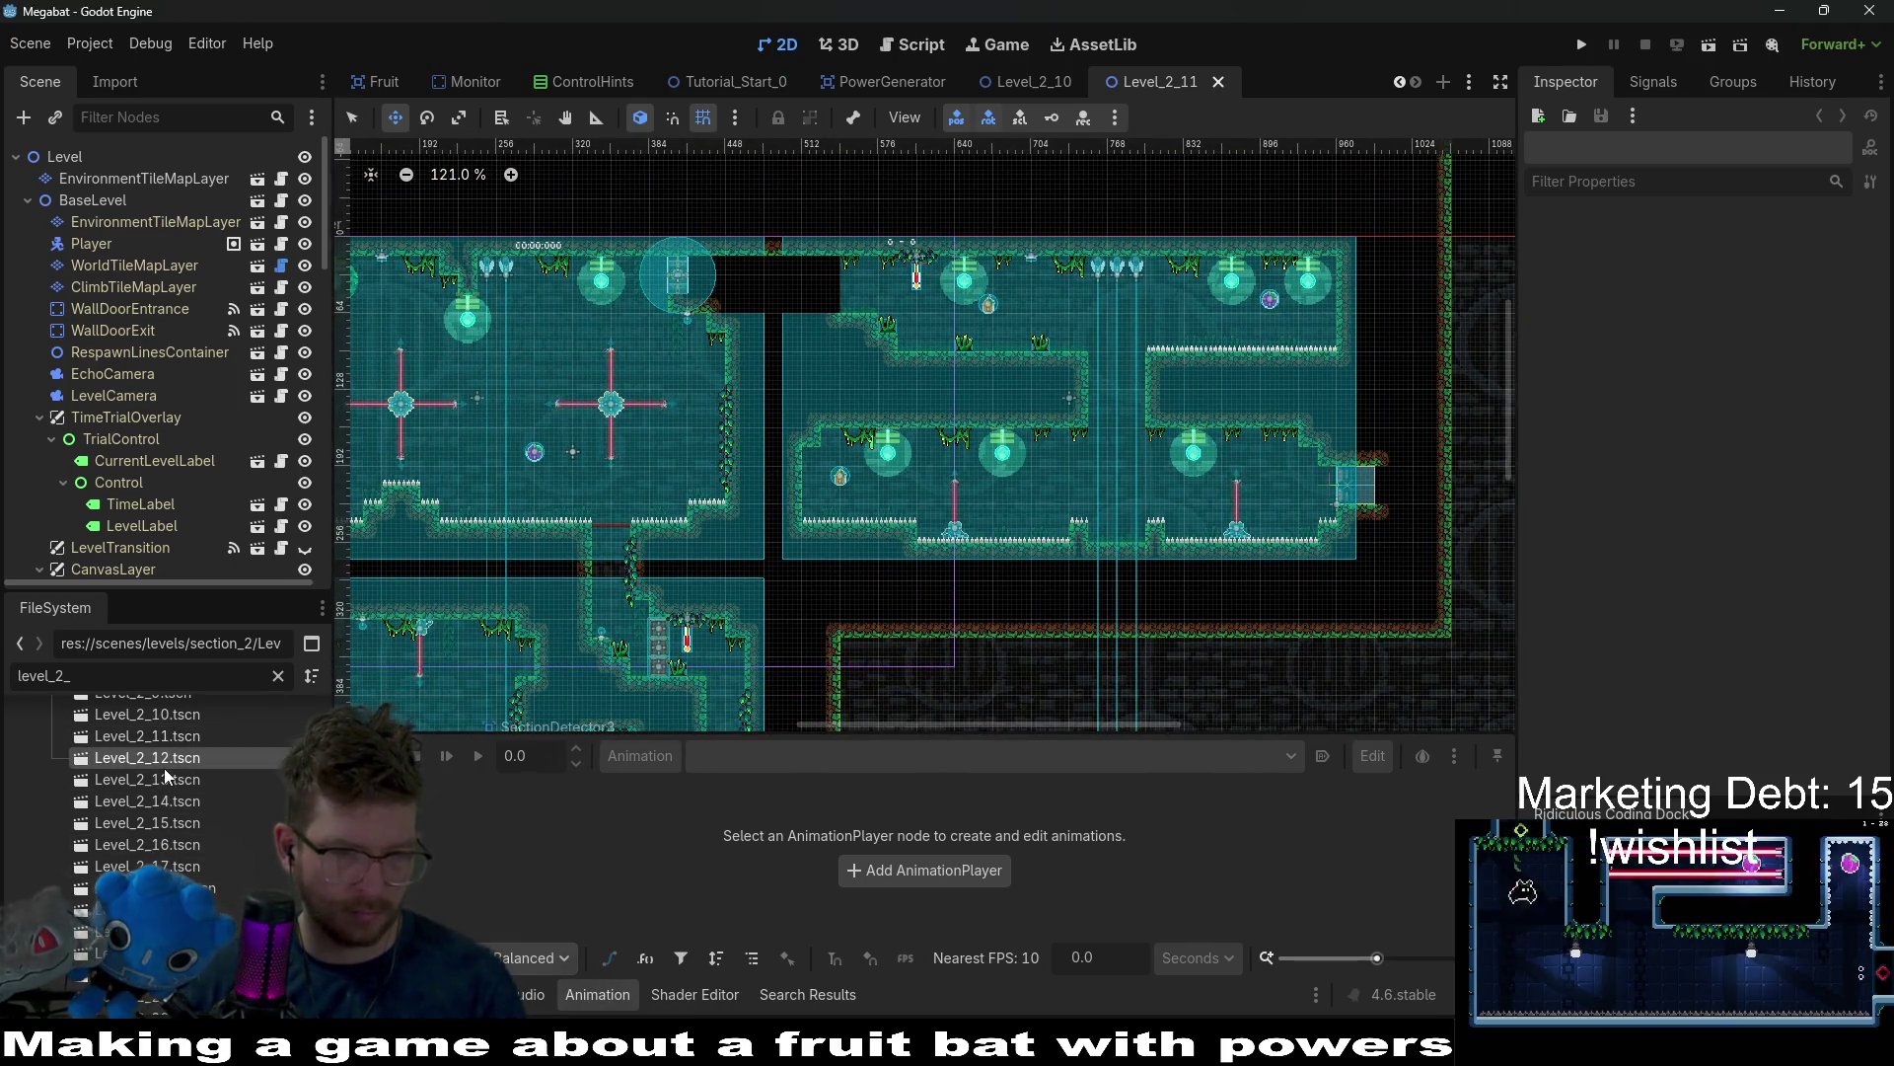
pyautogui.doubleClick(164, 766)
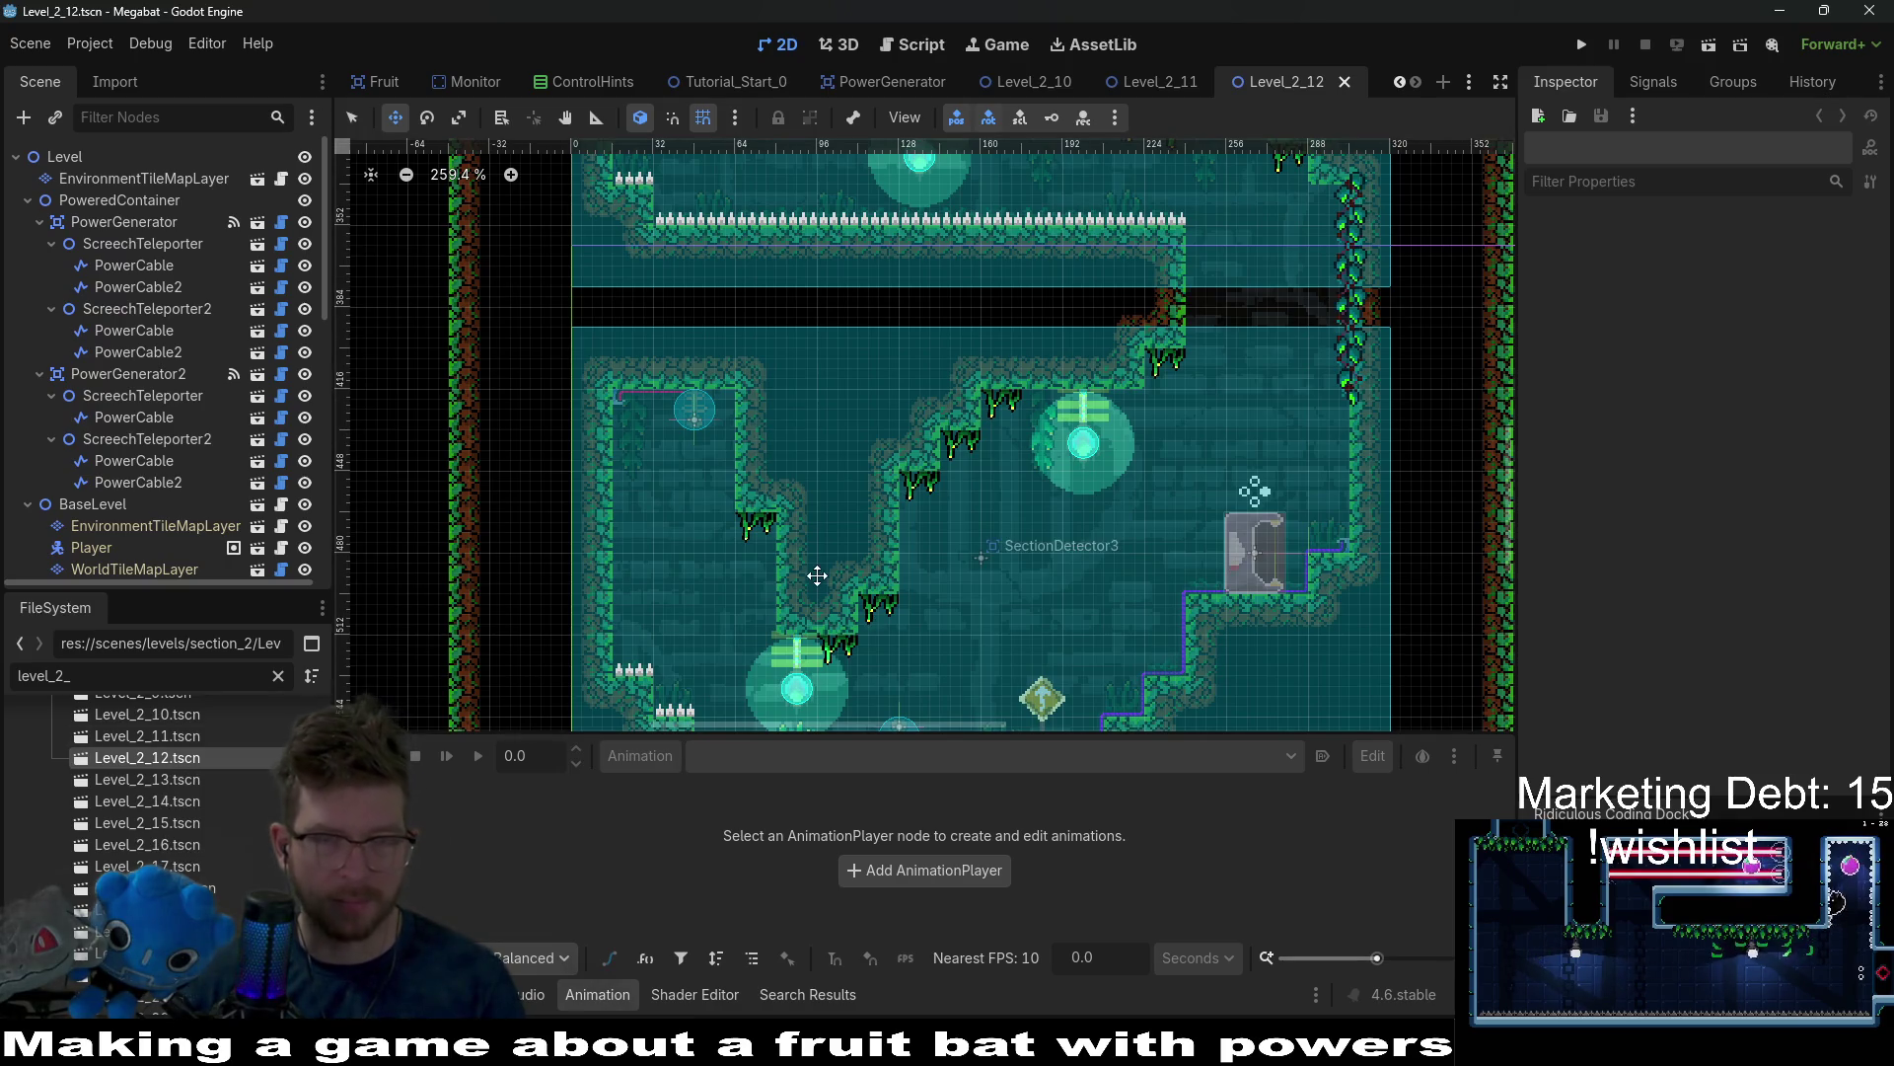
pyautogui.middleClick(1054, 82)
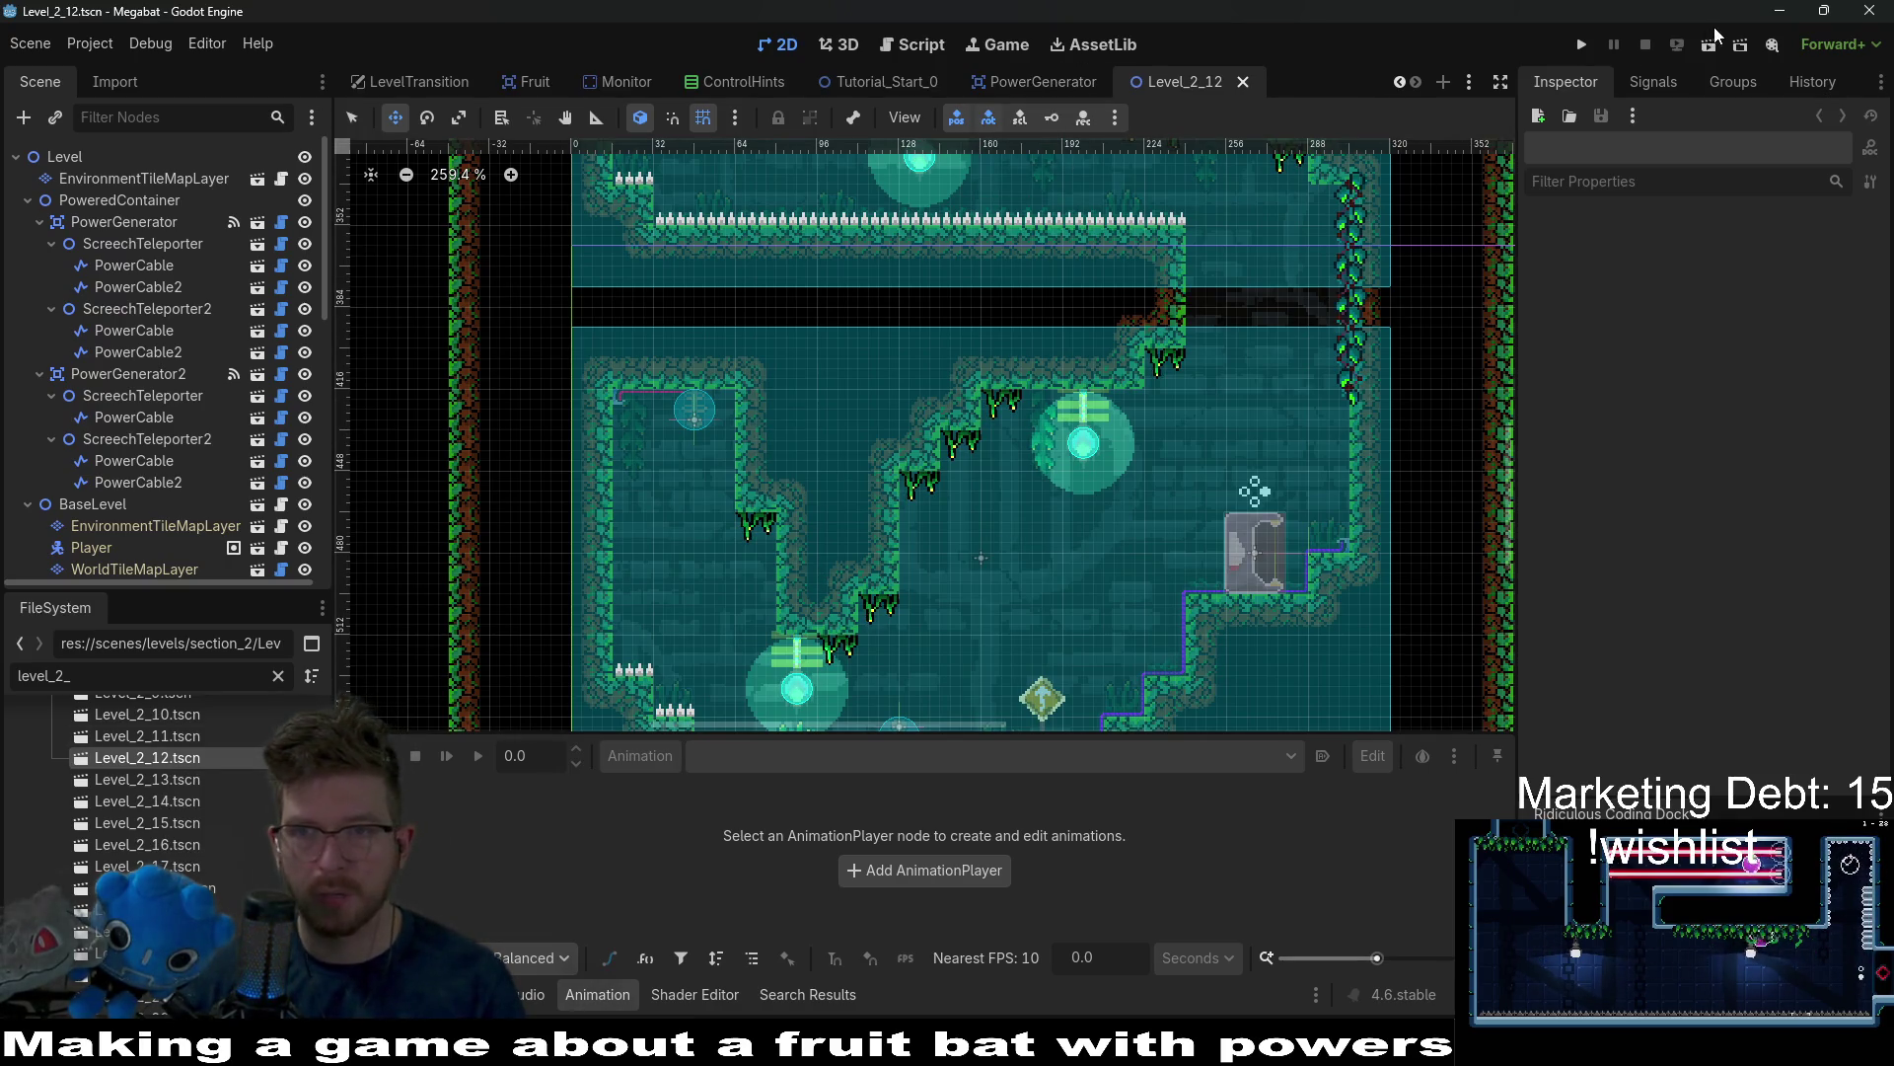
# Run Level_2_12, check the [Space] hint near the generator, and quit with F8.
pyautogui.click(1699, 45)
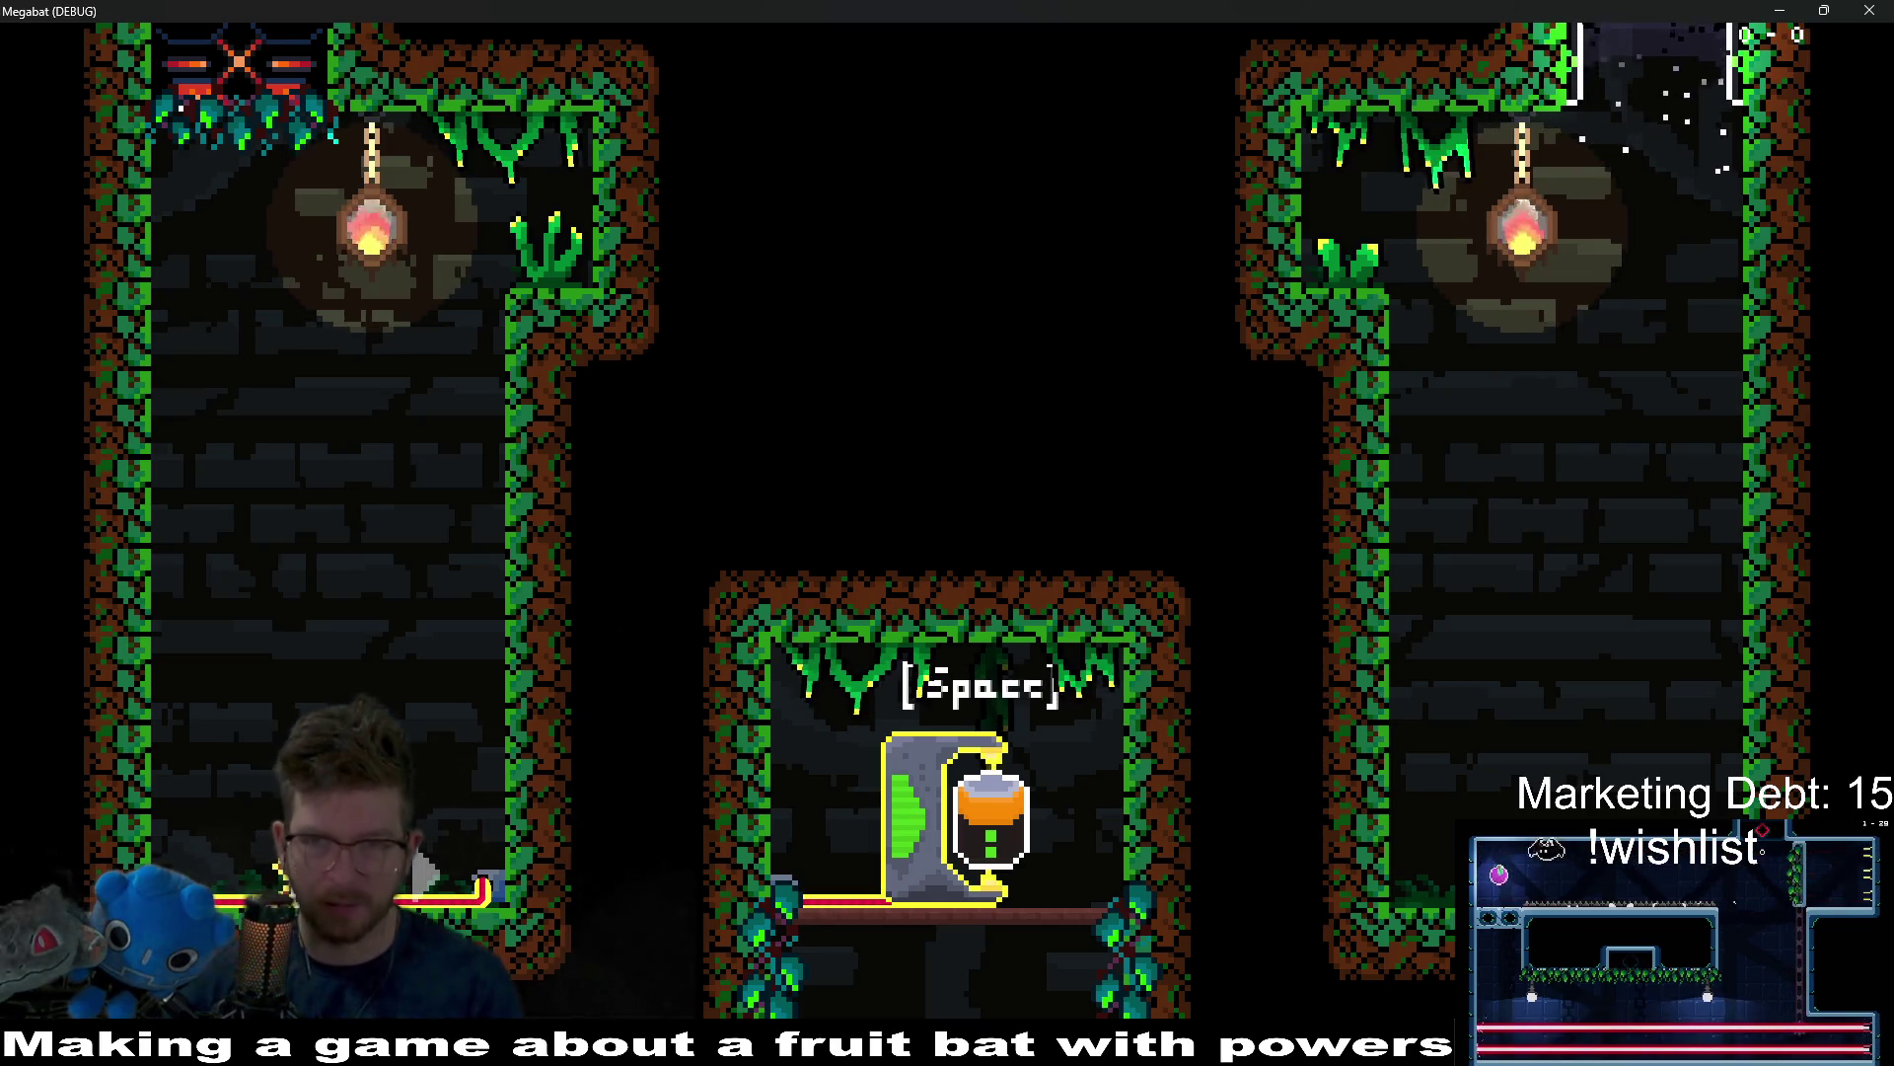
pyautogui.press('F8')
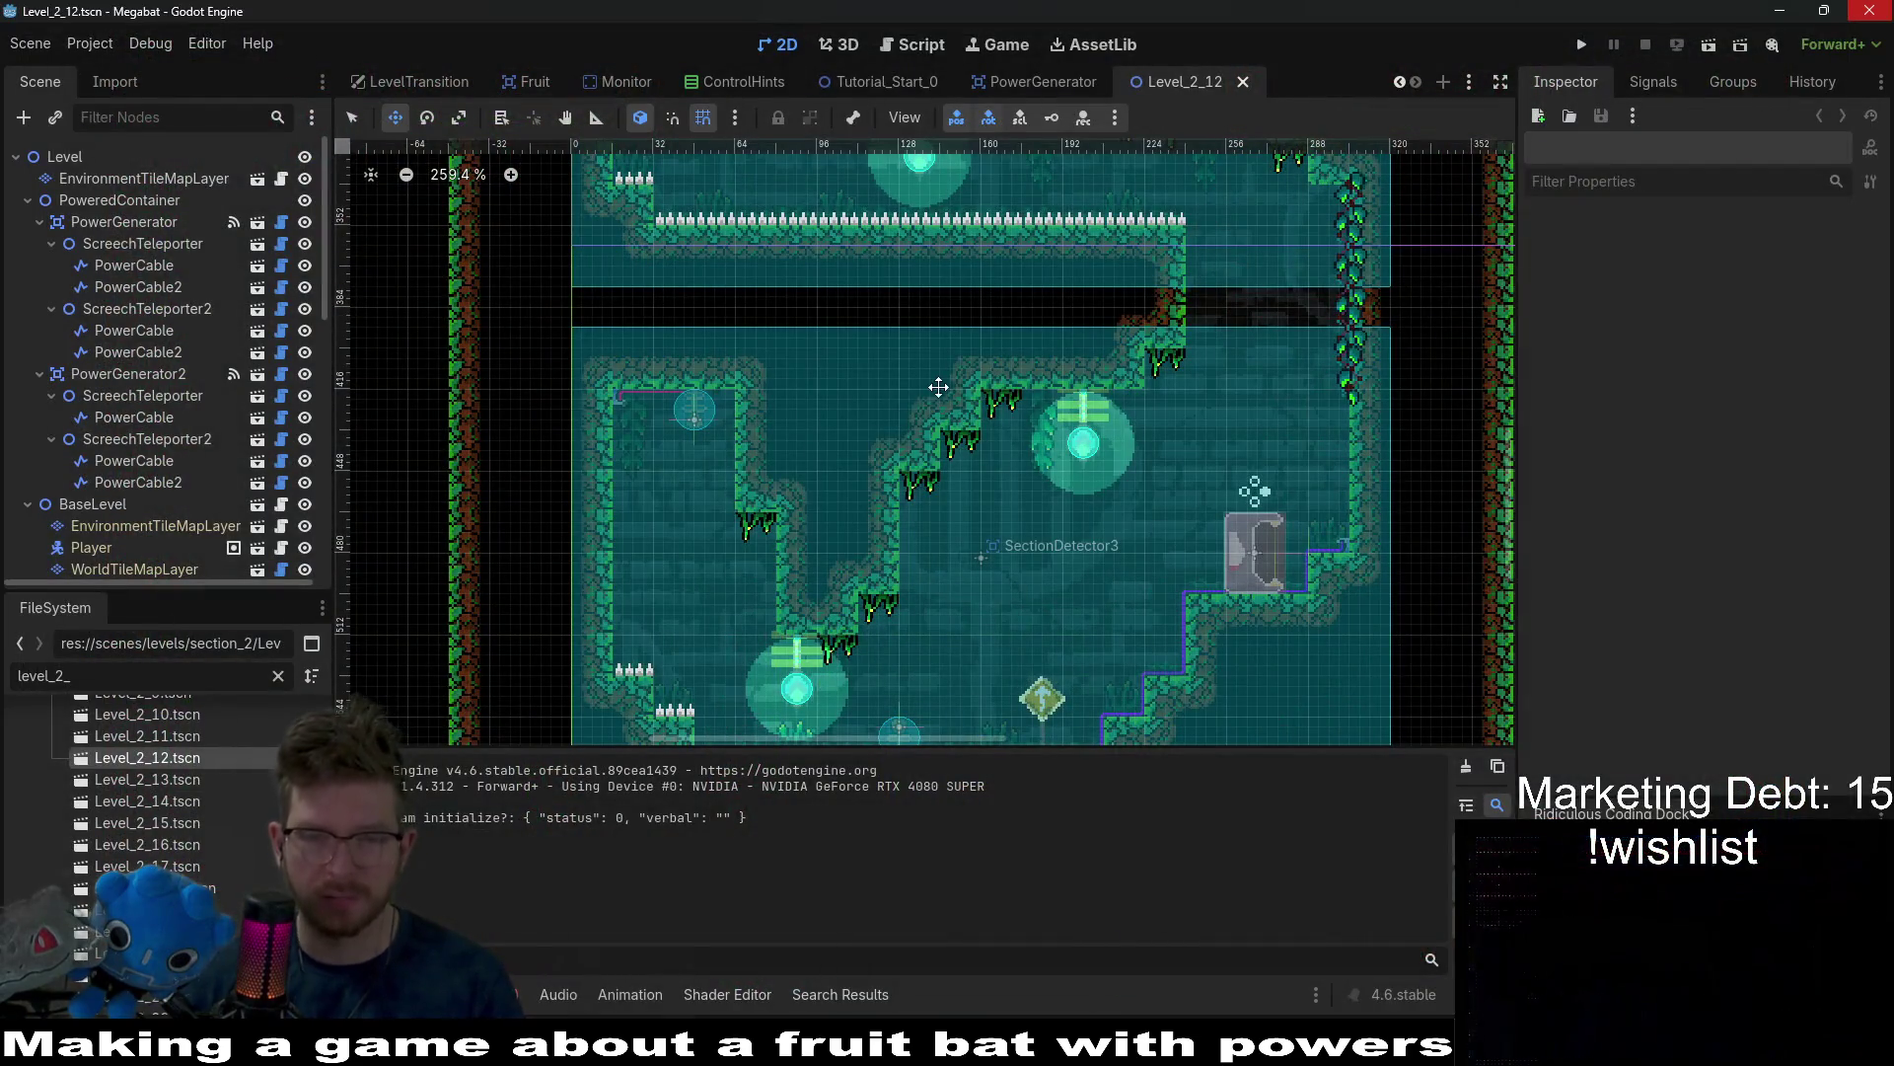
pyautogui.scroll(-15, 286, 405)
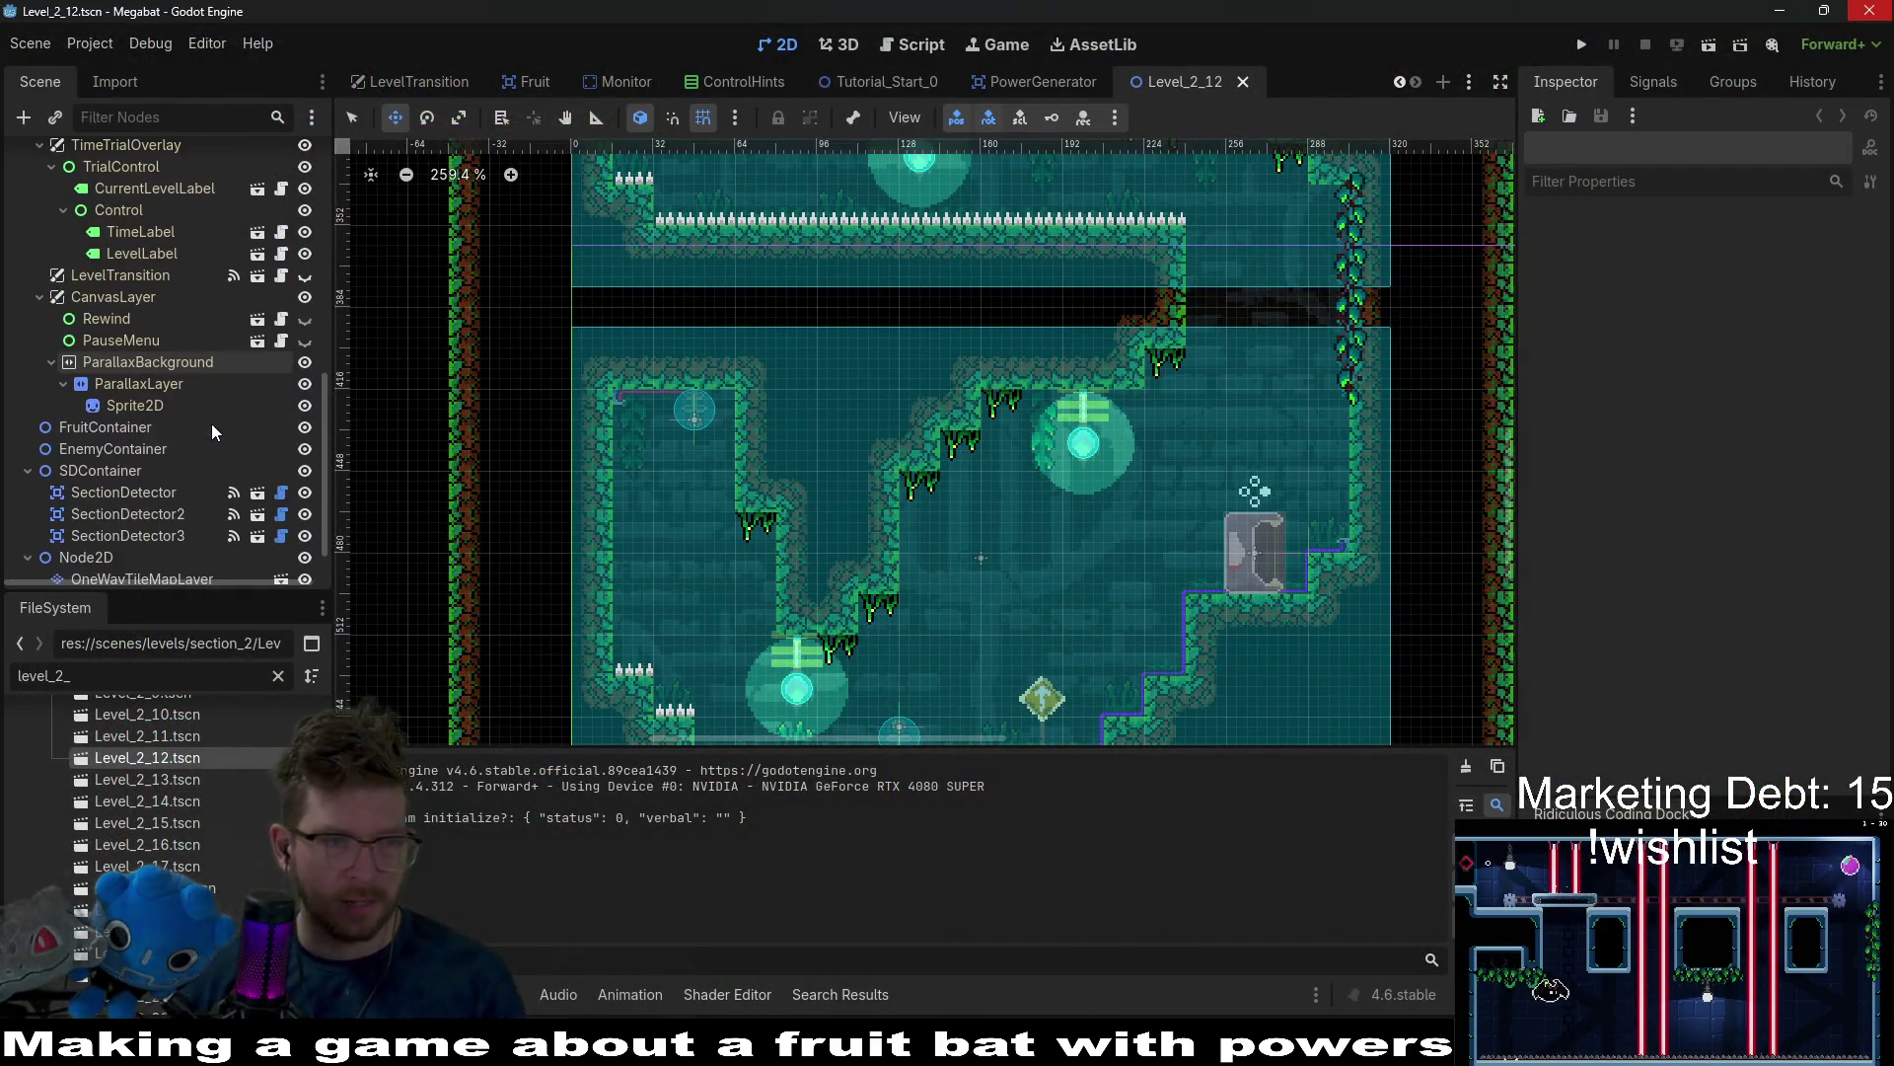
# Hide the ButtonHint, change its Key from climb to interact, save, and run Level_2_12.
pyautogui.click(1036, 81)
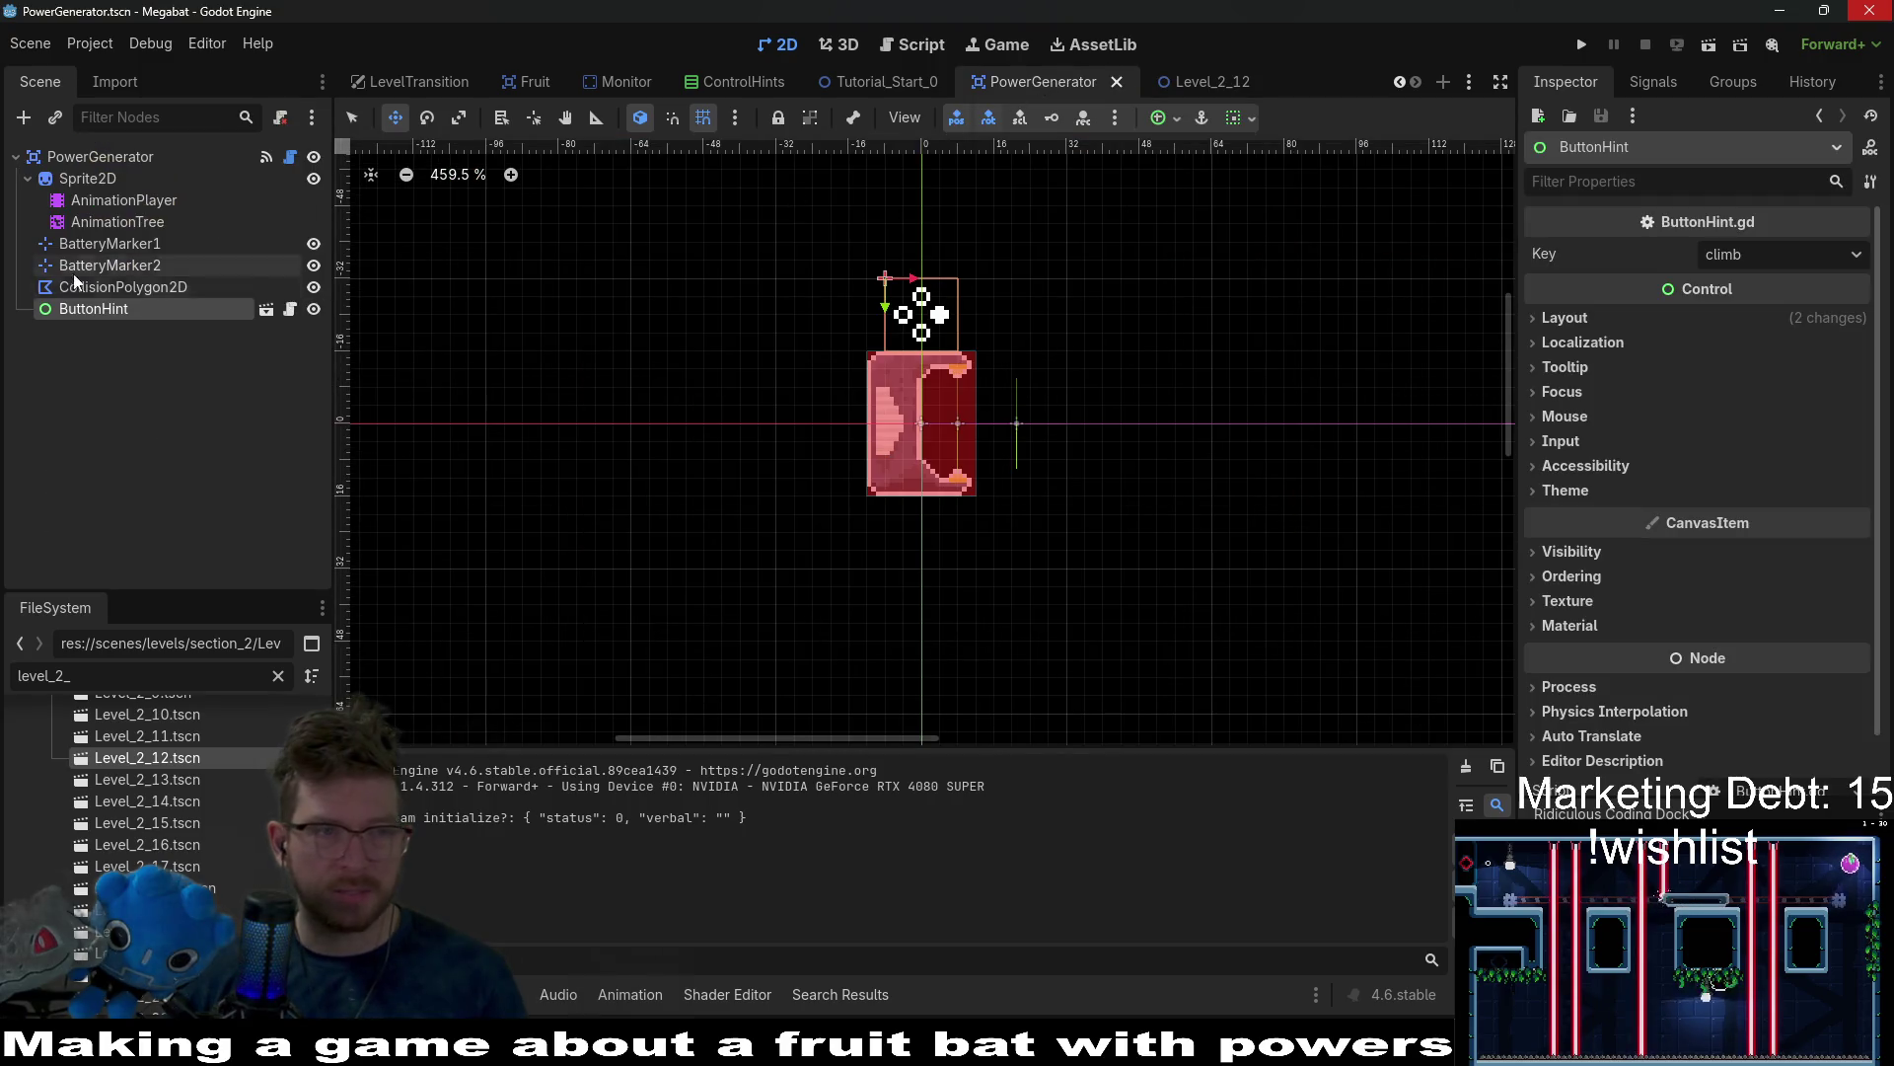
pyautogui.click(313, 309)
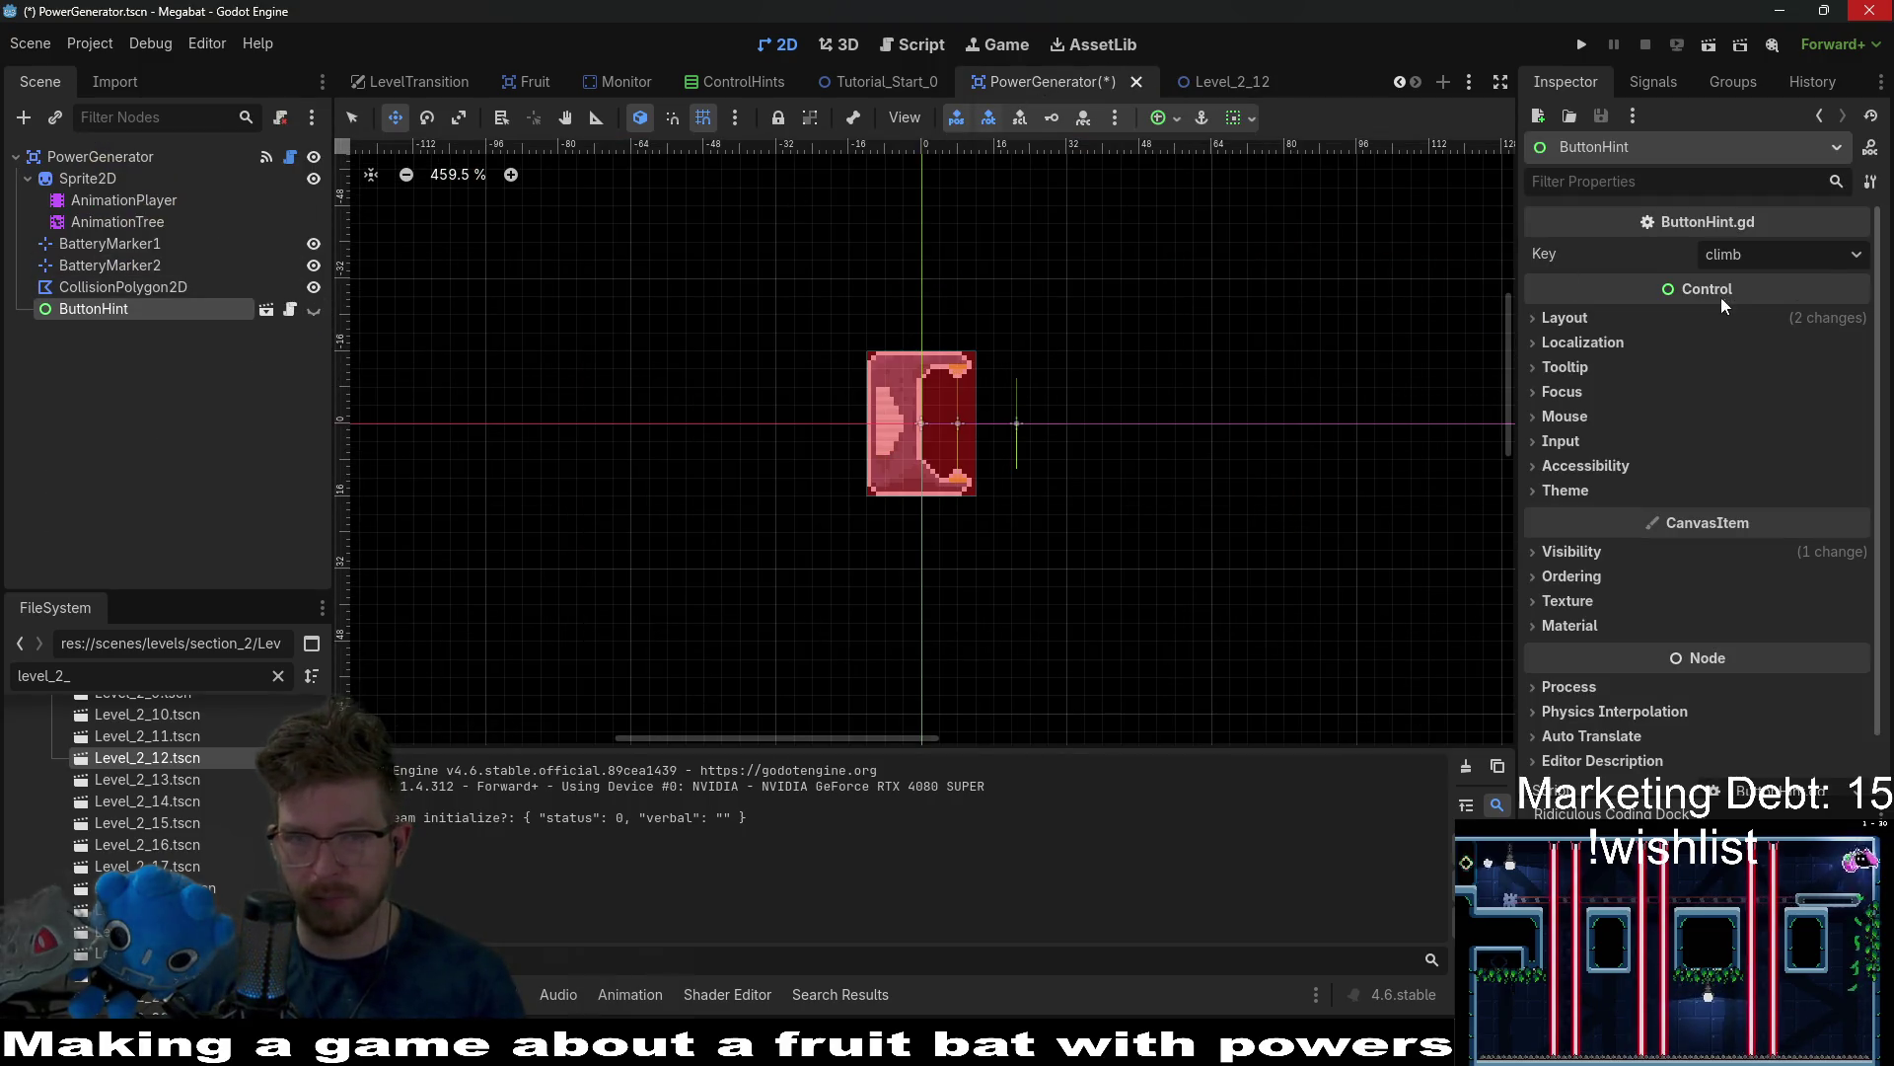
pyautogui.click(1827, 259)
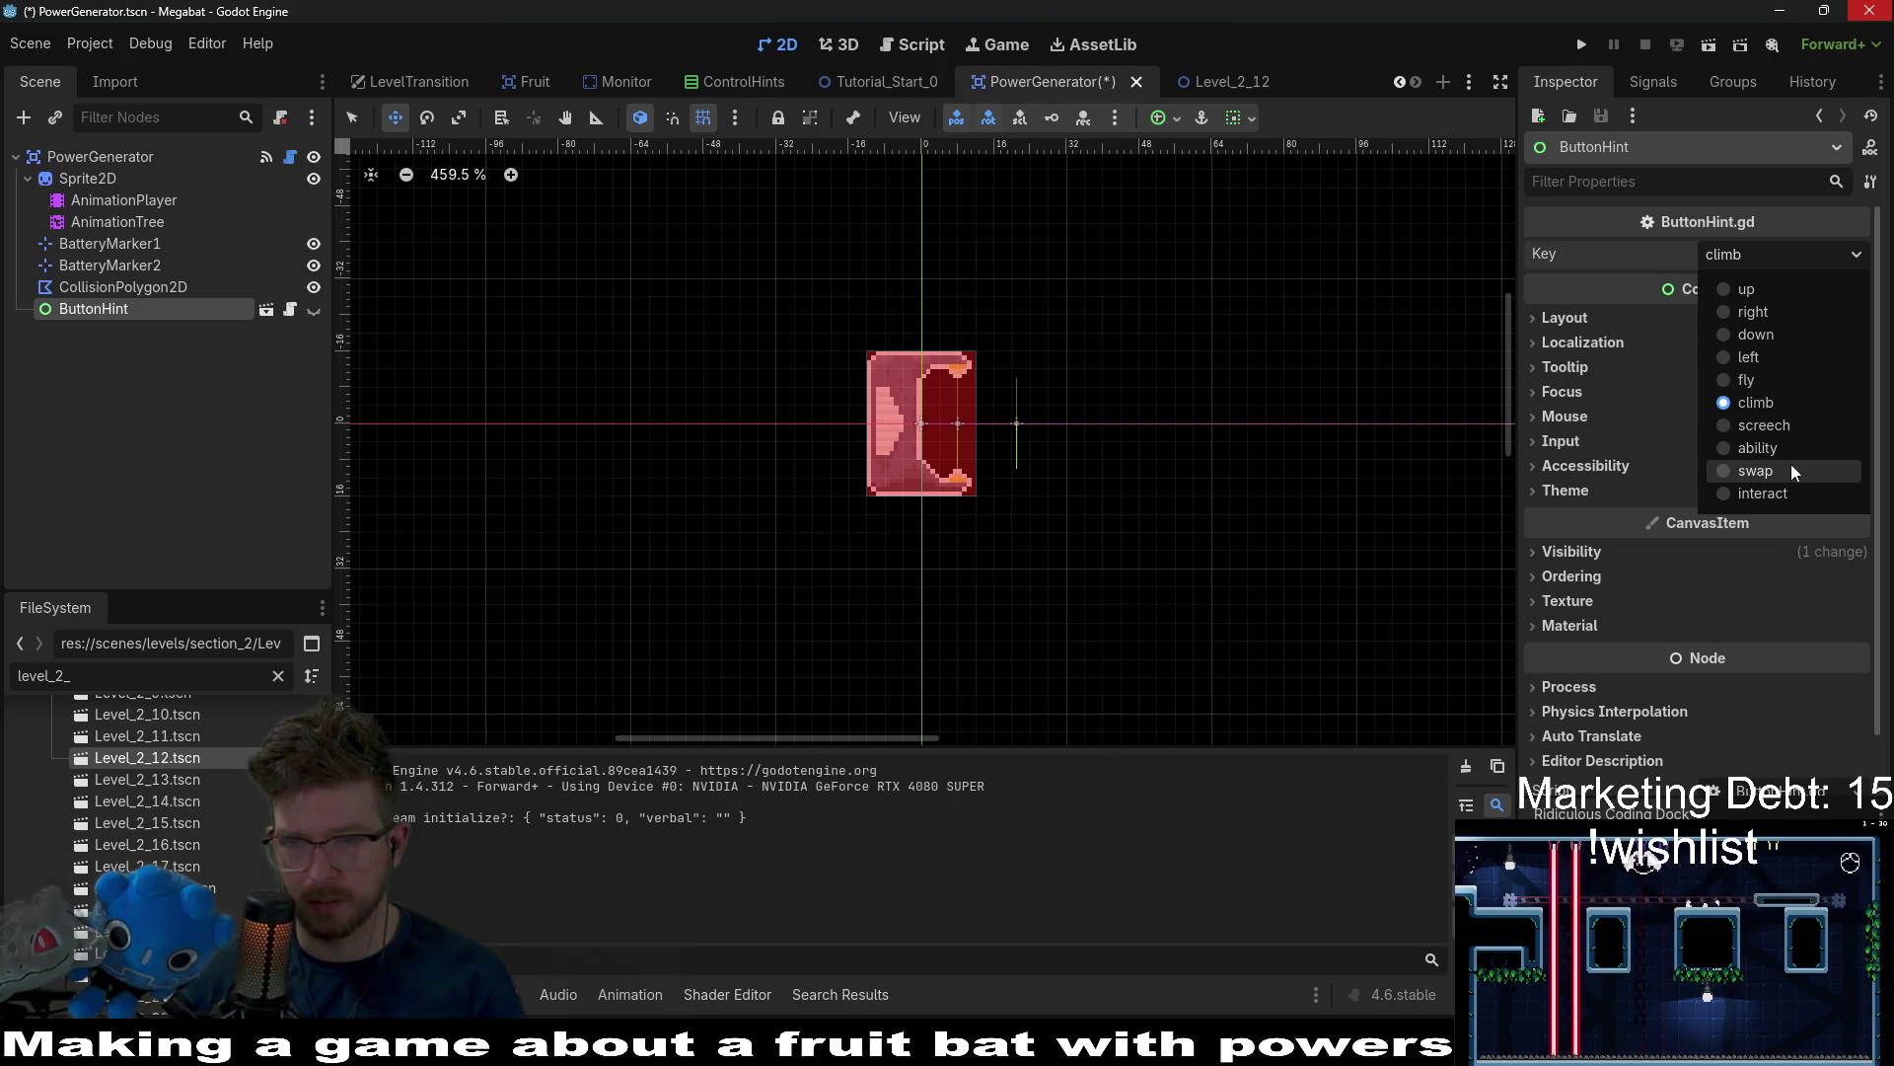
pyautogui.click(1793, 492)
pyautogui.hotkey('ctrl', 's')
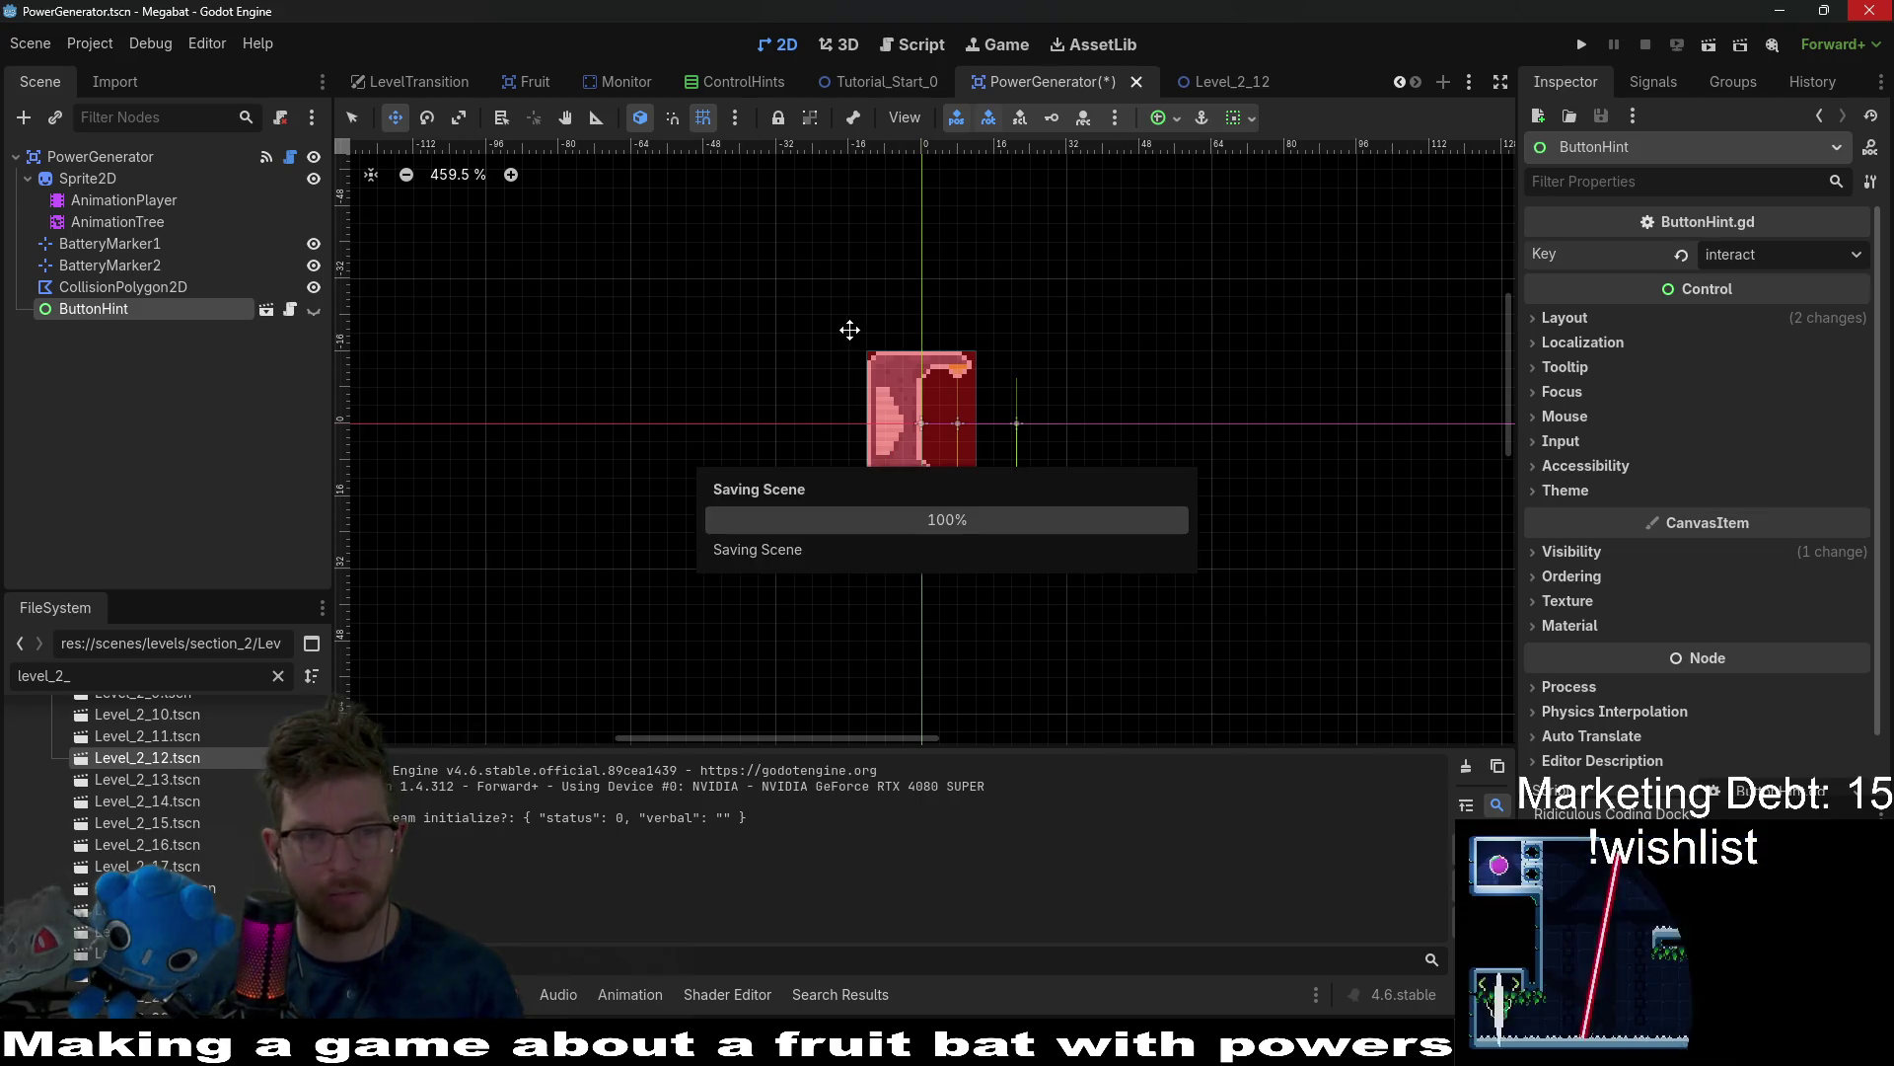
pyautogui.click(1182, 82)
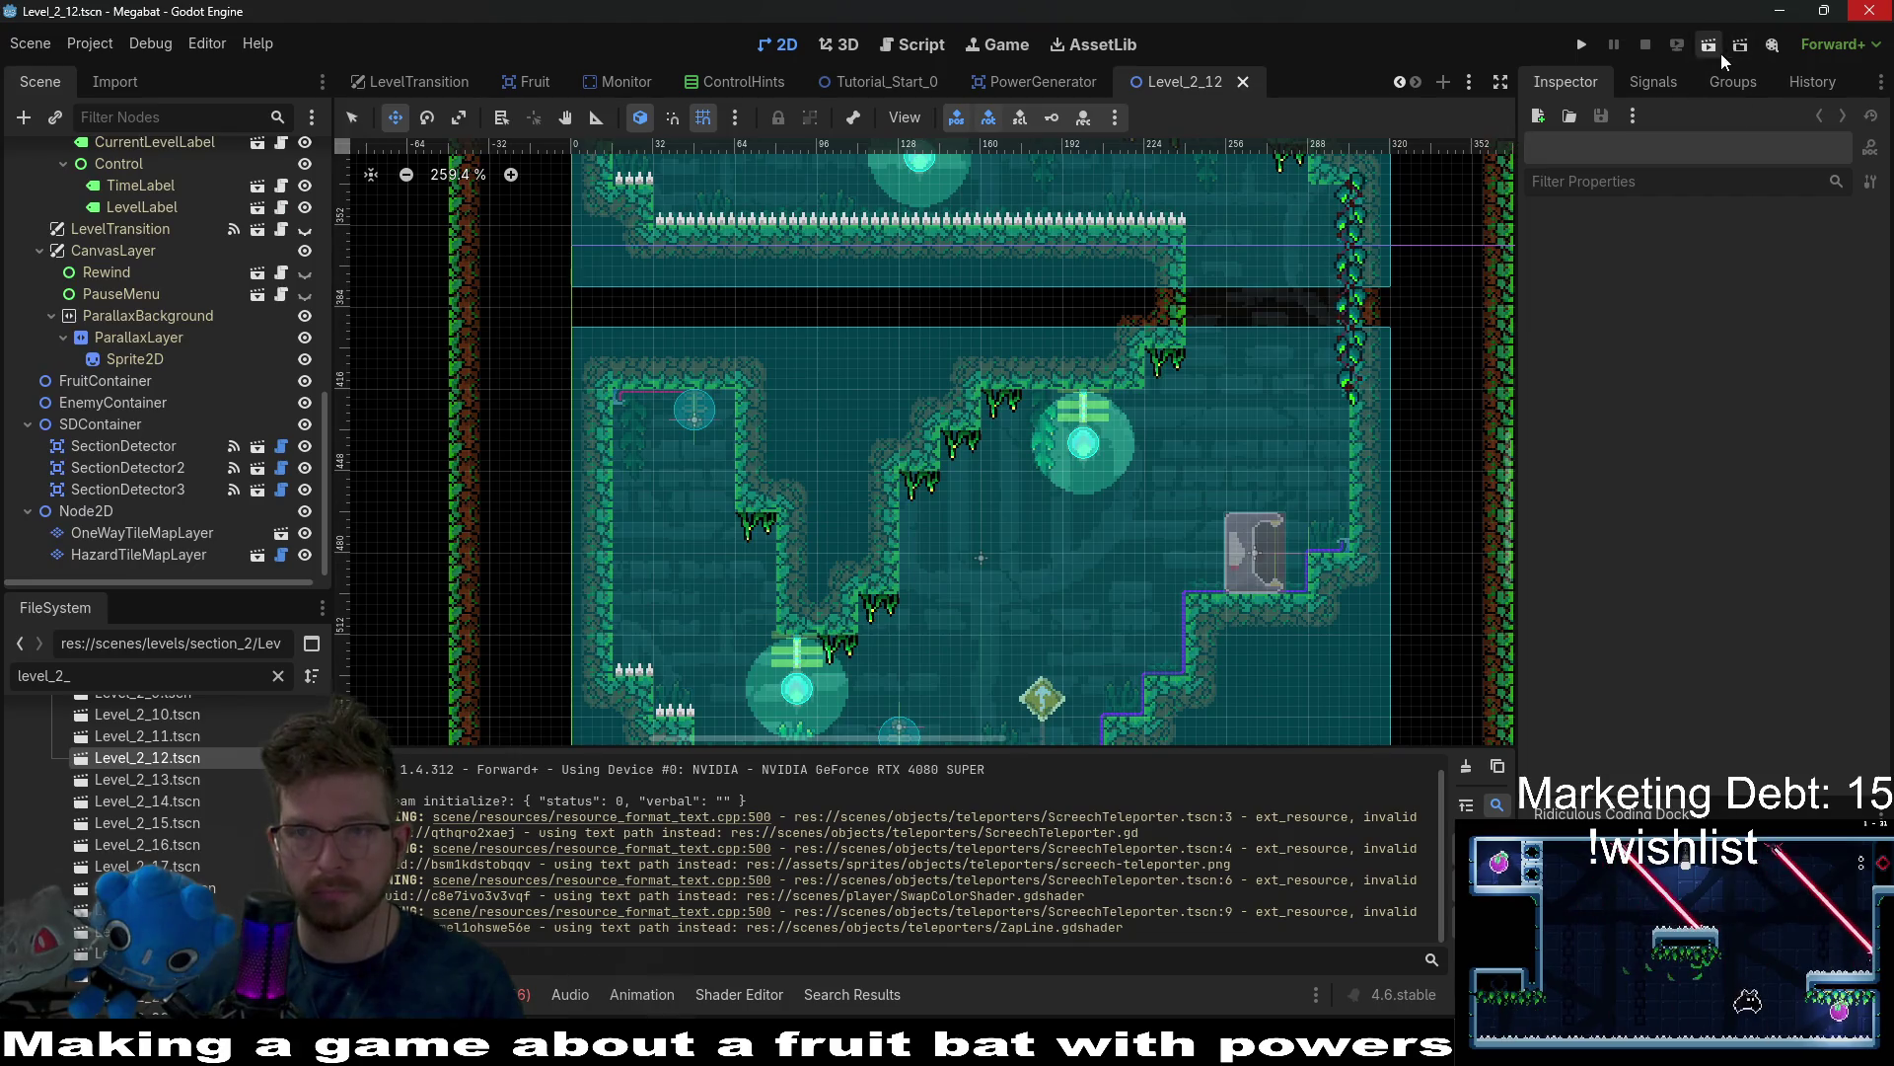
pyautogui.click(1720, 53)
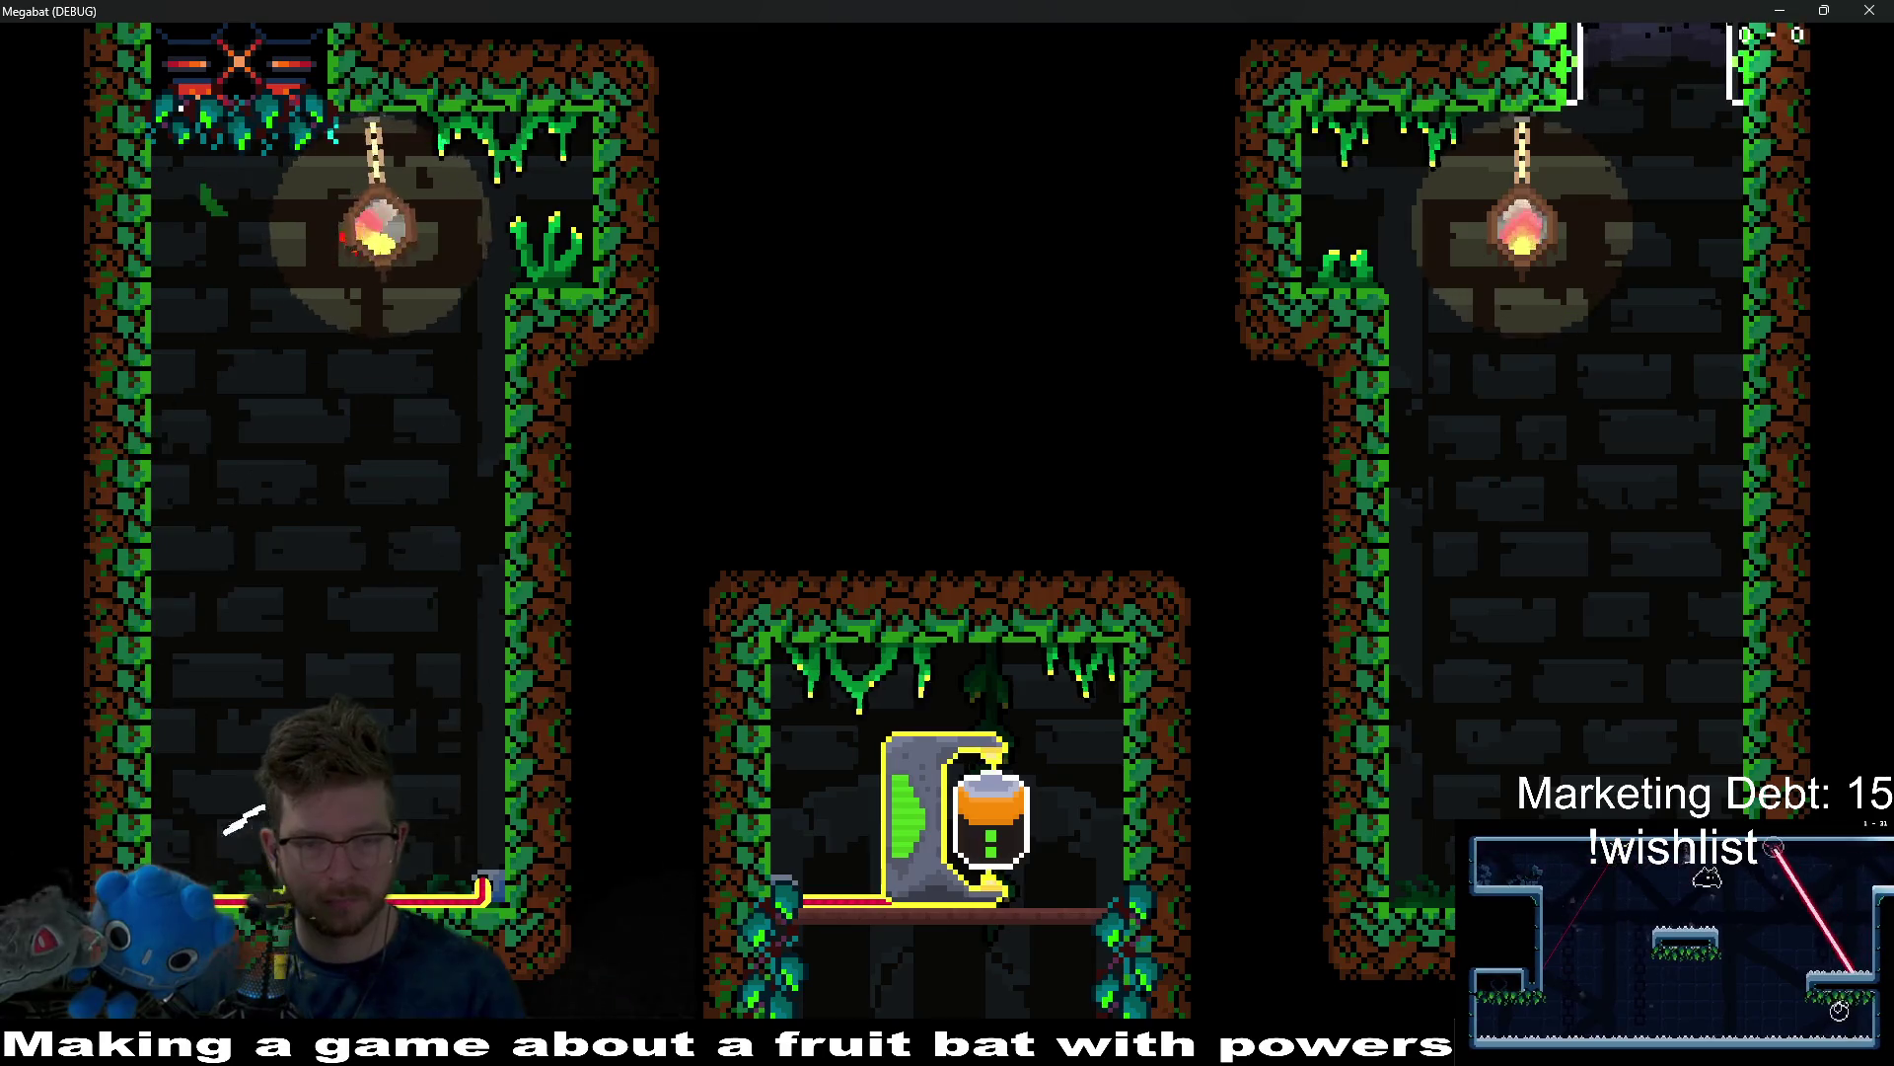
# Fly the bat through the rooms into the power generator, quit, and open PowerGenerator.gd.
pyautogui.press('Right')
pyautogui.press('space')
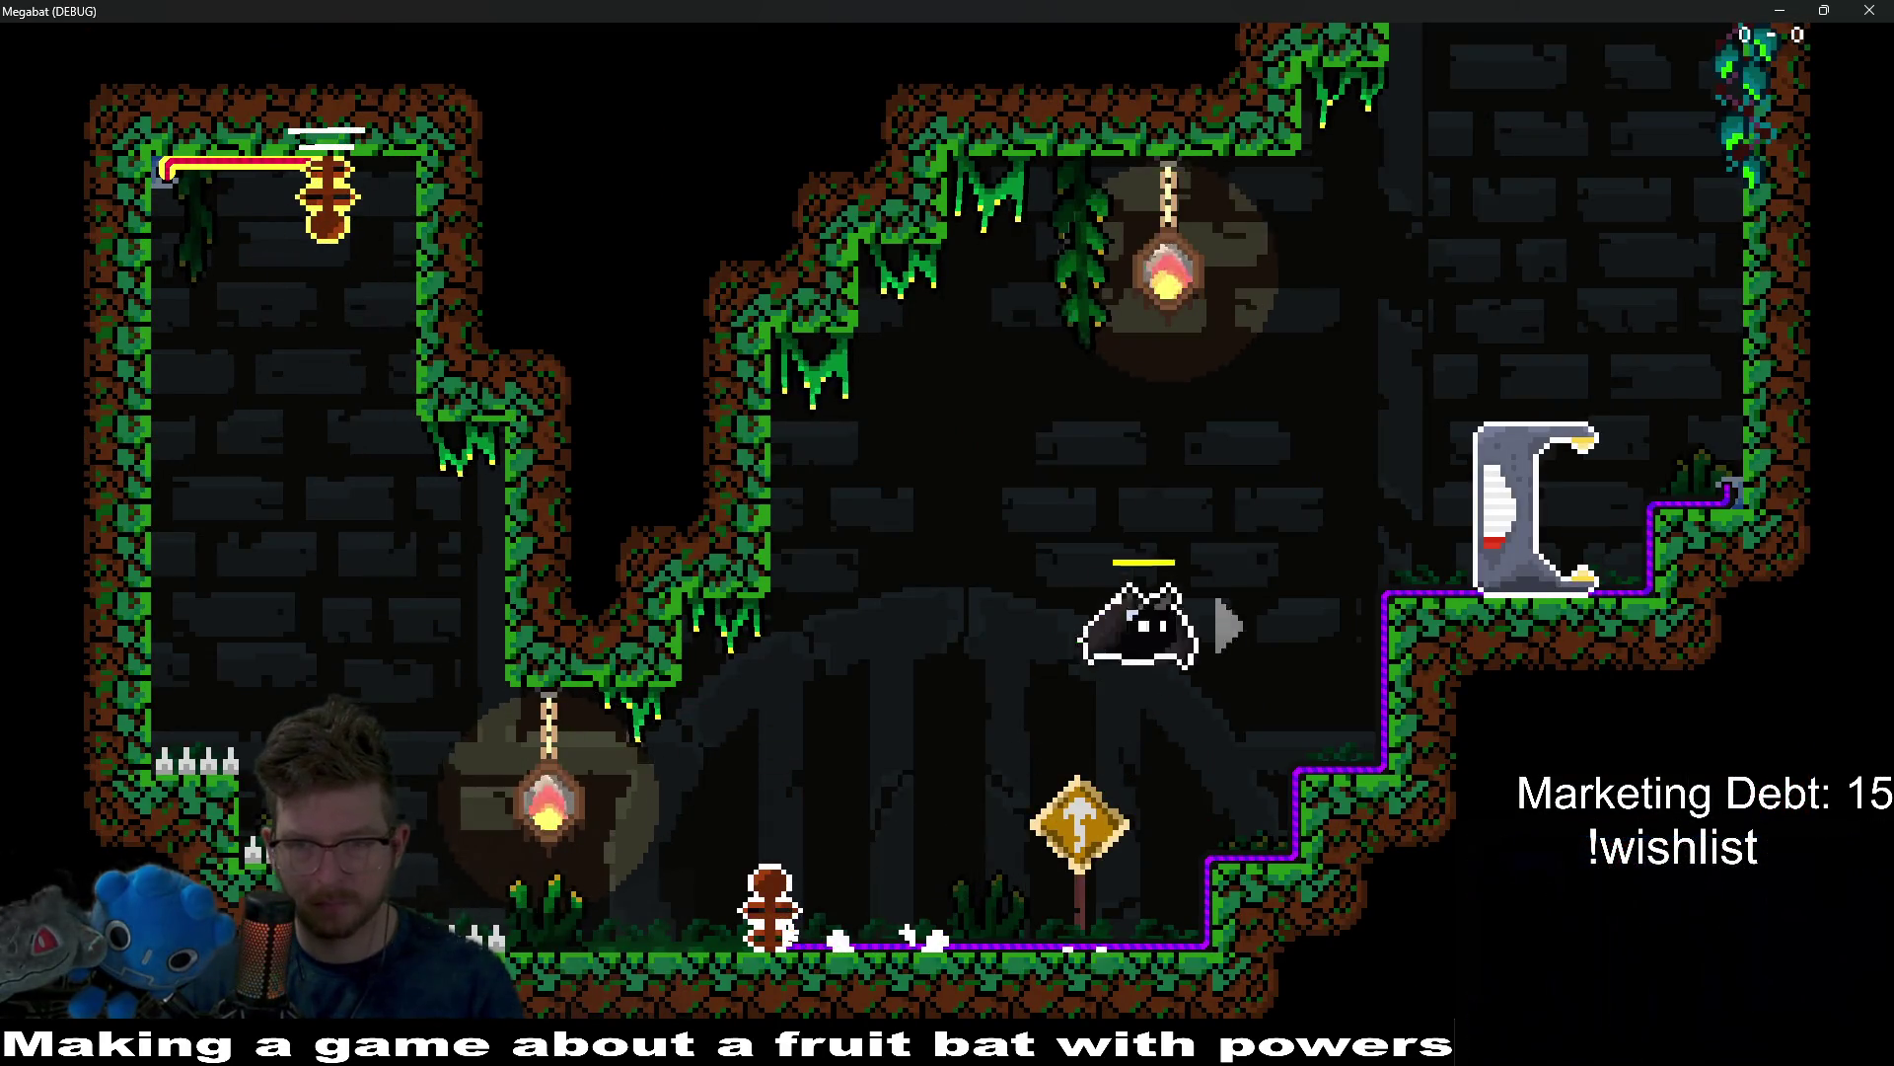
pyautogui.press('Right')
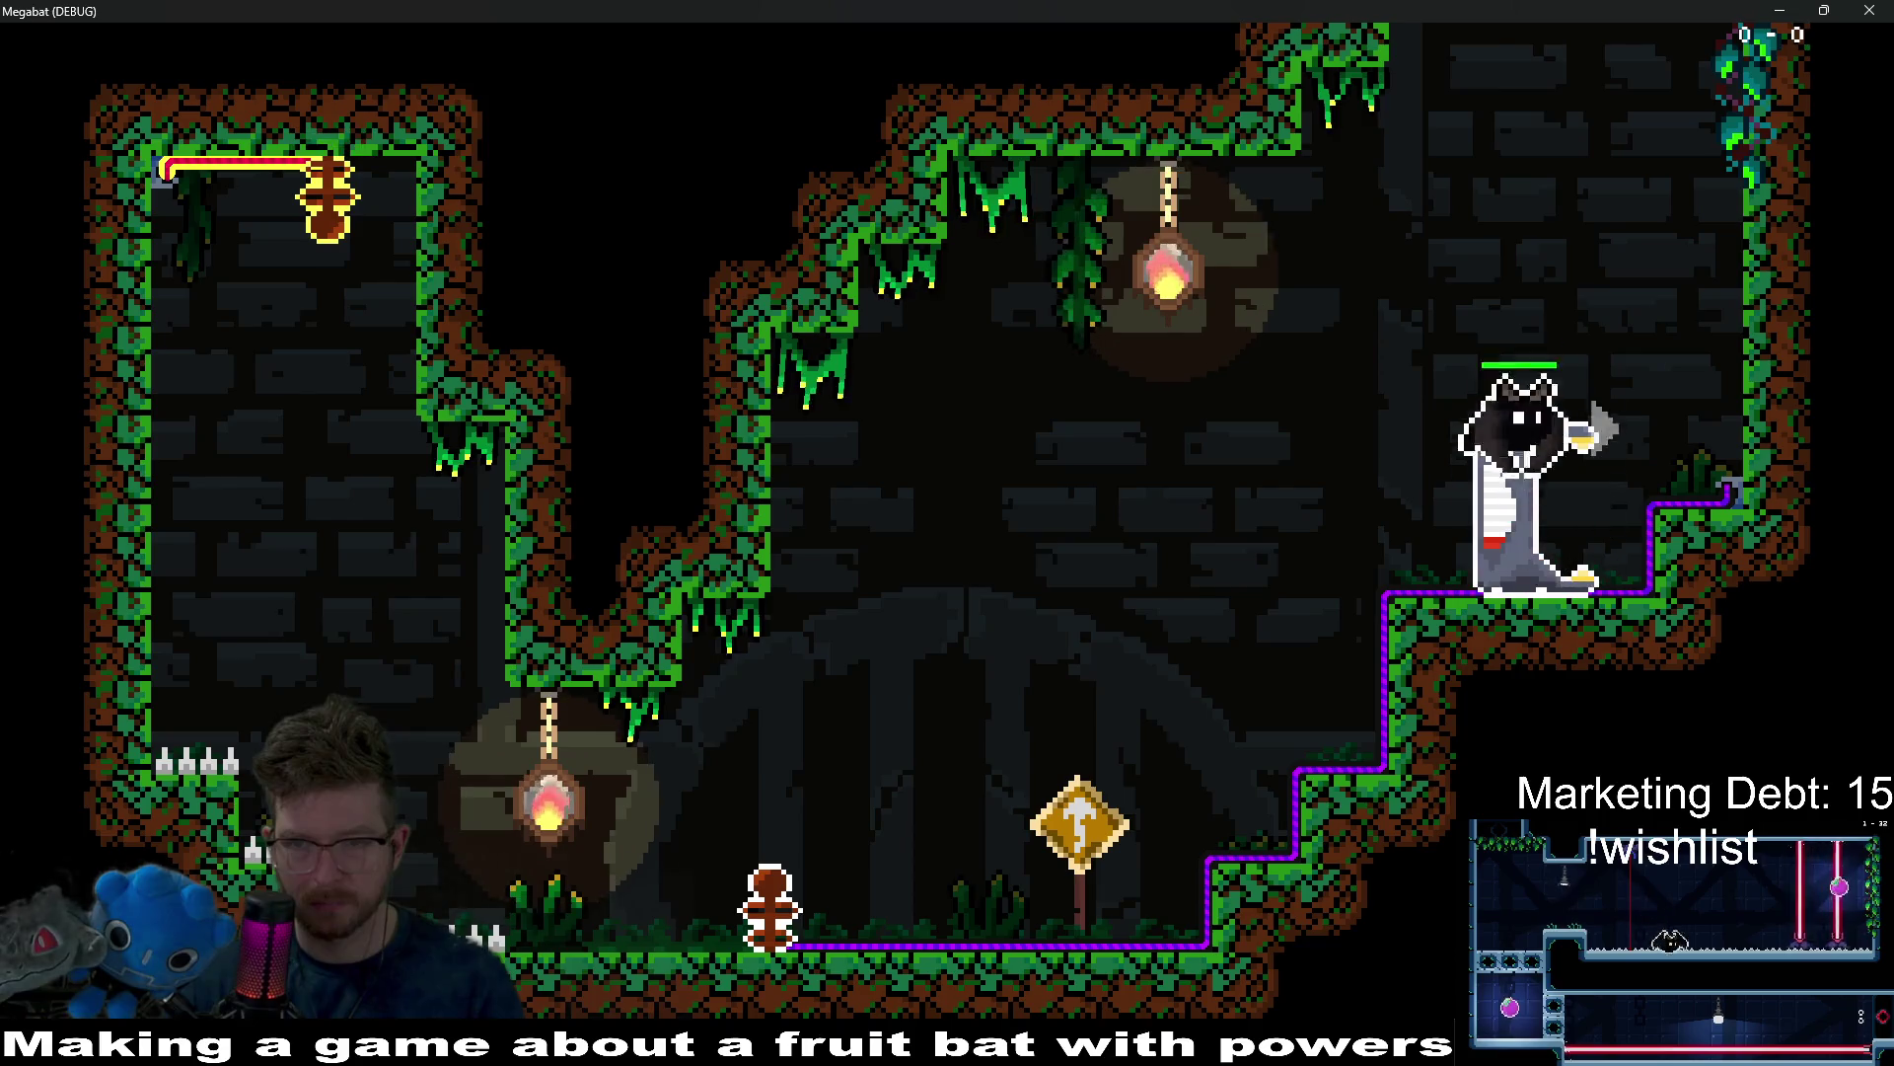
pyautogui.press('Right')
pyautogui.press('Left')
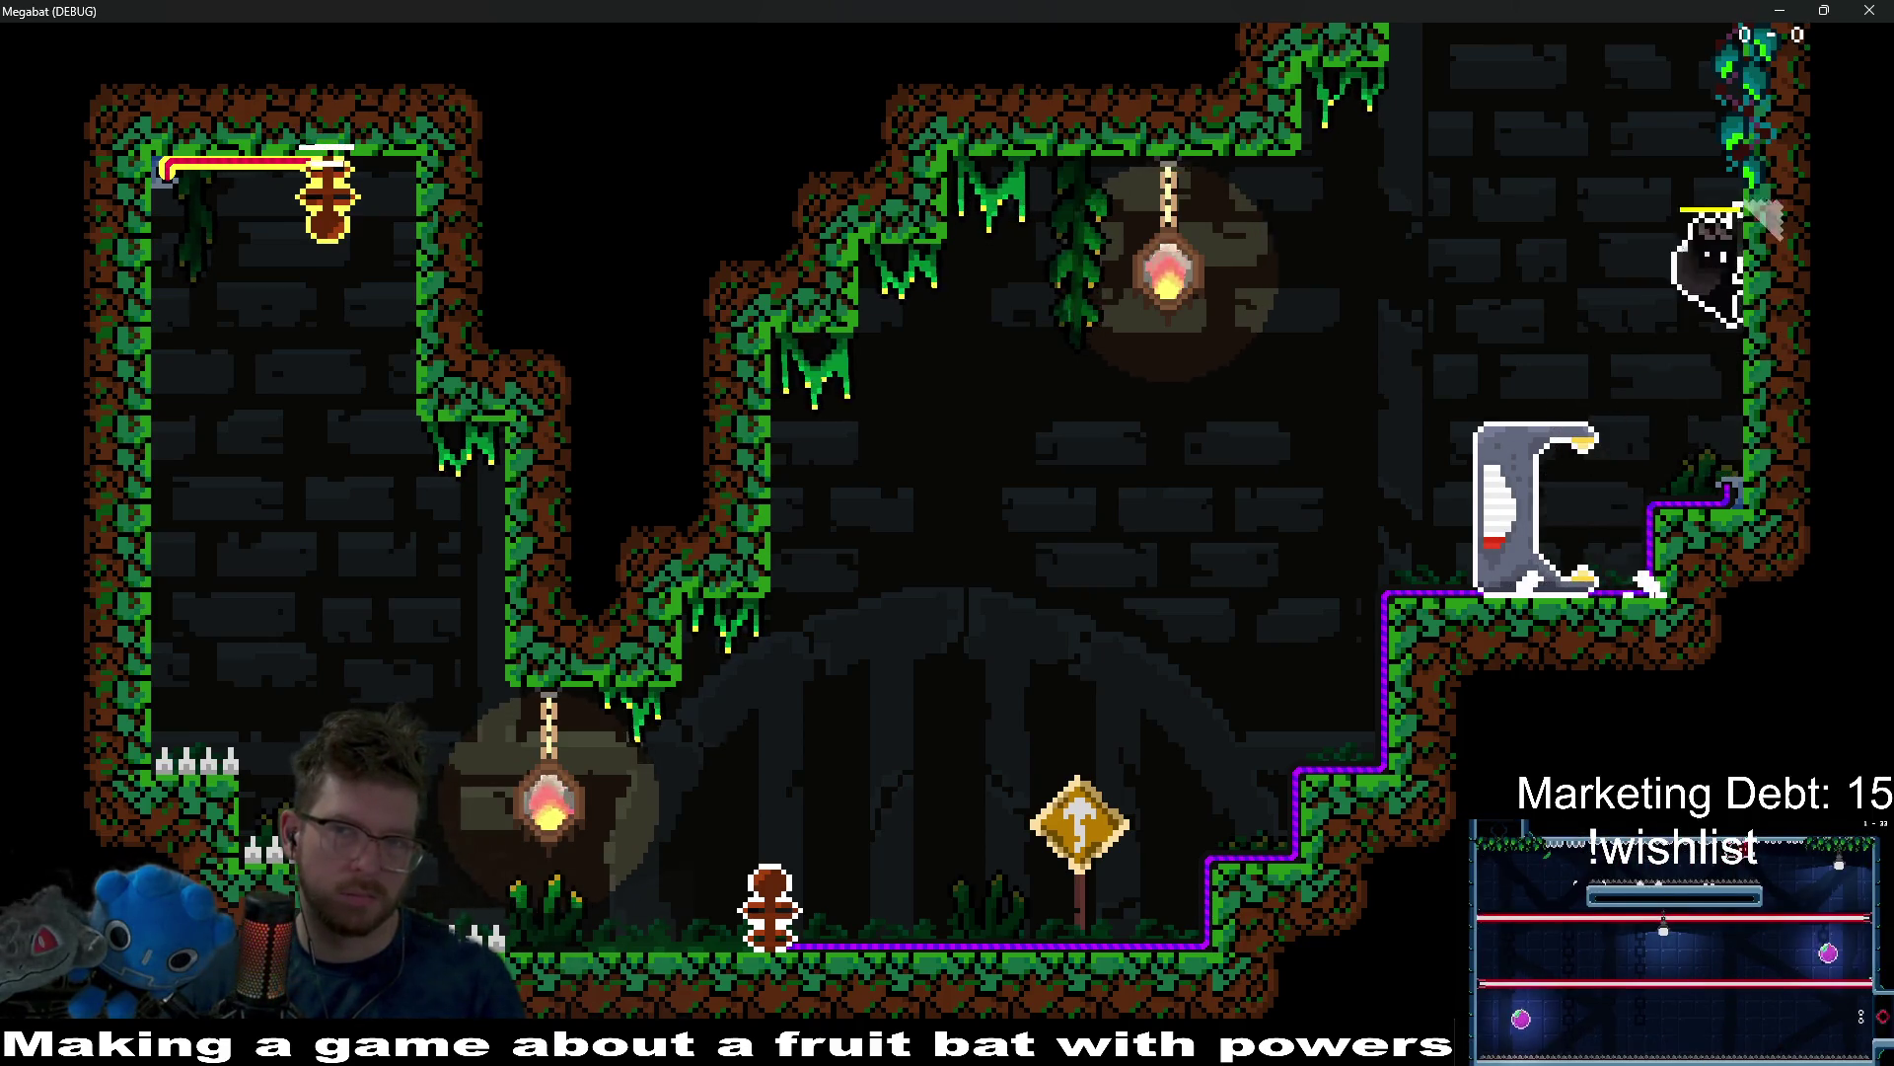
pyautogui.press('Left')
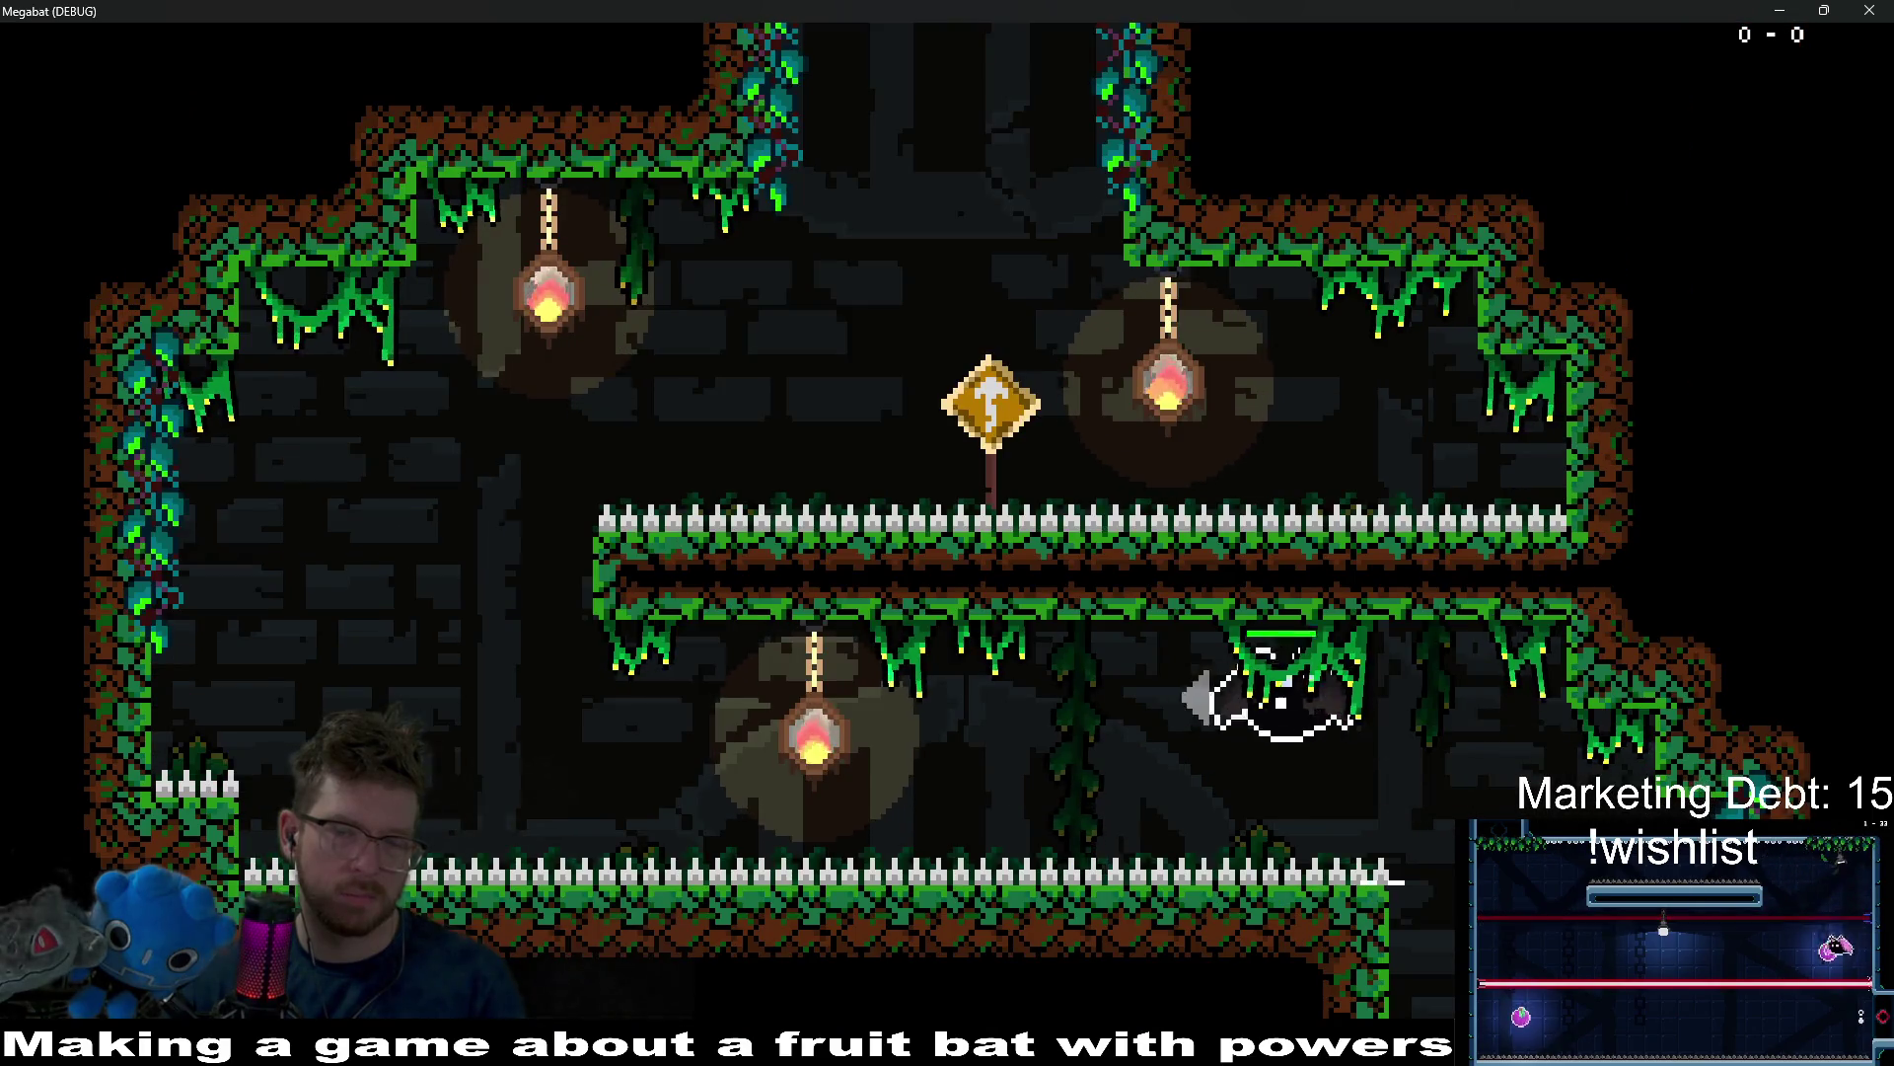
pyautogui.press('Right')
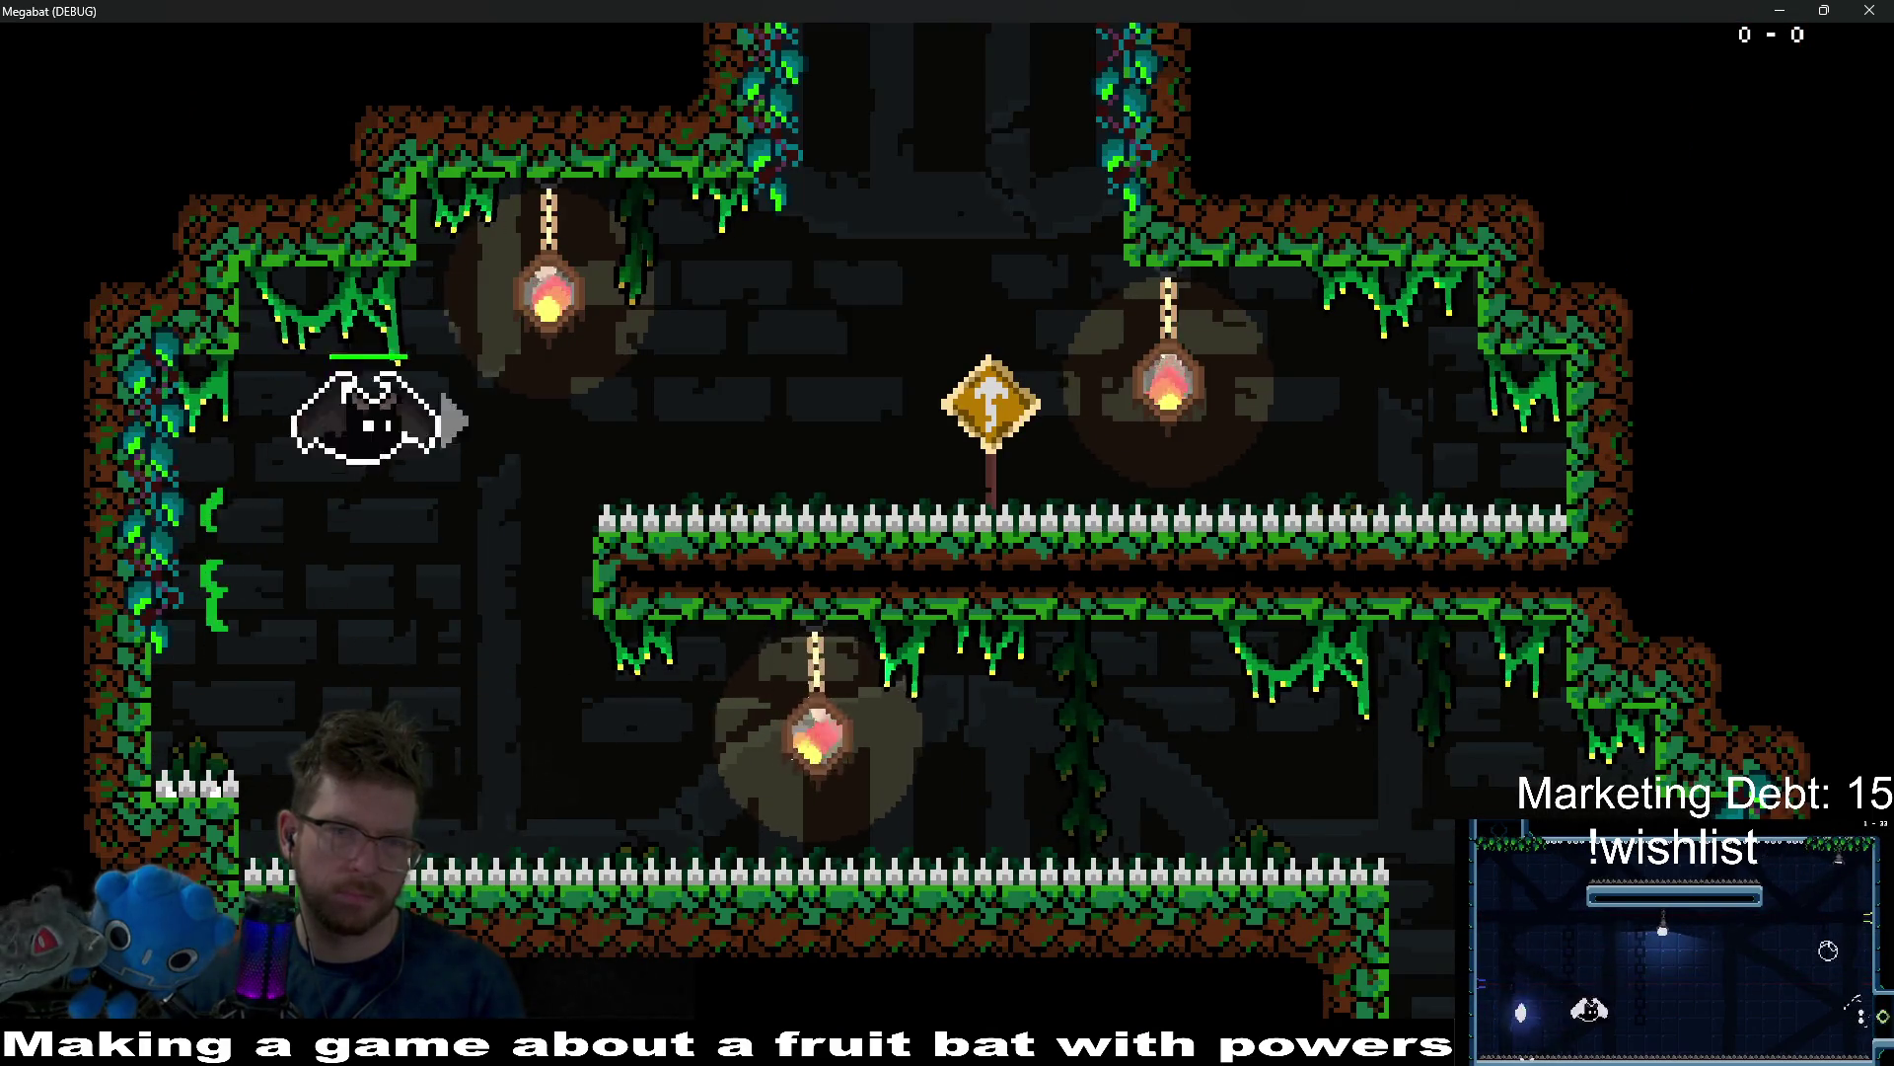
pyautogui.press('Up')
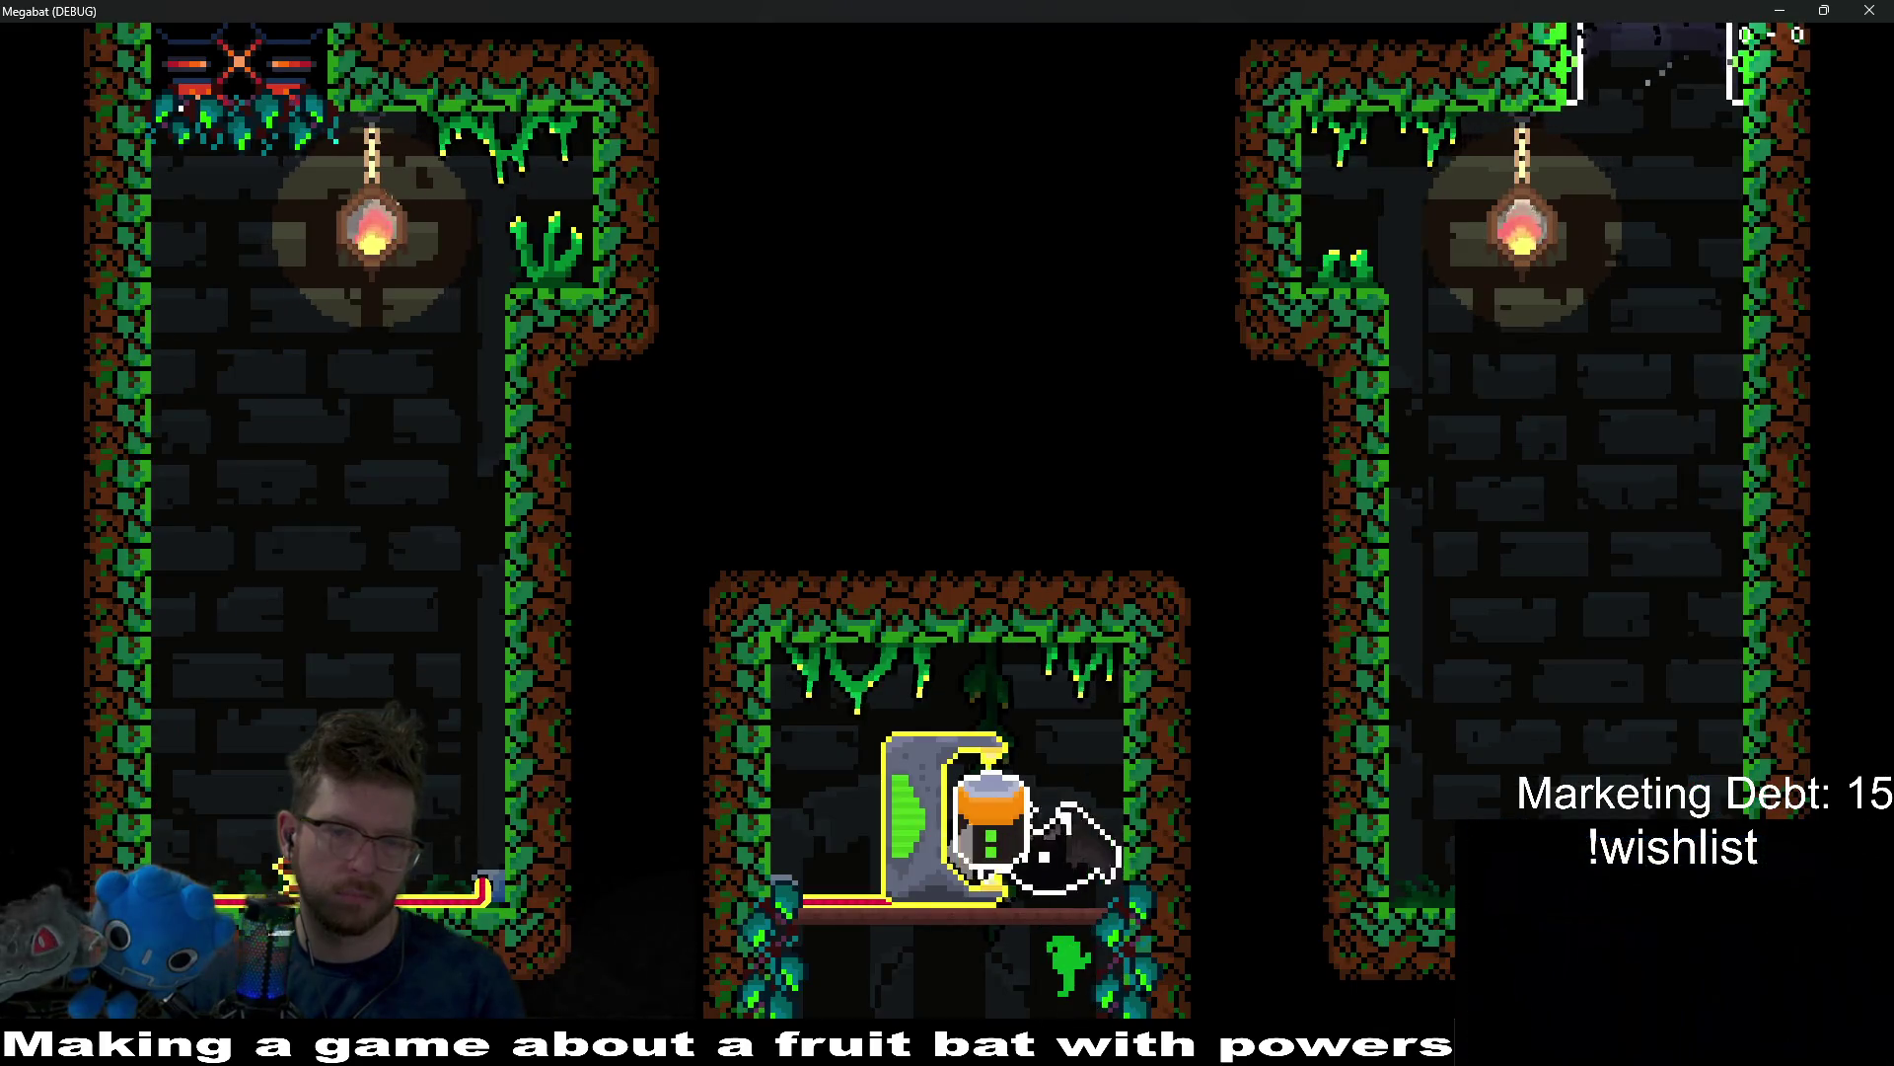
pyautogui.press('Left')
pyautogui.press('Left')
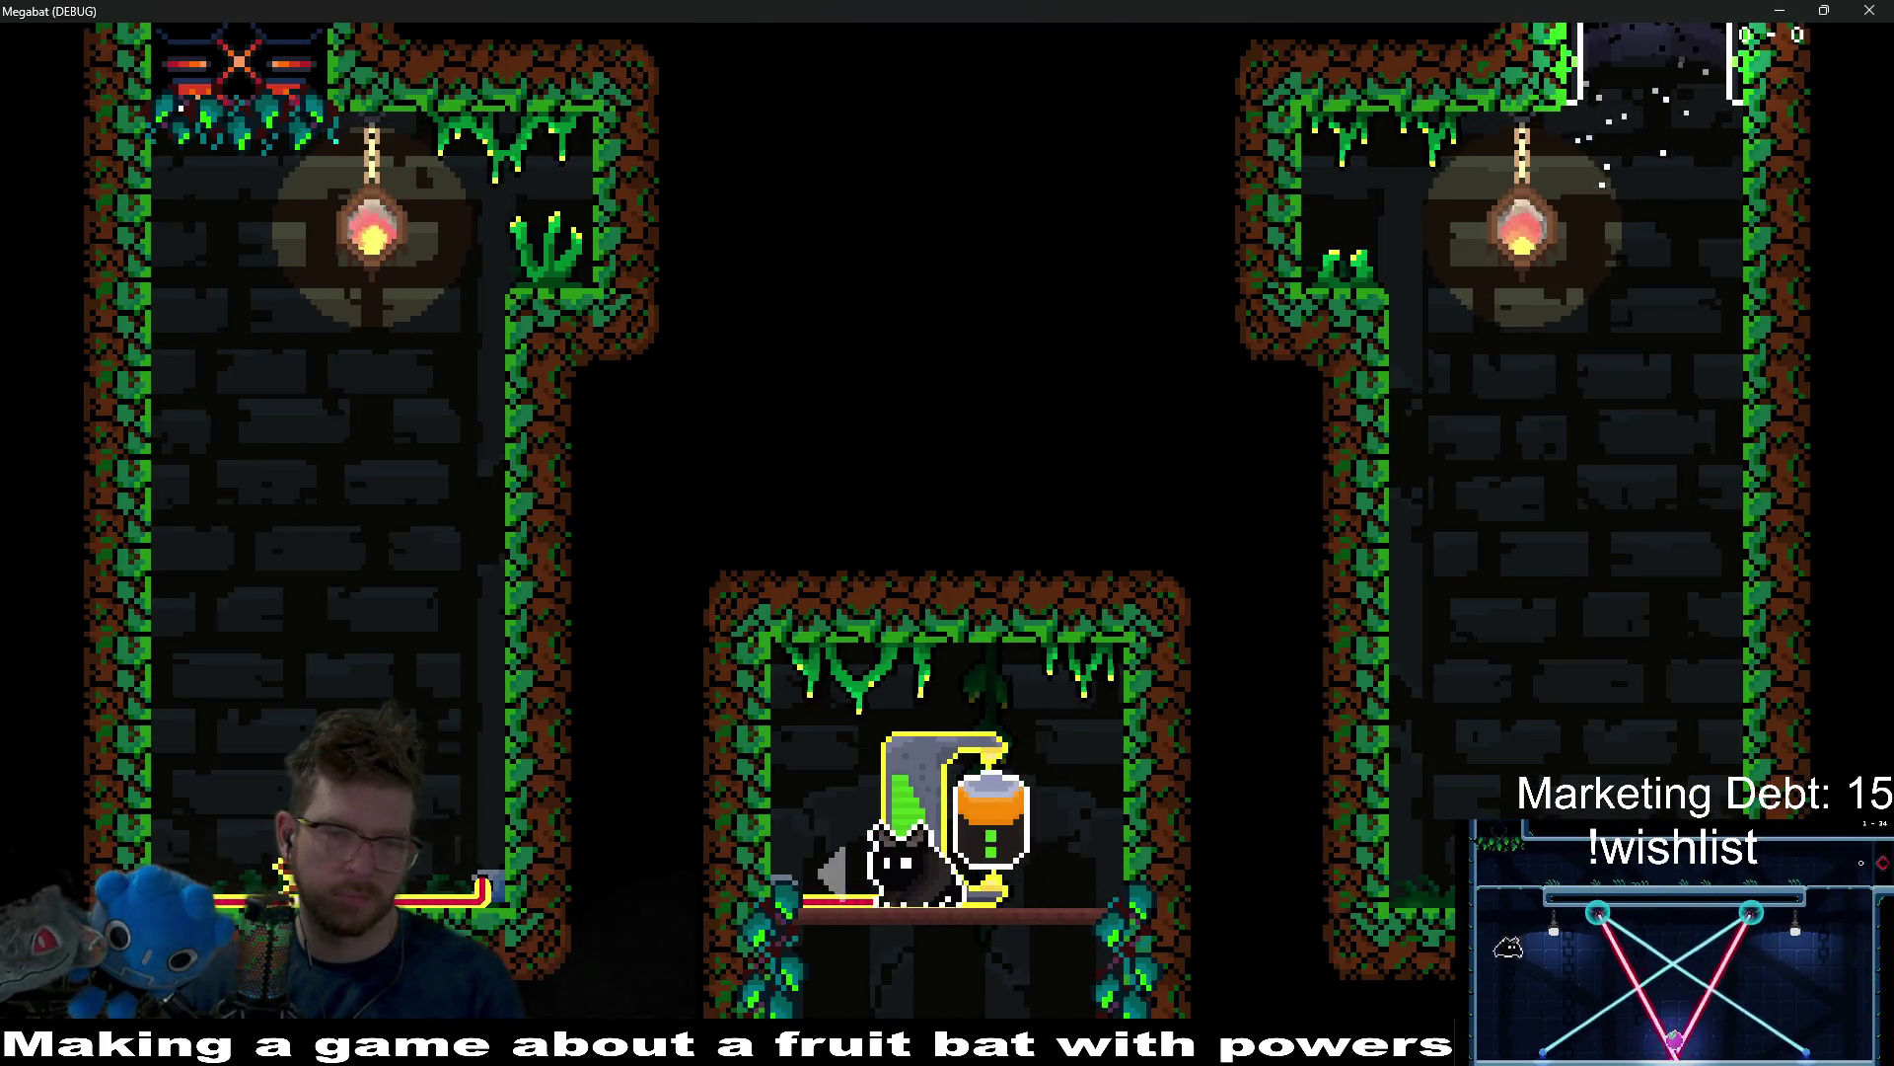
pyautogui.hotkey('alt', 'F4')
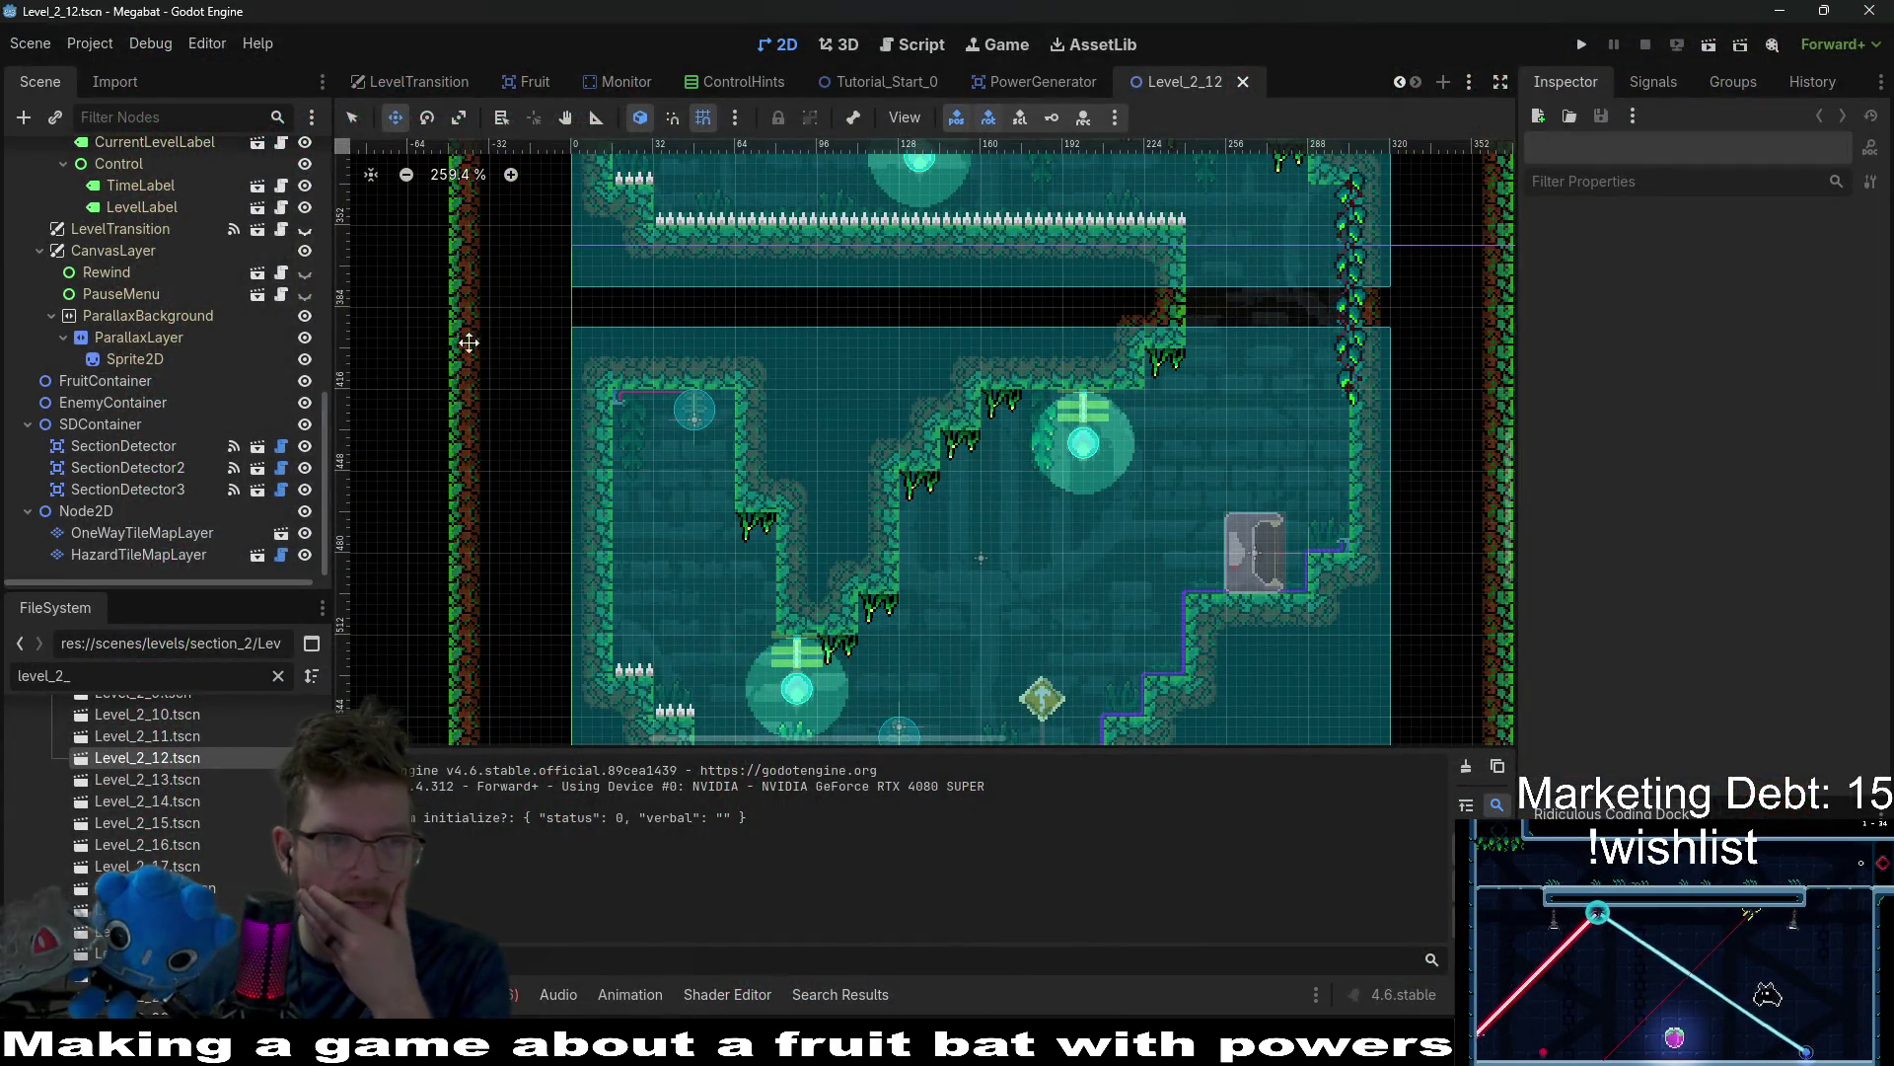
pyautogui.click(1028, 81)
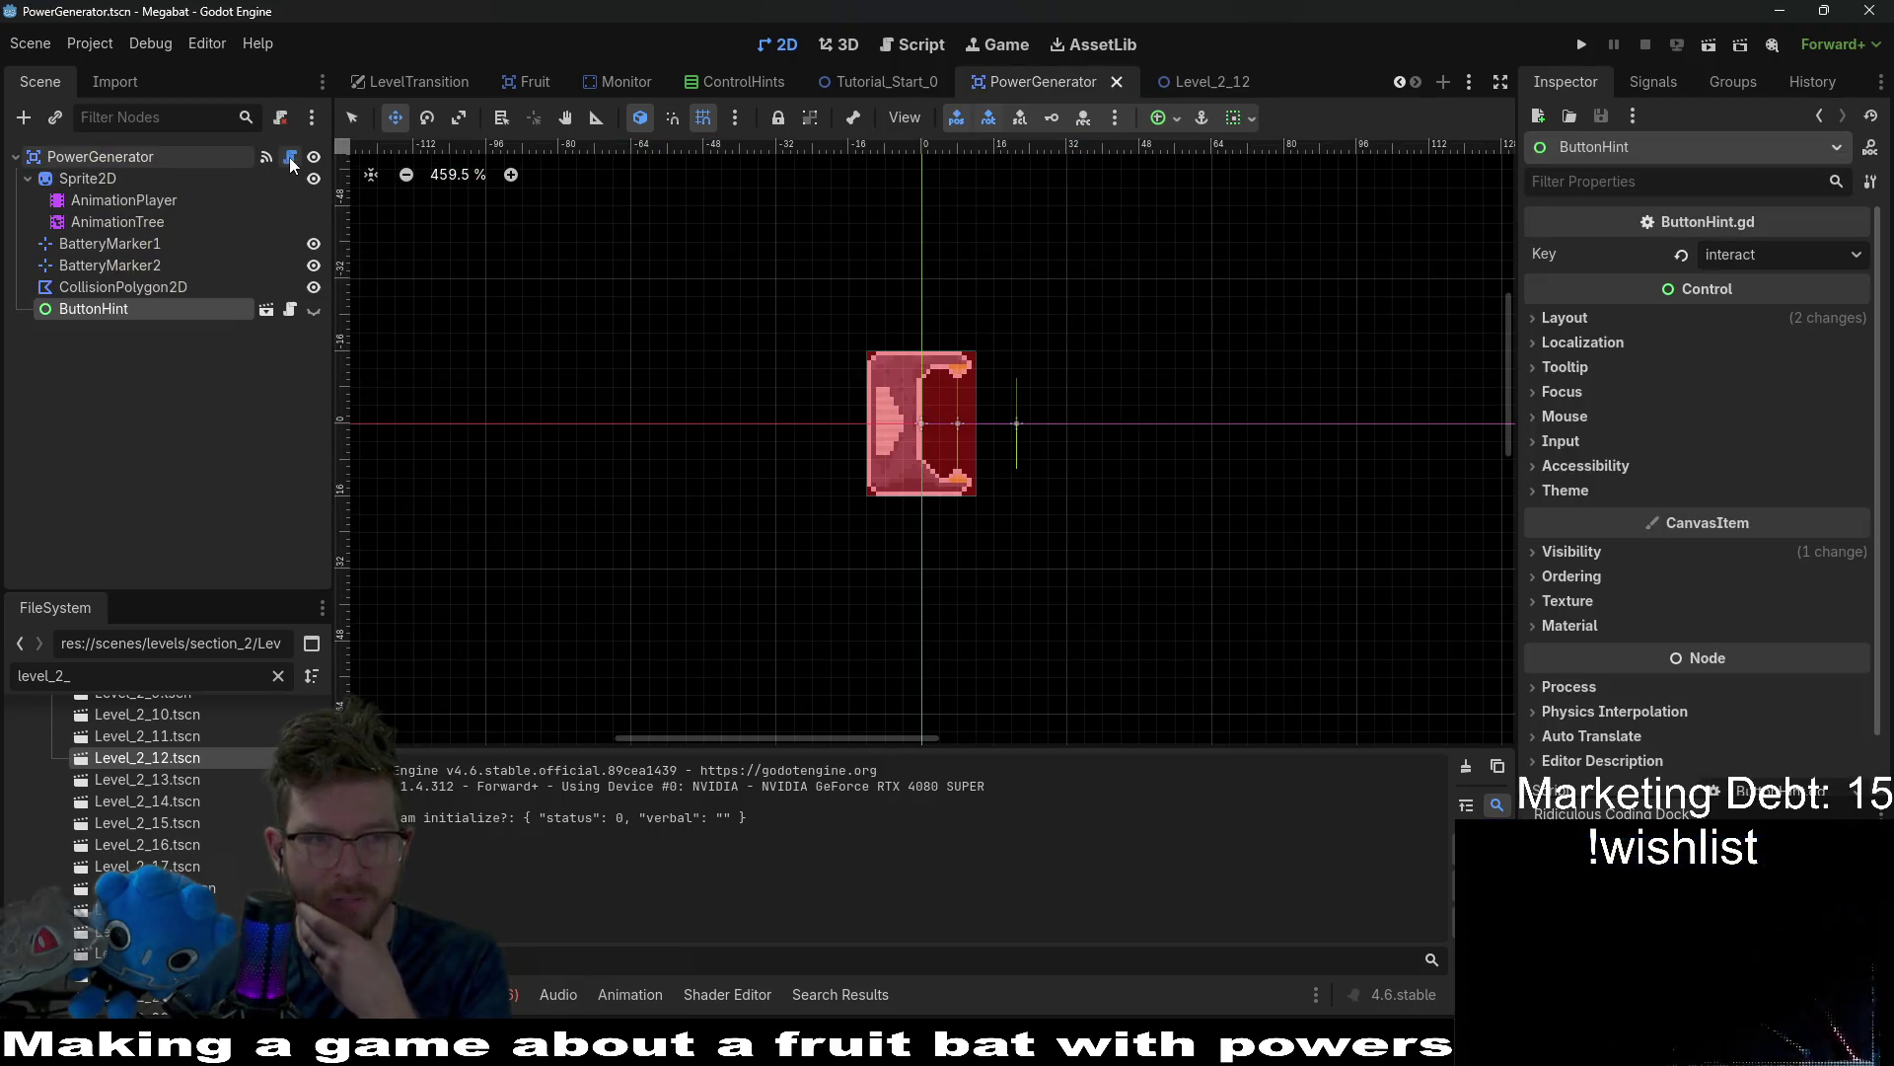
pyautogui.click(290, 158)
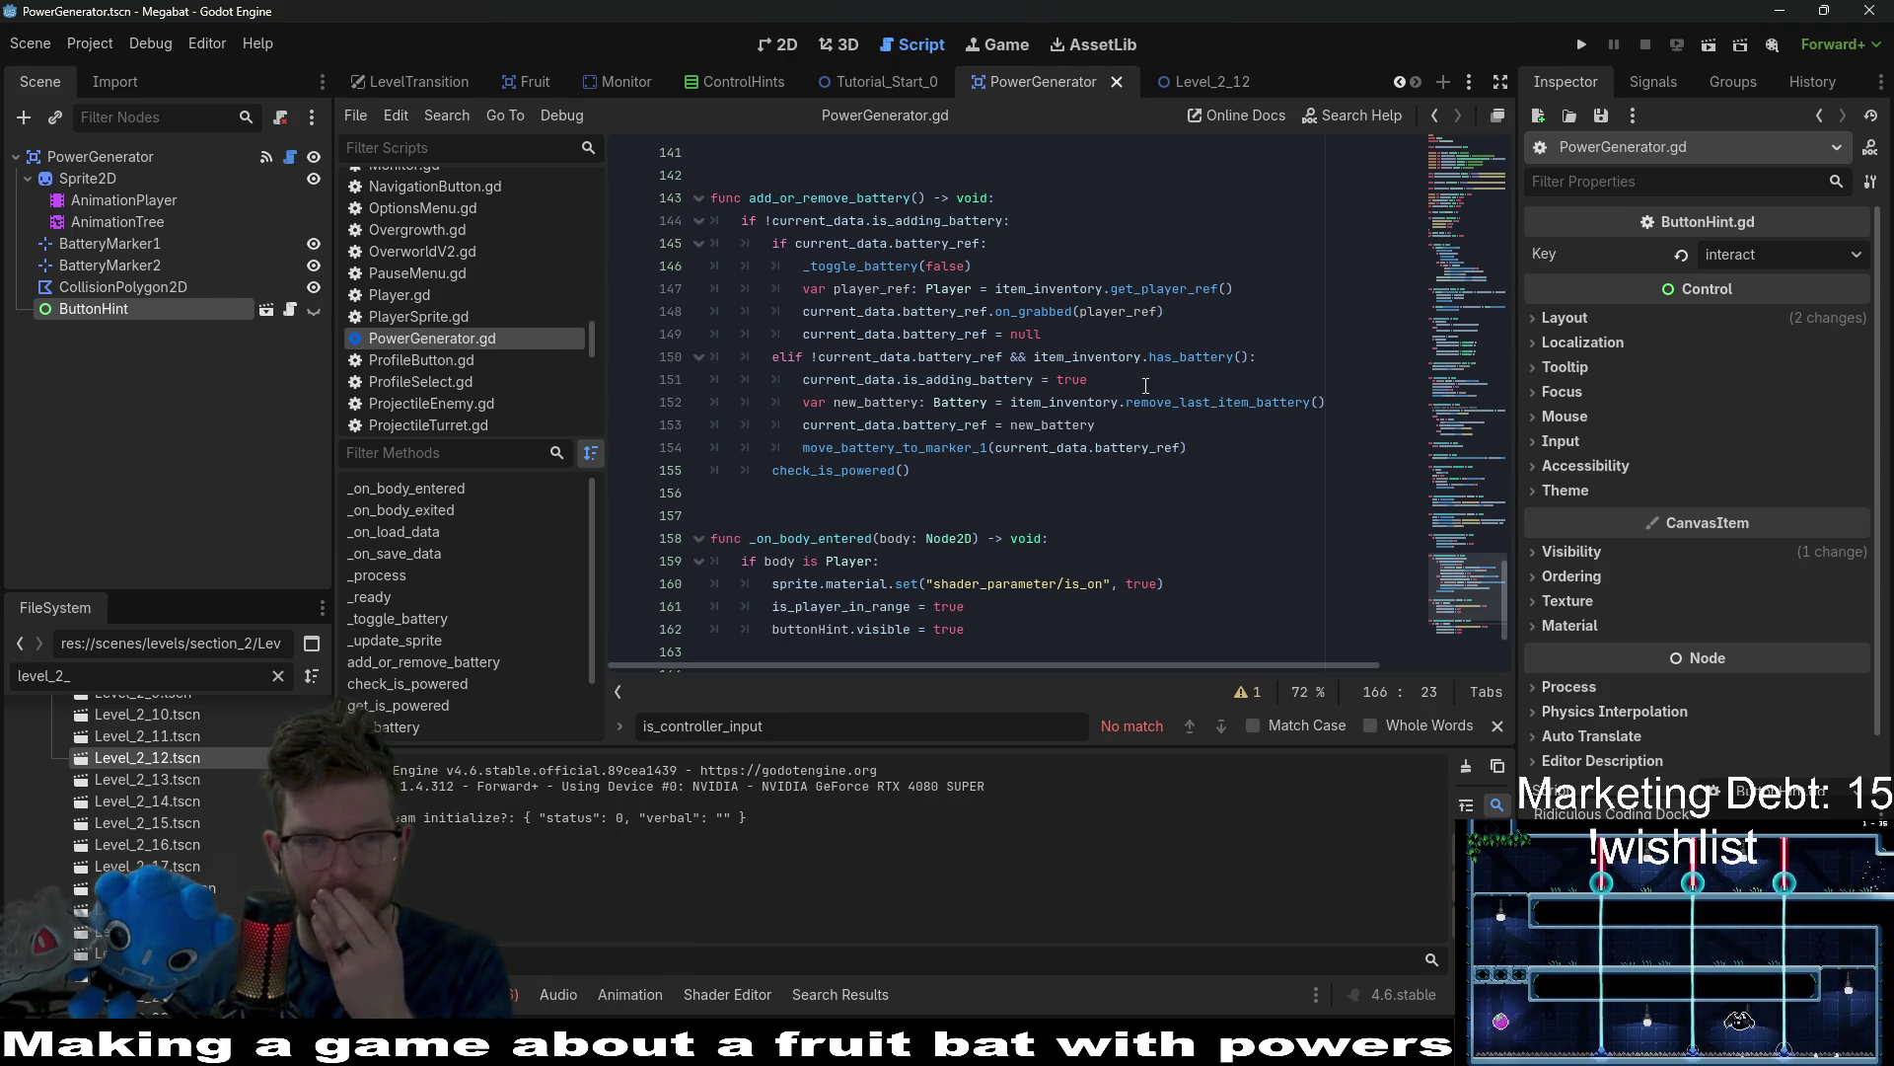
# From the Node Signals panel, connect PowerGenerator's body_entered to _on_body_entered.
pyautogui.scroll(-2, 1146, 385)
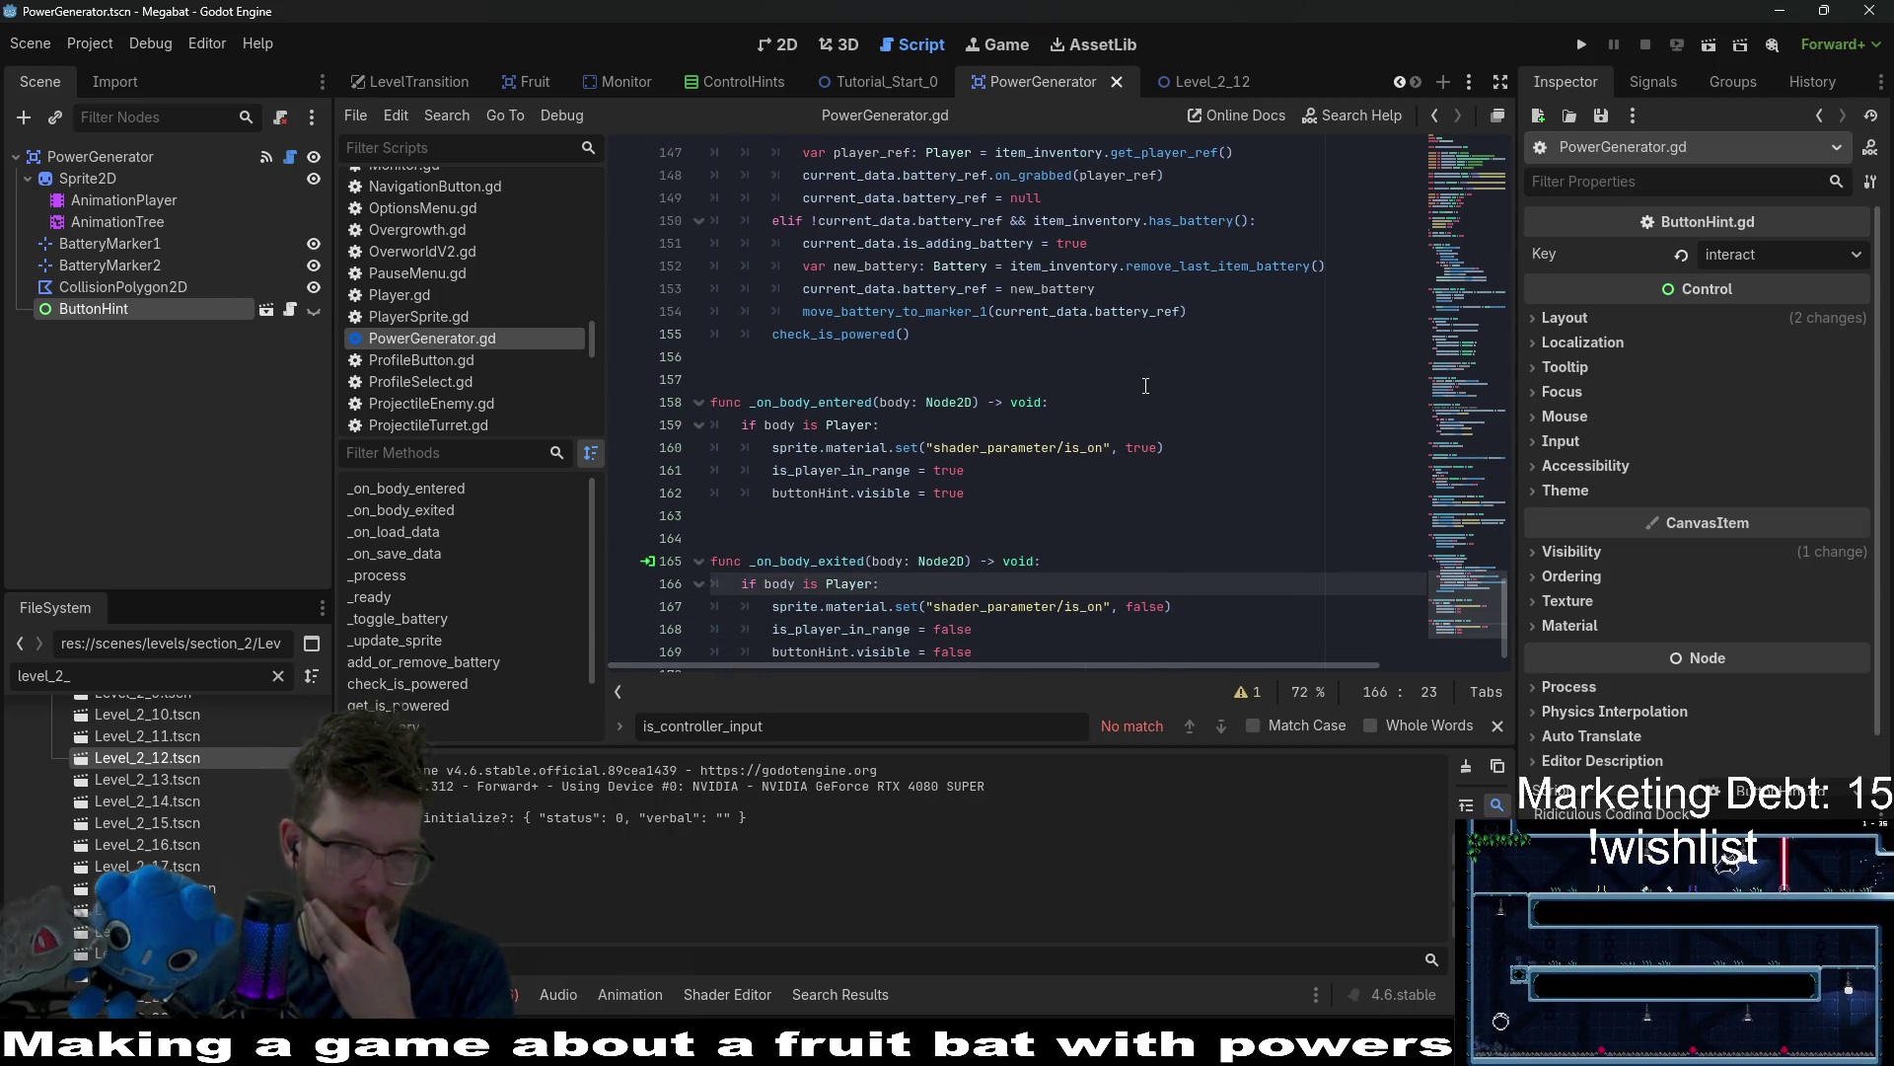
pyautogui.click(858, 403)
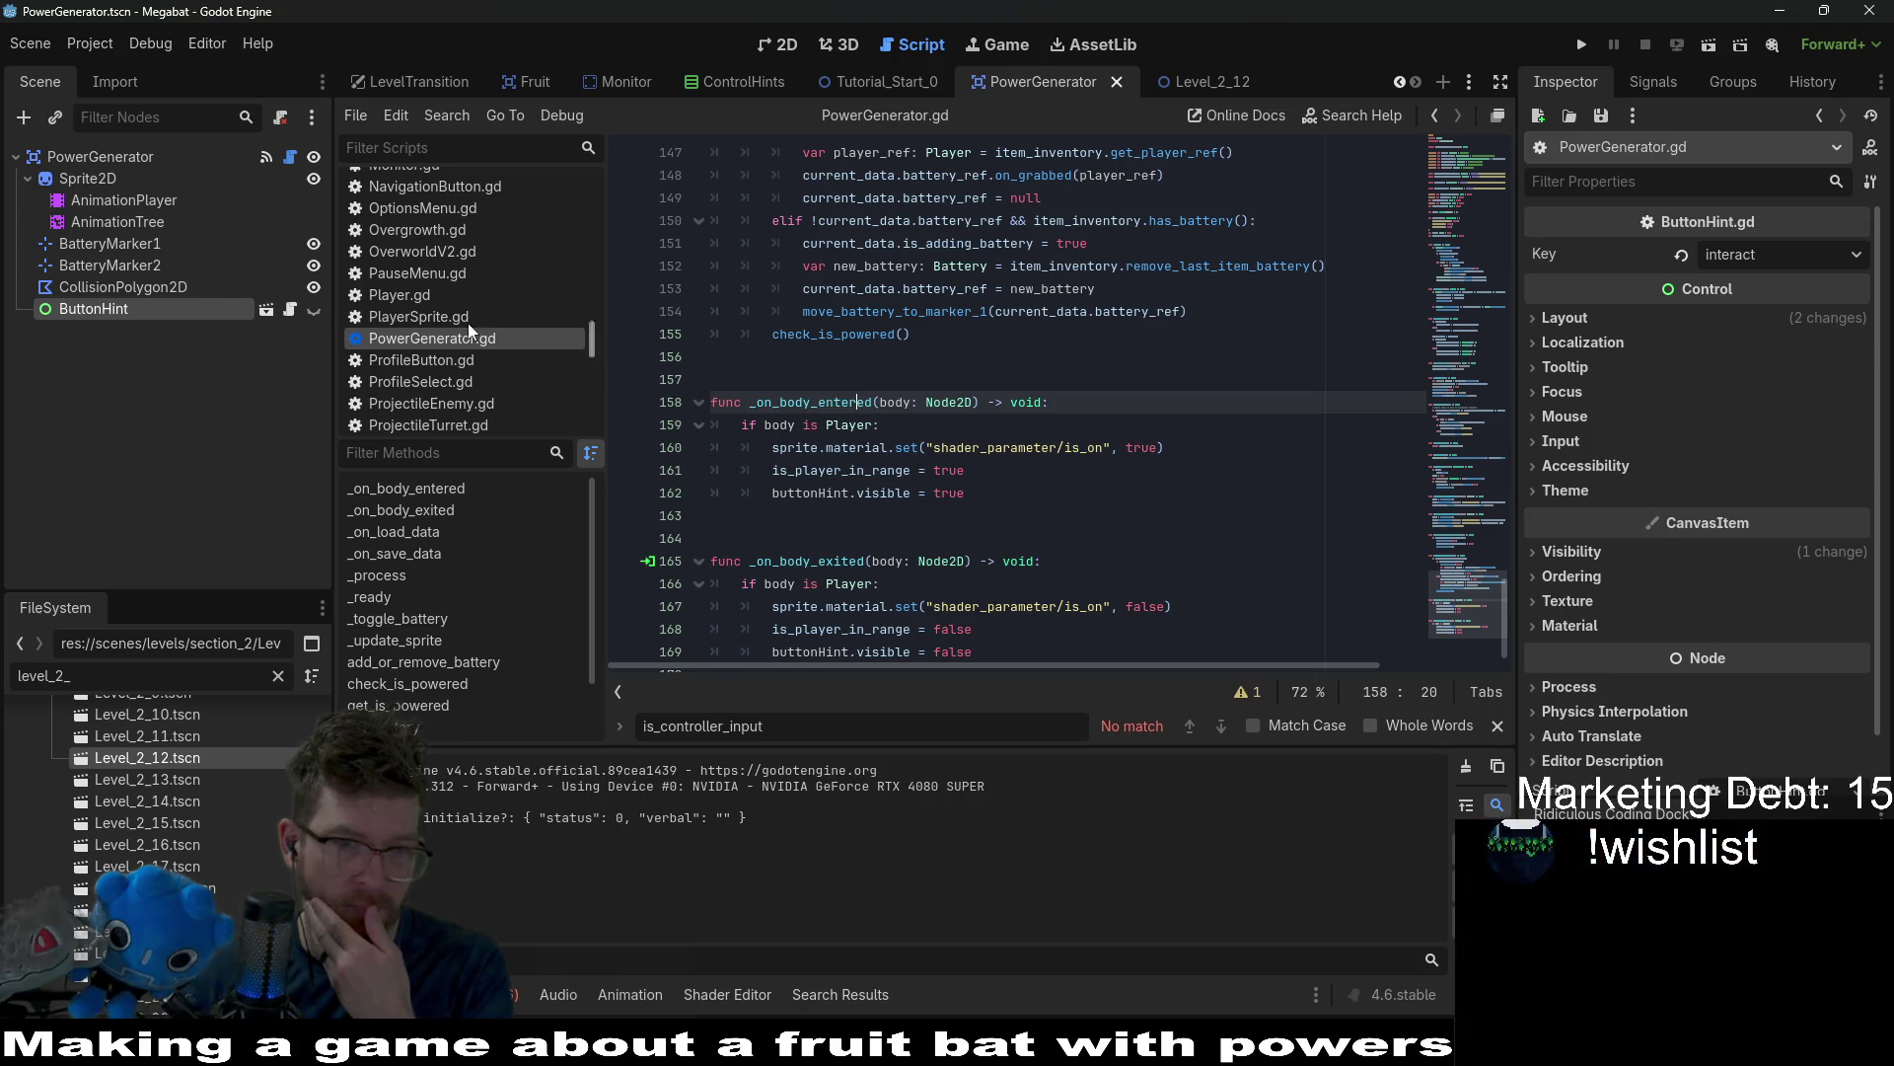
pyautogui.click(111, 158)
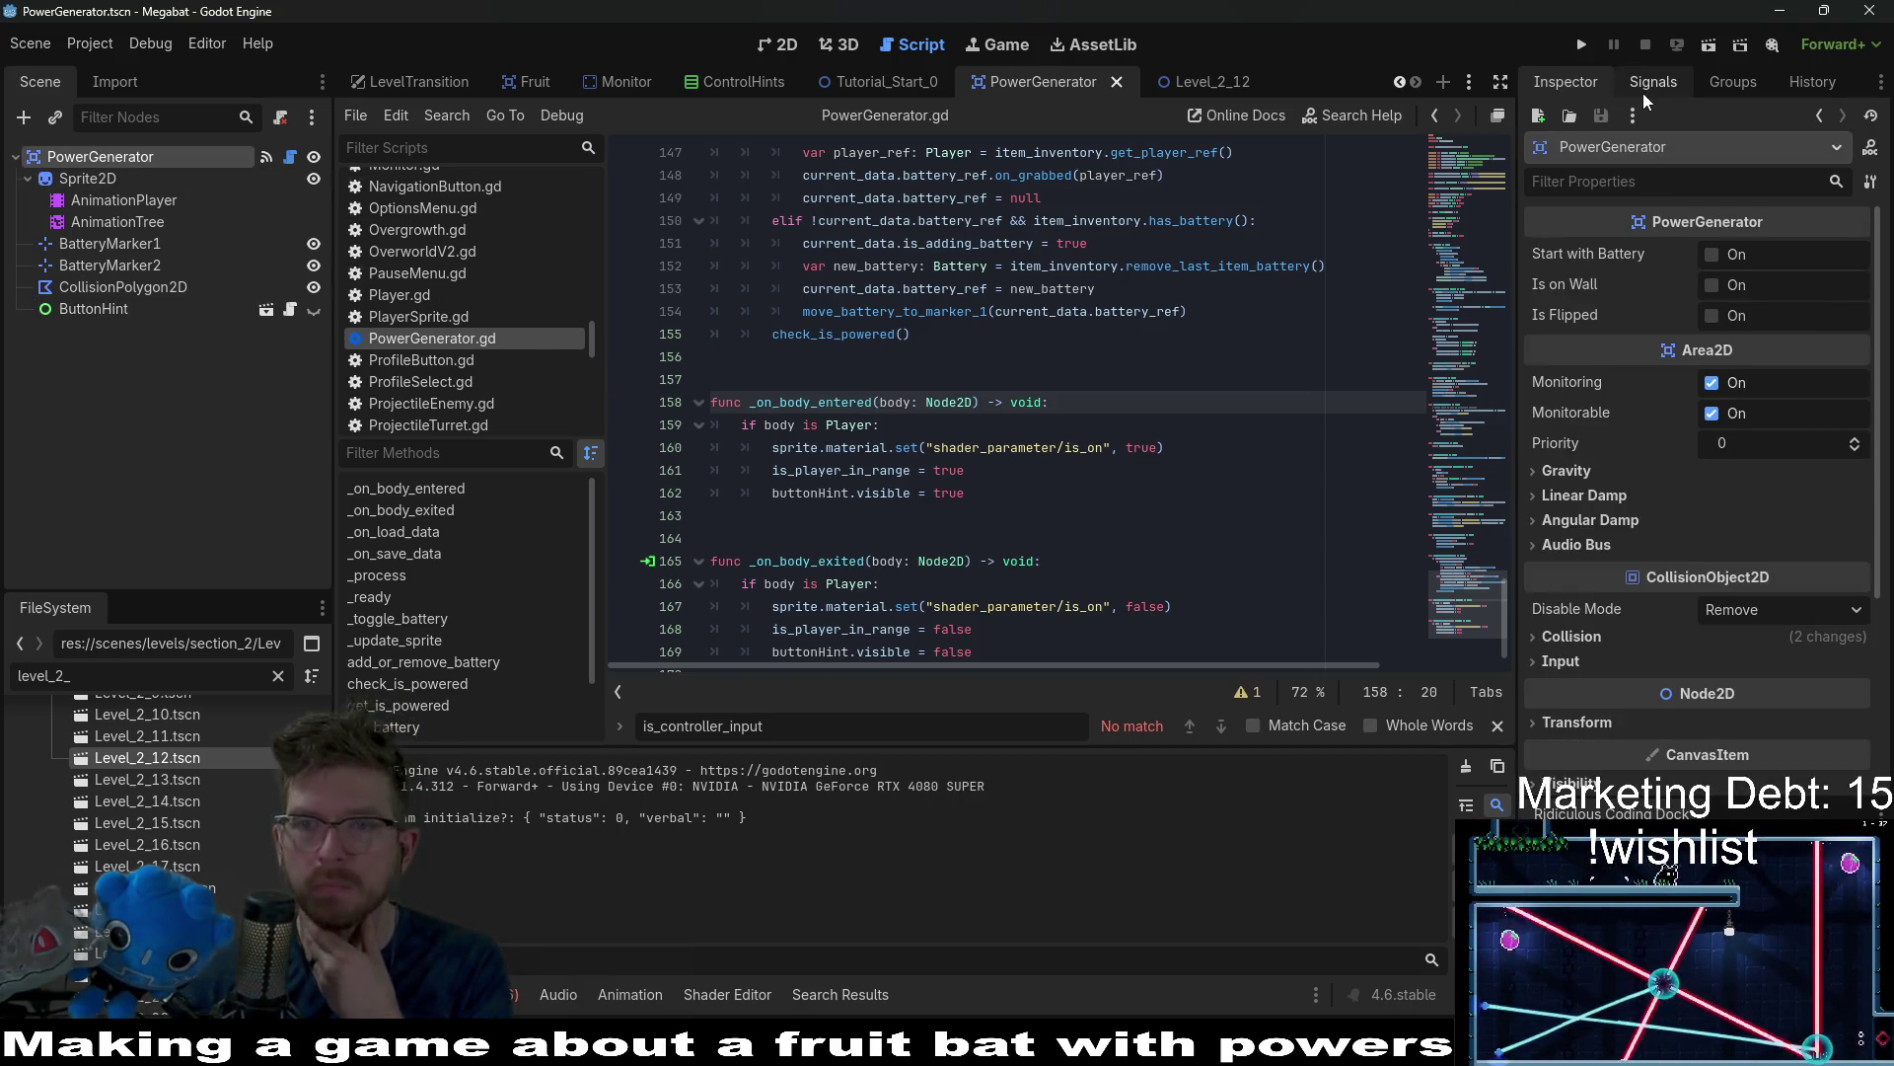
pyautogui.click(1646, 85)
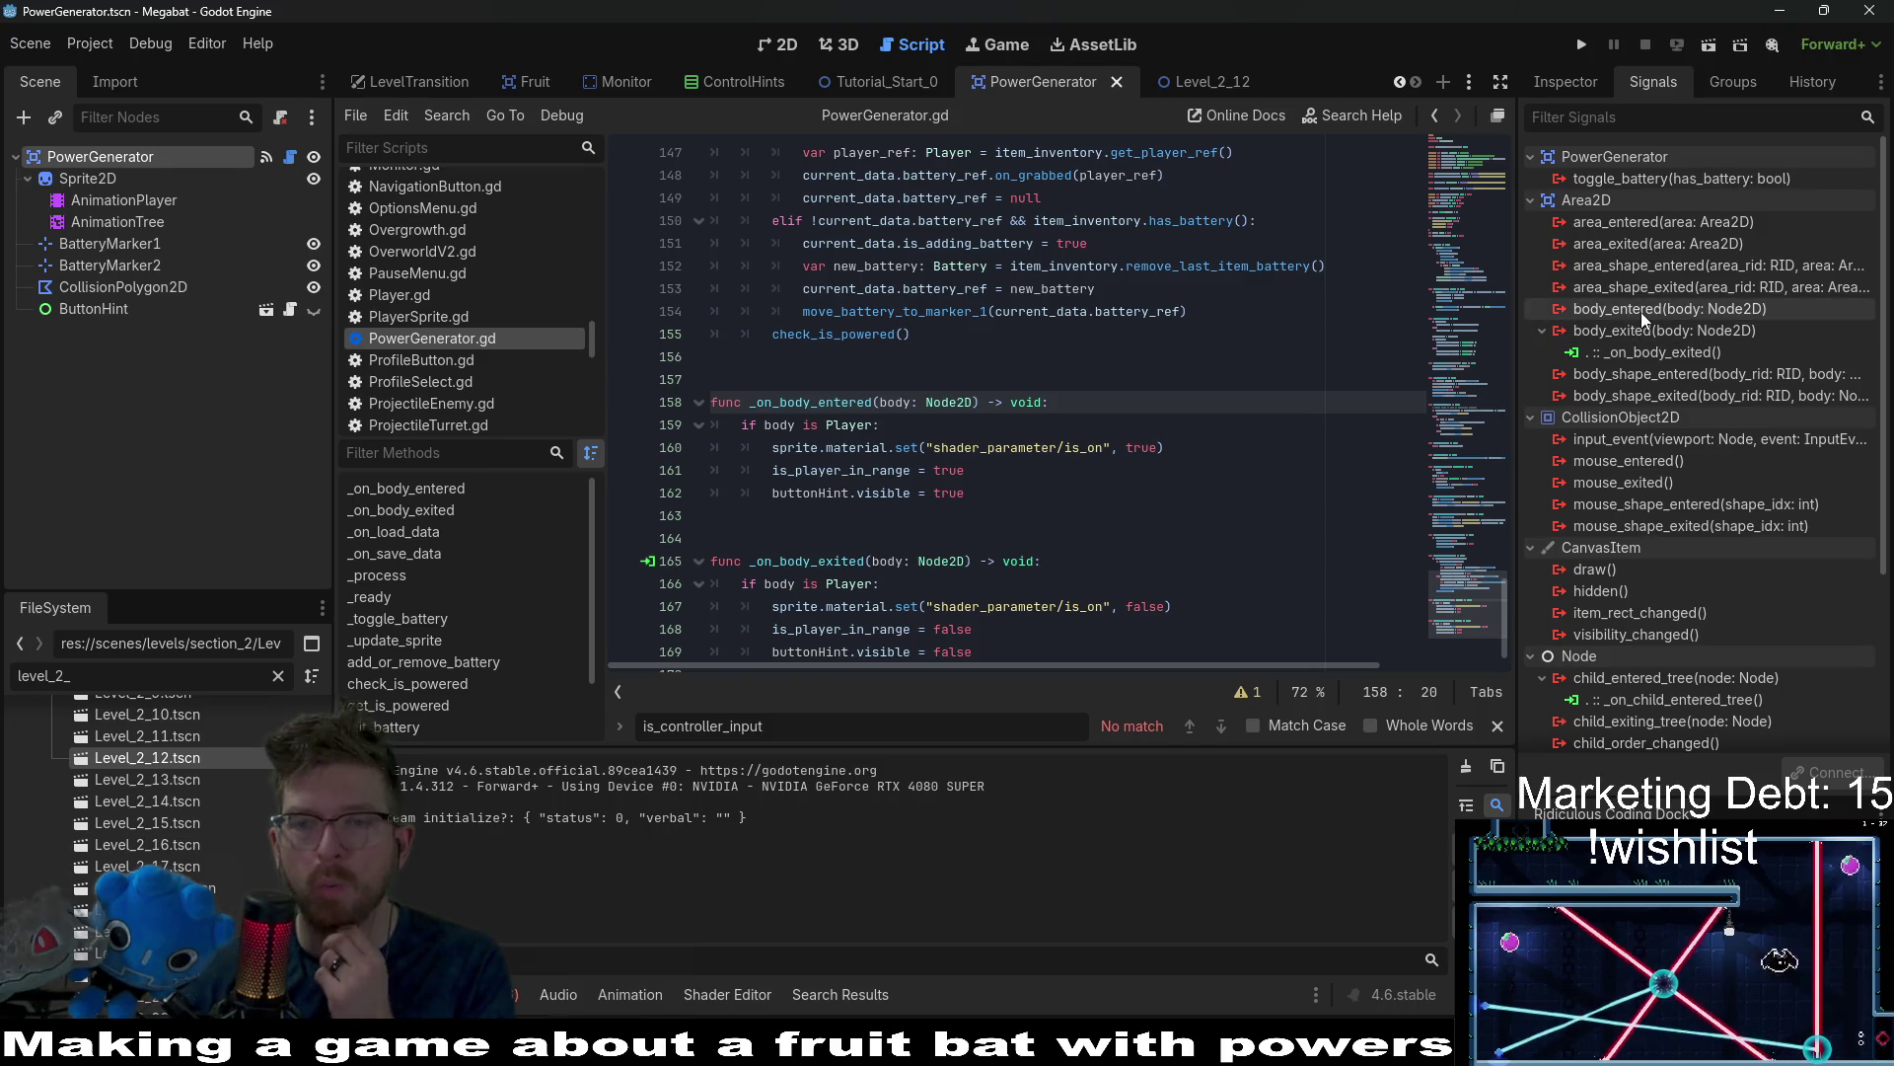
pyautogui.moveTo(1642, 312)
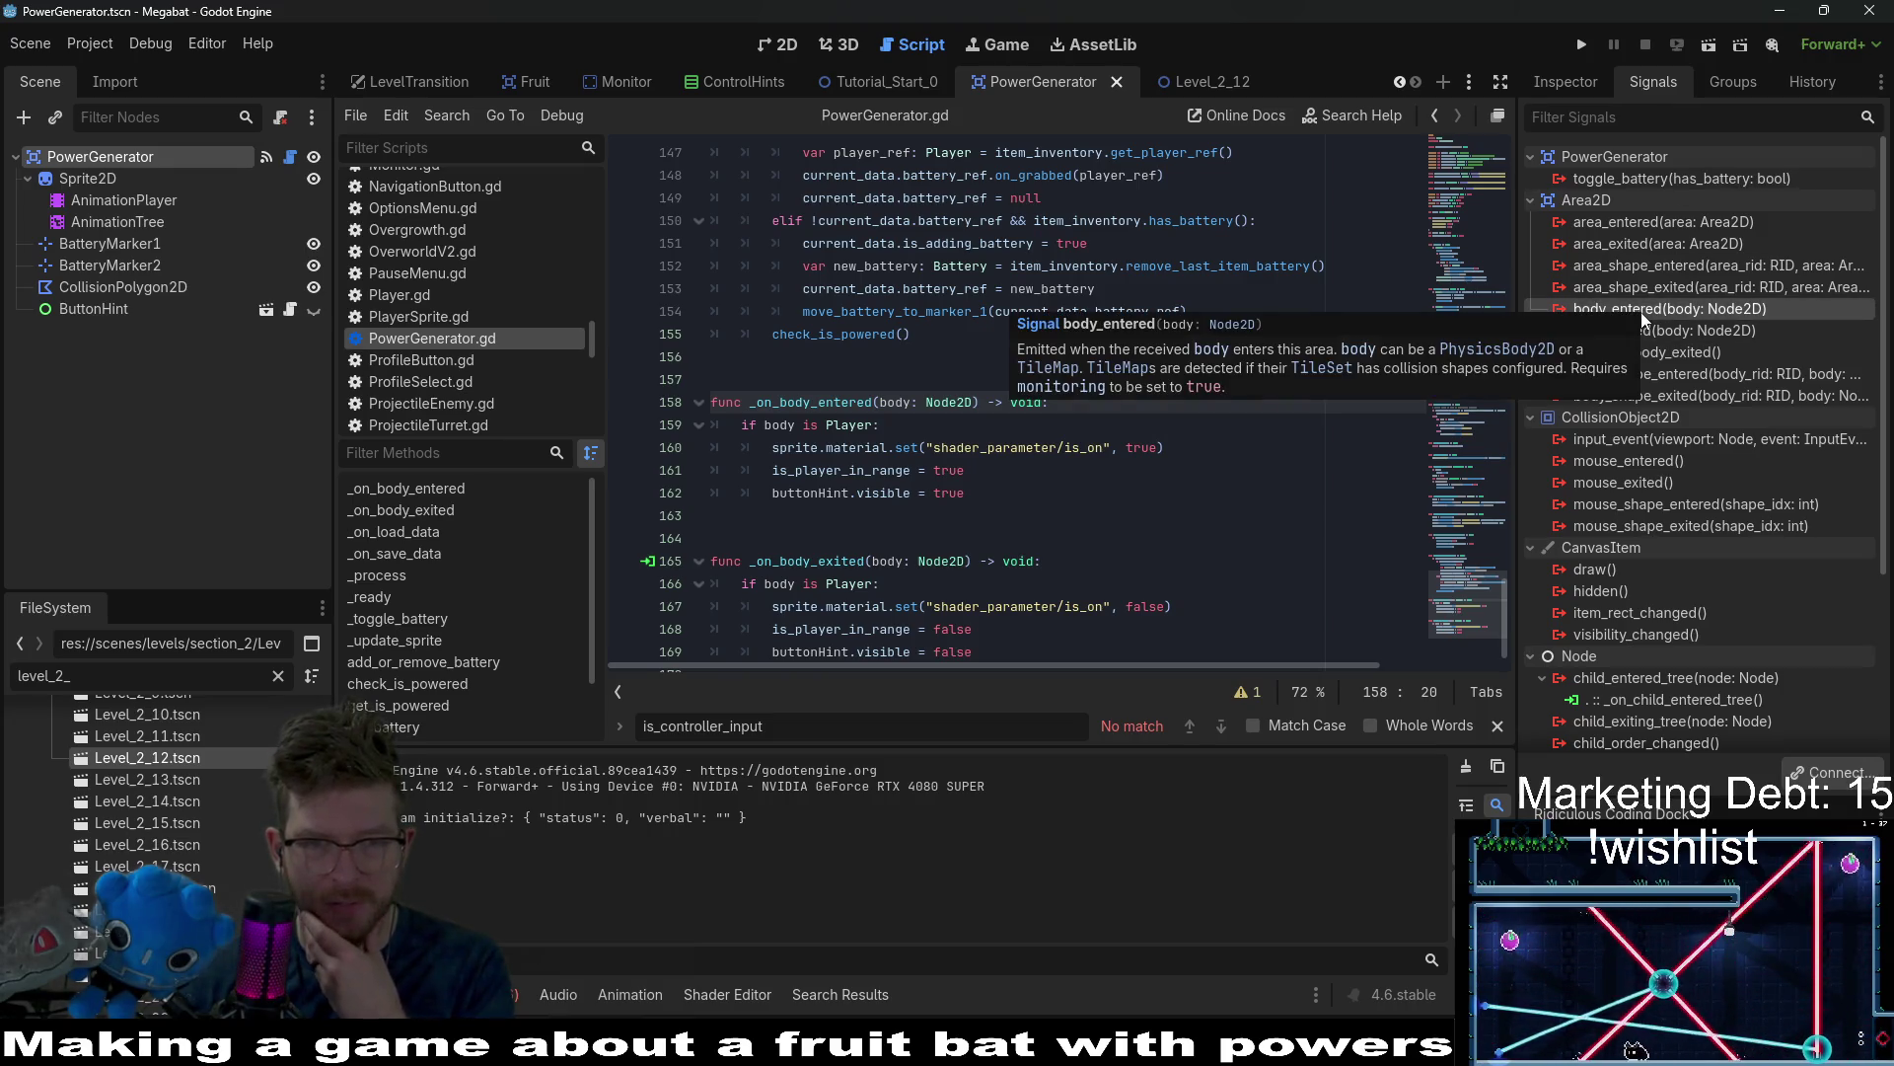
pyautogui.rightClick(1641, 312)
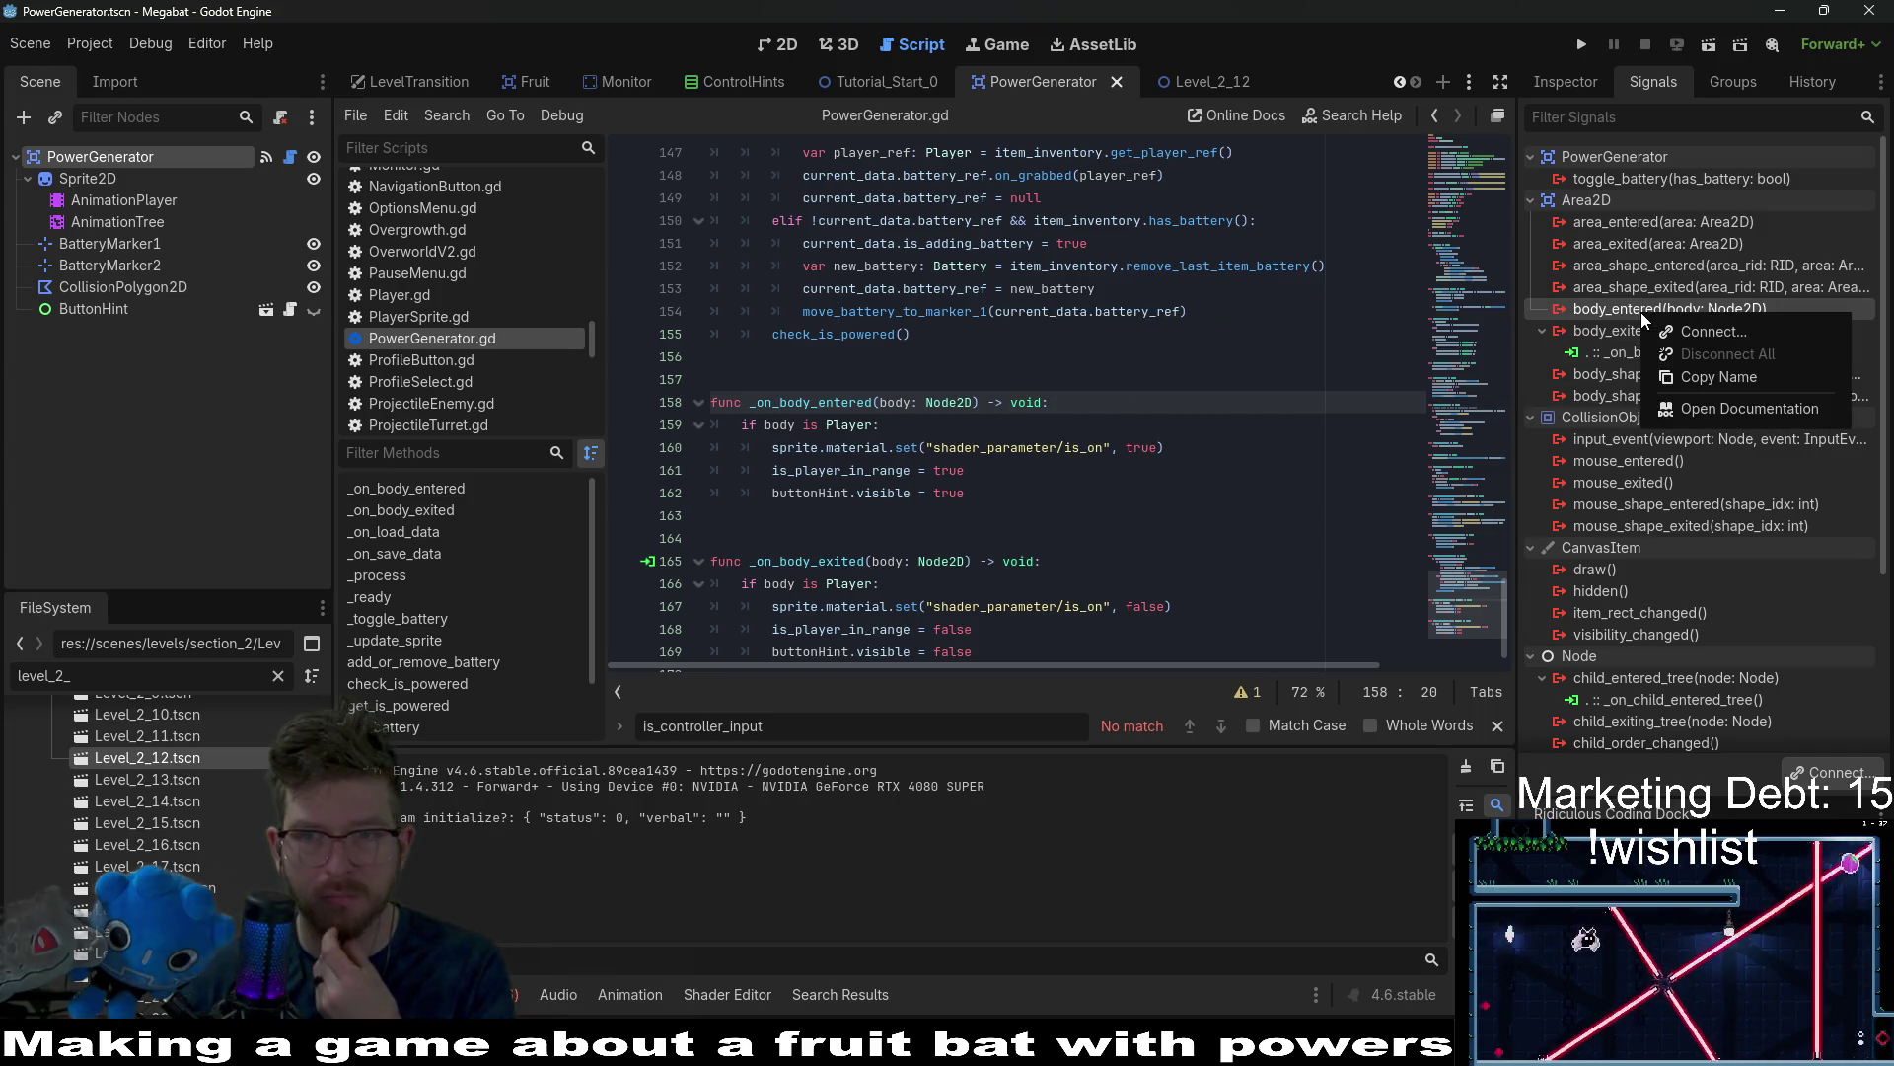
pyautogui.click(1667, 331)
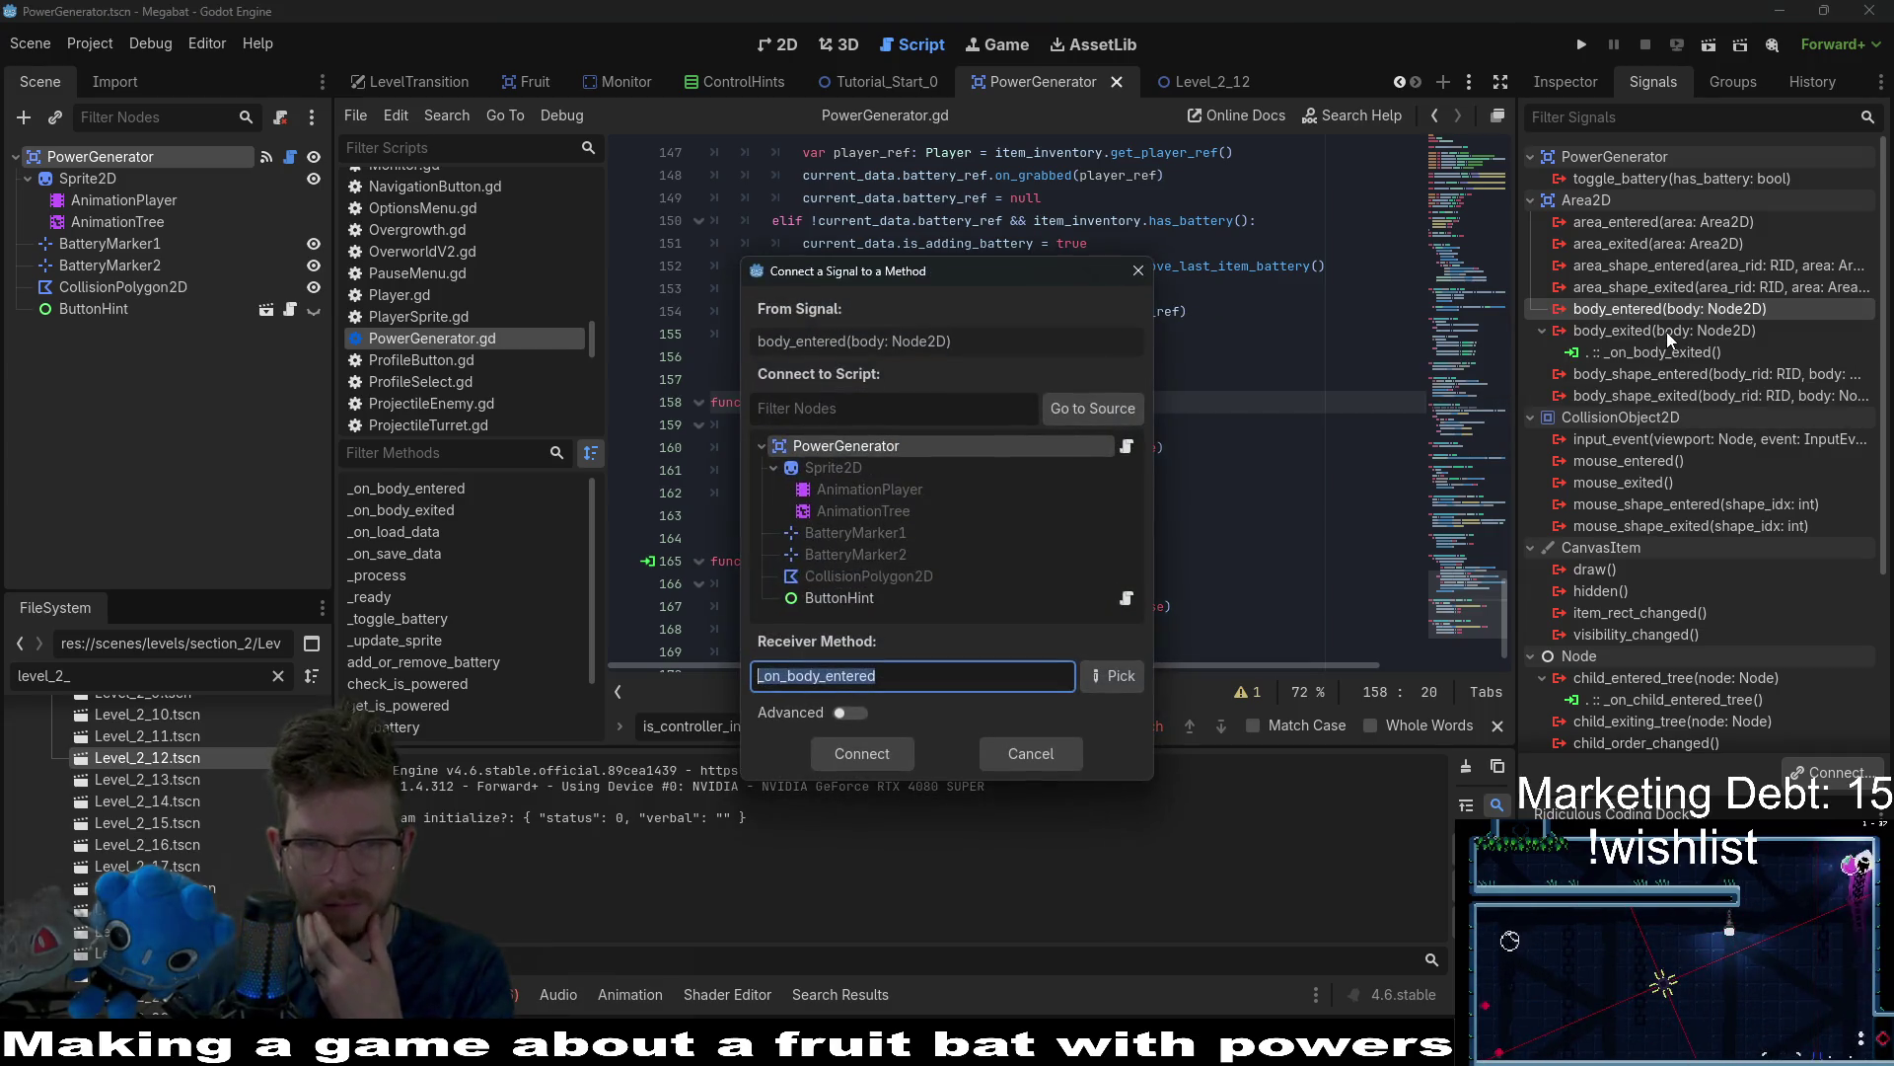
pyautogui.click(849, 756)
pyautogui.click(1084, 468)
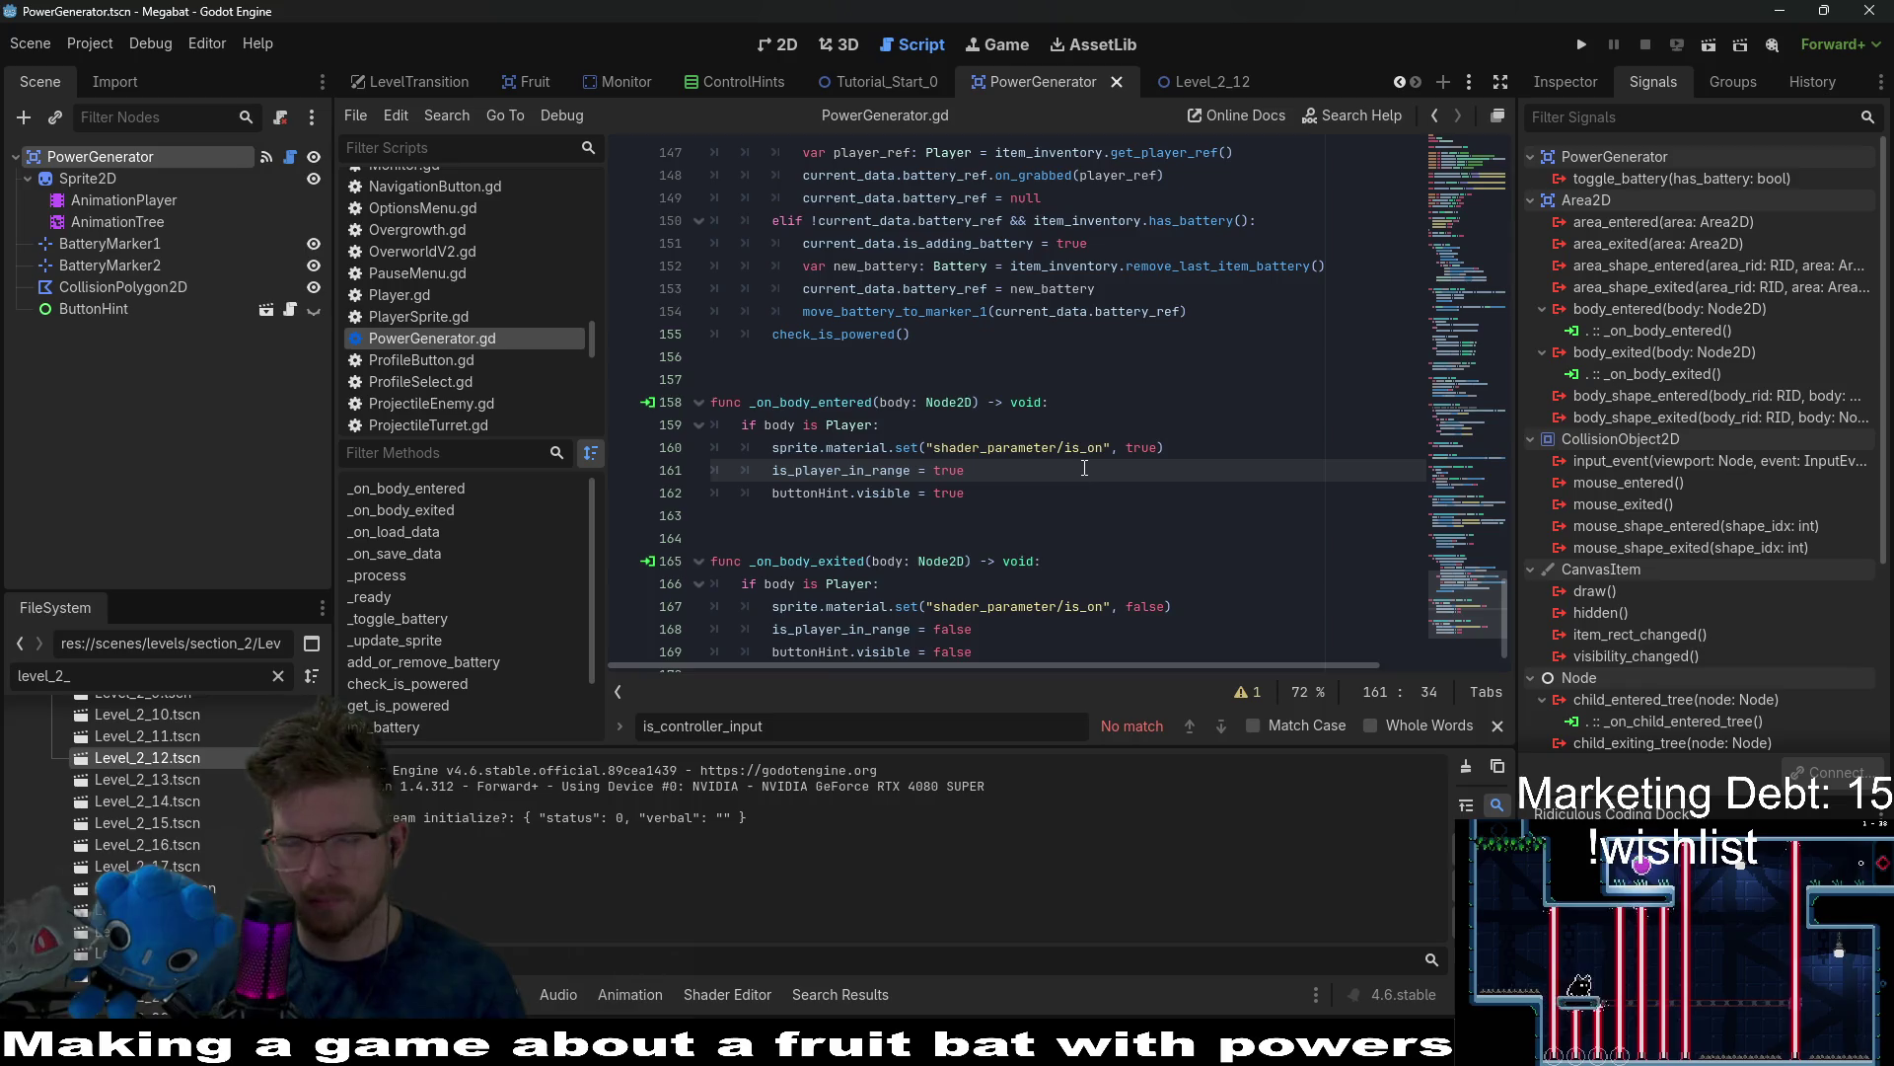
pyautogui.scroll(14, 1209, 407)
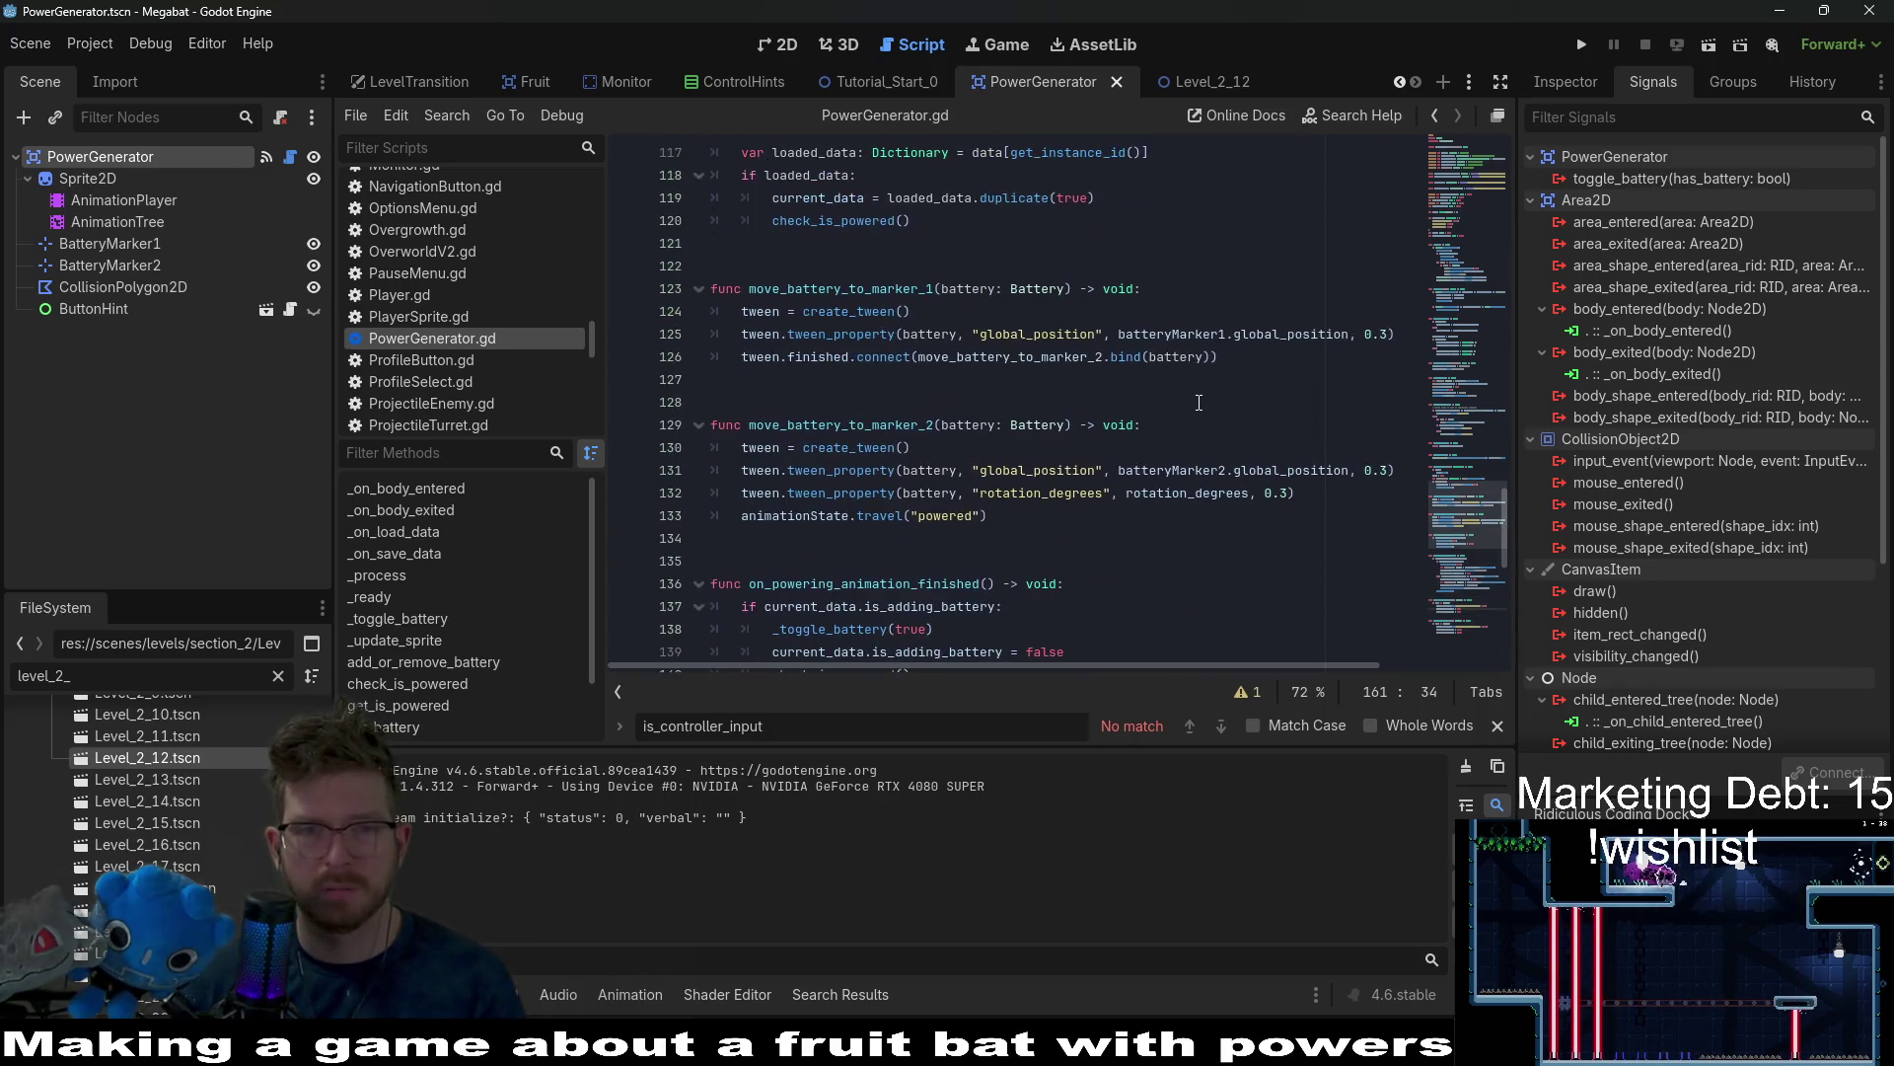
pyautogui.scroll(12, 1199, 403)
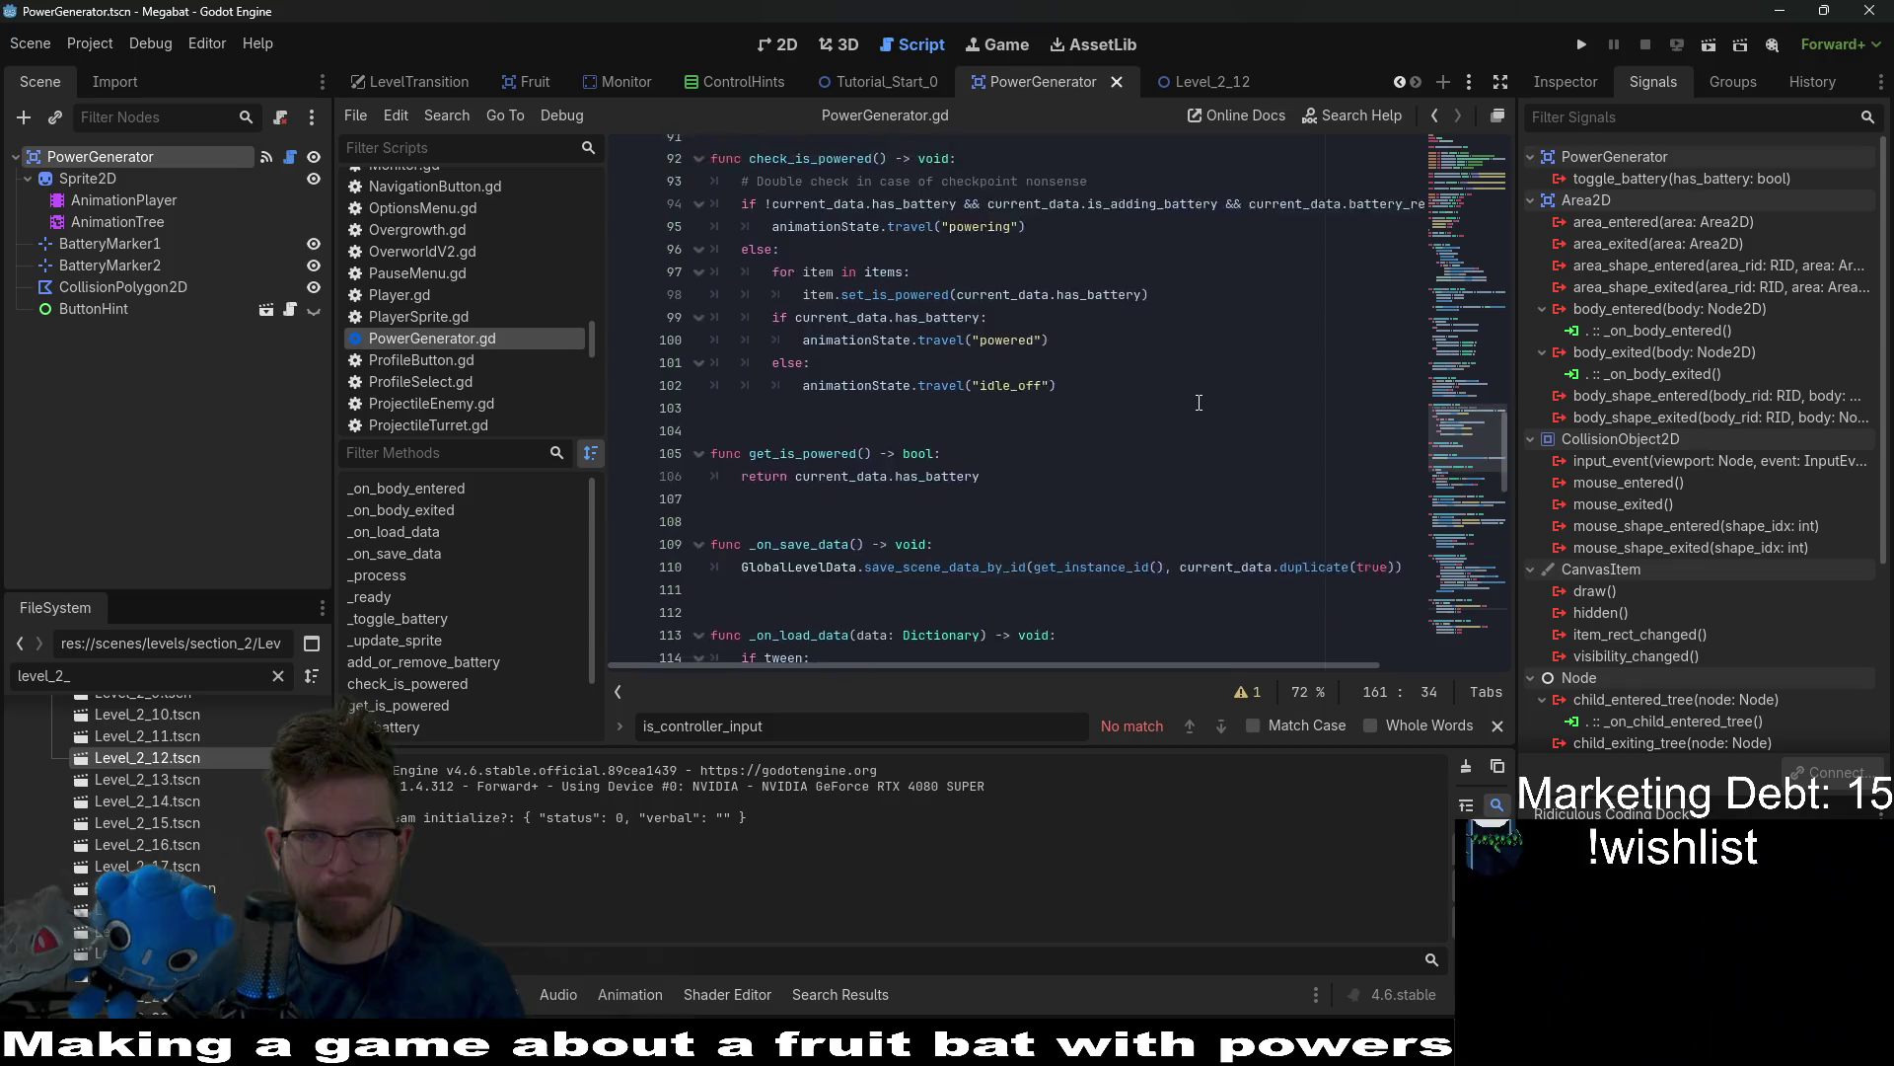
pyautogui.scroll(2, 1198, 402)
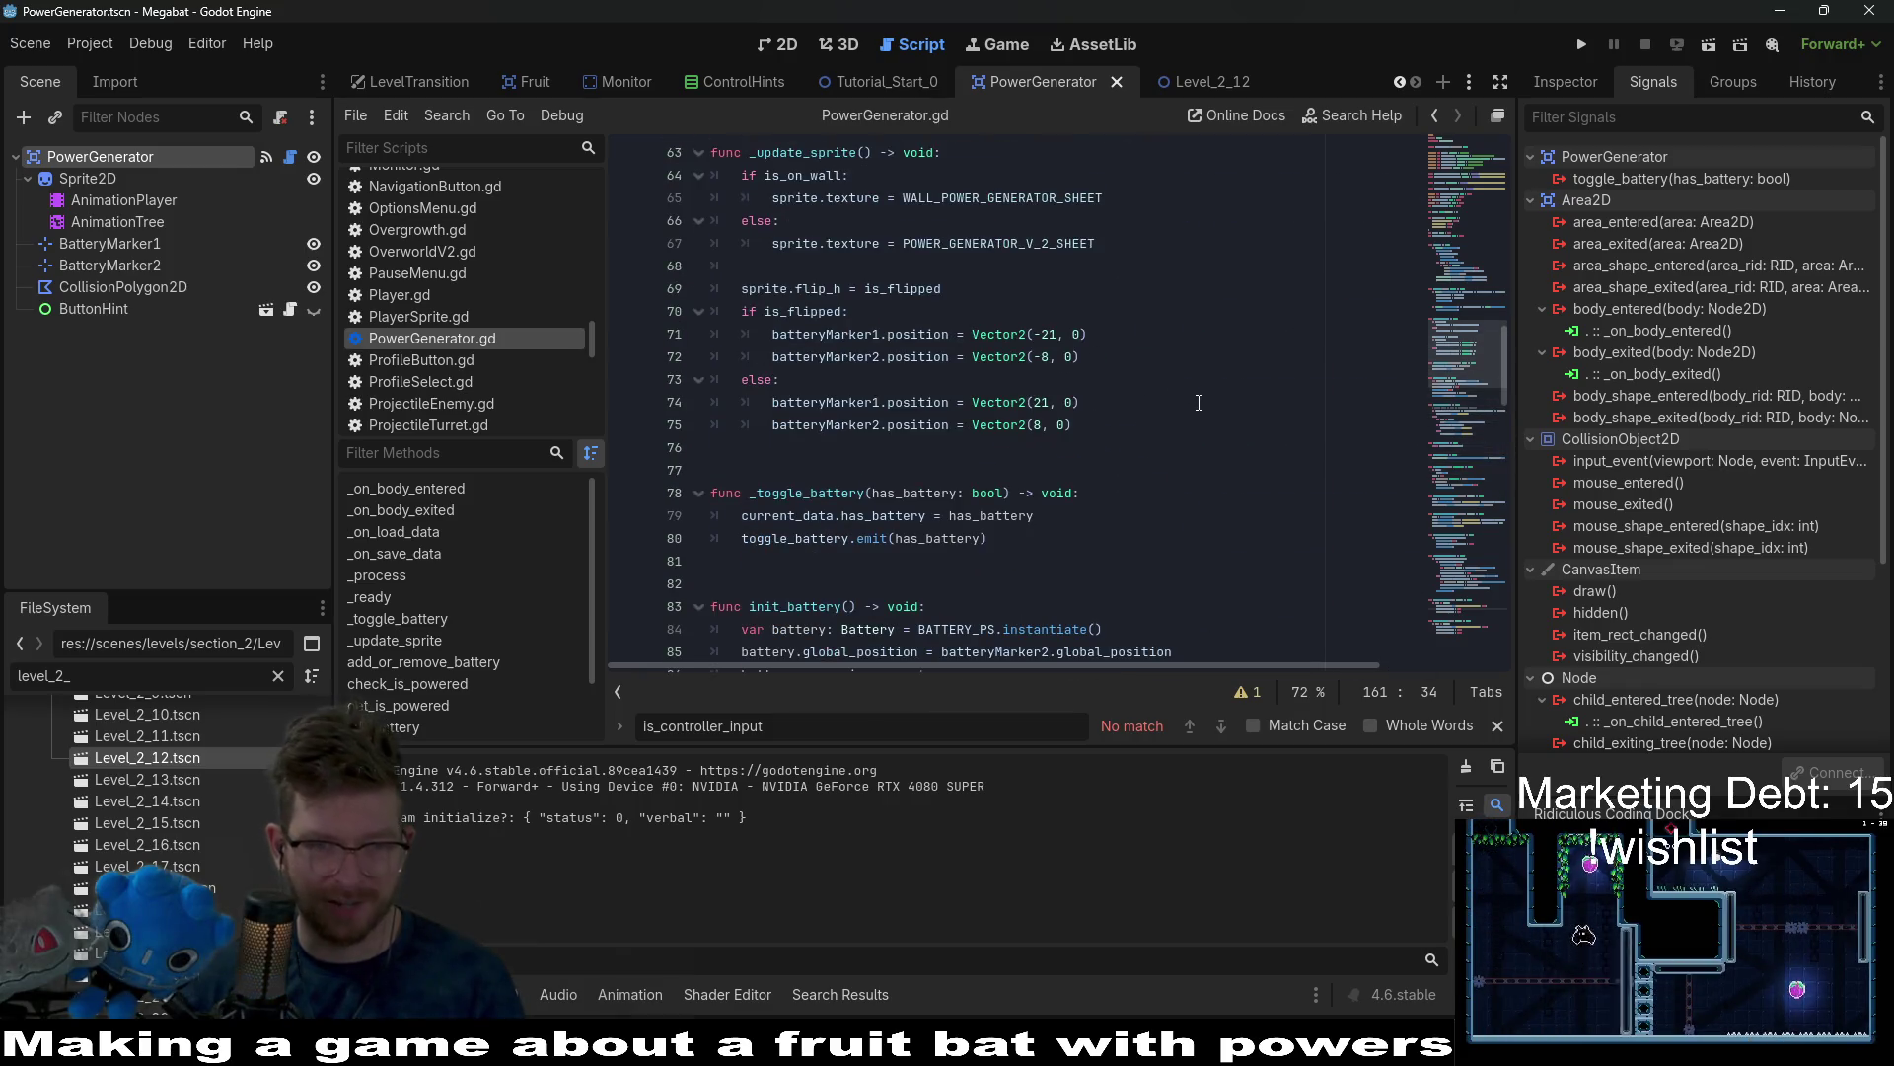
pyautogui.scroll(8, 1199, 403)
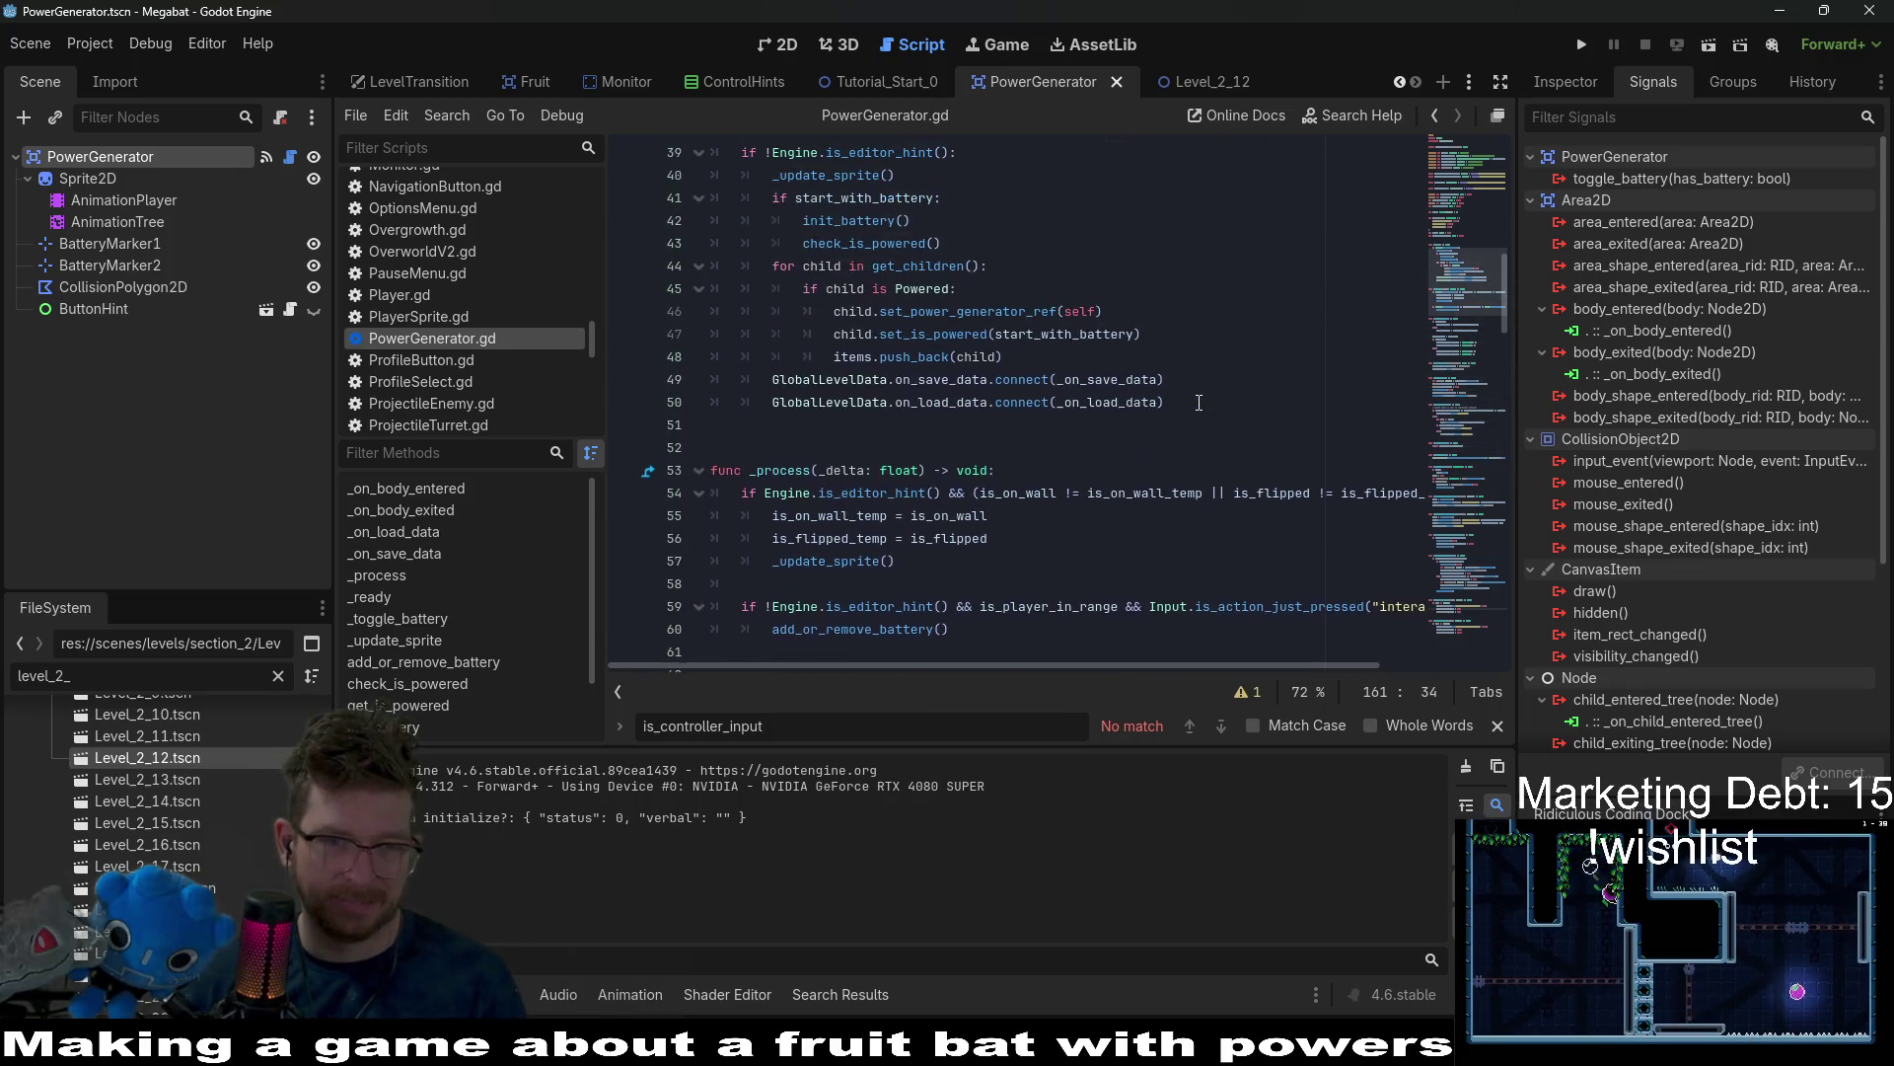
pyautogui.scroll(4, 1199, 402)
pyautogui.scroll(-8, 1184, 404)
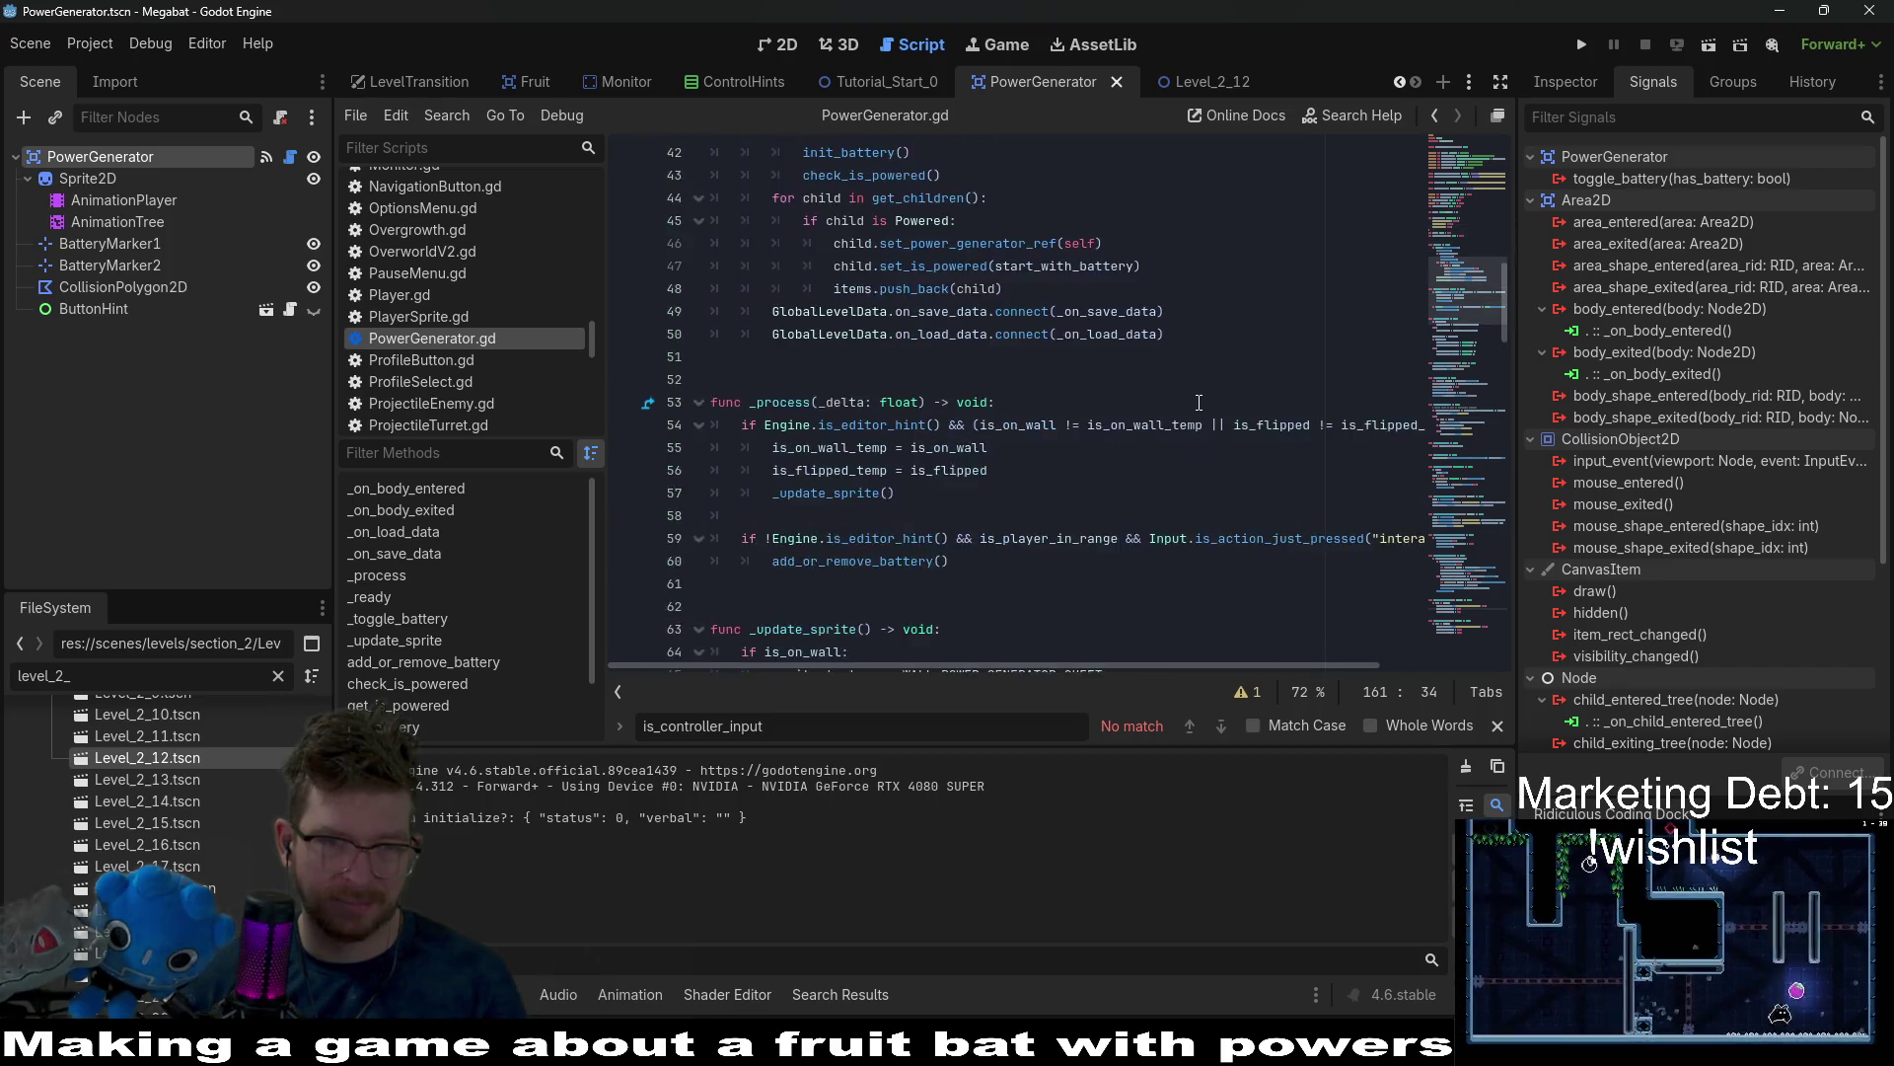
pyautogui.scroll(-2, 1149, 407)
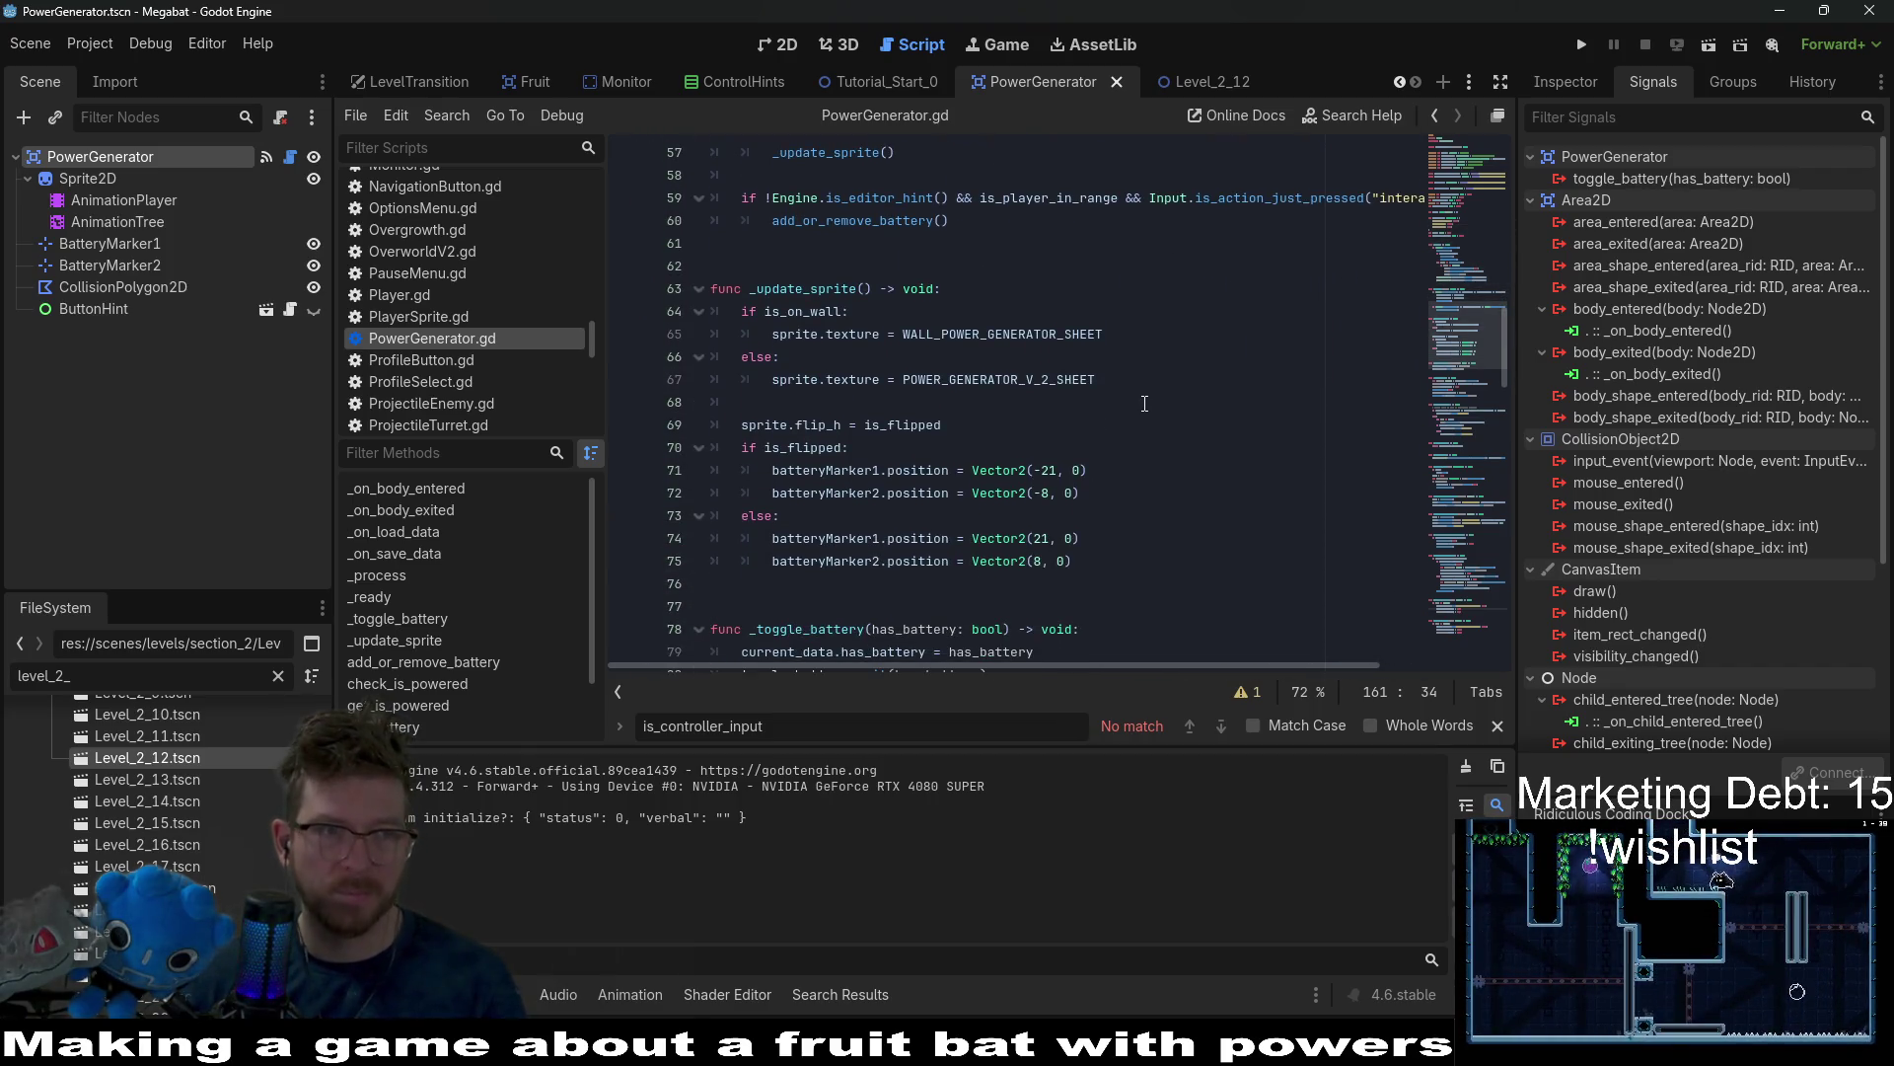
pyautogui.click(1216, 92)
pyautogui.press('F6')
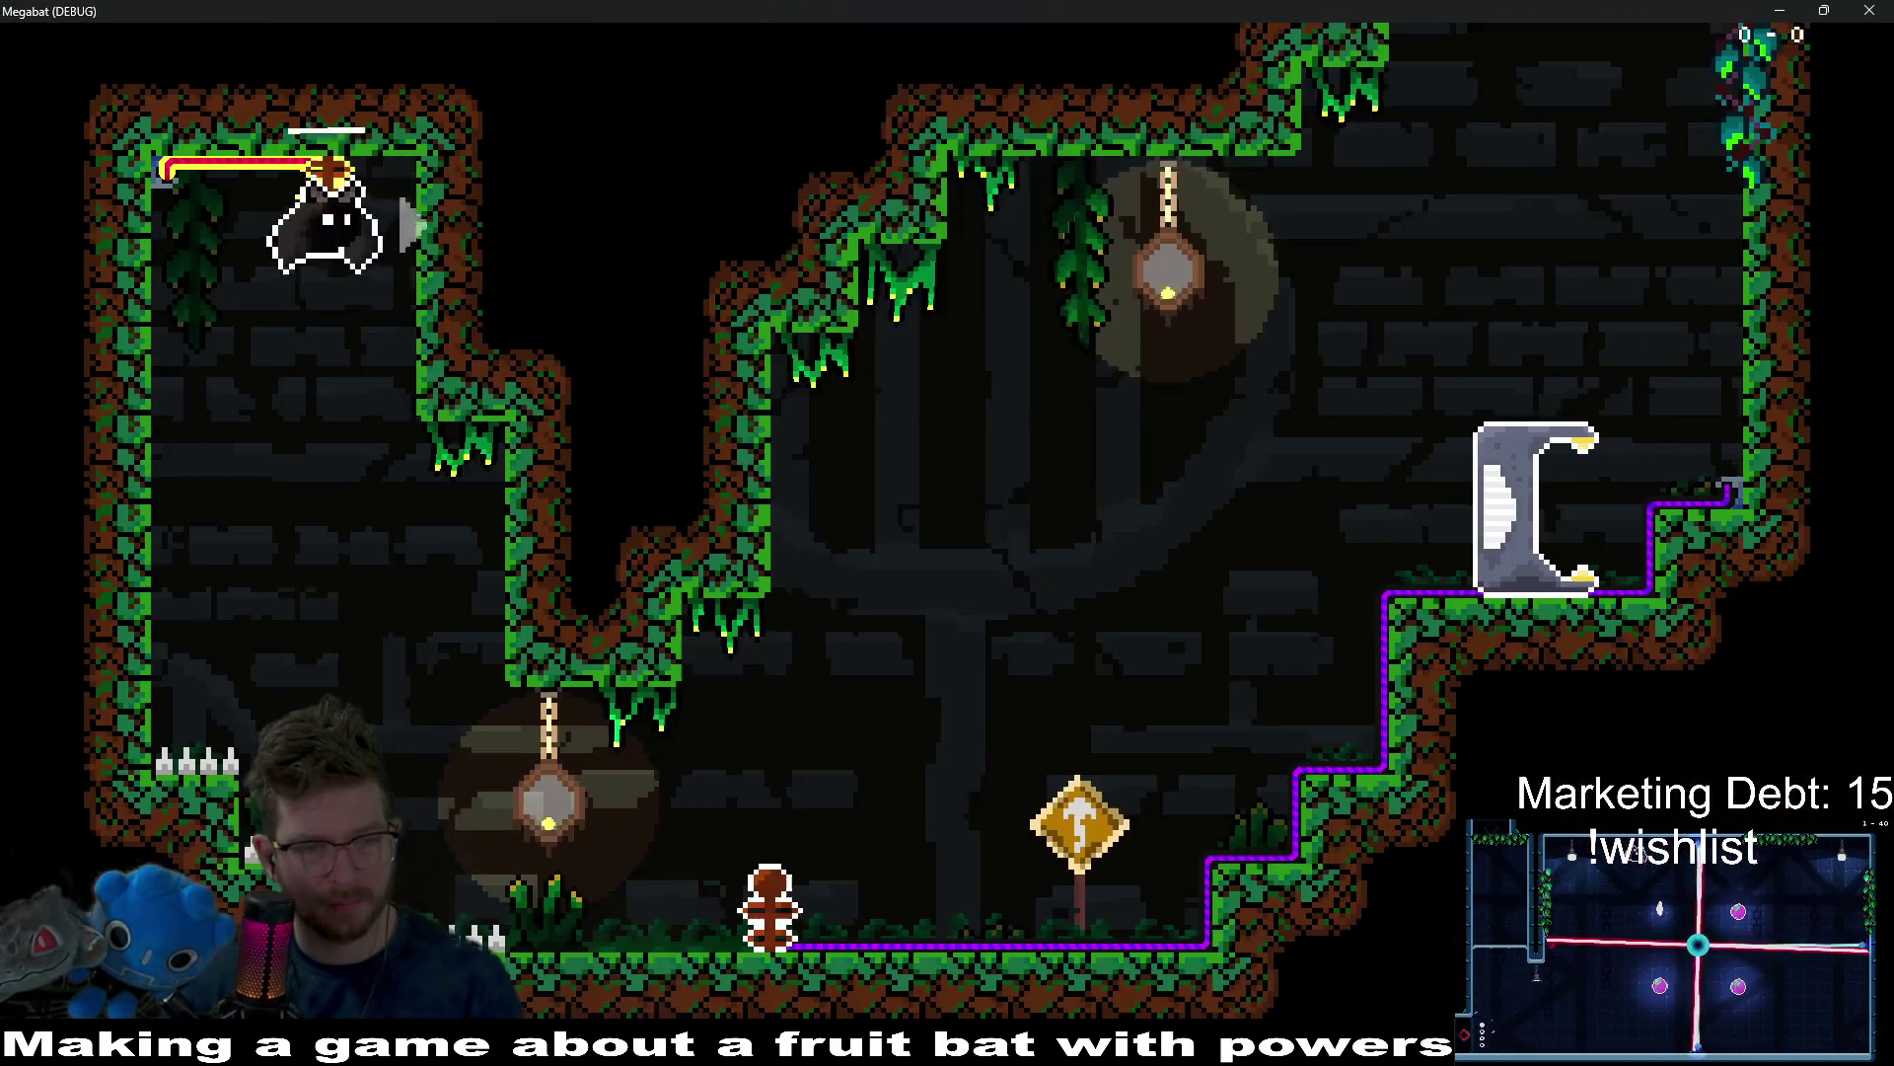
# Fly the bat through the level's rooms and drop into the room with the jar.
pyautogui.press('Right')
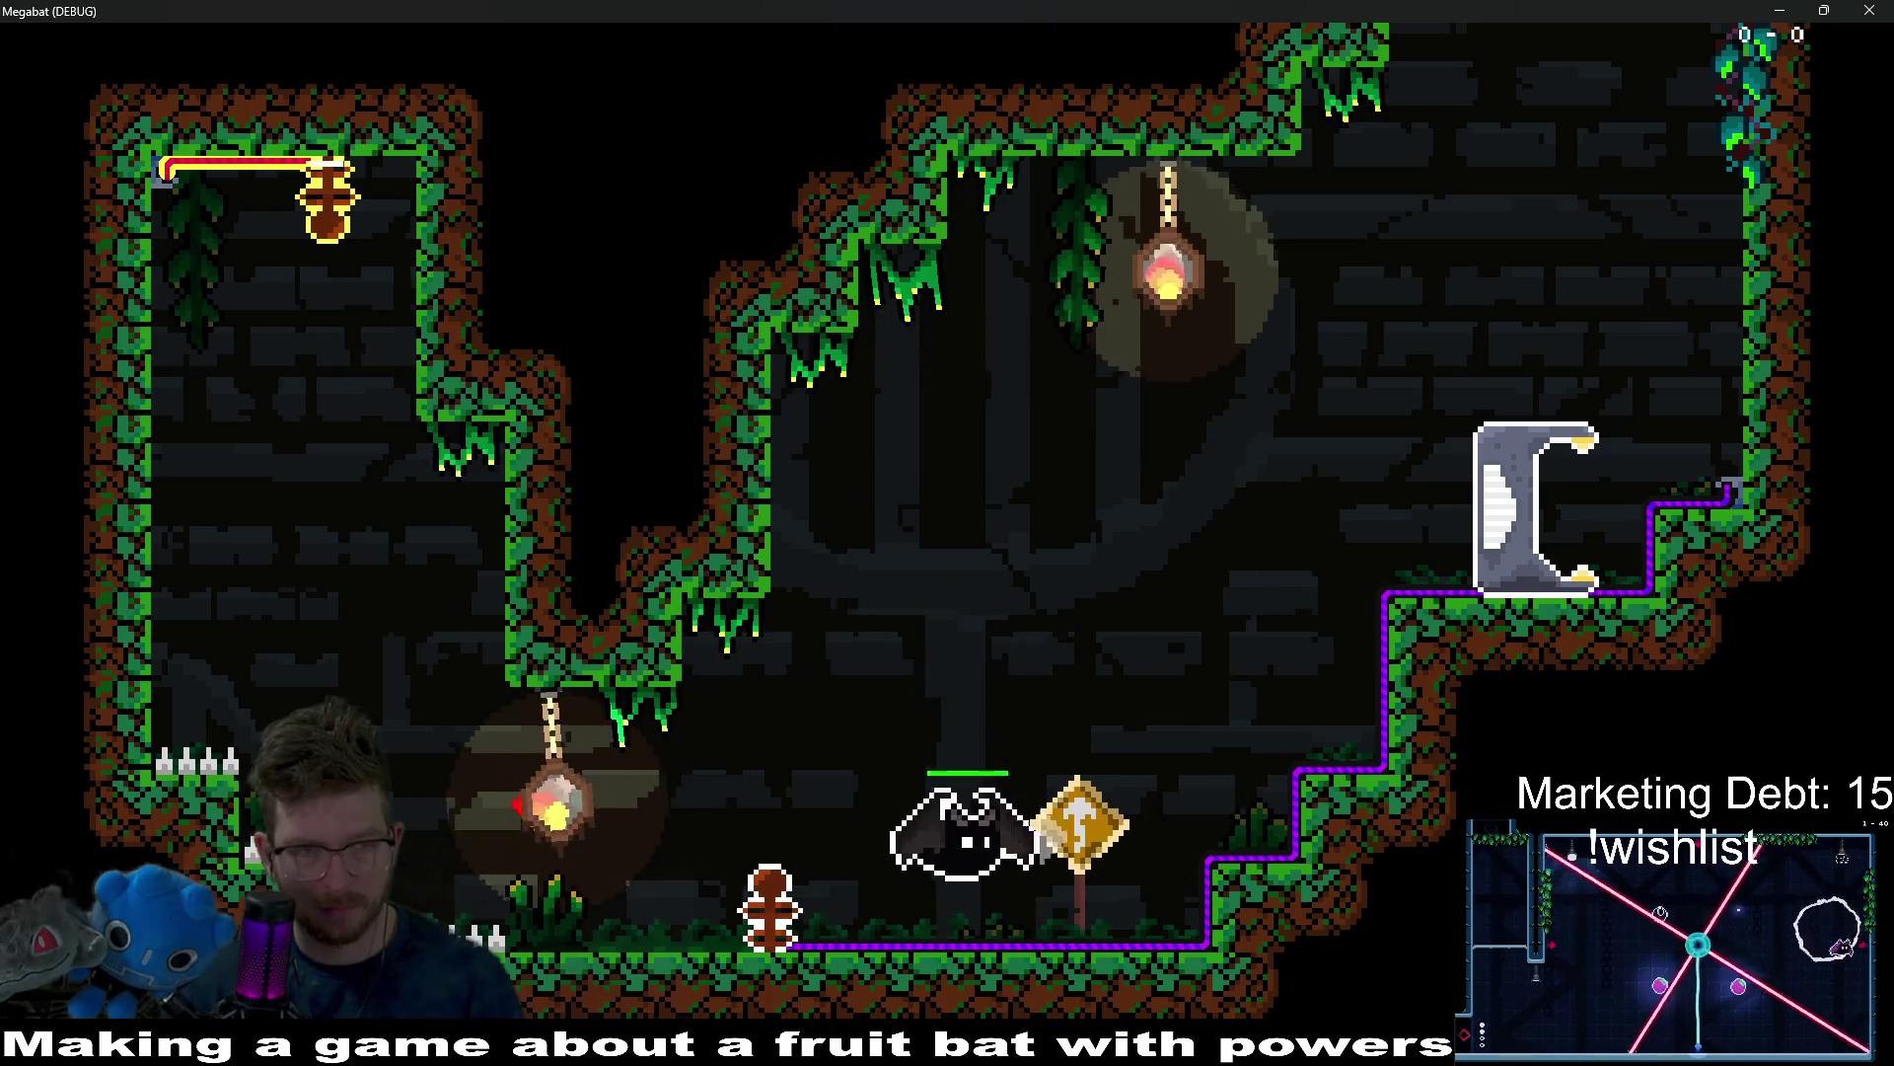
pyautogui.press('Left')
pyautogui.press('space')
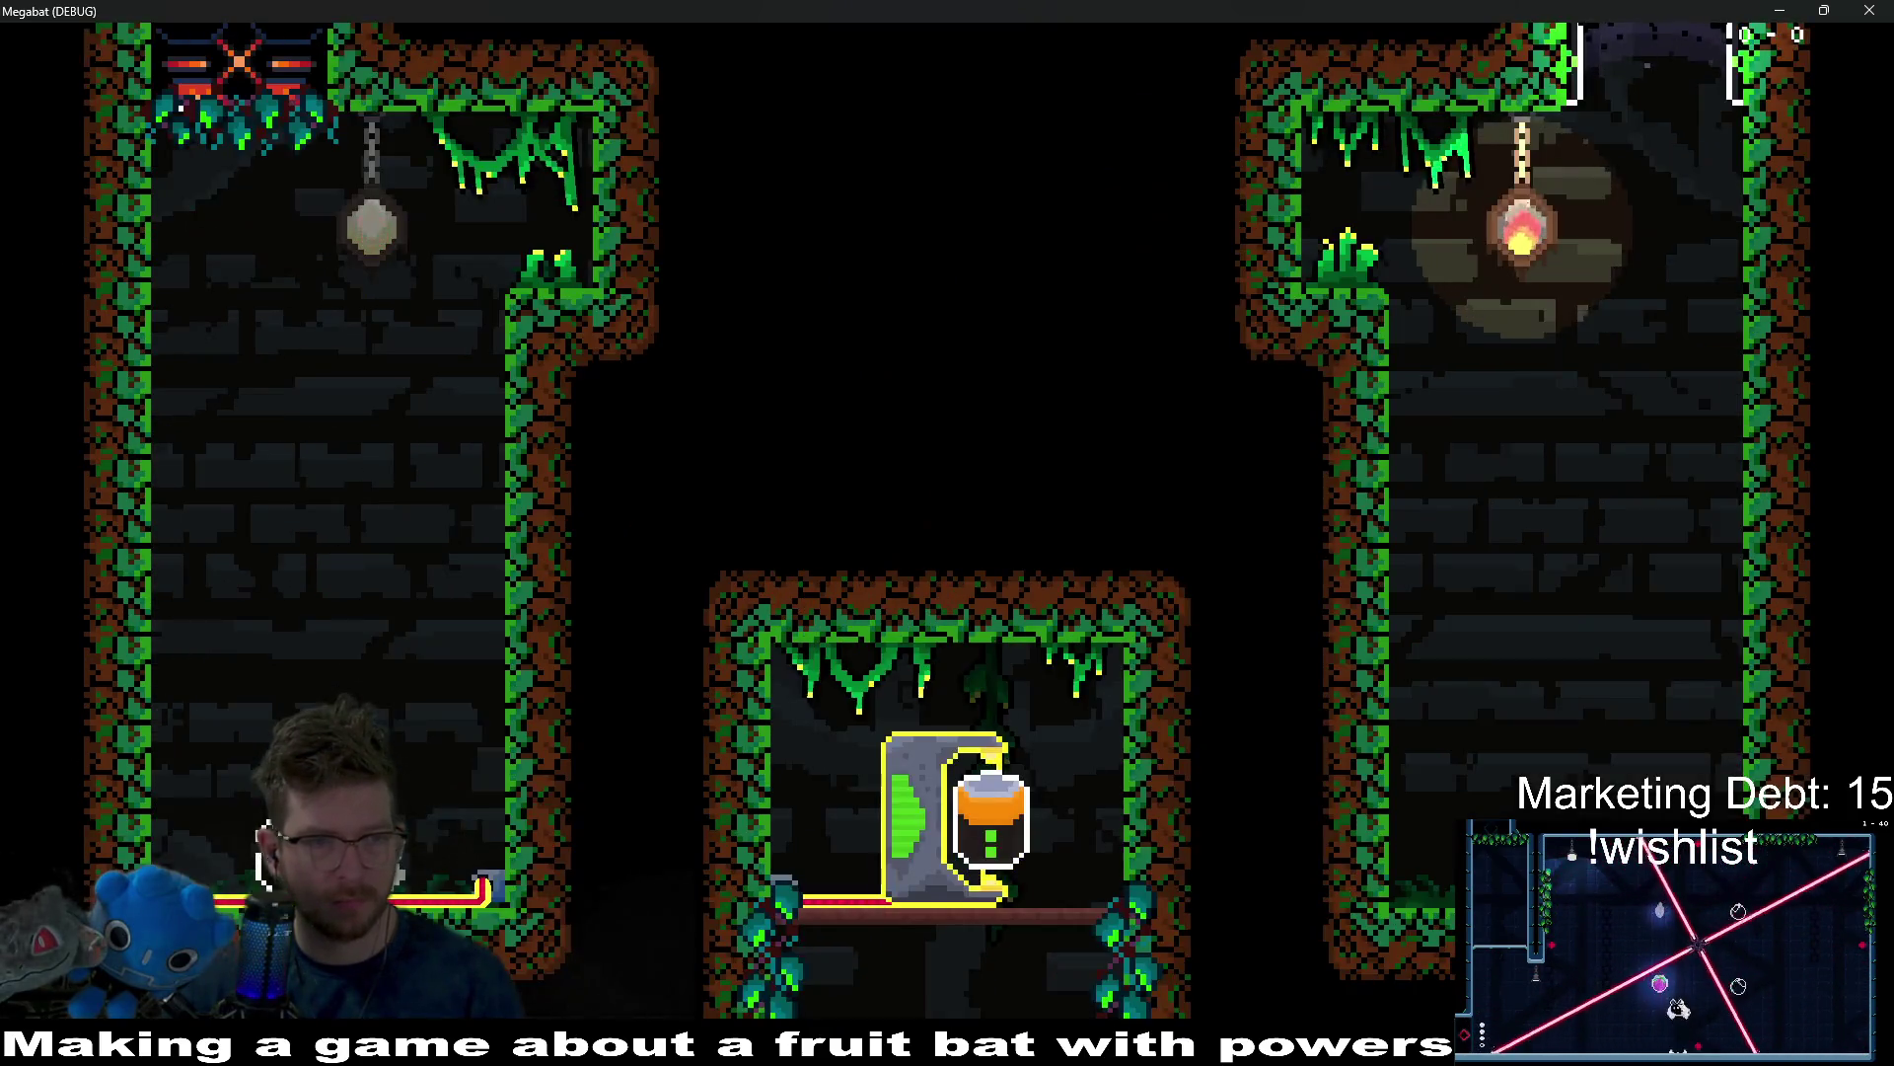
pyautogui.press('Right')
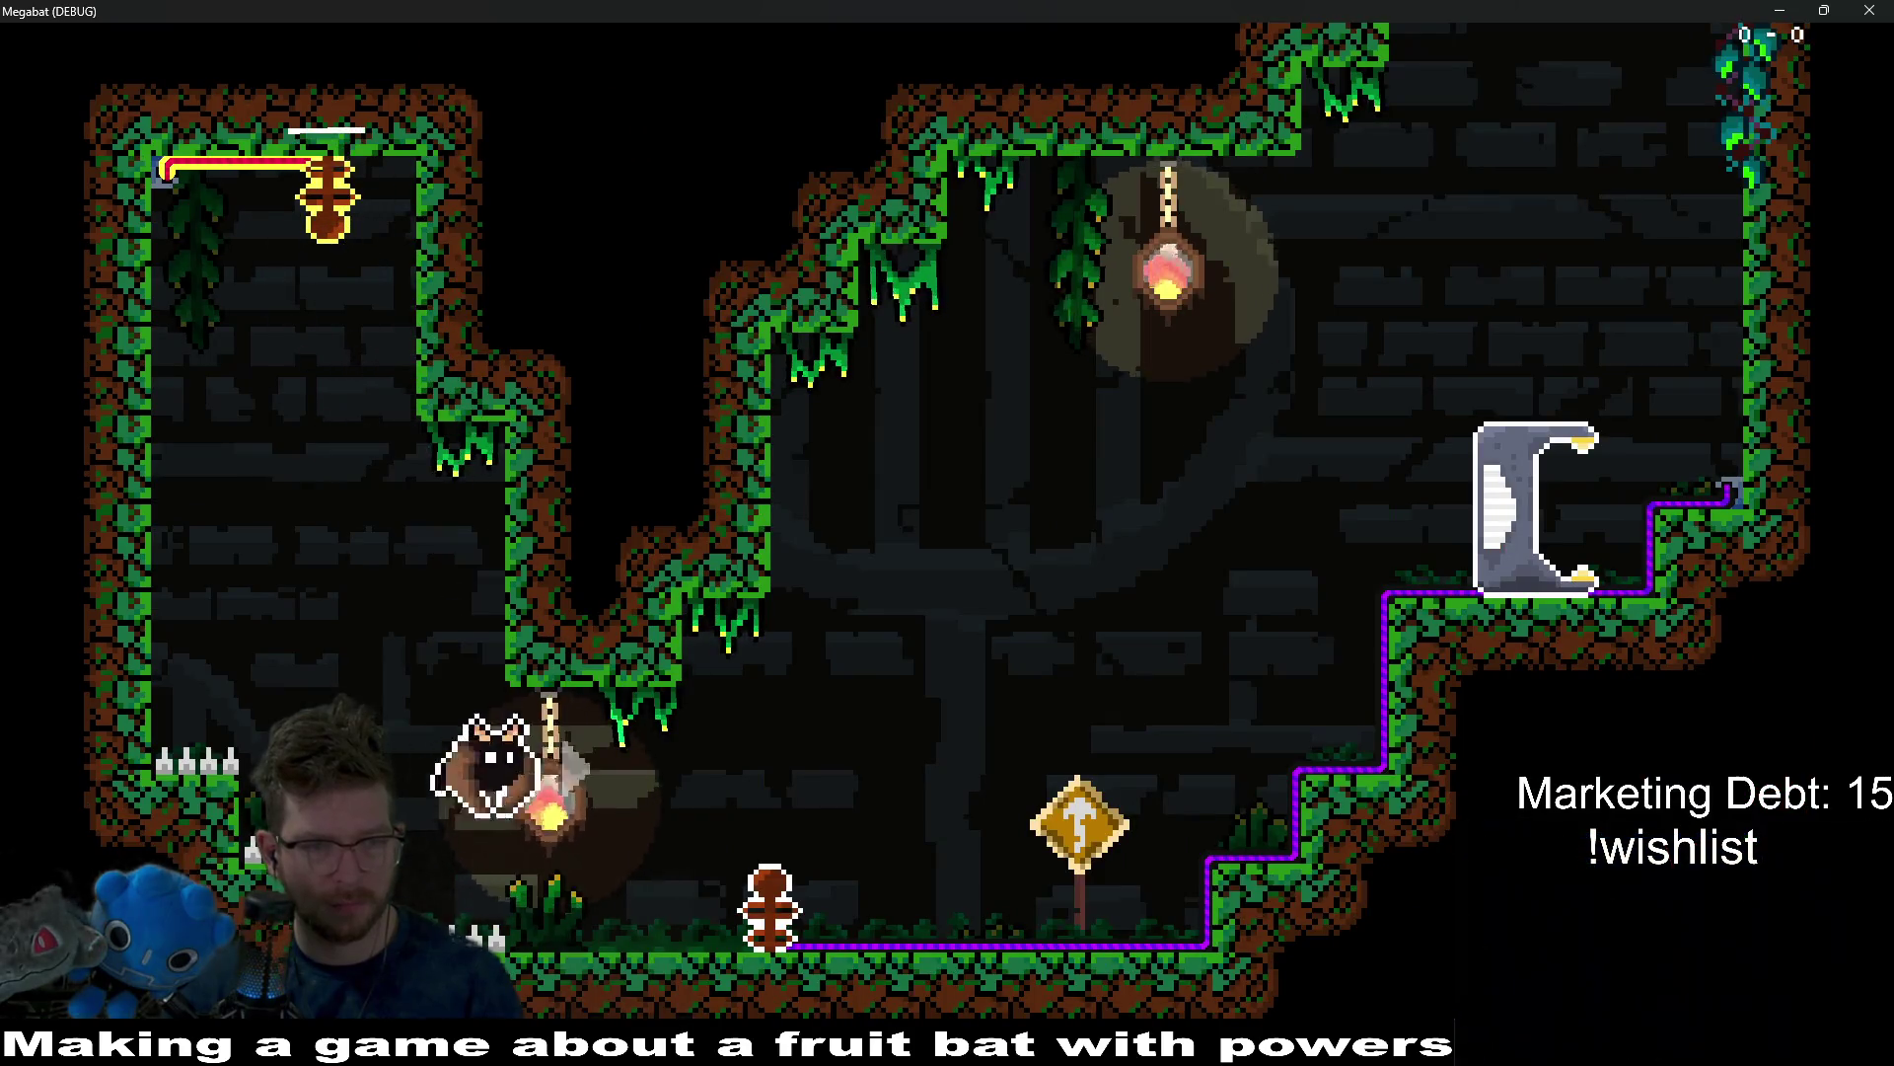
pyautogui.press('Right')
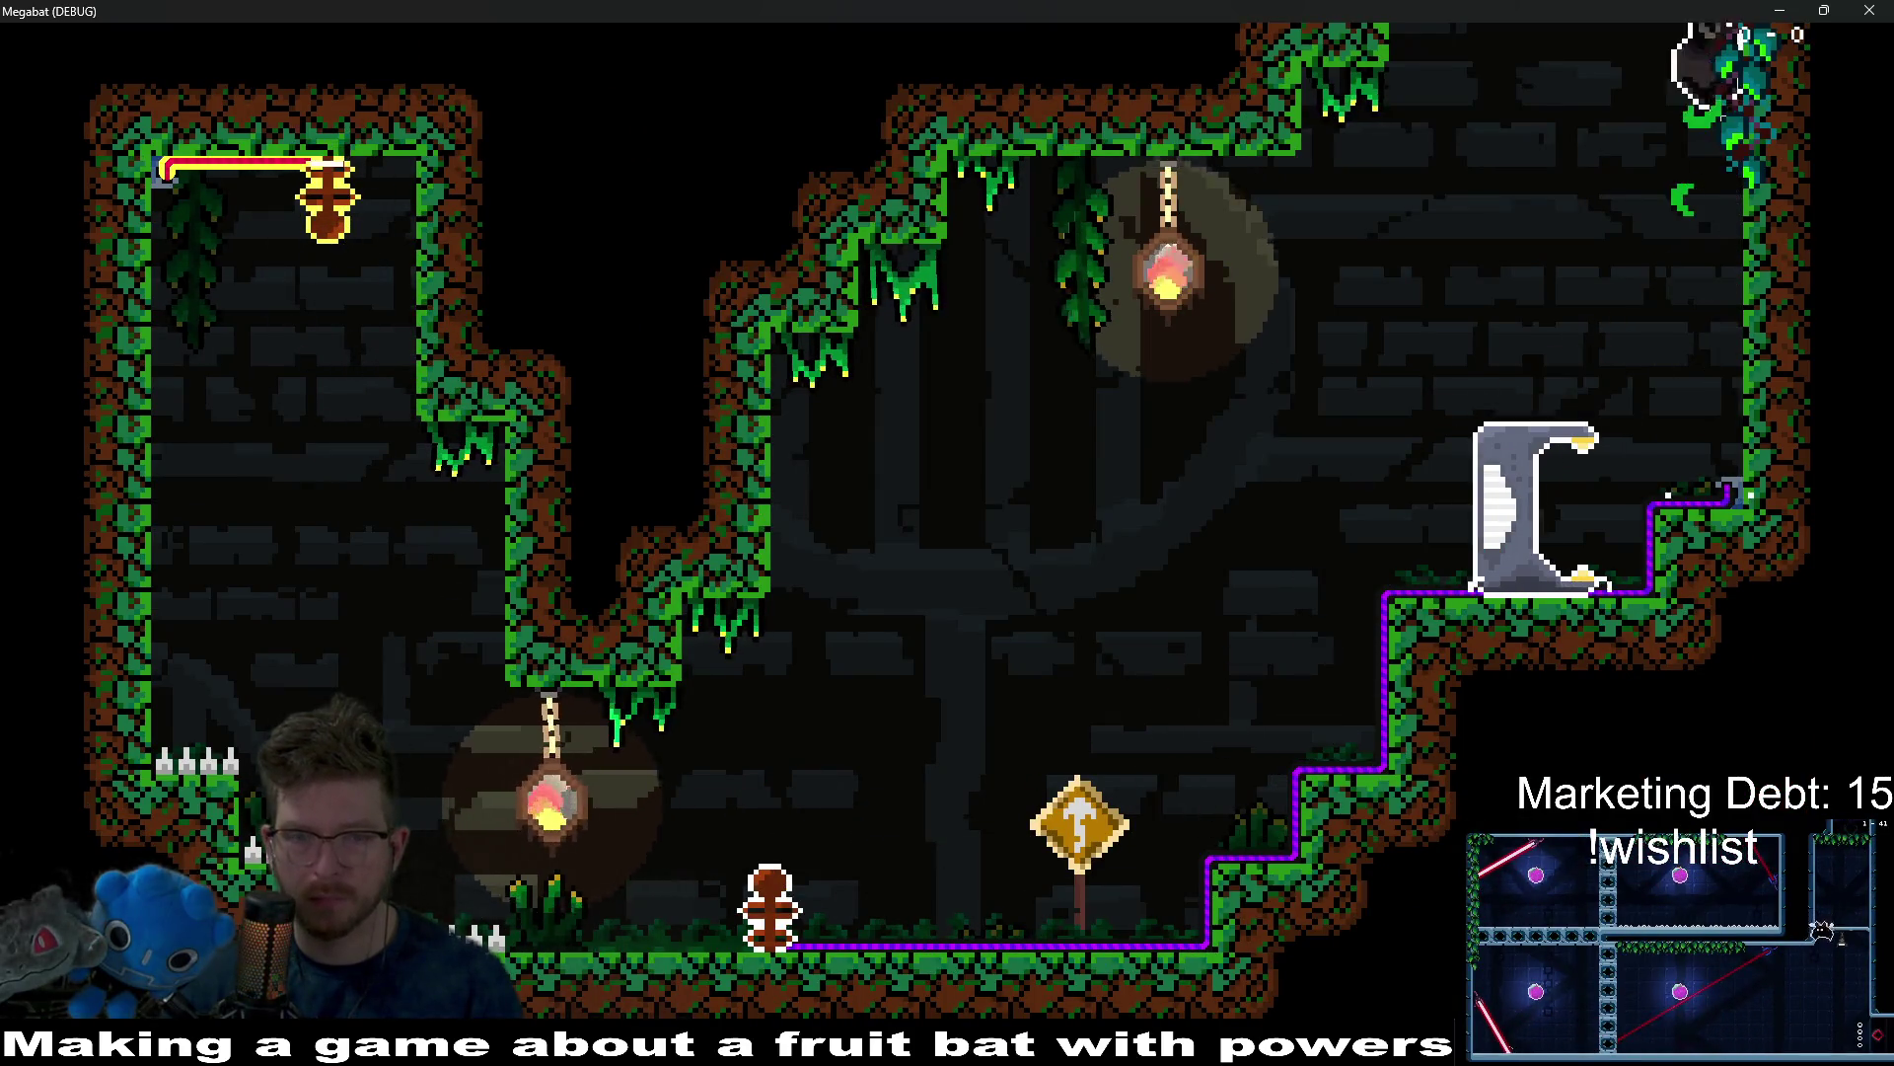
pyautogui.press('Left')
pyautogui.press('Left')
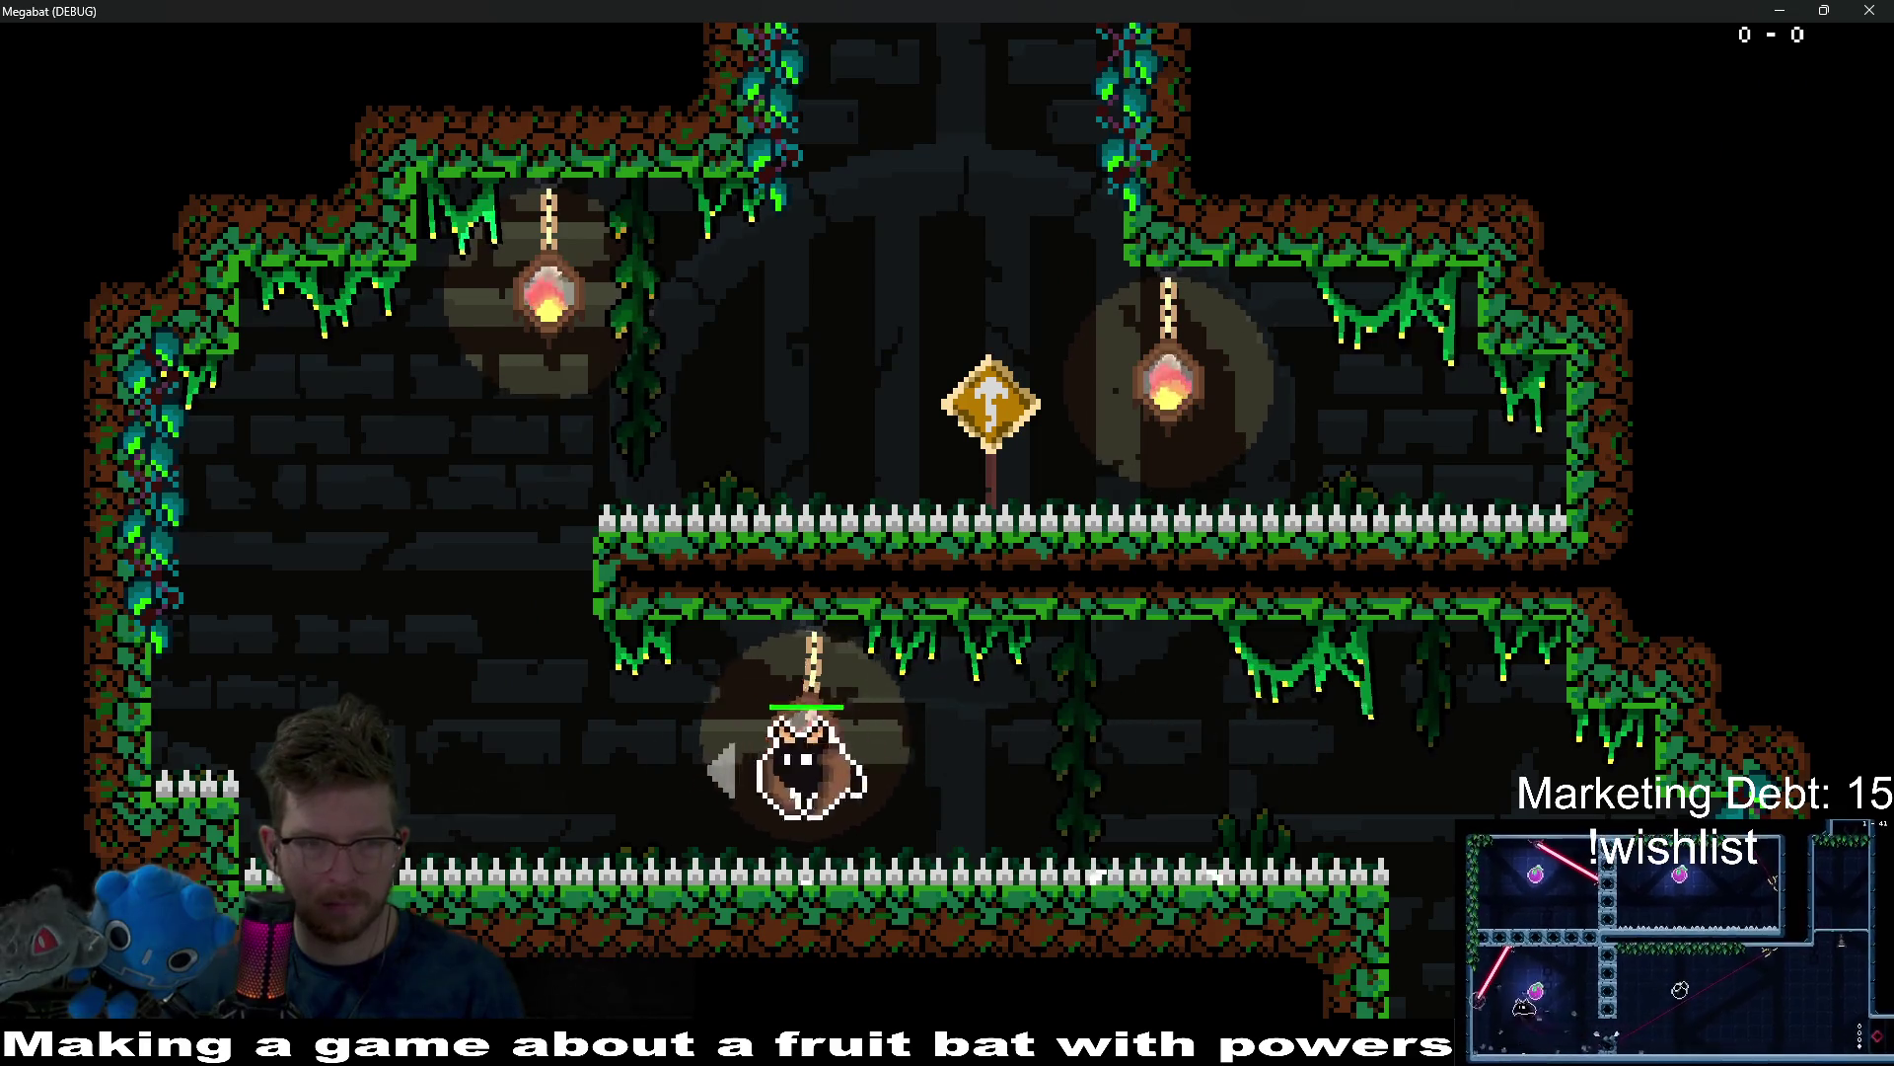
pyautogui.press('Right')
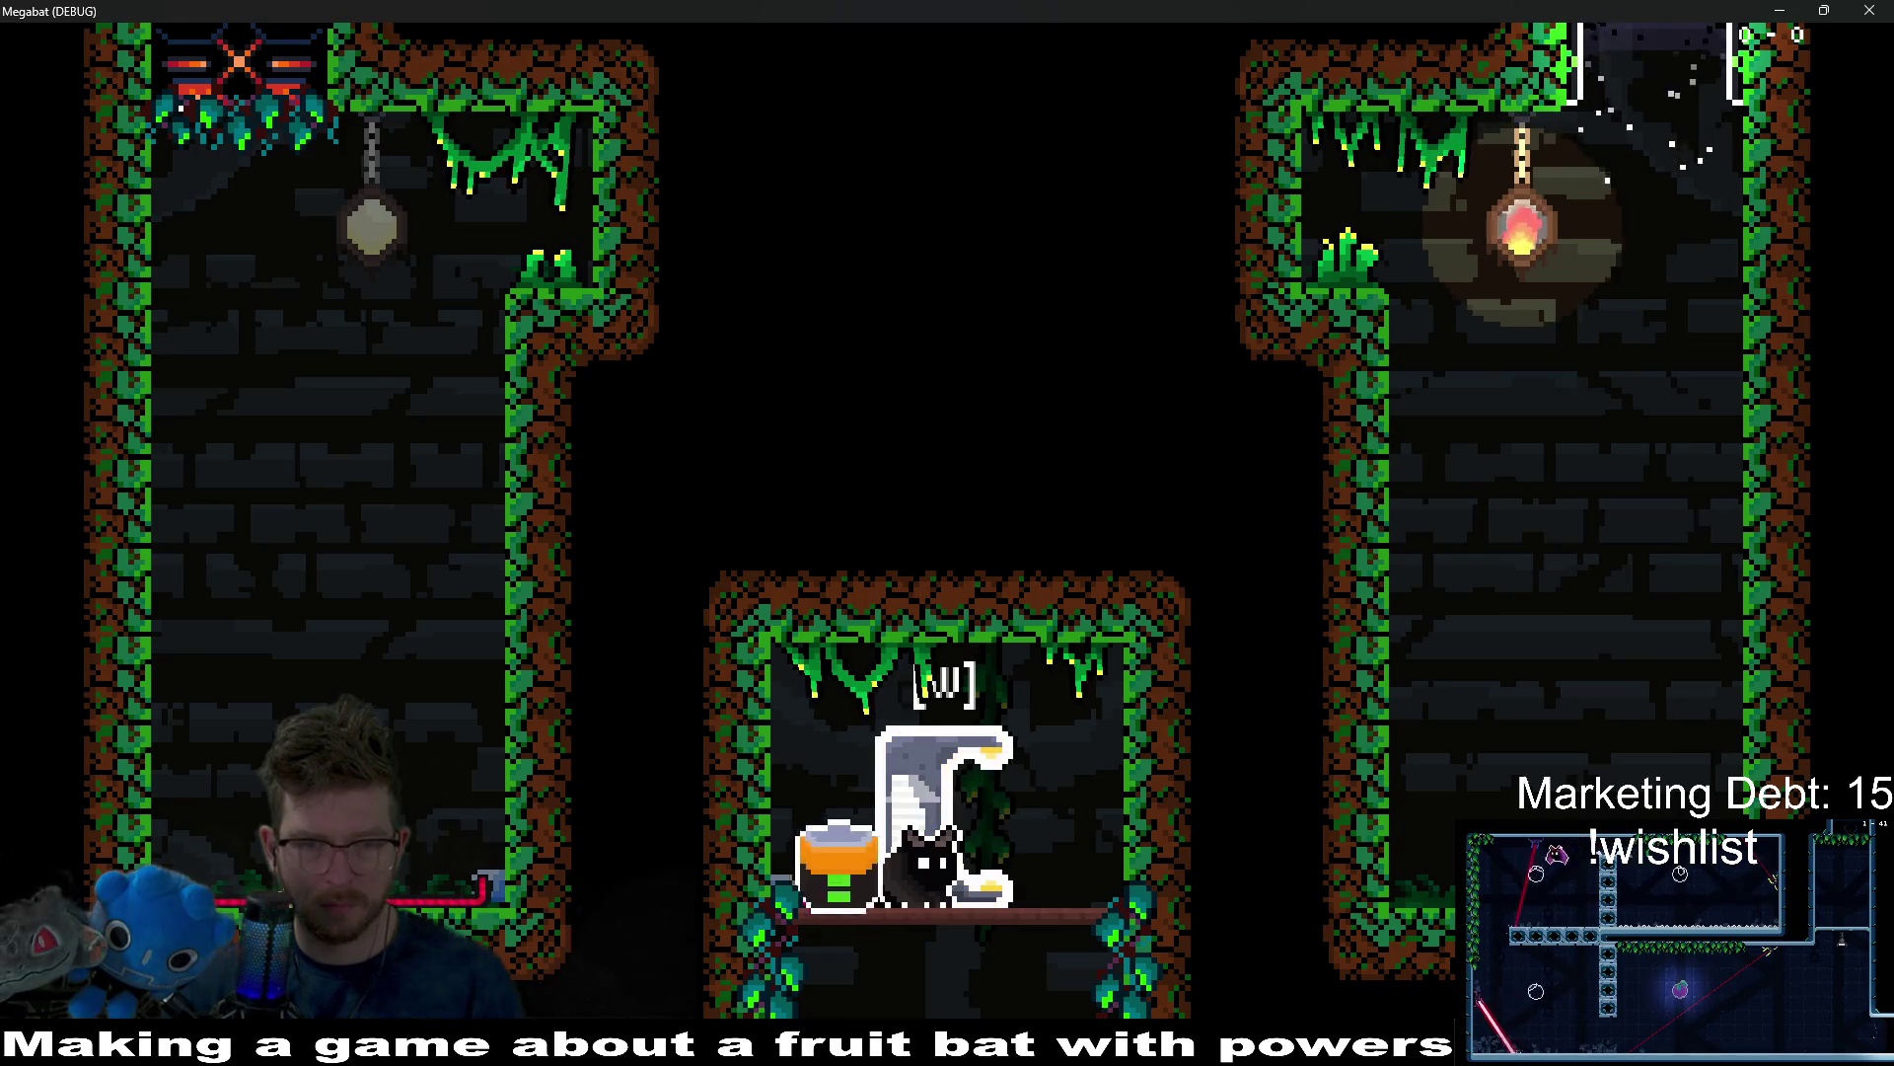
pyautogui.press('Down')
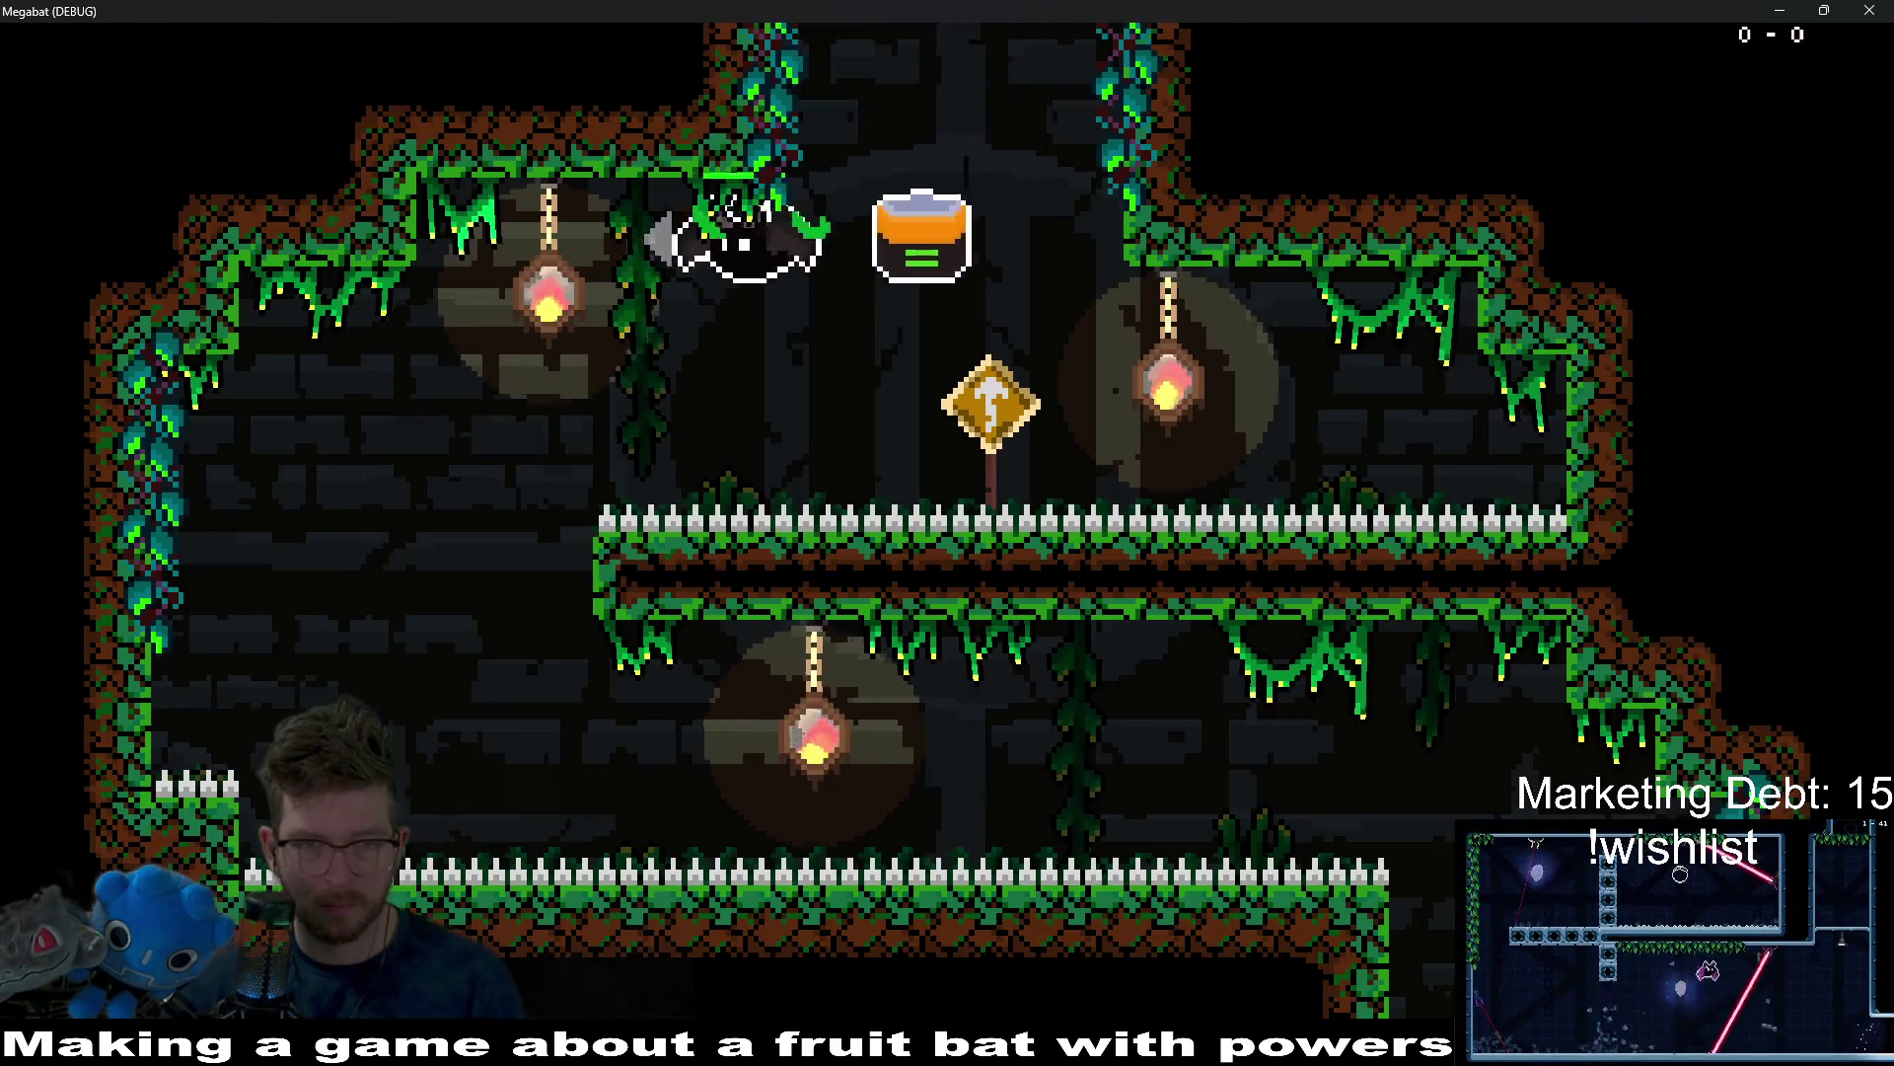
pyautogui.press('Left')
pyautogui.press('Right')
pyautogui.press('Right')
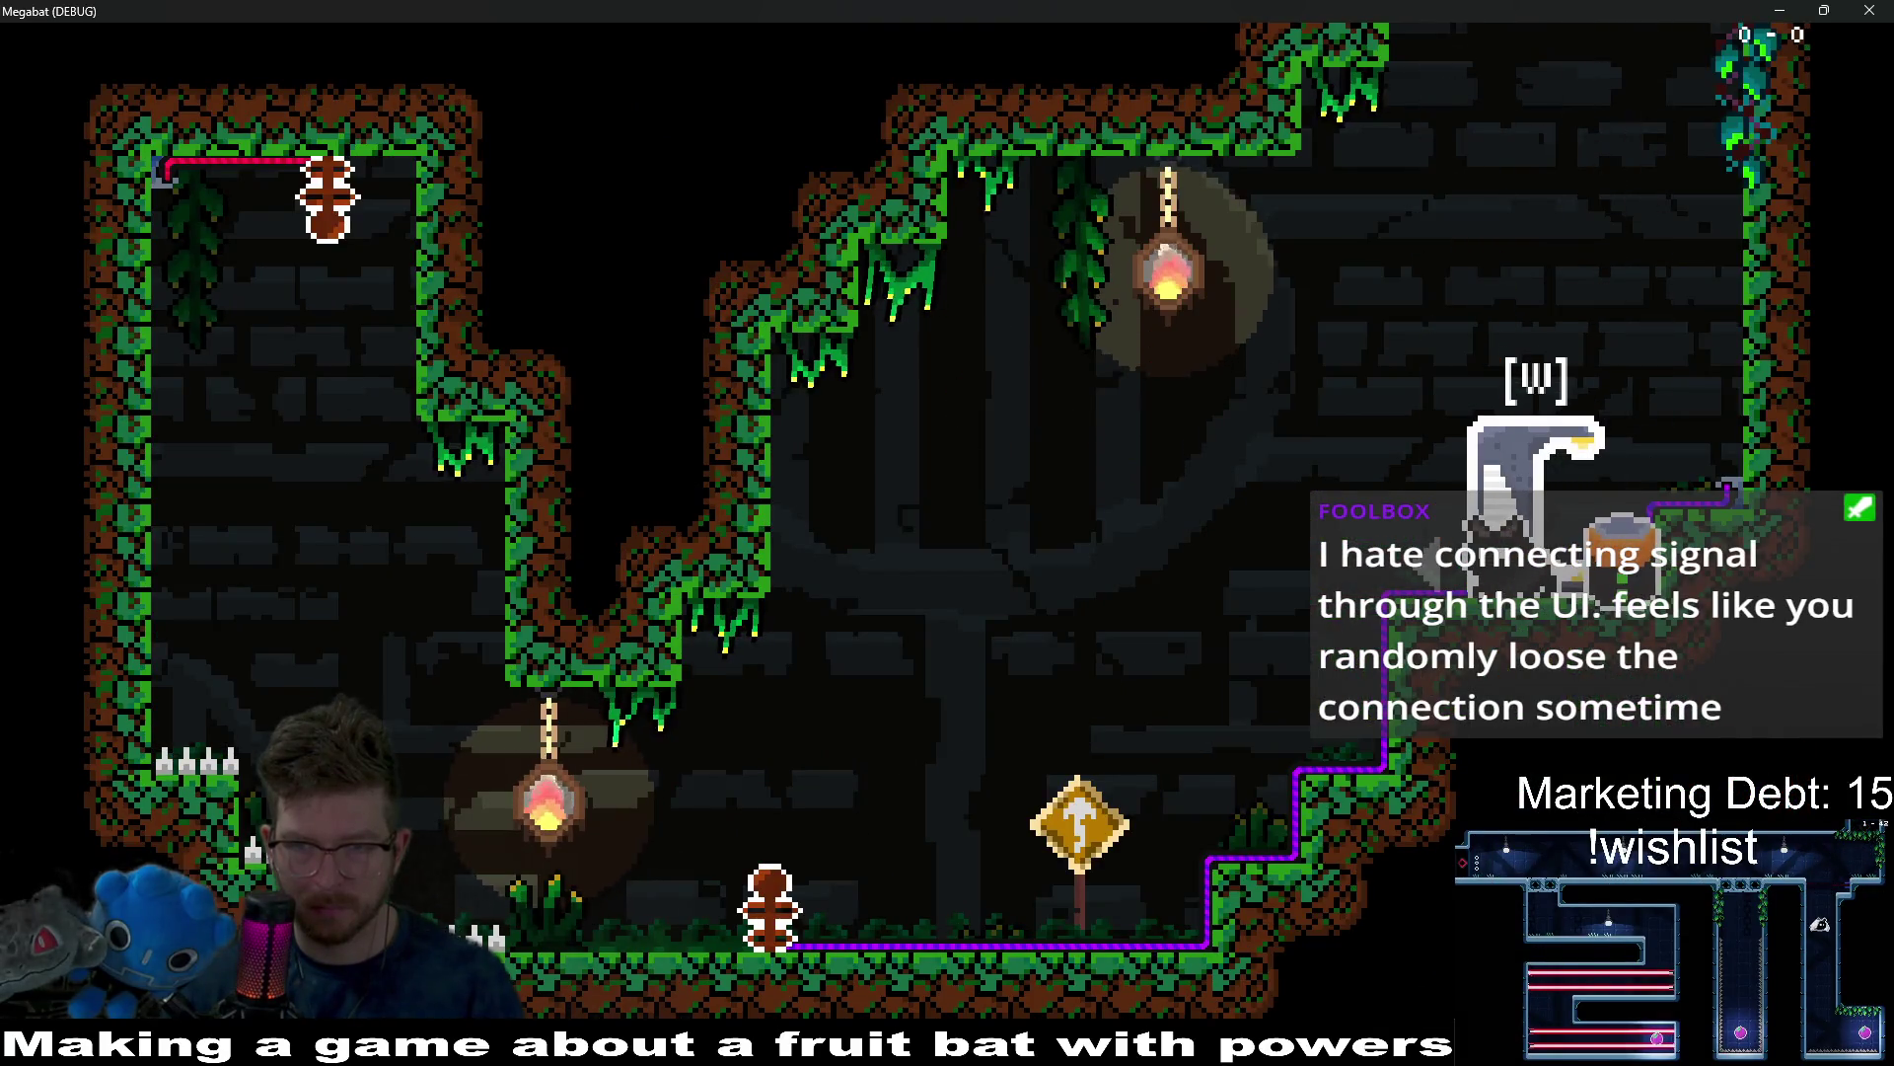
# Fire sonic waves near the sign to light the totem.
pyautogui.press('a')
pyautogui.press('j')
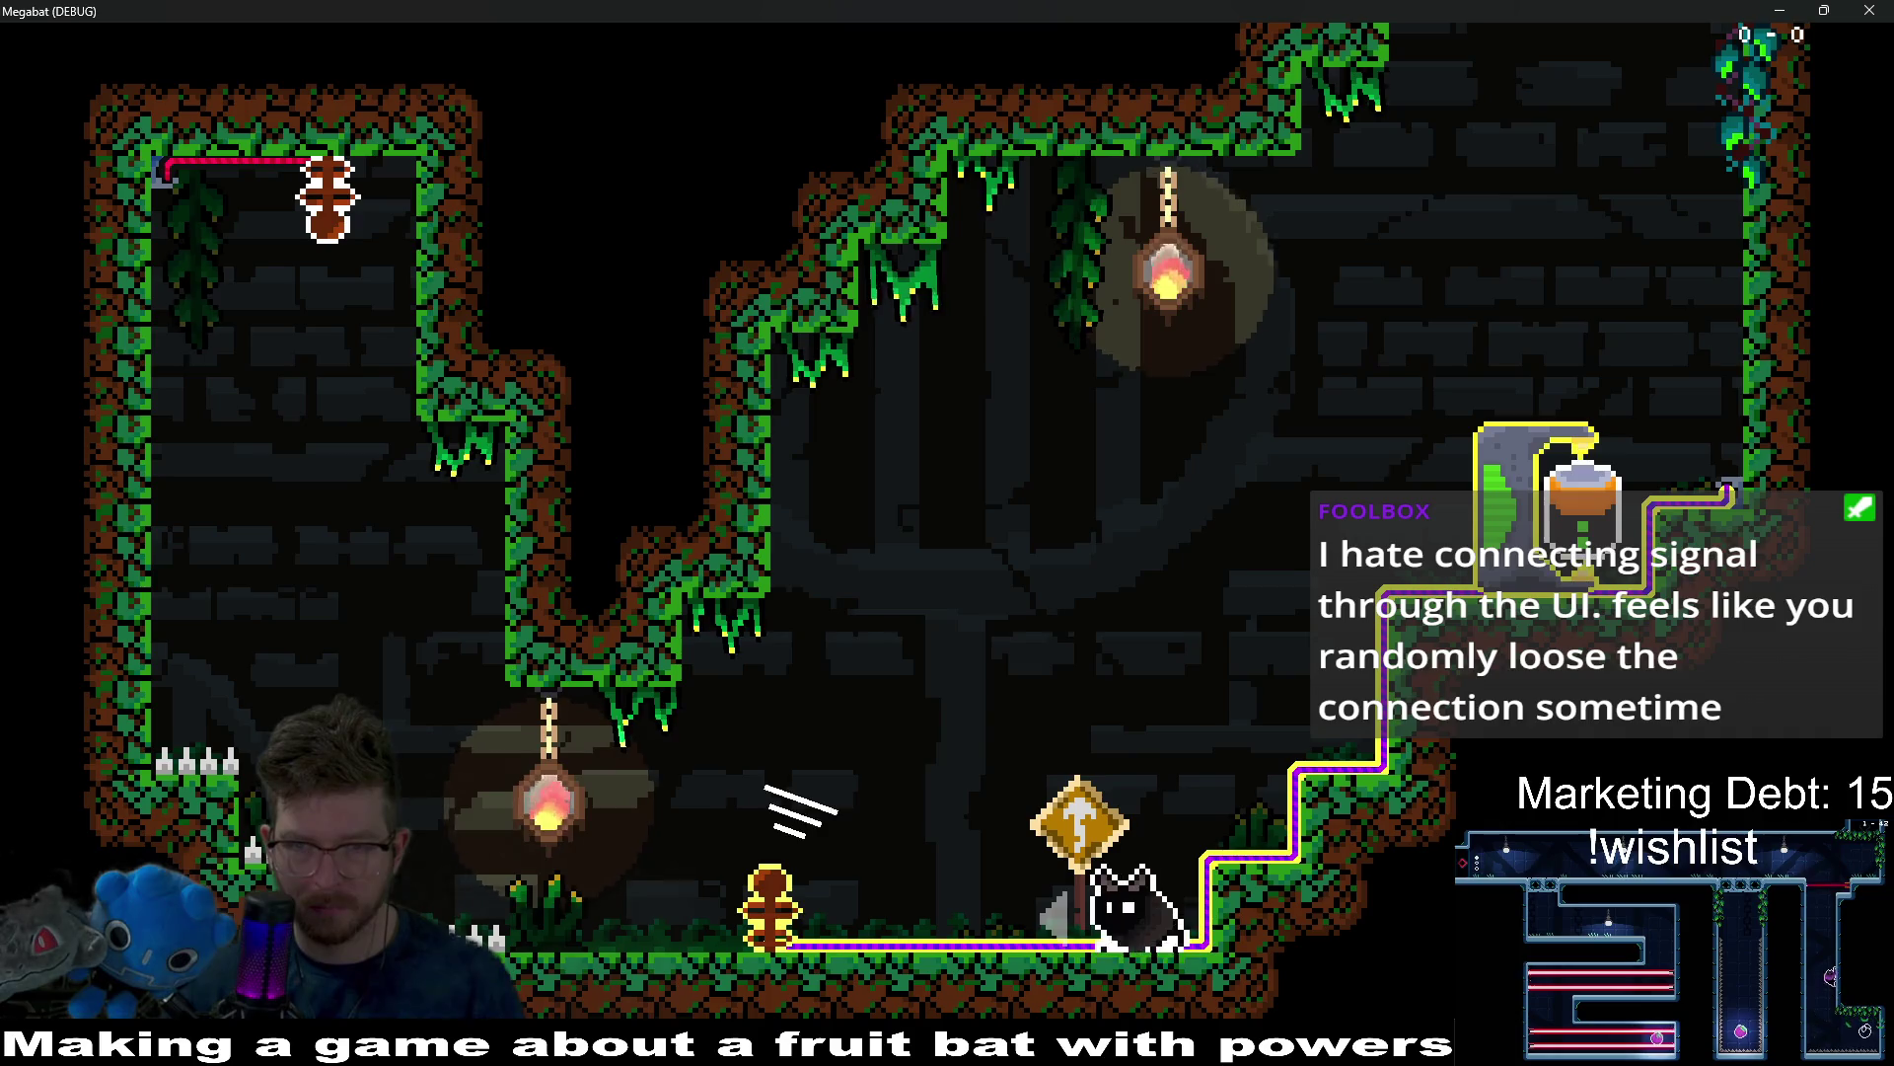
pyautogui.press('a')
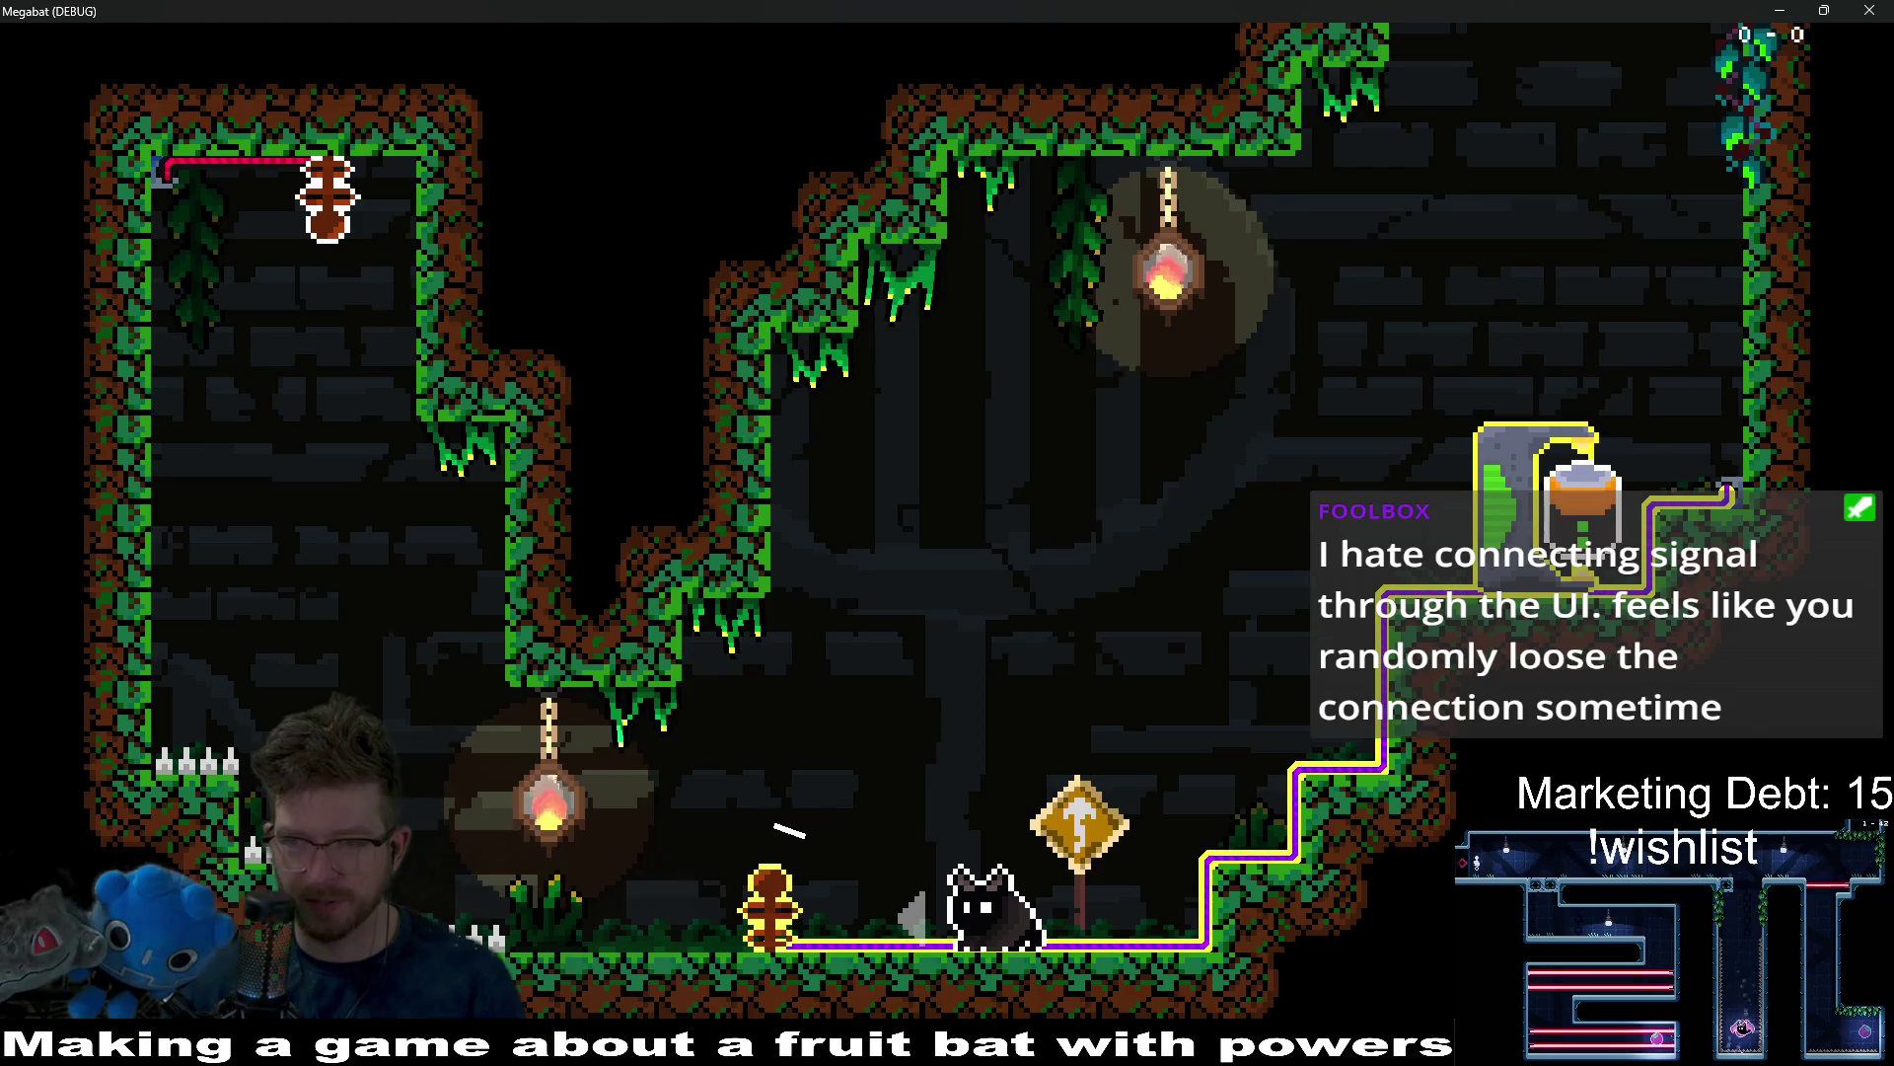
pyautogui.press('d')
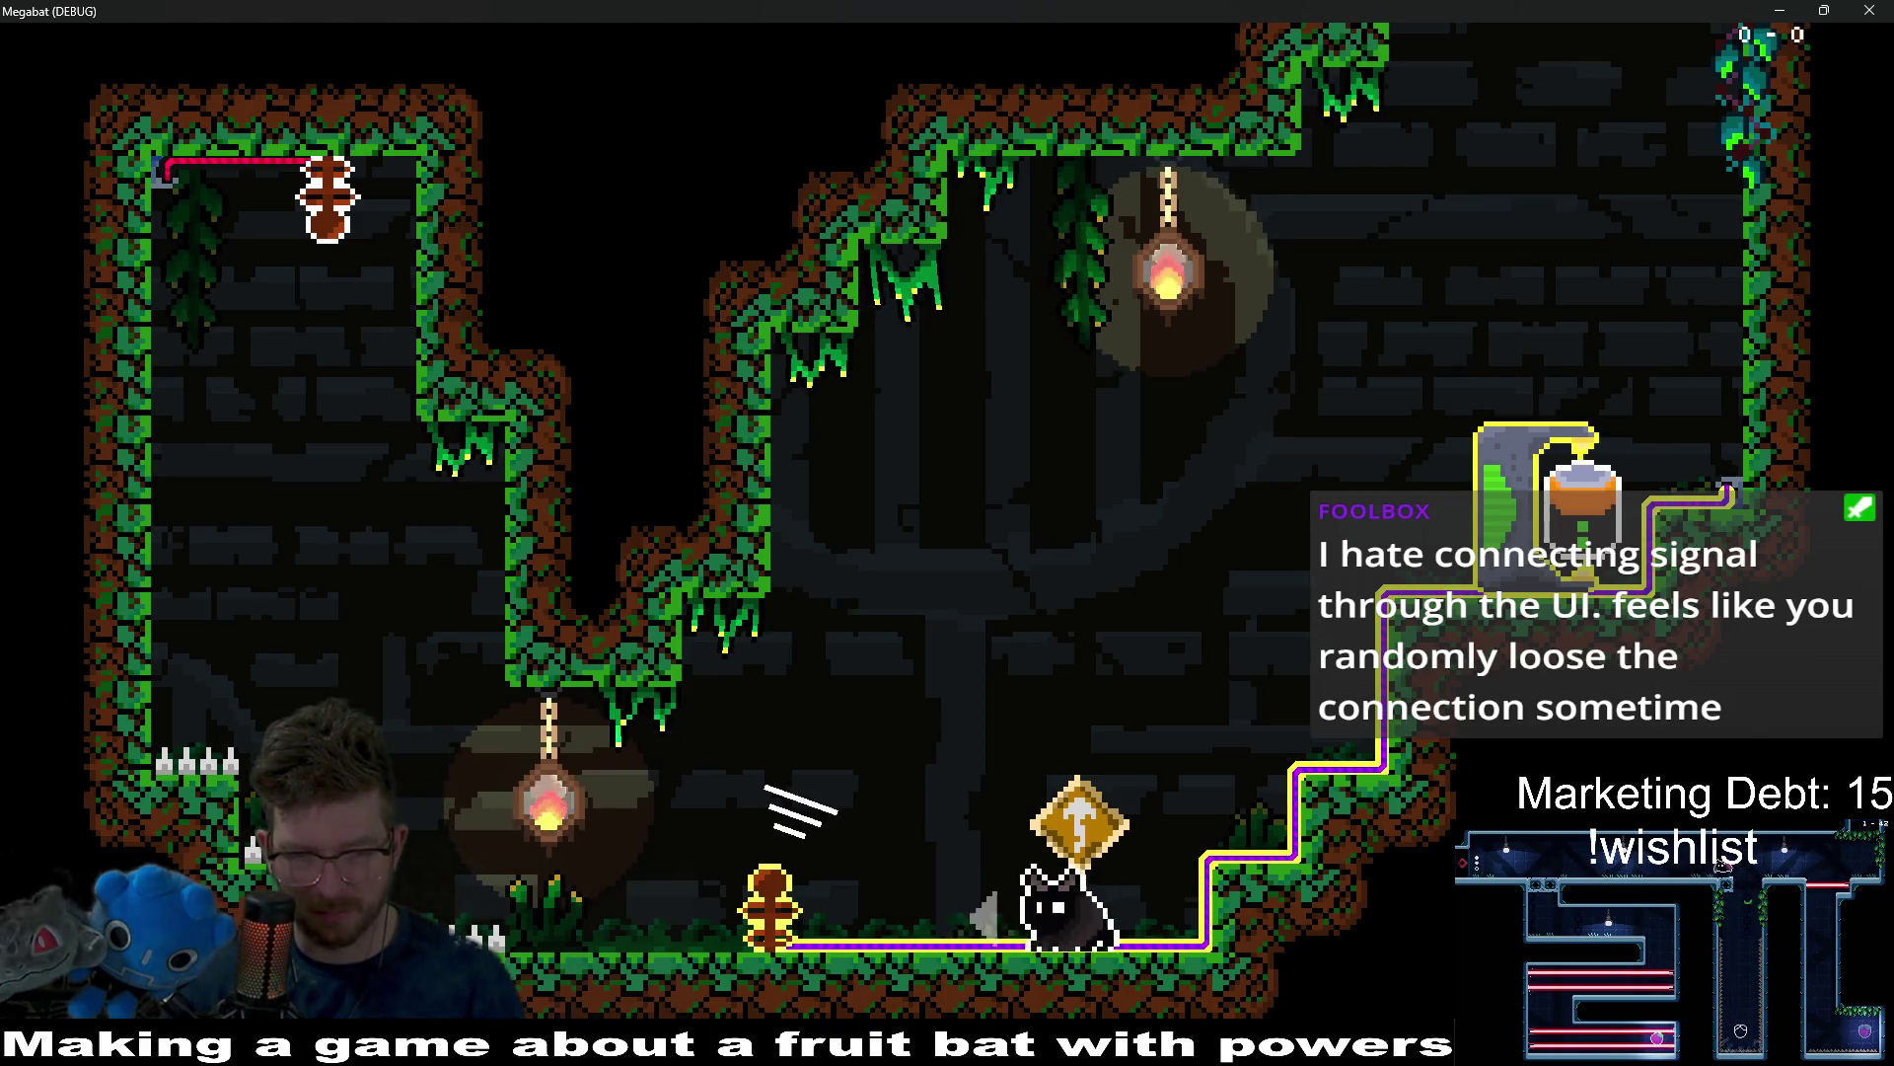
pyautogui.press('a')
pyautogui.press('j')
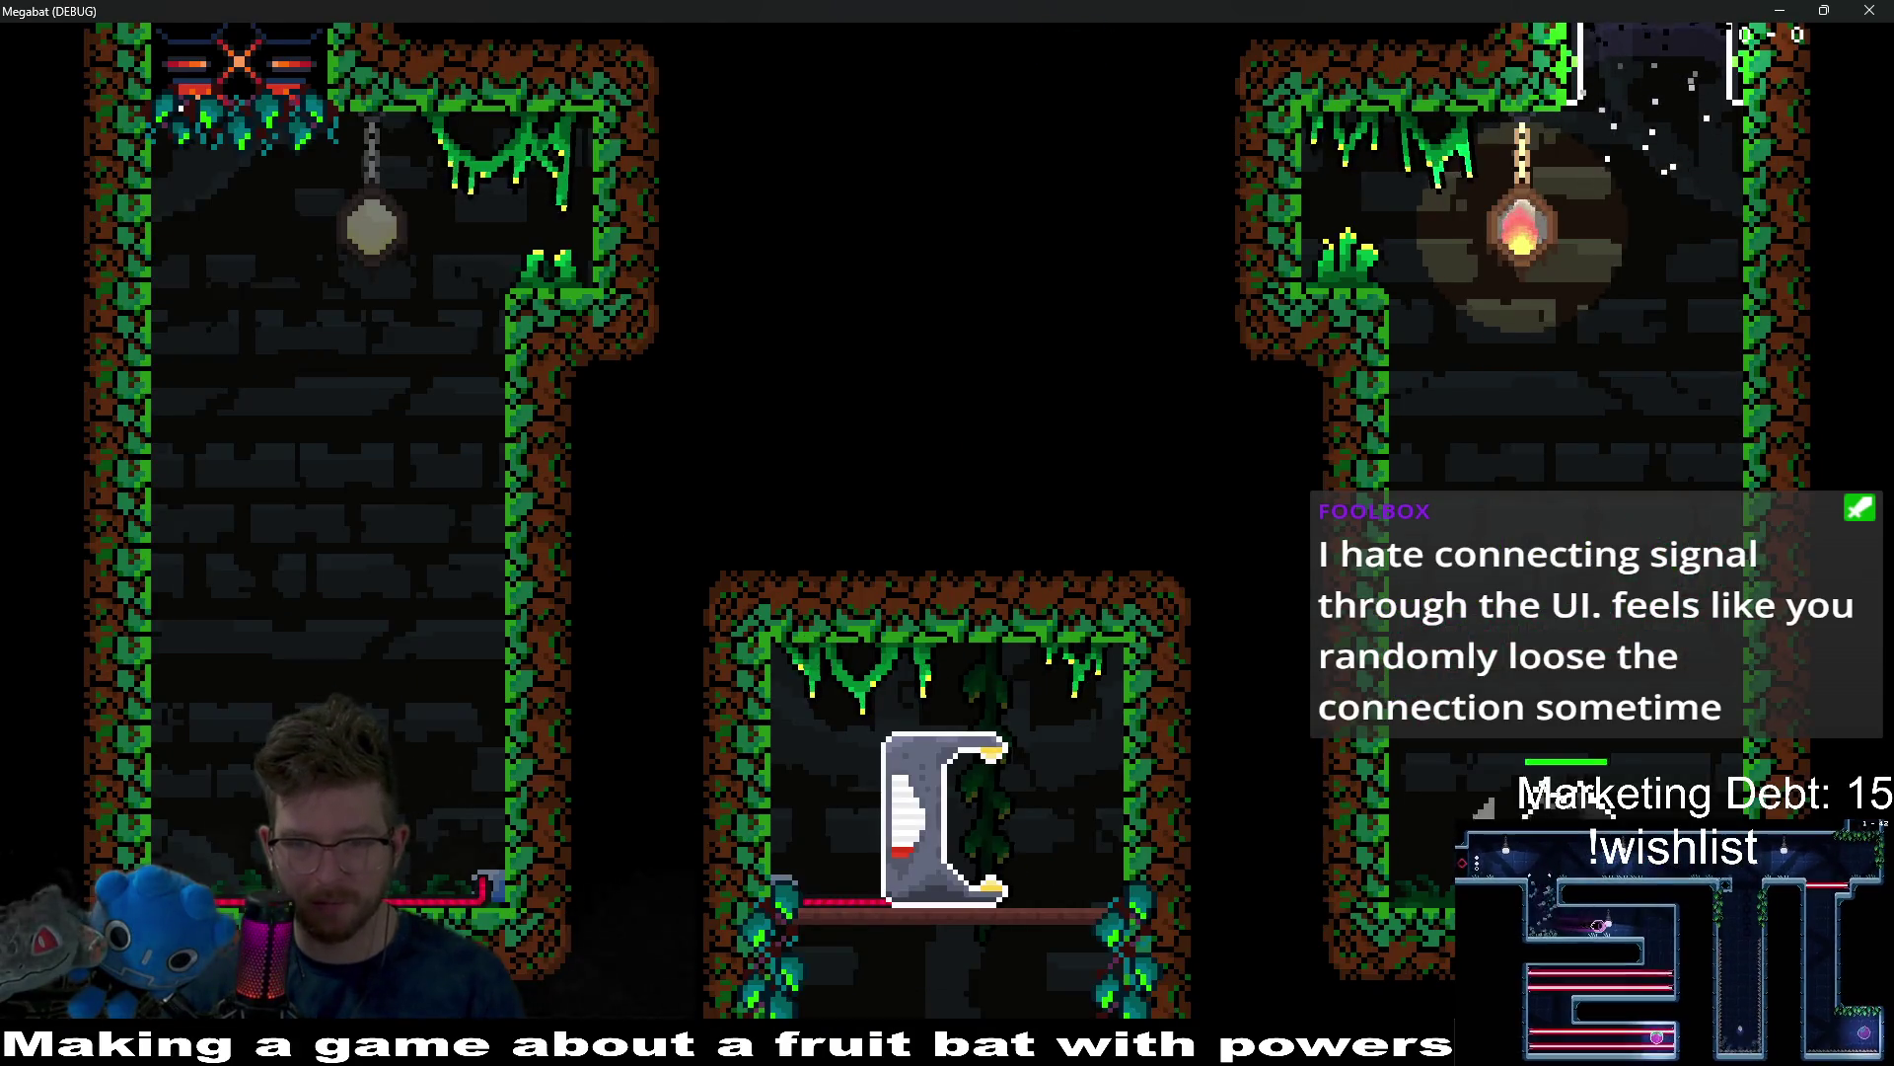
# Pick up the battery and set it down beside the power generator.
pyautogui.press('d')
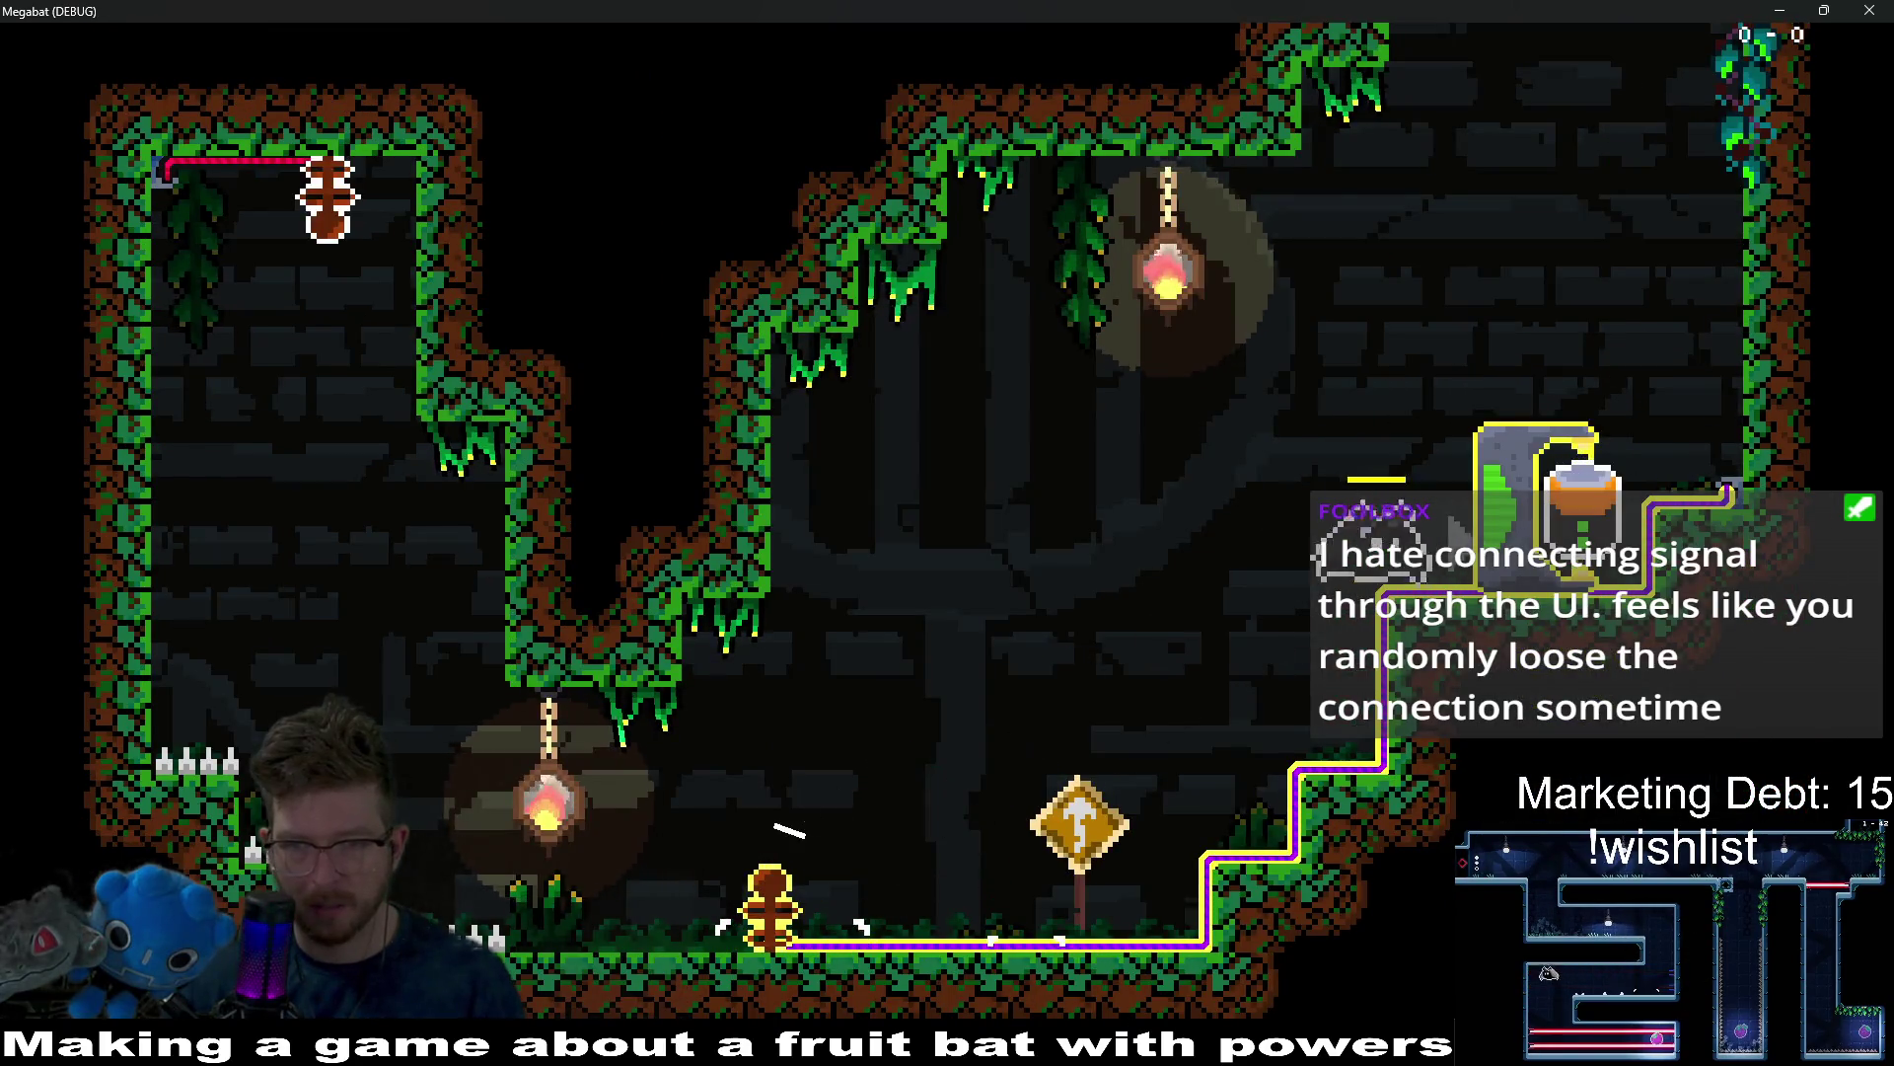
pyautogui.press('w')
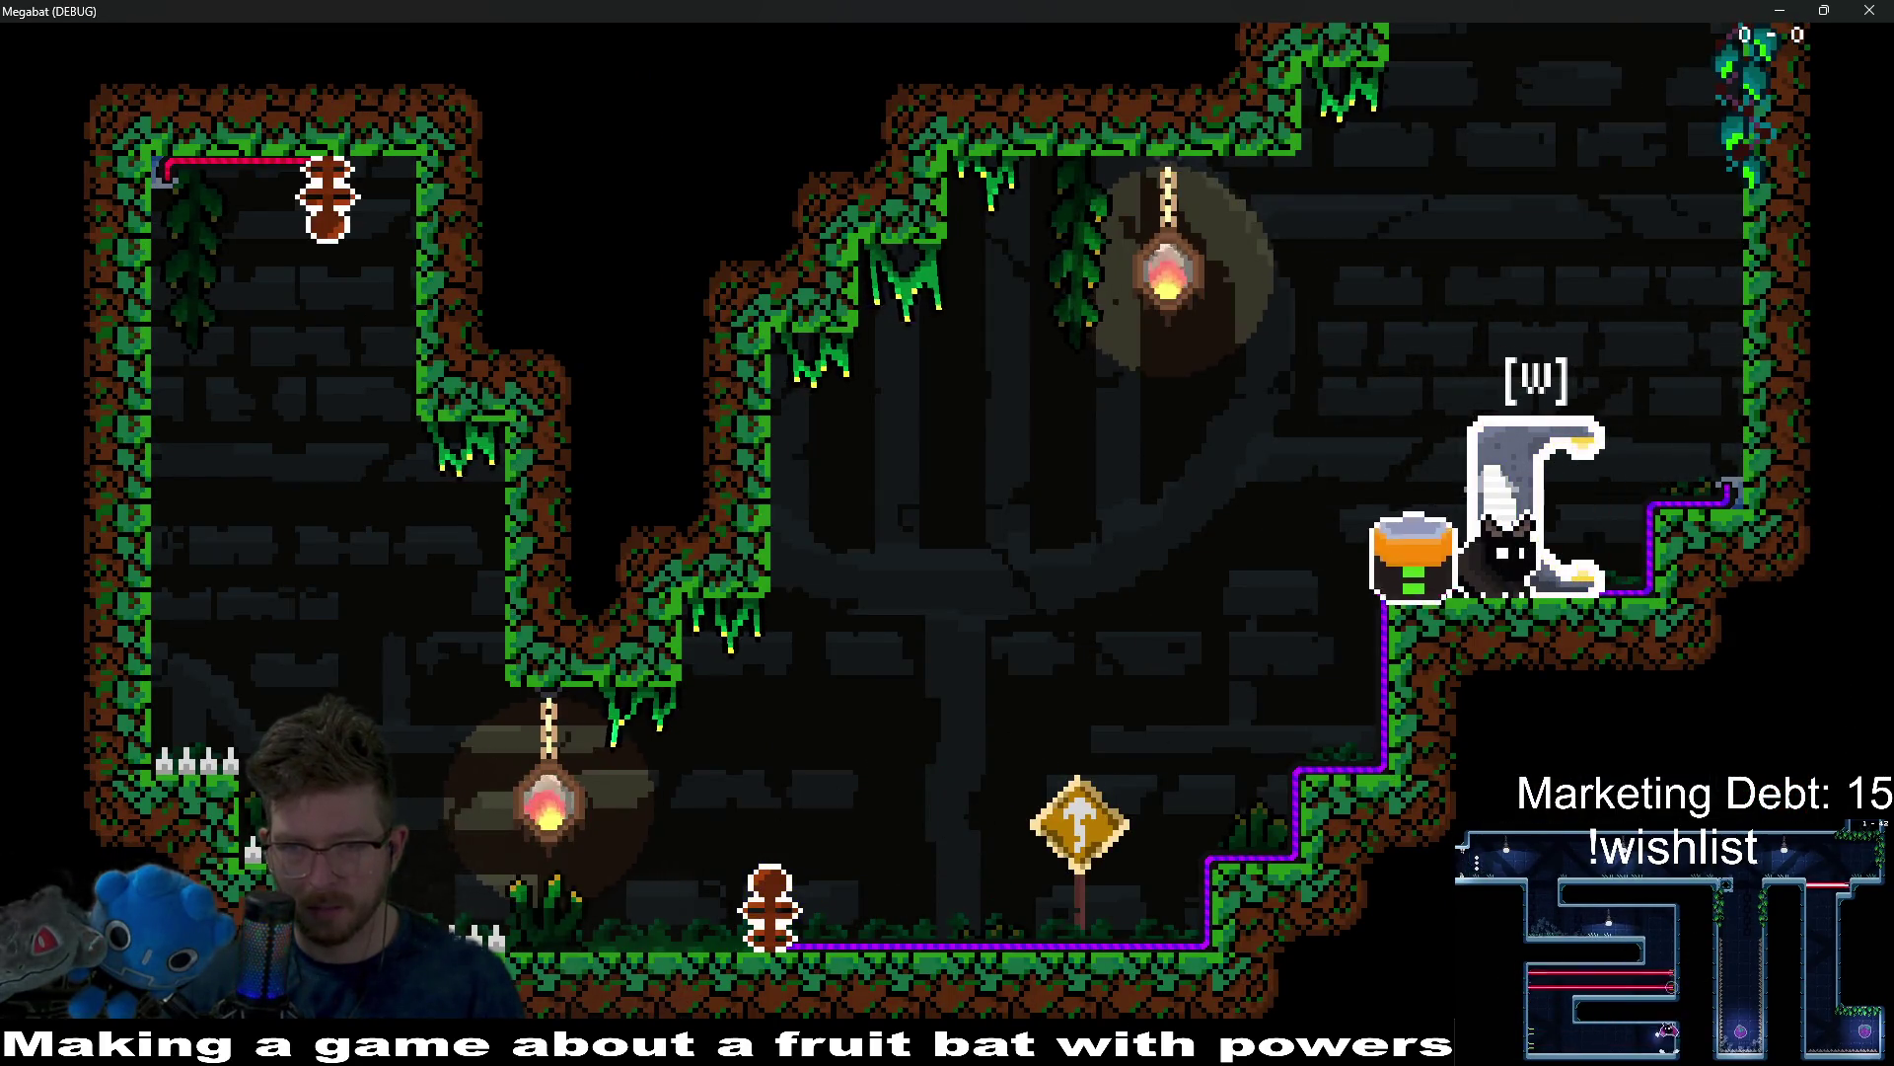
pyautogui.press('a')
pyautogui.press('d')
pyautogui.press('space')
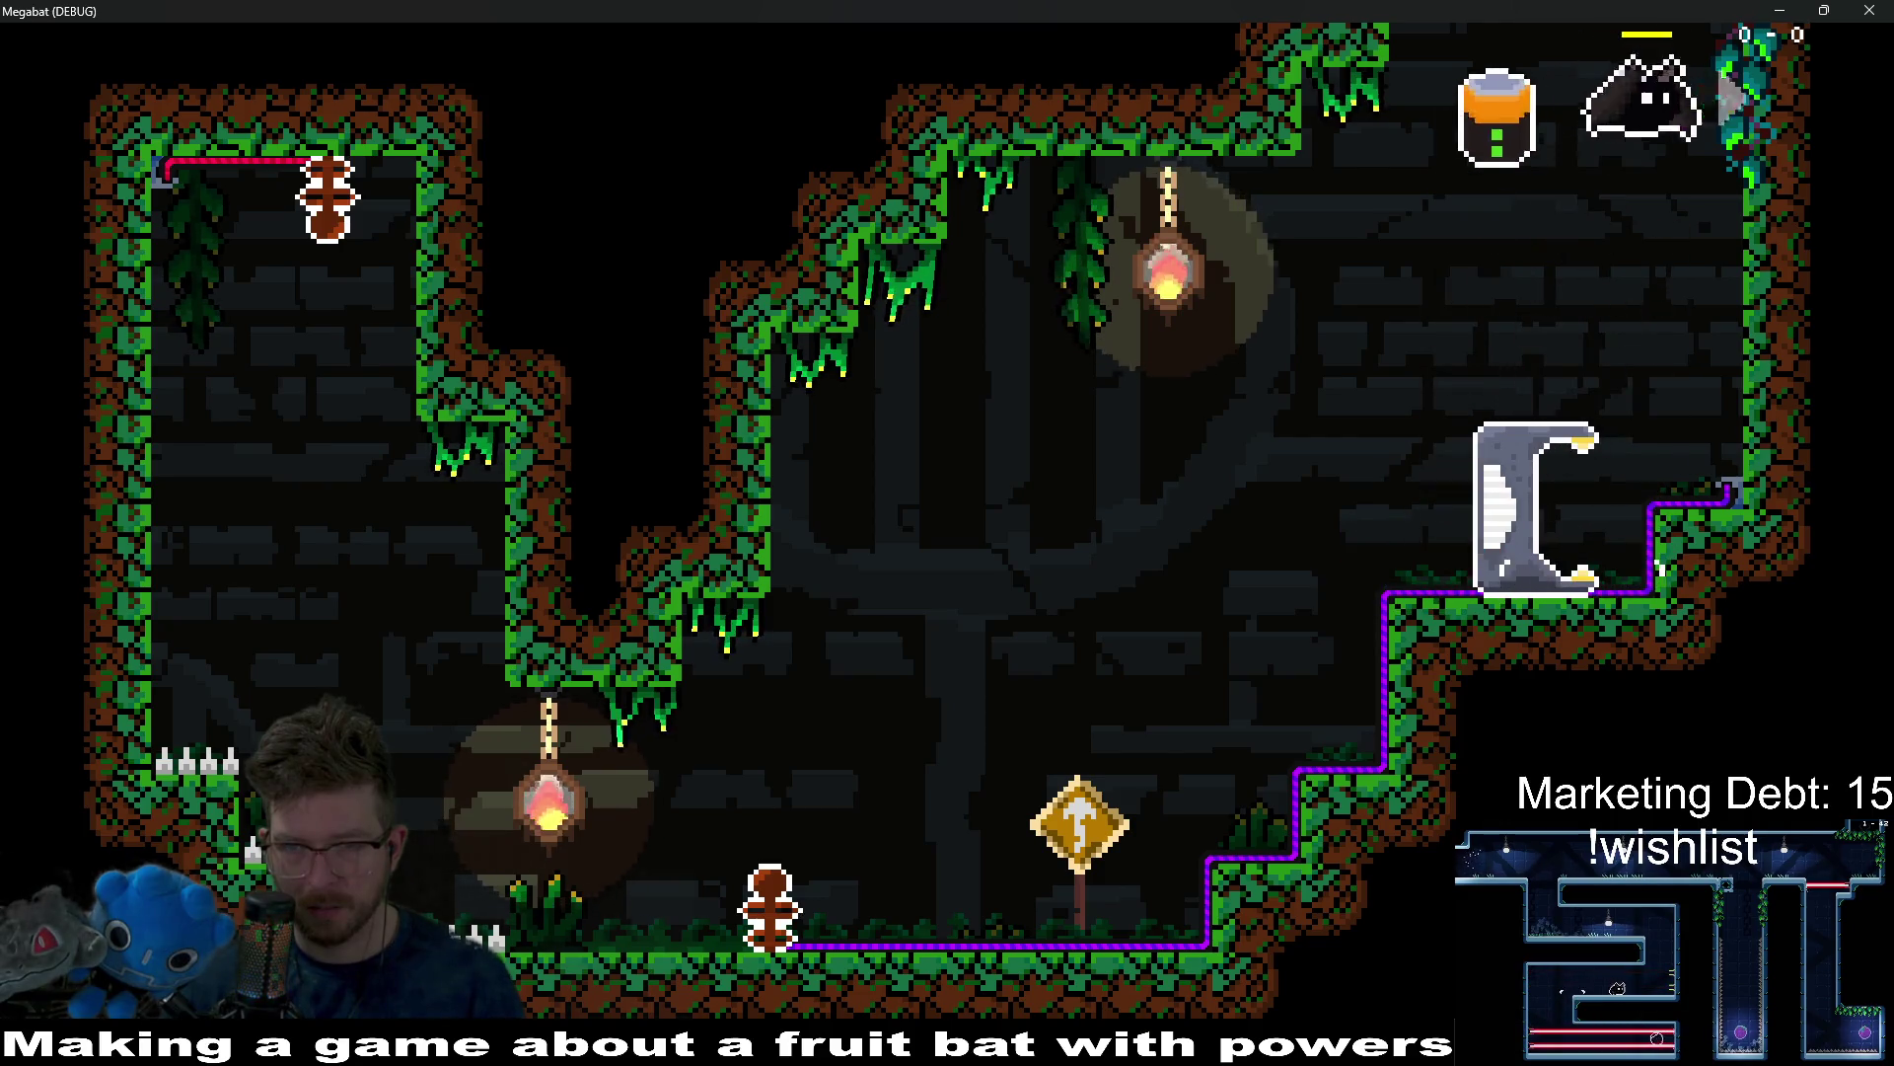
pyautogui.press('d')
pyautogui.press('space')
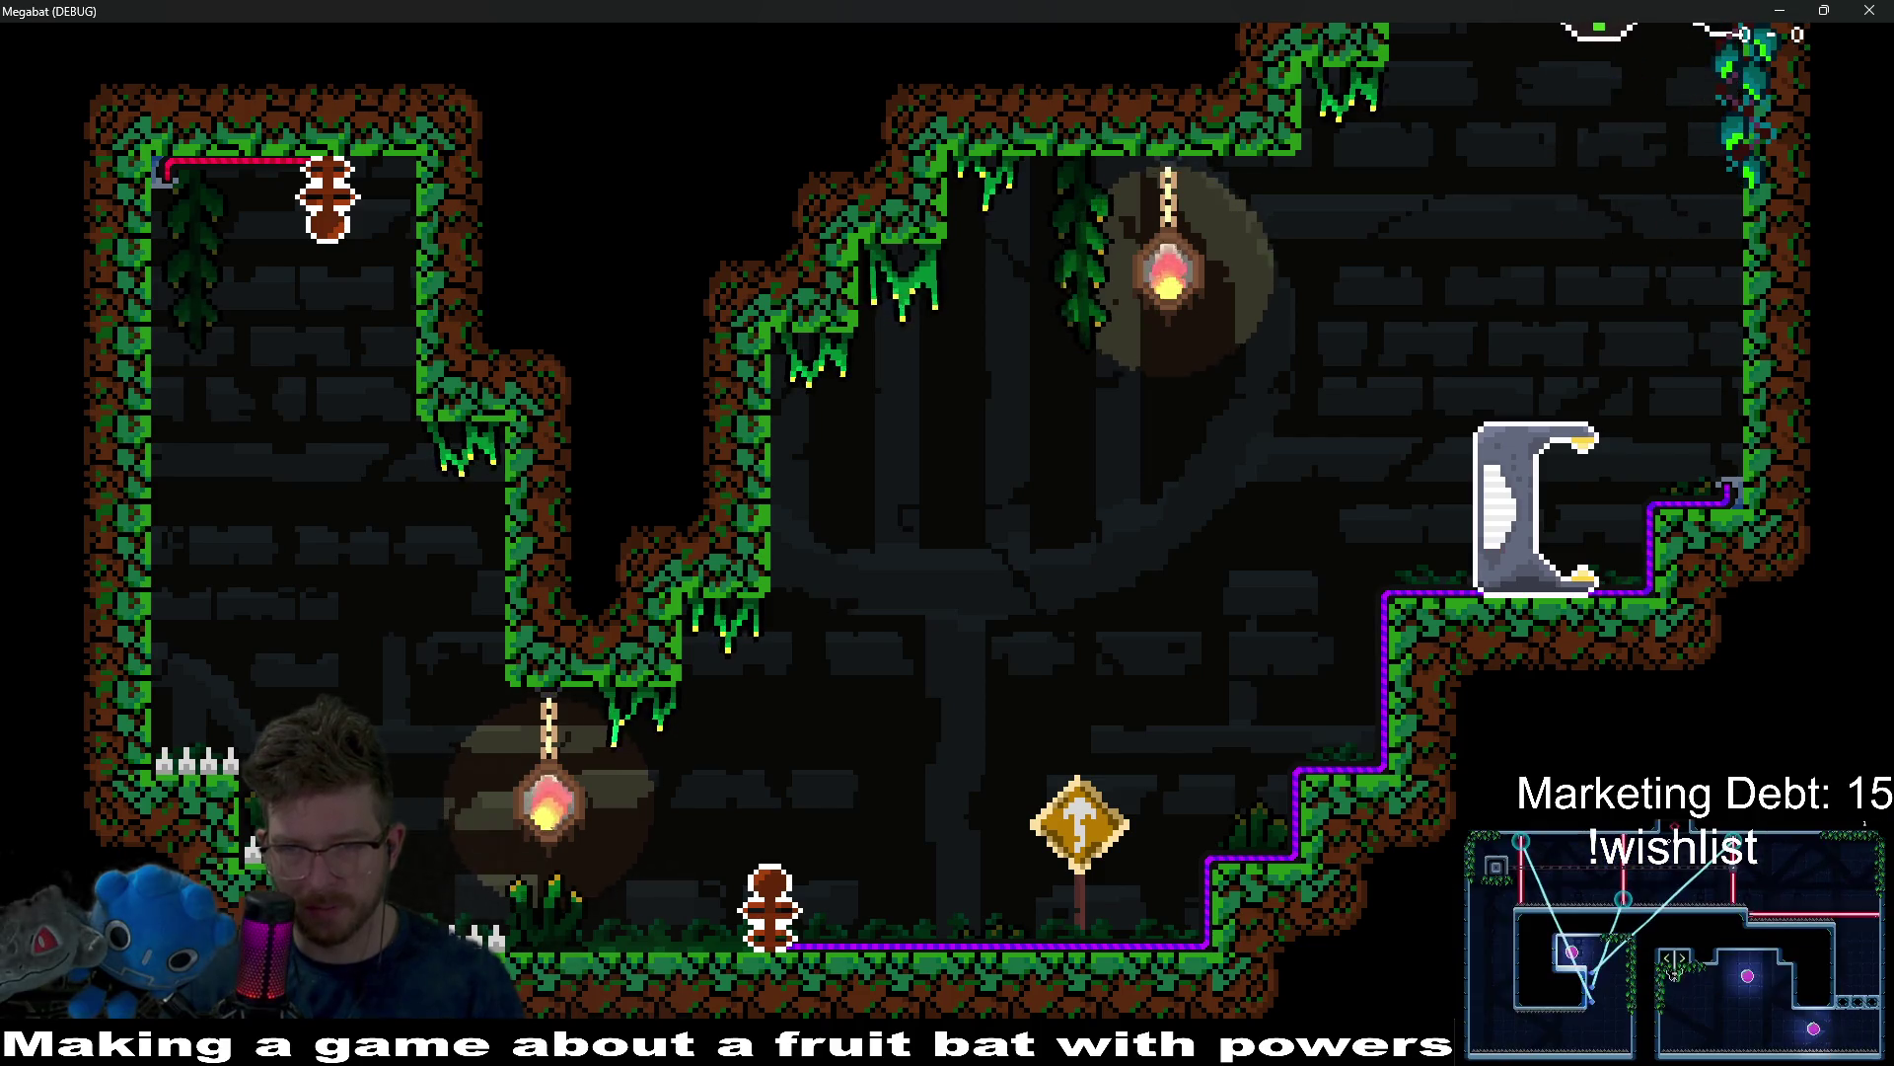
pyautogui.press('space')
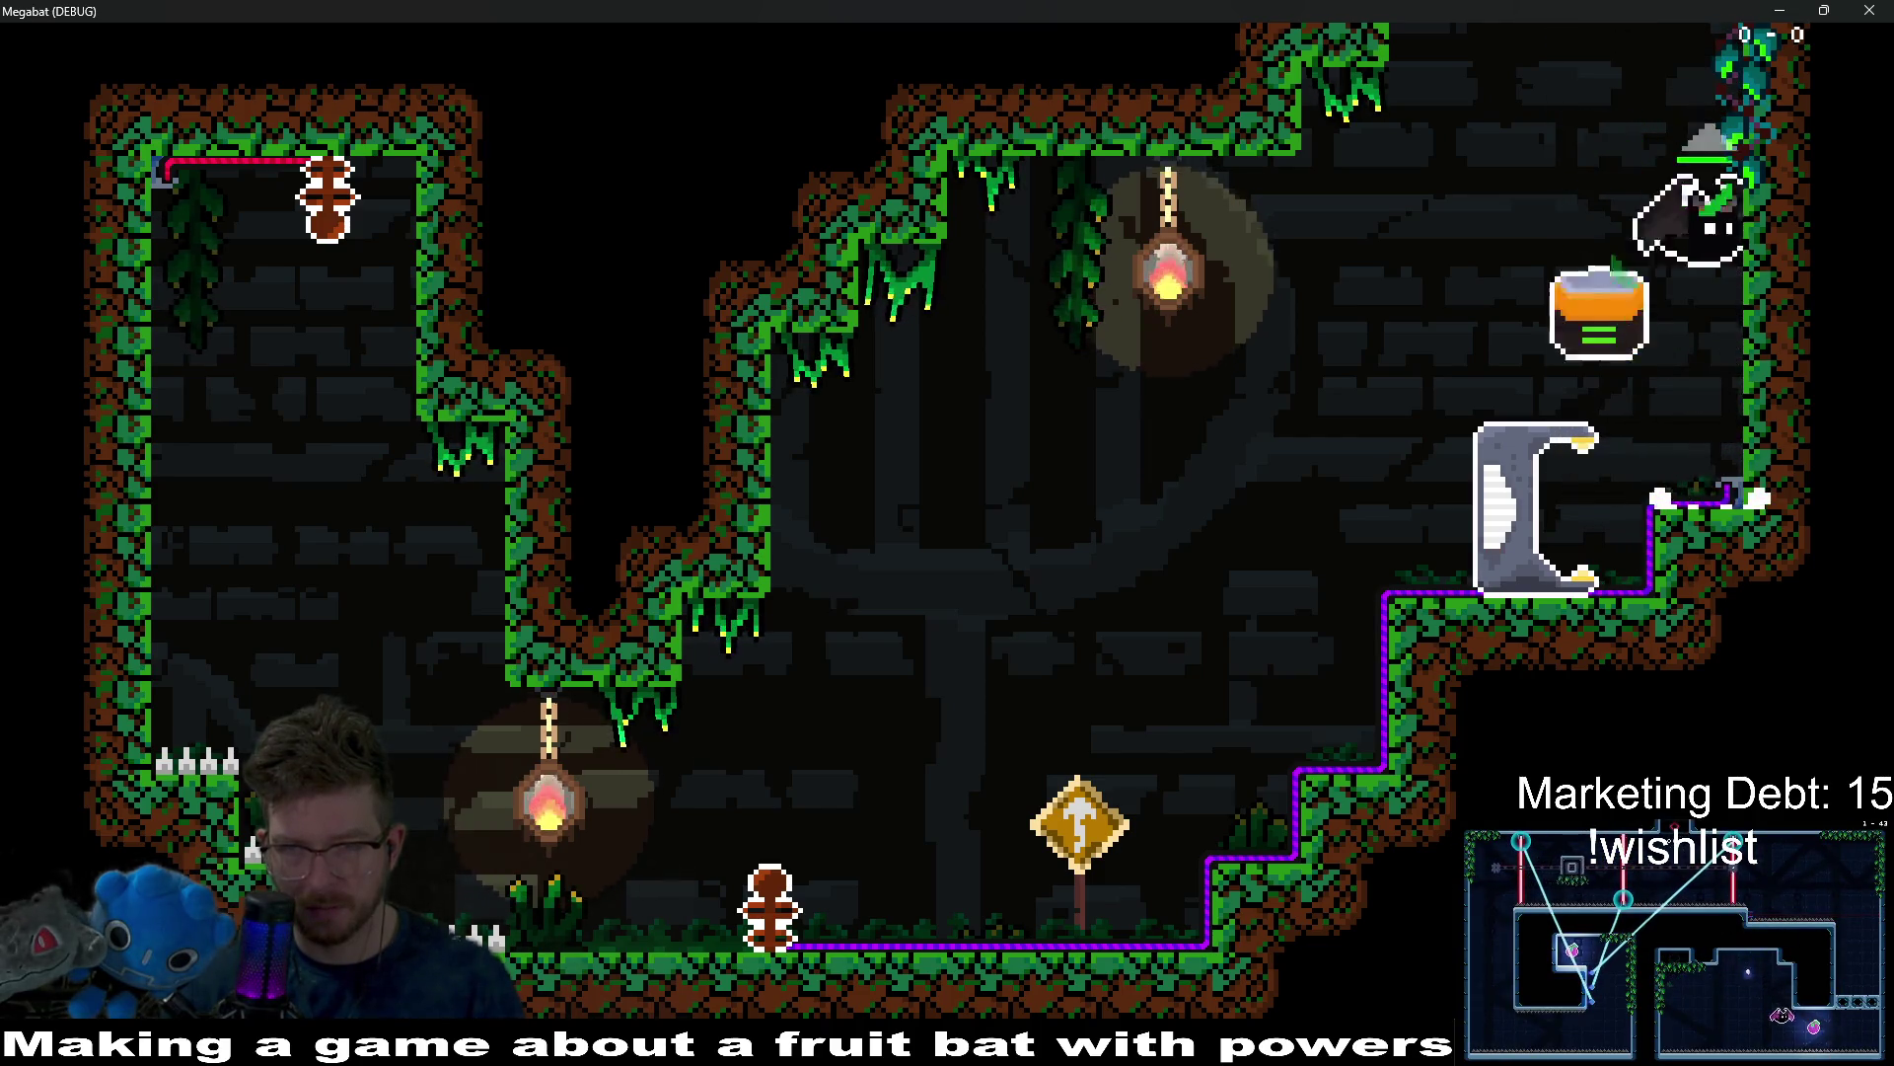
pyautogui.press('a')
# Fly the bat to the upper left and up out of the generator room.
pyautogui.press('w')
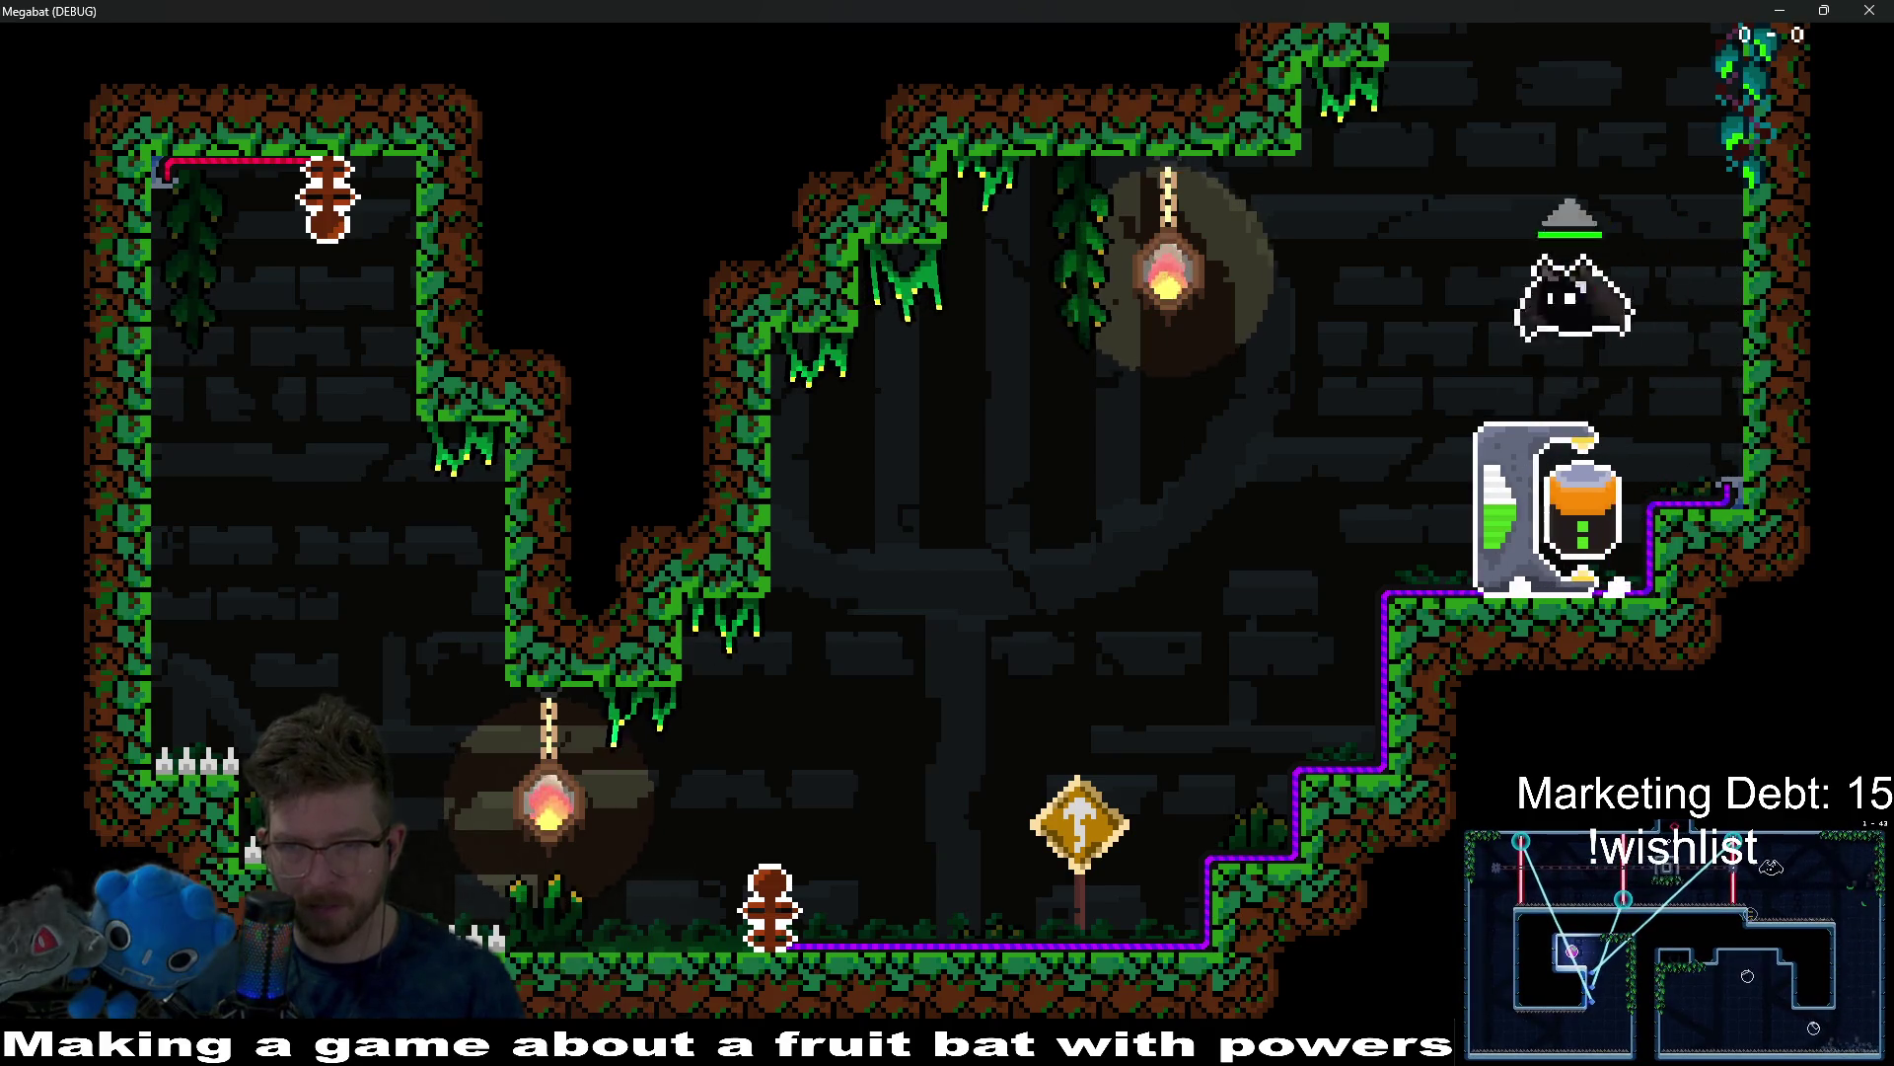
pyautogui.press('a')
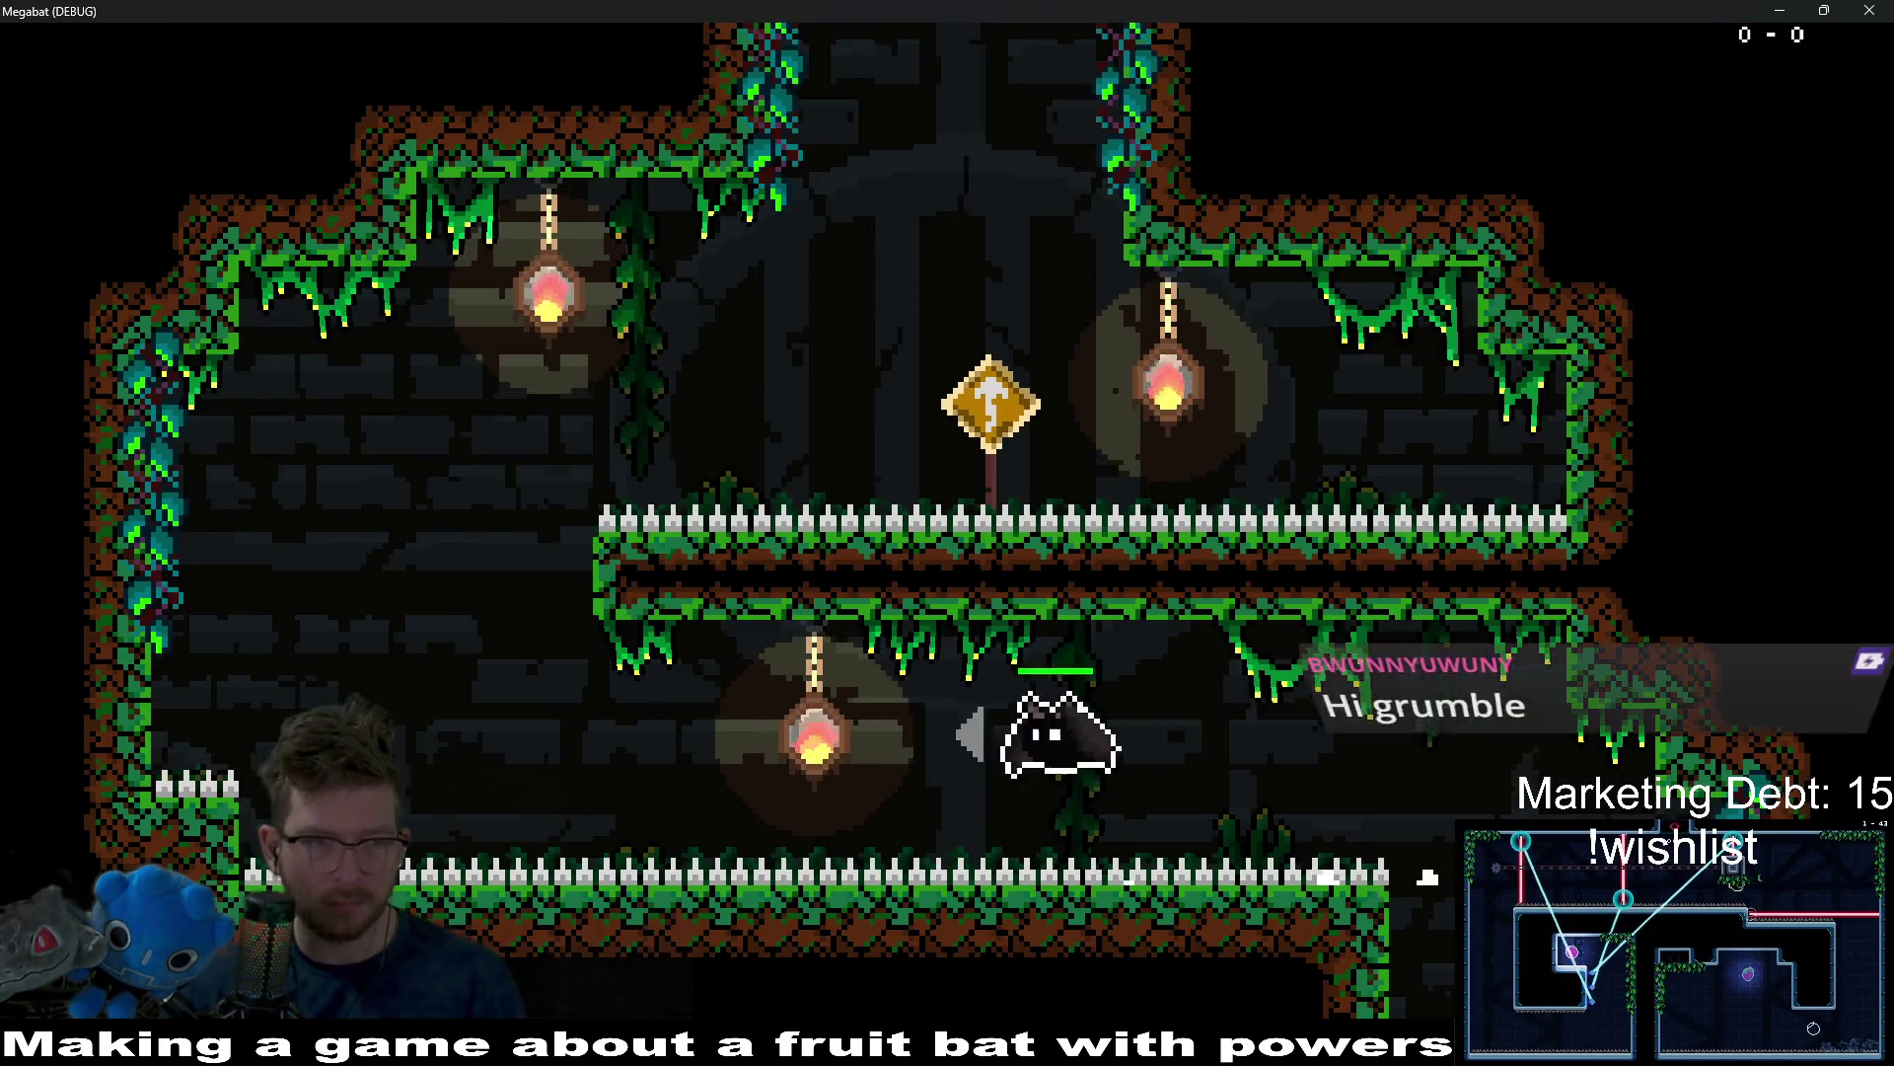
pyautogui.press('w')
pyautogui.press('d')
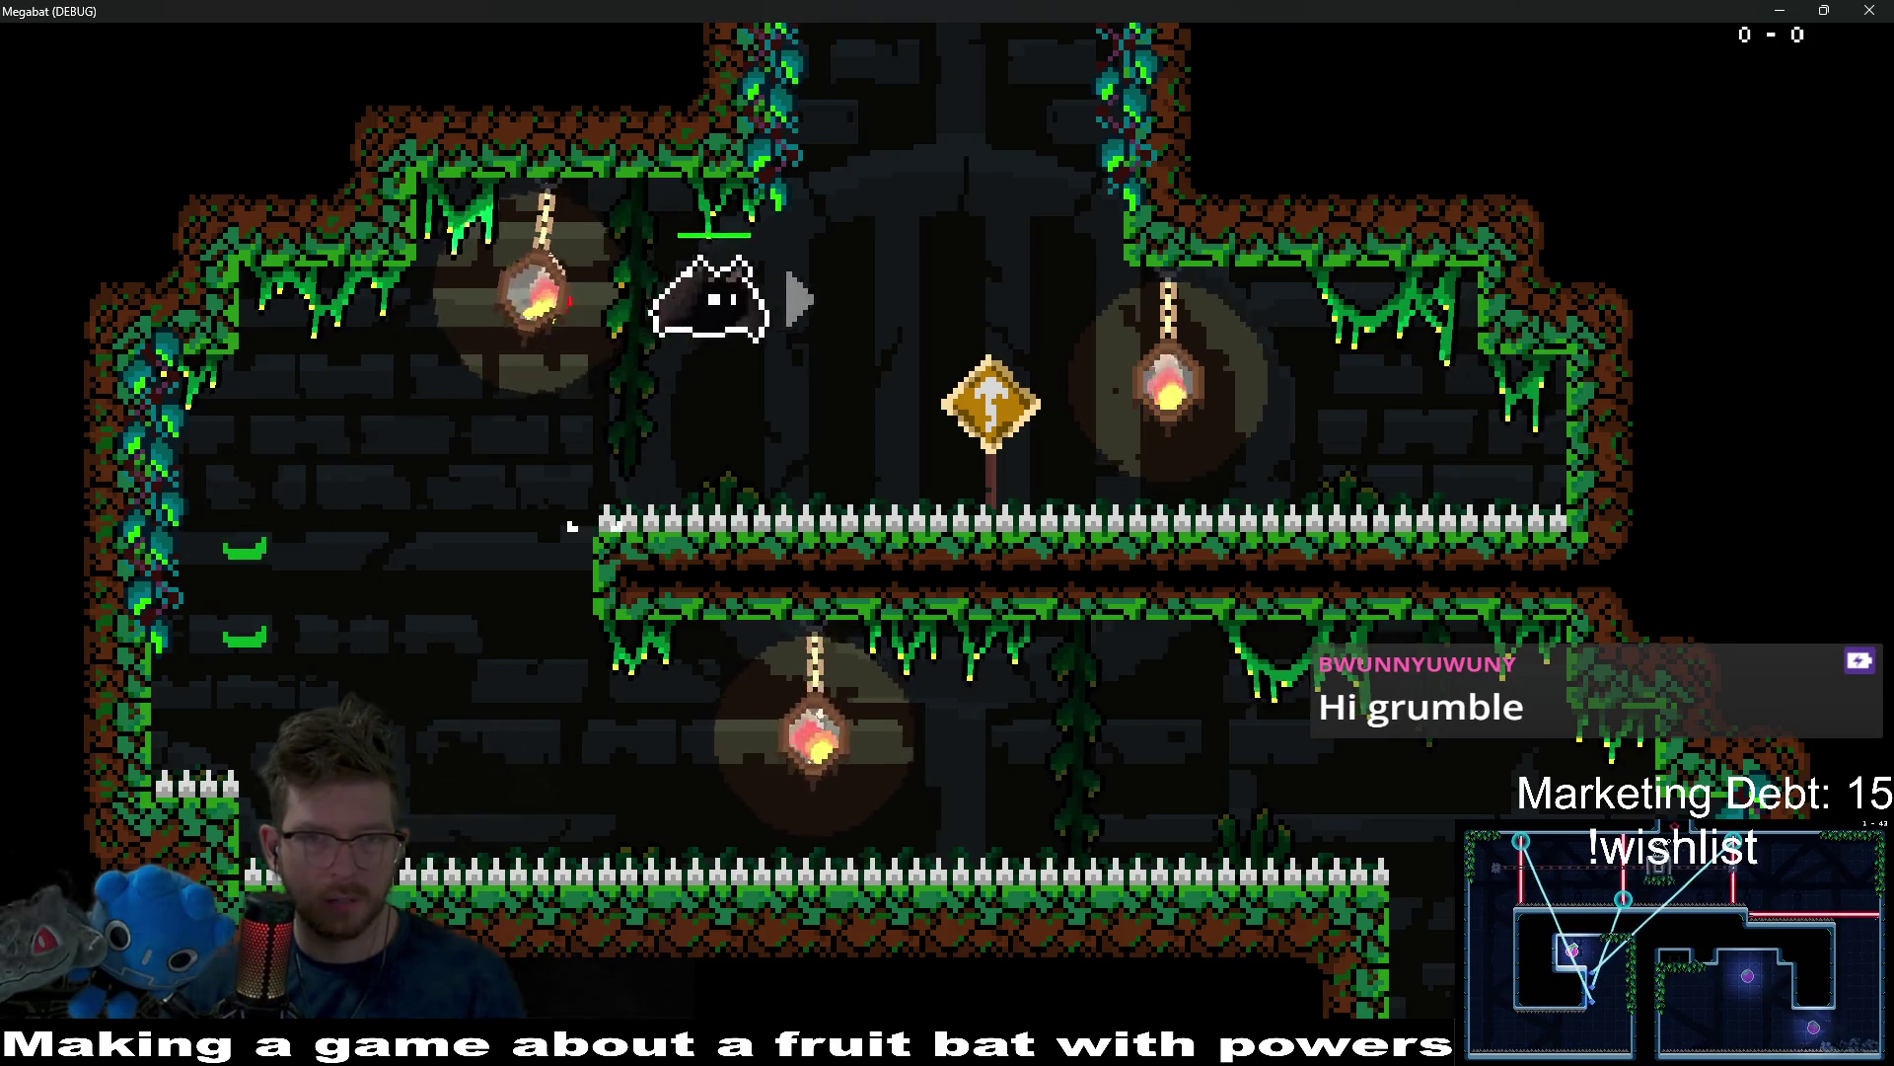
pyautogui.press('w')
# Walk in and out of the generator's range to watch the [W] hint toggle, then close the game.
pyautogui.press('a')
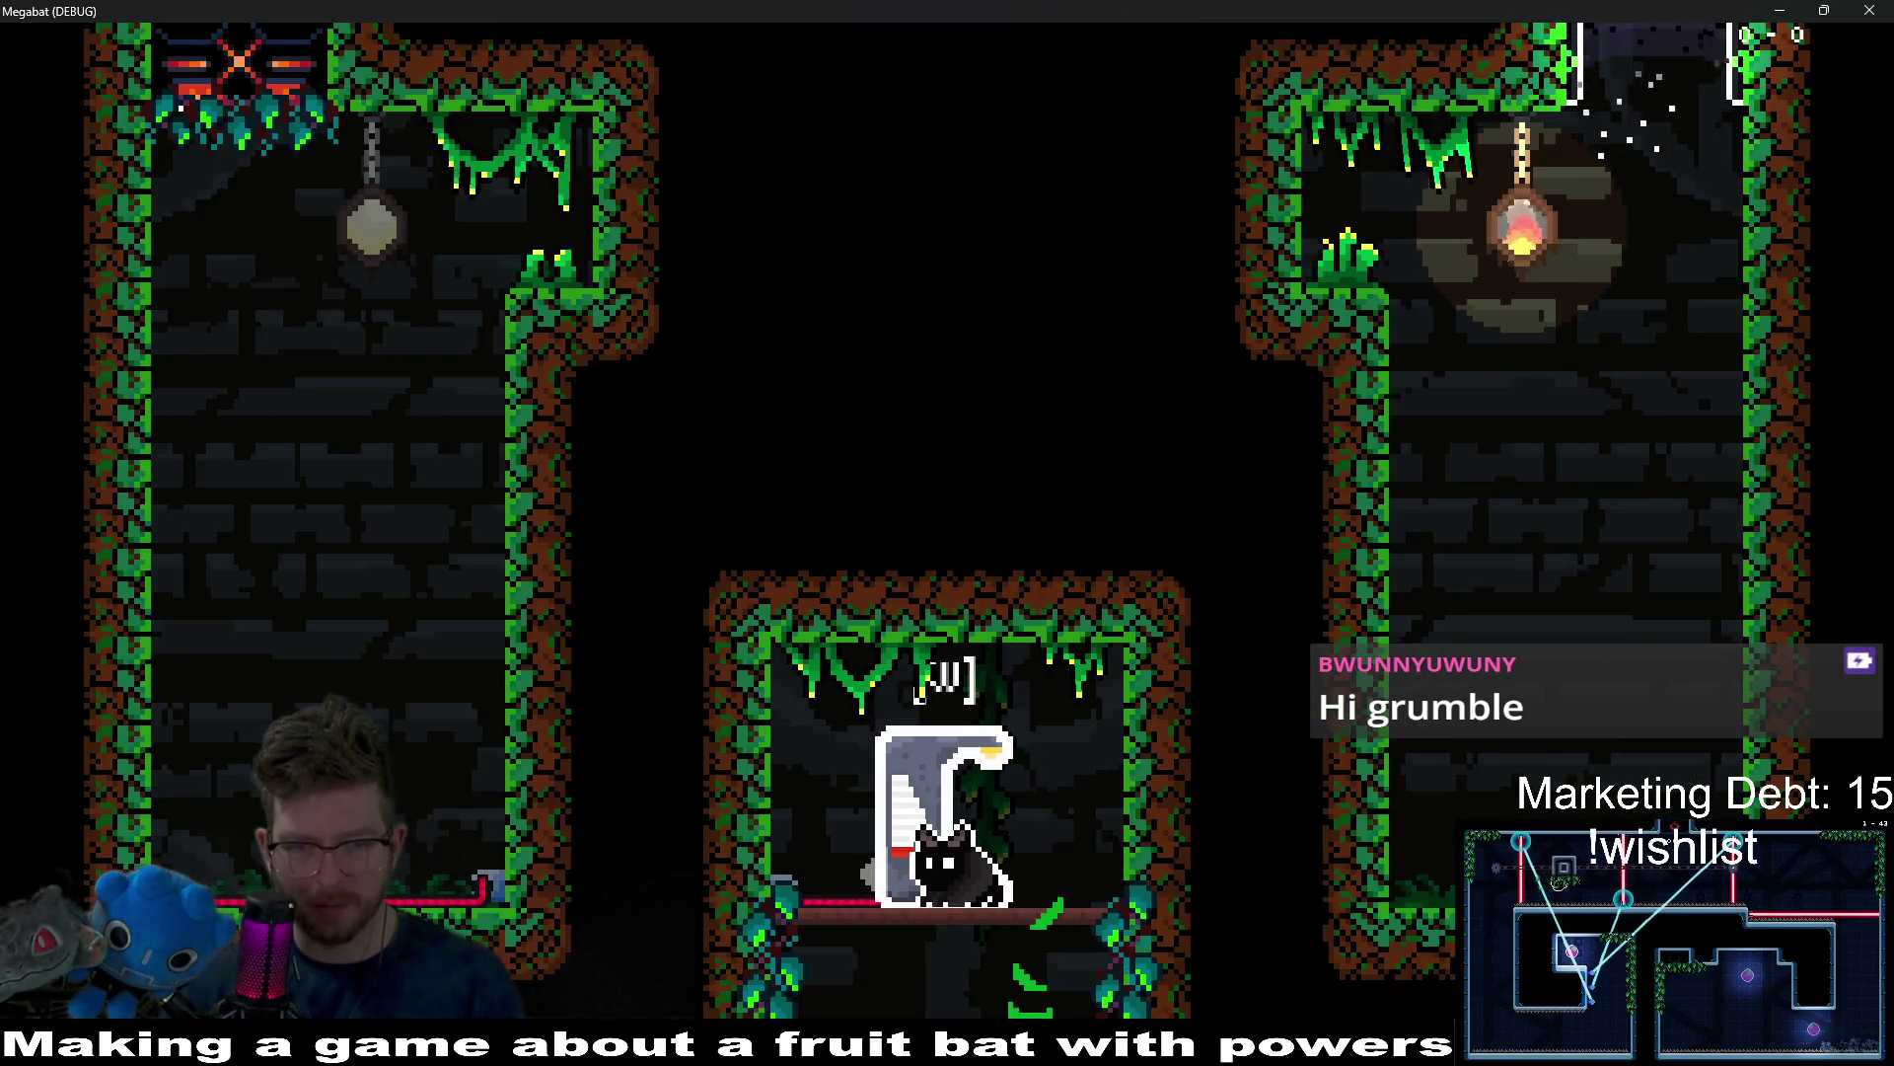
pyautogui.press('d')
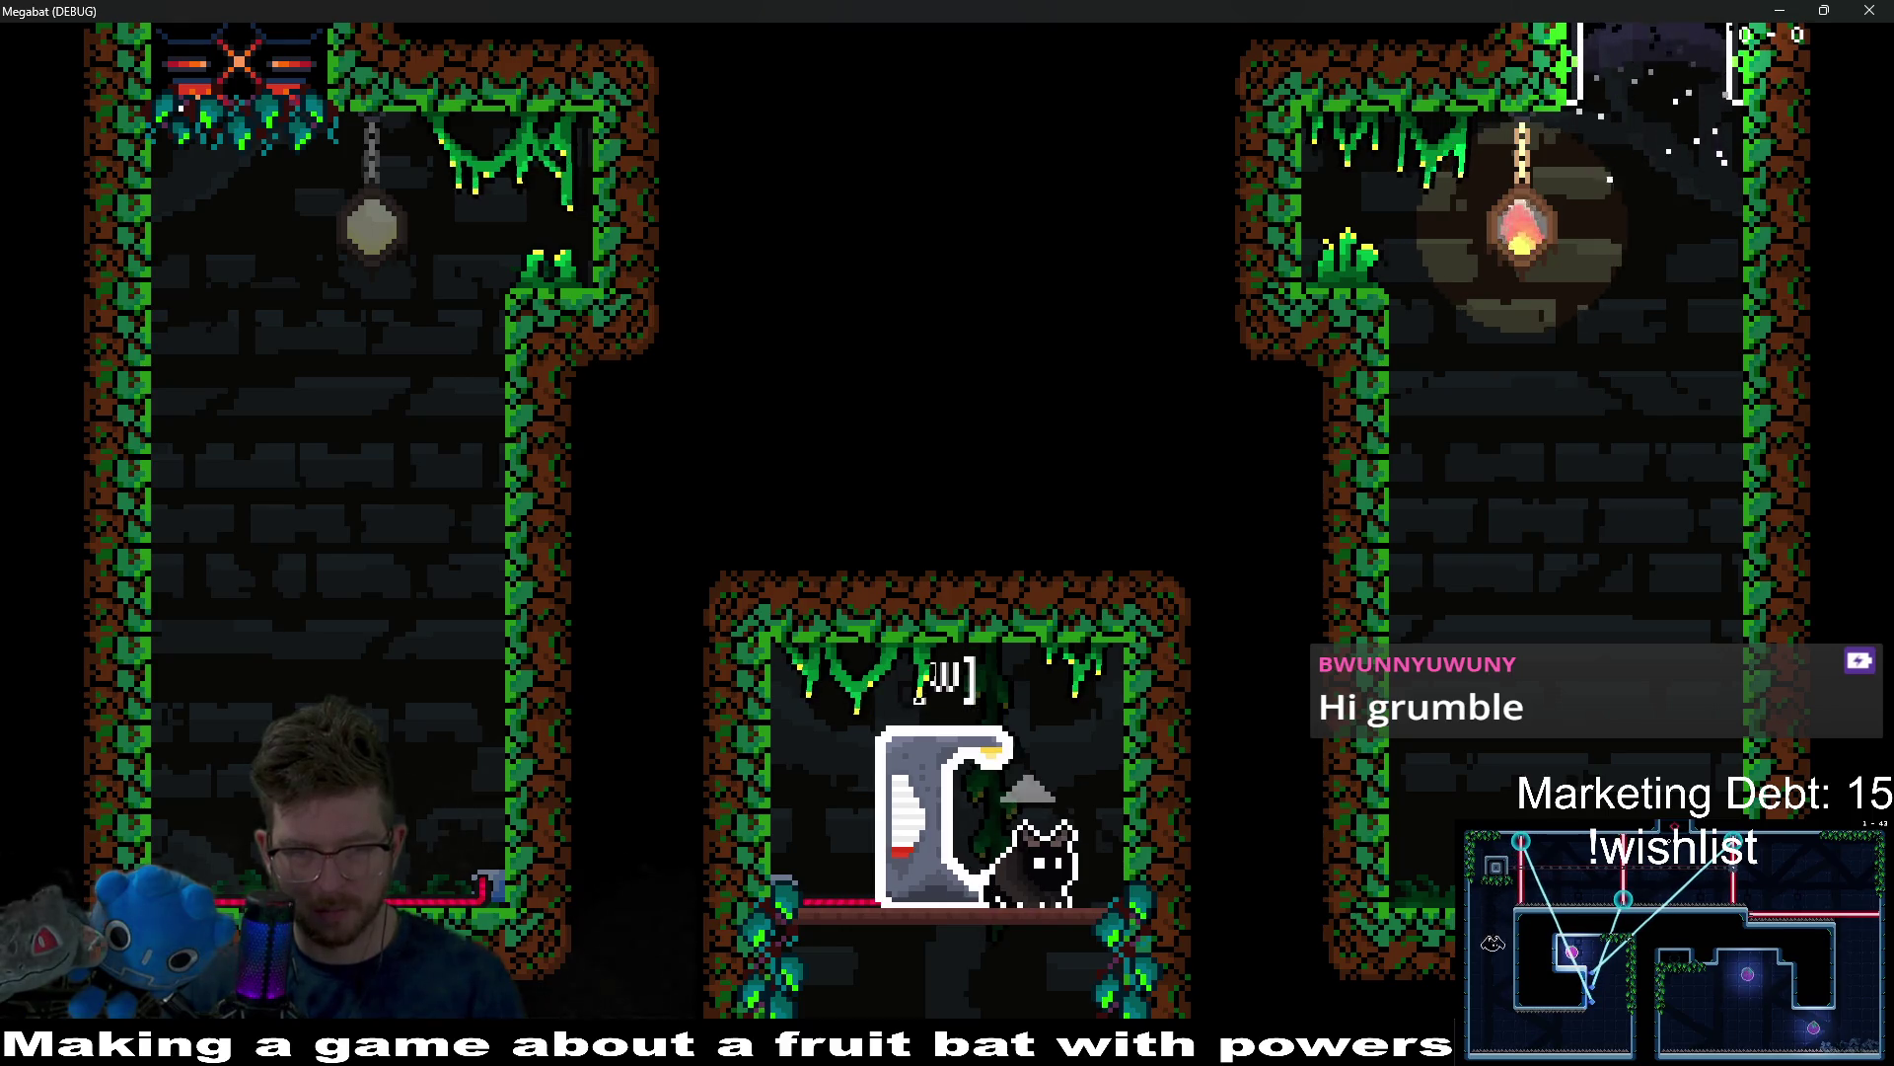
pyautogui.press('a')
pyautogui.press('d')
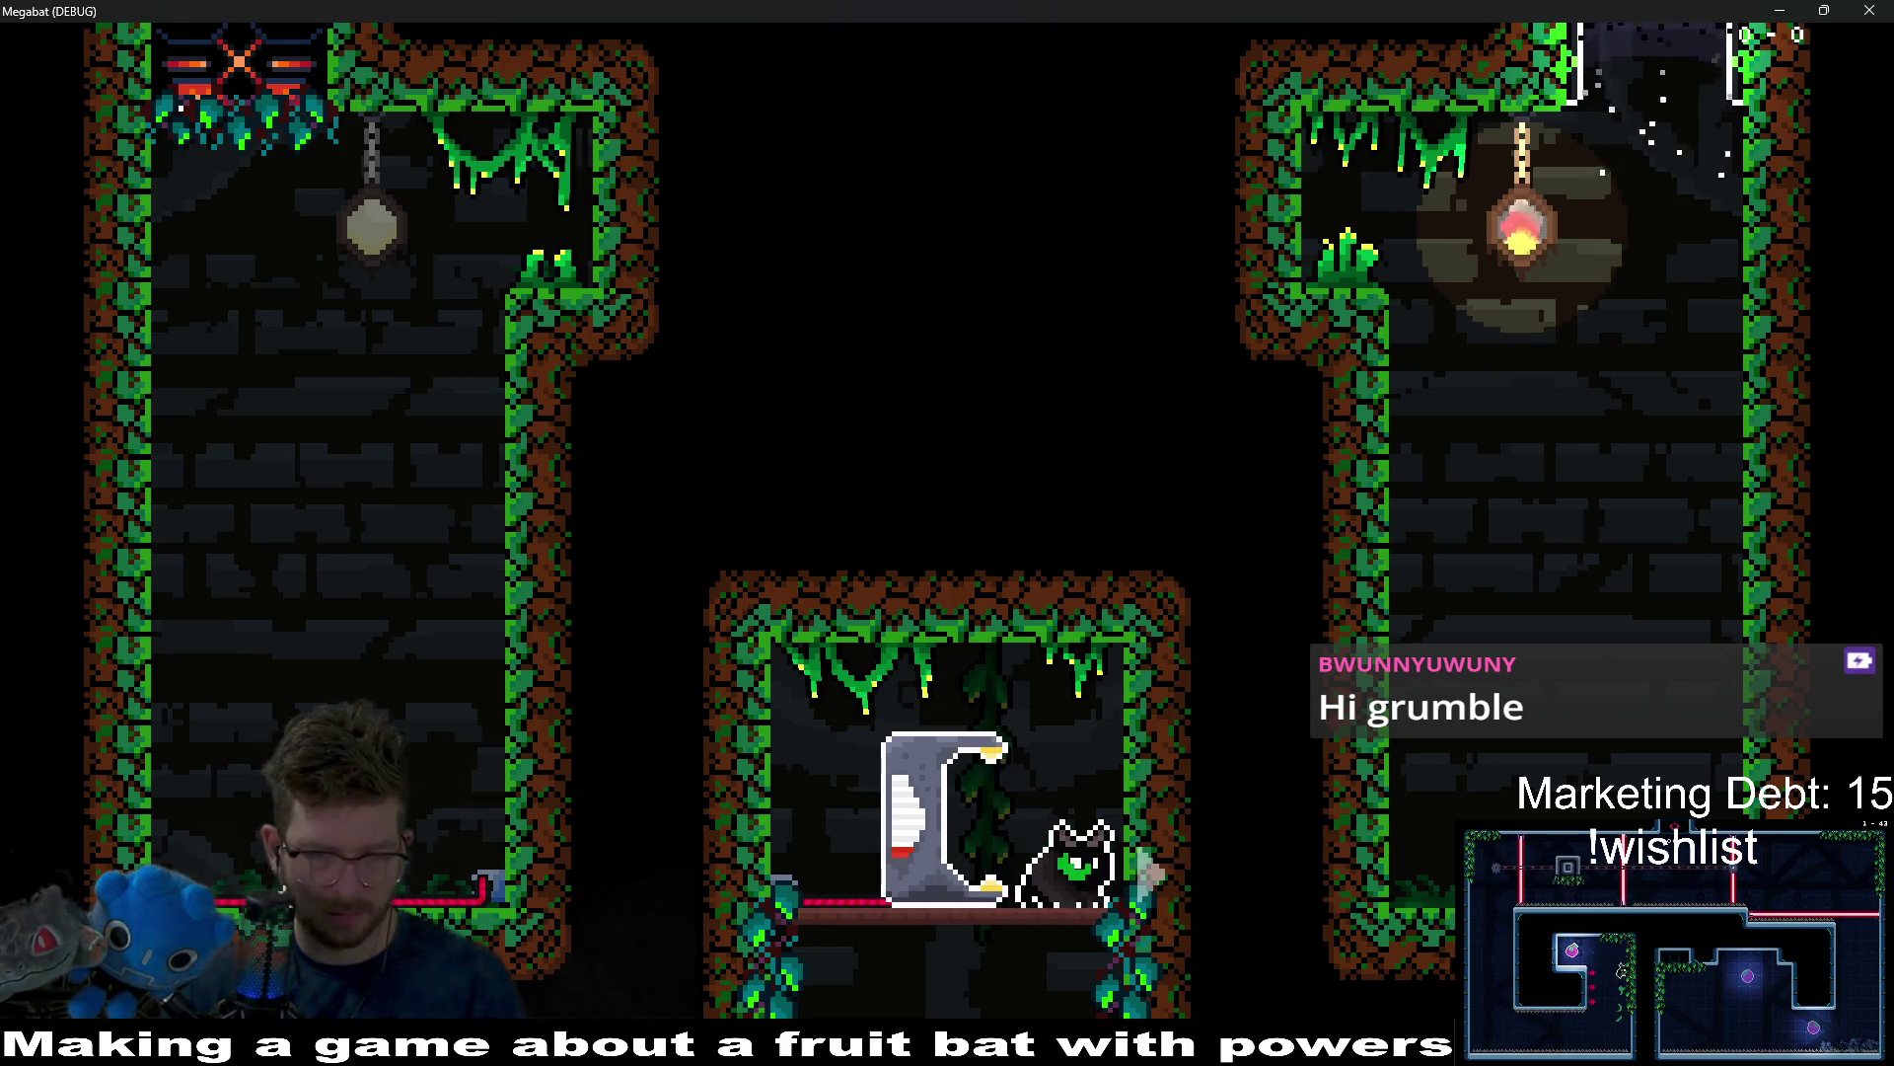
pyautogui.press('a')
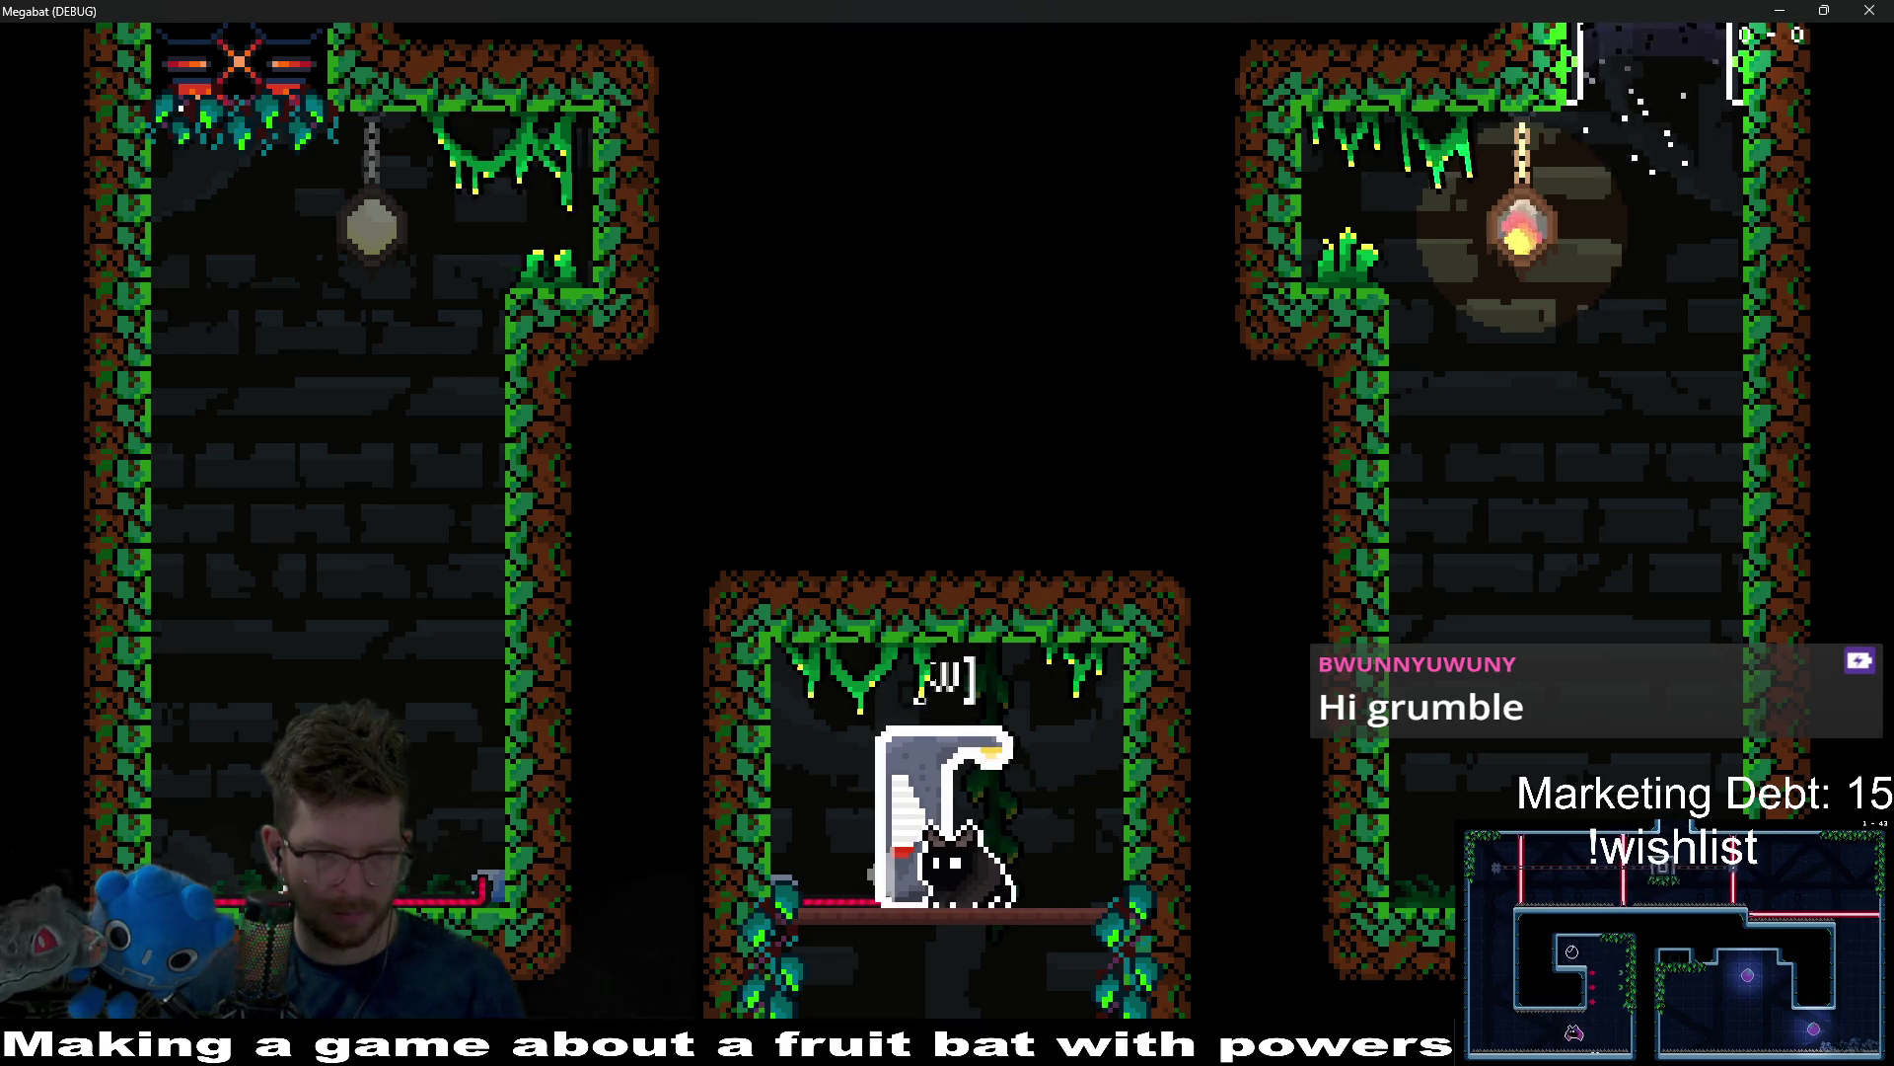
pyautogui.press('d')
pyautogui.press('a')
pyautogui.press('d')
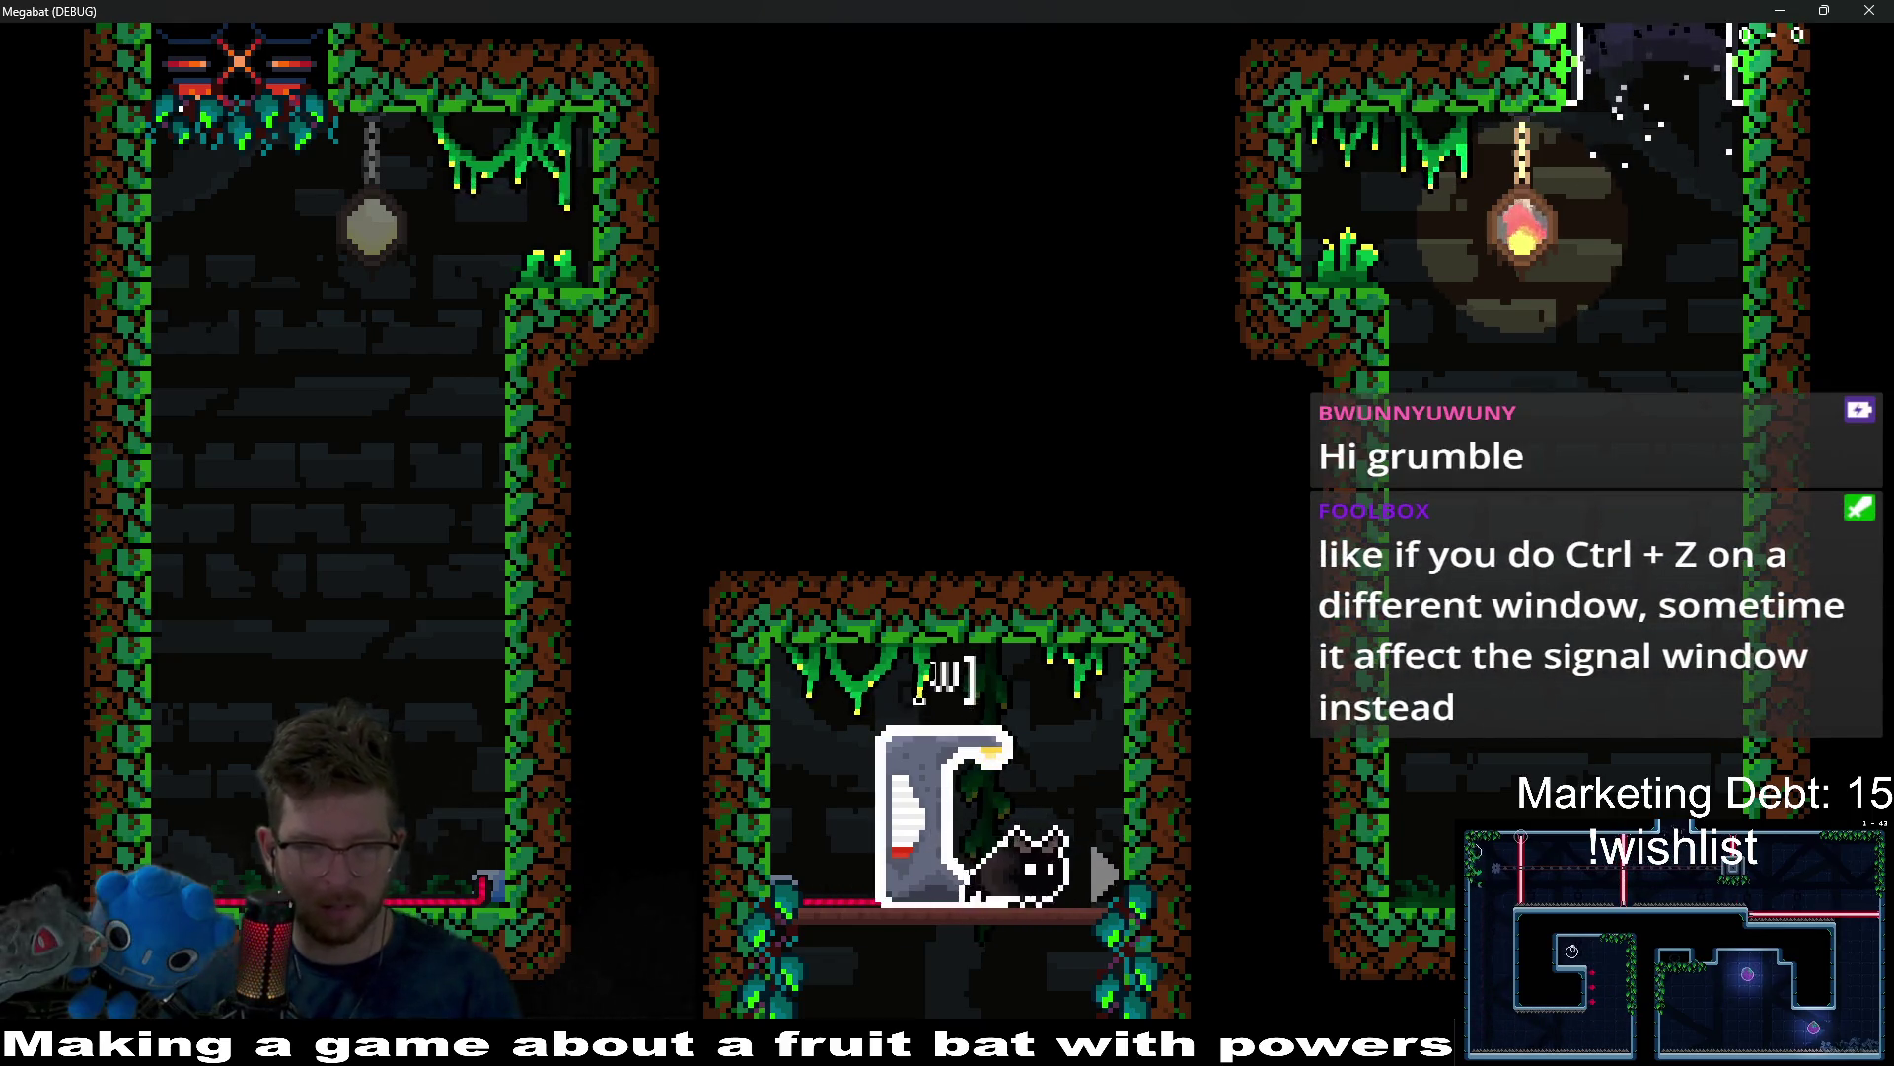
pyautogui.press('a')
pyautogui.click(1859, 9)
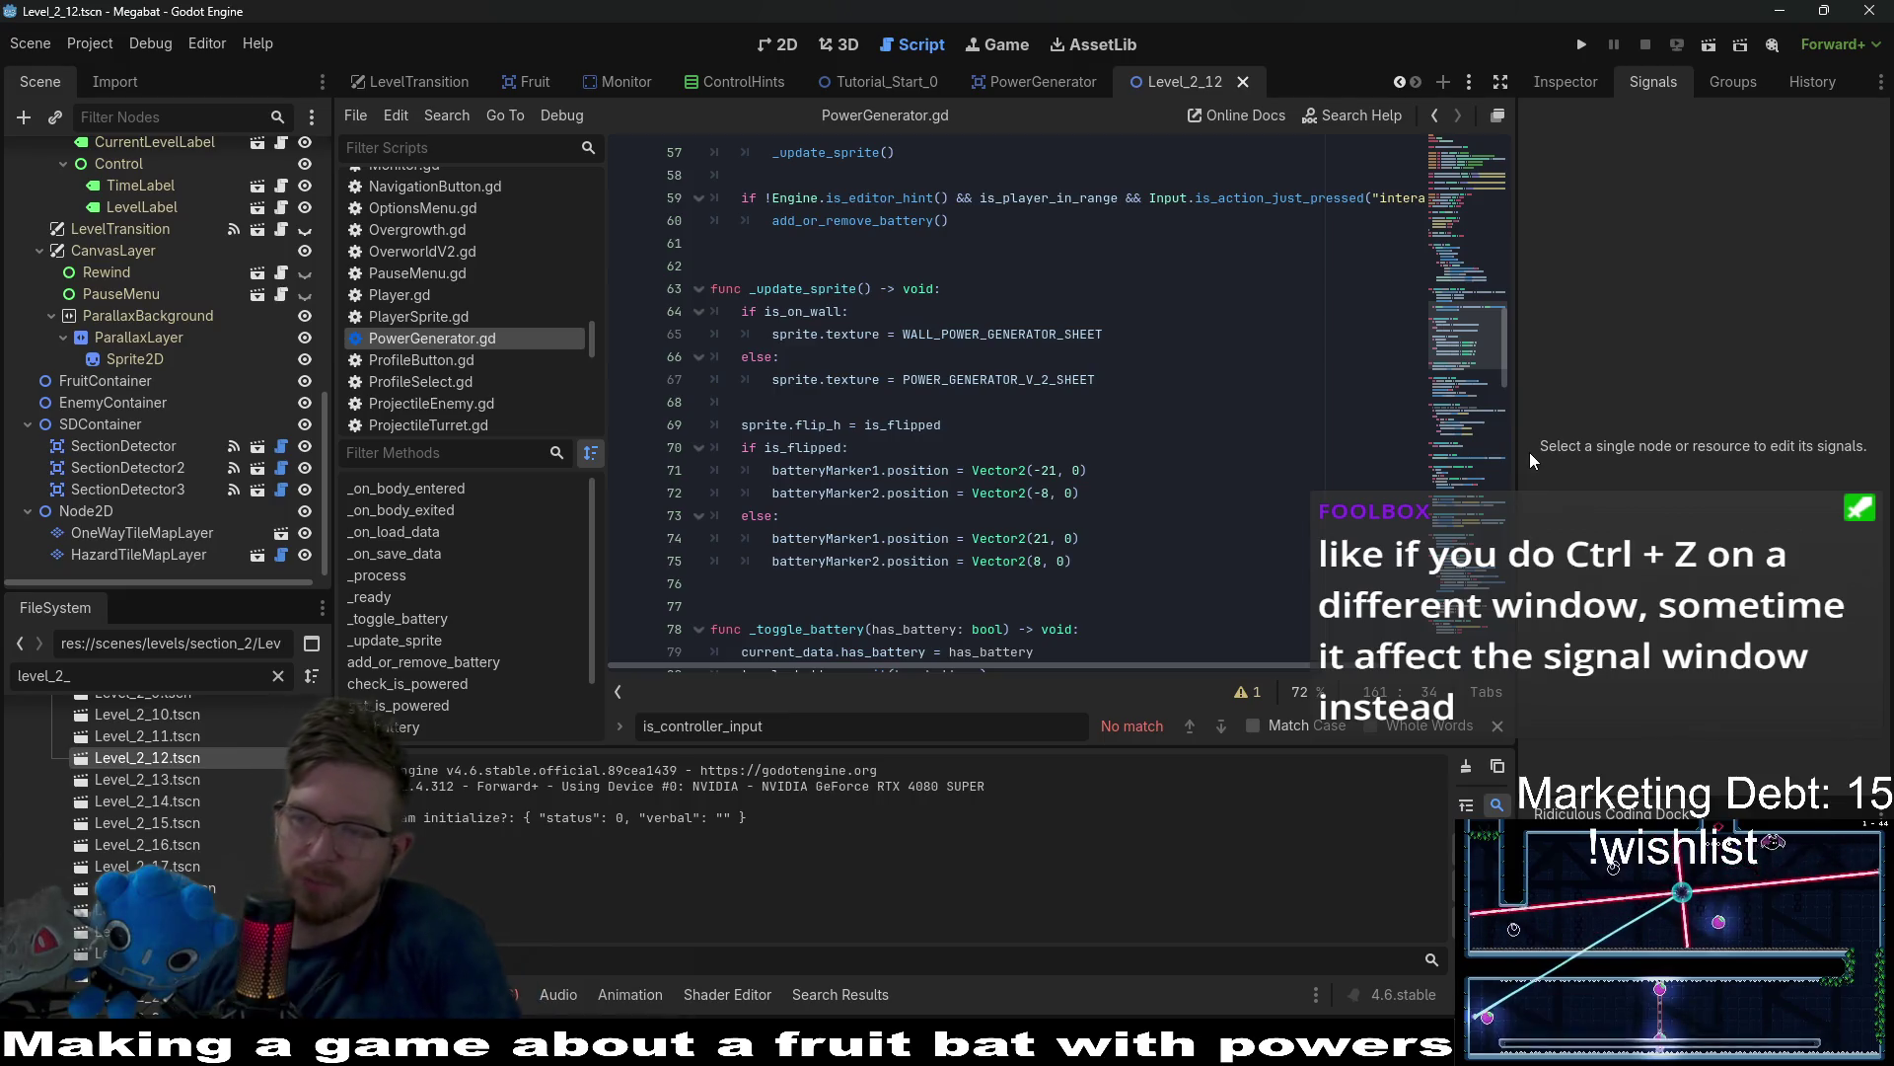
# Click into PowerGenerator.gd at line 75 in the script editor.
pyautogui.click(1122, 566)
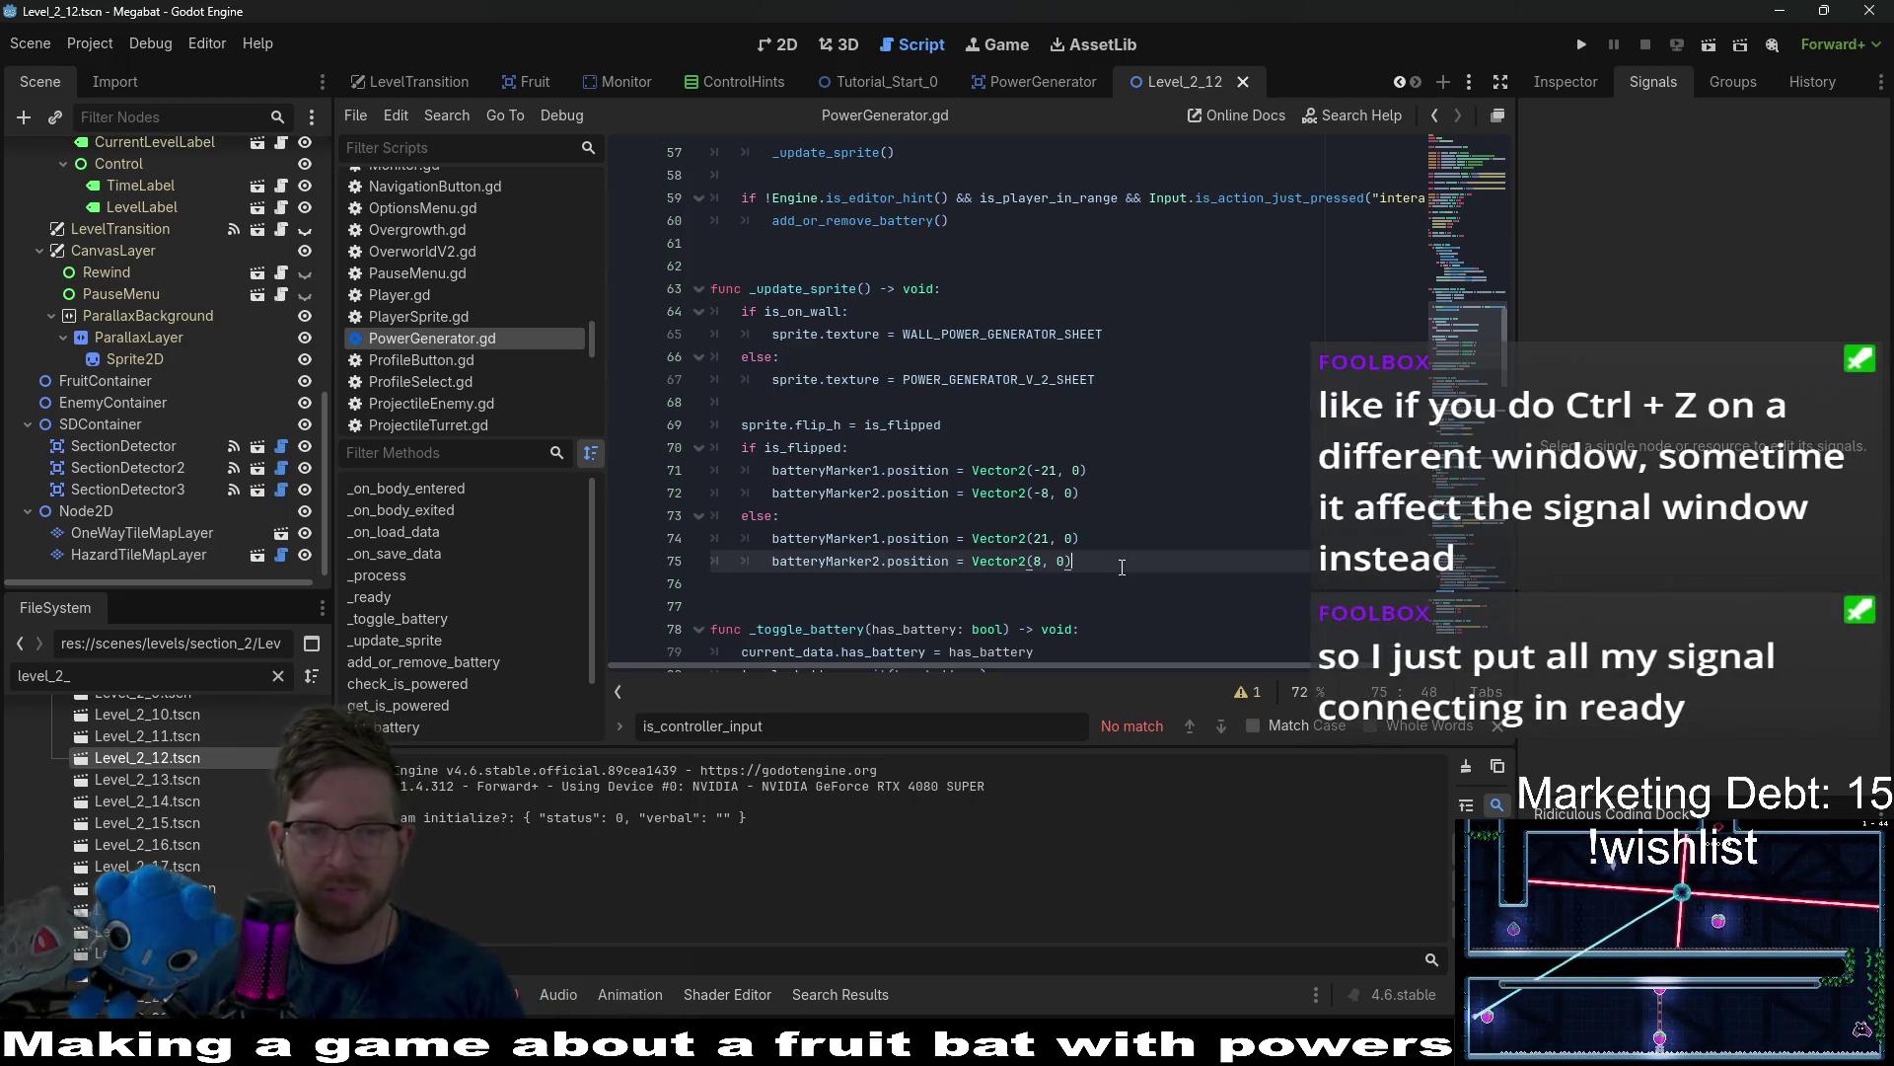
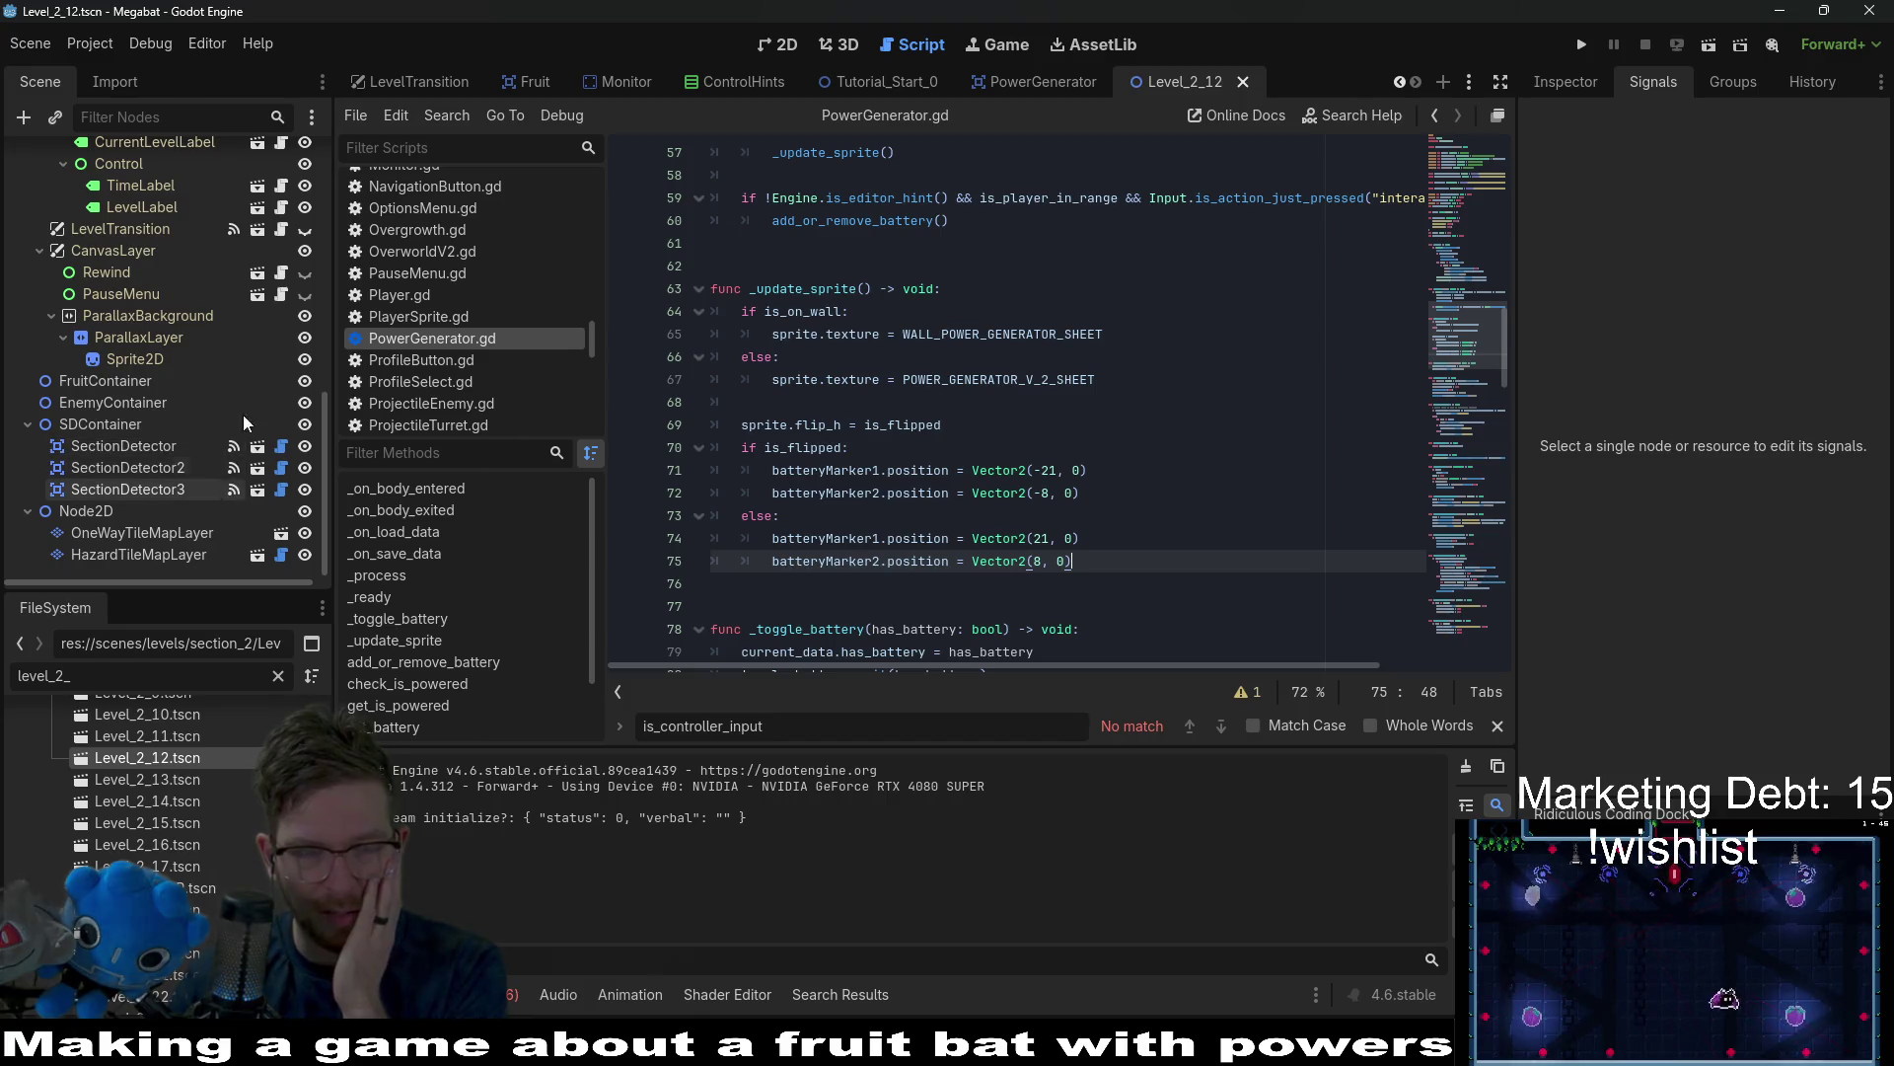
# Show the Errors list and jump to the ButtonHint error about its missing Timer node.
pyautogui.click(1049, 418)
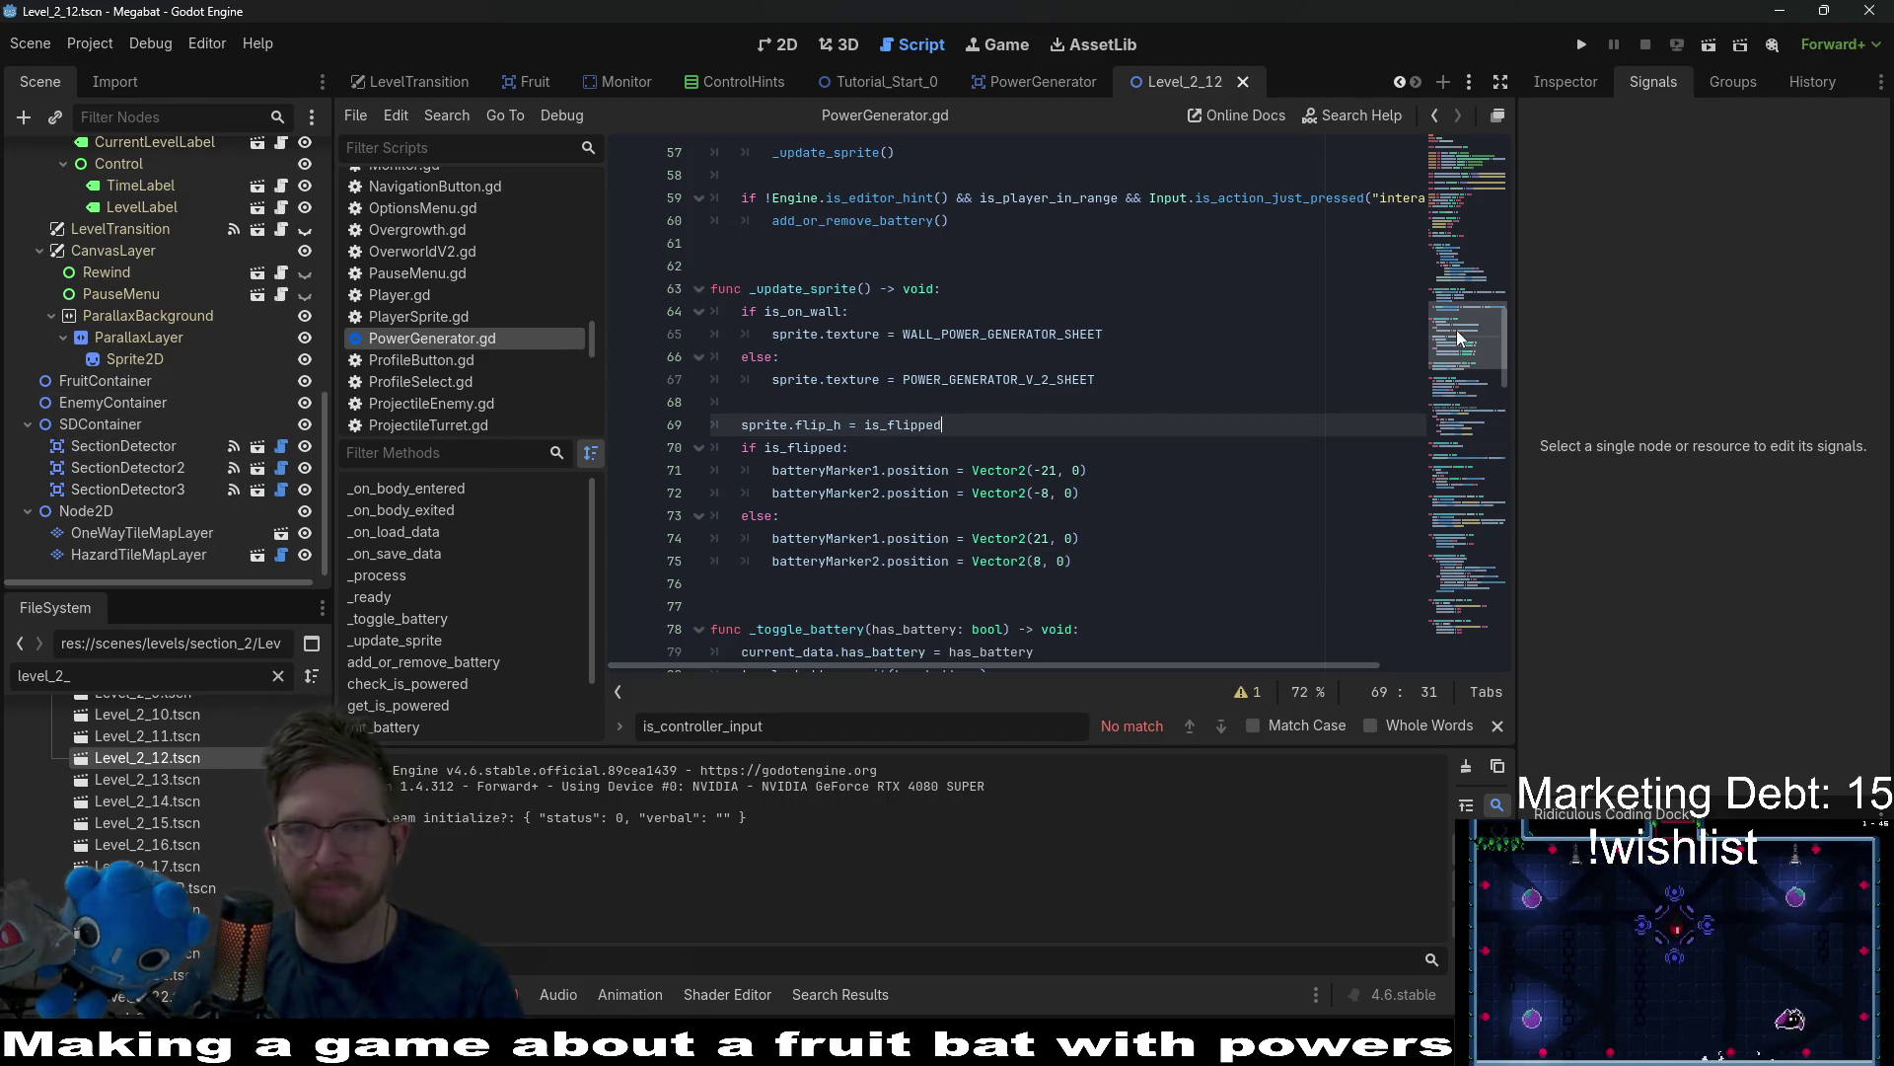
pyautogui.scroll(8, 1470, 316)
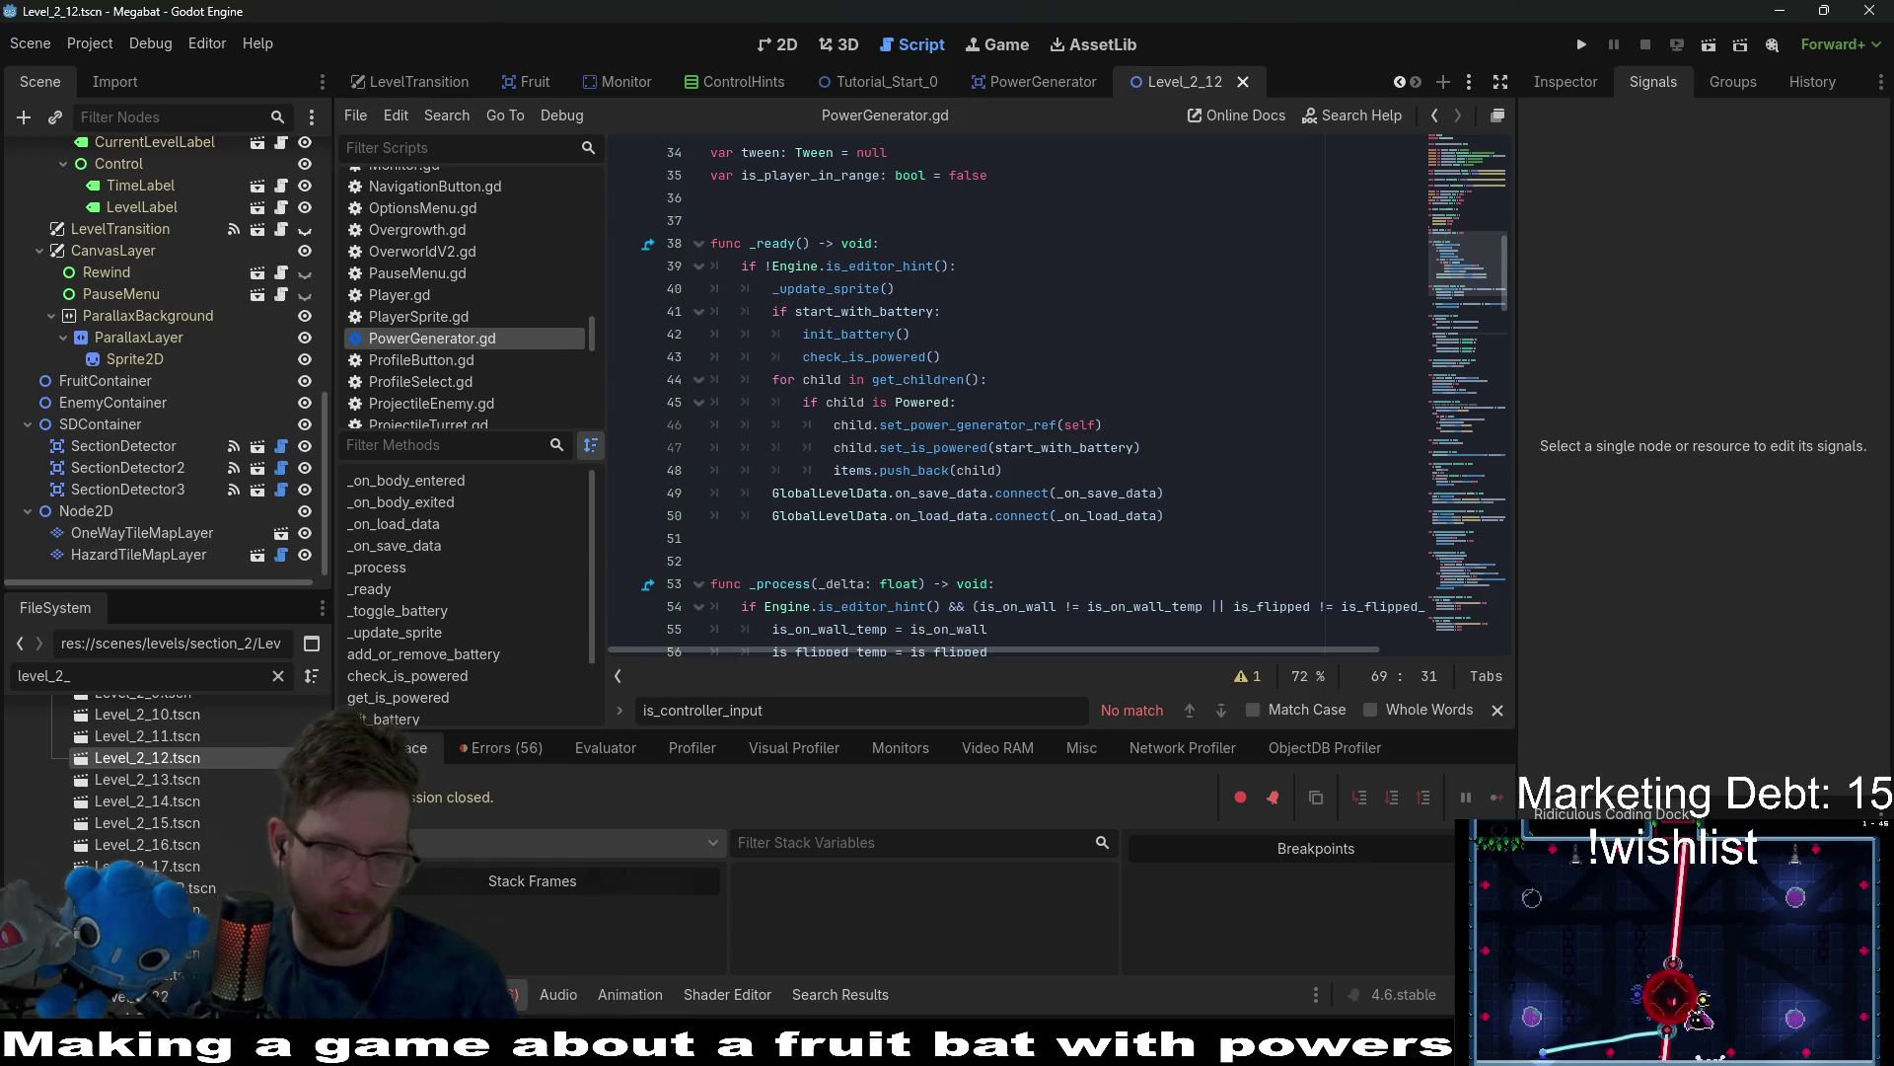
pyautogui.click(503, 747)
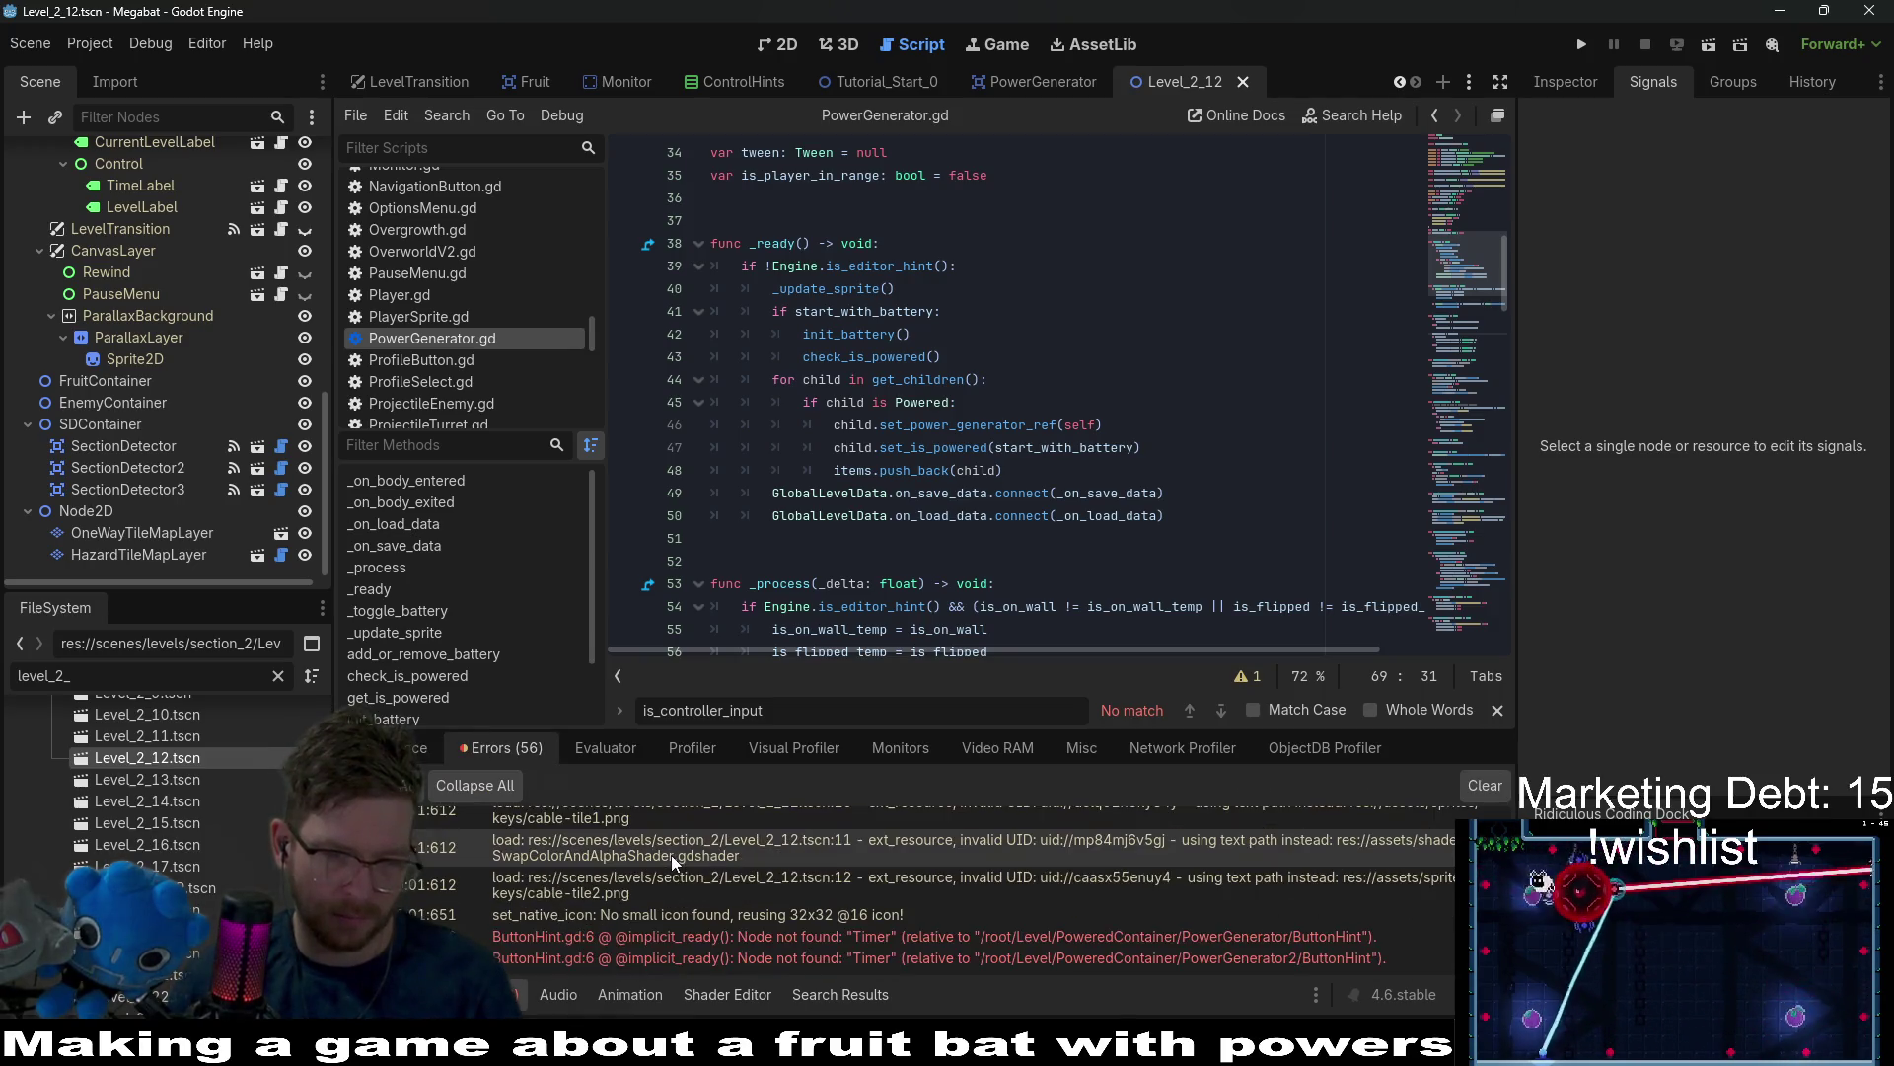
pyautogui.click(940, 939)
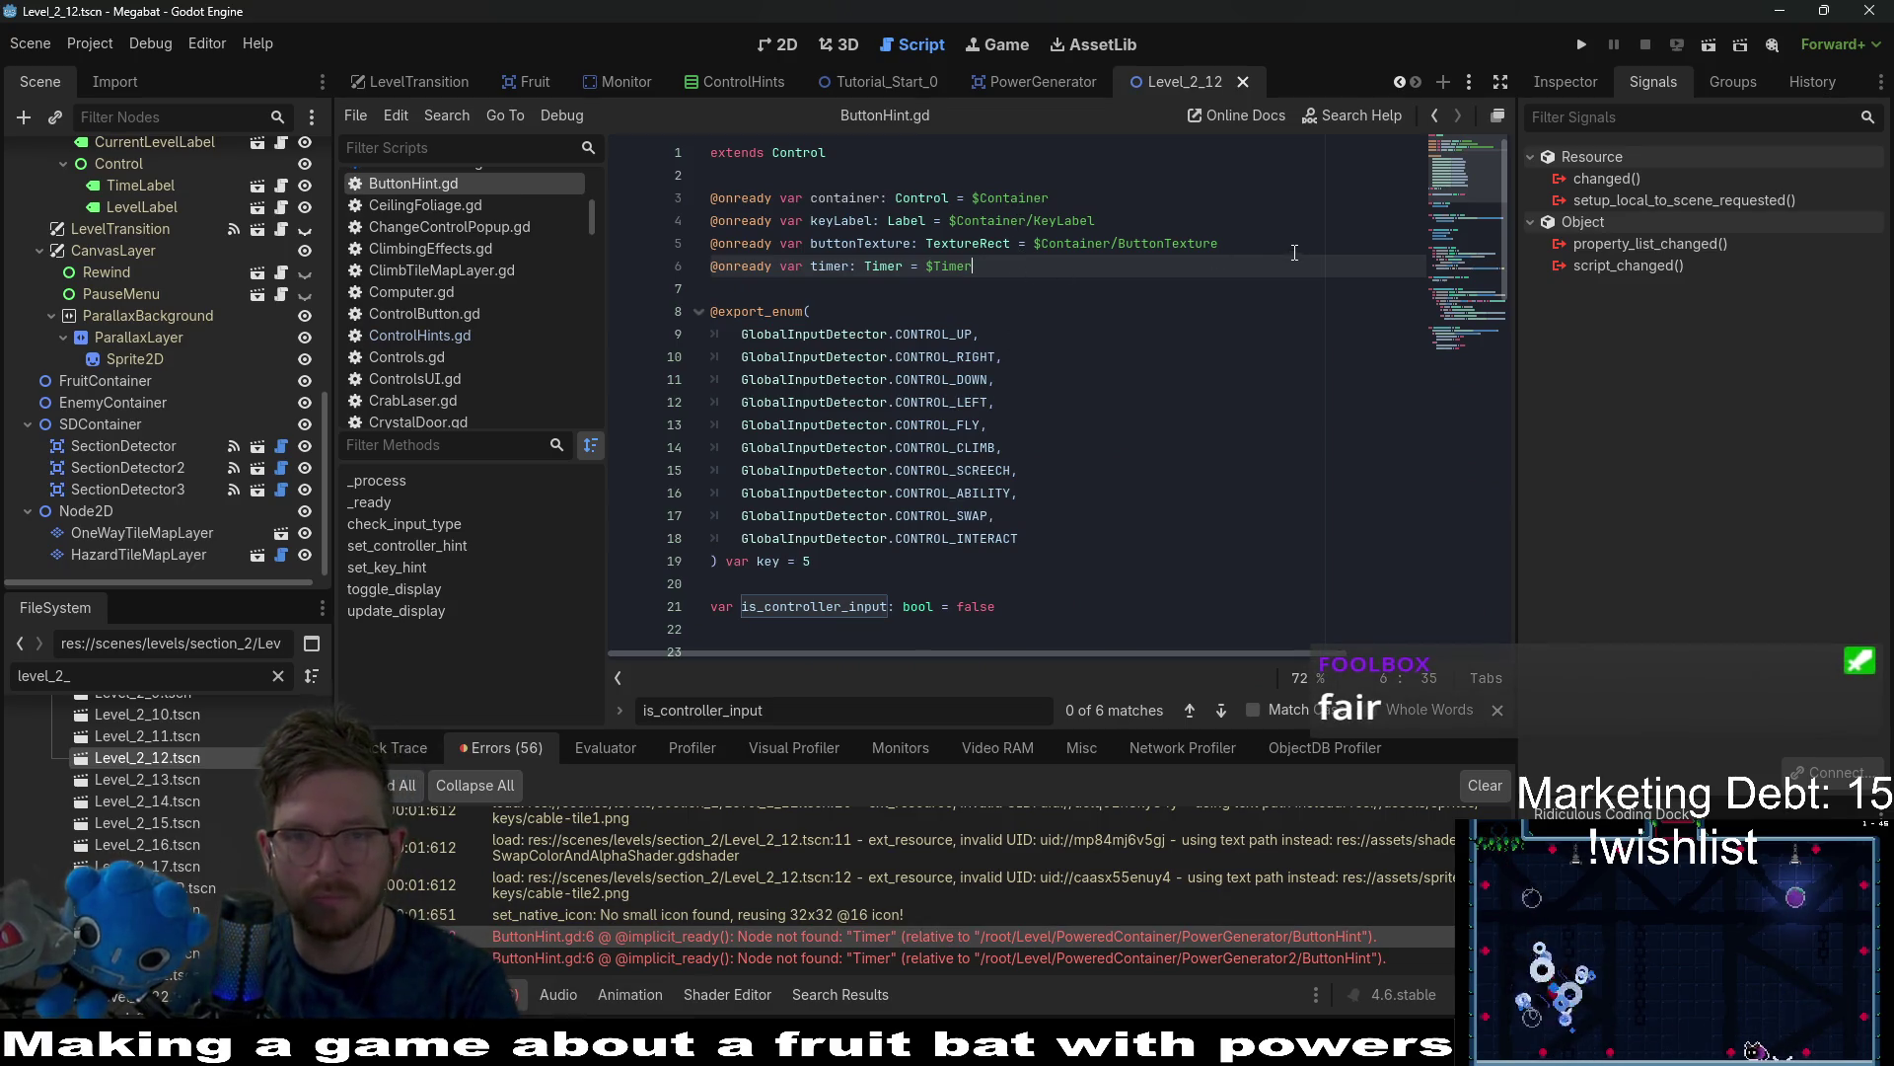
pyautogui.moveTo(1015, 276); pyautogui.dragTo(1244, 247)
pyautogui.press('BackSpace')
pyautogui.hotkey('ctrl', 's')
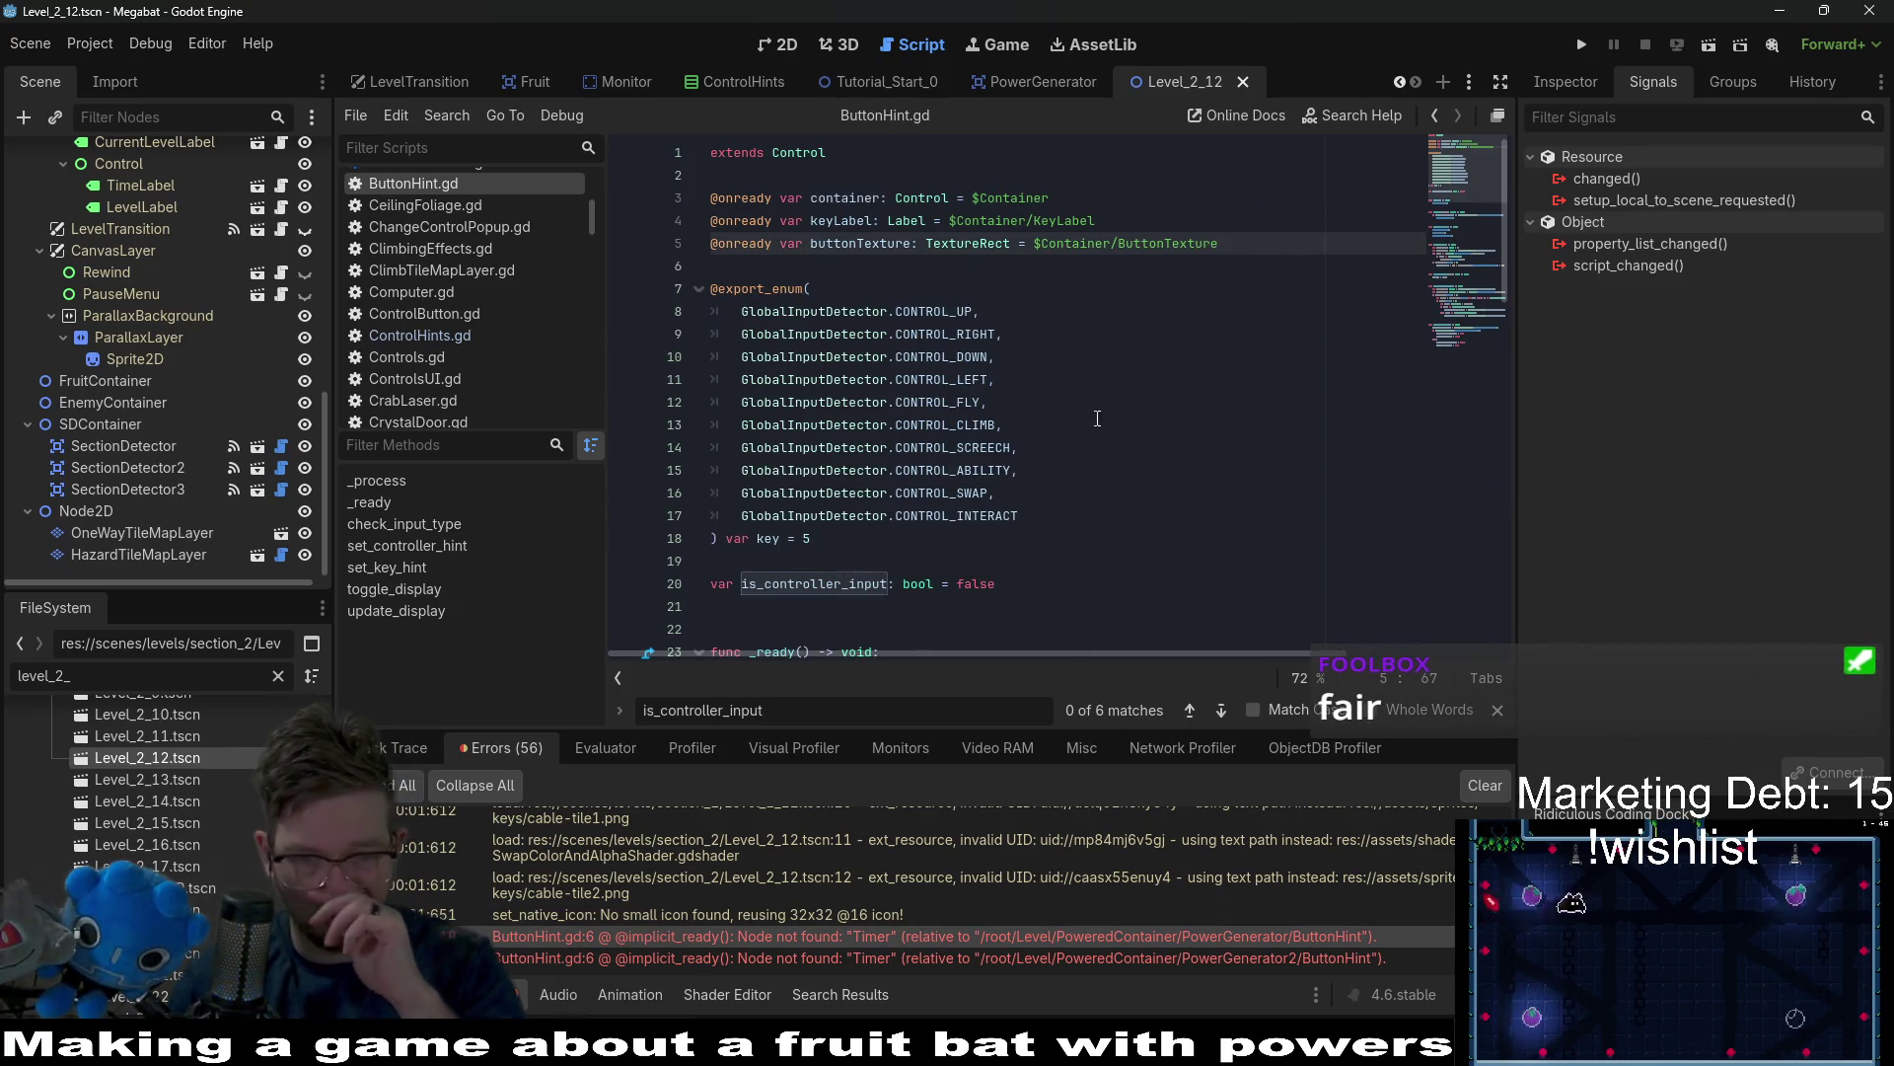
pyautogui.scroll(-6, 1087, 433)
pyautogui.scroll(6, 1087, 434)
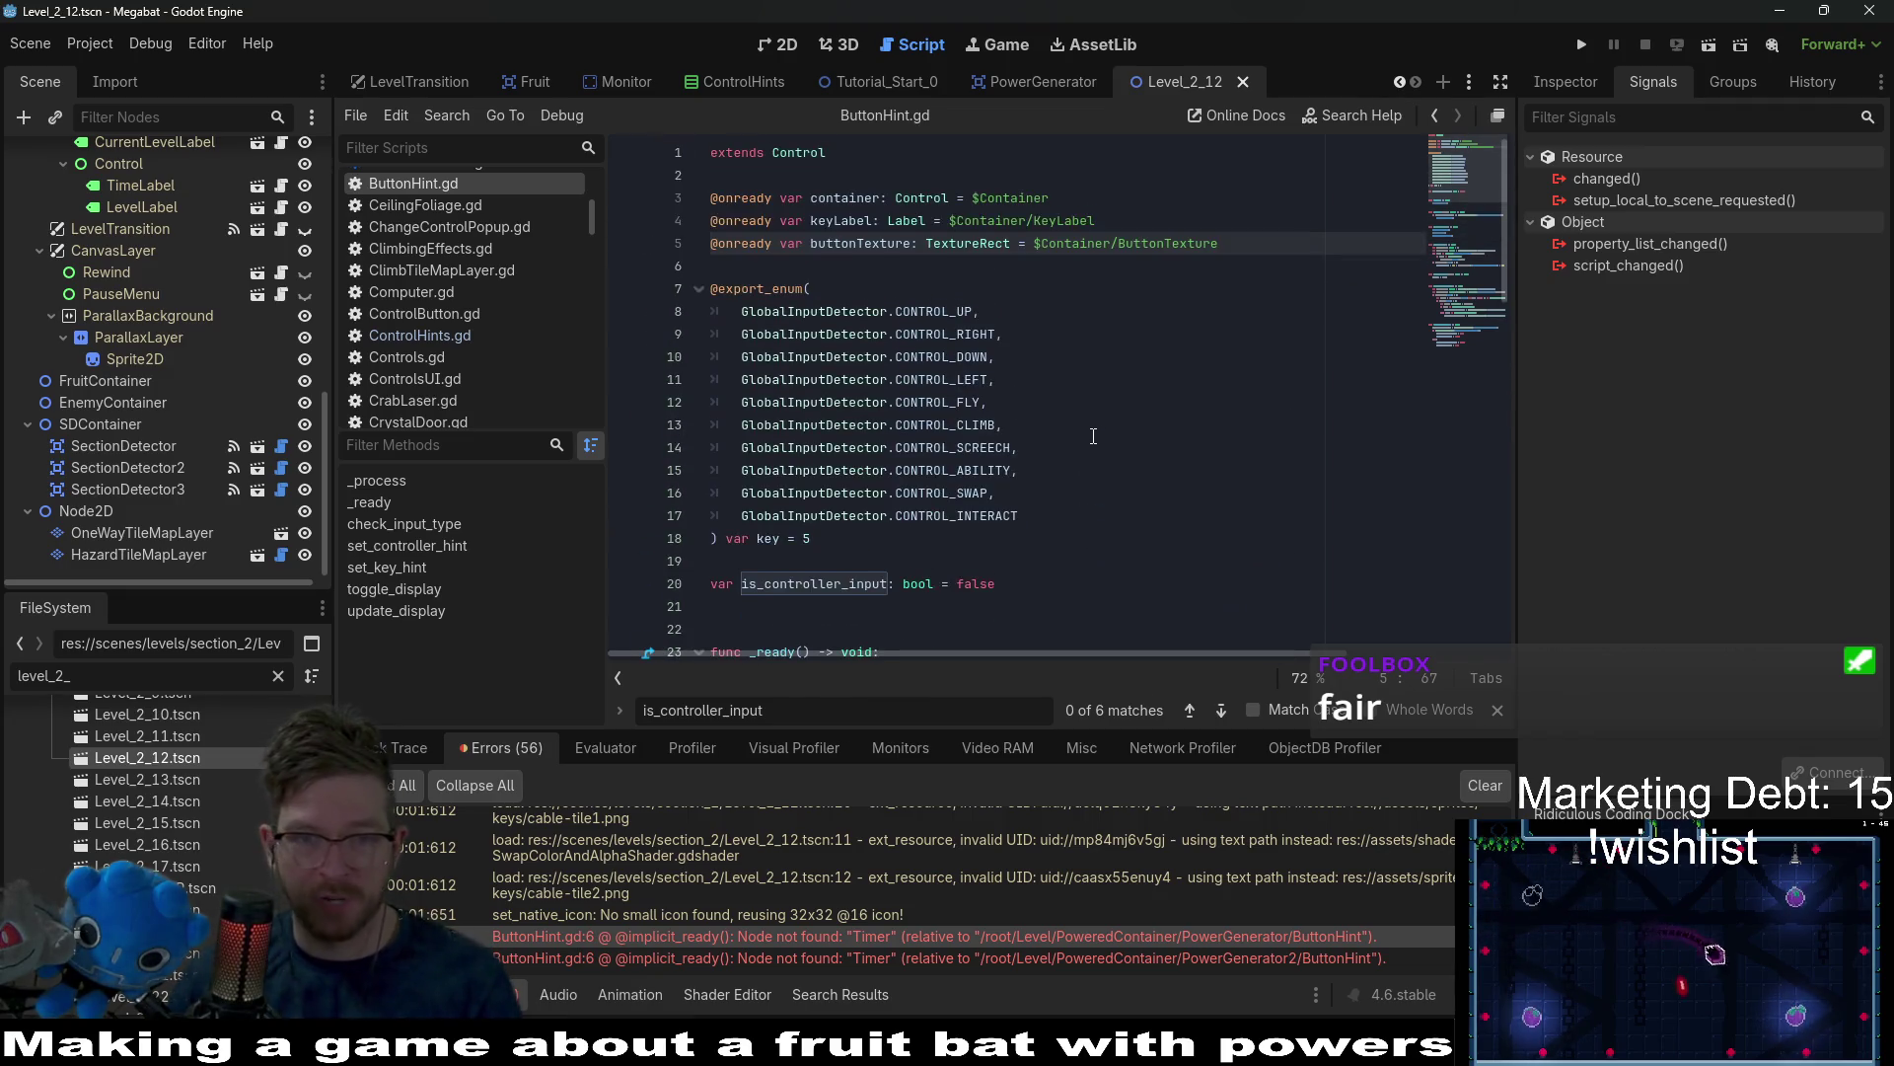
pyautogui.scroll(-3, 1071, 437)
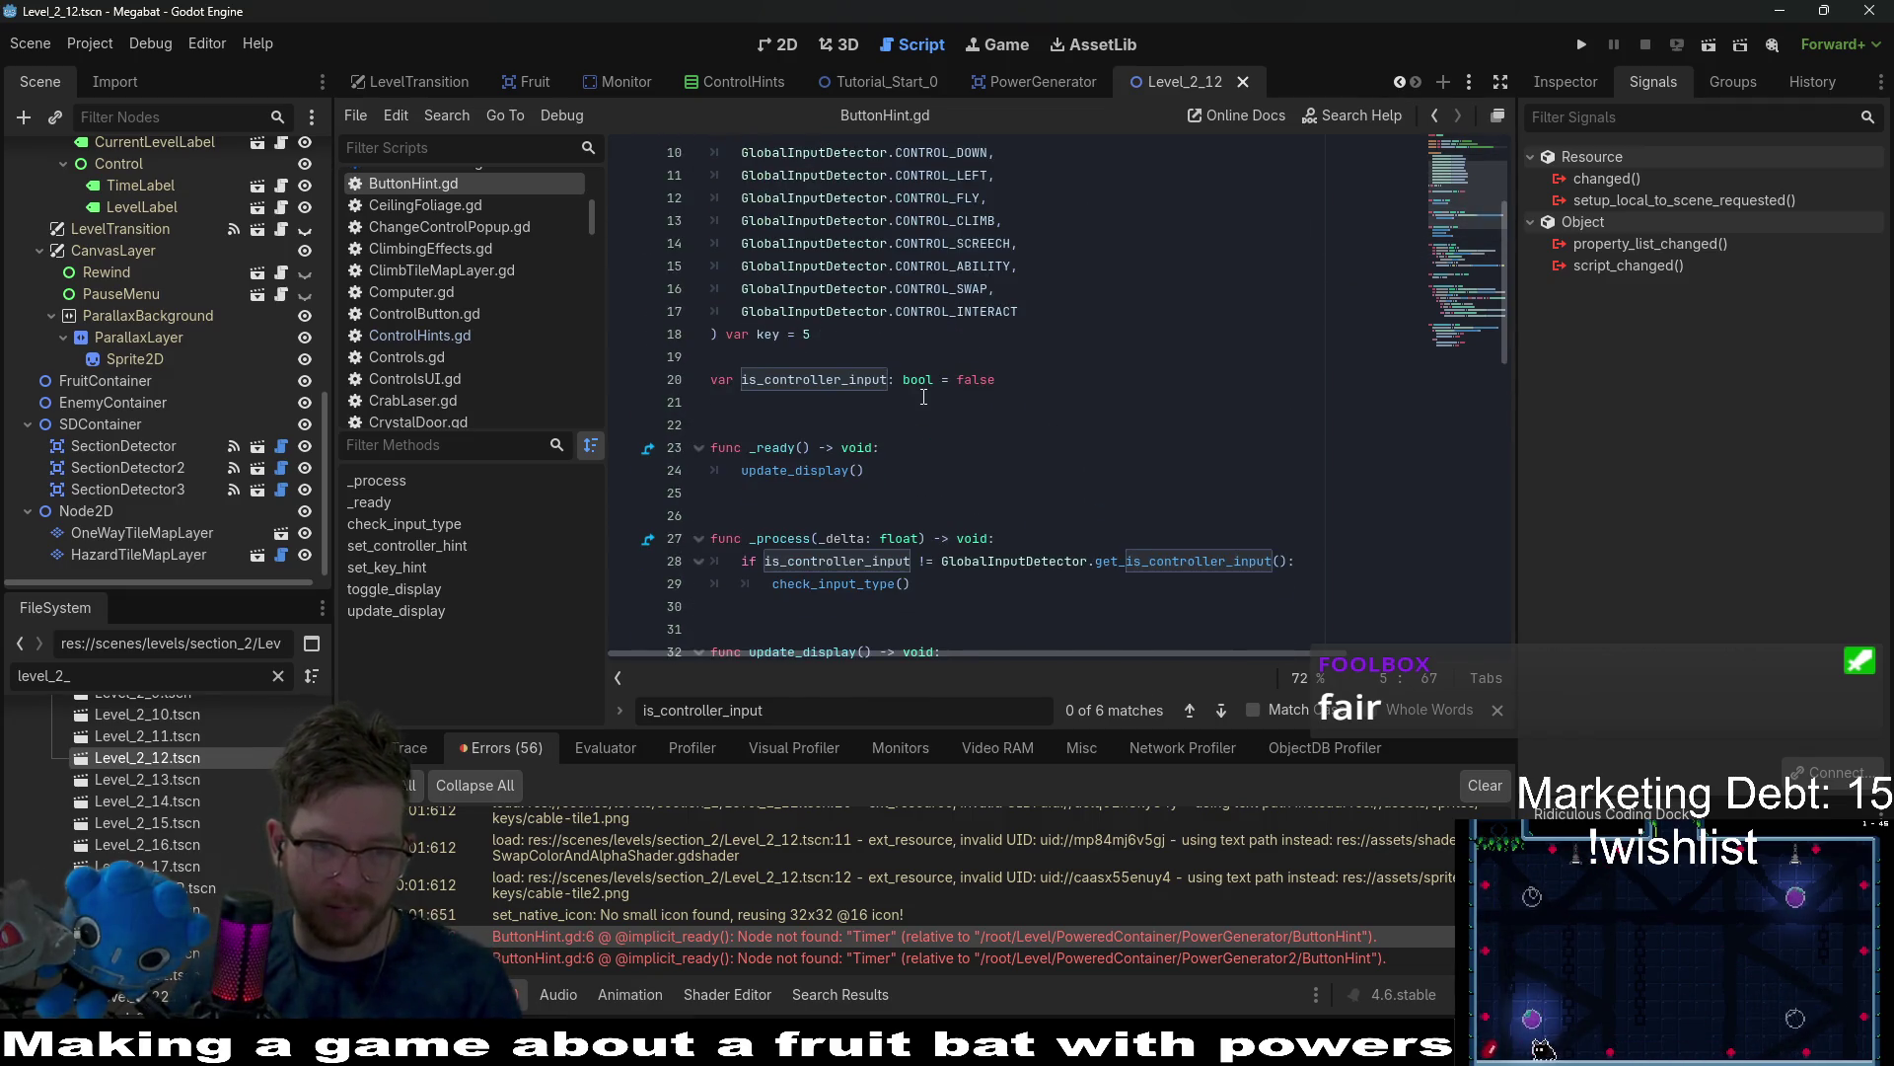
pyautogui.scroll(-10, 923, 397)
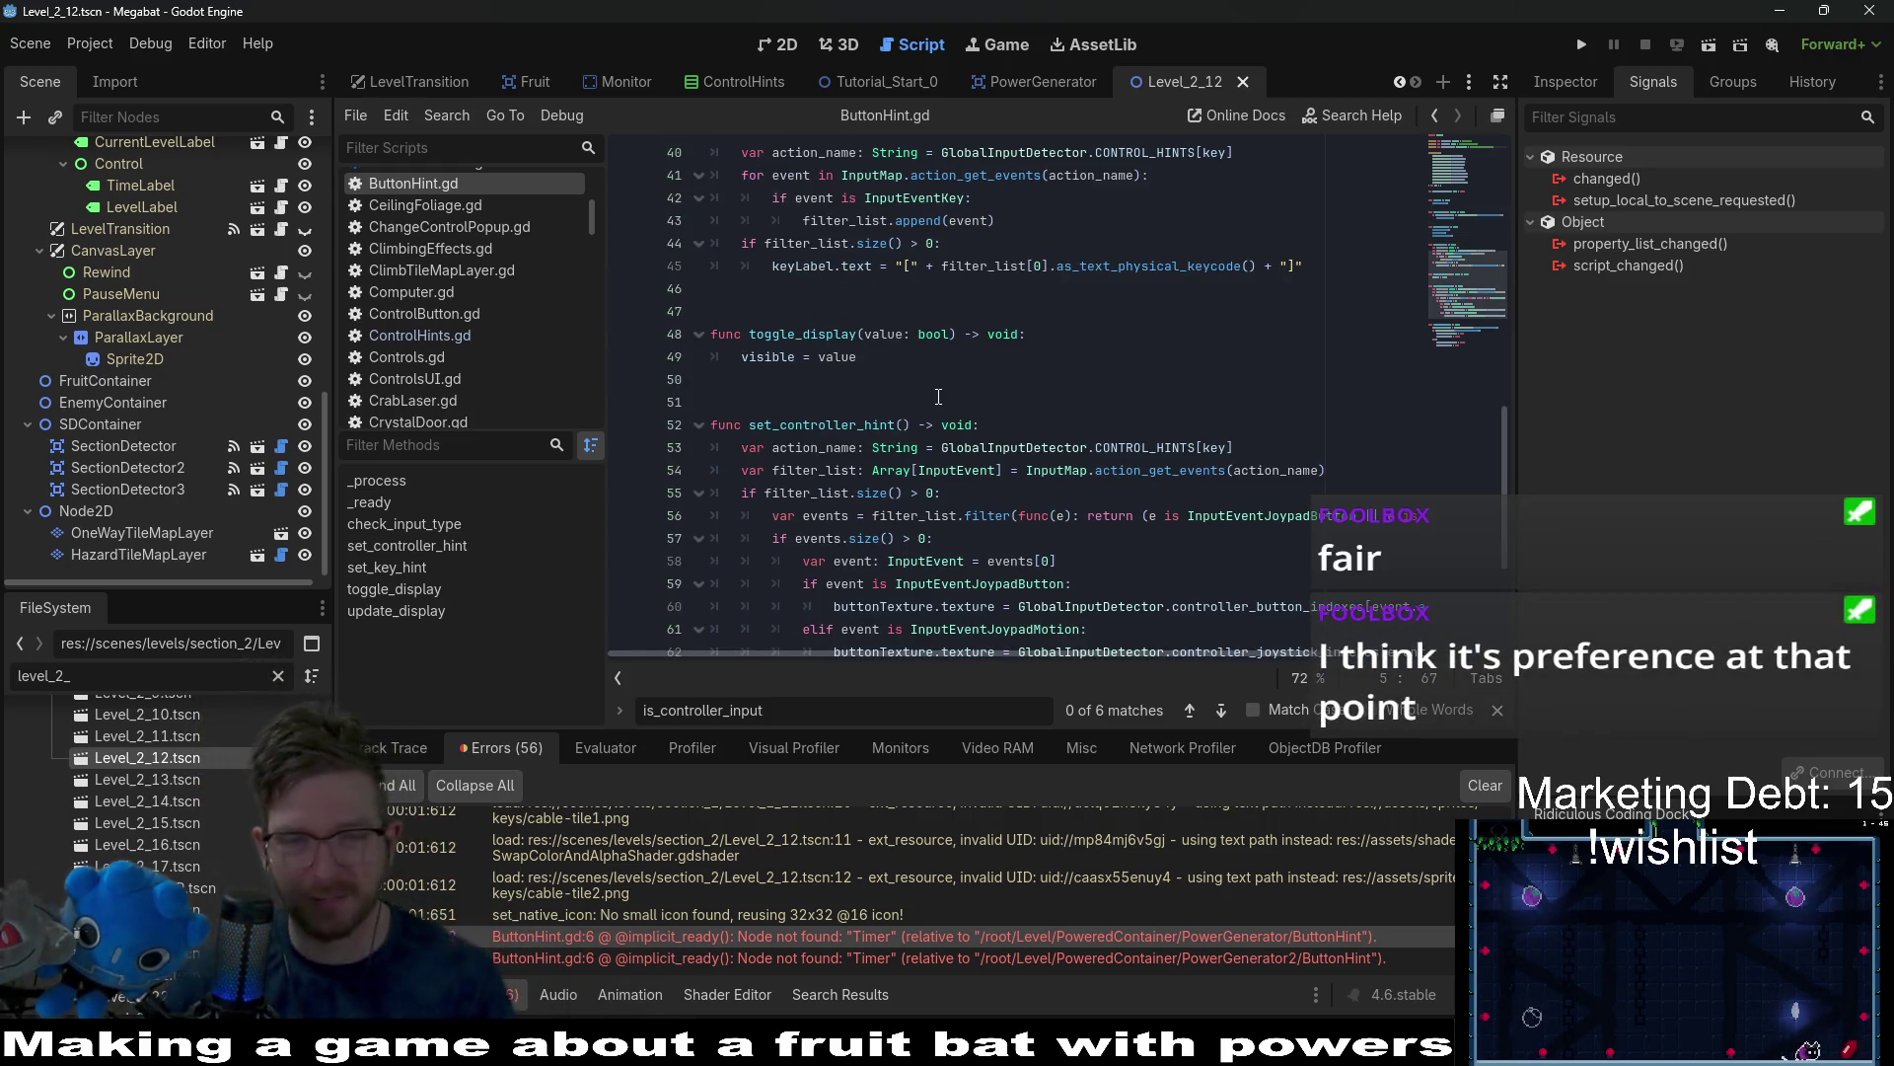
pyautogui.scroll(-1, 1111, 523)
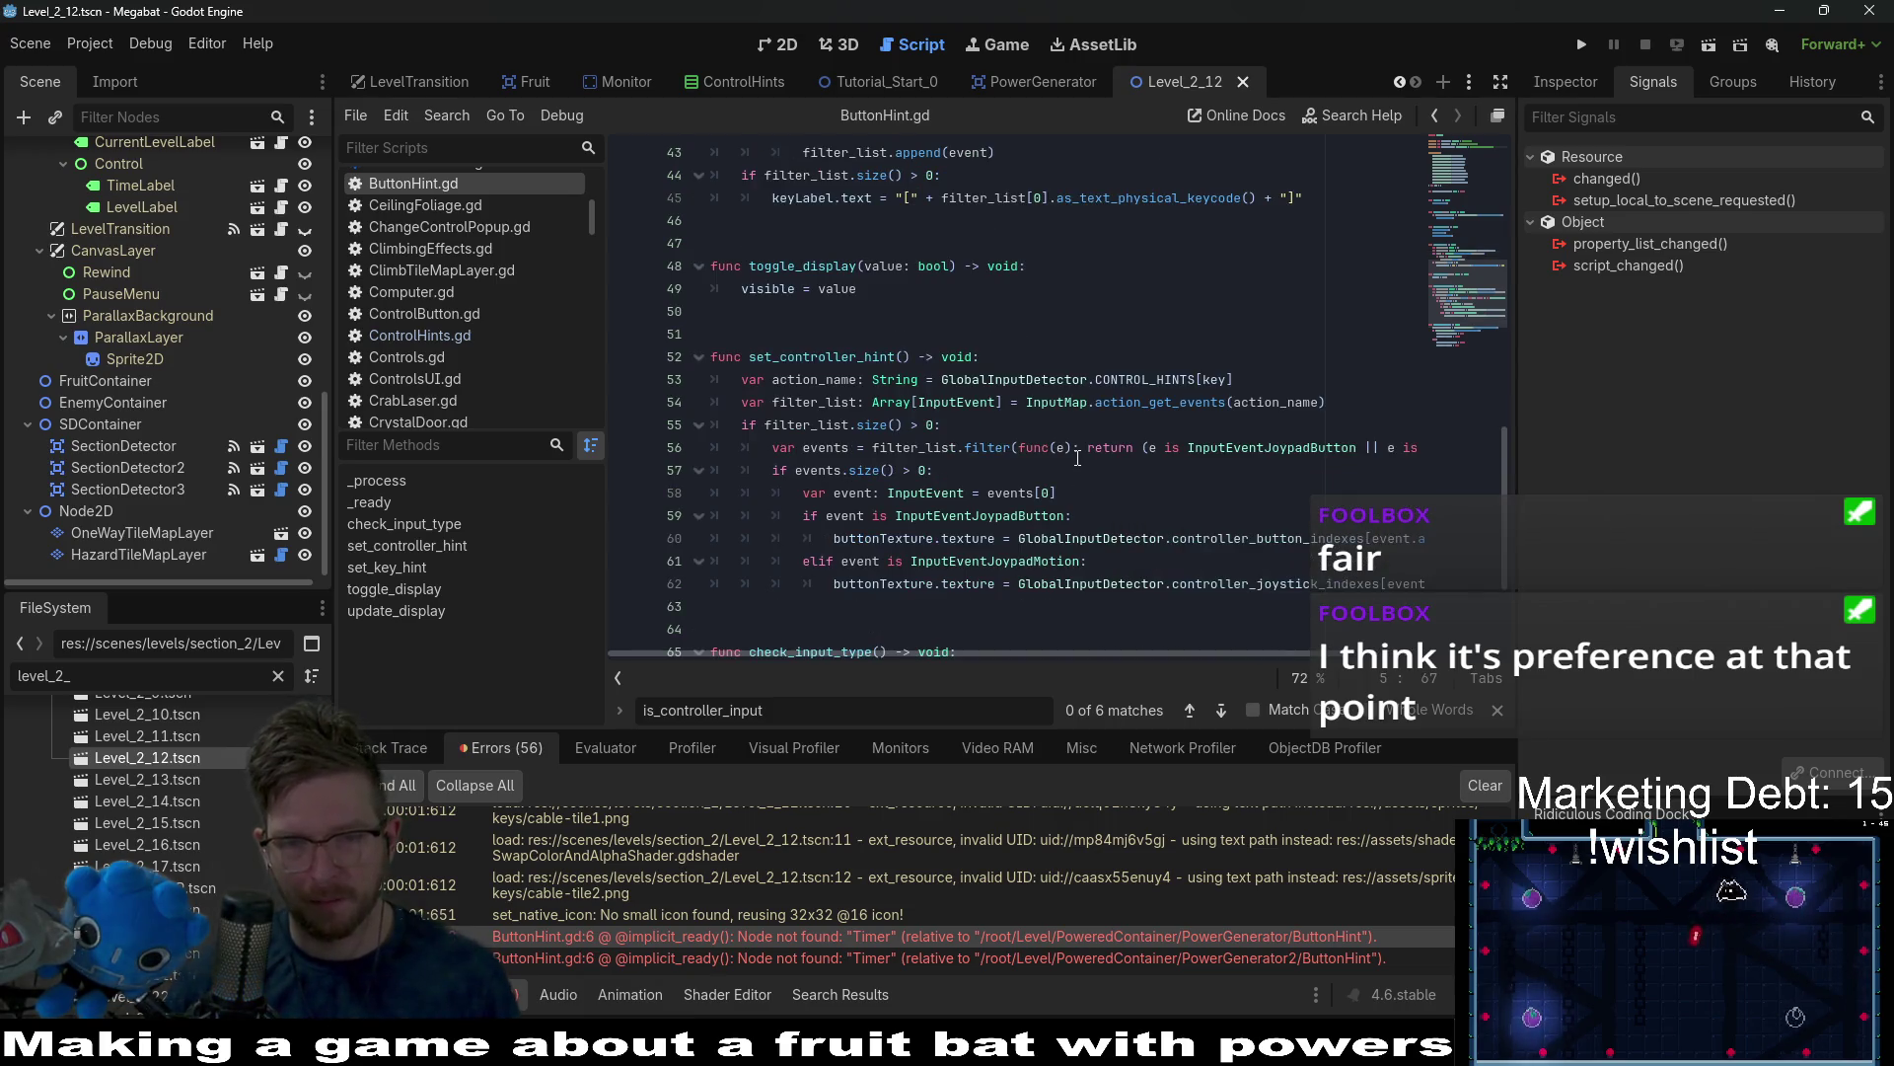
# Undo an accidental split of the line 56 filter lambda and save ButtonHint.gd again.
pyautogui.click(1085, 447)
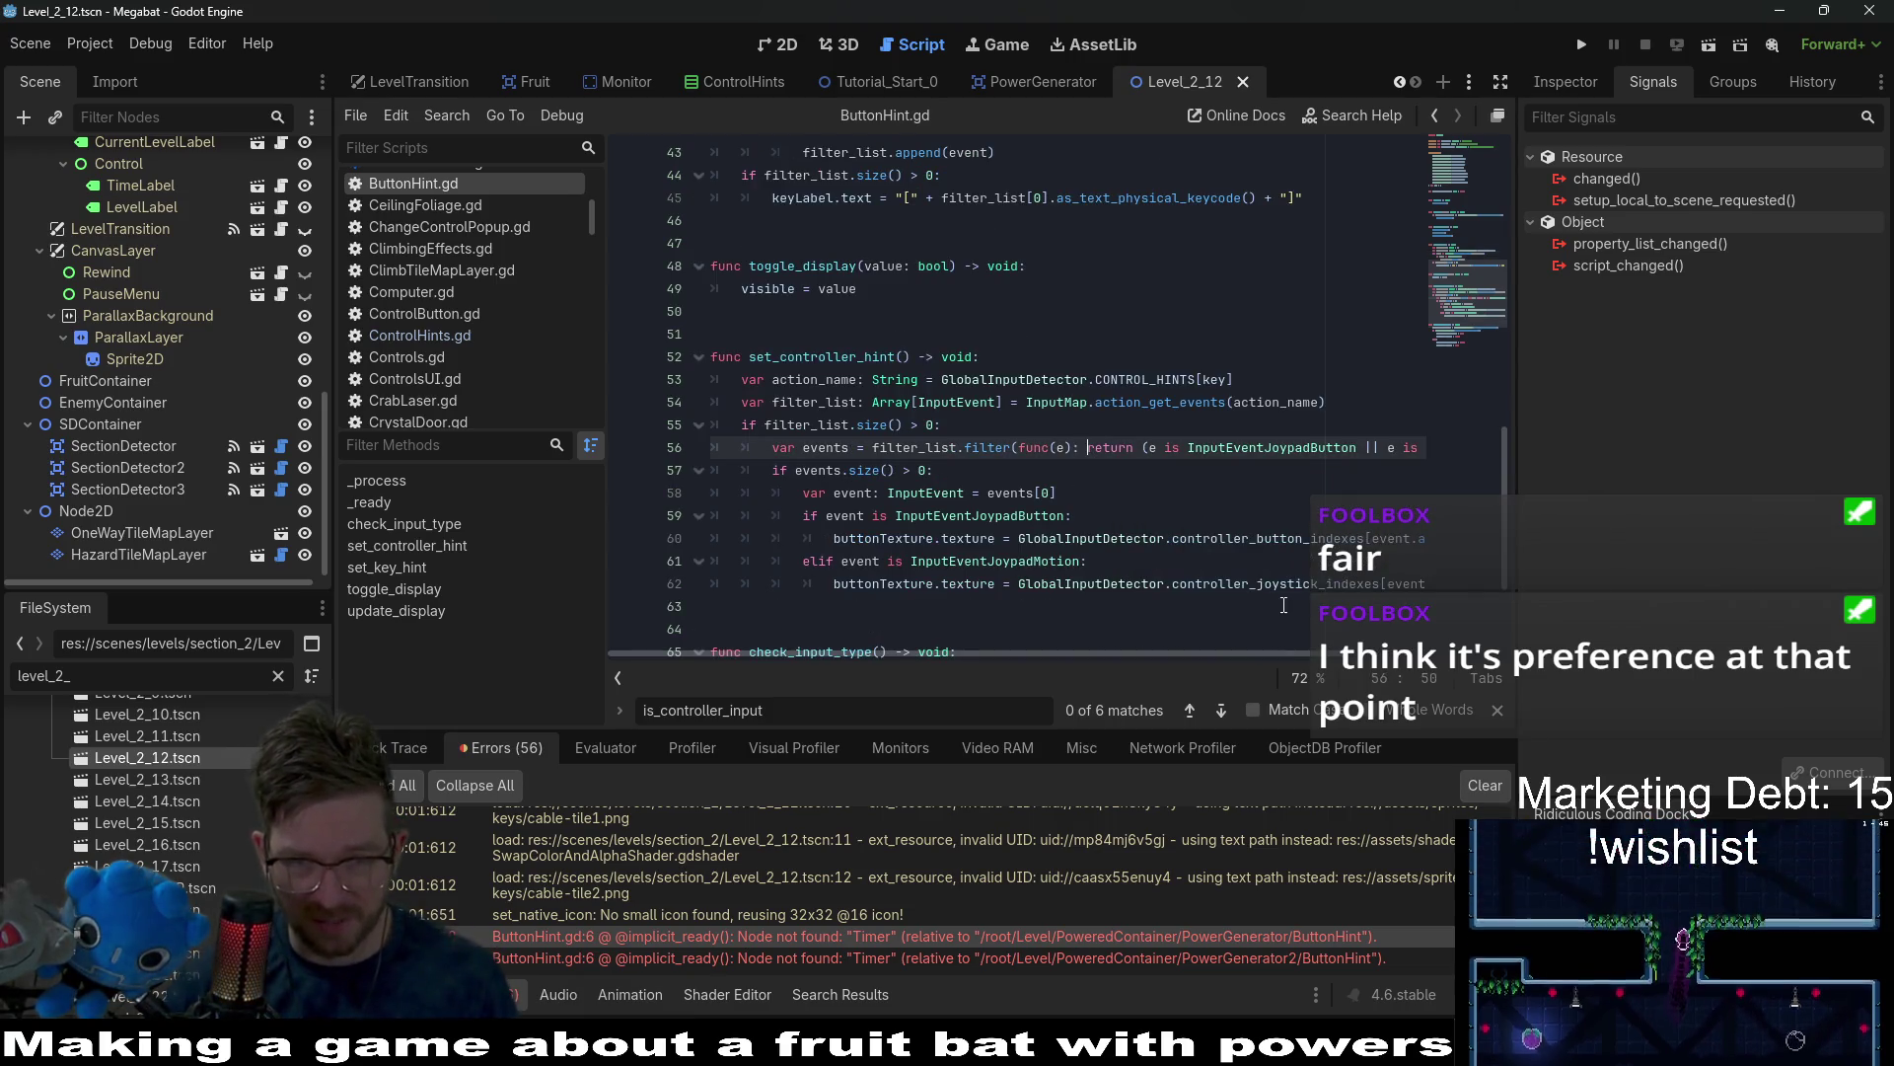
pyautogui.press('Return')
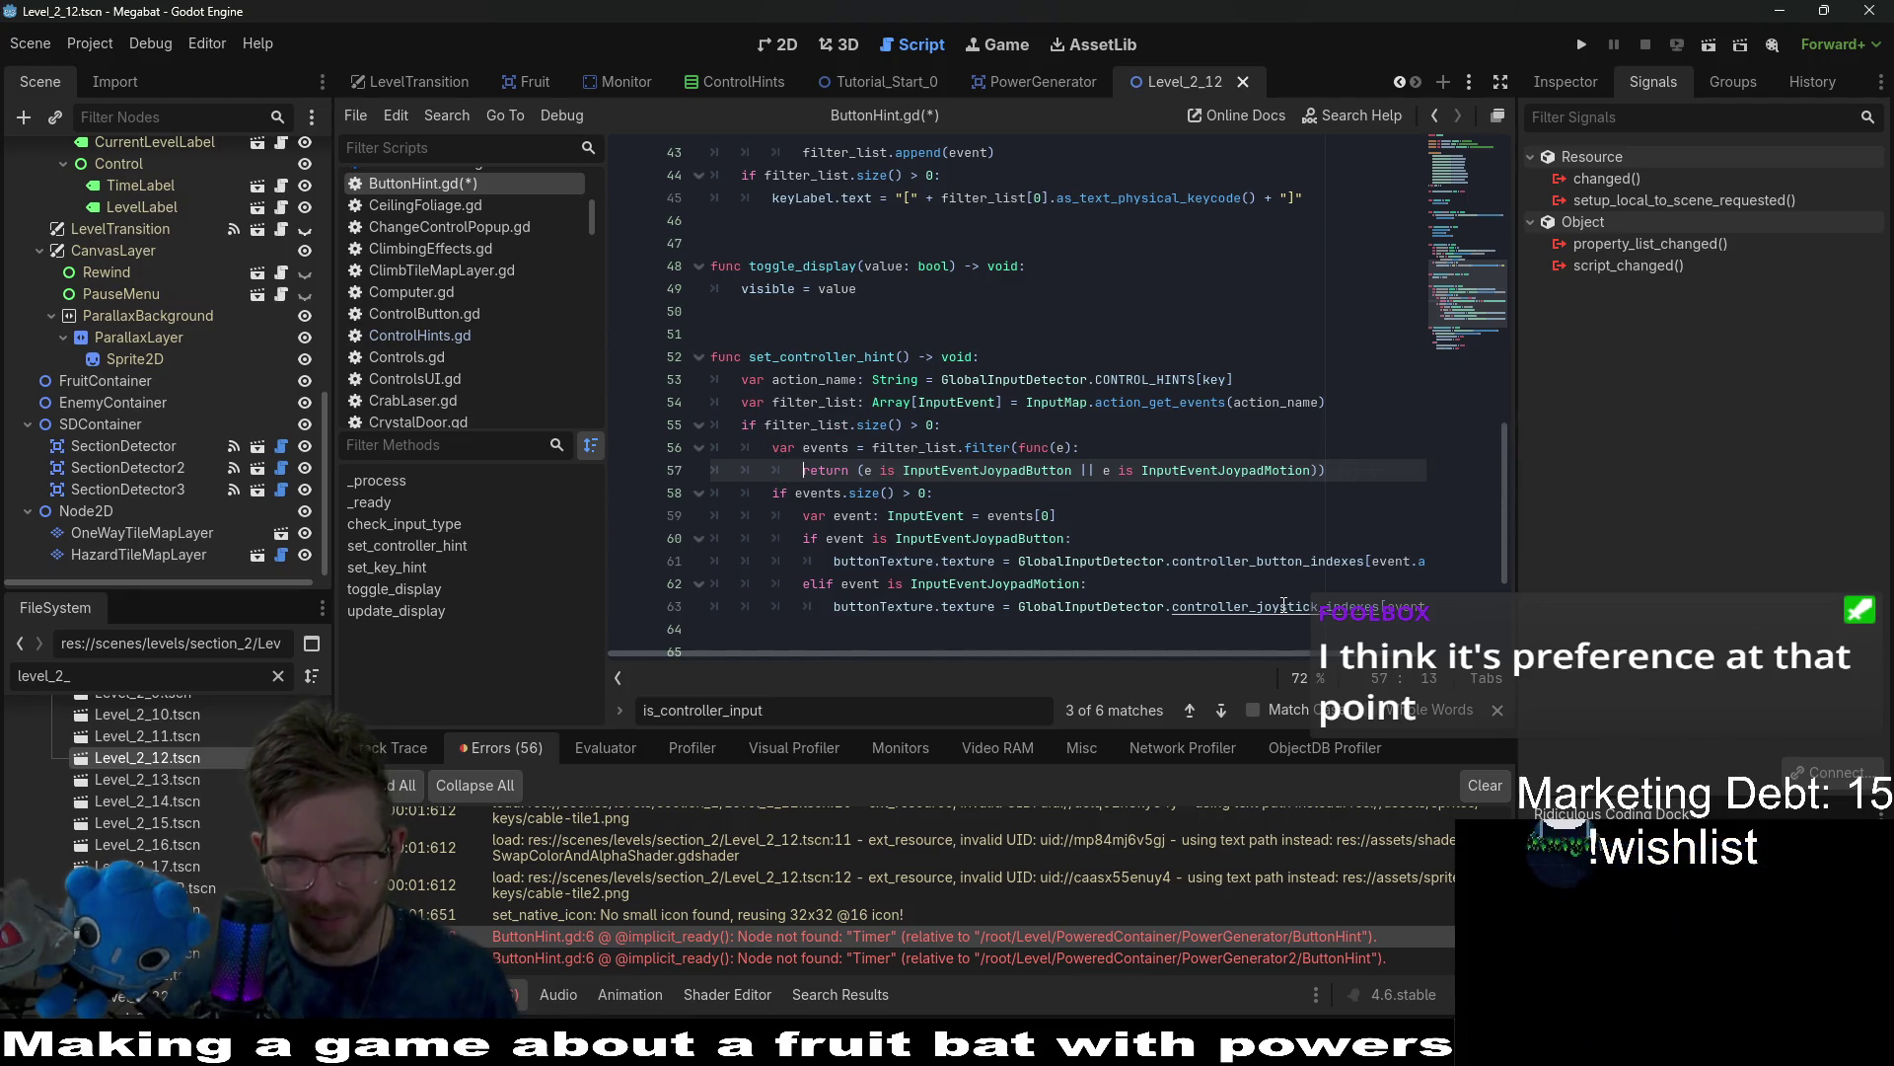
pyautogui.hotkey('ctrl', 'z')
pyautogui.click(1103, 509)
pyautogui.hotkey('ctrl', 's')
pyautogui.scroll(-3, 1103, 509)
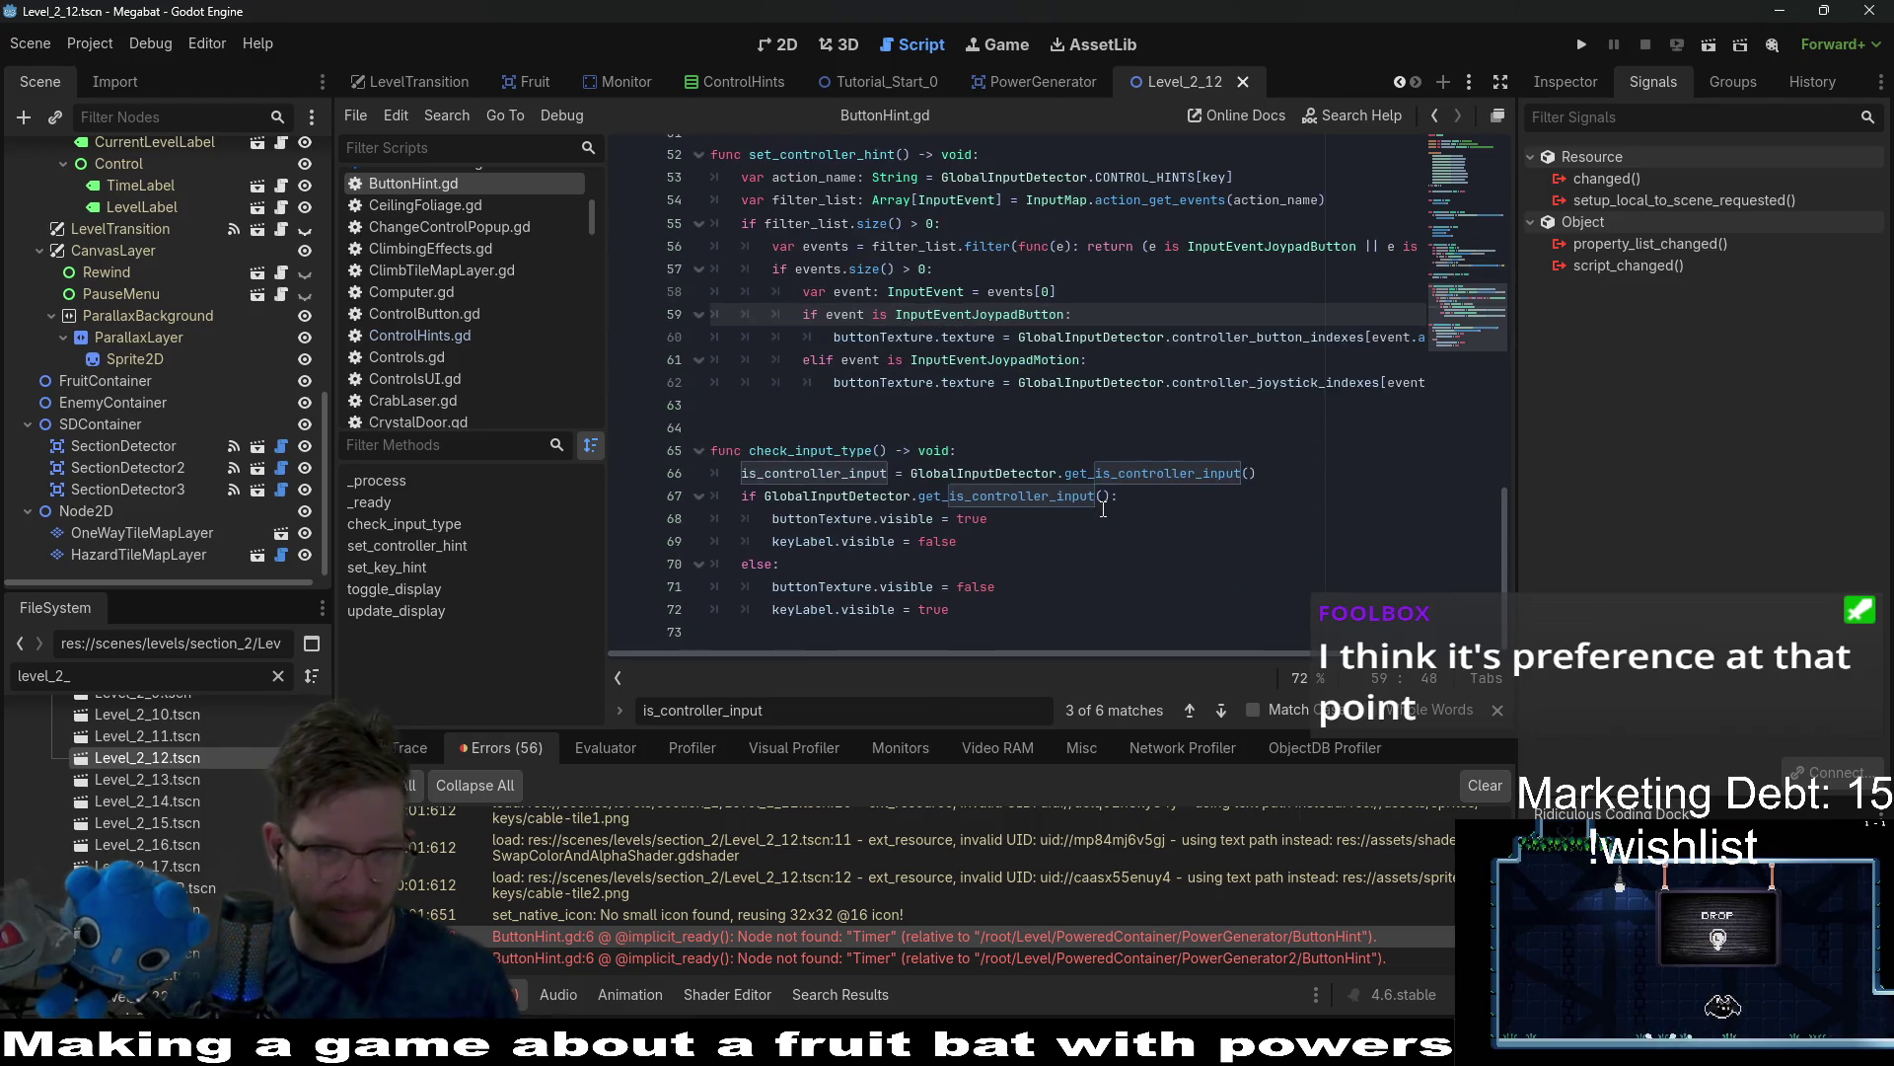
pyautogui.scroll(9, 1091, 509)
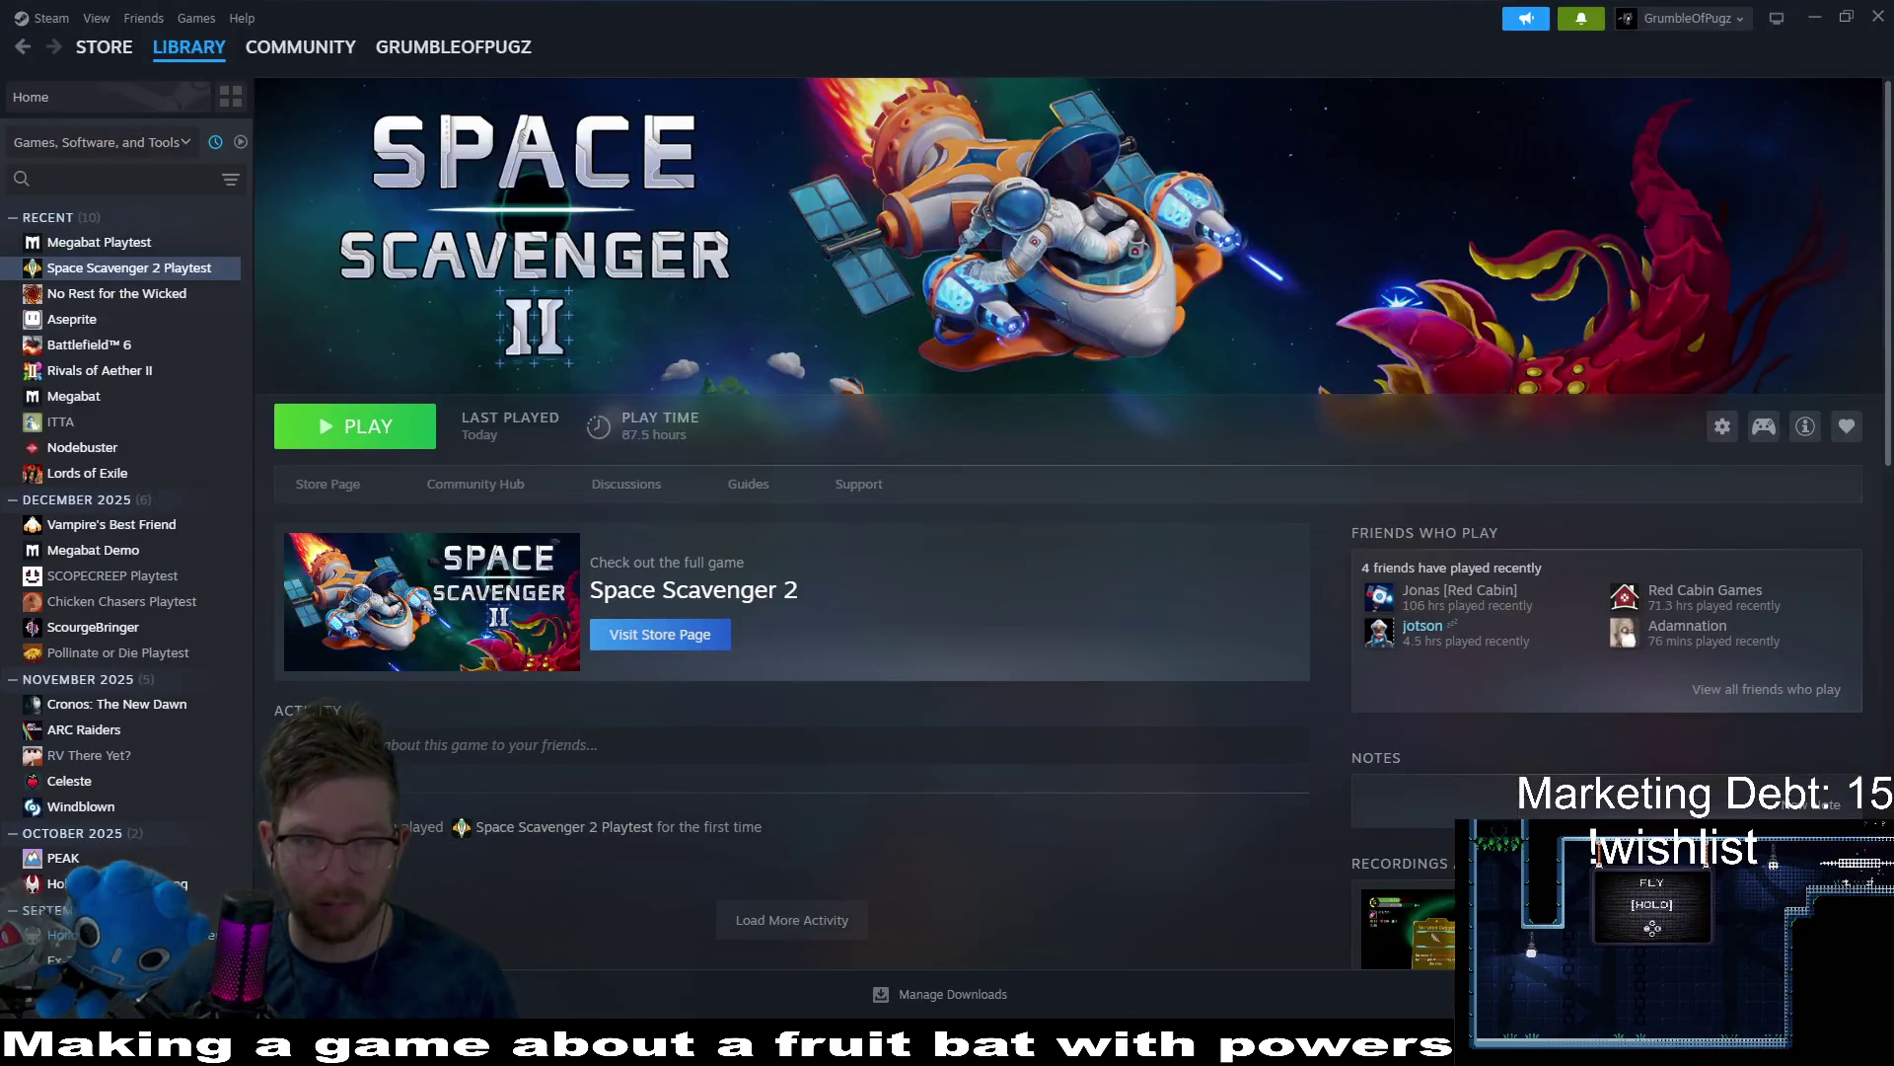
# Switch to Steam and launch Aseprite from the game library.
pyautogui.hotkey('alt', 'Tab')
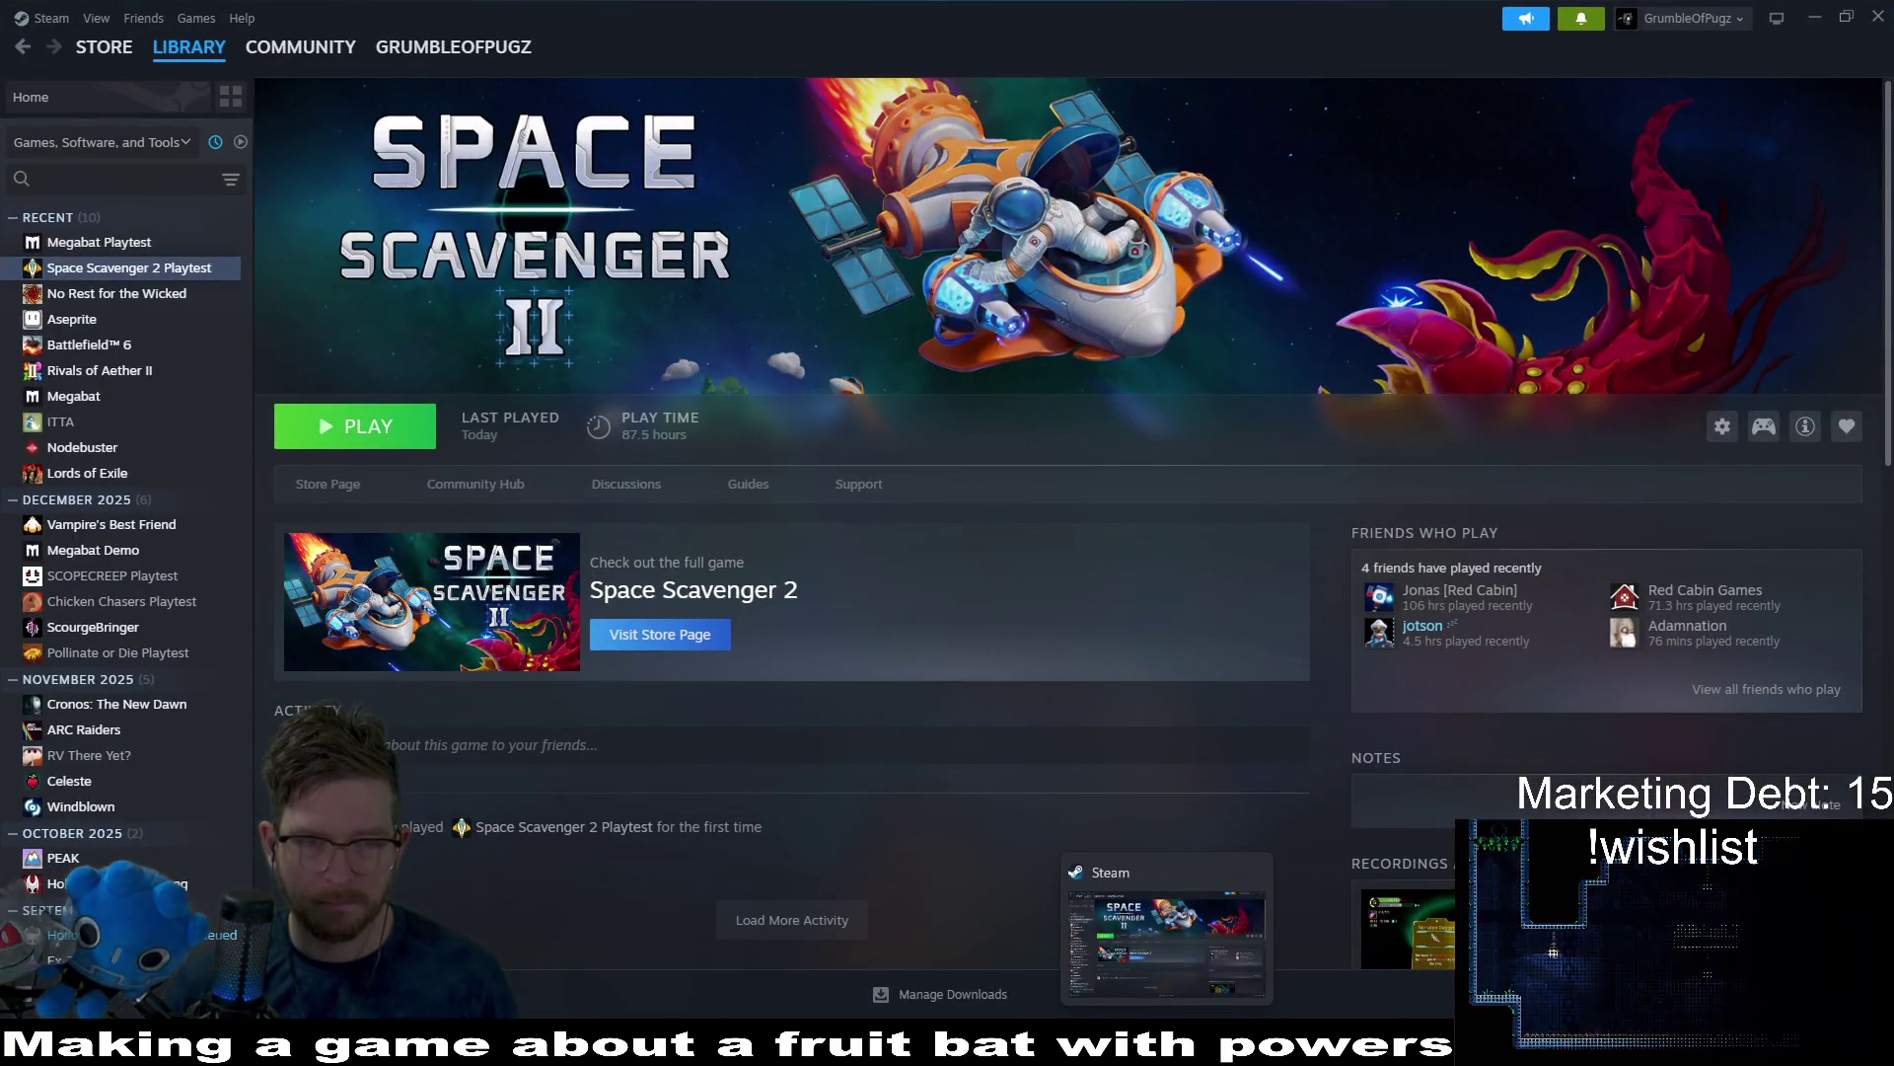
pyautogui.click(74, 318)
pyautogui.click(347, 435)
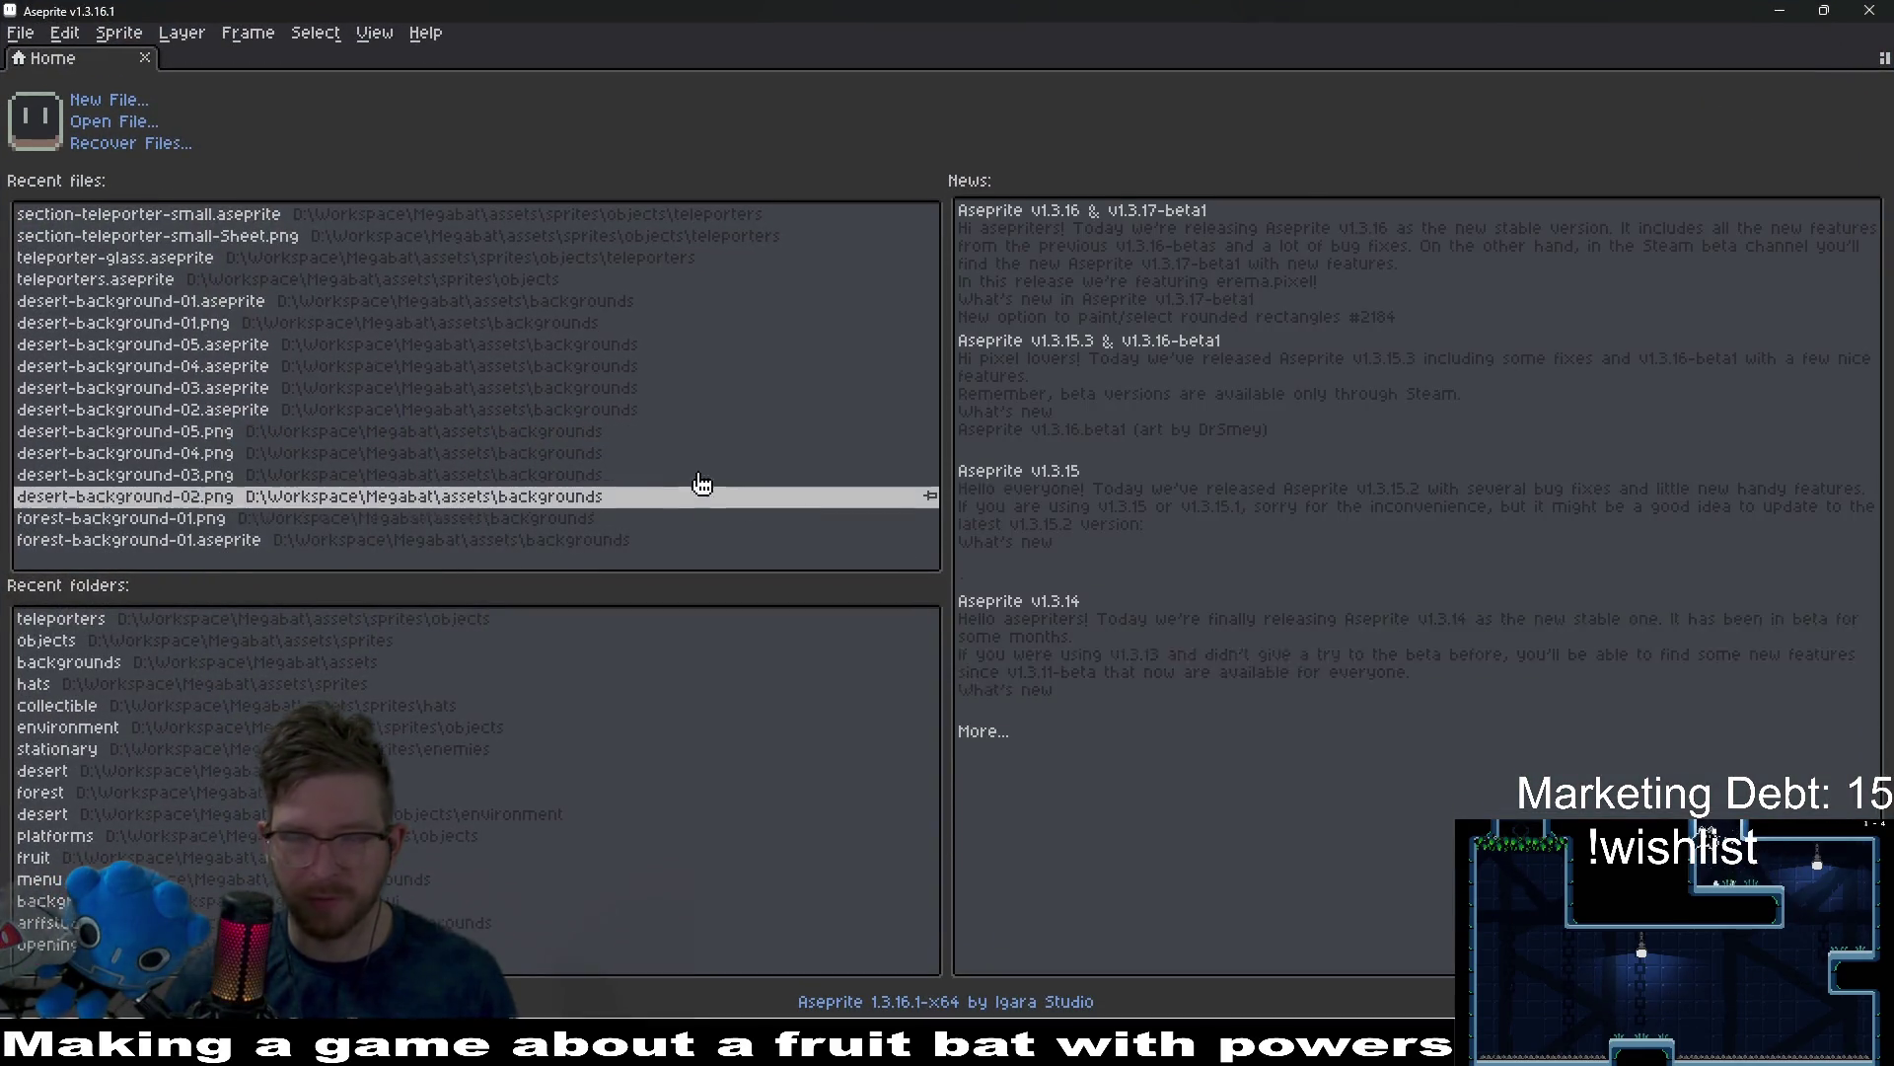
# Browse Aseprite's Open File dialog through teleporters and objects up to sprites, then return to Godot.
pyautogui.click(119, 122)
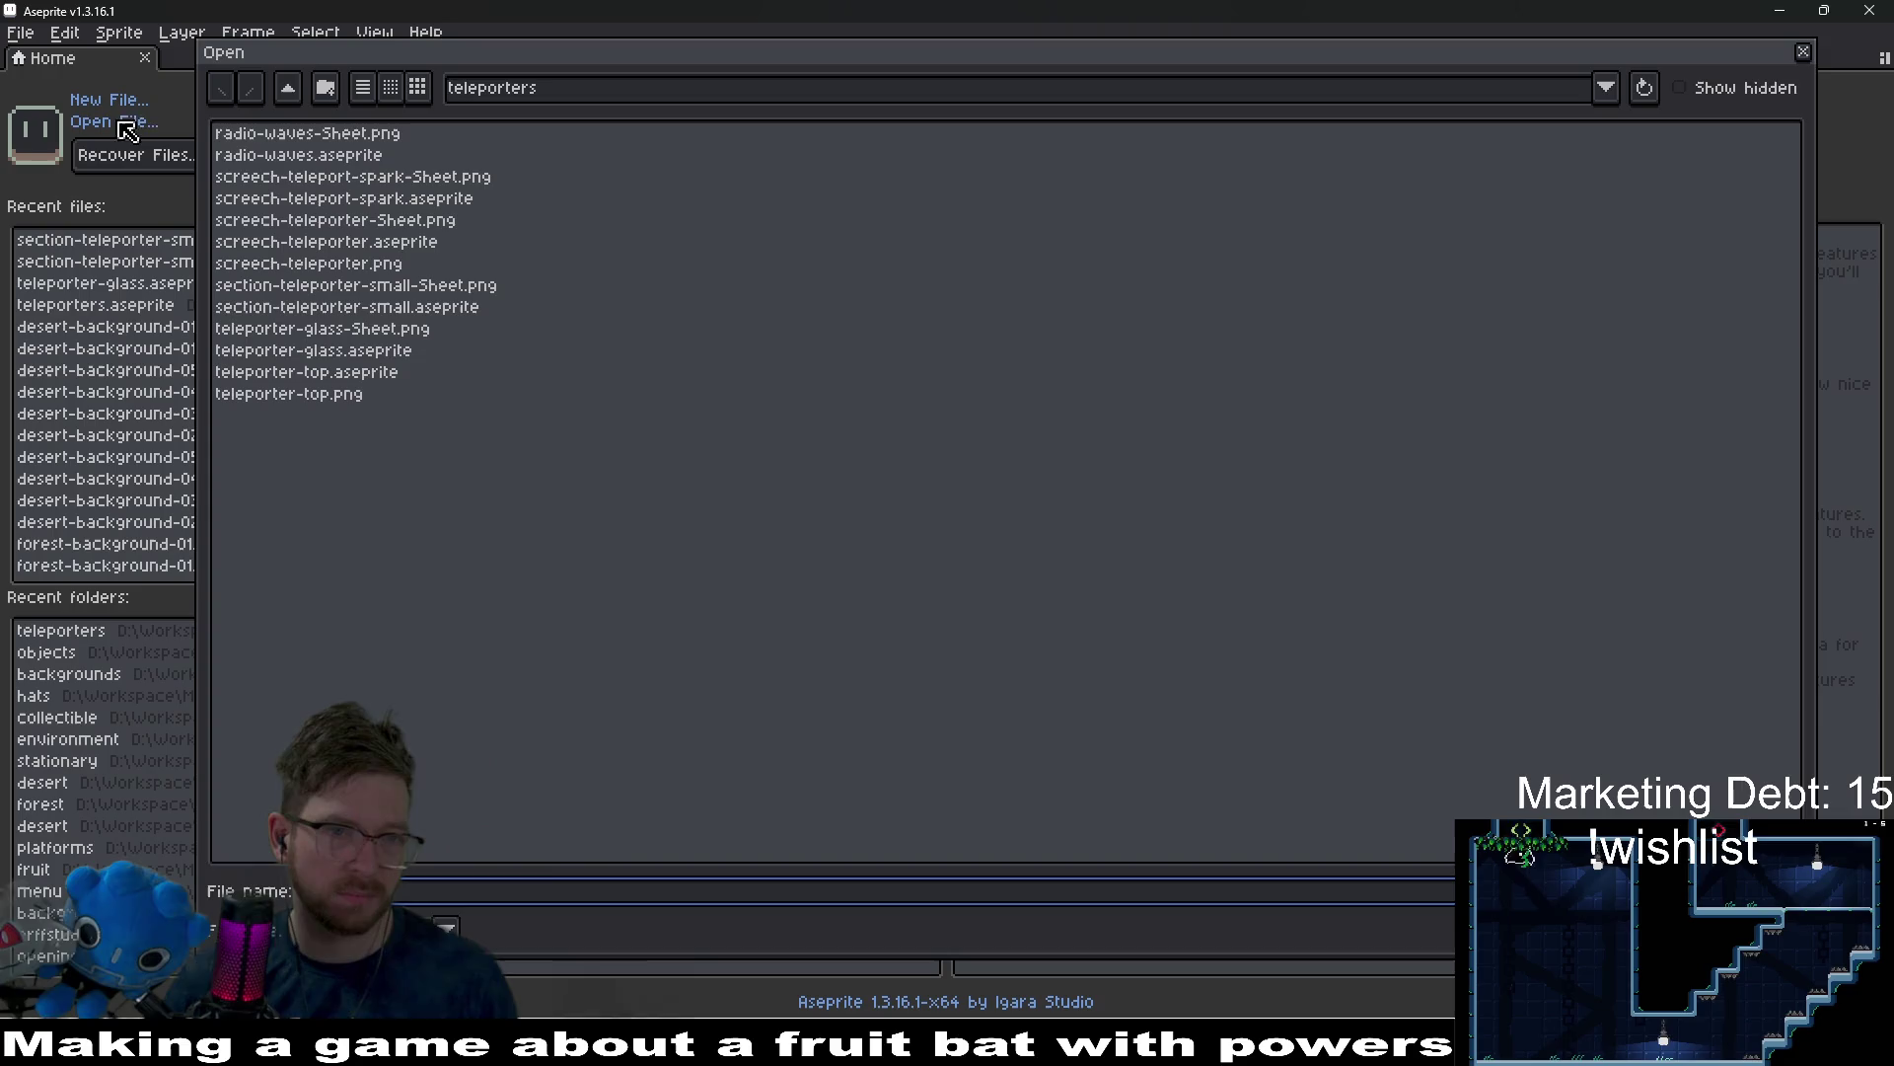
pyautogui.click(295, 89)
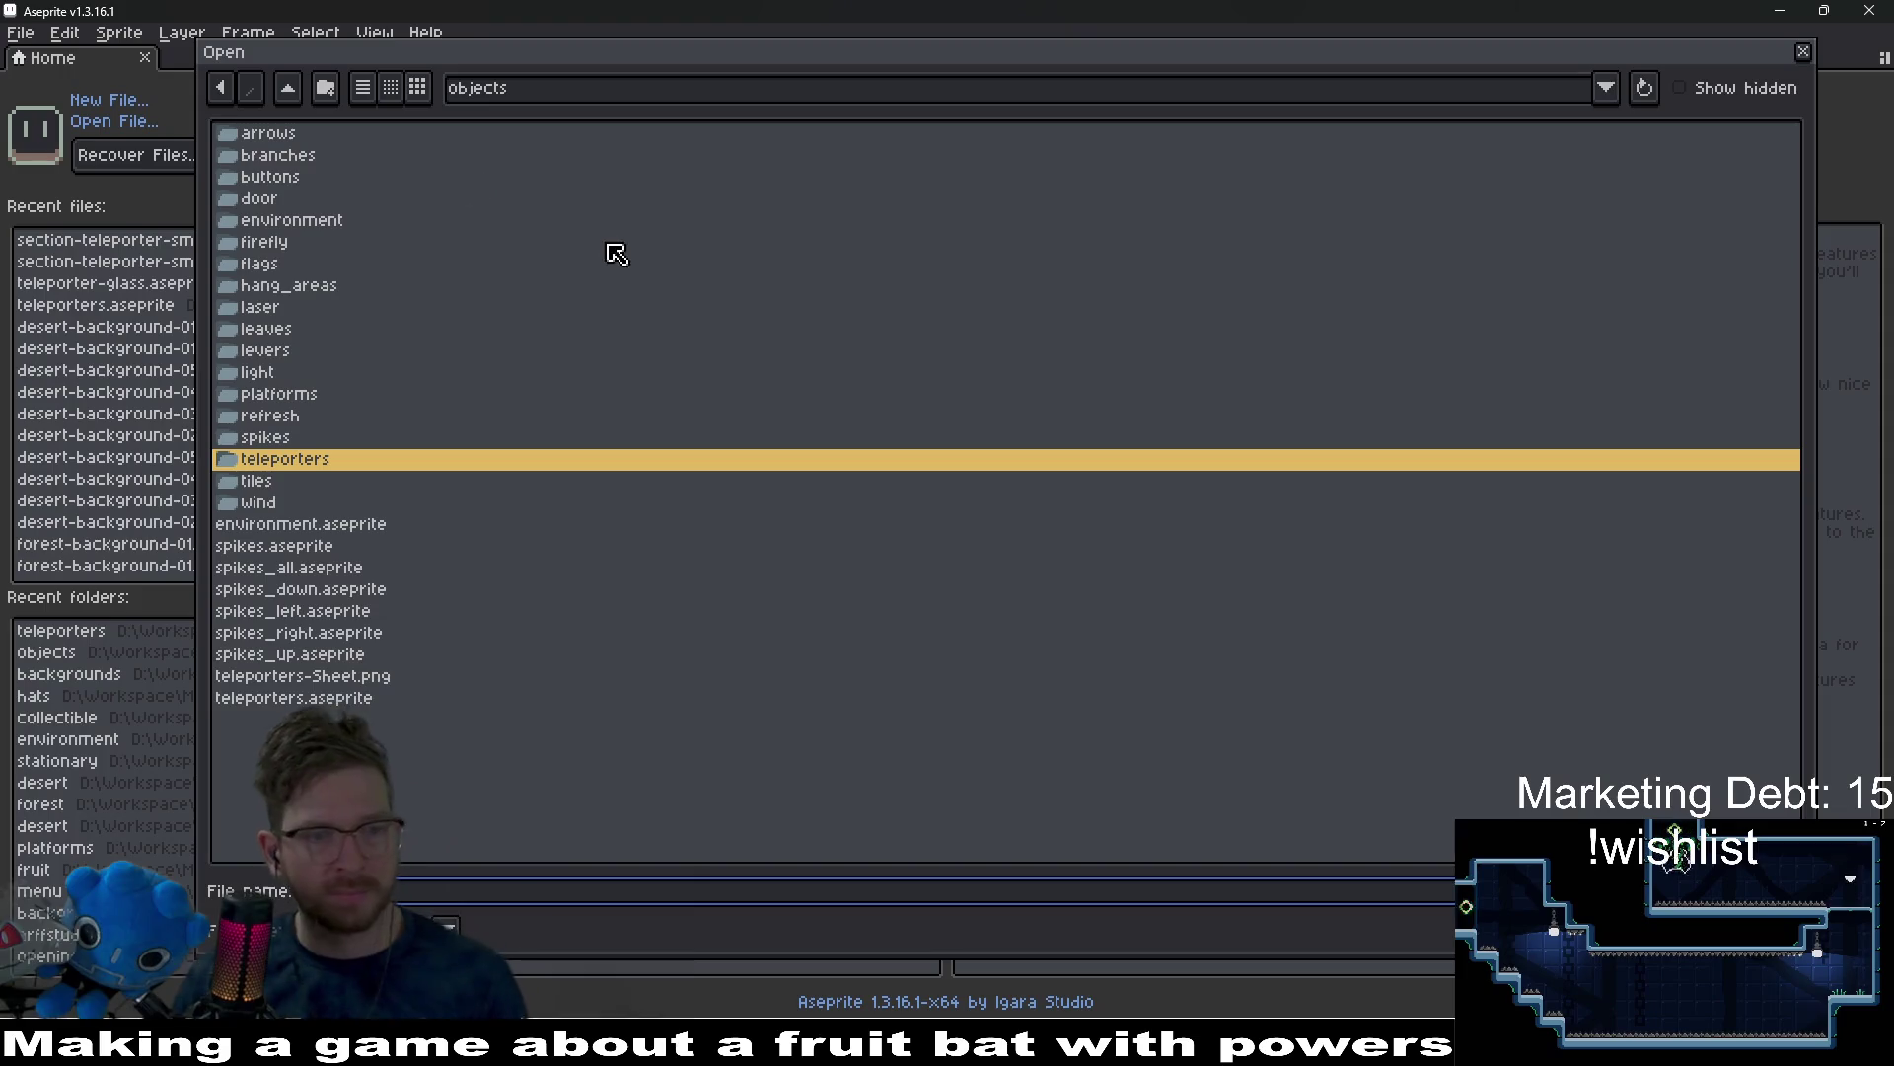
pyautogui.click(323, 395)
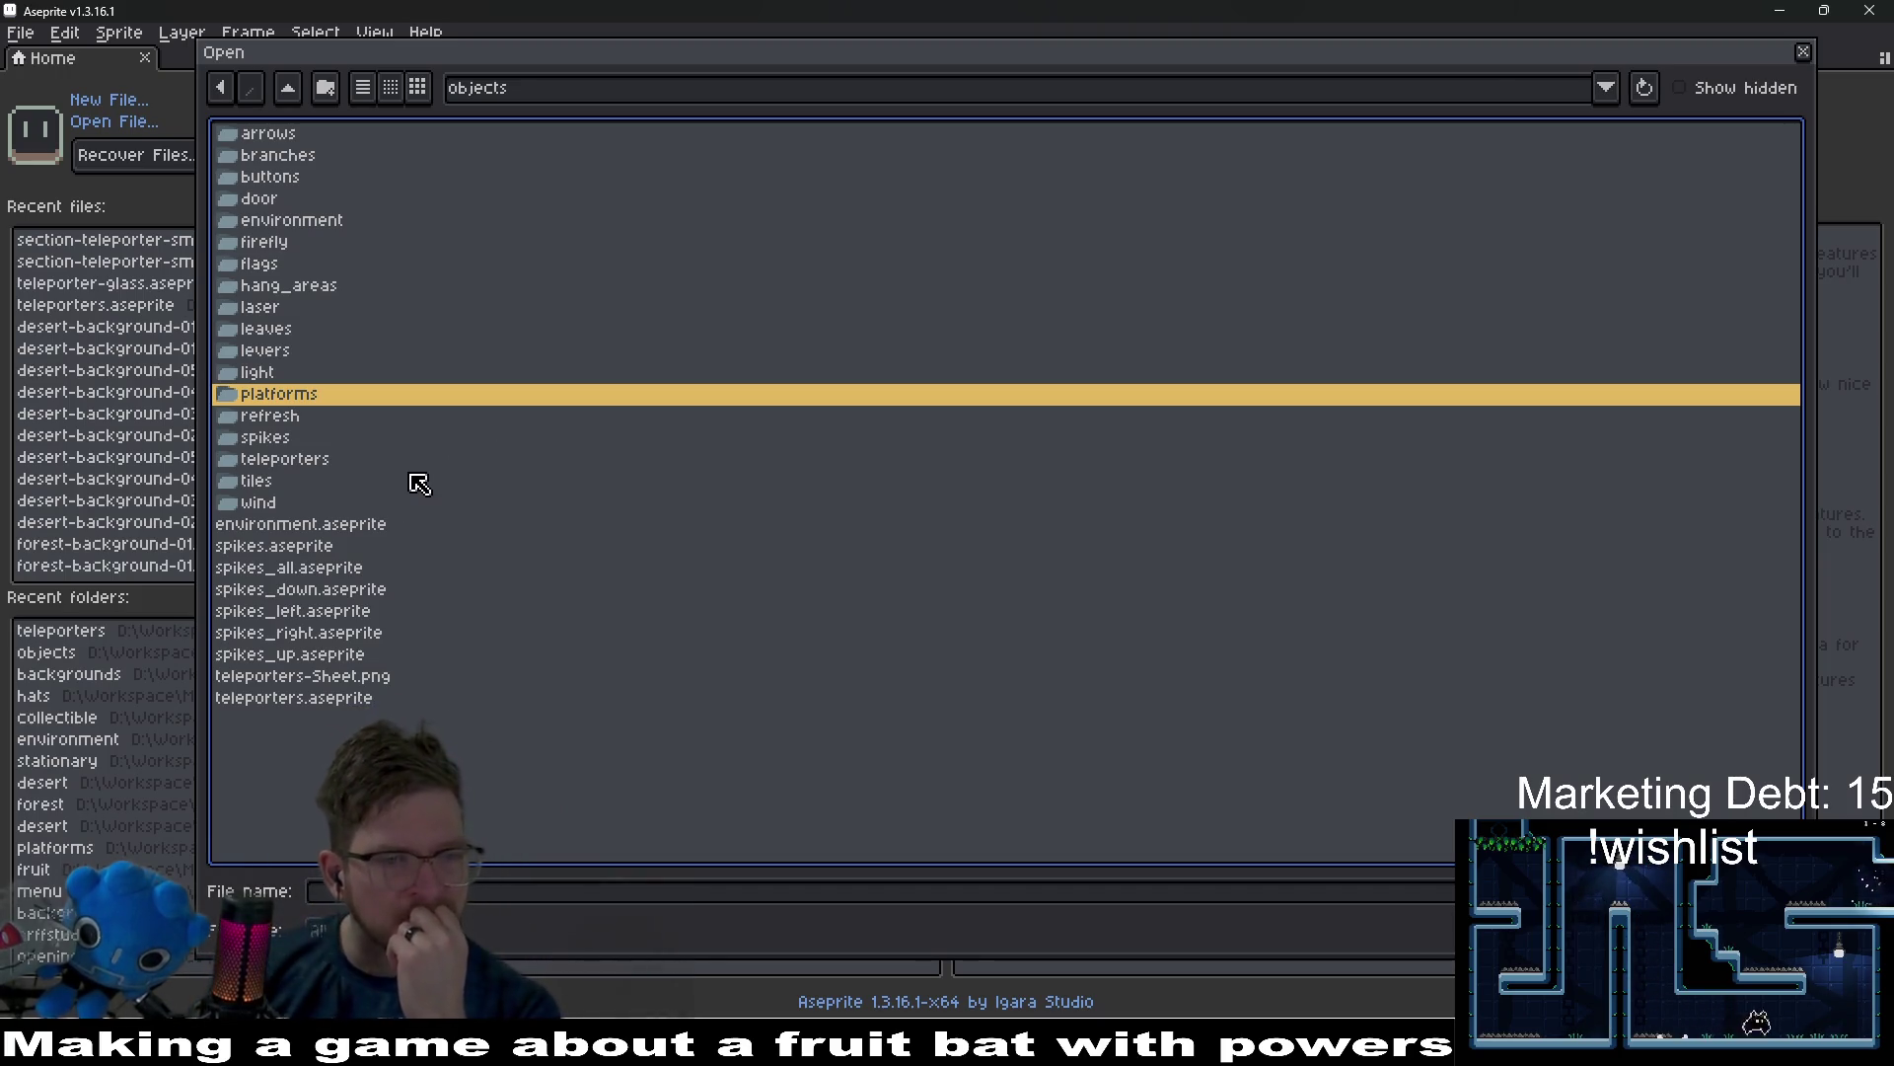
pyautogui.doubleClick(286, 458)
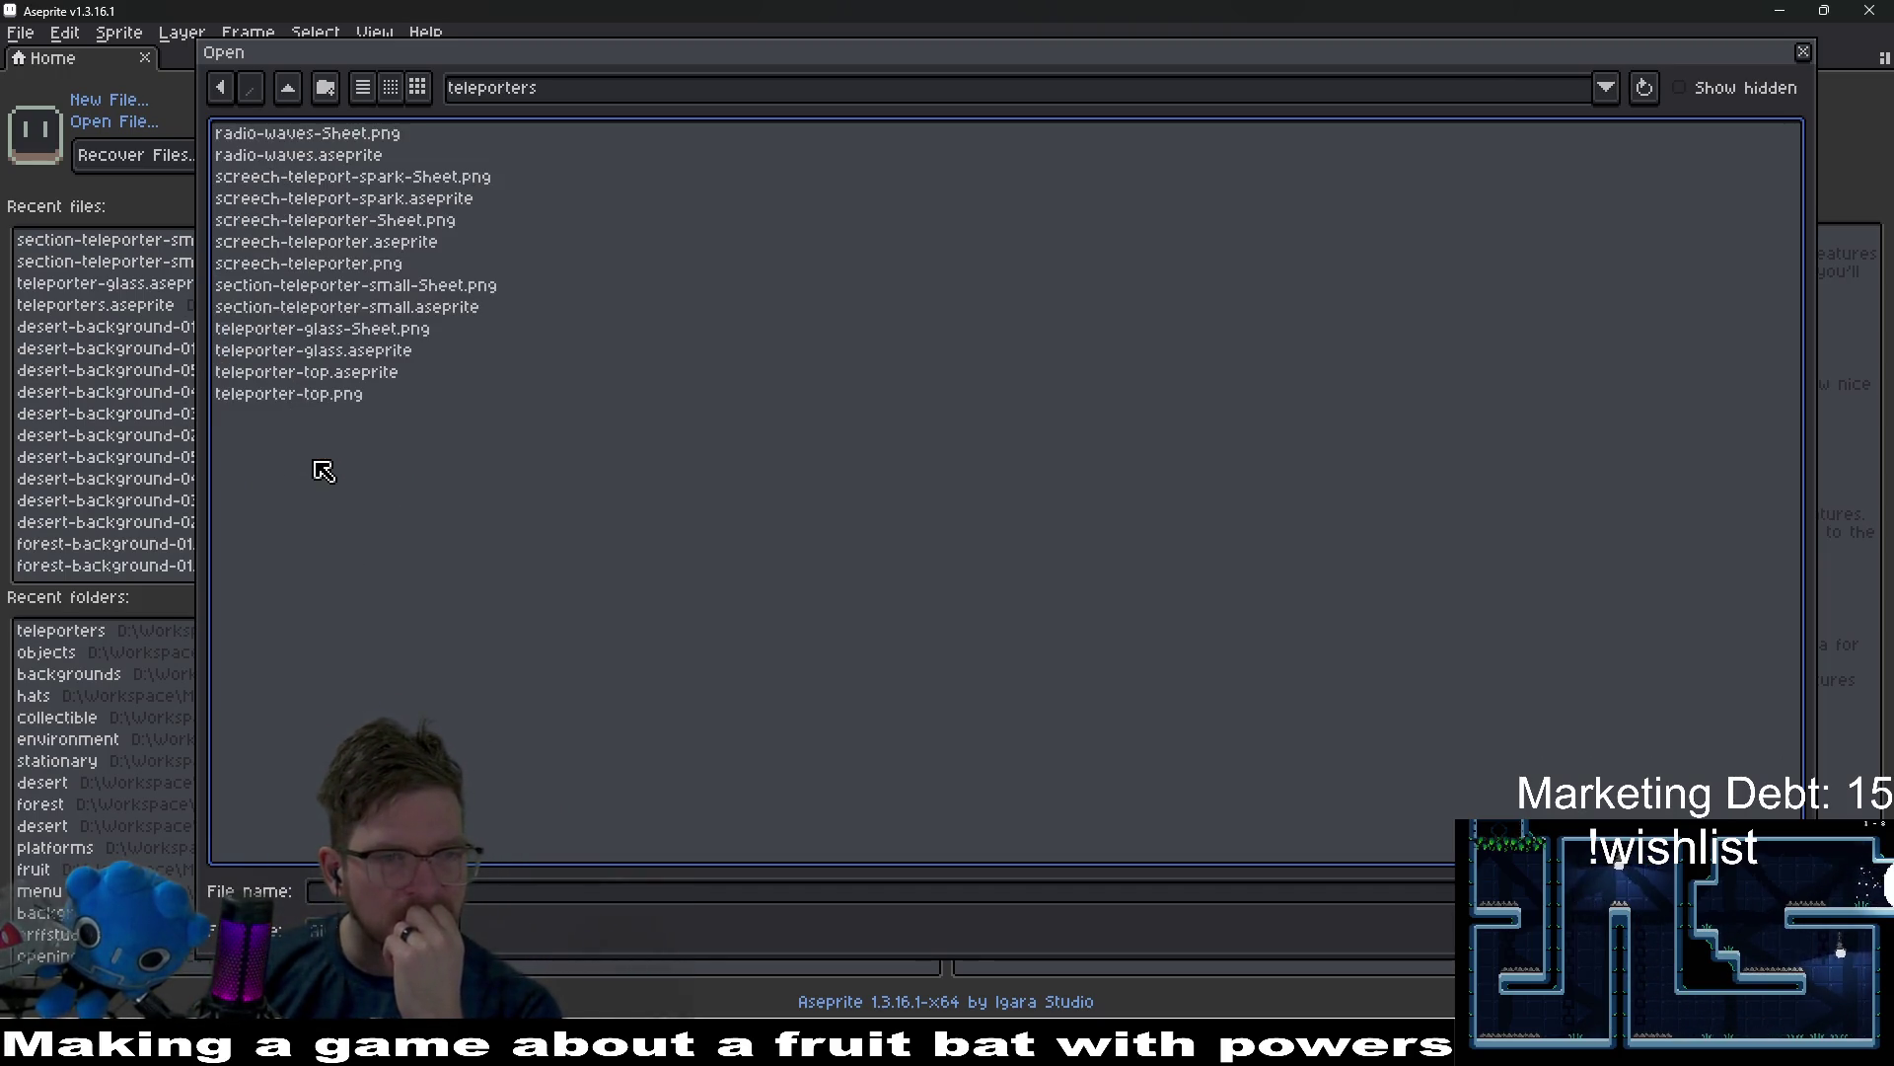
pyautogui.click(288, 91)
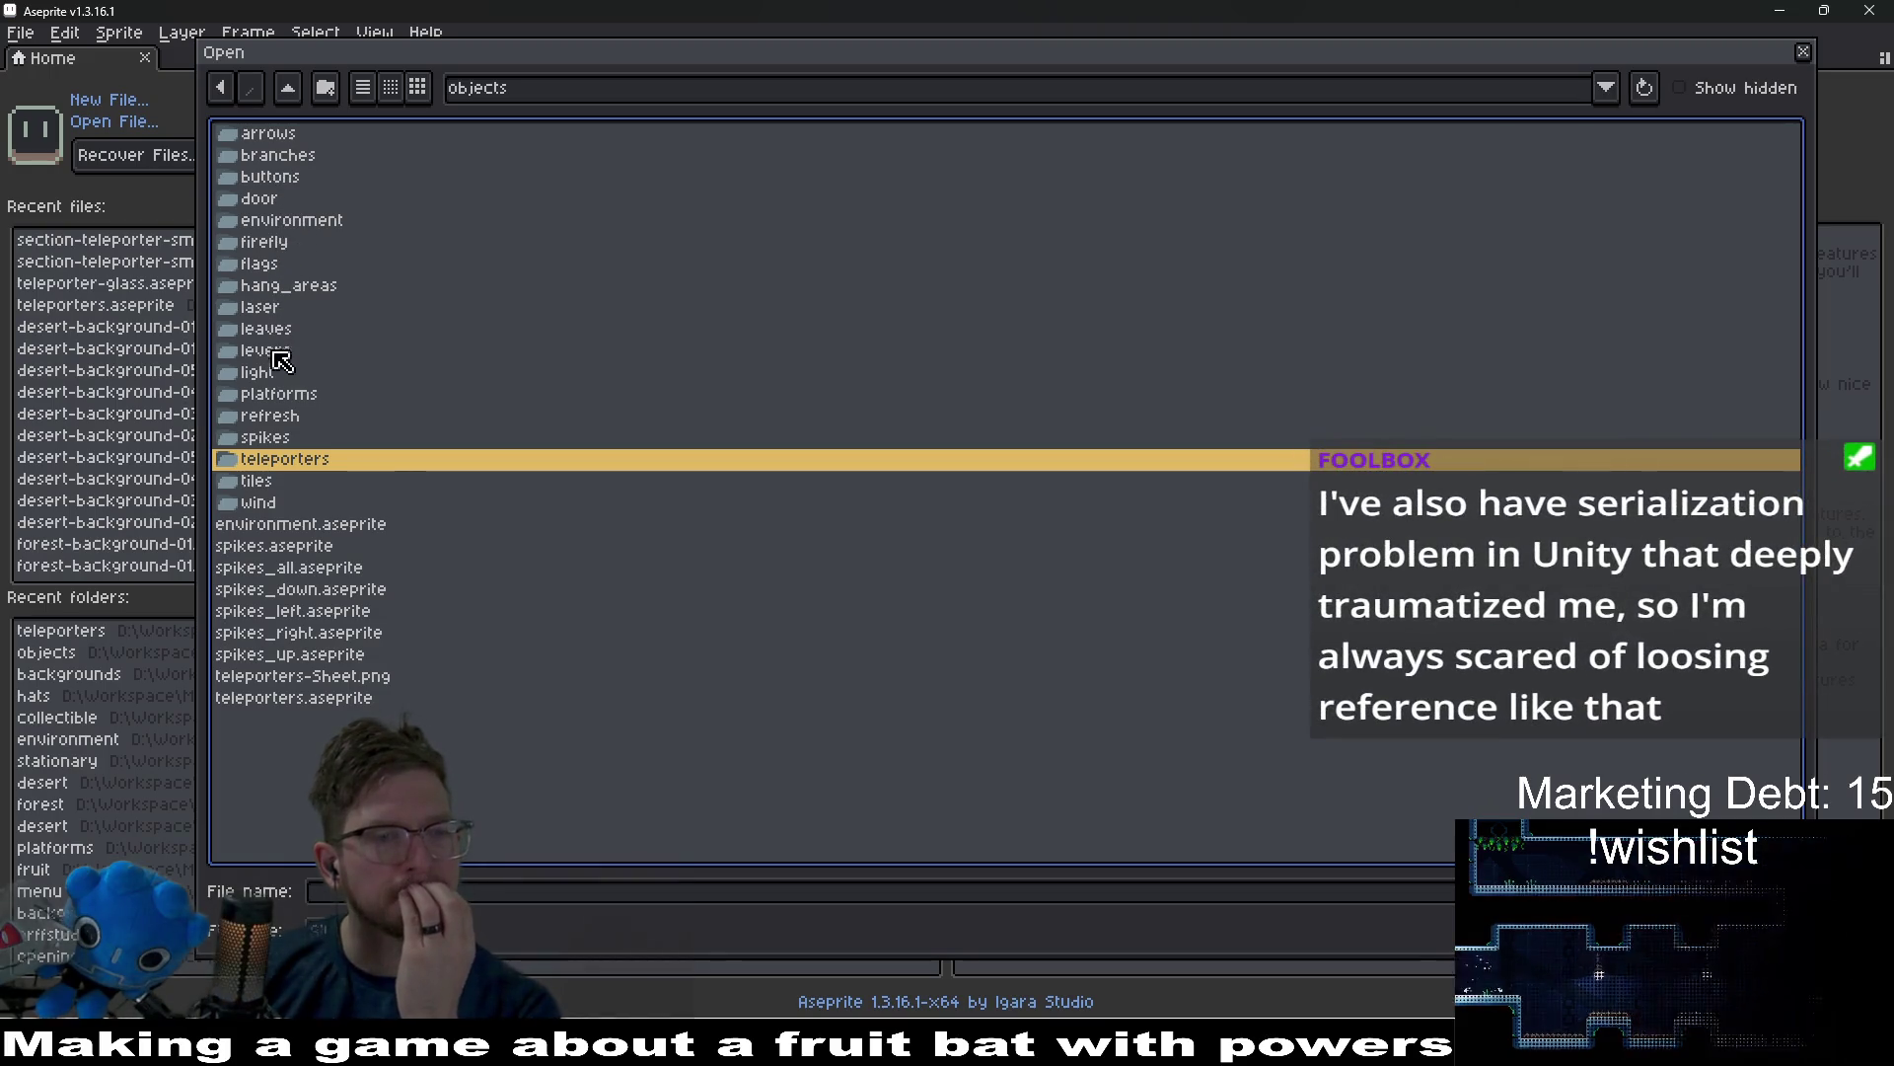
pyautogui.click(288, 90)
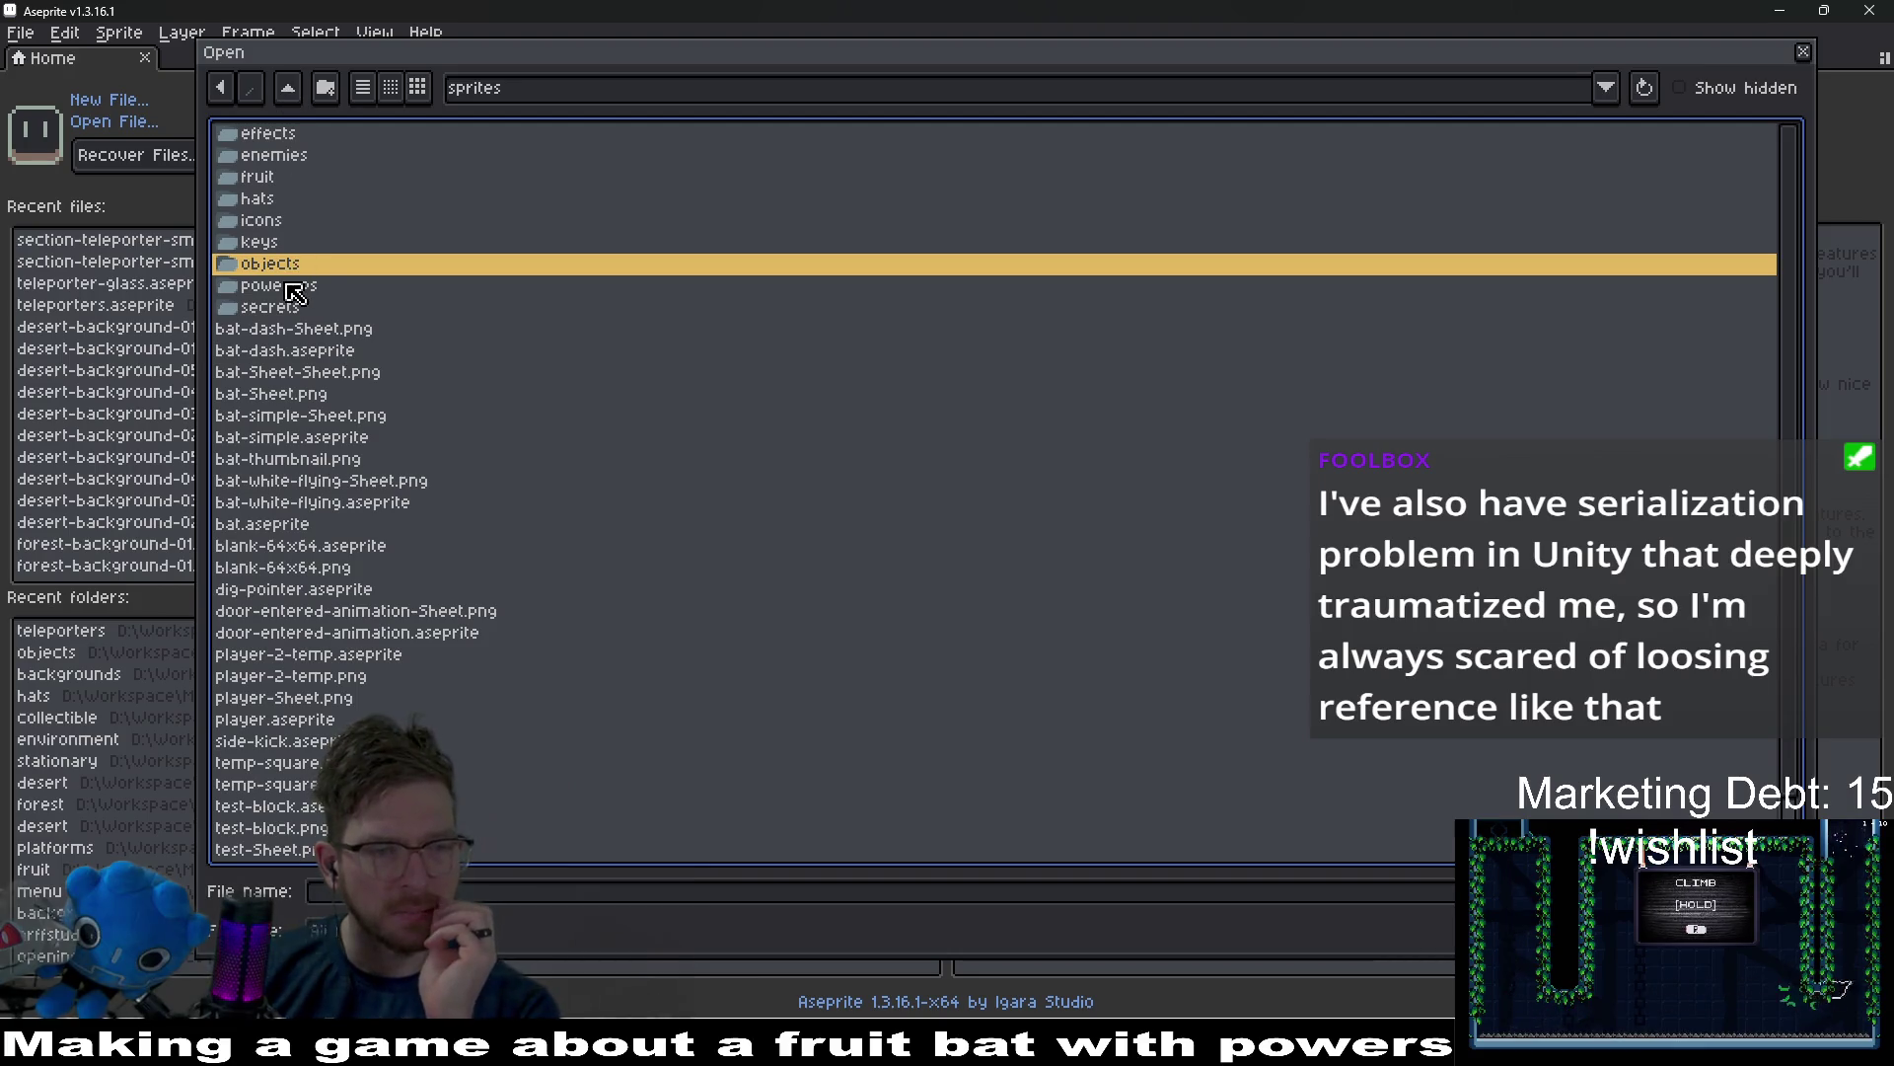
pyautogui.hotkey('alt', 'Tab')
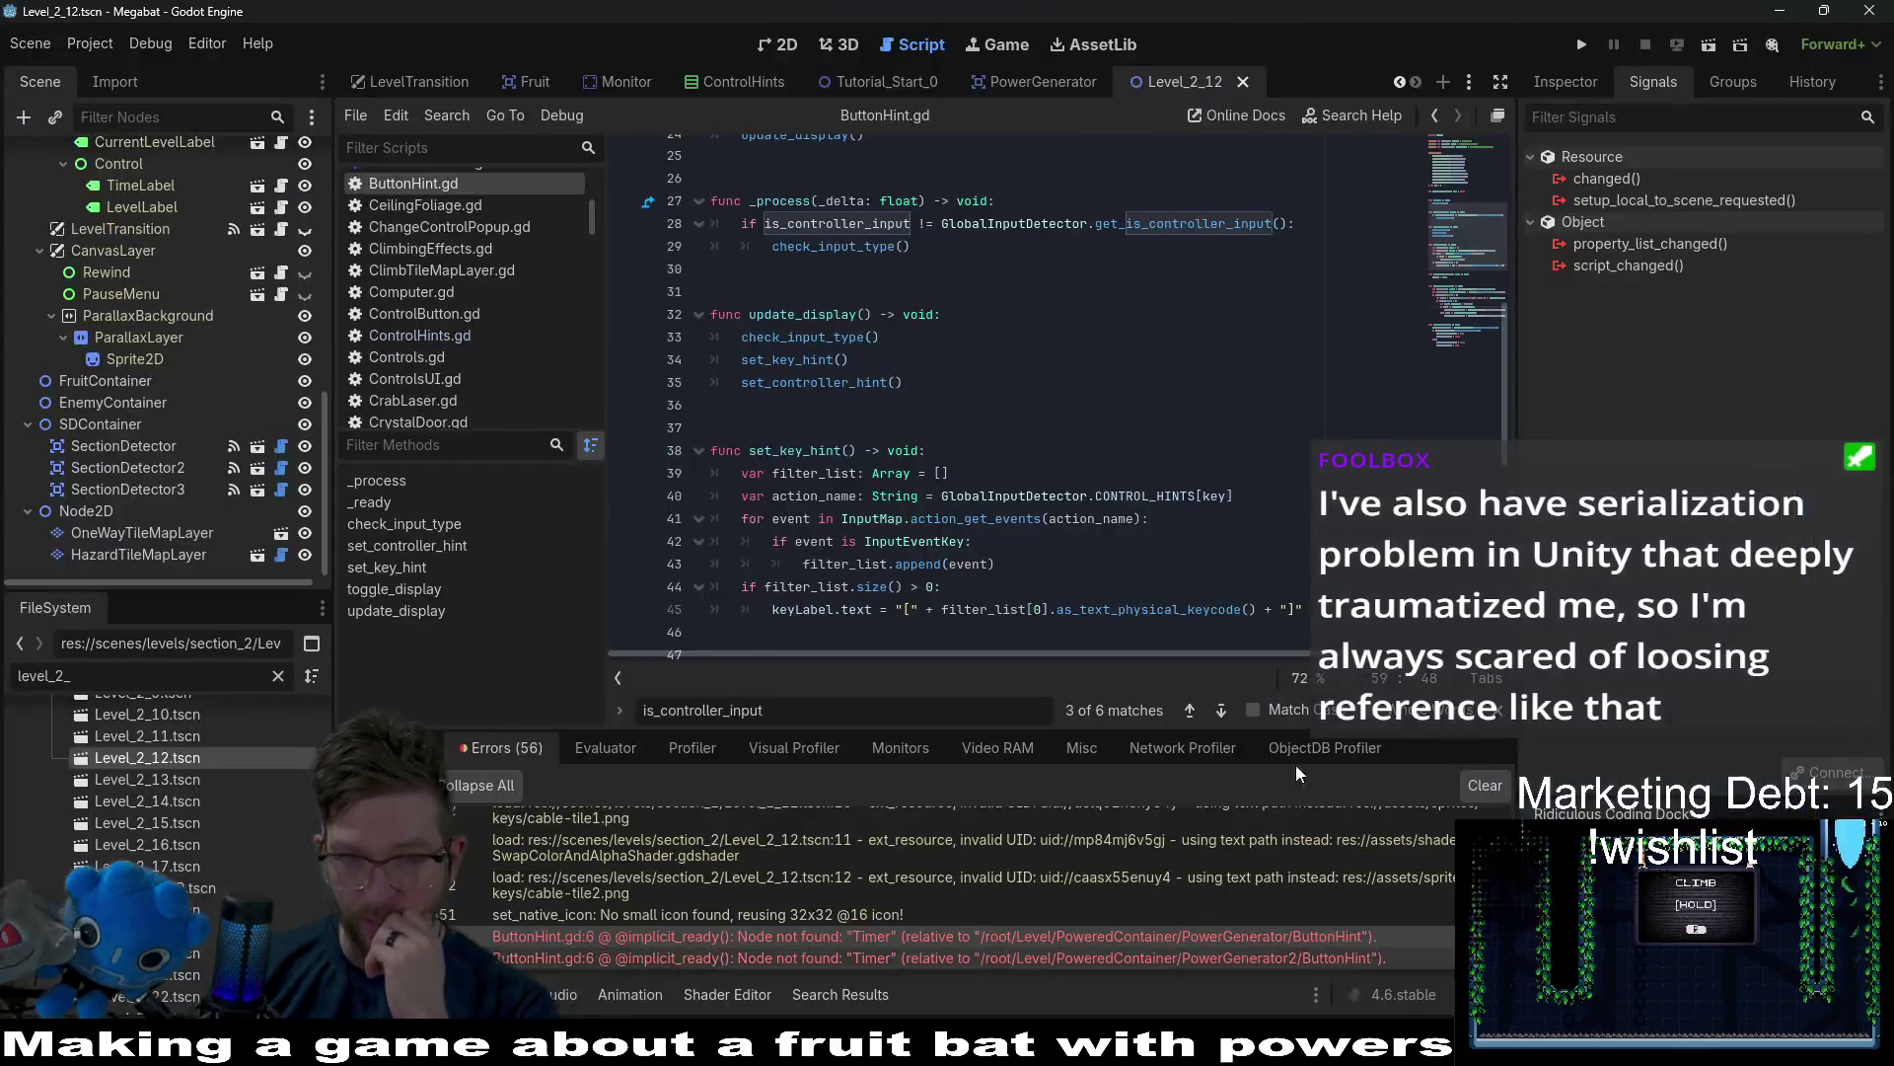
# Confirm the PowerGenerator scene's Sprite2D uses power-generator-v2-Sheet.png, then go back to Aseprite.
pyautogui.click(1026, 82)
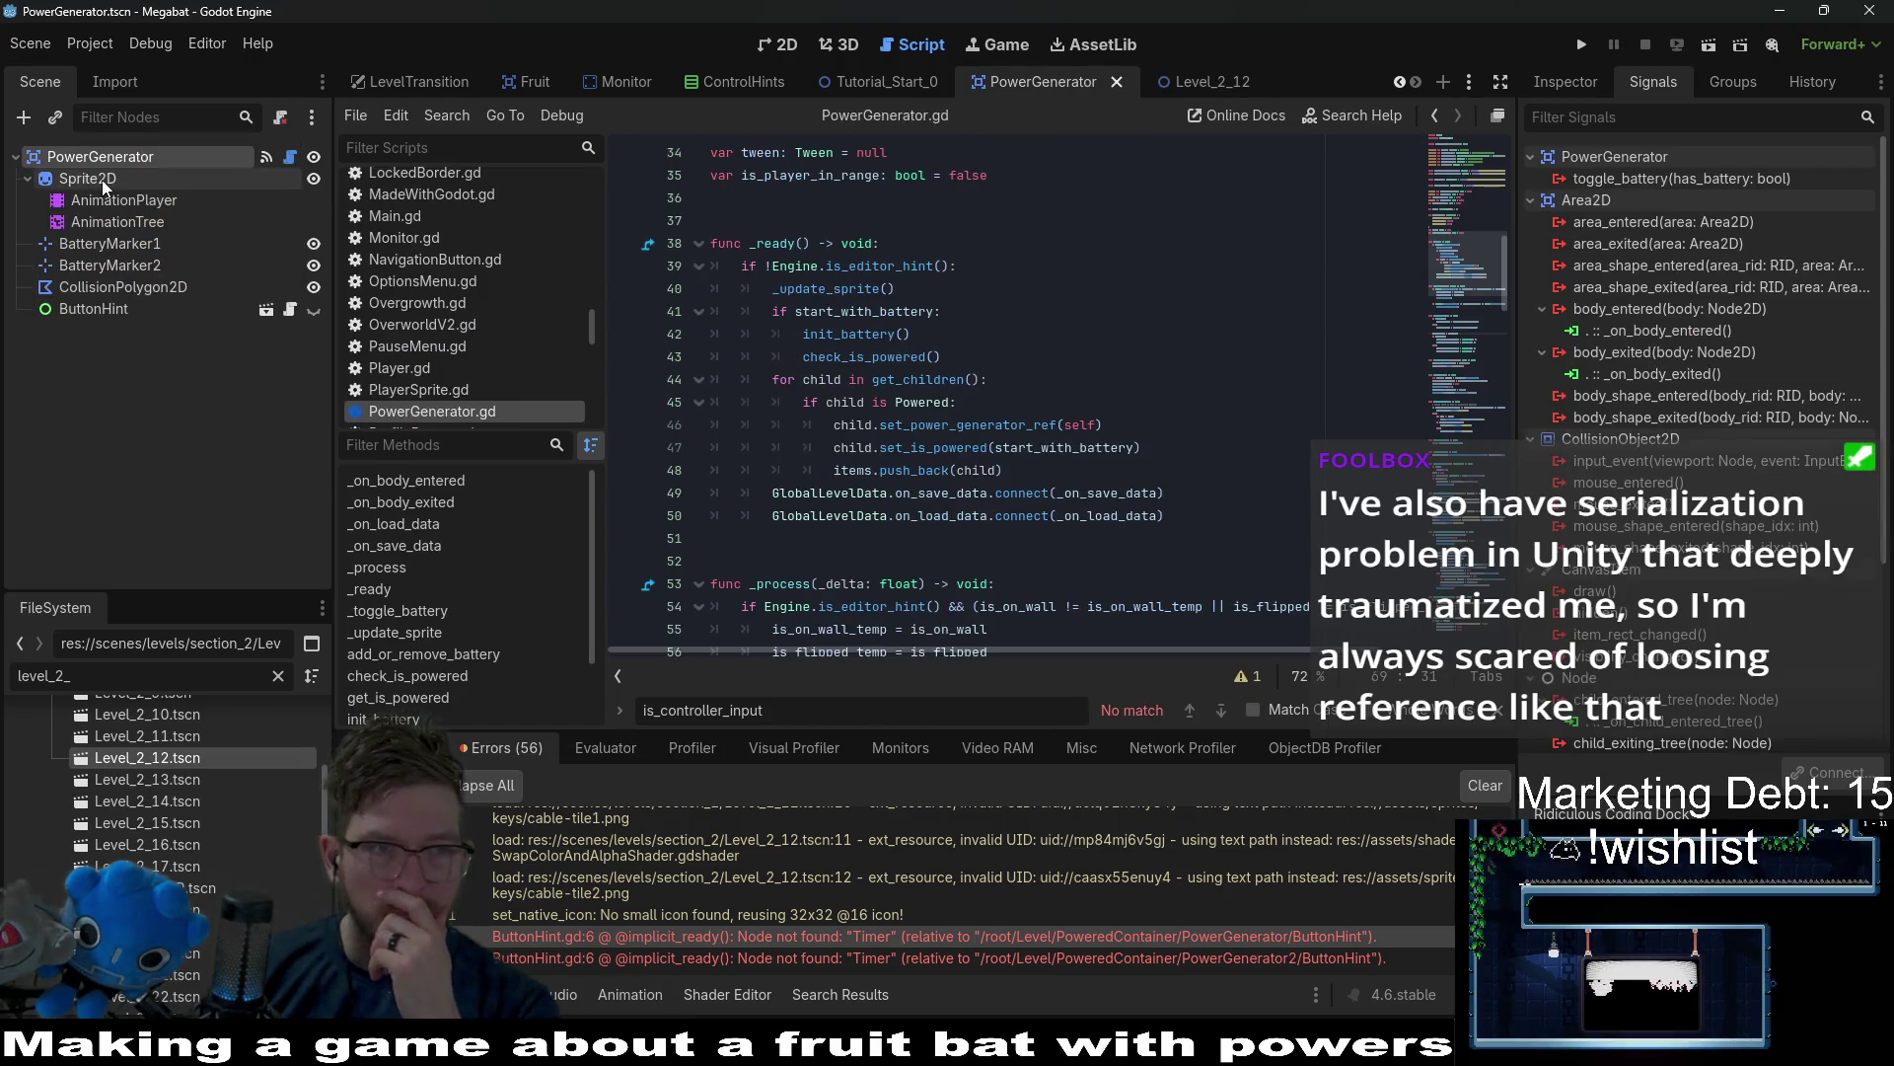
pyautogui.click(1565, 85)
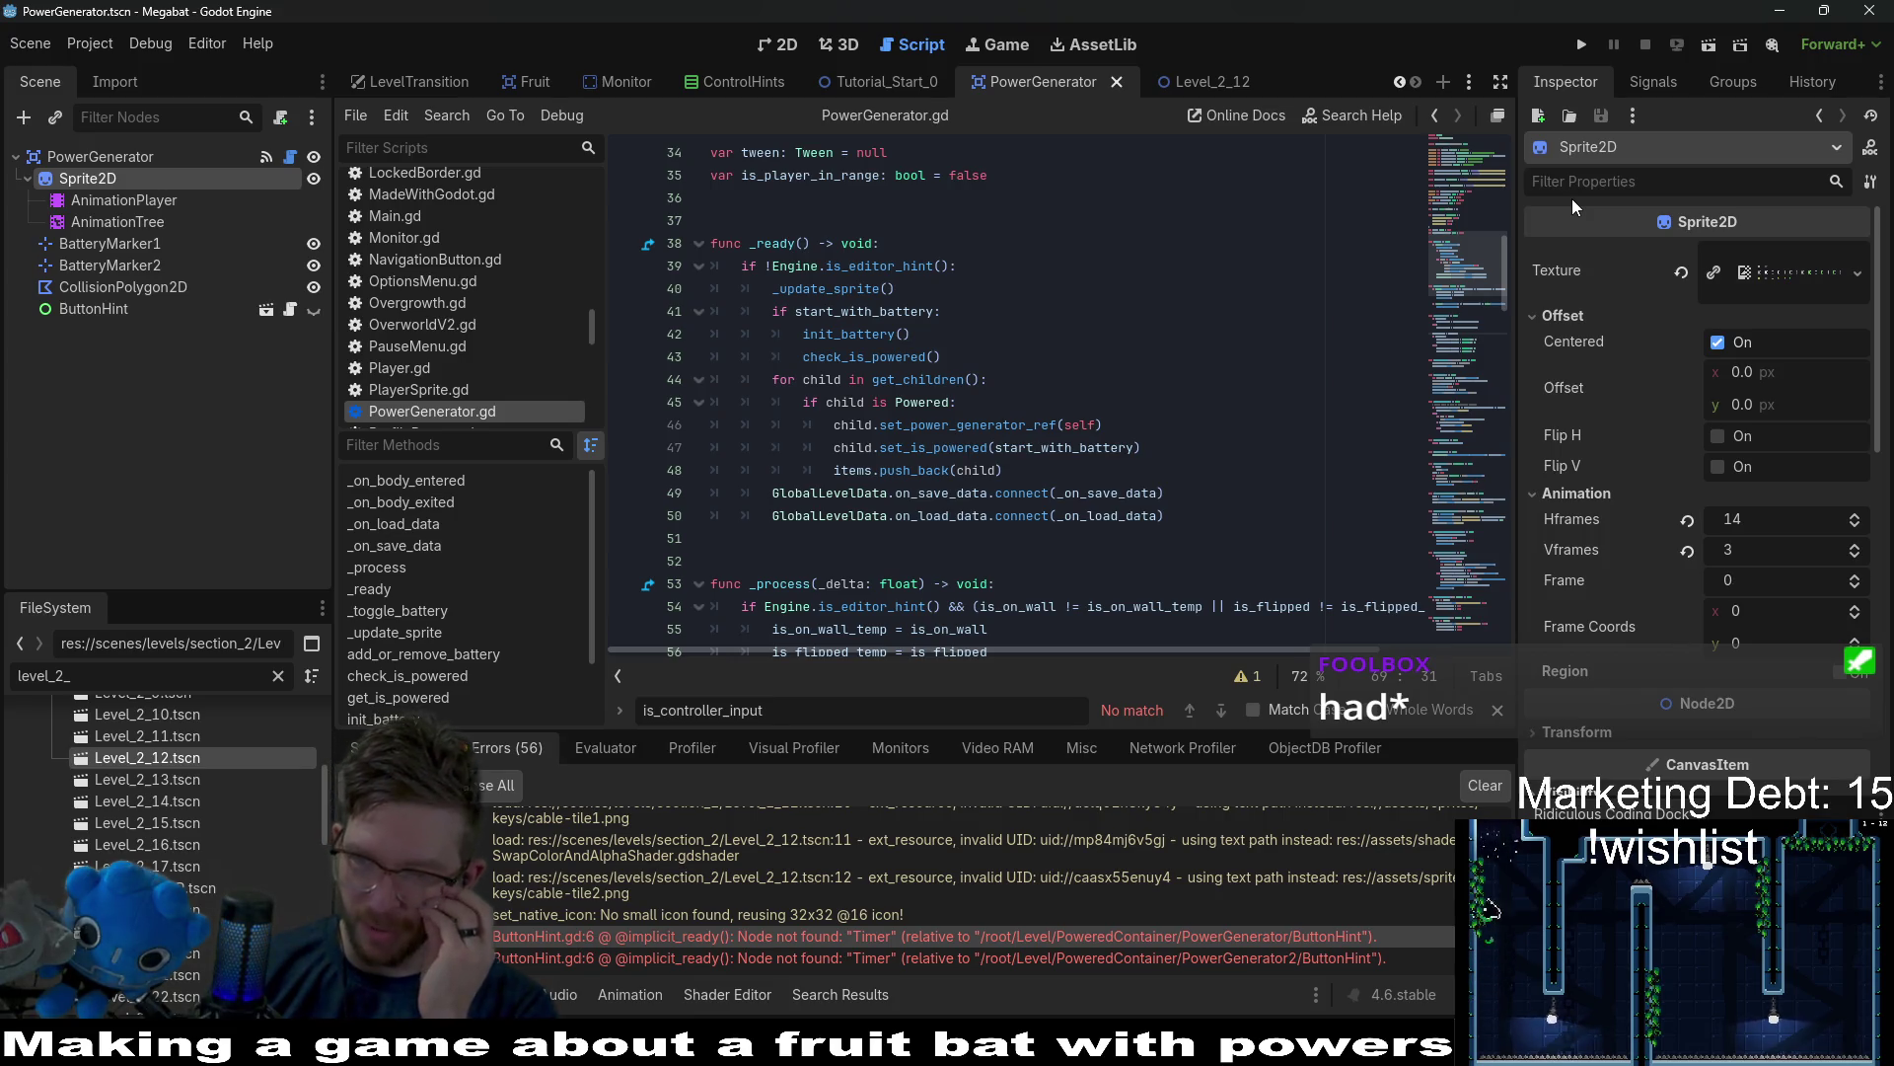
pyautogui.scroll(1, 1787, 587)
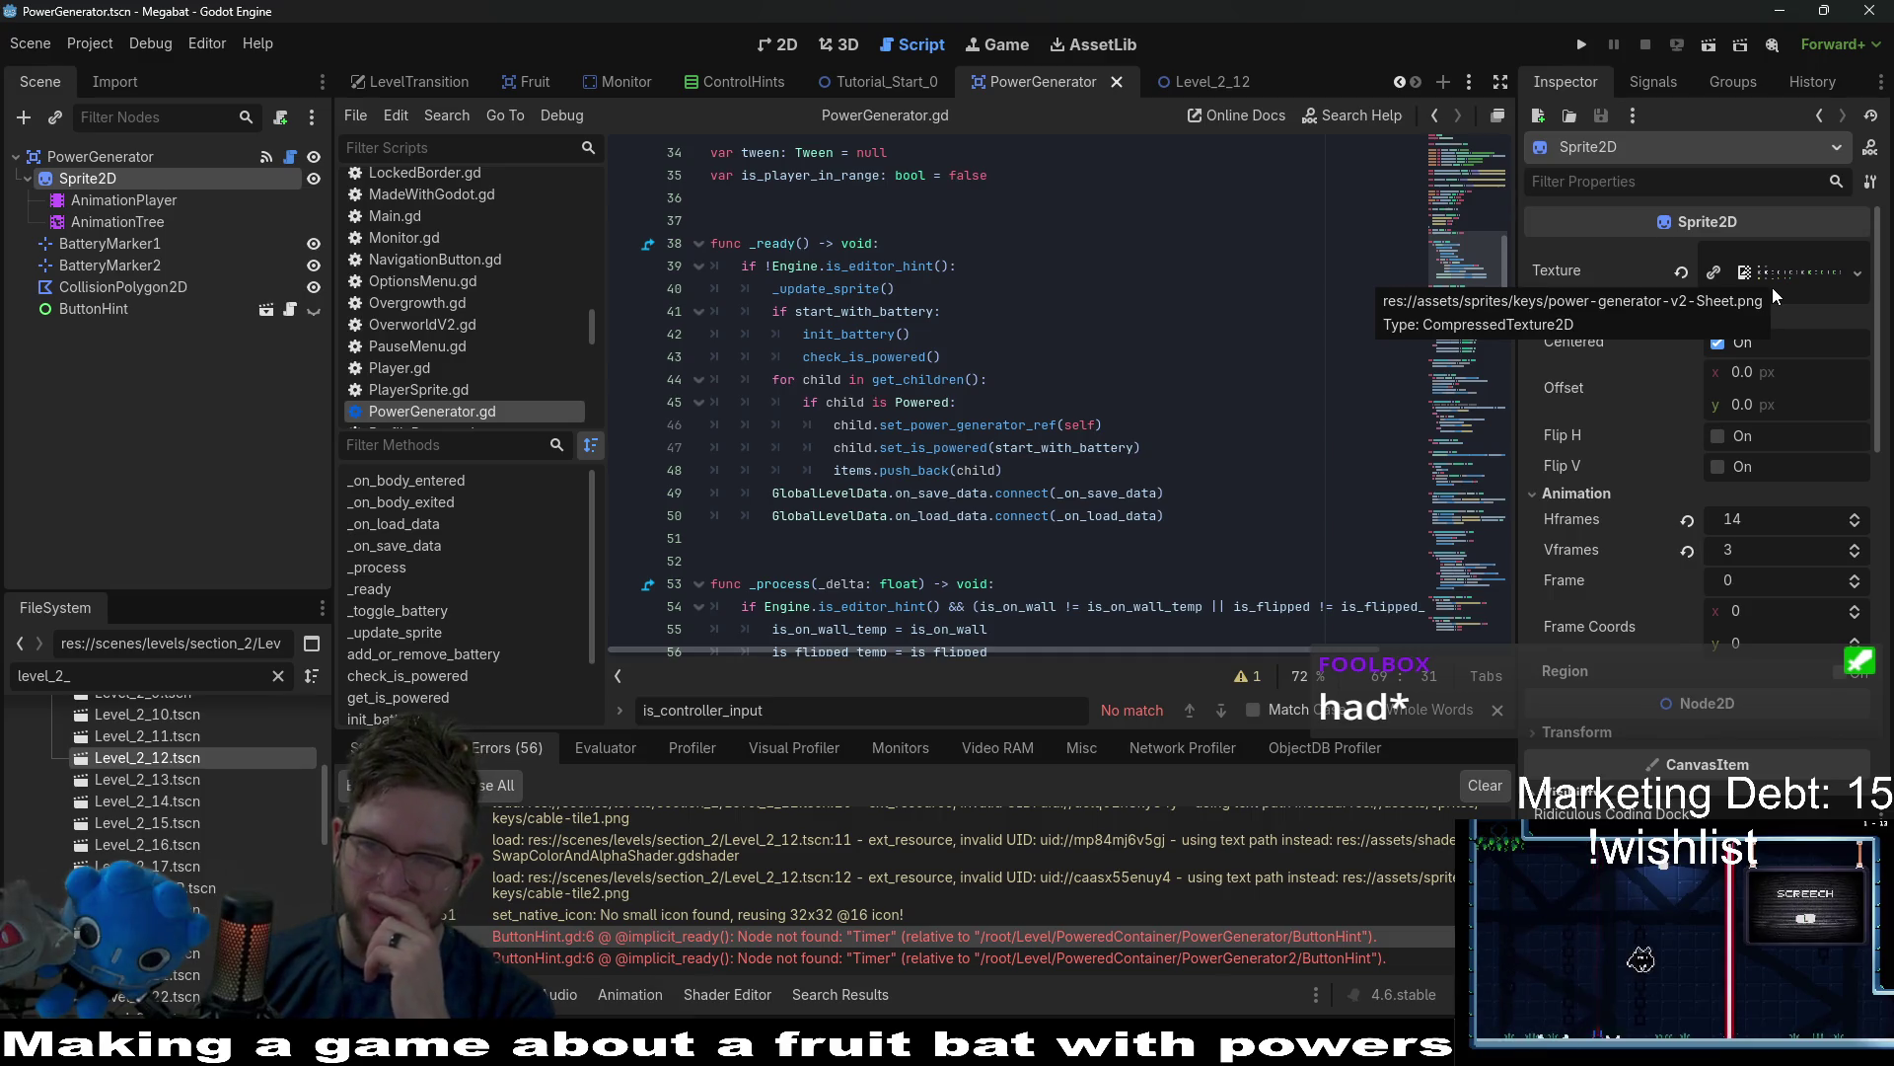
pyautogui.hotkey('alt', 'Tab')
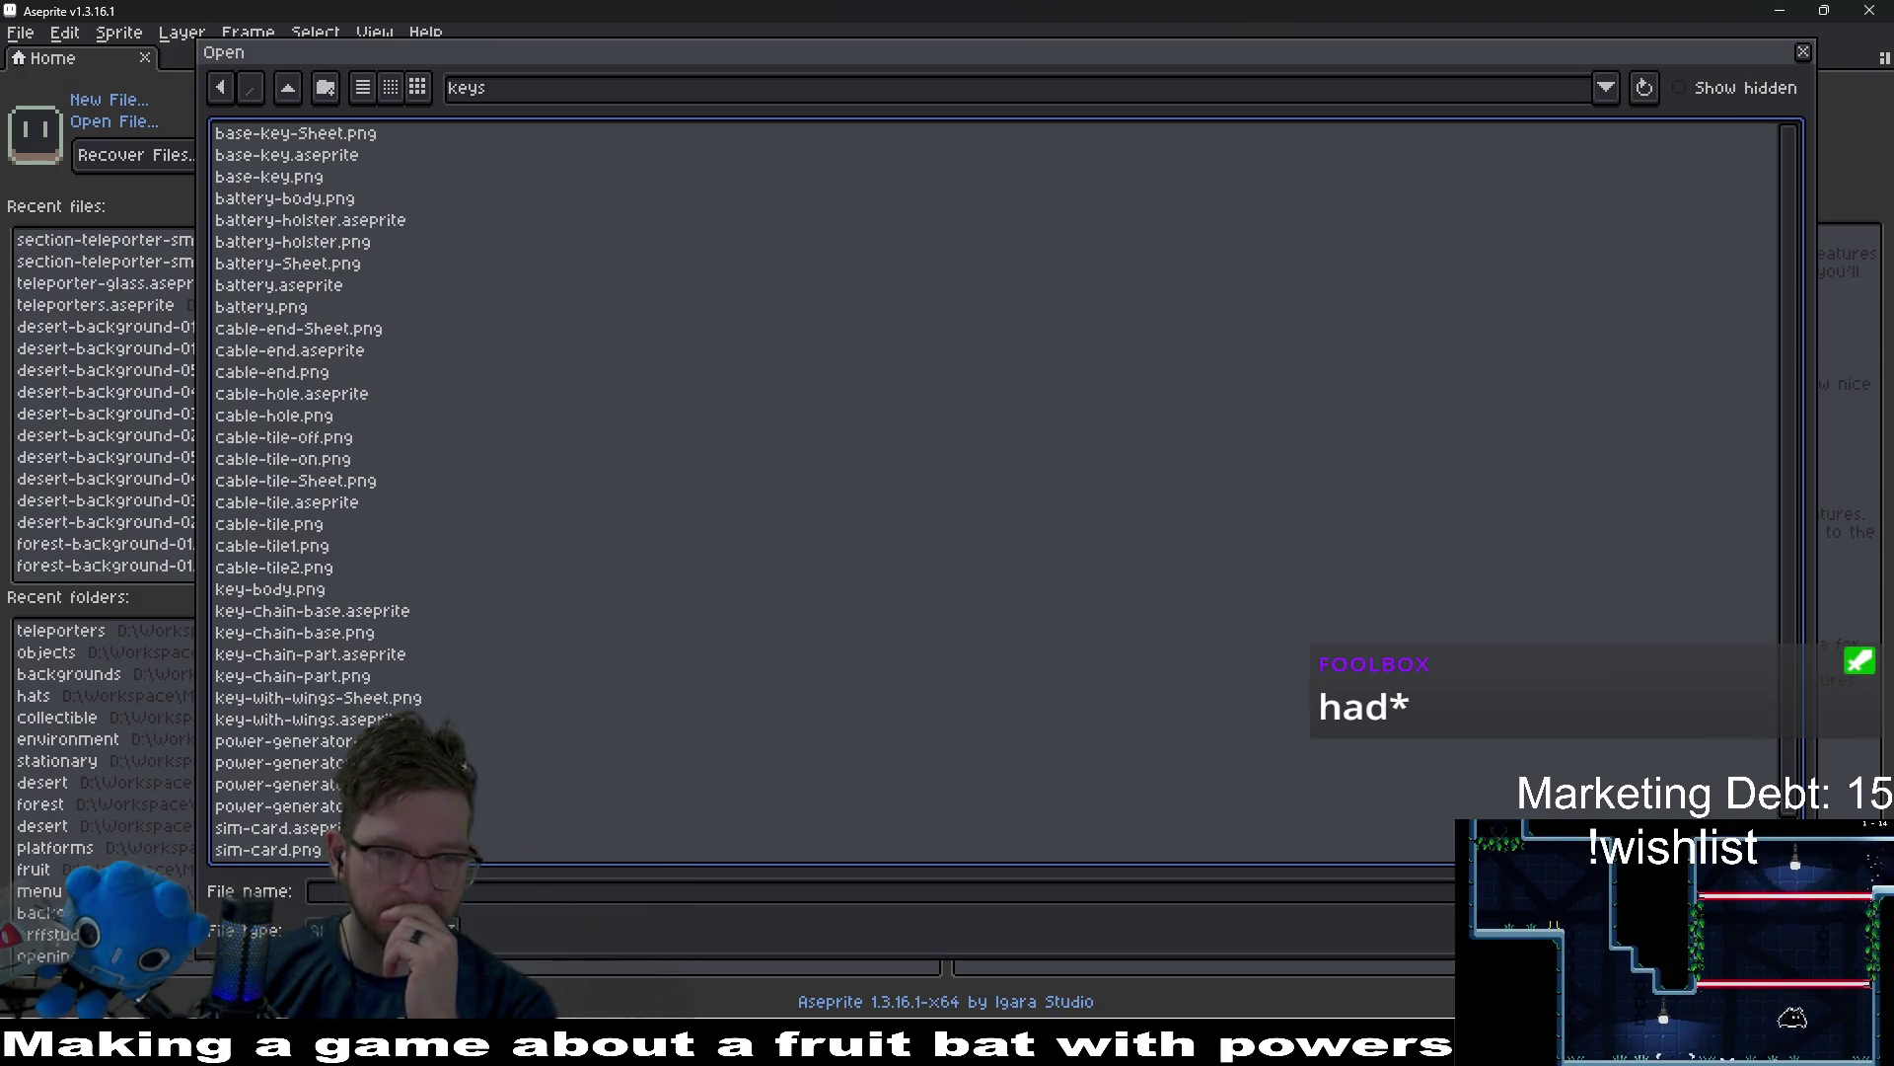
# Open power-generator-v2.aseprite from the keys folder.
pyautogui.click(405, 806)
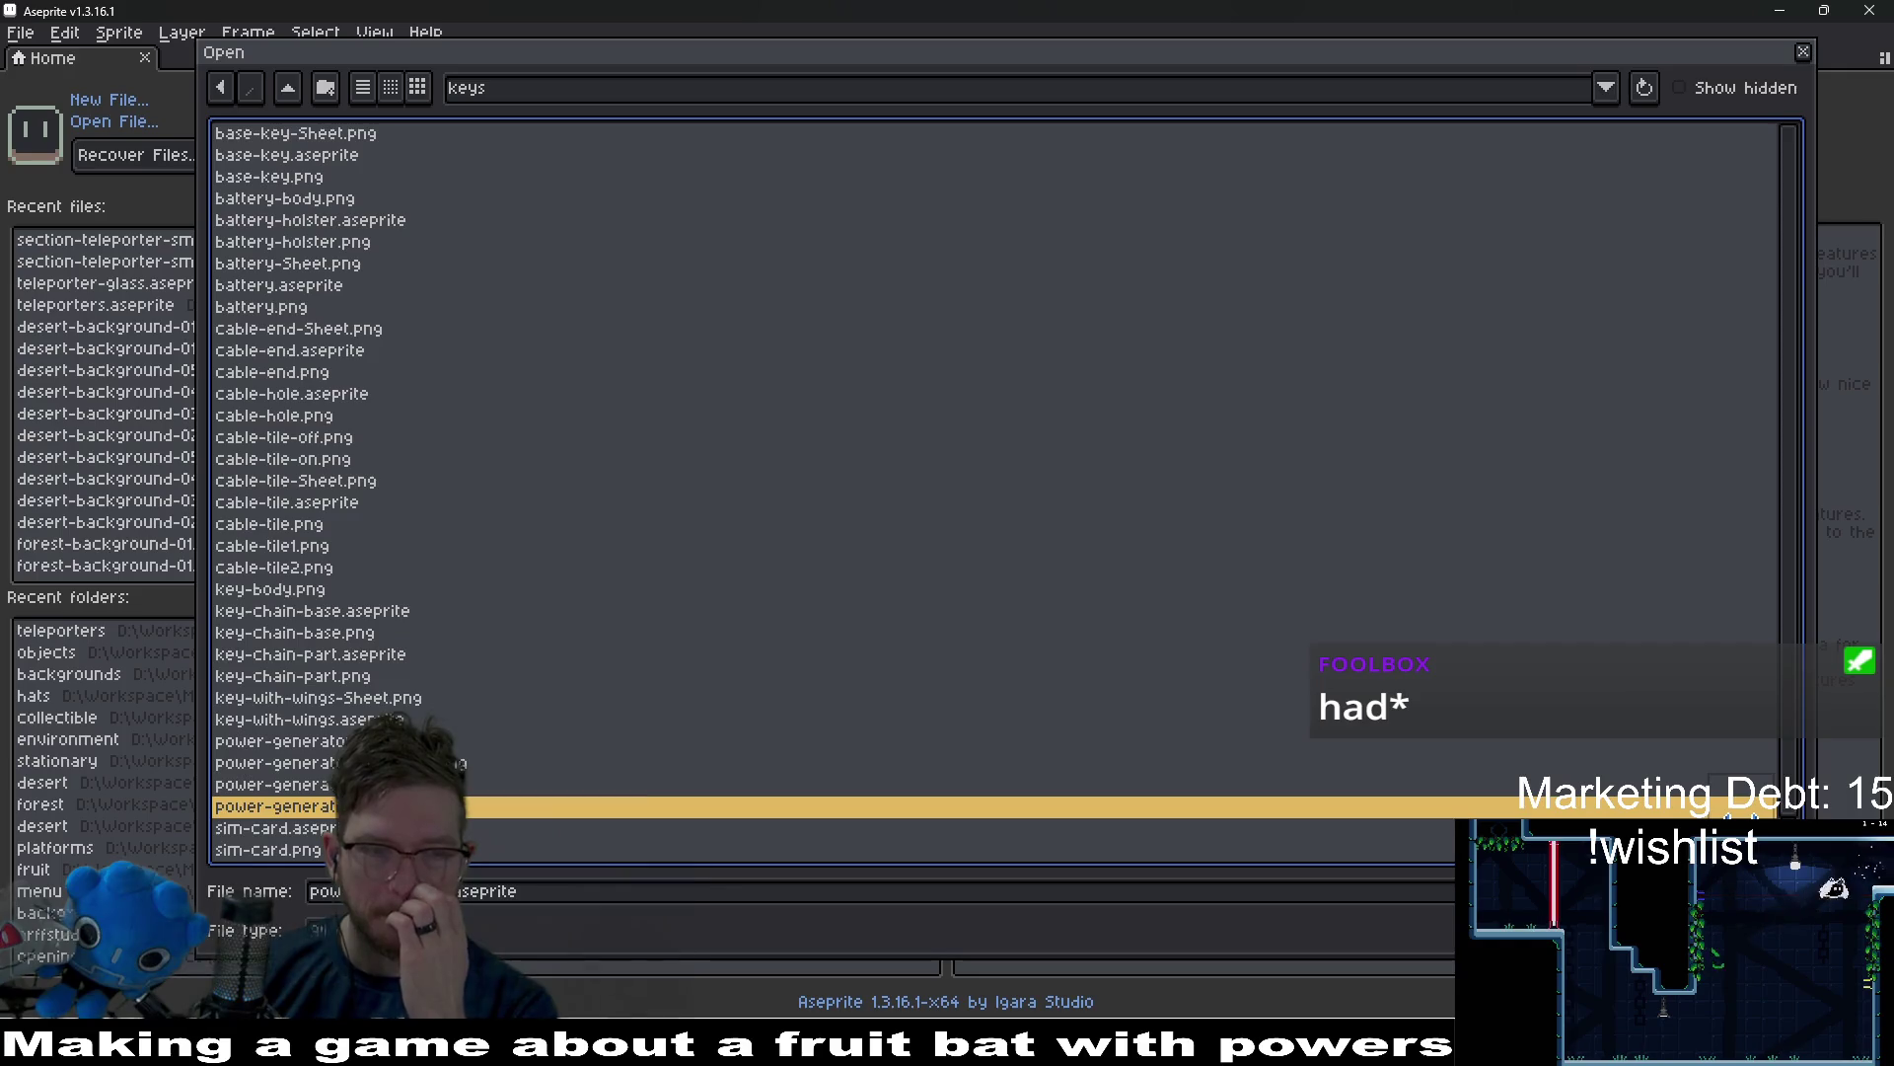
pyautogui.click(1695, 785)
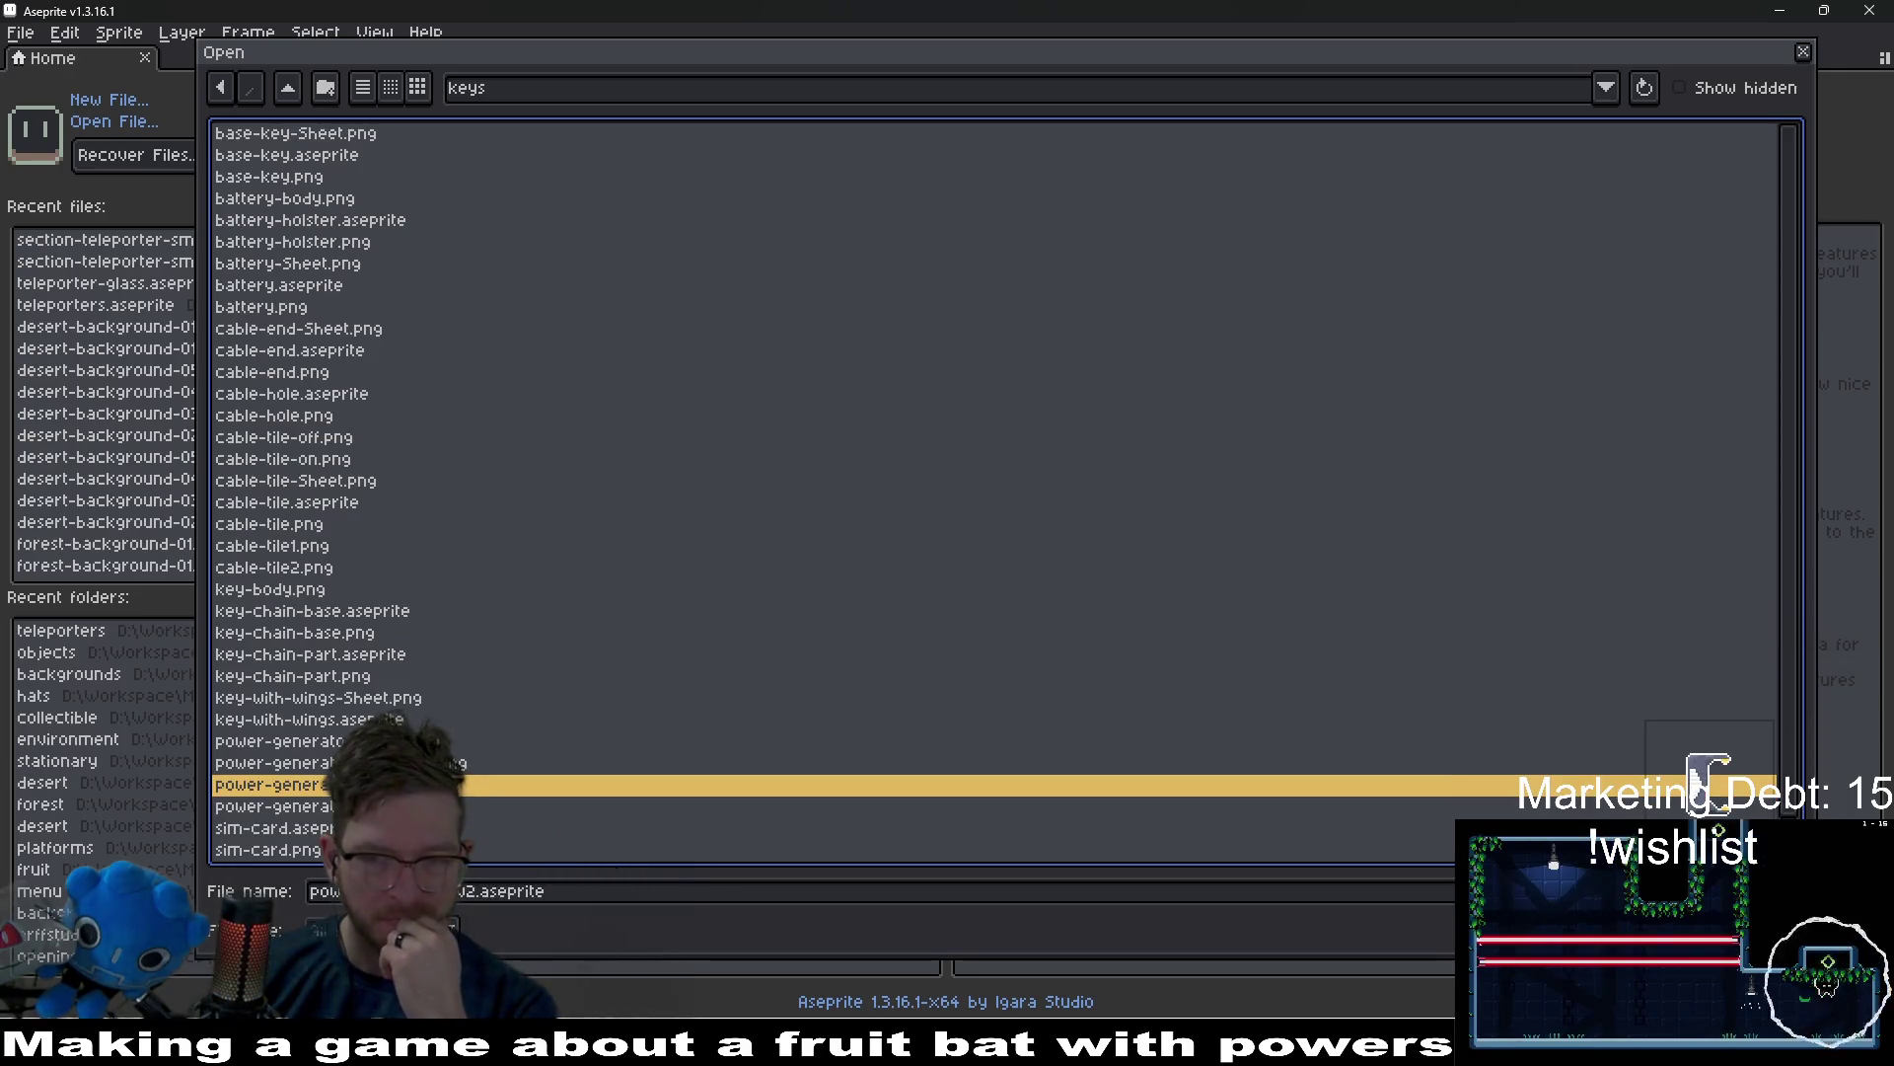
pyautogui.click(1696, 806)
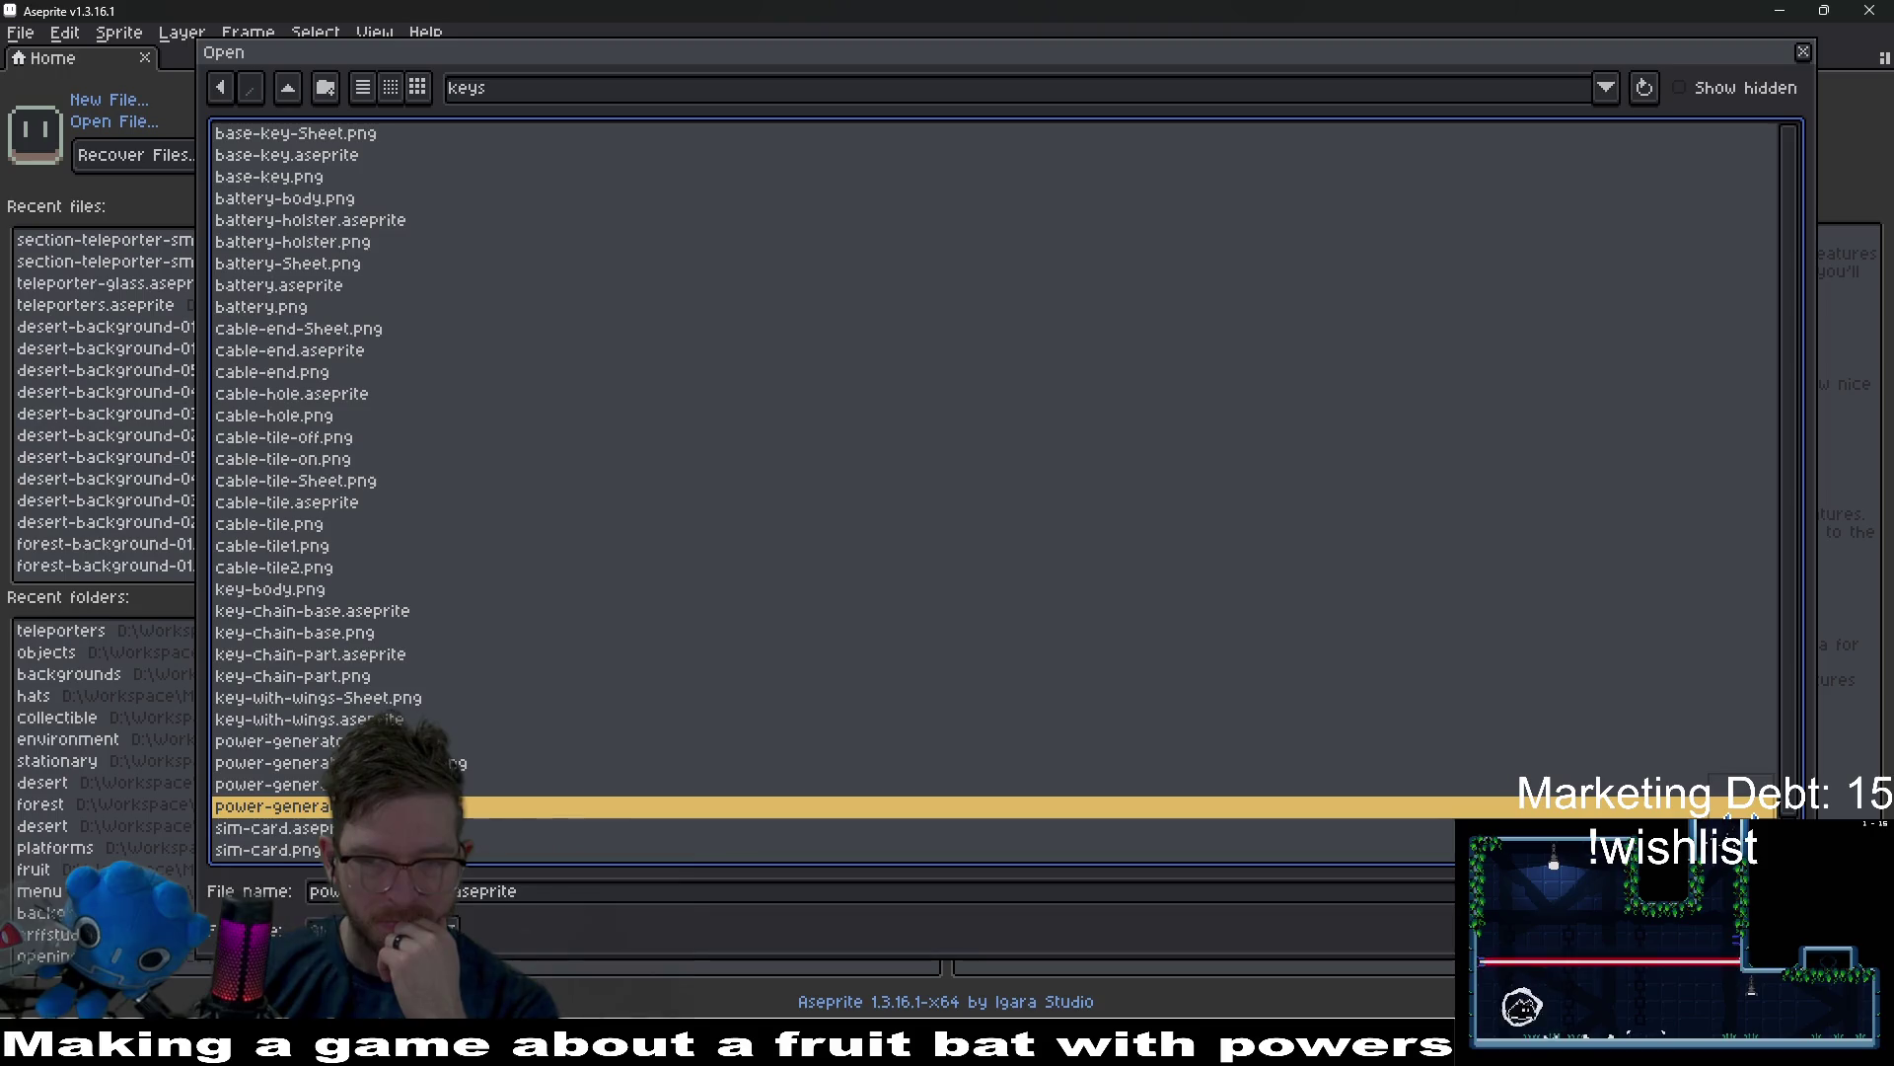
pyautogui.press('Return')
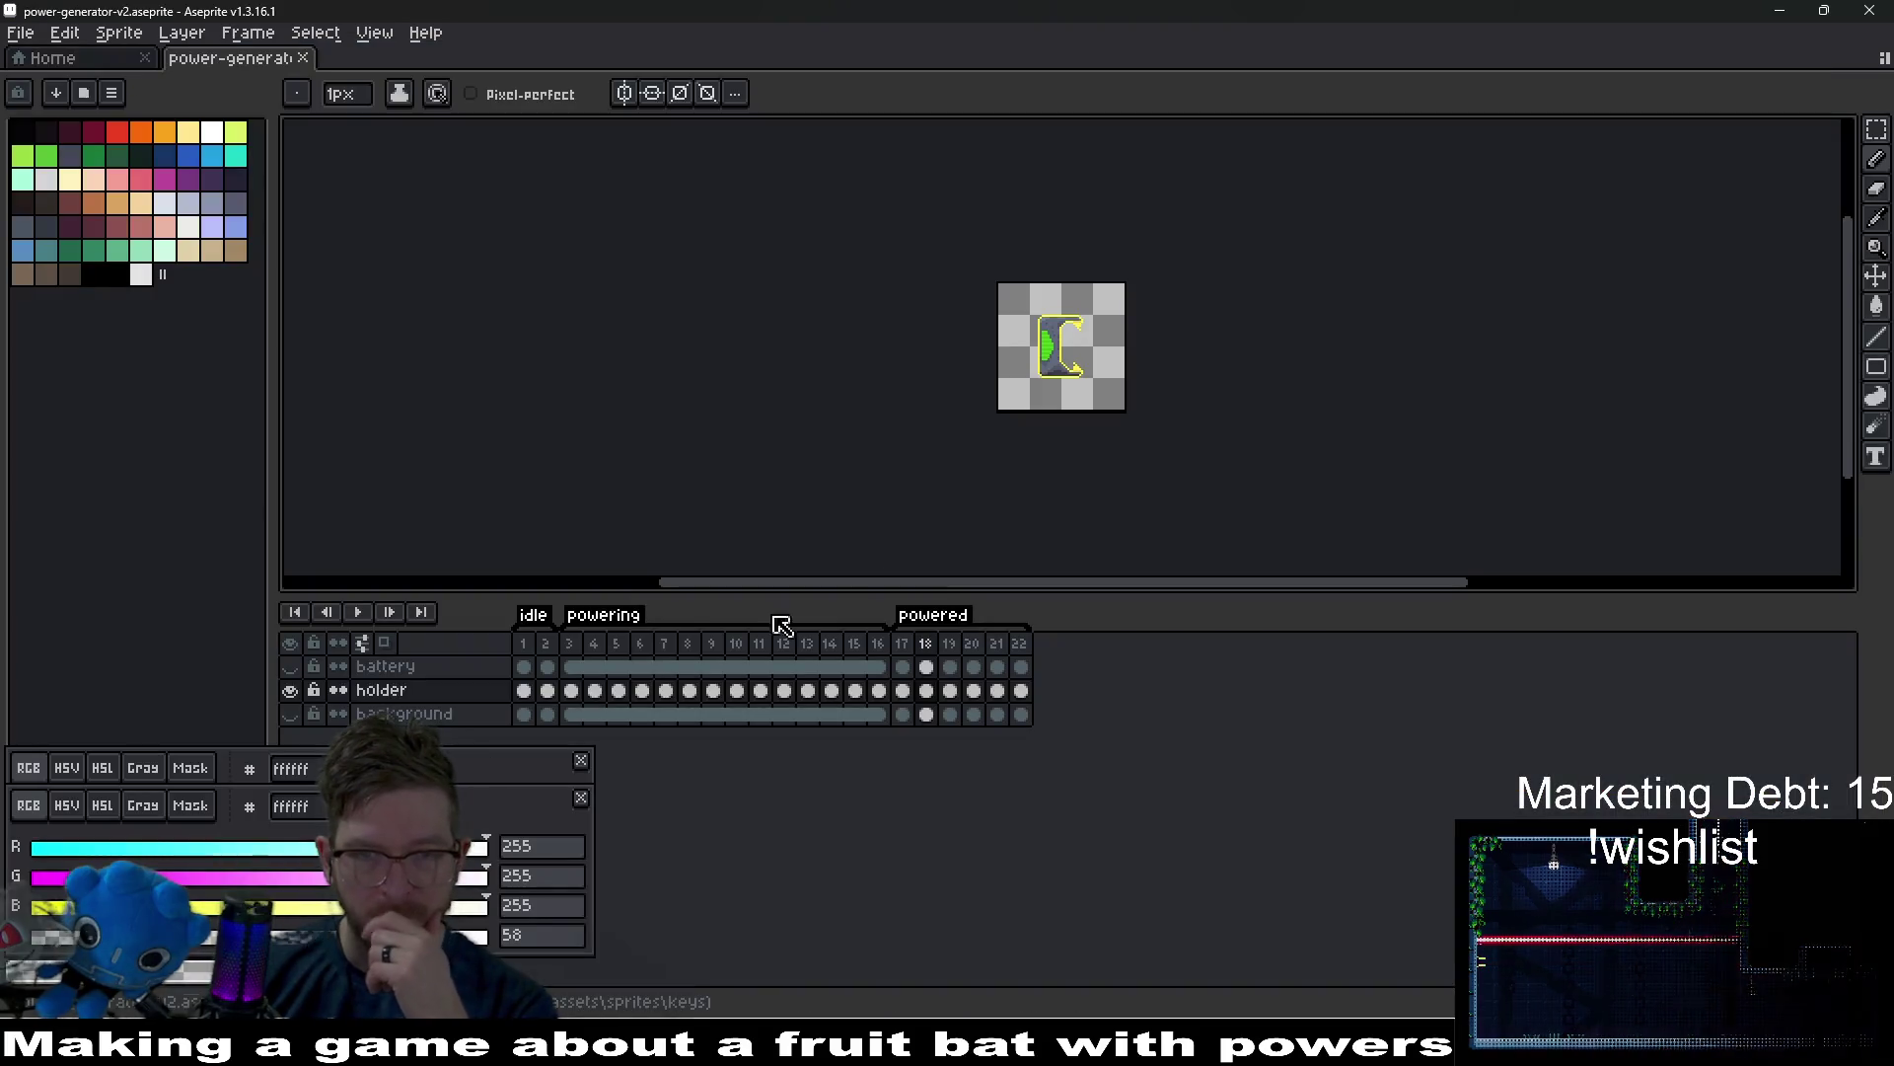
# Review the idle, powering and powered frames, ending on idle frame 1, and check the holder layer.
pyautogui.click(519, 650)
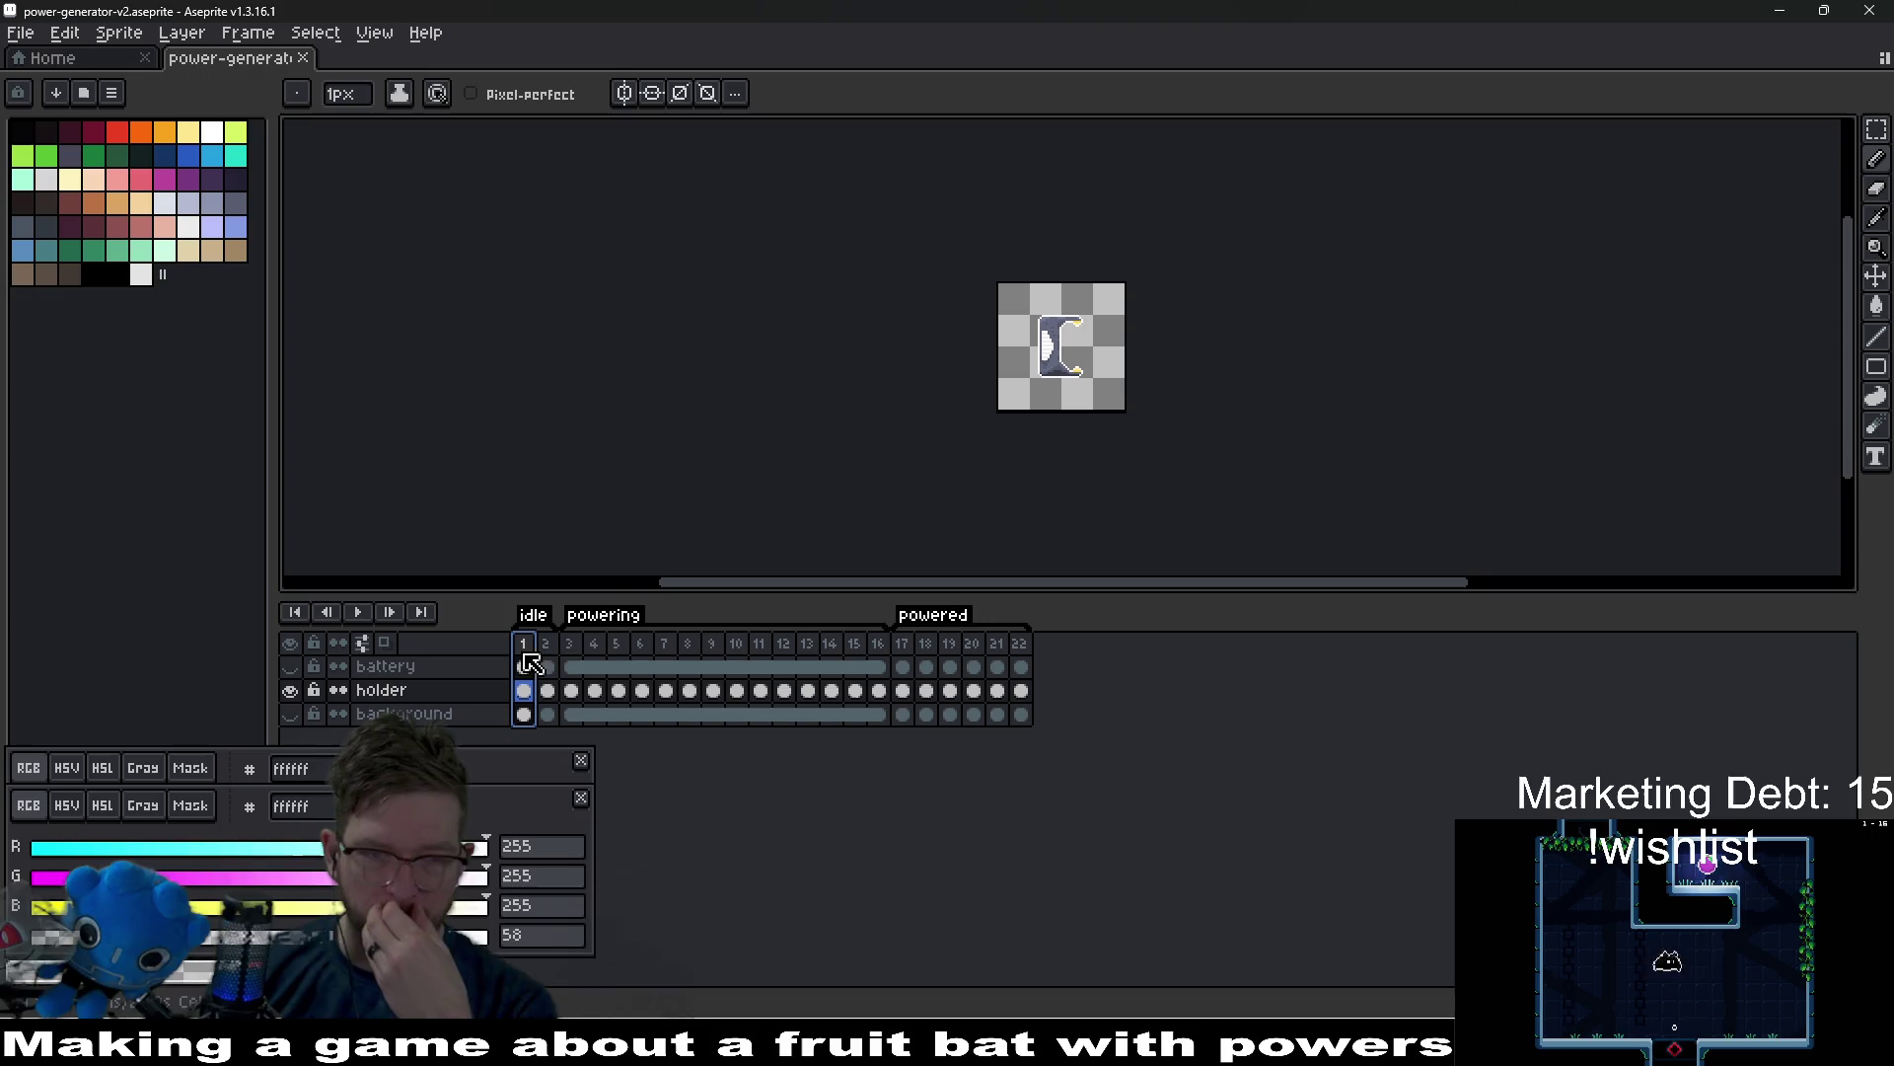
pyautogui.click(556, 651)
pyautogui.click(906, 649)
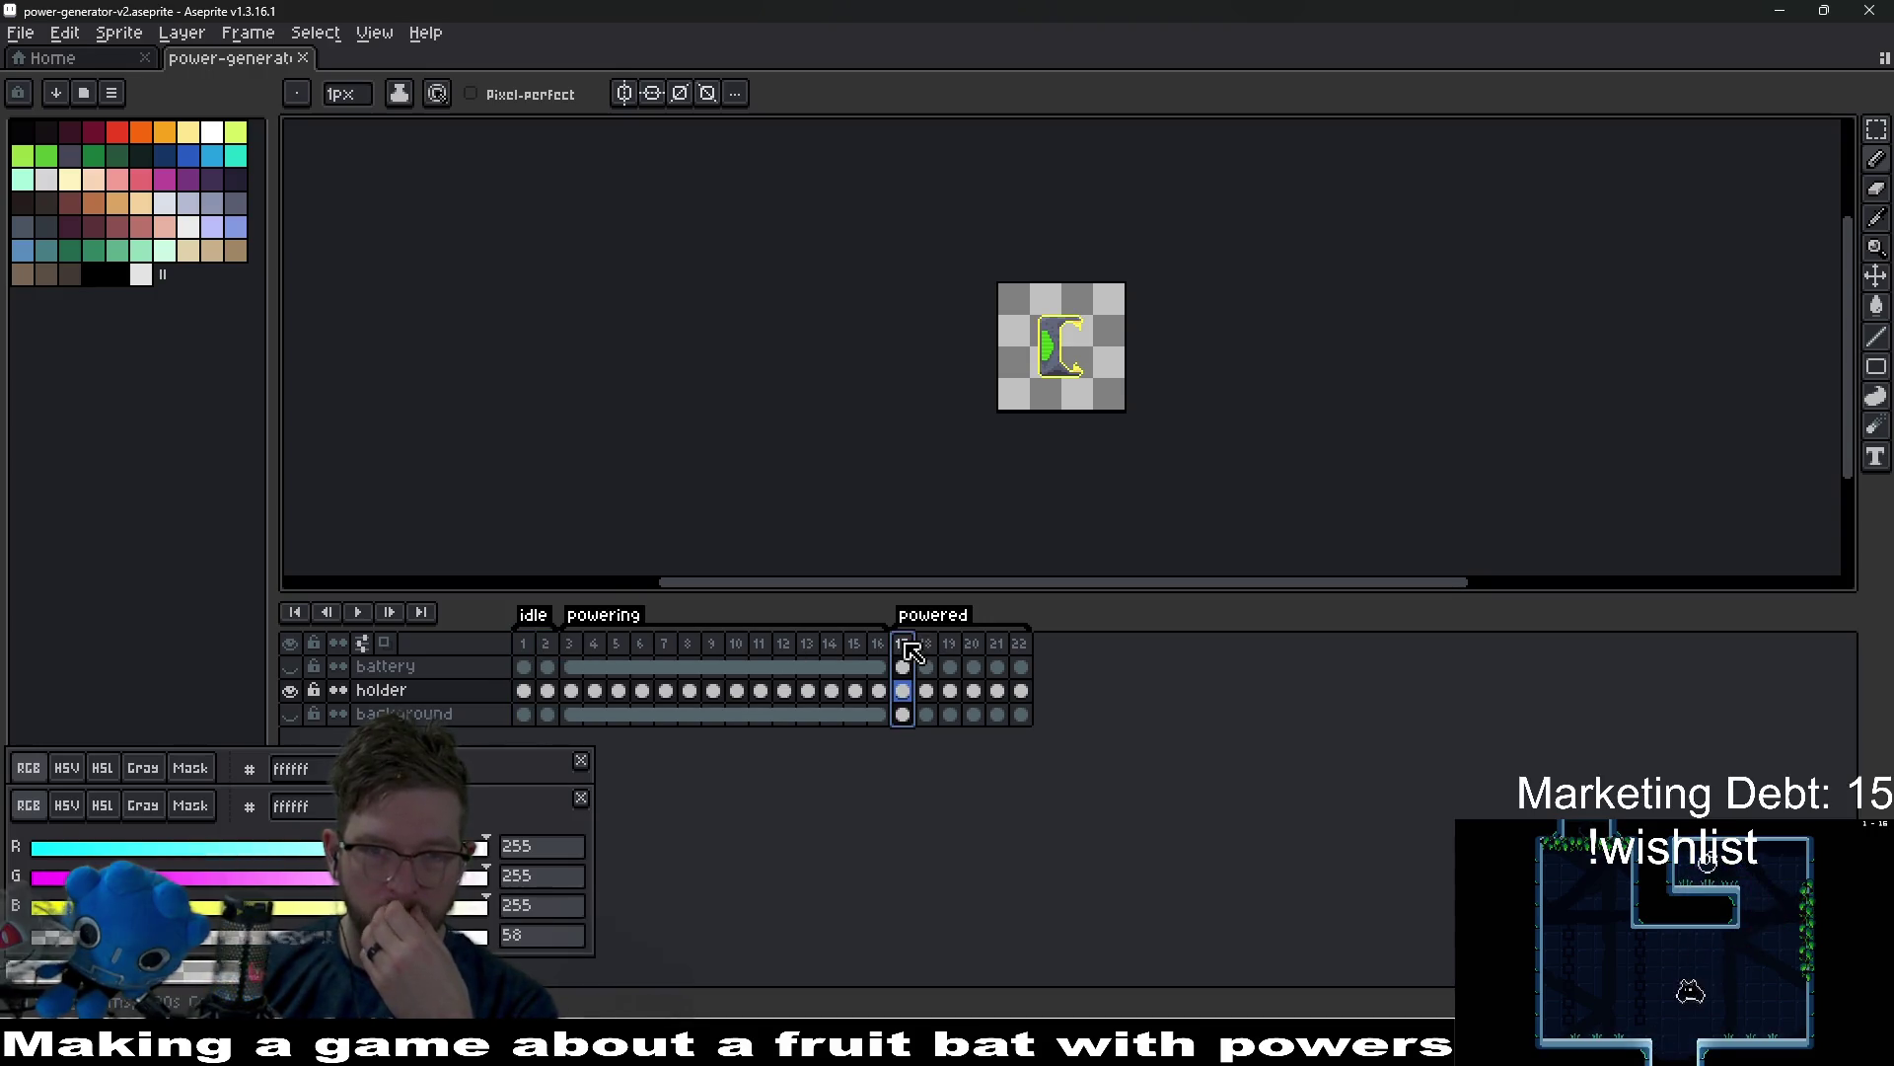
pyautogui.click(618, 658)
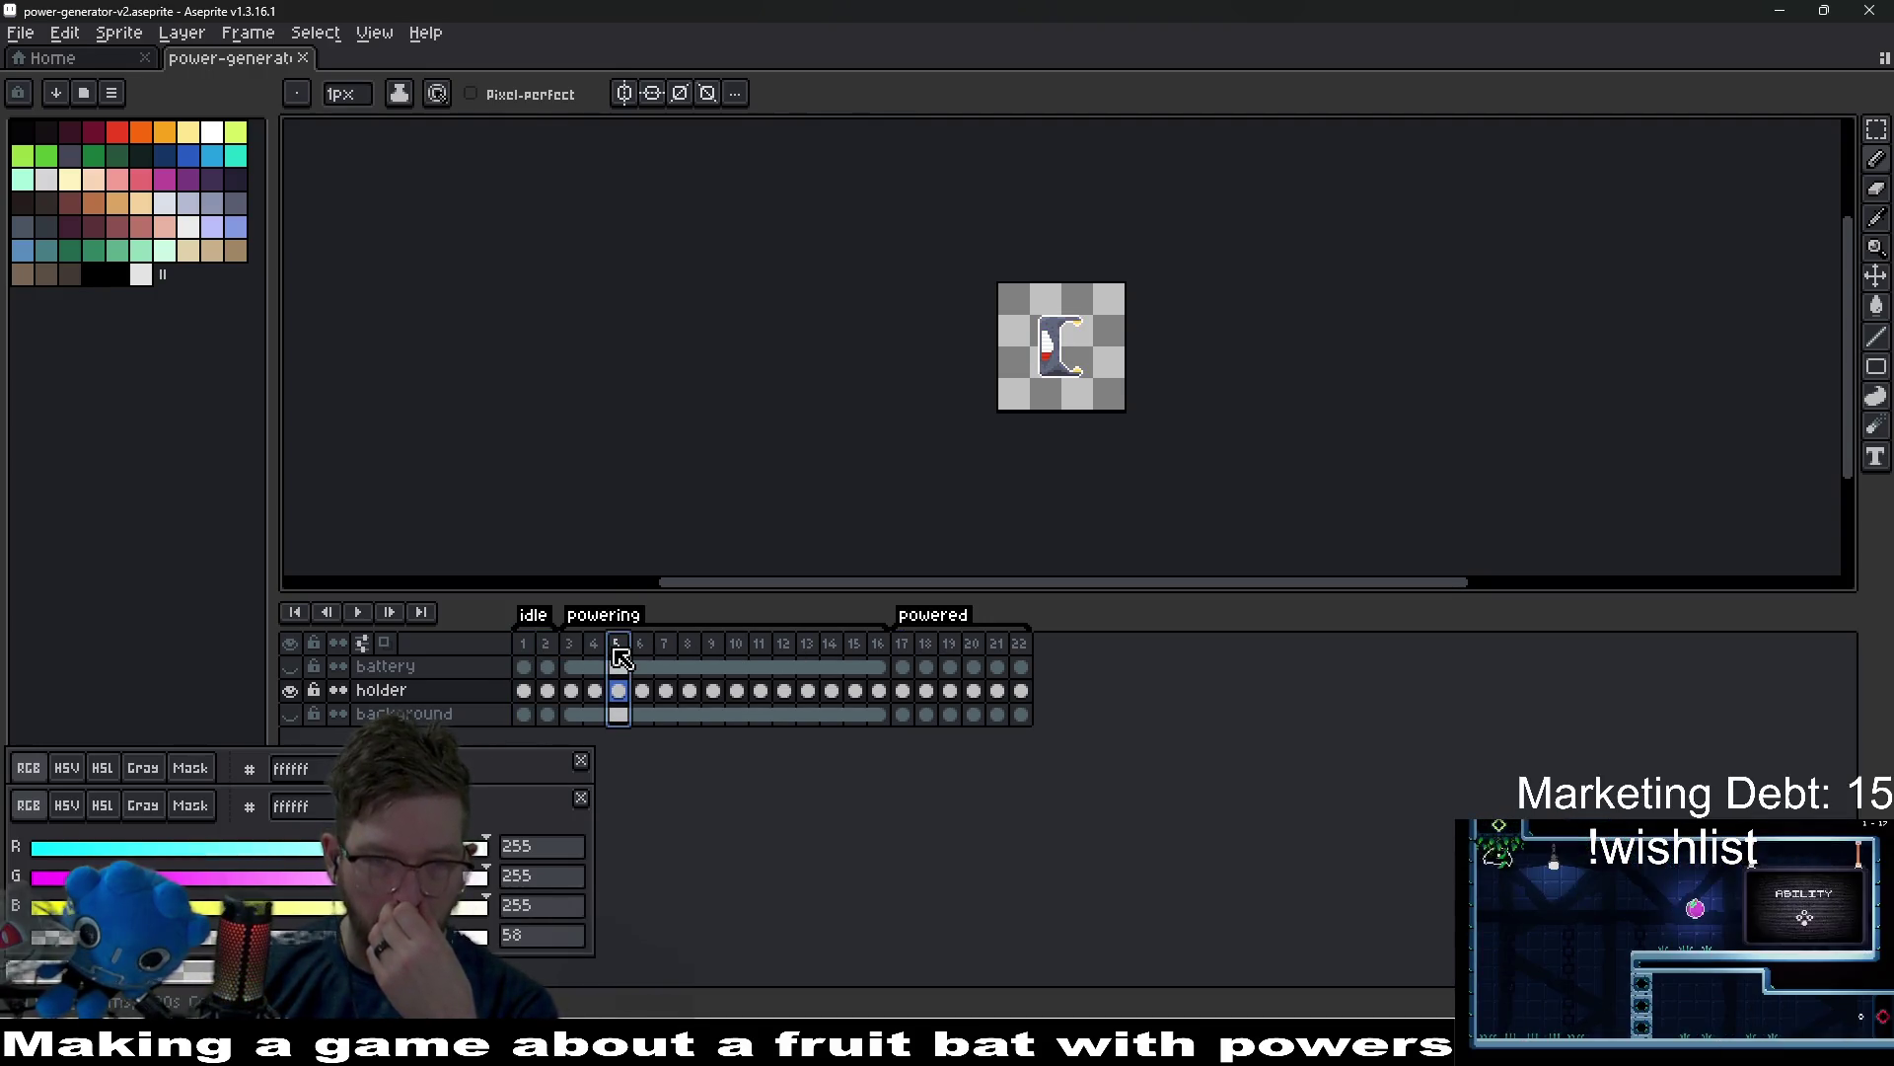
pyautogui.click(879, 653)
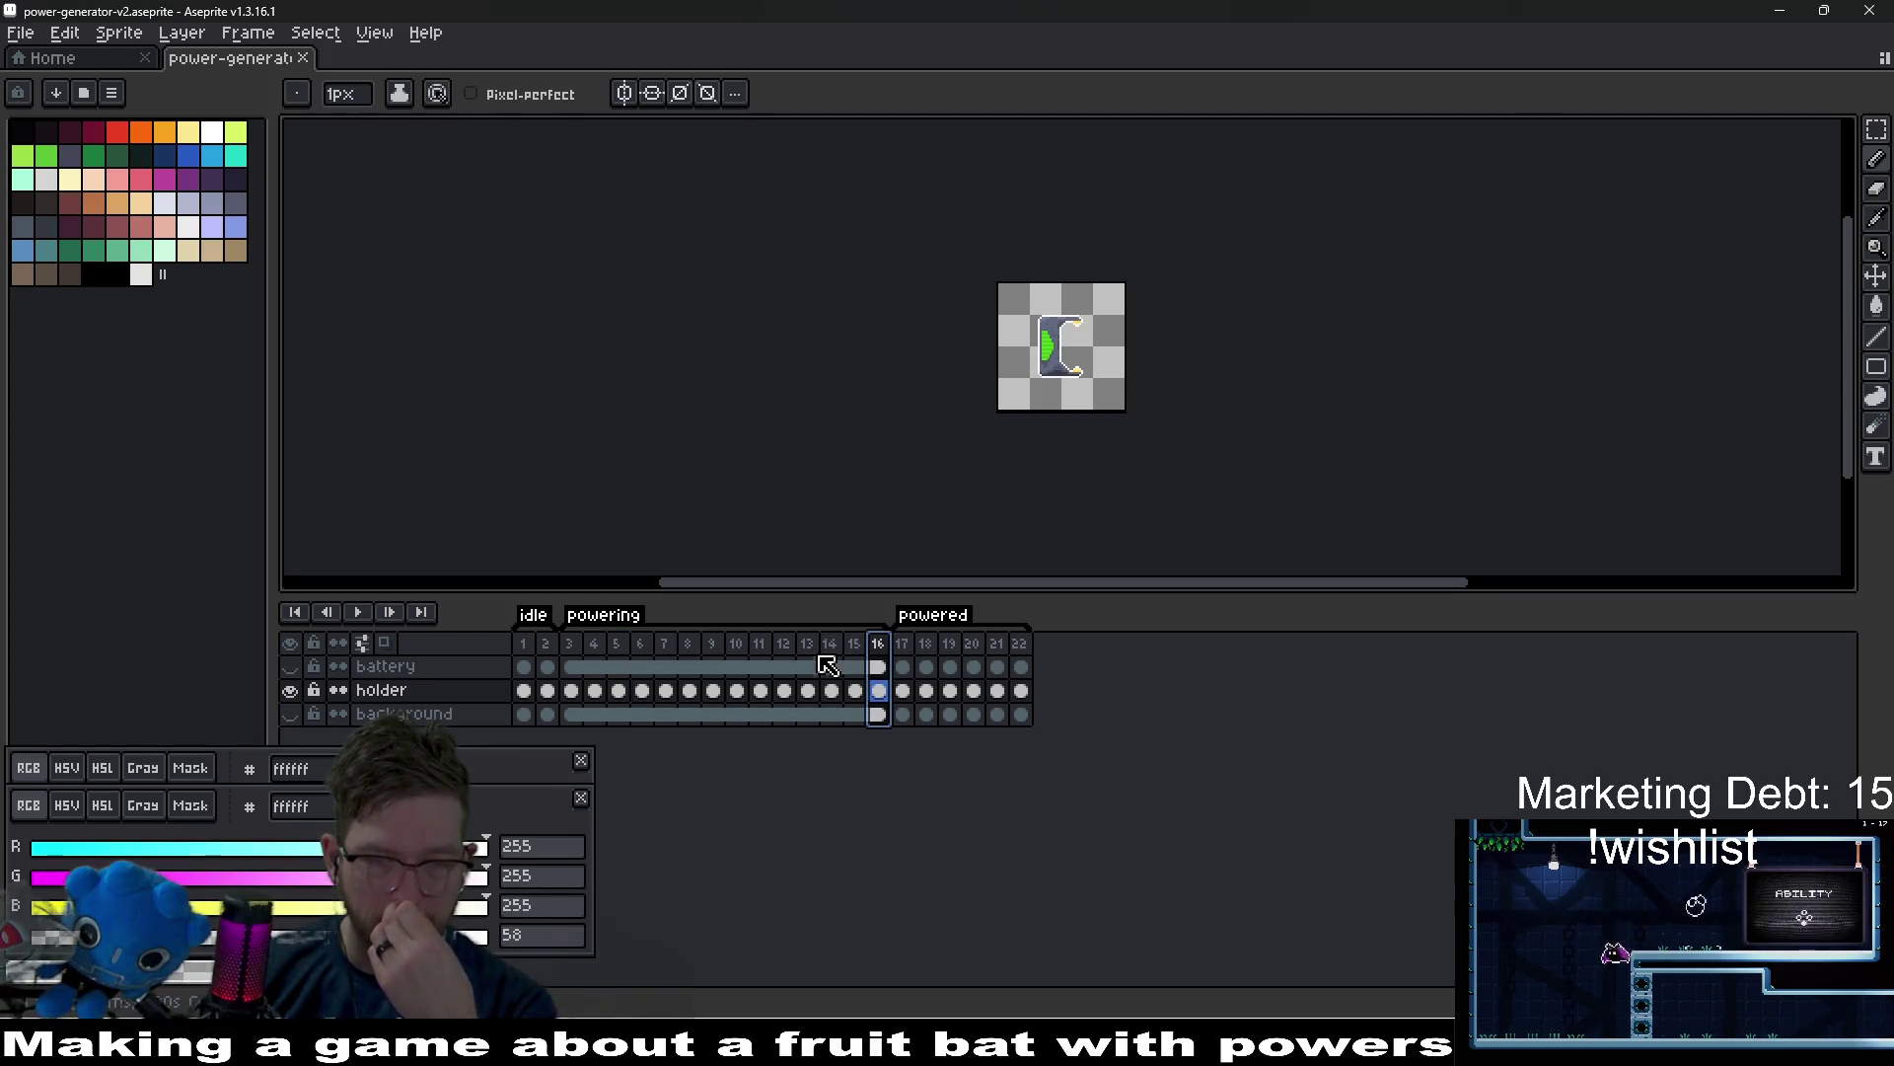
pyautogui.click(531, 649)
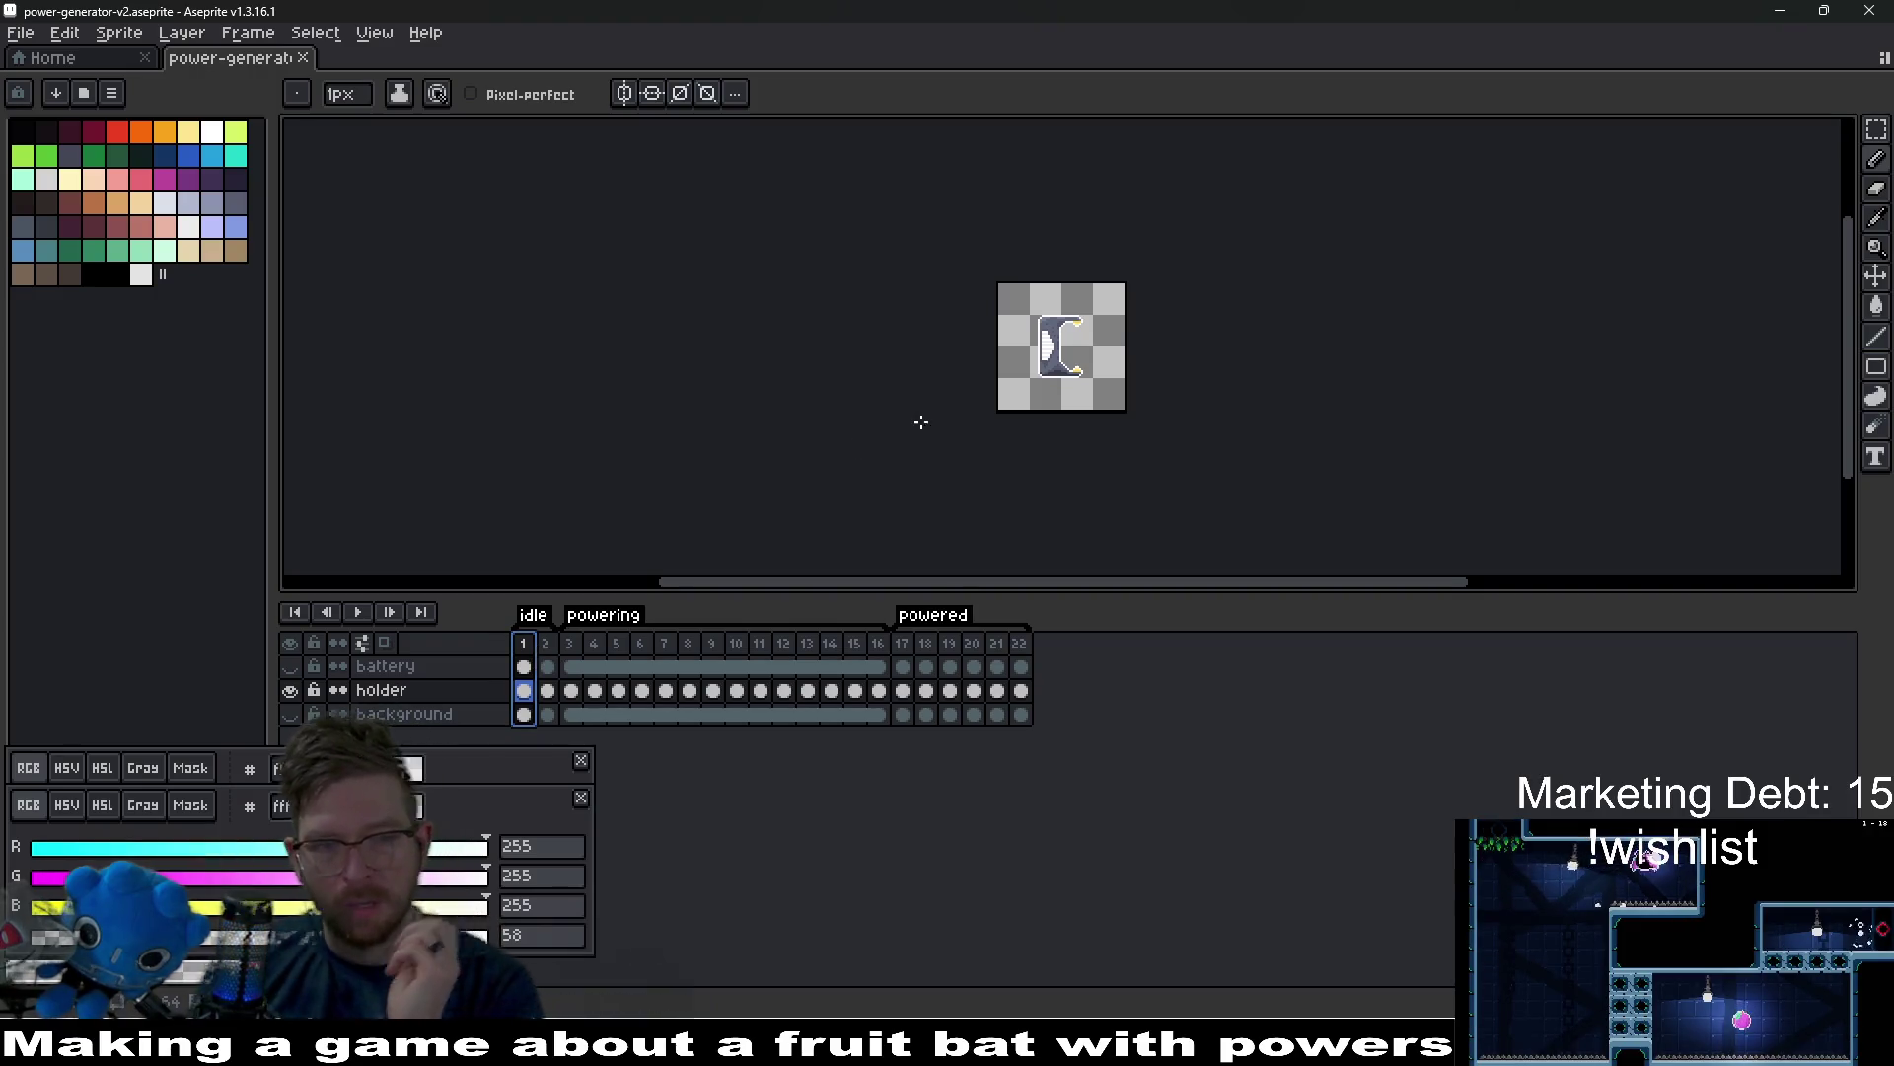
pyautogui.click(289, 690)
pyautogui.click(289, 689)
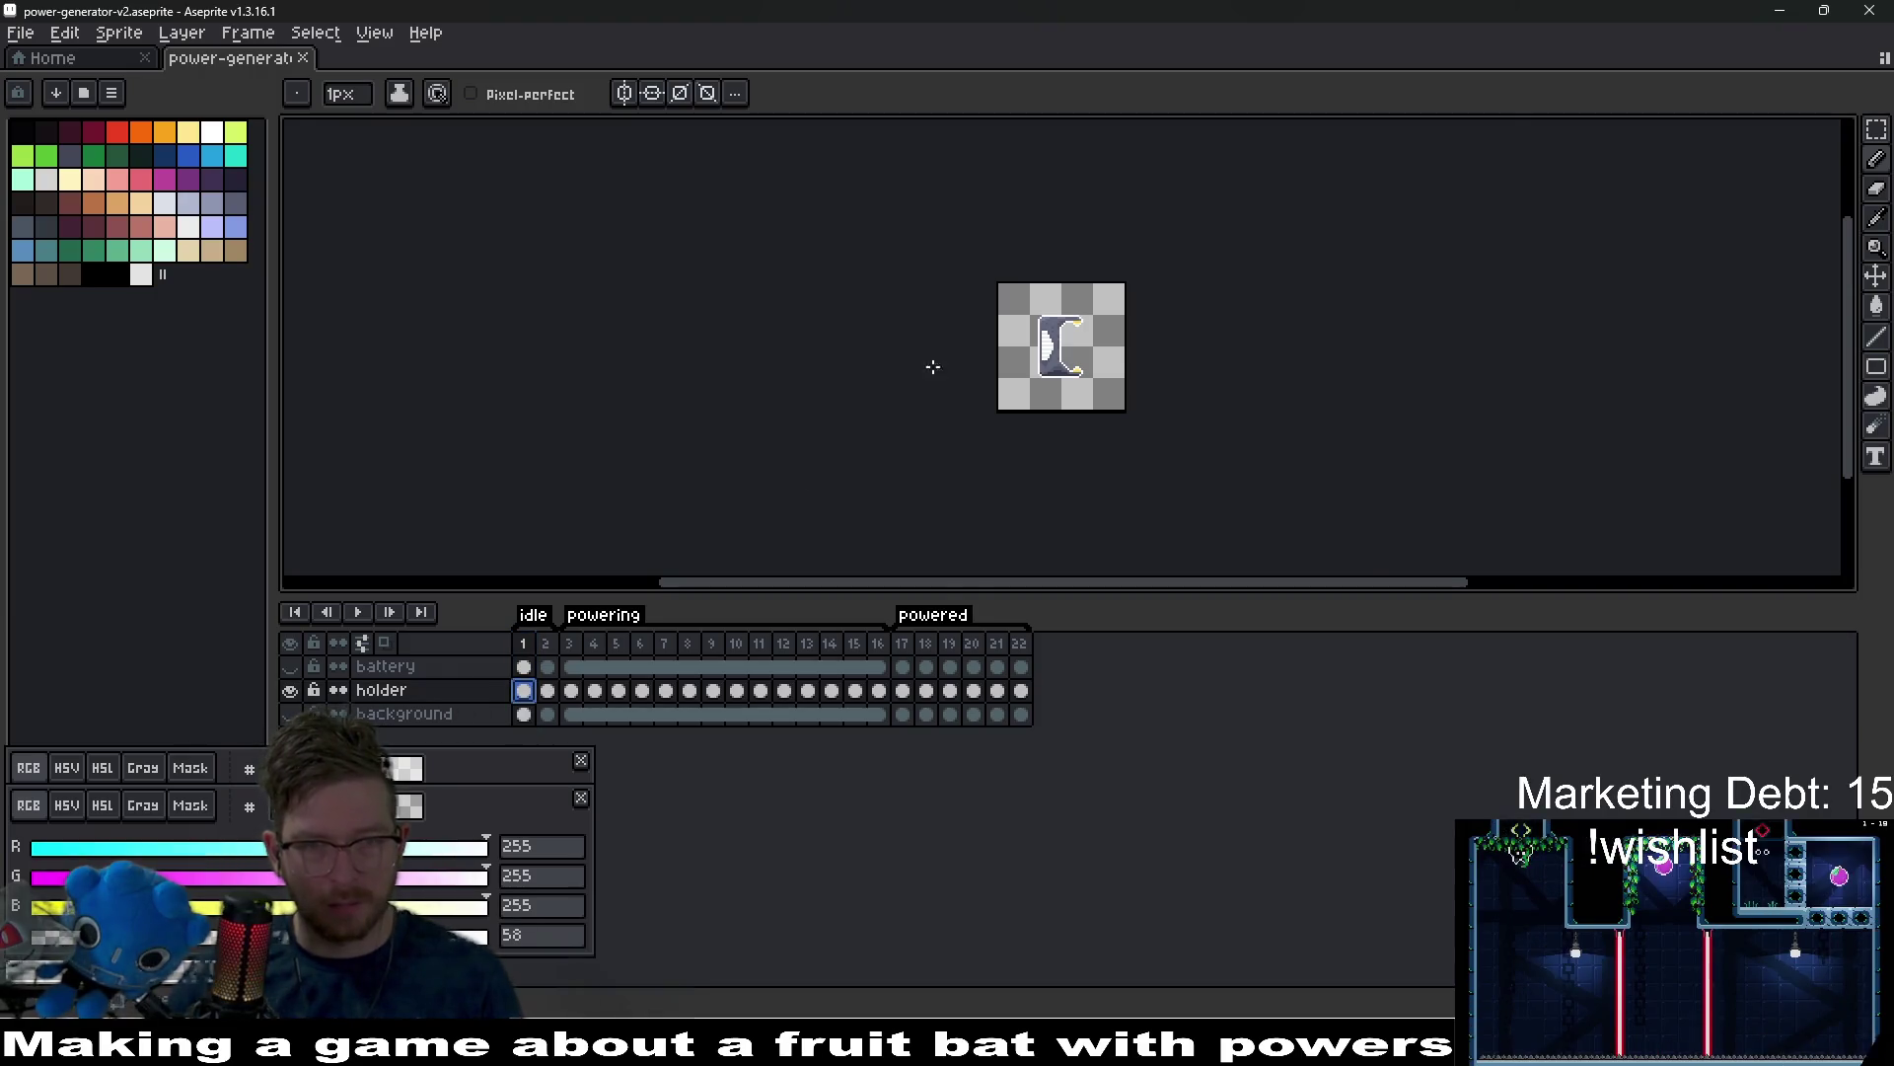
pyautogui.scroll(8, 997, 308)
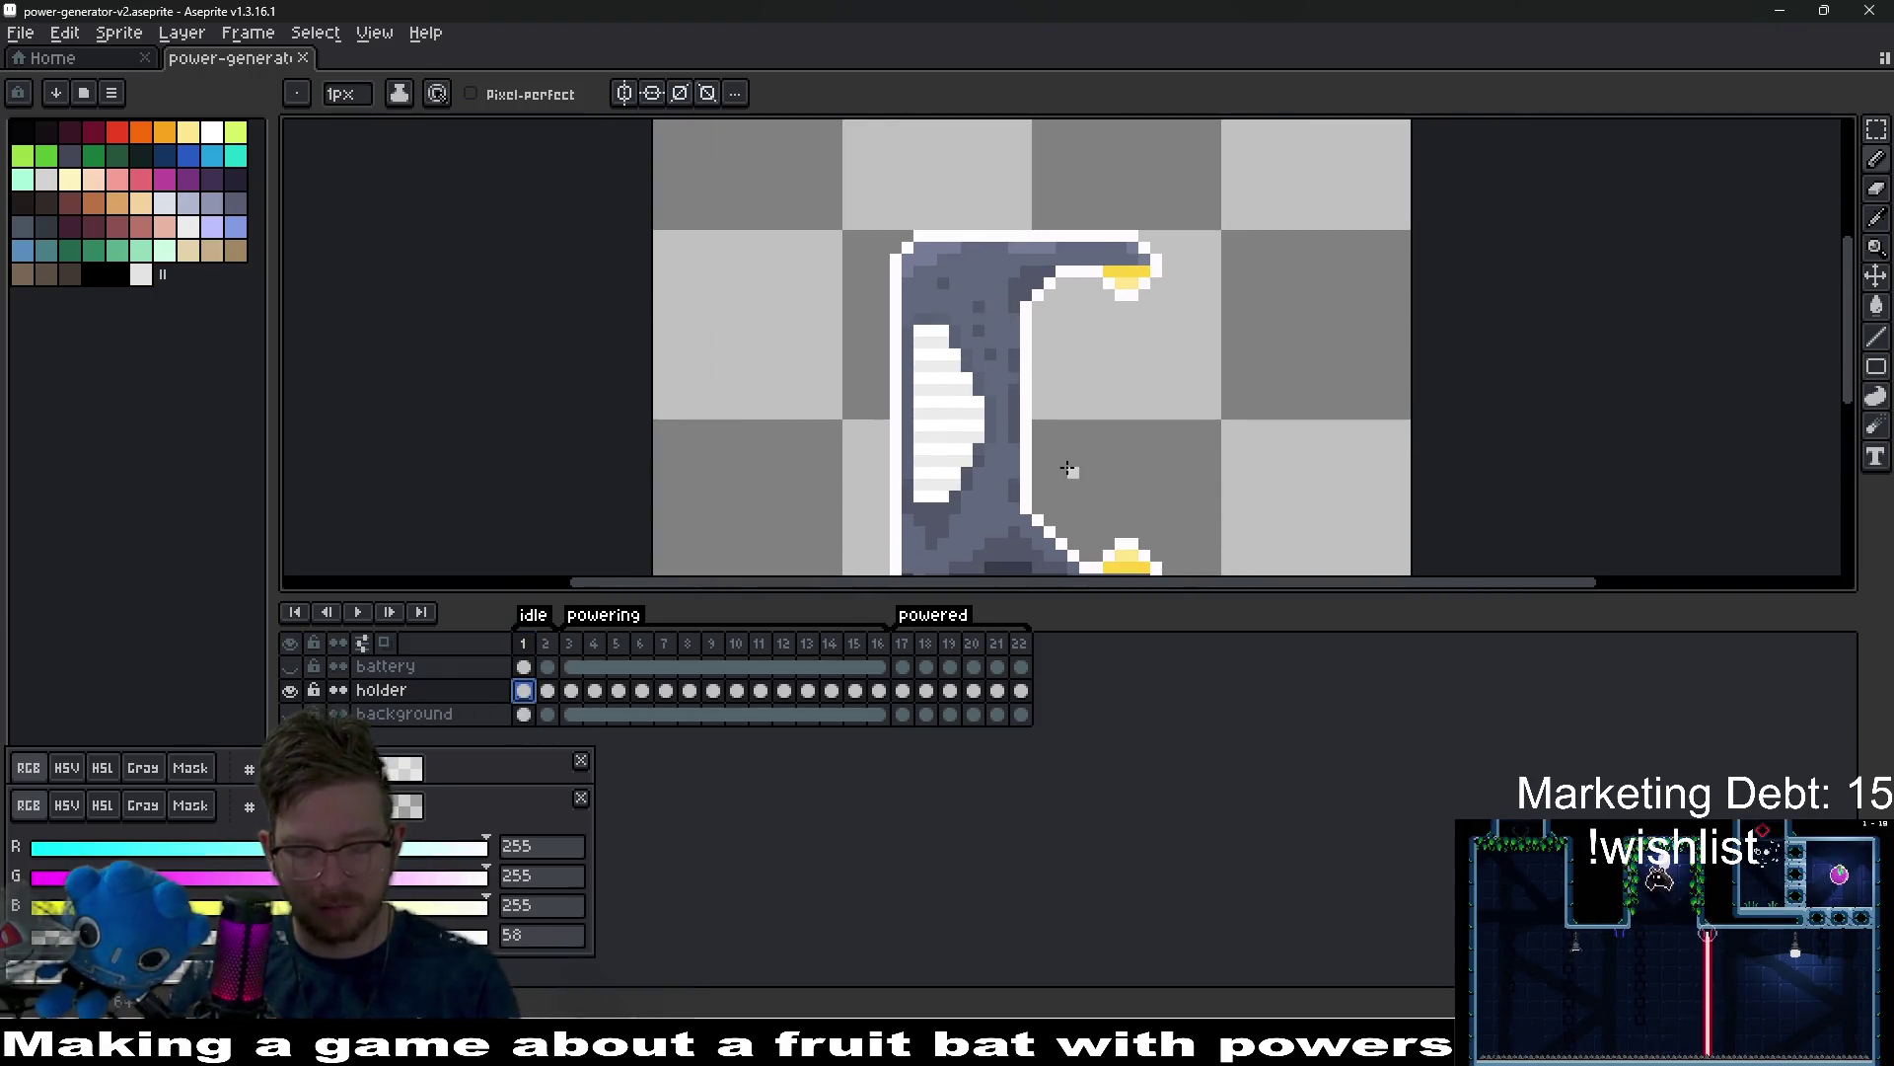
# Pick black and bucket-fill the holder's inner and left white outline columns black.
pyautogui.press('i')
pyautogui.click(1038, 410)
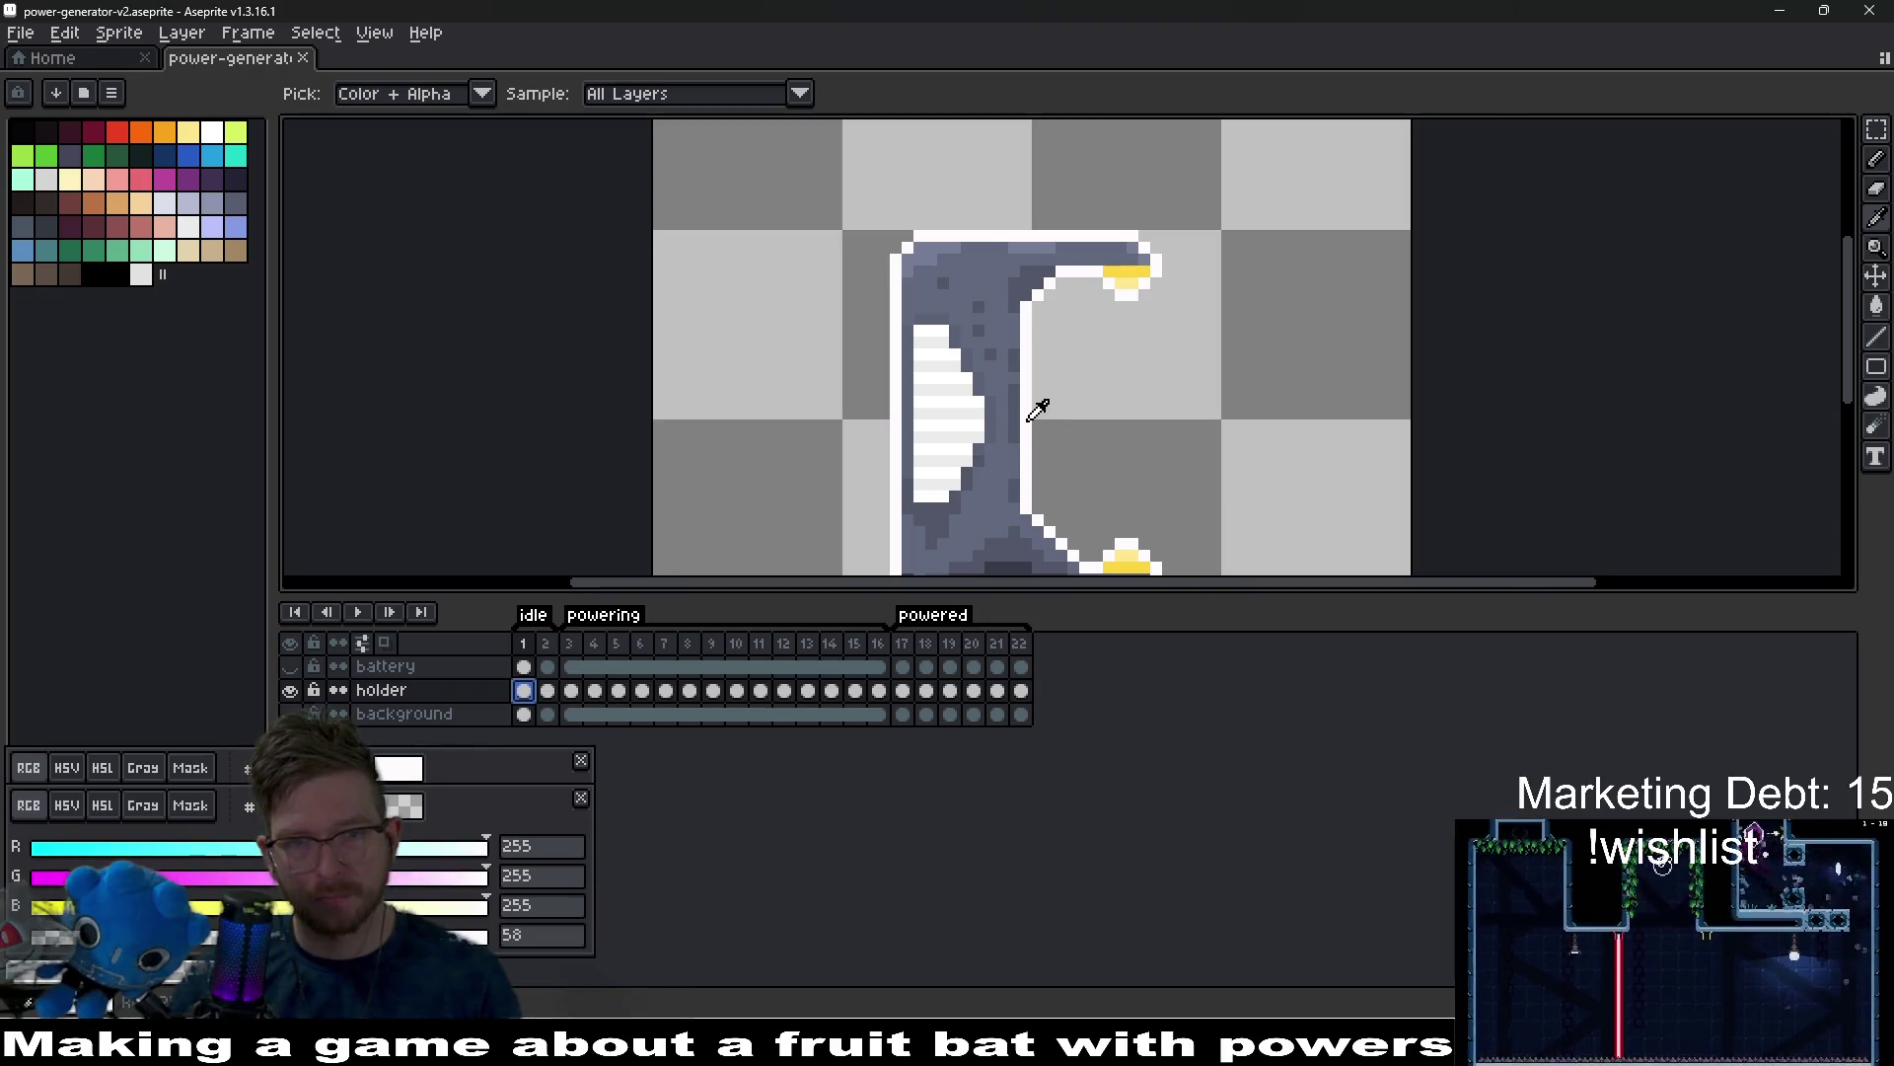
pyautogui.click(21, 133)
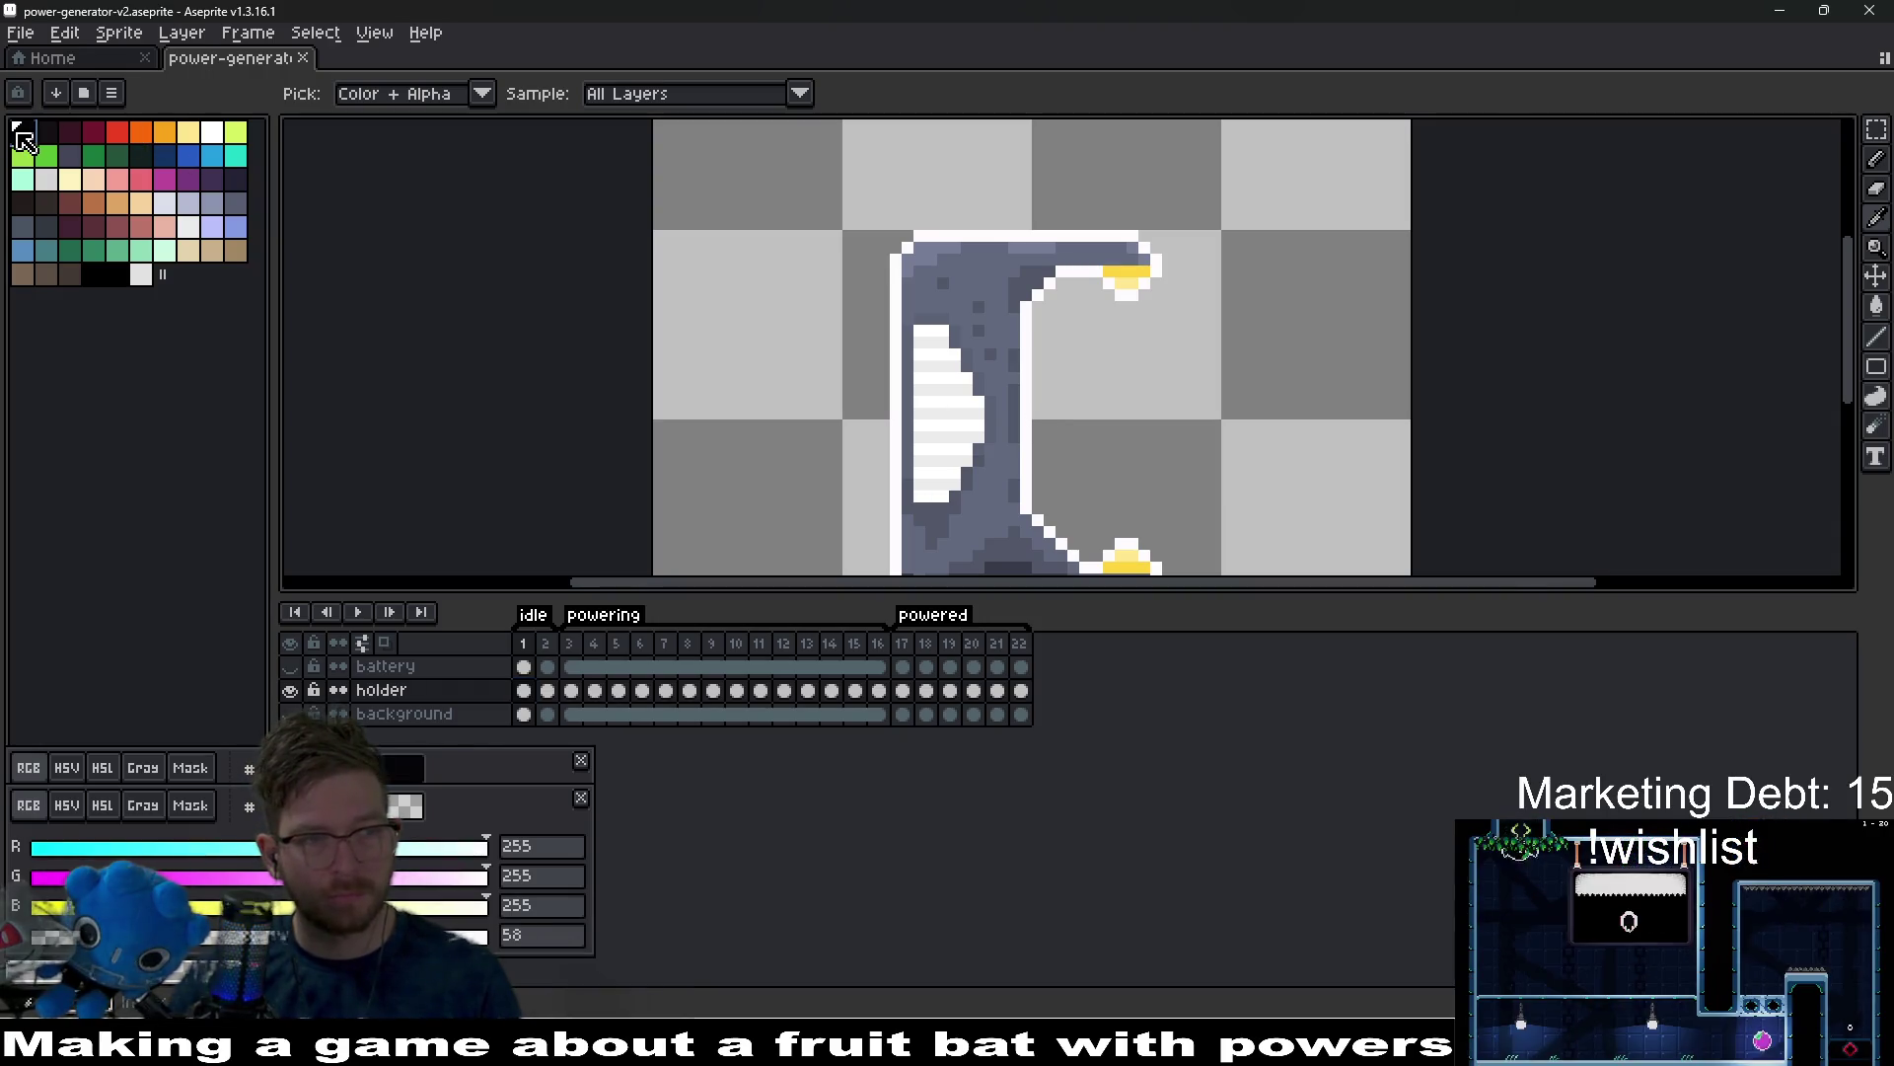
pyautogui.press('g')
pyautogui.click(1027, 434)
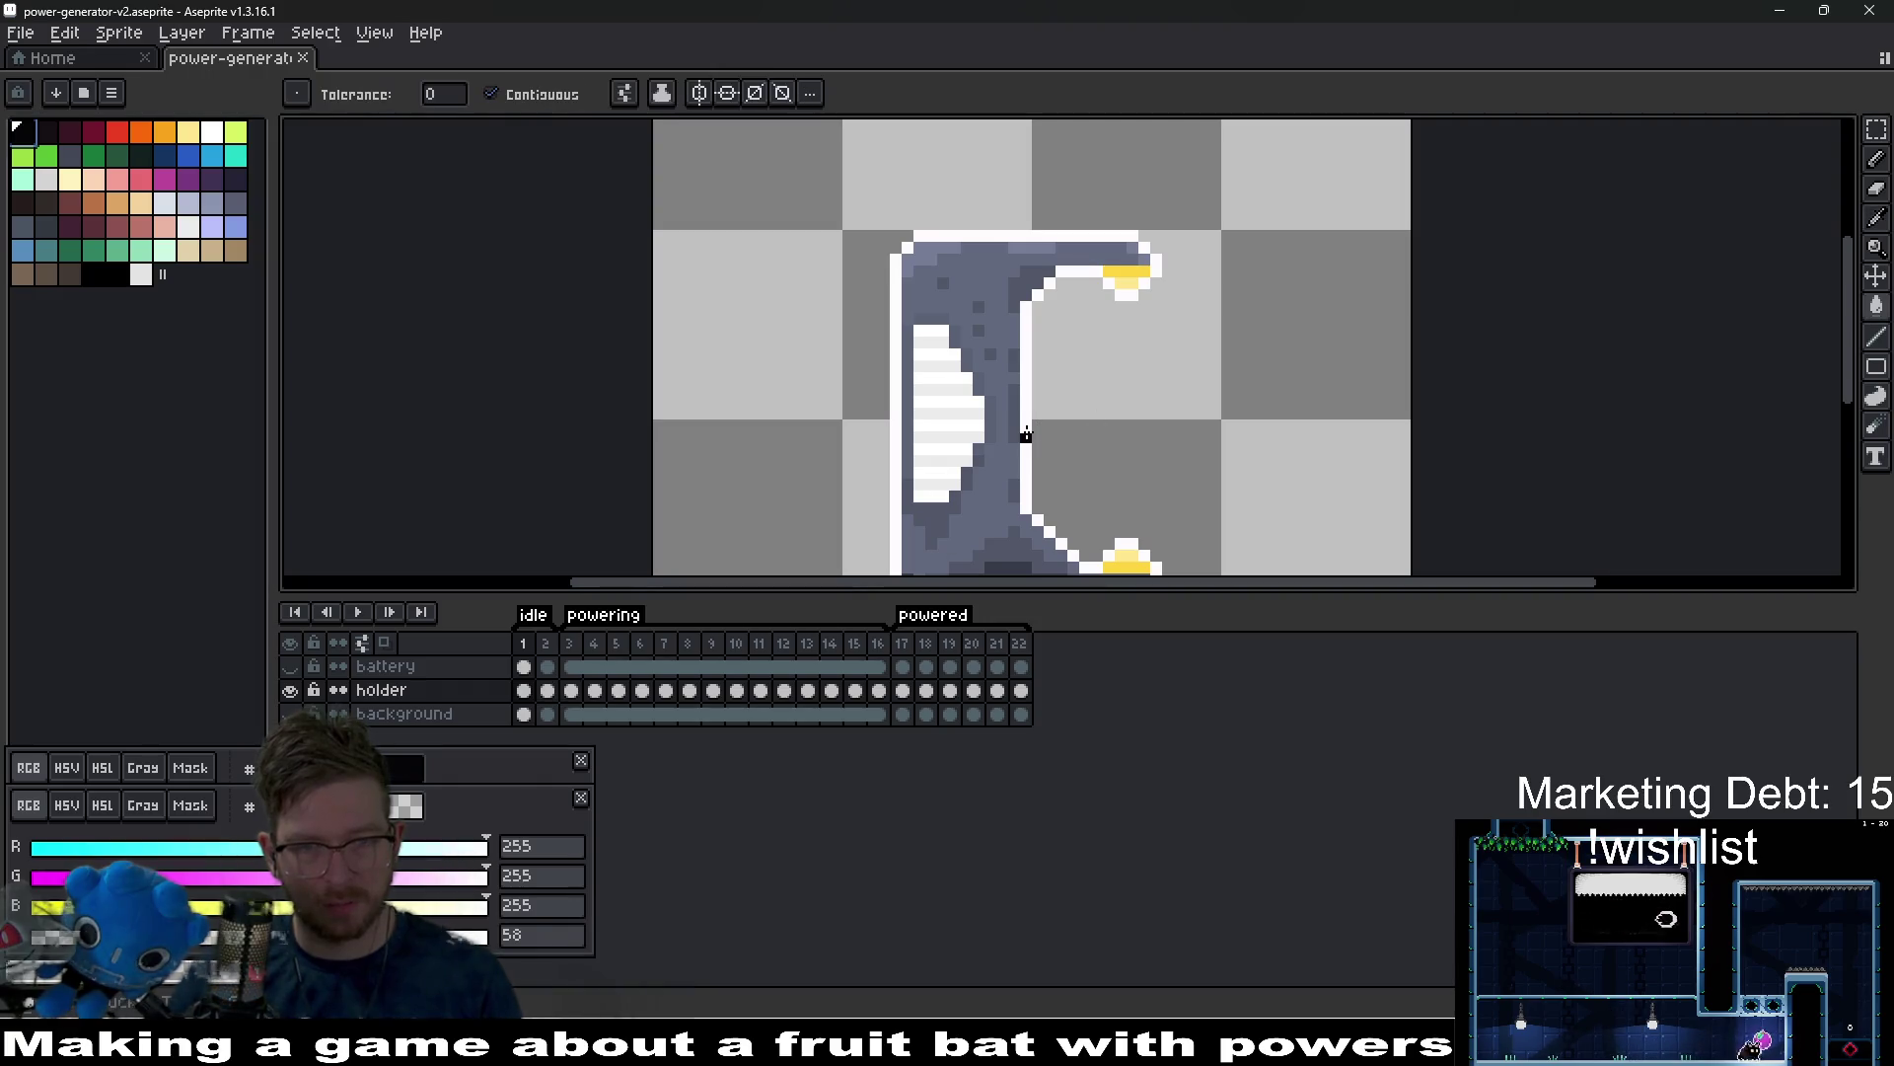
pyautogui.click(892, 426)
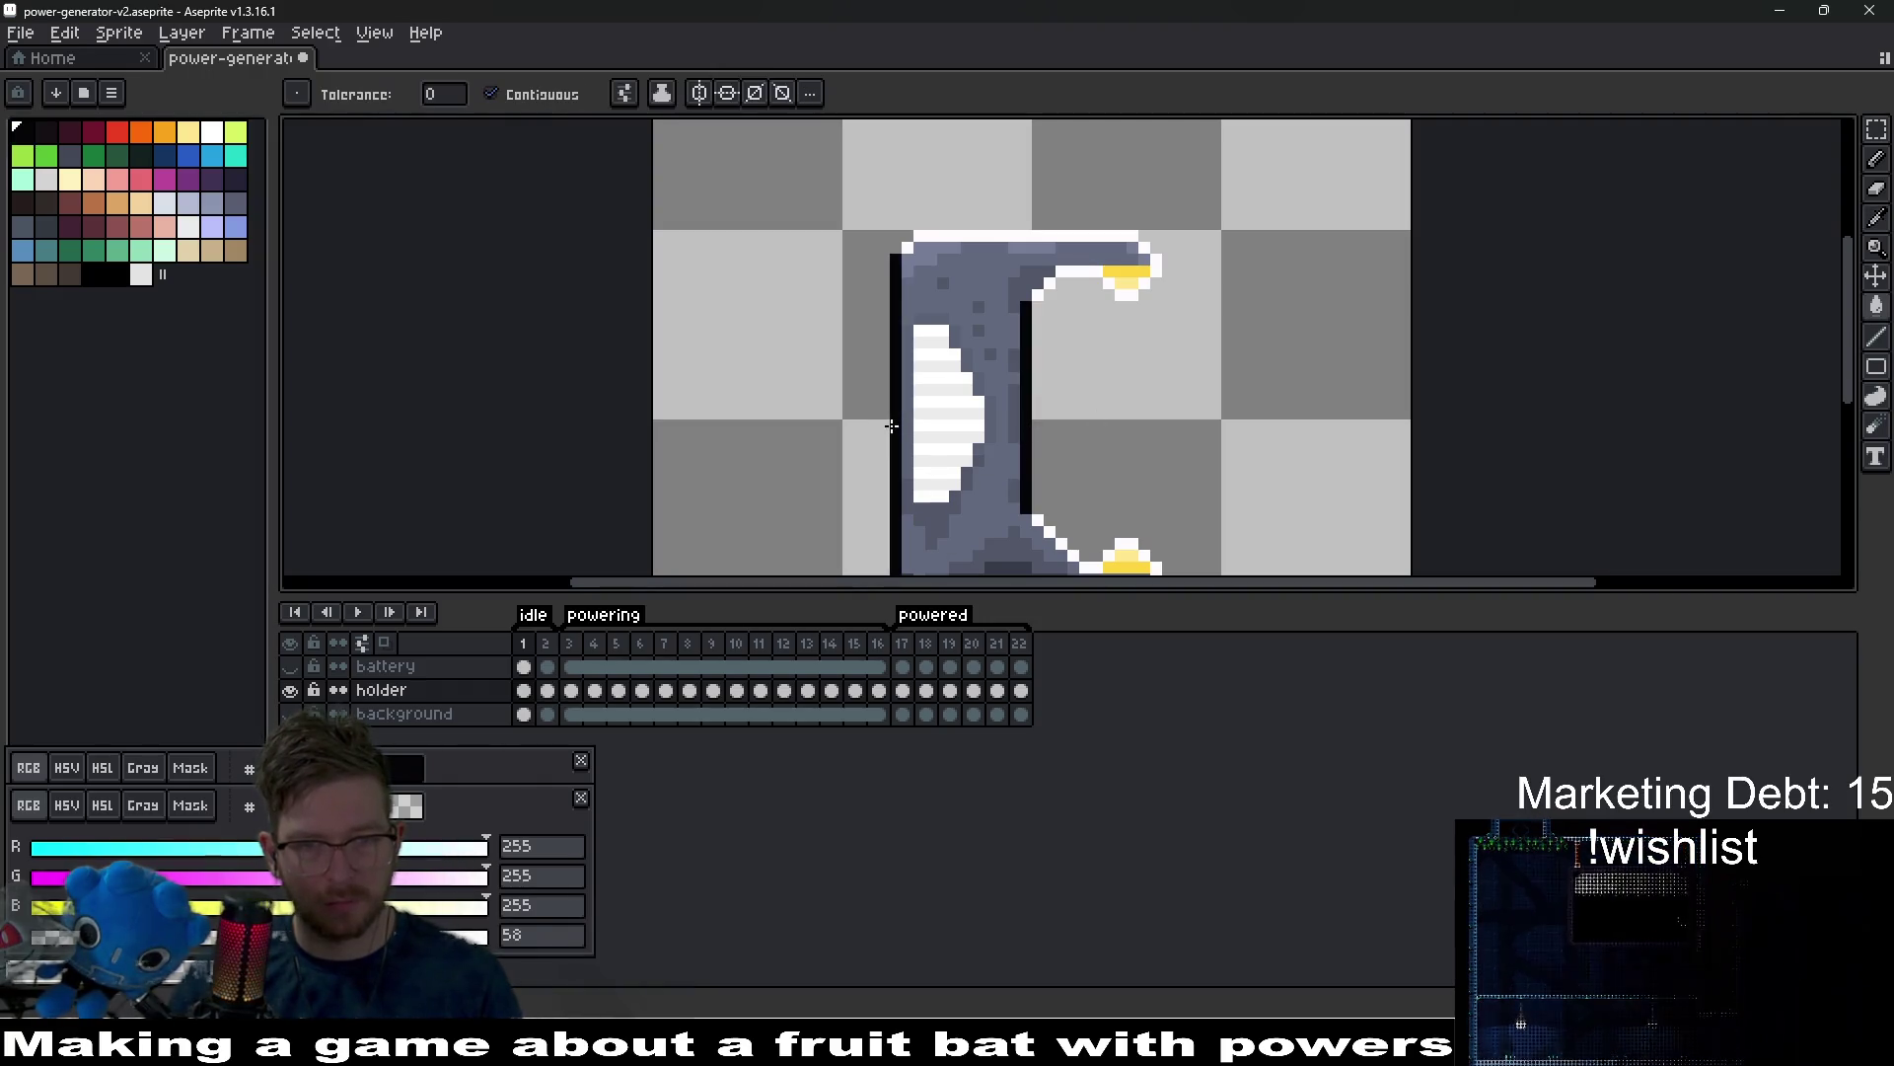
# Fill the holder's bottom white outline row and toe outline pixels black.
pyautogui.scroll(-3, 858, 434)
pyautogui.scroll(1, 847, 442)
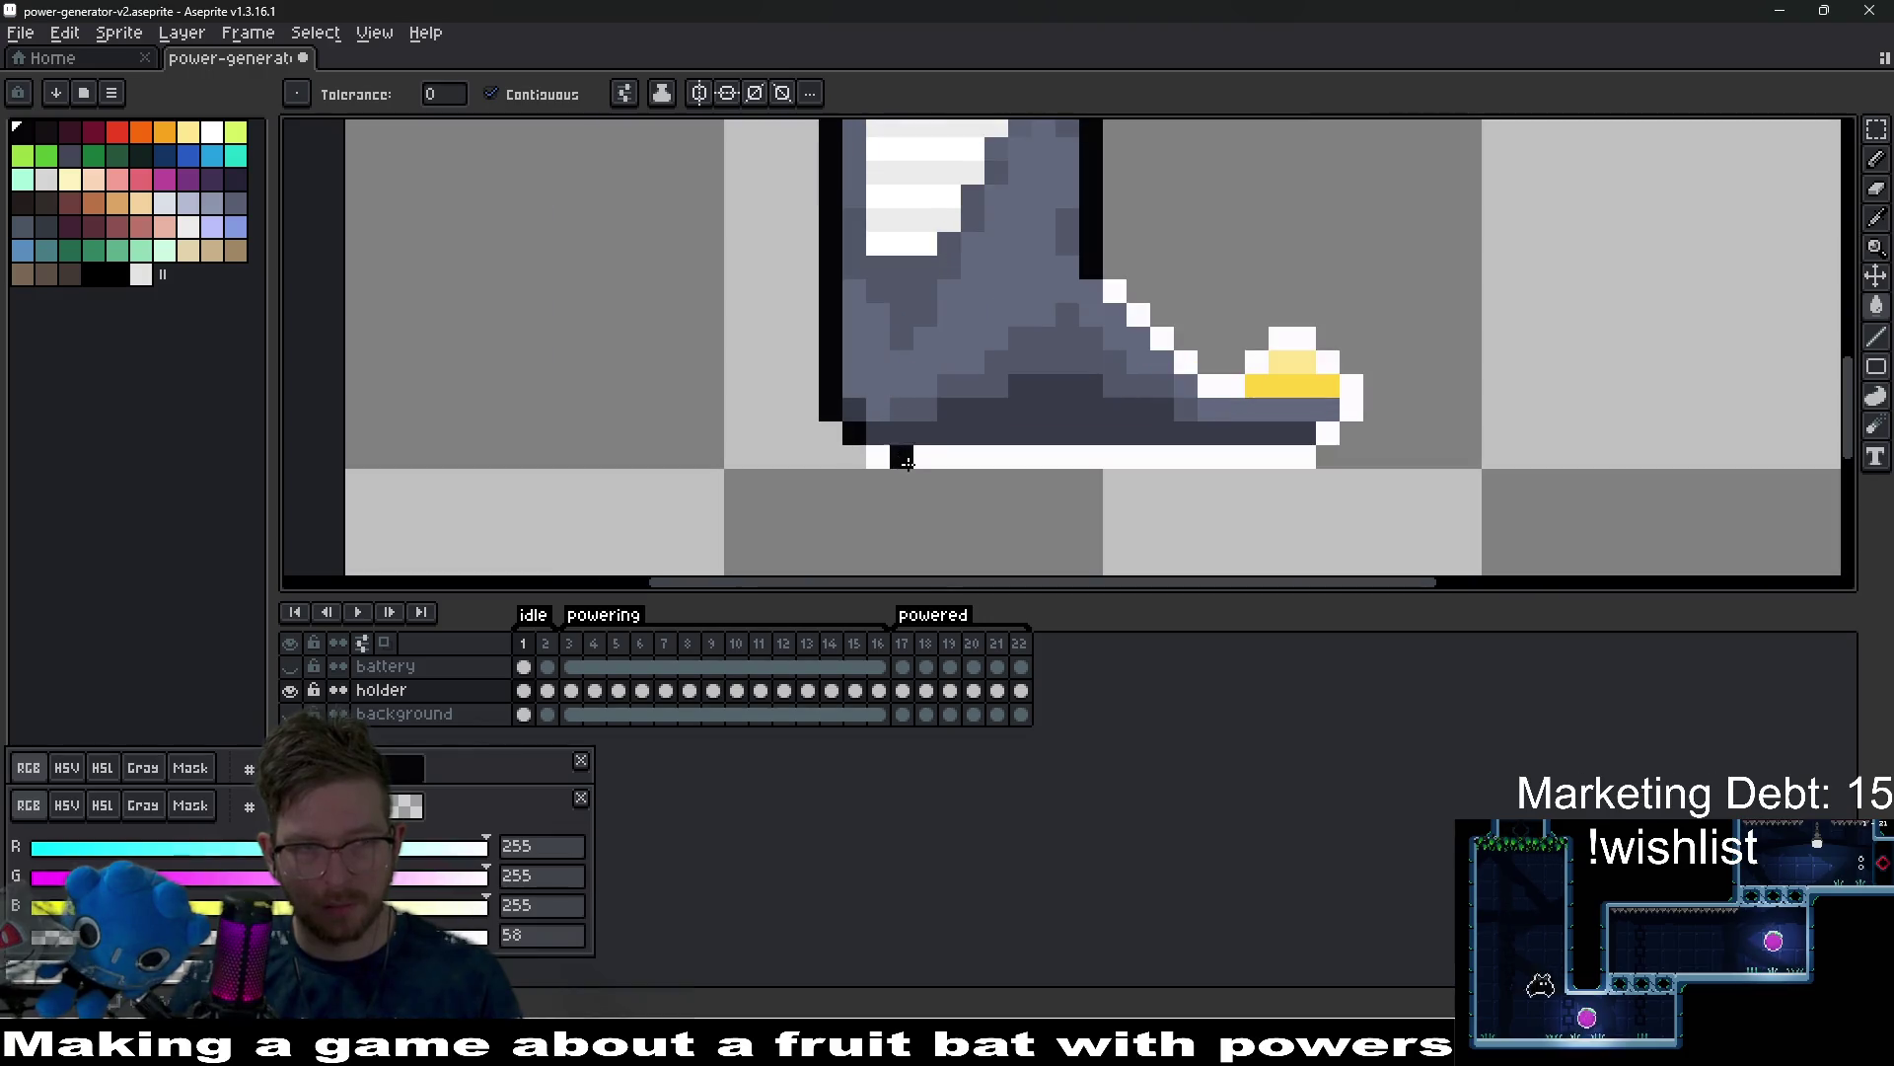
pyautogui.click(914, 466)
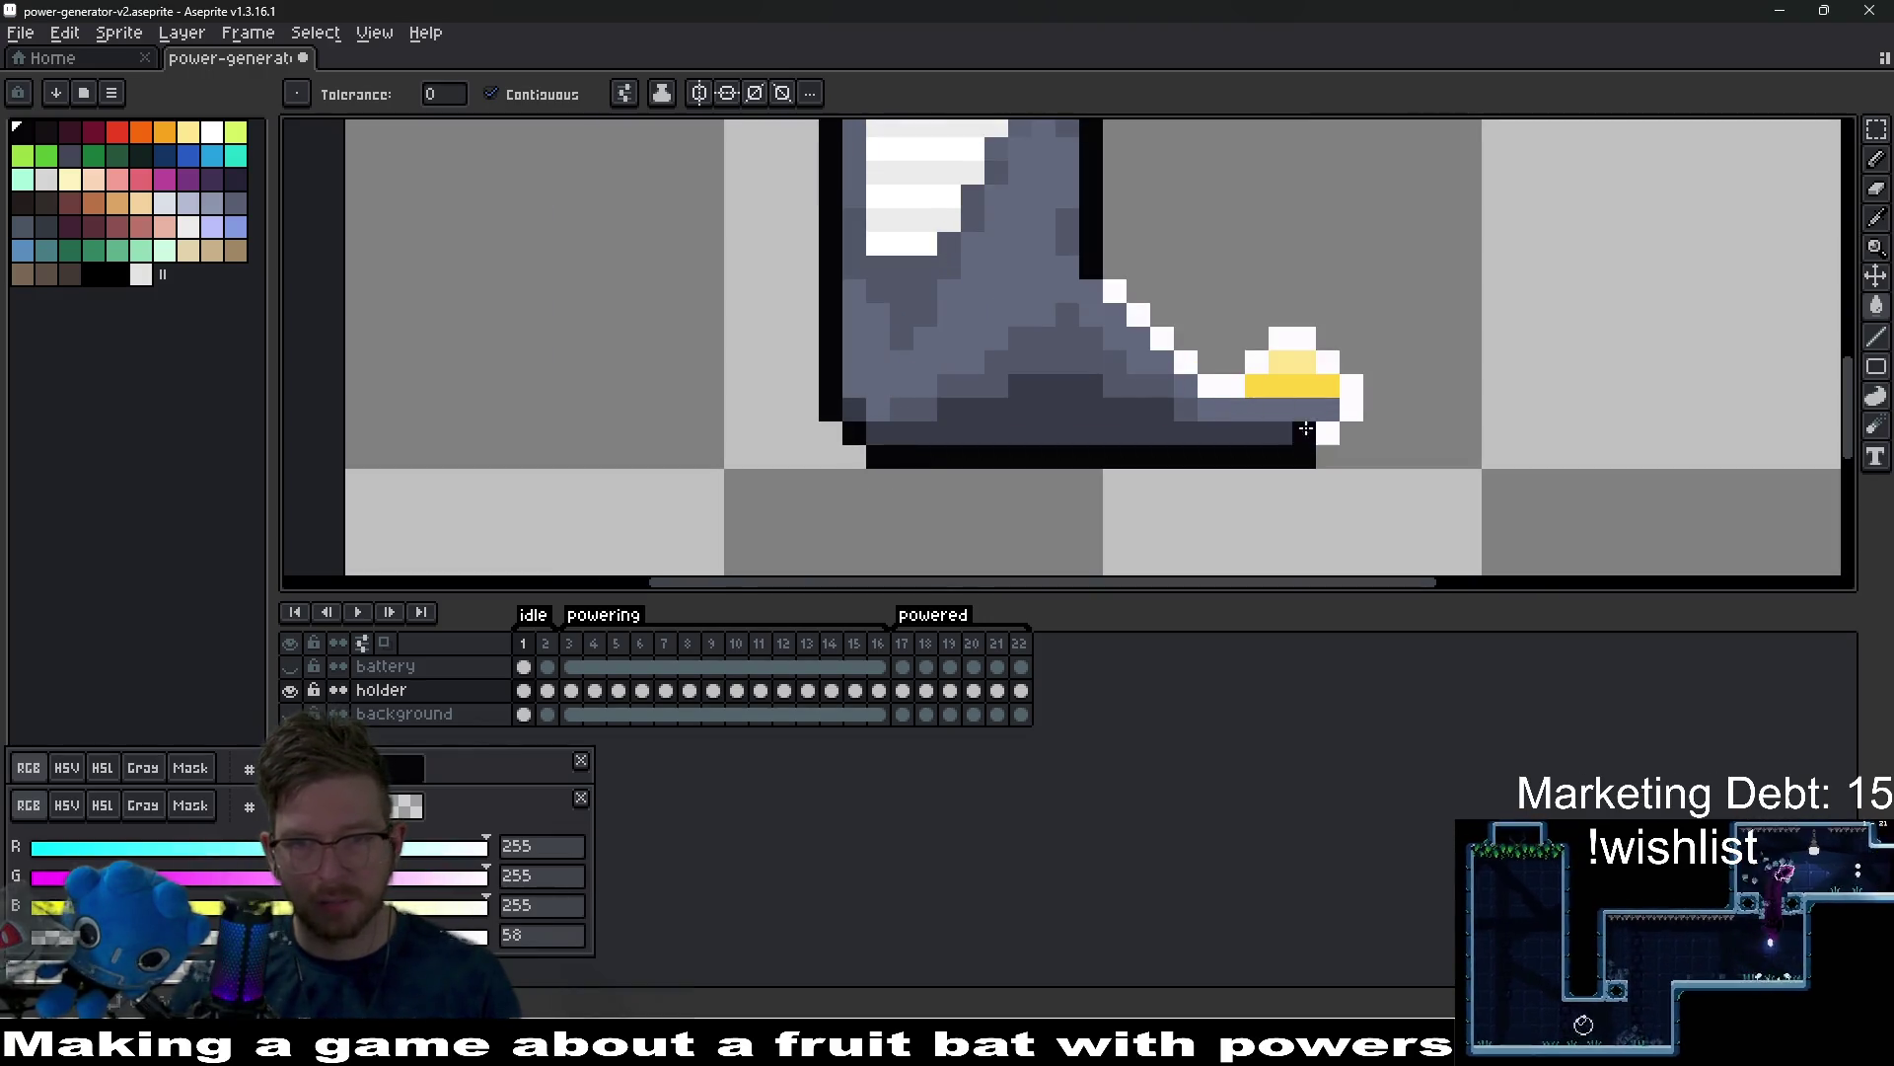
pyautogui.click(1352, 409)
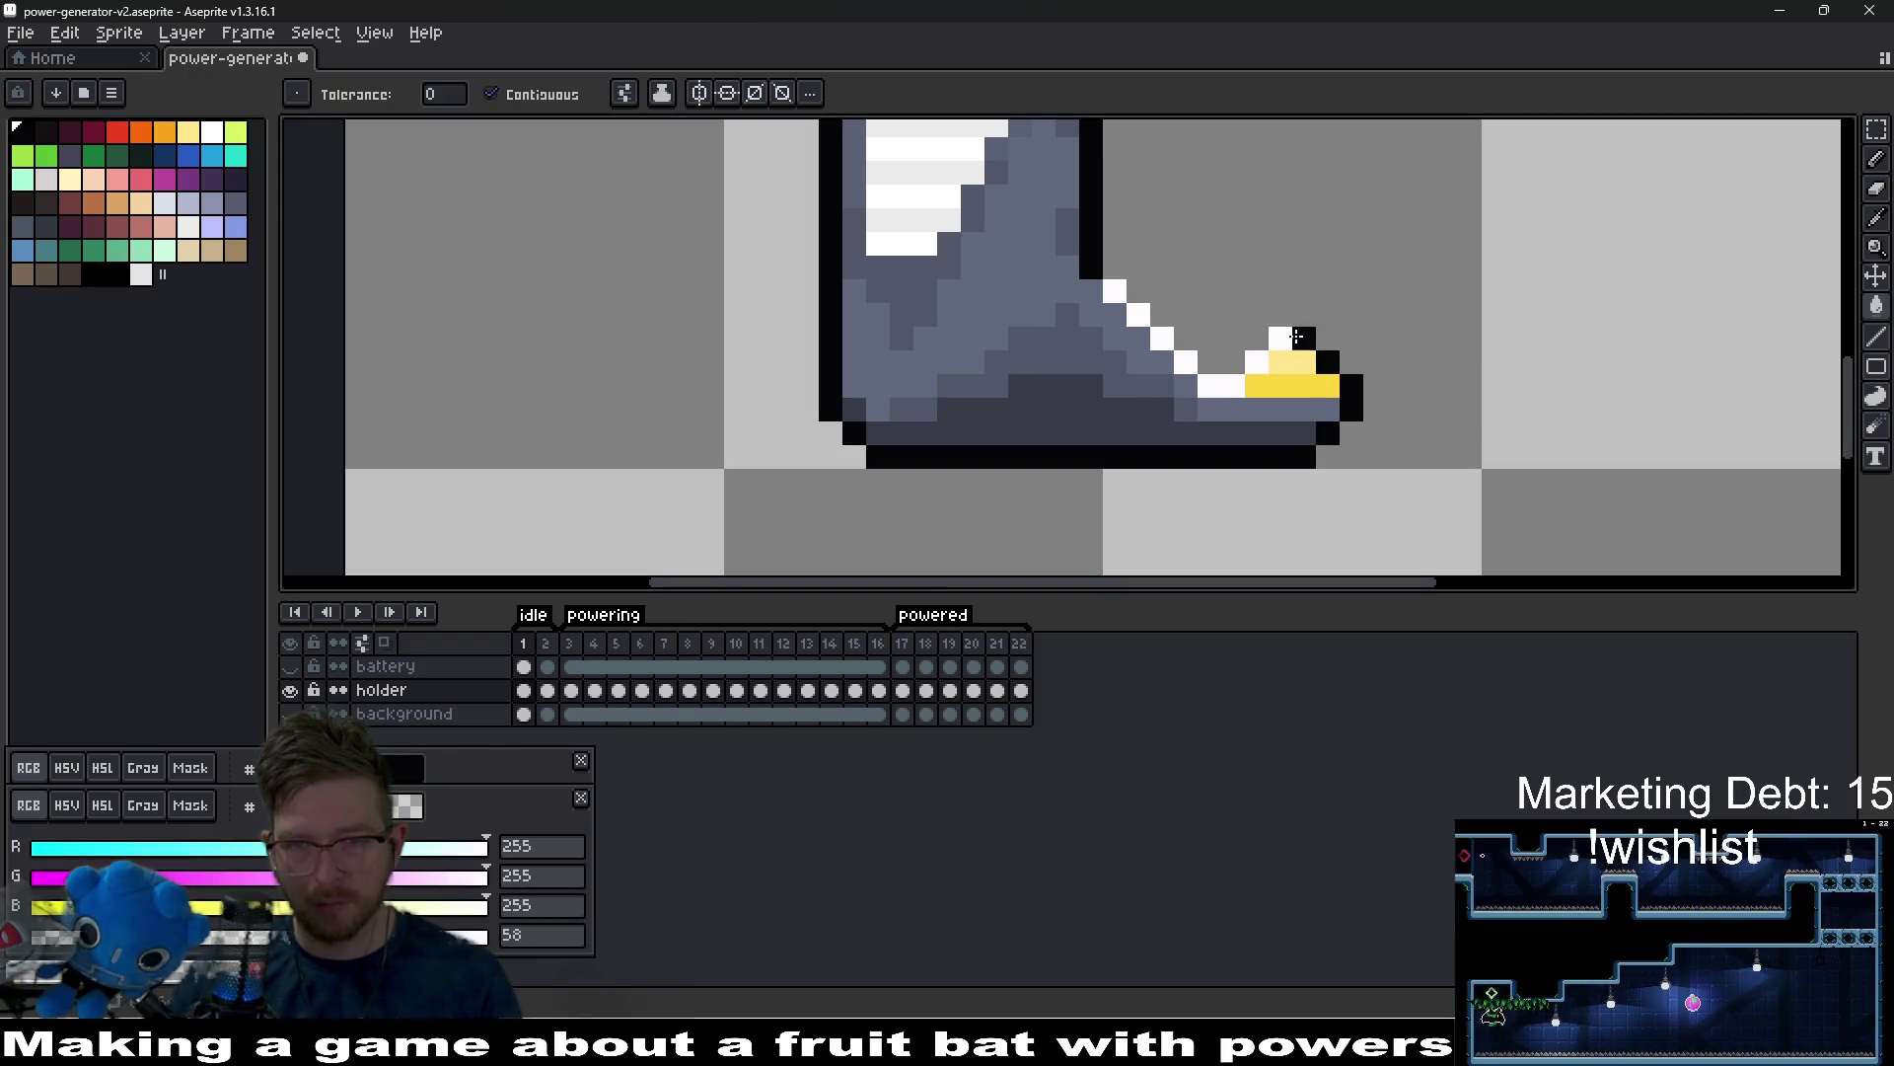
pyautogui.click(1161, 336)
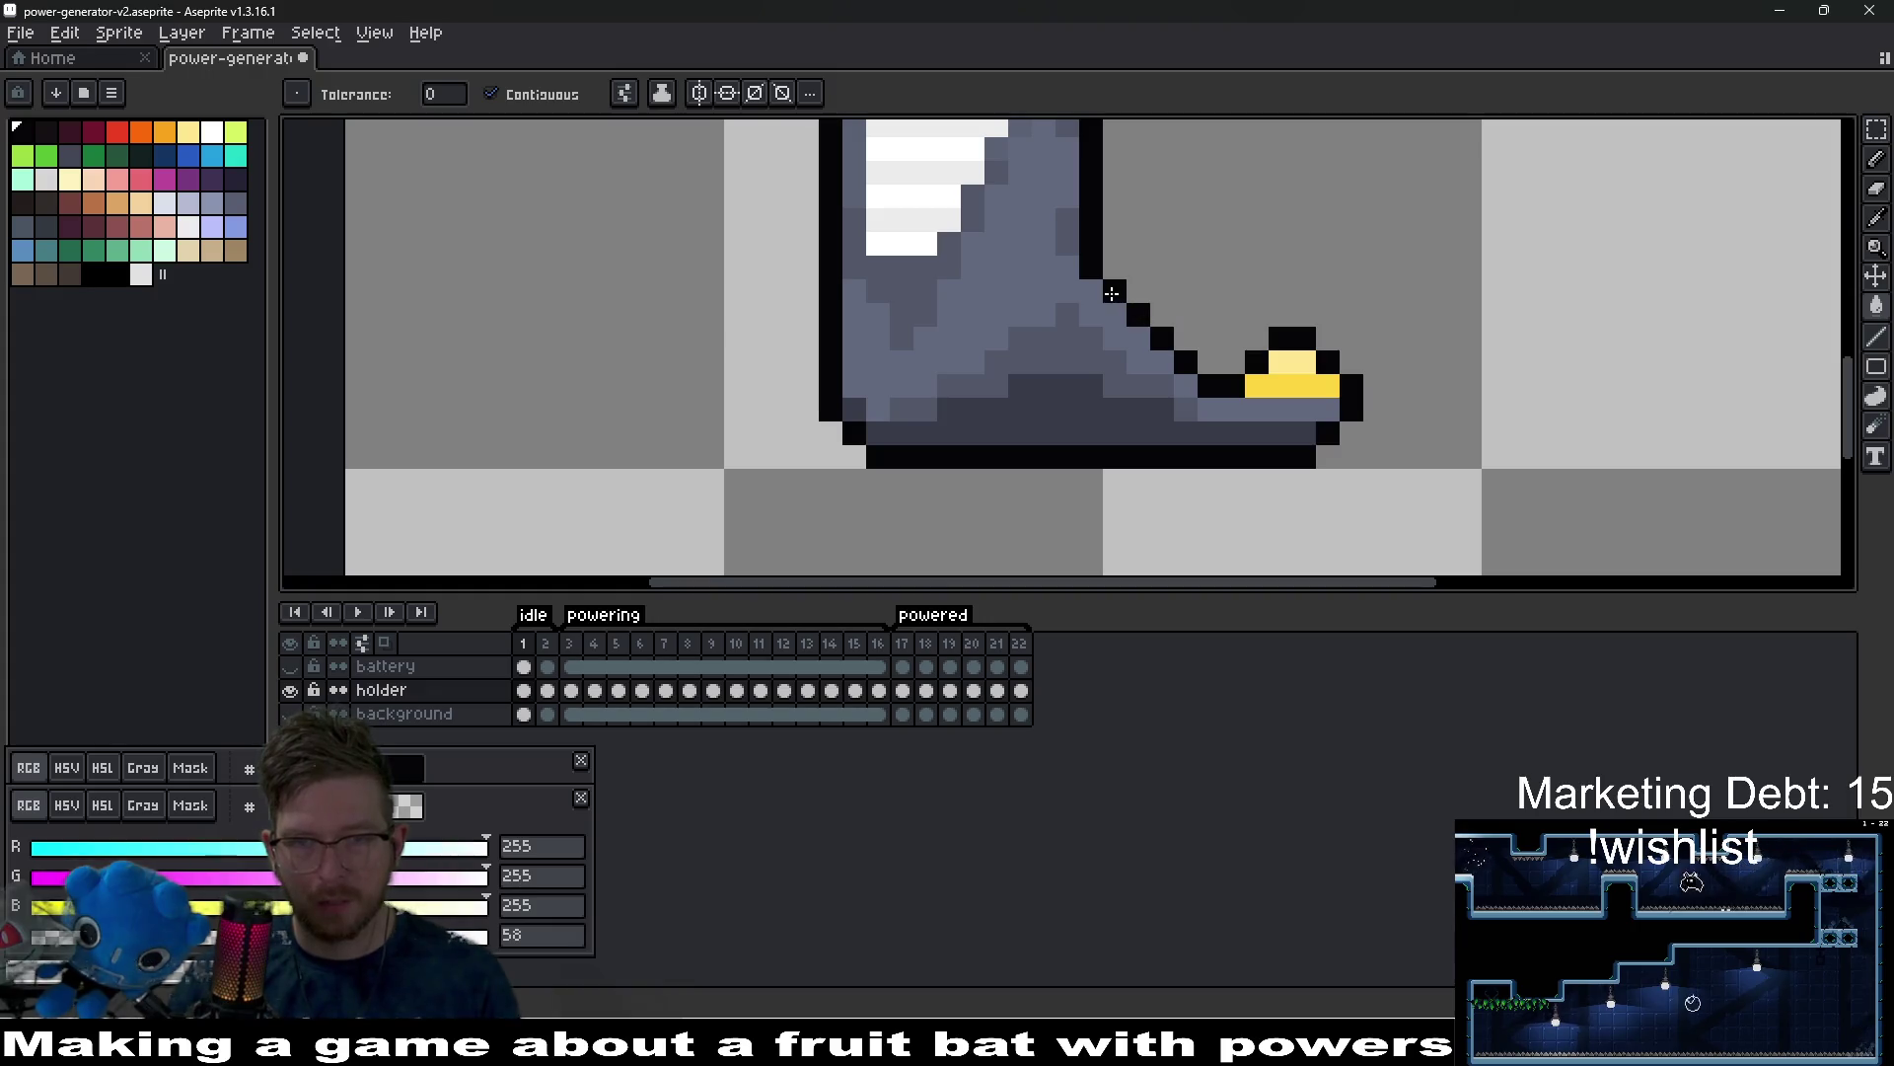
# Fill the white outline under the top arm and along the top row black.
pyautogui.scroll(-3, 1112, 293)
pyautogui.scroll(3, 969, 317)
pyautogui.moveTo(970, 317); pyautogui.dragTo(927, 384)
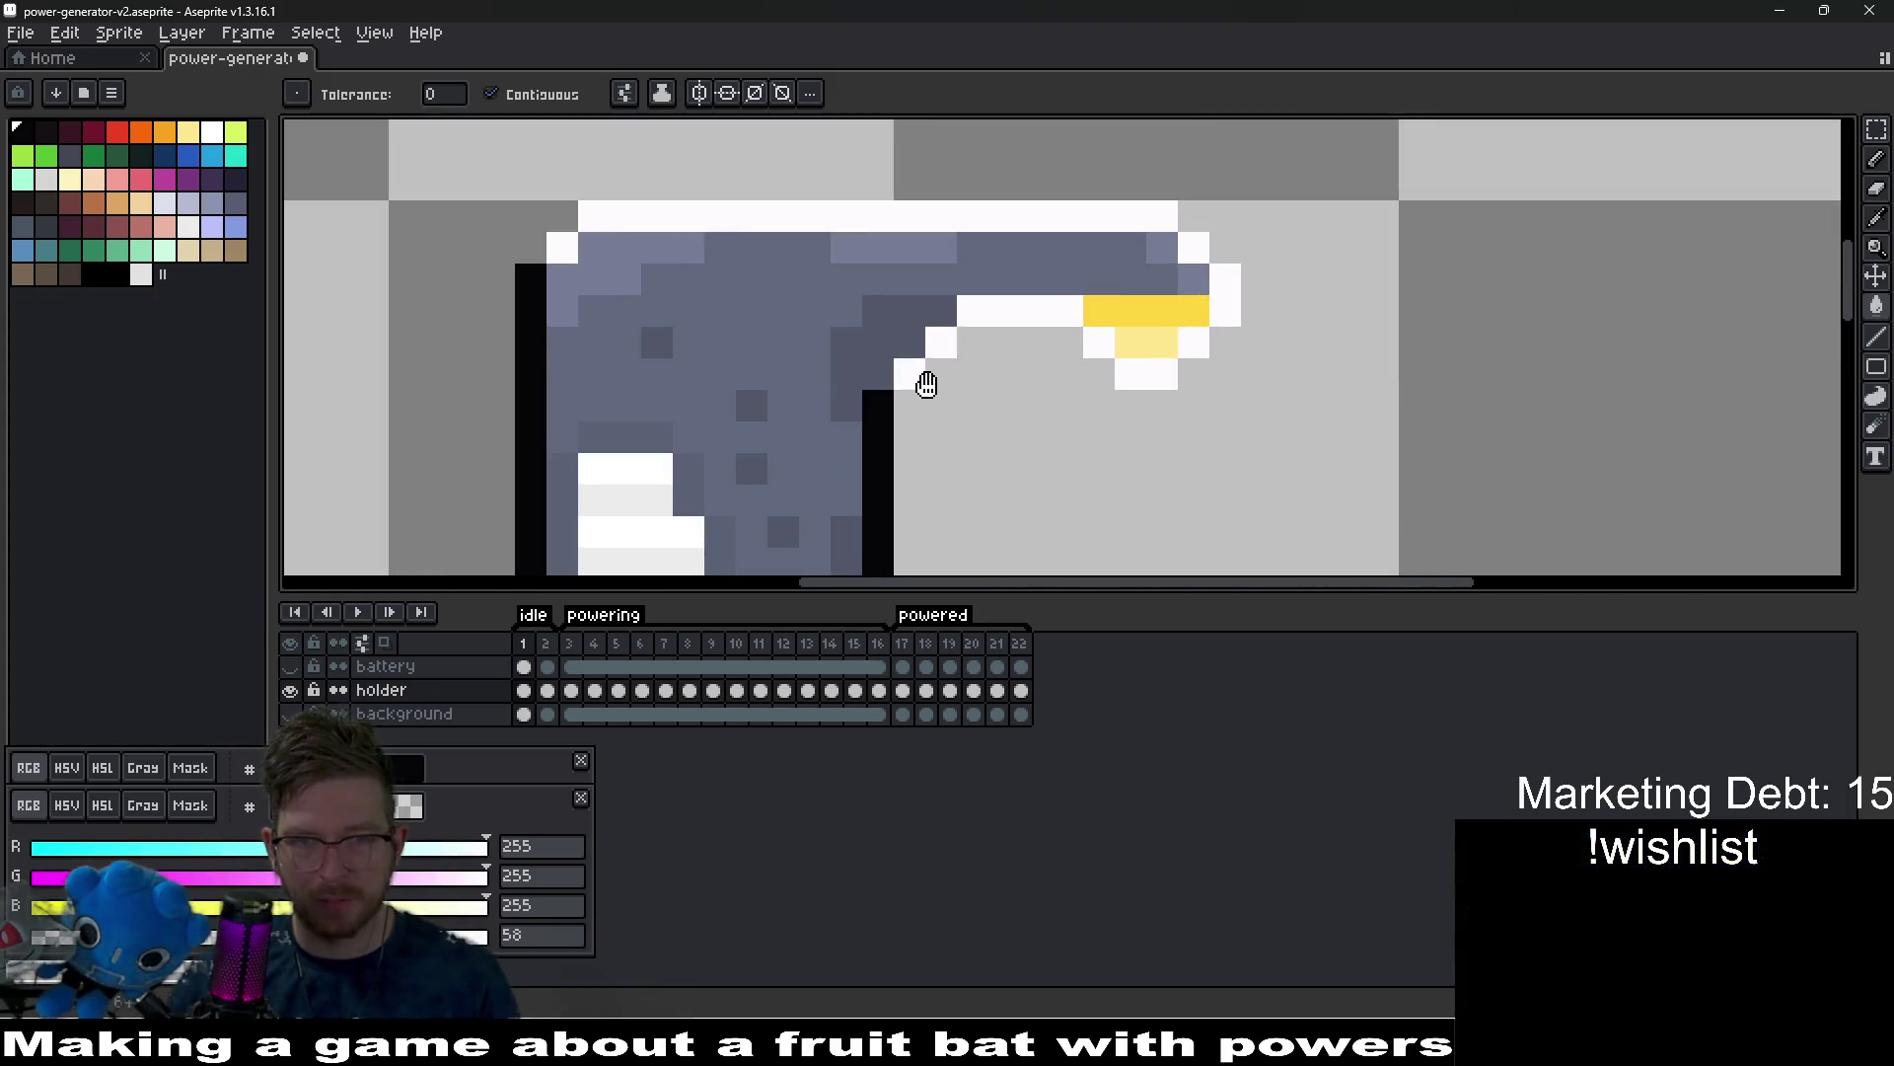
pyautogui.click(935, 346)
pyautogui.click(1022, 310)
pyautogui.click(1087, 339)
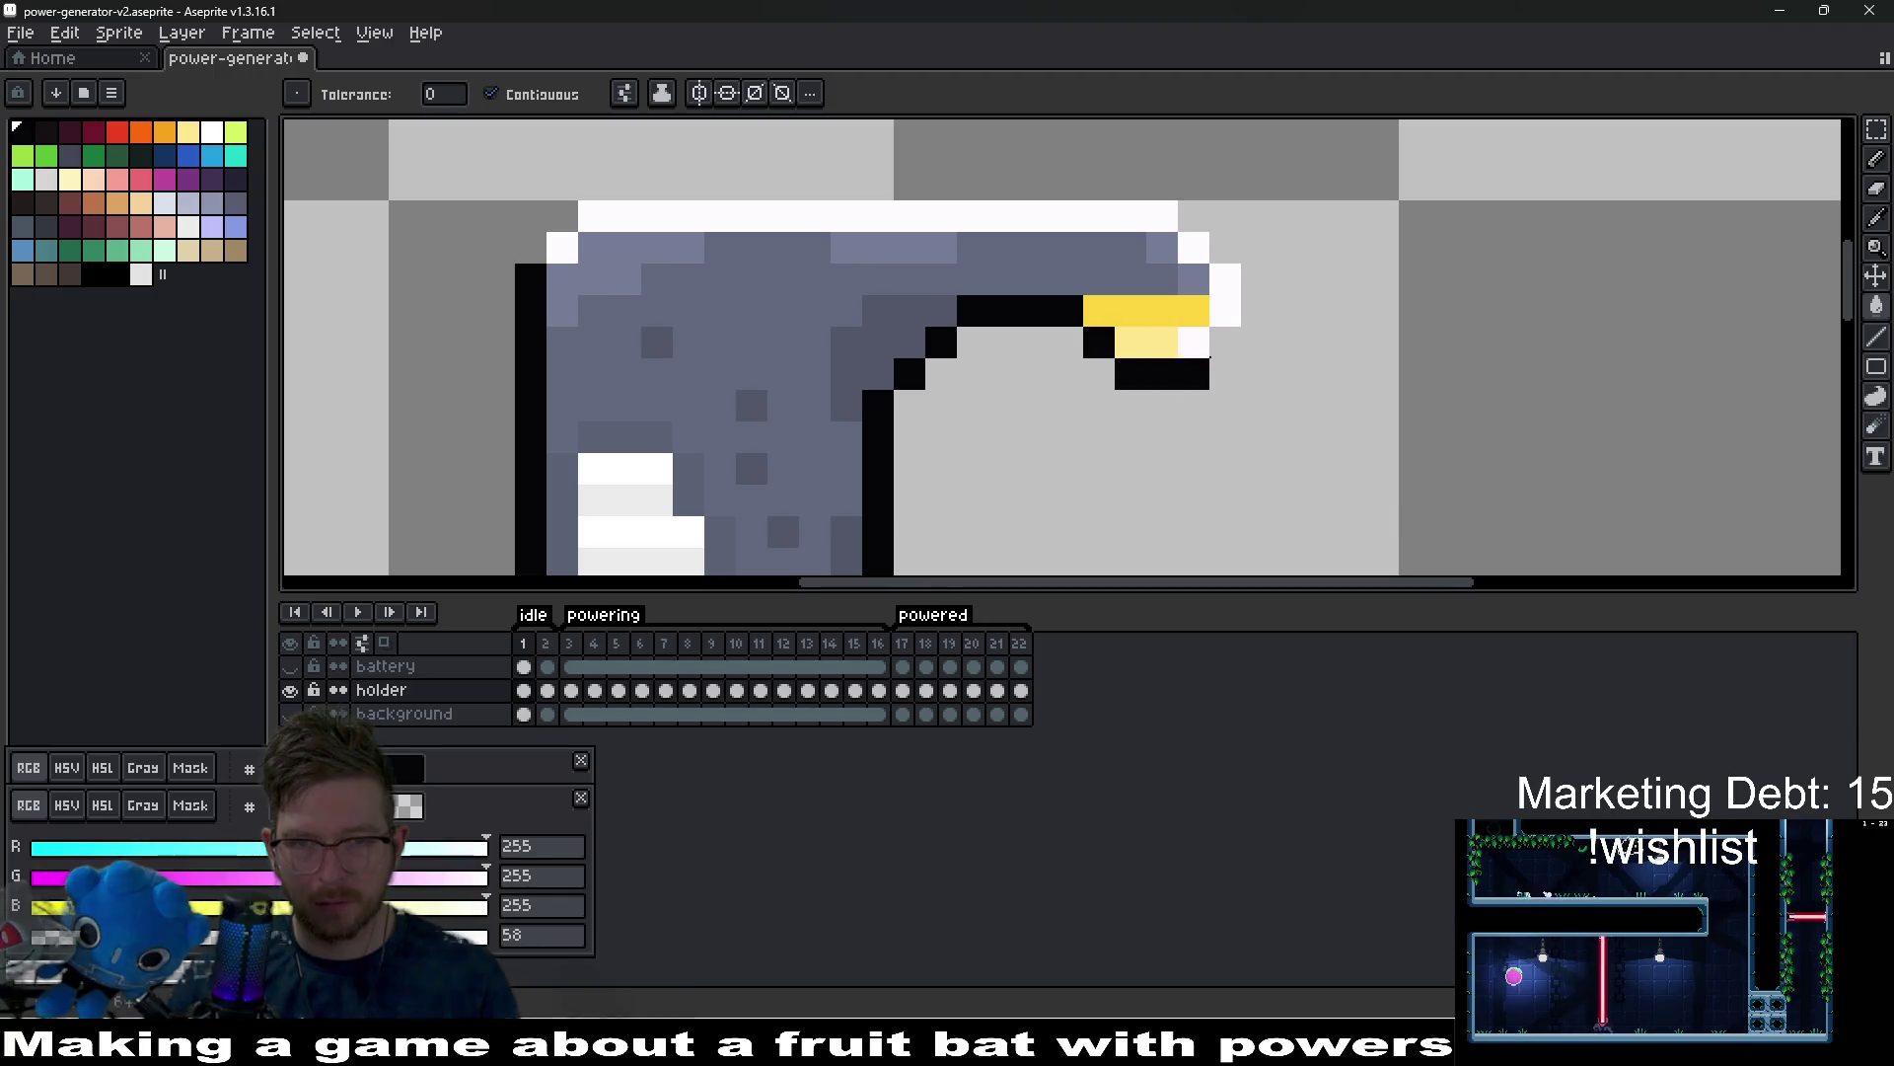
pyautogui.click(1017, 216)
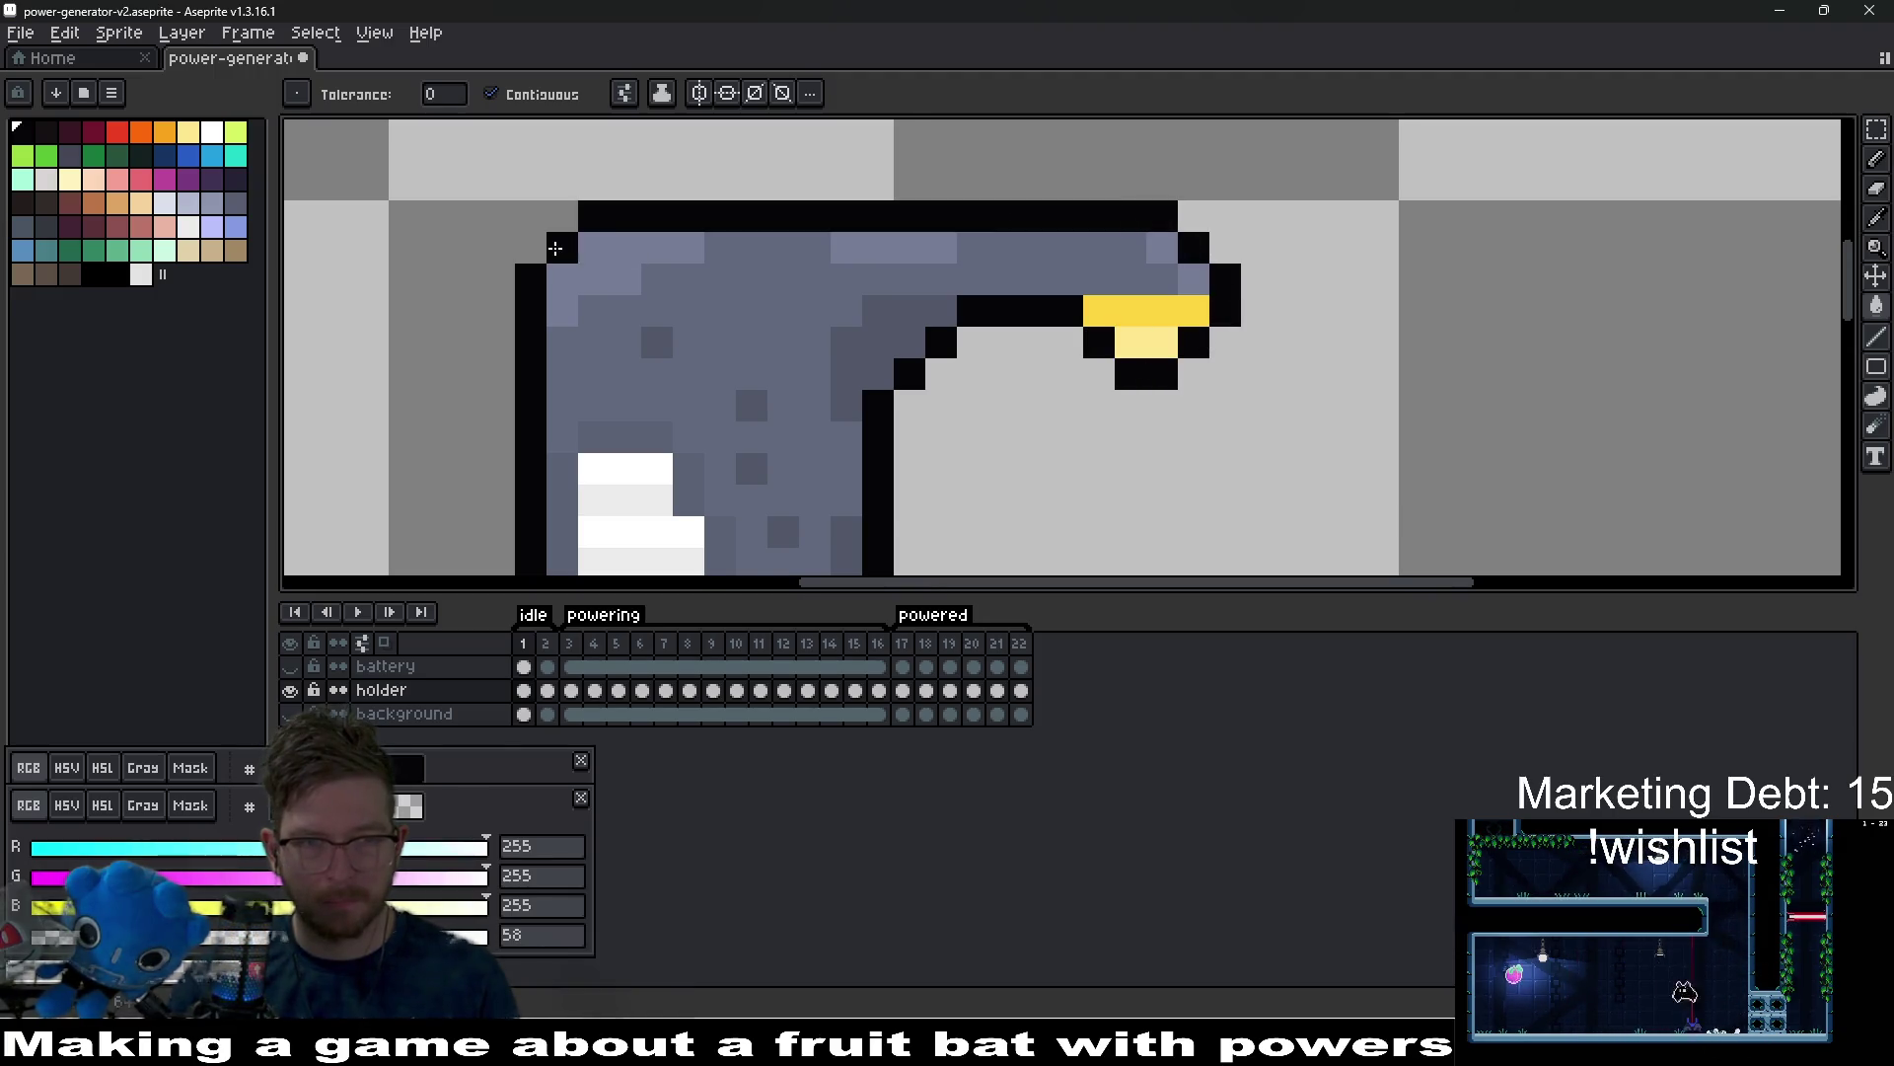
pyautogui.scroll(-5, 1025, 410)
pyautogui.moveTo(1028, 422); pyautogui.dragTo(1026, 411)
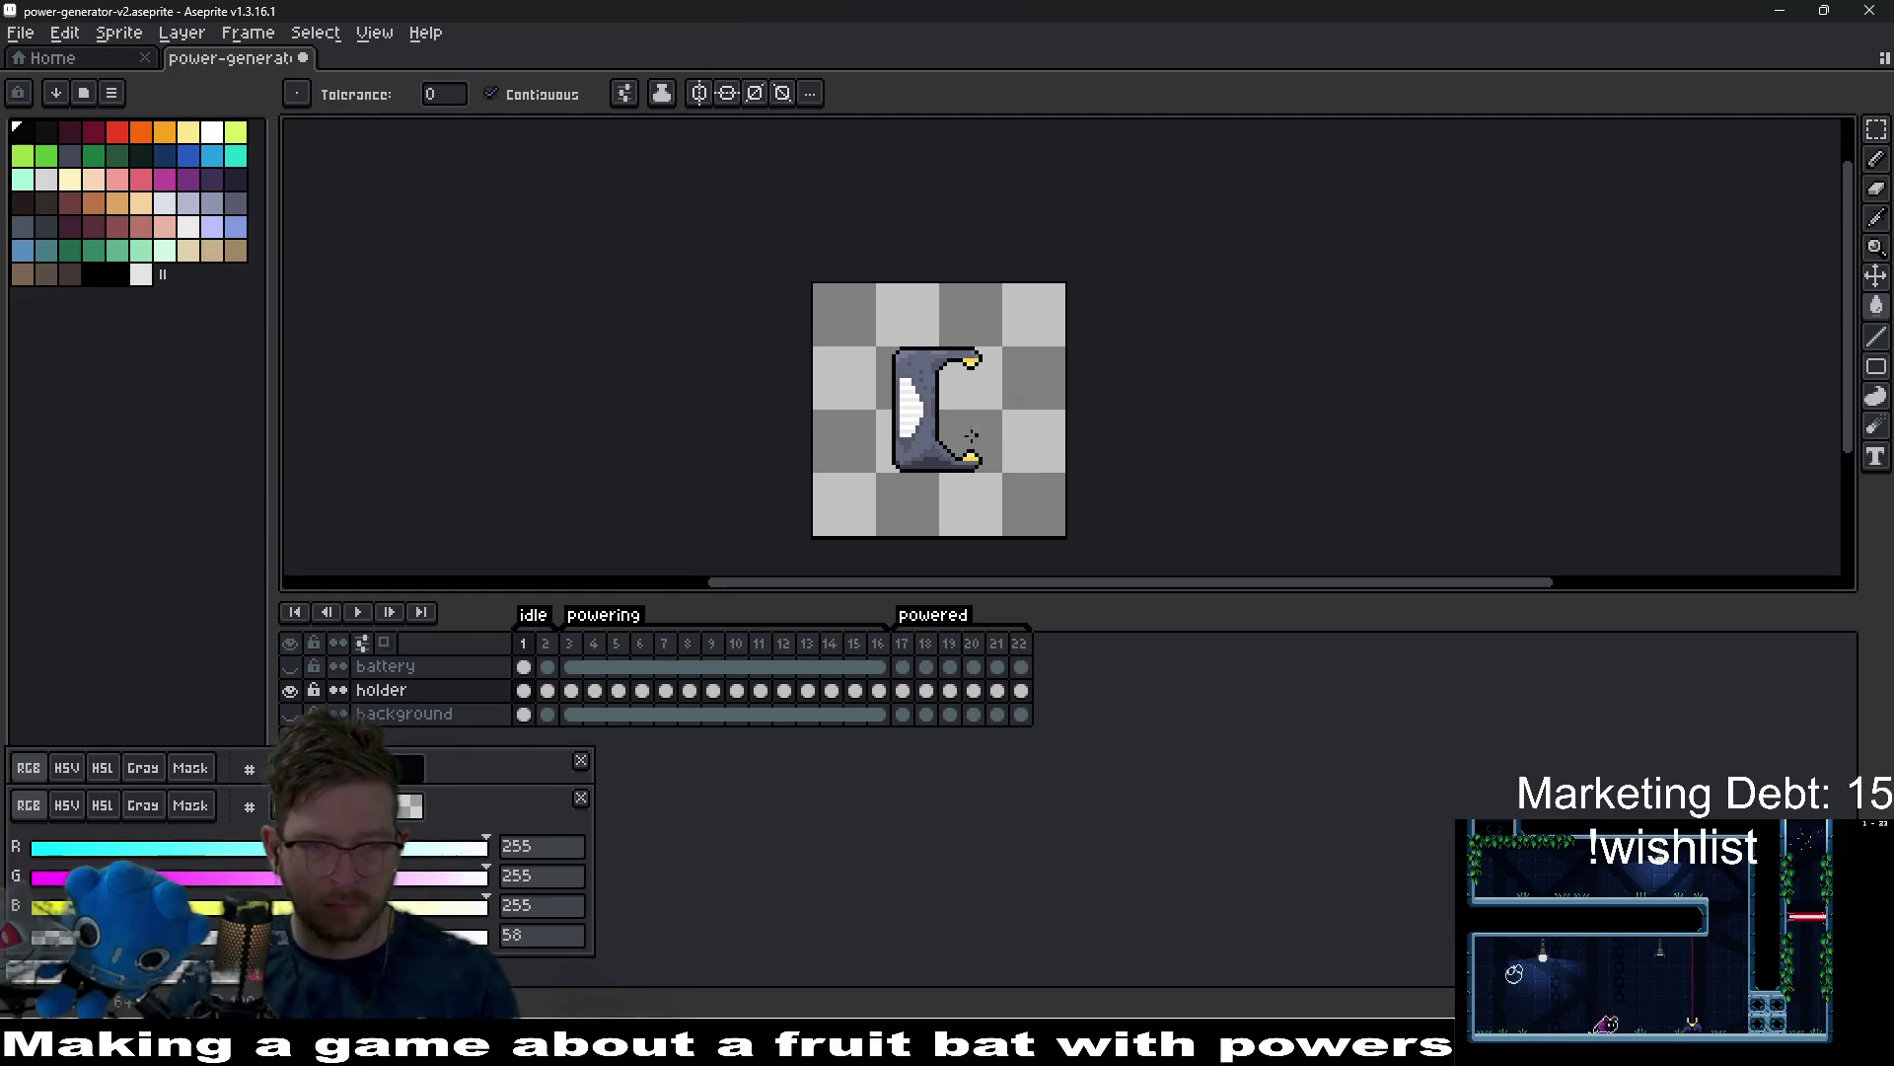
pyautogui.scroll(3, 971, 436)
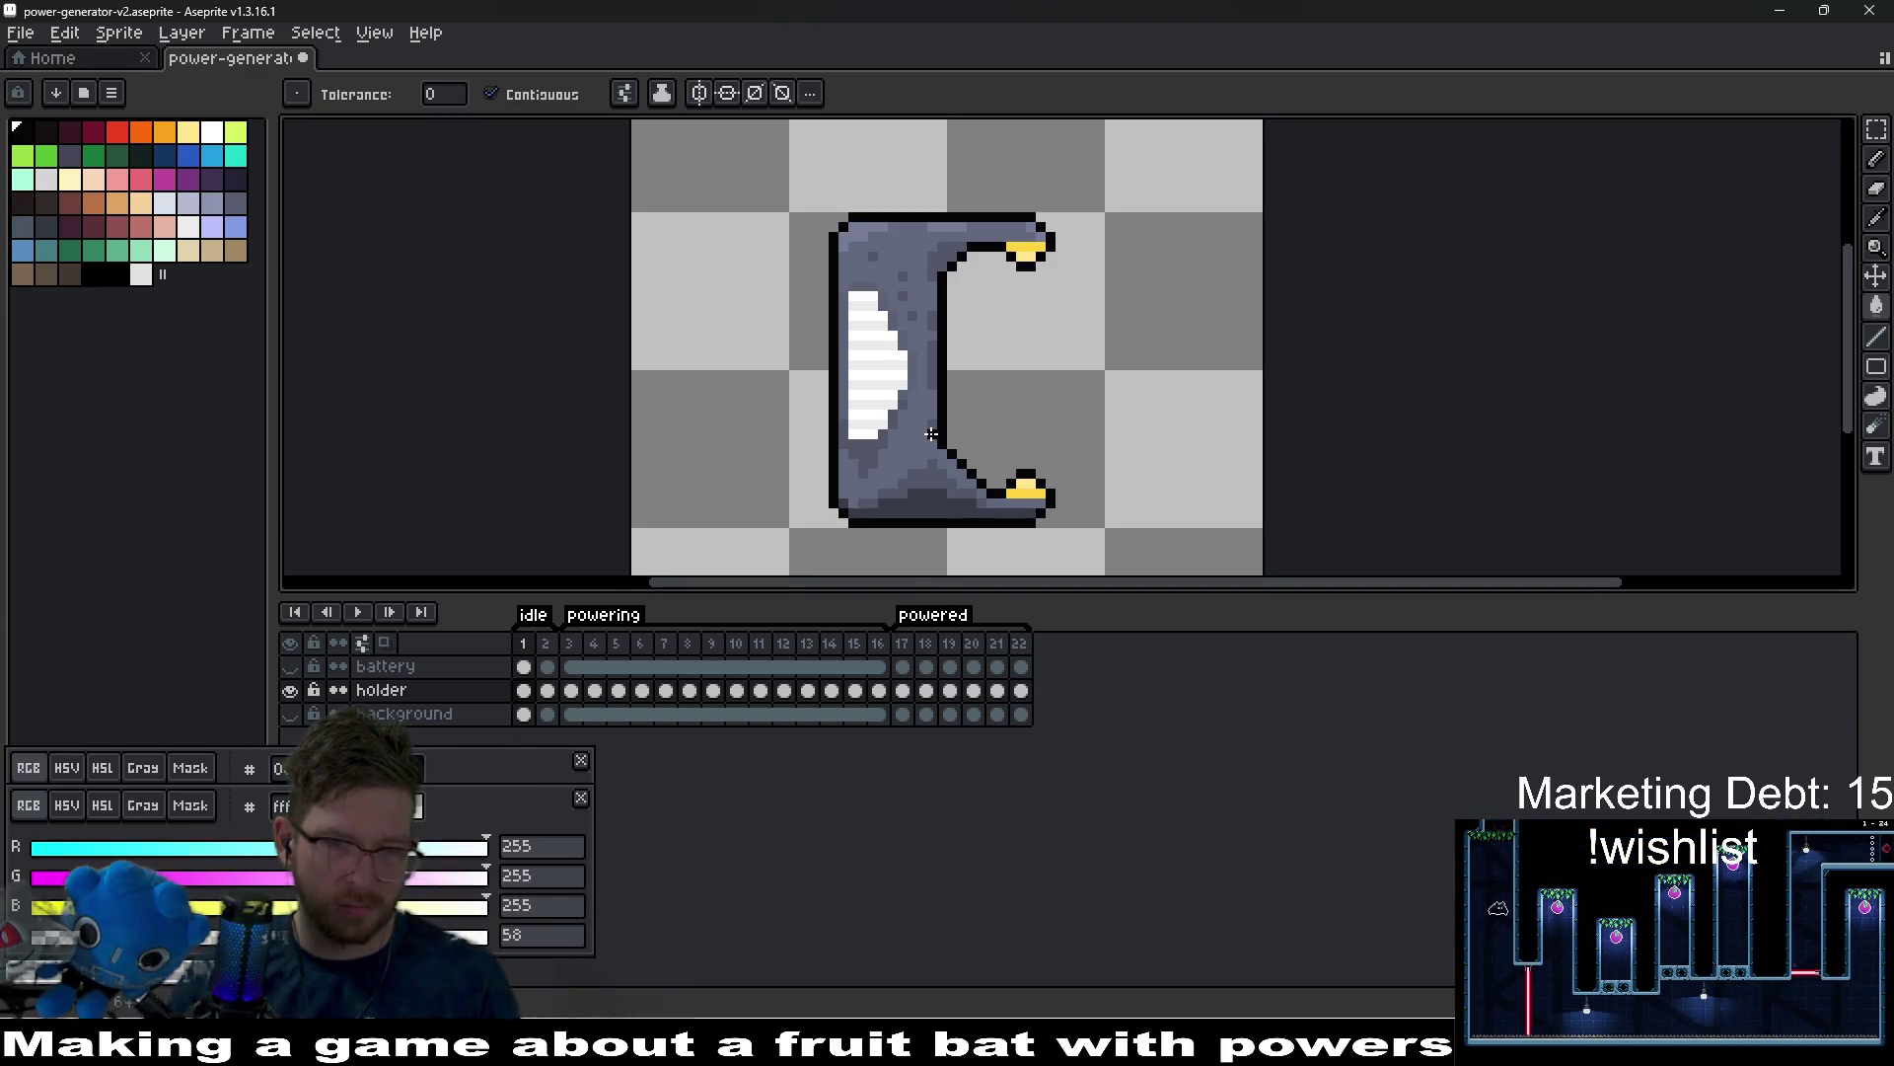
# Play the animation to check the new outline, then return to idle frame 1.
pyautogui.press('Return')
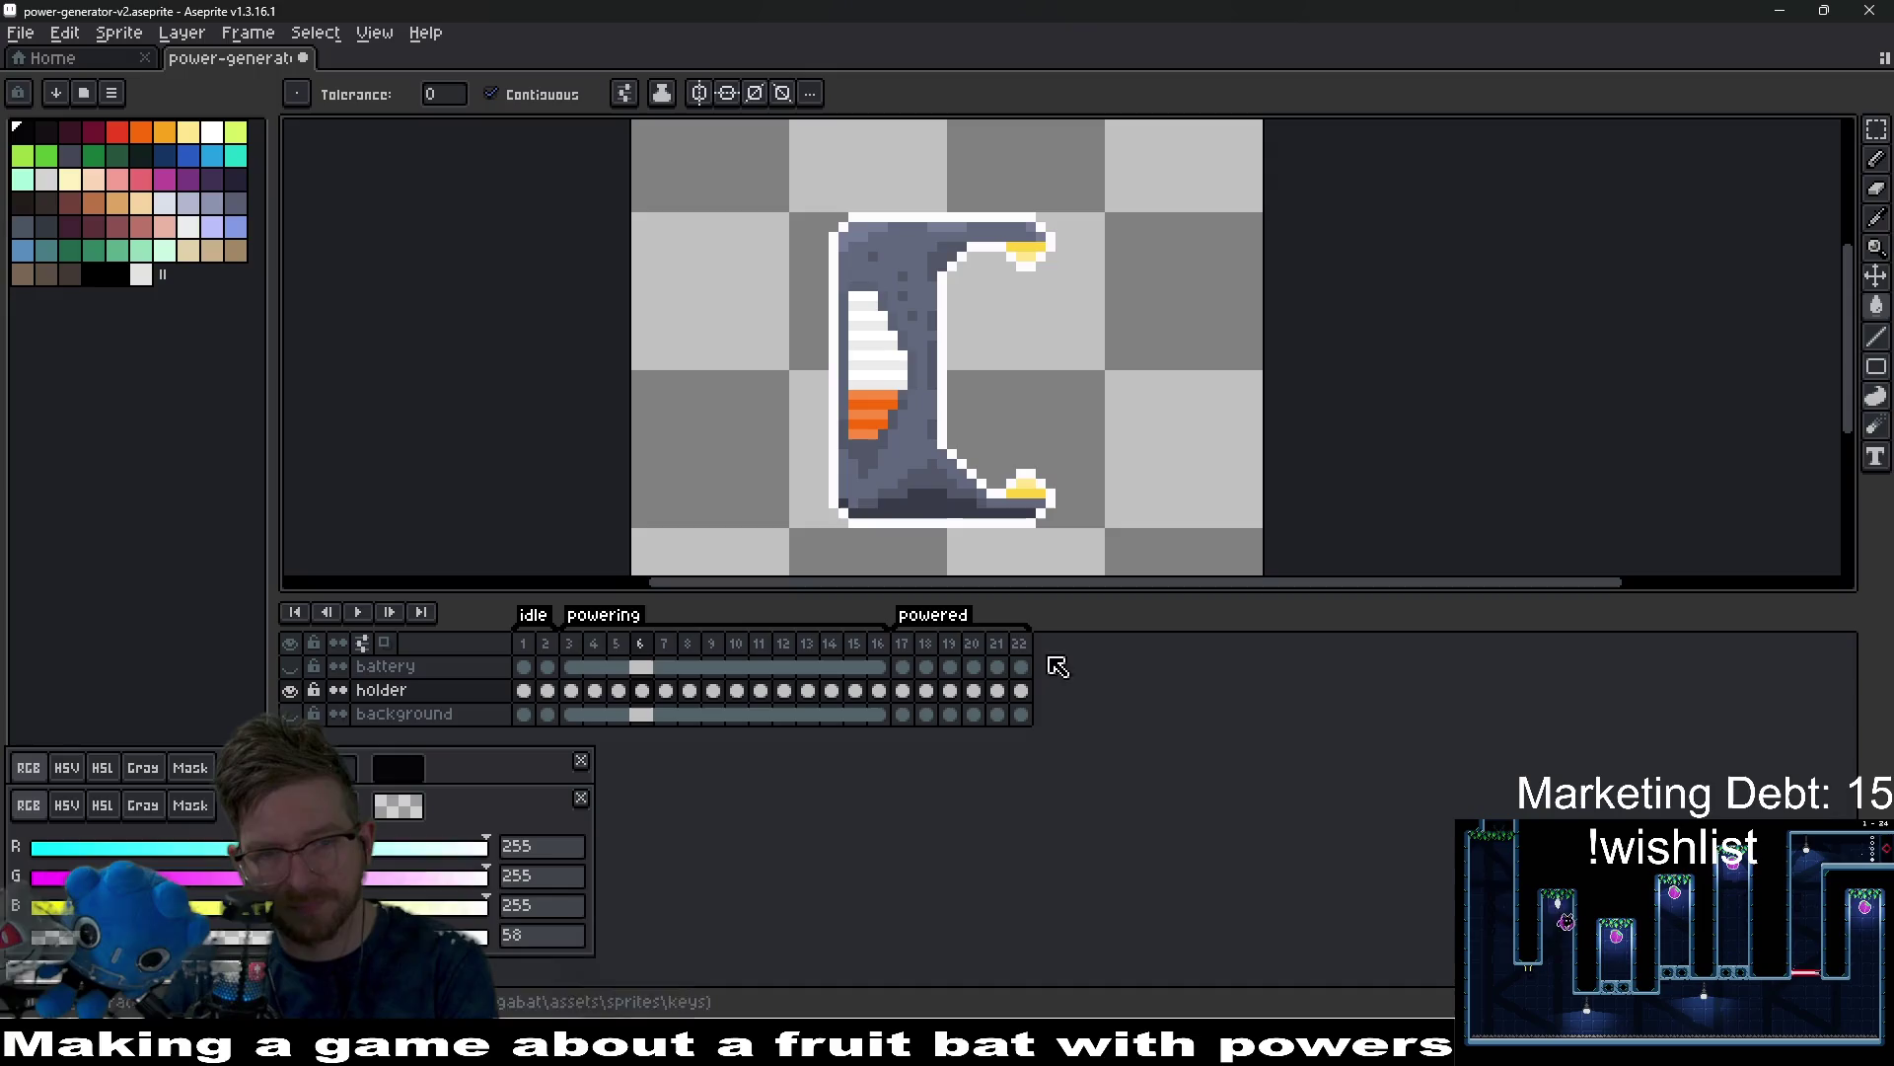
pyautogui.click(913, 647)
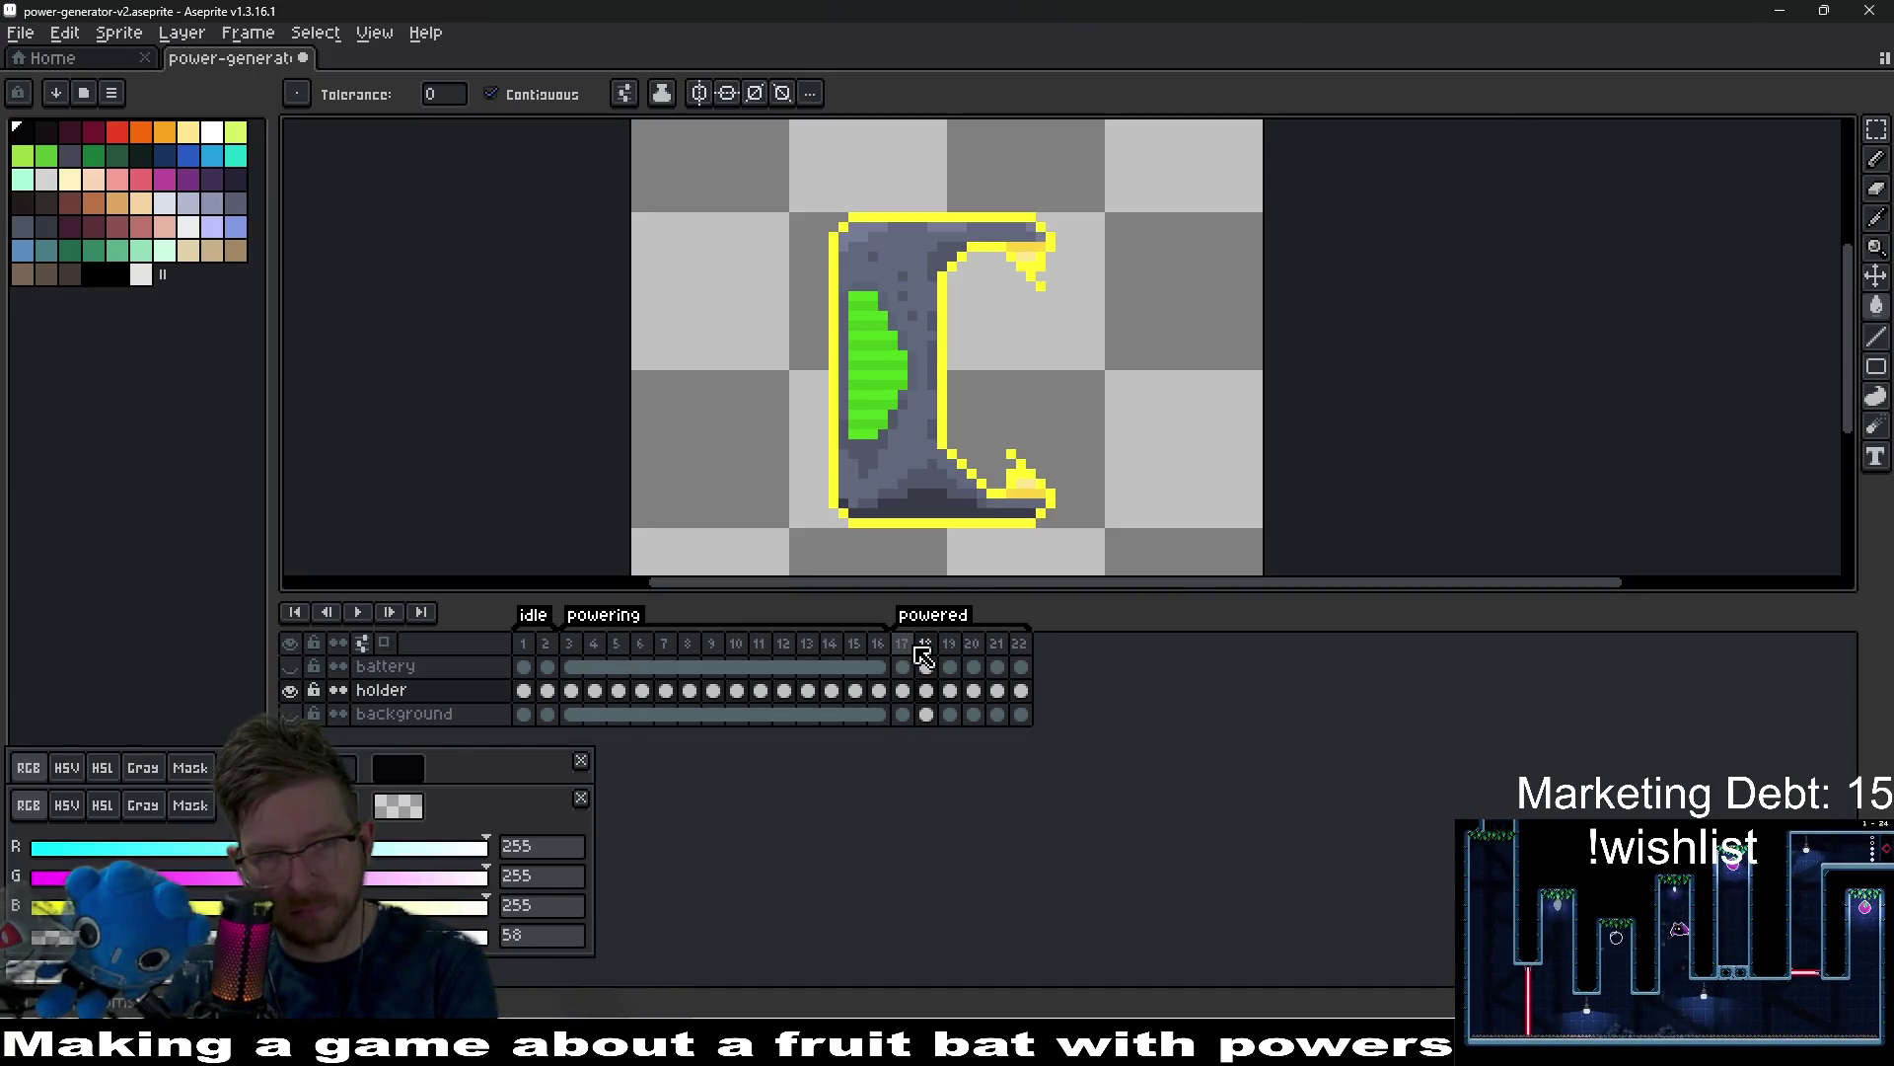
pyautogui.click(526, 646)
pyautogui.scroll(1, 941, 490)
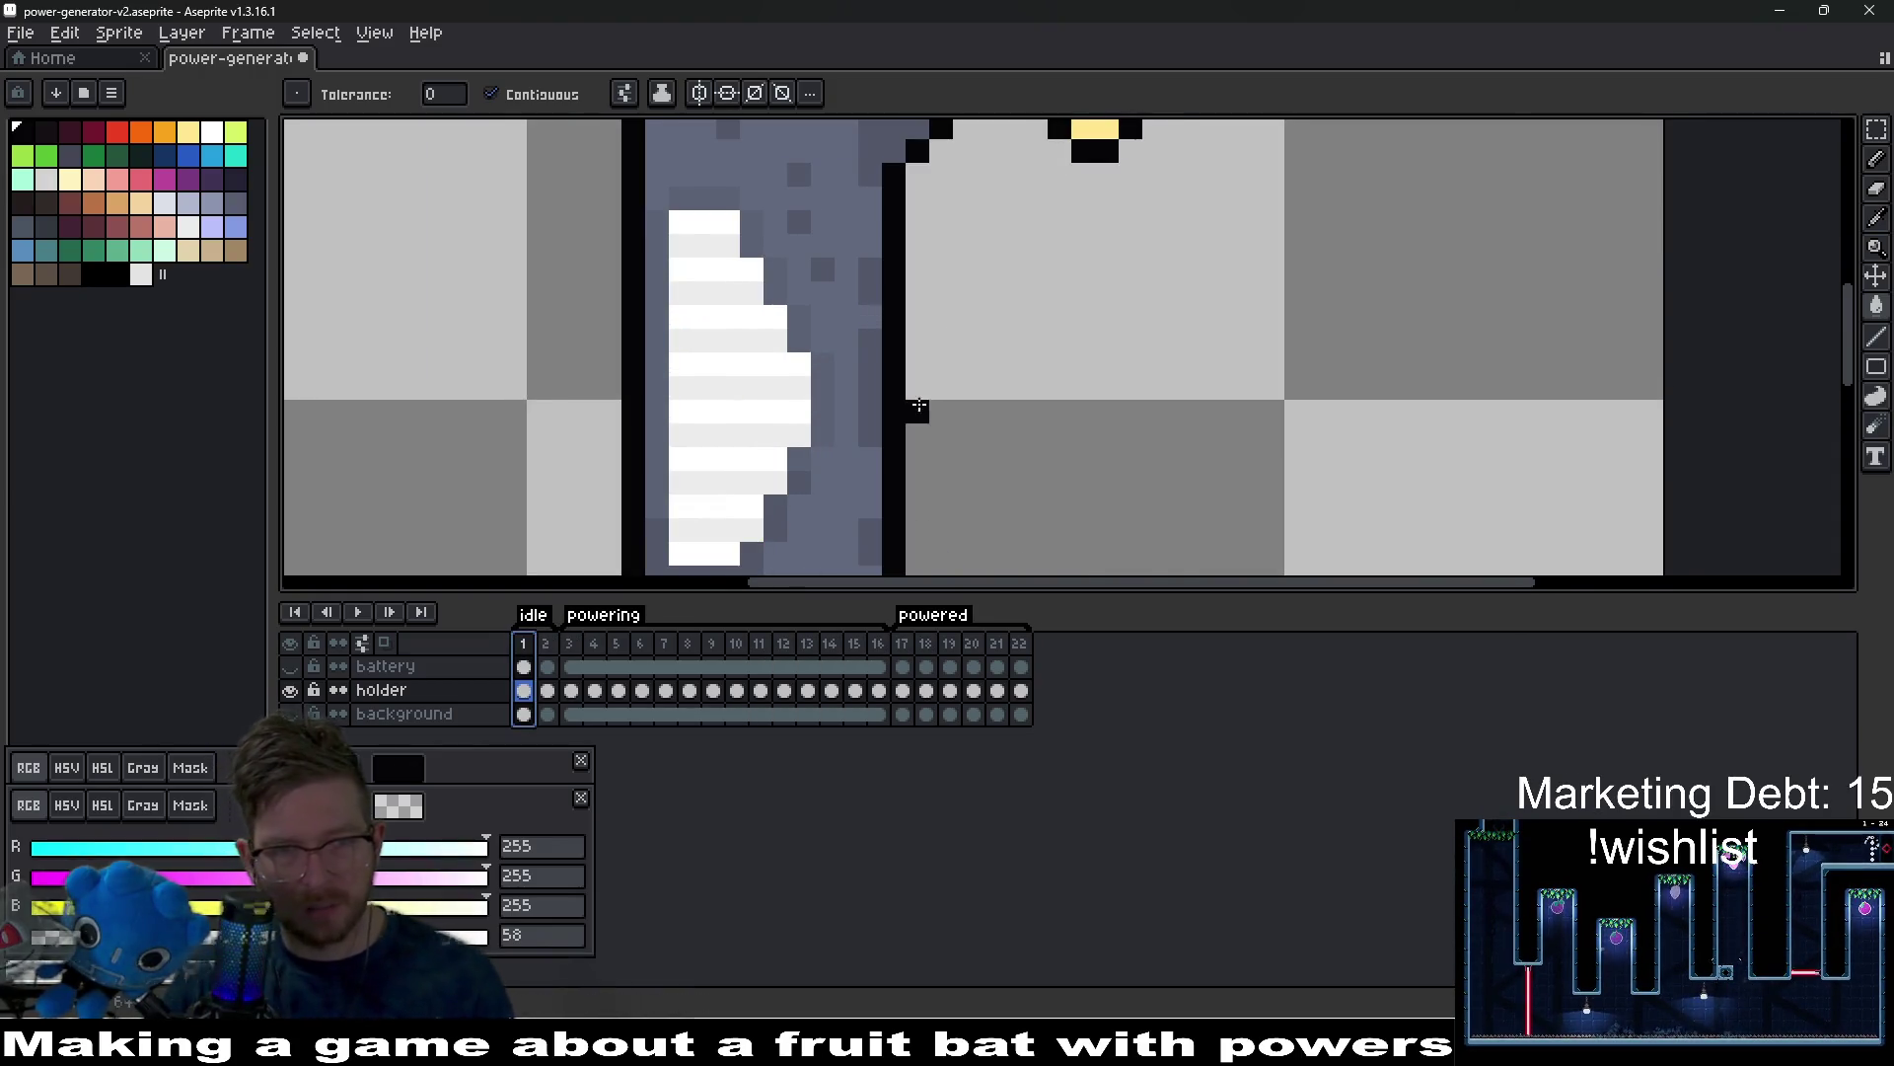
pyautogui.scroll(1, 913, 412)
# On red-battery frame 2, paint the bottom strip and lower diagonal white outline black.
pyautogui.click(550, 644)
pyautogui.scroll(-2, 904, 383)
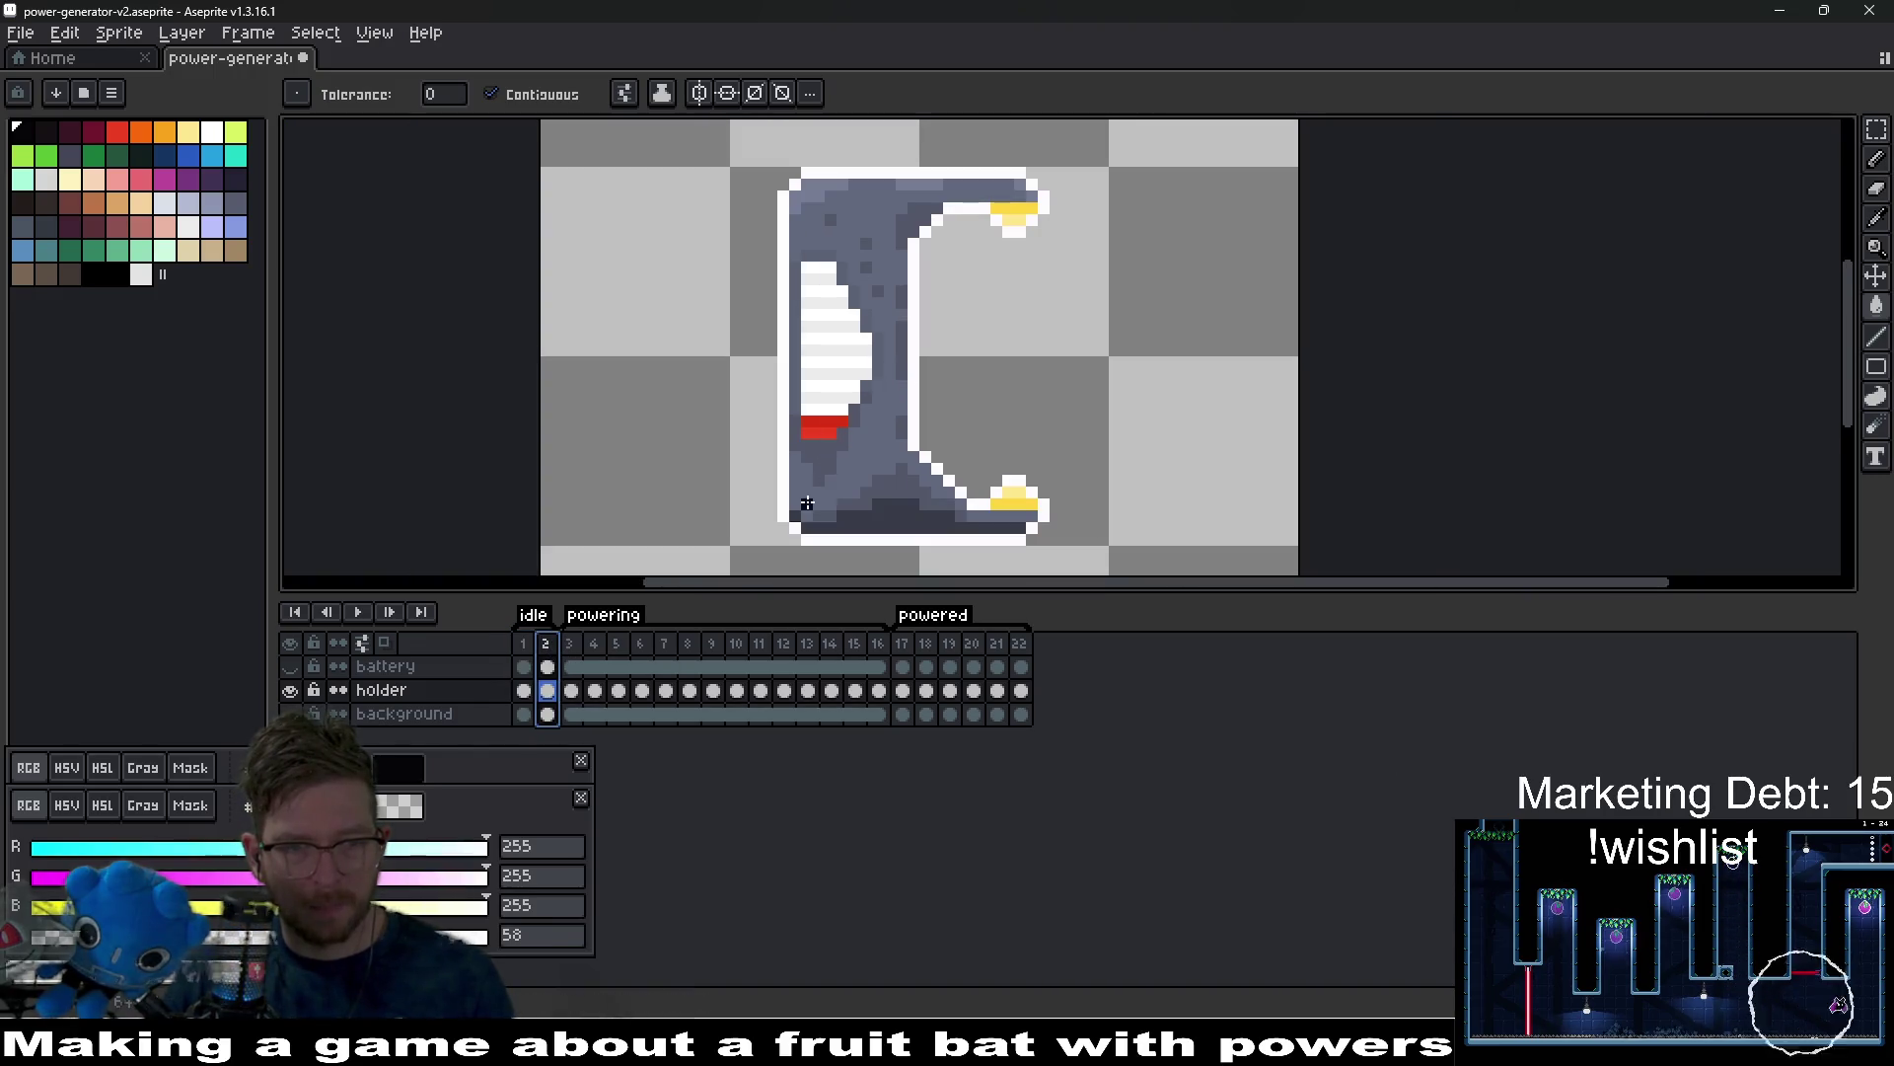
pyautogui.click(524, 691)
pyautogui.click(548, 691)
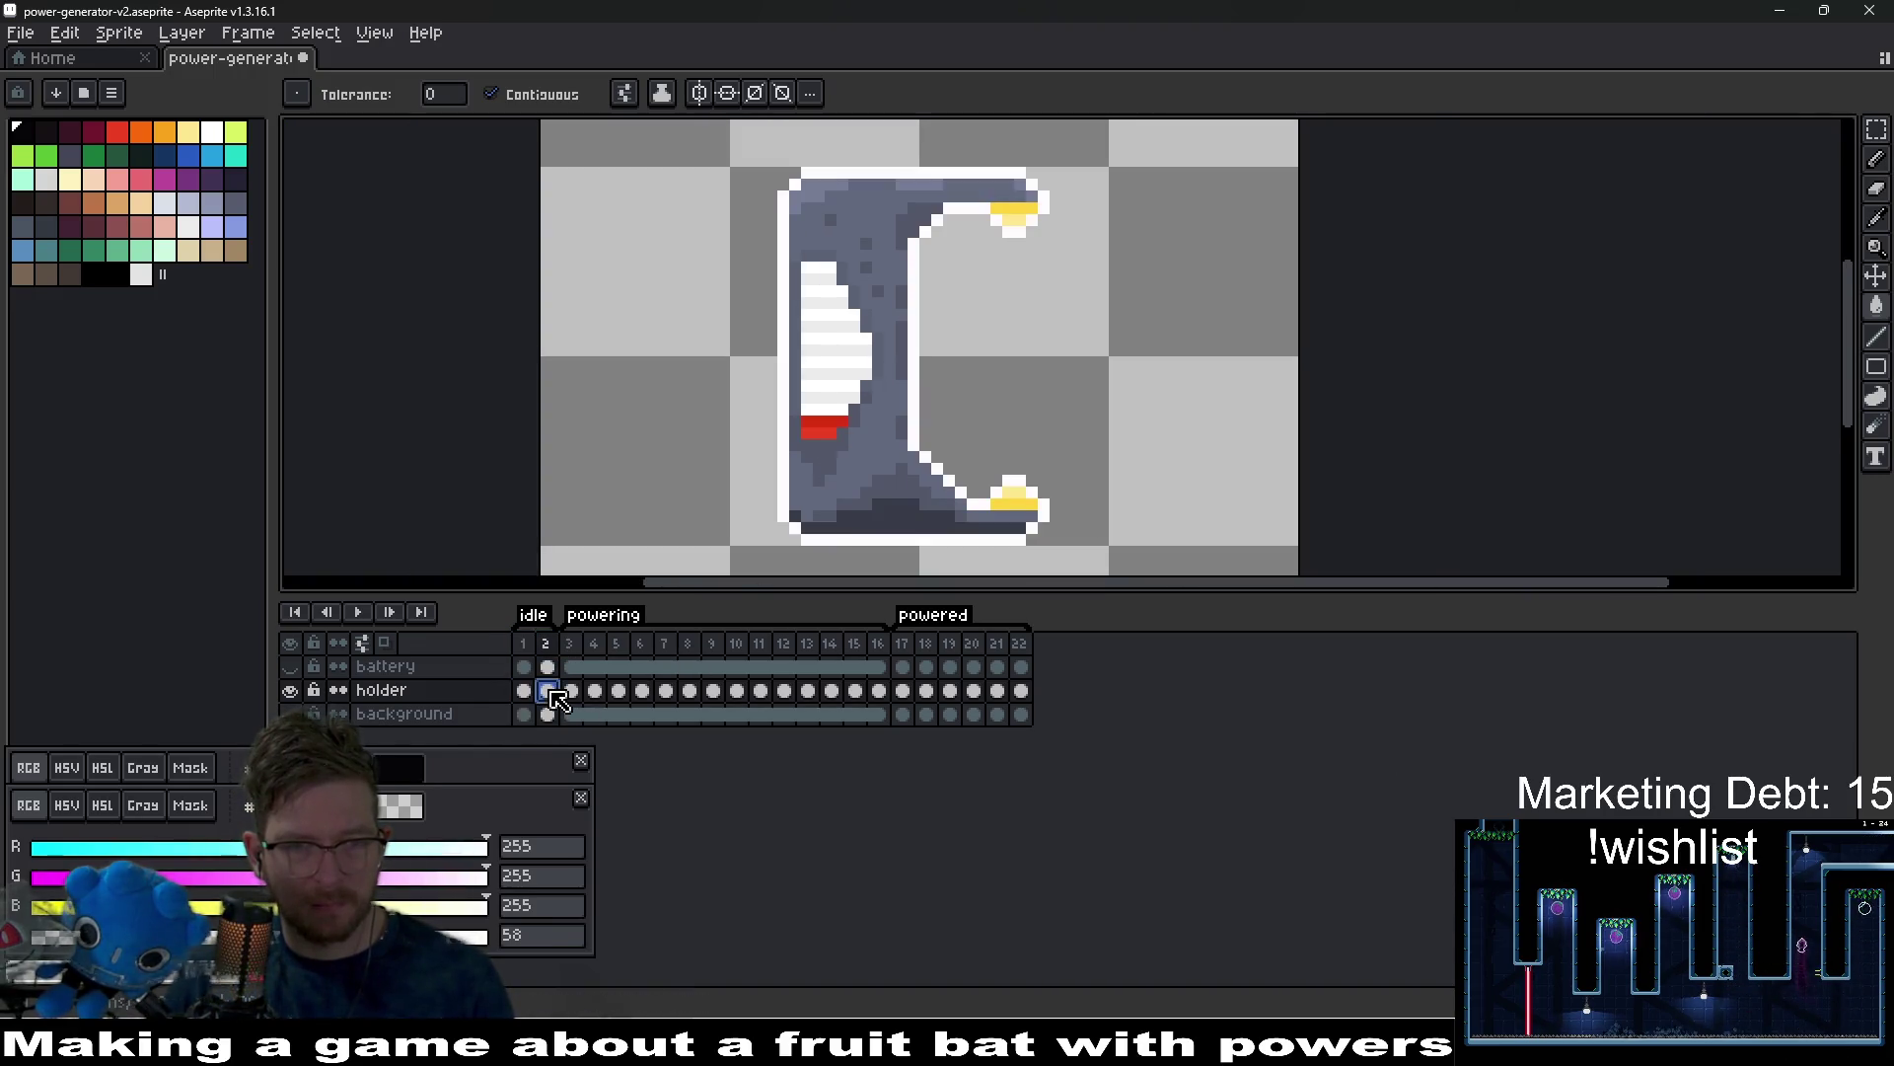
pyautogui.scroll(2, 788, 422)
pyautogui.scroll(-3, 815, 414)
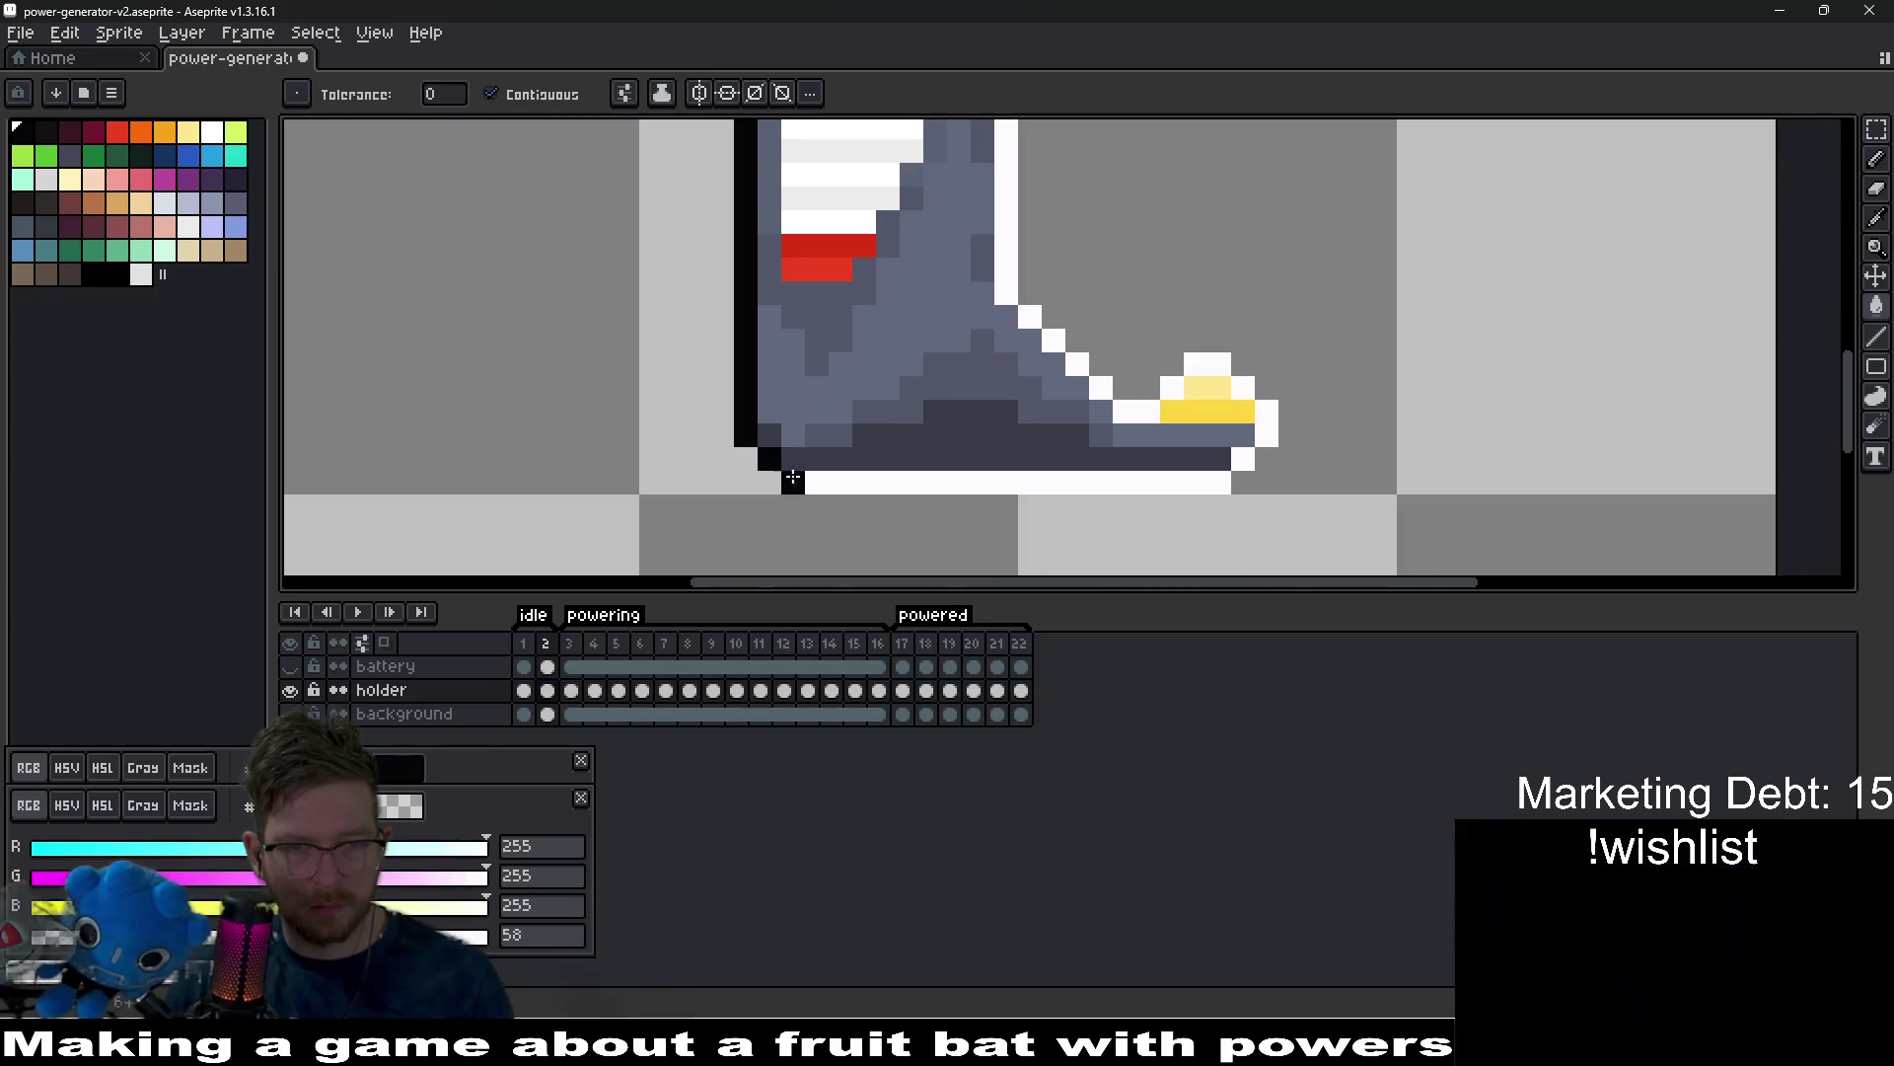
pyautogui.moveTo(792, 476)
pyautogui.mouseDown()
pyautogui.moveTo(1220, 482)
pyautogui.moveTo(1240, 456)
pyautogui.mouseUp()
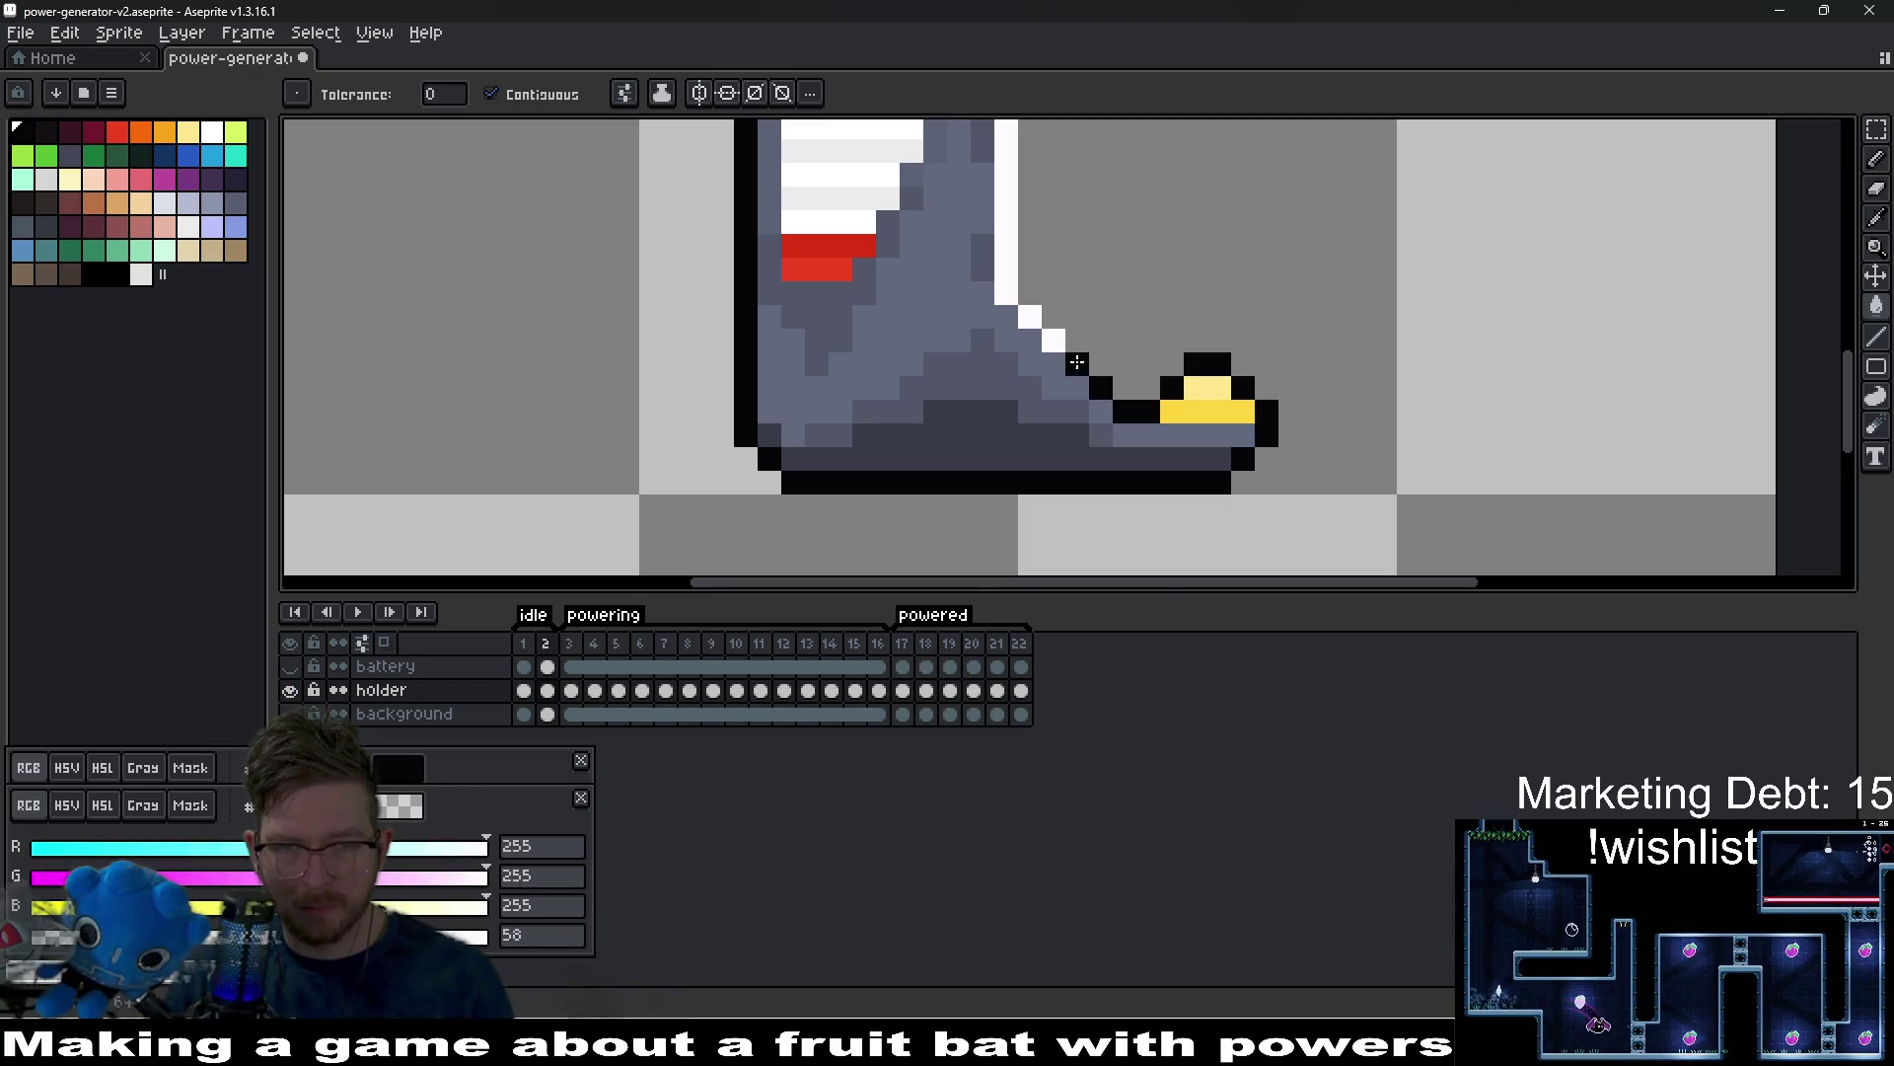
pyautogui.moveTo(1076, 363)
pyautogui.mouseDown()
pyautogui.moveTo(1029, 317)
pyautogui.moveTo(1007, 128)
pyautogui.mouseUp()
pyautogui.moveTo(1073, 194); pyautogui.dragTo(950, 482)
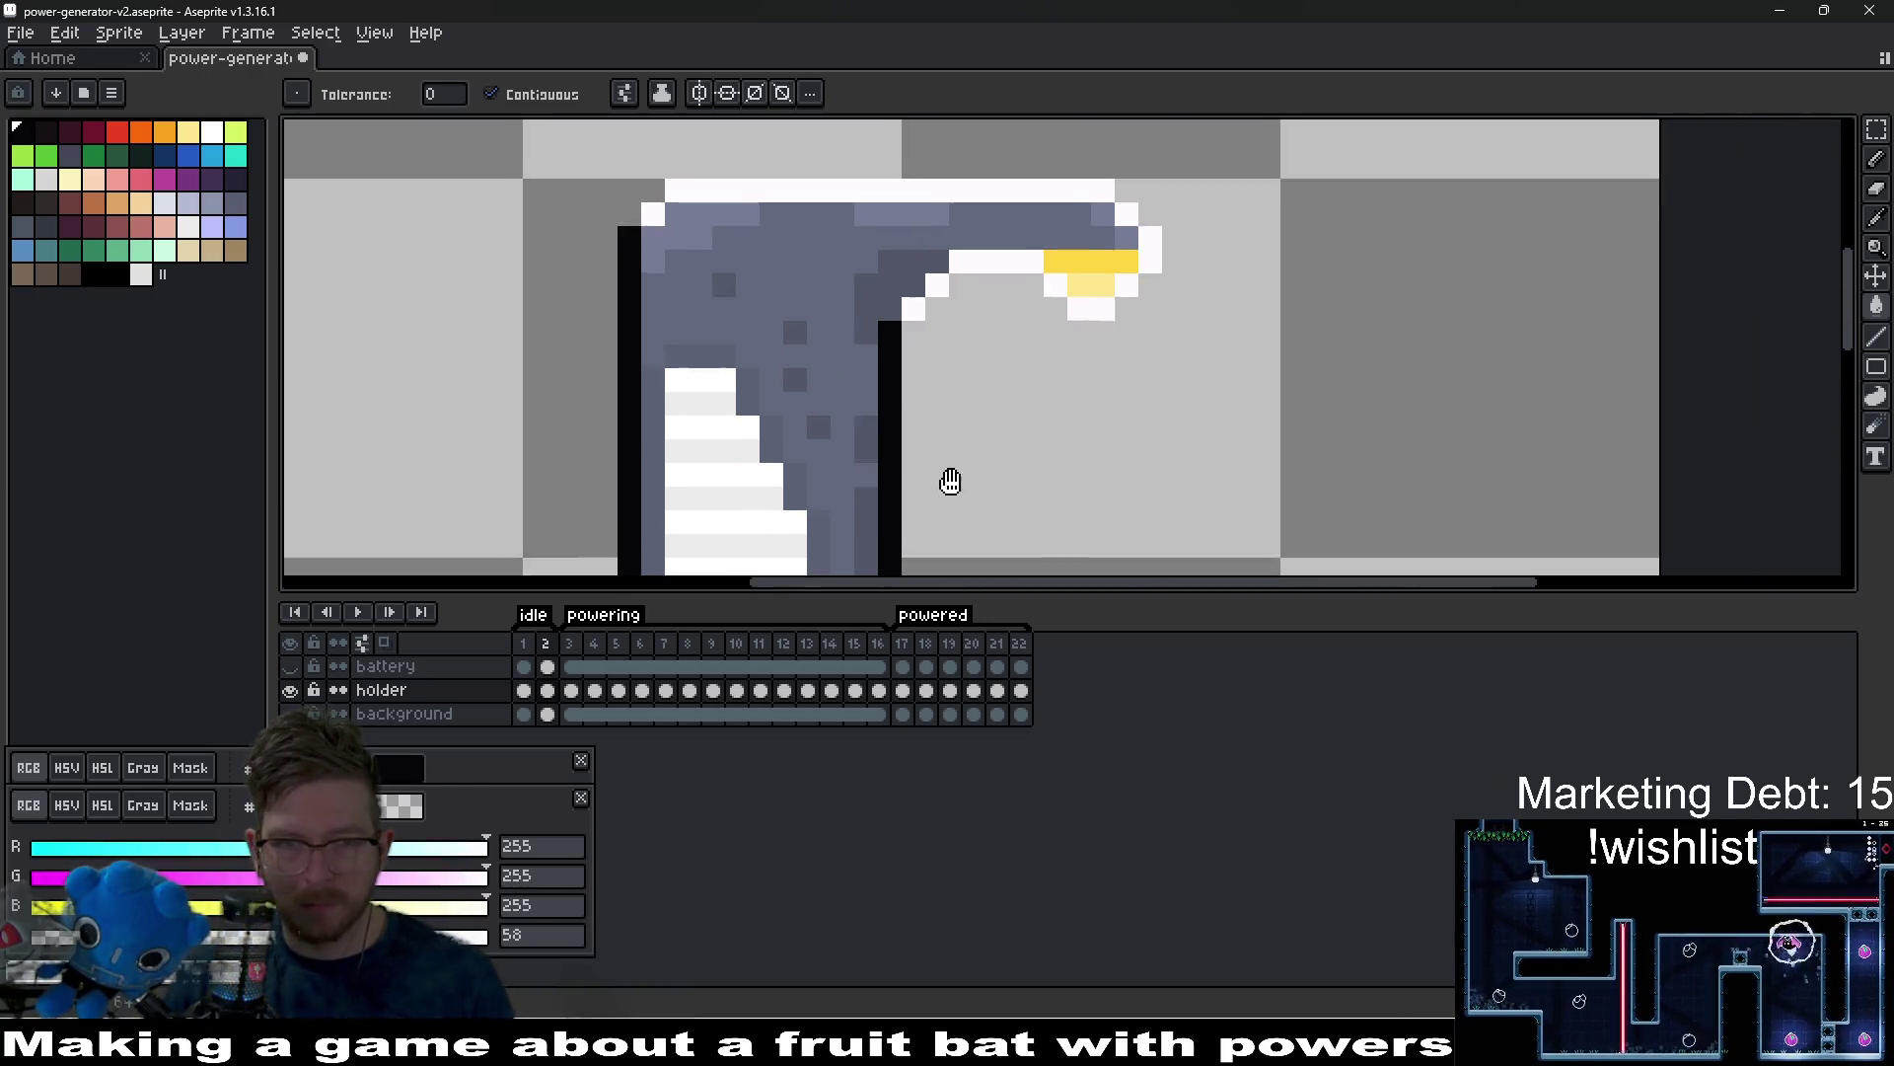
# Sample white and black as the two colours, then Replace Color to blacken frame 2's top outline.
pyautogui.click(913, 356)
pyautogui.press('alt')
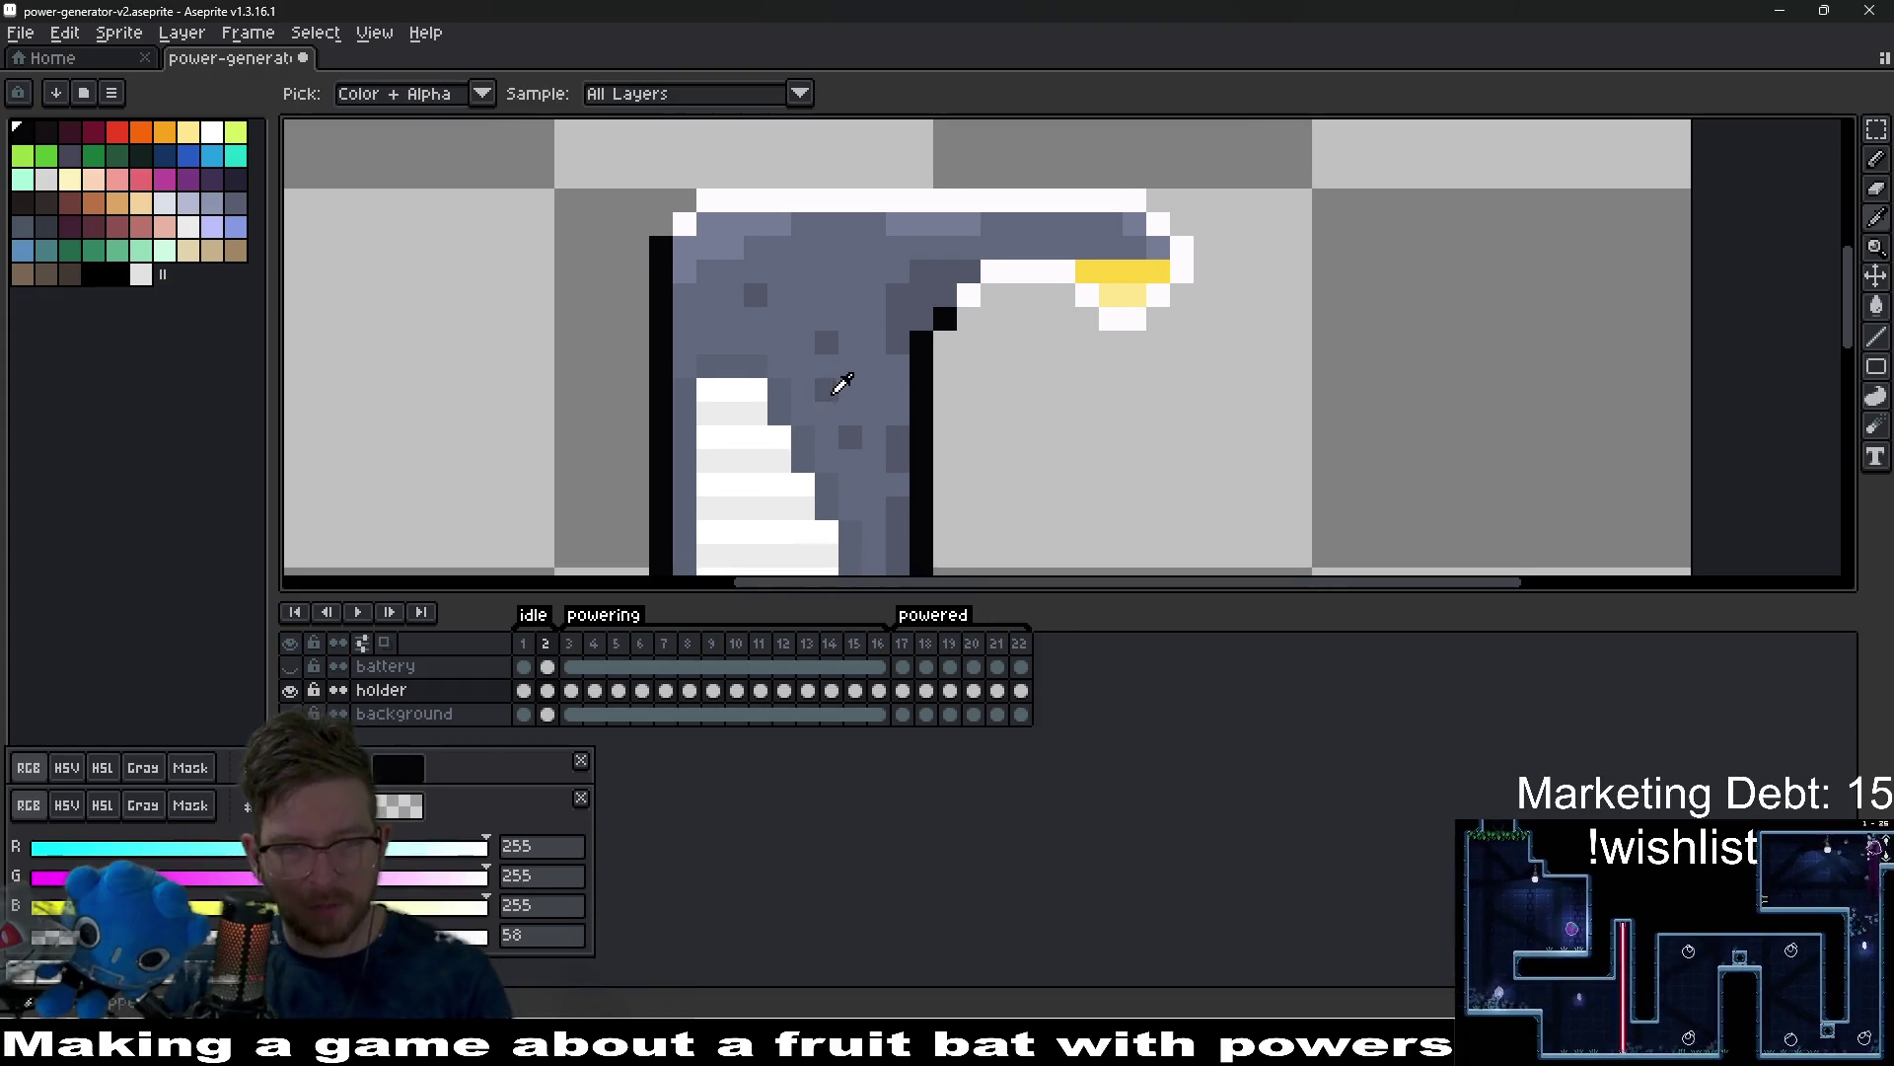
pyautogui.click(751, 388)
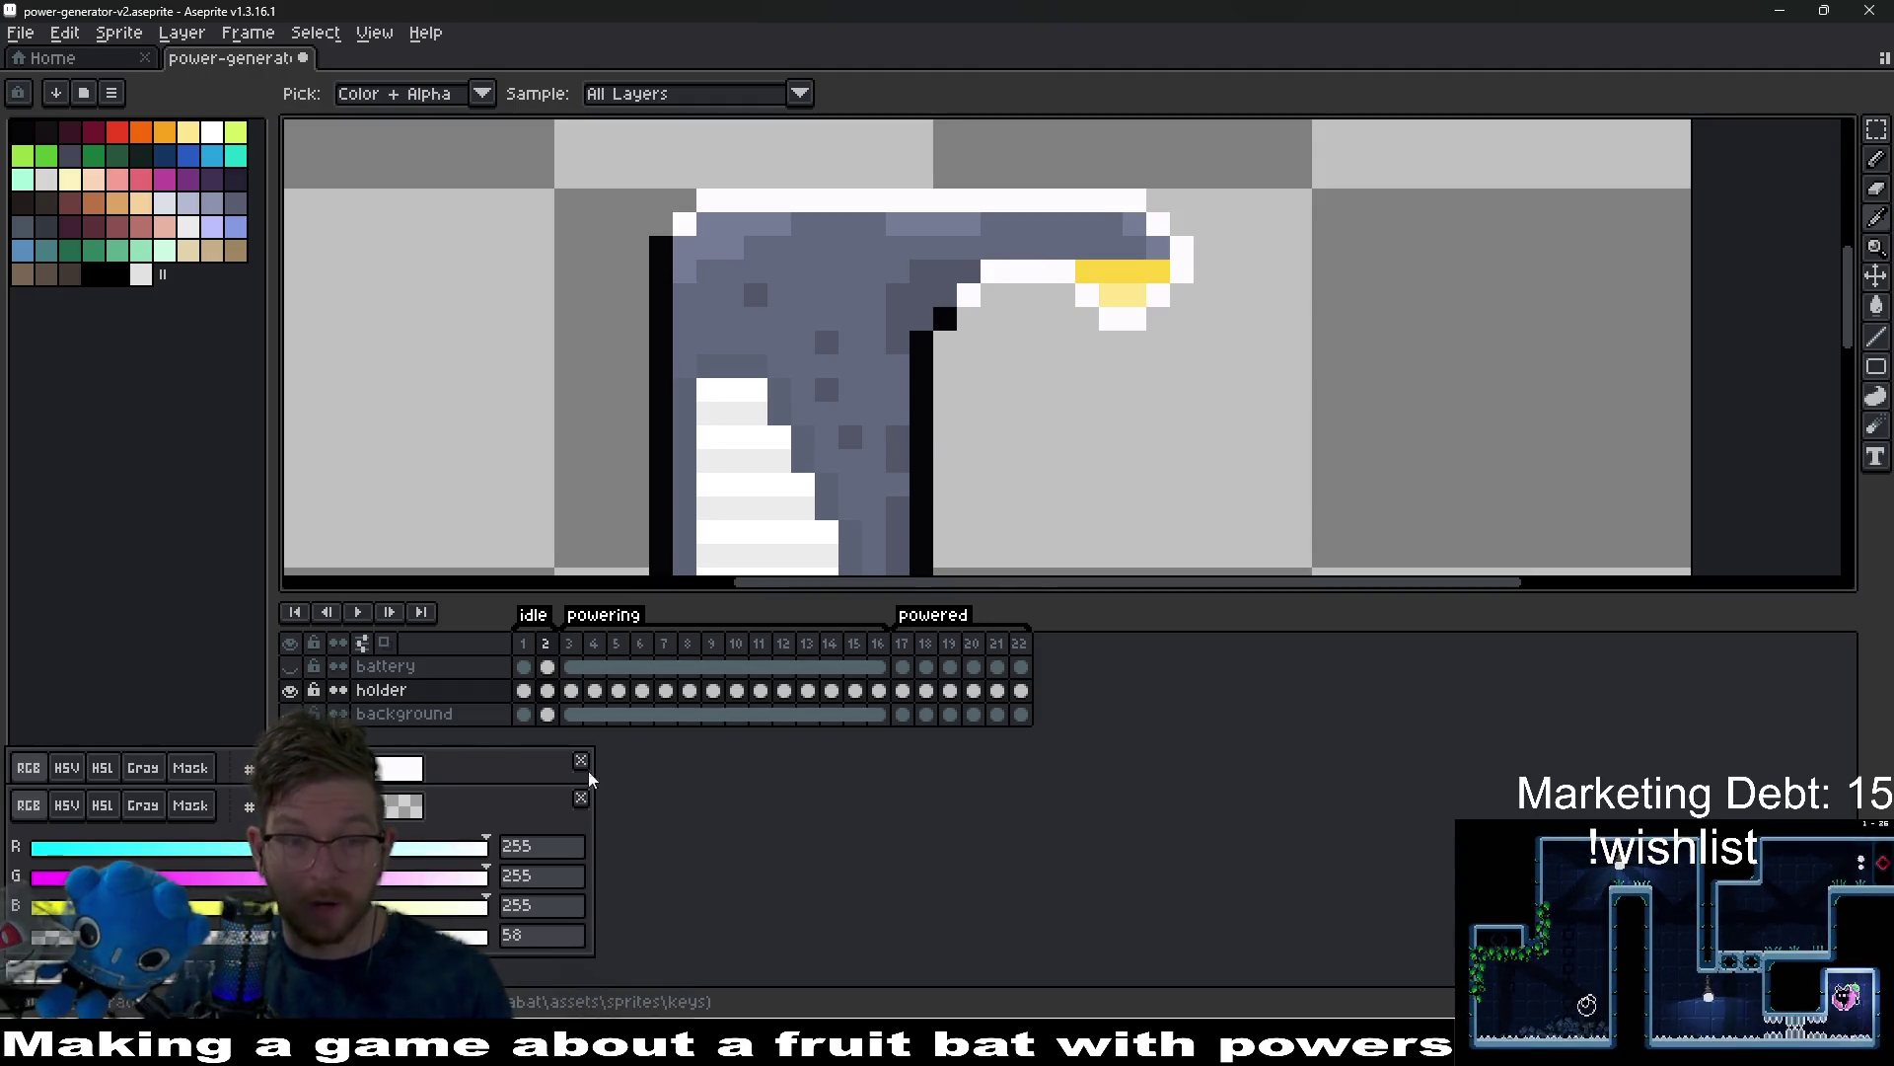
pyautogui.moveTo(589, 780)
pyautogui.mouseDown()
pyautogui.moveTo(571, 634)
pyautogui.moveTo(1656, 336)
pyautogui.mouseUp()
pyautogui.moveTo(553, 794)
pyautogui.mouseDown()
pyautogui.moveTo(1165, 688)
pyautogui.moveTo(1454, 592)
pyautogui.mouseUp()
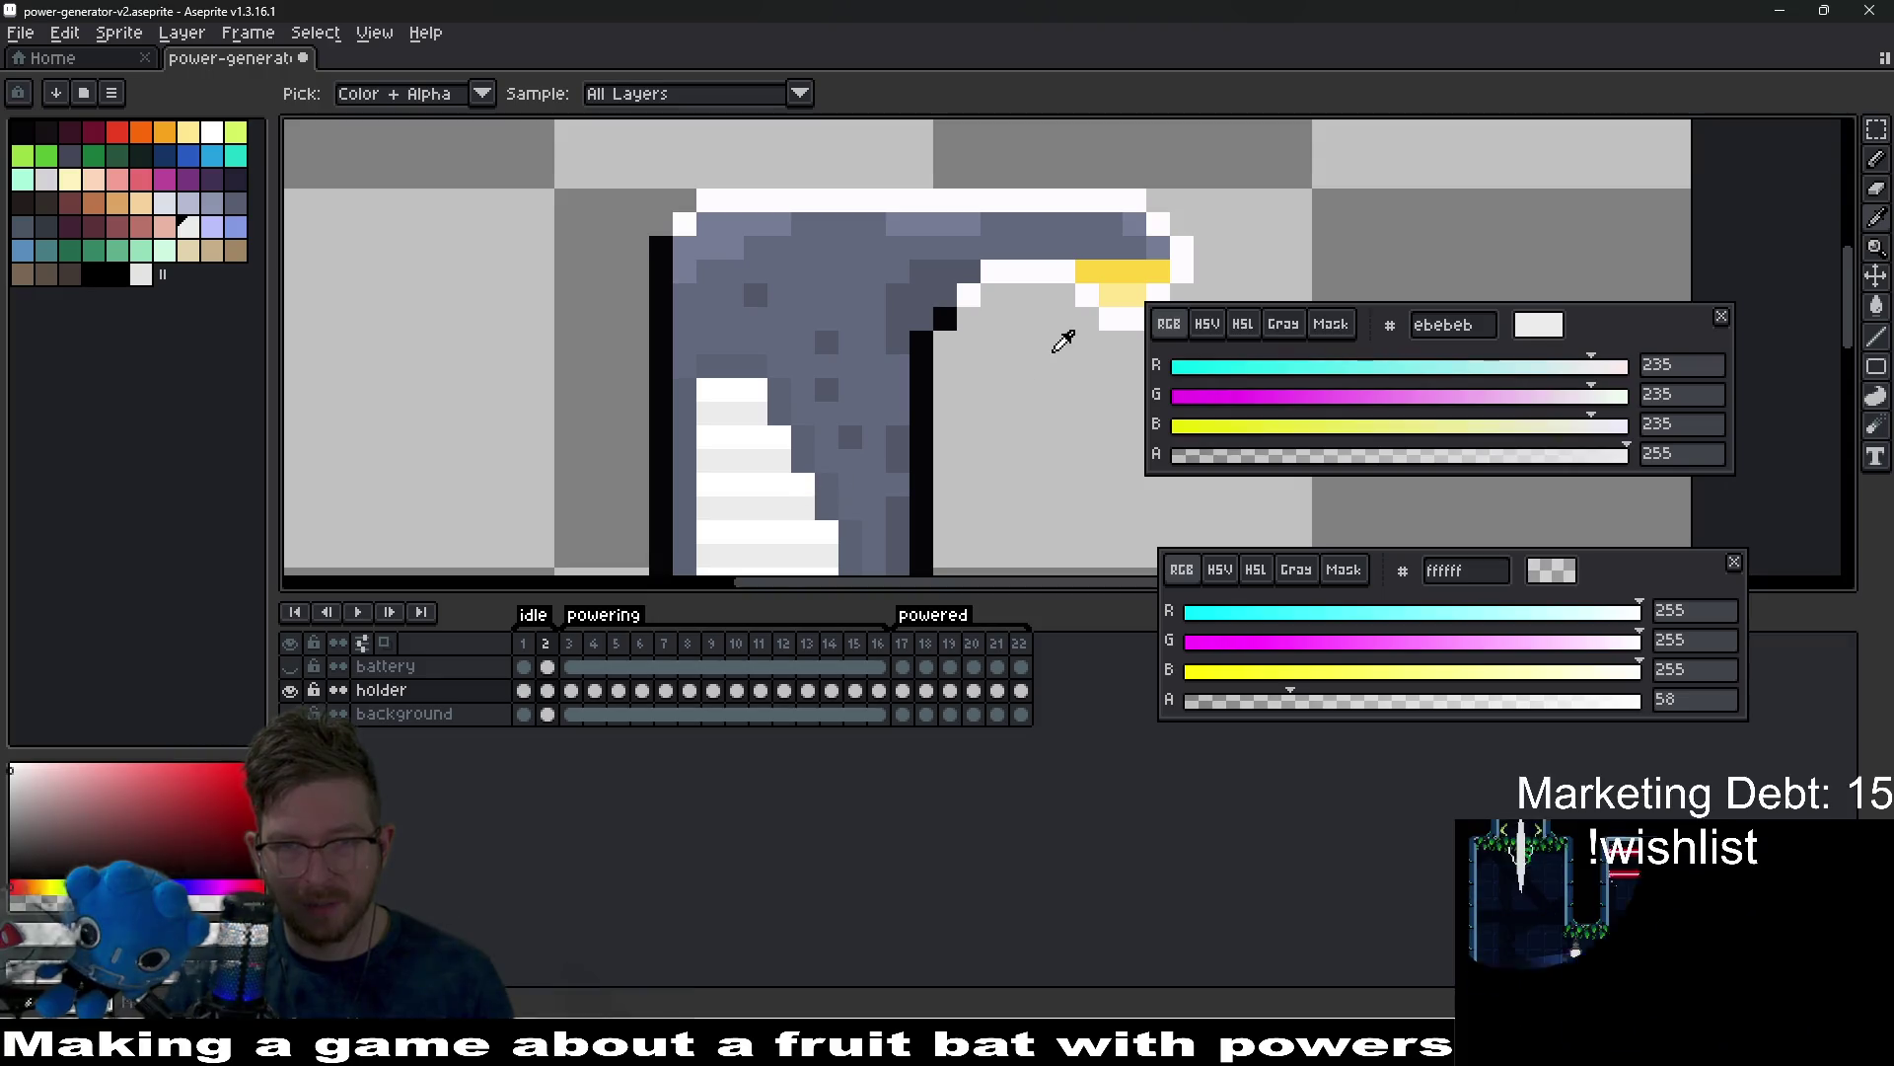
pyautogui.click(1048, 266)
pyautogui.rightClick(935, 423)
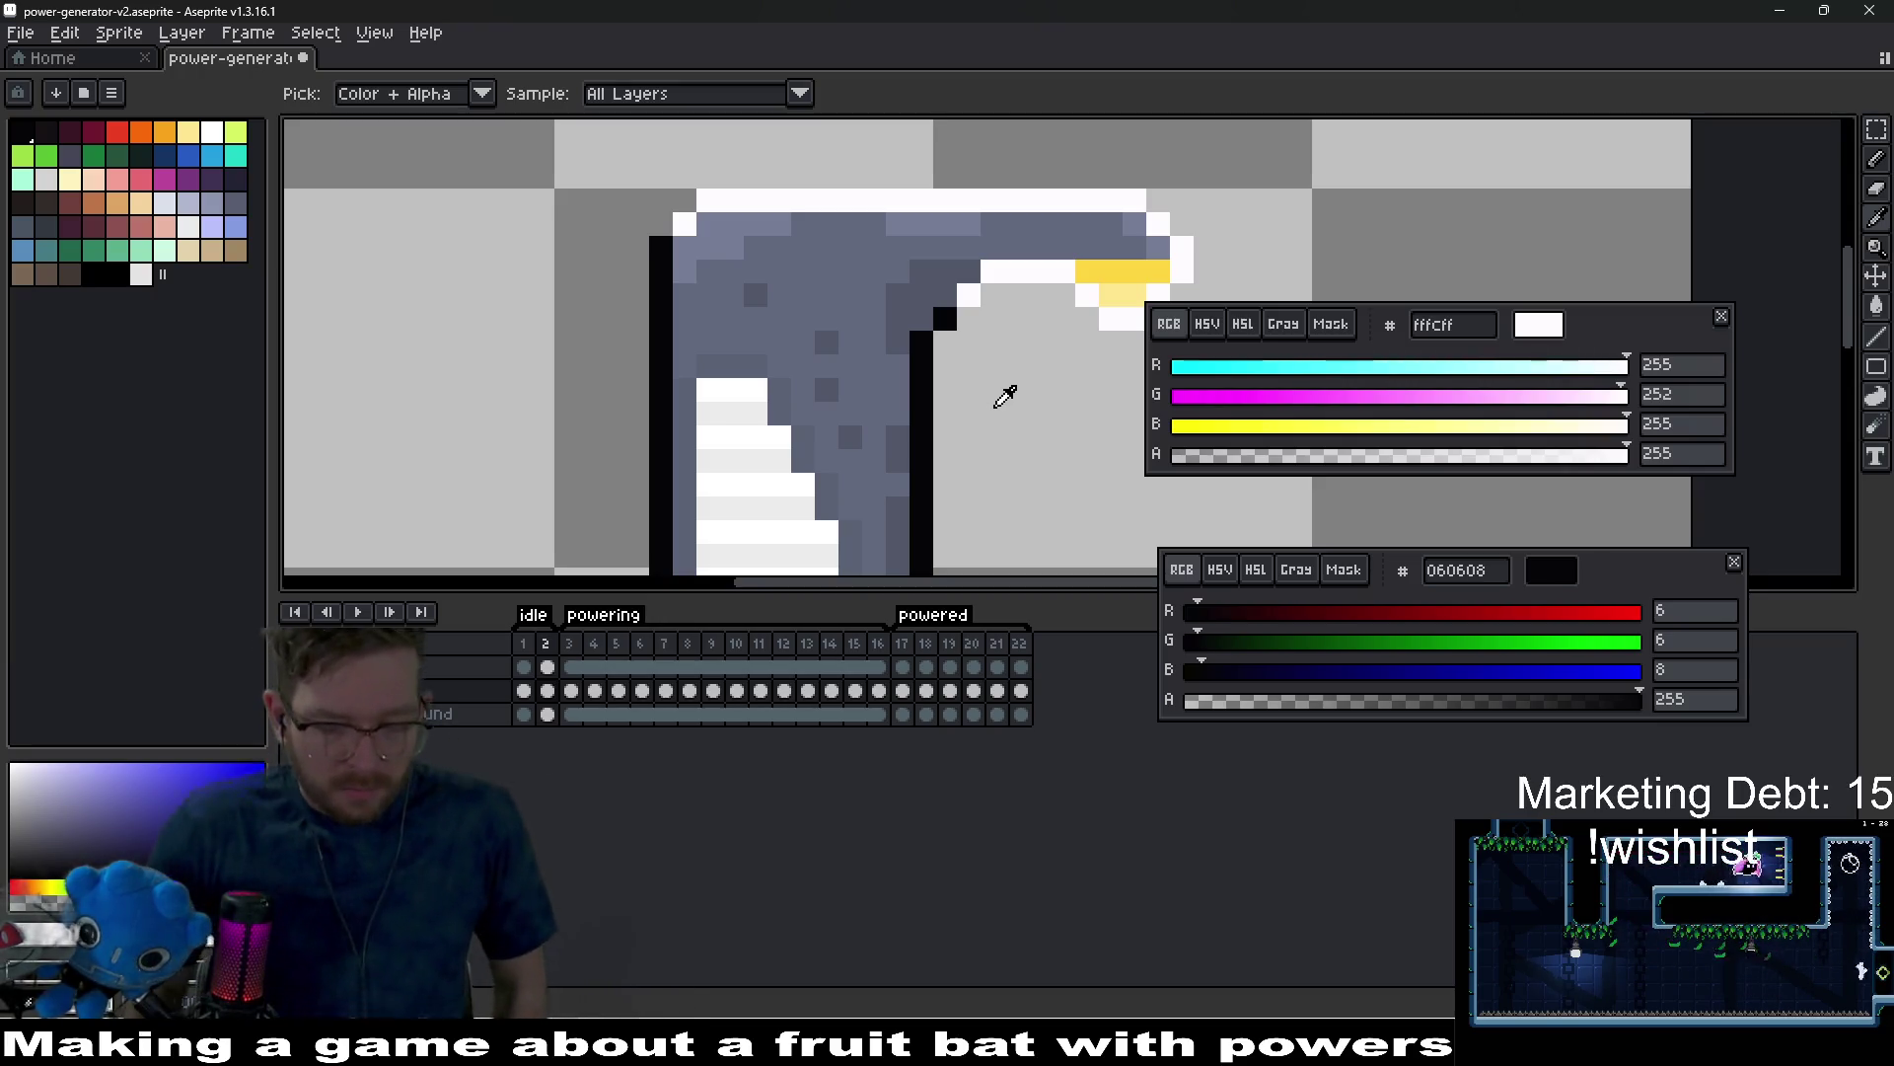
pyautogui.hotkey('shift', 'r')
pyautogui.press('Return')
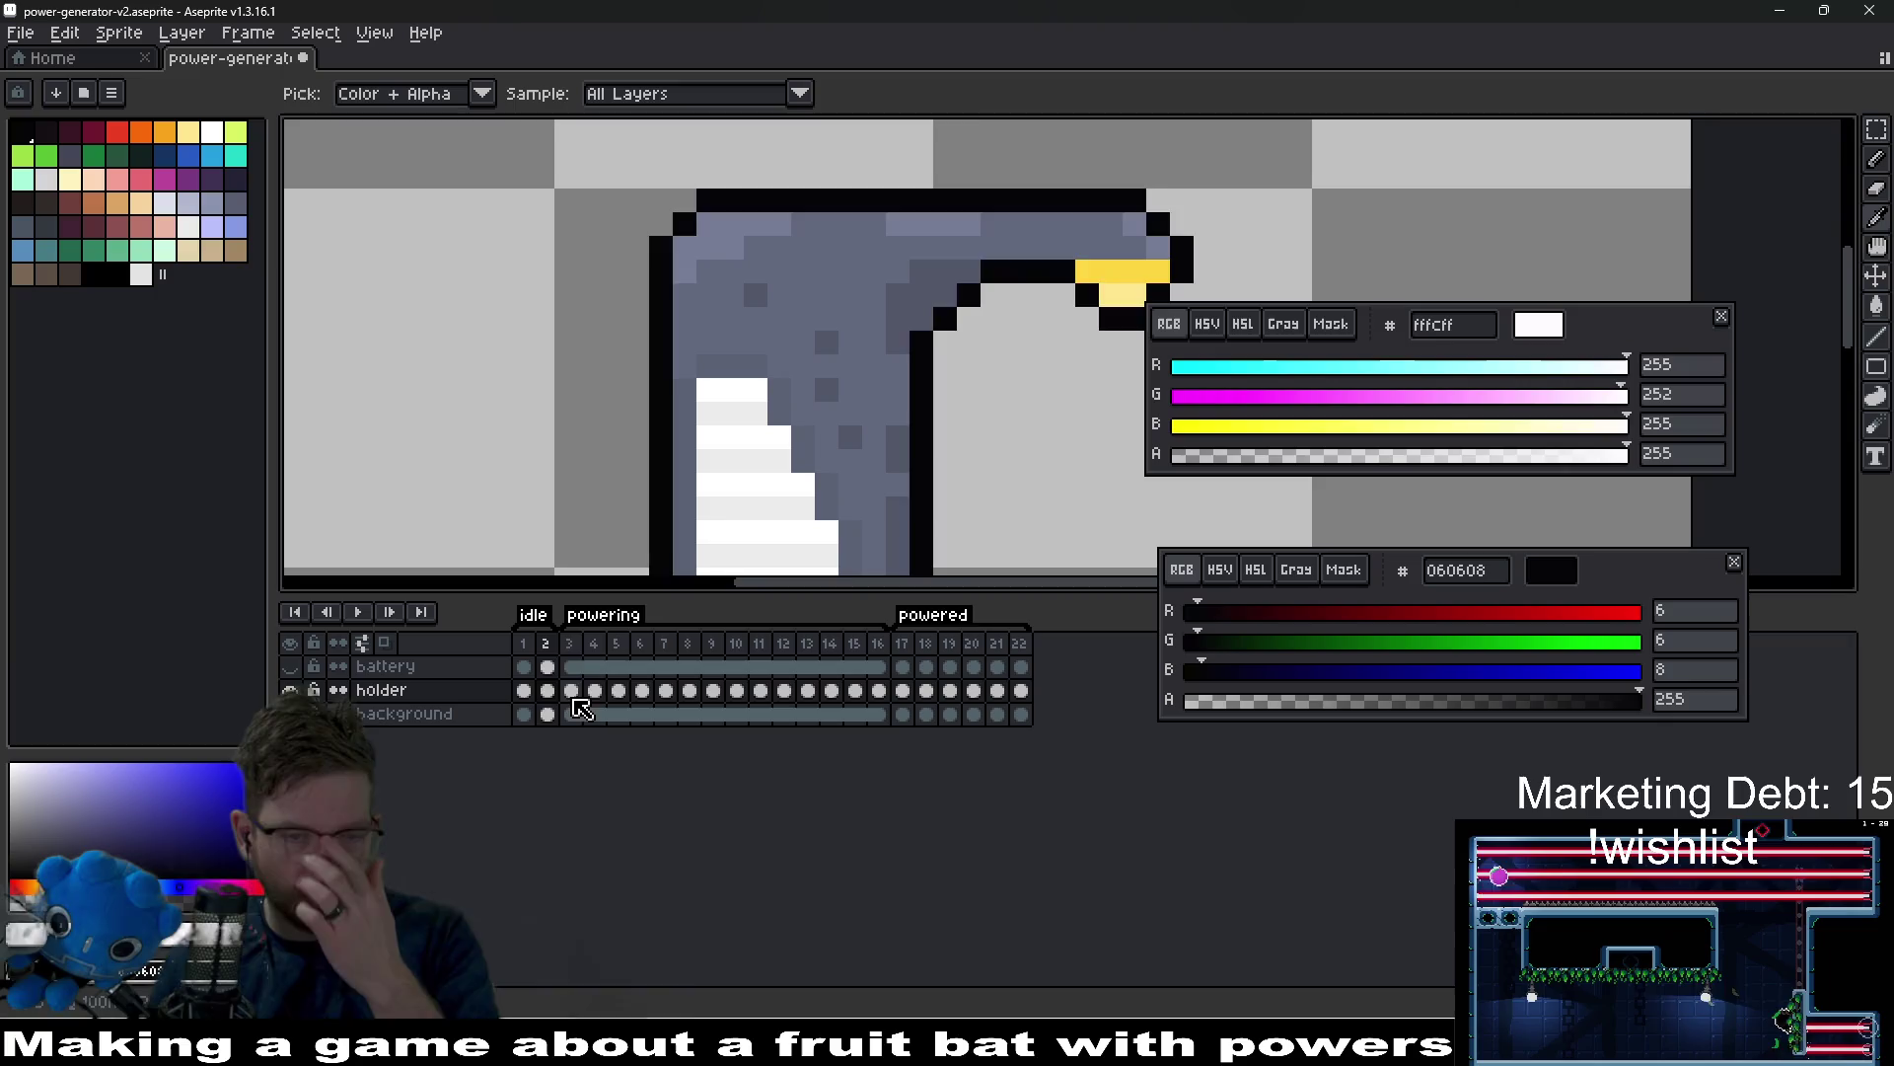
# Replace the holder's white outline with black across the selected powering frames and verify.
pyautogui.moveTo(570, 689); pyautogui.dragTo(885, 705)
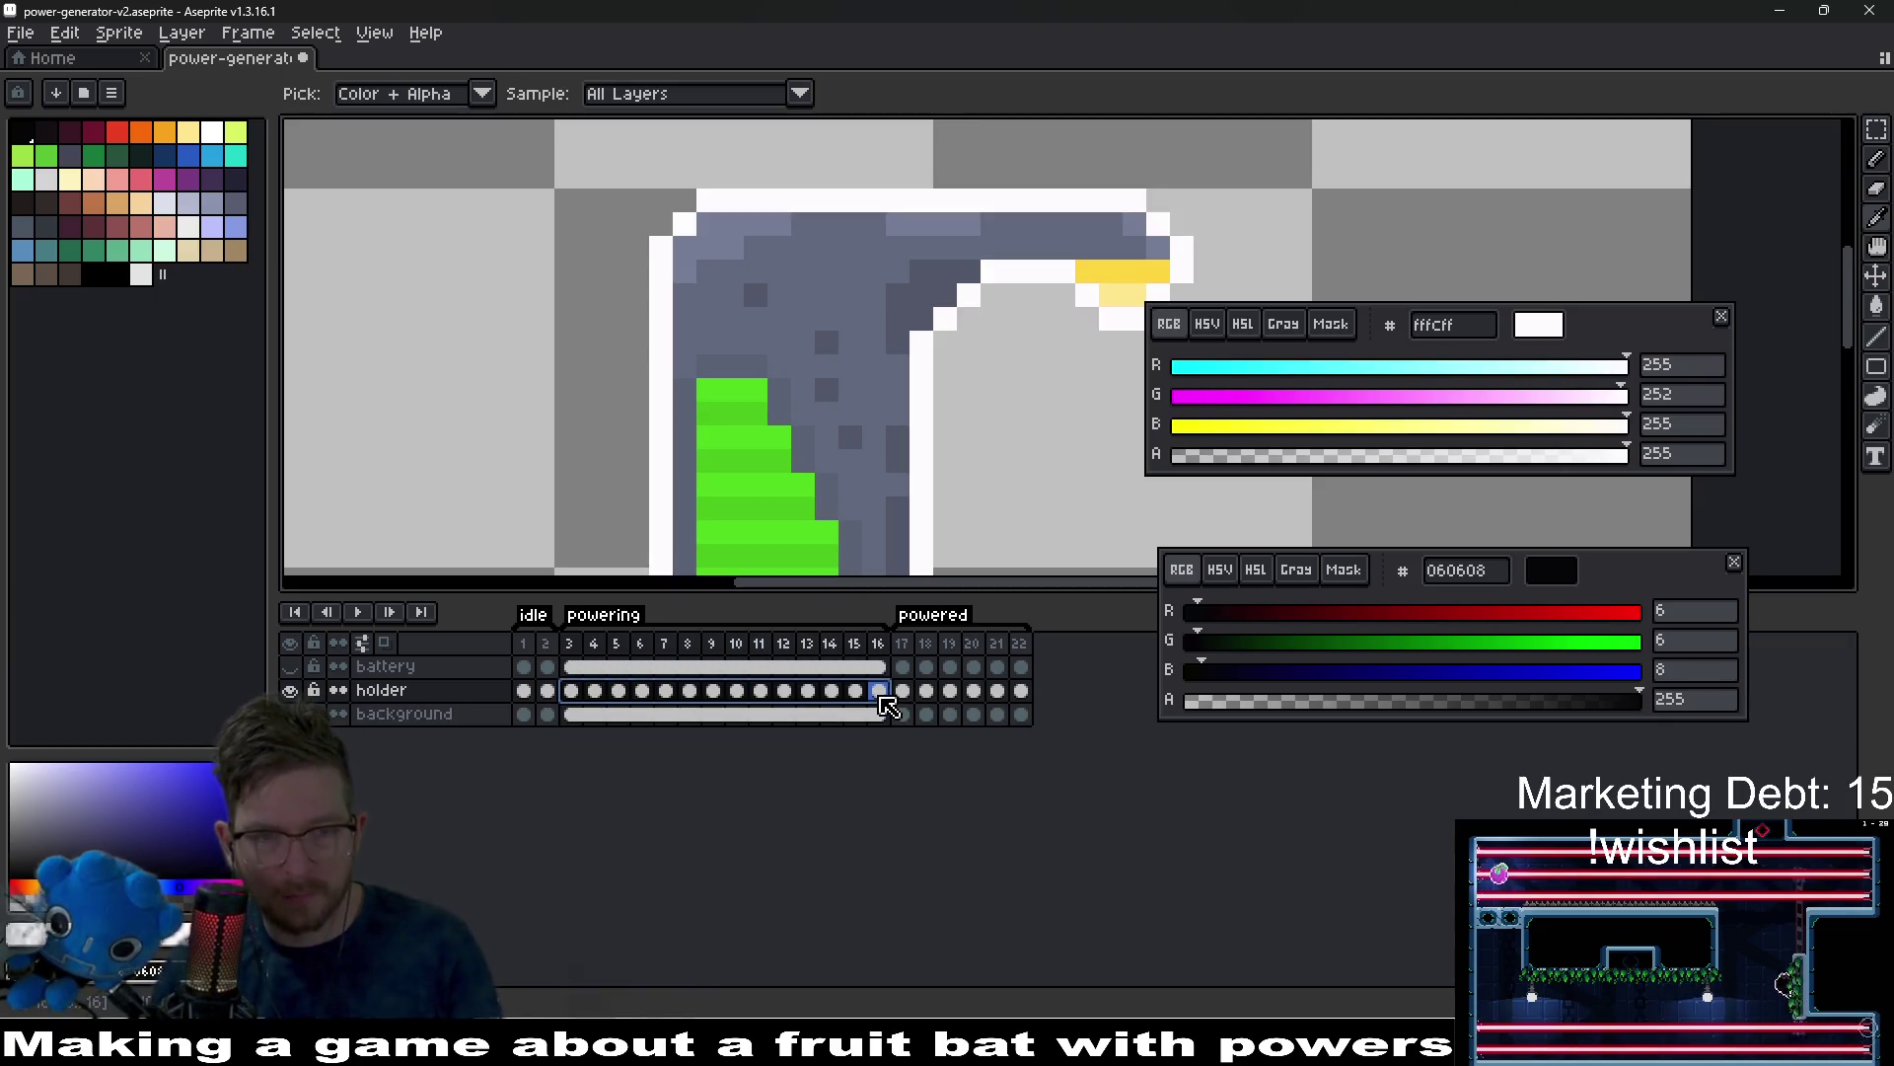
pyautogui.hotkey('shift', 'r')
pyautogui.press('Return')
pyautogui.click(905, 692)
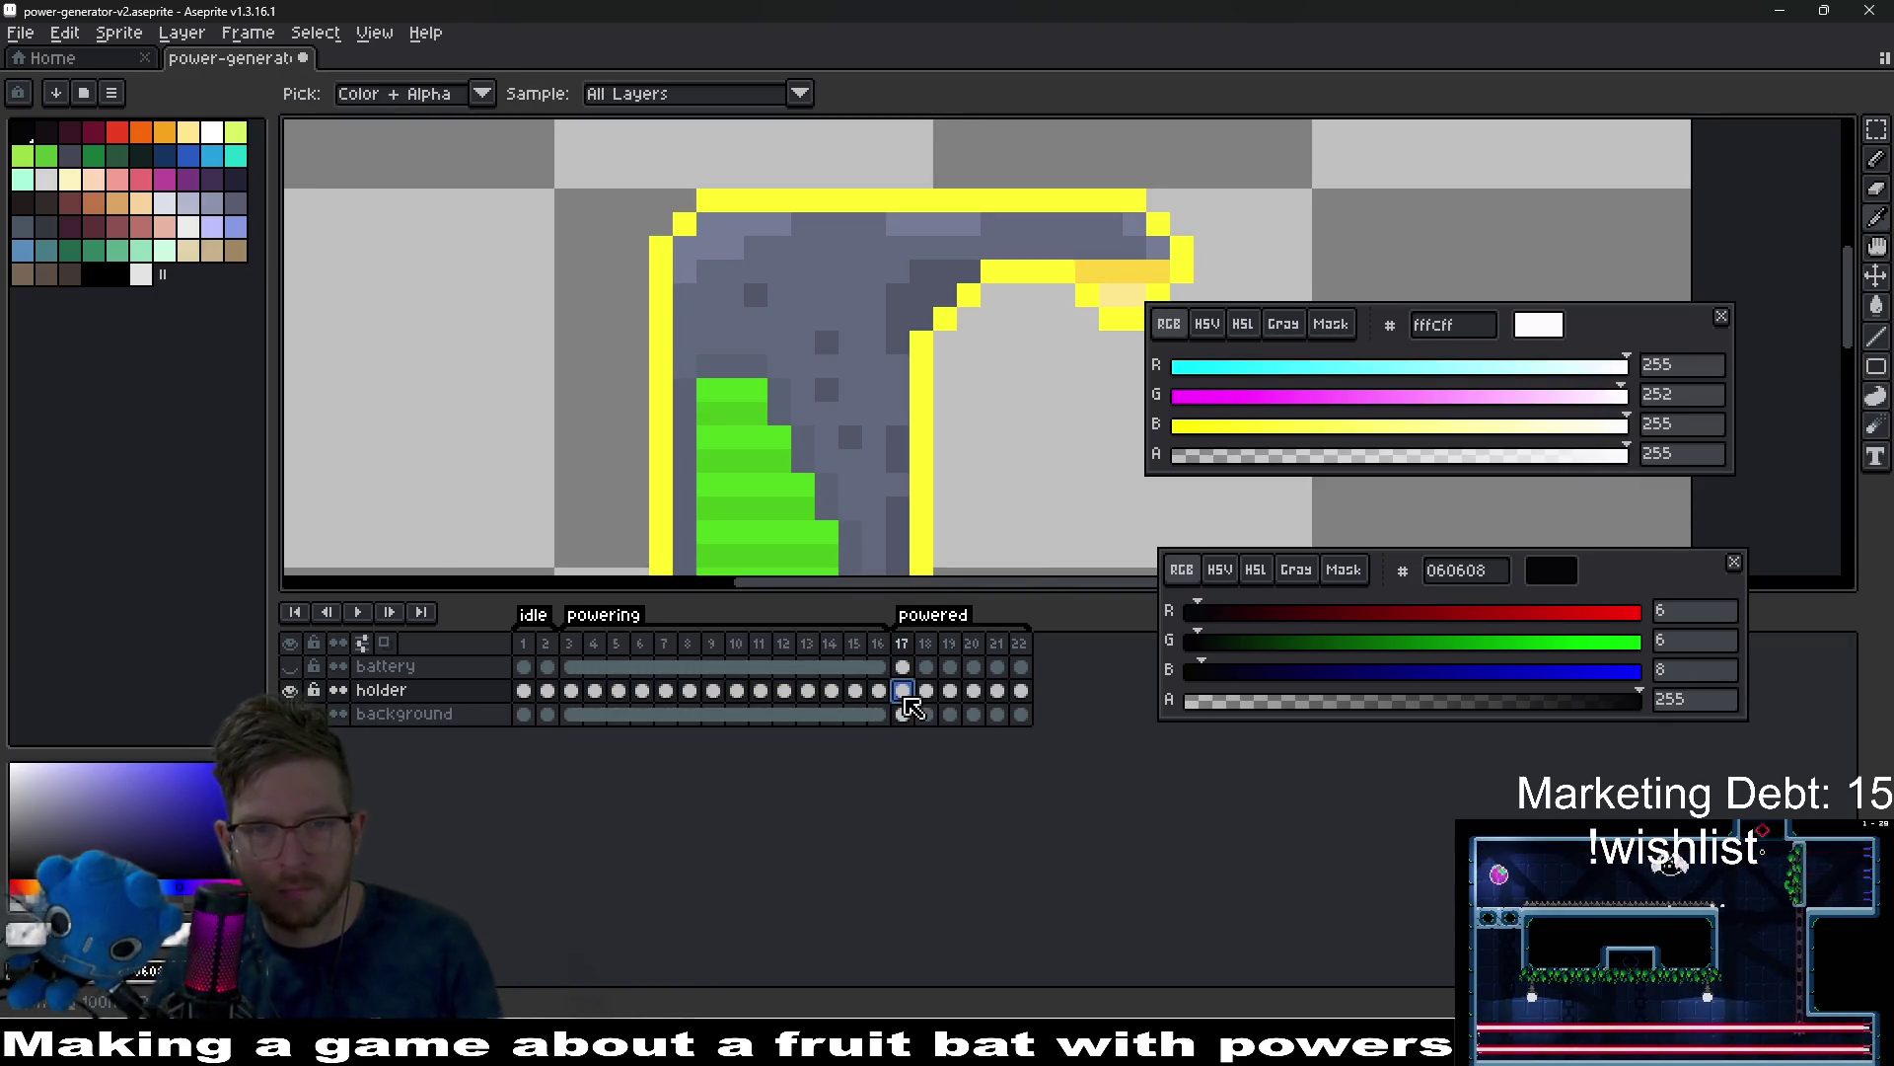
pyautogui.click(949, 690)
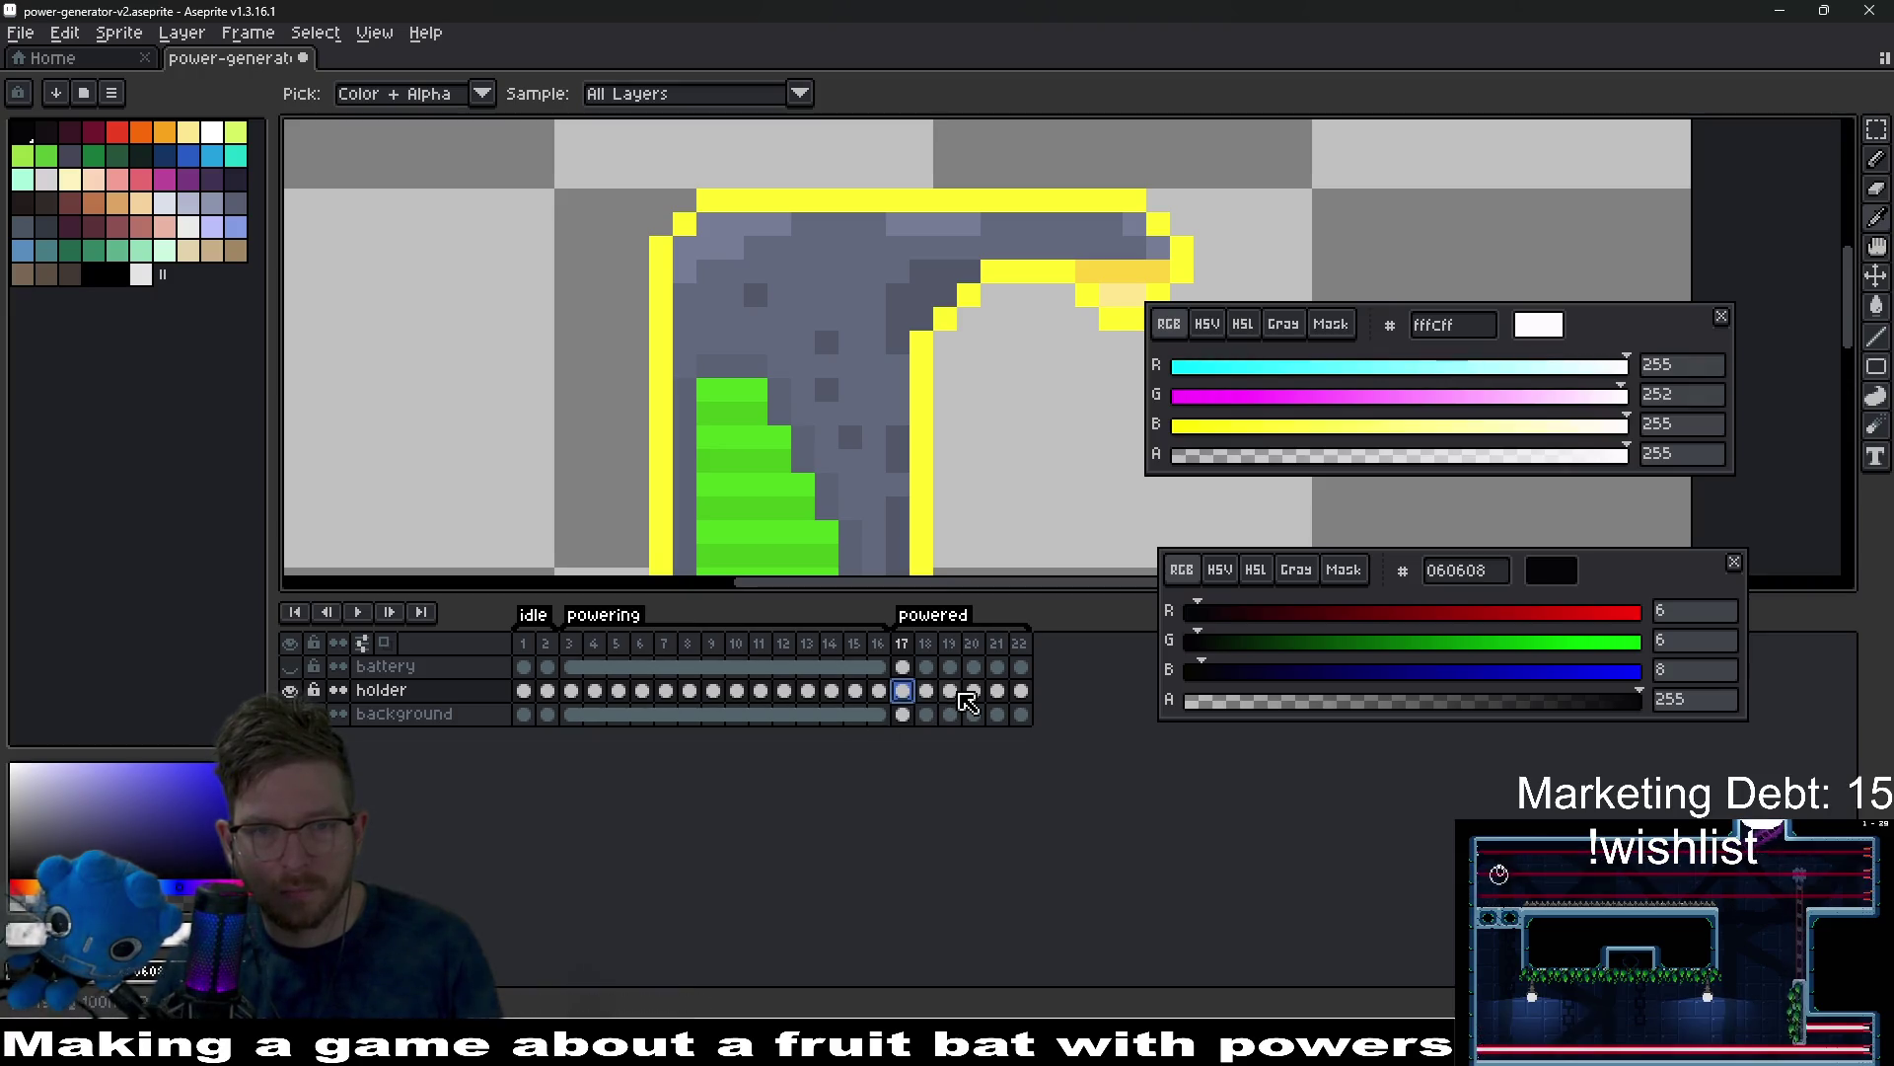
pyautogui.scroll(-3, 932, 419)
pyautogui.press('v')
# Save the sprite, export the updated sprite sheet, and switch to Godot's Level_2_12 scene.
pyautogui.hotkey('ctrl', 's')
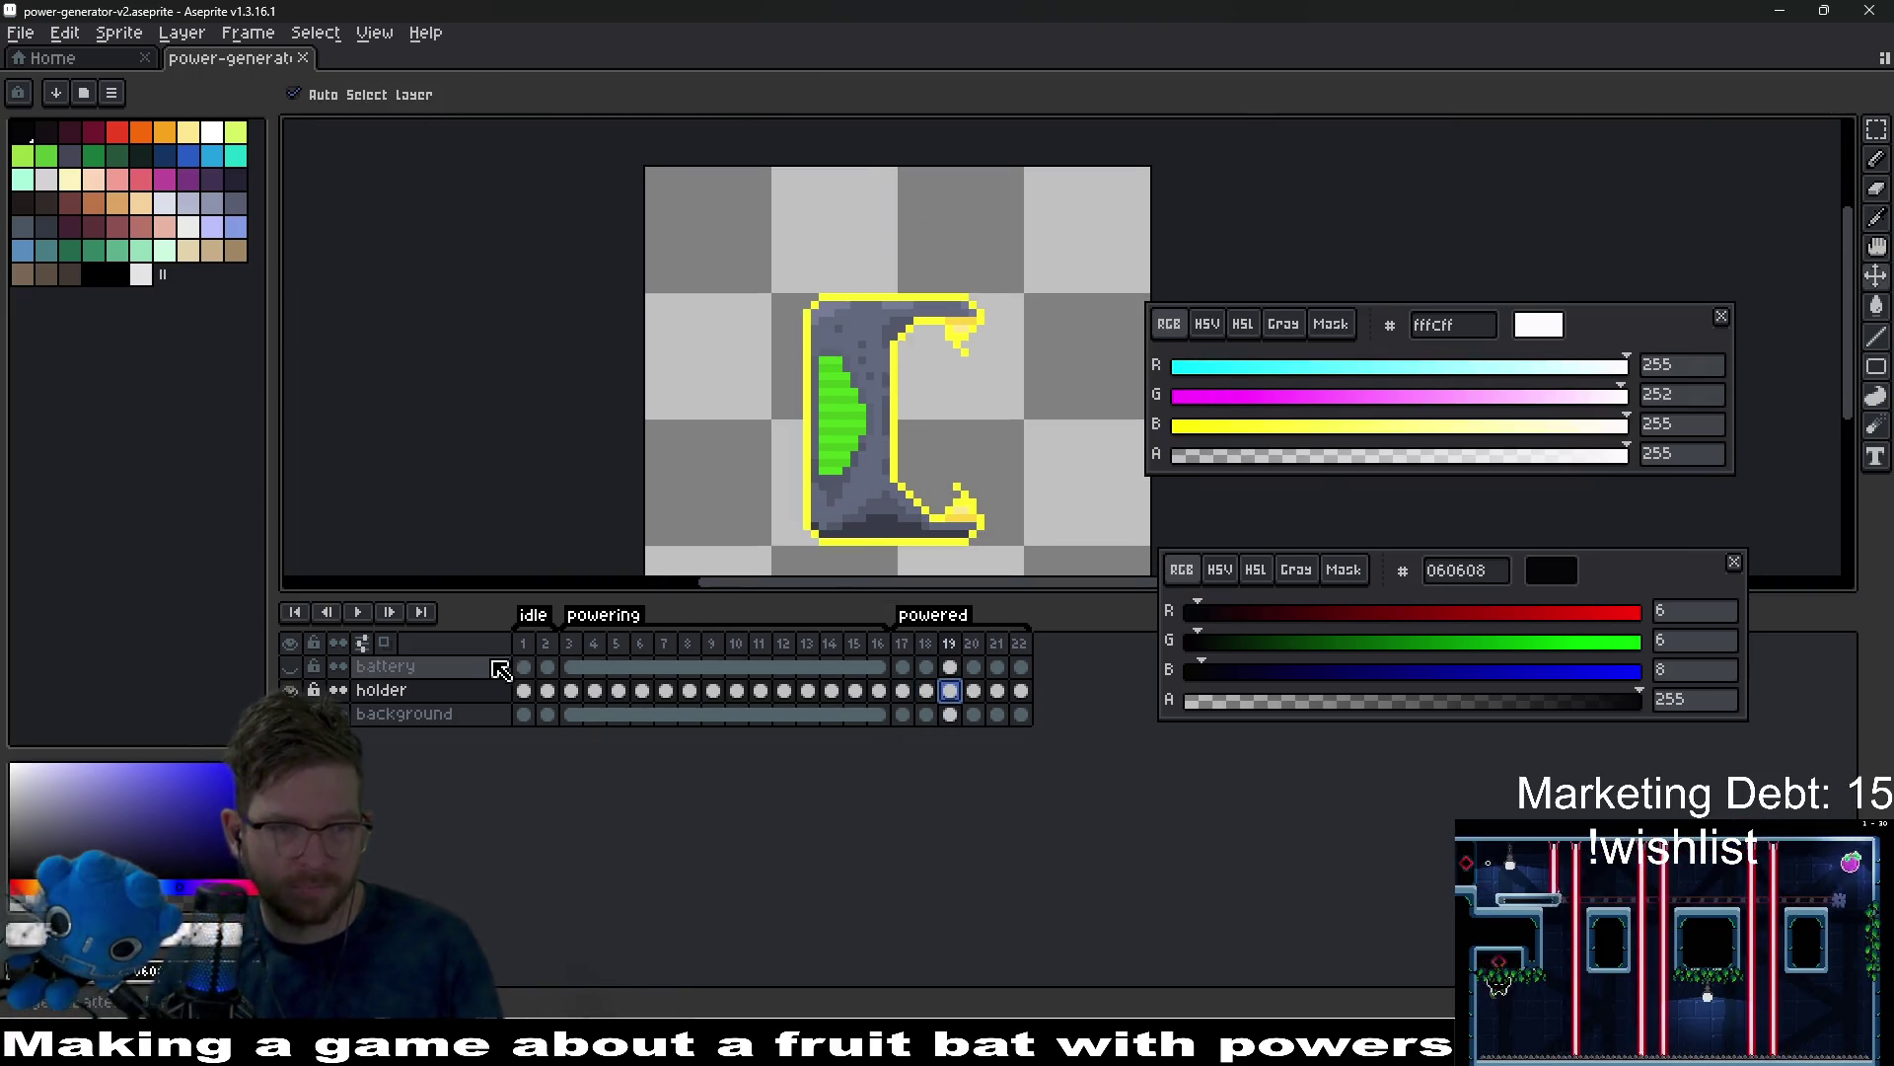
pyautogui.click(525, 646)
pyautogui.hotkey('ctrl', 'e')
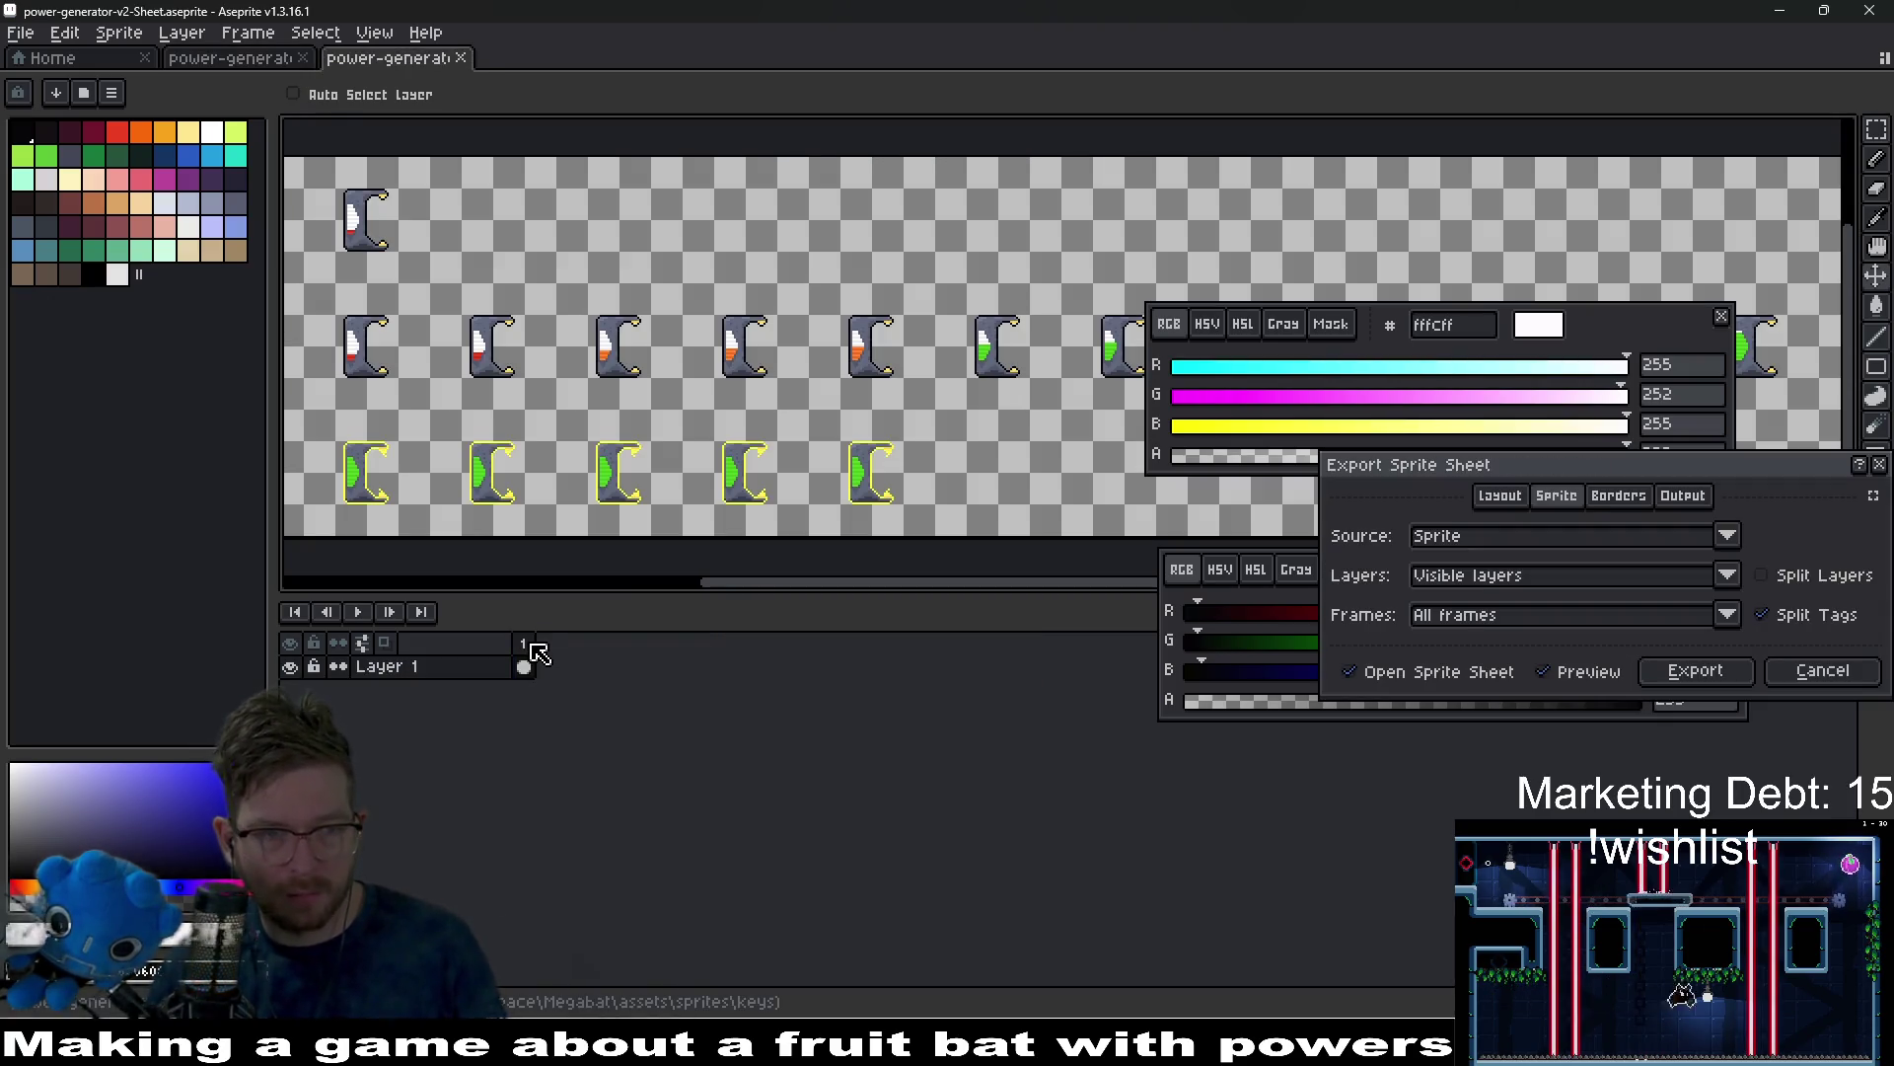
pyautogui.press('Return')
pyautogui.press('Return')
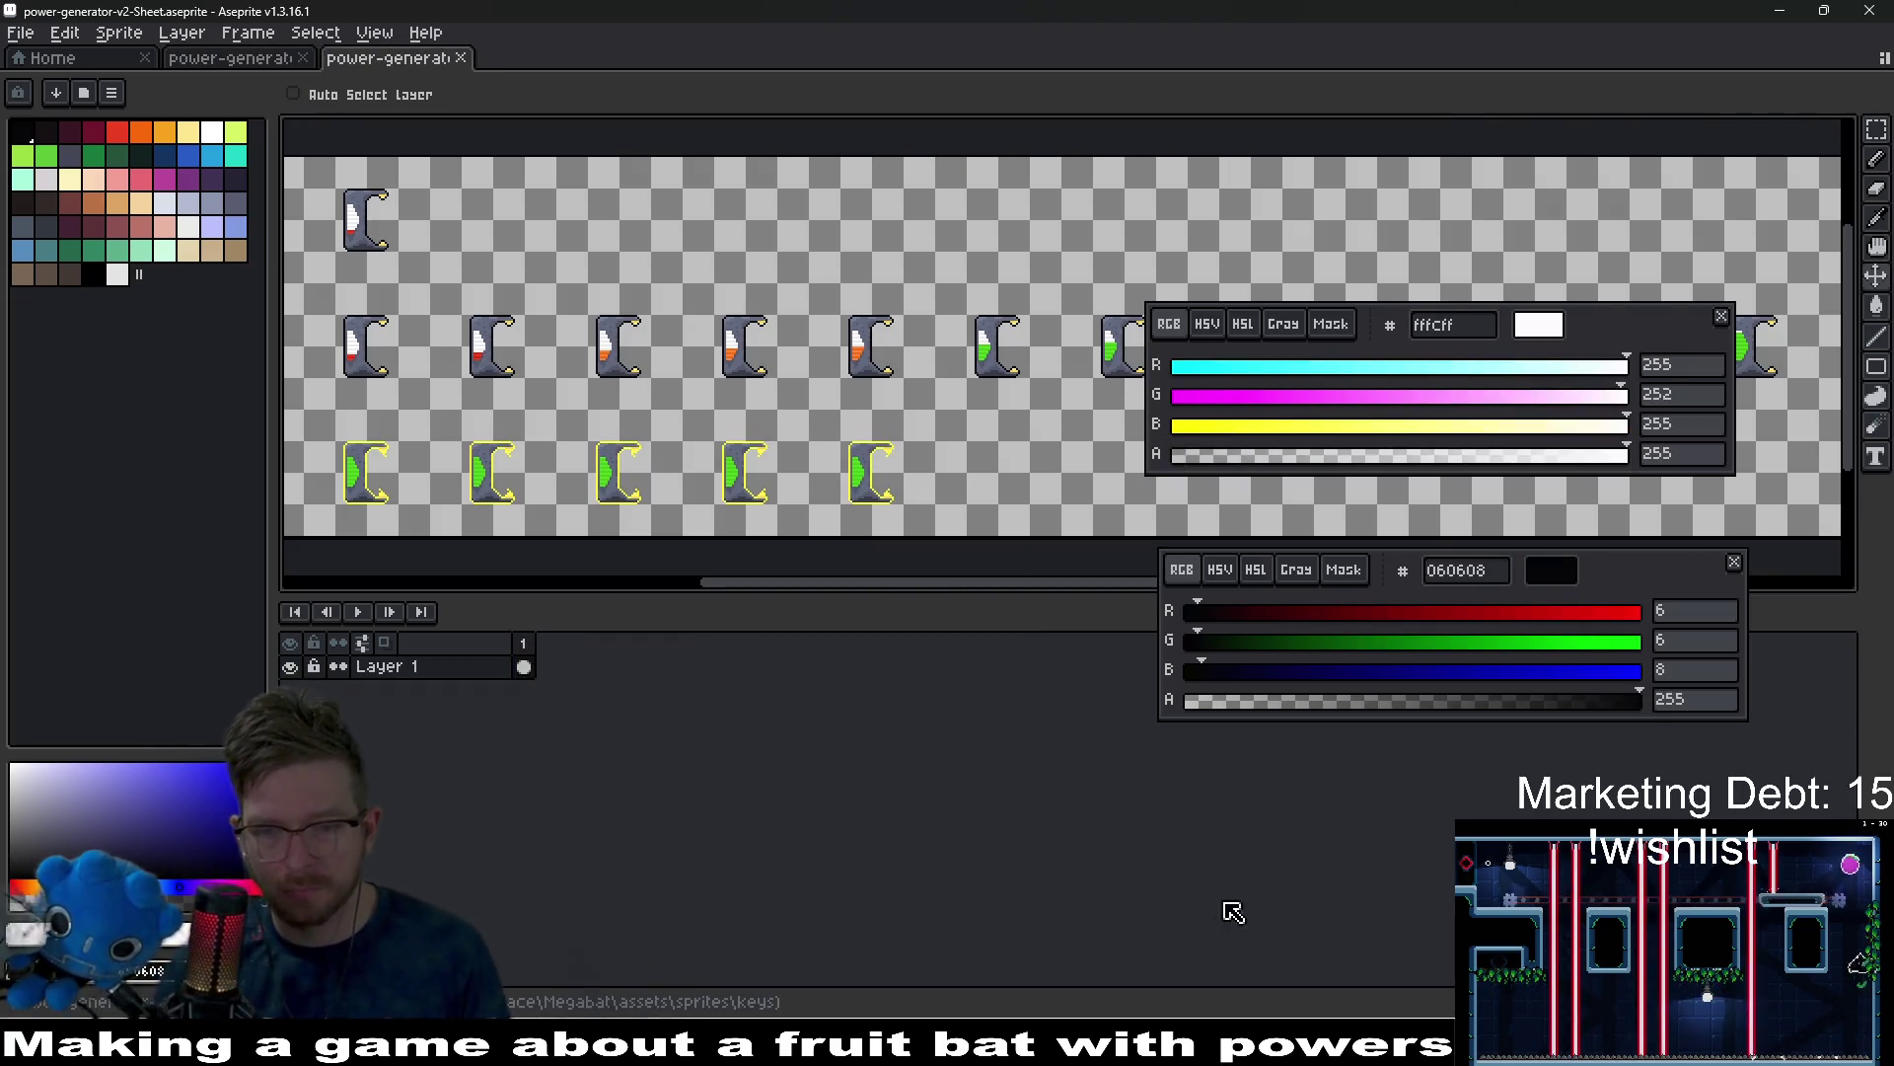
pyautogui.hotkey('alt', 'Tab')
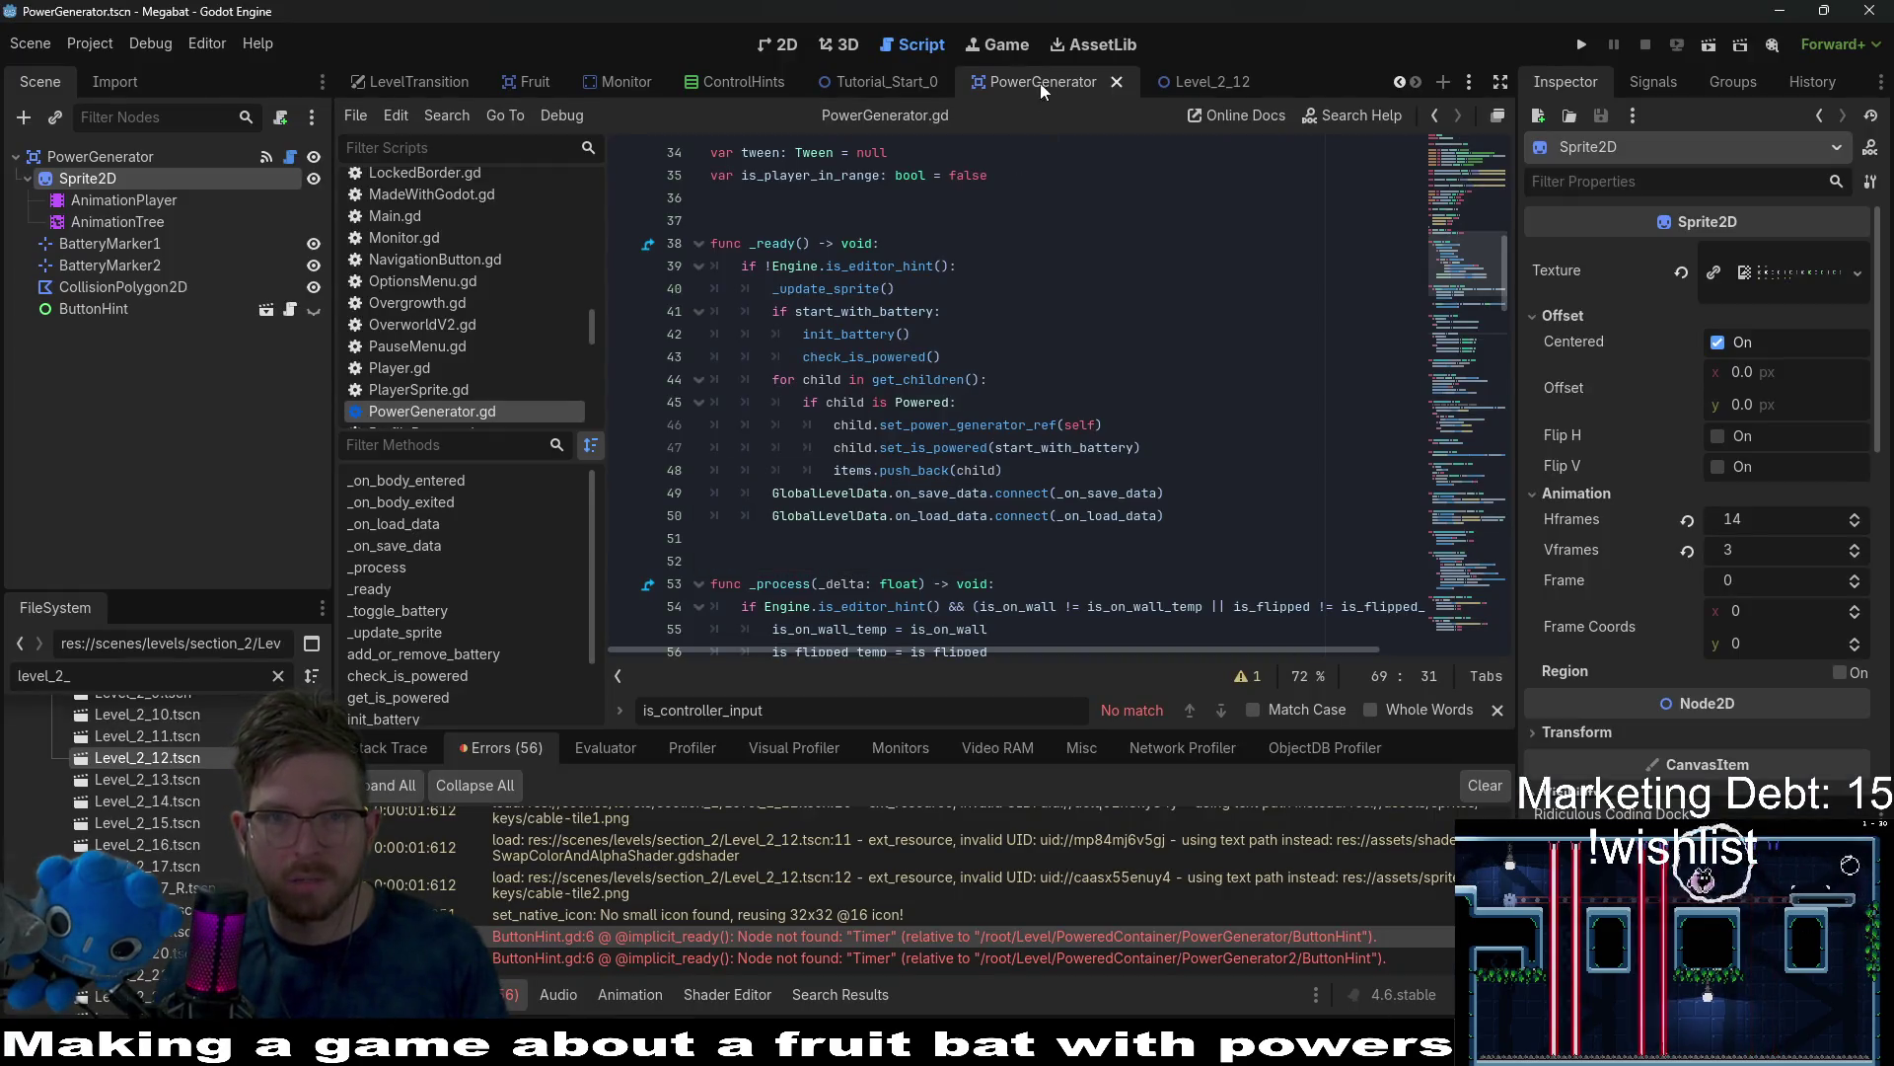
pyautogui.click(1214, 79)
# Run the scene and fly the bat from its perch through the corridors and top opening.
pyautogui.click(1708, 50)
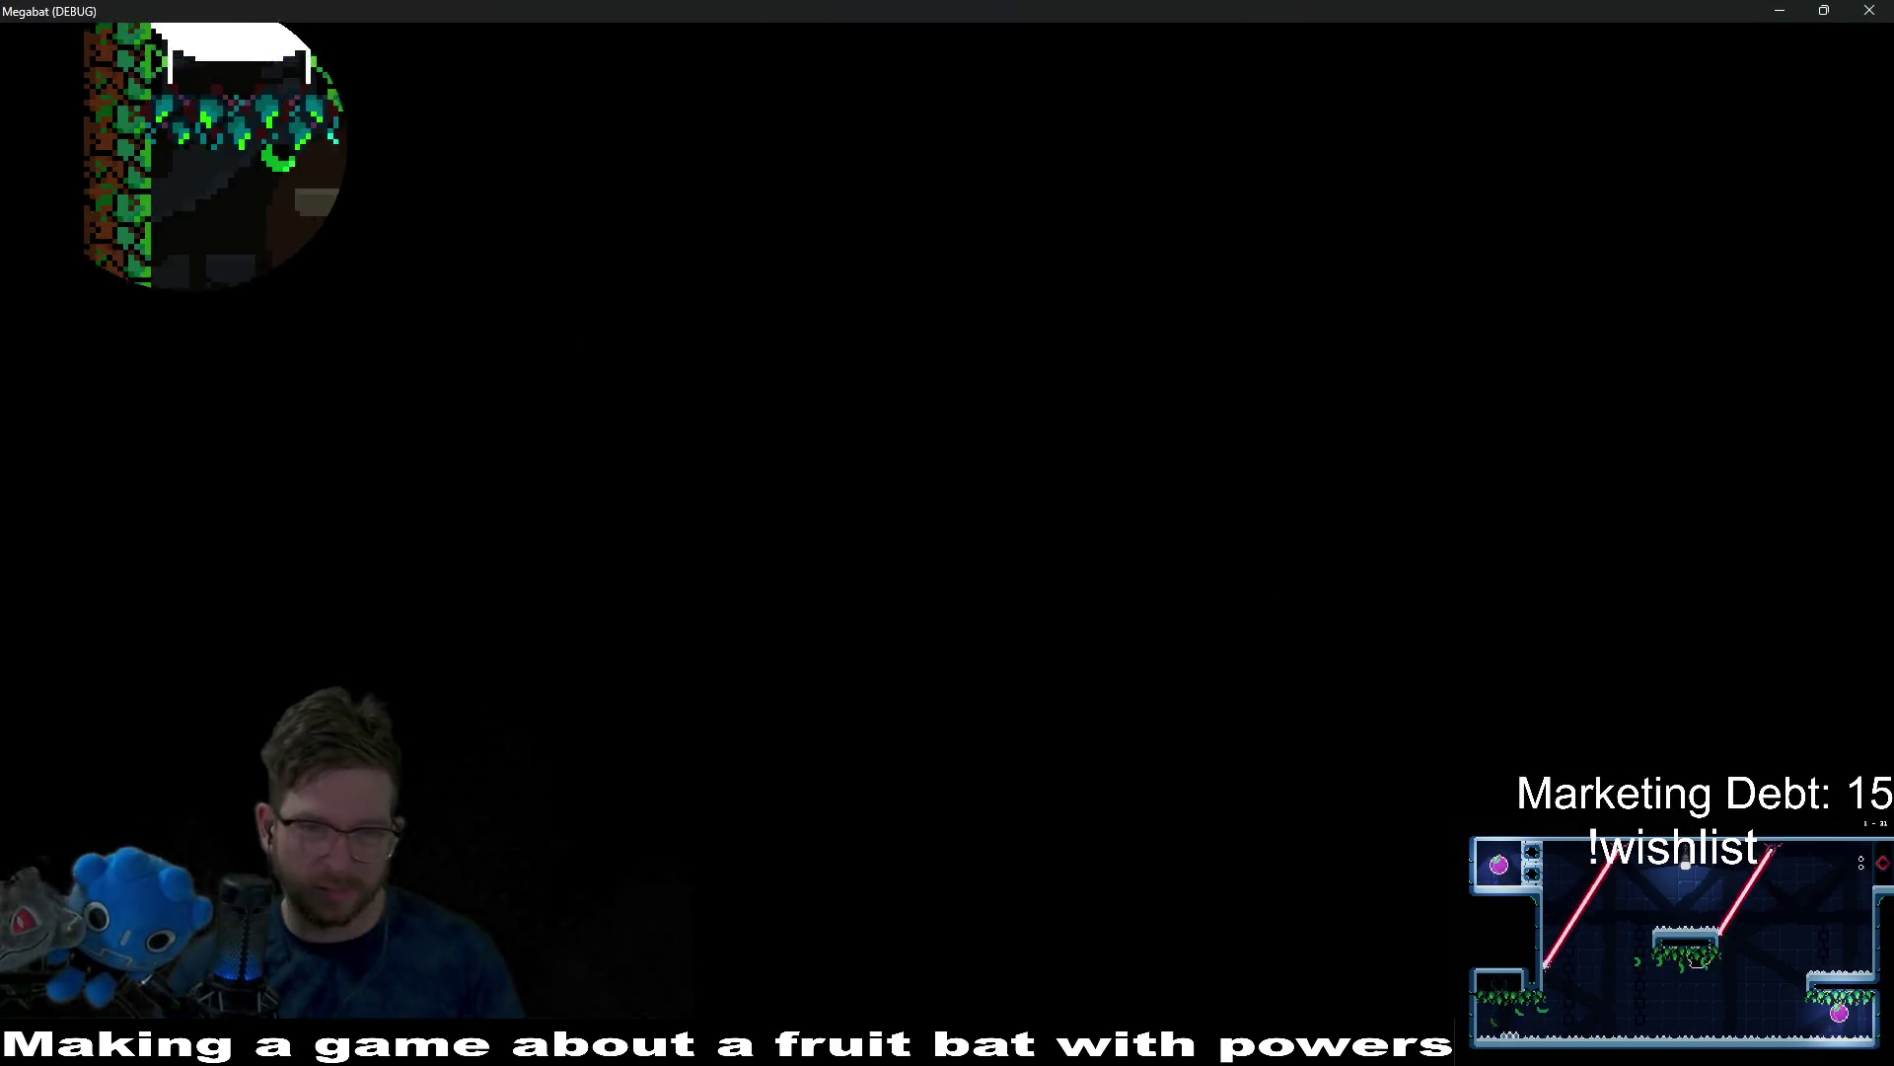
pyautogui.press('Down')
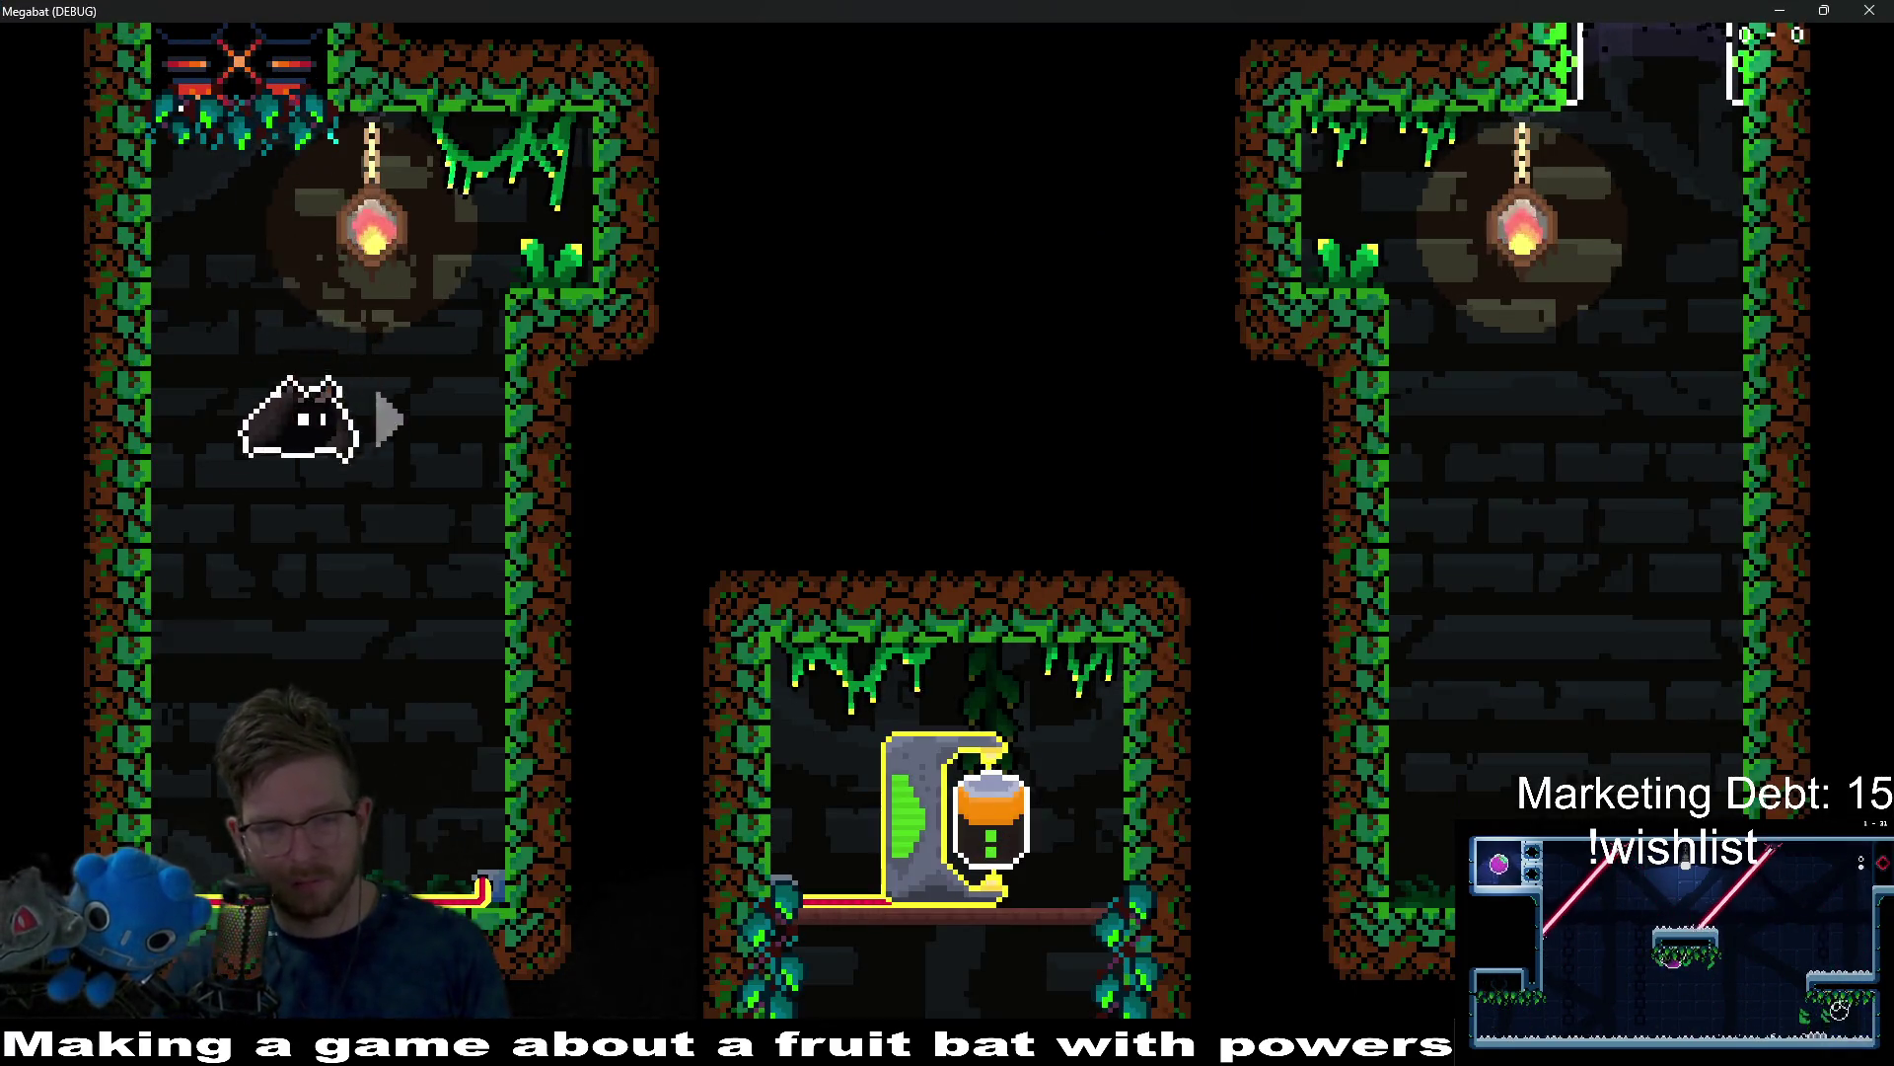
pyautogui.press('Right')
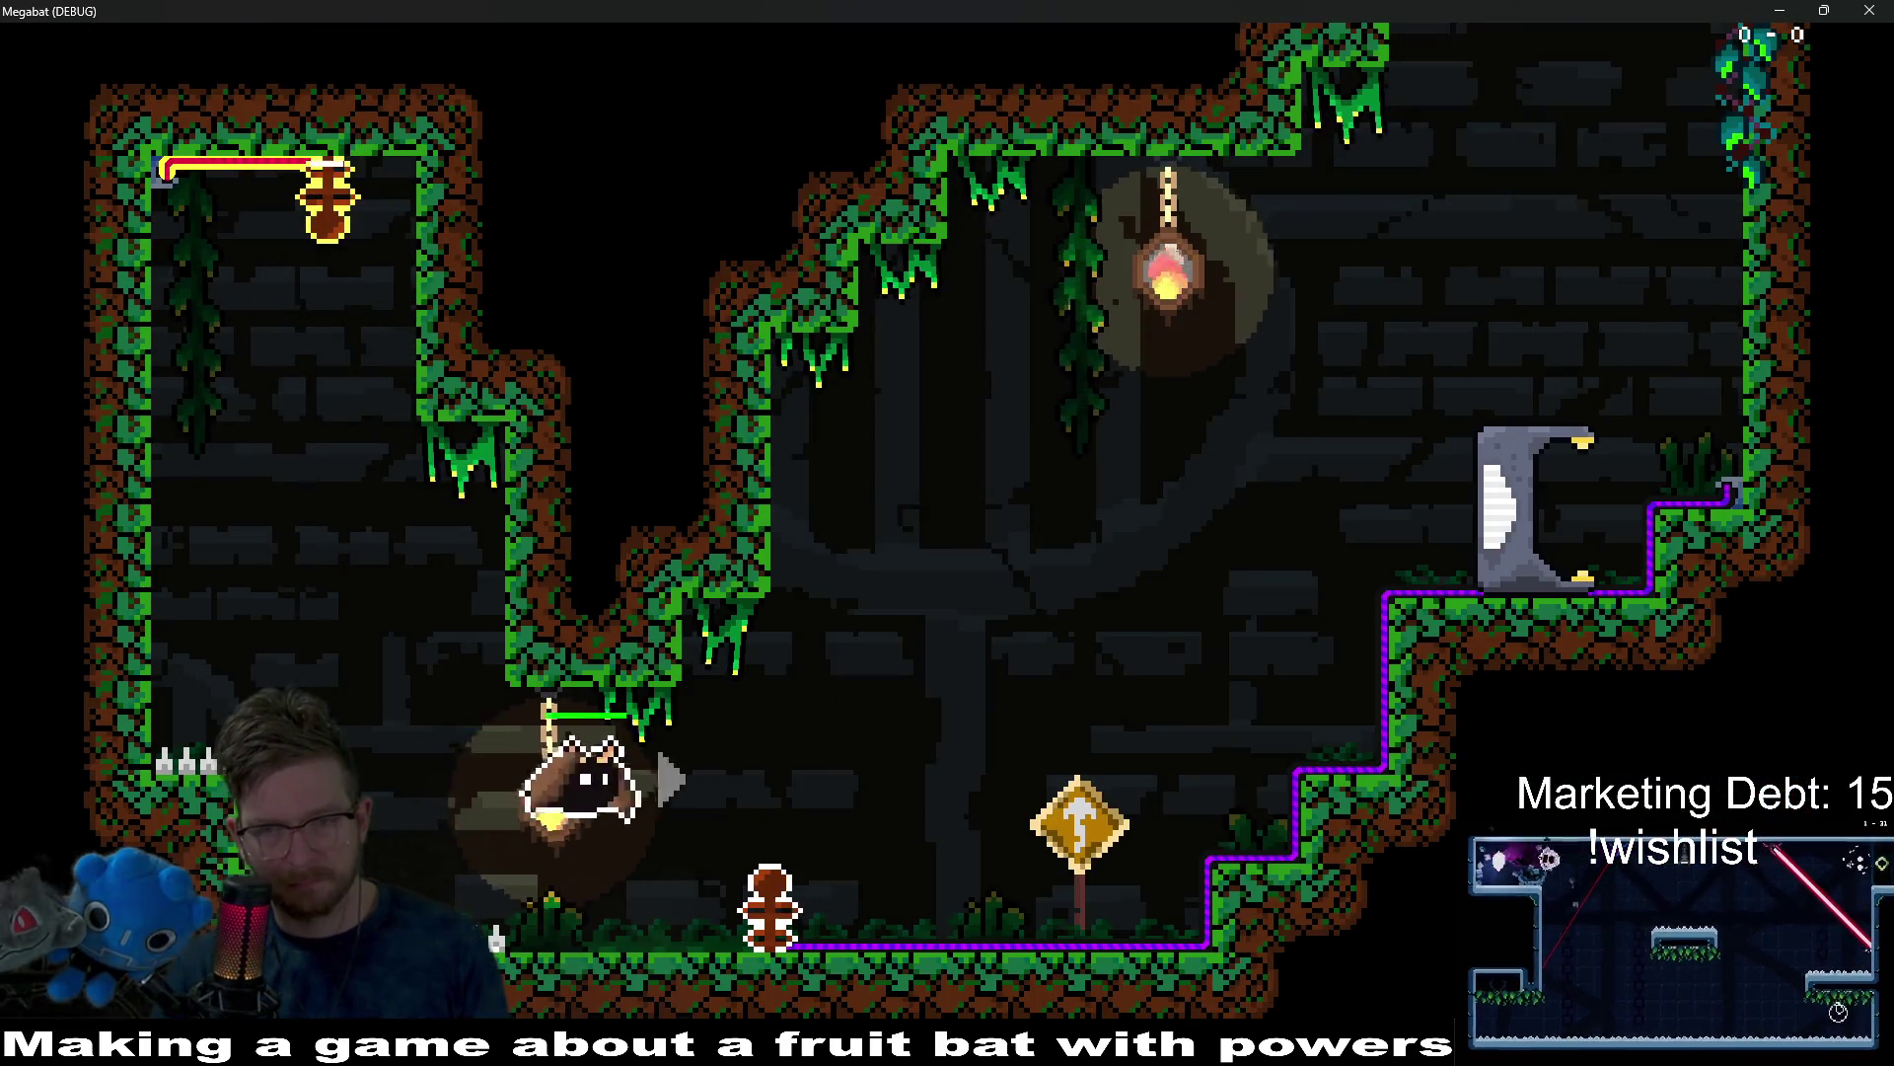
pyautogui.press('Up')
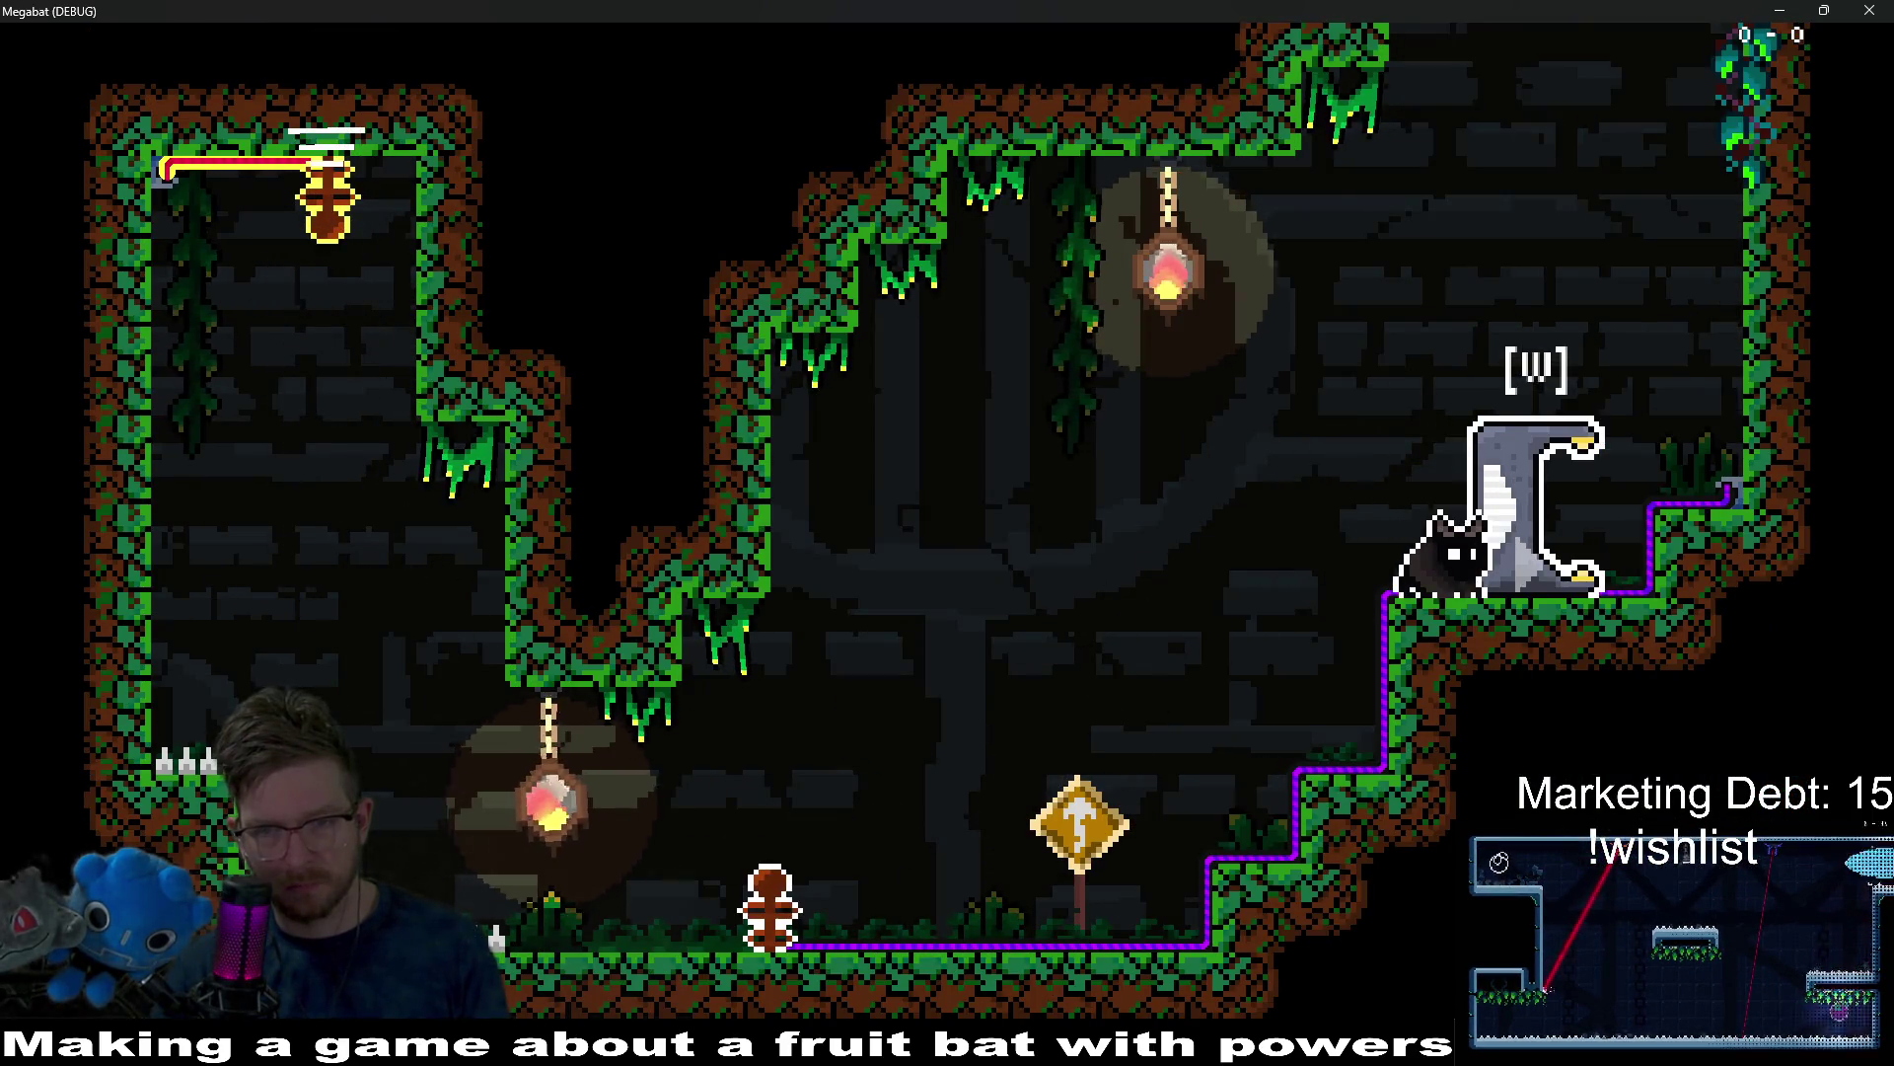
pyautogui.press('Up')
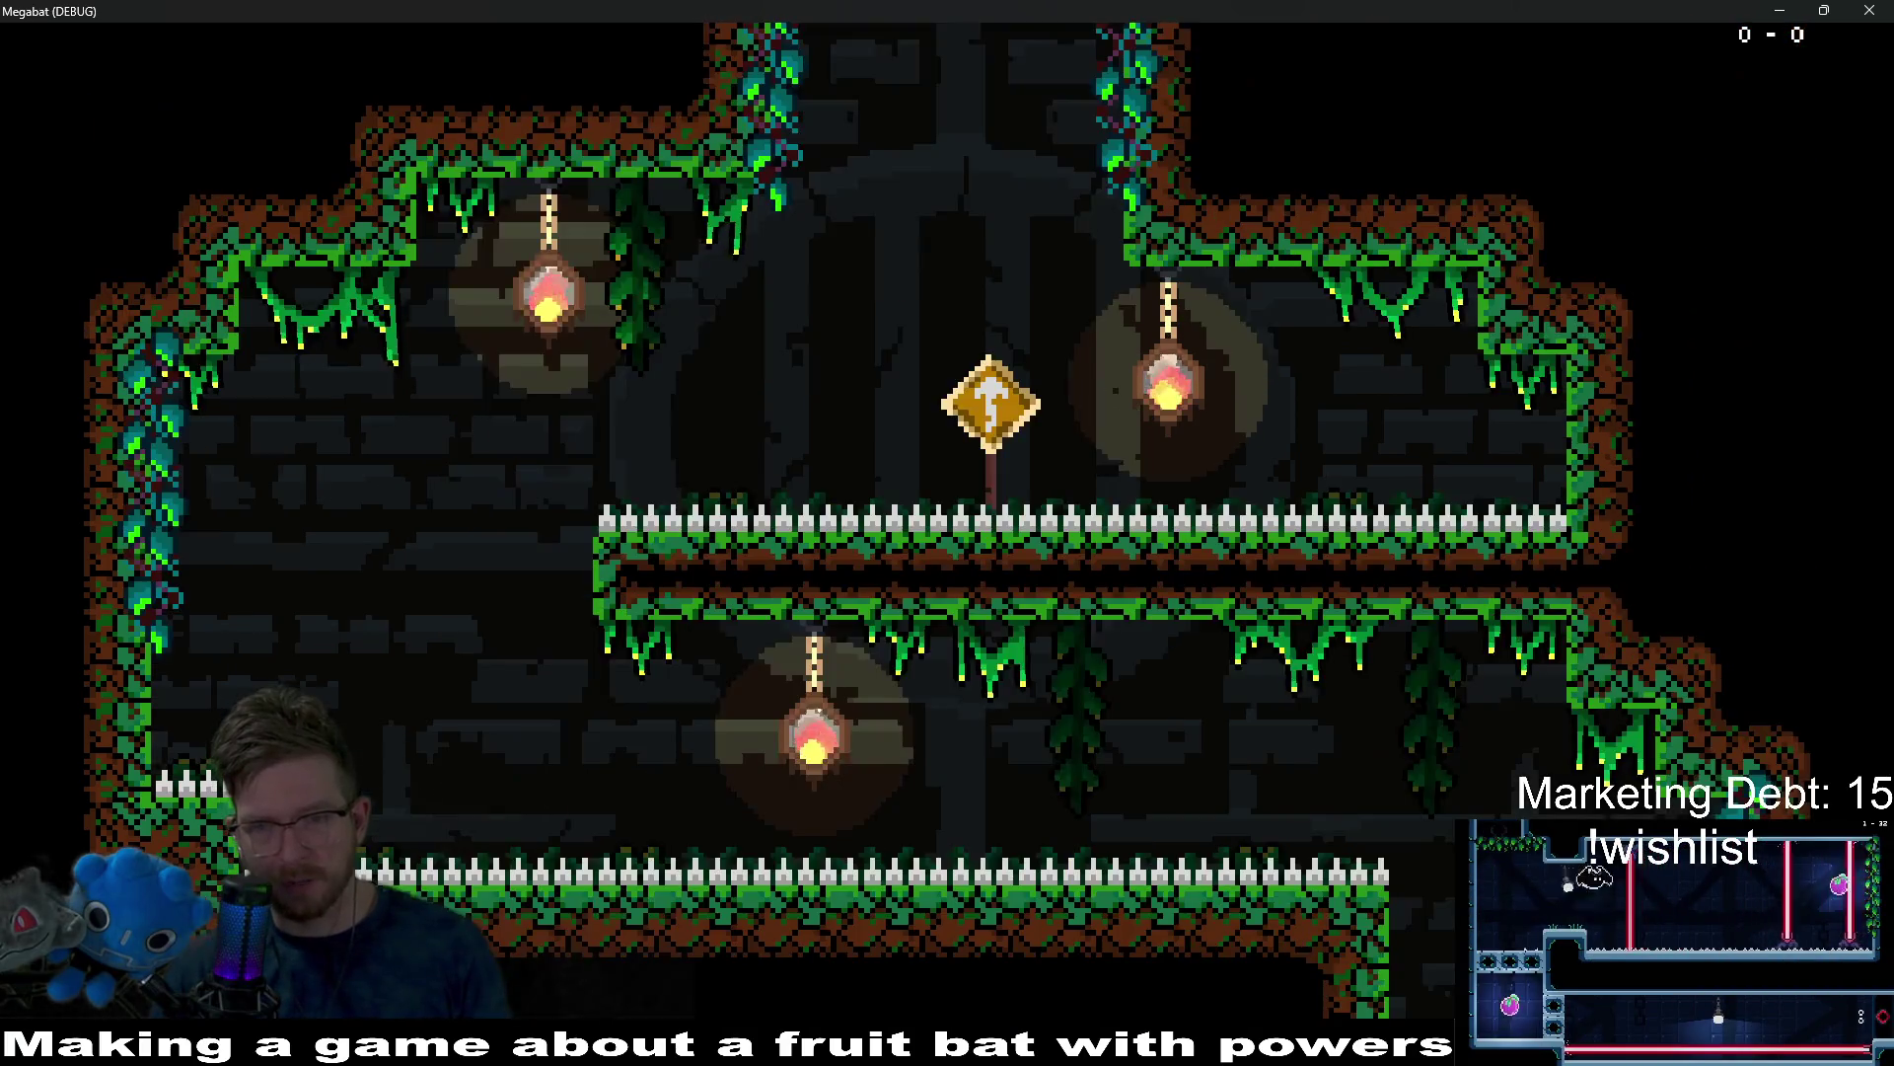
pyautogui.press('Left')
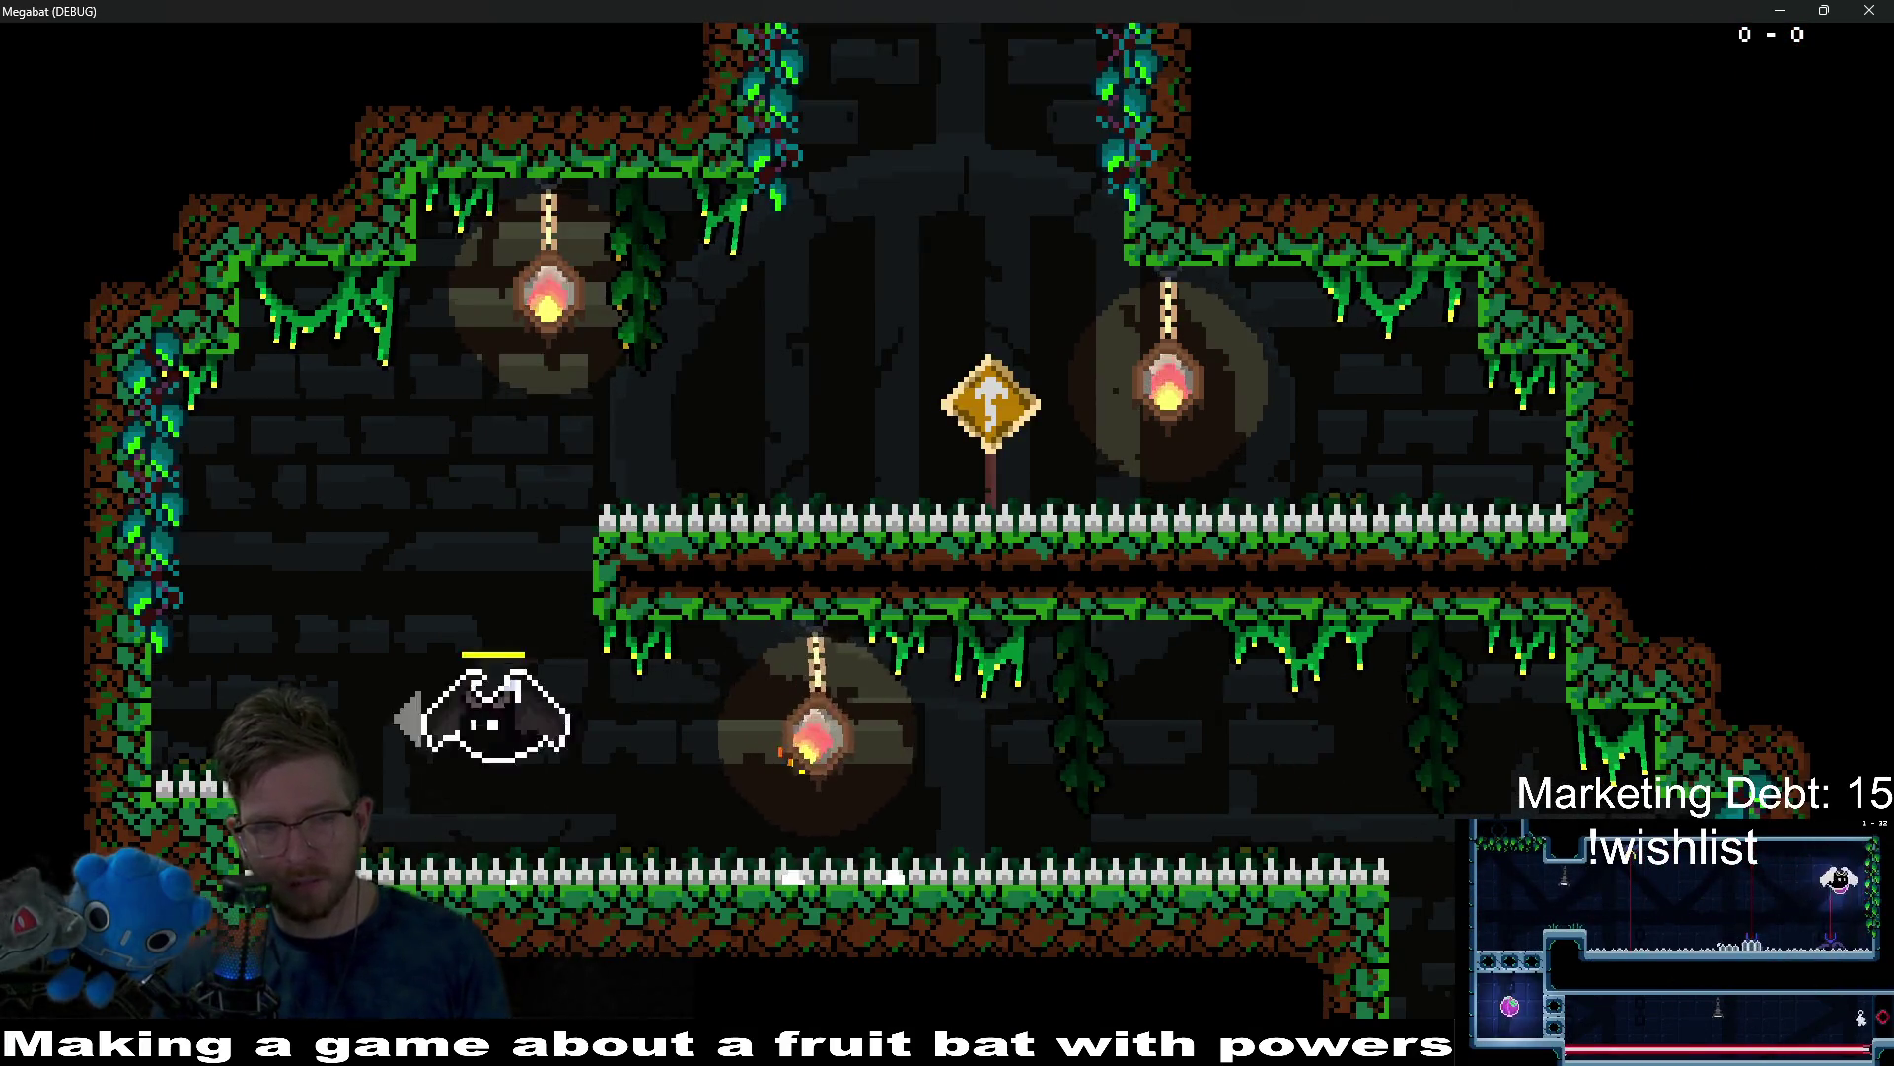
pyautogui.press('Right')
pyautogui.press('Up')
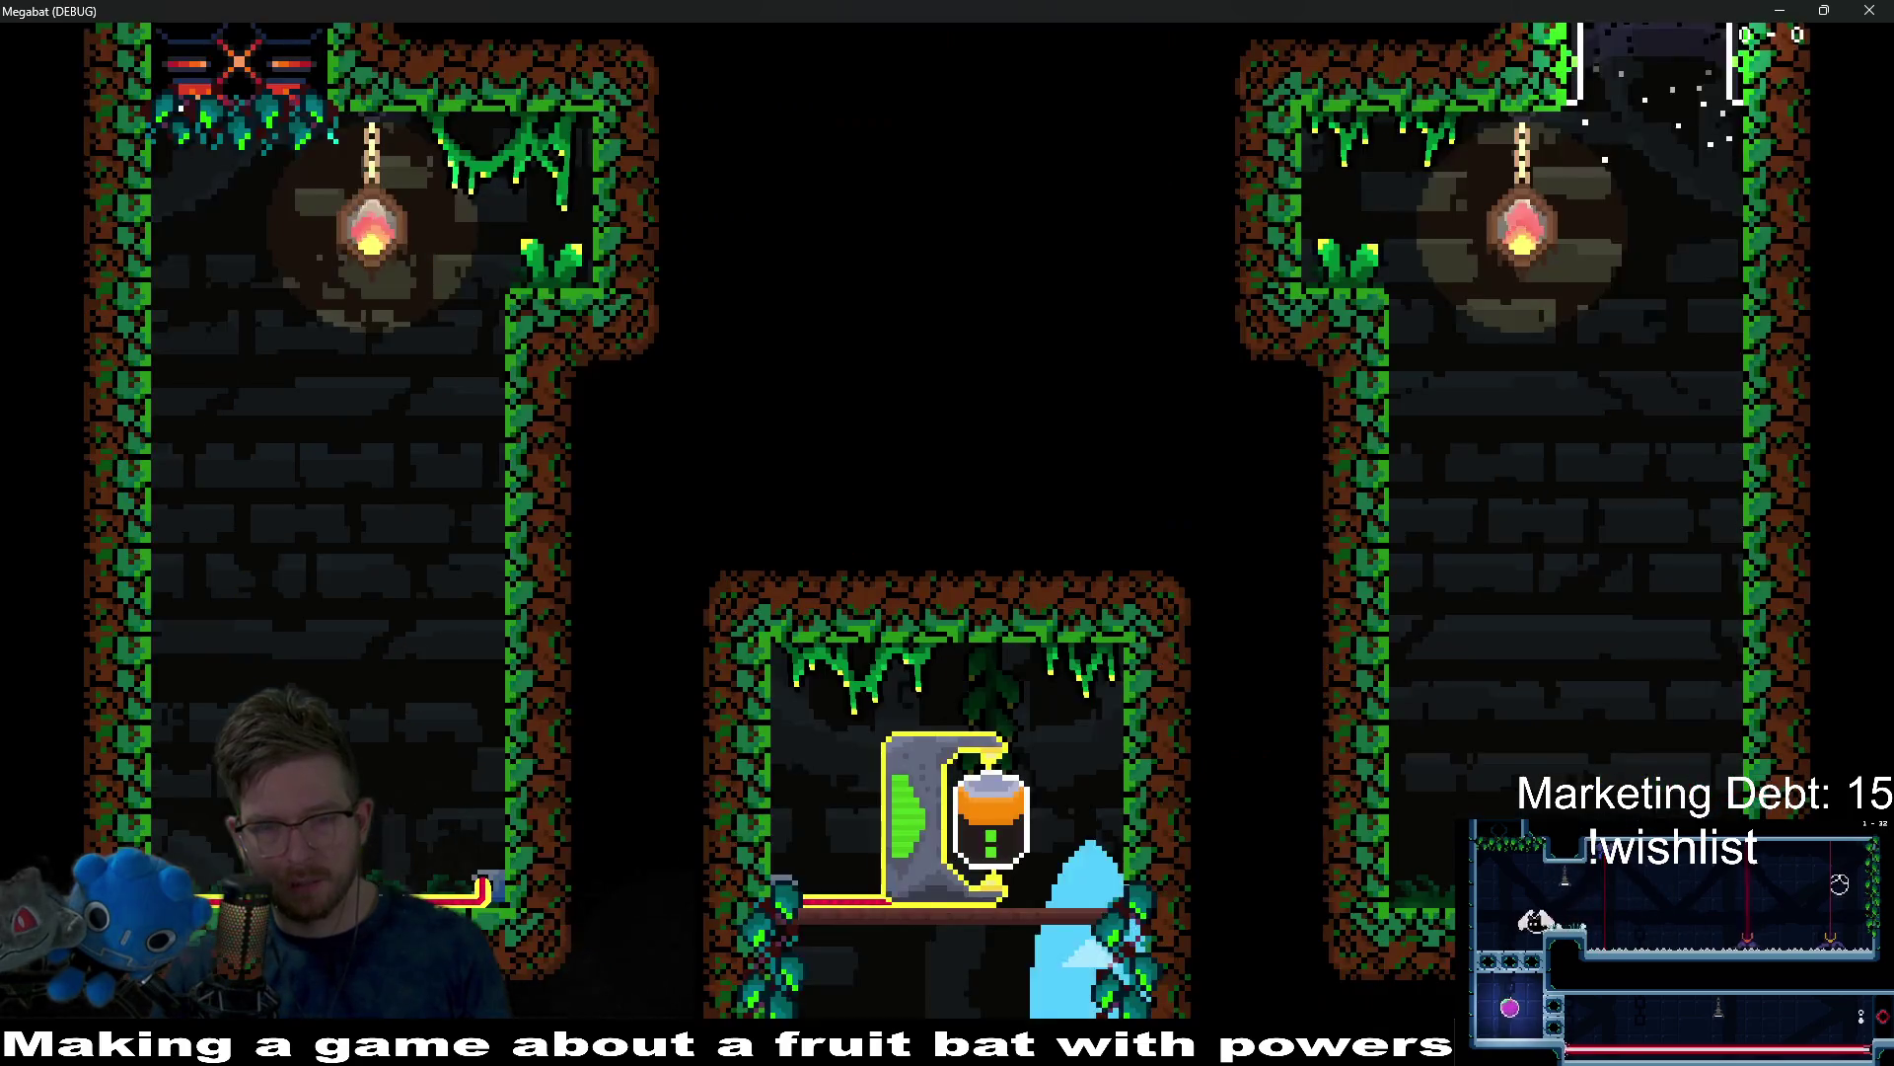
# Walk the bat back and forth past the generator to check its hint appears and hides.
pyautogui.press('Left')
pyautogui.press('Right')
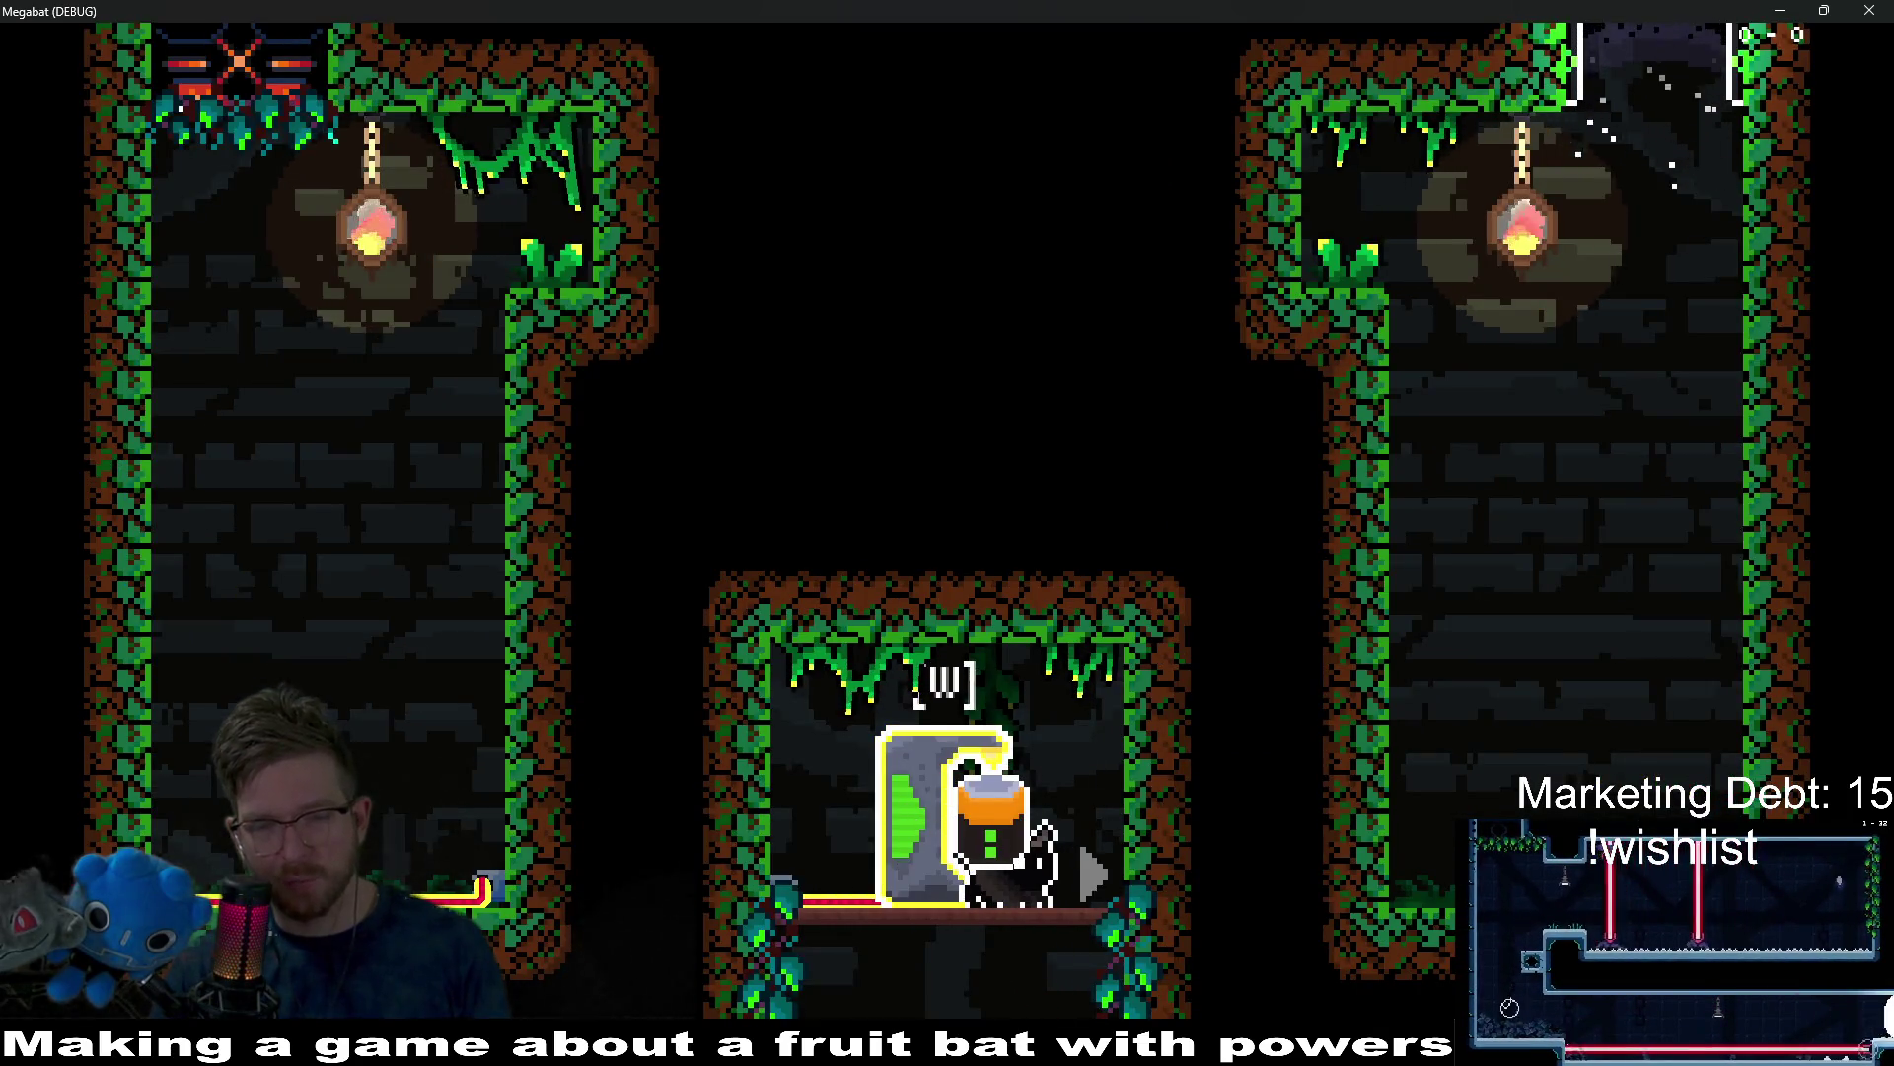
pyautogui.press('Left')
pyautogui.press('Left')
pyautogui.press('Right')
pyautogui.press('Left')
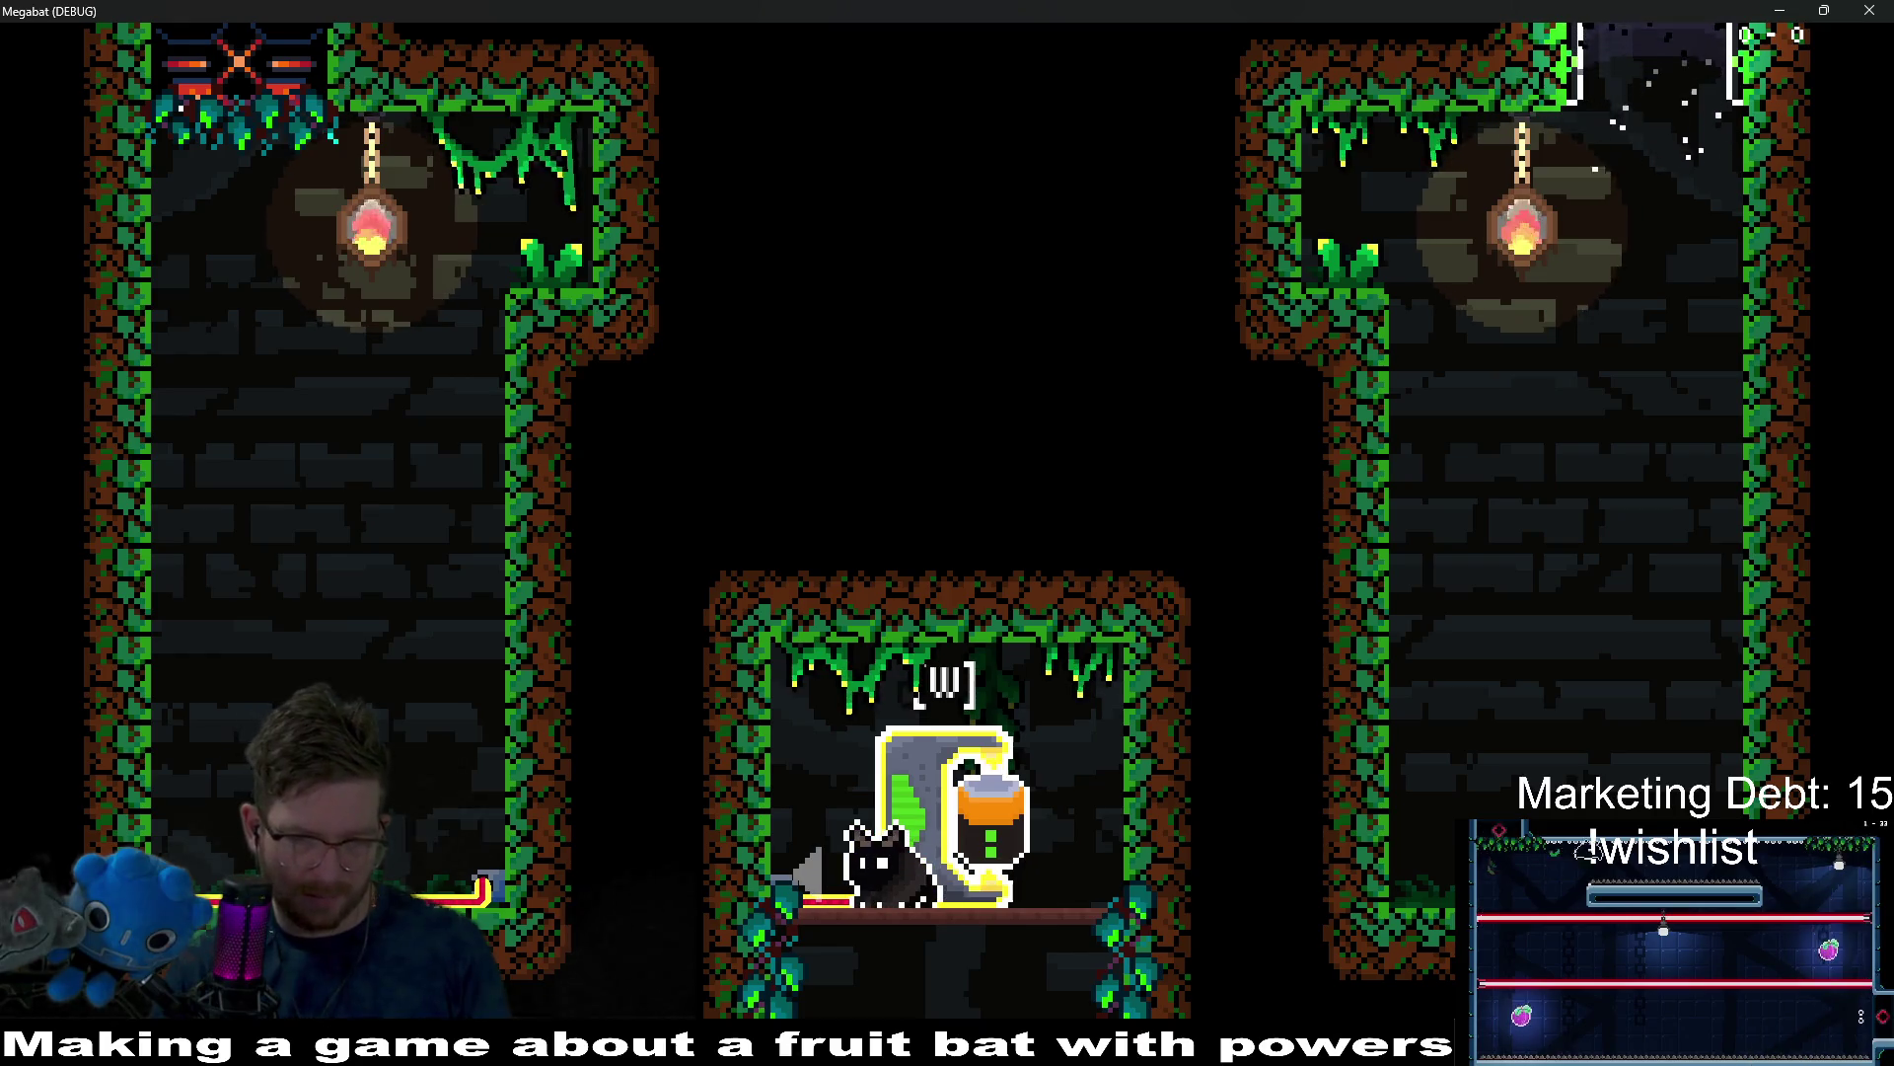
pyautogui.press('Right')
pyautogui.press('Left')
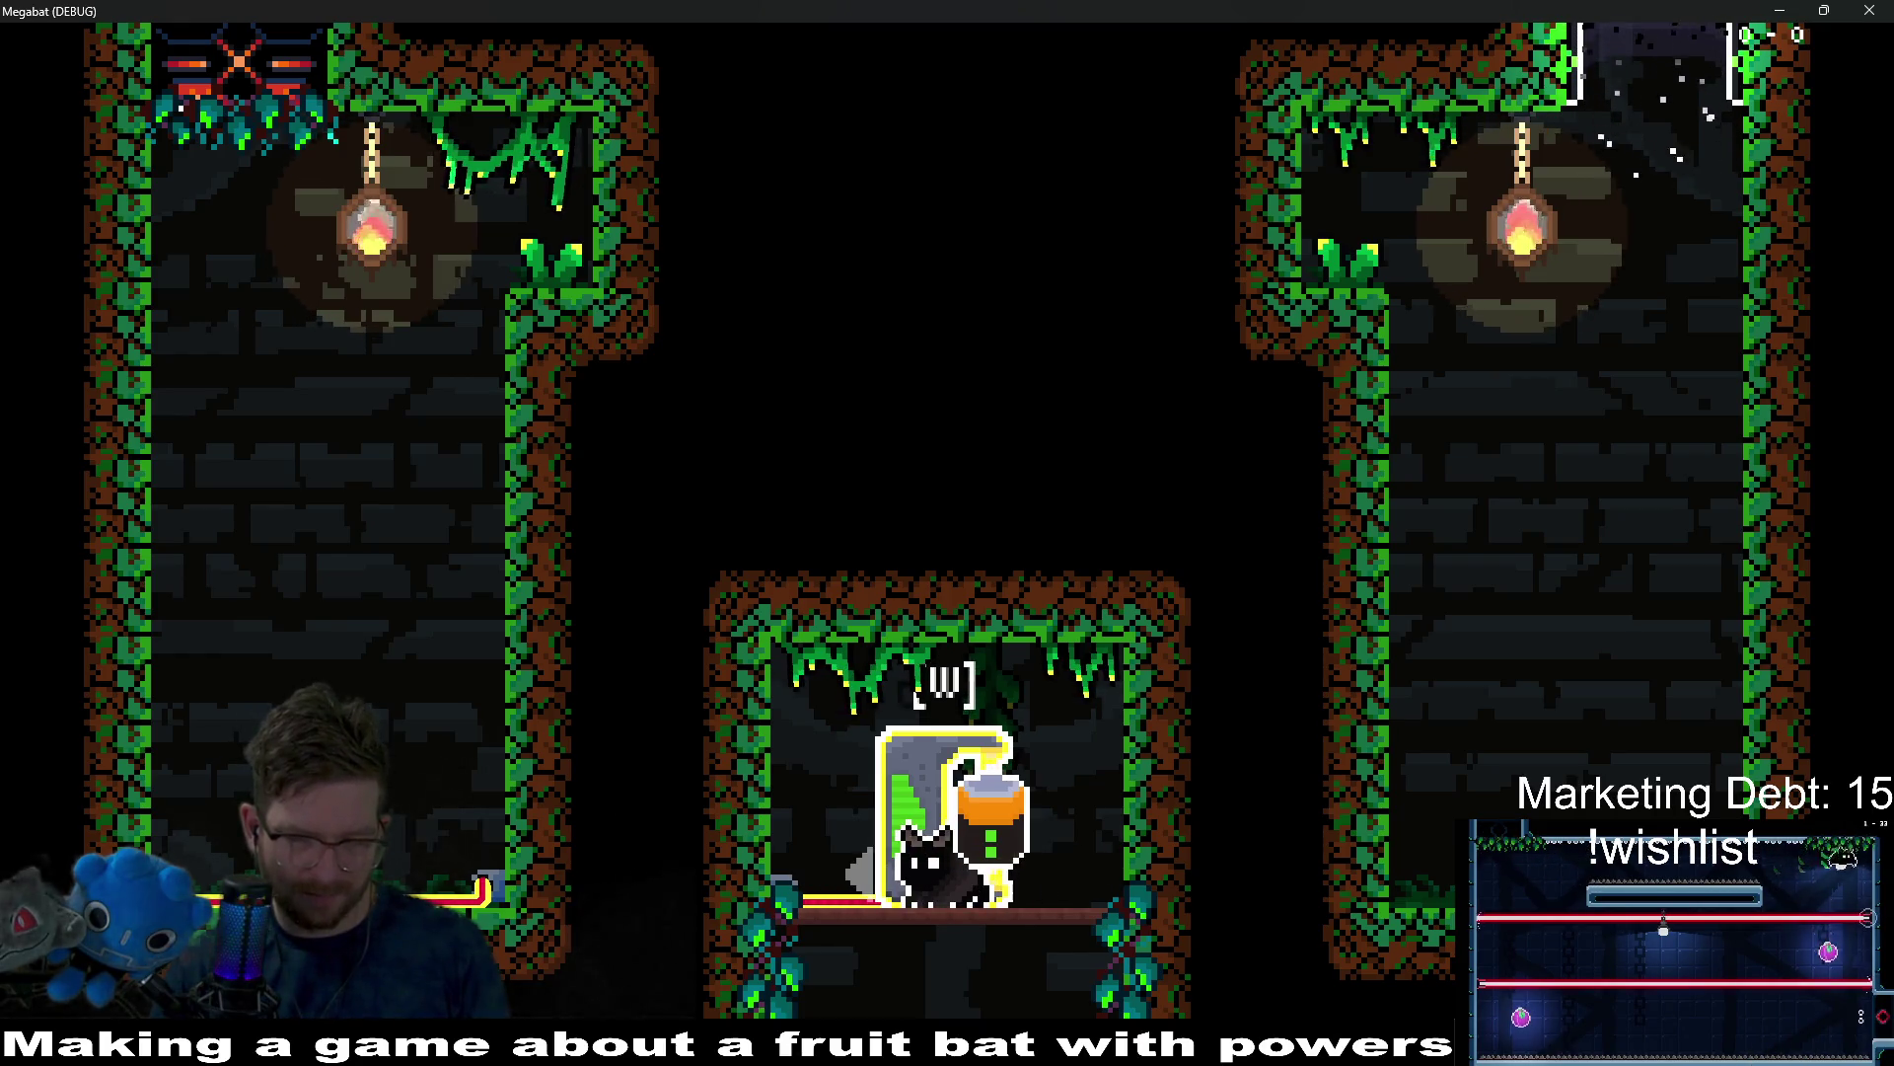
pyautogui.press('Right')
pyautogui.press('Left')
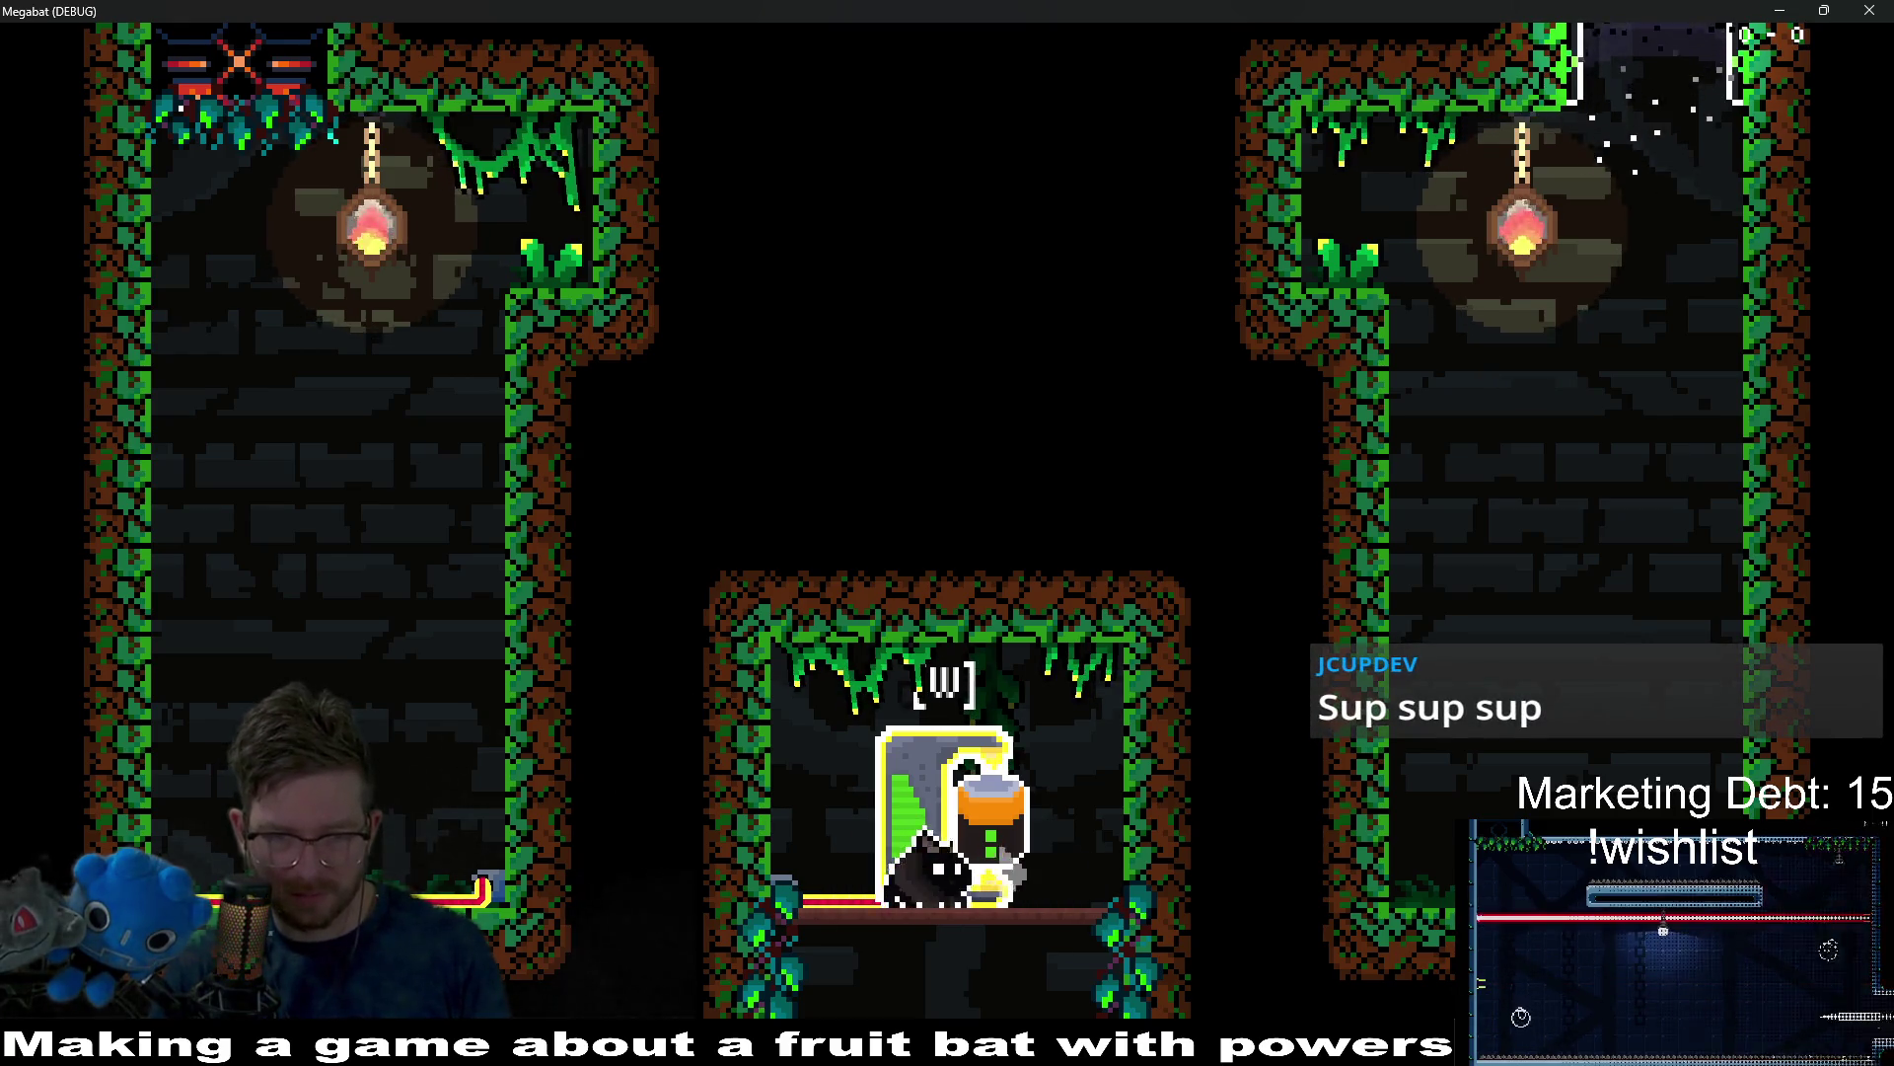
# Carry the orange jar through the door and lower corridor and insert it into the generator.
pyautogui.press('Right')
pyautogui.press('w')
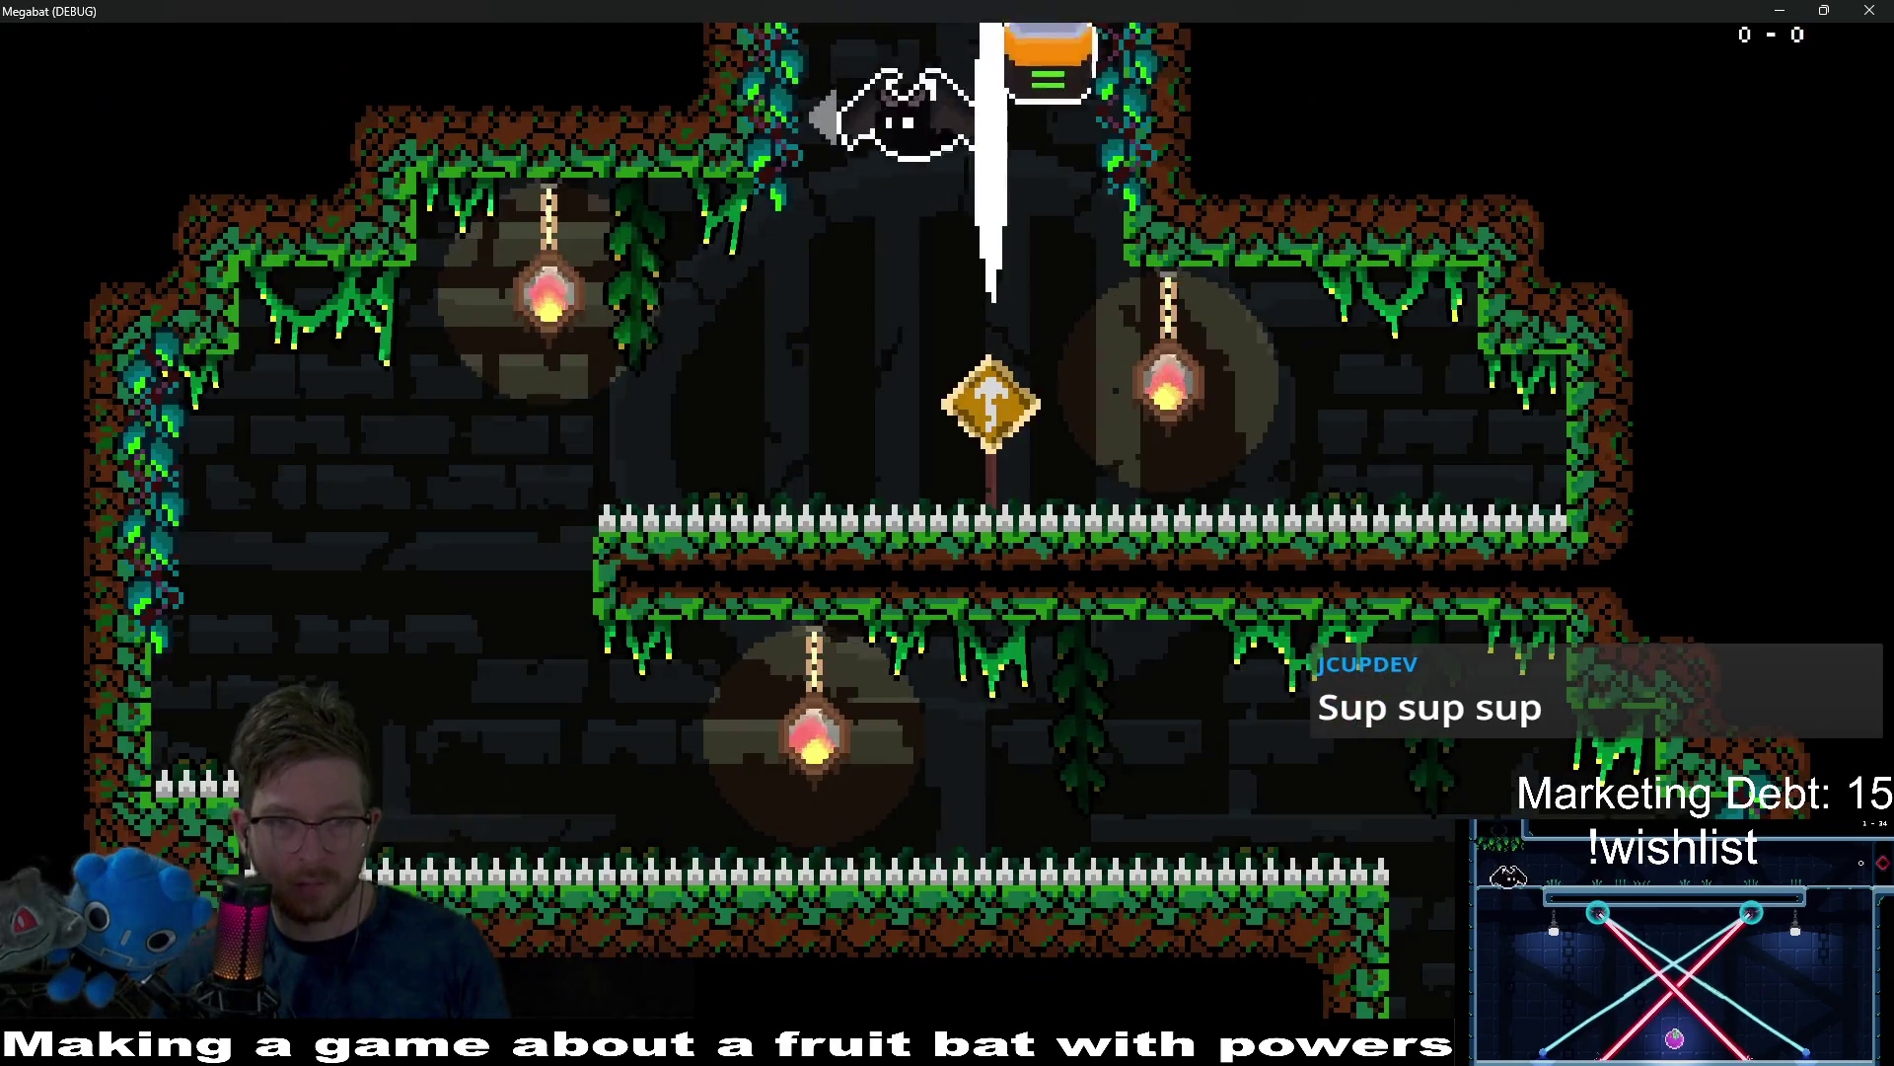
pyautogui.press('Left')
pyautogui.press('Right')
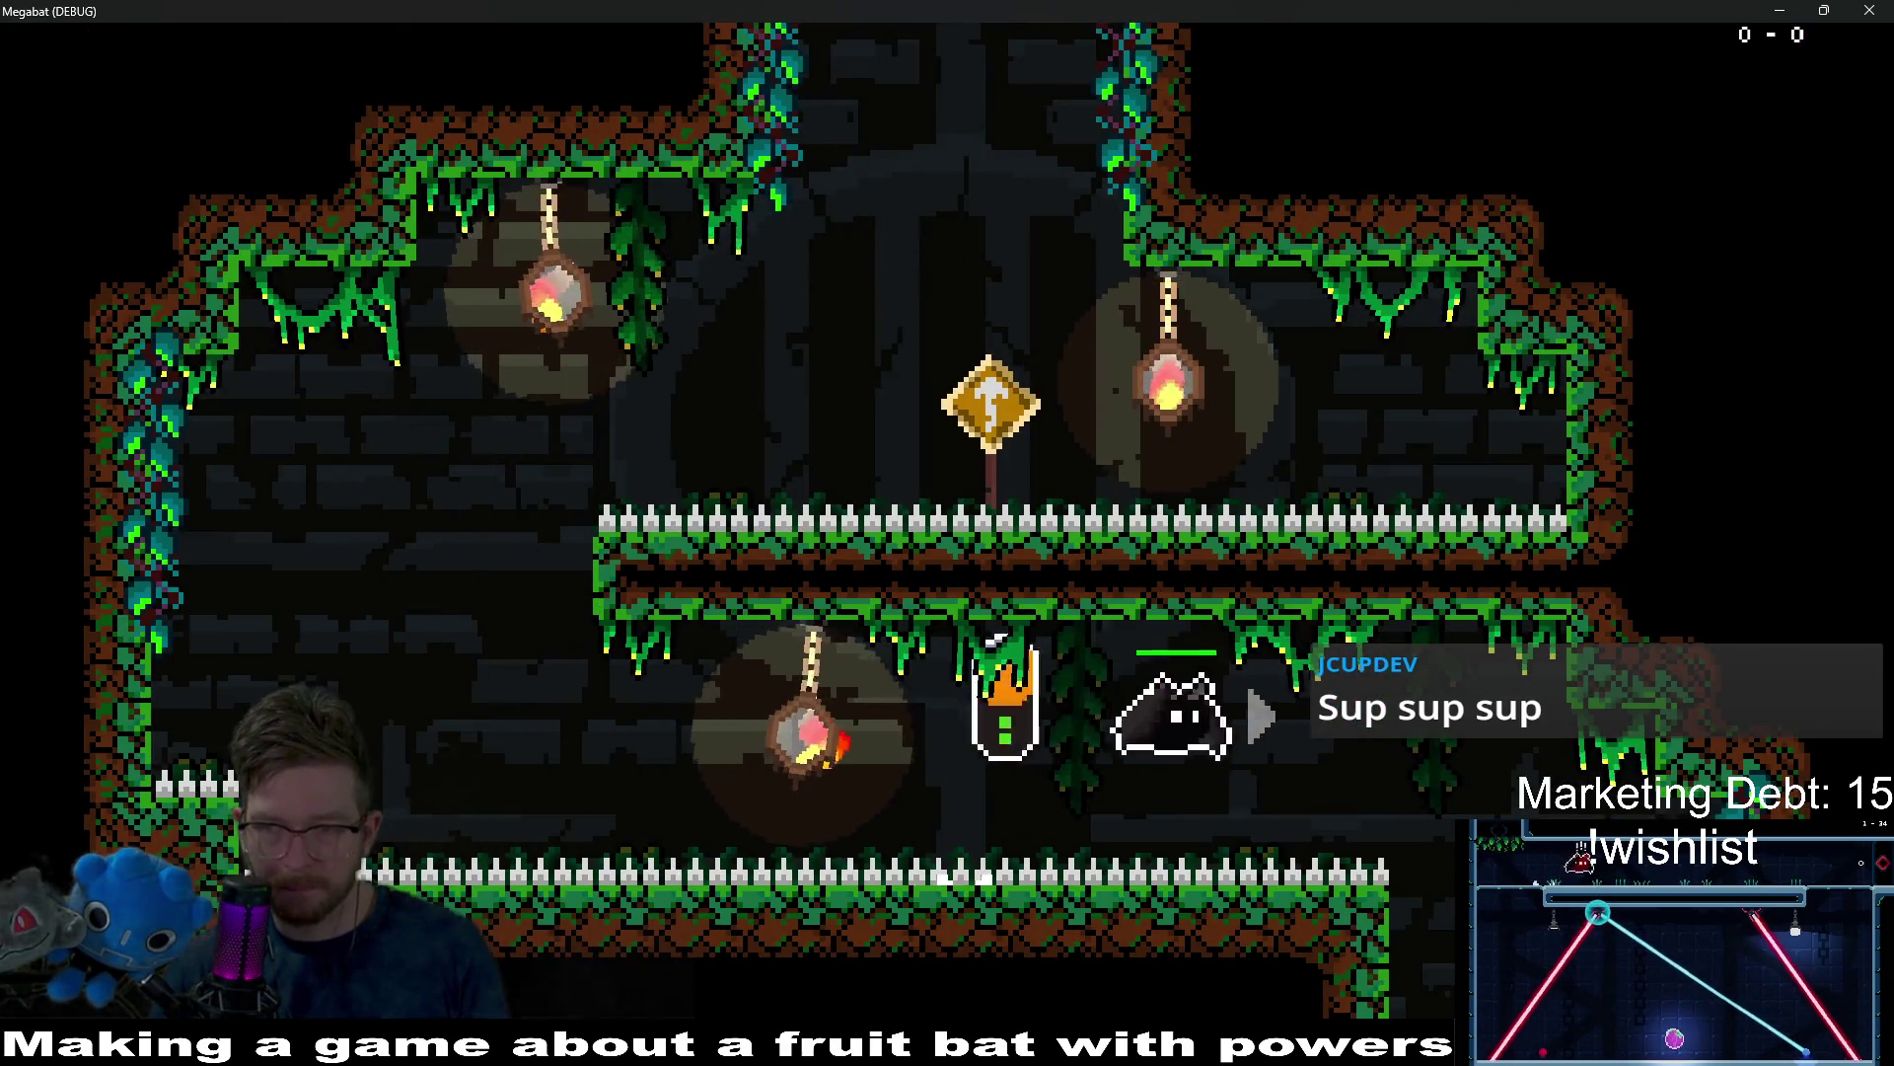
pyautogui.press('Right')
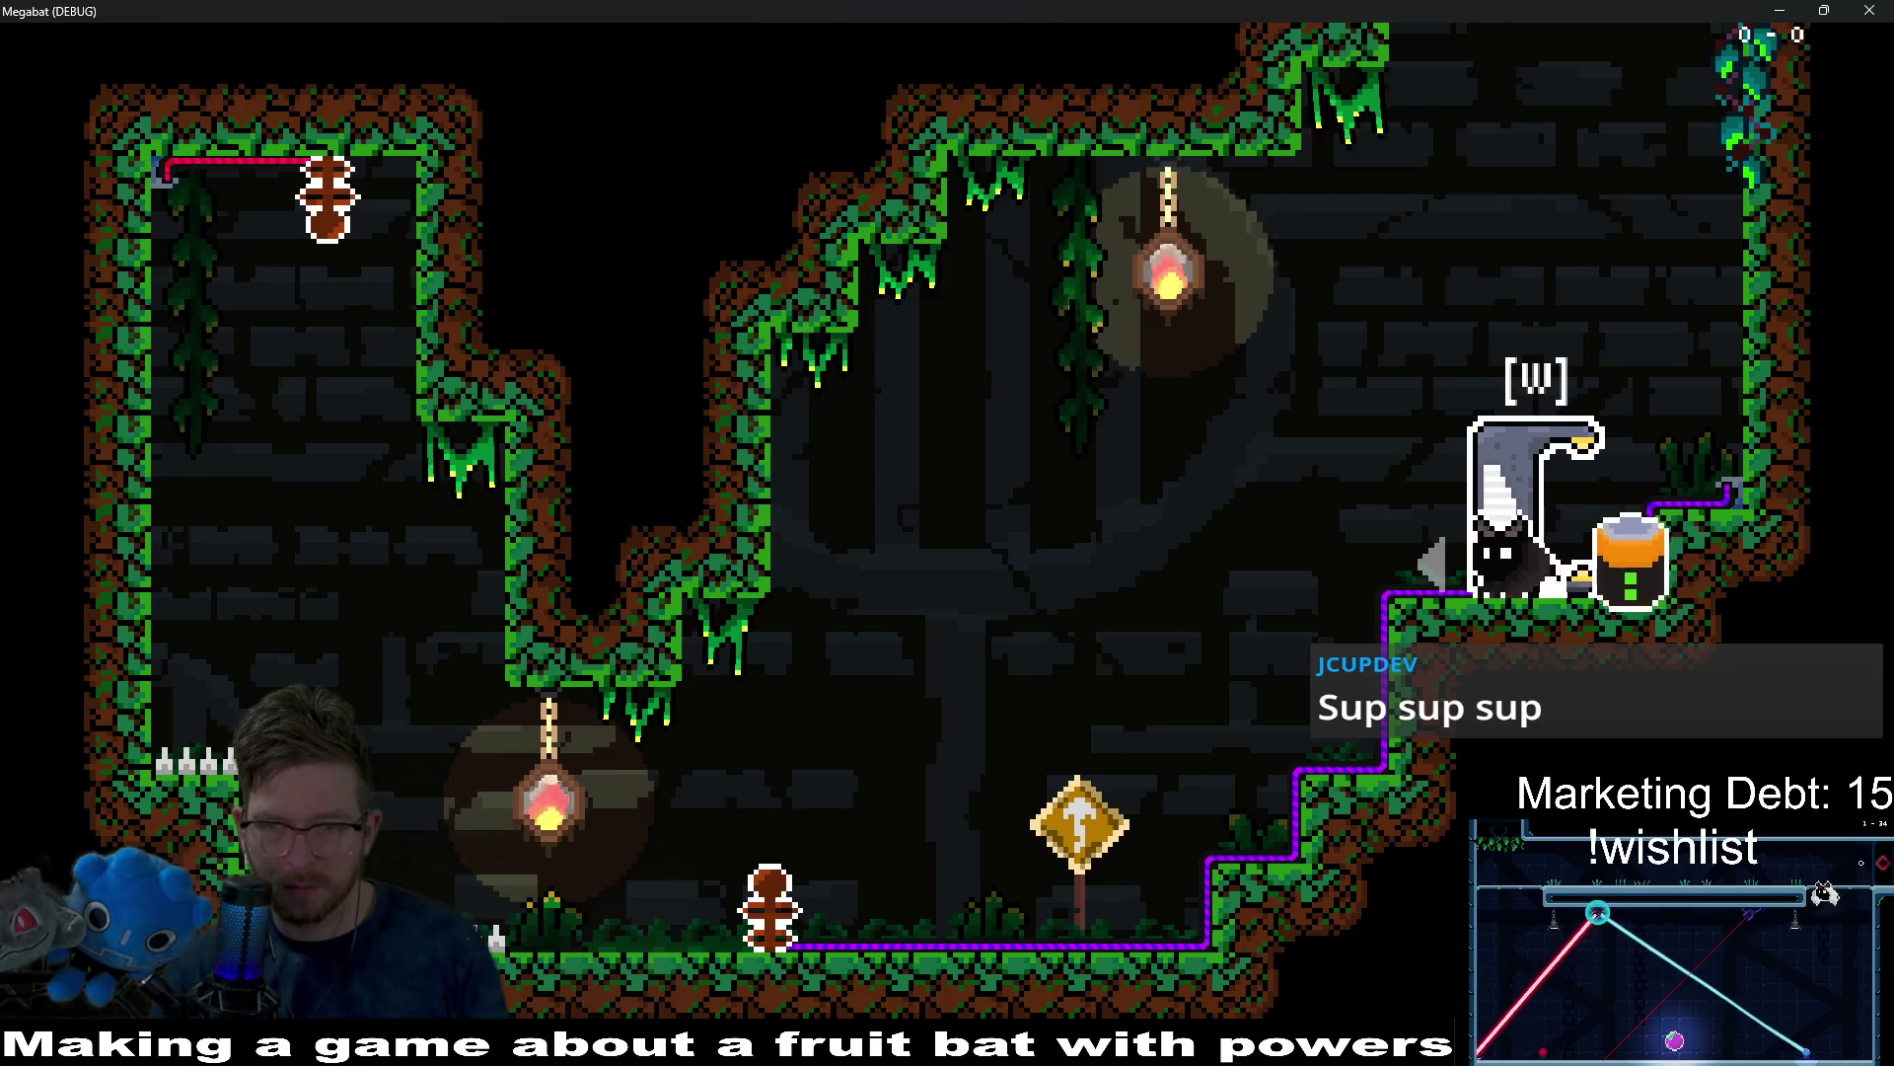
pyautogui.press('Right')
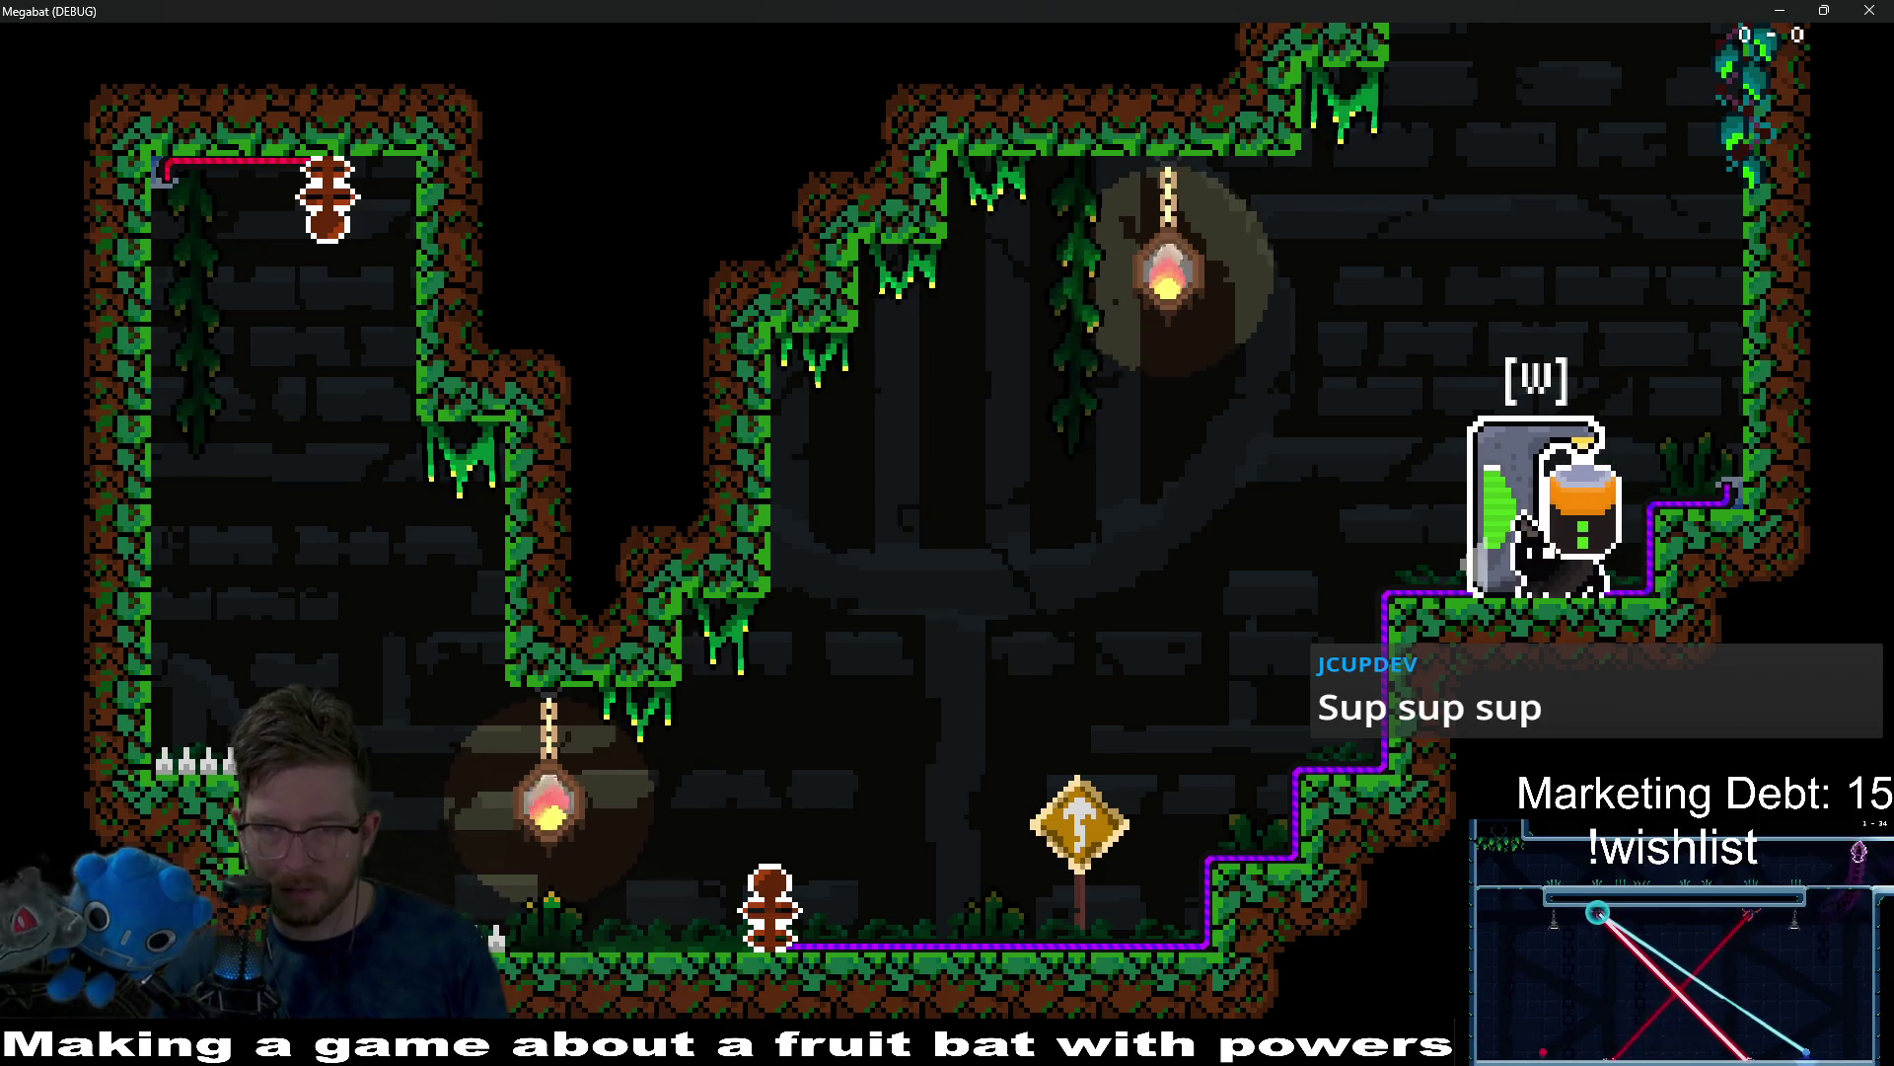
# Walk away from and back to the powered generator, eject and reinsert the battery, then remove it.
pyautogui.press('Left')
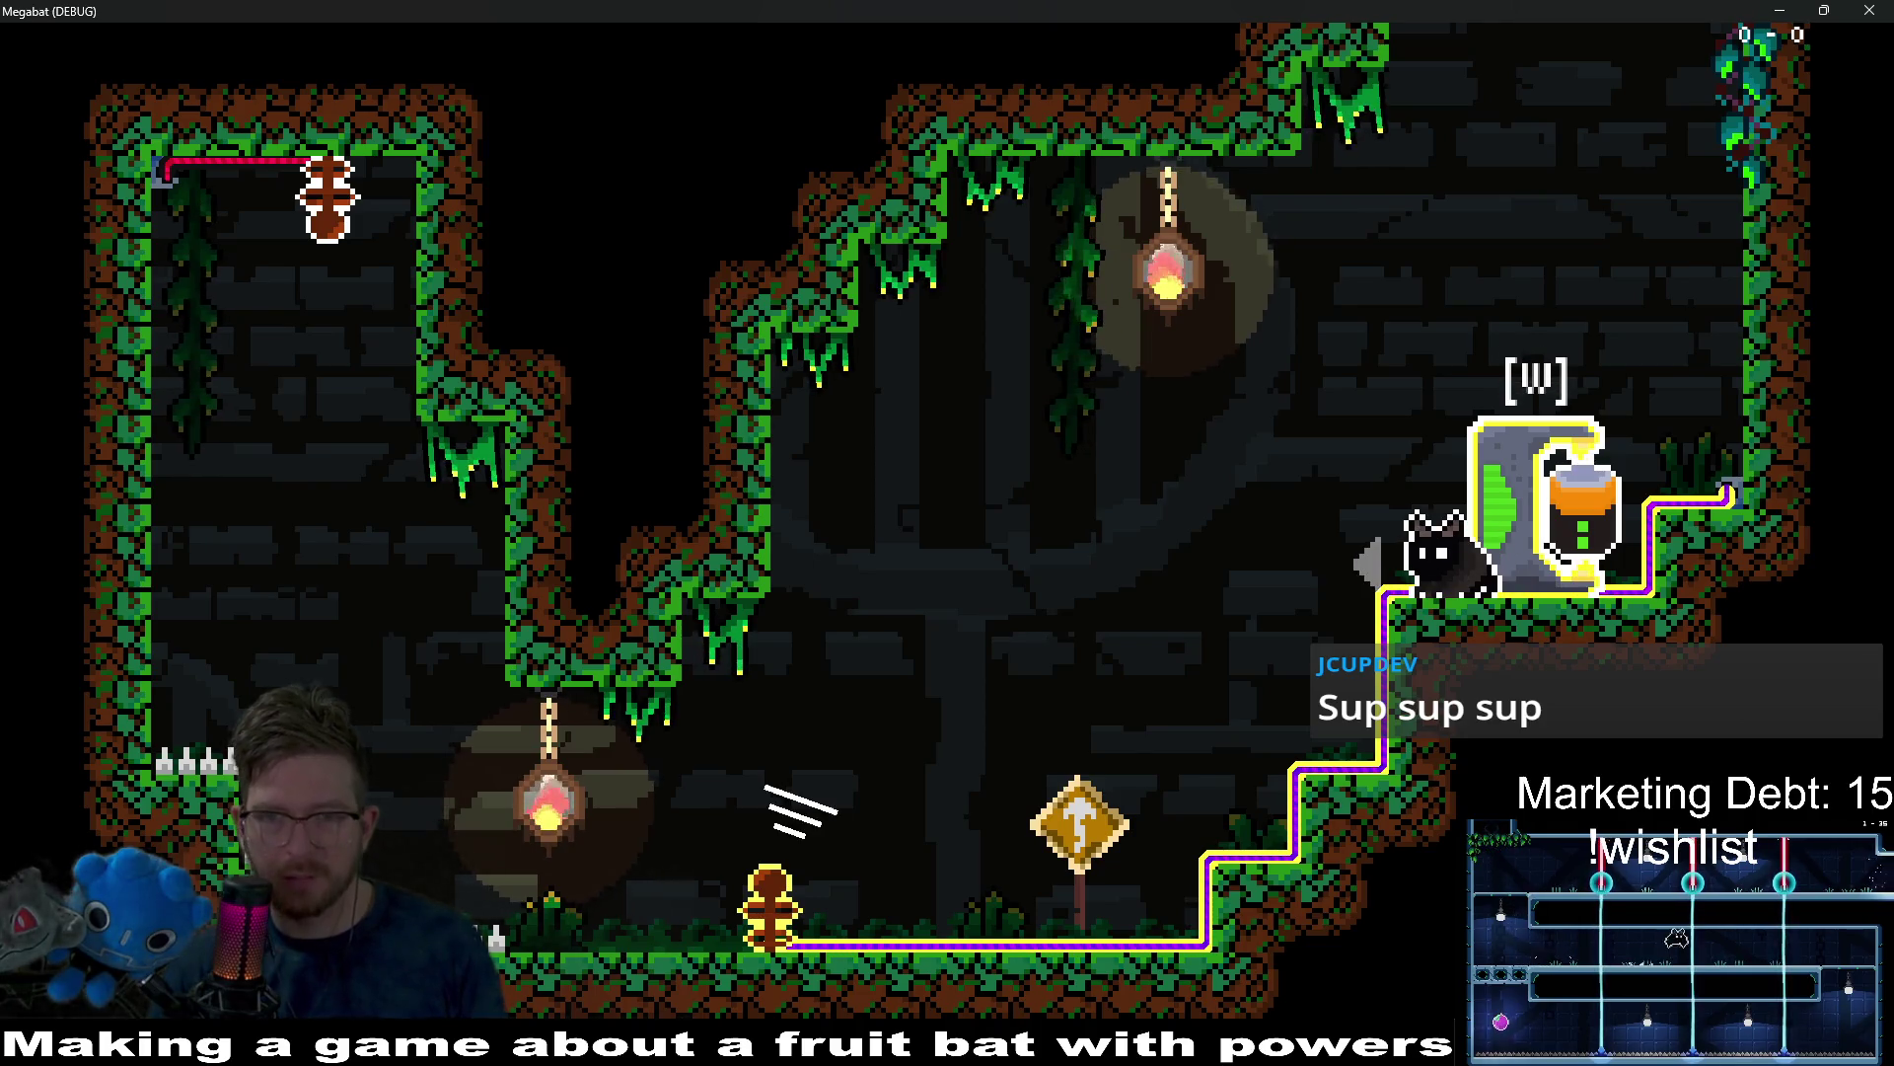
pyautogui.press('Left')
pyautogui.press('Right')
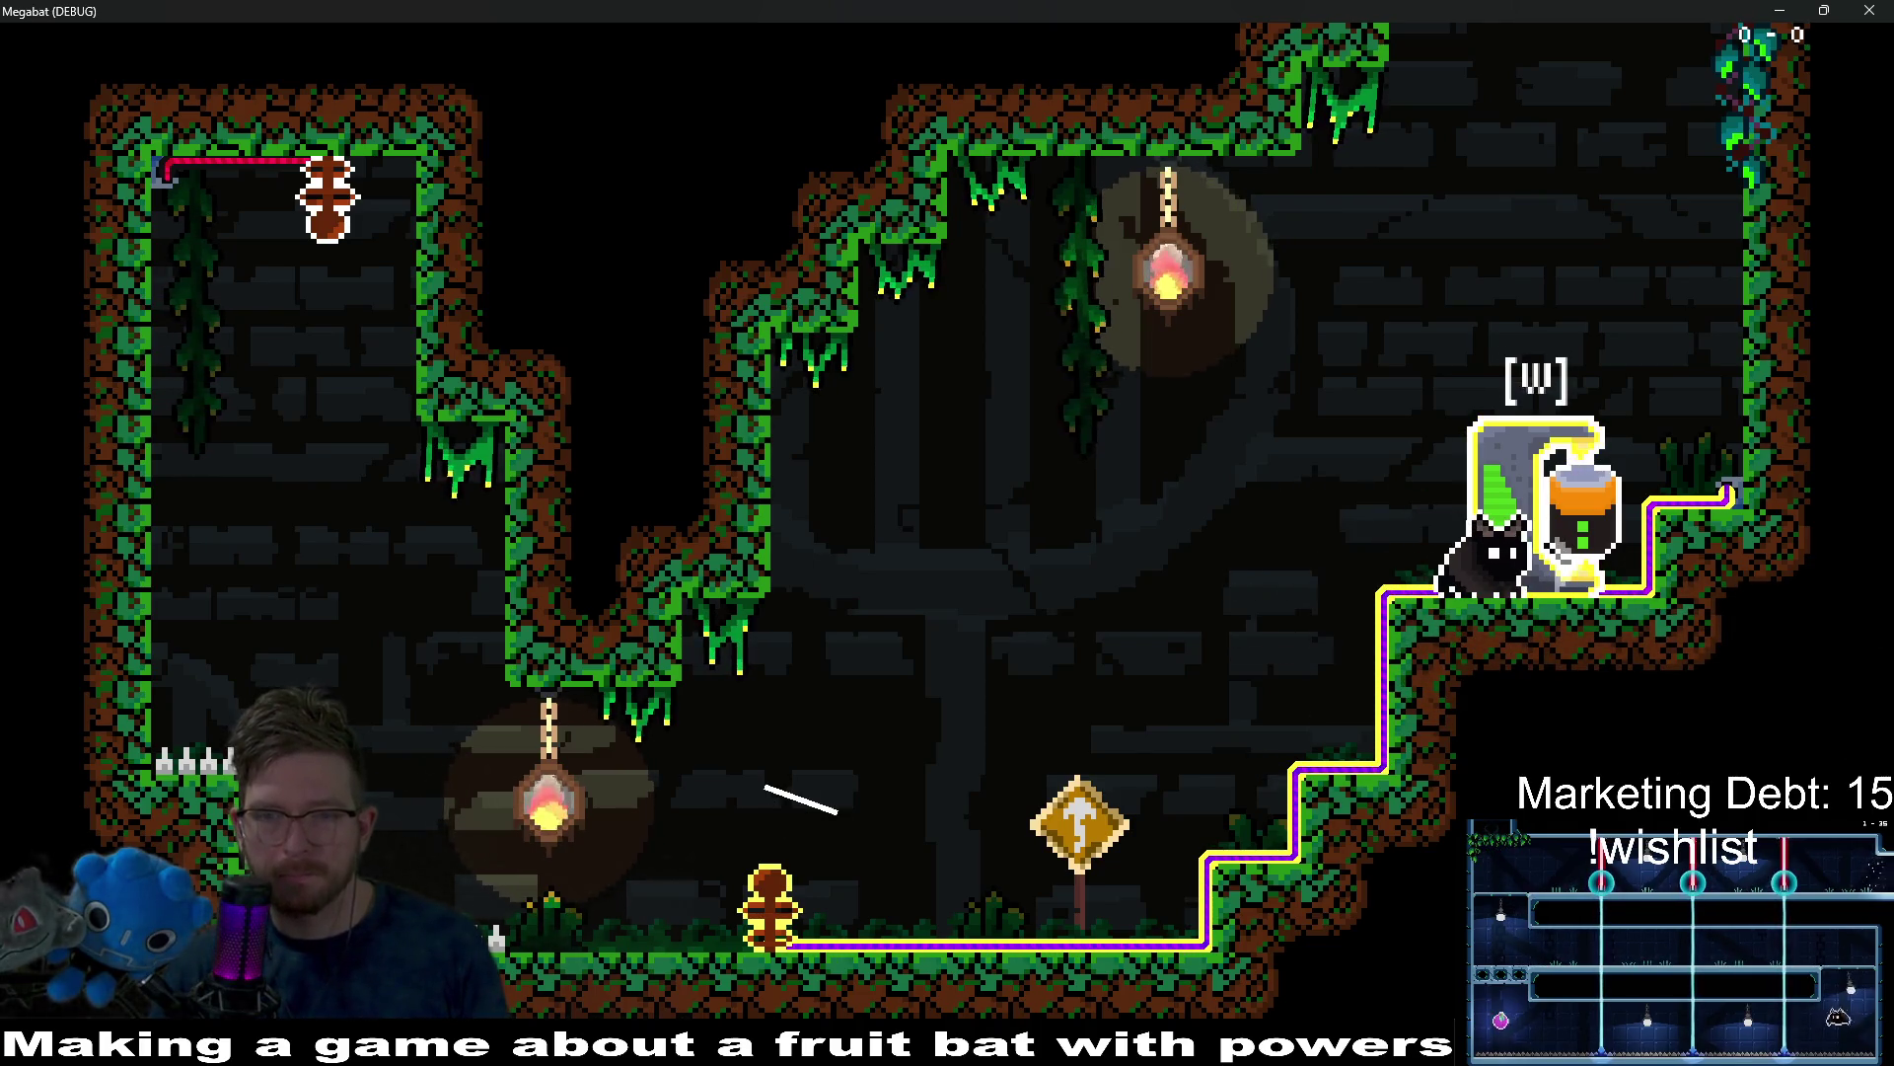
pyautogui.press('Left')
pyautogui.press('Right')
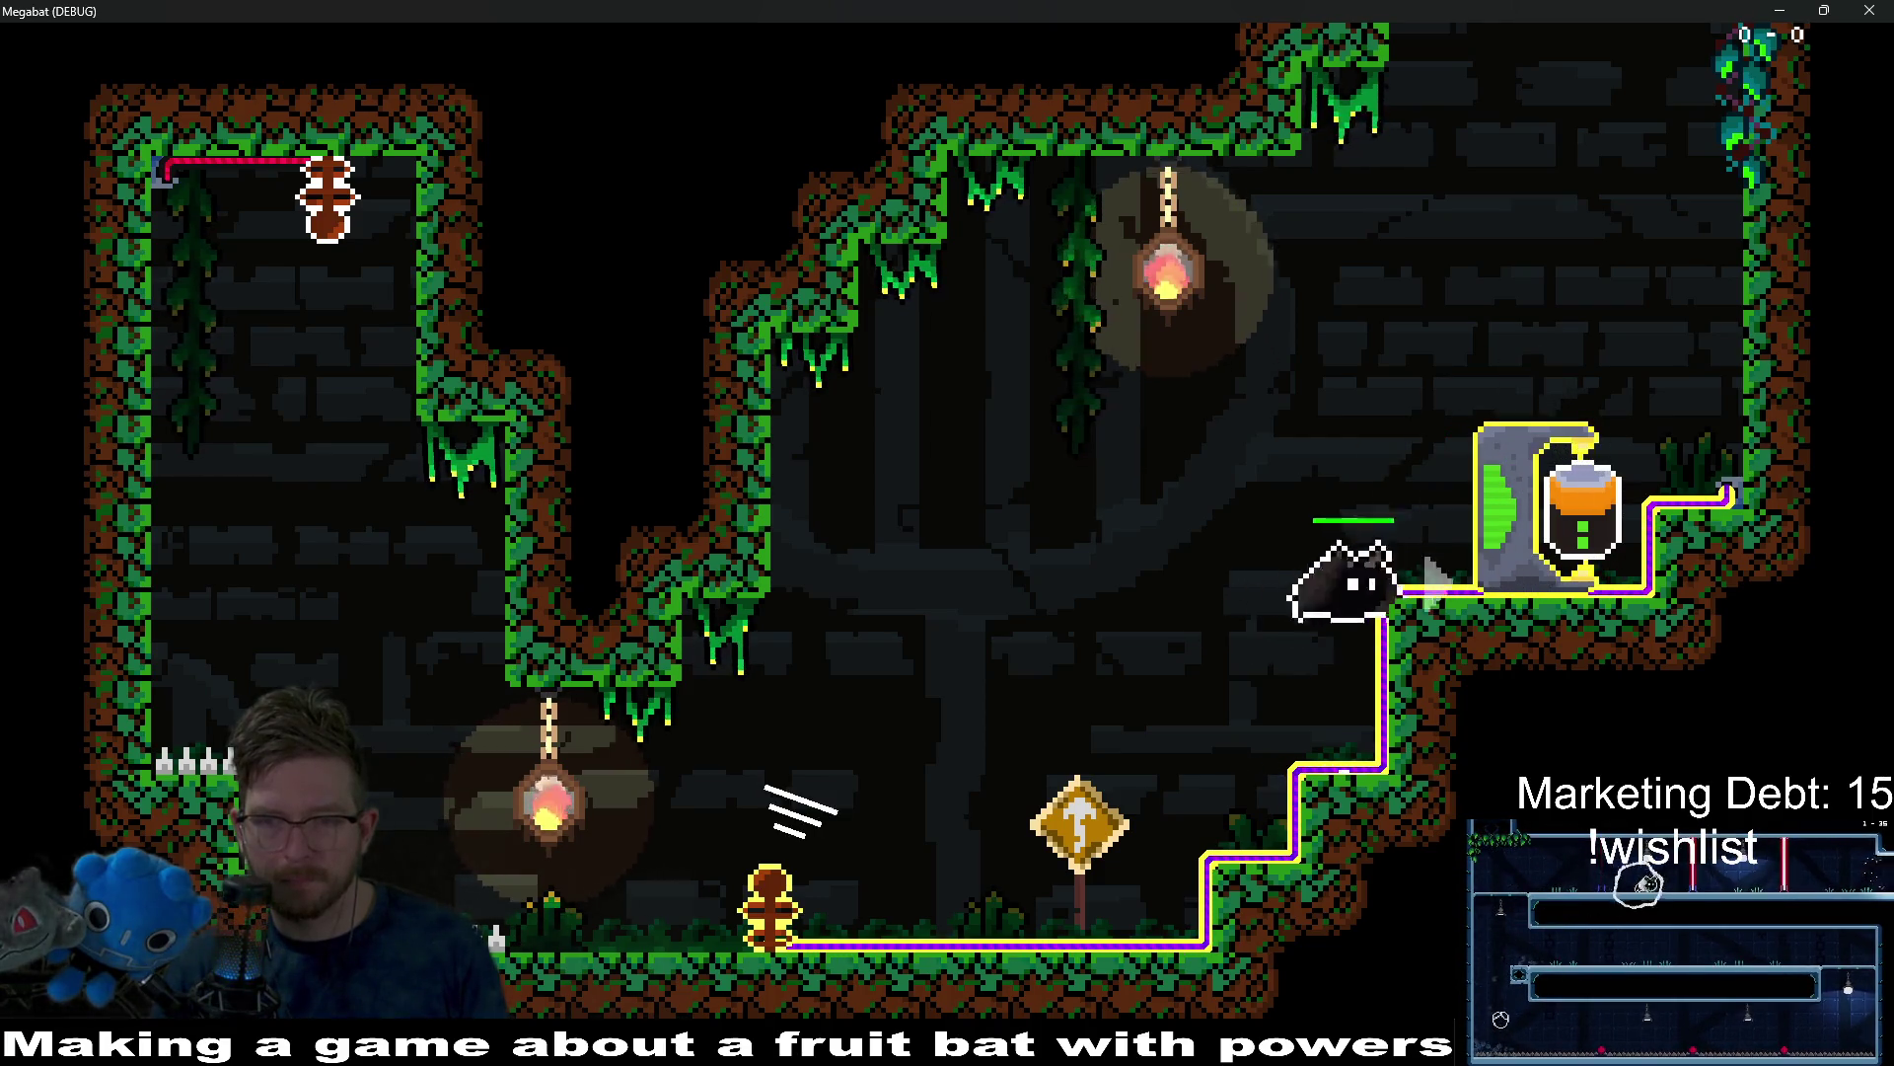
pyautogui.press('w')
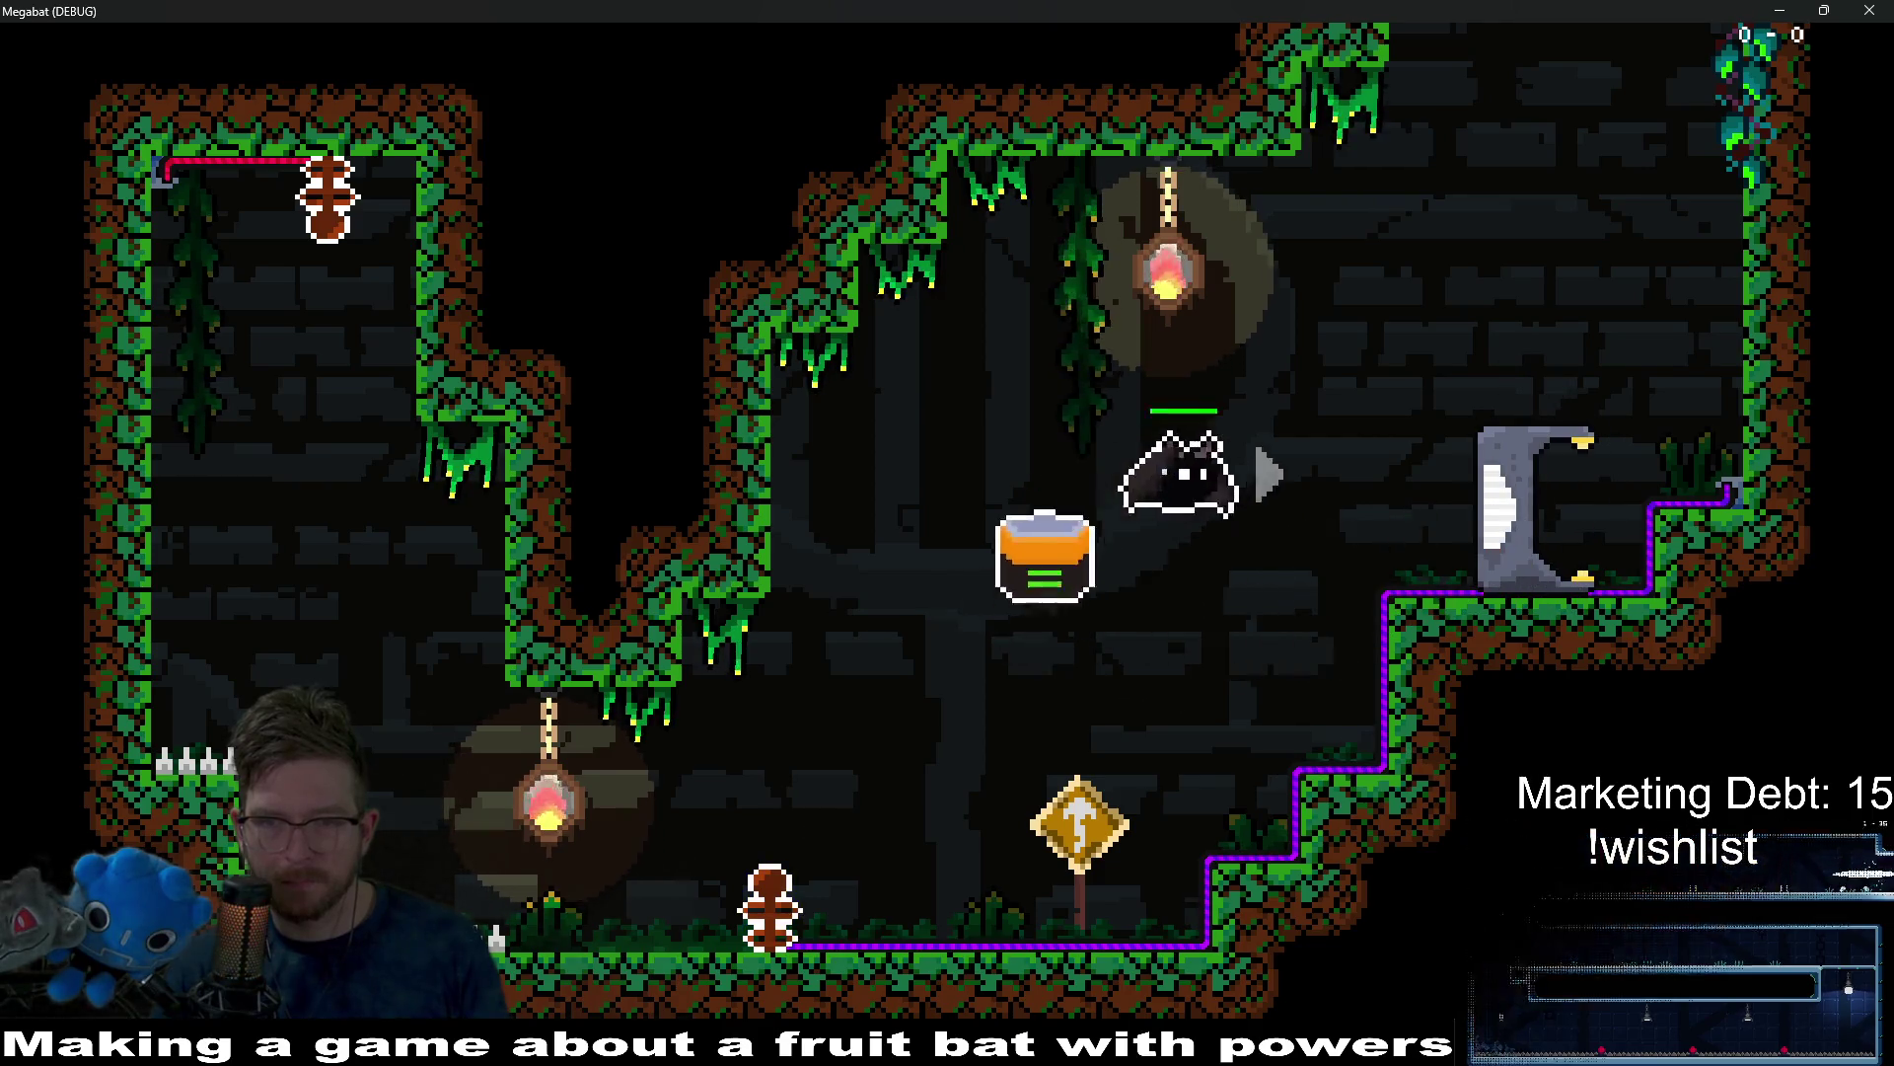
pyautogui.press('w')
pyautogui.press('Left')
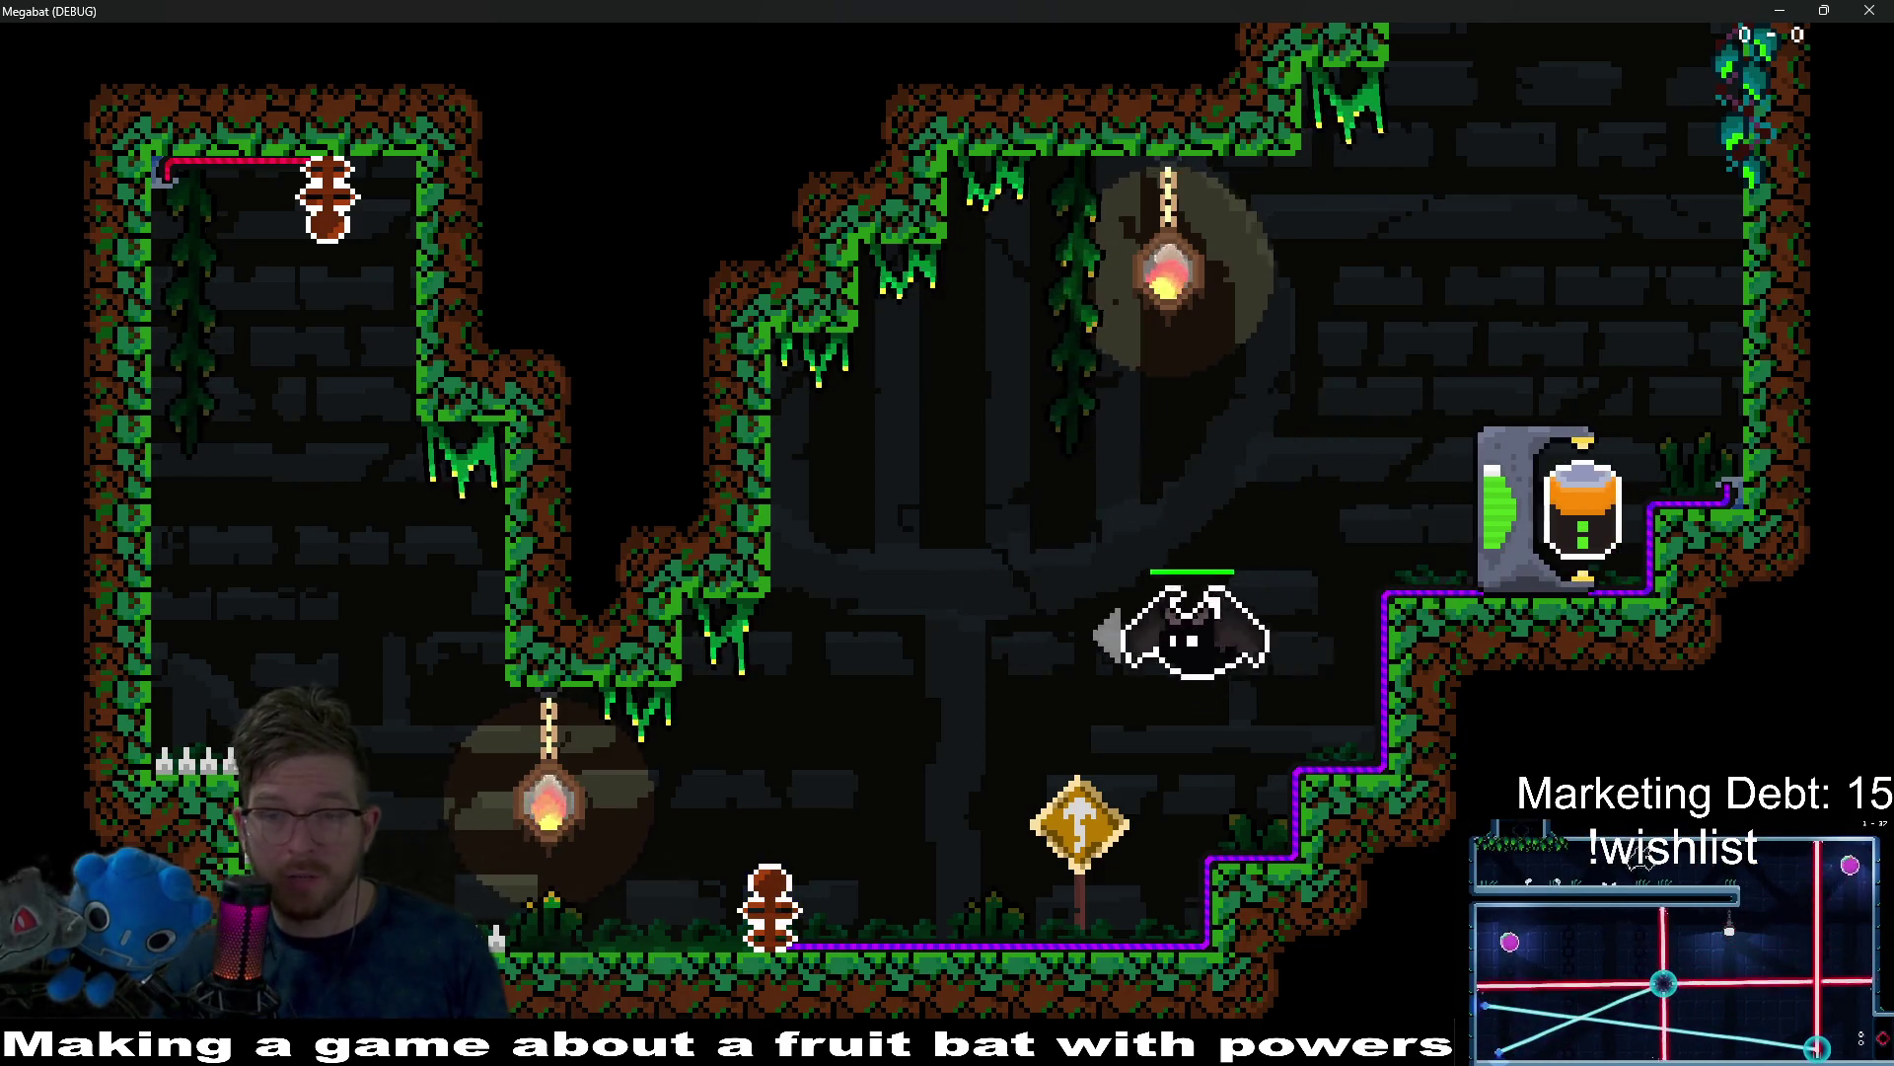
pyautogui.press('Right')
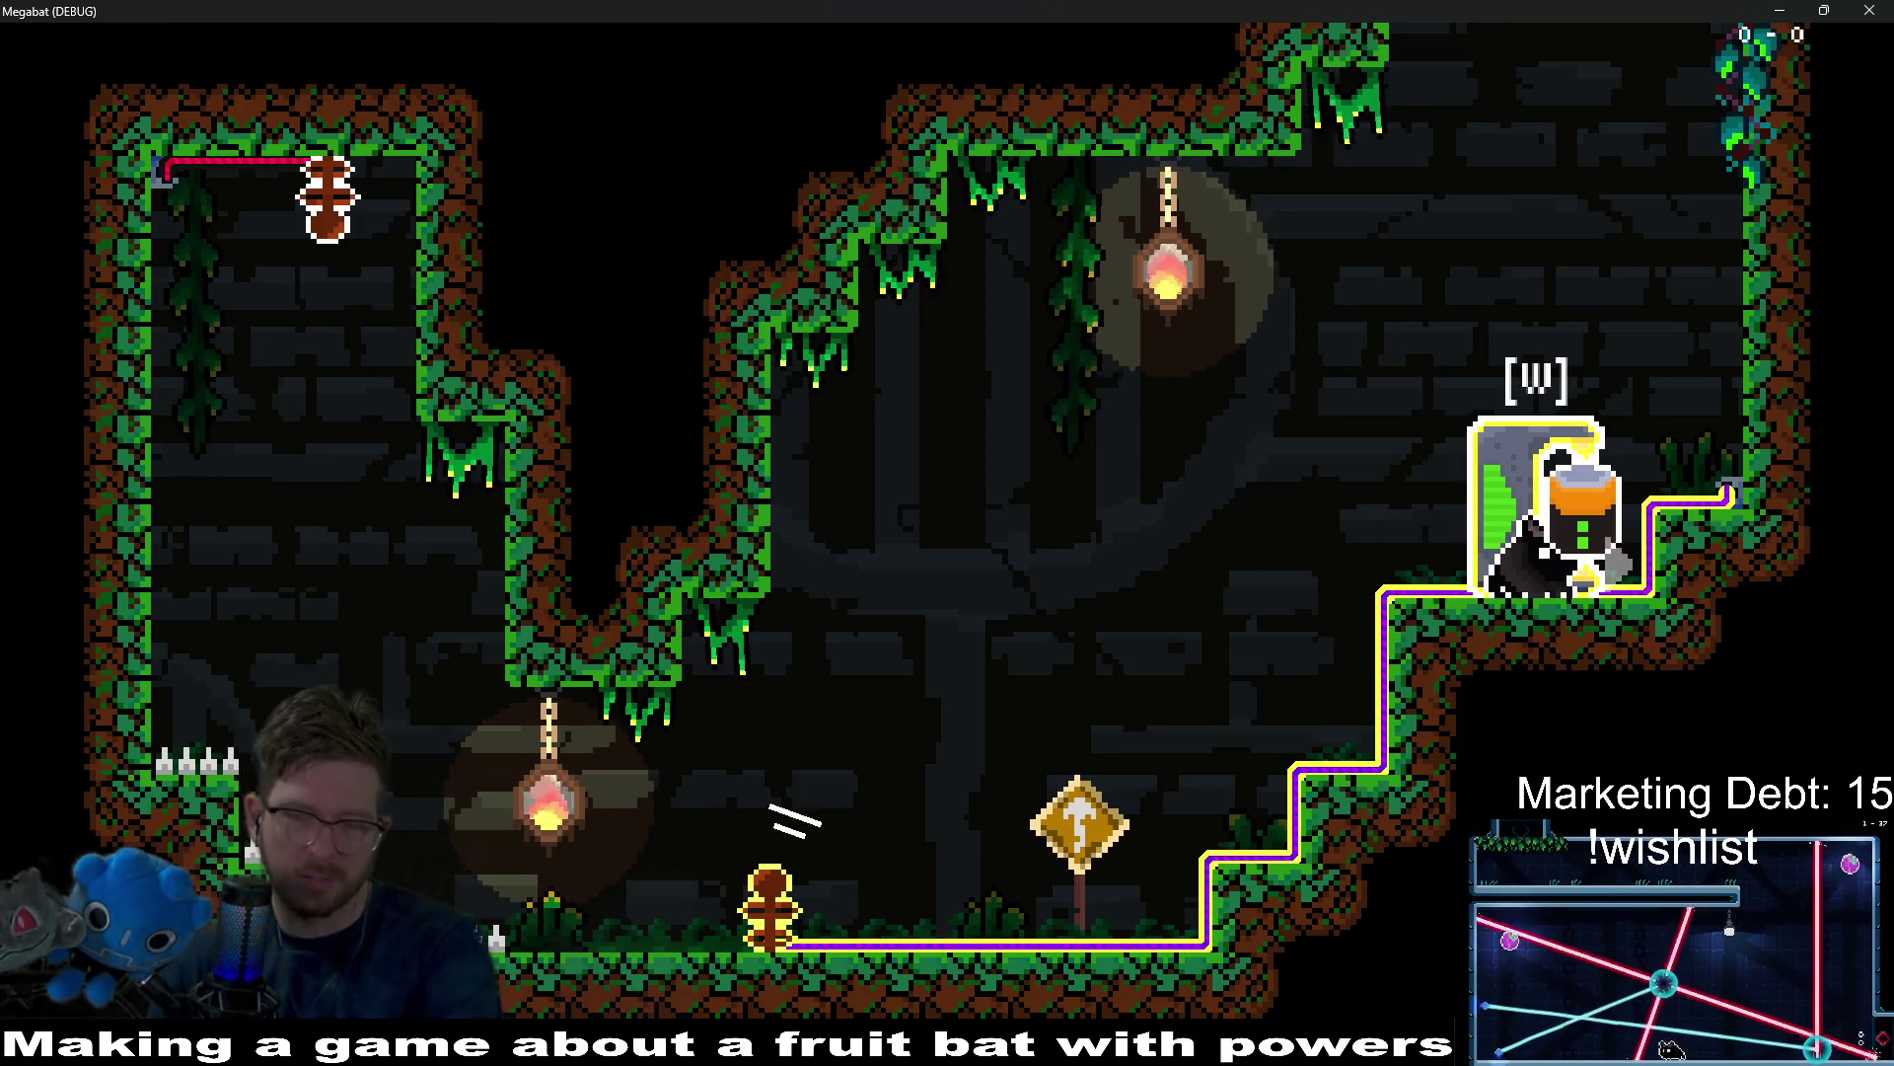
pyautogui.press('w')
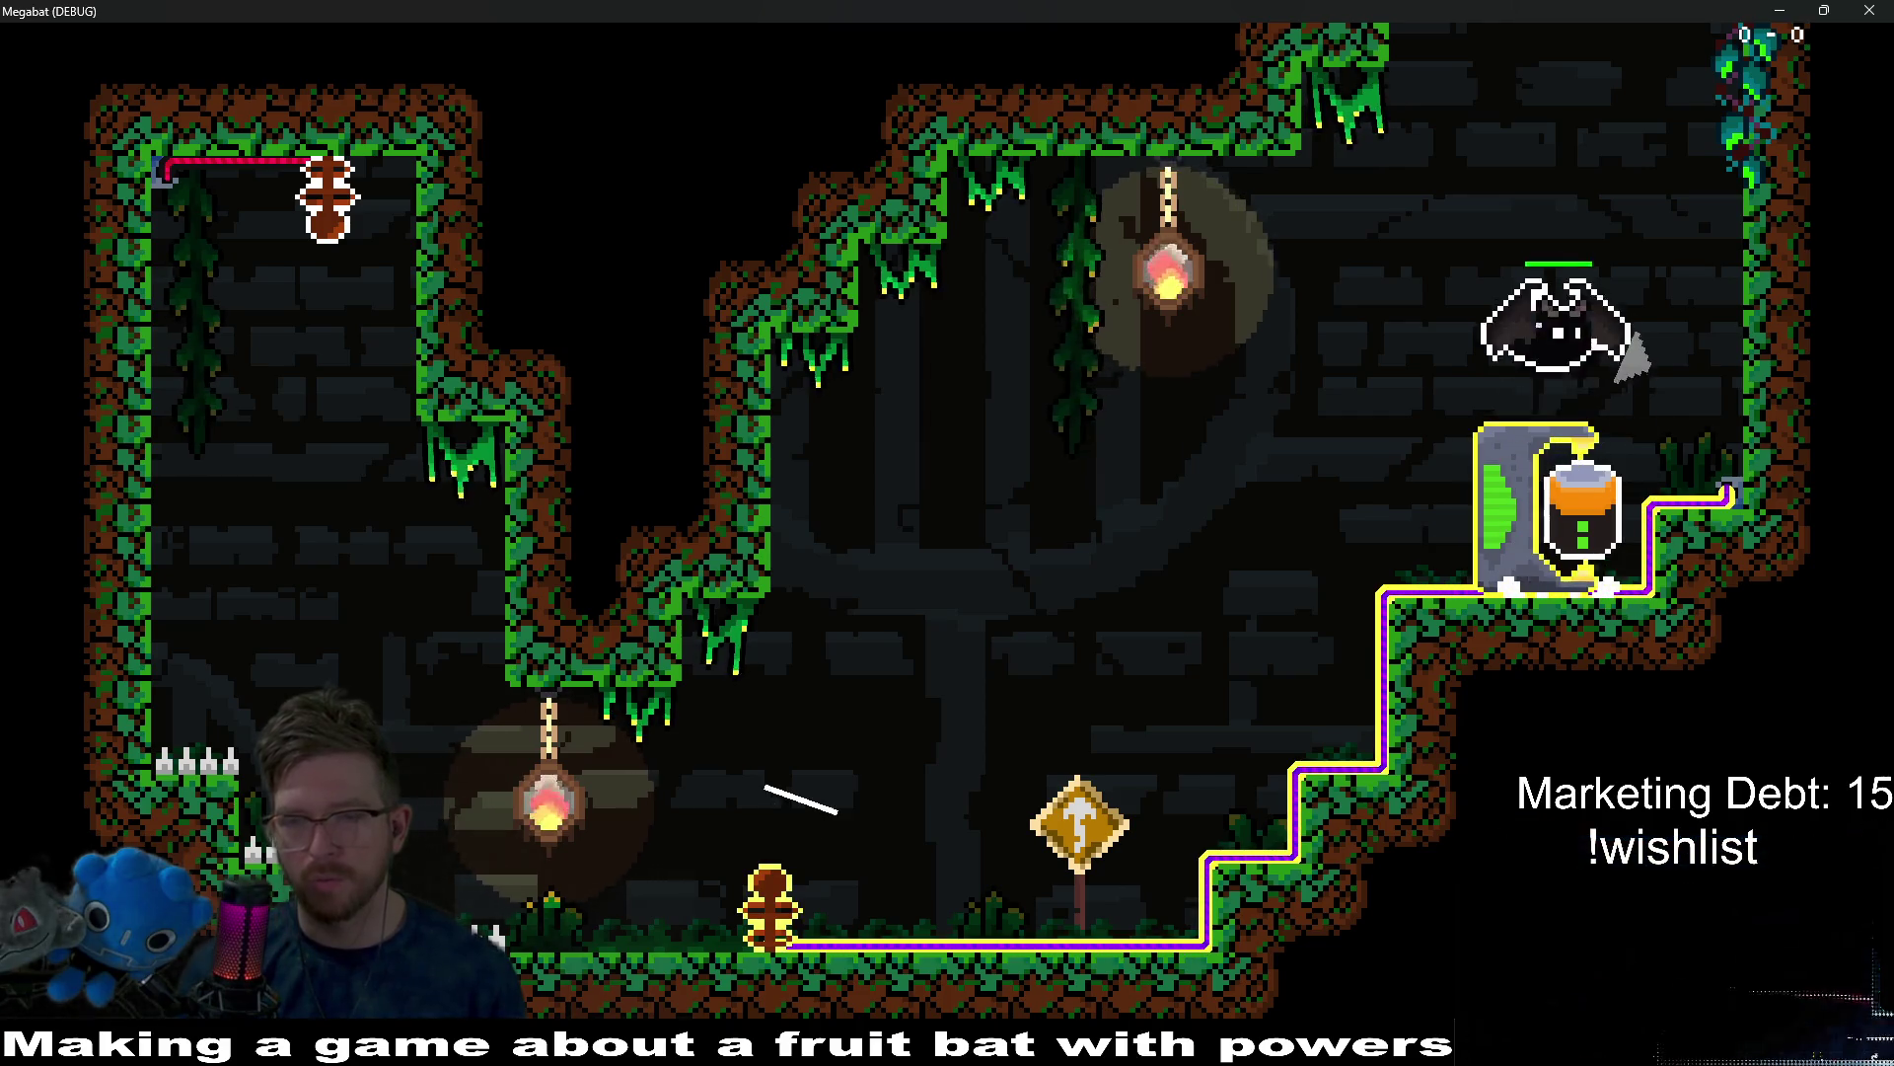
# Fly the bat out of the power machine and drop it back in with the pot.
pyautogui.press('Right')
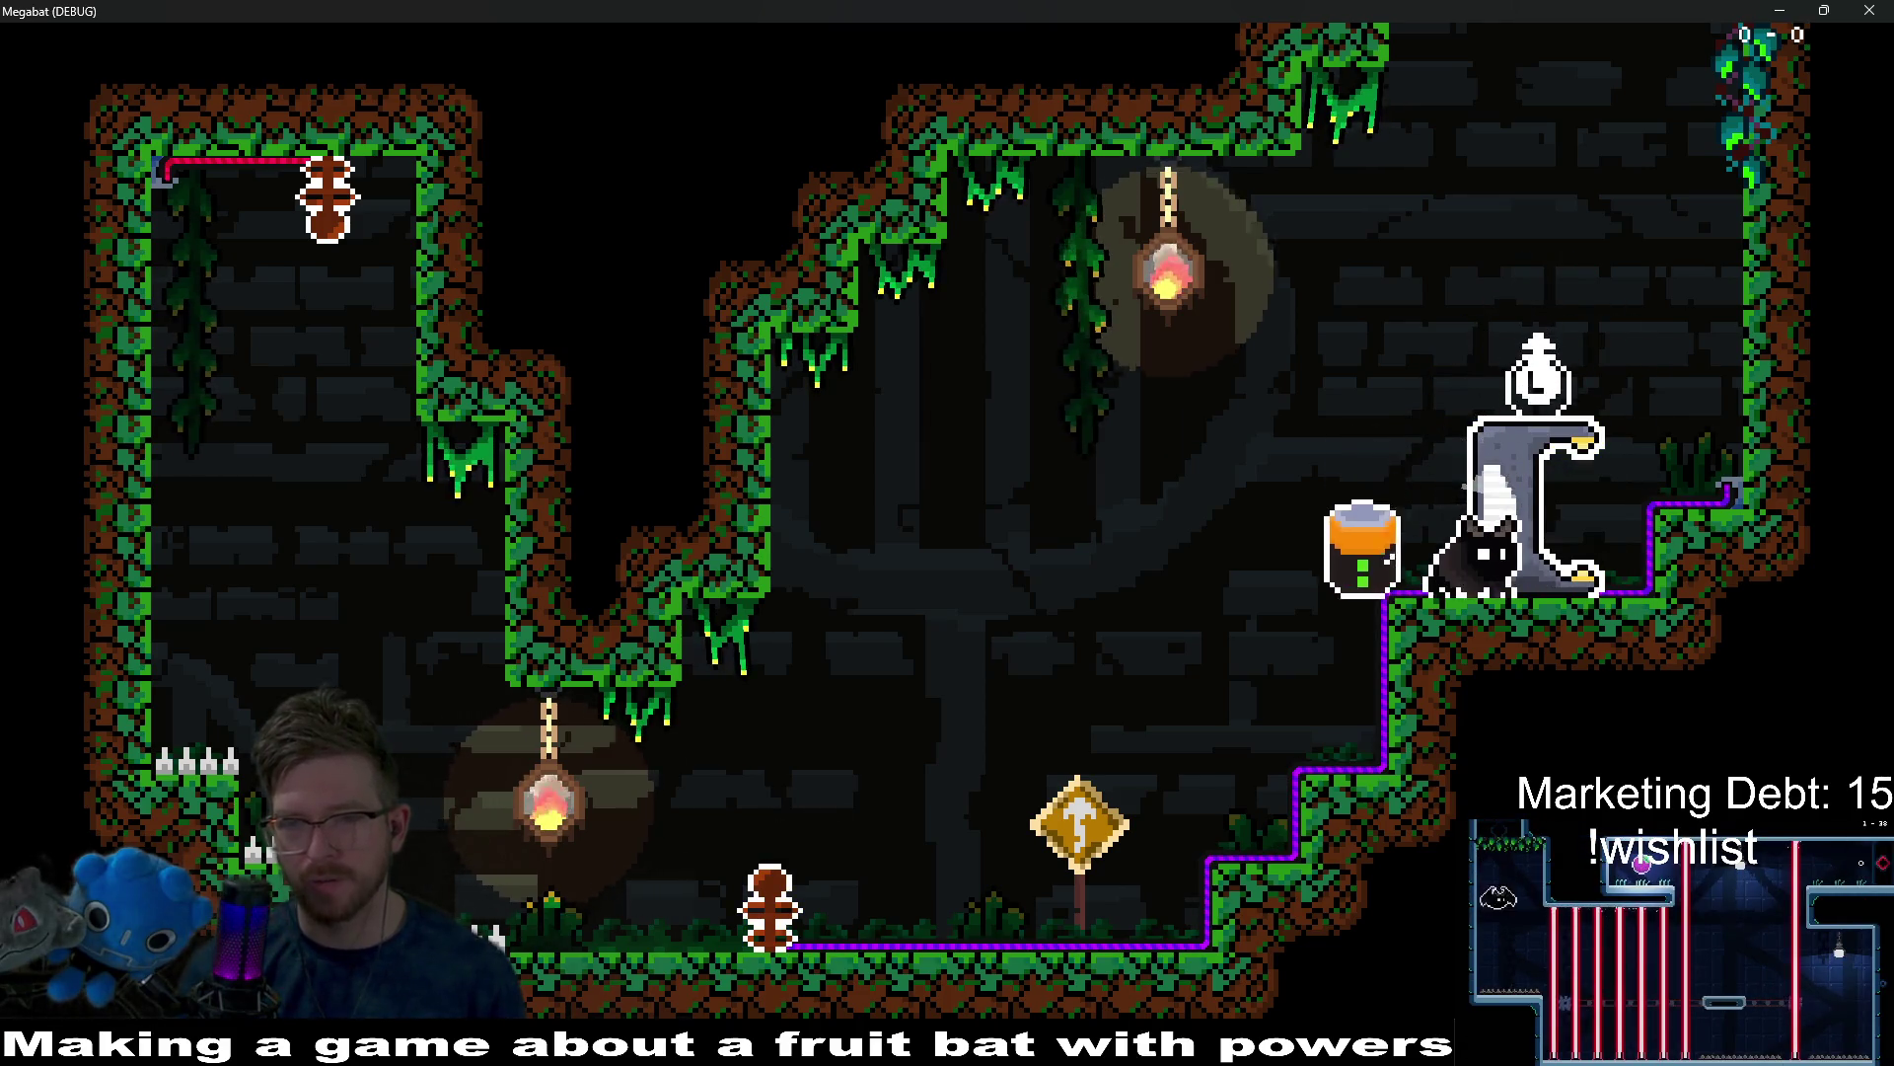
pyautogui.press('space')
pyautogui.press('Down')
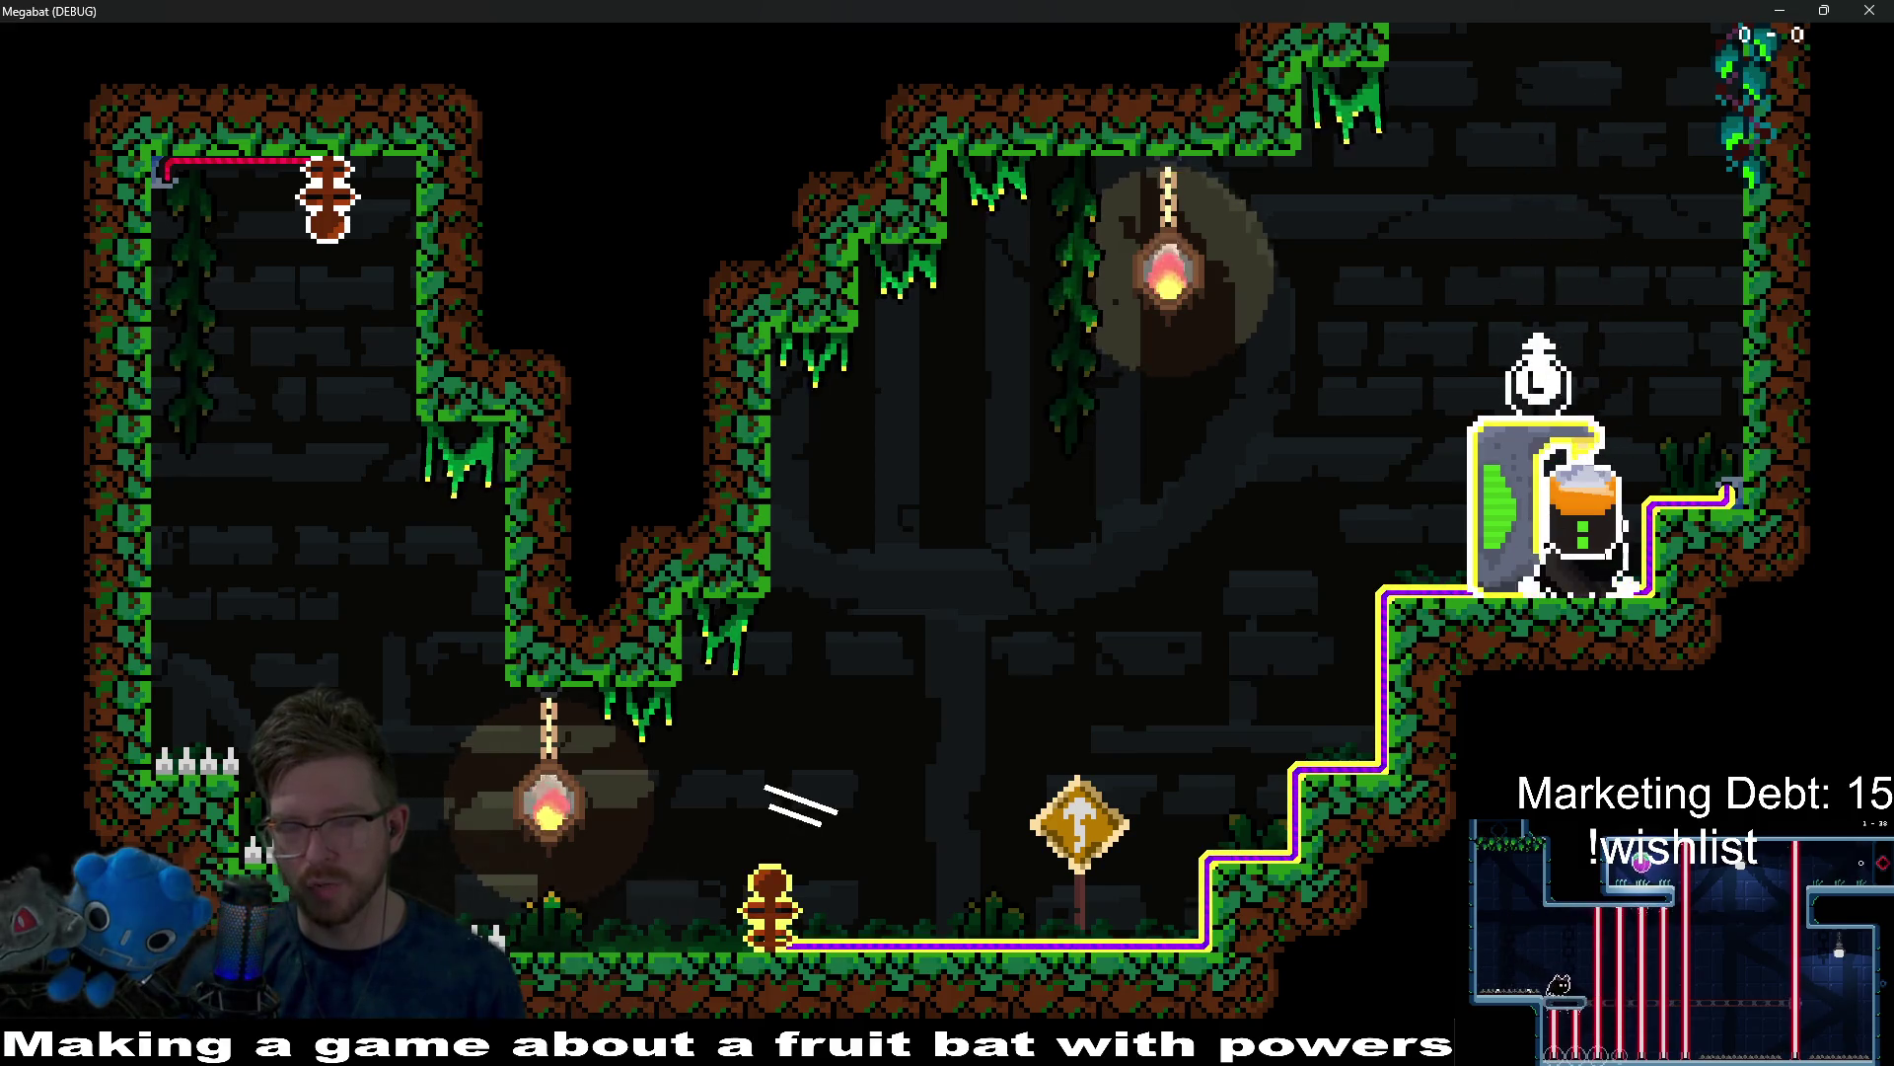
pyautogui.press('space')
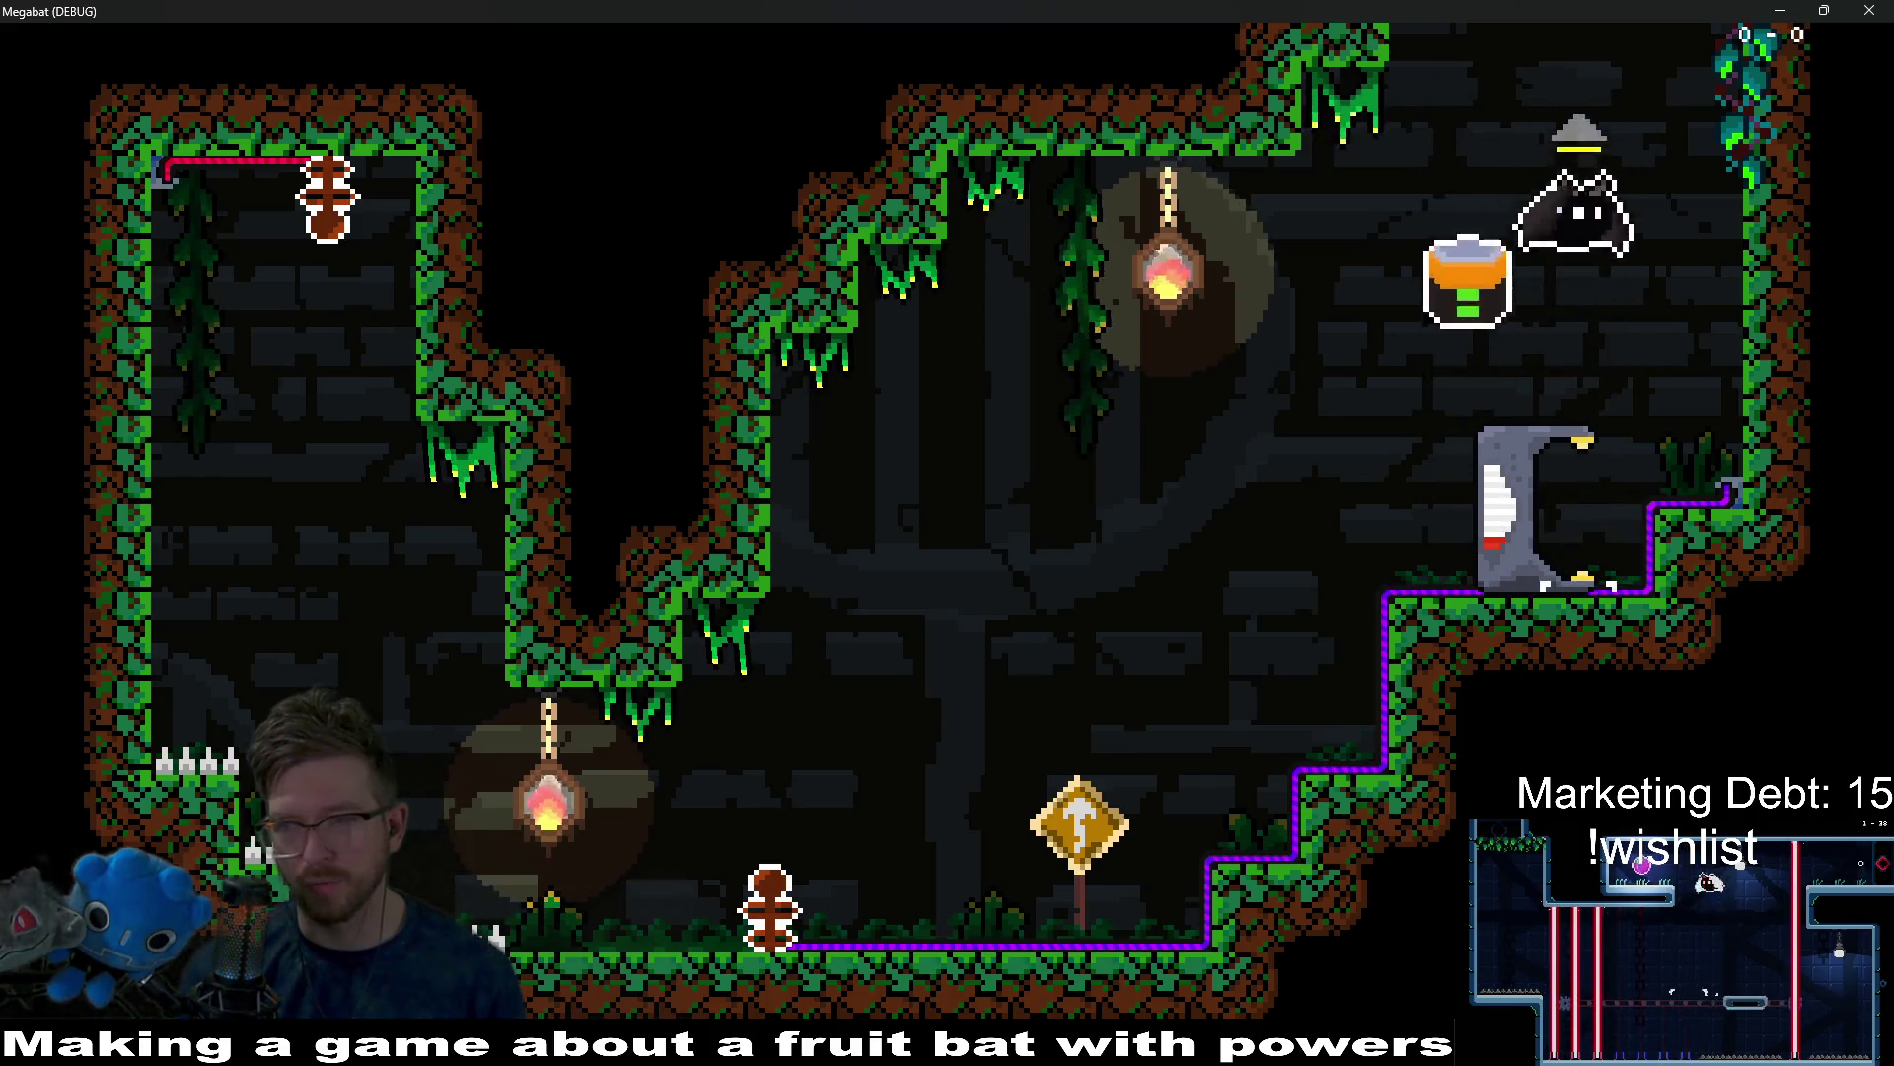
pyautogui.press('space')
pyautogui.press('Down')
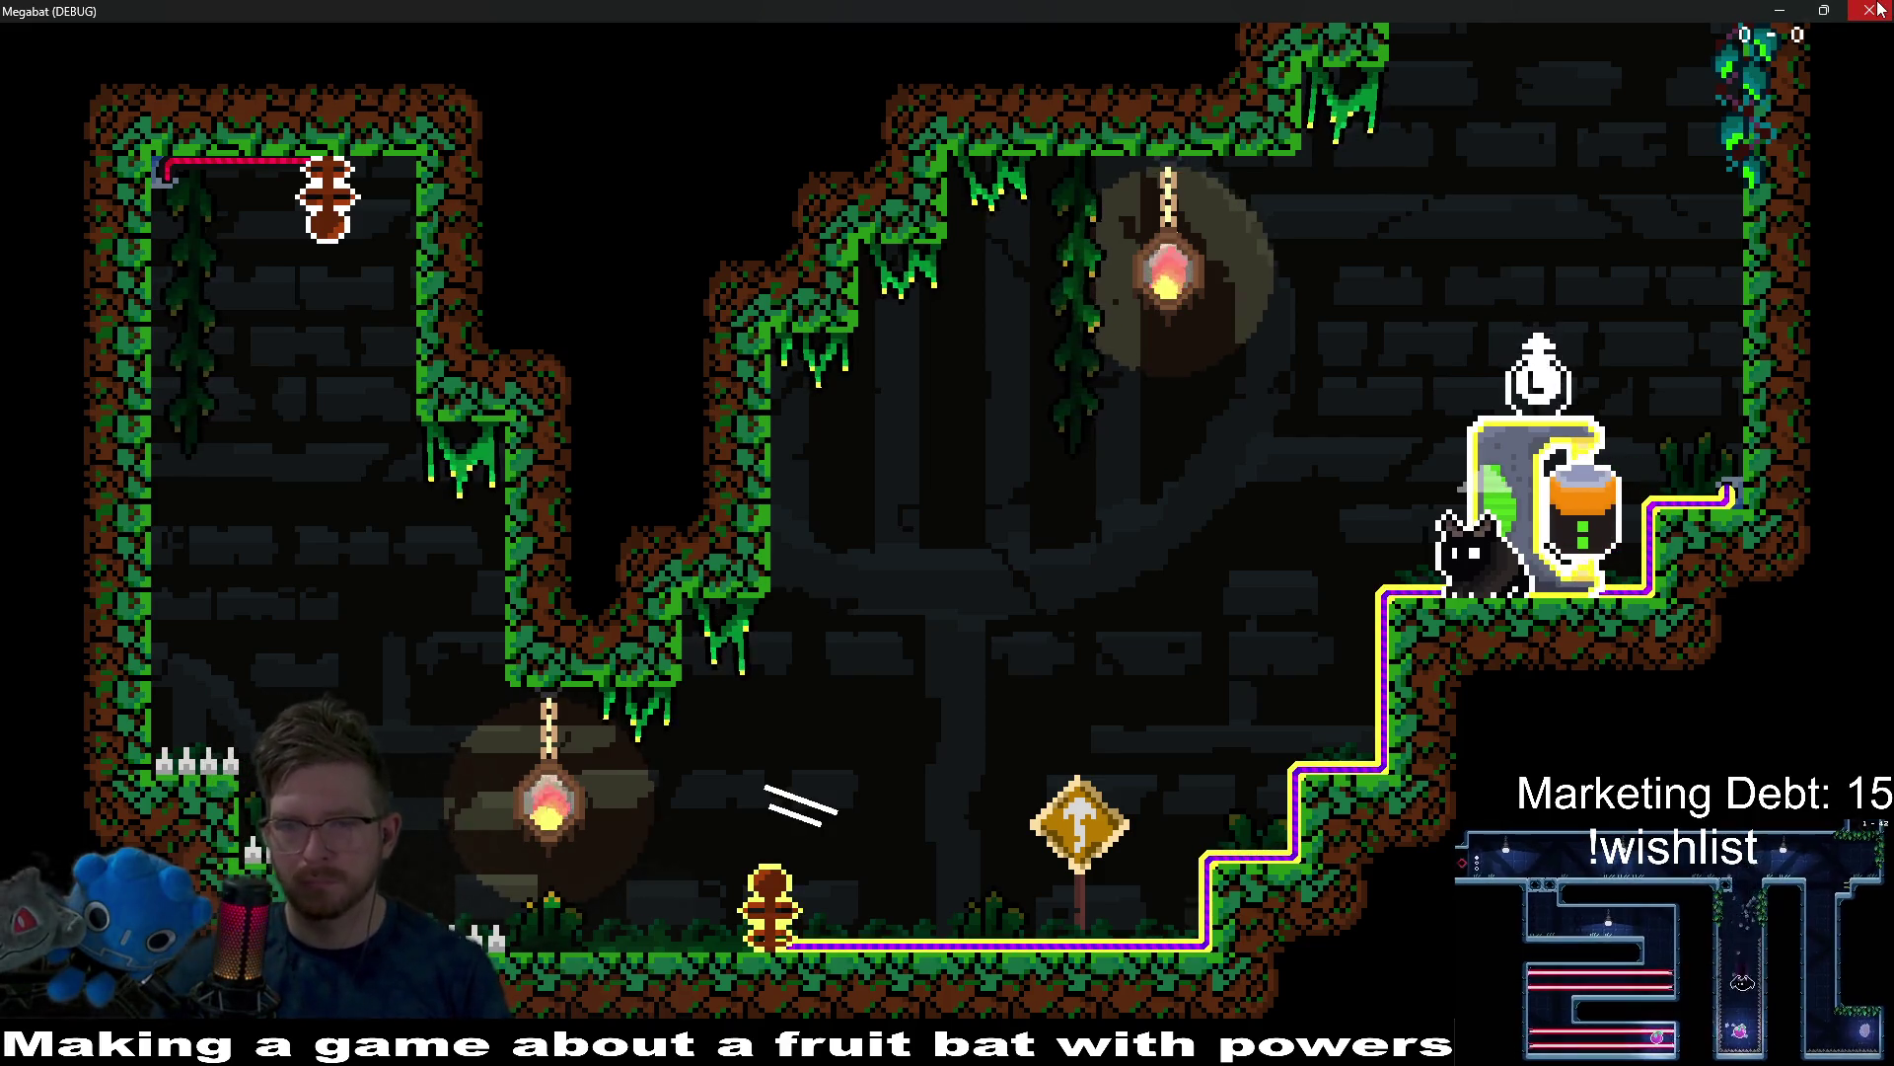
# Close the game and open PowerSwitch.tscn through the quick file search for 'powerswitch'.
pyautogui.click(1877, 10)
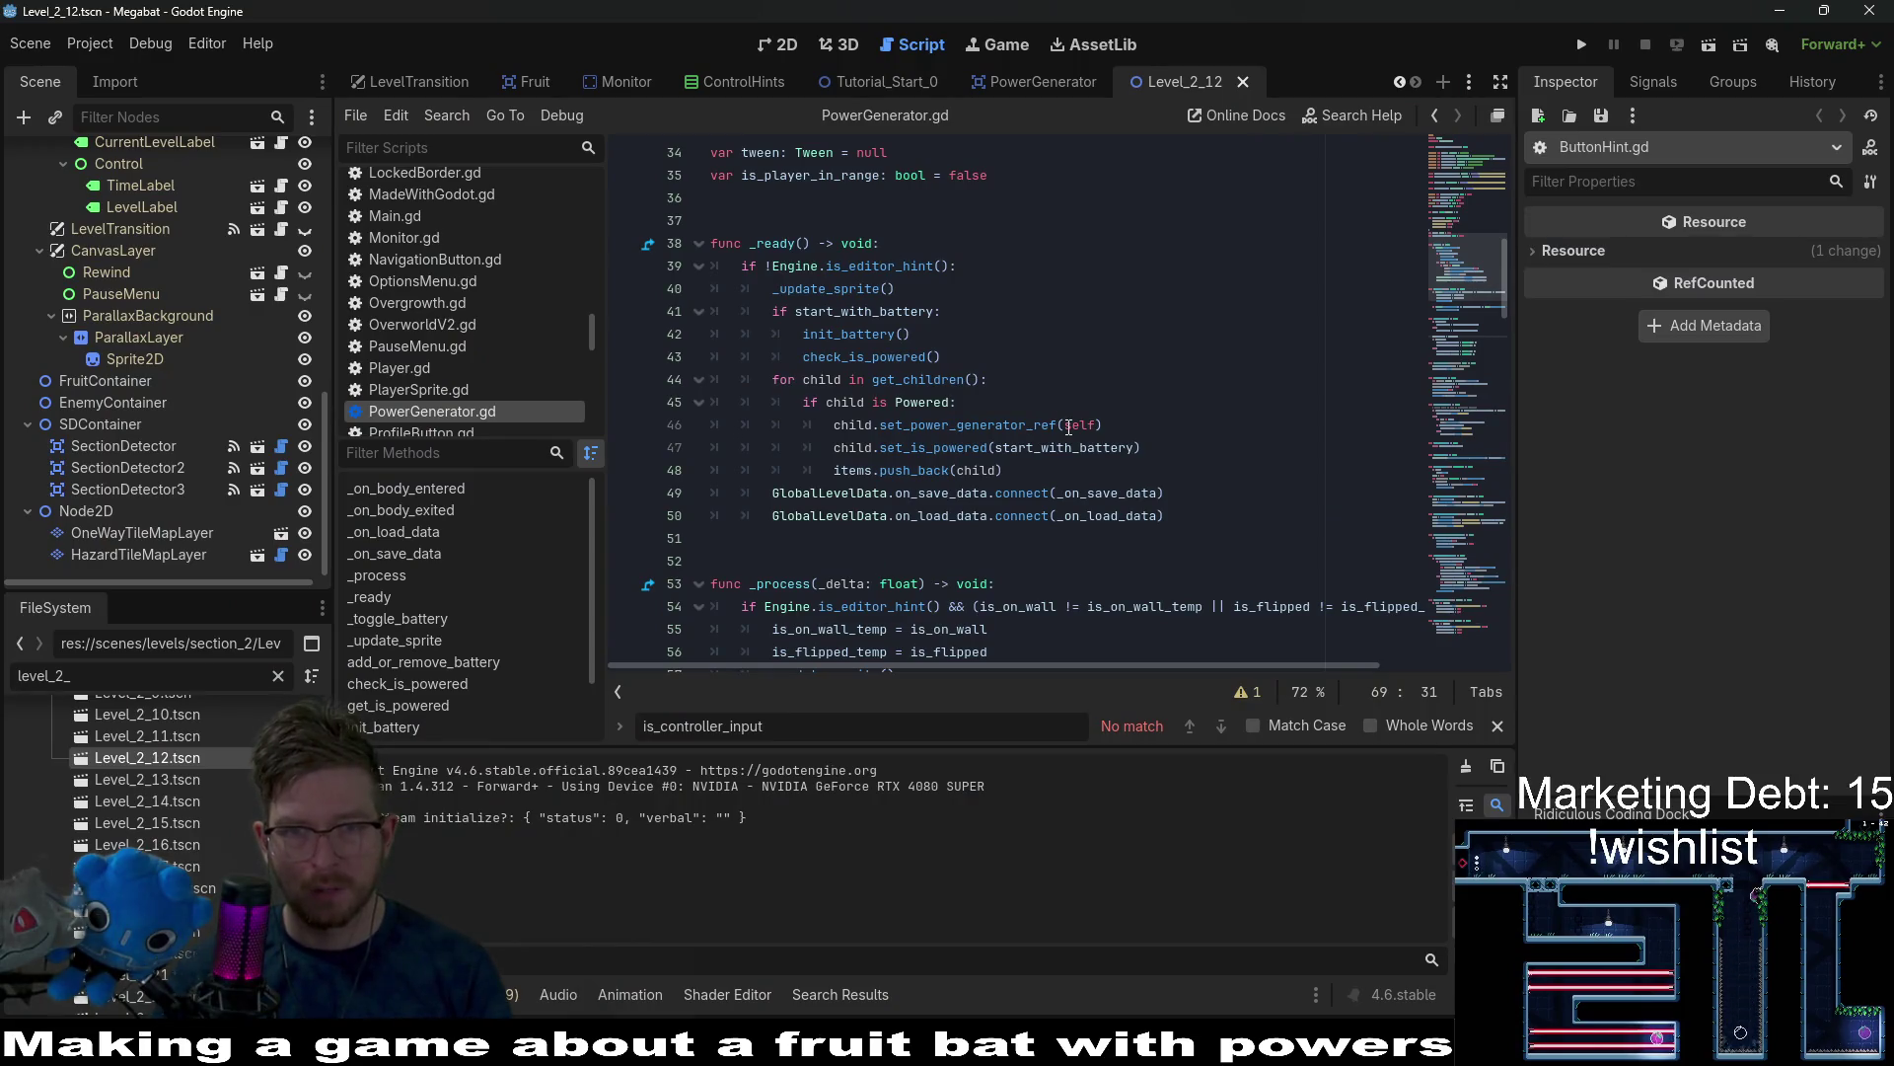
pyautogui.hotkey('alt', 'shift', 'o')
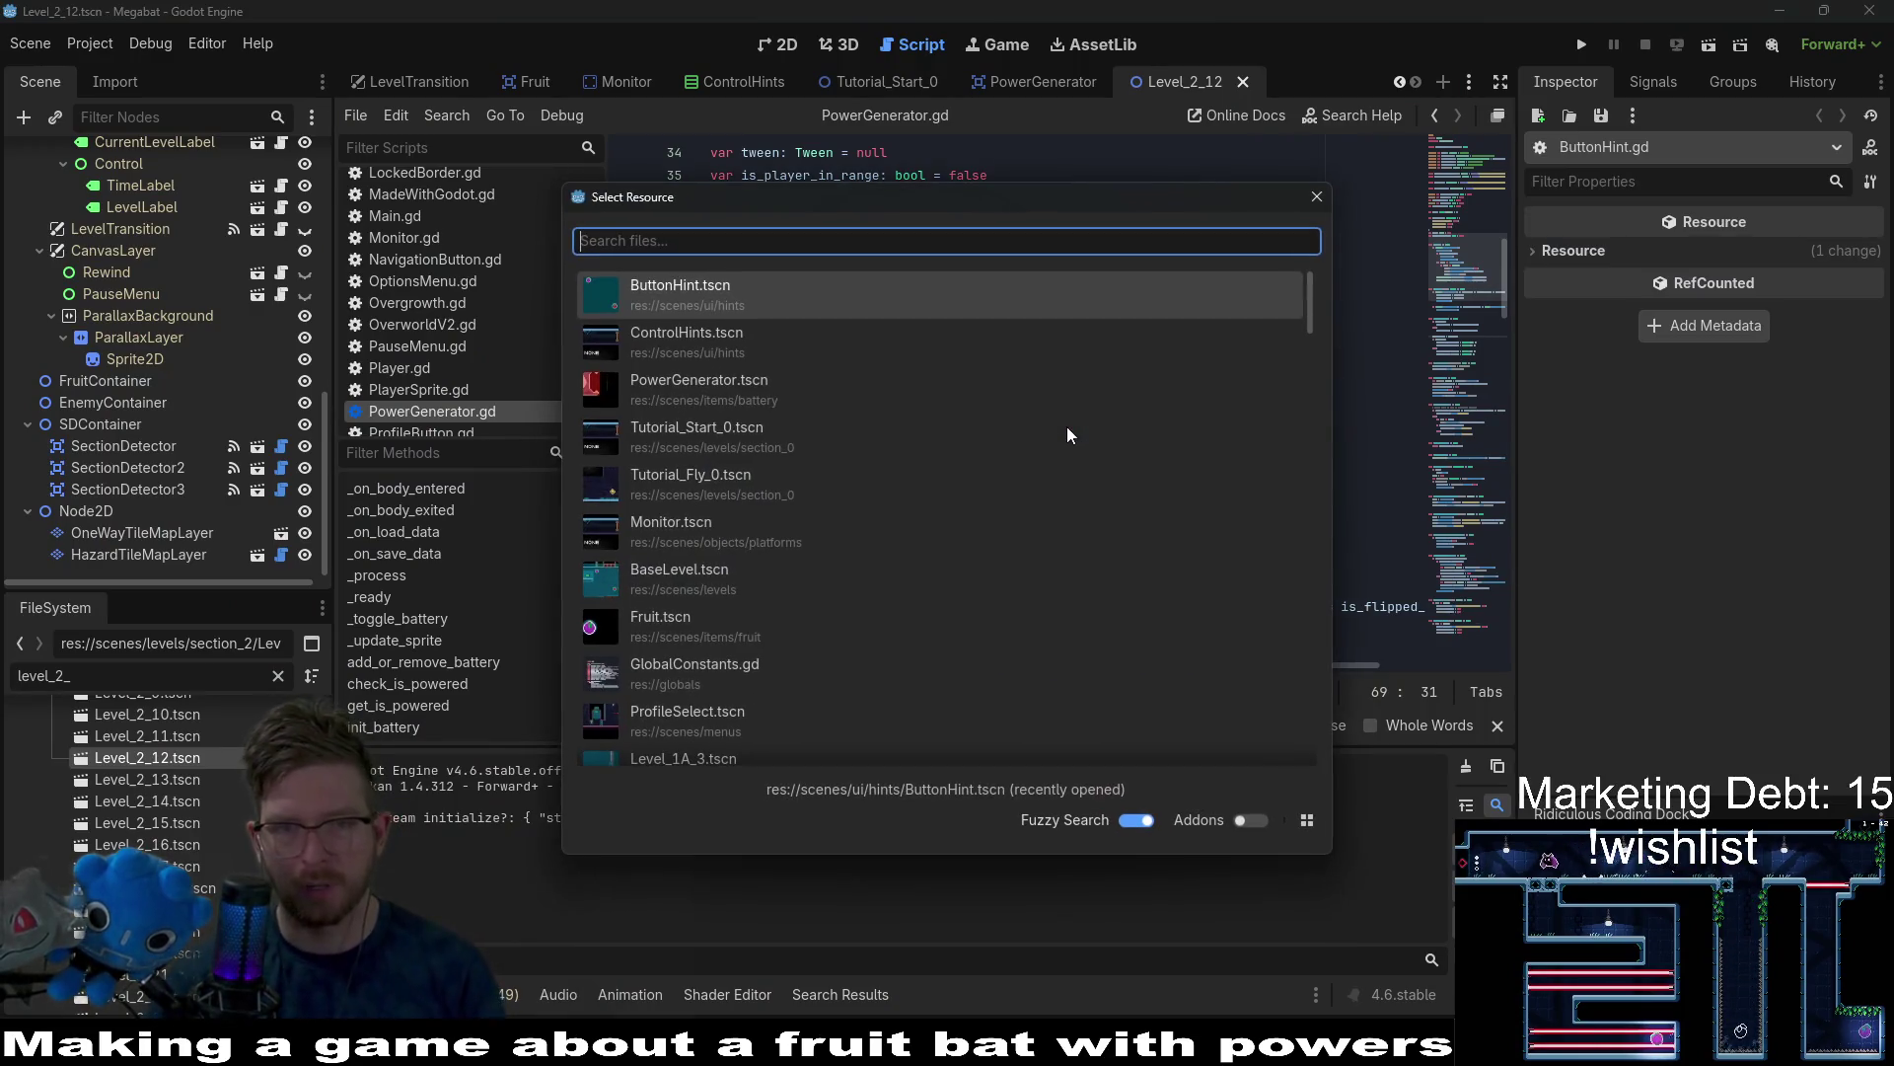
pyautogui.write('level')
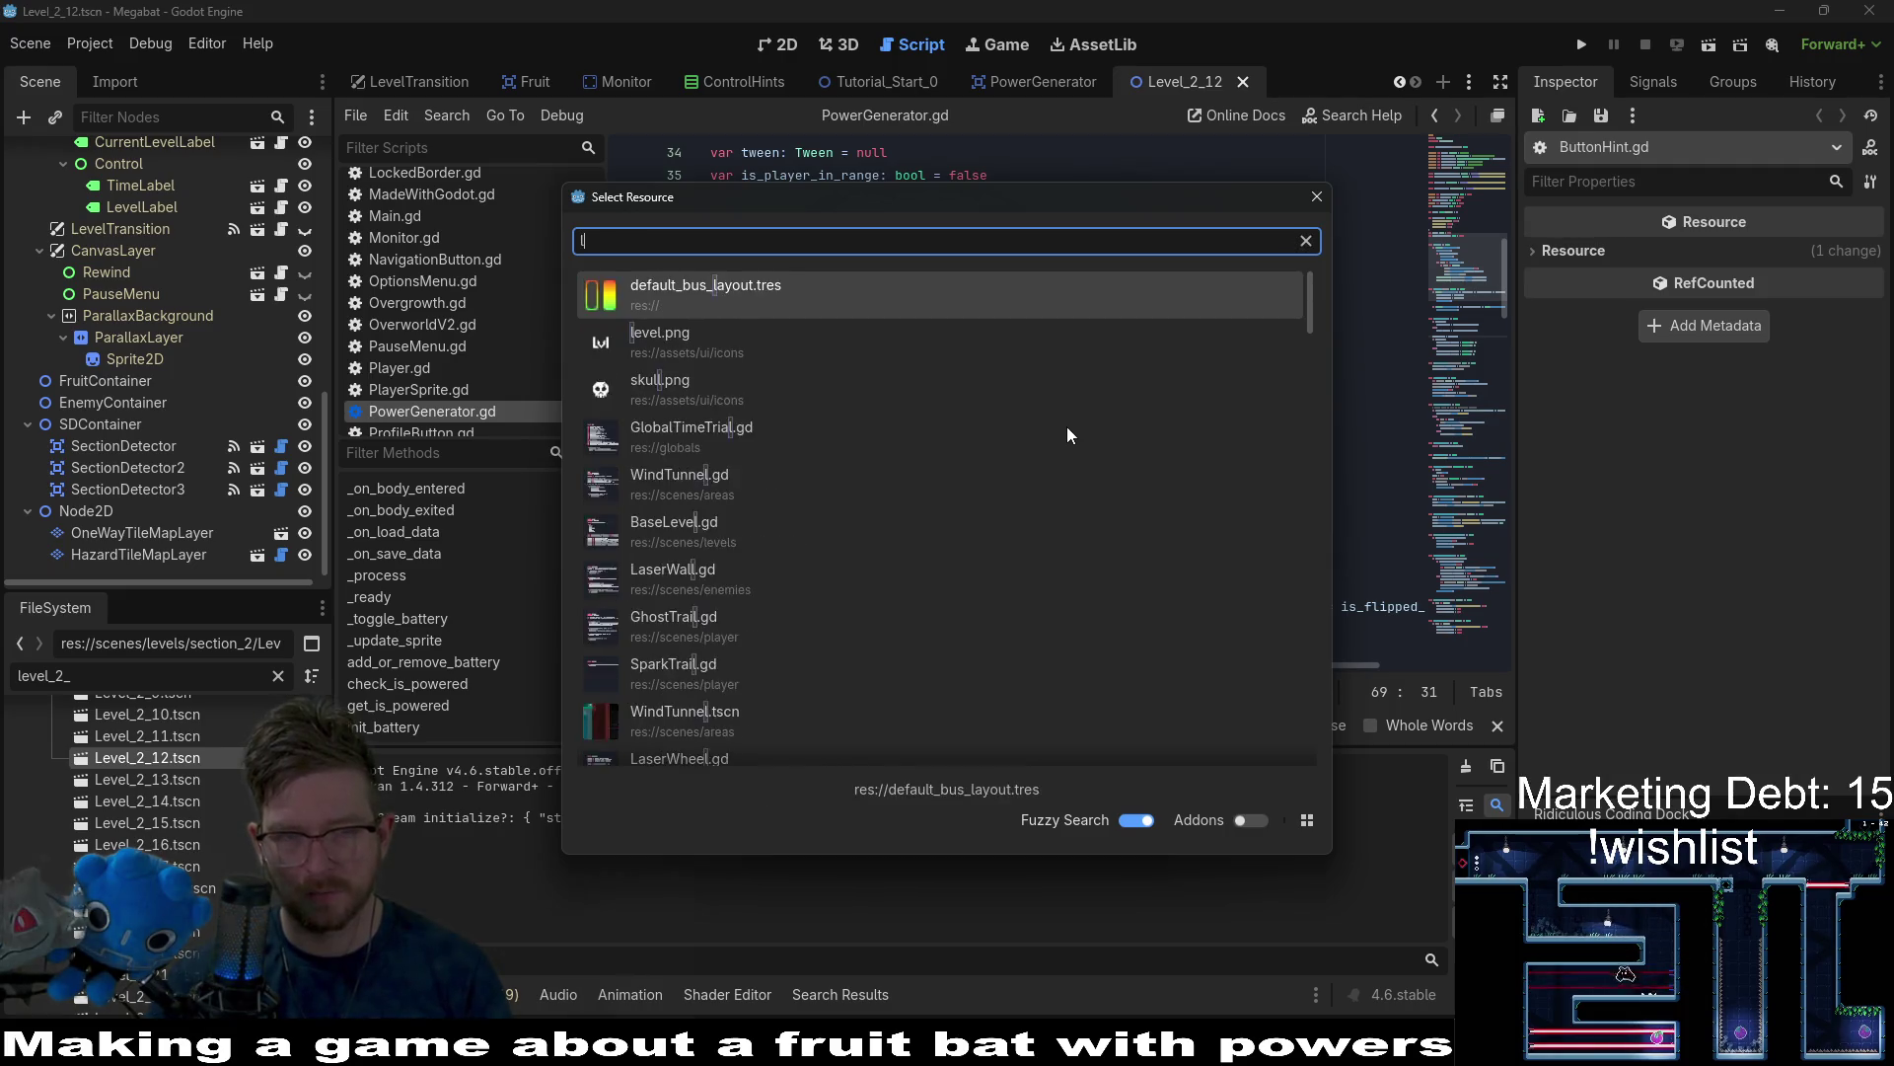
pyautogui.press('BackSpace')
pyautogui.press('BackSpace')
pyautogui.press('BackSpace')
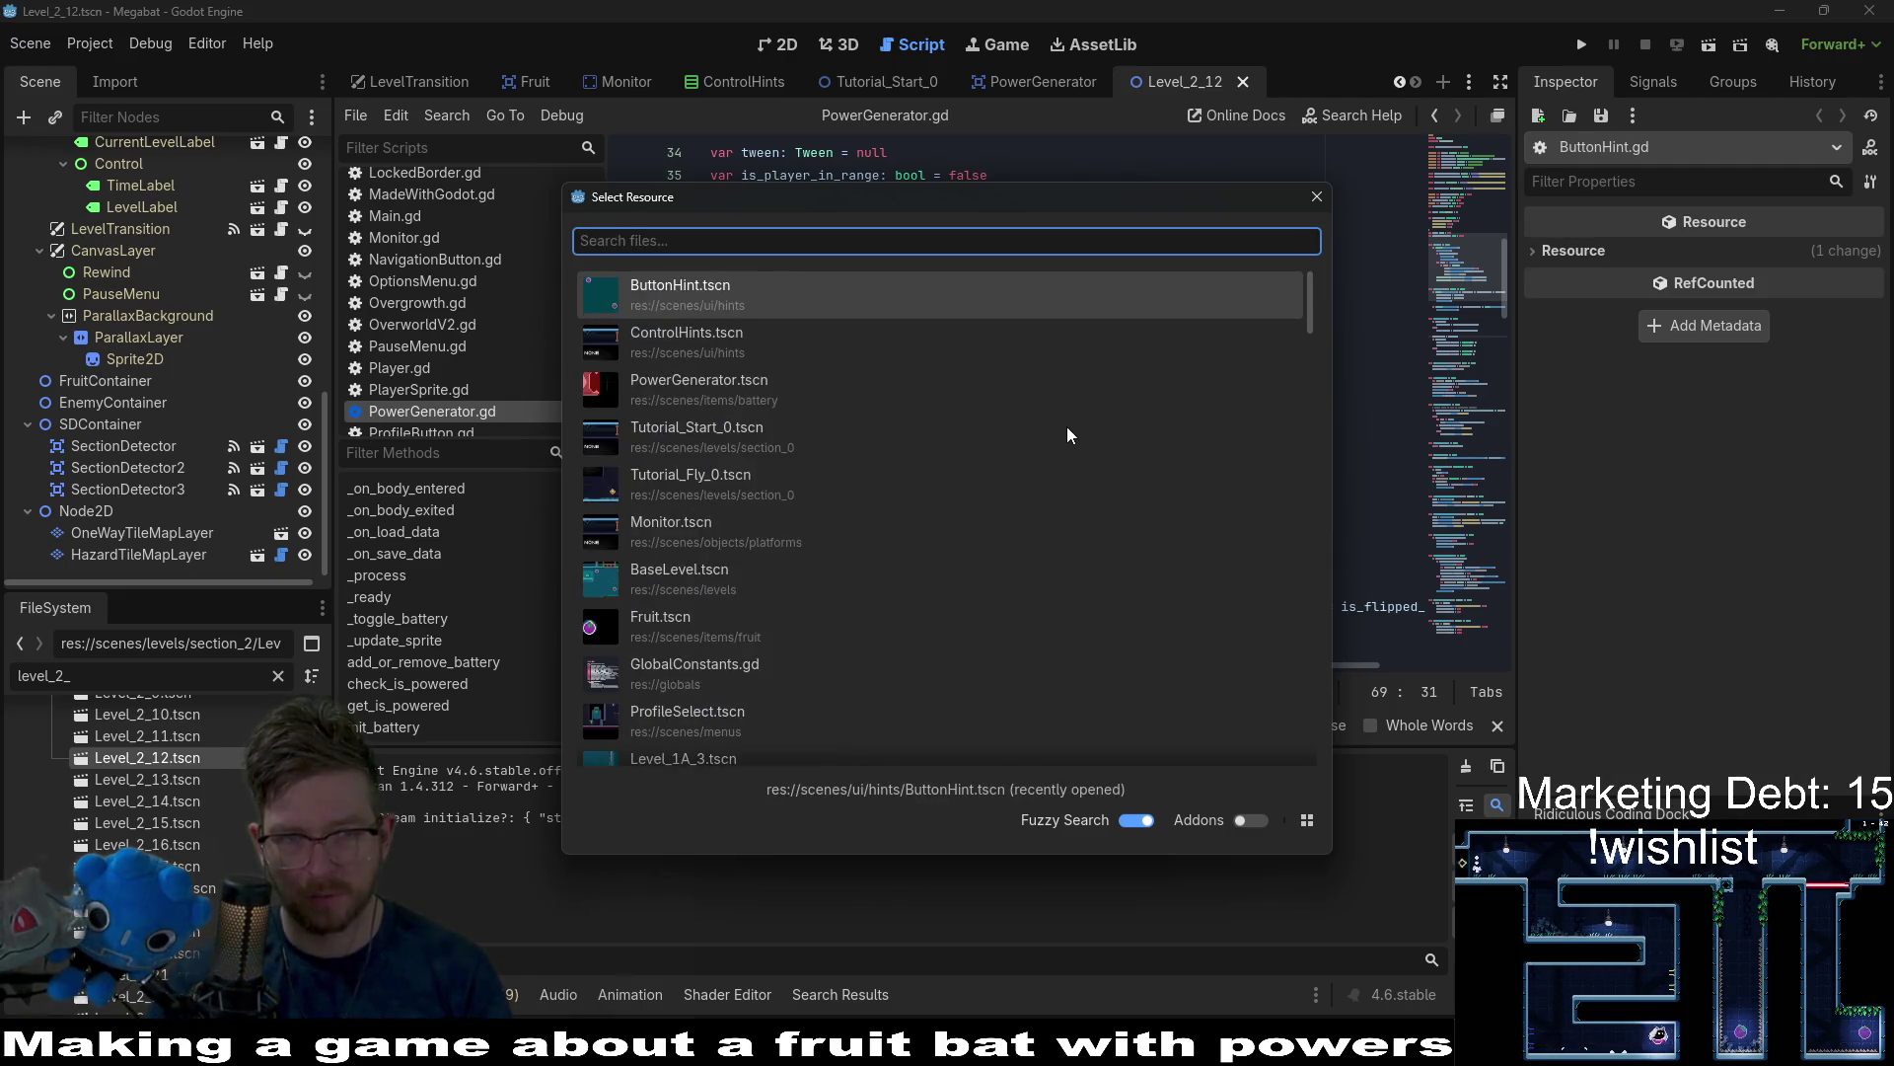
pyautogui.write('powerswitch')
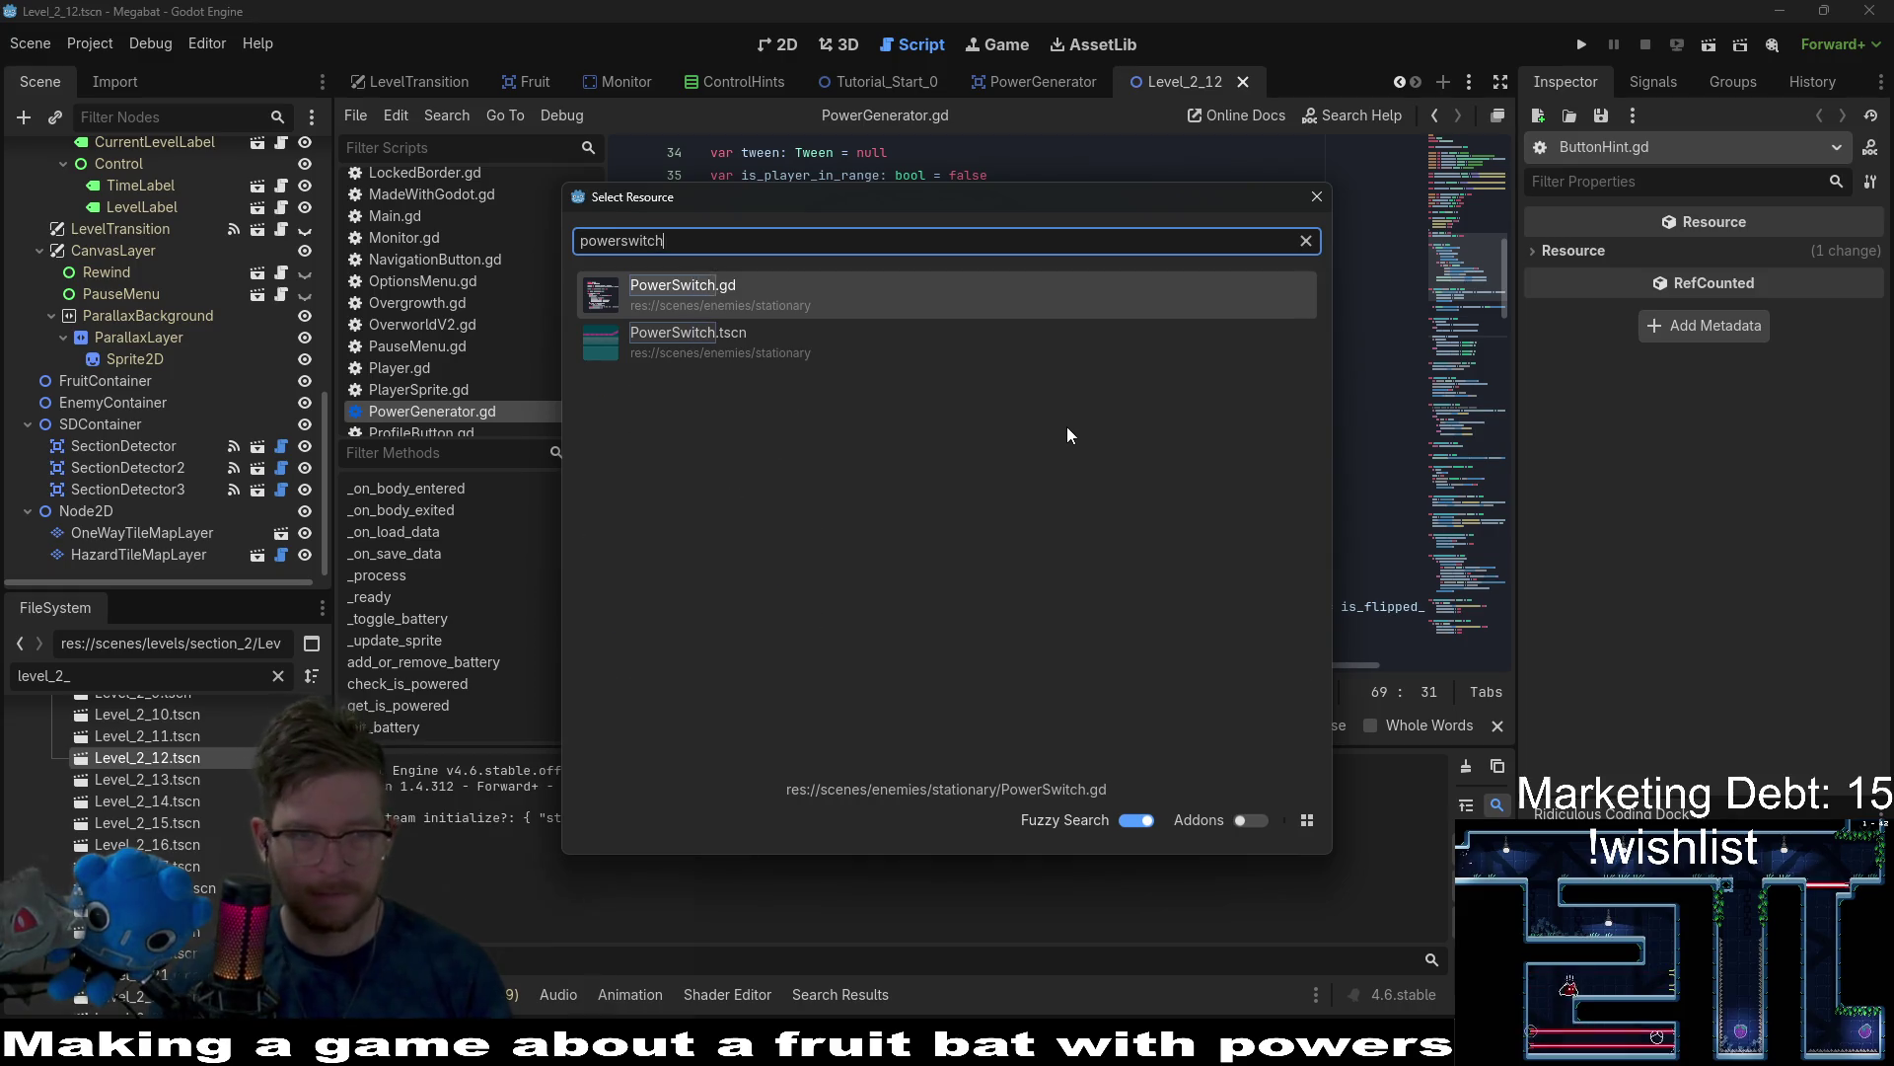
pyautogui.press('Down')
pyautogui.press('Return')
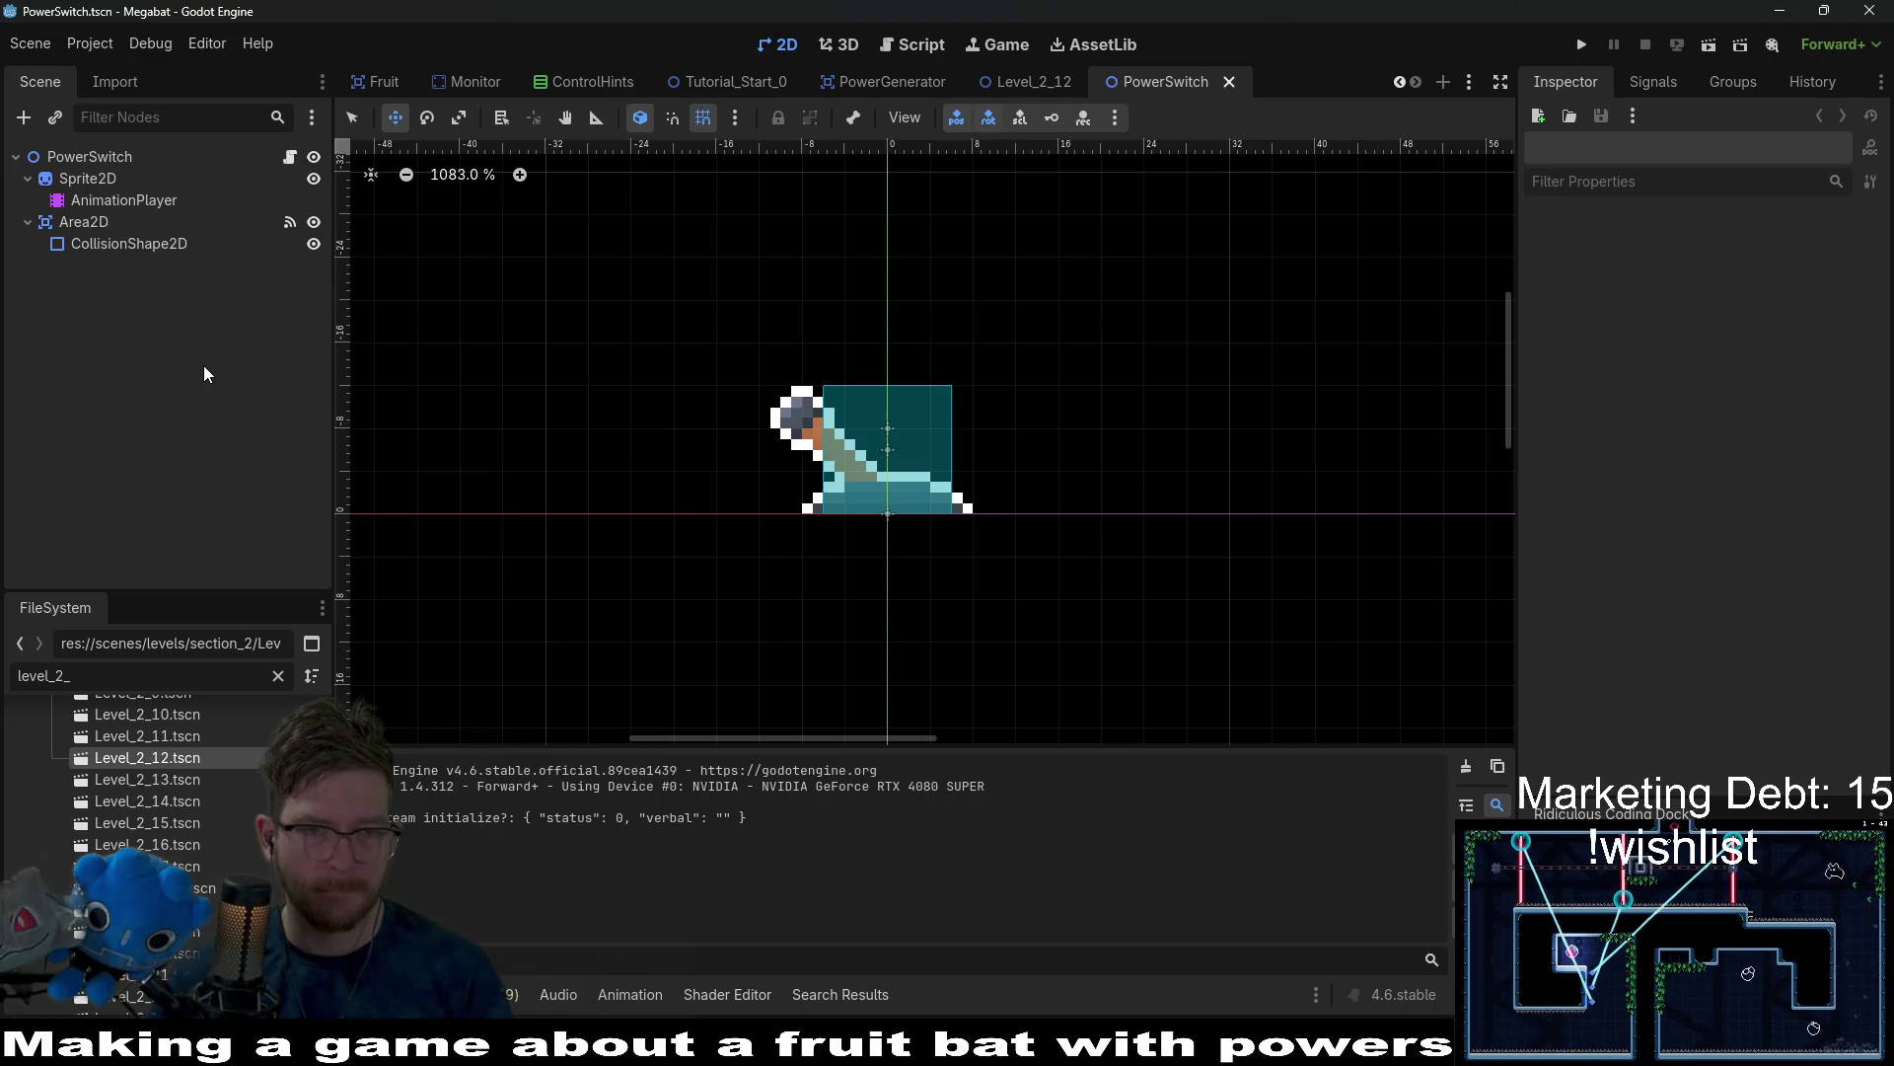
# Inspect the PowerSwitch root, AnimationPlayer and Sprite2D nodes, ending on the root.
pyautogui.click(158, 156)
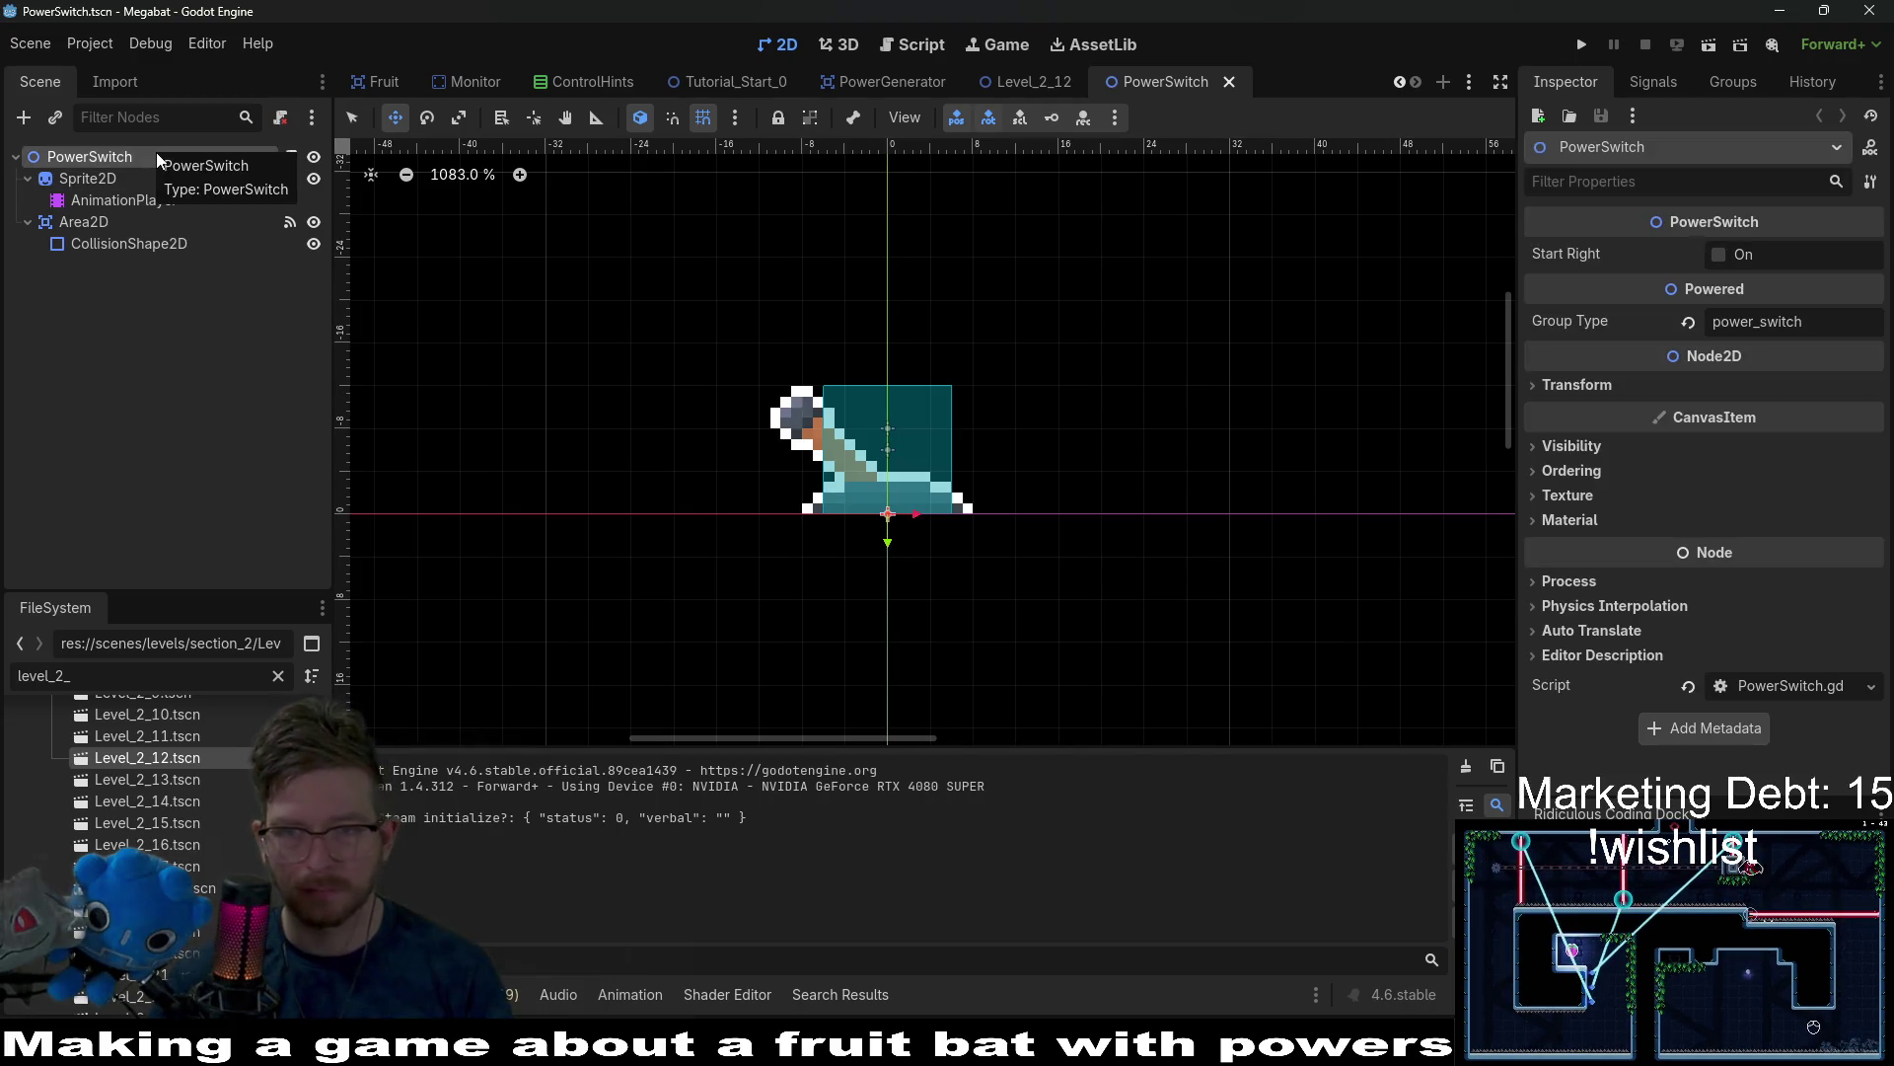
pyautogui.click(122, 196)
pyautogui.click(104, 175)
pyautogui.click(79, 156)
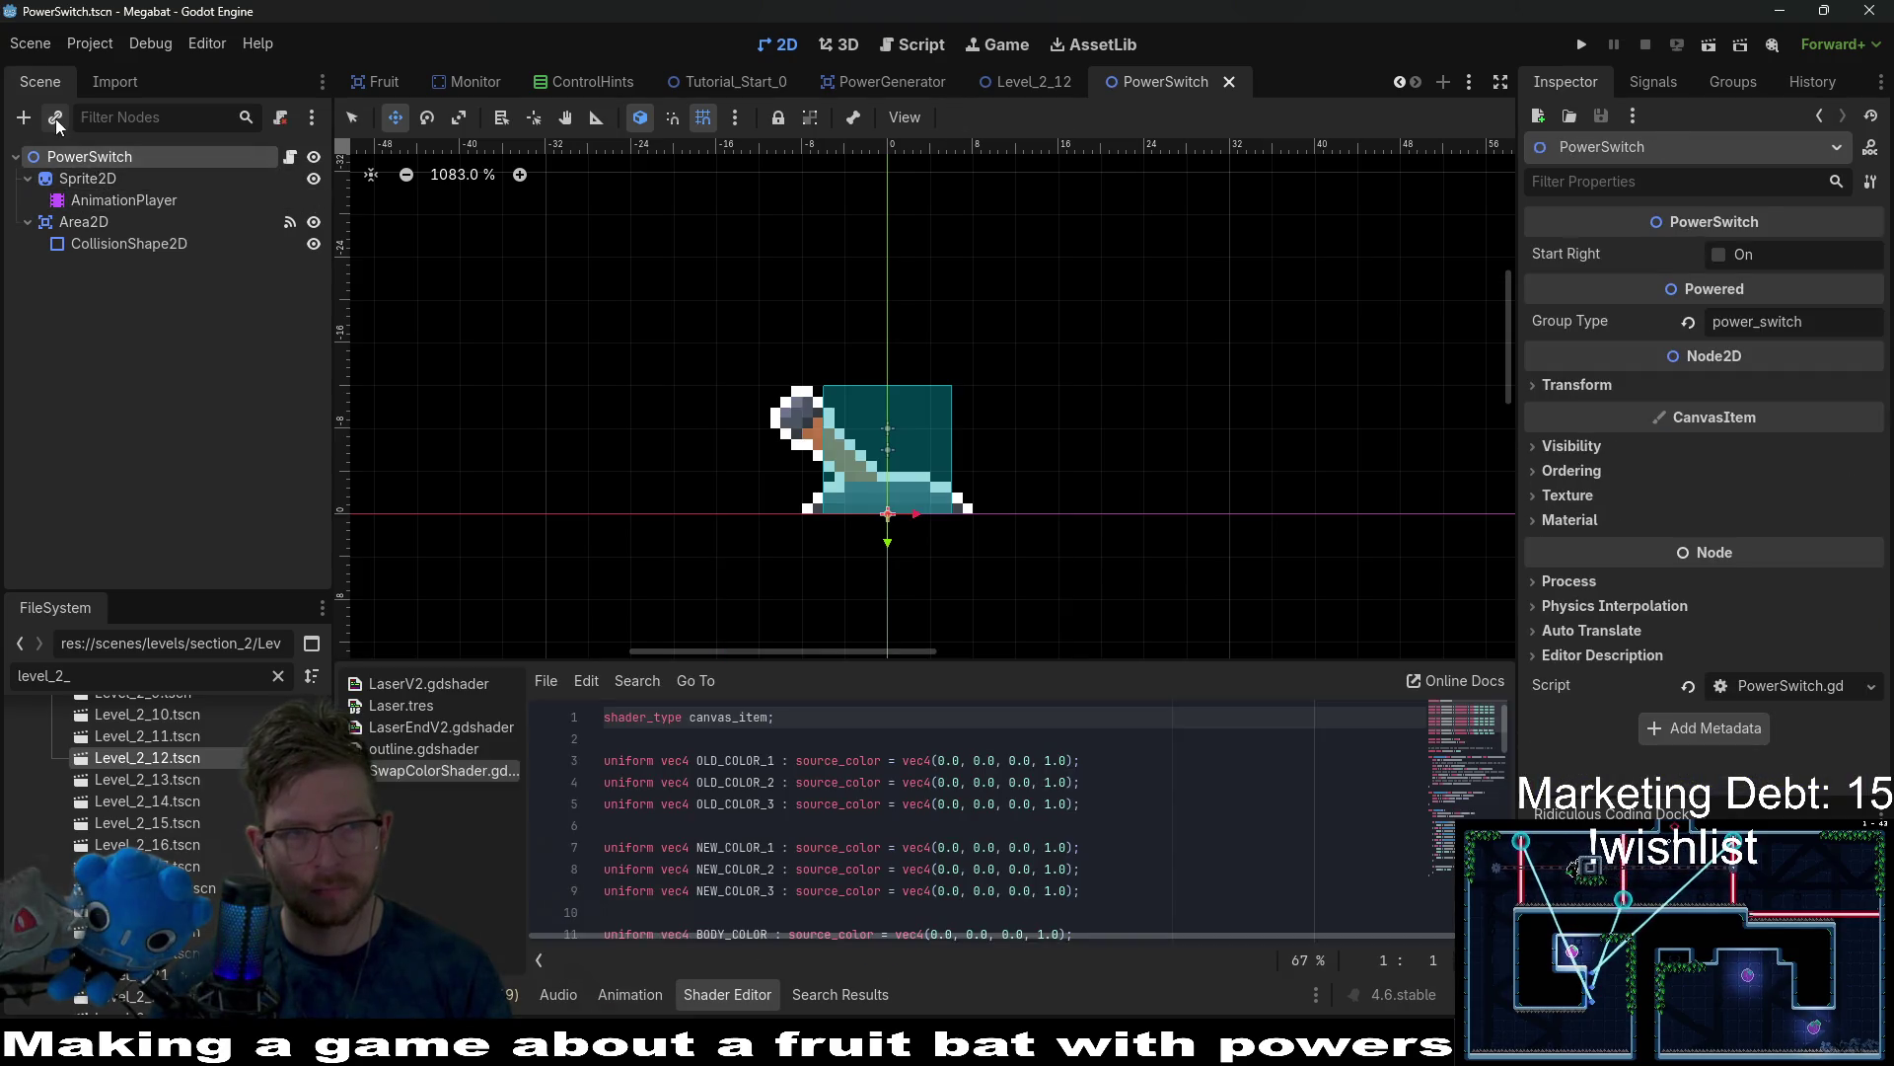
# Instance ButtonHint.tscn under PowerSwitch and drag it just above the switch sprite.
pyautogui.click(54, 117)
pyautogui.write('button')
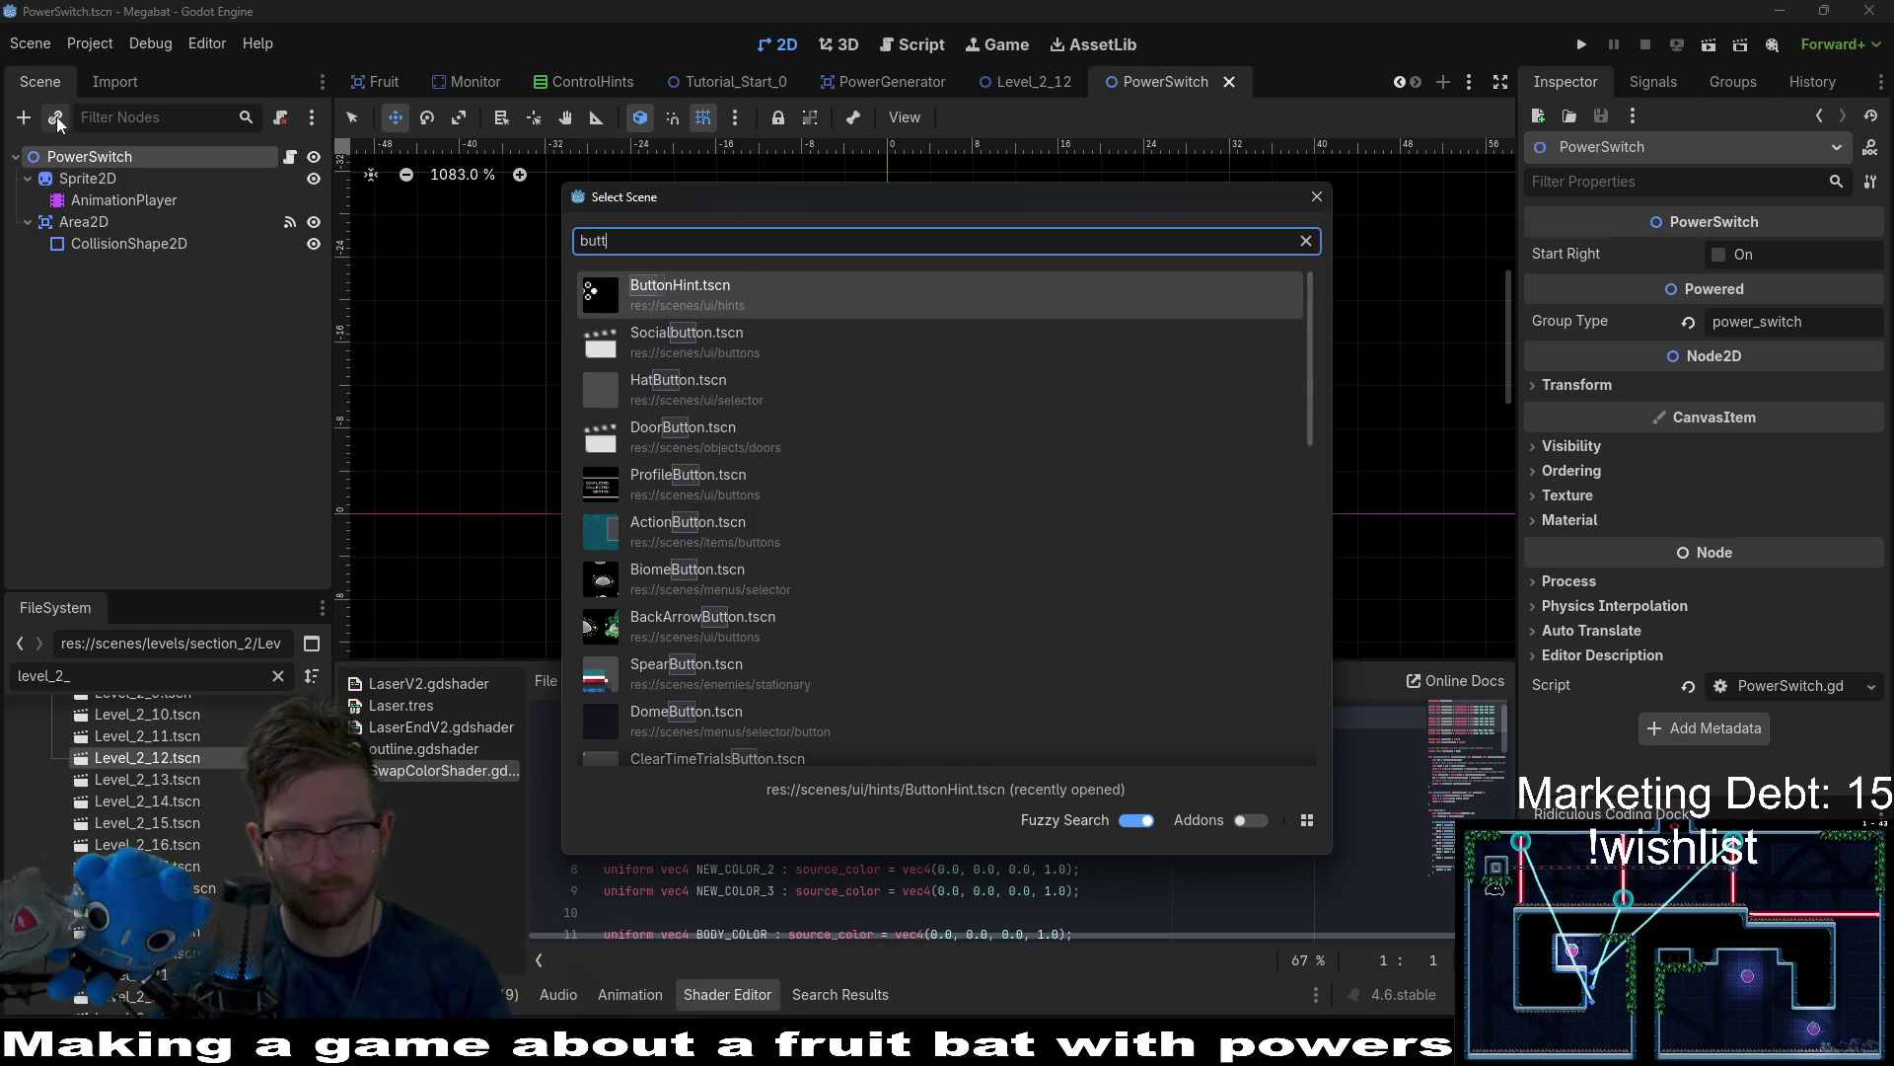
pyautogui.press('Down')
pyautogui.press('Return')
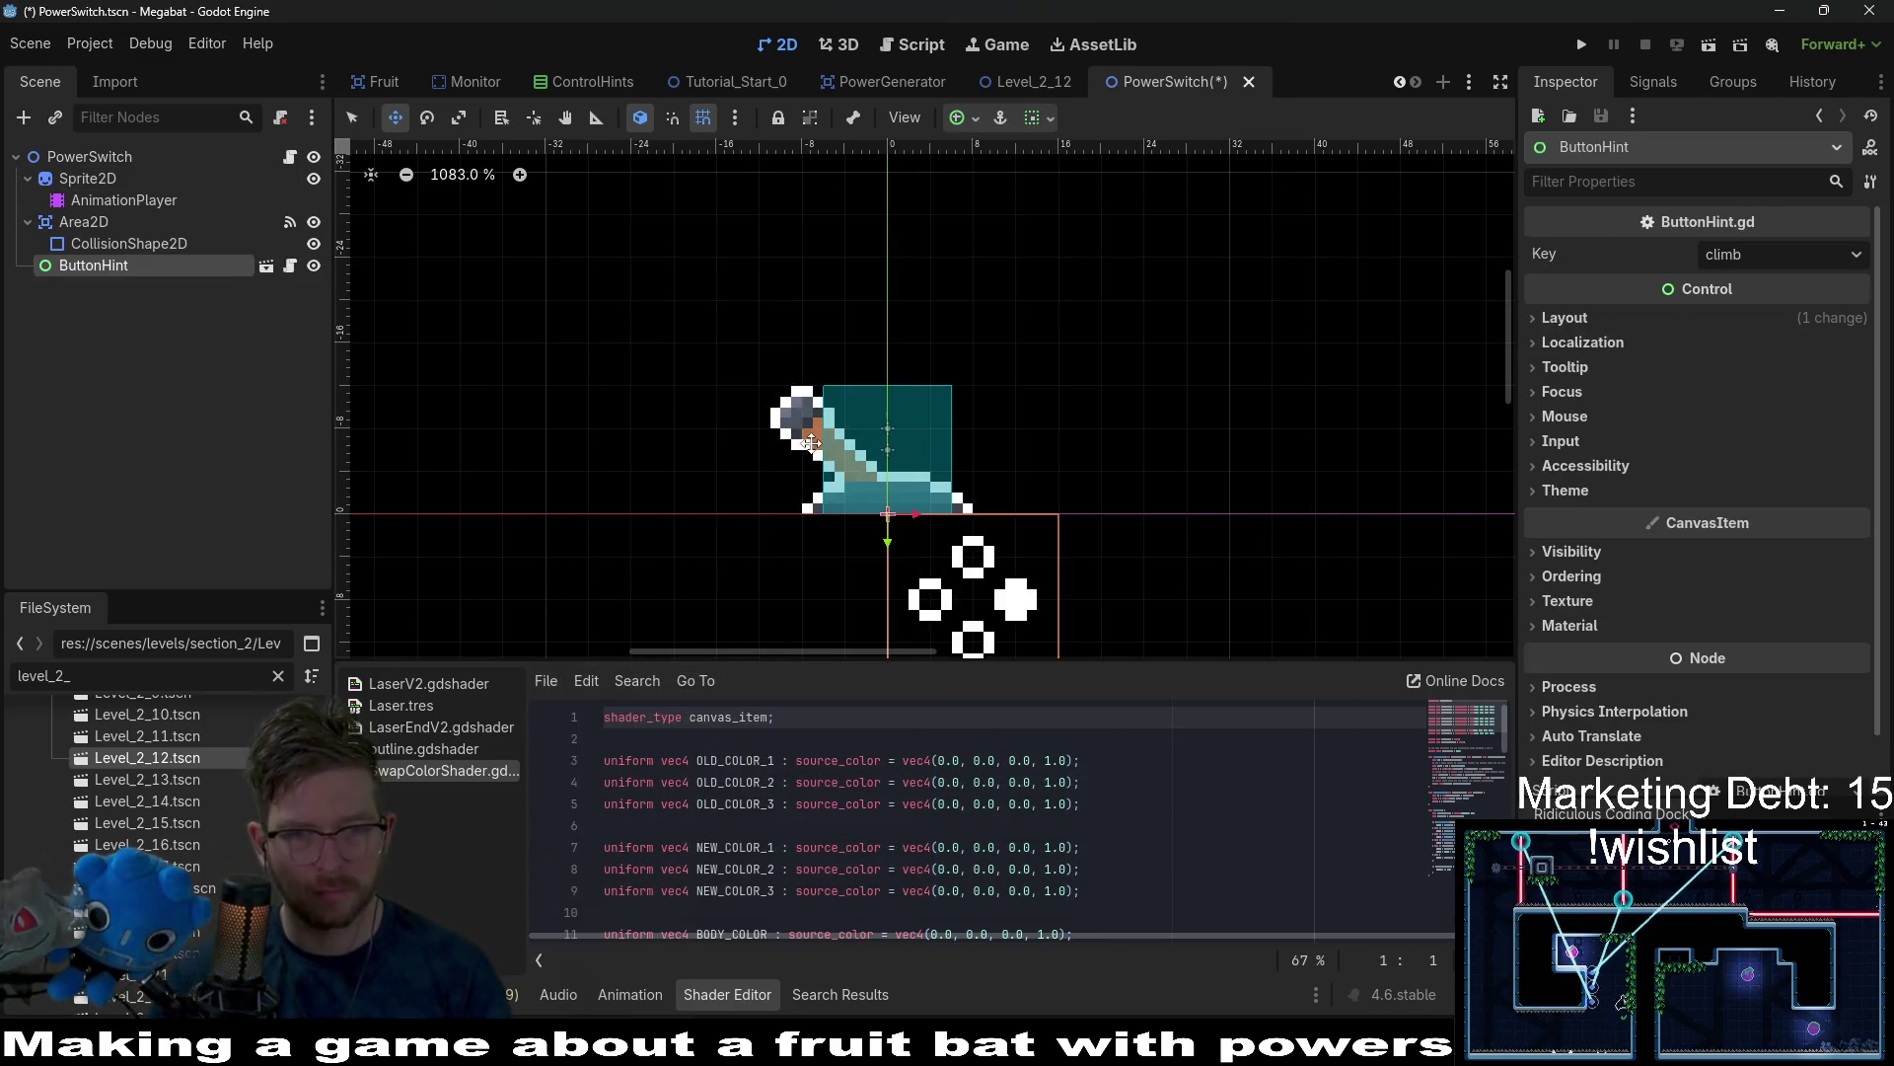
pyautogui.moveTo(994, 556)
pyautogui.mouseDown()
pyautogui.moveTo(913, 364)
pyautogui.moveTo(949, 280)
pyautogui.mouseUp()
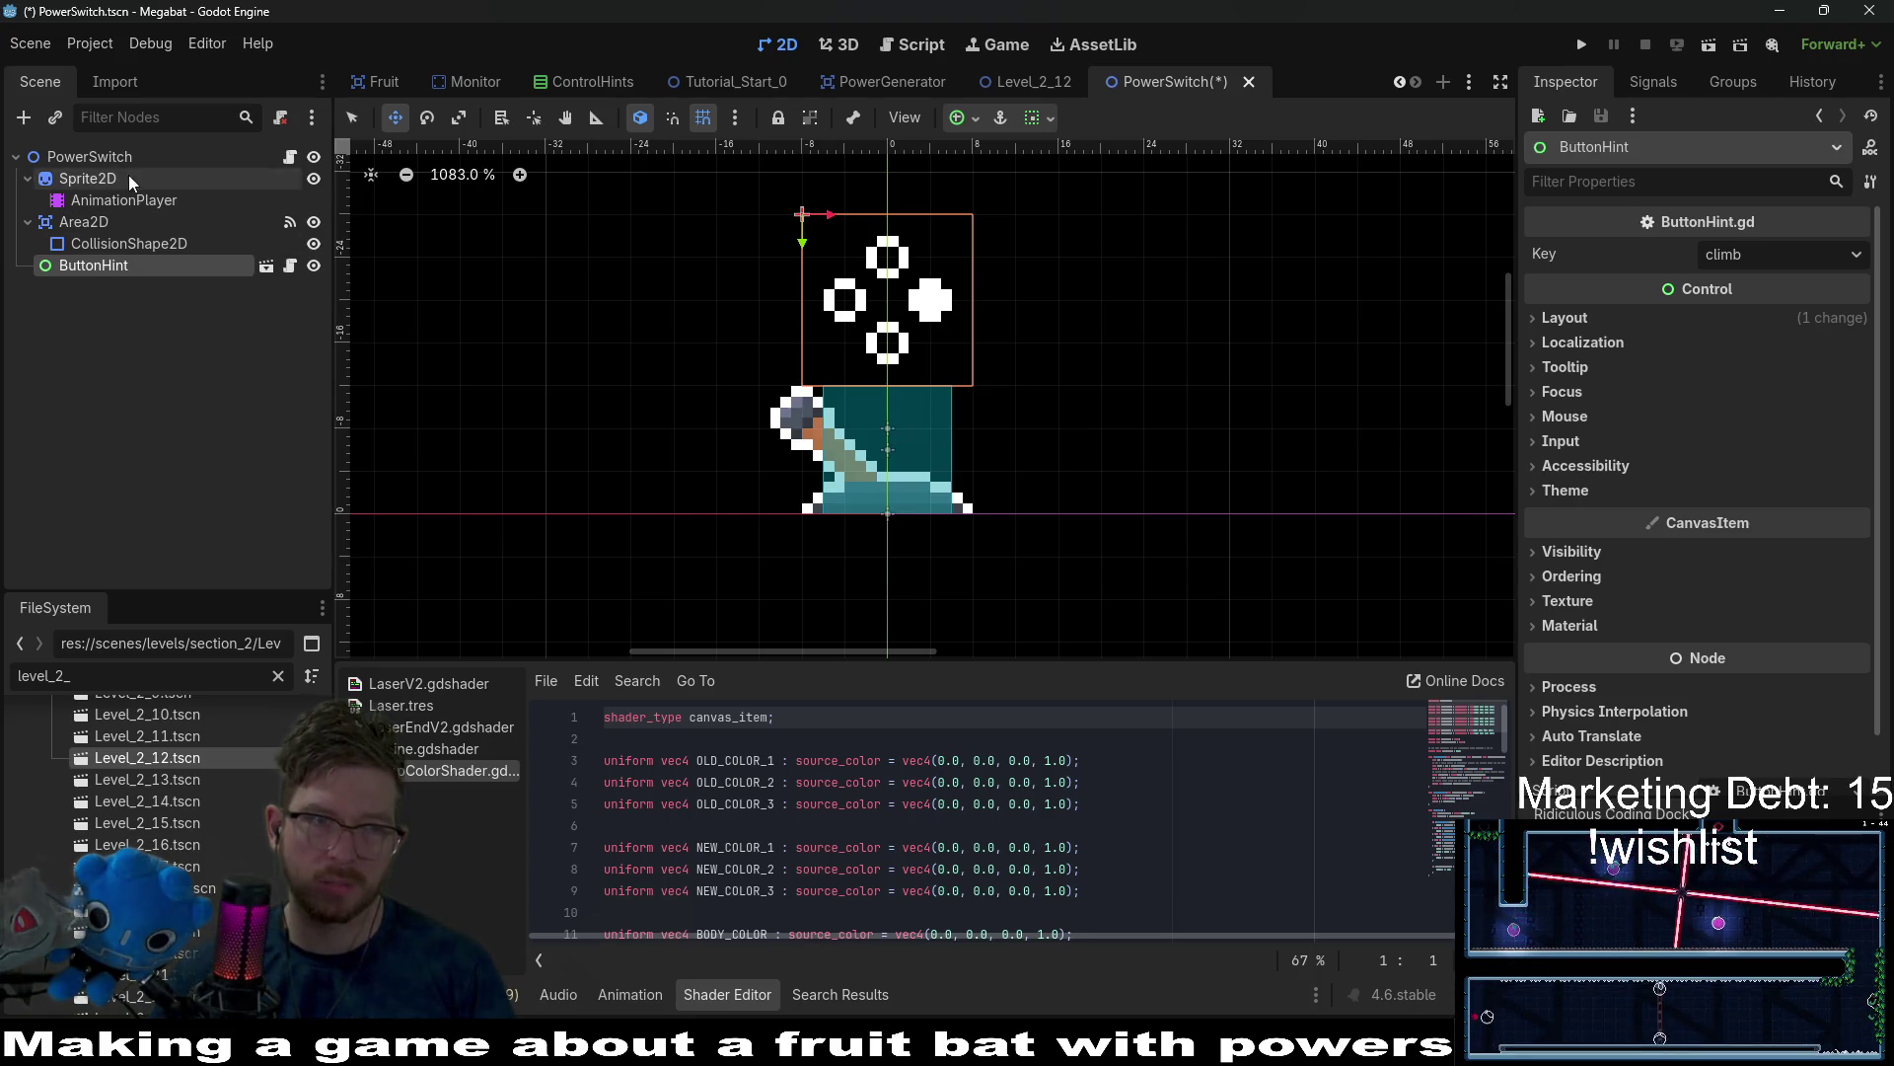
pyautogui.click(103, 156)
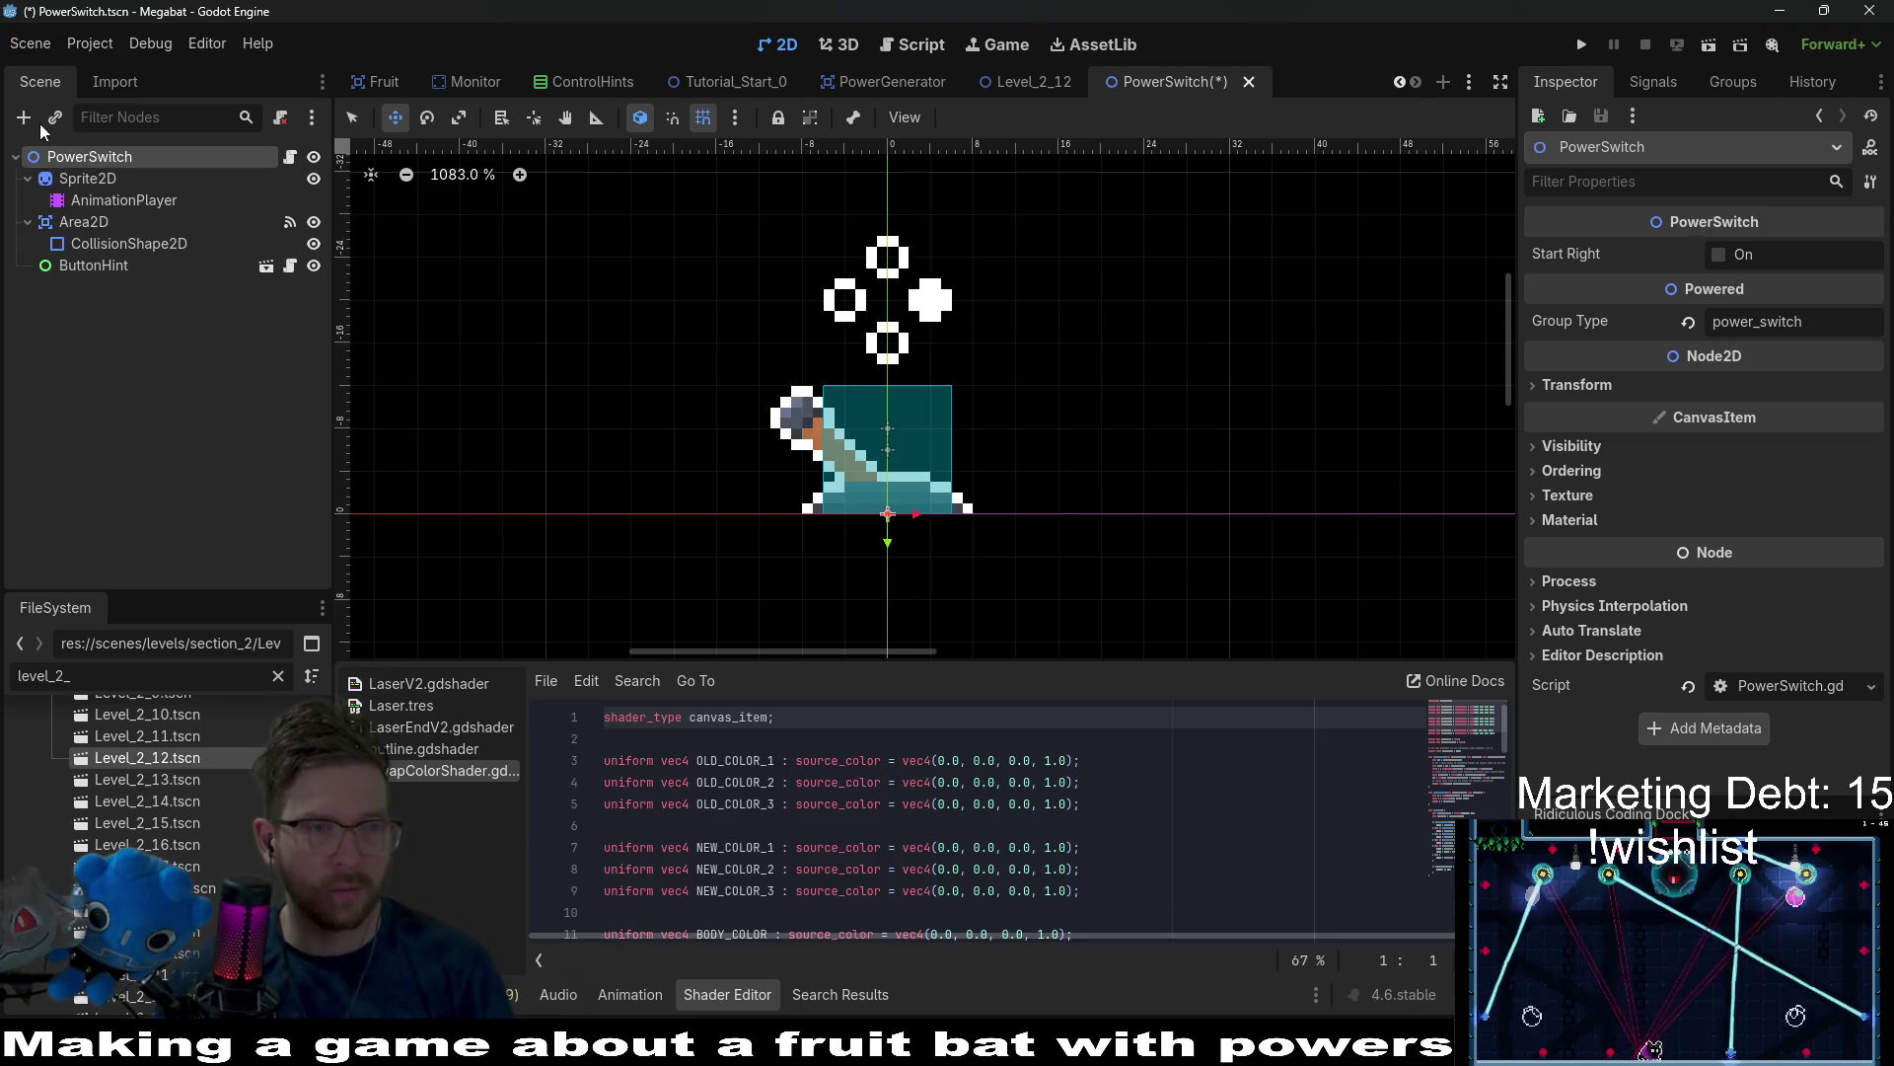
# Add a Control node, nest ButtonHint inside it, and move the group above the switch.
pyautogui.click(29, 119)
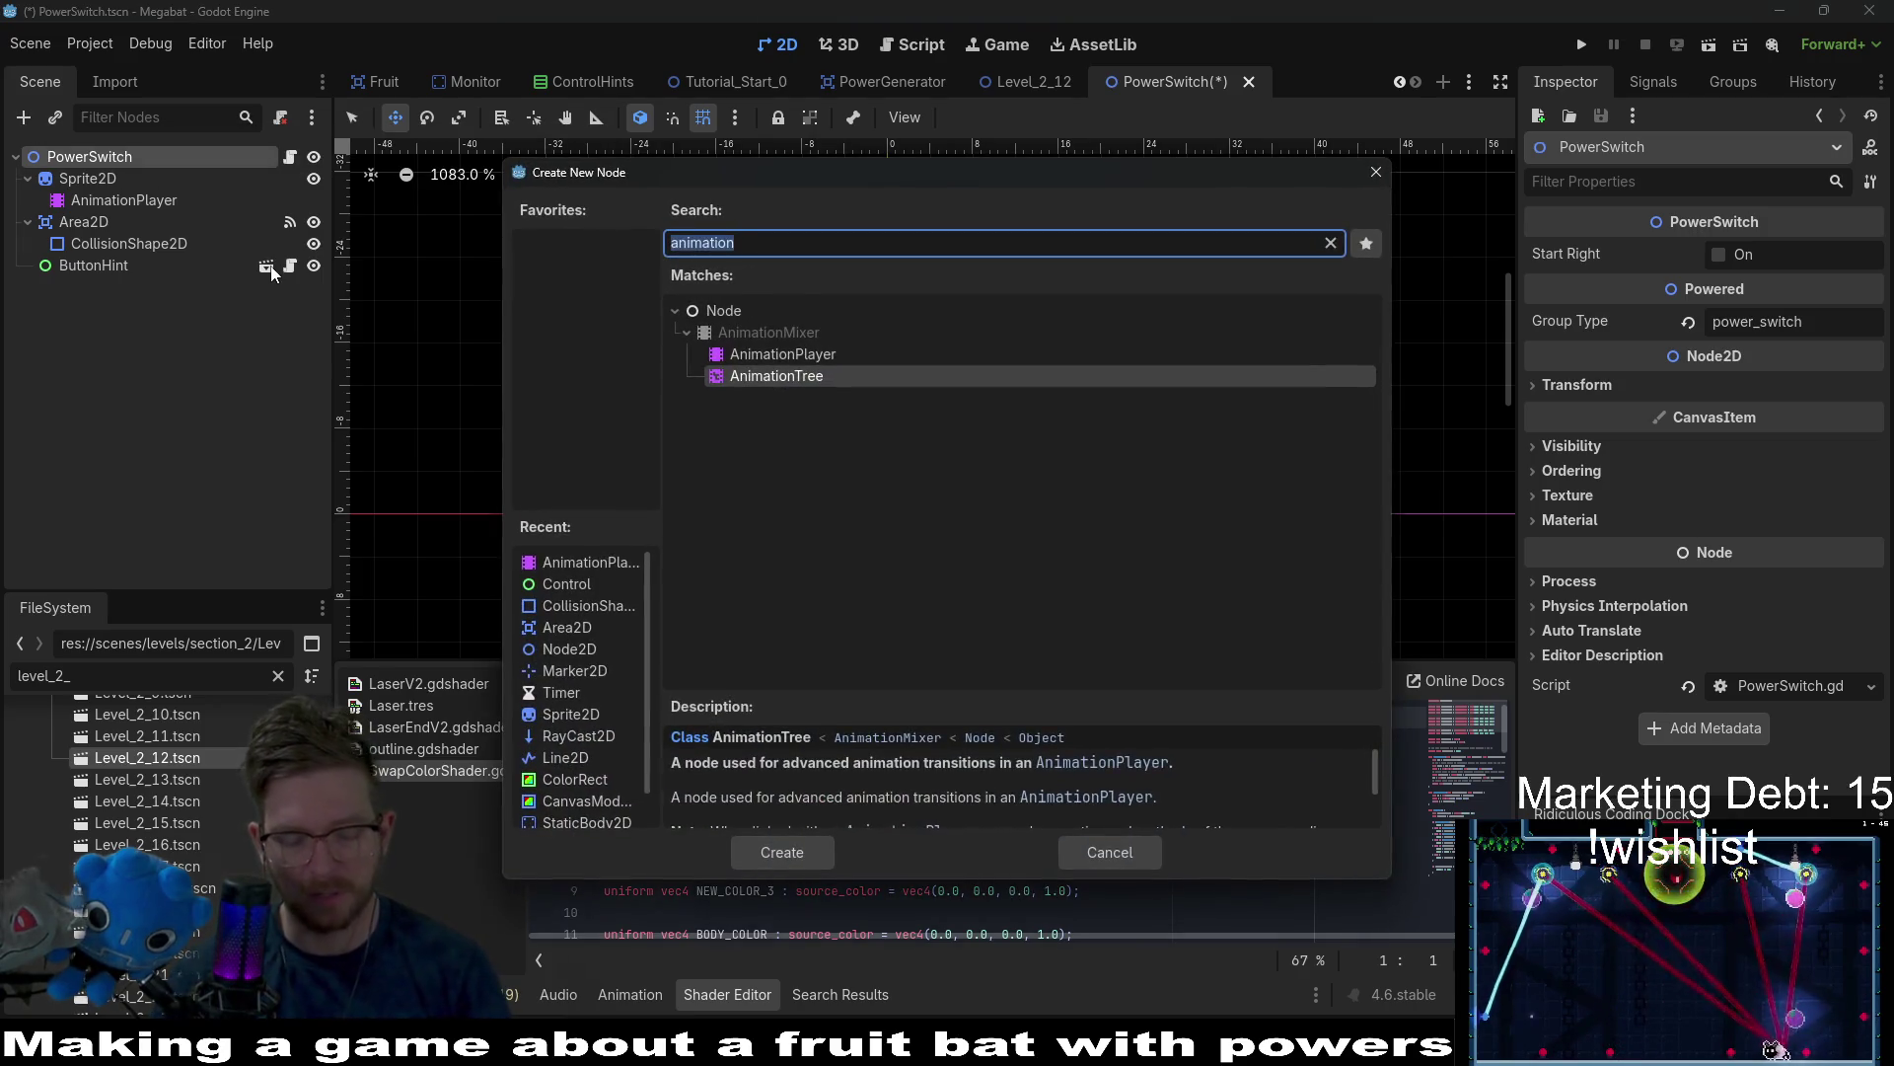
pyautogui.write('control')
pyautogui.press('Return')
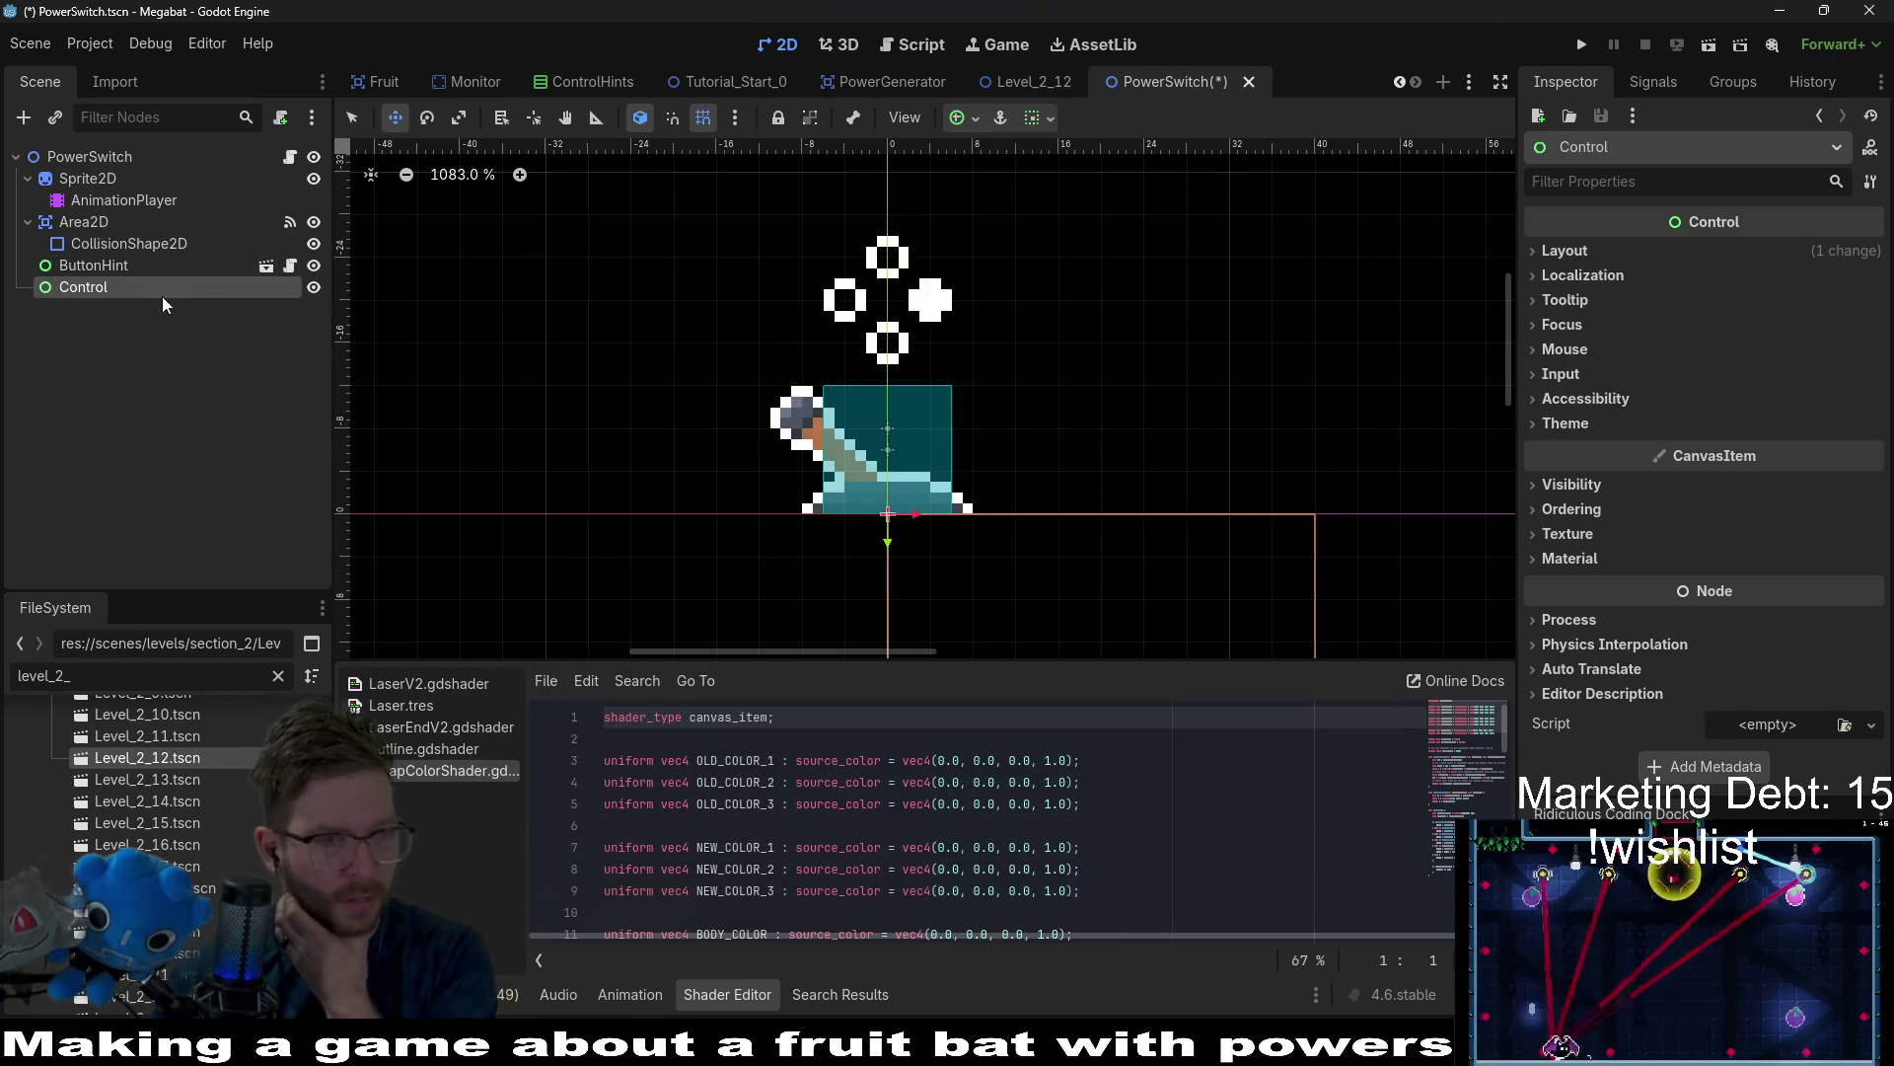
pyautogui.moveTo(75, 257); pyautogui.dragTo(83, 286)
pyautogui.click(83, 264)
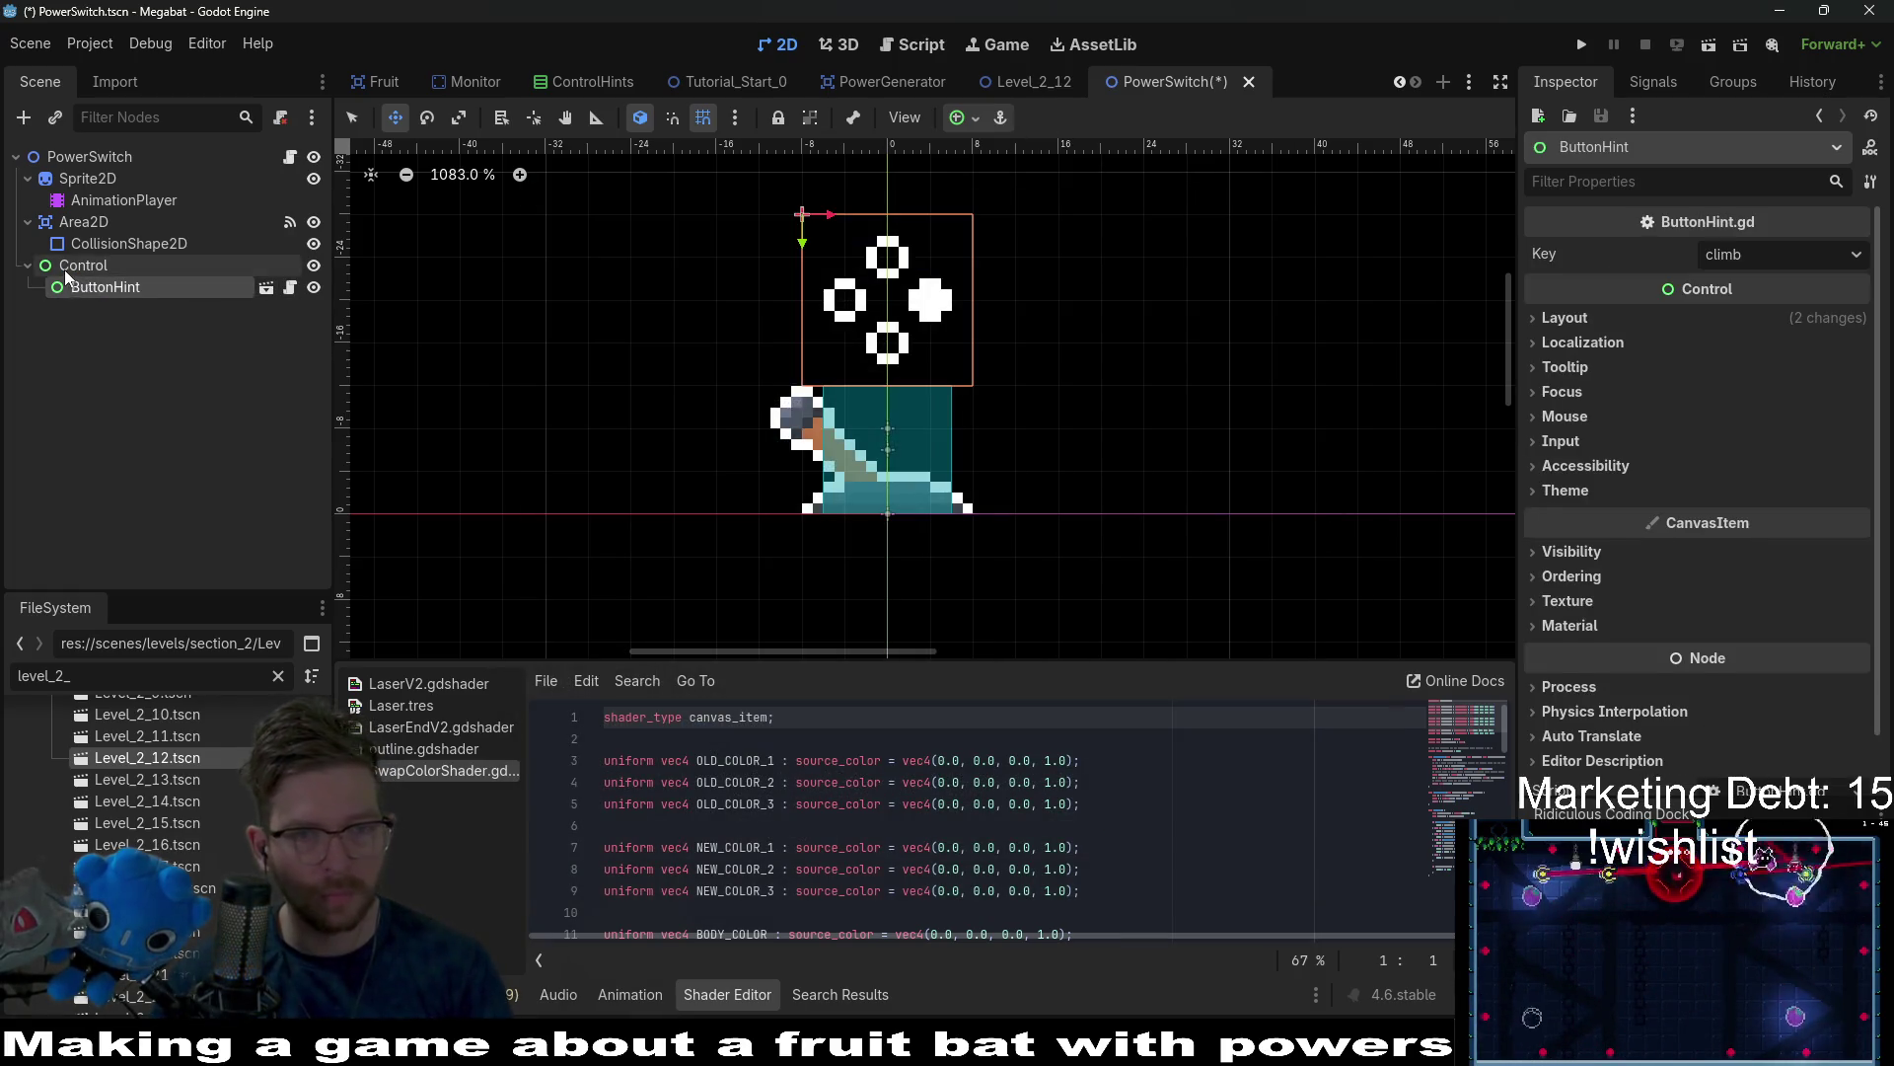
pyautogui.moveTo(1002, 562)
pyautogui.mouseDown()
pyautogui.moveTo(1019, 380)
pyautogui.moveTo(986, 364)
pyautogui.moveTo(969, 484)
pyautogui.moveTo(931, 455)
pyautogui.moveTo(931, 498)
pyautogui.mouseUp()
pyautogui.click(207, 287)
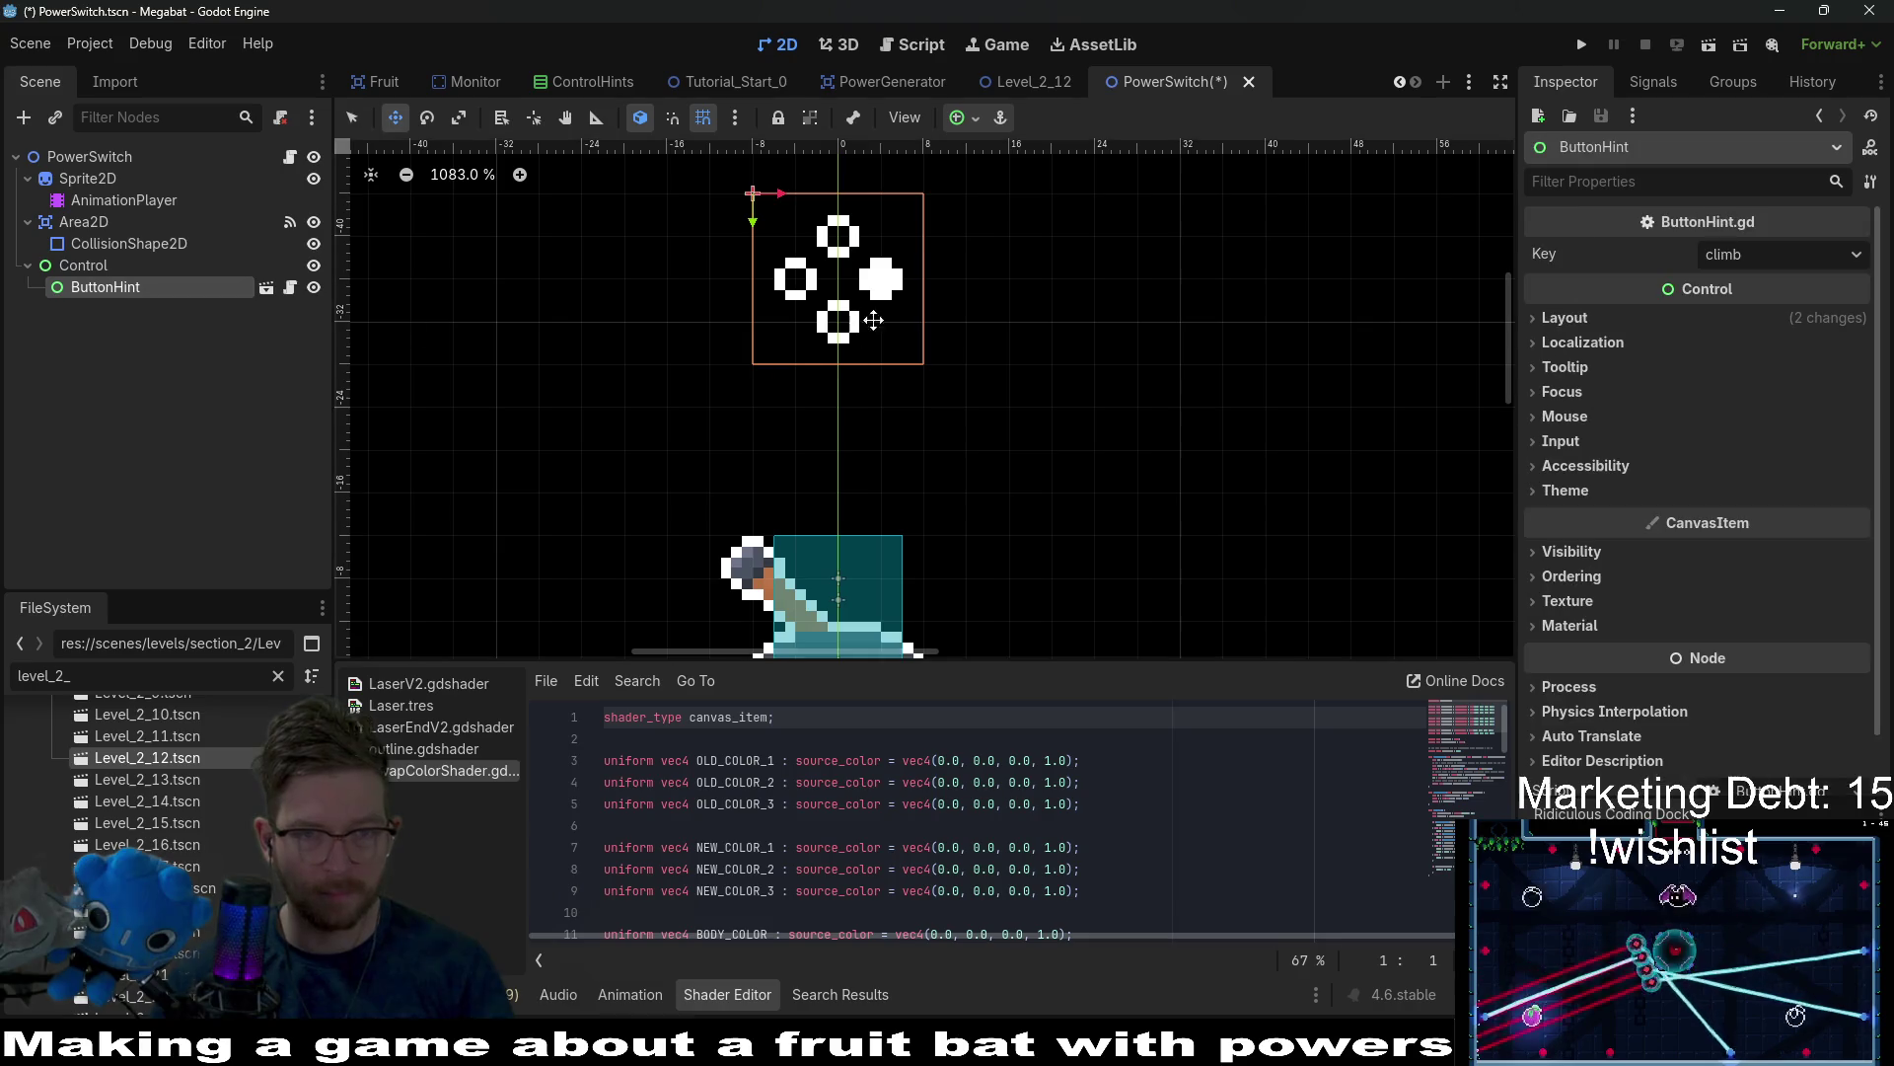
pyautogui.moveTo(873, 320); pyautogui.dragTo(868, 491)
# Undo the hint's downward shift, reset the Control's Size to zero, and save the scene.
pyautogui.click(139, 266)
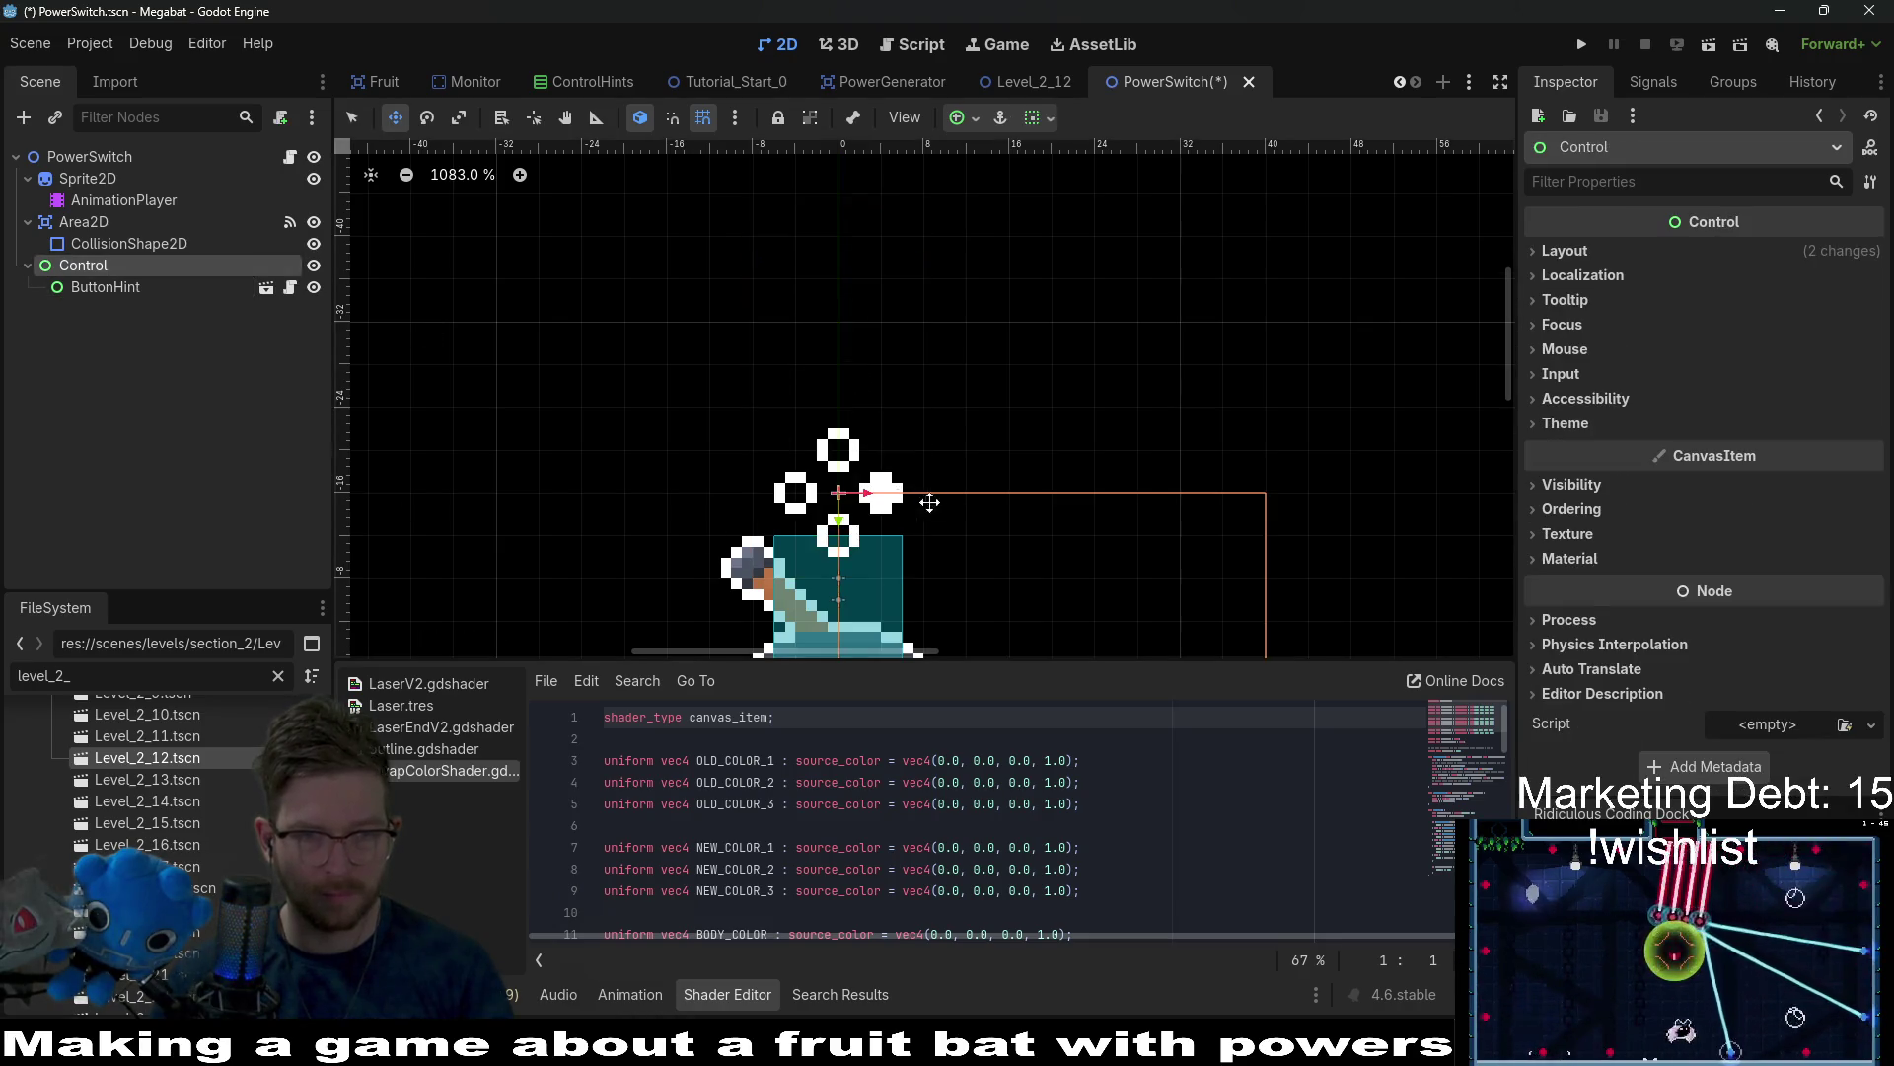
pyautogui.hotkey('ctrl', 'z')
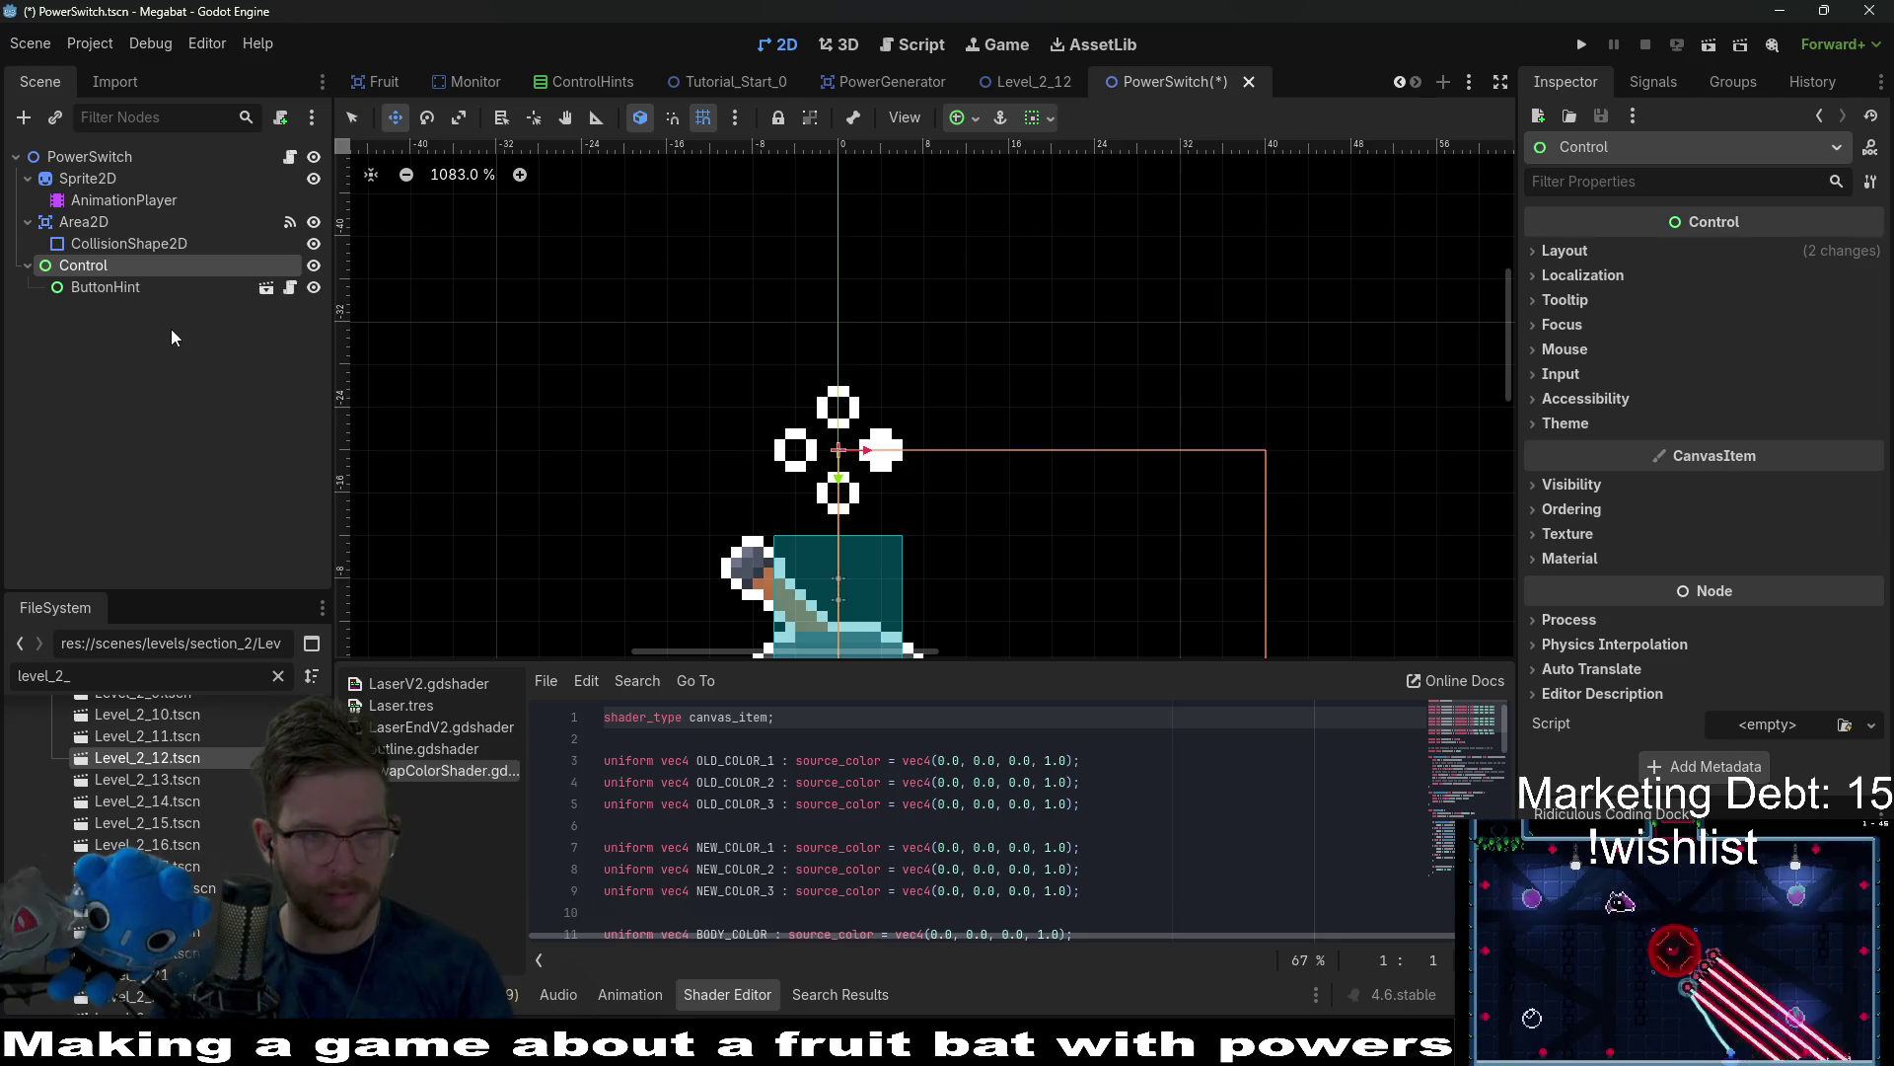
pyautogui.click(136, 288)
pyautogui.click(187, 266)
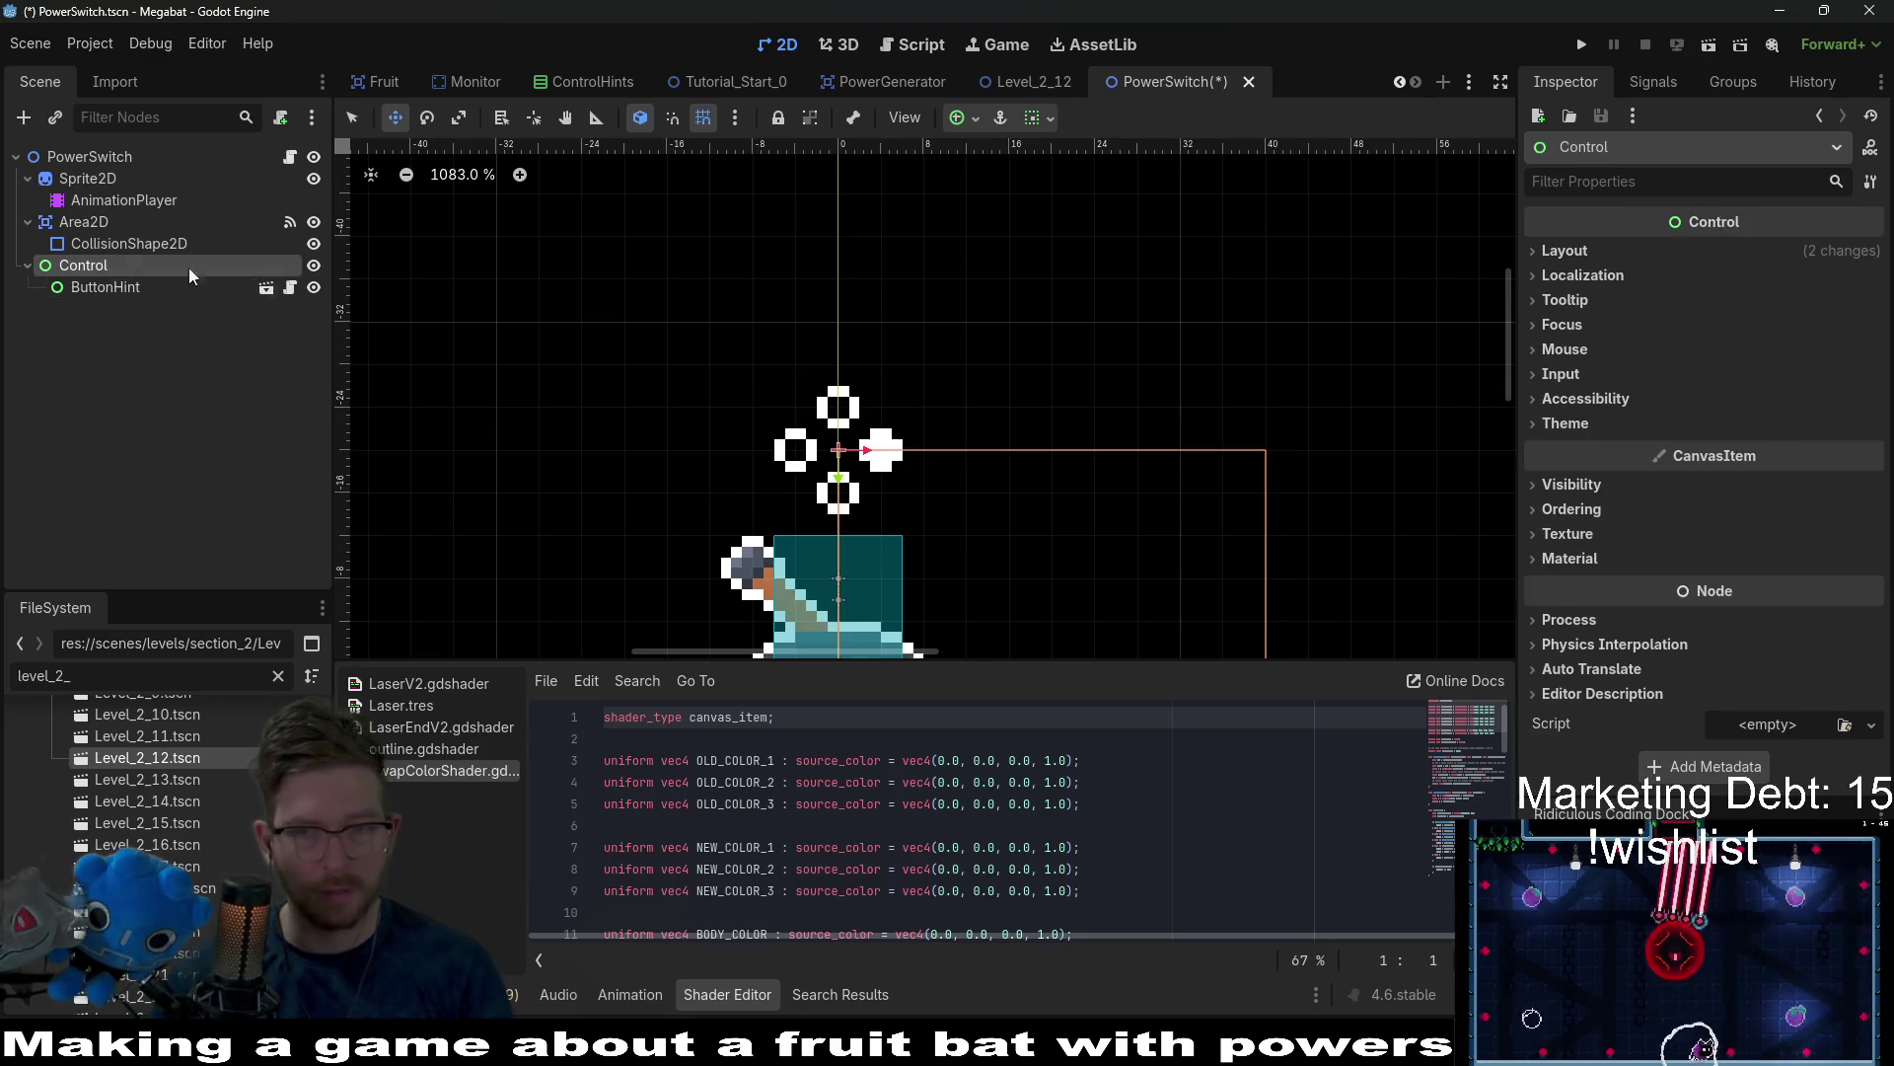
pyautogui.click(1573, 252)
pyautogui.click(1589, 501)
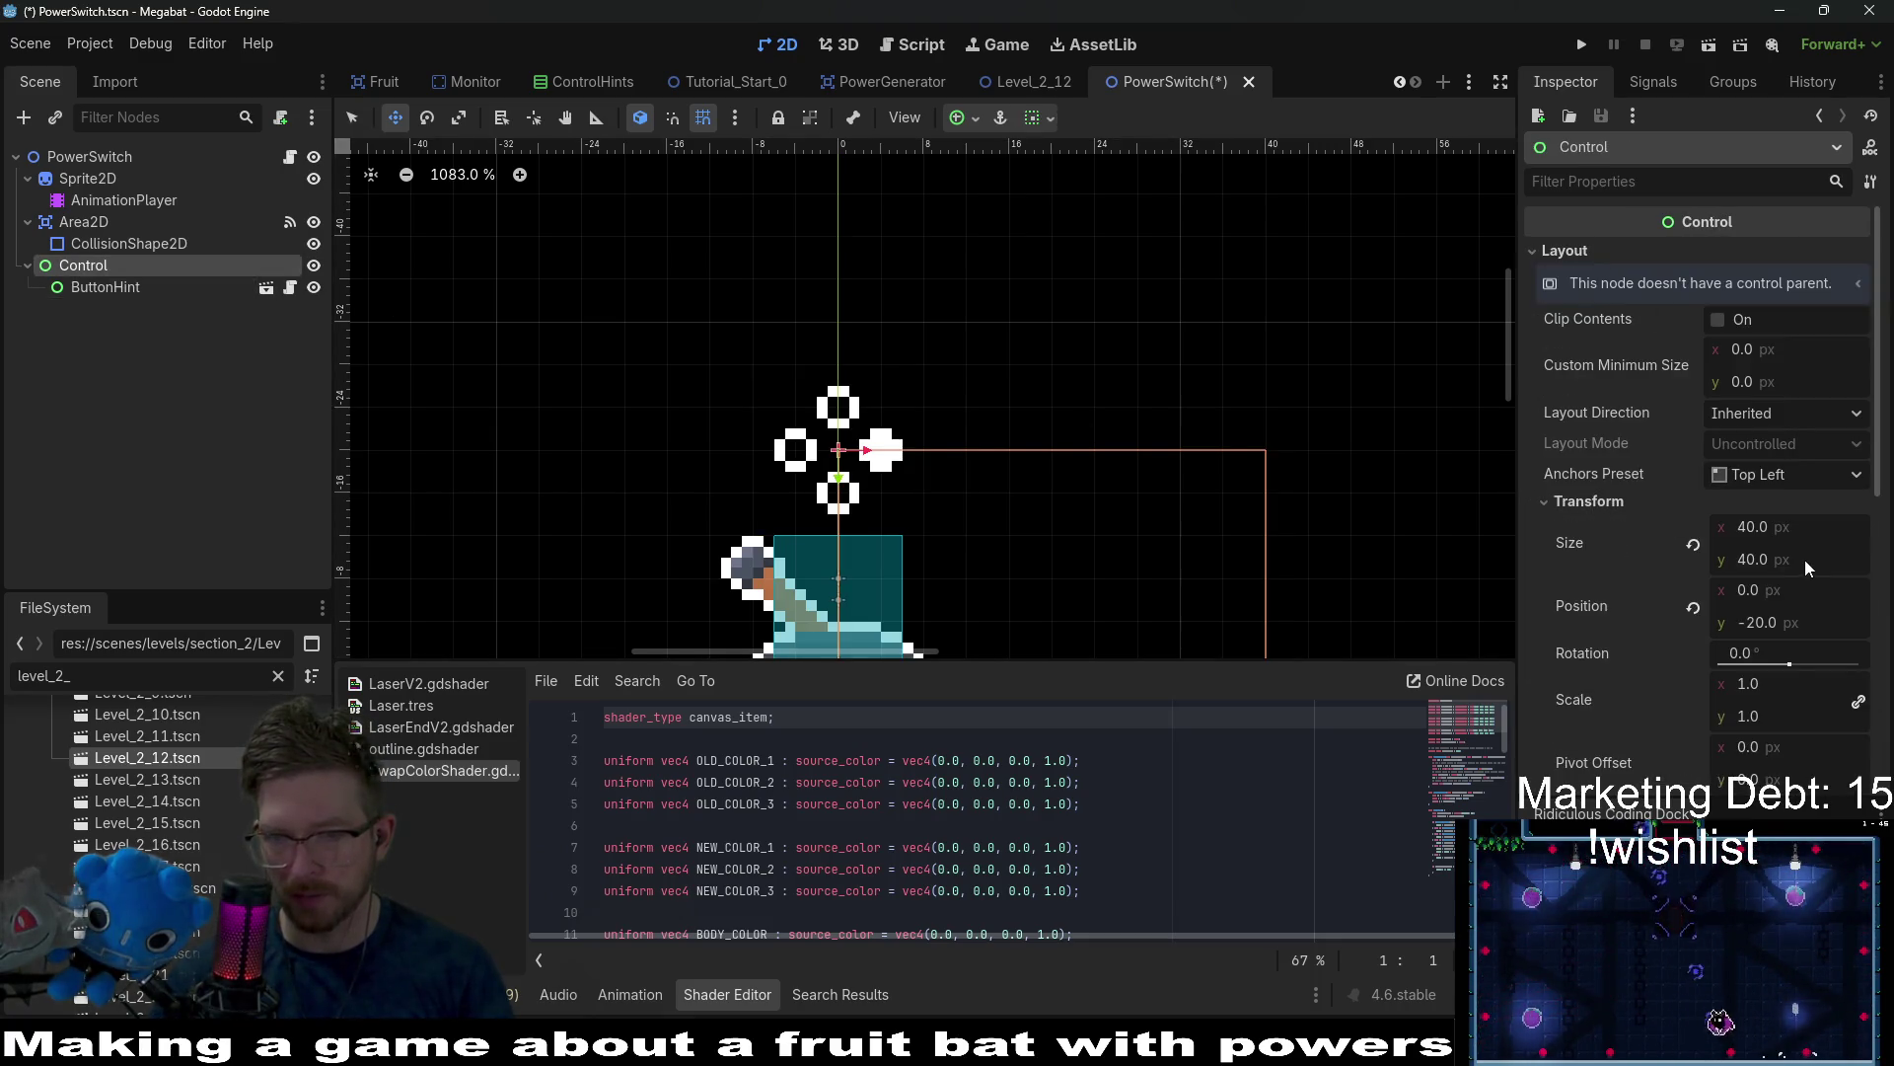
pyautogui.click(1693, 544)
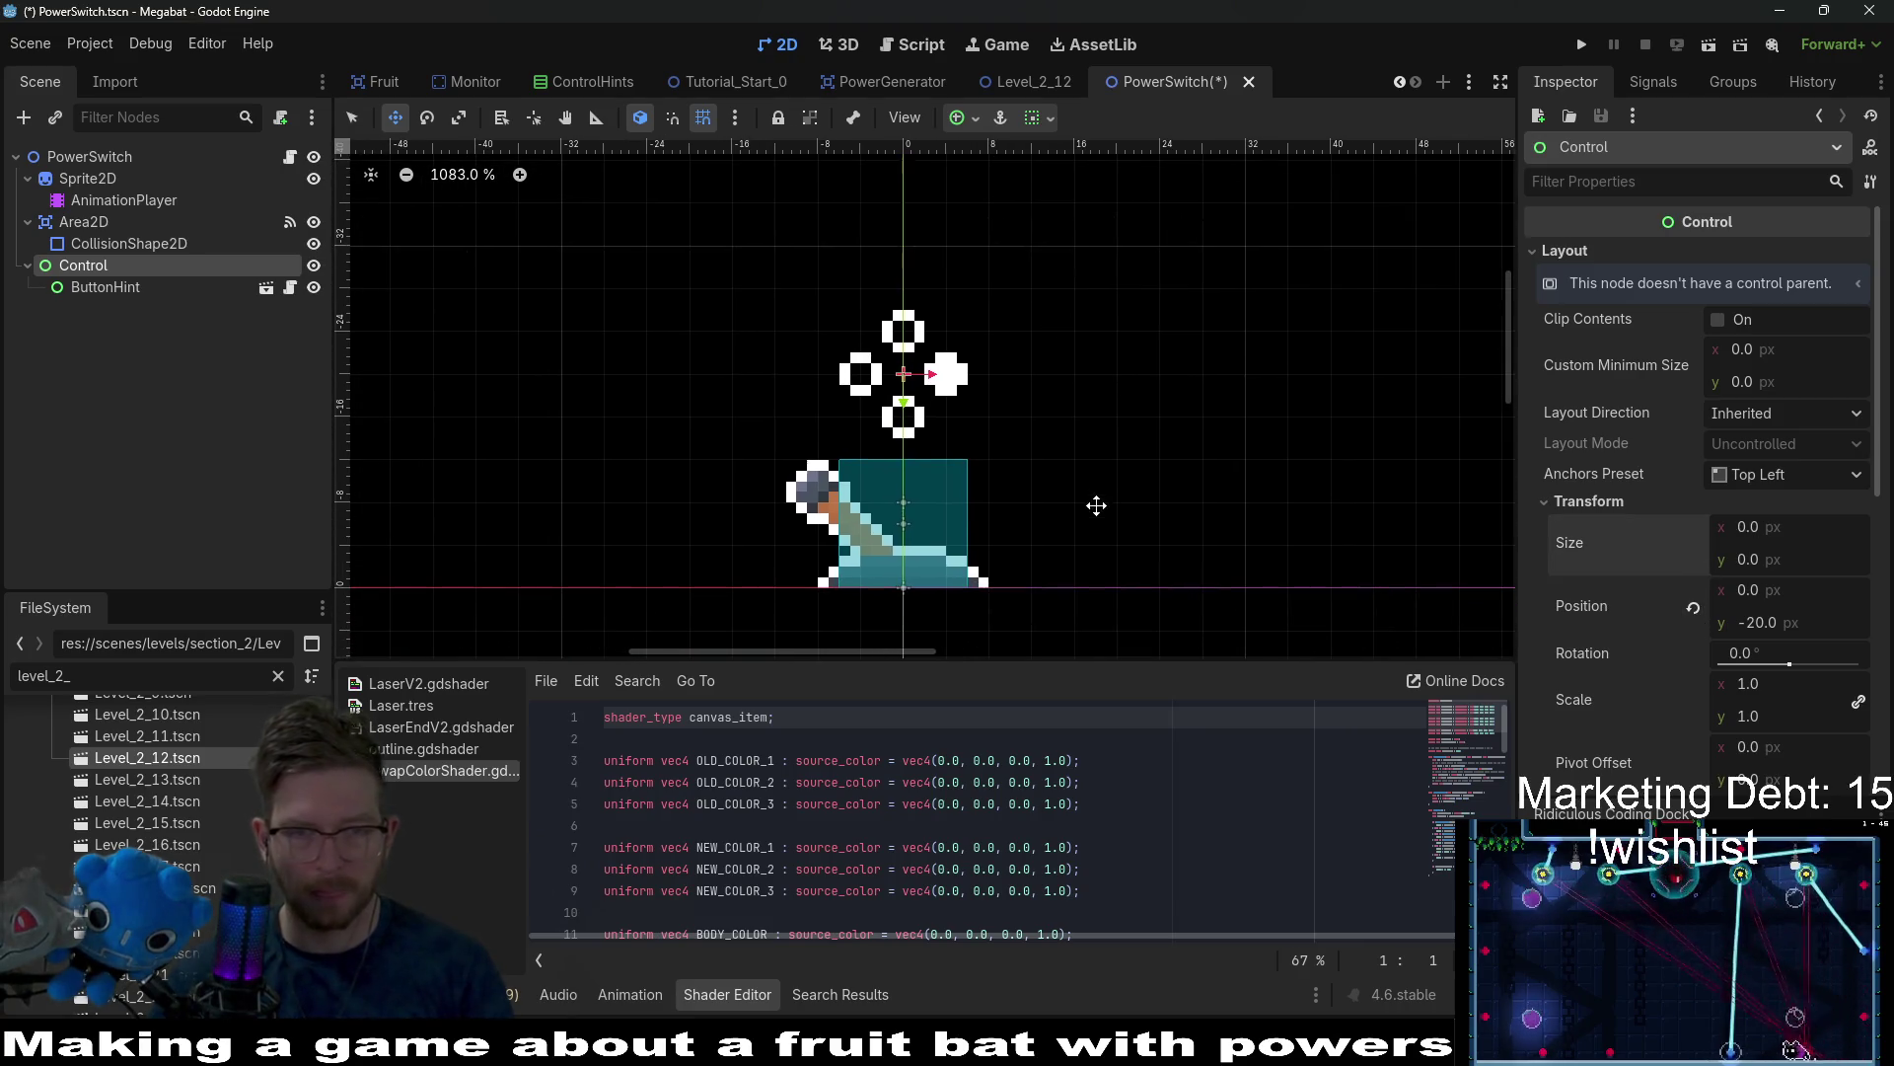
pyautogui.click(87, 290)
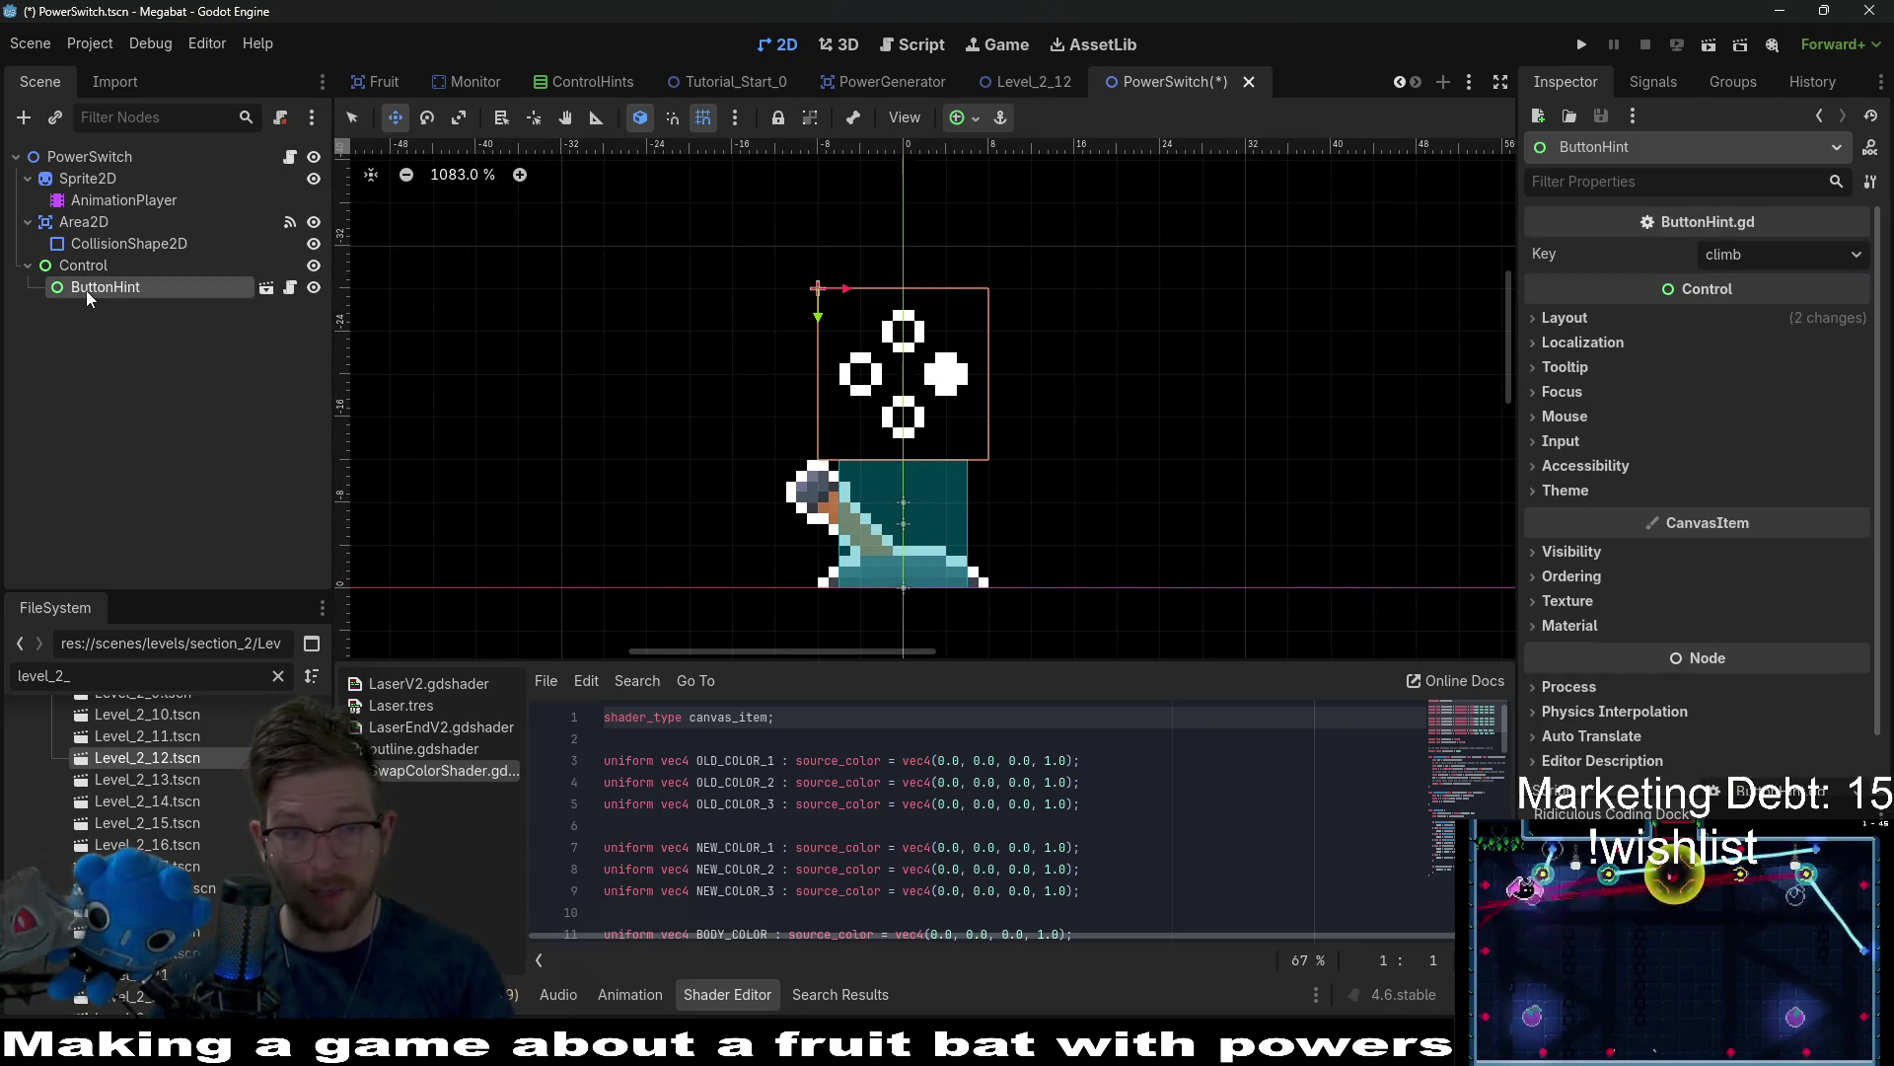
pyautogui.hotkey('ctrl', 's')
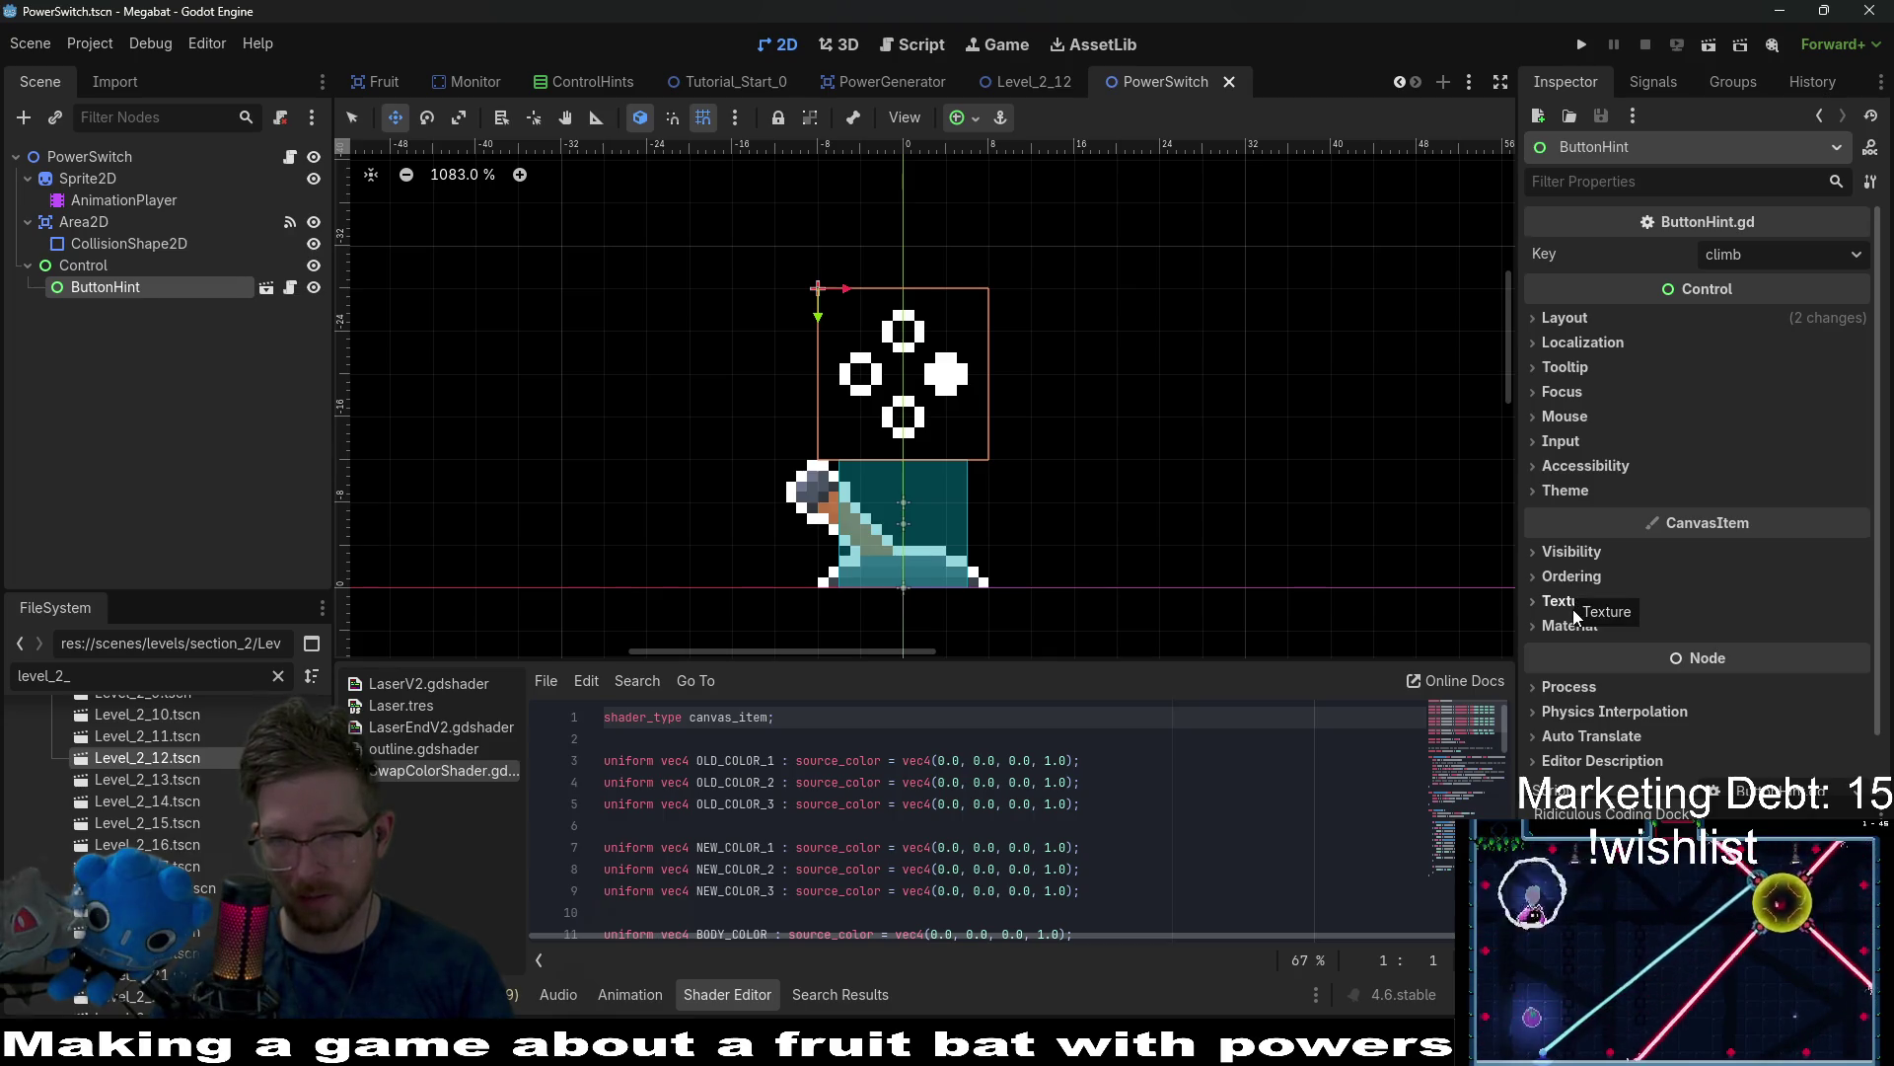
# Expand ButtonHint's Ordering and Visibility sections to review its properties.
pyautogui.click(1574, 577)
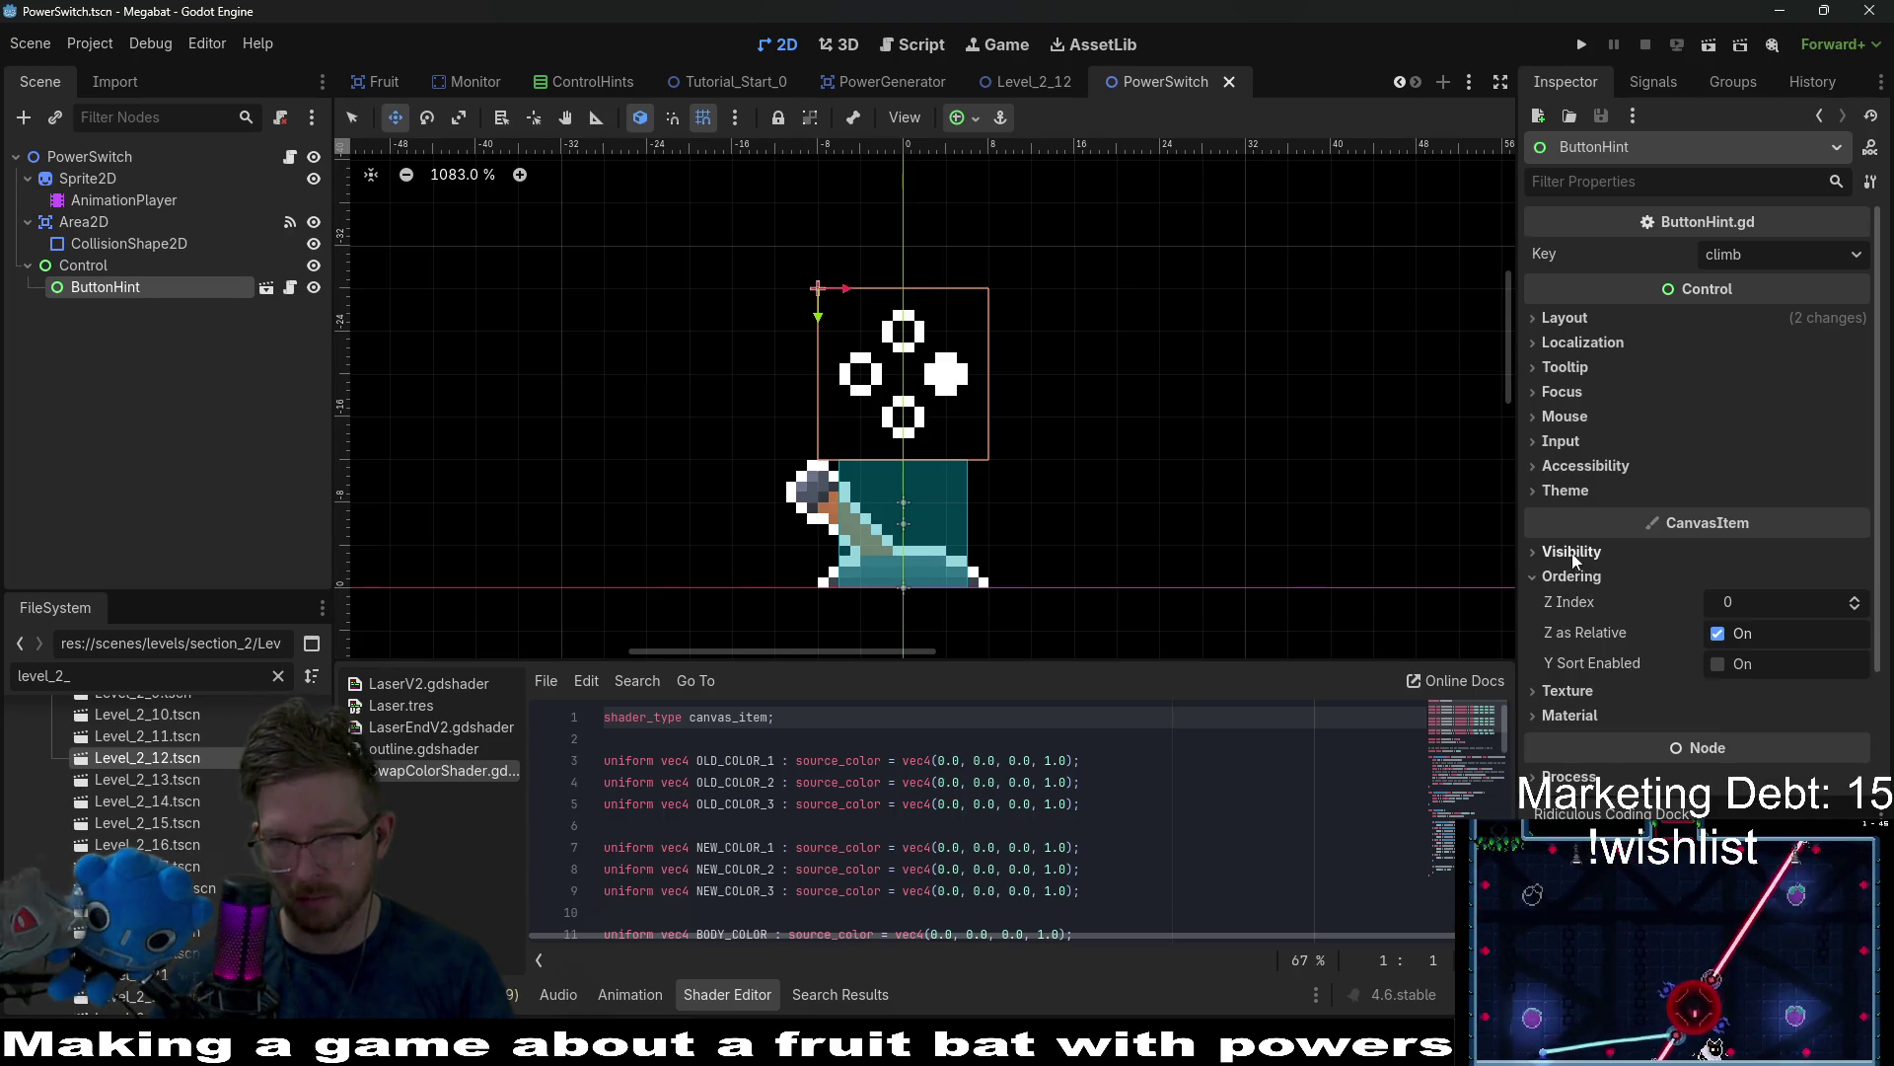
pyautogui.click(1572, 553)
pyautogui.scroll(-1, 1742, 634)
pyautogui.scroll(-2, 1712, 646)
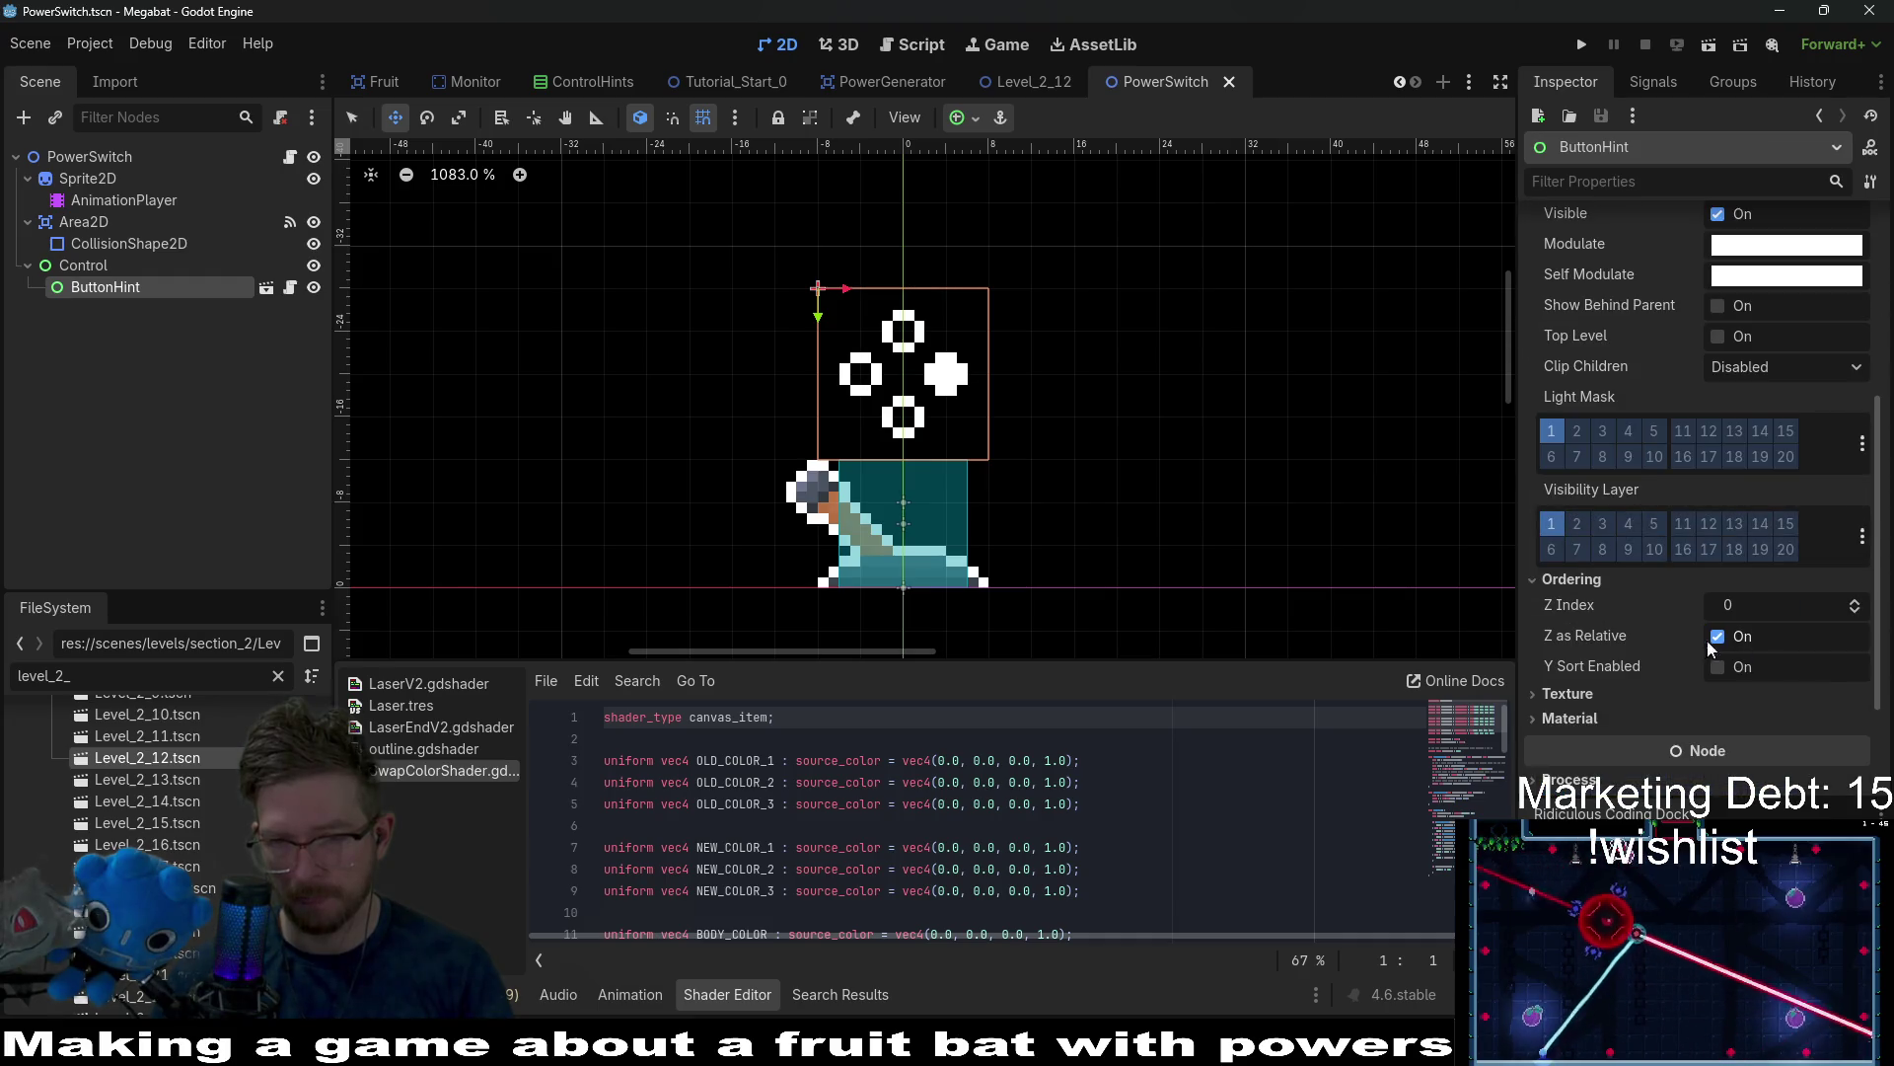
pyautogui.scroll(3, 1659, 554)
pyautogui.scroll(5, 1564, 359)
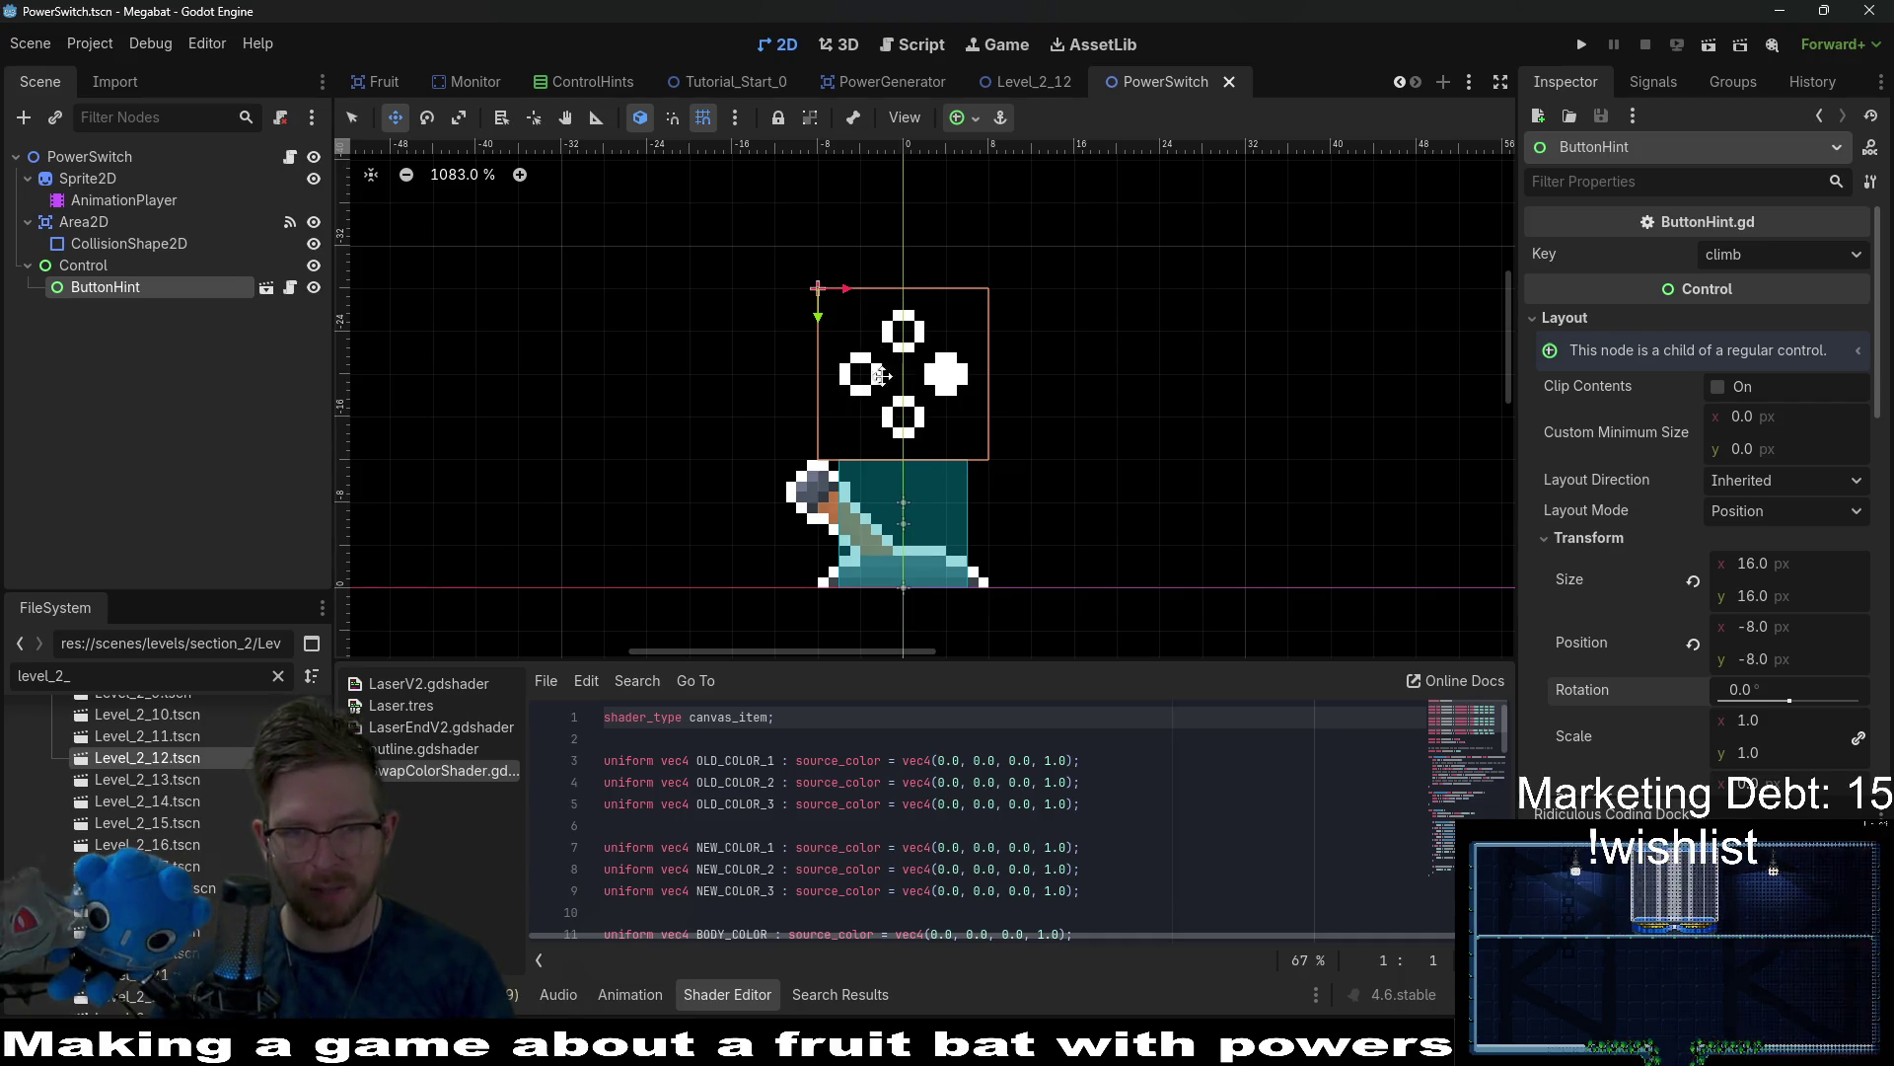
pyautogui.click(97, 266)
pyautogui.click(97, 287)
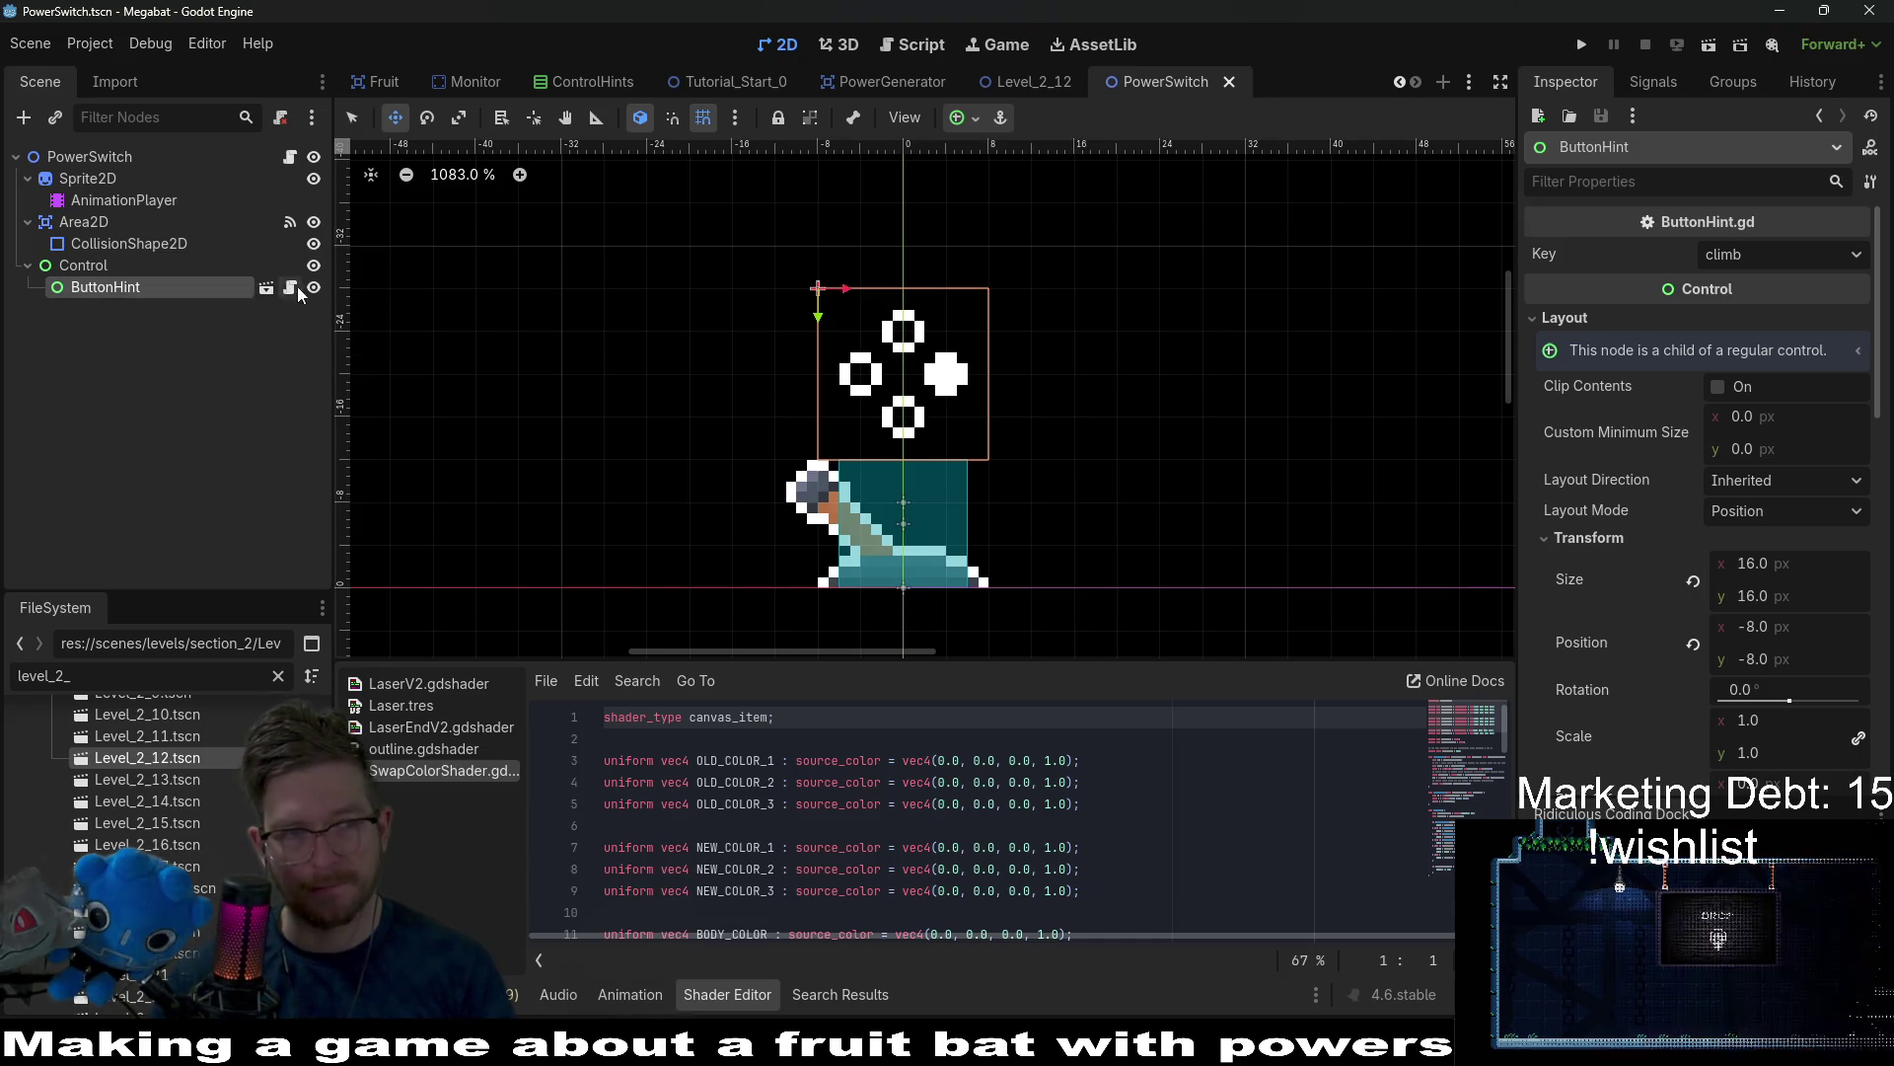
# Check the ButtonHint script's properties, then return to the 2D view with the Control selected.
pyautogui.click(290, 287)
pyautogui.click(126, 266)
pyautogui.click(126, 288)
pyautogui.scroll(8, 885, 363)
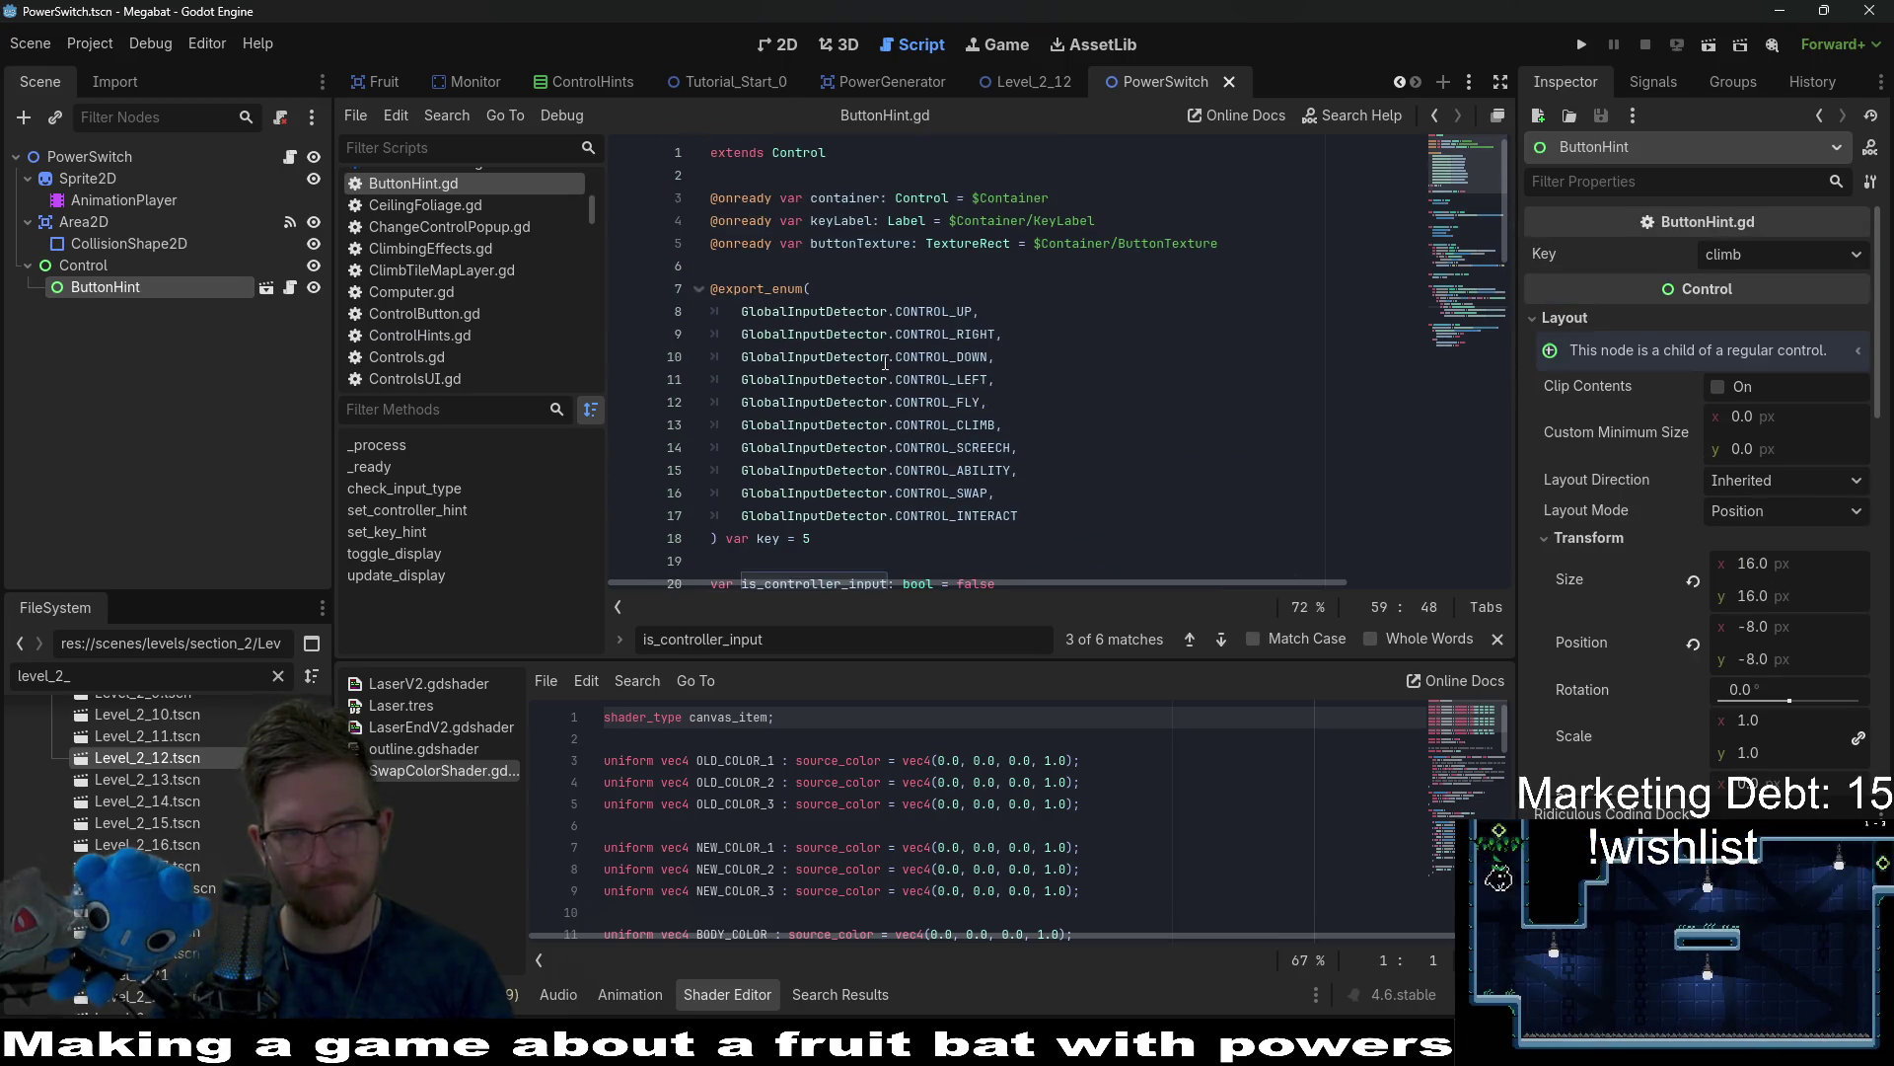
pyautogui.click(291, 288)
pyautogui.click(757, 46)
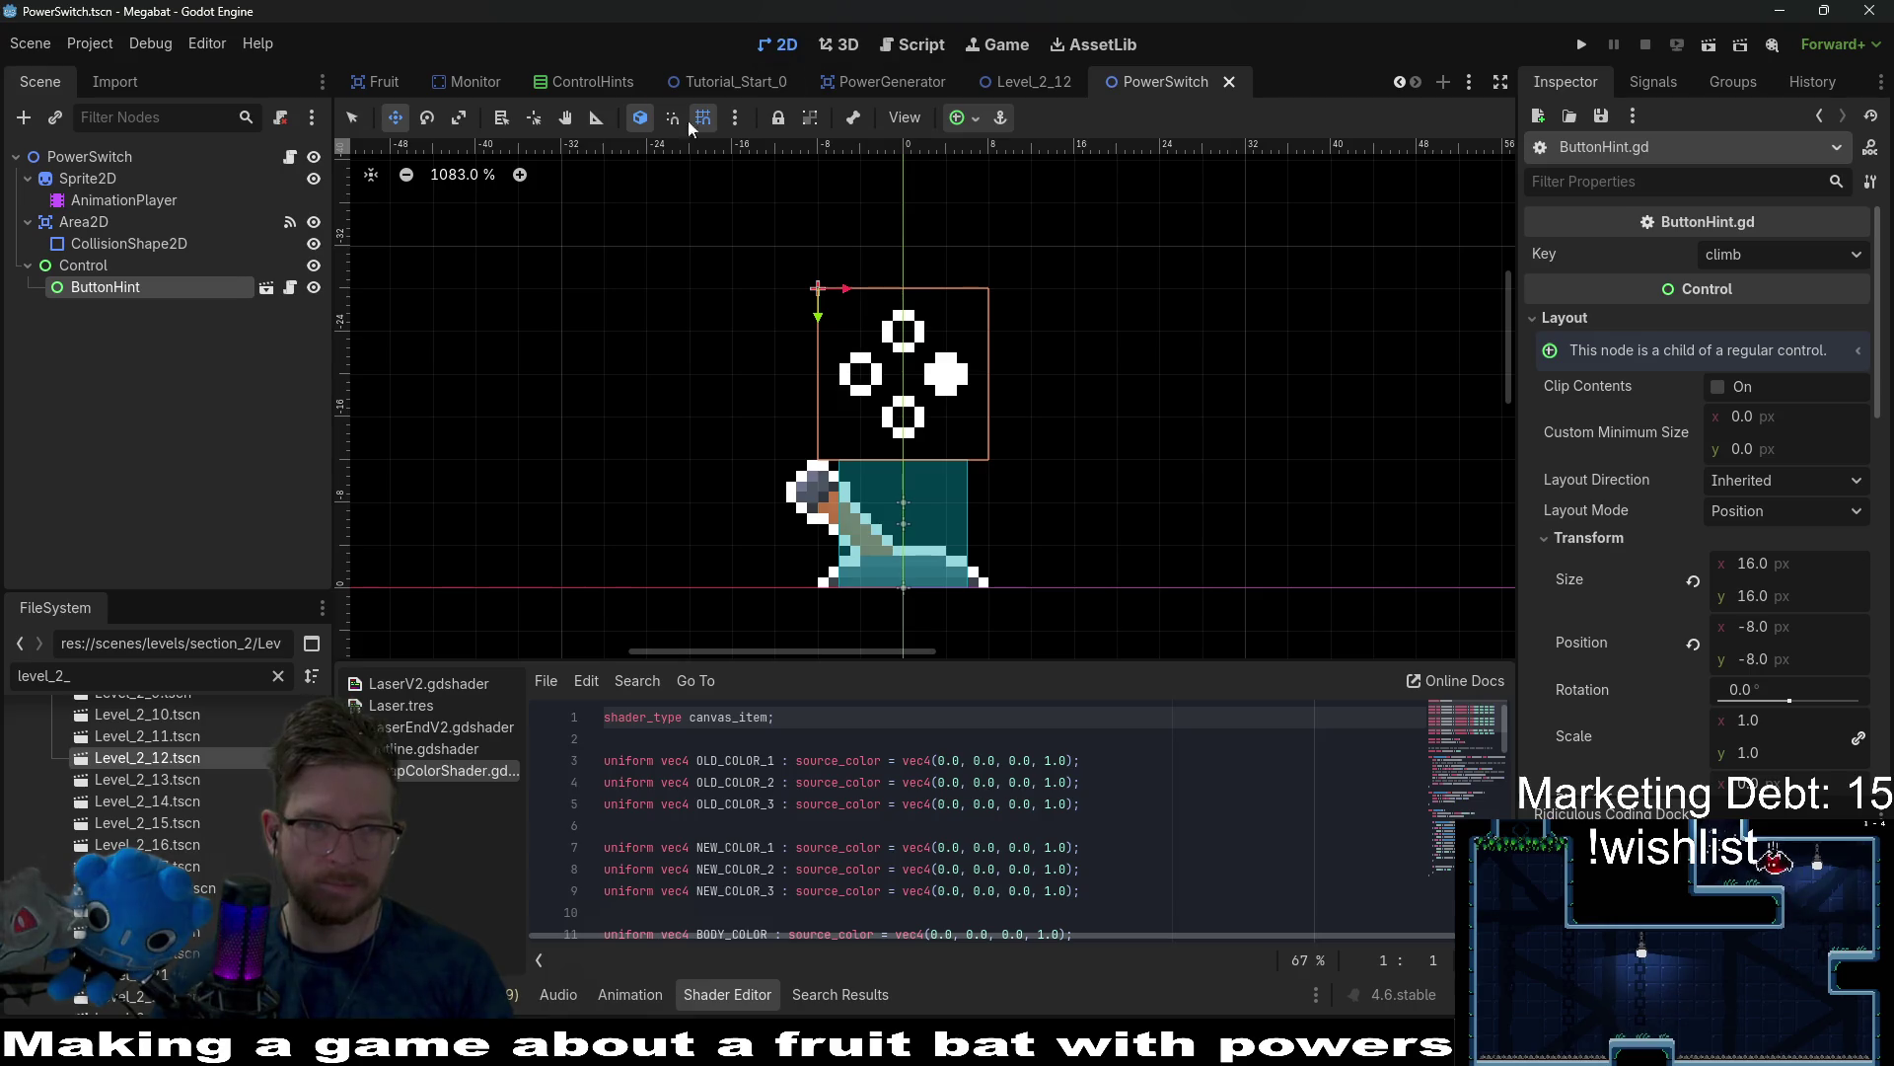
pyautogui.click(82, 265)
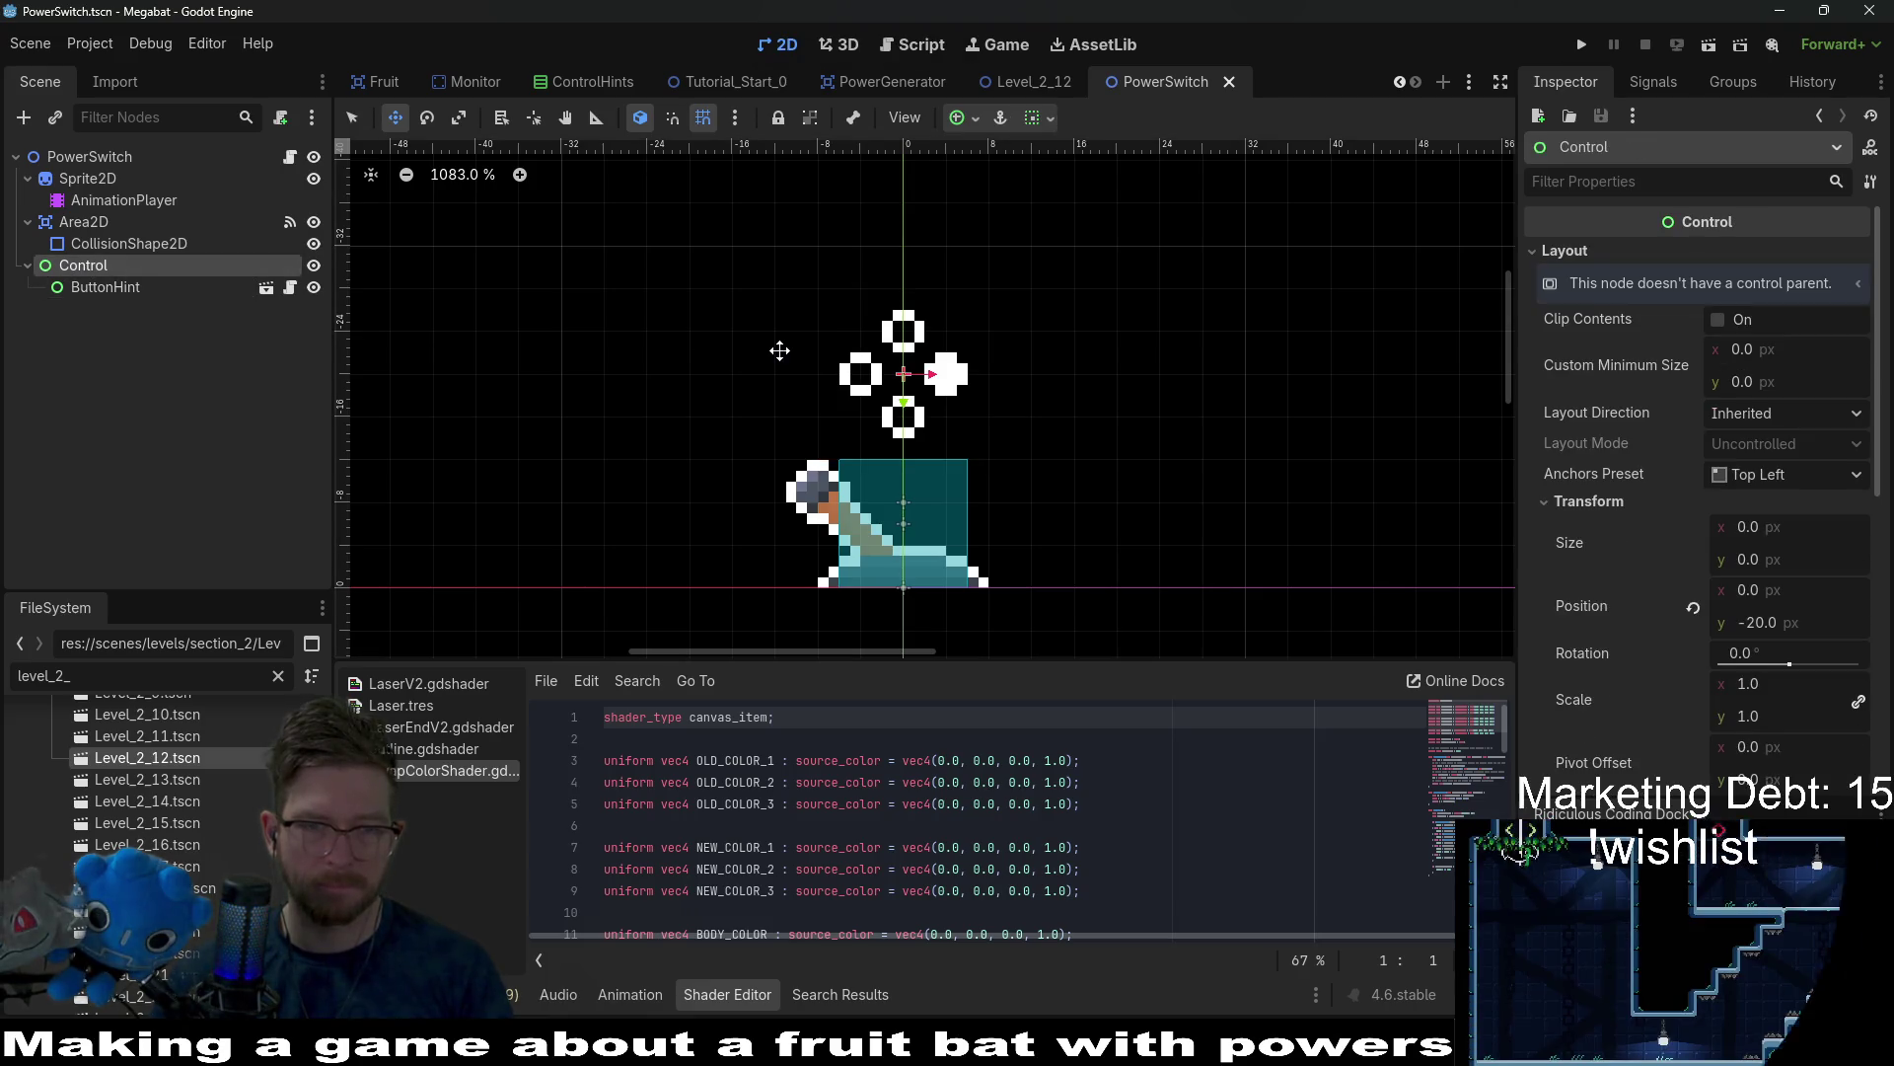
# Set ButtonHint's Layout Mode to Anchors with the Center preset, undoing a test rotation.
pyautogui.click(106, 287)
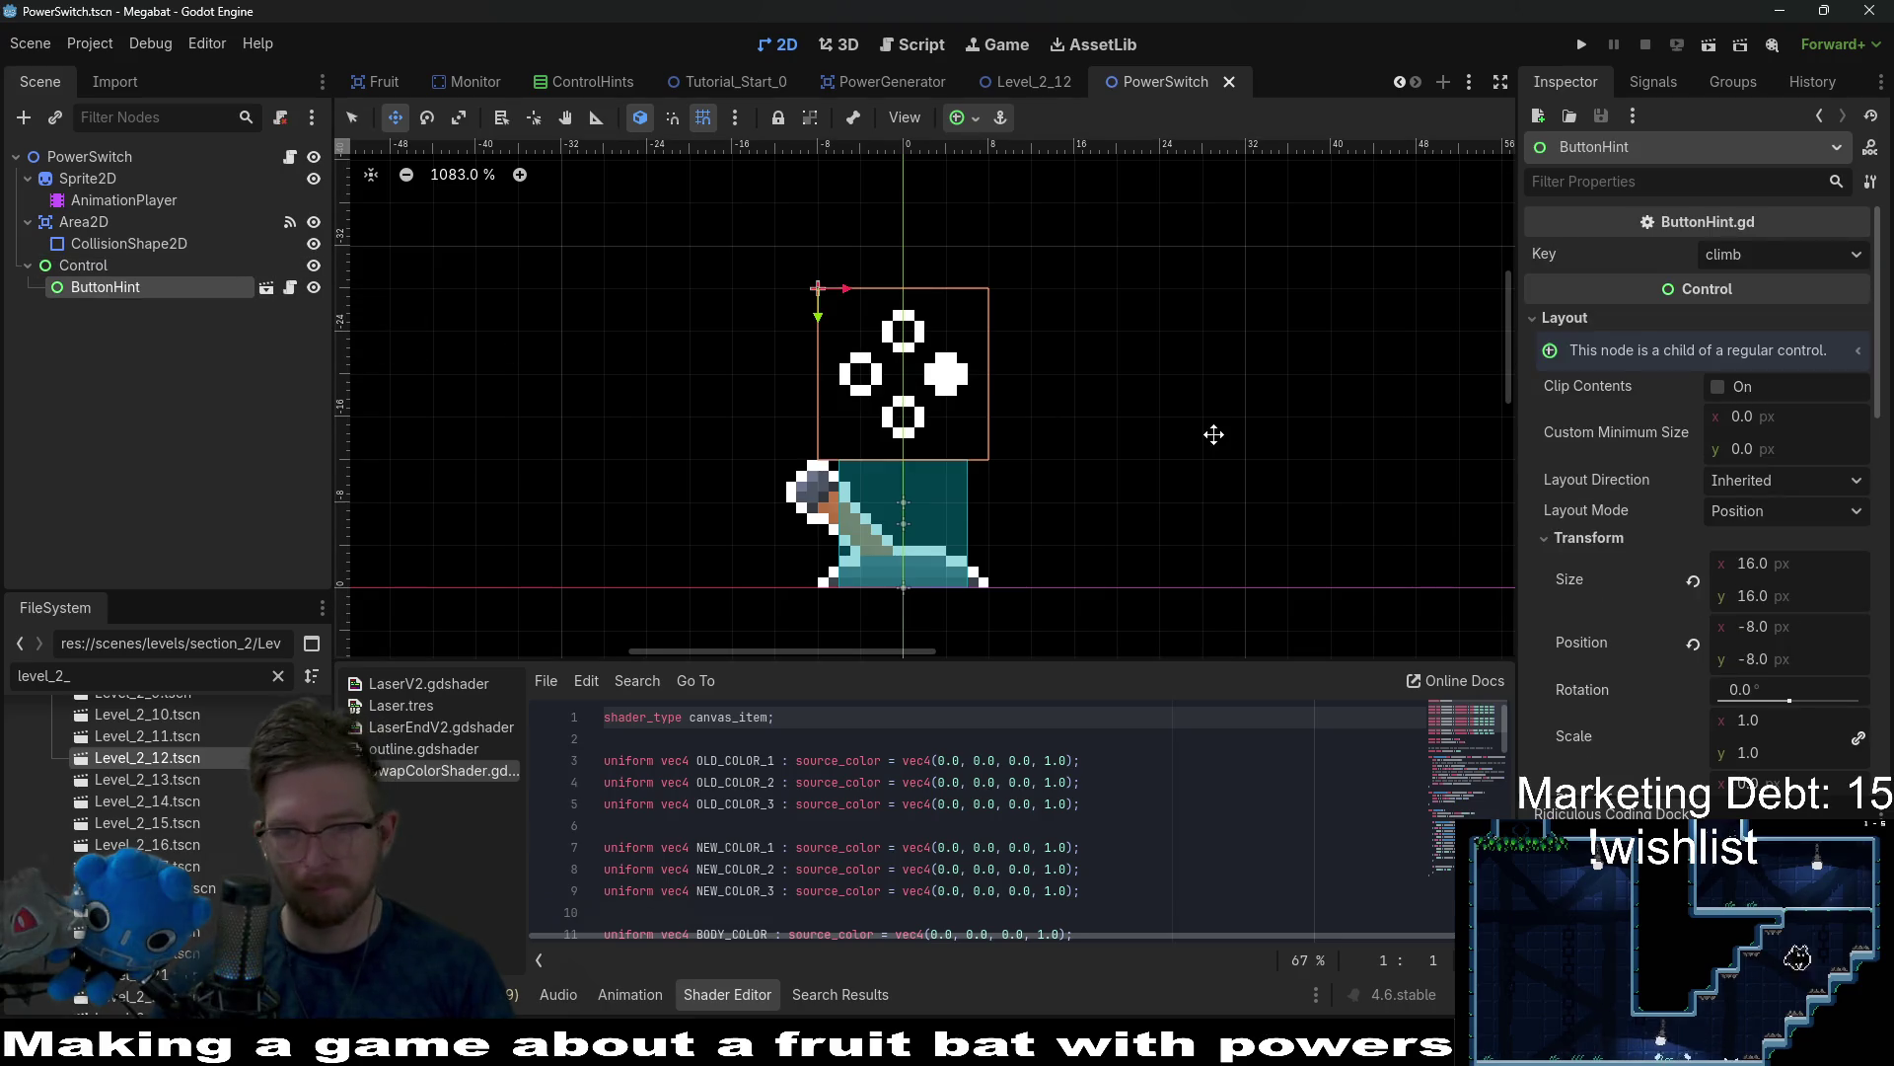
pyautogui.click(1762, 517)
pyautogui.click(1830, 513)
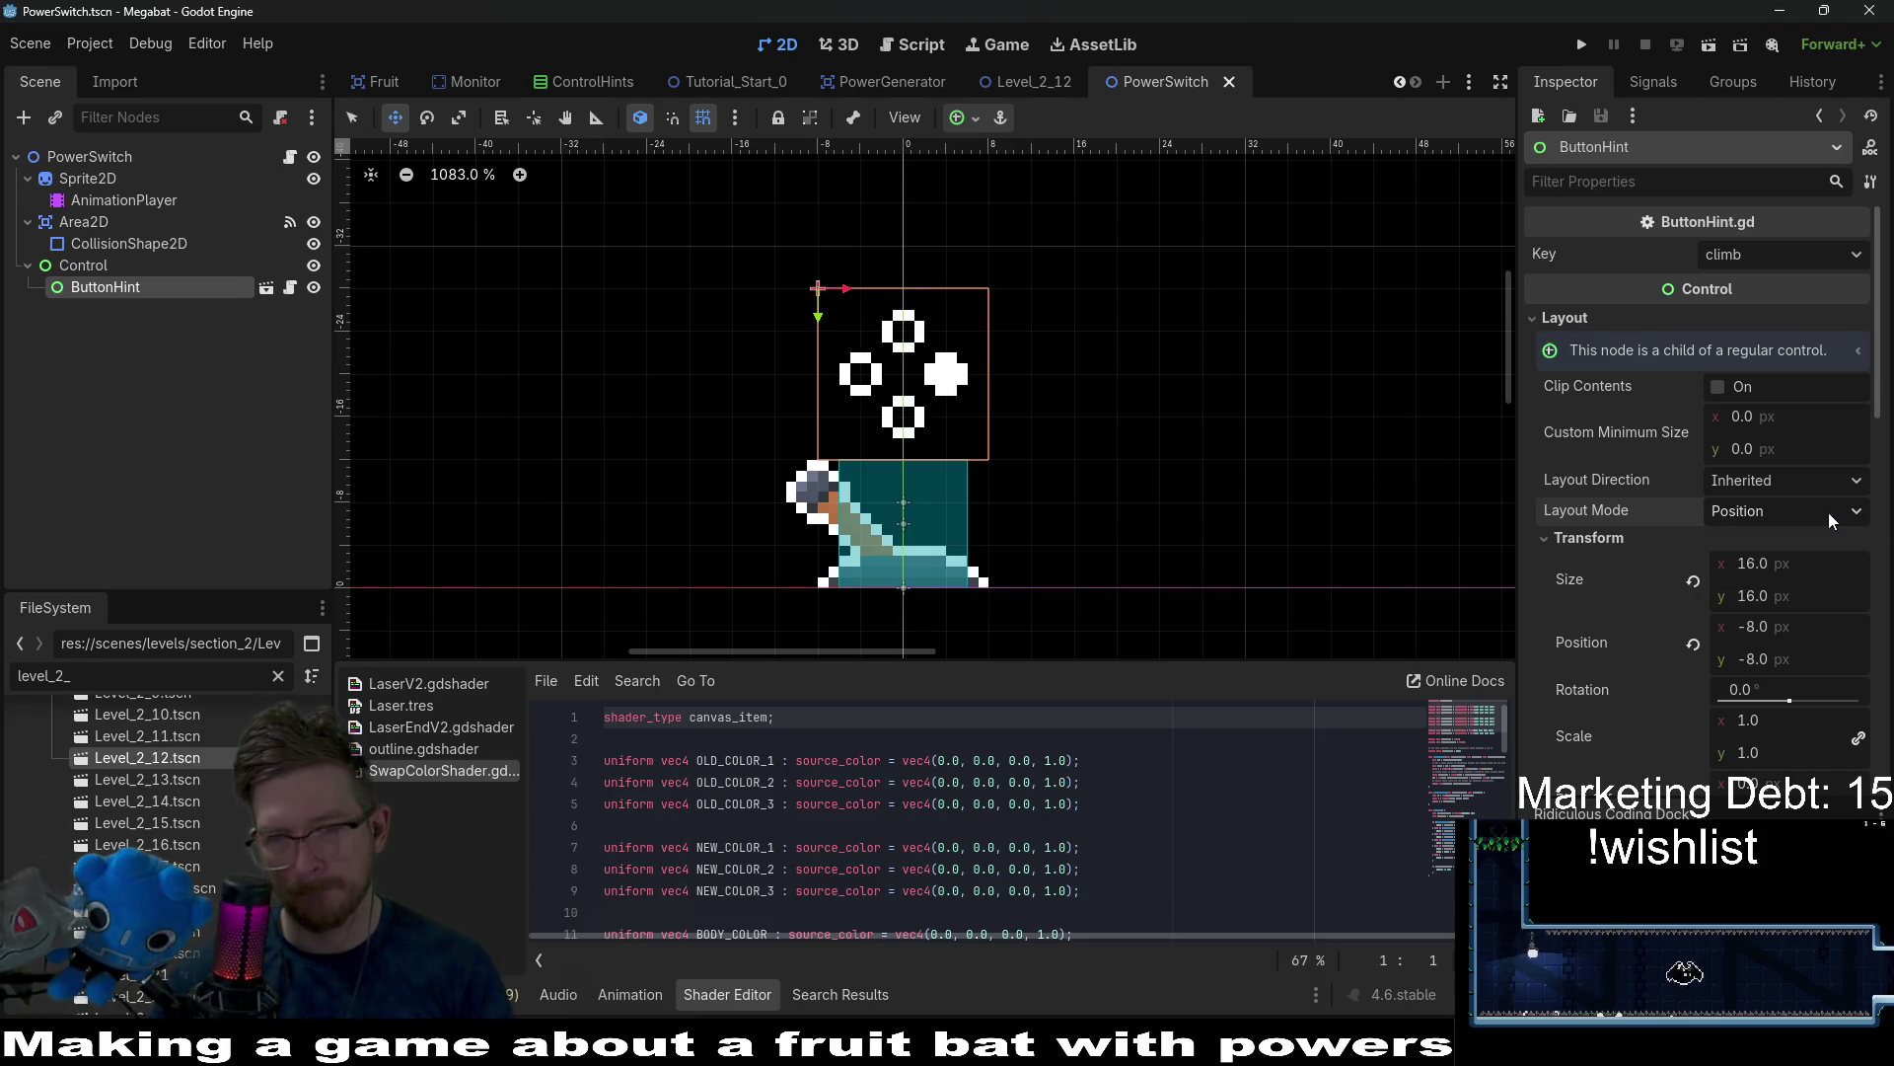
pyautogui.click(1800, 507)
pyautogui.click(1800, 507)
pyautogui.click(1800, 507)
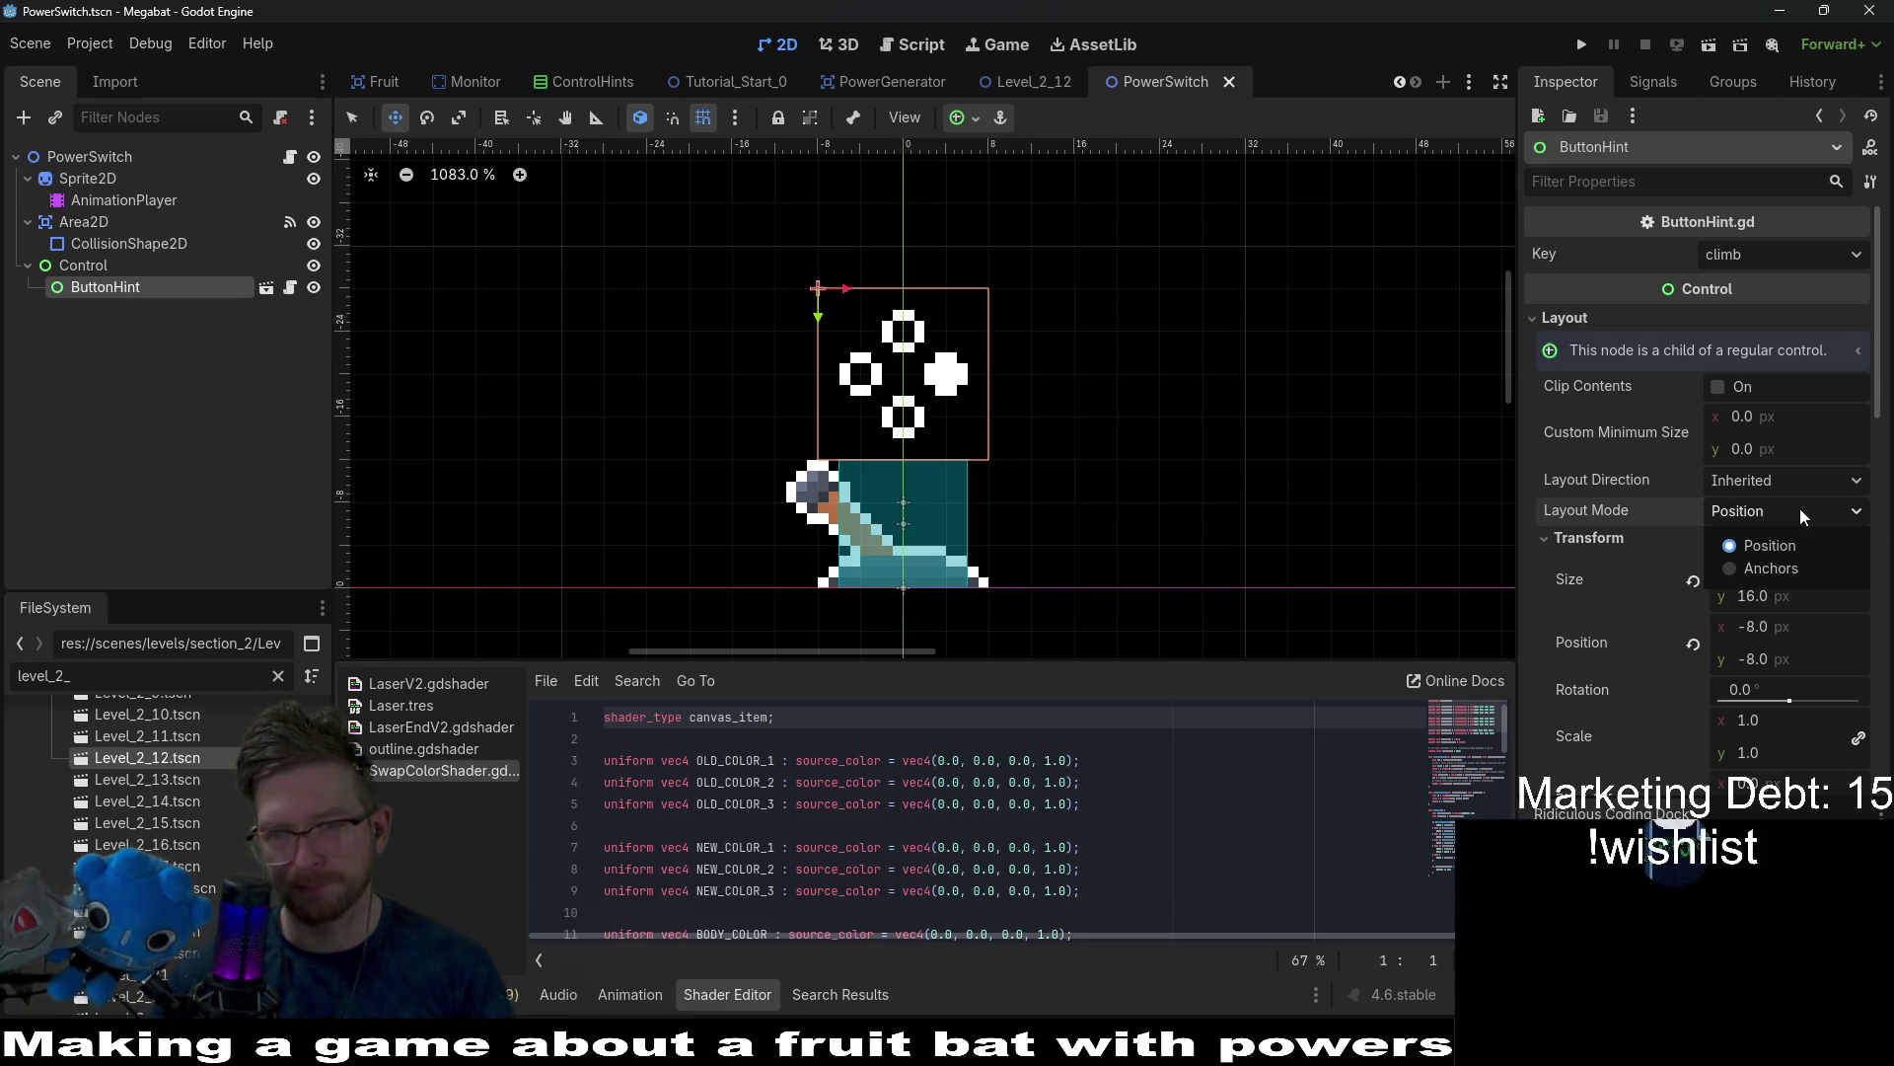
pyautogui.click(1748, 563)
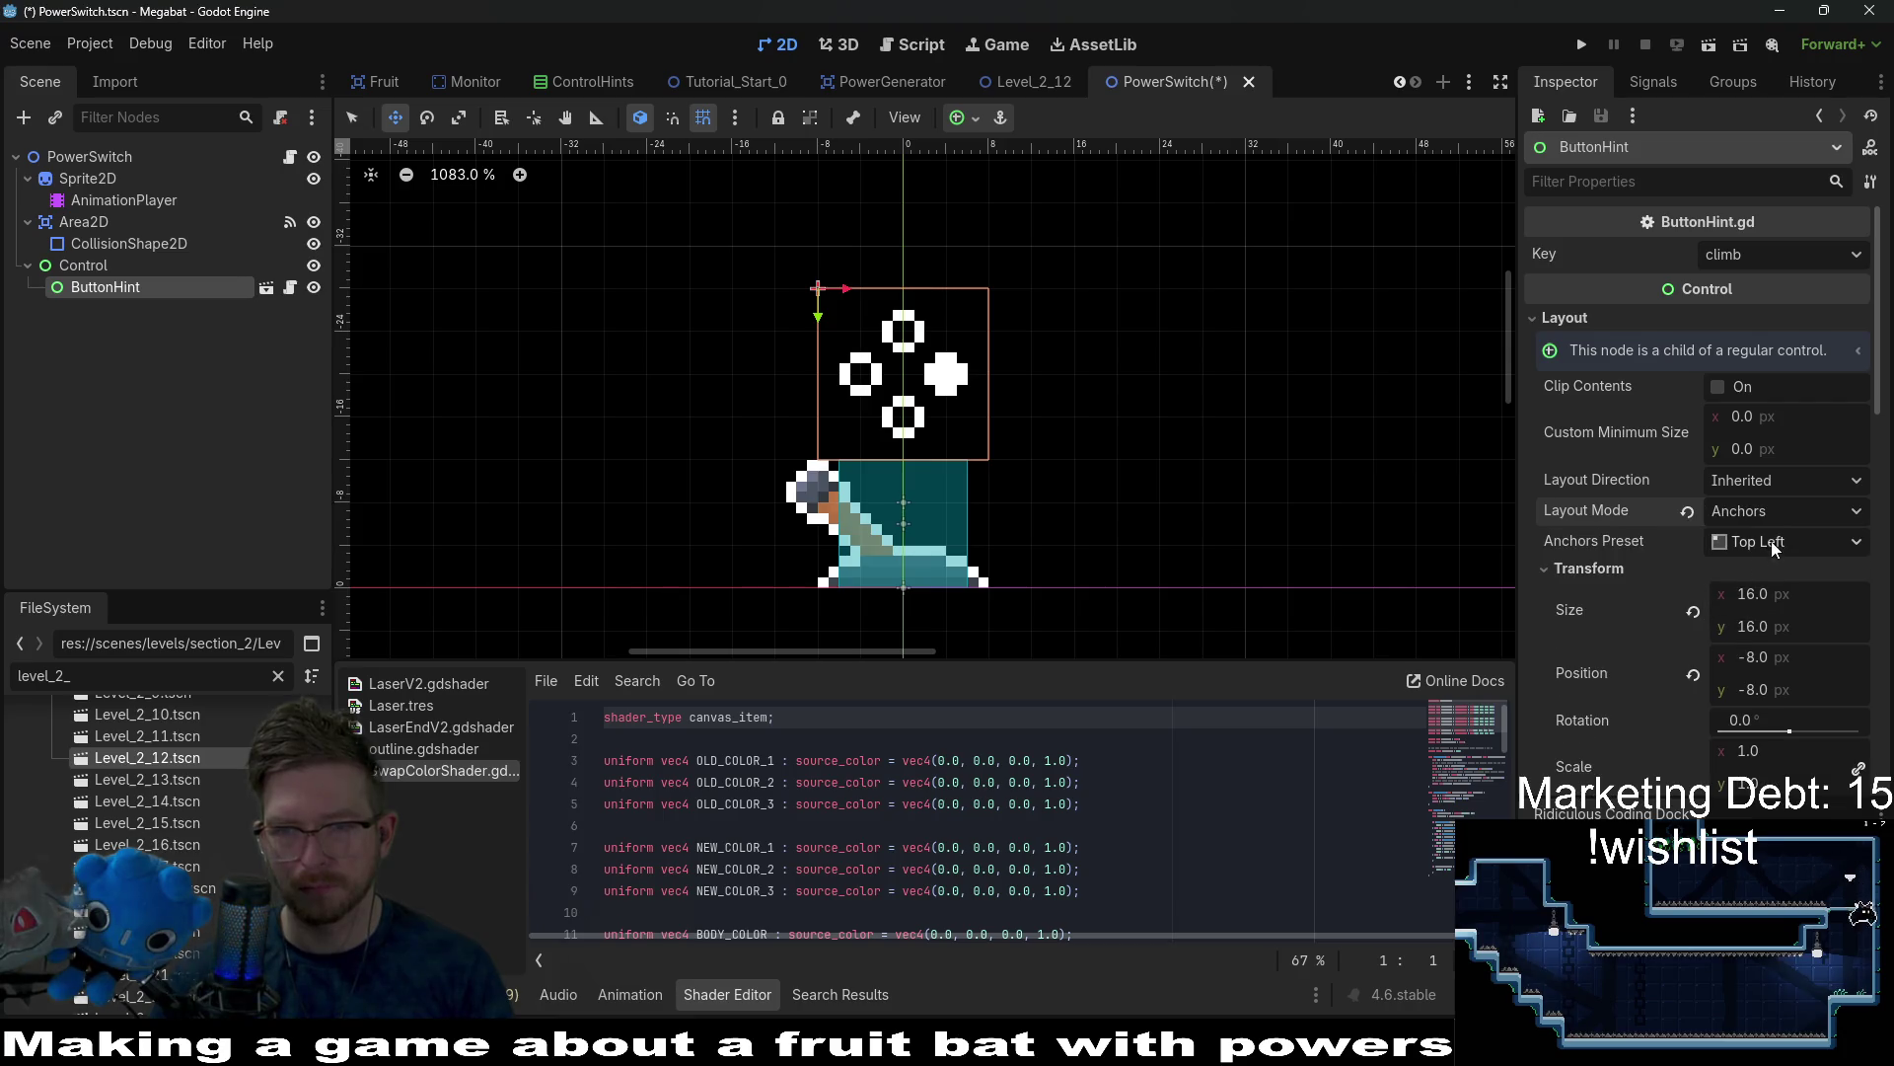
pyautogui.click(1773, 543)
pyautogui.click(1795, 831)
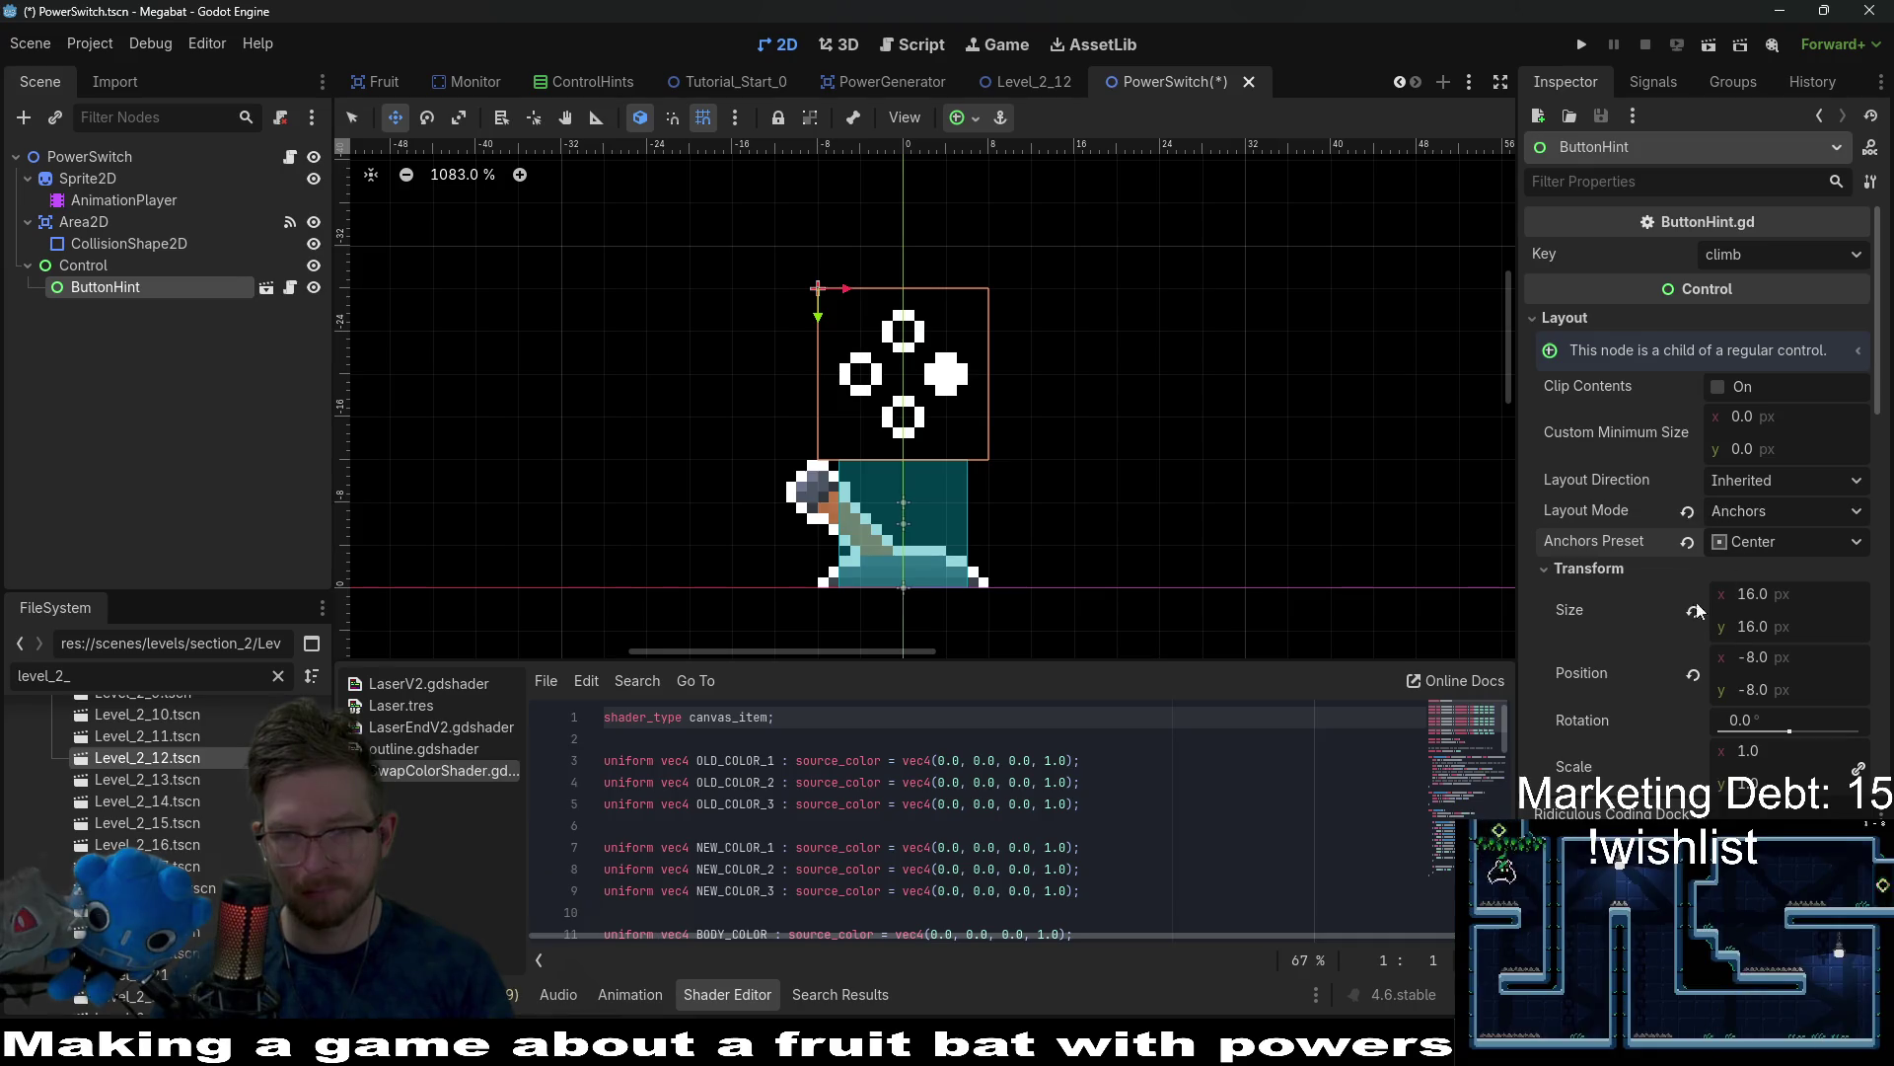
pyautogui.moveTo(1790, 709); pyautogui.dragTo(1855, 708)
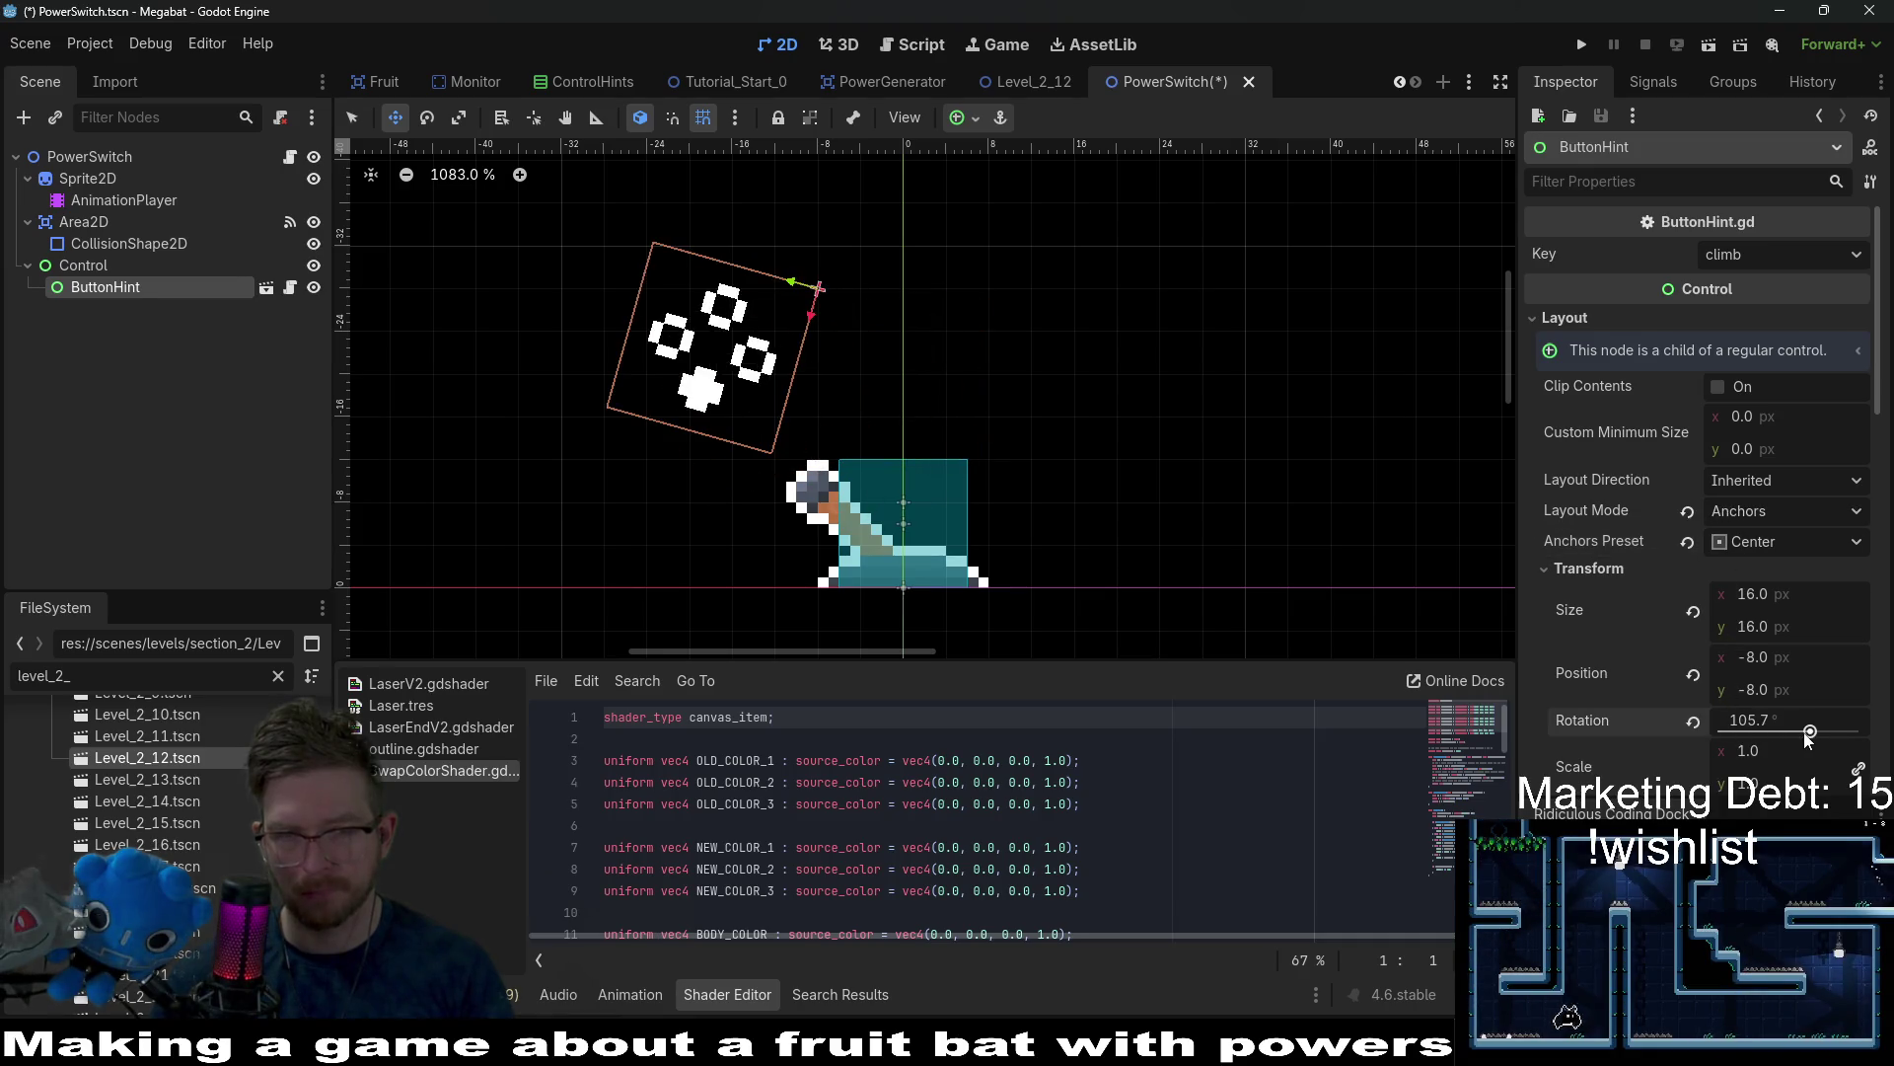
pyautogui.hotkey('ctrl', 'z')
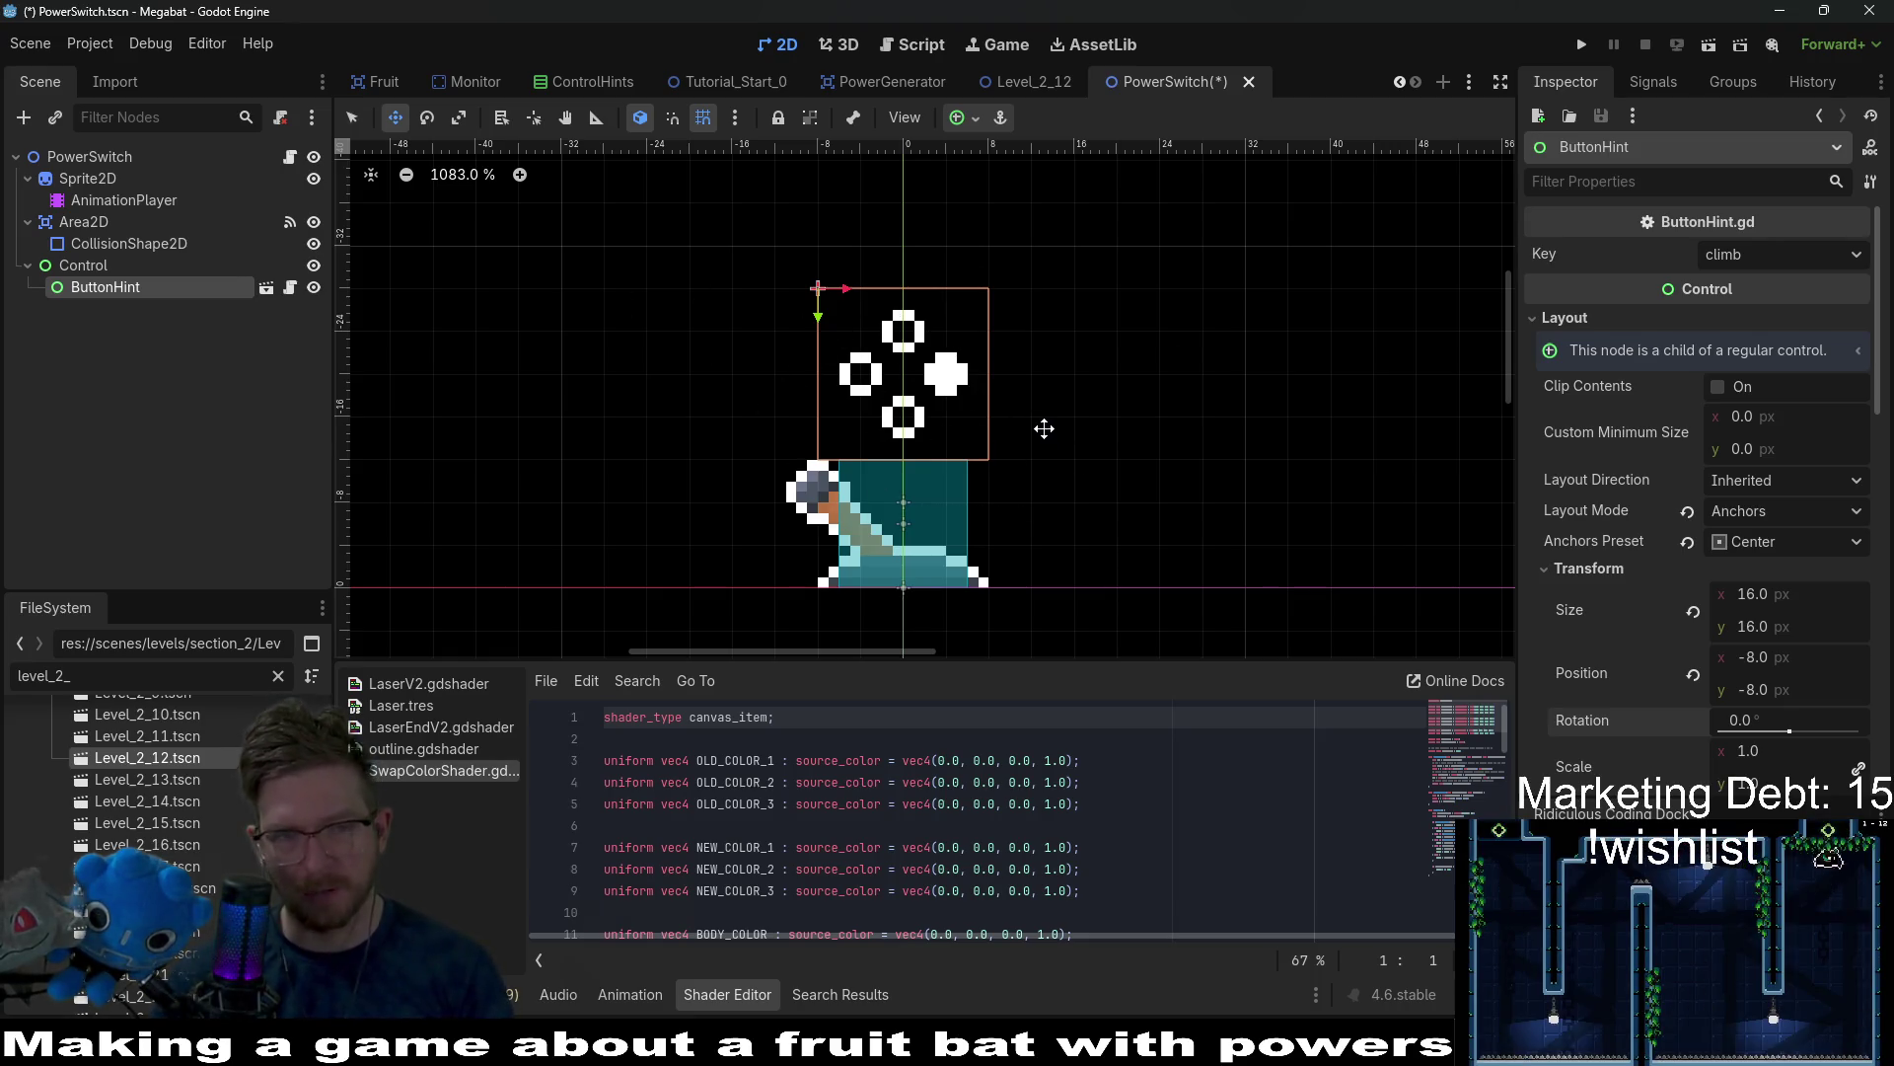
# Test-rotate the Control node, undo it, and open PowerSwitch.gd.
pyautogui.click(67, 266)
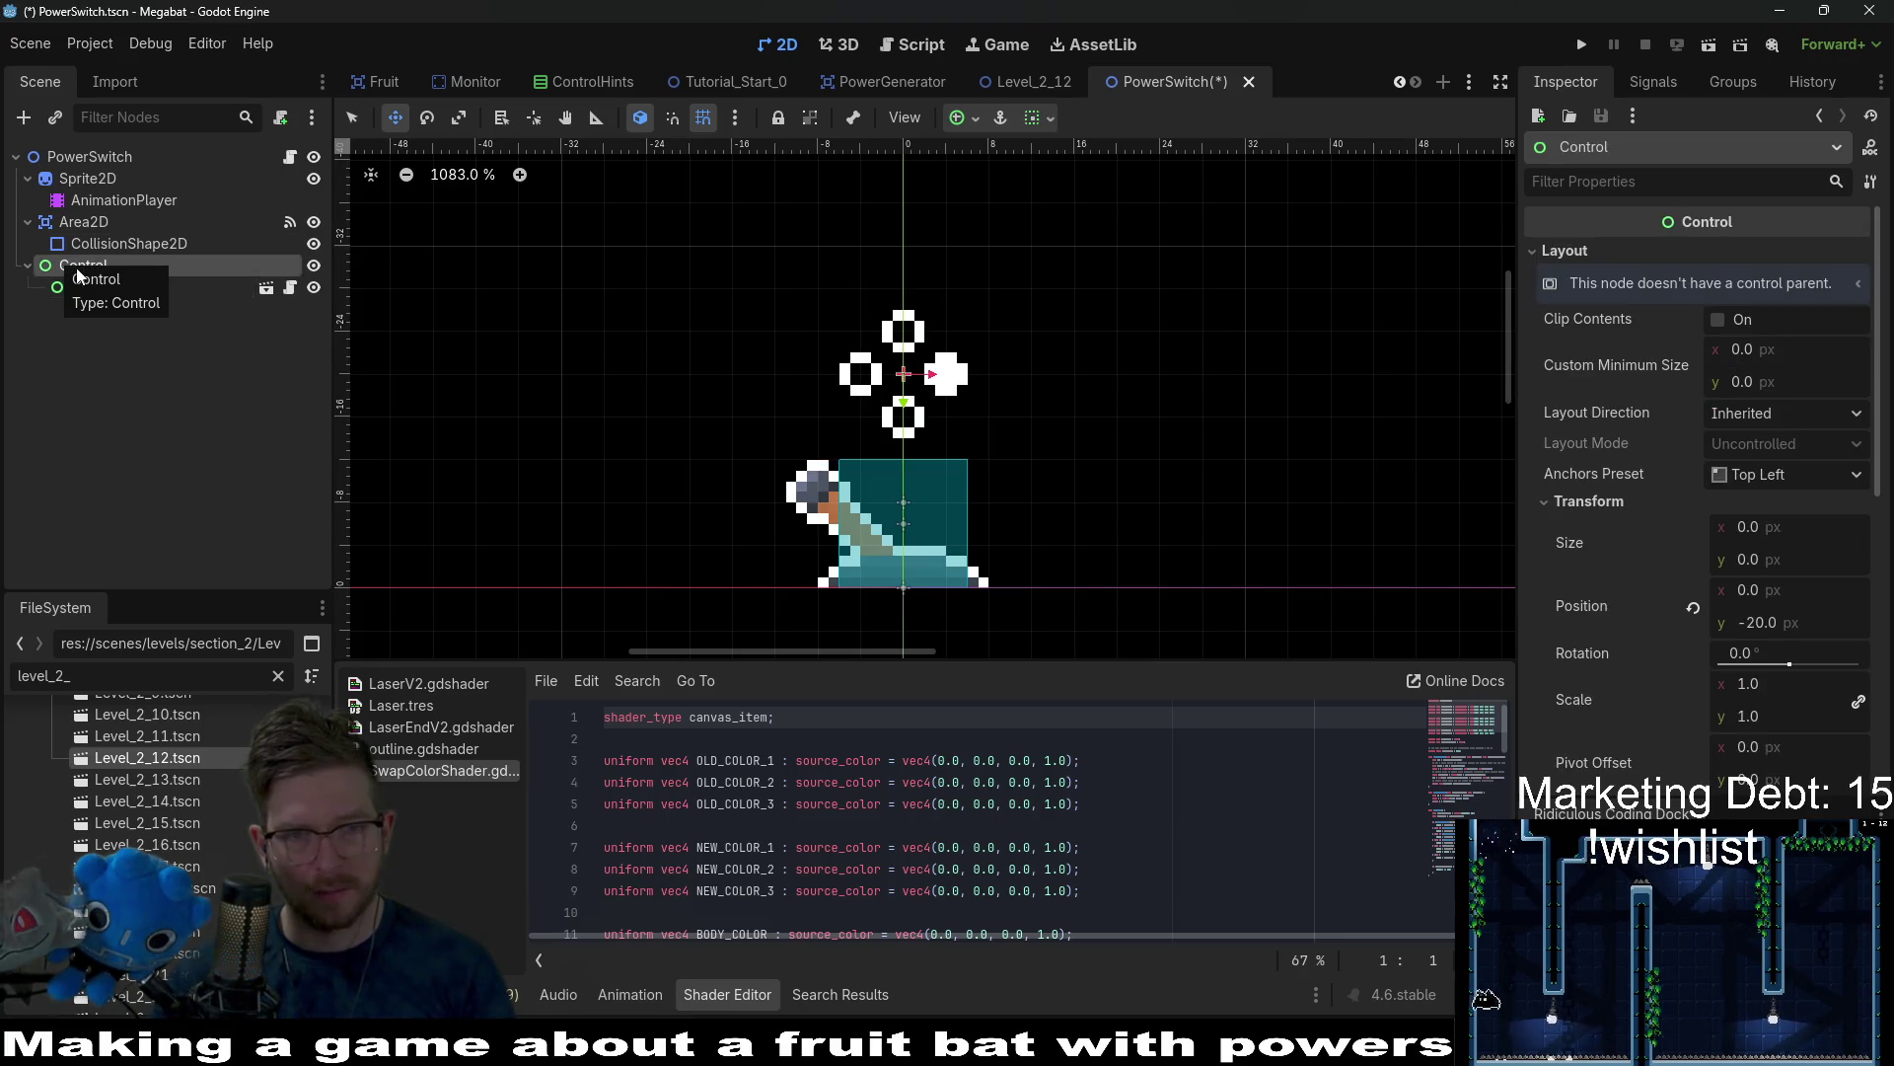
pyautogui.click(130, 293)
pyautogui.click(112, 262)
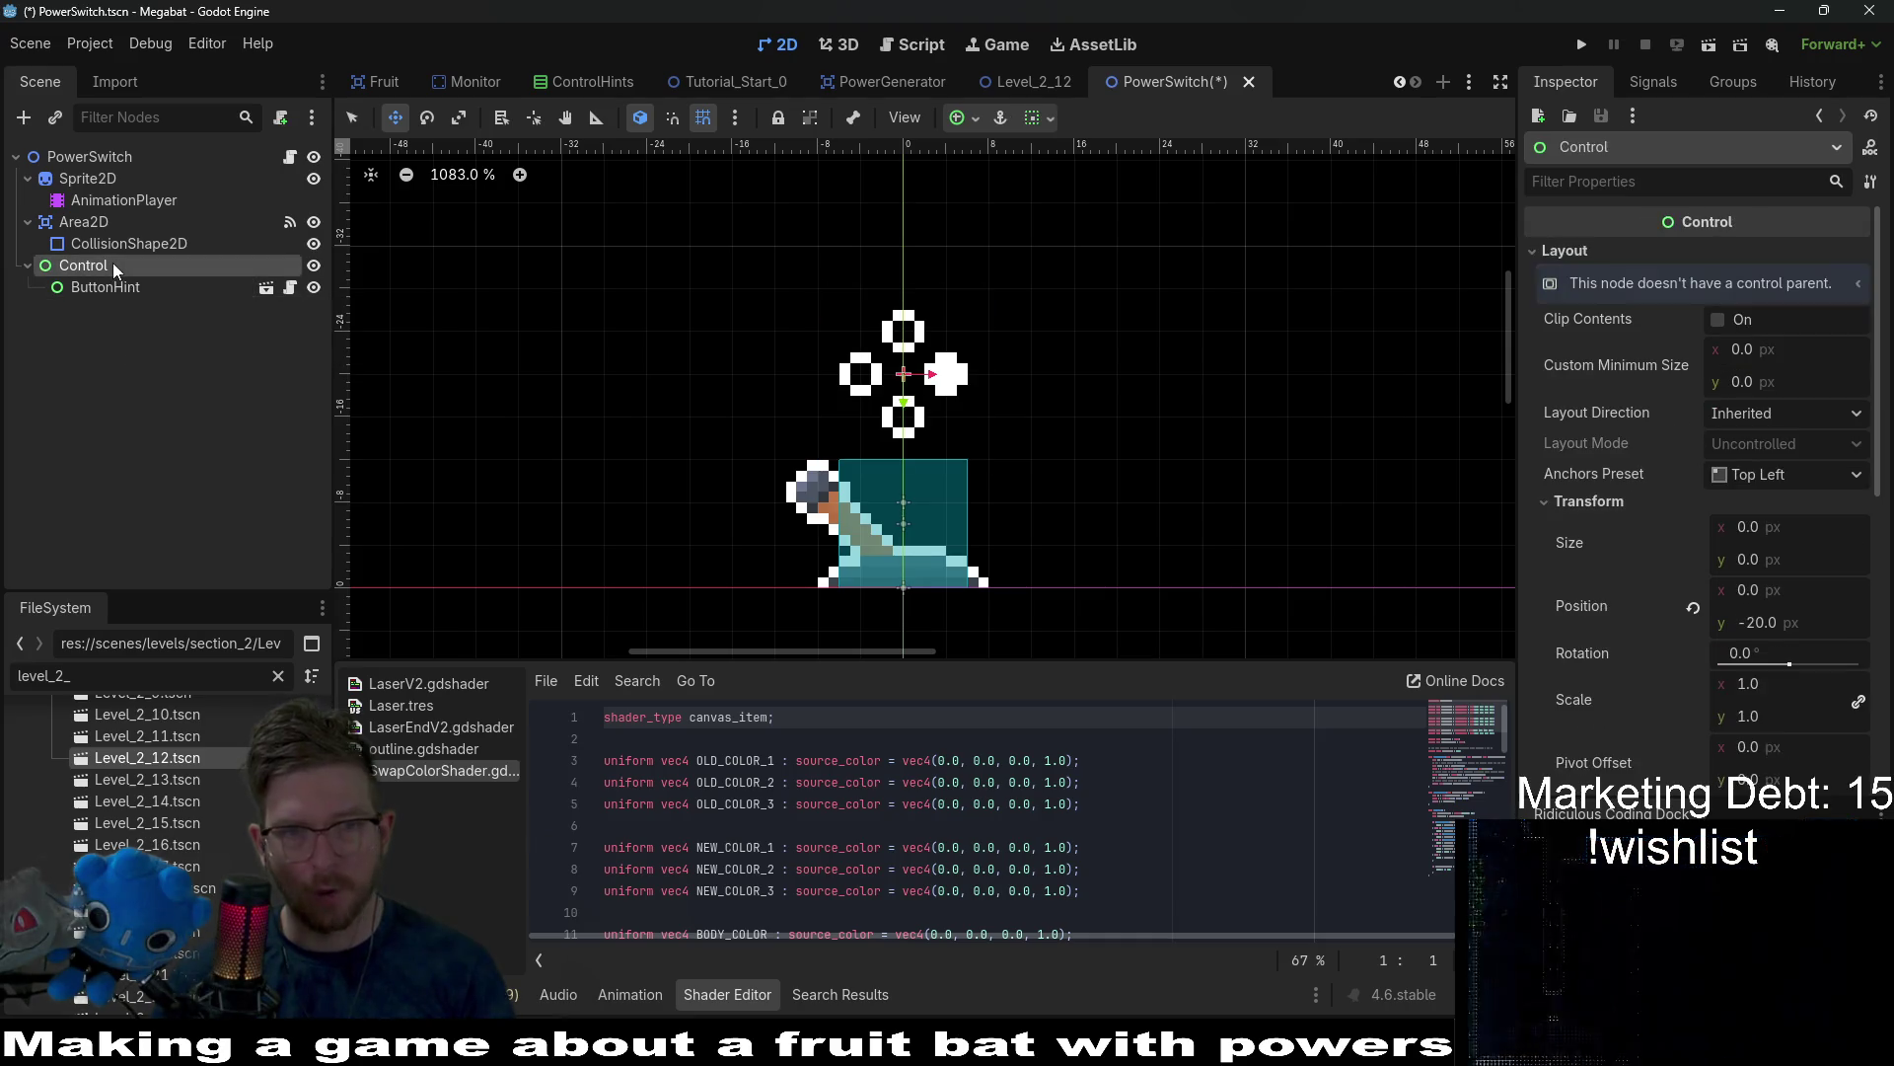
pyautogui.moveTo(1786, 664); pyautogui.dragTo(1789, 668)
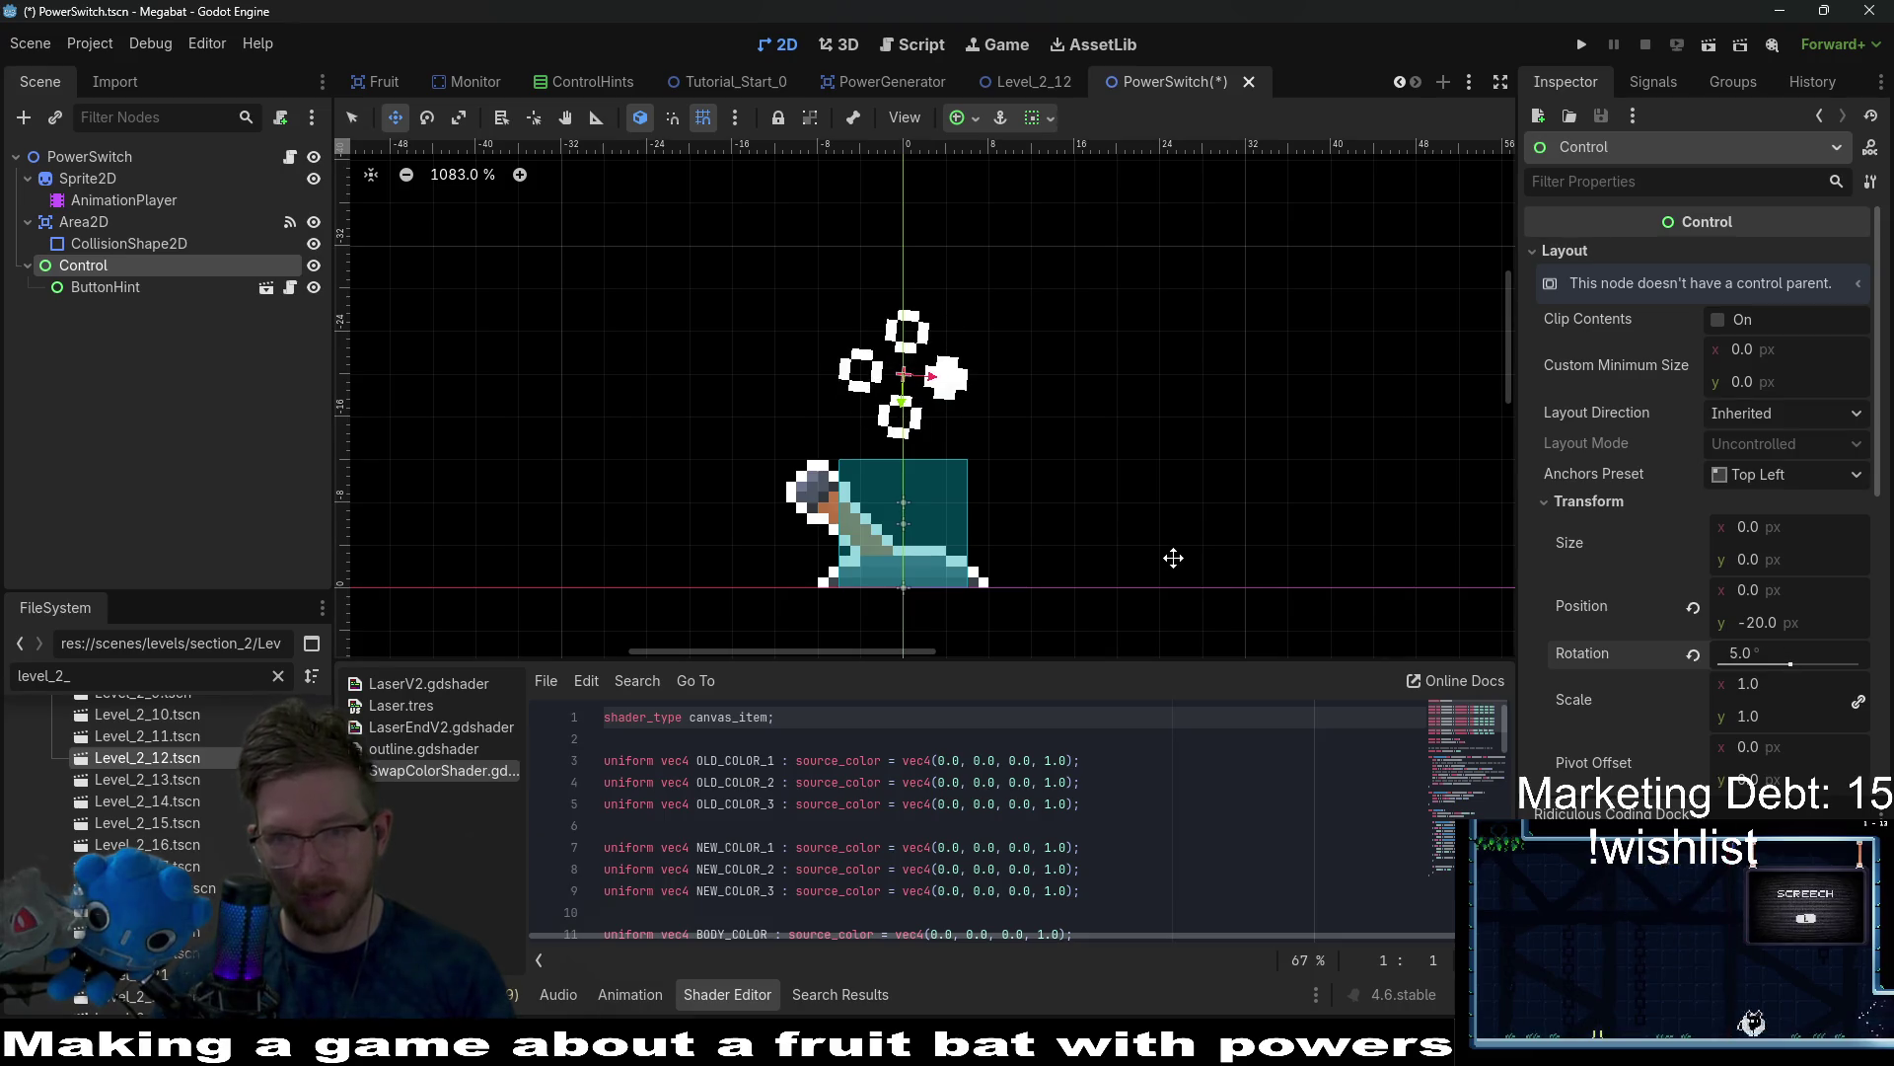
pyautogui.hotkey('ctrl', 'z')
pyautogui.click(85, 287)
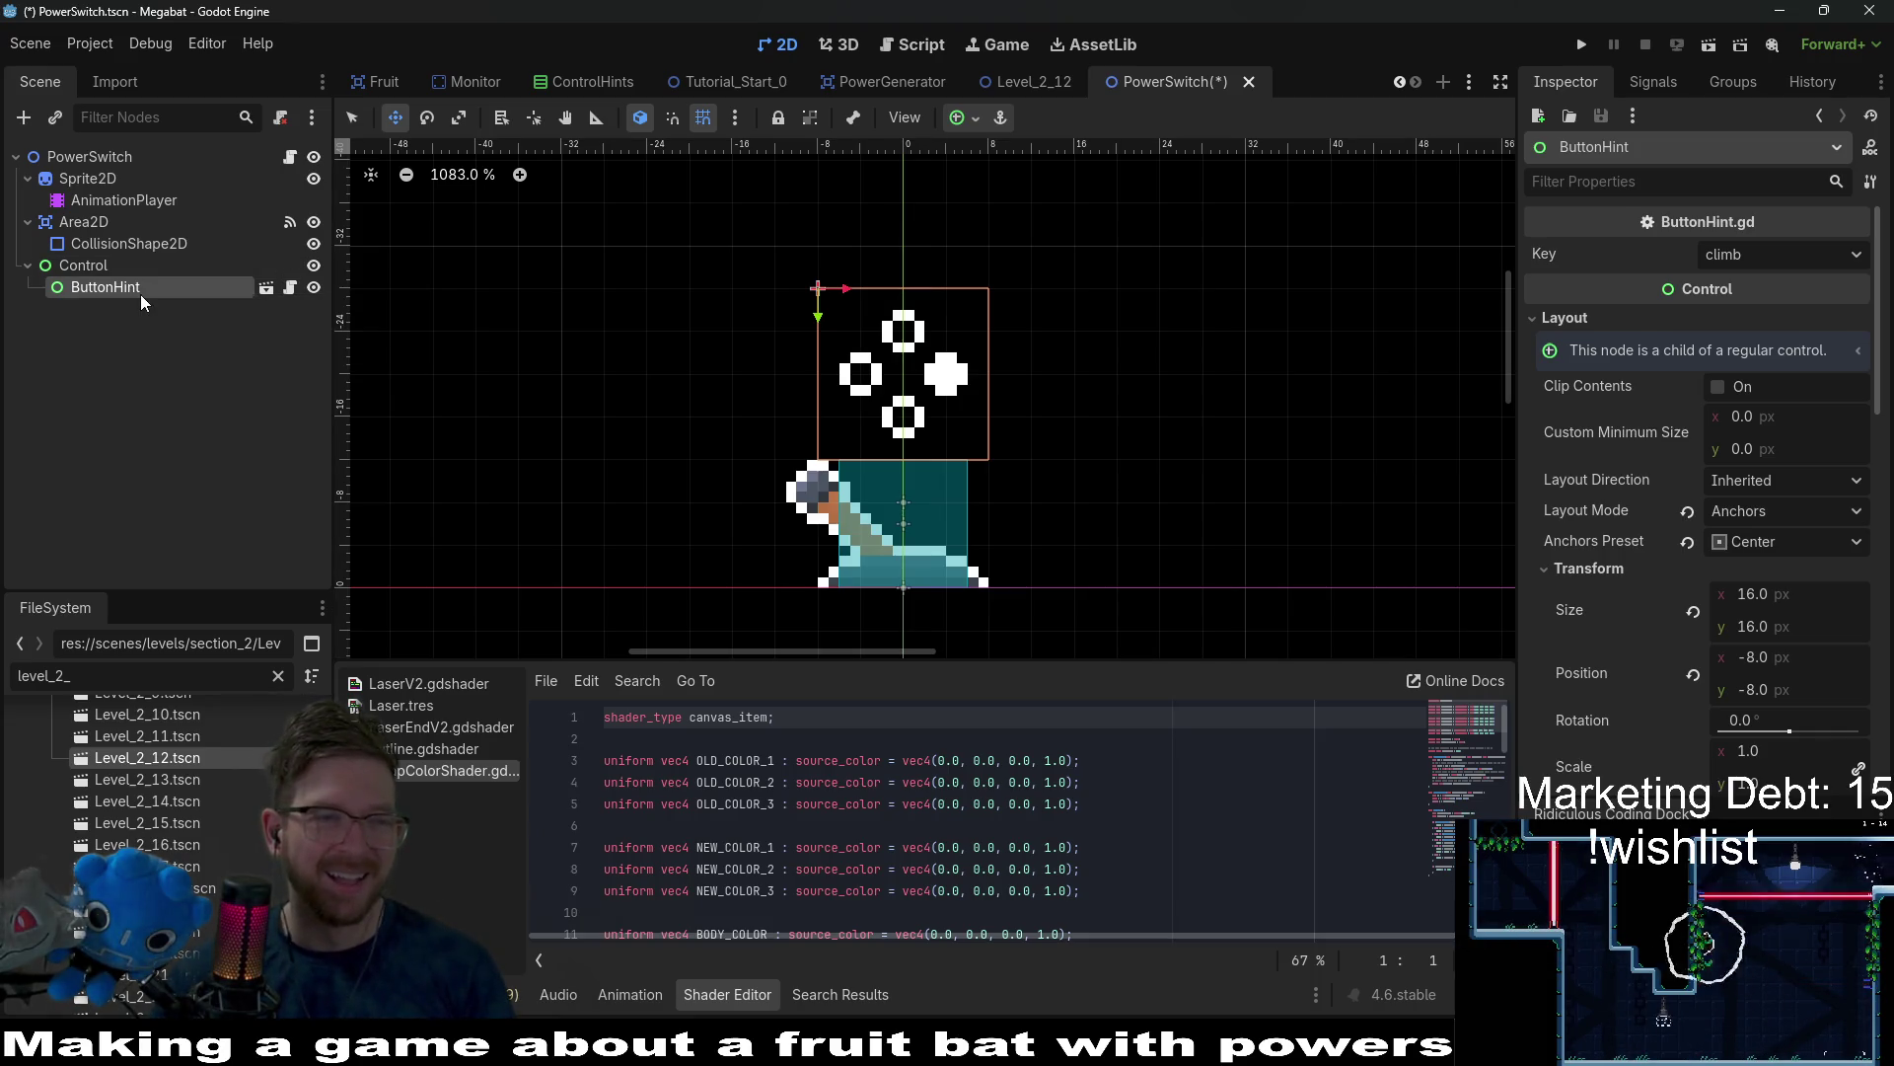
pyautogui.click(126, 273)
pyautogui.click(292, 156)
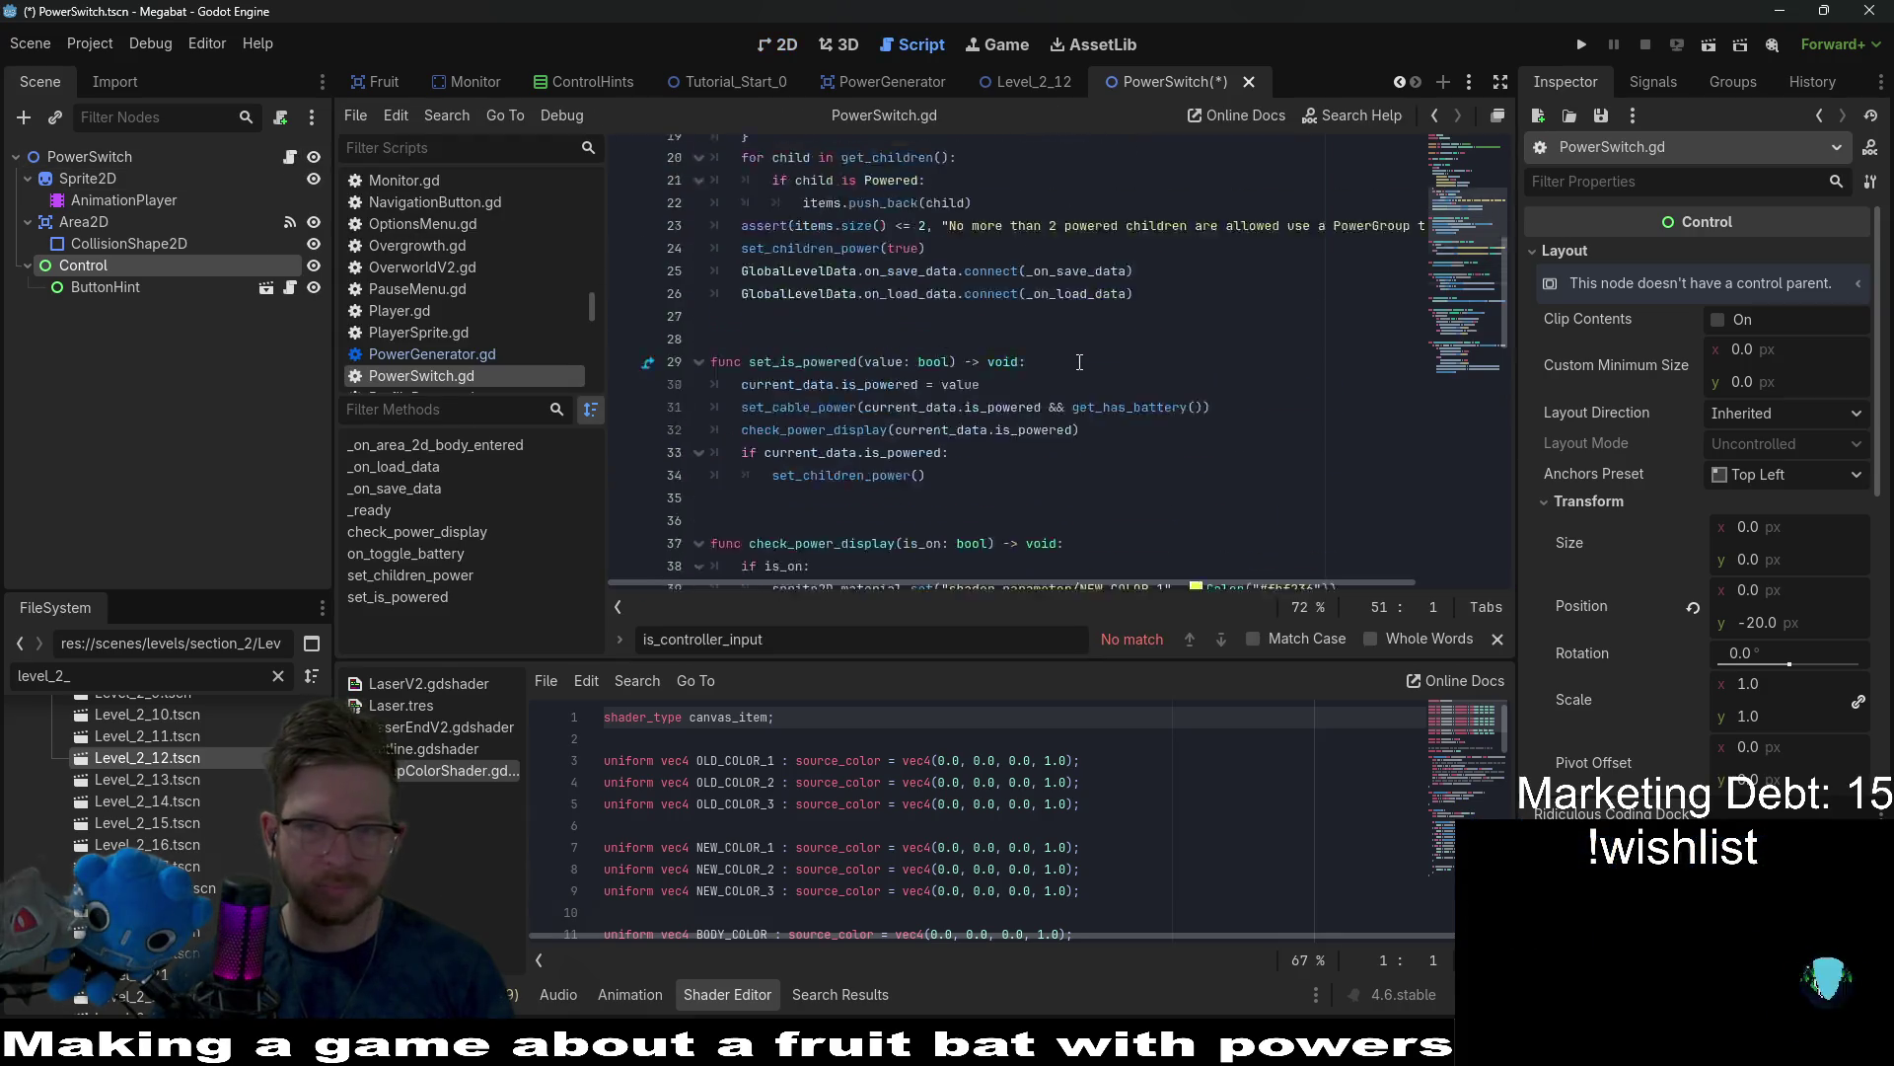
# Drop the Control node onto line 10 as an onready reference and rename its variable to container.
pyautogui.scroll(5, 1076, 362)
pyautogui.click(950, 355)
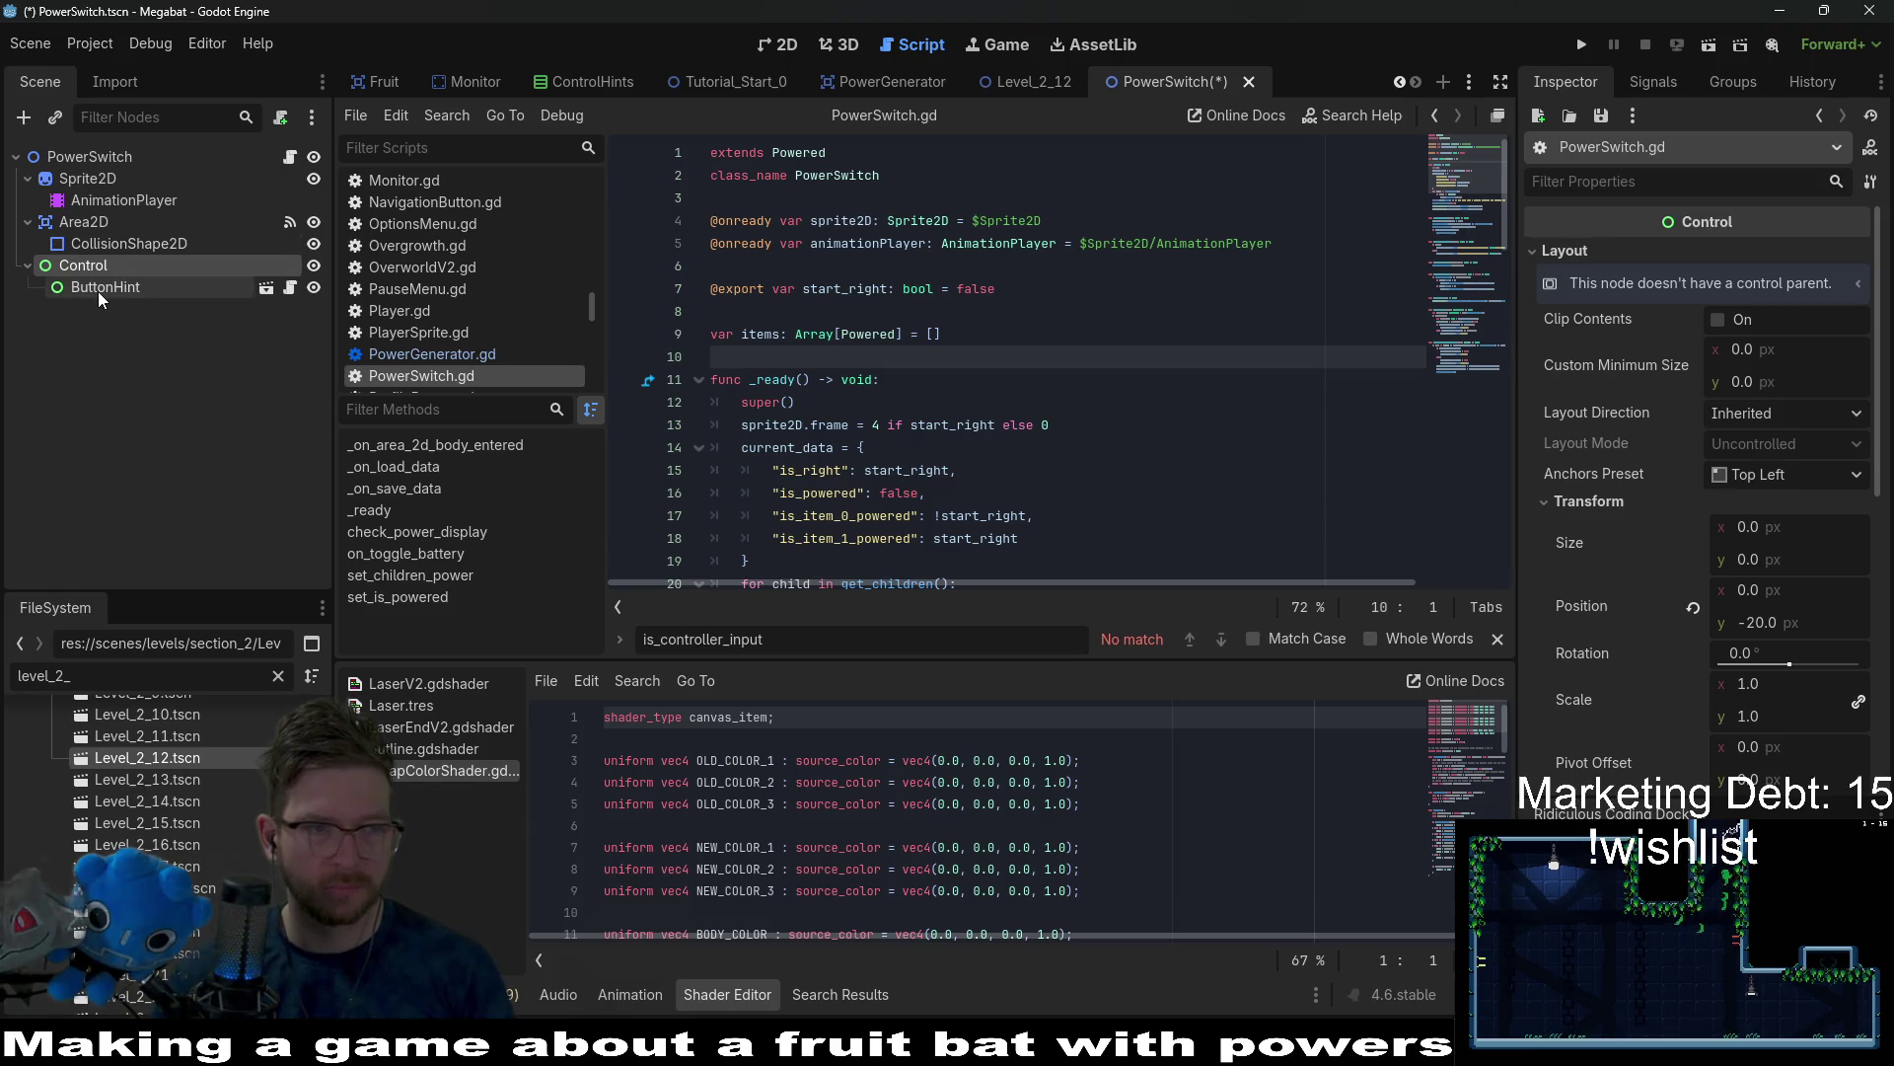
pyautogui.moveTo(93, 262); pyautogui.dragTo(817, 272)
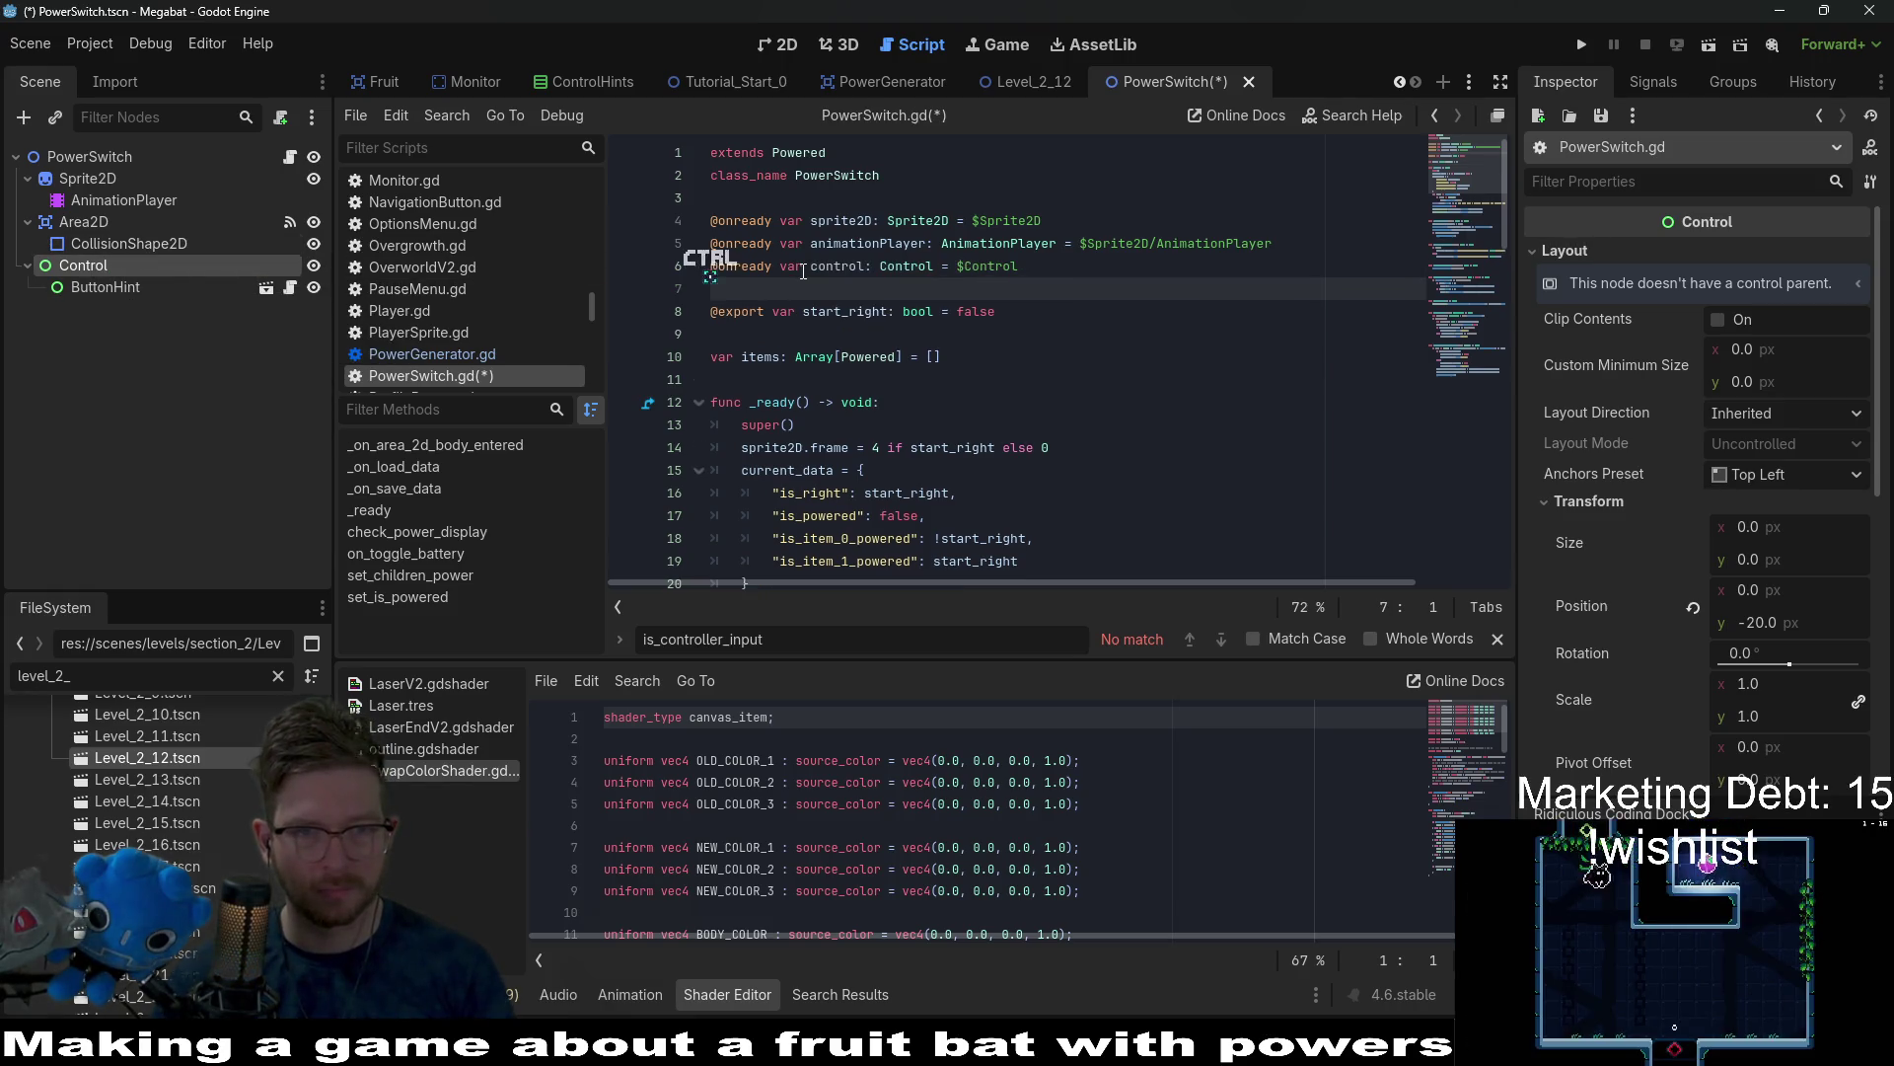
pyautogui.doubleClick(834, 266)
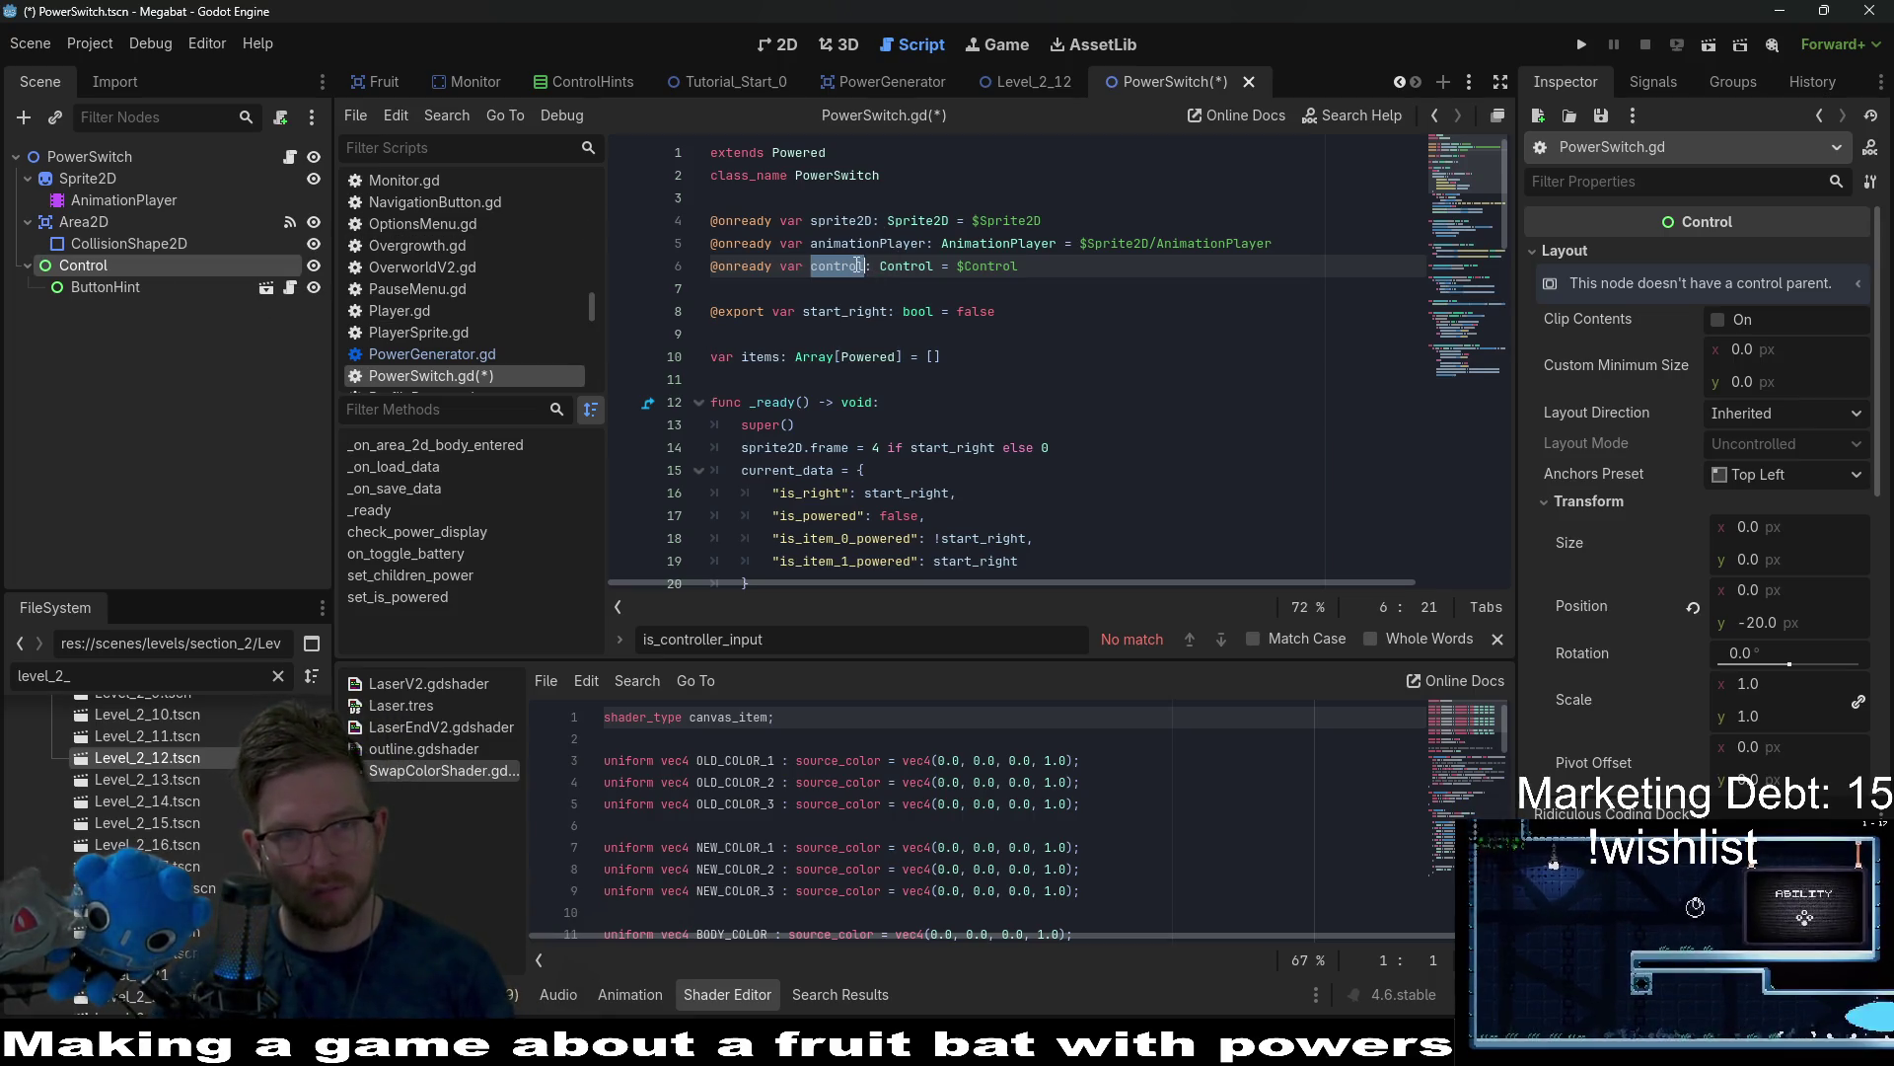
pyautogui.write('containe')
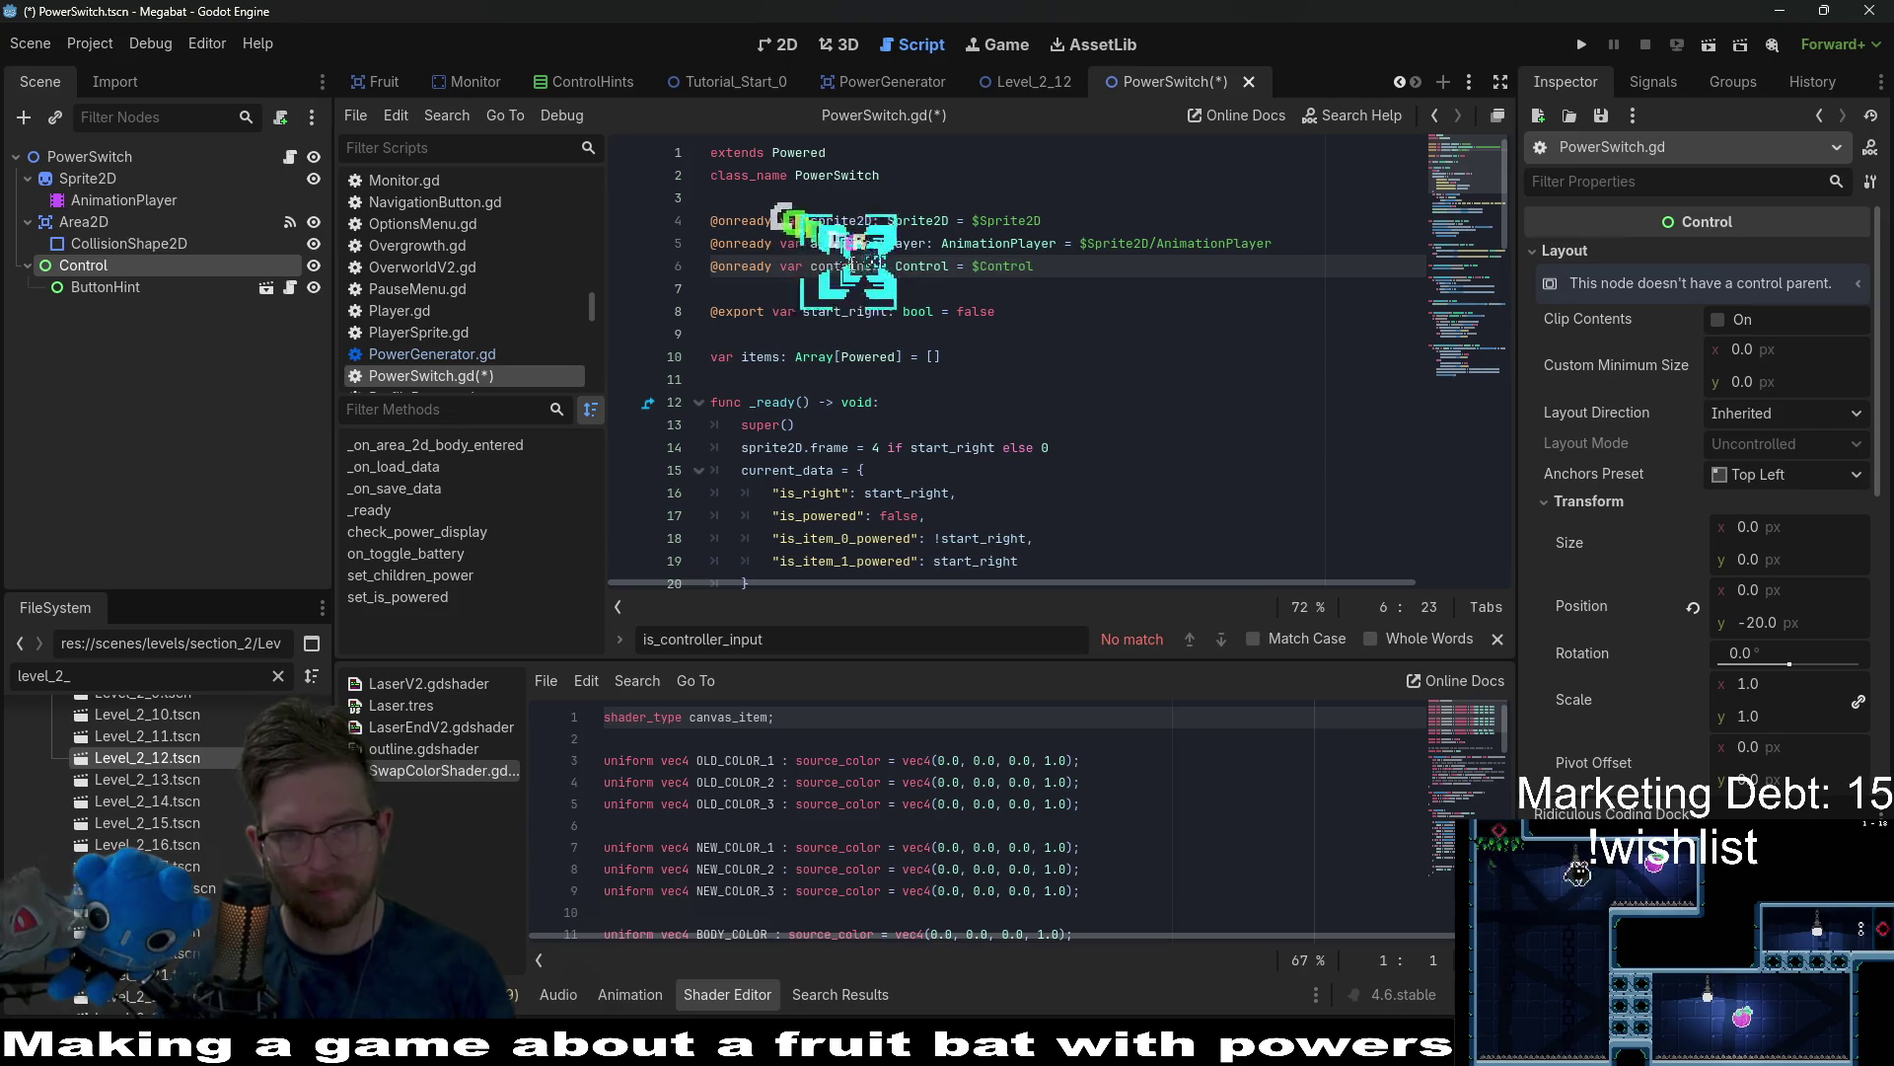
pyautogui.write('r')
# Rename the node HintContainer, re-add its reference, delete the old line, and name it hintContainer.
pyautogui.click(91, 268)
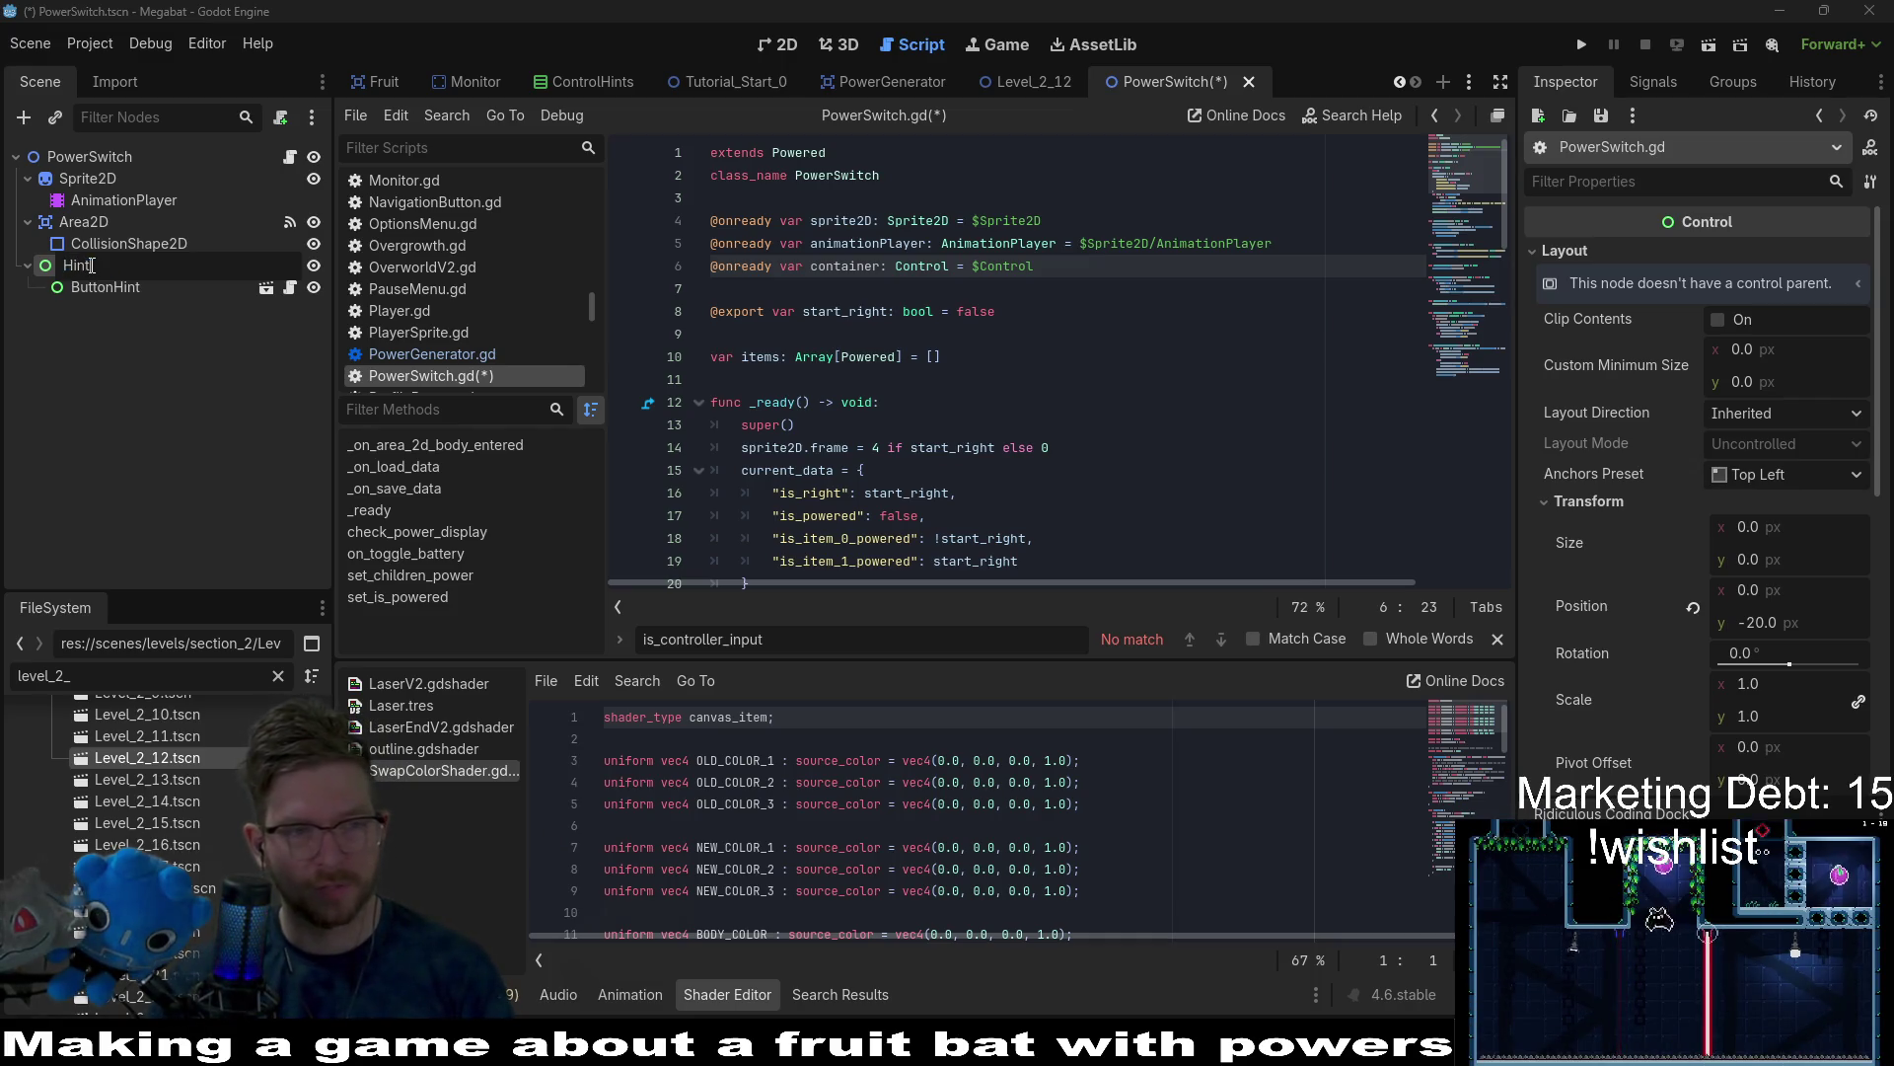
pyautogui.press('Return')
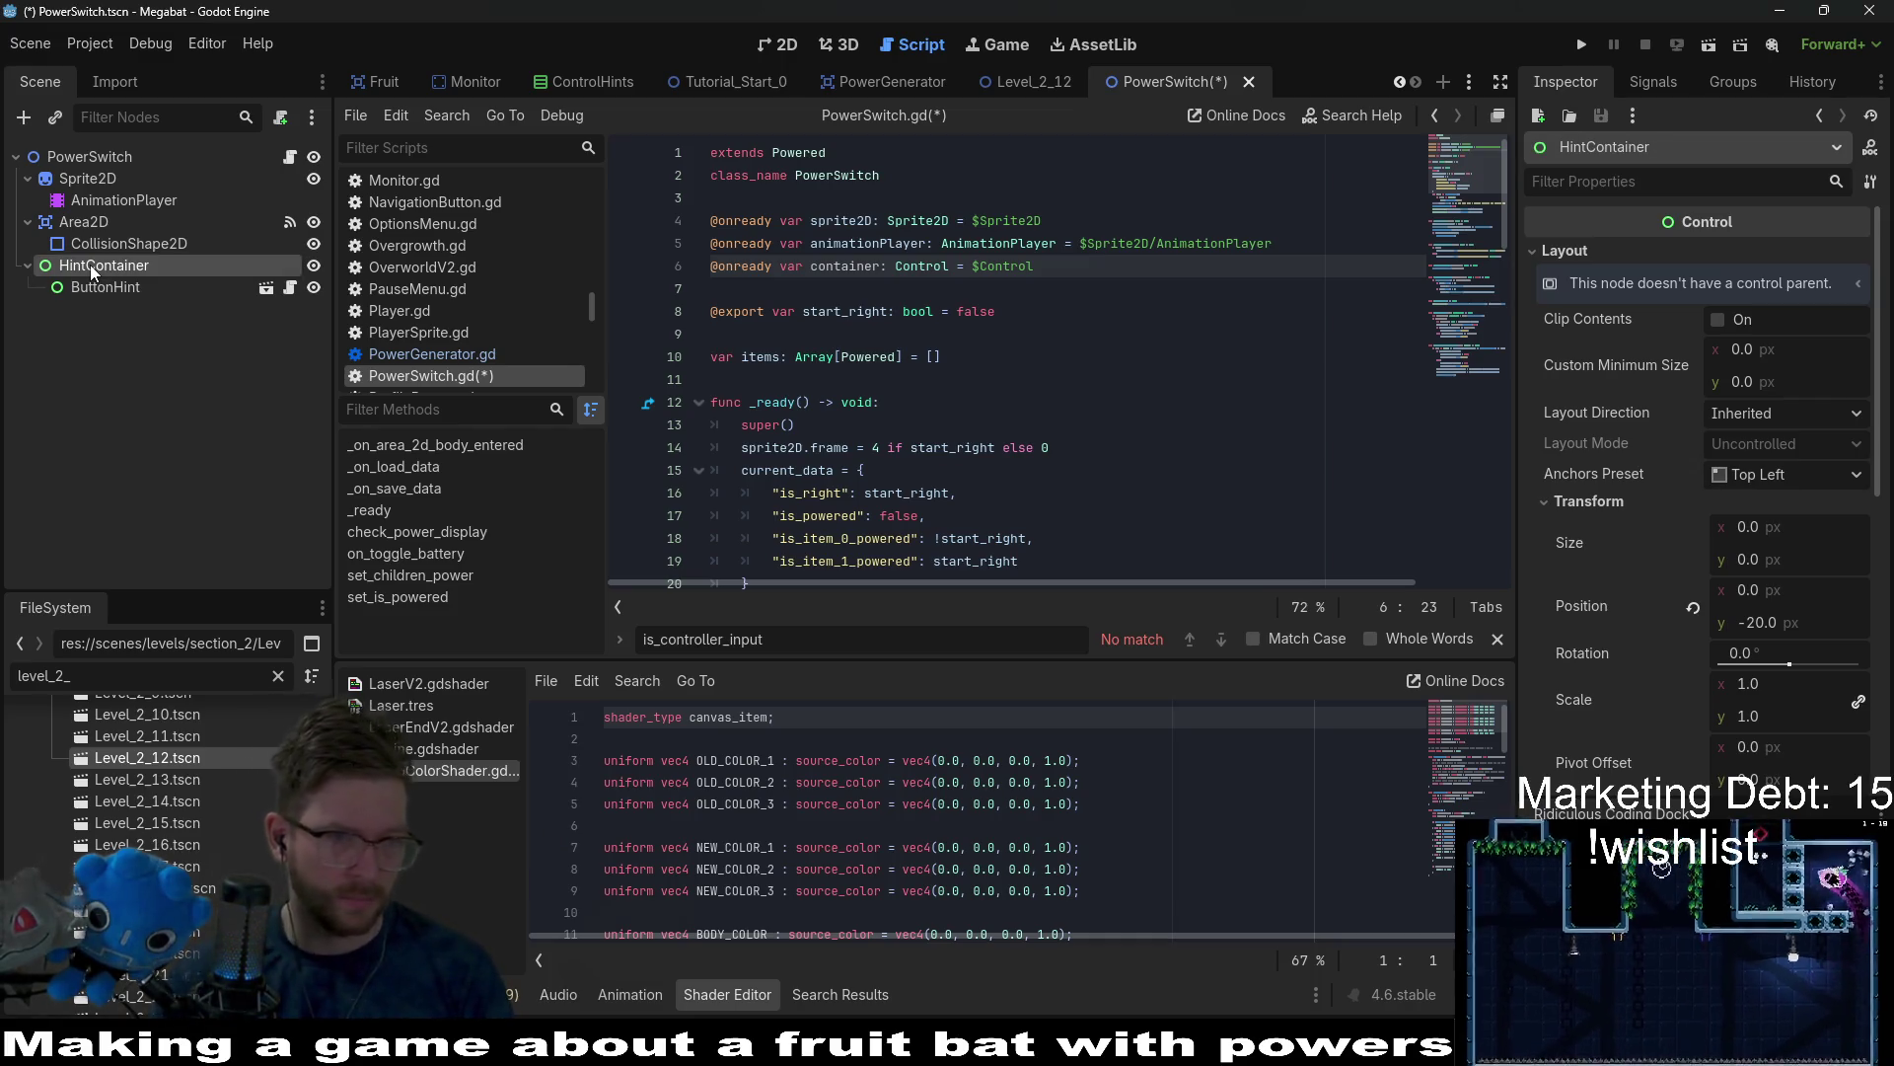
pyautogui.moveTo(99, 265)
pyautogui.mouseDown()
pyautogui.moveTo(1031, 293)
pyautogui.moveTo(1316, 248)
pyautogui.mouseUp()
pyautogui.press('BackSpace')
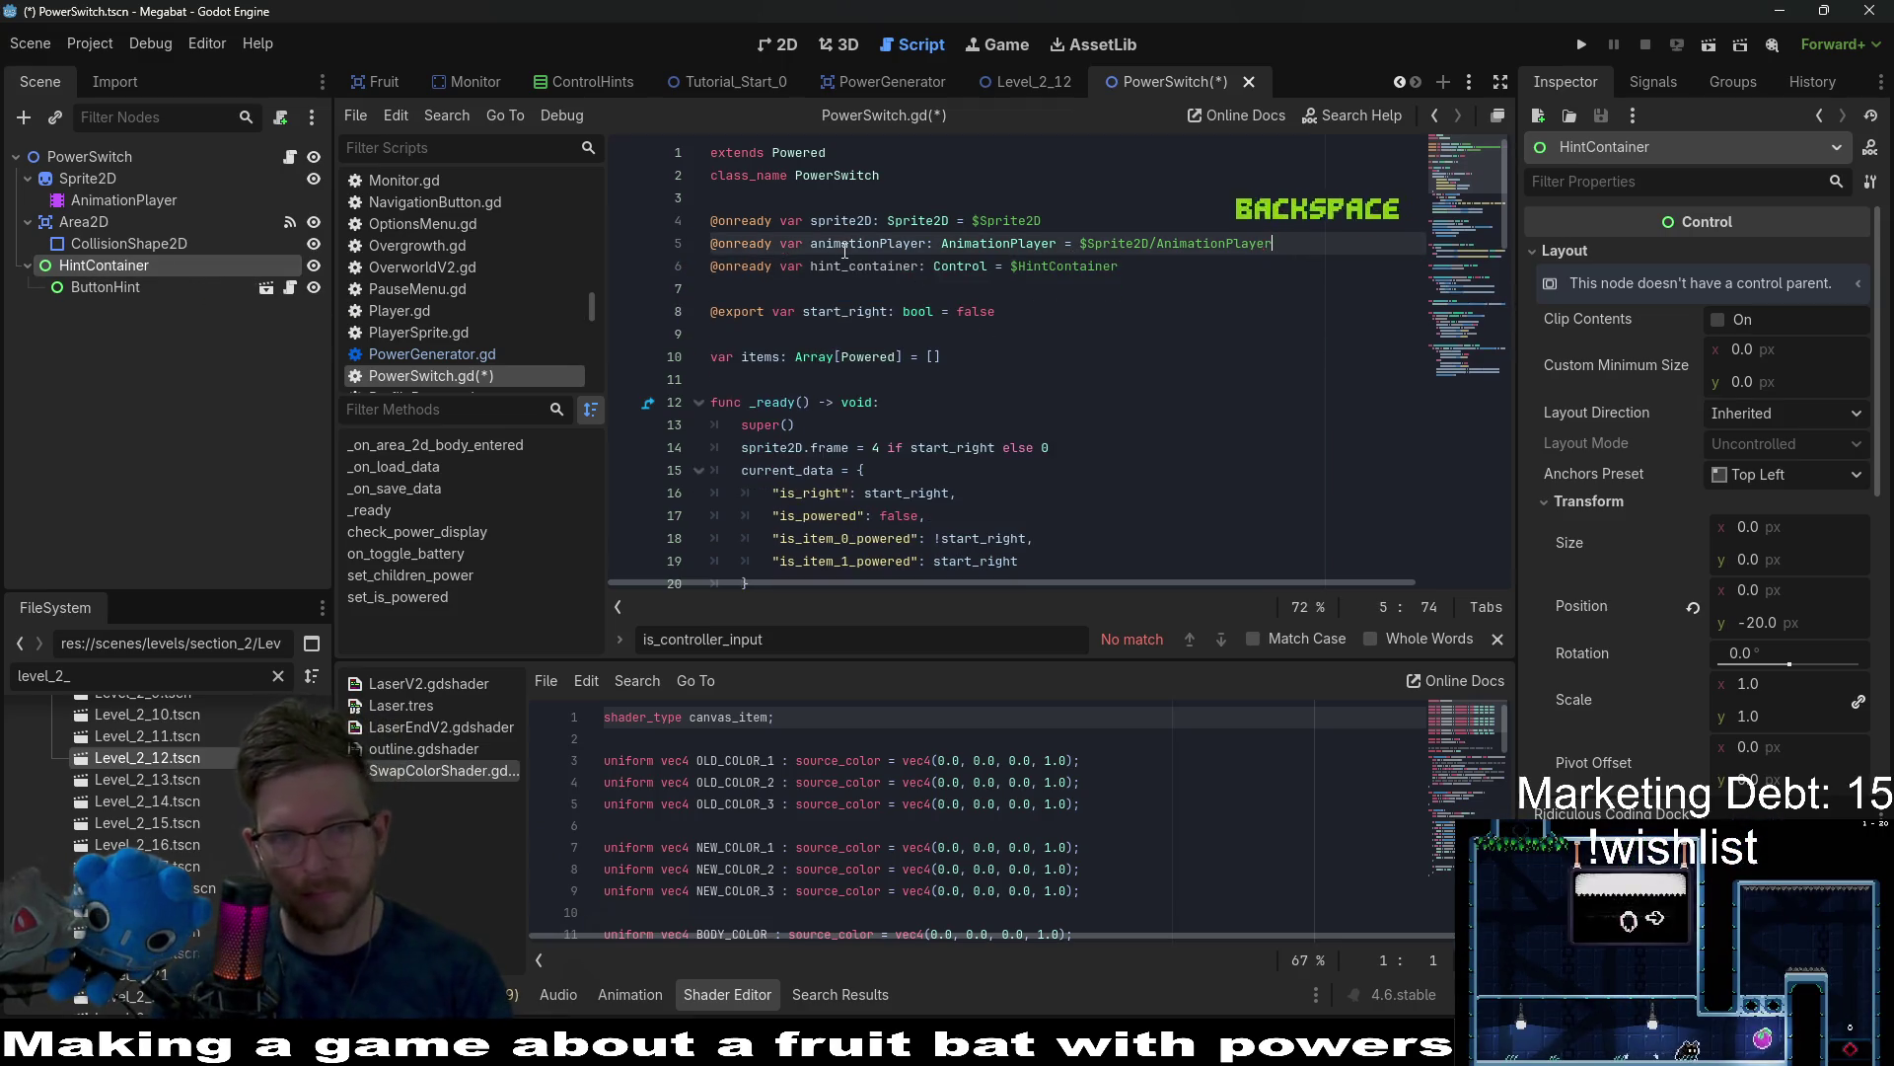
pyautogui.click(855, 268)
pyautogui.press('BackSpace')
pyautogui.press('BackSpace')
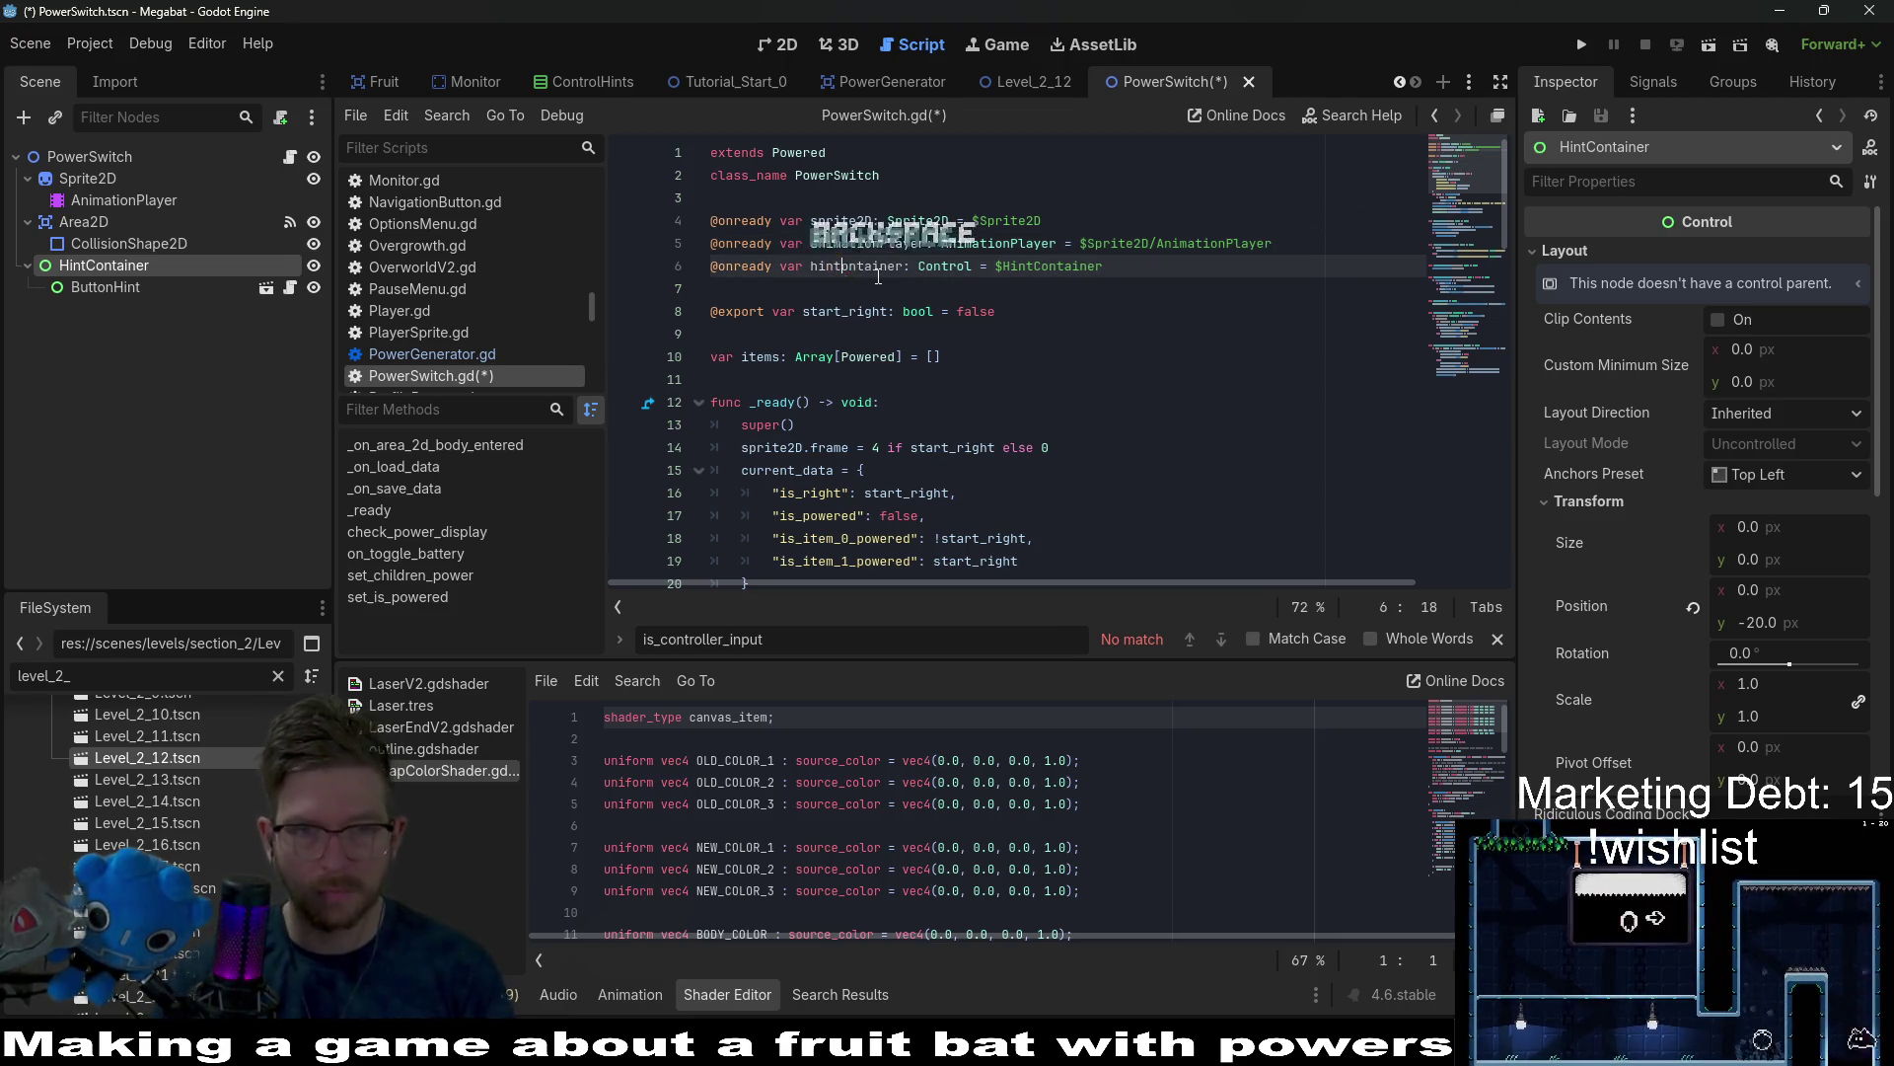
pyautogui.write('C')
pyautogui.scroll(-20, 940, 324)
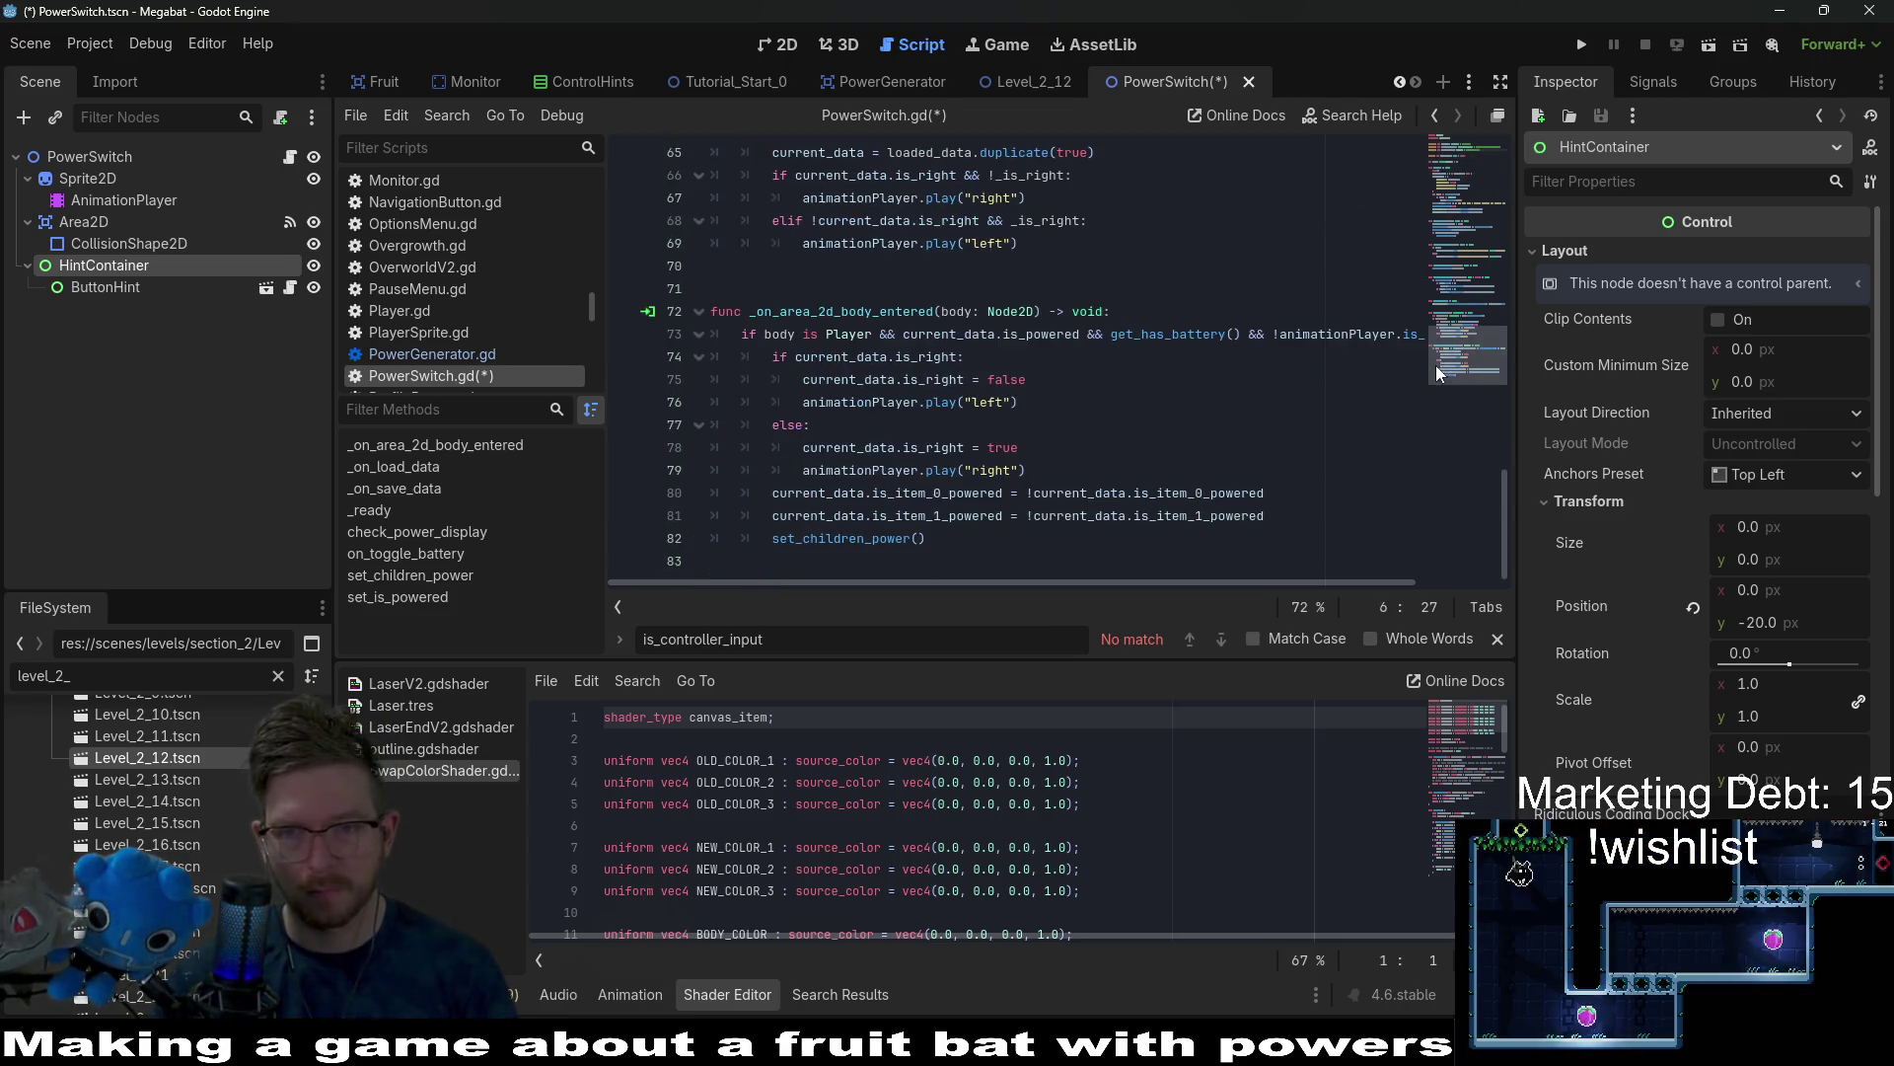
pyautogui.scroll(20, 1000, 325)
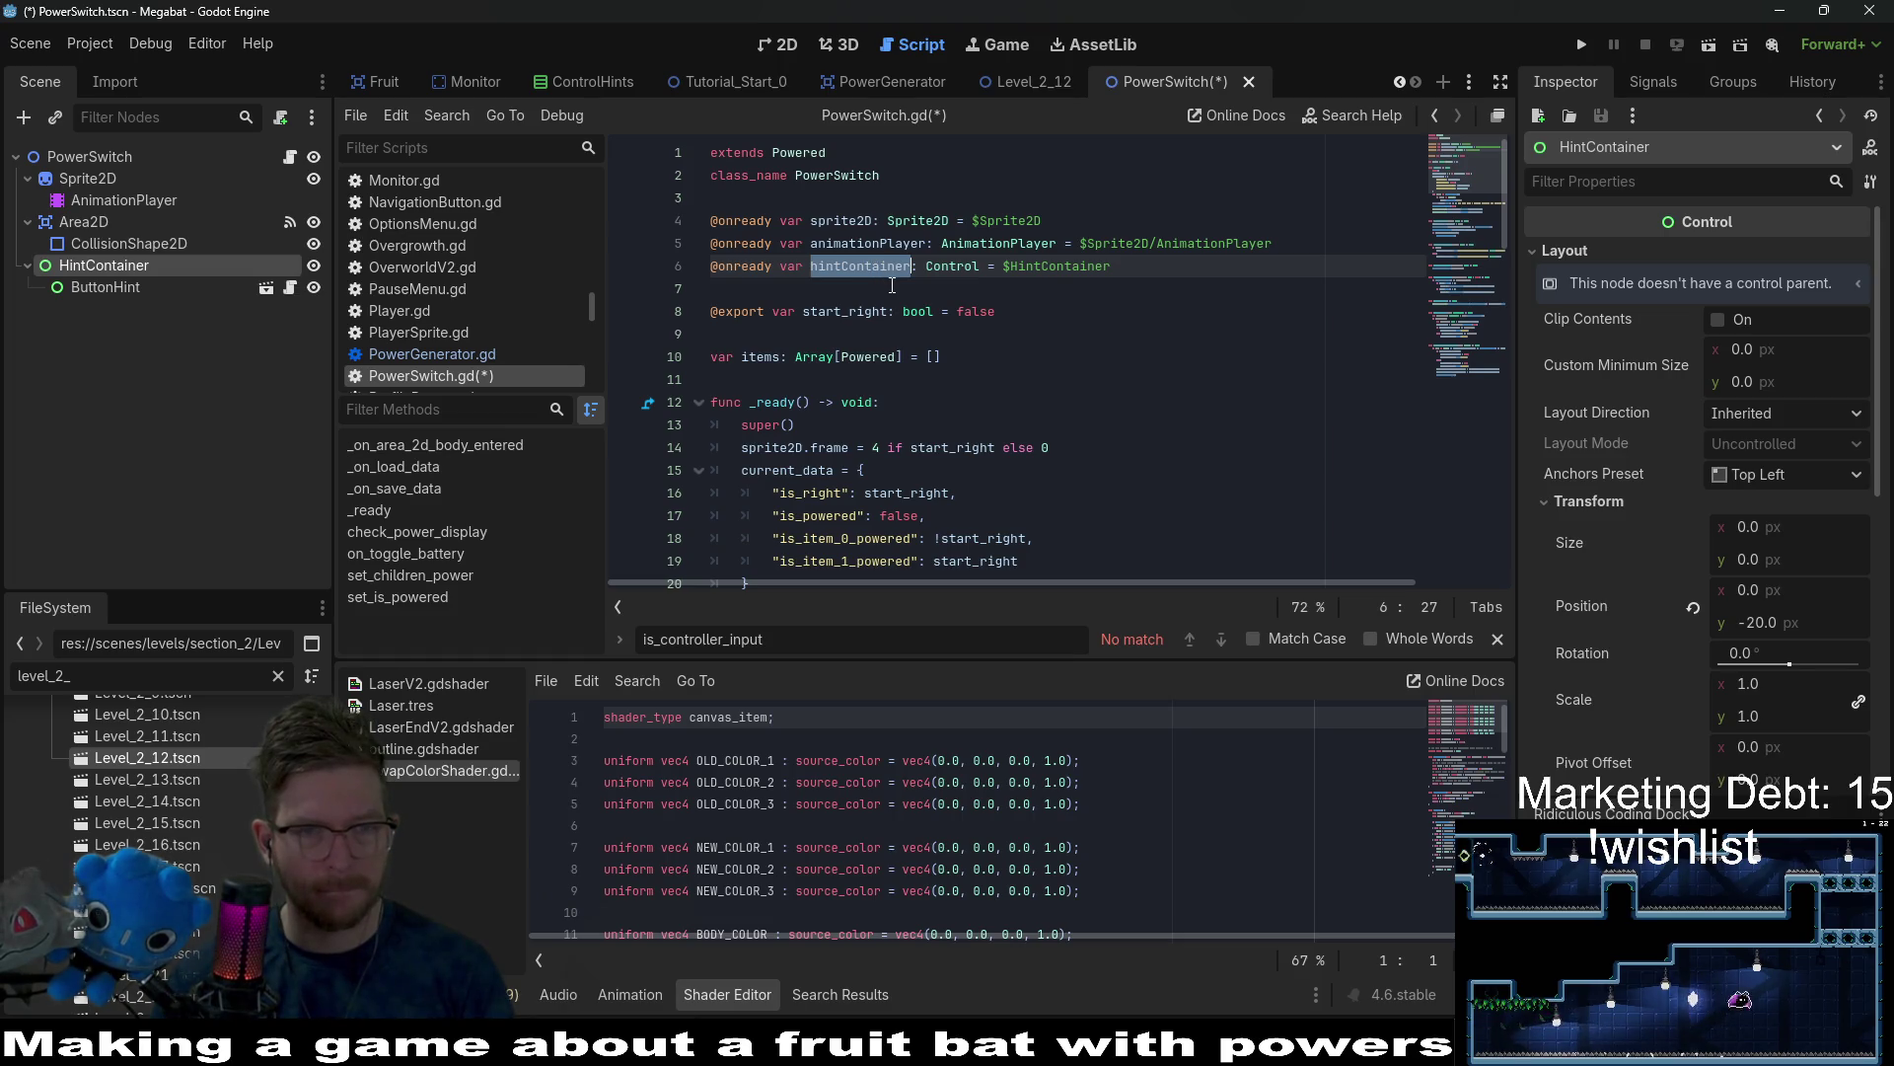
pyautogui.scroll(-2, 892, 285)
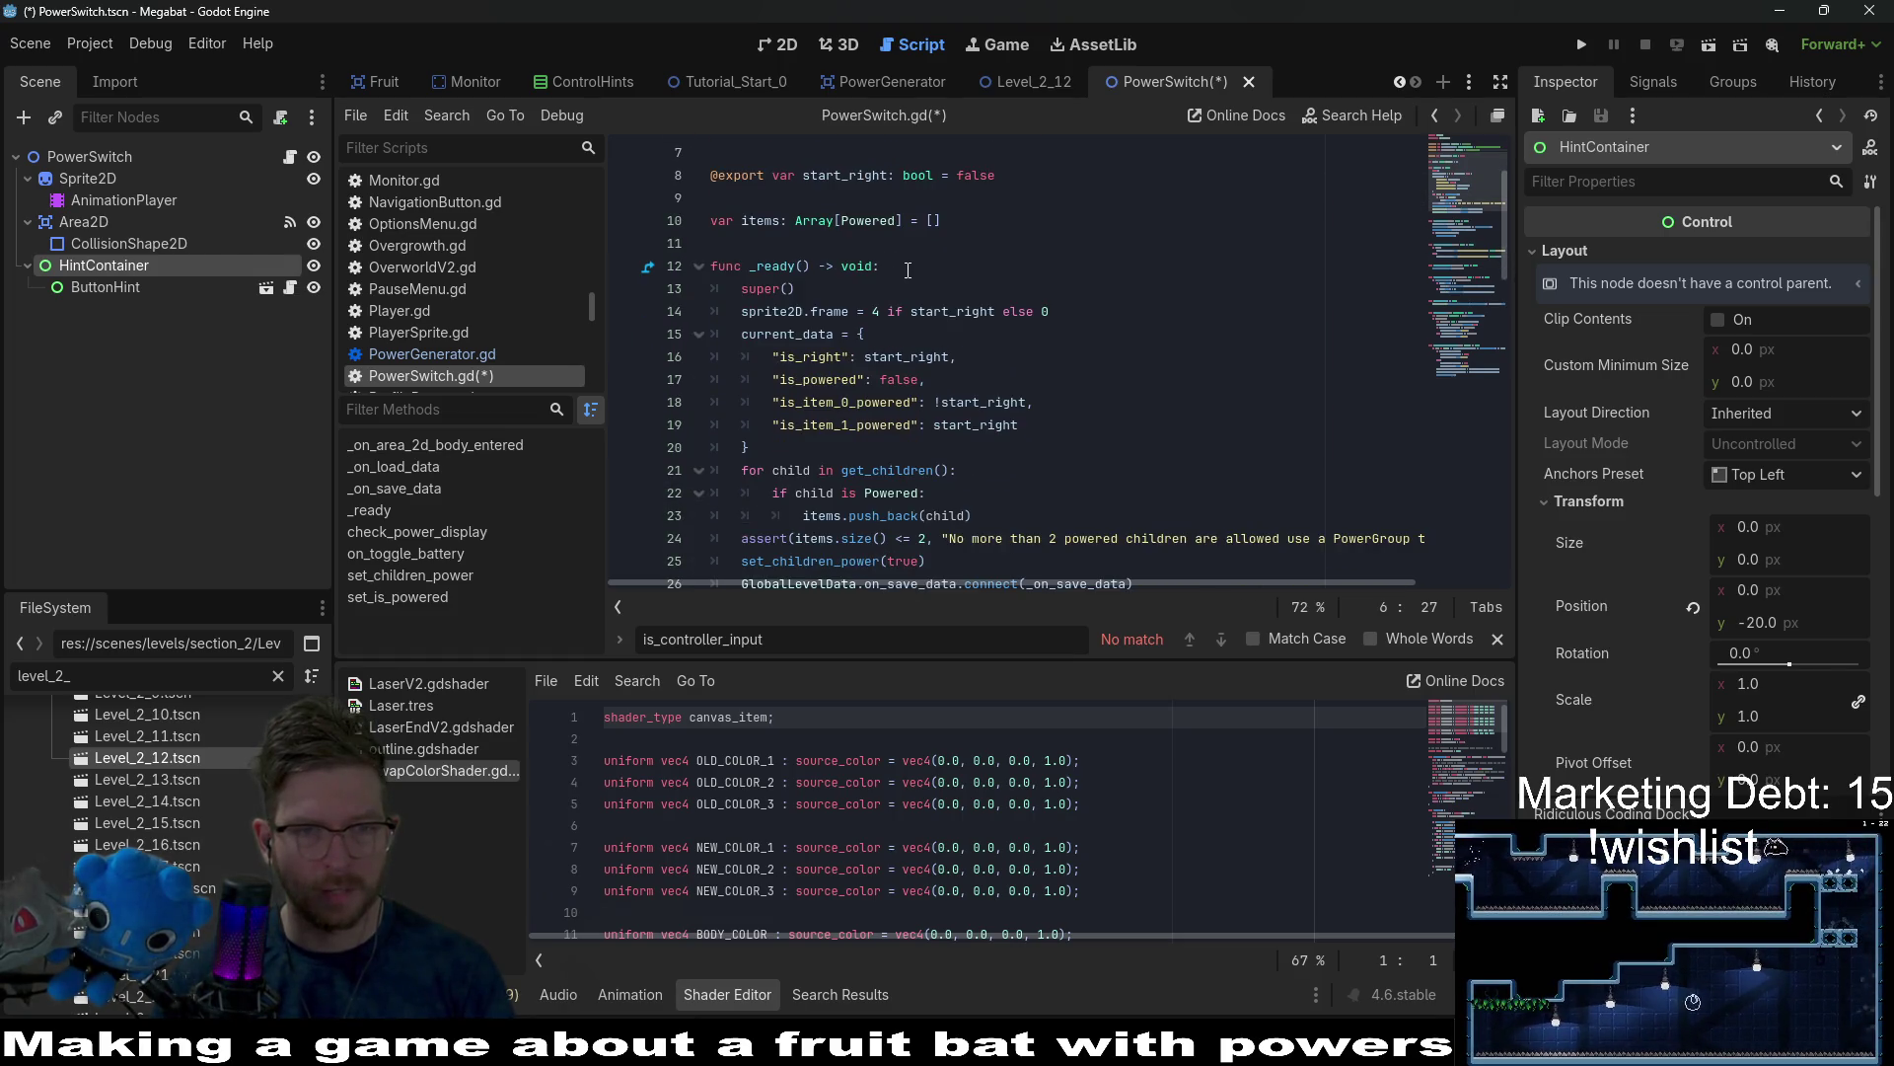
# In _ready, start the line setting hintContainer.rotation_degrees to -rotation_degrees.
pyautogui.click(908, 266)
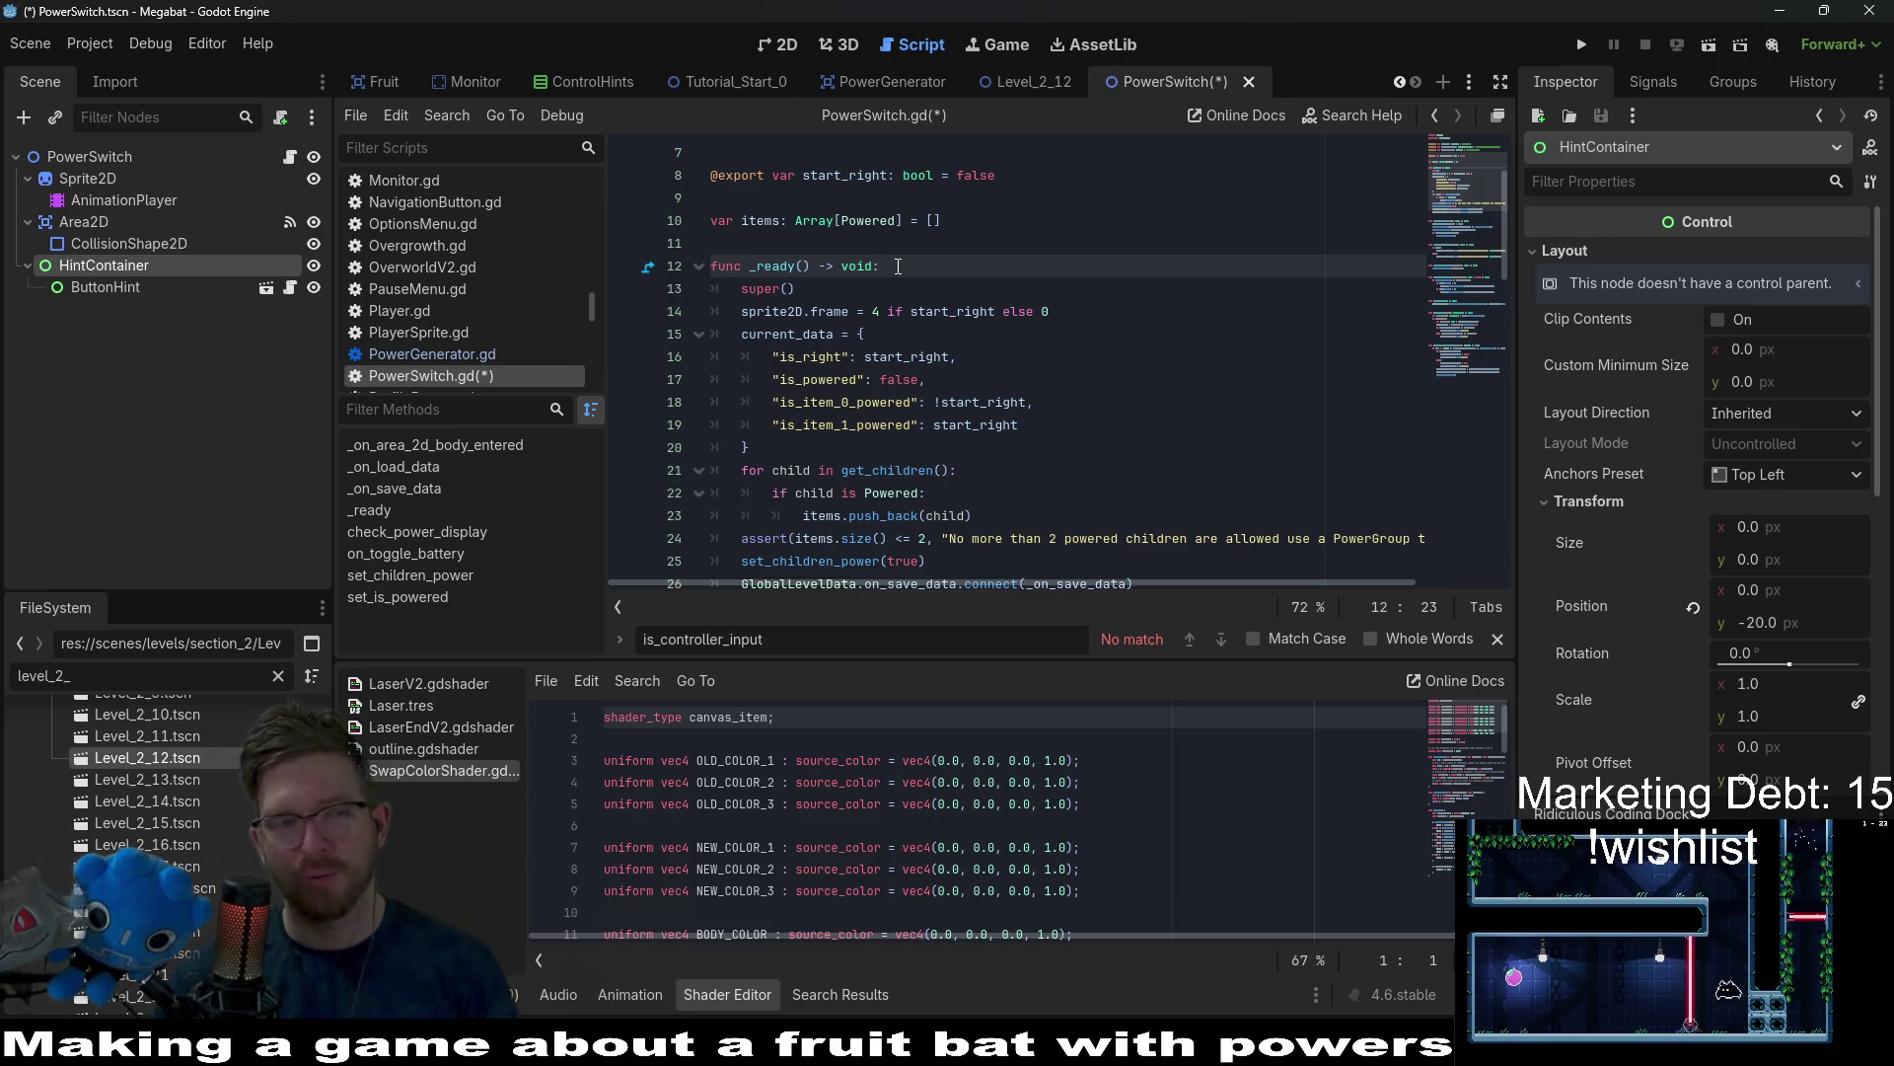
pyautogui.scroll(2, 894, 279)
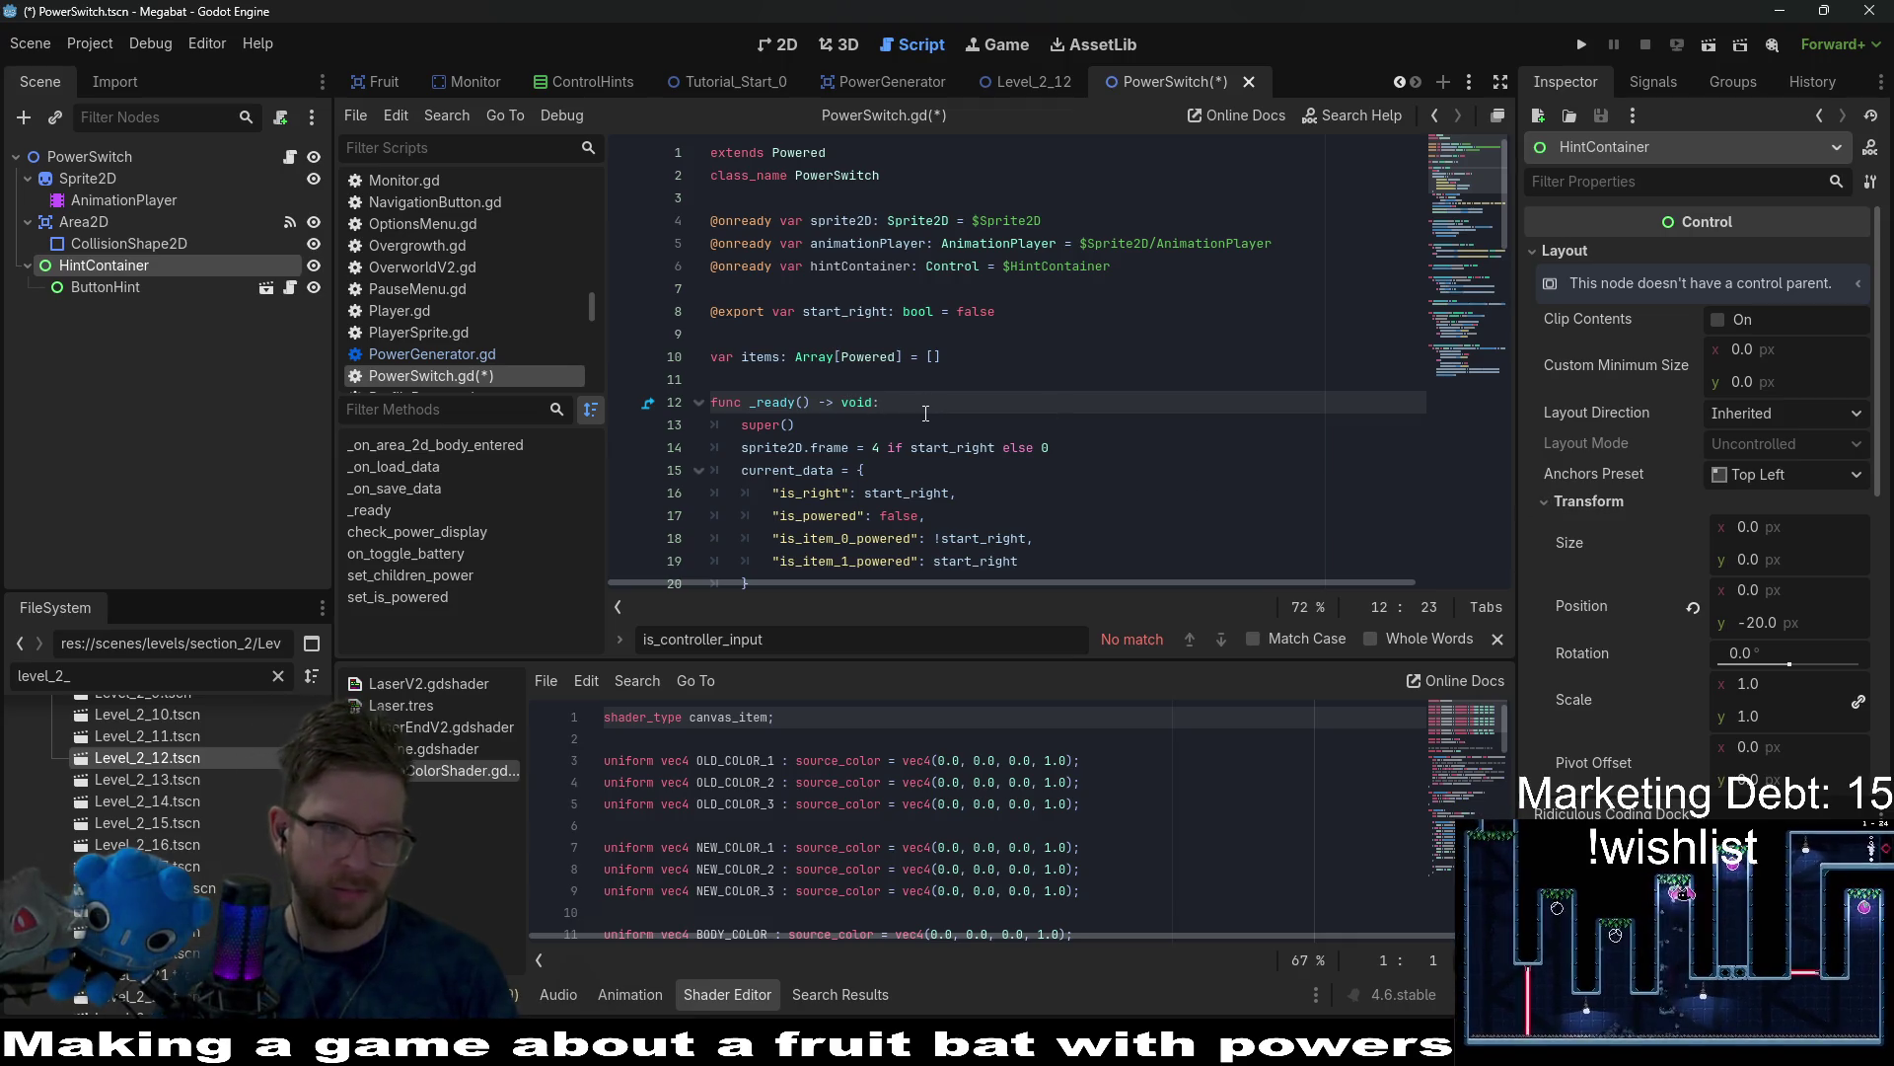
pyautogui.press('Return')
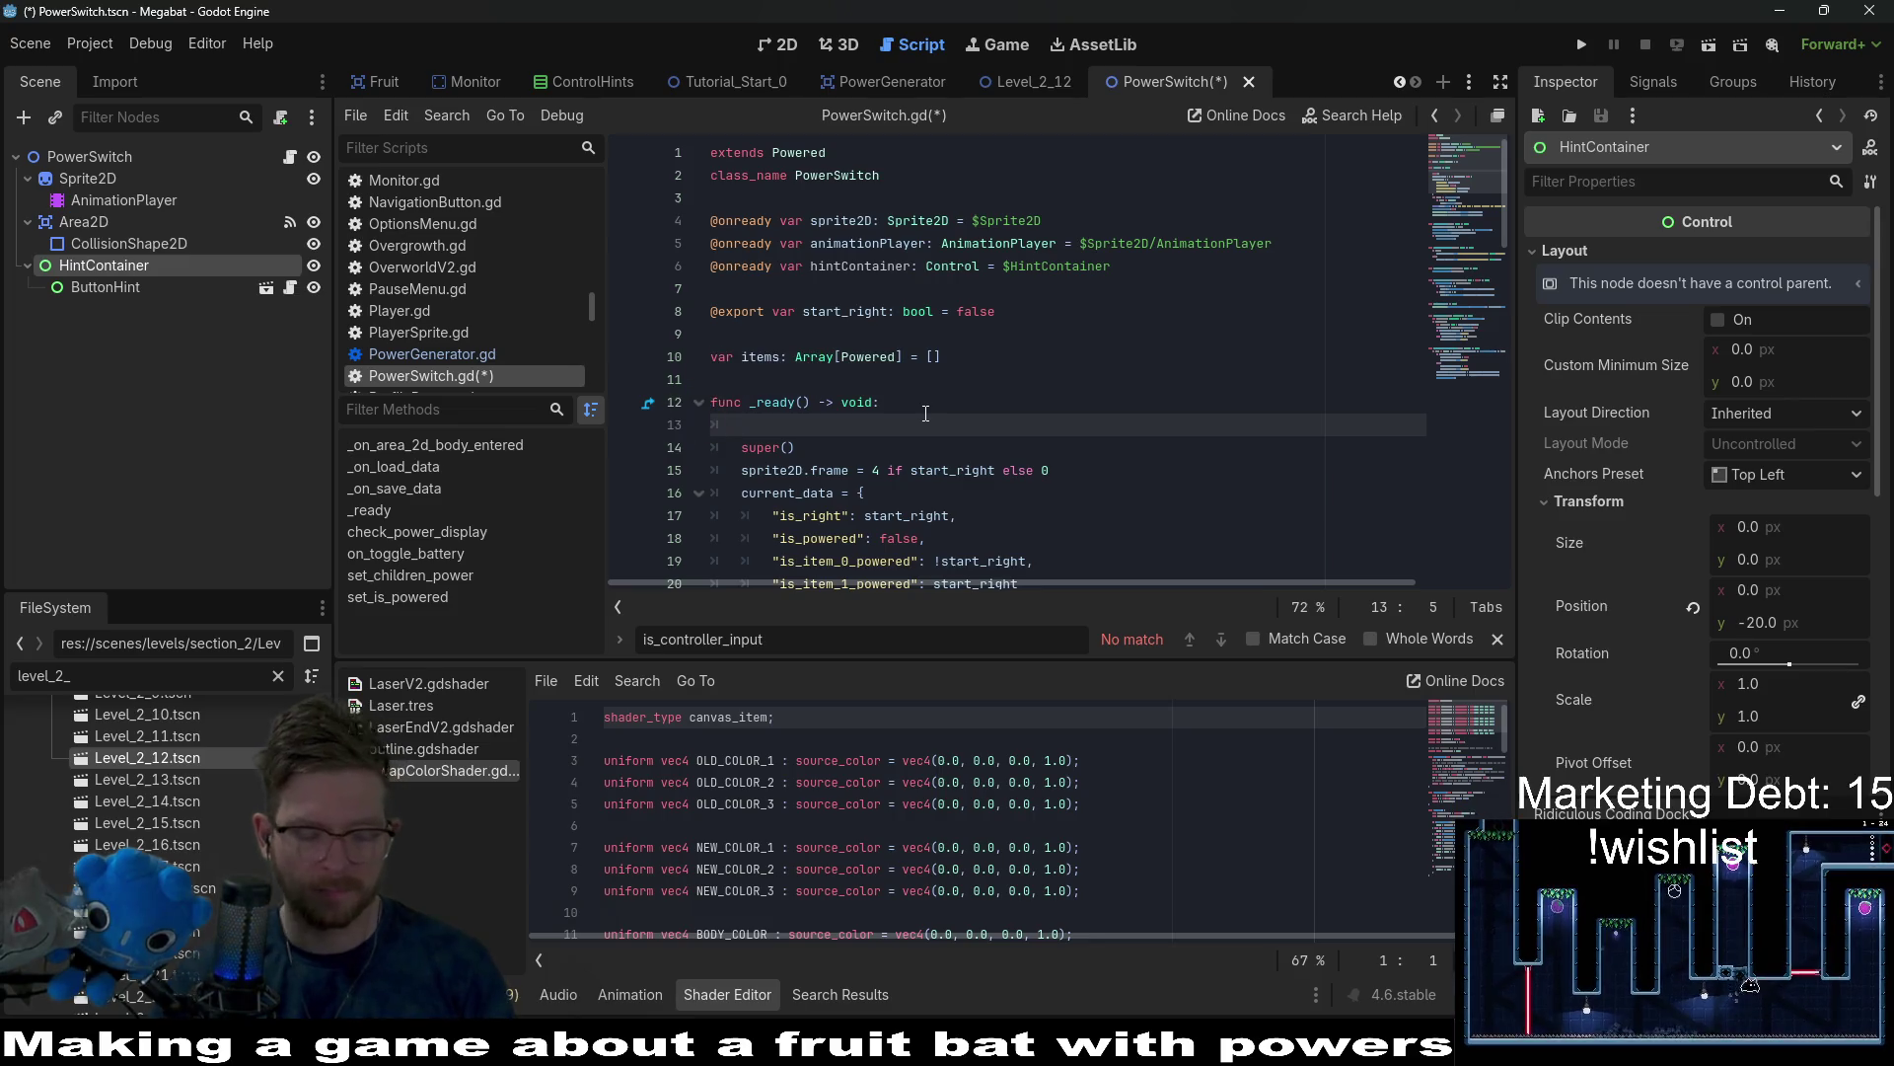
pyautogui.write('hintContainer.')
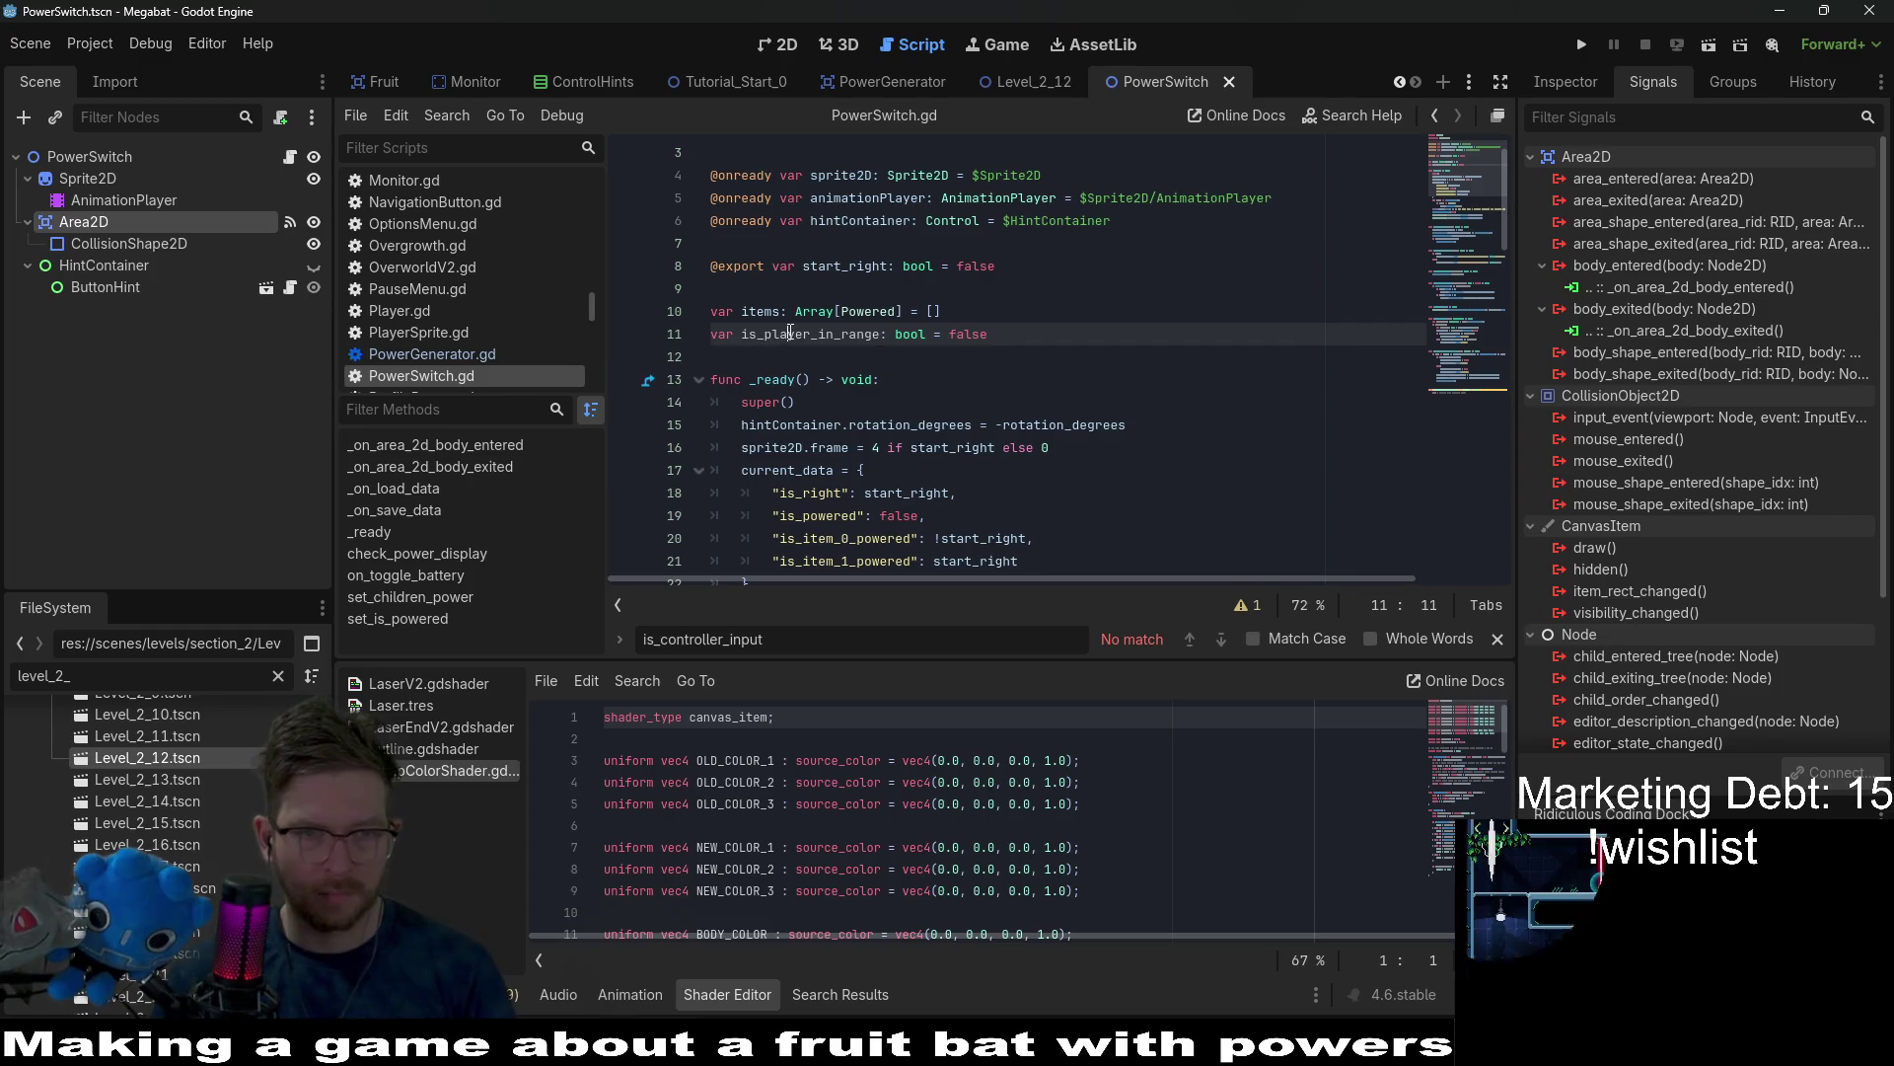
# Glance at PowerGenerator.gd, then open PowerSwitch.gd and scroll to _on_area_2d_body_entered.
pyautogui.click(464, 355)
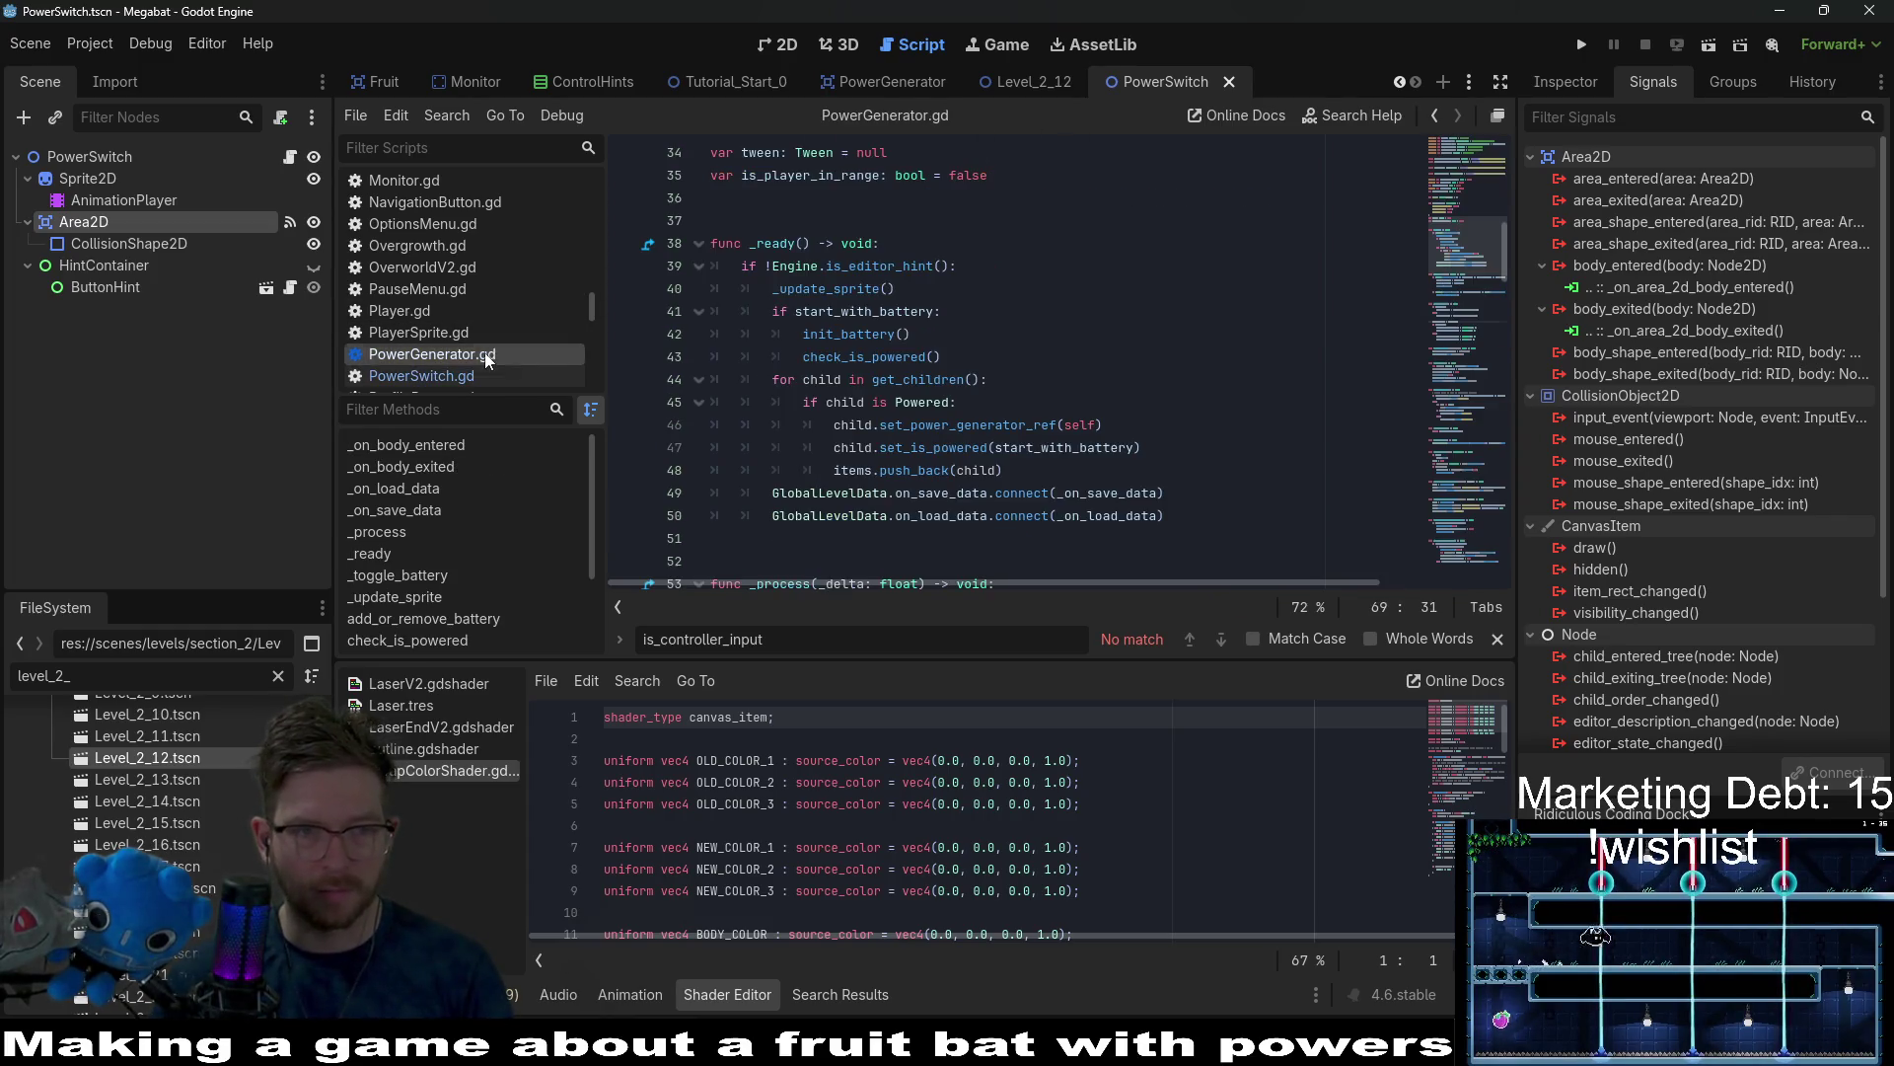
pyautogui.scroll(5, 997, 363)
pyautogui.scroll(-2, 997, 363)
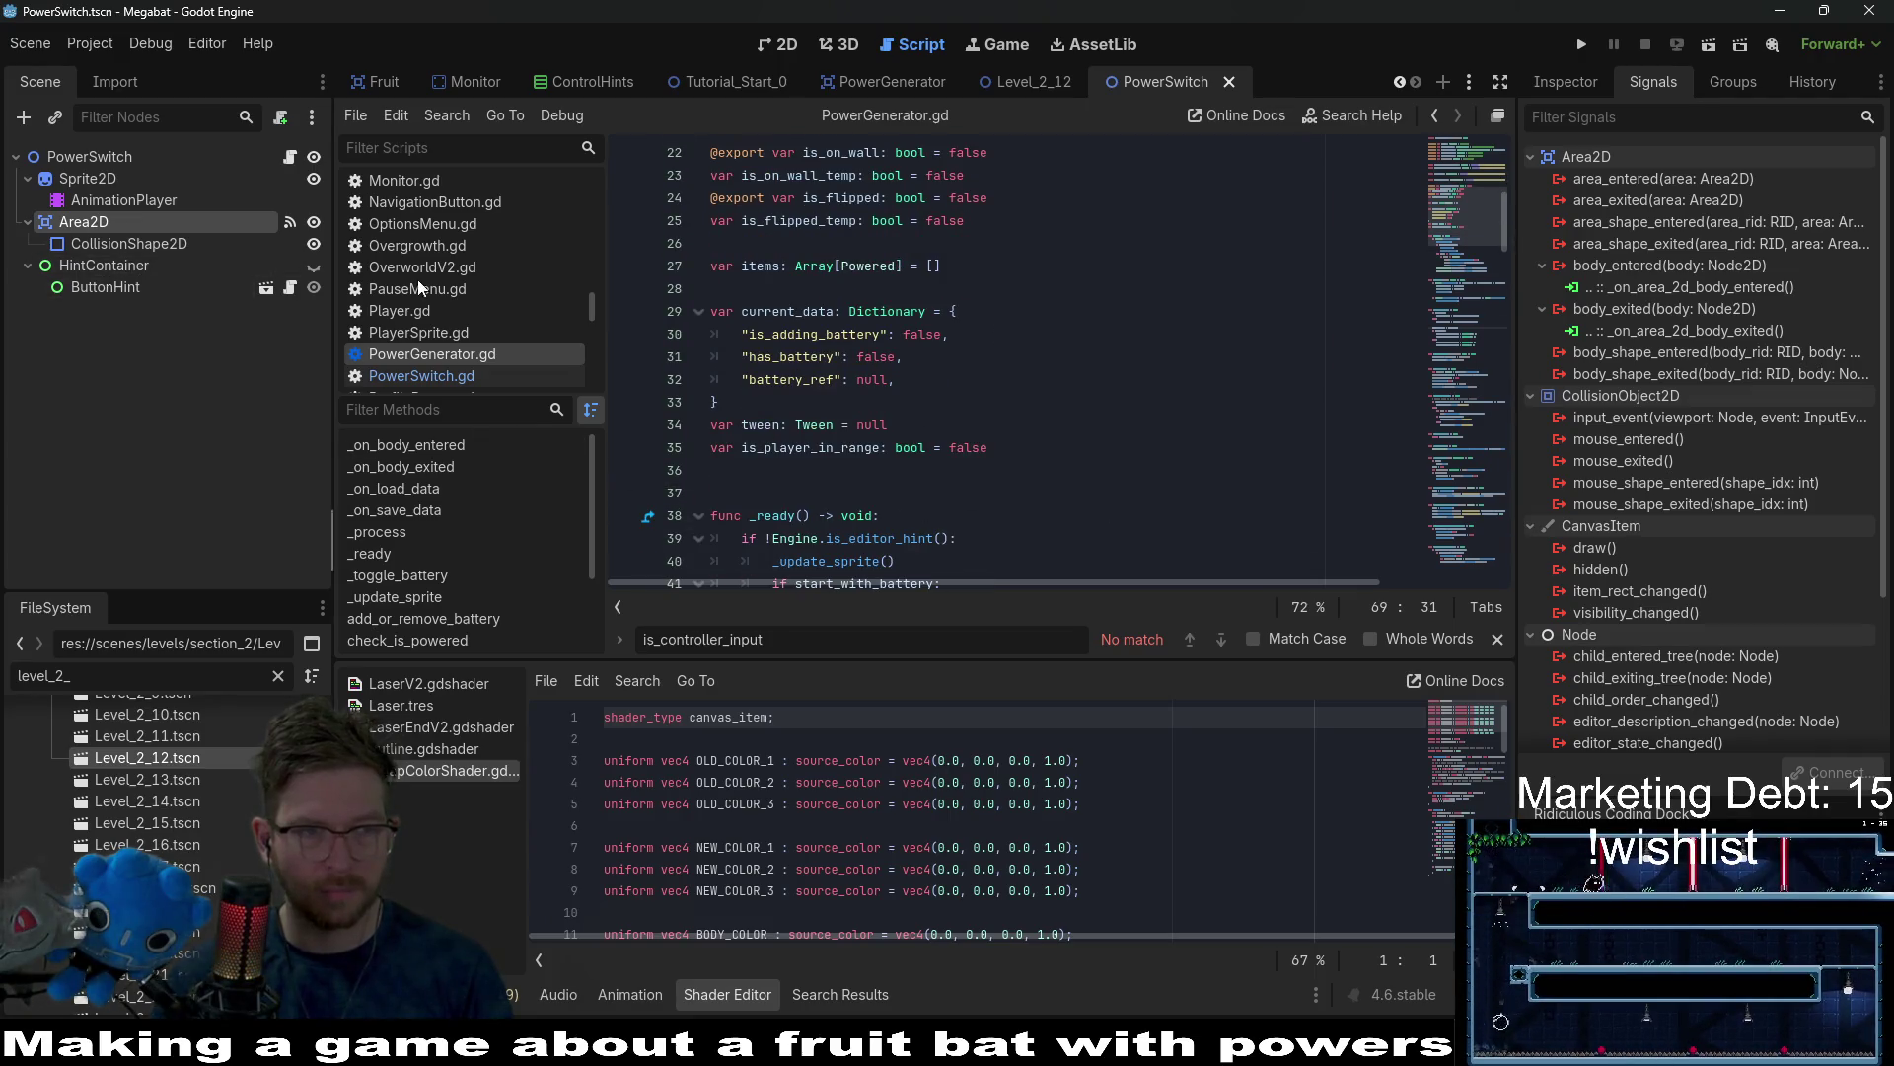
pyautogui.click(284, 154)
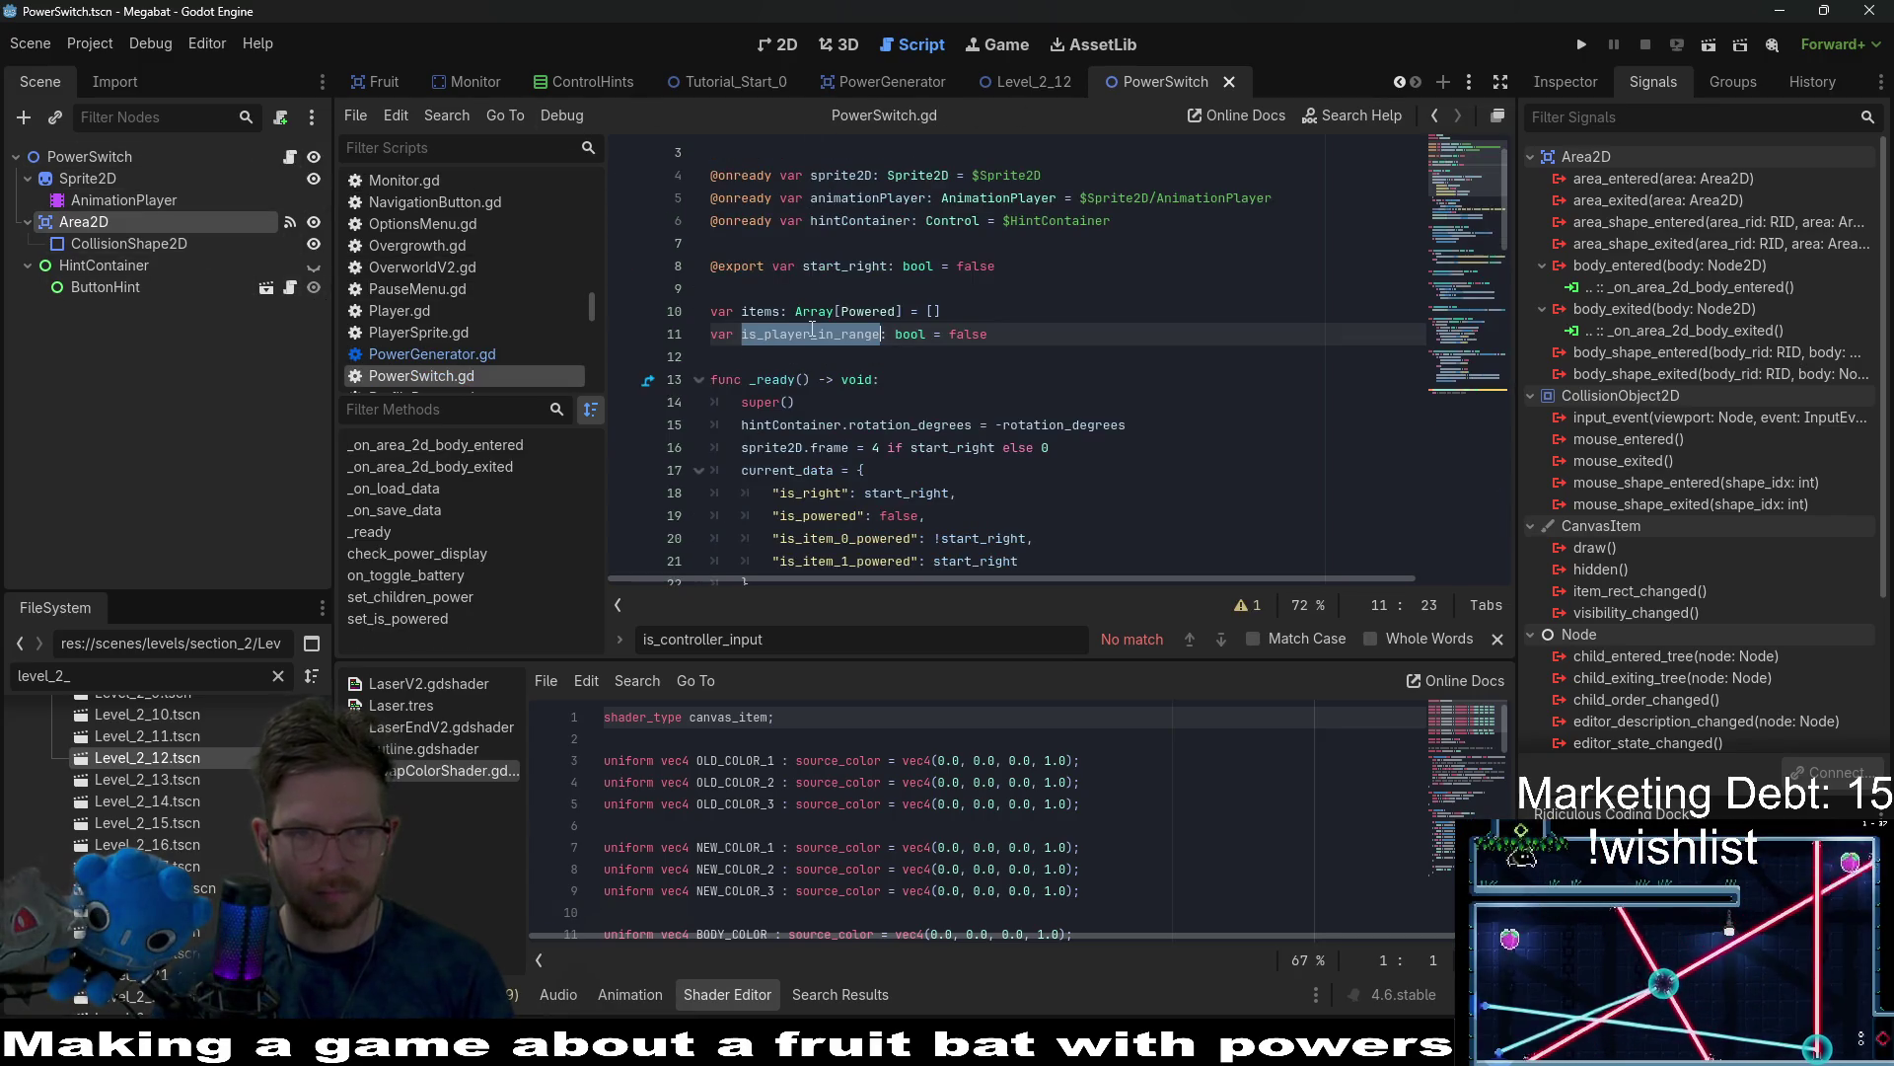
pyautogui.scroll(-18, 812, 329)
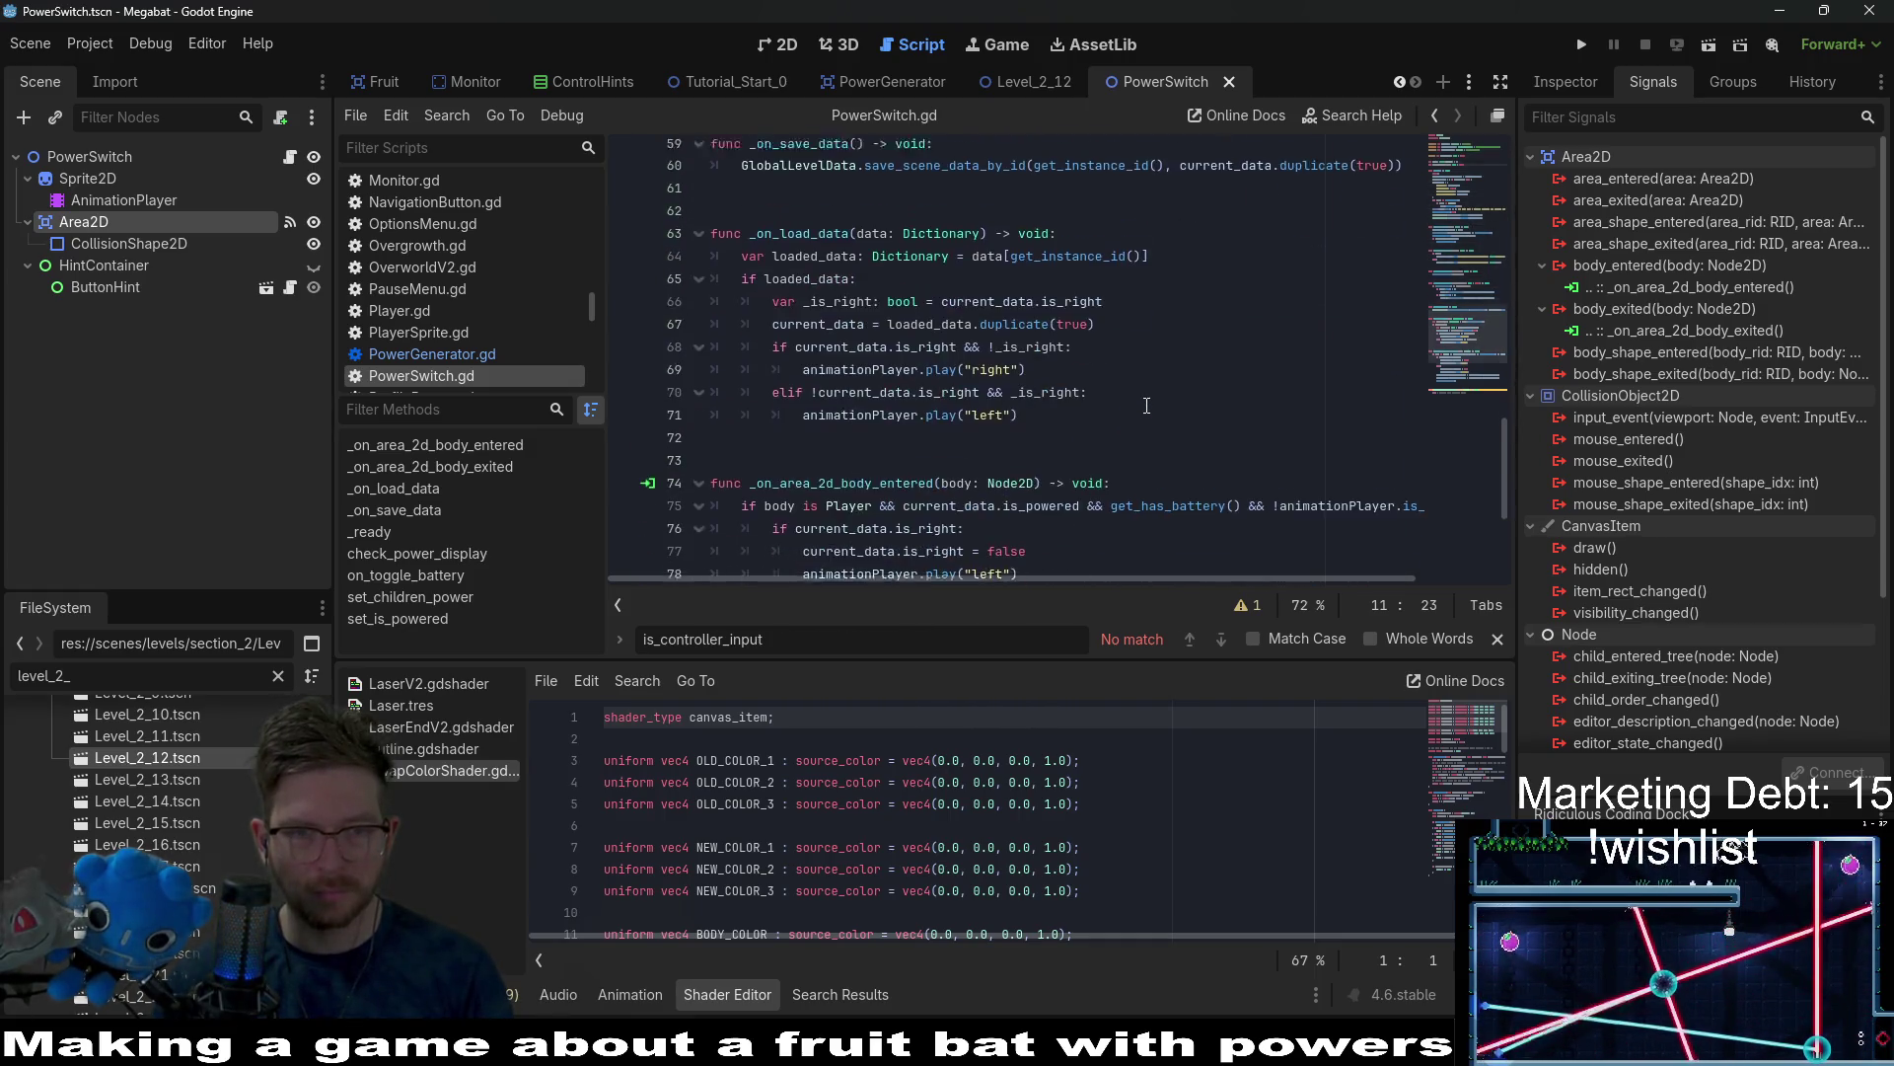
pyautogui.scroll(-4, 1146, 405)
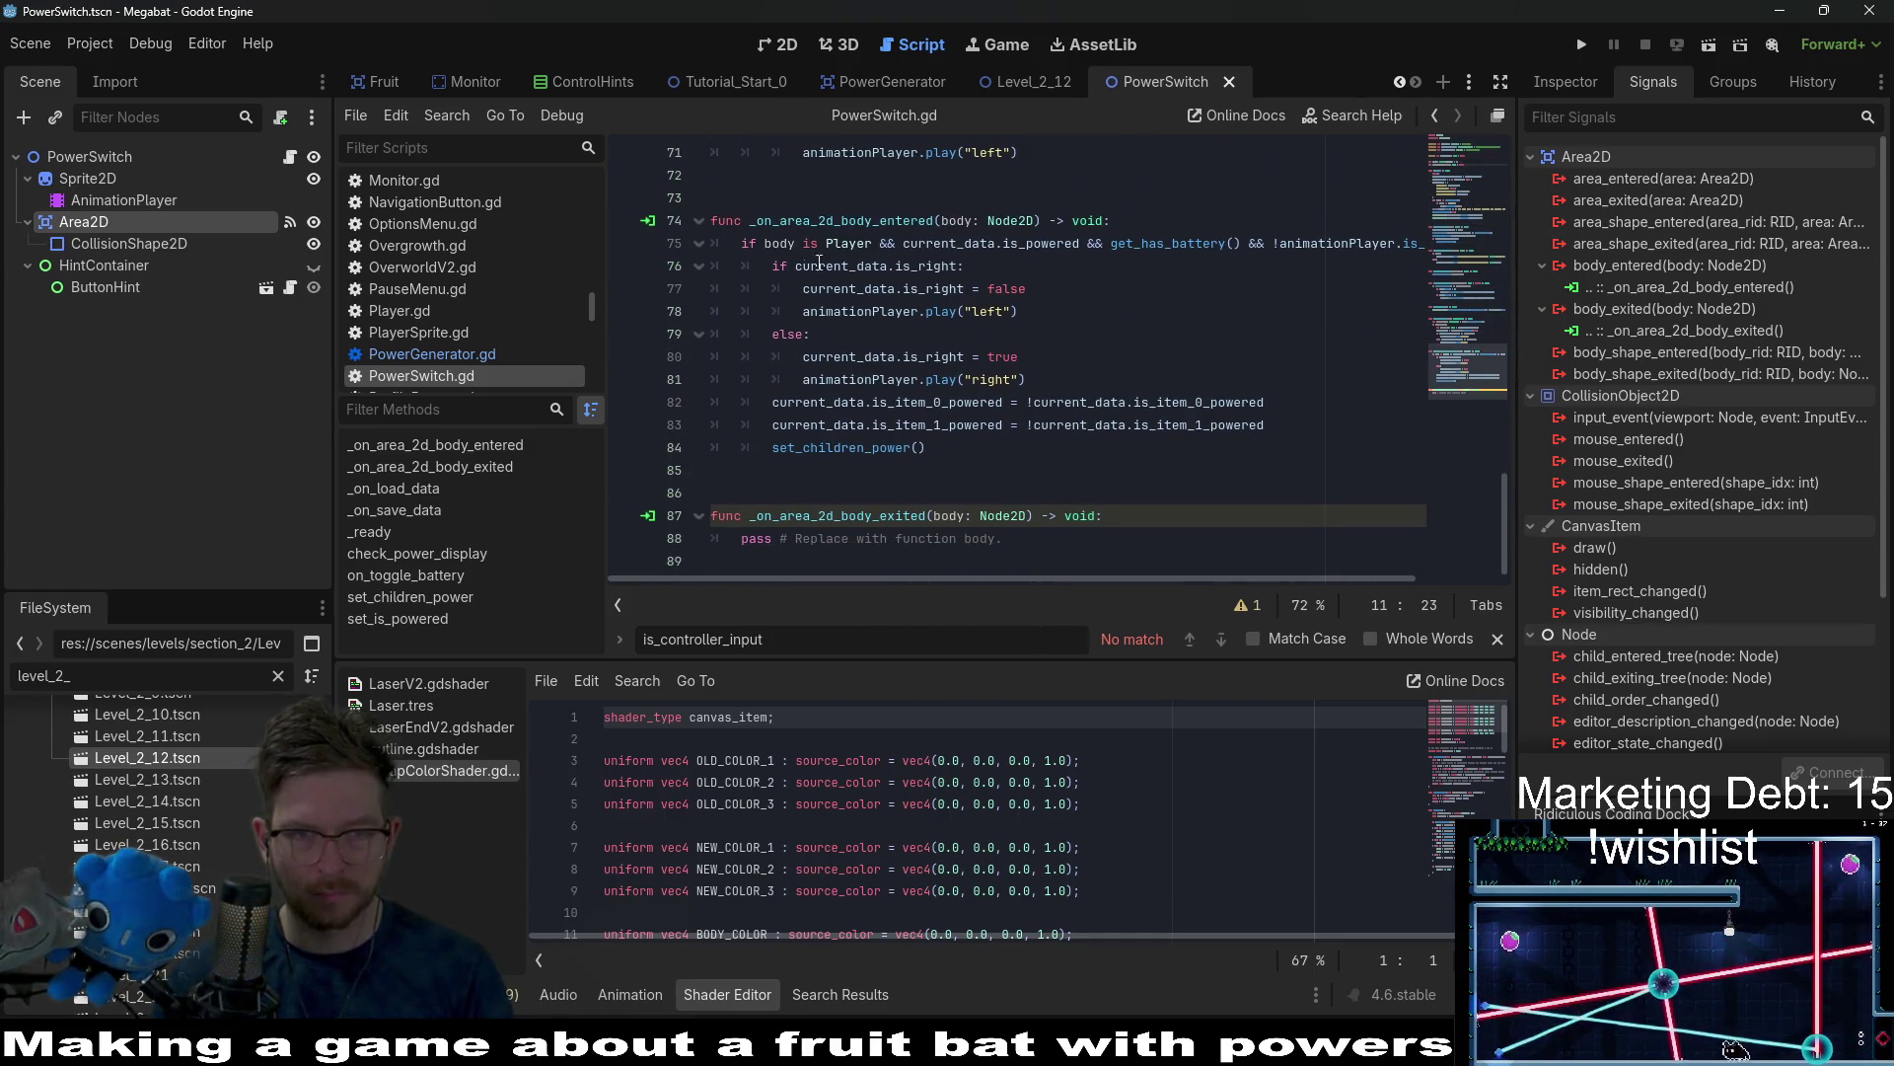
pyautogui.moveTo(1091, 576)
pyautogui.mouseDown()
pyautogui.moveTo(1241, 554)
pyautogui.moveTo(1066, 570)
pyautogui.mouseUp()
# Add 'is_player_in_range = true' above the is_right check.
pyautogui.click(769, 267)
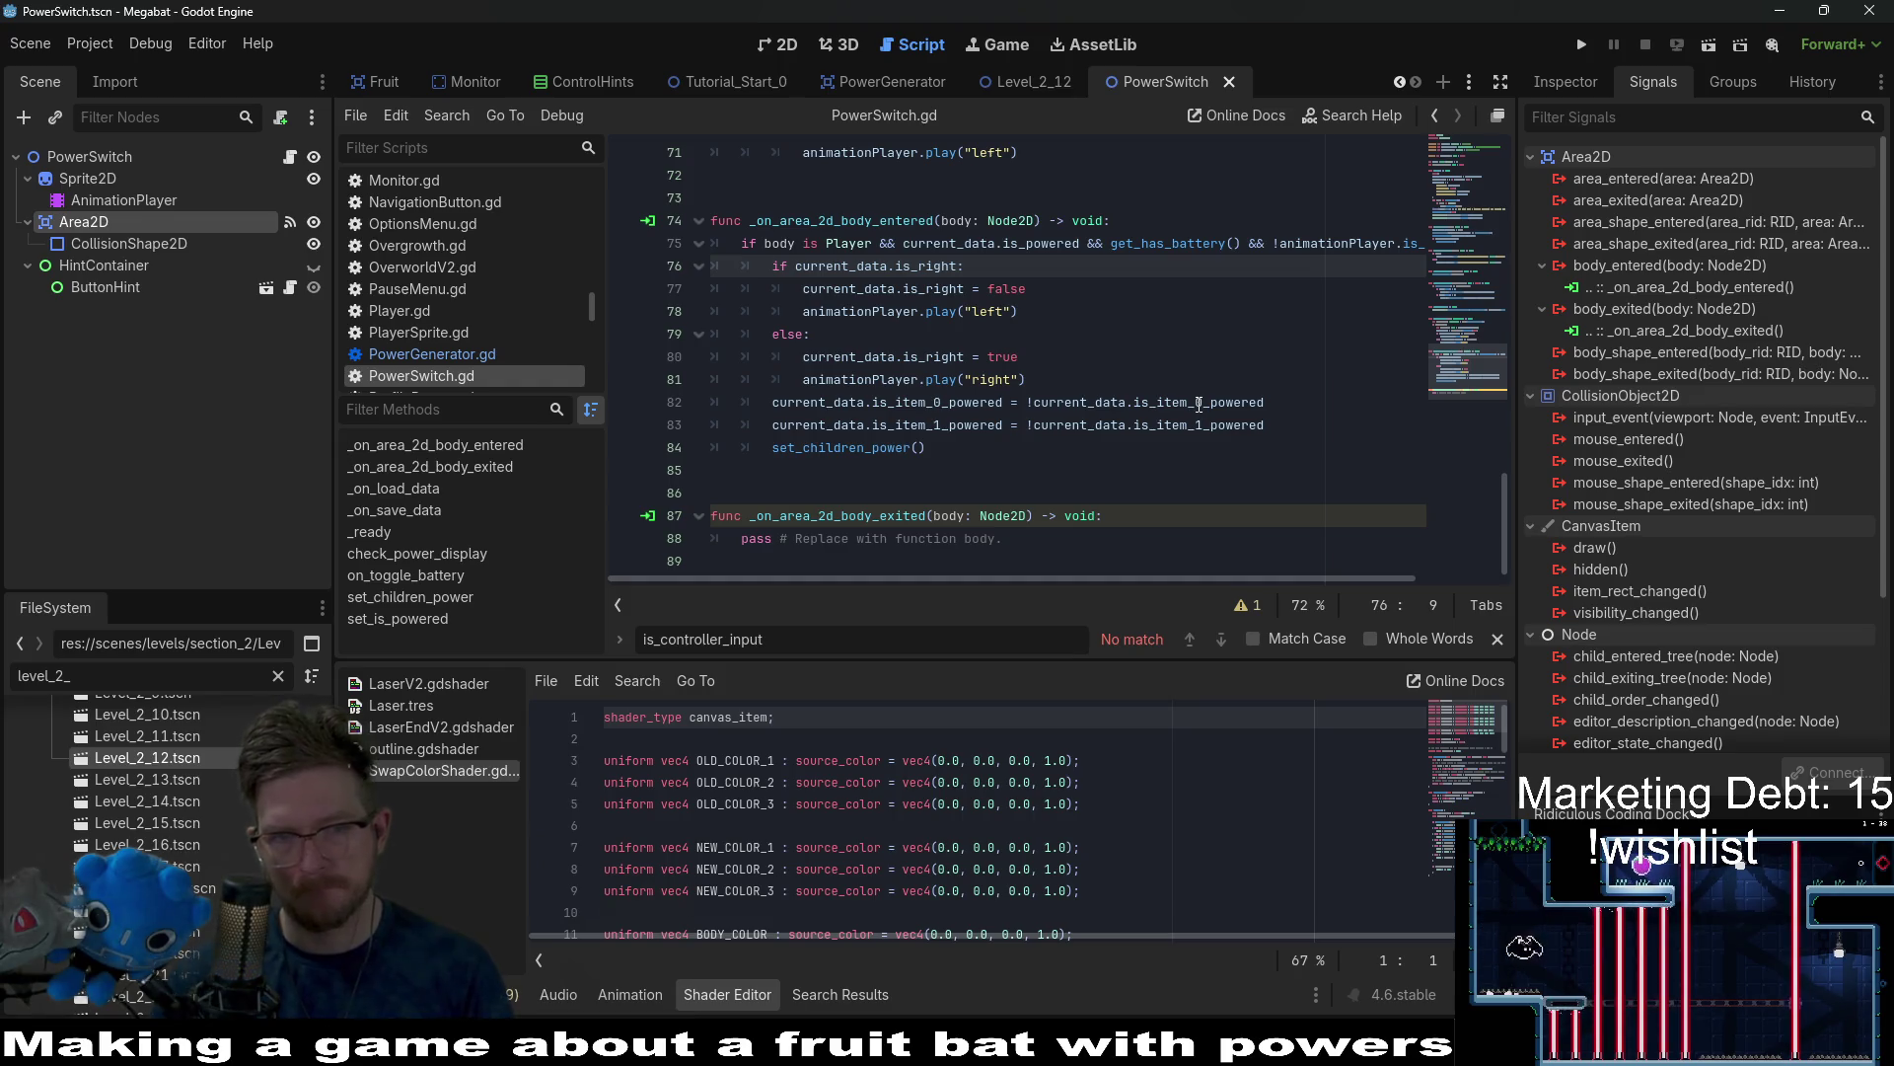
pyautogui.press('Return')
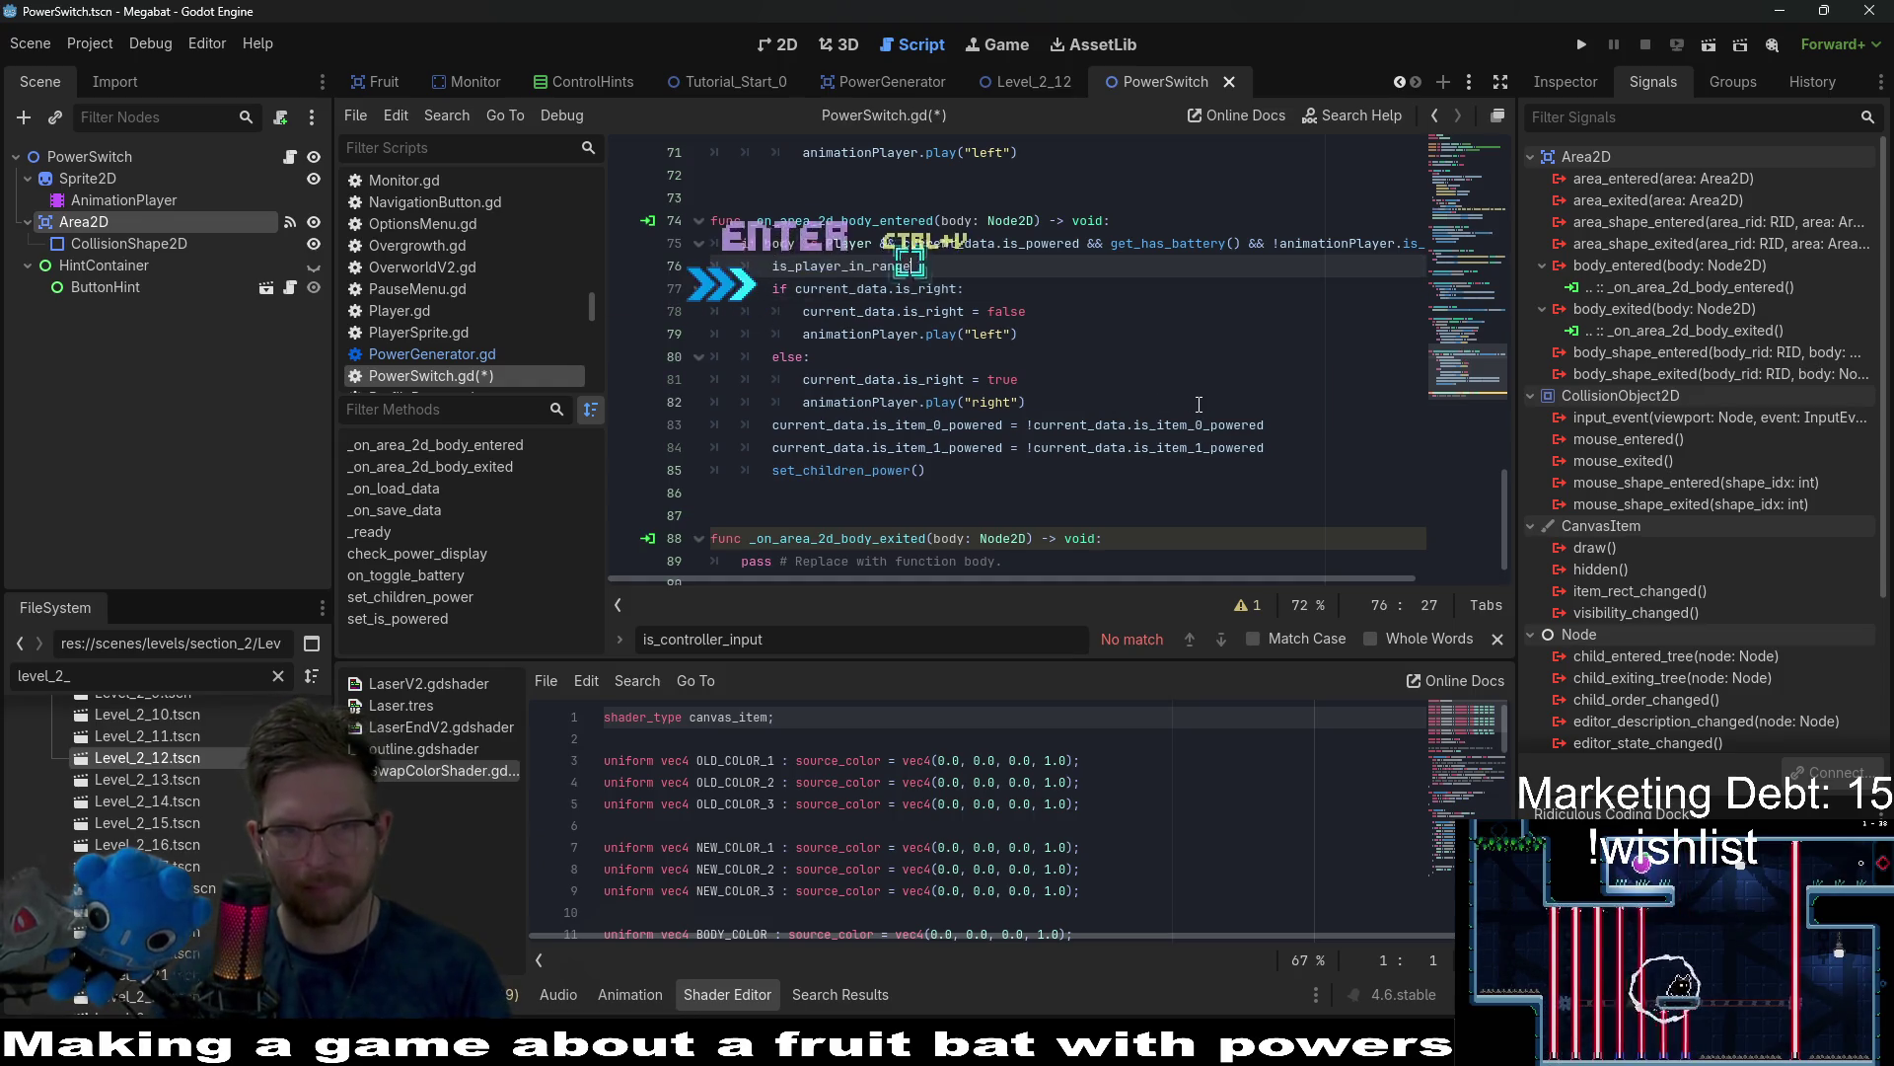
pyautogui.press('Up')
pyautogui.hotkey('ctrl', 'v')
pyautogui.write('= true')
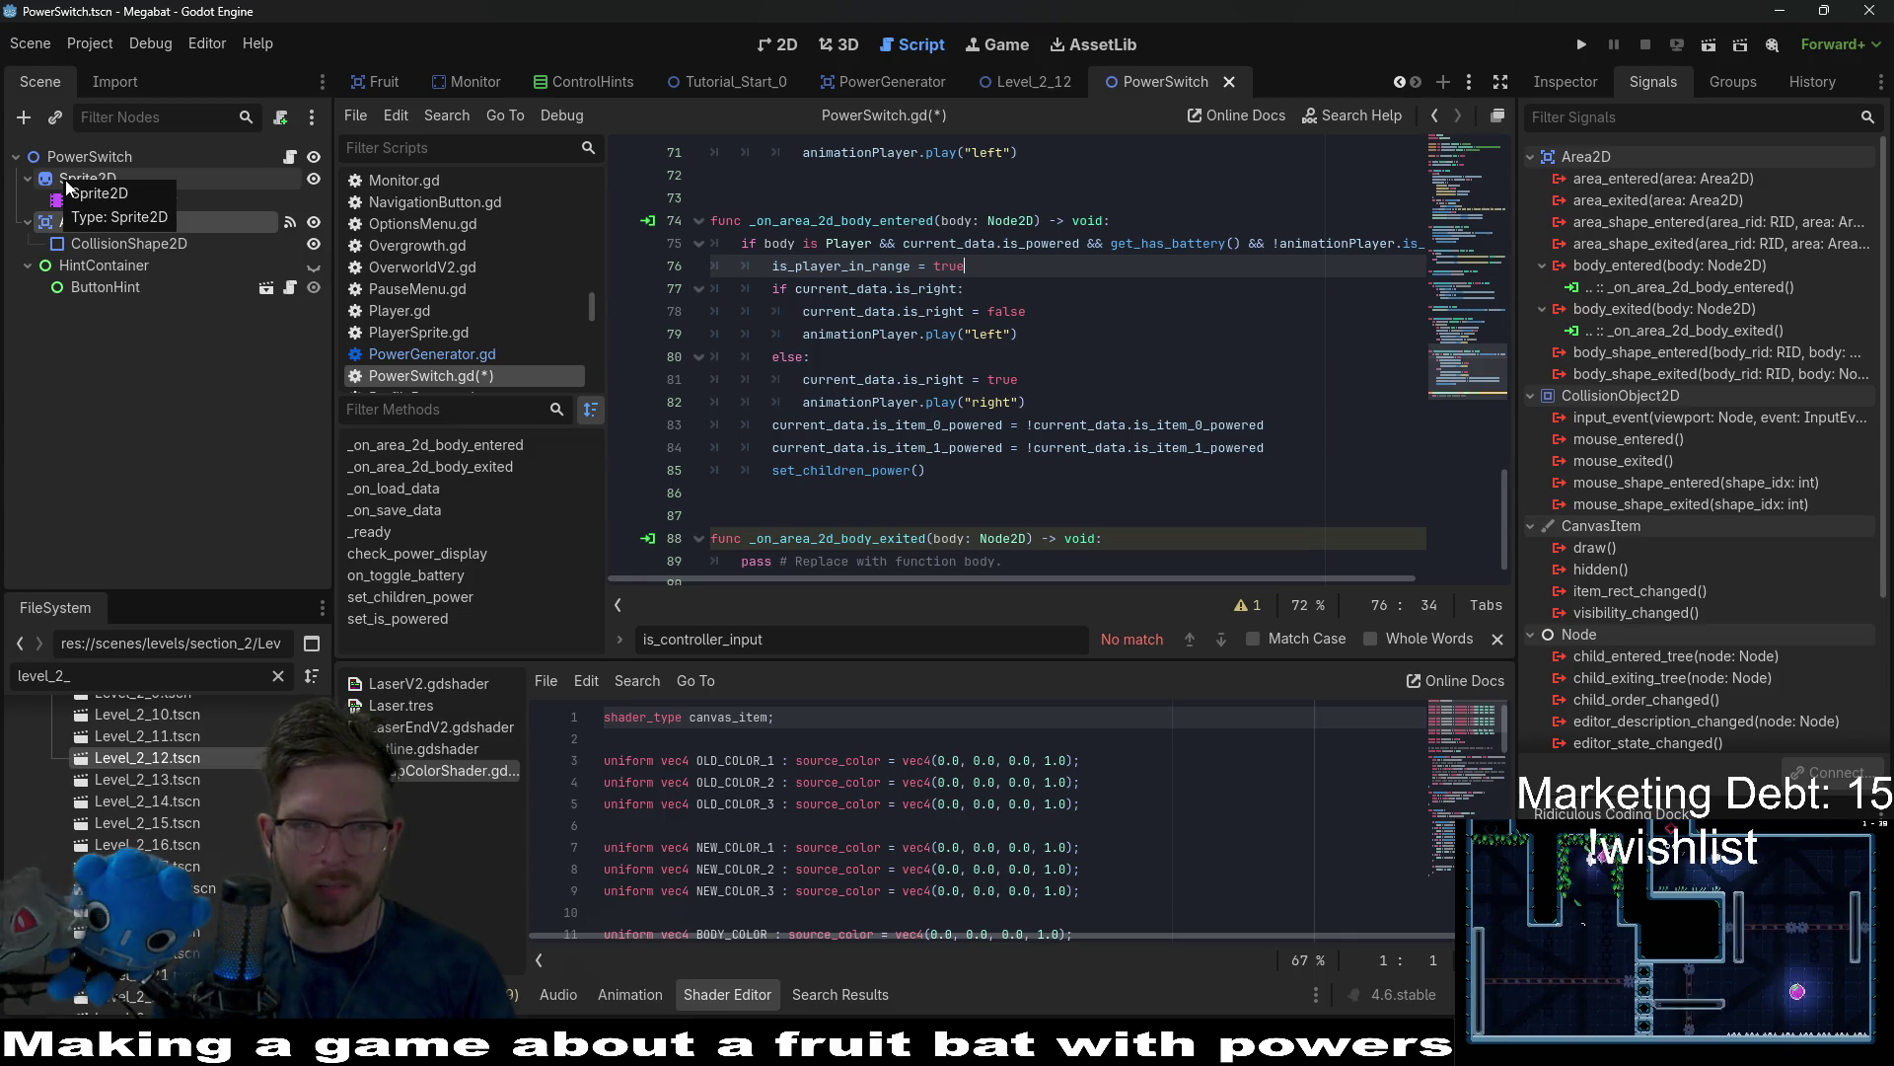
# Reset the Shader slot on the PowerSwitch Sprite2D's SwapColor material so it is empty.
pyautogui.click(67, 182)
pyautogui.click(780, 46)
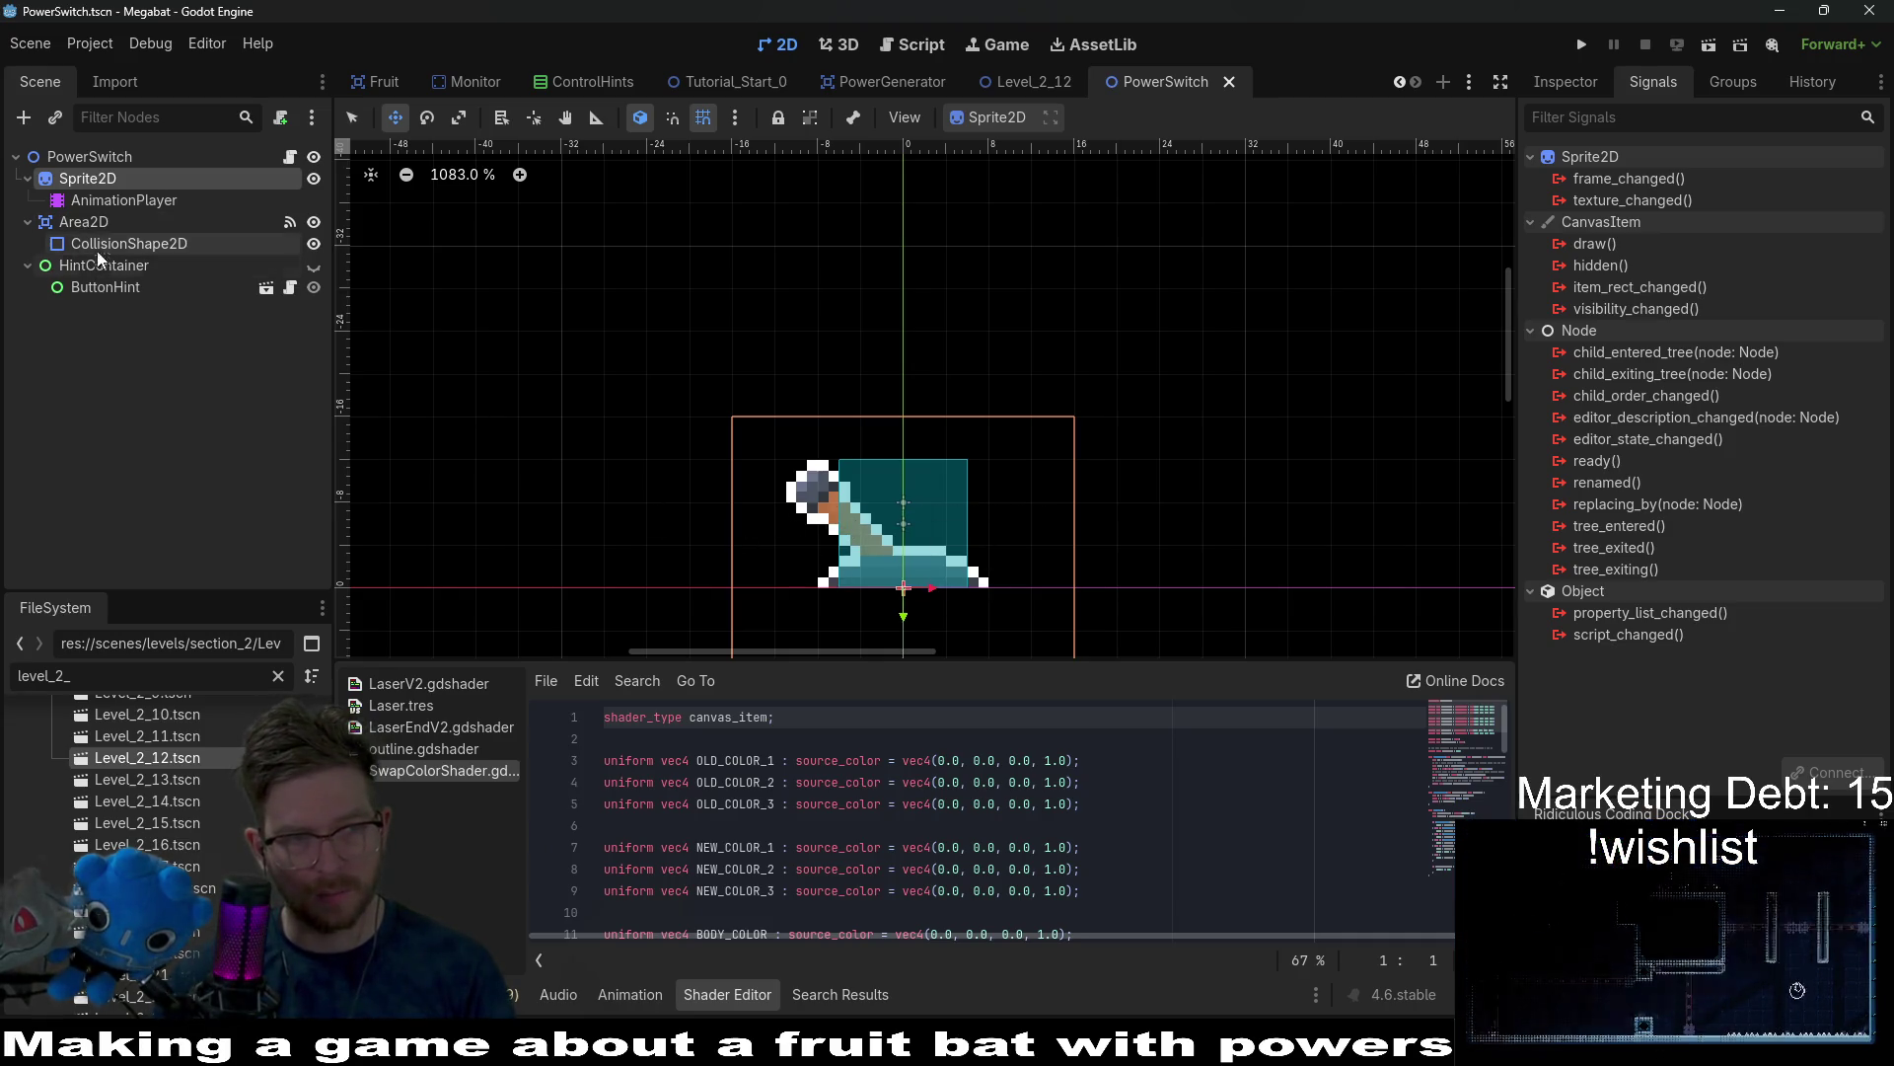
pyautogui.click(1566, 82)
pyautogui.scroll(-5, 1792, 467)
pyautogui.scroll(3, 1811, 530)
pyautogui.scroll(-2, 1812, 530)
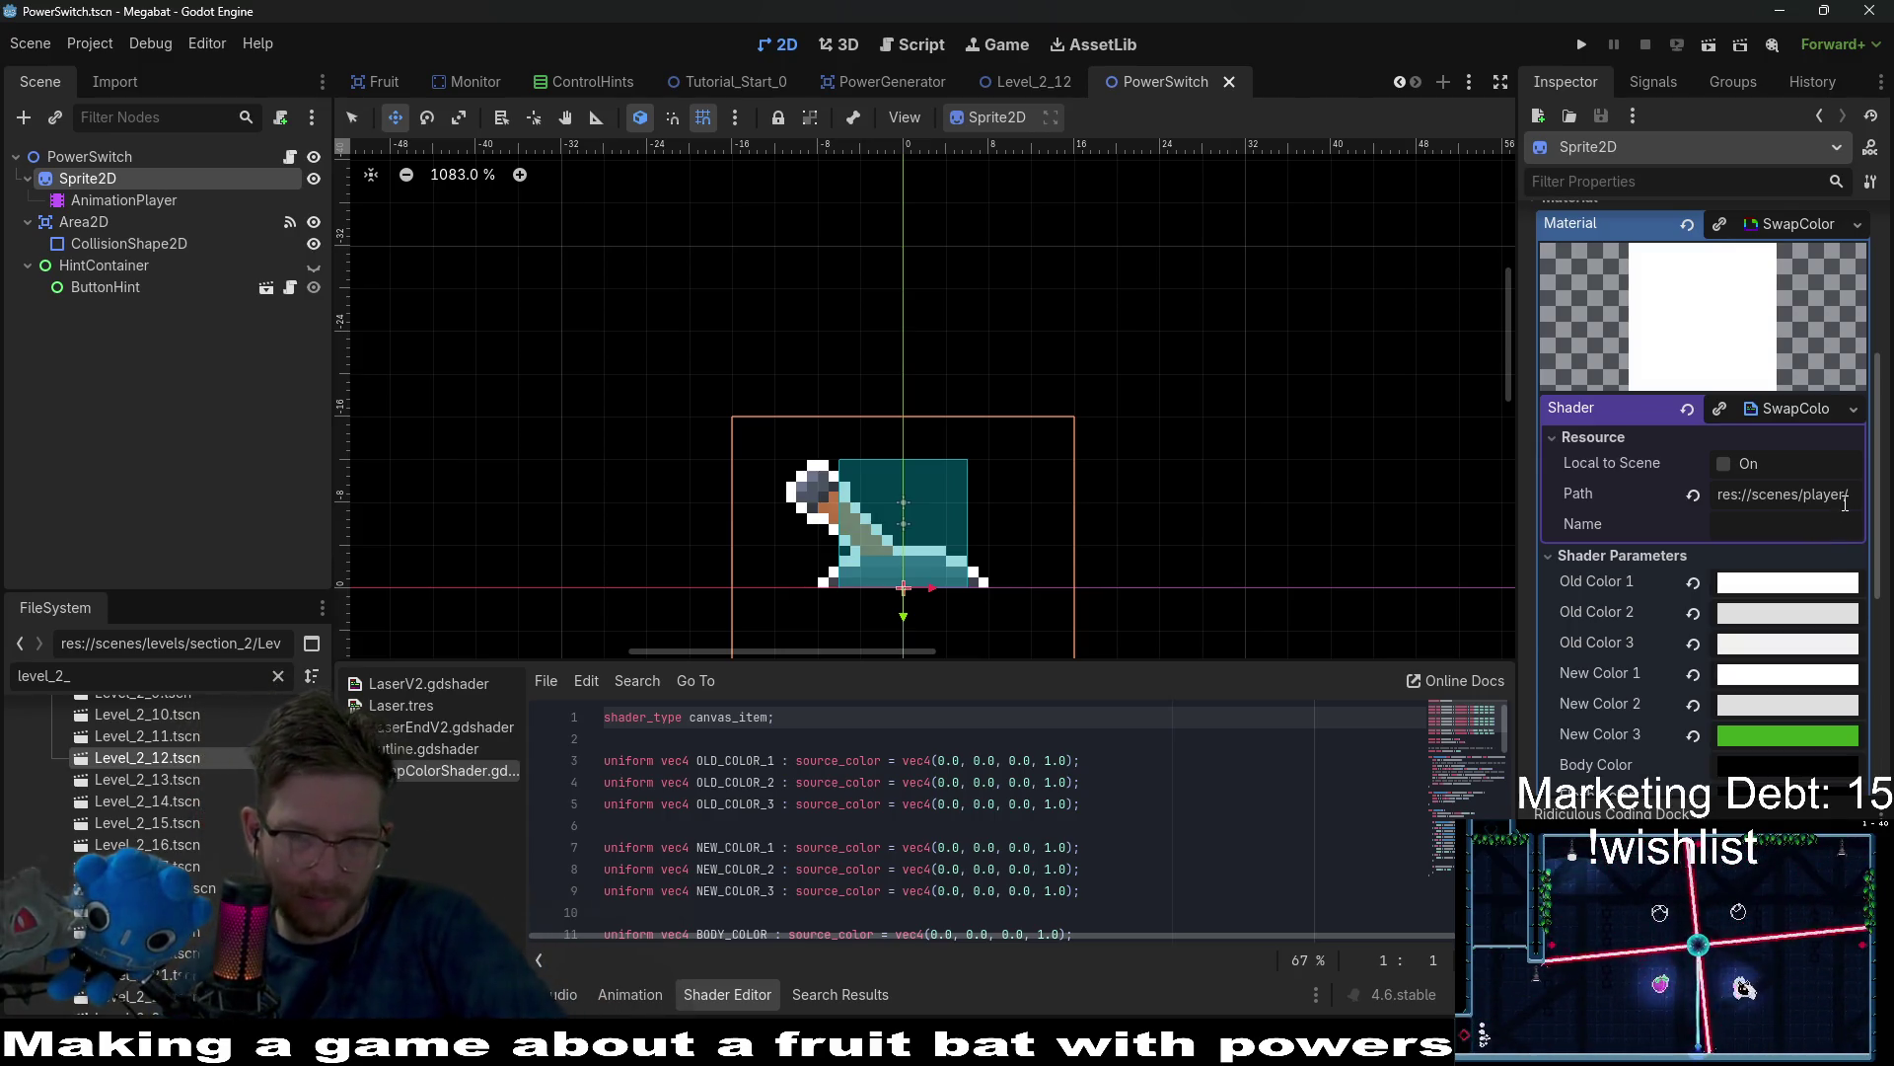
pyautogui.click(1691, 407)
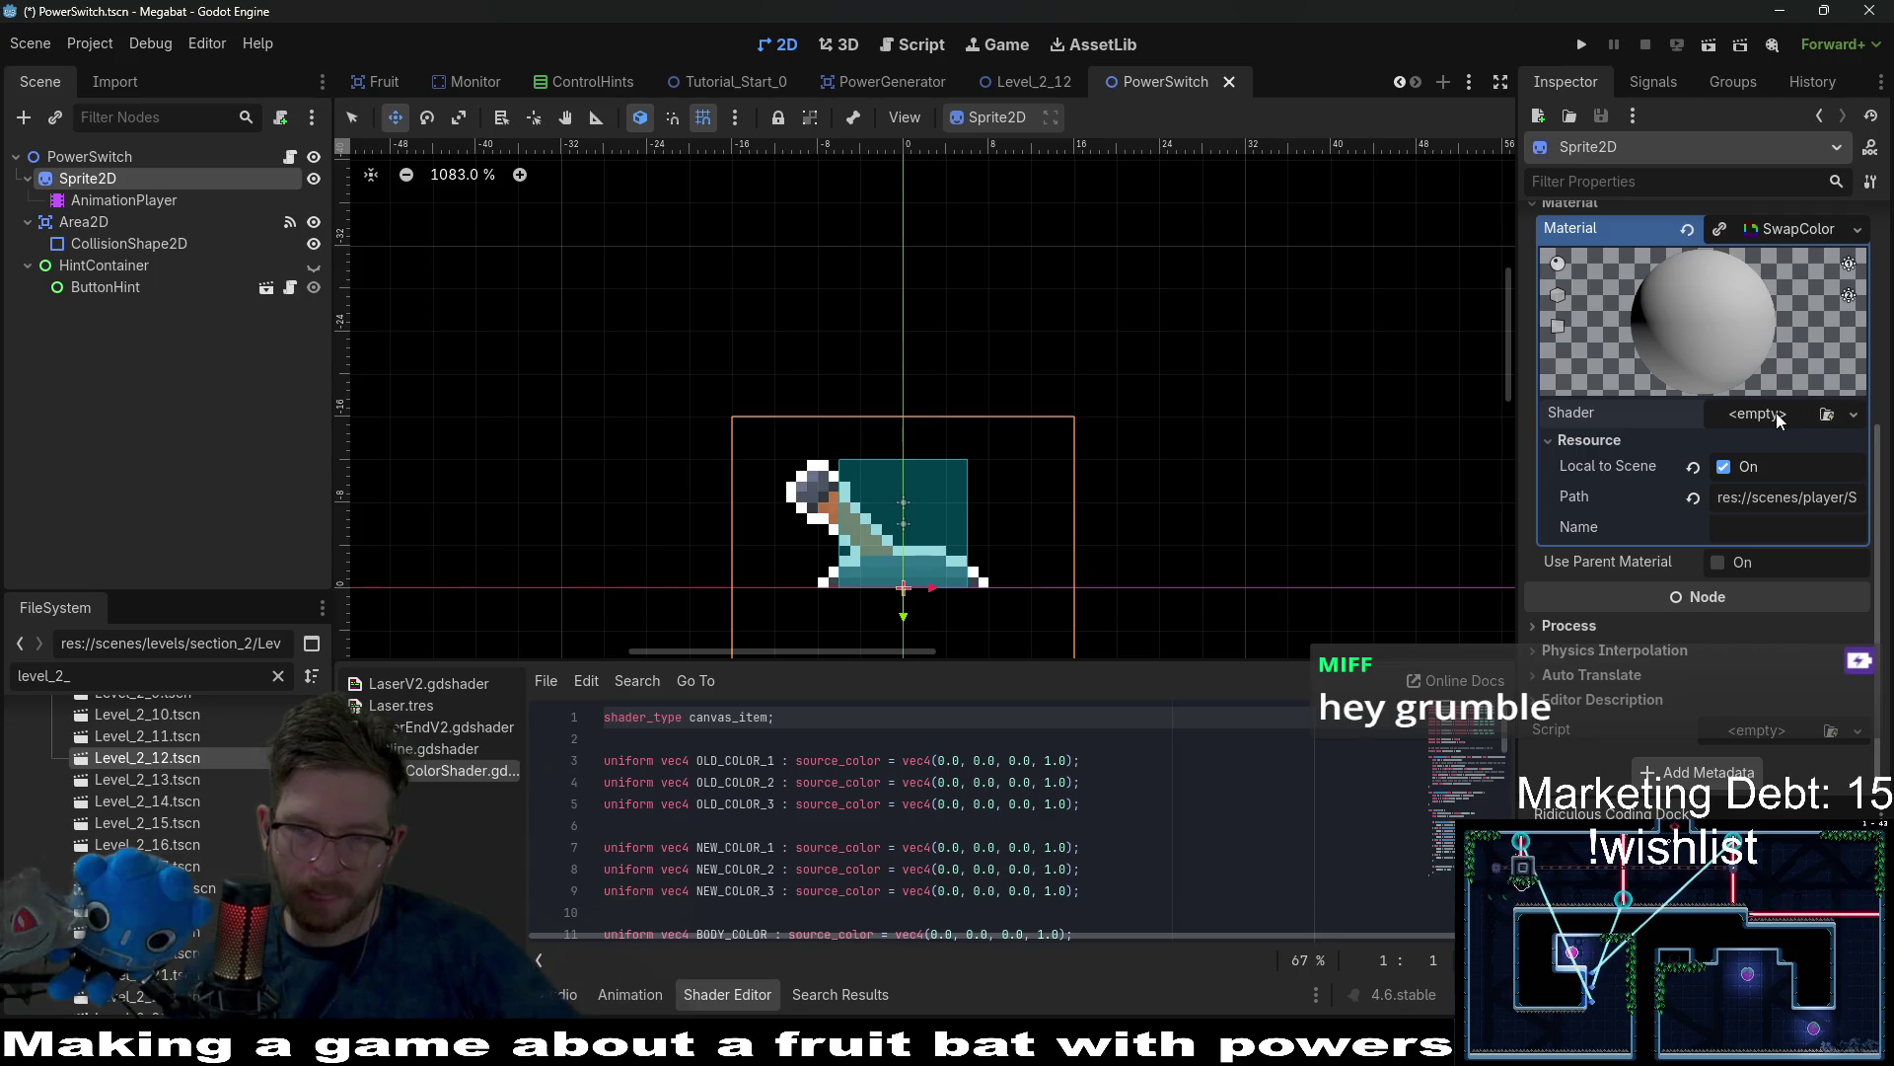
pyautogui.click(1776, 412)
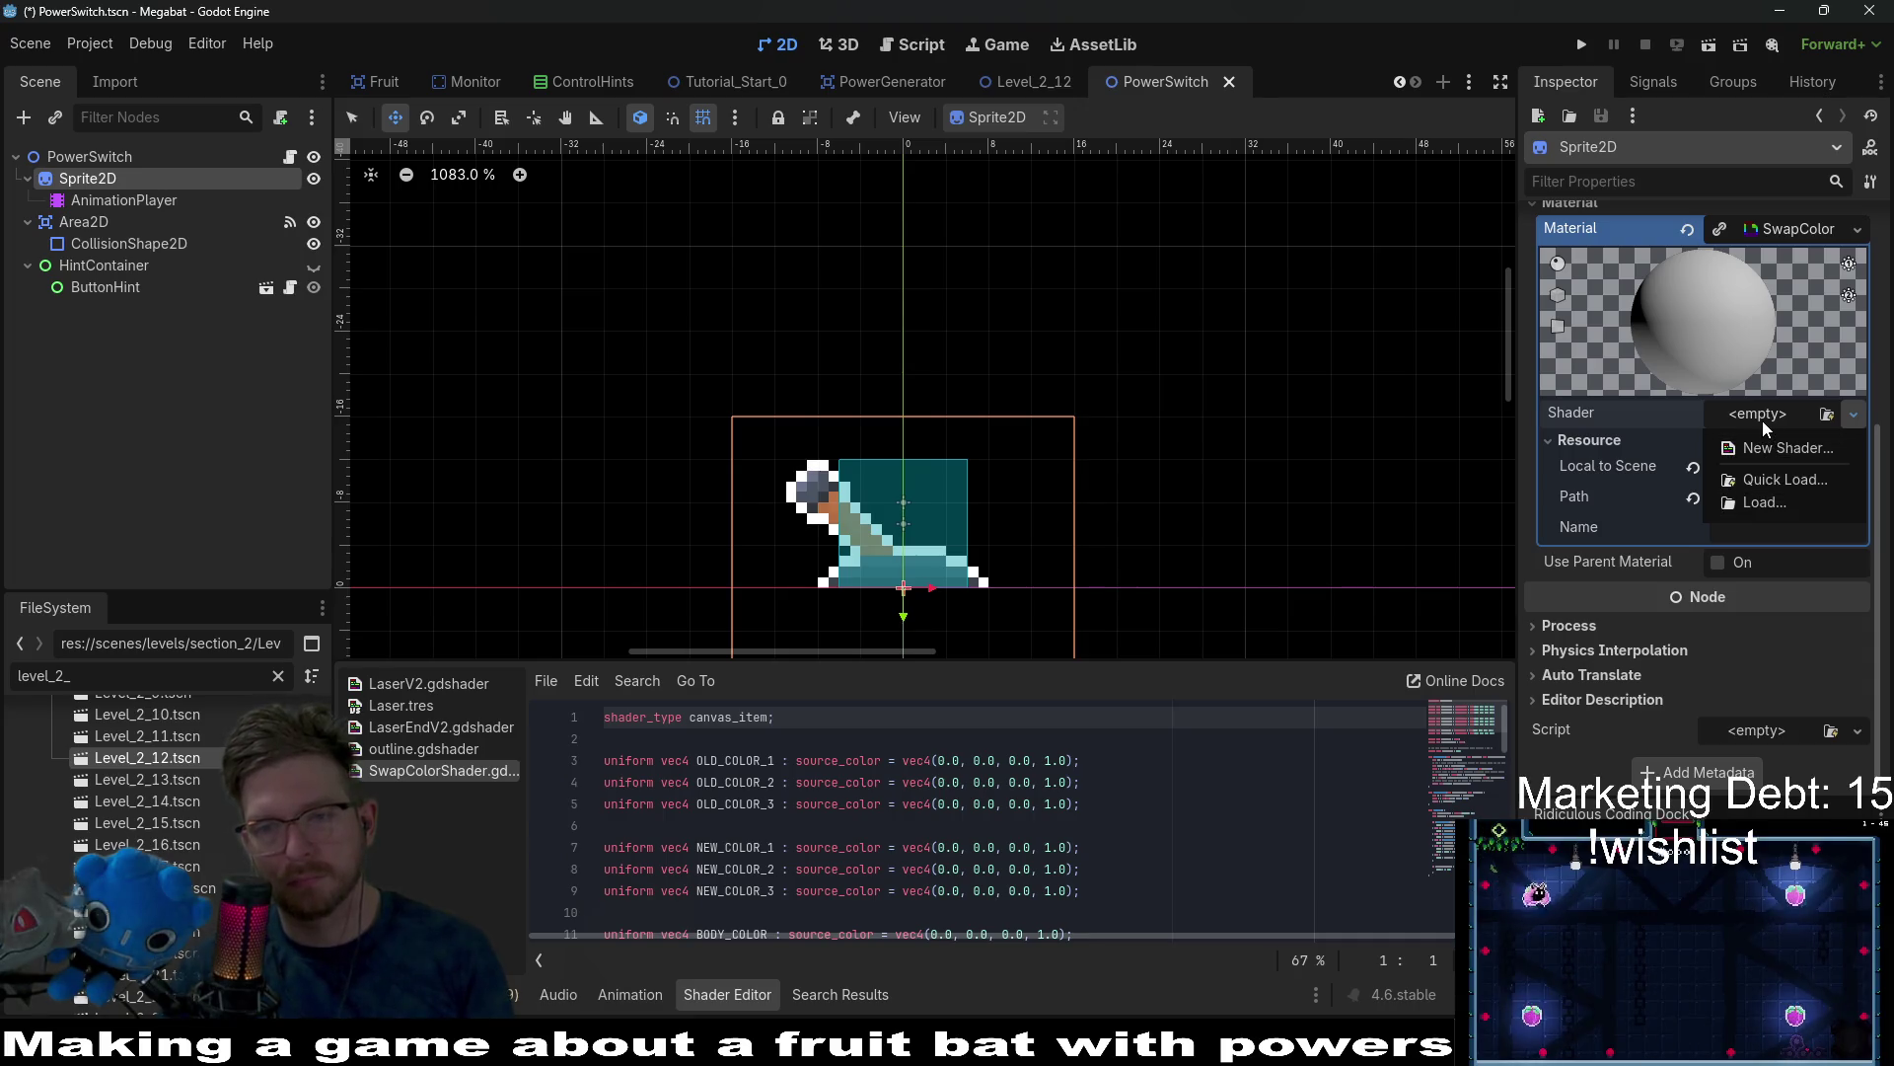
# Quick-load outline.gdshader into the sprite's material, then go to the PowerGenerator scene.
pyautogui.click(1770, 481)
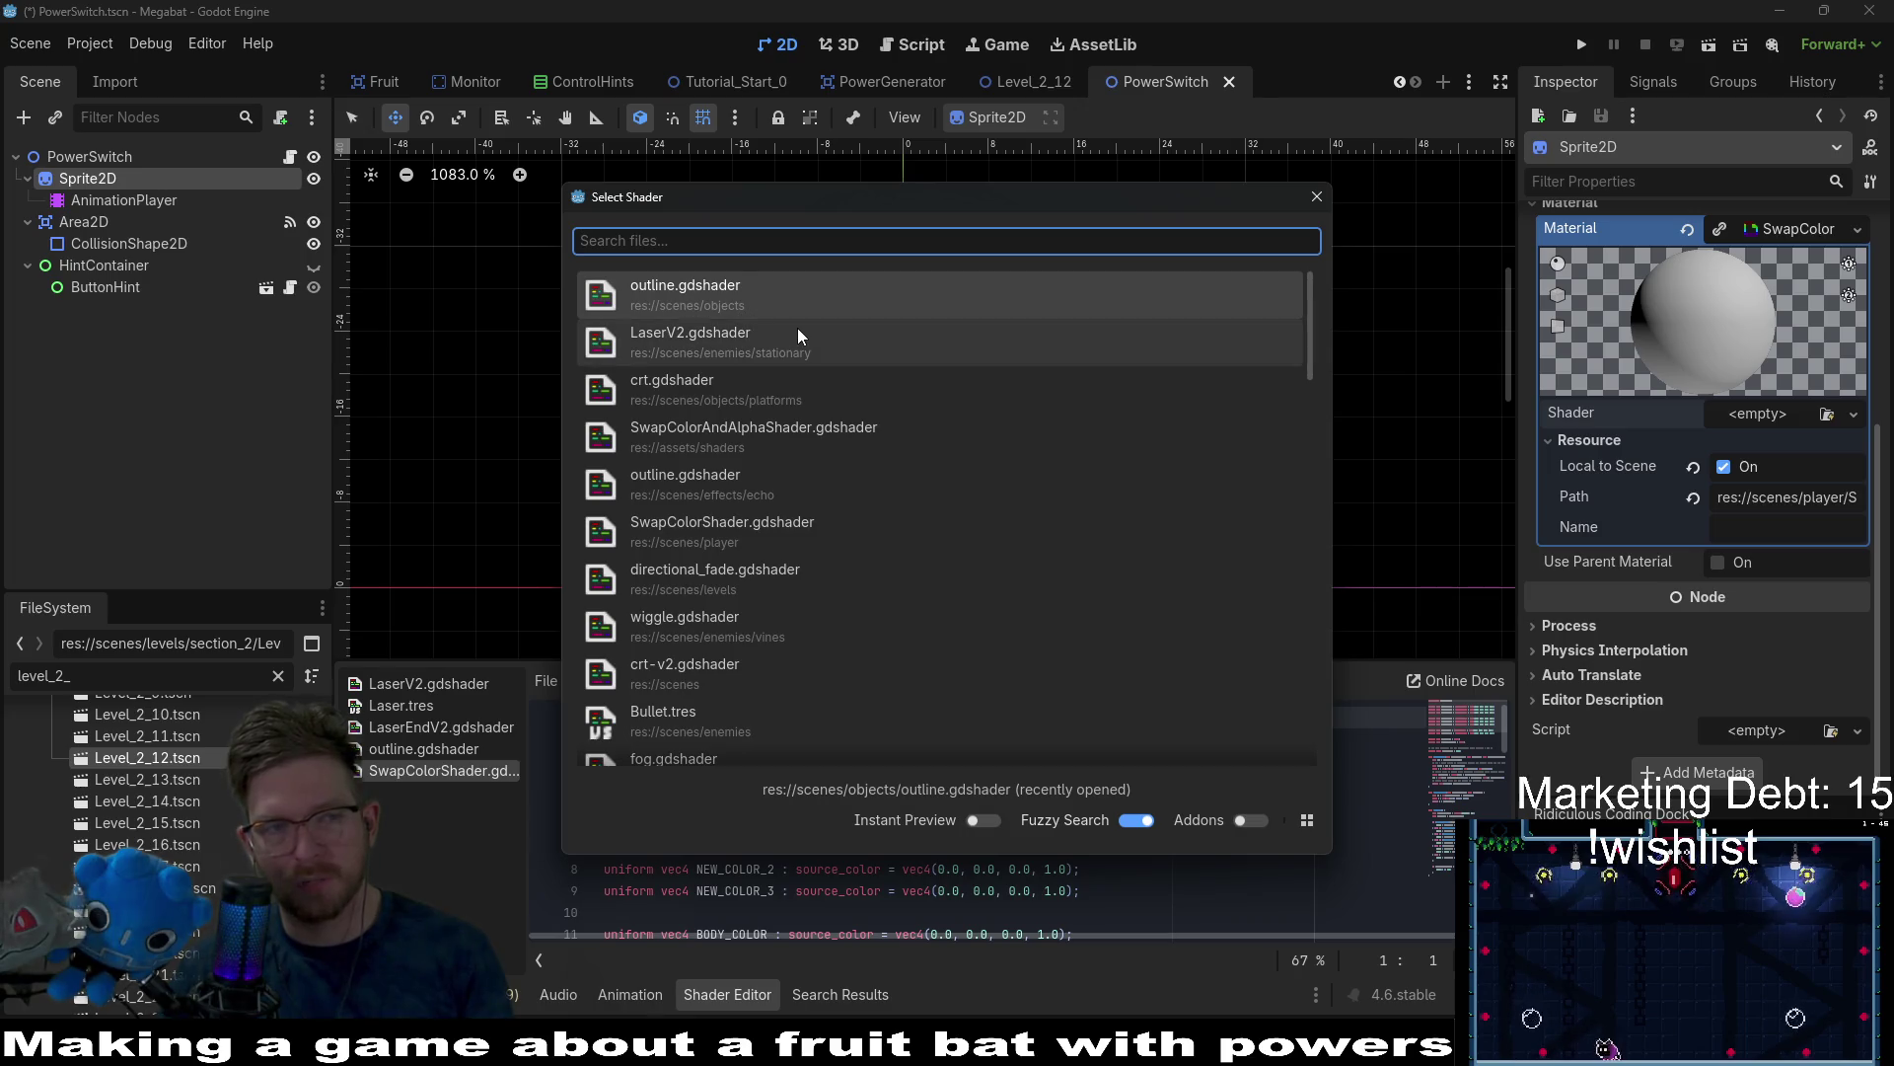
pyautogui.click(748, 298)
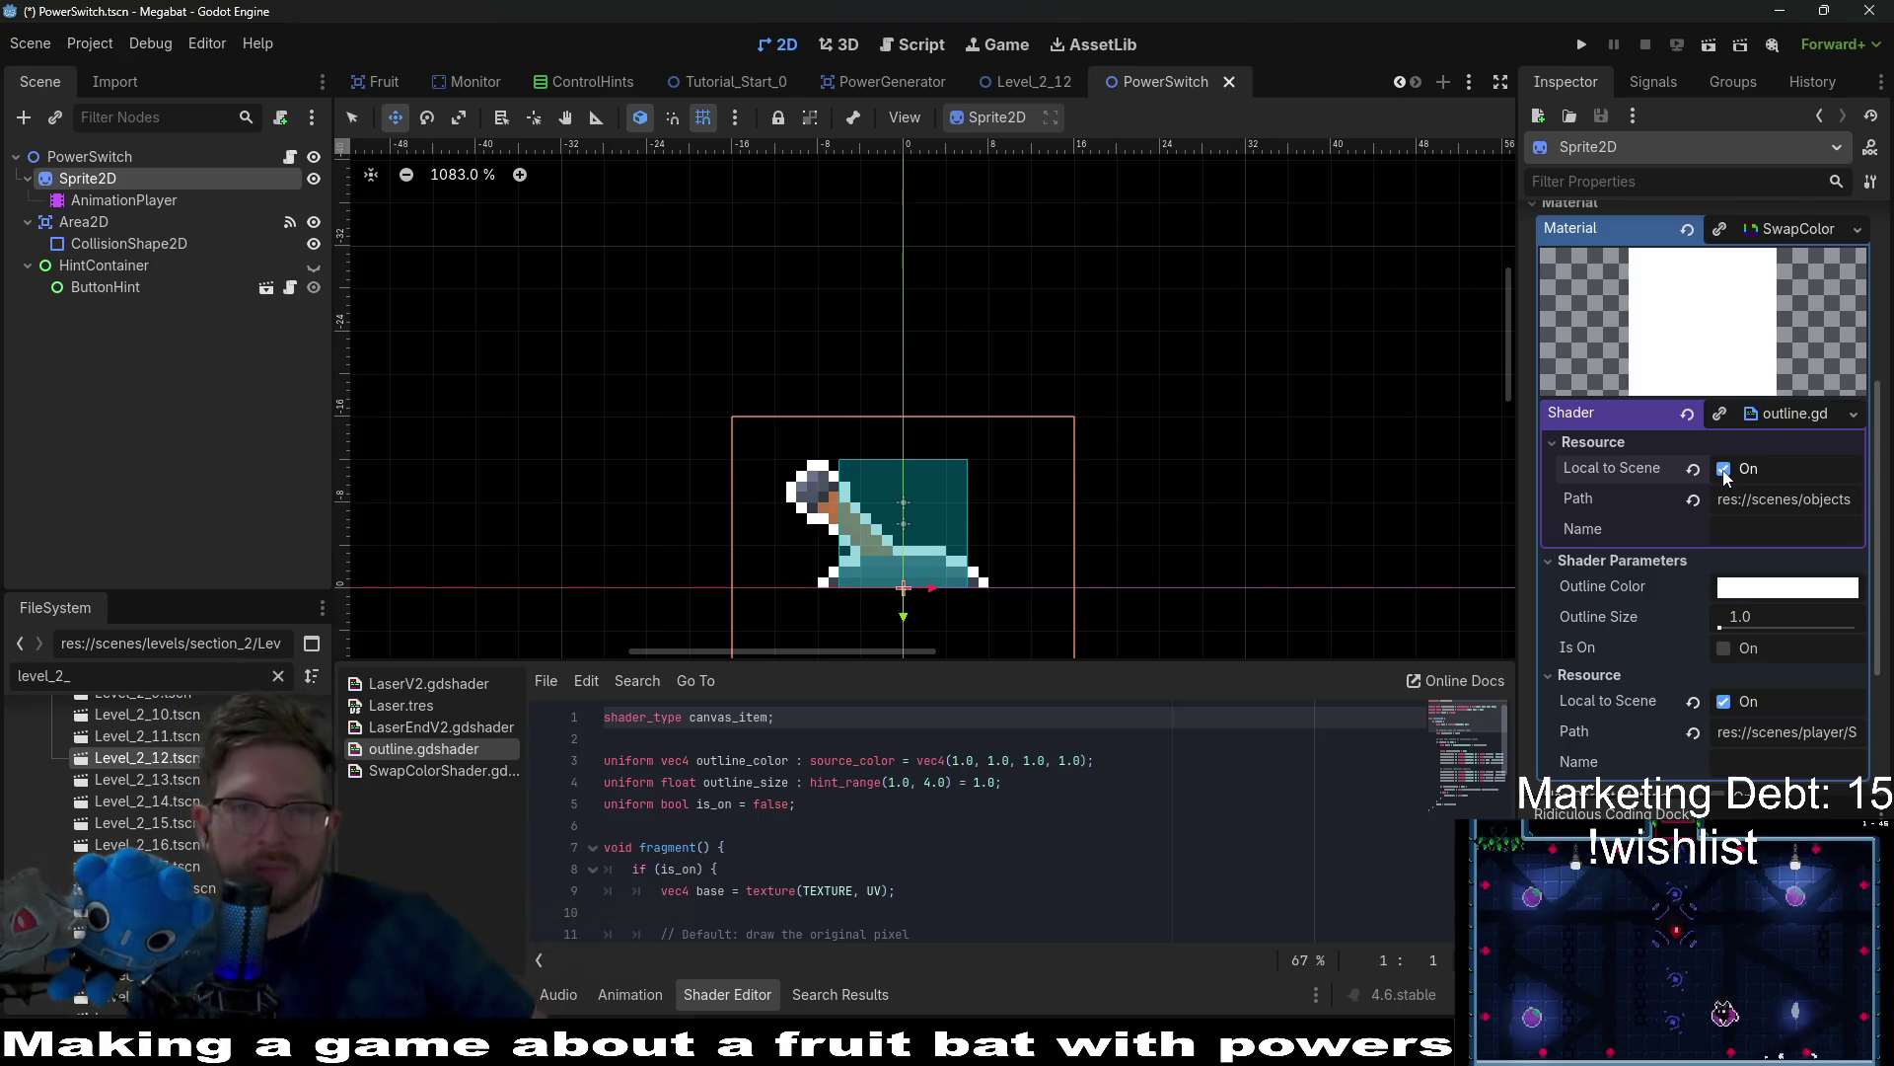
pyautogui.click(889, 79)
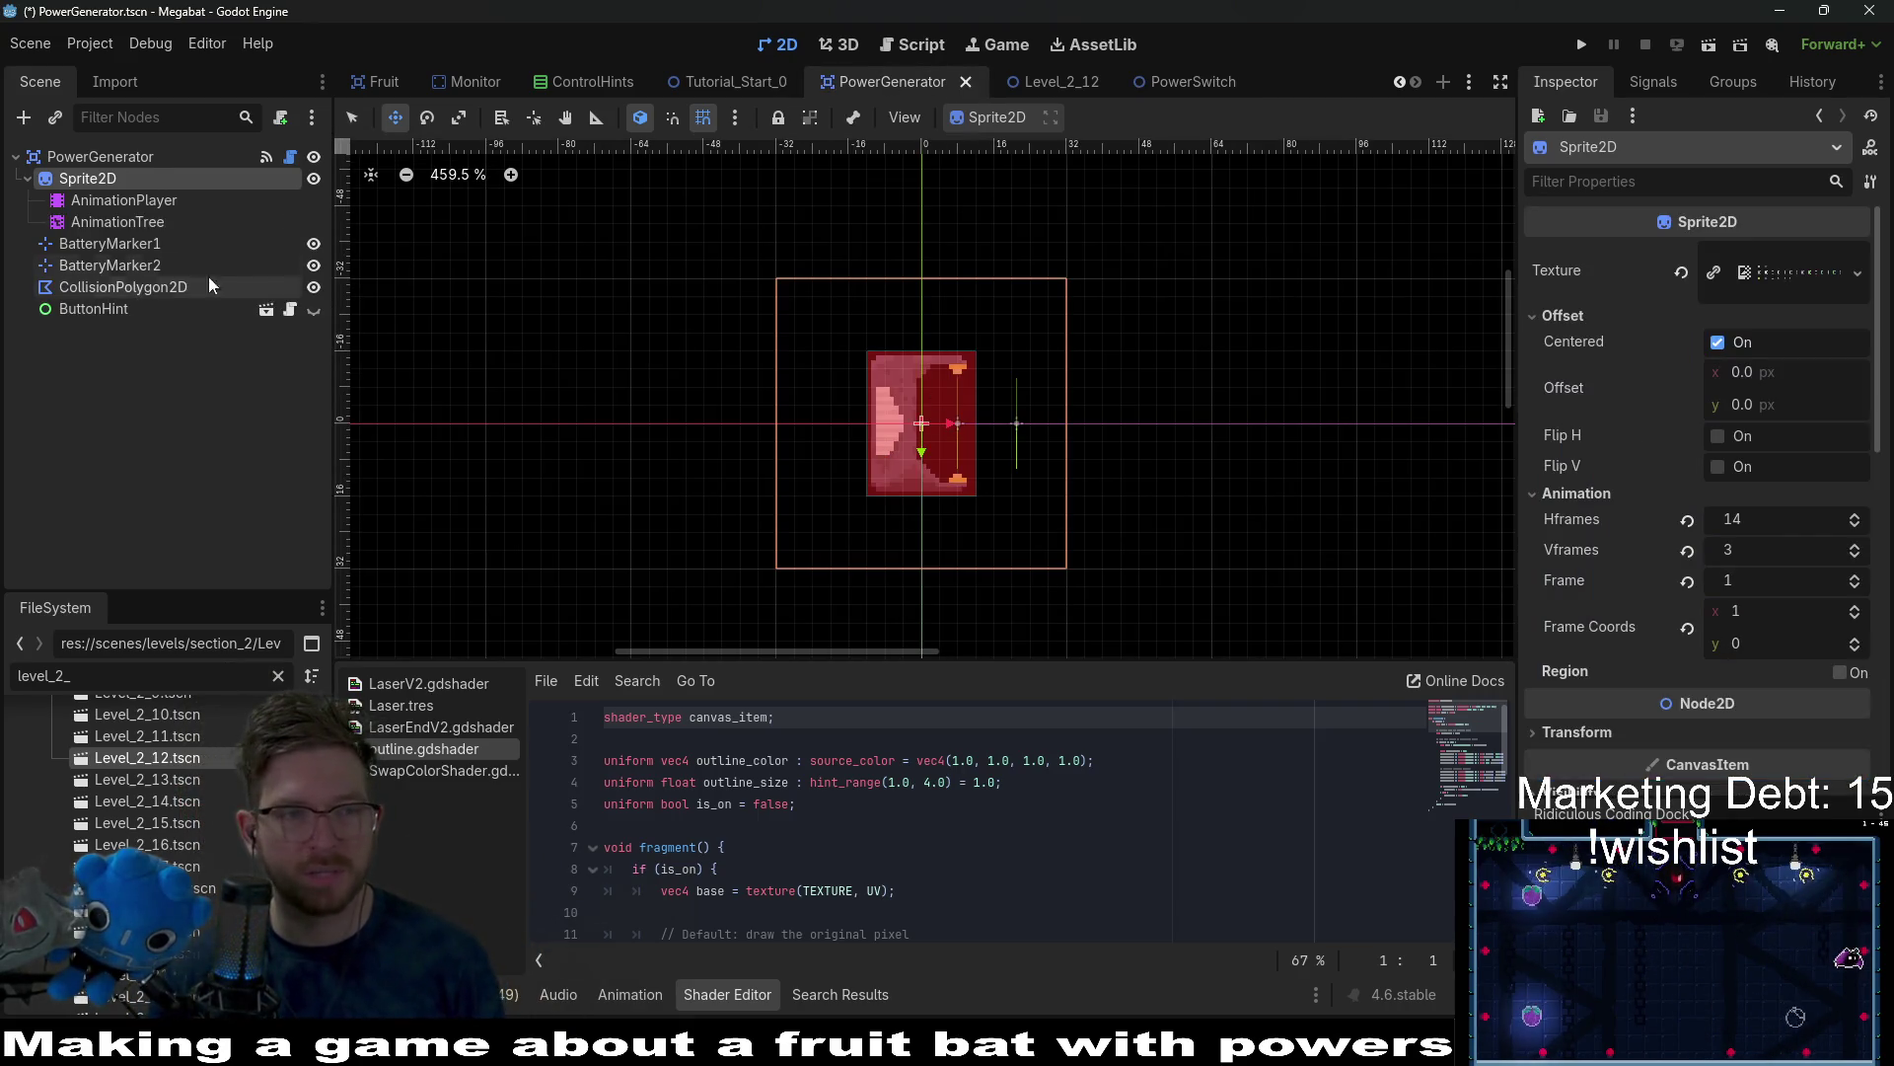
# Make the PowerGenerator sprite's outline material Local to Scene, save, and return to PowerSwitch.
pyautogui.scroll(-5, 1755, 564)
pyautogui.scroll(-3, 1754, 564)
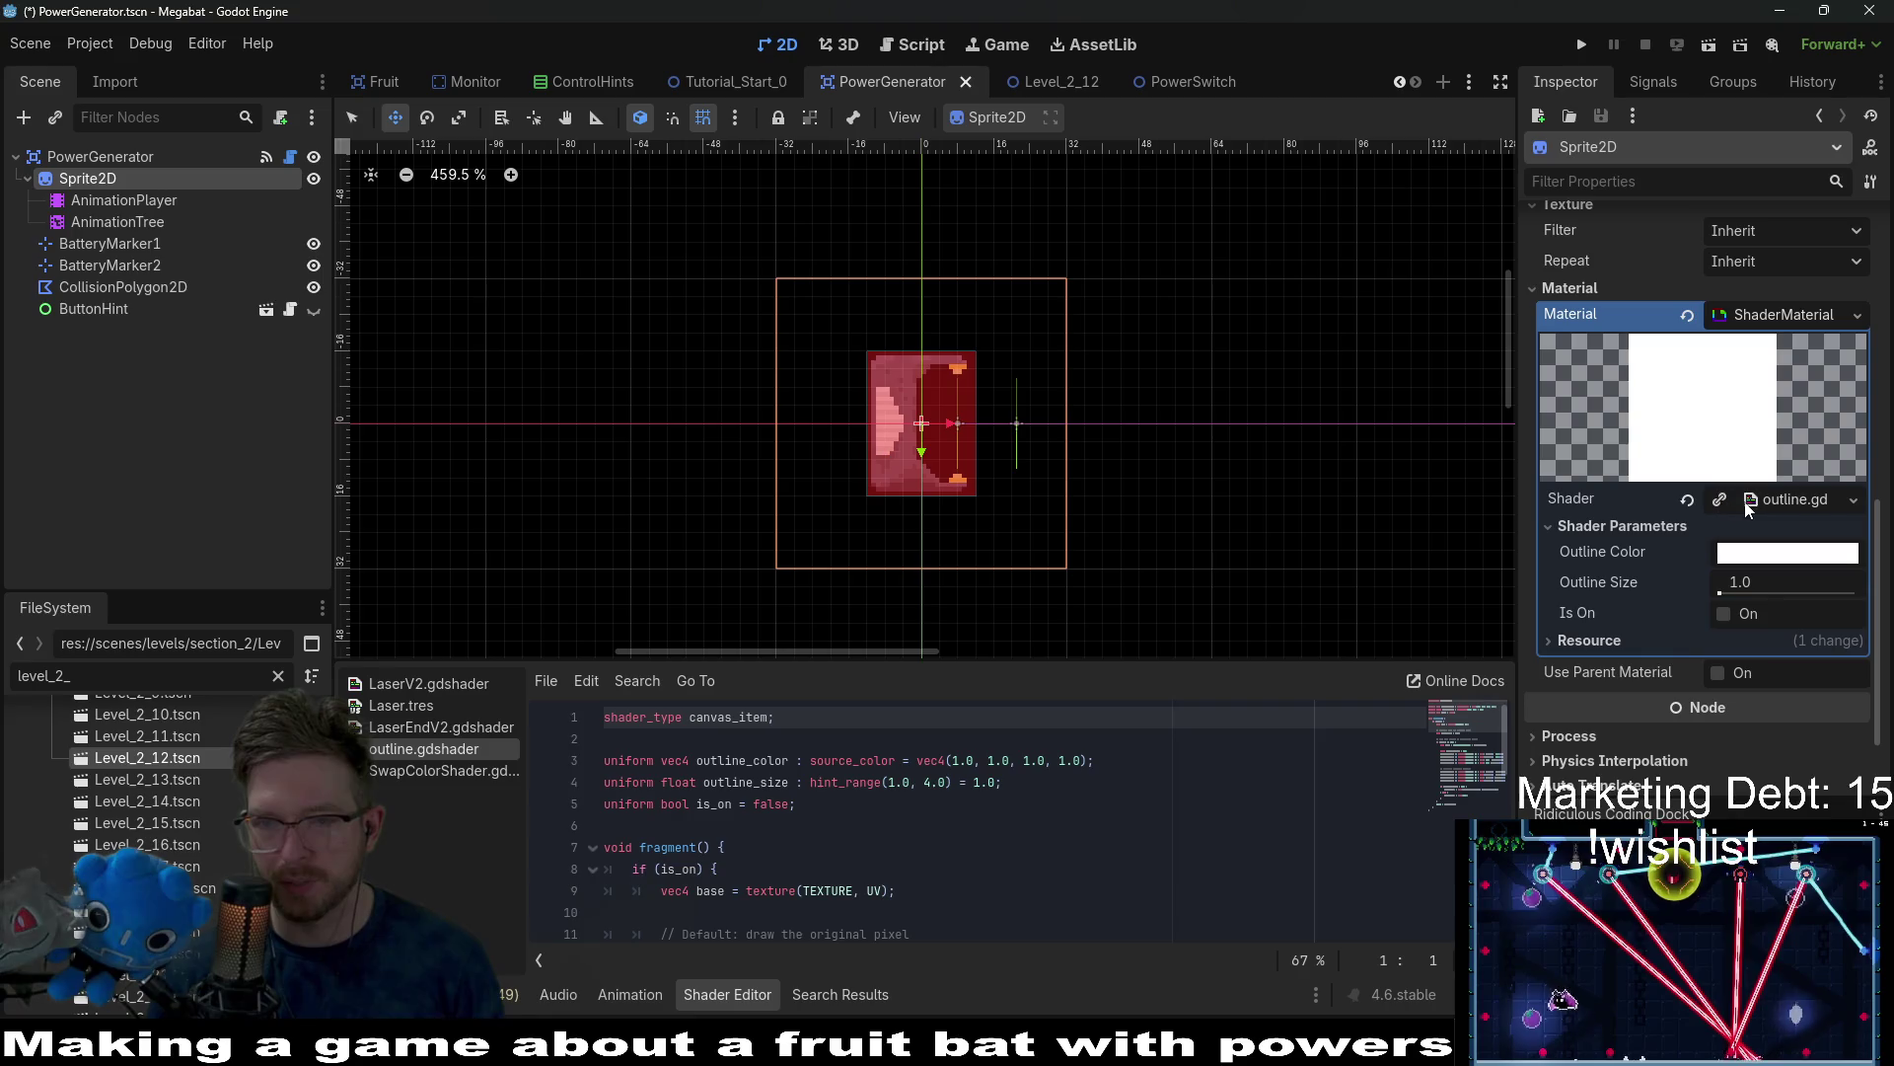
pyautogui.click(1605, 643)
pyautogui.click(1723, 664)
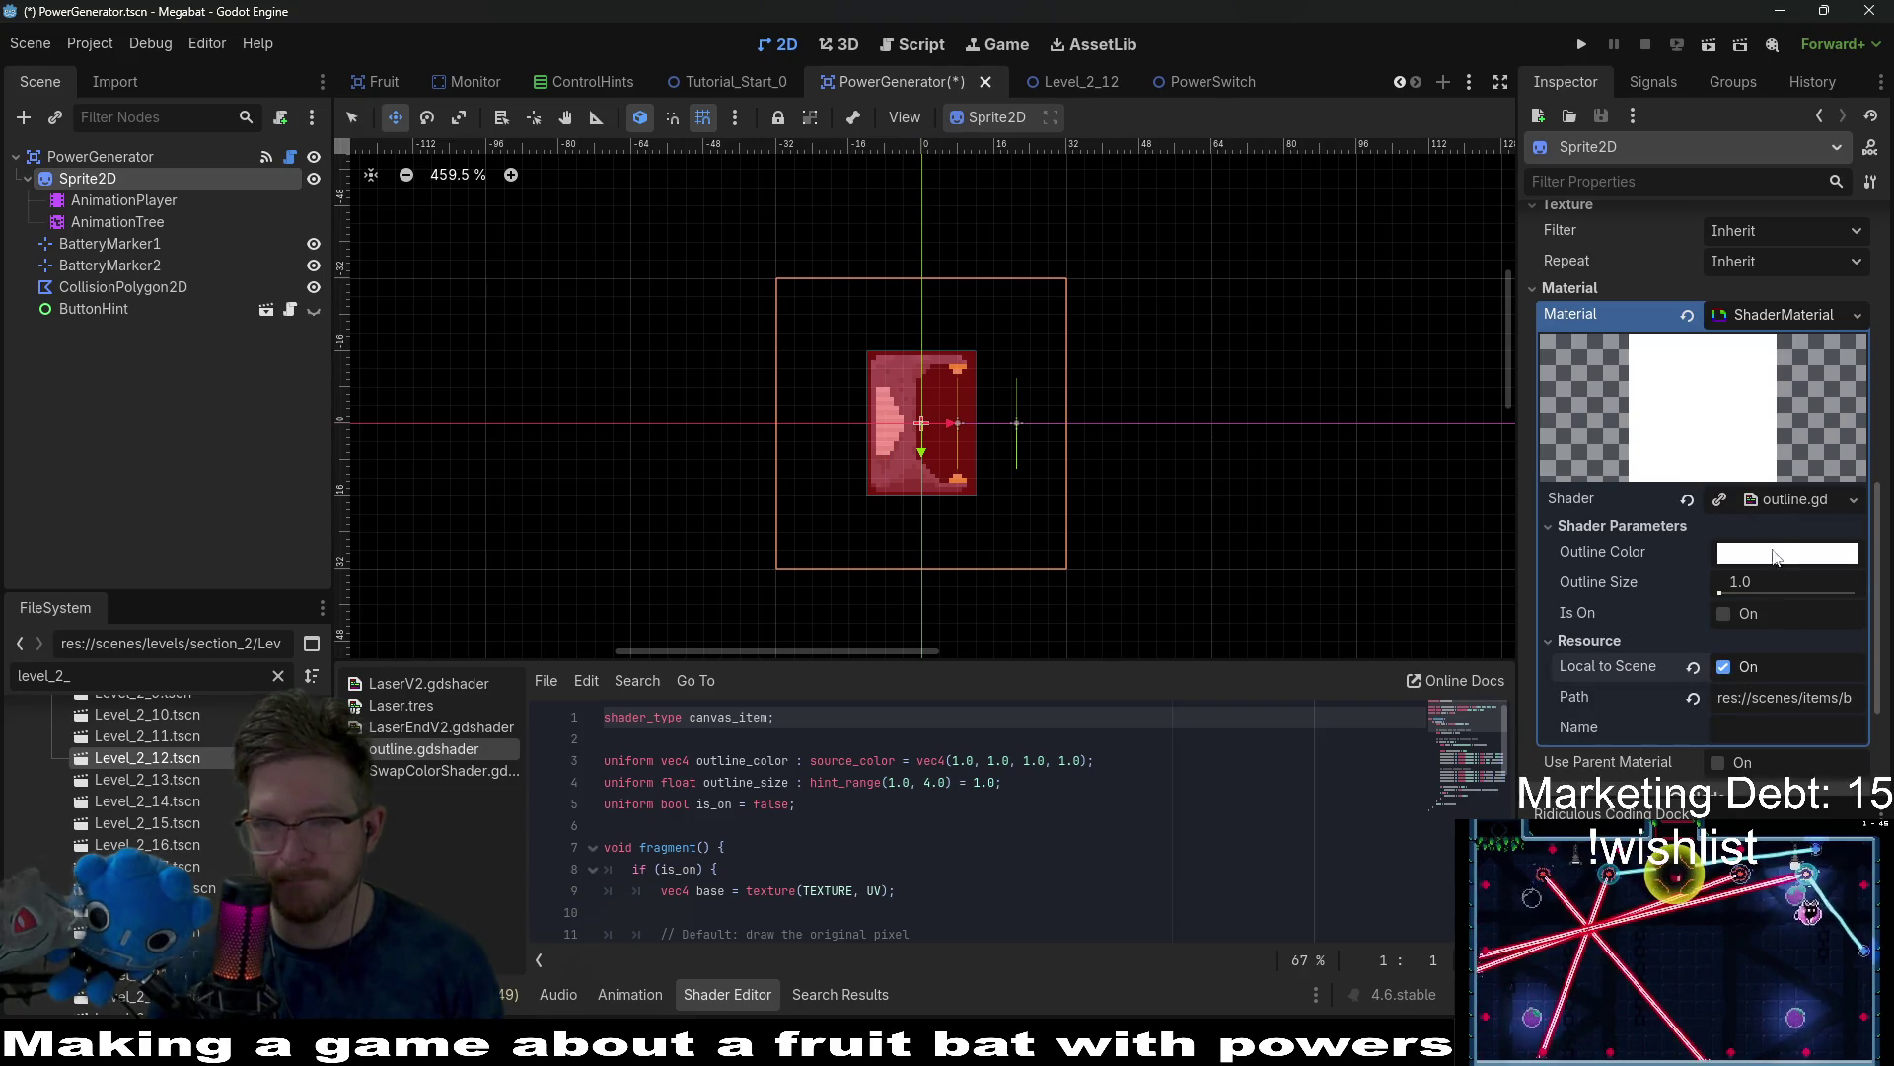
pyautogui.click(1793, 498)
pyautogui.hotkey('ctrl', 's')
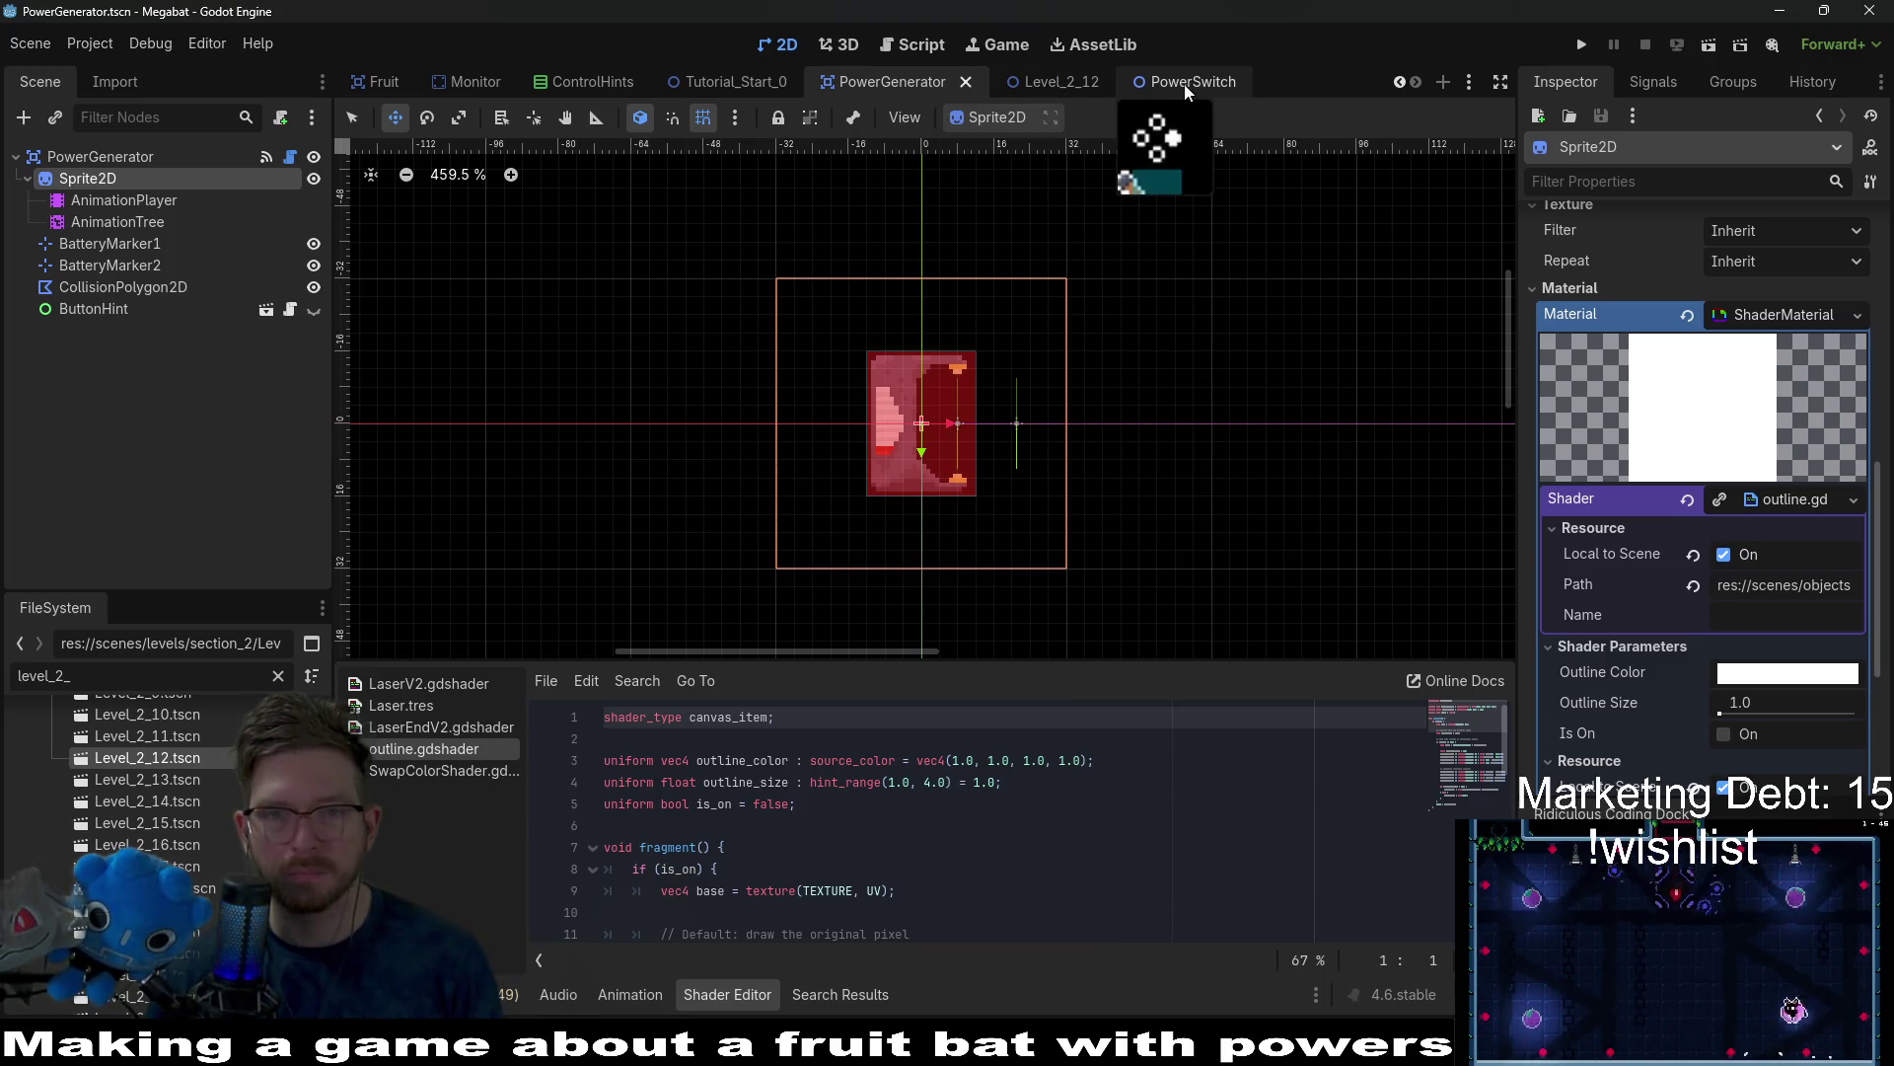
pyautogui.click(1080, 83)
pyautogui.click(1212, 85)
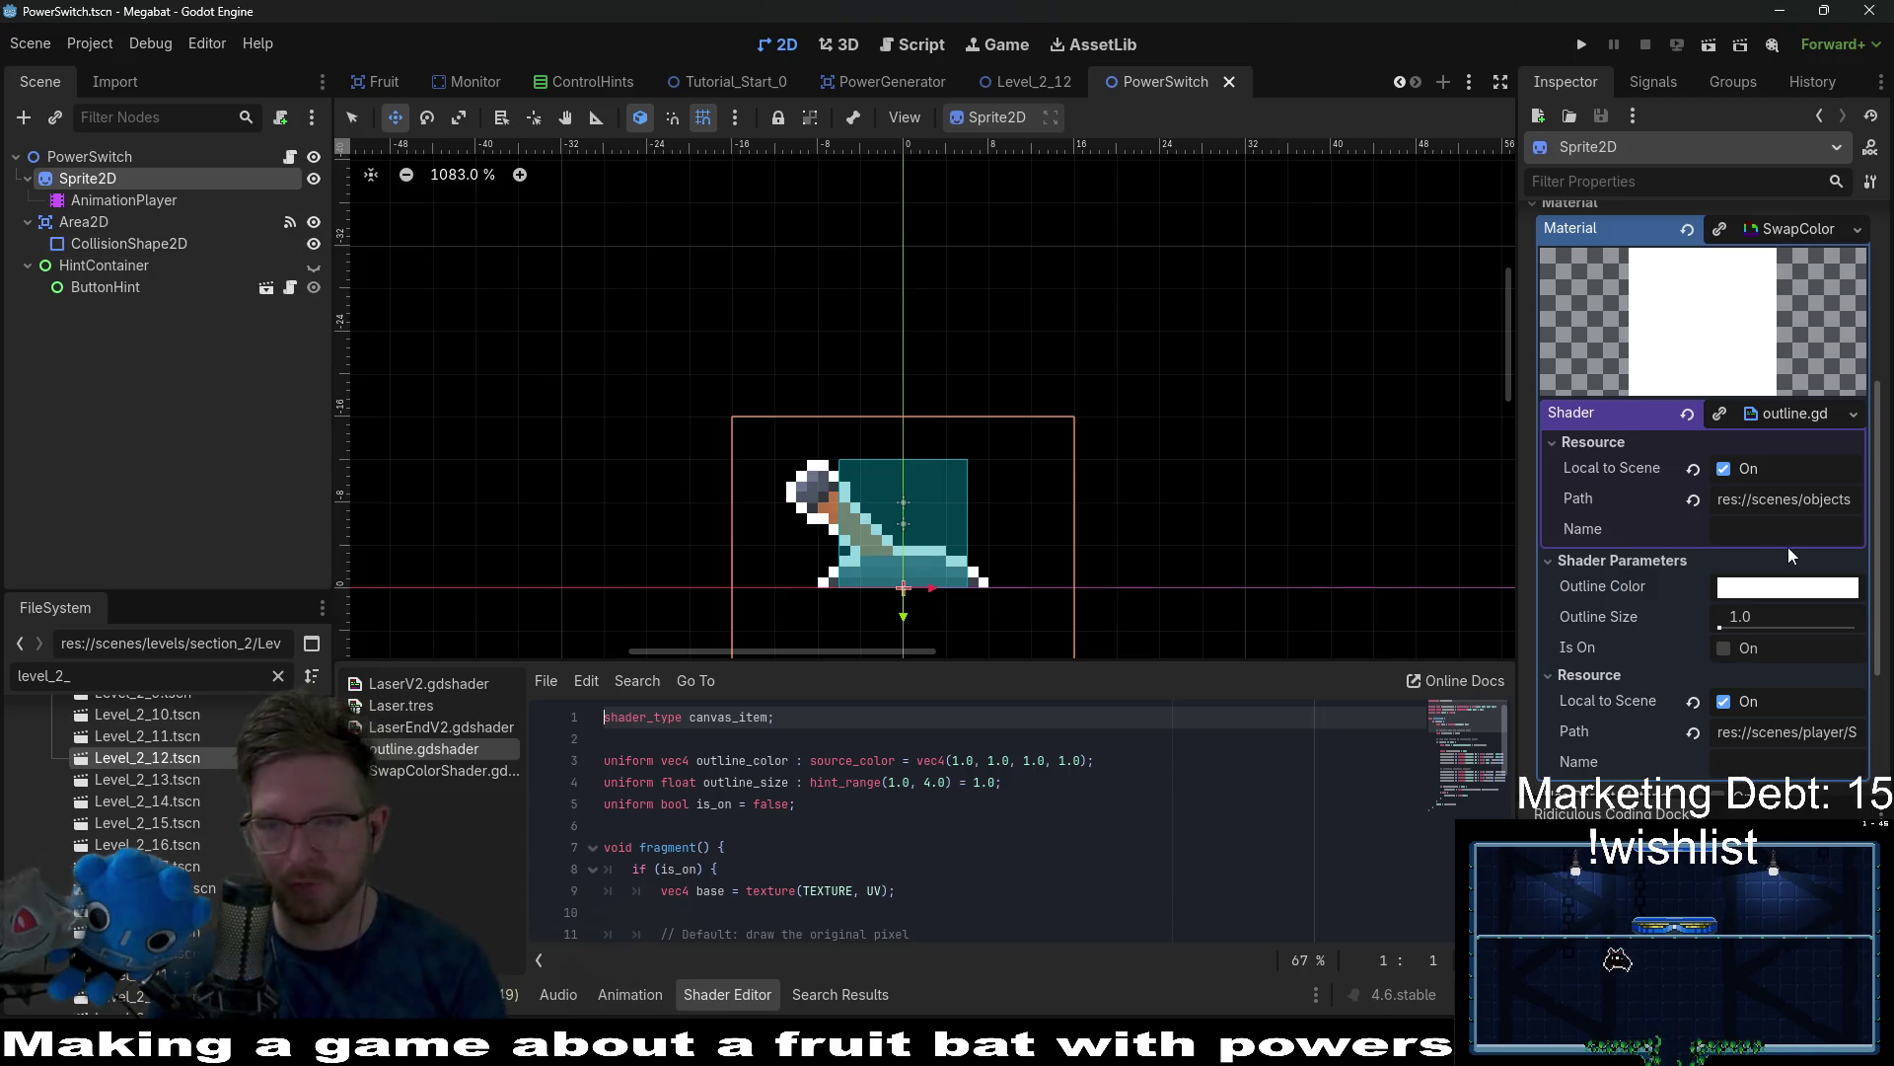
# In PowerSwitch.gd, comment out the if/else colour-swap block in check_power_display.
pyautogui.click(290, 157)
pyautogui.scroll(10, 975, 371)
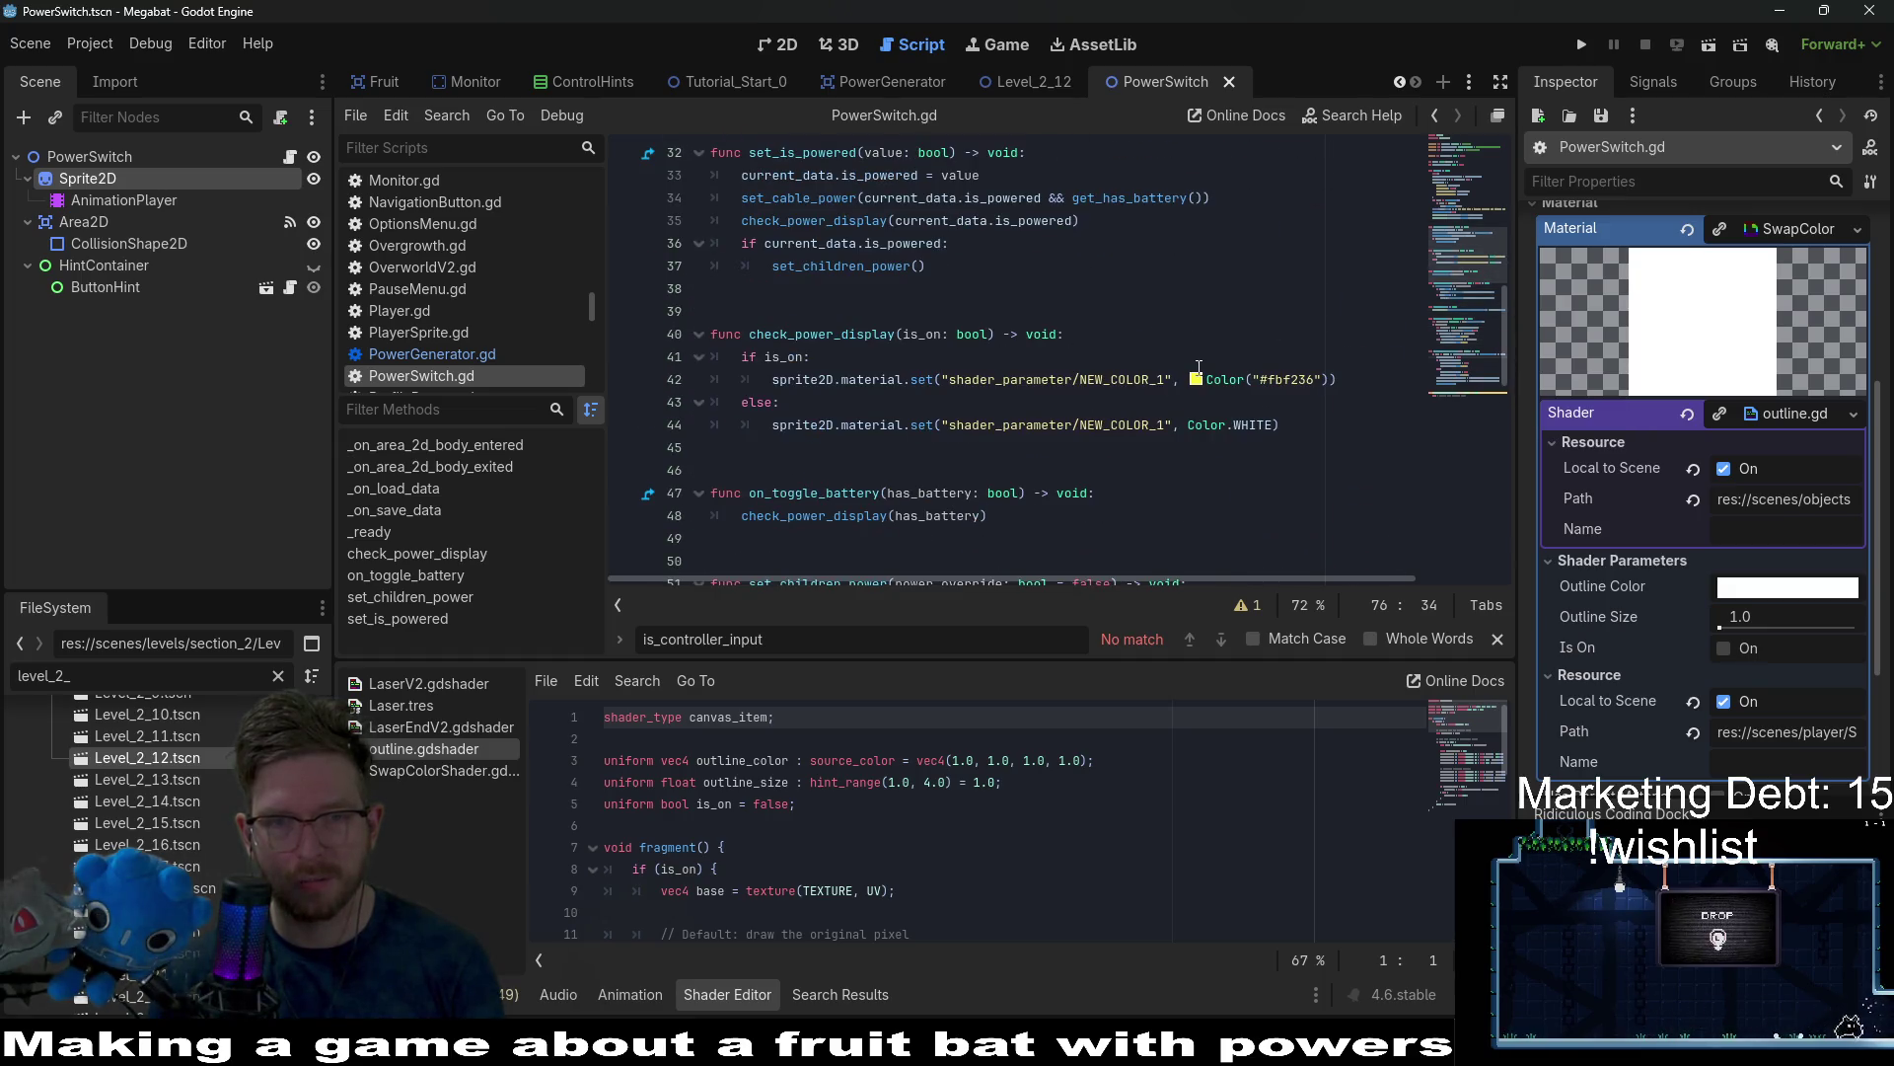
pyautogui.doubleClick(861, 379)
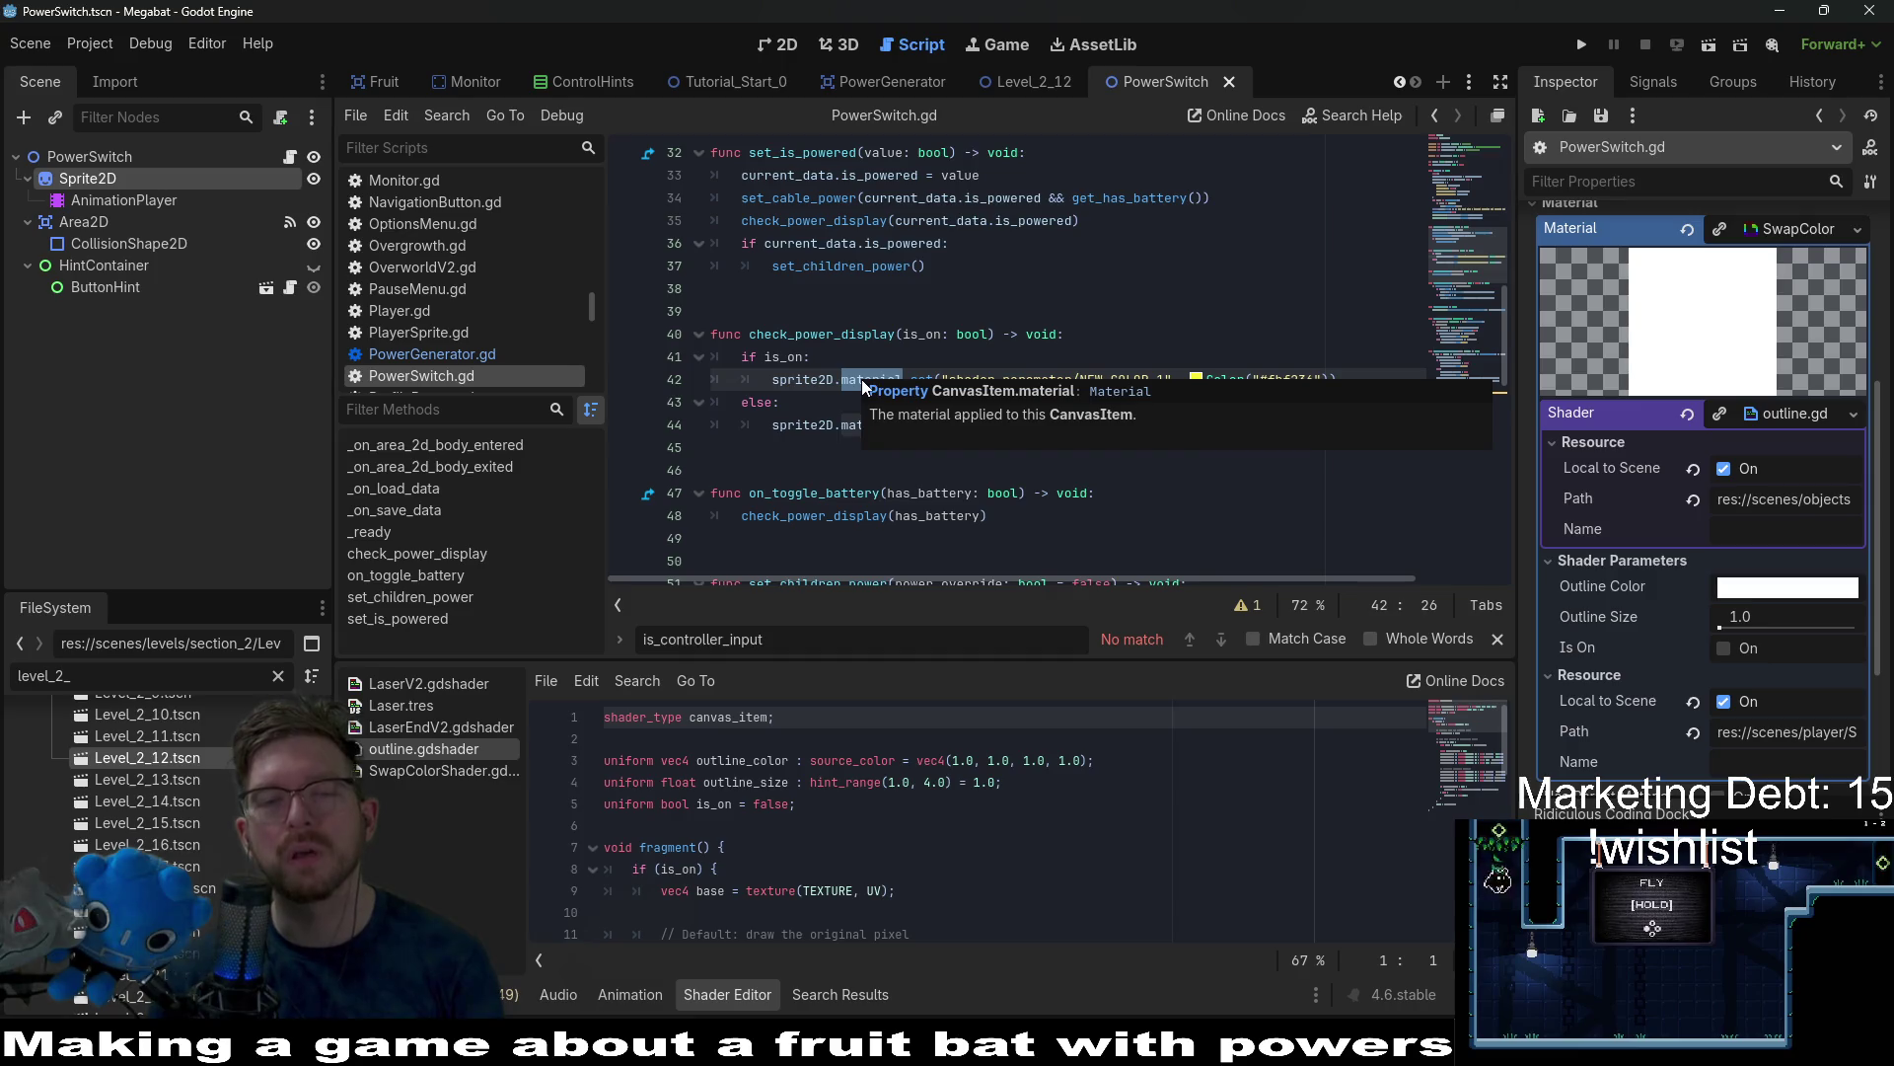
pyautogui.click(1073, 334)
pyautogui.click(1166, 356)
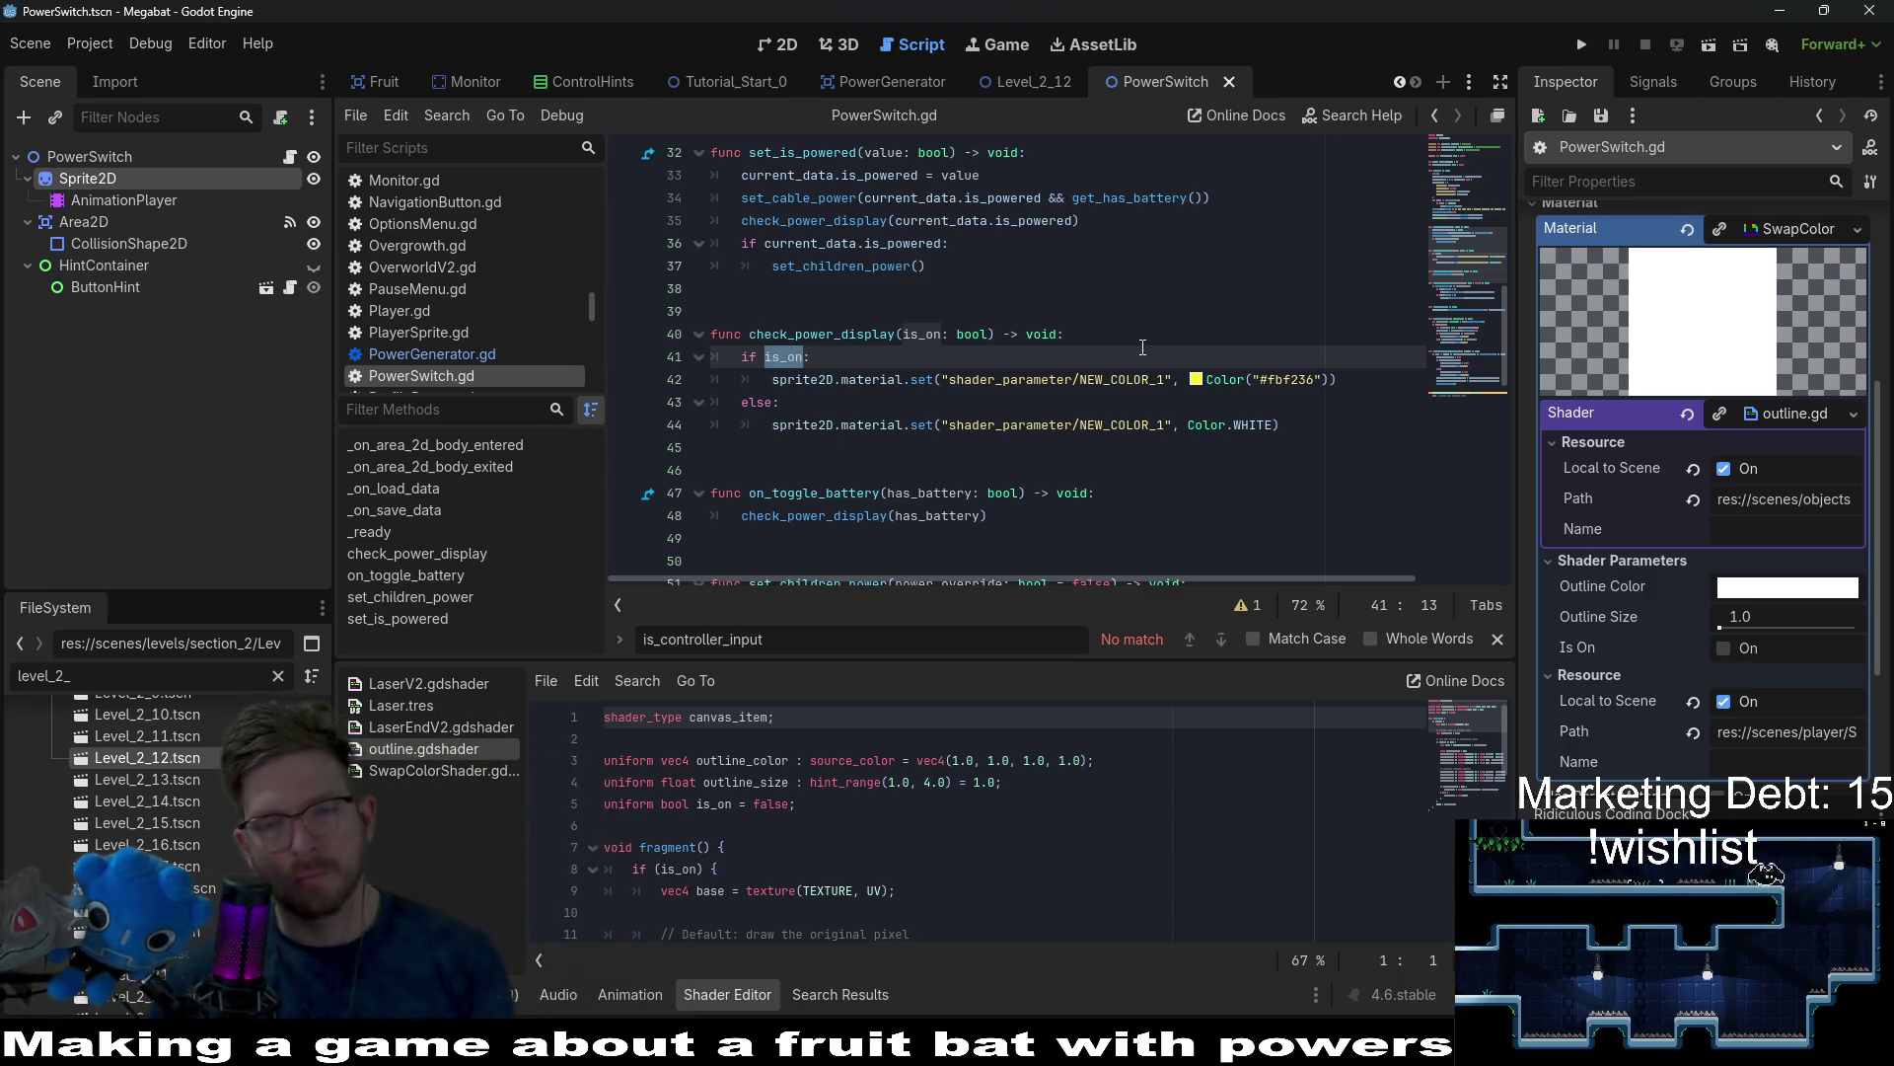
pyautogui.moveTo(1303, 425); pyautogui.dragTo(669, 358)
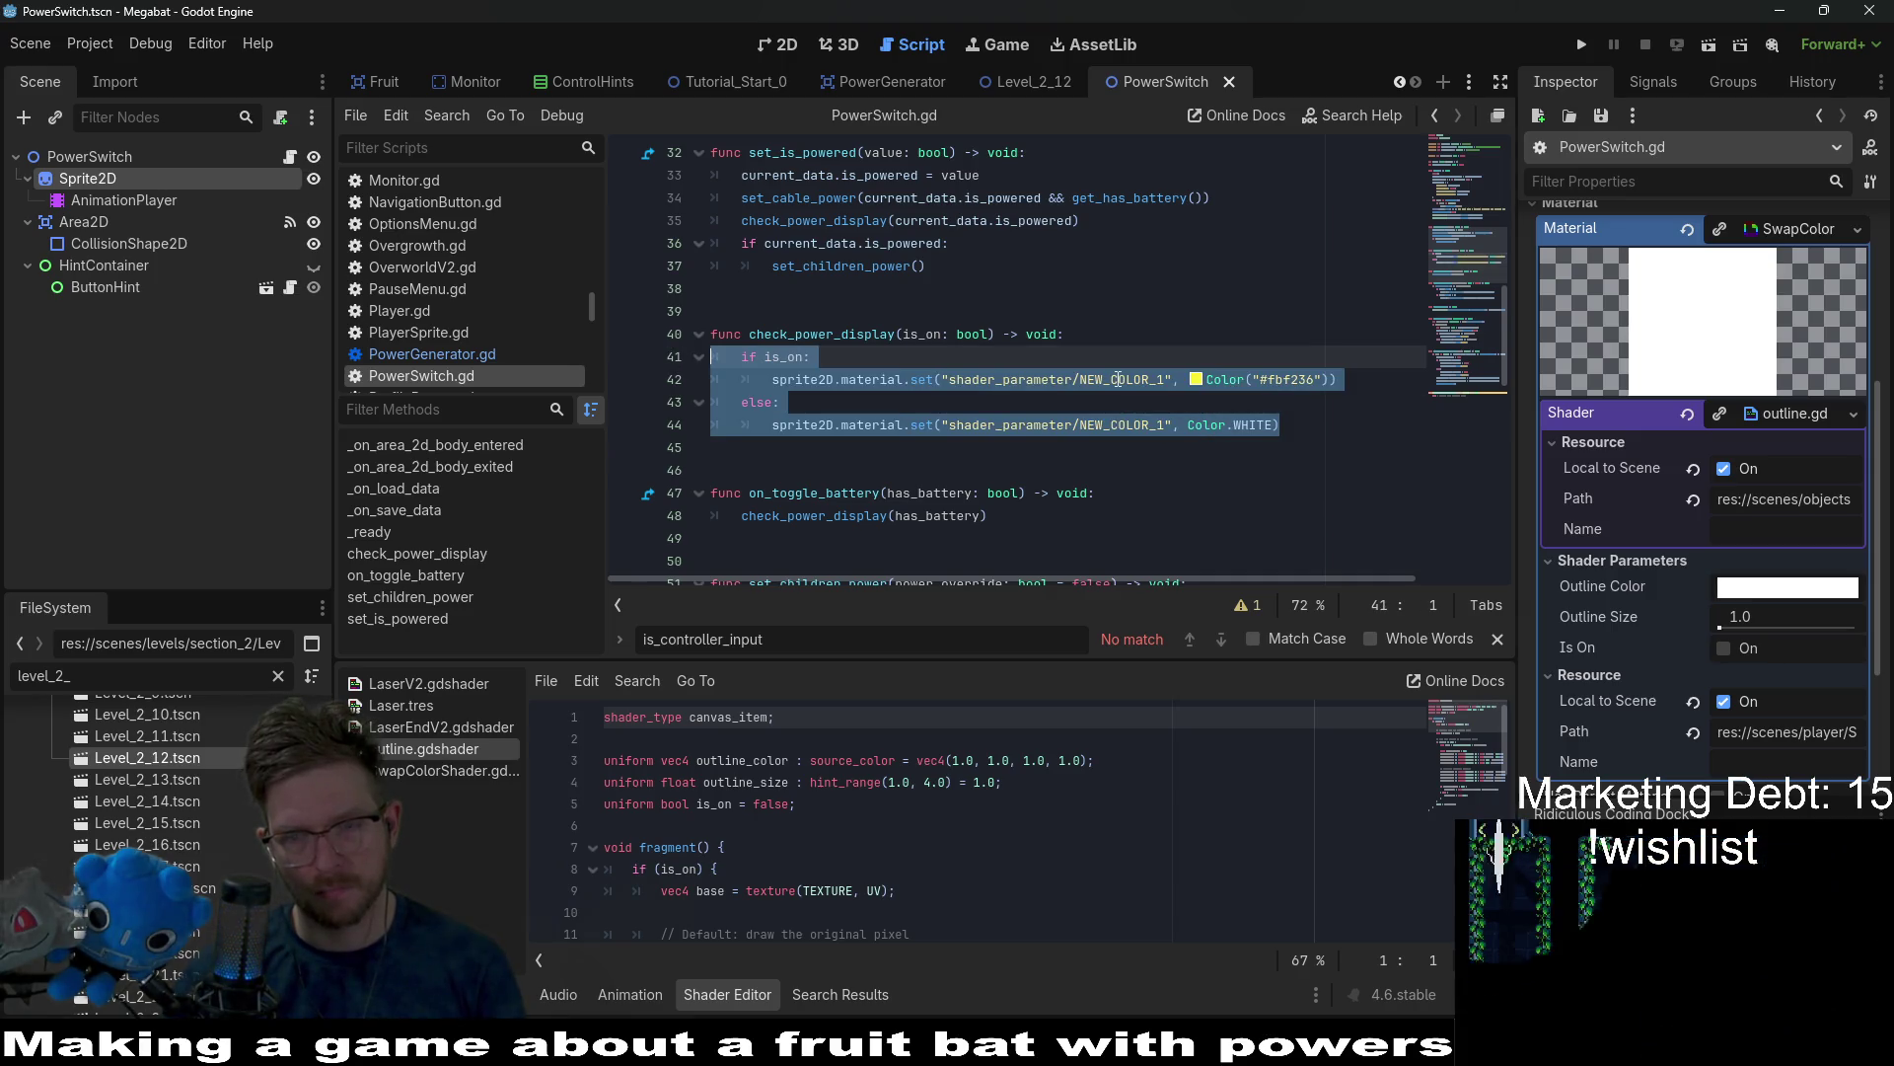
pyautogui.hotkey('ctrl', 'k')
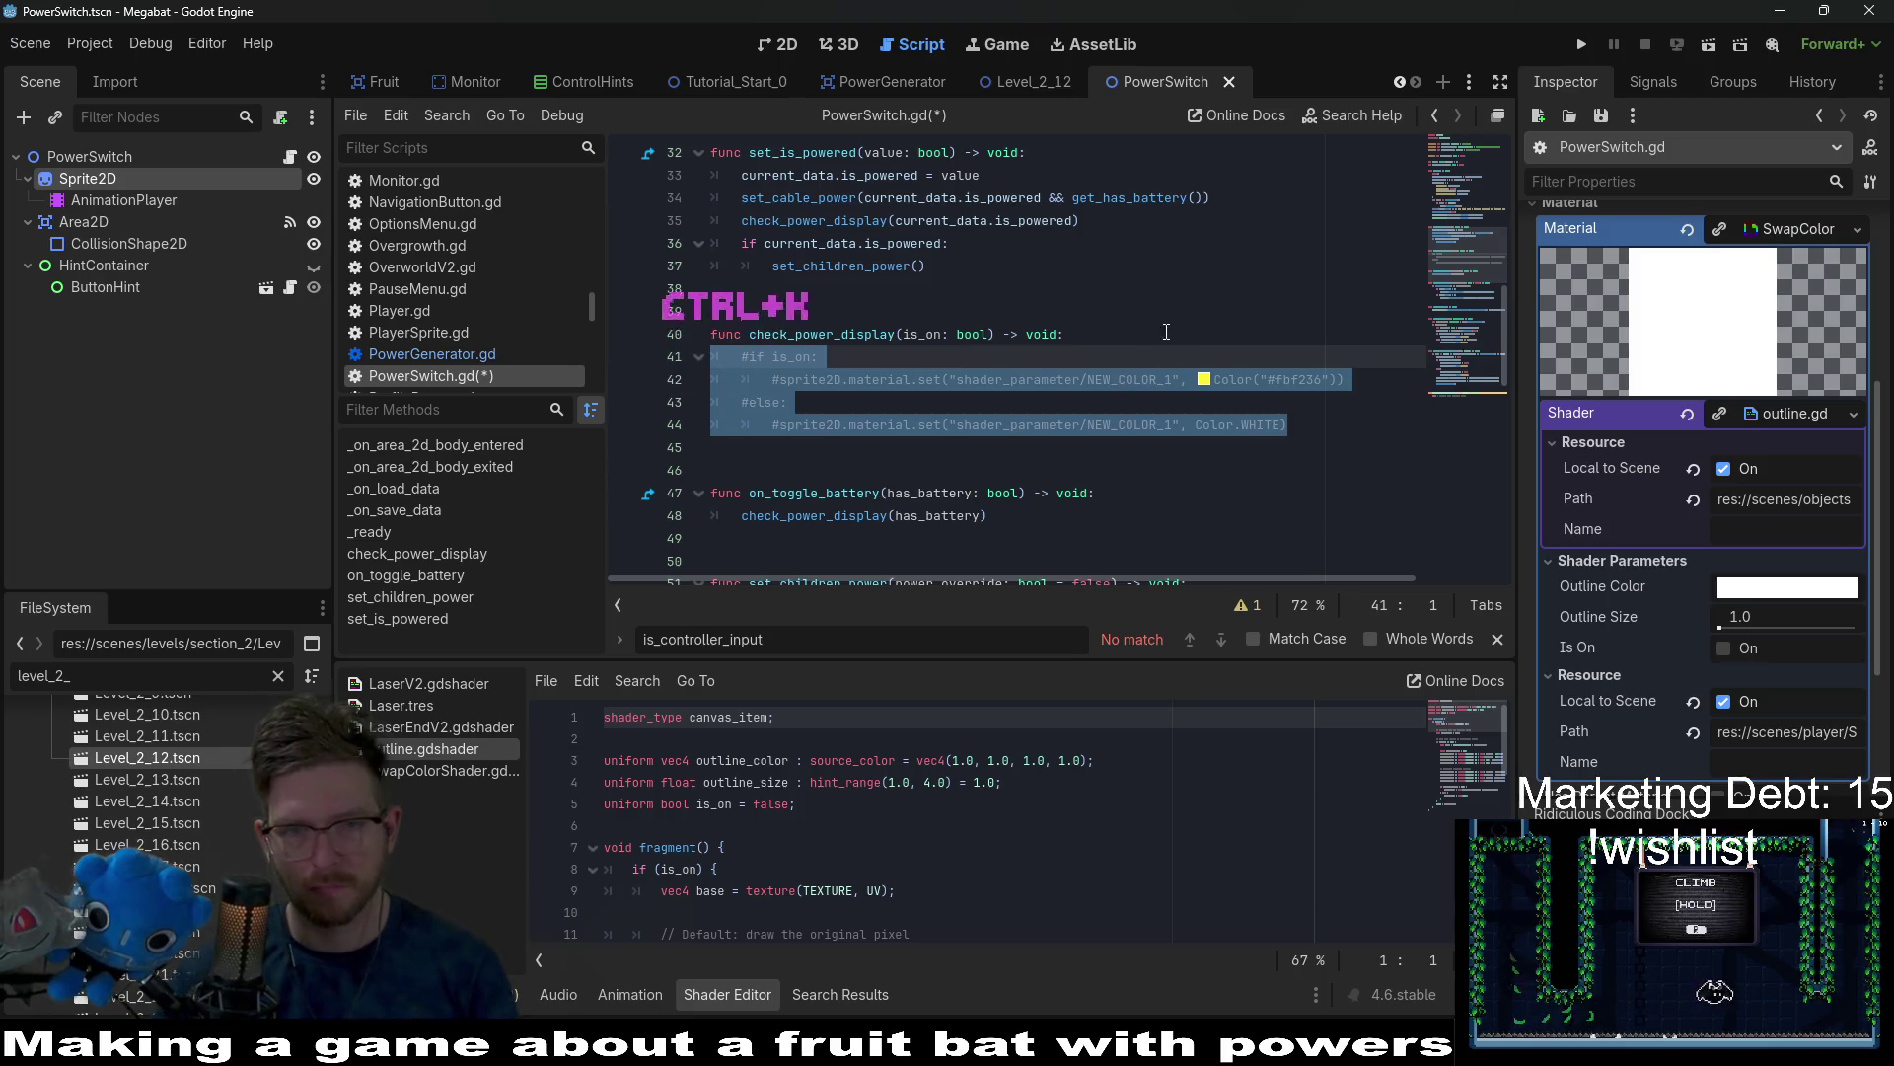
# Add a pass statement under the check_power_display header and save the script.
pyautogui.click(1111, 330)
pyautogui.press('Return')
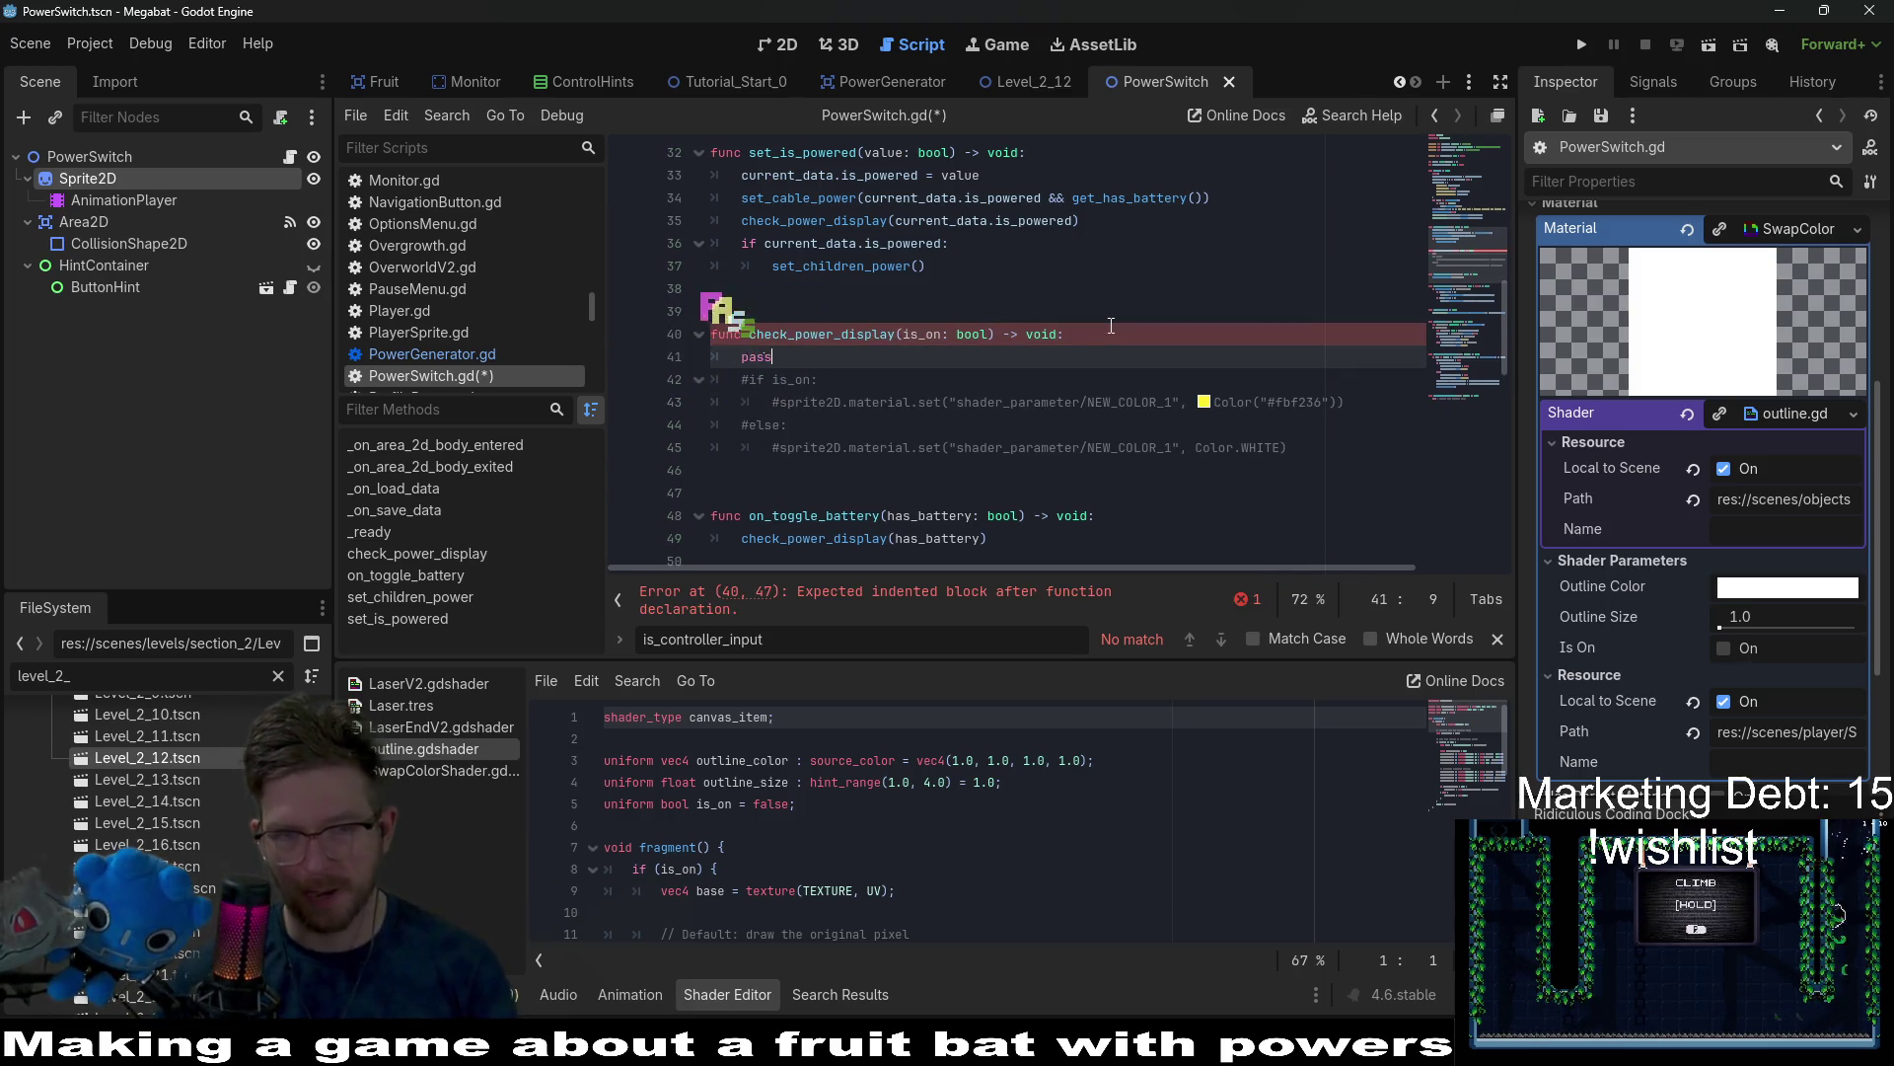
pyautogui.write('pass')
pyautogui.hotkey('ctrl', 's')
pyautogui.click(1249, 328)
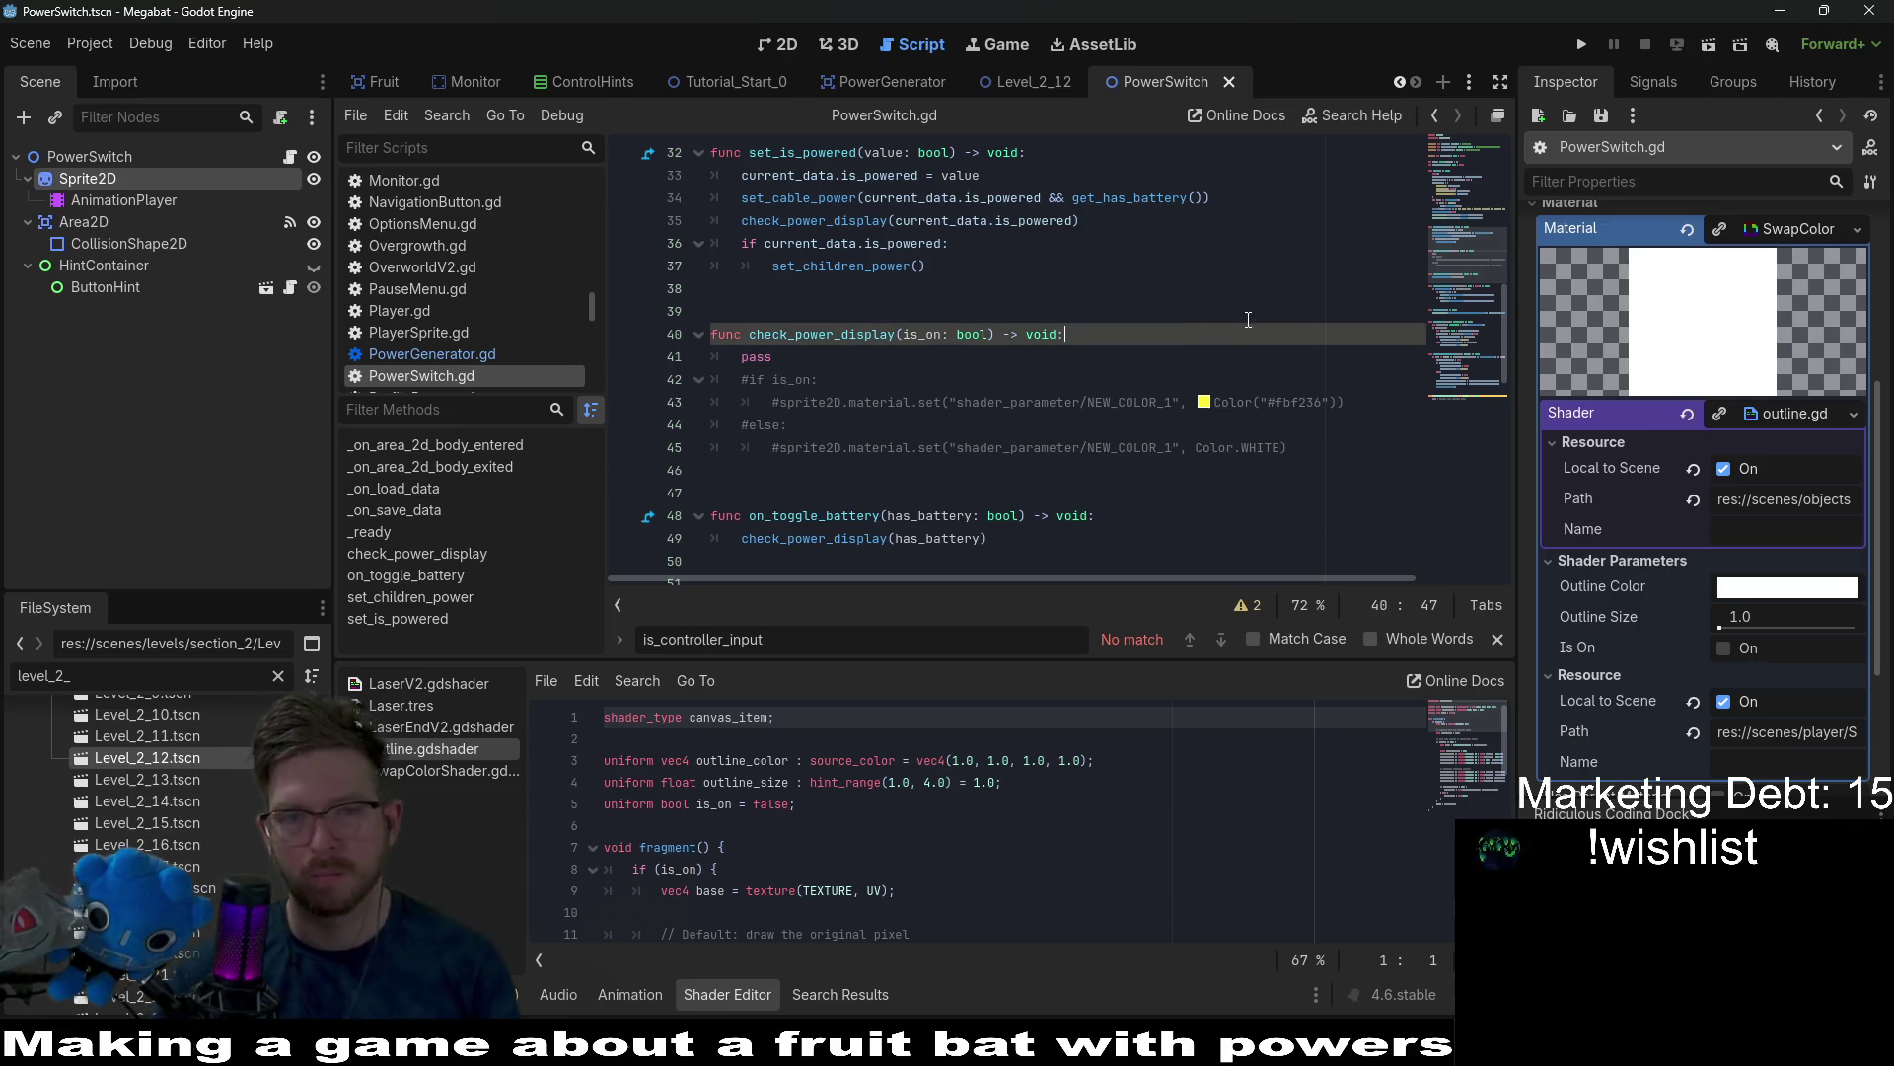
pyautogui.click(1267, 444)
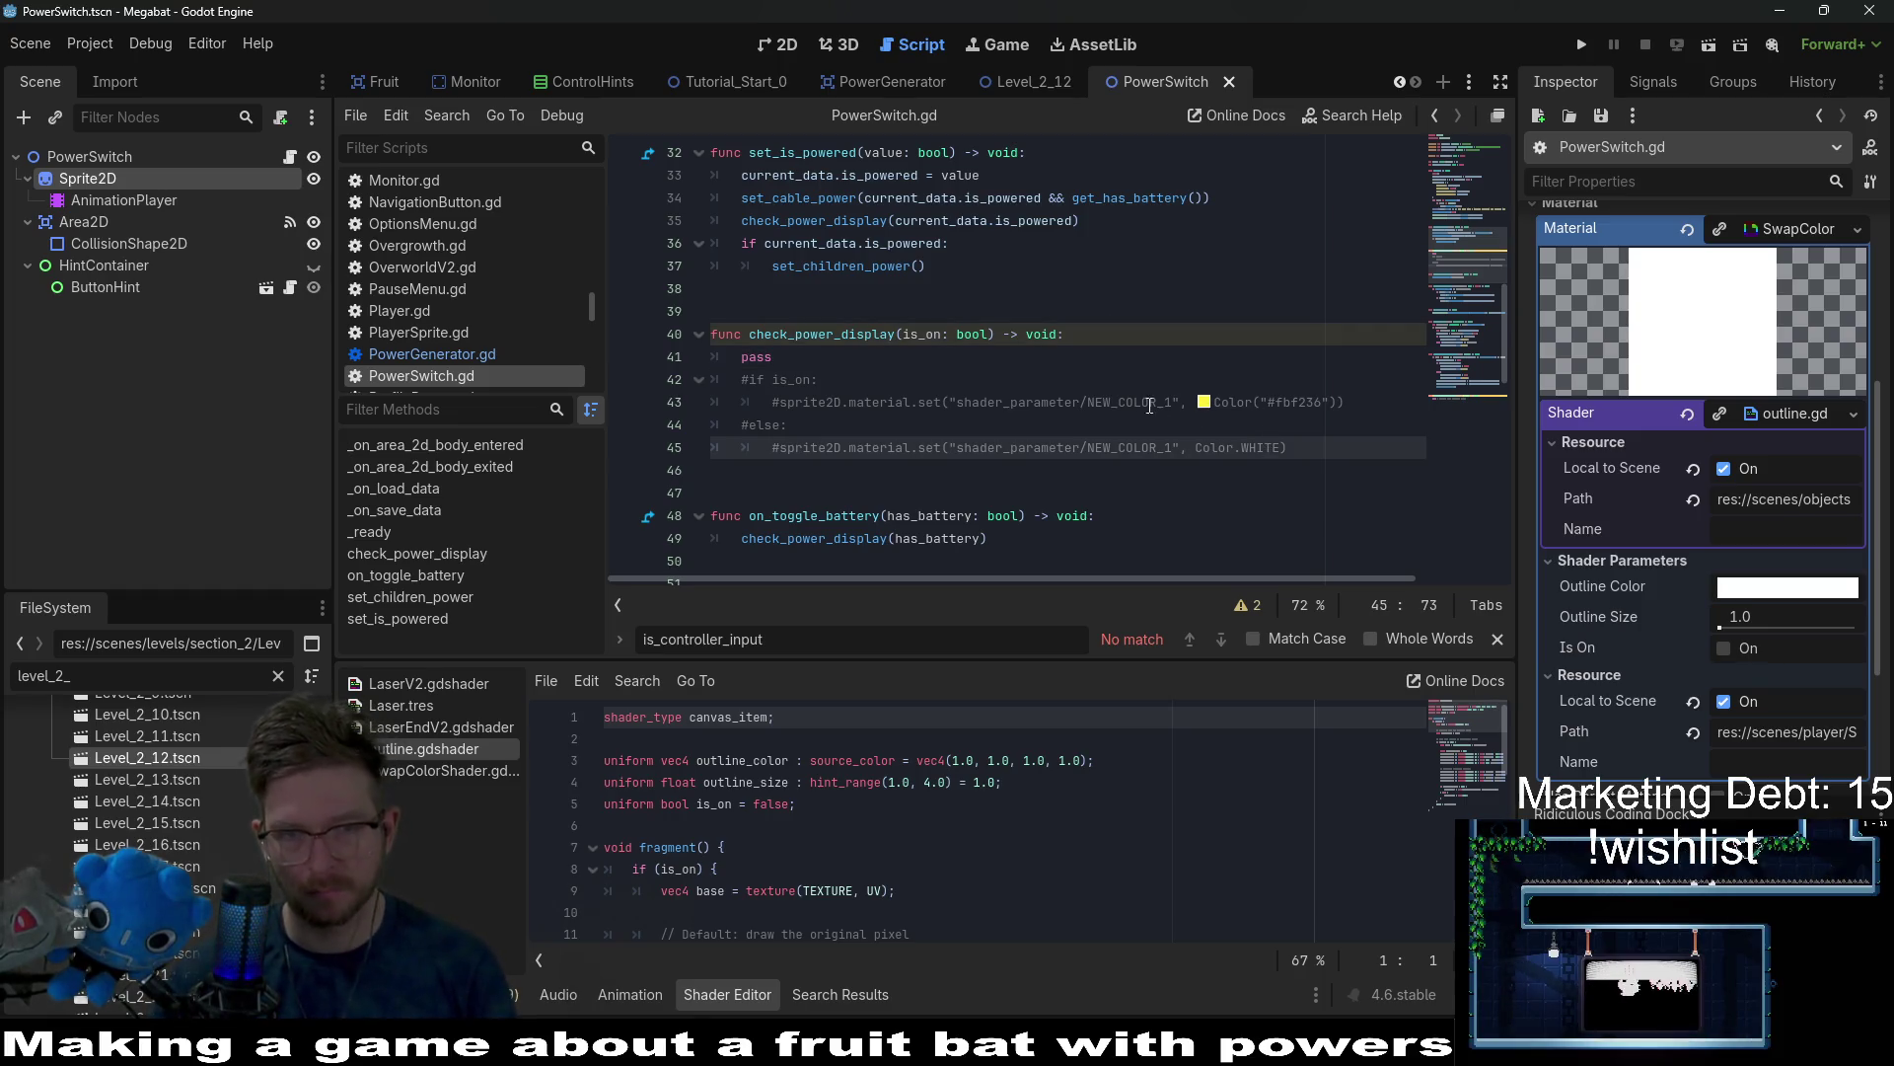
pyautogui.press('Up')
pyautogui.press('Up')
pyautogui.press('Up')
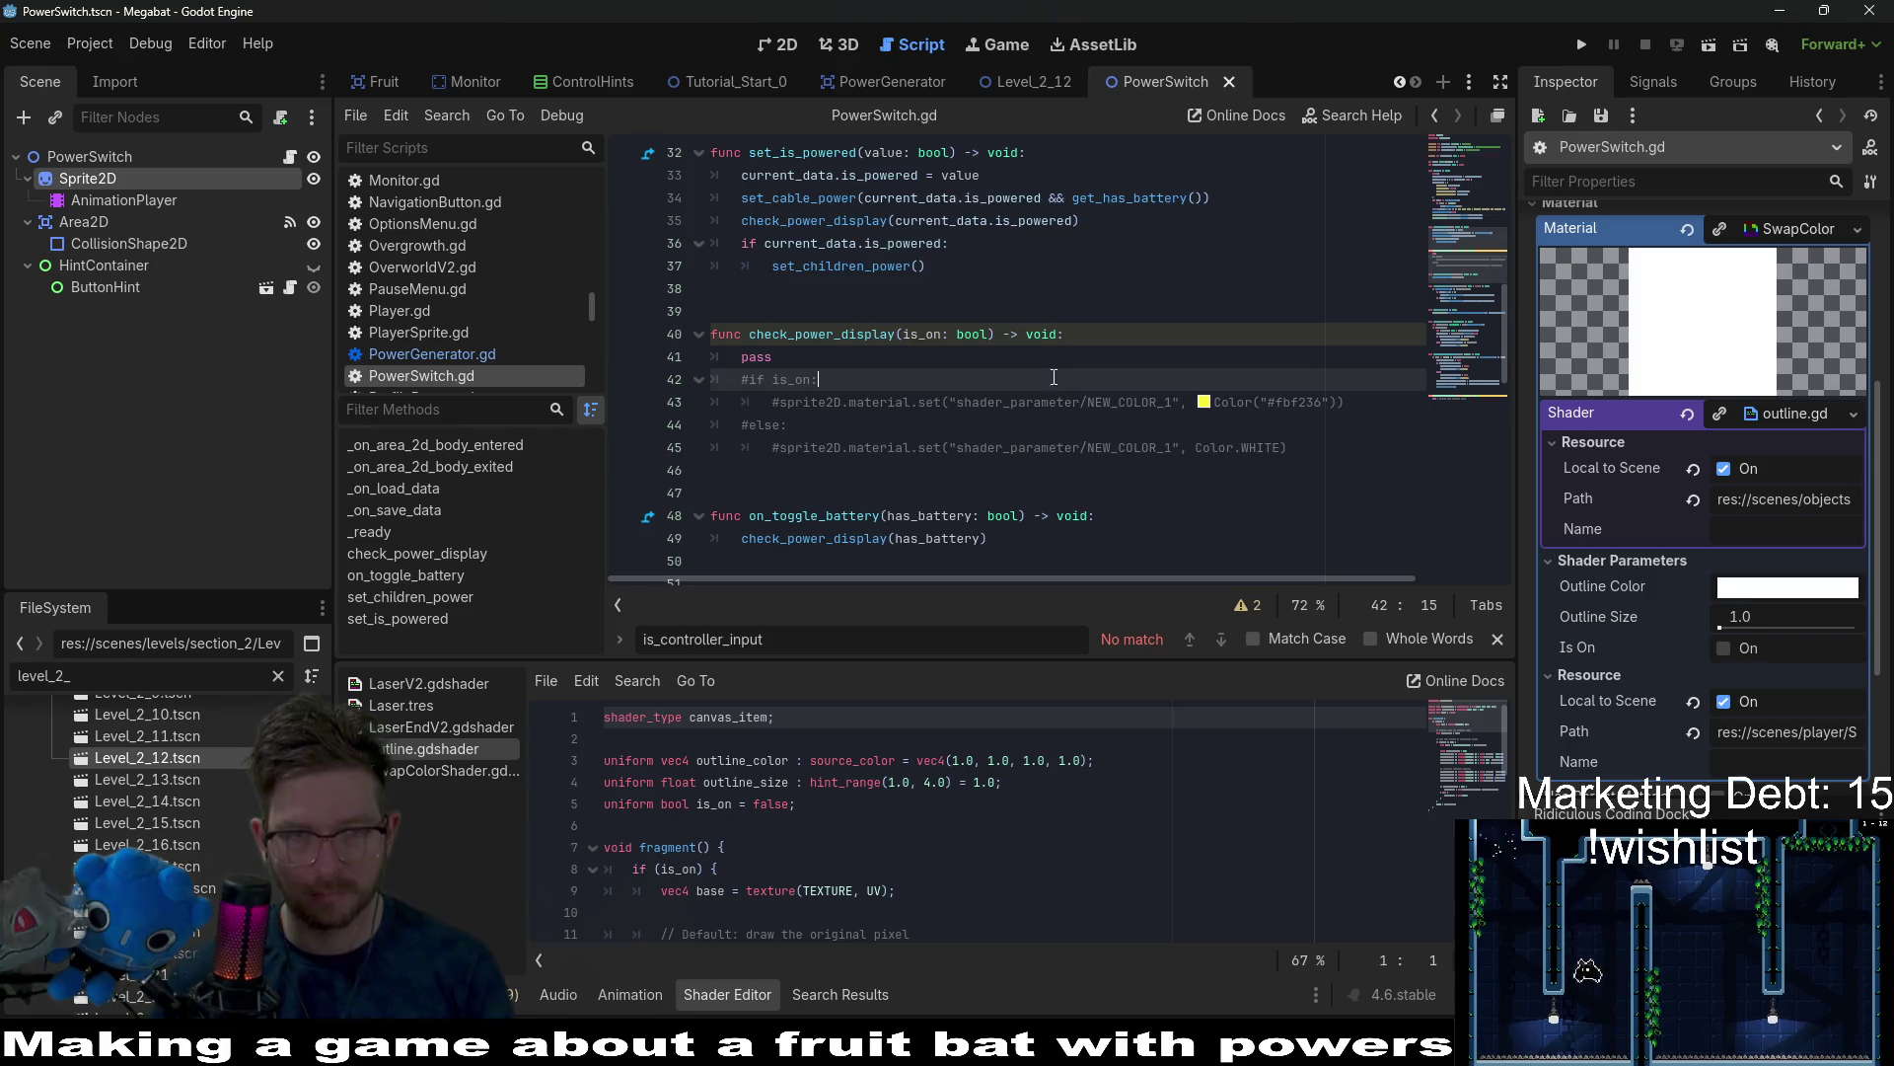
pyautogui.scroll(-10, 1054, 378)
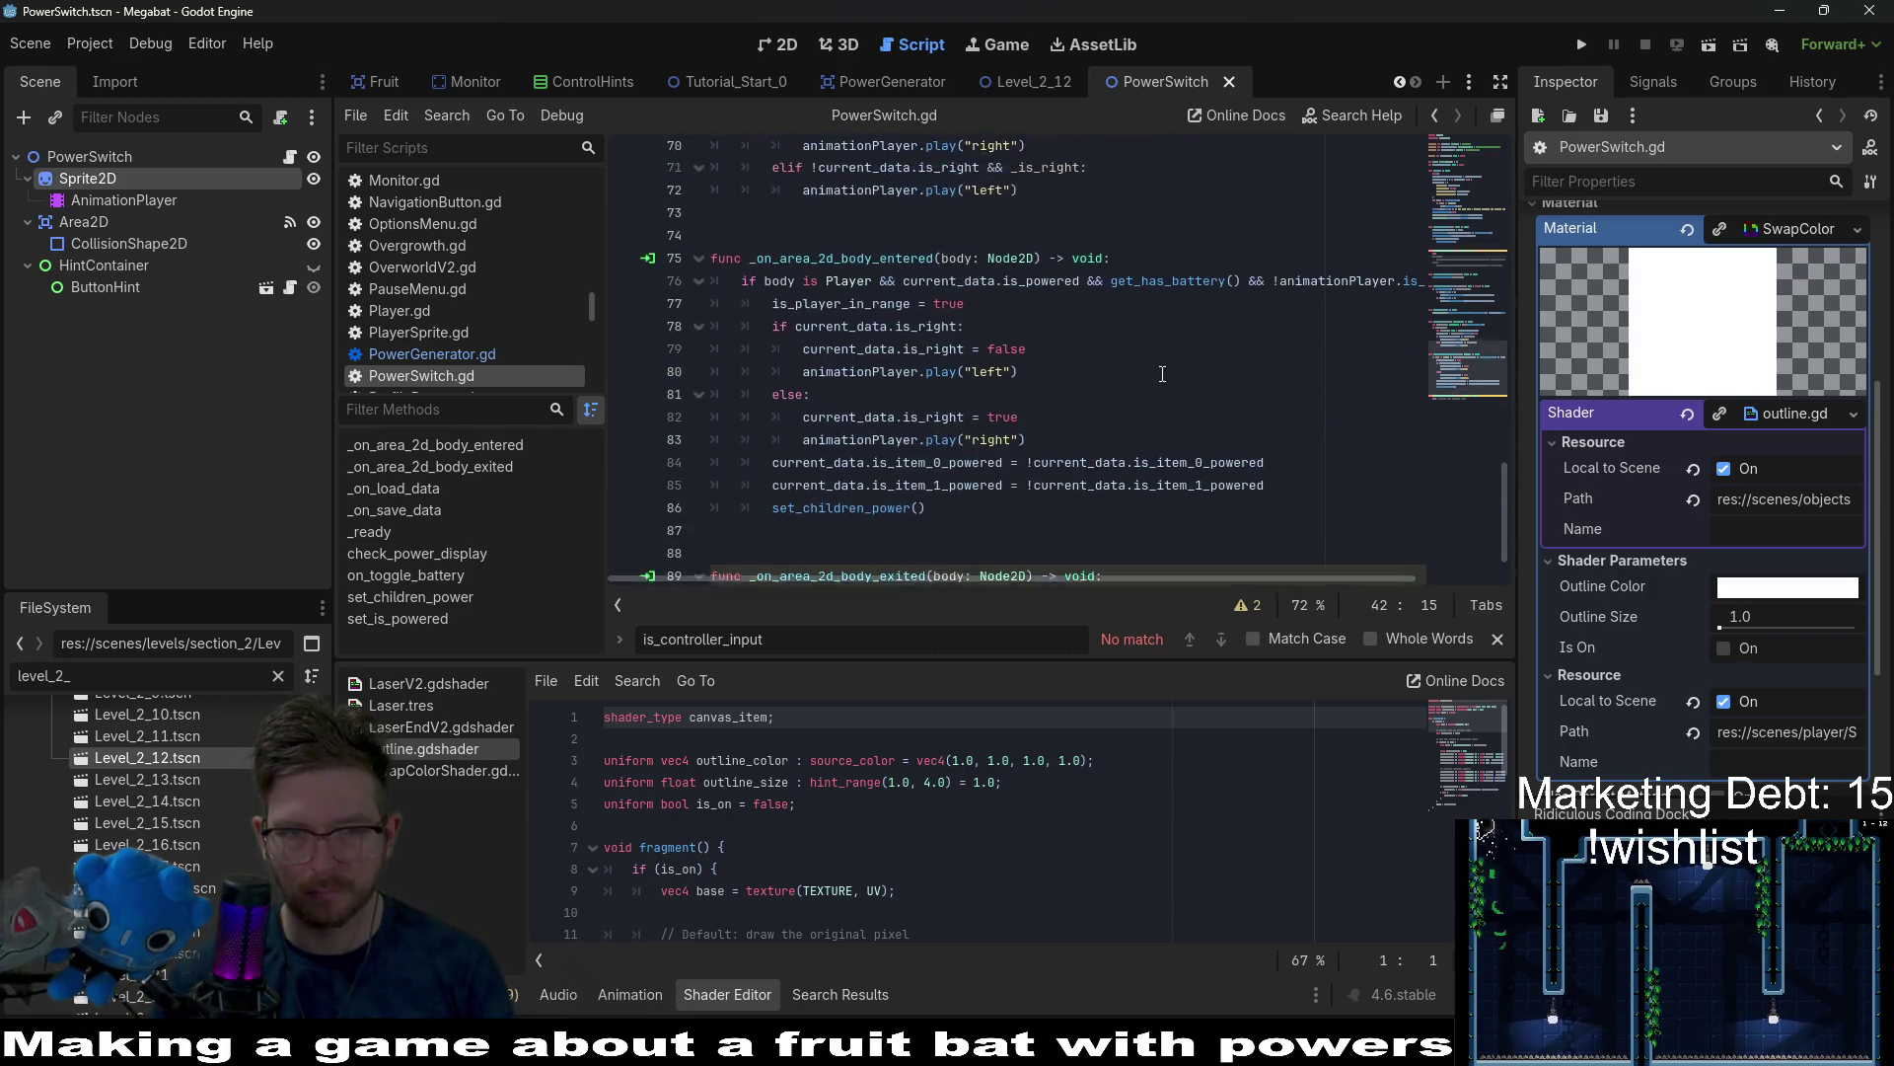
# Copy the commented sprite material.set line into the body-entered handler on line 78.
pyautogui.scroll(5, 1162, 373)
pyautogui.scroll(-6, 1162, 372)
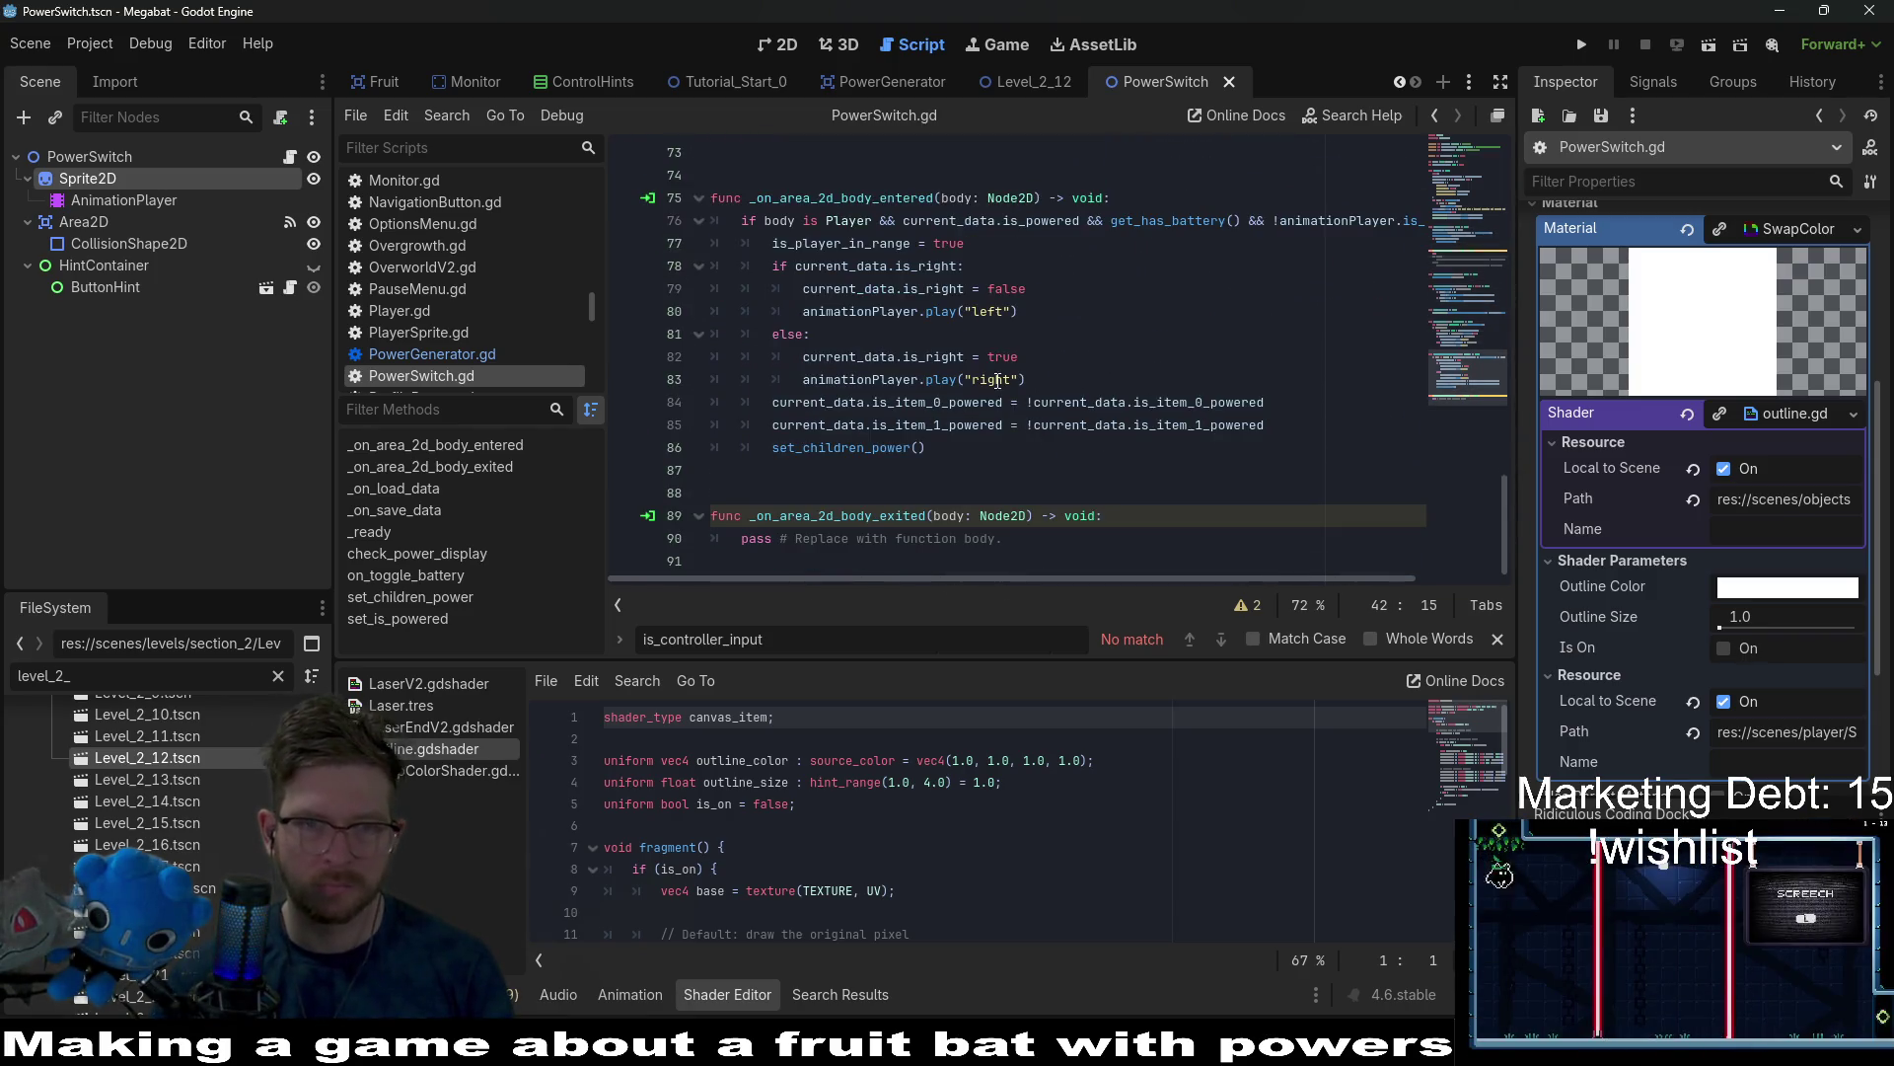
pyautogui.click(1003, 244)
pyautogui.press('Return')
pyautogui.scroll(15, 1357, 505)
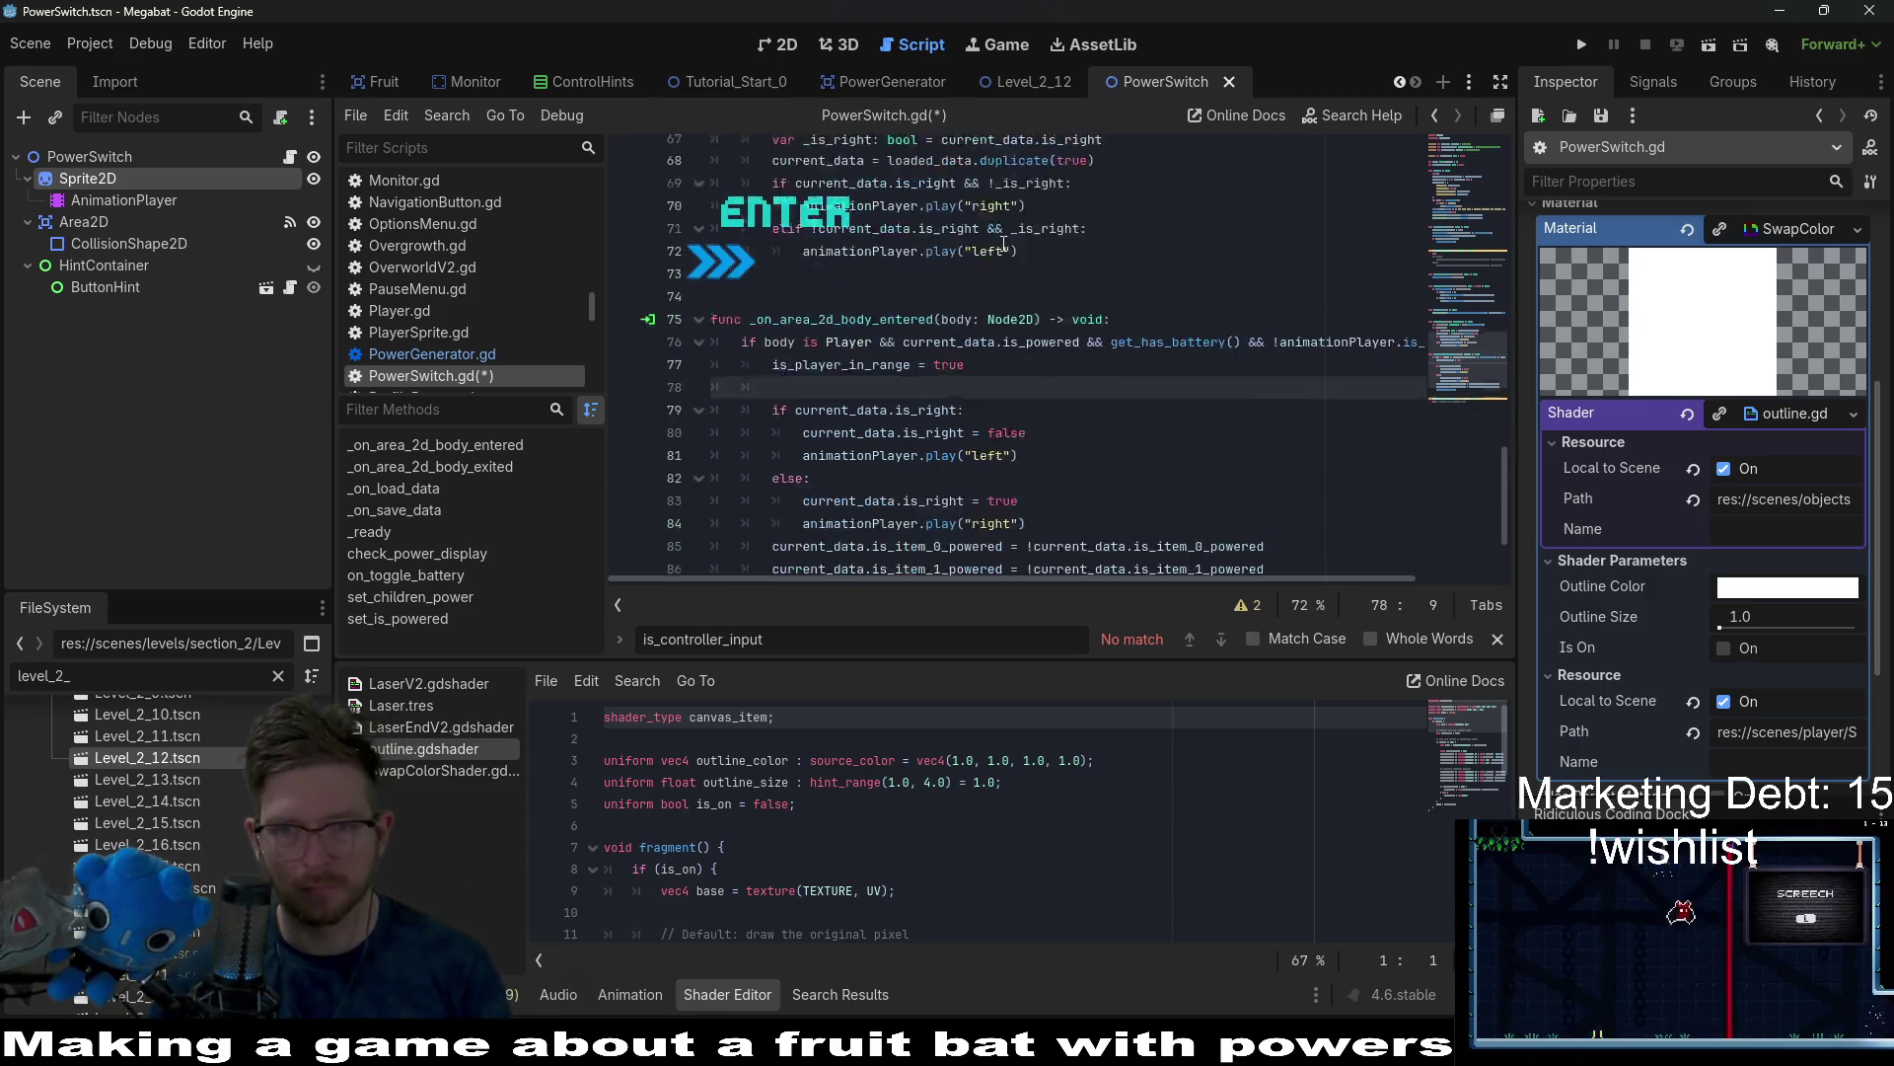
pyautogui.moveTo(1349, 493); pyautogui.dragTo(779, 493)
pyautogui.scroll(-15, 912, 465)
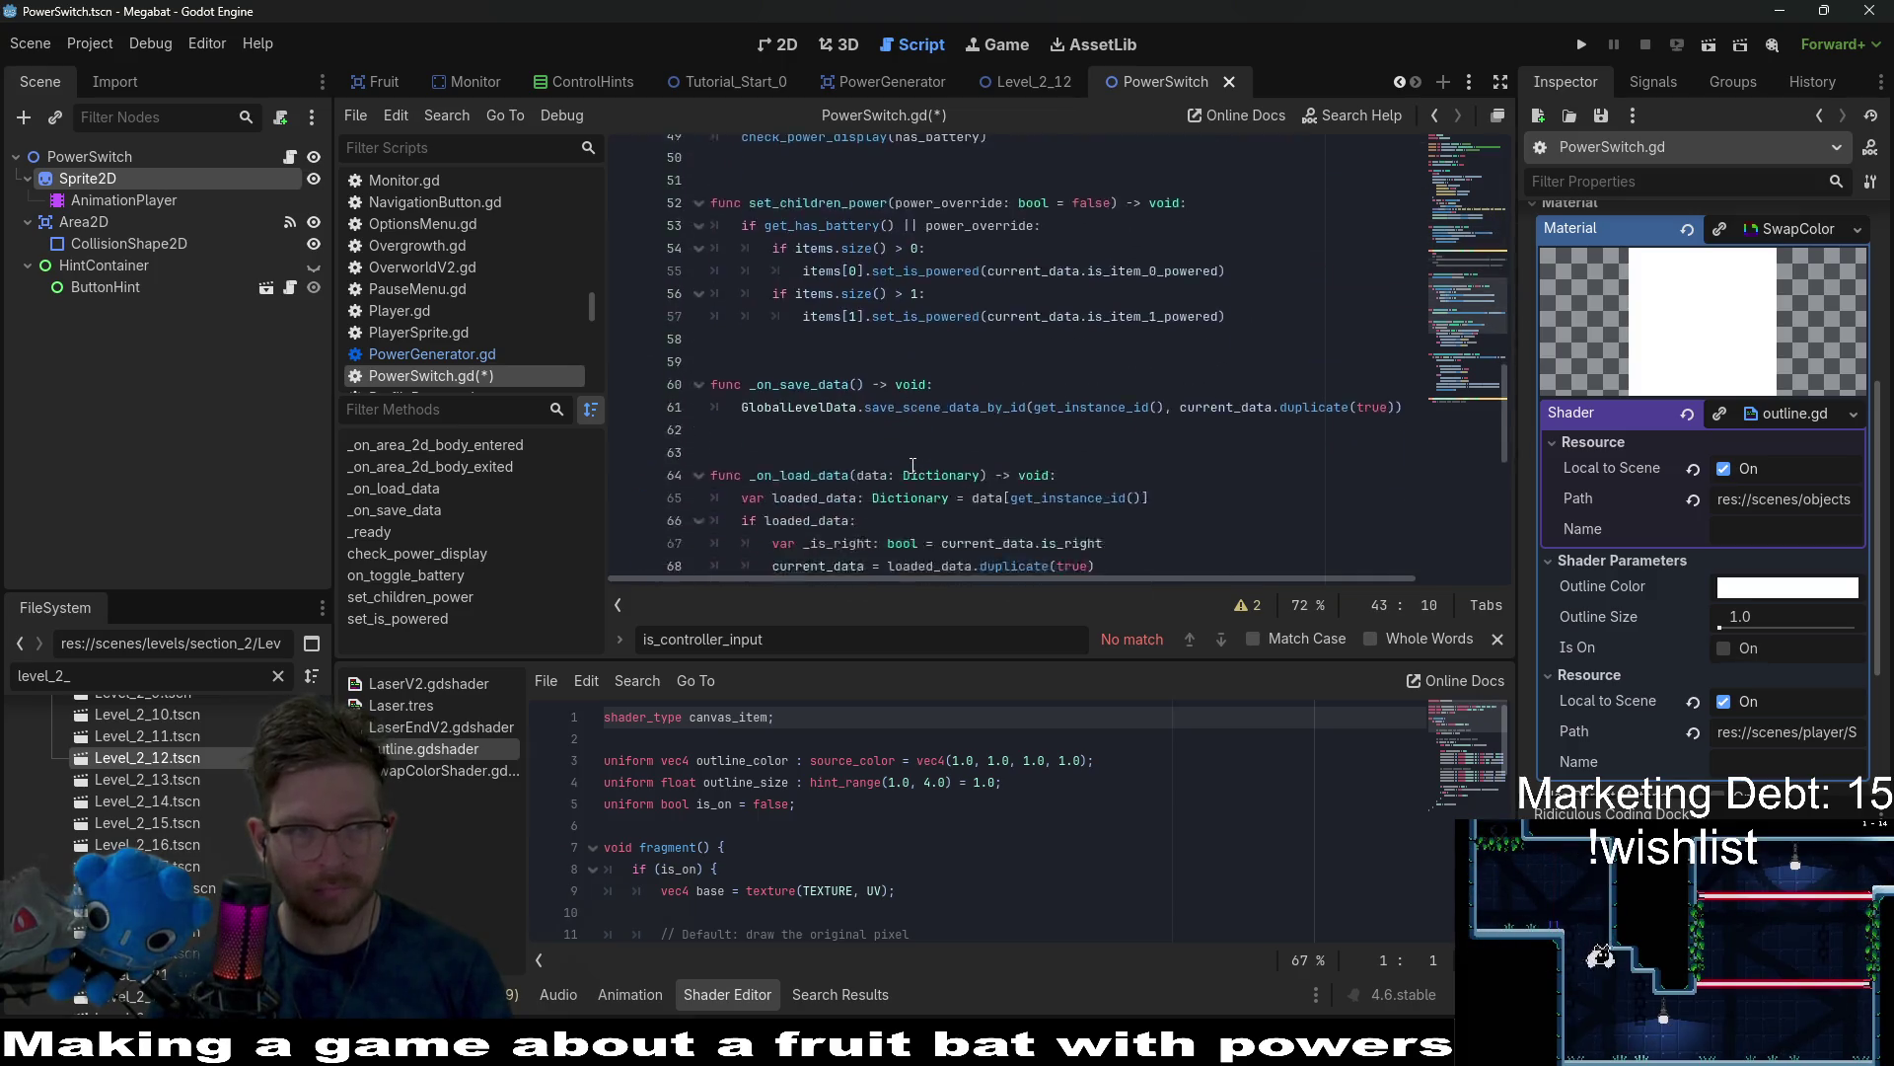
pyautogui.click(850, 244)
pyautogui.write('sprite2D.material.set("shader_parameter/NEW_COLOR_1", Color("#fbf236"))')
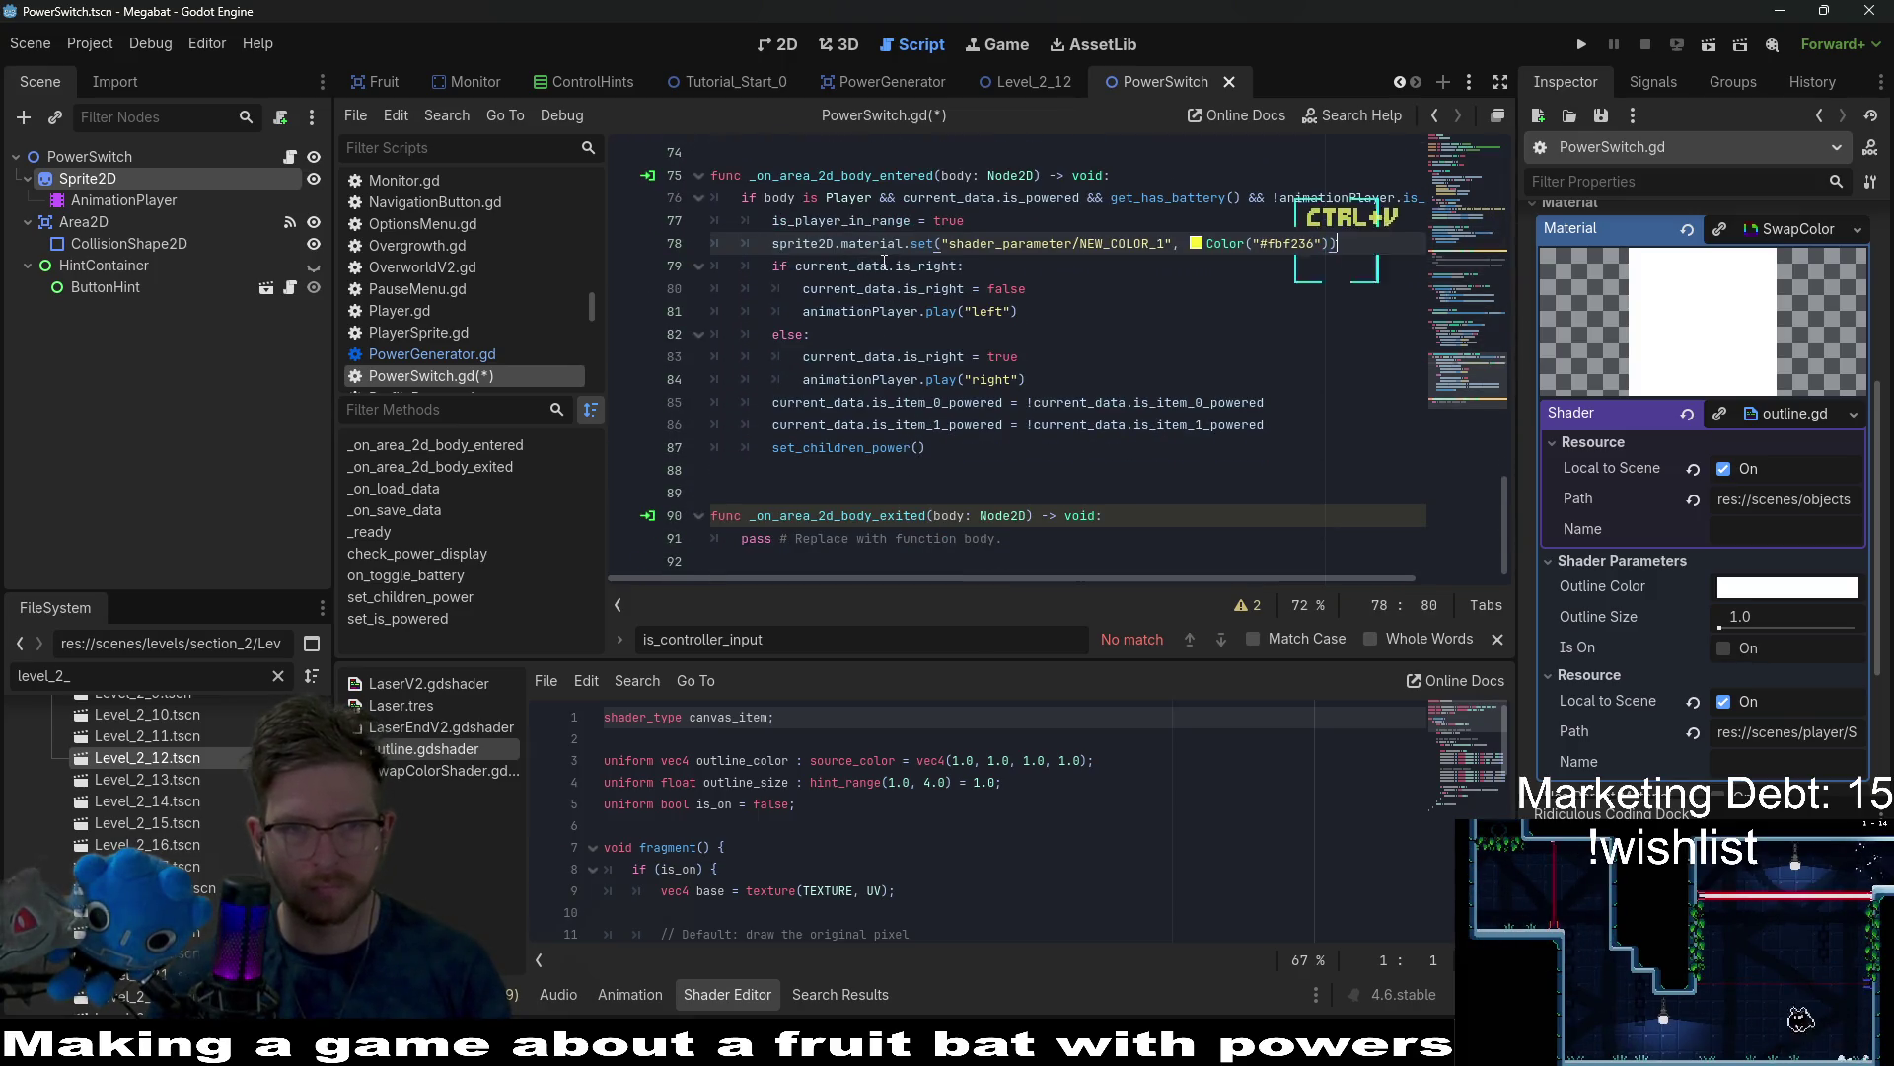
# Change the pasted call to set the shader parameter is_on to true.
pyautogui.doubleClick(1123, 243)
pyautogui.write('is_on')
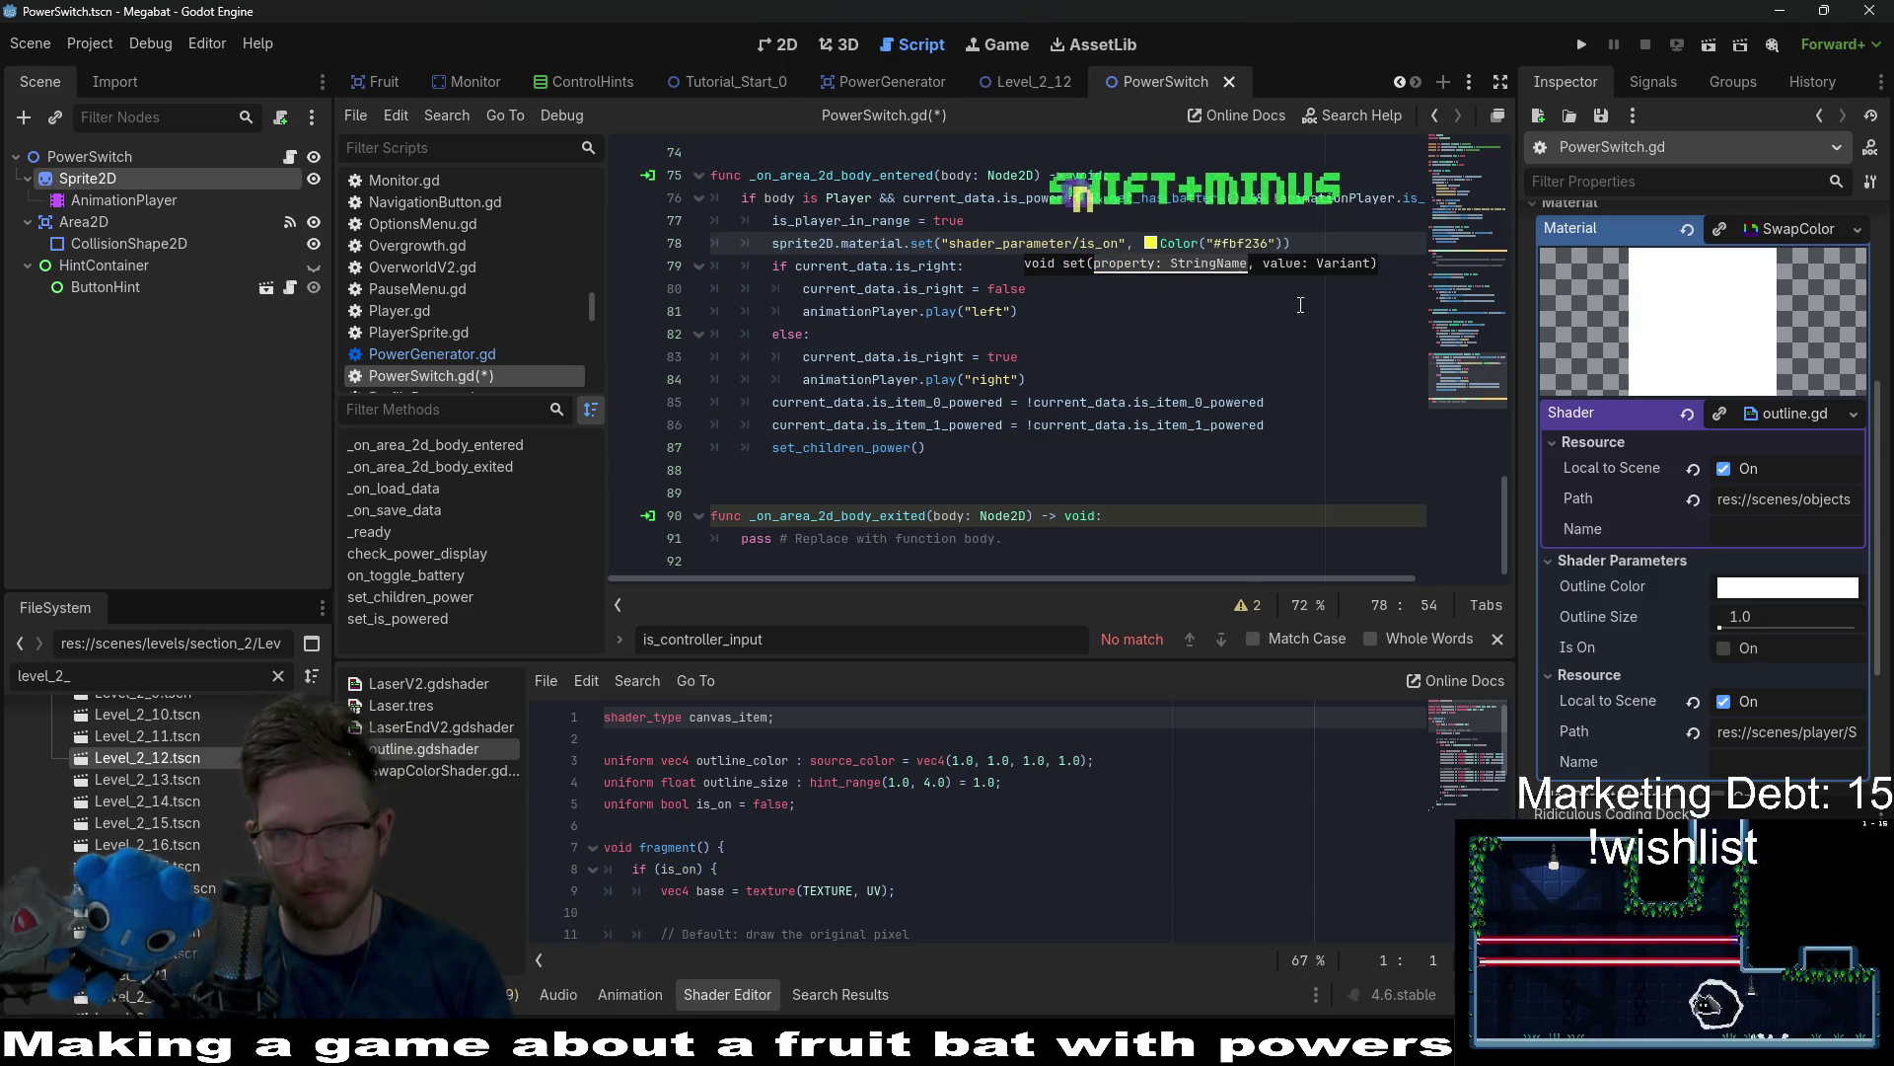
pyautogui.moveTo(1284, 242); pyautogui.dragTo(1146, 243)
pyautogui.press('BackSpace')
pyautogui.write('true')
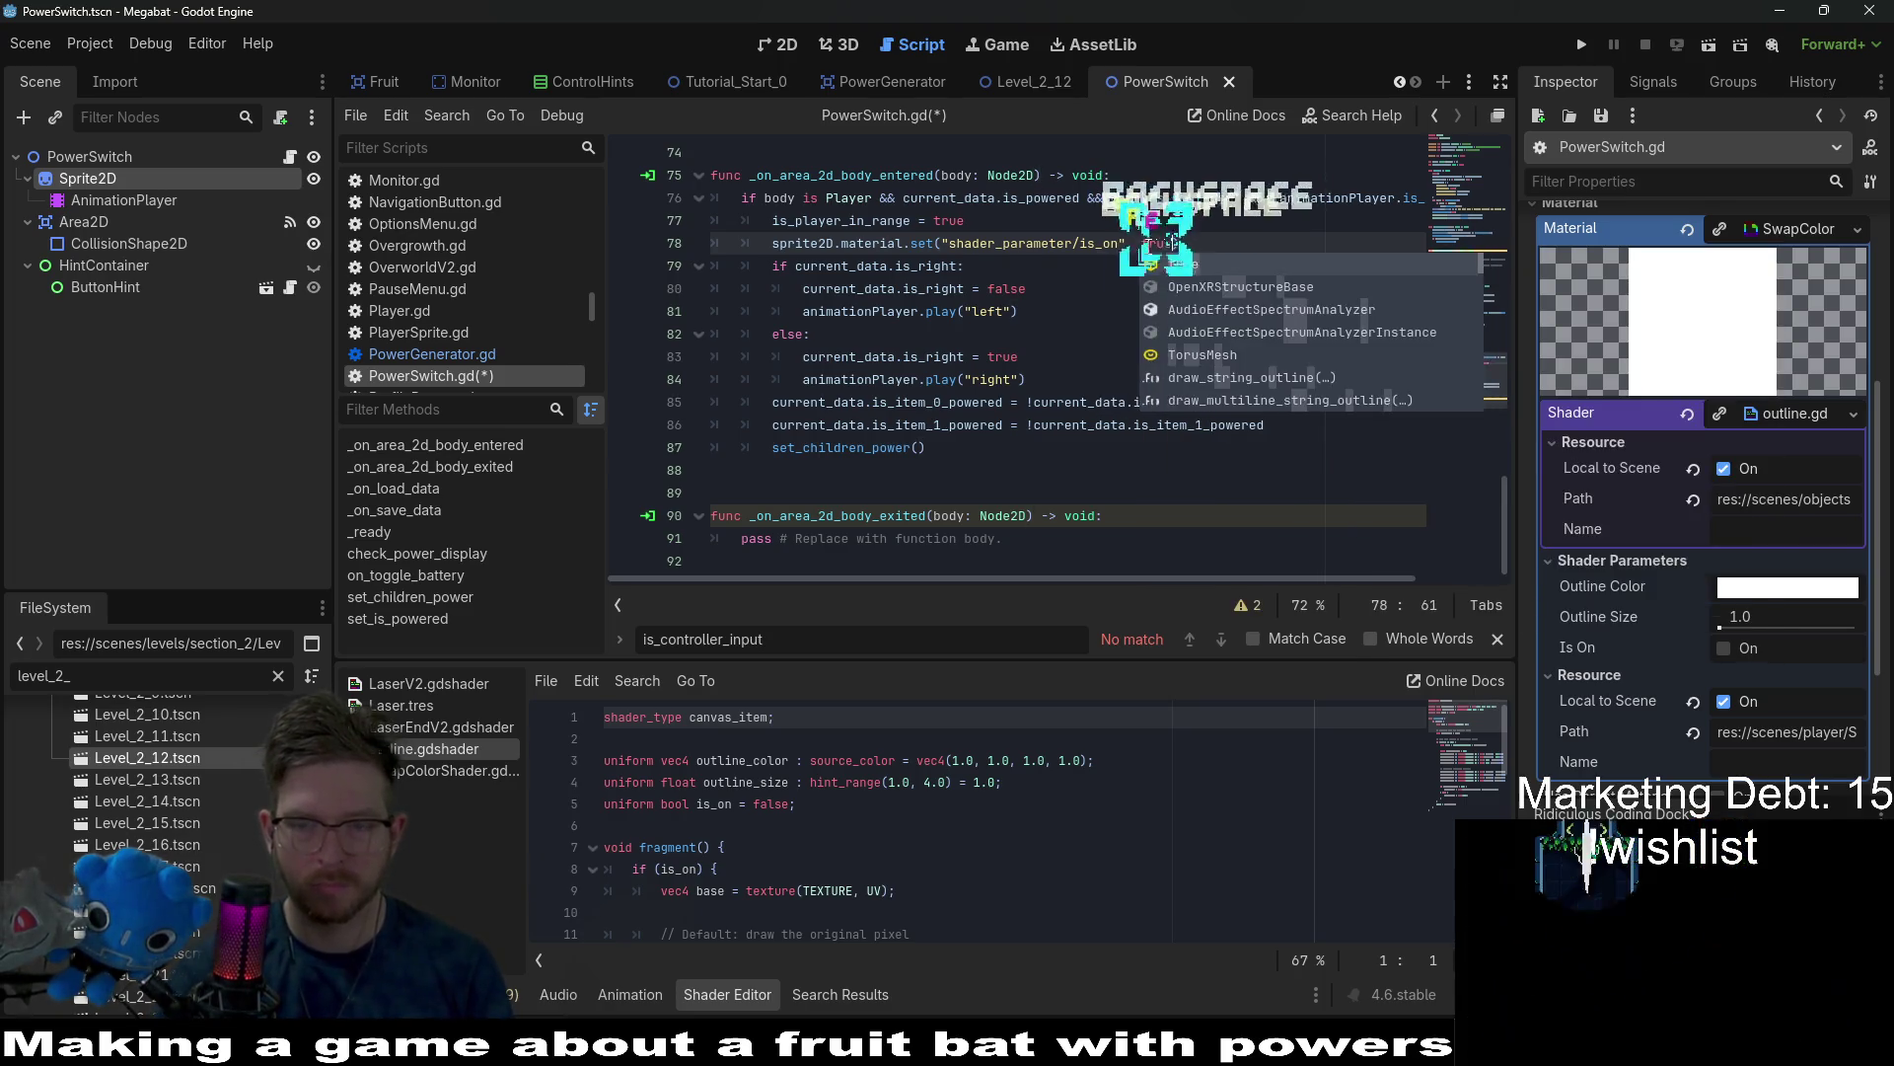
pyautogui.click(1080, 287)
# Copy the player check and is_on line into _on_area_2d_body_exited, replacing pass.
pyautogui.moveTo(1244, 251); pyautogui.dragTo(1189, 229)
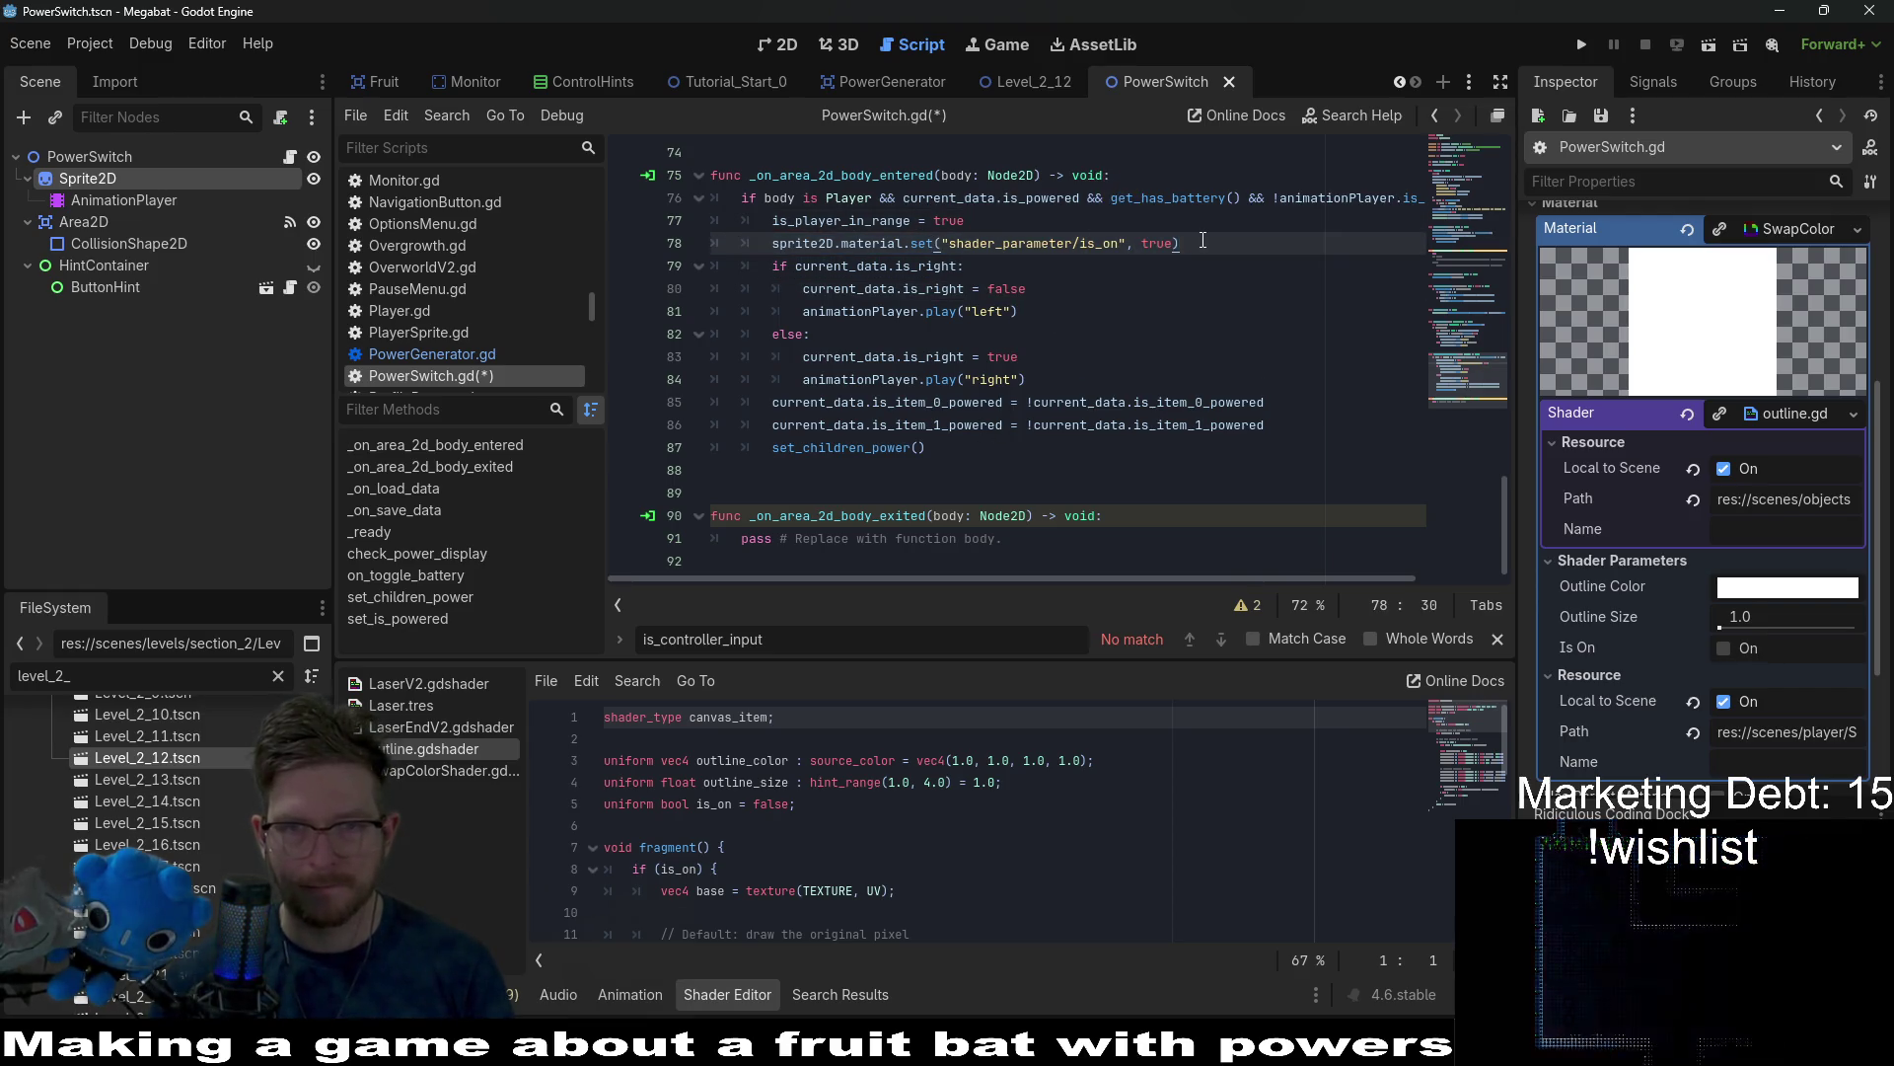
pyautogui.hotkey('shift', 'Up')
pyautogui.hotkey('shift', 'Home')
pyautogui.hotkey('ctrl', 'c')
pyautogui.tripleClick(1037, 536)
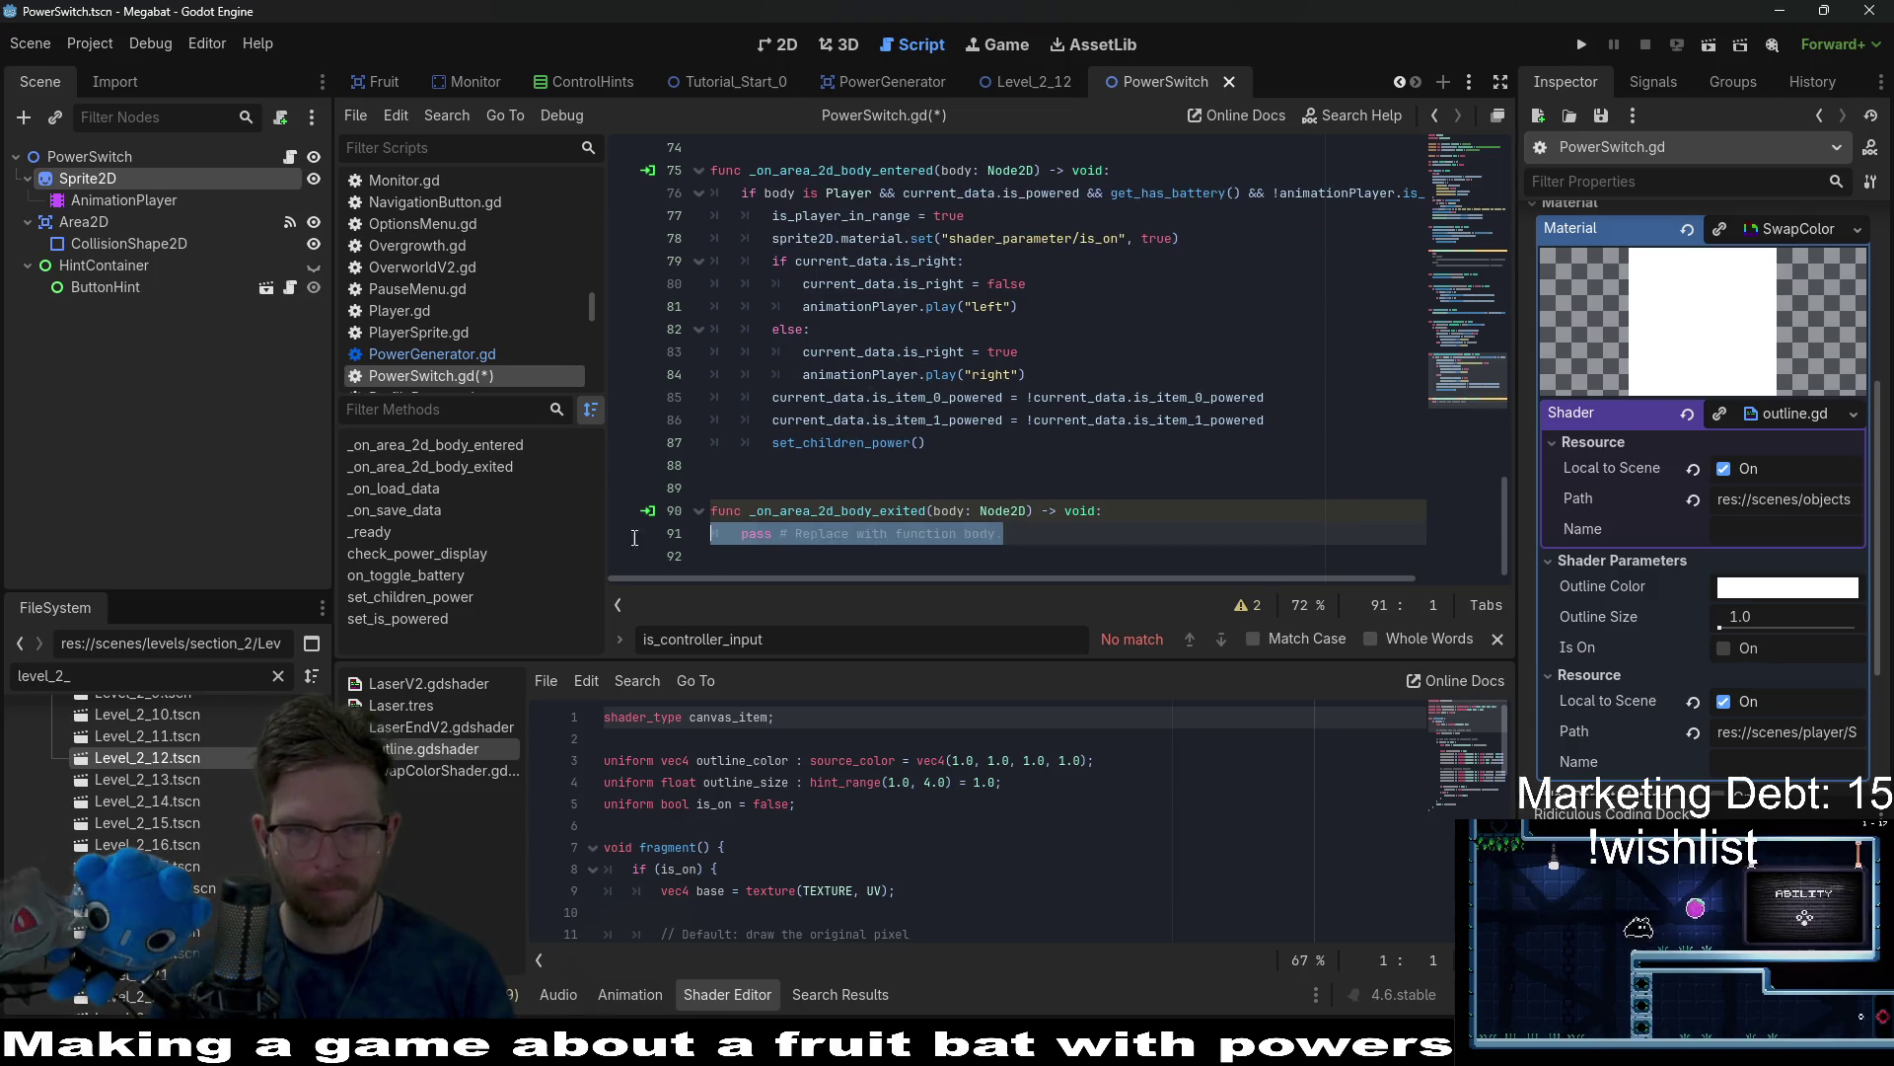
pyautogui.hotkey('ctrl', 'v')
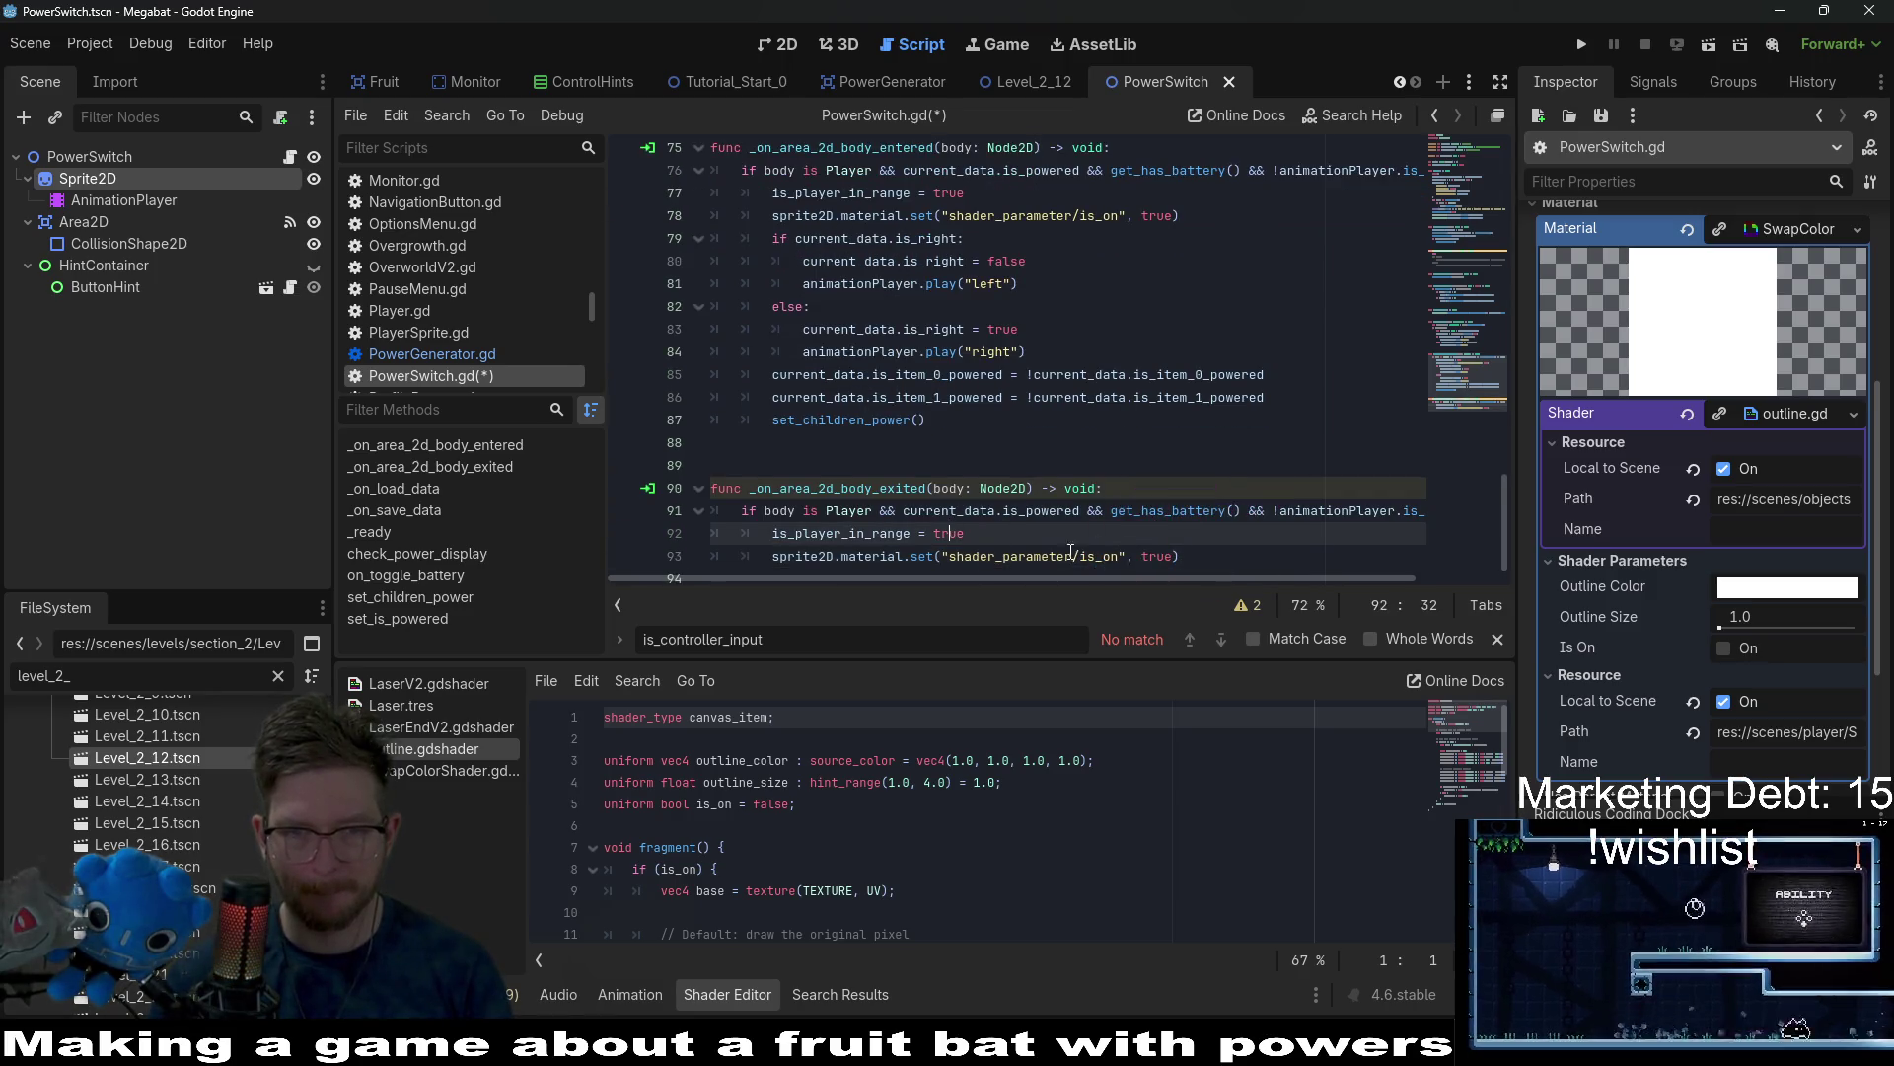
# Trim the exit condition to 'if body is Player:', set is_on to false, and save.
pyautogui.doubleClick(949, 531)
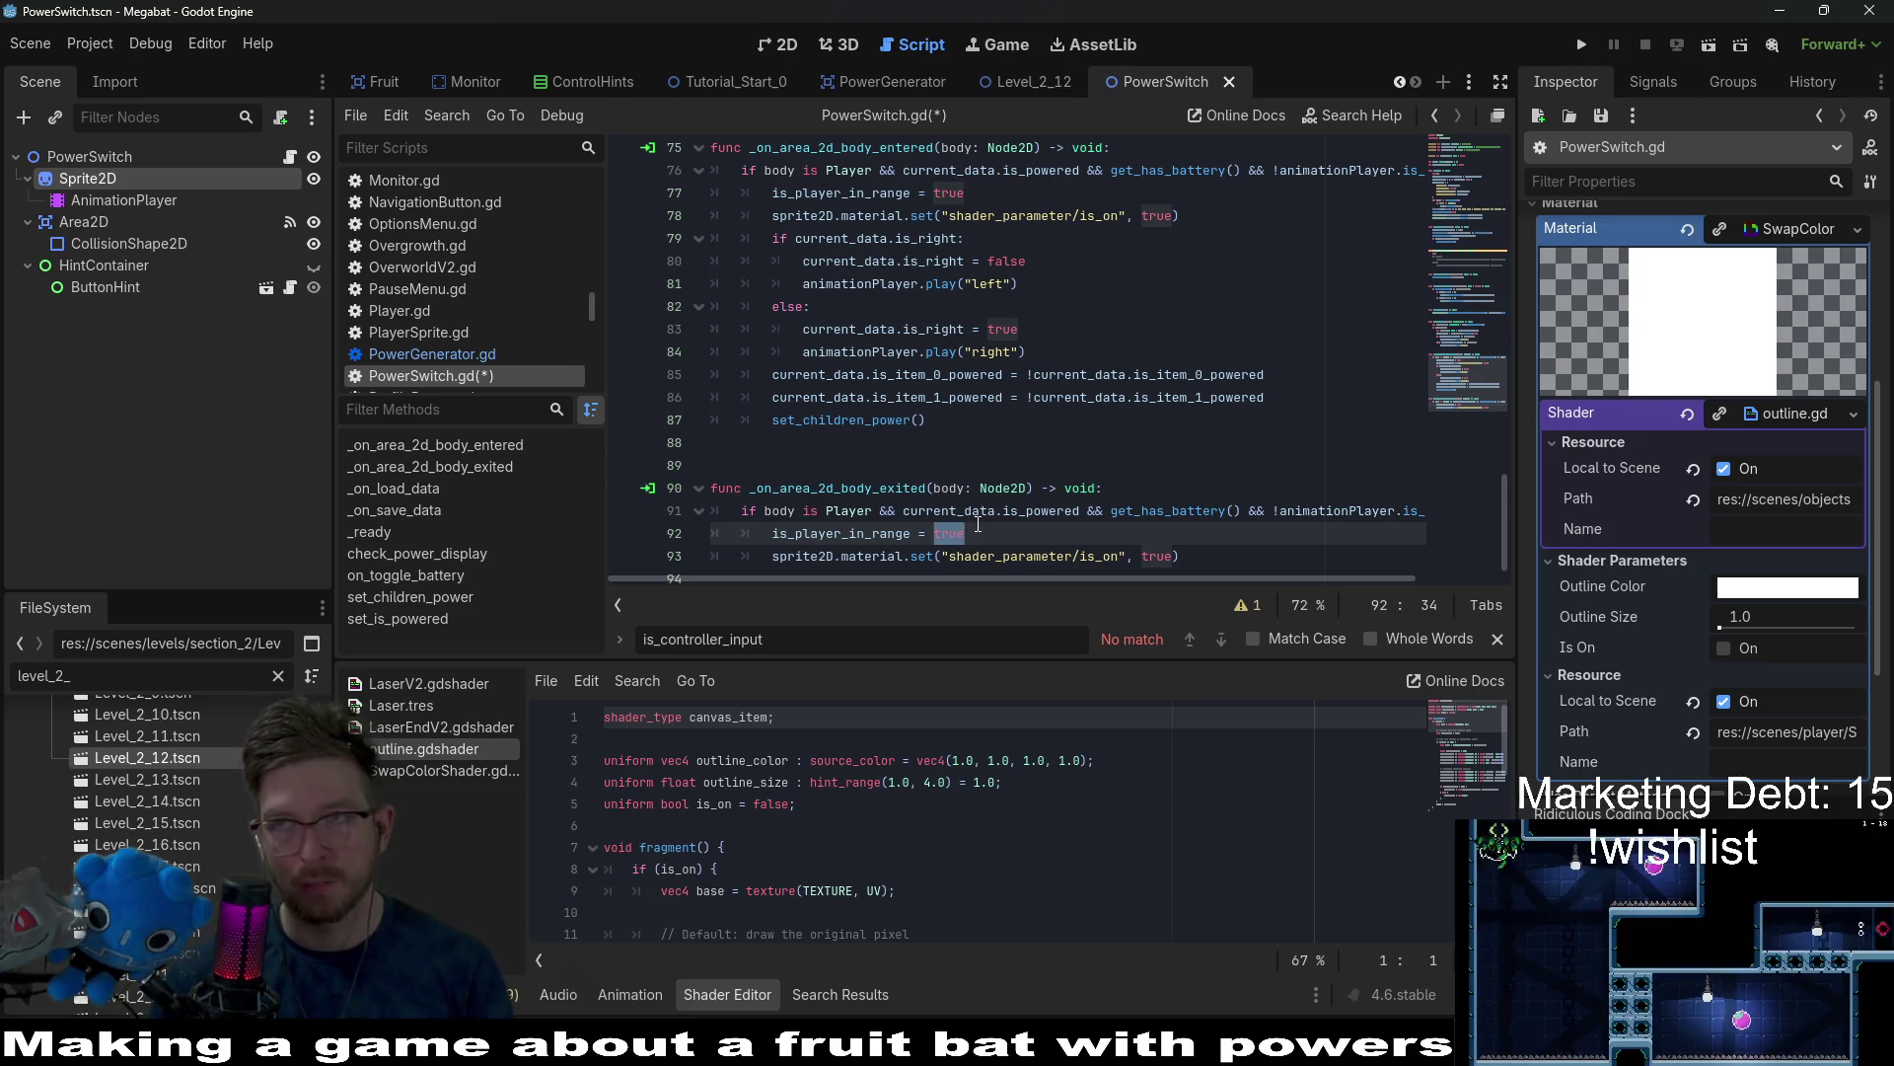
pyautogui.click(978, 524)
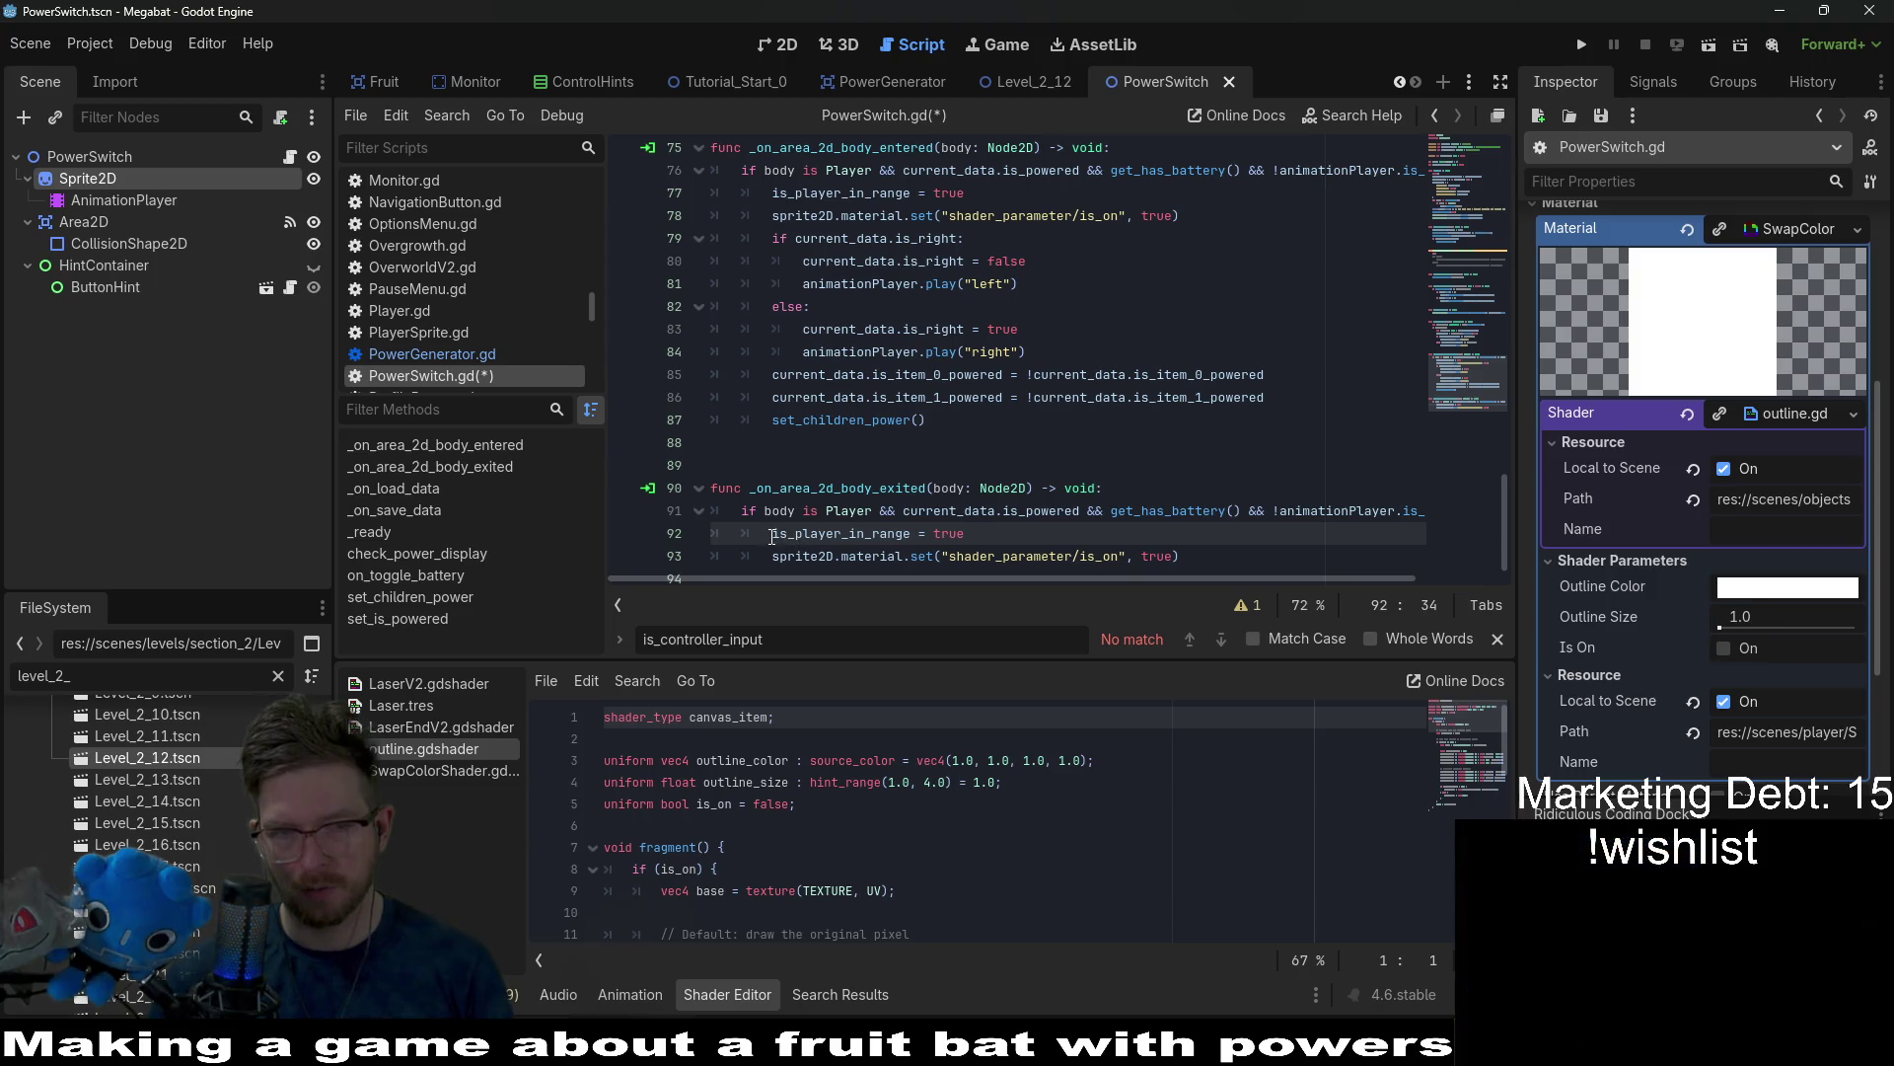
pyautogui.moveTo(901, 510)
pyautogui.mouseDown()
pyautogui.moveTo(1425, 510)
pyautogui.moveTo(1408, 506)
pyautogui.mouseUp()
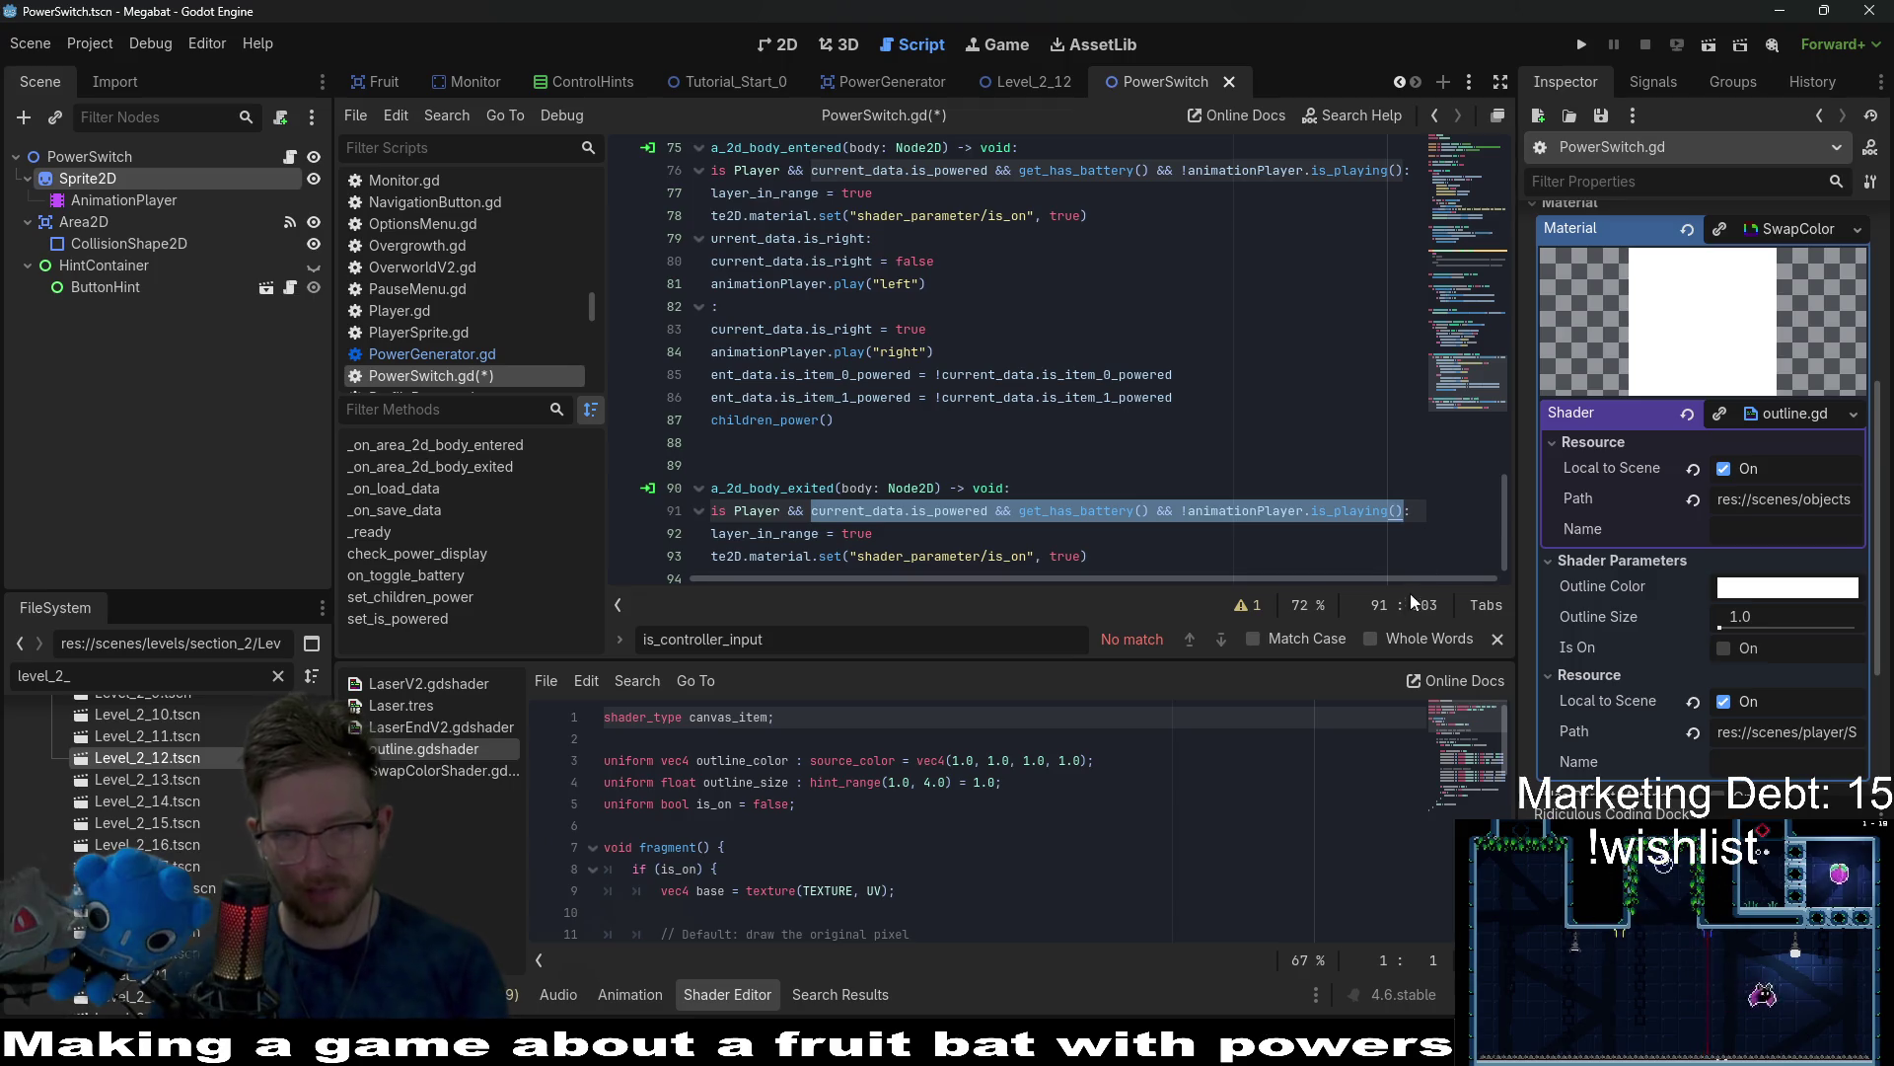
pyautogui.press('BackSpace')
pyautogui.press('BackSpace')
pyautogui.press('BackSpace')
pyautogui.press('BackSpace')
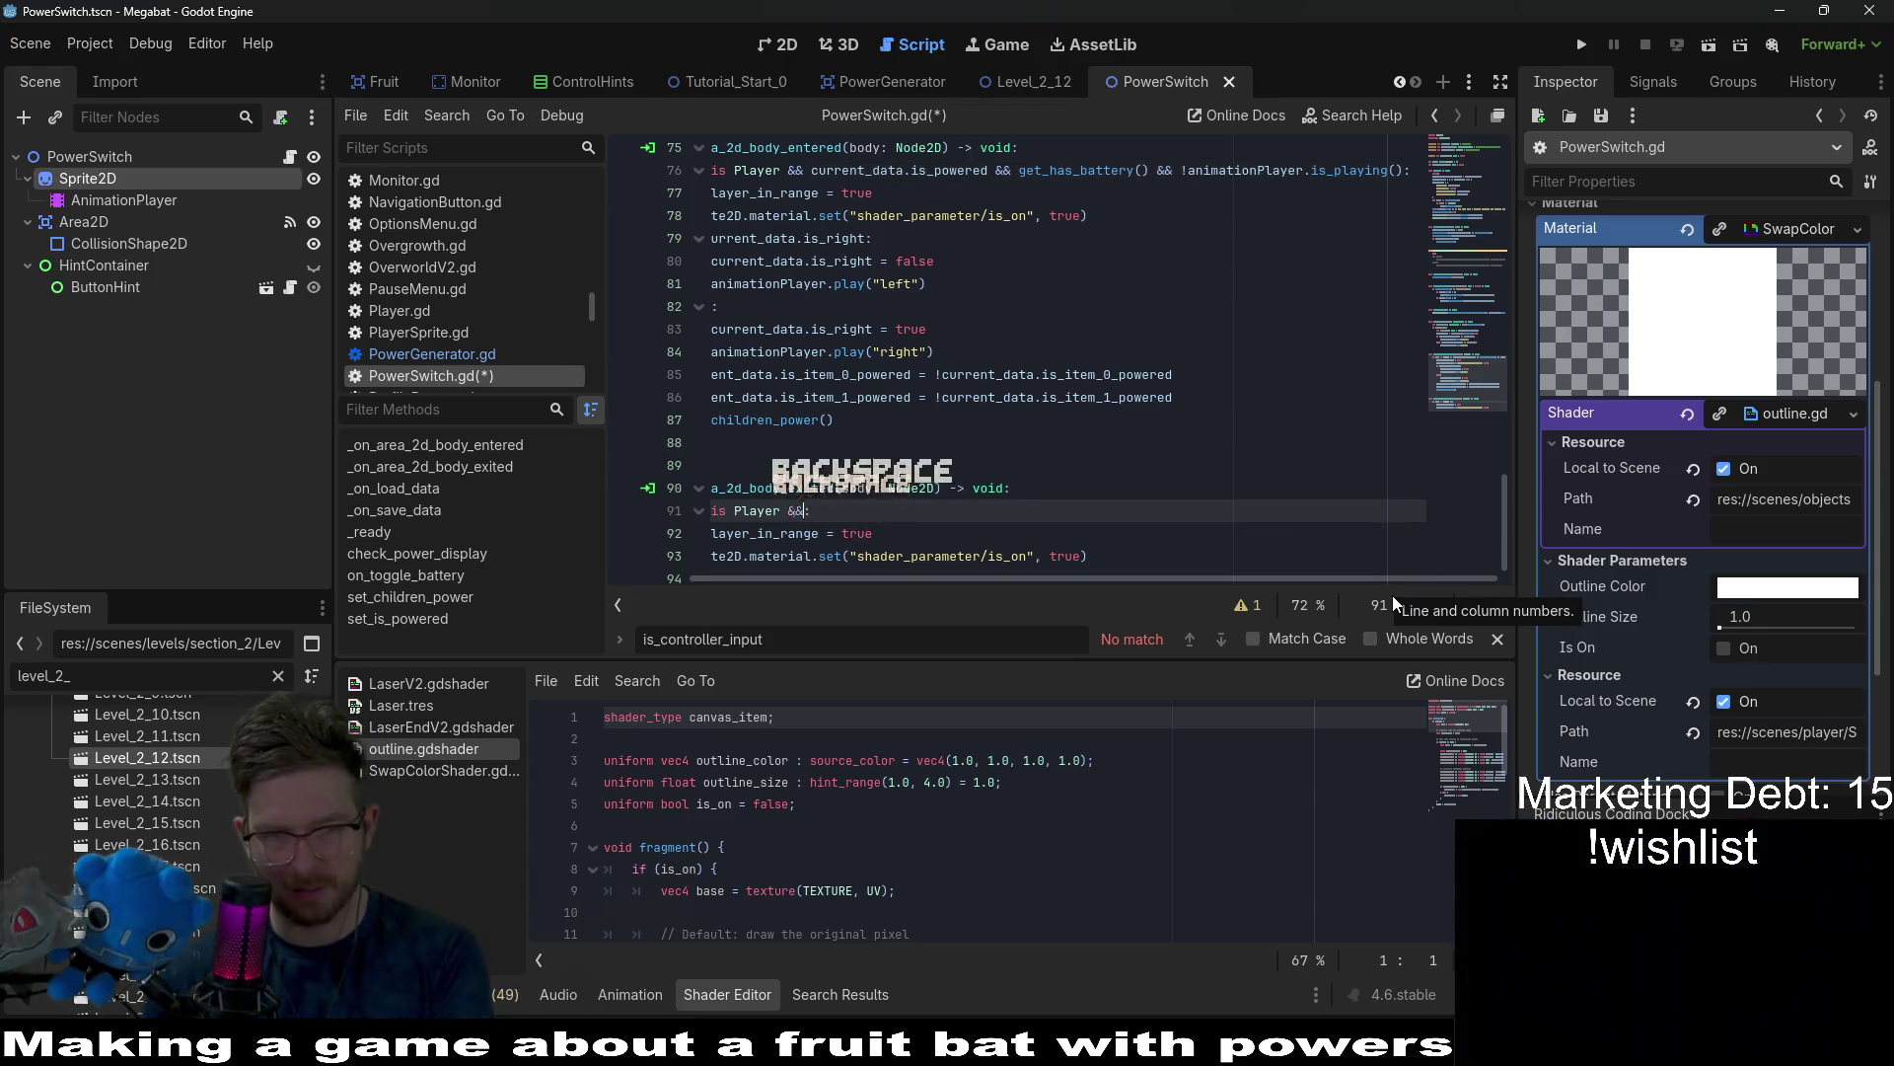
pyautogui.write(':')
pyautogui.click(1104, 527)
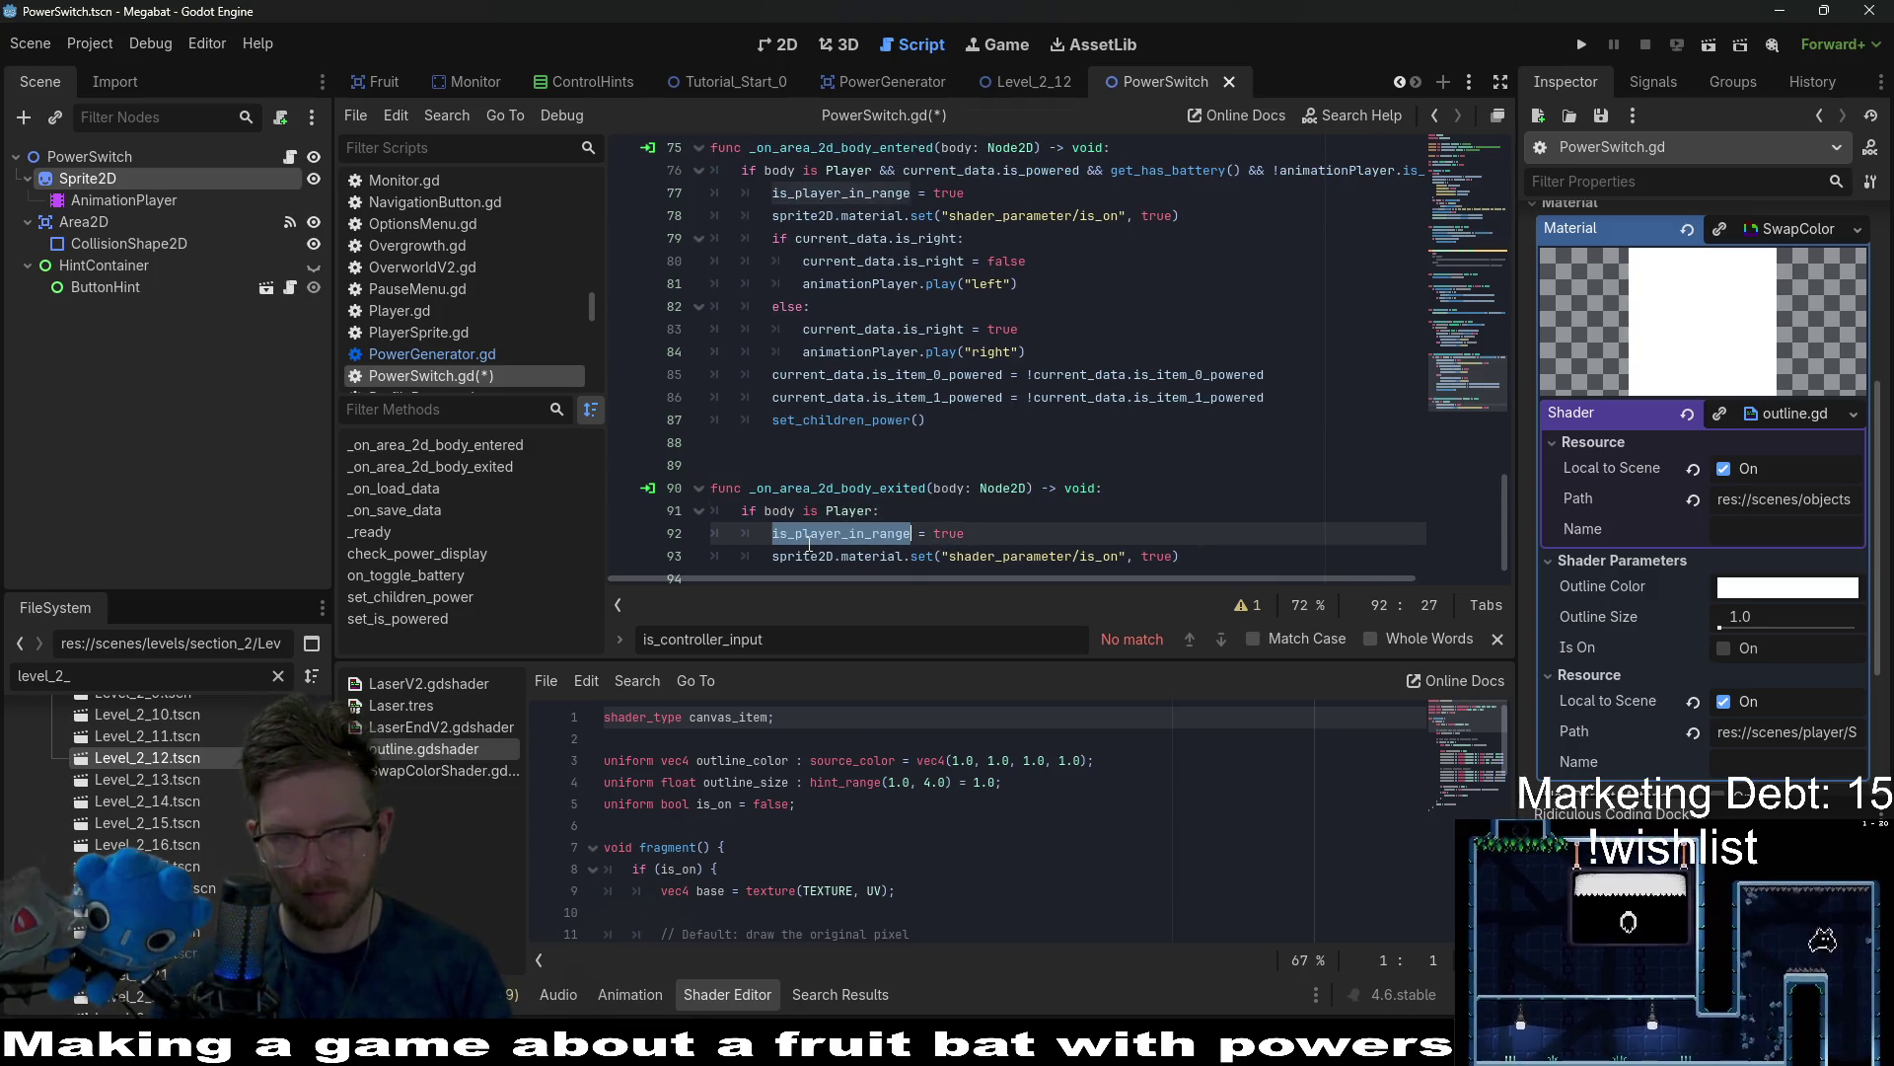
pyautogui.doubleClick(1159, 556)
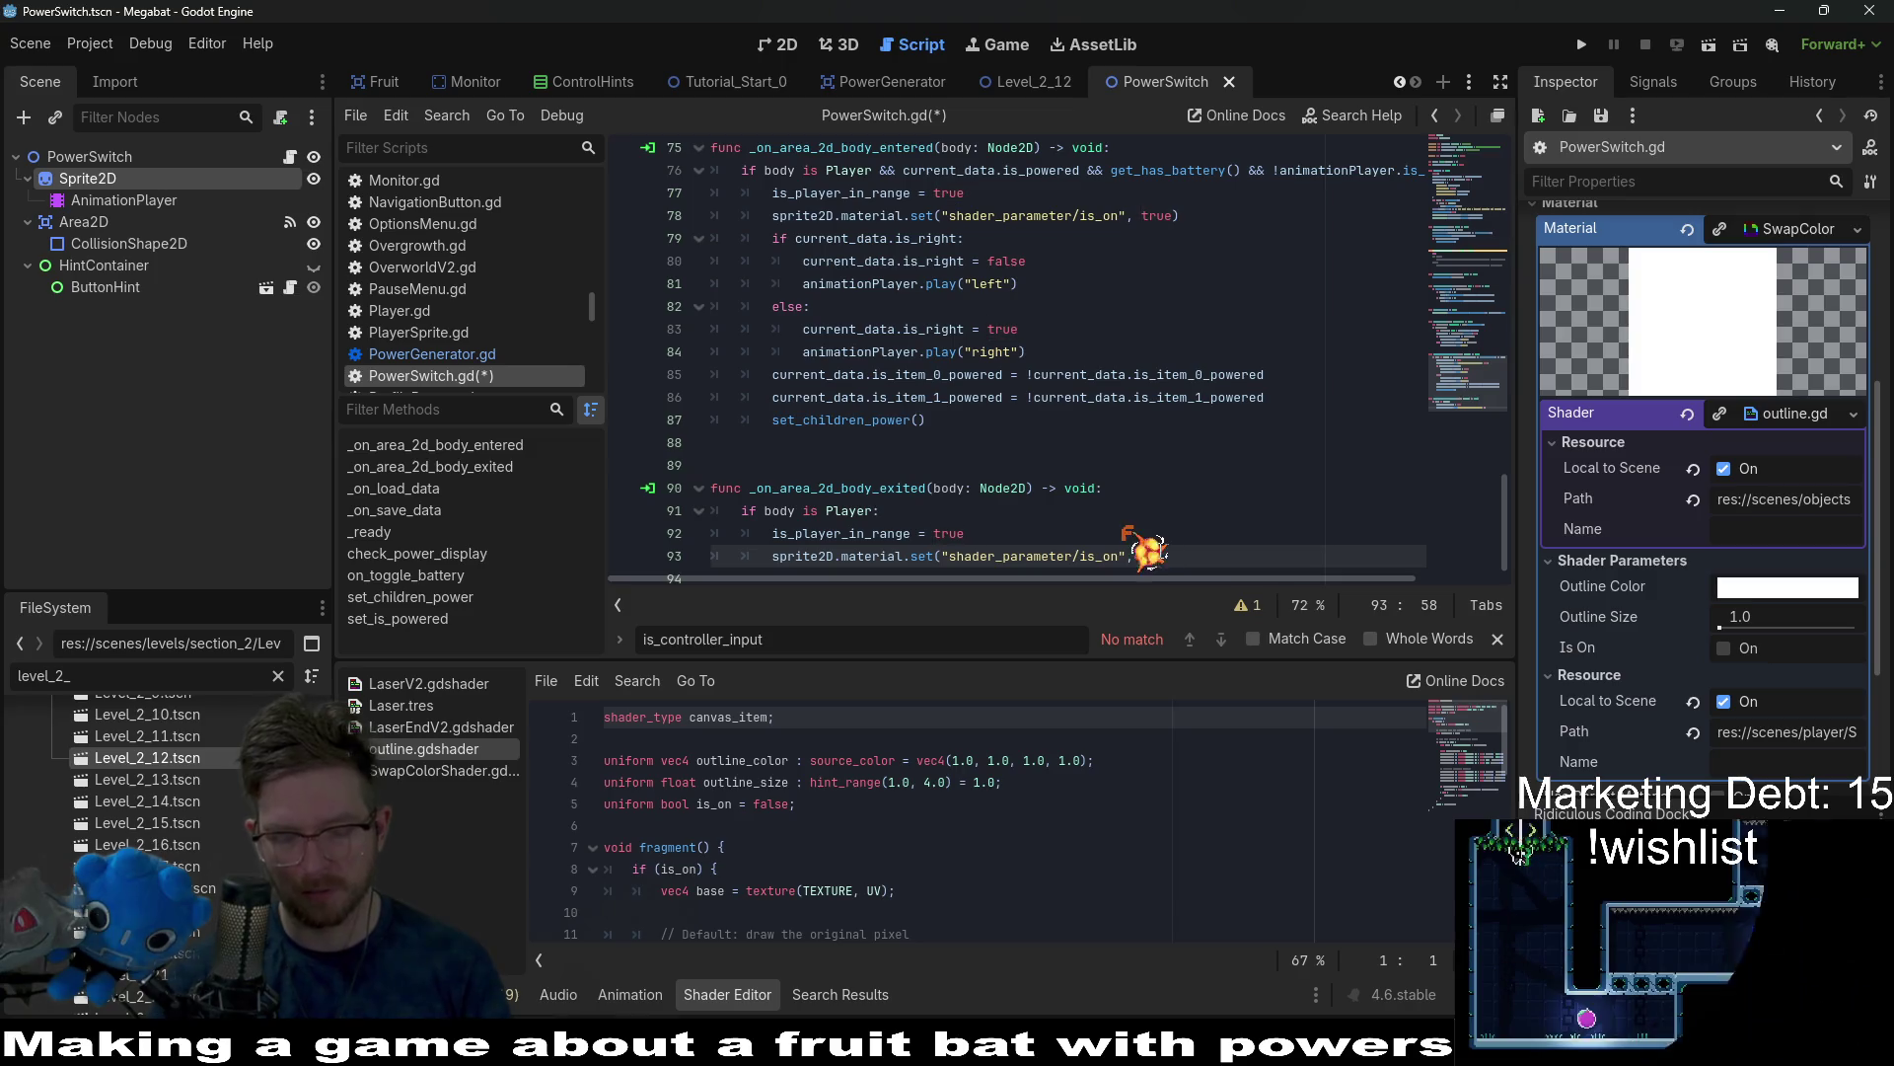
pyautogui.write('false')
pyautogui.click(1067, 490)
pyautogui.hotkey('ctrl', 's')
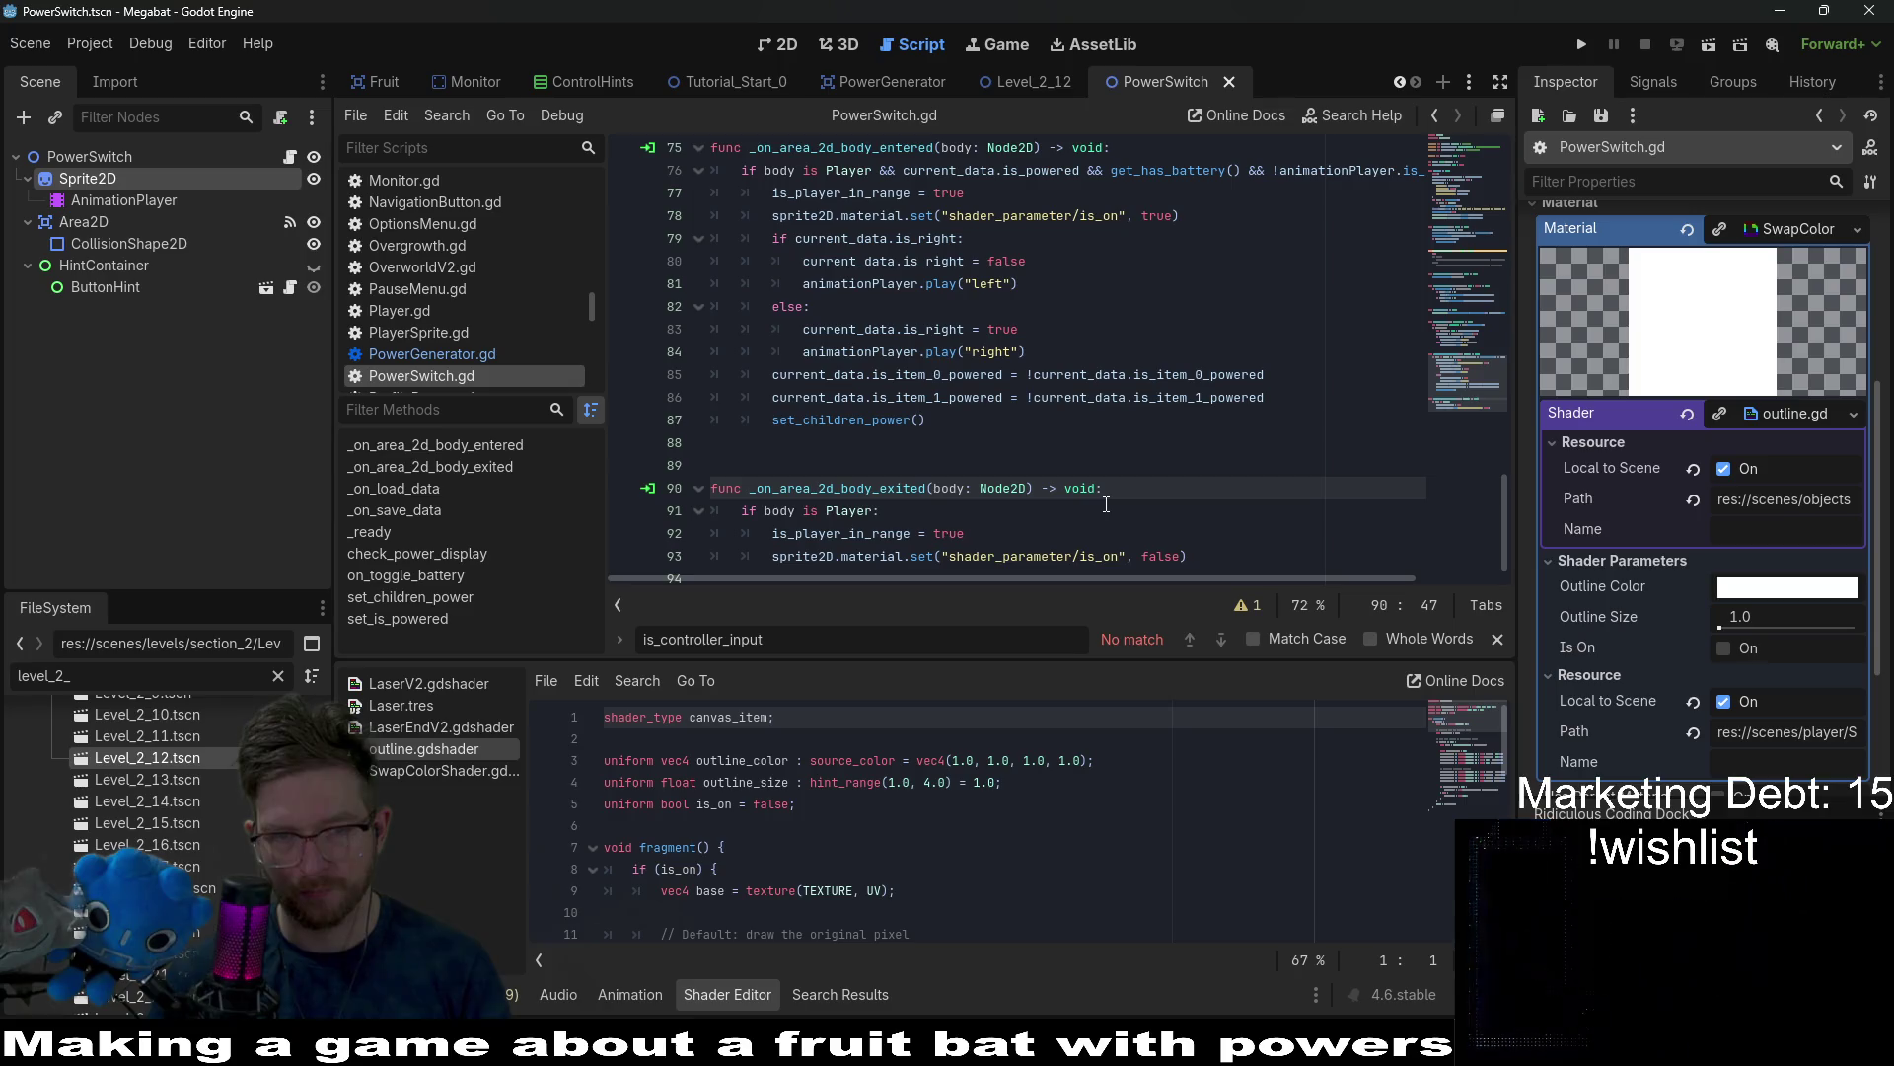
pyautogui.scroll(1, 1106, 504)
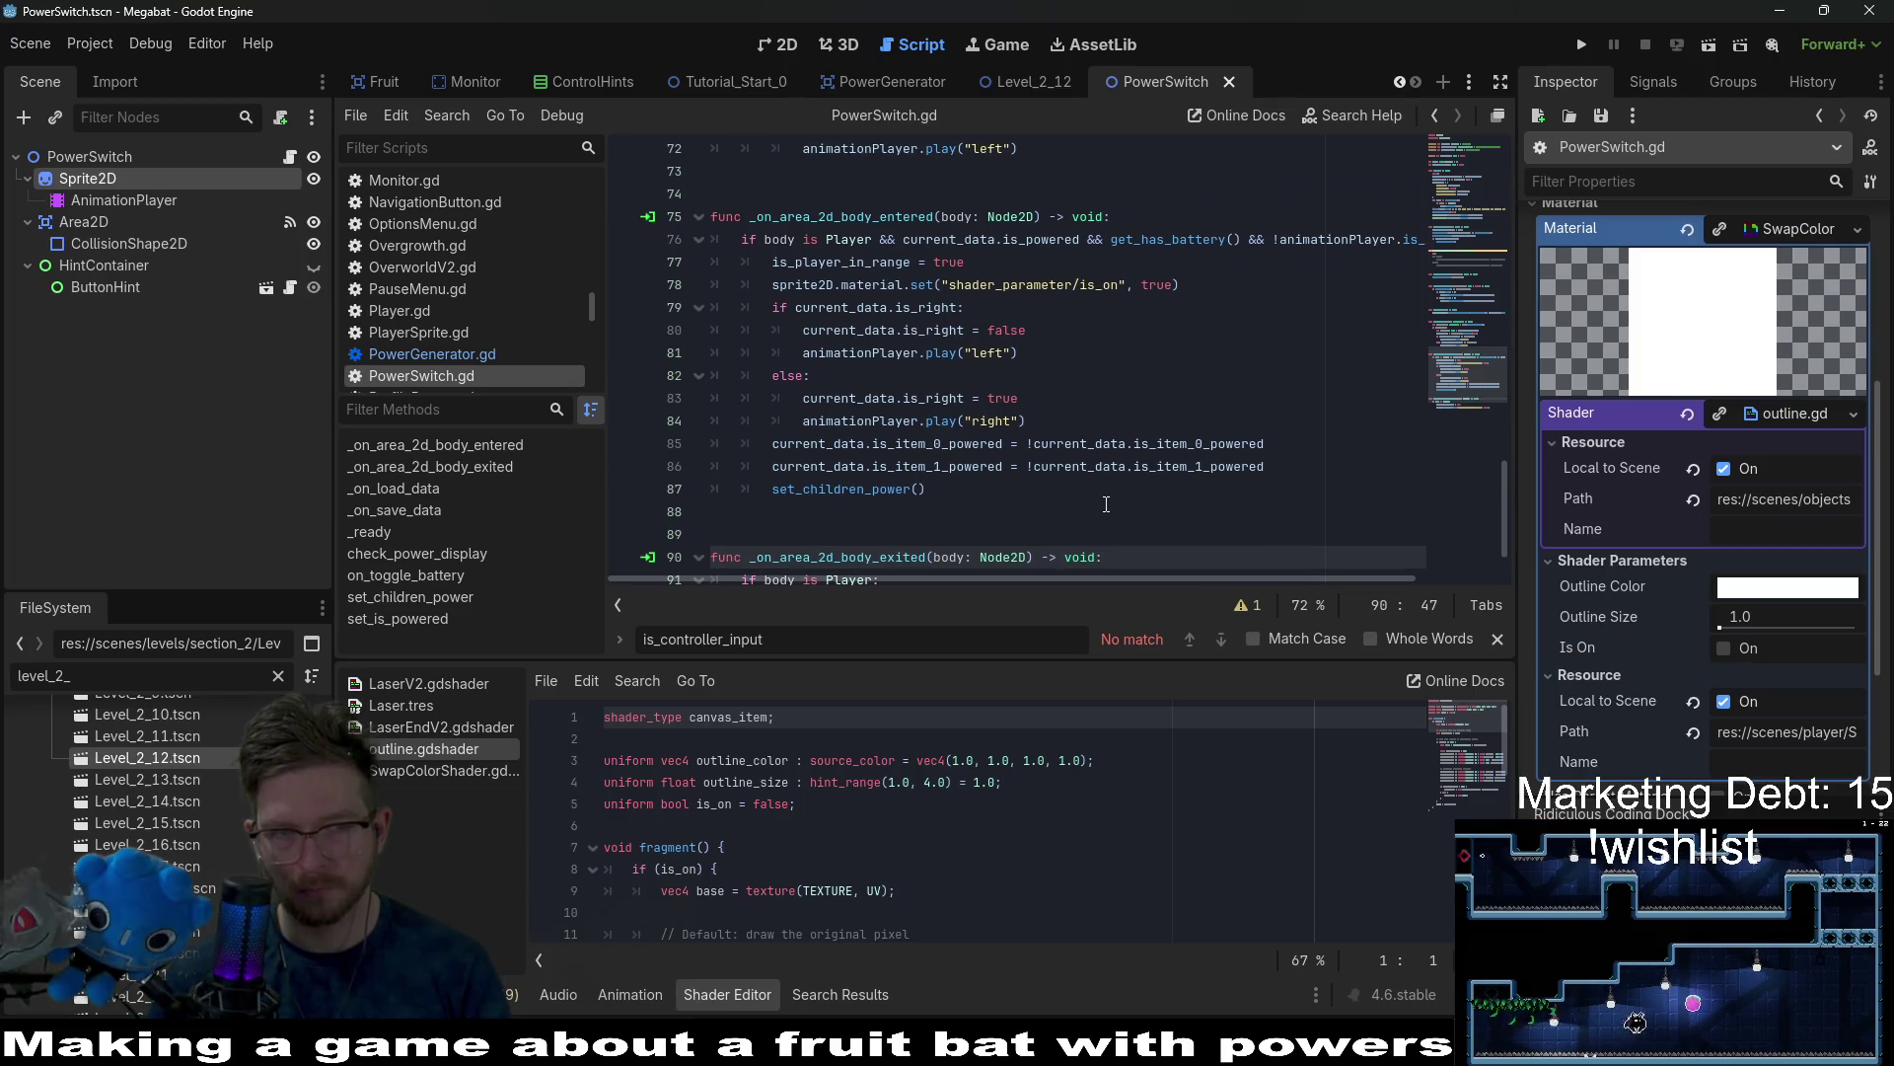
# Add 'func toggle_power() -> void:' with a pass placeholder above _on_area_2d_body_entered.
pyautogui.click(992, 483)
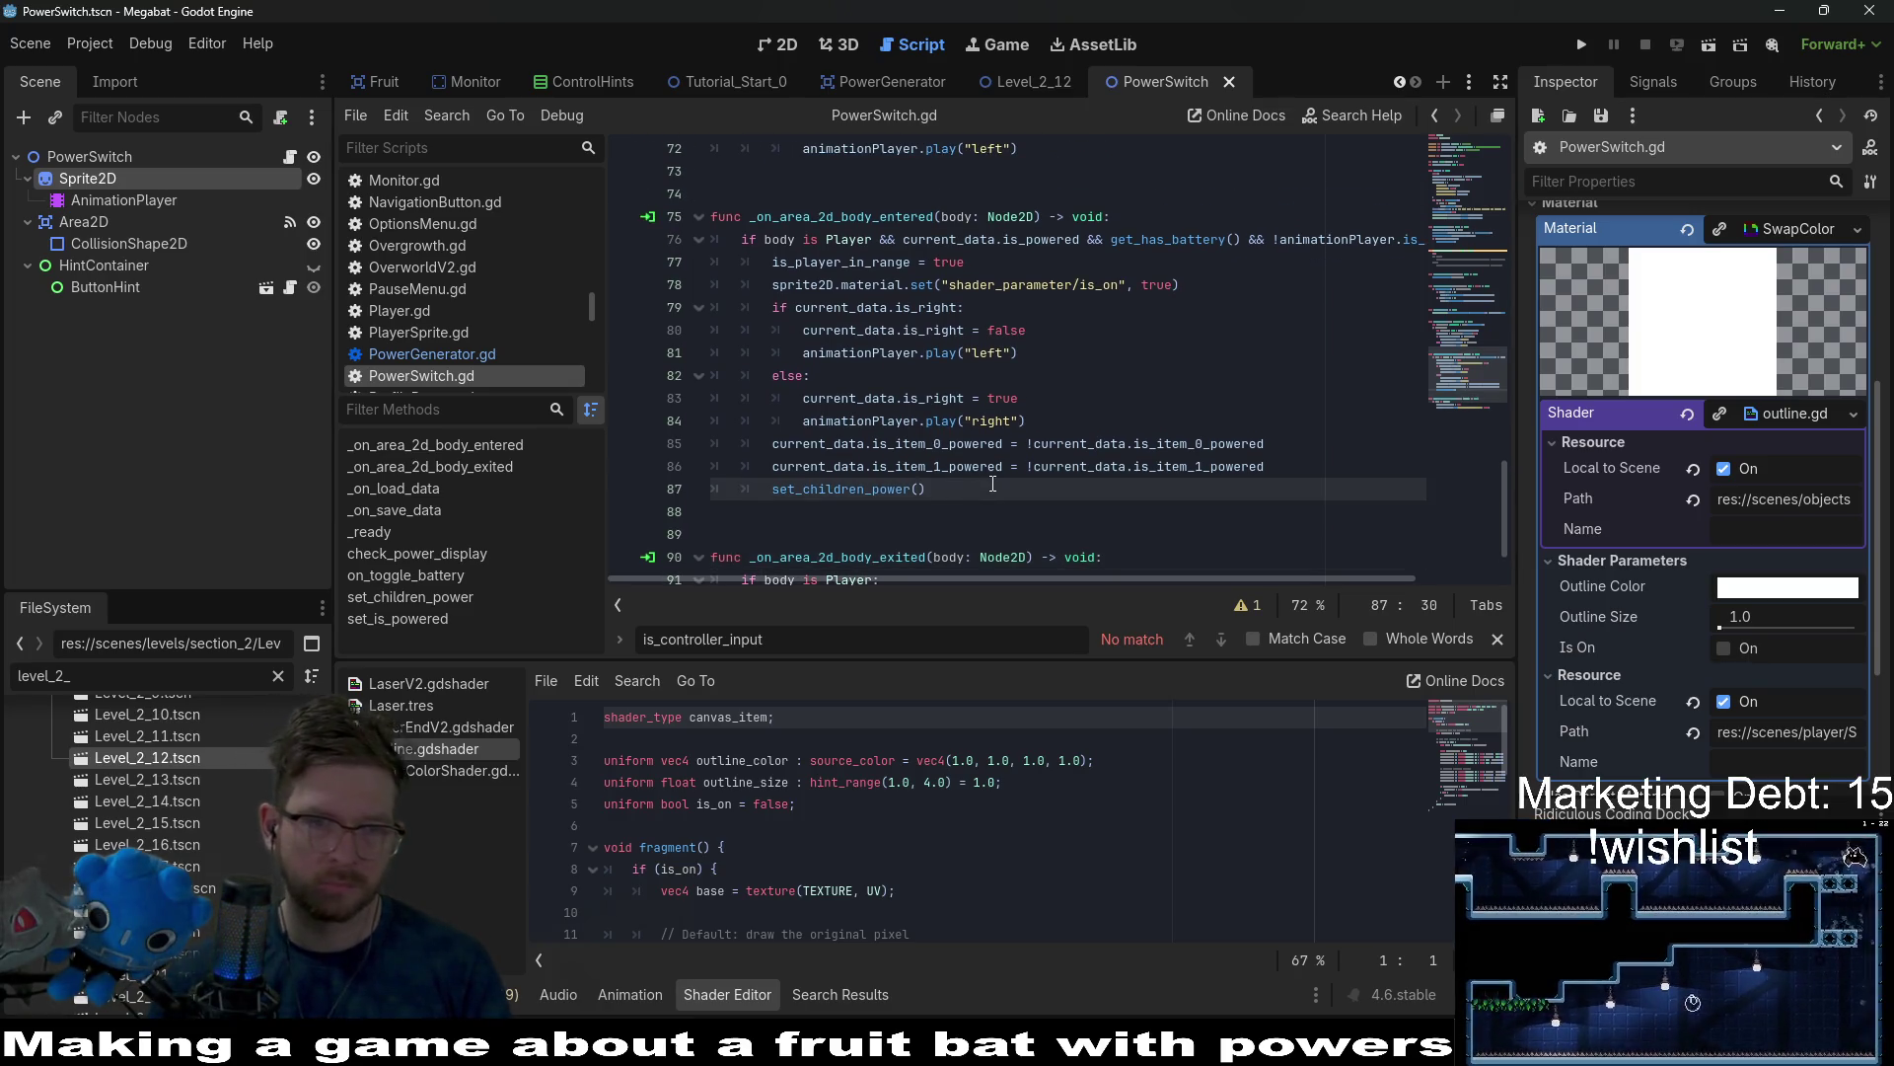
pyautogui.press('BackSpace')
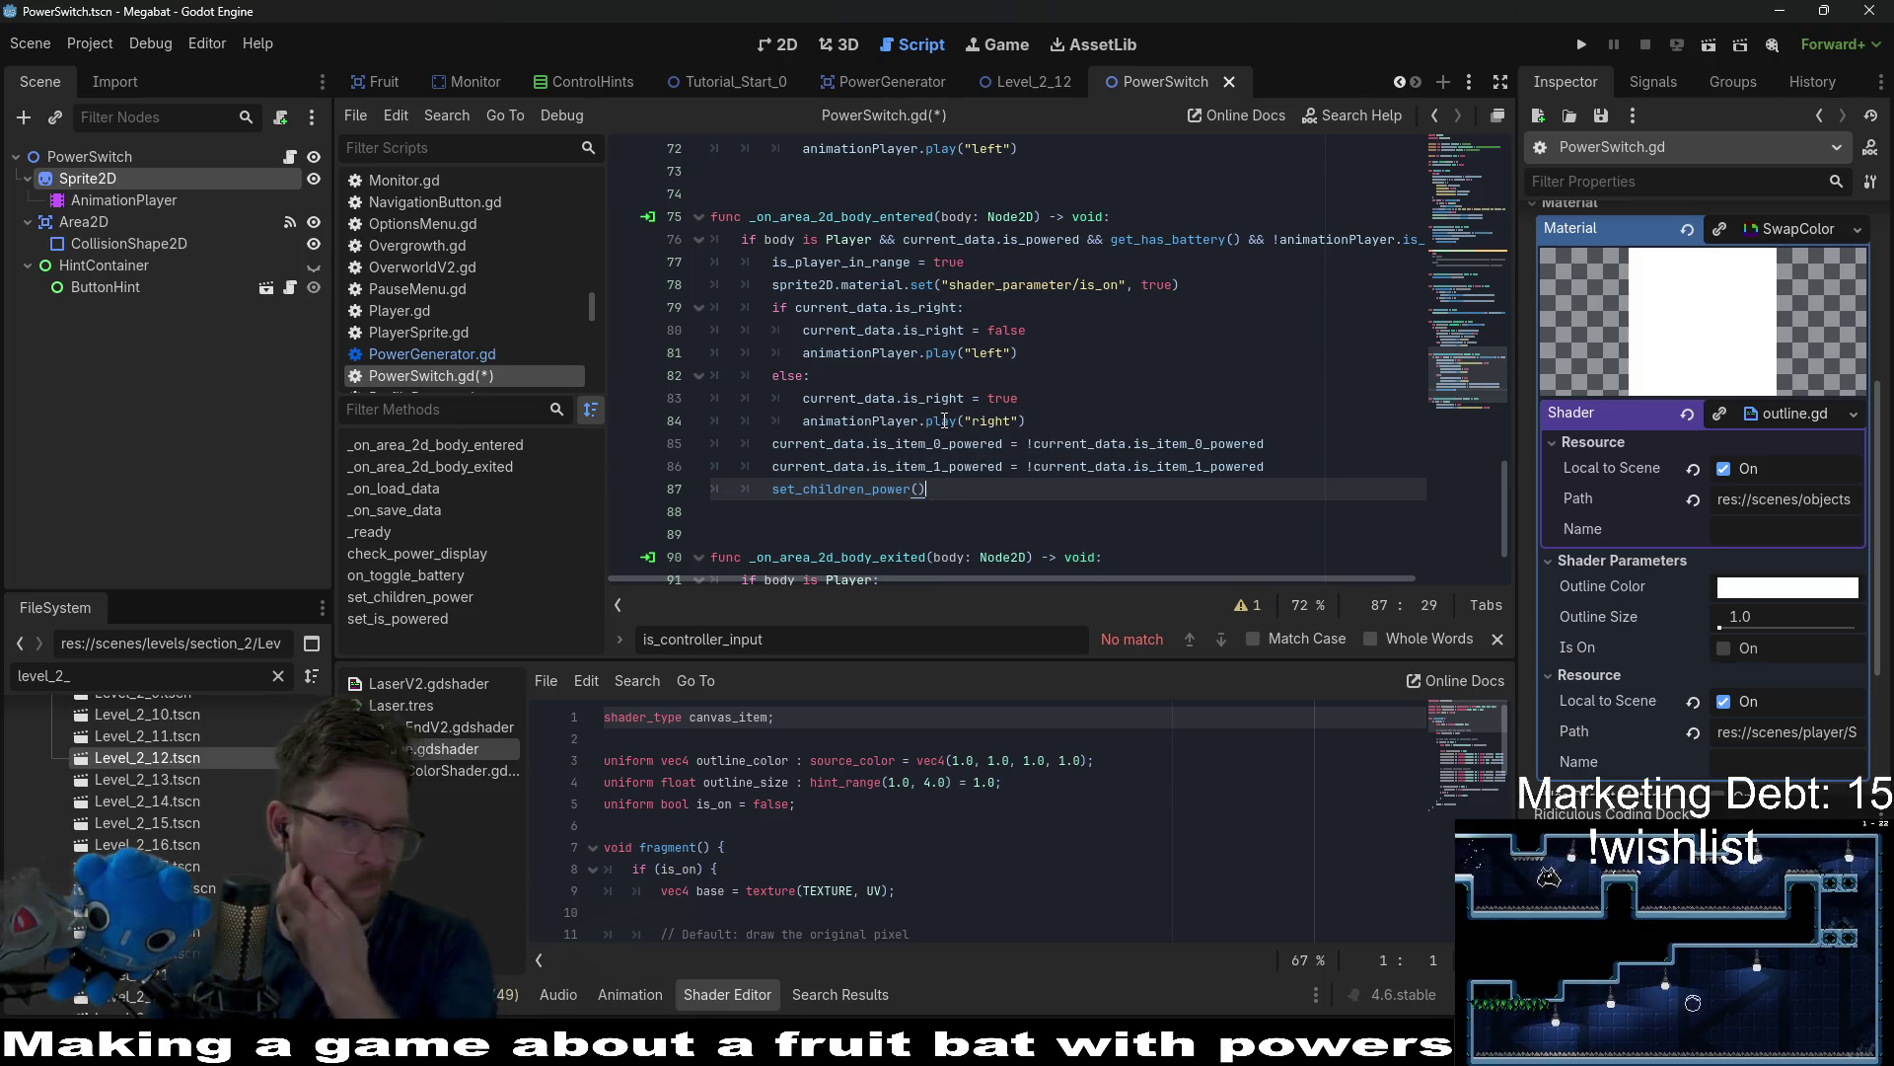
pyautogui.moveTo(943, 419)
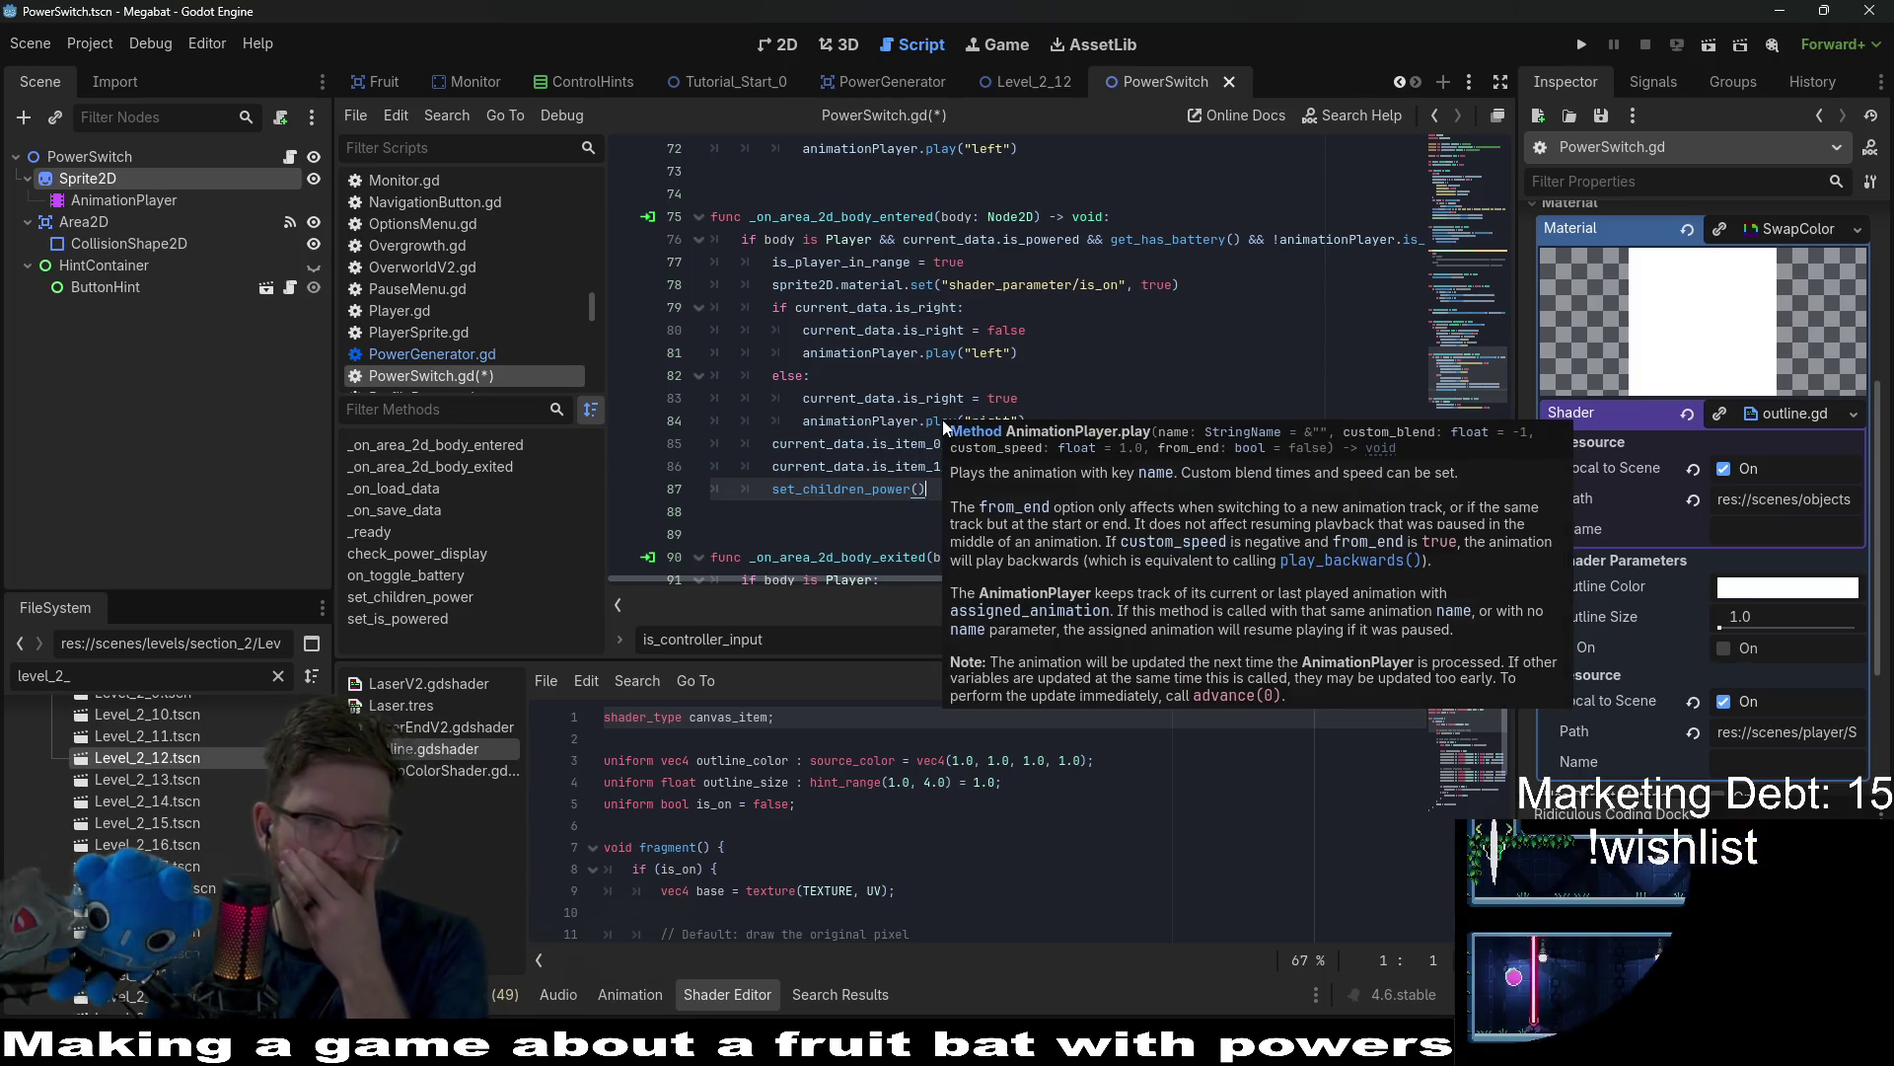
pyautogui.moveTo(920, 417)
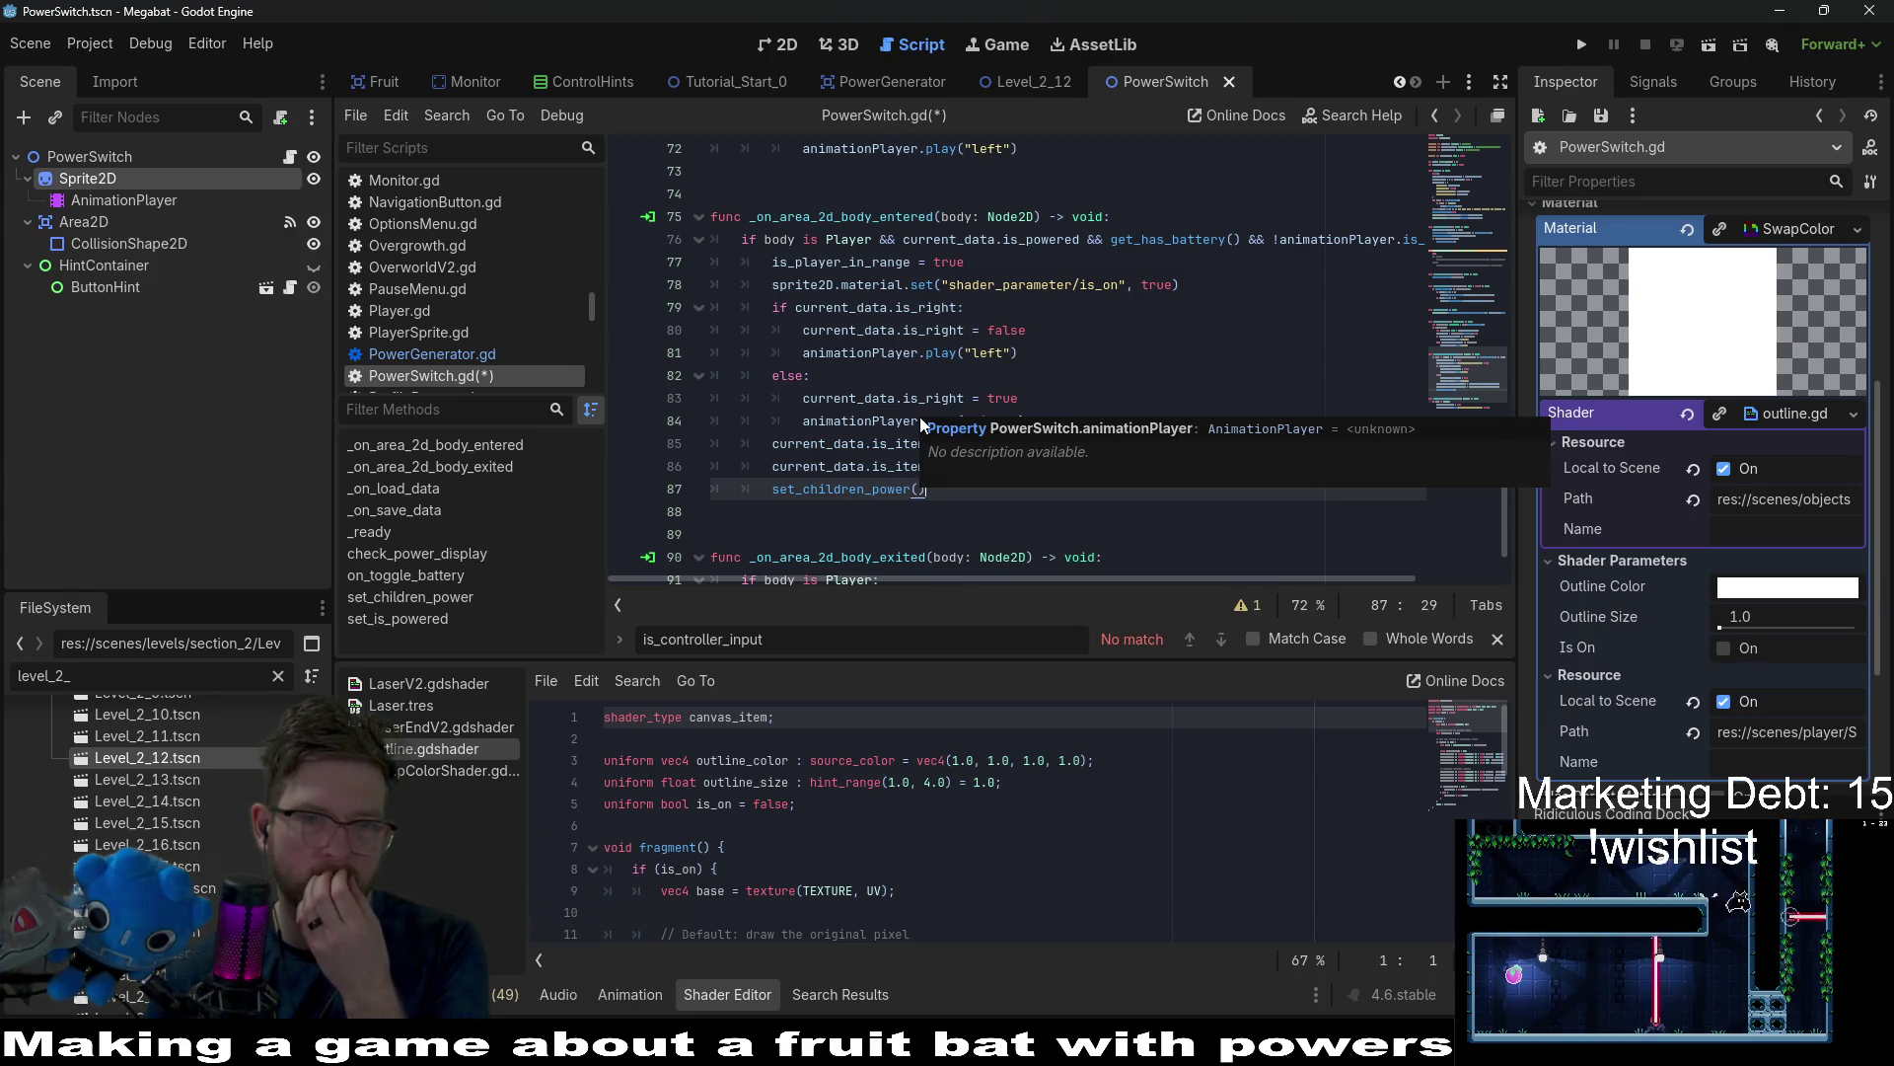
pyautogui.click(873, 193)
pyautogui.press('Up')
pyautogui.press('Return')
pyautogui.press('Return')
pyautogui.press('Return')
pyautogui.press('Up')
pyautogui.write('func ')
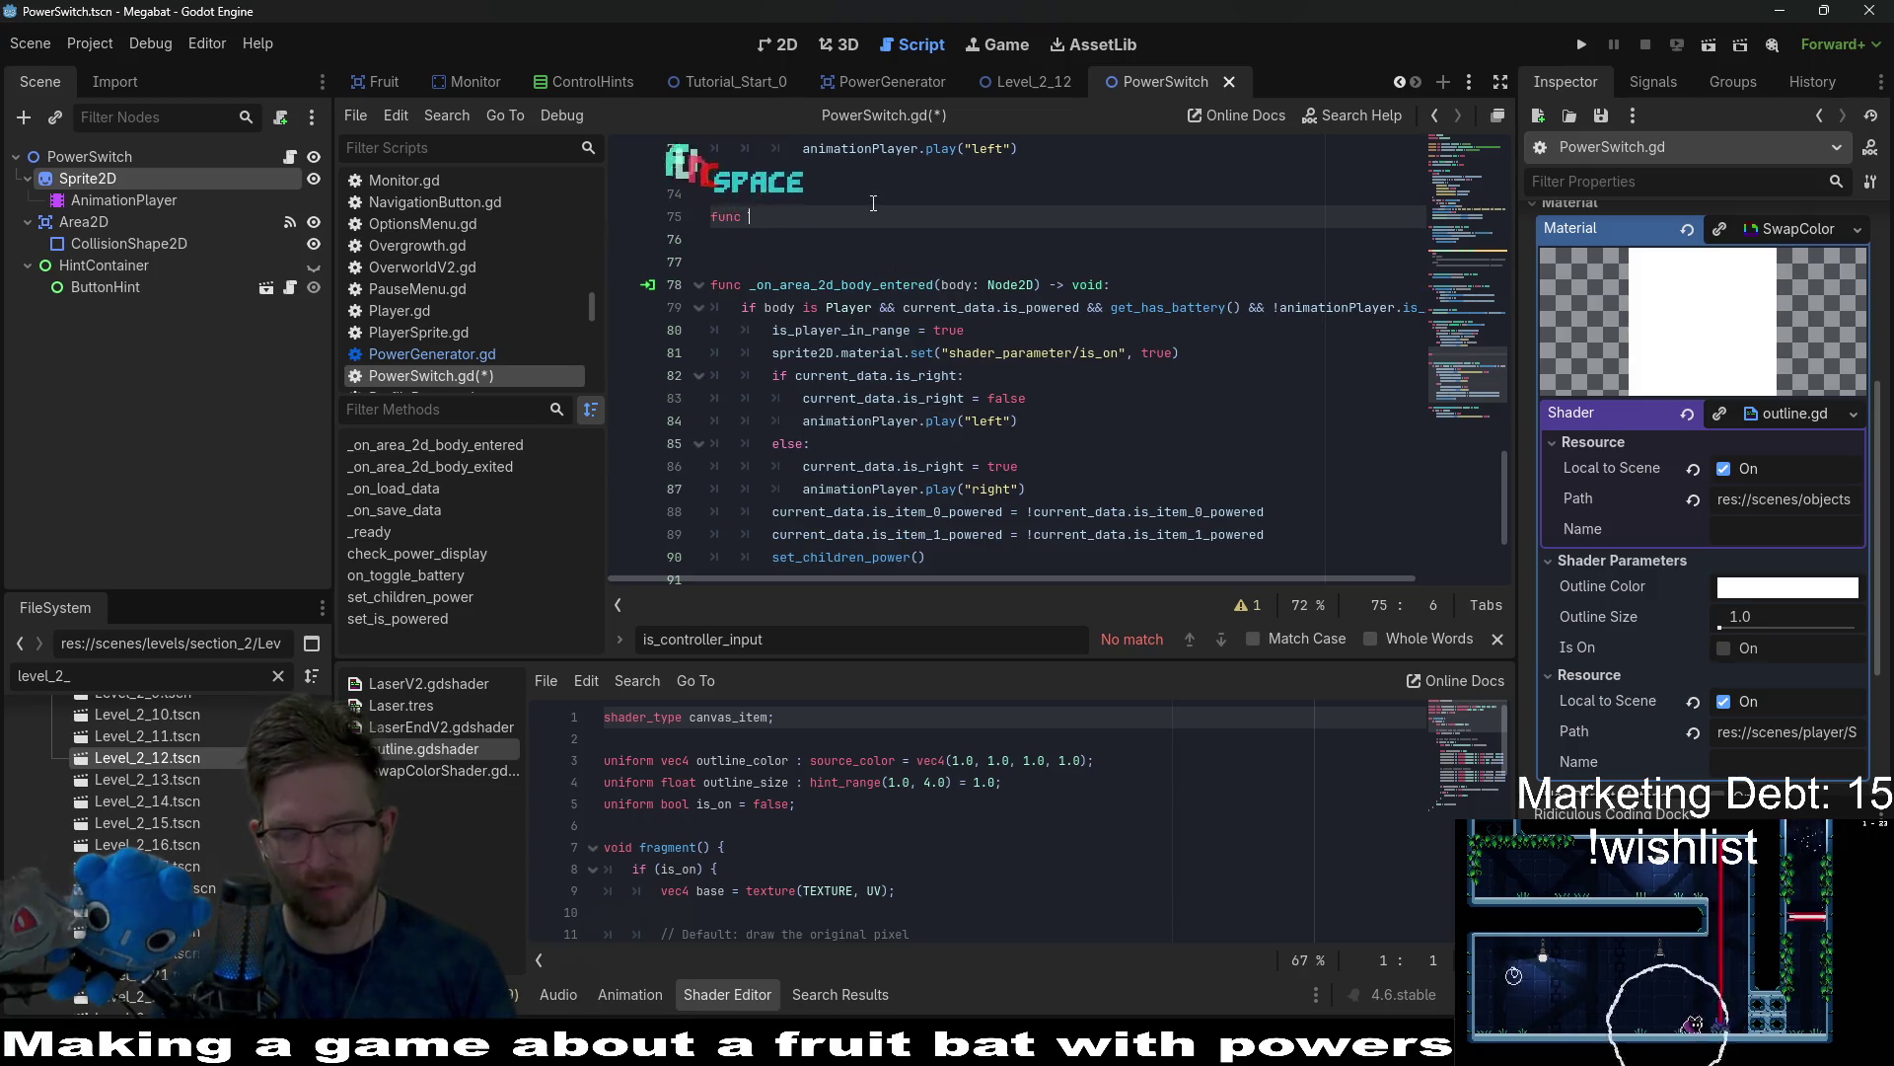
pyautogui.write('toggle_')
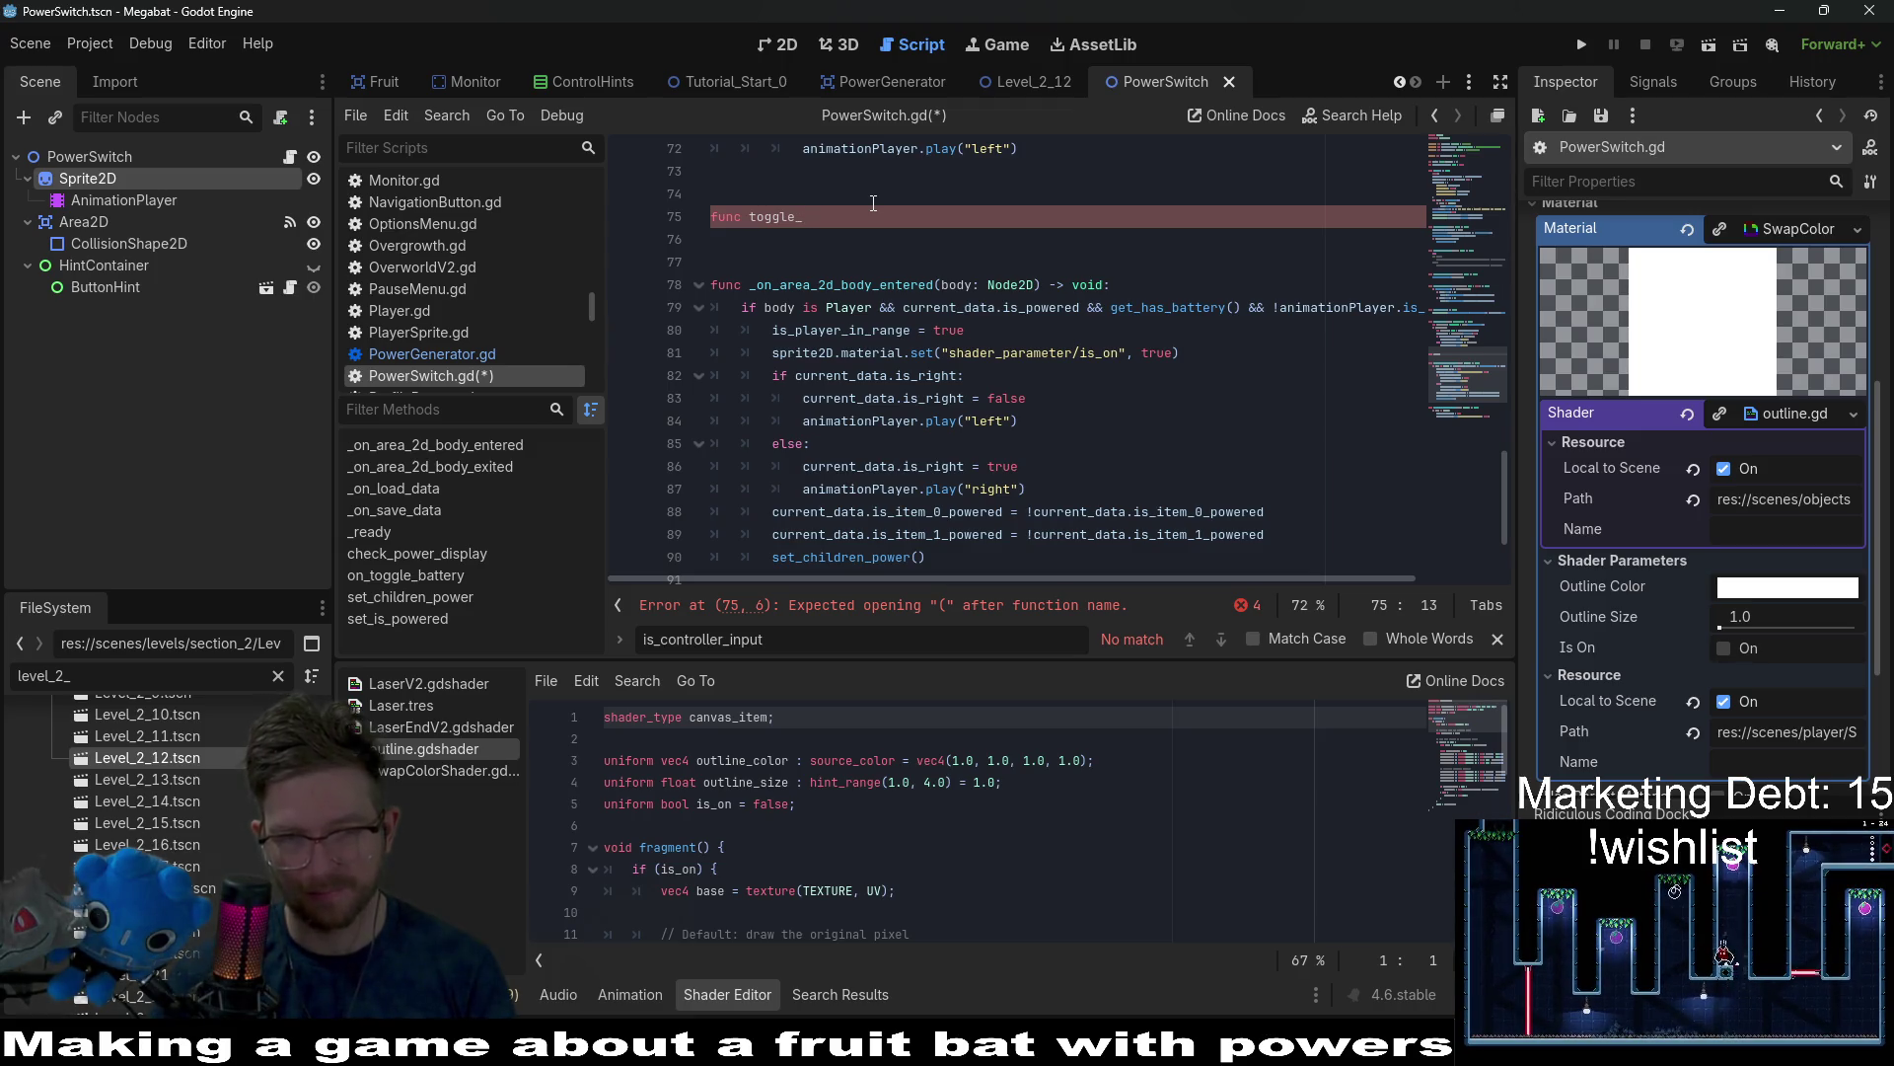
pyautogui.write('power() ->')
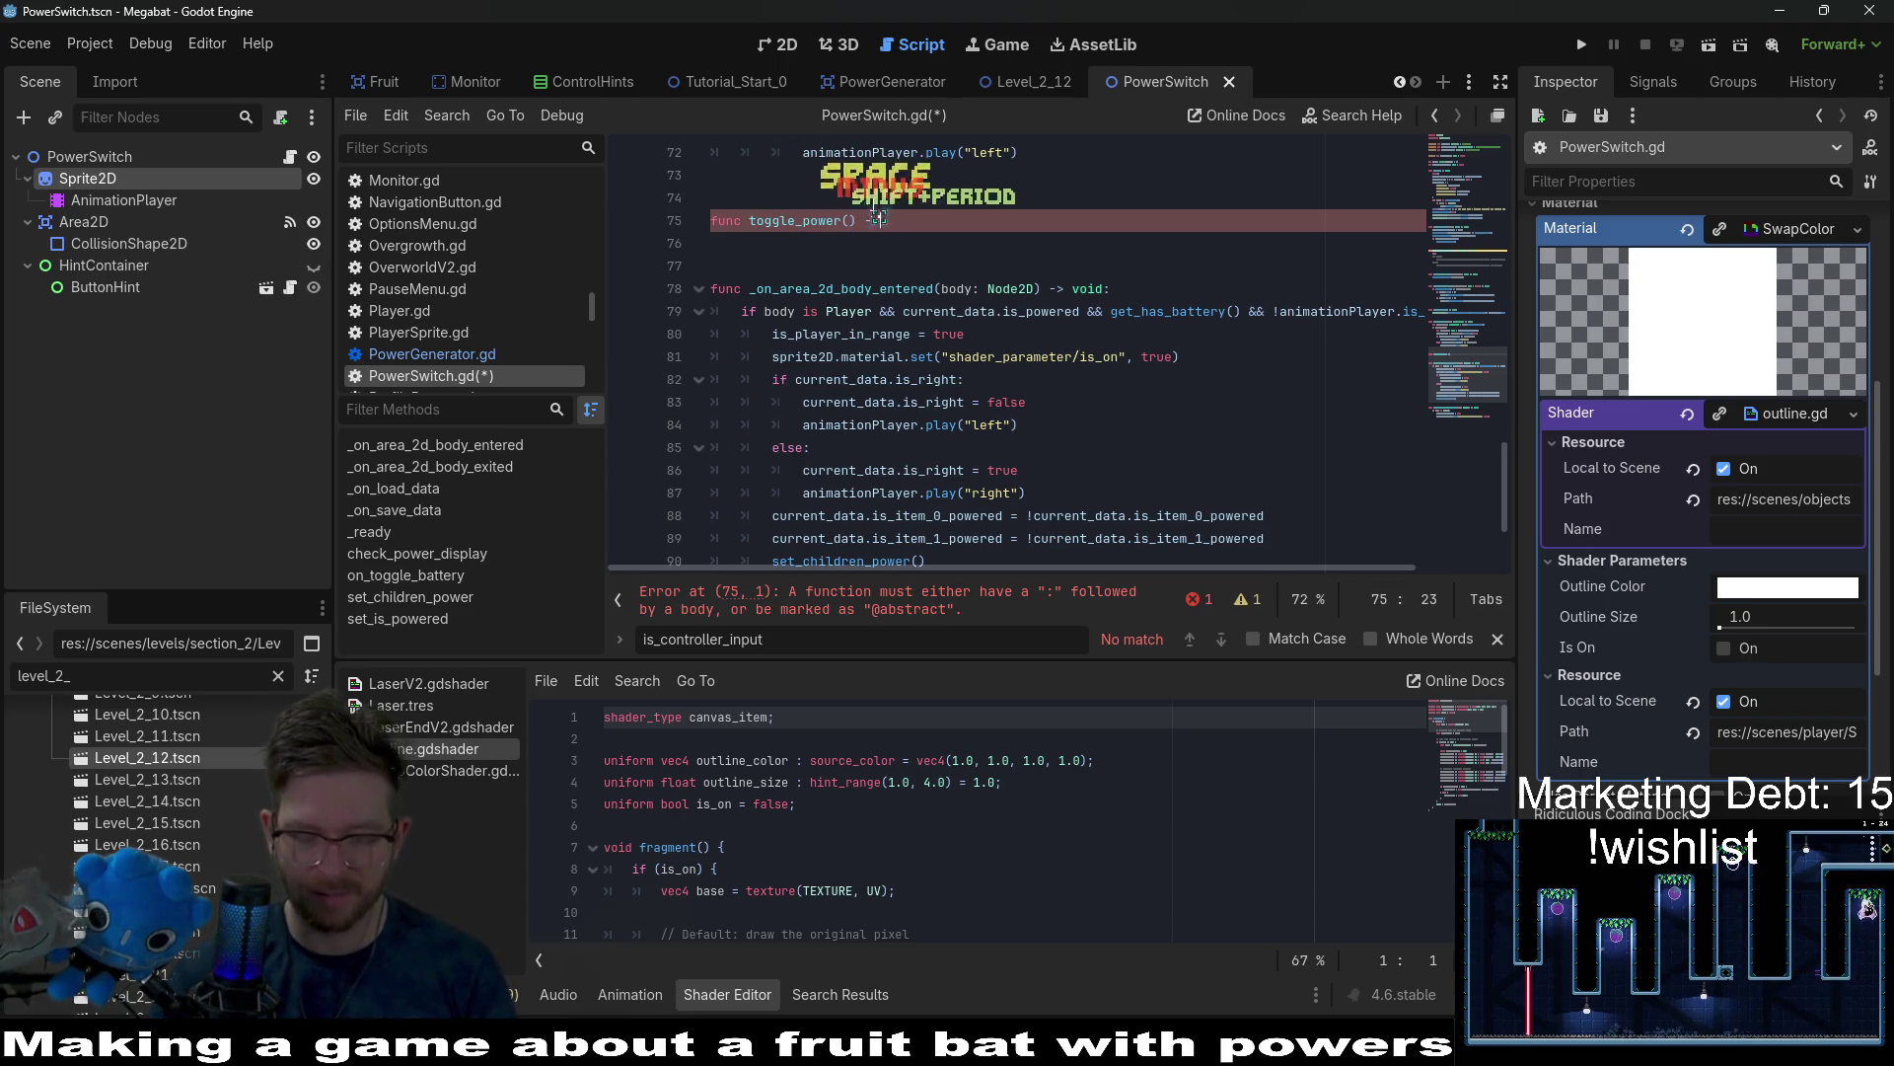
pyautogui.write(' void:')
pyautogui.press('Return')
pyautogui.write('pass')
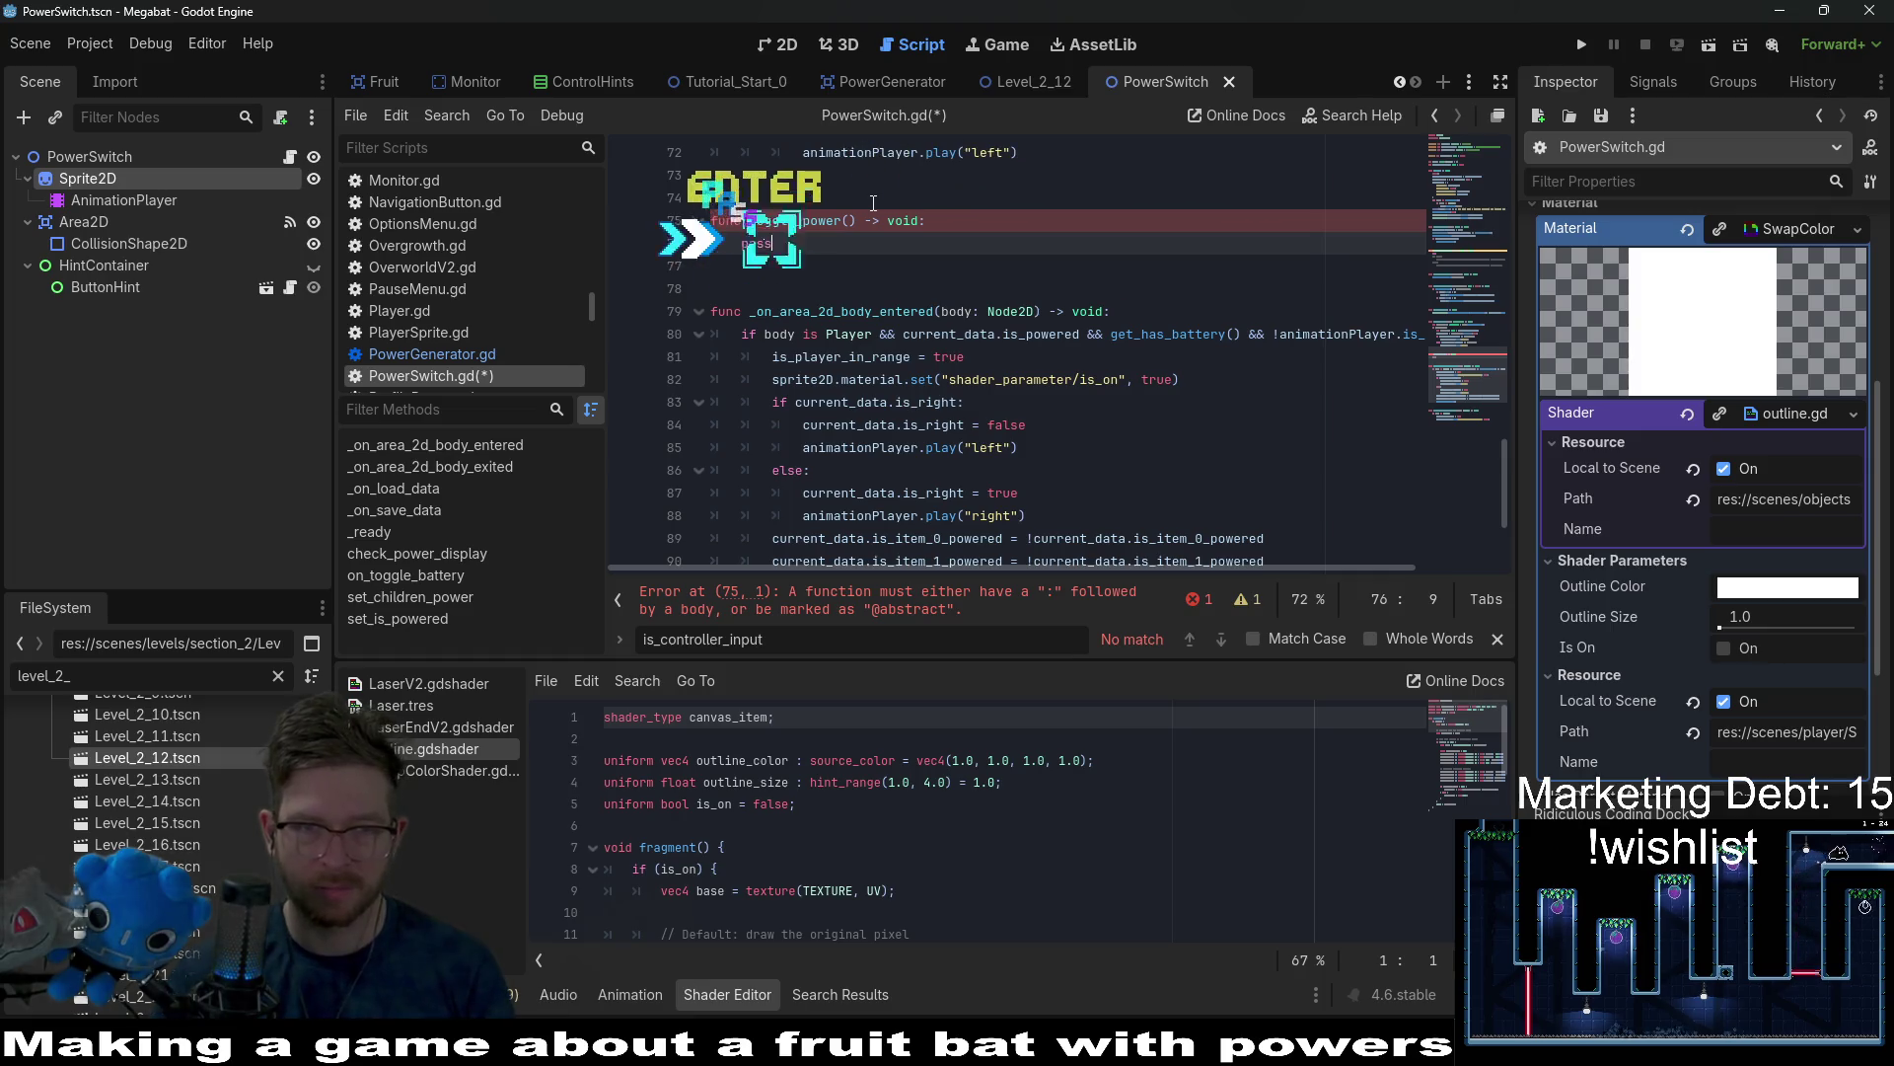
# Move the if/else power-toggle lines from body entered into toggle_power, replacing pass.
pyautogui.scroll(-2, 1073, 277)
pyautogui.moveTo(928, 447)
pyautogui.mouseDown()
pyautogui.moveTo(749, 444)
pyautogui.moveTo(723, 261)
pyautogui.mouseUp()
pyautogui.hotkey('ctrl', 'x')
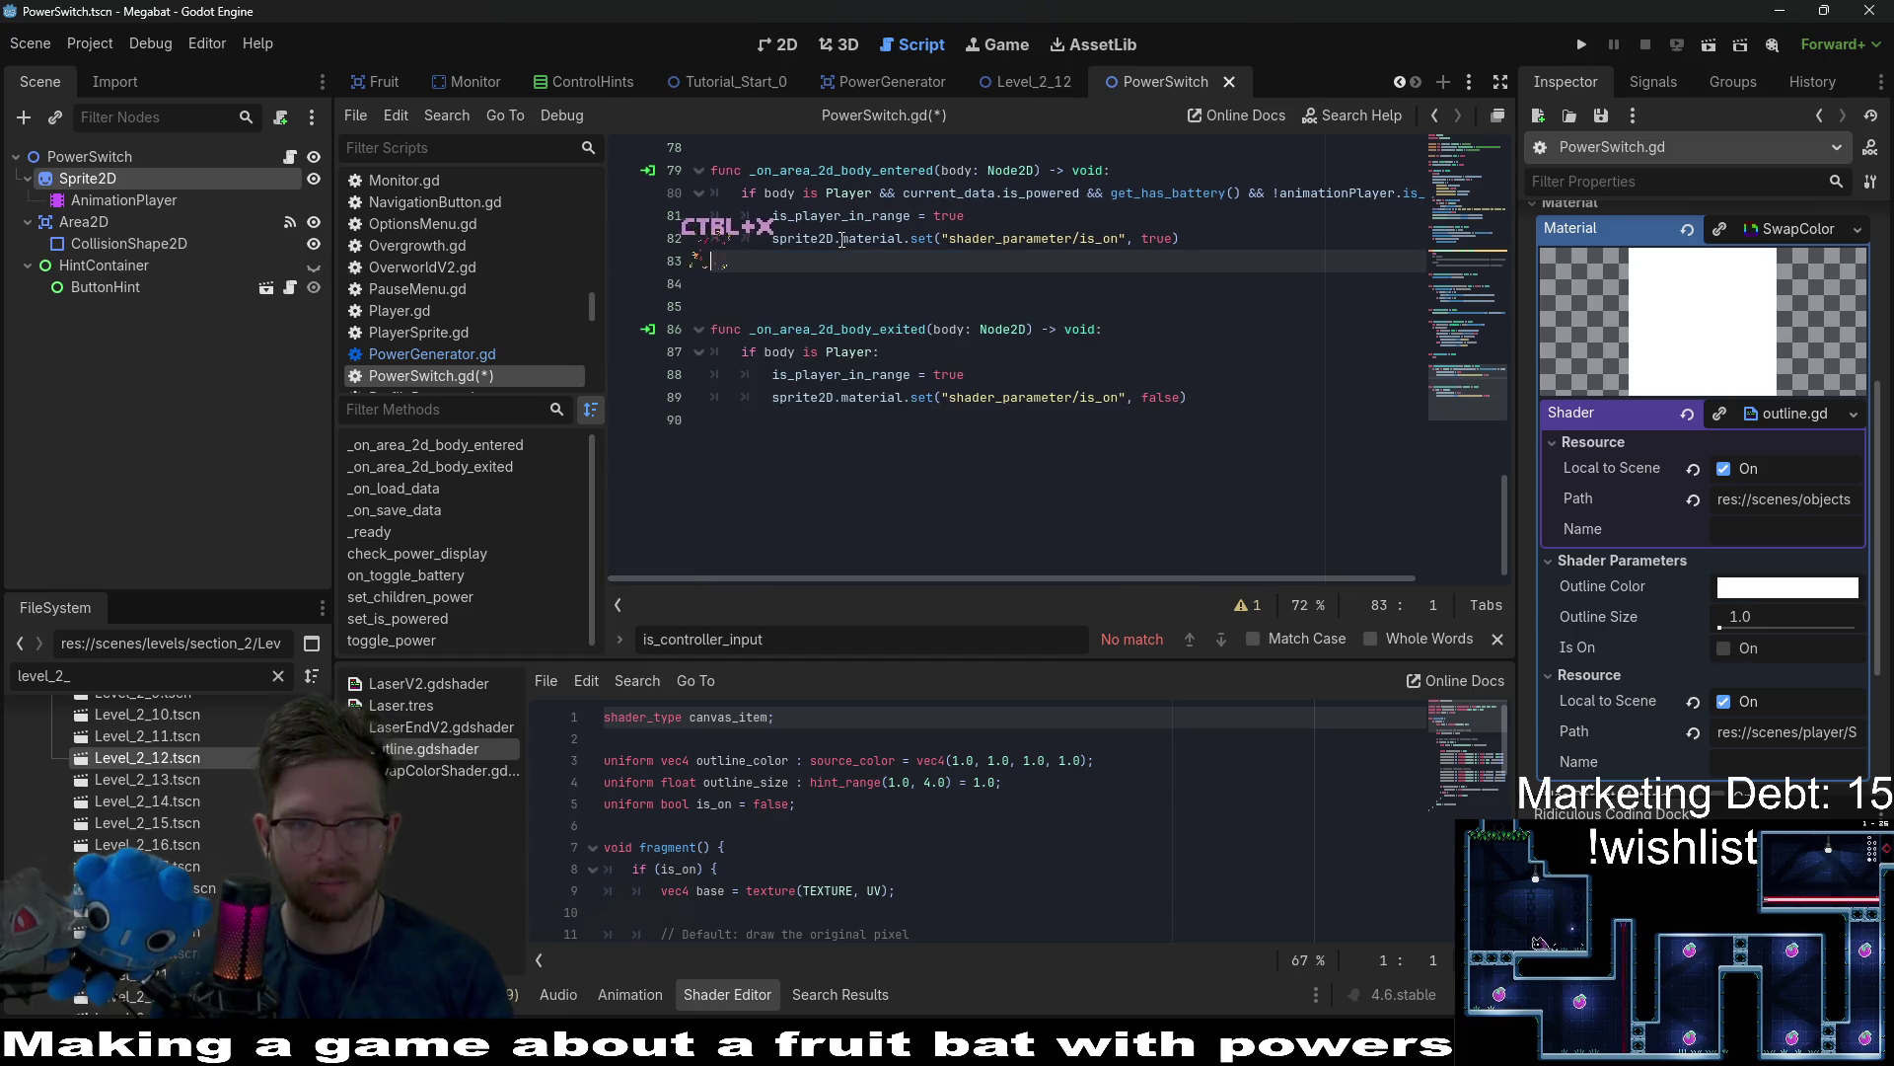
pyautogui.scroll(4, 723, 260)
pyautogui.moveTo(693, 396)
pyautogui.mouseDown()
pyautogui.moveTo(725, 376)
pyautogui.moveTo(710, 353)
pyautogui.mouseUp()
pyautogui.click(811, 389)
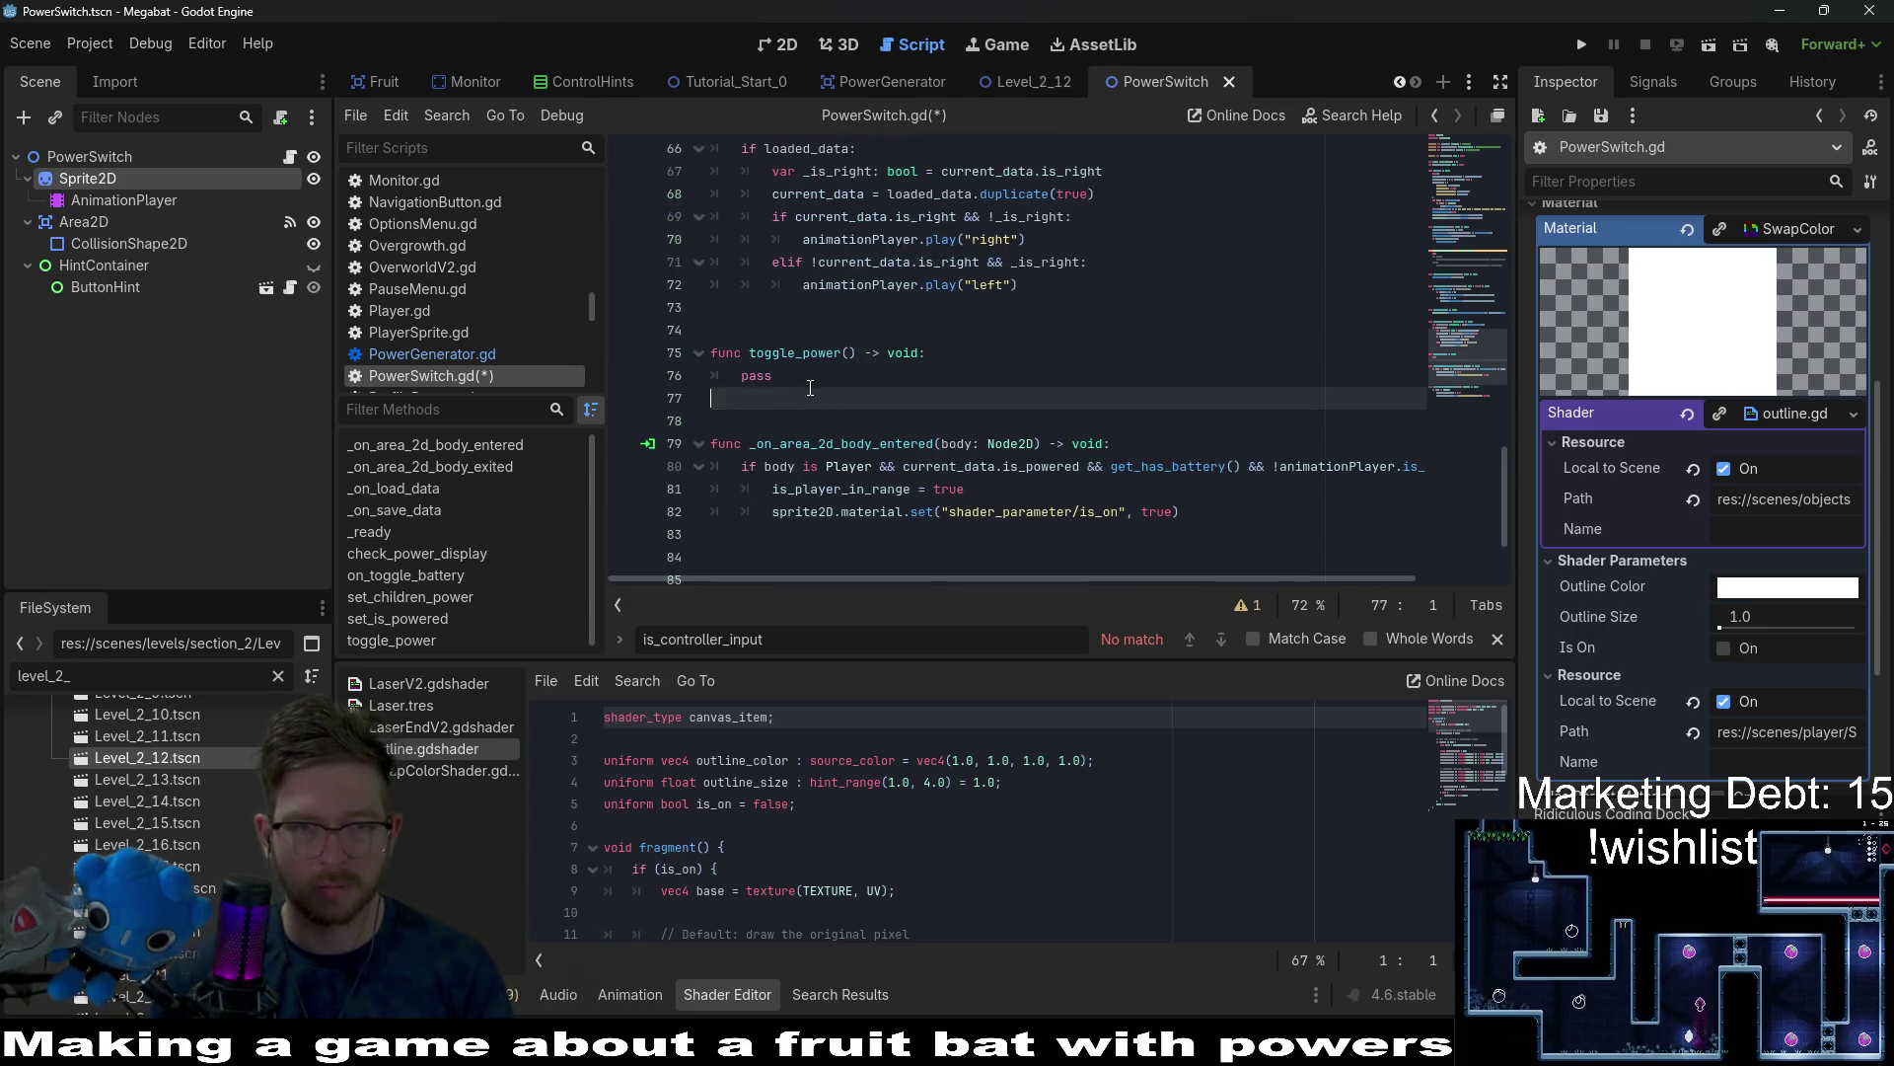
pyautogui.hotkey('shift', 'Up')
pyautogui.hotkey('ctrl', 'v')
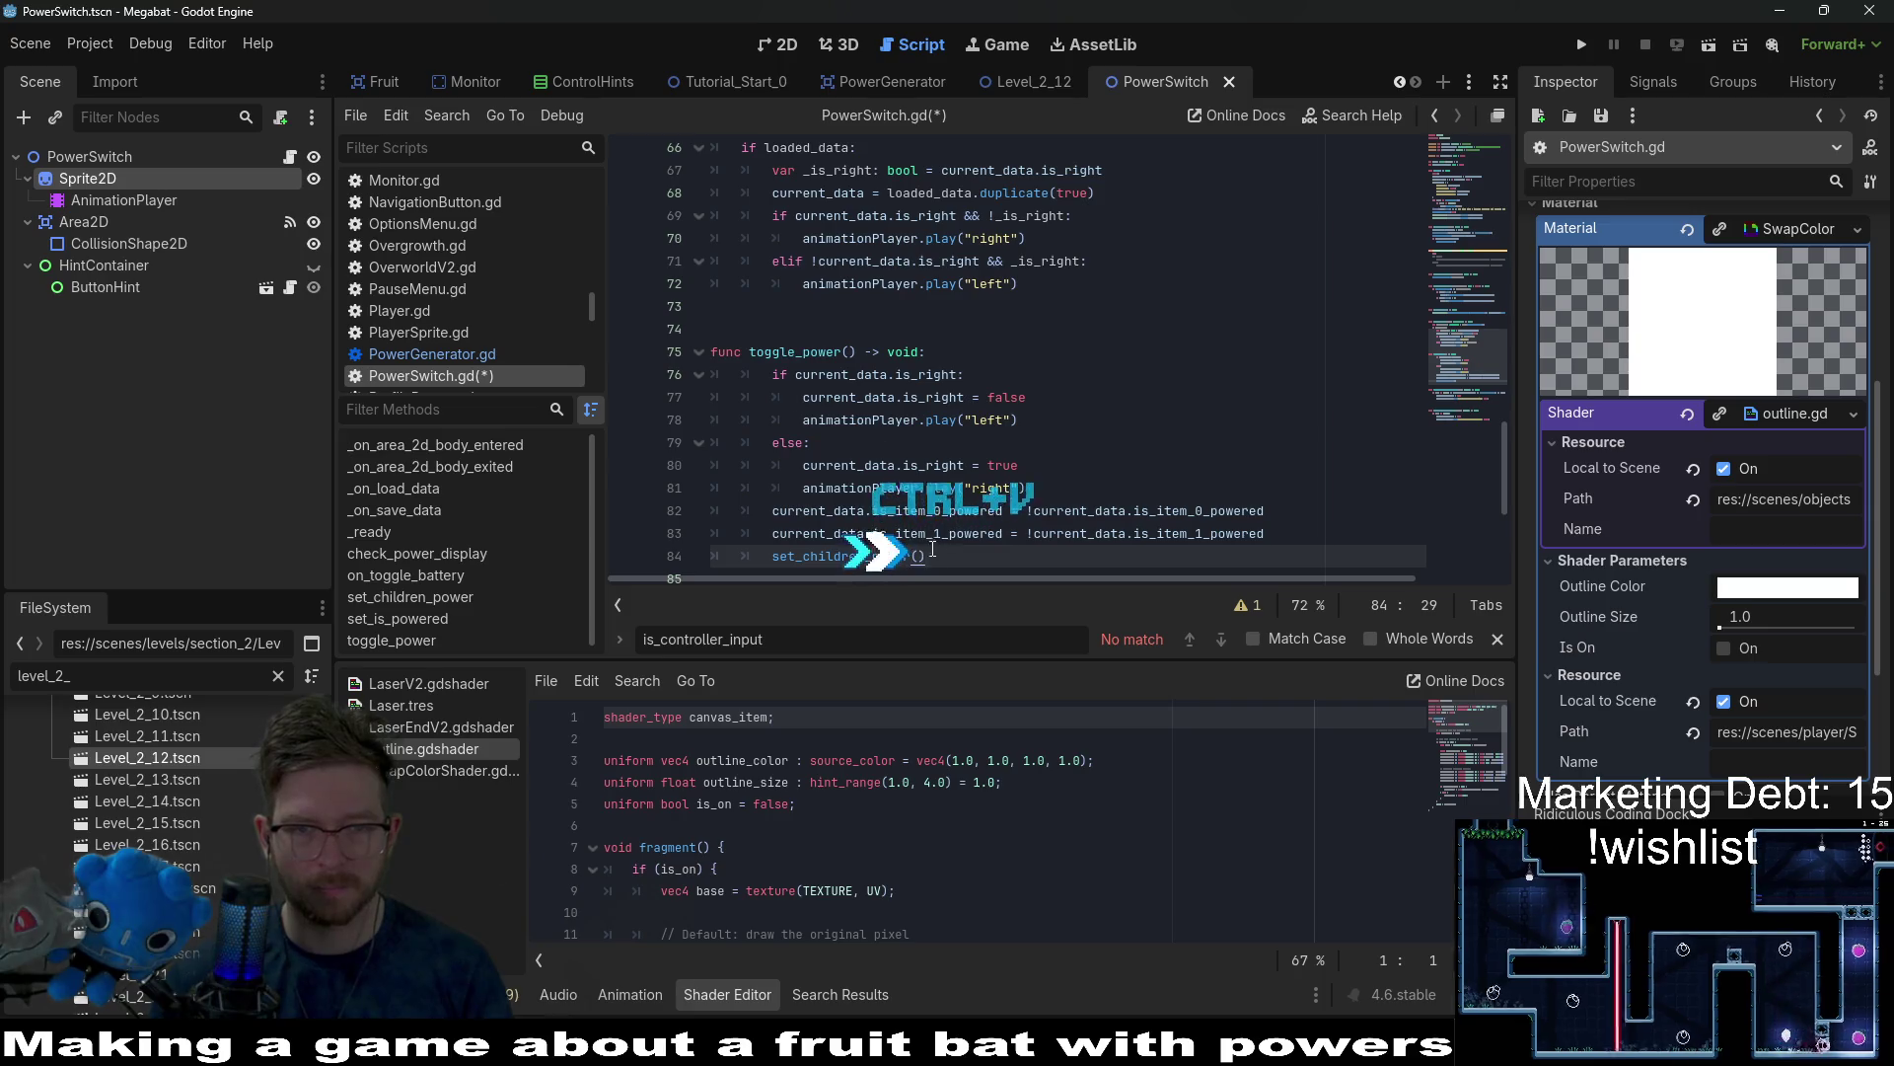
# Outdent the pasted toggle_power code by one level.
pyautogui.moveTo(927, 556); pyautogui.dragTo(772, 488)
pyautogui.keyDown('shift'); pyautogui.click(706, 375); pyautogui.keyUp('shift')
pyautogui.hotkey('shift', 'Tab')
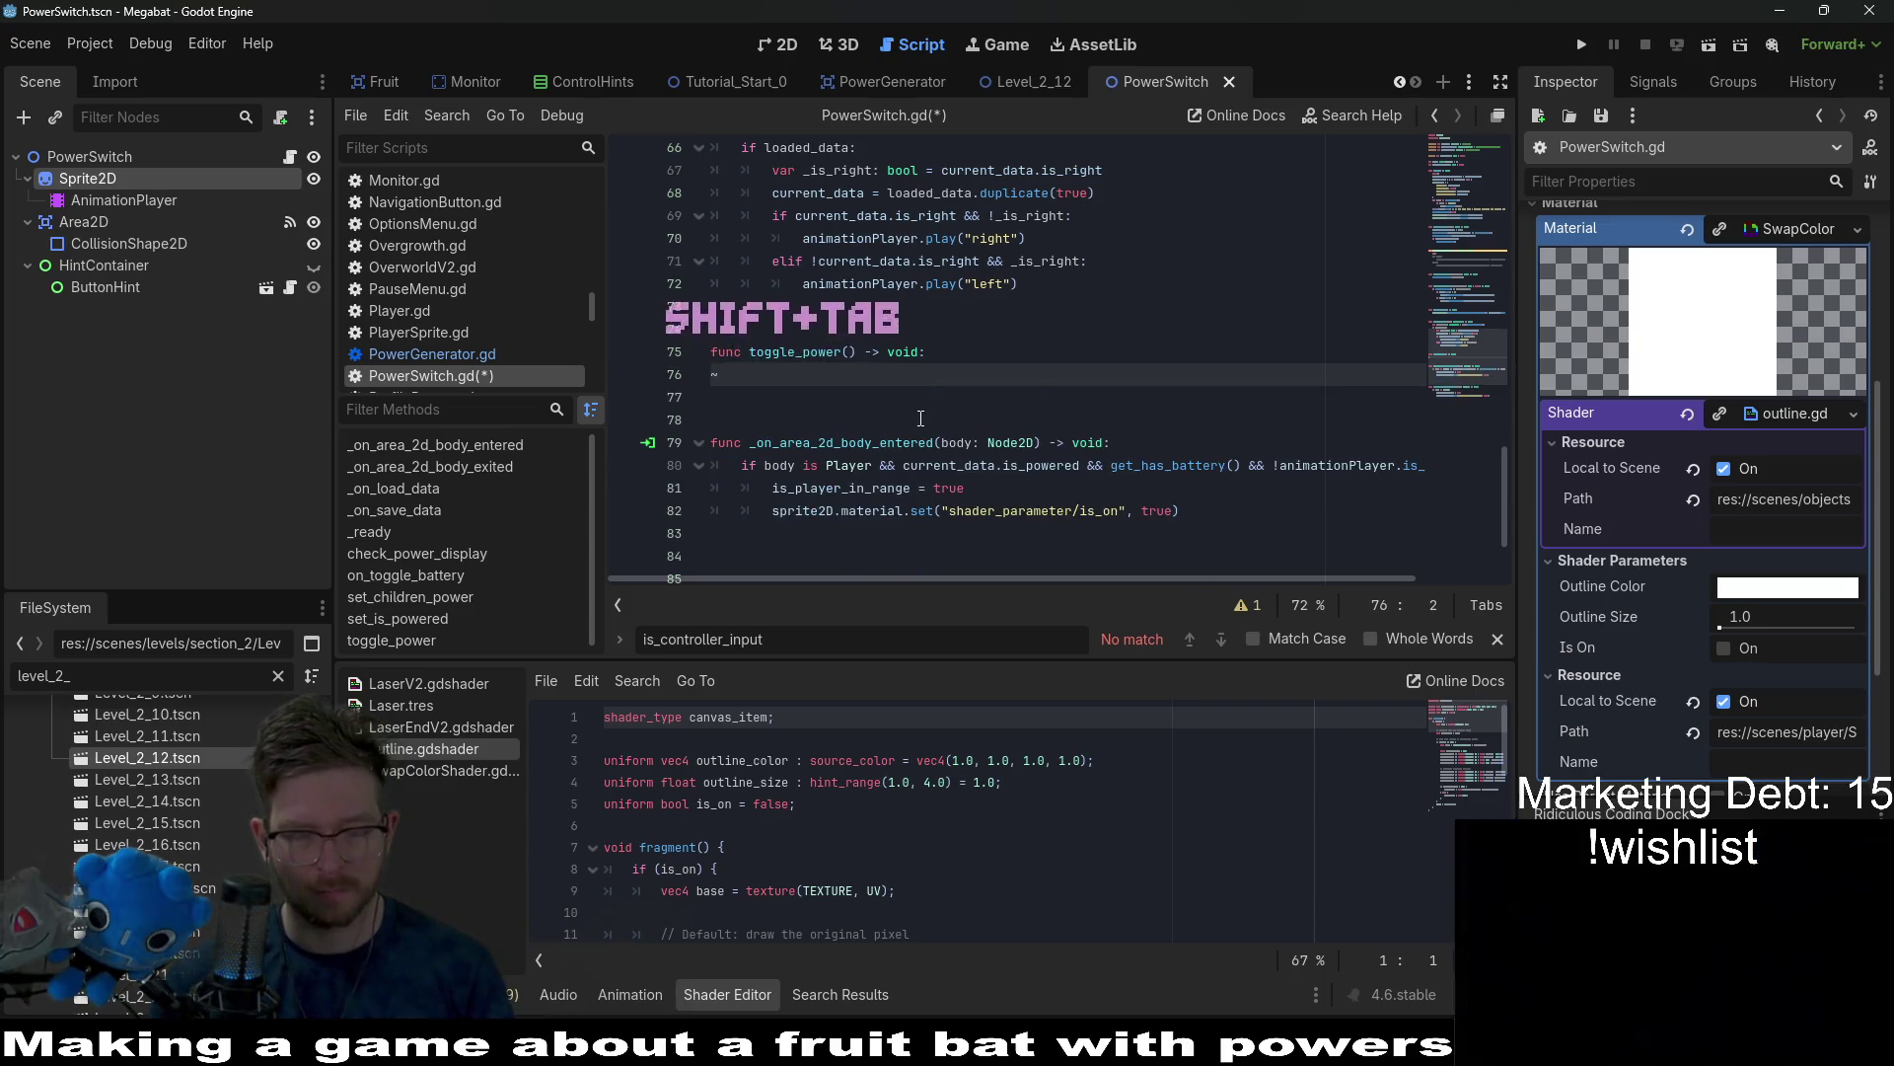
pyautogui.hotkey('ctrl', 'z')
pyautogui.hotkey('shift', 'Tab')
pyautogui.scroll(-4, 933, 468)
pyautogui.click(933, 468)
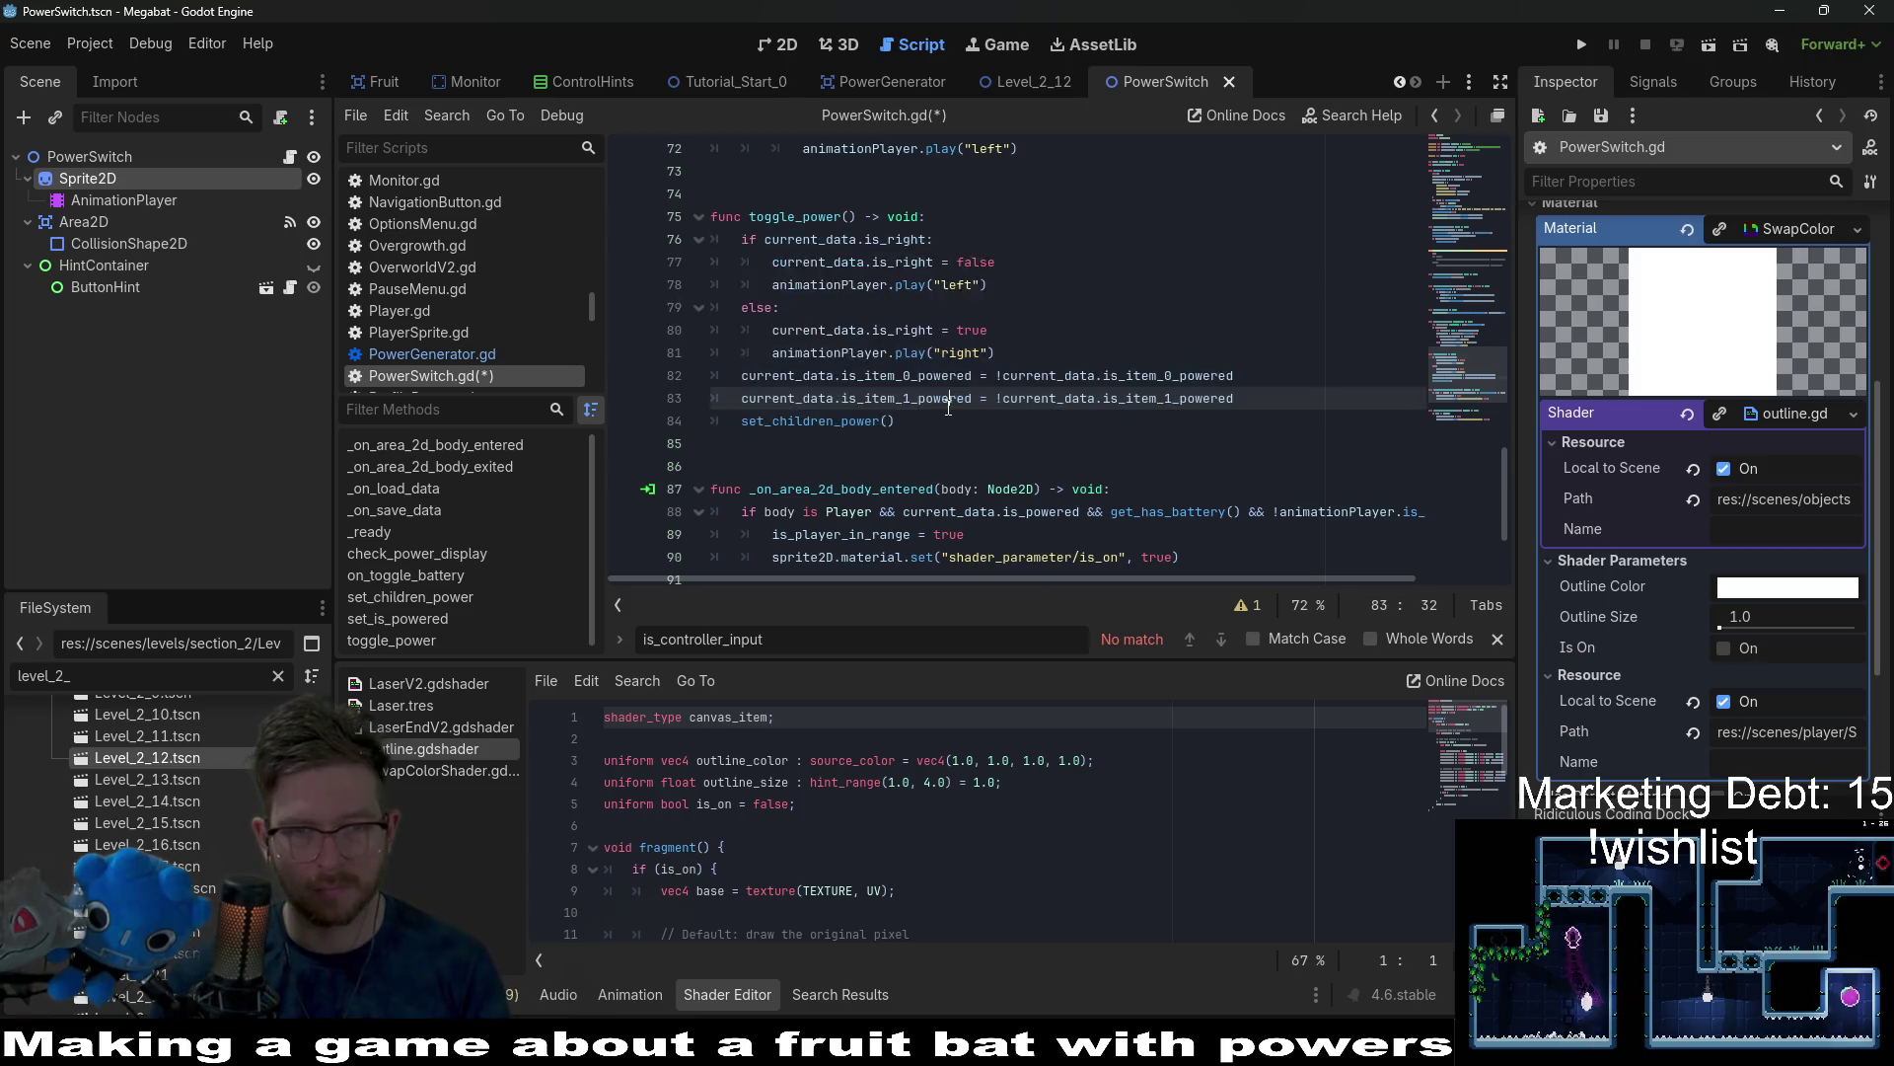
# Add hintContainer.visible = true after the in-range line in _on_area_2d_body_entered.
pyautogui.click(1065, 405)
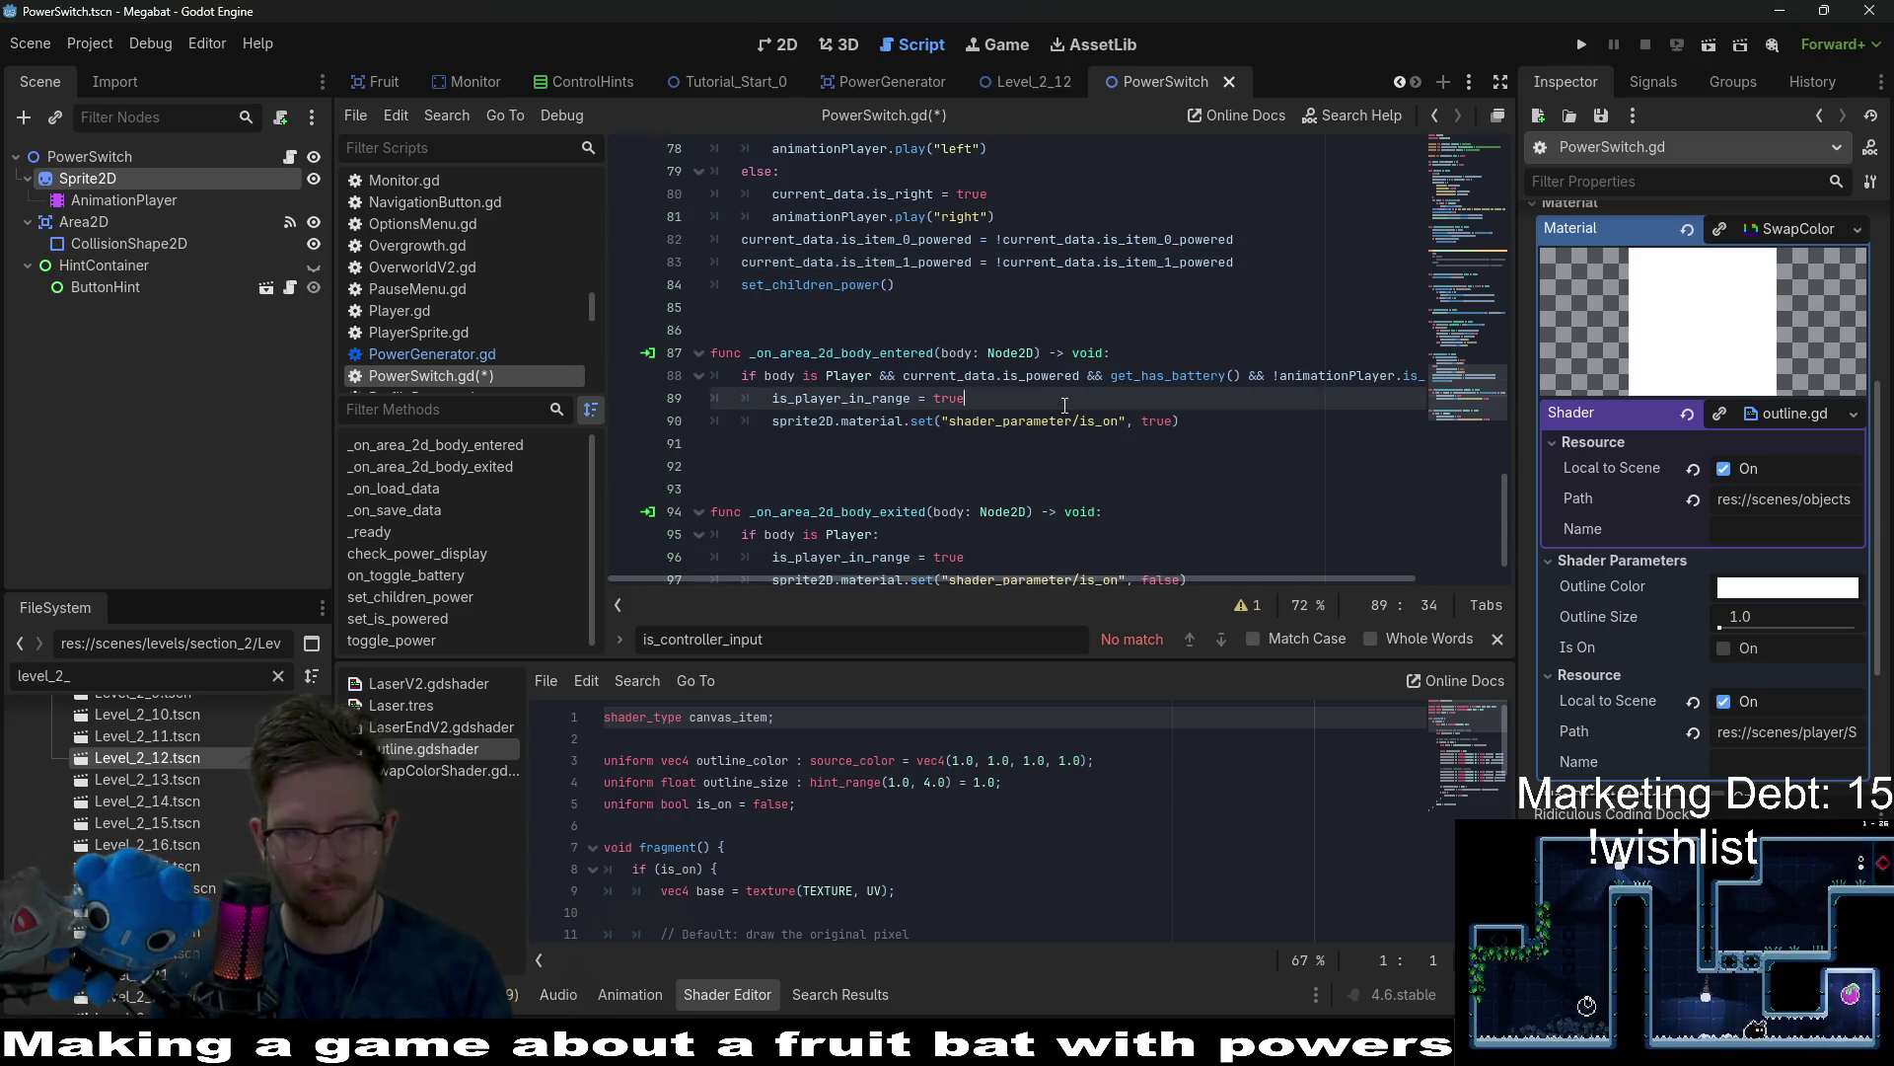
pyautogui.press('Return')
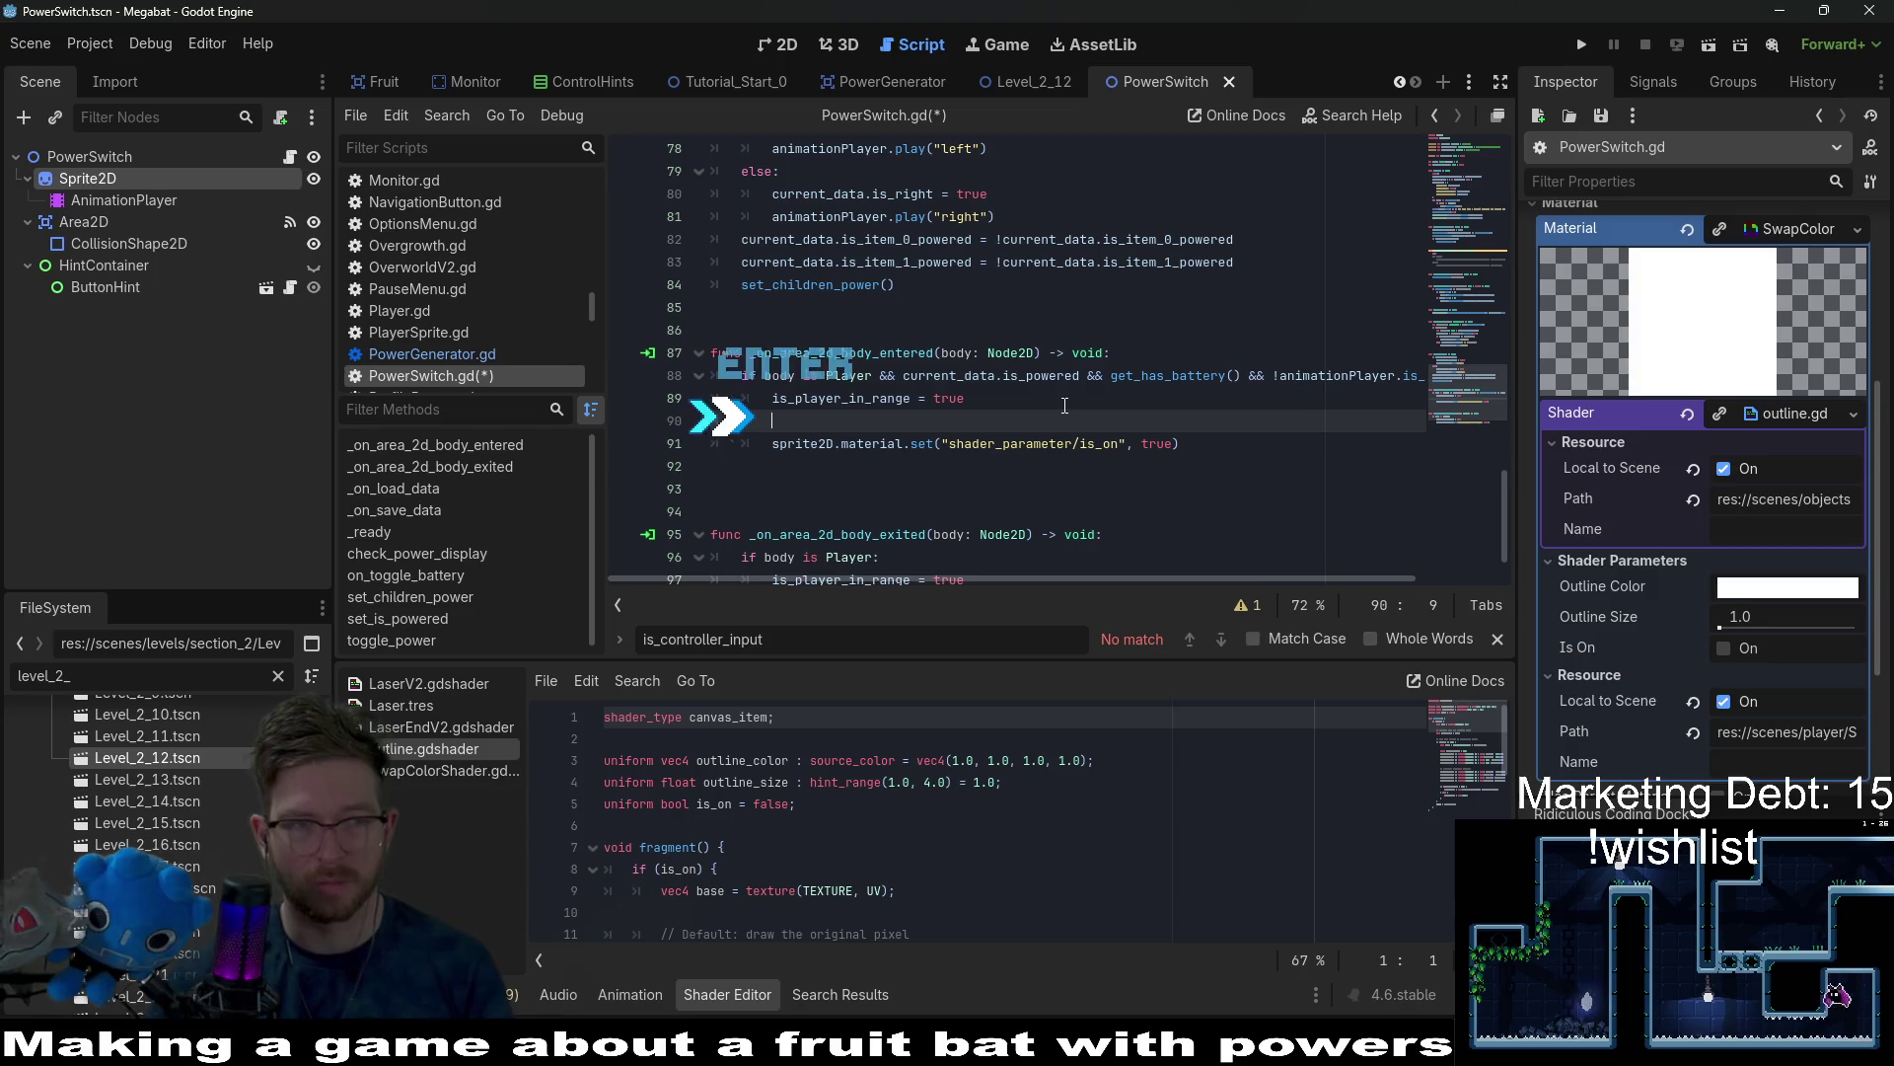
pyautogui.write('ontainerH')
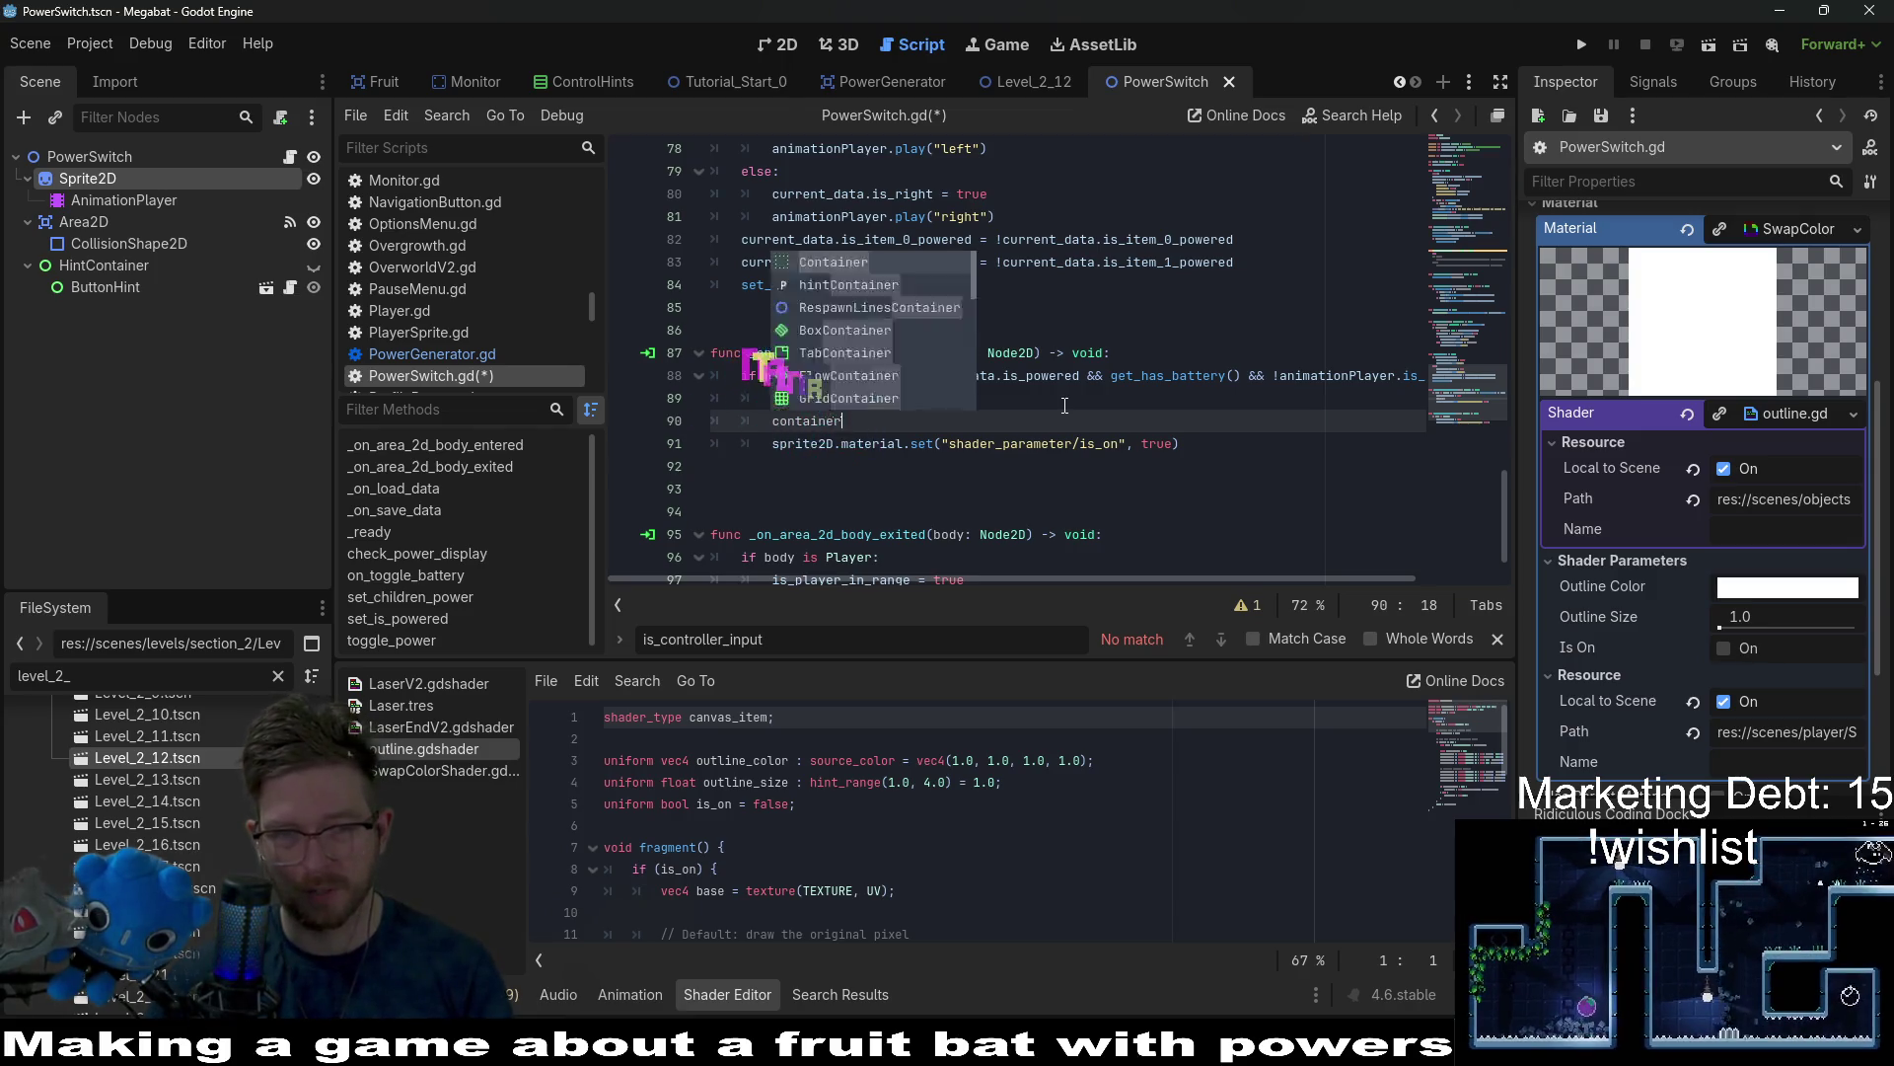
pyautogui.press('BackSpace')
pyautogui.press('BackSpace')
pyautogui.press('BackSpace')
pyautogui.press('BackSpace')
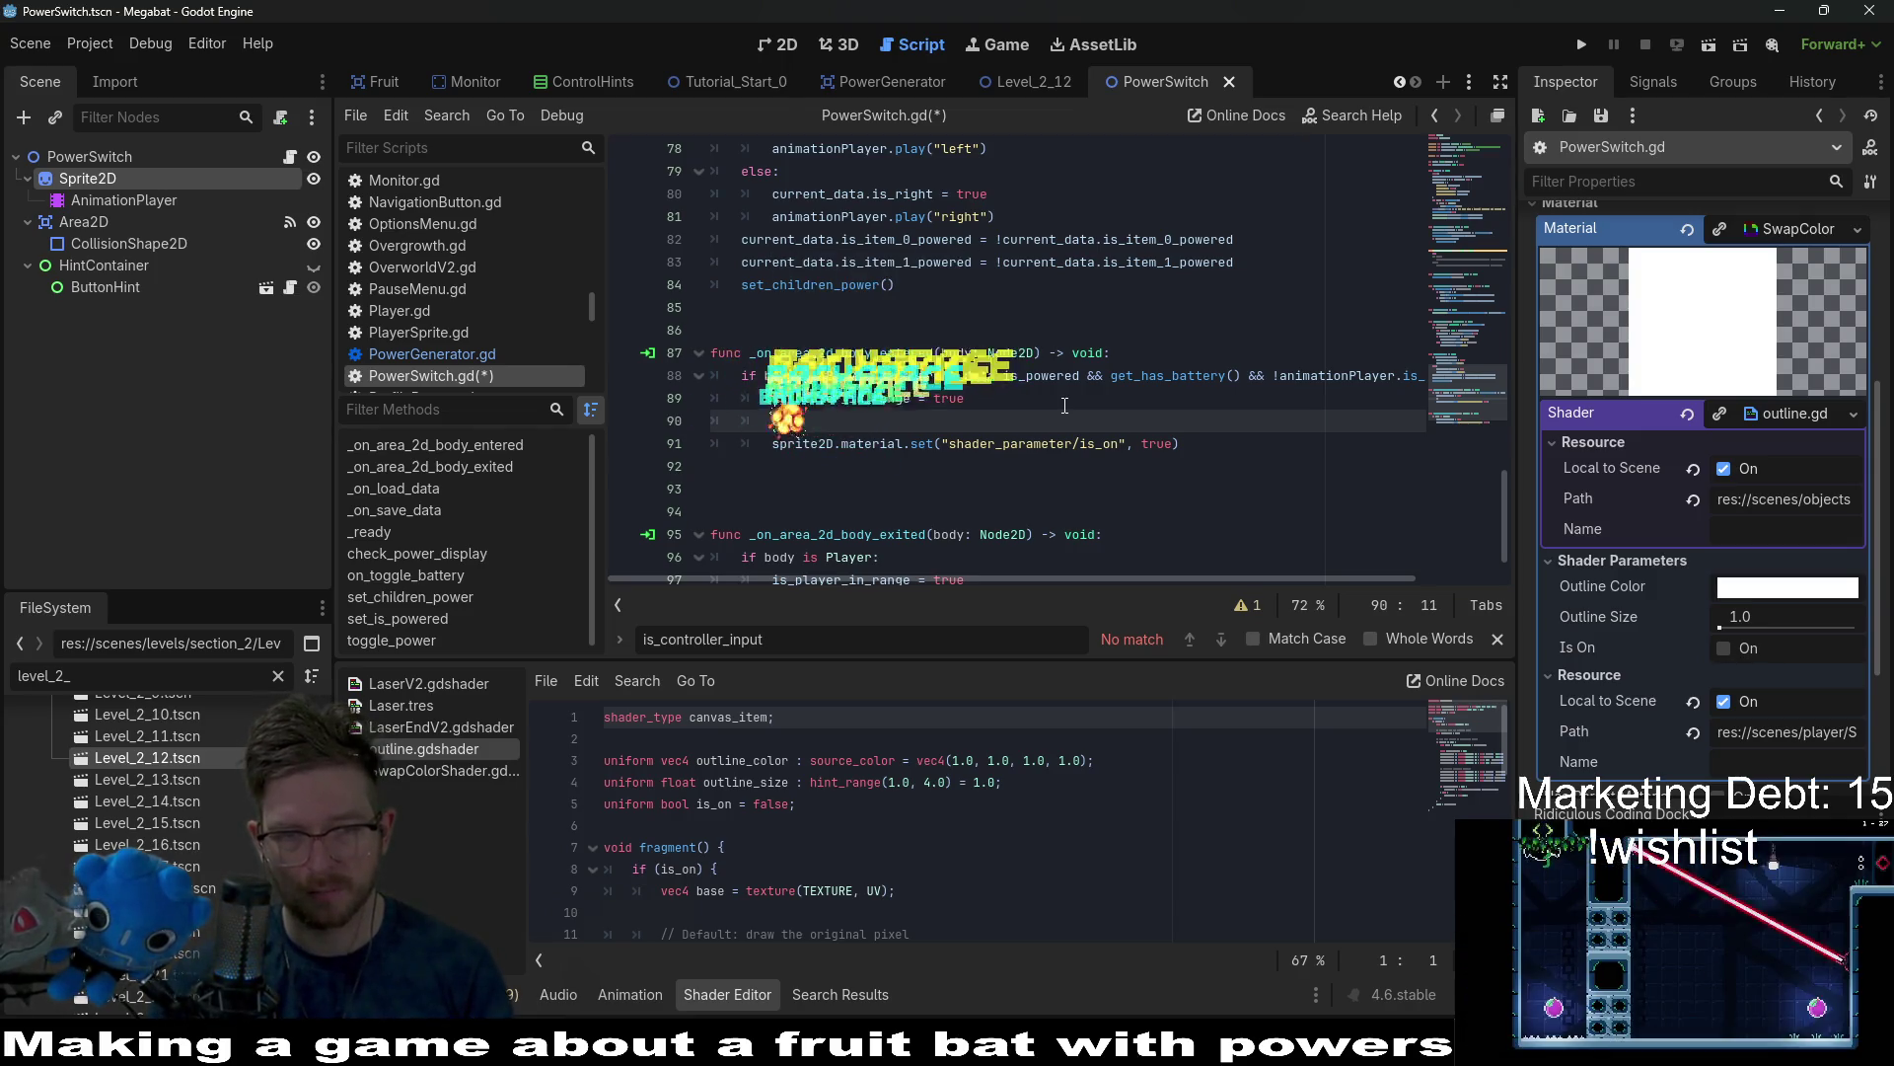
pyautogui.write('hintCon')
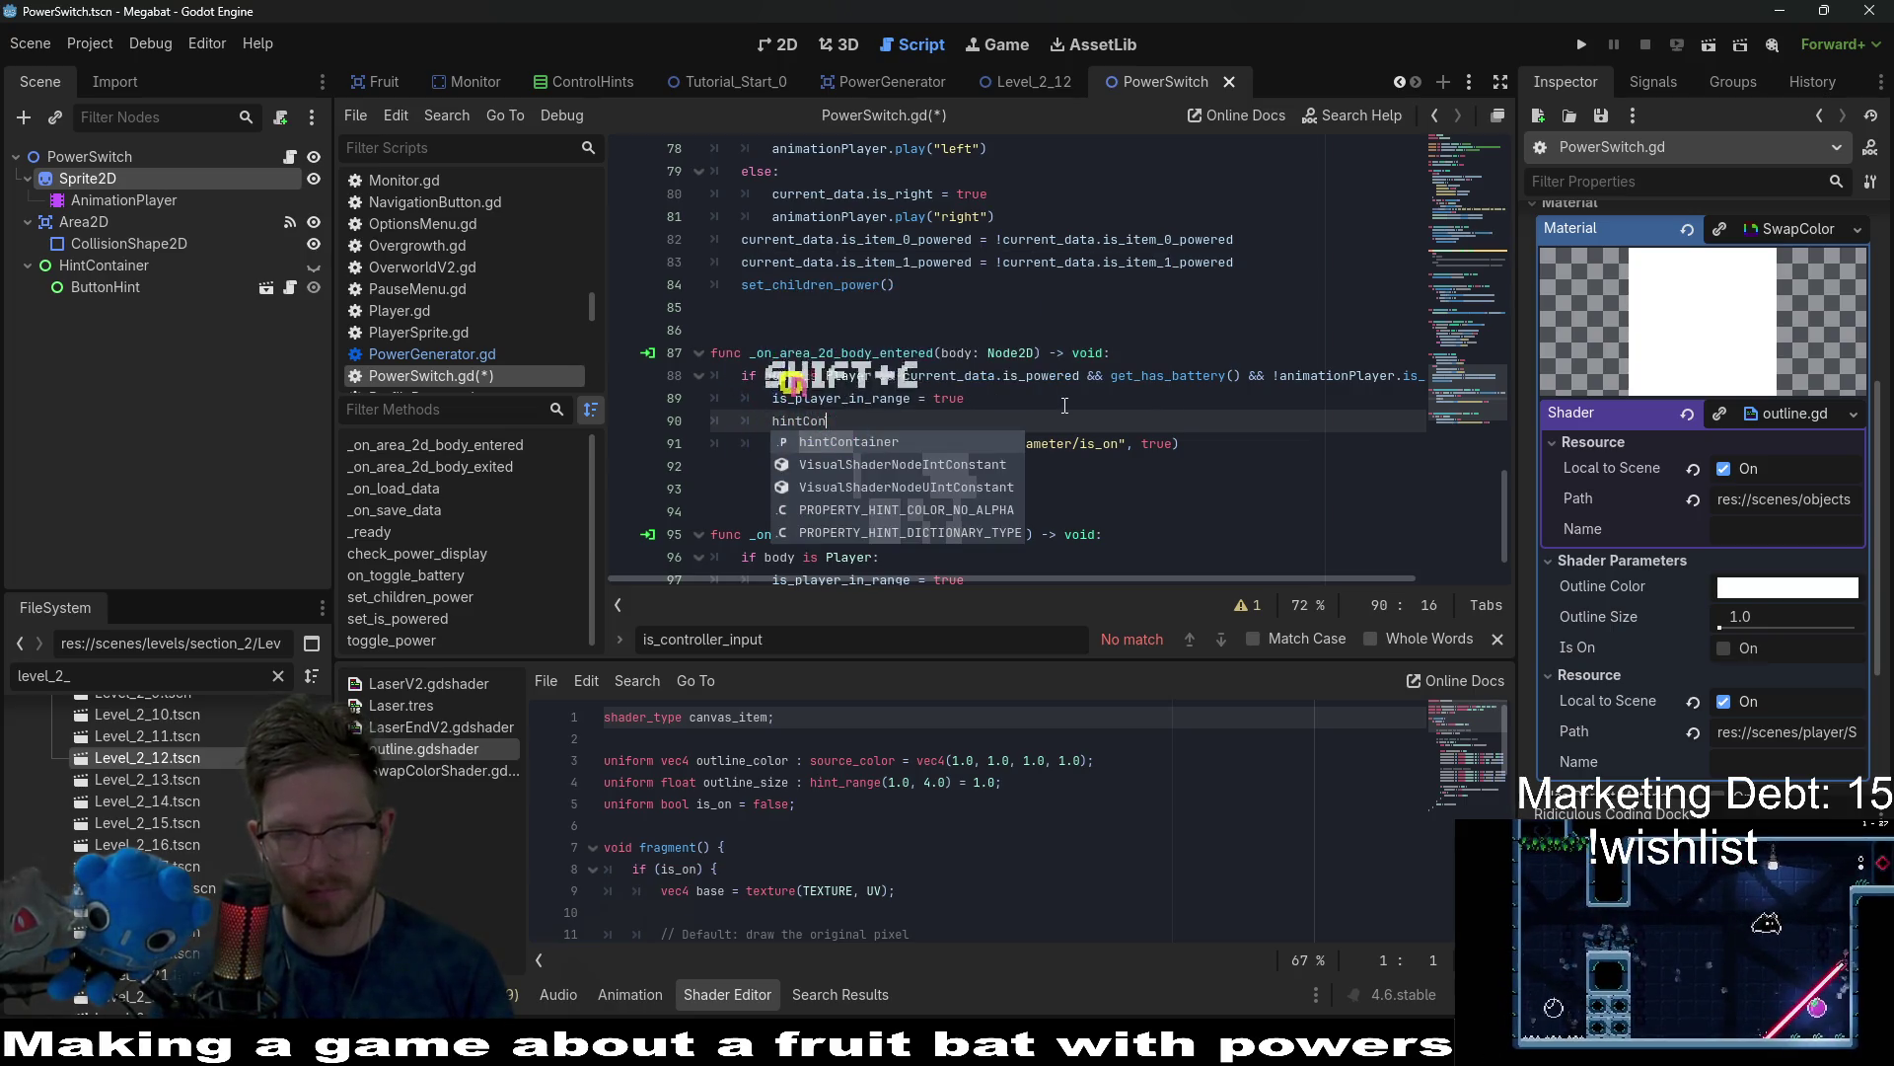
pyautogui.press('Return')
pyautogui.write('.vis')
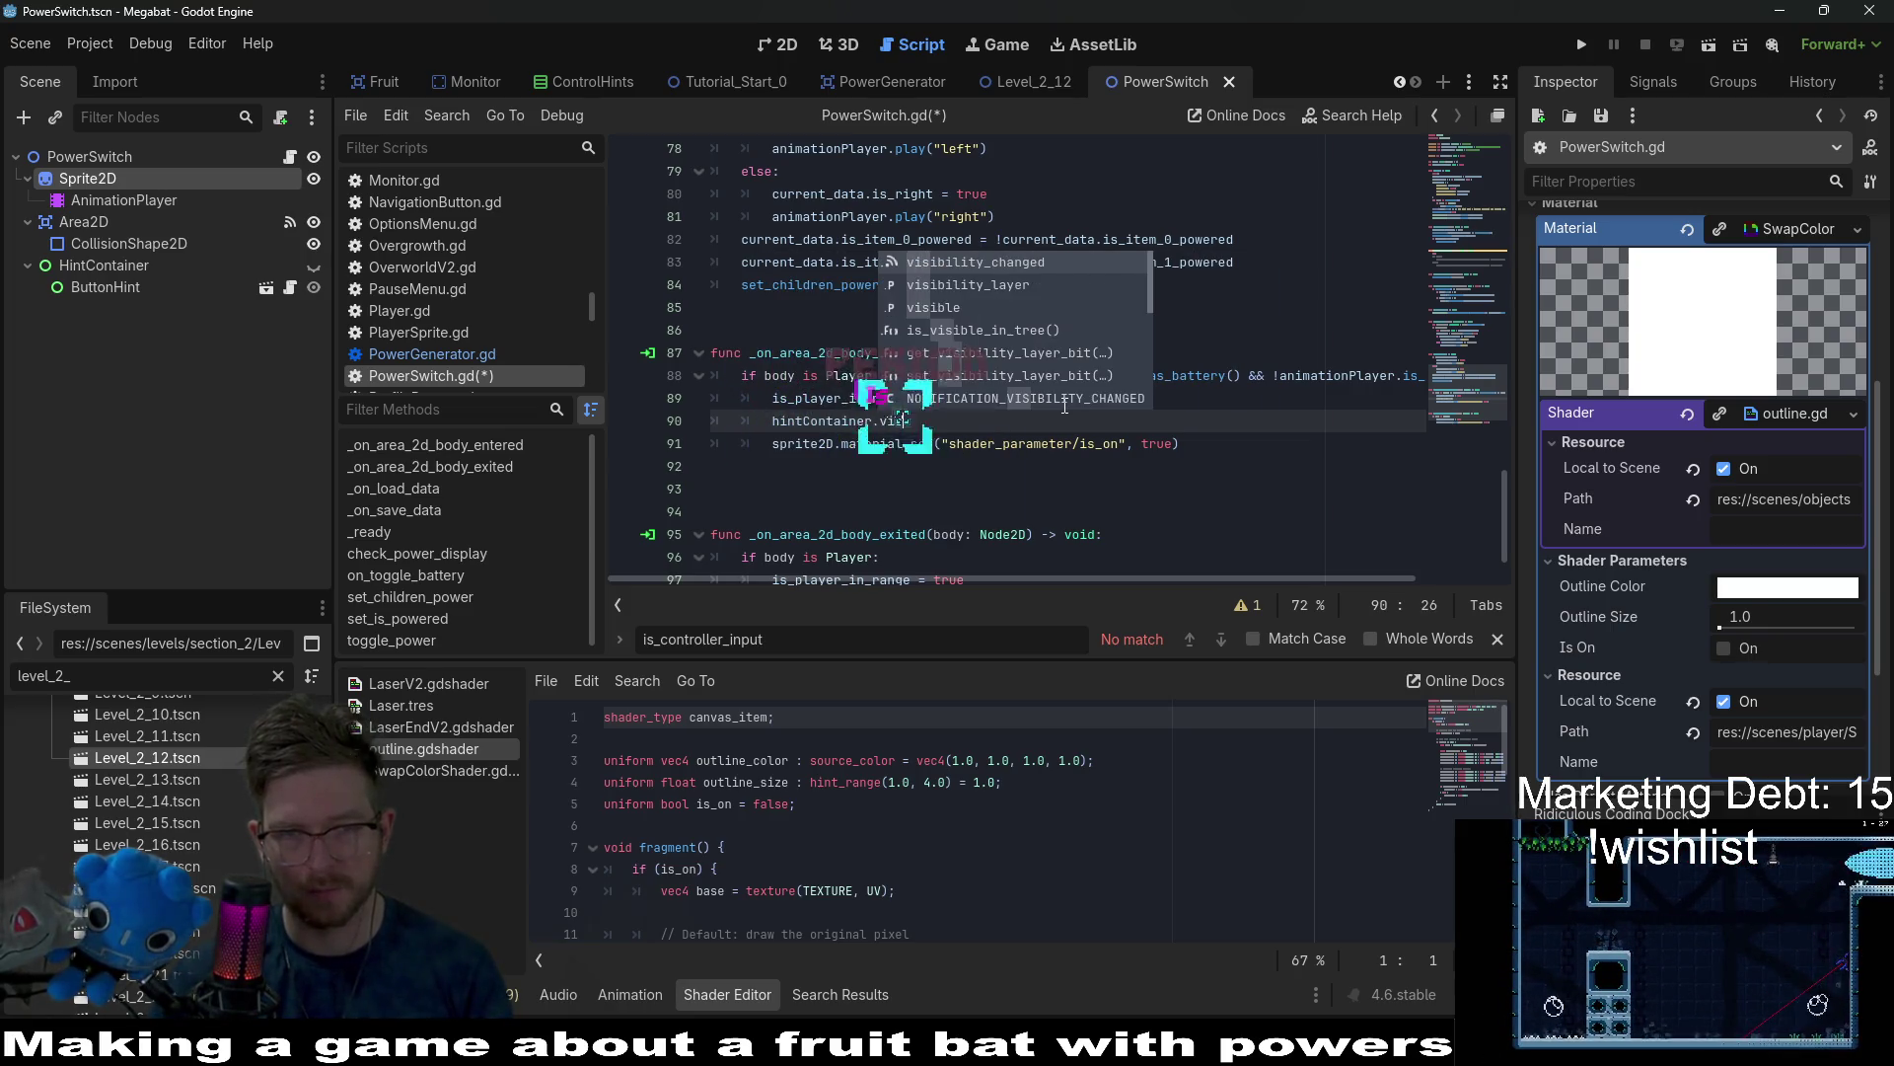
pyautogui.press('Return')
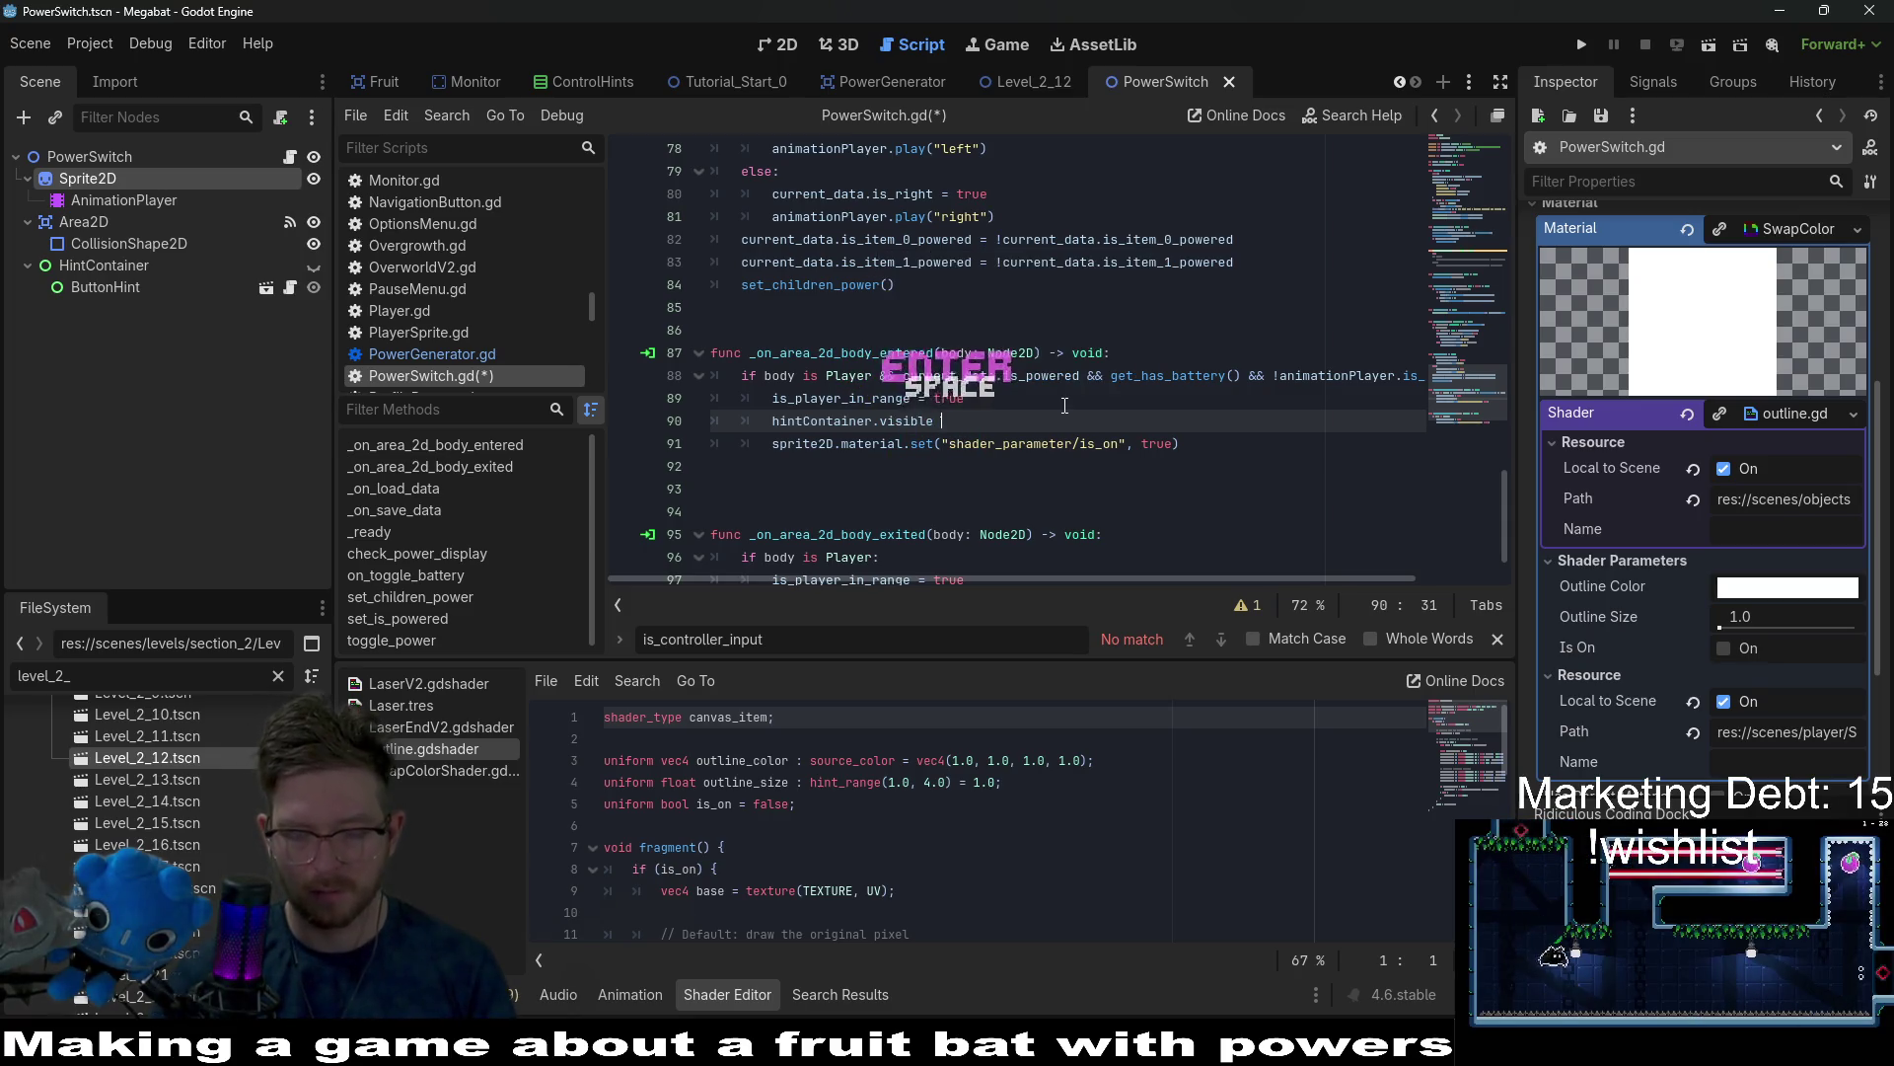
pyautogui.write('= true')
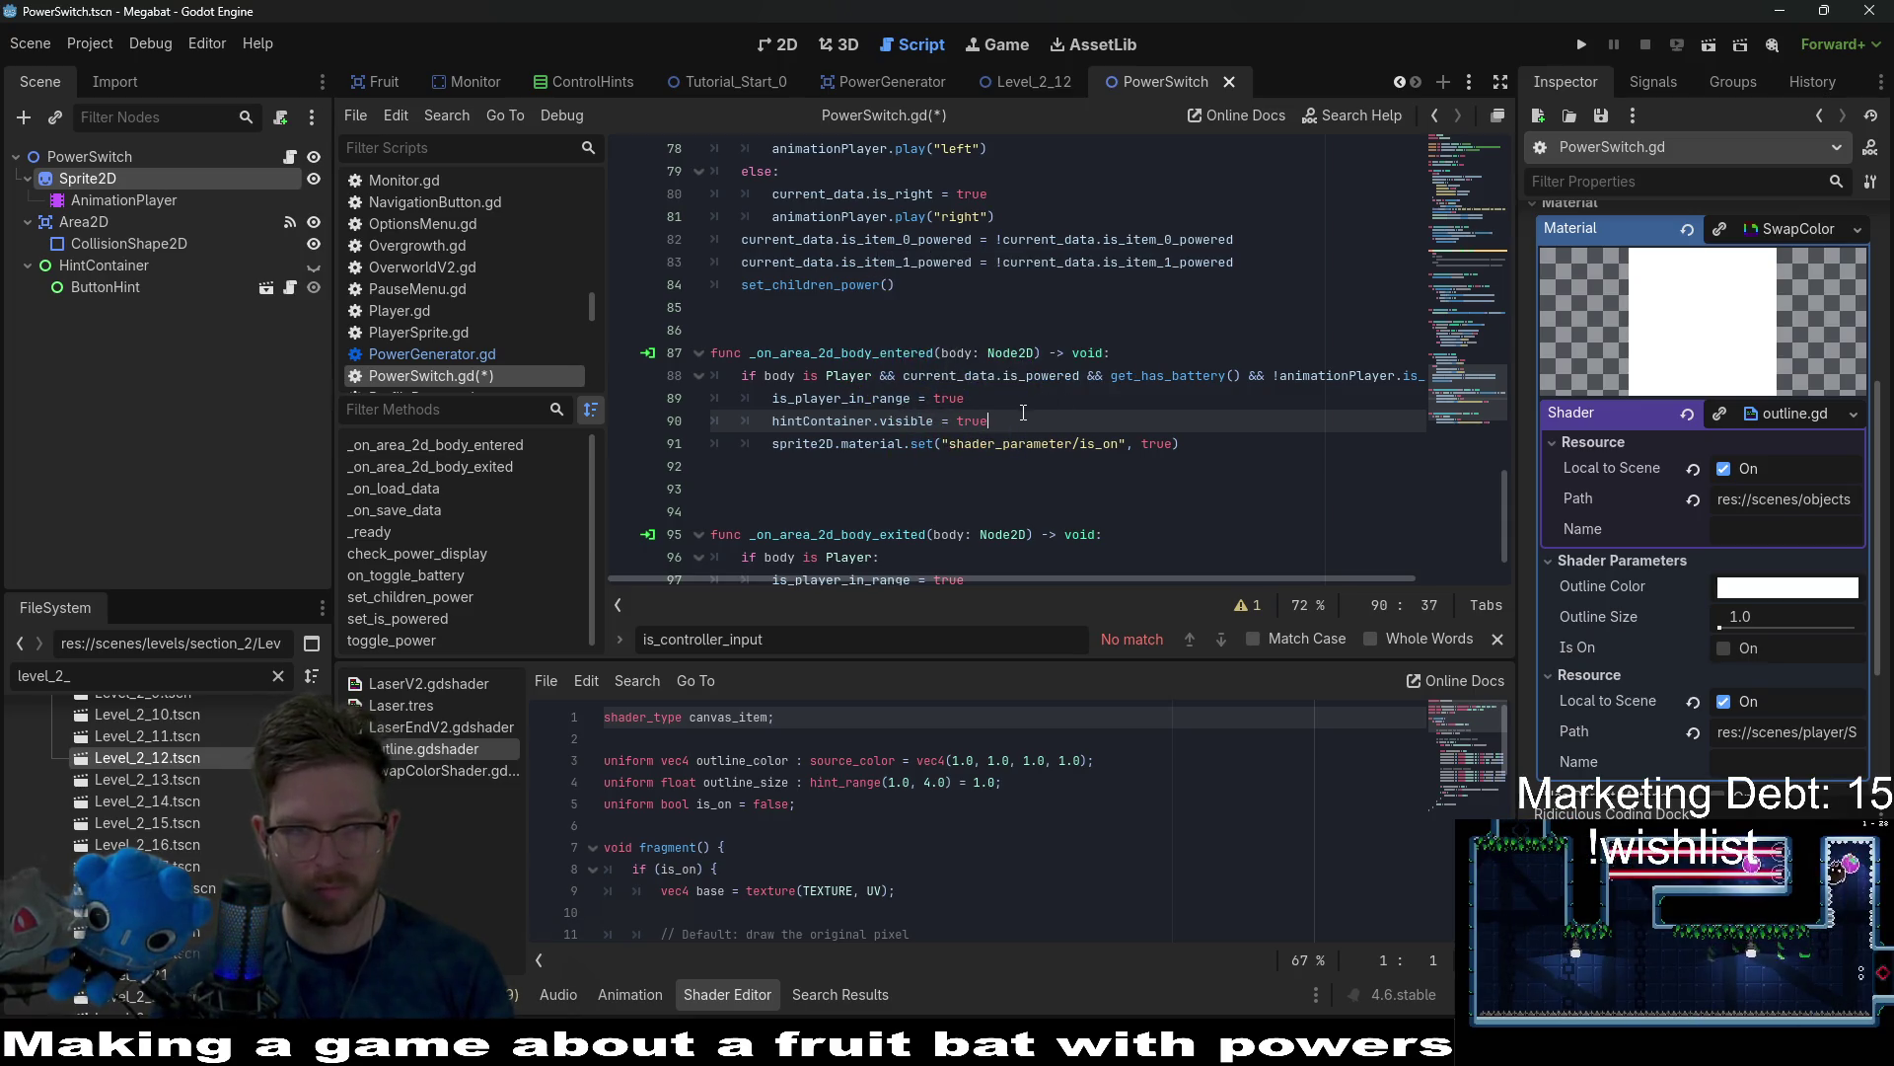
# Add hintContainer.visible = false to _on_area_2d_body_exited and save the script.
pyautogui.hotkey('shift', 'Home')
pyautogui.hotkey('ctrl', 'c')
pyautogui.scroll(-1, 1015, 417)
pyautogui.click(987, 515)
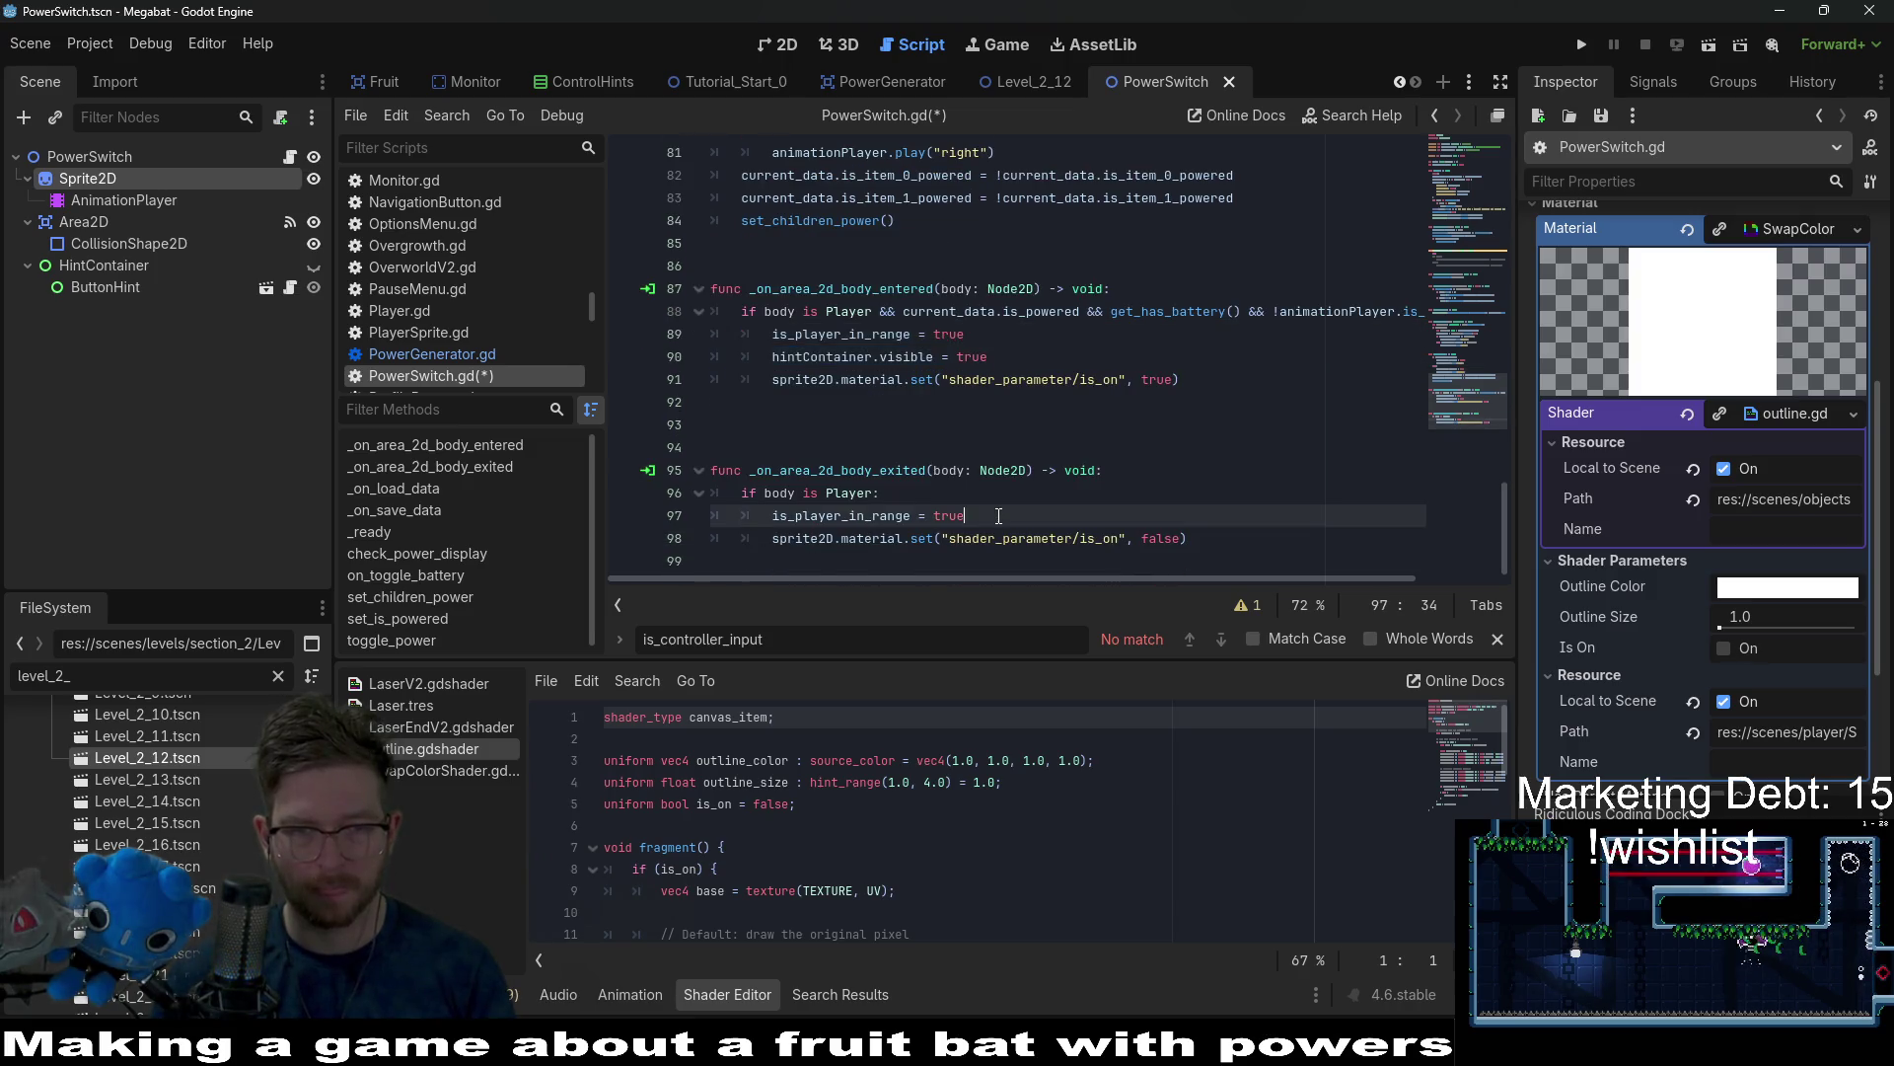
pyautogui.press('Return')
pyautogui.hotkey('ctrl', 'v')
pyautogui.press('BackSpace')
pyautogui.press('BackSpace')
pyautogui.press('BackSpace')
pyautogui.write('false')
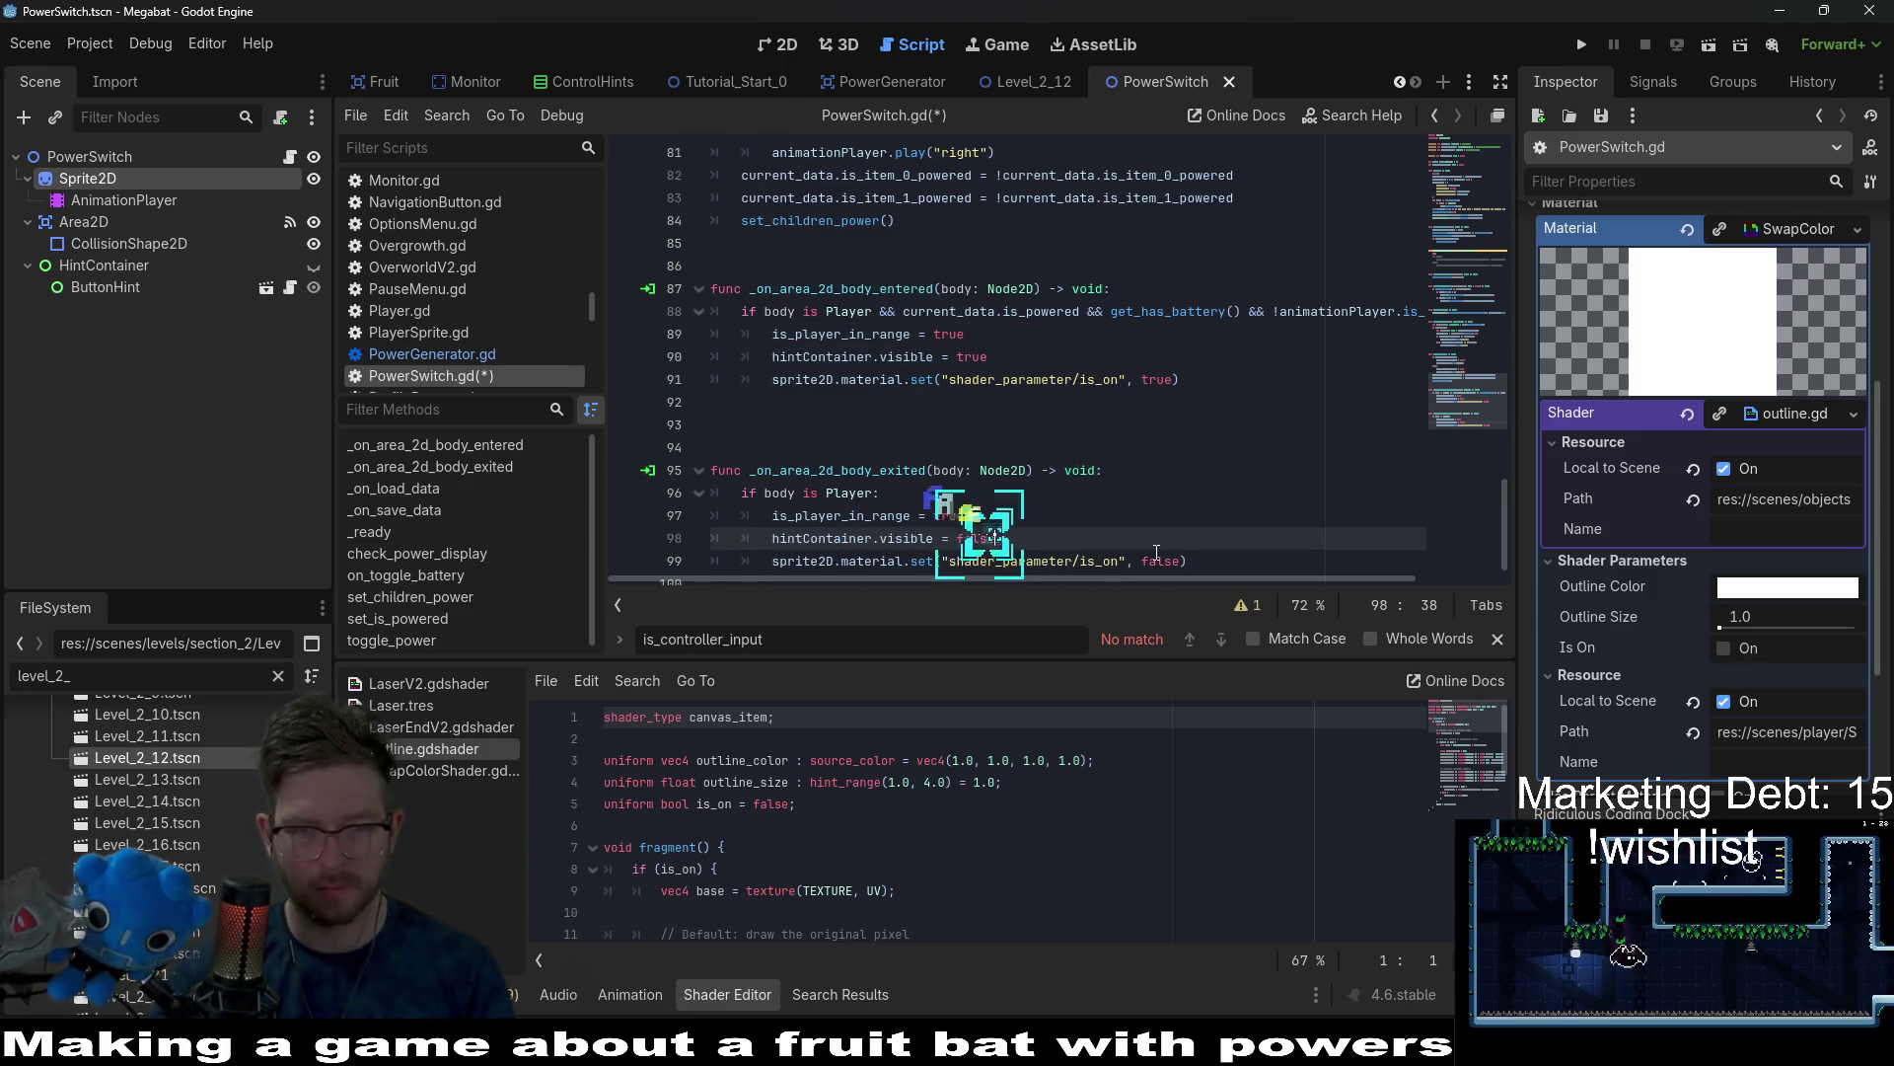
pyautogui.hotkey('ctrl', 's')
pyautogui.scroll(-1, 1217, 474)
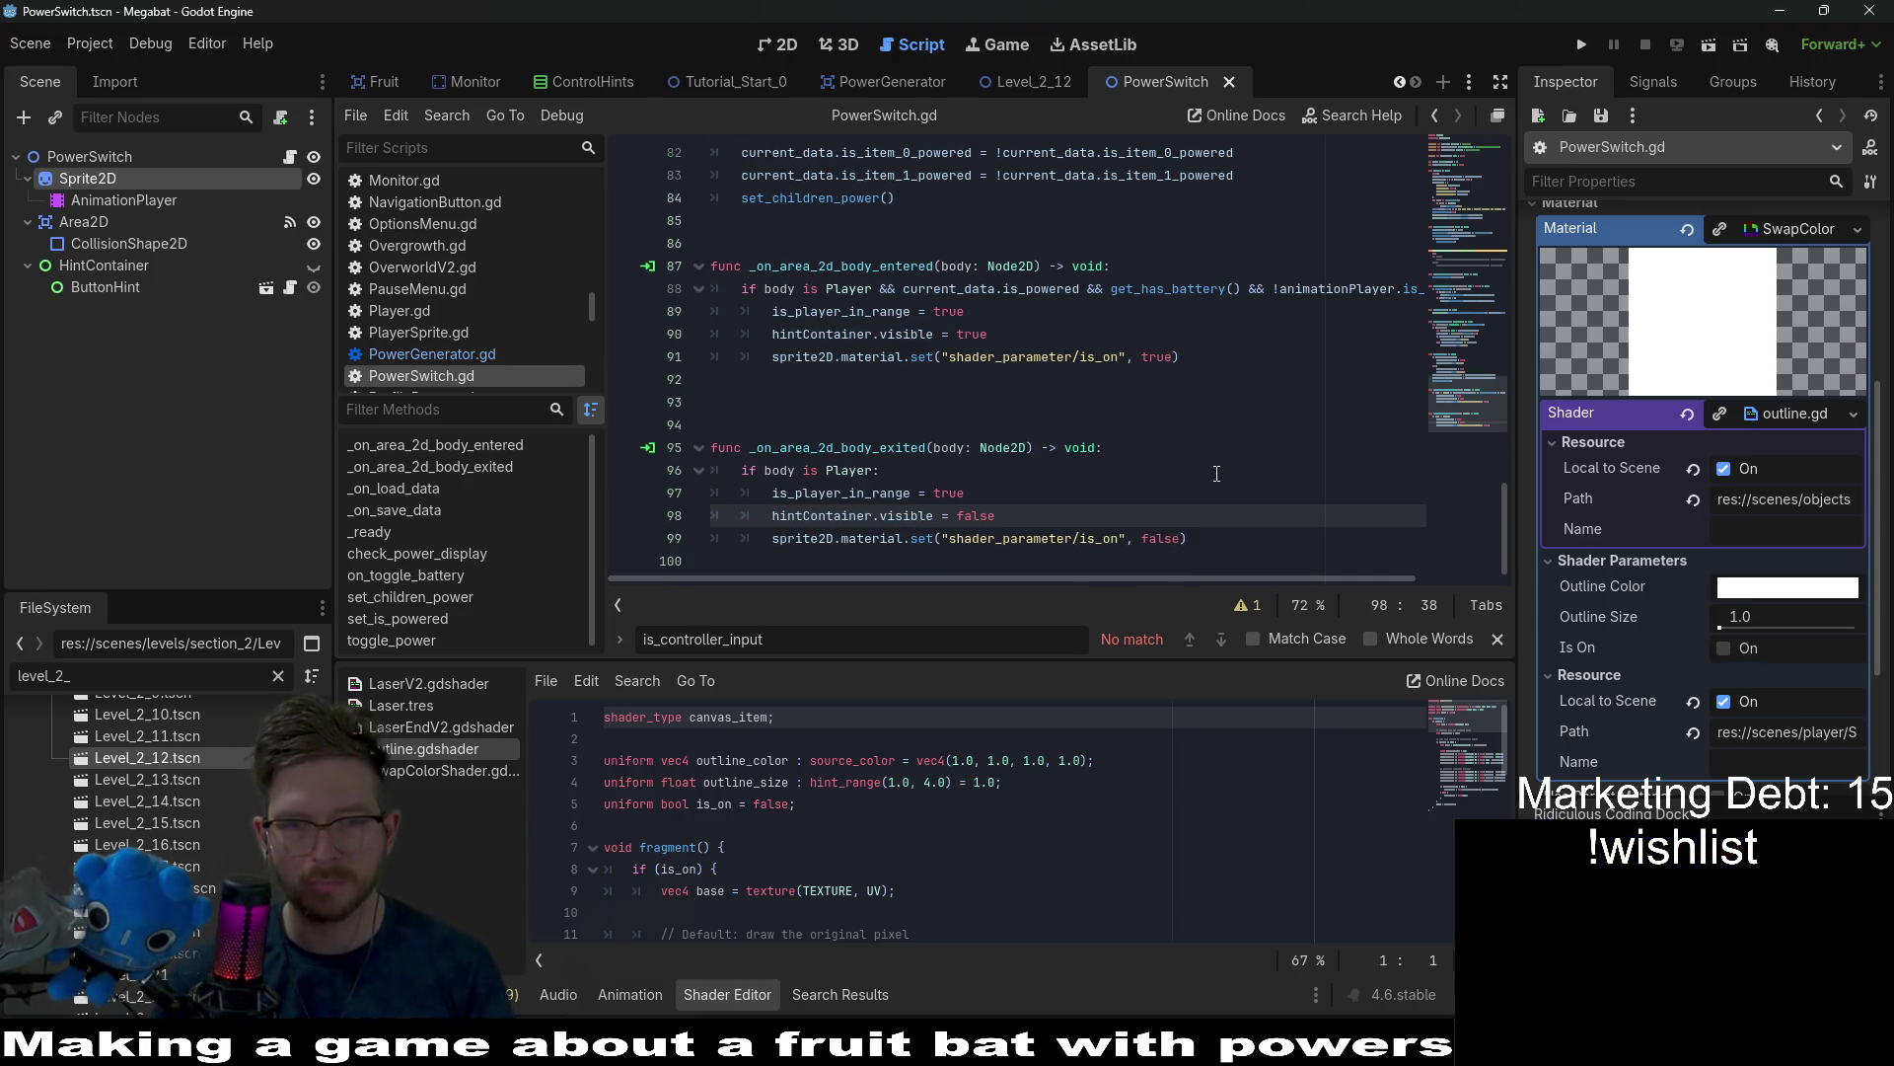
pyautogui.scroll(2, 1216, 473)
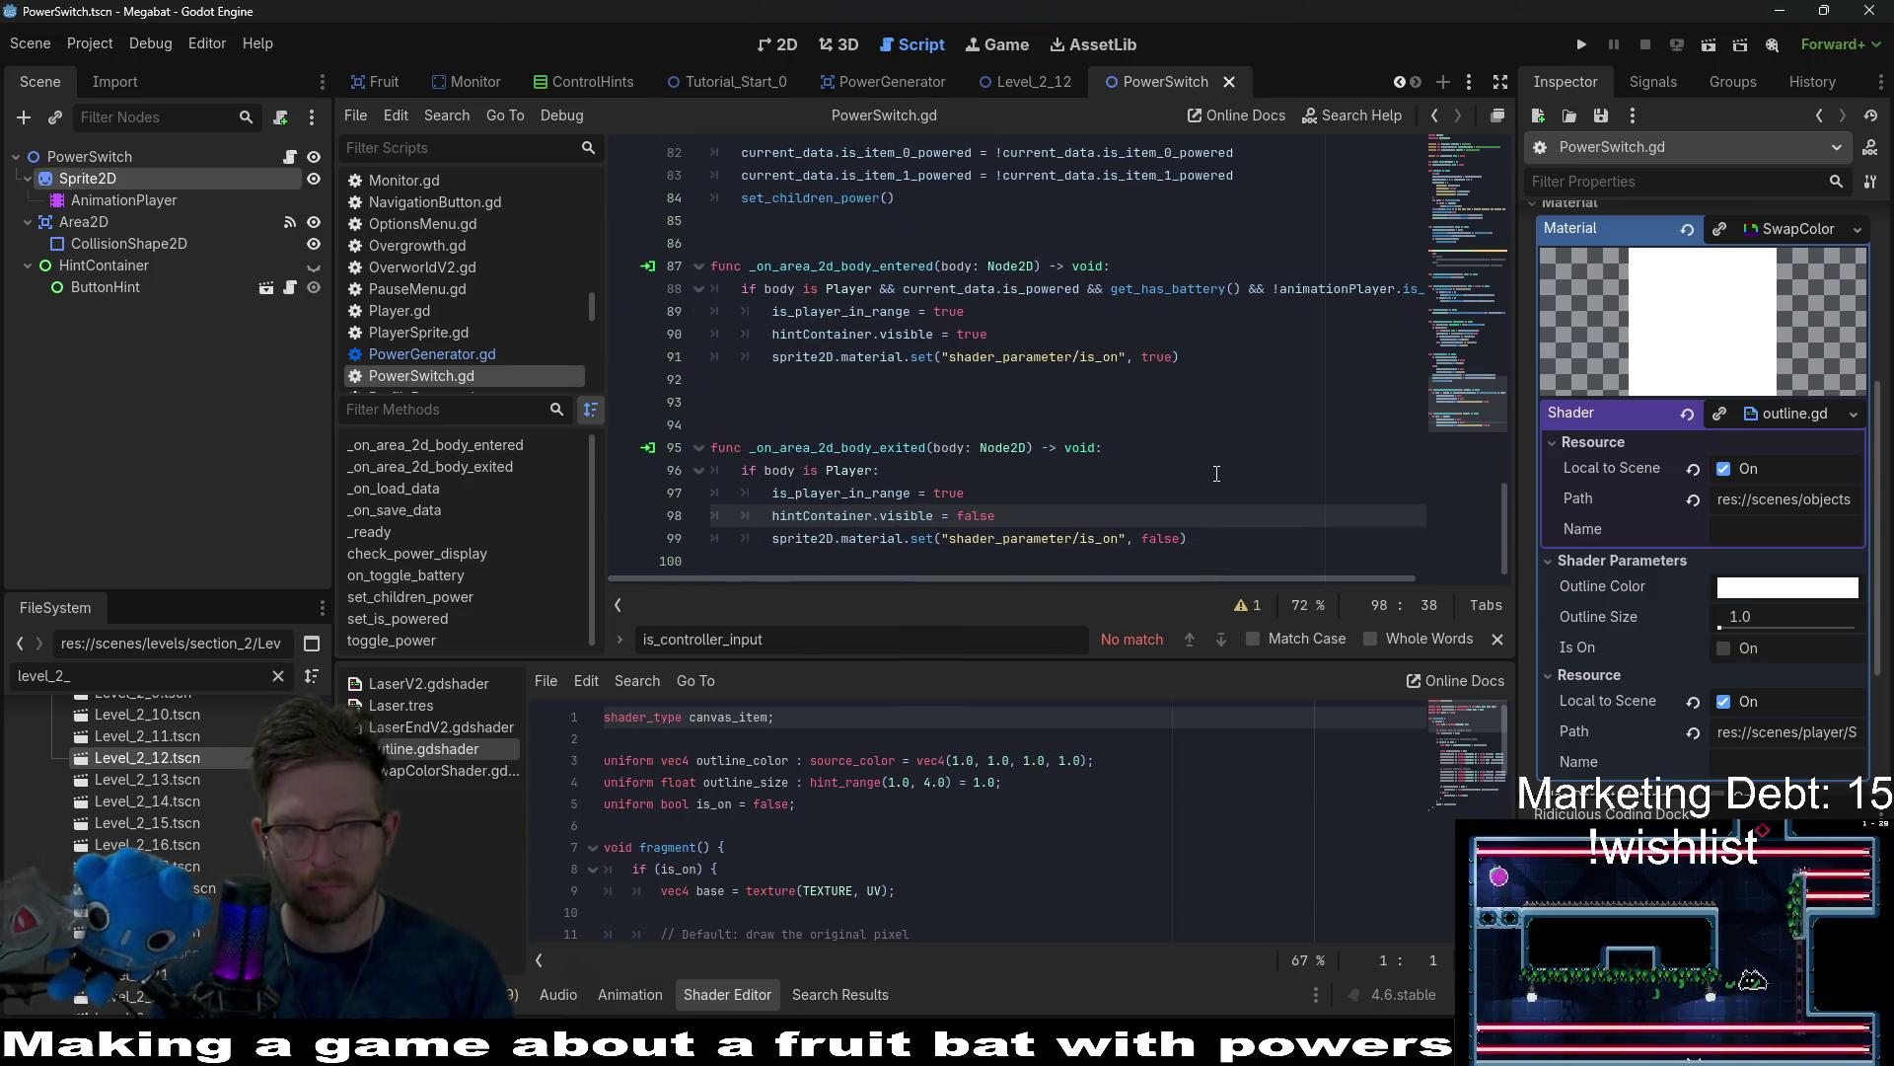
# Review toggle_power and open the Powered base class script from the extends line.
pyautogui.scroll(4, 1216, 474)
pyautogui.click(817, 334)
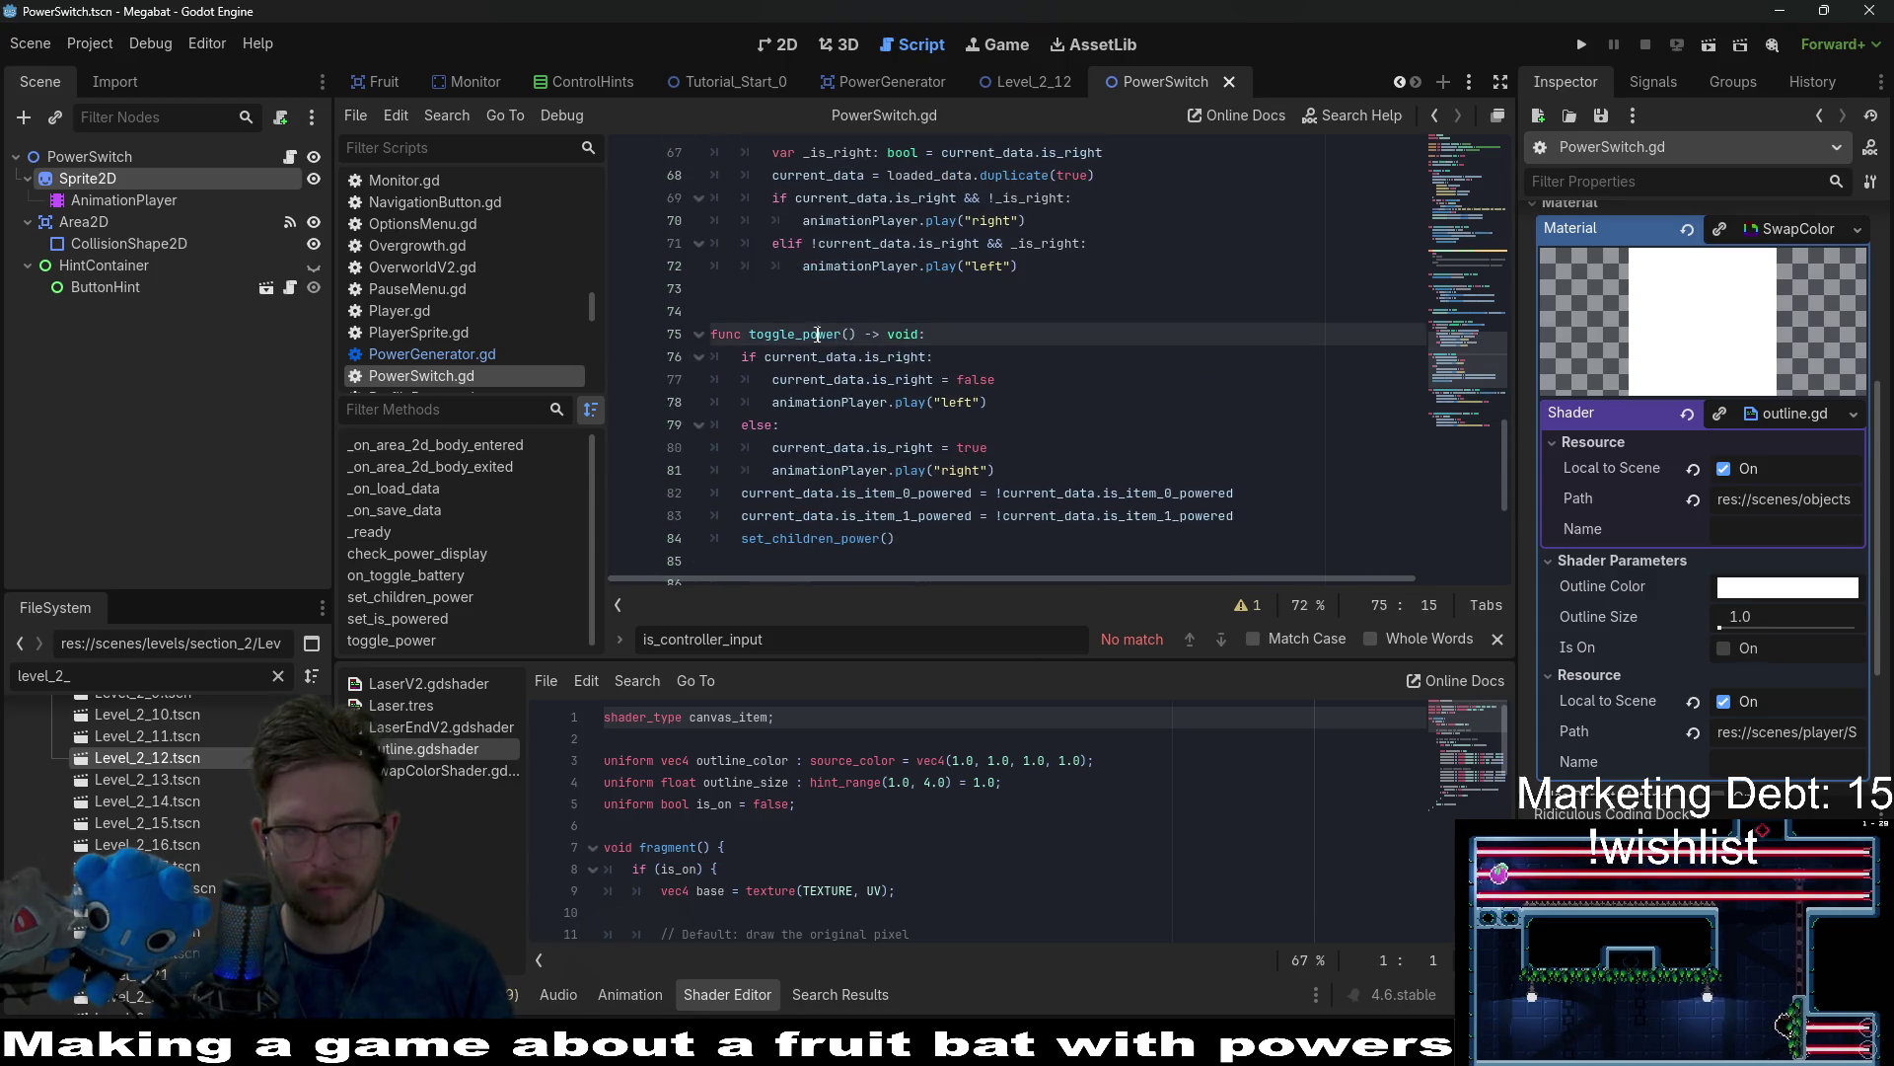
pyautogui.scroll(14, 832, 333)
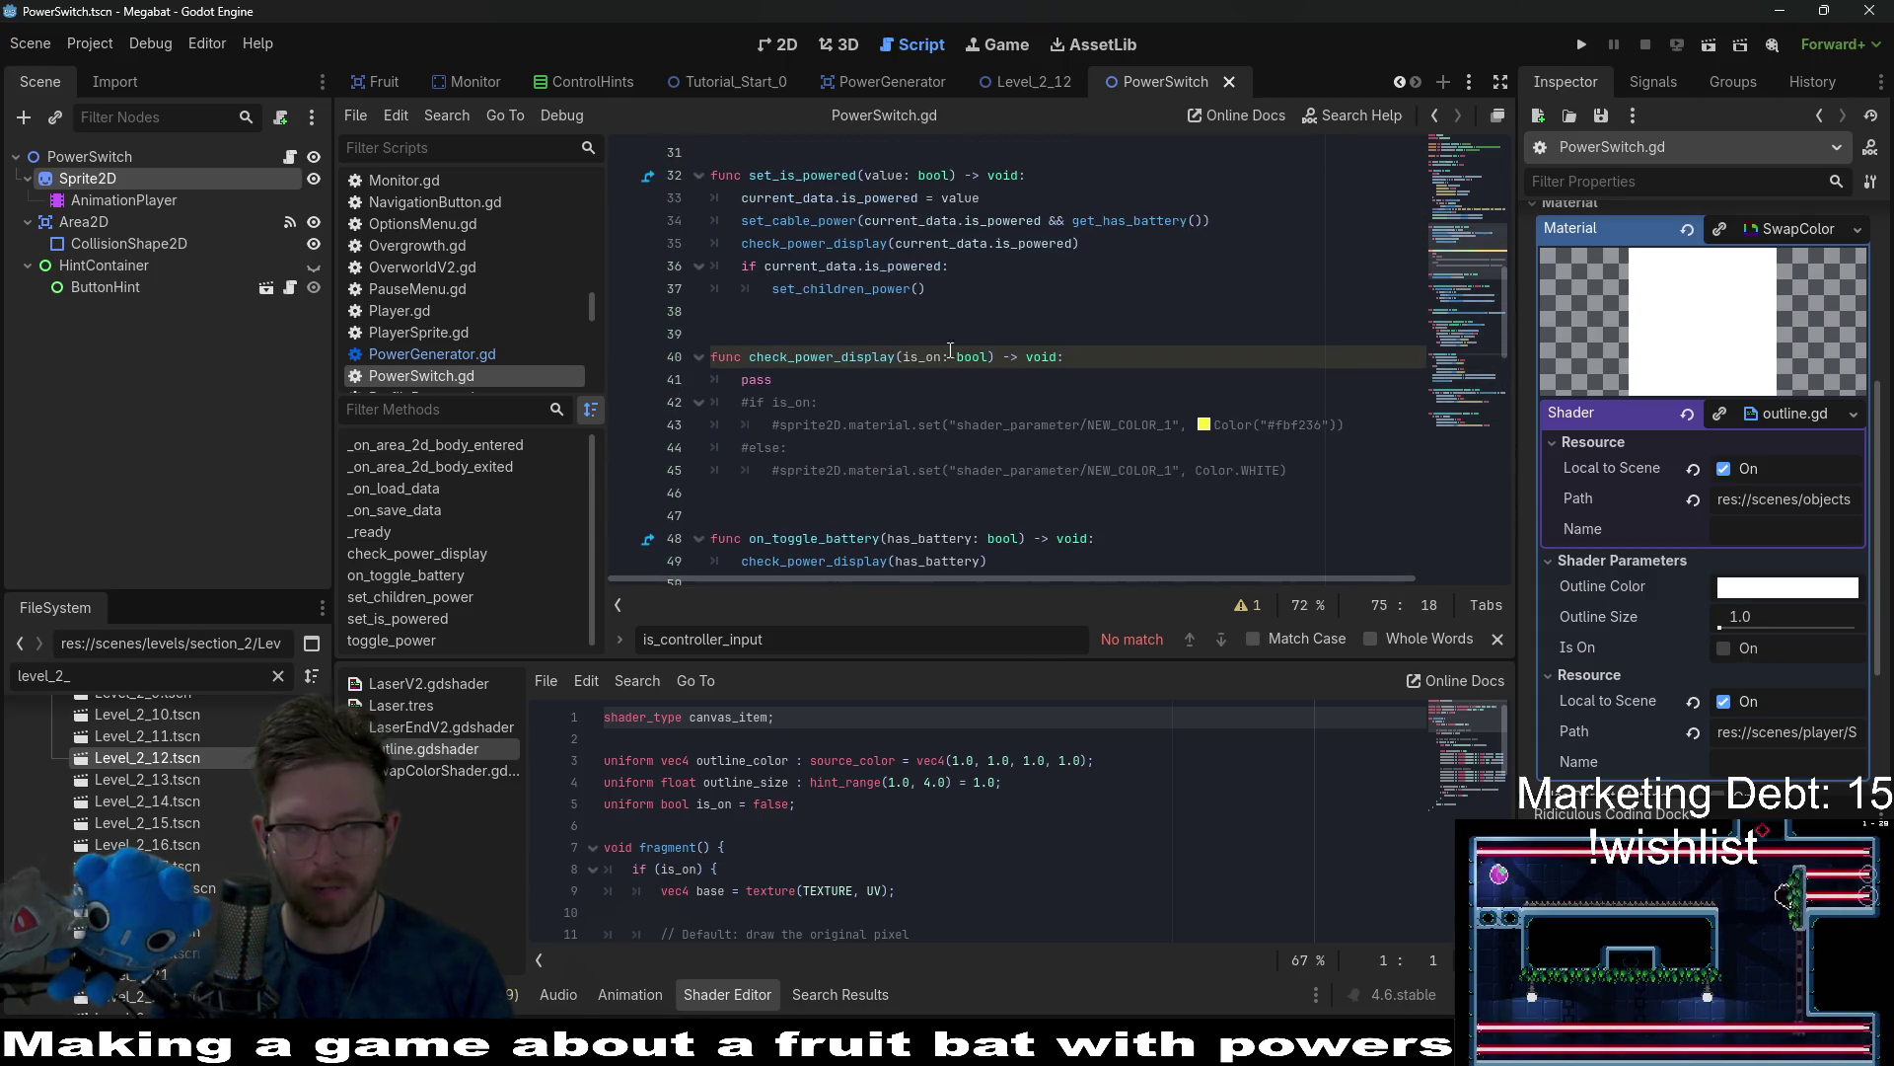
pyautogui.scroll(3, 981, 355)
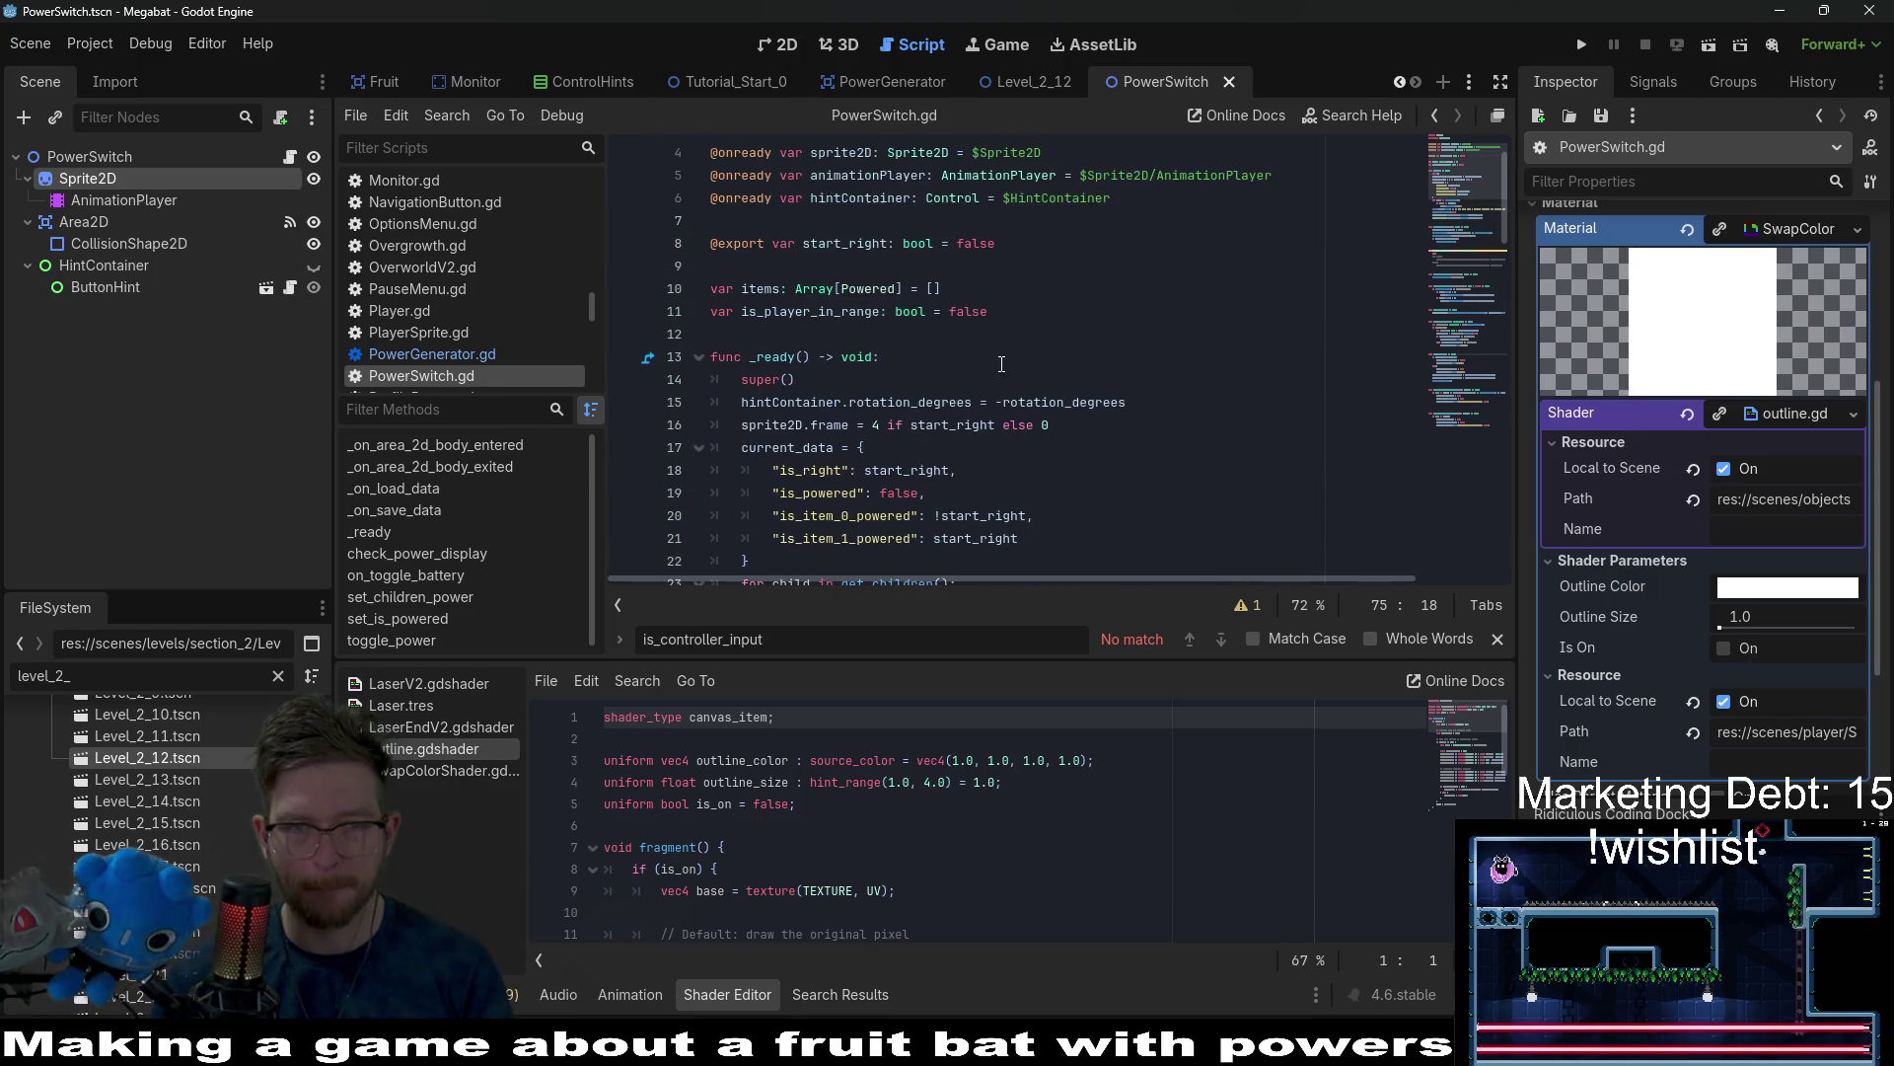
pyautogui.click(927, 507)
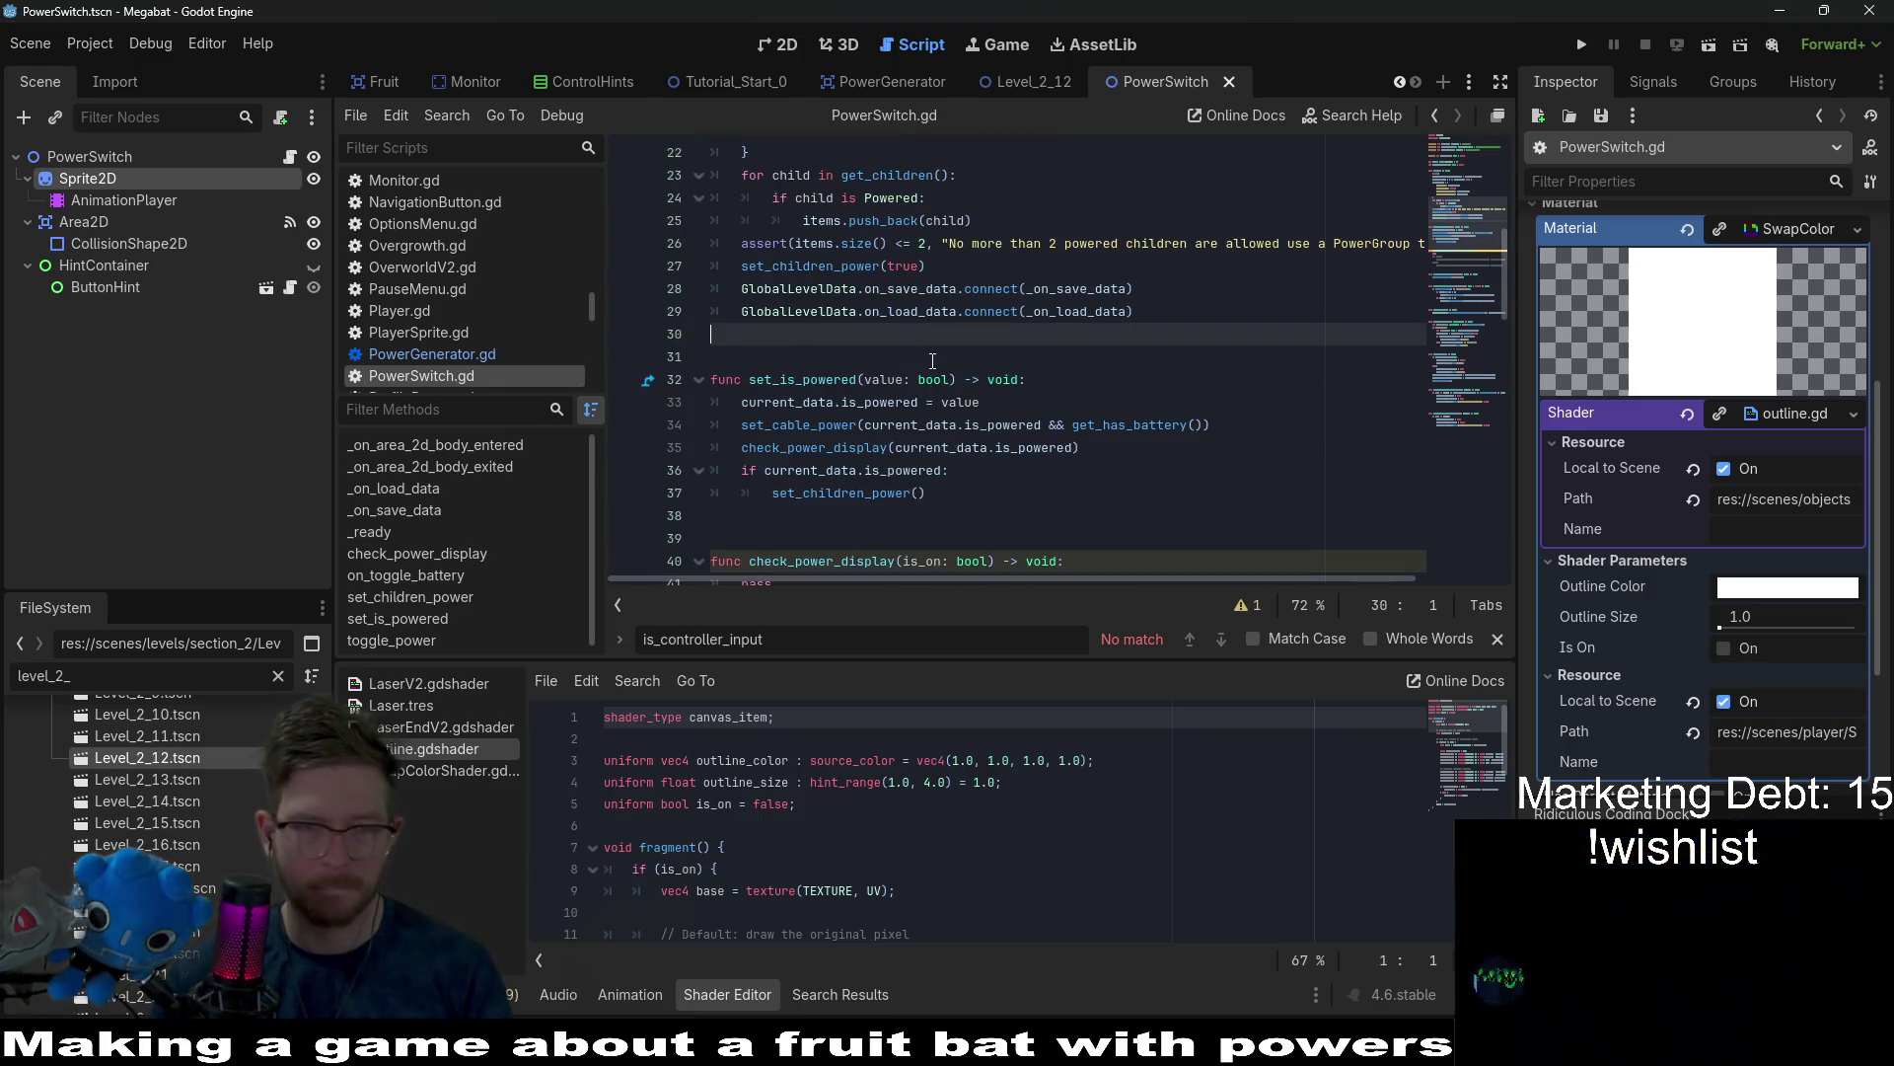
pyautogui.scroll(5, 932, 361)
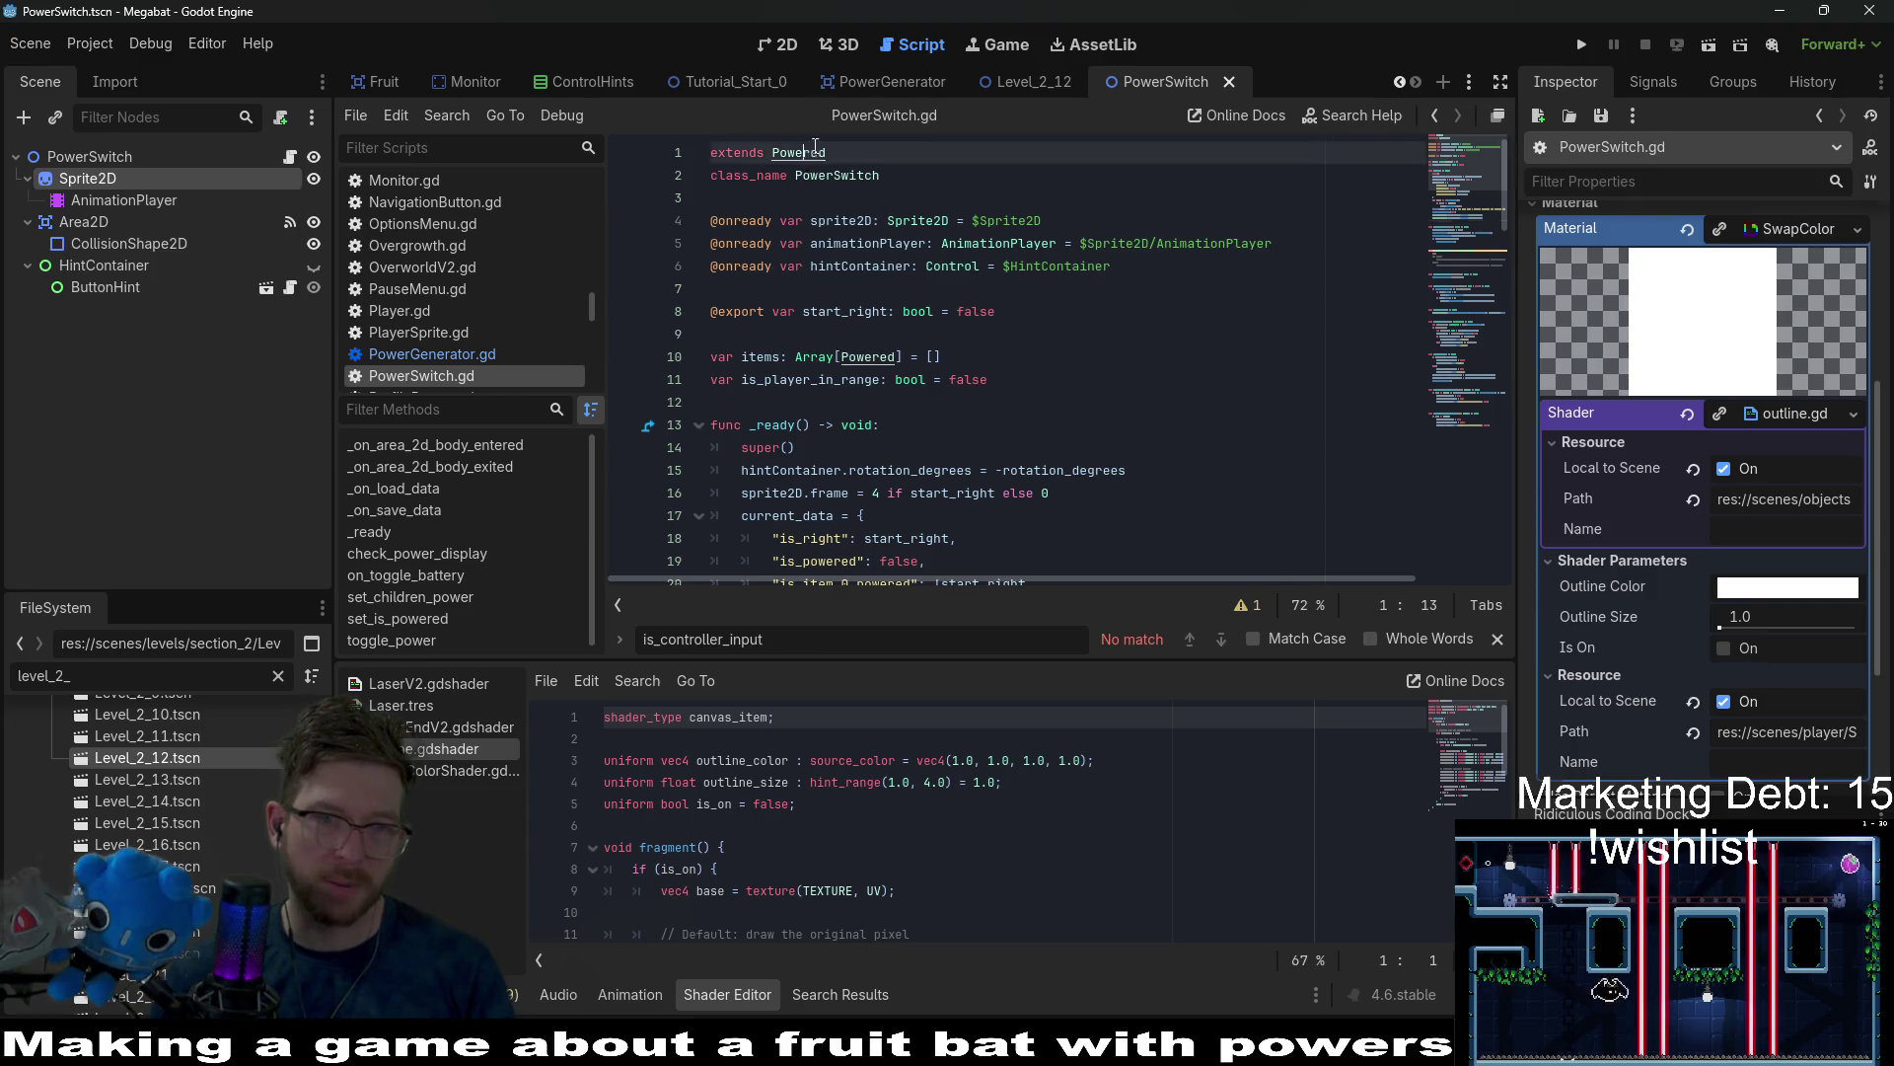
pyautogui.keyDown('ctrl'); pyautogui.click(809, 151); pyautogui.keyUp('ctrl')
pyautogui.scroll(3, 1062, 374)
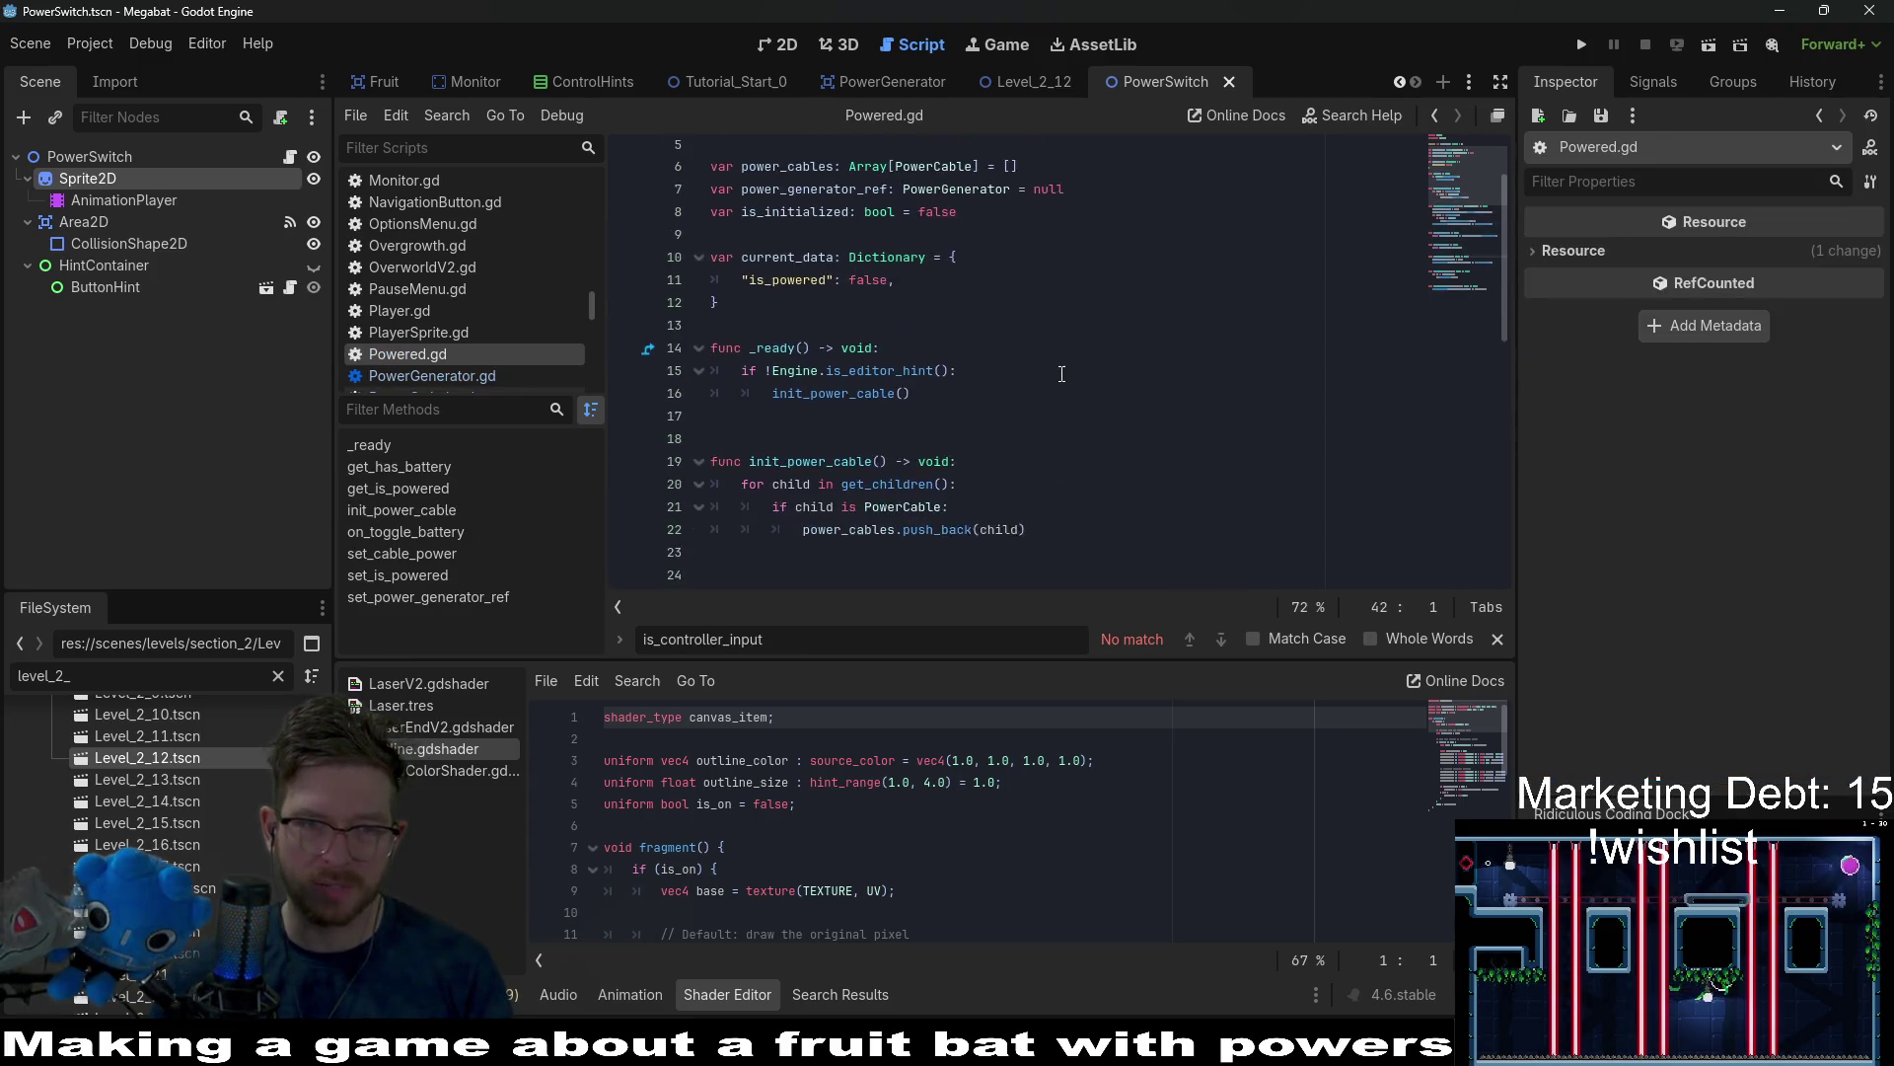
pyautogui.scroll(-4, 1061, 374)
pyautogui.scroll(8, 1061, 374)
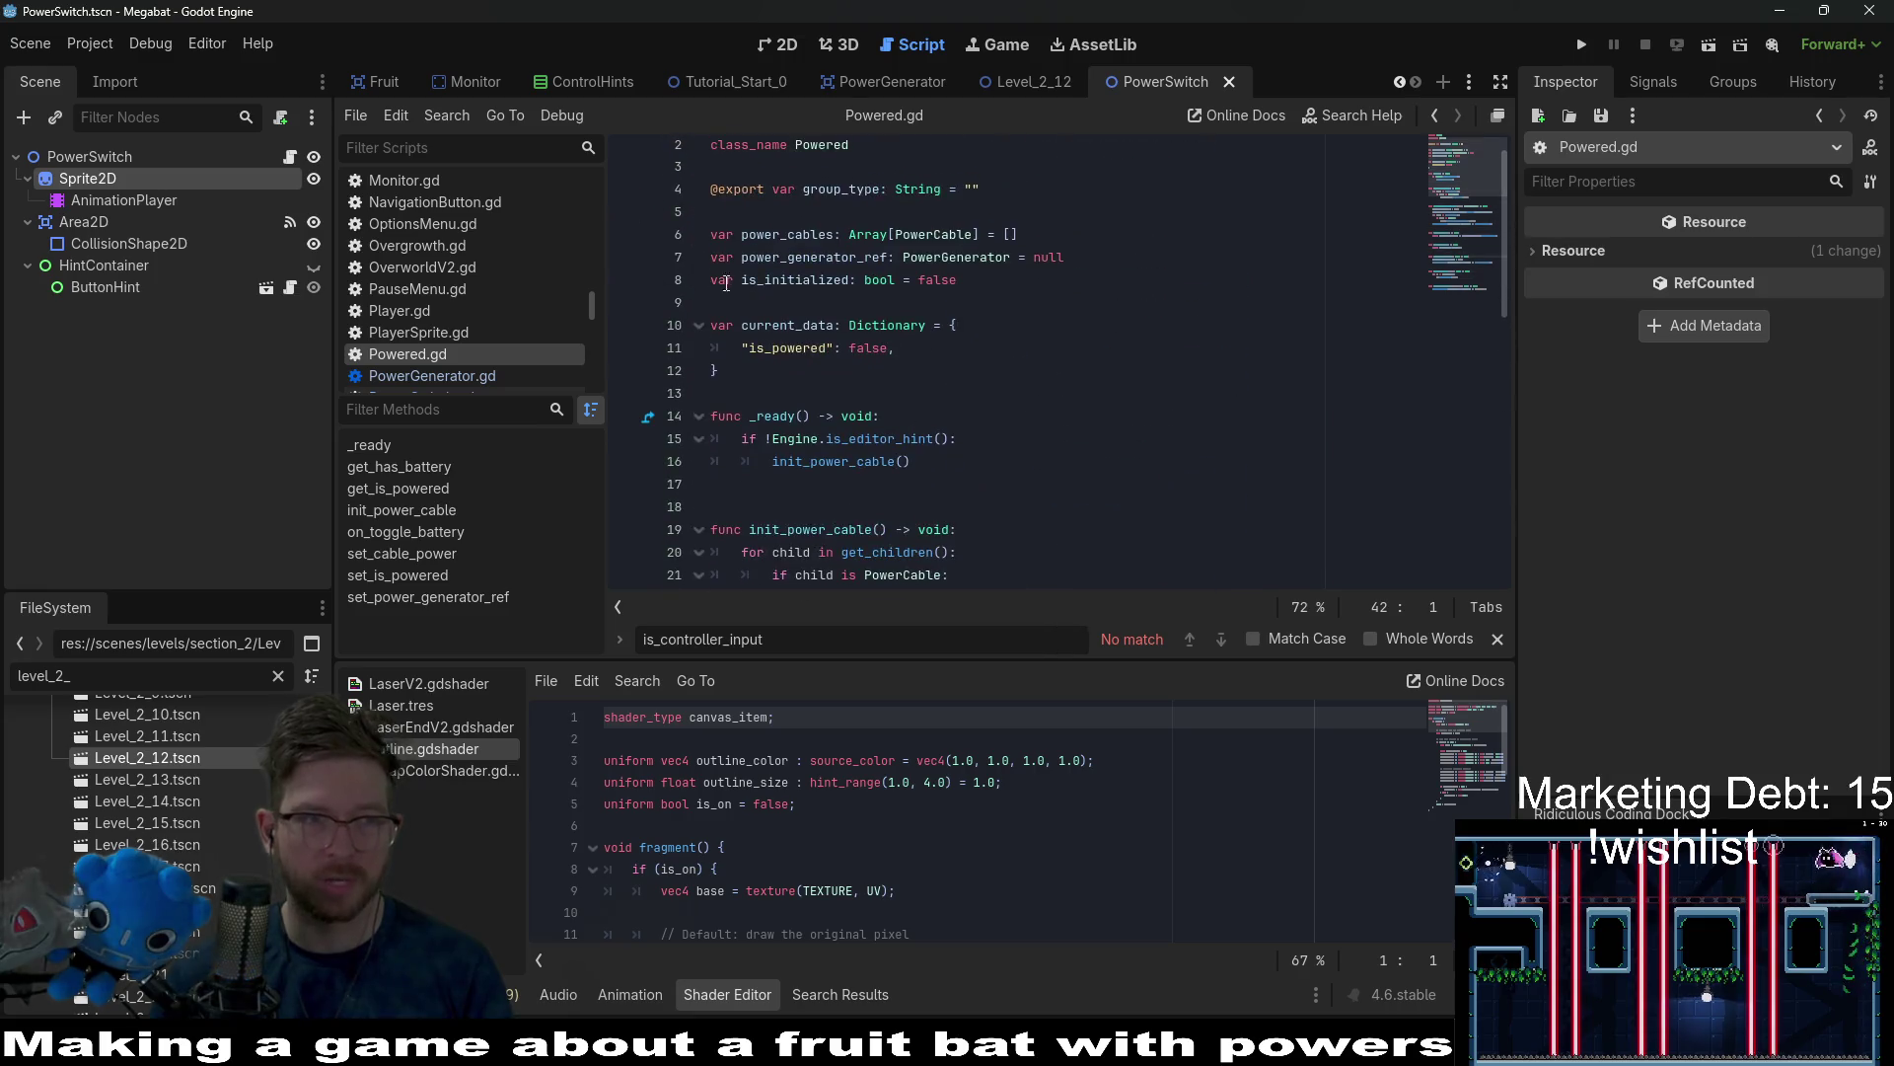
# Back in PowerSwitch.gd, insert blank lines after the _ready function.
pyautogui.click(289, 156)
pyautogui.scroll(-6, 759, 419)
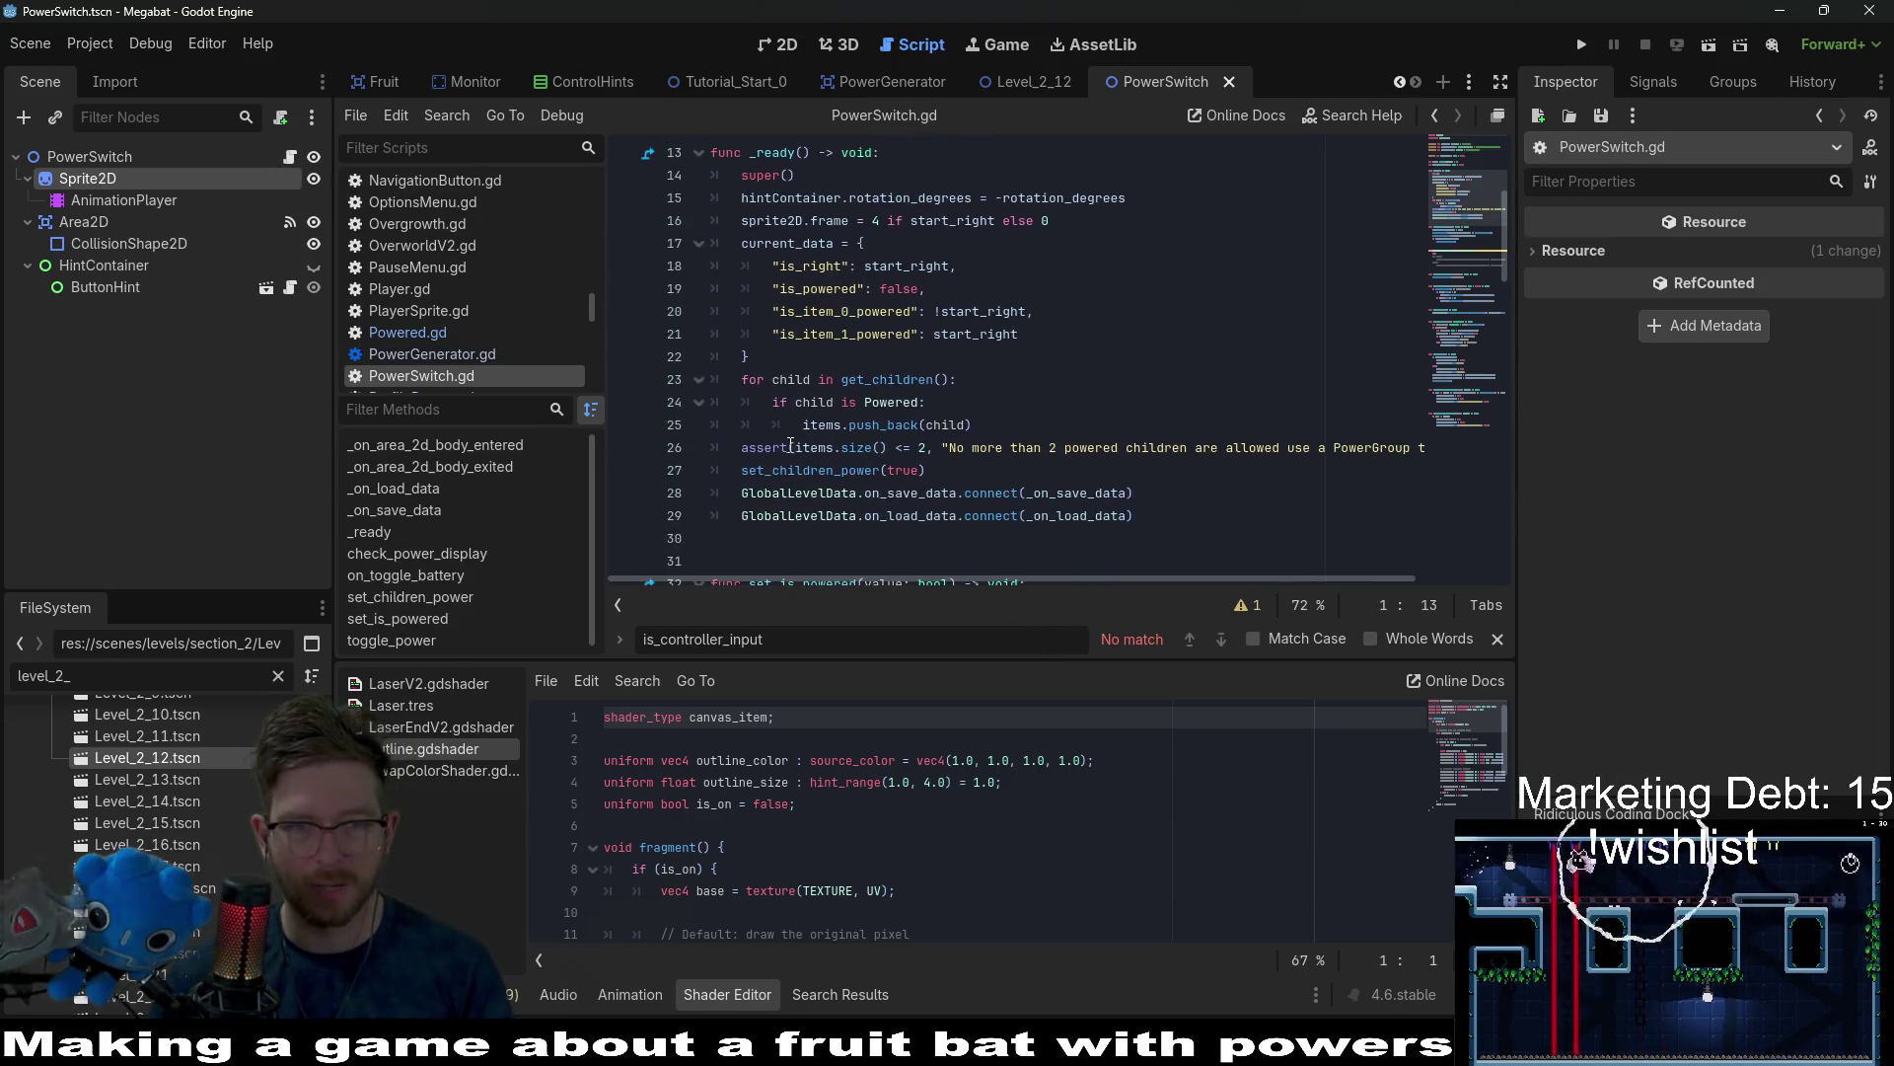
pyautogui.click(759, 420)
pyautogui.press('Return')
pyautogui.press('Return')
pyautogui.press('Return')
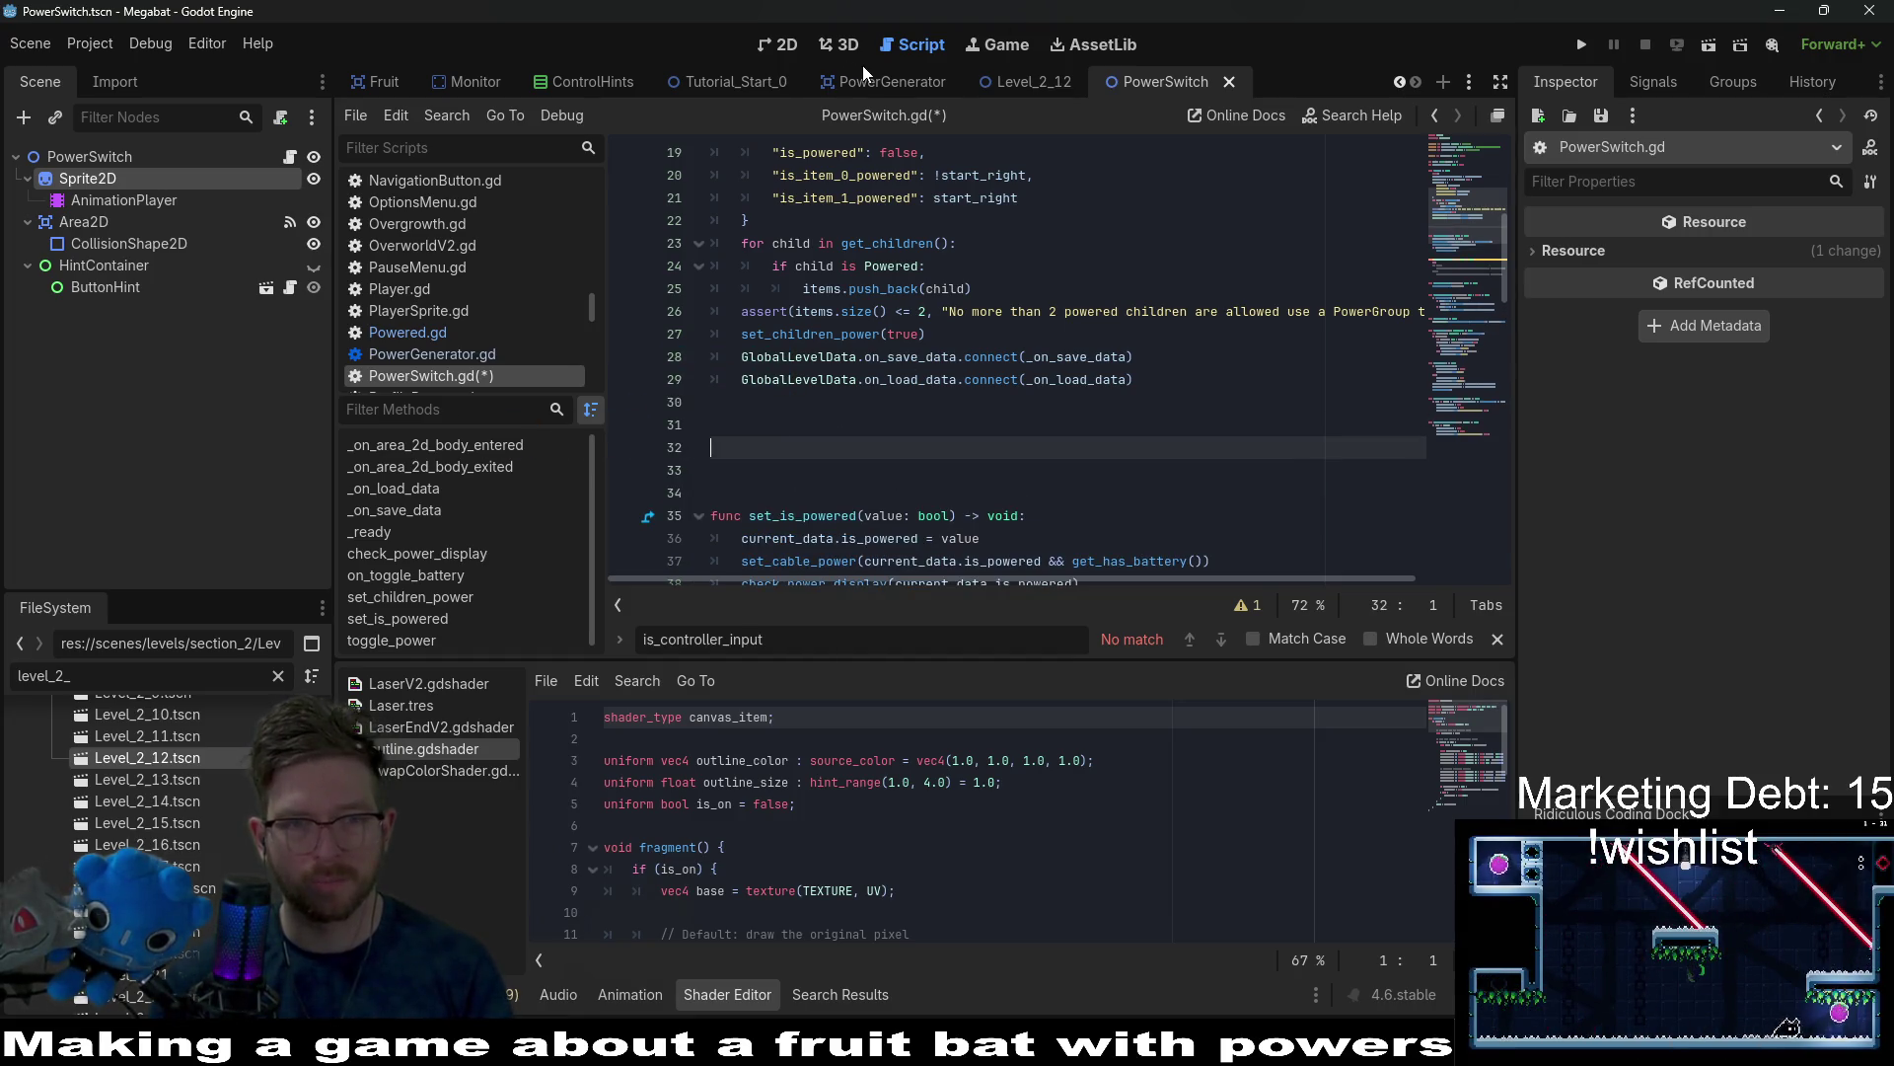
pyautogui.click(886, 79)
# Copy the _process function from PowerGenerator.gd and paste it into PowerSwitch.gd at line 32.
pyautogui.scroll(-9, 958, 491)
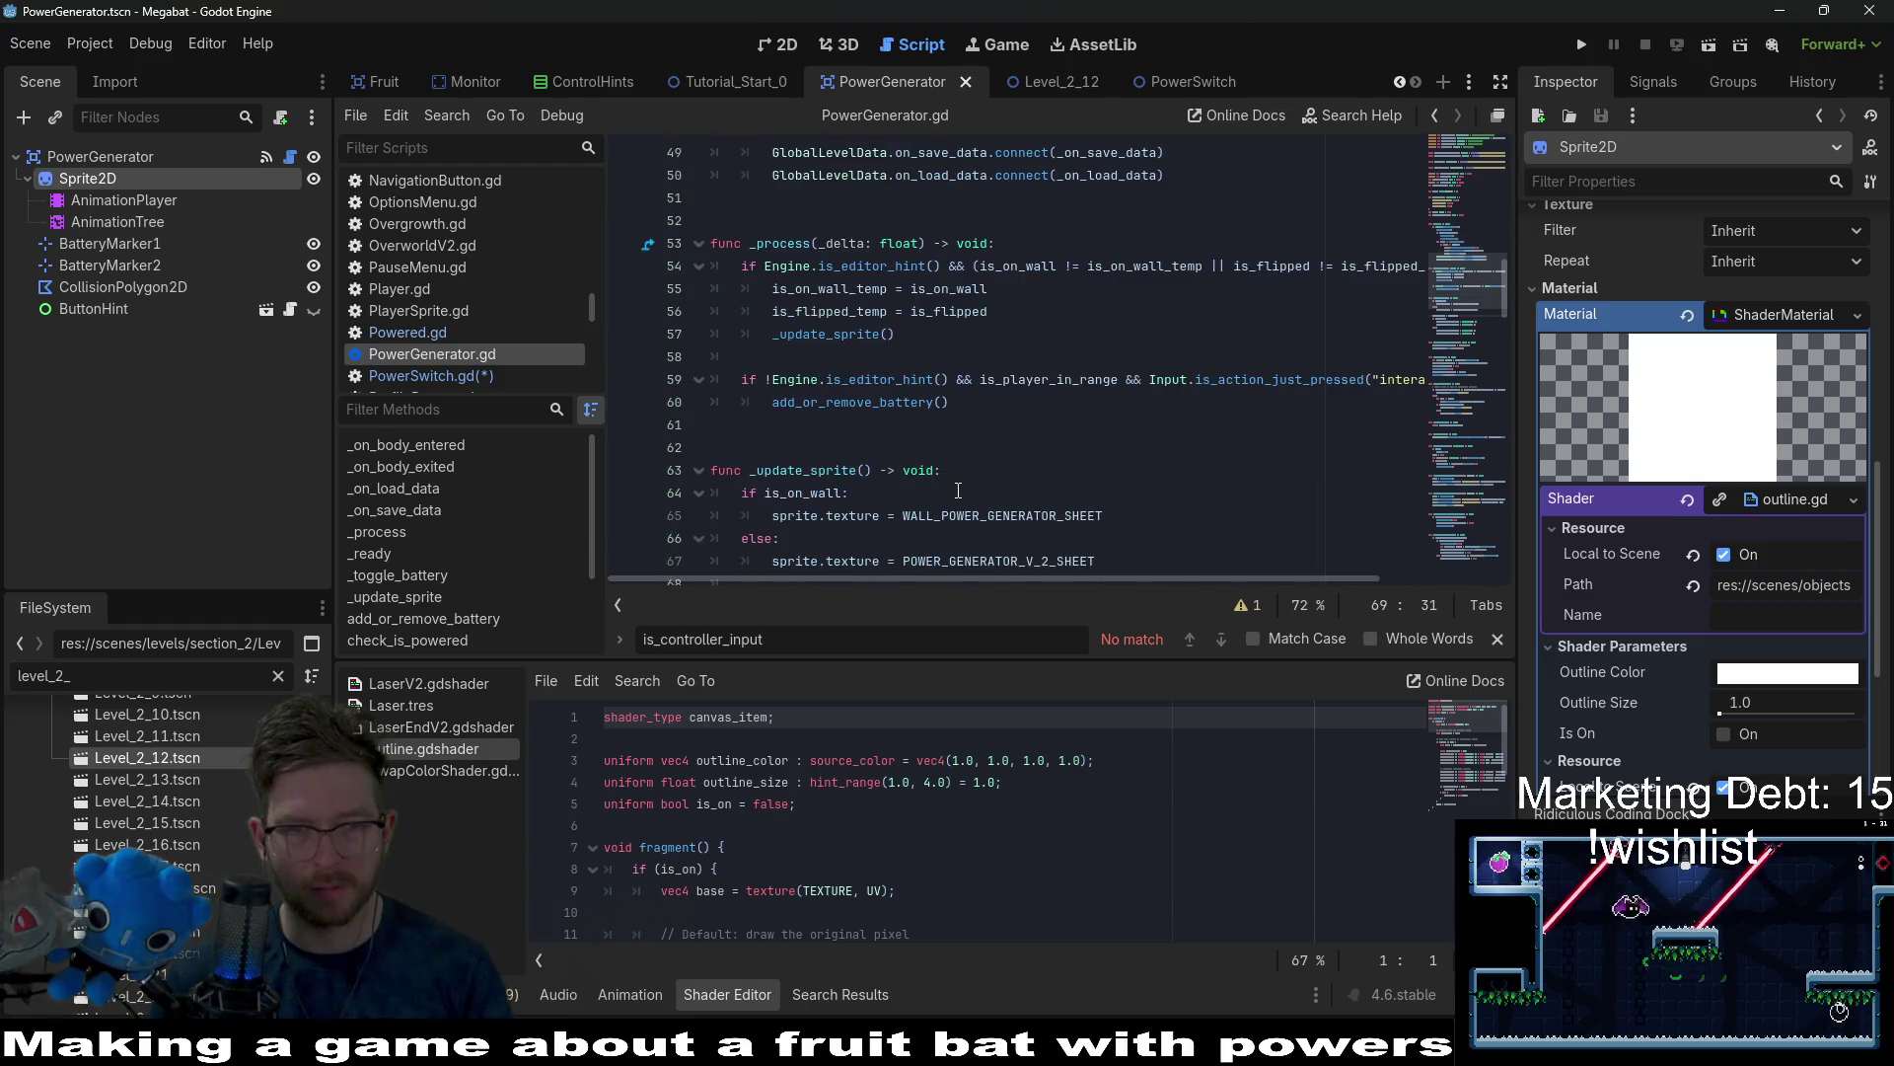
pyautogui.moveTo(950, 402)
pyautogui.mouseDown()
pyautogui.moveTo(750, 331)
pyautogui.moveTo(710, 243)
pyautogui.mouseUp()
pyautogui.hotkey('ctrl', 'c')
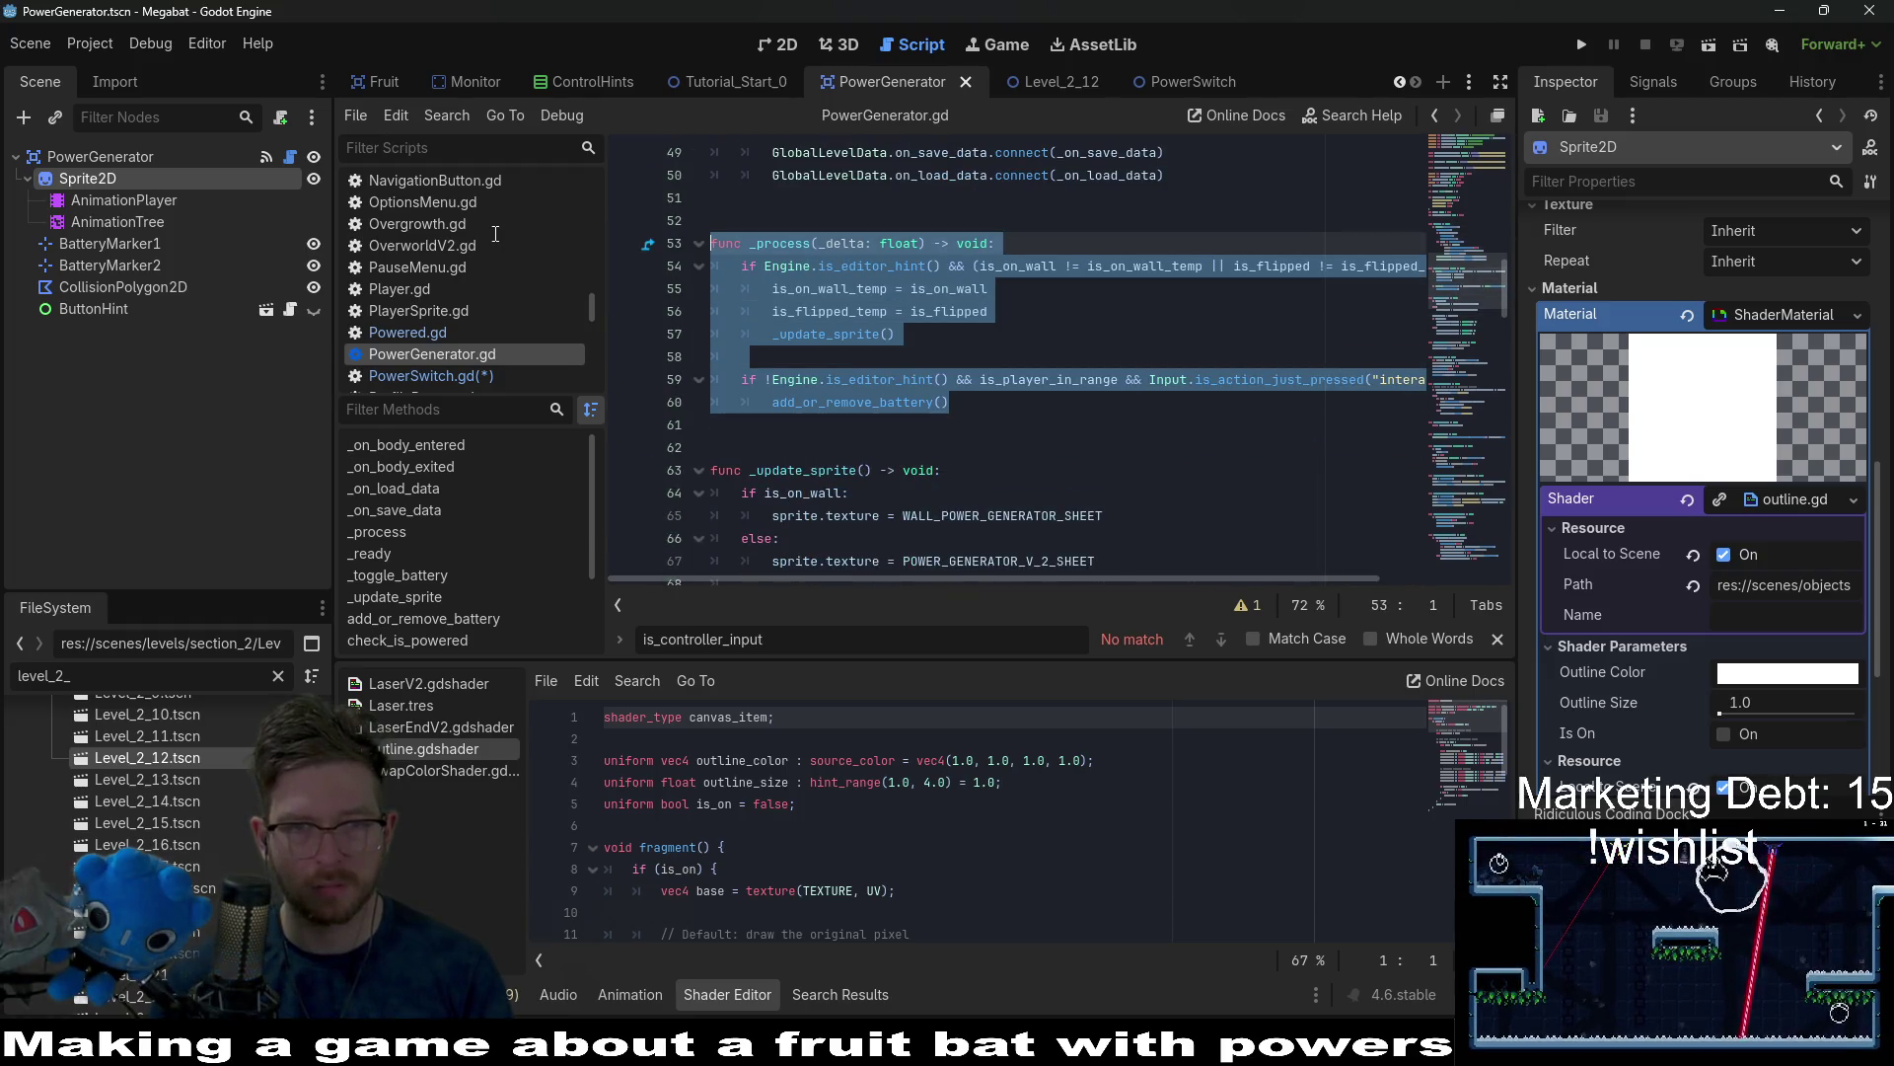
pyautogui.click(1093, 82)
pyautogui.click(1184, 83)
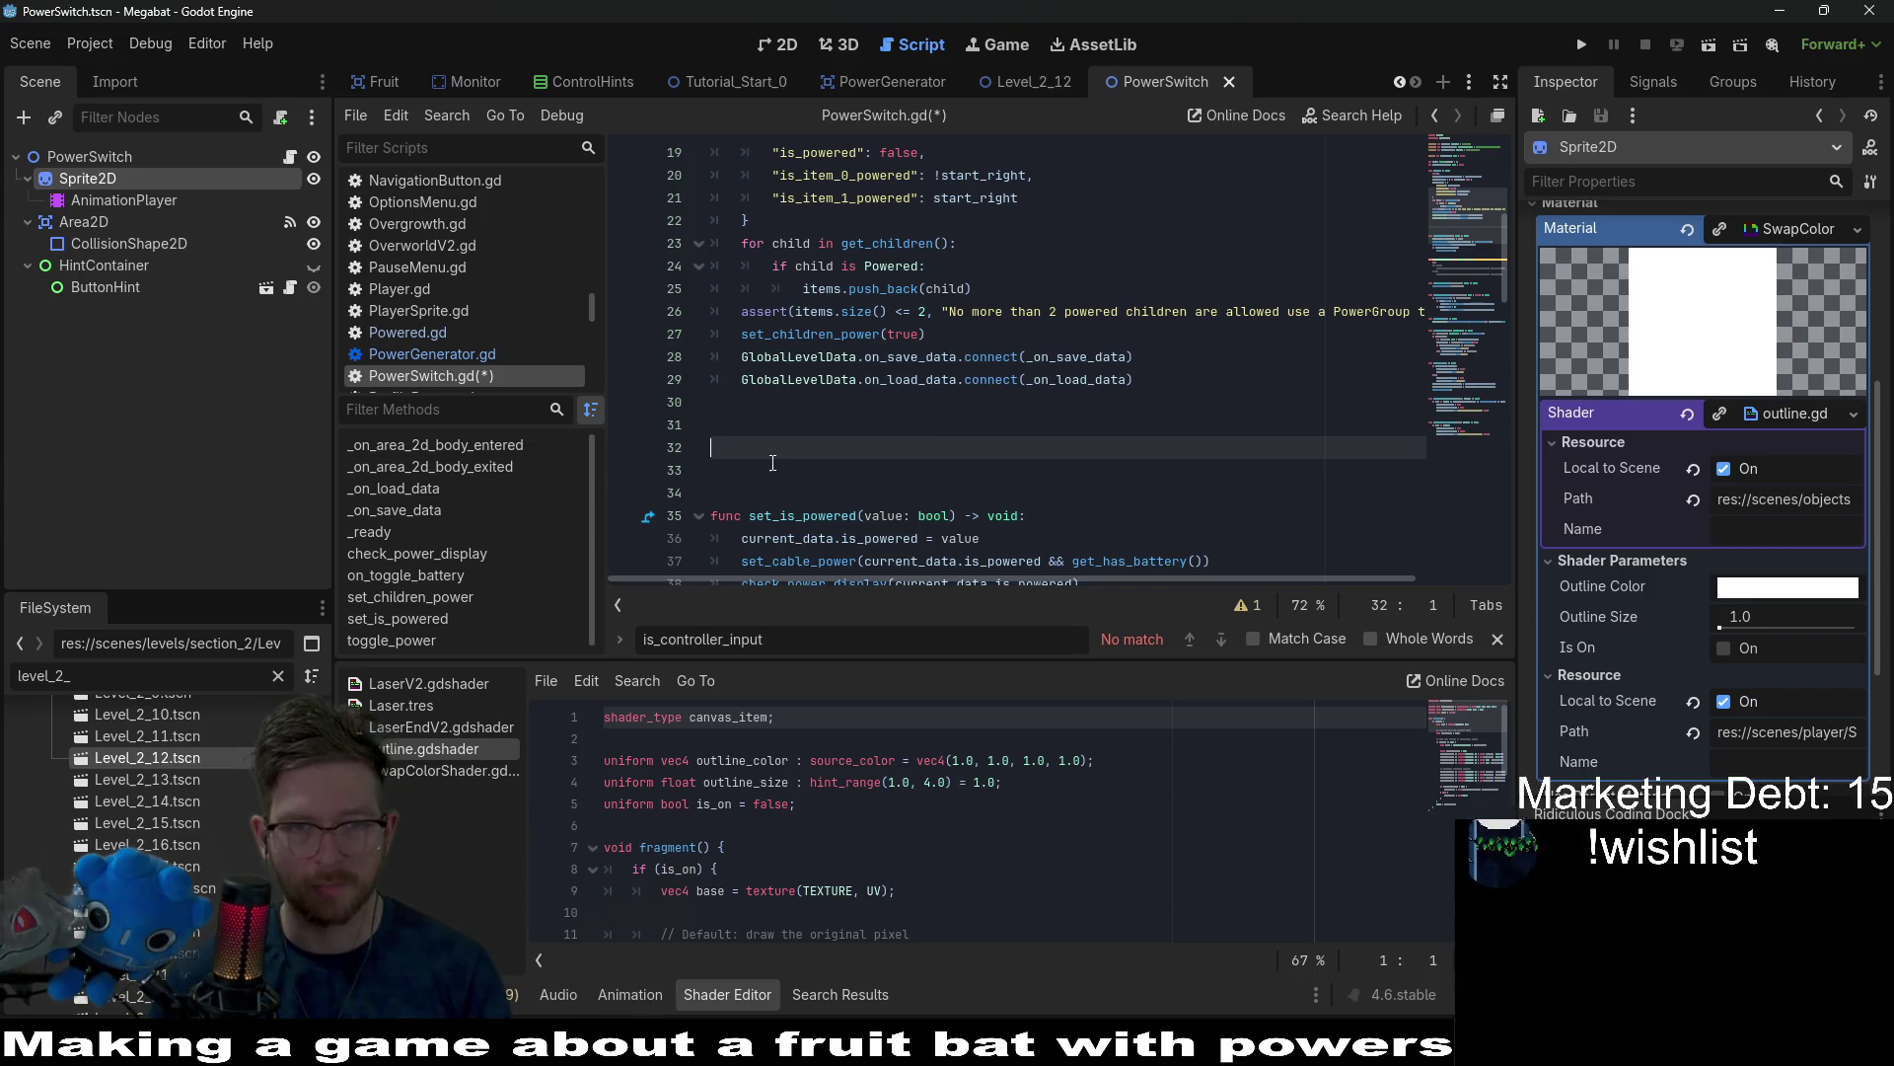
pyautogui.hotkey('ctrl', 'v')
# Remove the extra blank lines in the pasted _process and check its is_player_in_range condition.
pyautogui.click(1087, 399)
pyautogui.press('BackSpace')
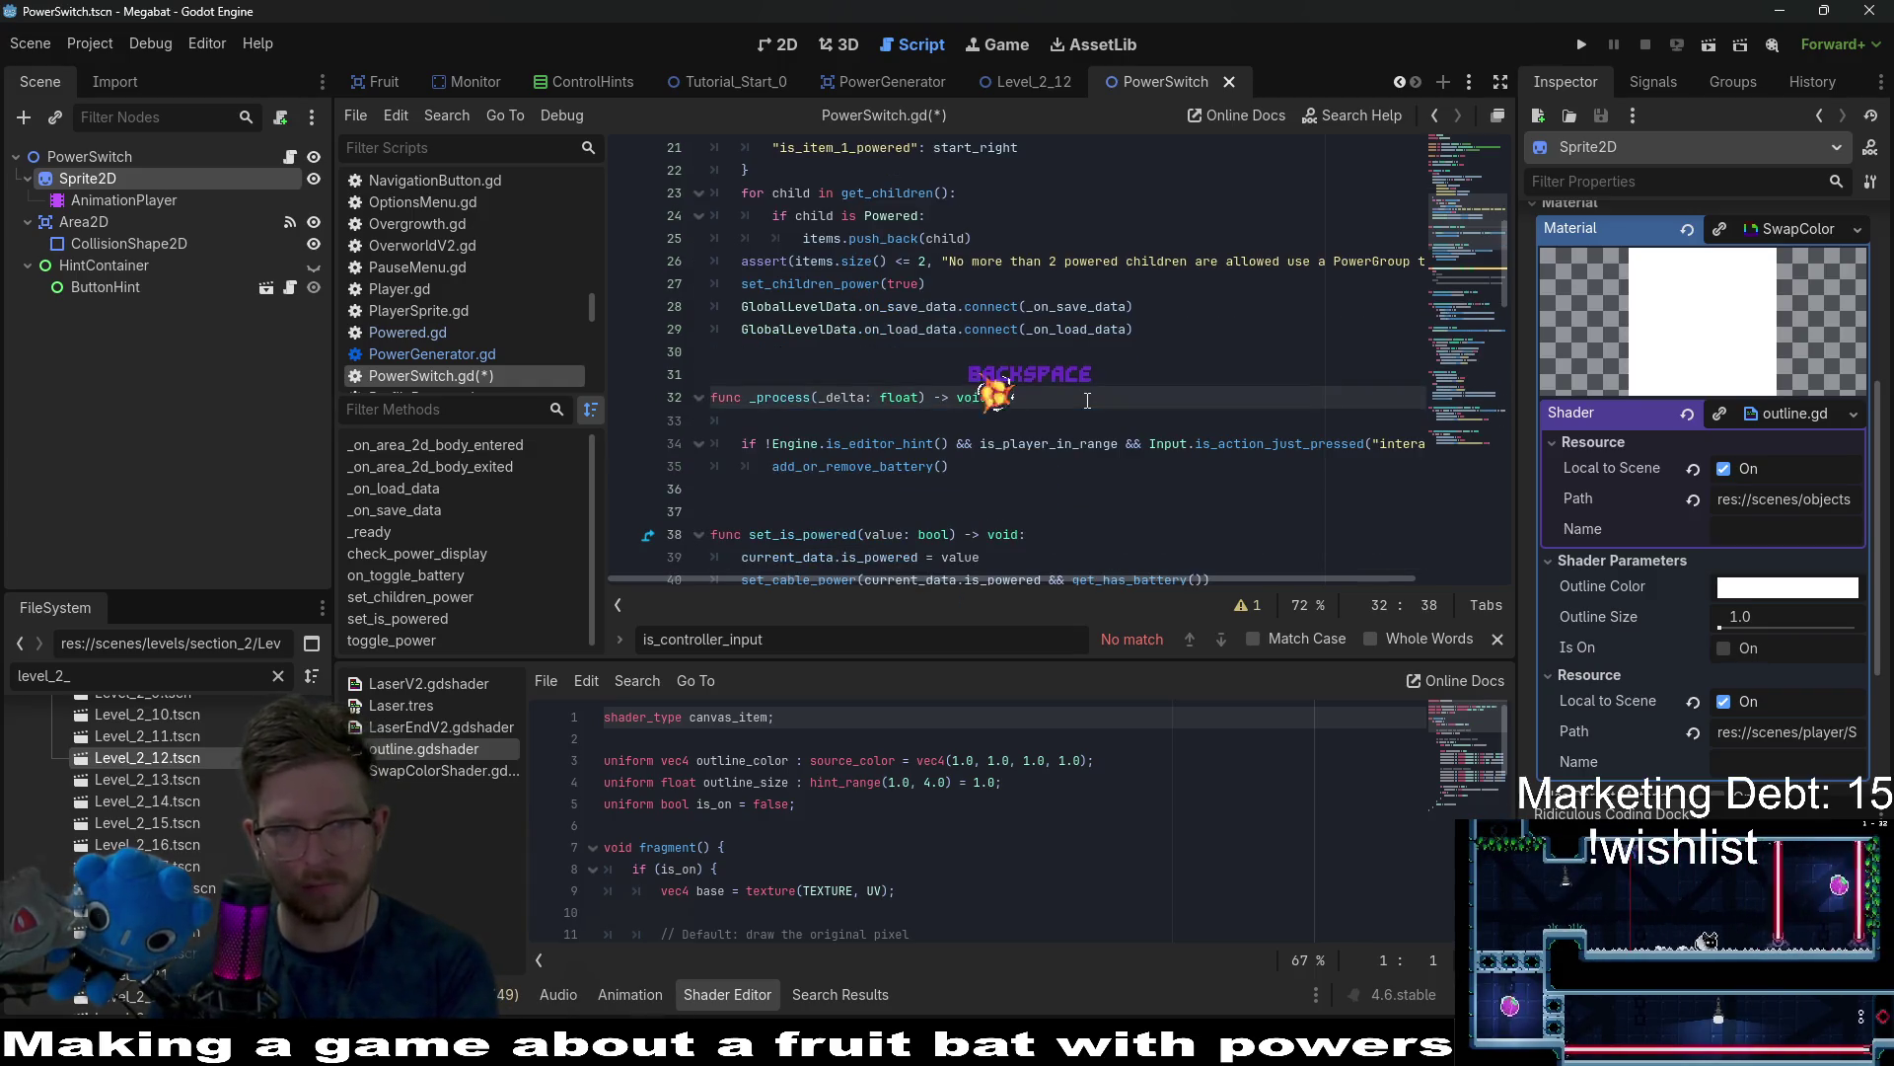
pyautogui.press('Delete')
pyautogui.press('Delete')
pyautogui.click(1066, 420)
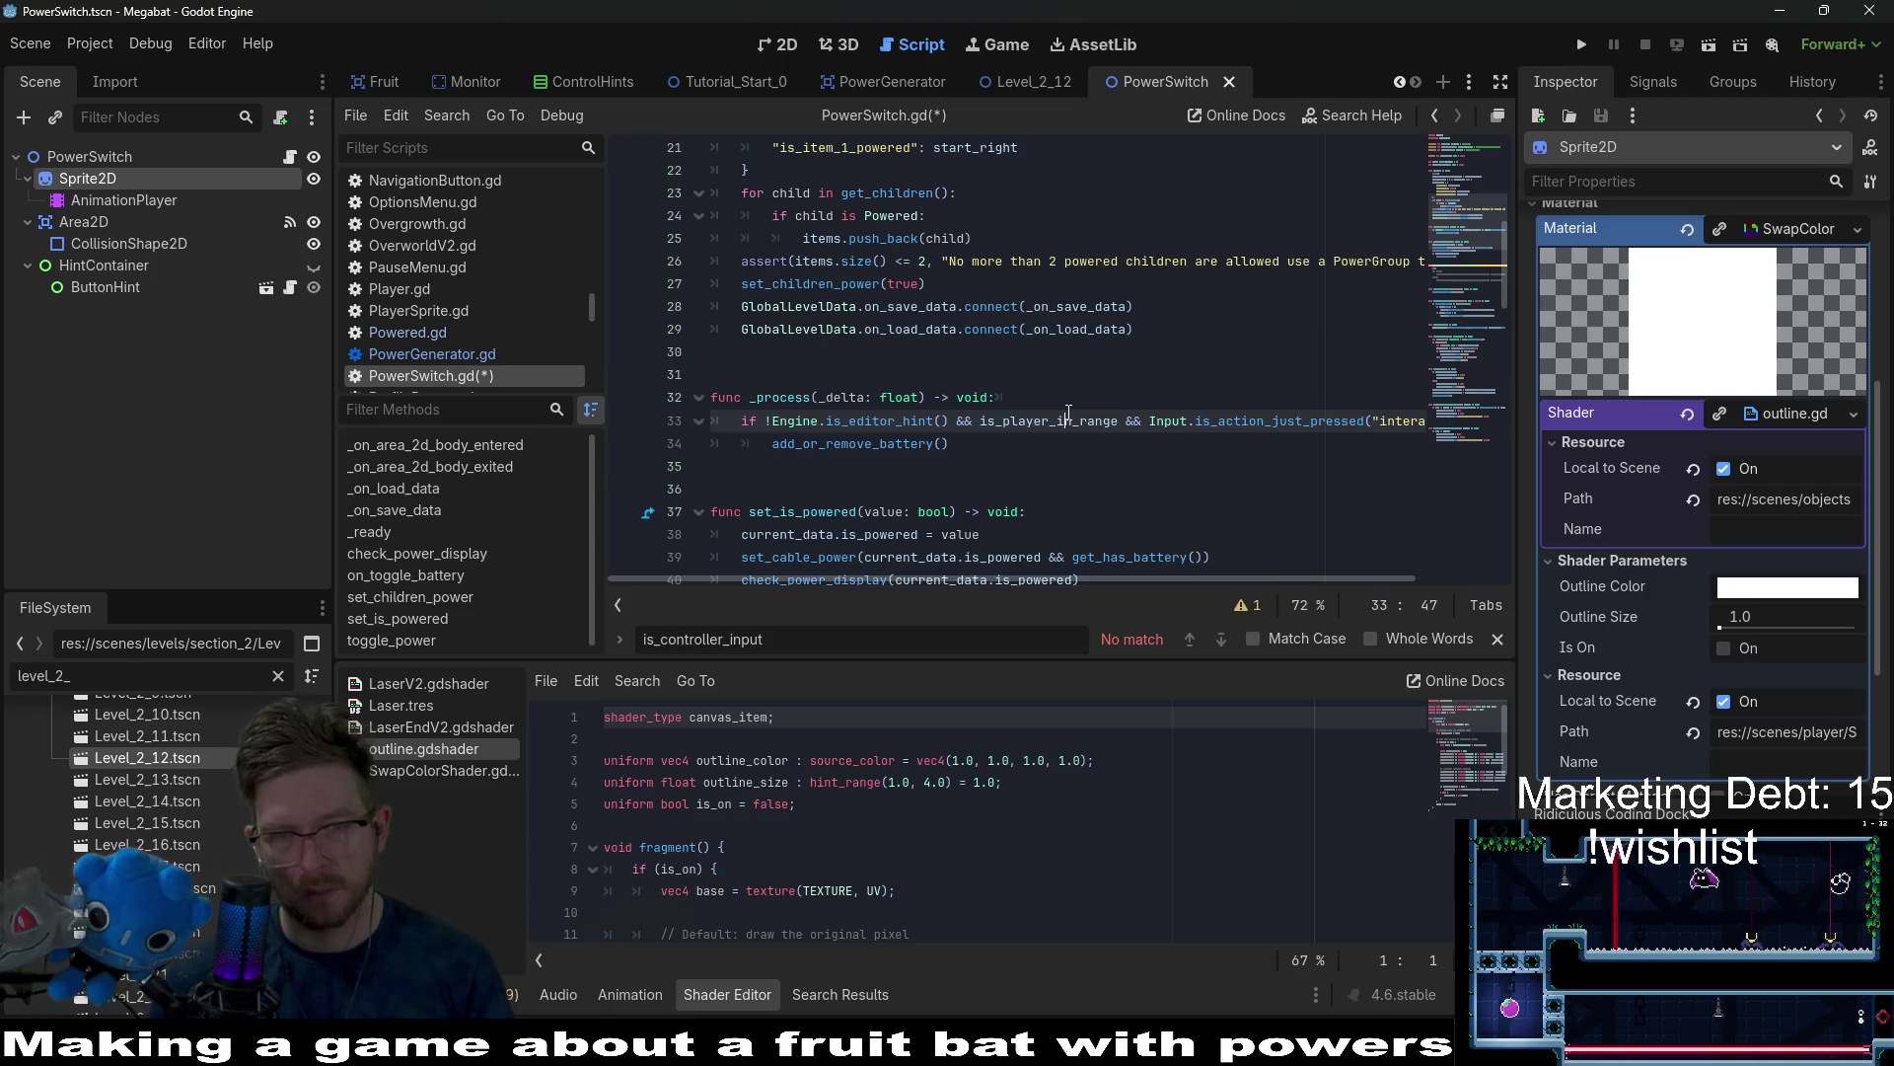
pyautogui.doubleClick(1067, 421)
# Replace the add_or_remove_battery() call inside _process with toggle_power().
pyautogui.doubleClick(904, 447)
pyautogui.scroll(-4, 905, 449)
pyautogui.scroll(-10, 905, 449)
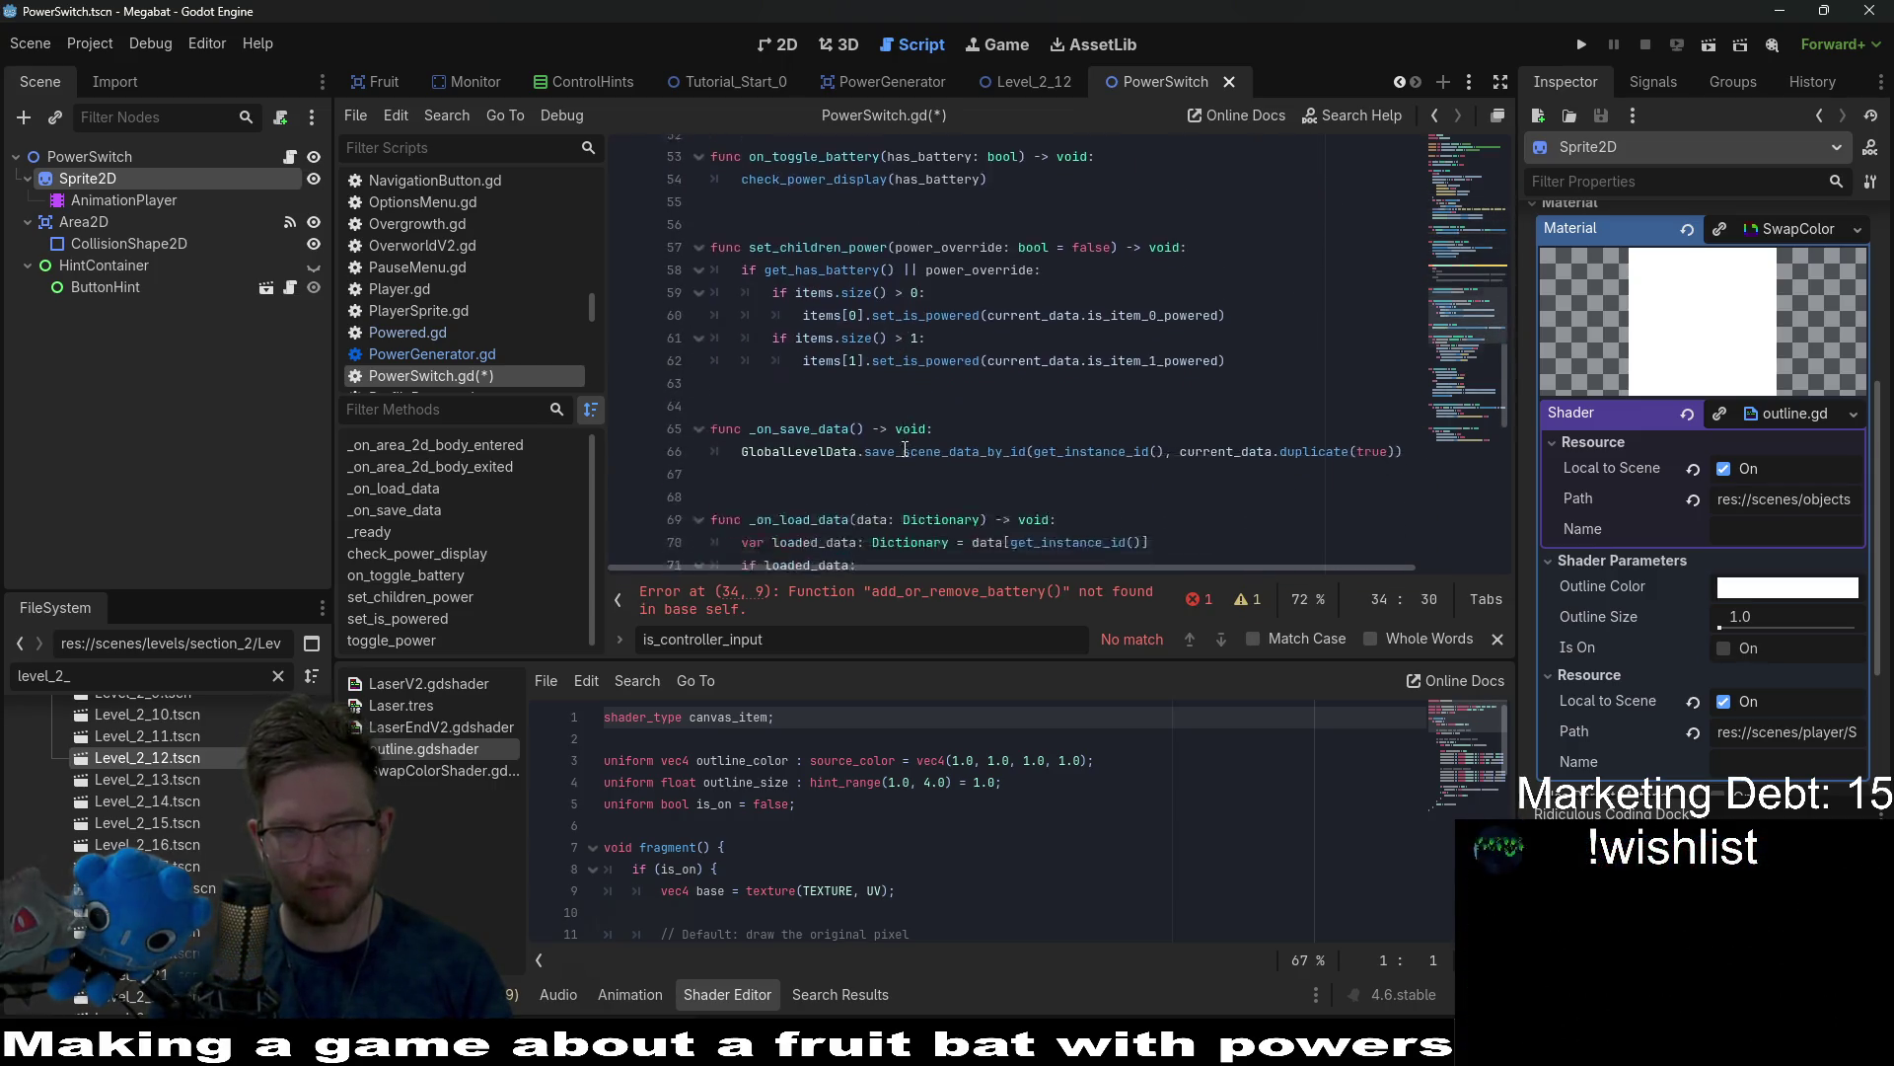
pyautogui.scroll(-2, 888, 424)
pyautogui.click(805, 402)
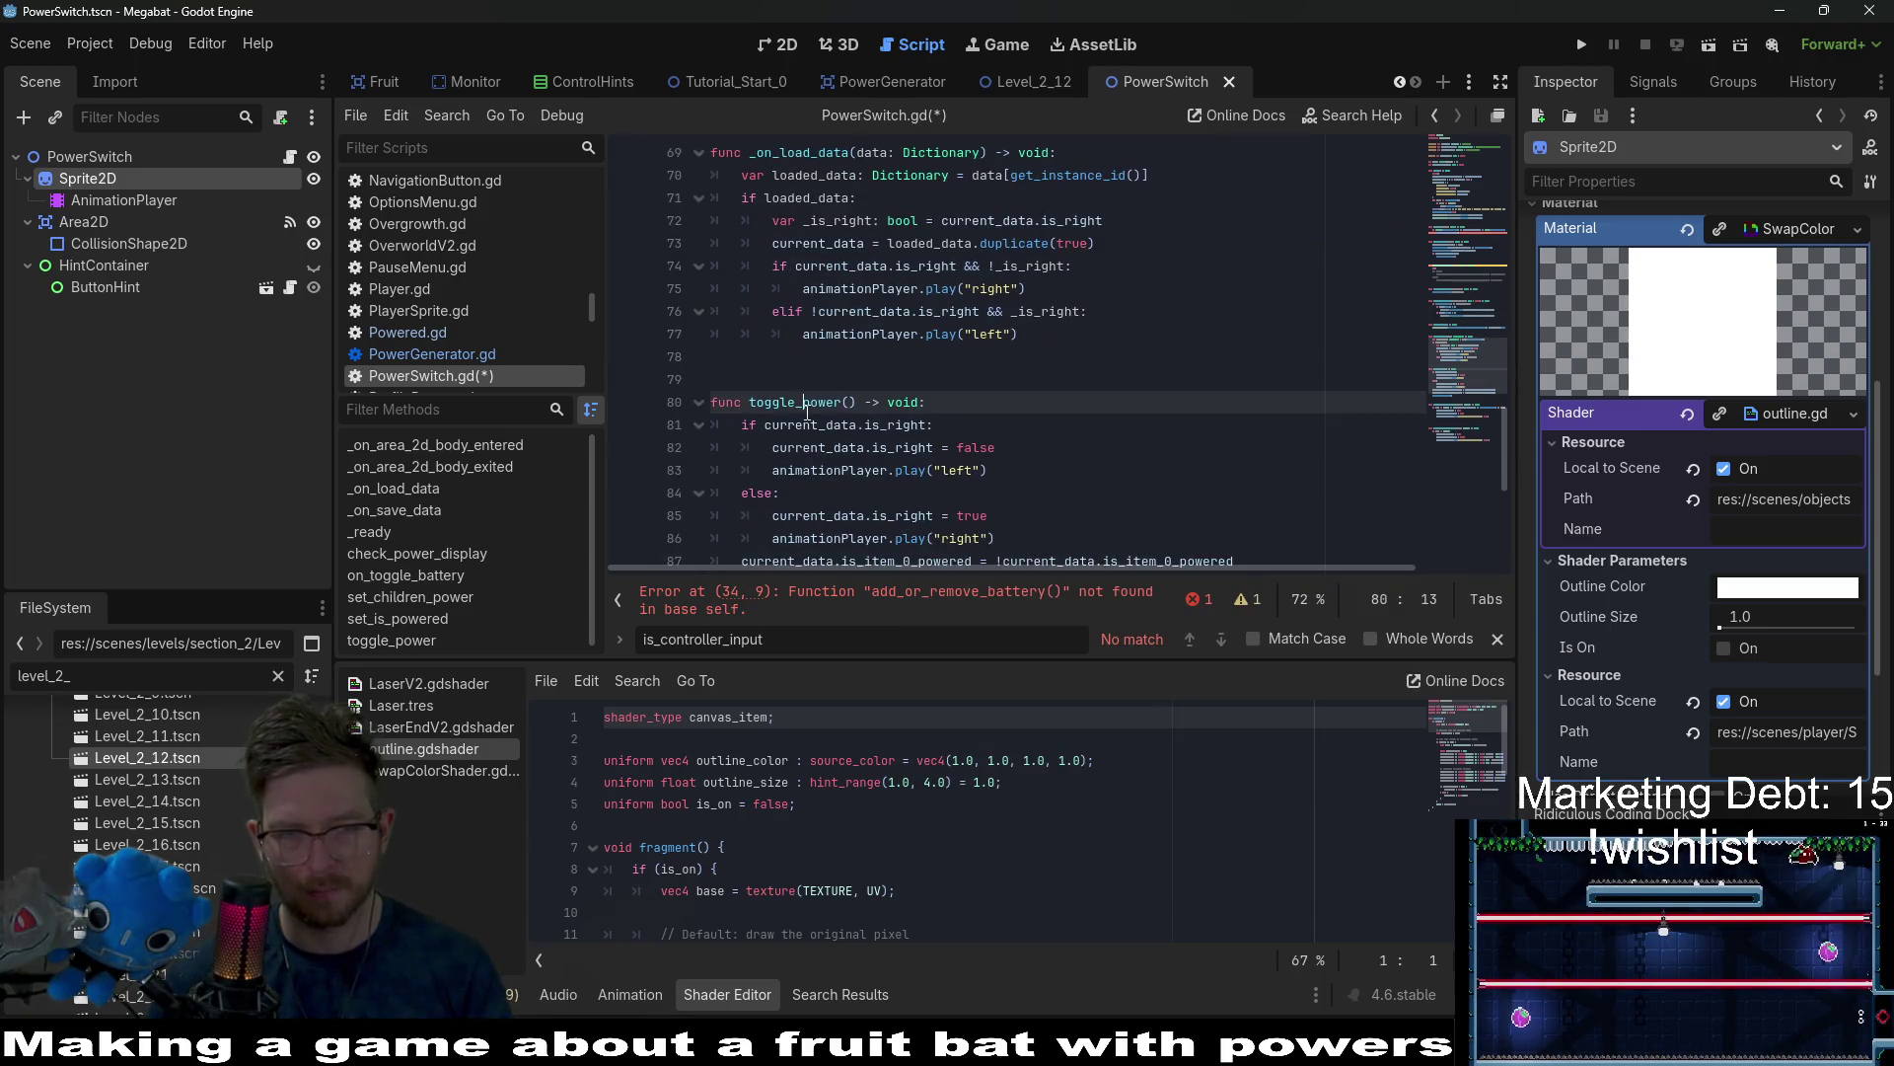
pyautogui.hotkey('ctrl', 'c')
pyautogui.scroll(14, 1107, 388)
pyautogui.doubleClick(858, 310)
pyautogui.hotkey('ctrl', 'v')
# Delete the stray tab after the _process header and save PowerSwitch.gd.
pyautogui.moveTo(1075, 580); pyautogui.dragTo(1352, 547)
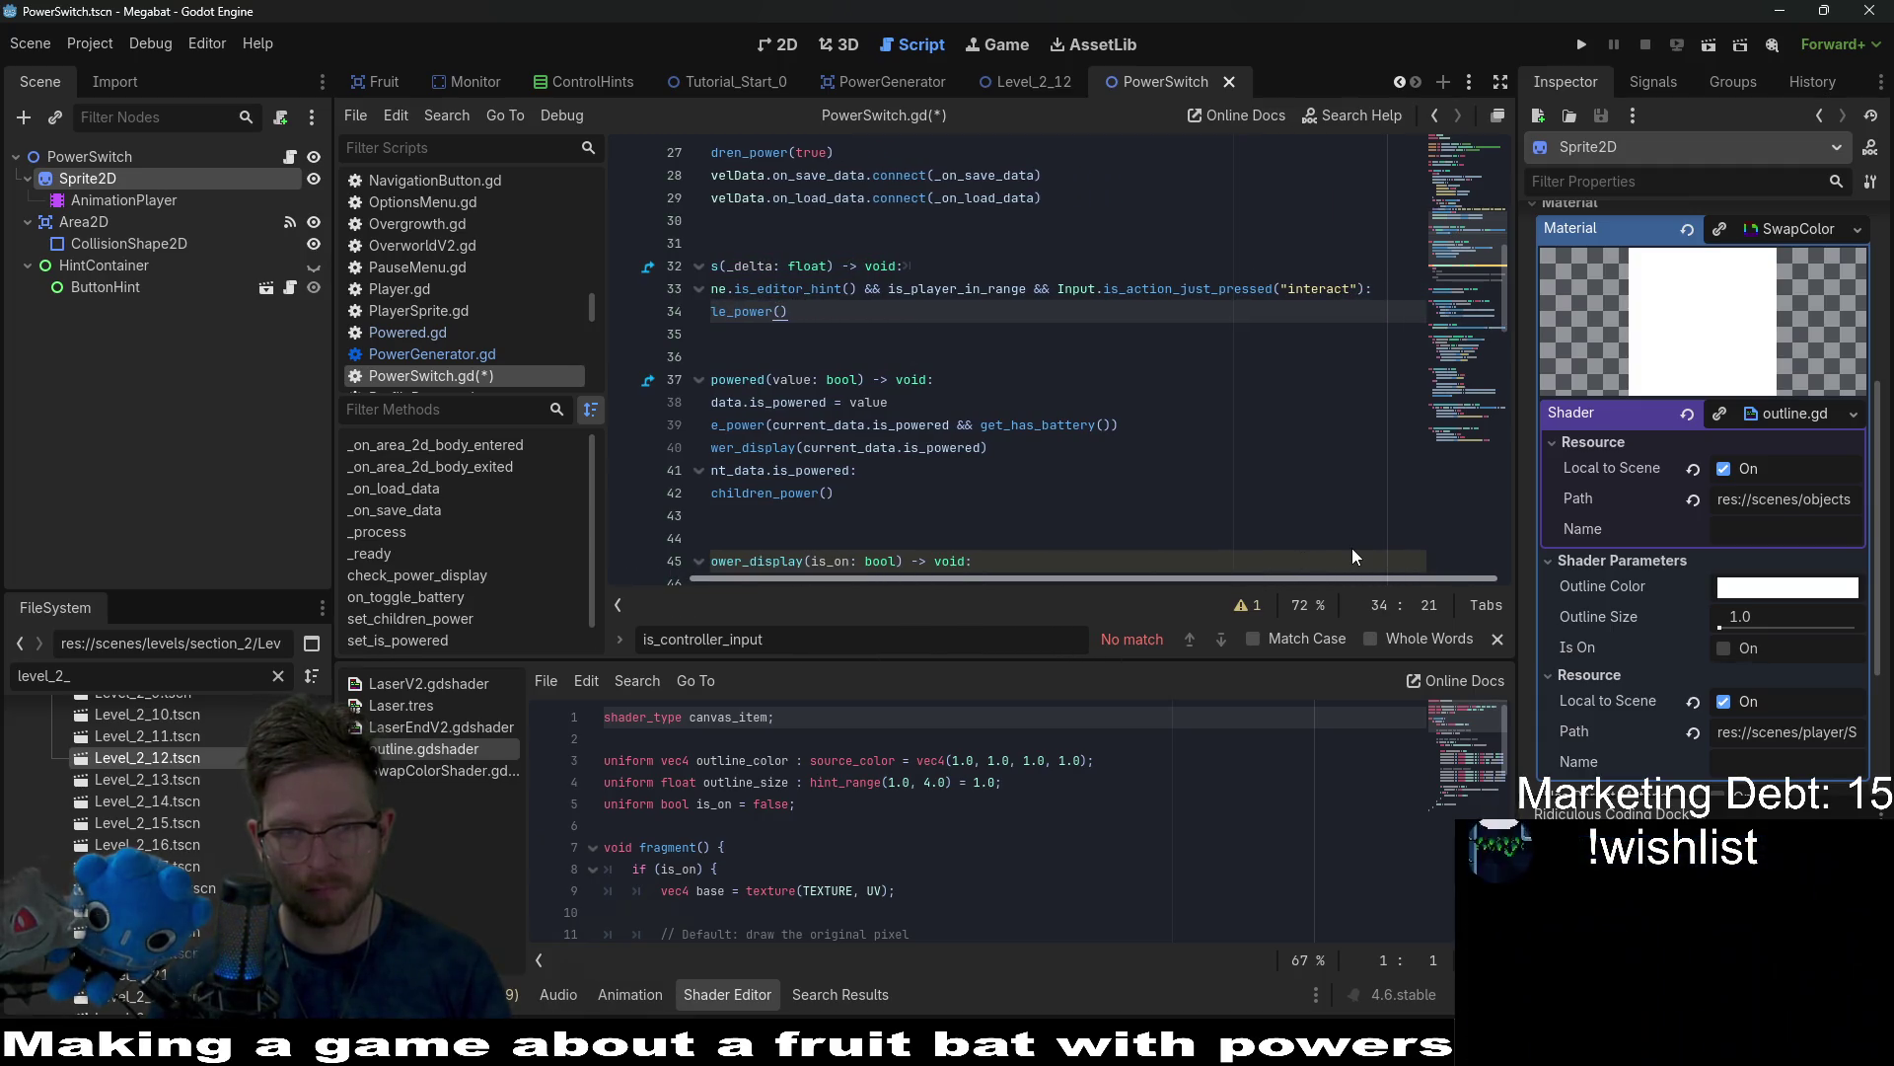
pyautogui.hscroll(-3, 1085, 394)
pyautogui.click(1090, 266)
pyautogui.press('BackSpace')
pyautogui.click(1164, 356)
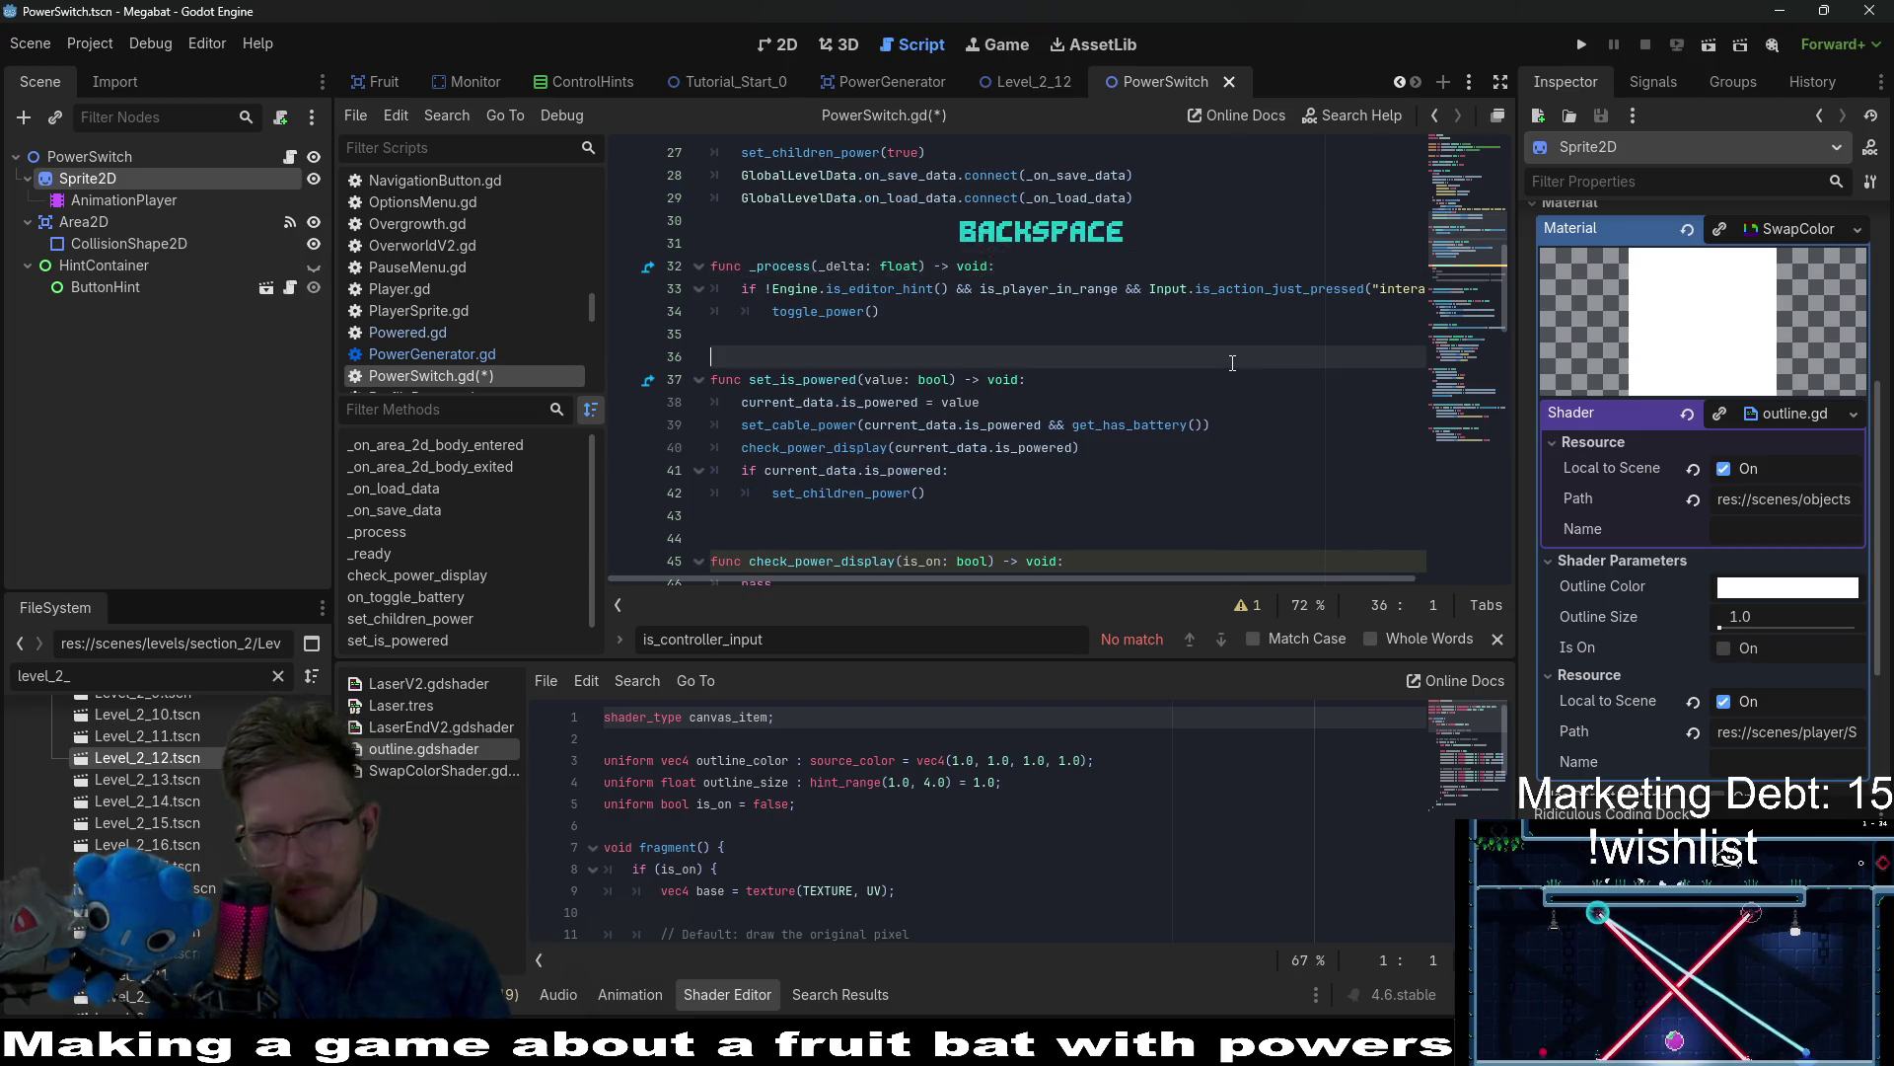
pyautogui.hotkey('ctrl', 's')
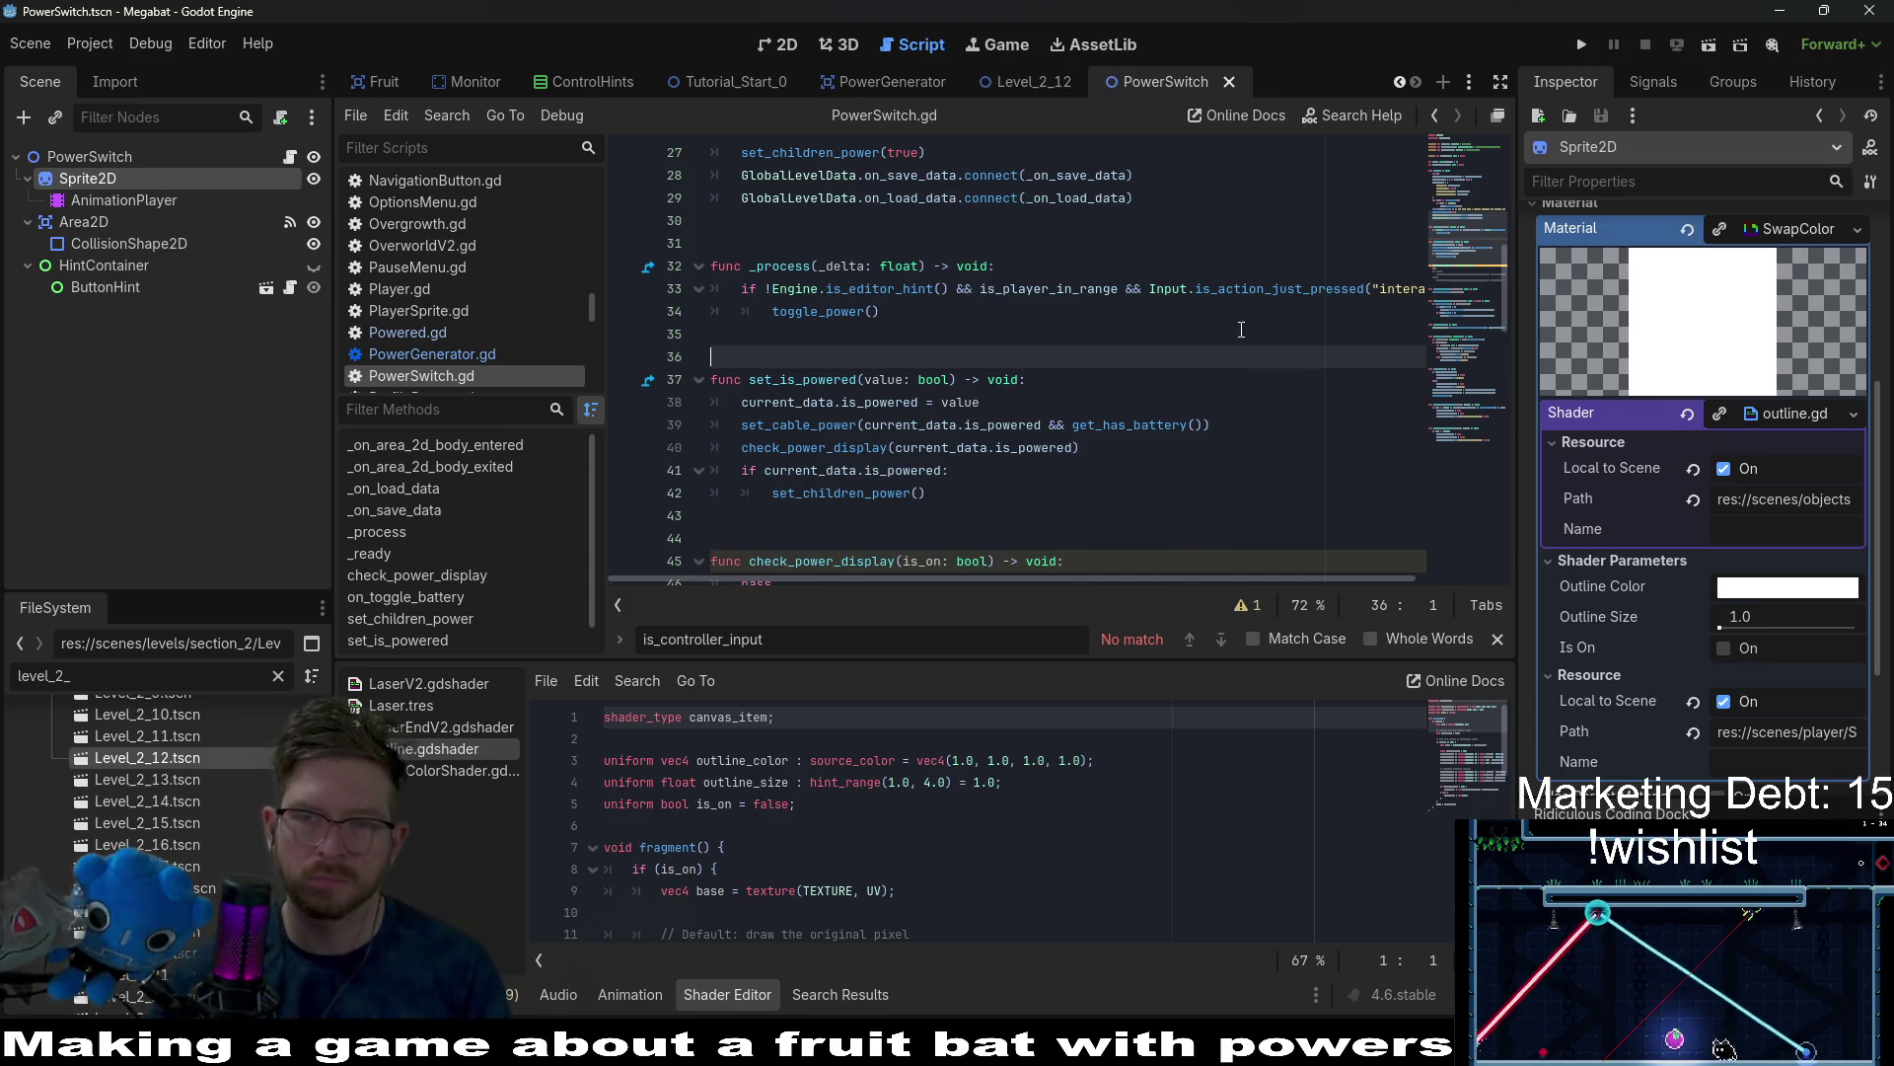
pyautogui.hscroll(3, 1184, 578)
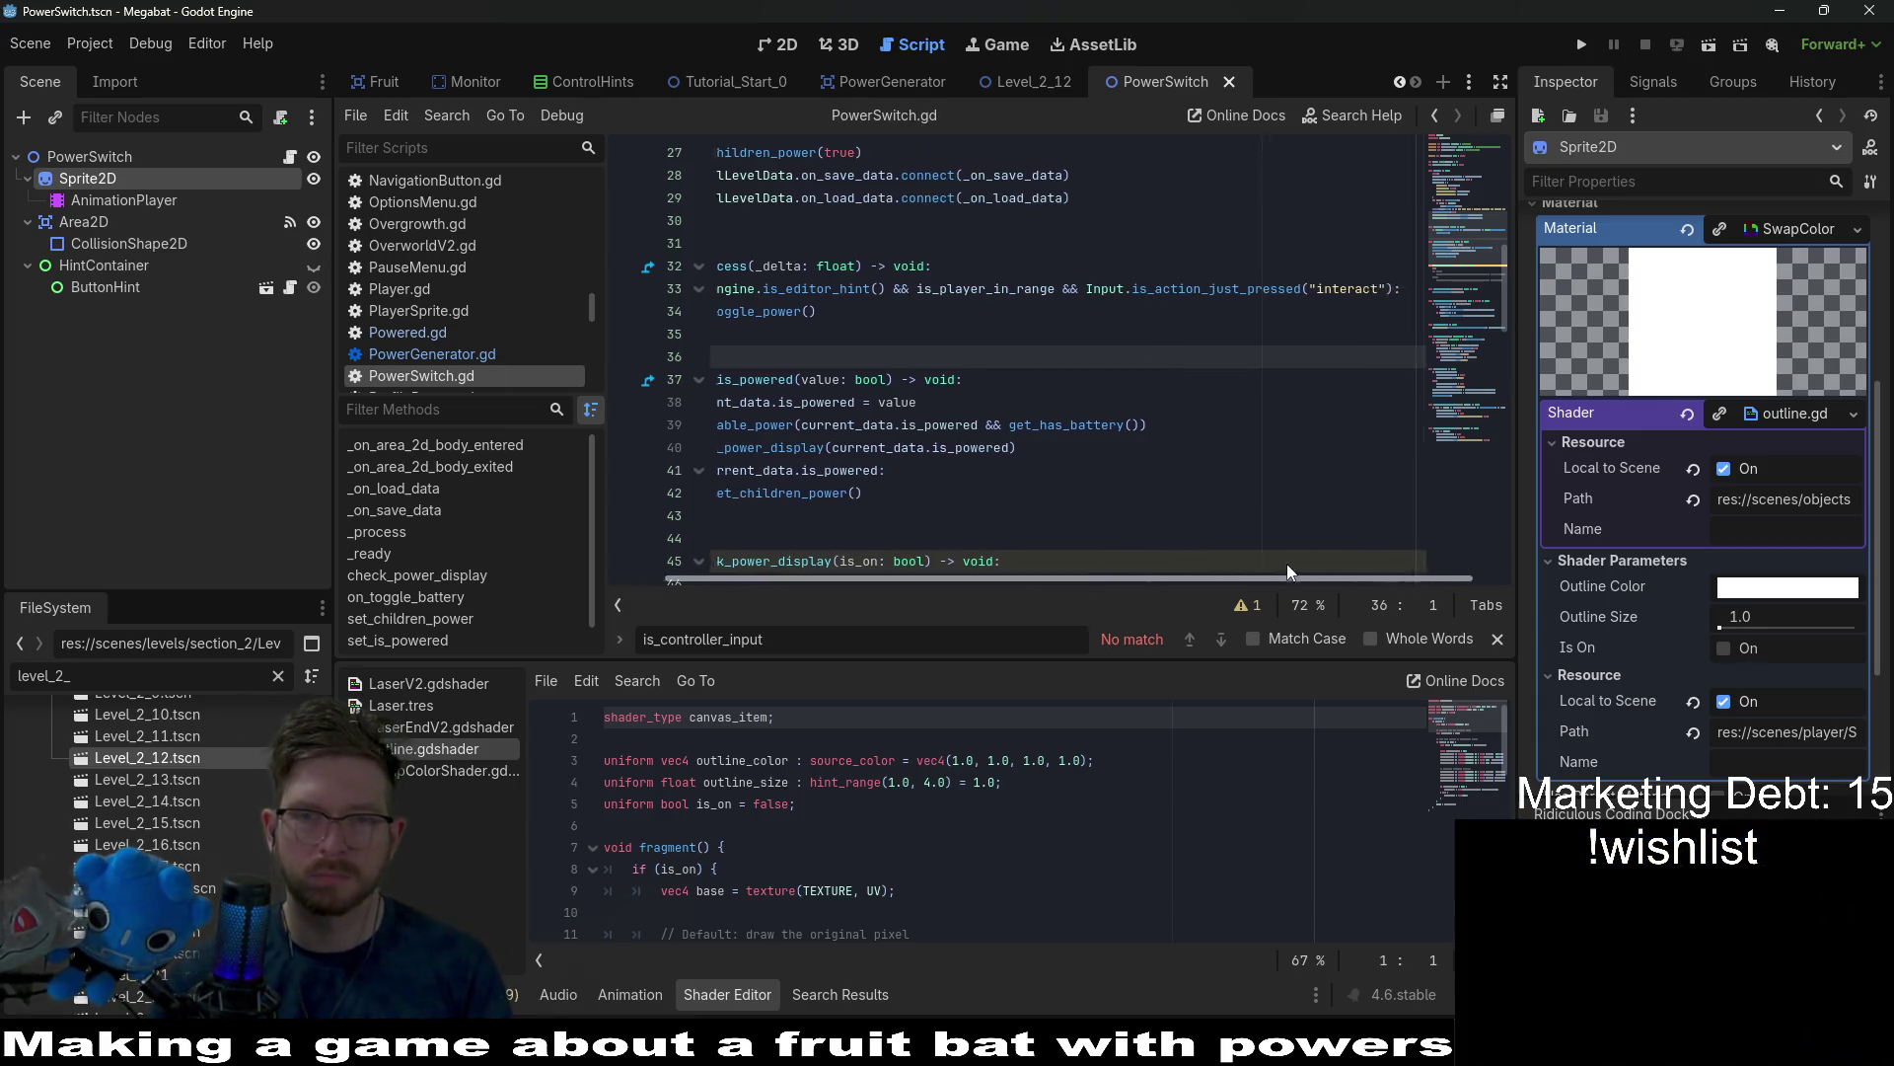
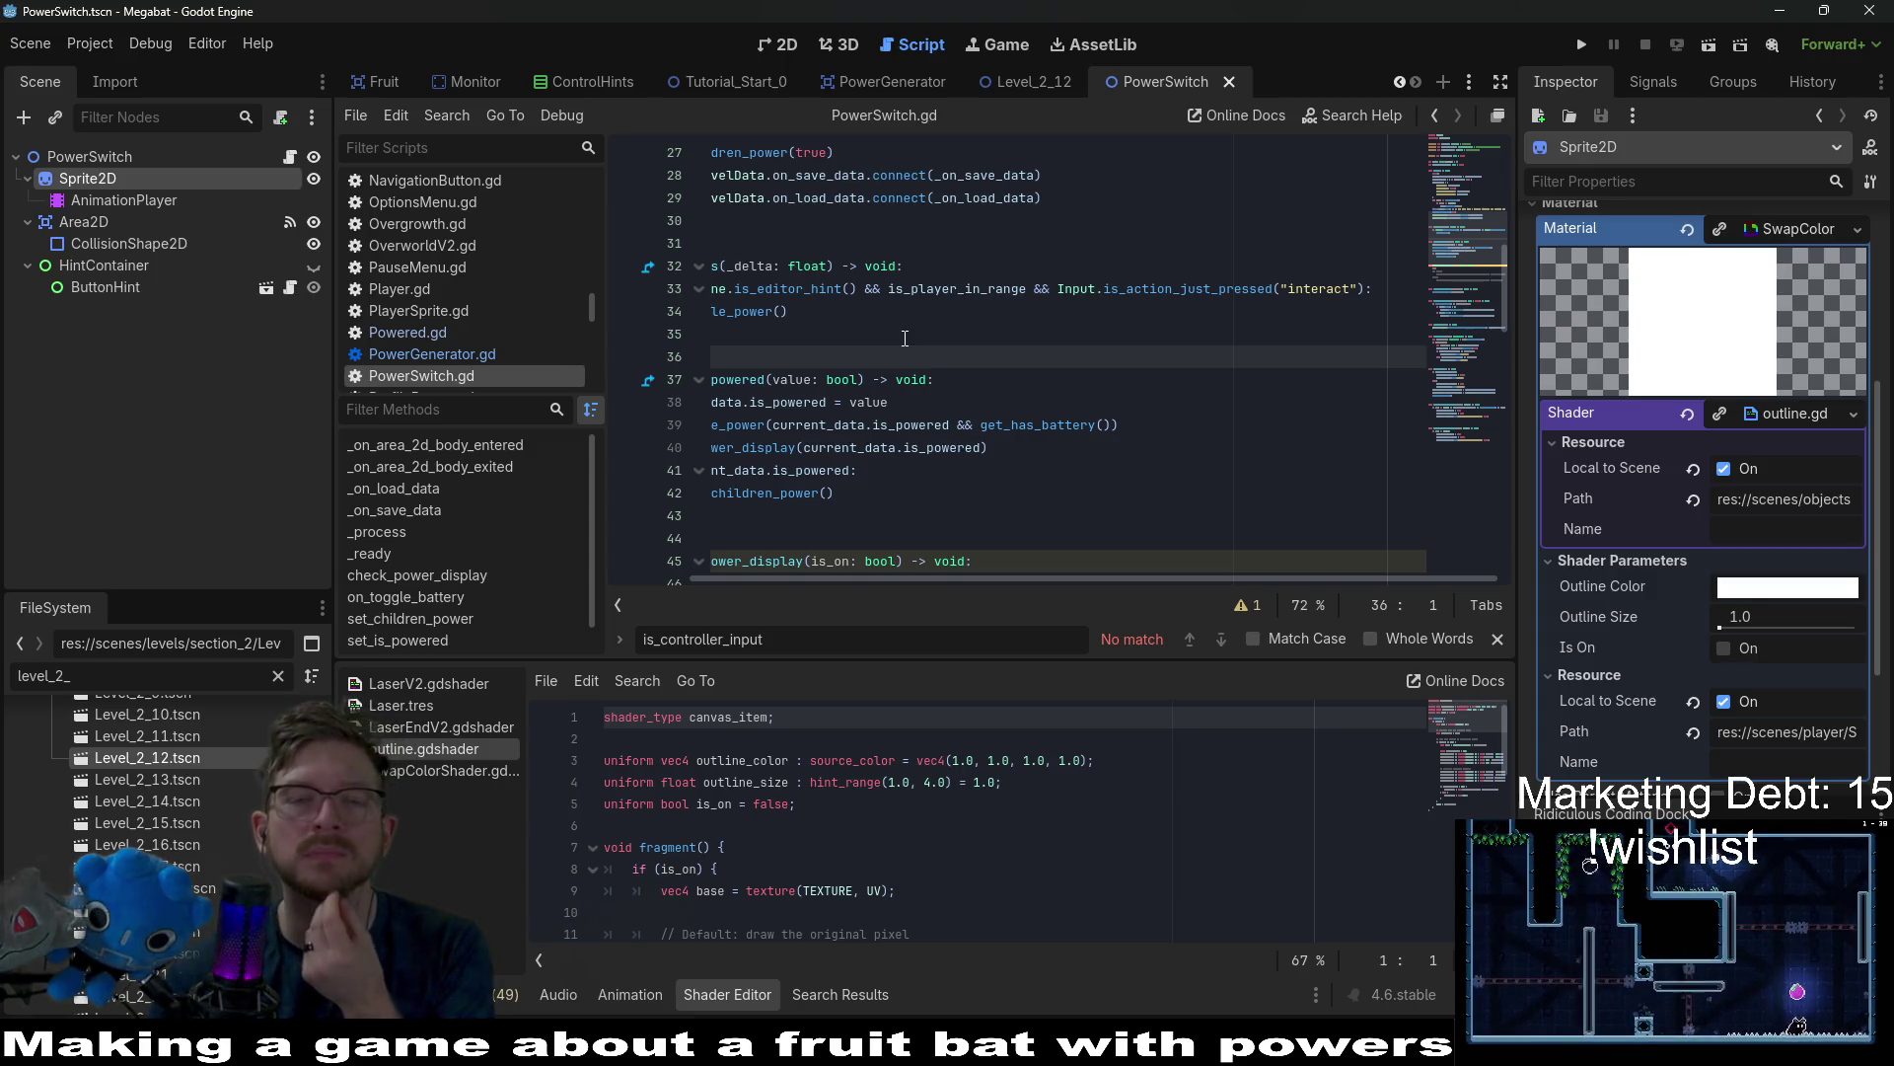
# Review the disabled colour code in PowerSwitch.gd's check_power_display, then switch to the PowerGenerator scene.
pyautogui.hscroll(-5, 905, 339)
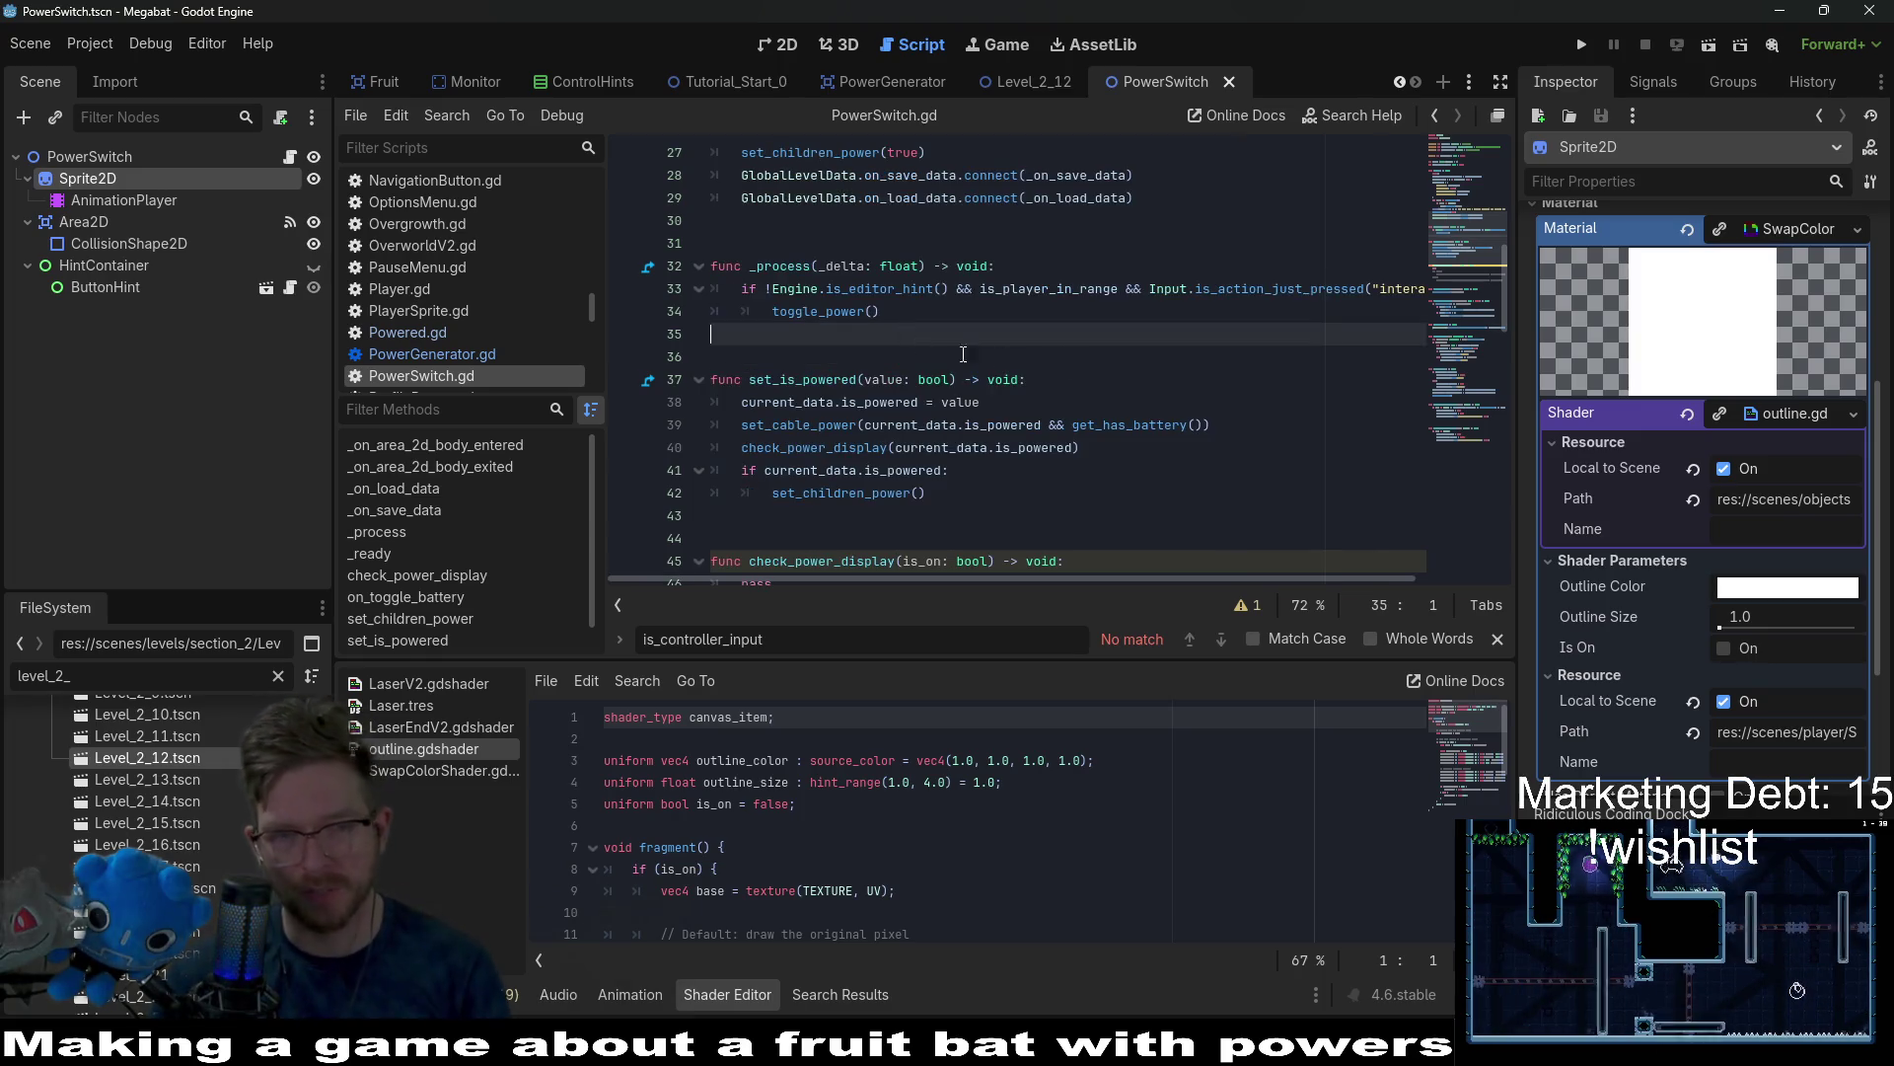
pyautogui.scroll(-3, 988, 401)
pyautogui.click(987, 402)
pyautogui.click(1581, 44)
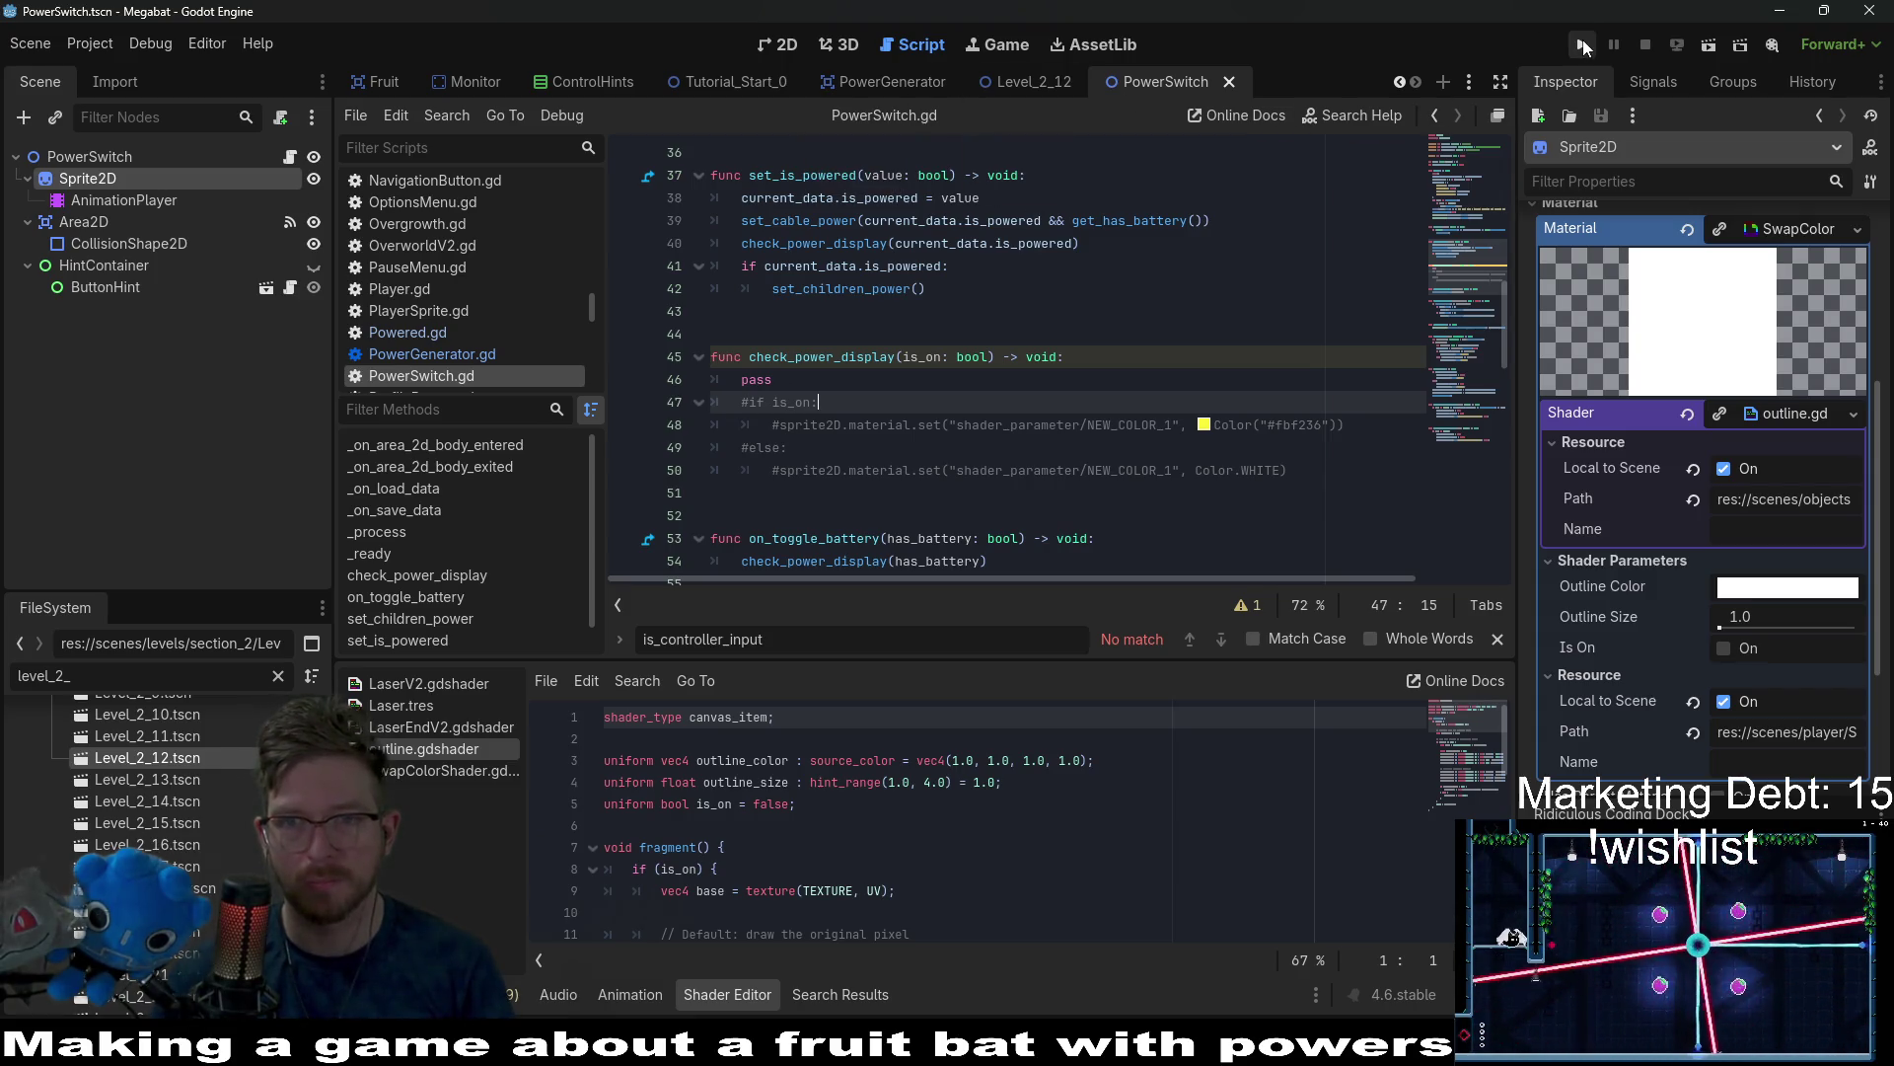
pyautogui.click(908, 79)
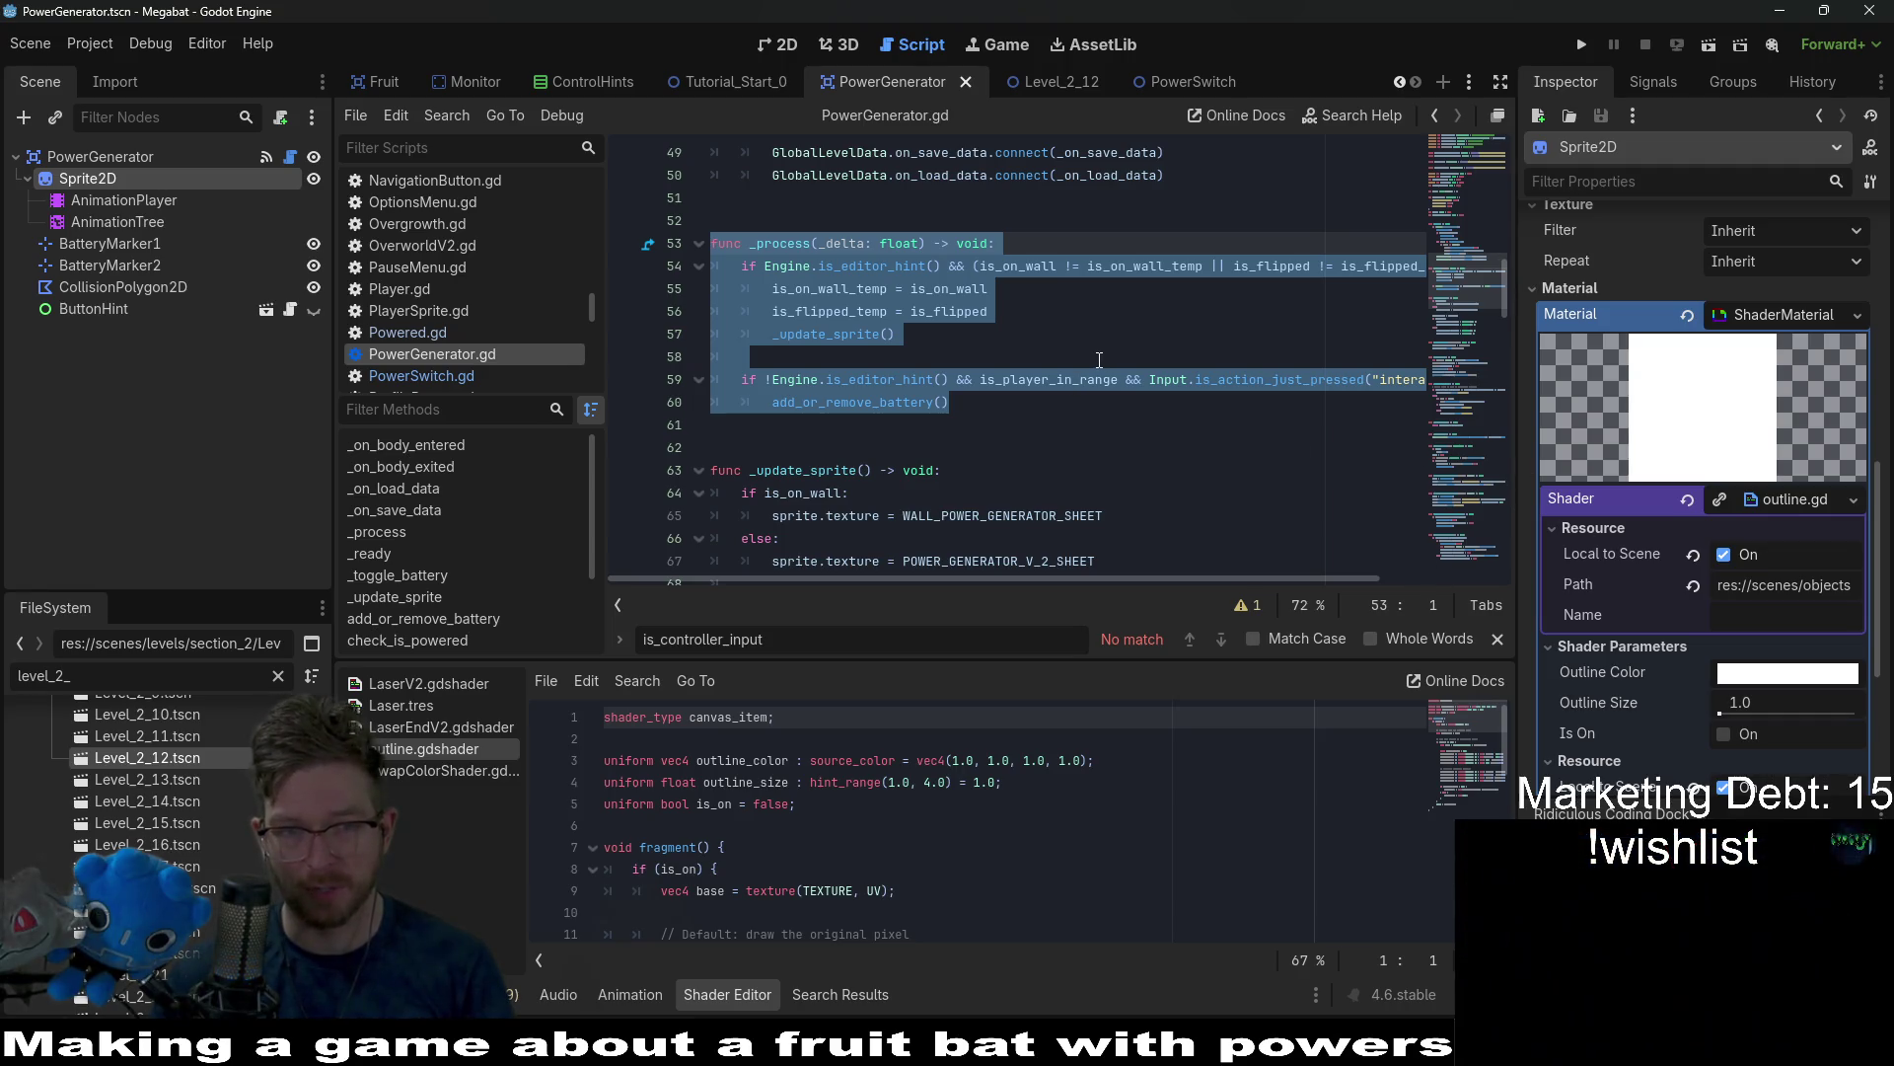
# Inspect PowerGenerator.gd's is_flipped branch, then go back to PowerSwitch.gd's check_power_display header.
pyautogui.scroll(-6, 1085, 375)
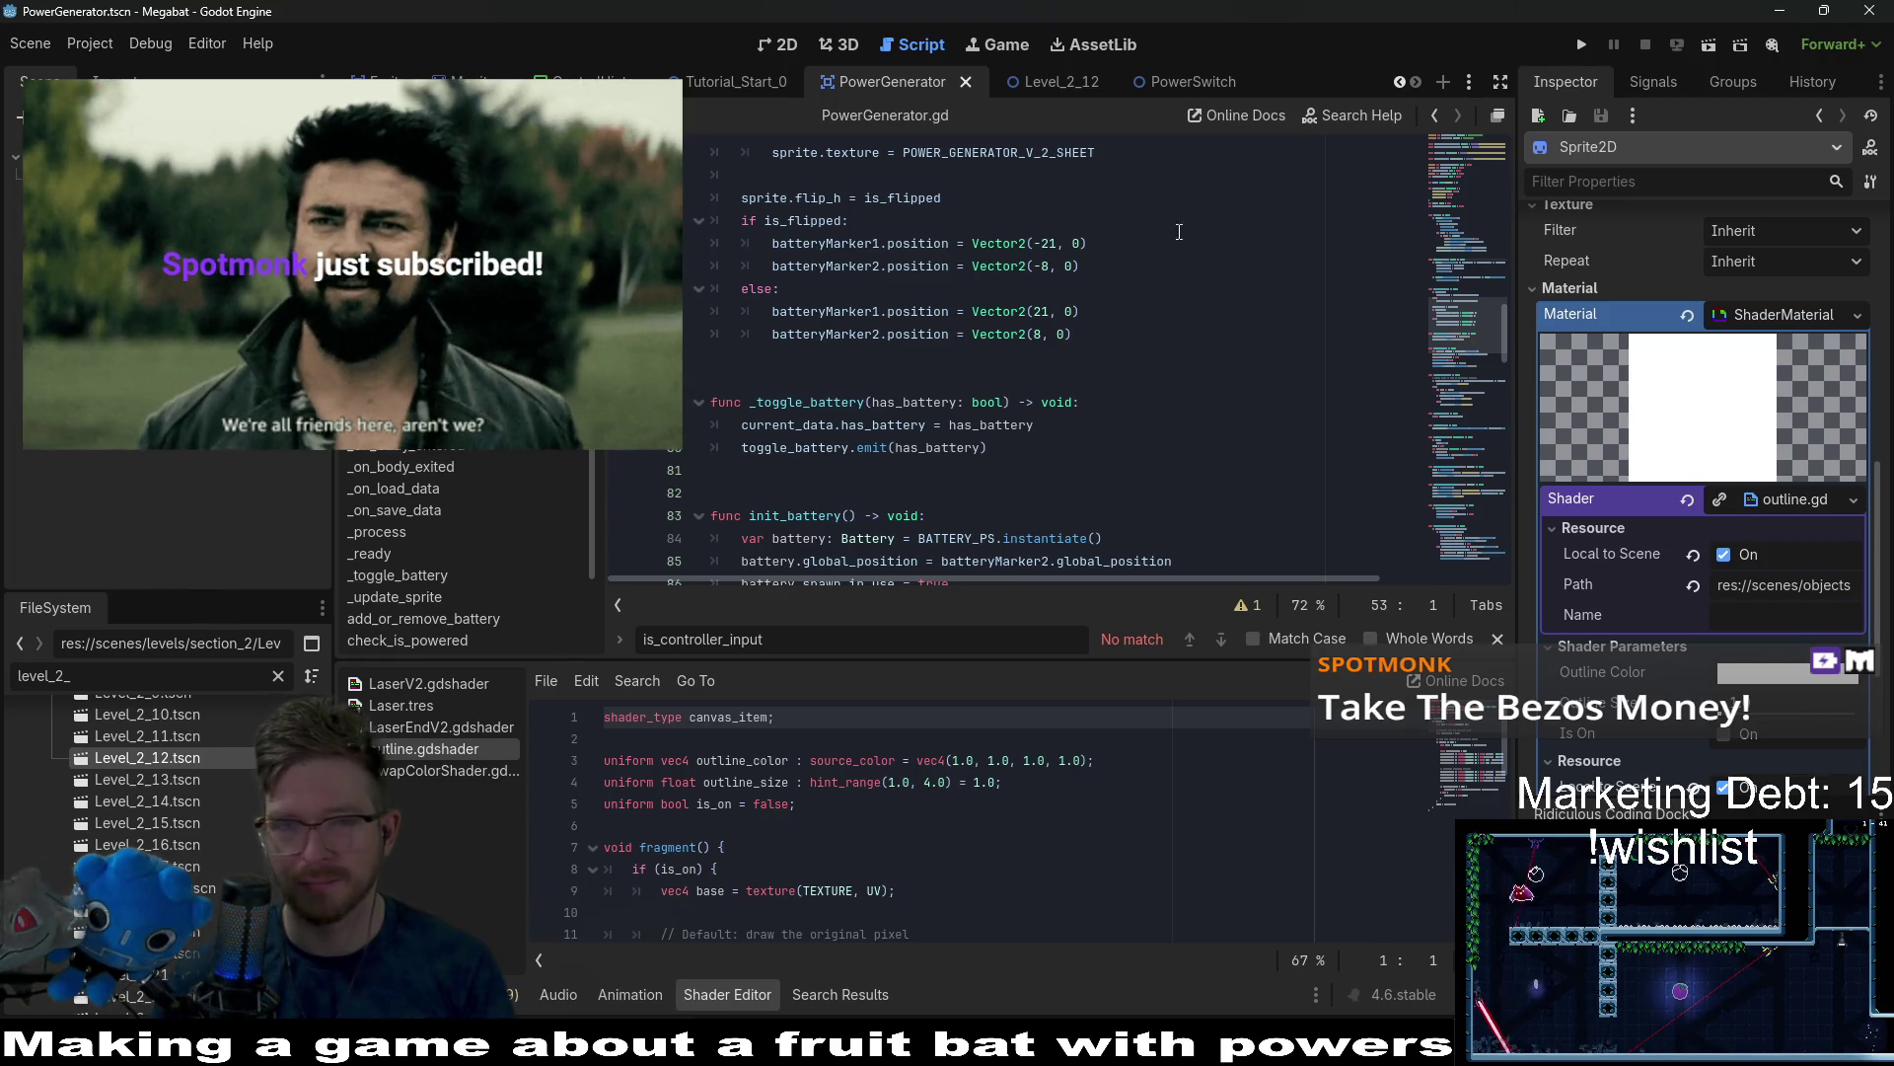
pyautogui.click(1085, 221)
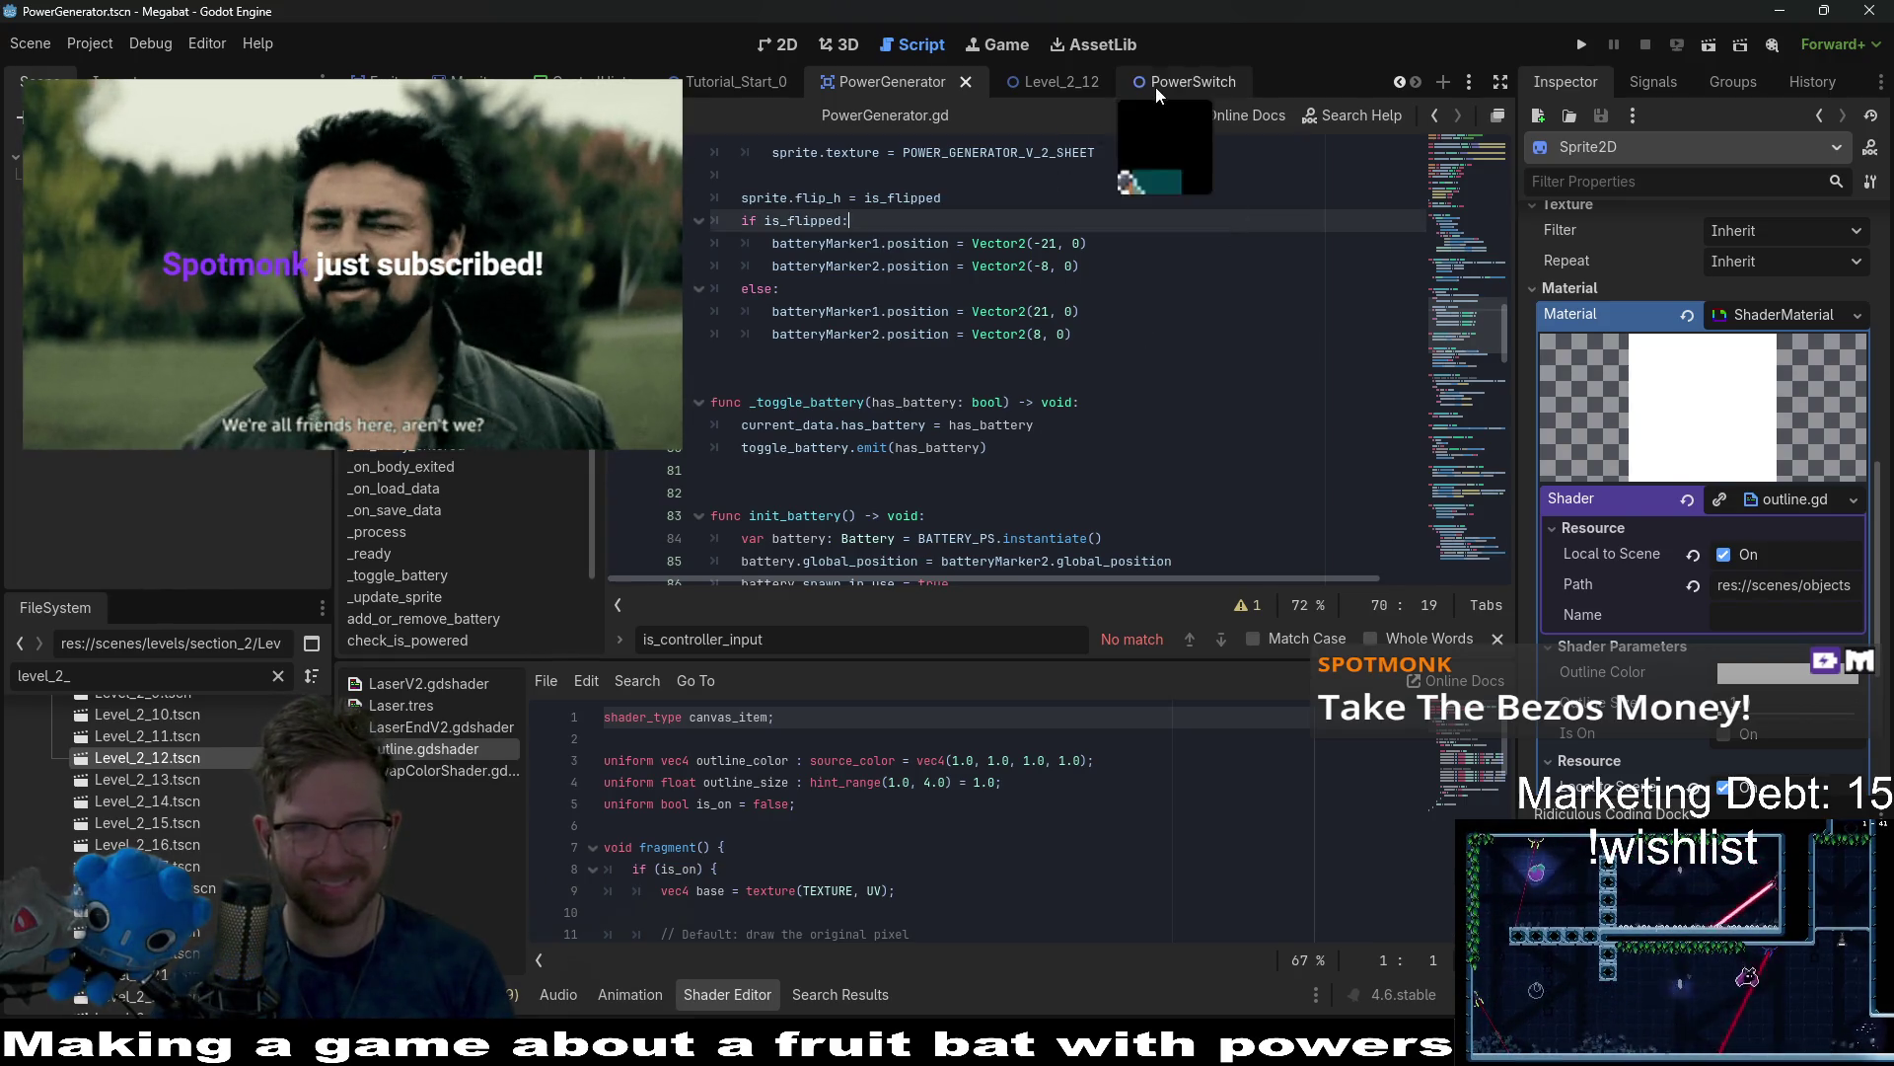
pyautogui.click(1154, 86)
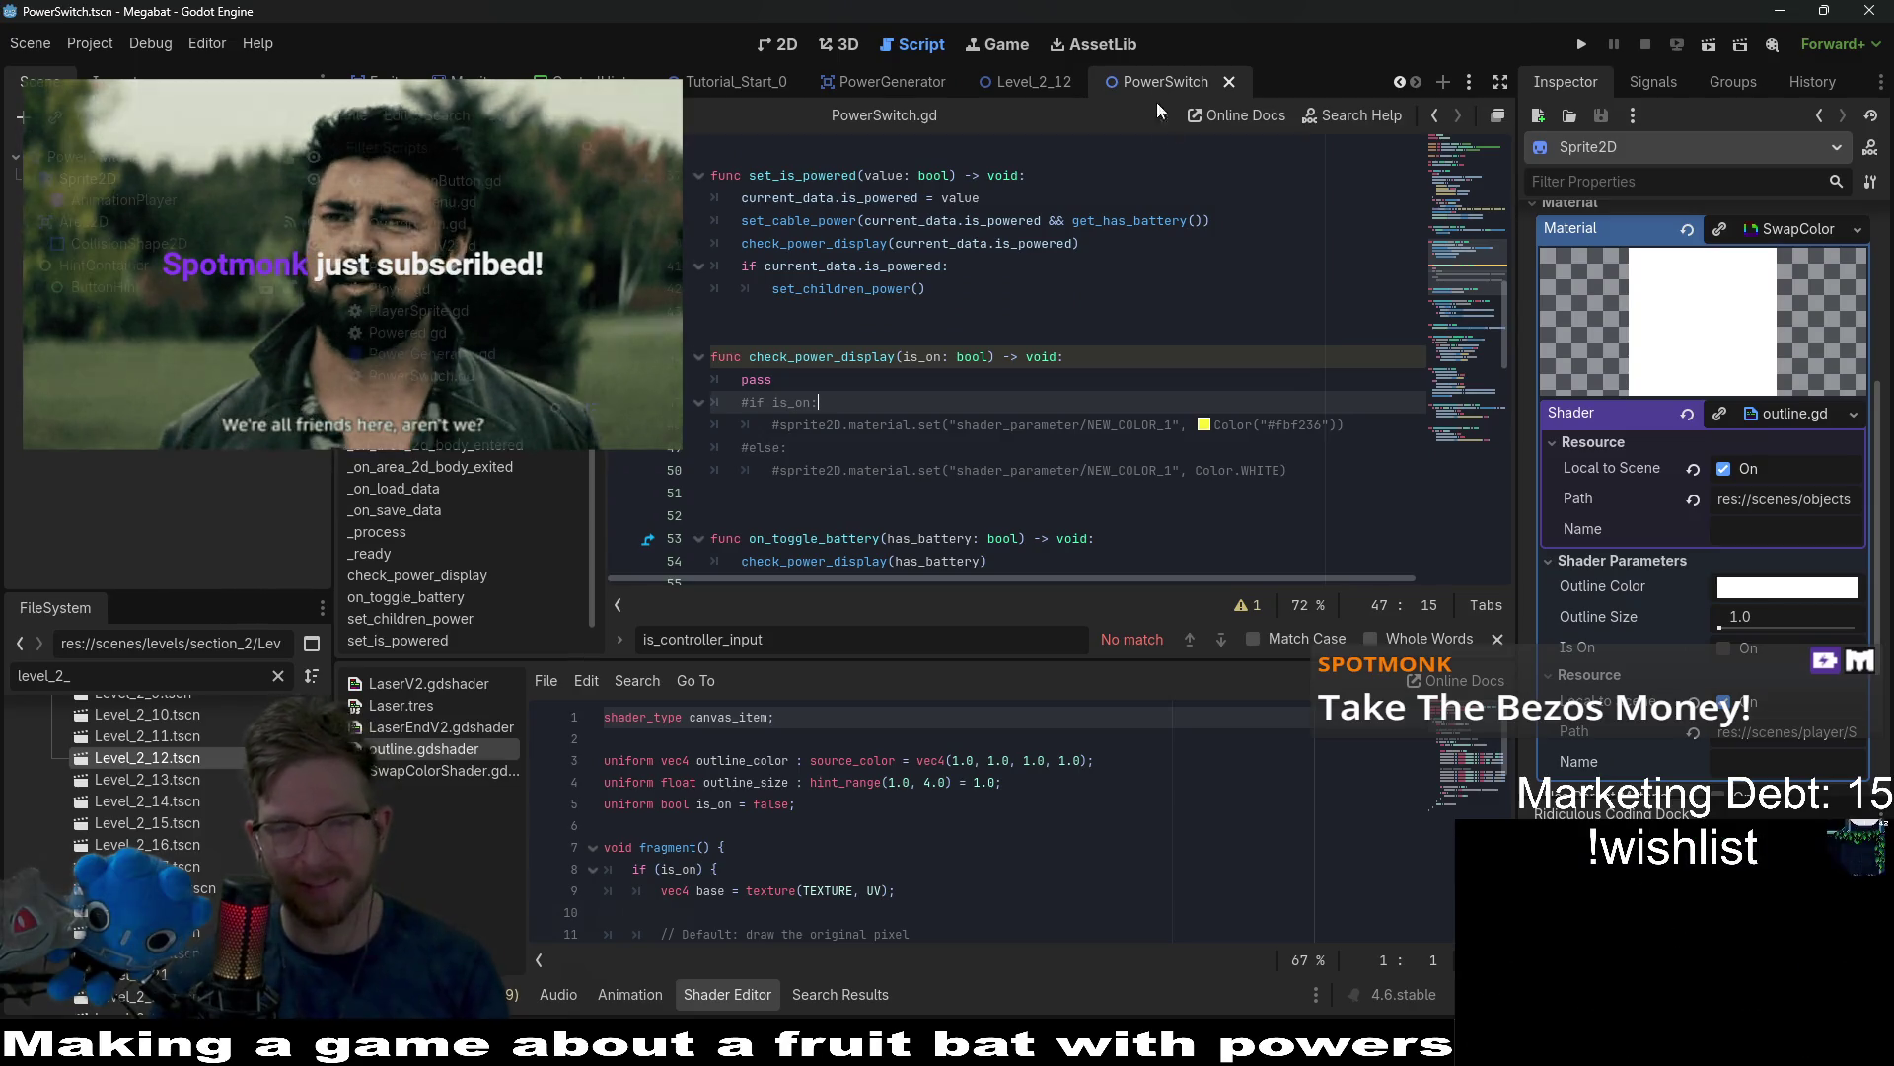
pyautogui.click(1095, 358)
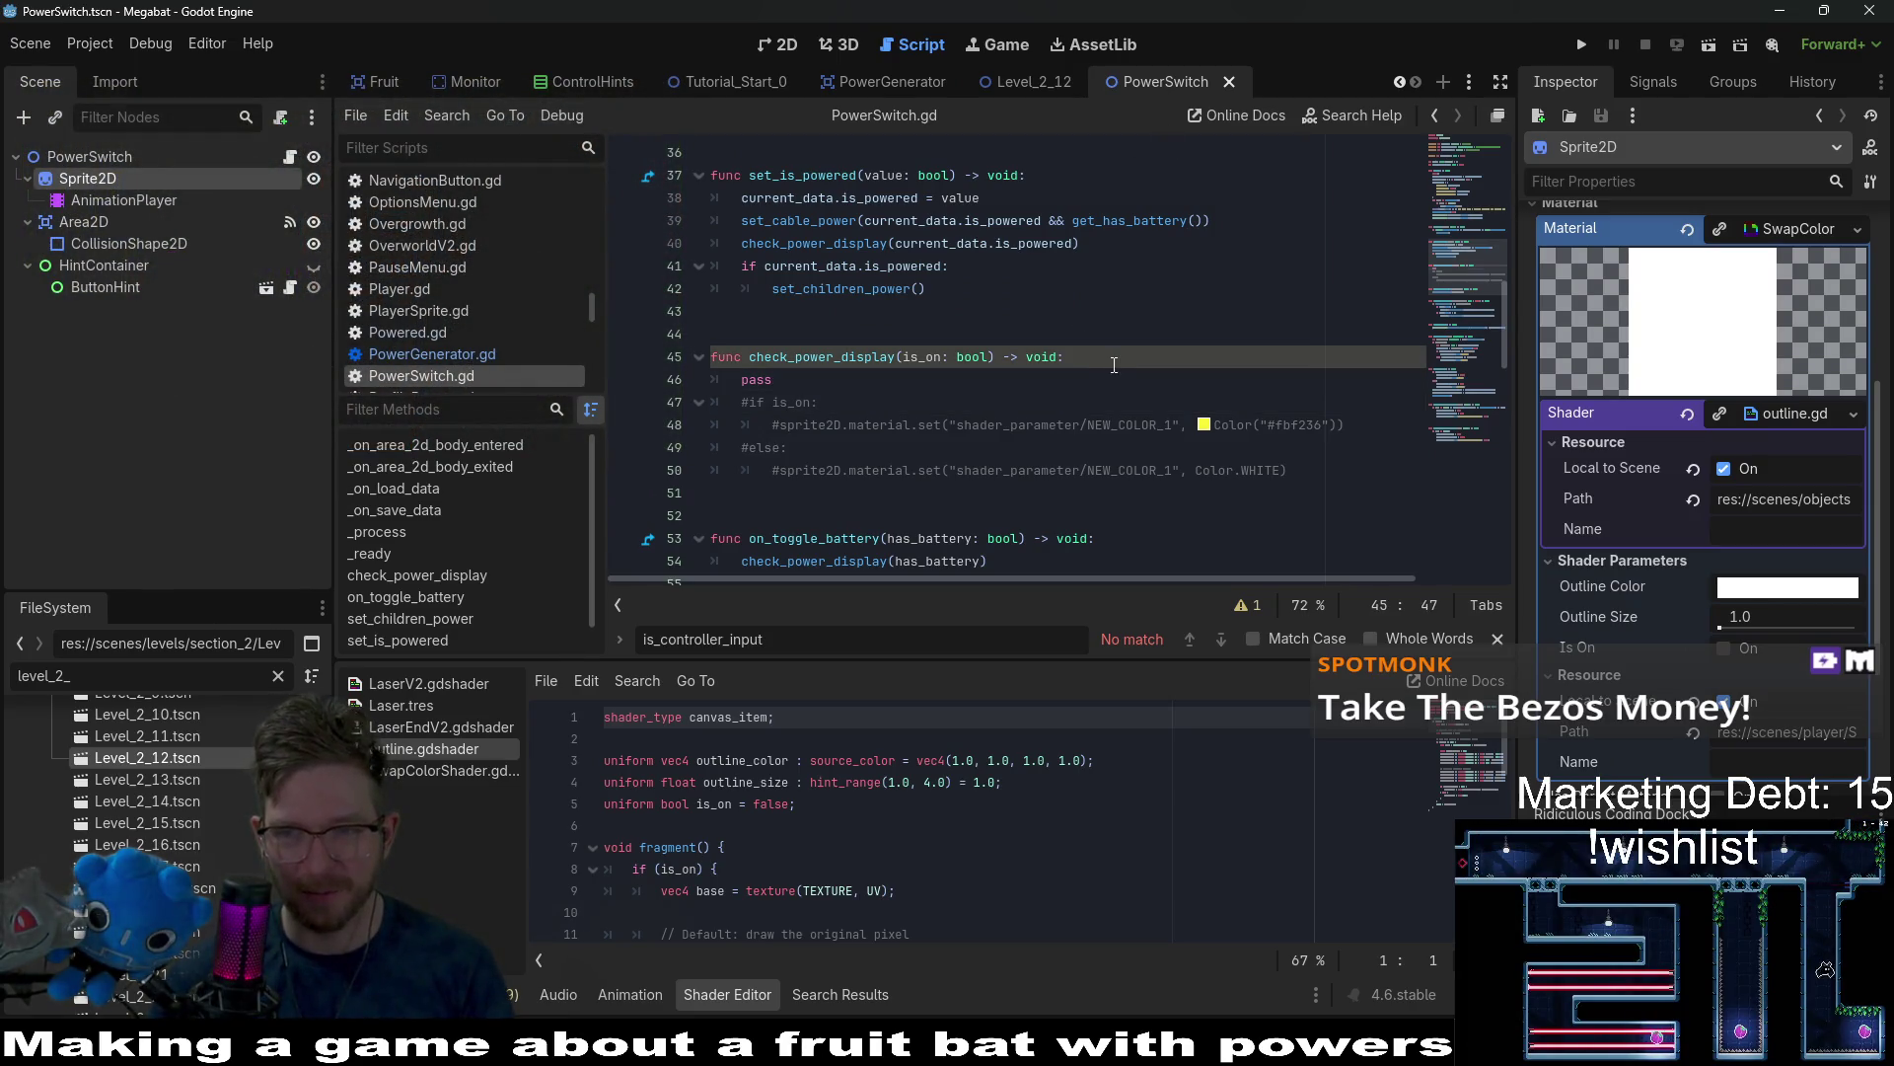
# Look over check_power_display's pass placeholder without editing it, then show the PowerSwitch scene in 2D.
pyautogui.click(960, 380)
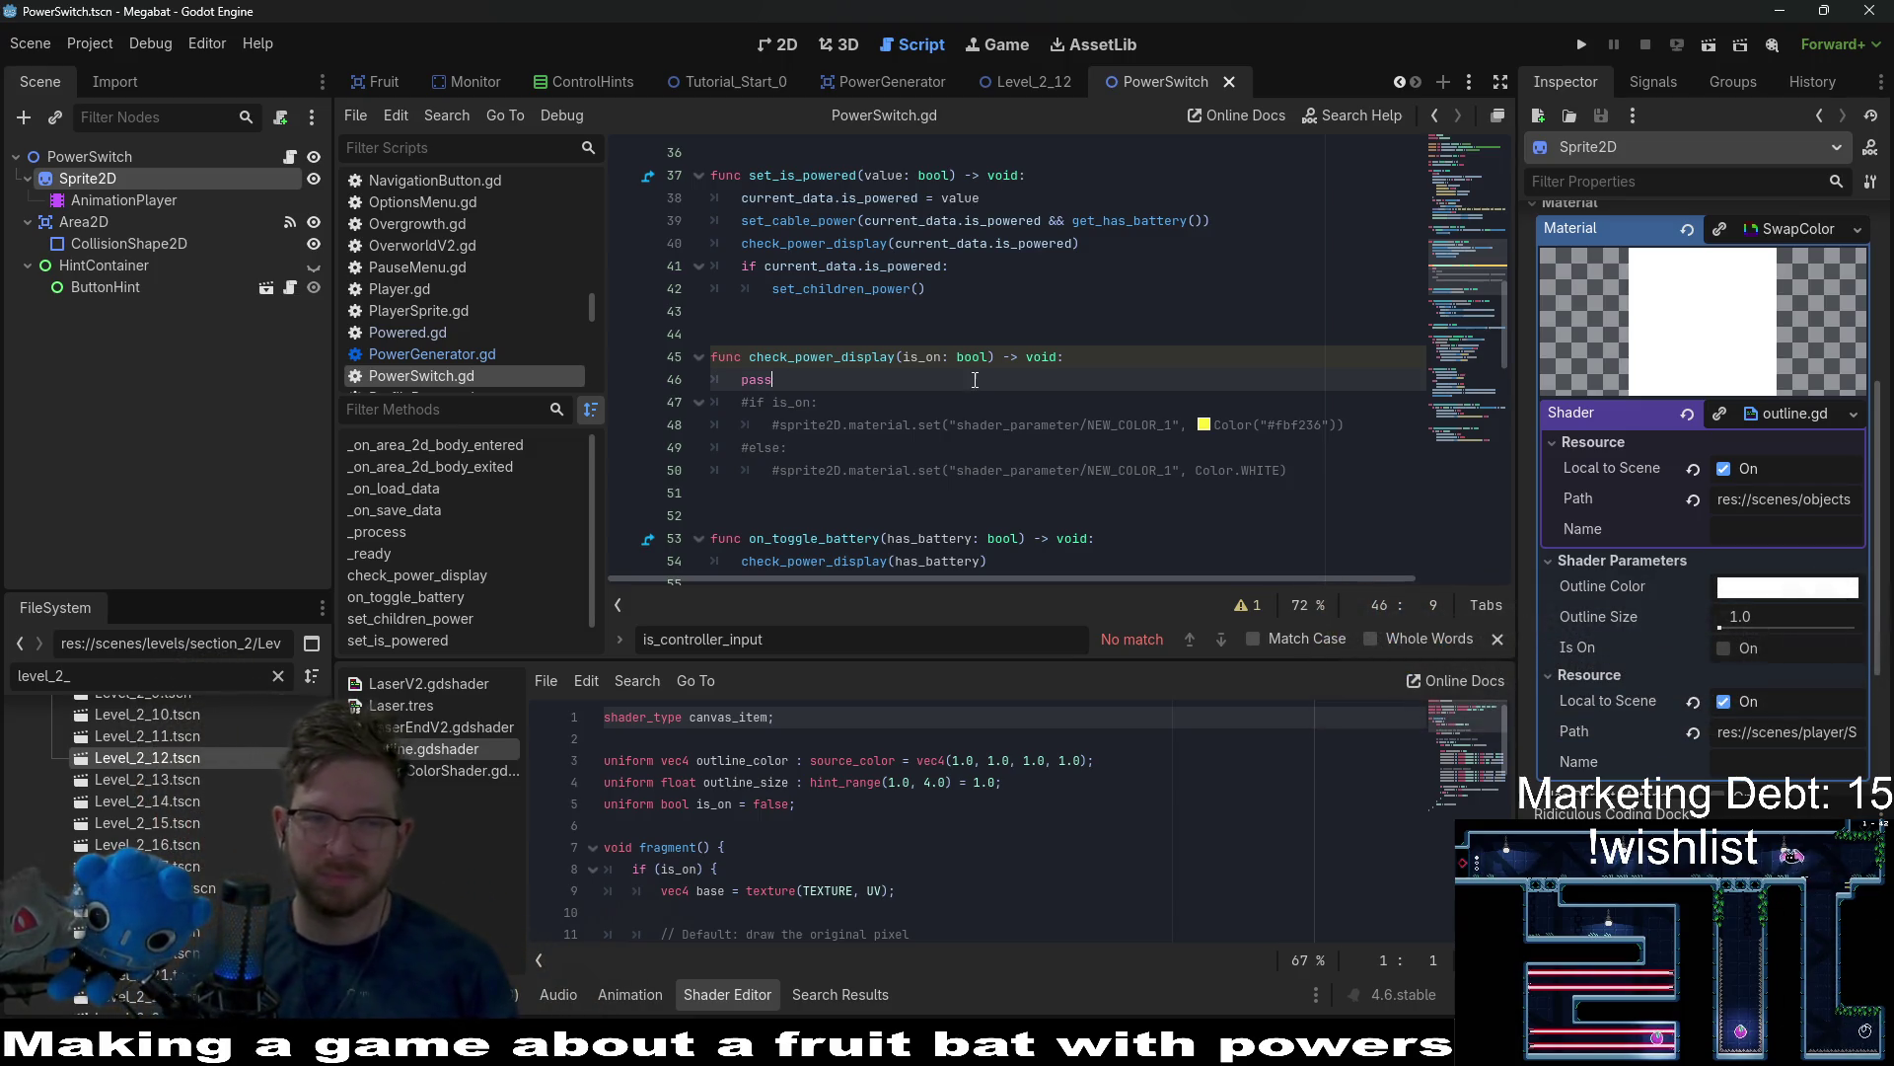
pyautogui.click(1099, 355)
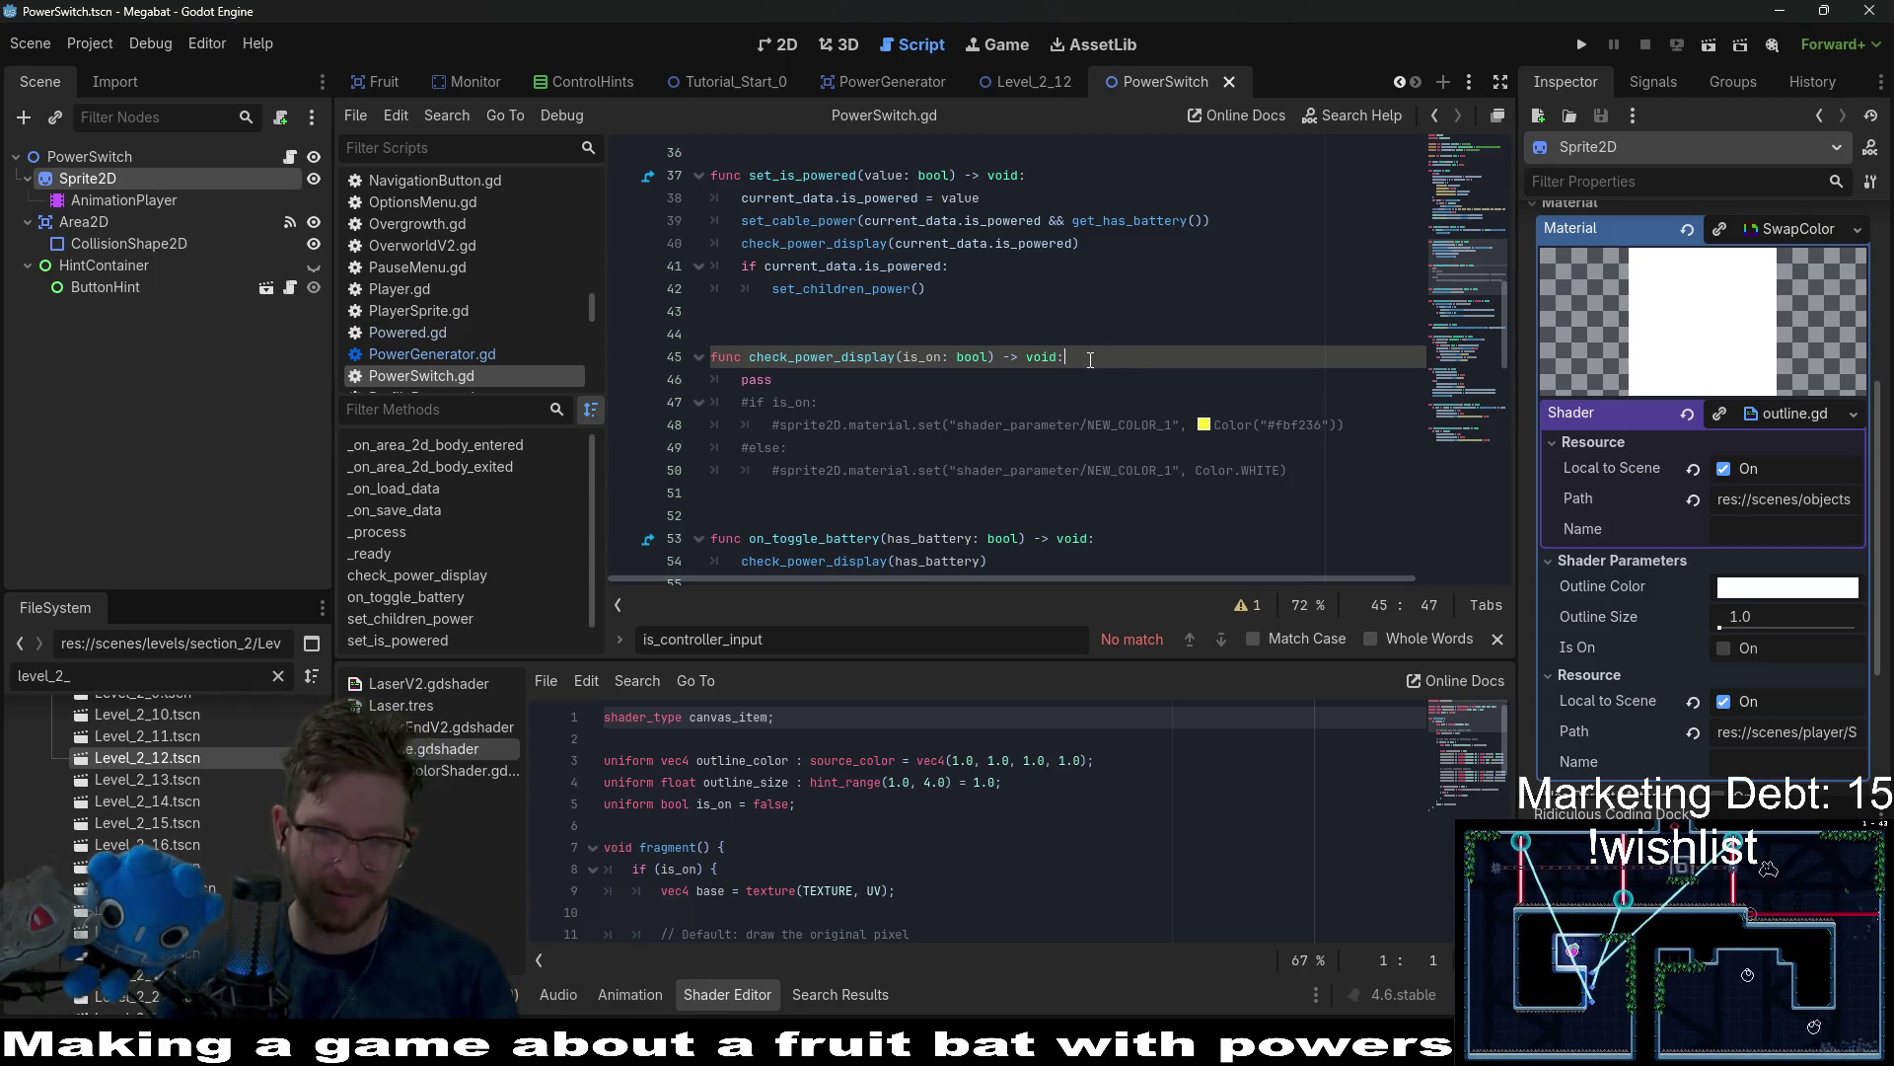
pyautogui.moveTo(779, 381); pyautogui.dragTo(651, 370)
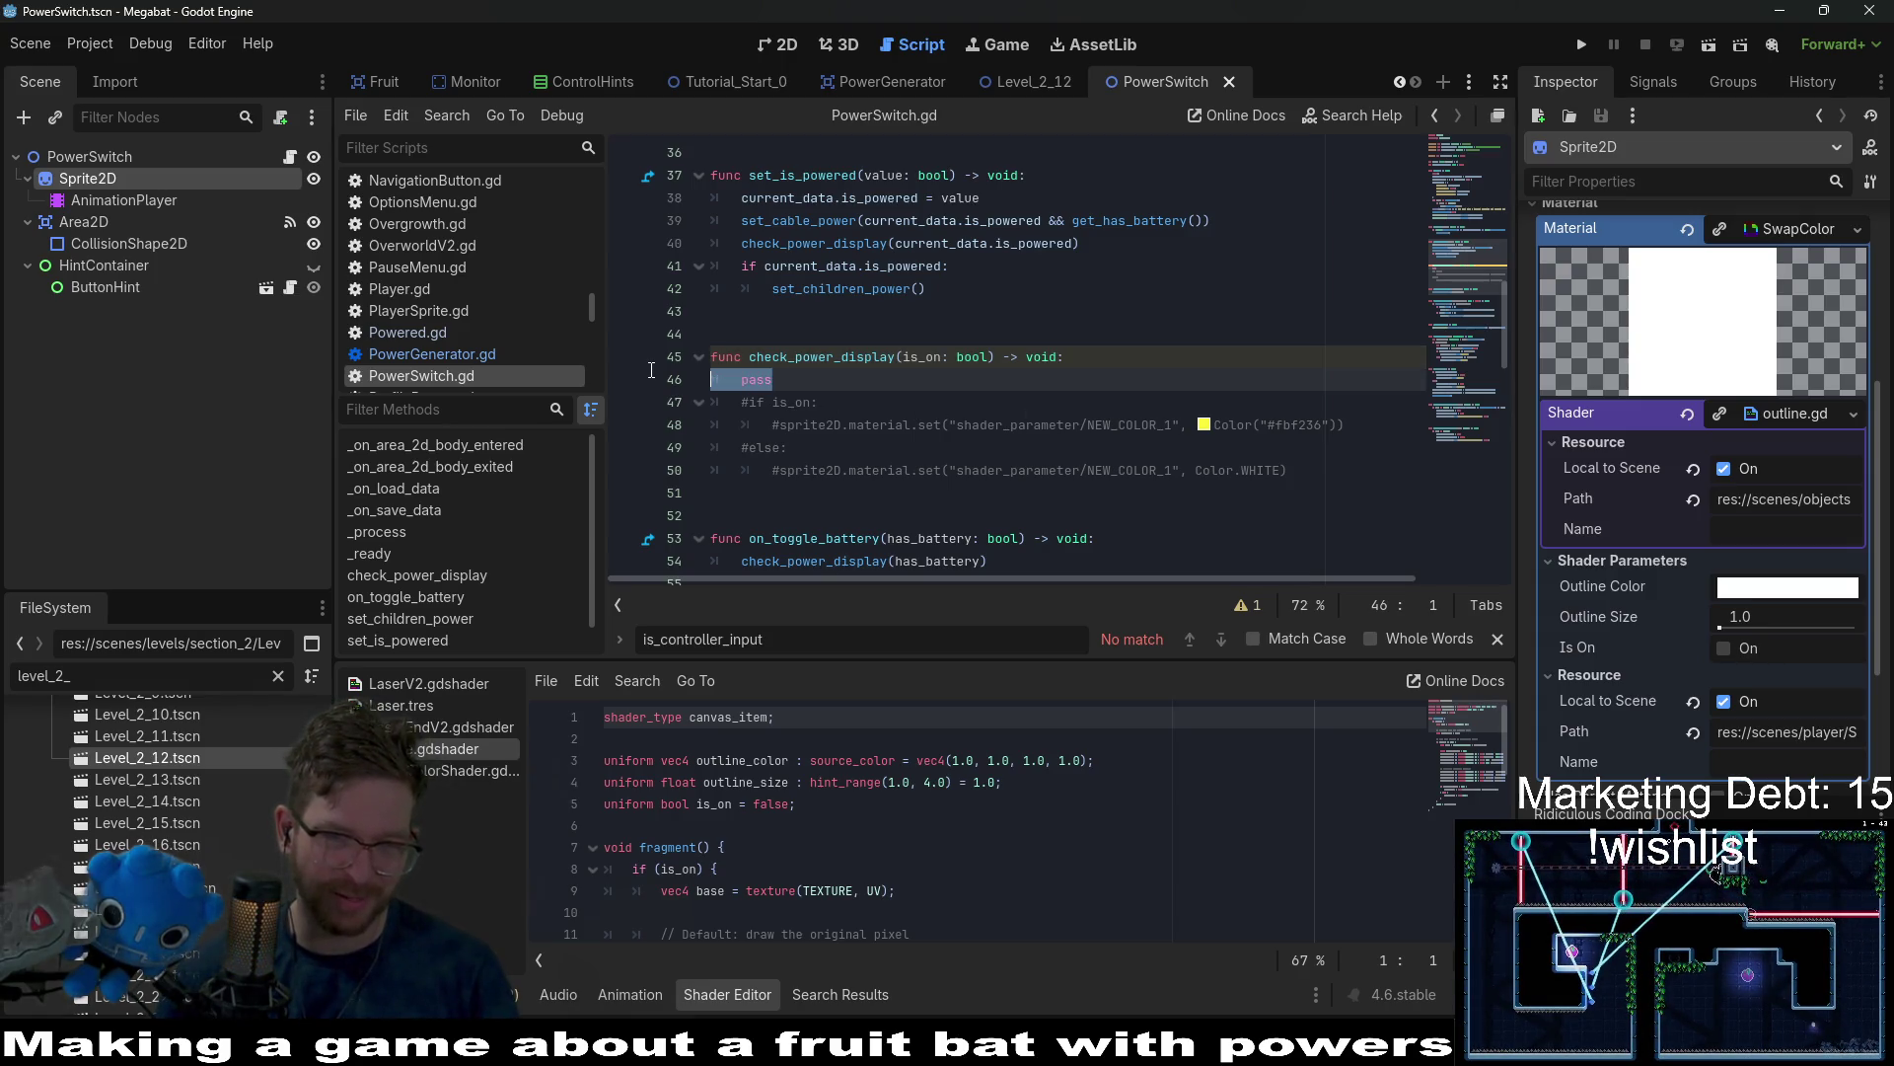
pyautogui.click(1129, 366)
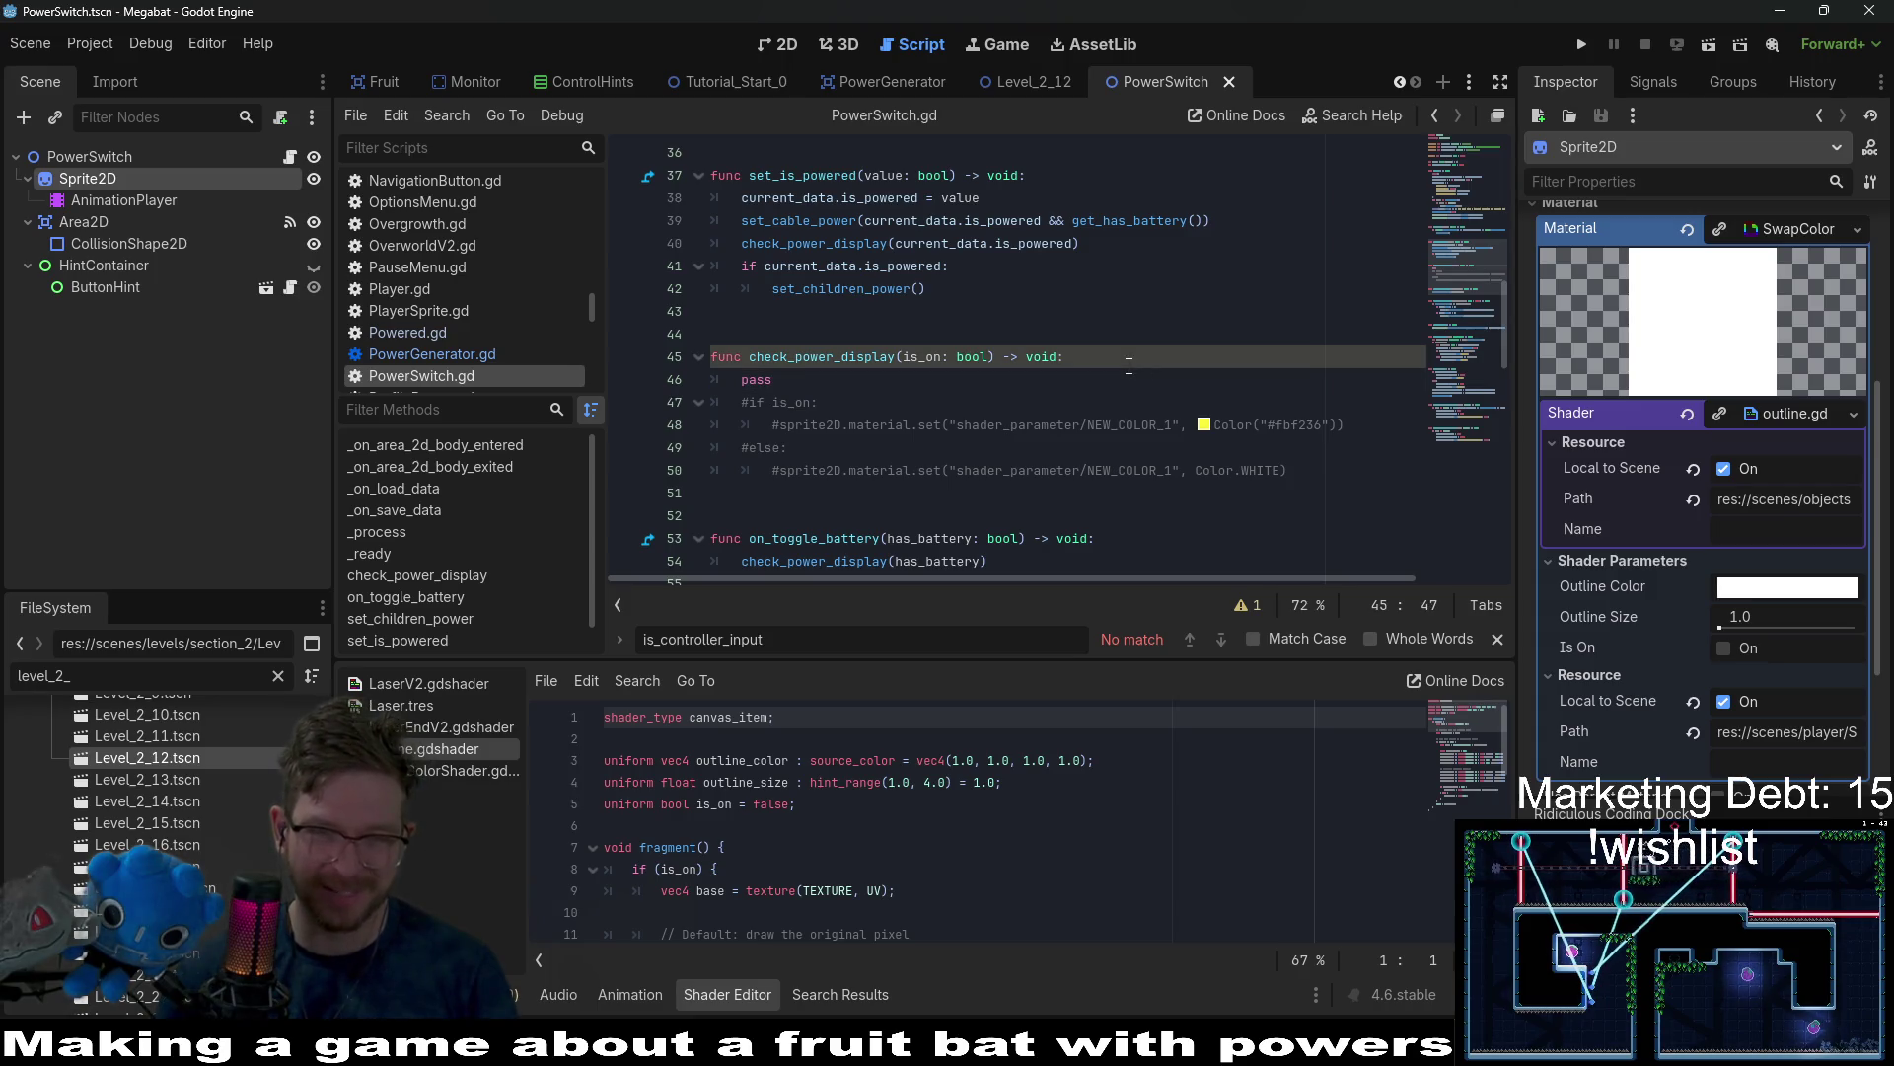
pyautogui.click(1086, 382)
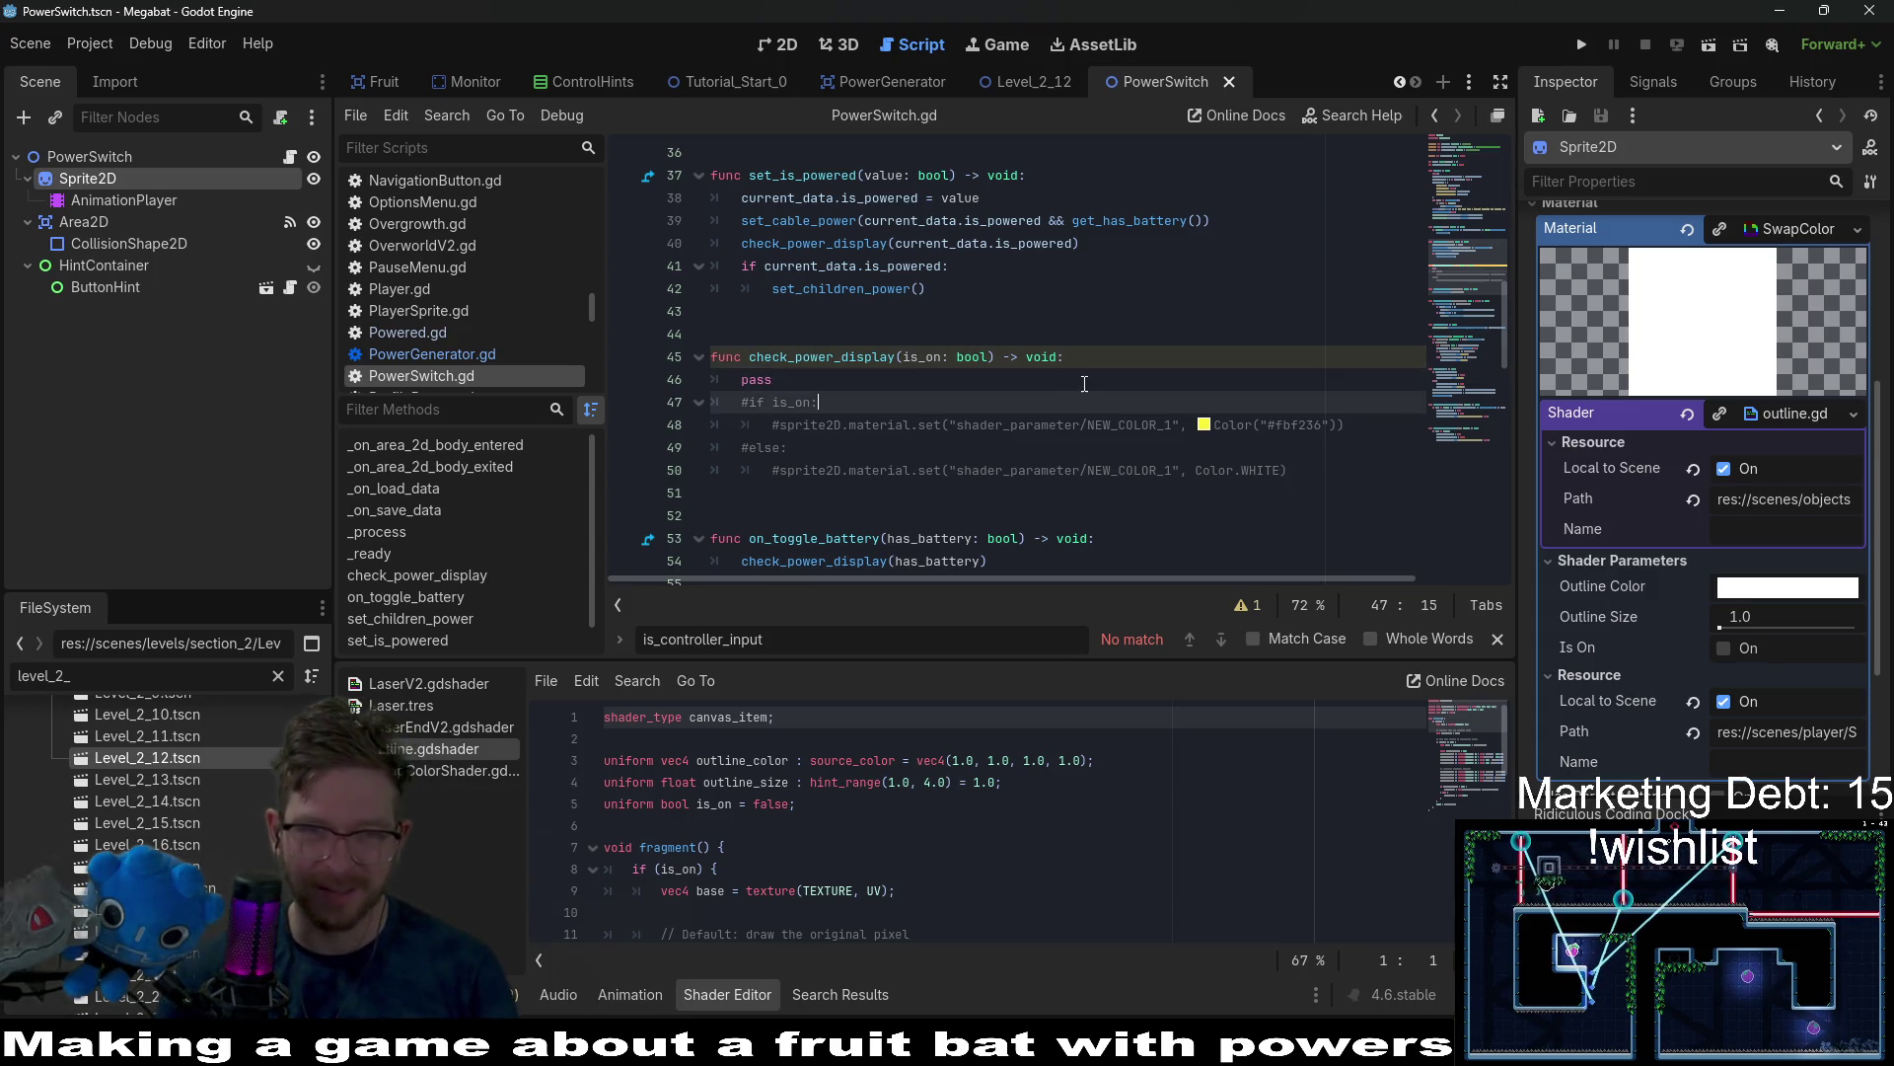
pyautogui.click(1102, 353)
pyautogui.scroll(2, 1102, 352)
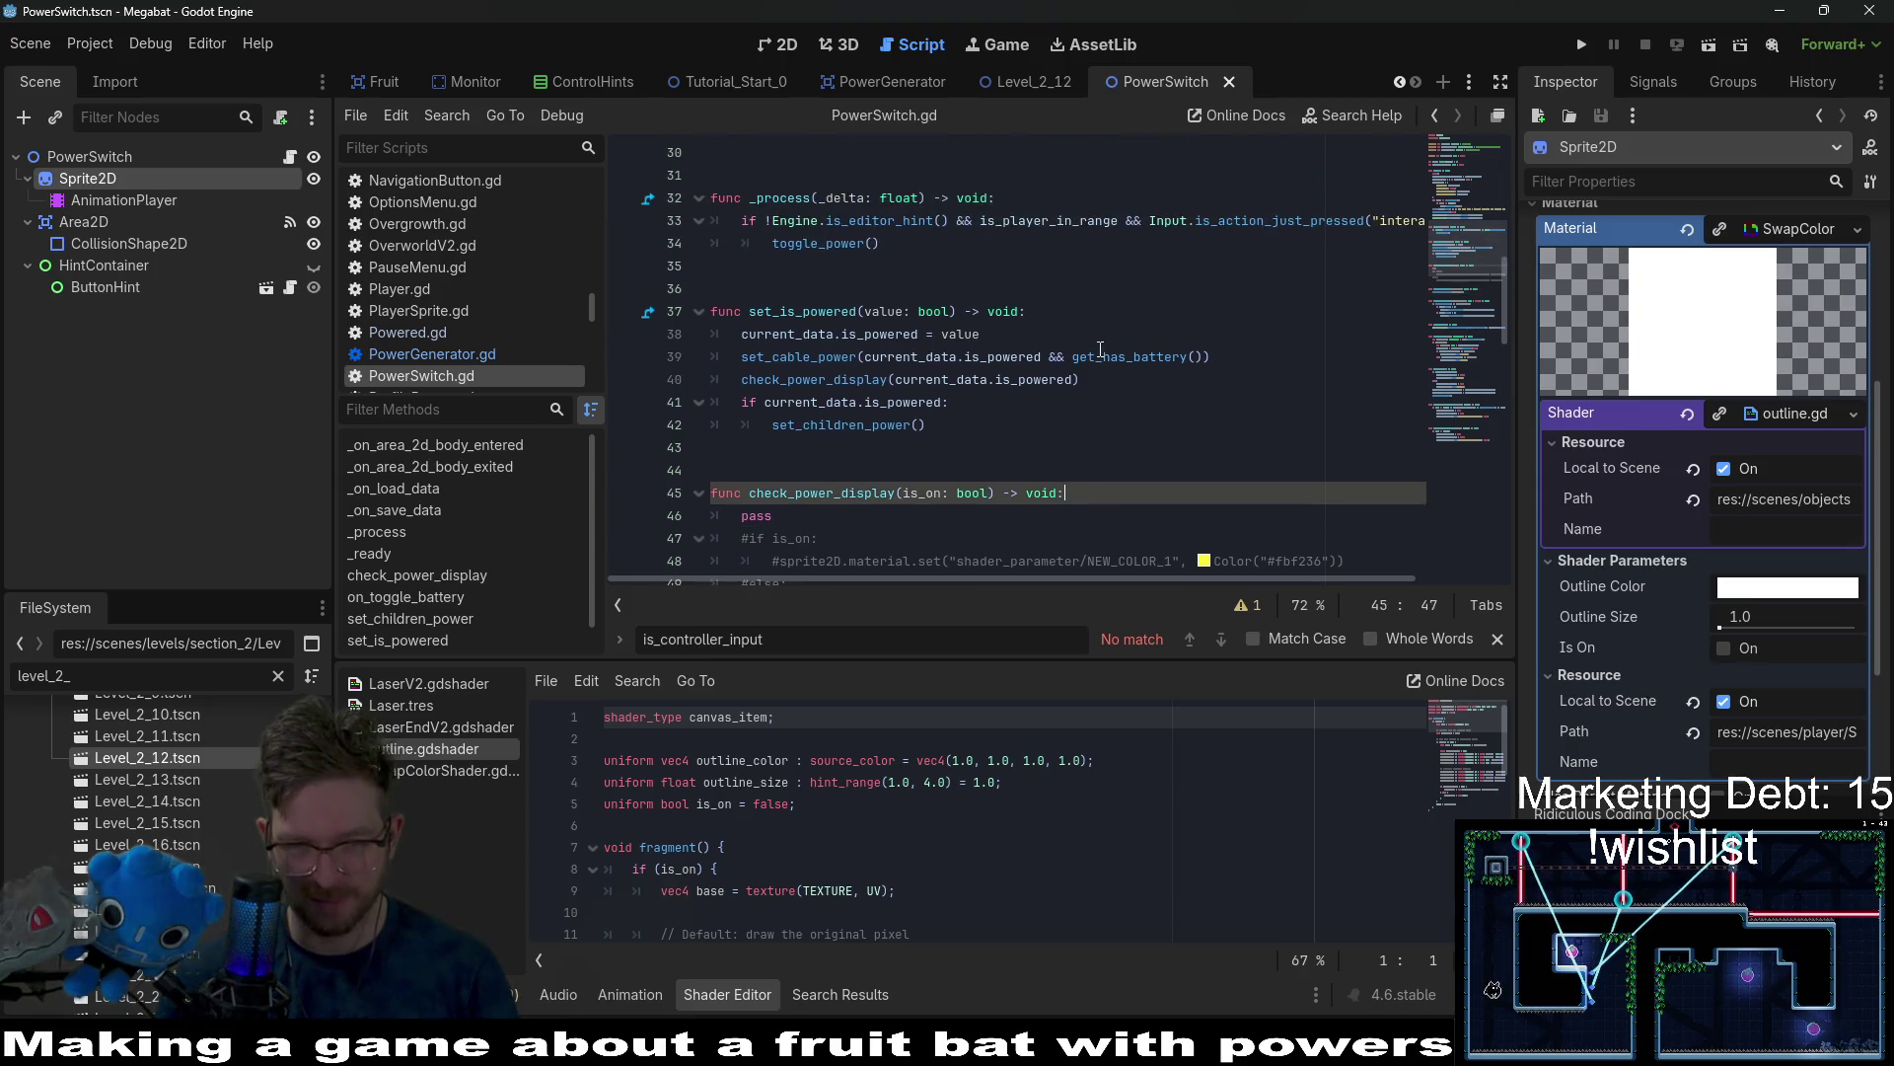
pyautogui.click(785, 45)
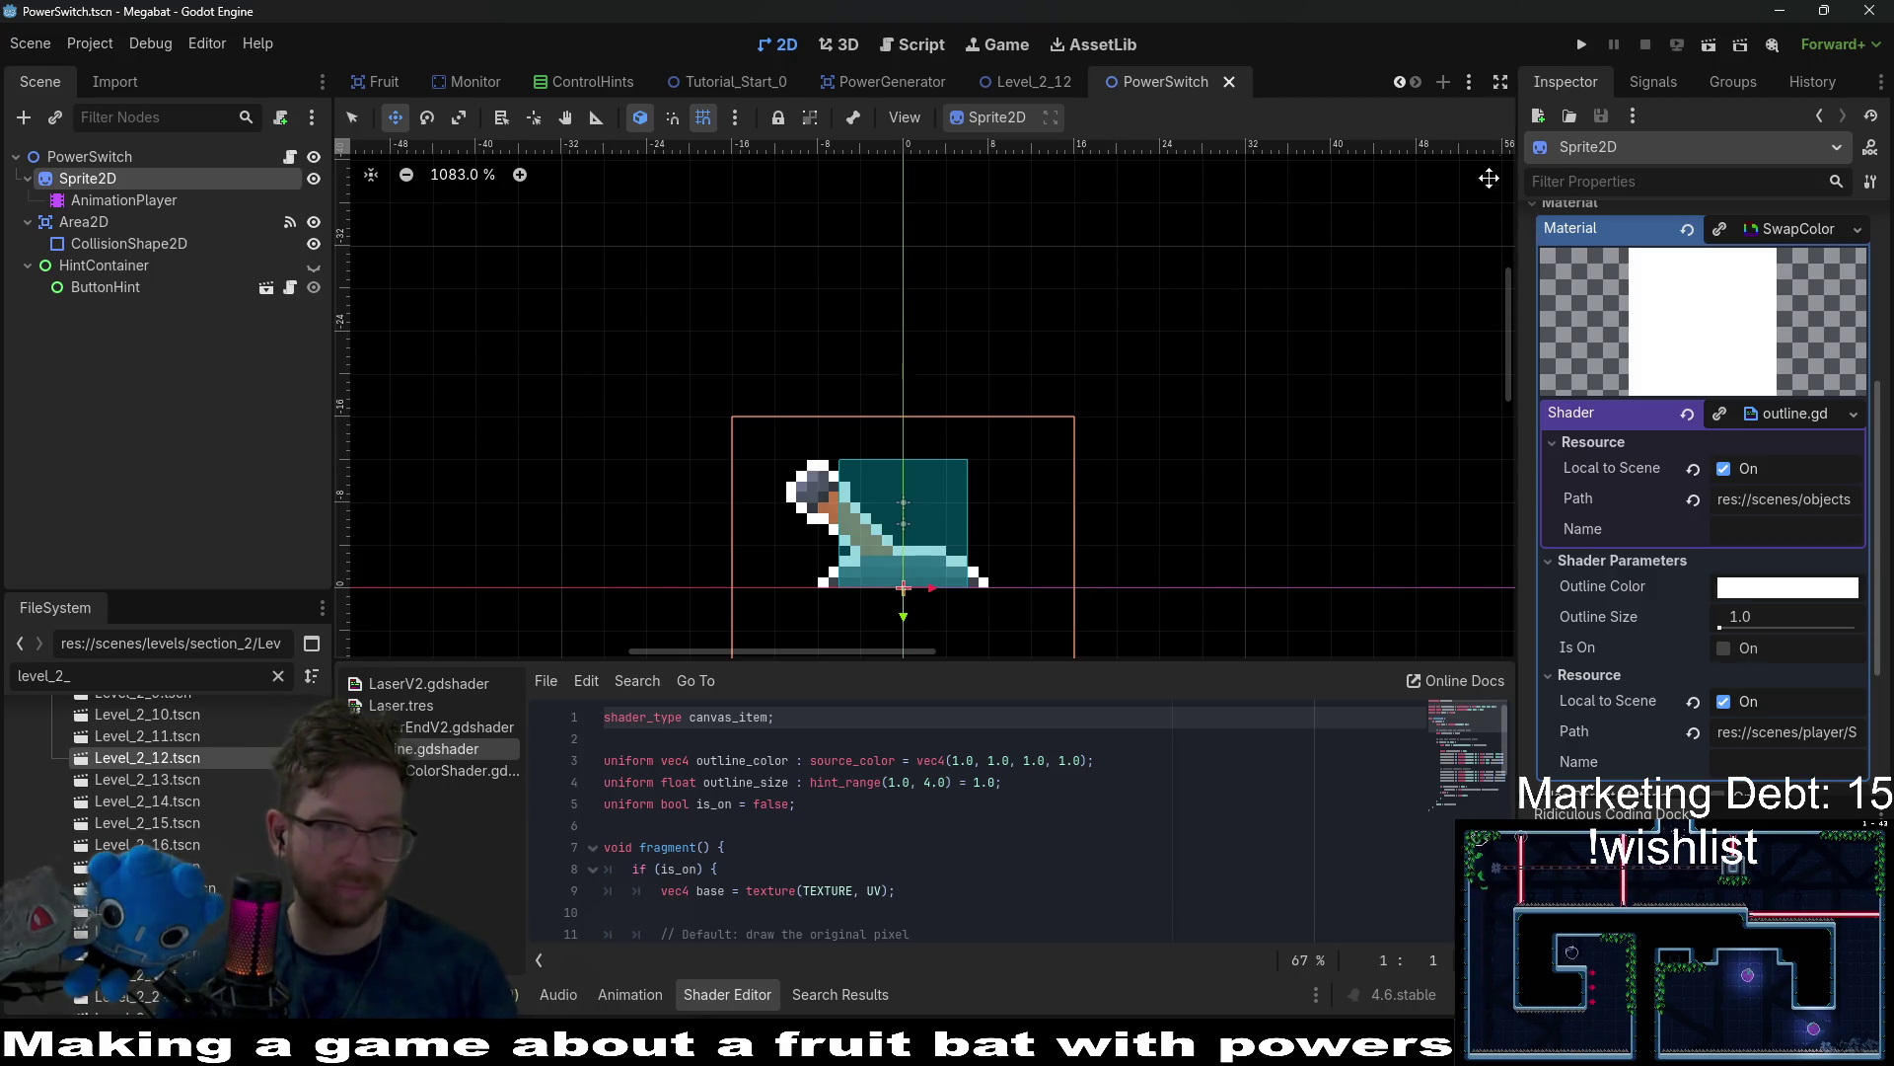
# Run the Megabat project in debug mode from the top-right toolbar.
pyautogui.click(1578, 47)
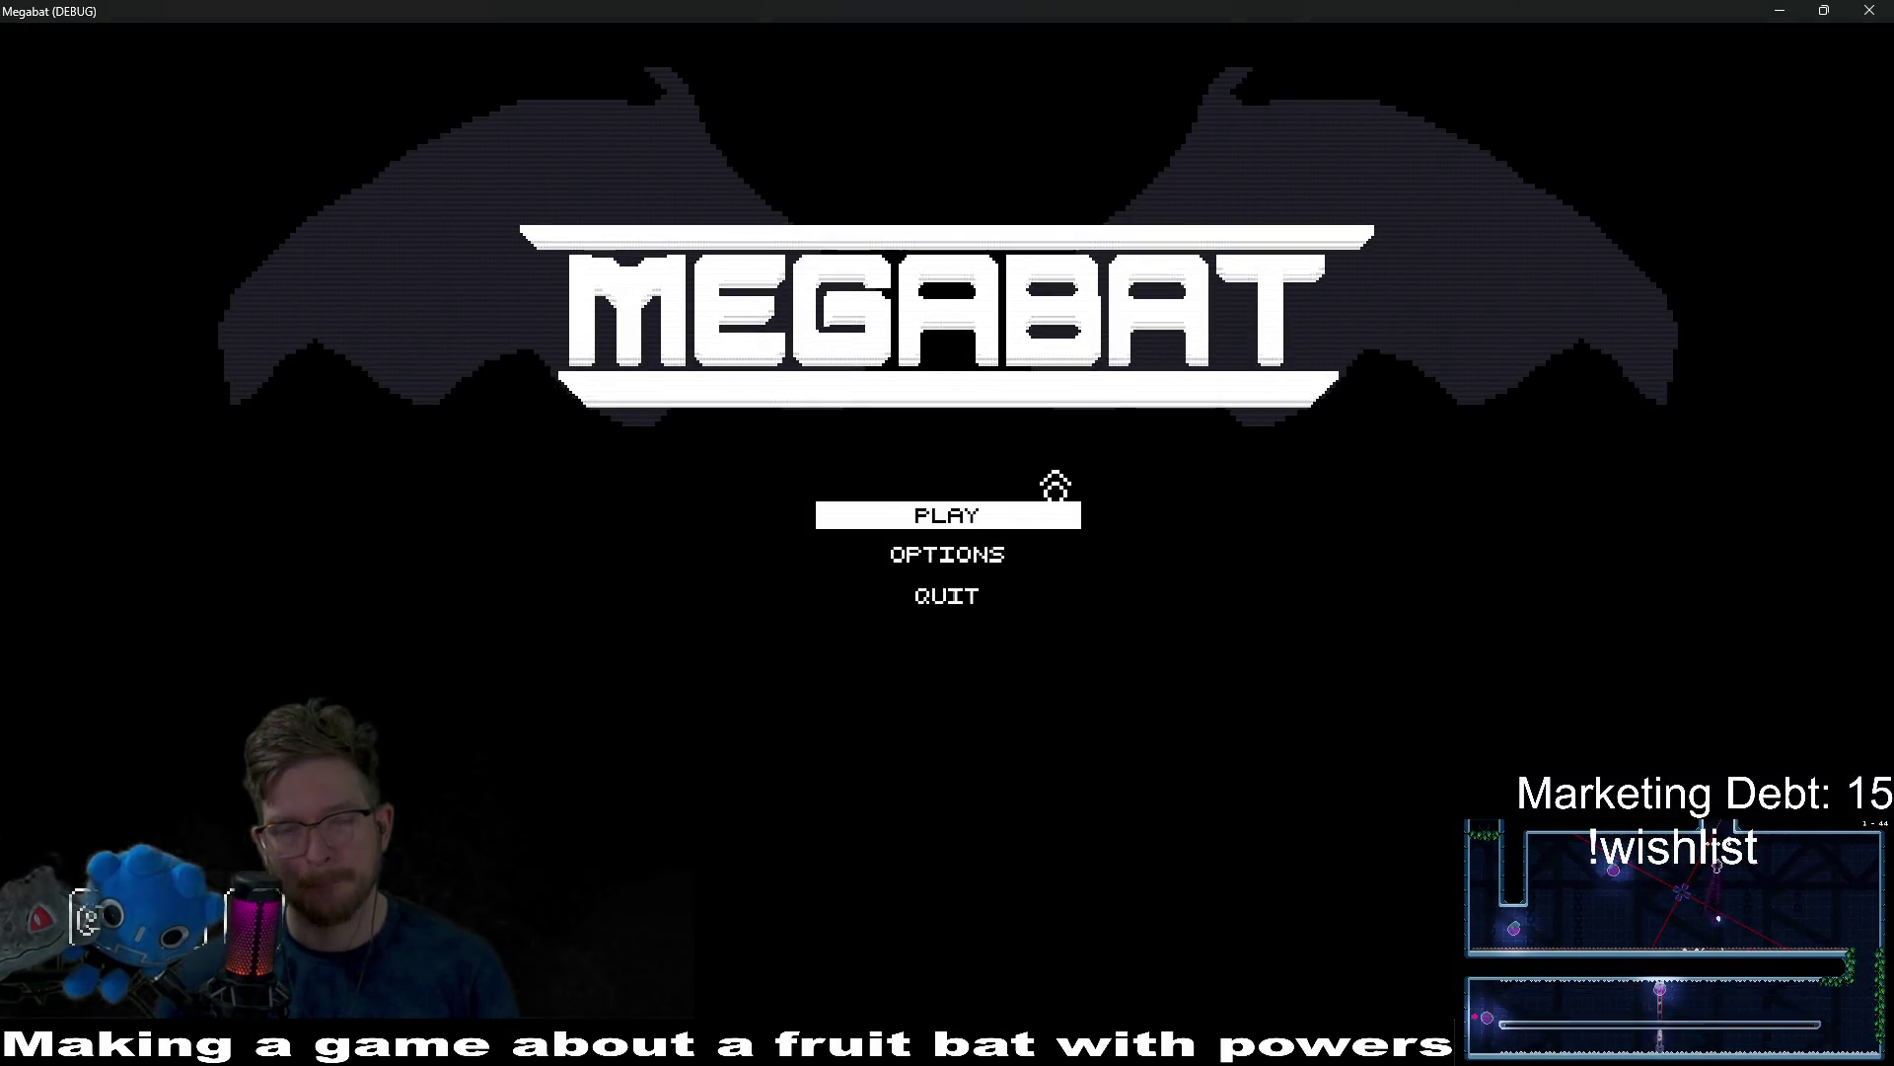
# Start a game on the first save profile, fly the bat briefly, then pause and close it.
pyautogui.click(1025, 533)
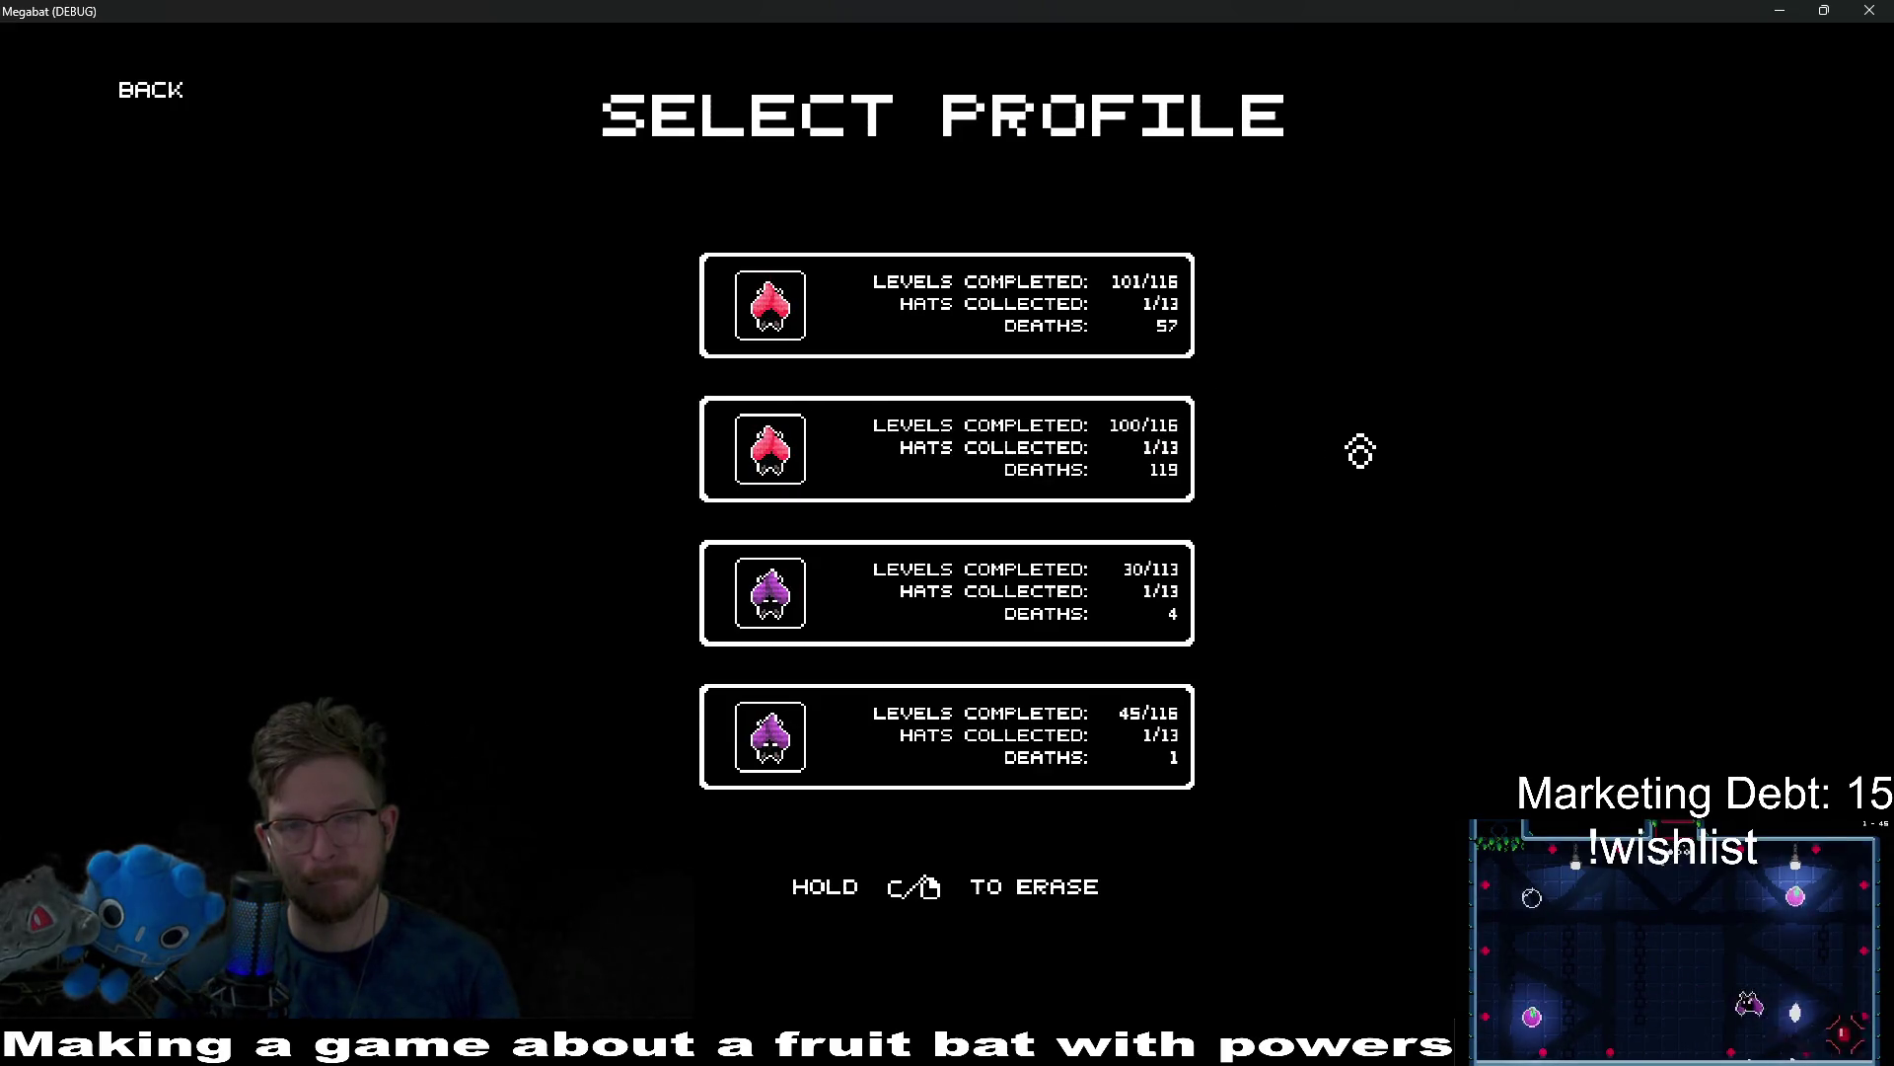
pyautogui.click(1022, 321)
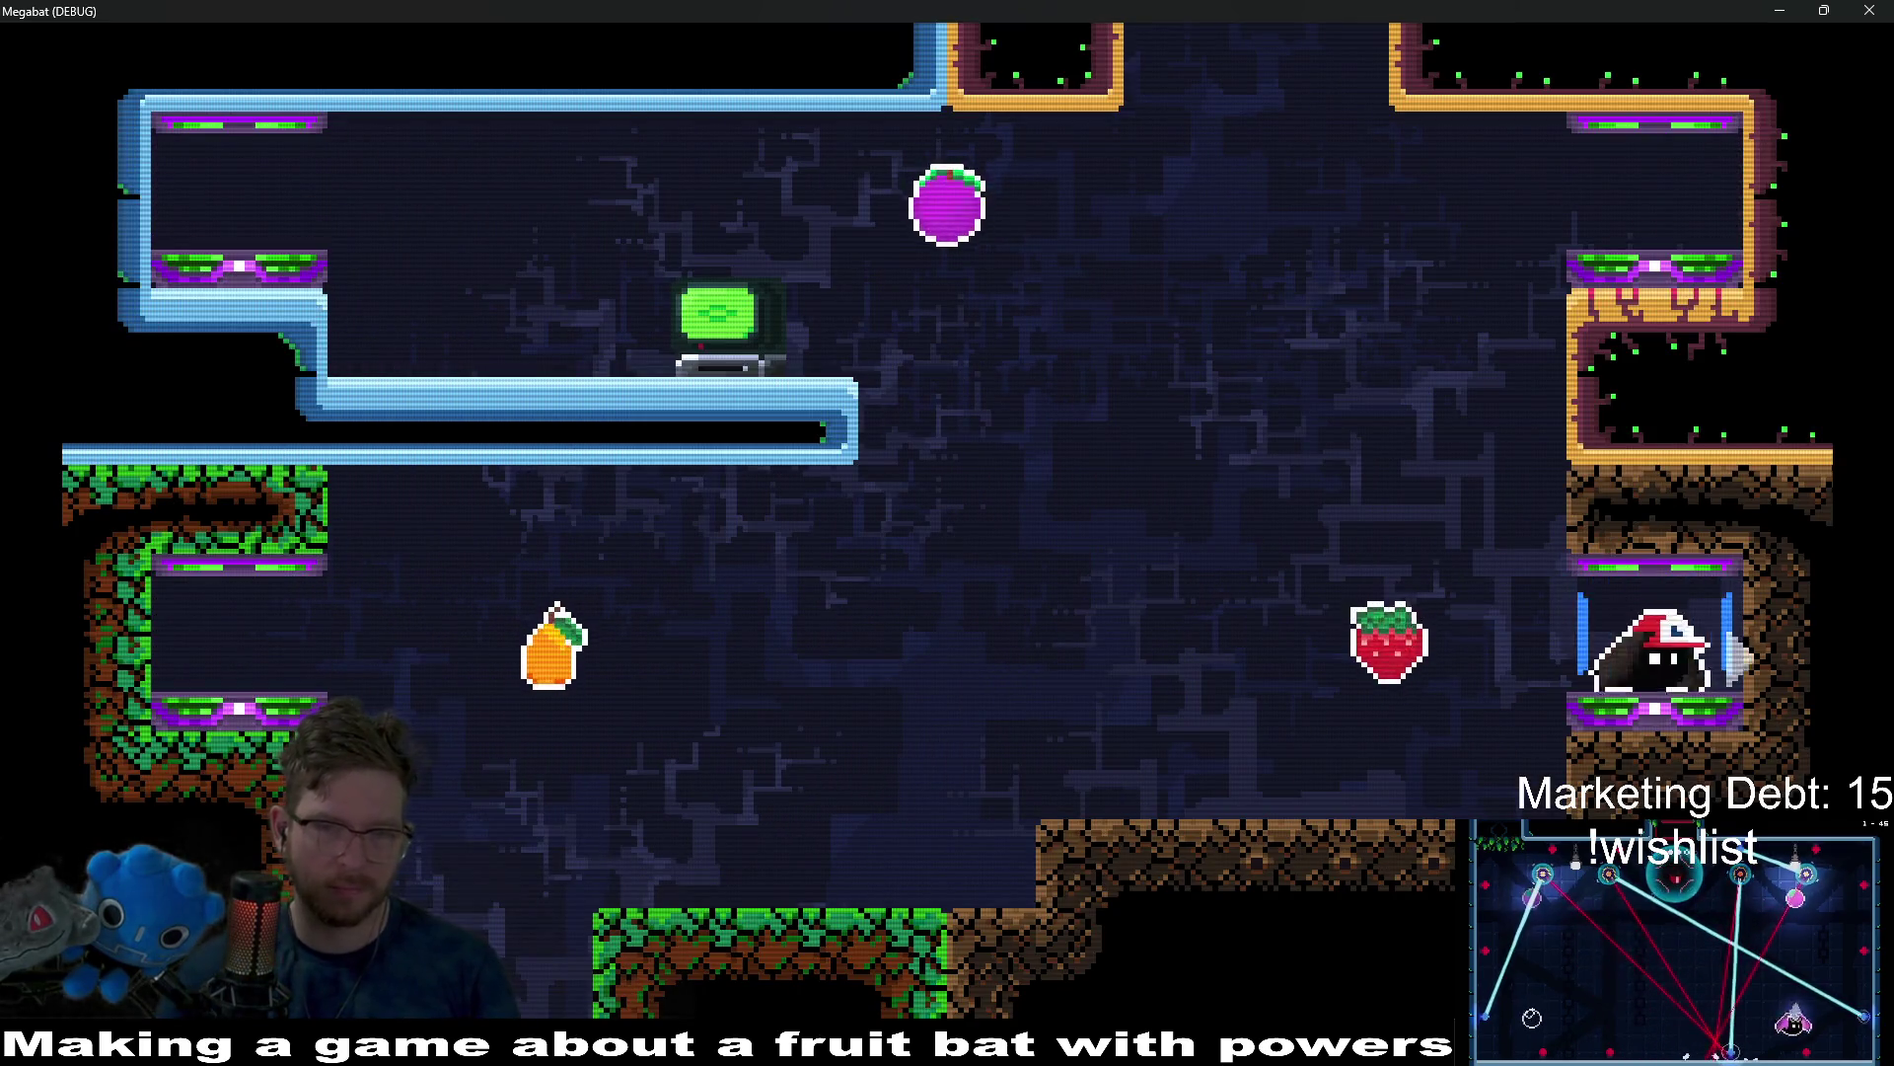
pyautogui.press('Left')
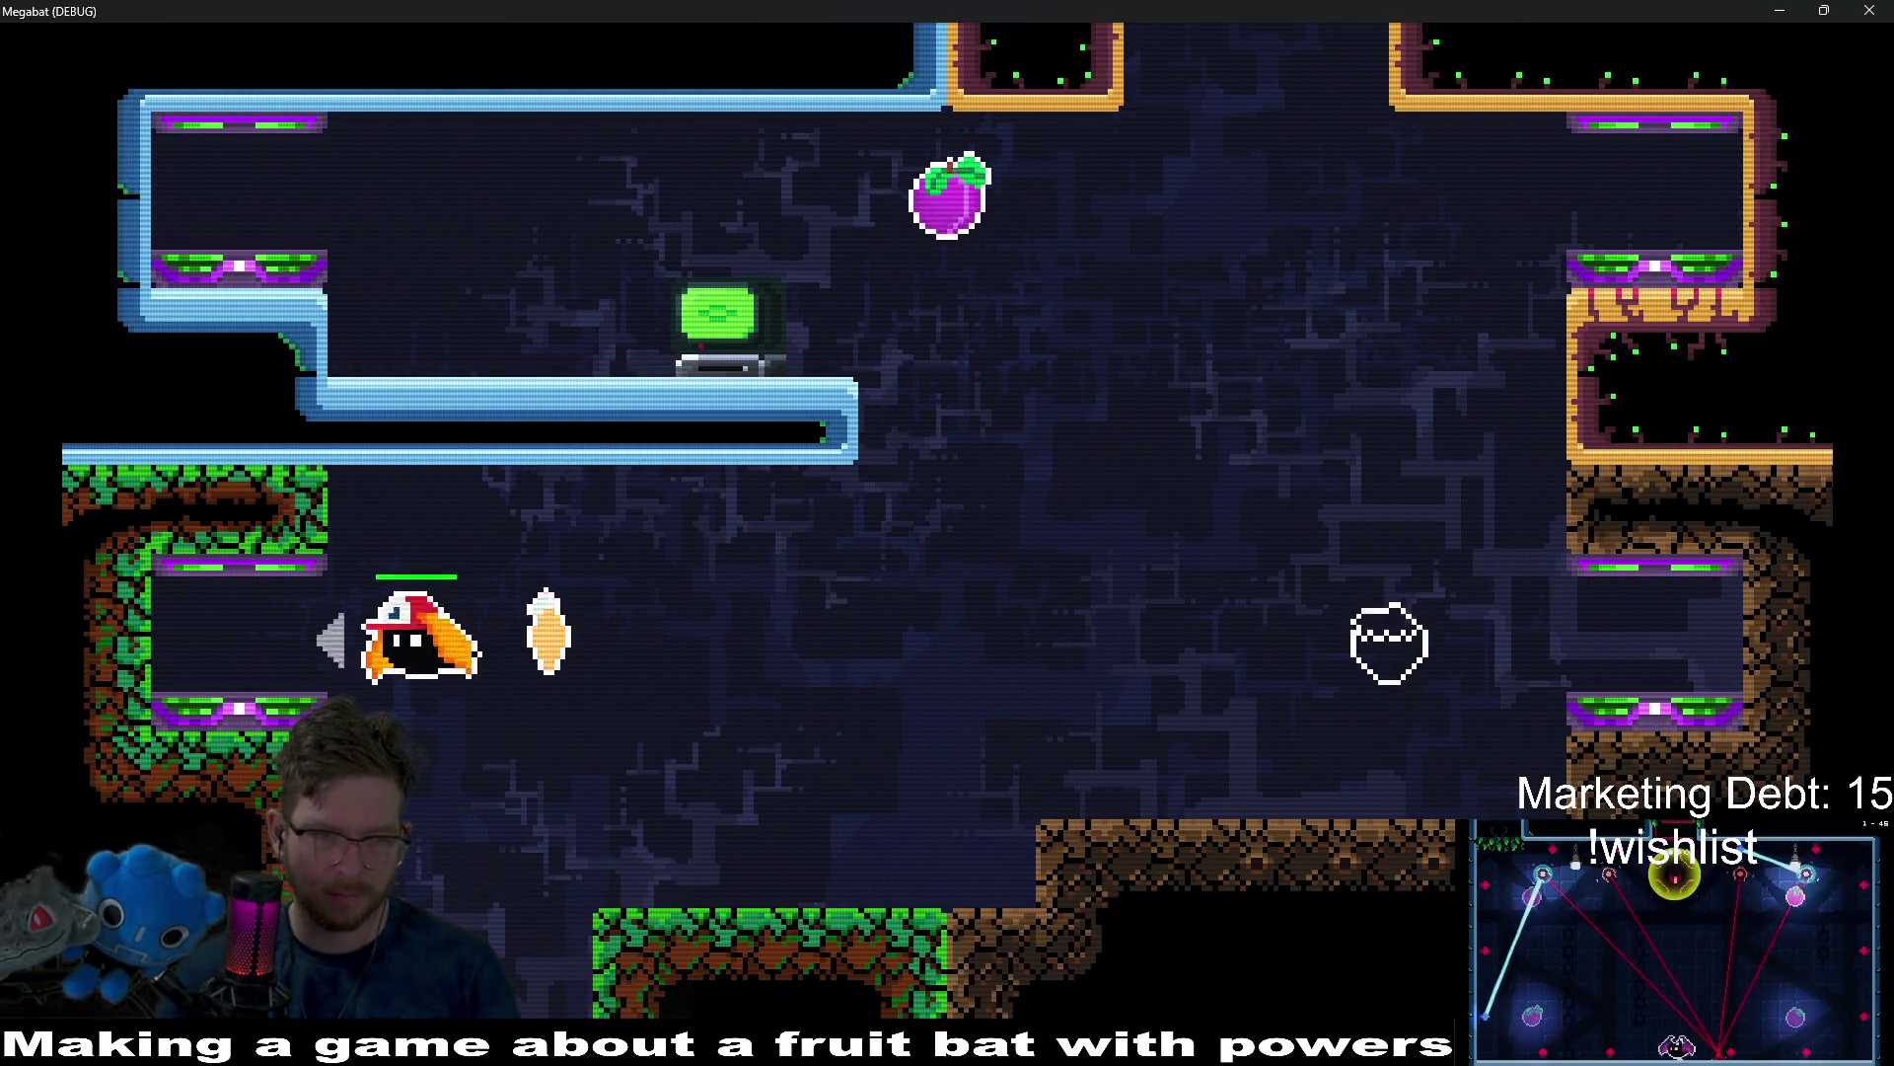
pyautogui.press('Escape')
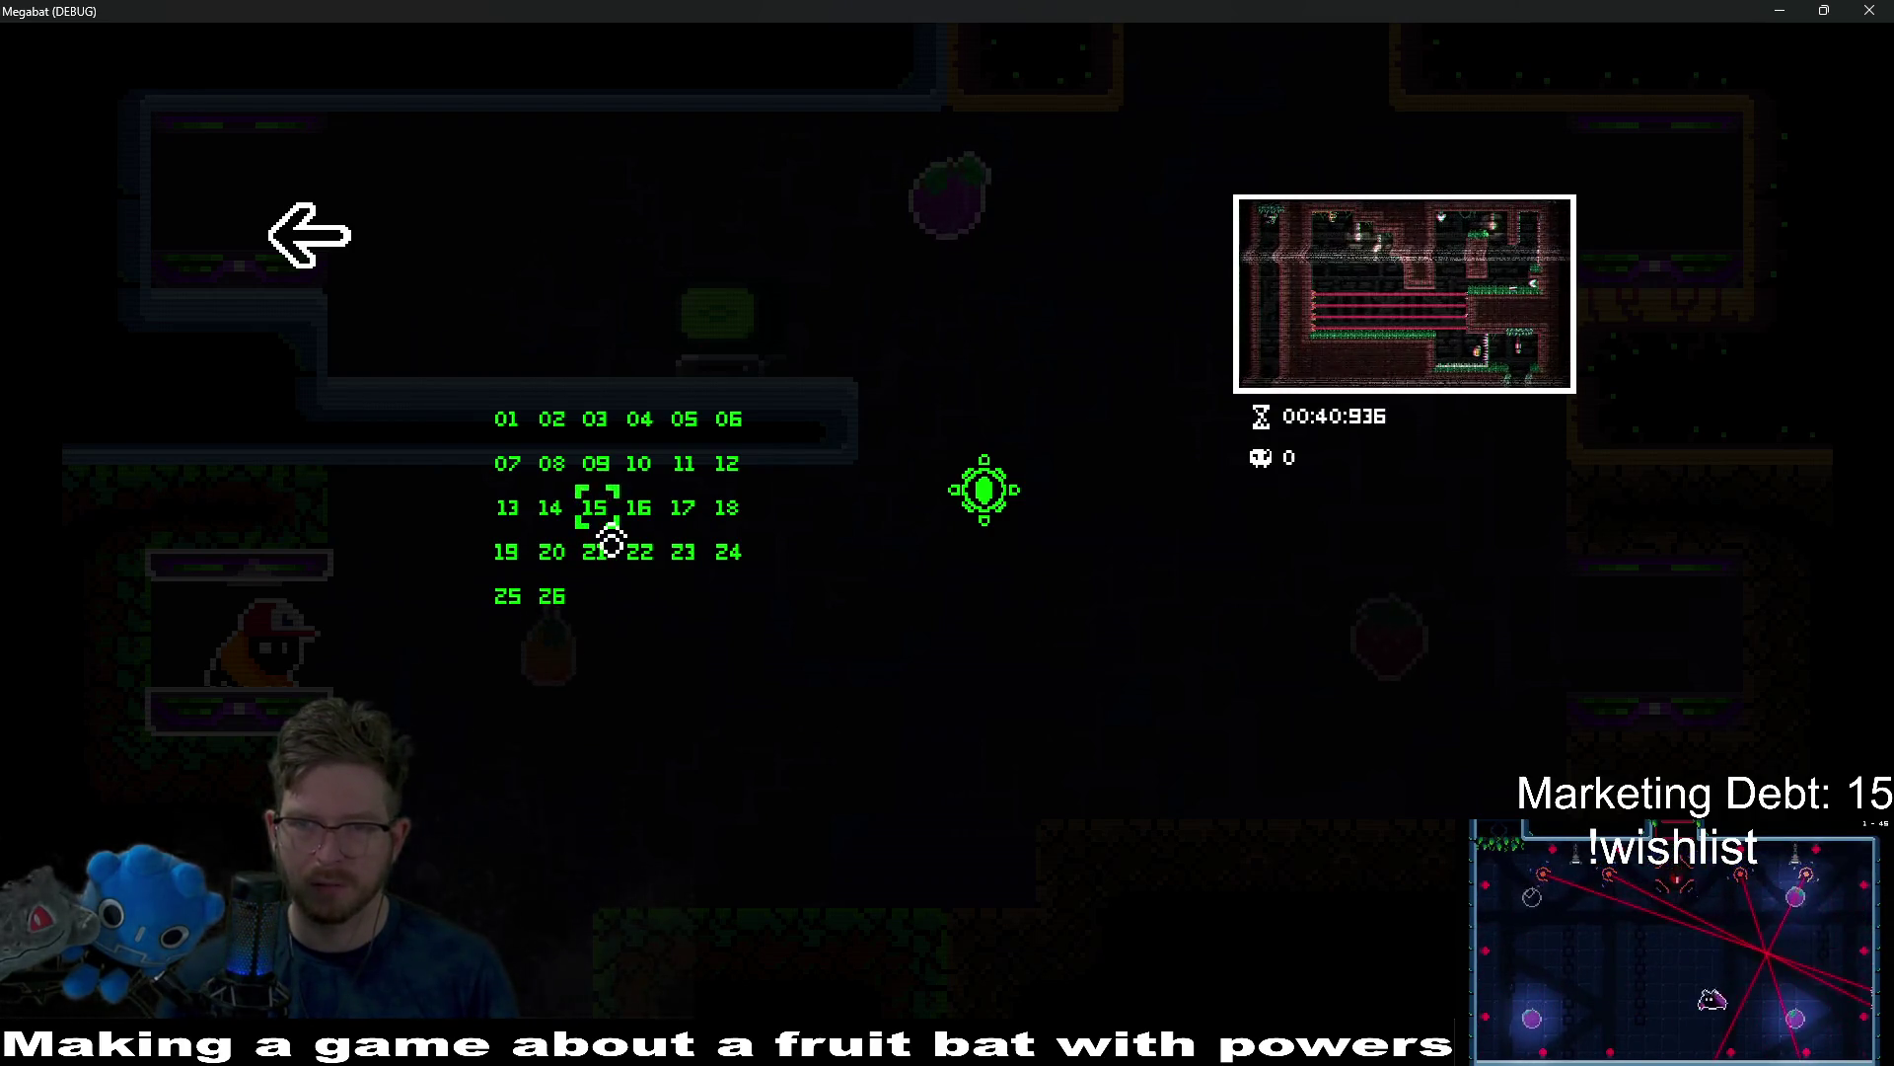
pyautogui.press('Escape')
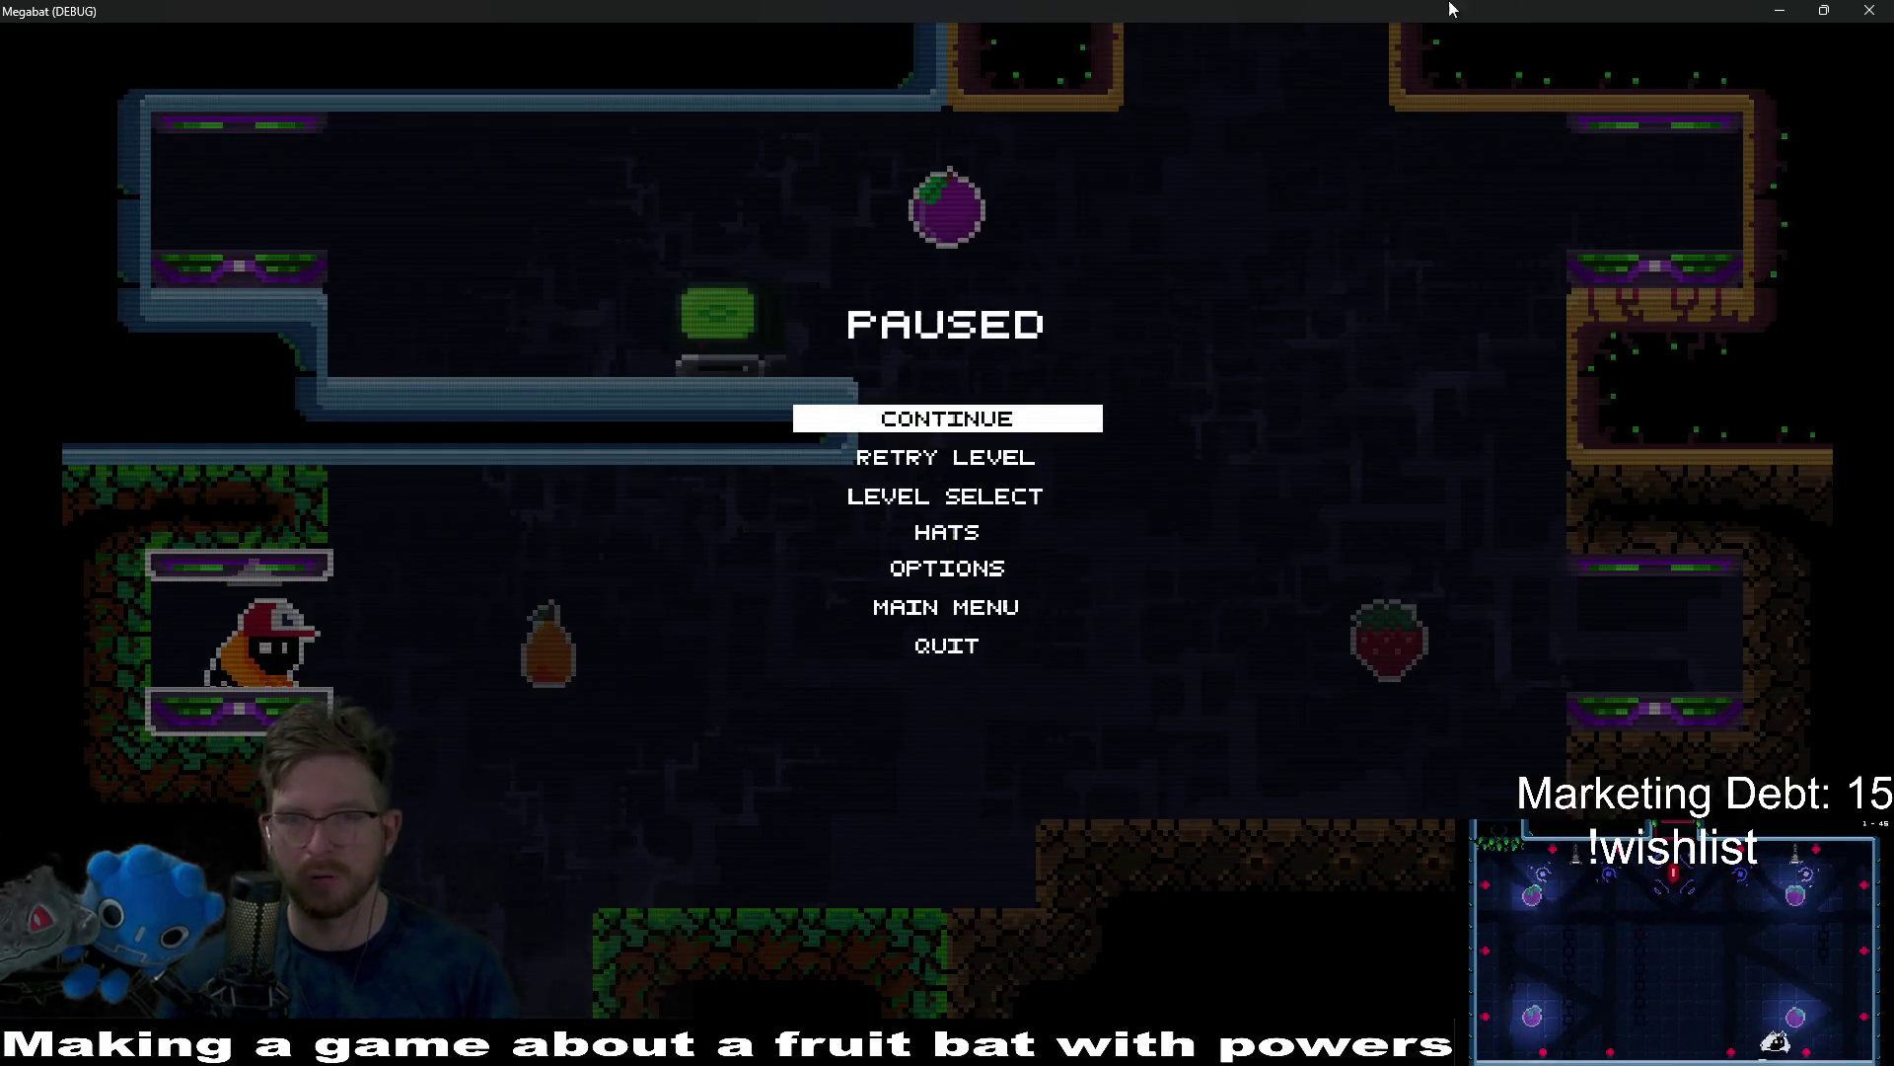
pyautogui.click(1870, 10)
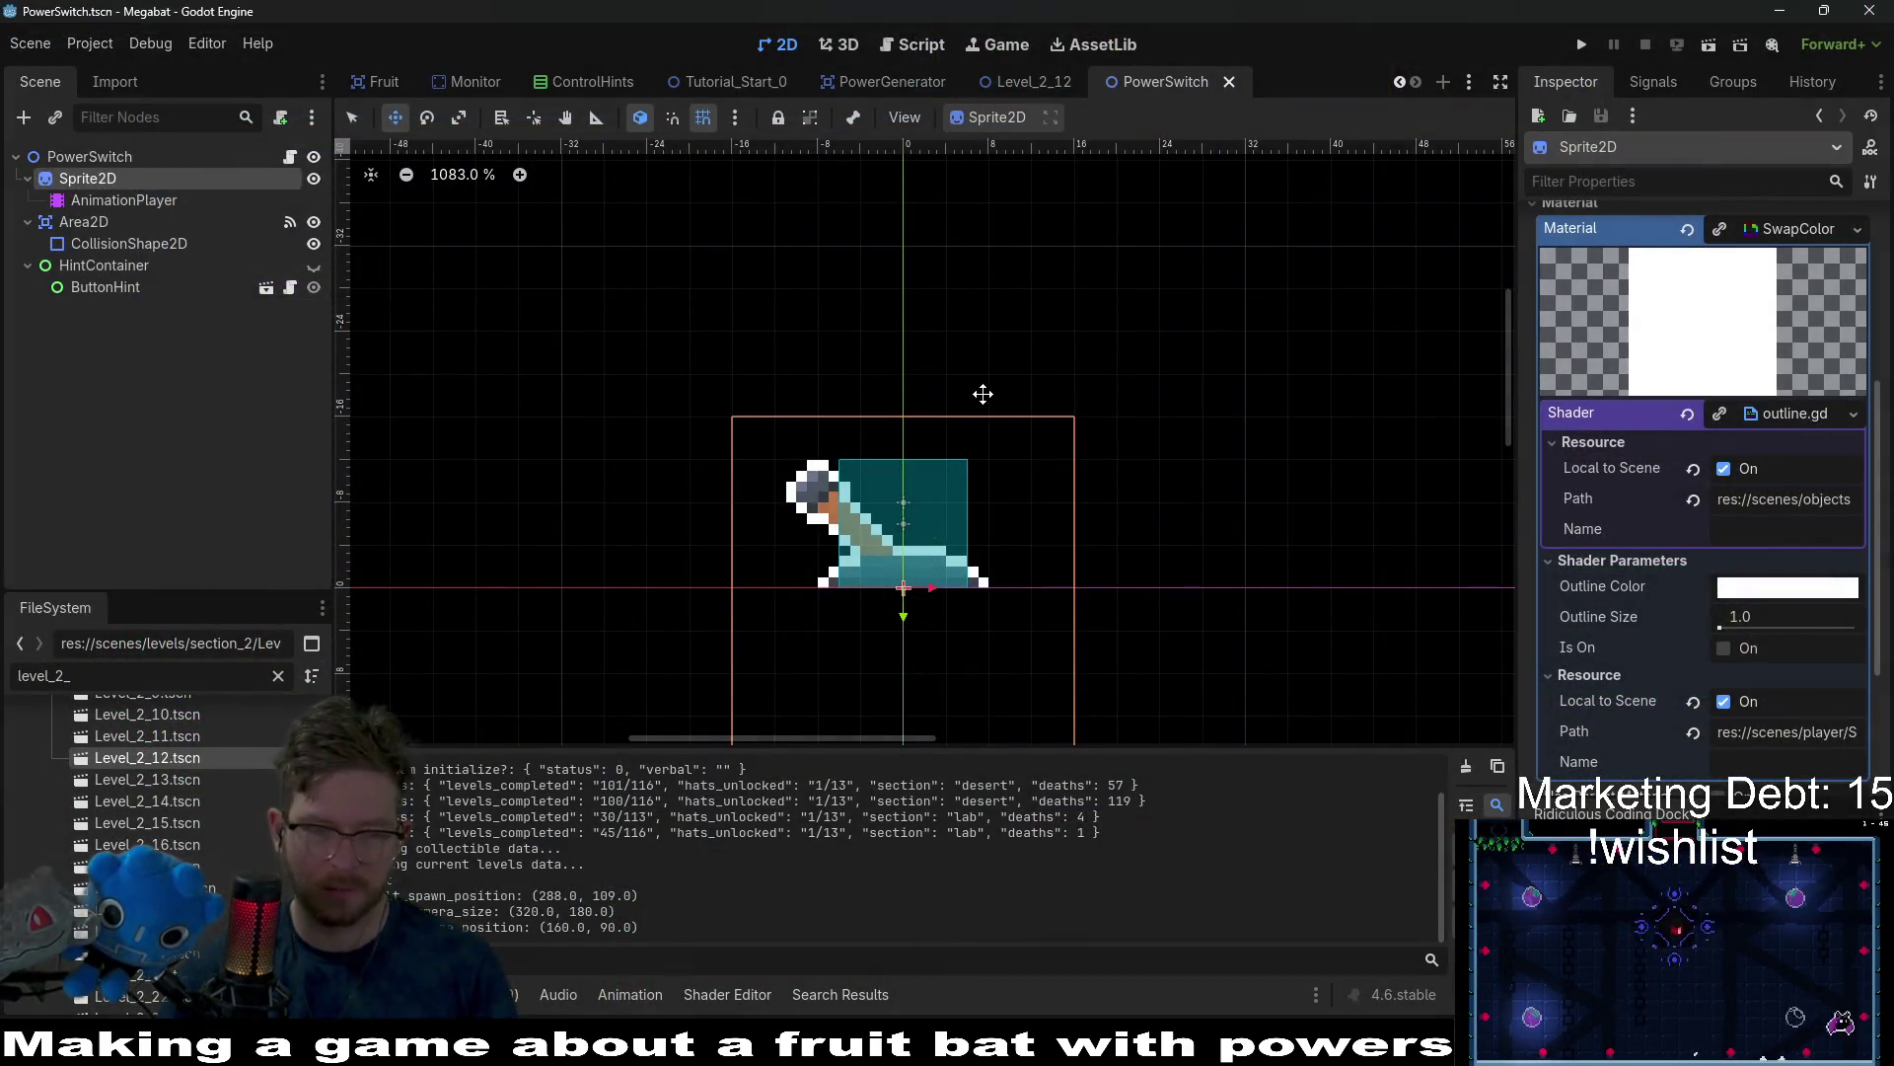
# Open the Level_2_15 scene and pan its canvas to see more of the level.
pyautogui.doubleClick(179, 830)
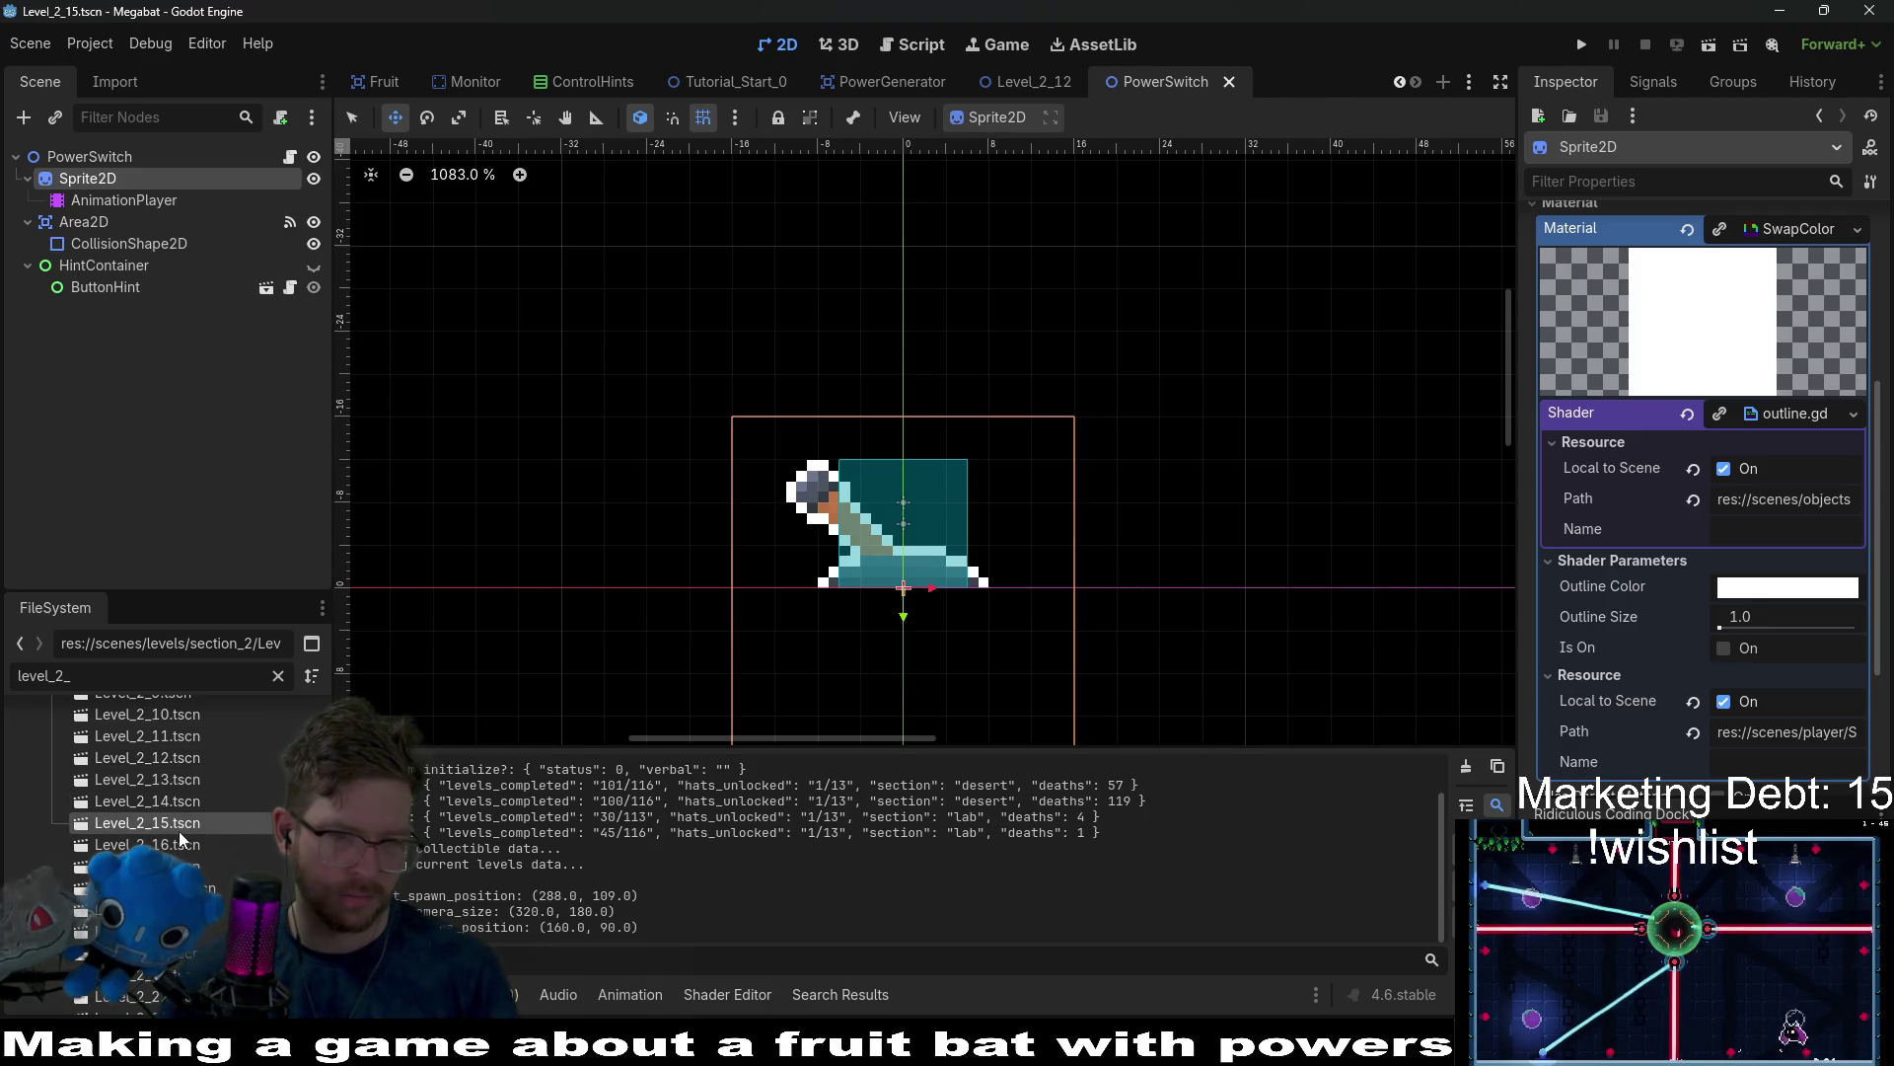
pyautogui.scroll(-2, 804, 496)
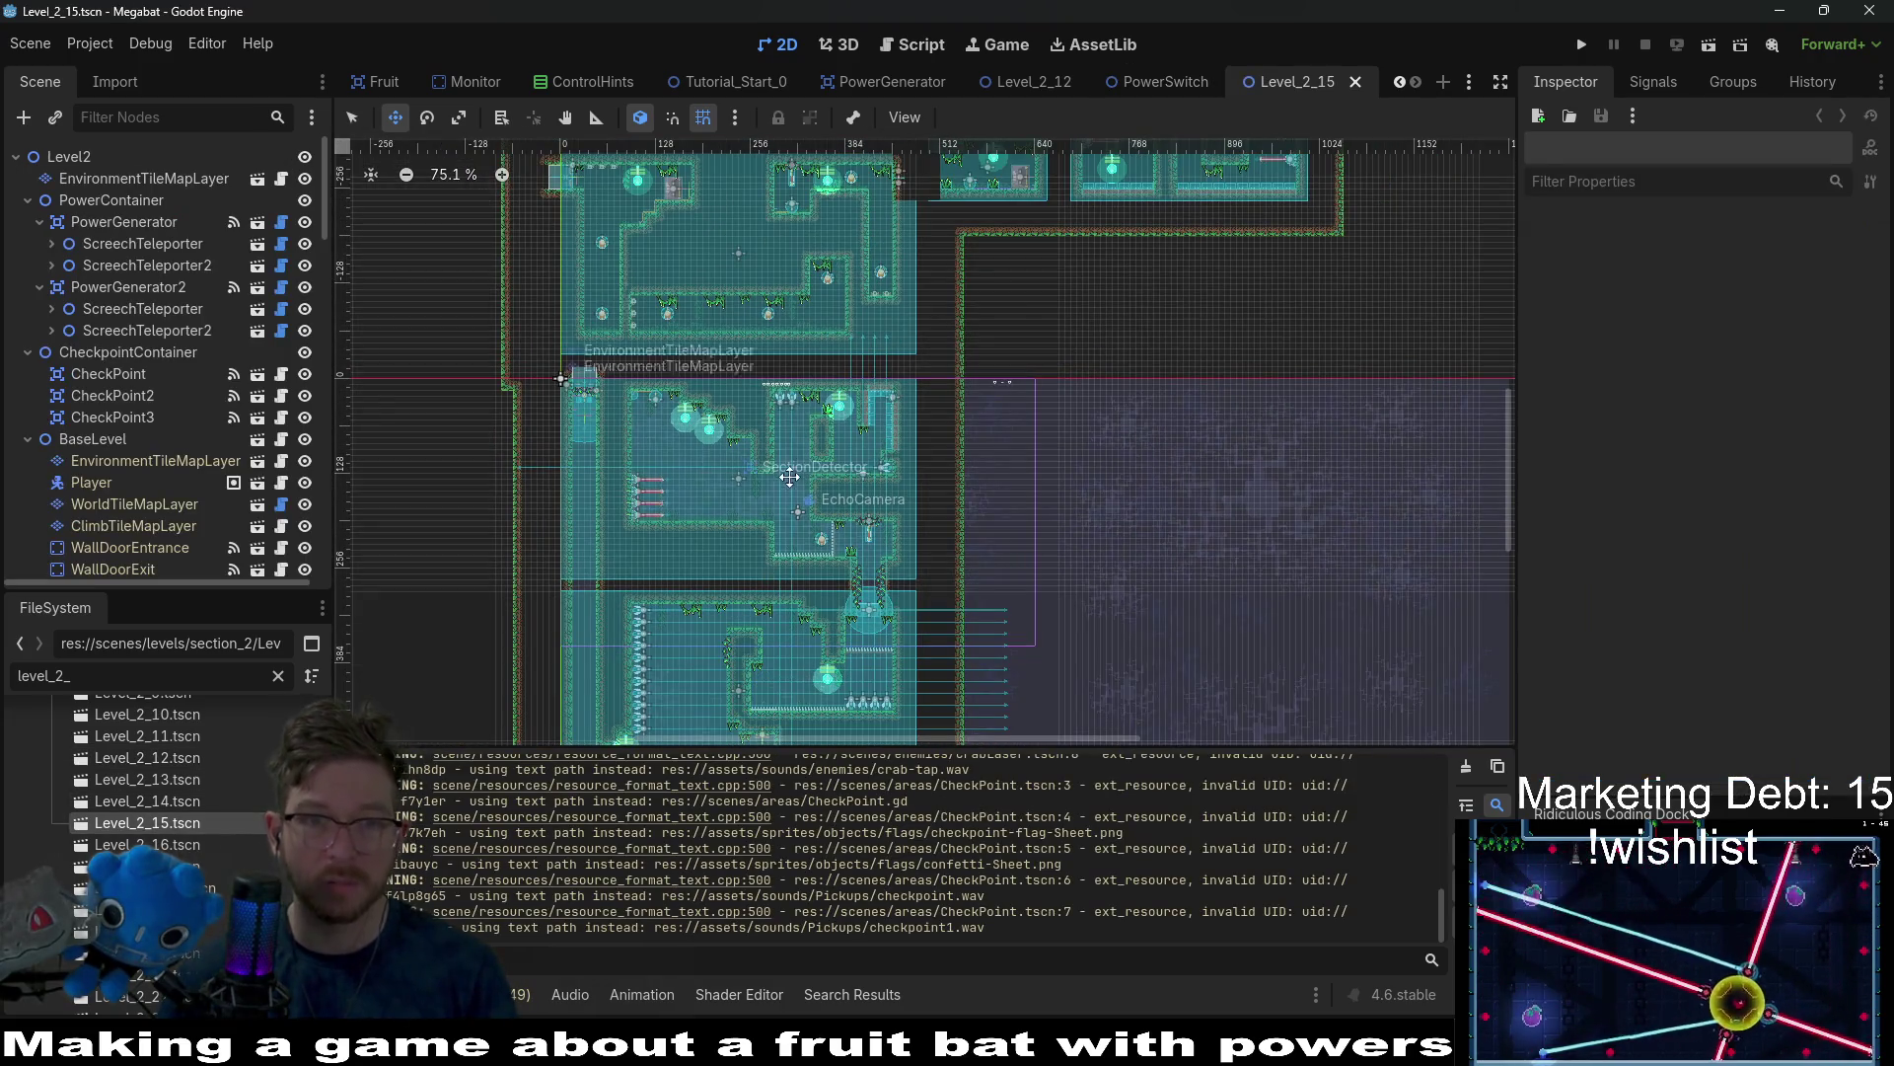
pyautogui.moveTo(789, 477); pyautogui.dragTo(783, 588)
pyautogui.scroll(-5, 783, 588)
pyautogui.hscroll(-2, 782, 588)
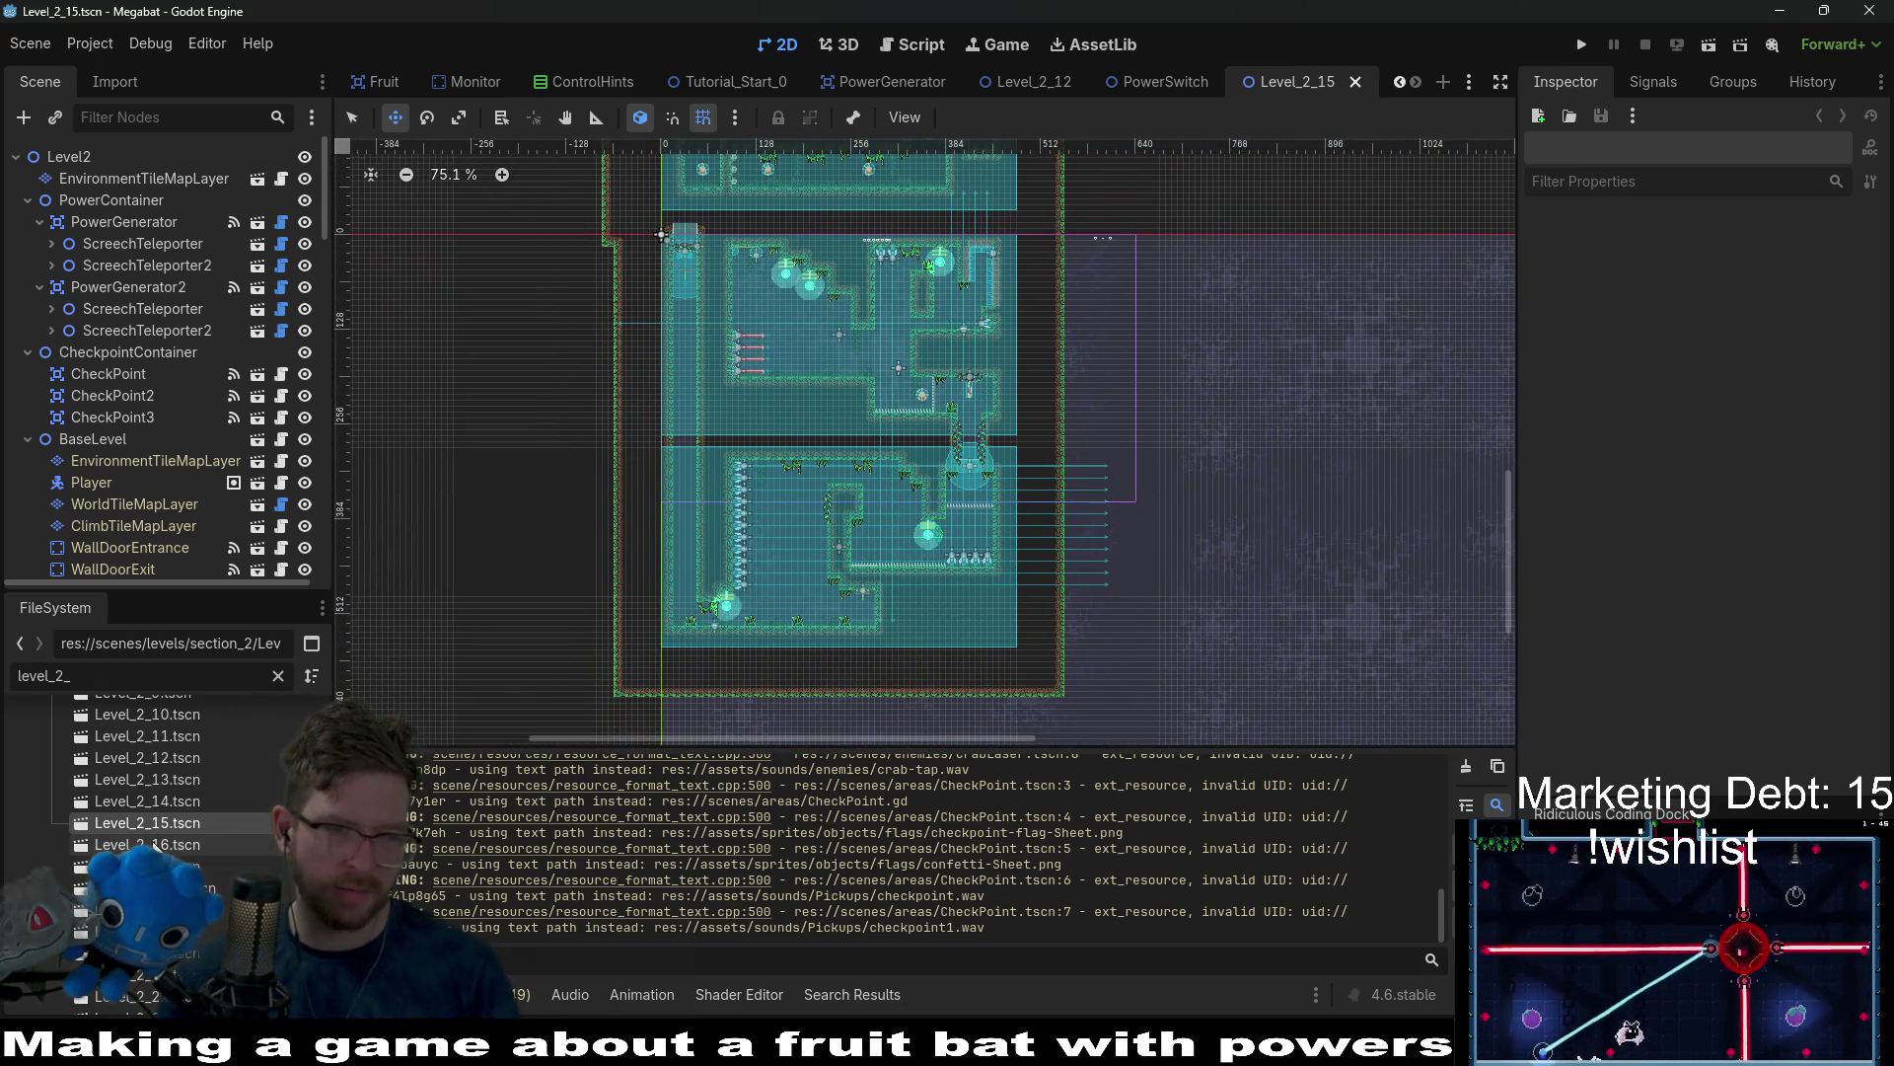
# Open Level_2_16 and Level_2_17, recentre Level_2_17, and run it as the current scene.
pyautogui.doubleClick(155, 844)
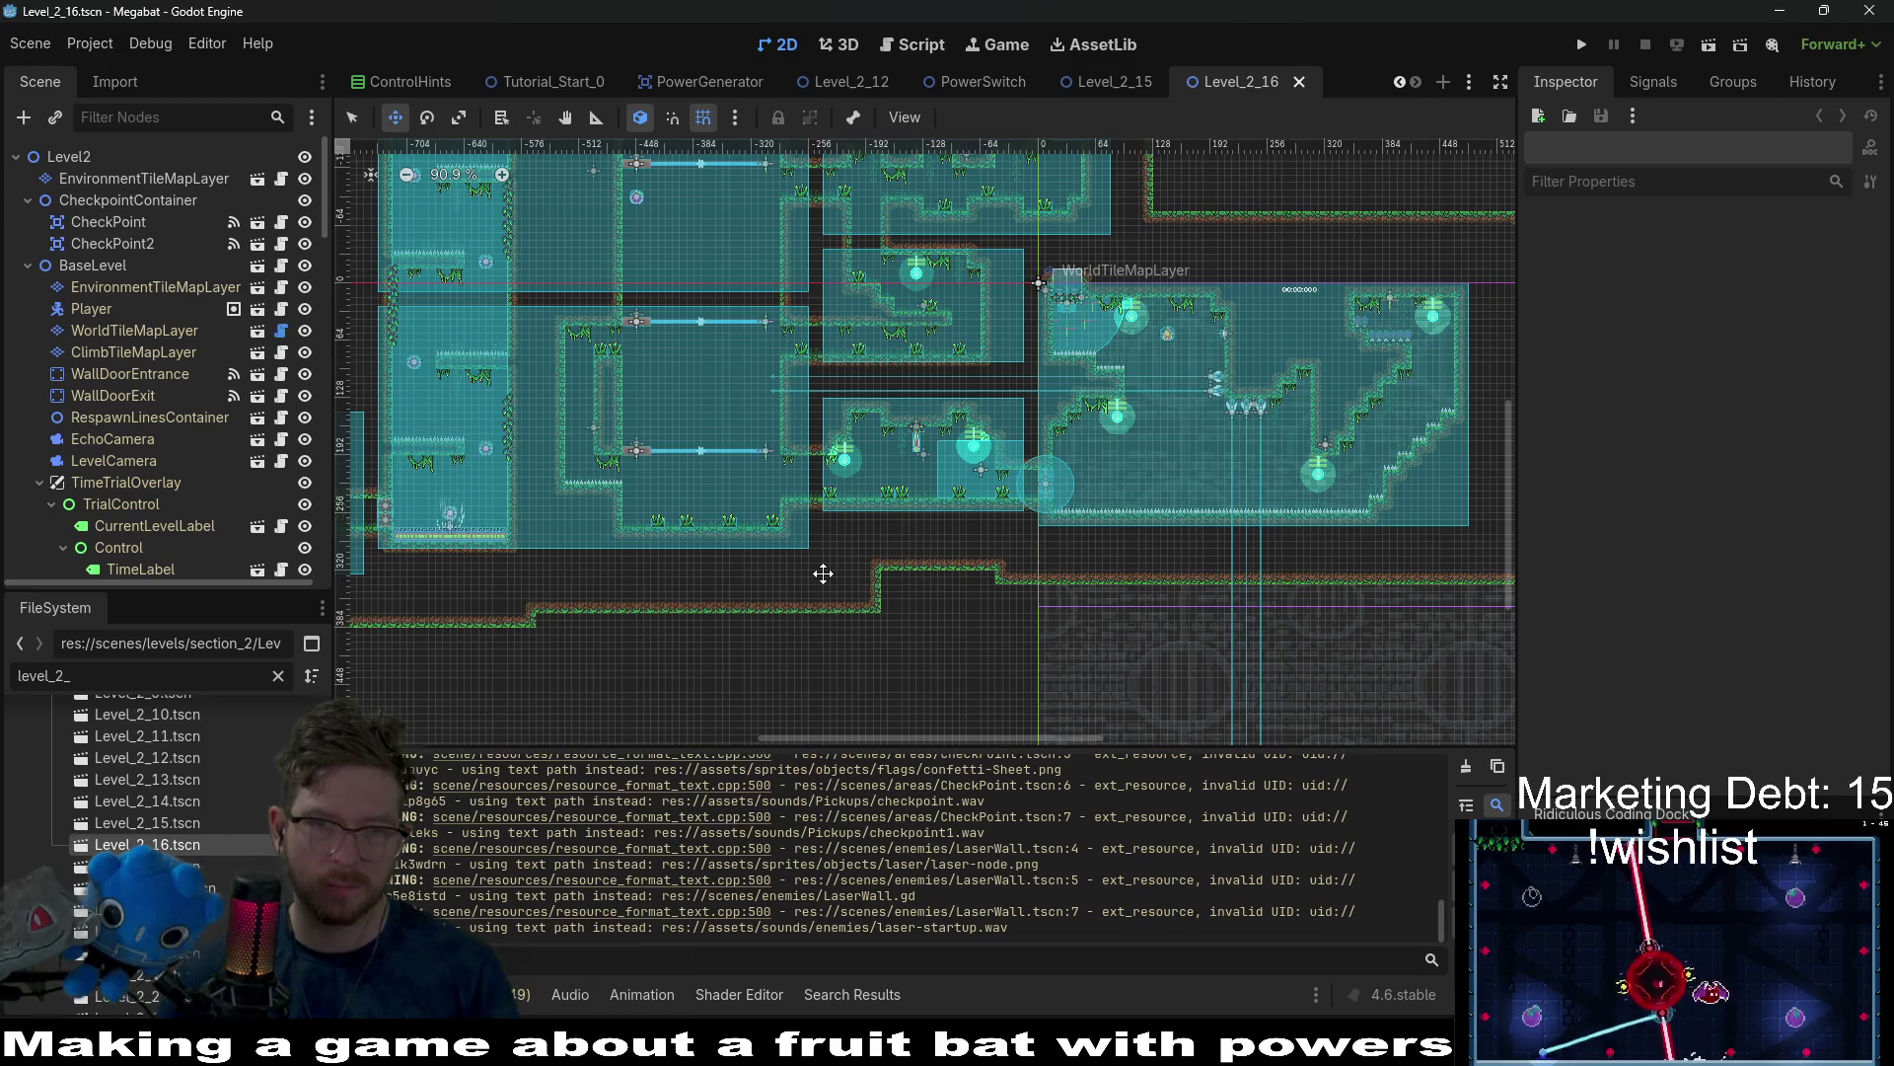
pyautogui.doubleClick(148, 865)
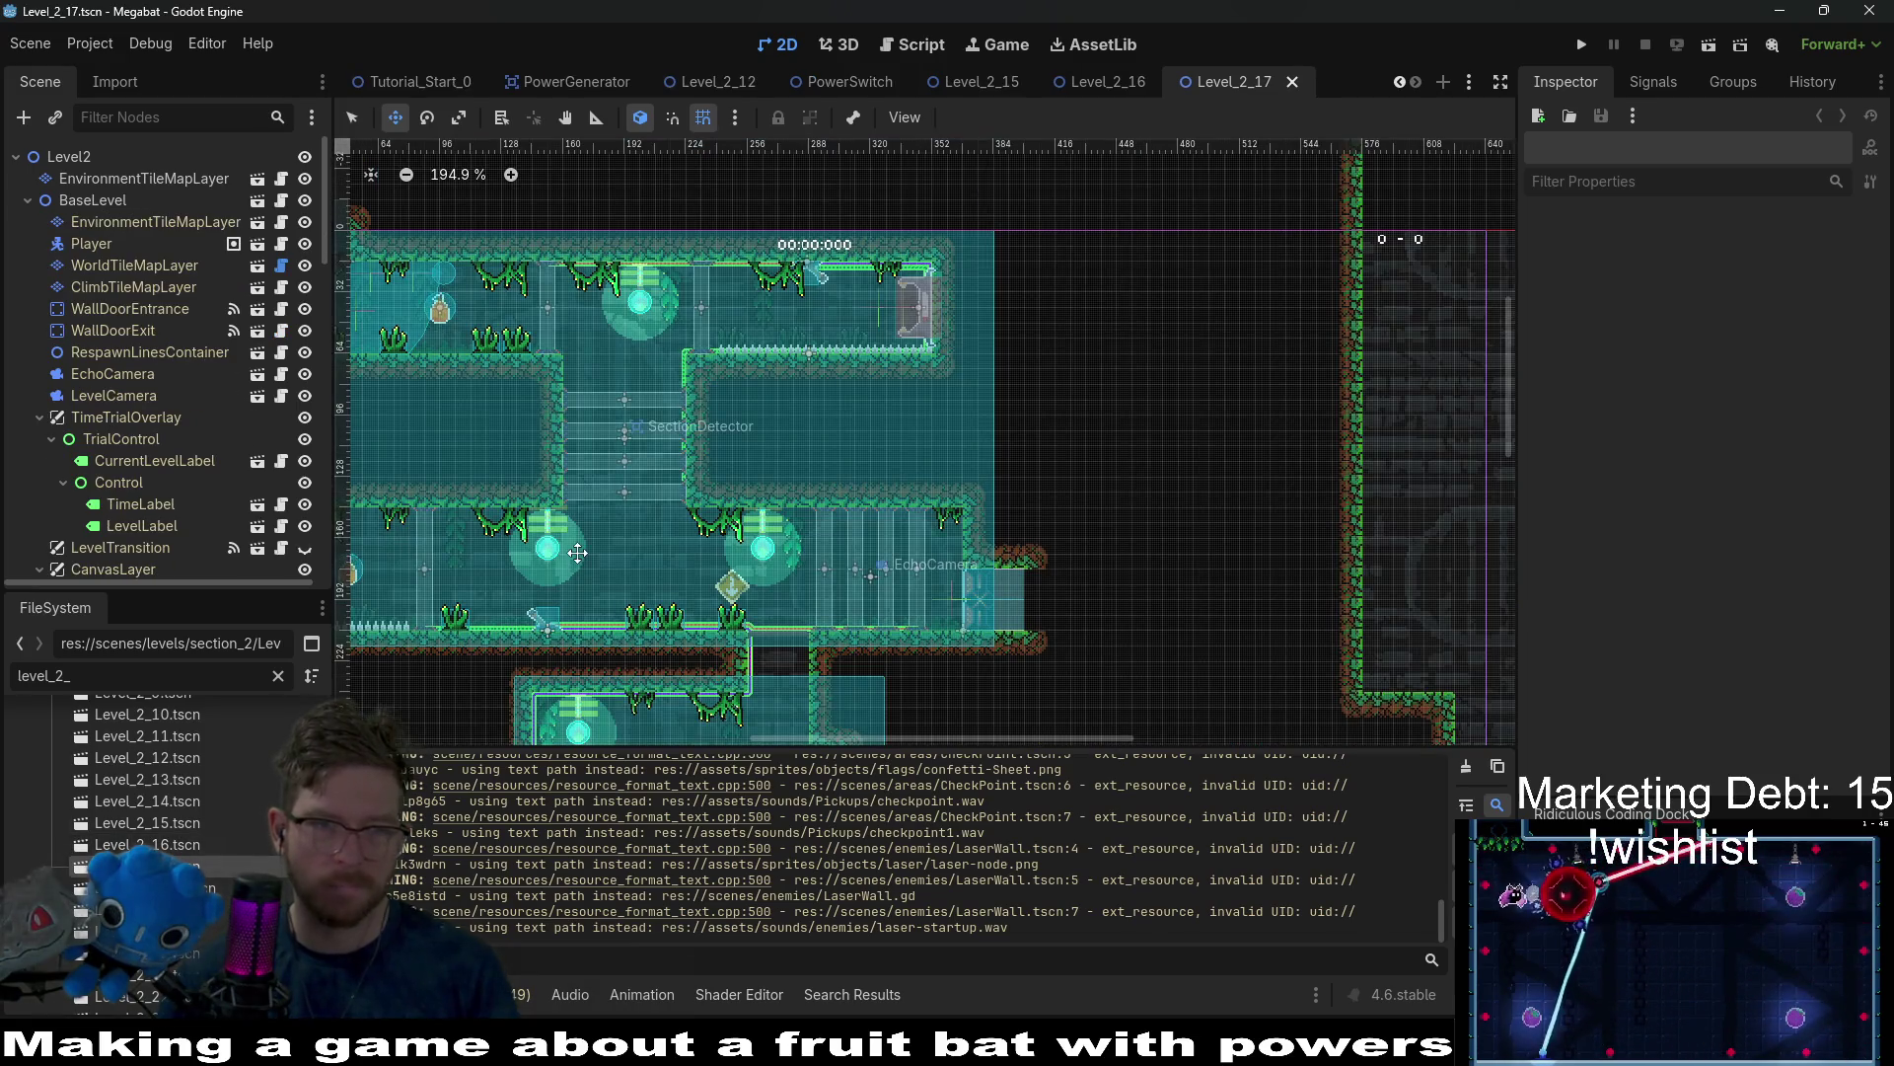
pyautogui.scroll(-2, 577, 553)
pyautogui.moveTo(577, 553); pyautogui.dragTo(855, 528)
pyautogui.click(1715, 49)
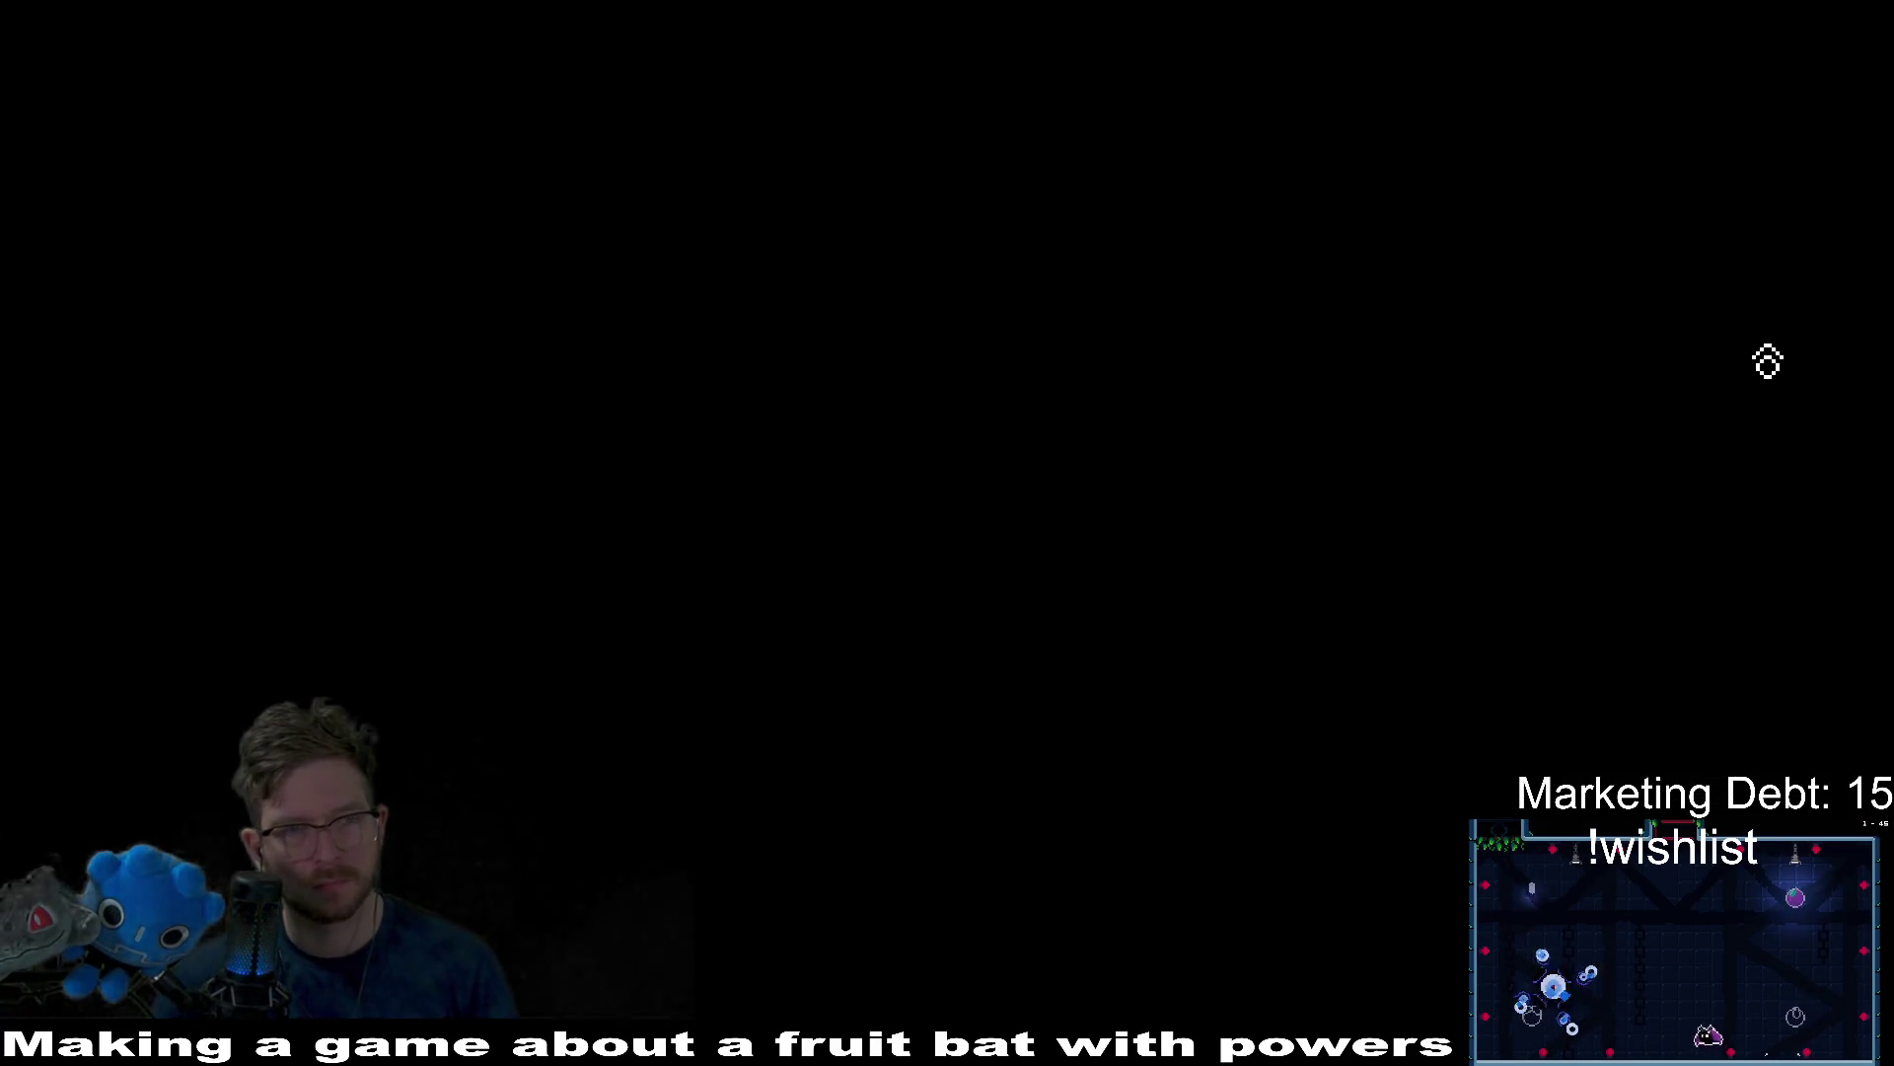
# Grab the orange jar, carry it past the switching spikes, and drop down the middle shaft.
pyautogui.press('Right')
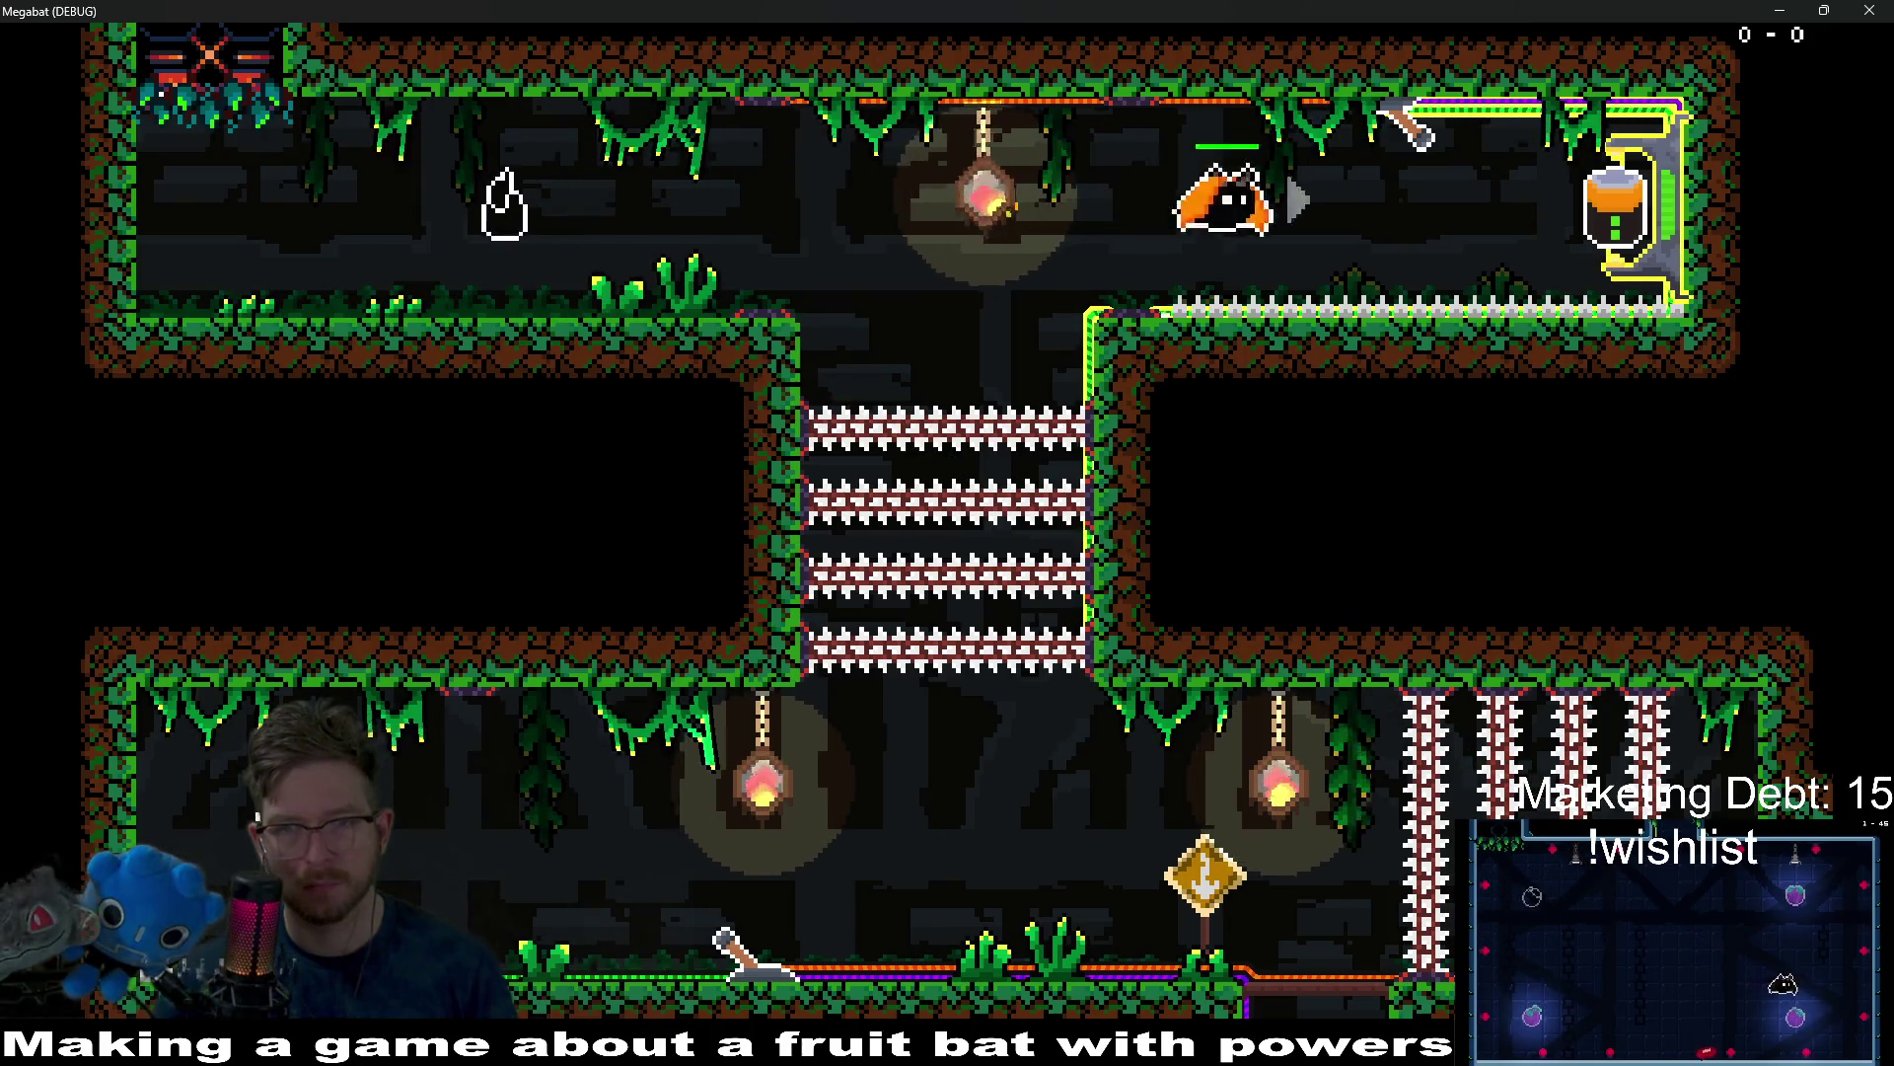
pyautogui.press('Left')
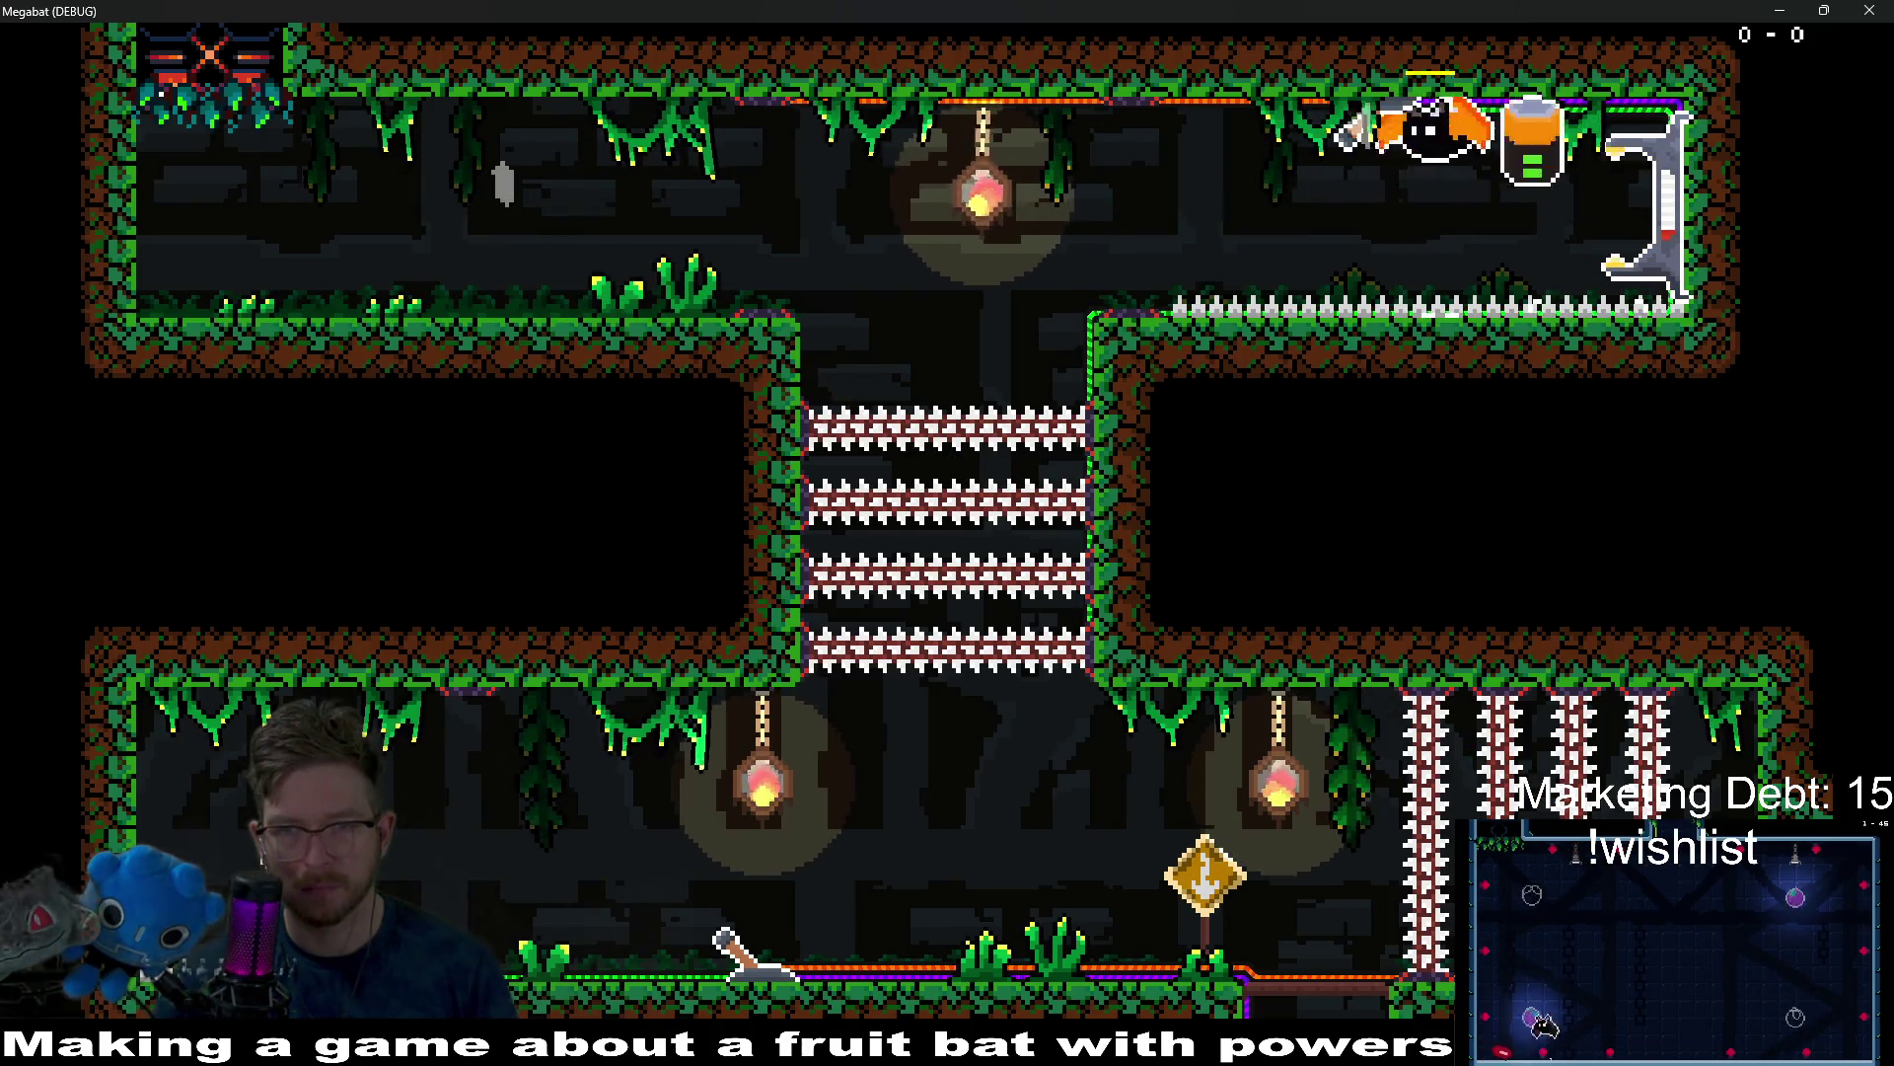
pyautogui.press('Left')
pyautogui.press('Left')
pyautogui.press('Left')
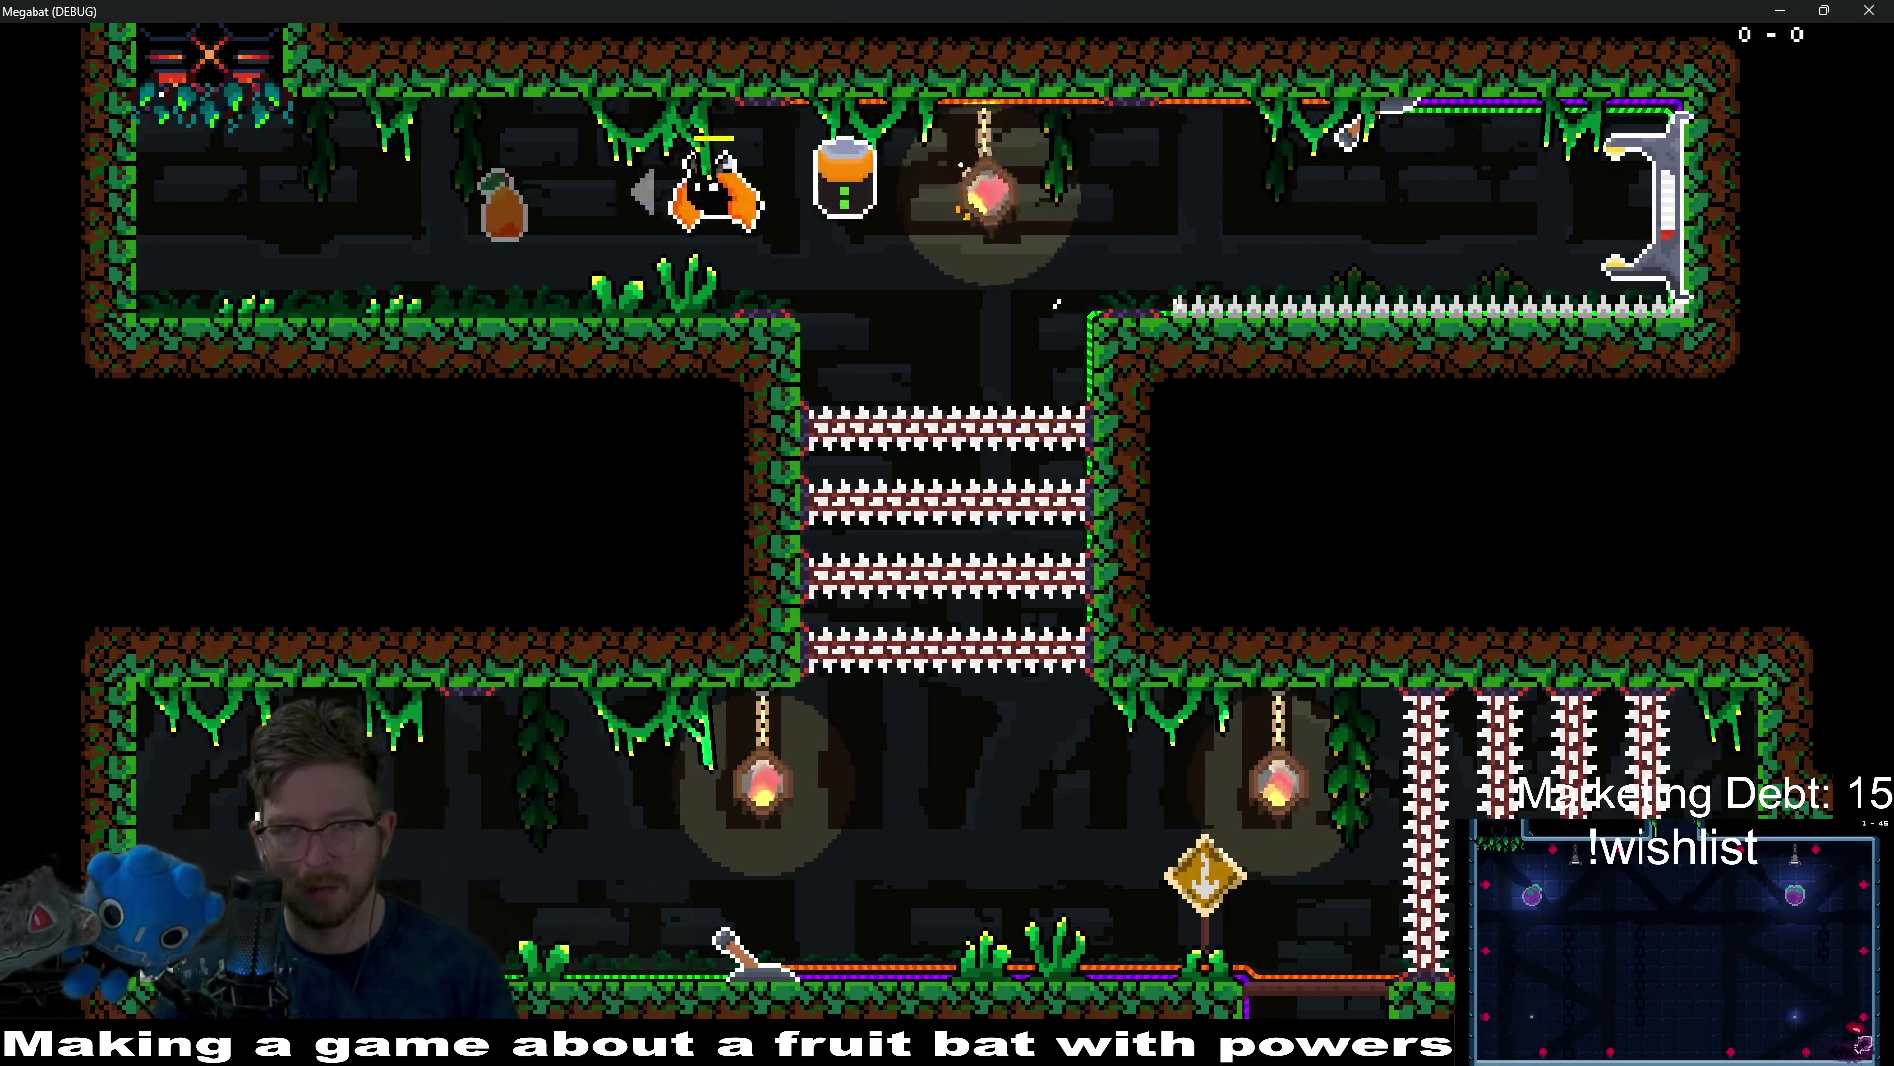
pyautogui.press('Right')
pyautogui.press('Right')
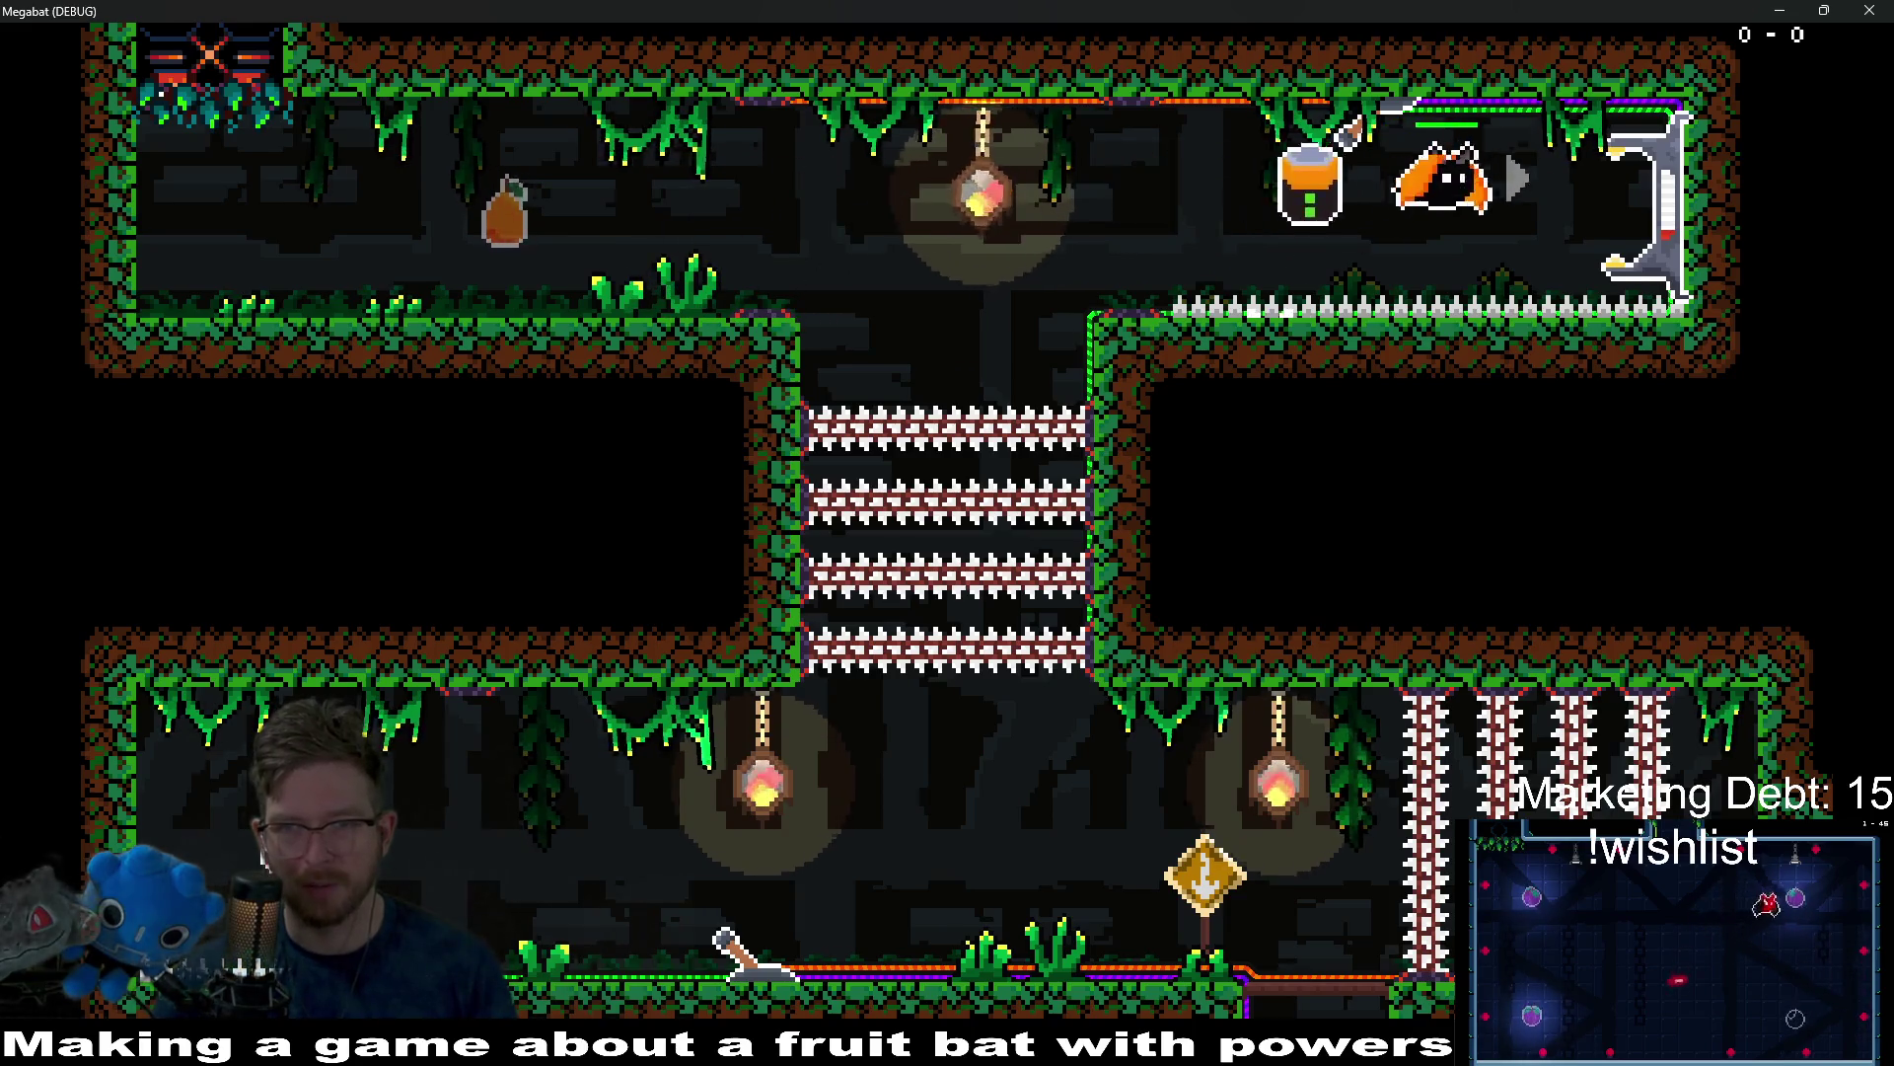
pyautogui.press('Left')
pyautogui.press('Right')
pyautogui.press('Left')
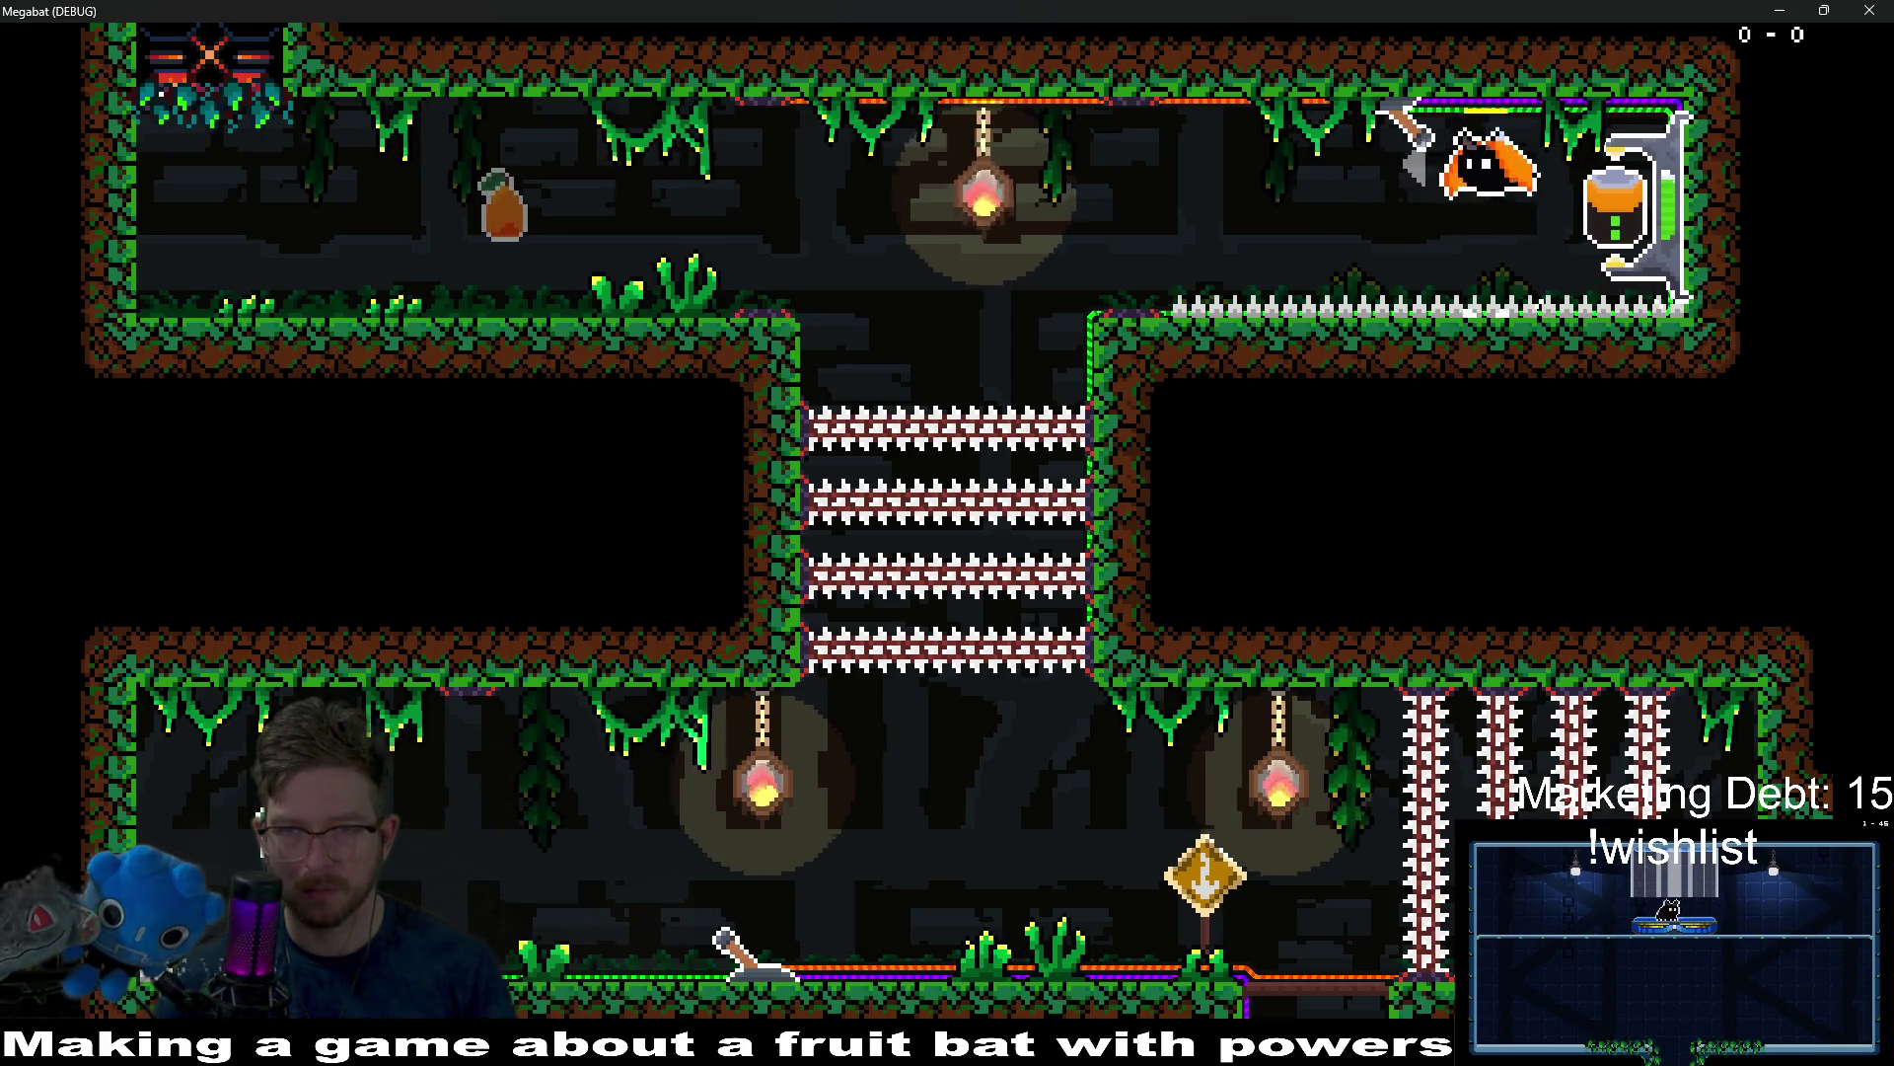
pyautogui.press('Left')
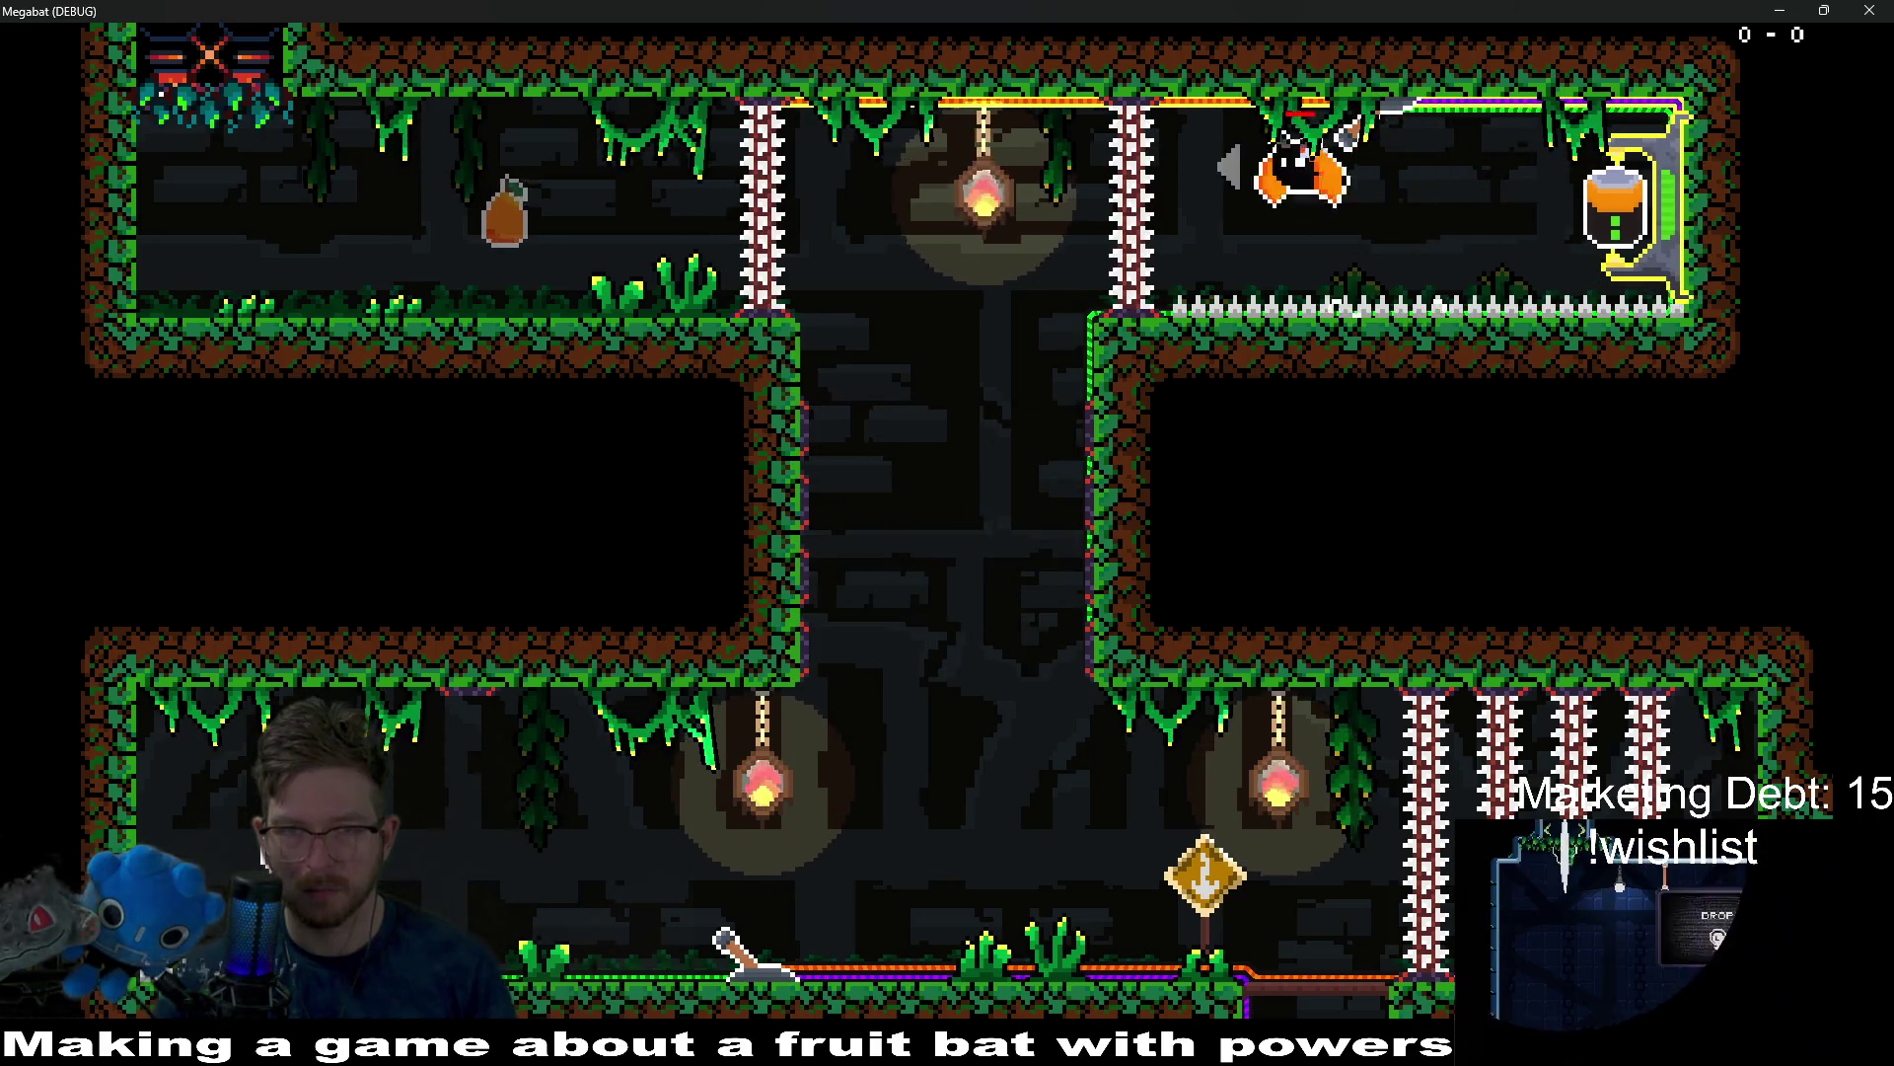
pyautogui.press('Left')
pyautogui.press('Down')
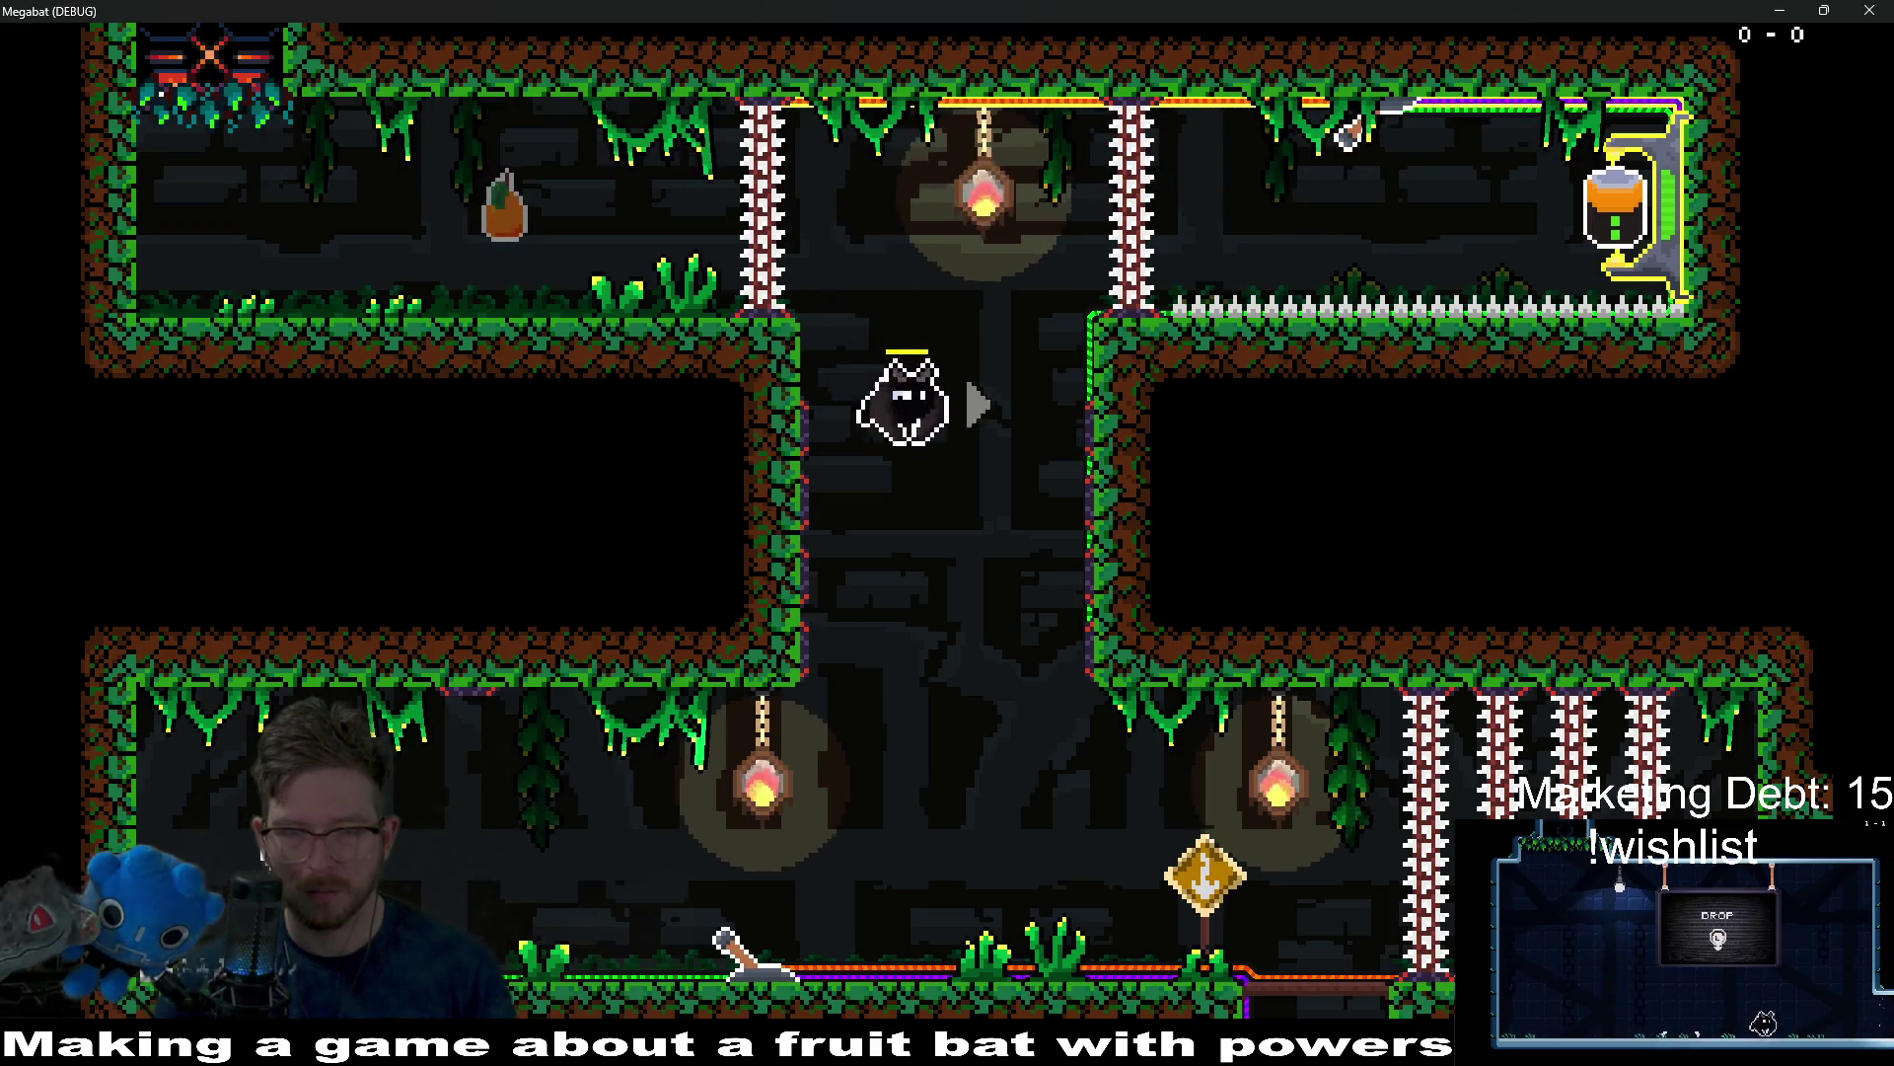
# Cross the lower floor, launch into a new room, then stop the game and reopen PowerSwitch.
pyautogui.press('Left')
pyautogui.press('Up')
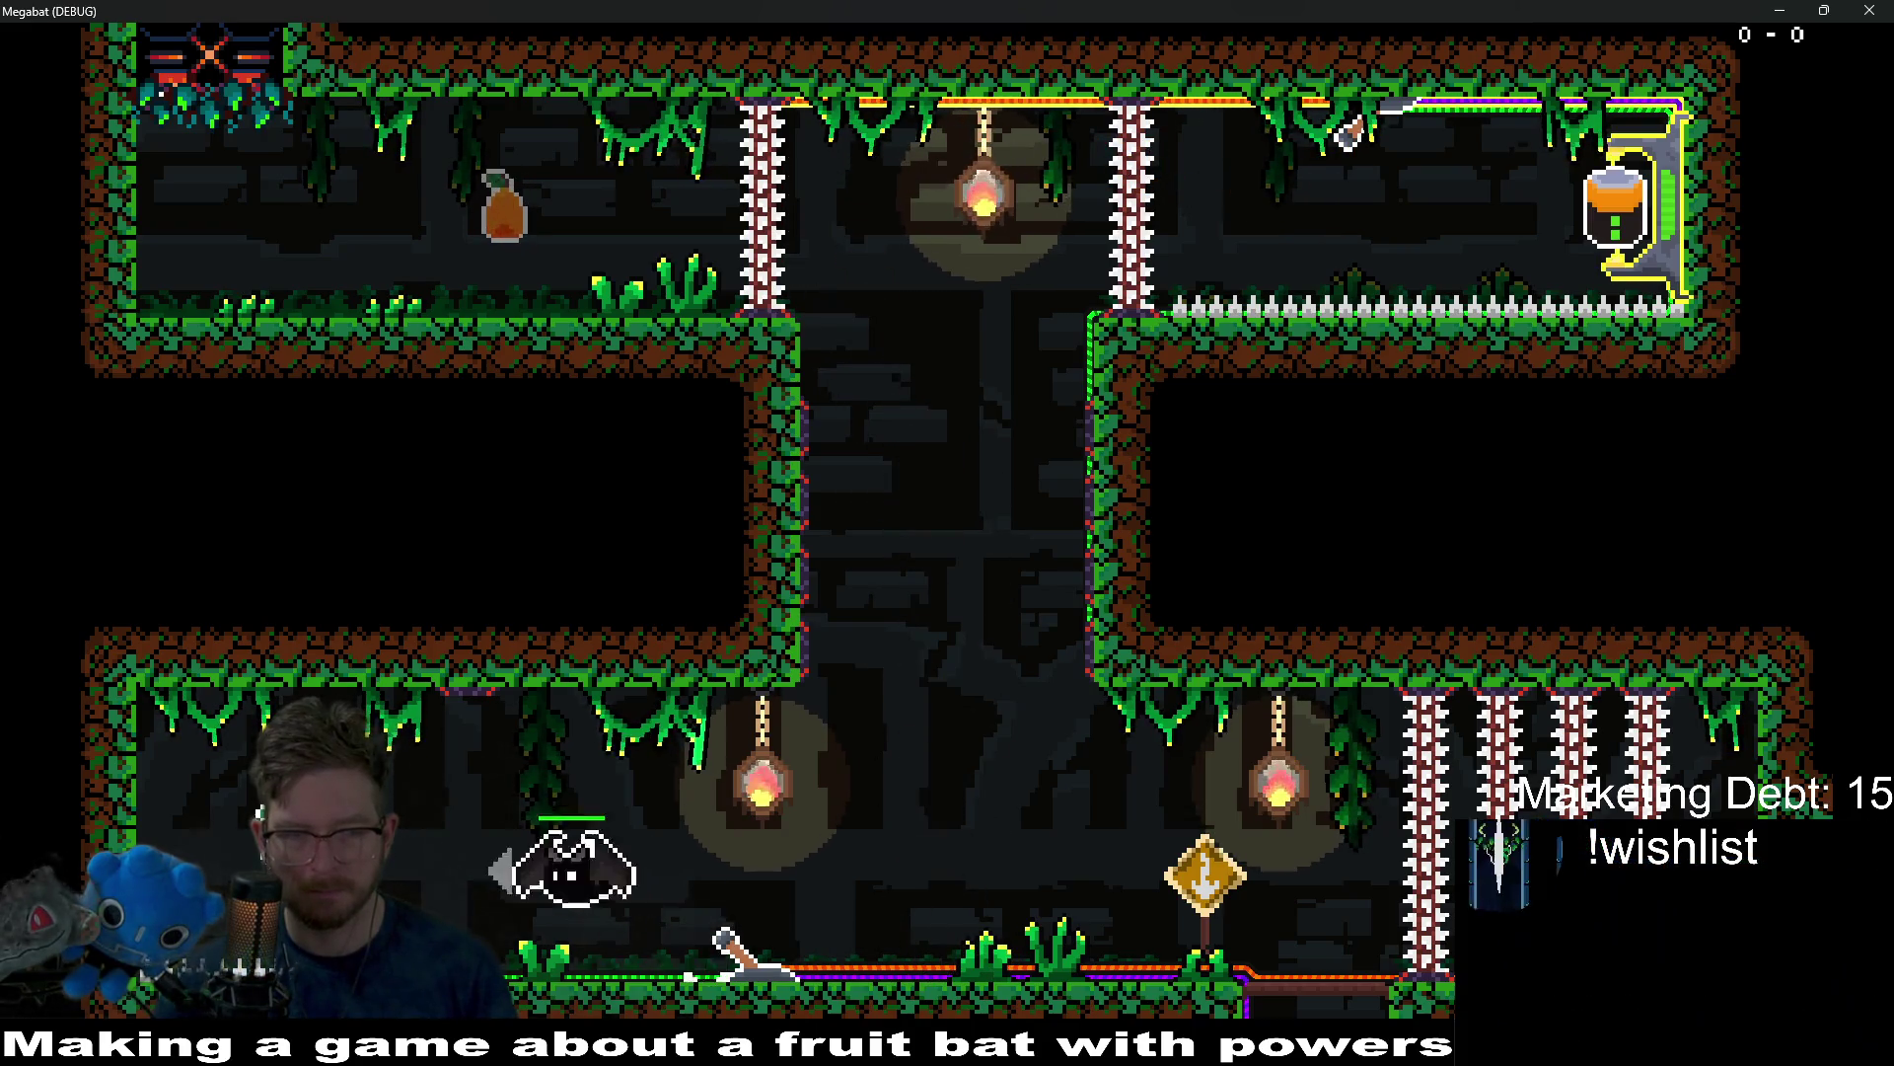
pyautogui.press('Right')
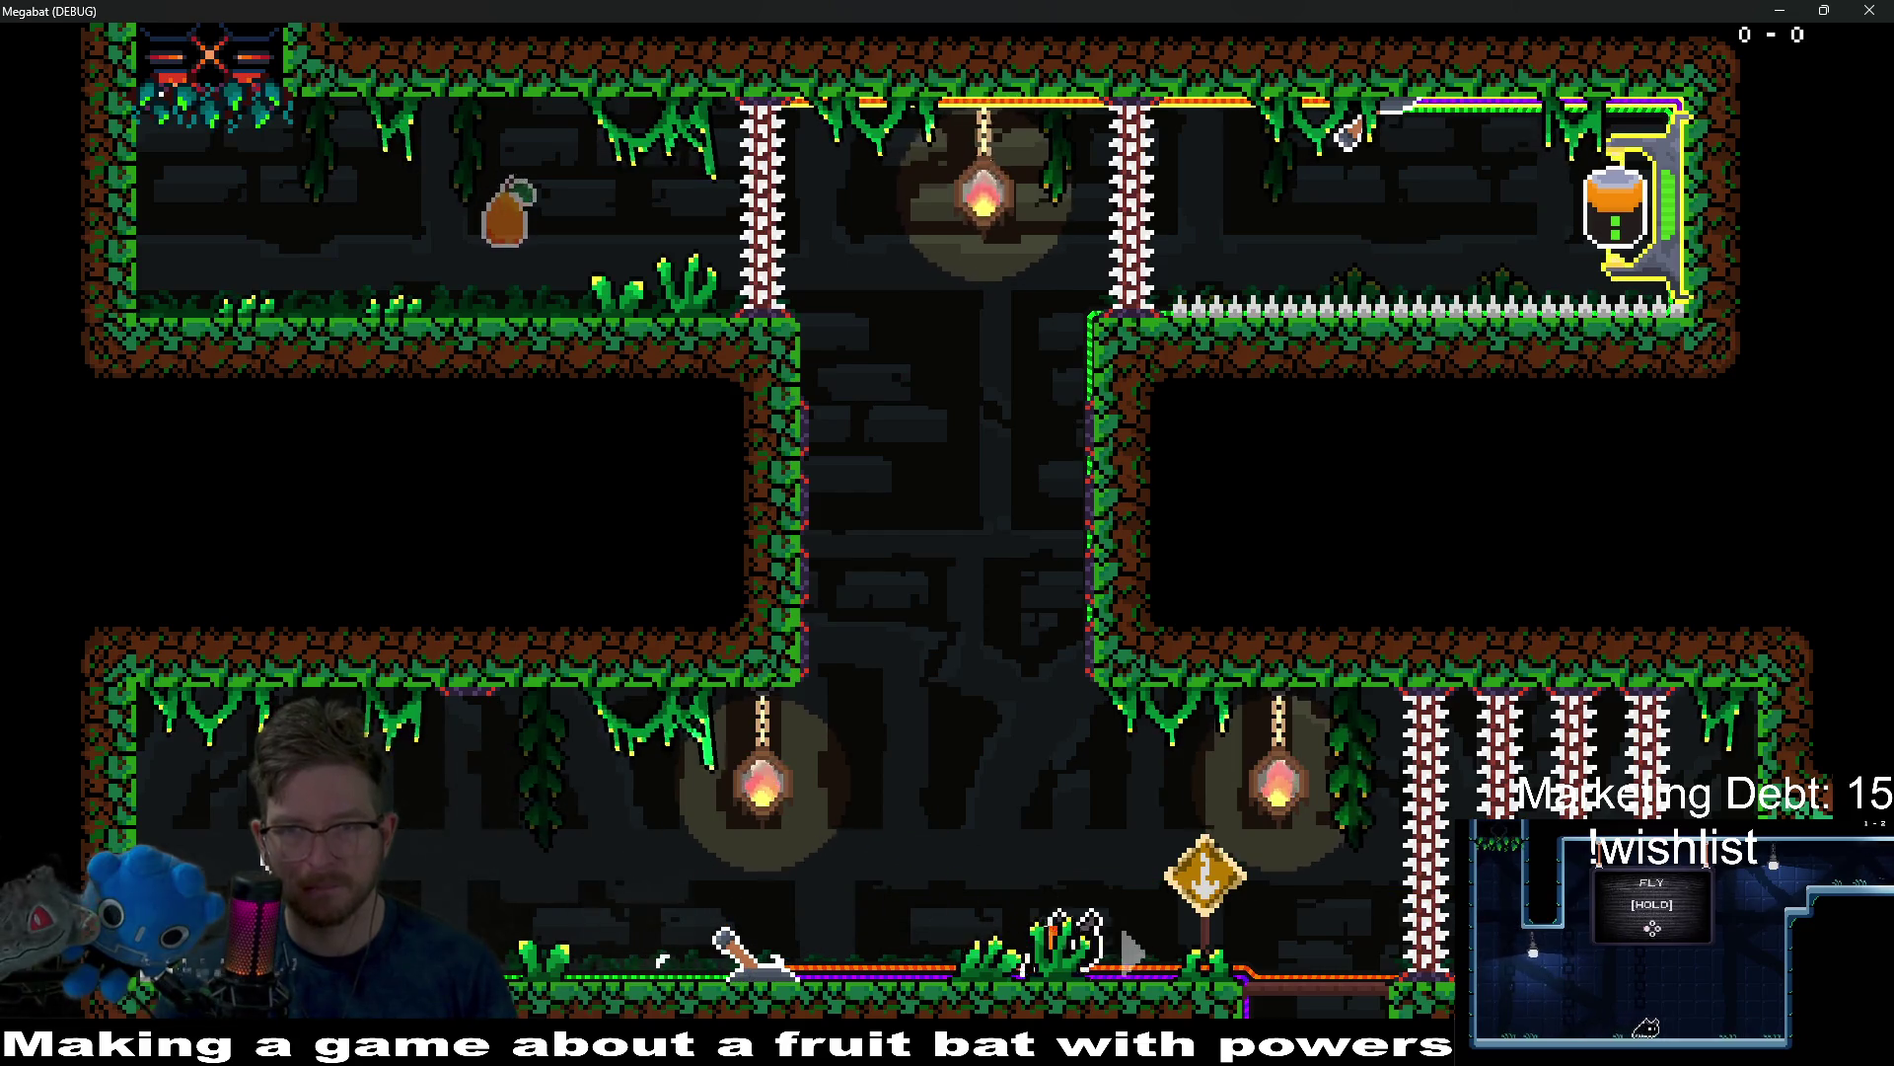
pyautogui.press('Right')
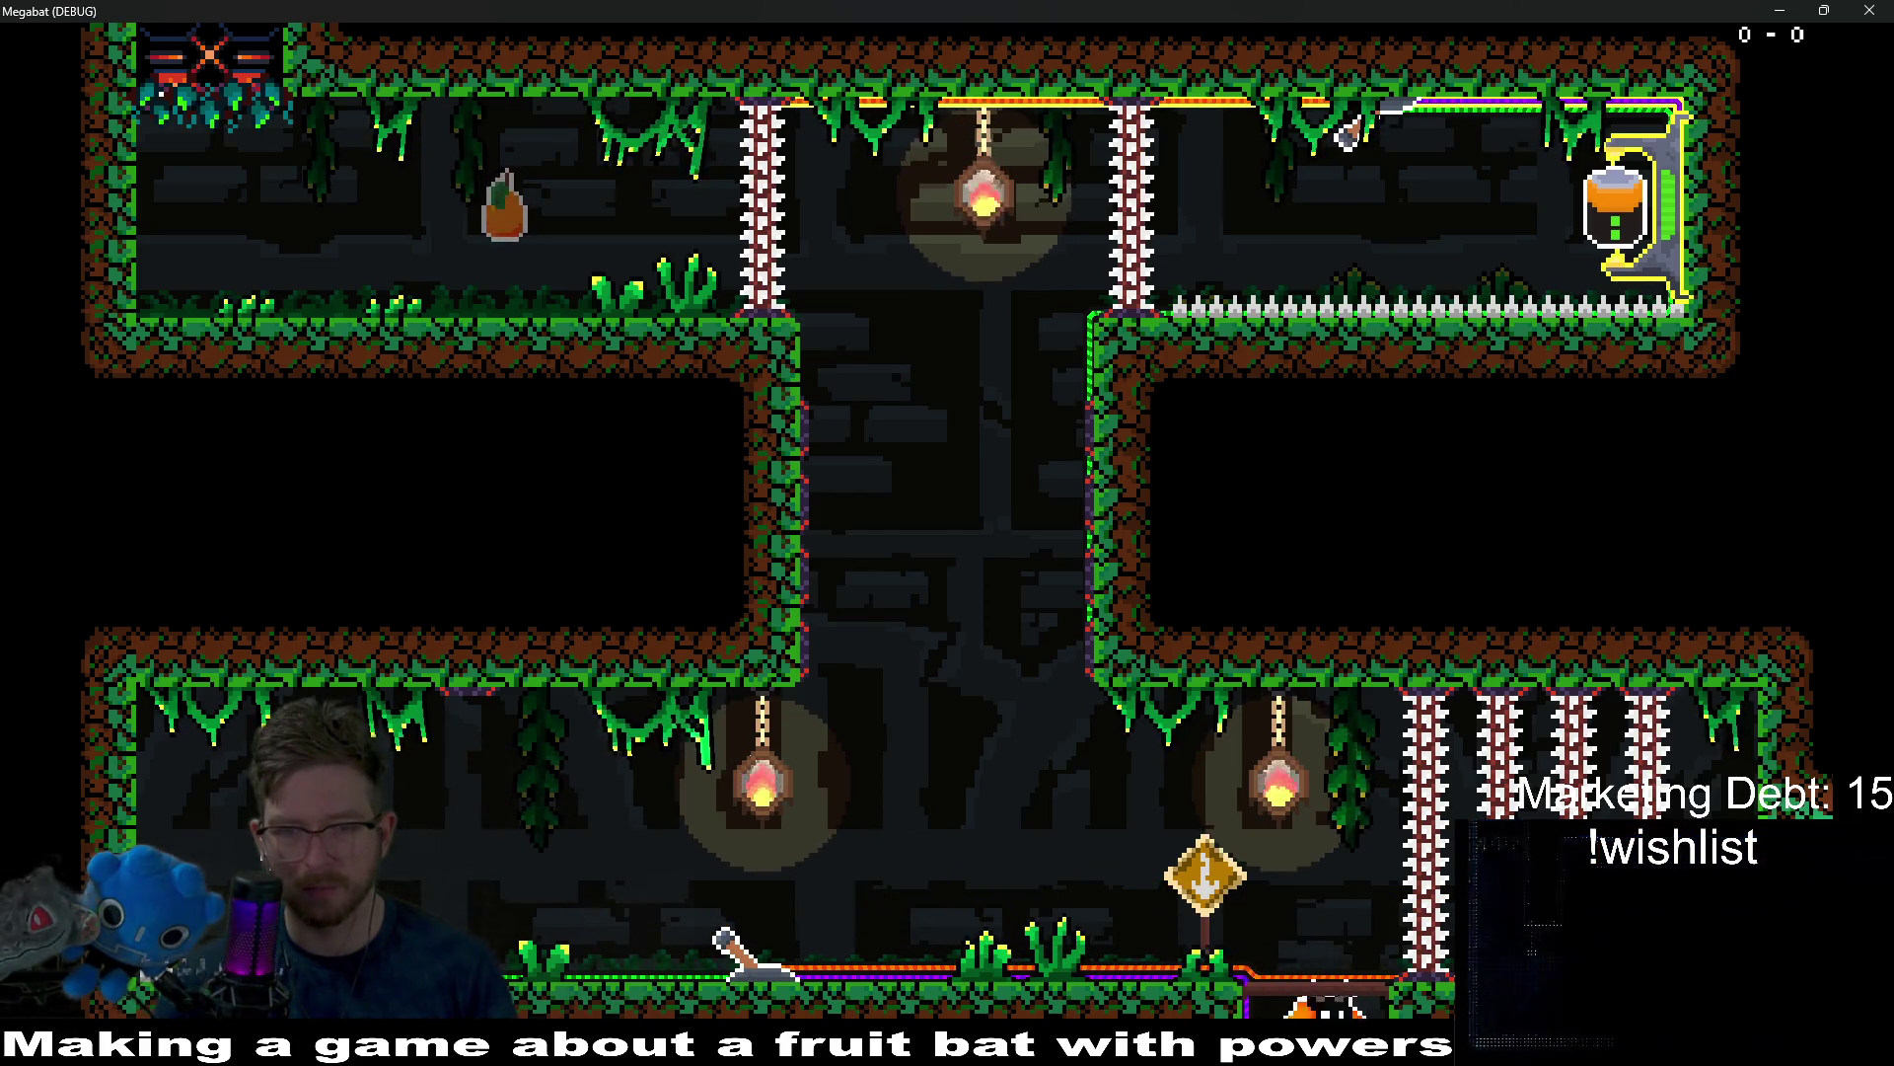
pyautogui.press('Left')
pyautogui.press('w')
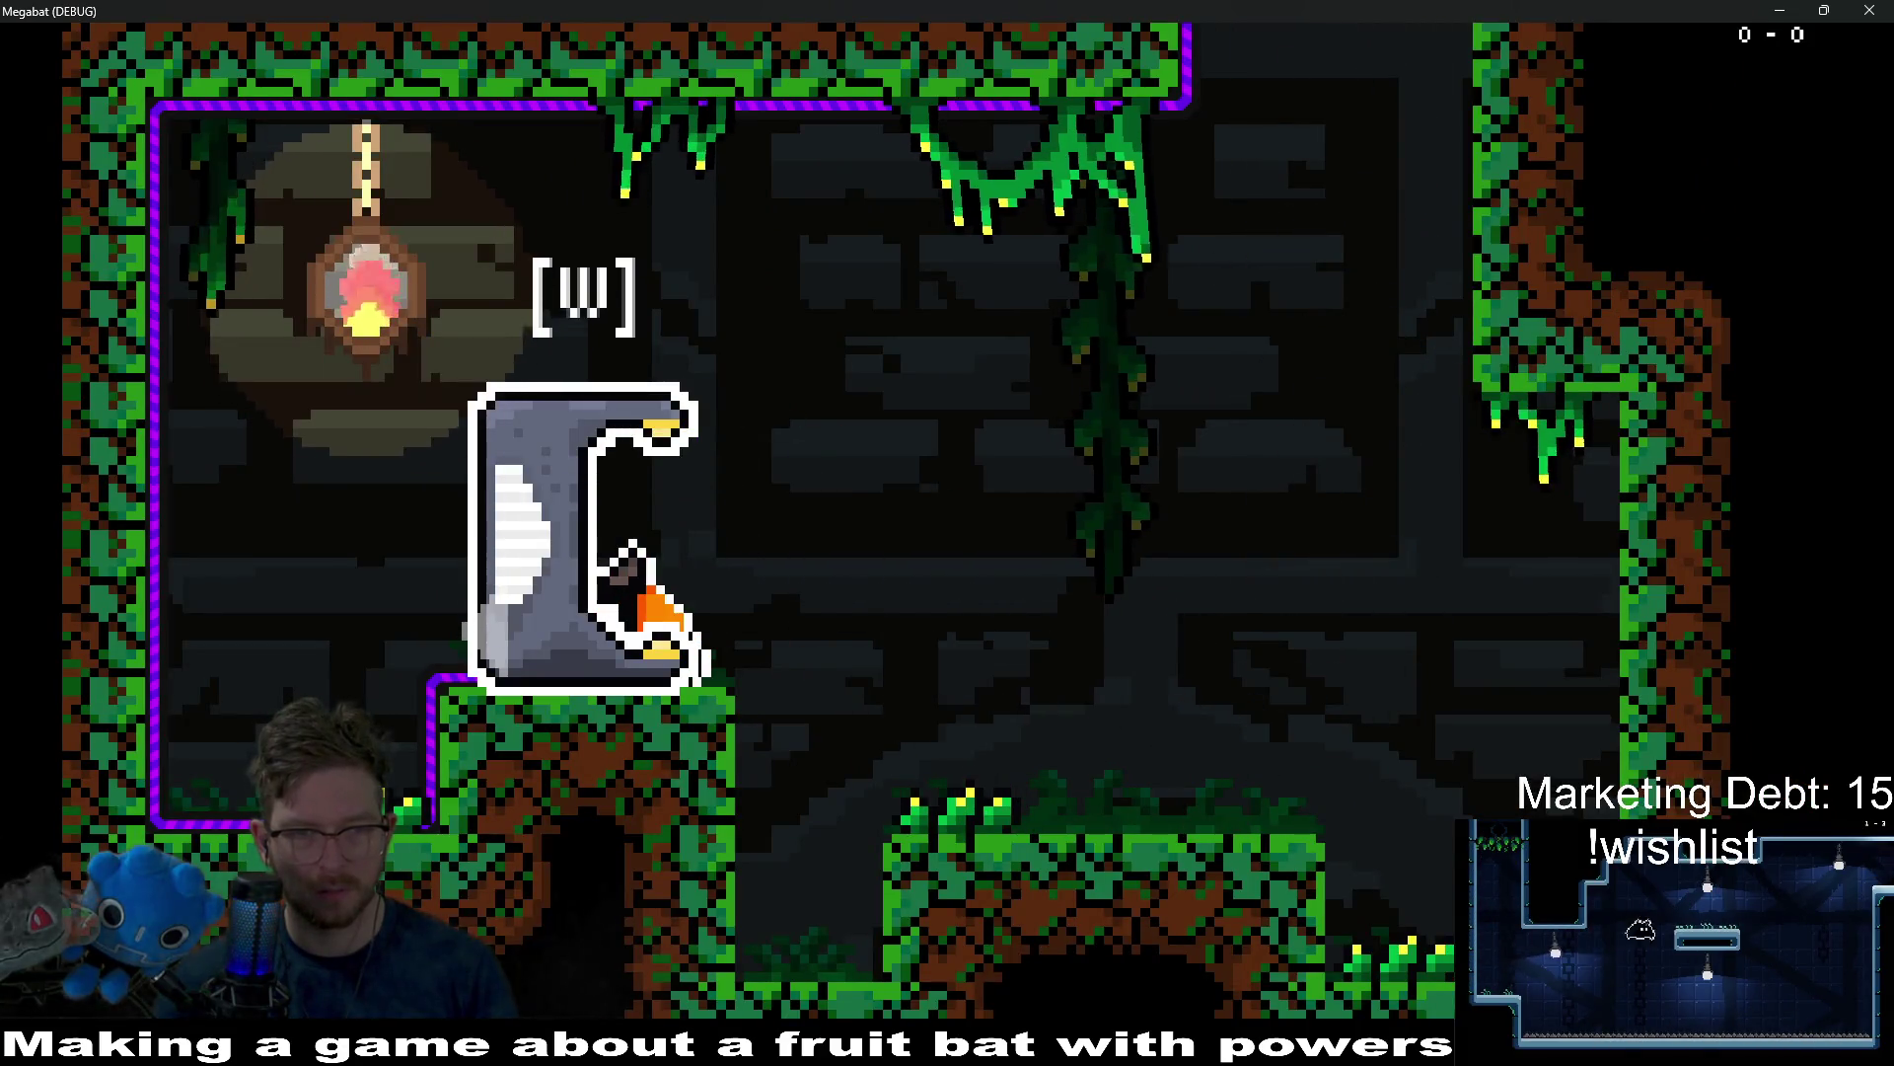
pyautogui.press('Left')
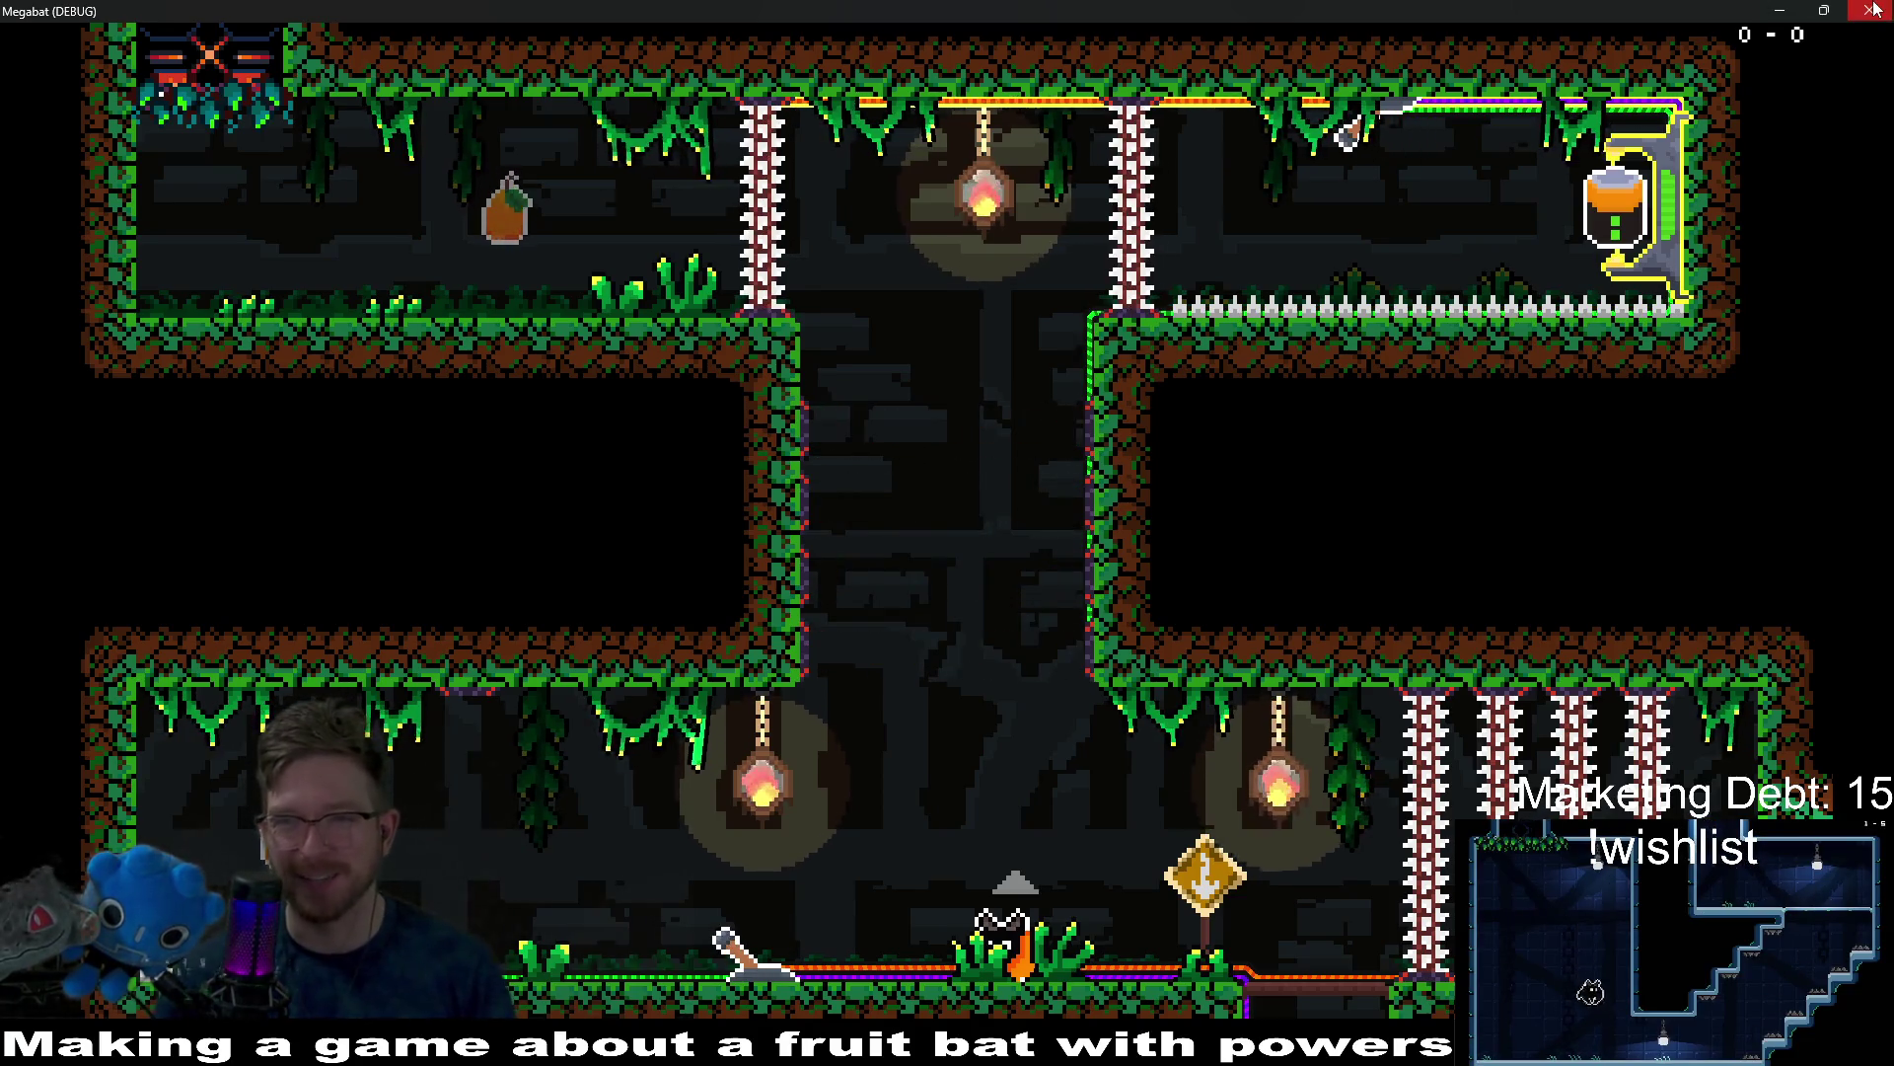
pyautogui.press('F8')
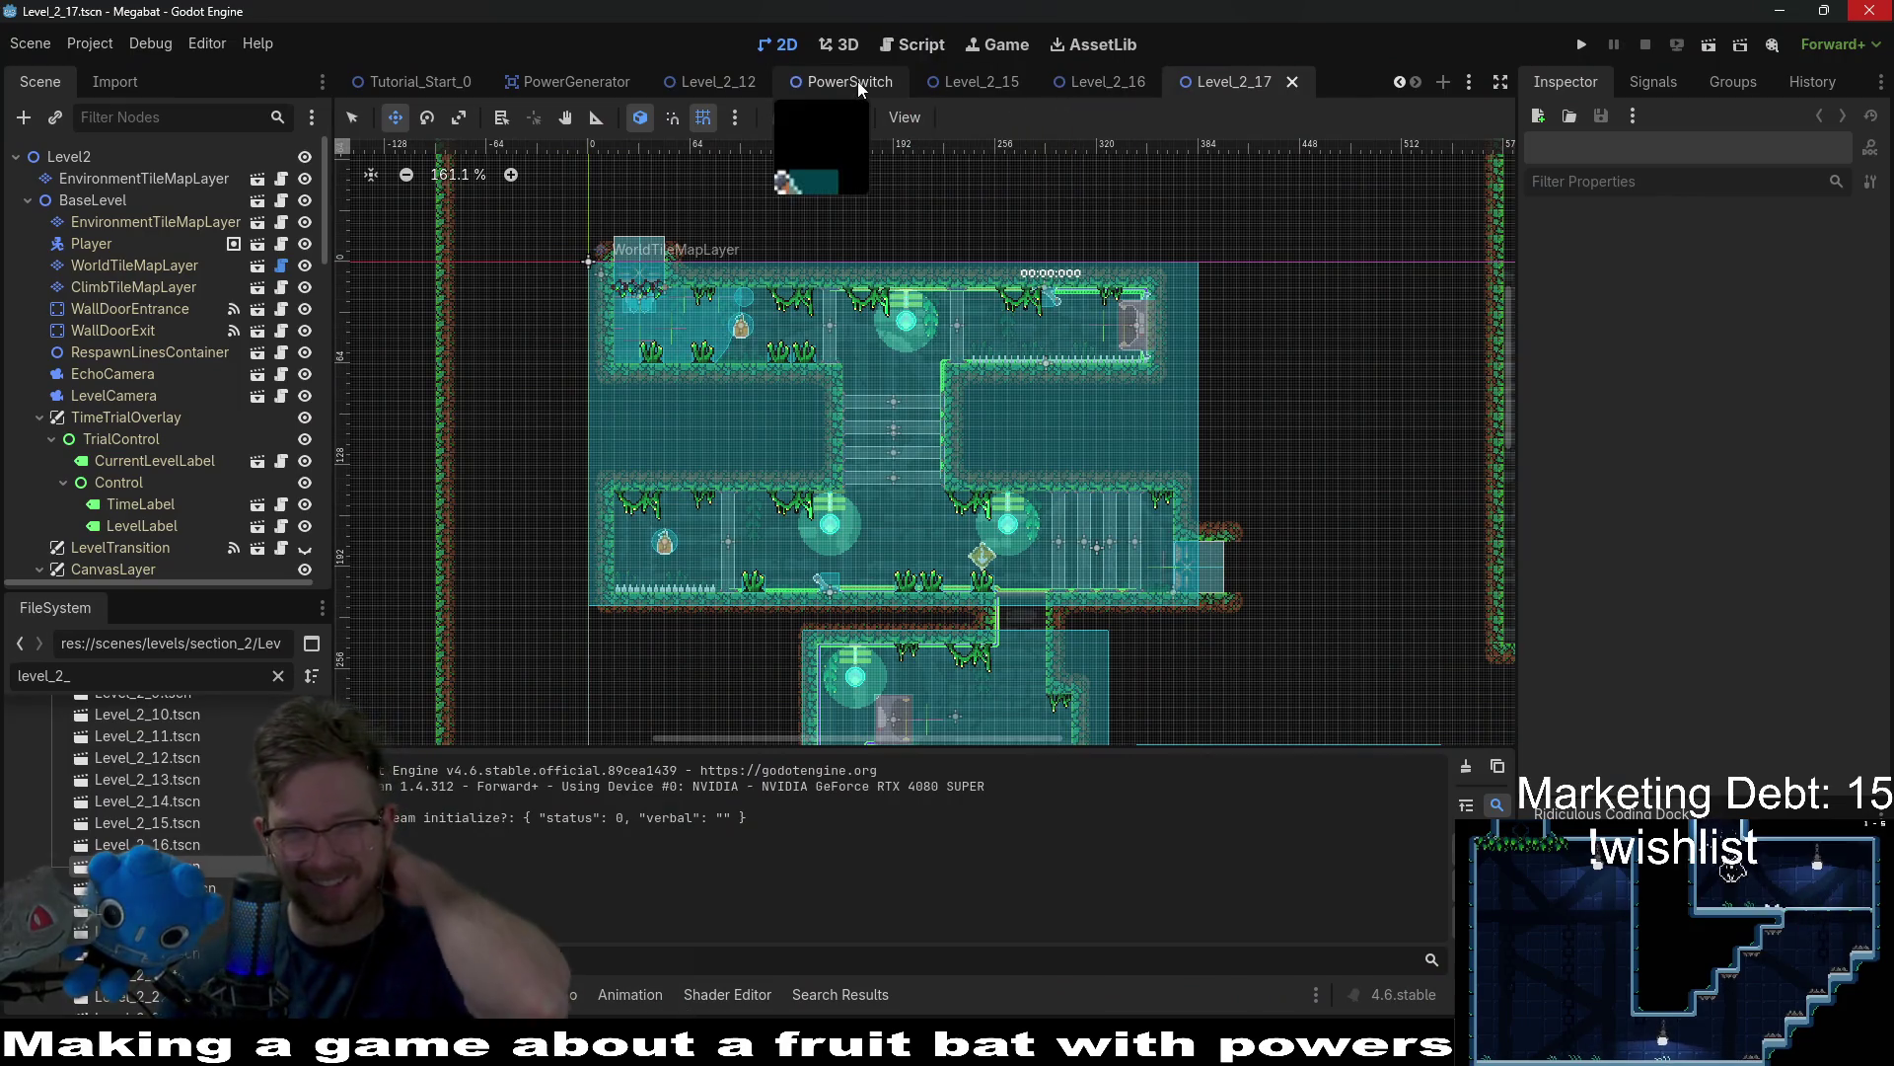
pyautogui.click(838, 87)
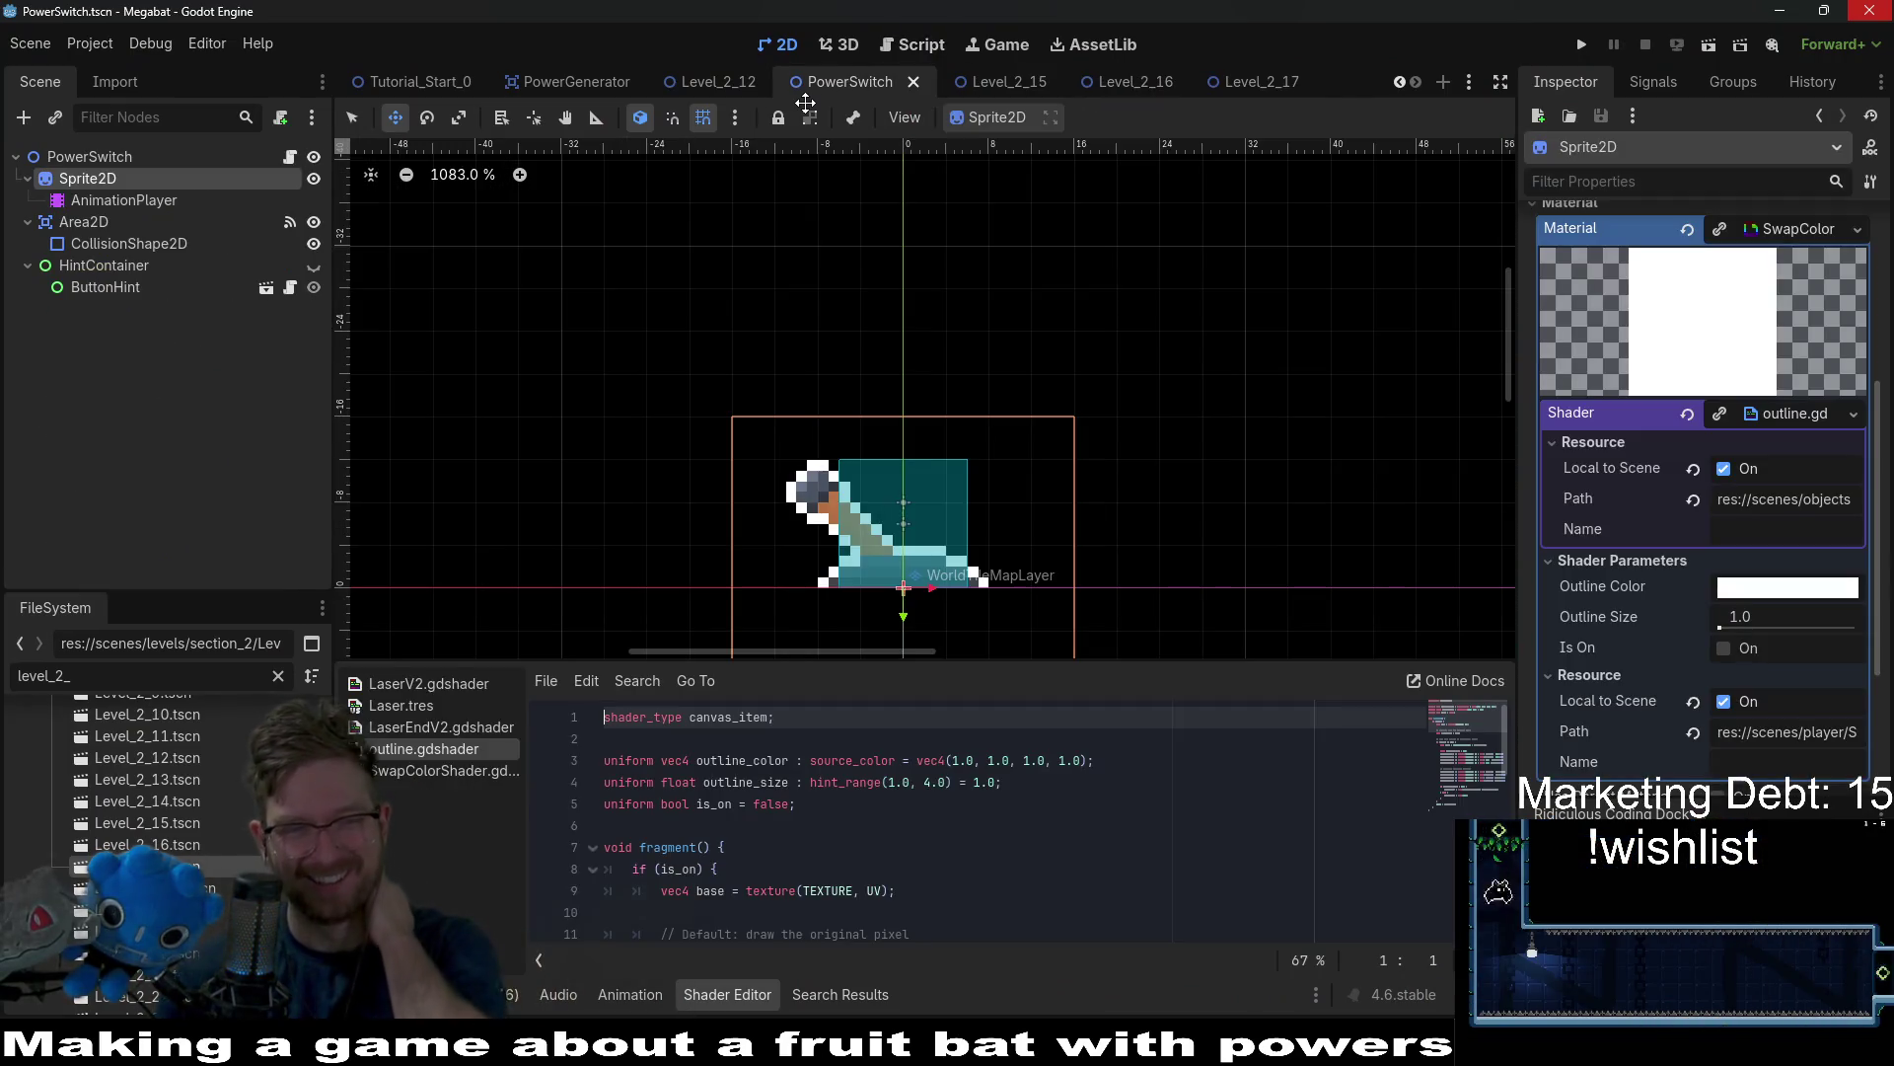
# In _on_area_2d_body_exited, change line 102's is_player_in_range from true to false and save.
pyautogui.click(289, 155)
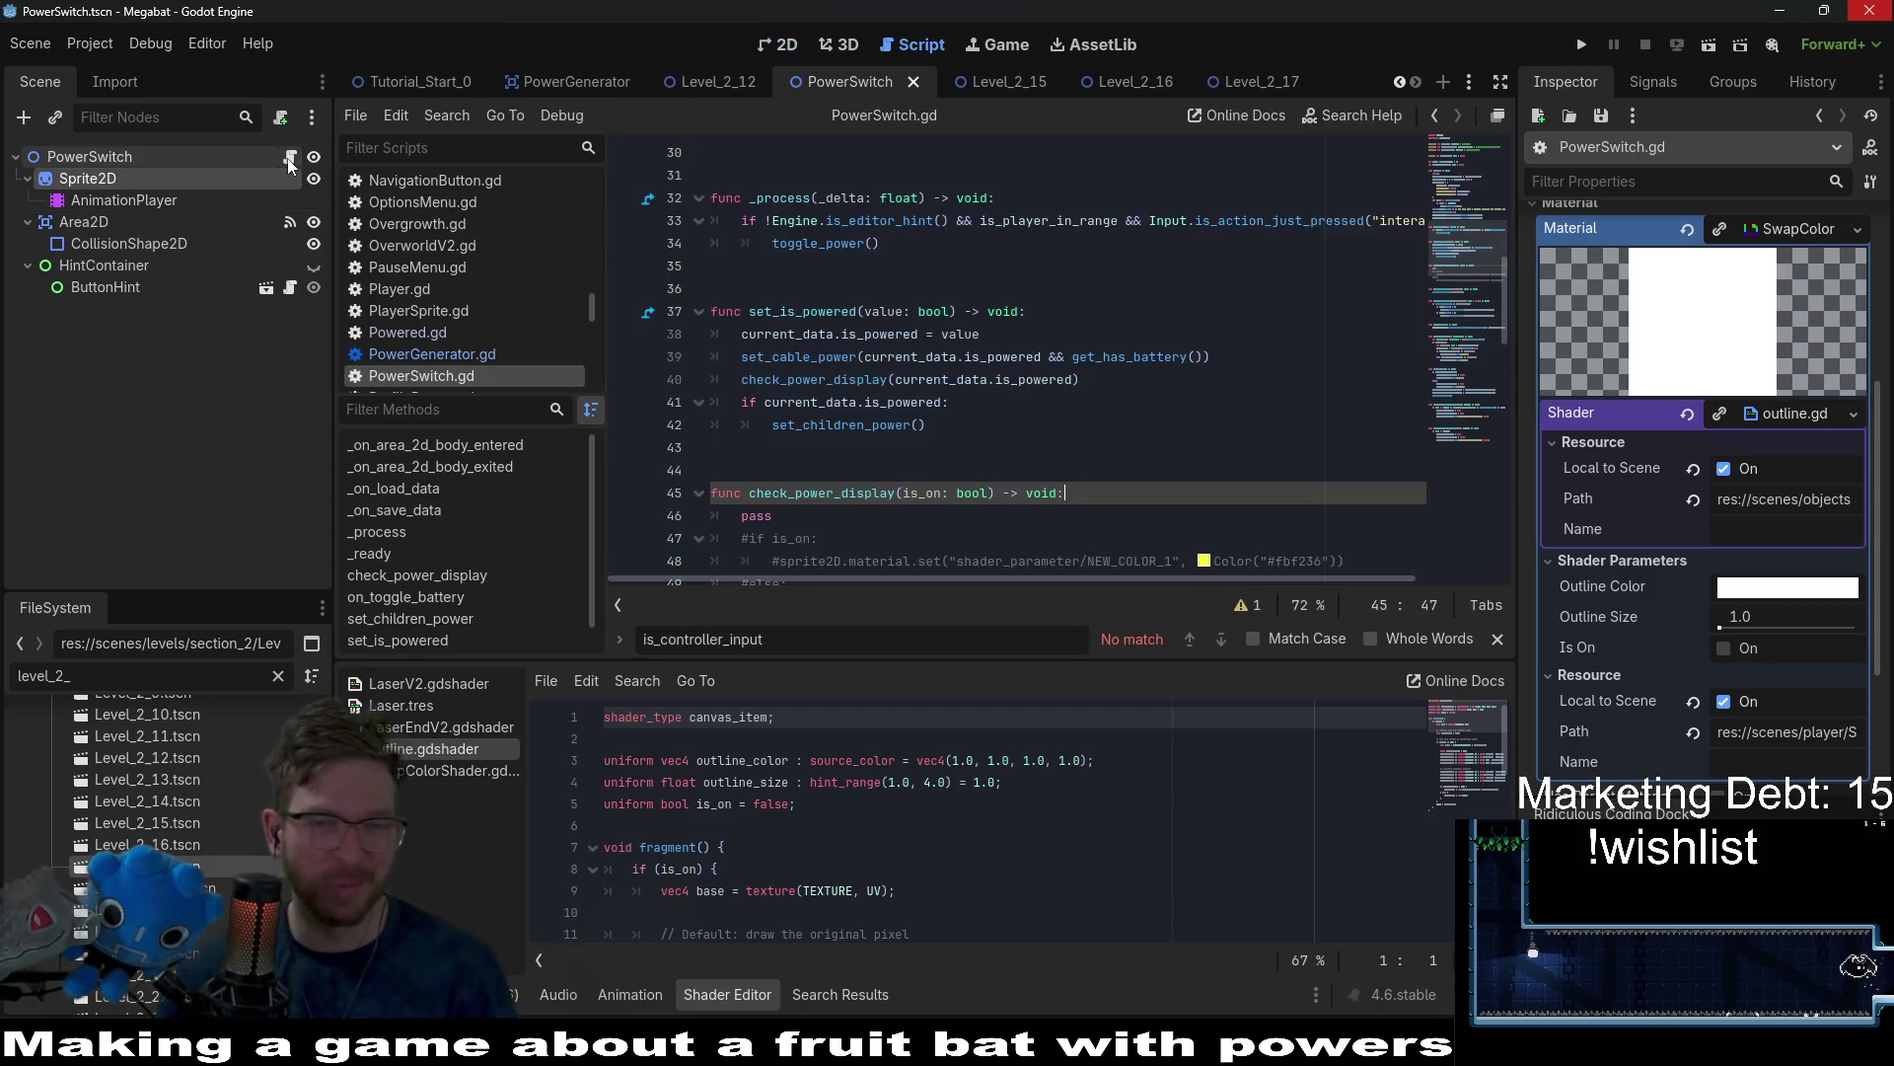
pyautogui.scroll(5, 967, 399)
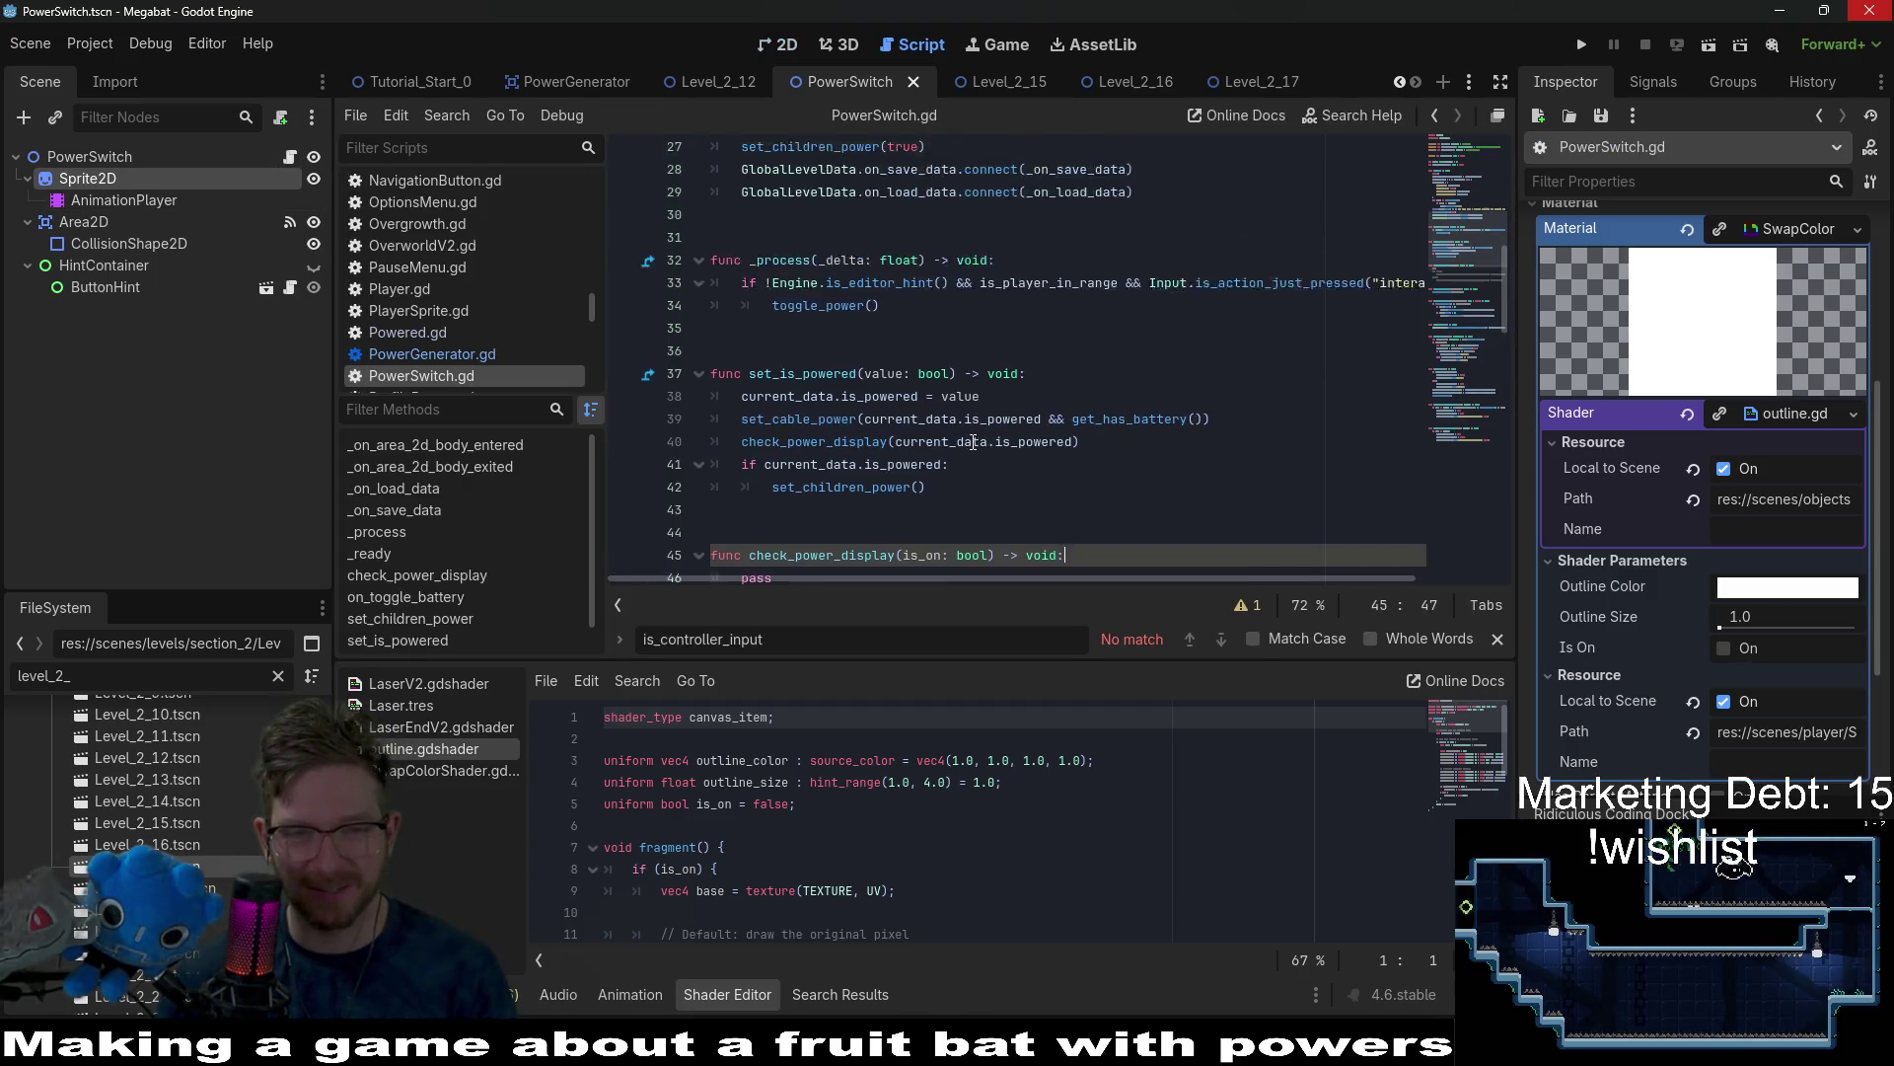
pyautogui.scroll(-2, 973, 441)
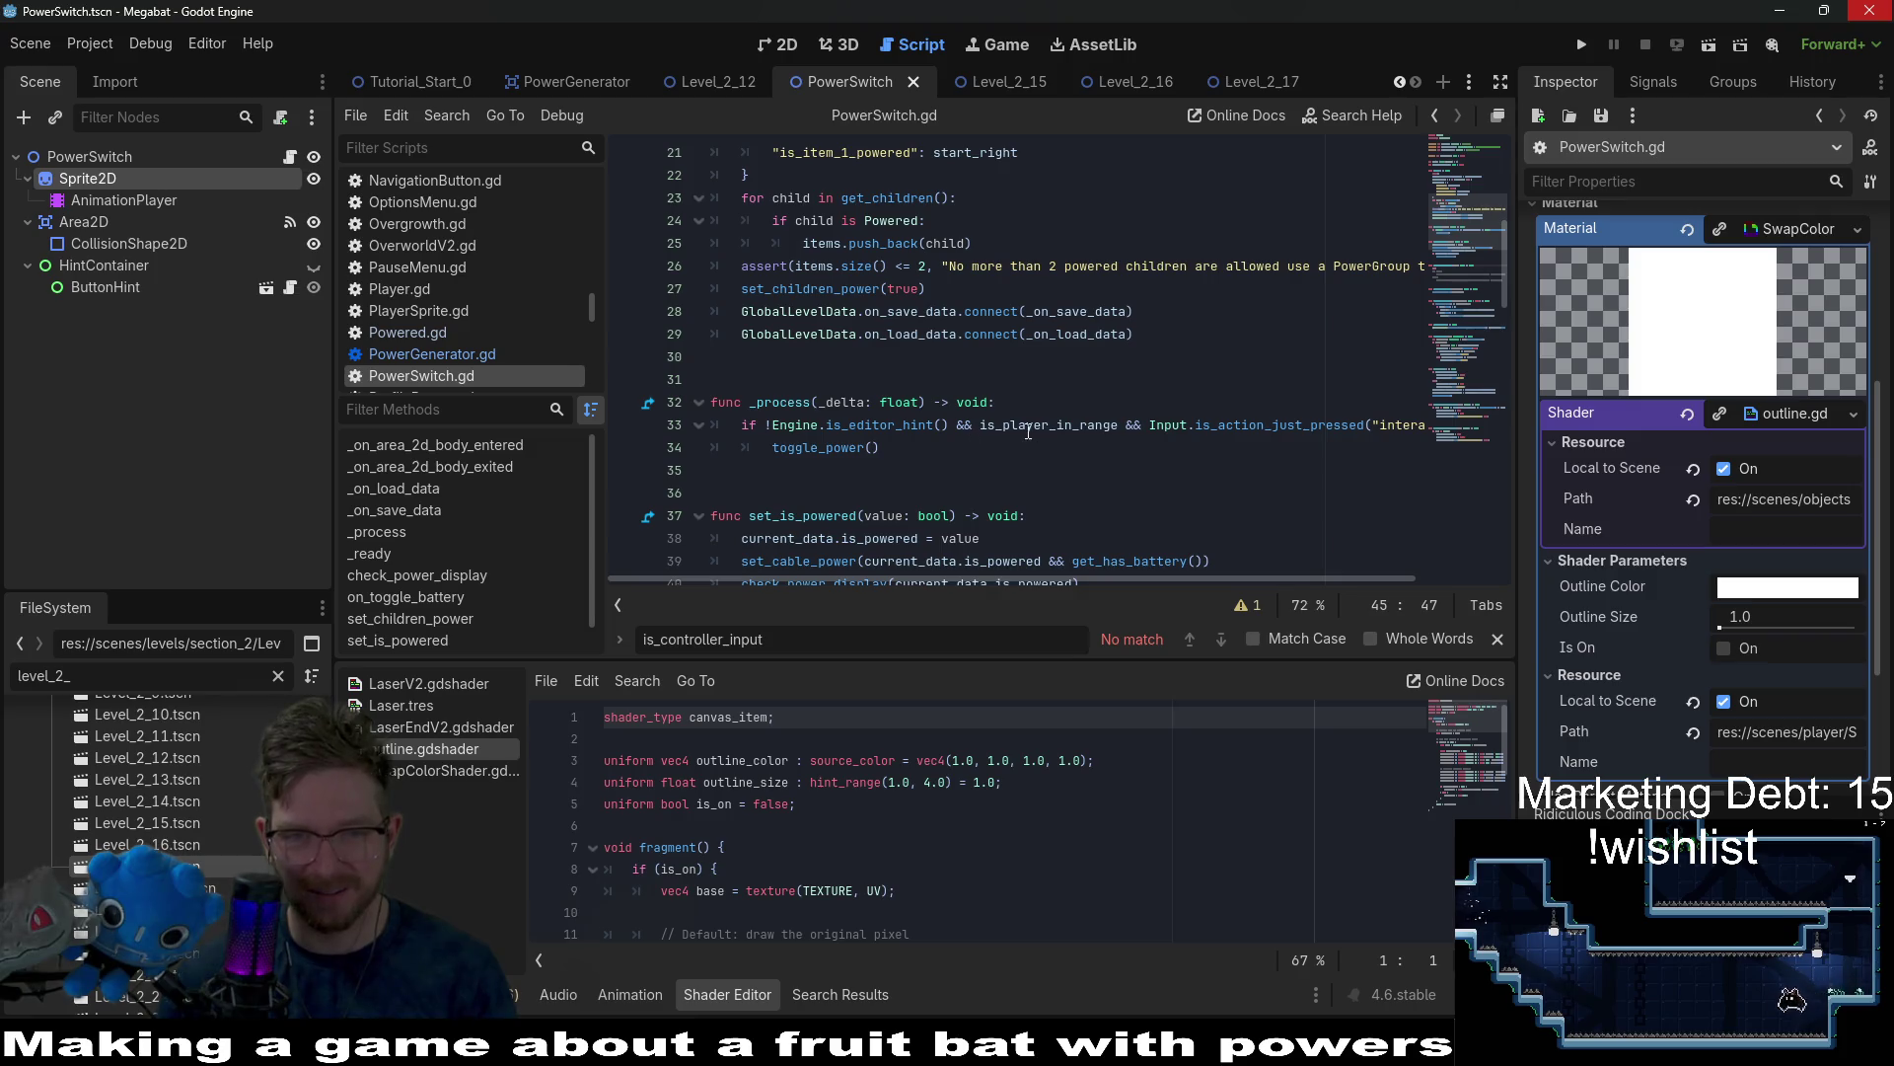
pyautogui.doubleClick(1028, 426)
pyautogui.click(1469, 424)
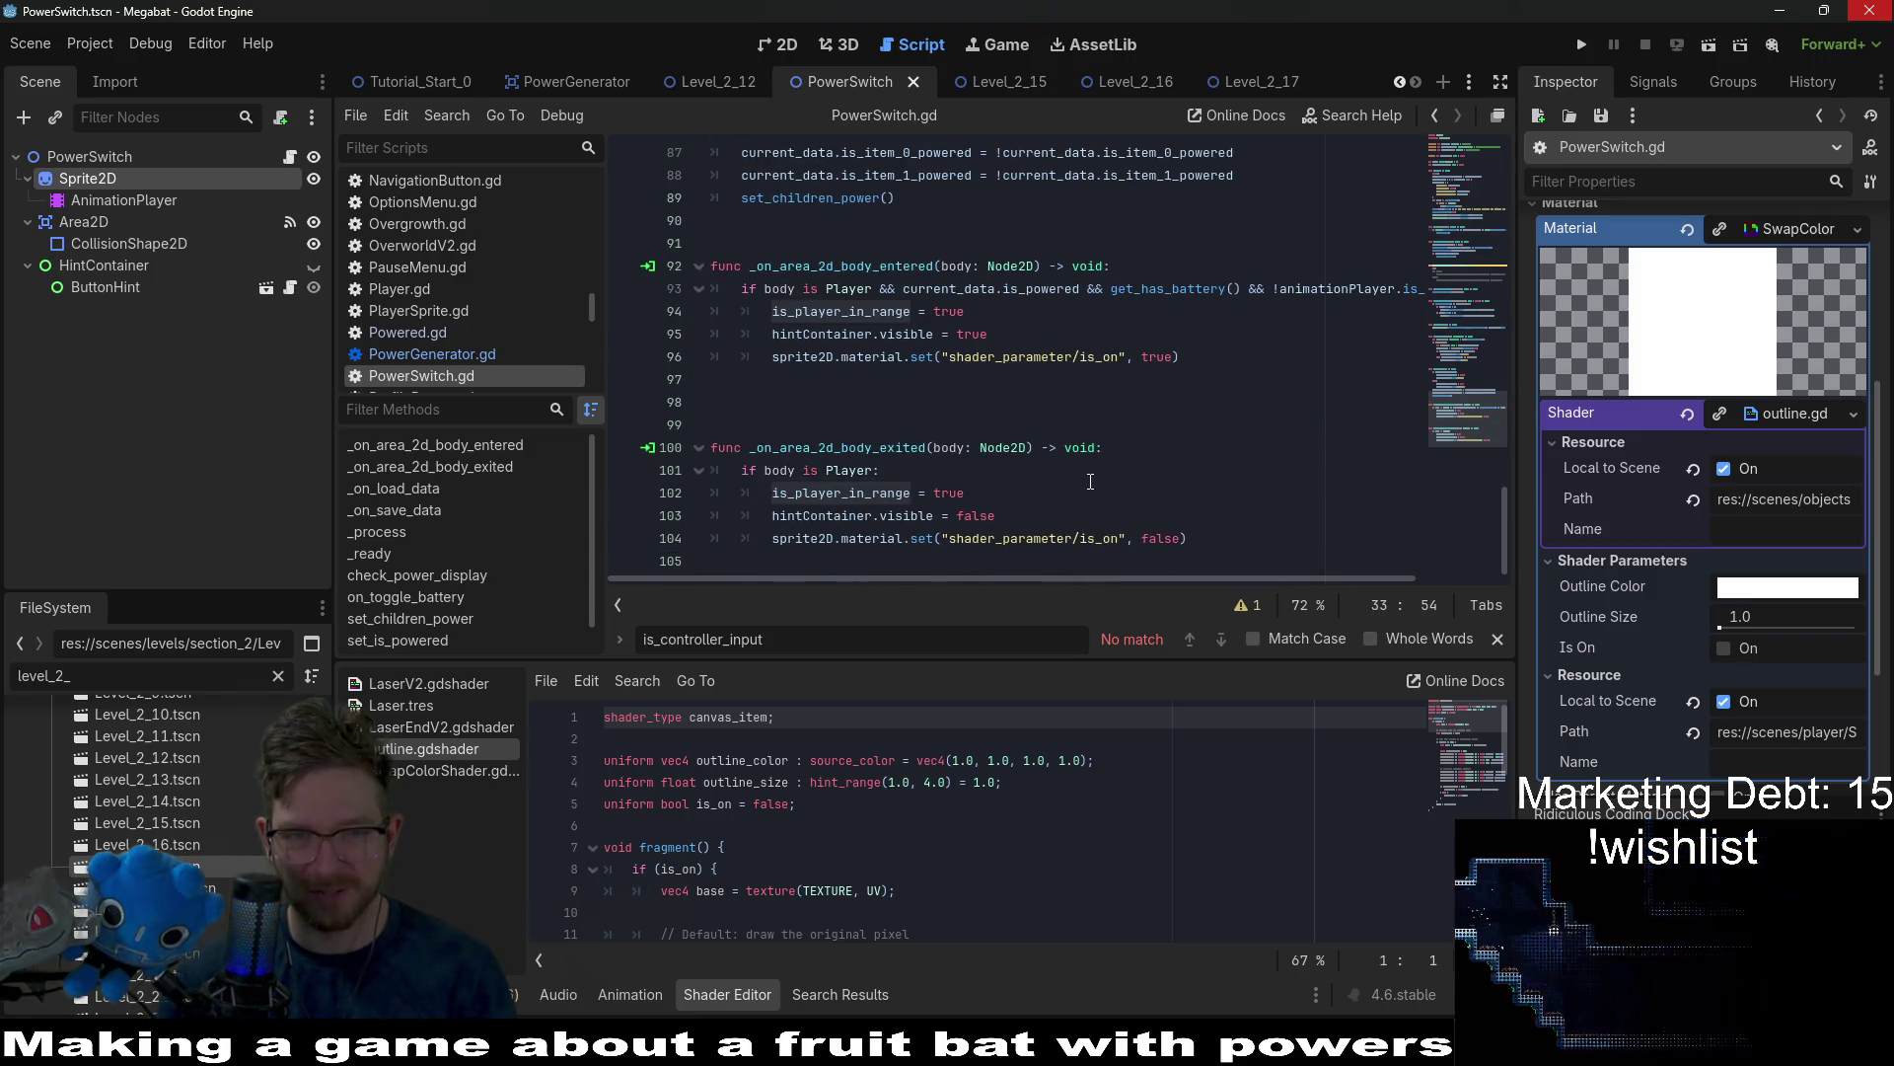
pyautogui.click(926, 491)
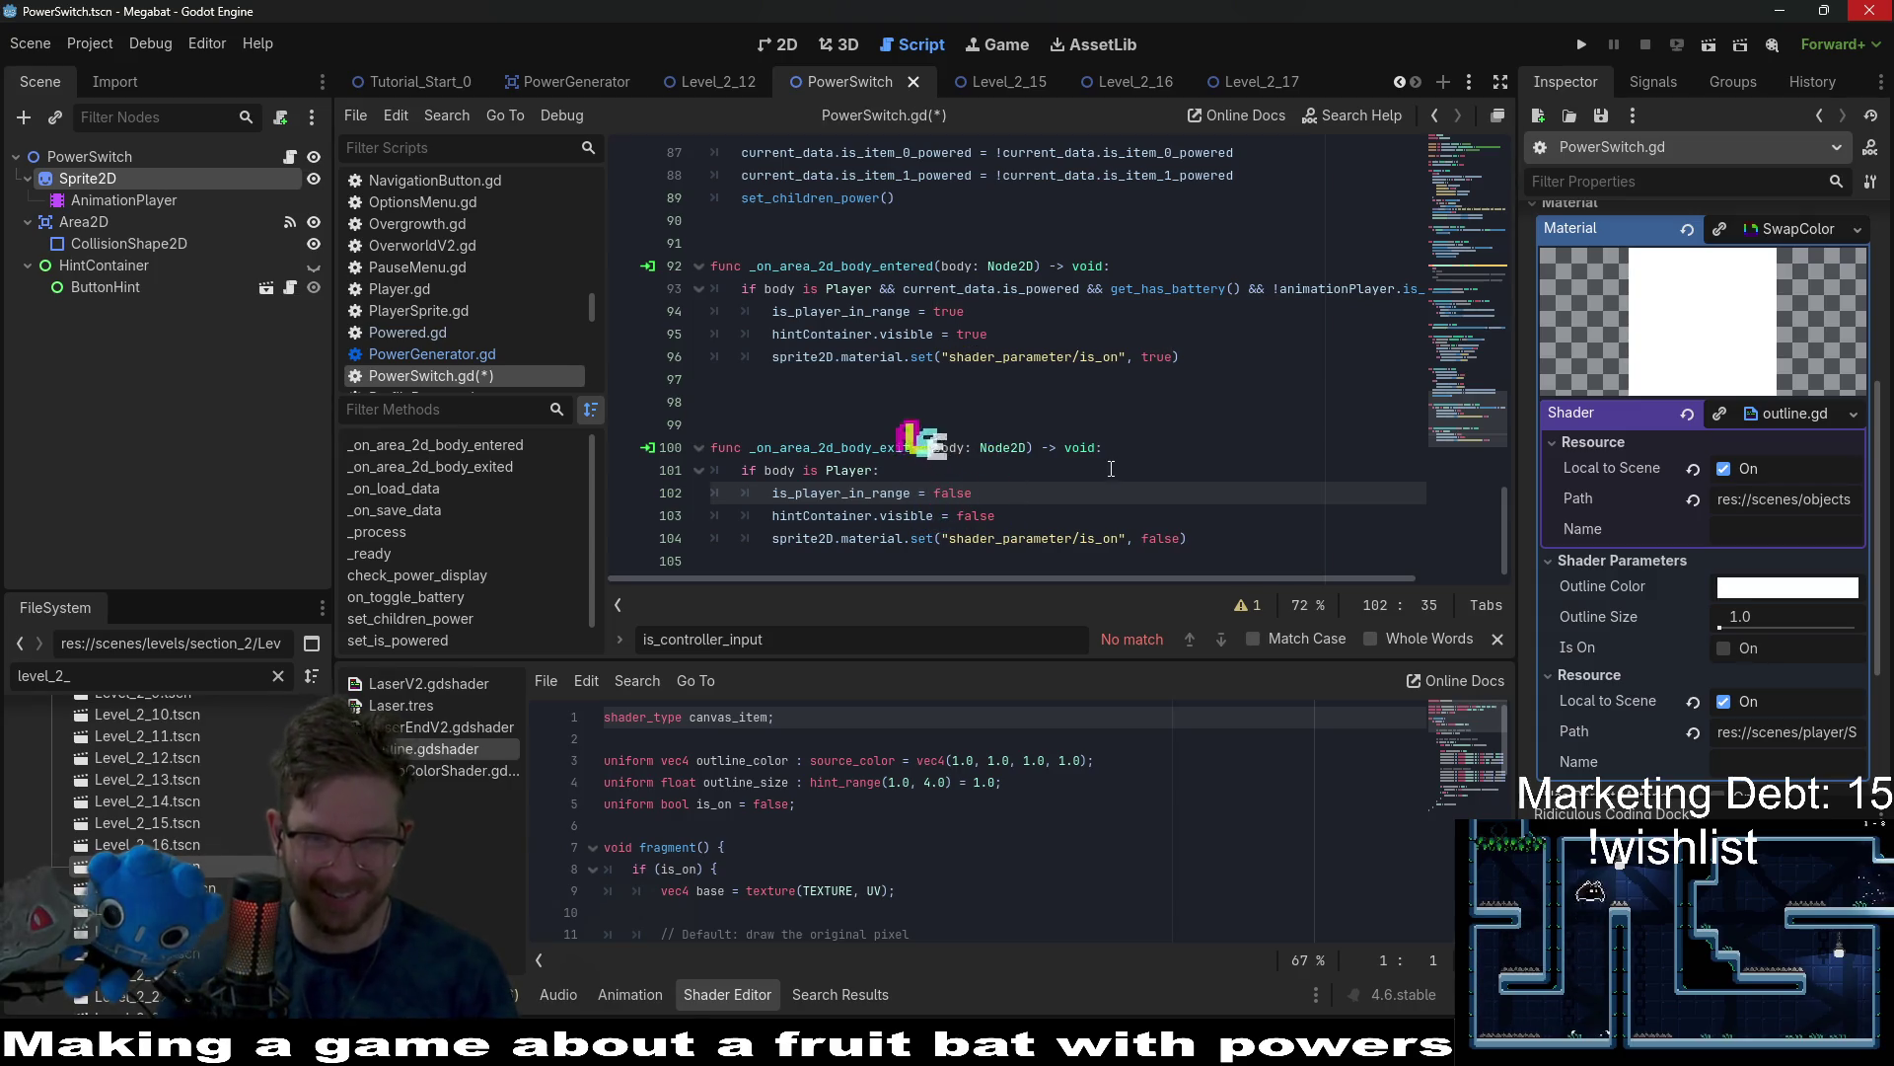
pyautogui.click(1112, 470)
pyautogui.hotkey('ctrl', 's')
pyautogui.click(1197, 491)
pyautogui.hotkey('ctrl', 's')
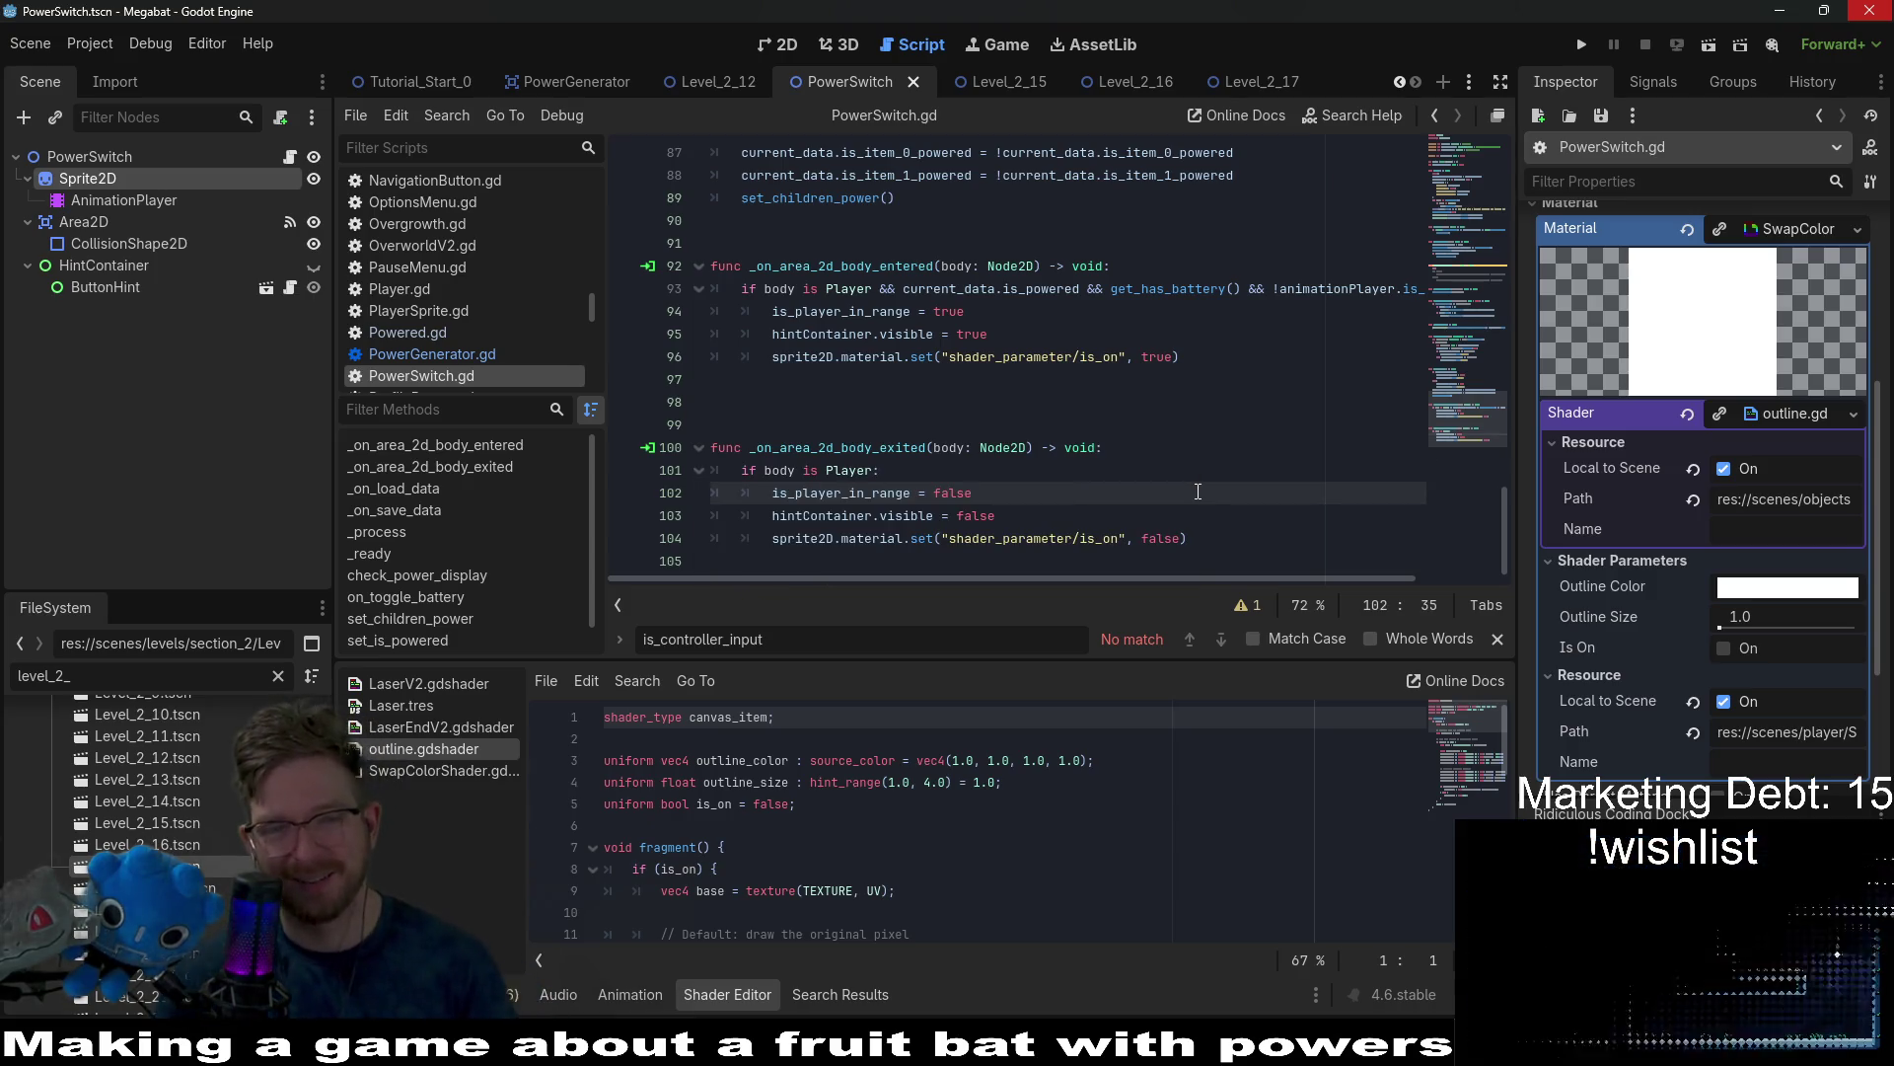
# Return to the 2D view and switch to the Level_2_17 scene tab.
pyautogui.click(779, 47)
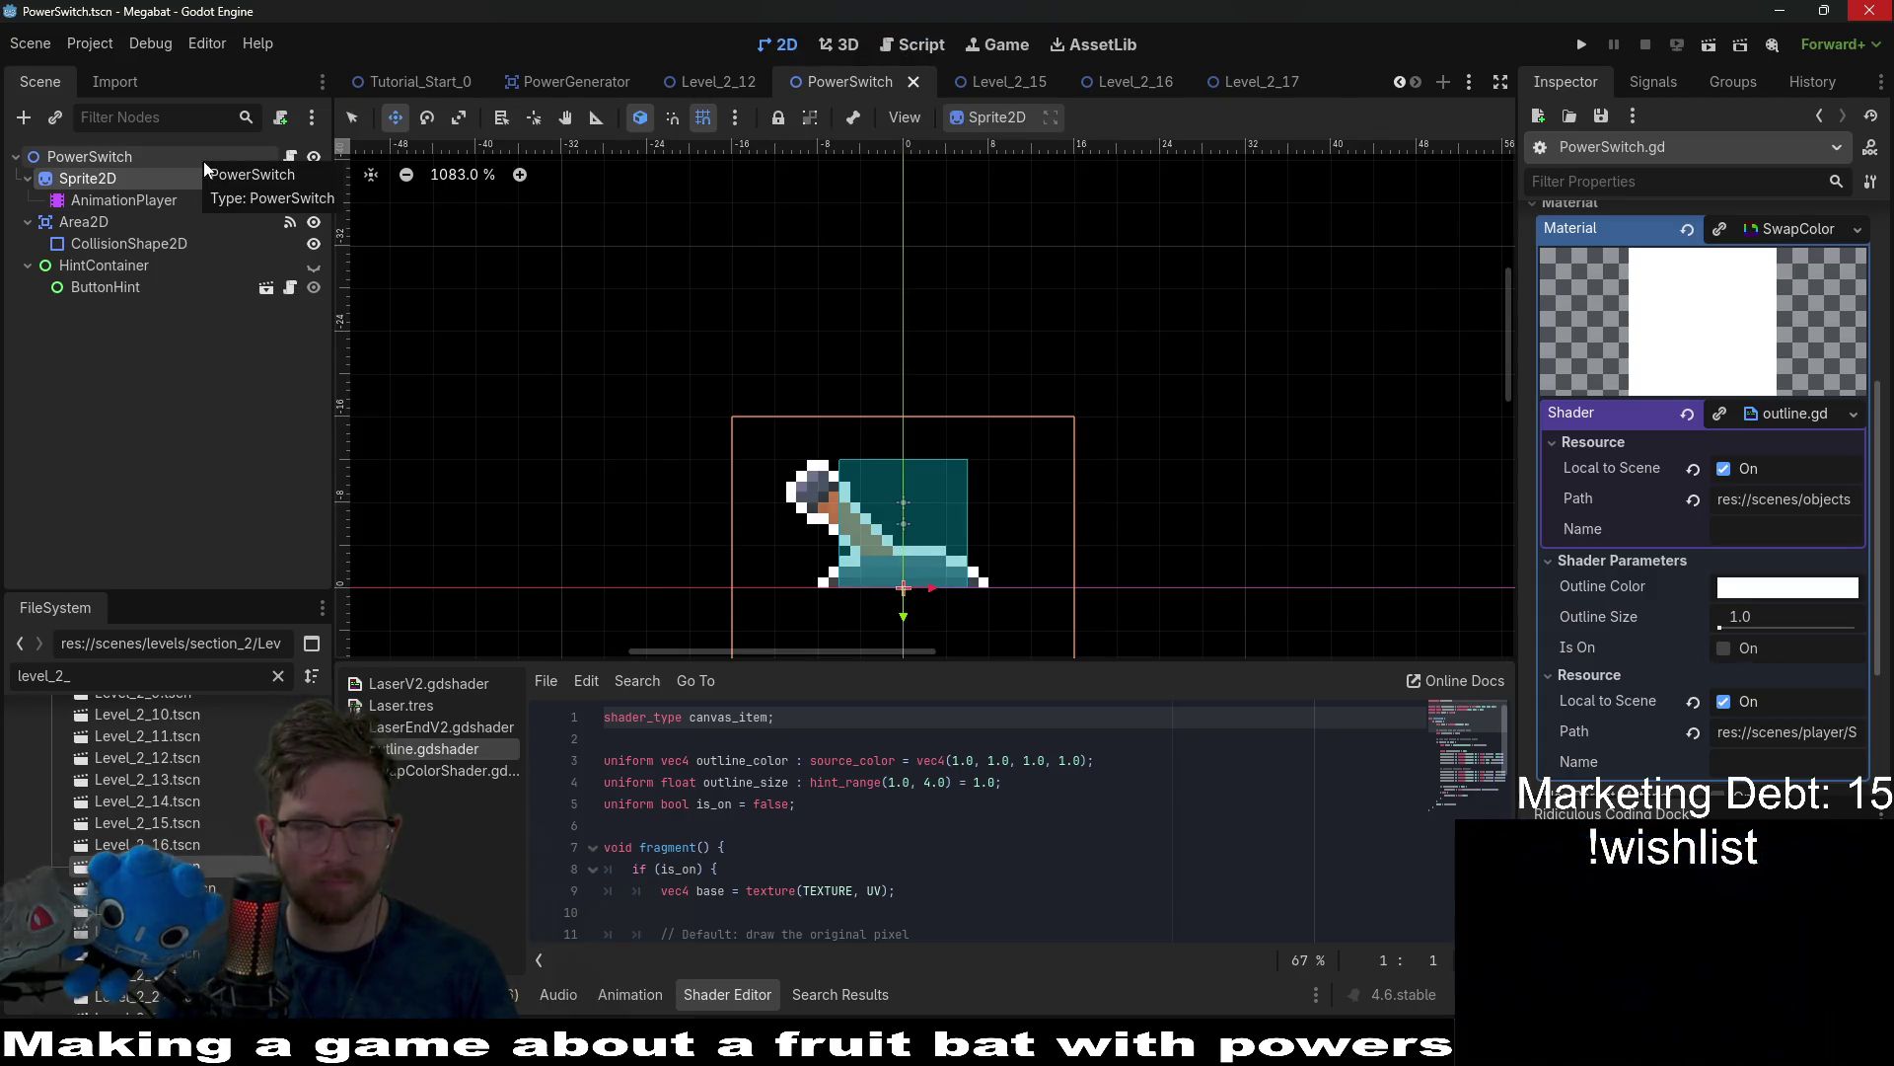
pyautogui.moveTo(727, 89)
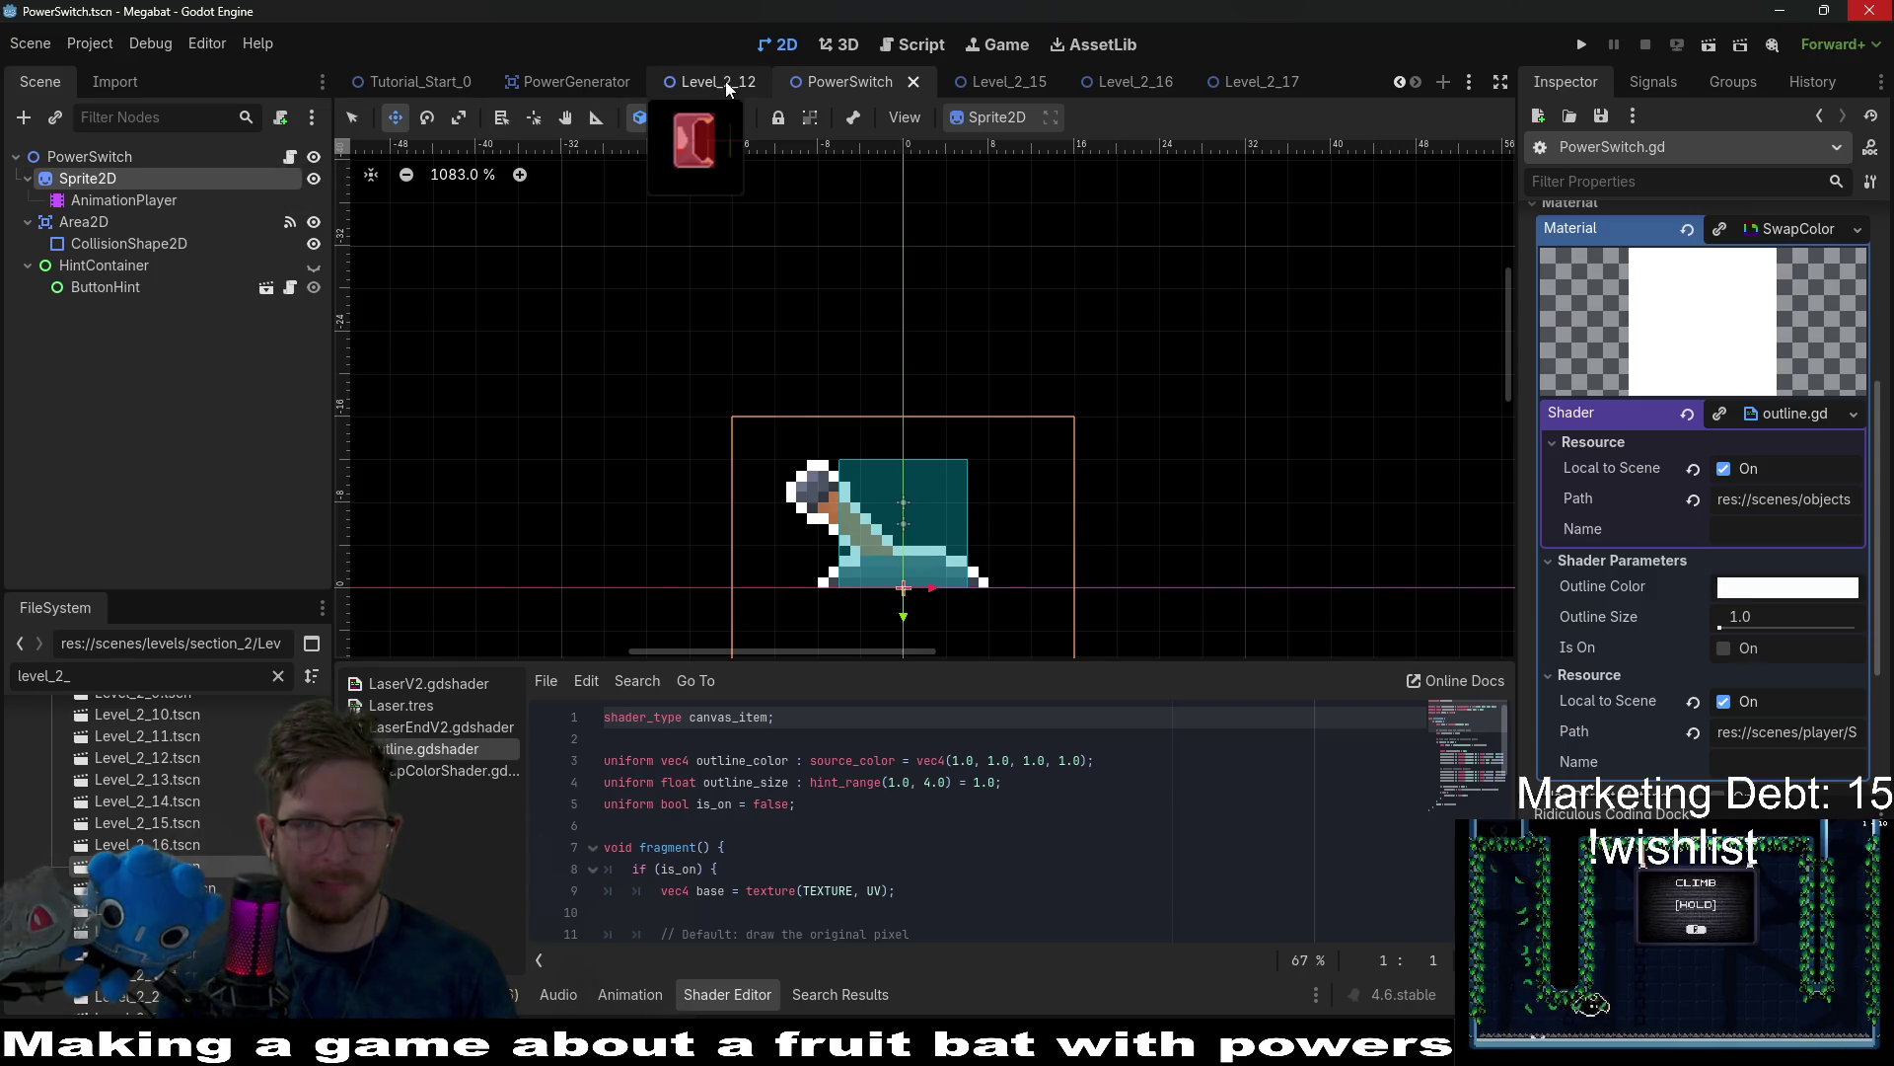
pyautogui.moveTo(1112, 93)
pyautogui.moveTo(1035, 92)
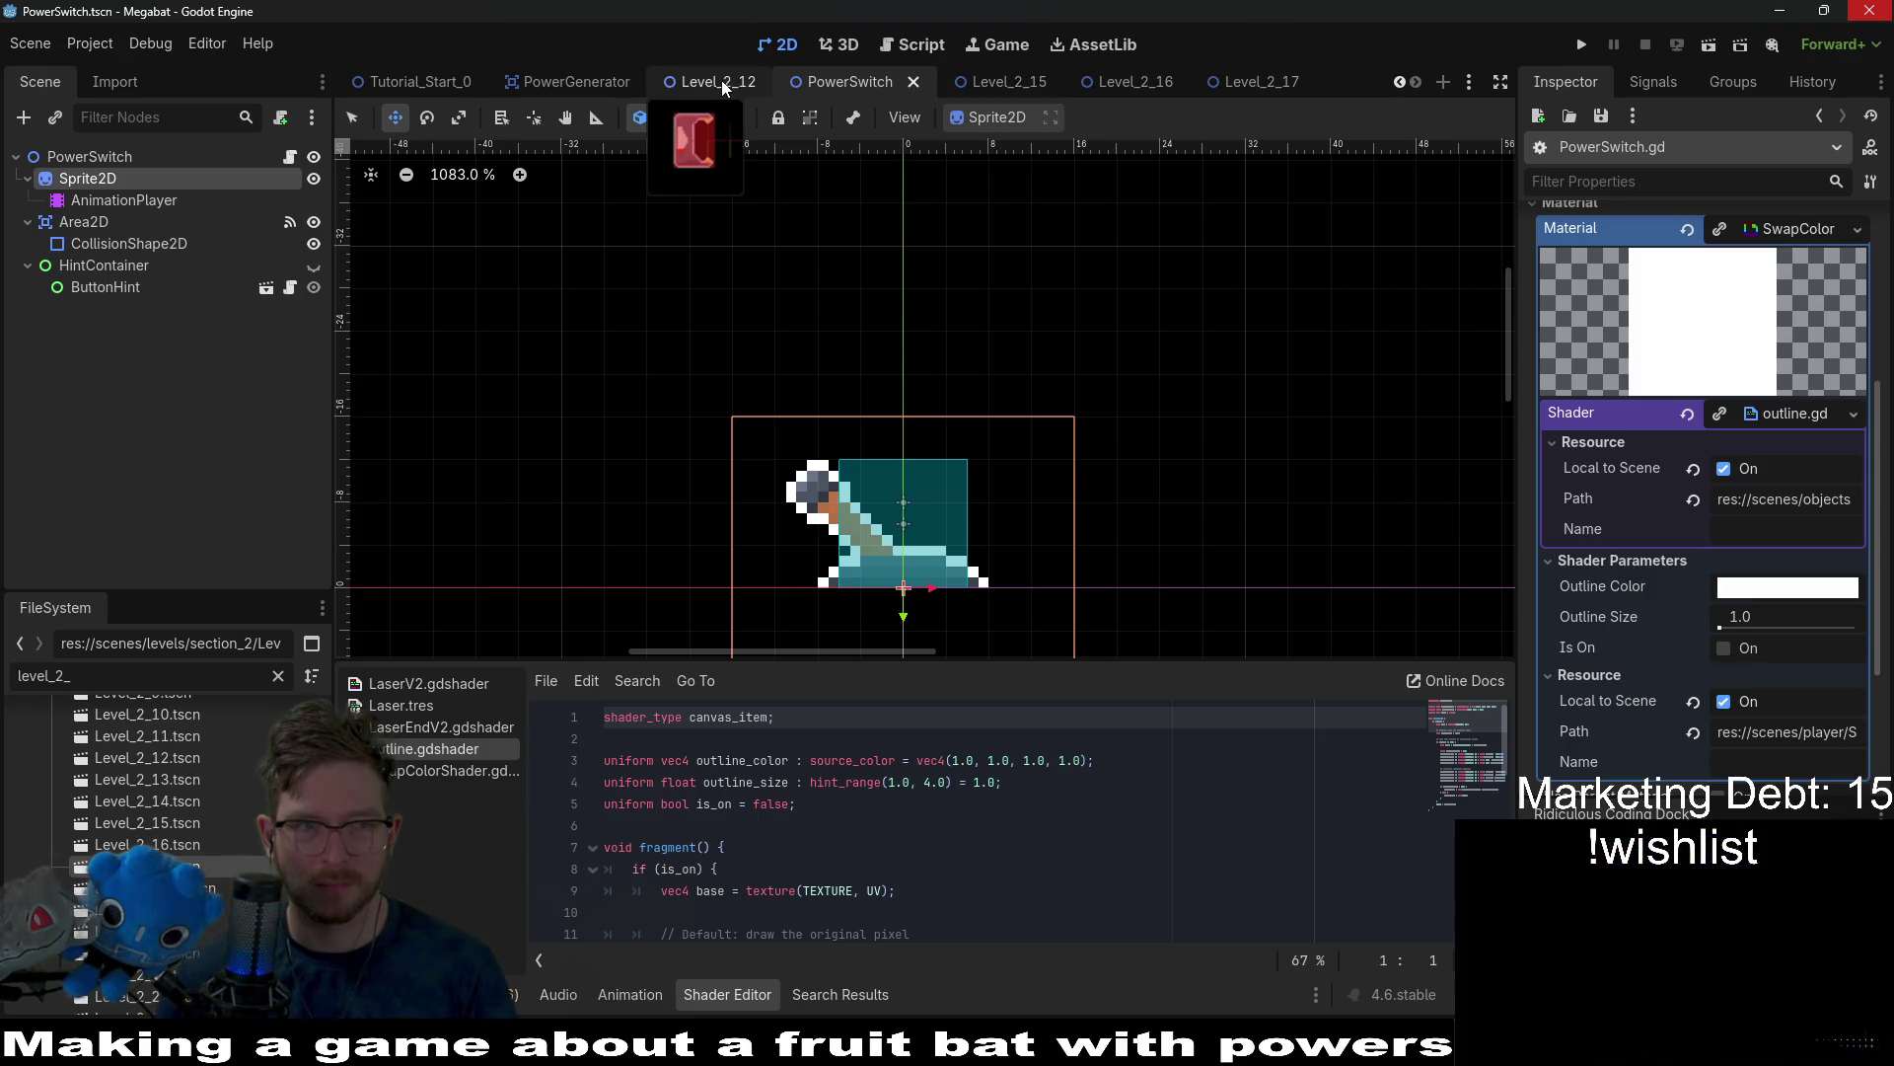
pyautogui.click(694, 86)
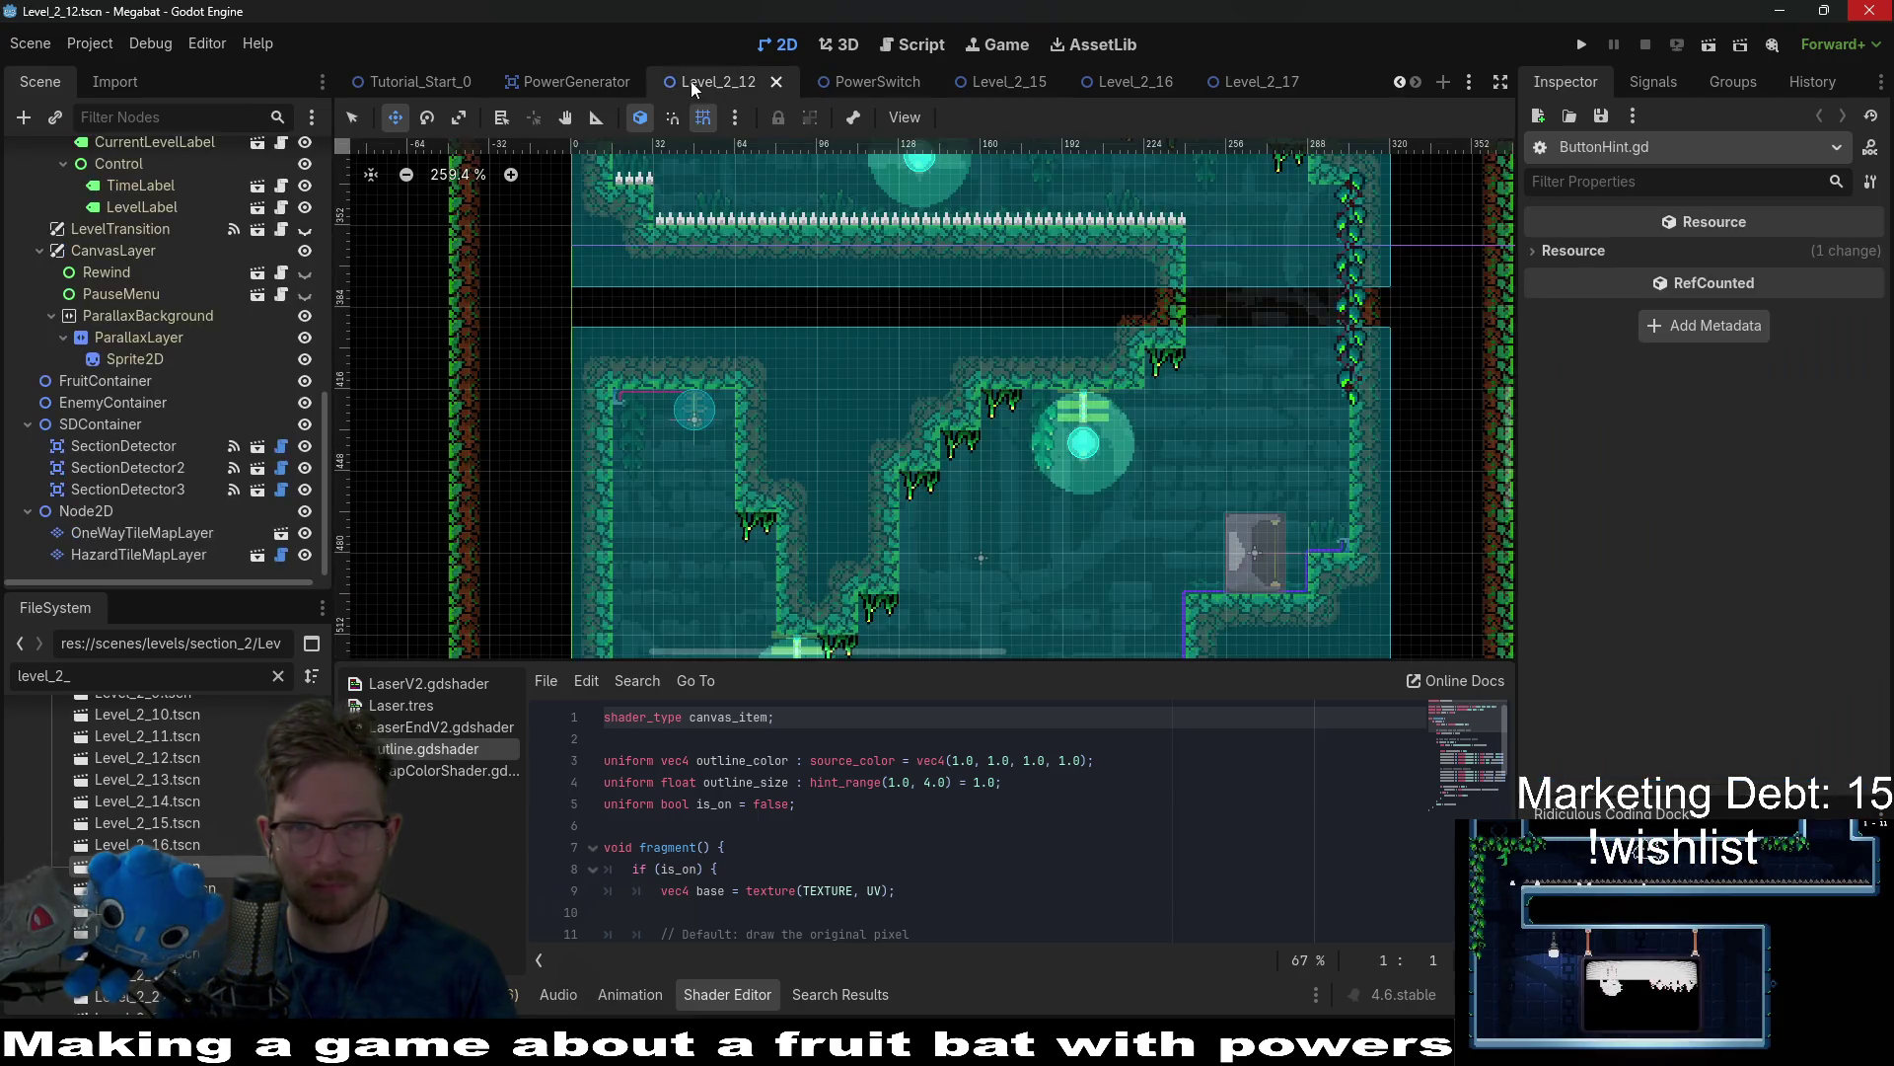
pyautogui.click(1229, 83)
# Select EnvironmentTileMapLayer, zoom and pan over Level_2_17's rooms, and run the current scene.
pyautogui.click(148, 221)
pyautogui.click(685, 860)
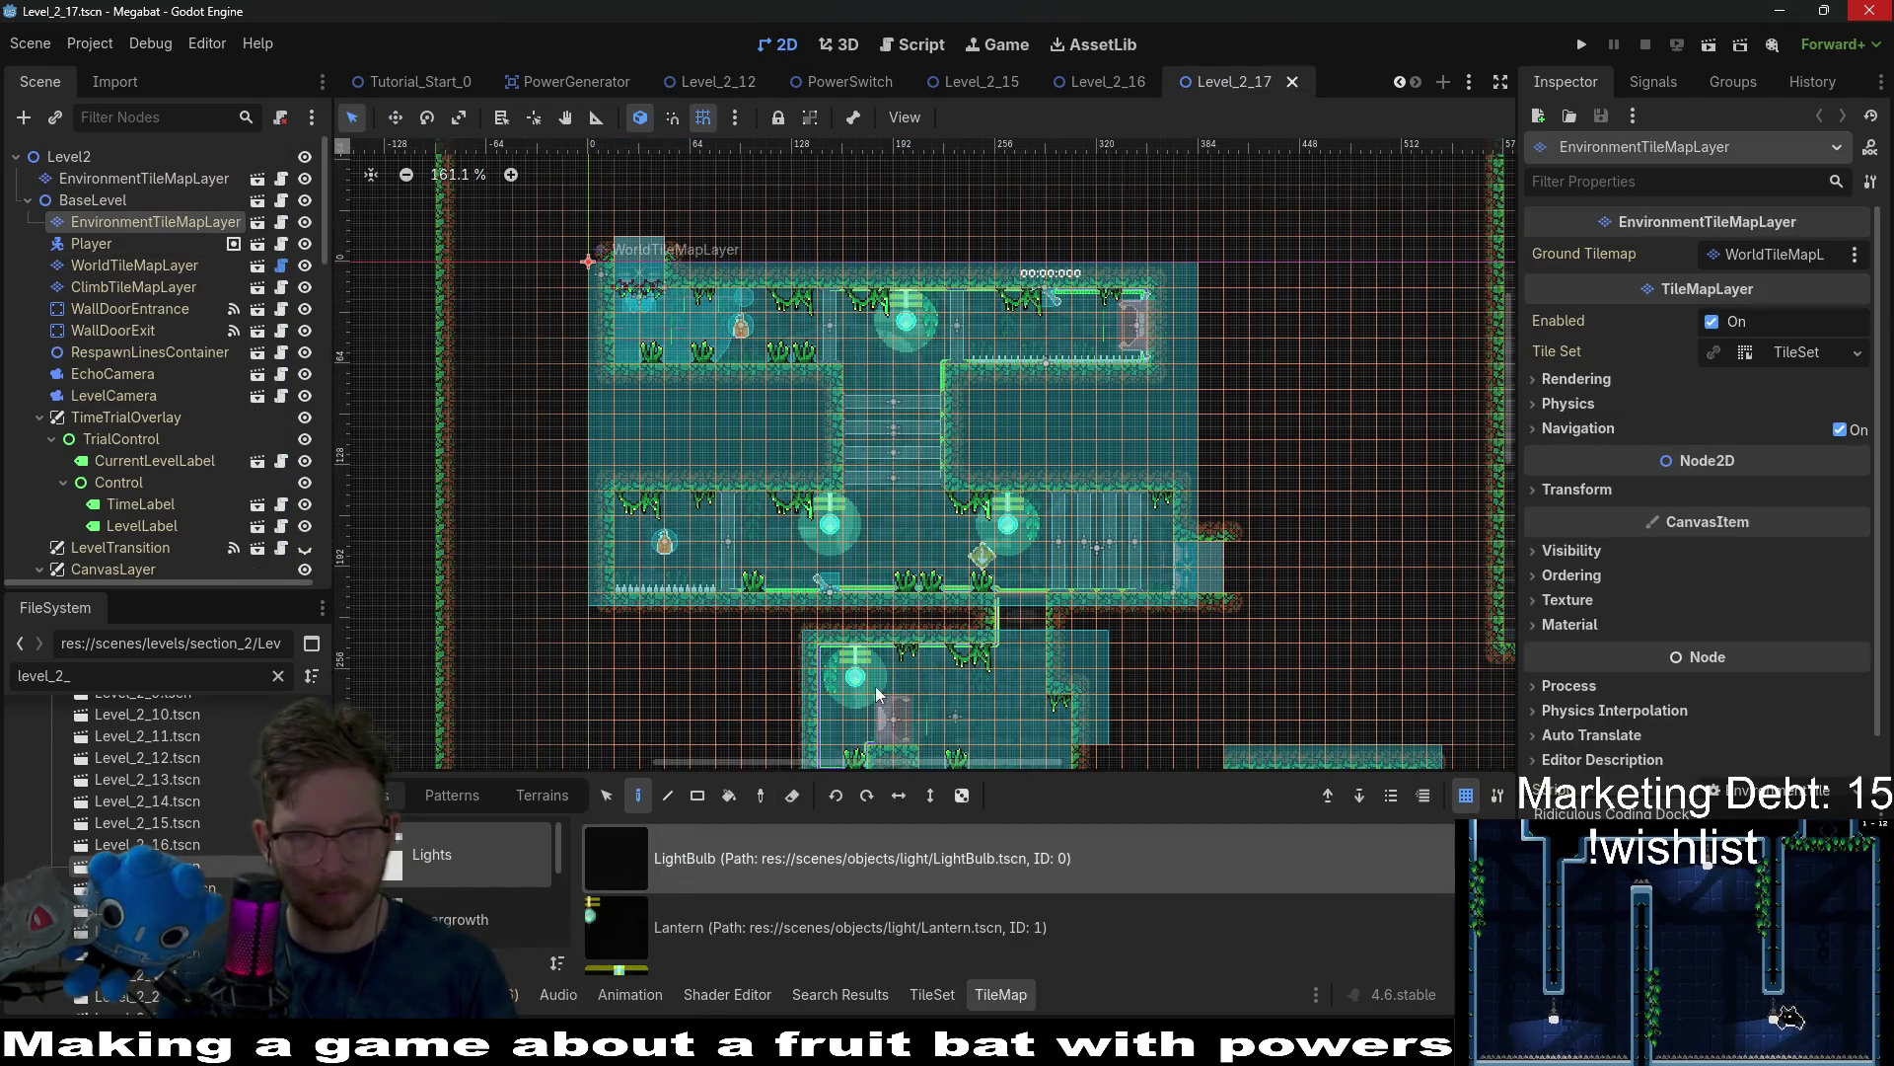
pyautogui.scroll(3, 1026, 306)
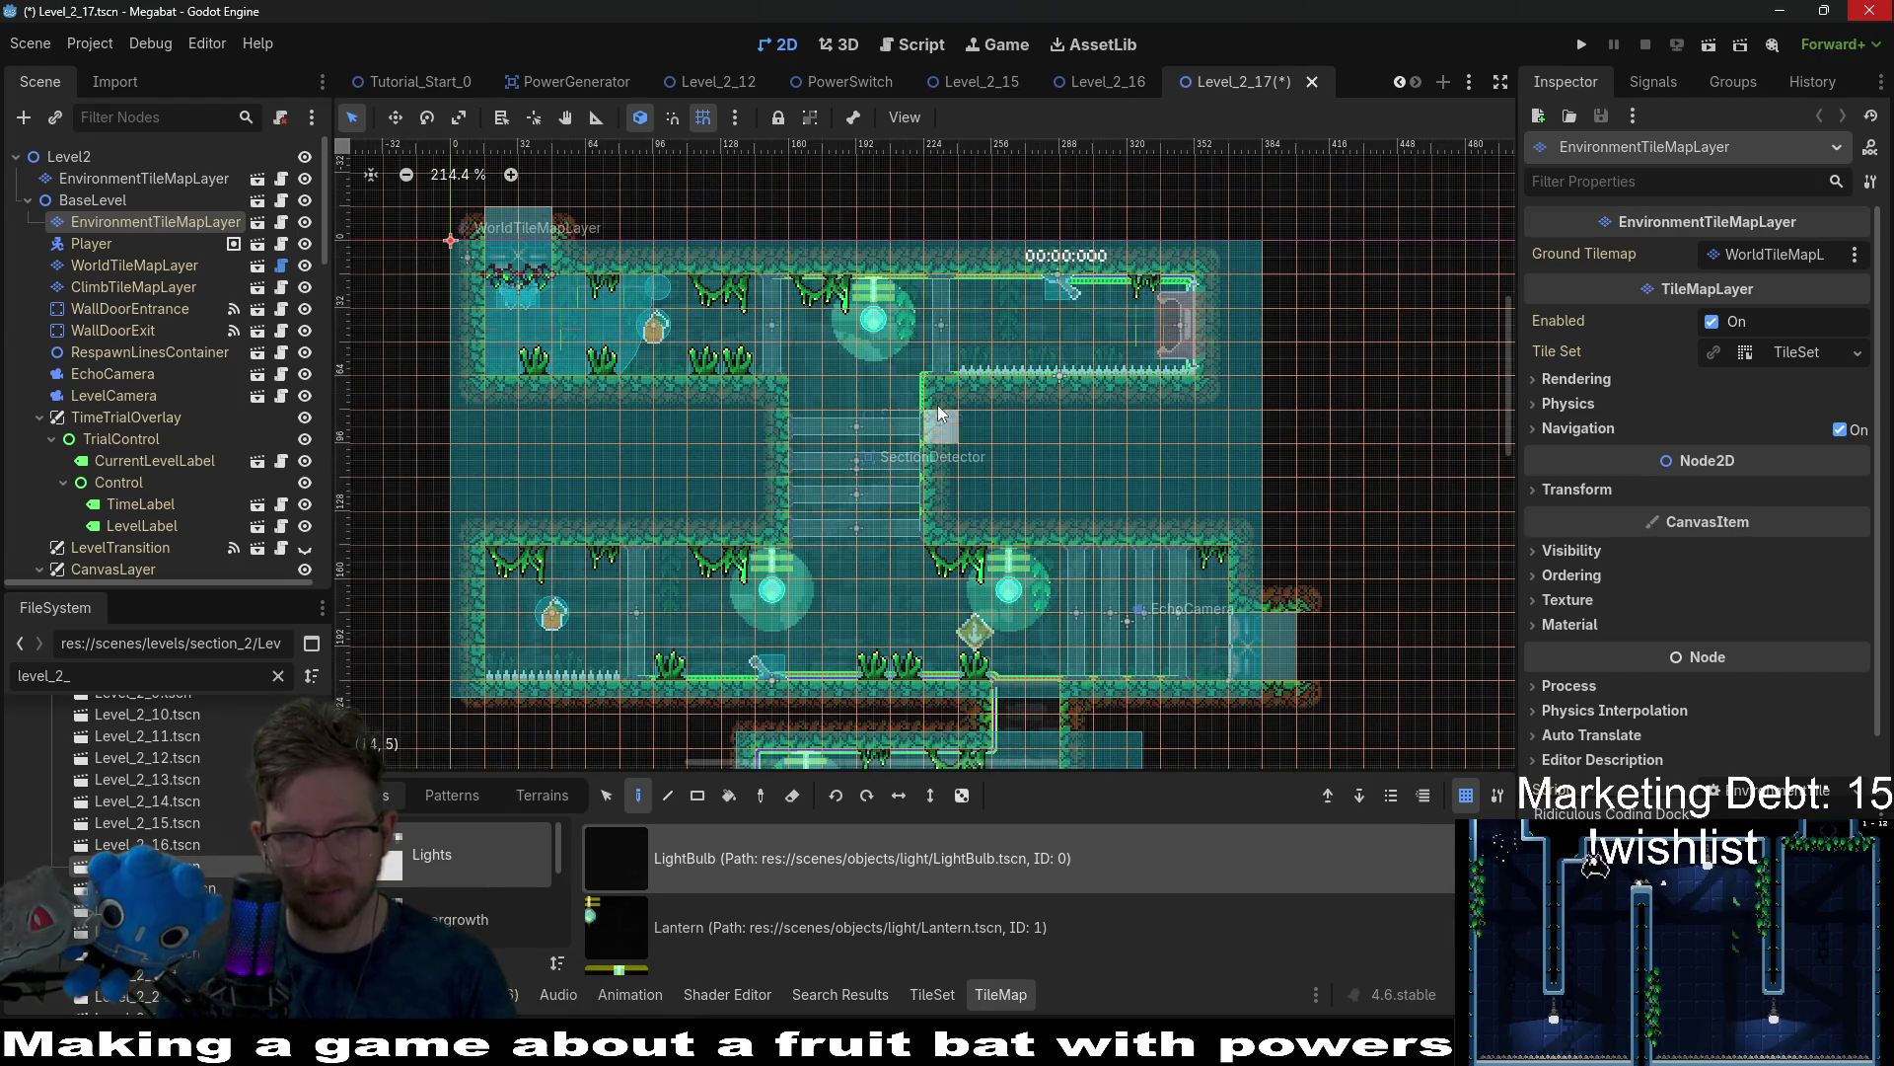
pyautogui.scroll(2, 938, 412)
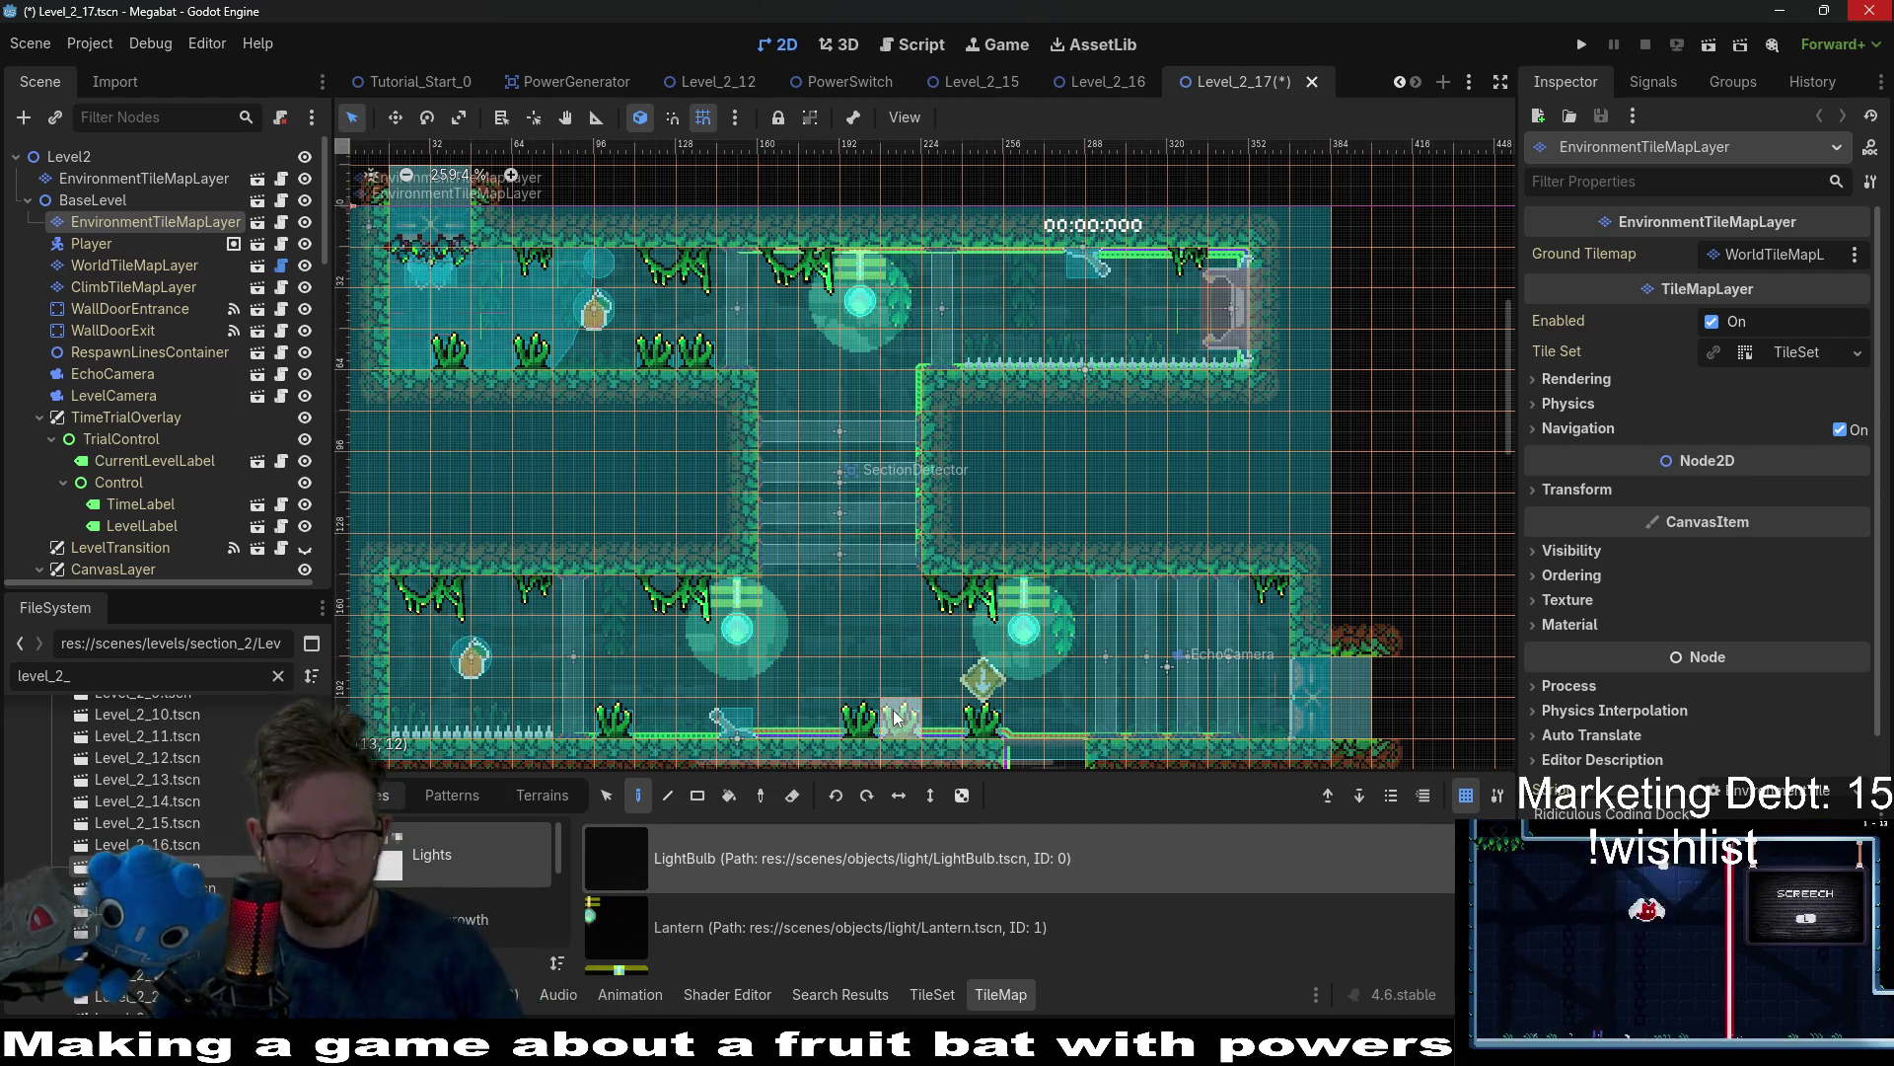
pyautogui.moveTo(1103, 616); pyautogui.dragTo(1106, 208)
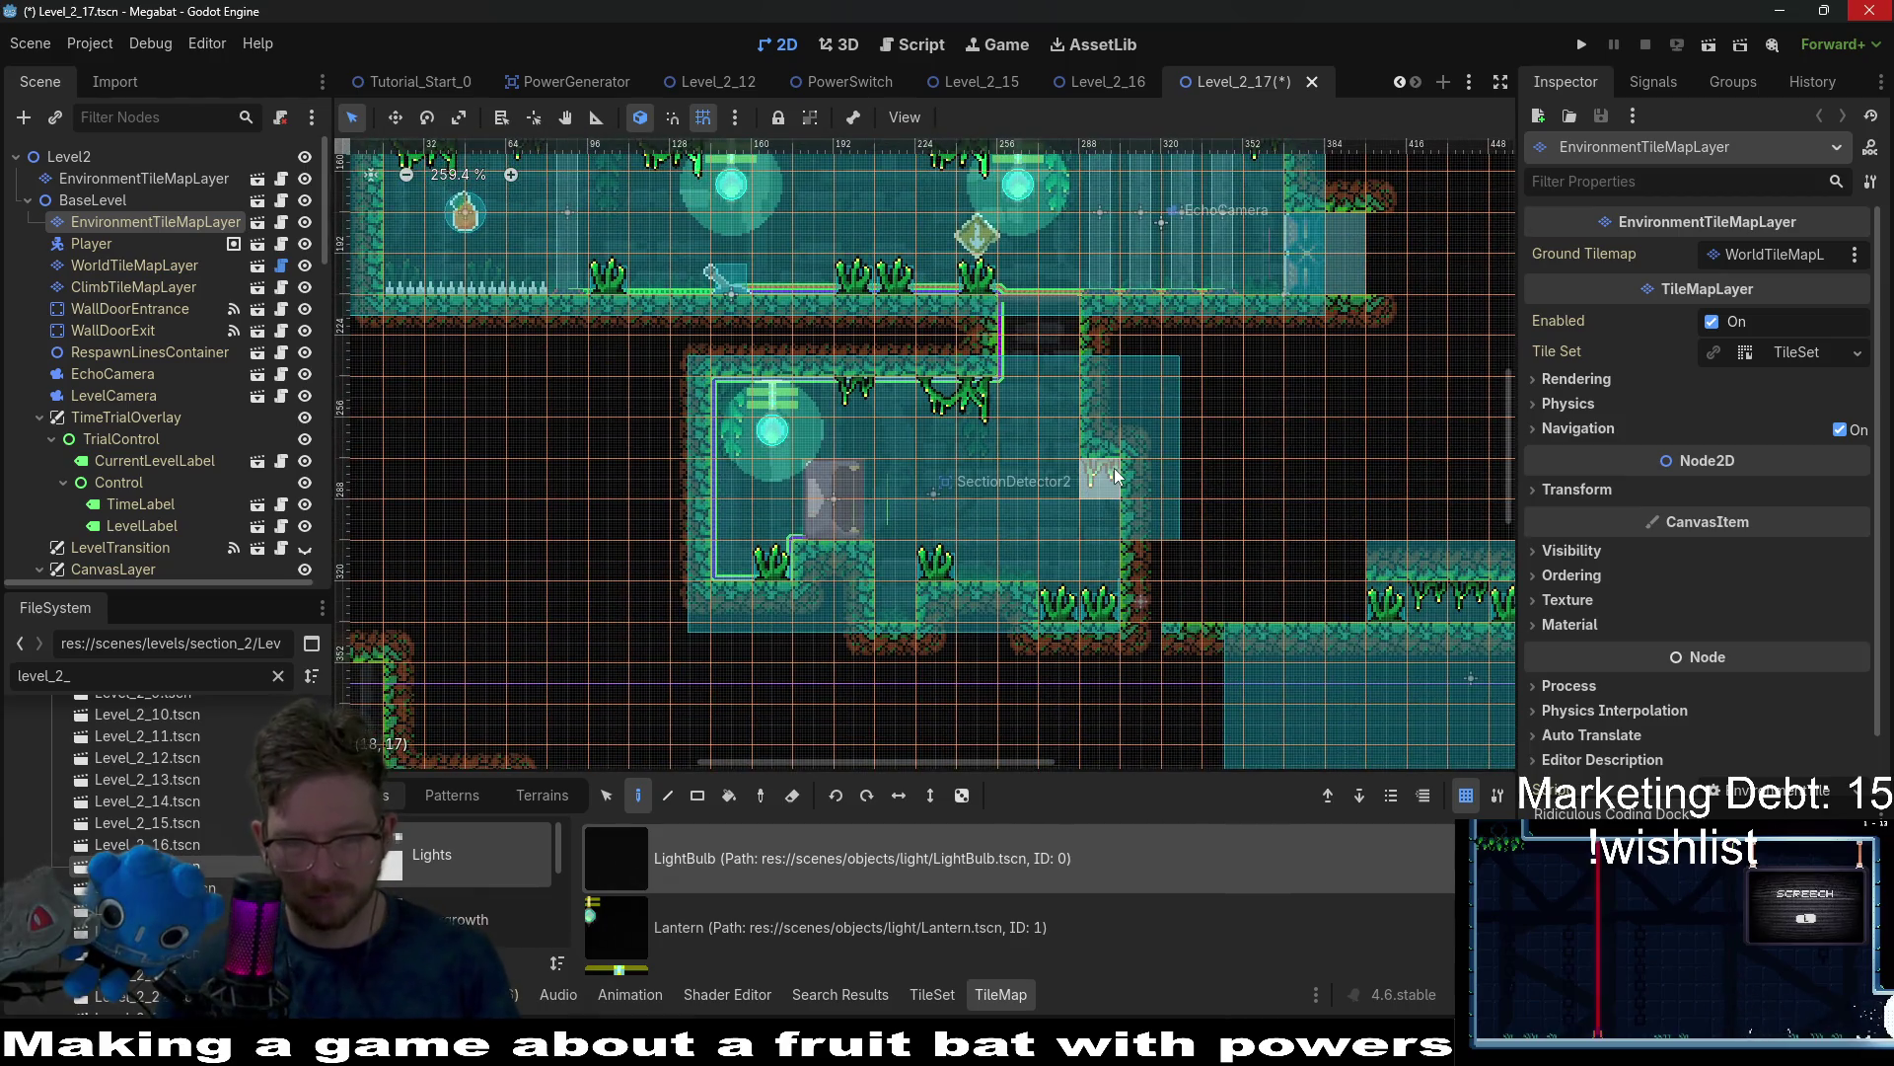
pyautogui.moveTo(962, 231)
pyautogui.mouseDown()
pyautogui.moveTo(937, 437)
pyautogui.moveTo(1004, 660)
pyautogui.mouseUp()
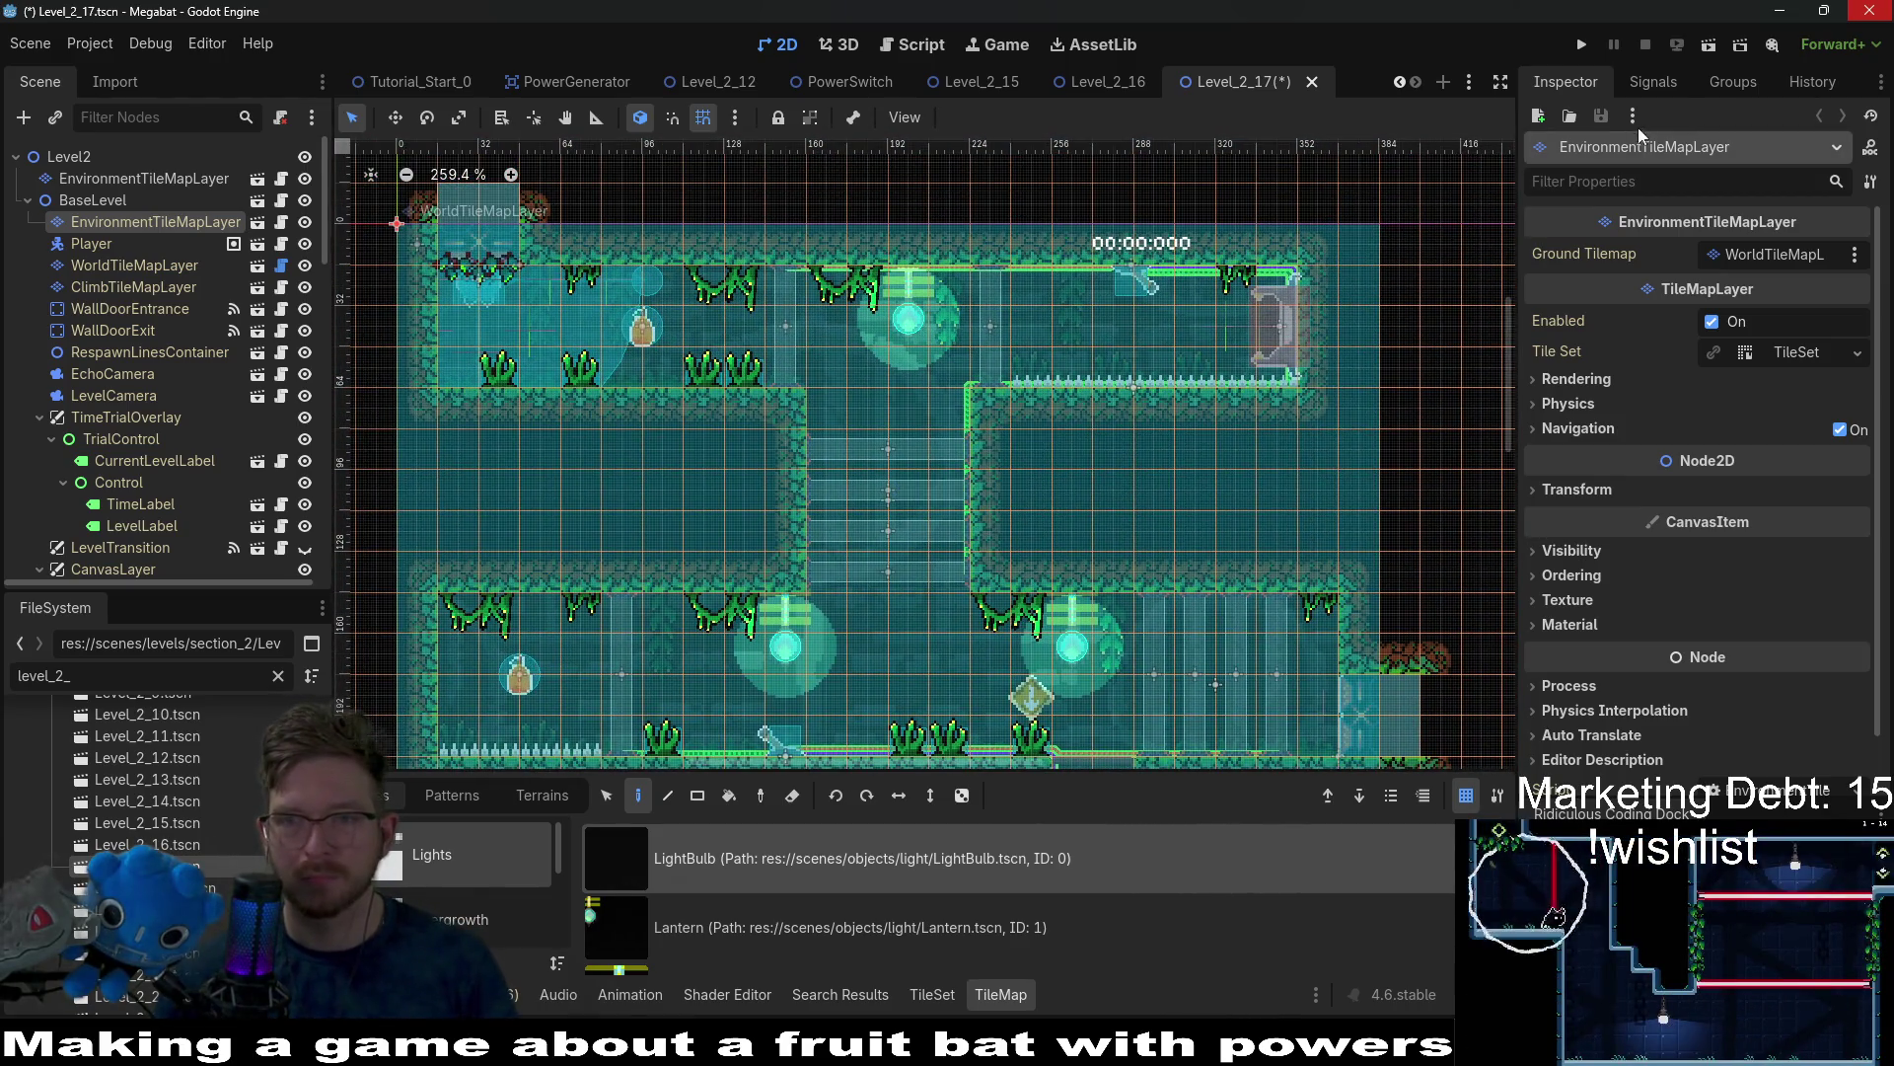
pyautogui.click(1702, 55)
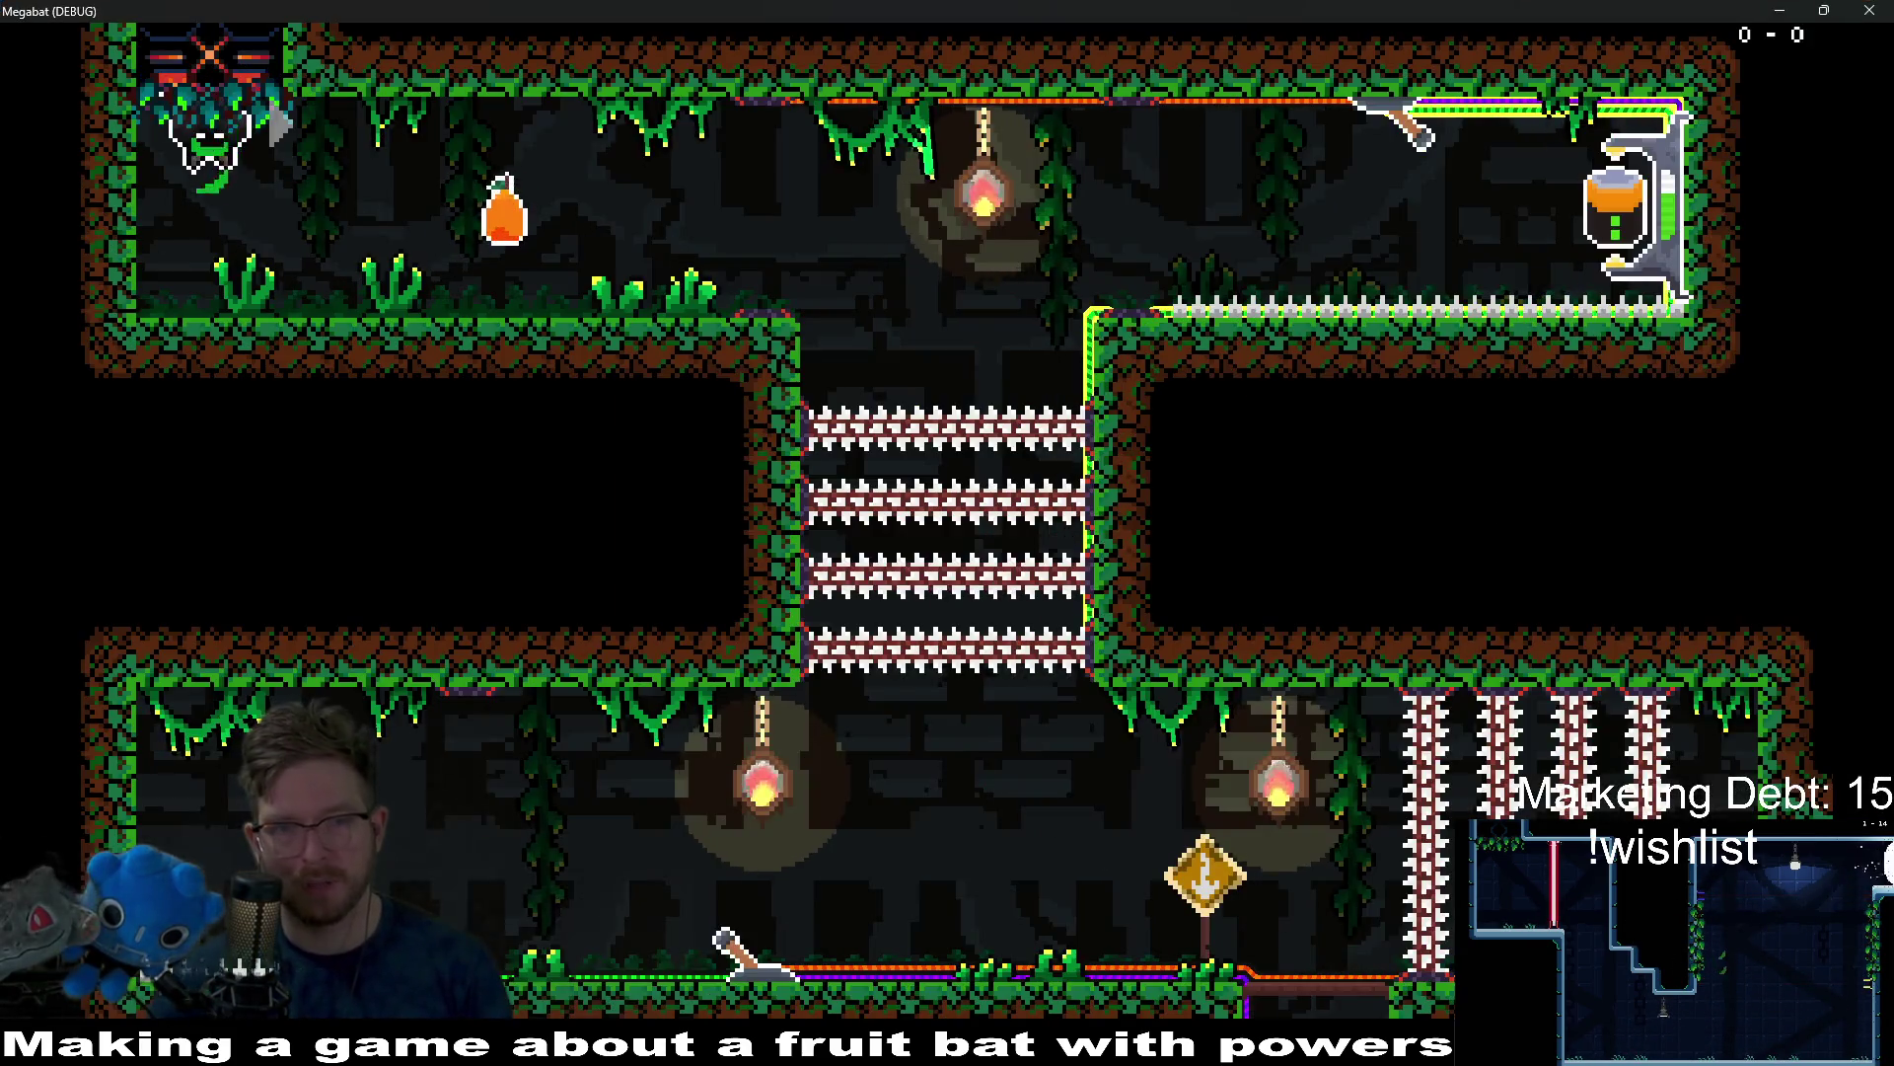
# Eat the orange fruit, drop down the shaft, fire a laser, and move into the next room.
pyautogui.press('Right')
pyautogui.press('space')
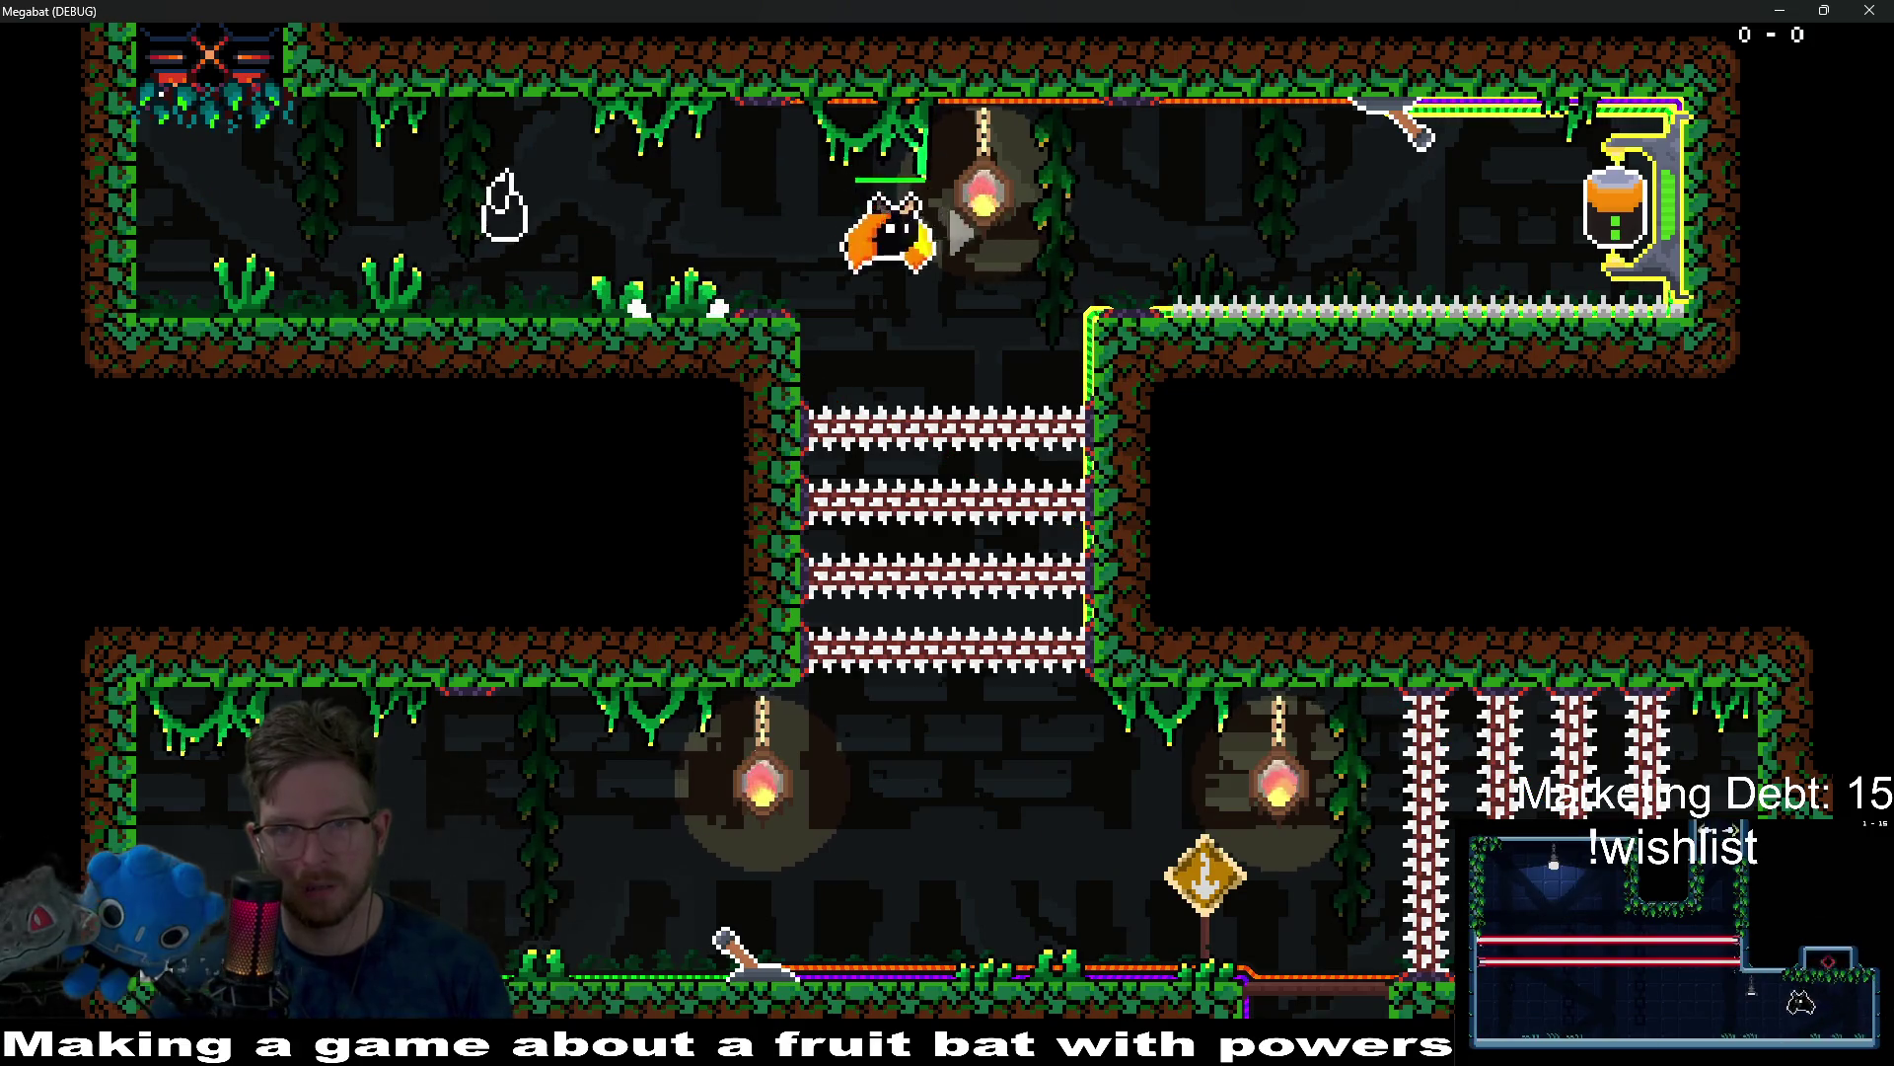
pyautogui.press('Right')
pyautogui.press('Left')
pyautogui.press('space')
pyautogui.press('Down')
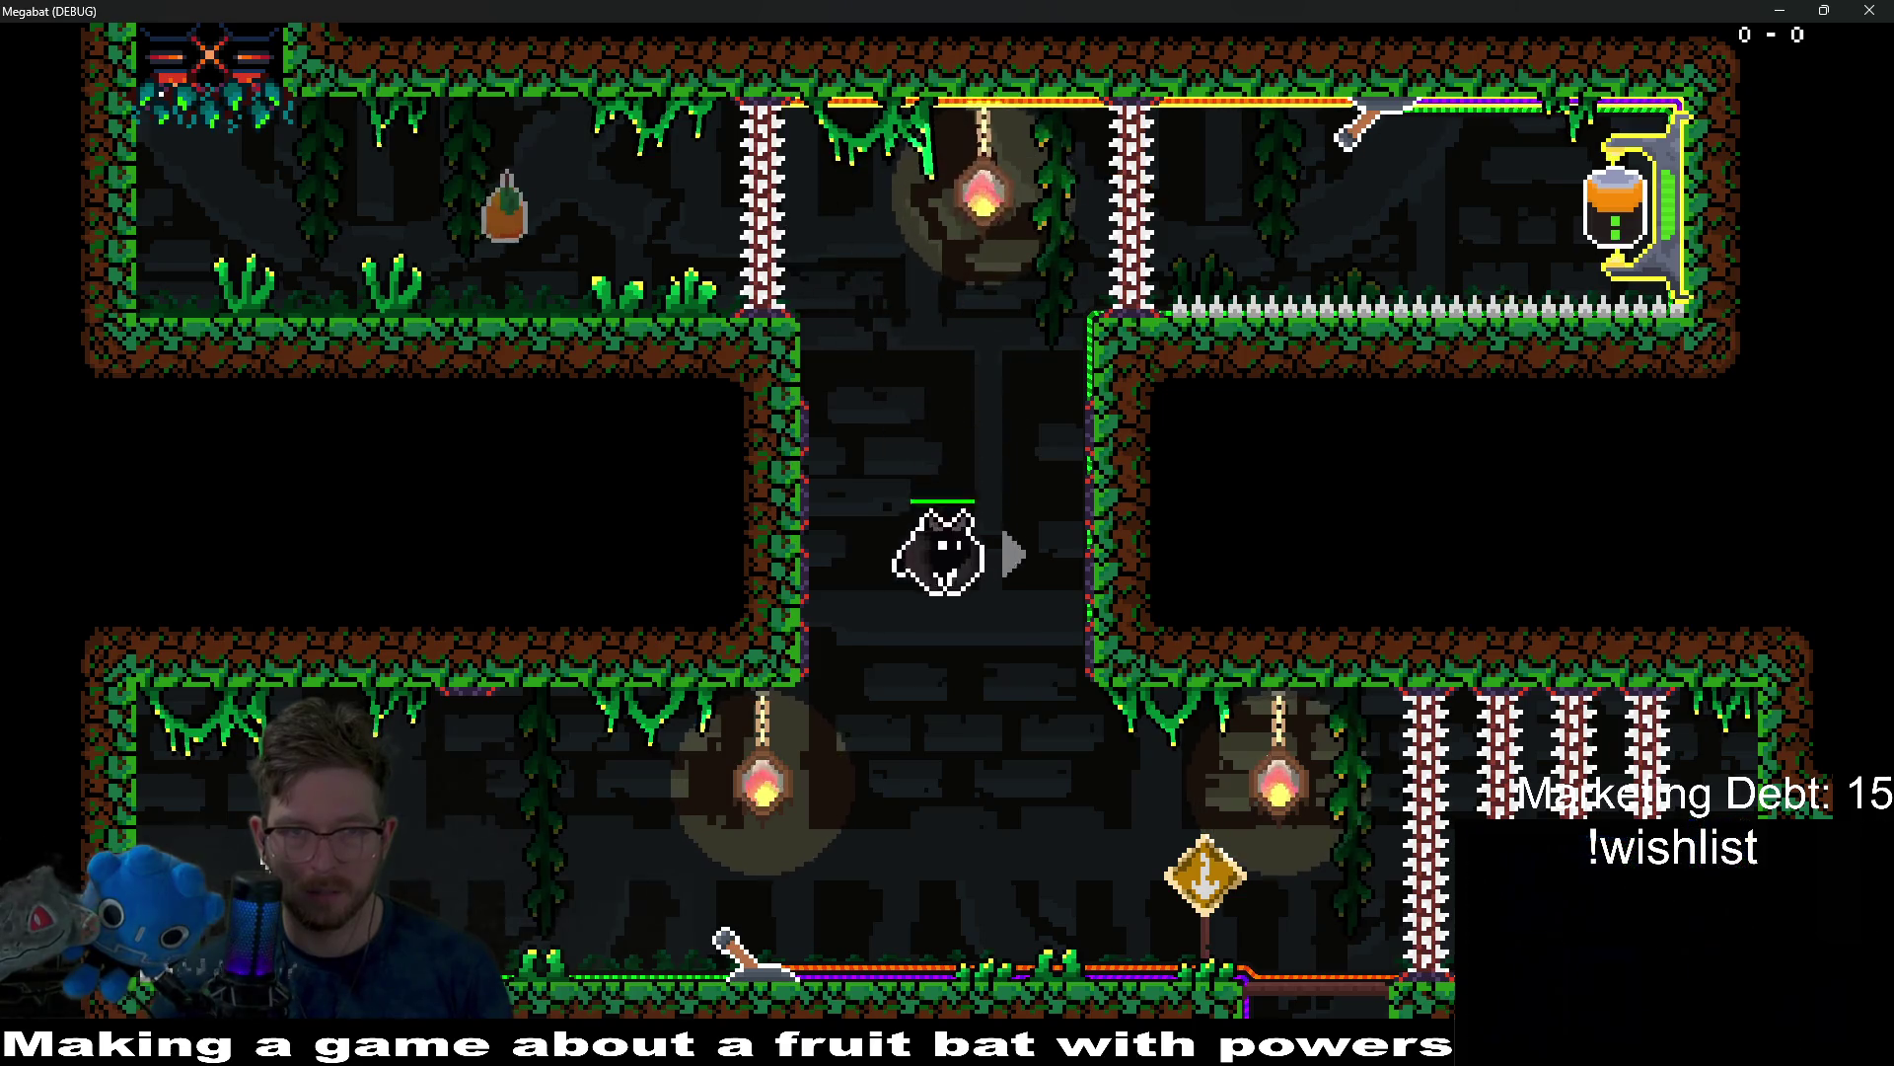
pyautogui.press('Left')
pyautogui.press('Right')
pyautogui.press('space')
pyautogui.press('Right')
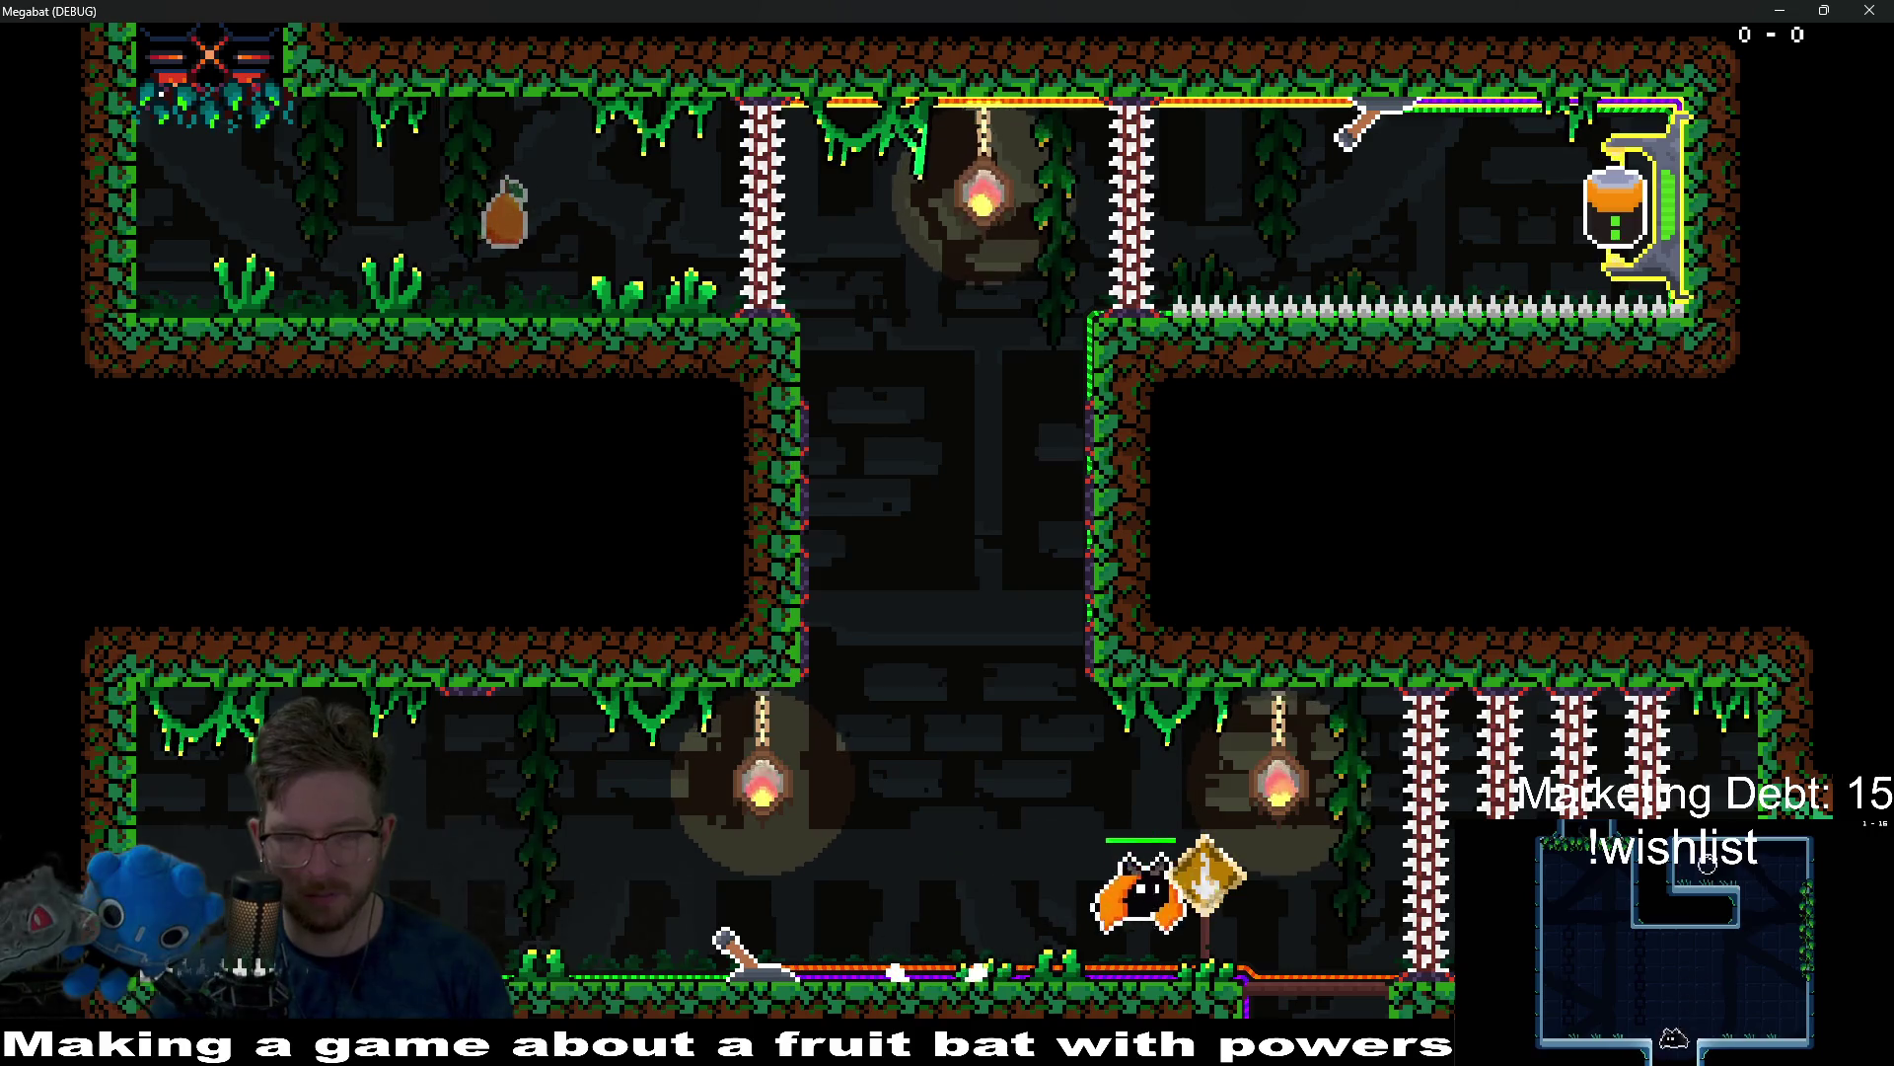
# Pass the stone statue, fly back up the central shaft, grab the checkpoint capsule, and dash left.
pyautogui.press('Left')
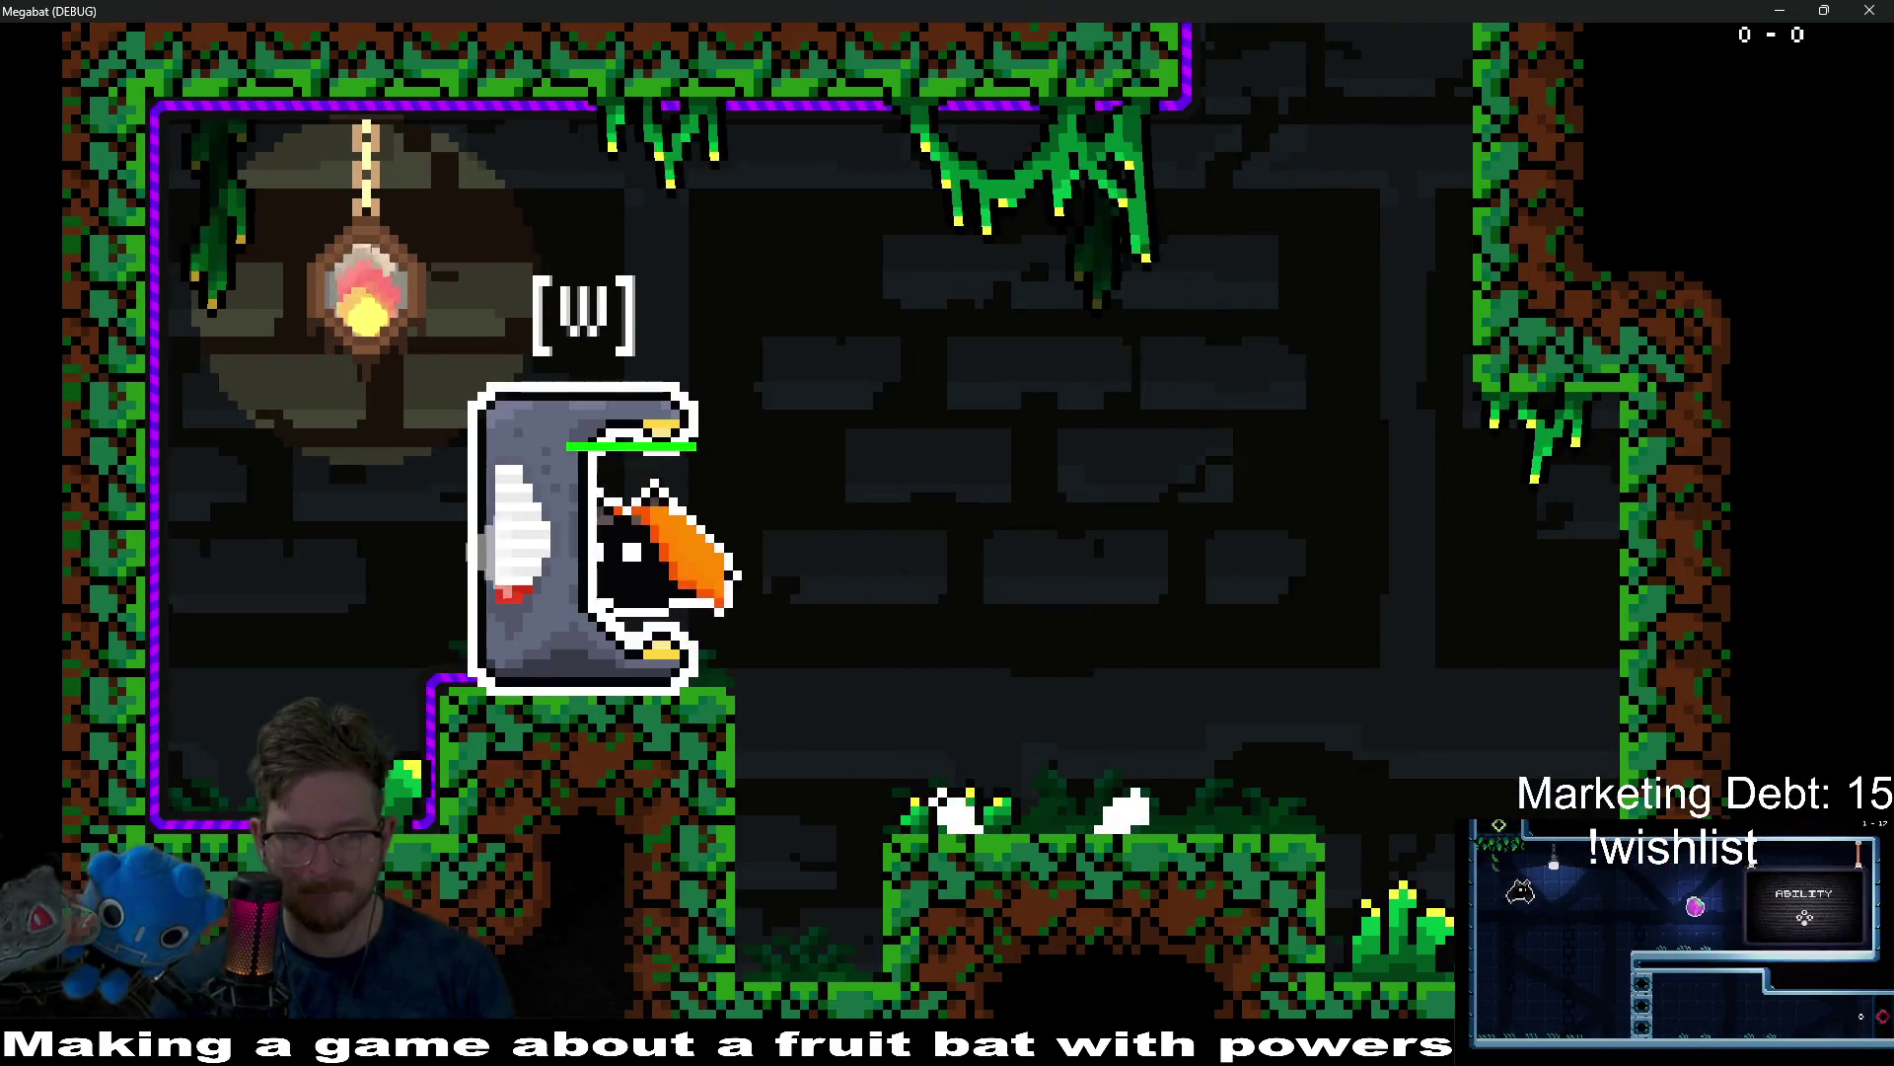
pyautogui.press('Right')
pyautogui.press('Right')
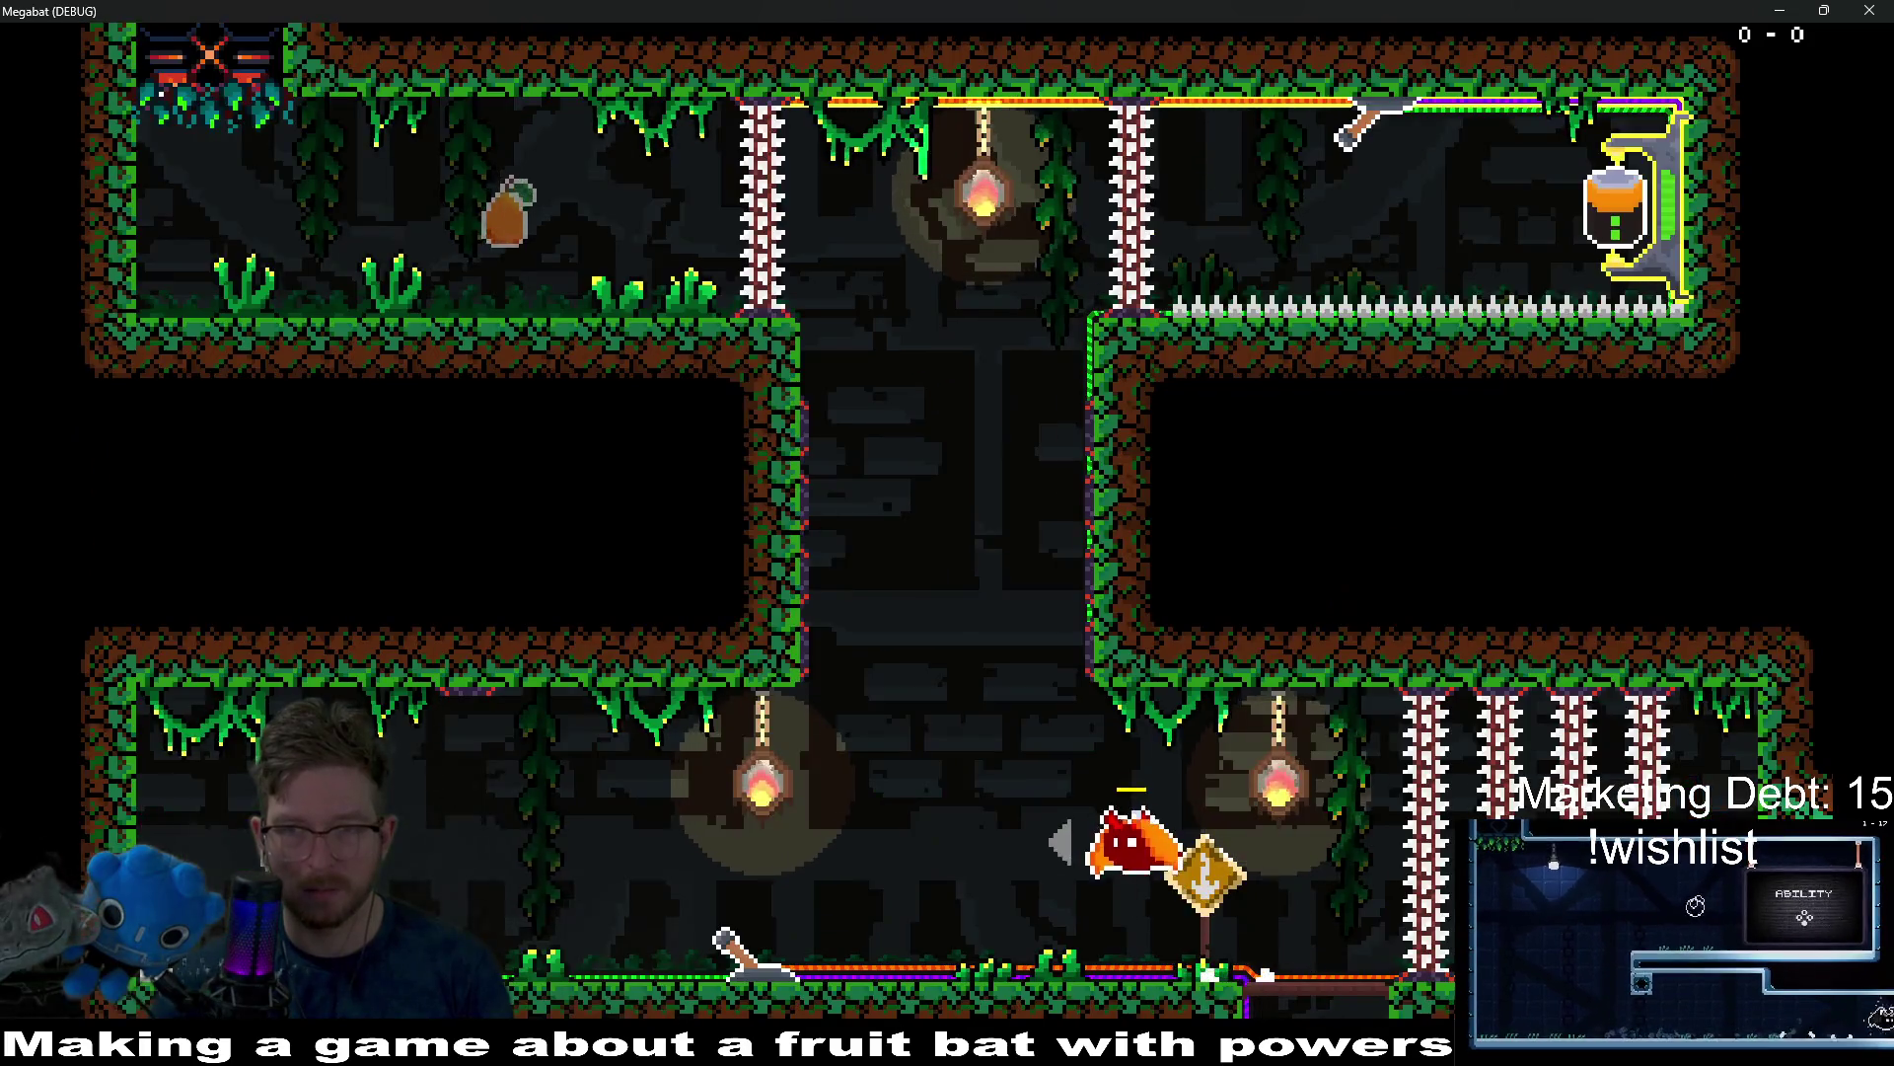
pyautogui.press('Left')
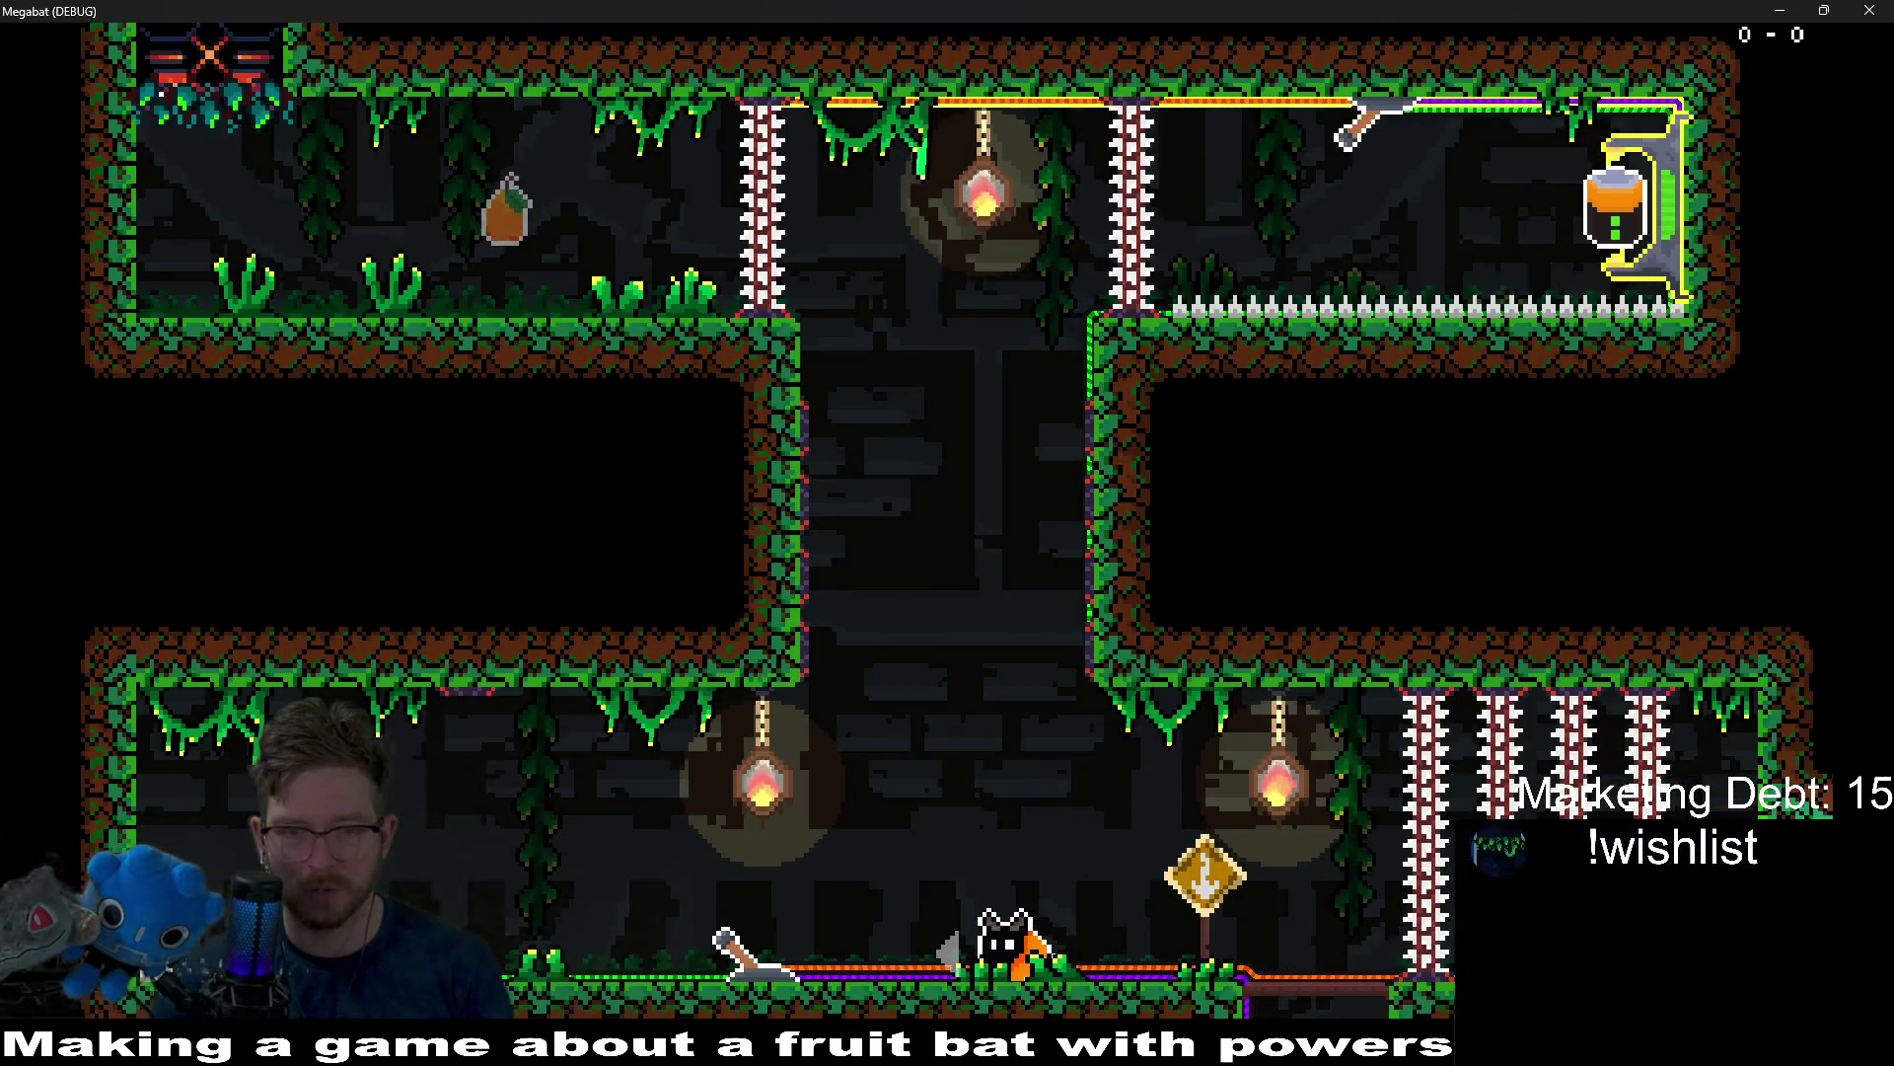
pyautogui.press('Right')
pyautogui.press('Up')
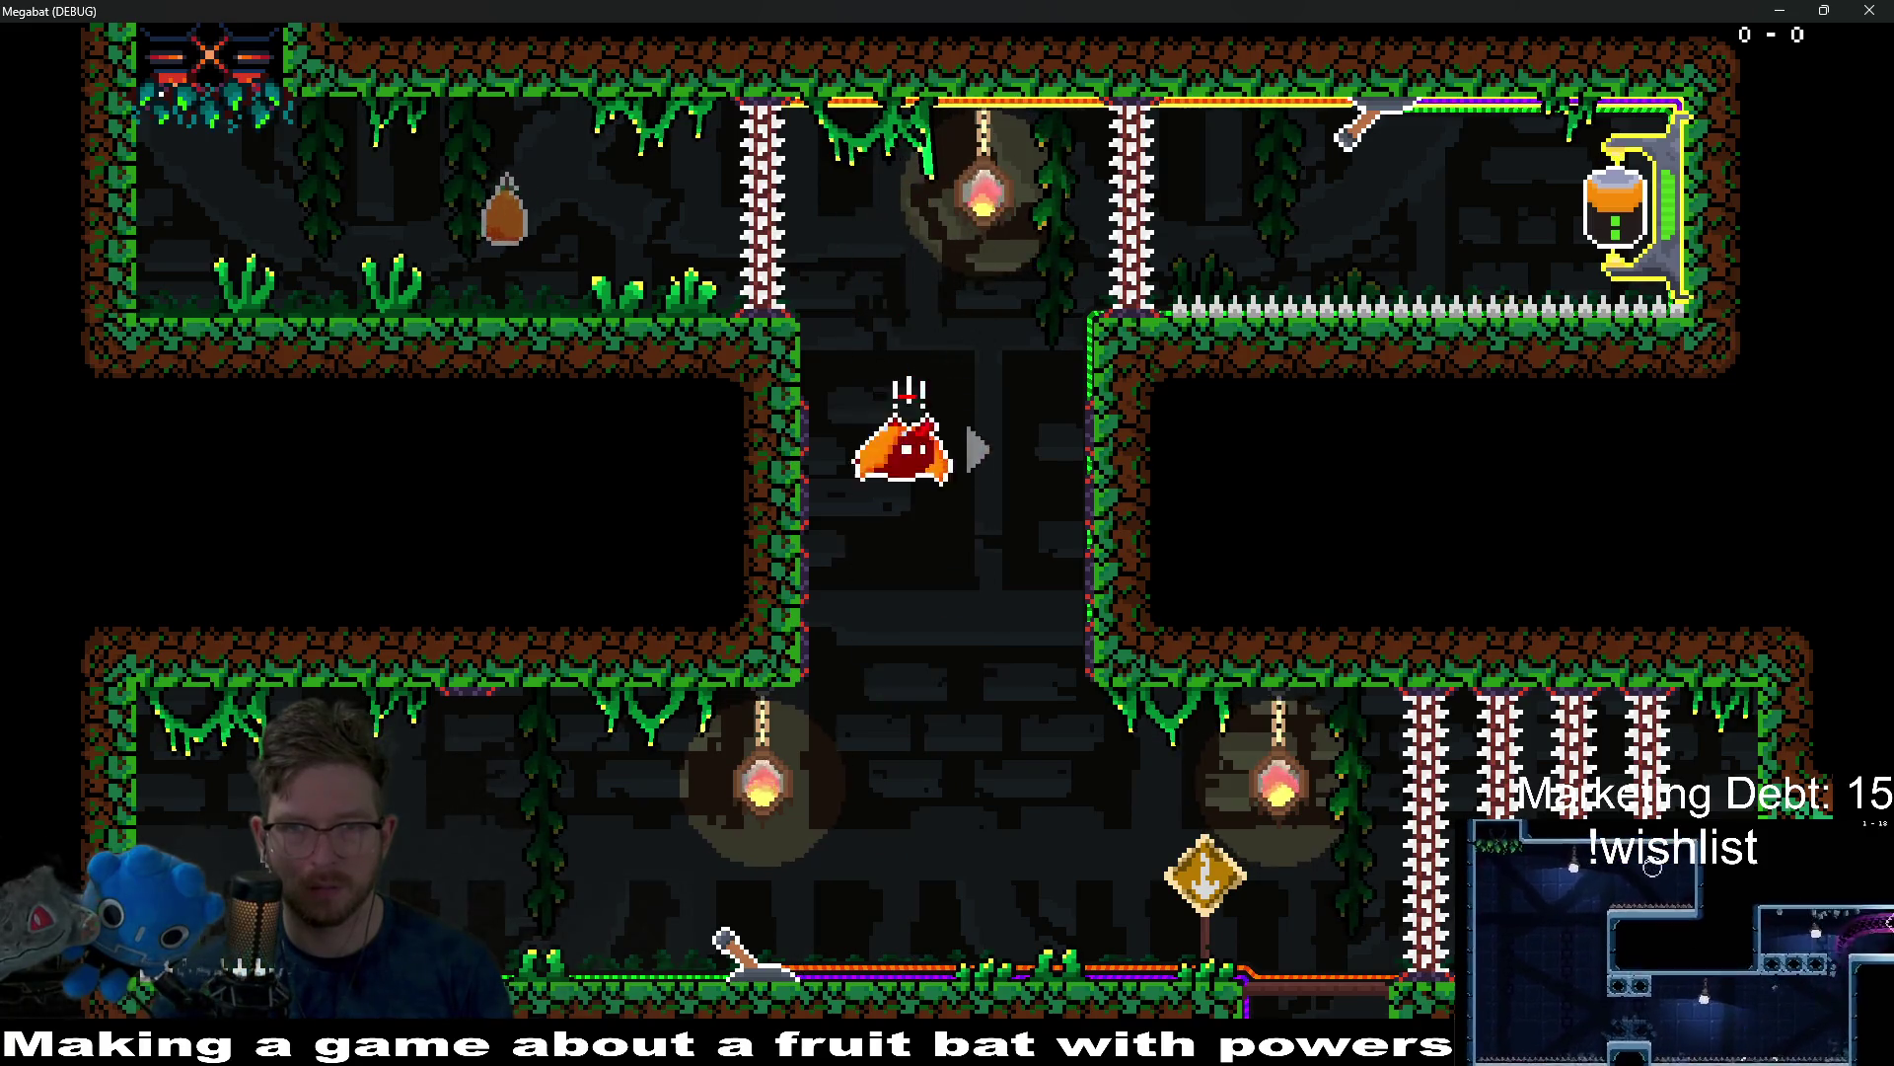
pyautogui.press('space')
pyautogui.press('space')
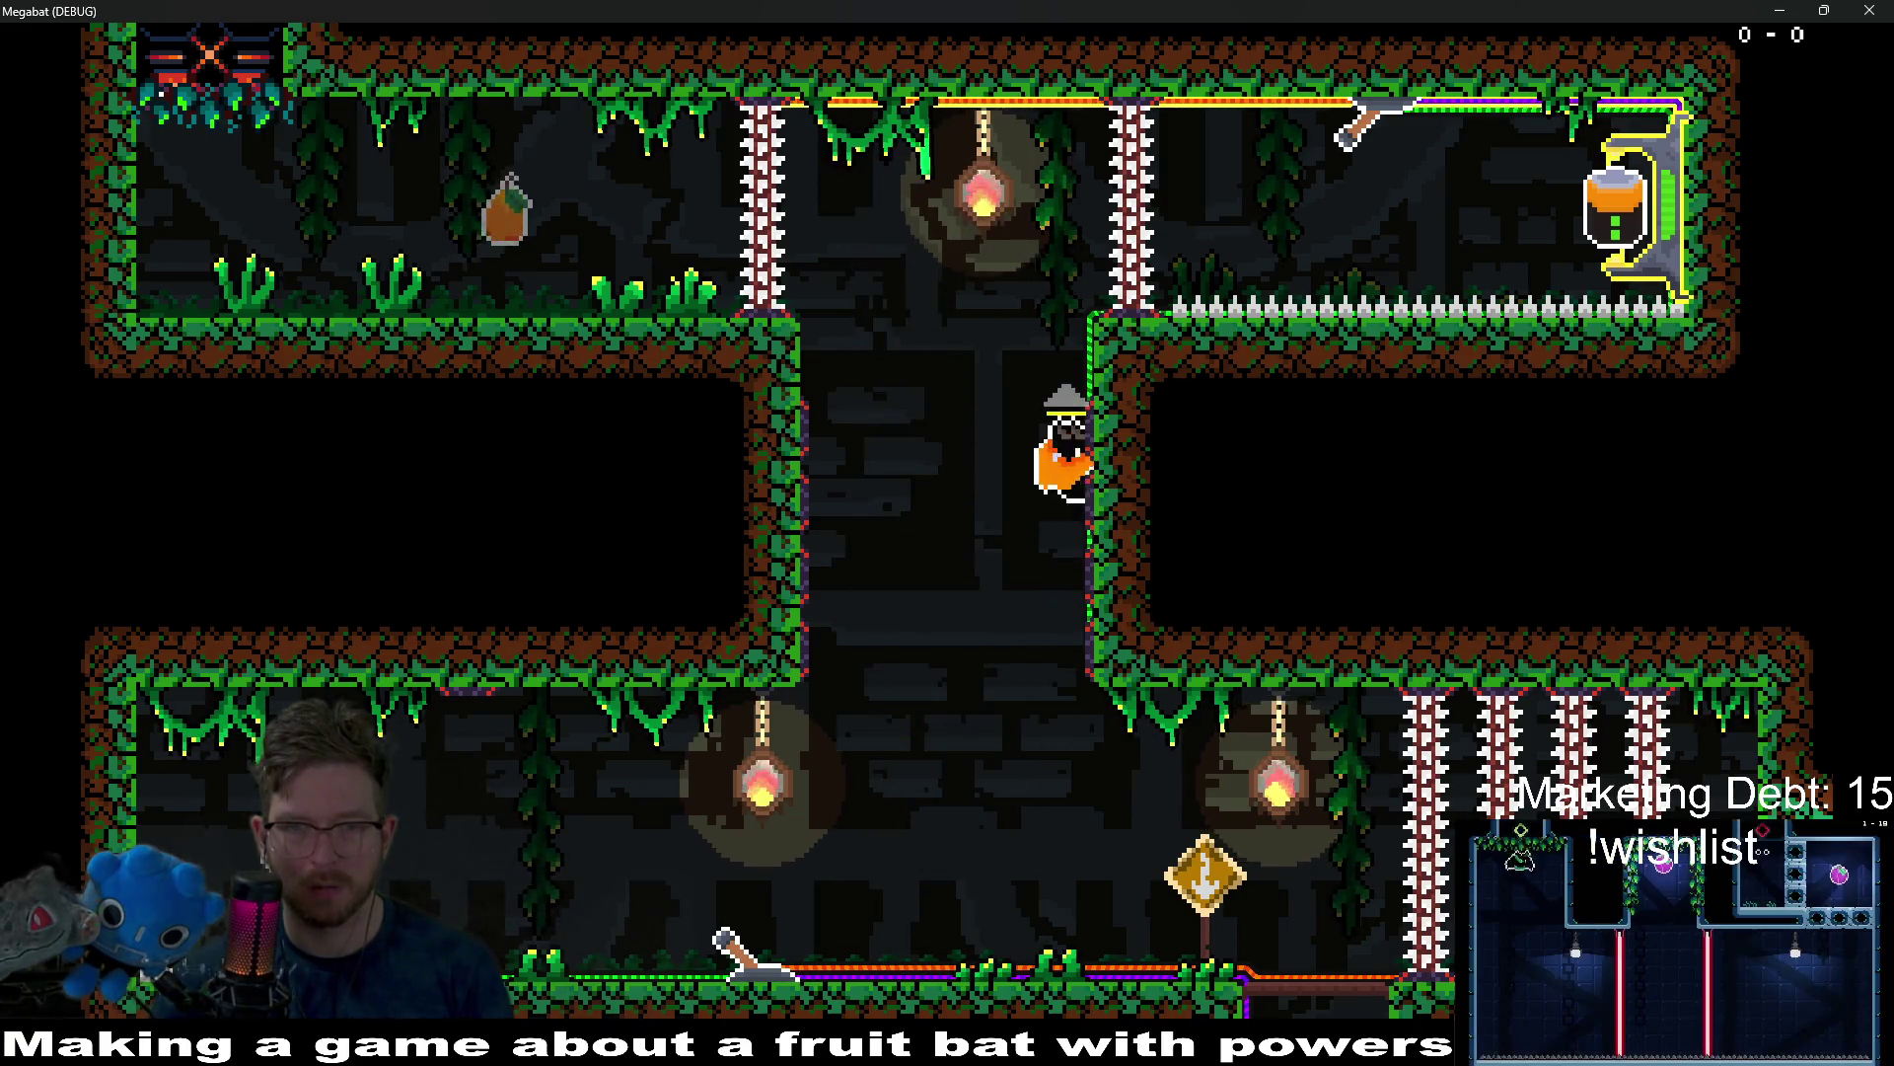
pyautogui.press('Right')
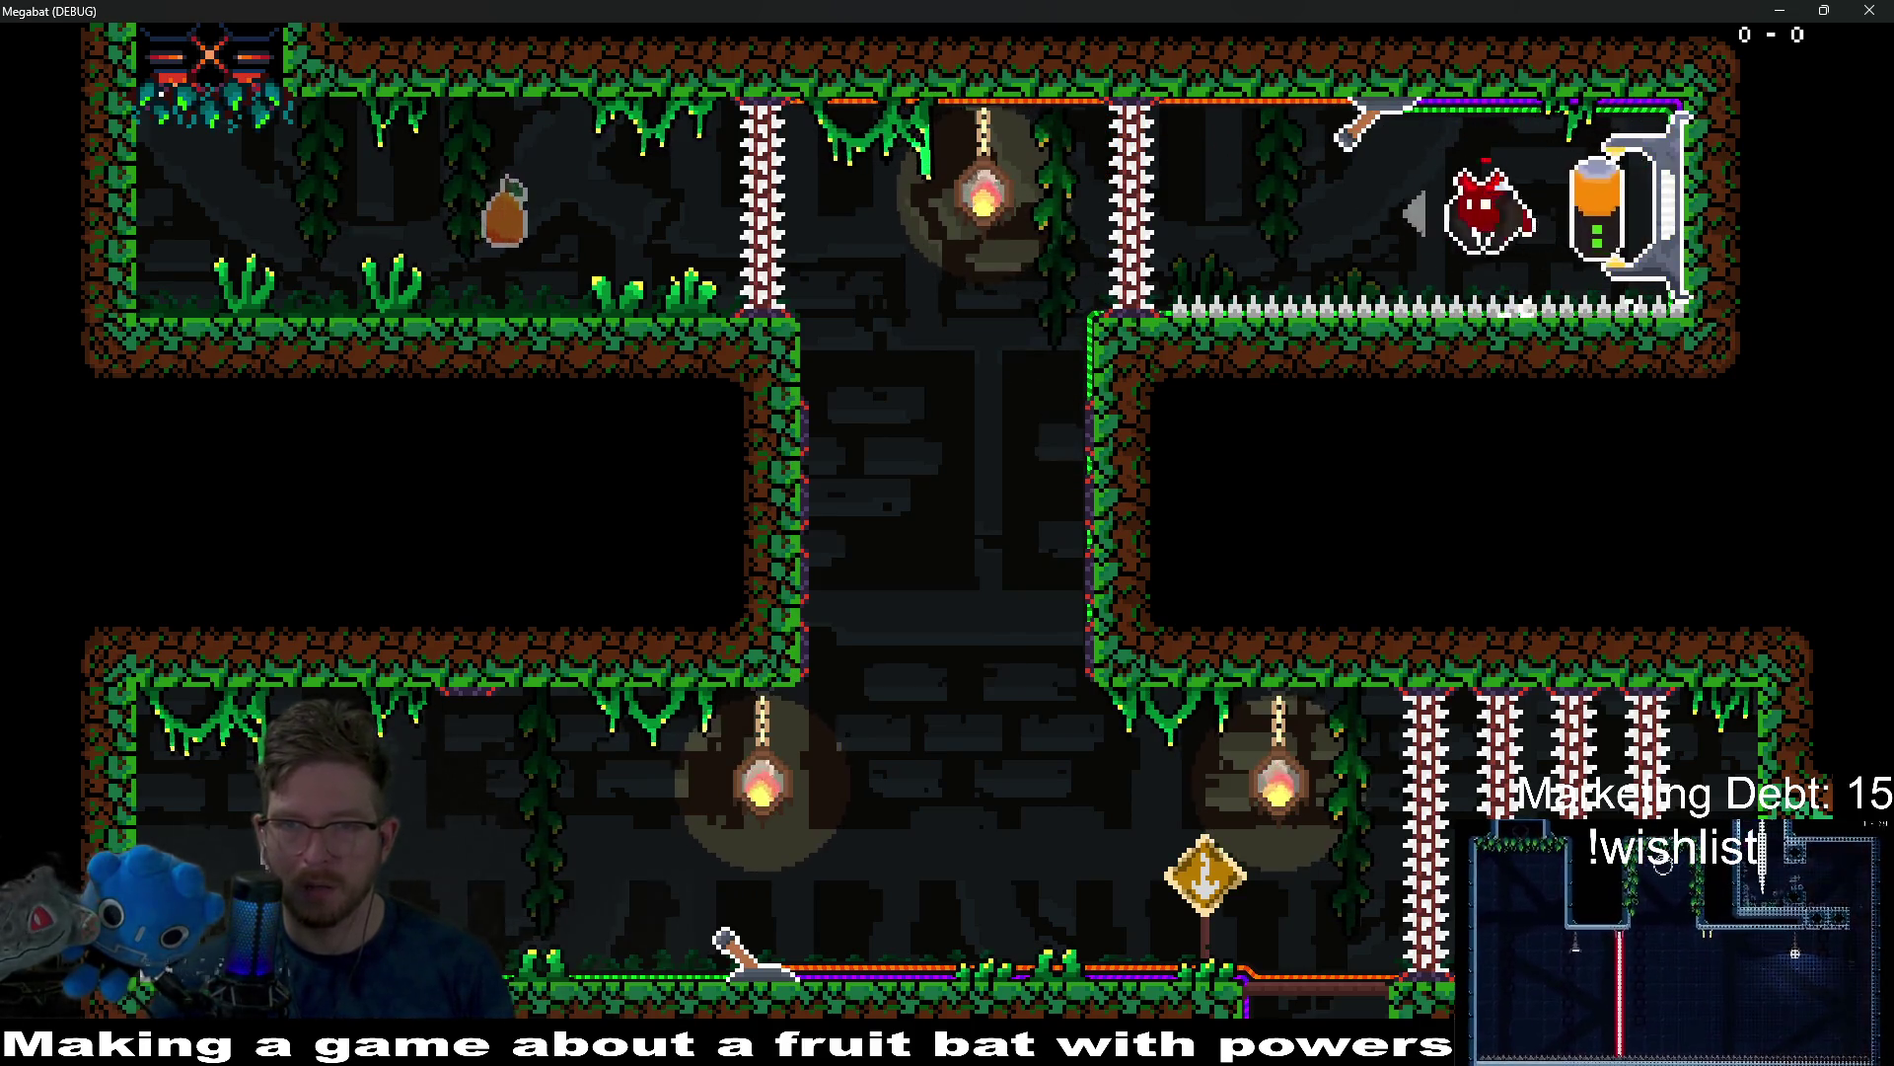
pyautogui.press('Left')
pyautogui.press('x')
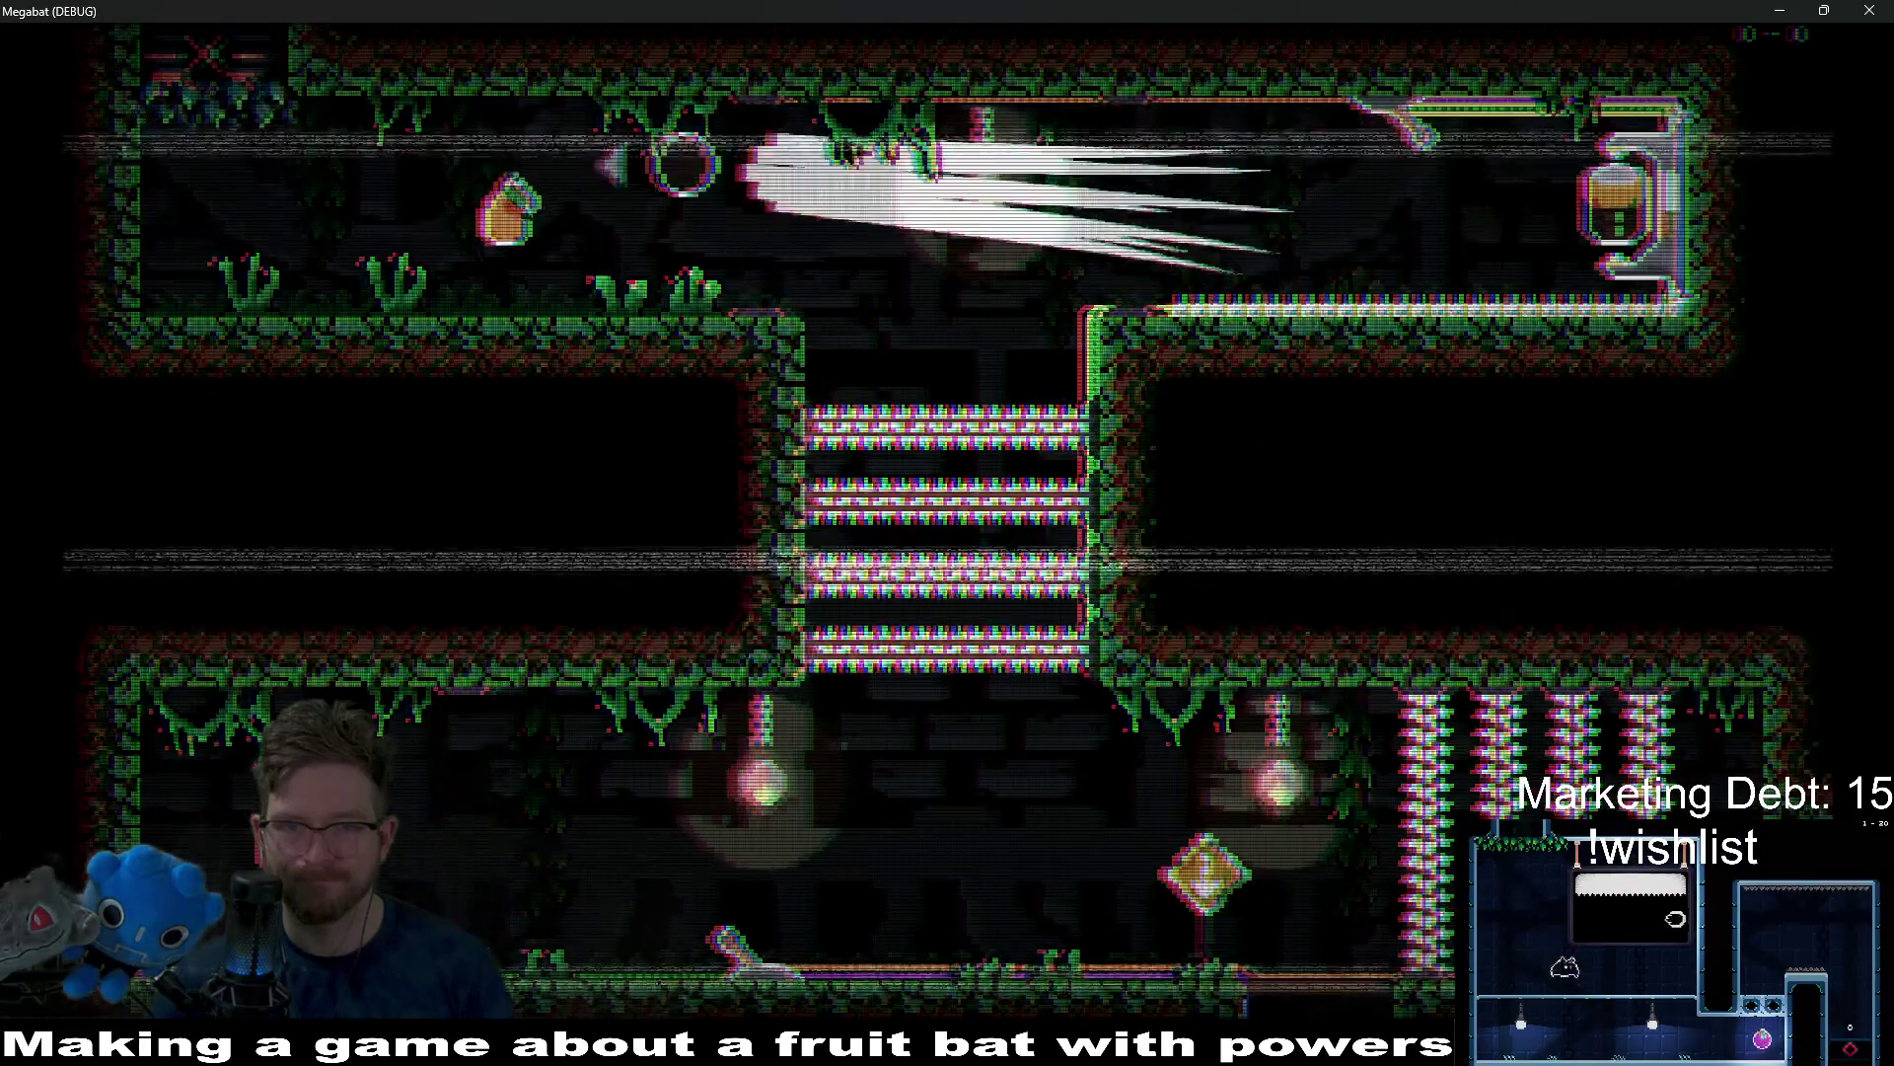
# Grab the fruit, fly to the top-right lever, and flip it to clear the shaft spikes.
pyautogui.press('Right')
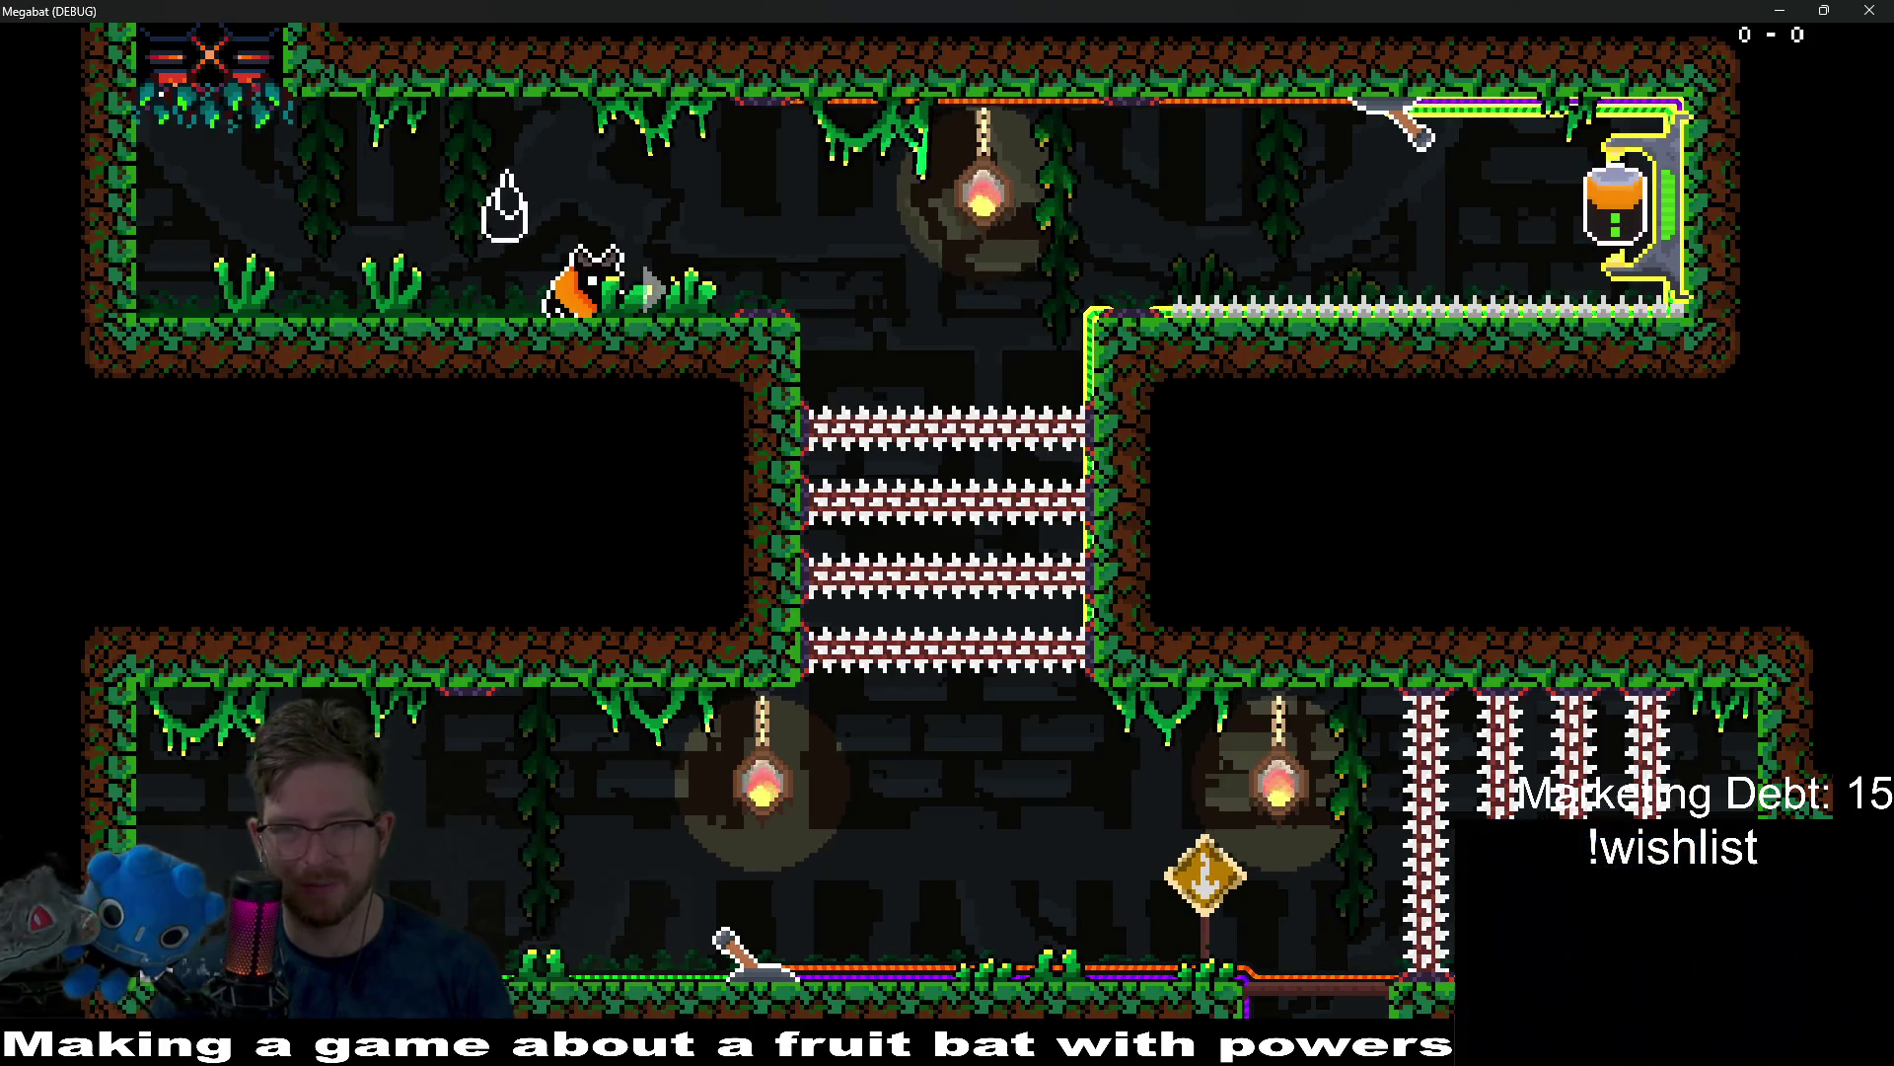
pyautogui.press('Right')
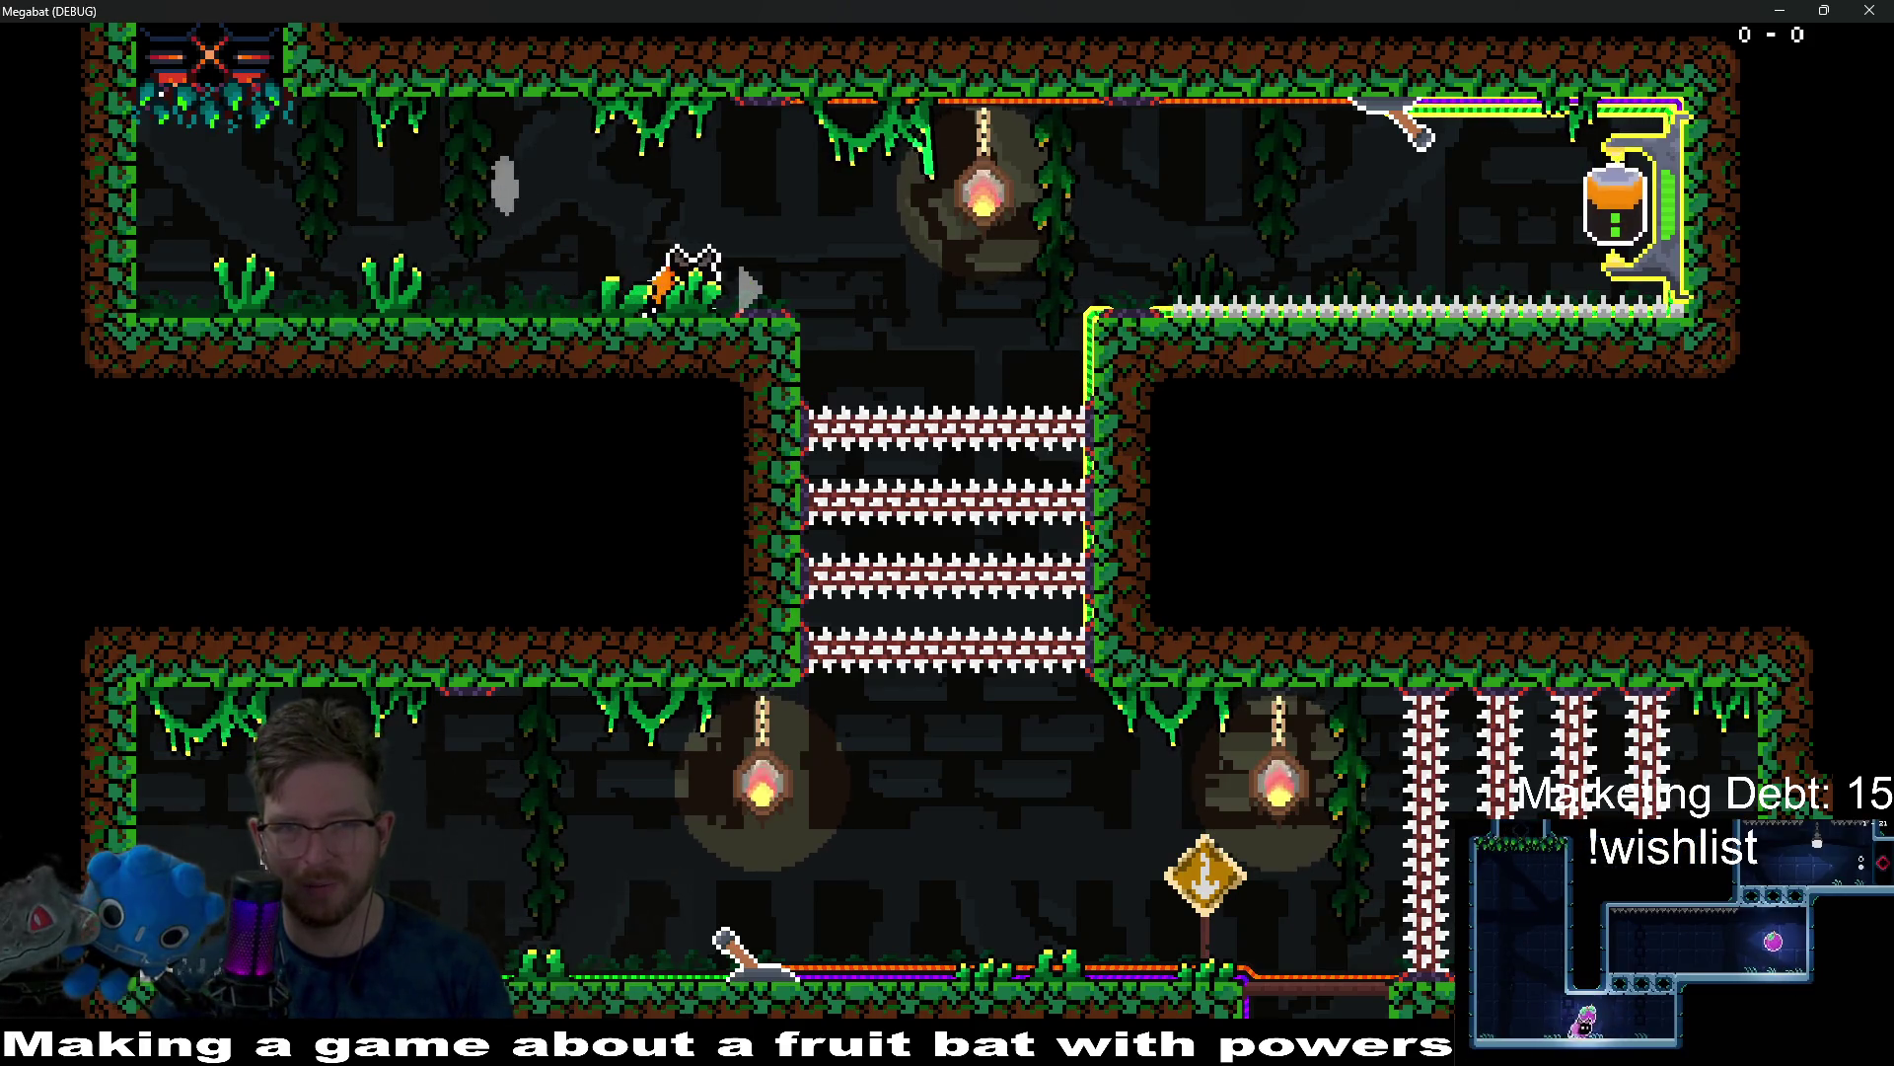
pyautogui.press('Left')
pyautogui.press('Right')
pyautogui.press('space')
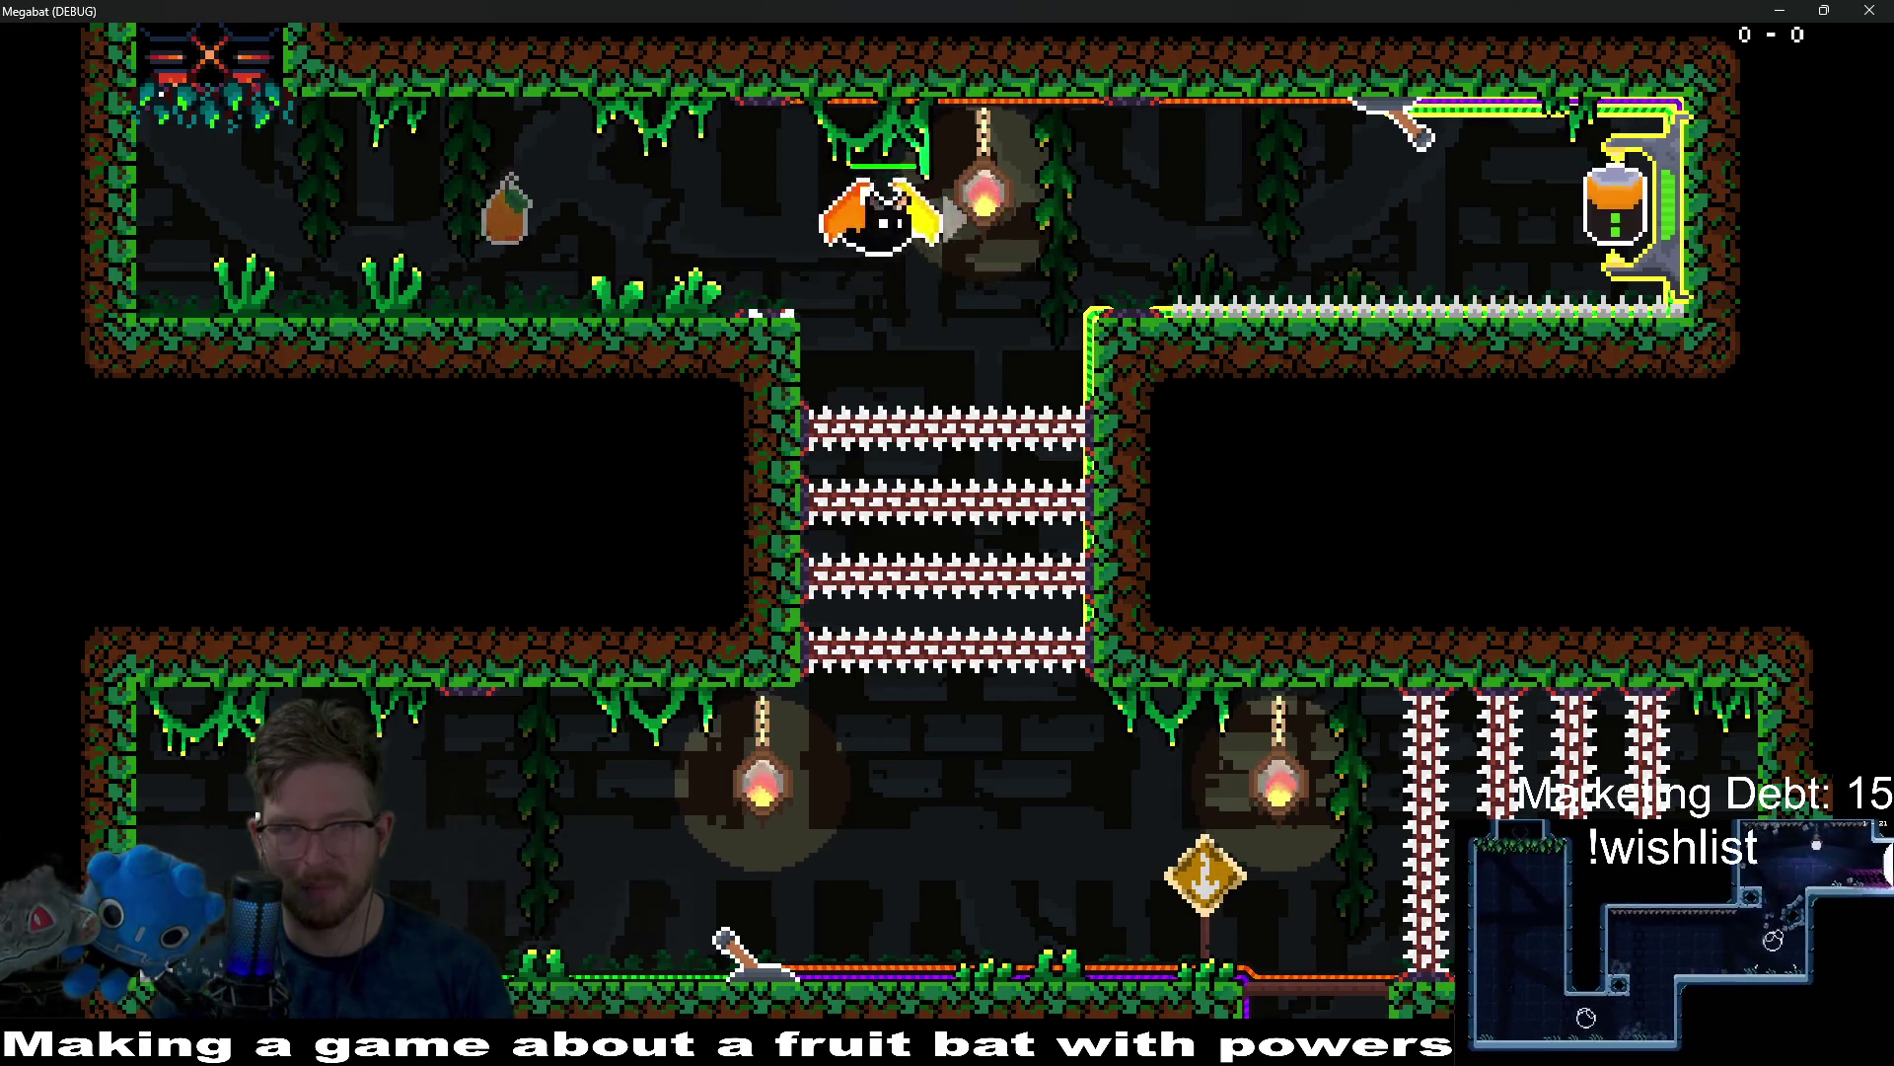
pyautogui.press('Right')
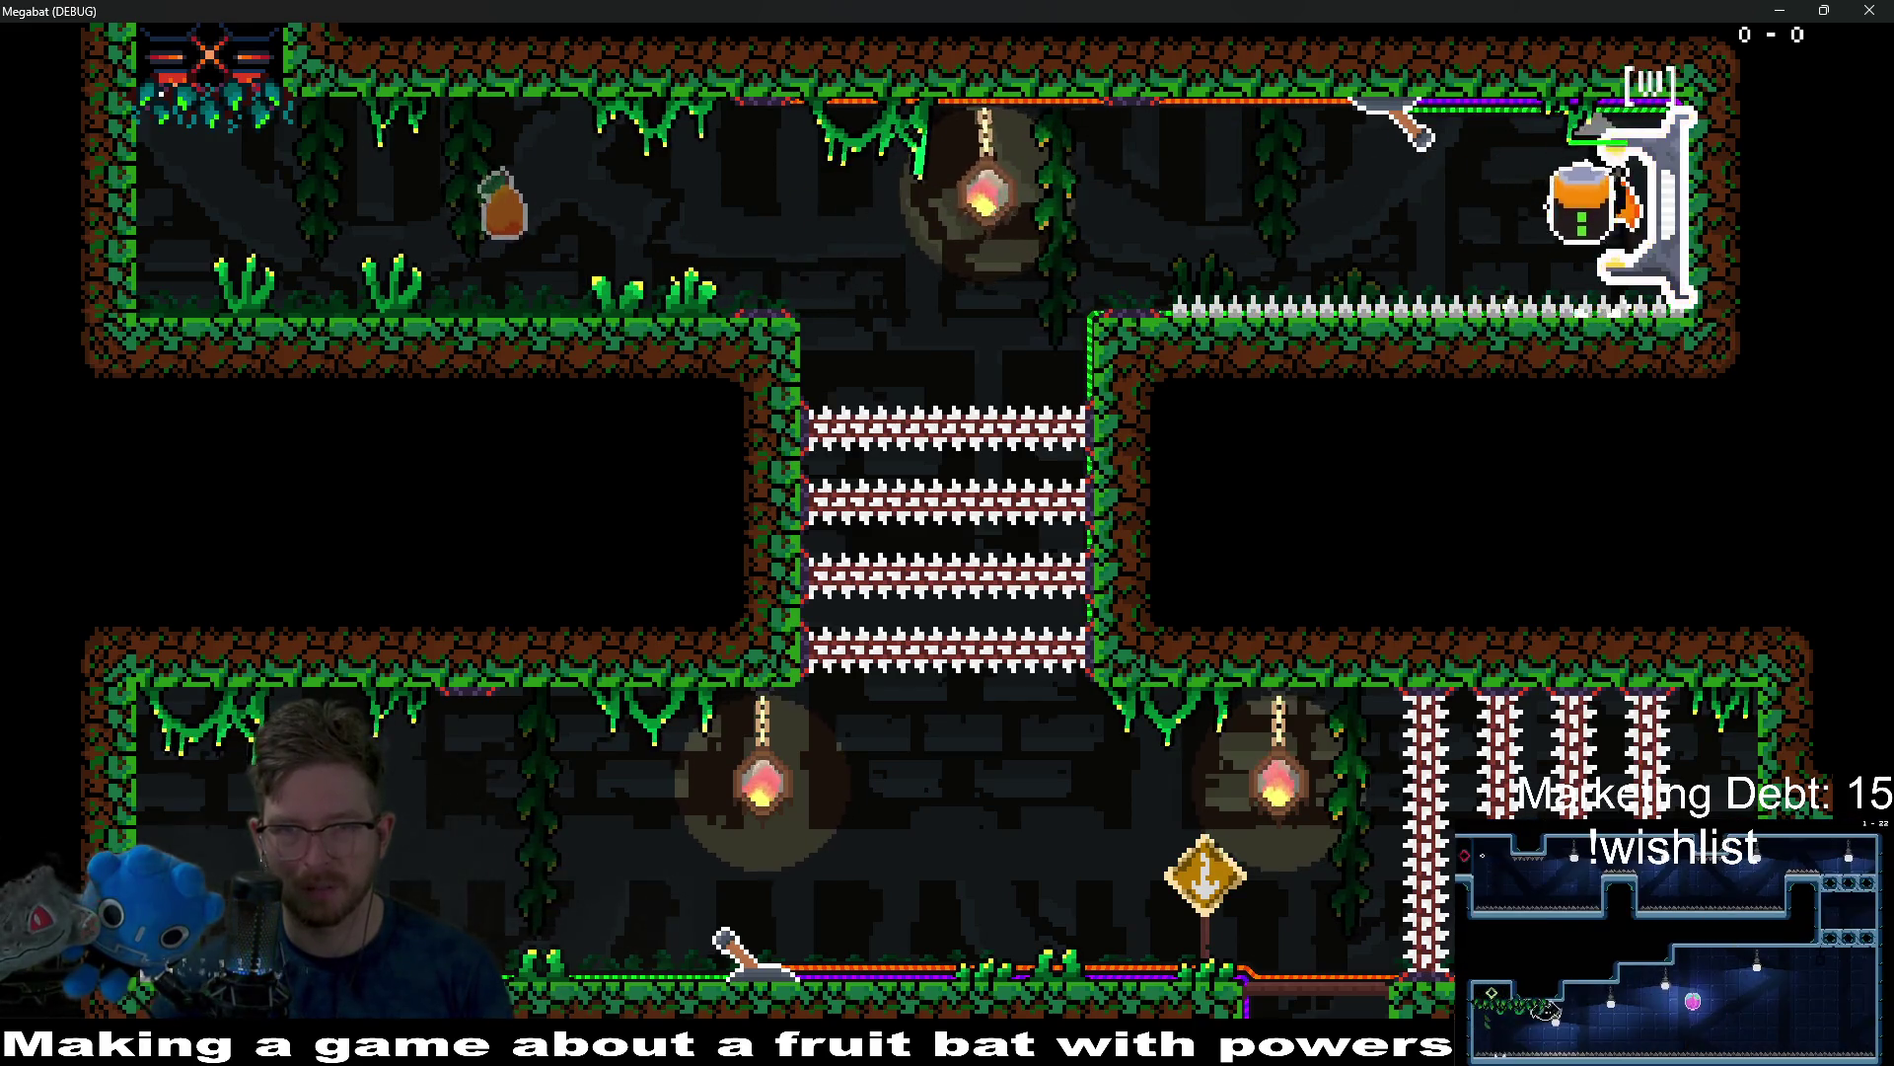
pyautogui.press('Left')
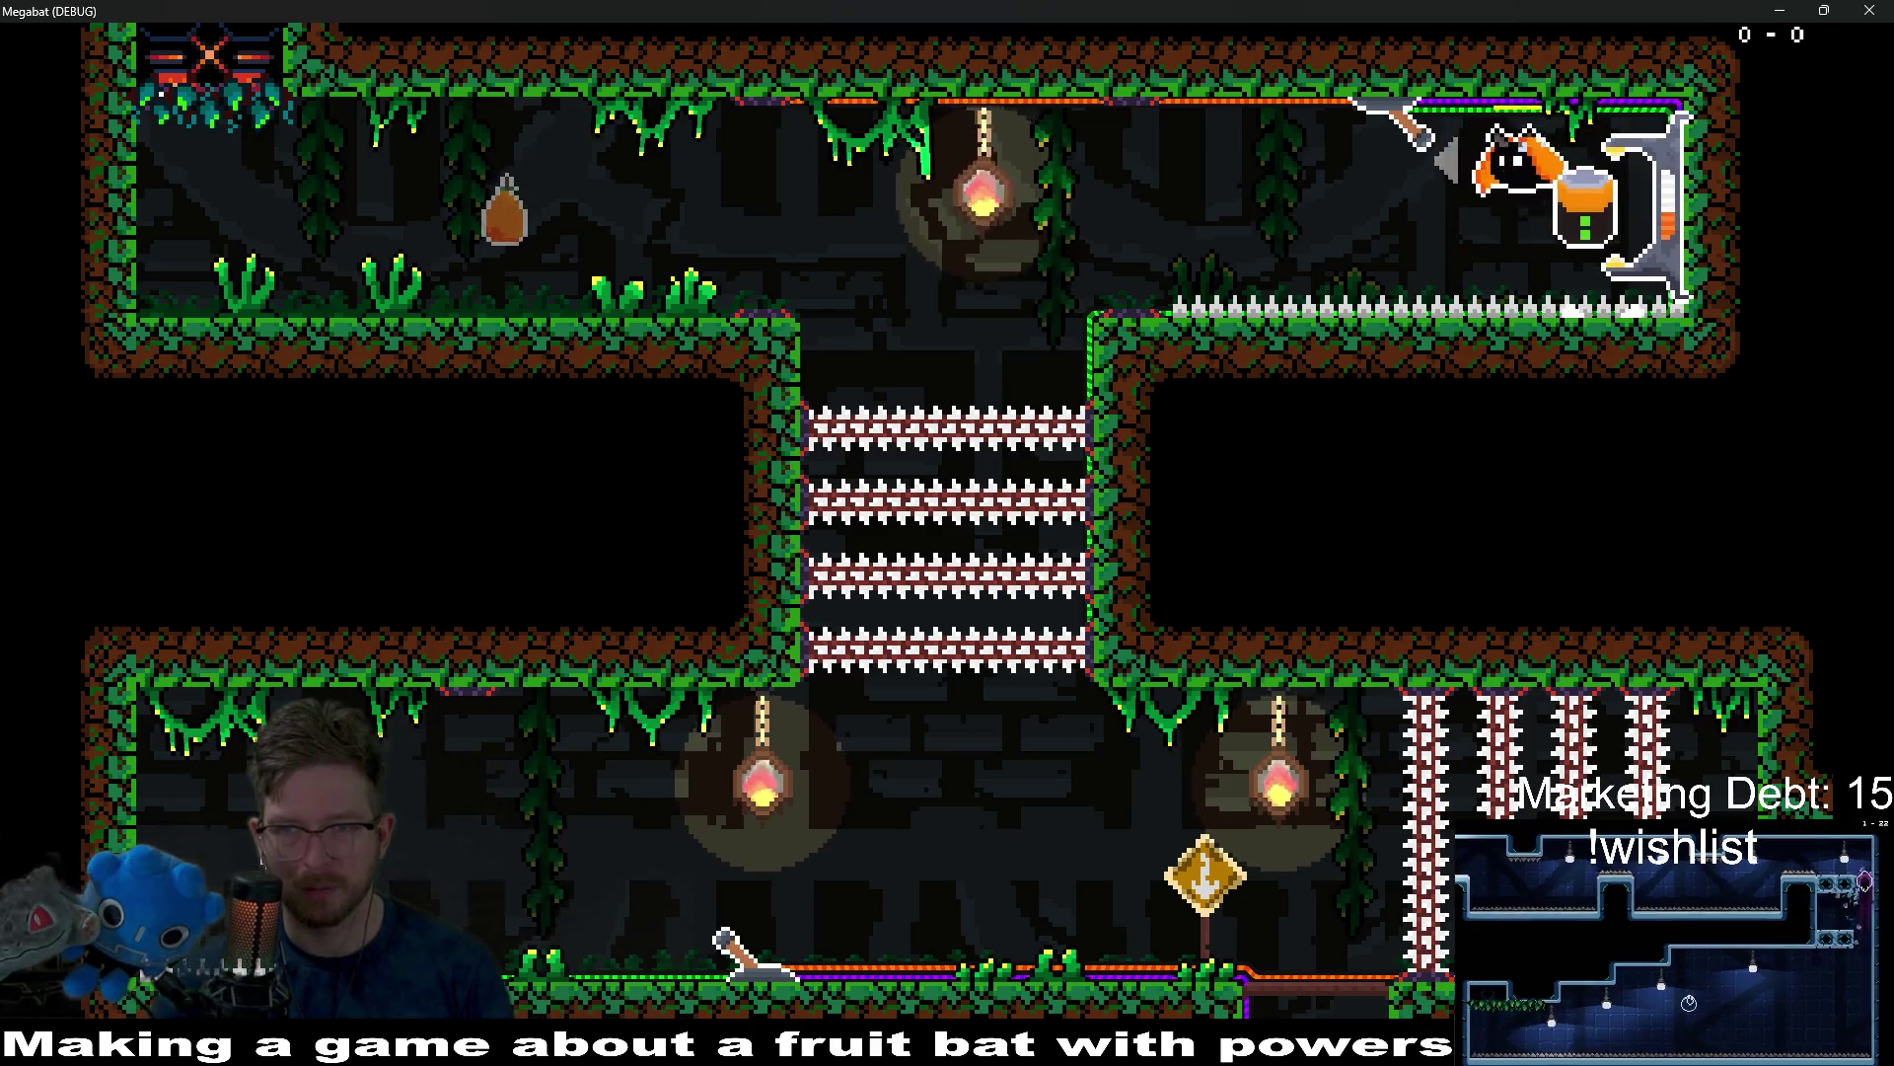
pyautogui.press('w')
pyautogui.press('Right')
# Carry the orange jar down the central shaft and deposit it into the statue pod.
pyautogui.press('Left')
pyautogui.press('Down')
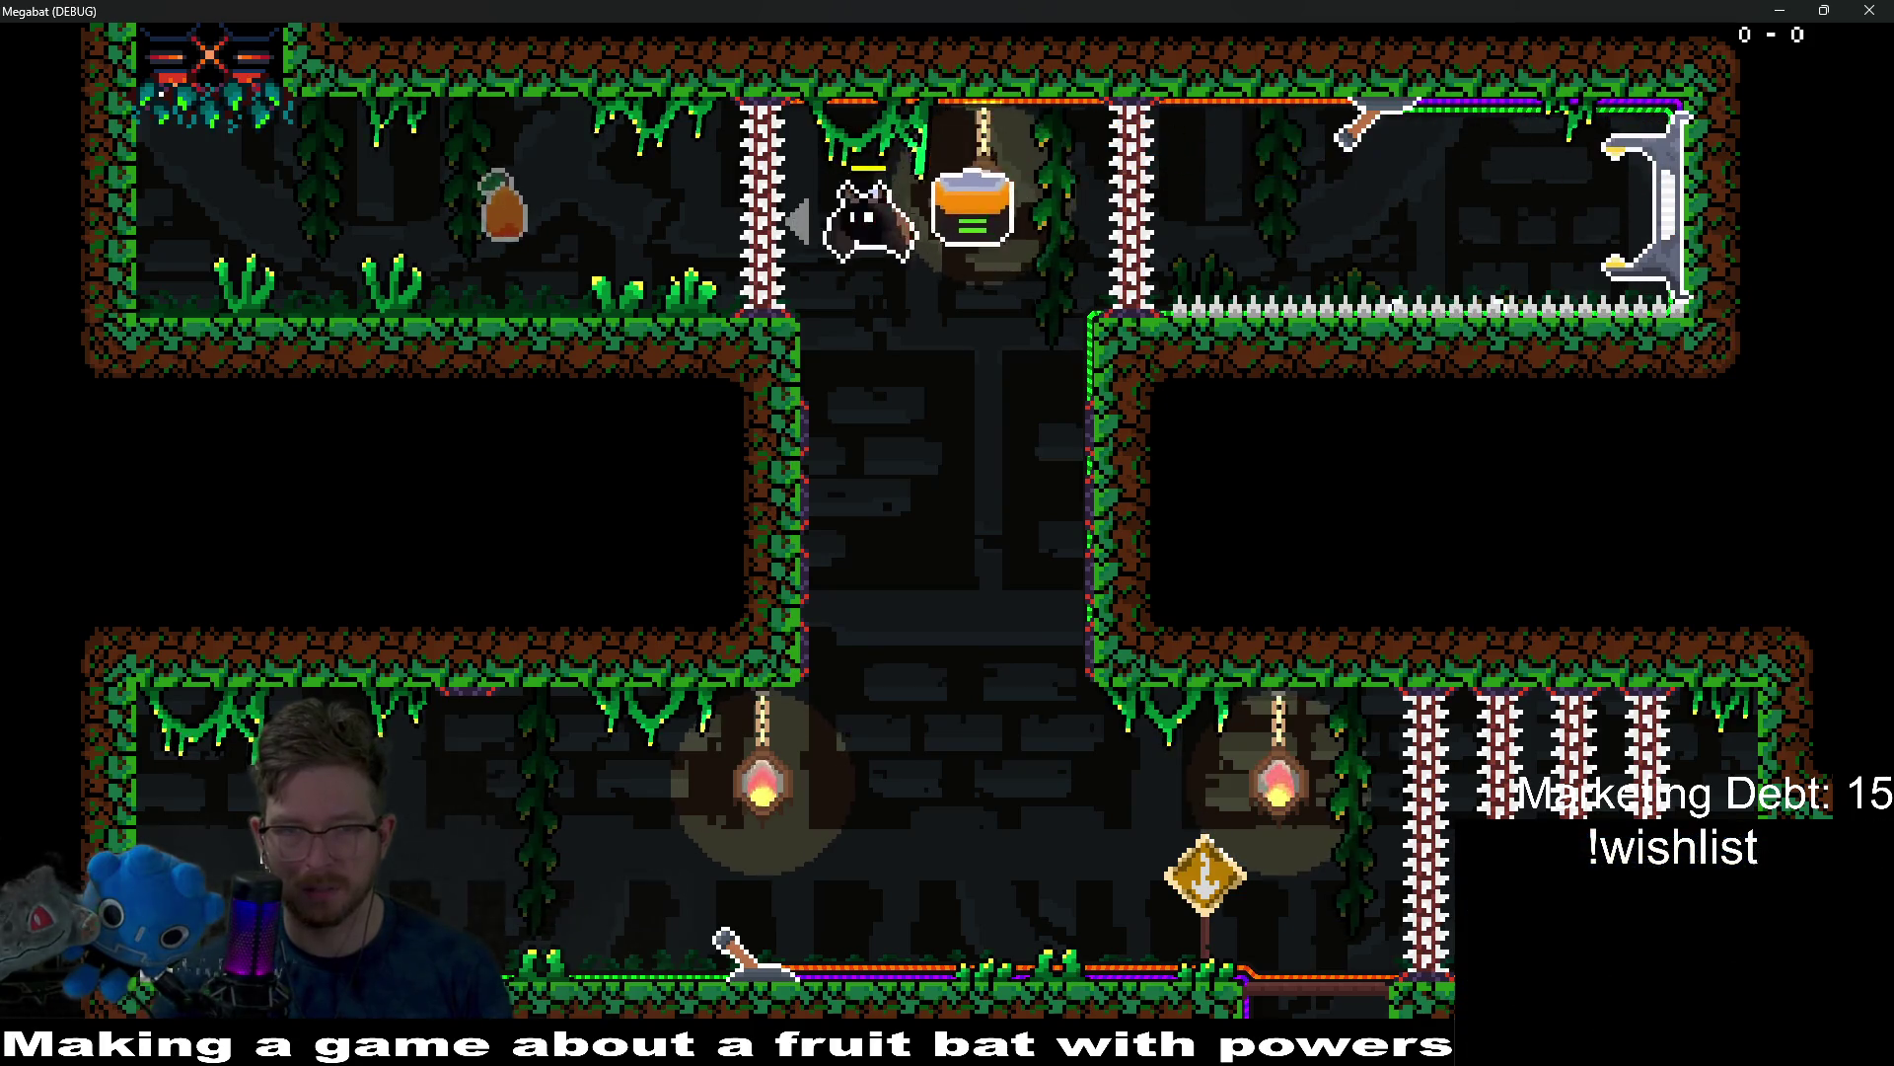
pyautogui.press('Left')
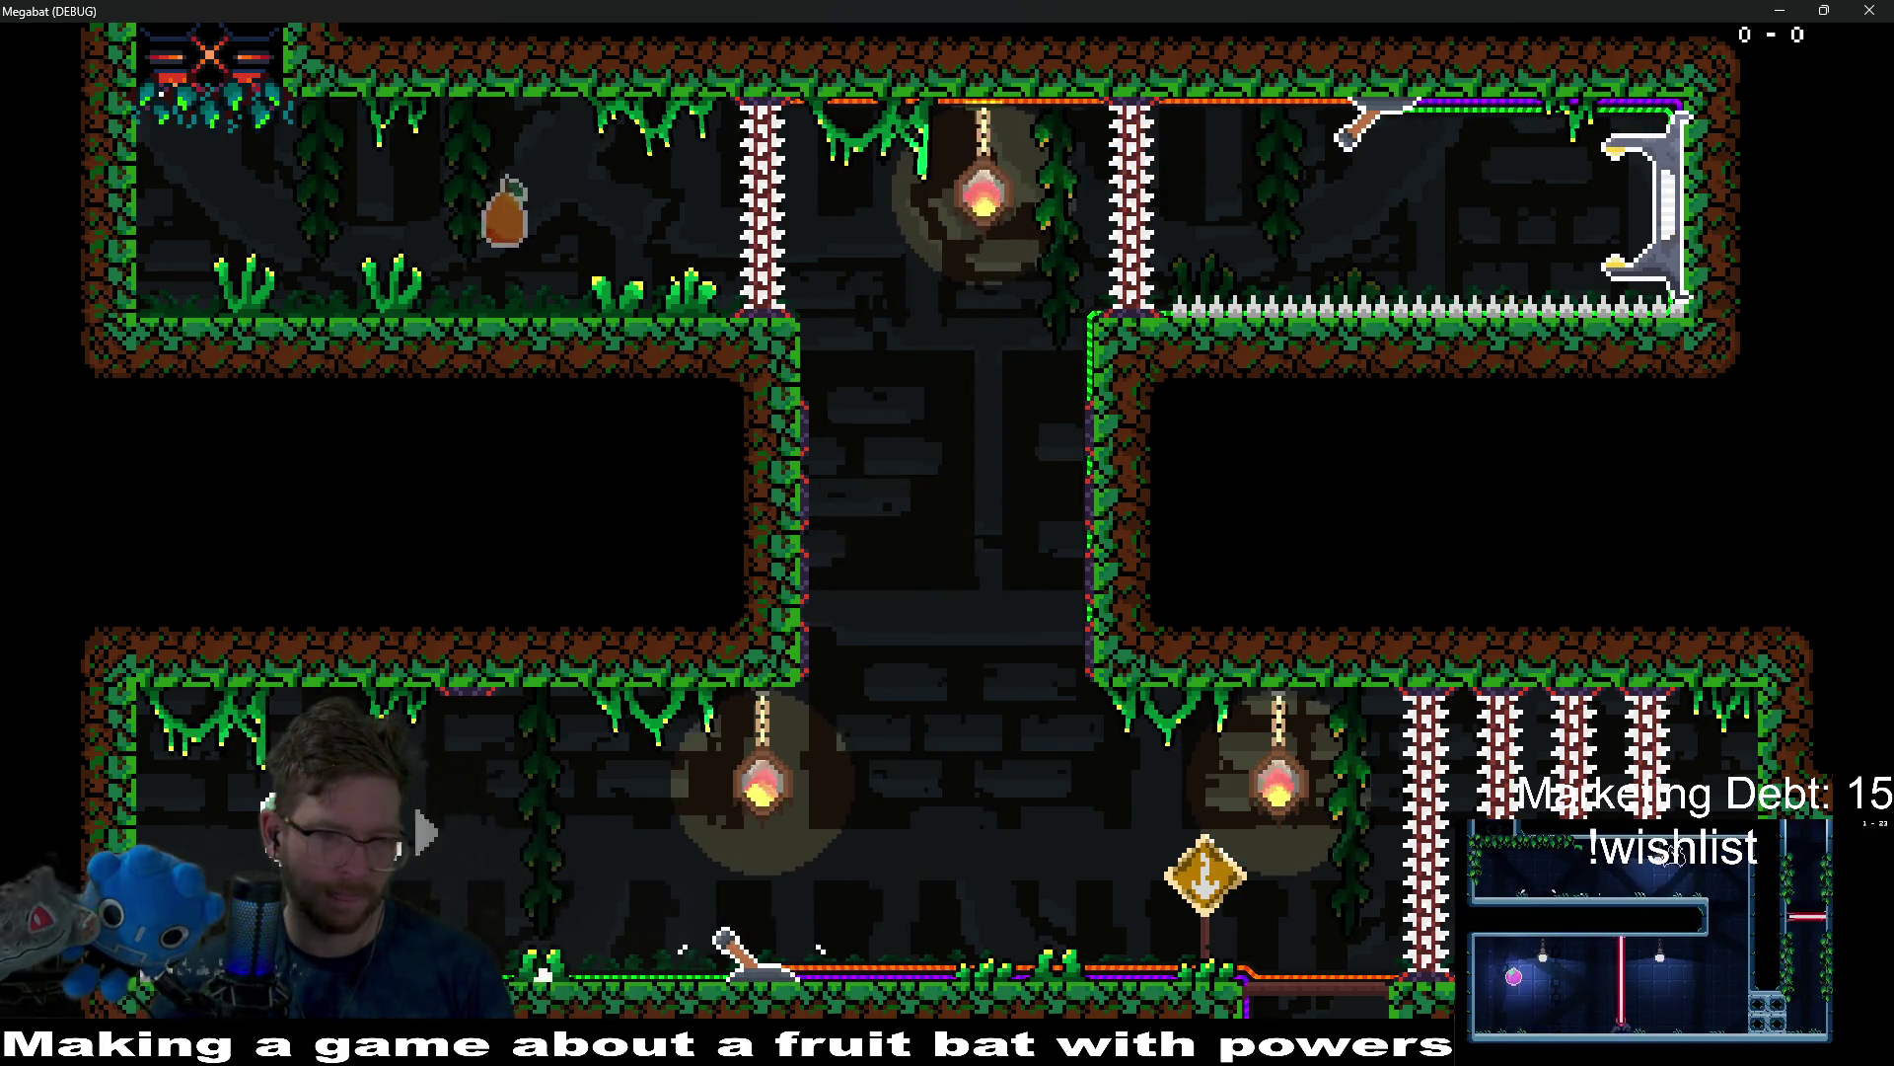
pyautogui.press('Right')
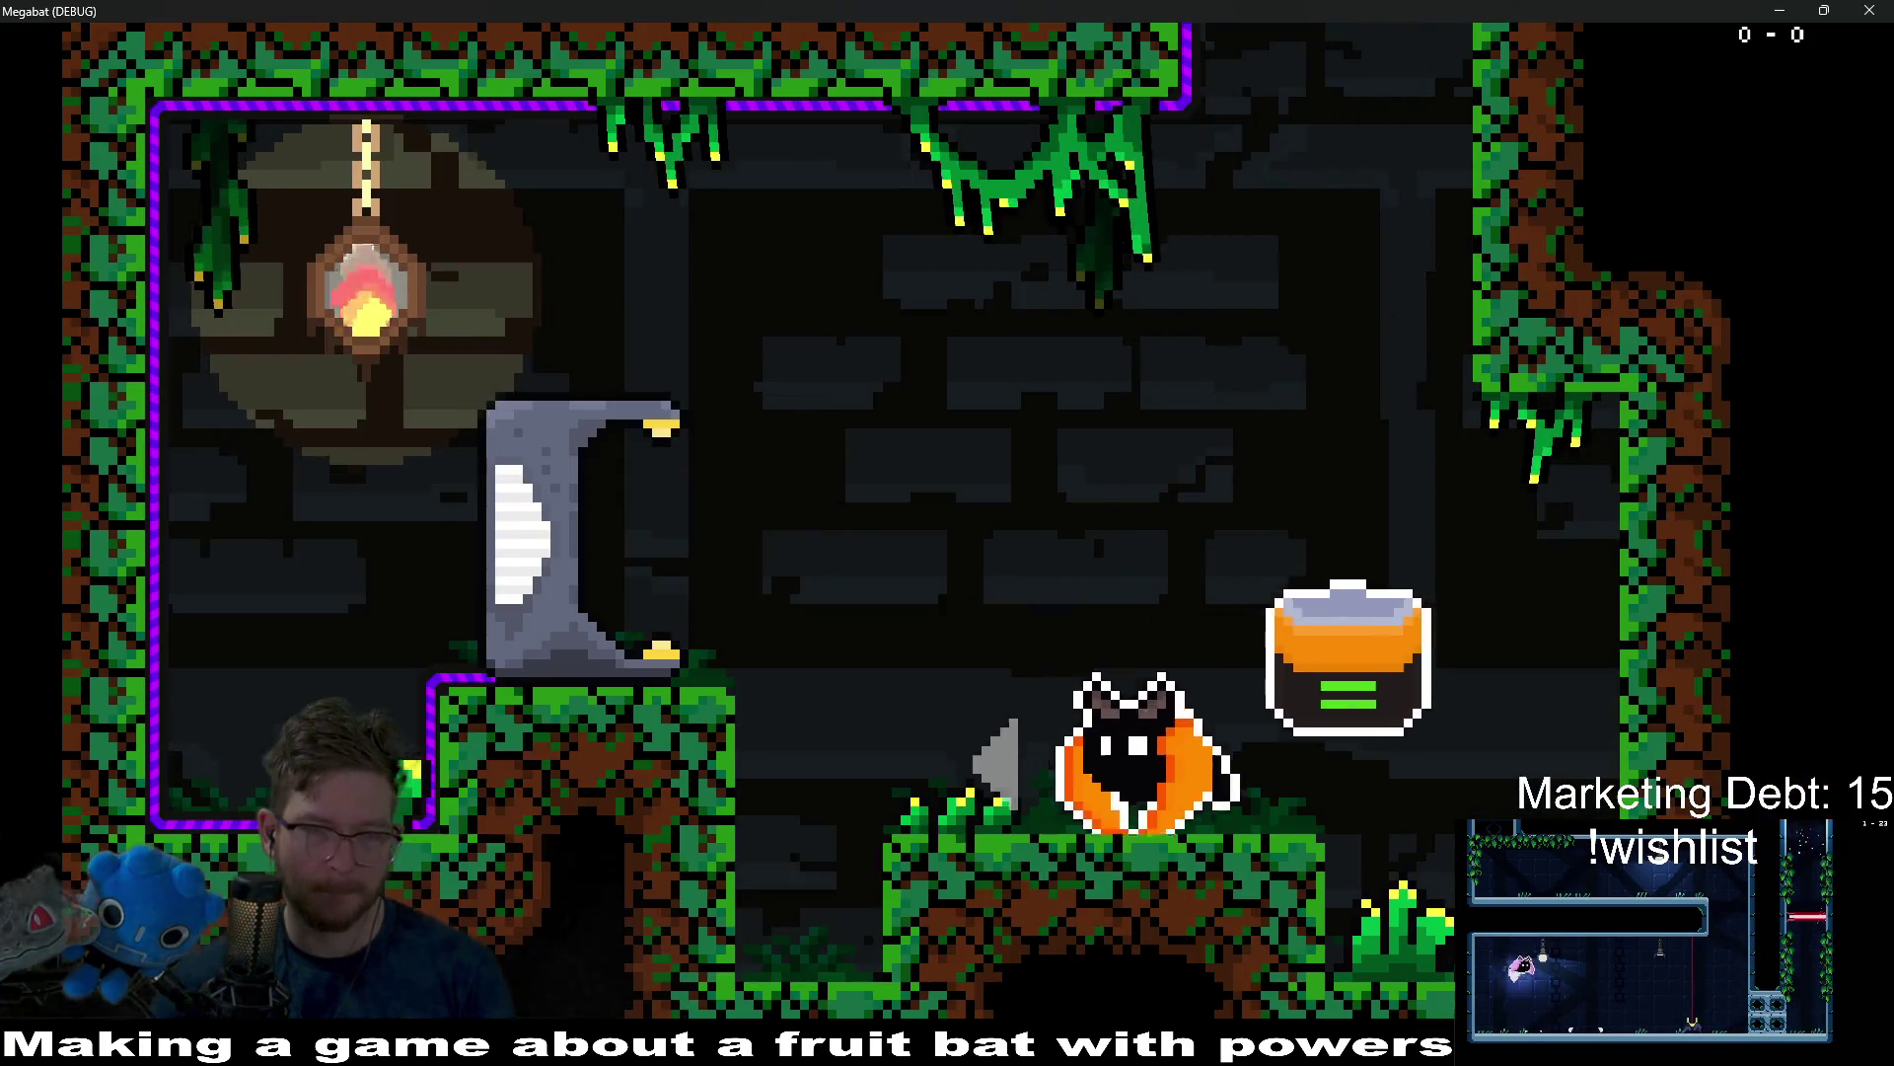
pyautogui.press('Left')
pyautogui.press('w')
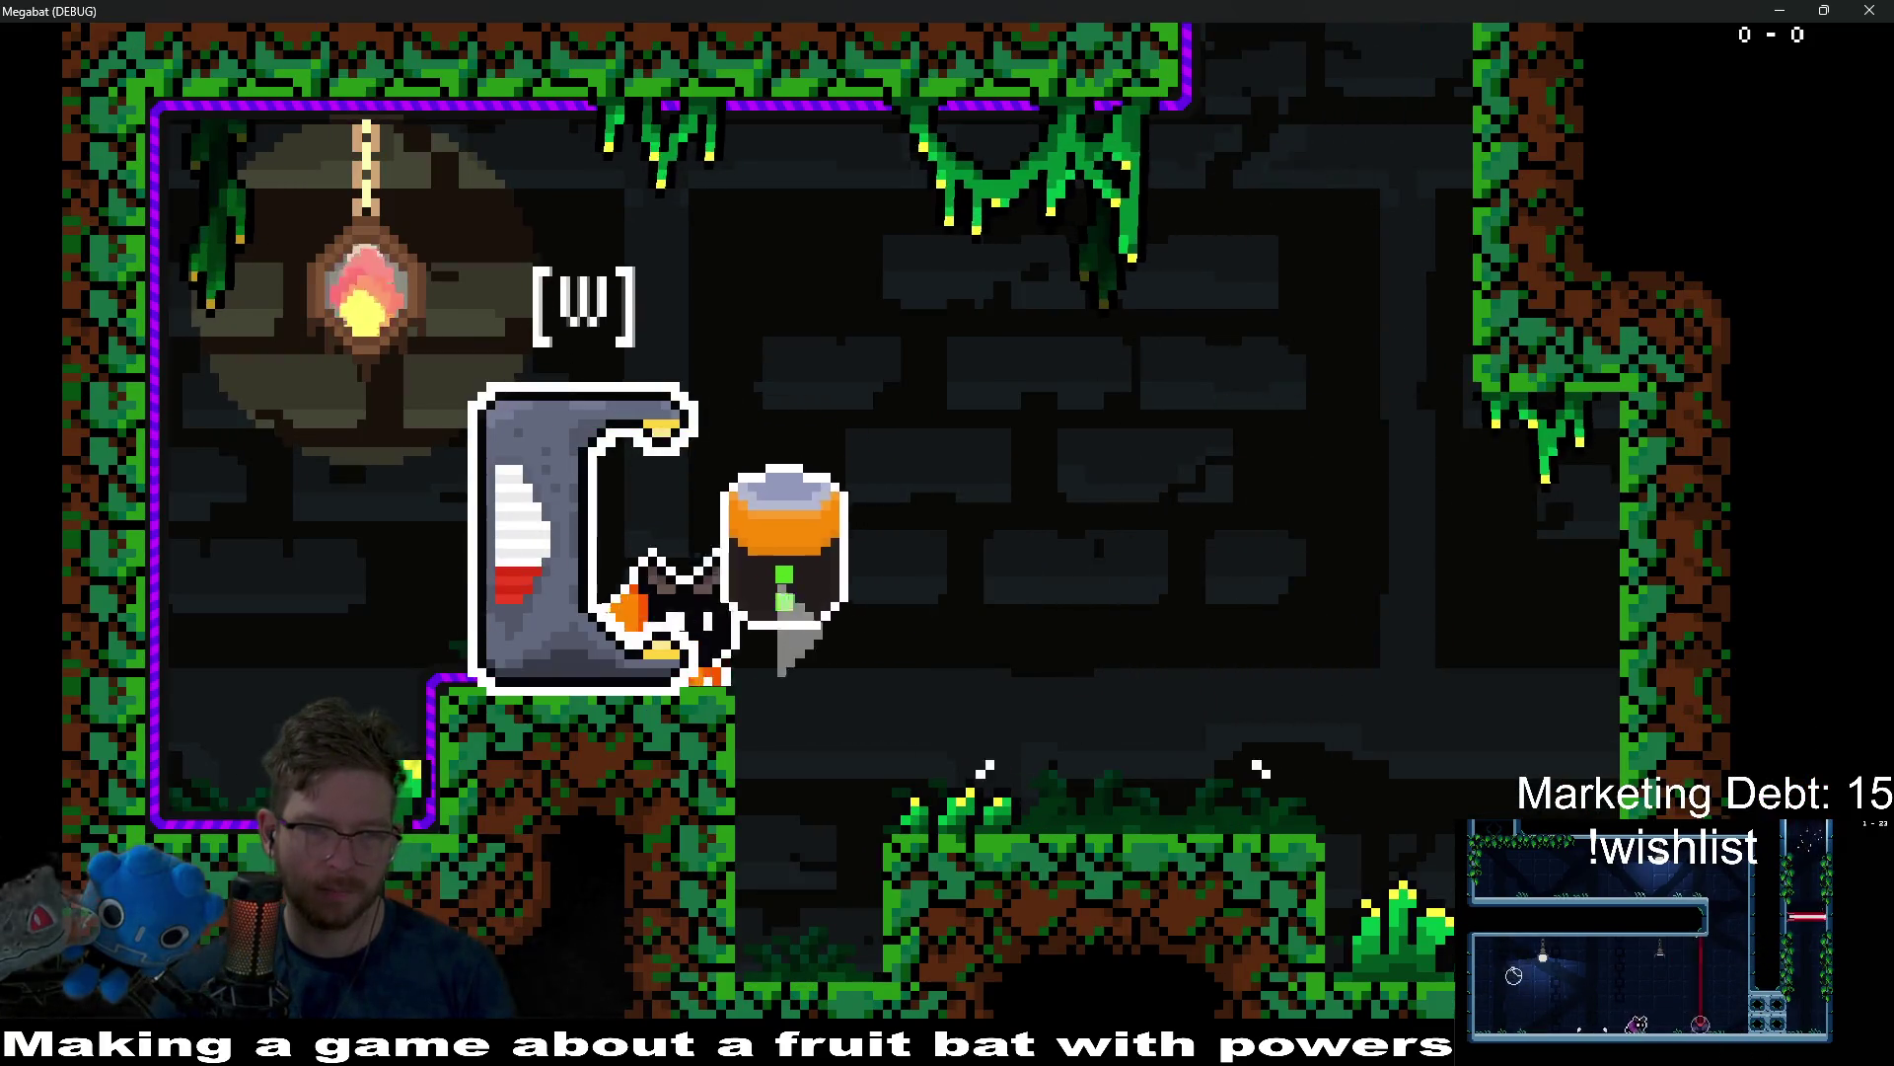
# Fly along the new room's floor, dodging the rising spike columns, toward the yellow sign.
pyautogui.press('Right')
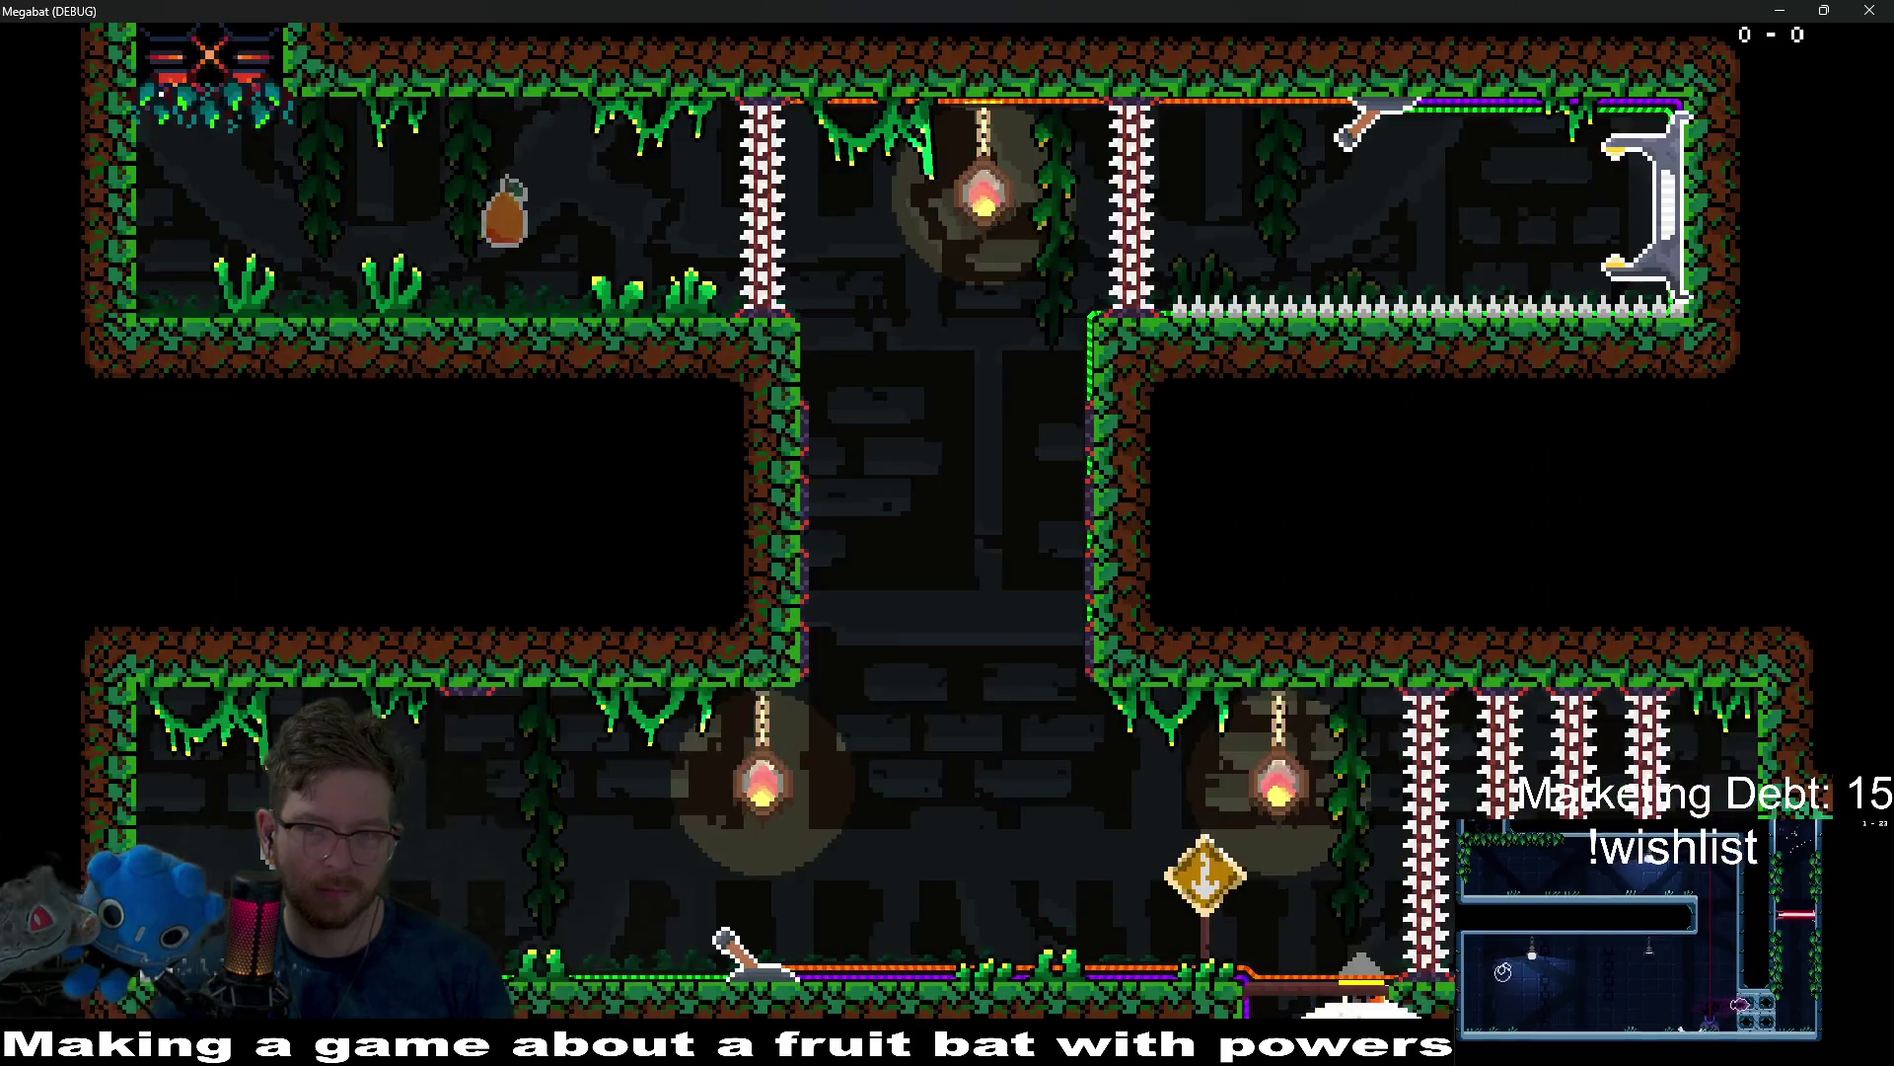
pyautogui.press('Left')
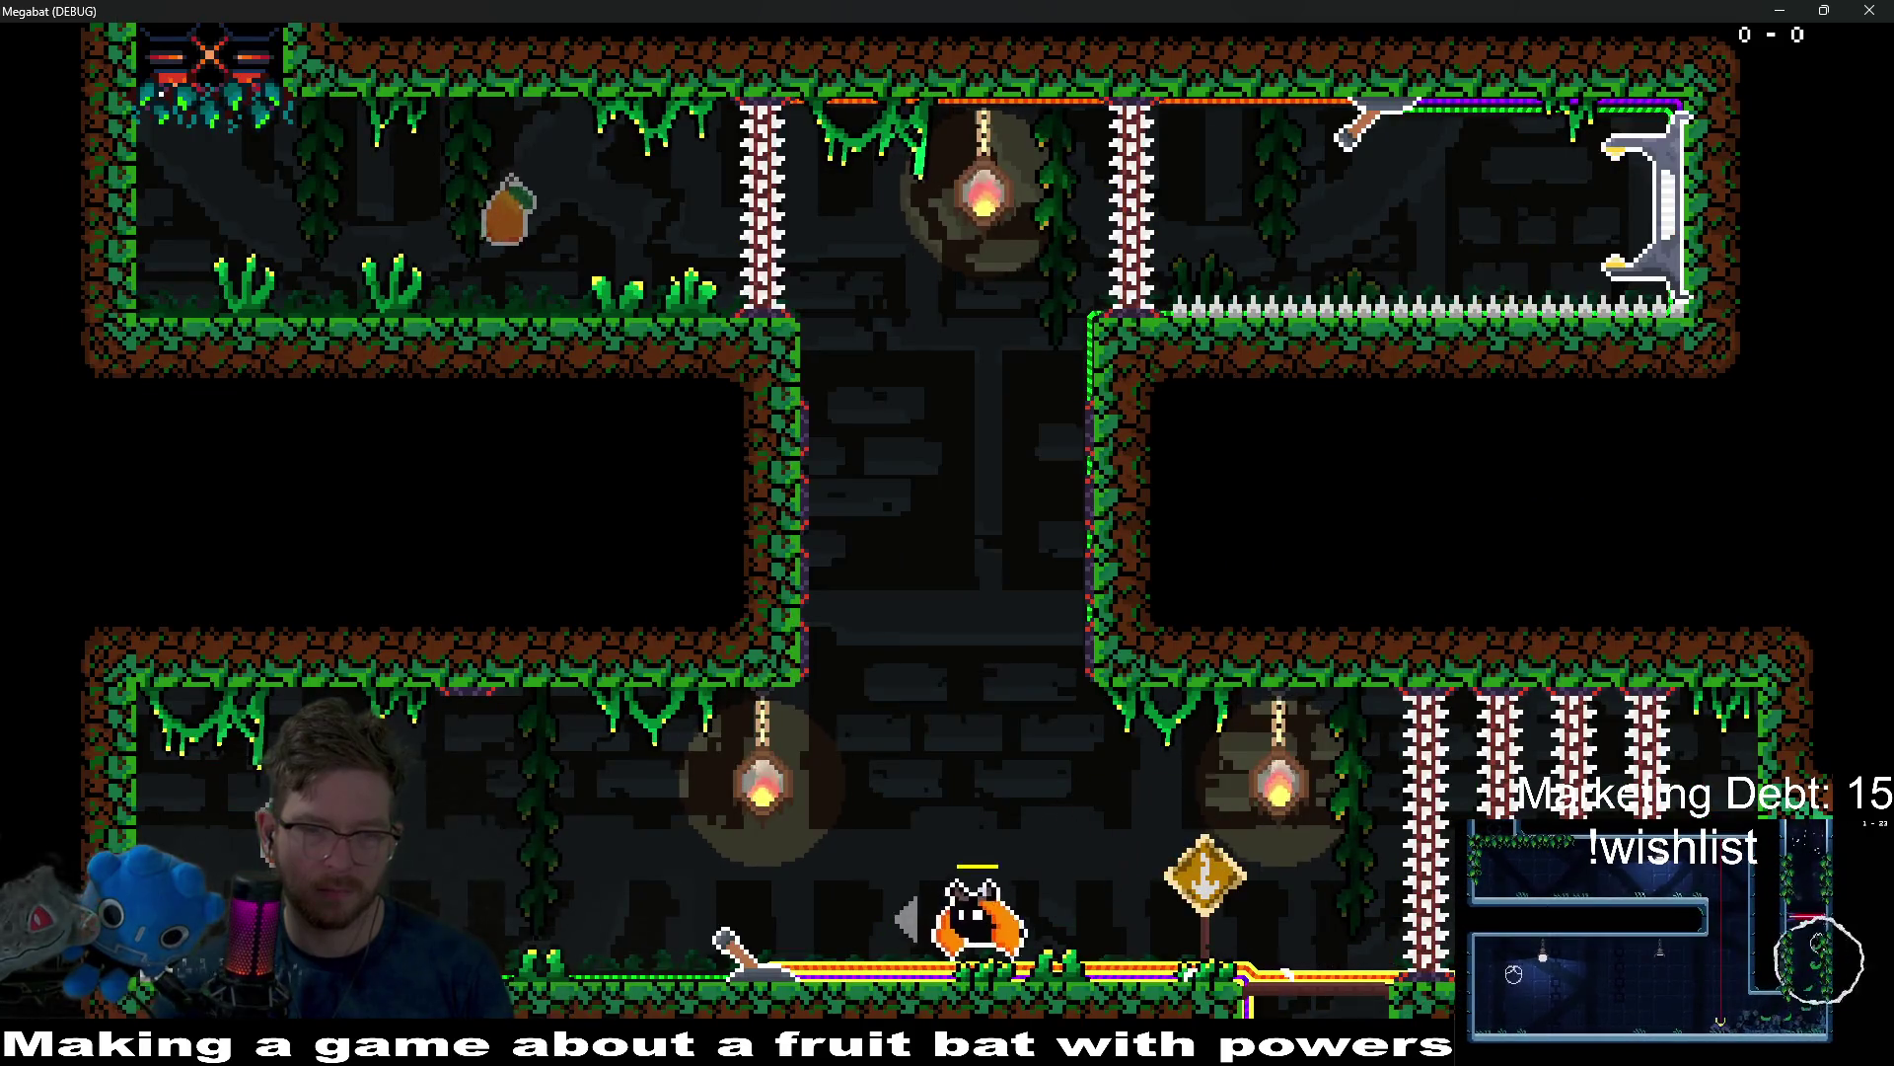
pyautogui.press('Right')
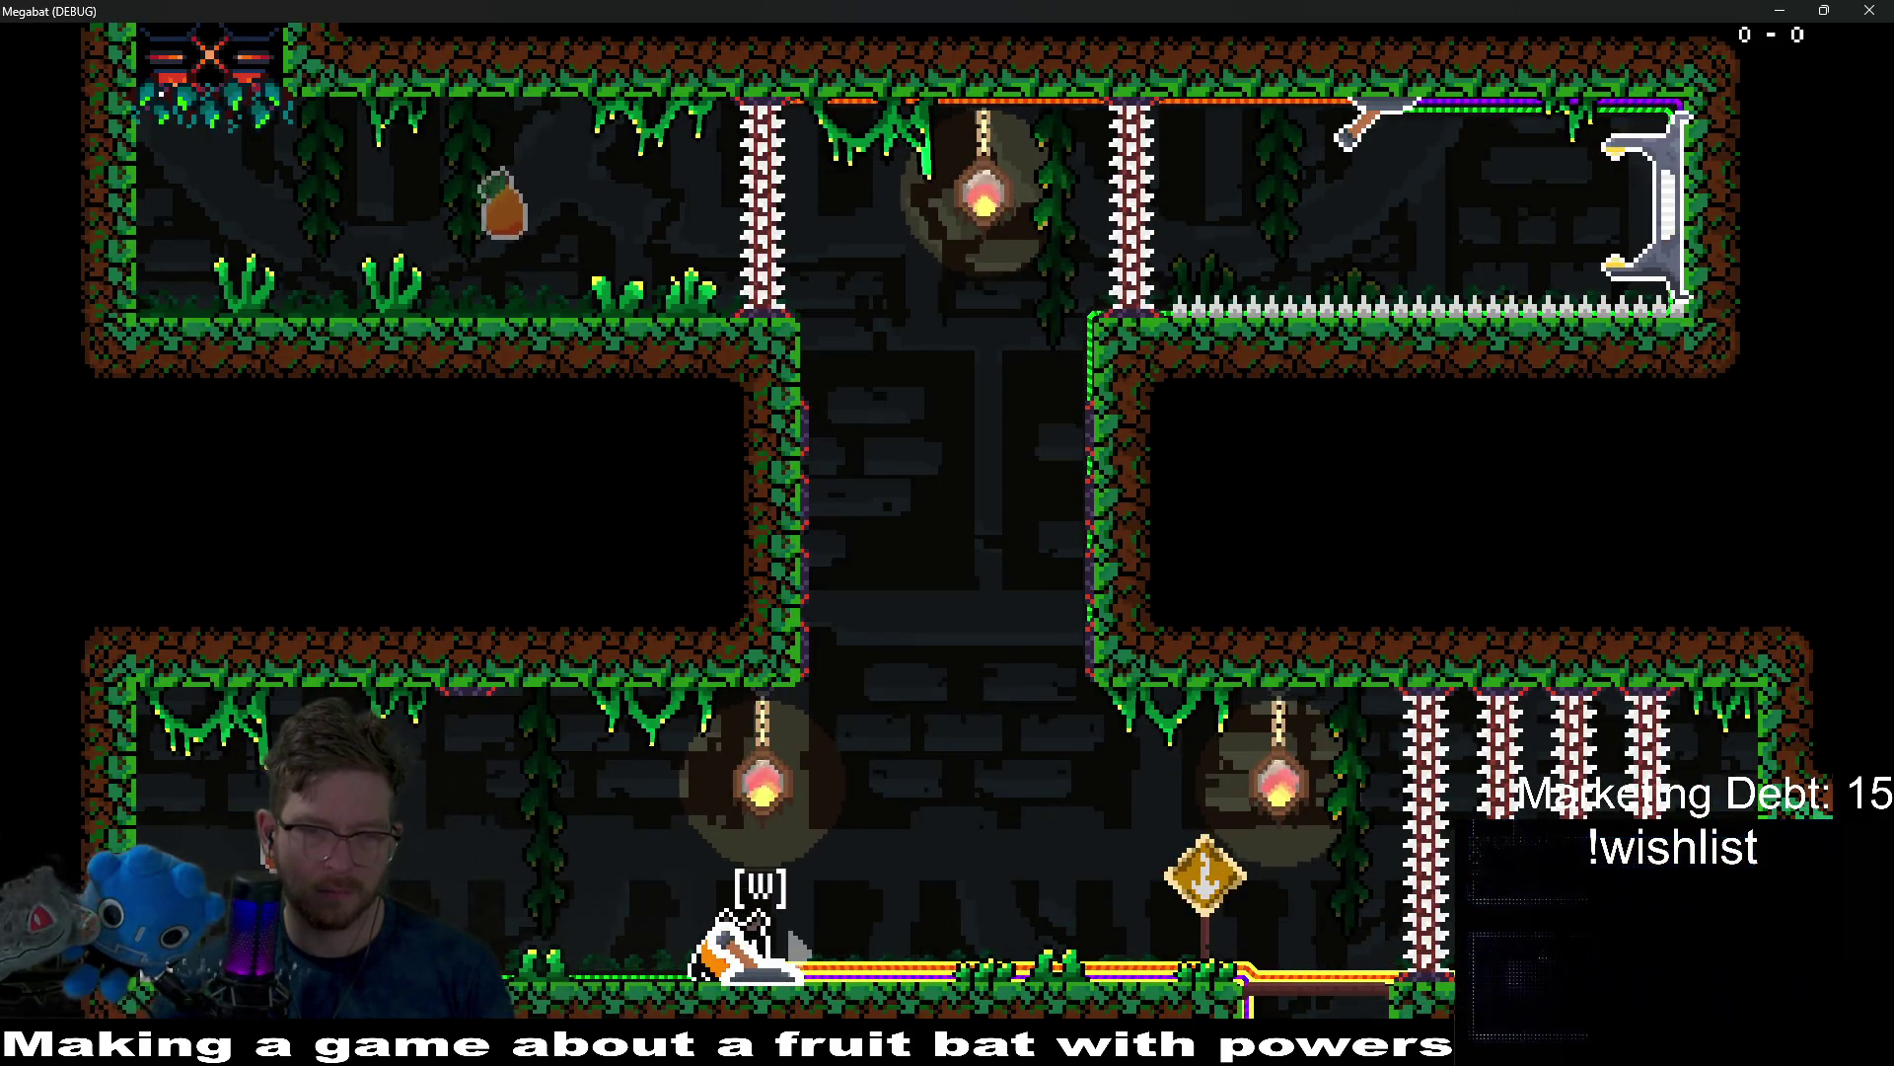
pyautogui.press('Left')
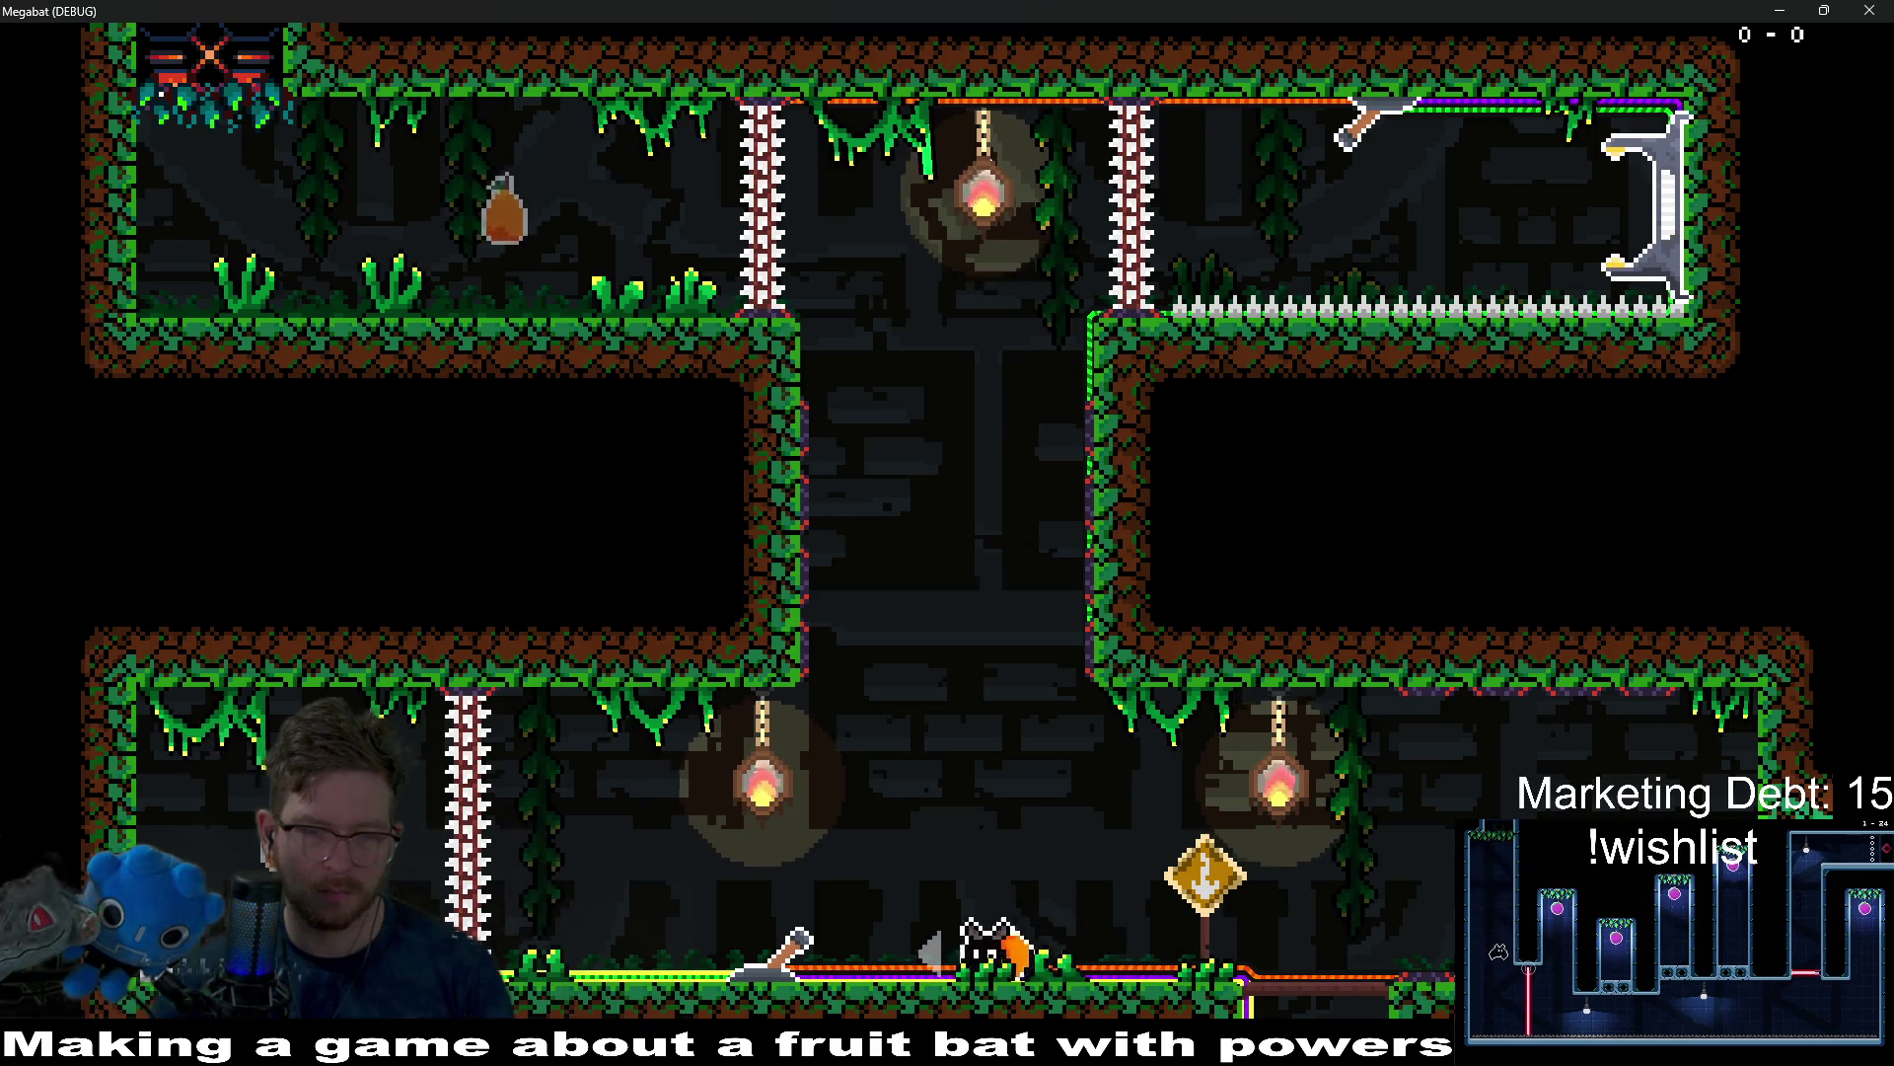
pyautogui.press('Right')
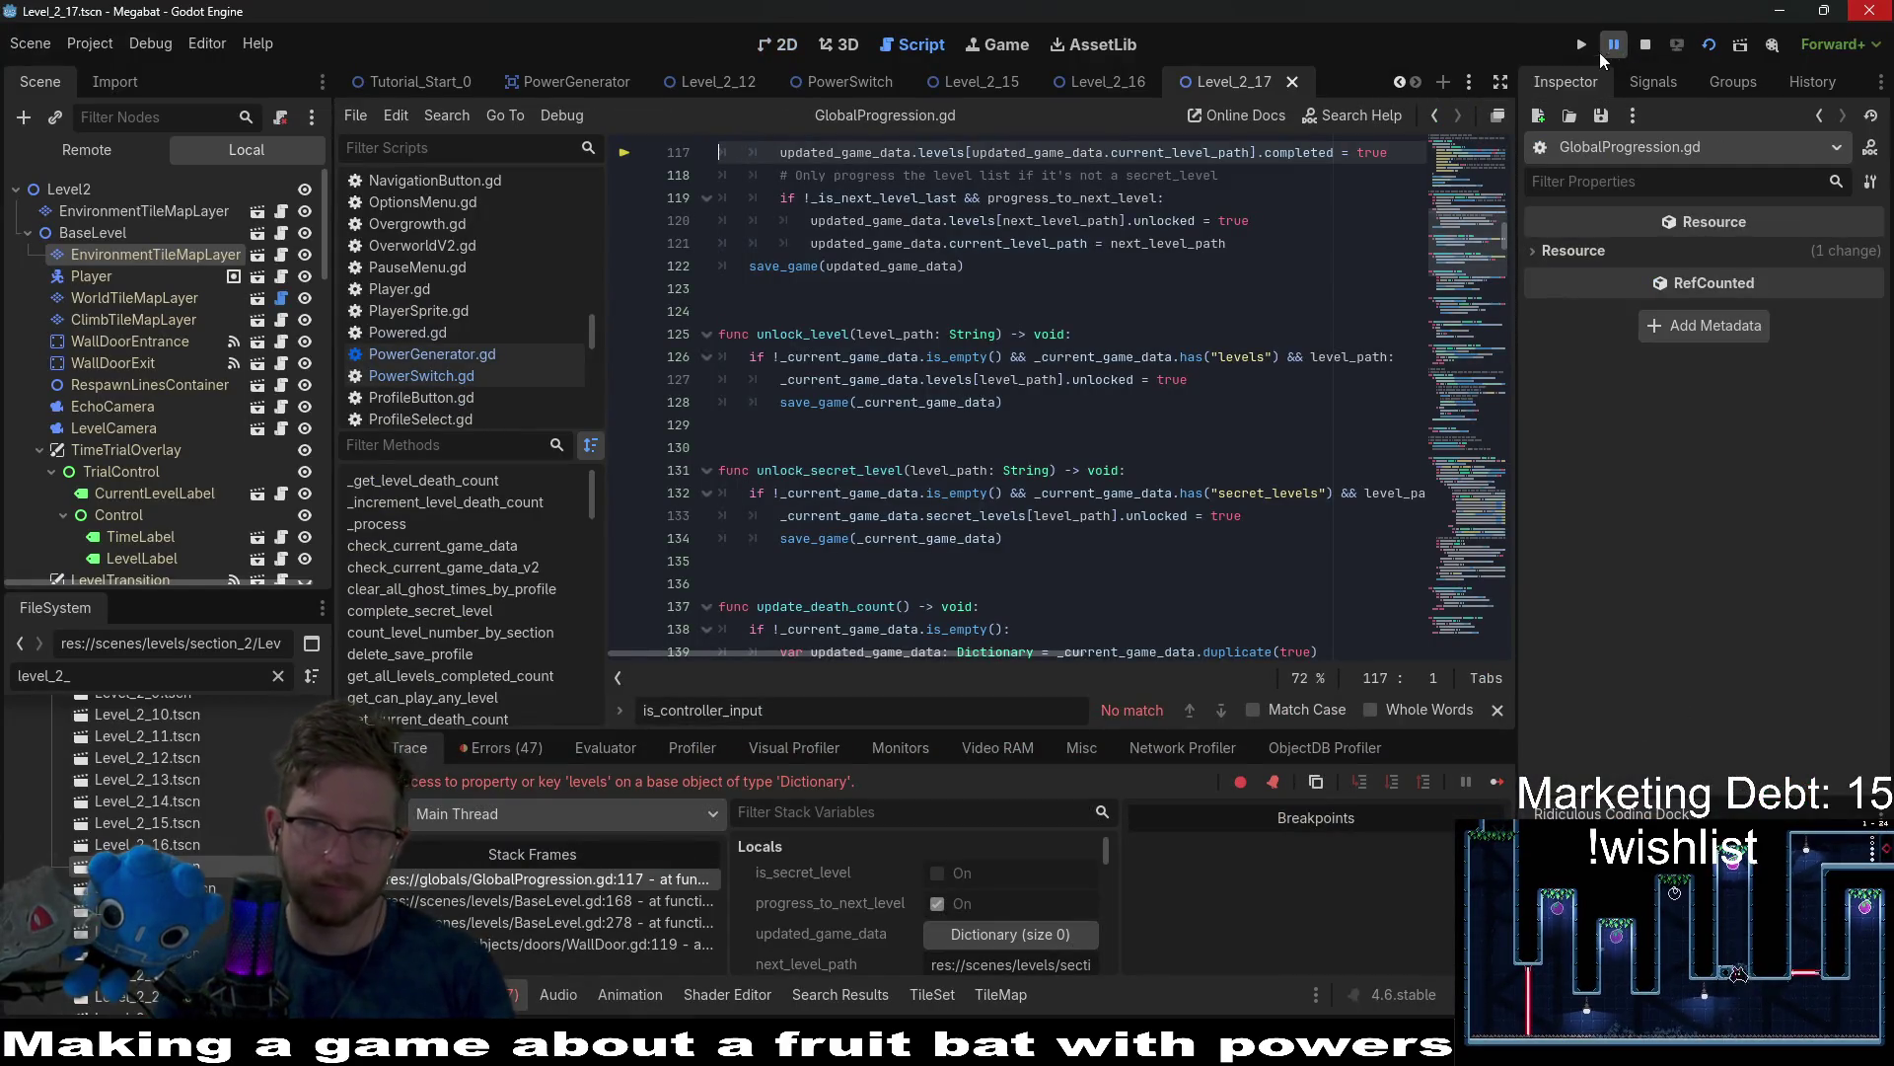
# Stop the Level_2_17 game, view its layout in the 2D editor, then switch to PowerSwitch.
pyautogui.click(1646, 45)
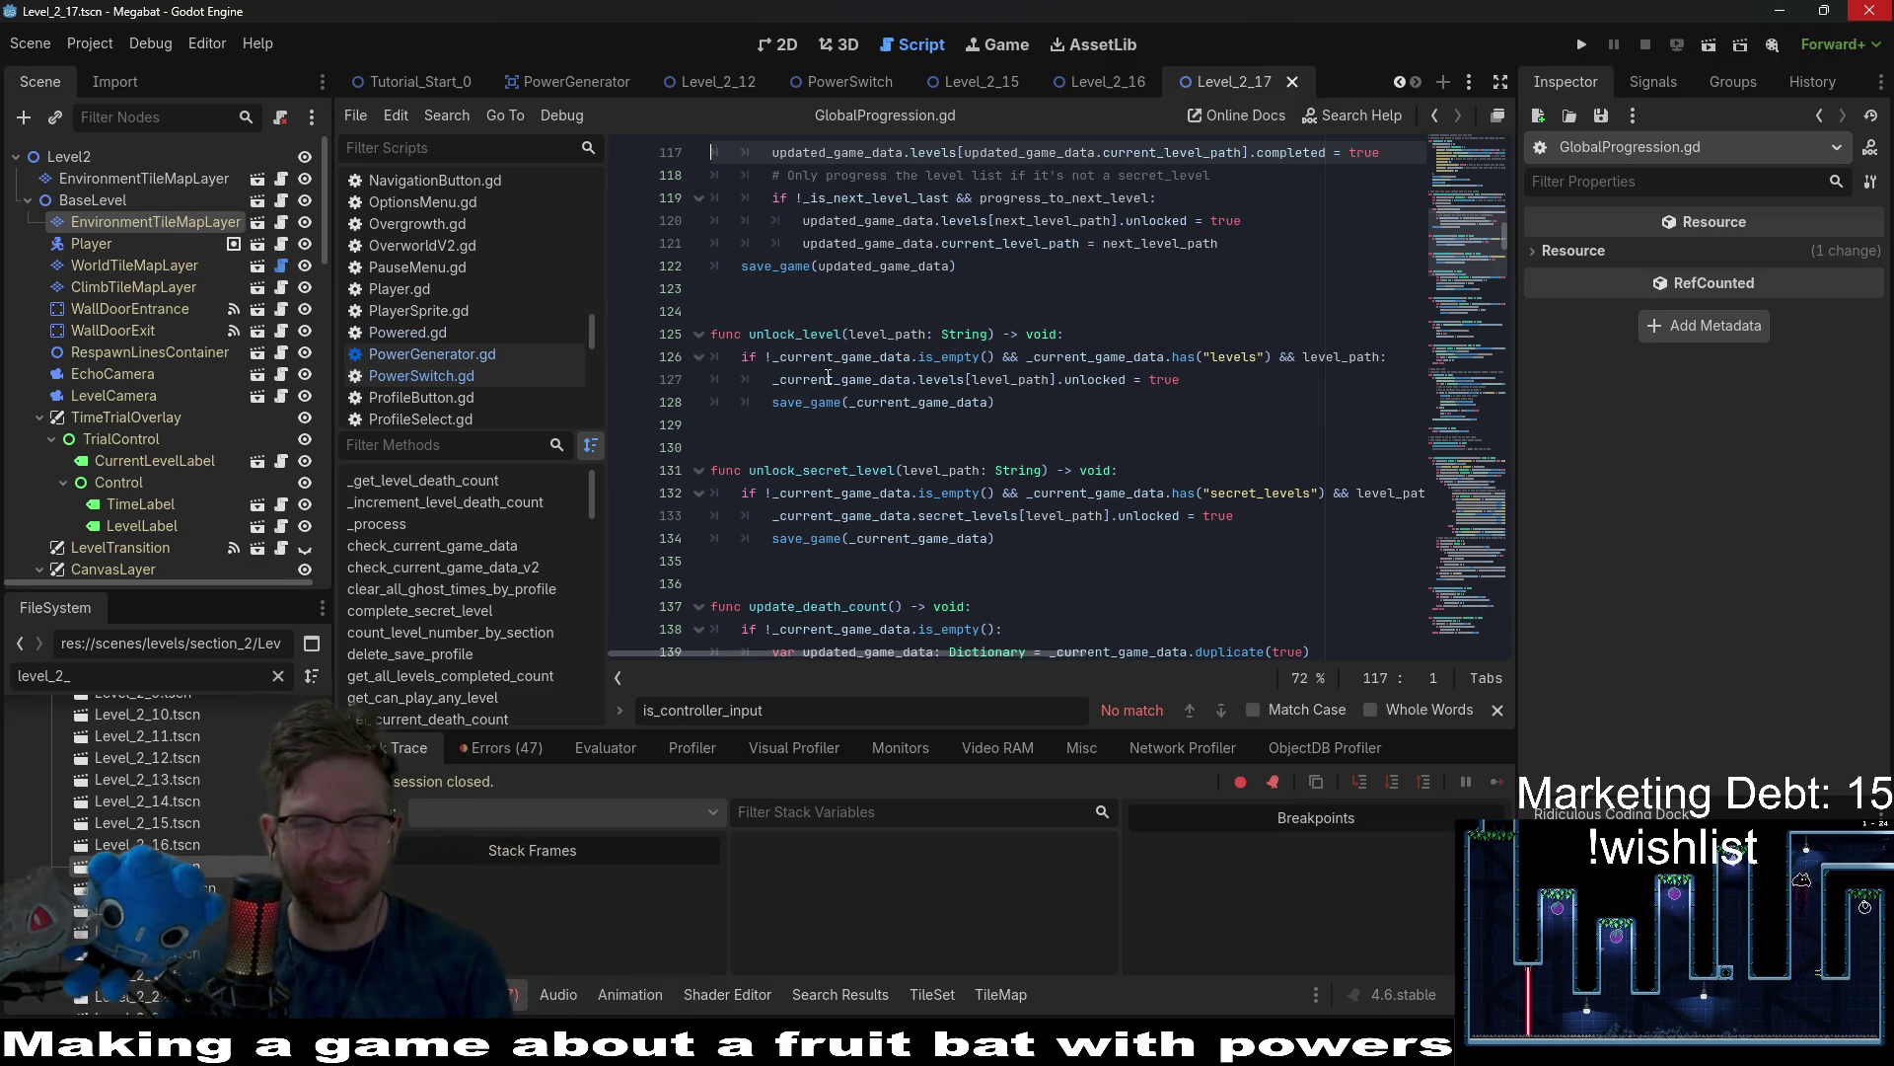
pyautogui.click(780, 46)
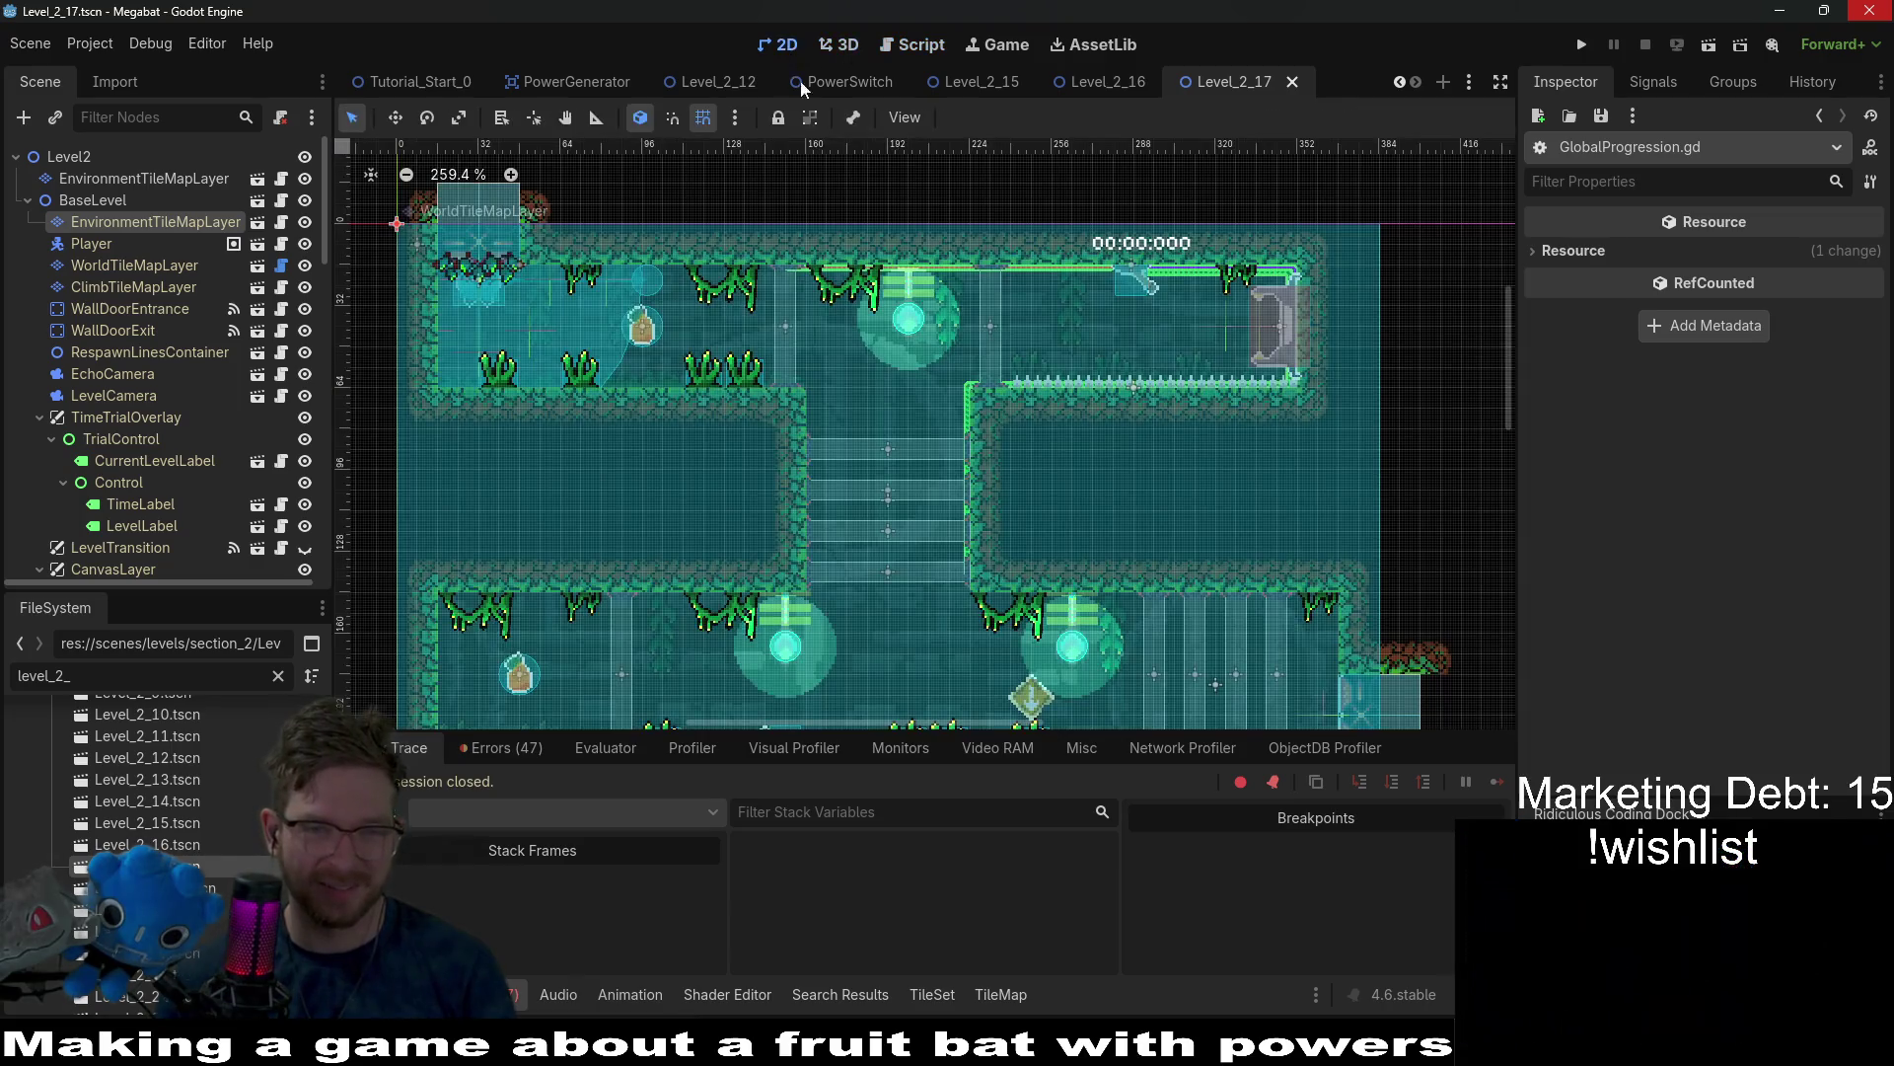
pyautogui.scroll(-5, 1056, 367)
pyautogui.hscroll(-3, 1056, 367)
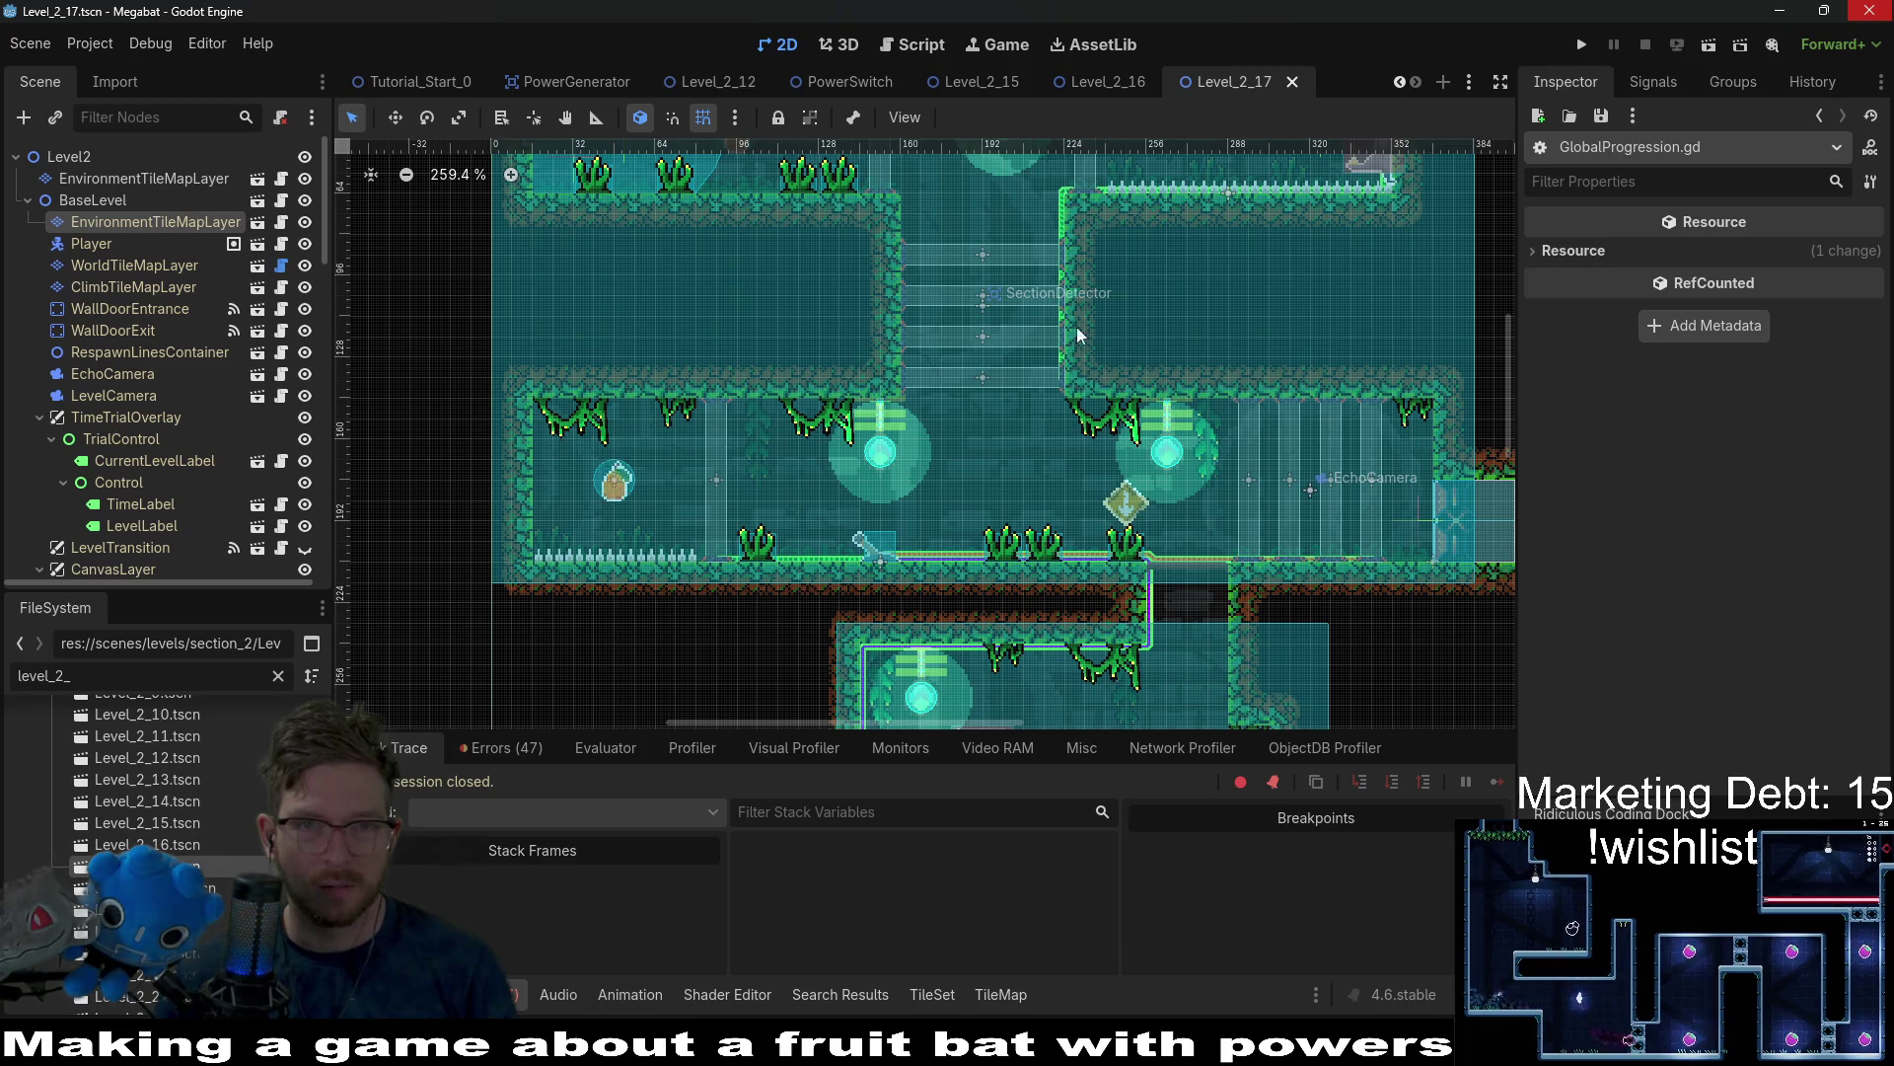
pyautogui.click(868, 89)
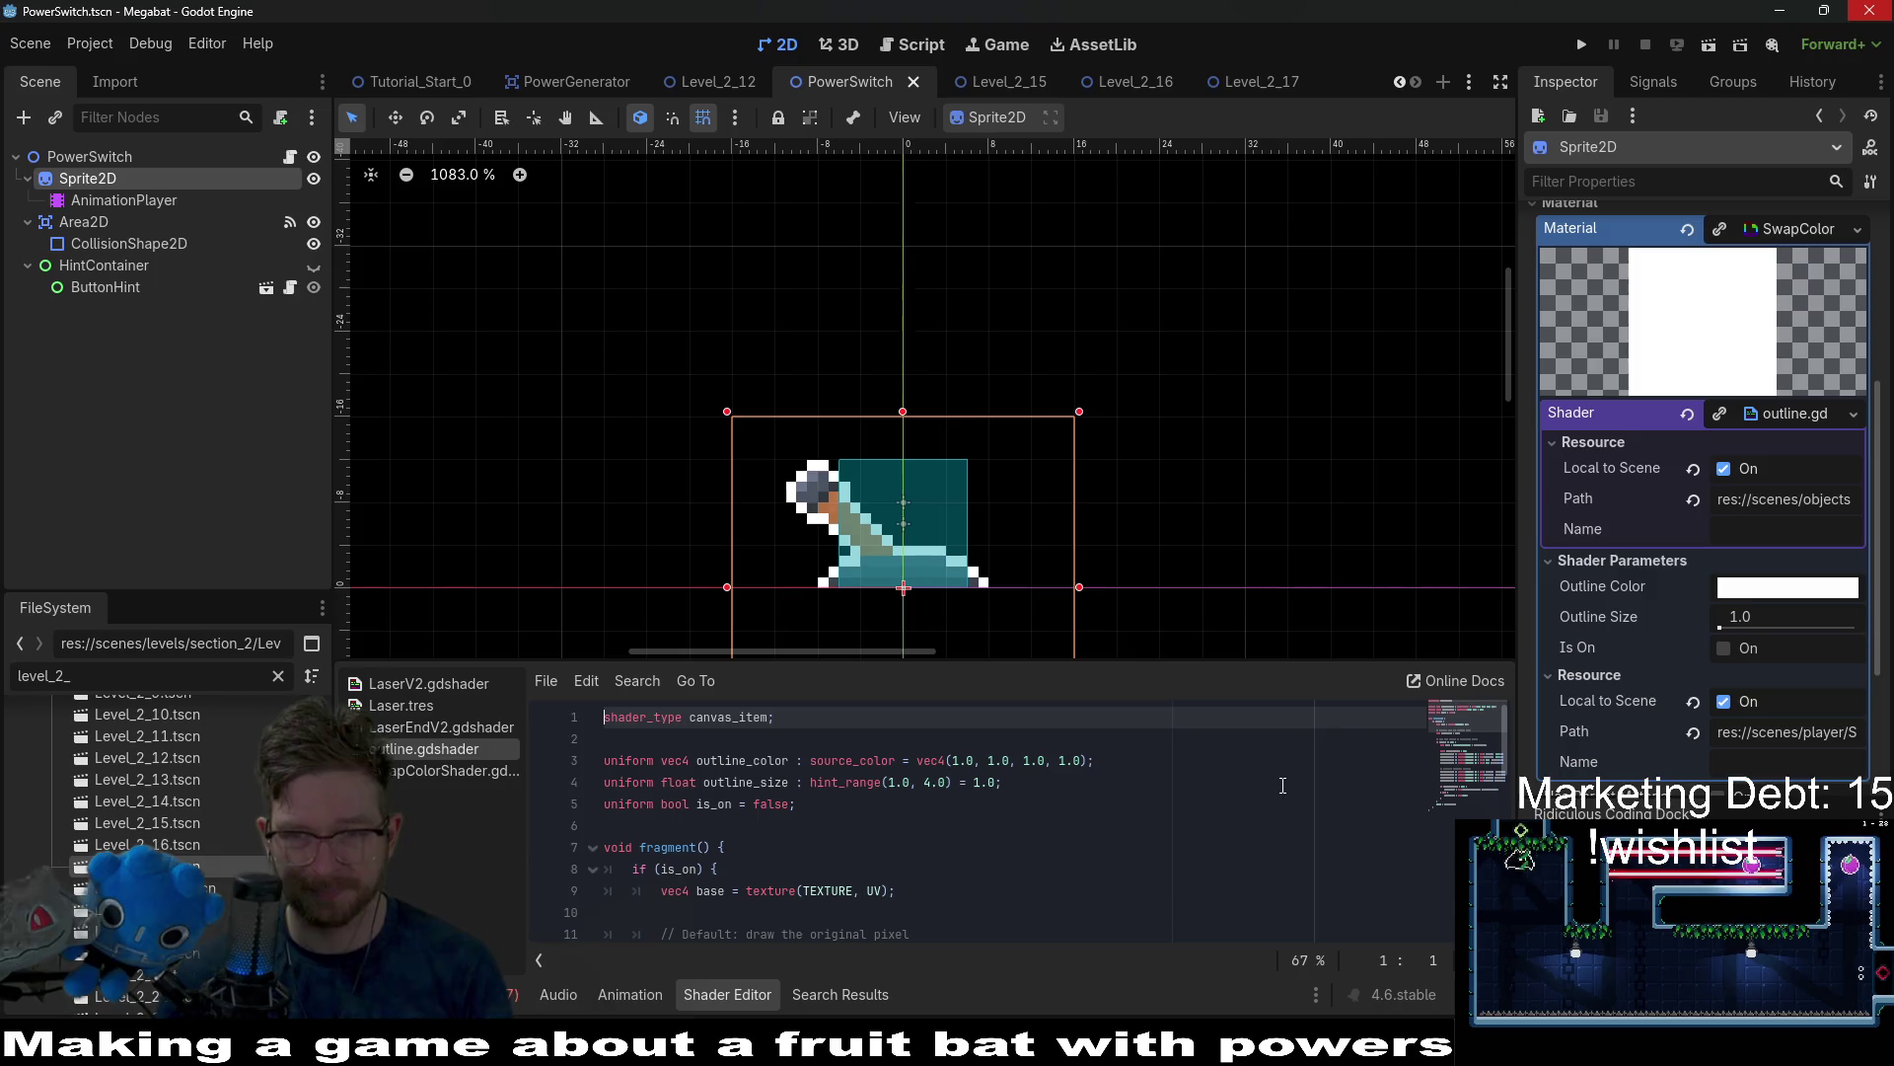
# Review the PowerSwitch outline shader and Sprite2D, enlarging the shader code area.
pyautogui.click(1349, 733)
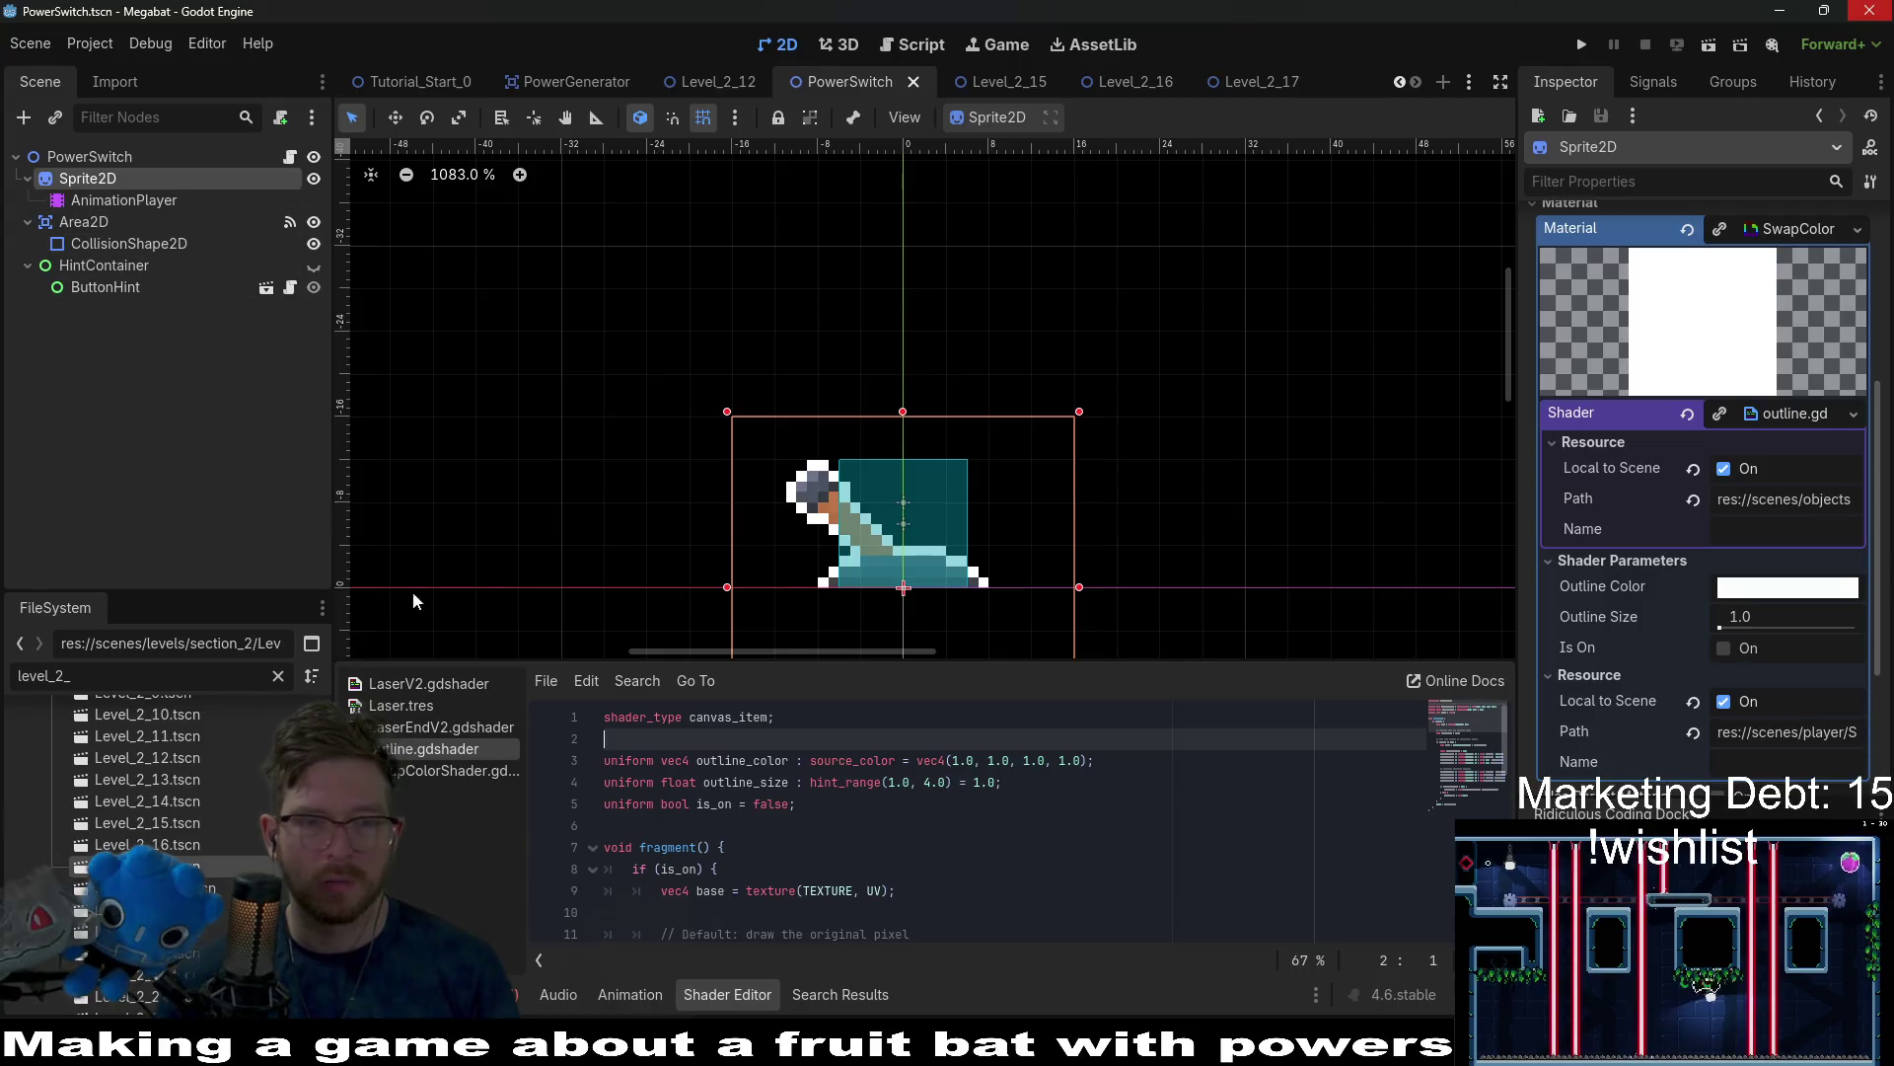
pyautogui.click(123, 200)
pyautogui.press('Up')
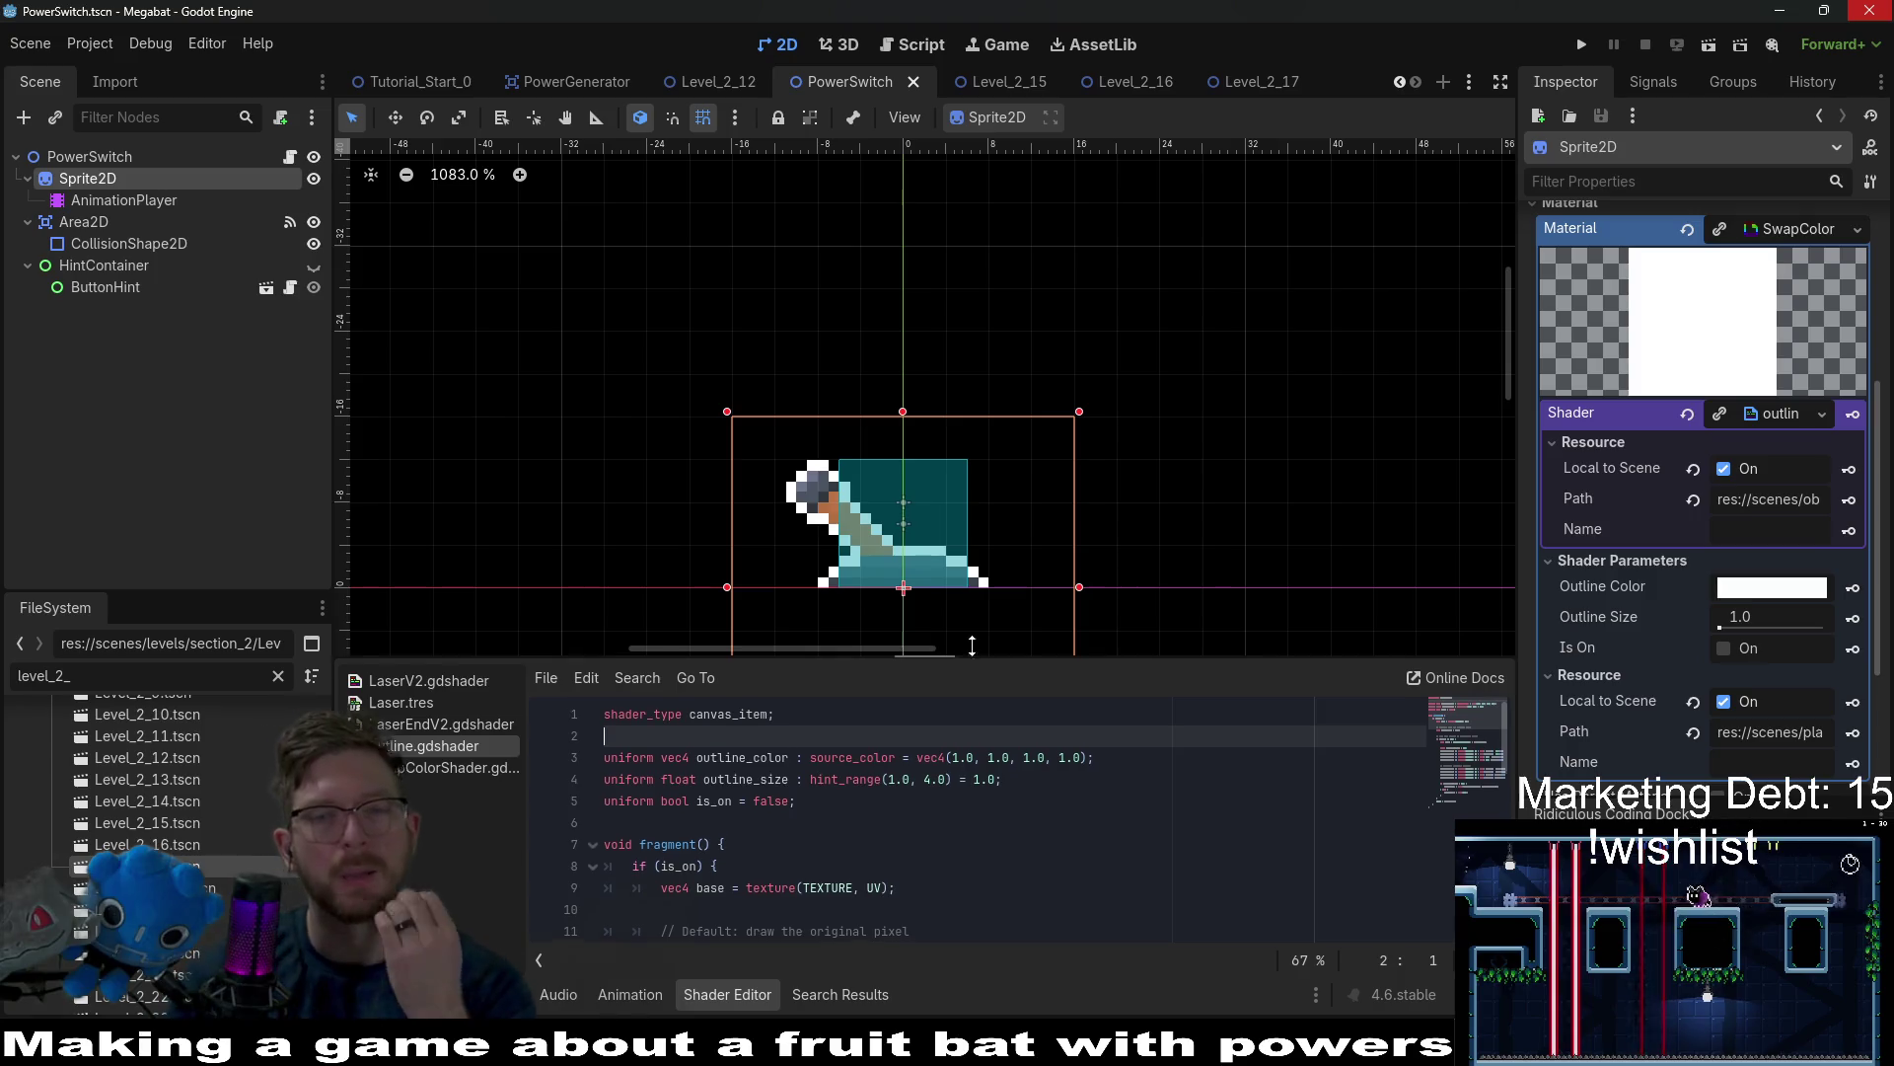
pyautogui.moveTo(969, 657); pyautogui.dragTo(1007, 586)
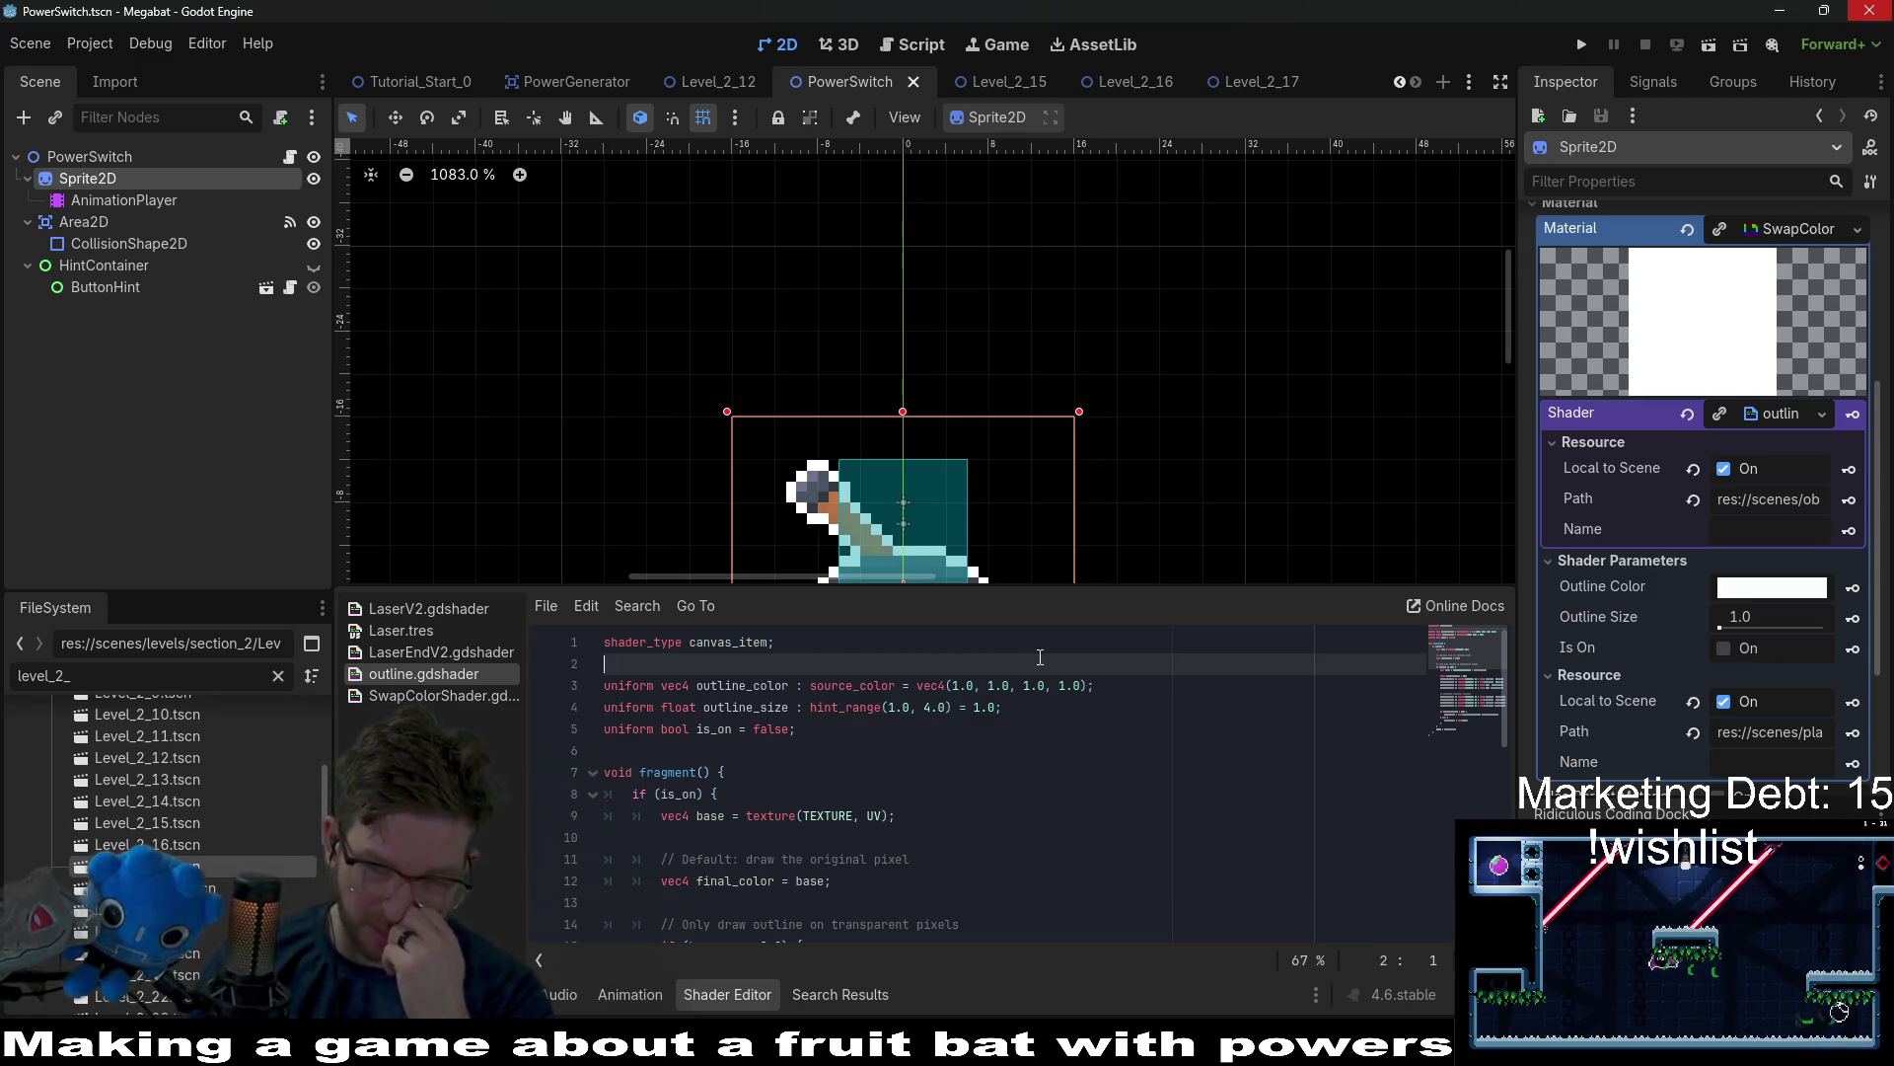
pyautogui.scroll(-7, 1046, 730)
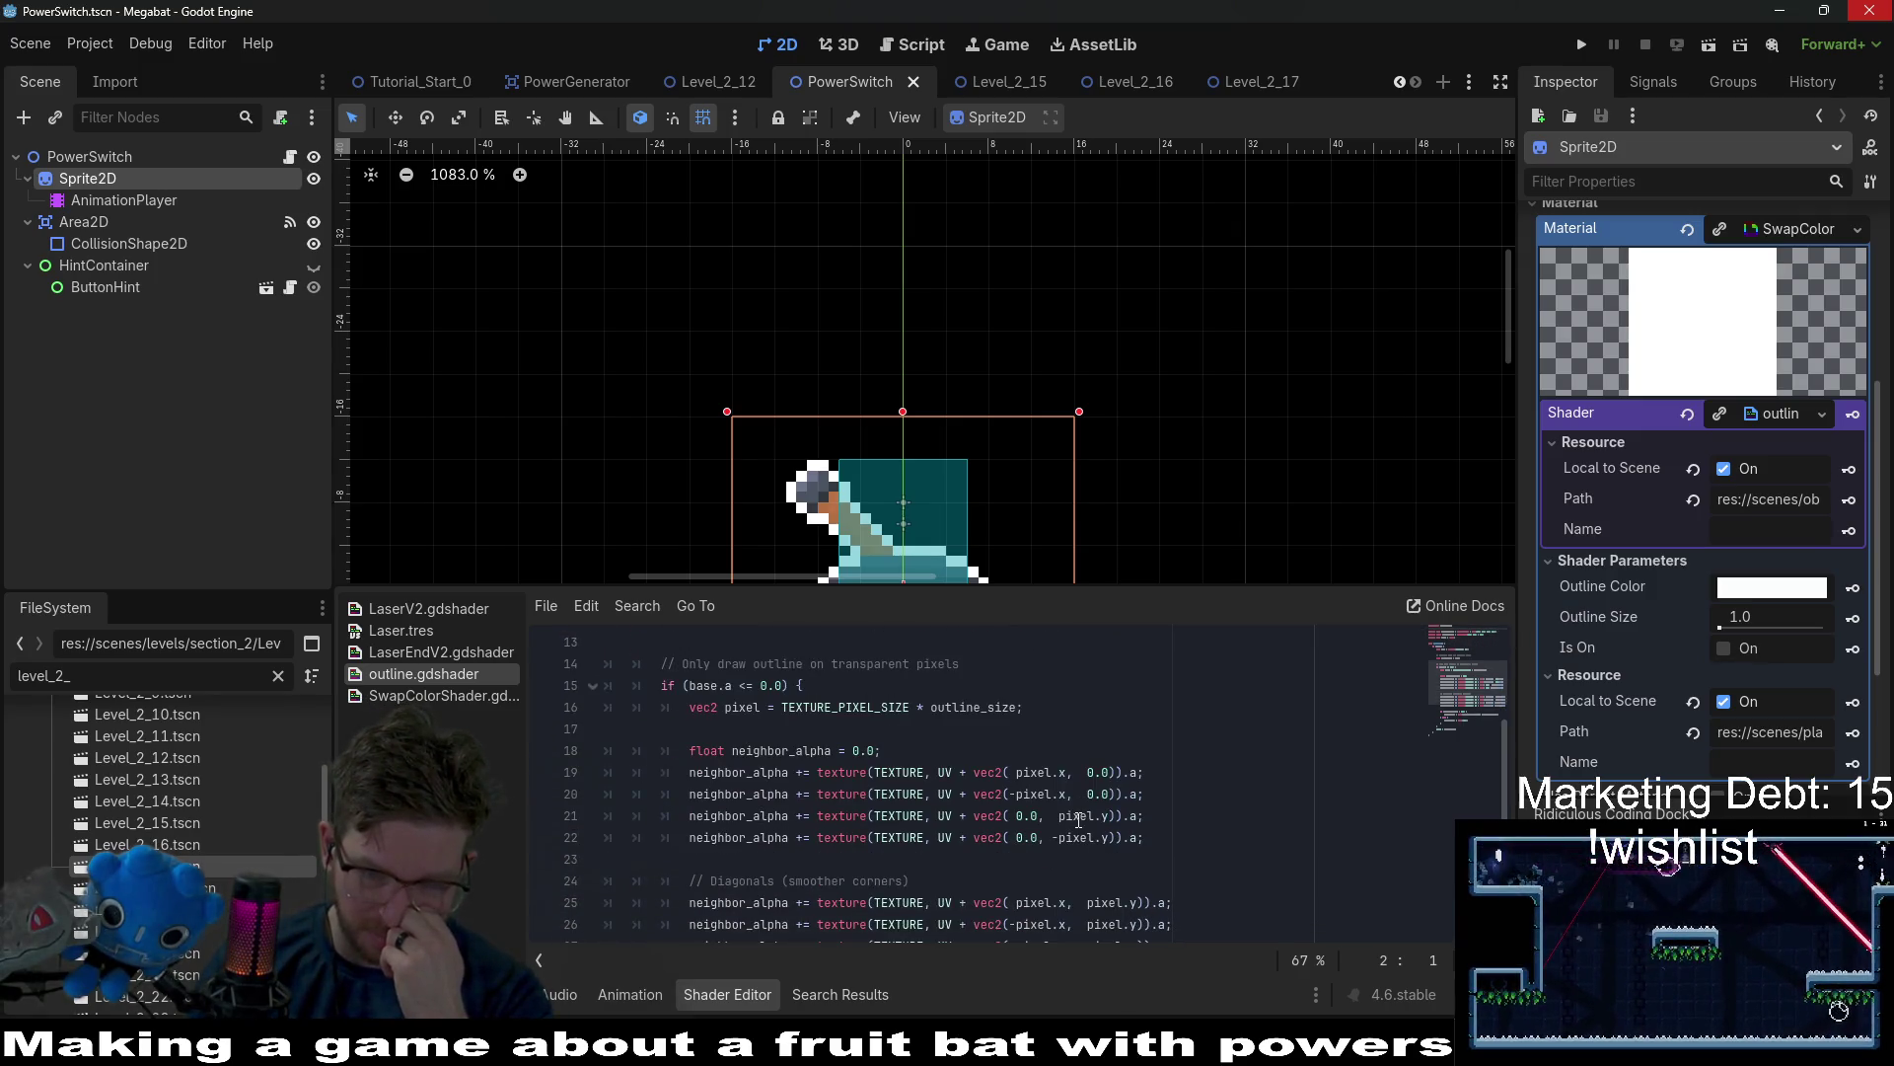
pyautogui.scroll(-1, 1079, 820)
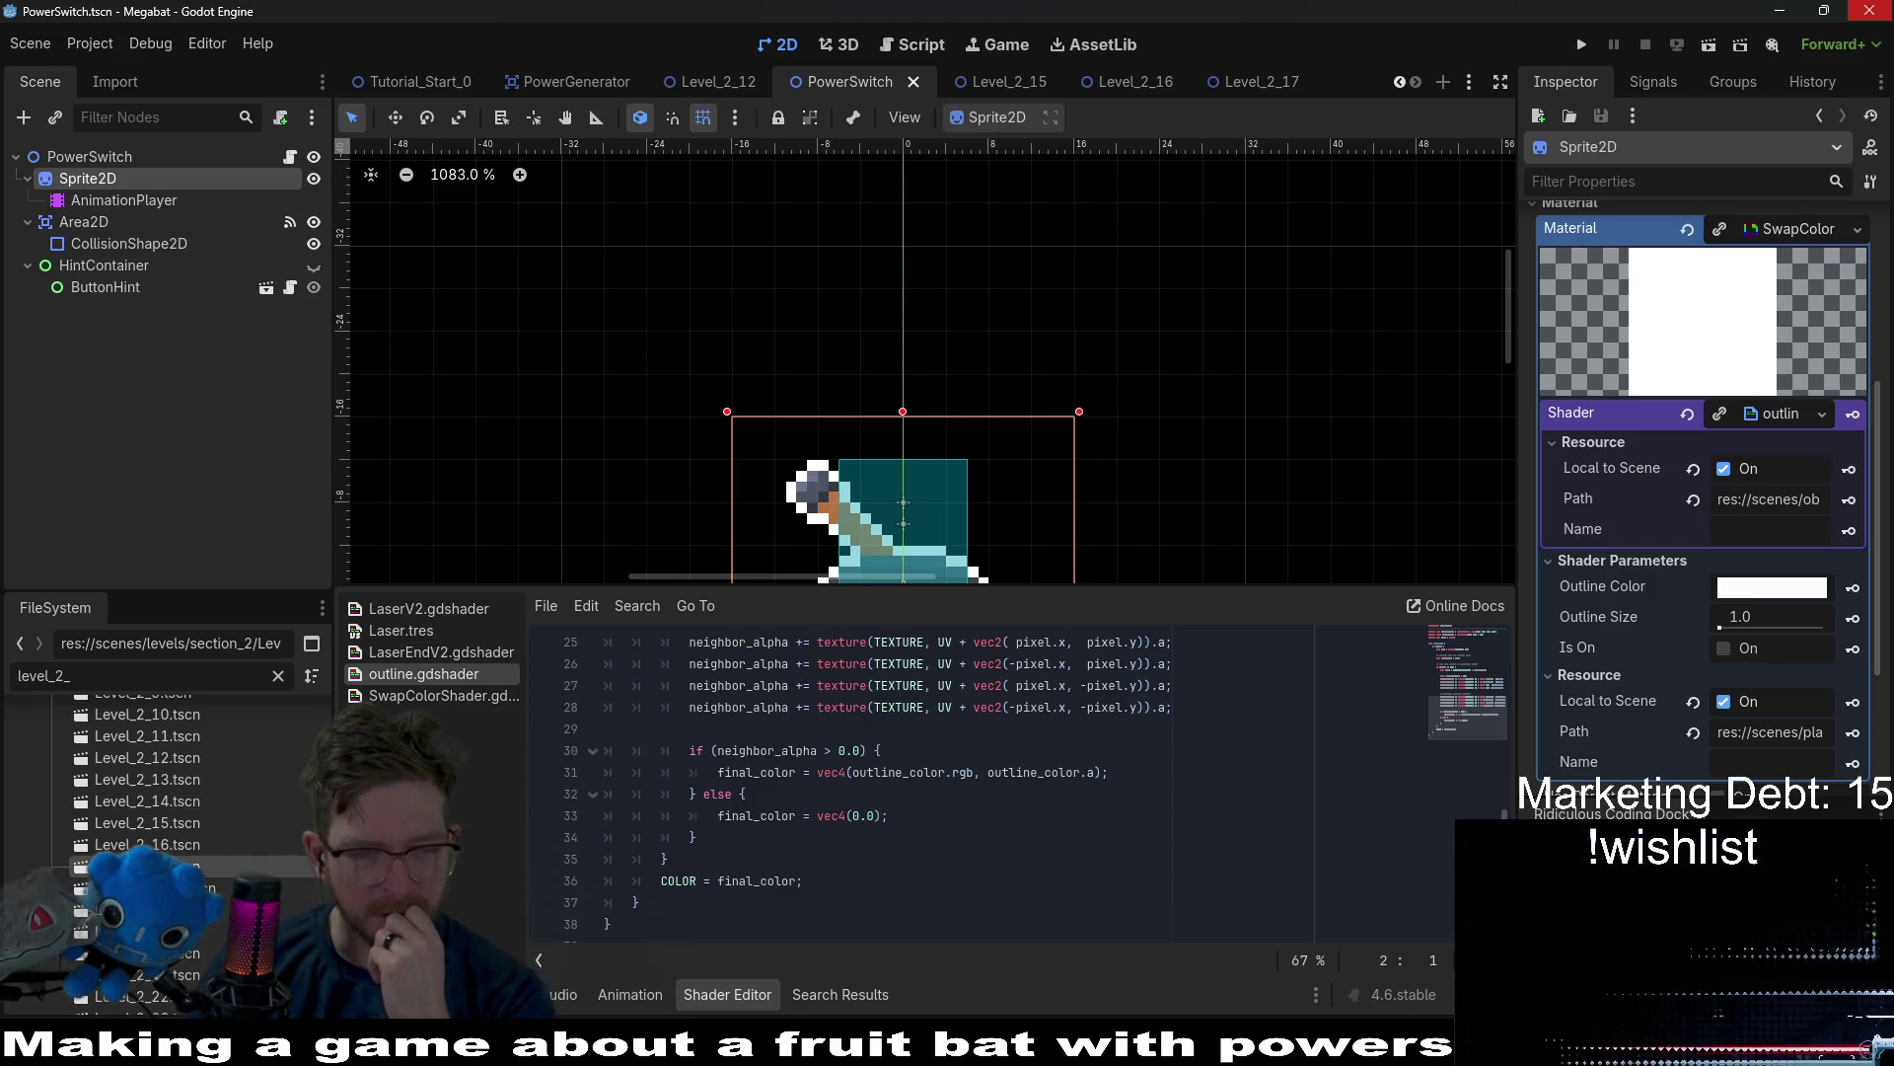
# From the Debugger's Errors list, jump to the update_level_progression error at GlobalProgression.gd line 117.
pyautogui.click(478, 994)
pyautogui.click(521, 748)
pyautogui.scroll(-5, 837, 880)
pyautogui.click(1044, 957)
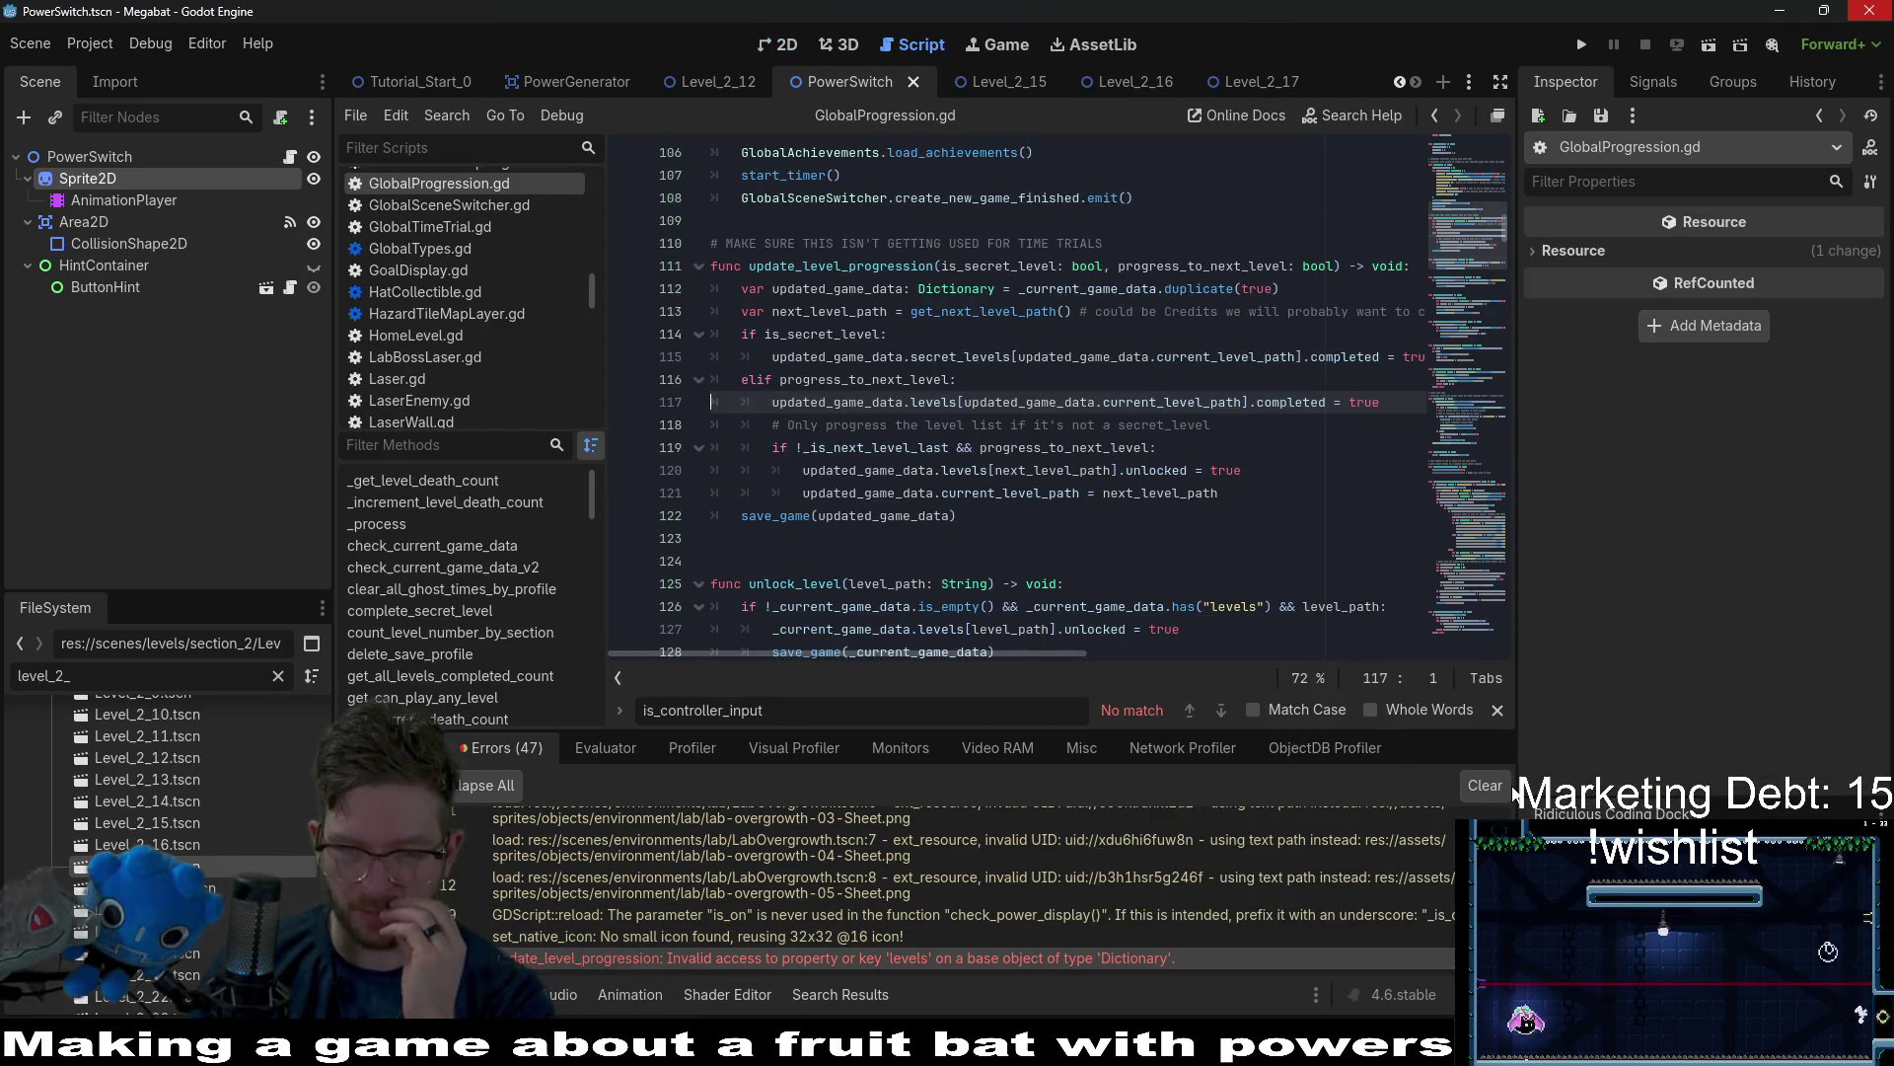
# Clear the error log, open PowerSwitch.gd, and preview the Sprite2D's lever sprite-sheet texture.
pyautogui.click(1488, 786)
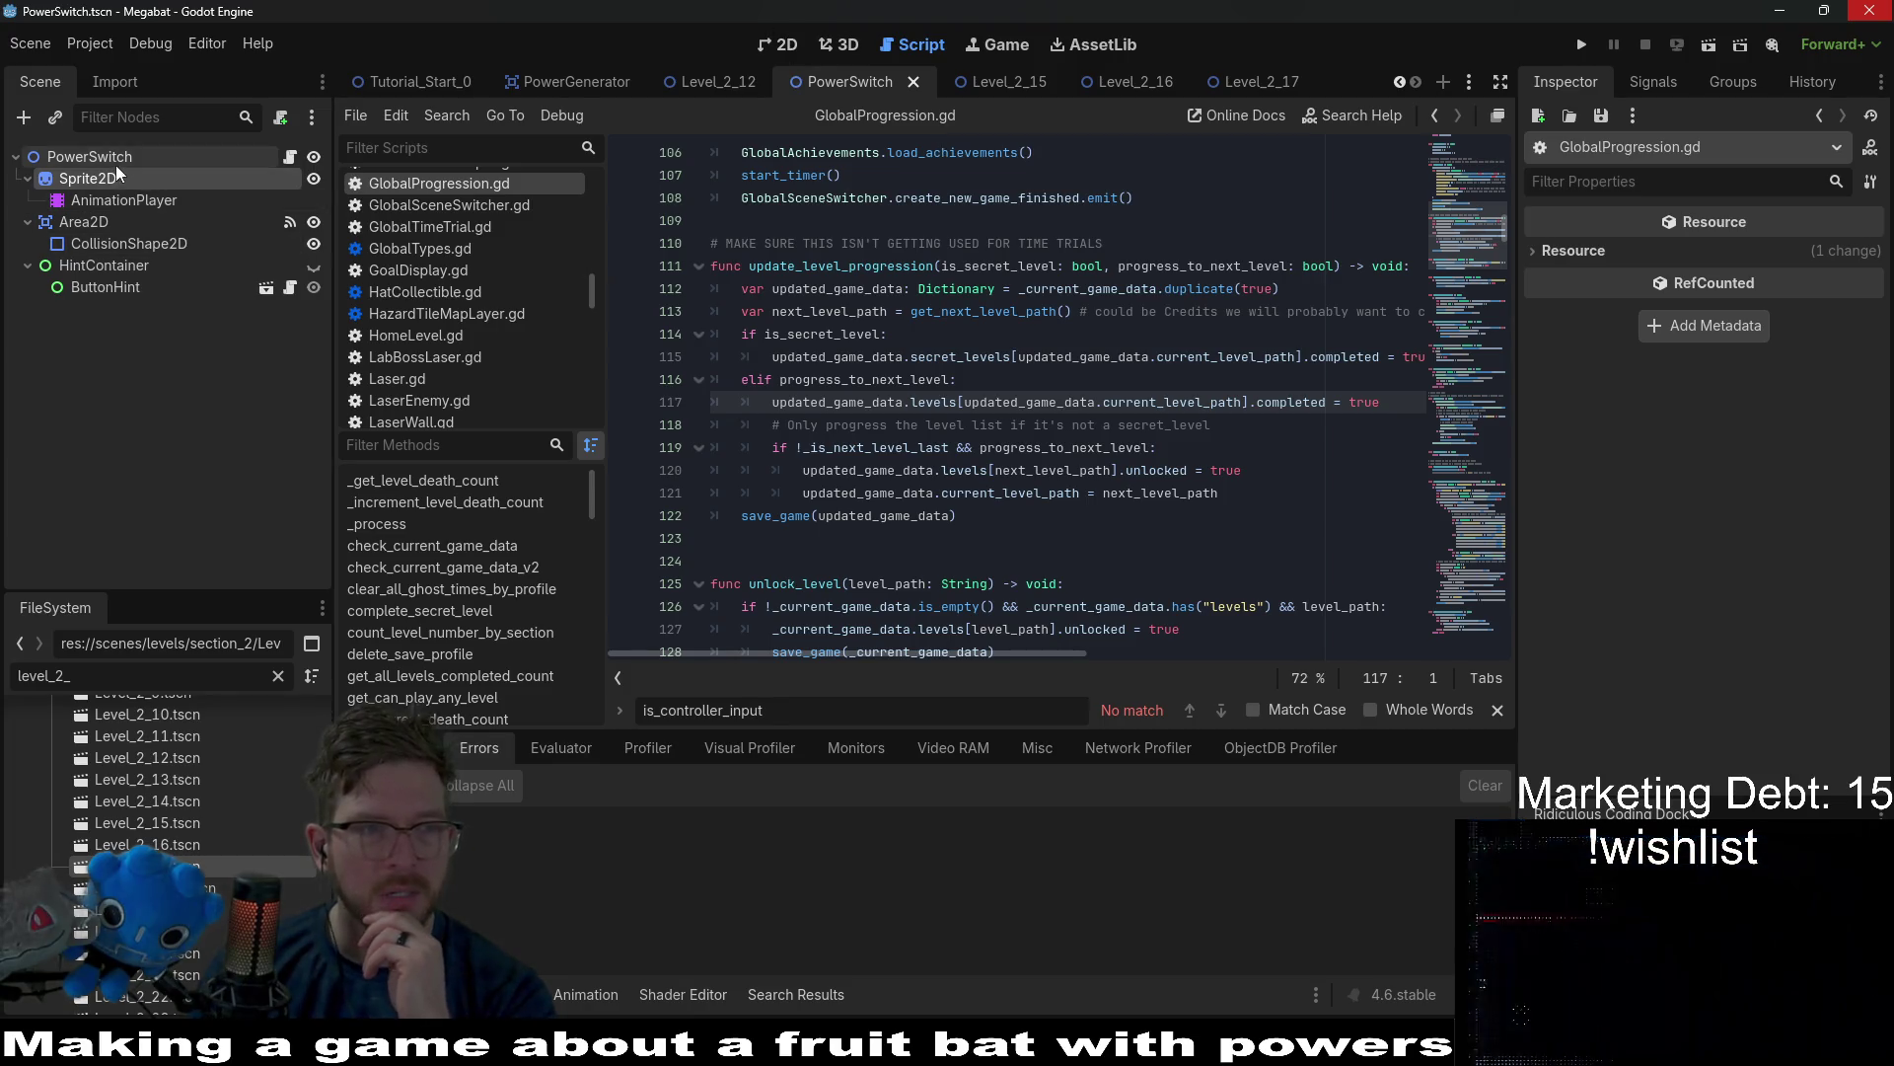
pyautogui.click(87, 222)
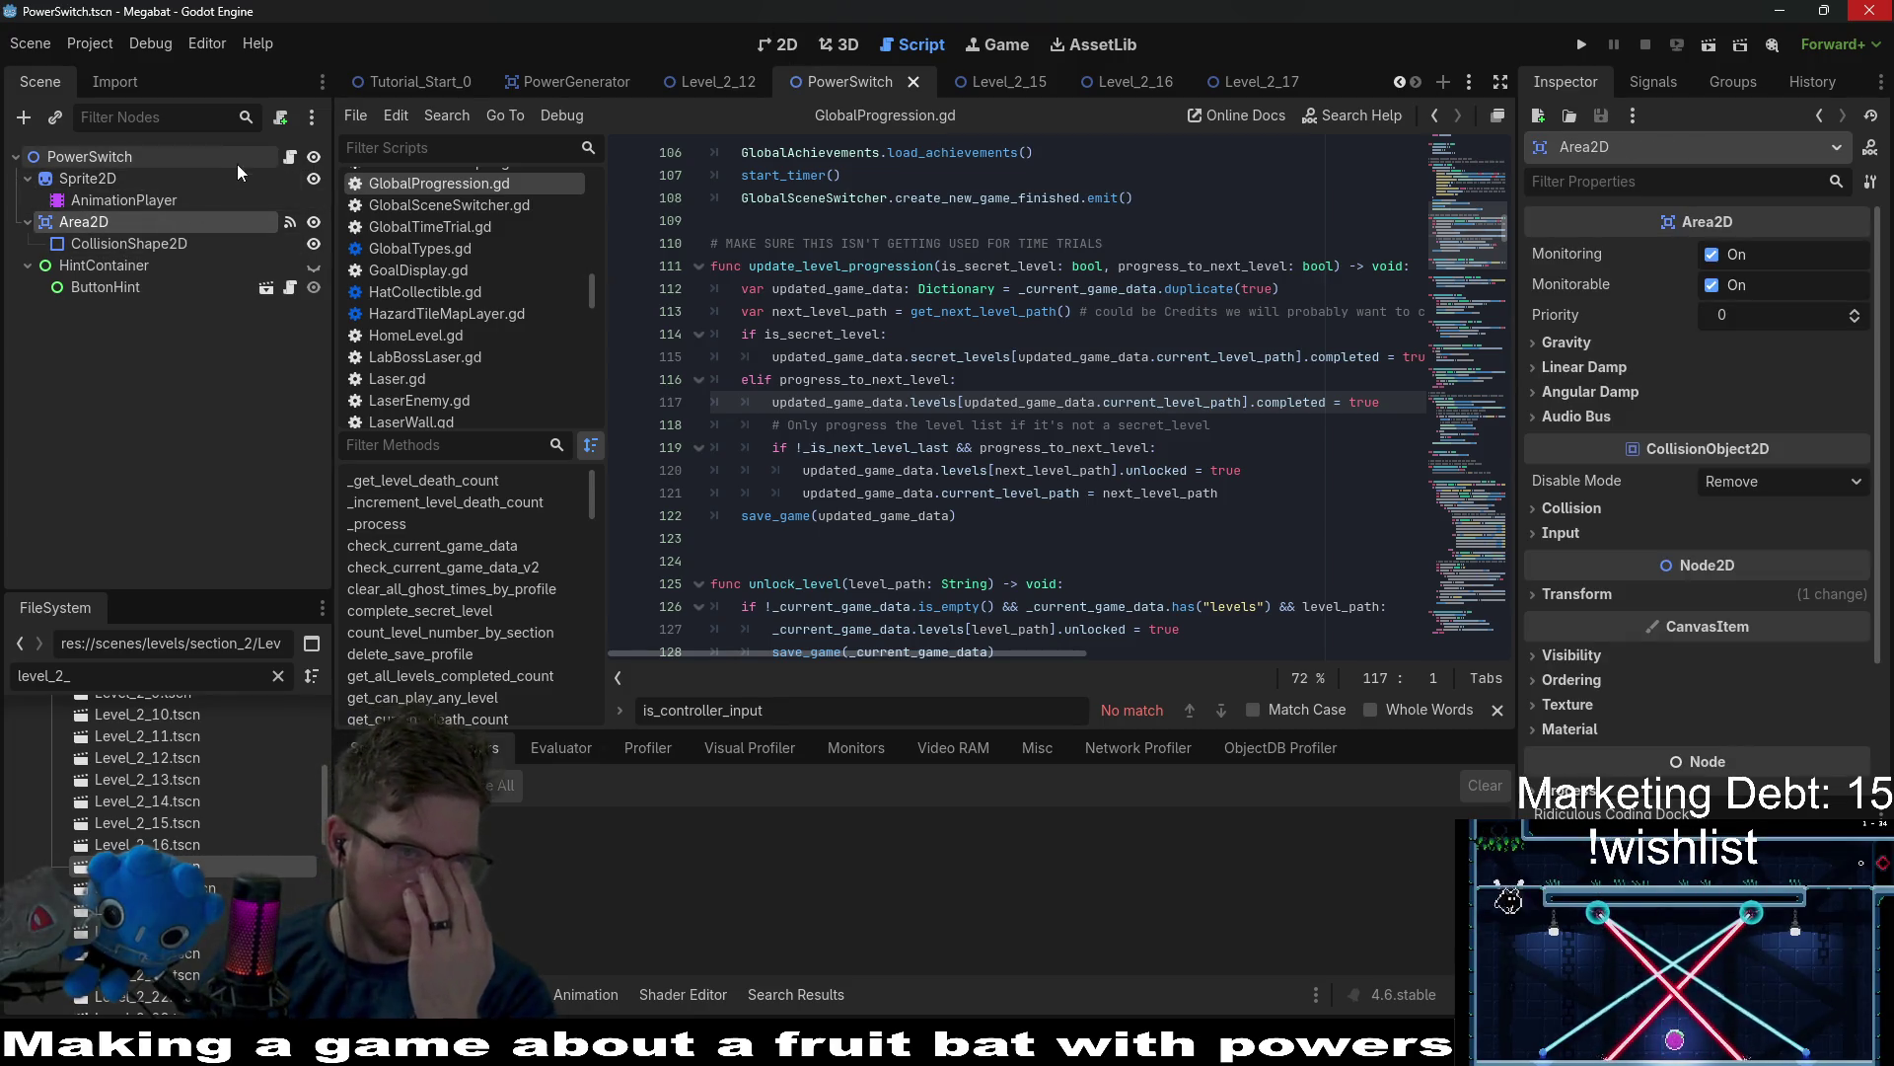
pyautogui.click(290, 157)
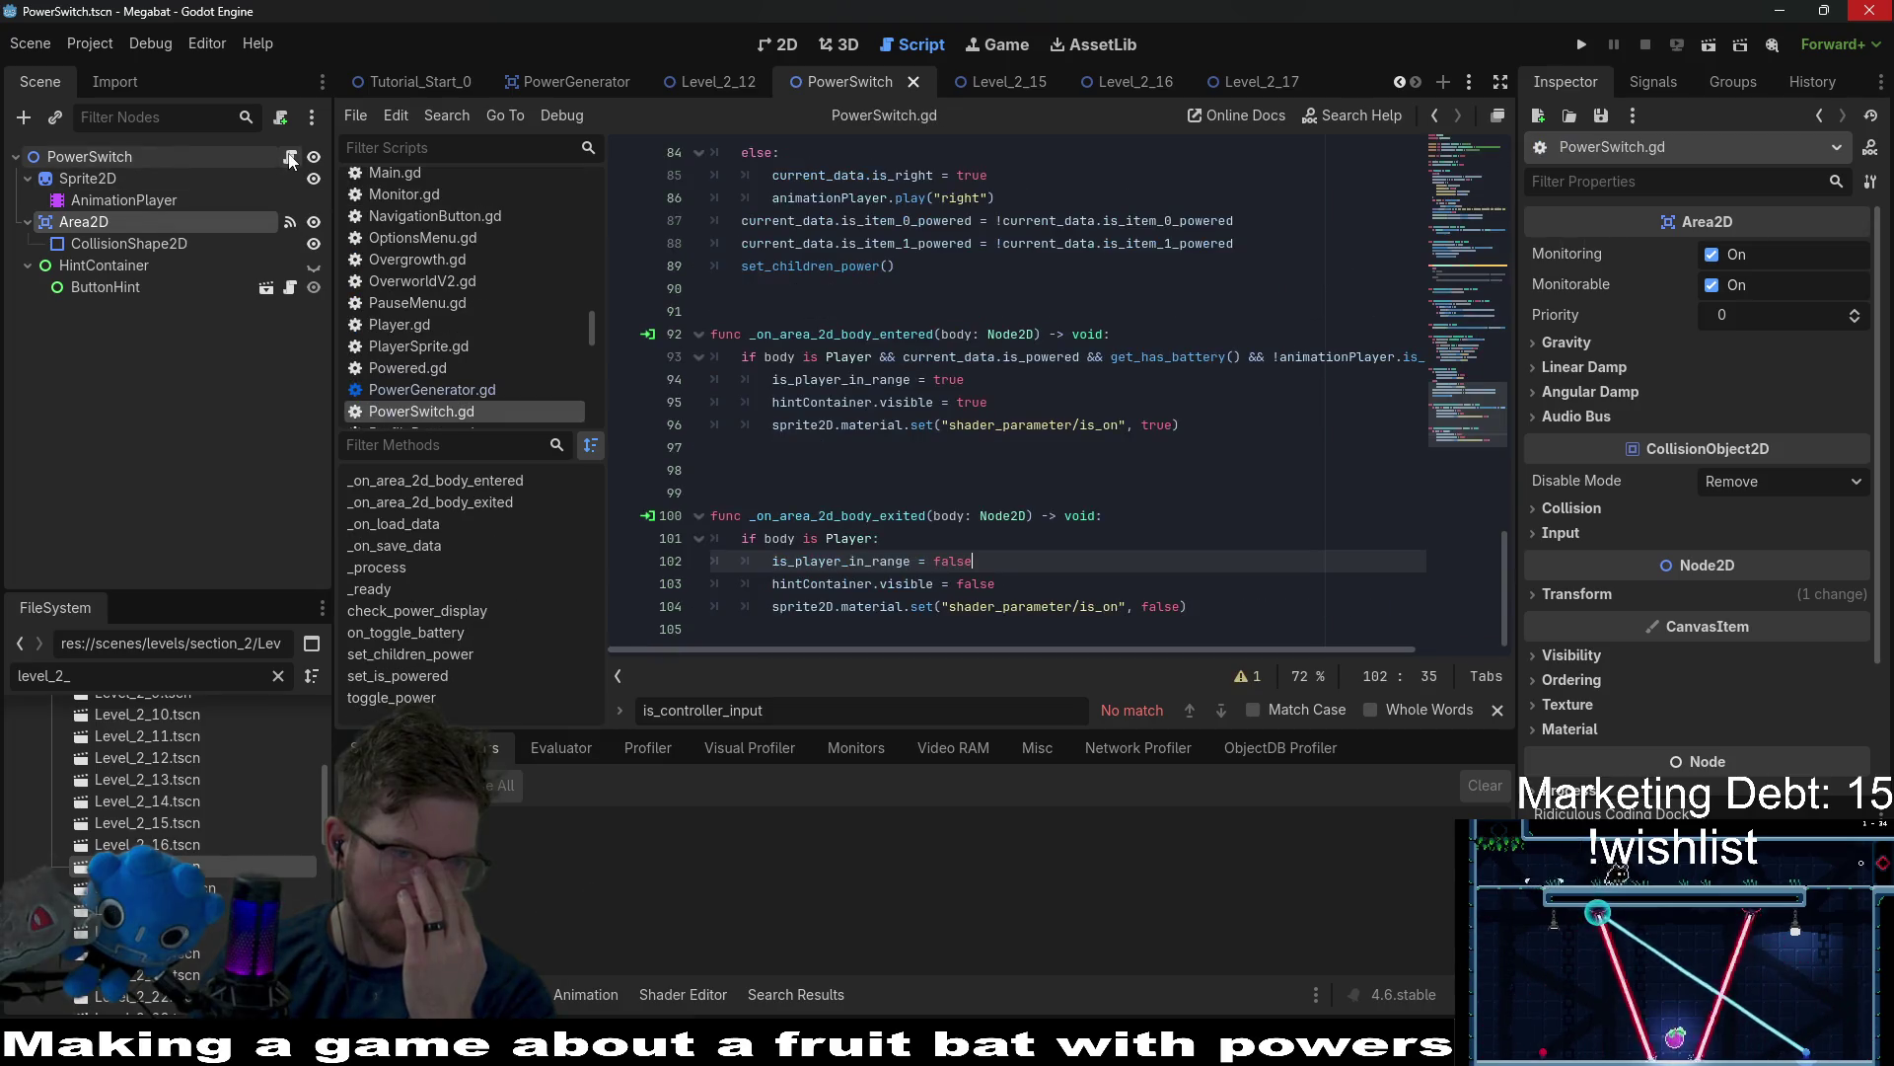
pyautogui.click(87, 179)
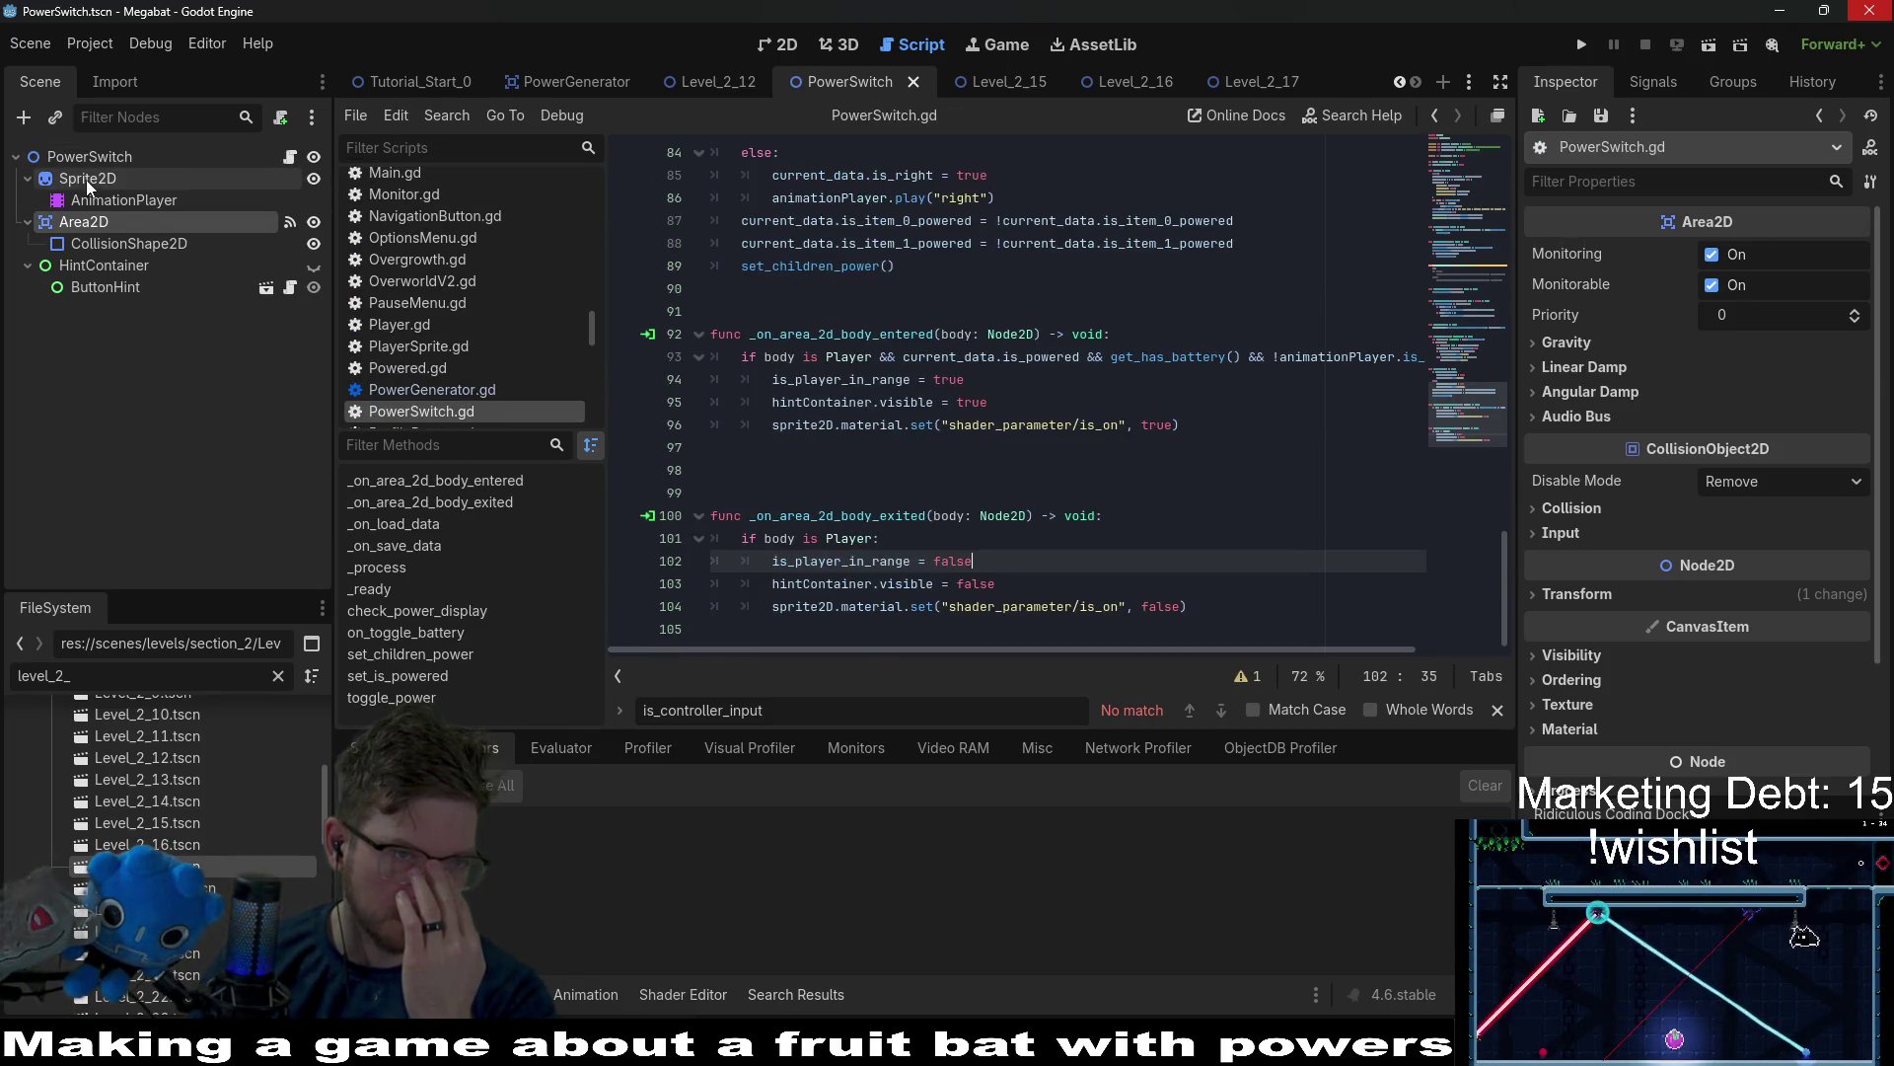
pyautogui.scroll(4, 1684, 281)
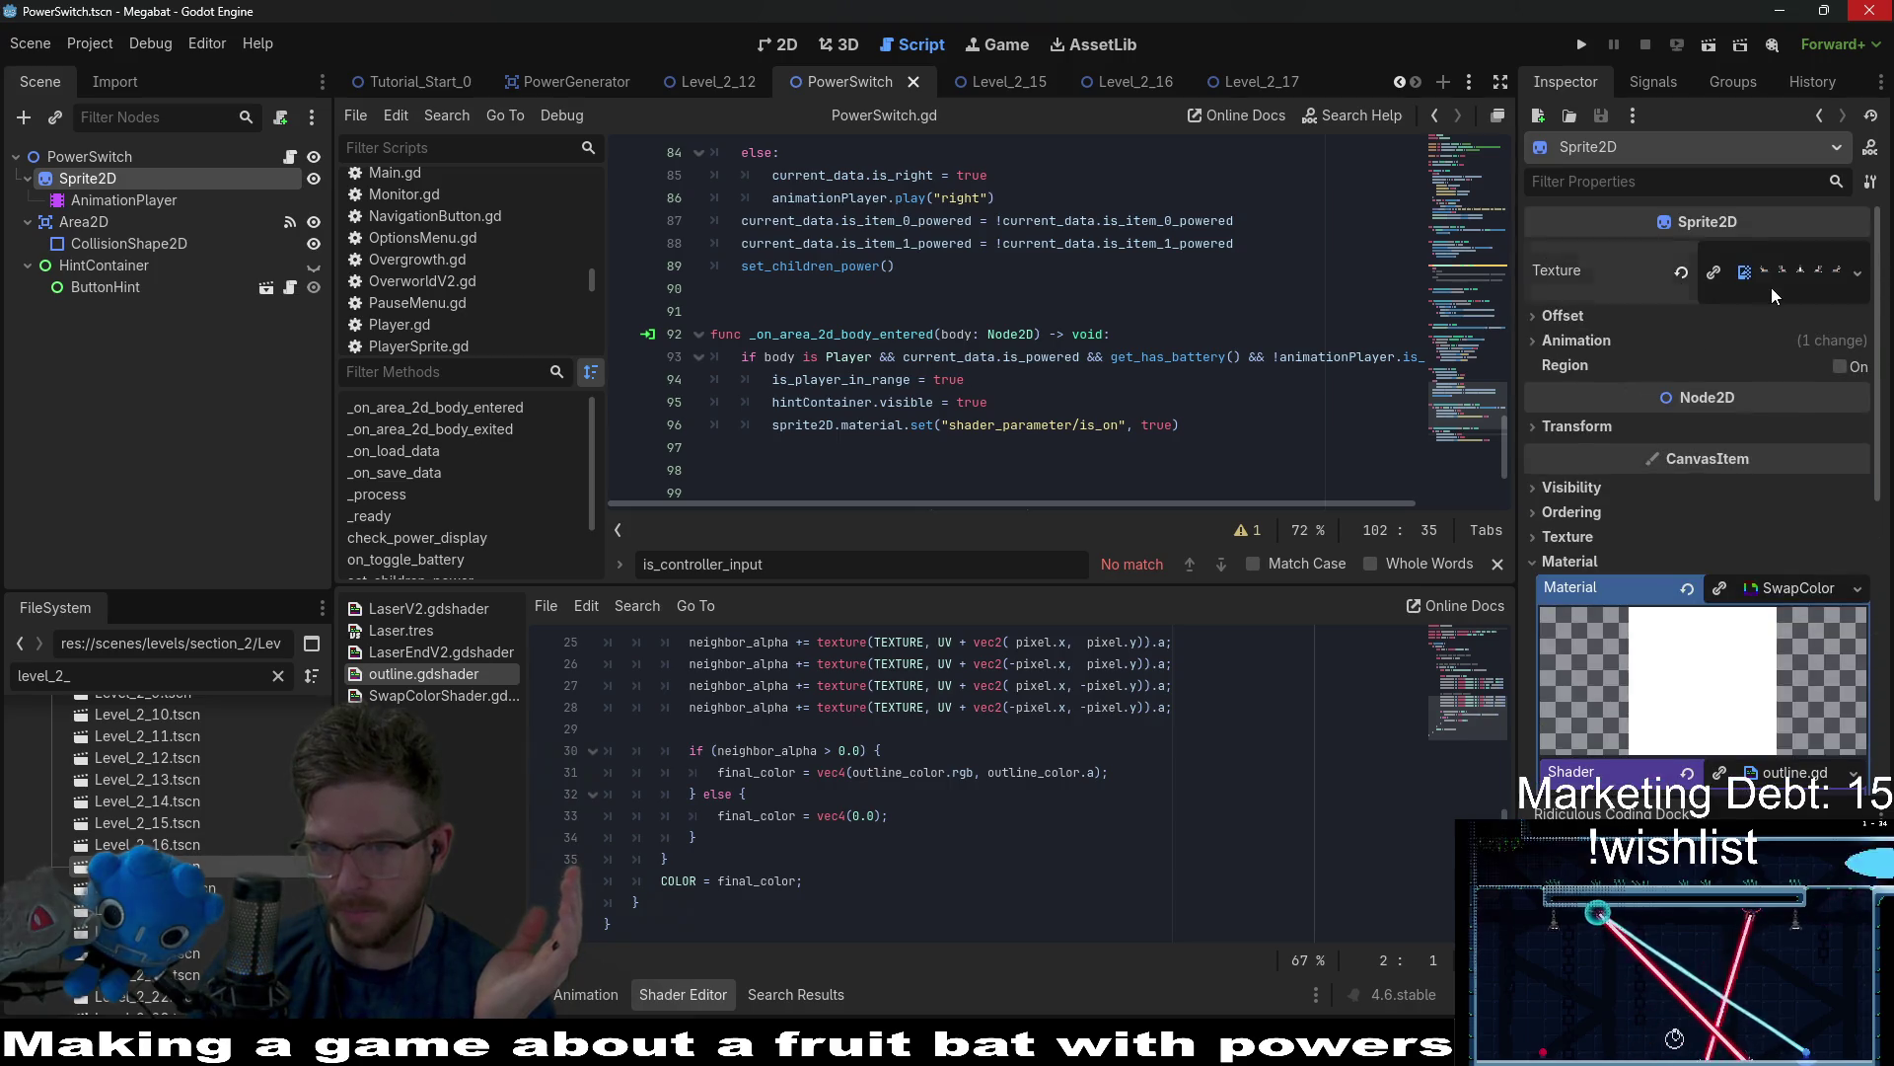
pyautogui.click(1773, 288)
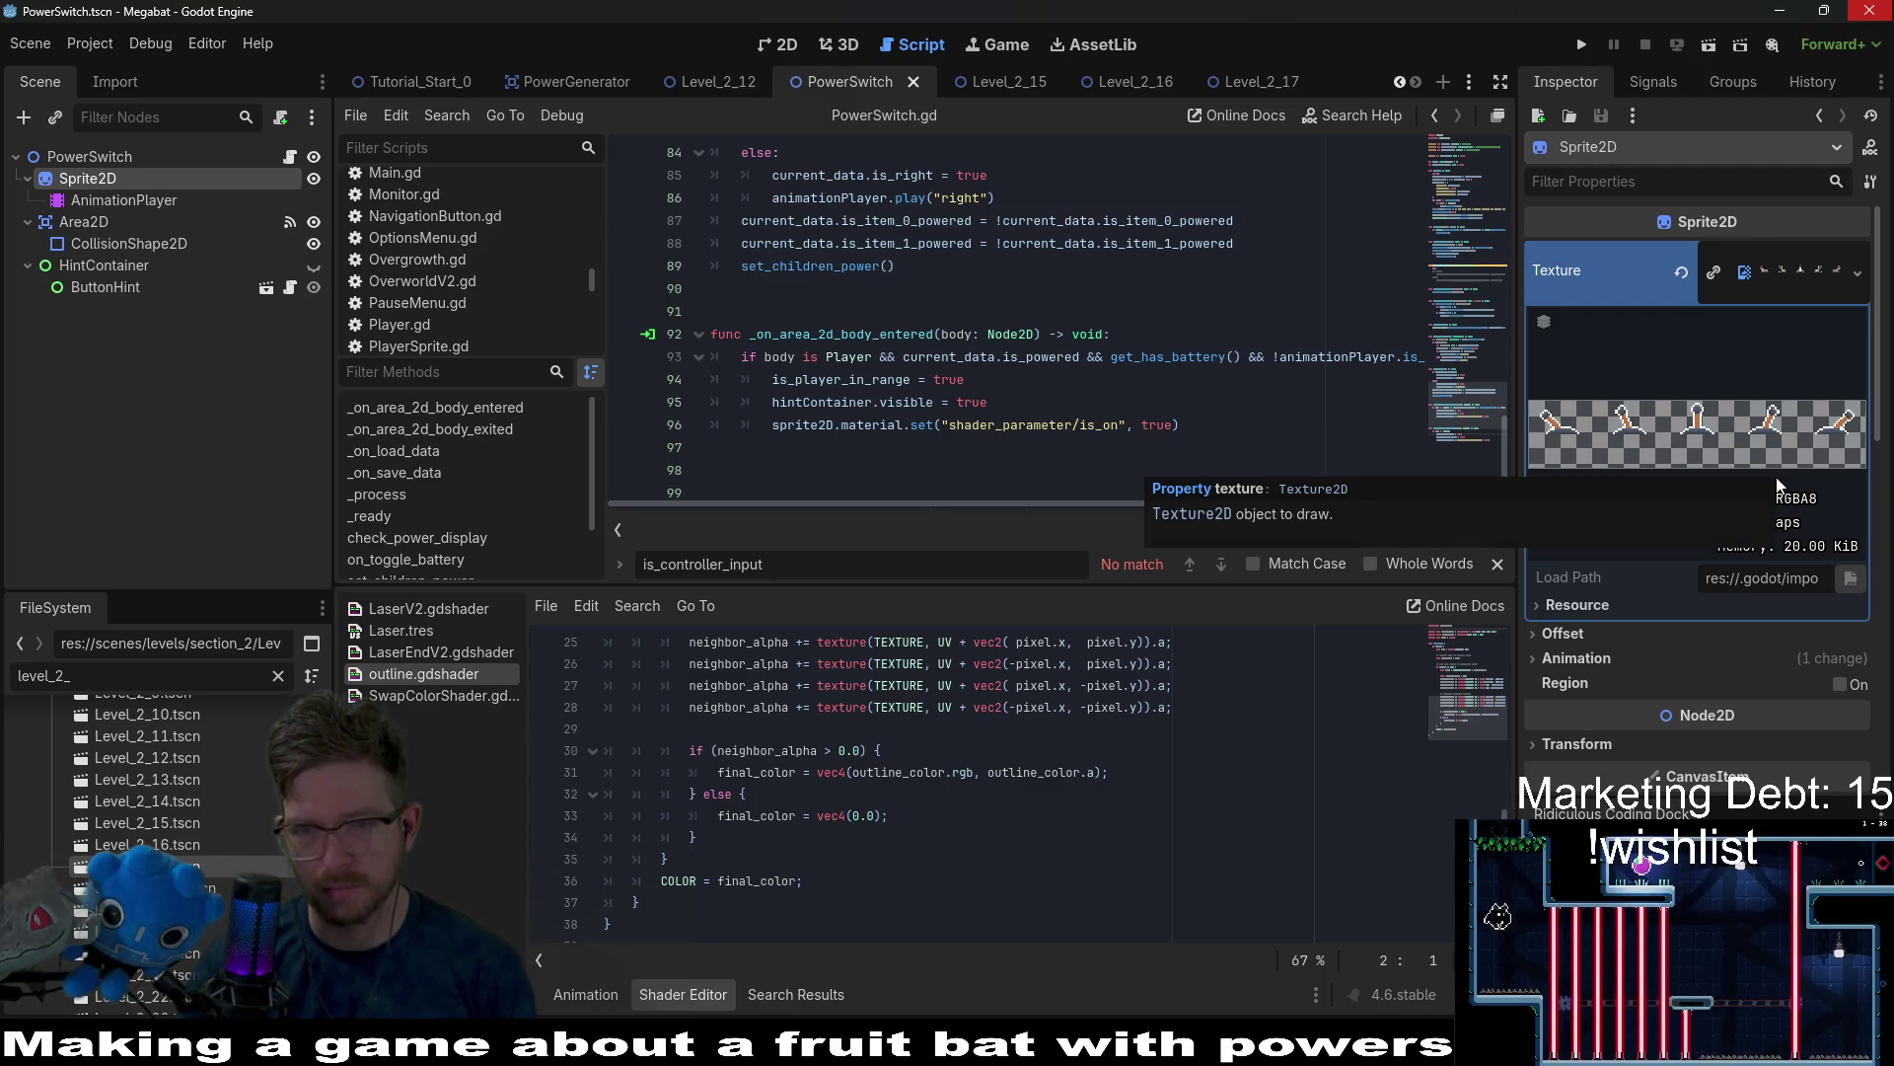
pyautogui.moveTo(1460, 419); pyautogui.dragTo(1460, 270)
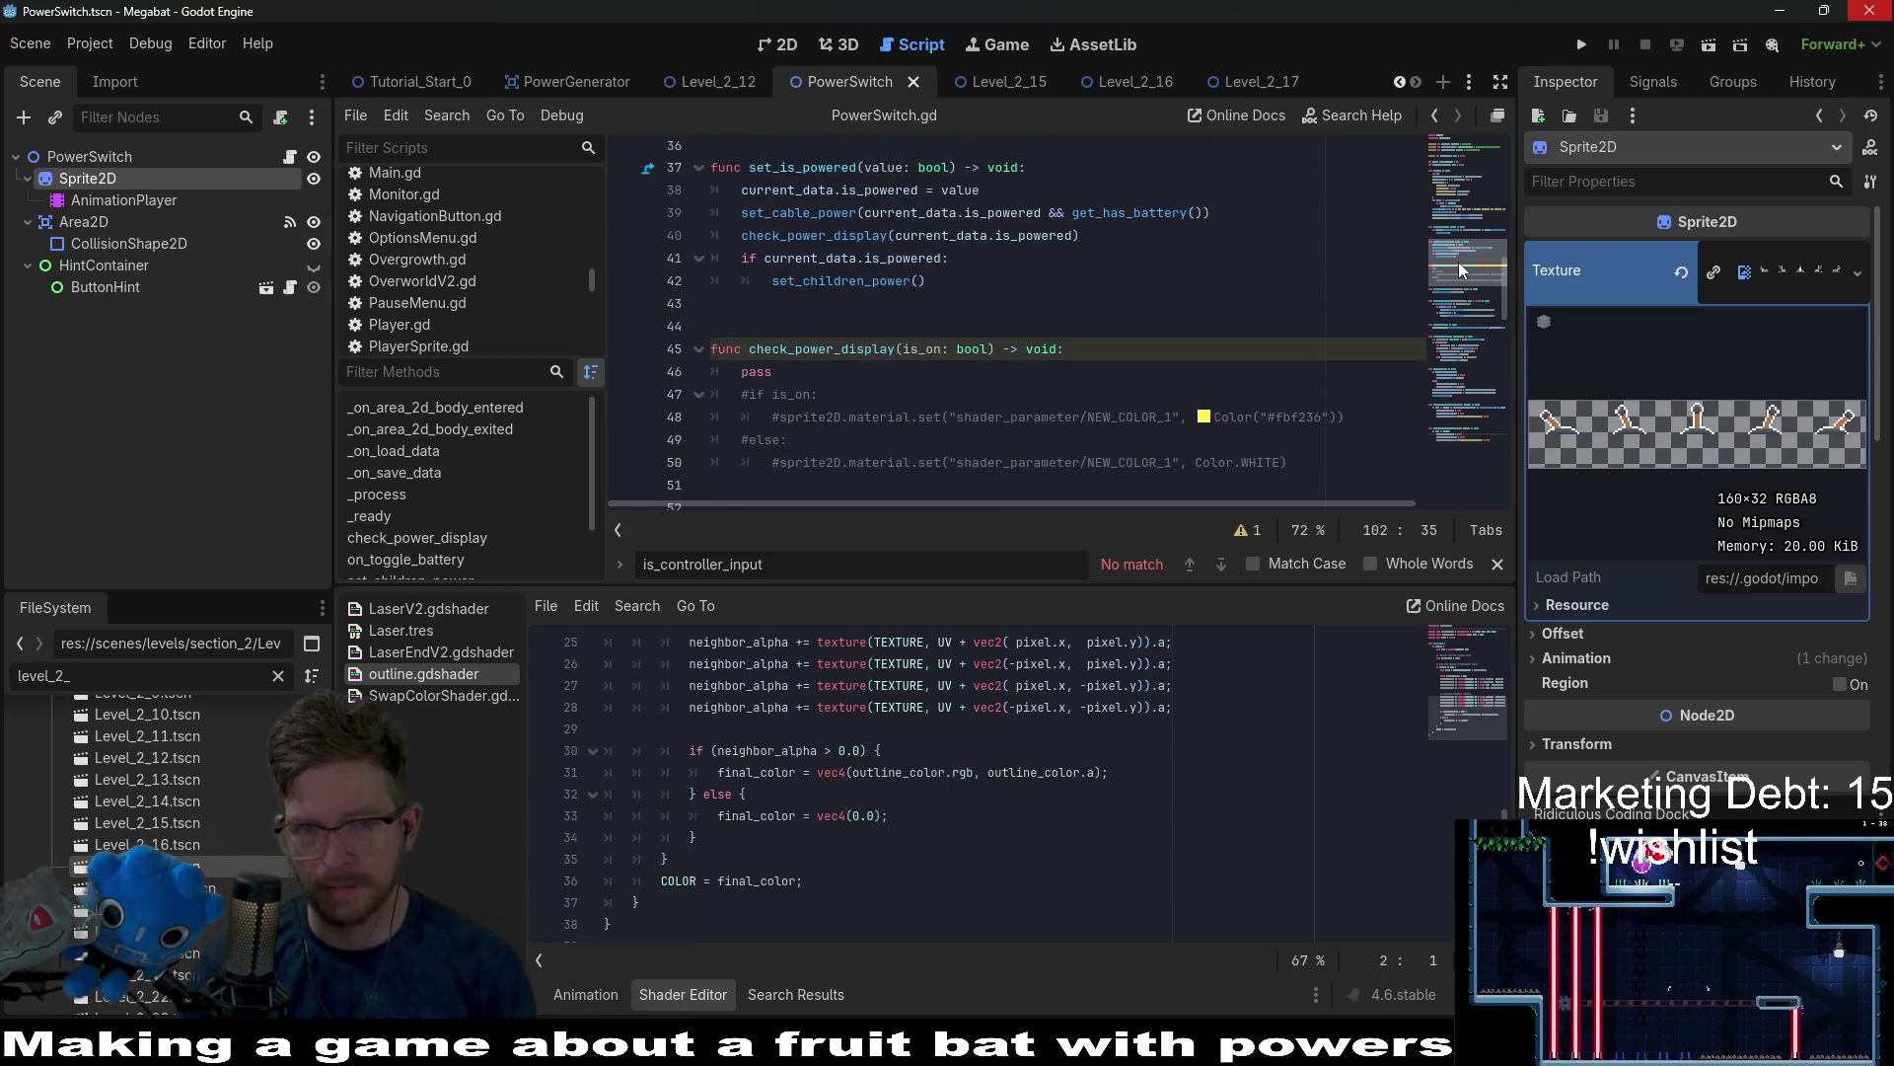
pyautogui.scroll(12, 1201, 282)
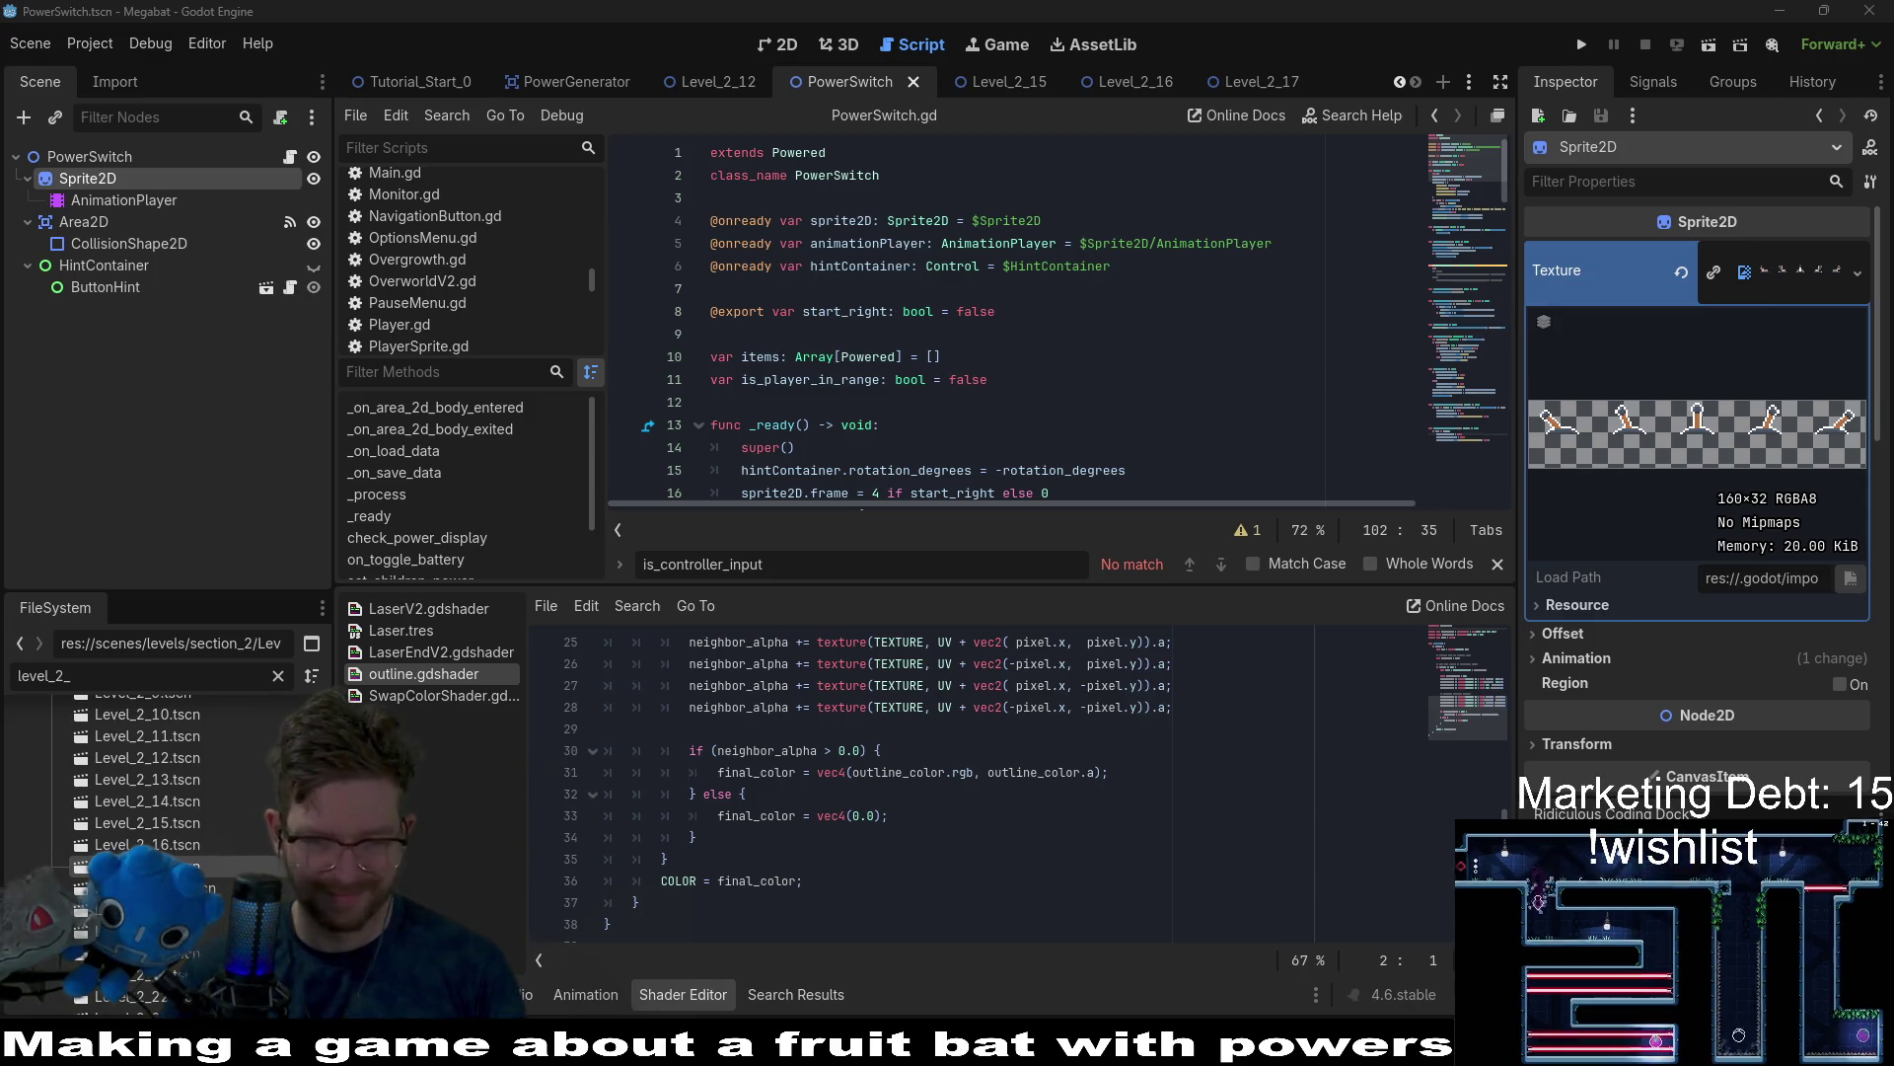
pyautogui.hotkey('alt', 'Tab')
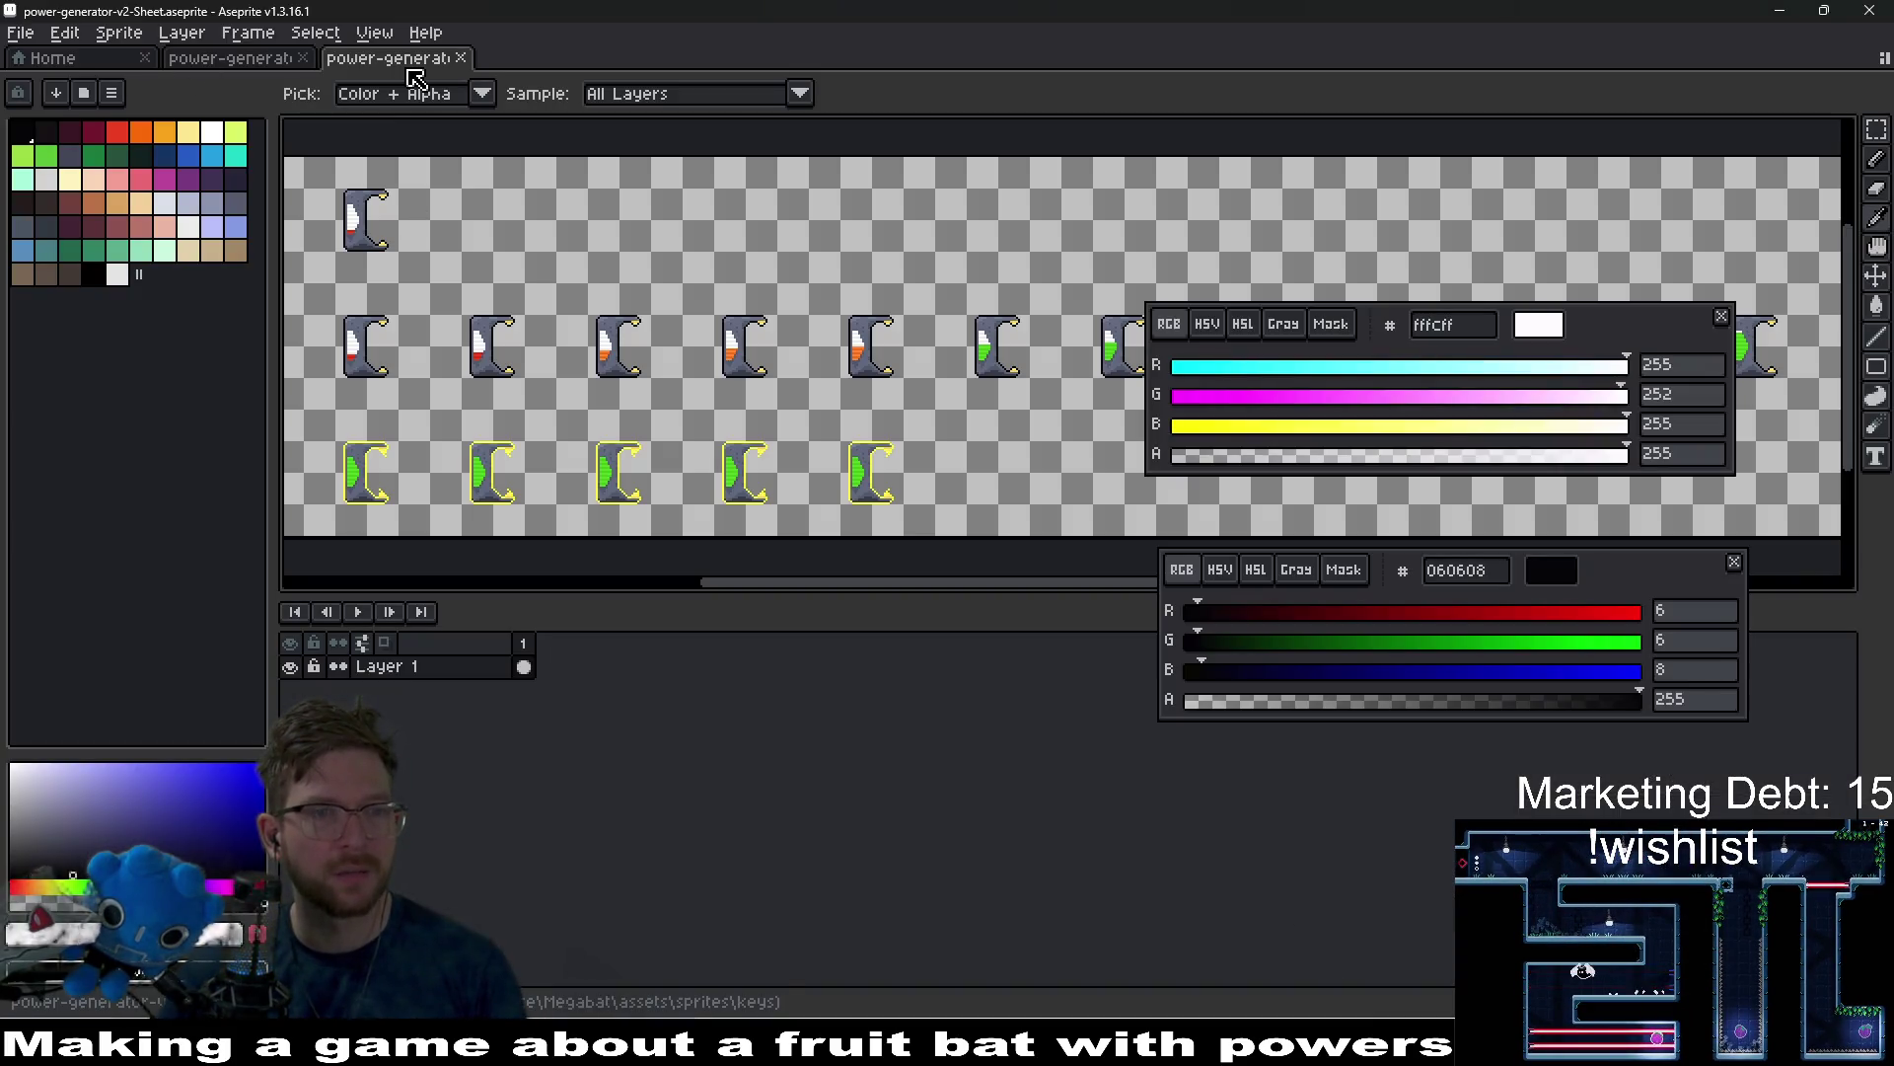
# Close the power-generator-v2-Sheet and start opening a sprite file, checking the texture path in Godot.
pyautogui.click(461, 58)
pyautogui.click(74, 59)
pyautogui.click(20, 33)
pyautogui.click(92, 84)
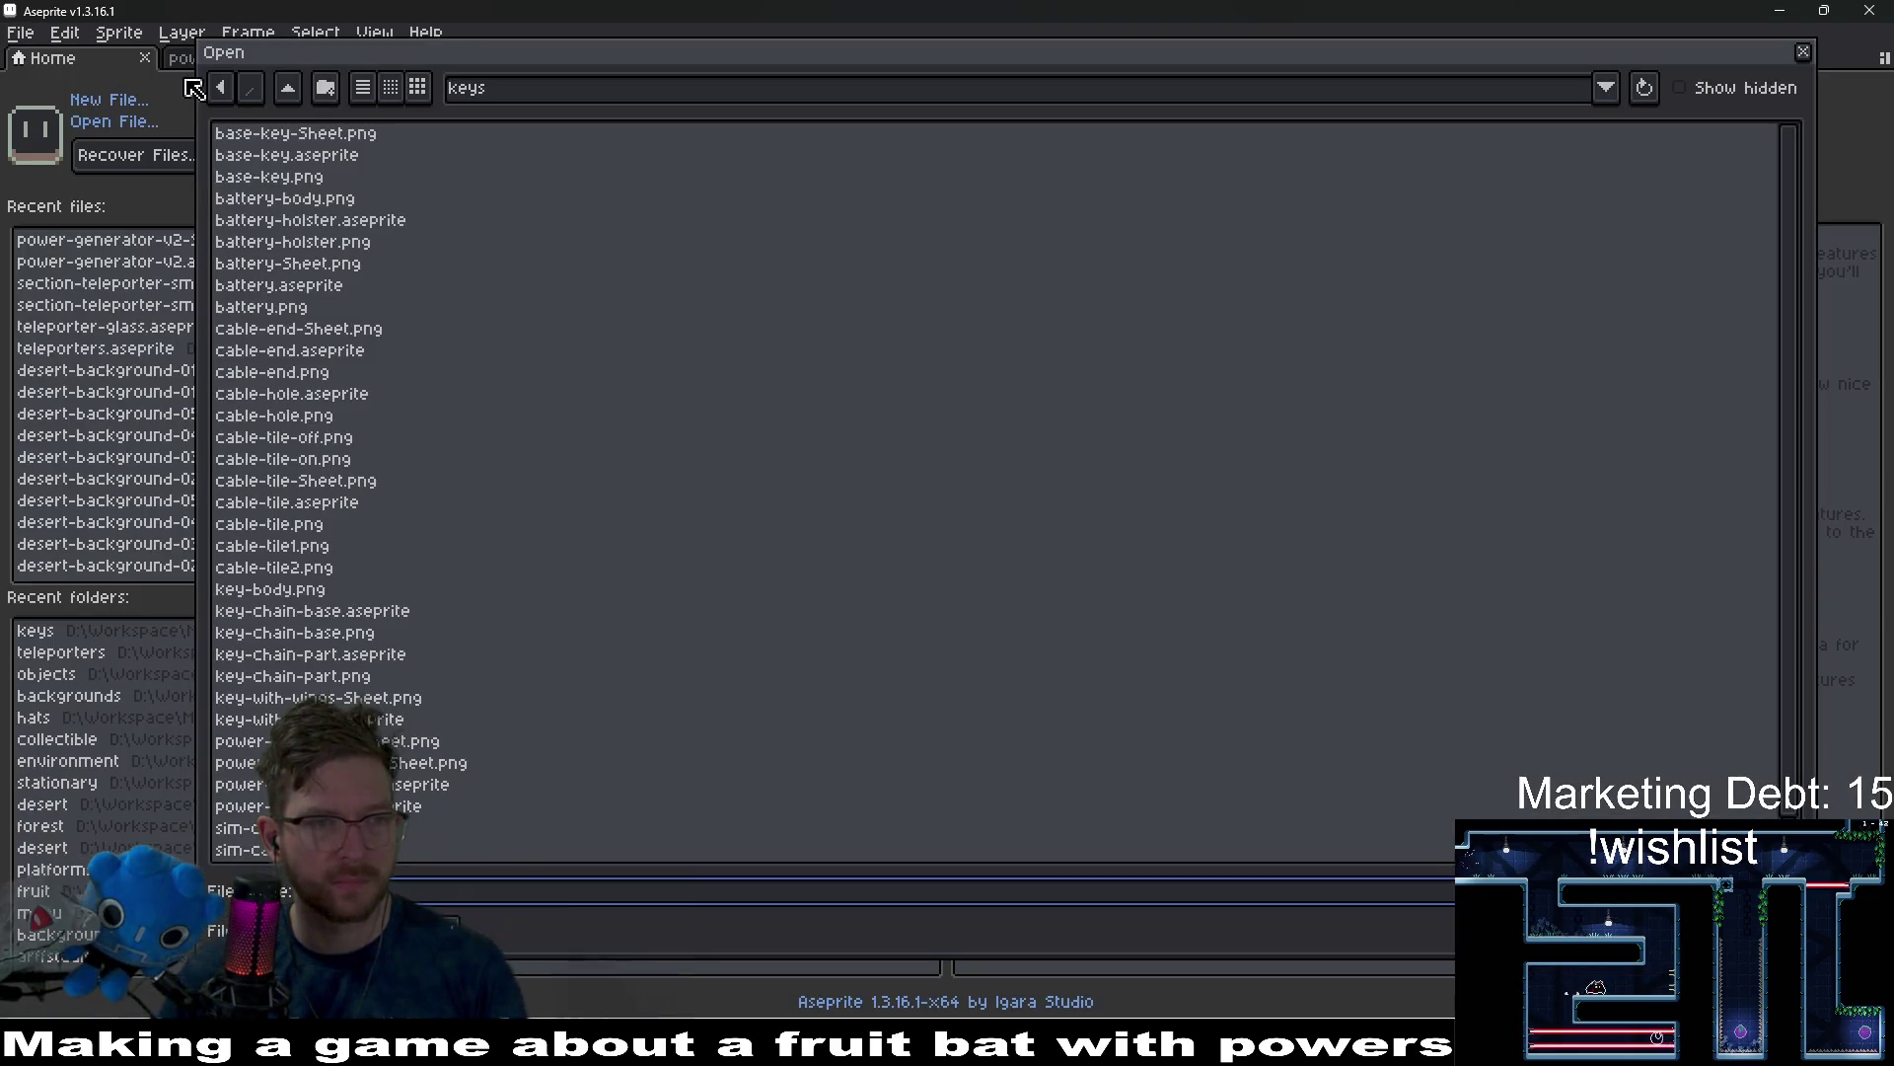
pyautogui.click(300, 90)
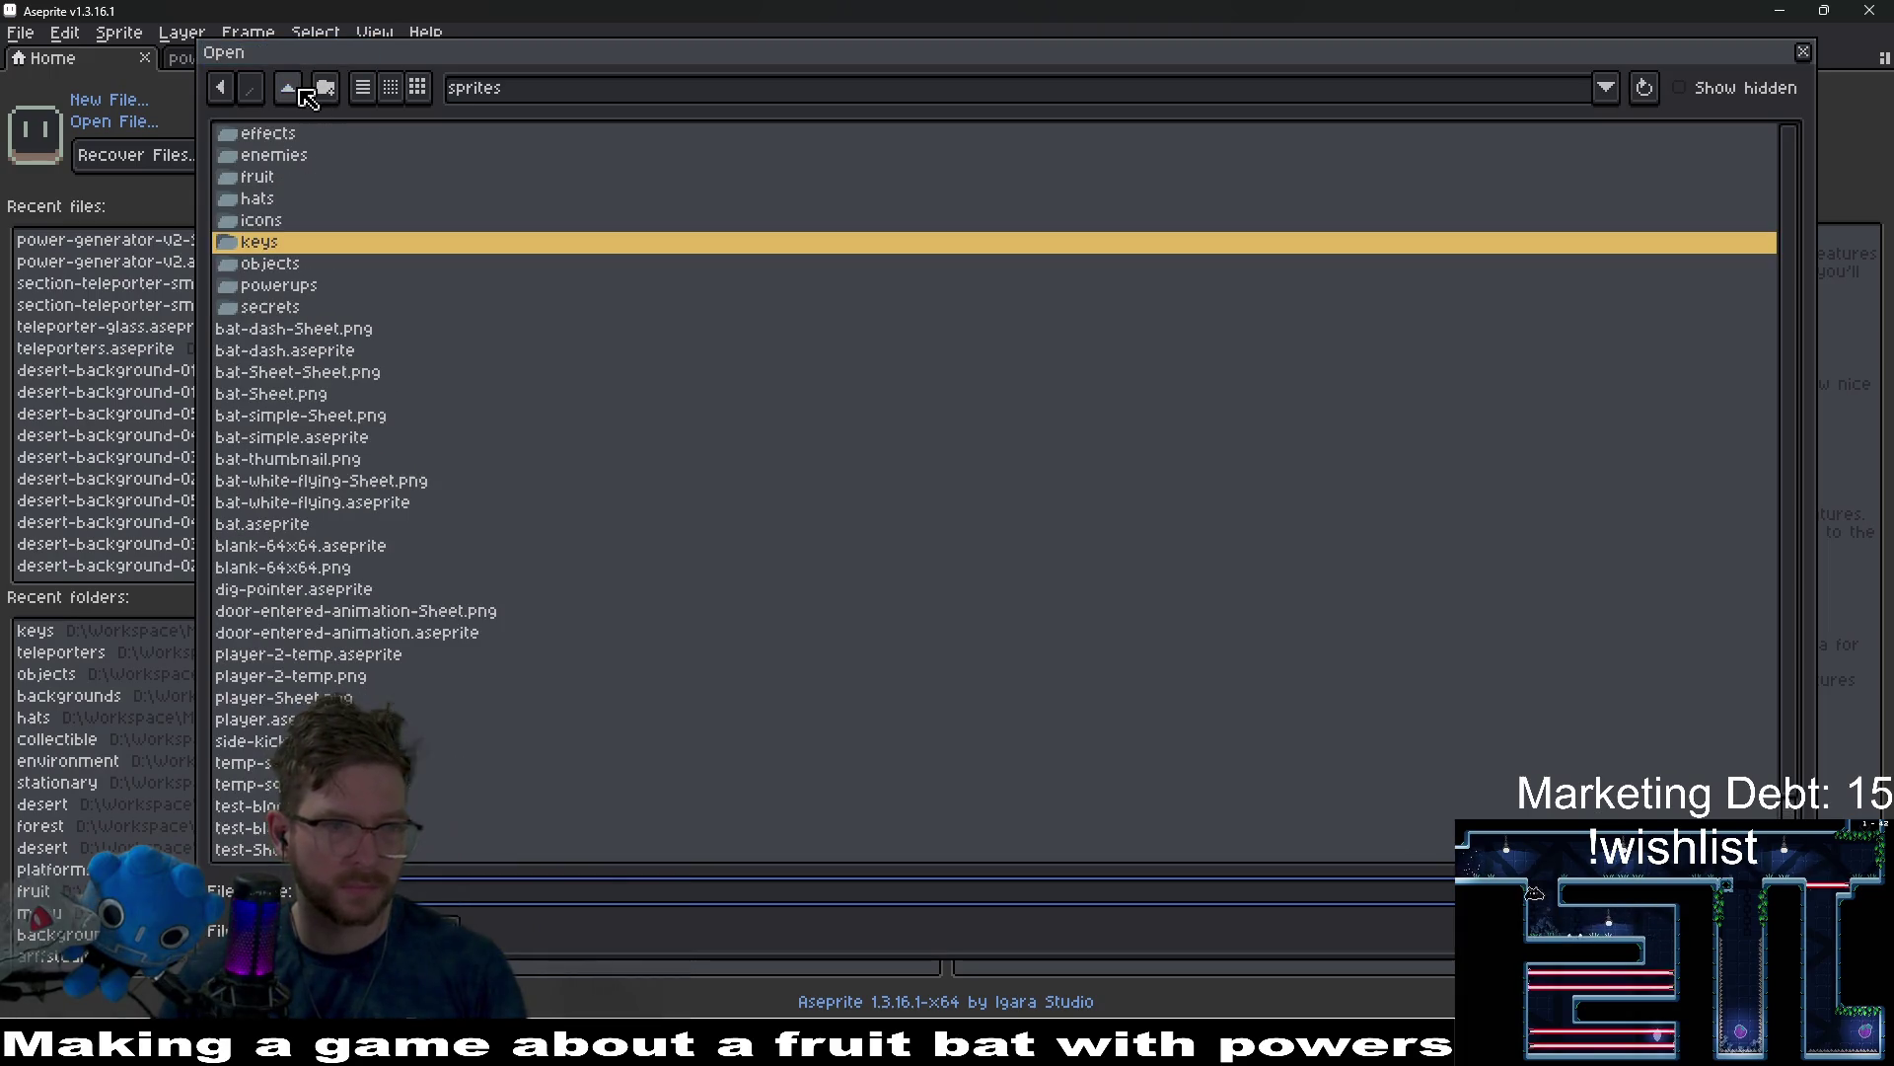
pyautogui.doubleClick(291, 263)
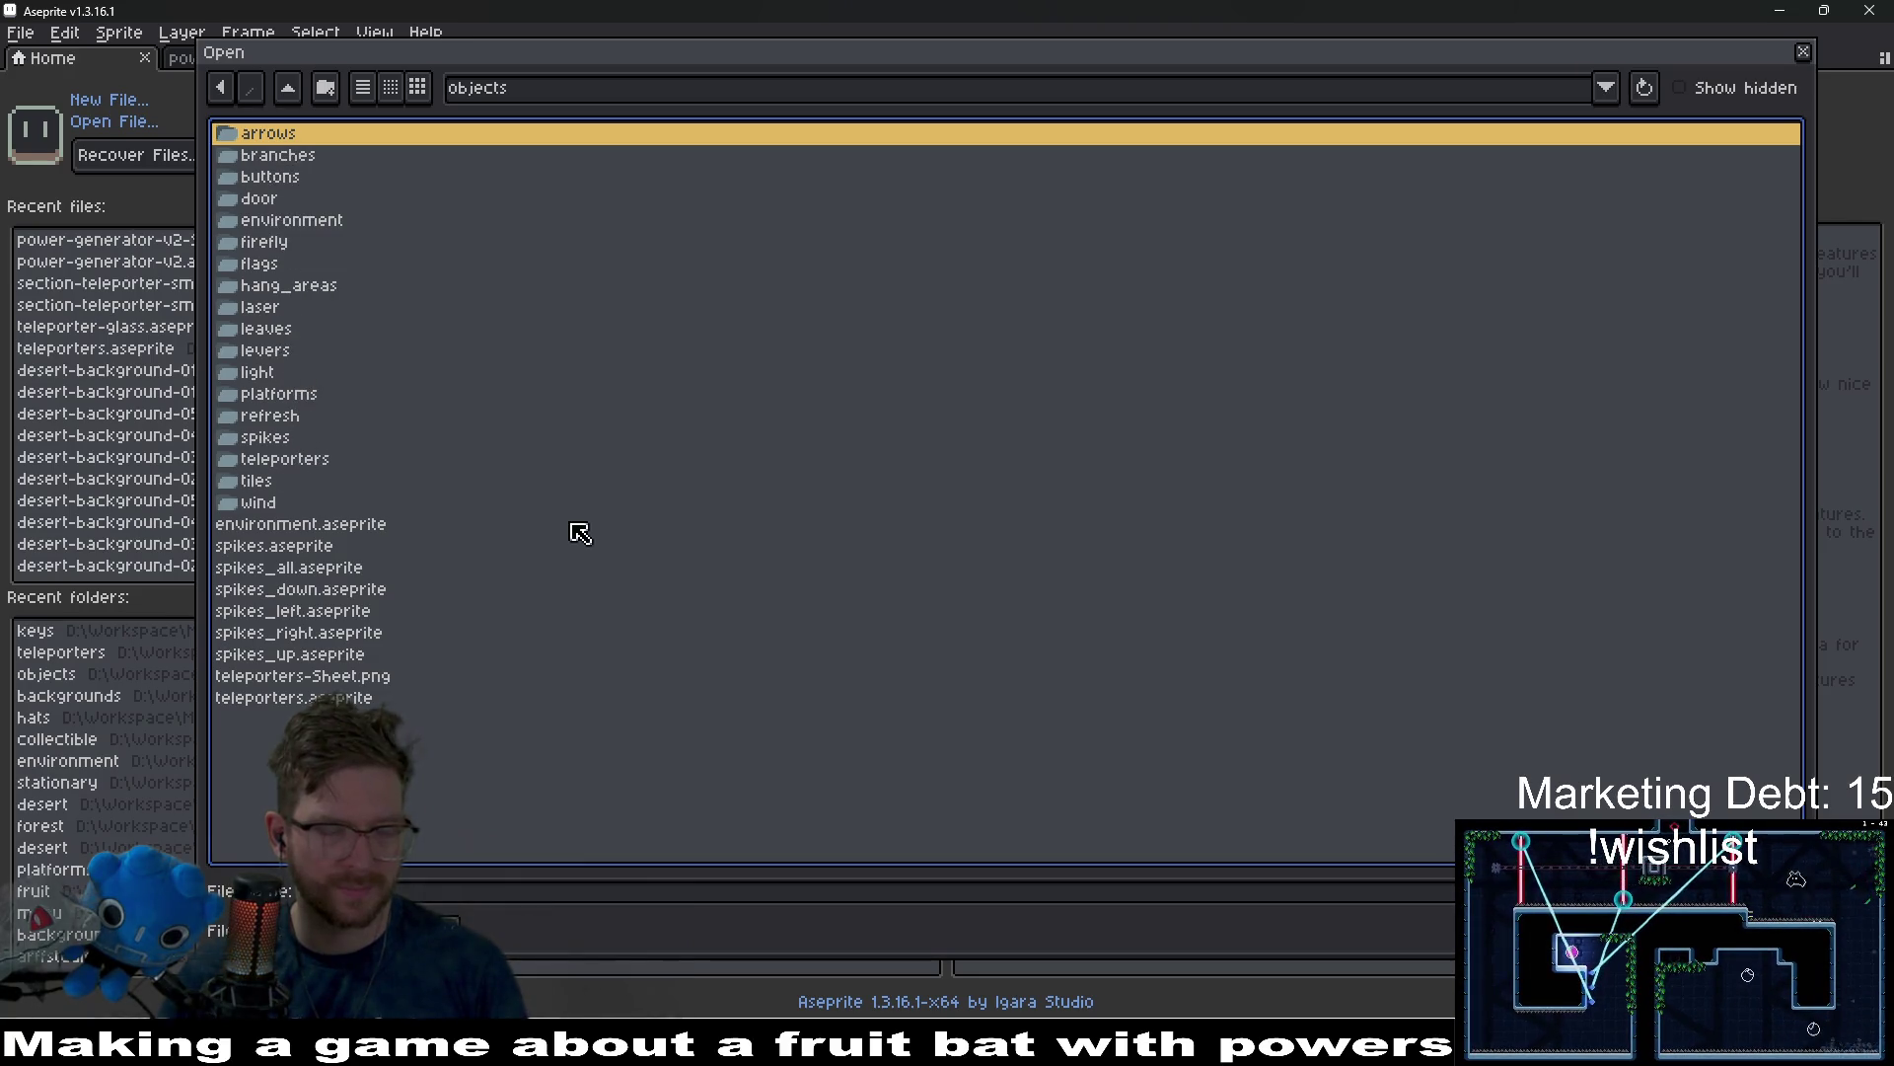
pyautogui.hotkey('alt', 'Tab')
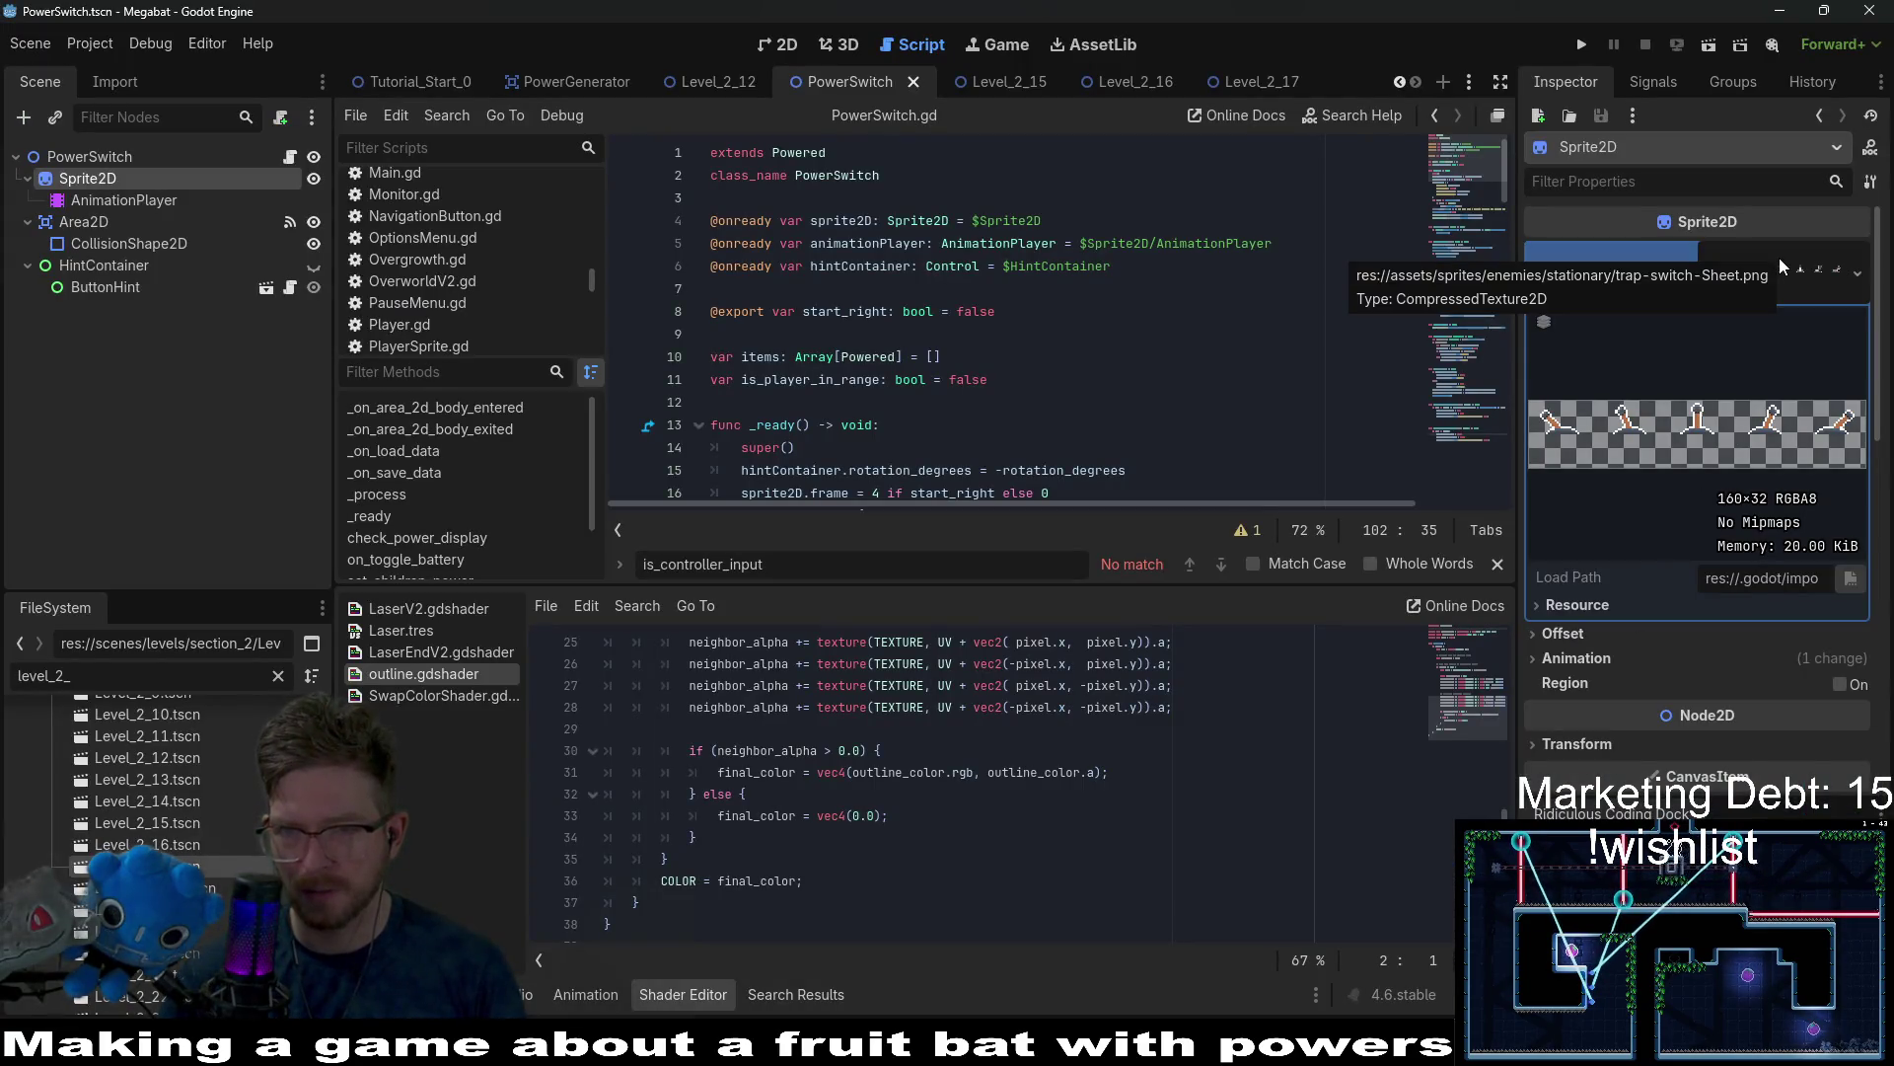
pyautogui.hotkey('alt', 'Tab')
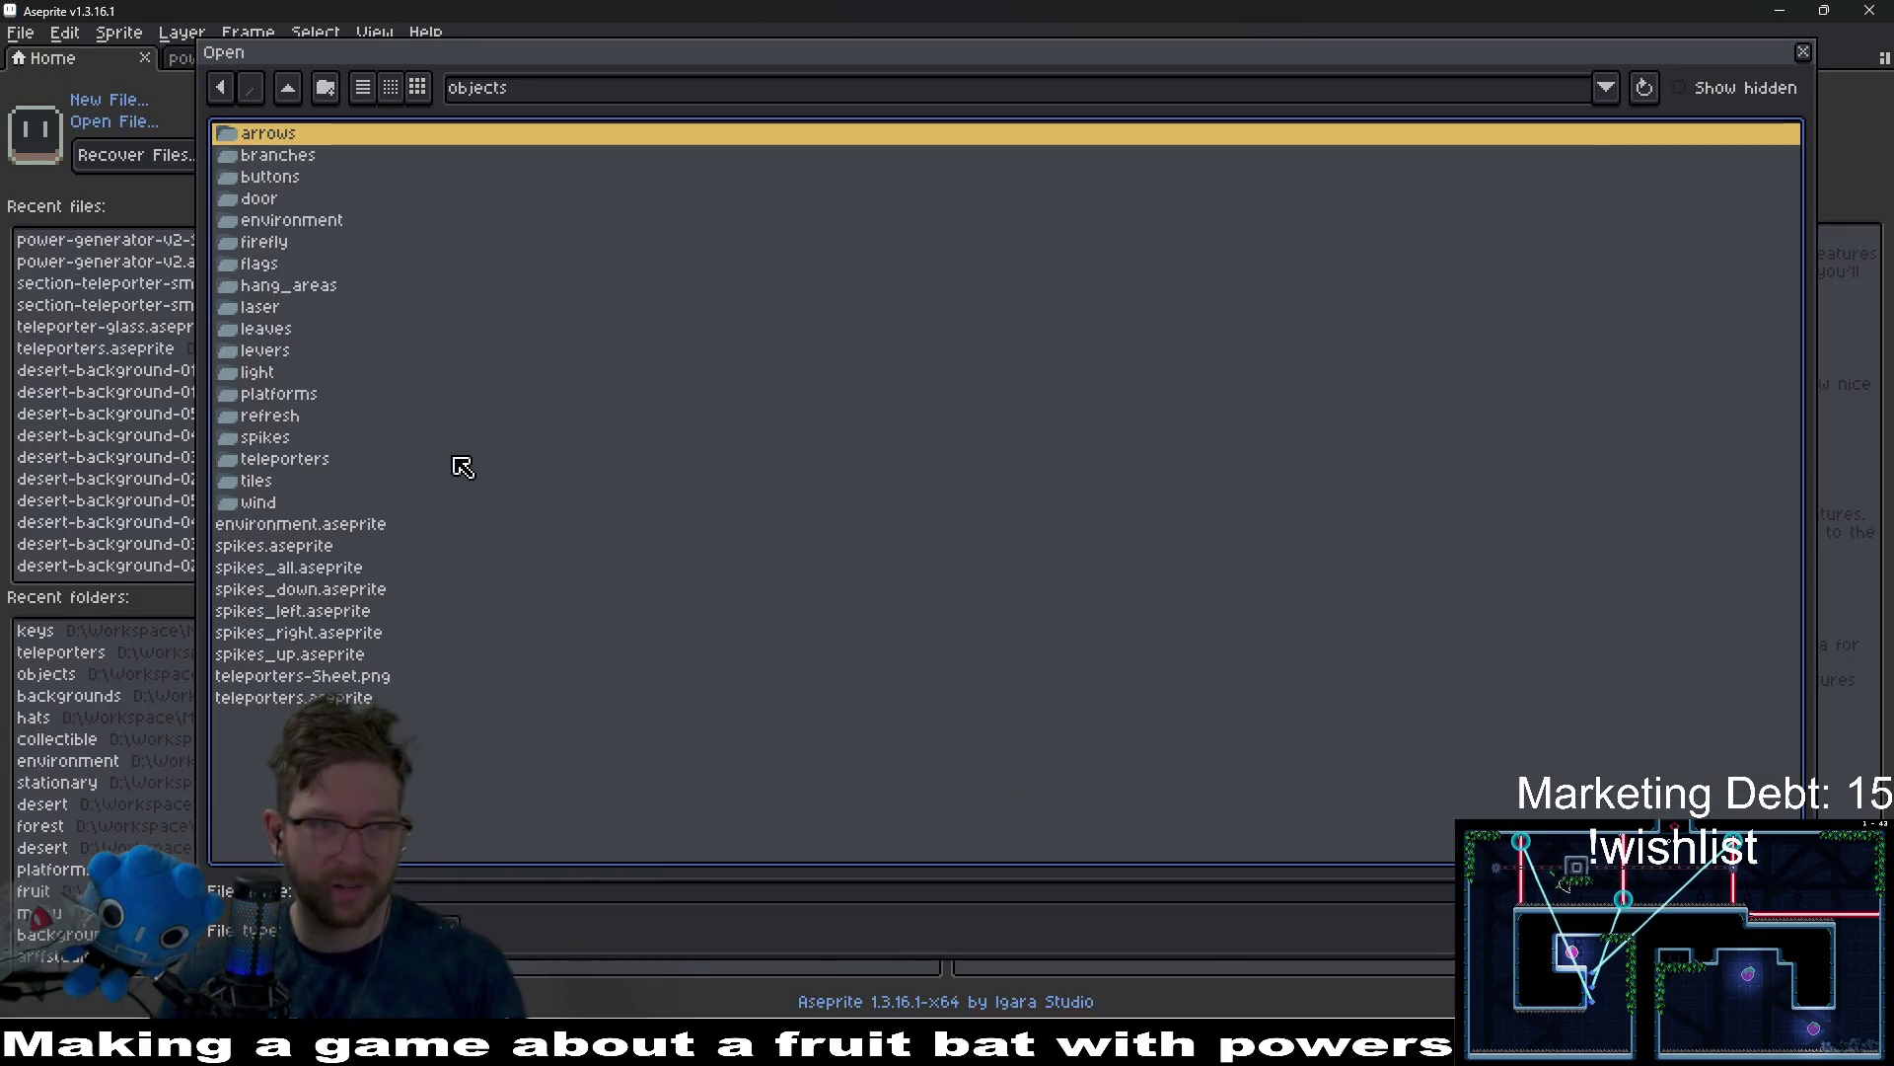
# Browse to sprites/enemies/stationary and open trap-switch.aseprite.
pyautogui.click(287, 88)
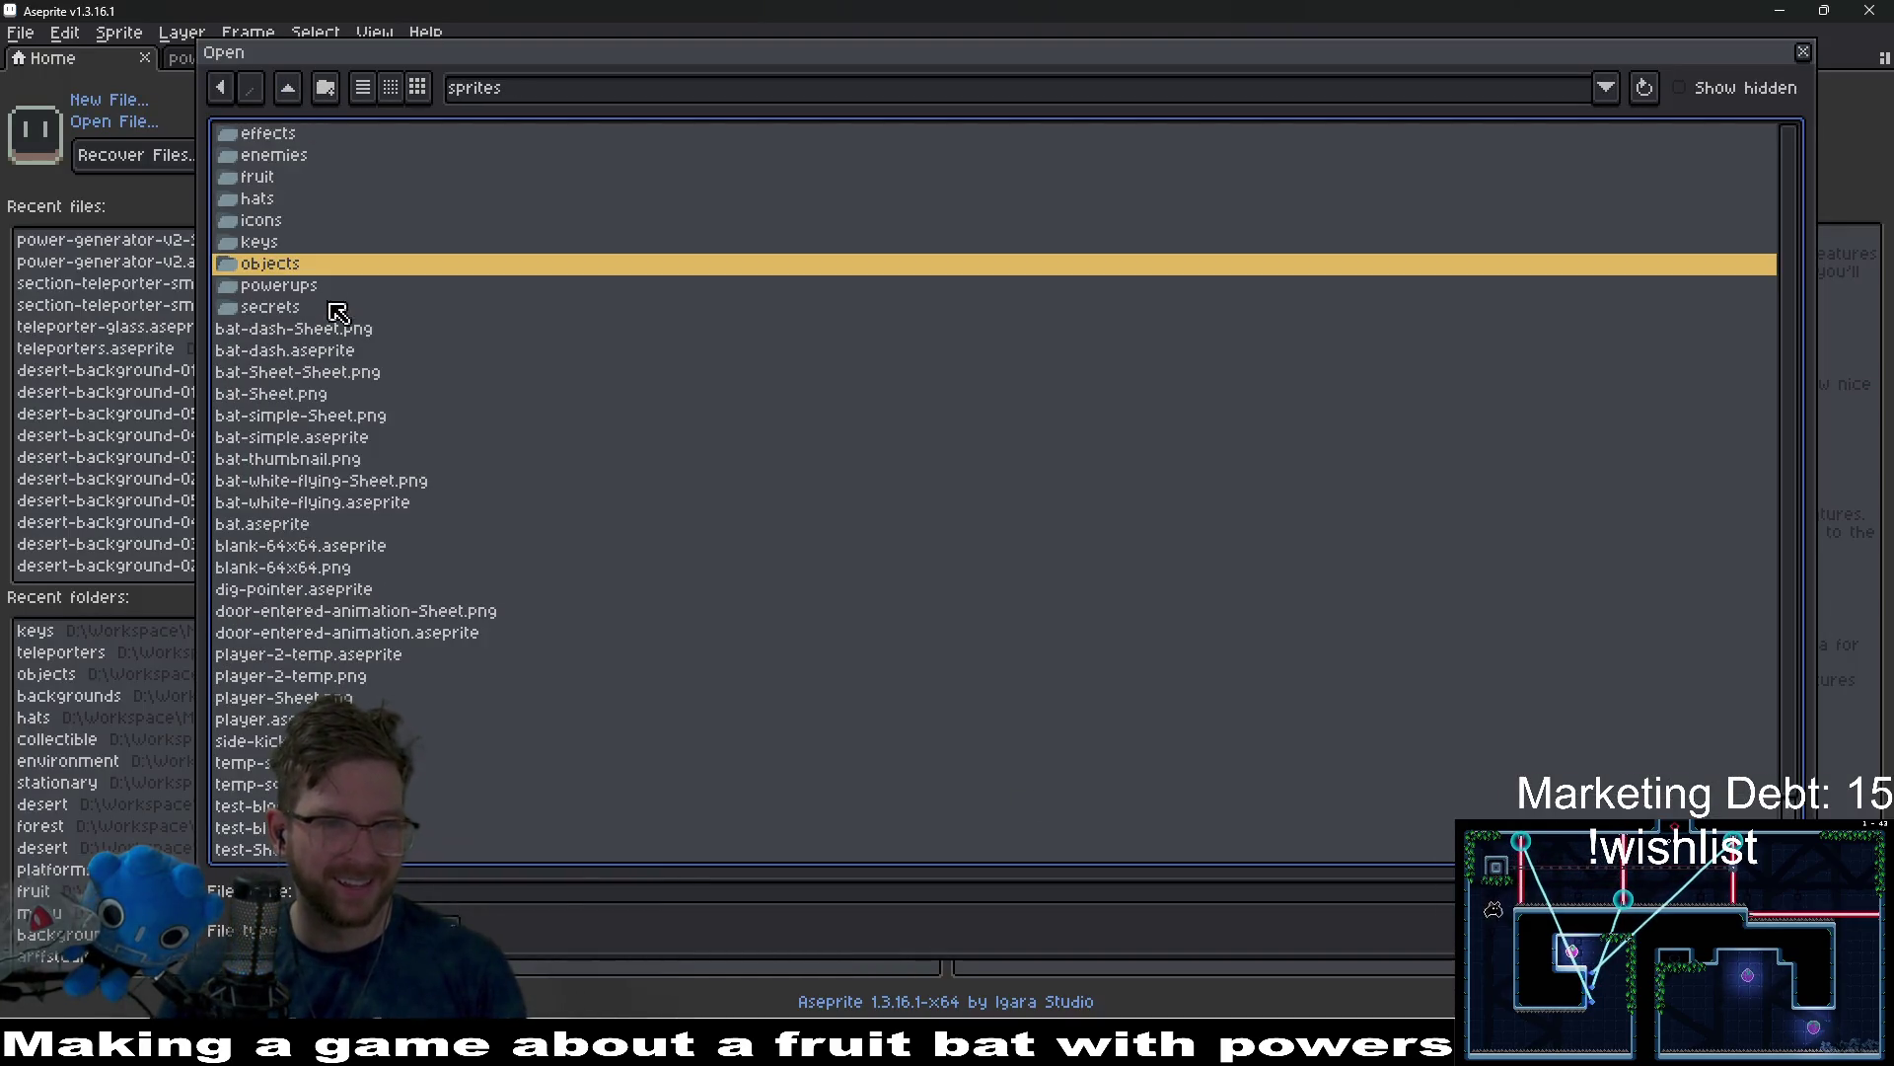
pyautogui.doubleClick(278, 156)
pyautogui.doubleClick(313, 202)
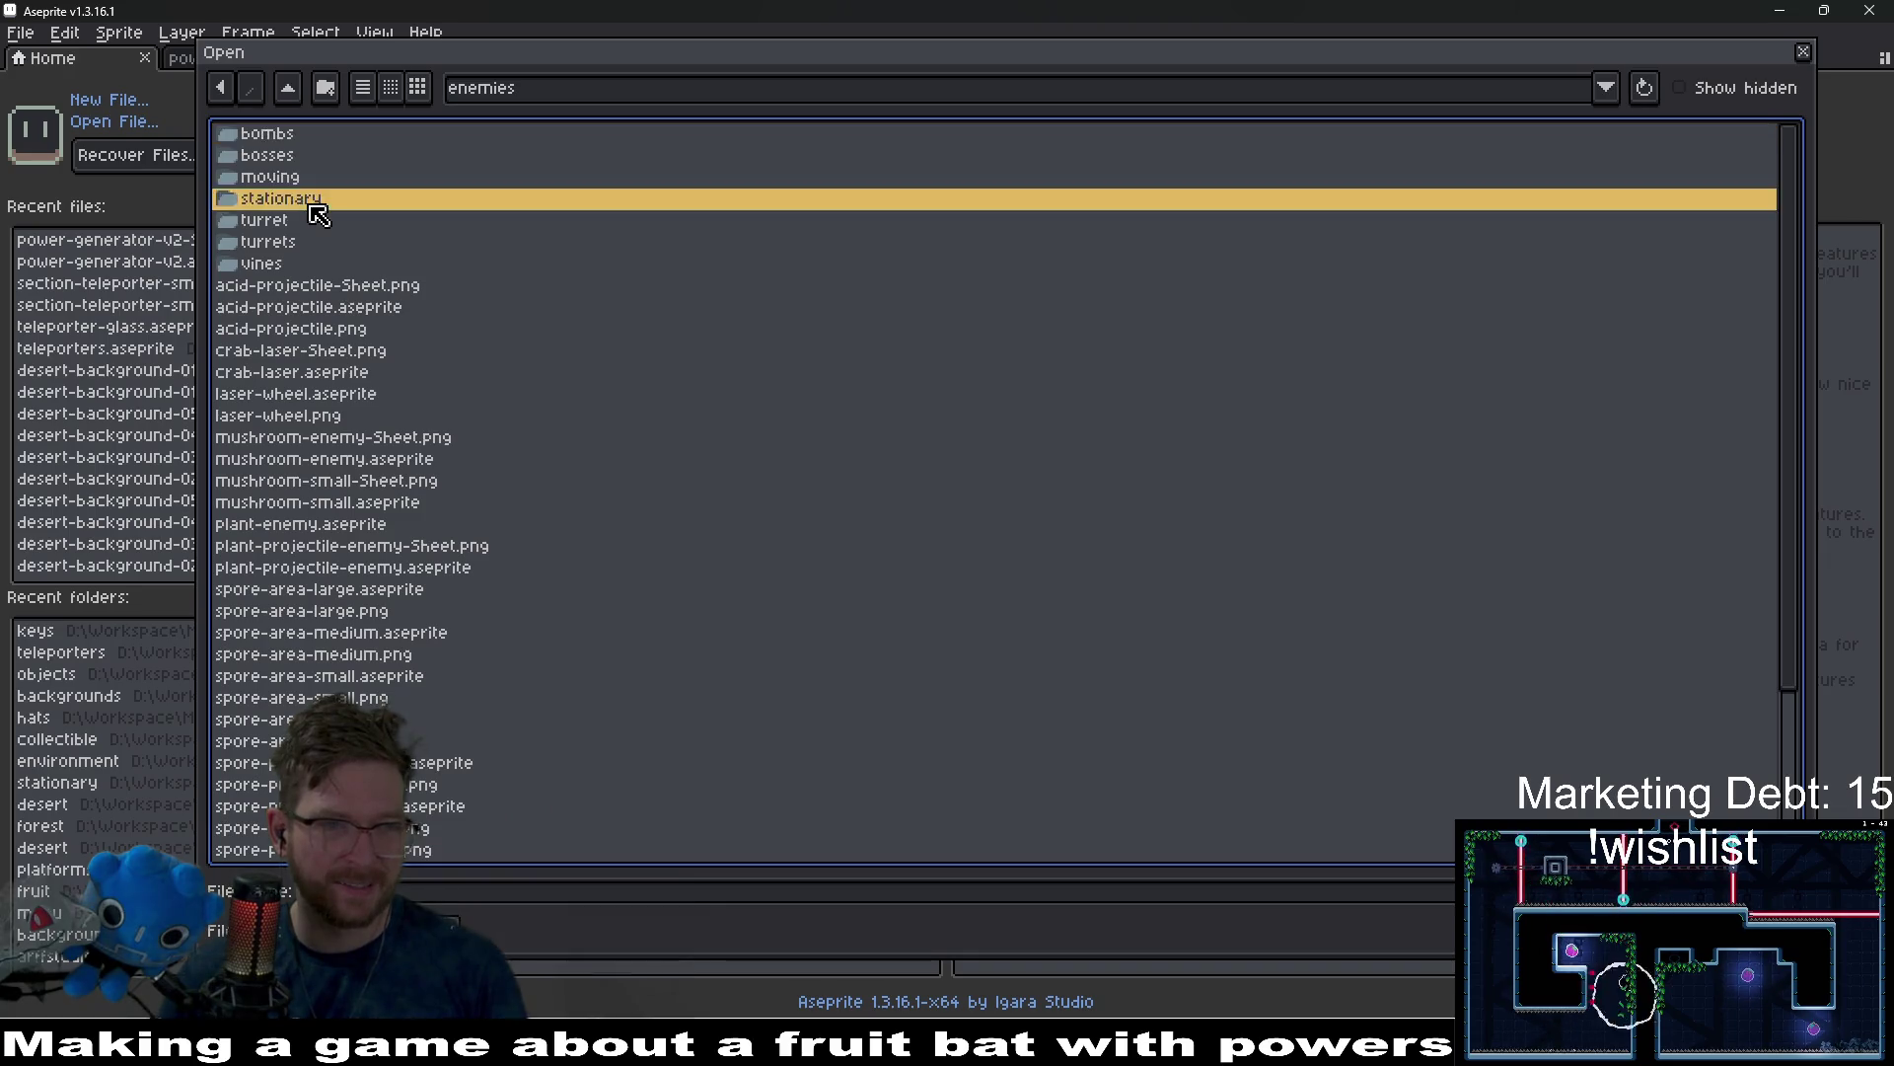
pyautogui.scroll(-5, 492, 660)
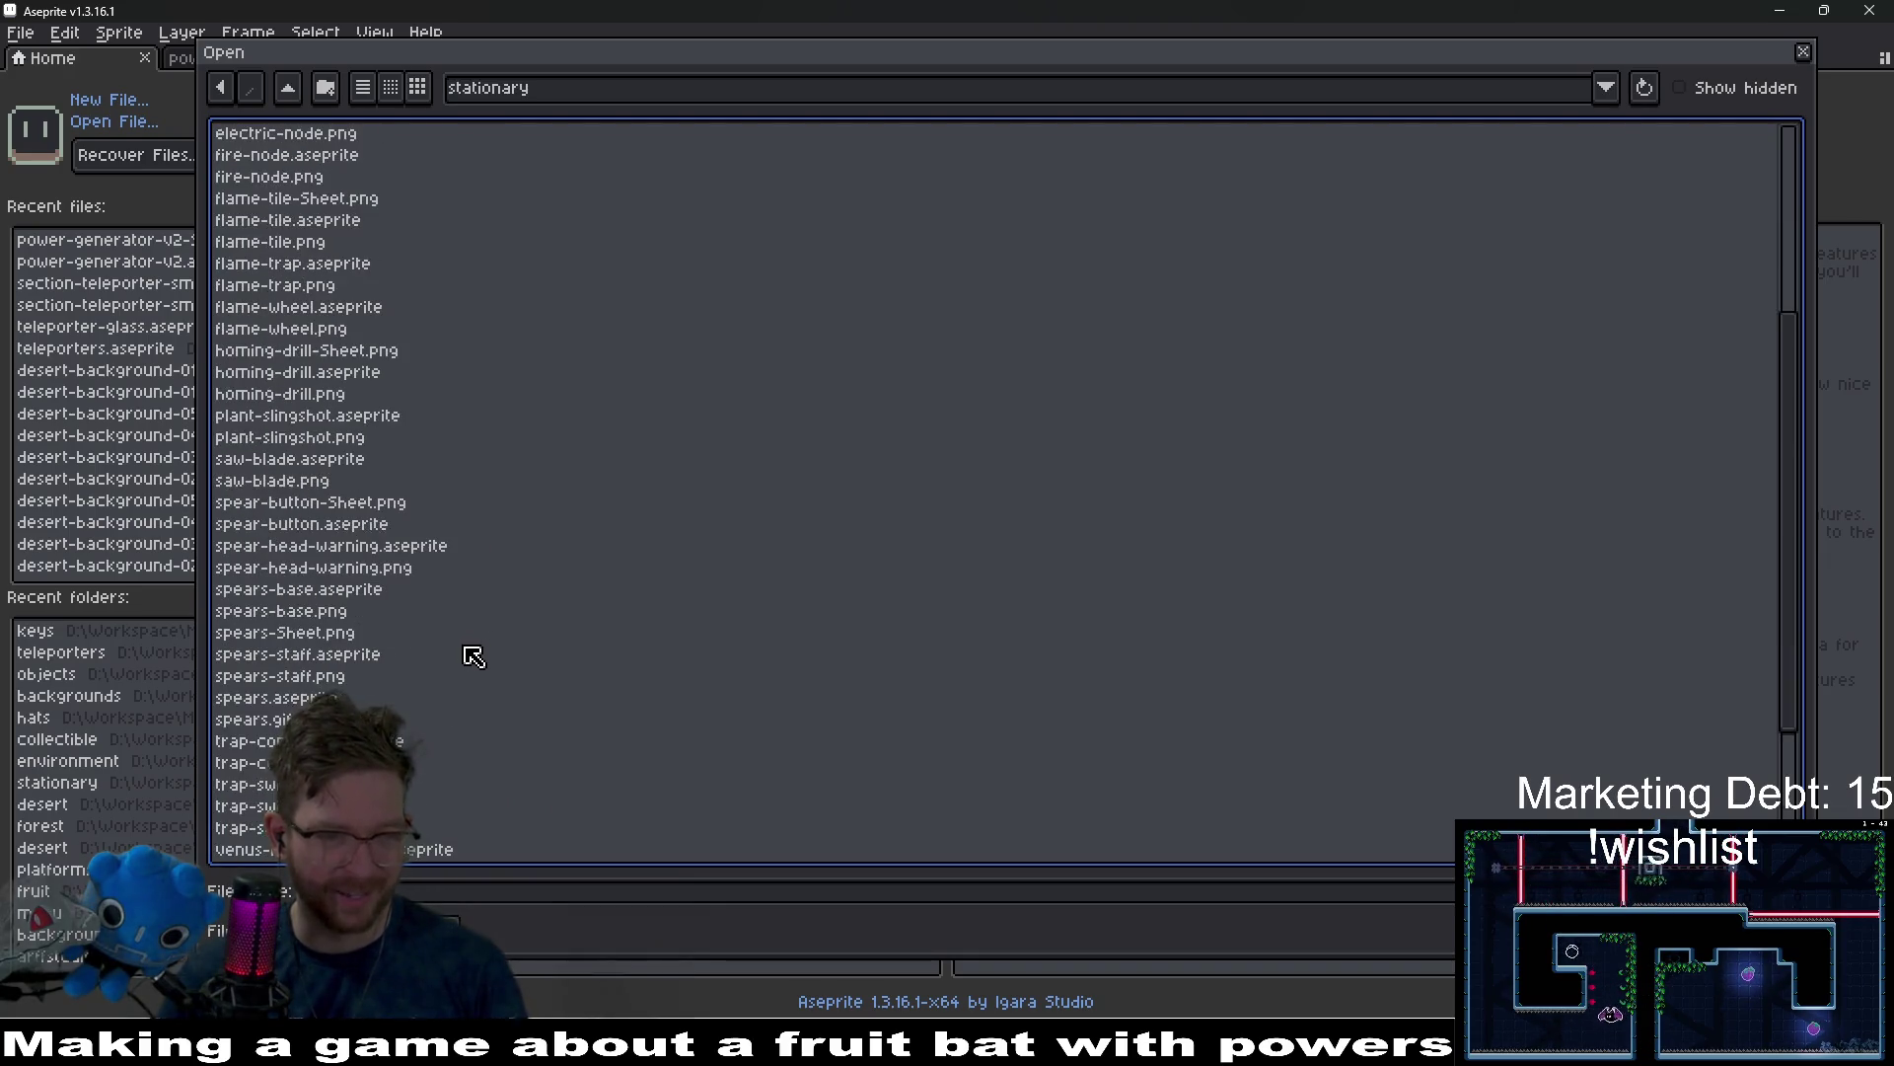
pyautogui.scroll(3, 473, 656)
pyautogui.scroll(3, 474, 656)
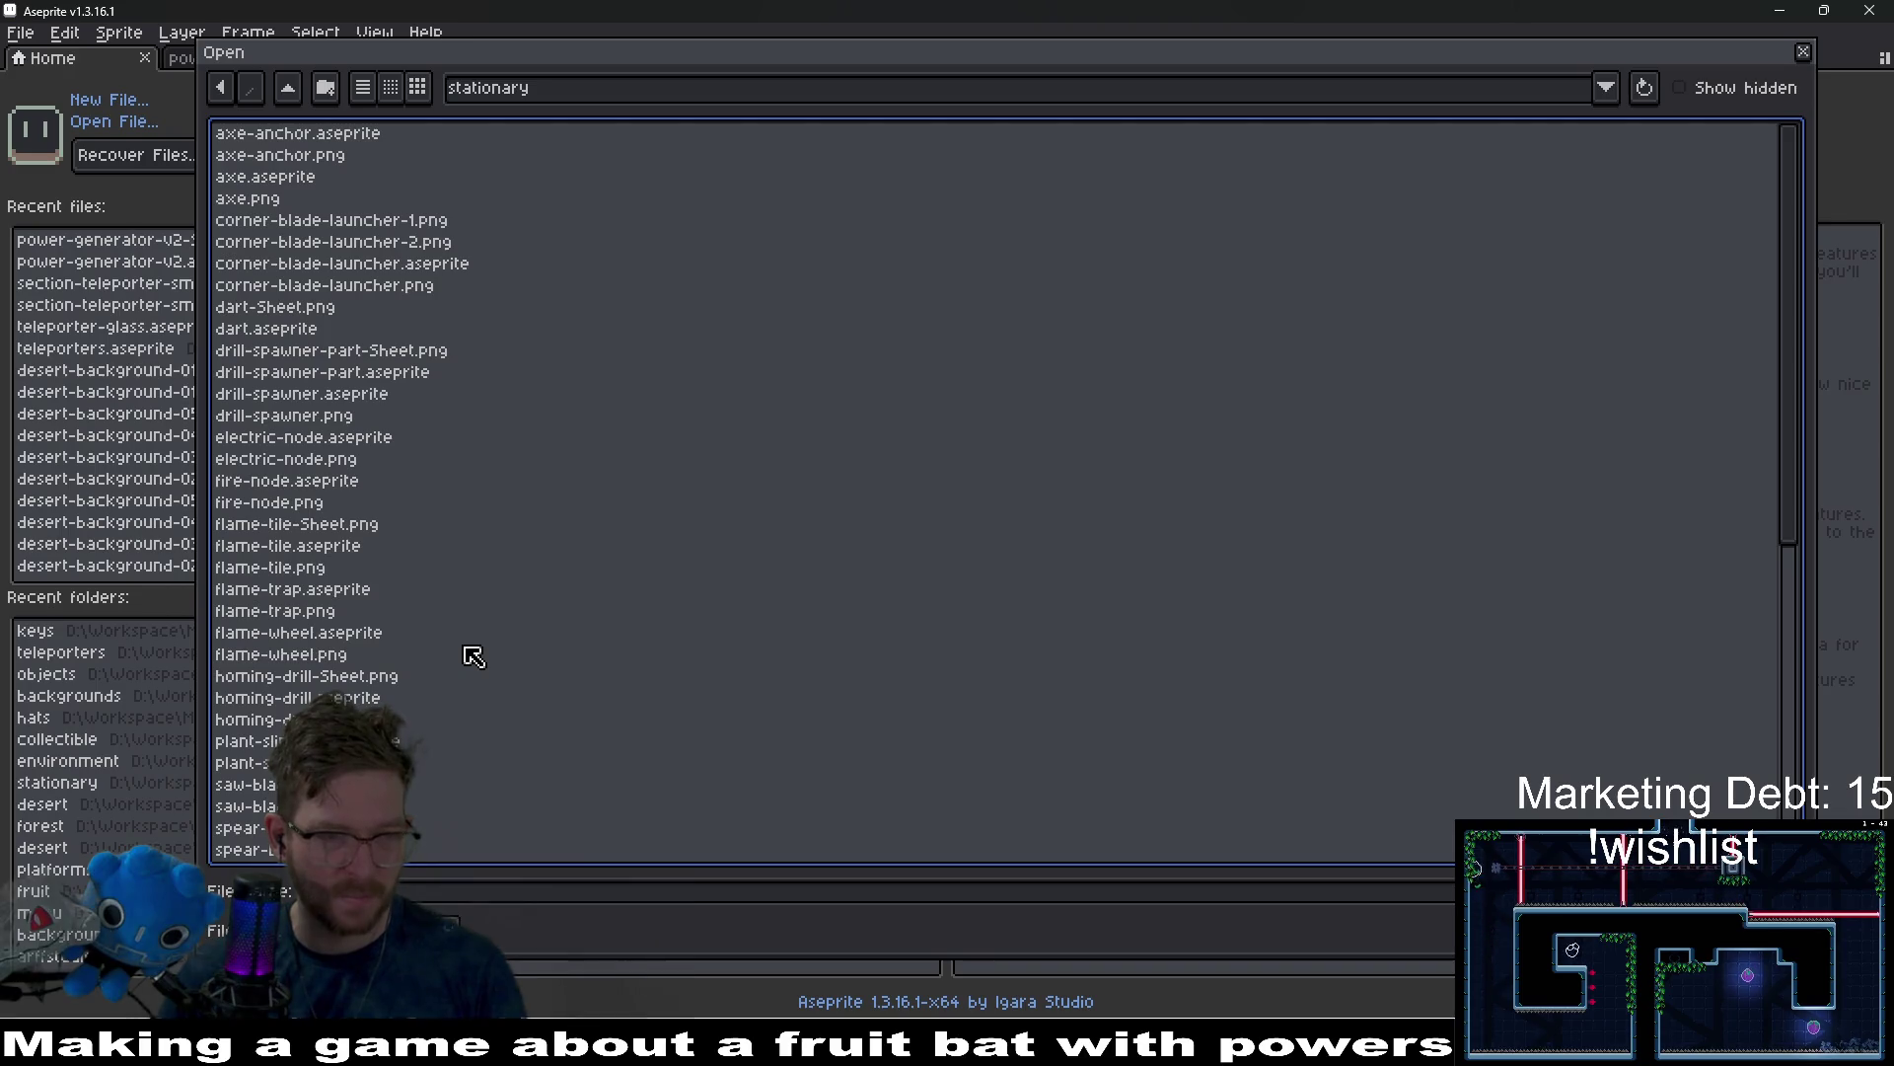
pyautogui.scroll(-5, 474, 656)
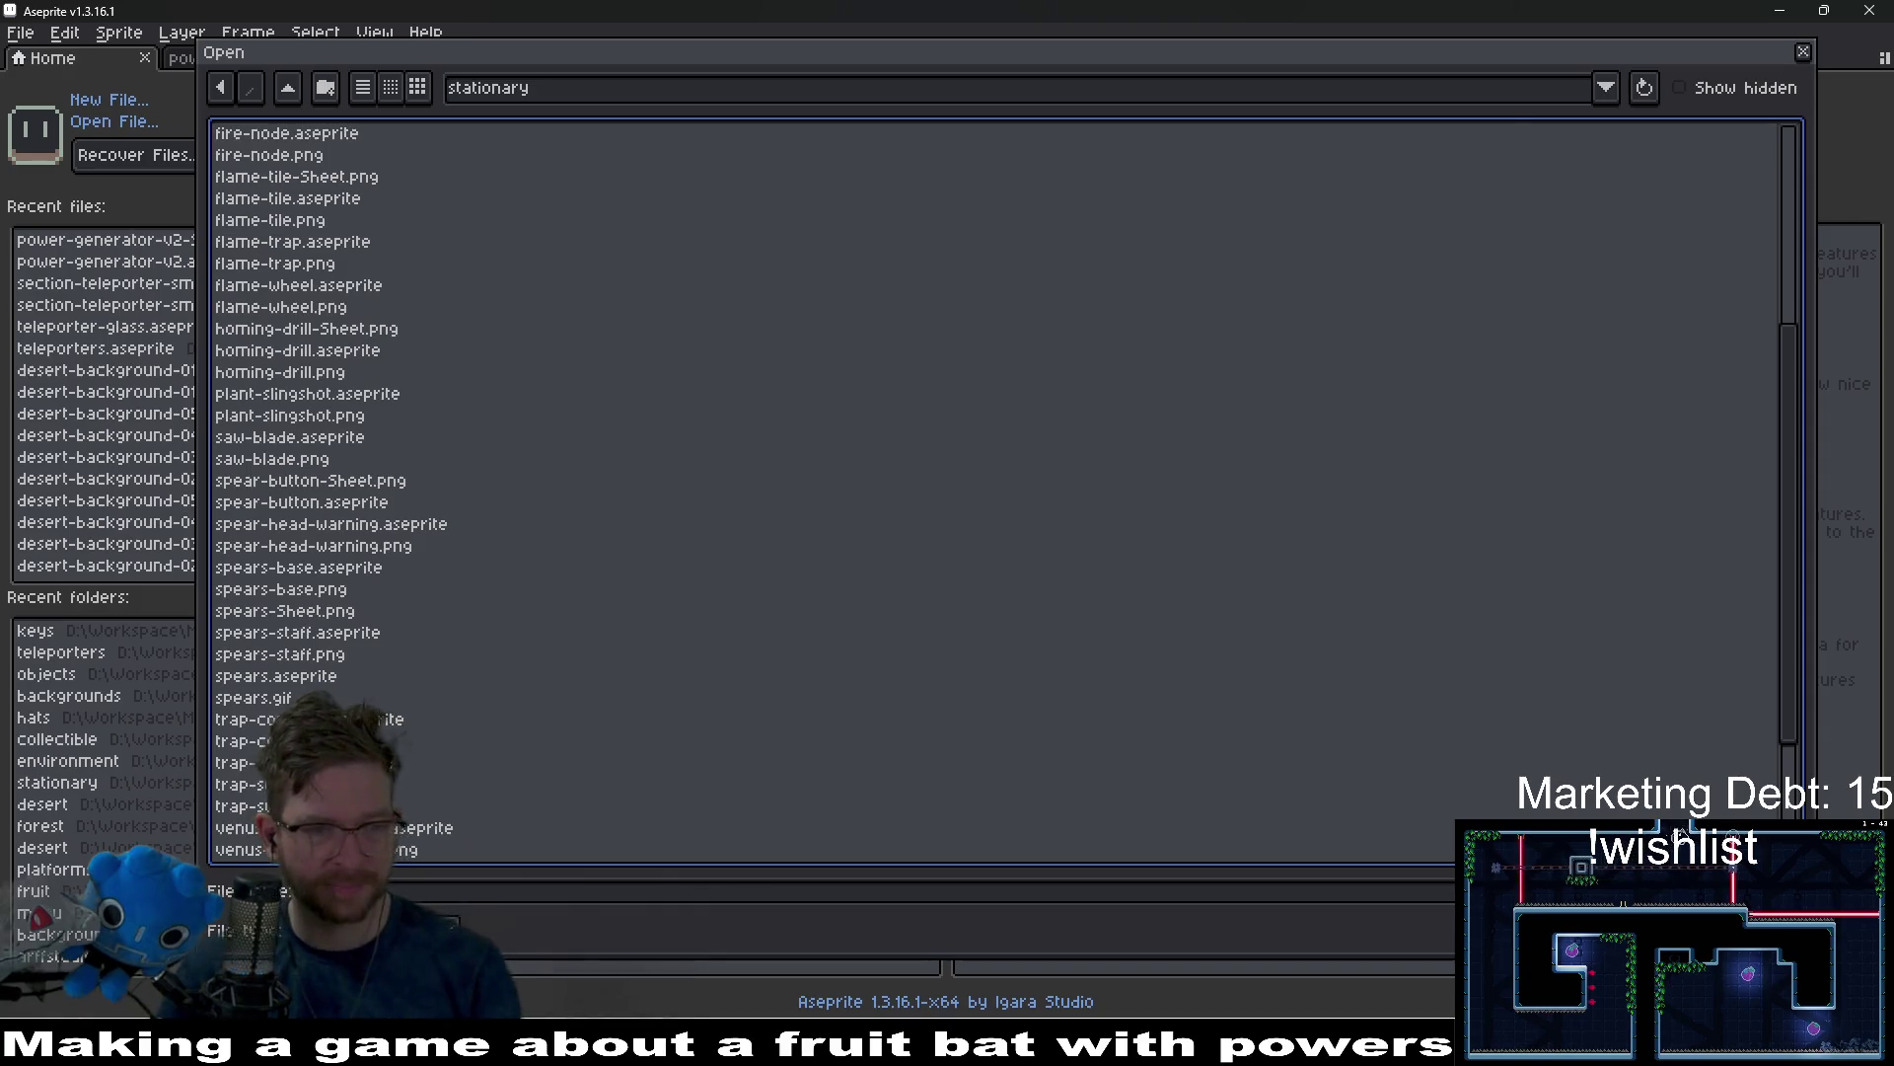
pyautogui.click(363, 722)
pyautogui.press('Down')
pyautogui.press('Down')
pyautogui.press('Down')
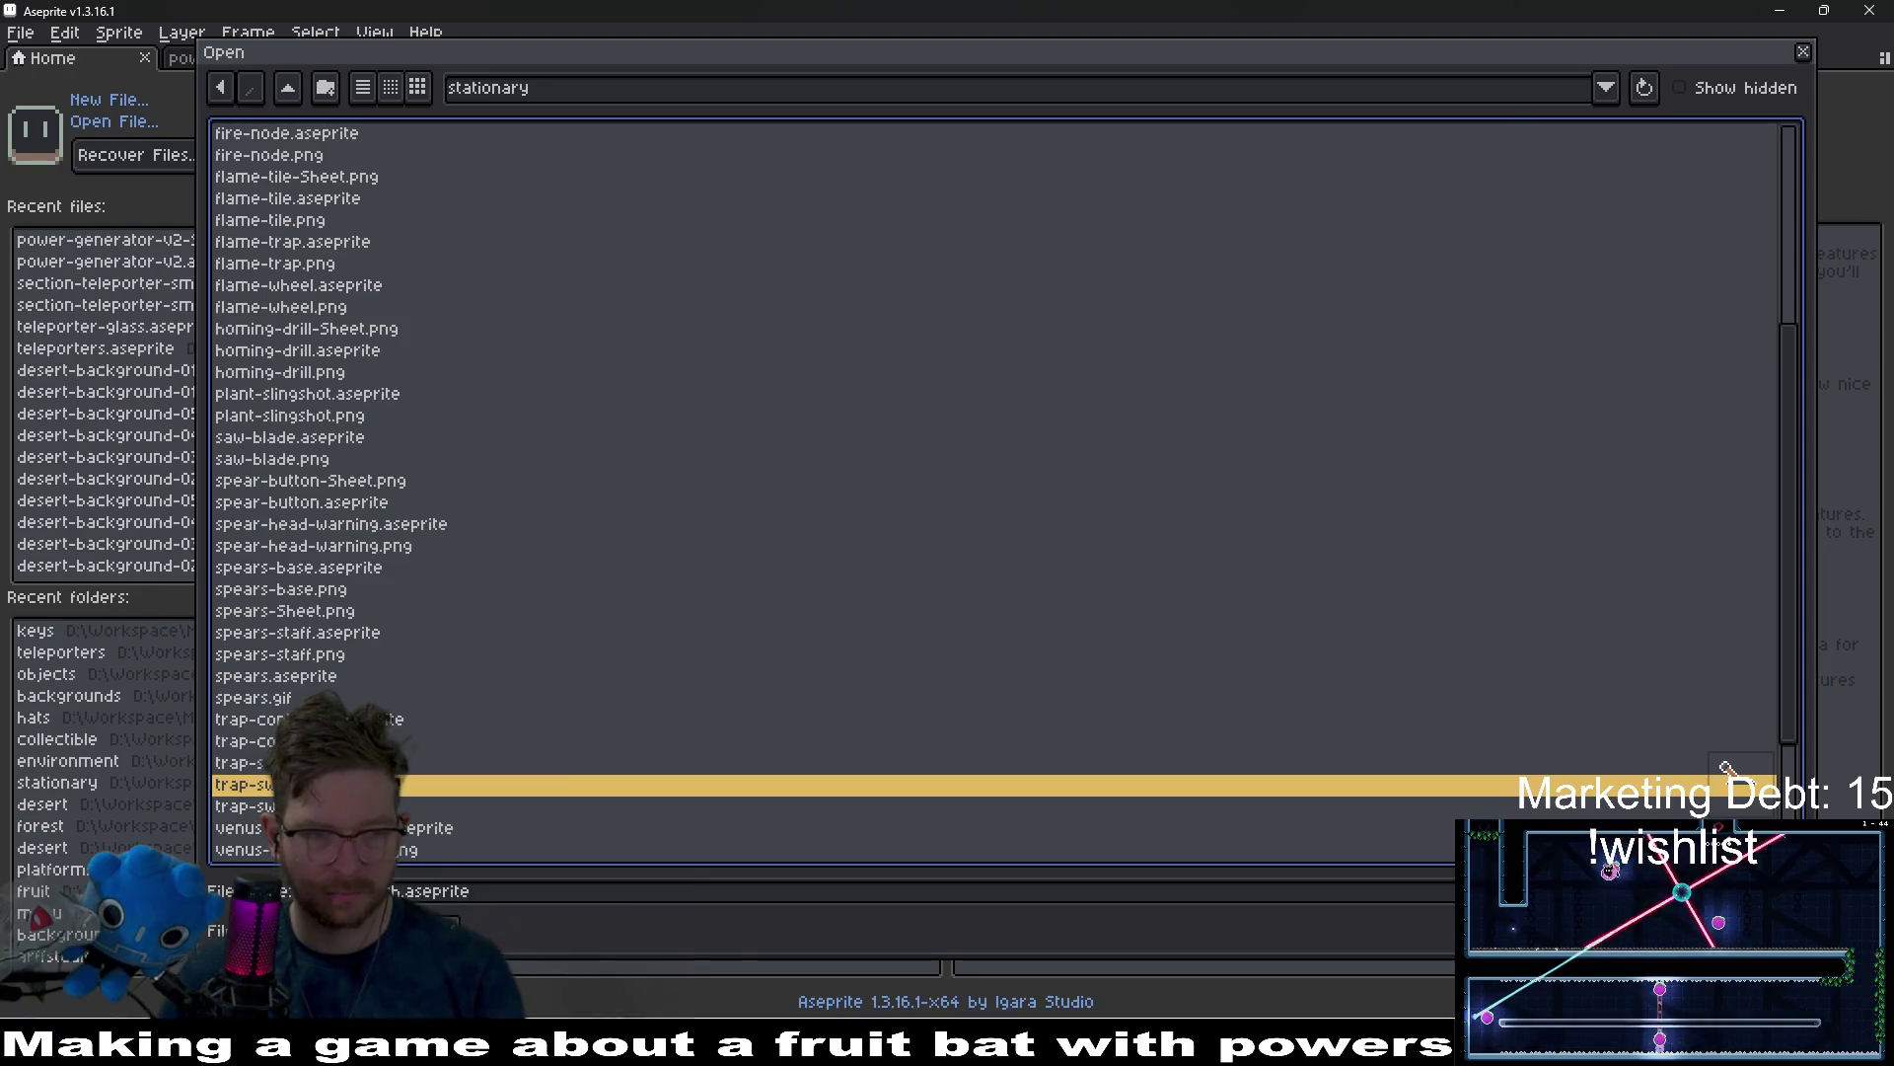
pyautogui.press('Return')
pyautogui.scroll(4, 852, 387)
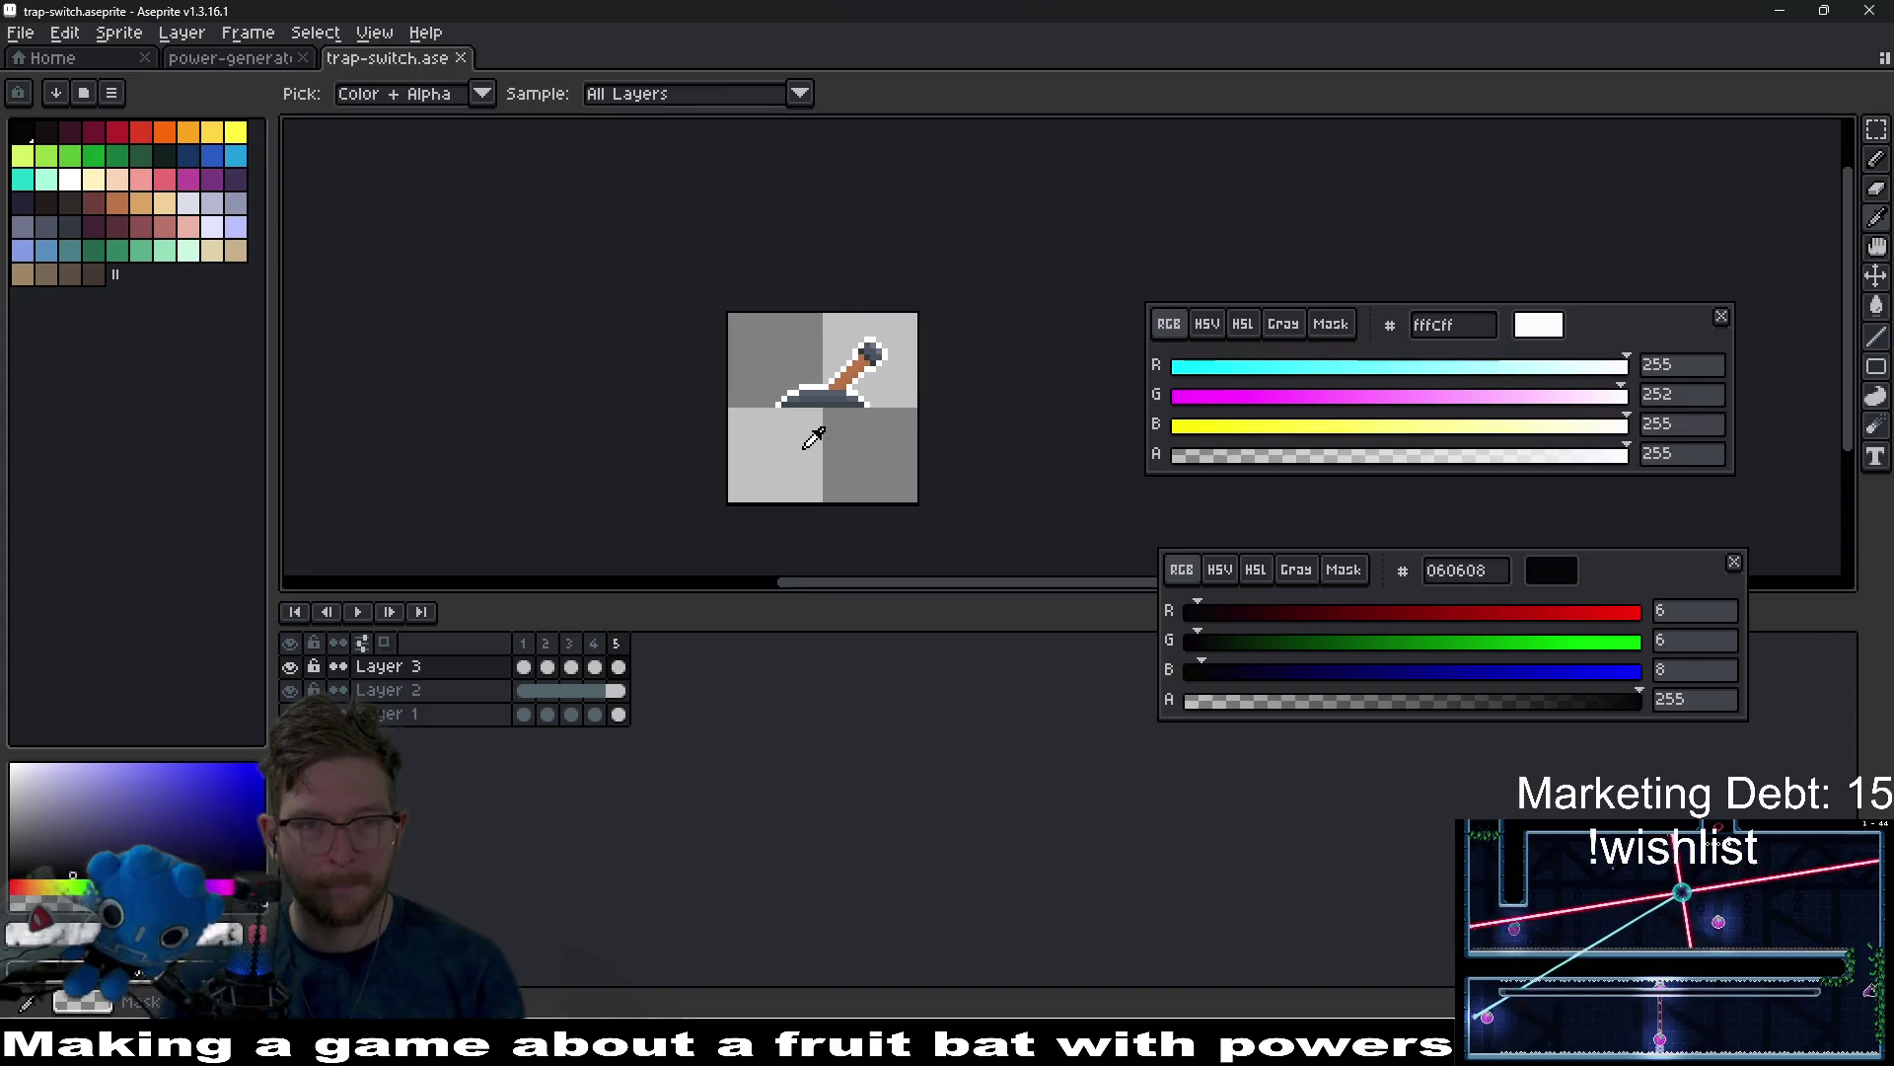
# Show Layer 3's white outline on the lever and sample the handle's brown colour.
pyautogui.click(290, 666)
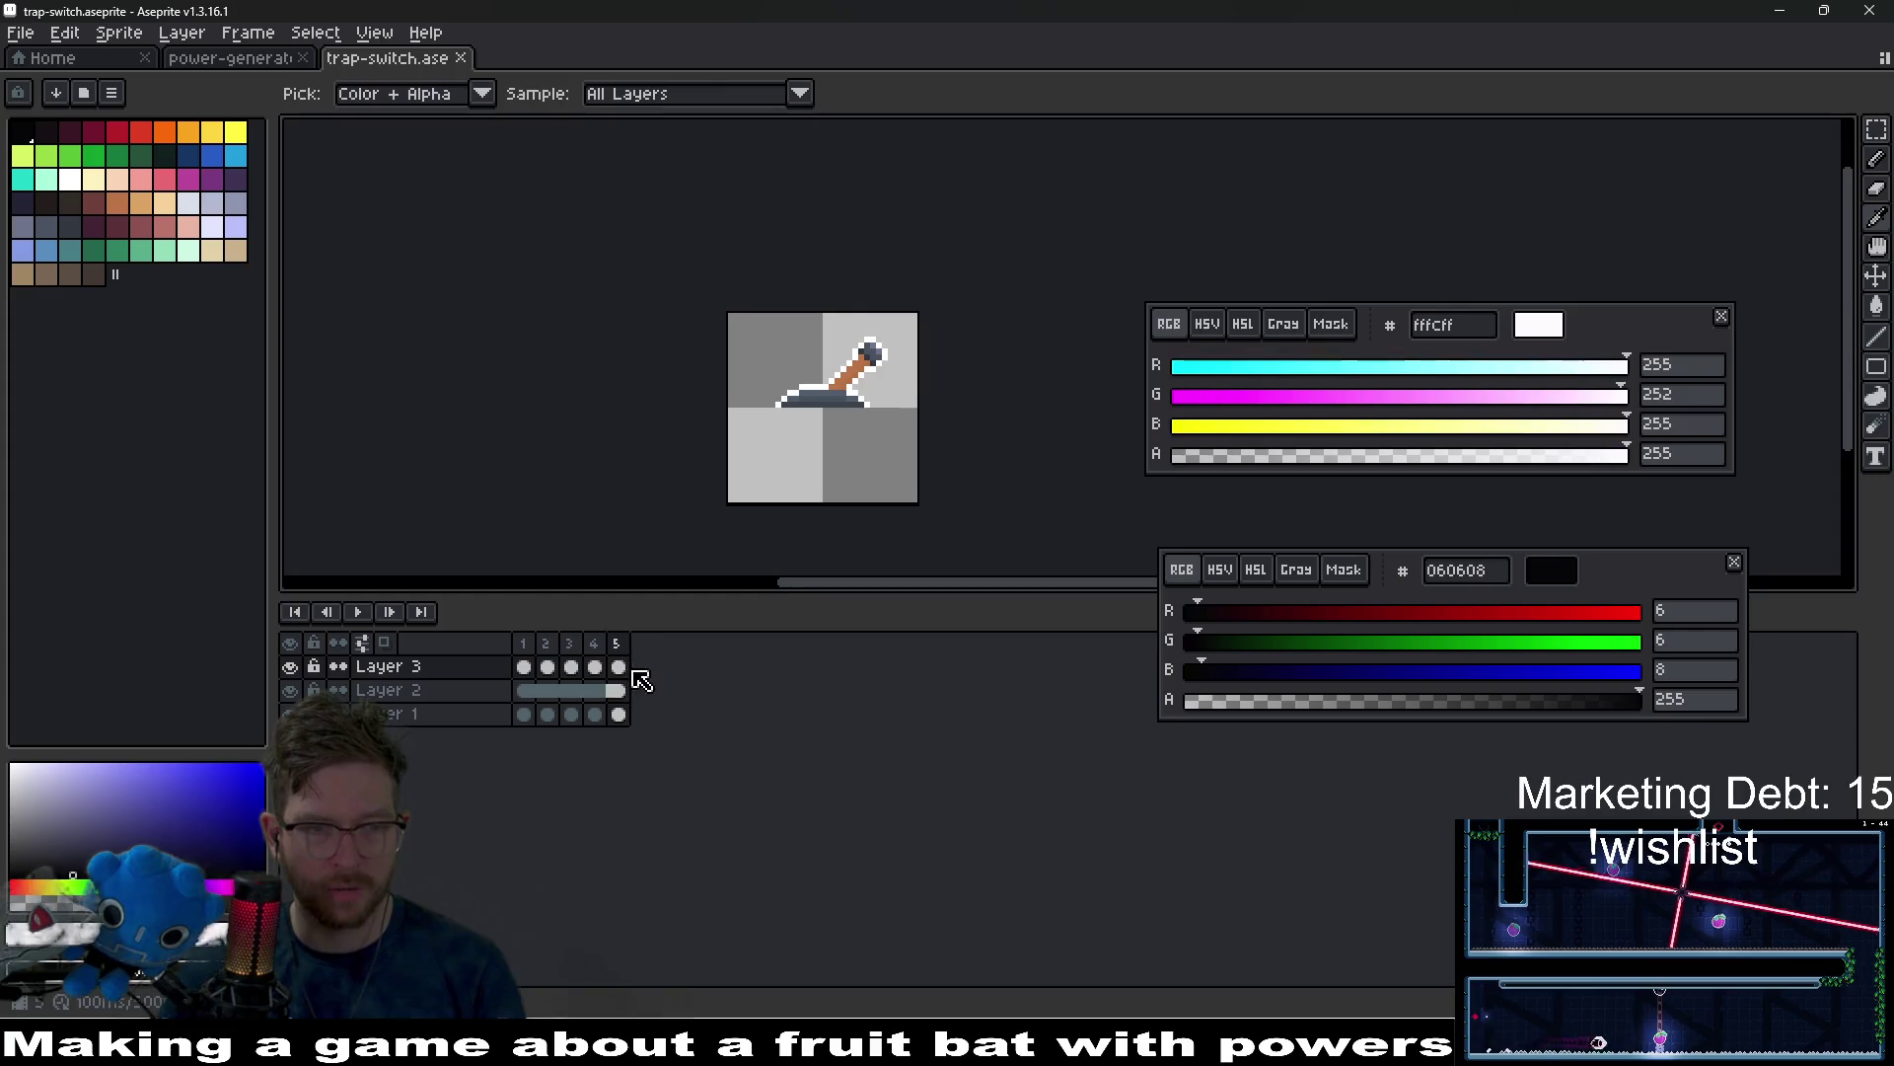
pyautogui.moveTo(628, 668); pyautogui.dragTo(524, 667)
pyautogui.scroll(2, 834, 361)
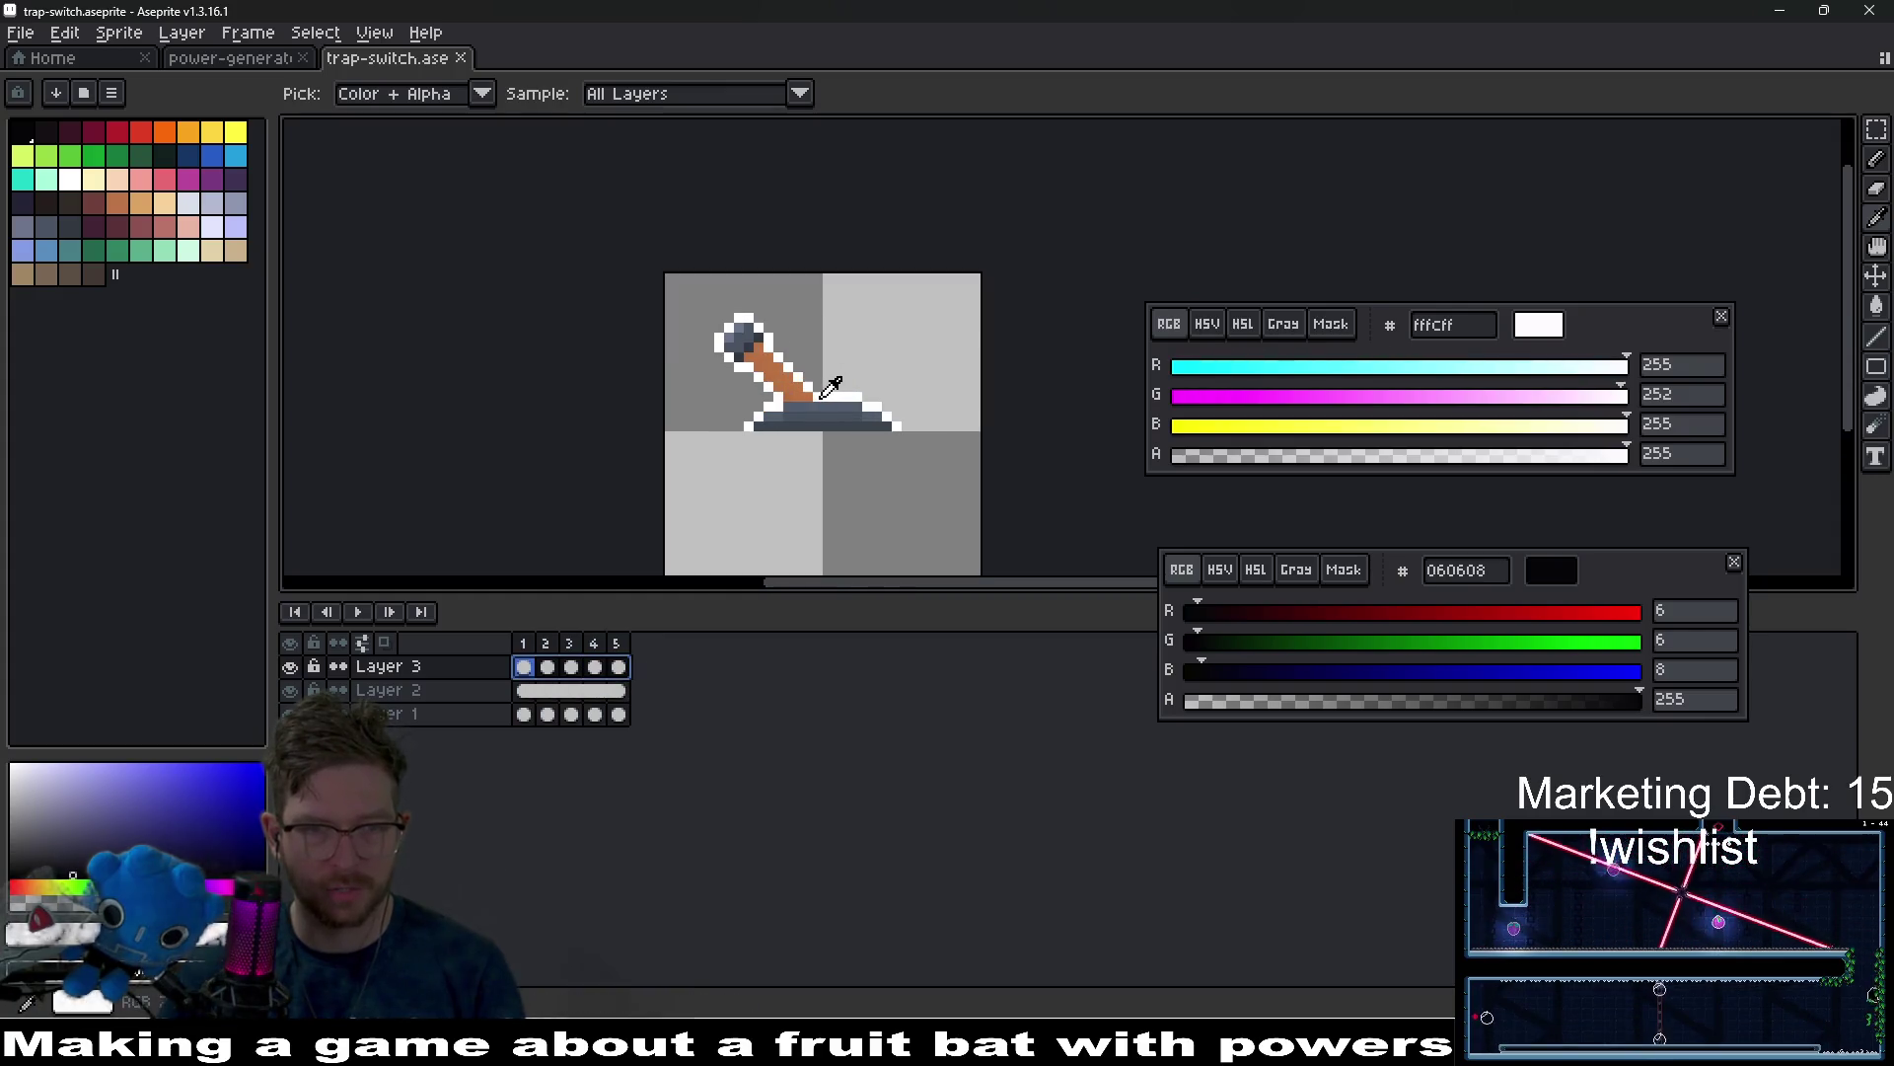
pyautogui.click(774, 376)
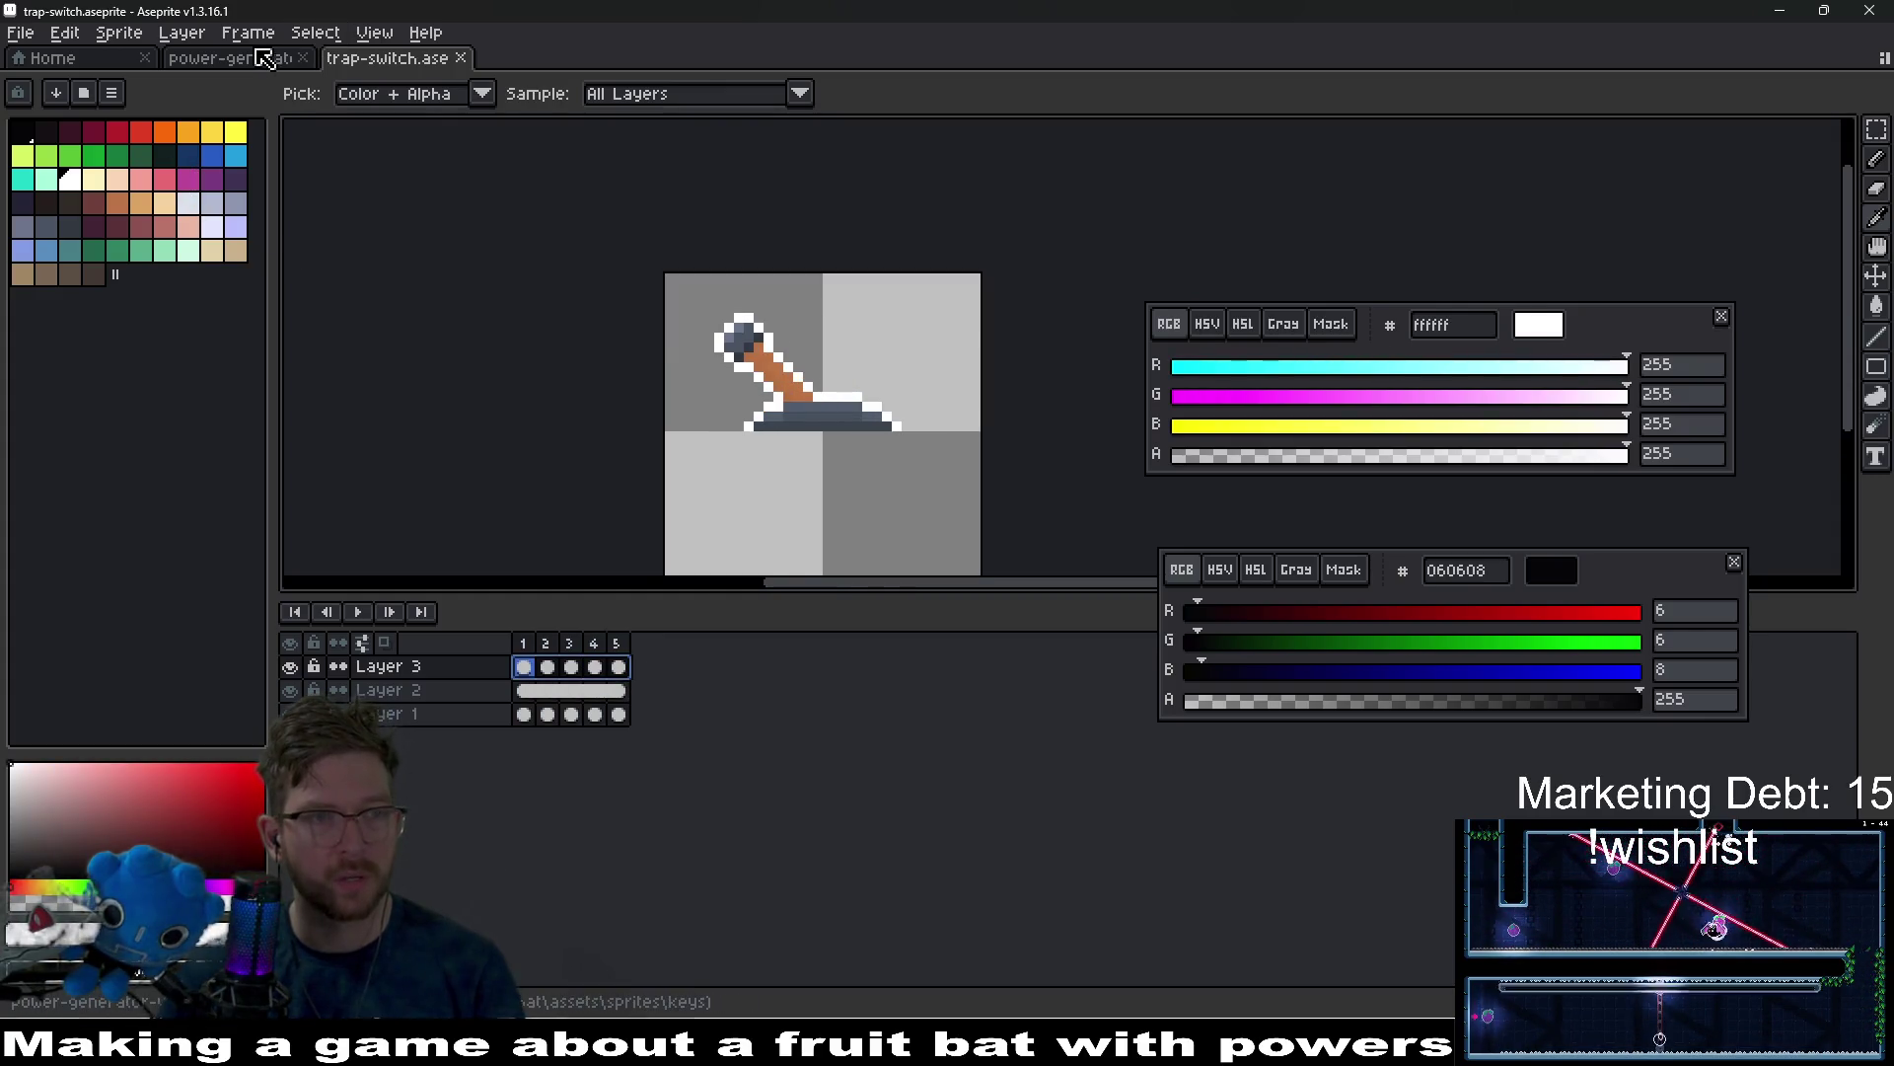
# Compare against the power-generator sprite, then select Layer 3's cels in frames 1–4.
pyautogui.click(259, 59)
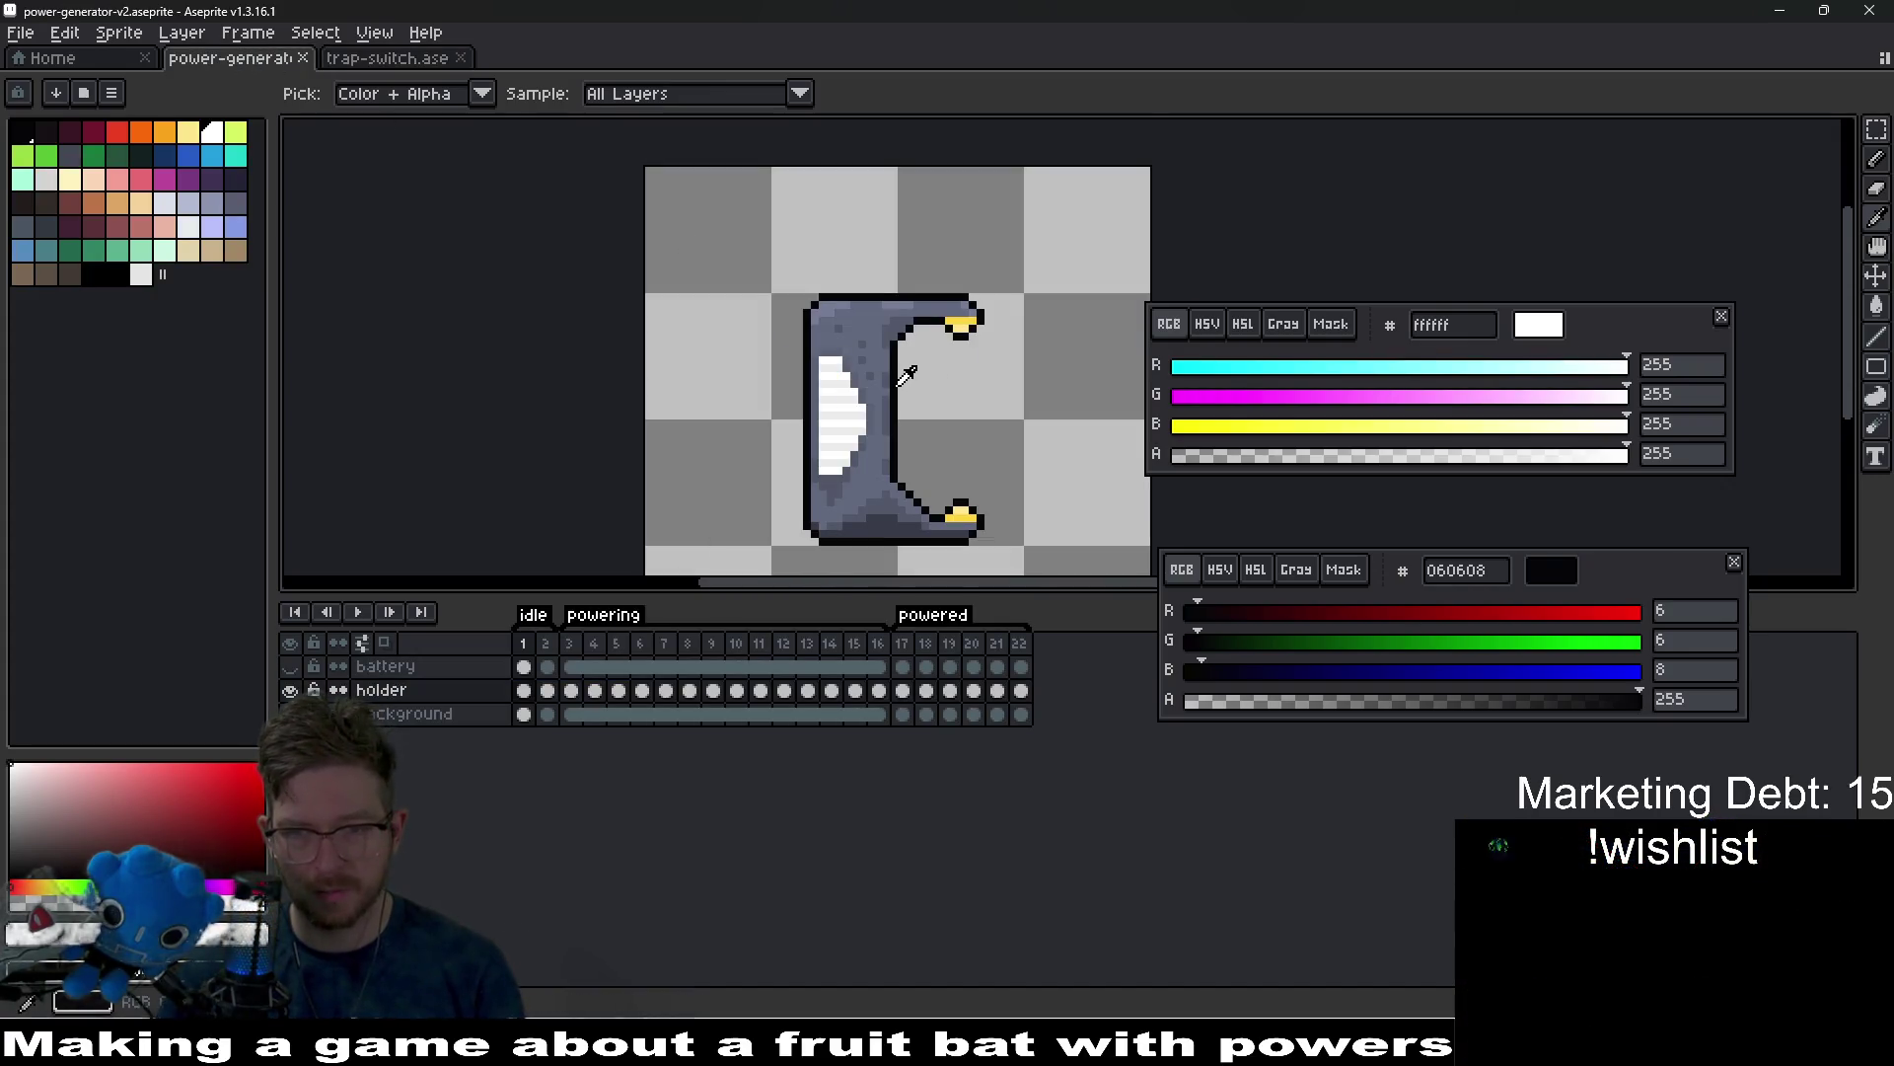
pyautogui.click(361, 62)
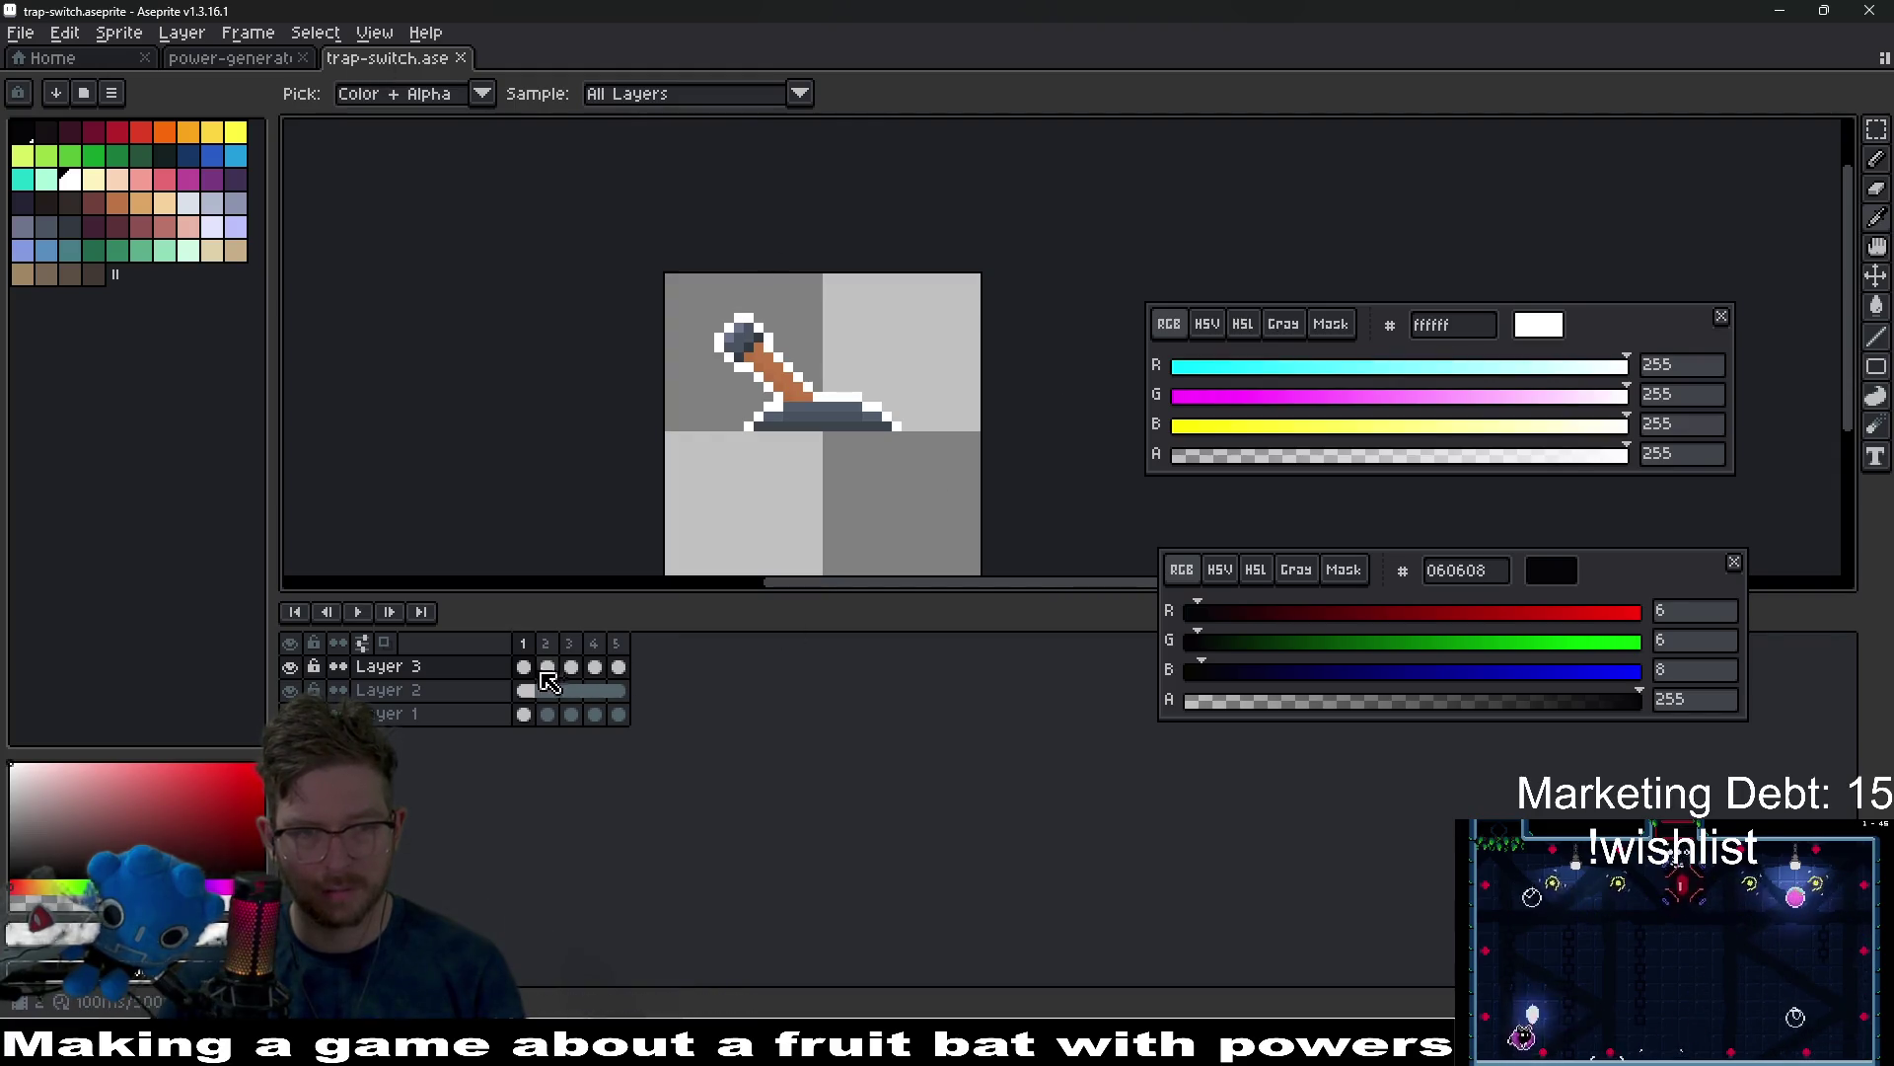
pyautogui.moveTo(523, 669); pyautogui.dragTo(617, 668)
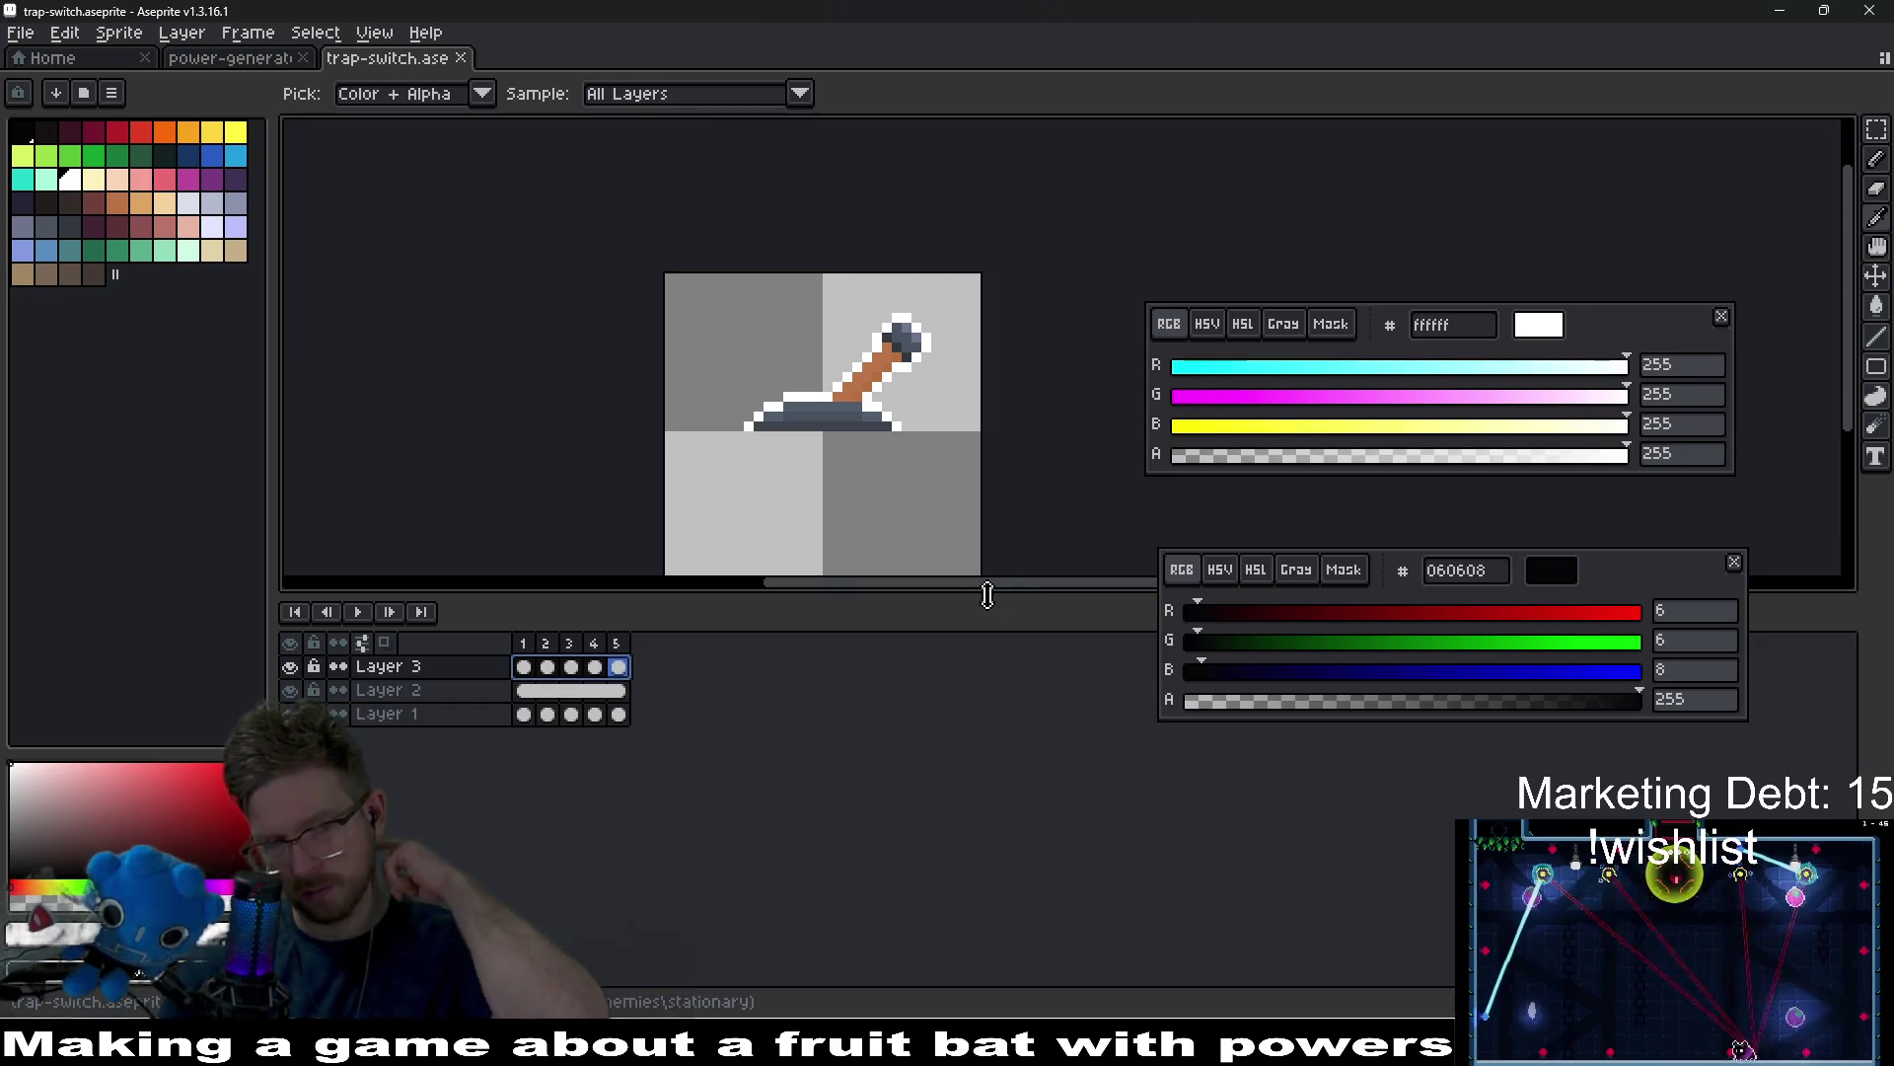
pyautogui.press('Delete')
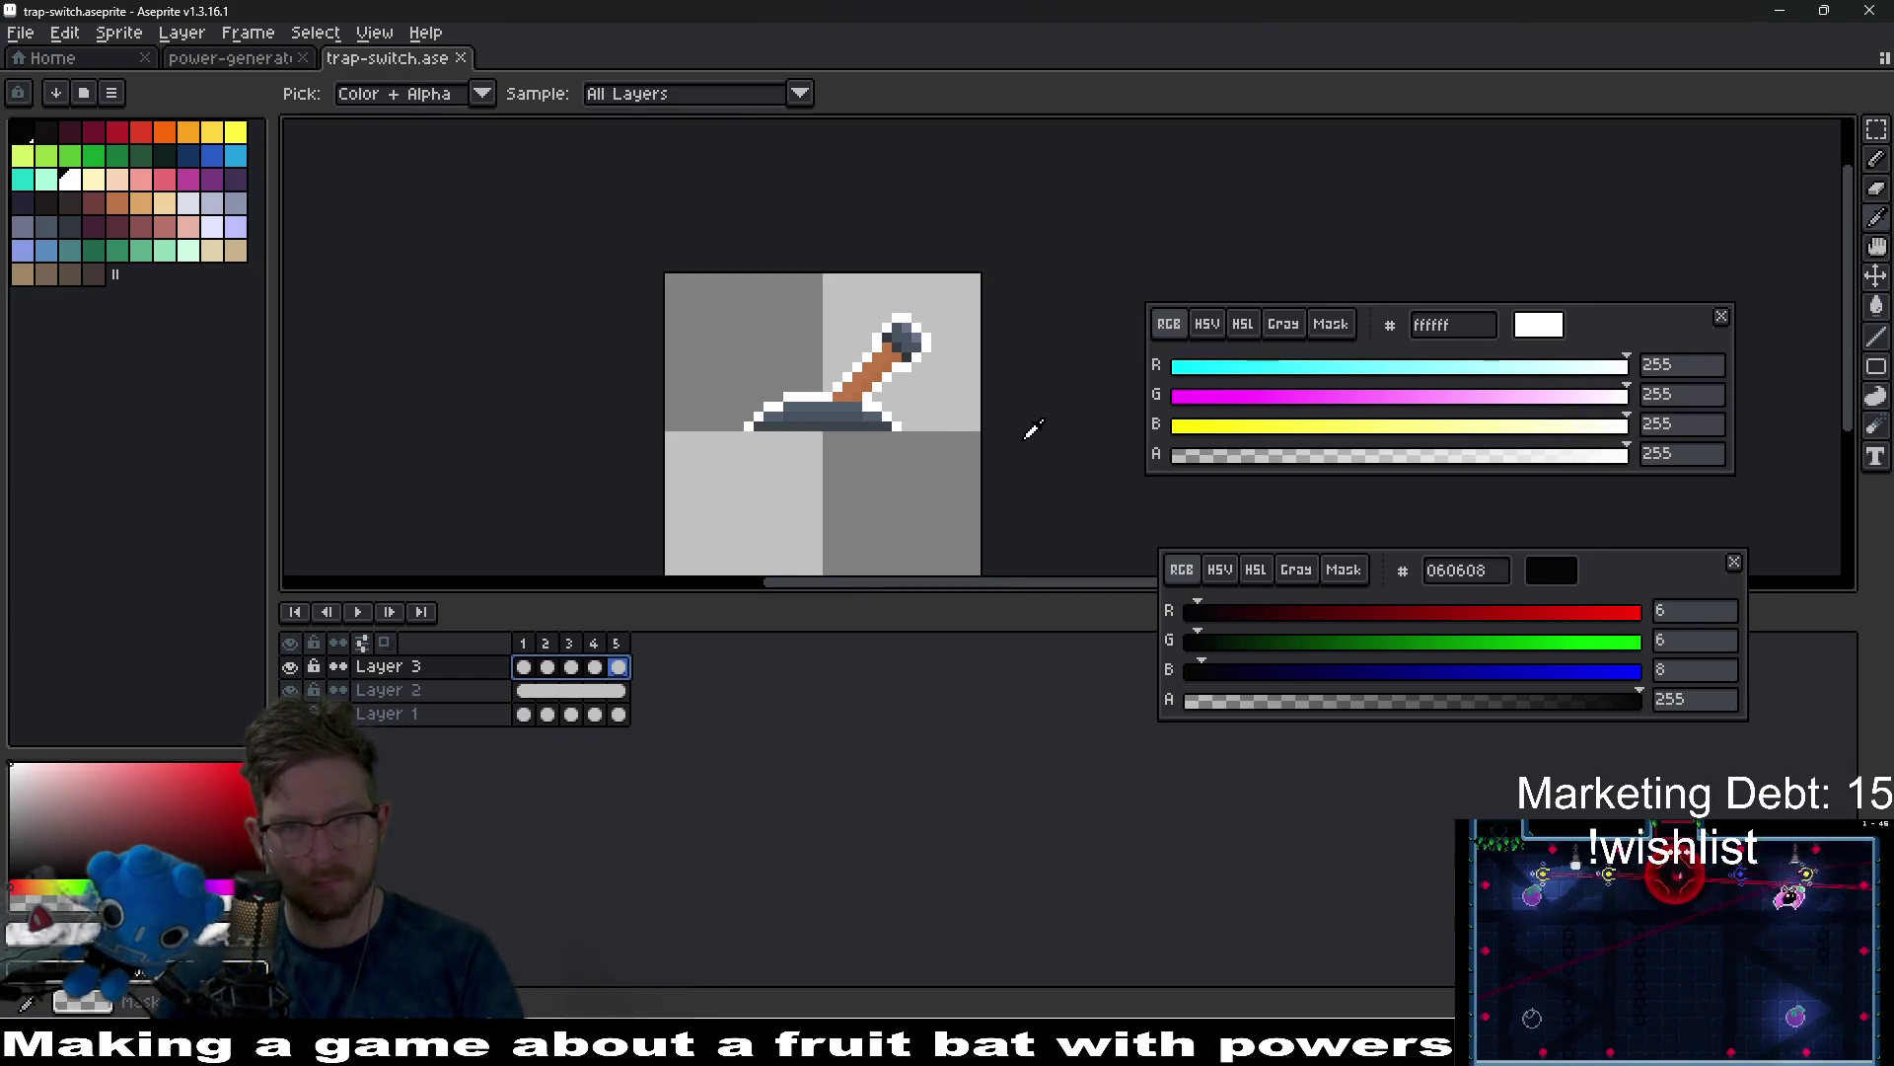
# Replace the white outline with near-black in the selected frames and save the sprite.
pyautogui.hotkey('shift', 'r')
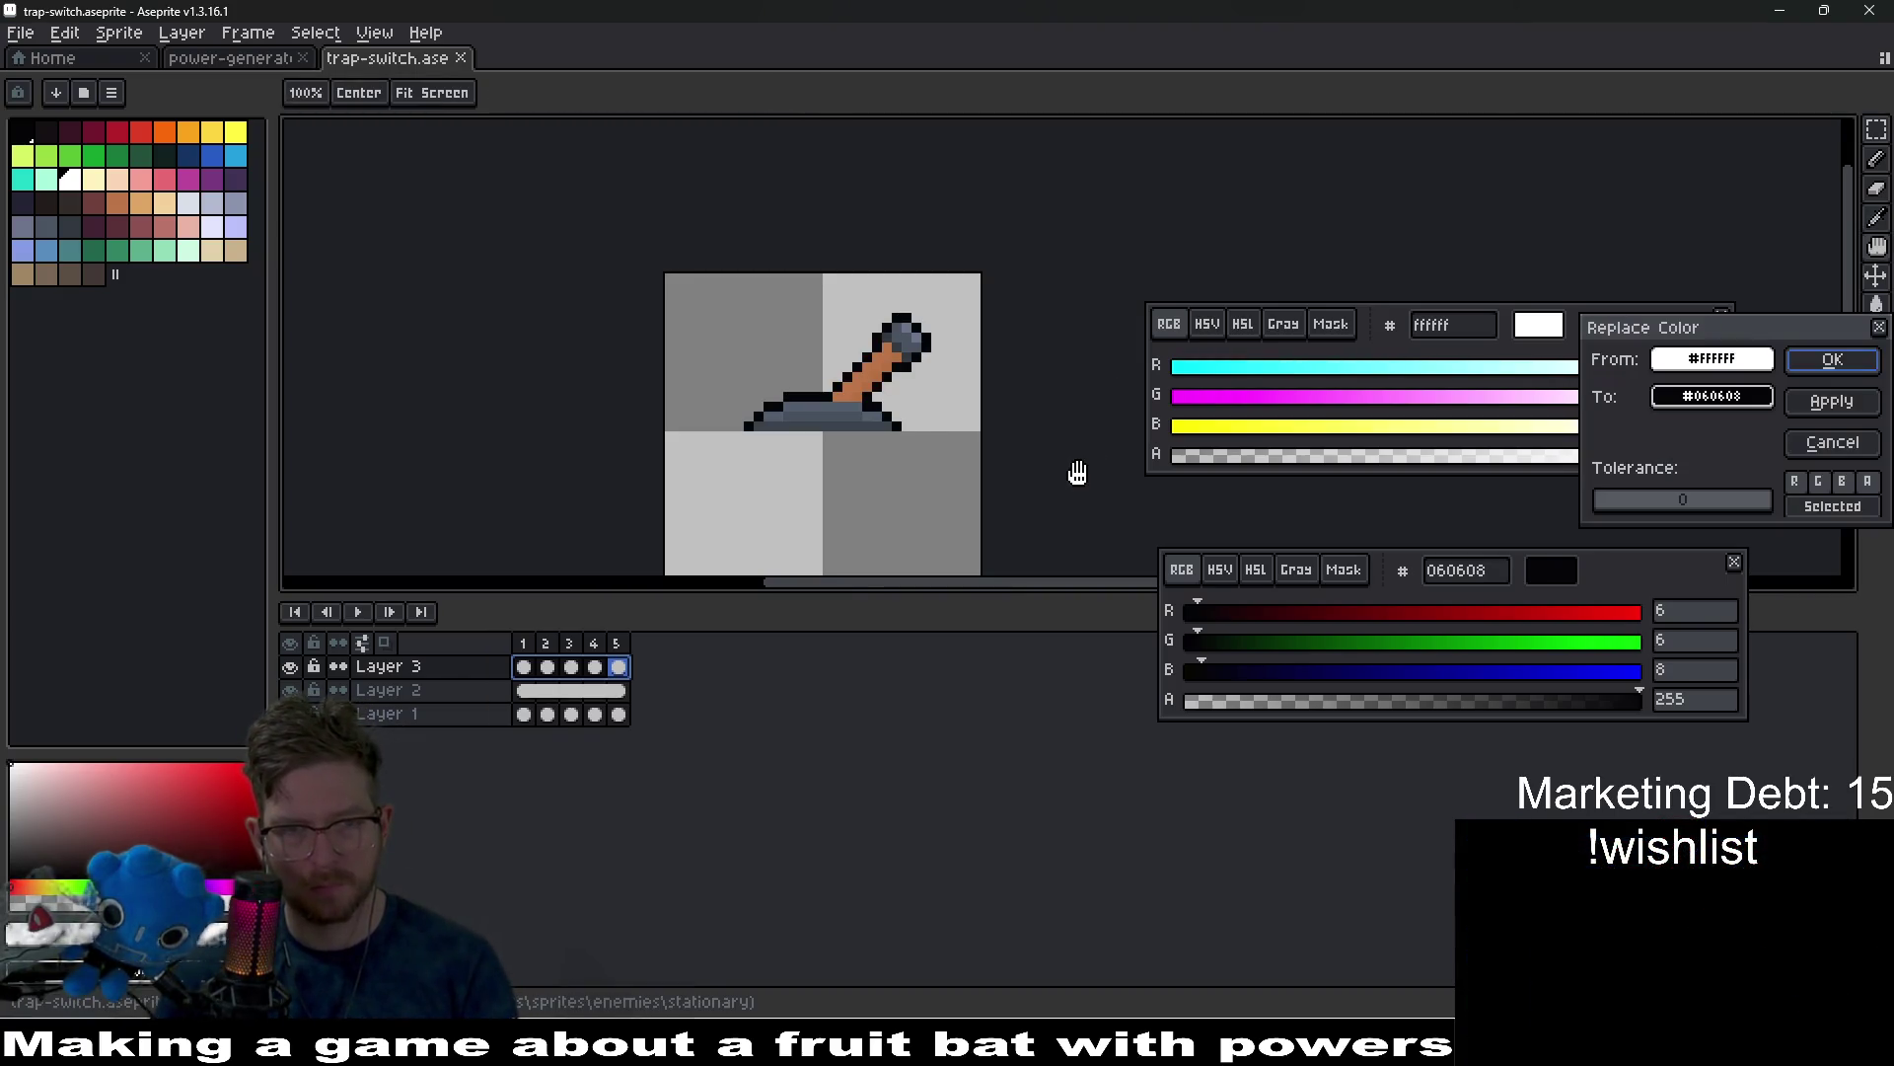
pyautogui.press('Return')
pyautogui.hotkey('ctrl', 's')
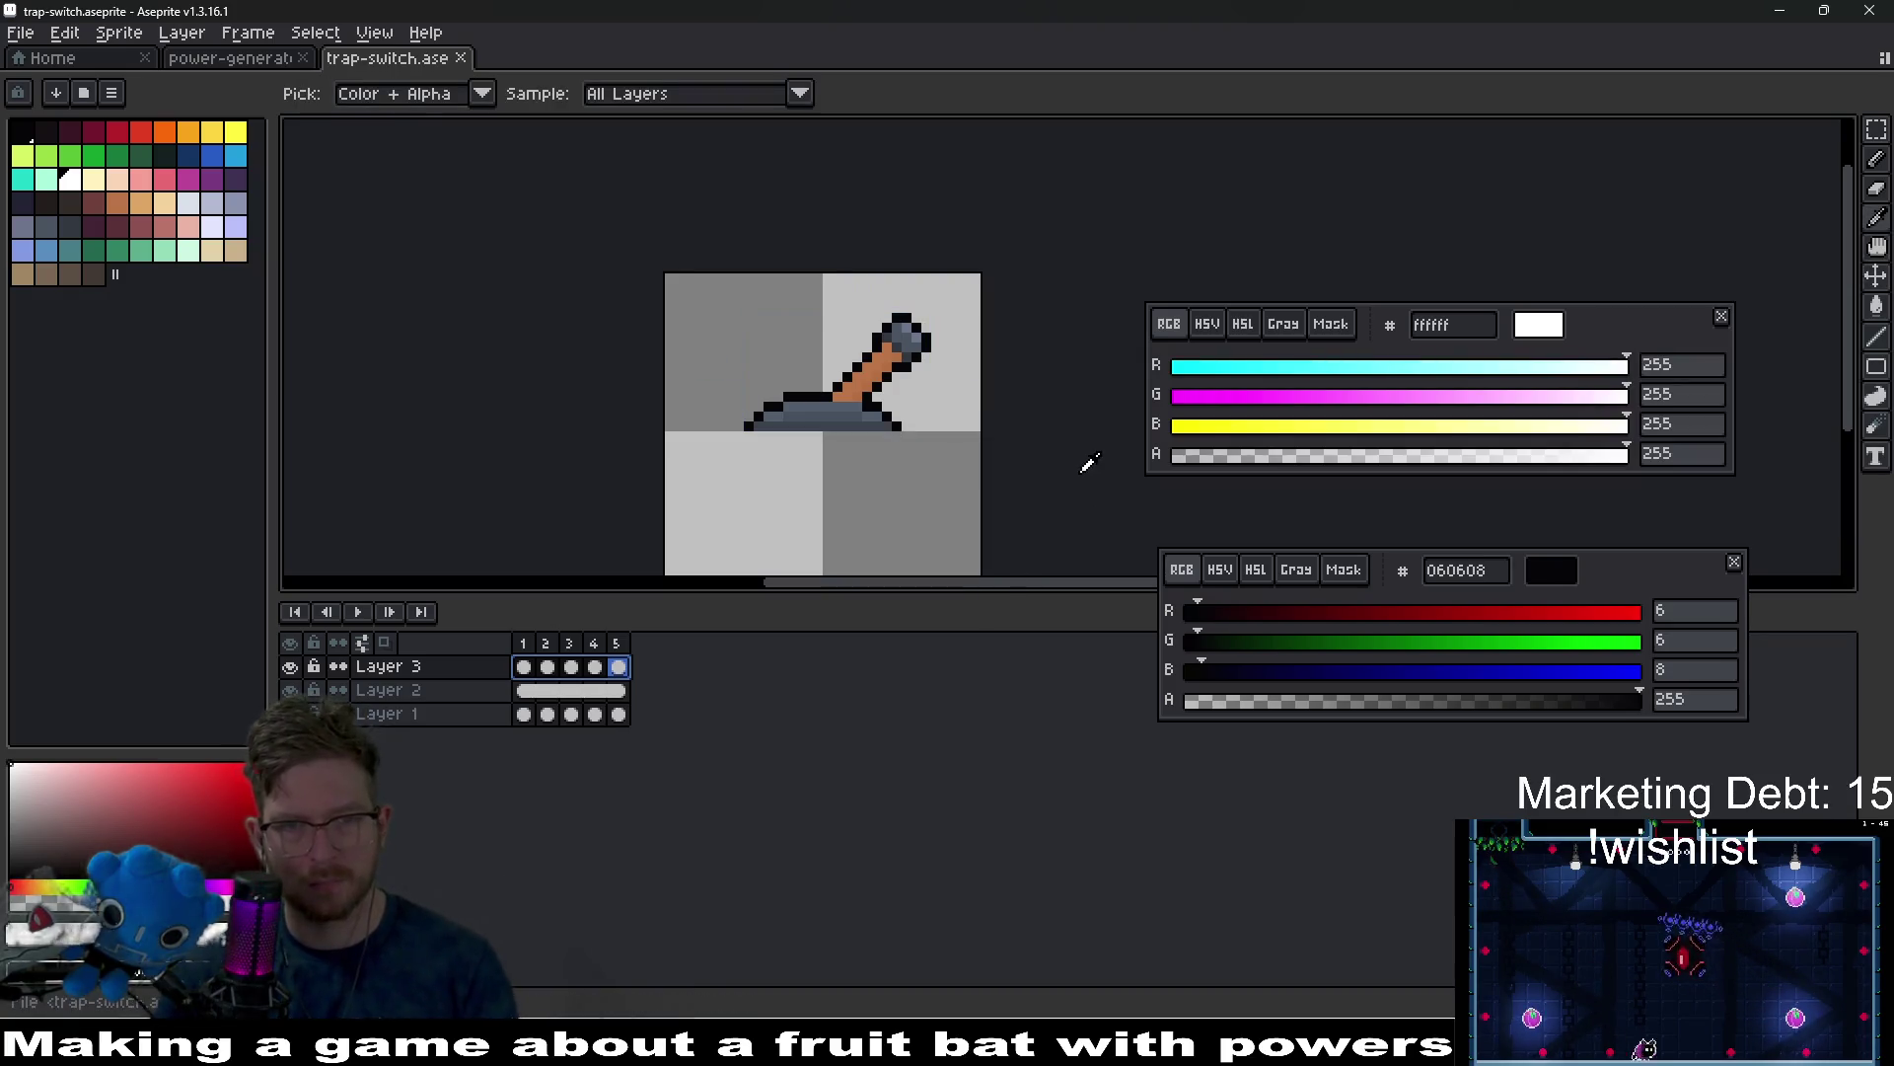
pyautogui.click(535, 667)
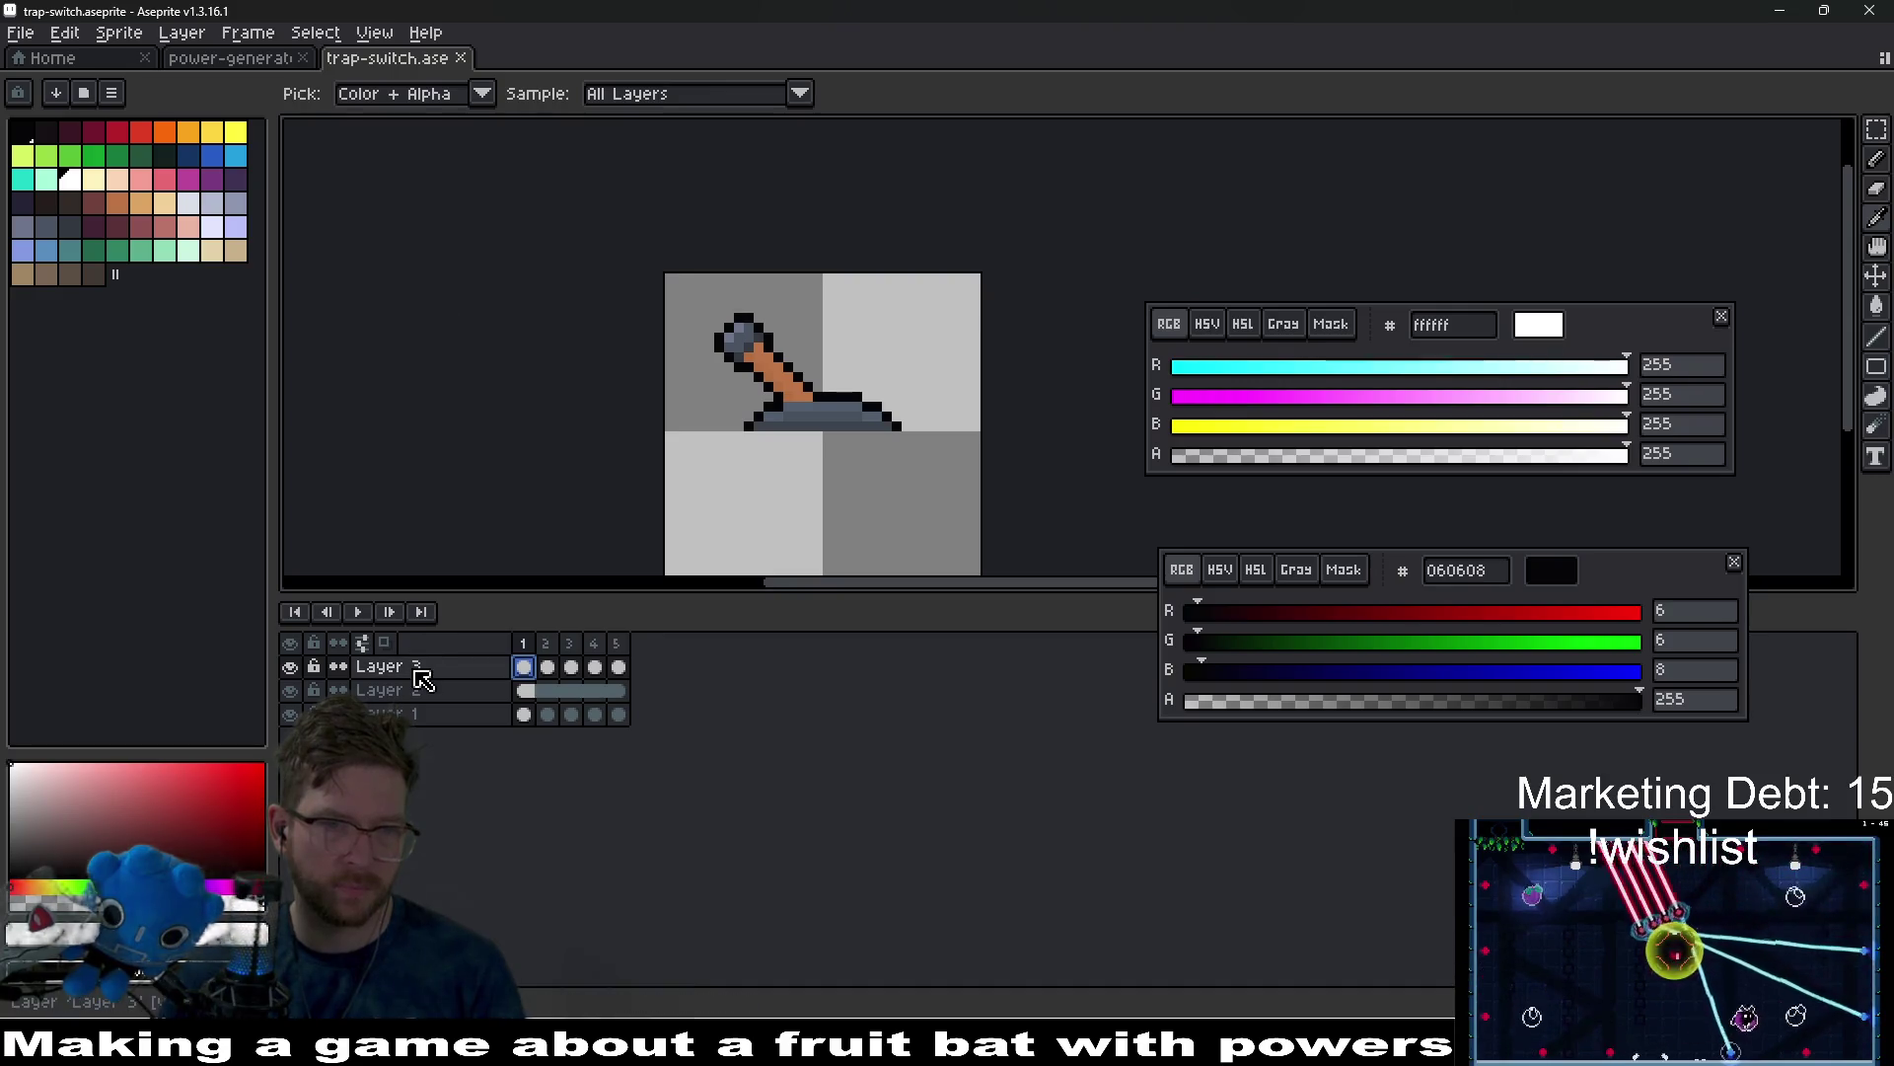
# Duplicate Layer 3 and rename the two outline layers to outline-black and outline-yellow.
pyautogui.hotkey('ctrl', 'j')
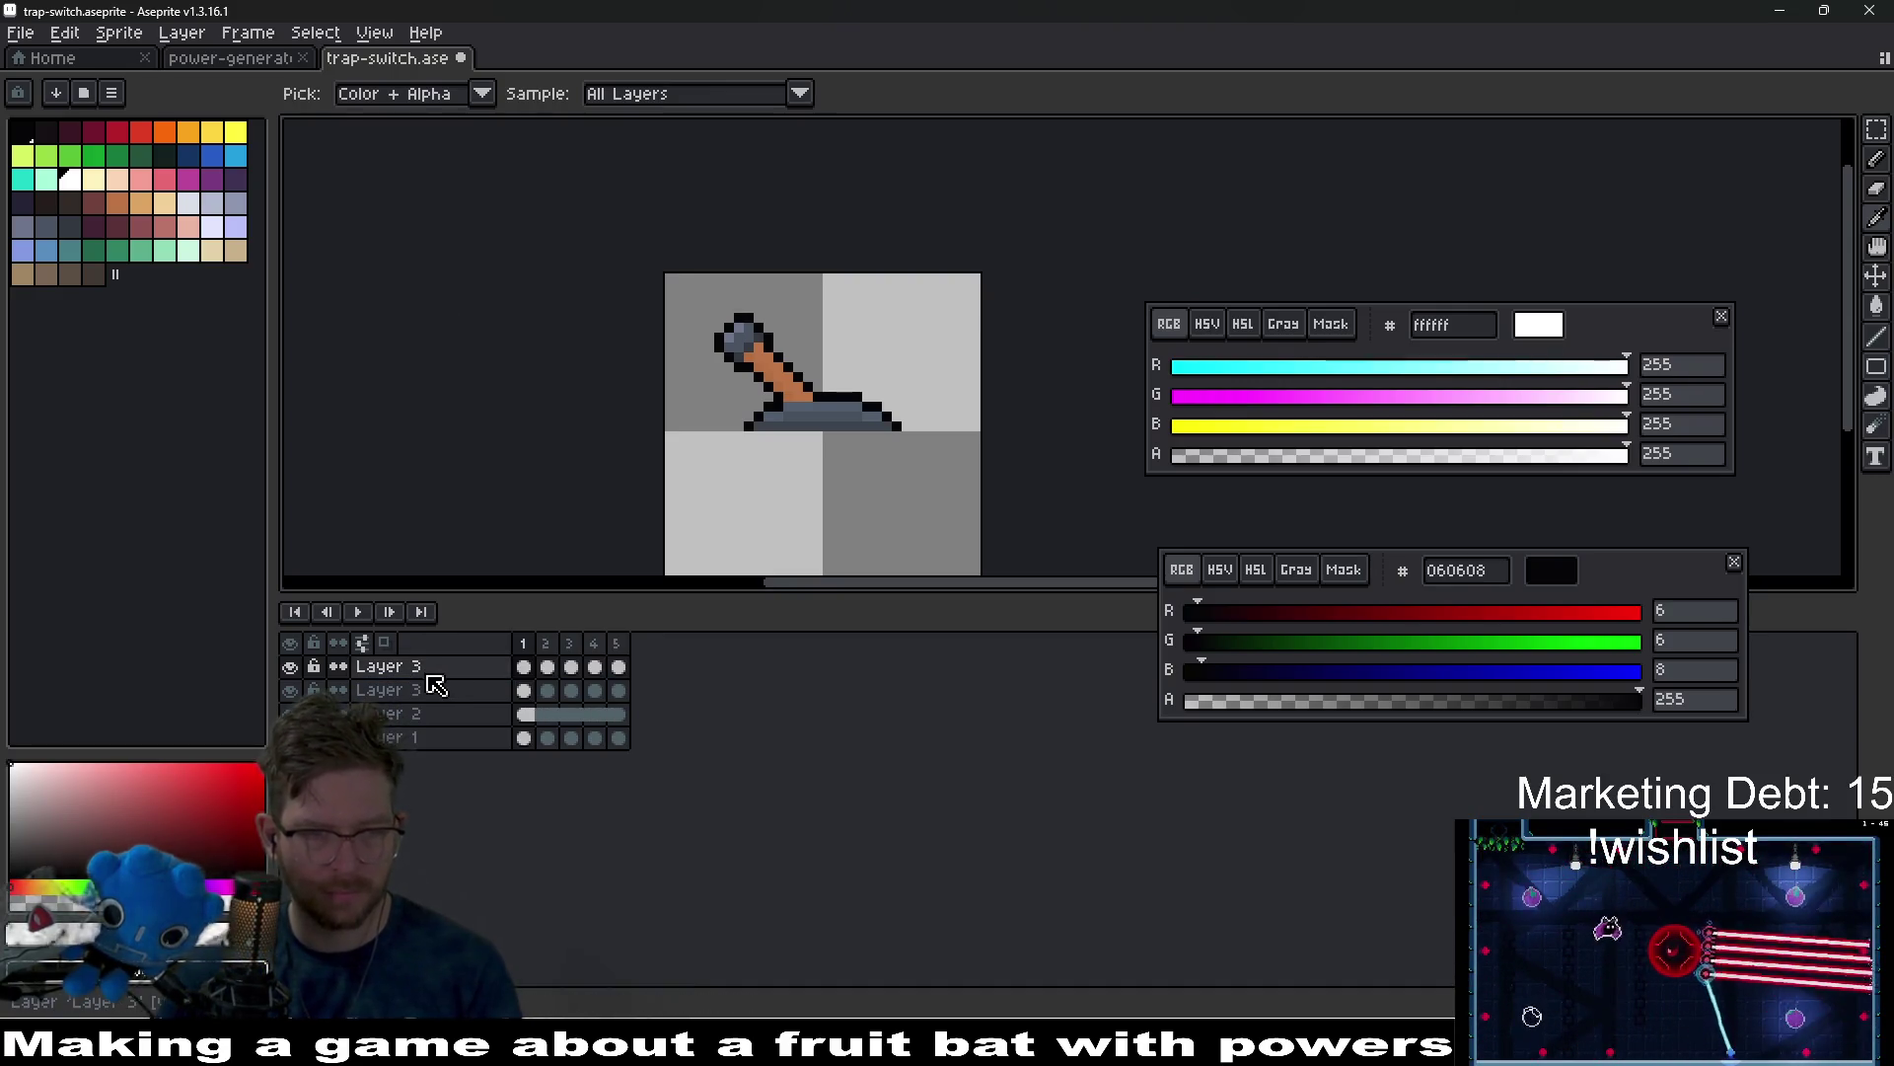
pyautogui.doubleClick(428, 676)
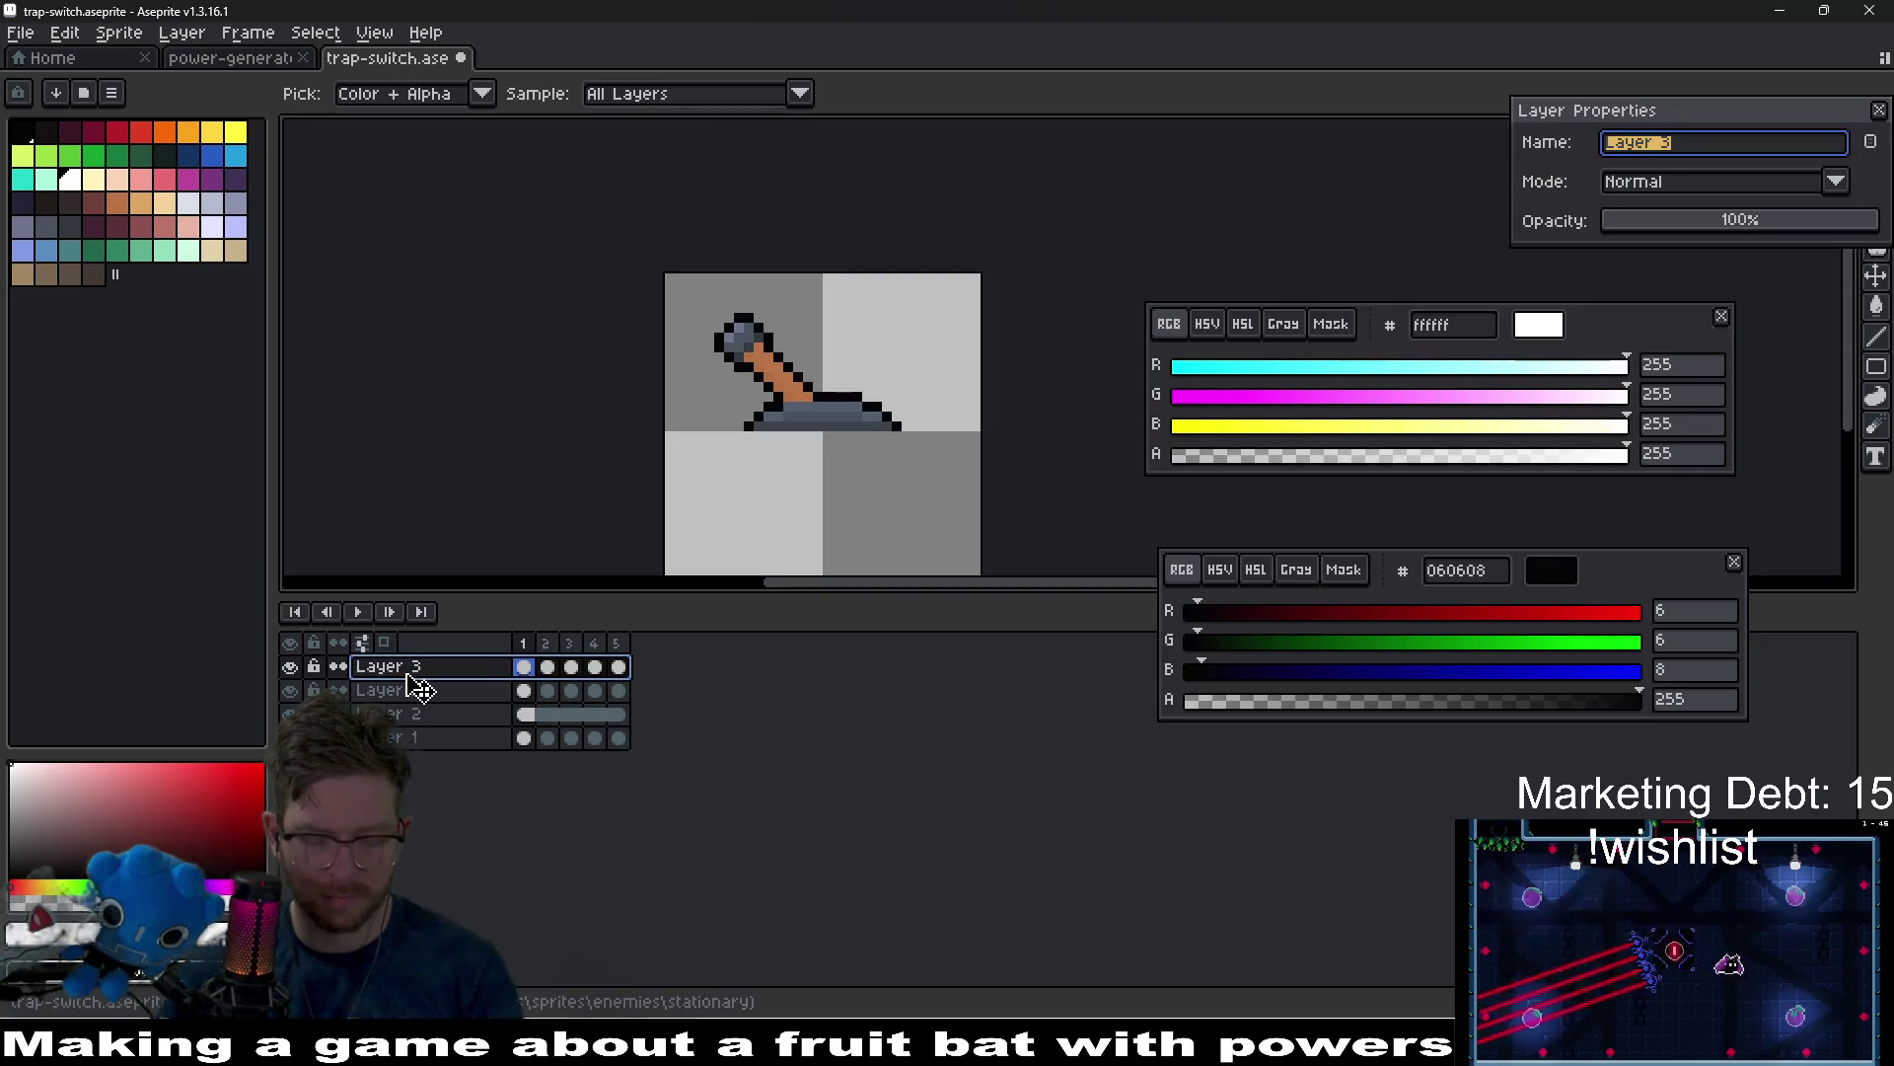
pyautogui.write('power')
pyautogui.press('Return')
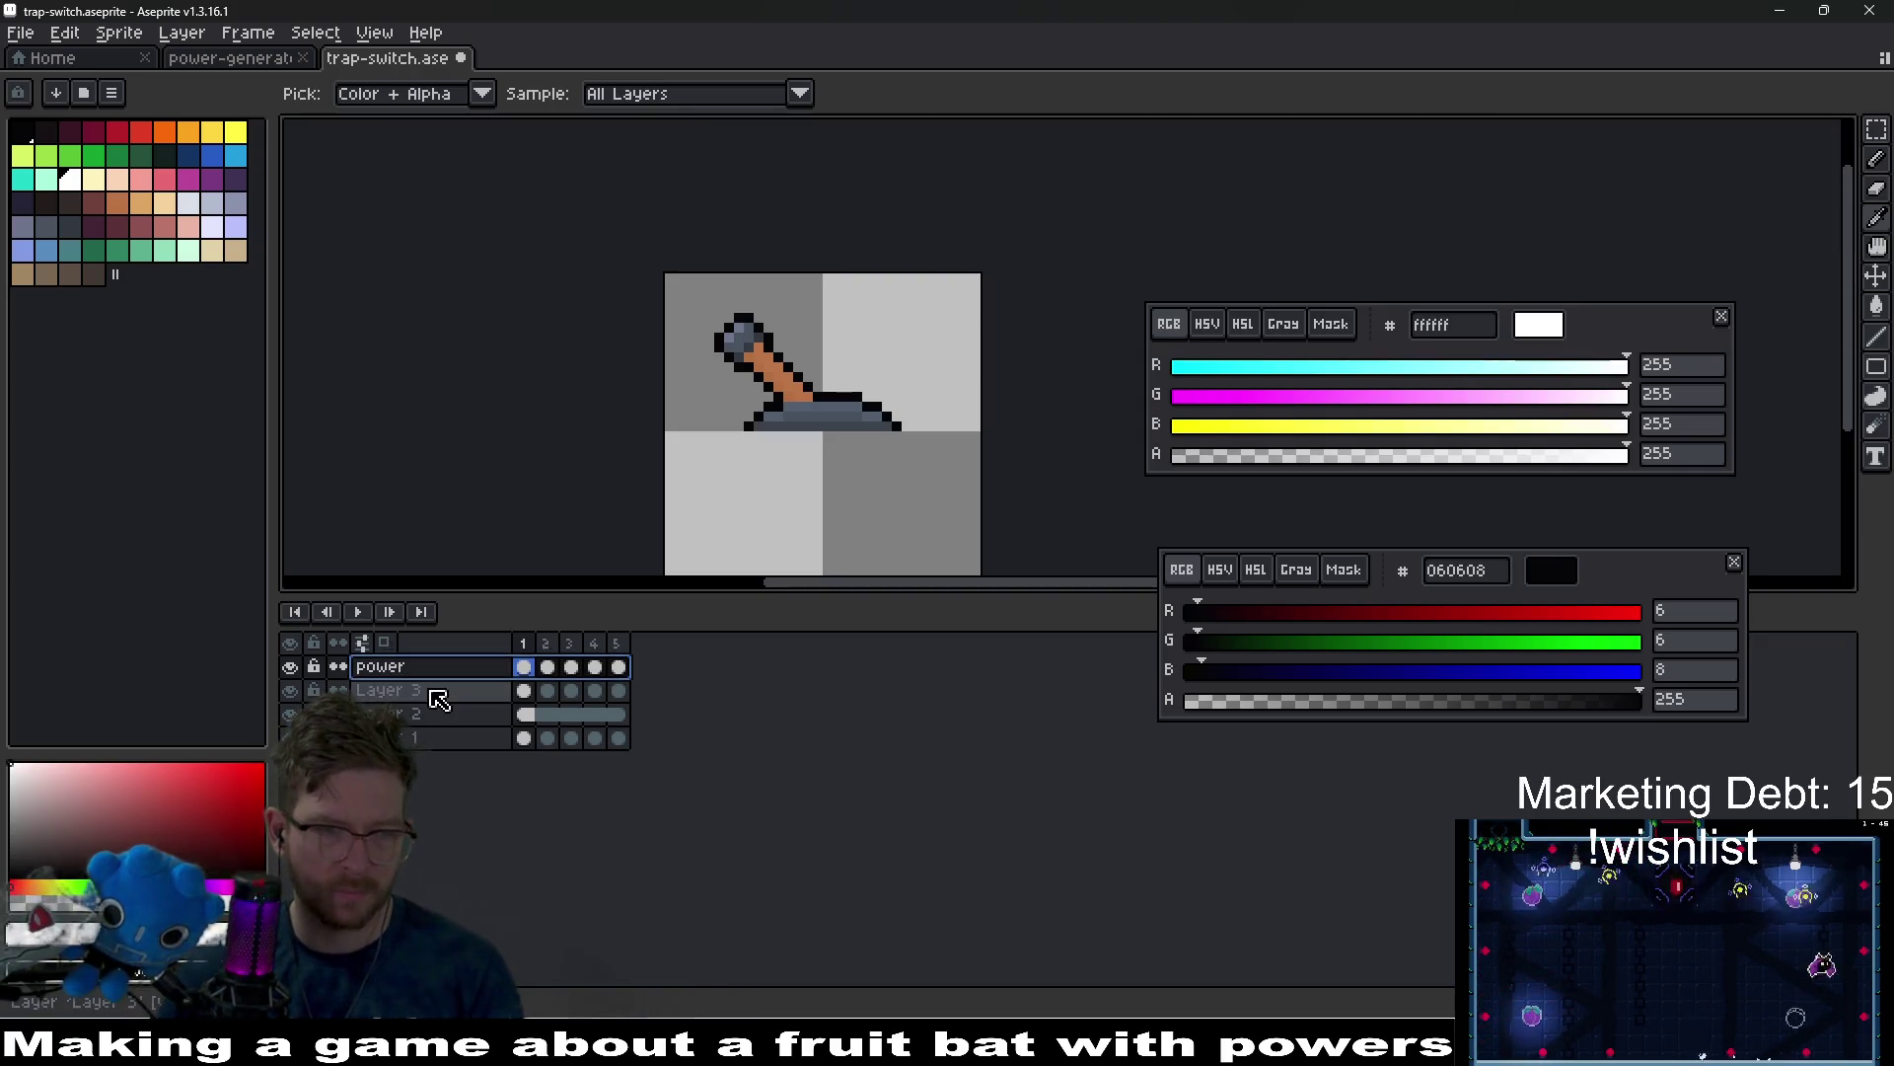
pyautogui.doubleClick(434, 692)
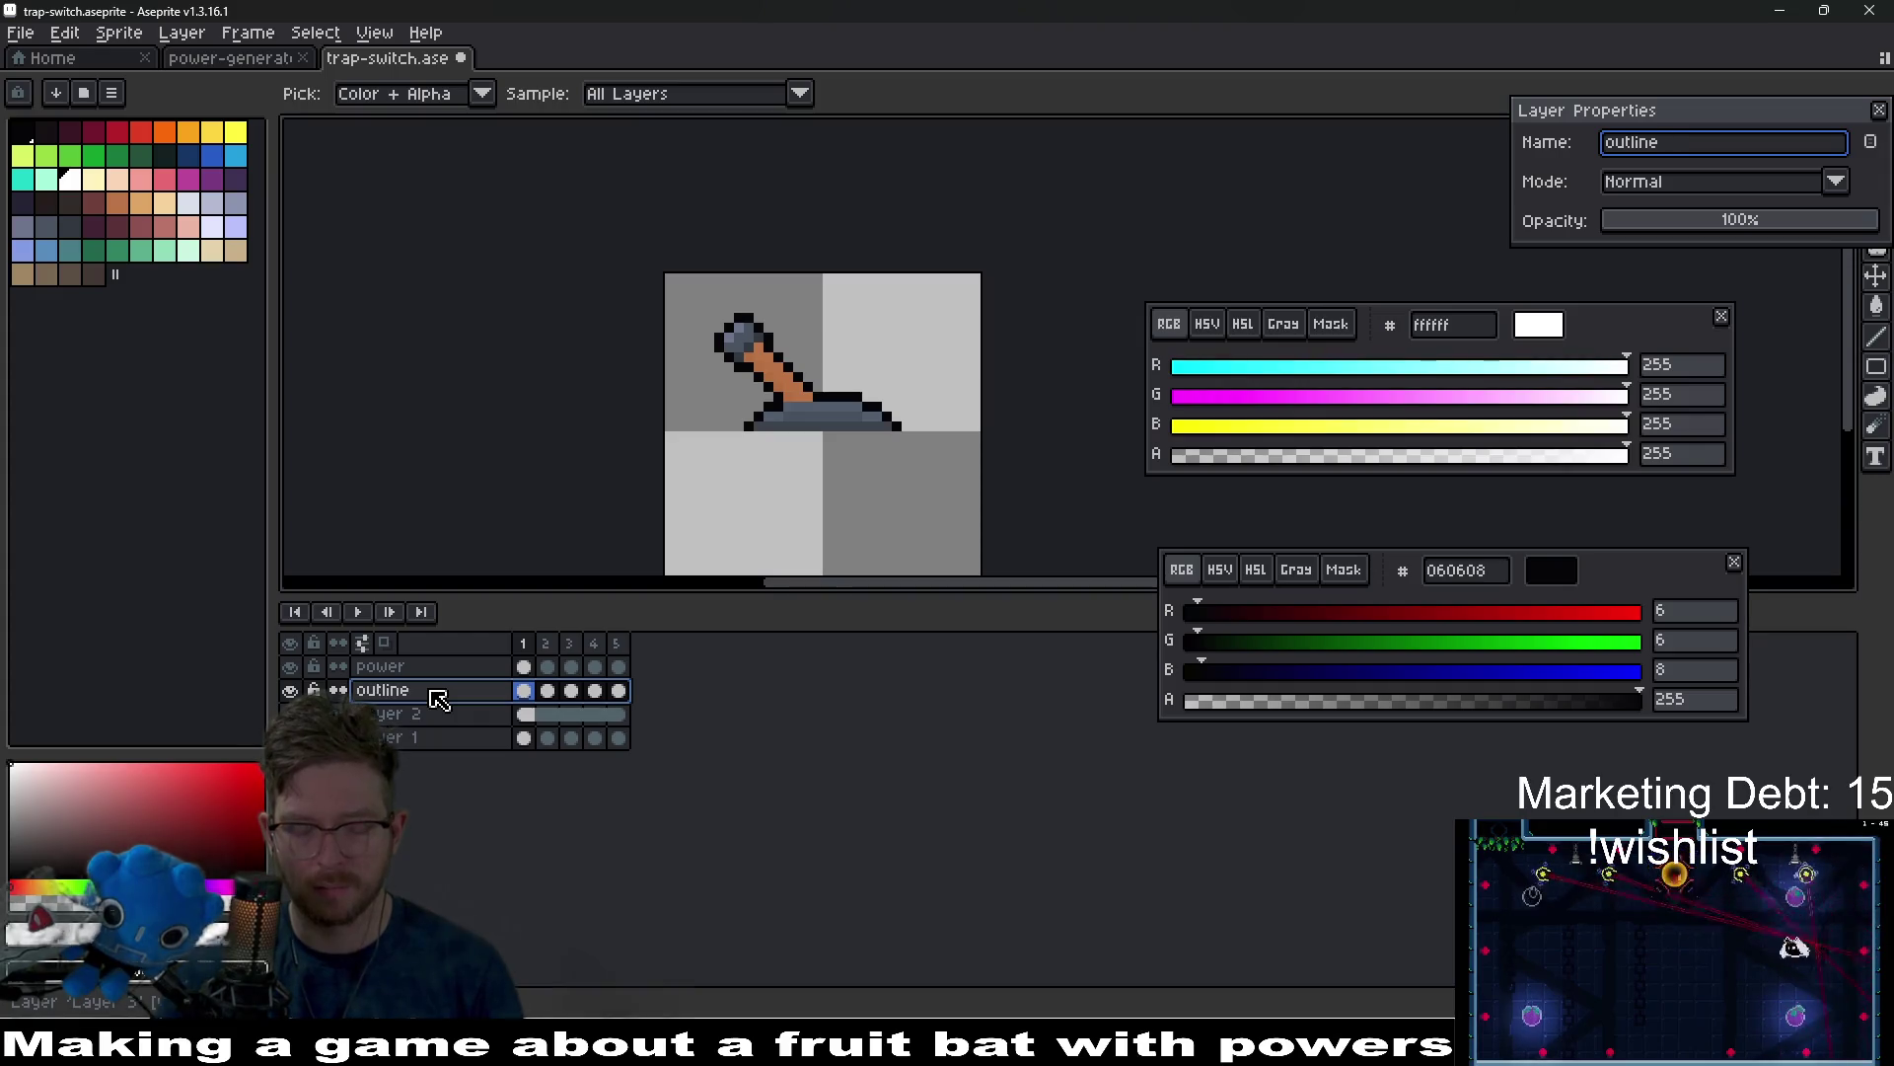
pyautogui.write('black')
pyautogui.press('Return')
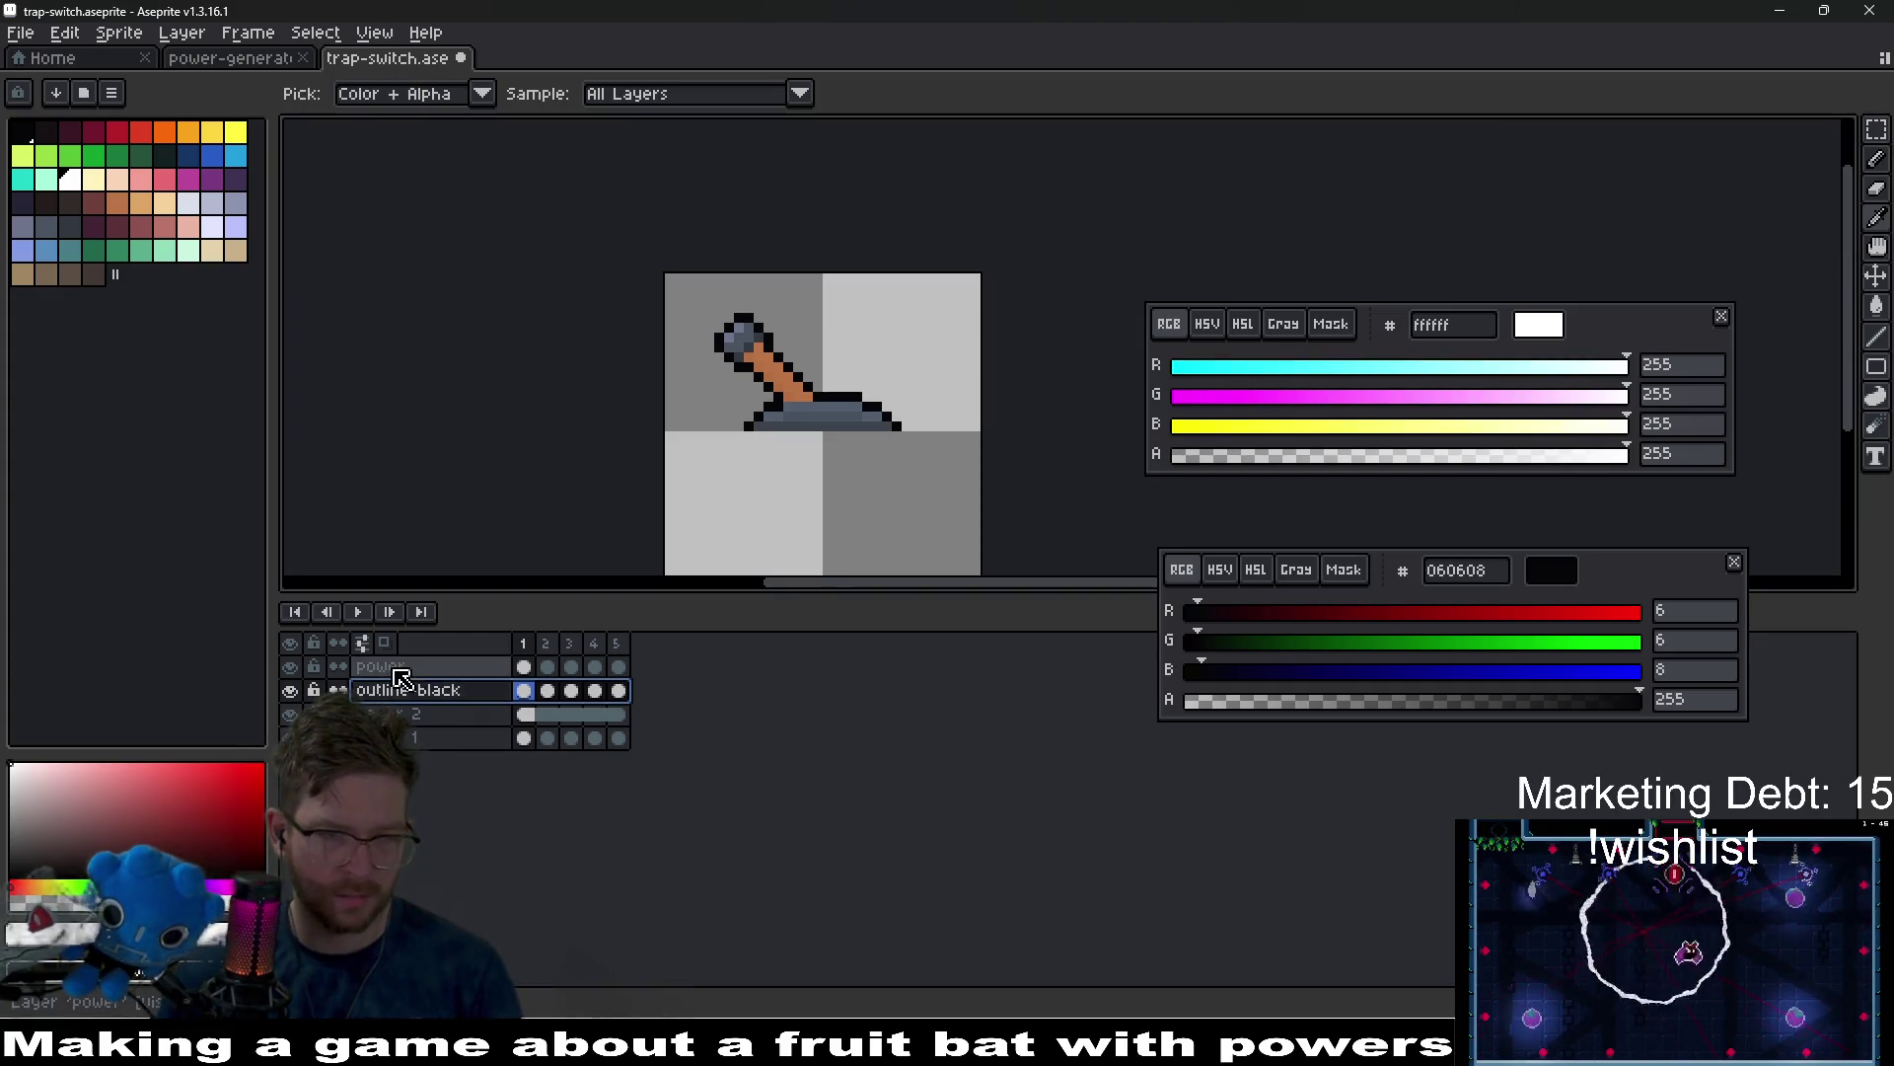
pyautogui.doubleClick(399, 668)
pyautogui.write('outline-yellow')
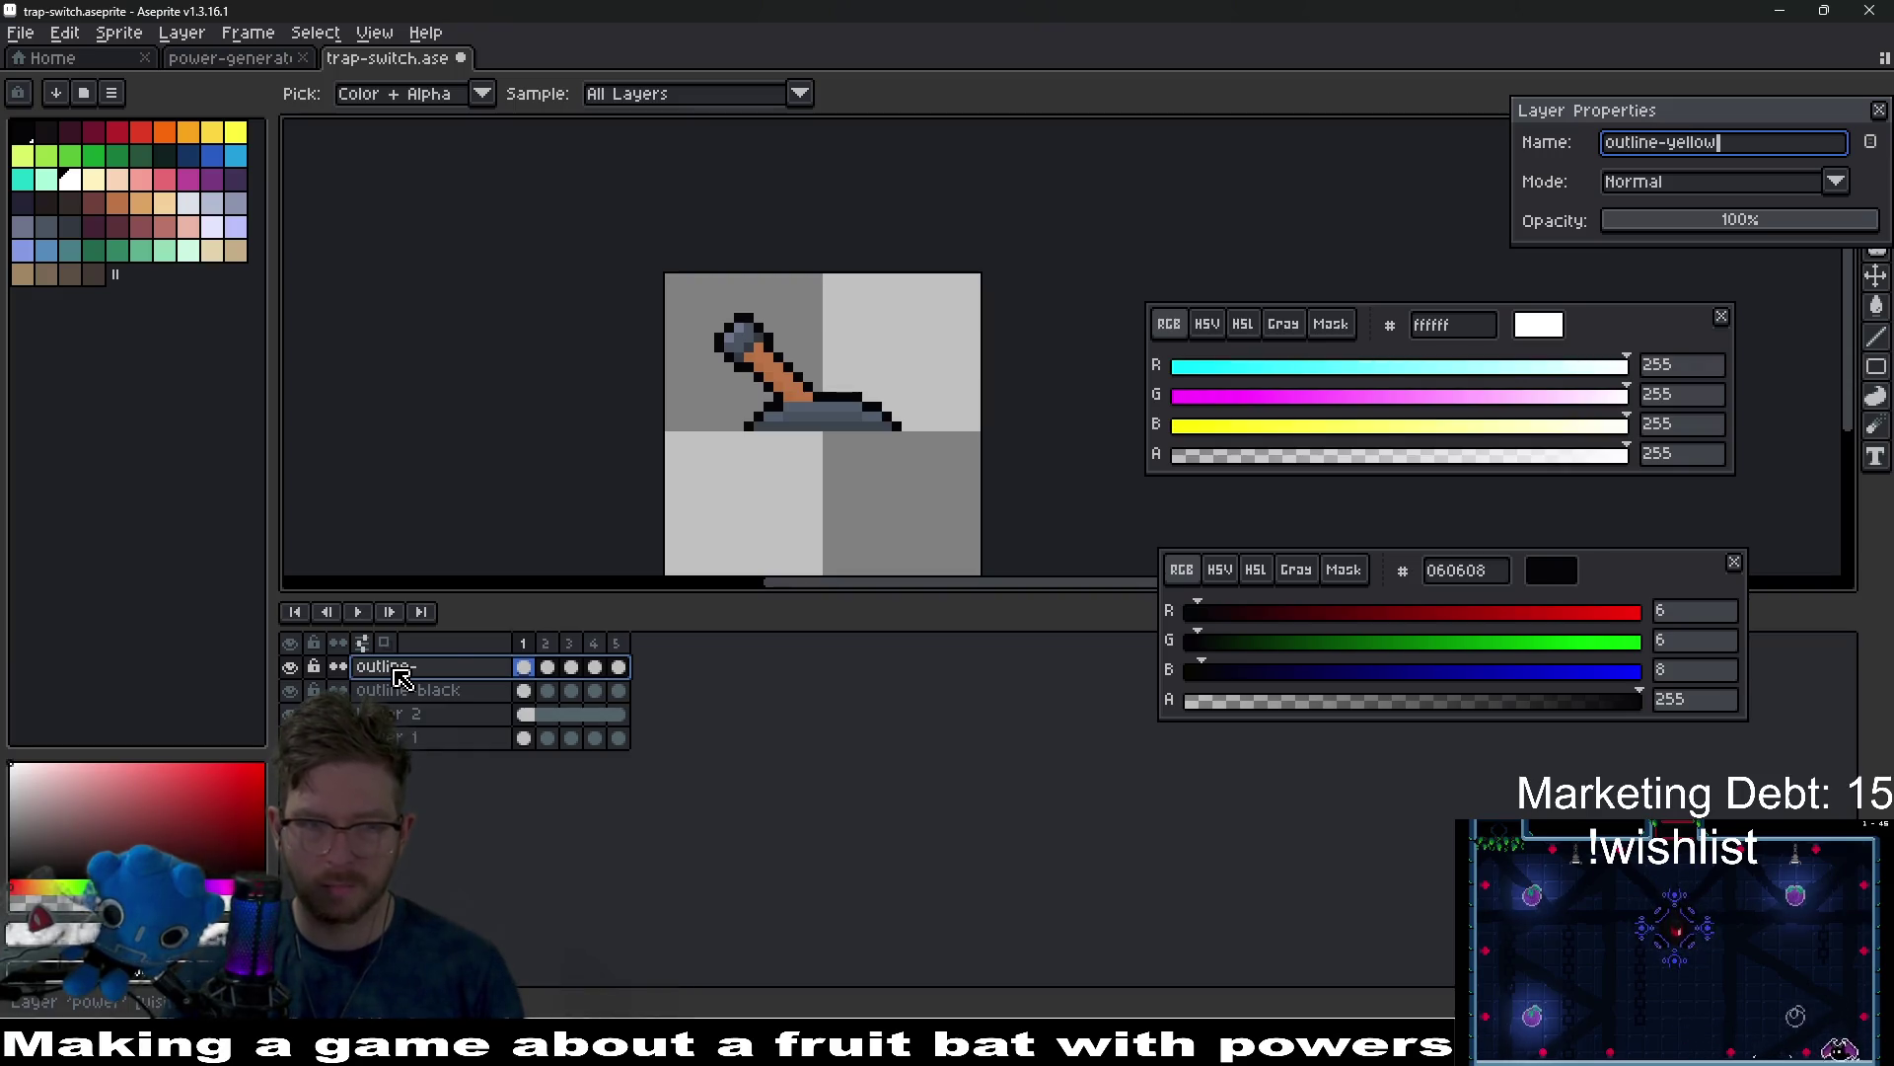
pyautogui.press('Return')
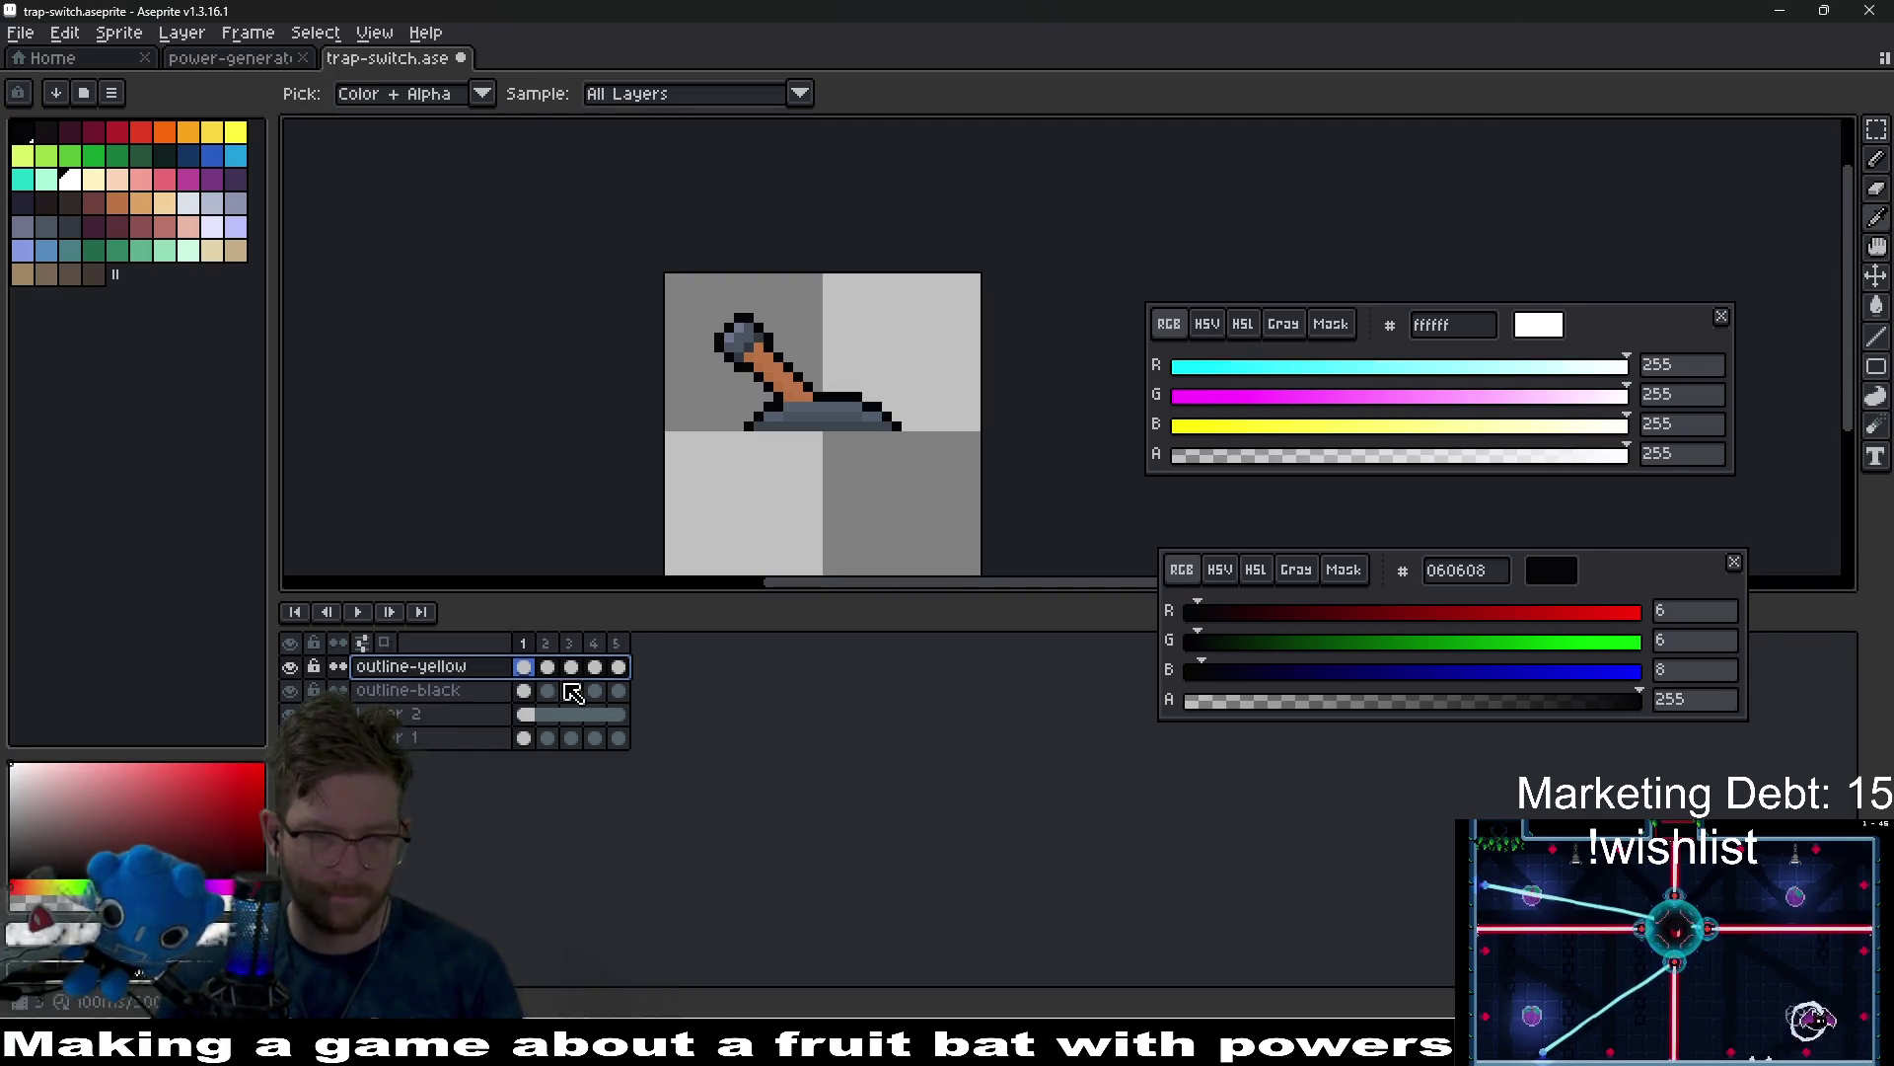
# Sample the power generator's yellow outline and use Replace Color to turn the lever outline yellow.
pyautogui.click(833, 391)
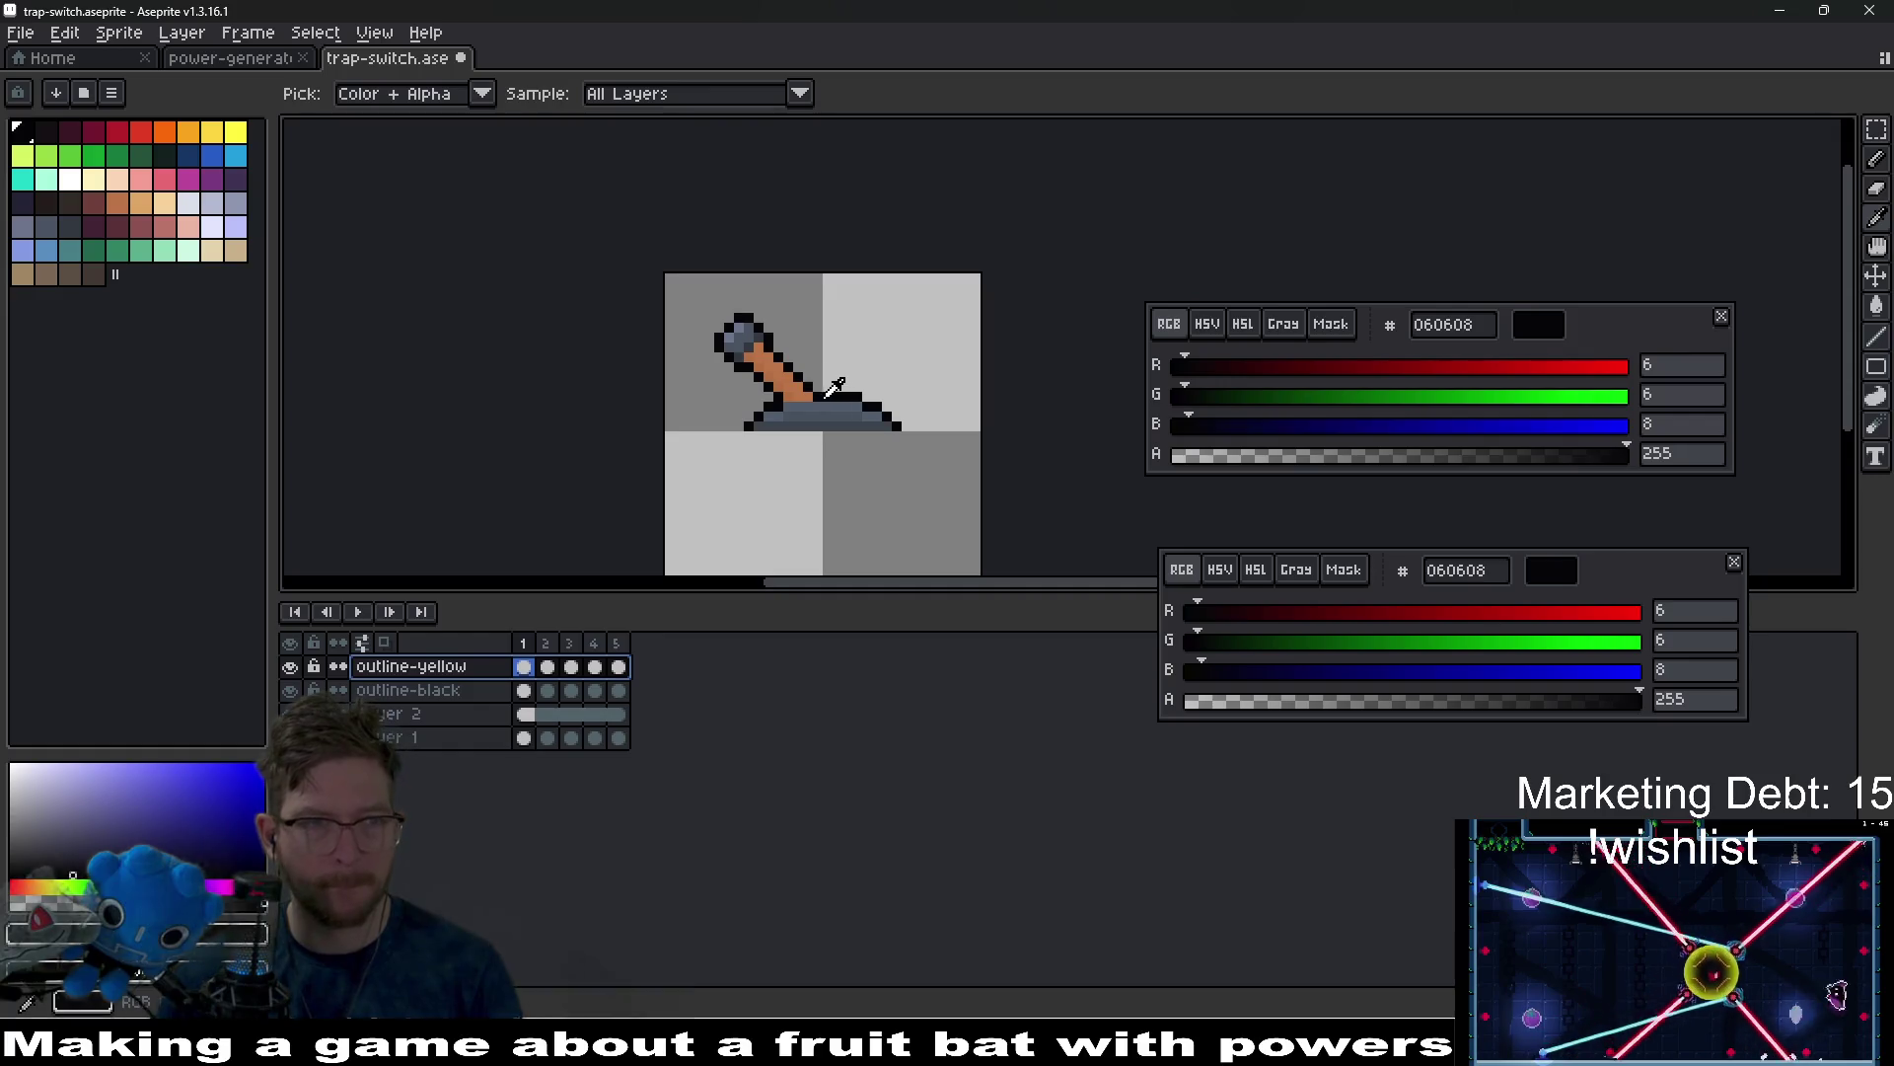
pyautogui.click(244, 60)
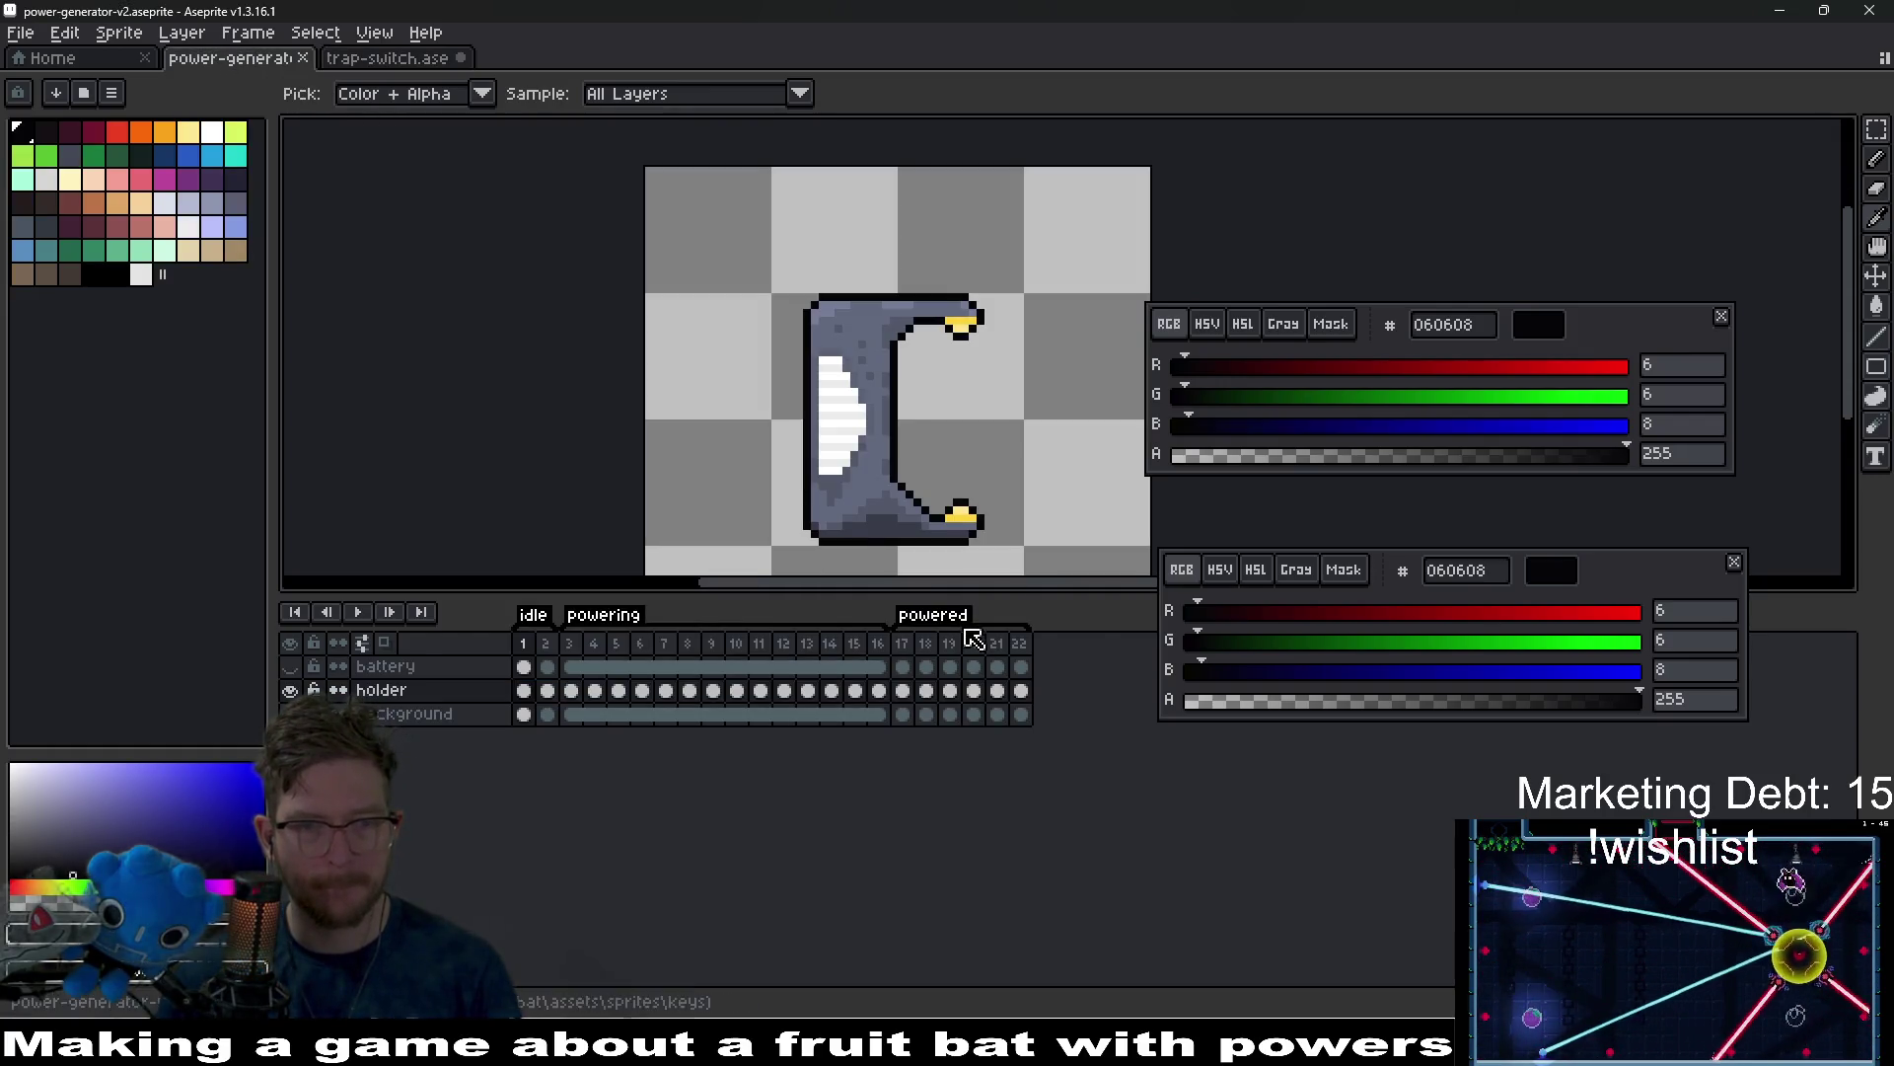
pyautogui.click(927, 644)
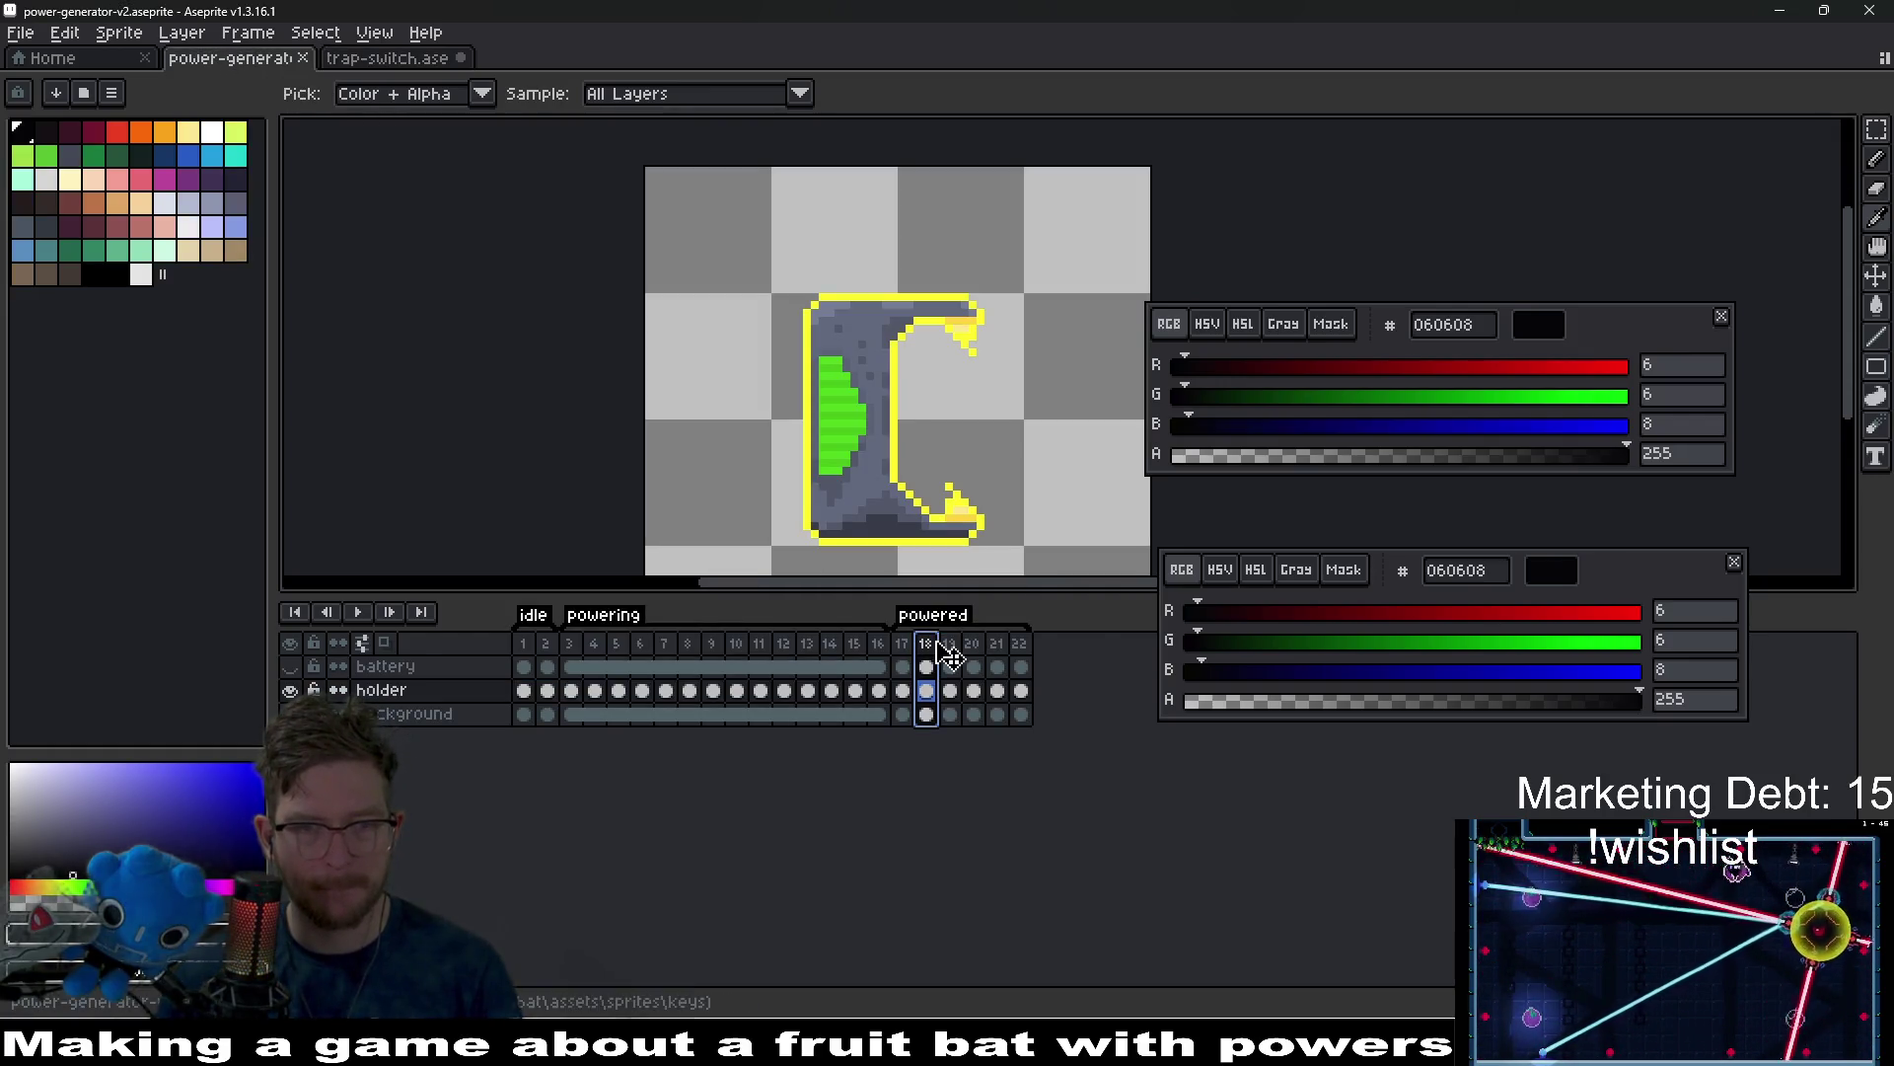
pyautogui.click(949, 508)
pyautogui.click(387, 60)
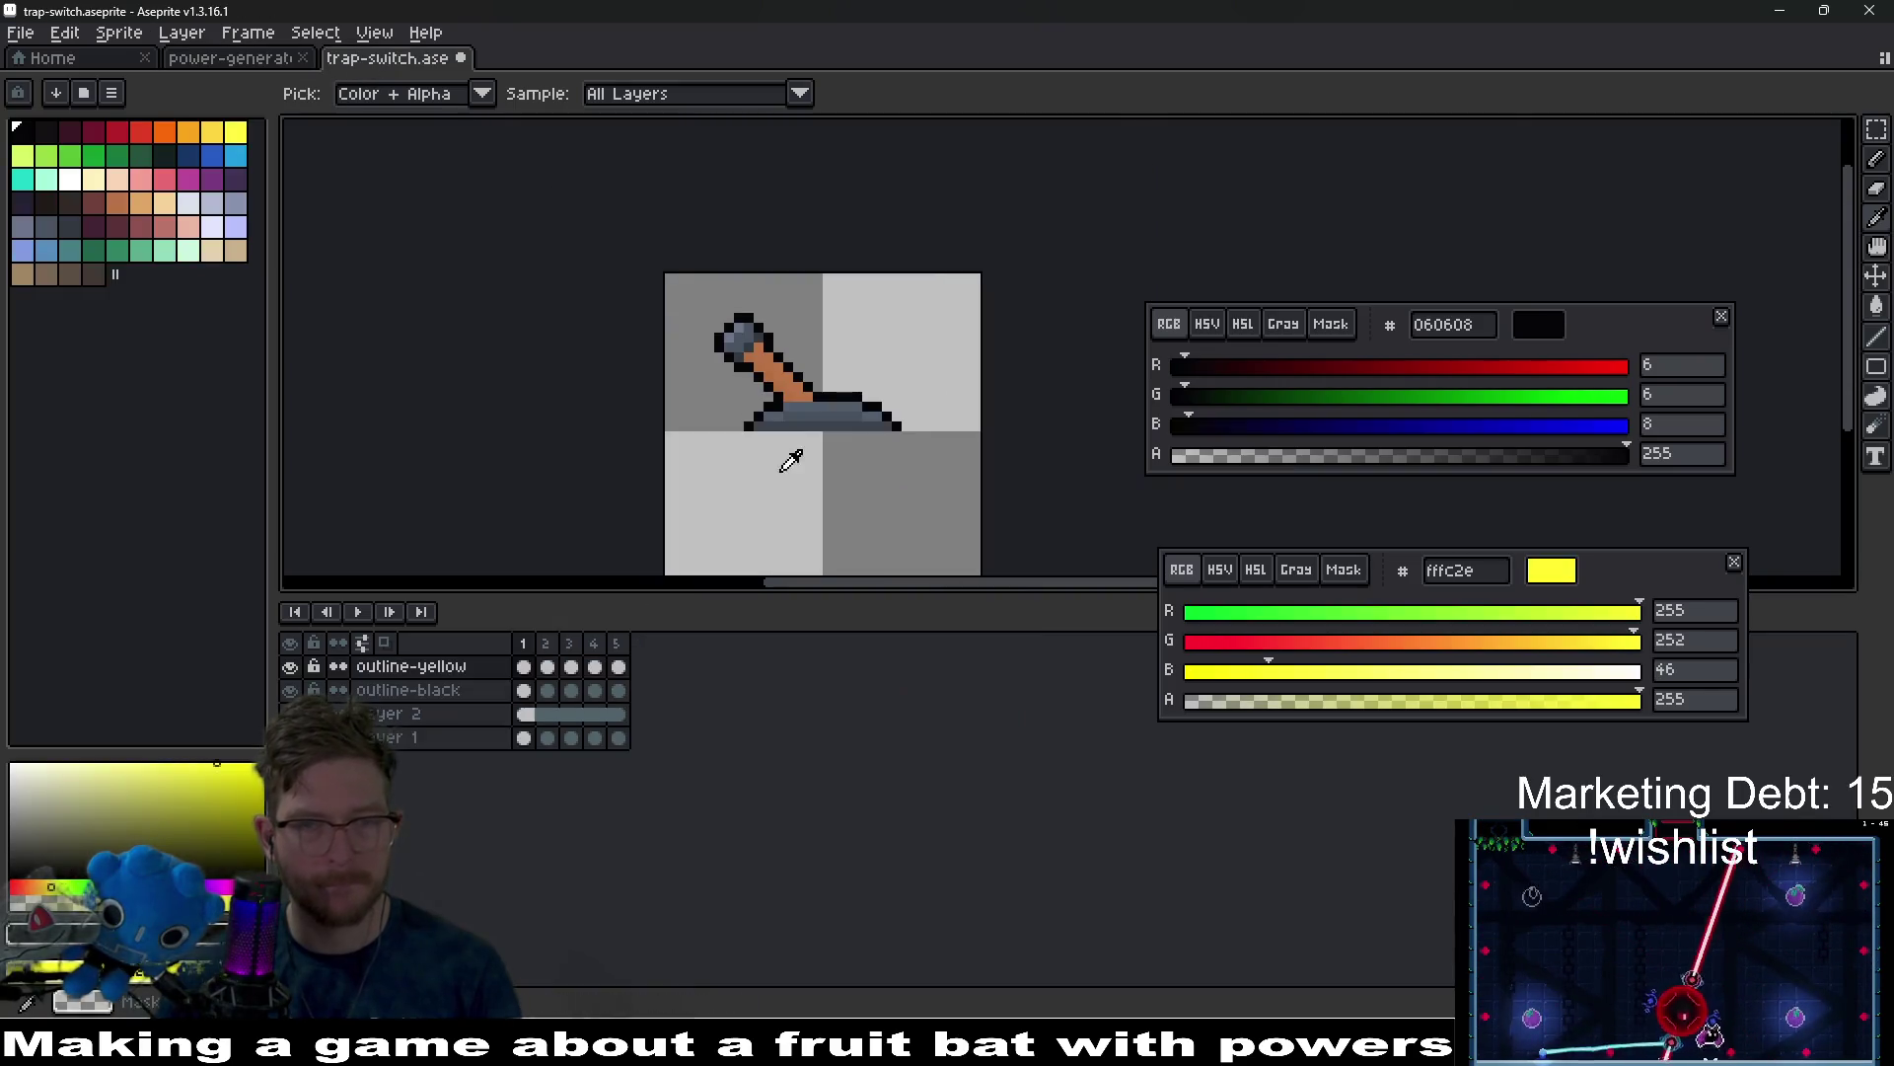
pyautogui.scroll(4, 786, 346)
pyautogui.click(619, 666)
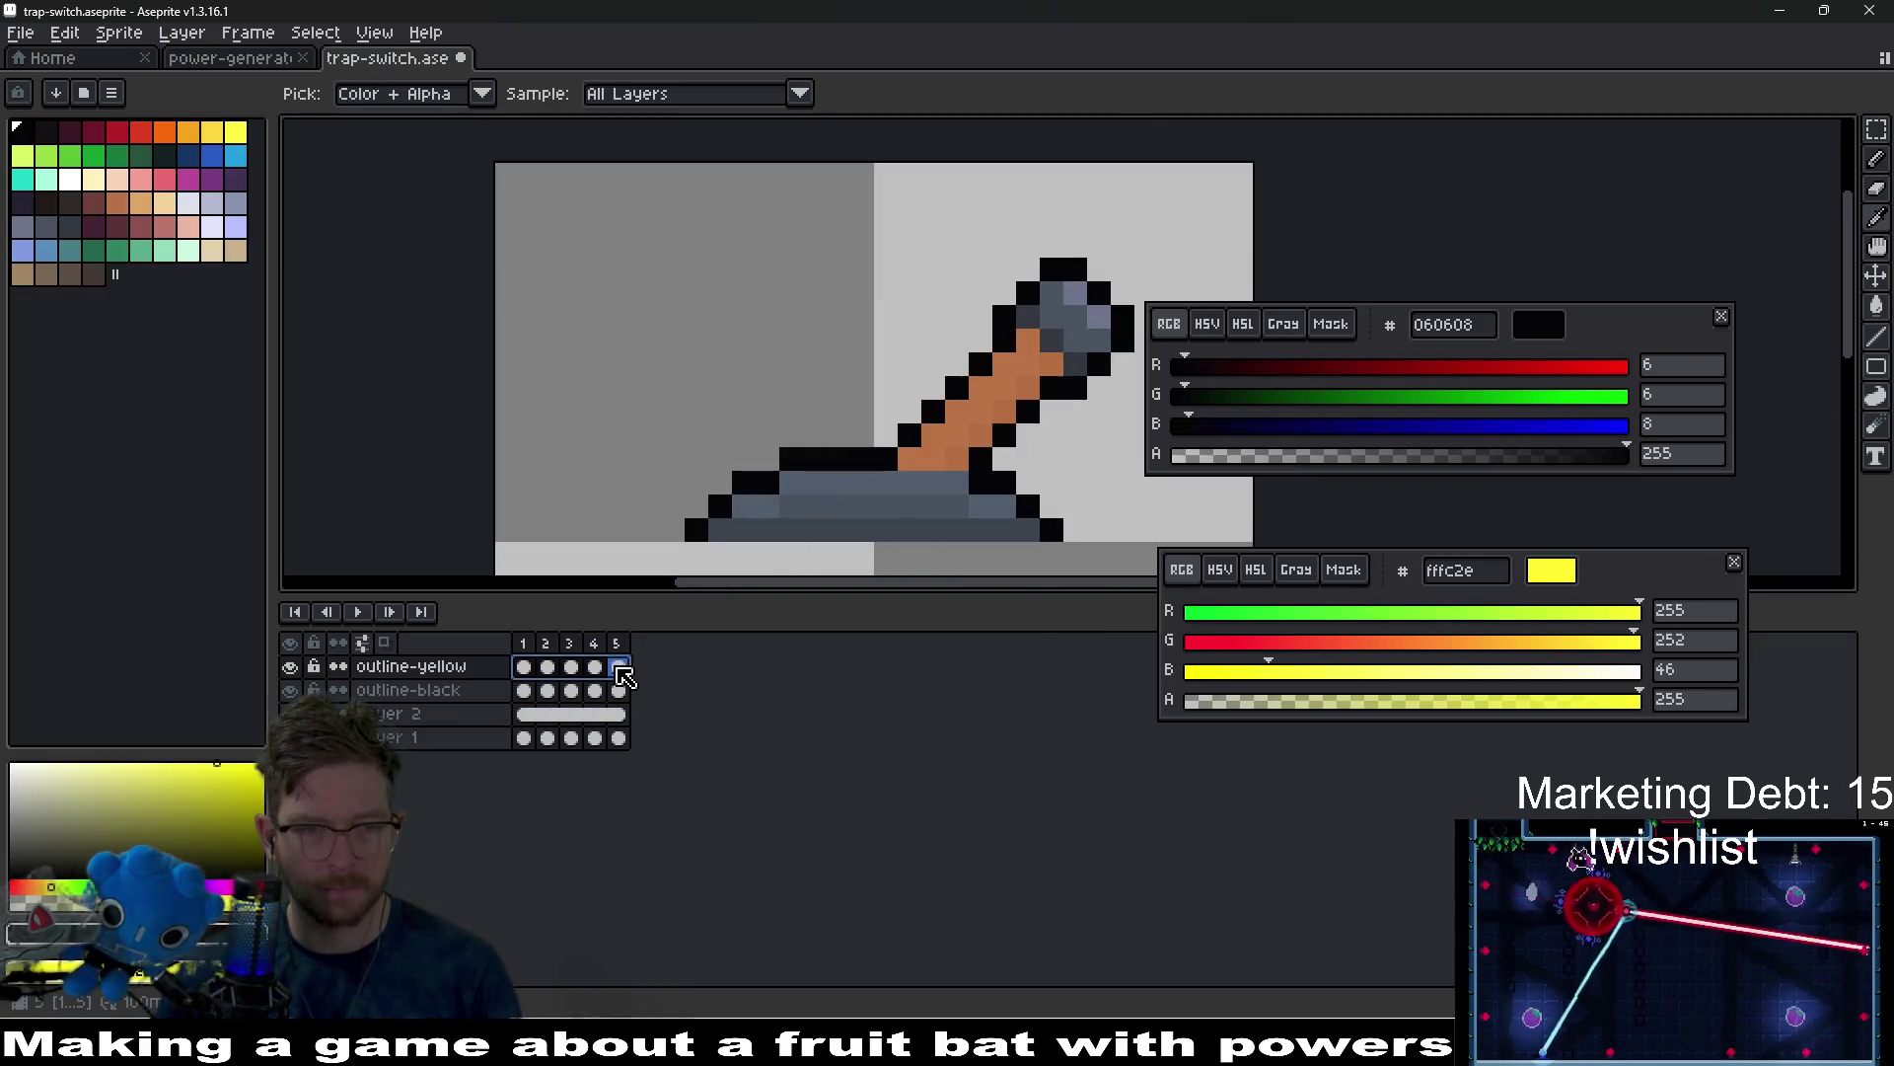
pyautogui.hotkey('shift', 'r')
pyautogui.press('Return')
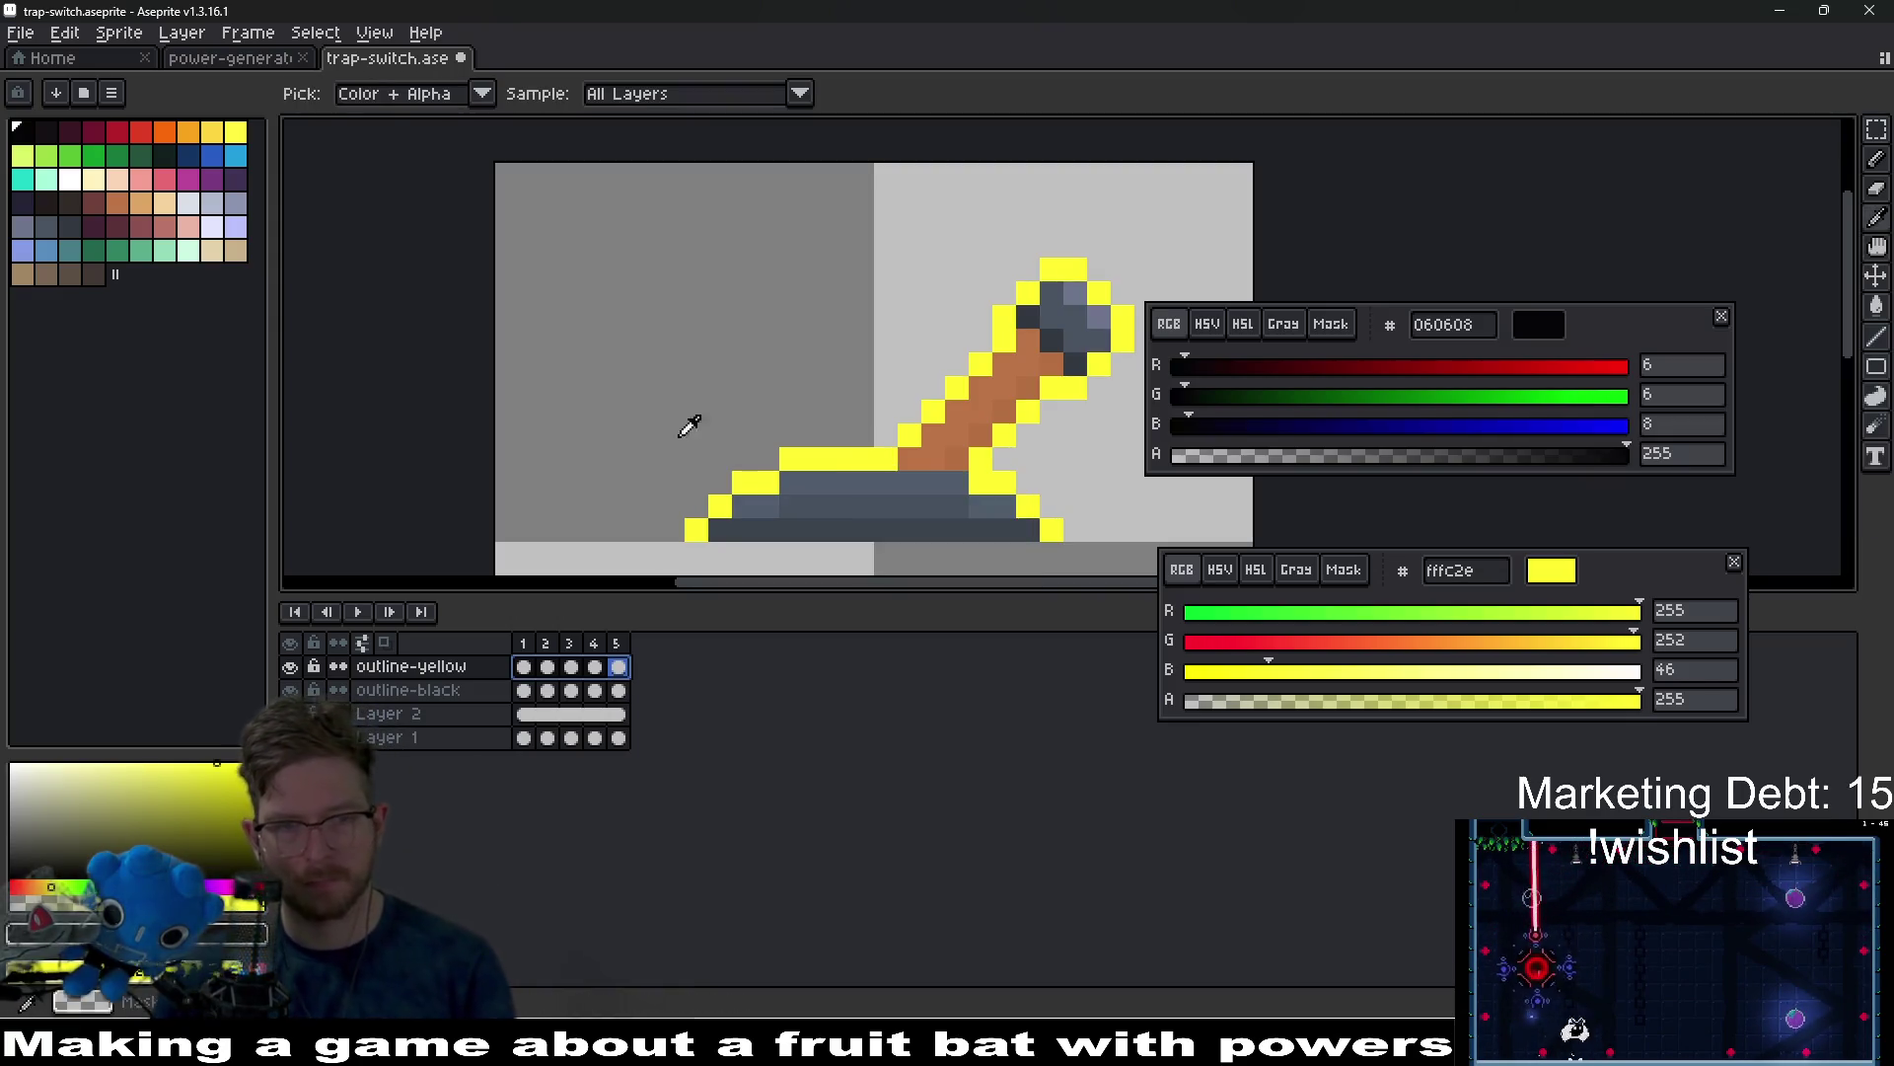
pyautogui.scroll(-4, 685, 444)
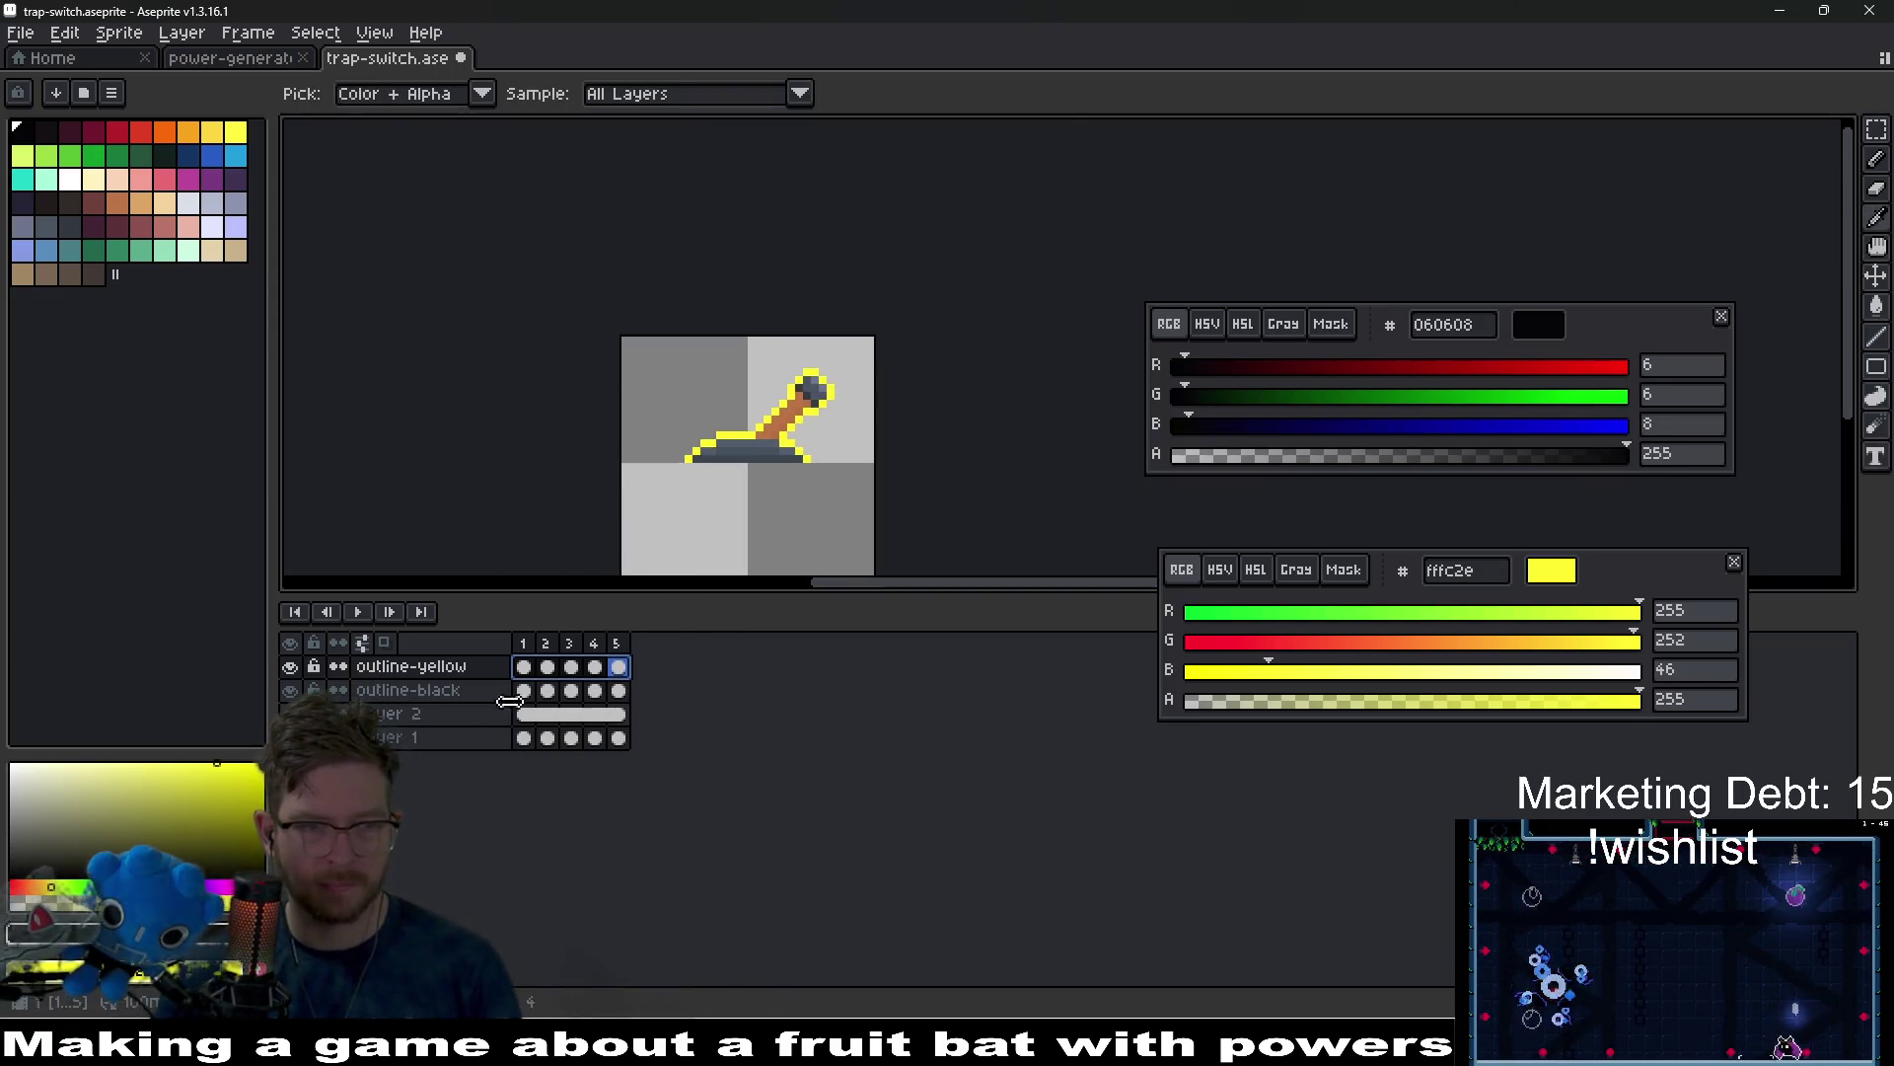
# Check the outline-black layer's properties, then make outline-yellow the active layer again.
pyautogui.click(429, 690)
pyautogui.doubleClick(446, 688)
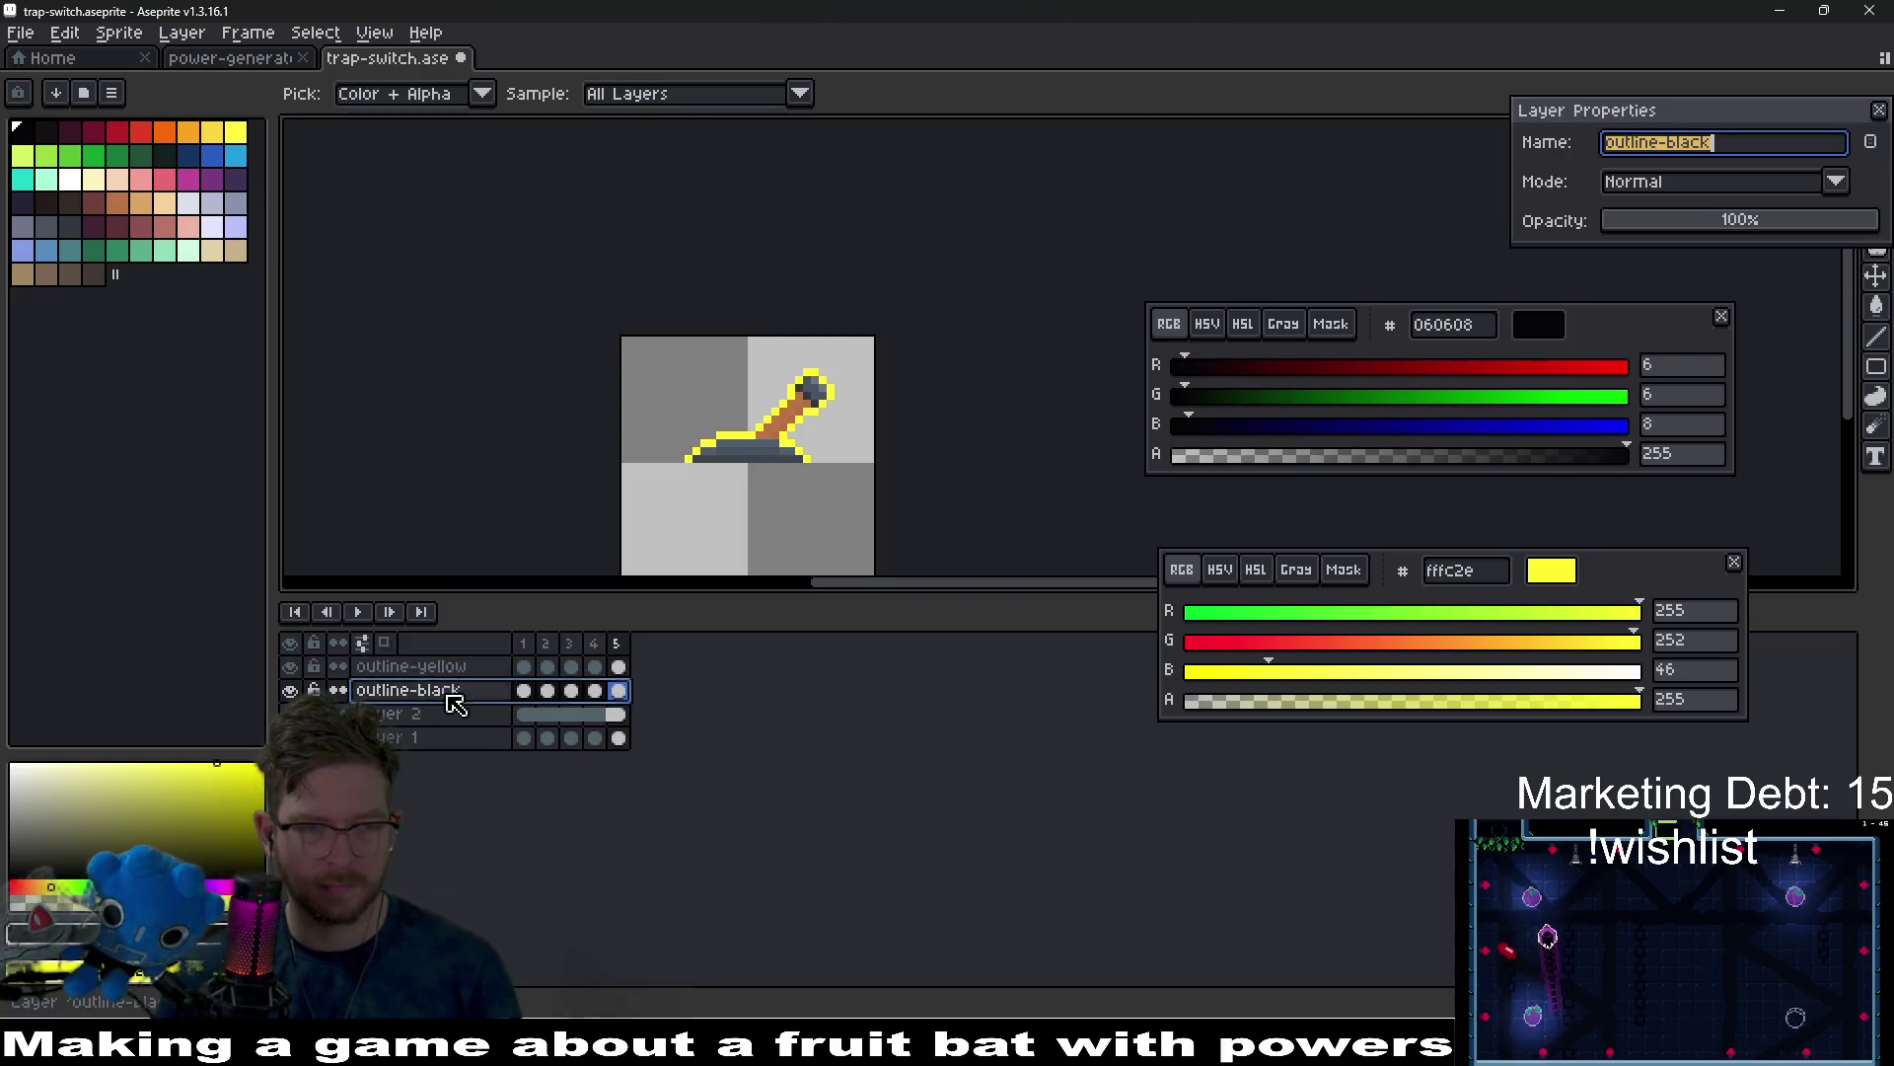
pyautogui.press('Escape')
pyautogui.click(457, 668)
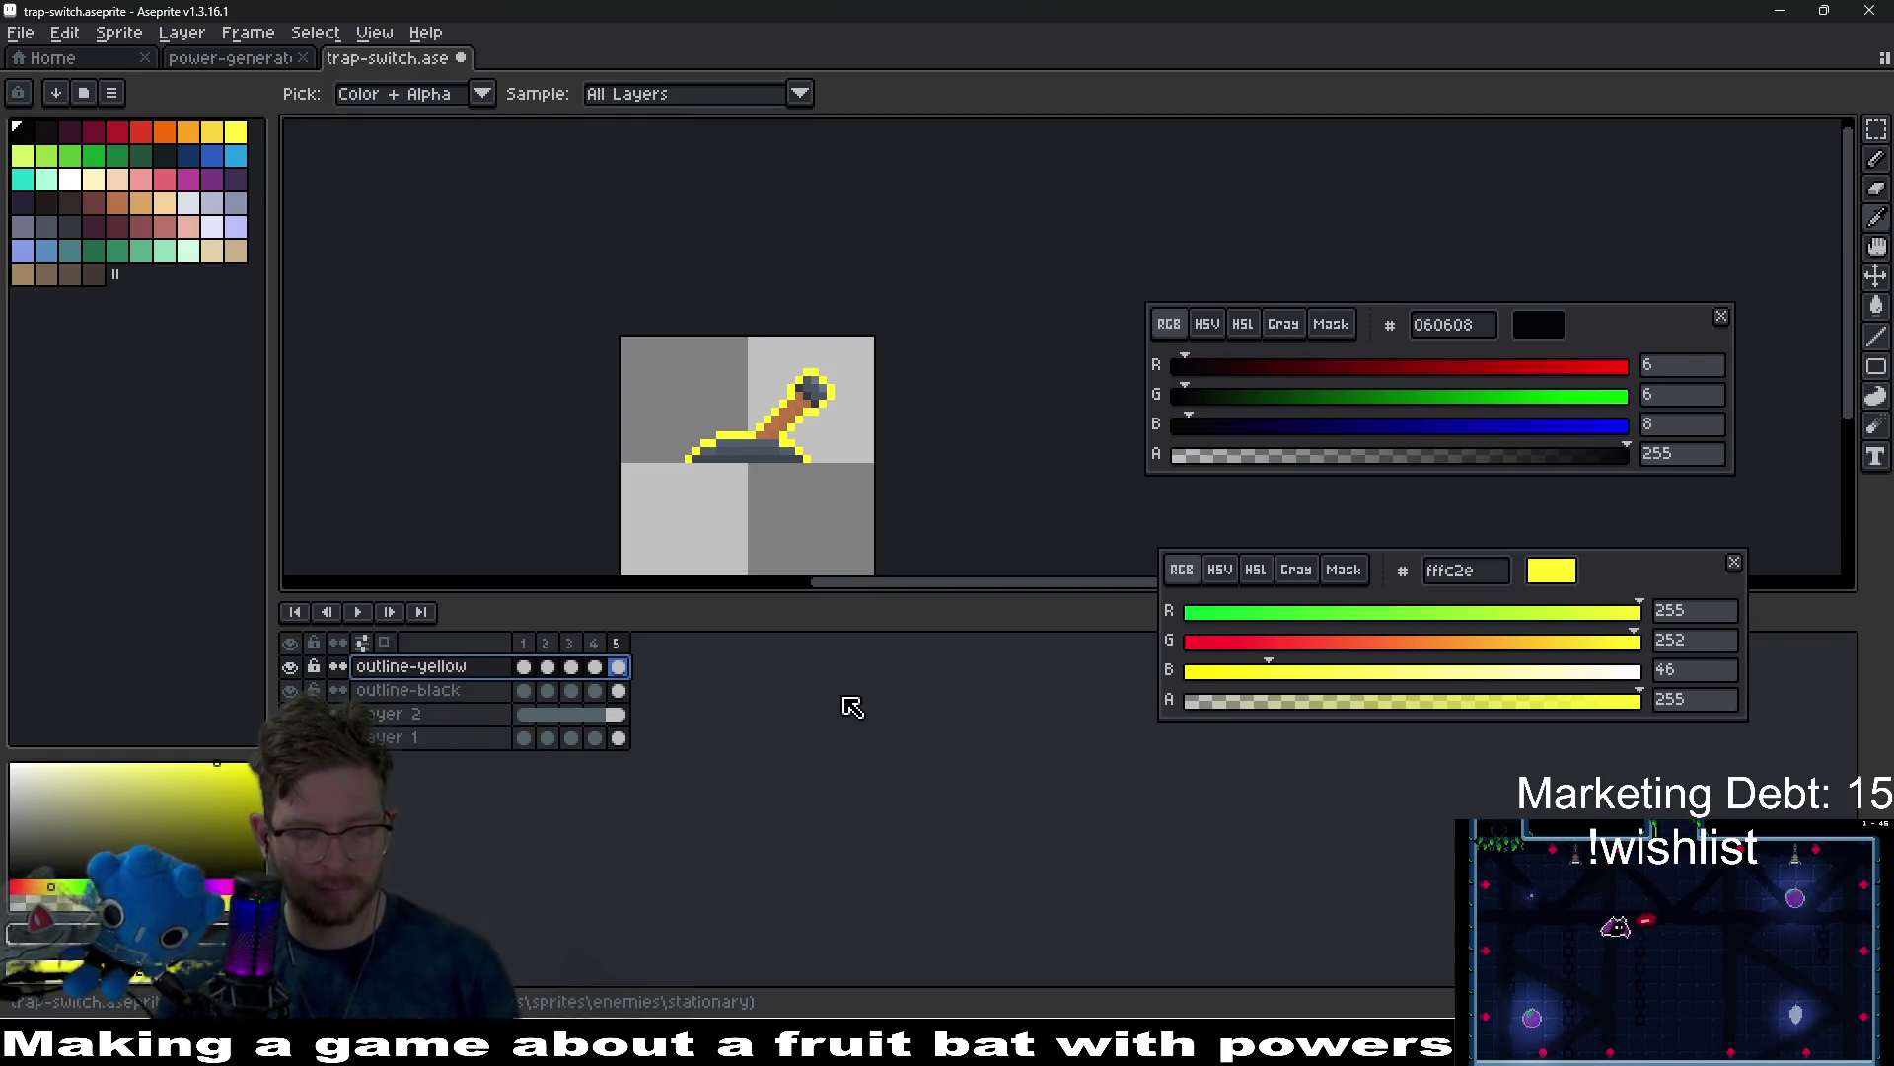
pyautogui.hotkey('ctrl', 'e')
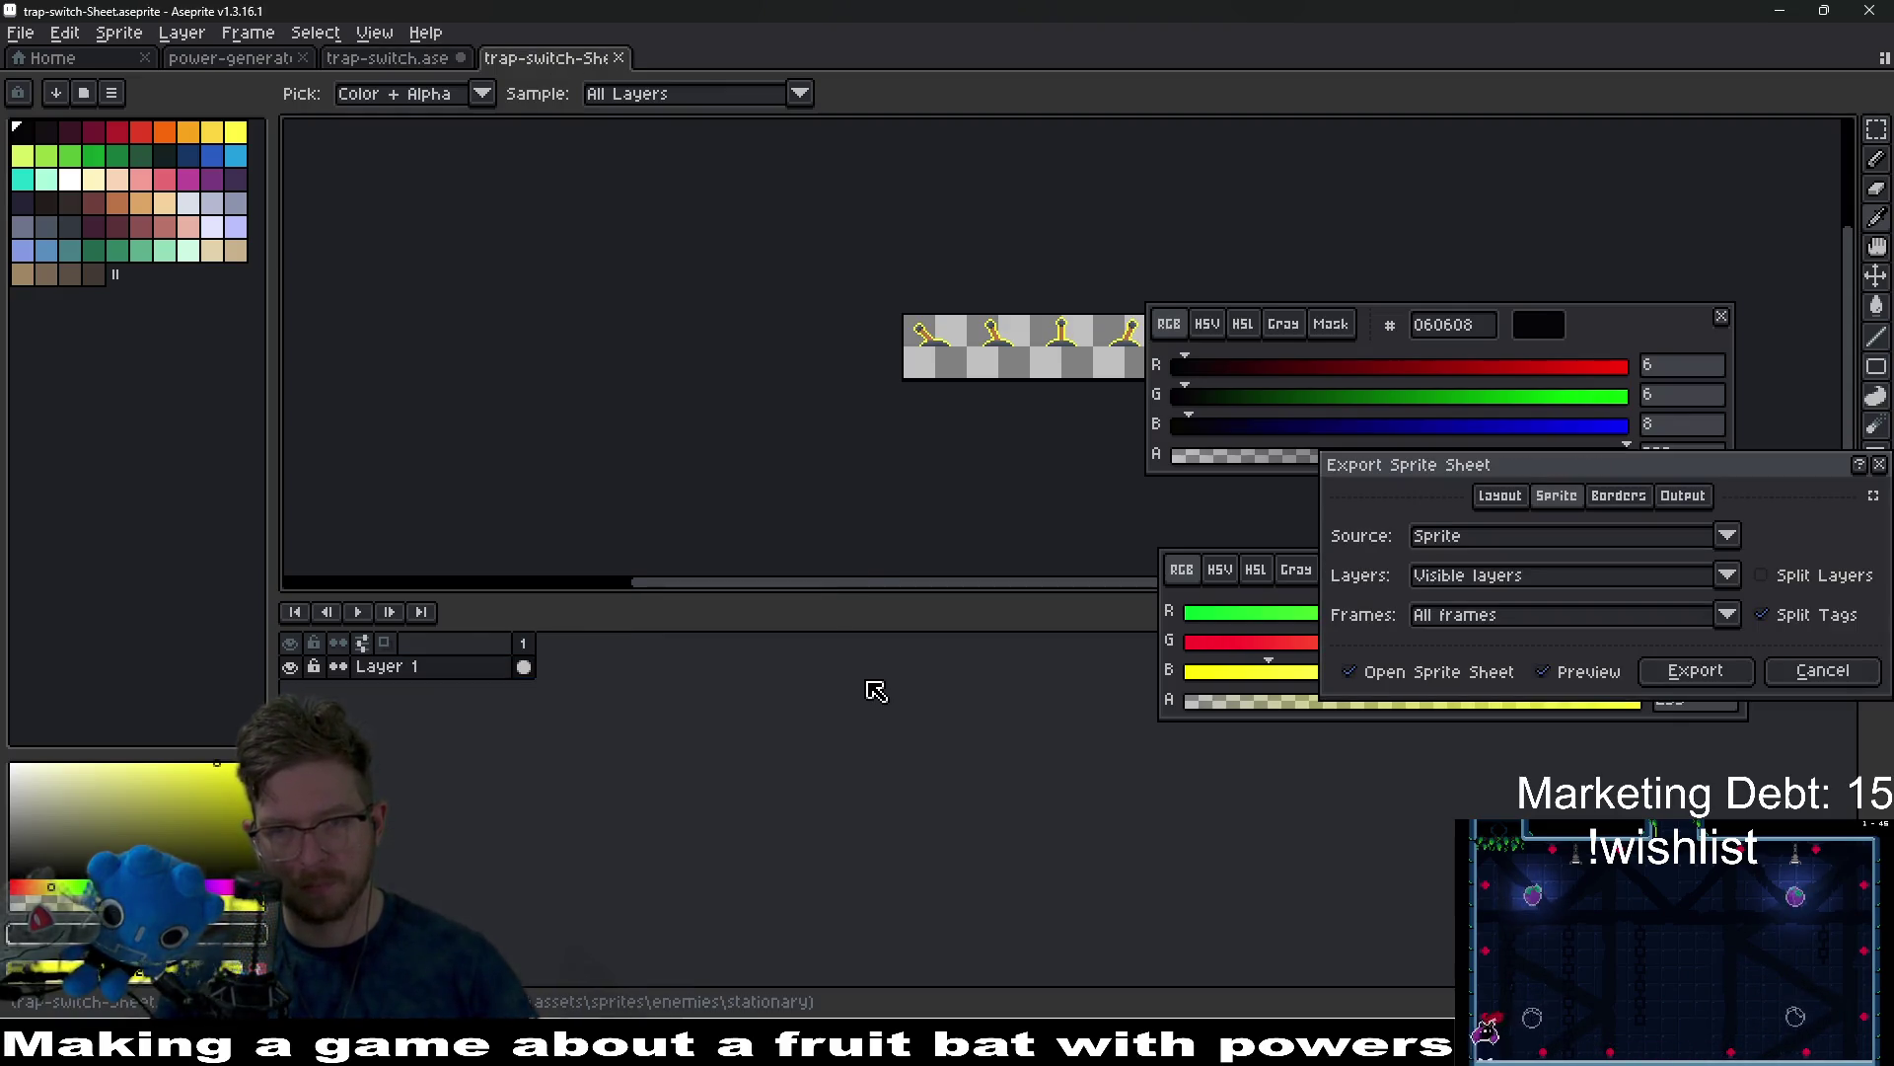
# Export the yellow-outlined frames as a sprite sheet image named trap-switch-powered-Sheet.
pyautogui.click(1697, 670)
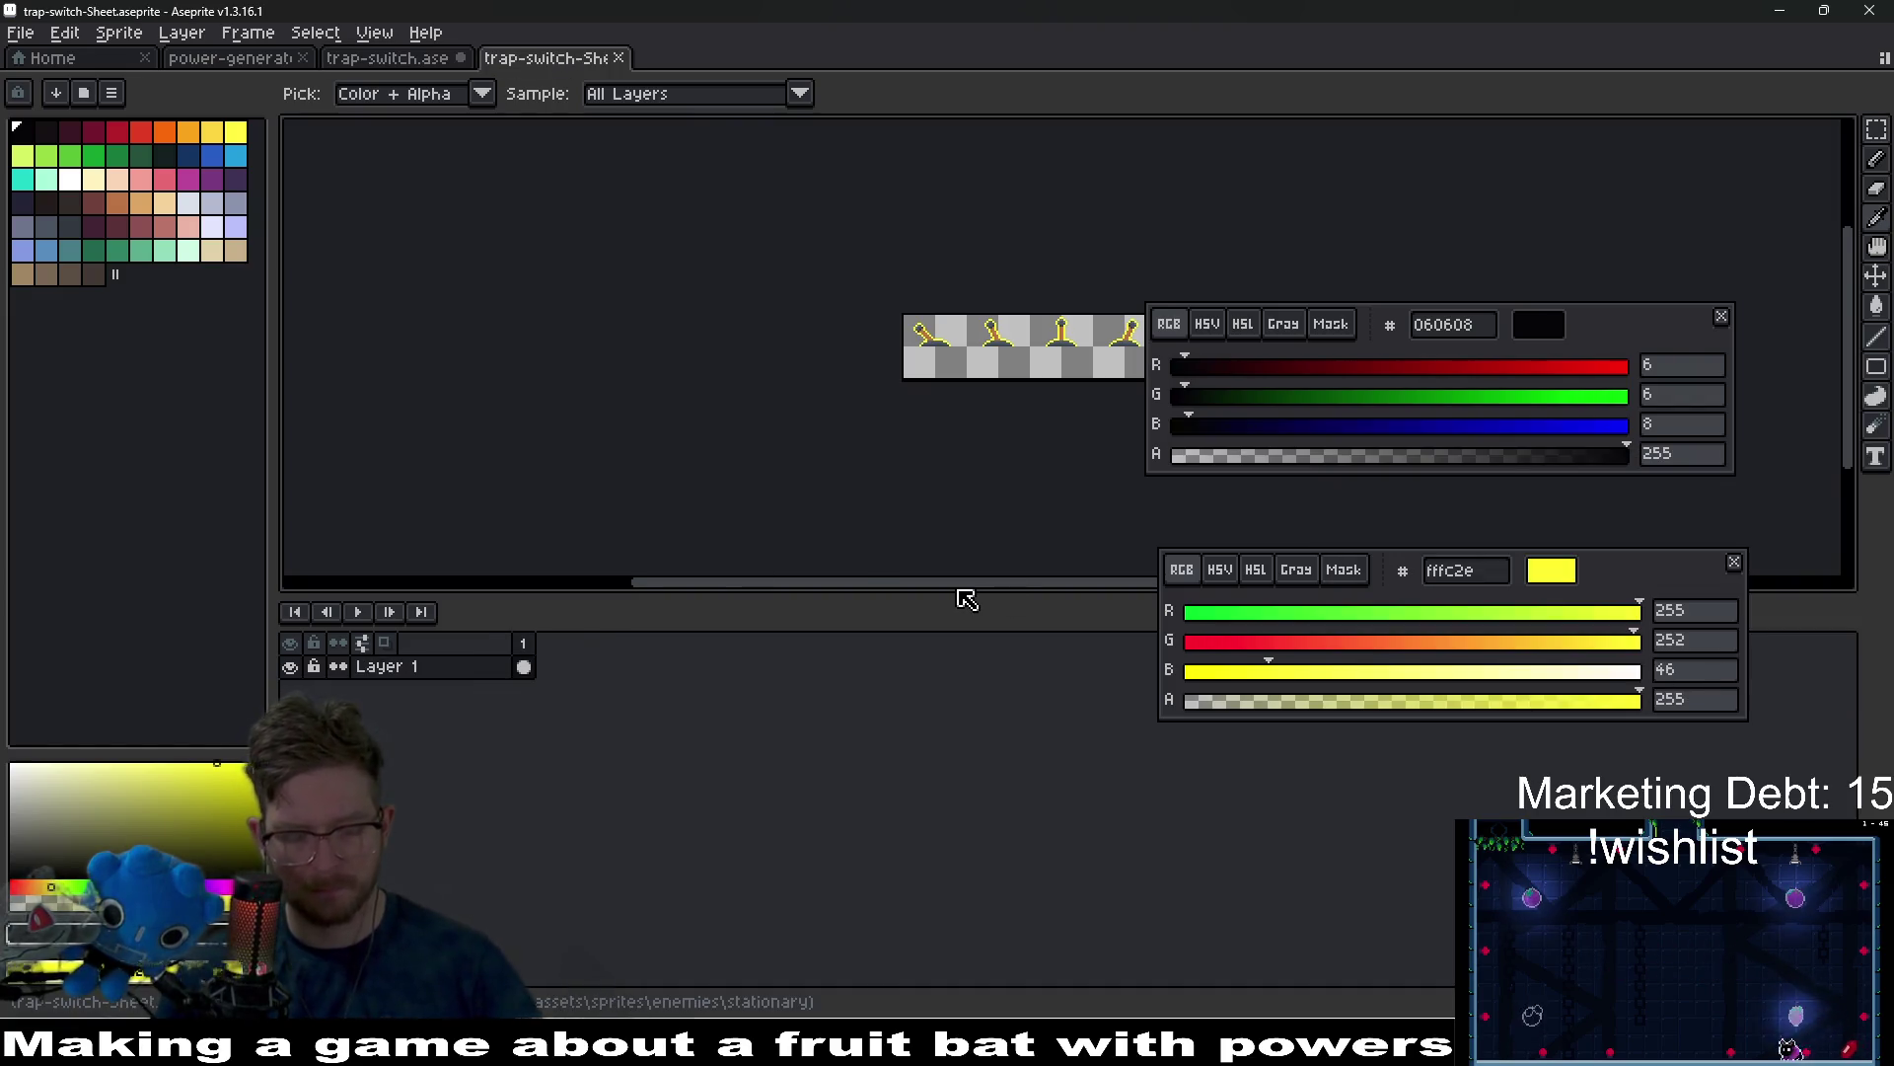
pyautogui.hotkey('ctrl', 'alt', 'shift', 's')
pyautogui.click(1748, 184)
pyautogui.press('Left')
pyautogui.press('Left')
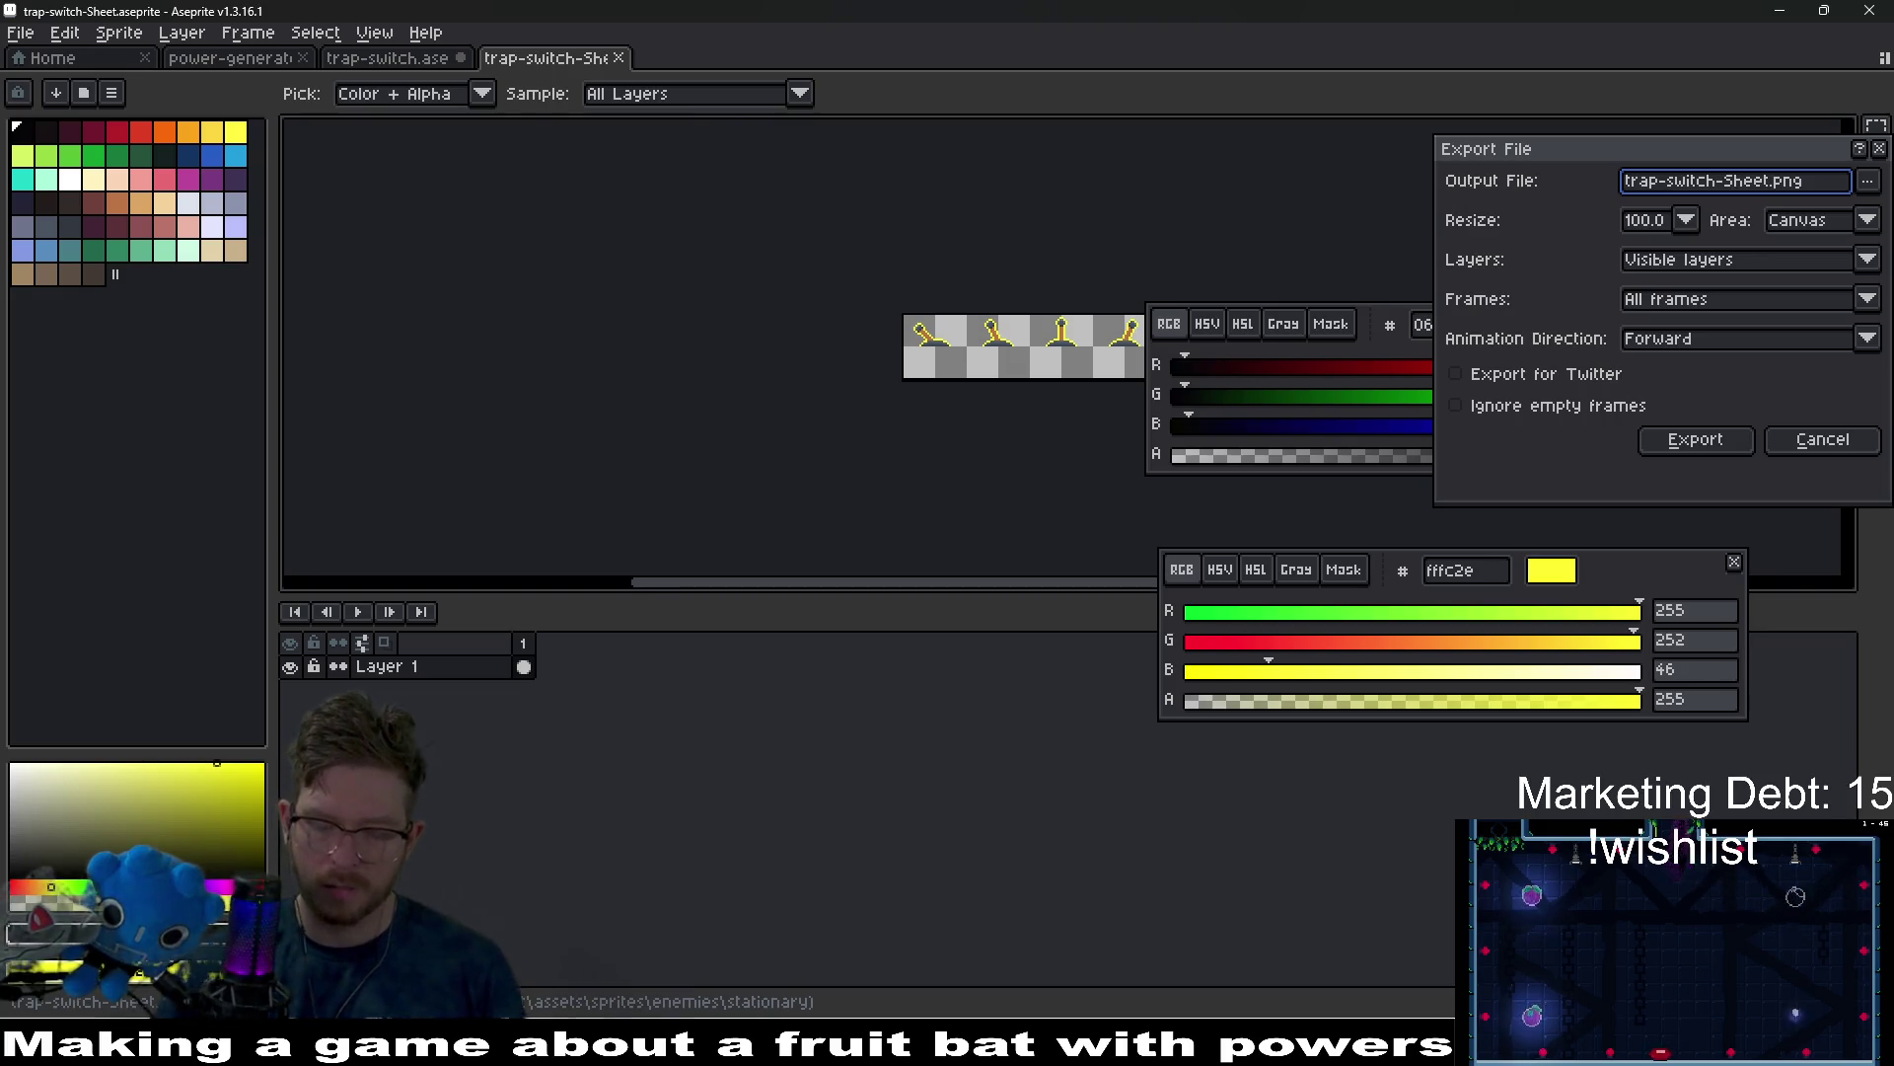
pyautogui.write('powered-')
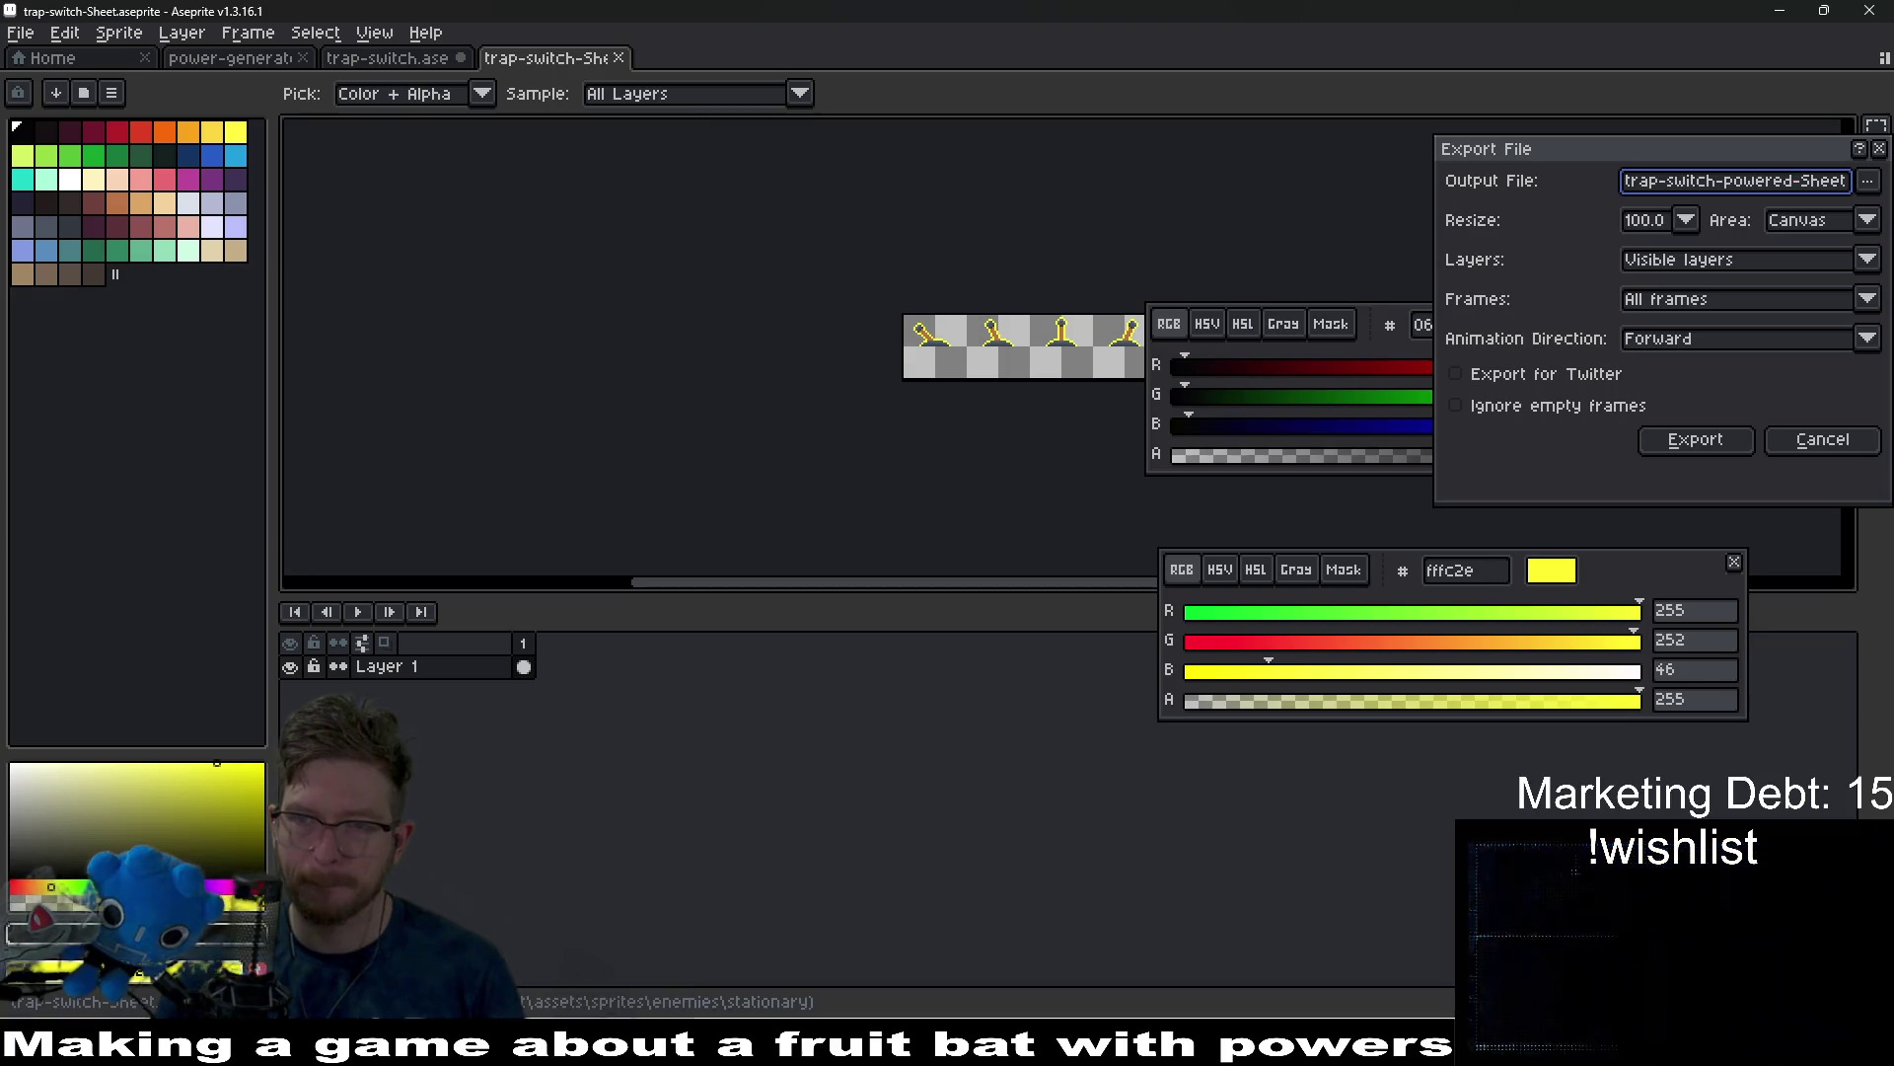
pyautogui.press('Return')
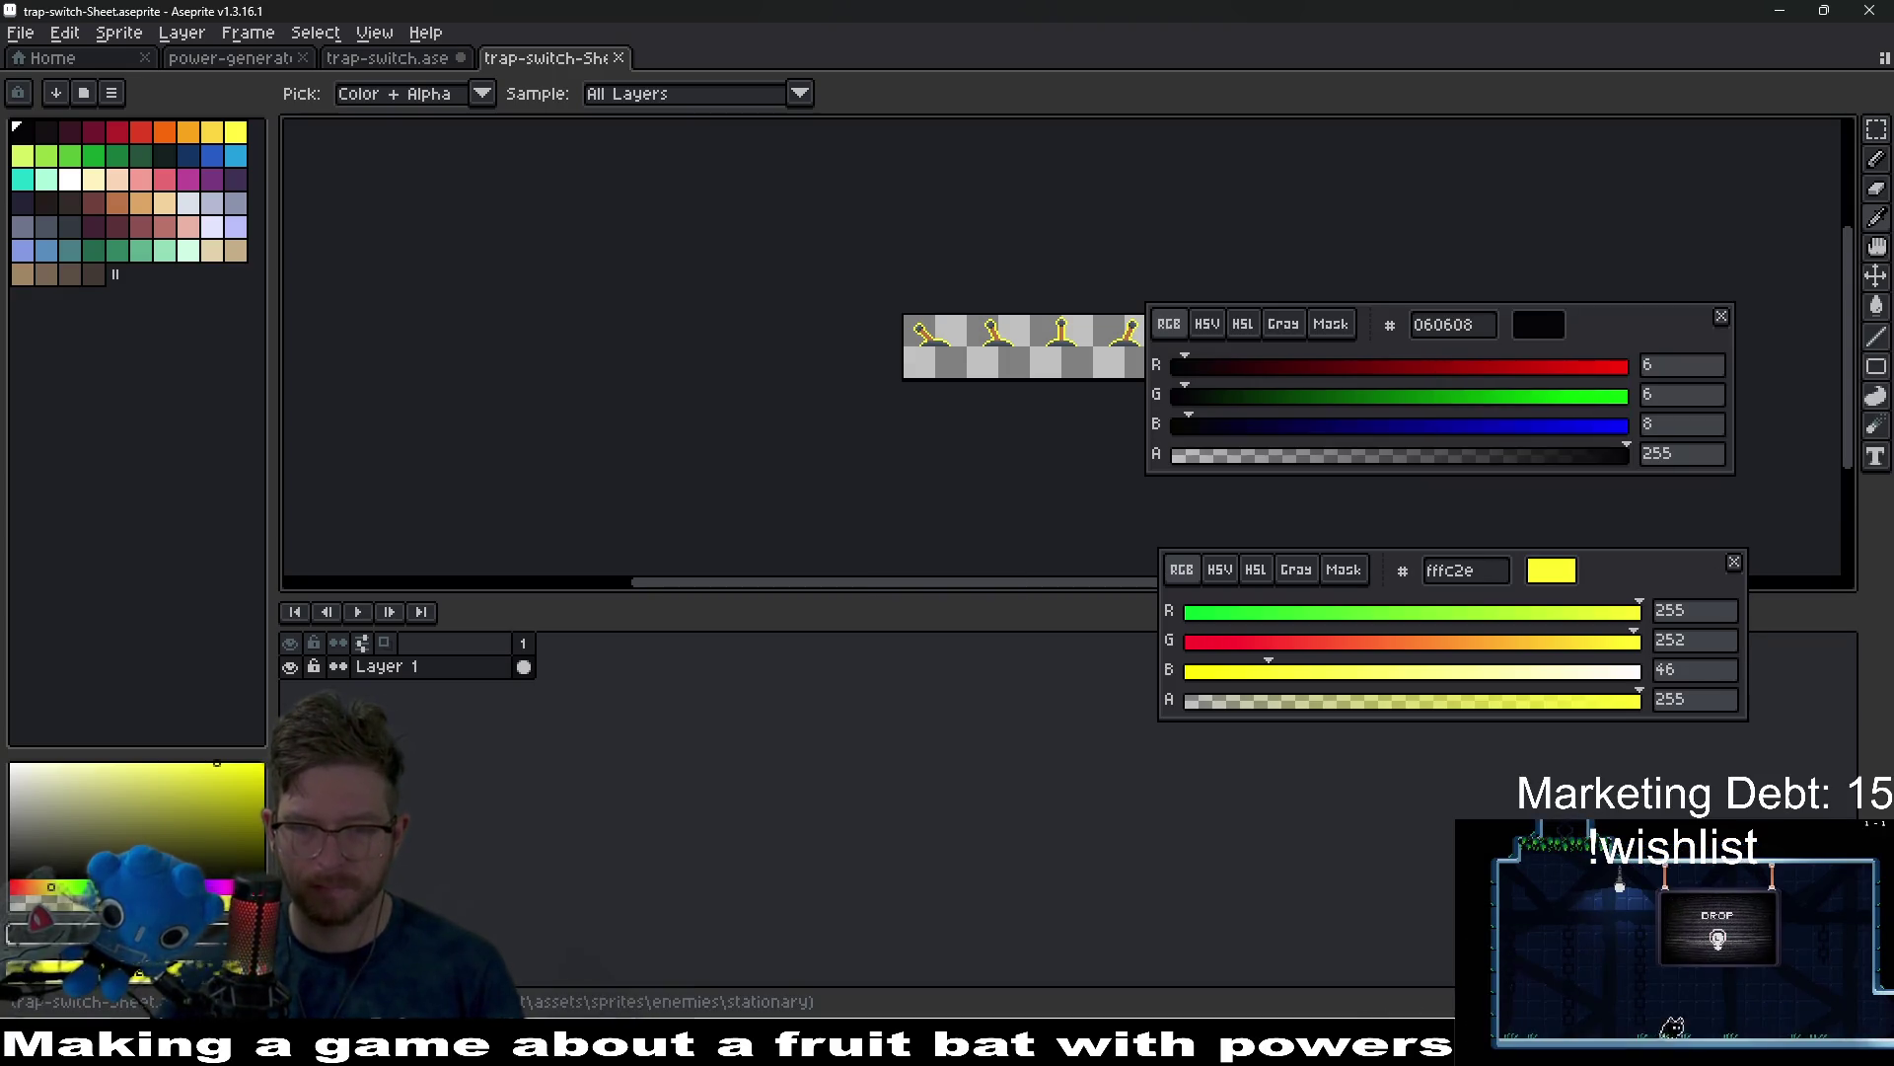
pyautogui.hotkey('alt', 'Tab')
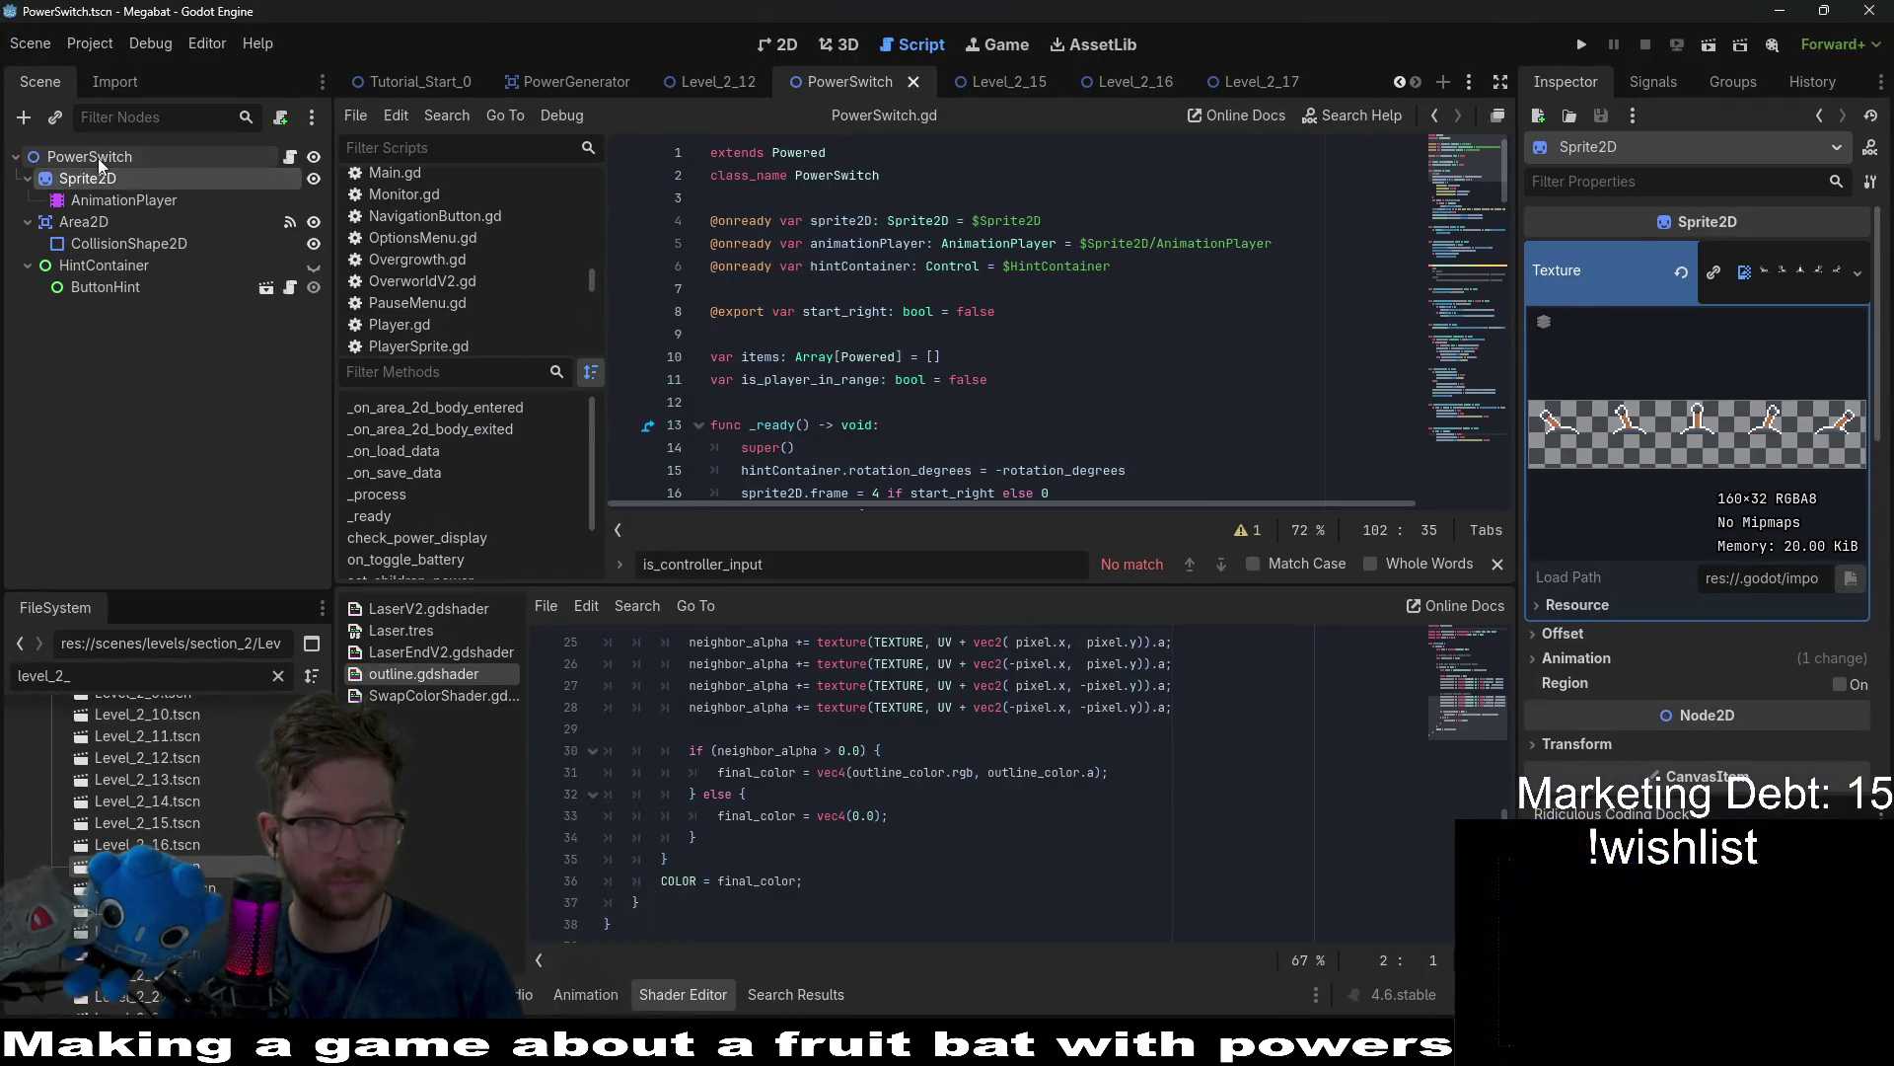
# Filter FileSystem for trap-switch, drag both sheets into PowerSwitch.gd as preloads, and clear line 4's uid.
pyautogui.click(98, 158)
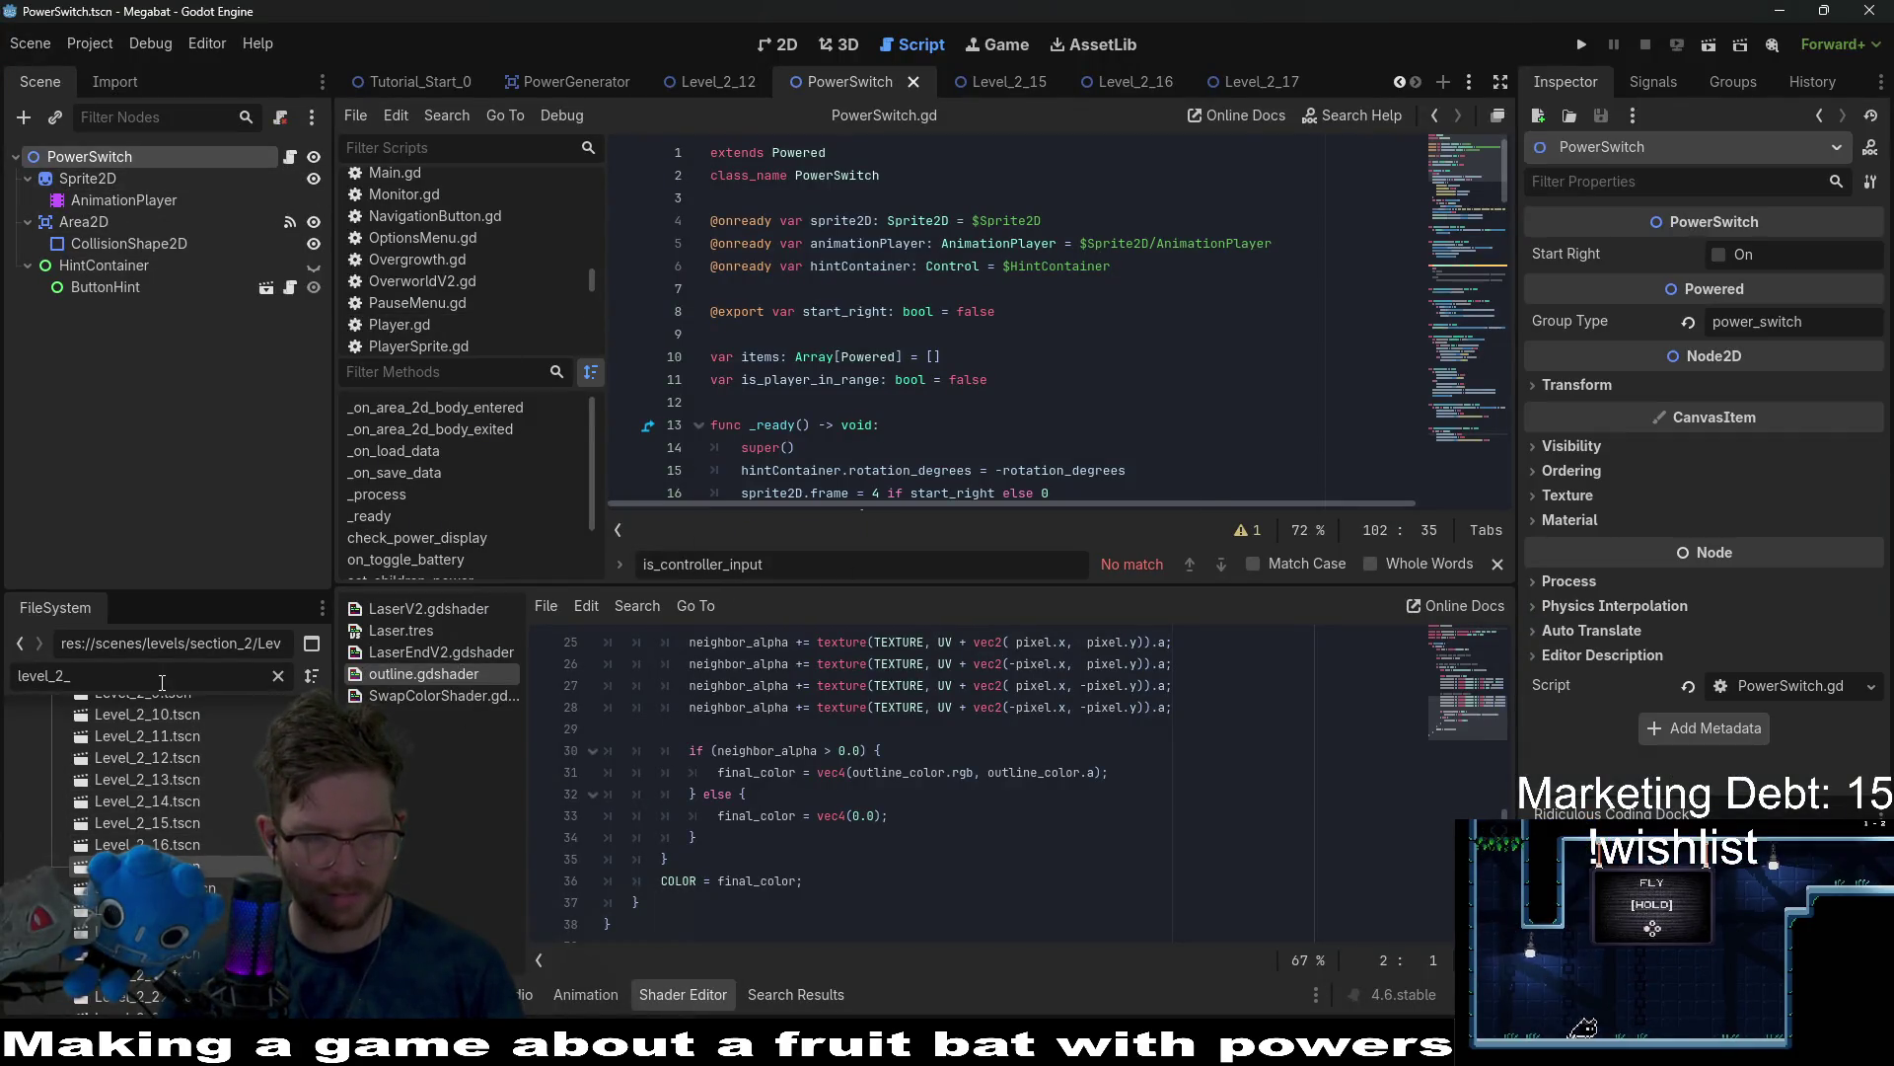
pyautogui.press('BackSpace')
pyautogui.press('BackSpace')
pyautogui.press('BackSpace')
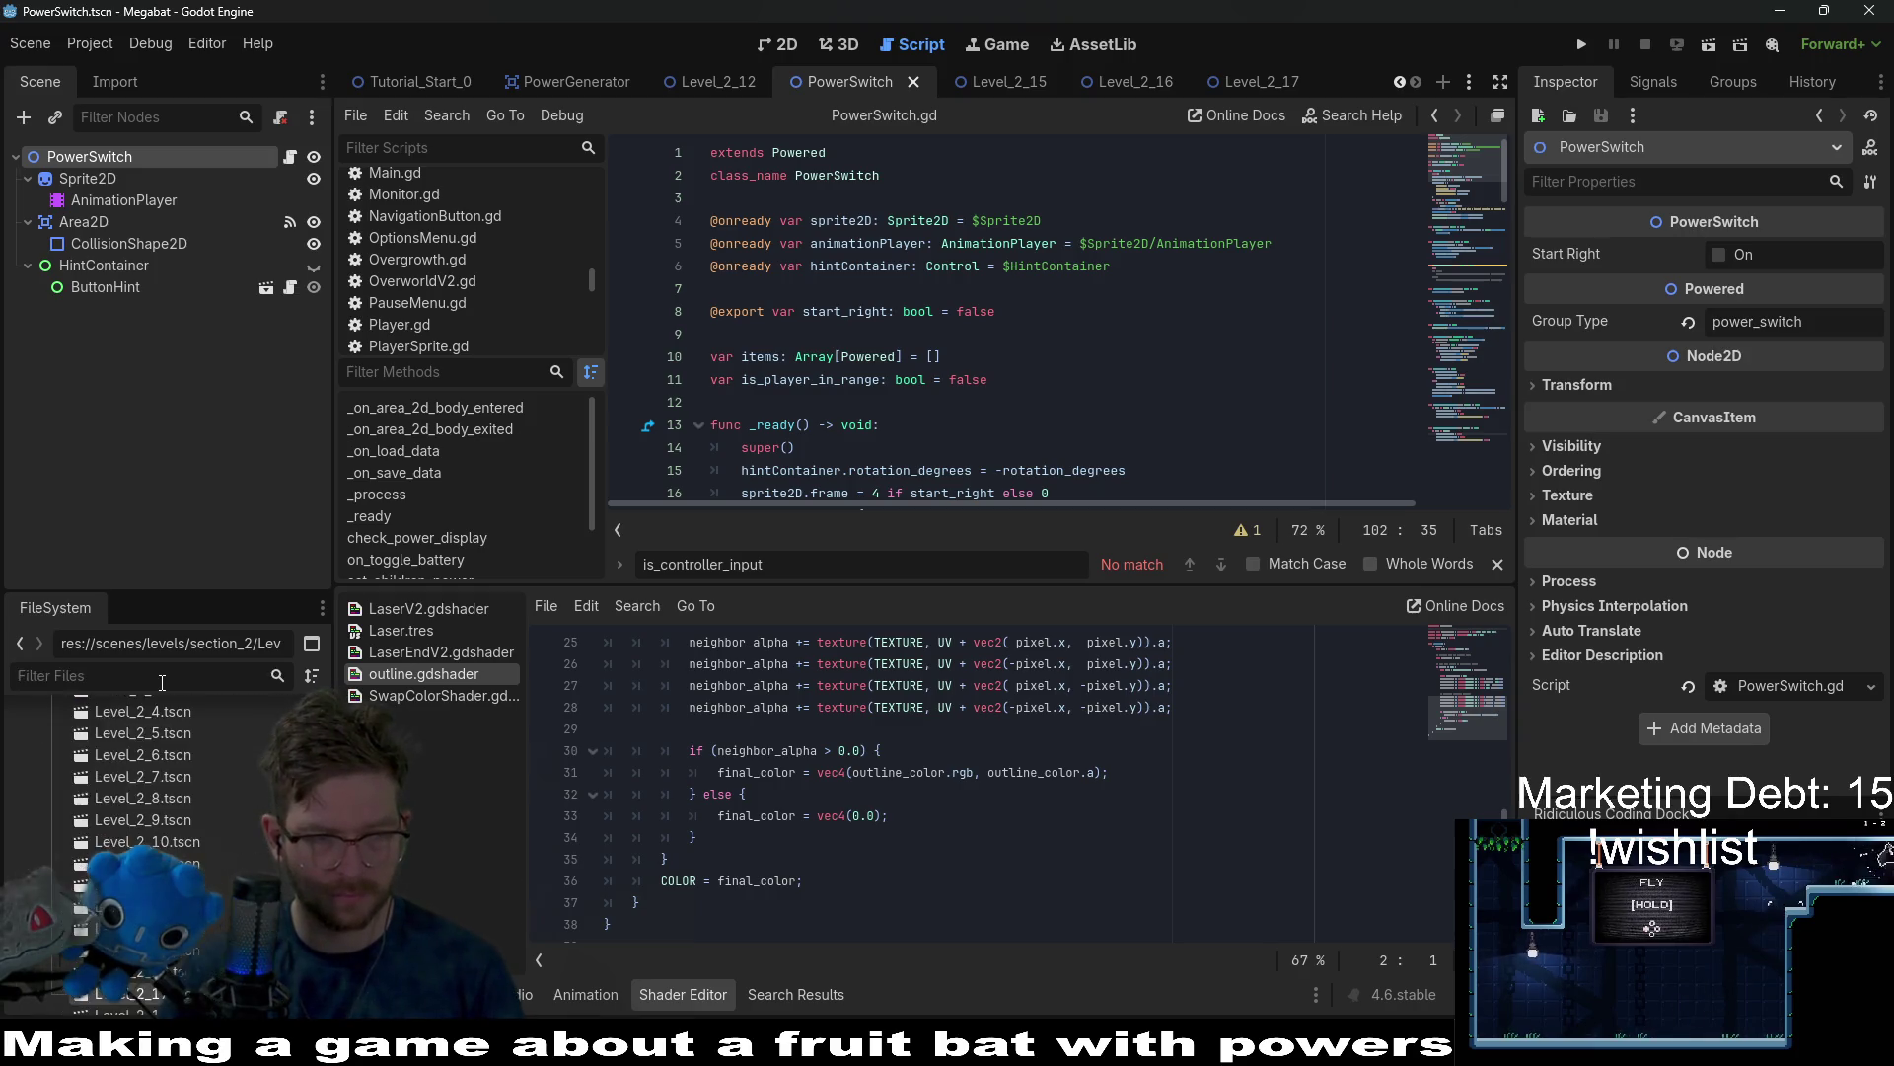
pyautogui.write('trap-switc')
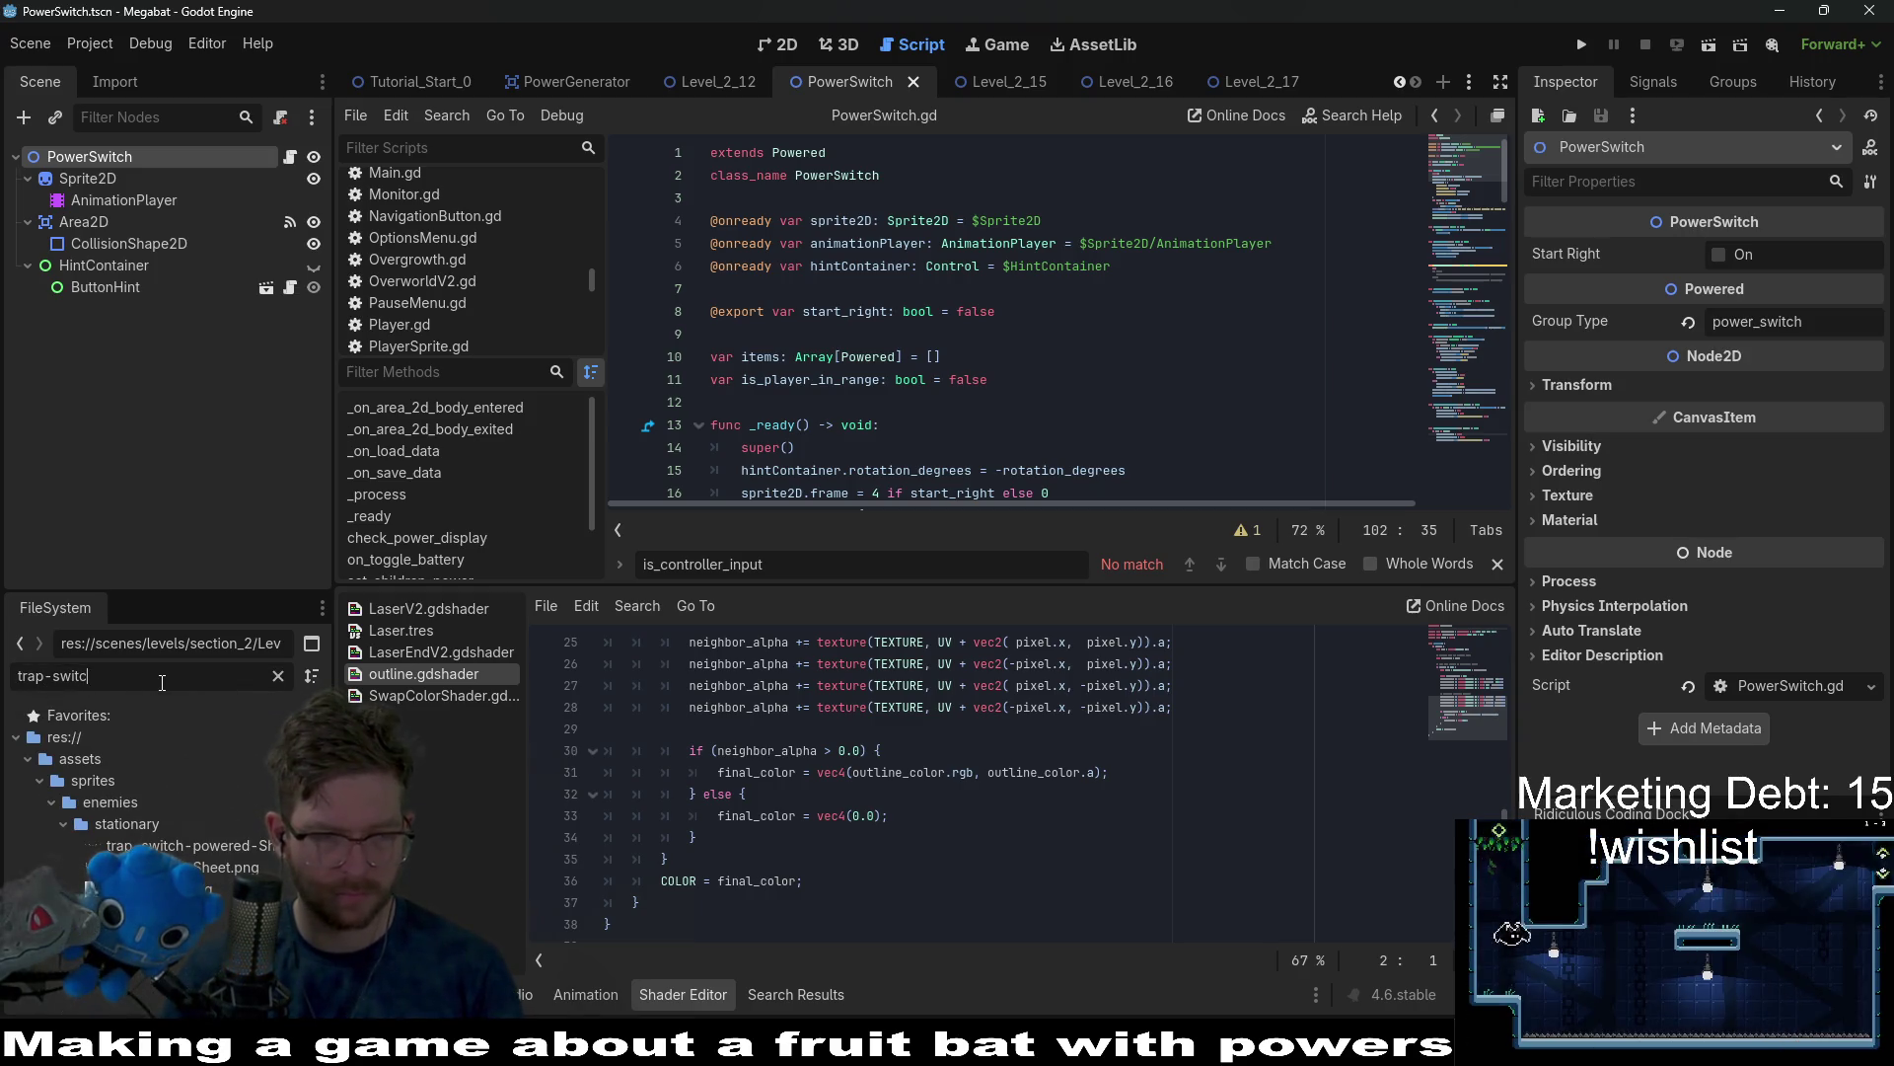
pyautogui.write('h')
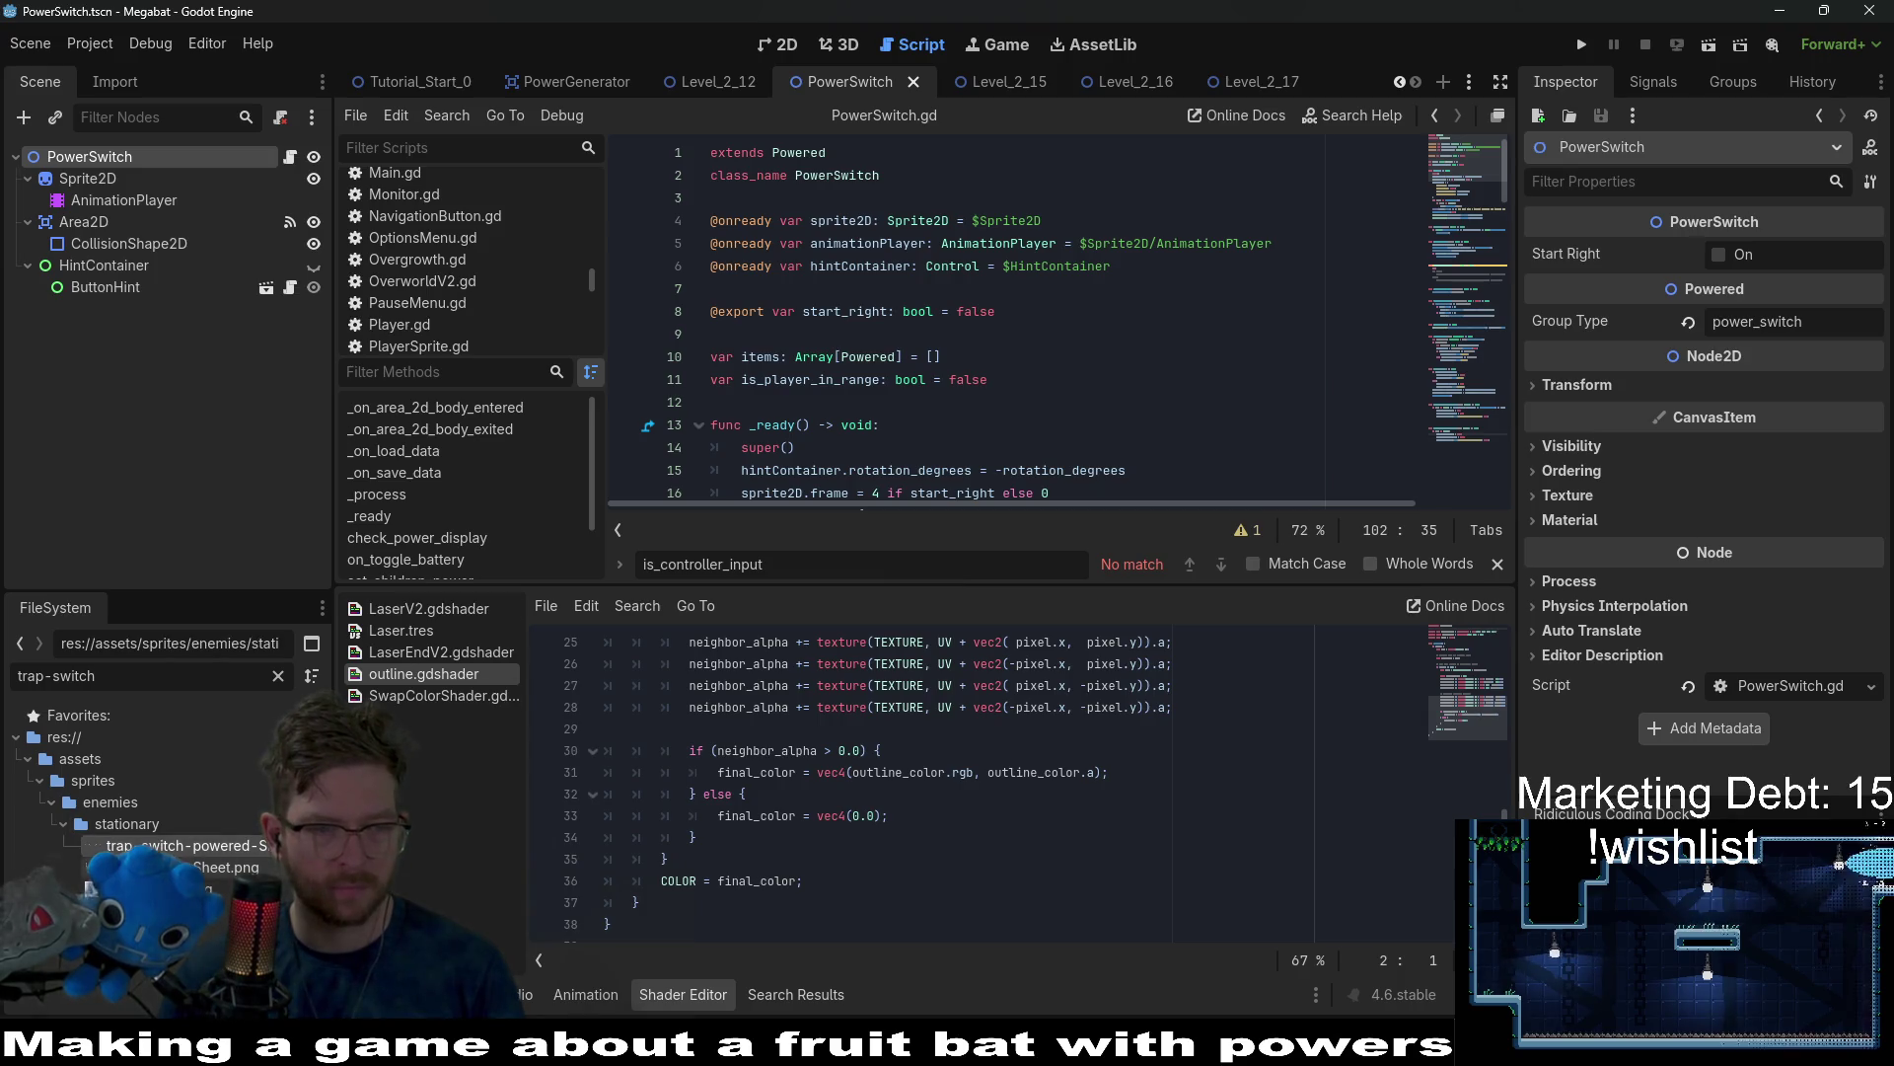
pyautogui.moveTo(187, 848)
pyautogui.mouseDown()
pyautogui.moveTo(316, 789)
pyautogui.moveTo(768, 192)
pyautogui.mouseUp()
pyautogui.press('Return')
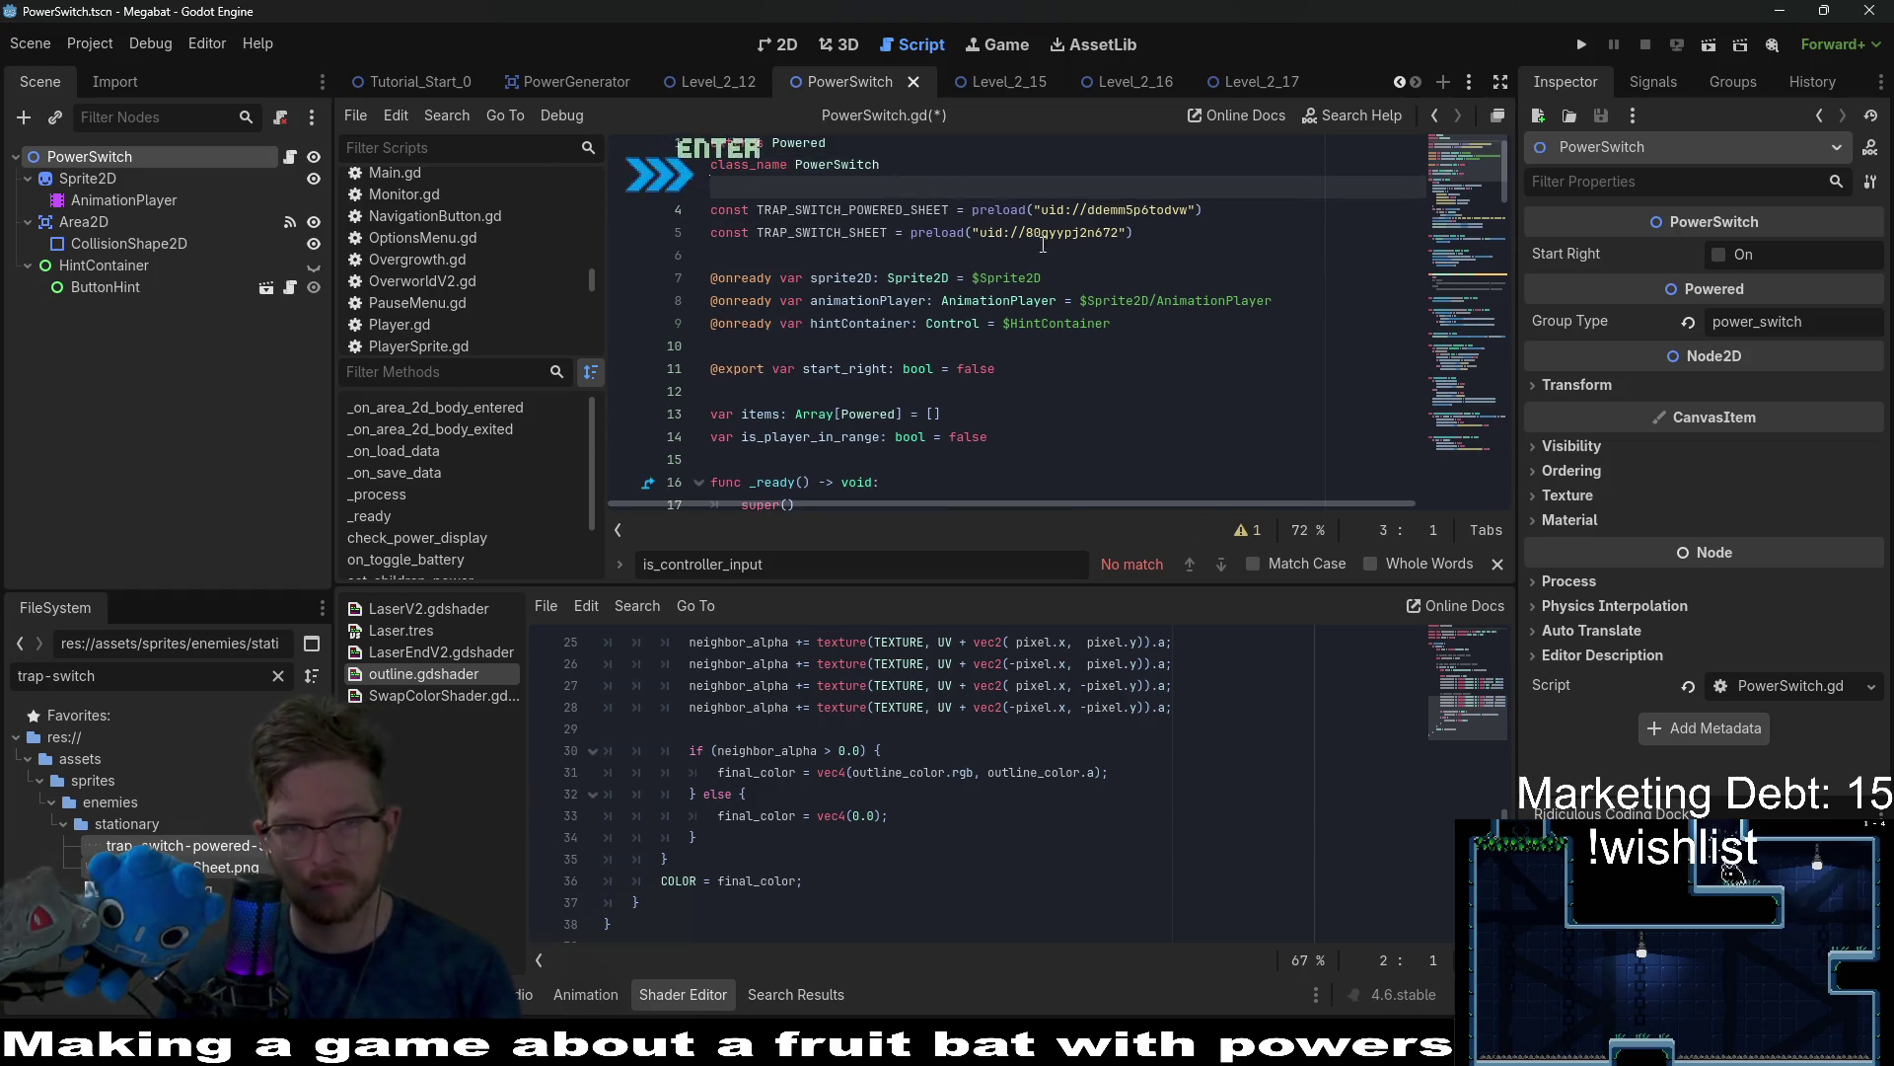
pyautogui.moveTo(1187, 210); pyautogui.dragTo(1043, 210)
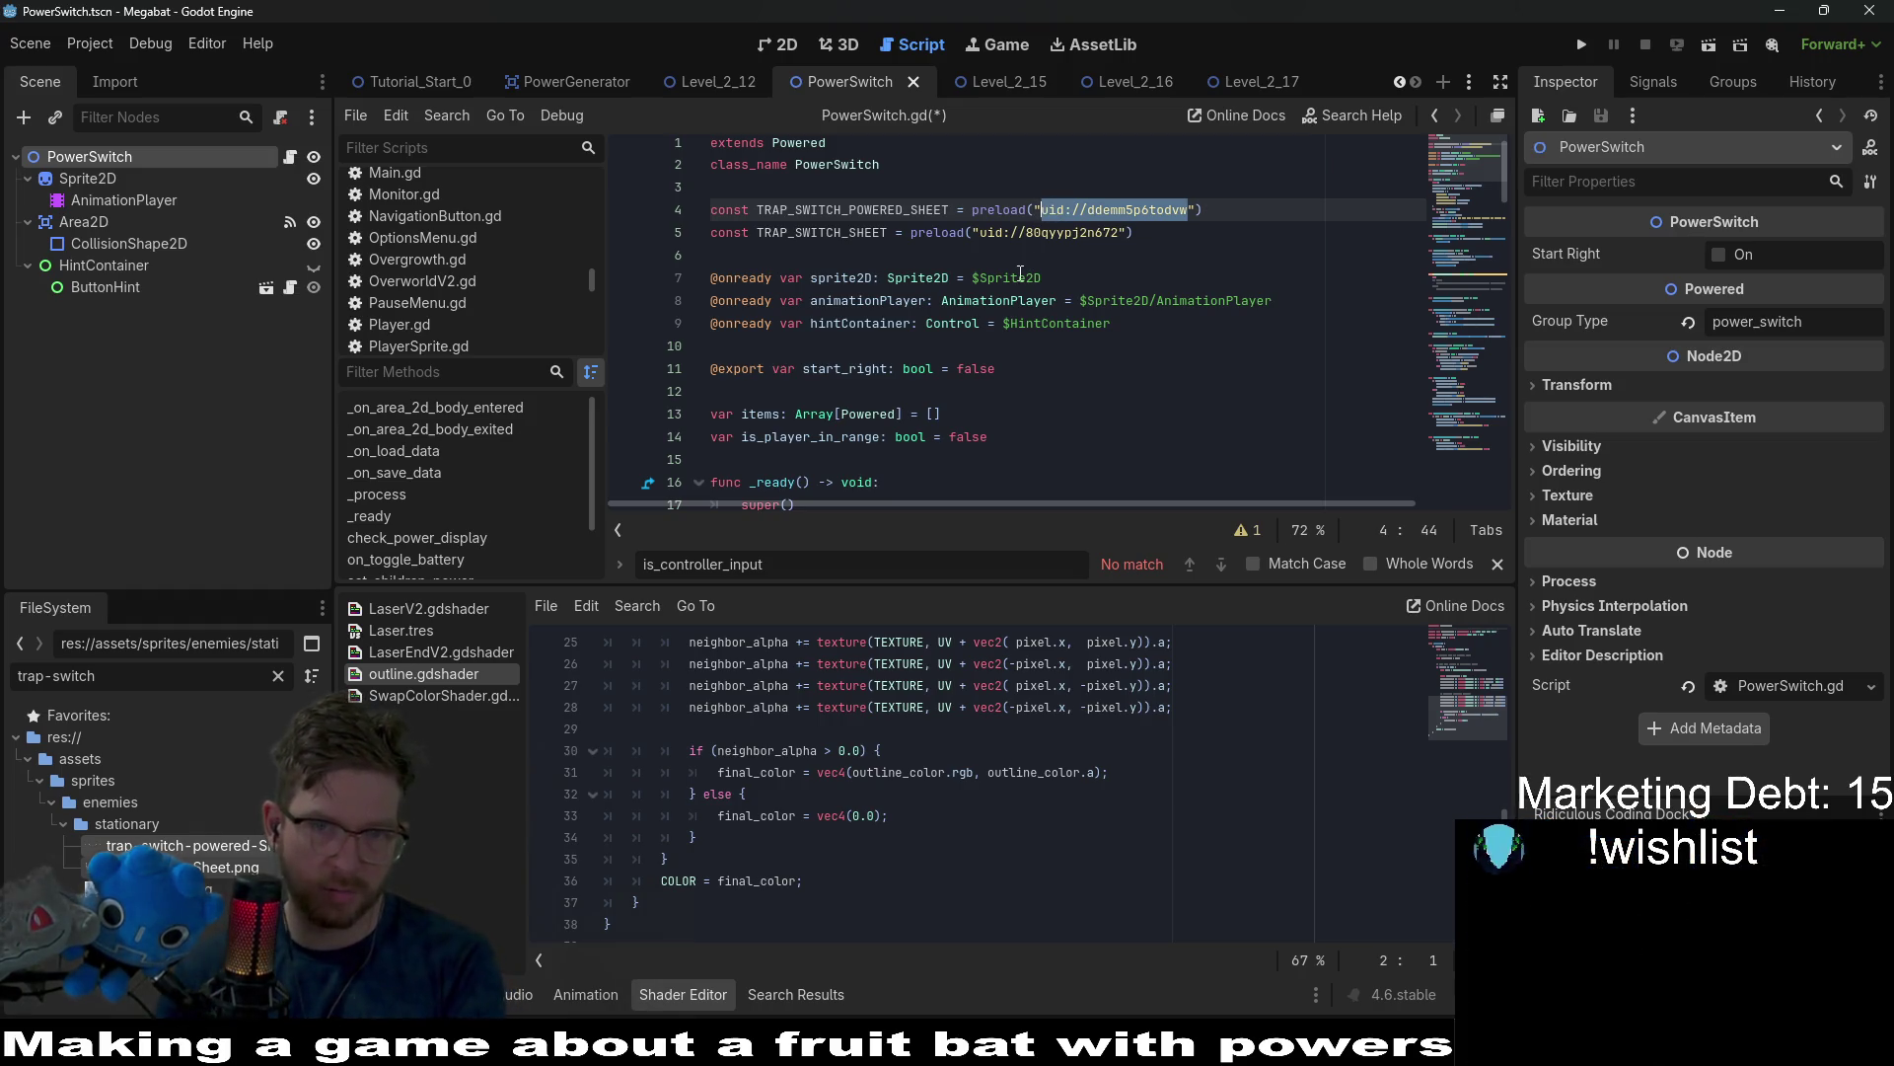
pyautogui.press('BackSpace')
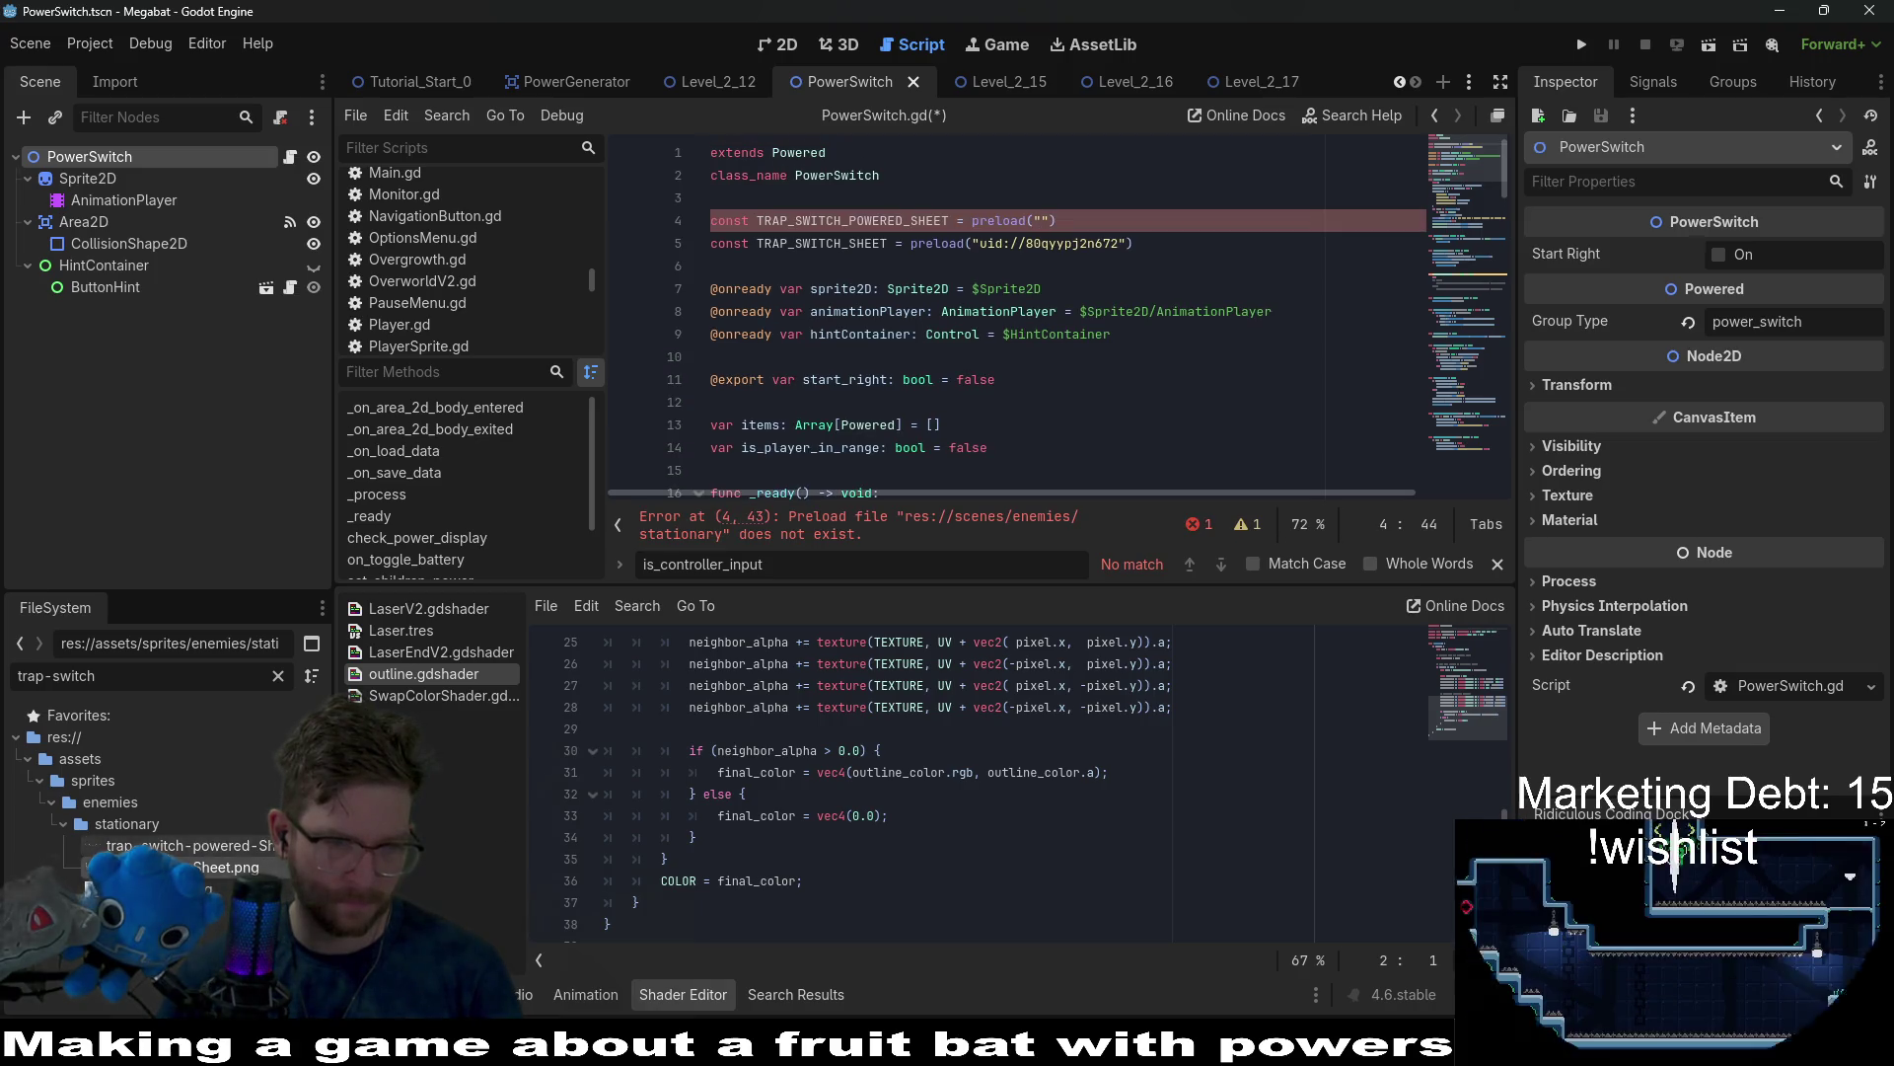
# Fill line 4's preload with trap-switch-powered-Sheet.png's res:// path and type it as Texture.
pyautogui.rightClick(178, 845)
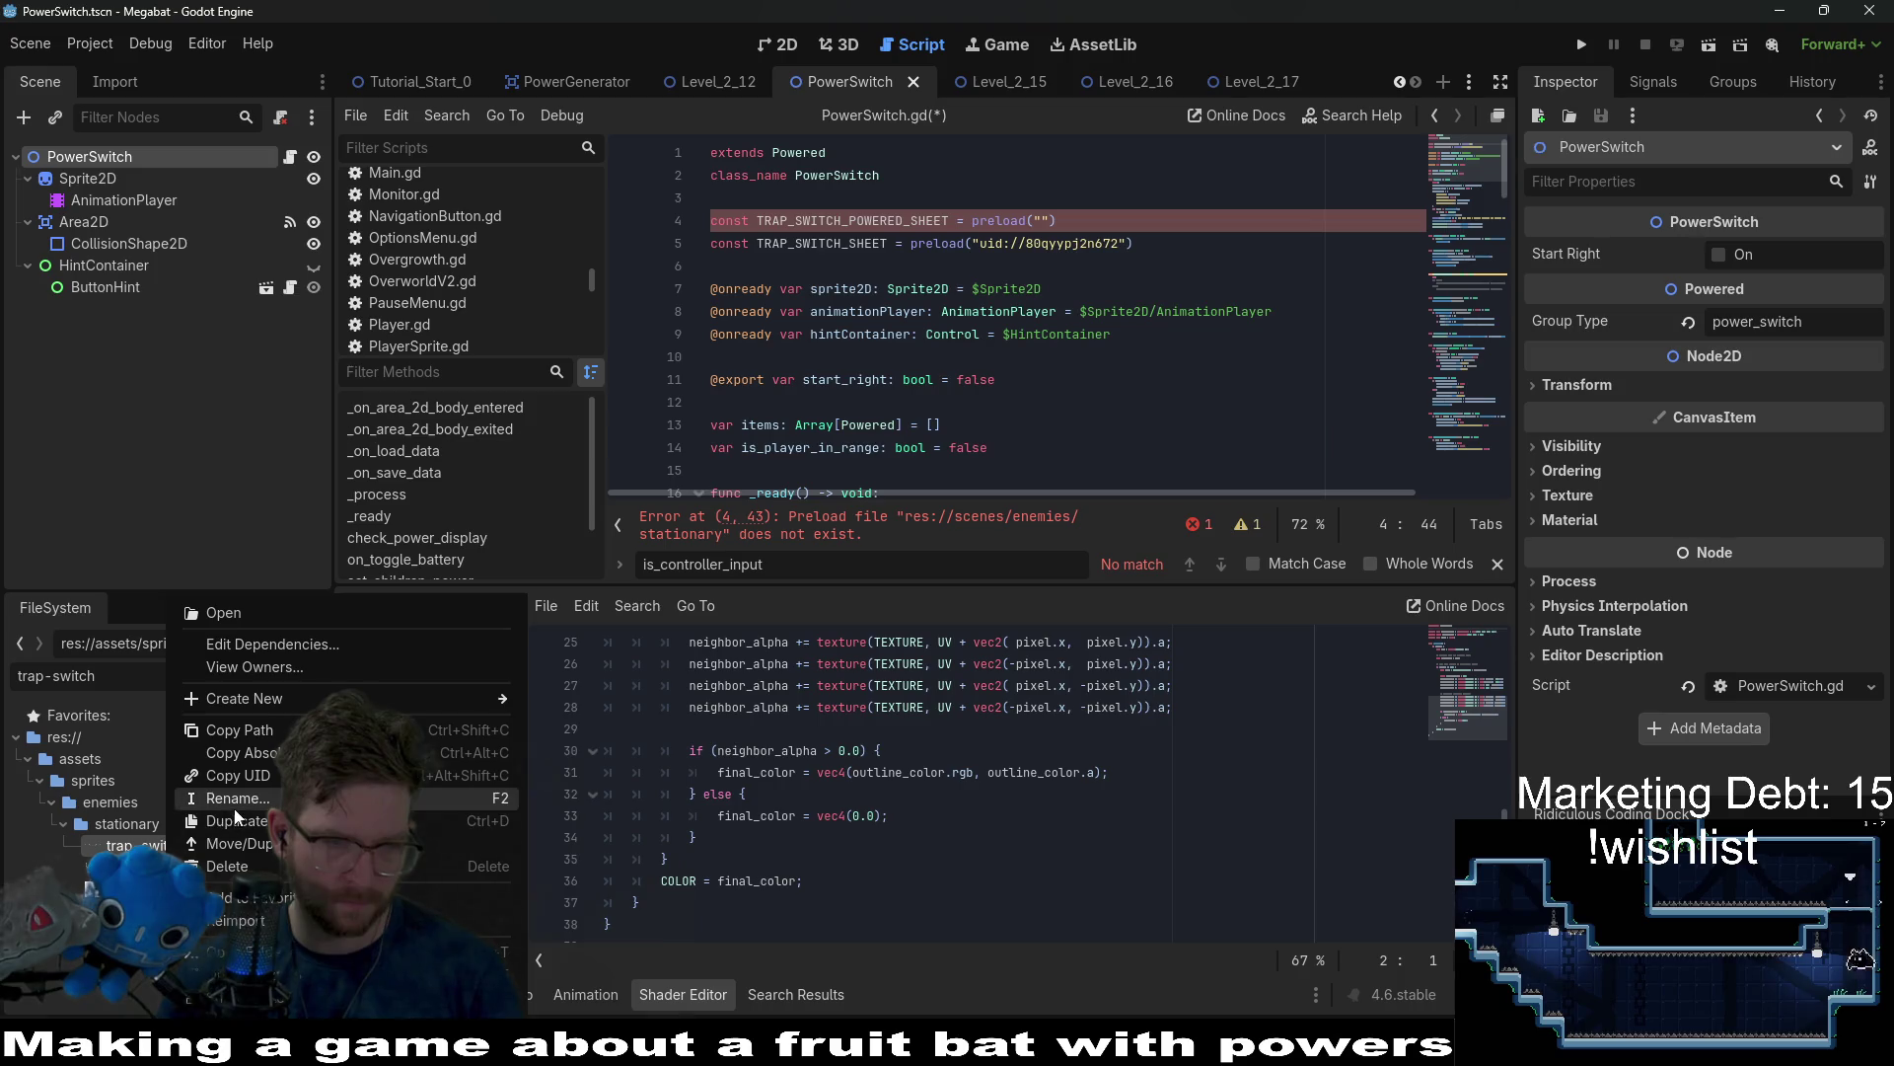
pyautogui.click(262, 742)
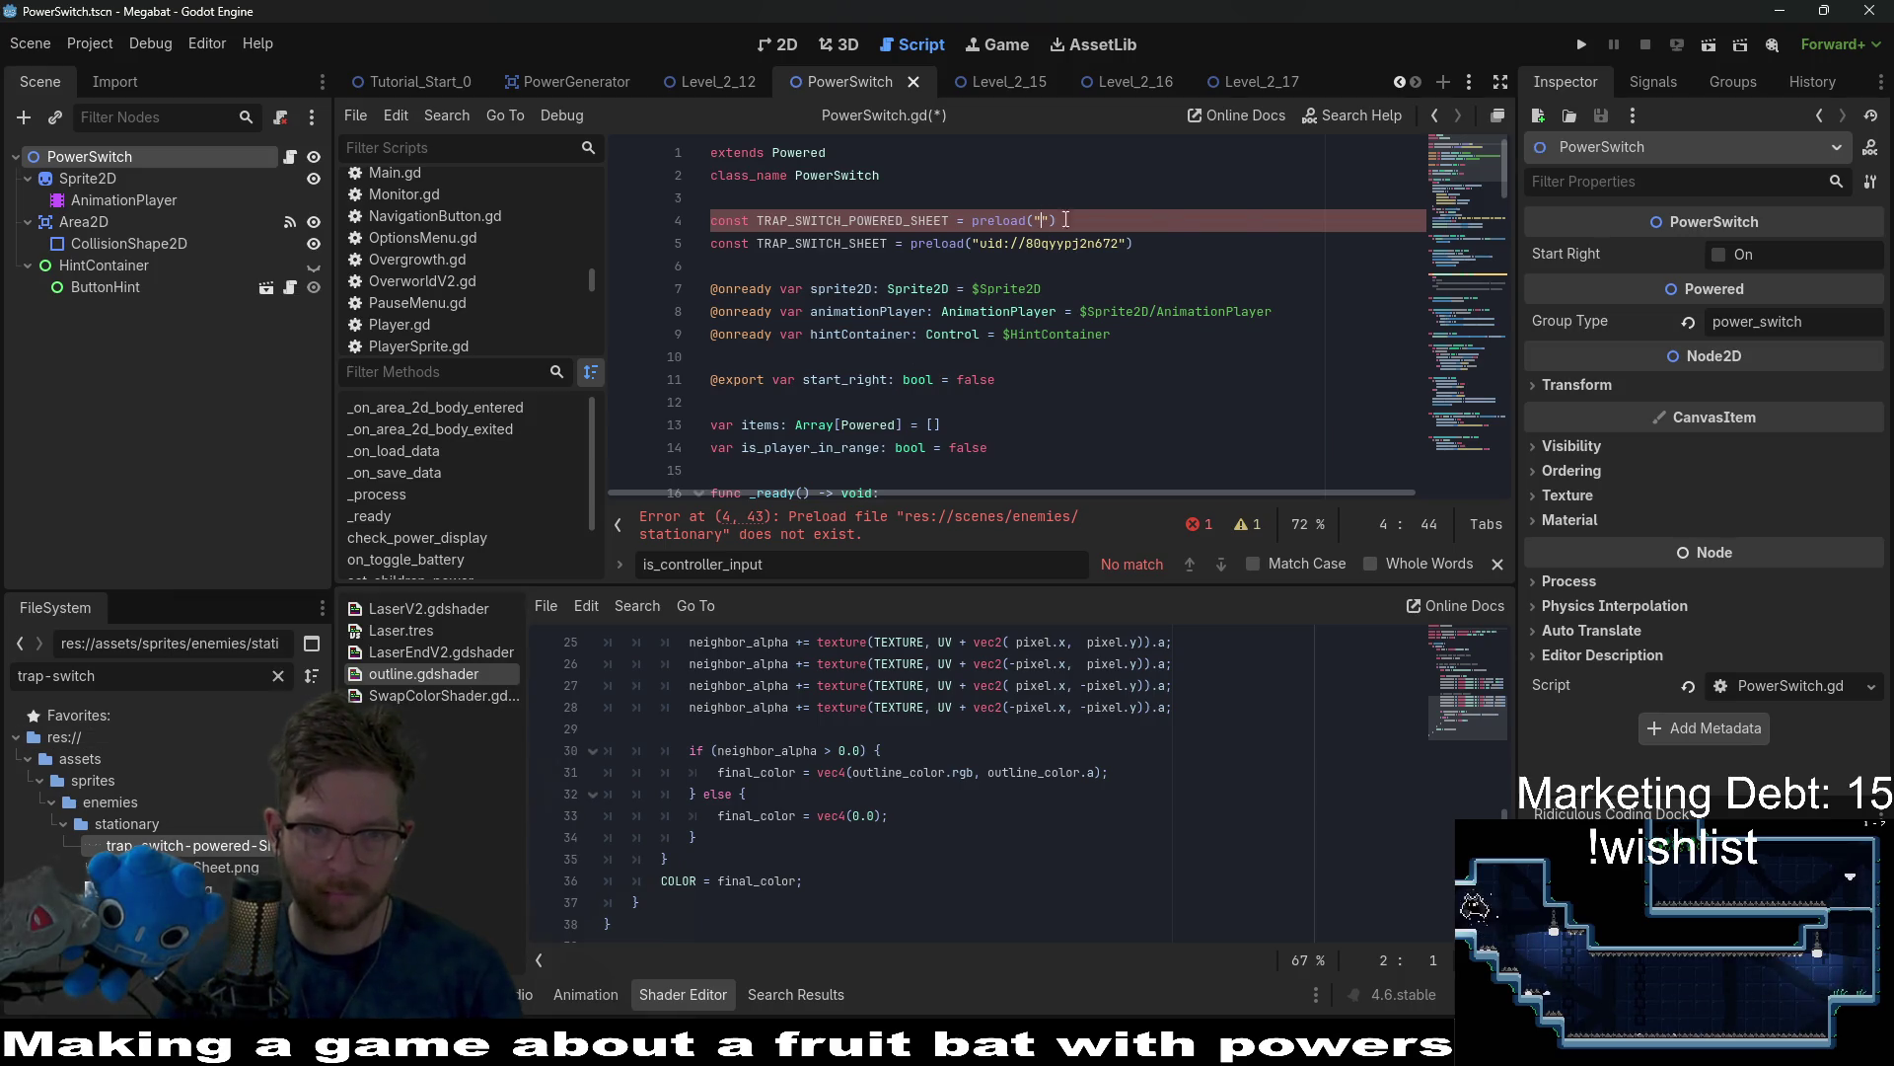
pyautogui.write('res://assets/sprites/enemies/stationary/trap-switch-powered-Sheet.png')
pyautogui.write(': Texture')
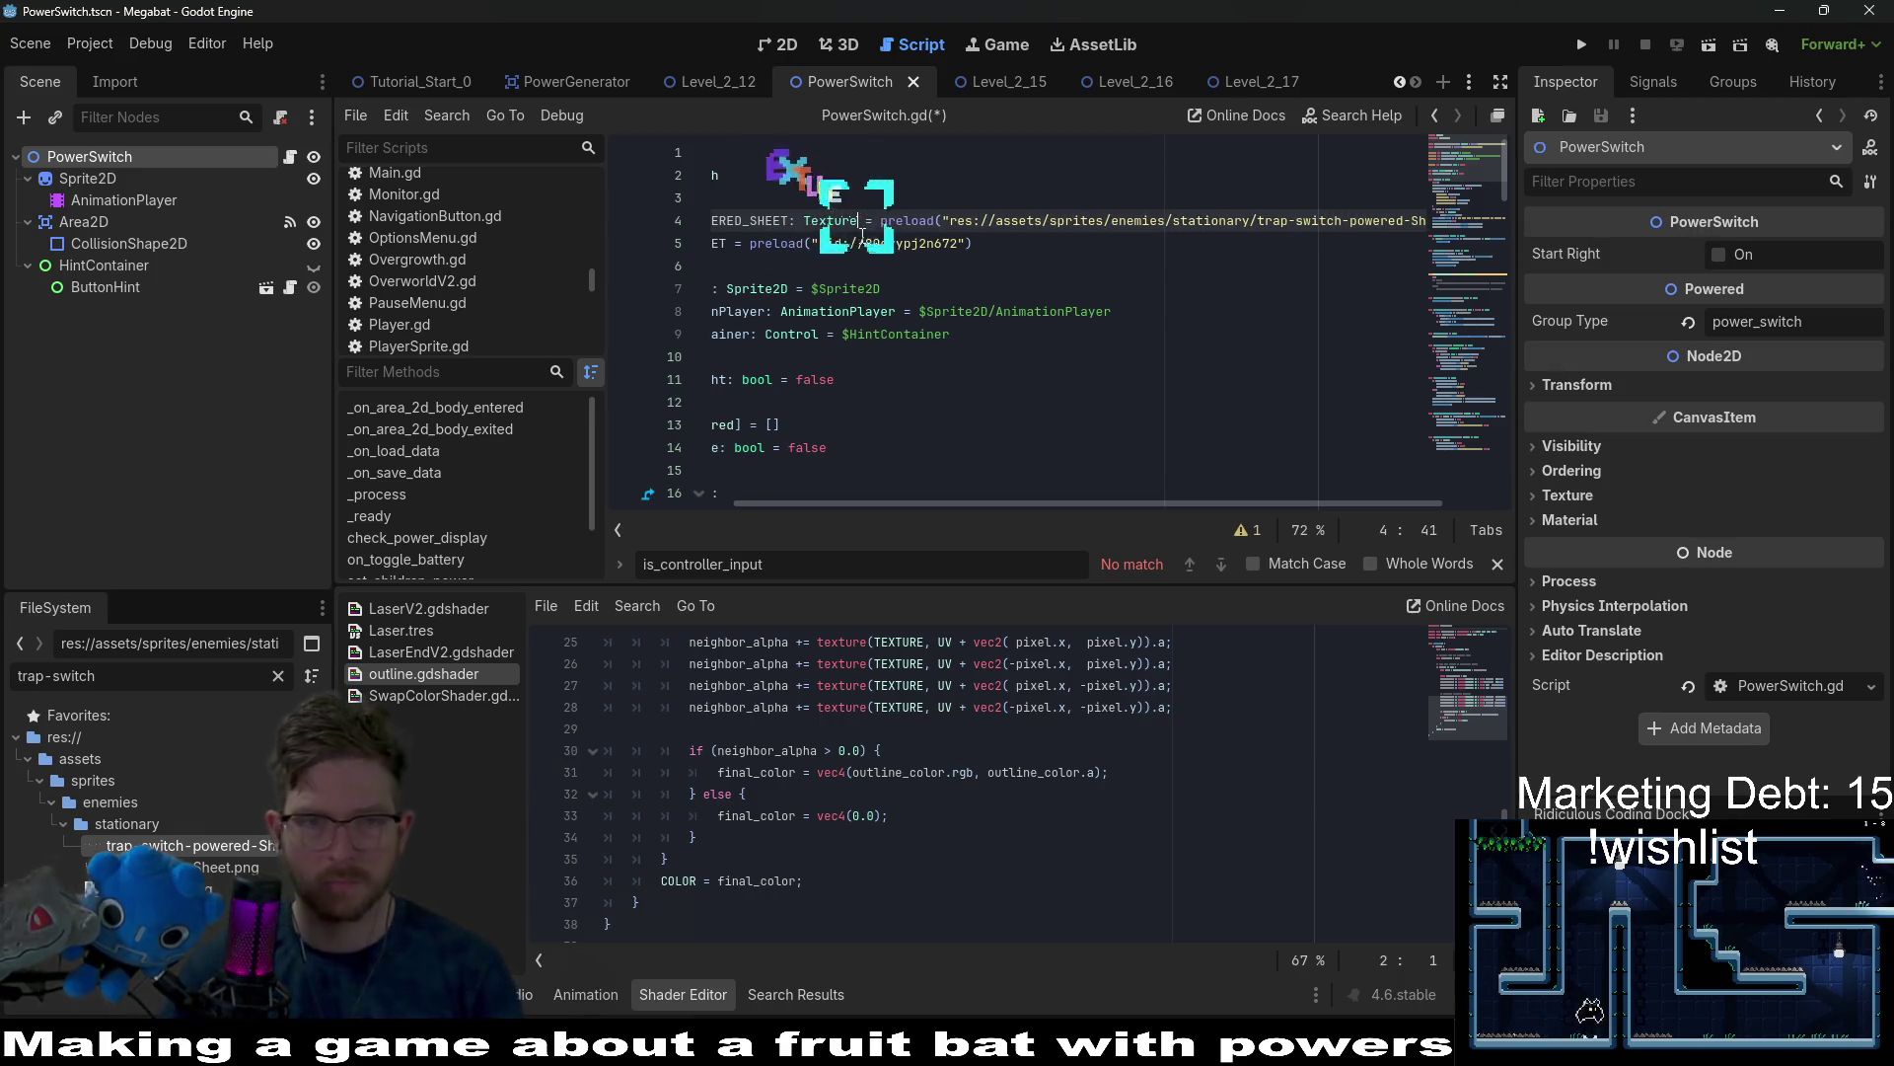
pyautogui.press('Escape')
pyautogui.press('Up')
pyautogui.click(983, 274)
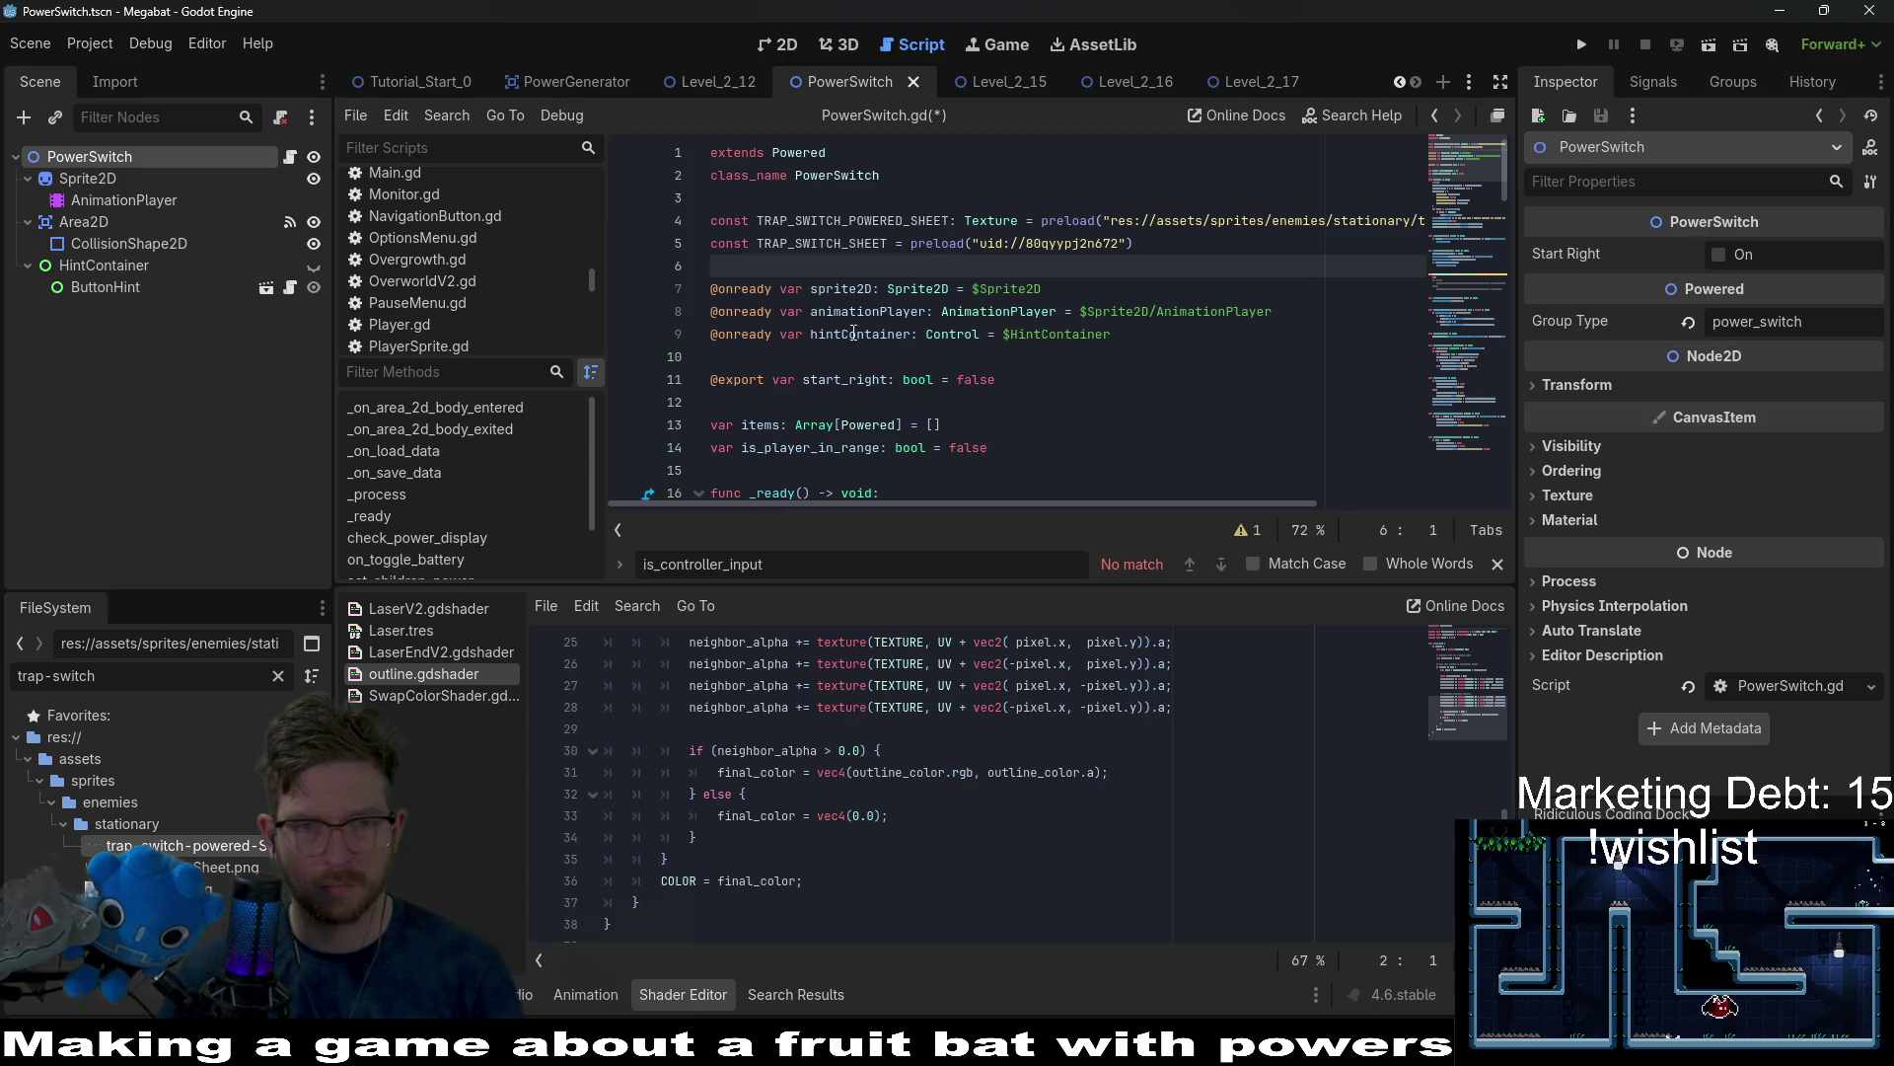
# Replace line 5's uid with trap-switch-Sheet.png's res:// path and start adding a type annotation.
pyautogui.rightClick(207, 875)
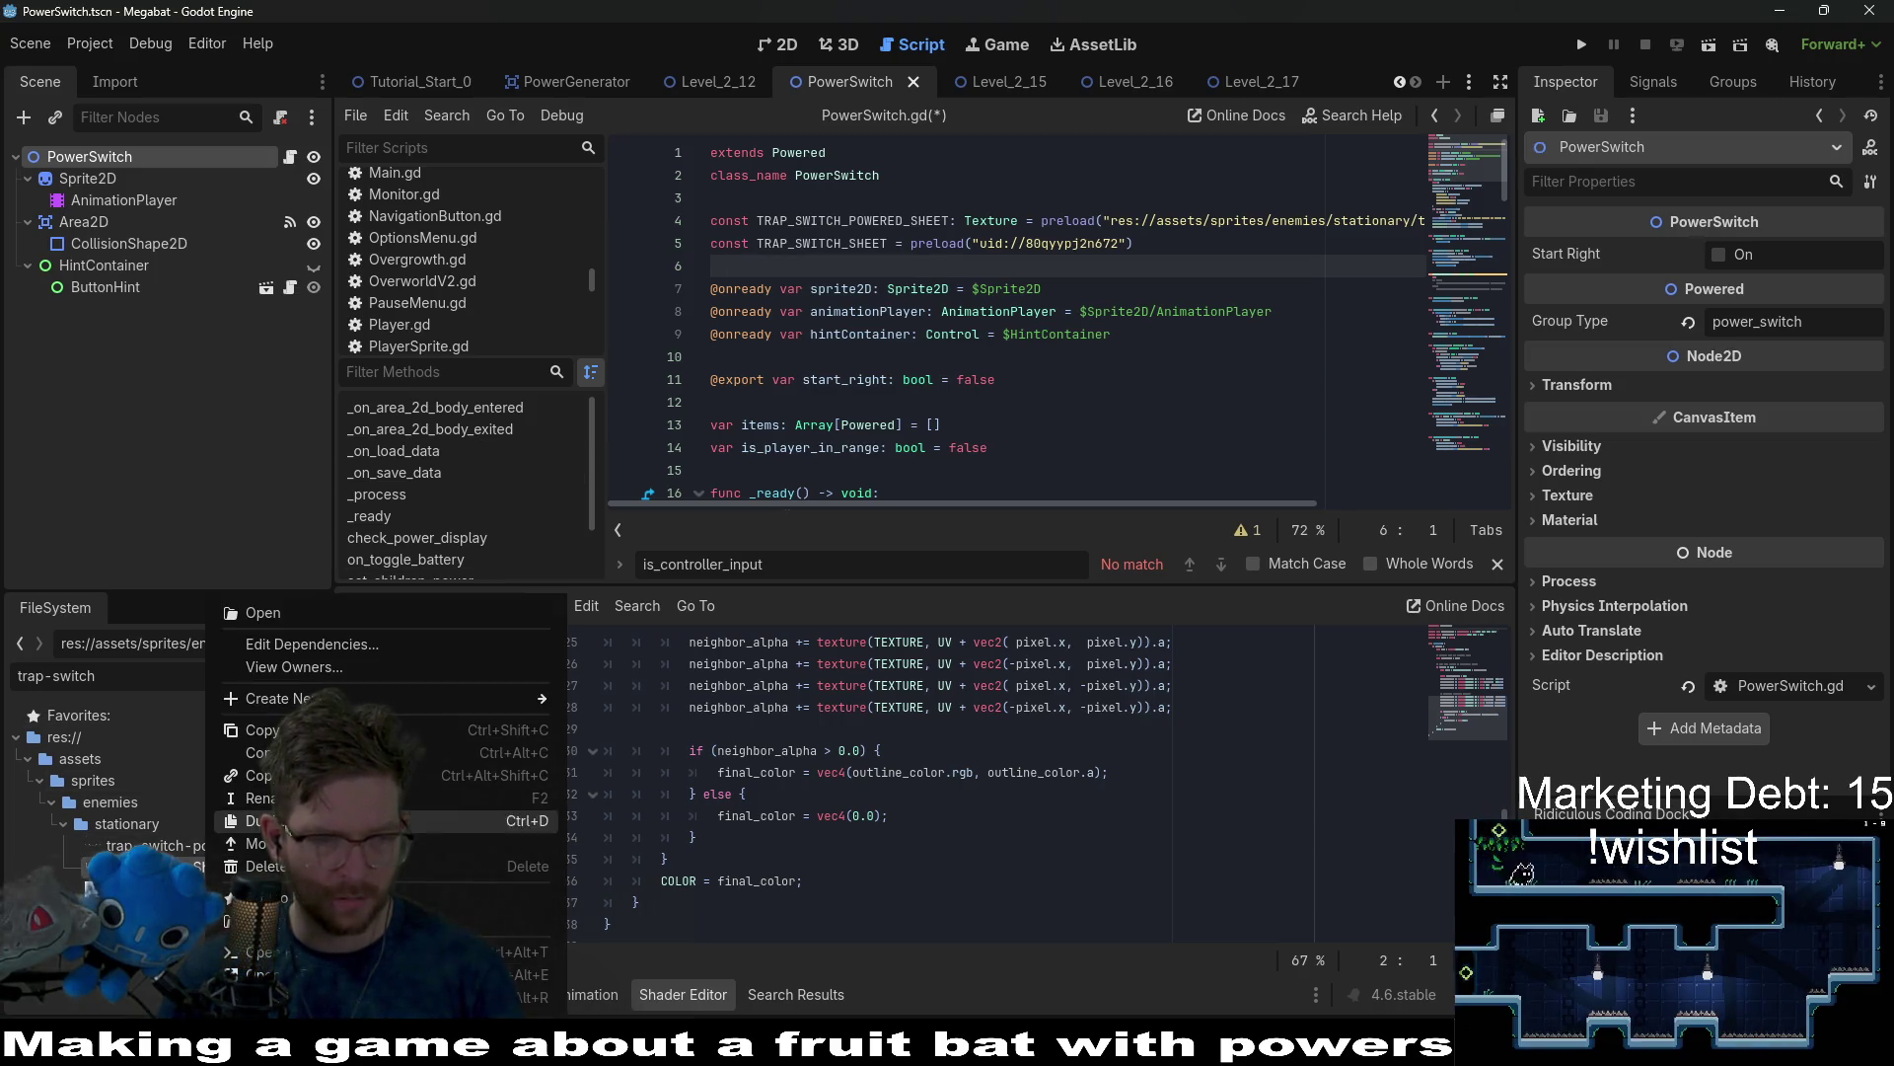
pyautogui.click(395, 730)
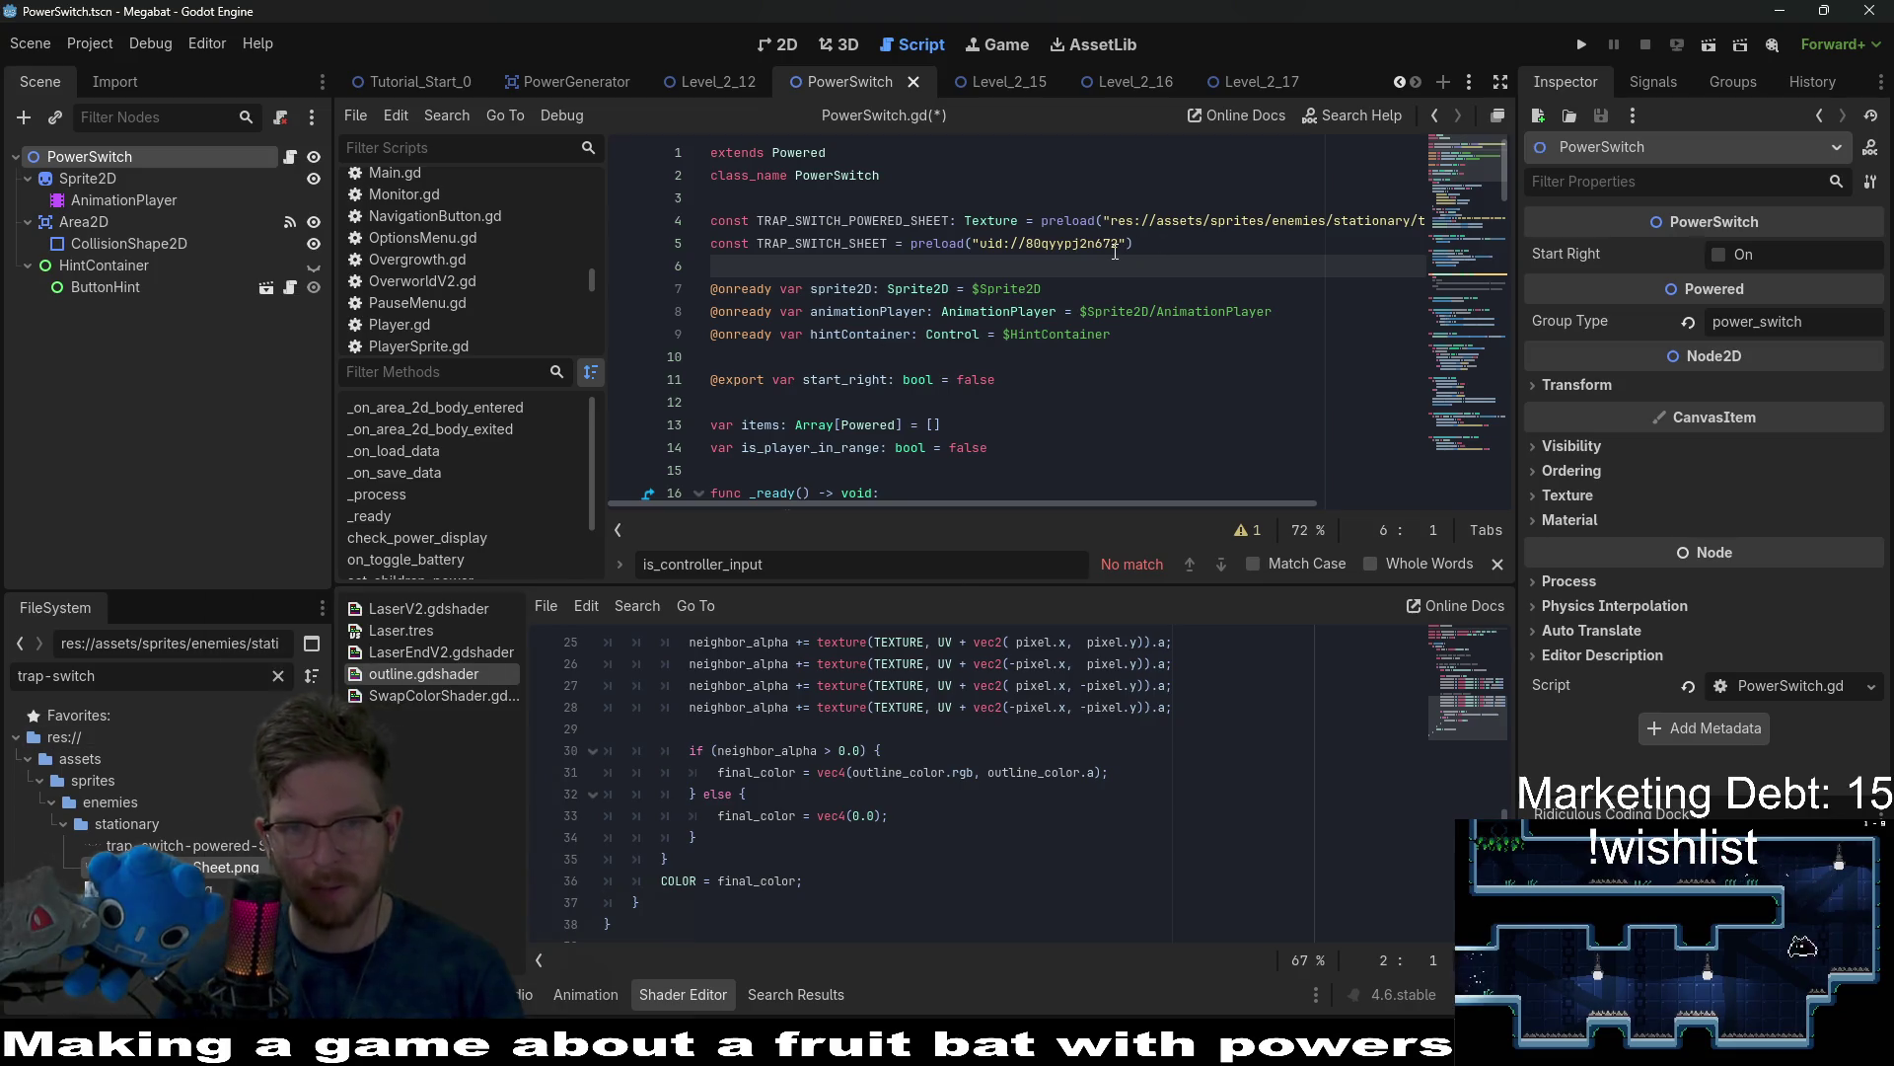
pyautogui.moveTo(1122, 244); pyautogui.dragTo(980, 244)
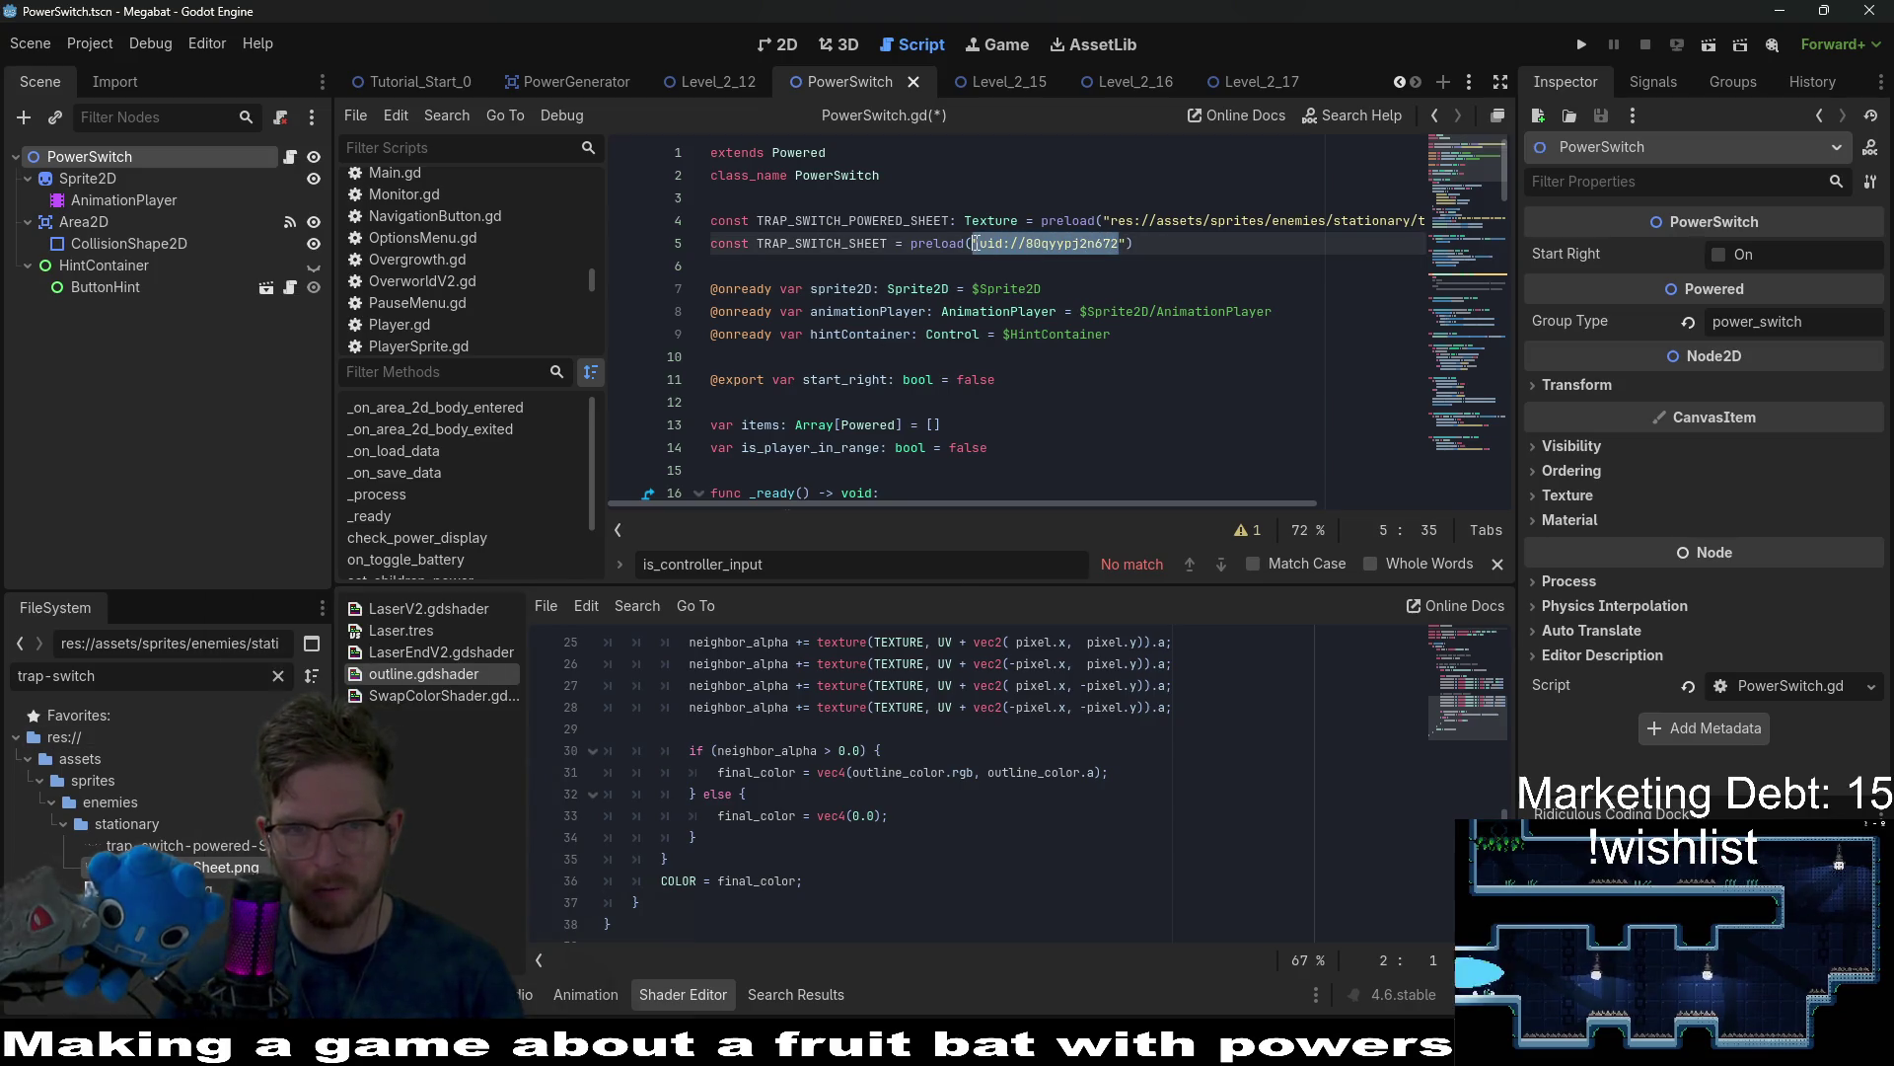
pyautogui.write('res://assets/sprites/enemies/stationary/trap-switch-Sheet.png')
pyautogui.click(918, 266)
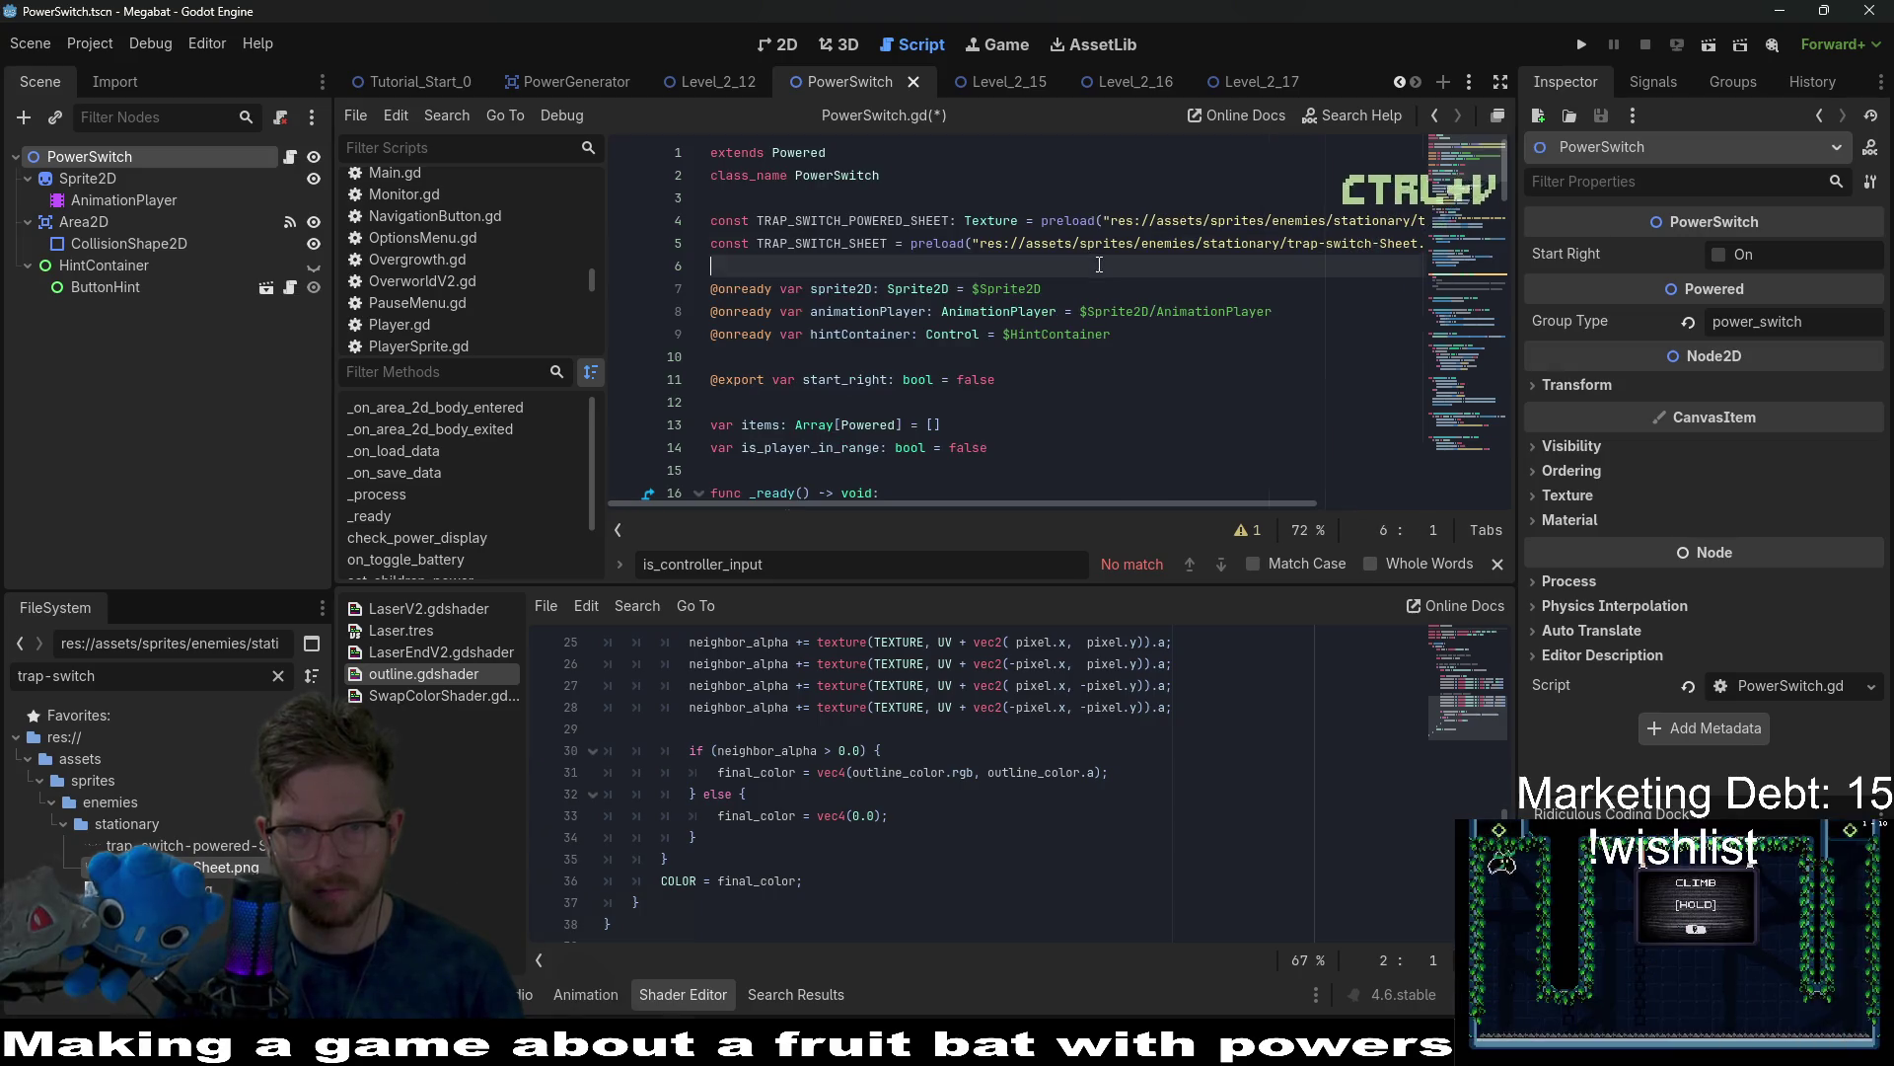
pyautogui.click(886, 243)
pyautogui.write(':T')
pyautogui.press('BackSpace')
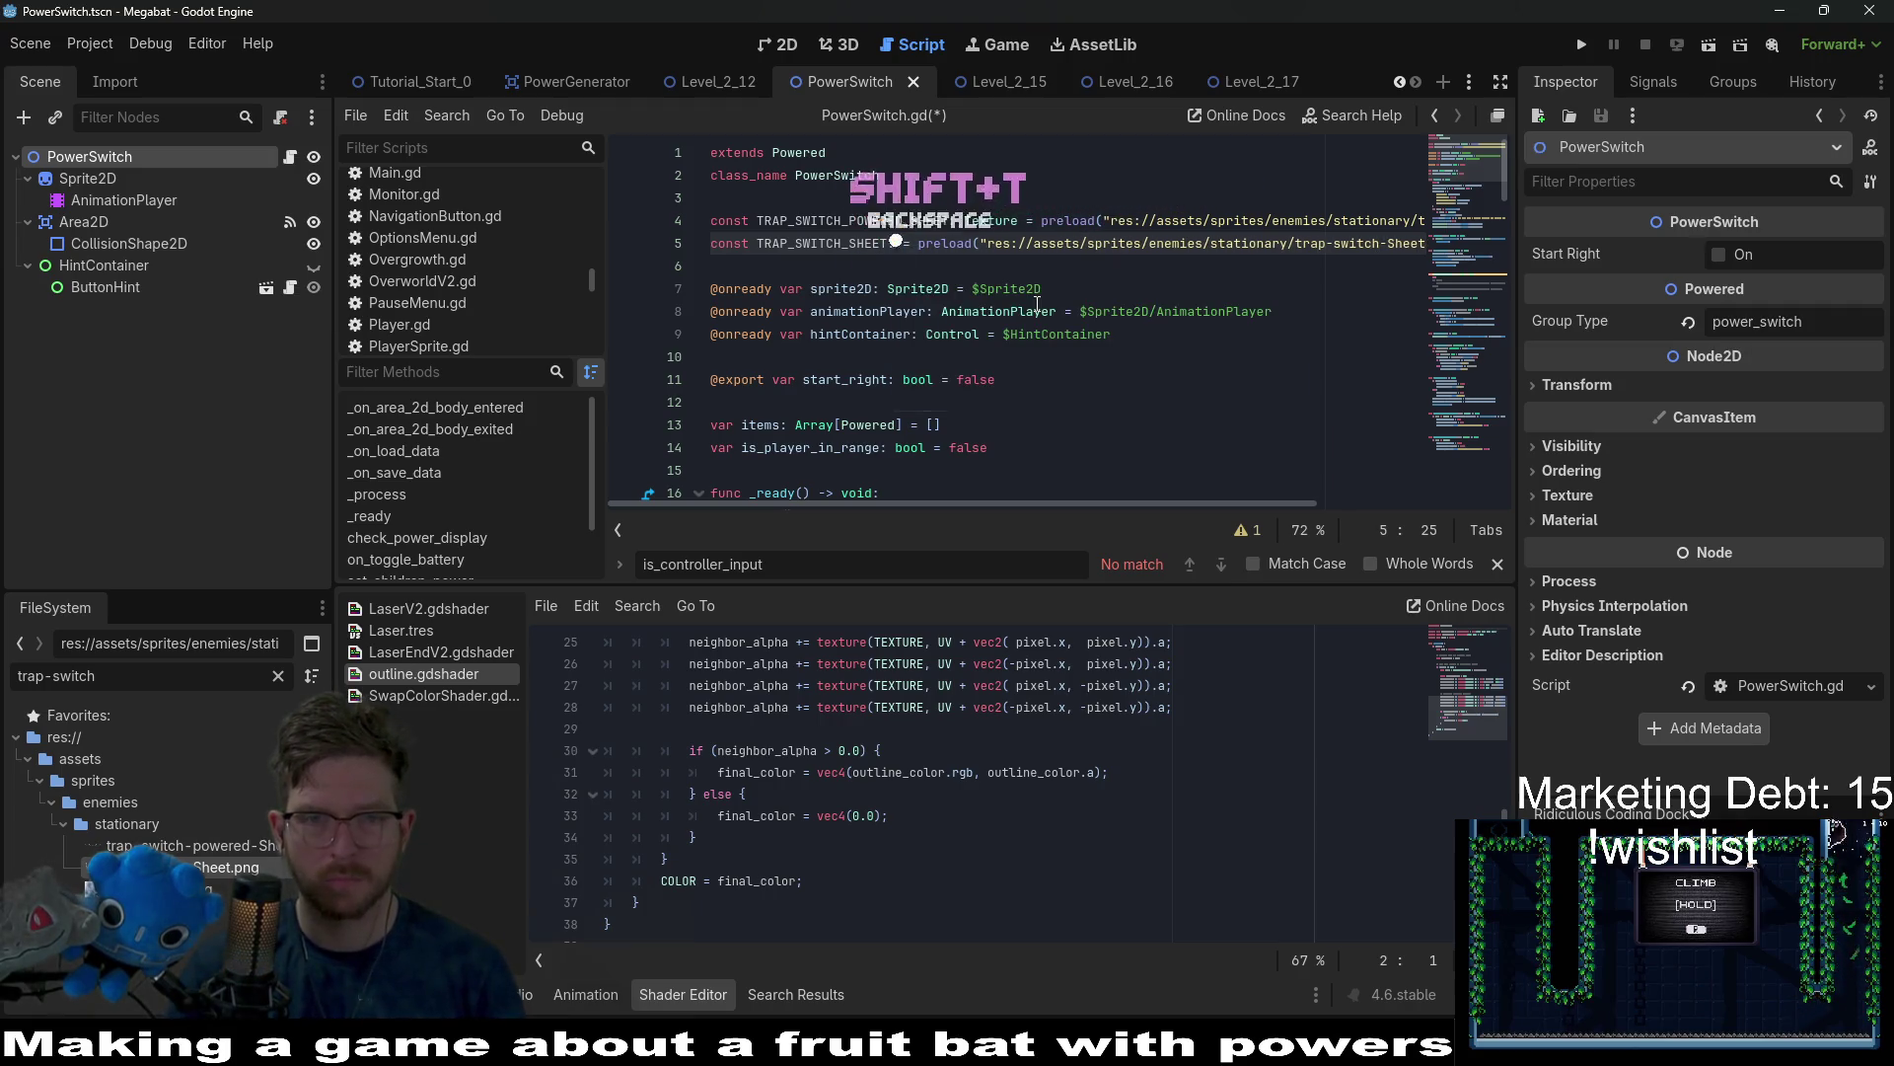
# Copy the TRAP_SWITCH_POWERED_SHEET name, drop the placeholder pass line, and uncomment the colour-setting block.
pyautogui.write('Texture')
pyautogui.press('Escape')
pyautogui.doubleClick(780, 221)
pyautogui.scroll(-9, 1005, 348)
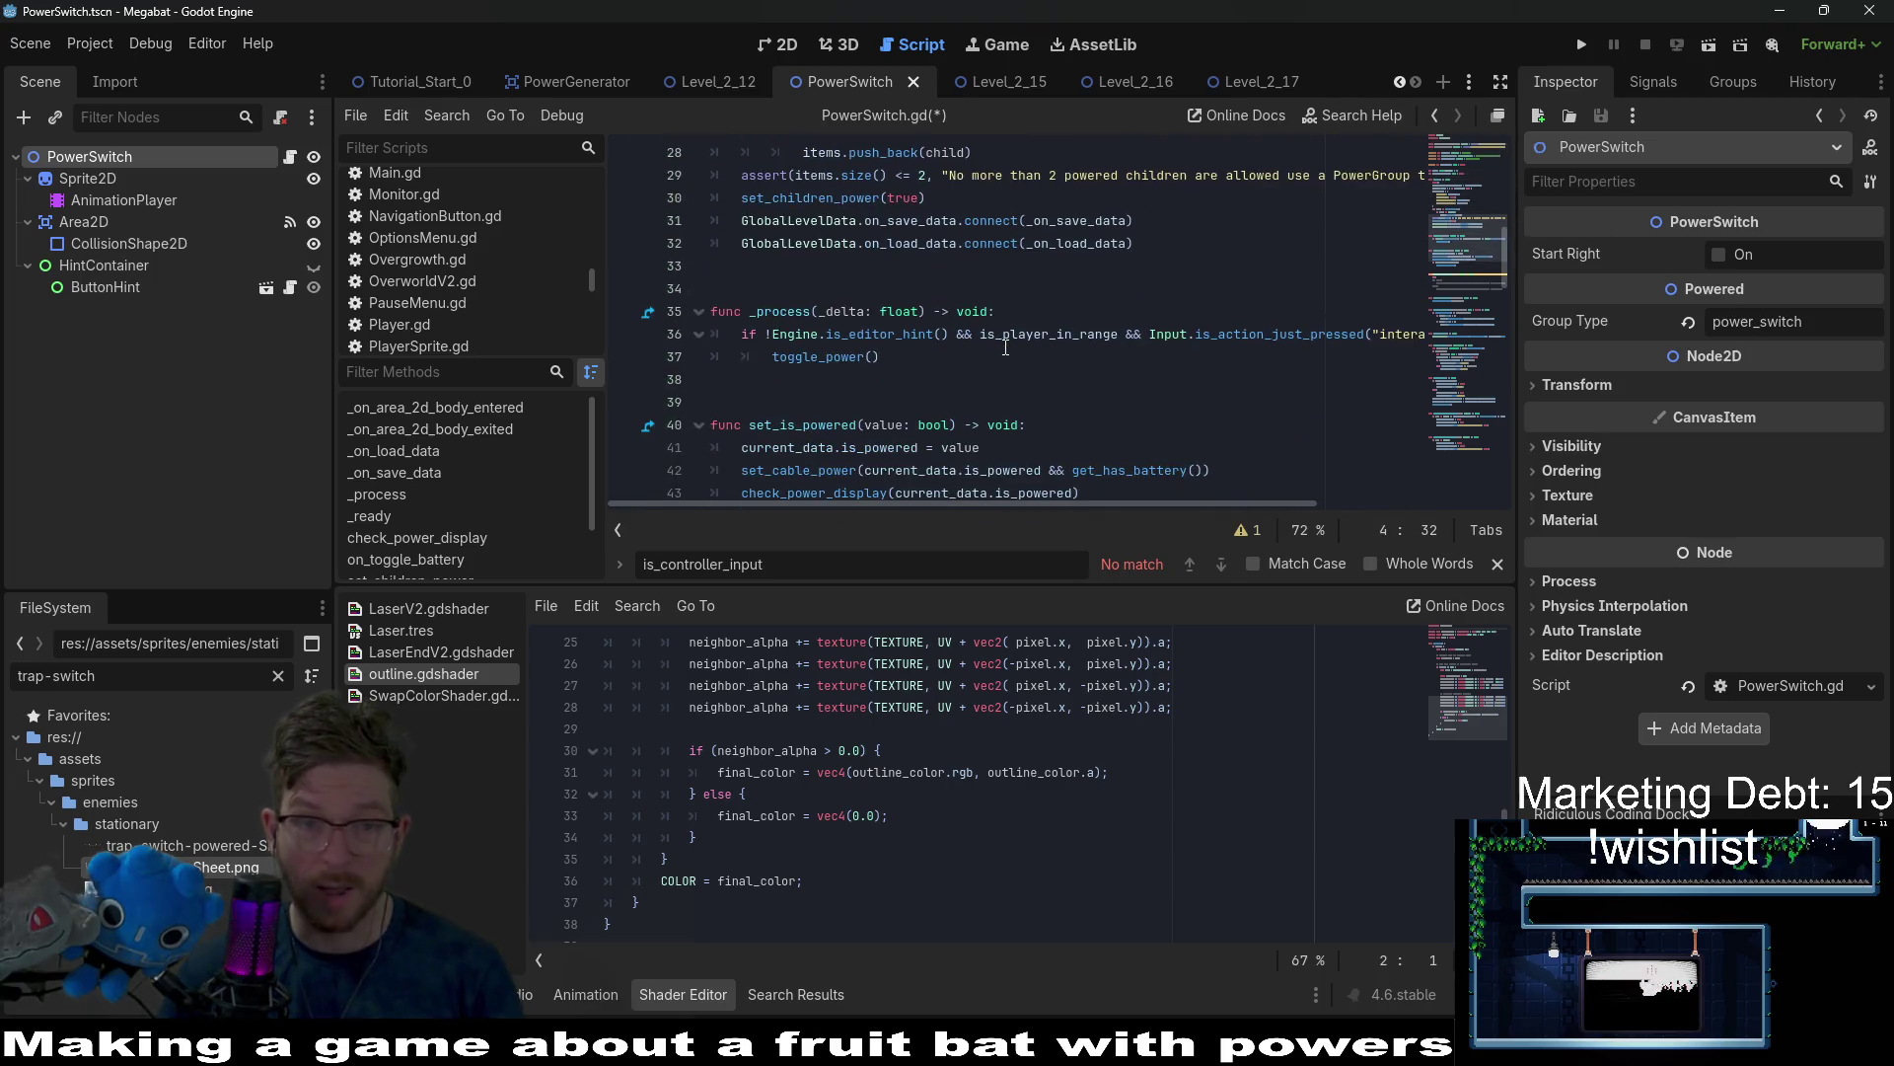
pyautogui.scroll(-5, 1005, 348)
pyautogui.moveTo(927, 393)
pyautogui.mouseDown()
pyautogui.moveTo(987, 314)
pyautogui.moveTo(1090, 288)
pyautogui.mouseUp()
pyautogui.click(1095, 284)
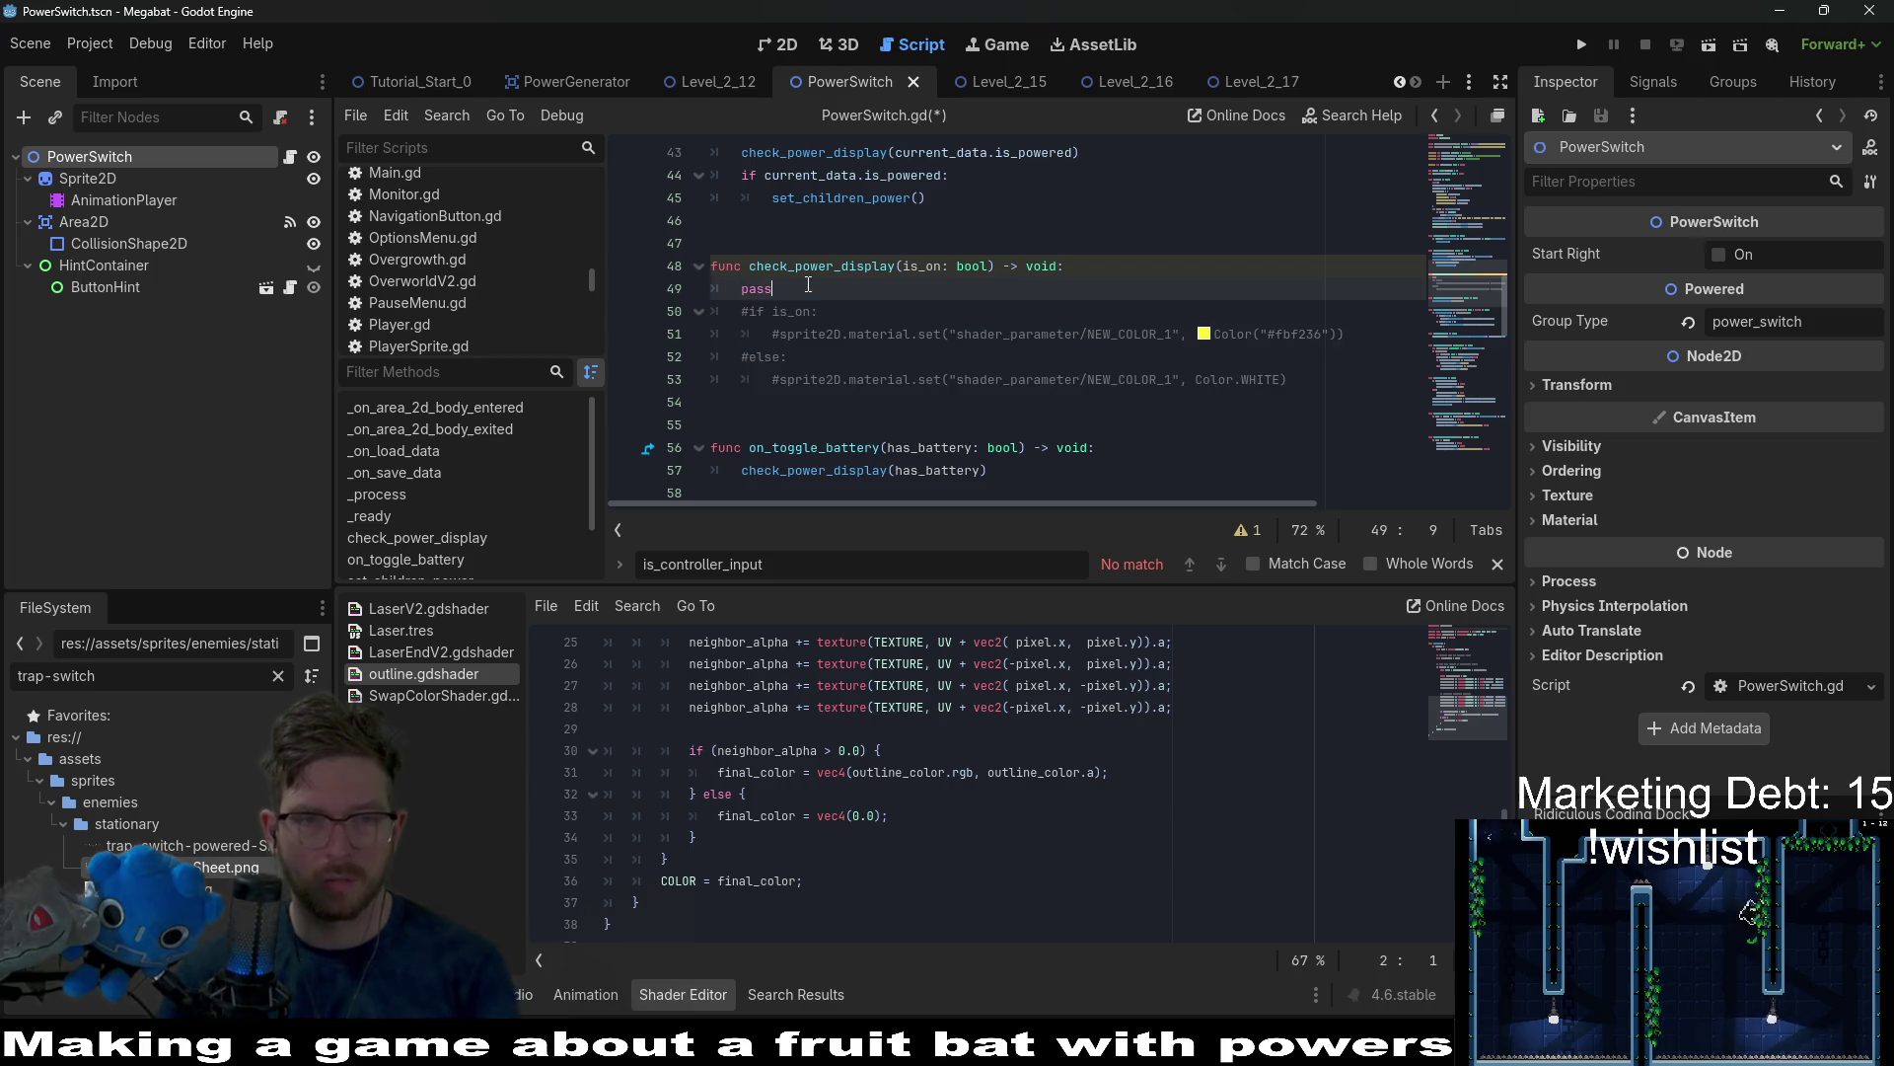
pyautogui.press('BackSpace')
pyautogui.press('BackSpace')
pyautogui.press('BackSpace')
pyautogui.moveTo(849, 356); pyautogui.dragTo(650, 288)
pyautogui.hotkey('ctrl', 'k')
# In the powered branch, add sprite2D.texture = TRAP_SWITCH_POWERED_SHEET.
pyautogui.click(1101, 312)
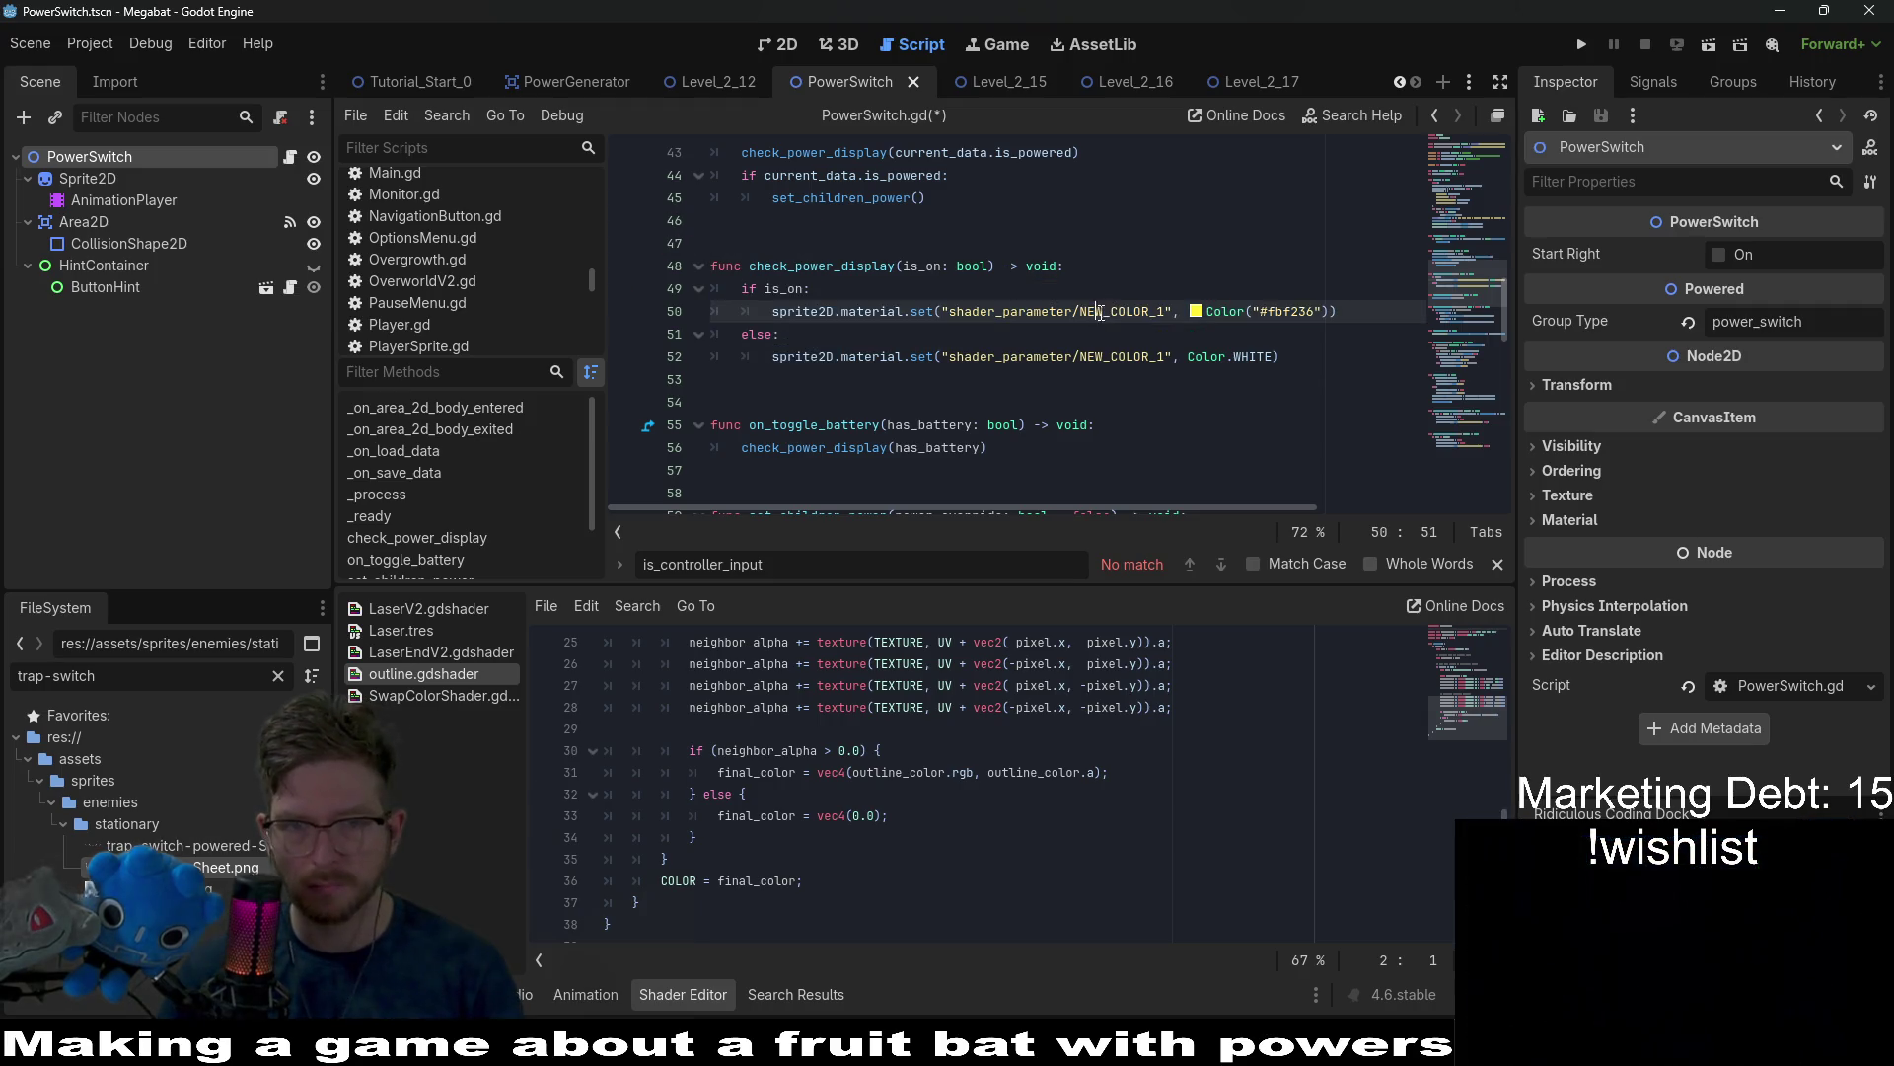
pyautogui.moveTo(1340, 309); pyautogui.dragTo(996, 311)
pyautogui.click(996, 311)
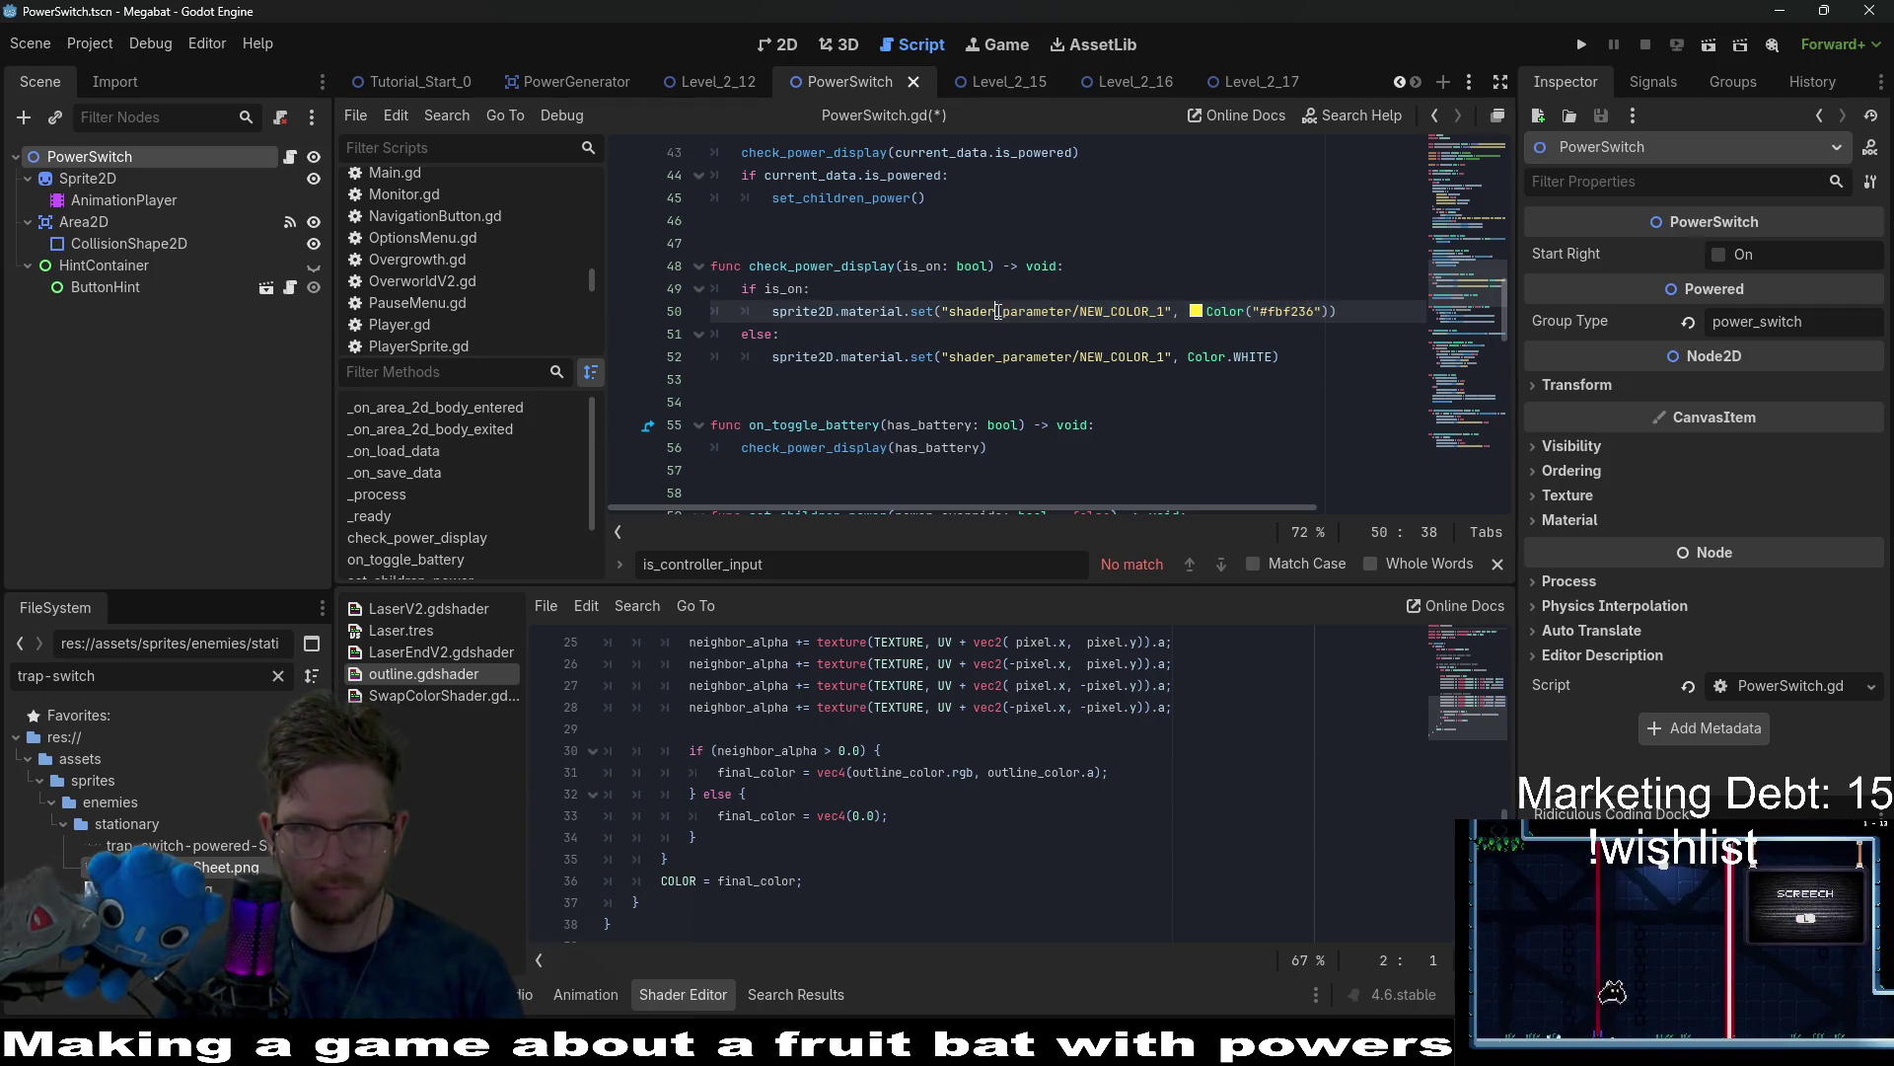
pyautogui.press('End')
pyautogui.press('Return')
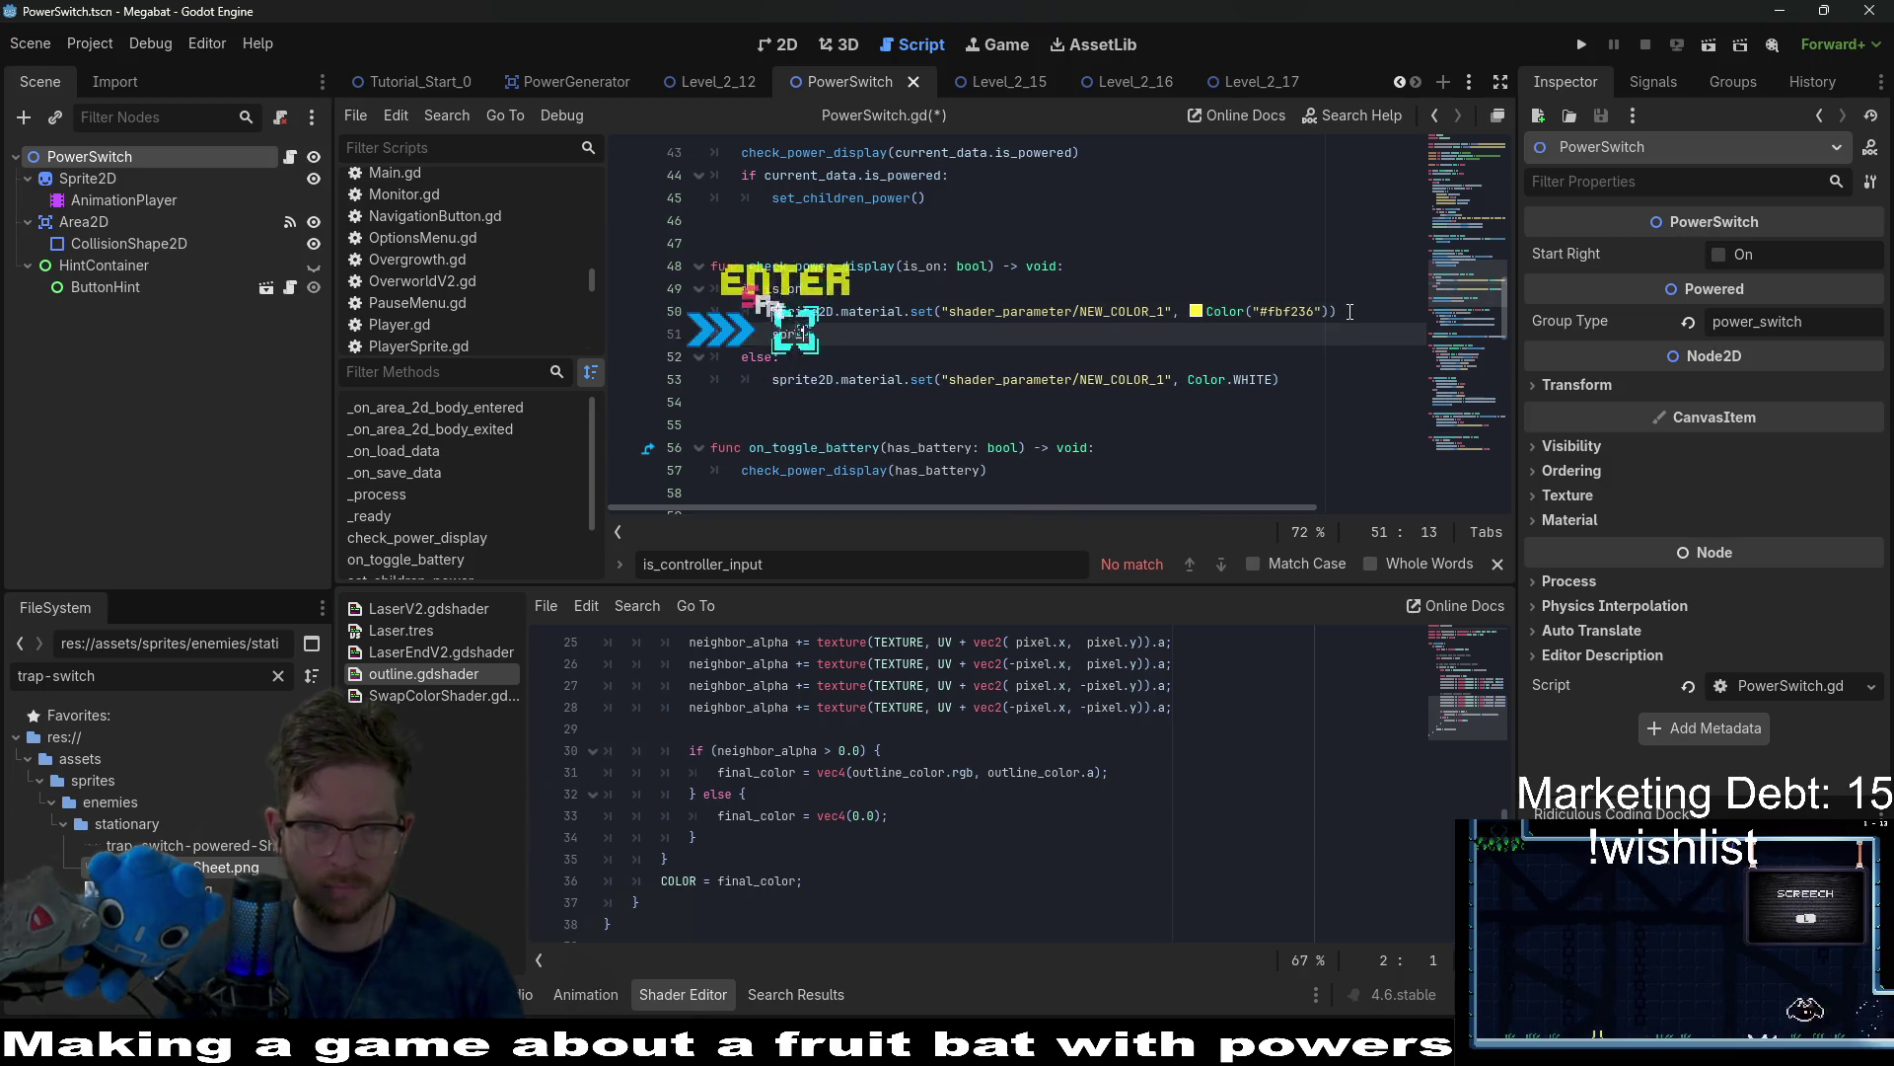
pyautogui.write('sprite2')
pyautogui.press('Return')
pyautogui.write('.')
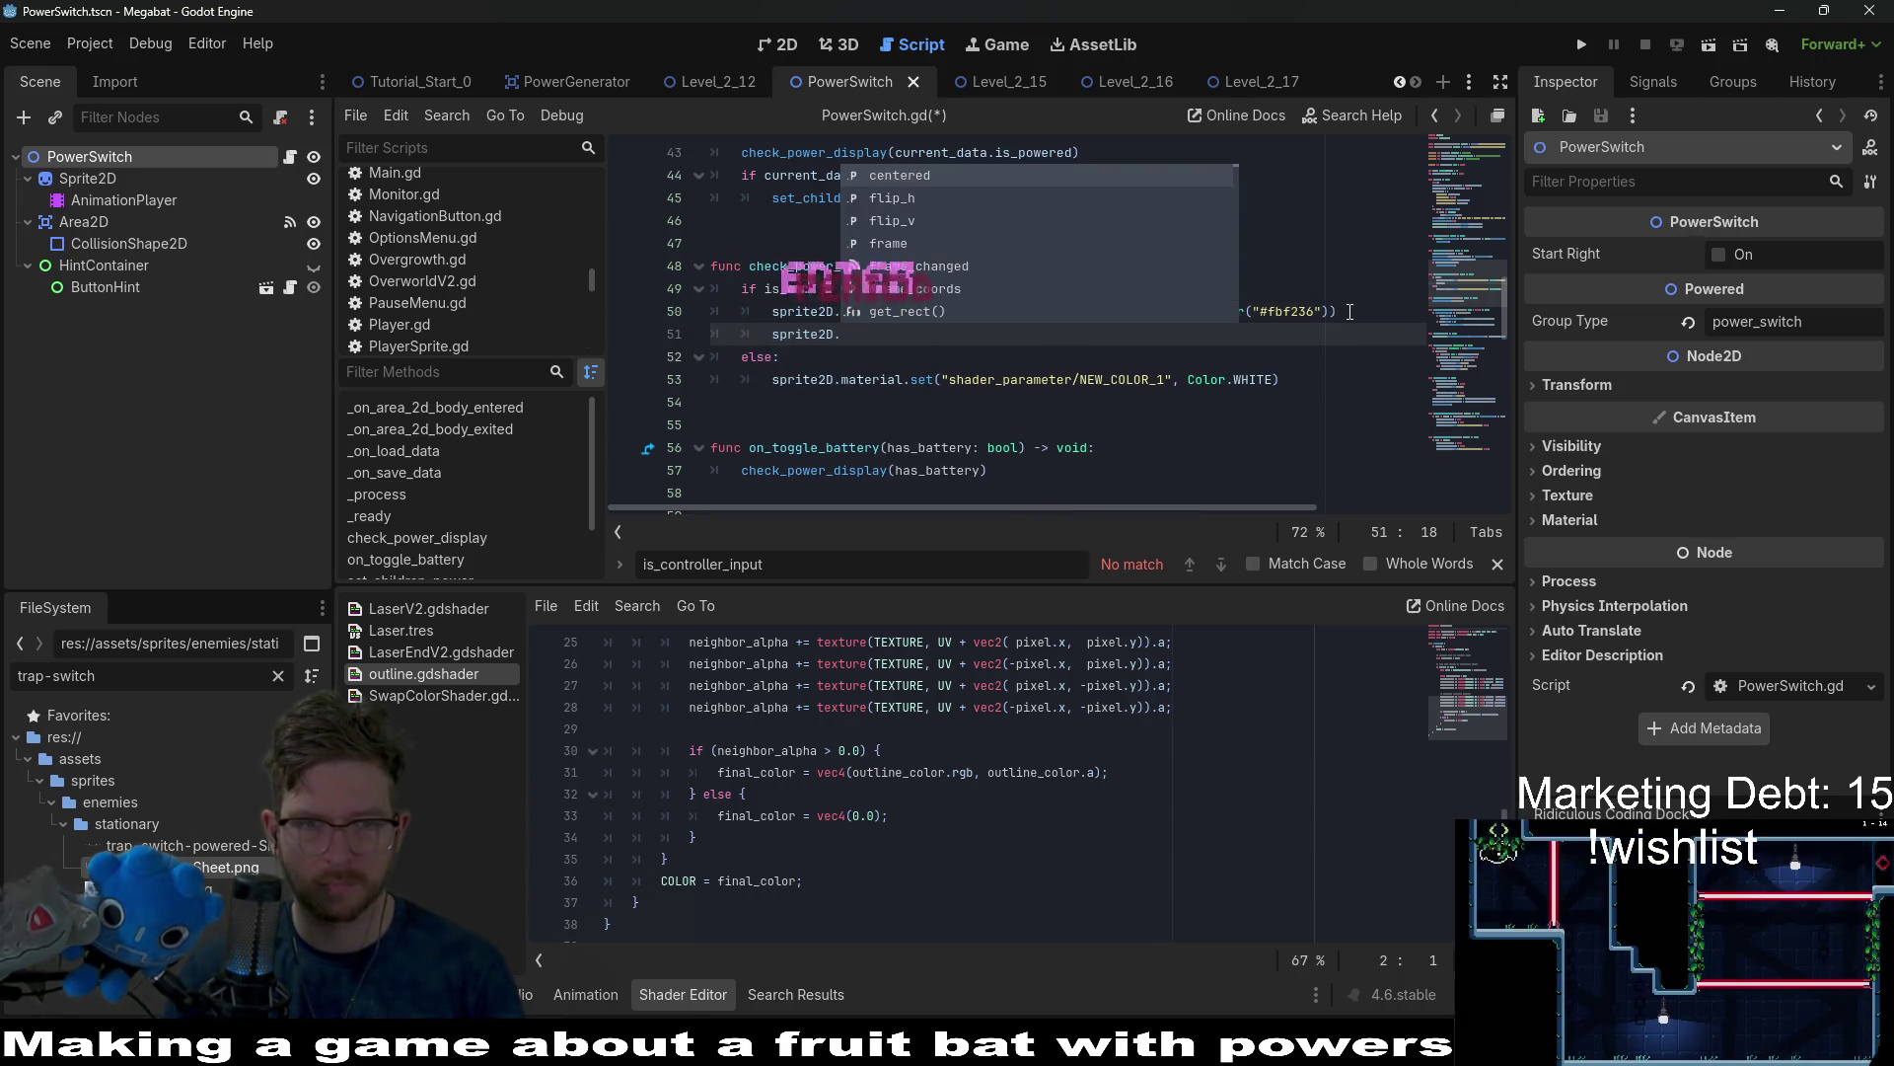
pyautogui.write('tex')
pyautogui.press('Return')
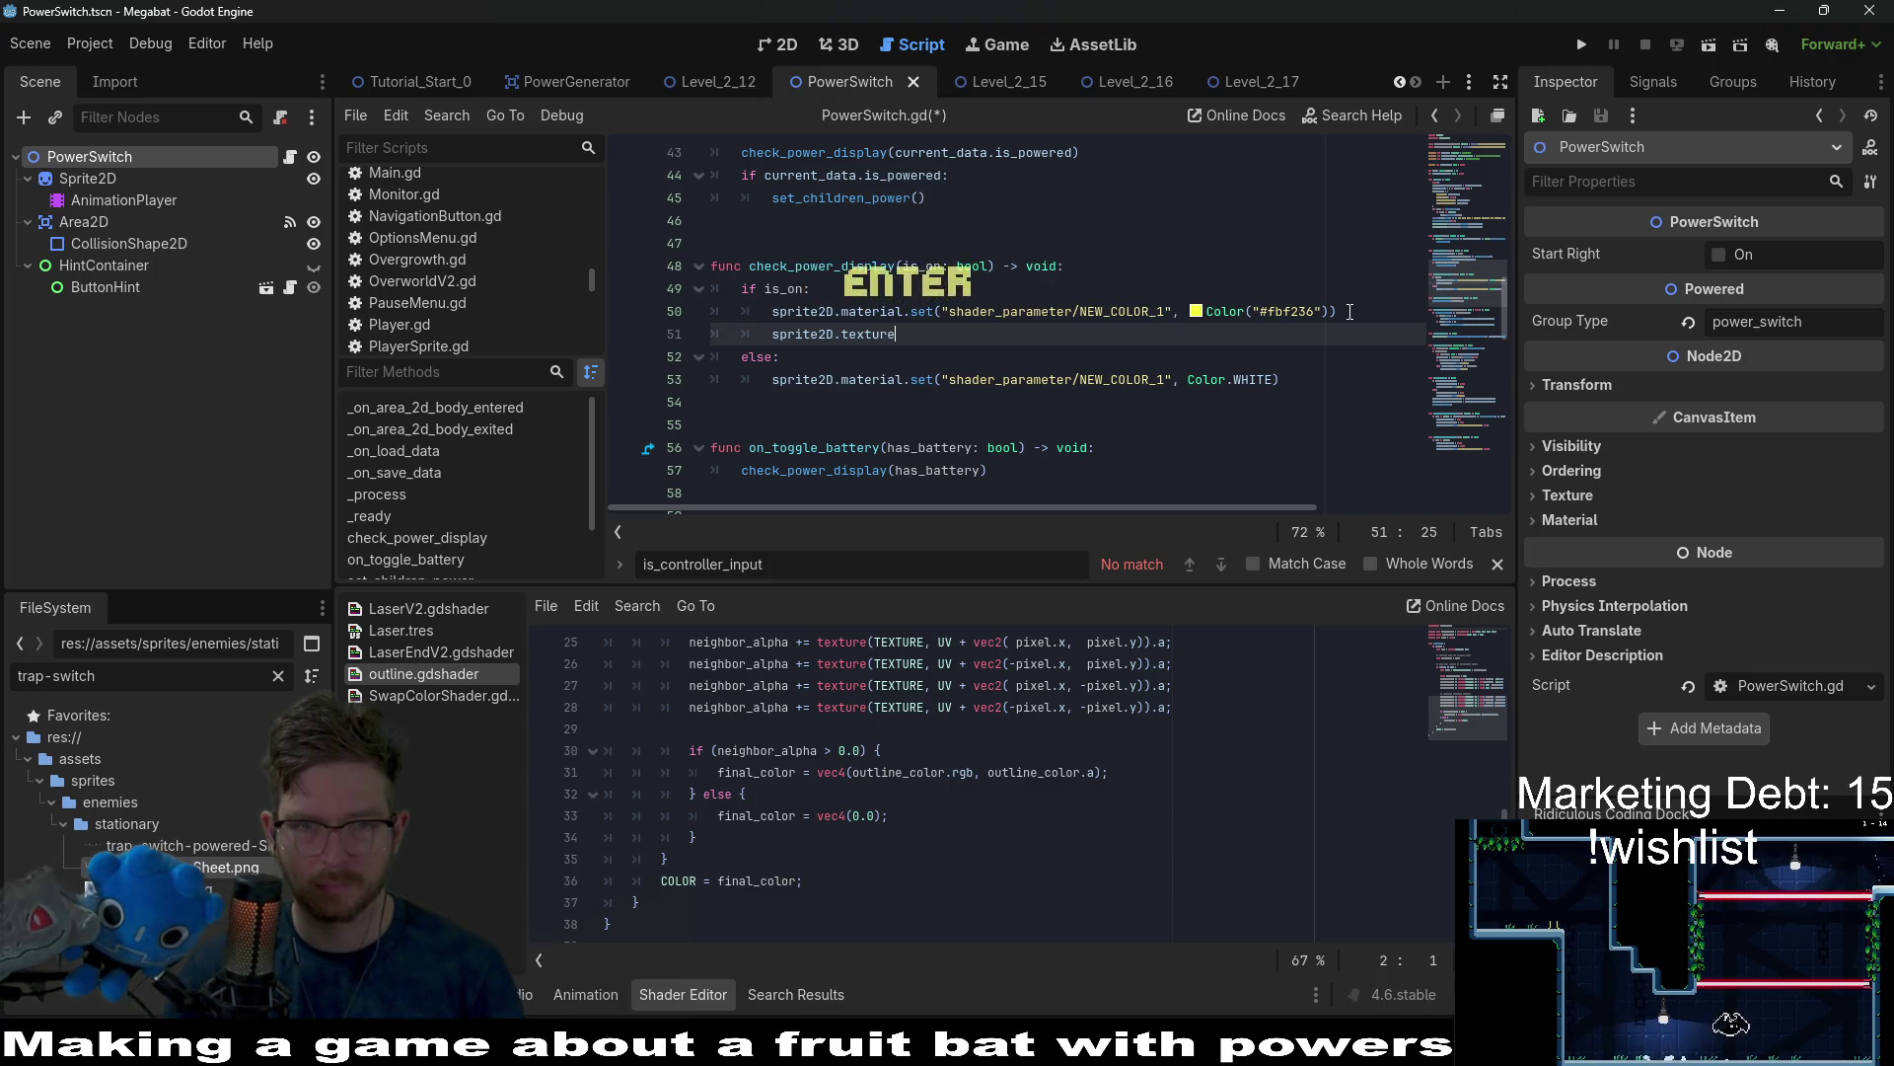
pyautogui.write(' =')
pyautogui.write('TRAP_SWITCH_POWERED_SHEET')
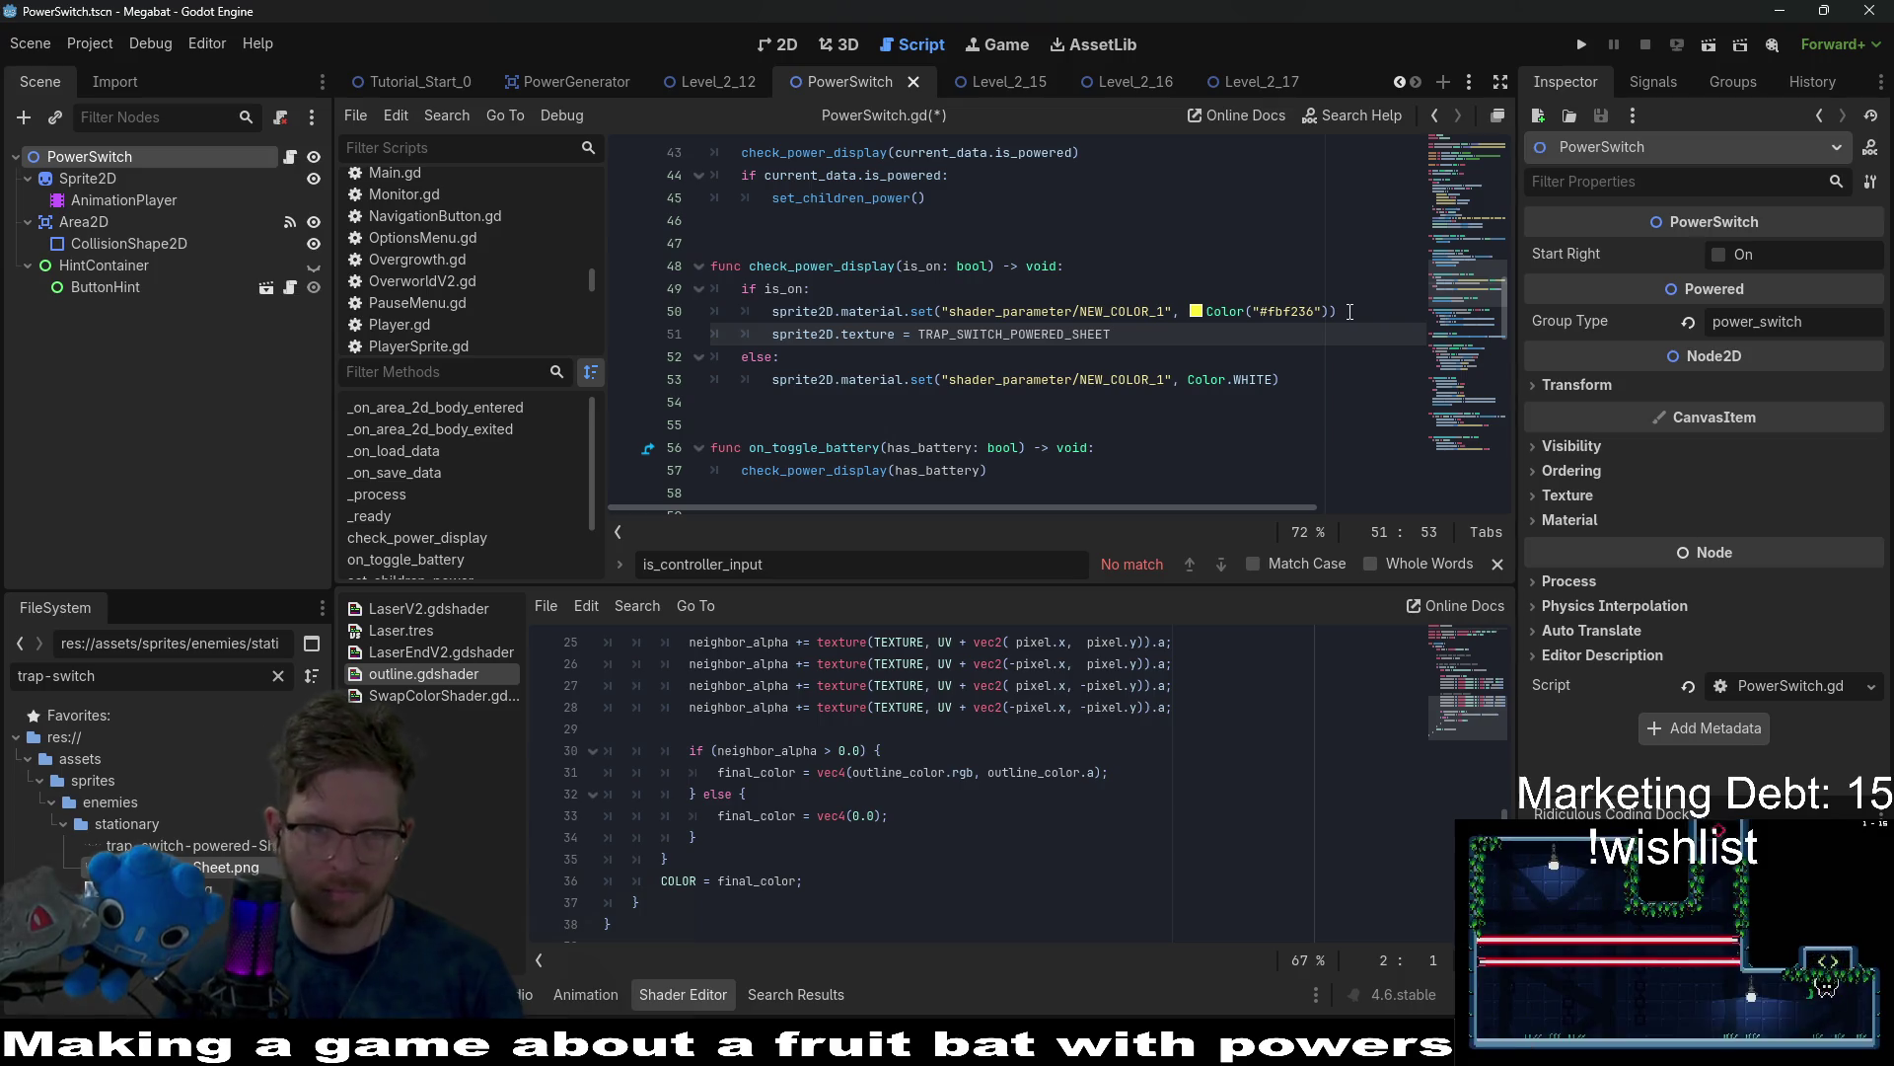
# In the else branch, assign sprite2D.texture = TRAP_SWITCH_SHEET.
pyautogui.click(1322, 385)
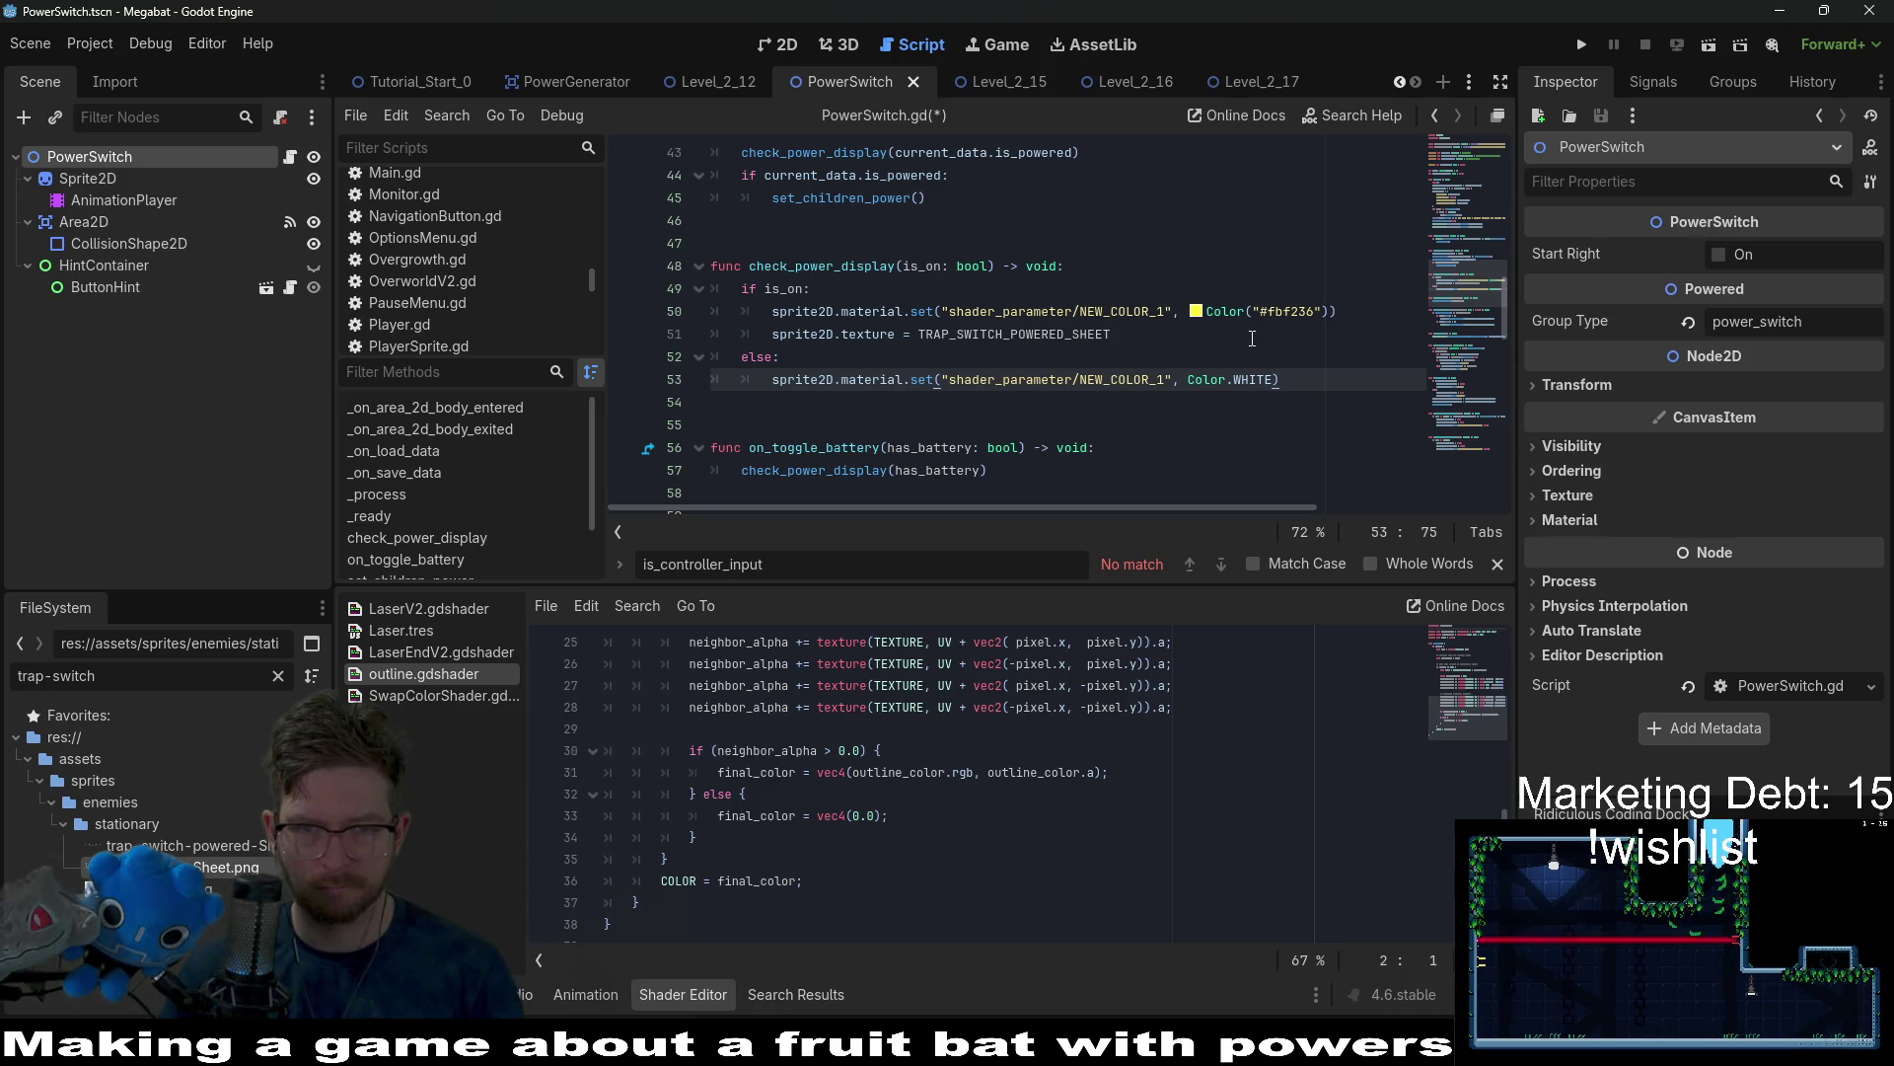
pyautogui.write('sprite2D.texture = TRAP_SWITCH_POWERED_SHEET')
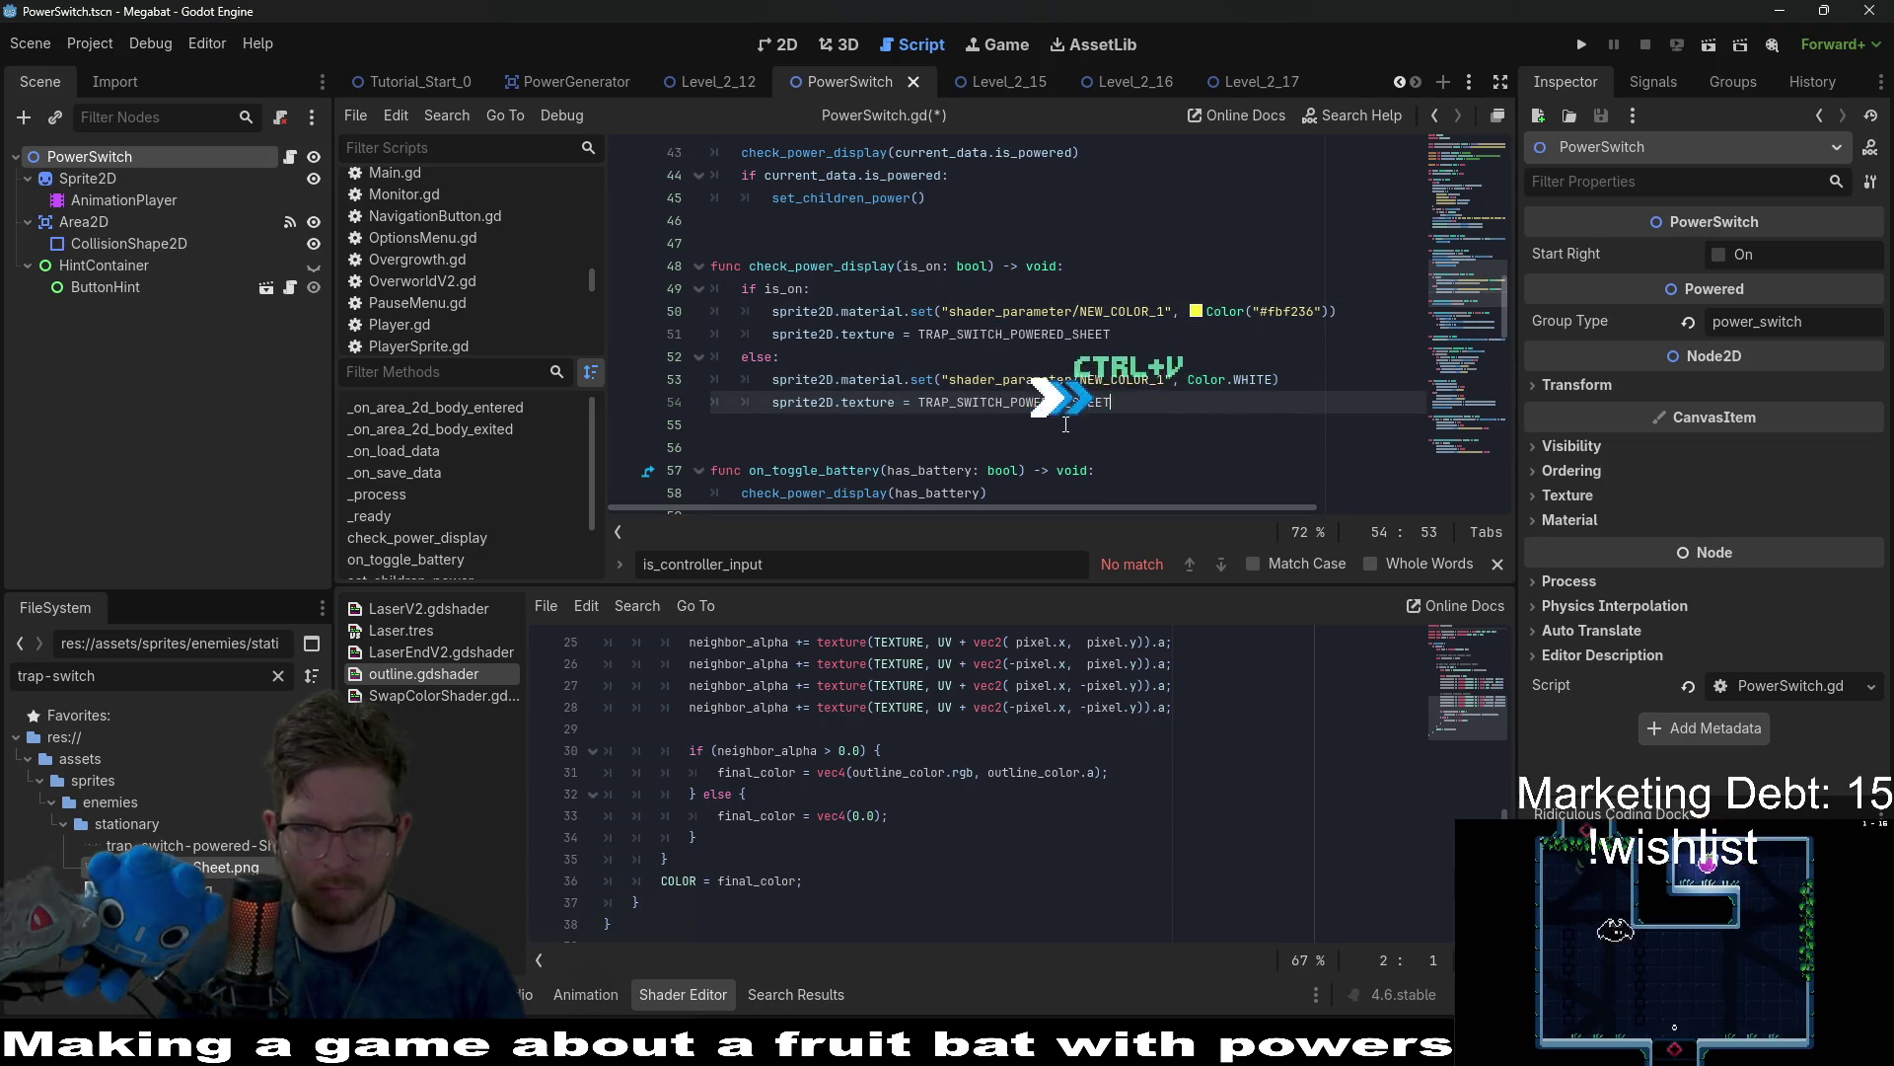
pyautogui.click(1143, 405)
pyautogui.click(1116, 402)
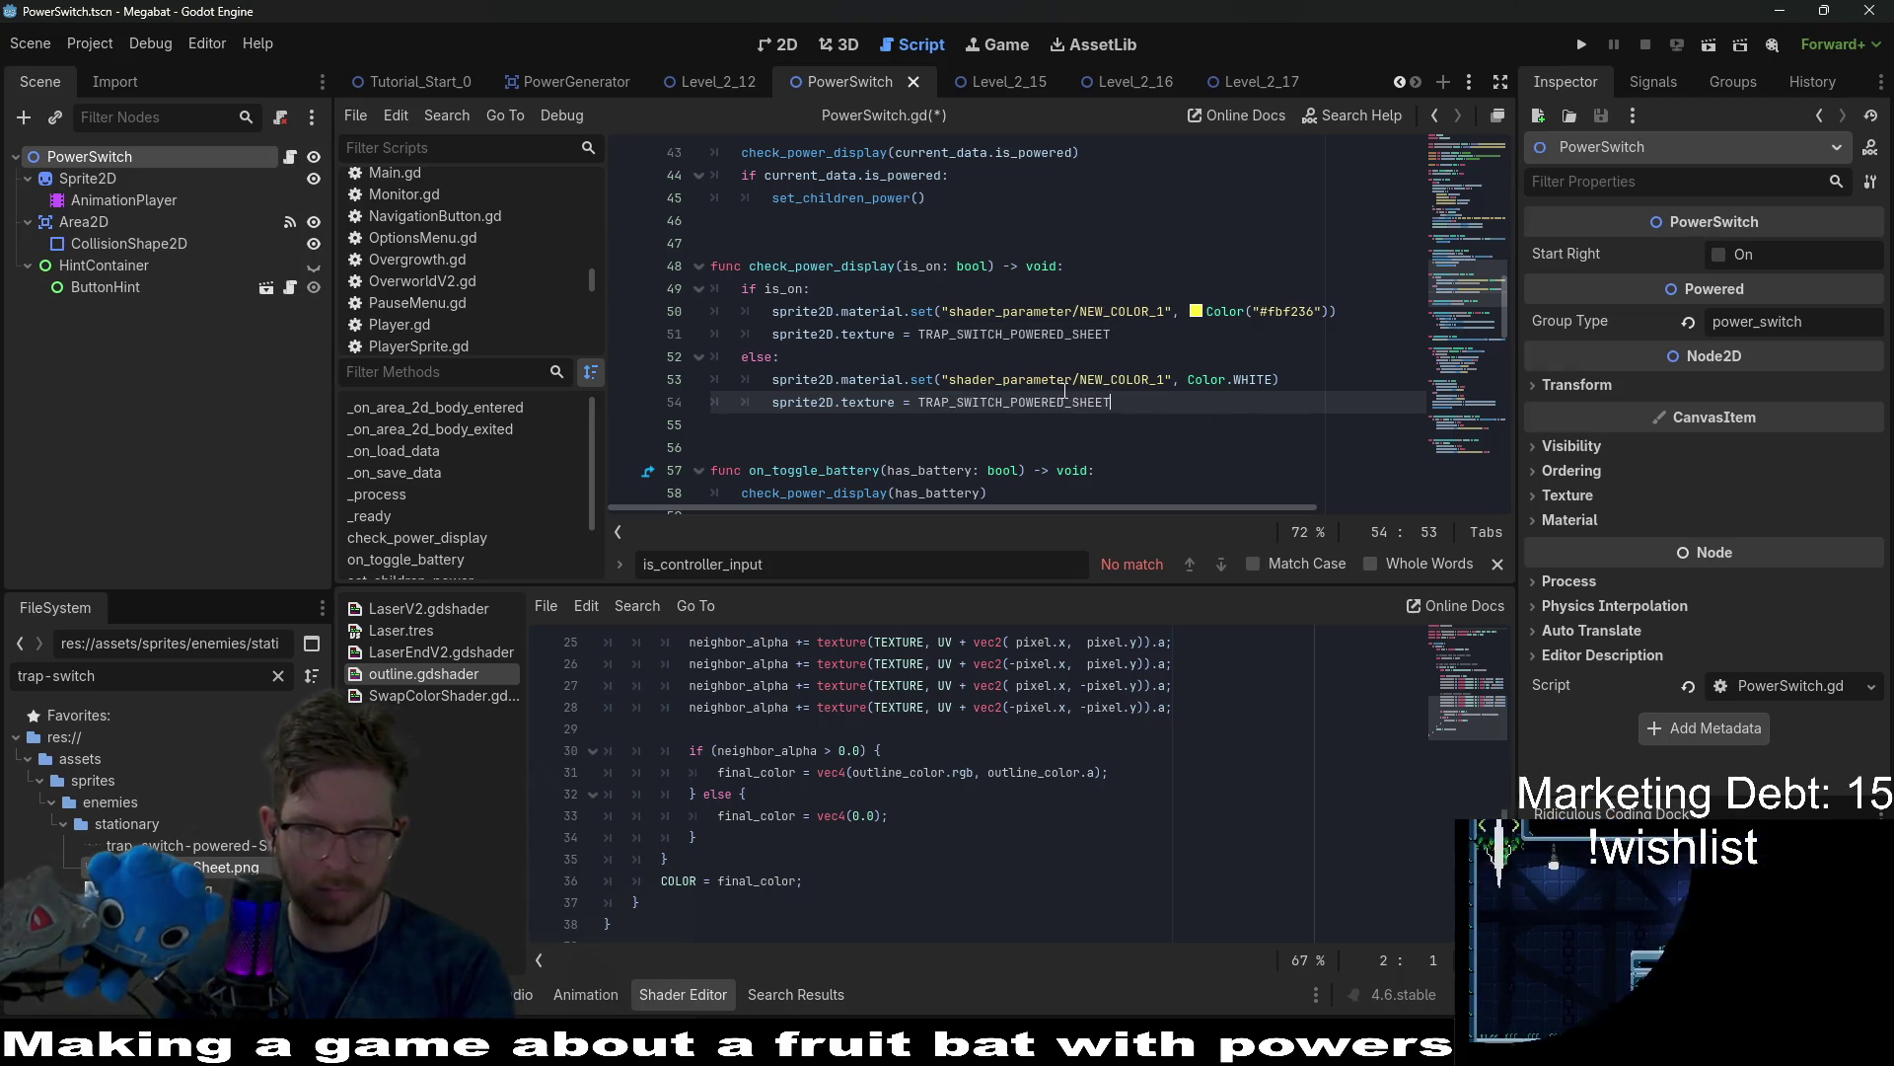
pyautogui.press('BackSpace')
pyautogui.press('BackSpace')
pyautogui.press('BackSpace')
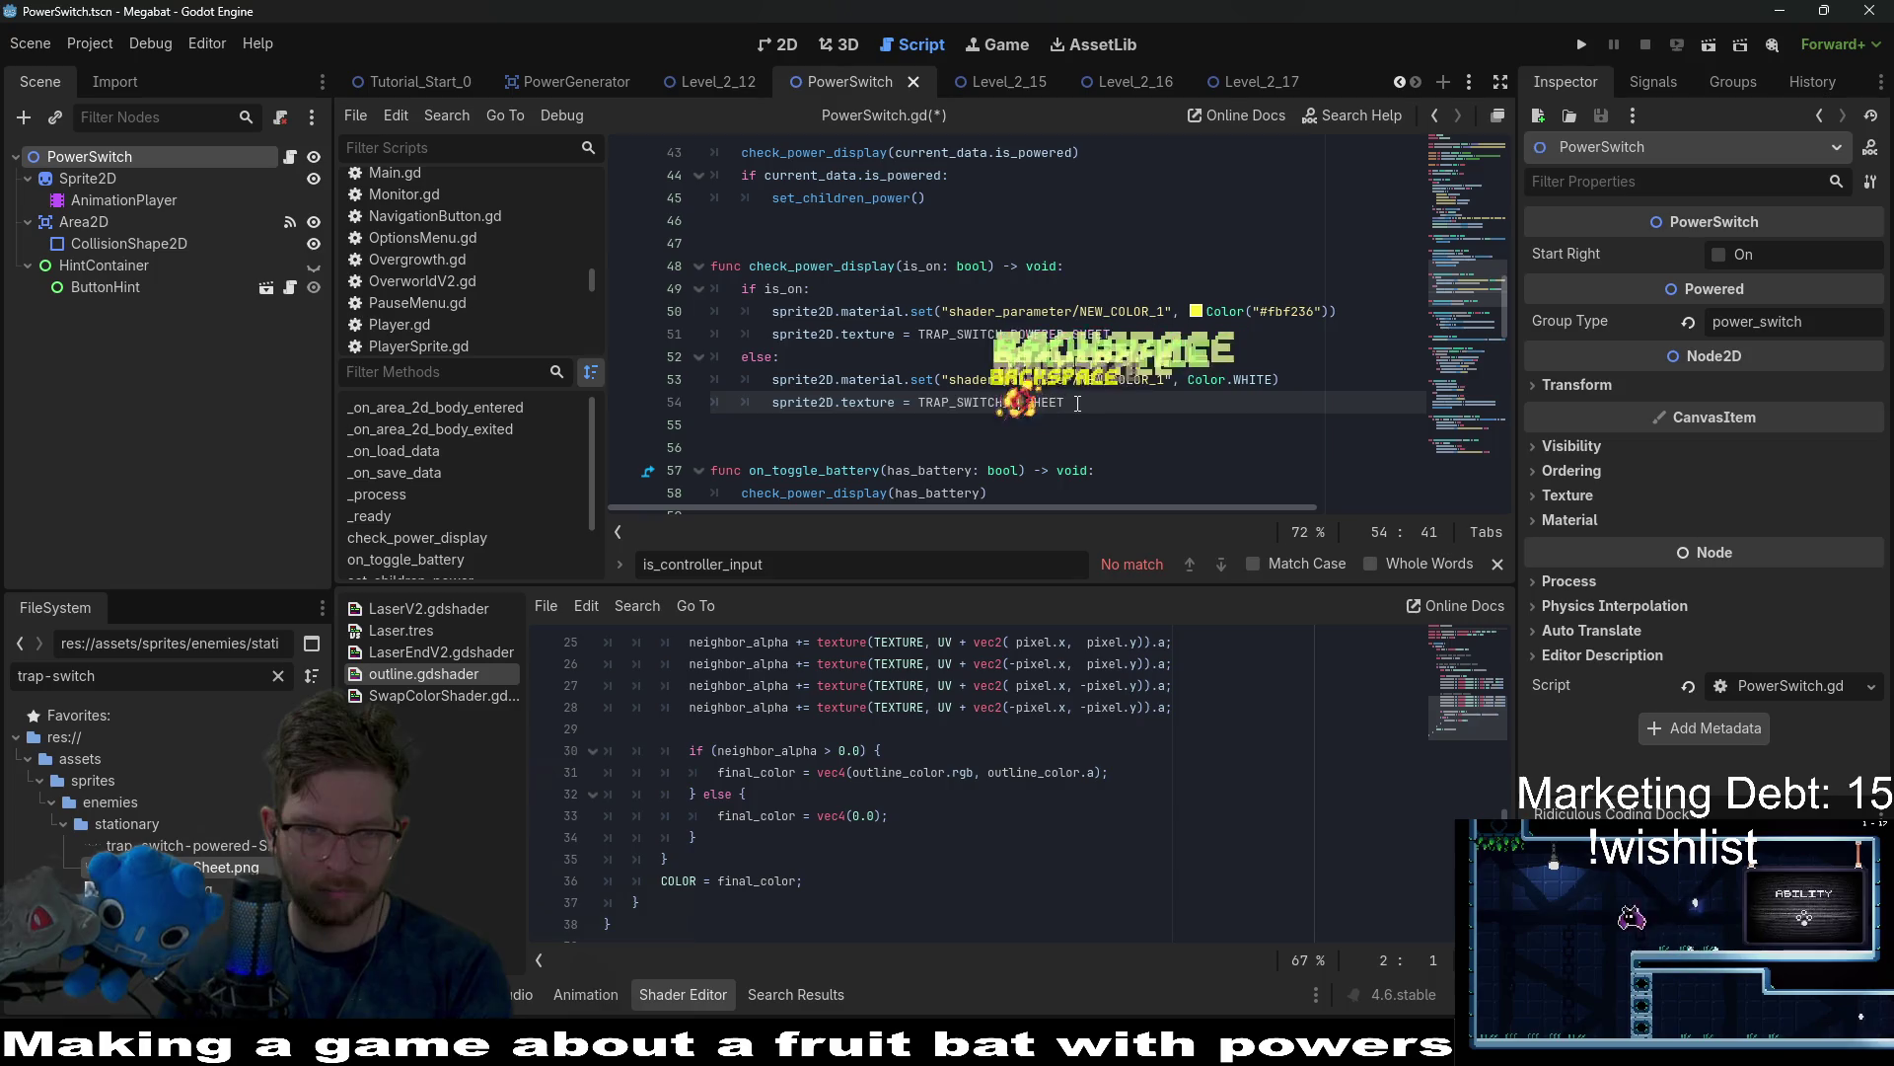
# Delete the yellow and white material.set colour lines and save the script.
pyautogui.doubleClick(811, 275)
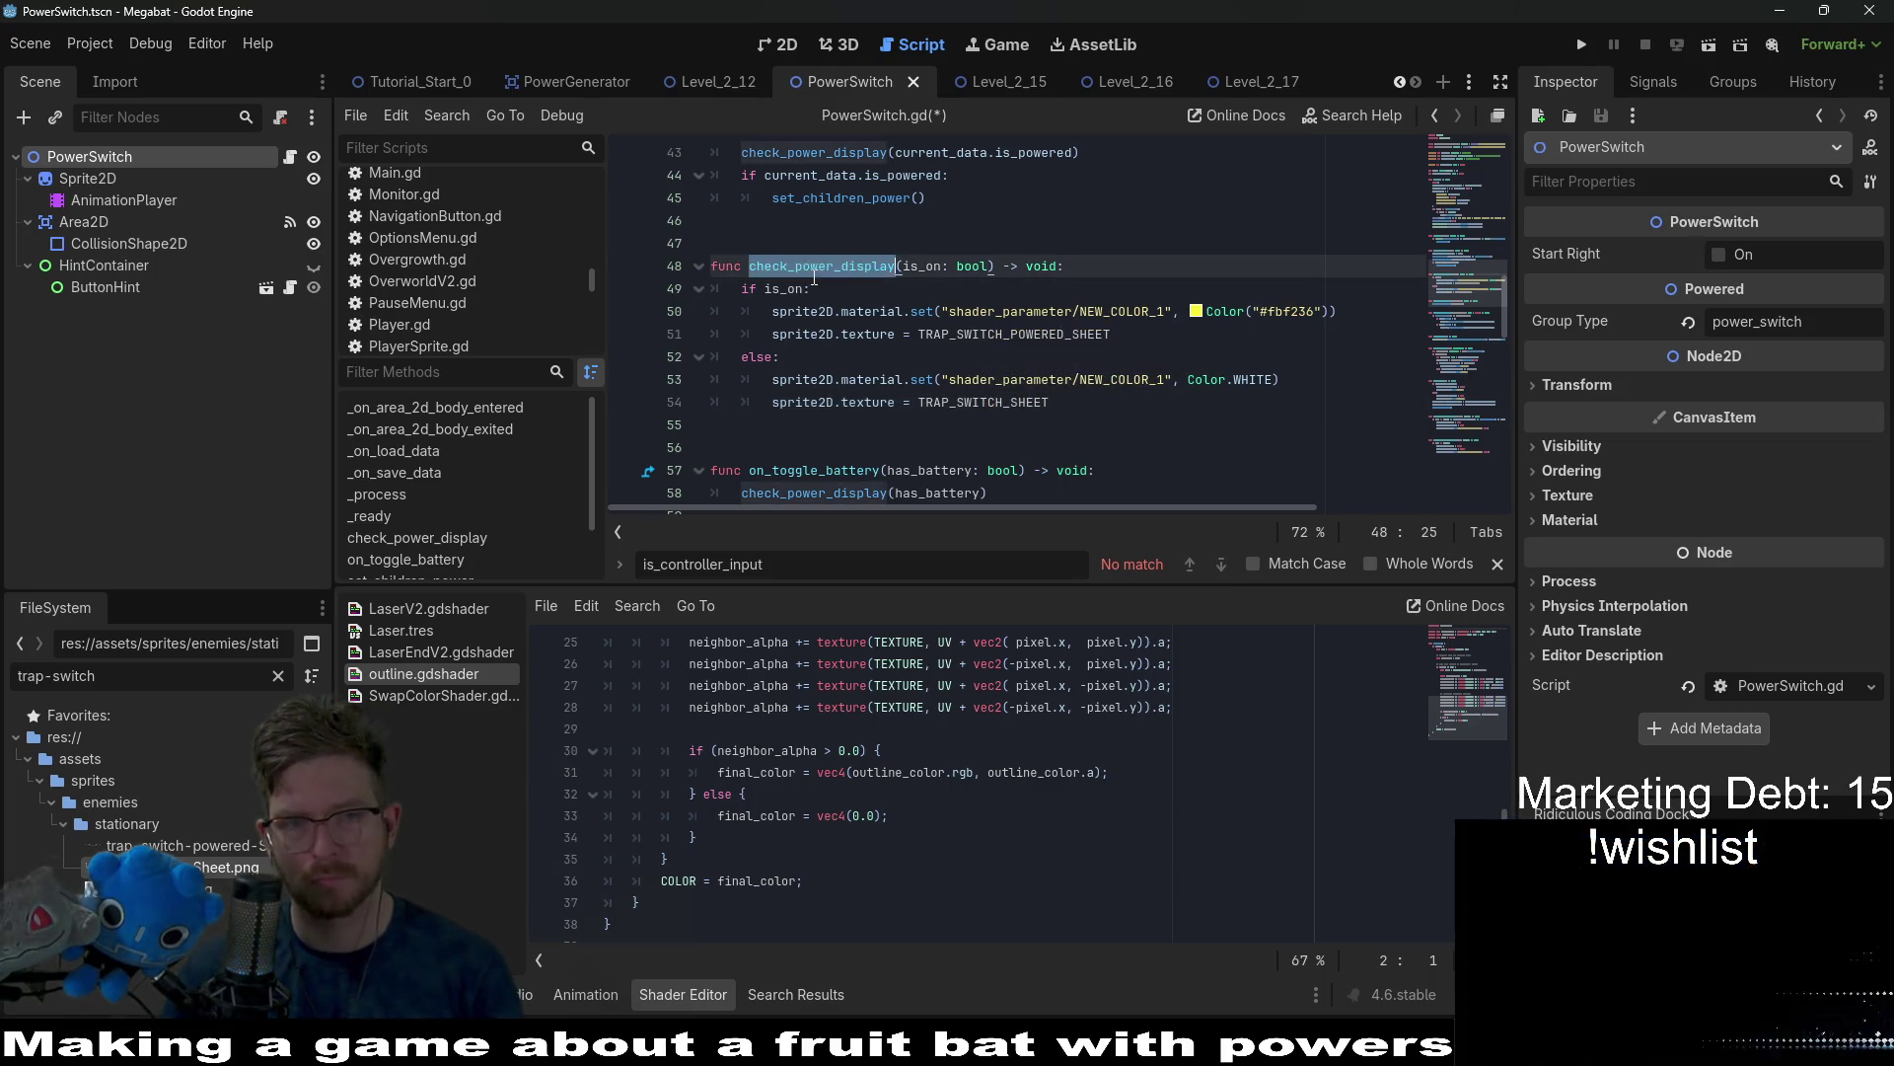
pyautogui.scroll(5, 1058, 347)
pyautogui.scroll(-5, 1064, 347)
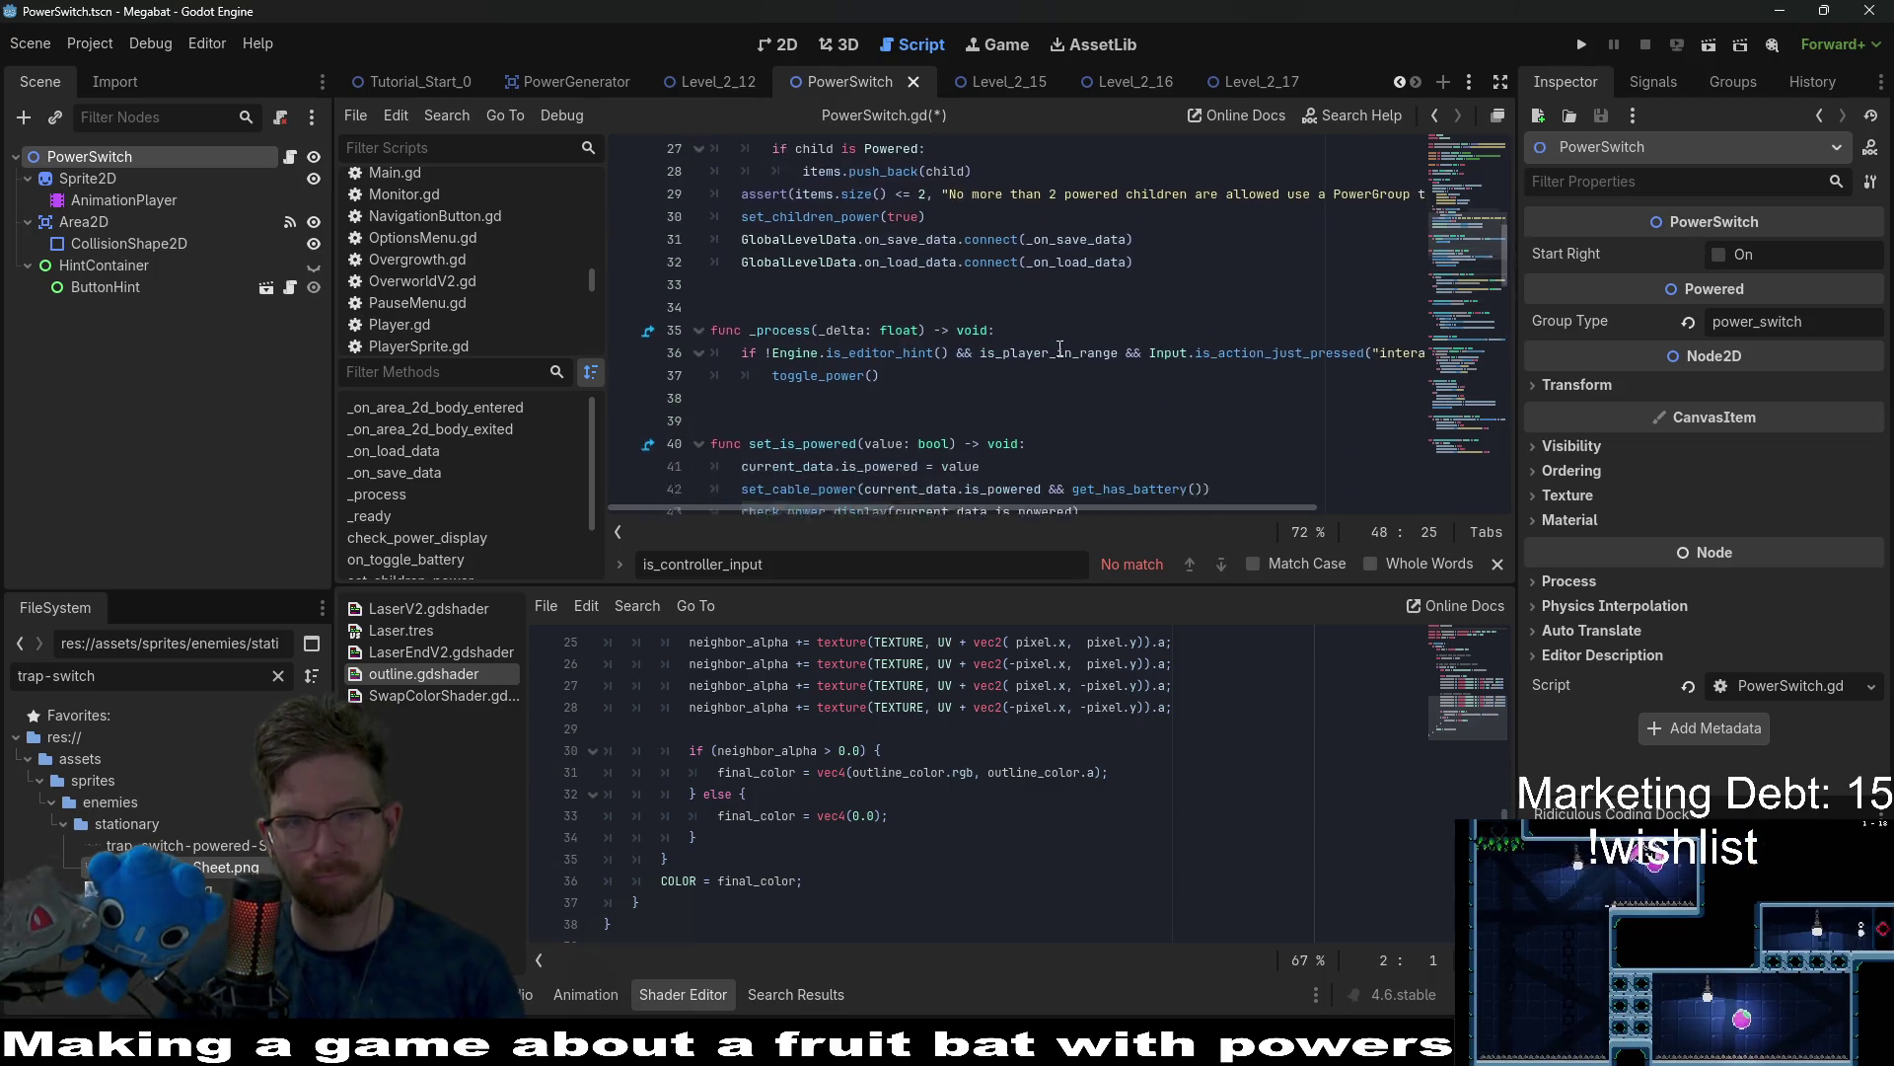
pyautogui.click(1065, 346)
pyautogui.click(1364, 318)
pyautogui.hotkey('shift', 'Up')
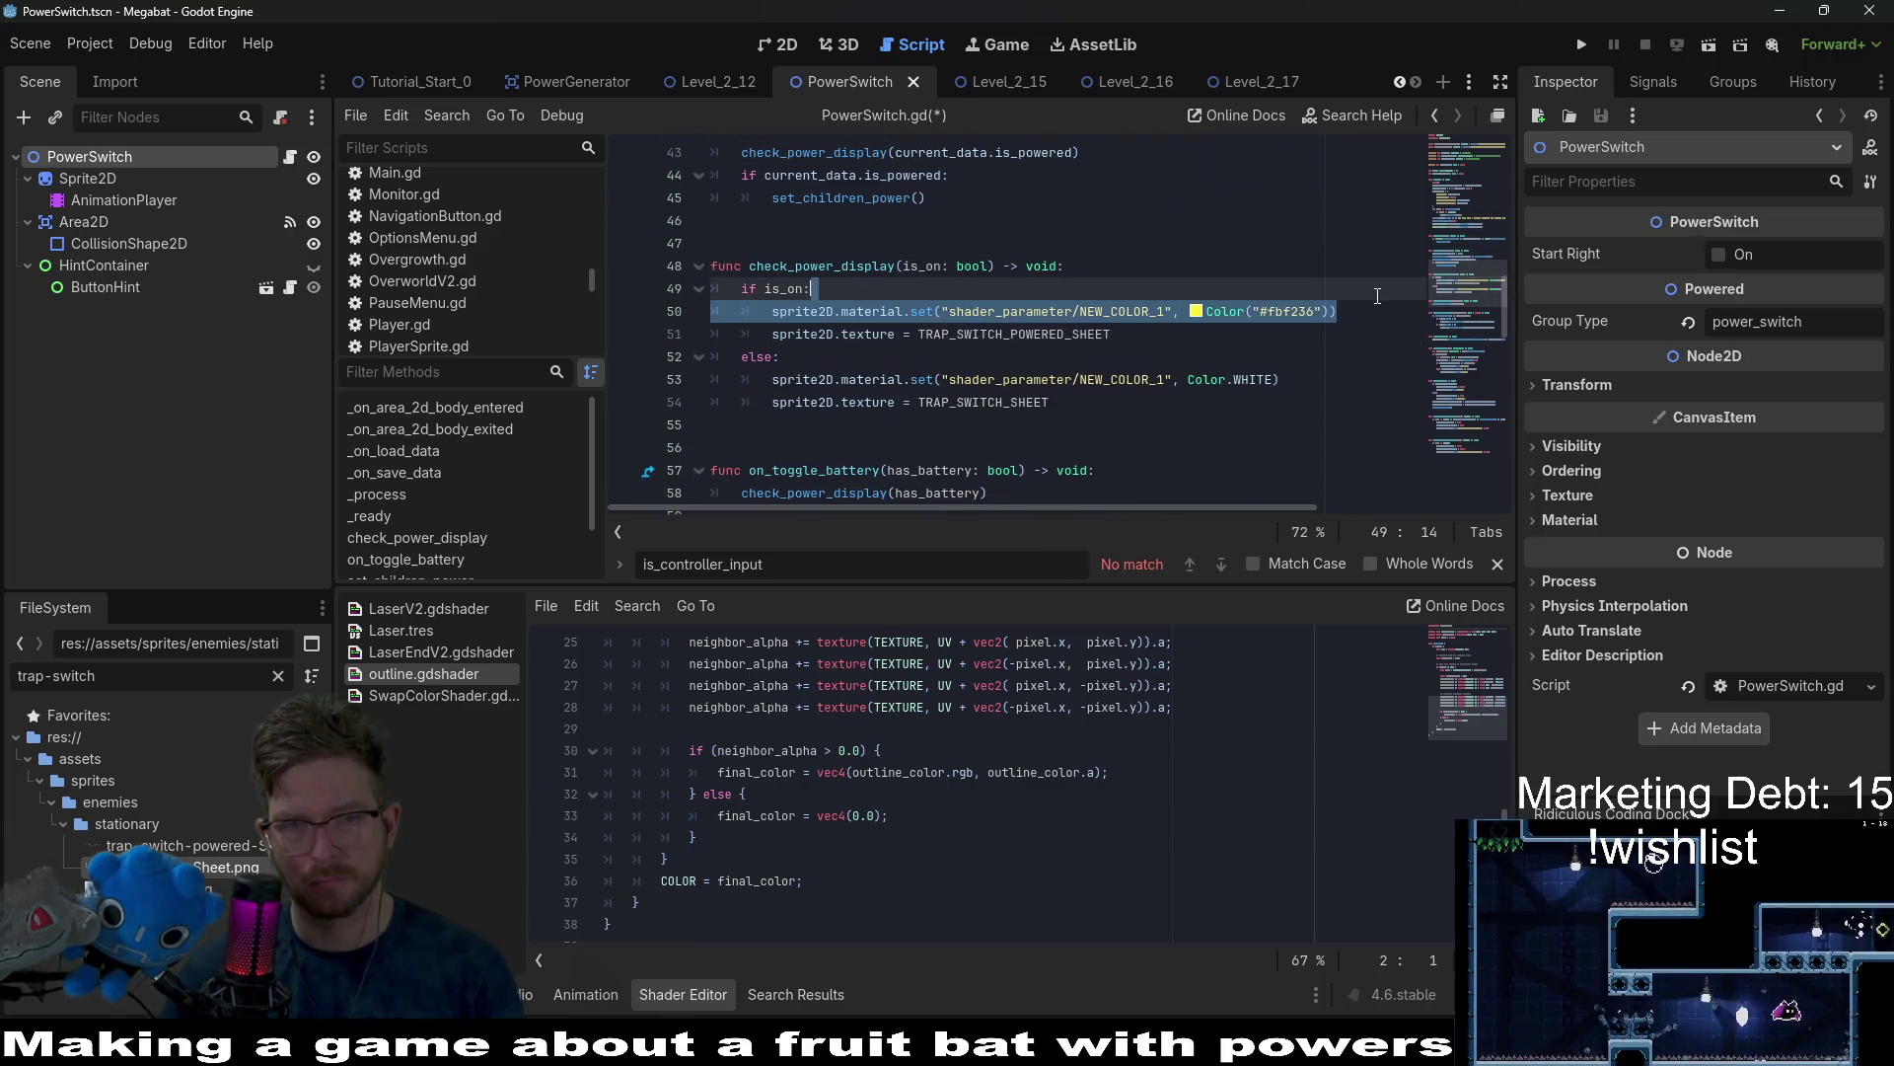
pyautogui.press('BackSpace')
pyautogui.click(1306, 353)
pyautogui.hotkey('shift', 'Up')
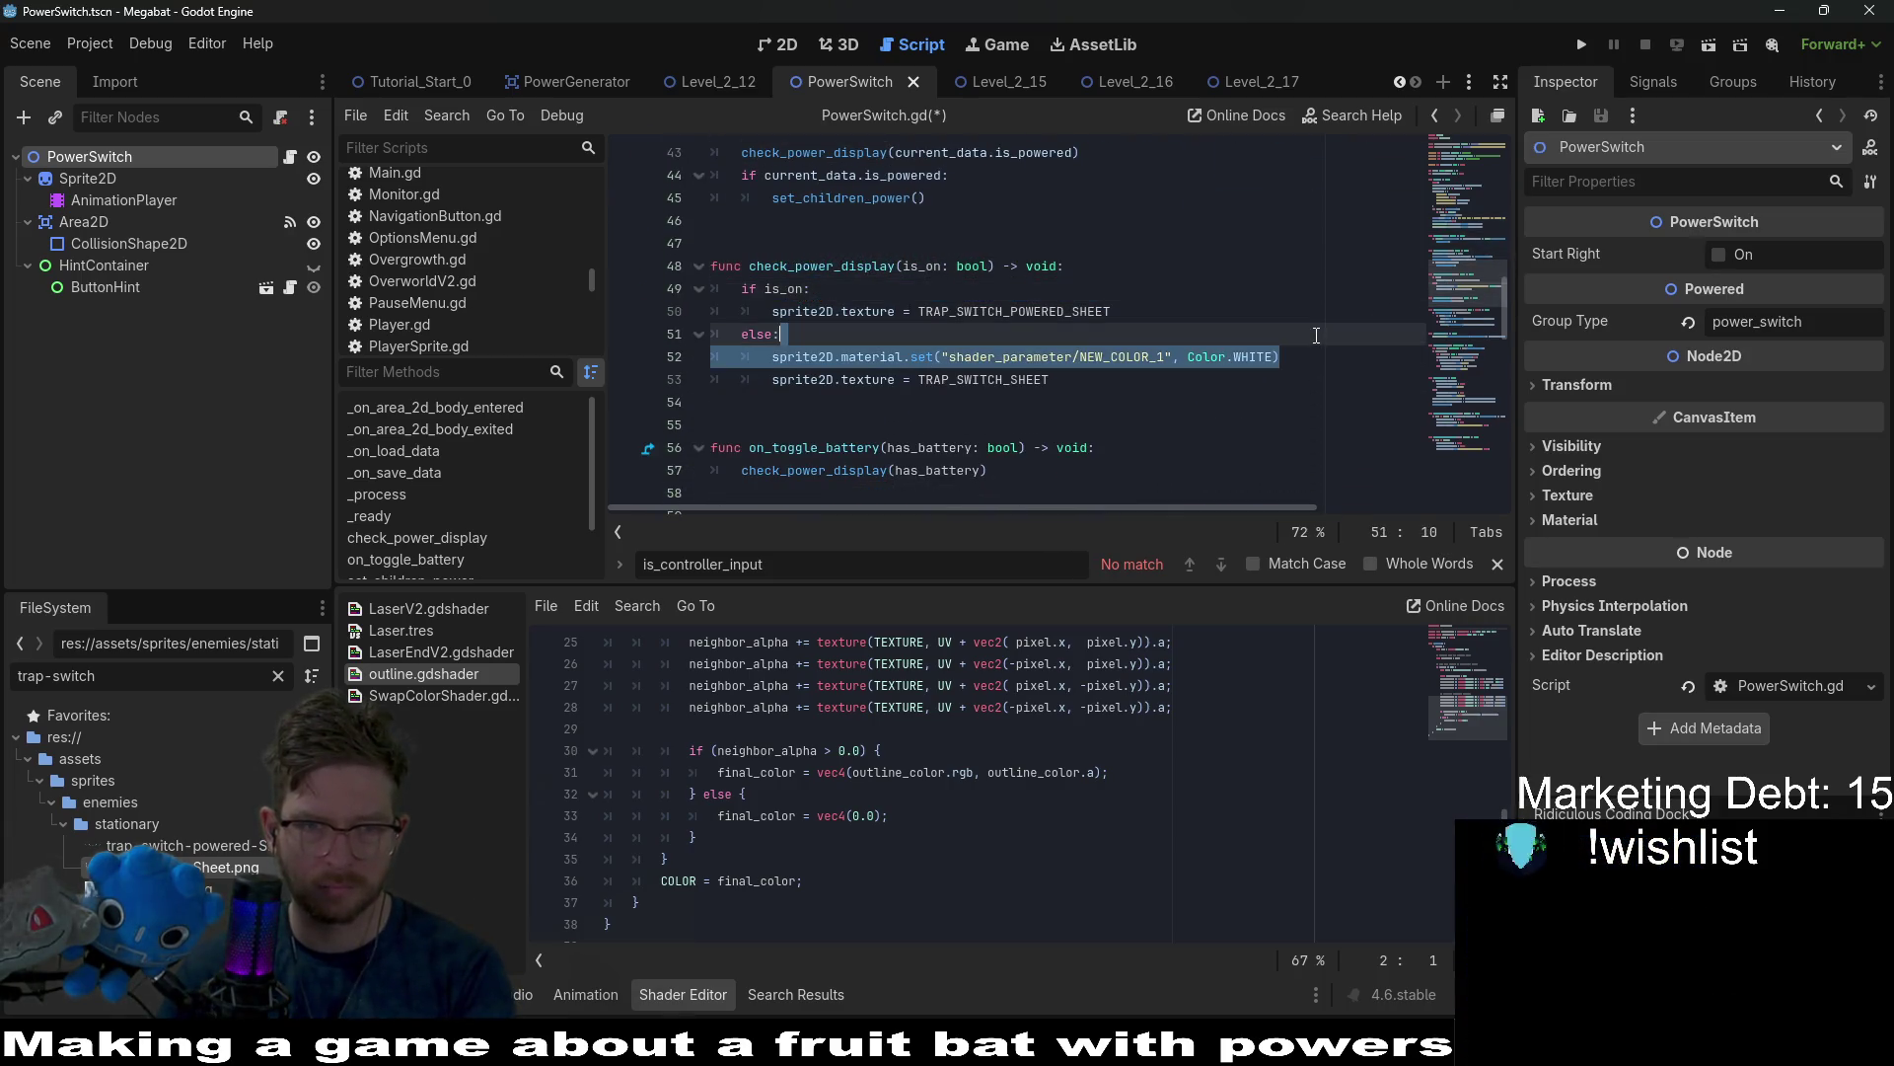
pyautogui.press('BackSpace')
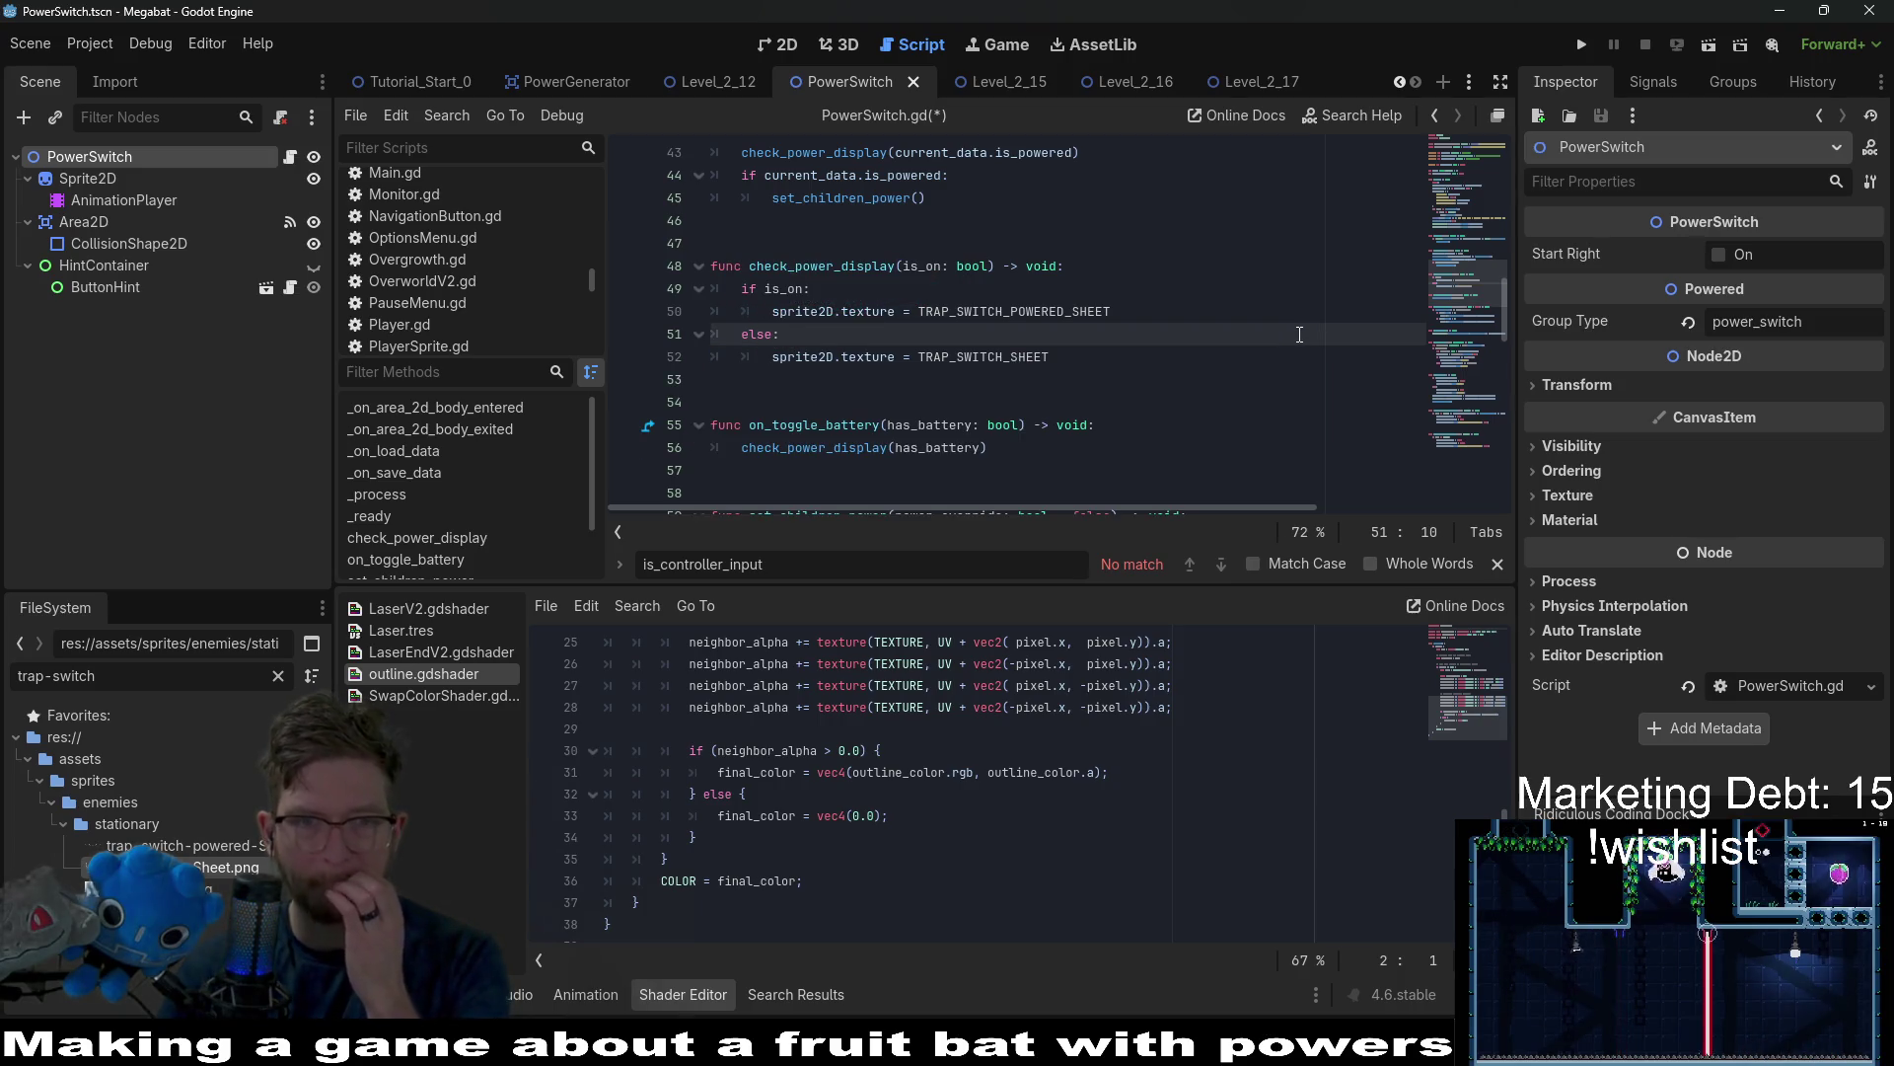
pyautogui.hotkey('ctrl', 's')
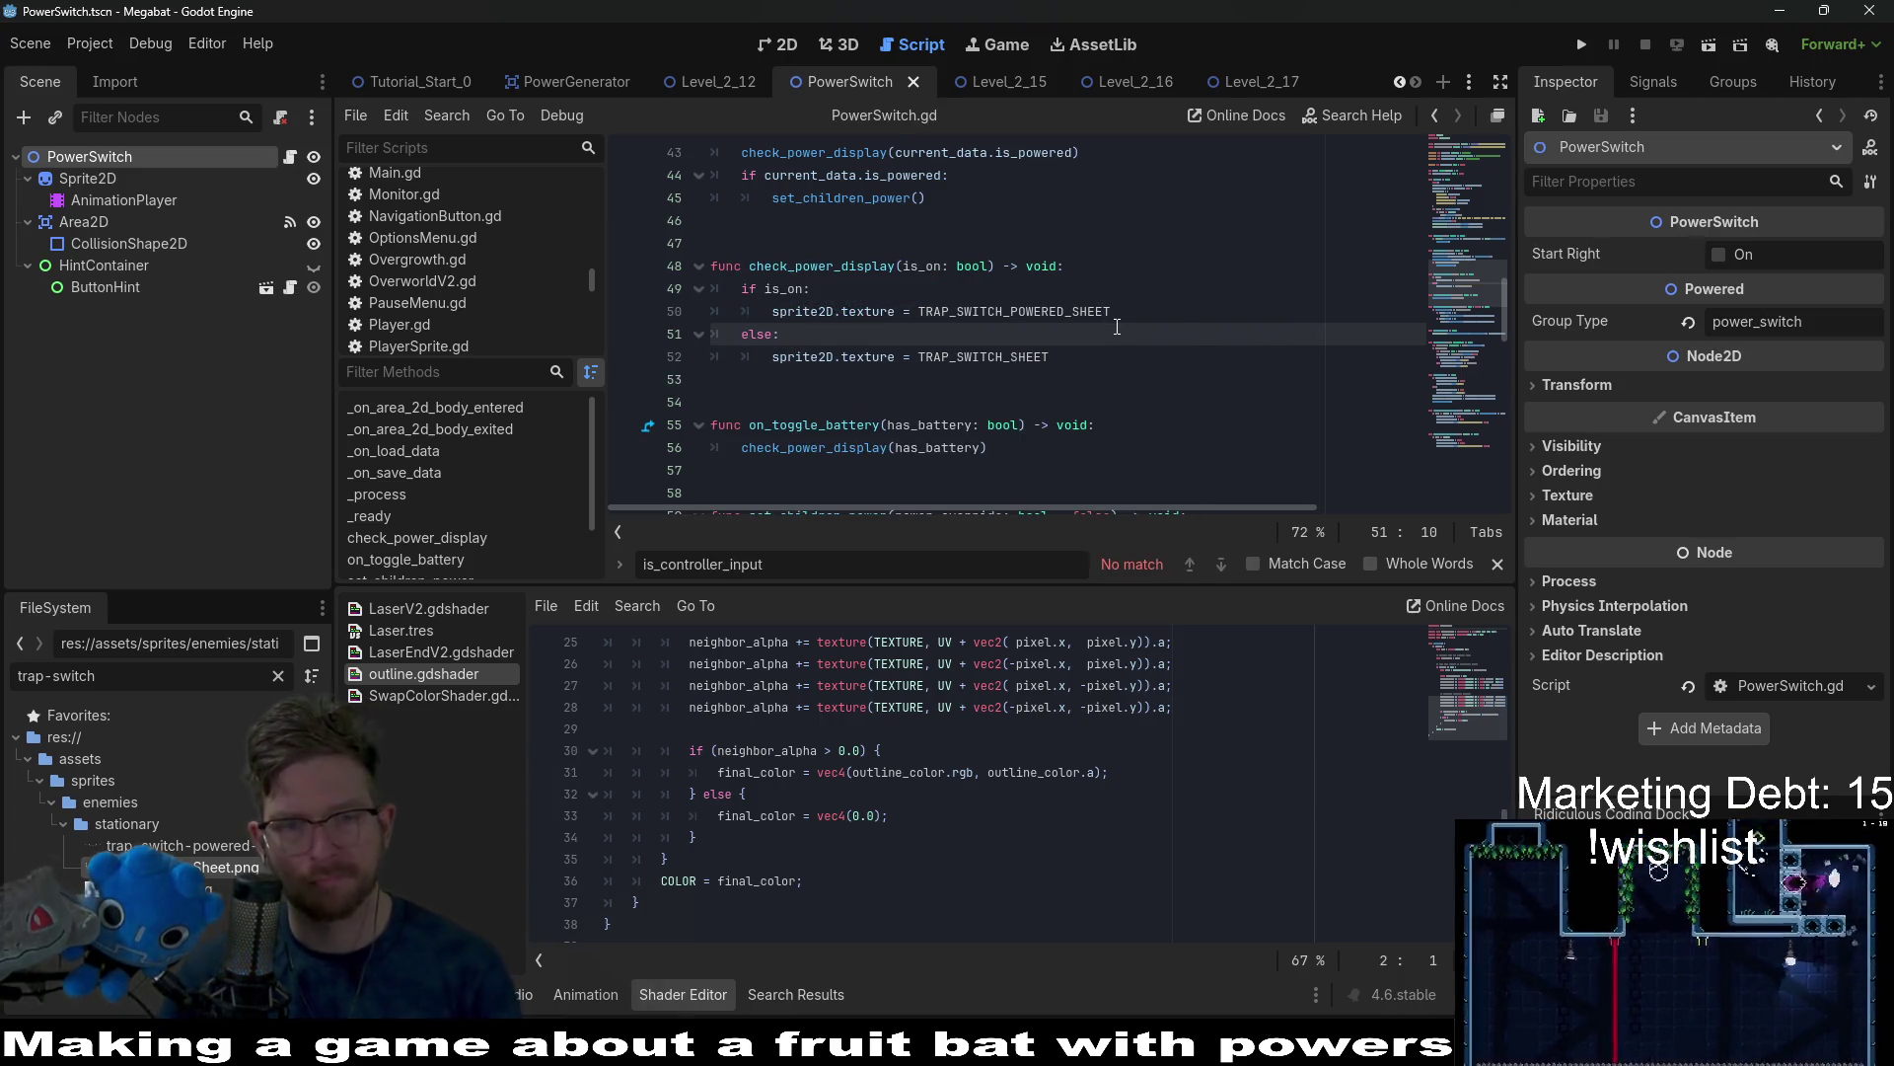
# Check the Sprite2D texture in the PowerSwitch 2D view, then open trap-switch.ase in Aseprite.
pyautogui.click(788, 43)
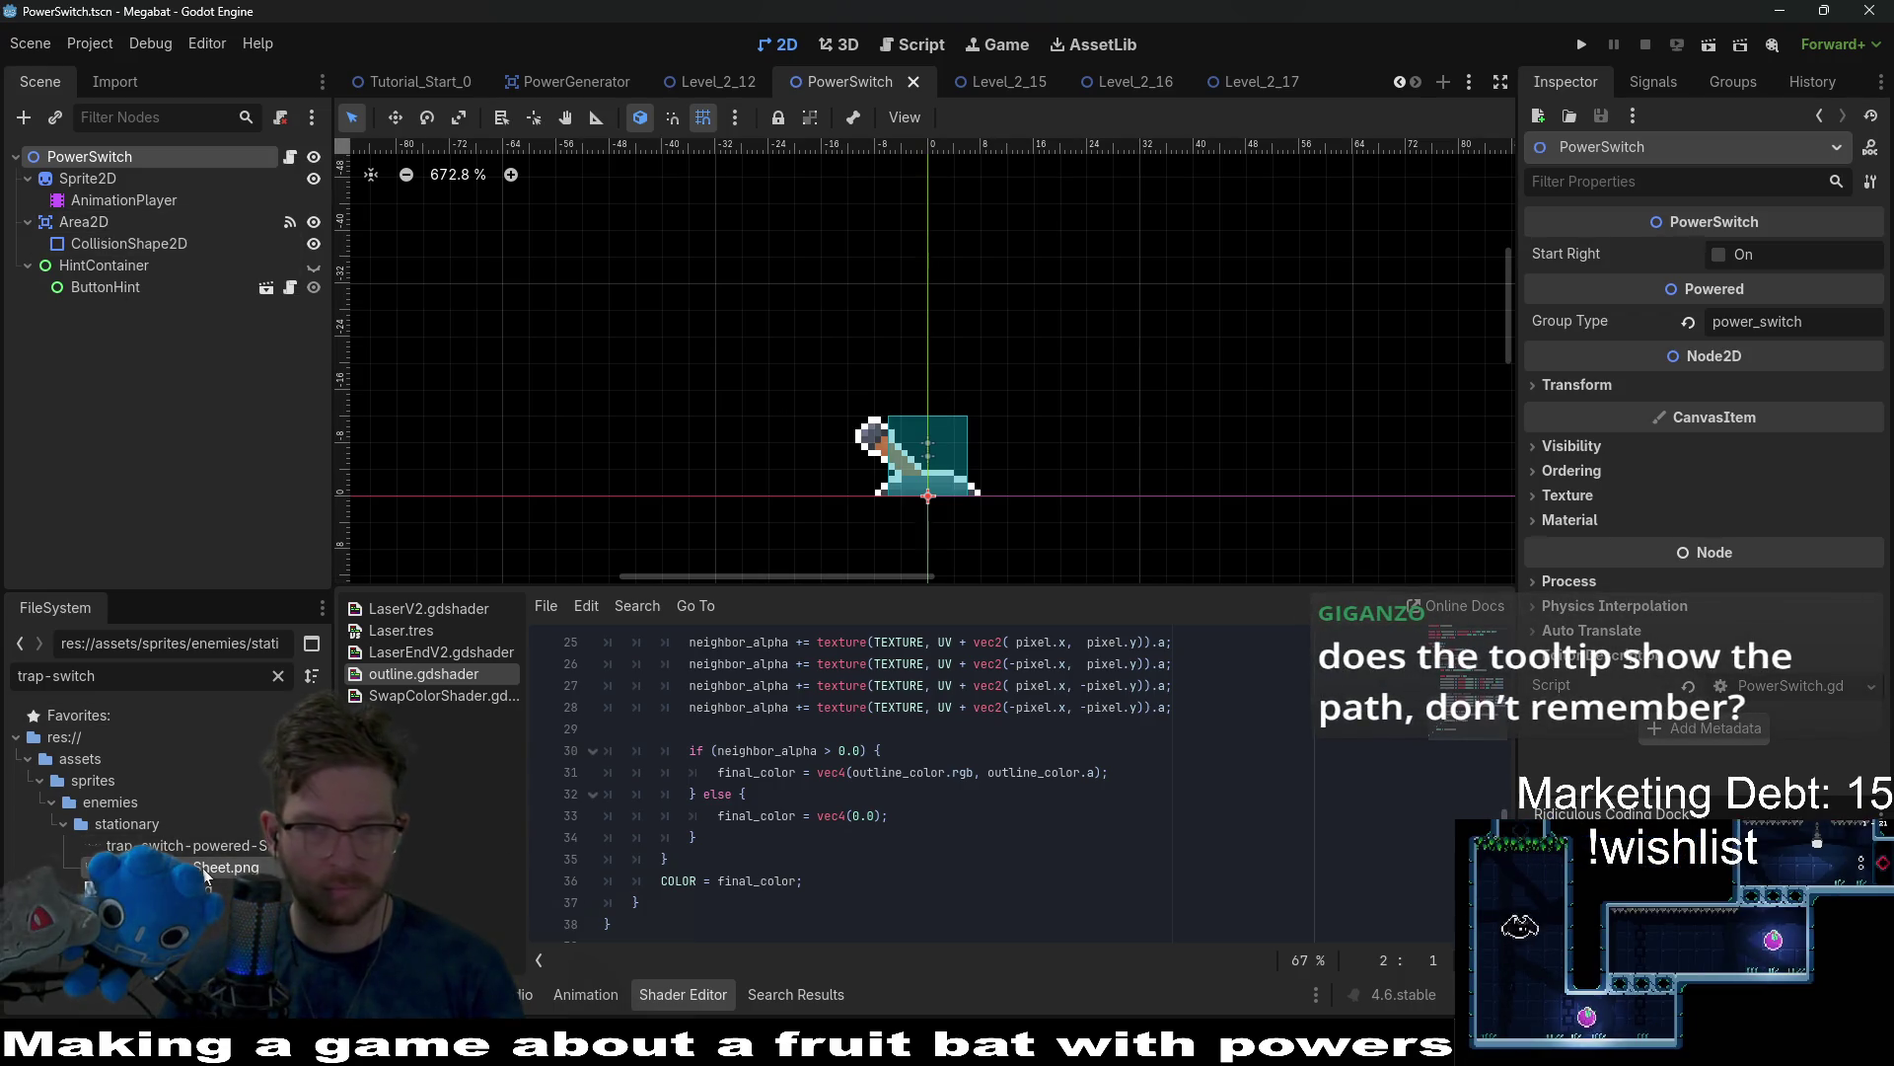
pyautogui.click(87, 180)
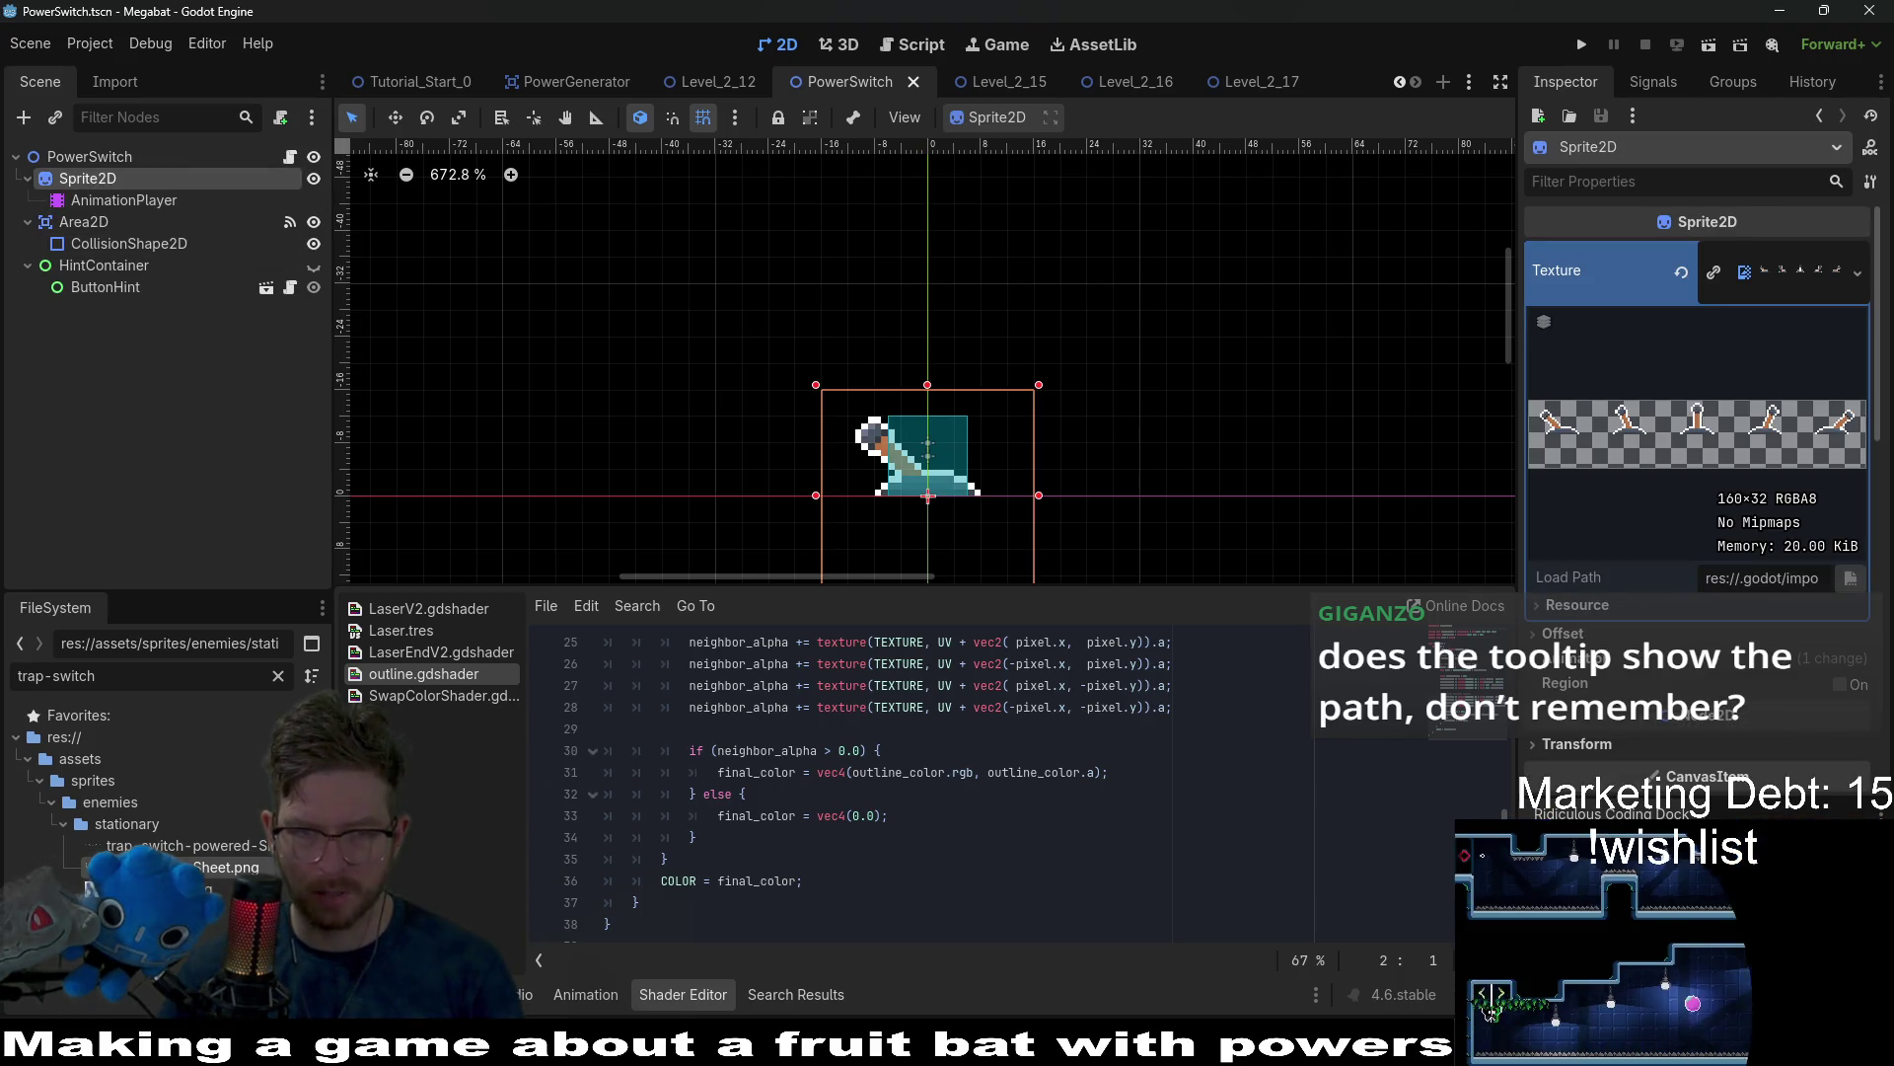
pyautogui.hotkey('alt', 'Tab')
pyautogui.click(424, 66)
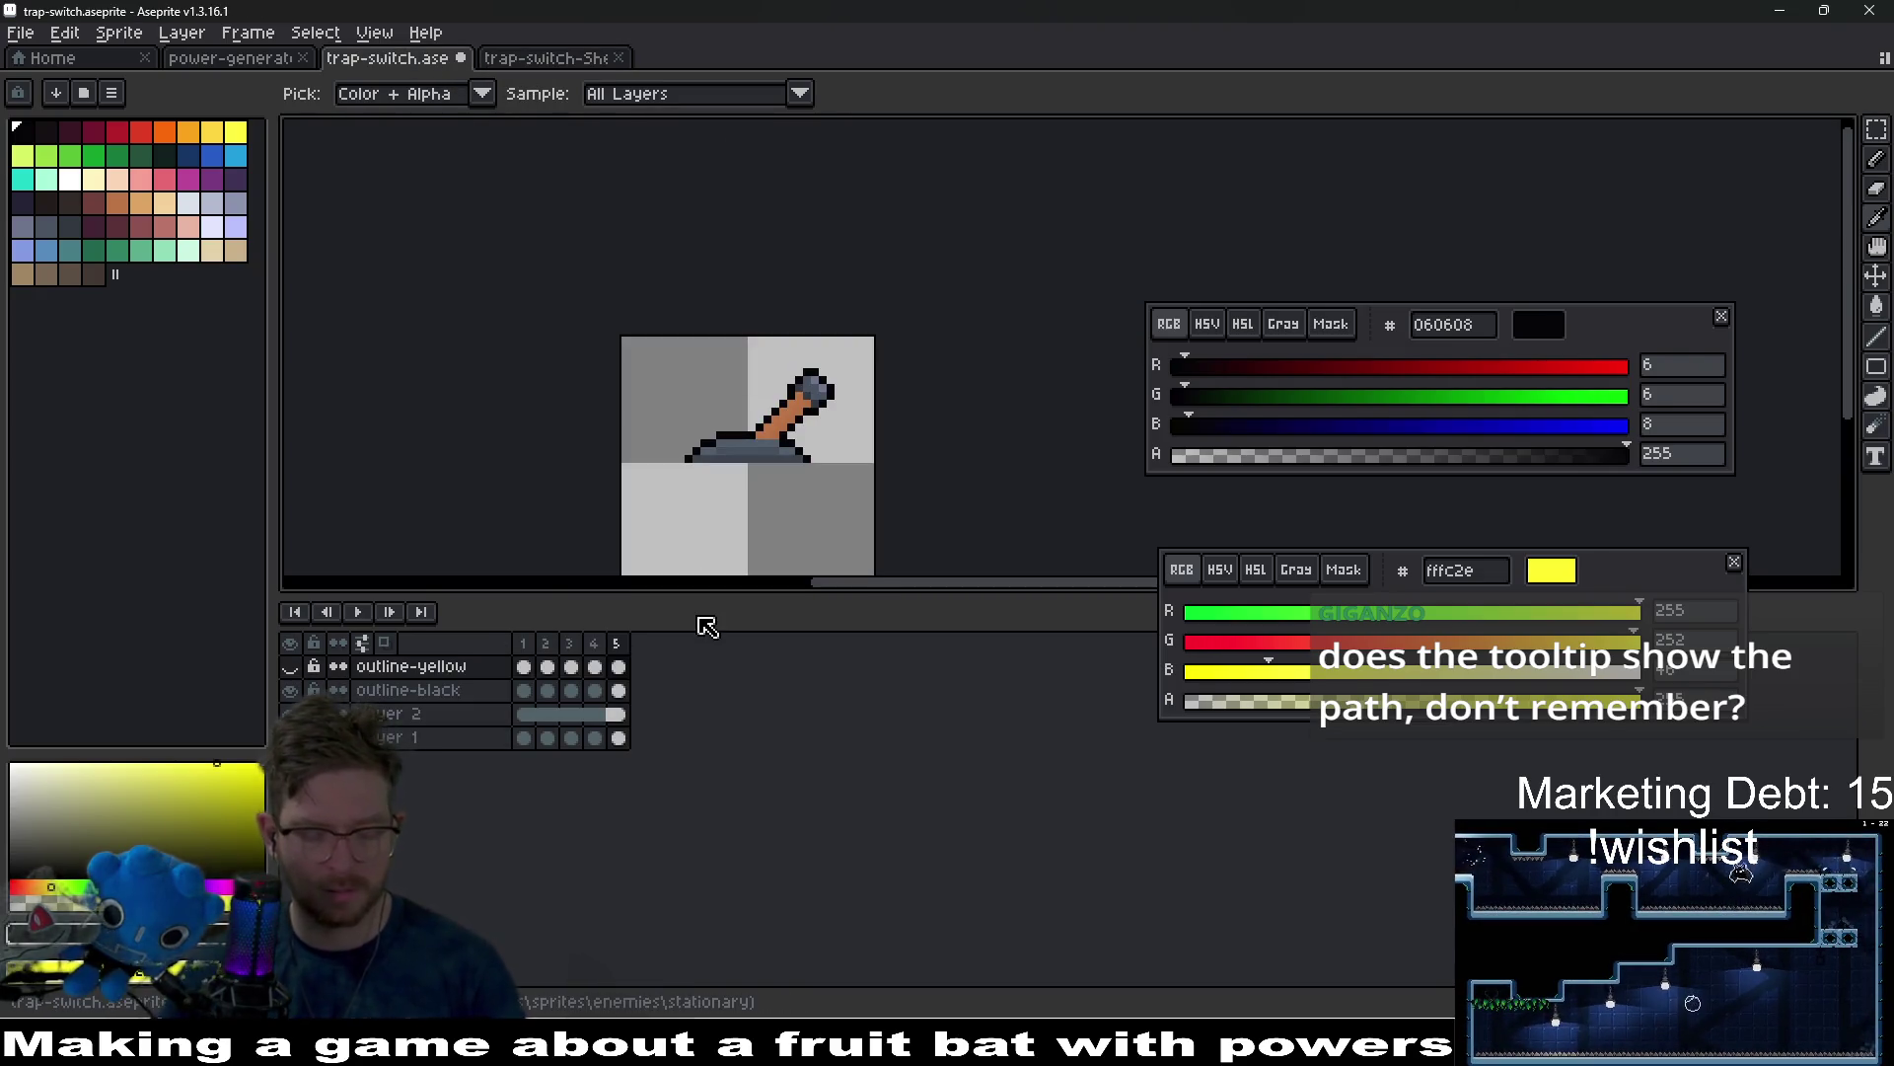
# Close the outdated sheet, export the switch frames over trap-switch-Sheet.png, and return to Godot.
pyautogui.middleClick(553, 62)
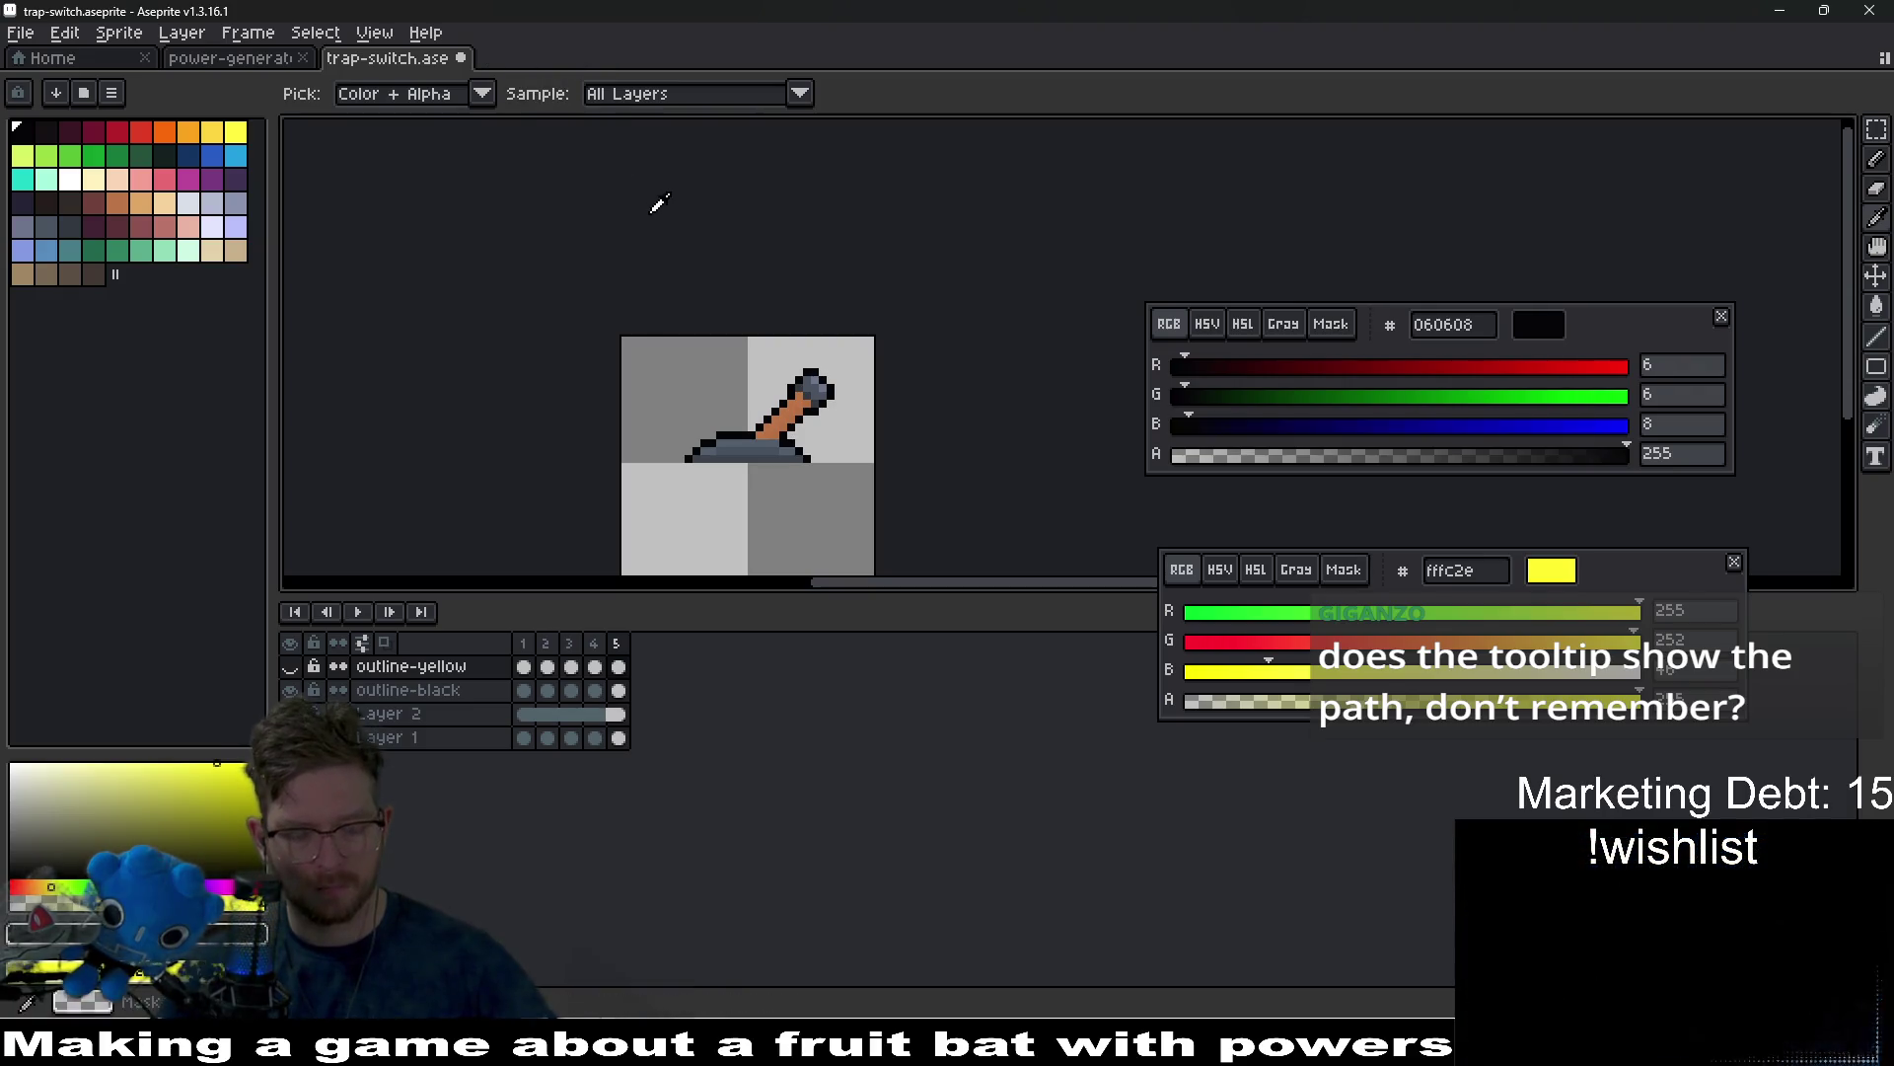
pyautogui.hotkey('ctrl', 'e')
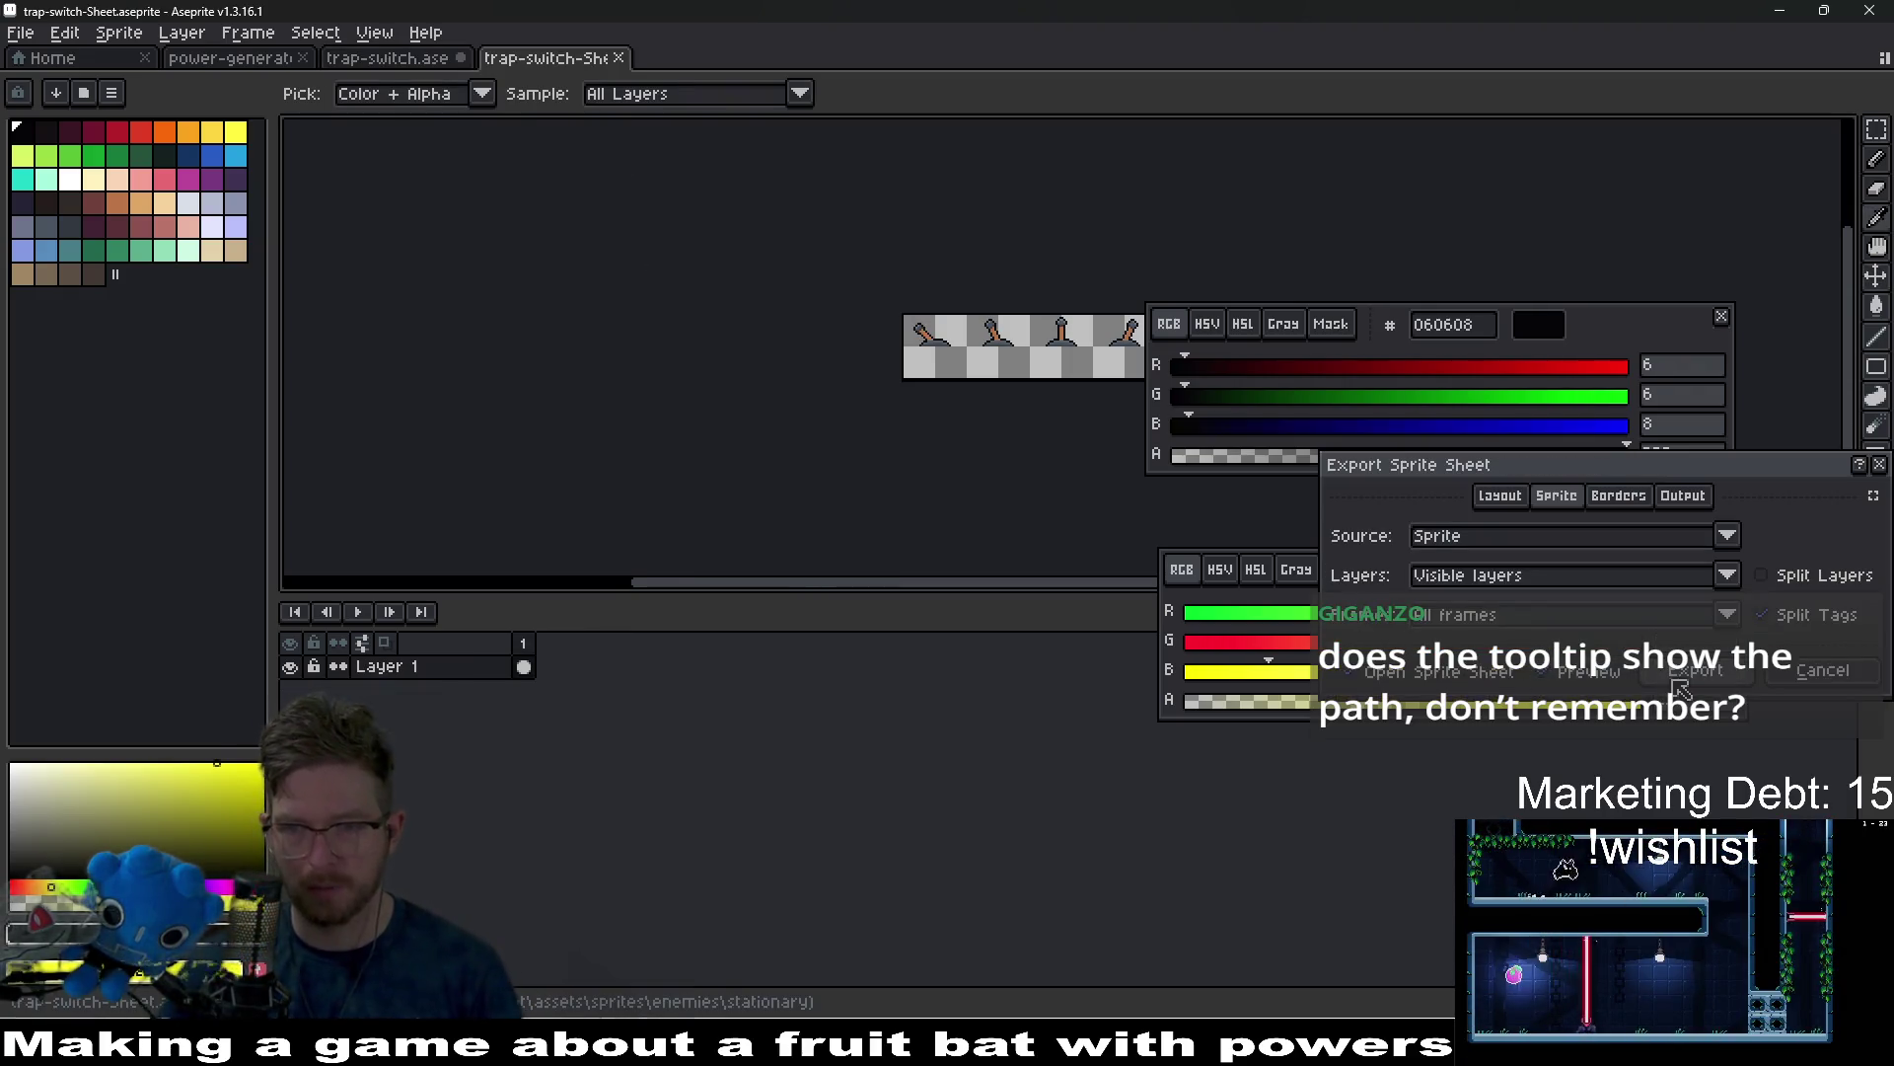
pyautogui.press('Return')
pyautogui.hotkey('ctrl', 'alt', 'shift', 's')
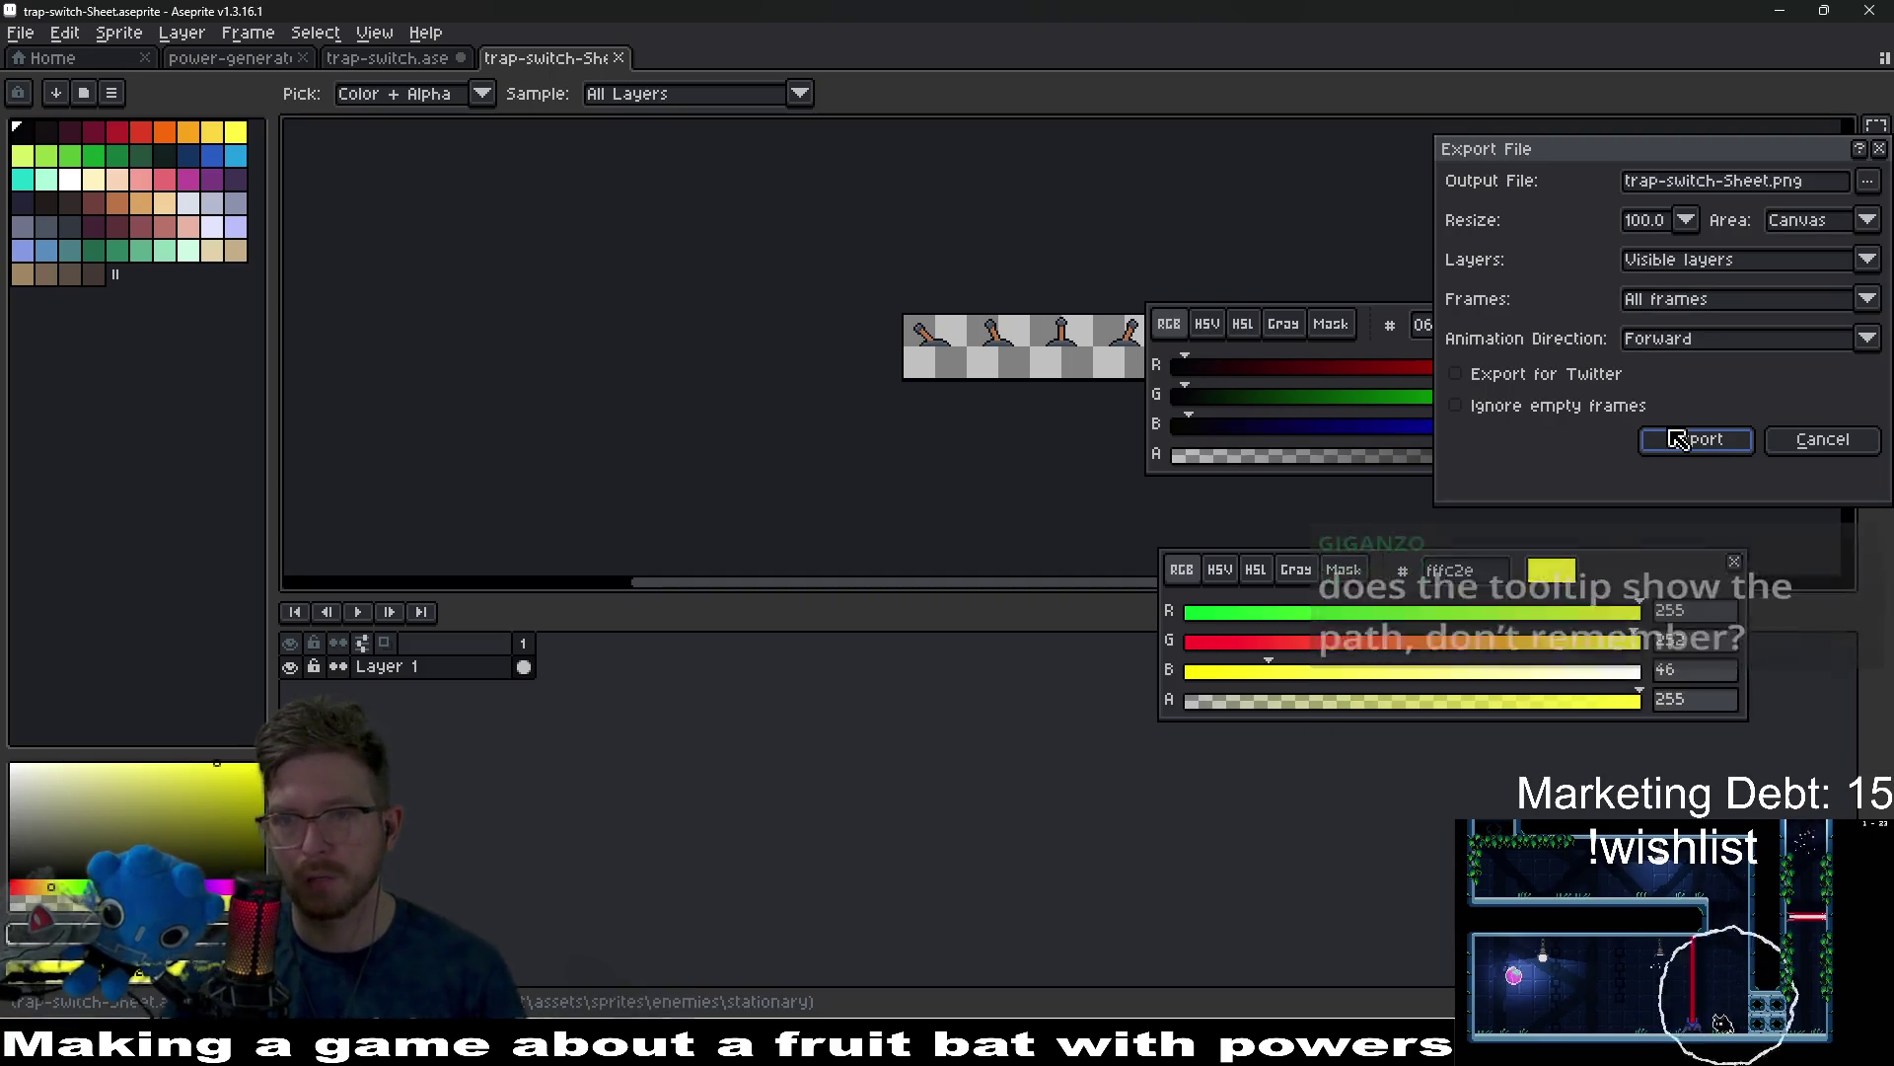
pyautogui.click(1698, 443)
pyautogui.click(883, 578)
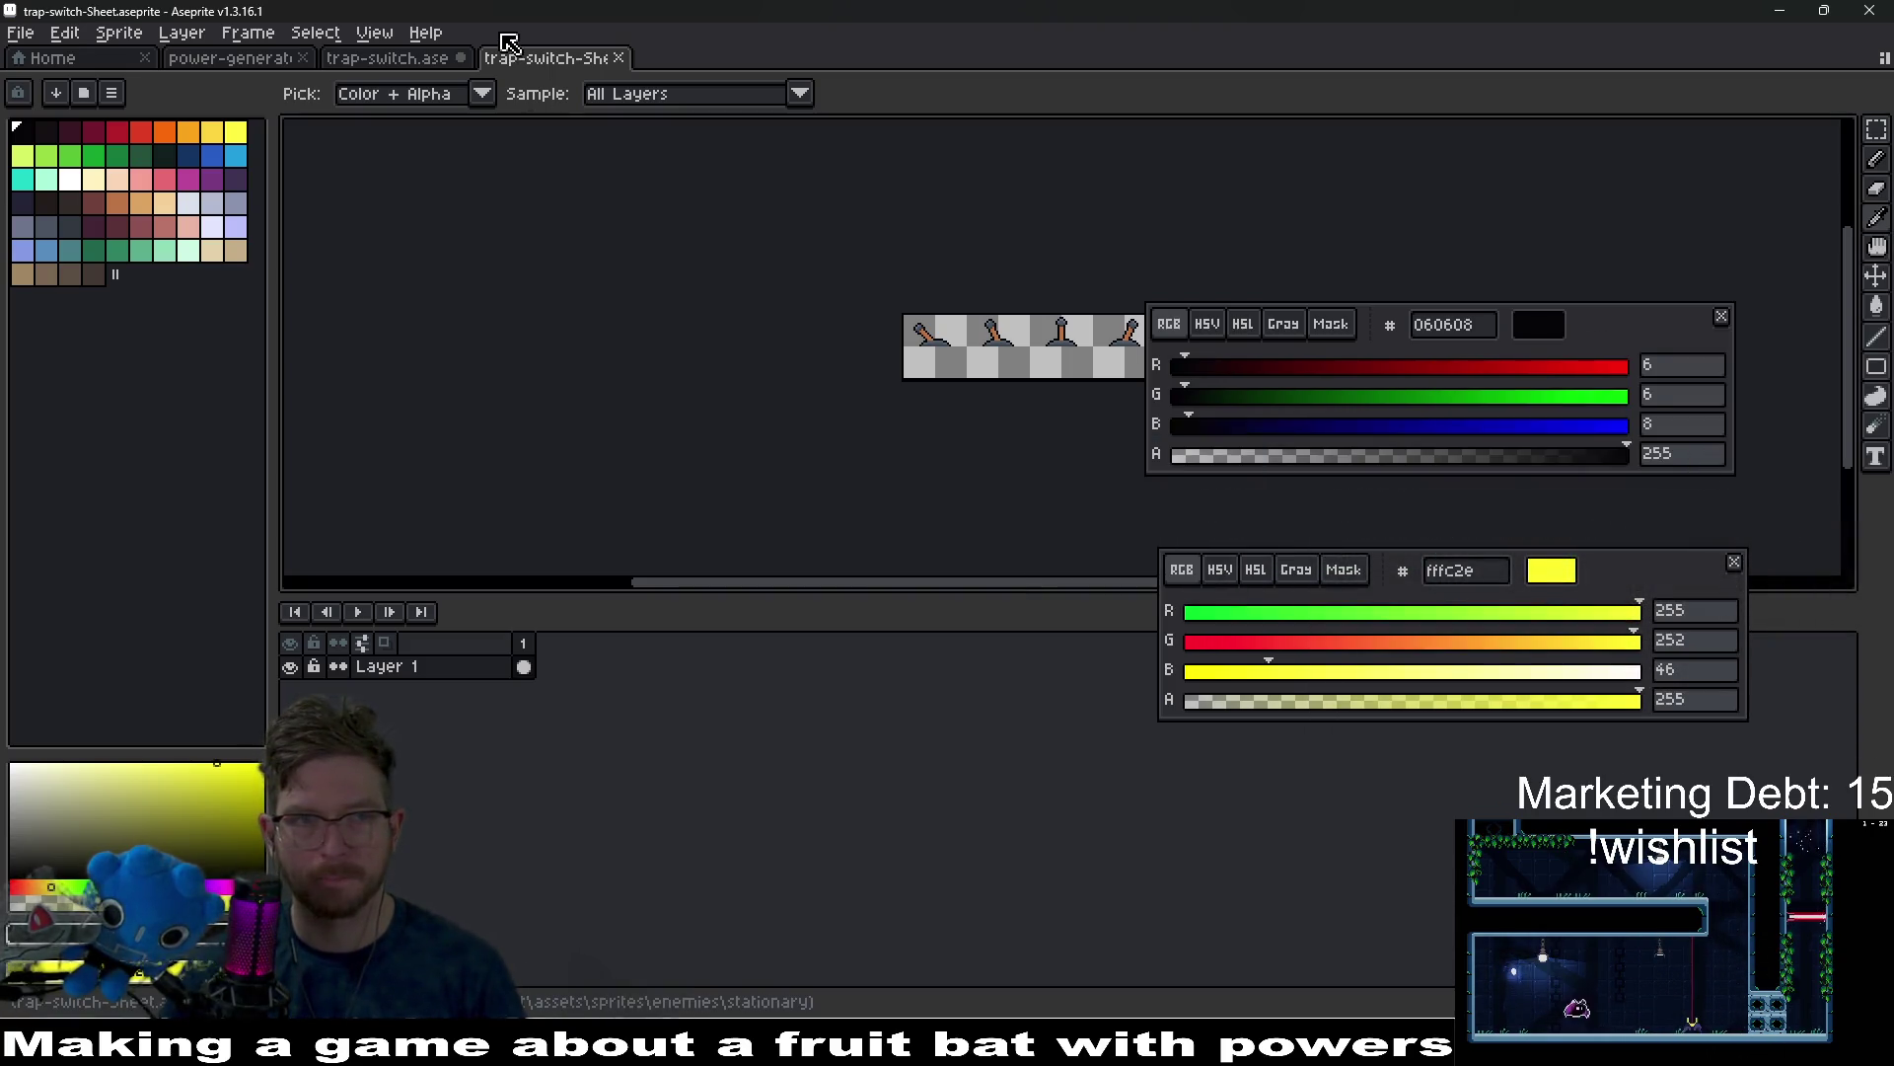
pyautogui.click(618, 58)
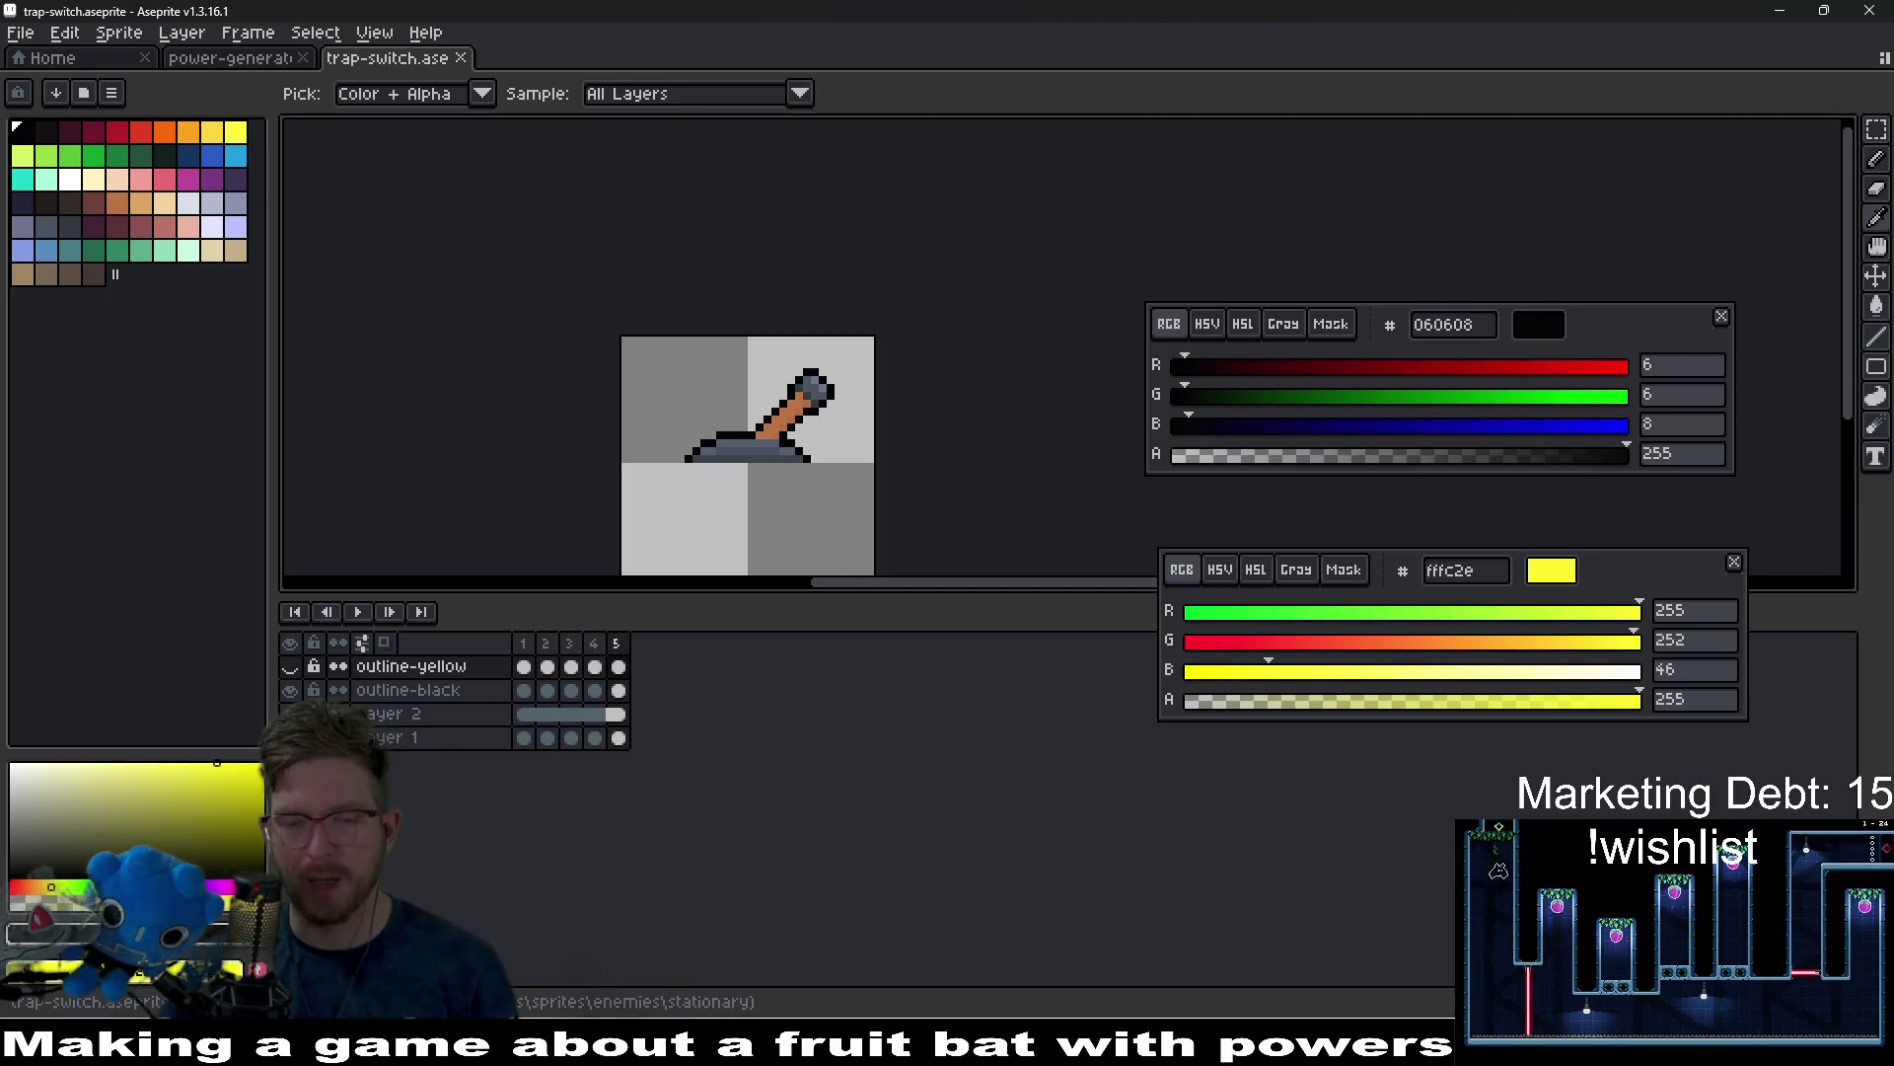
pyautogui.hotkey('alt', 'Tab')
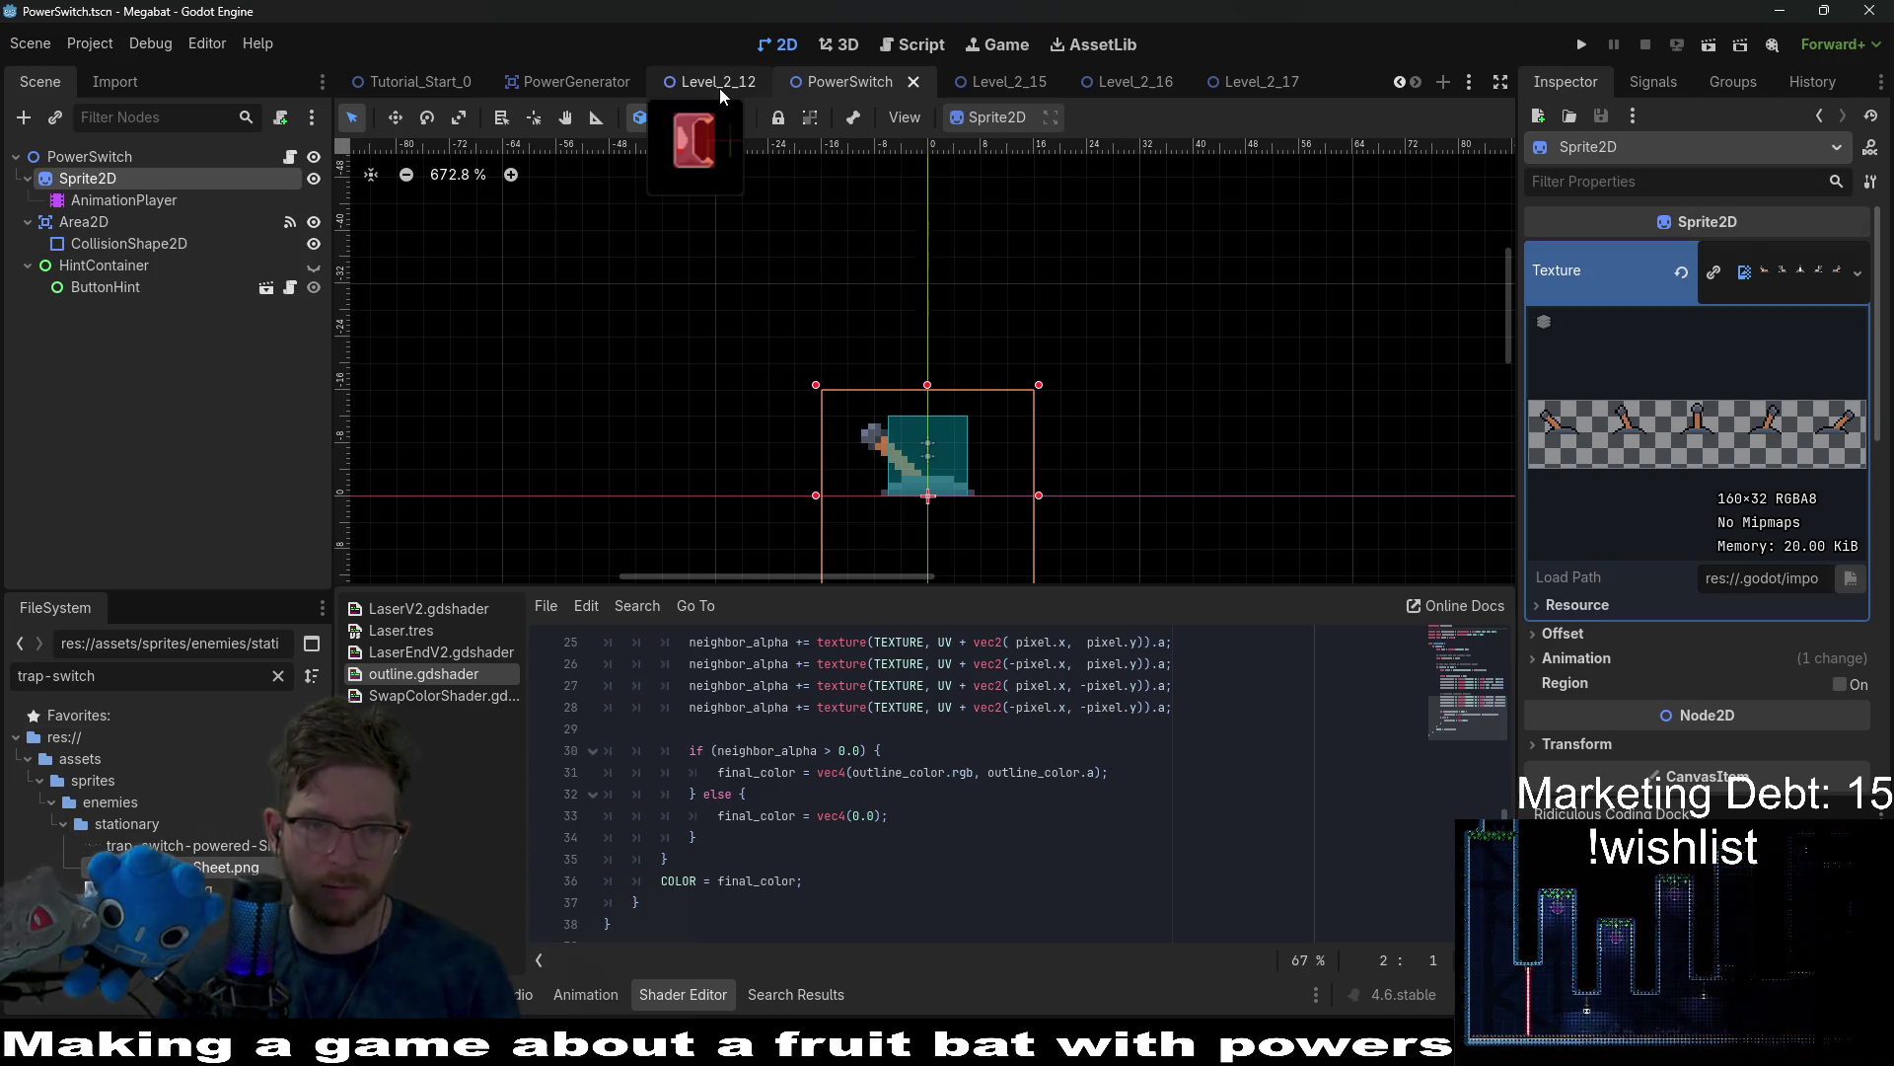
# Switch to the Level_2_17 scene and run it as the current scene.
pyautogui.click(1241, 82)
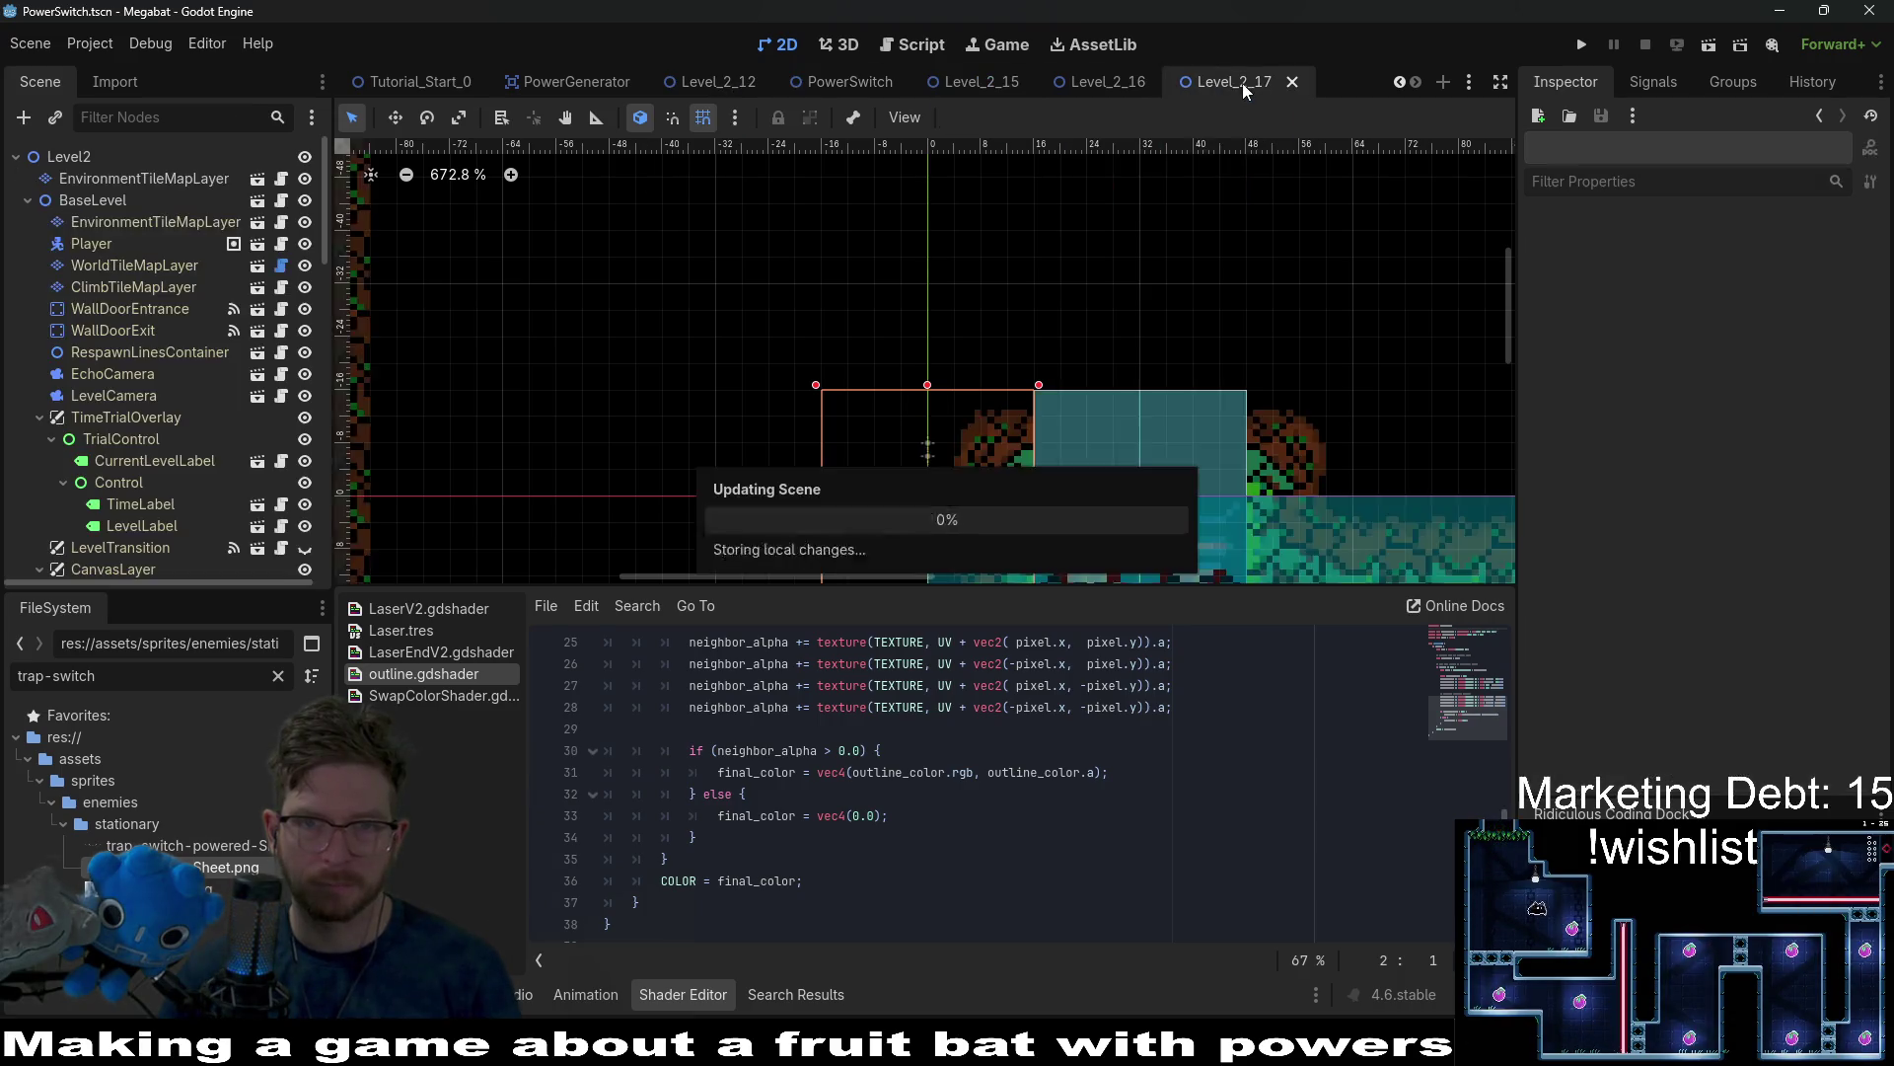
pyautogui.click(1712, 45)
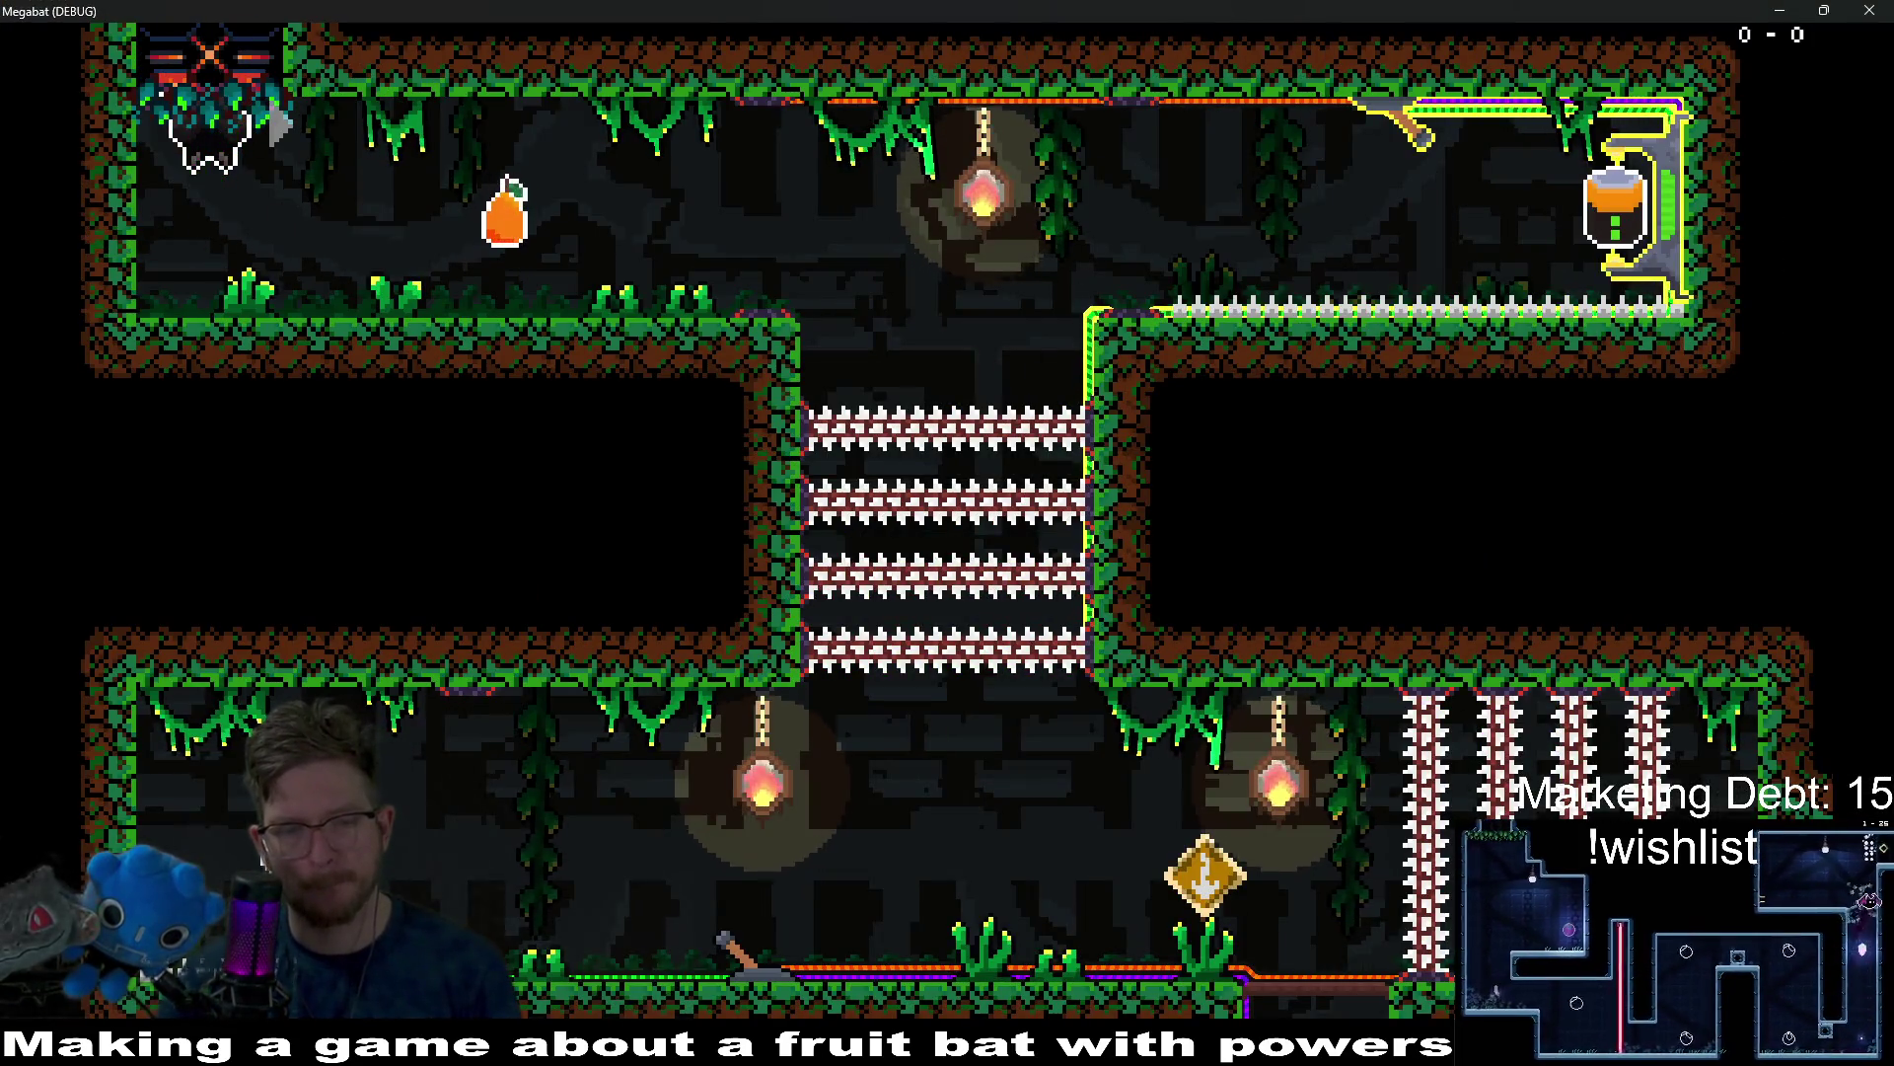
# Fly the bat to the top-right machine, grab the orange jar, and reach the exit door.
pyautogui.press('Right')
pyautogui.press('space')
pyautogui.press('Right')
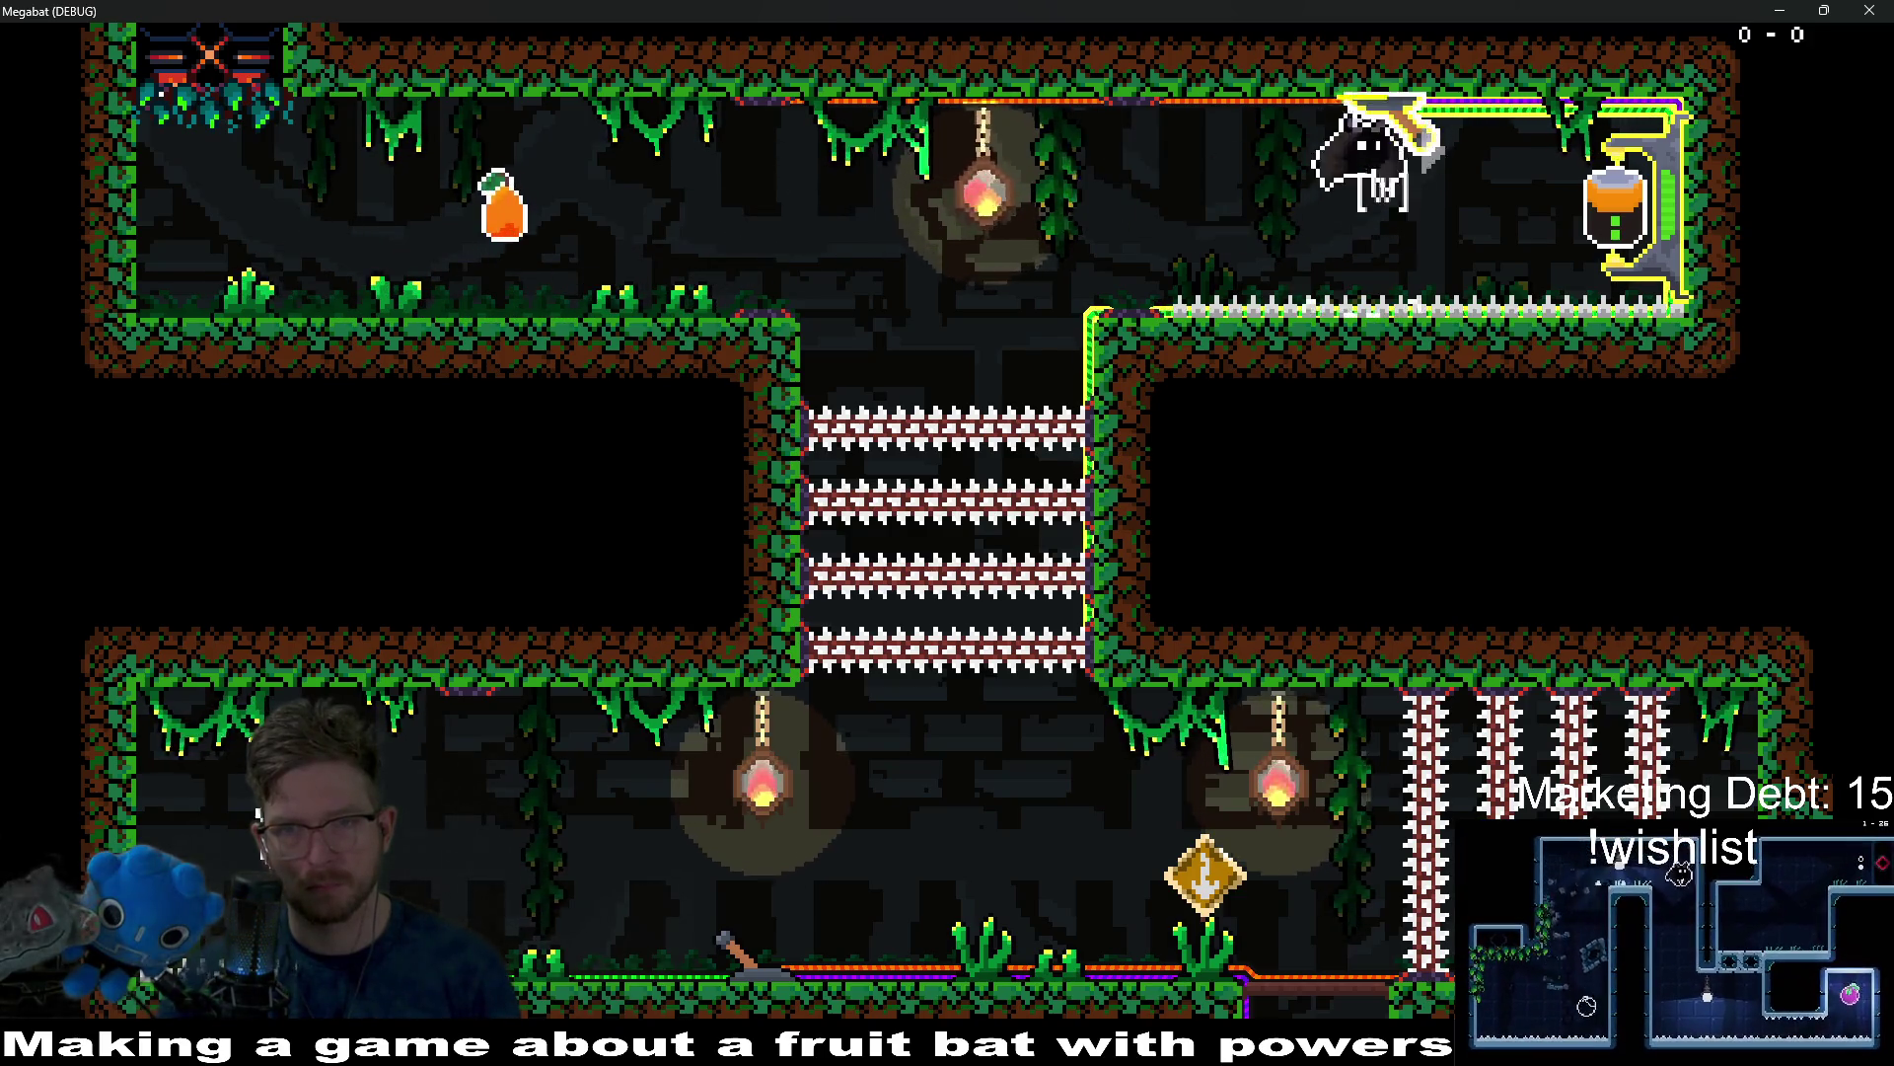
pyautogui.press('Right')
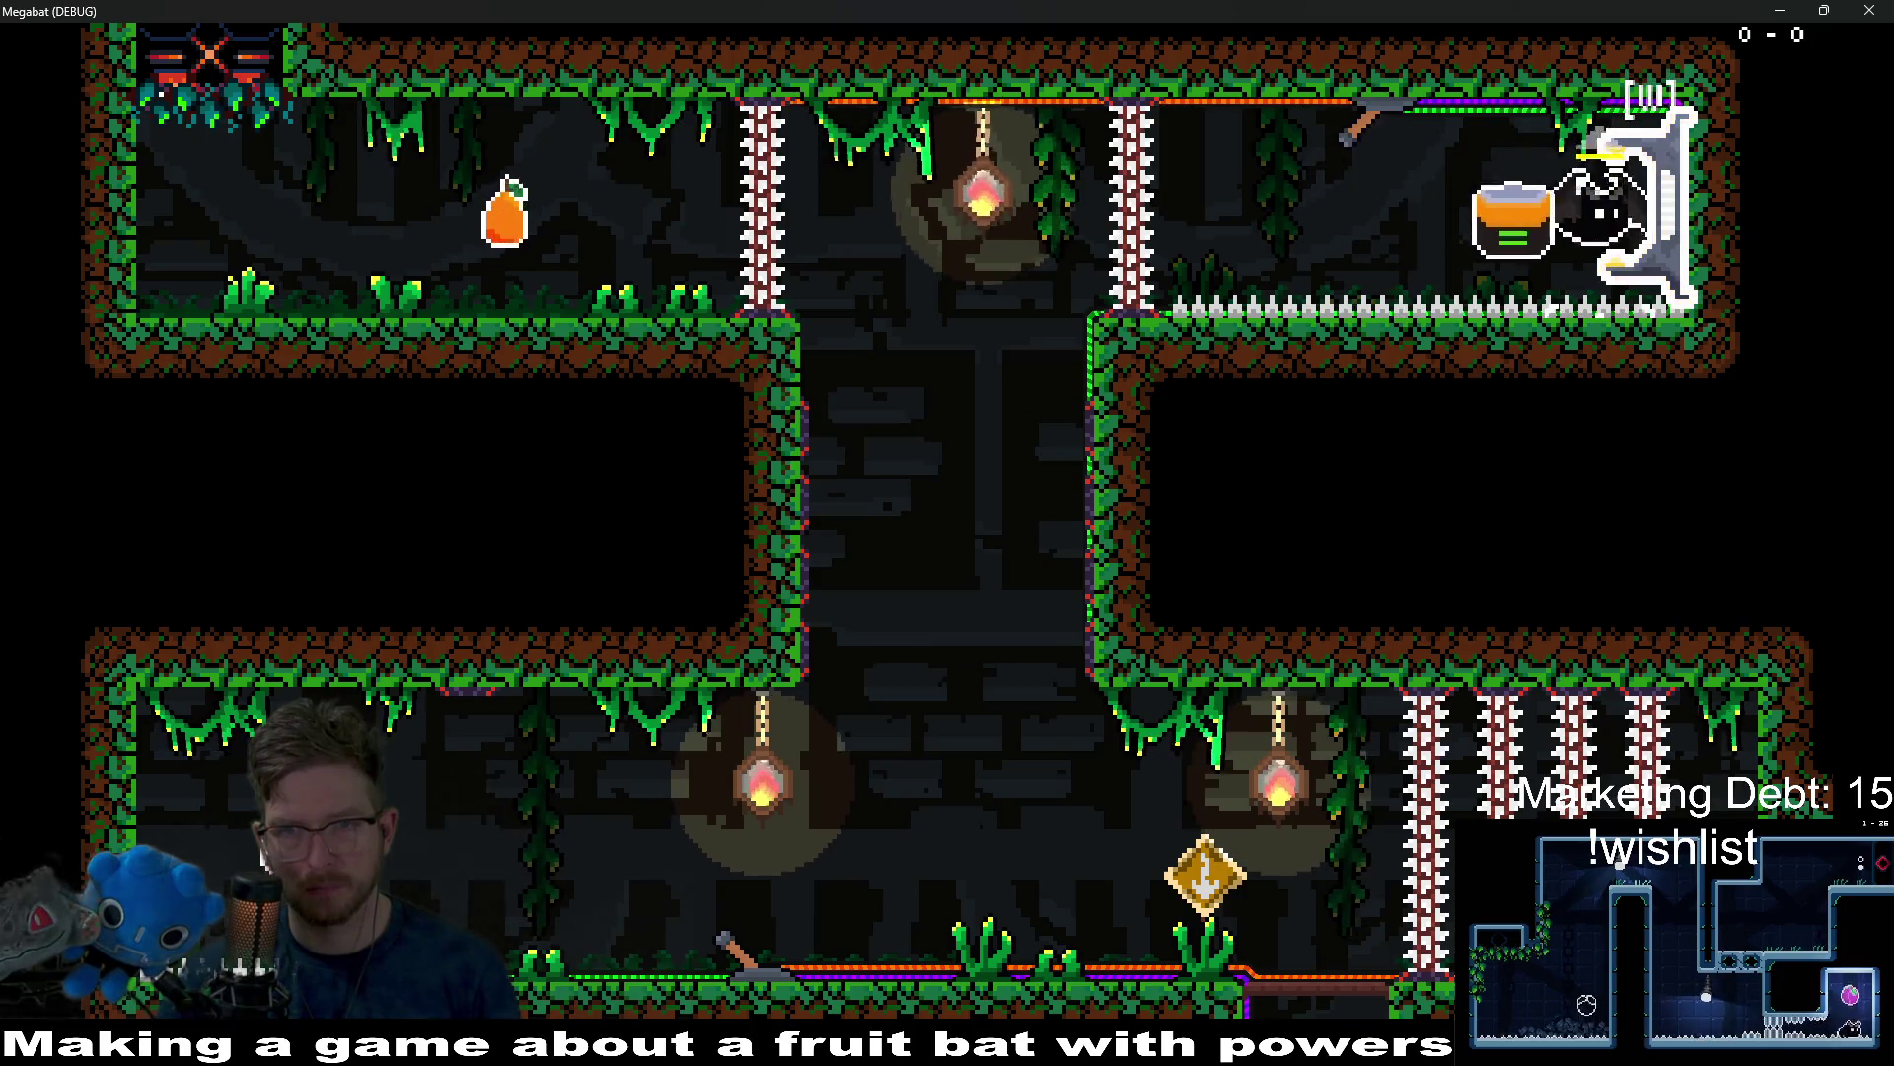
pyautogui.press('Left')
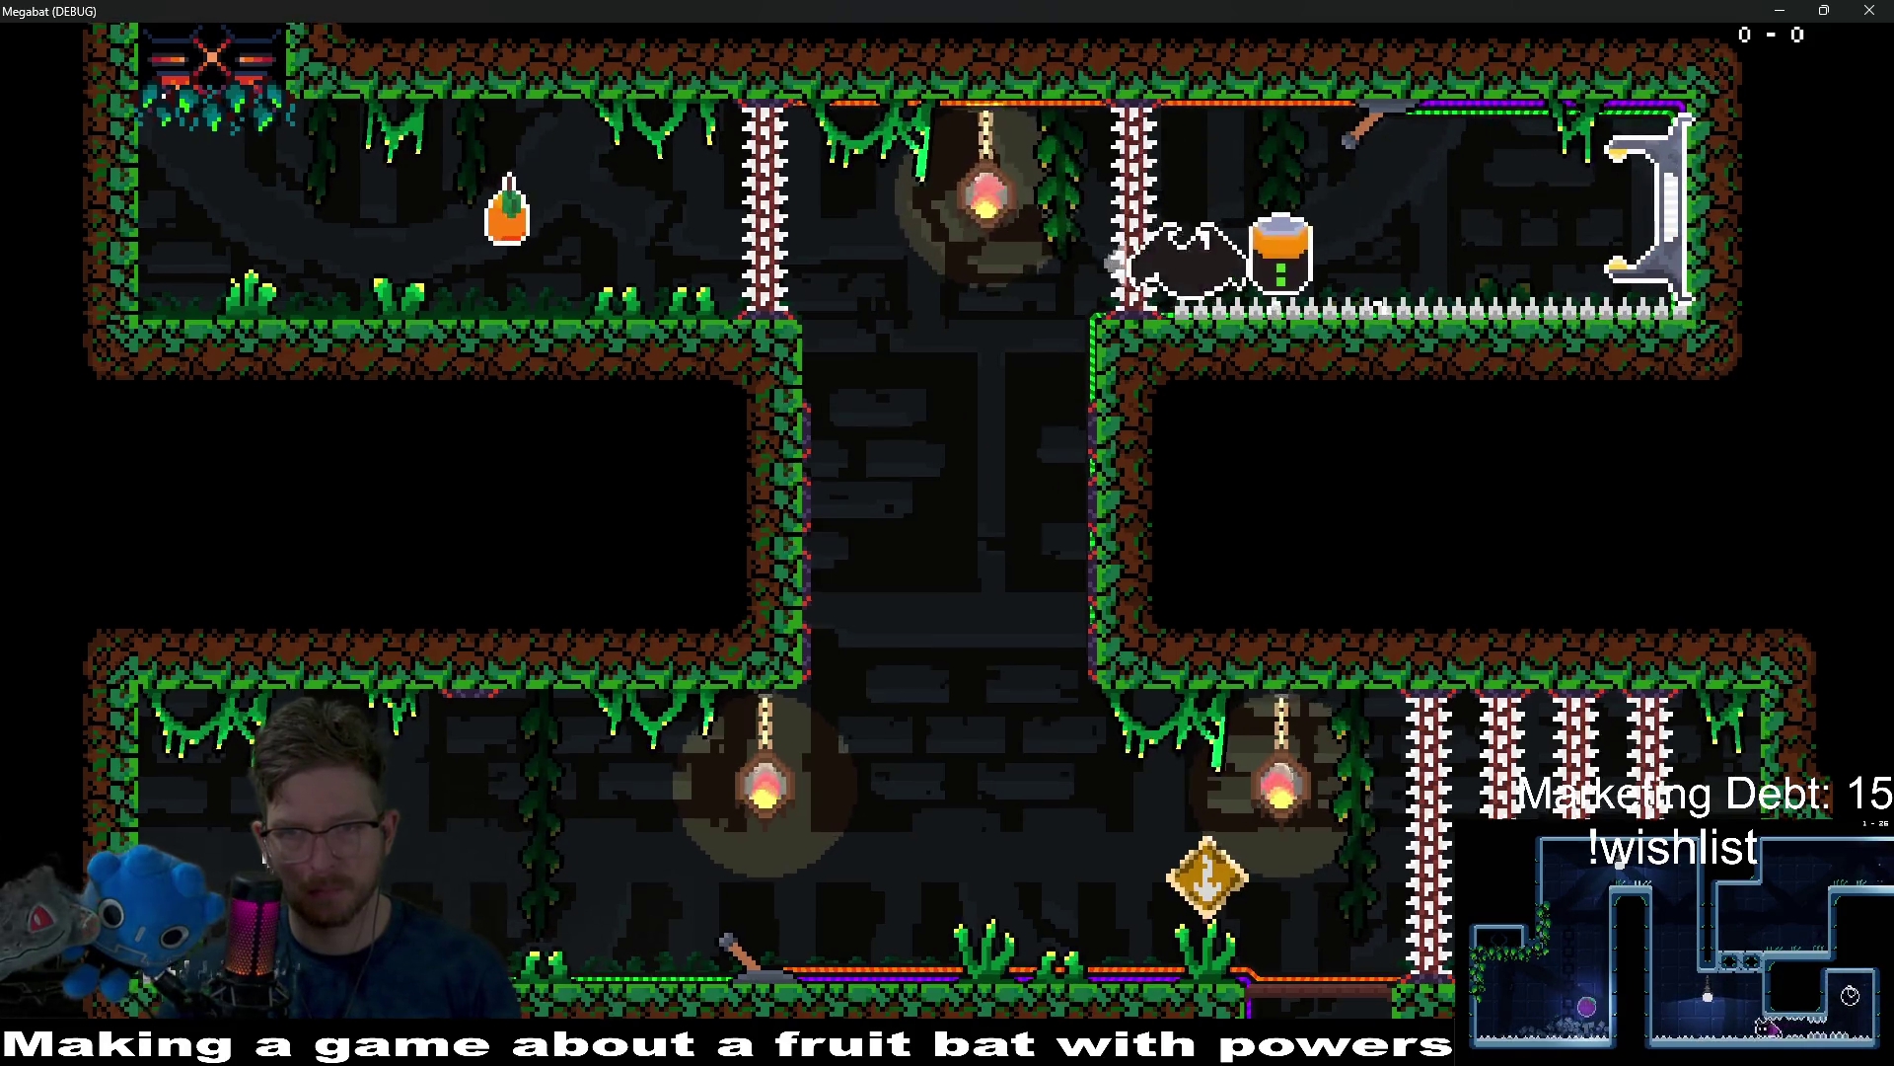
pyautogui.press('Right')
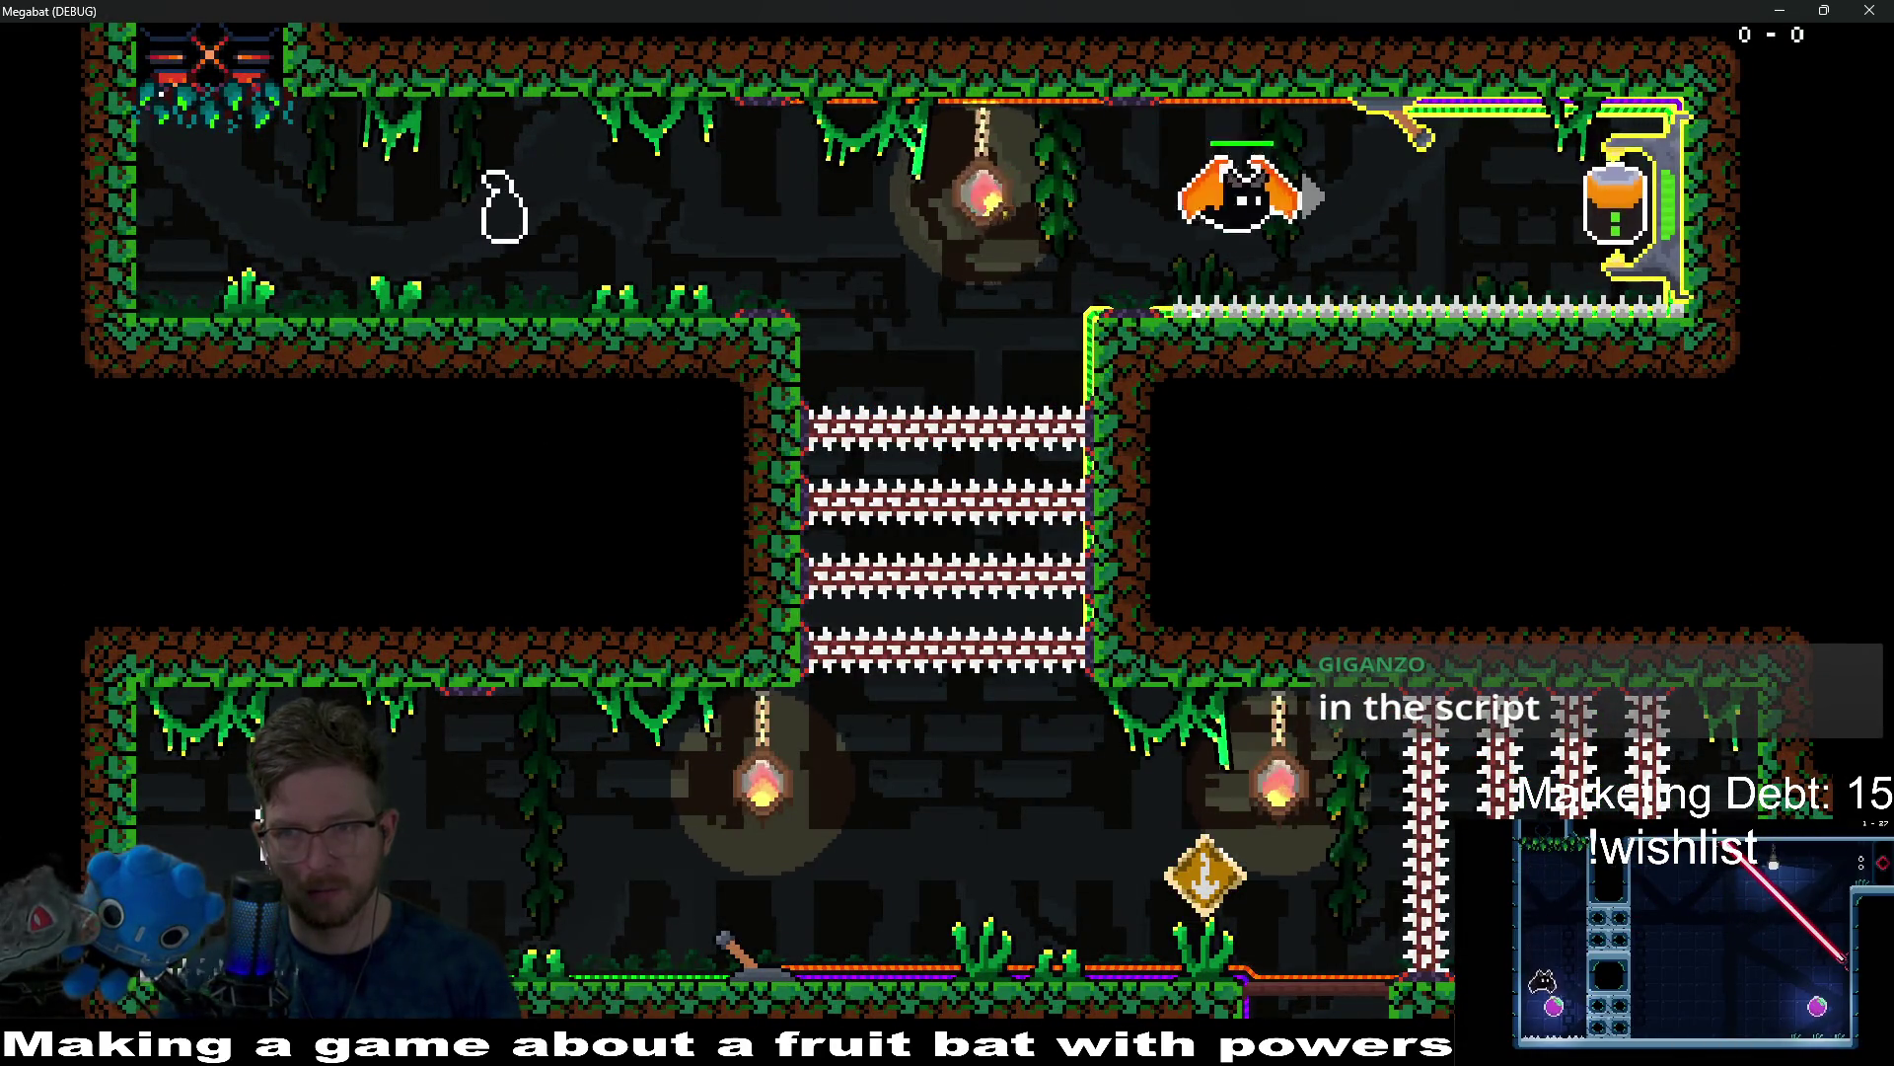
pyautogui.press('Up')
pyautogui.press('Left')
pyautogui.press('Right')
pyautogui.press('w')
pyautogui.press('Right')
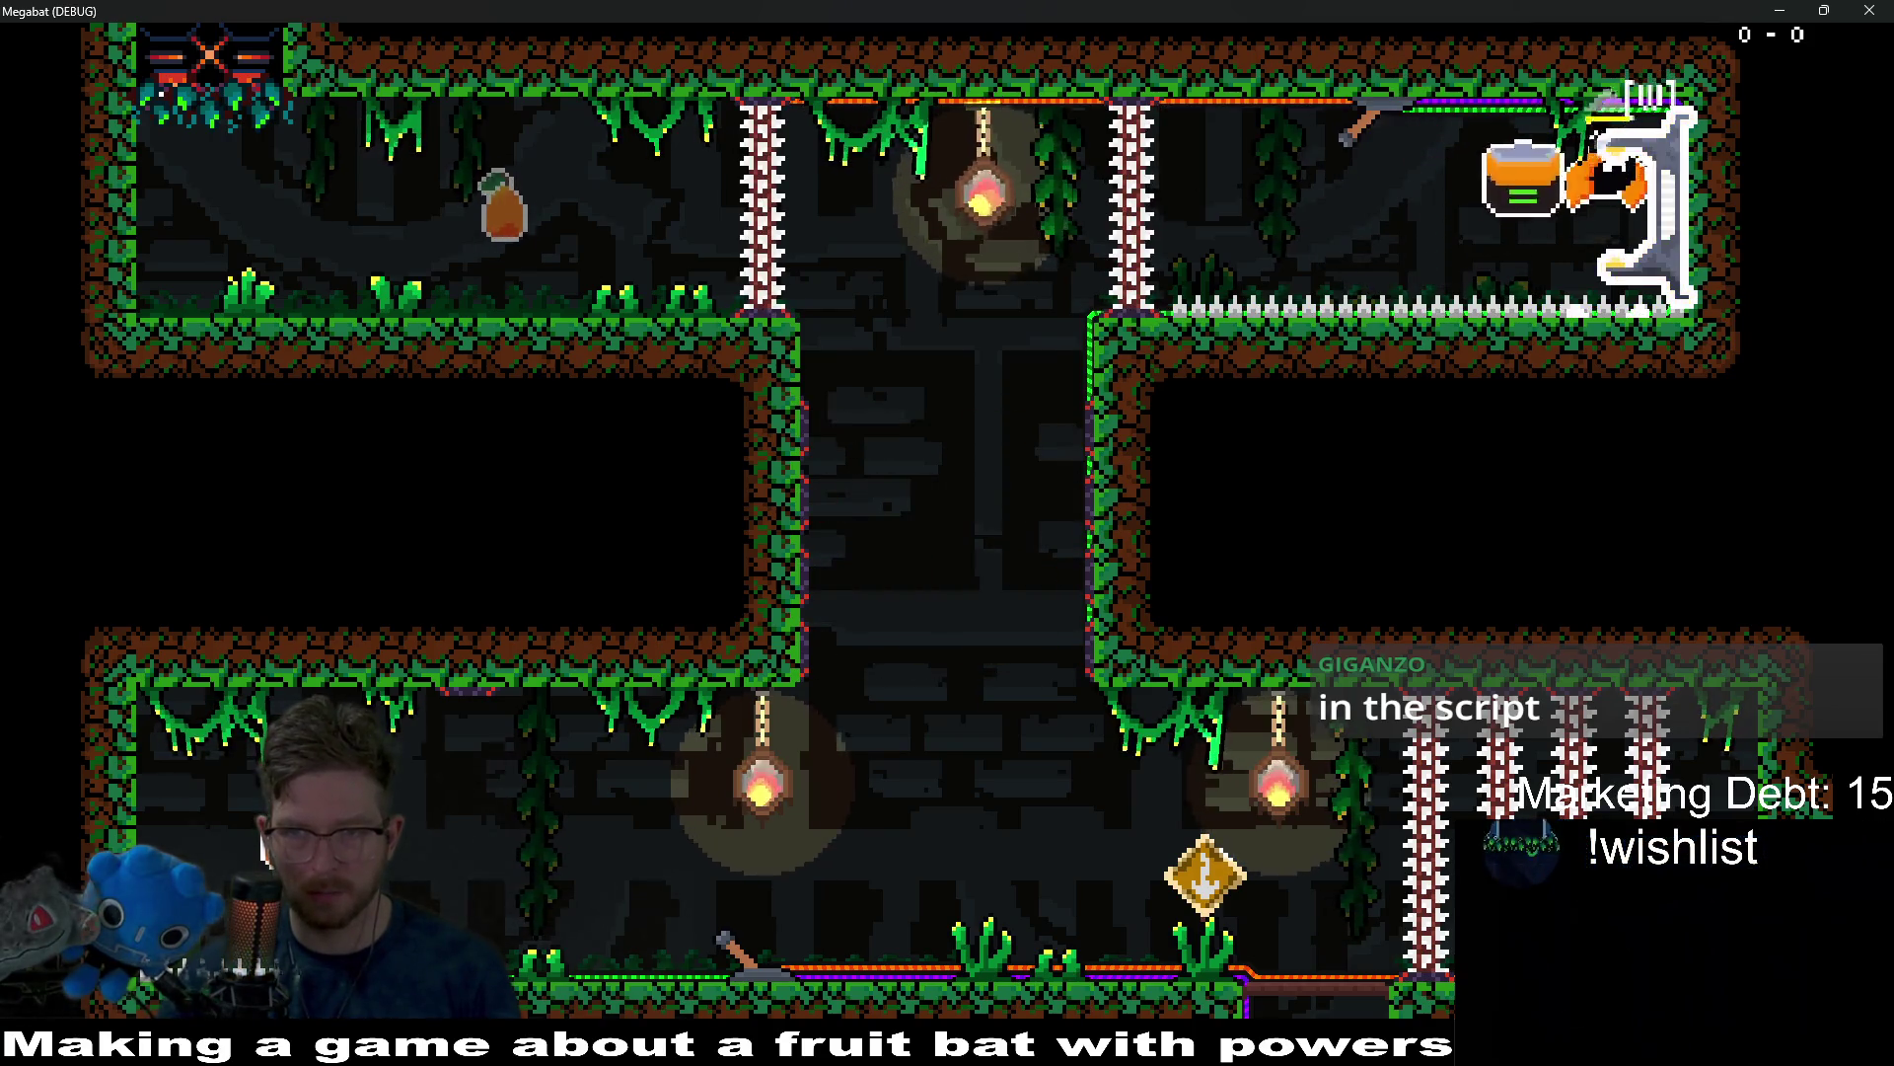
# Carry the orange jar down the central shaft and dock it in the machine.
pyautogui.press('Left')
pyautogui.press('Down')
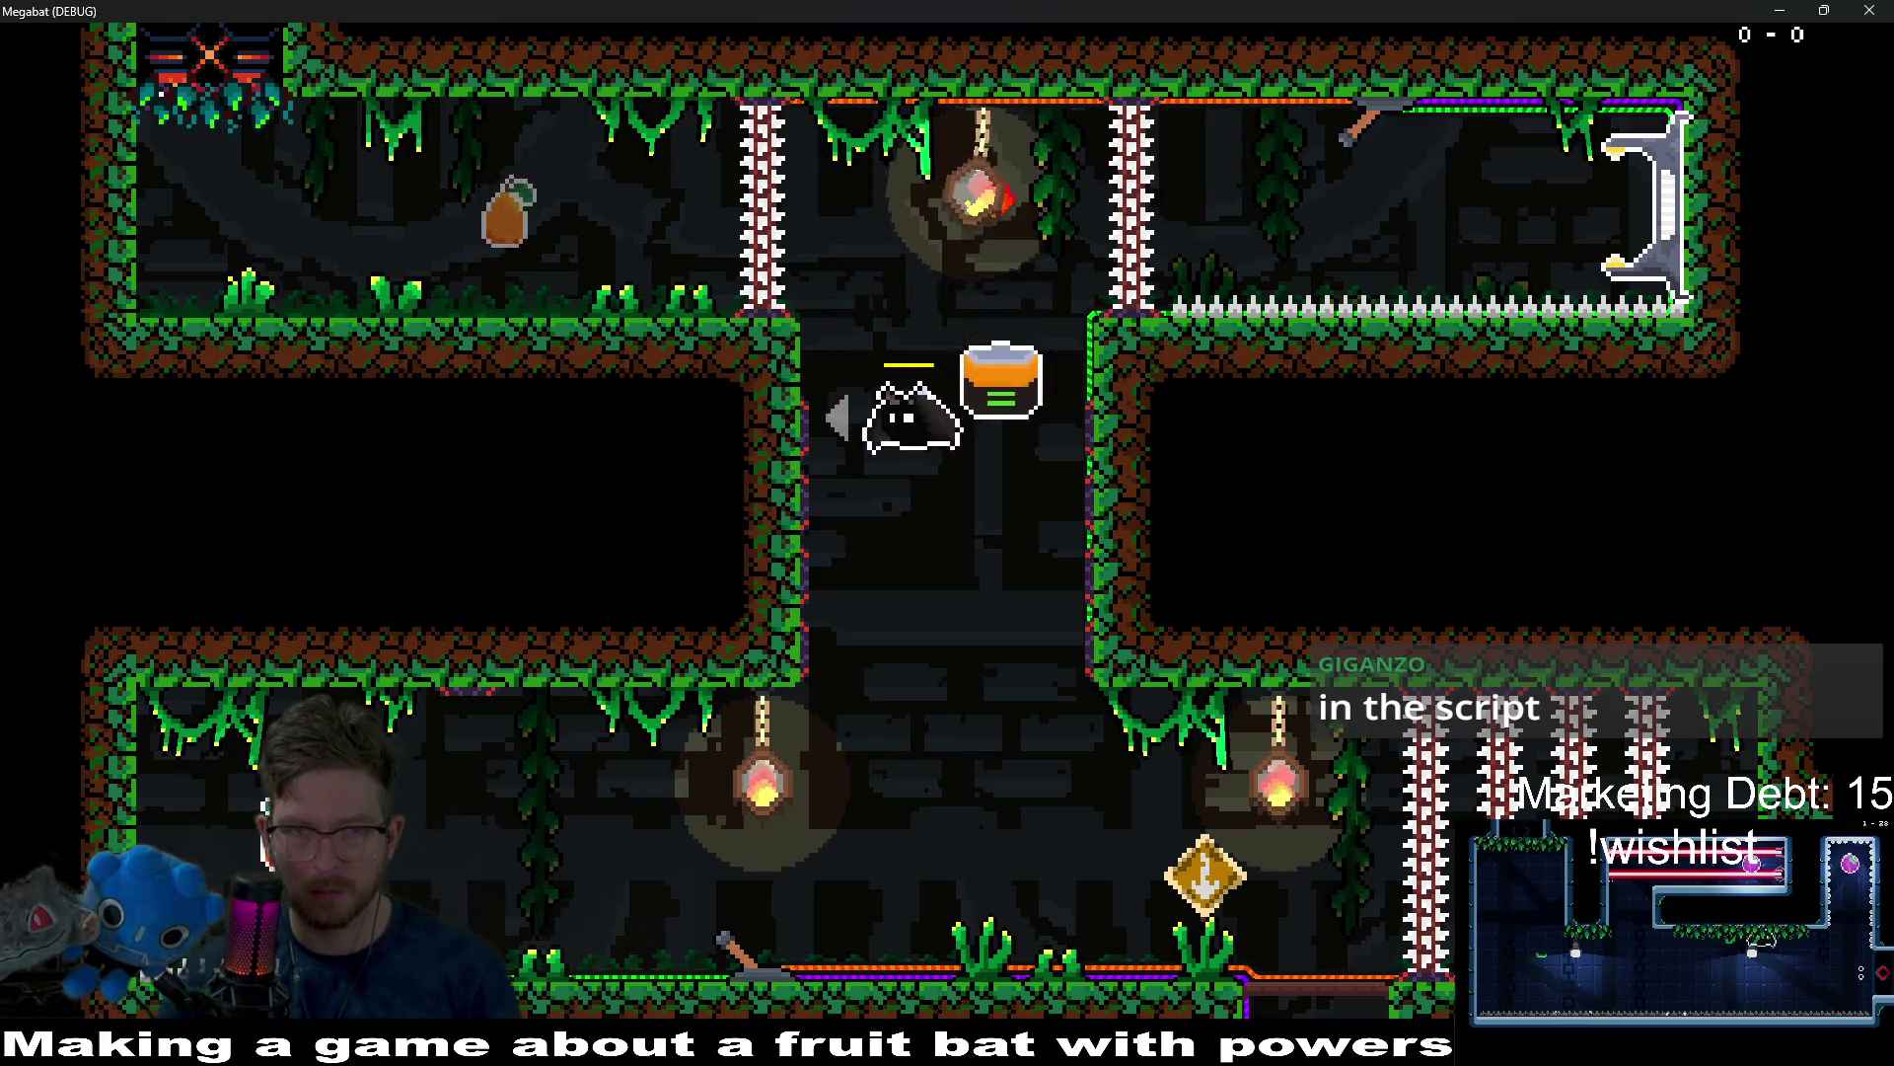
pyautogui.press('Left')
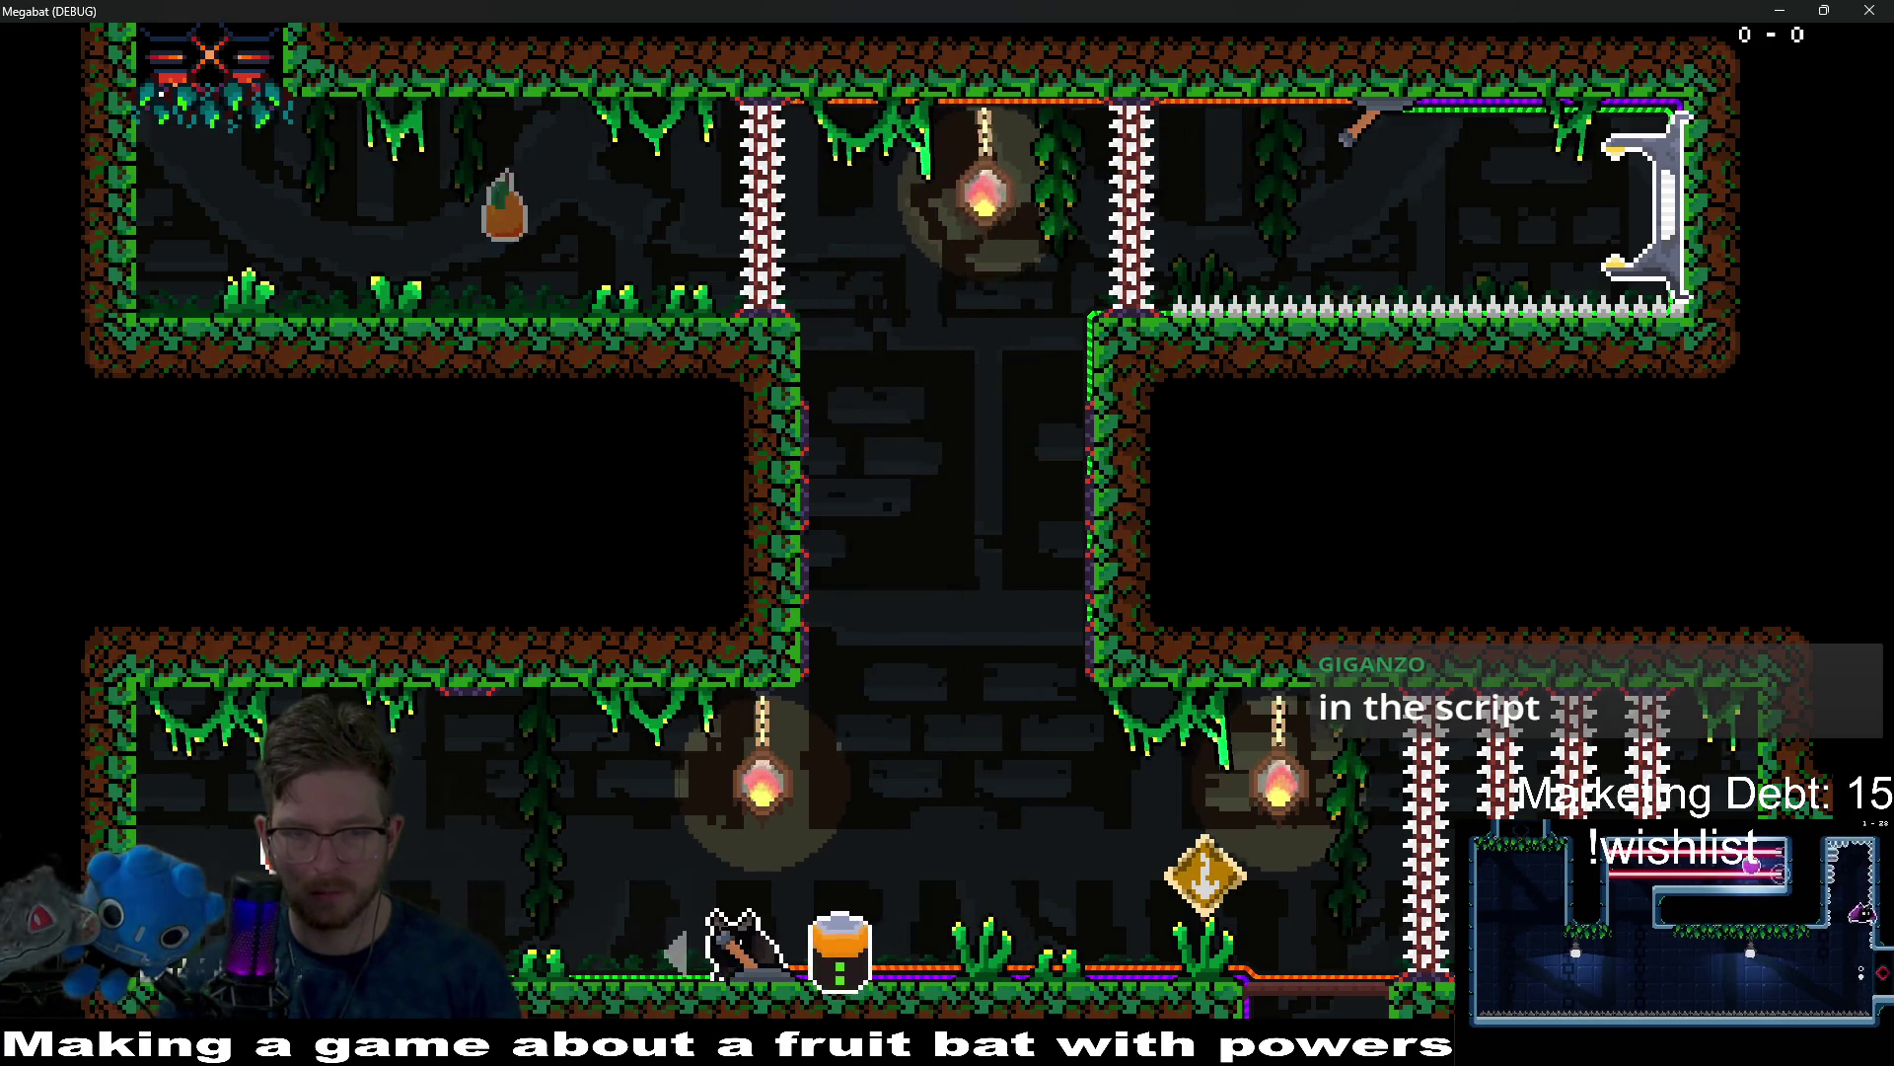
pyautogui.press('Left')
pyautogui.press('Up')
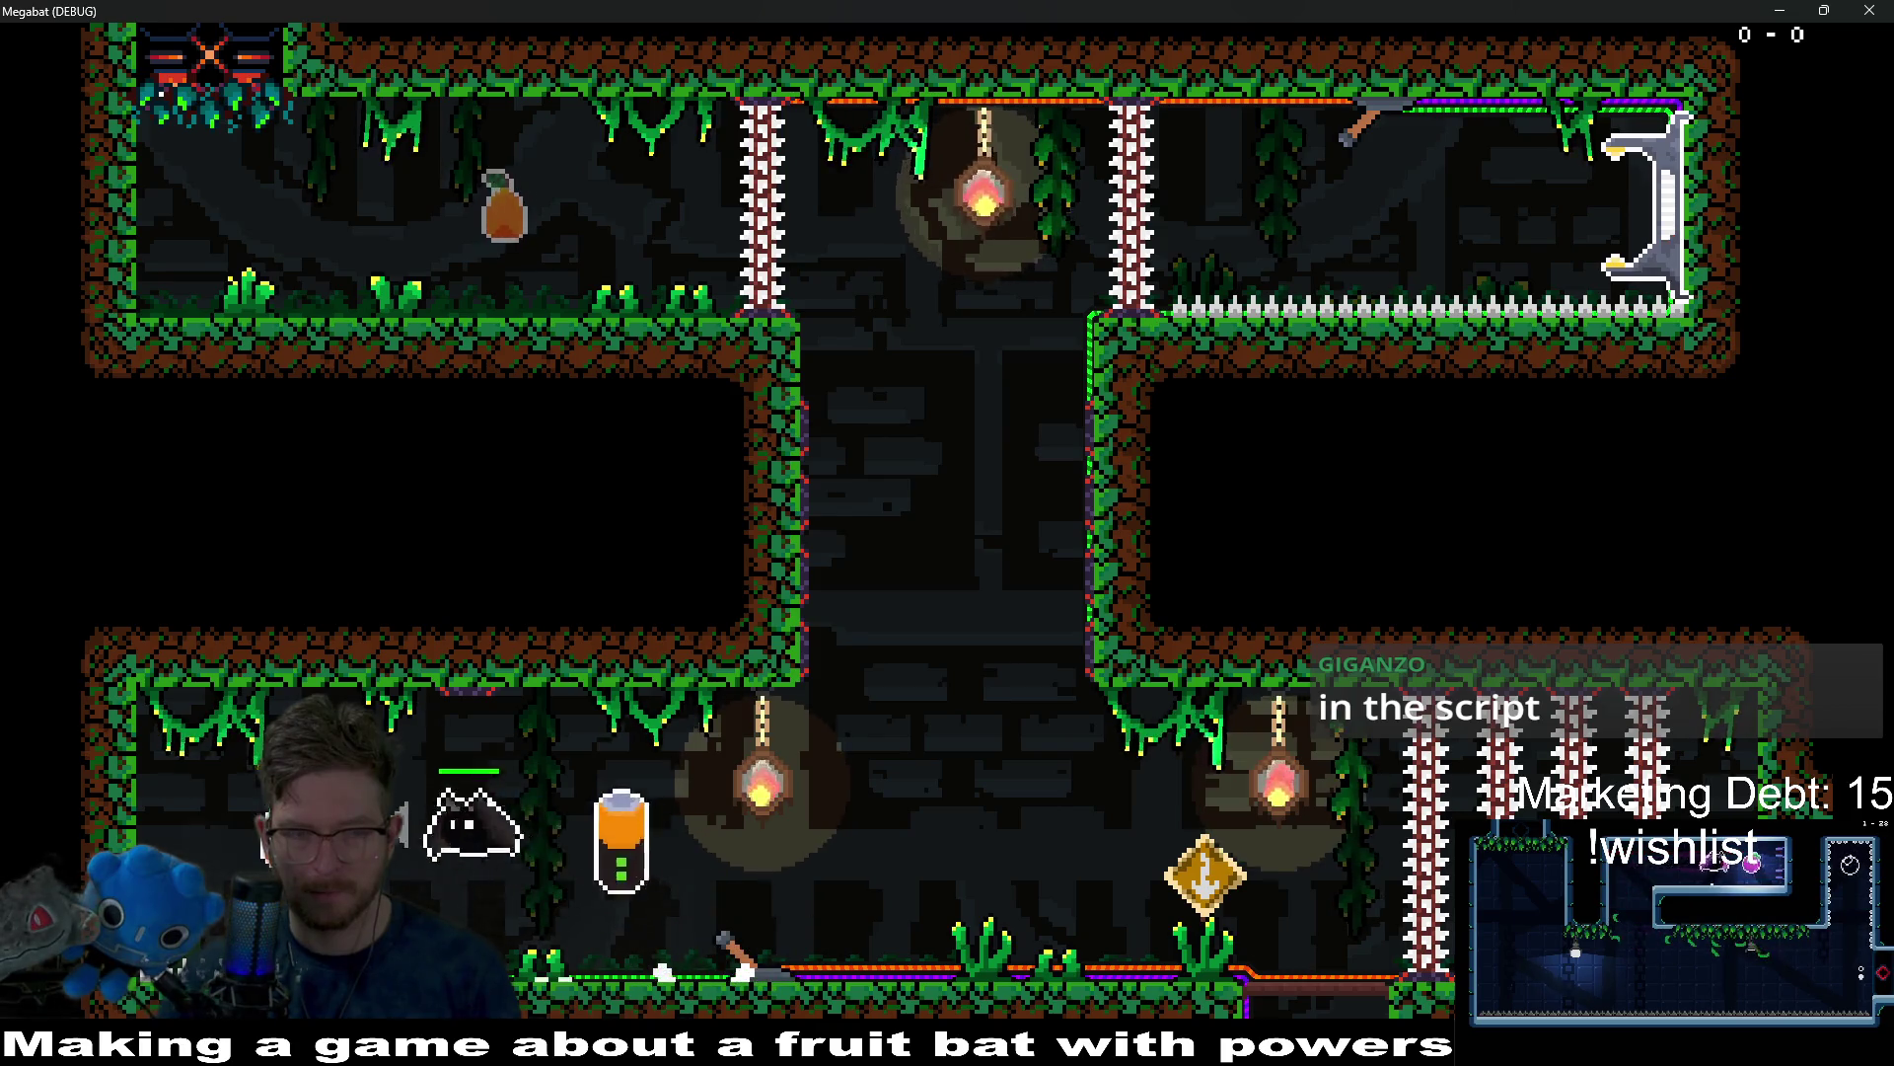
pyautogui.press('Right')
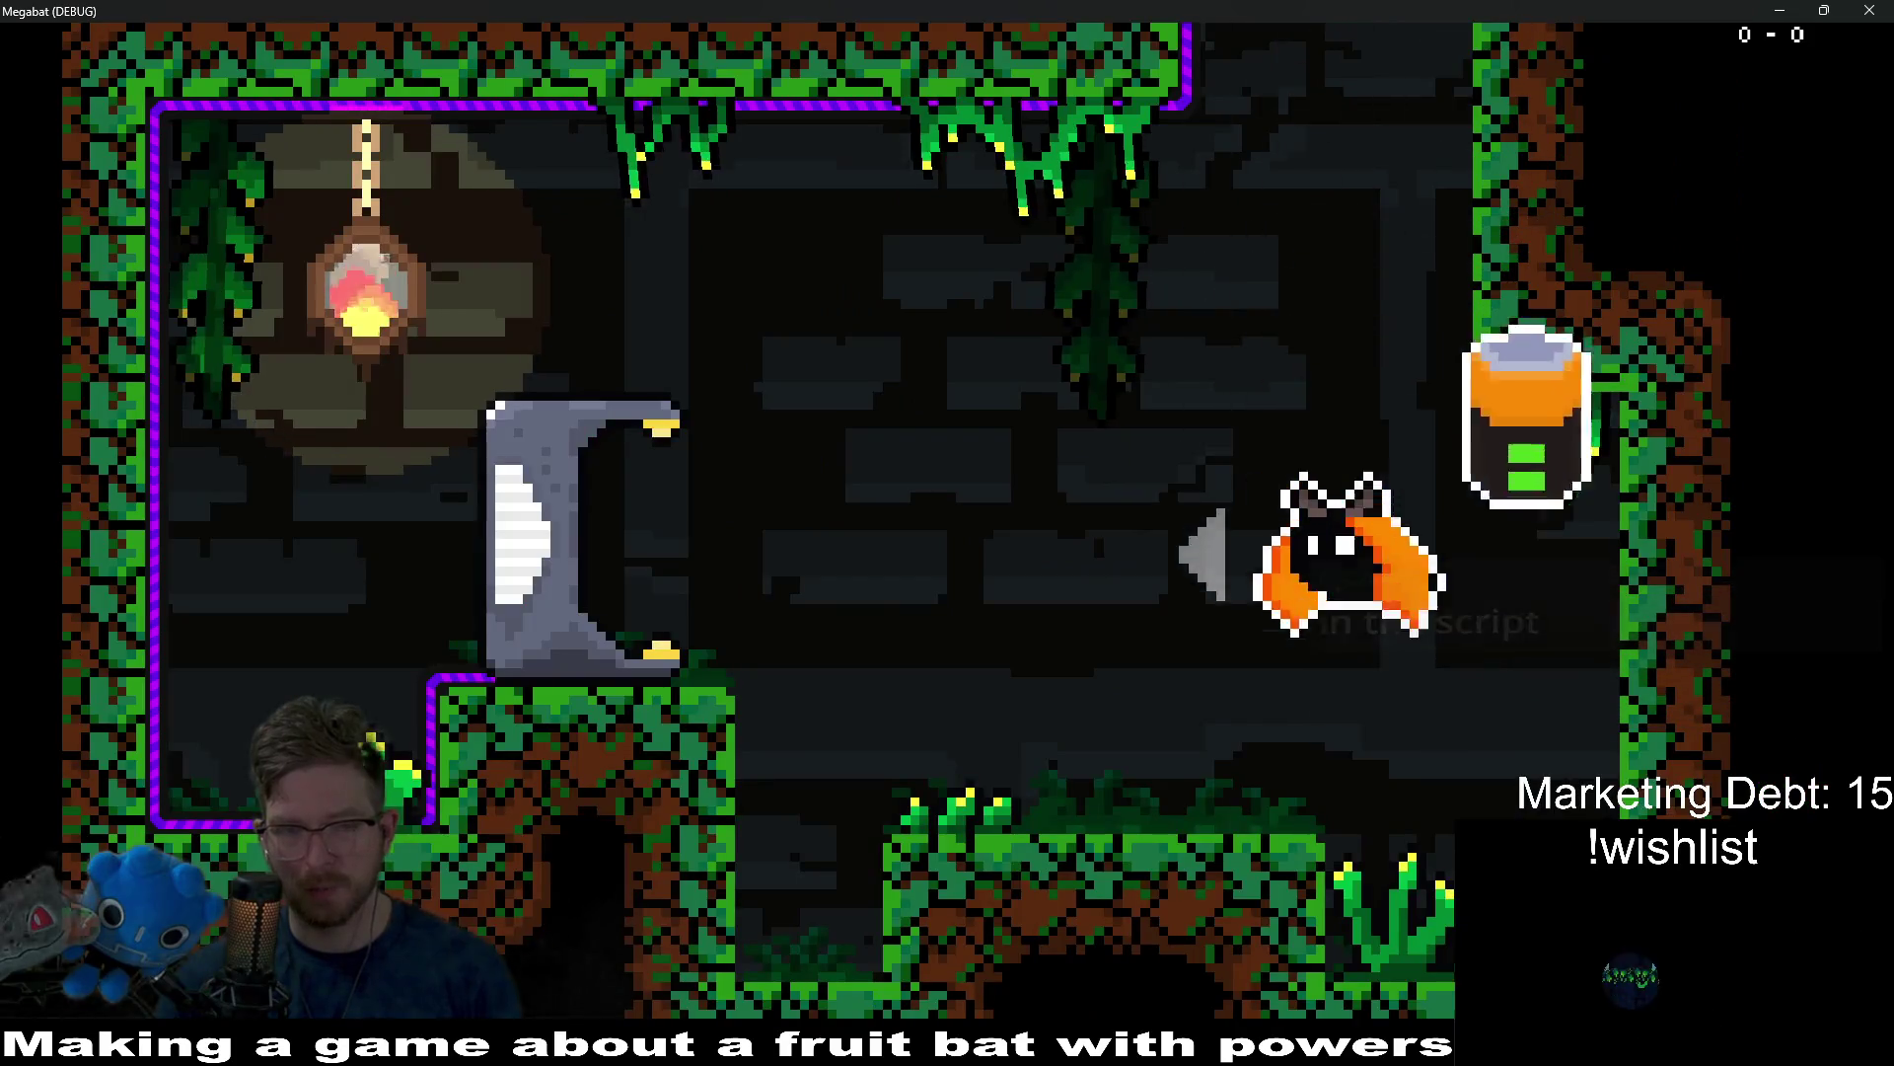
pyautogui.press('Left')
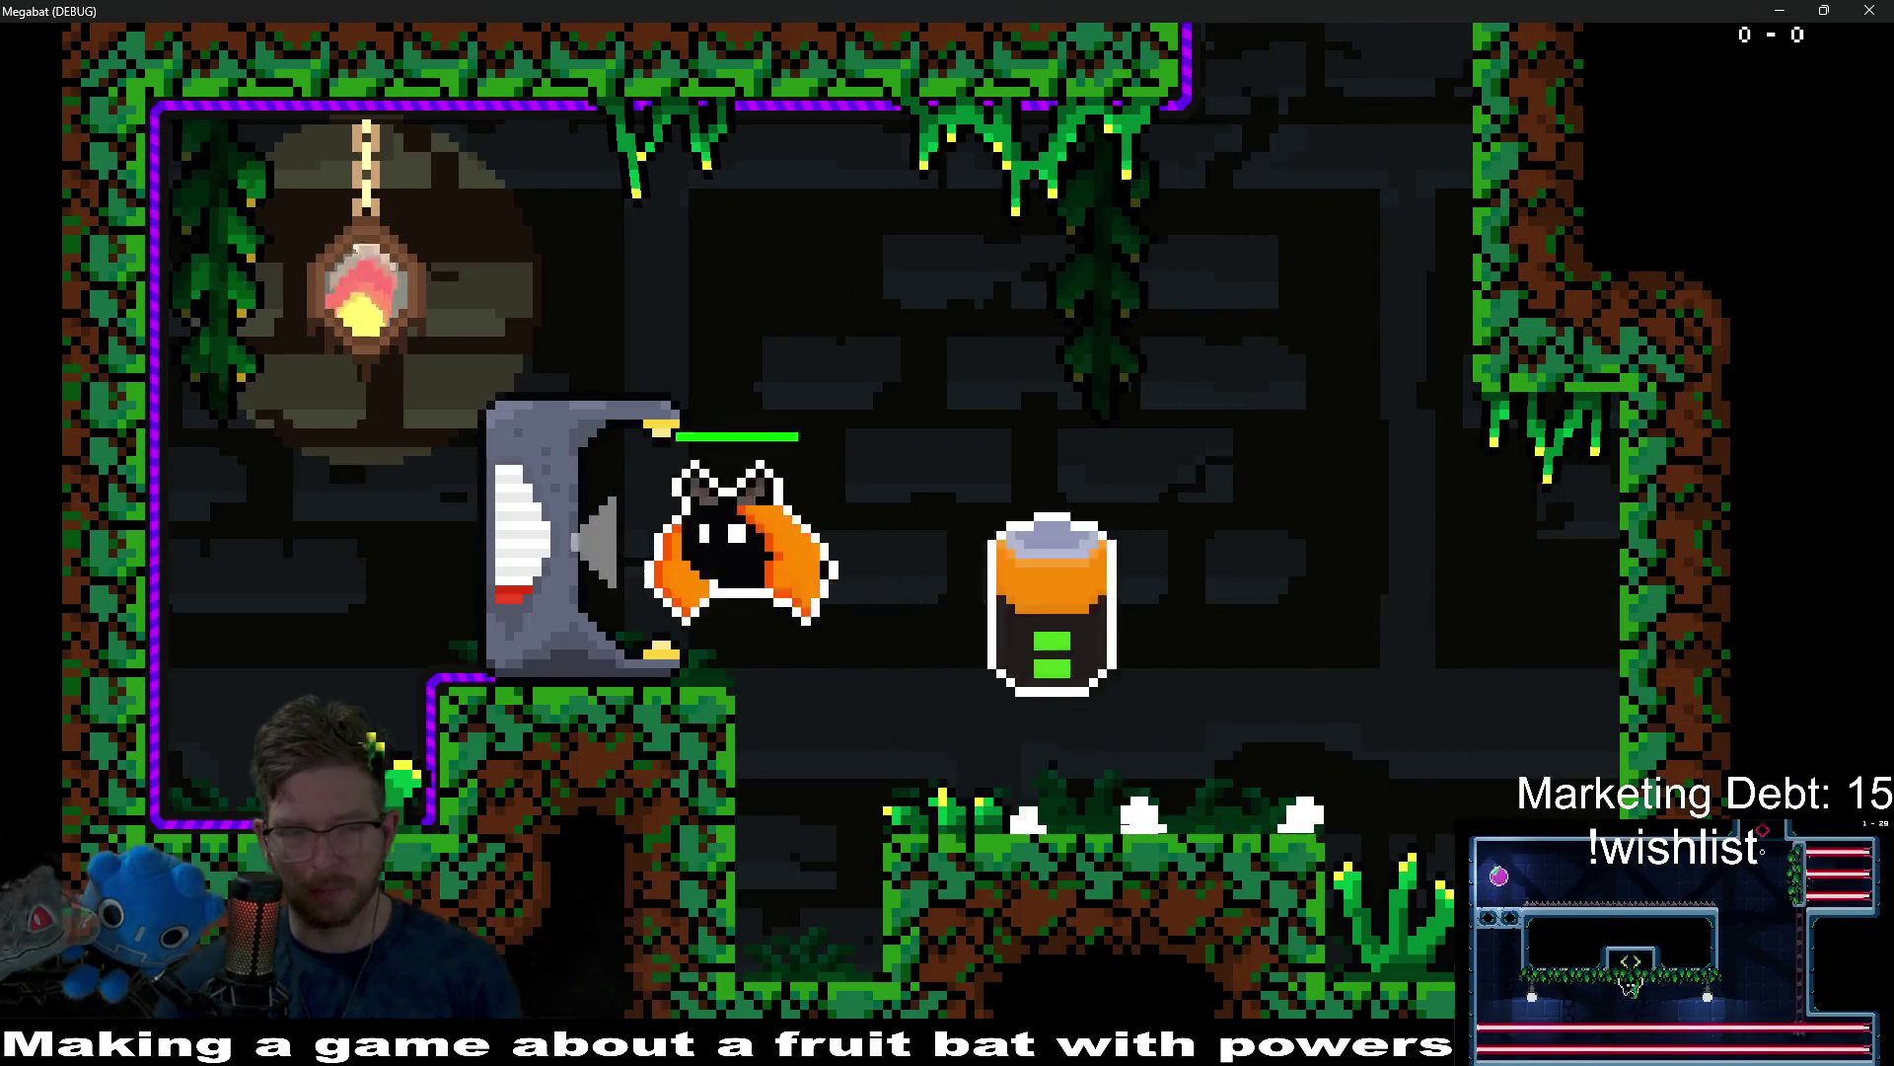
pyautogui.press('Right')
# Use the machine and flip the lever back and forth to shift the spike columns.
pyautogui.press('Left')
pyautogui.press('Right')
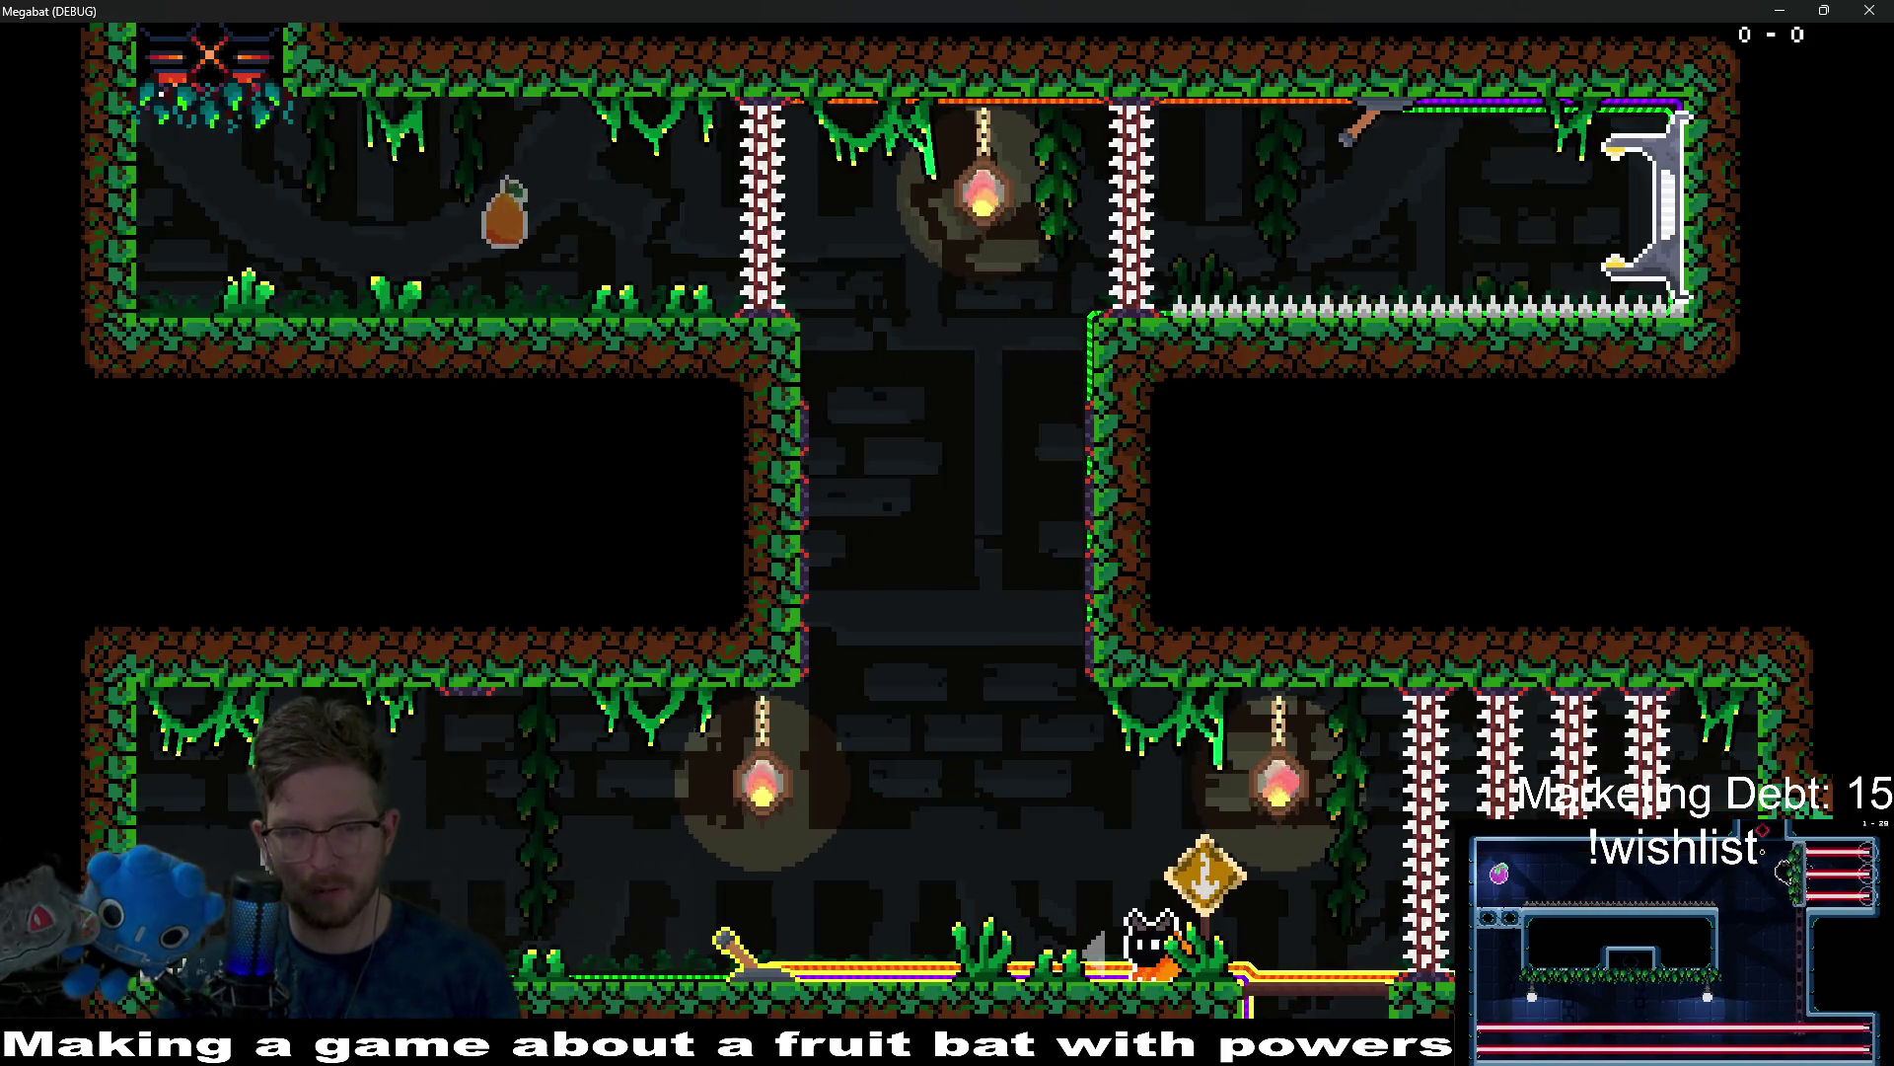
pyautogui.press('Left')
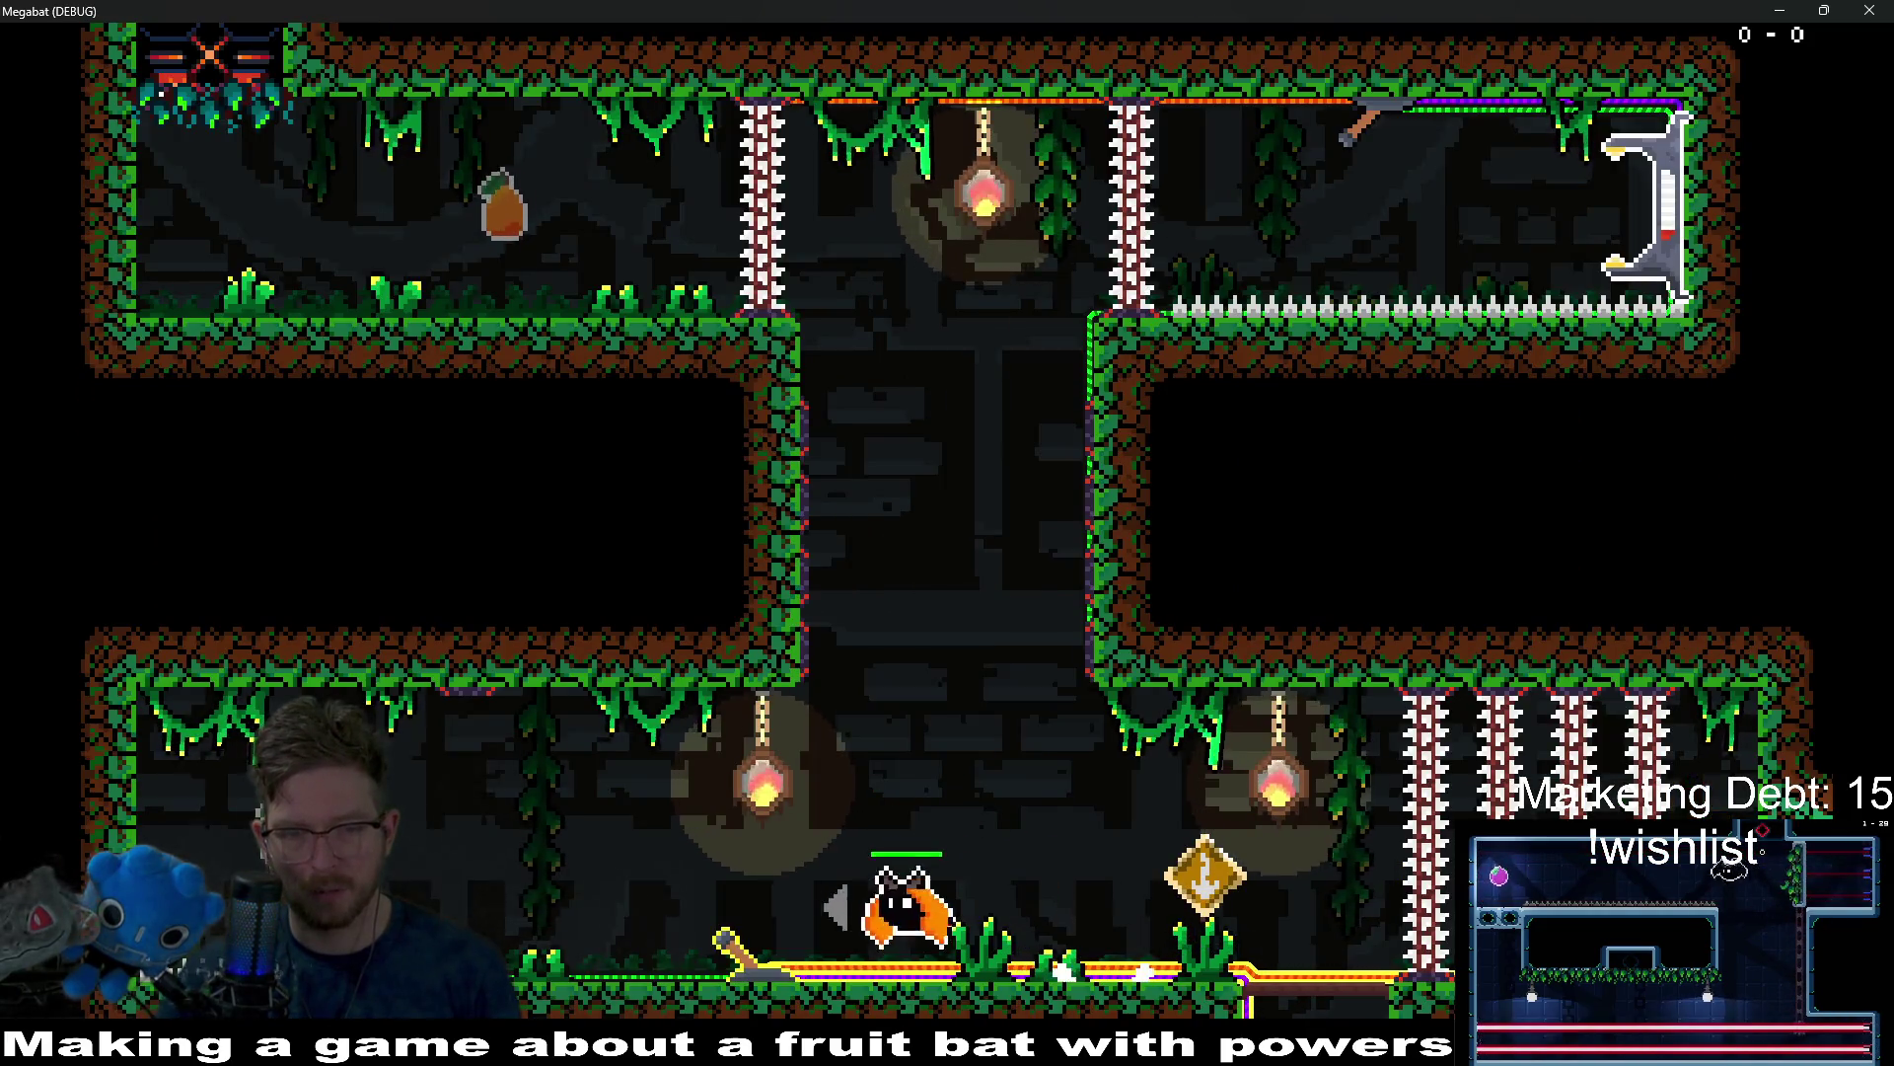
pyautogui.press('w')
pyautogui.press('w')
pyautogui.press('w')
pyautogui.press('w')
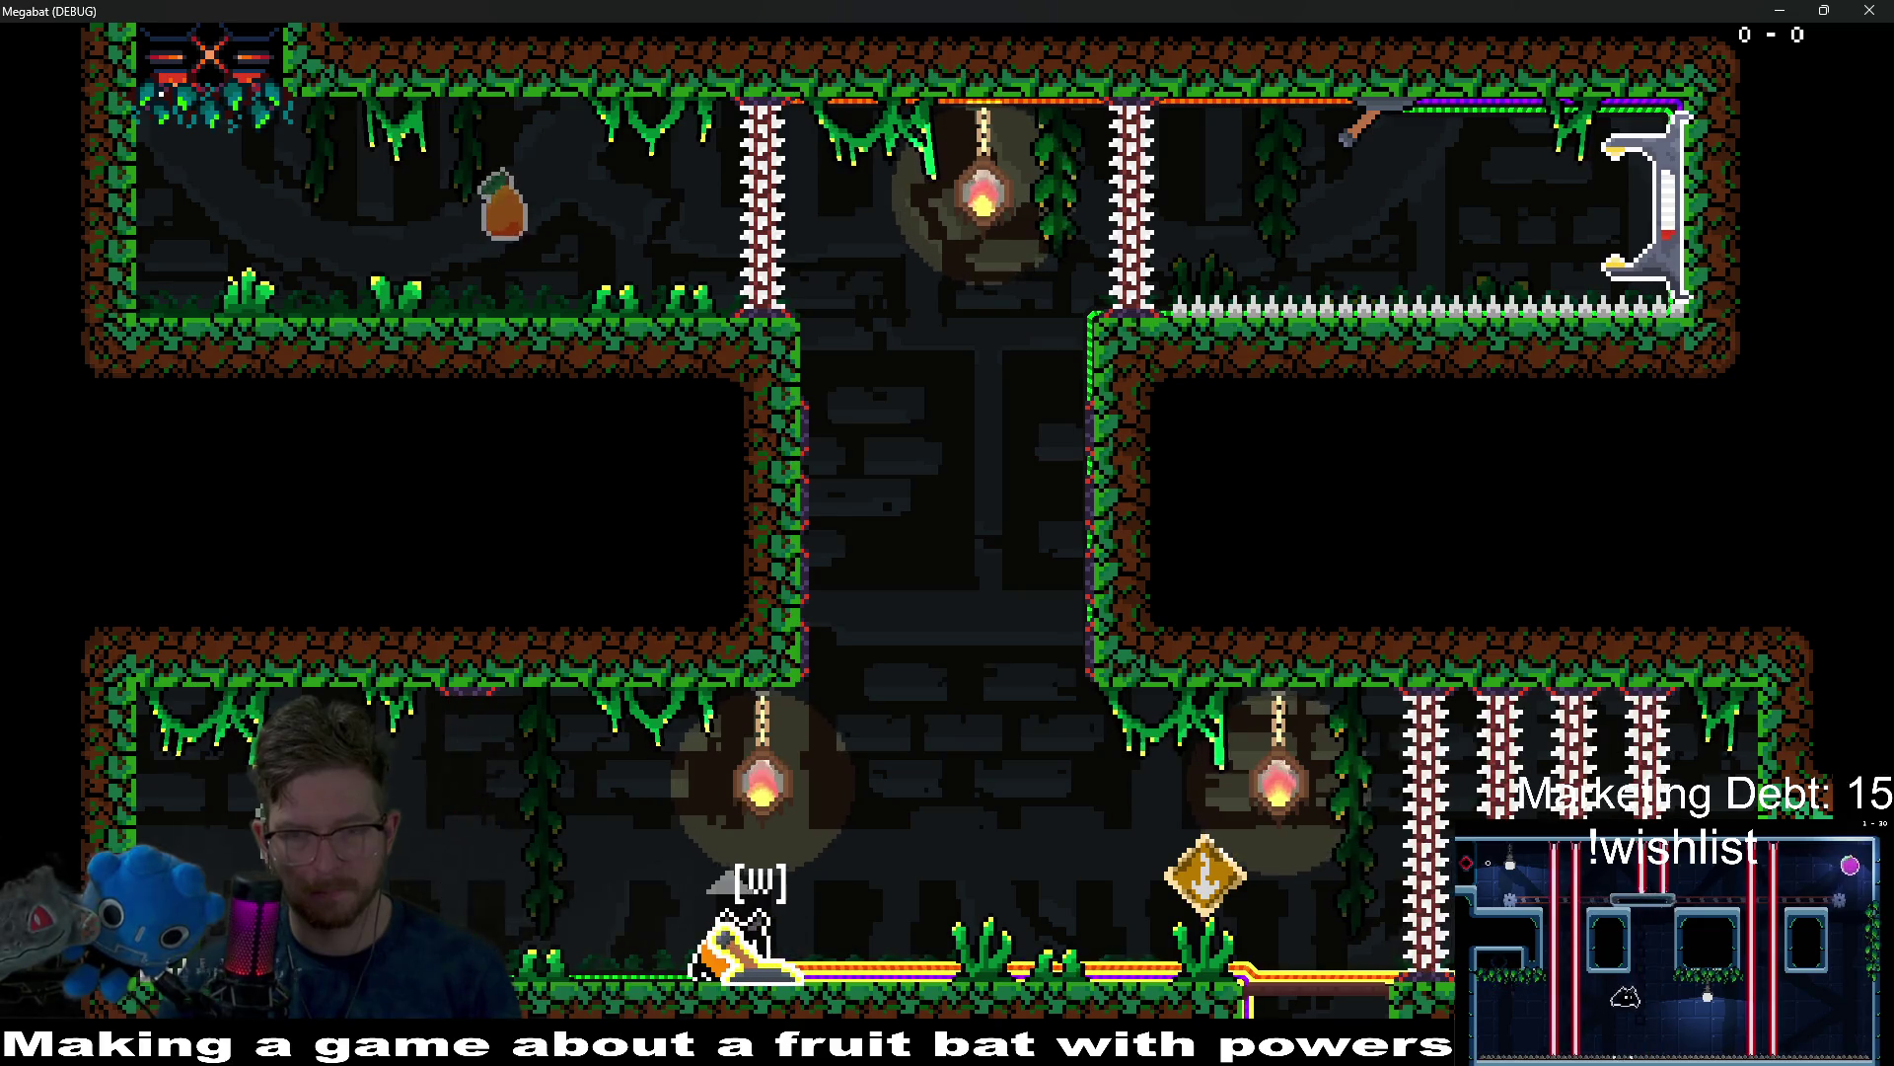
pyautogui.press('w')
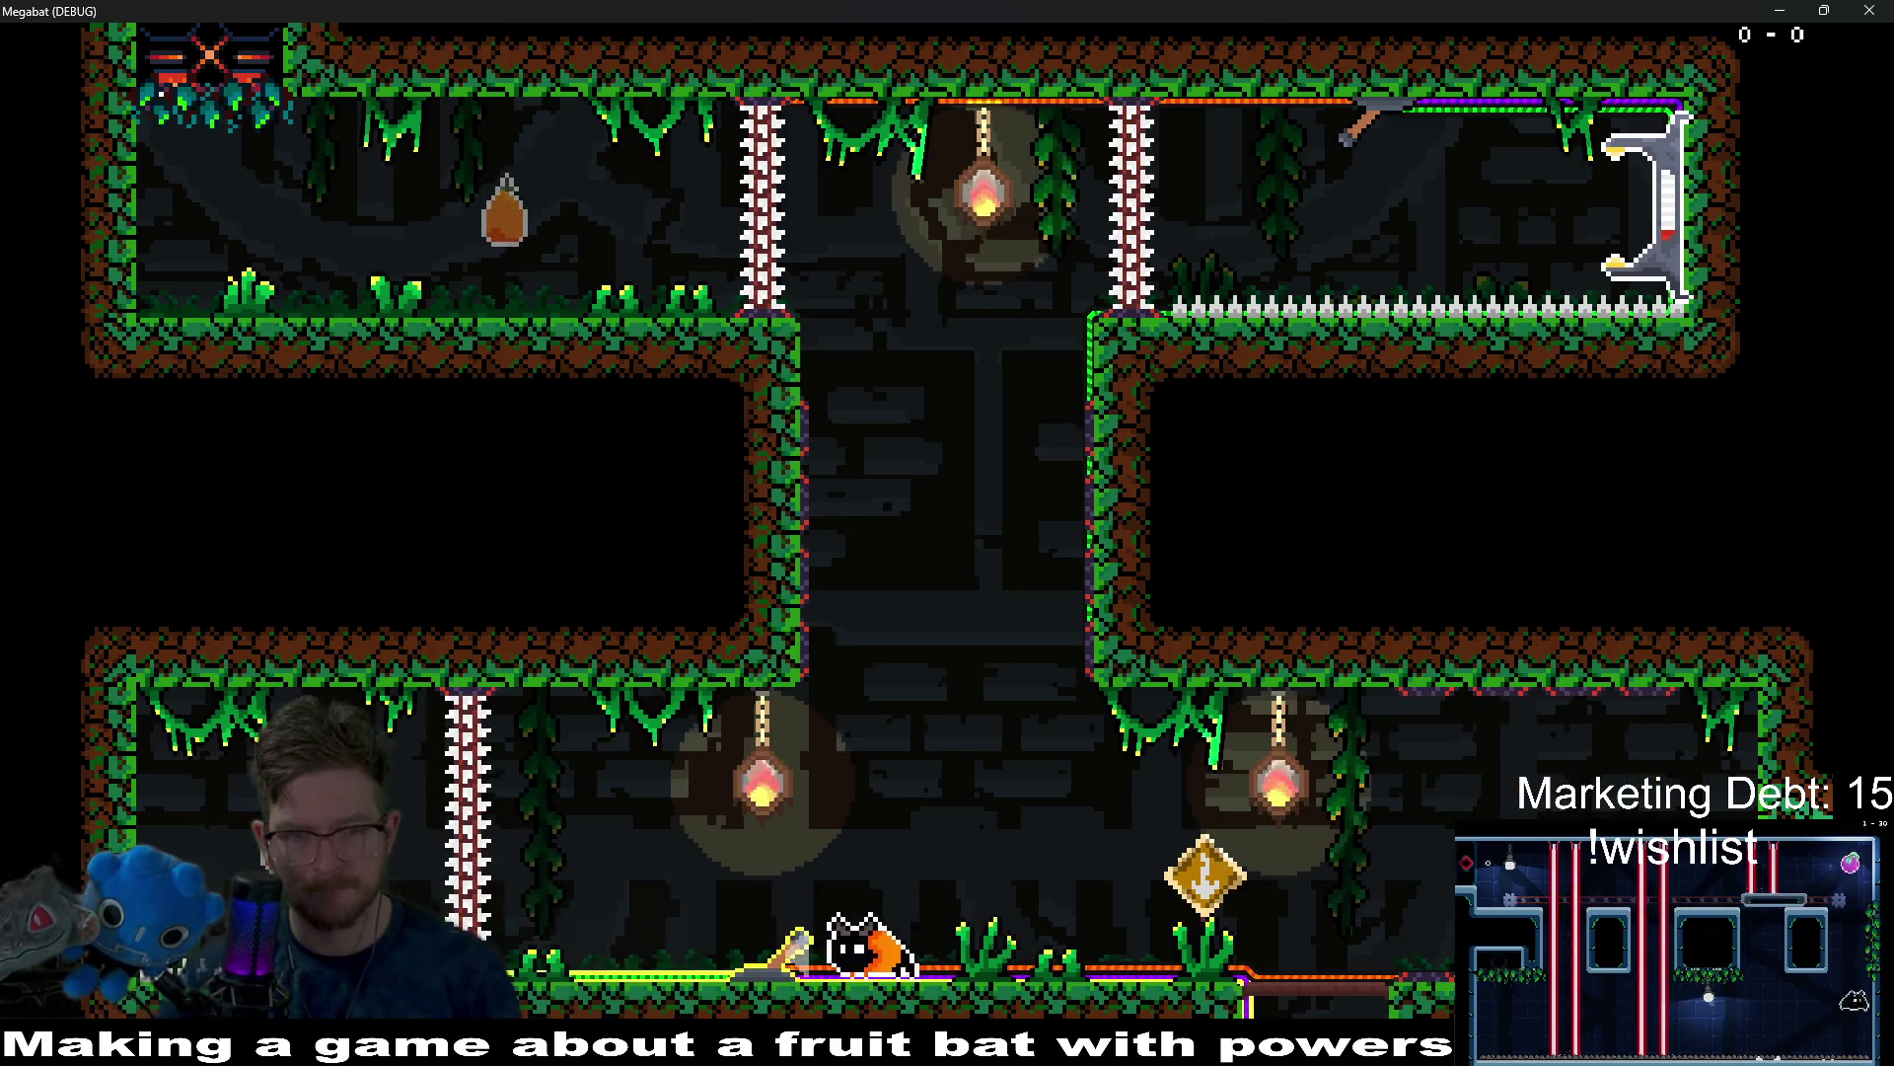
pyautogui.press('w')
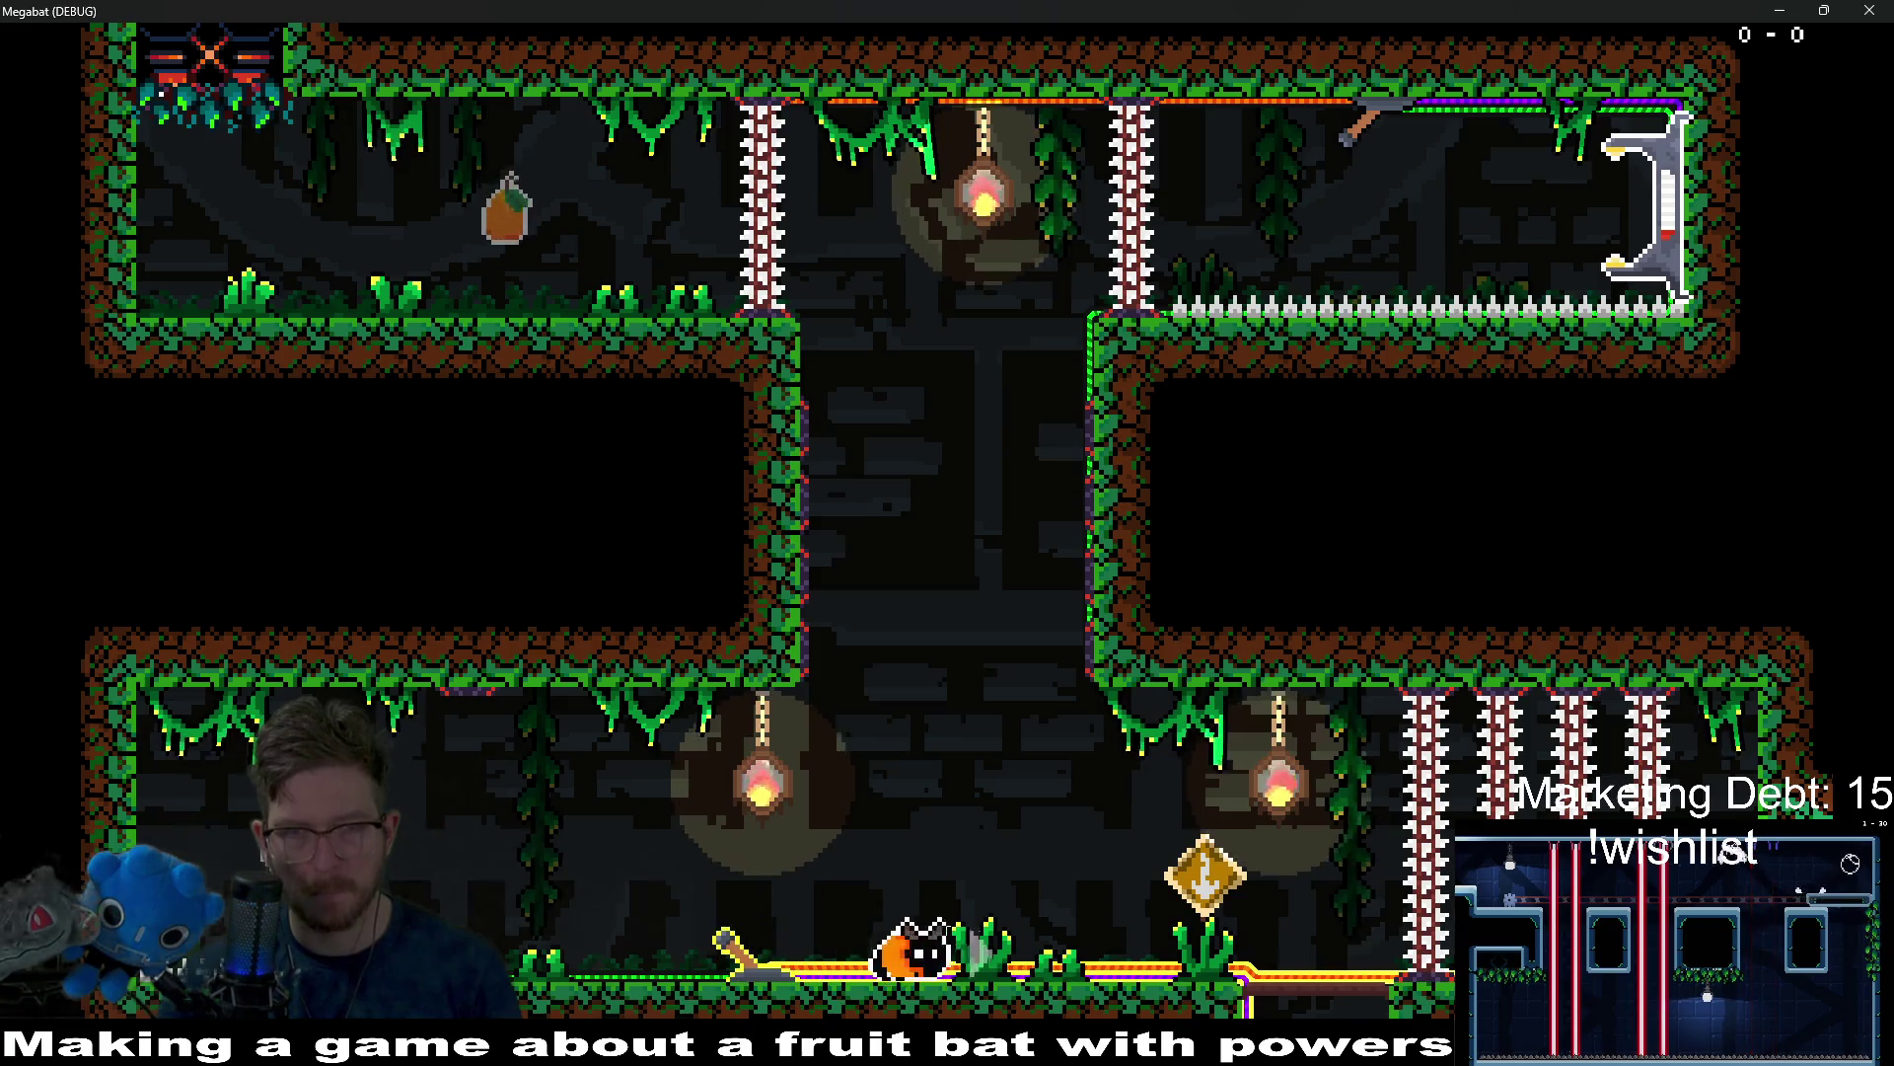
# Carry the fruit jar up the central shaft to the exit gate to power it.
pyautogui.press('d')
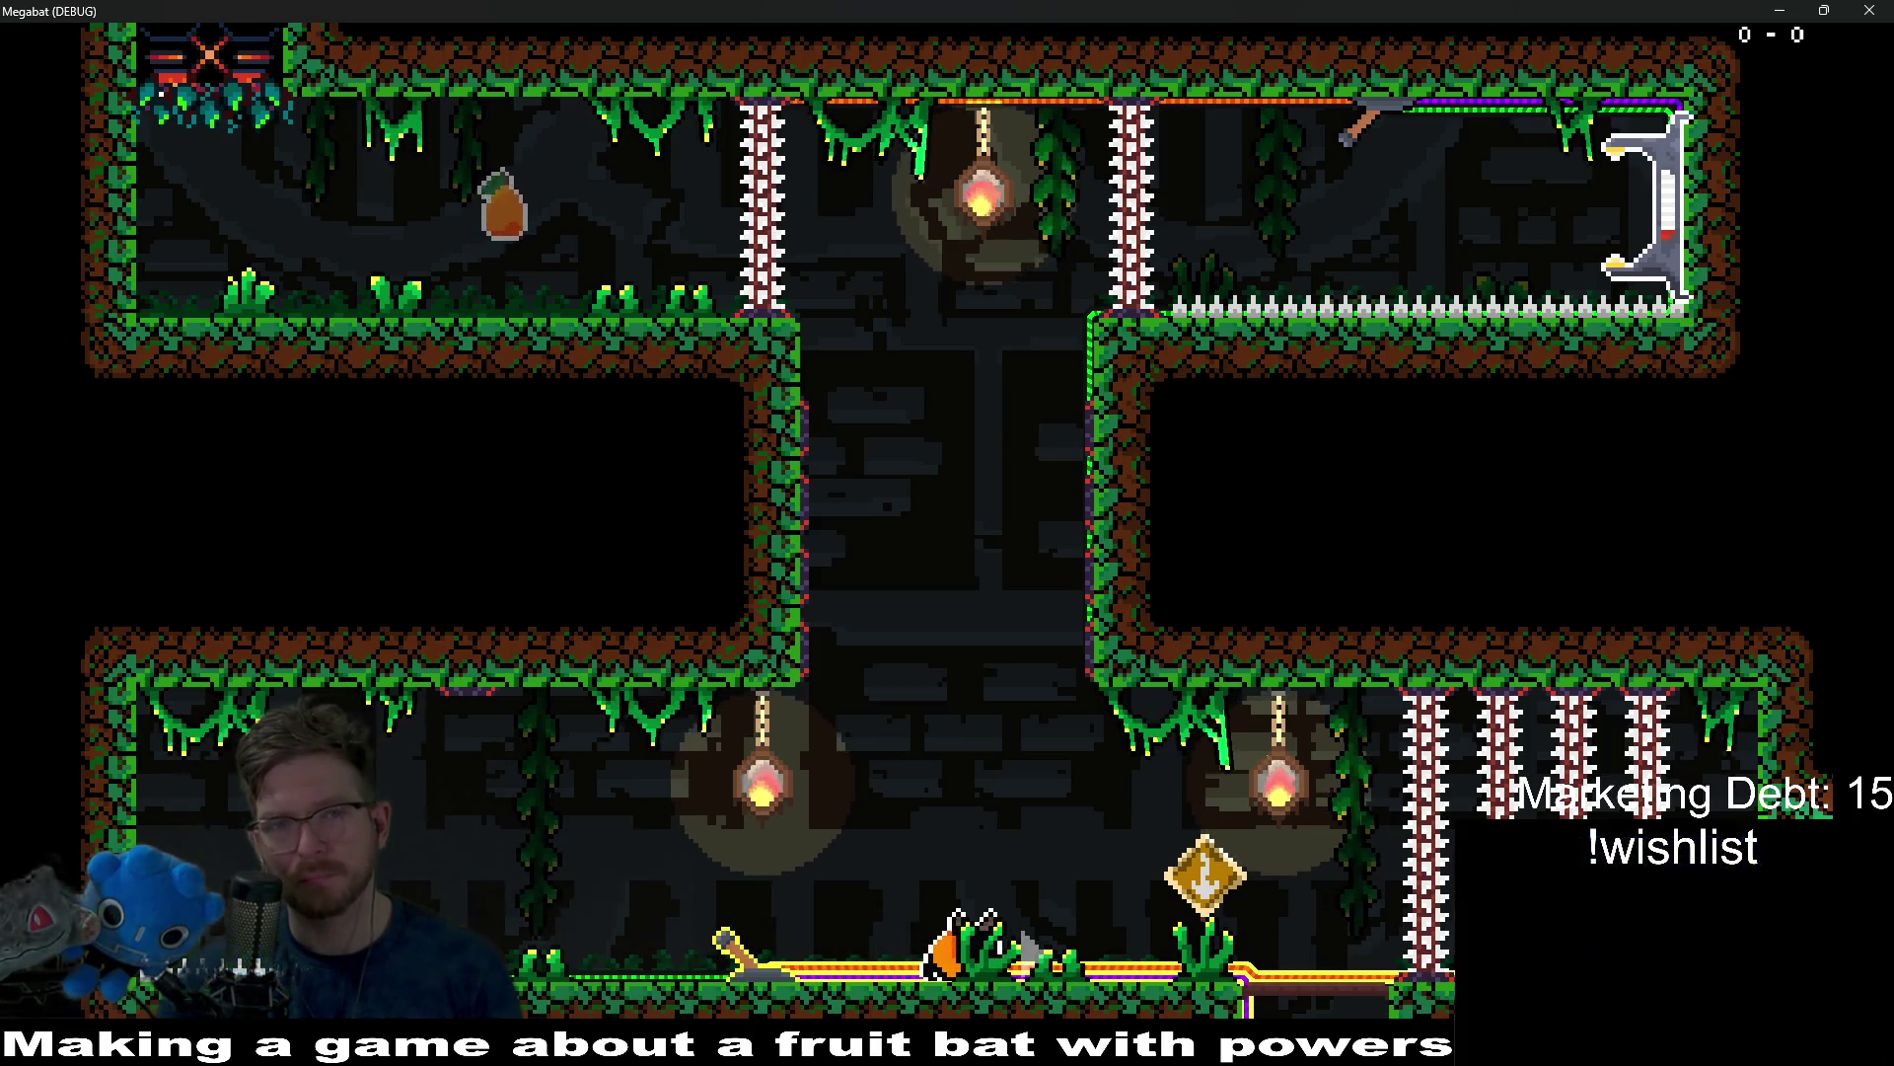
pyautogui.press('w')
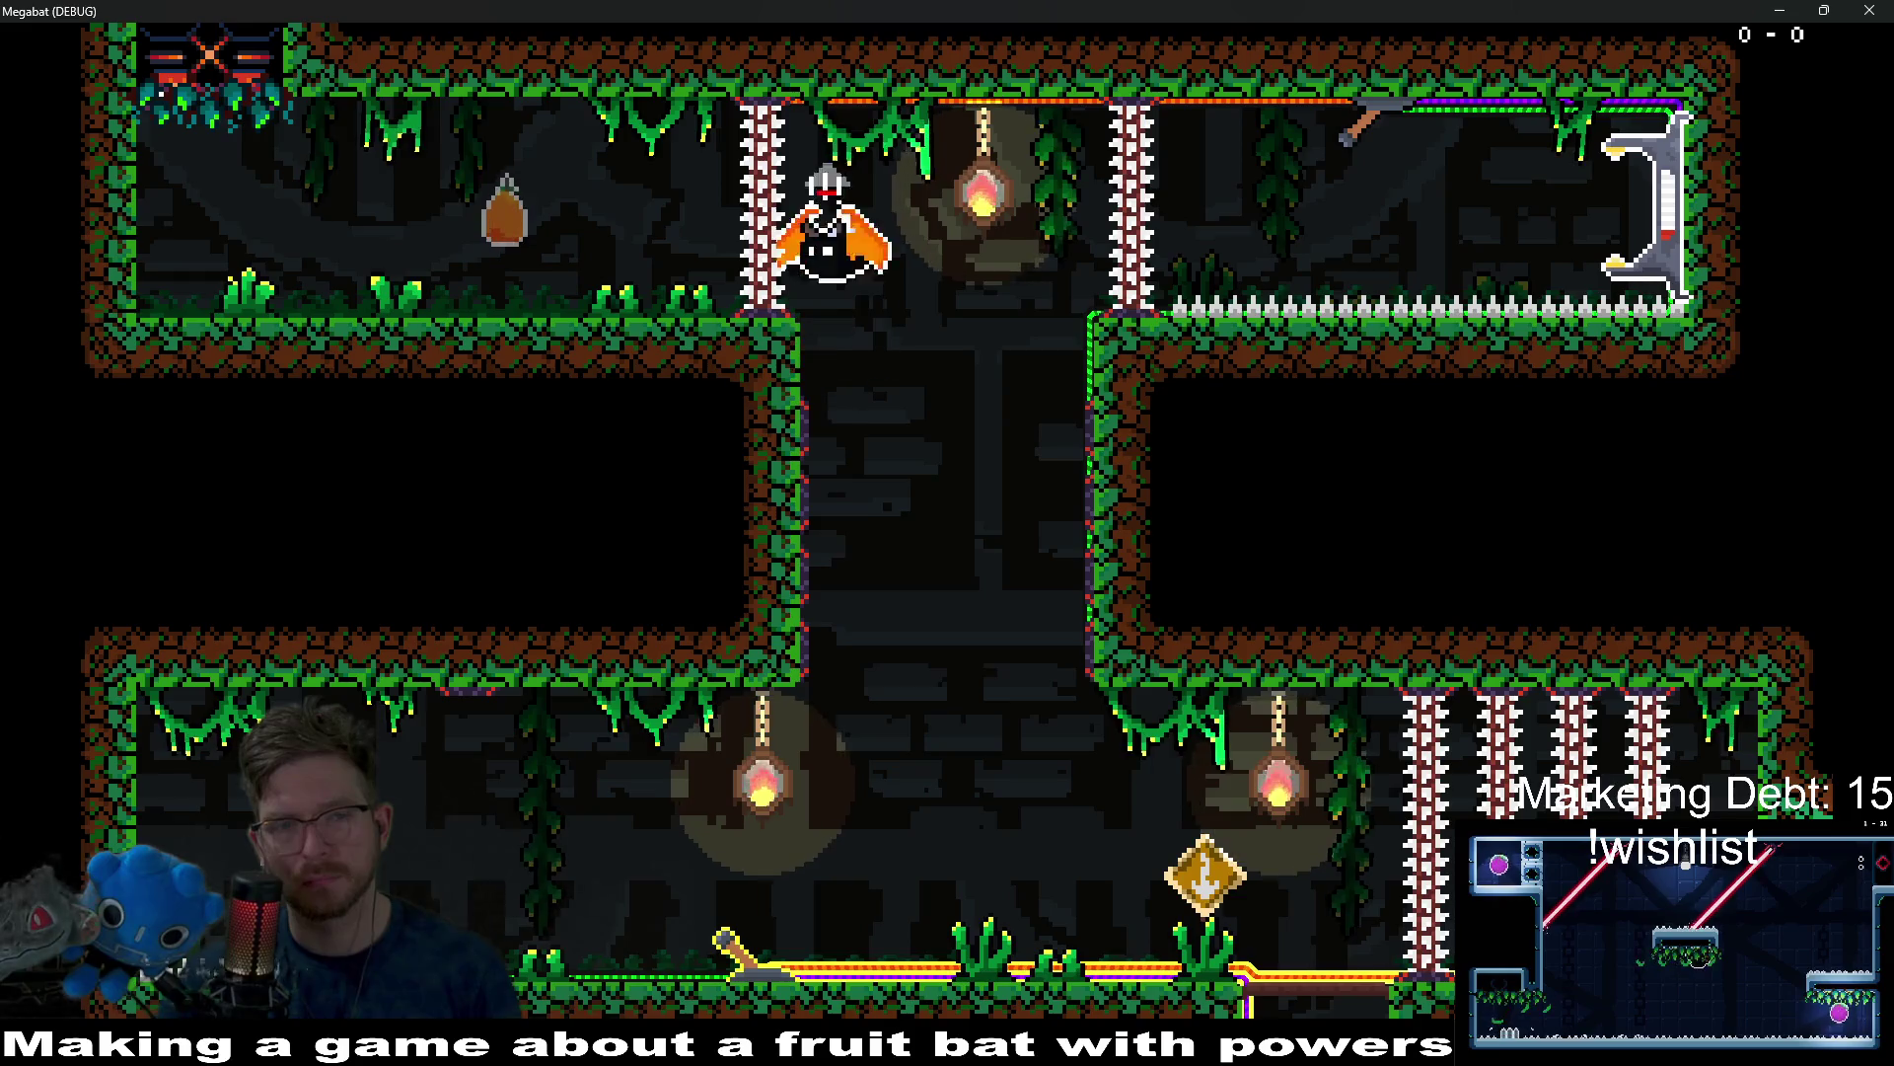
pyautogui.press('d')
pyautogui.press('w')
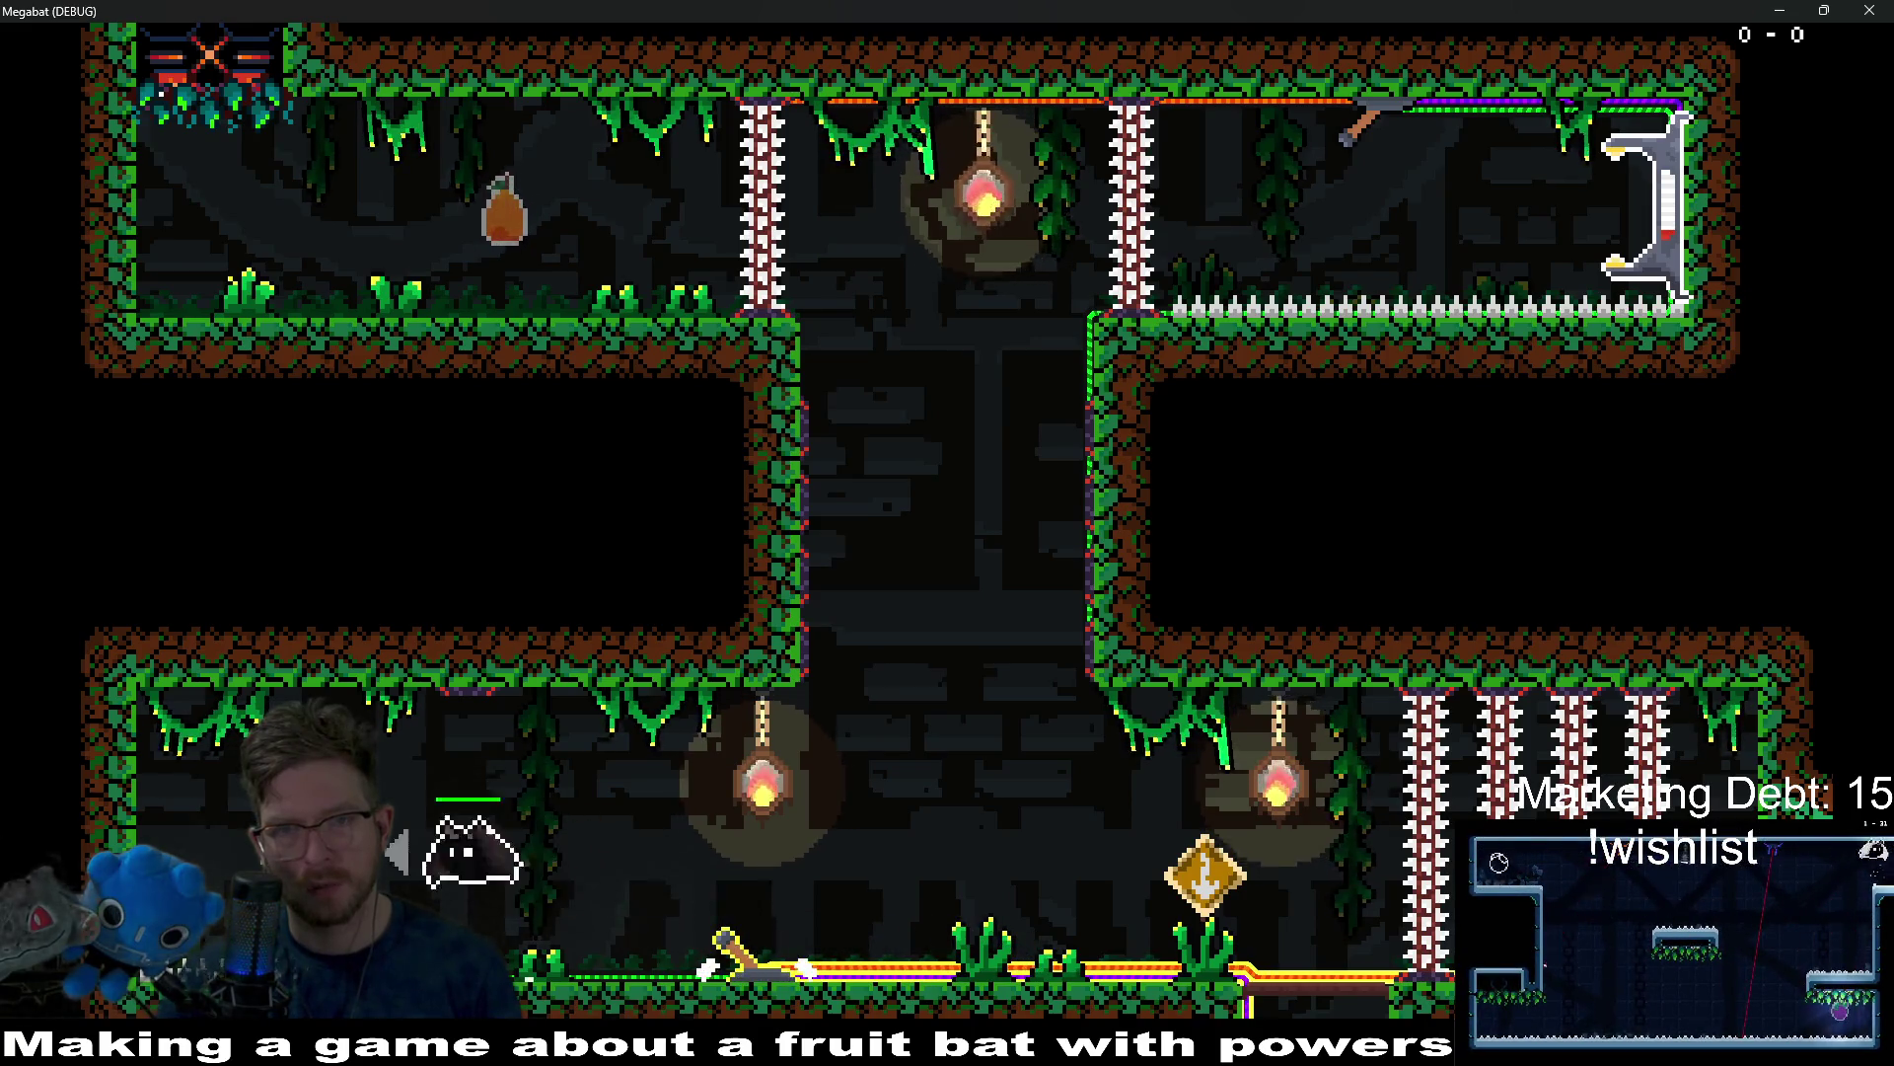
pyautogui.press('d')
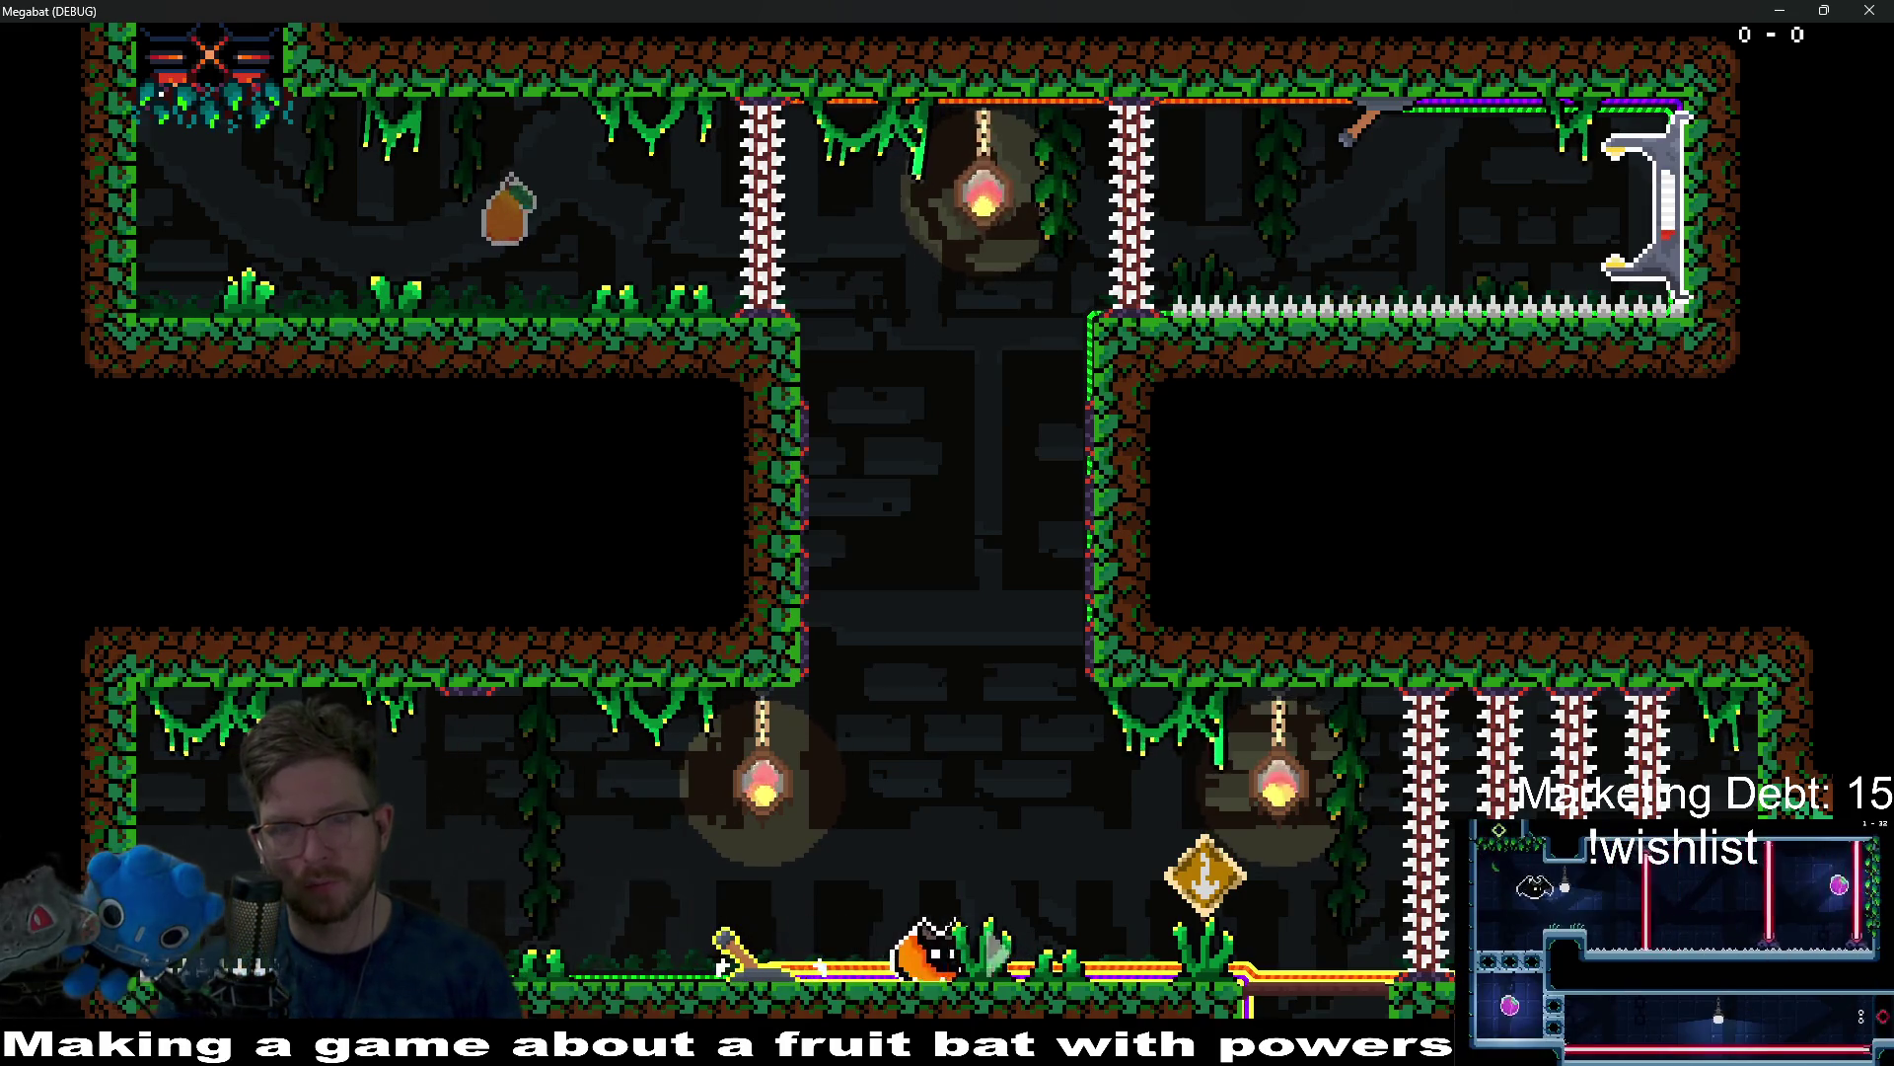
pyautogui.press('d')
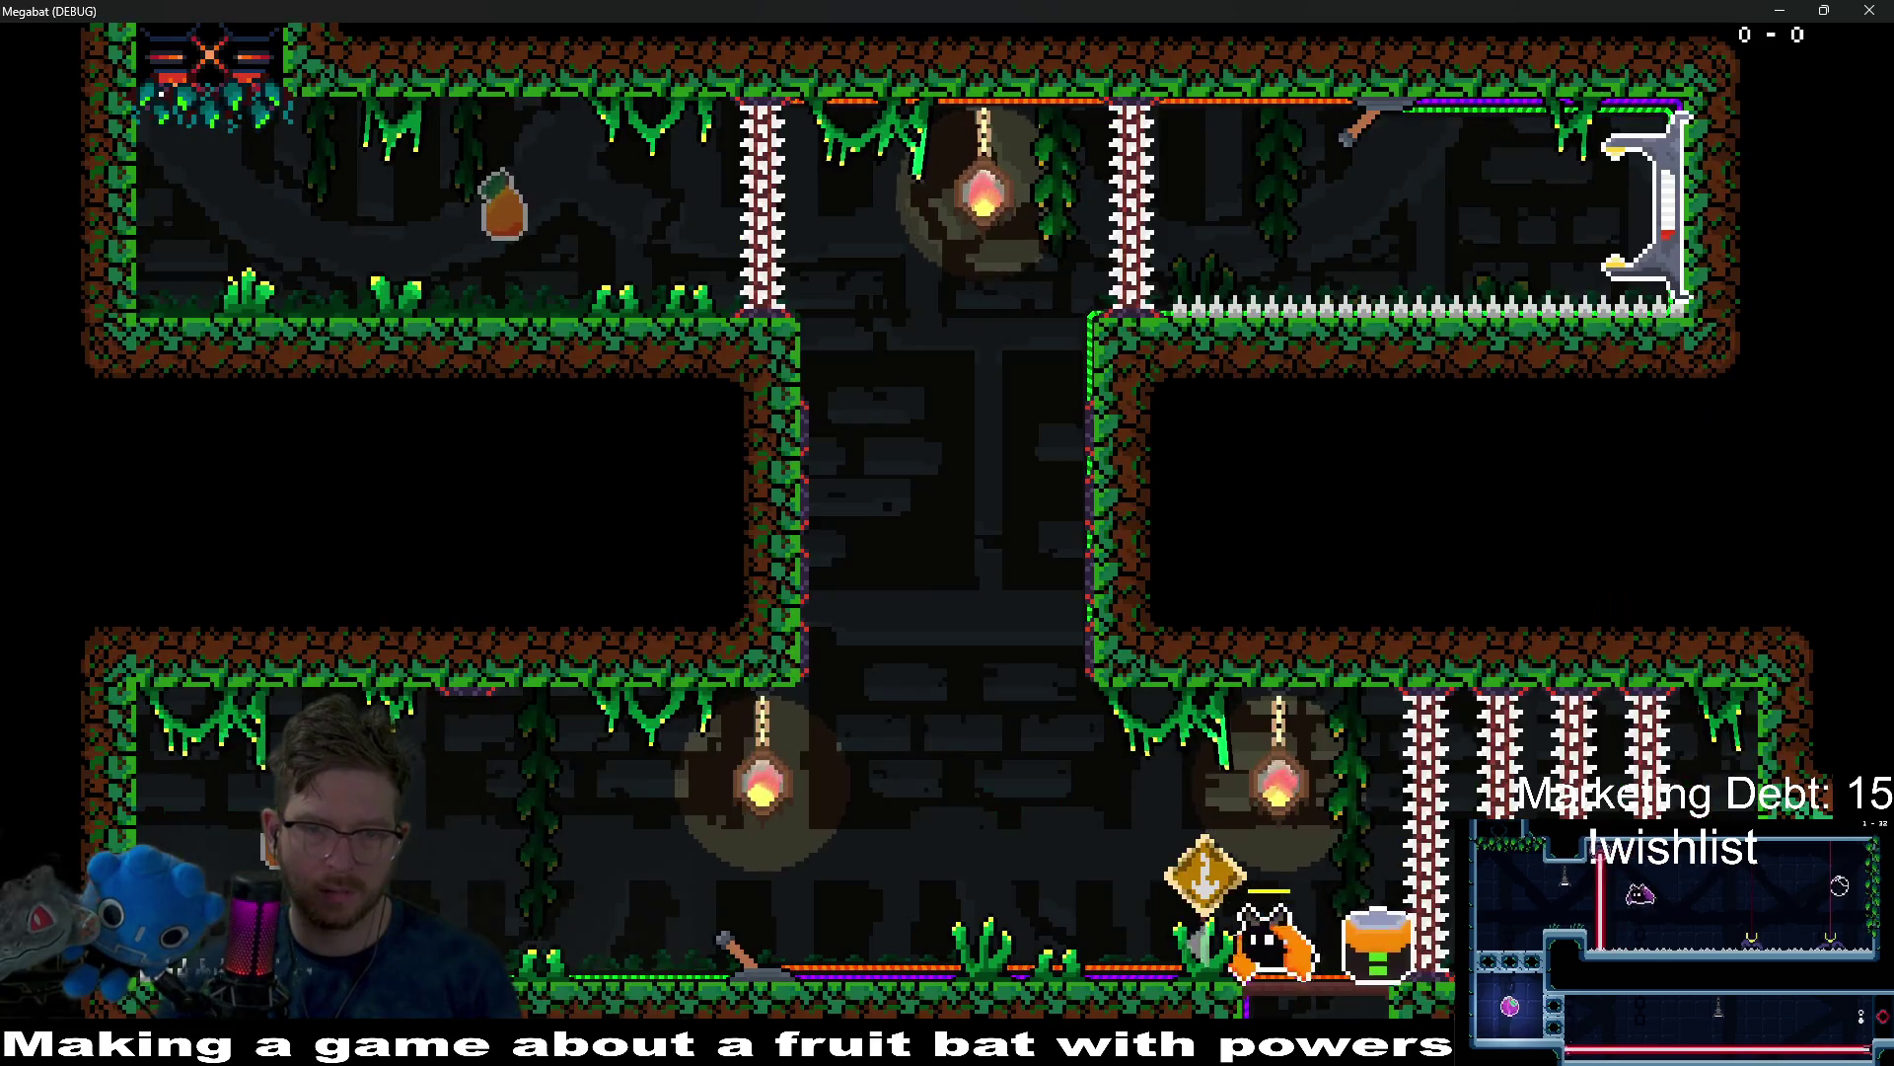
pyautogui.press('a')
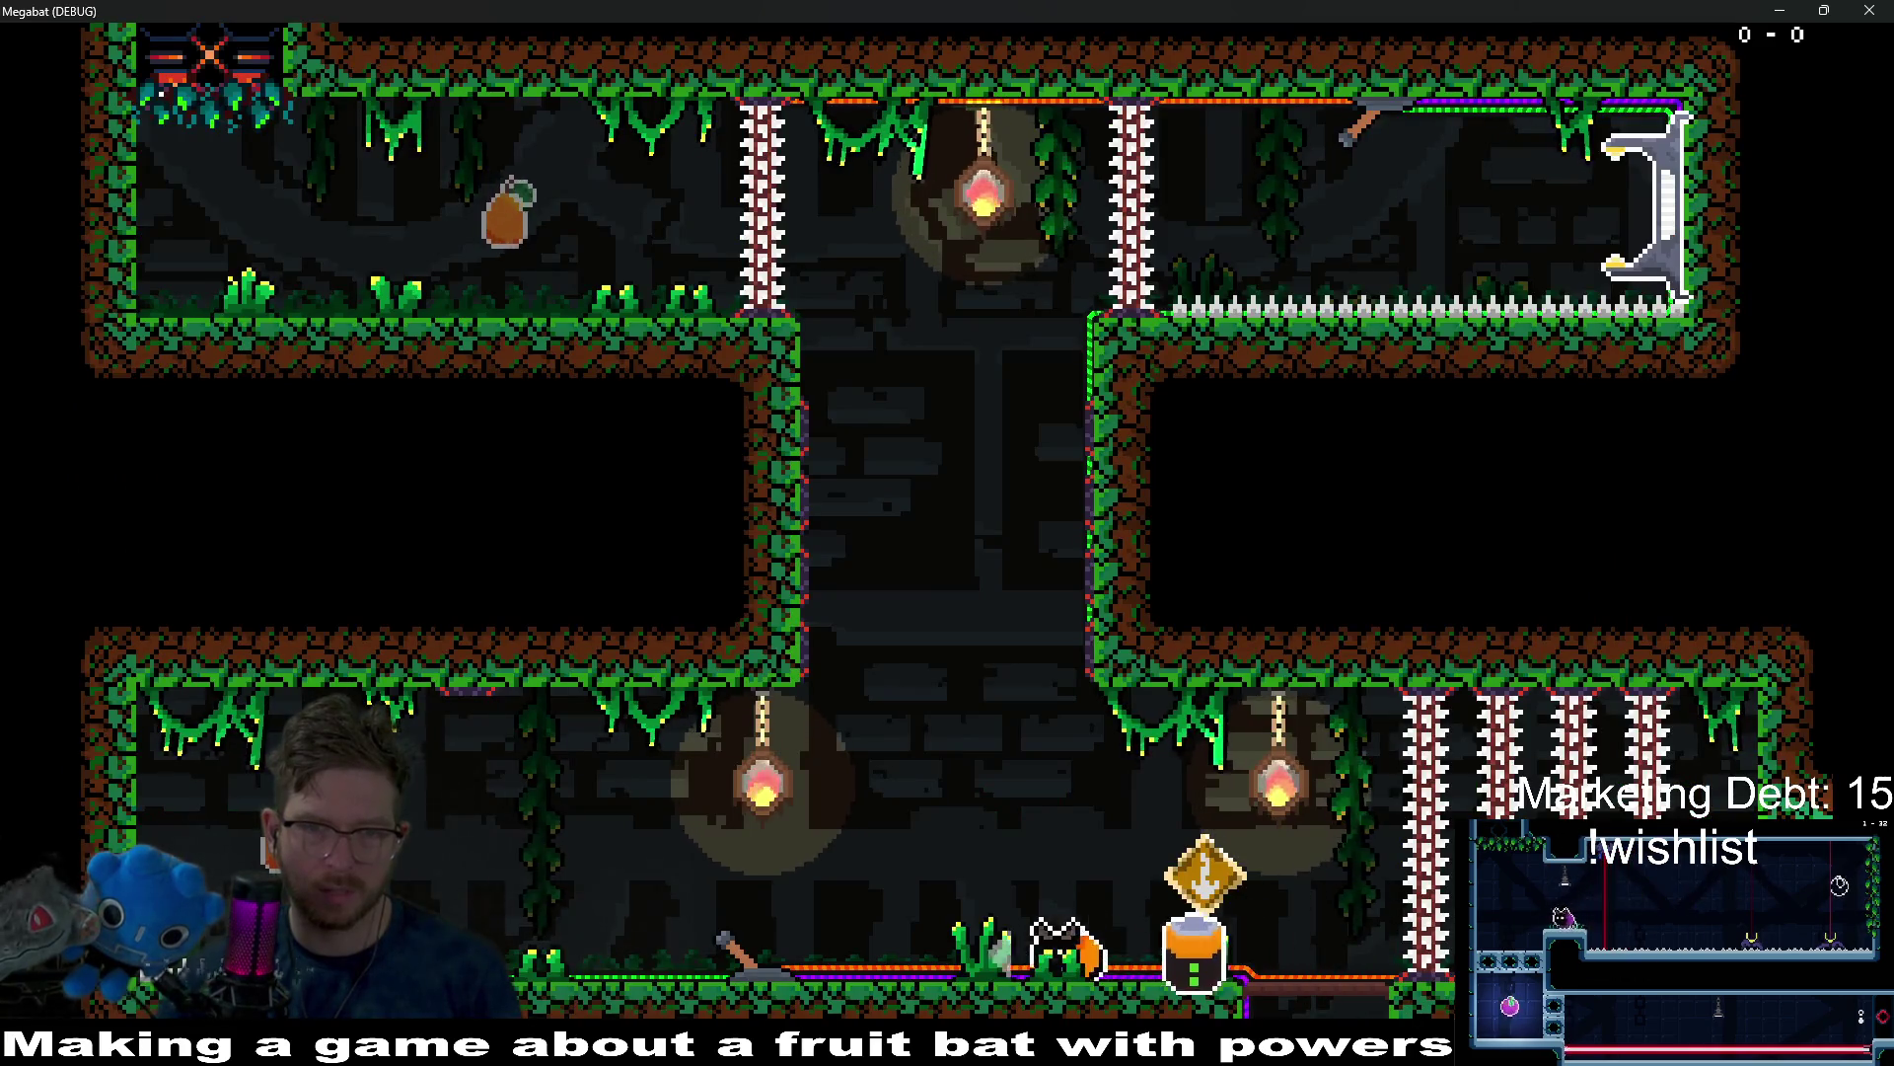
pyautogui.press('d')
pyautogui.press('space')
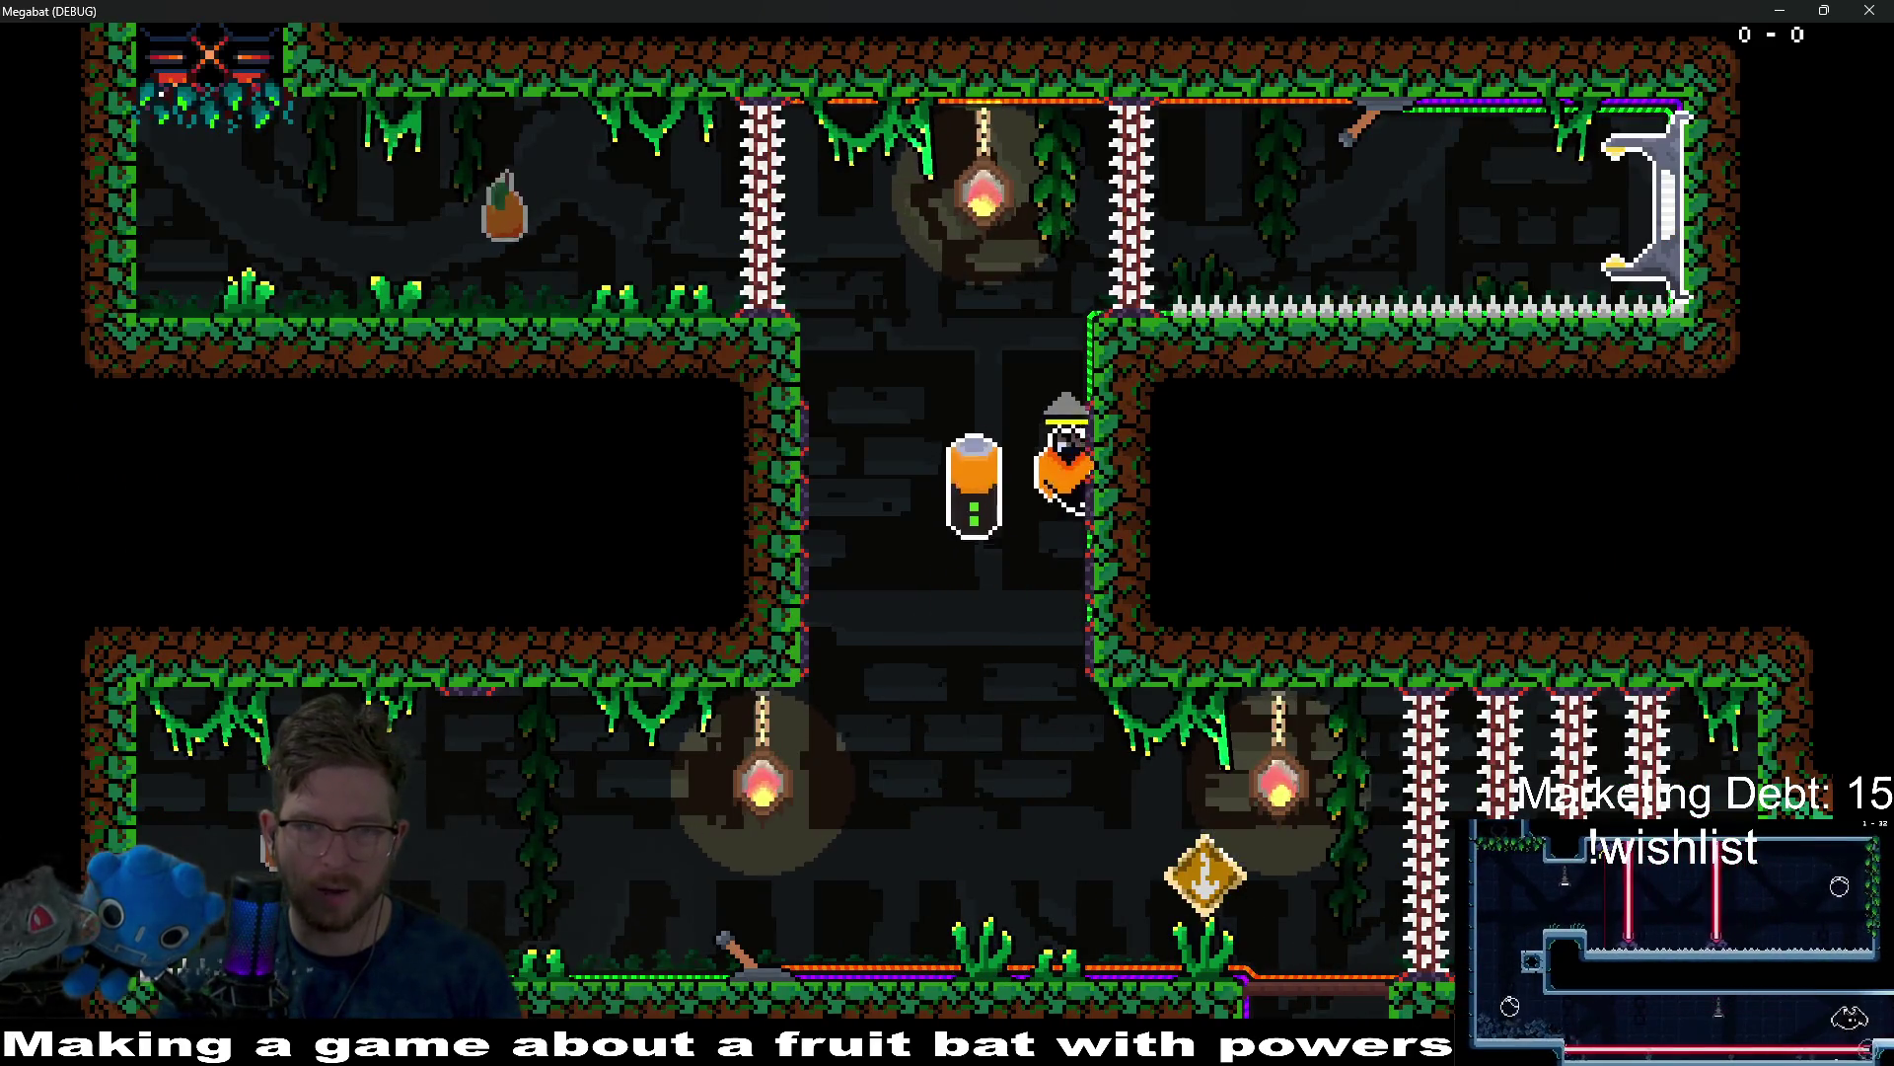
pyautogui.press('d')
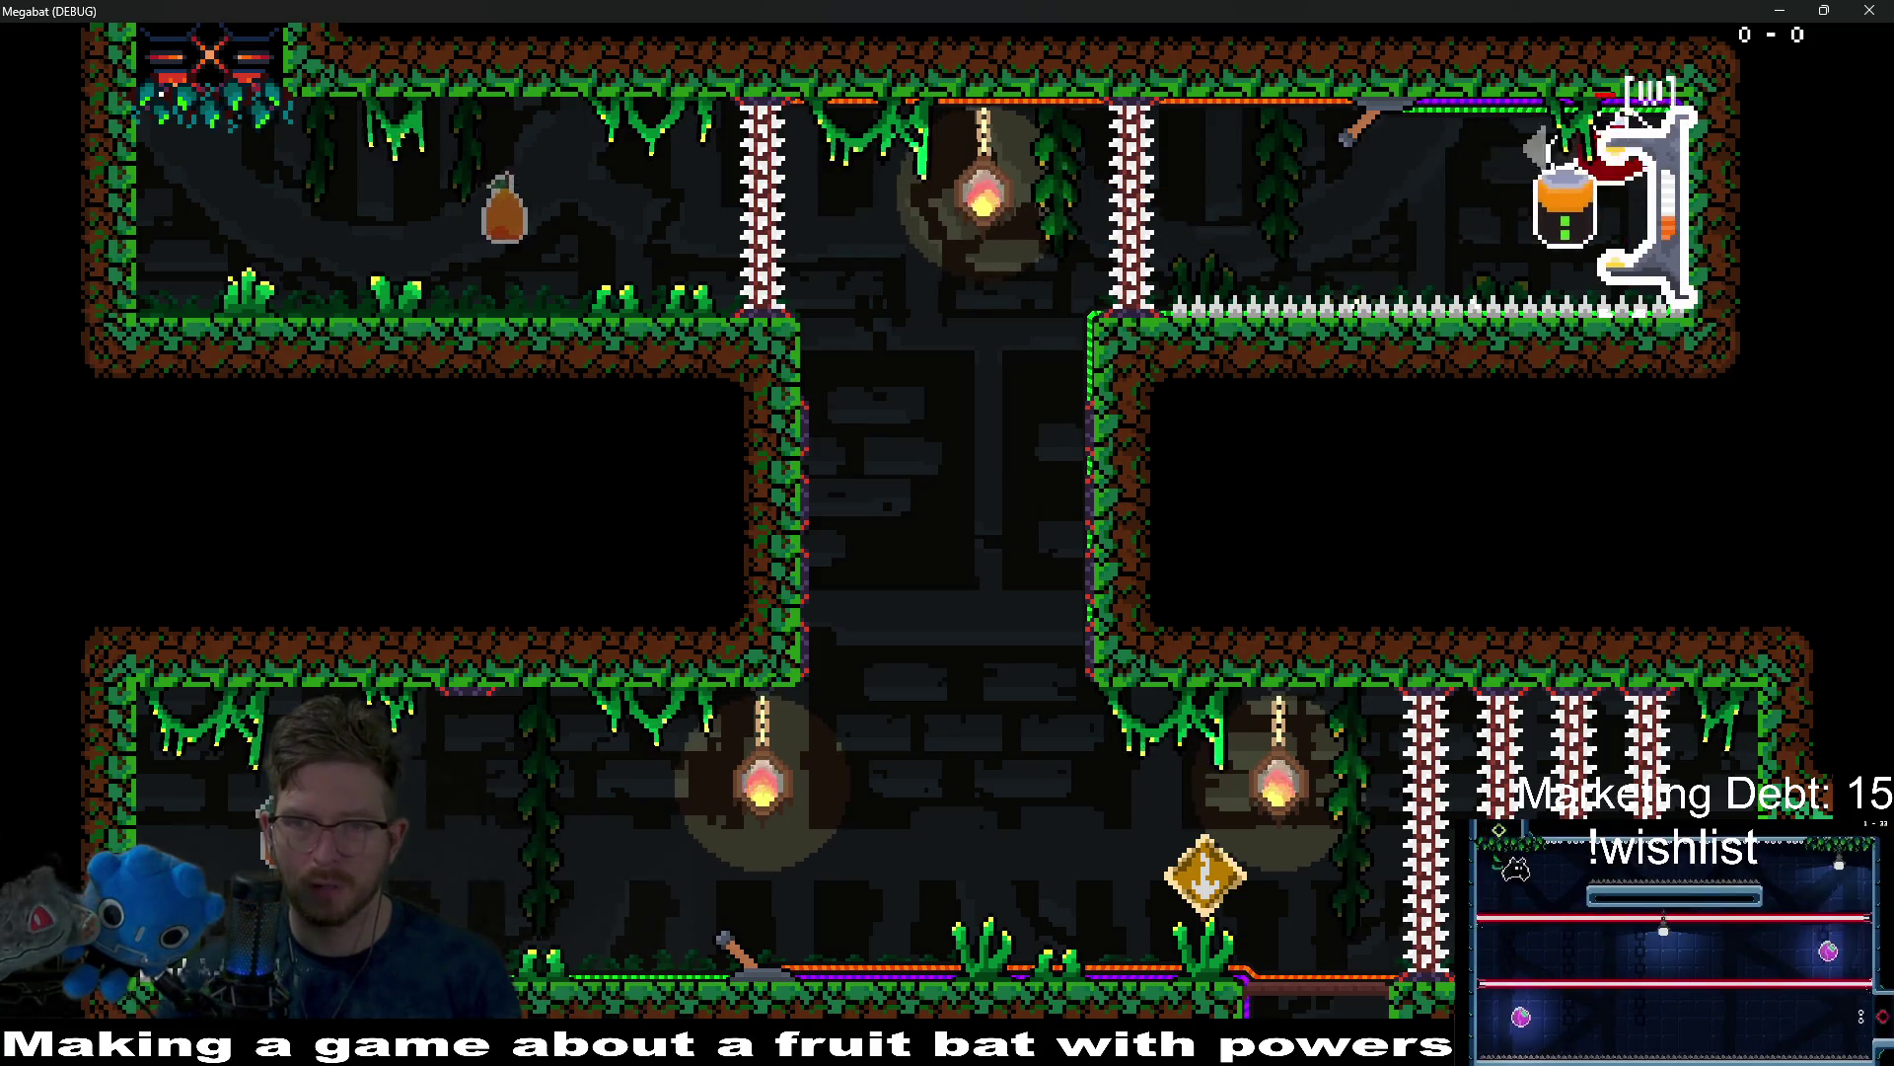
pyautogui.press('a')
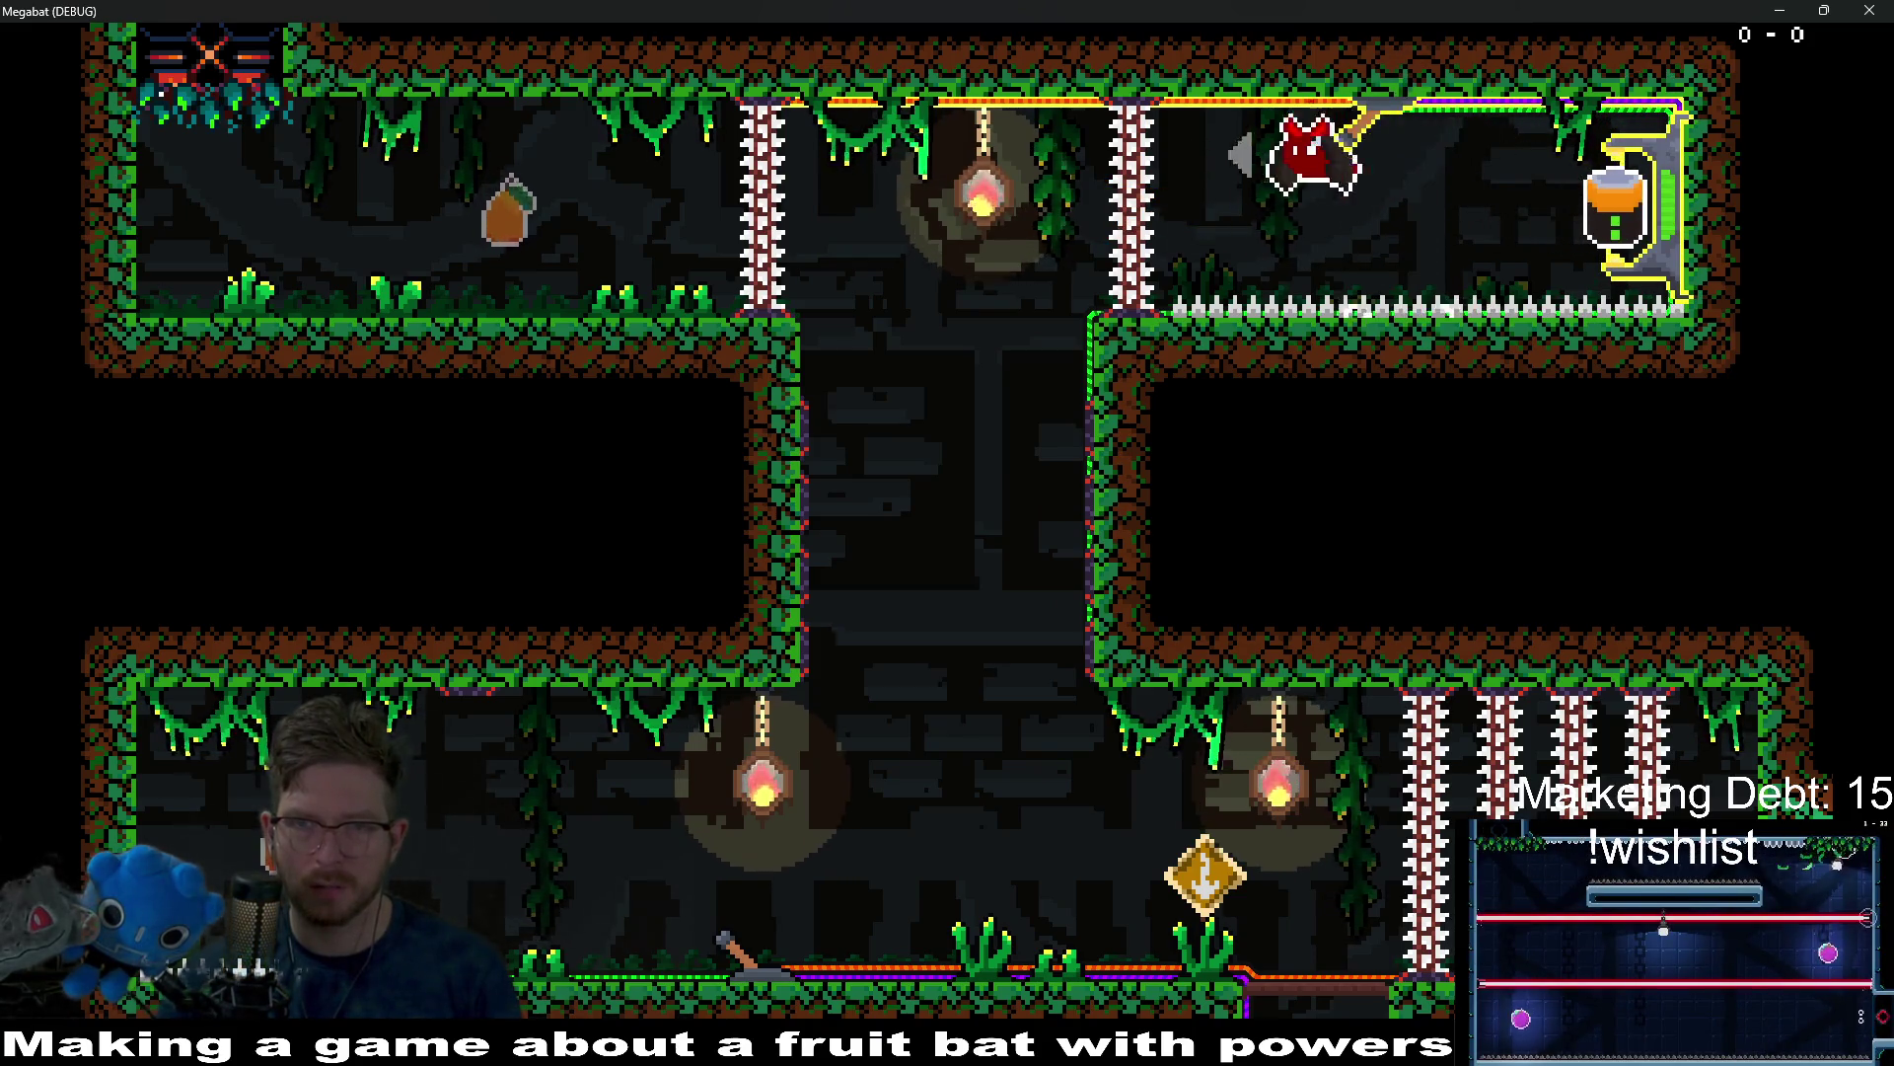
# Fly back left, then stop the game with F8 to return to the editor.
pyautogui.press('a')
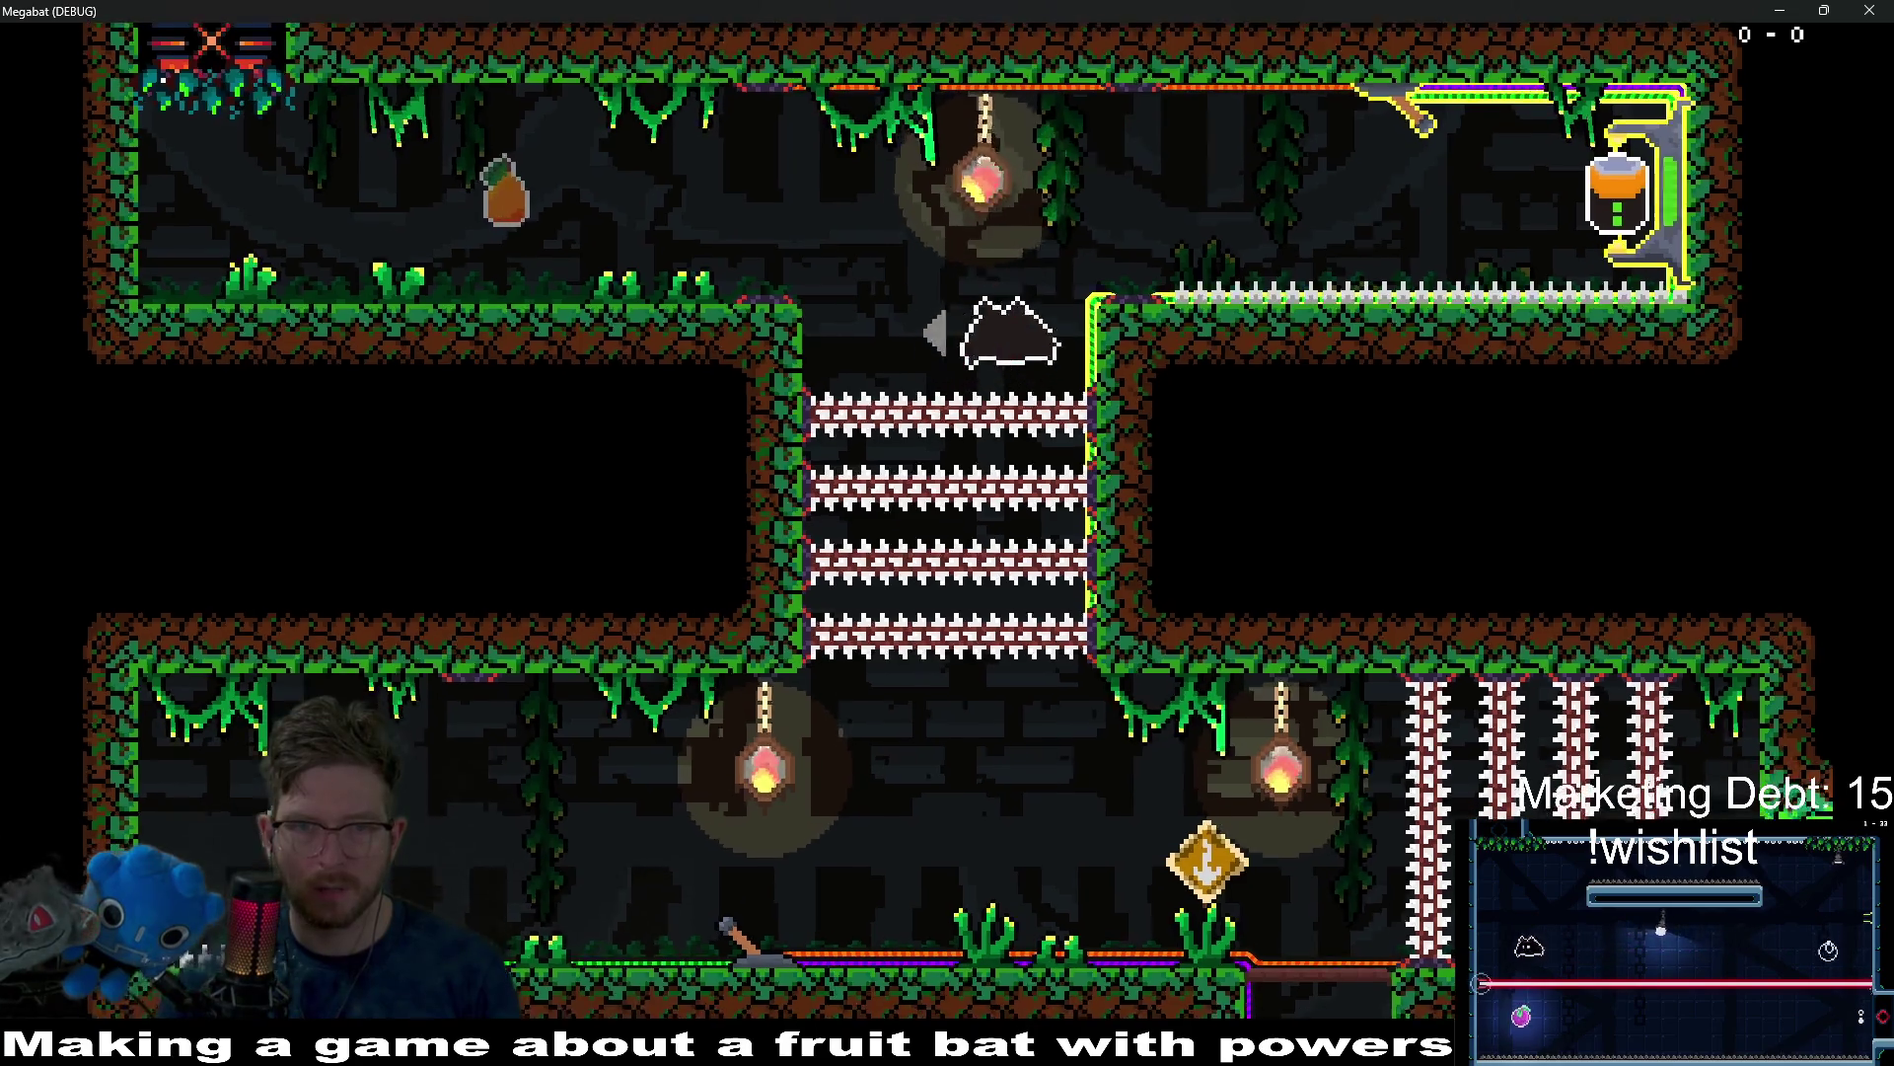
pyautogui.press('F8')
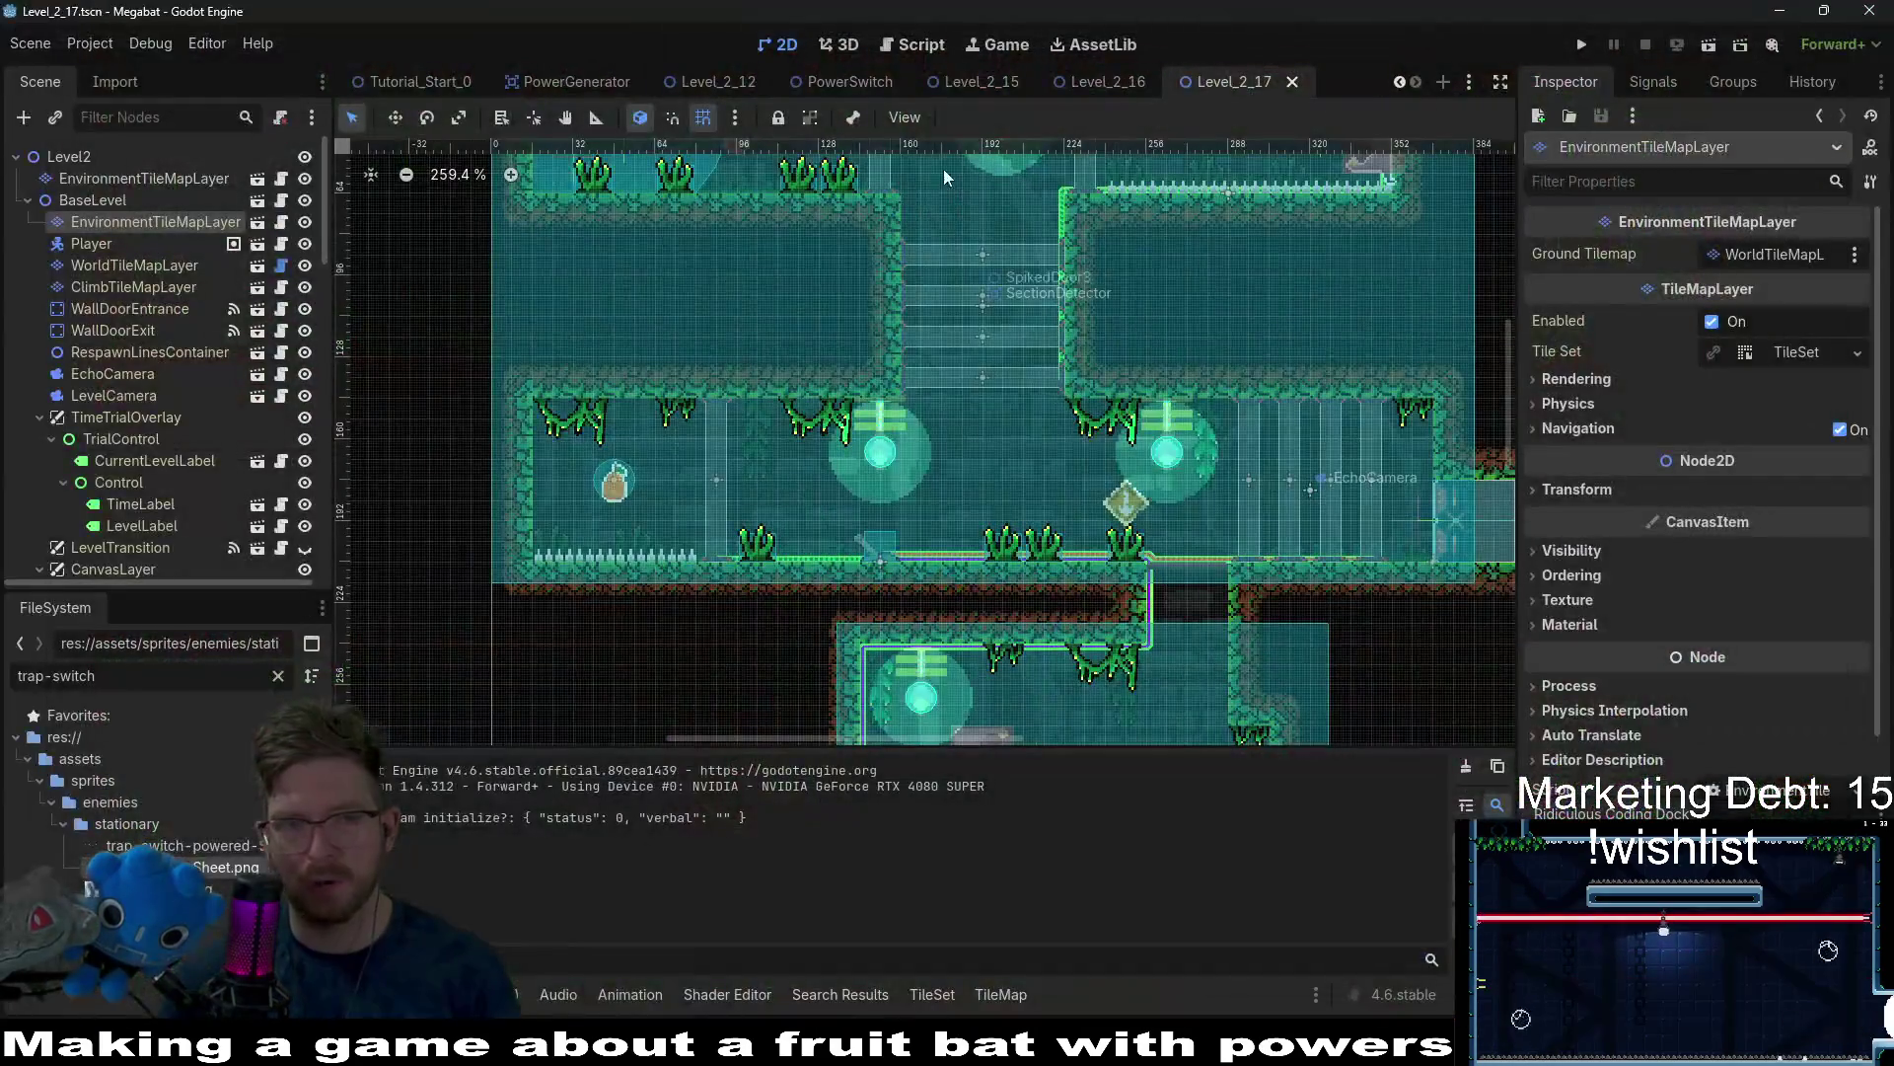
pyautogui.scroll(3, 777, 85)
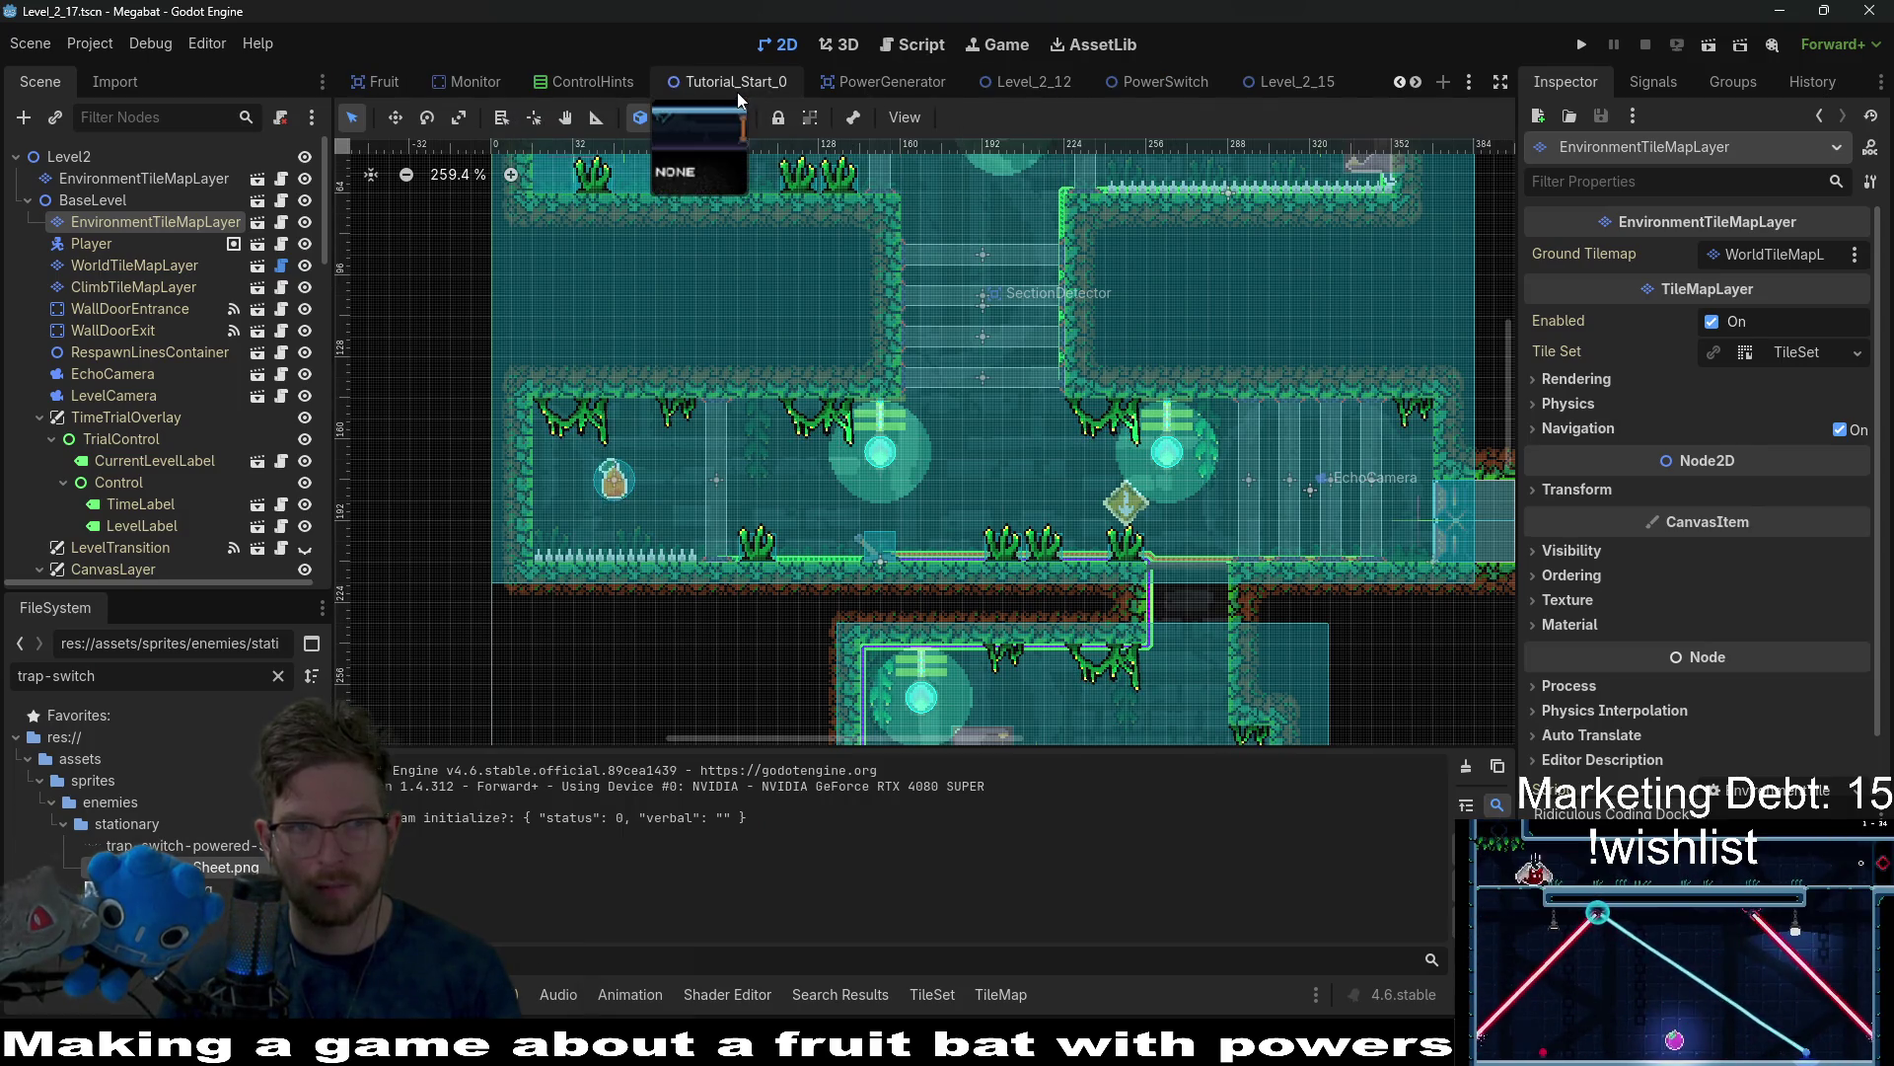
# Open PowerSwitch.gd and drop the trap-switch sheet in as a preload constant.
pyautogui.scroll(-3, 839, 86)
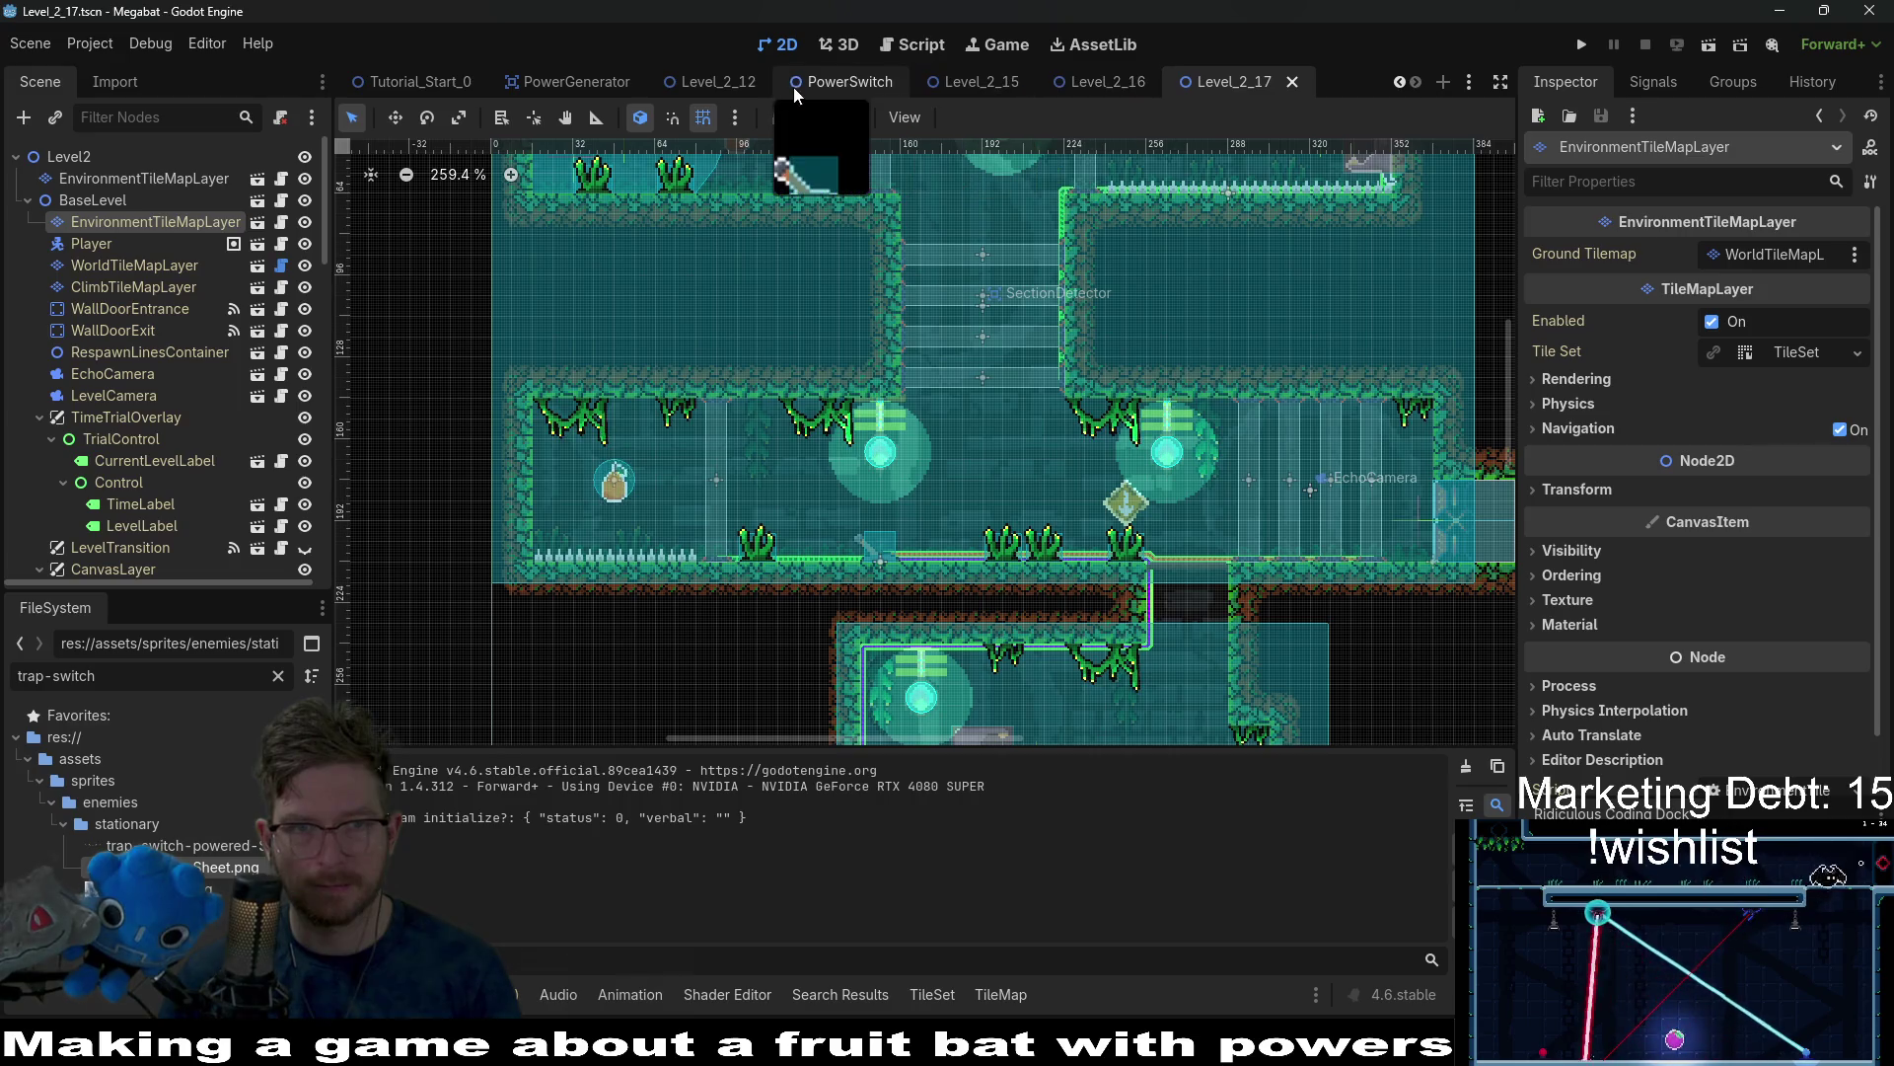
pyautogui.scroll(6, 720, 86)
pyautogui.scroll(-6, 1134, 81)
pyautogui.click(918, 46)
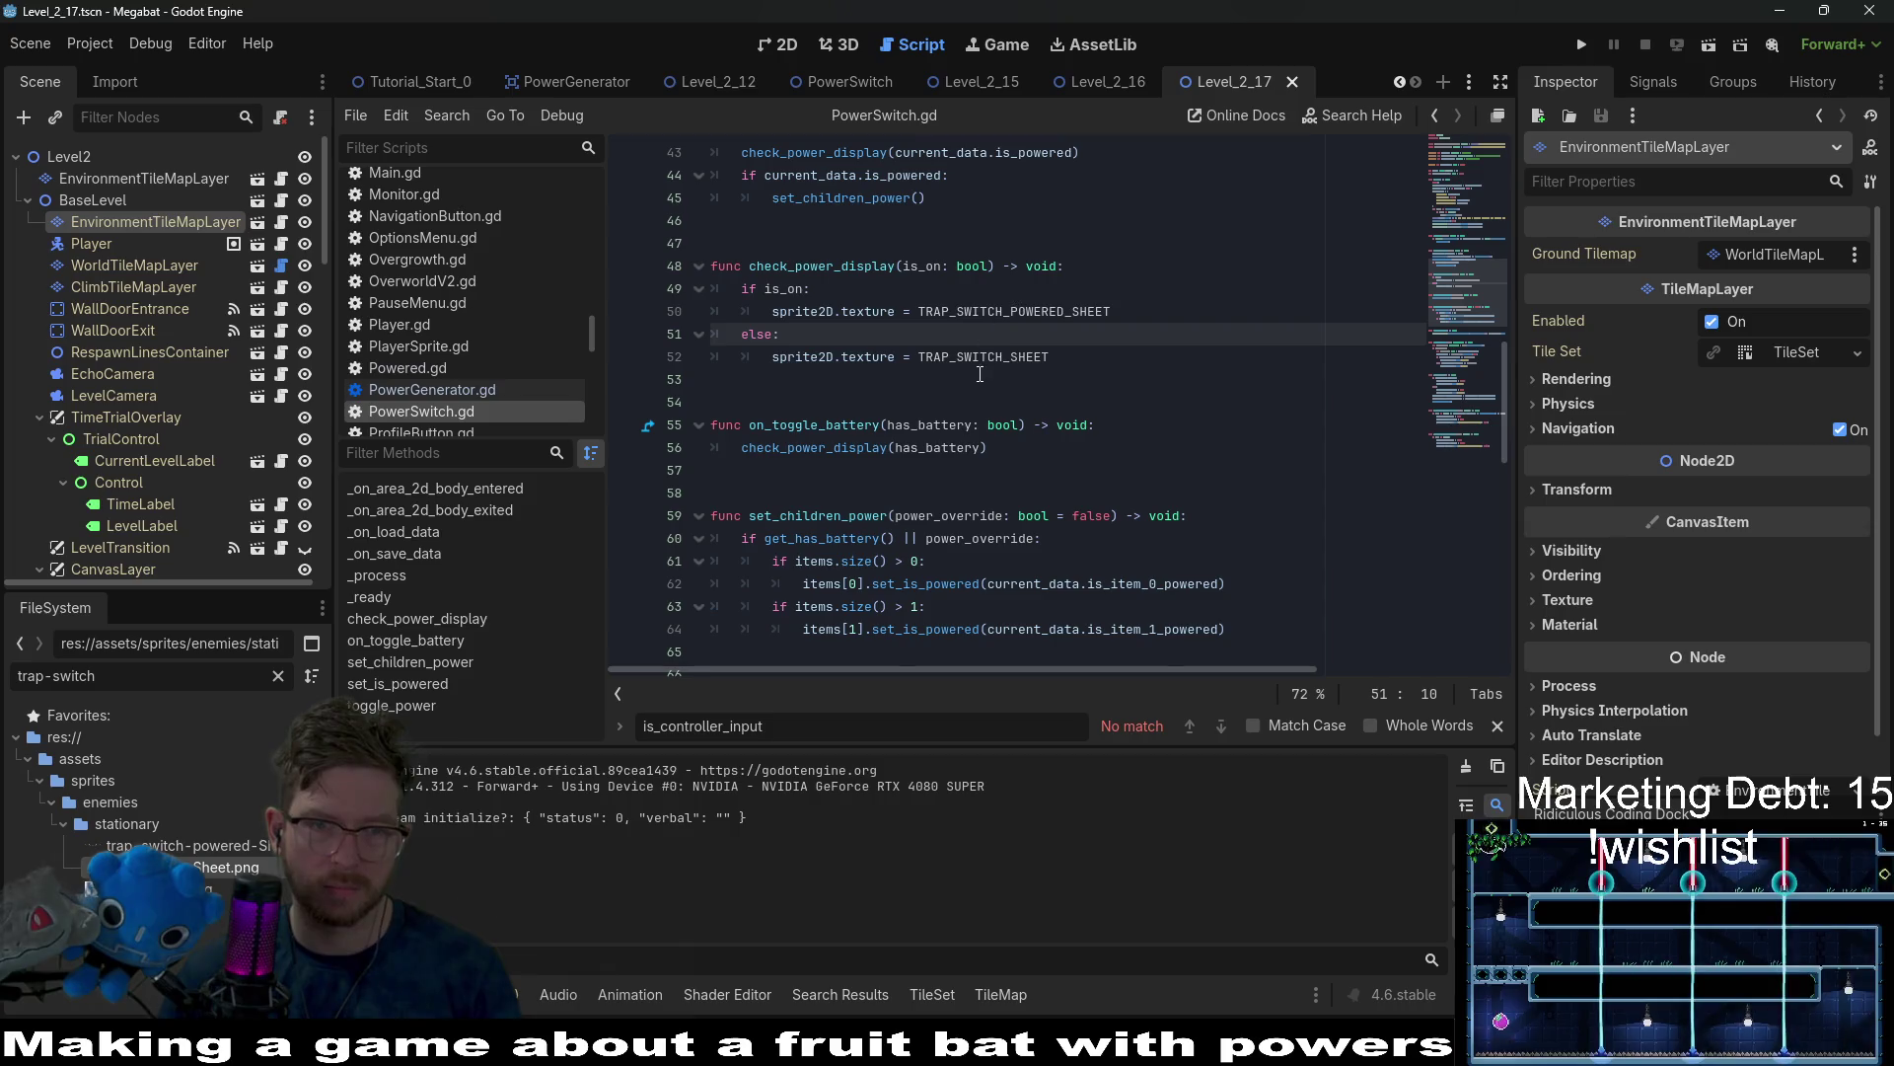
pyautogui.scroll(12, 979, 374)
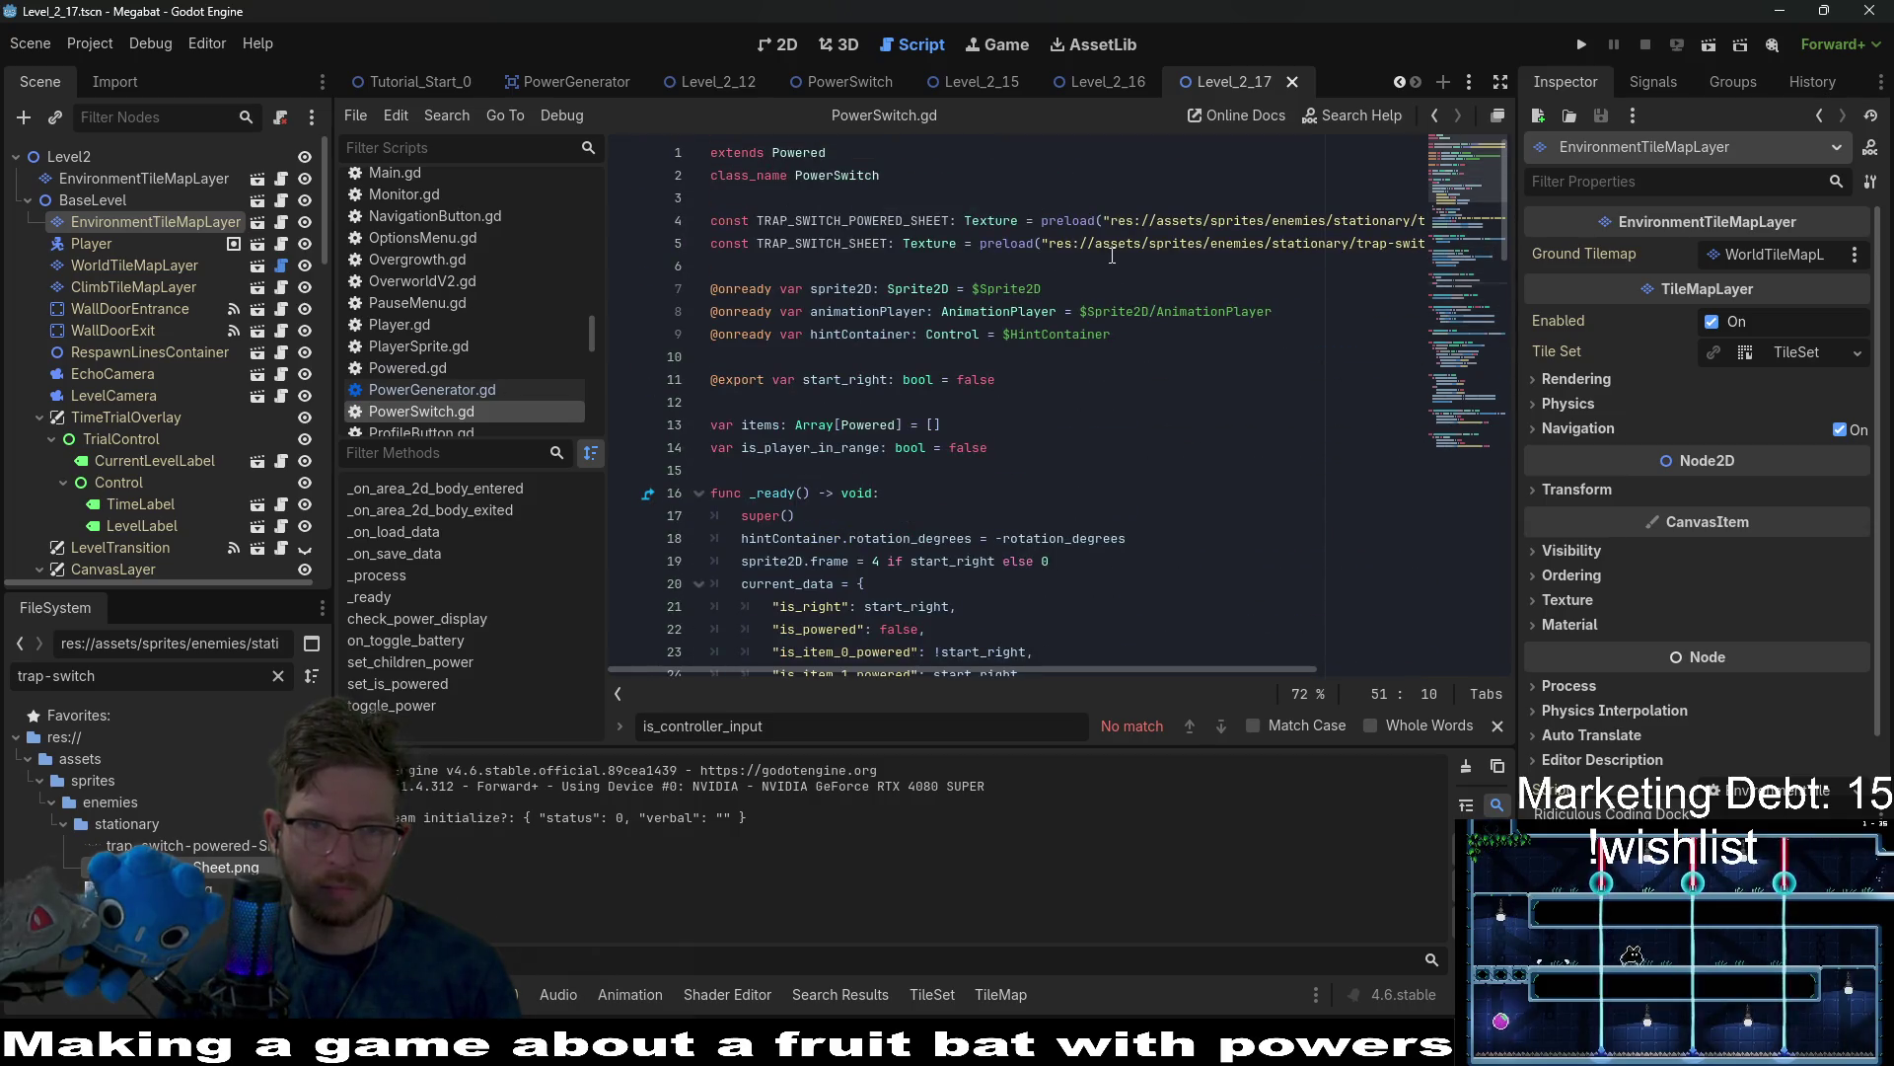
pyautogui.moveTo(227, 868)
pyautogui.mouseDown()
pyautogui.moveTo(760, 370)
pyautogui.moveTo(1050, 258)
pyautogui.mouseUp()
pyautogui.hotkey('ctrl', 's')
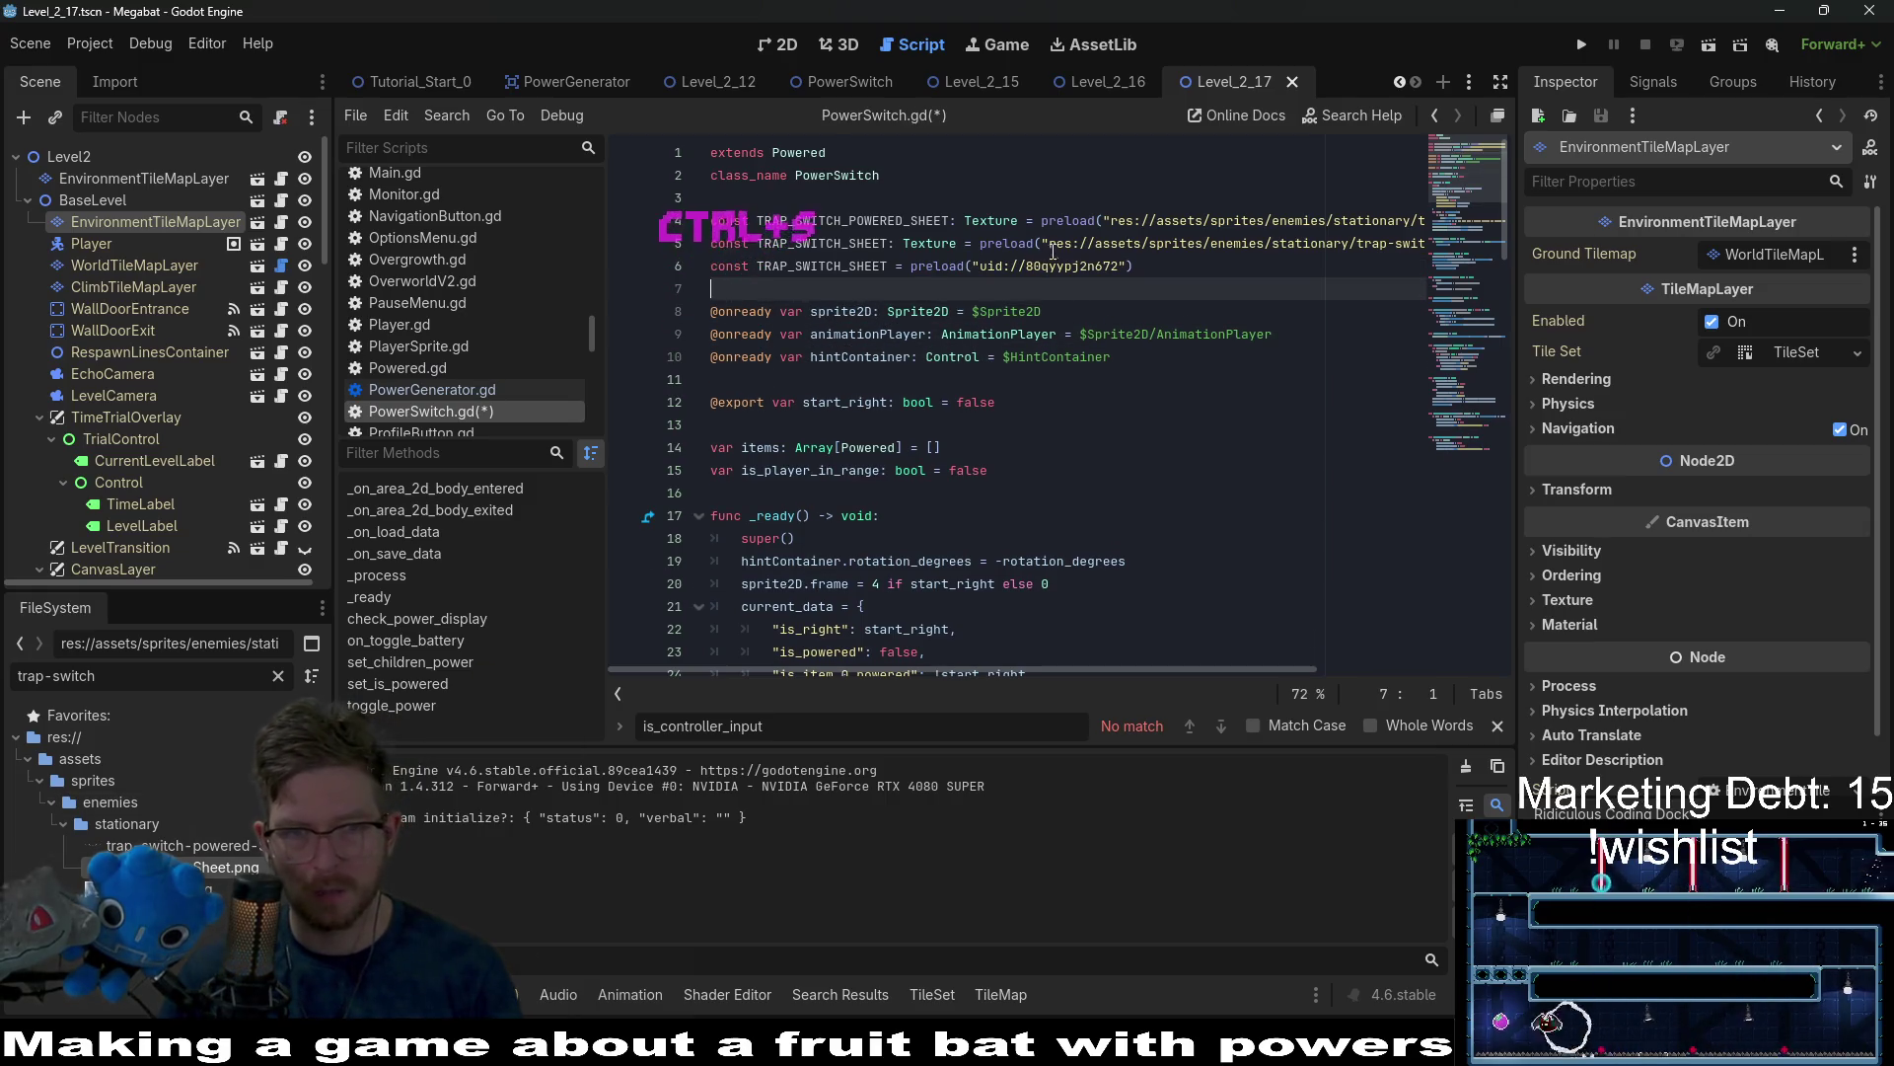
# Undo the duplicate TRAP_SWITCH_SHEET constant and save the unchanged script.
pyautogui.moveTo(1070, 270)
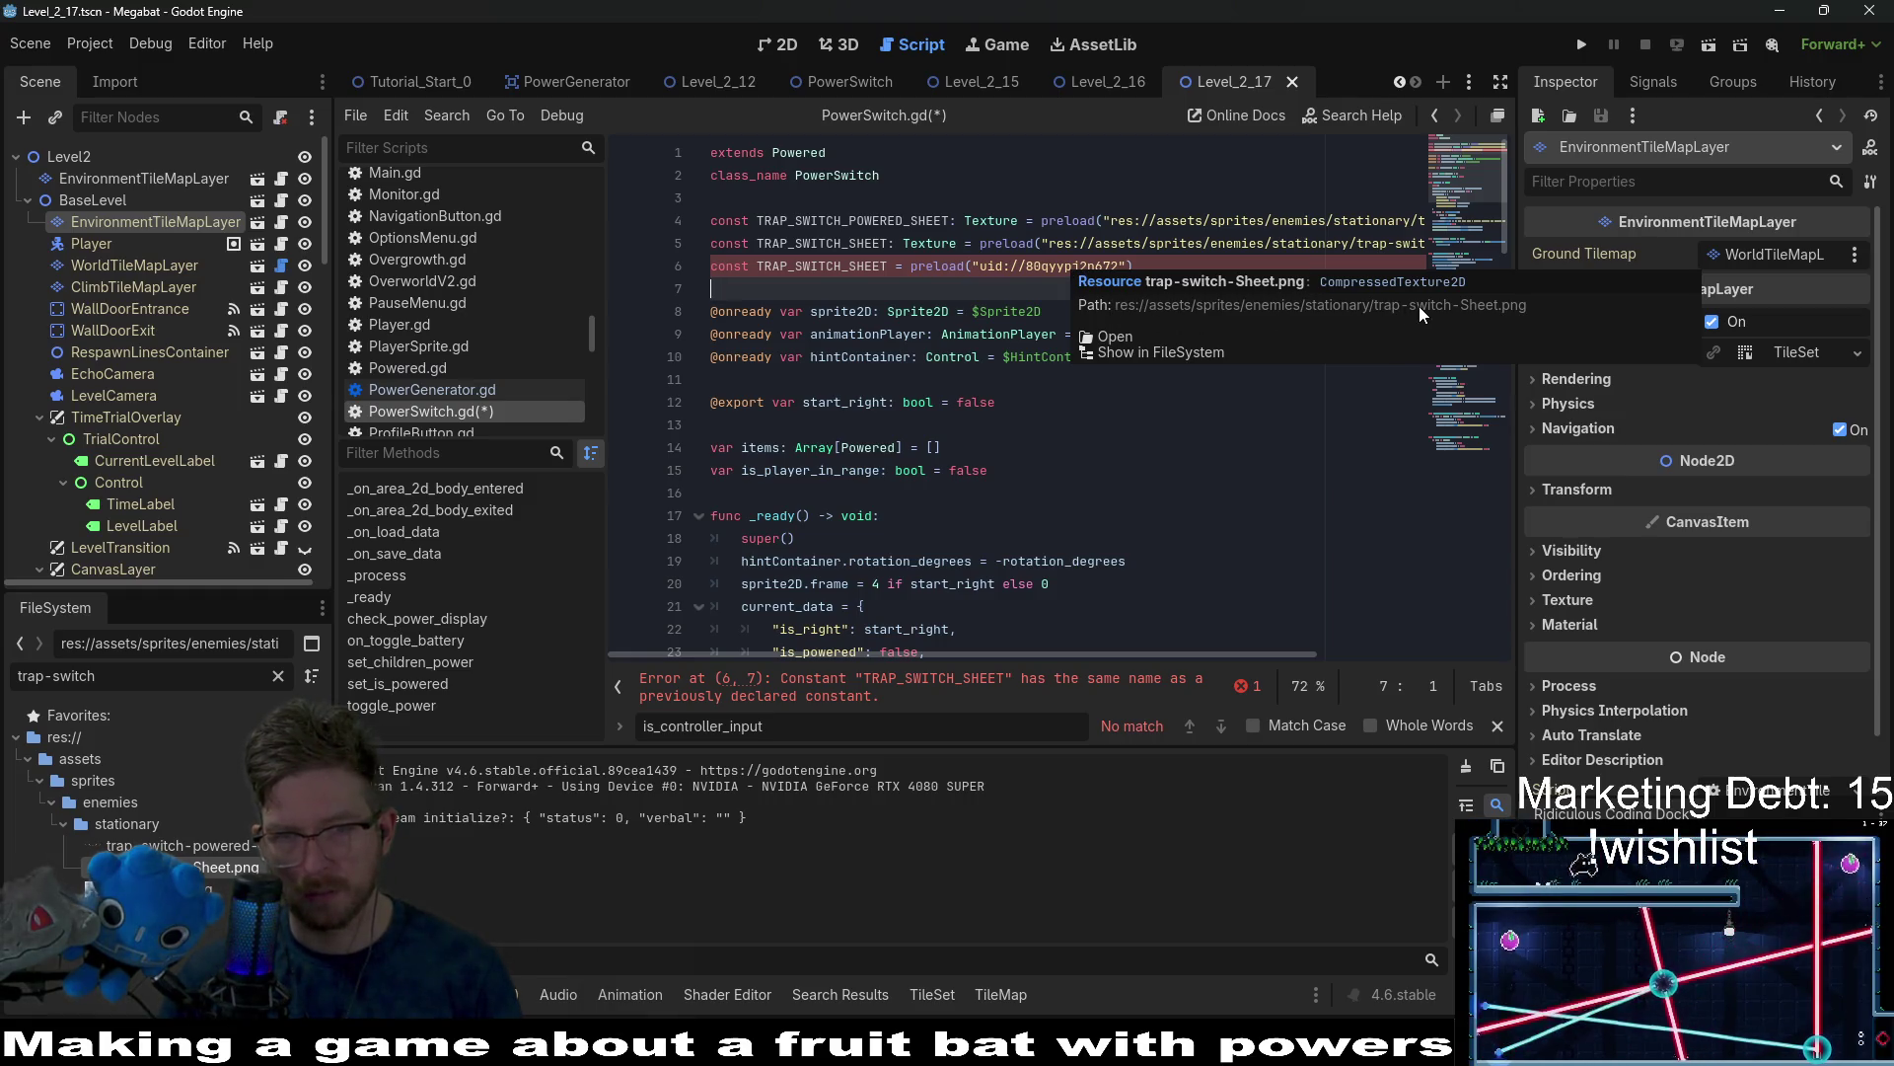
pyautogui.click(1018, 268)
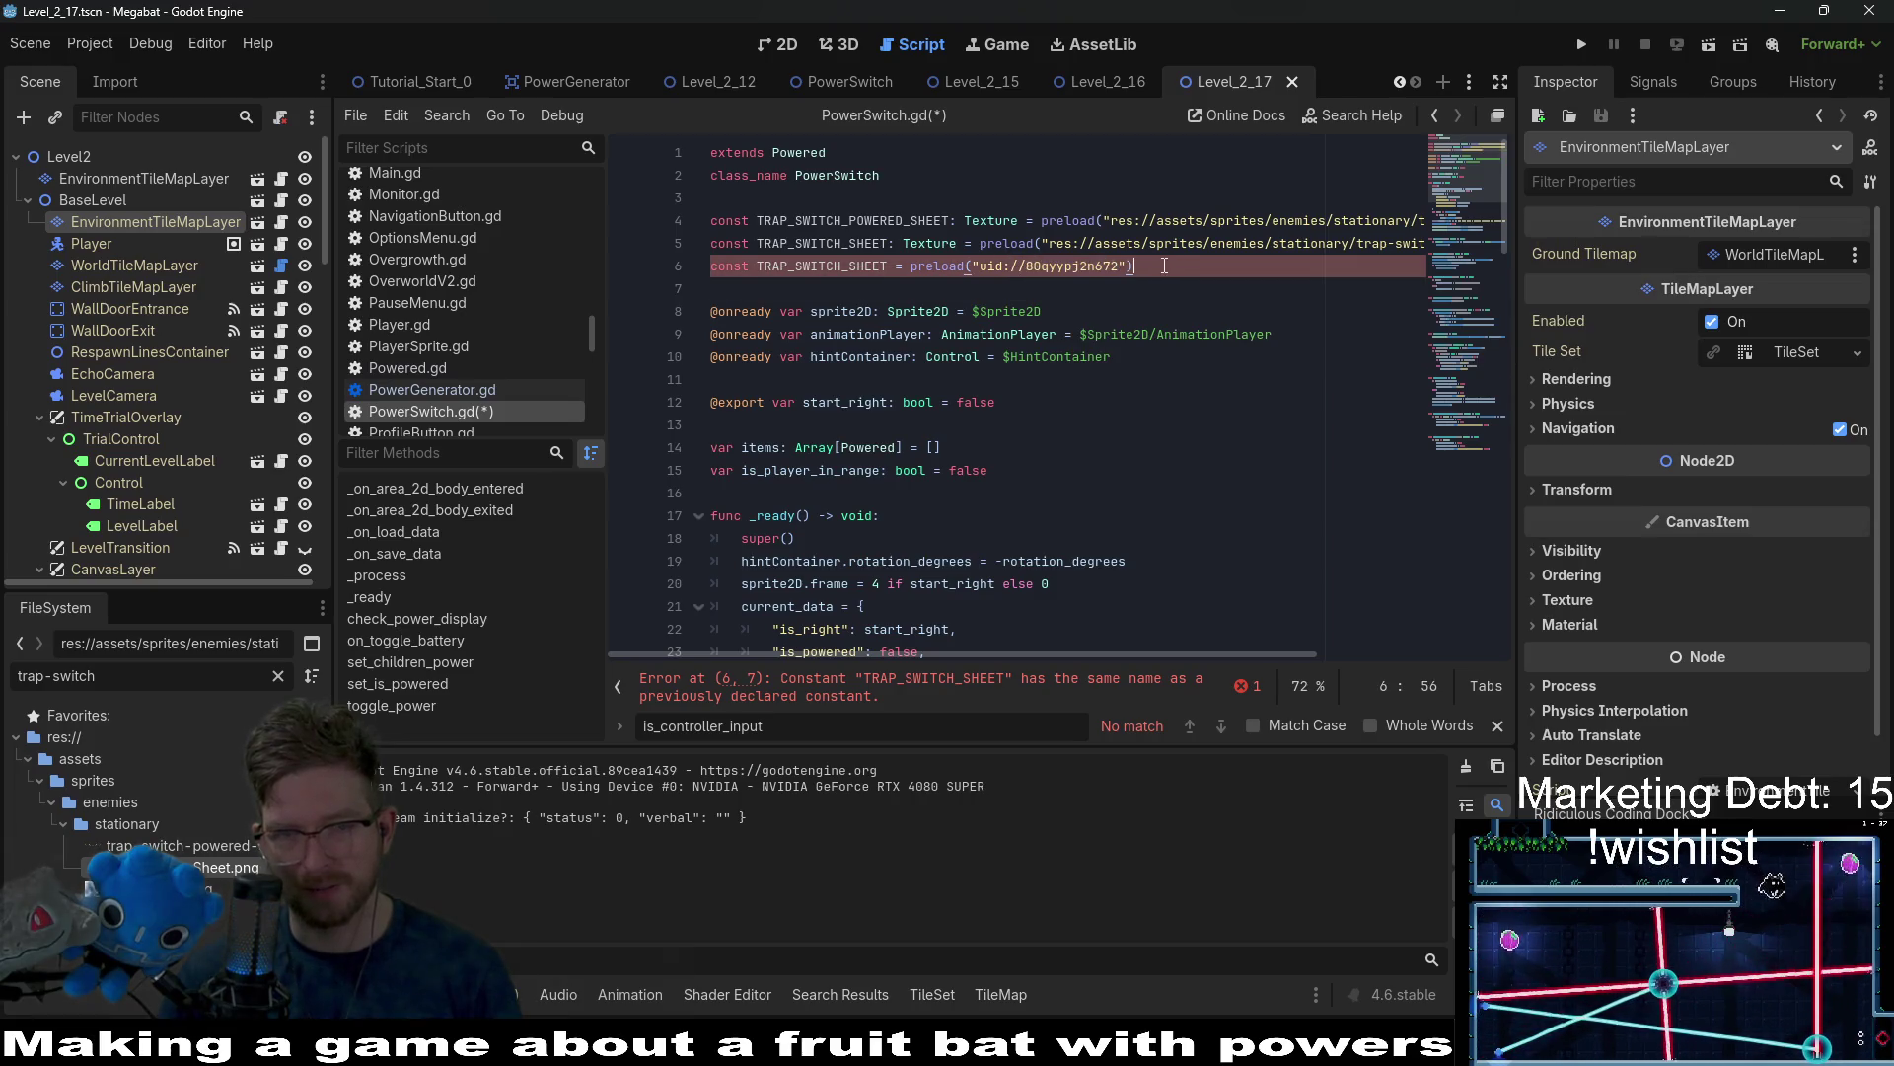
pyautogui.hotkey('ctrl', 'z')
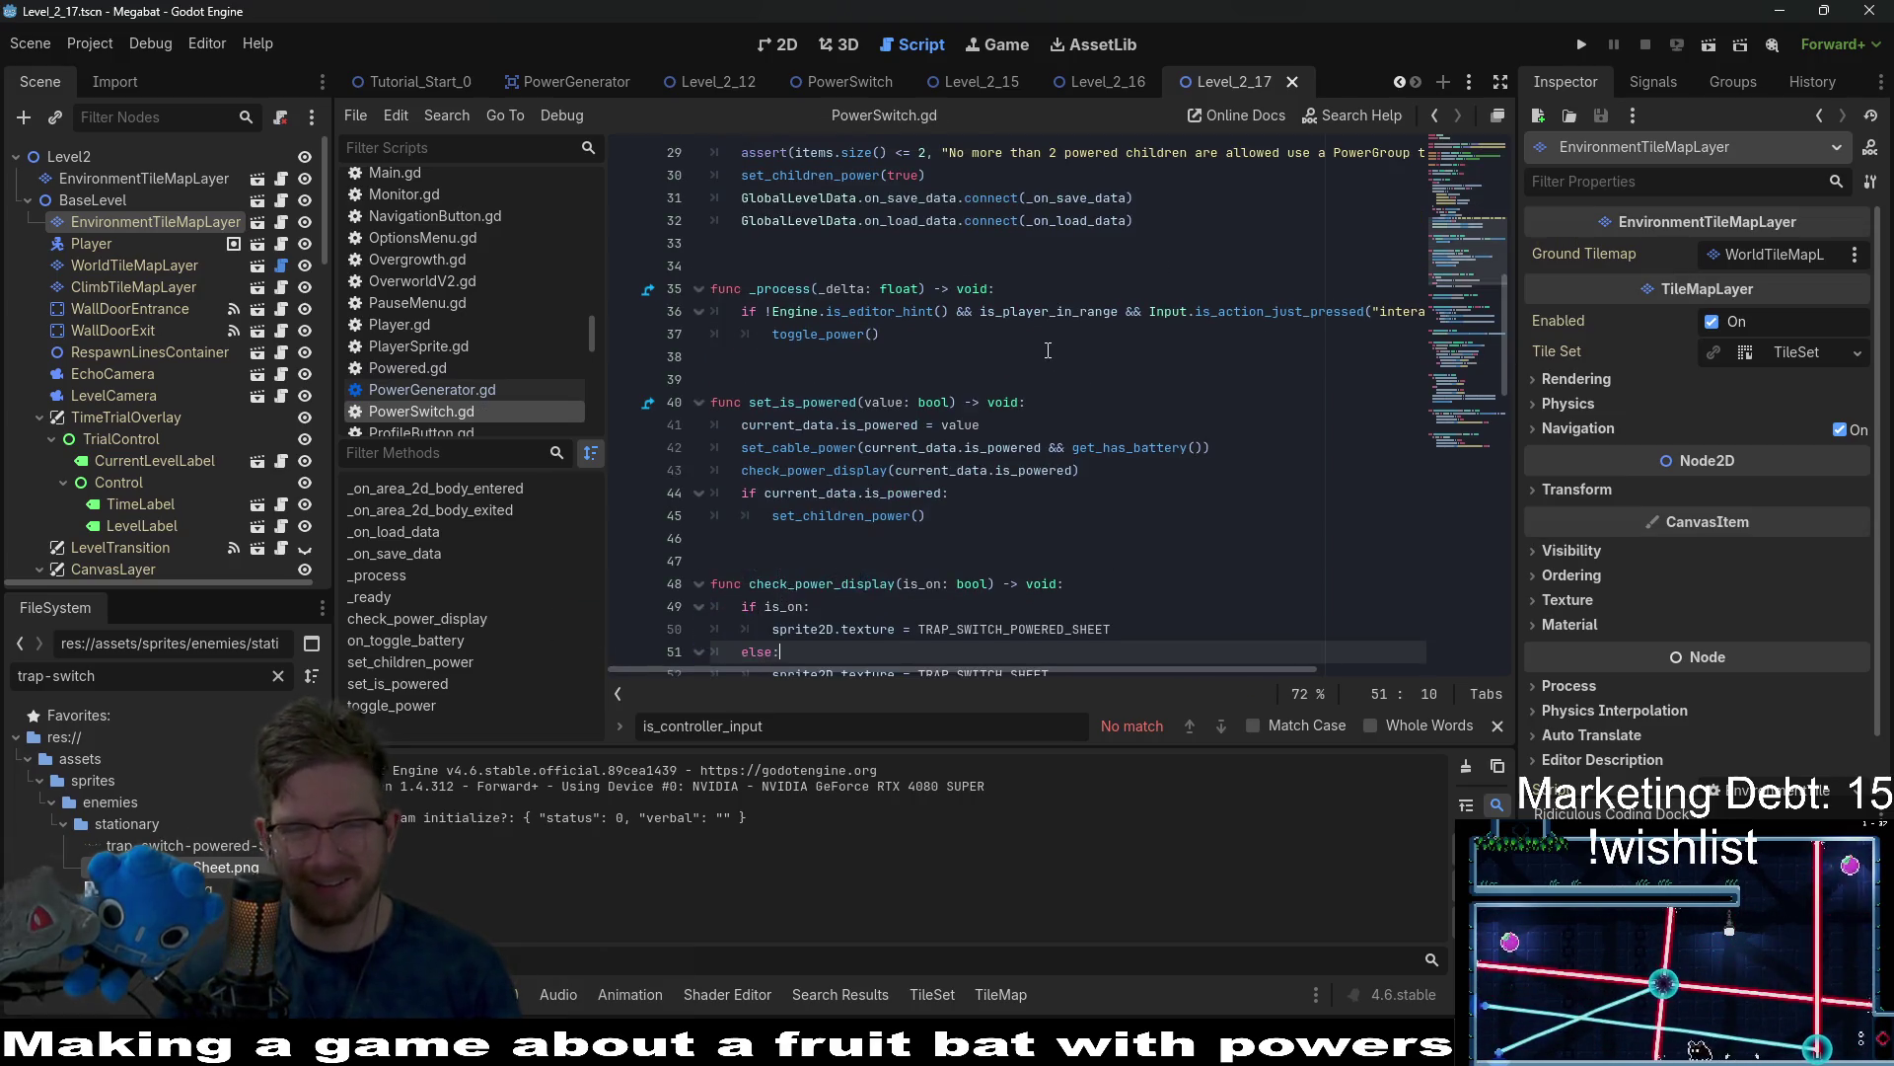
pyautogui.hotkey('ctrl', 'z')
pyautogui.hotkey('ctrl', 's')
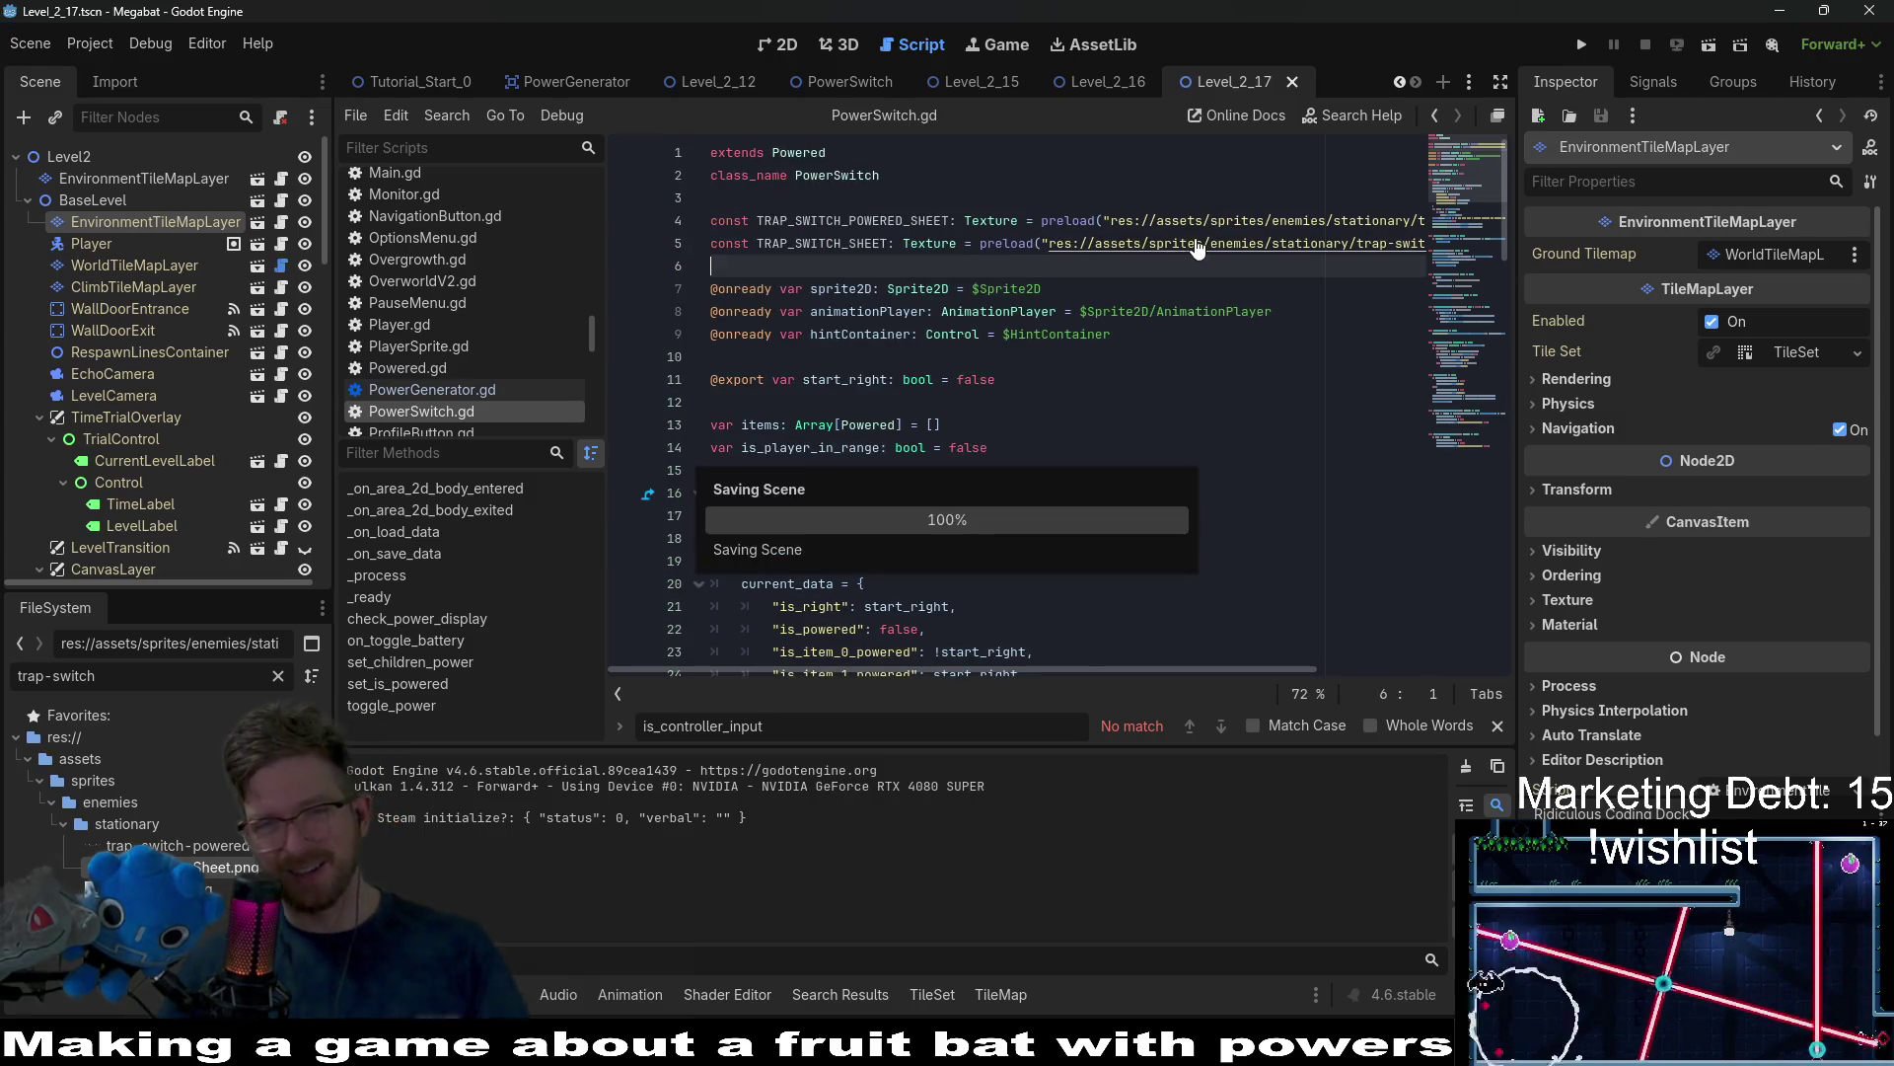
pyautogui.moveTo(1169, 258)
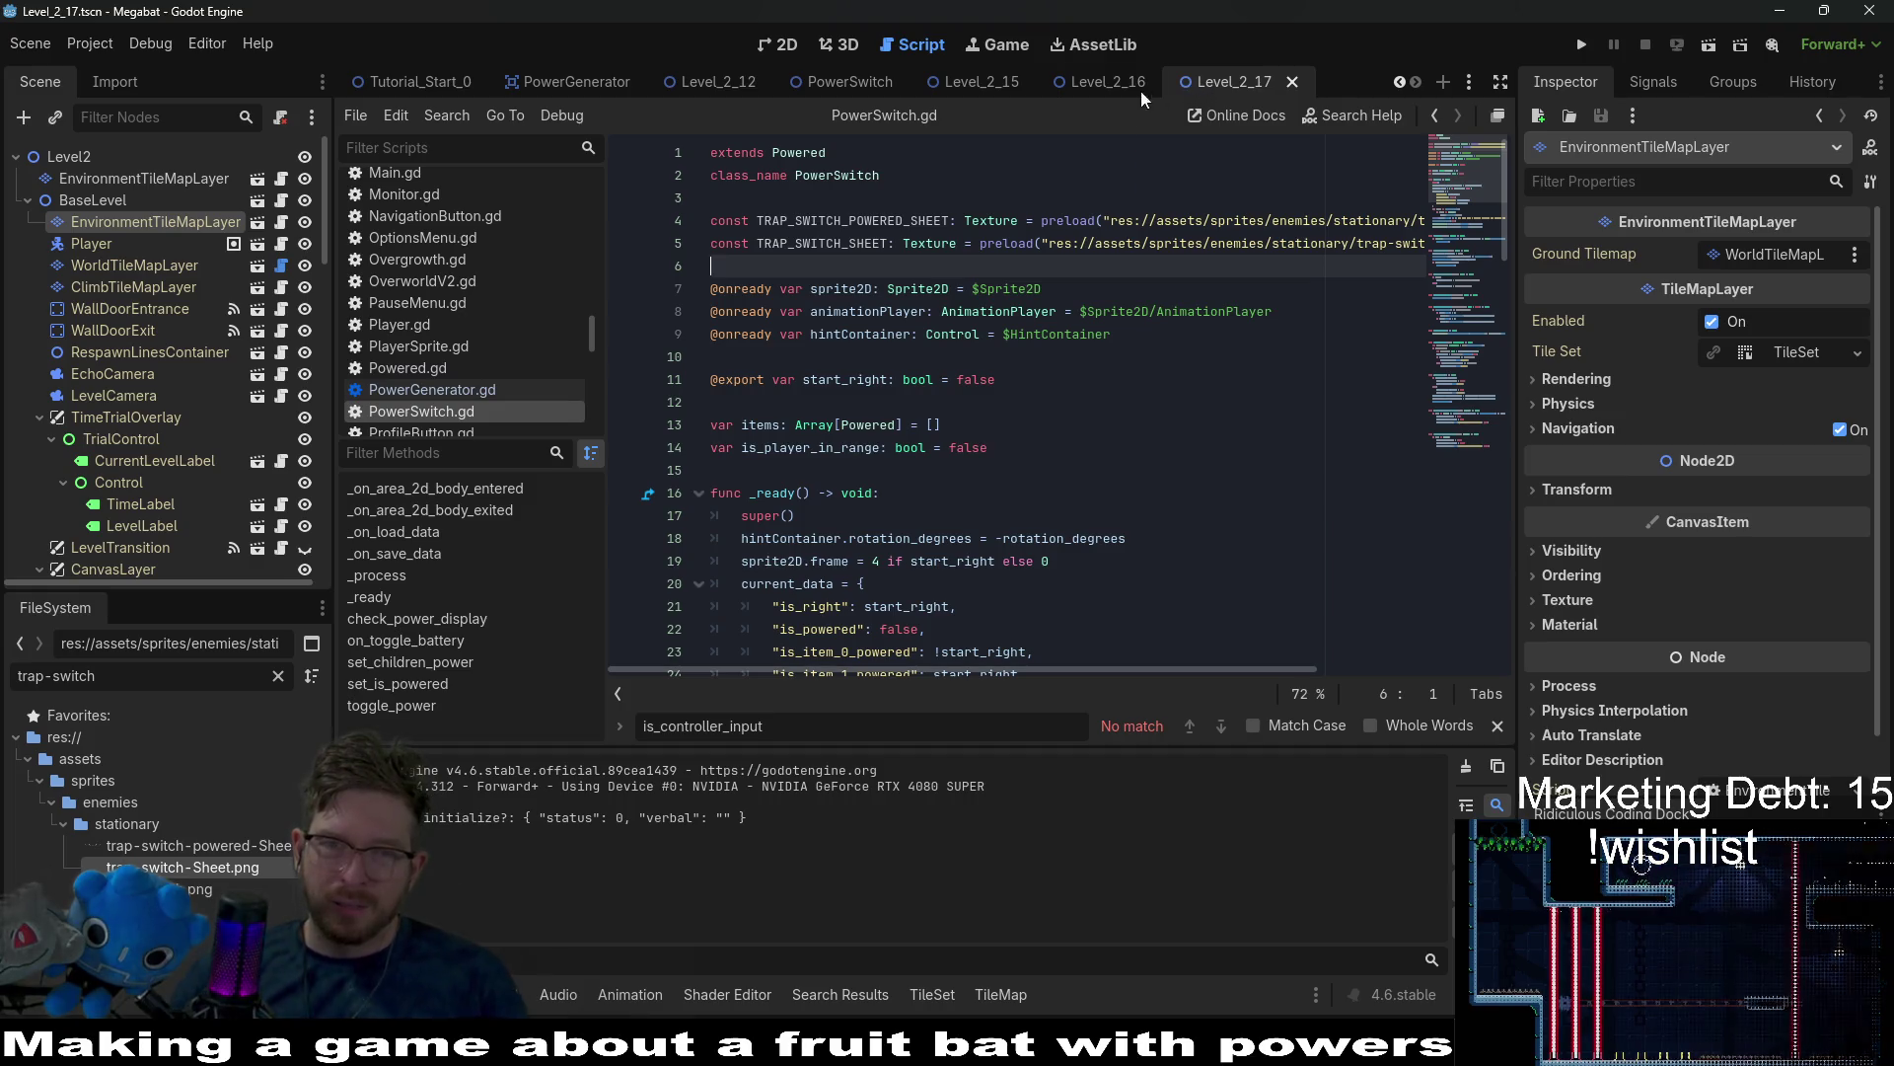
pyautogui.click(1115, 87)
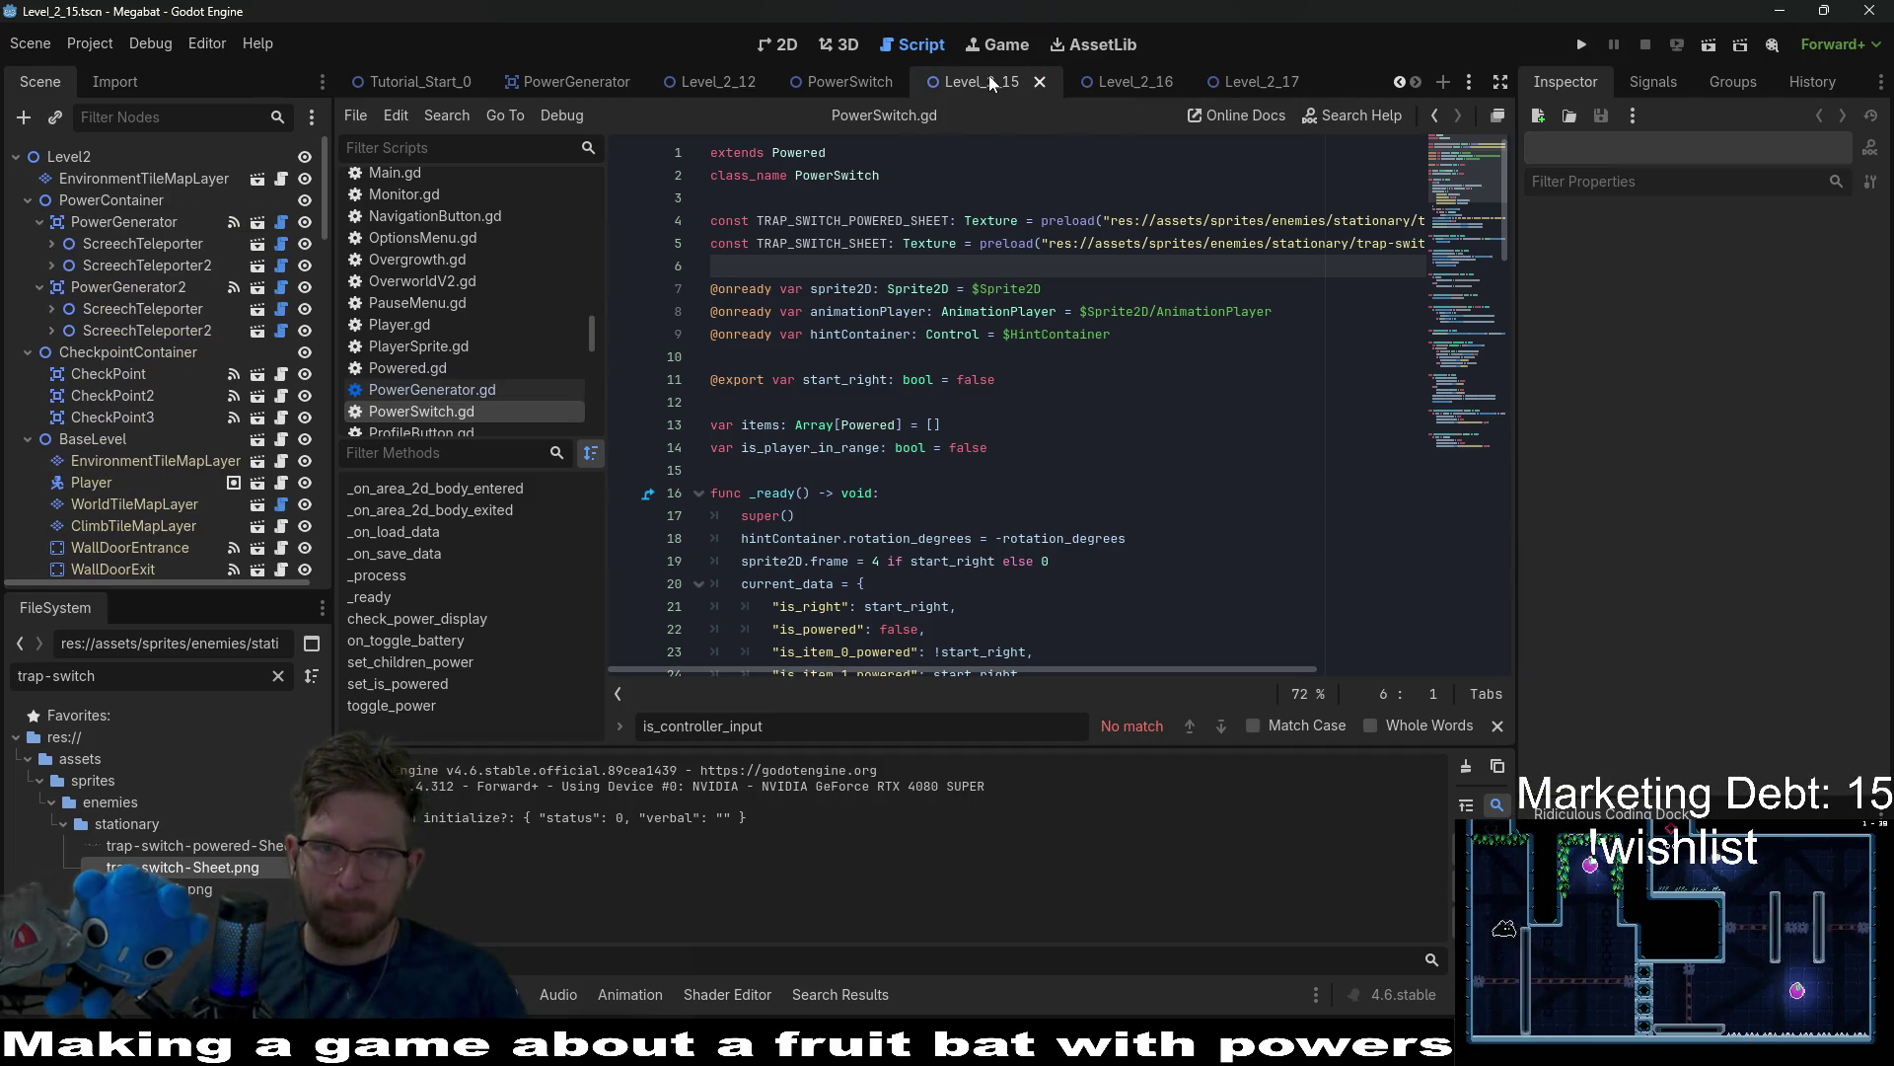
# Select the PowerSwitch CollisionShape2D, stretch its rectangle left to 16 px wide, and save.
pyautogui.click(841, 85)
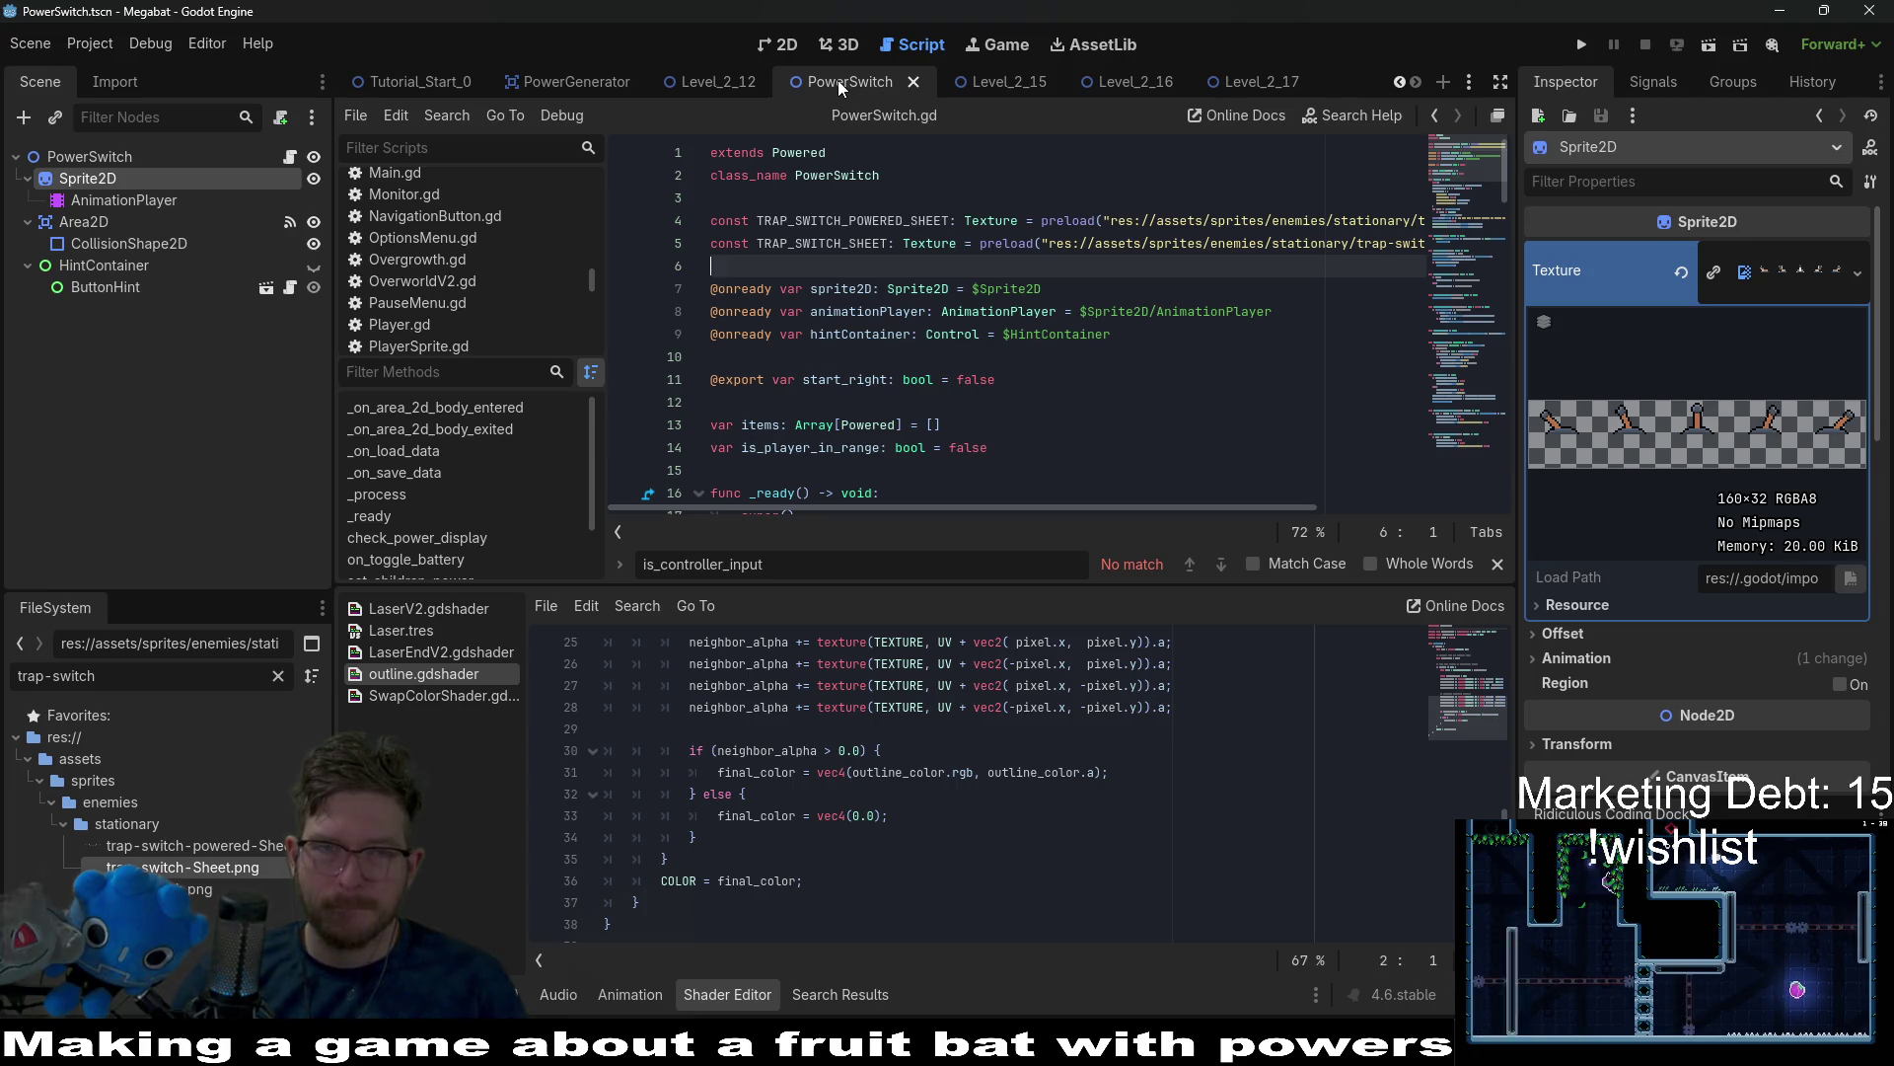
pyautogui.click(782, 53)
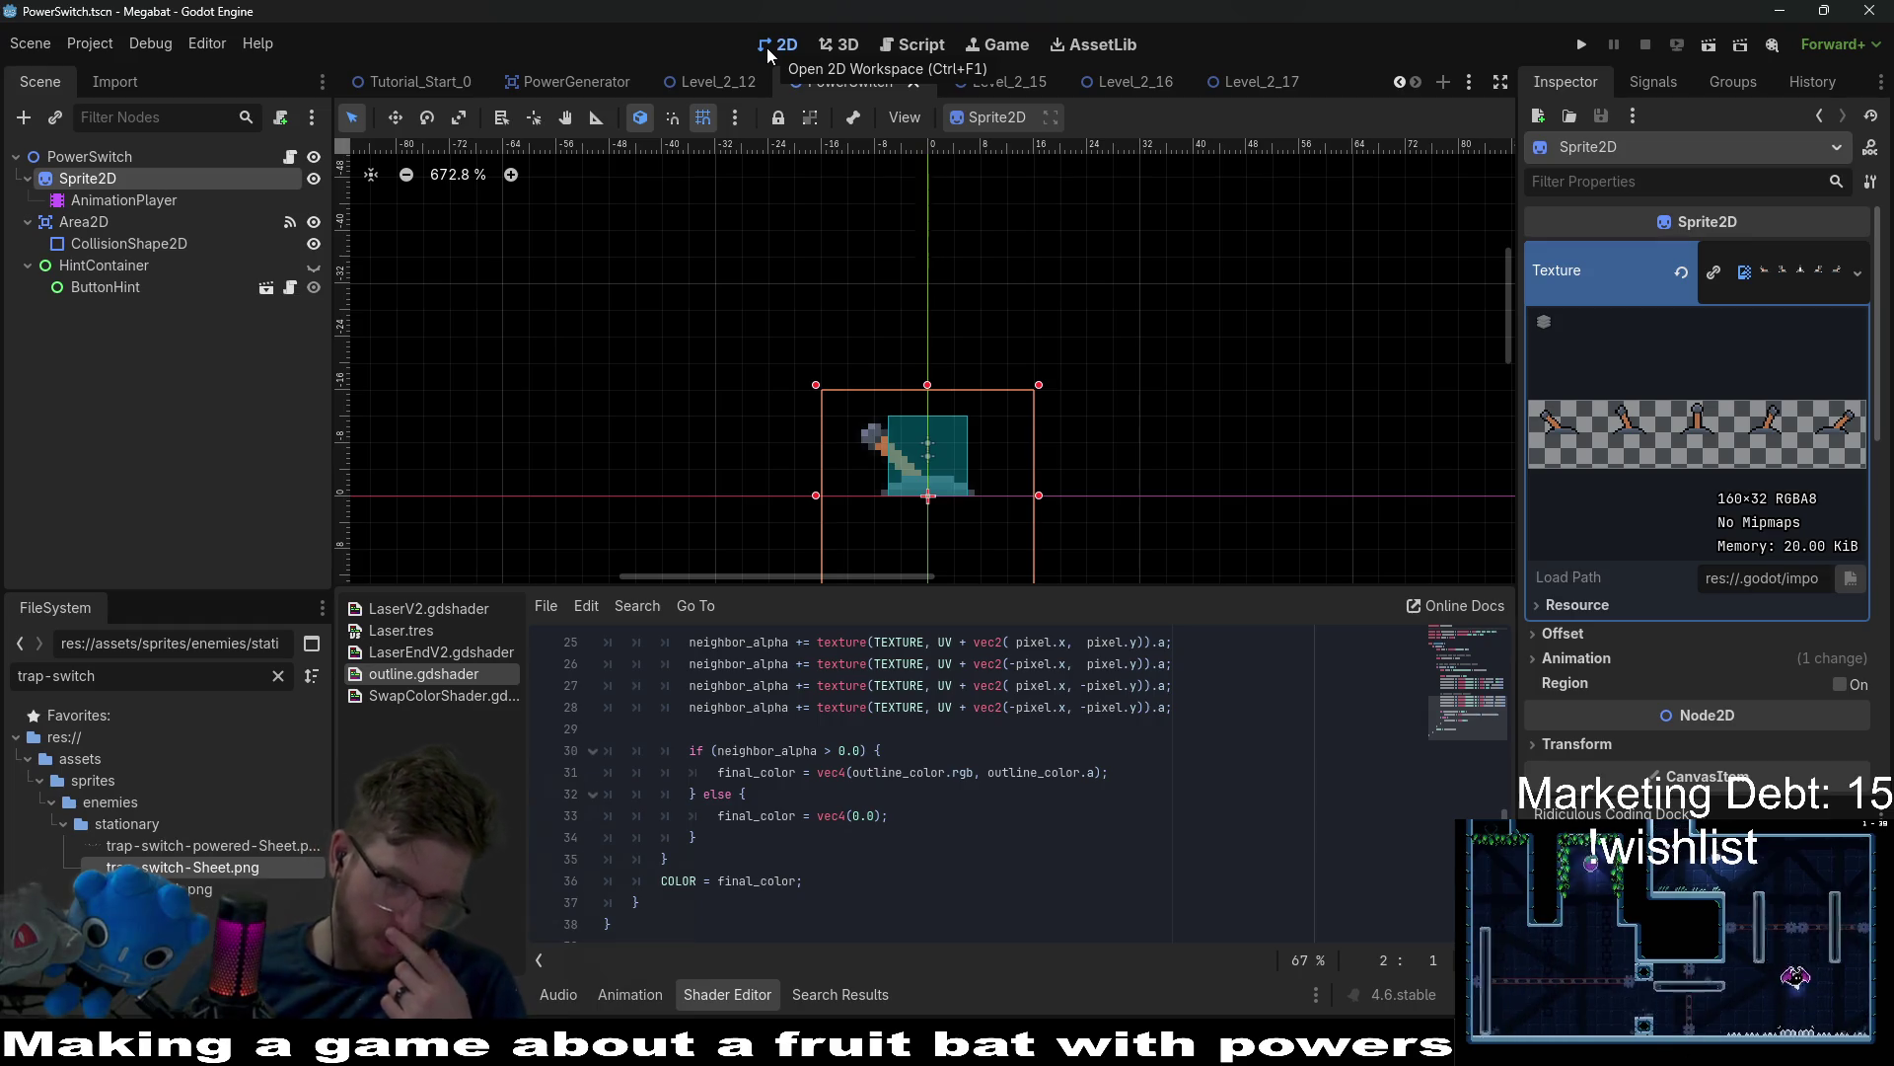
pyautogui.click(1115, 79)
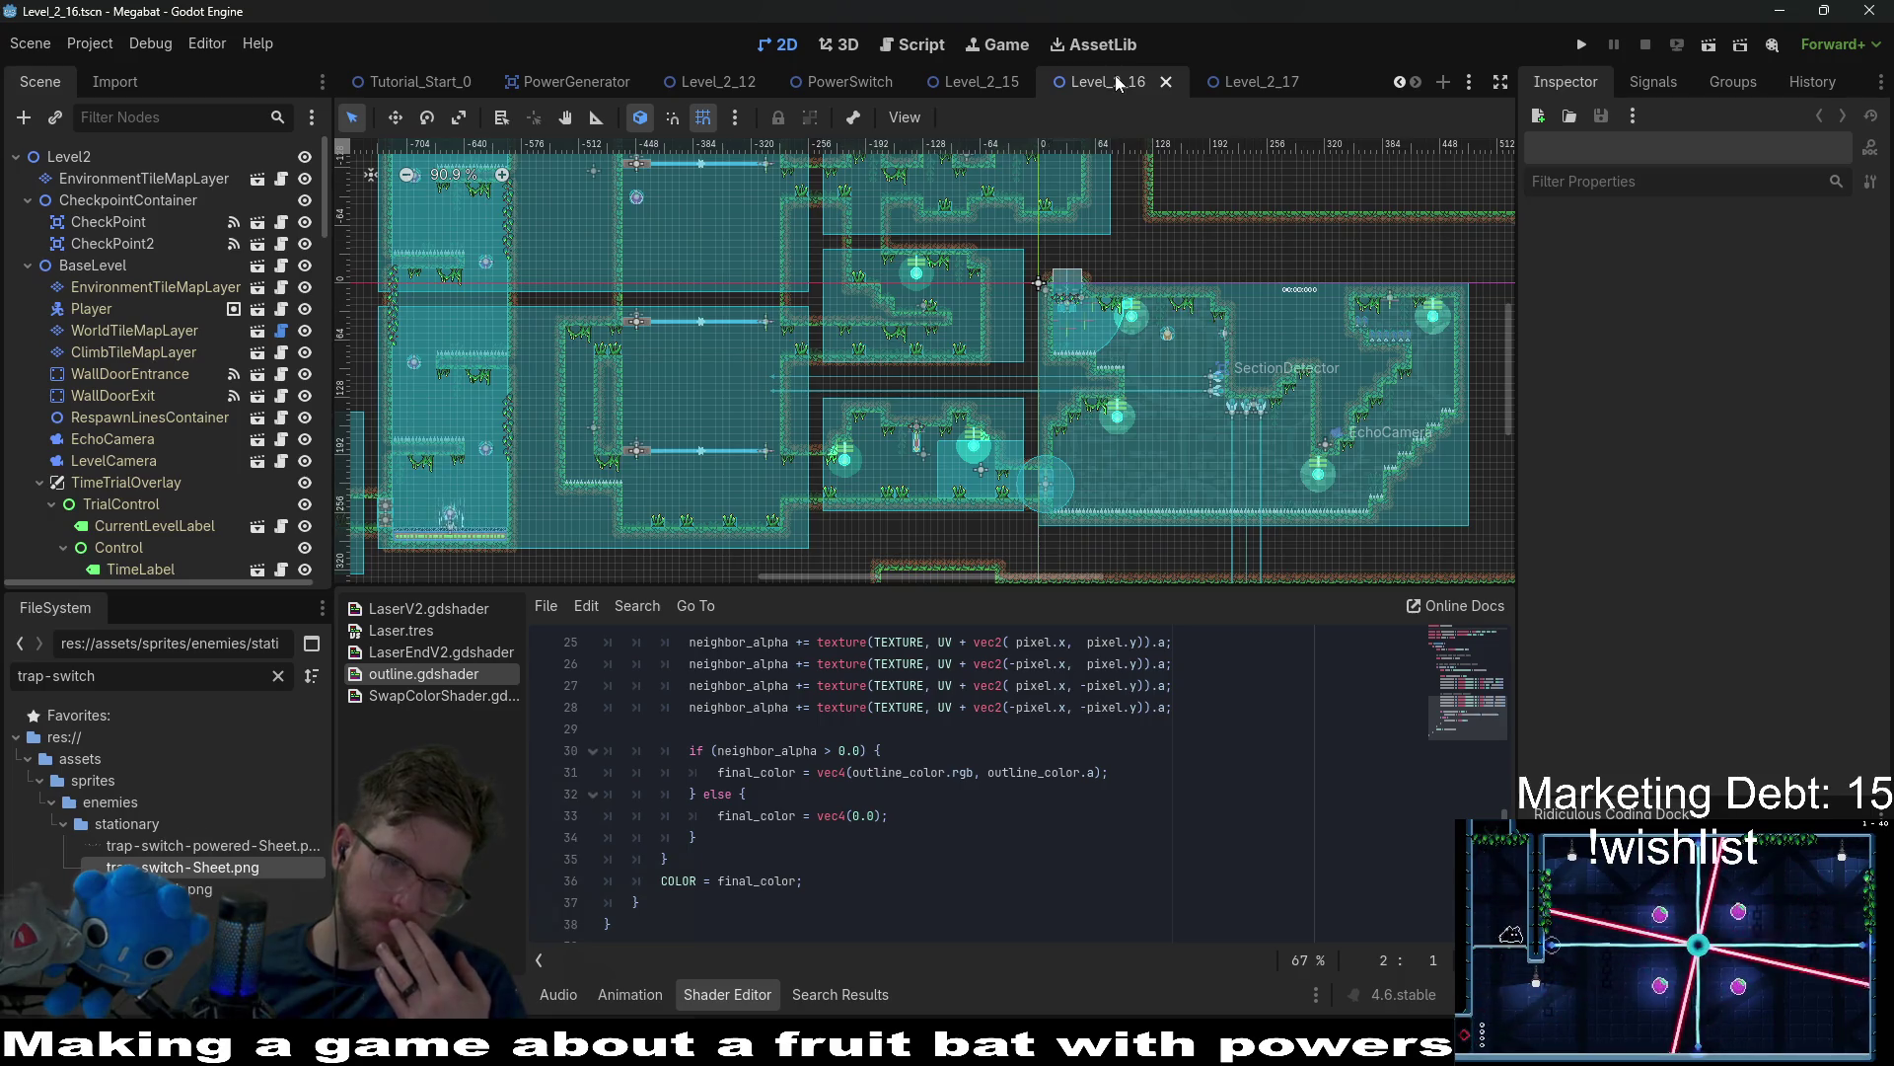
pyautogui.click(845, 83)
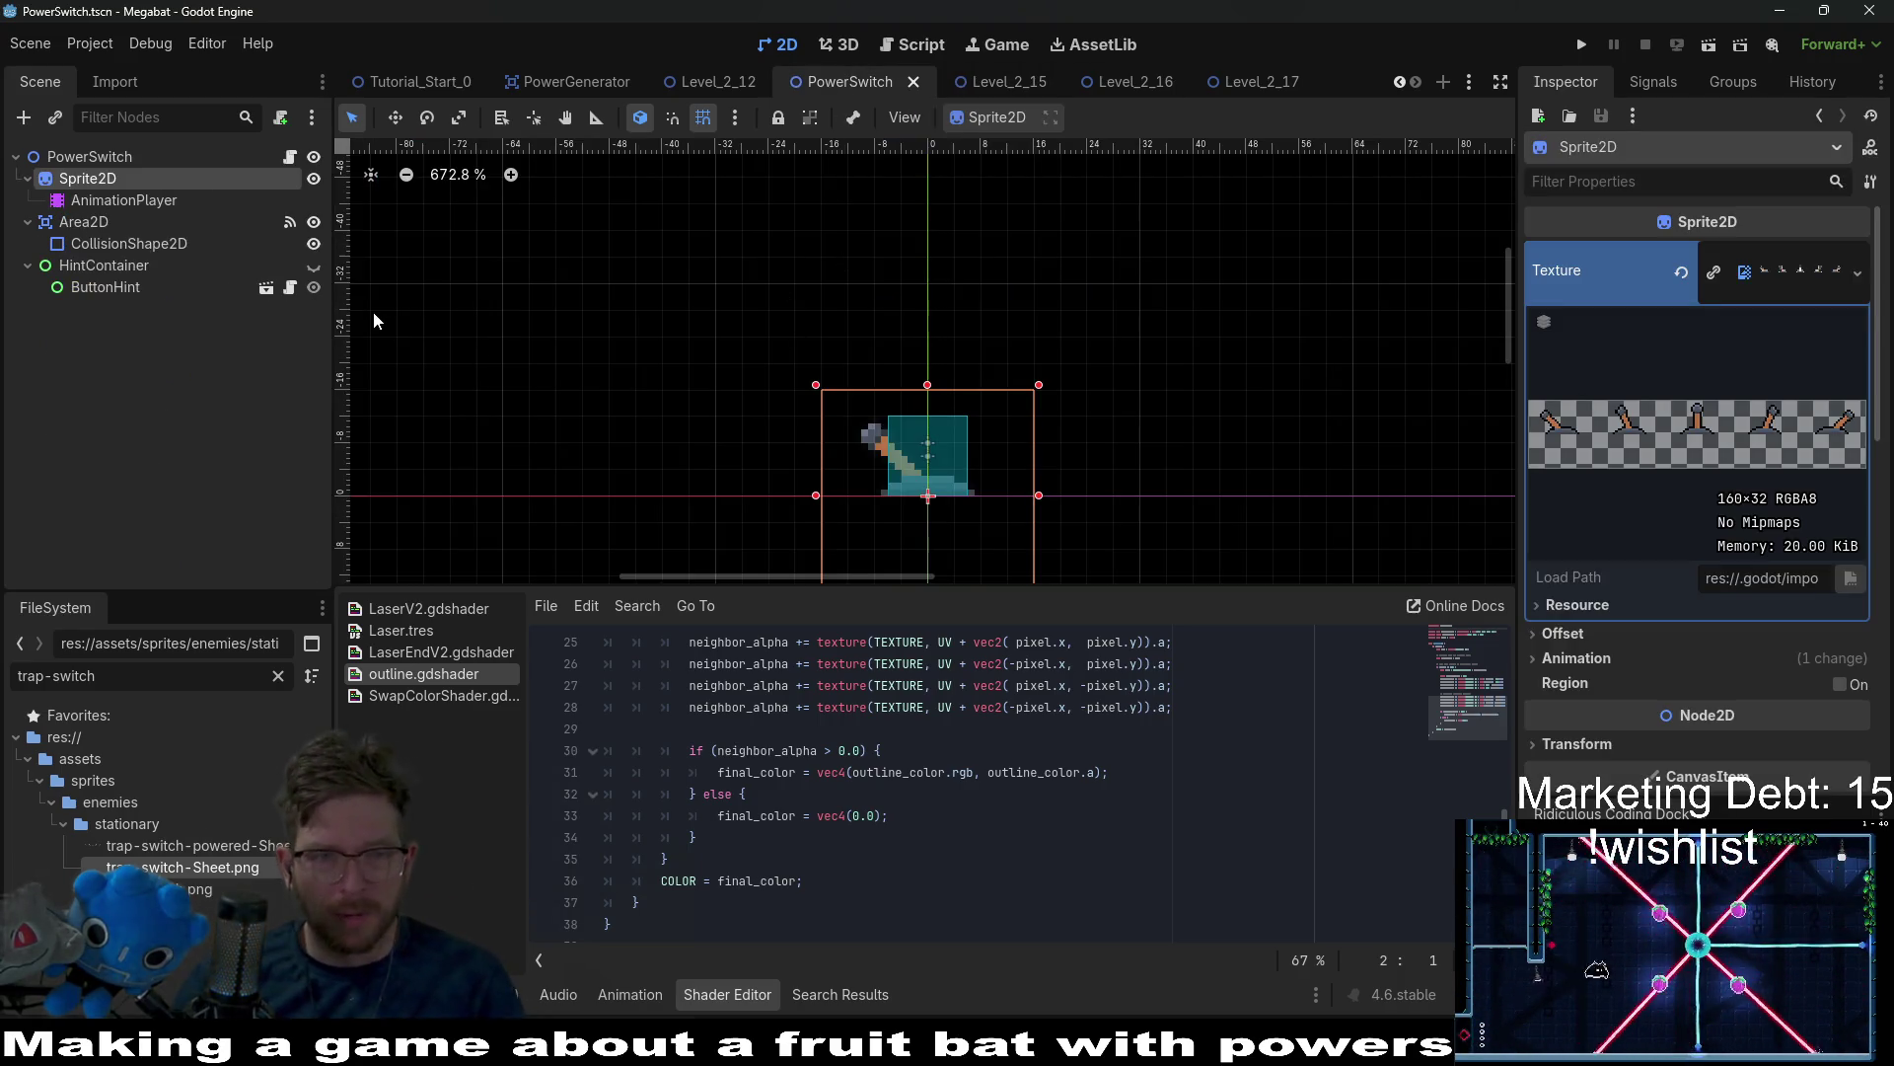
pyautogui.click(148, 247)
pyautogui.scroll(5, 1003, 481)
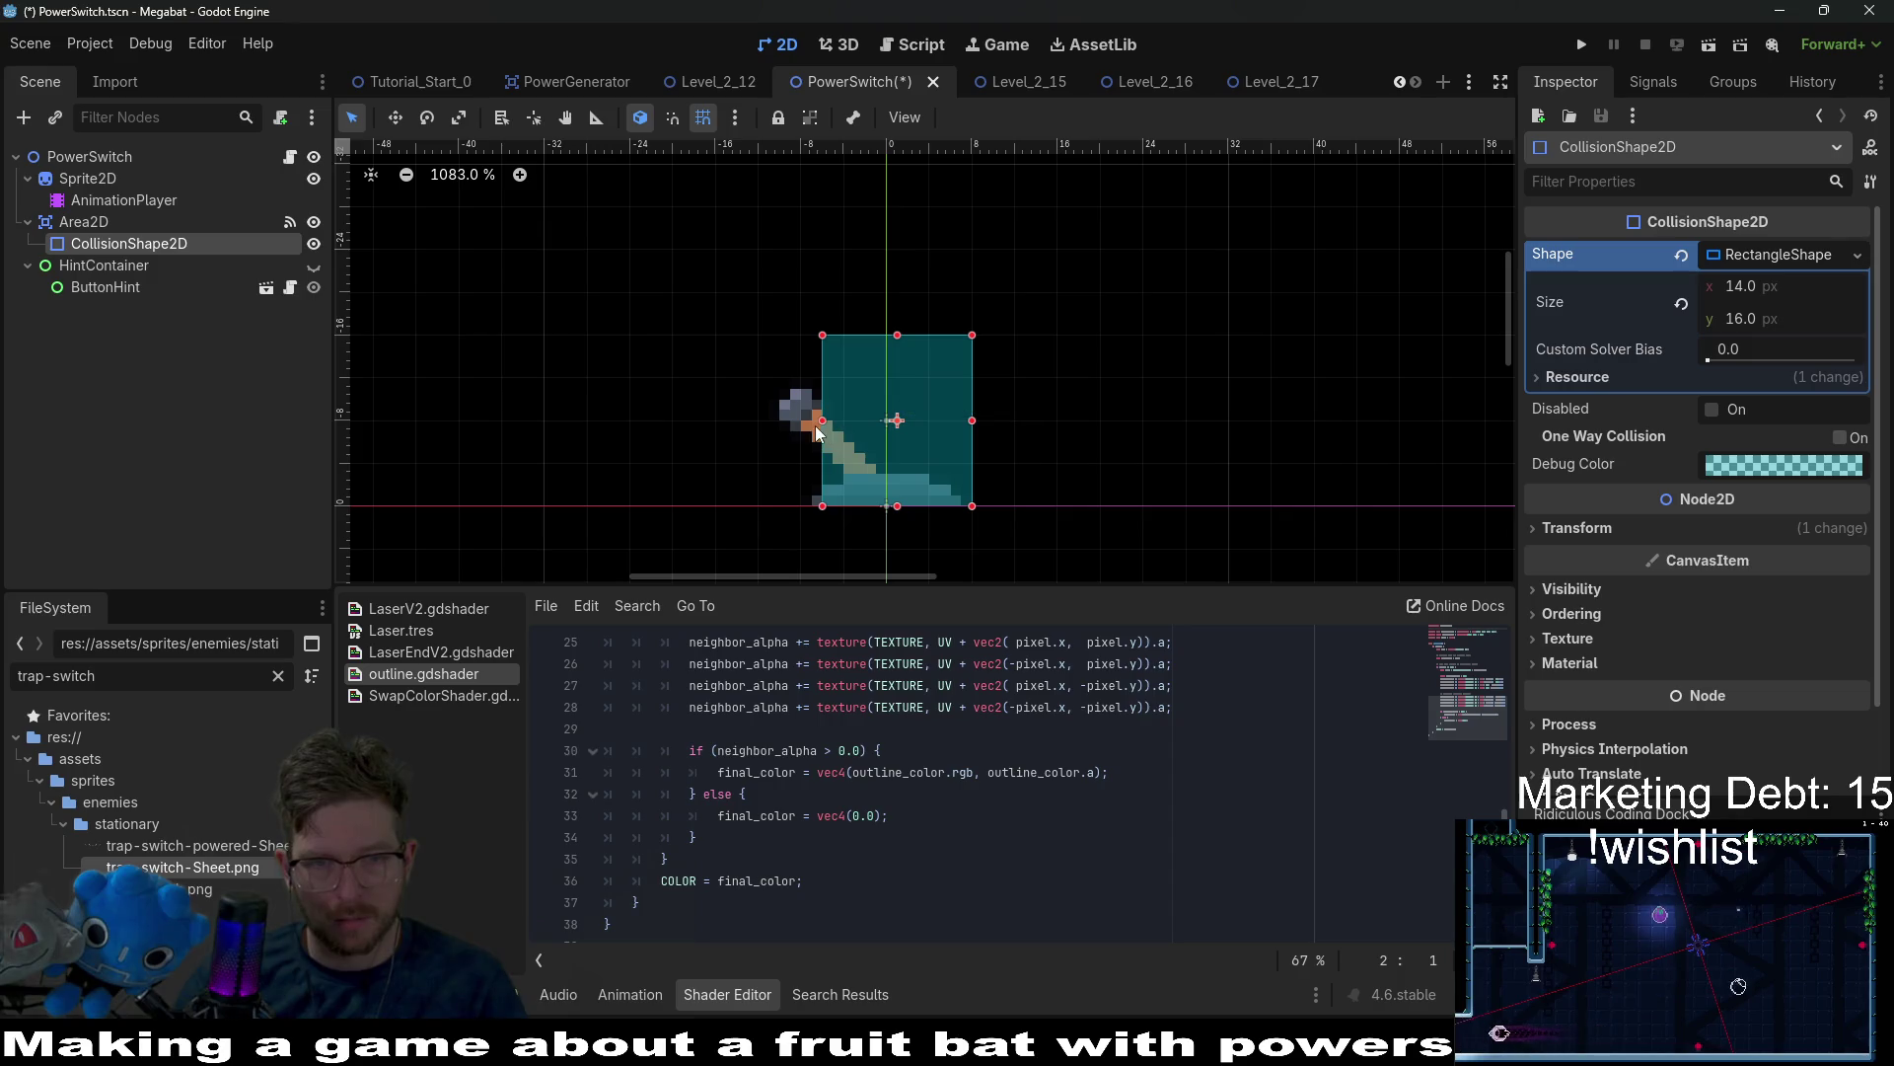
pyautogui.moveTo(821, 420); pyautogui.dragTo(801, 420)
pyautogui.hotkey('ctrl', 's')
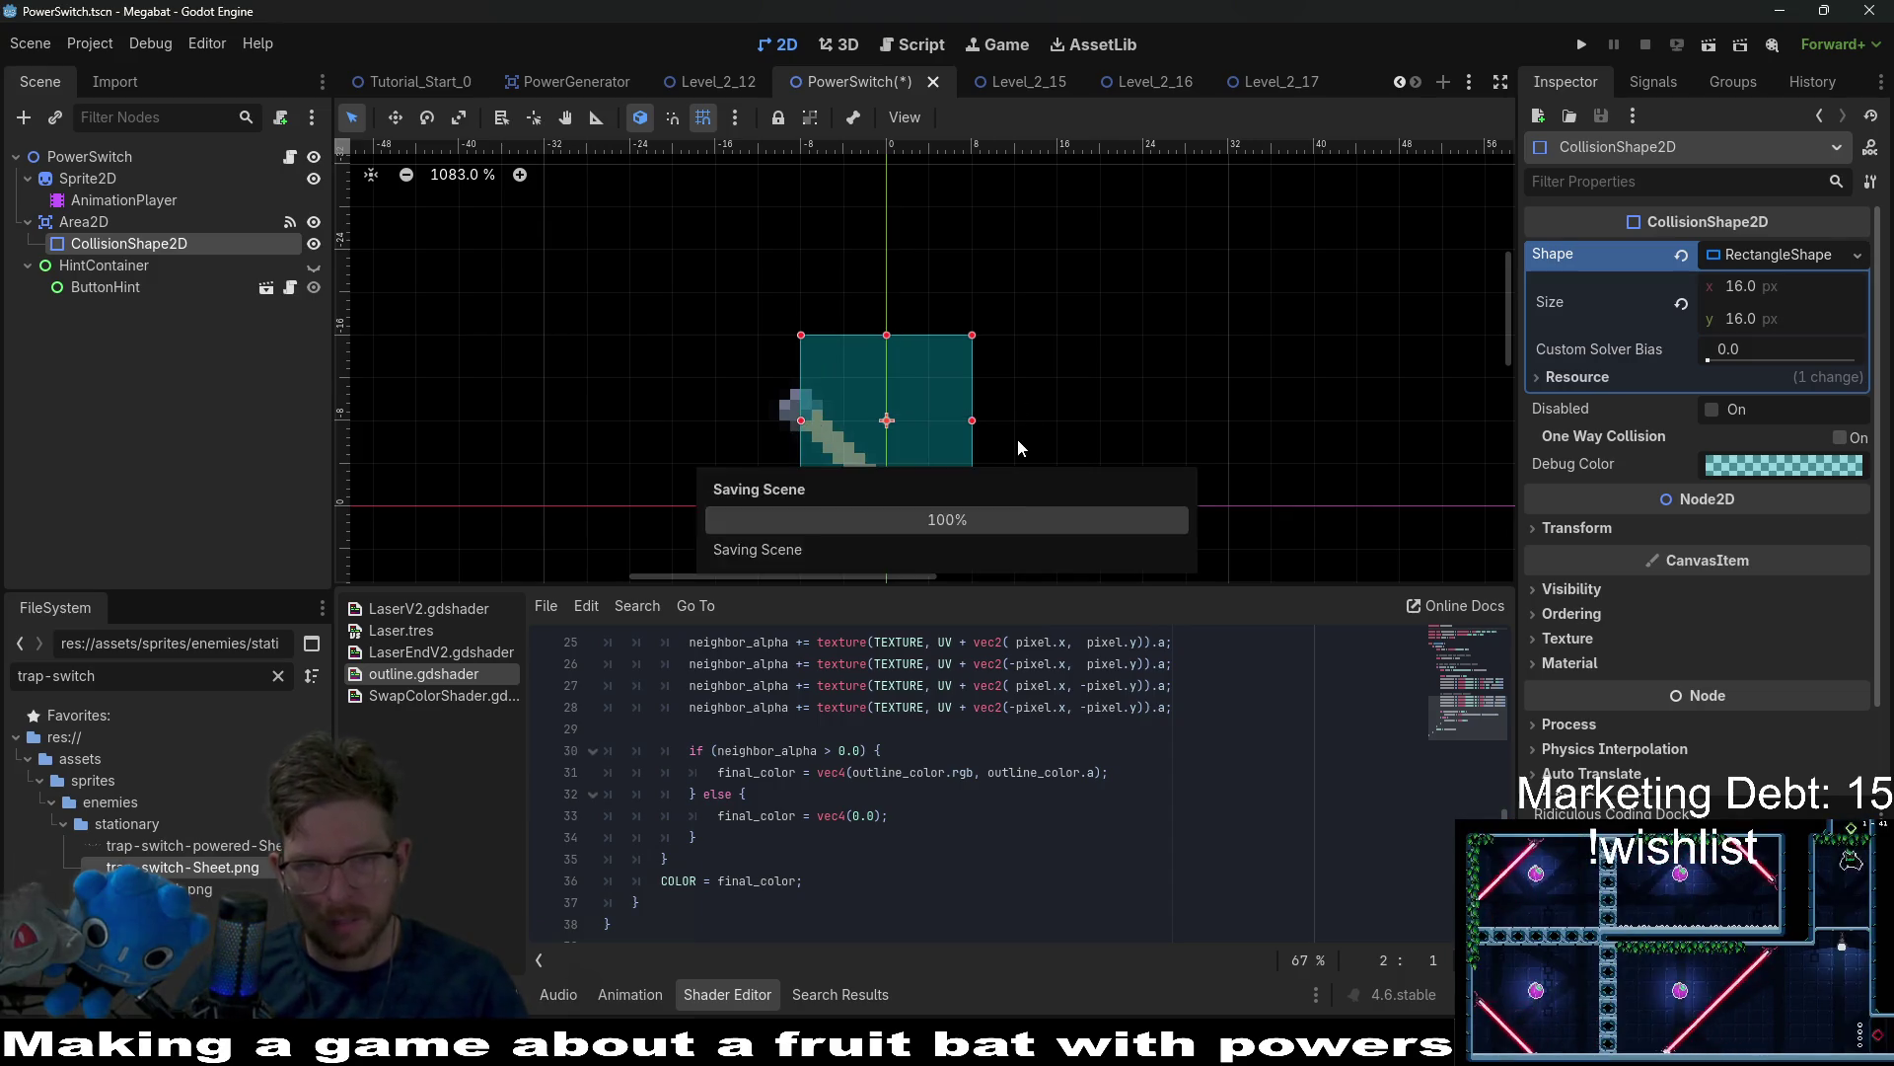
pyautogui.scroll(-2, 1018, 446)
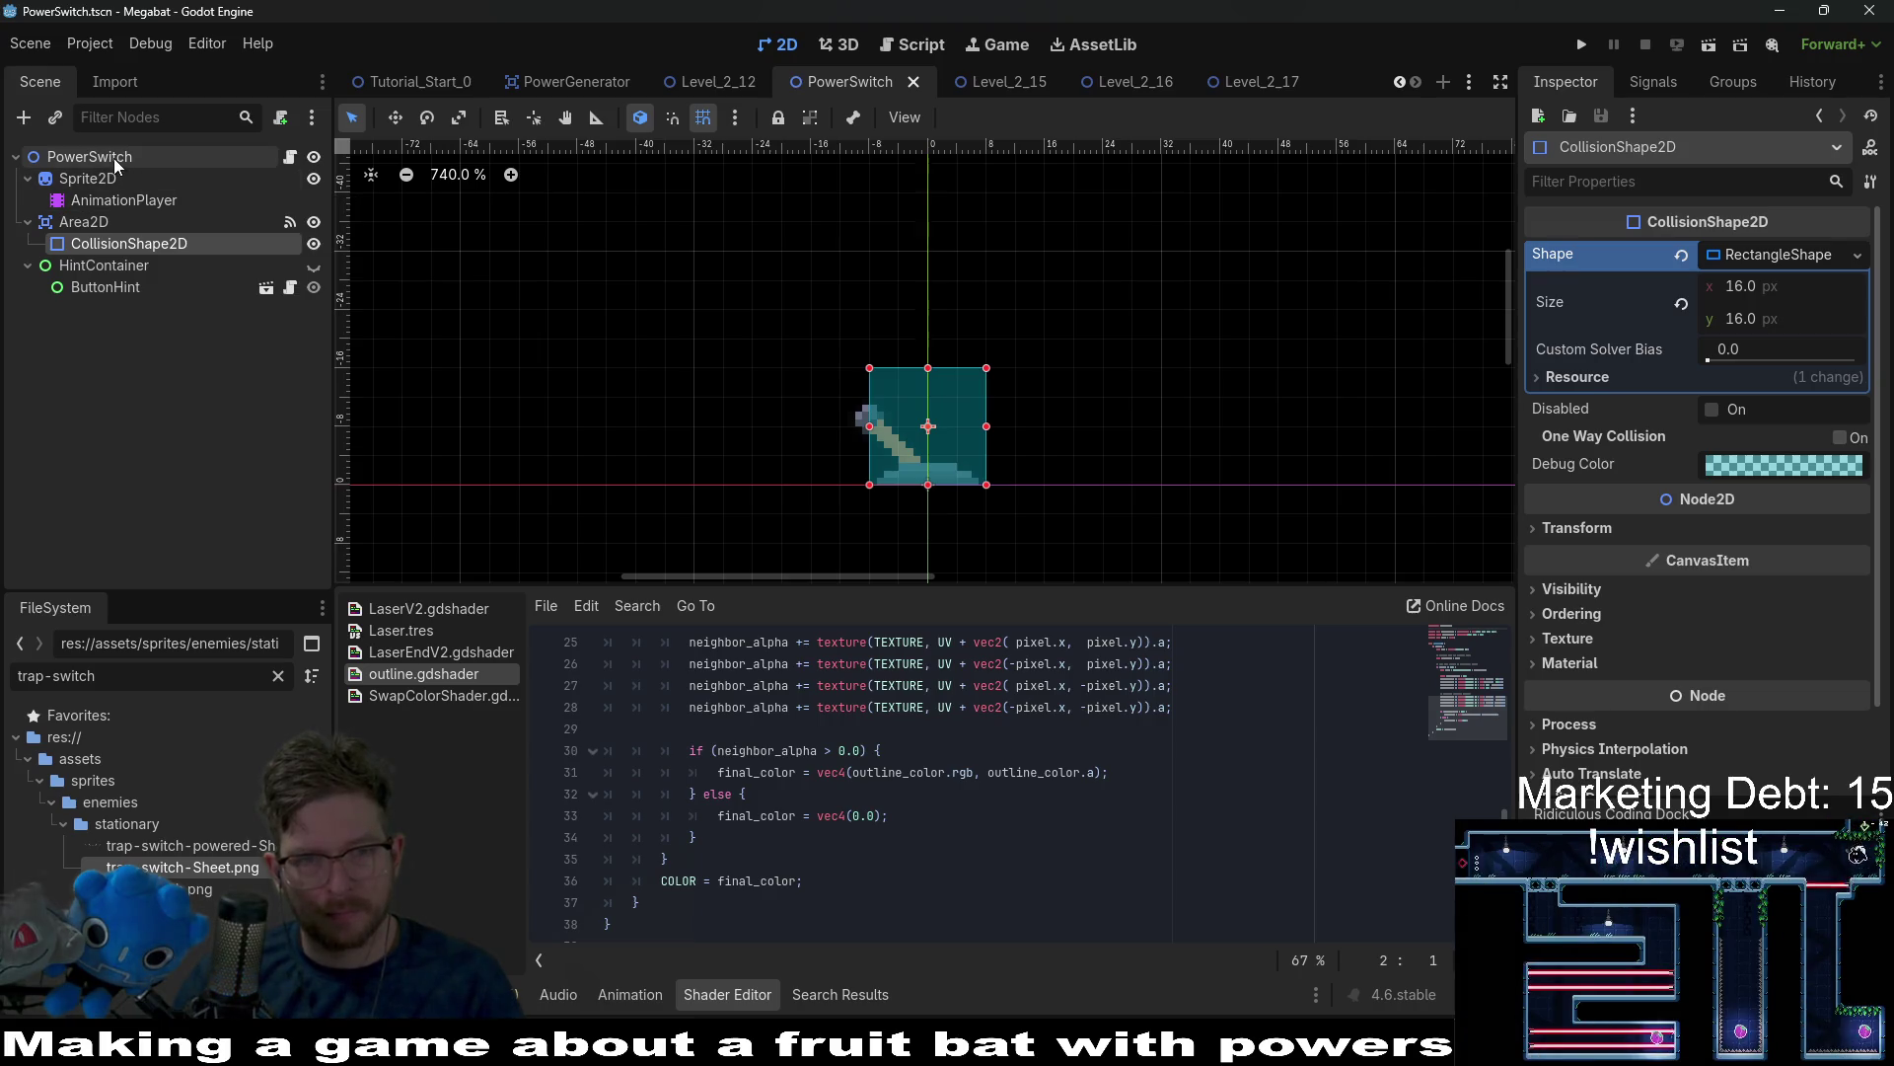
# Open Level_2_12, zoom and pan its view, and enlarge the viewport over the shader panel.
pyautogui.click(707, 85)
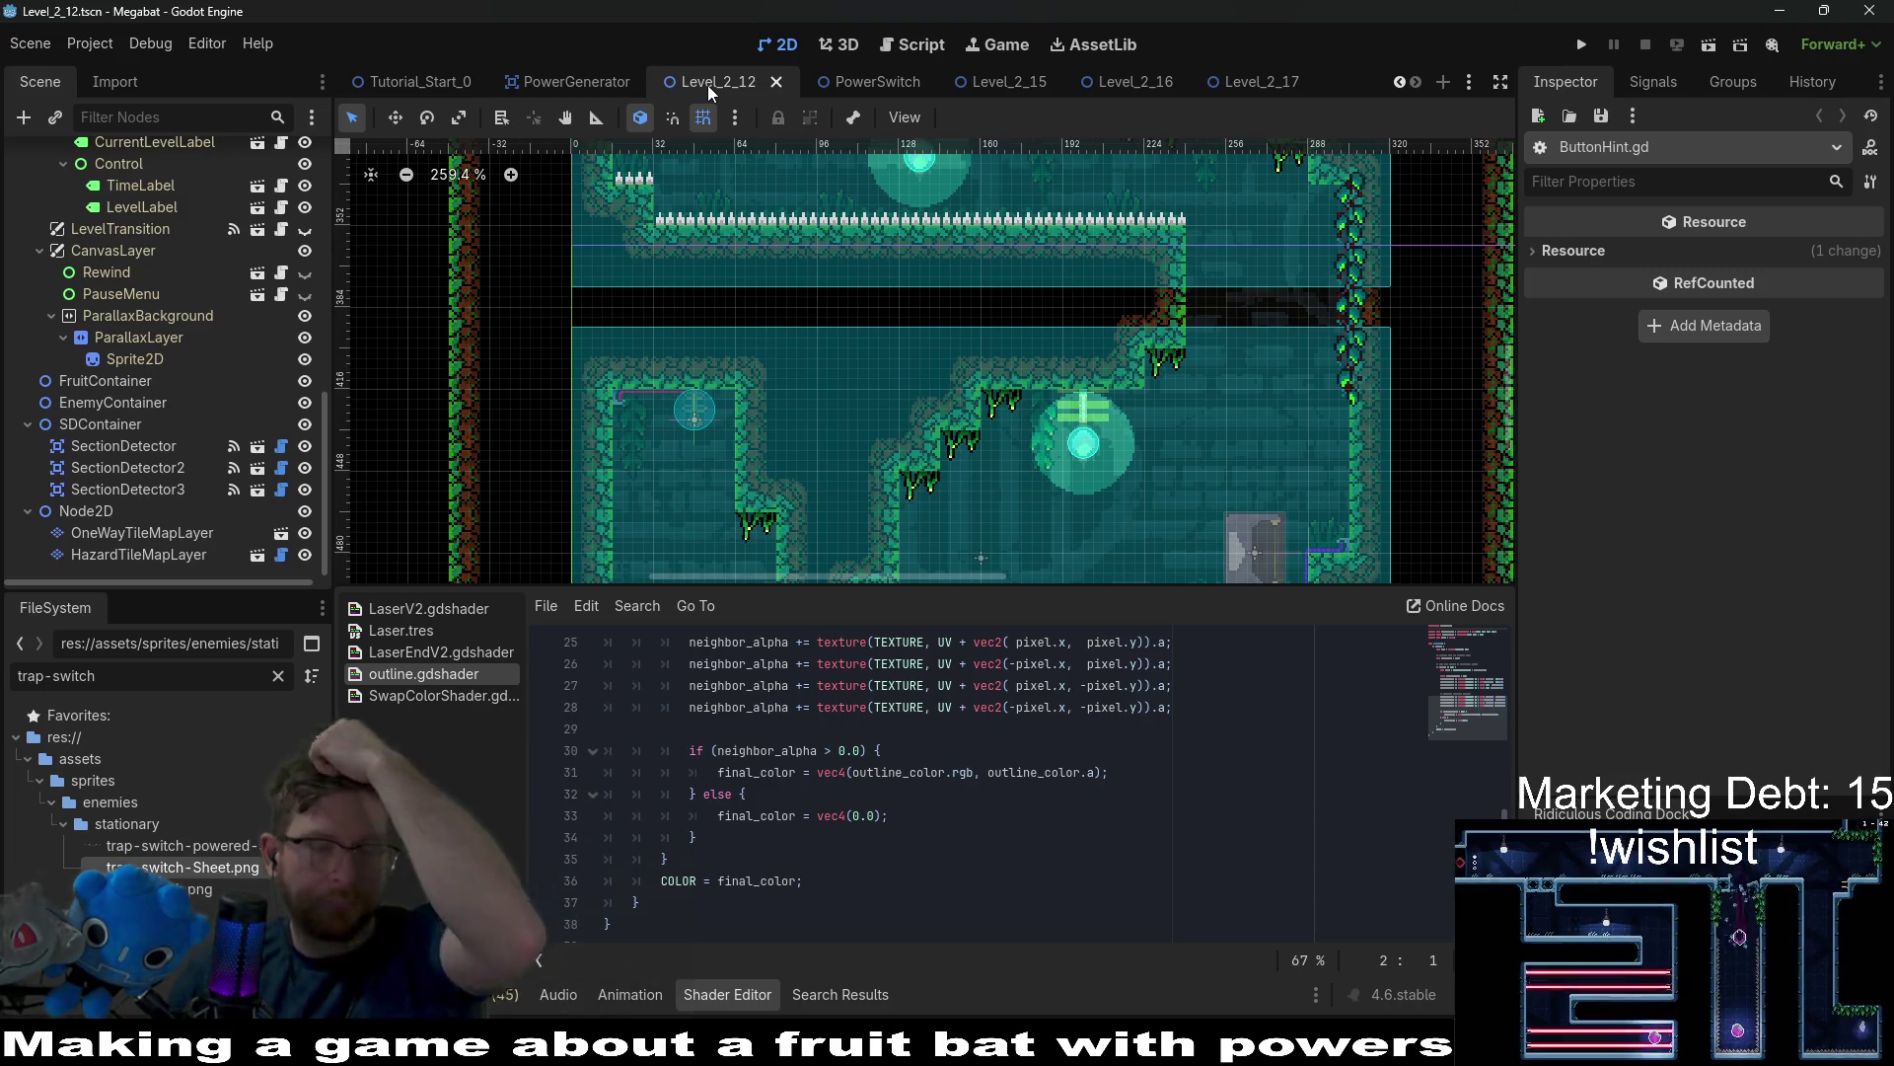
pyautogui.scroll(-3, 1081, 359)
pyautogui.moveTo(1062, 442); pyautogui.dragTo(1062, 309)
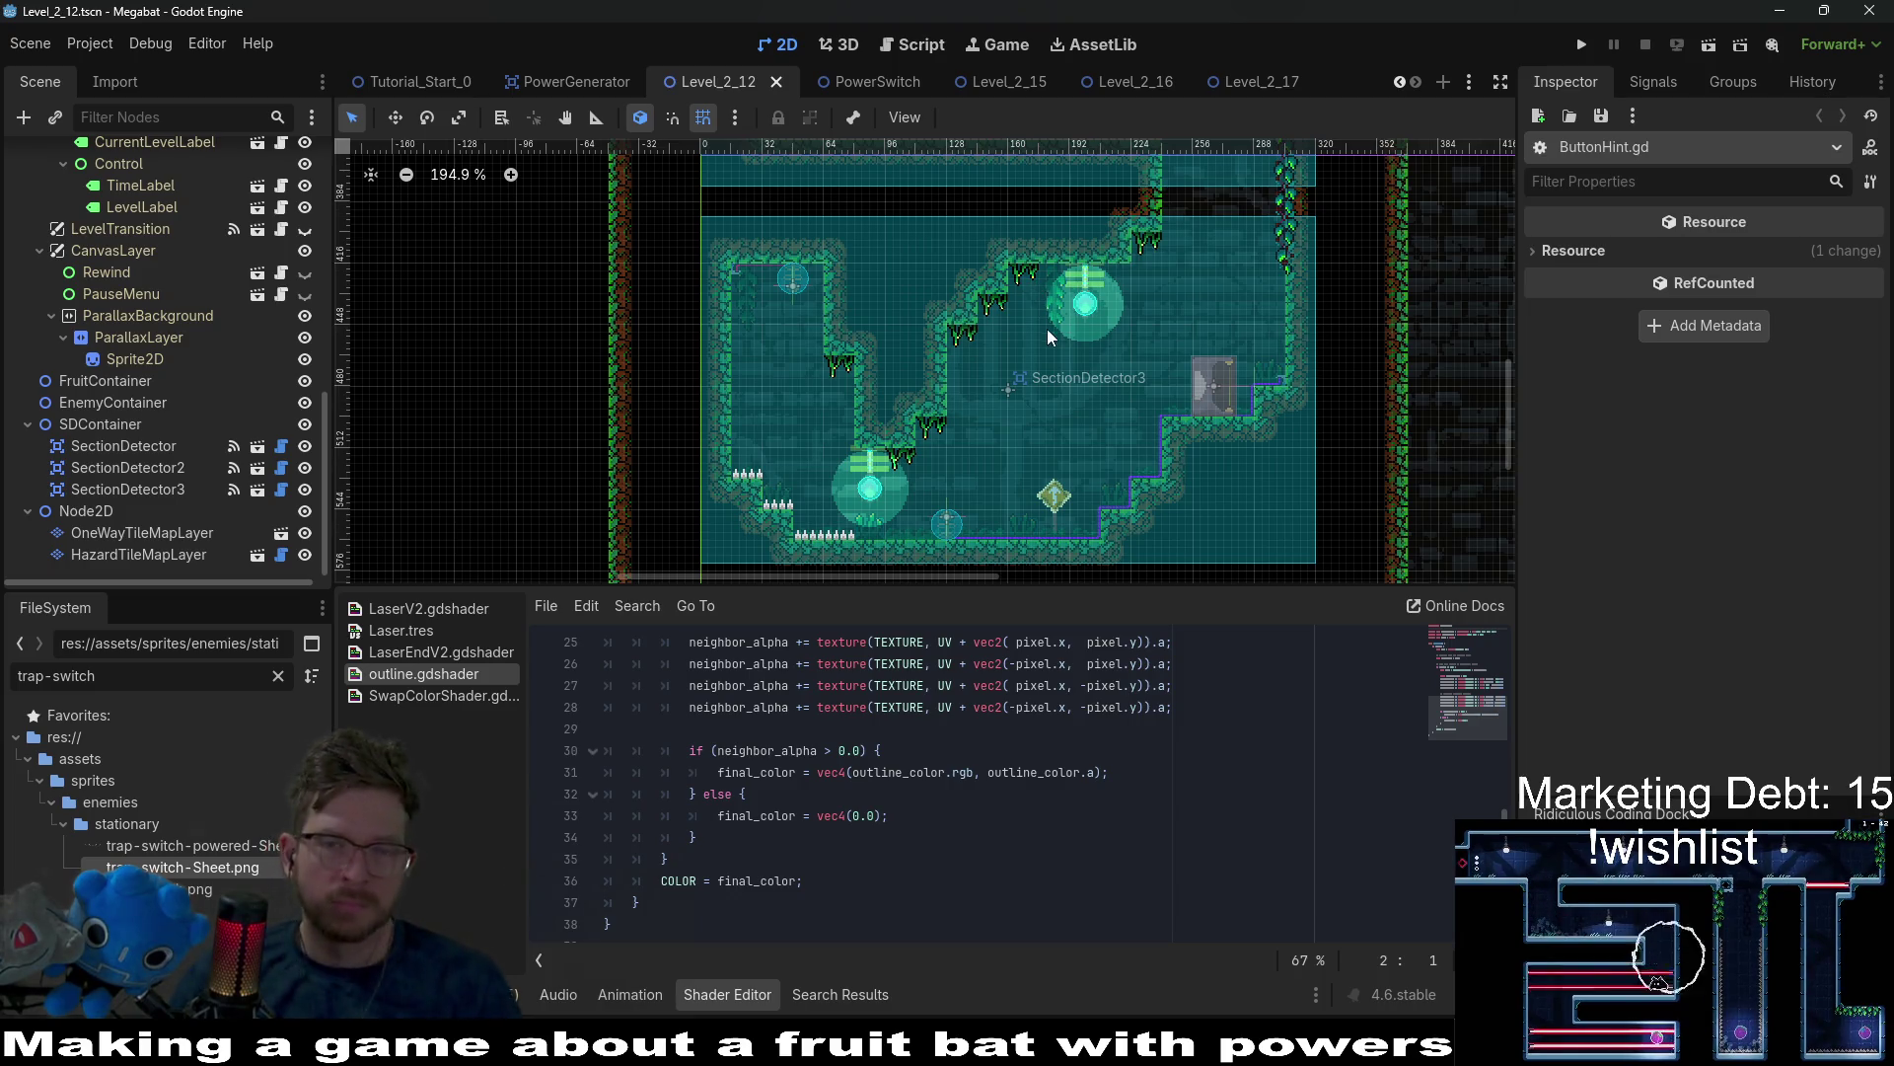
pyautogui.moveTo(1225, 589); pyautogui.dragTo(1220, 716)
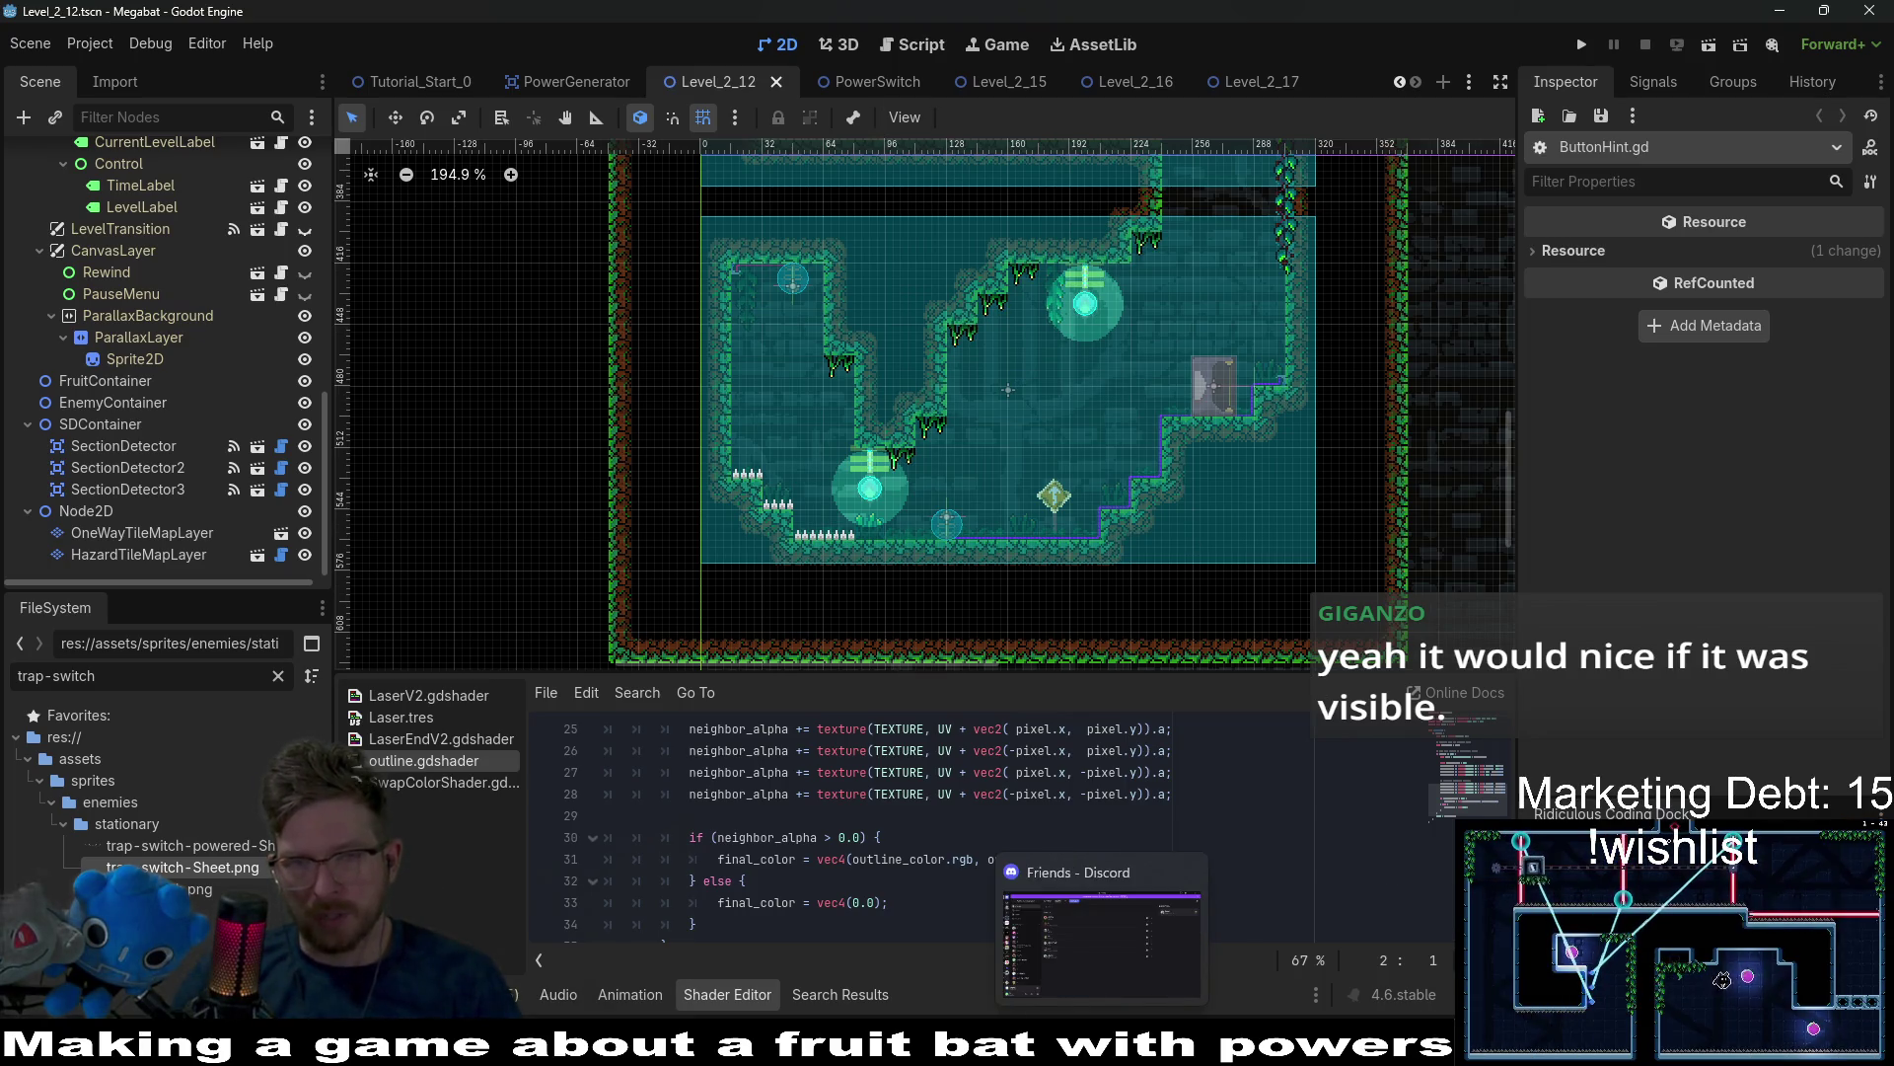
pyautogui.moveTo(1608, 280)
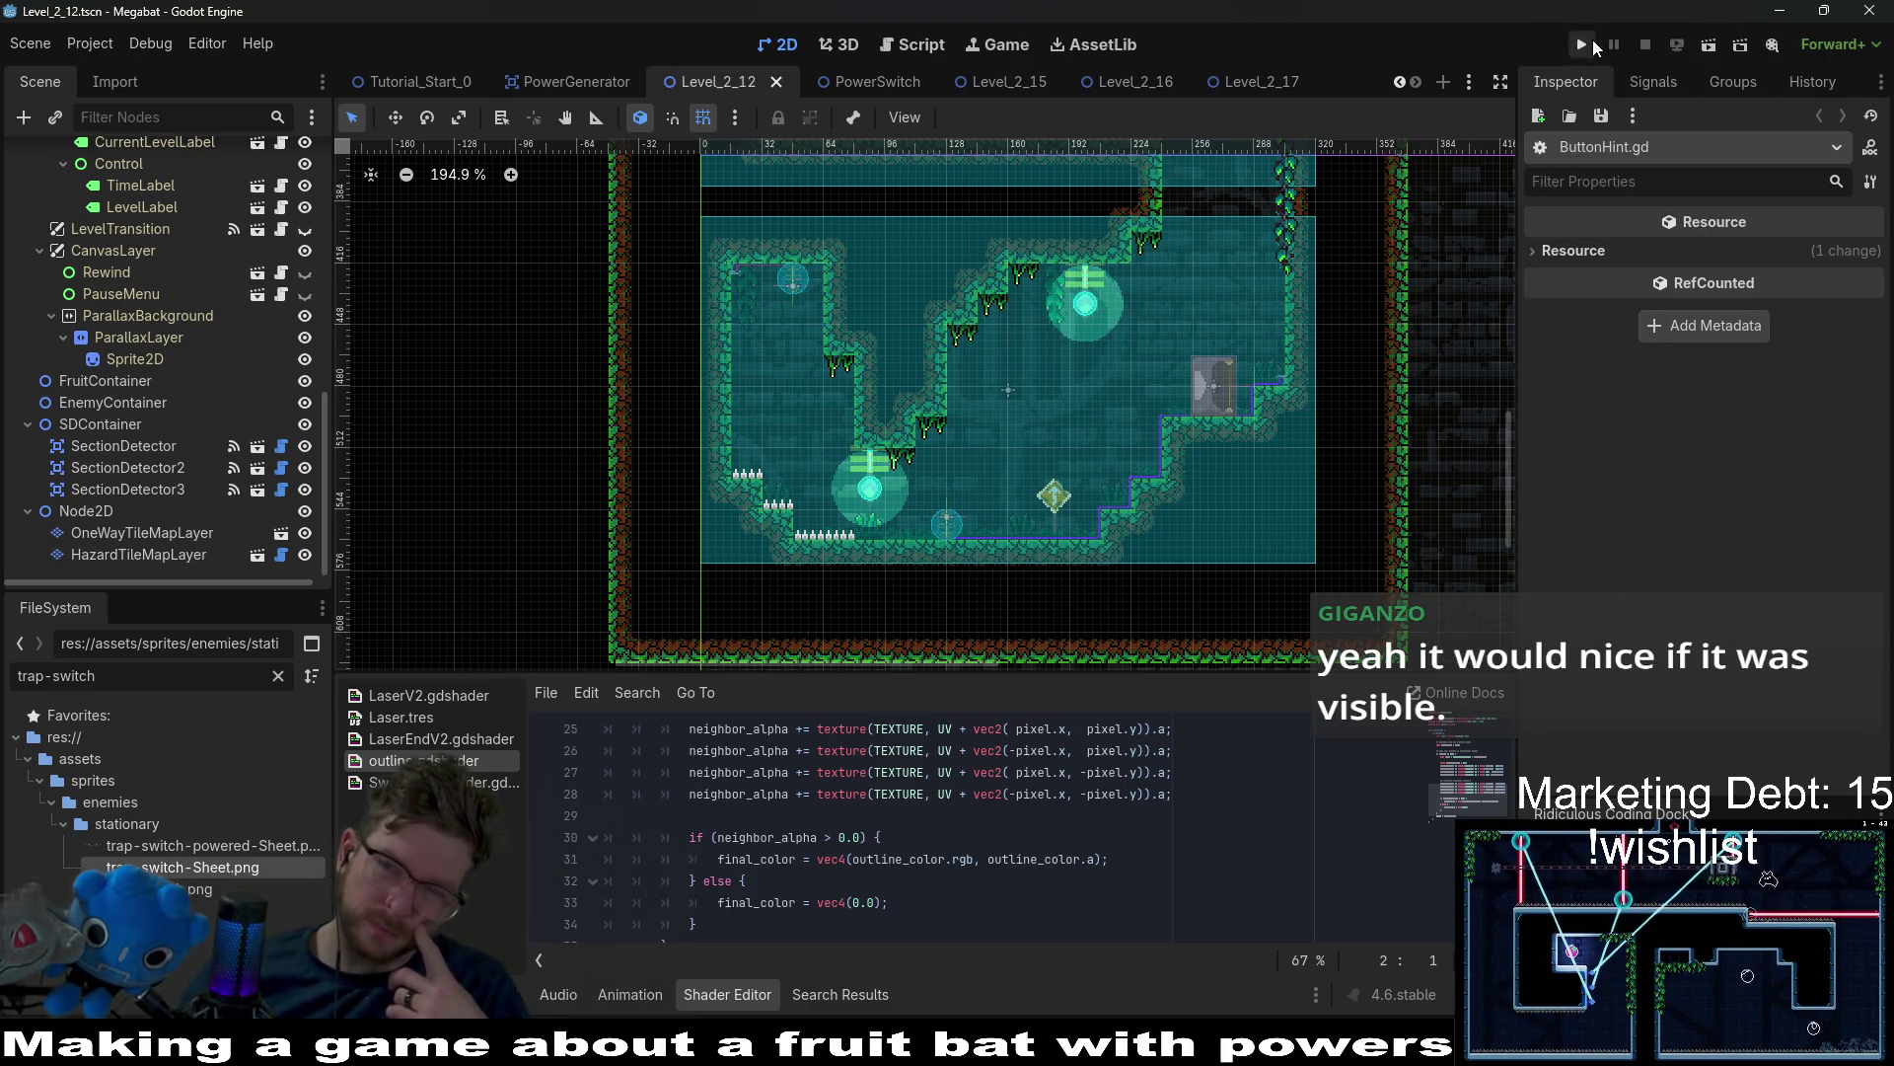
# Run the game, back out of a first-profile level to profile select, and erase that empty profile.
pyautogui.click(1592, 43)
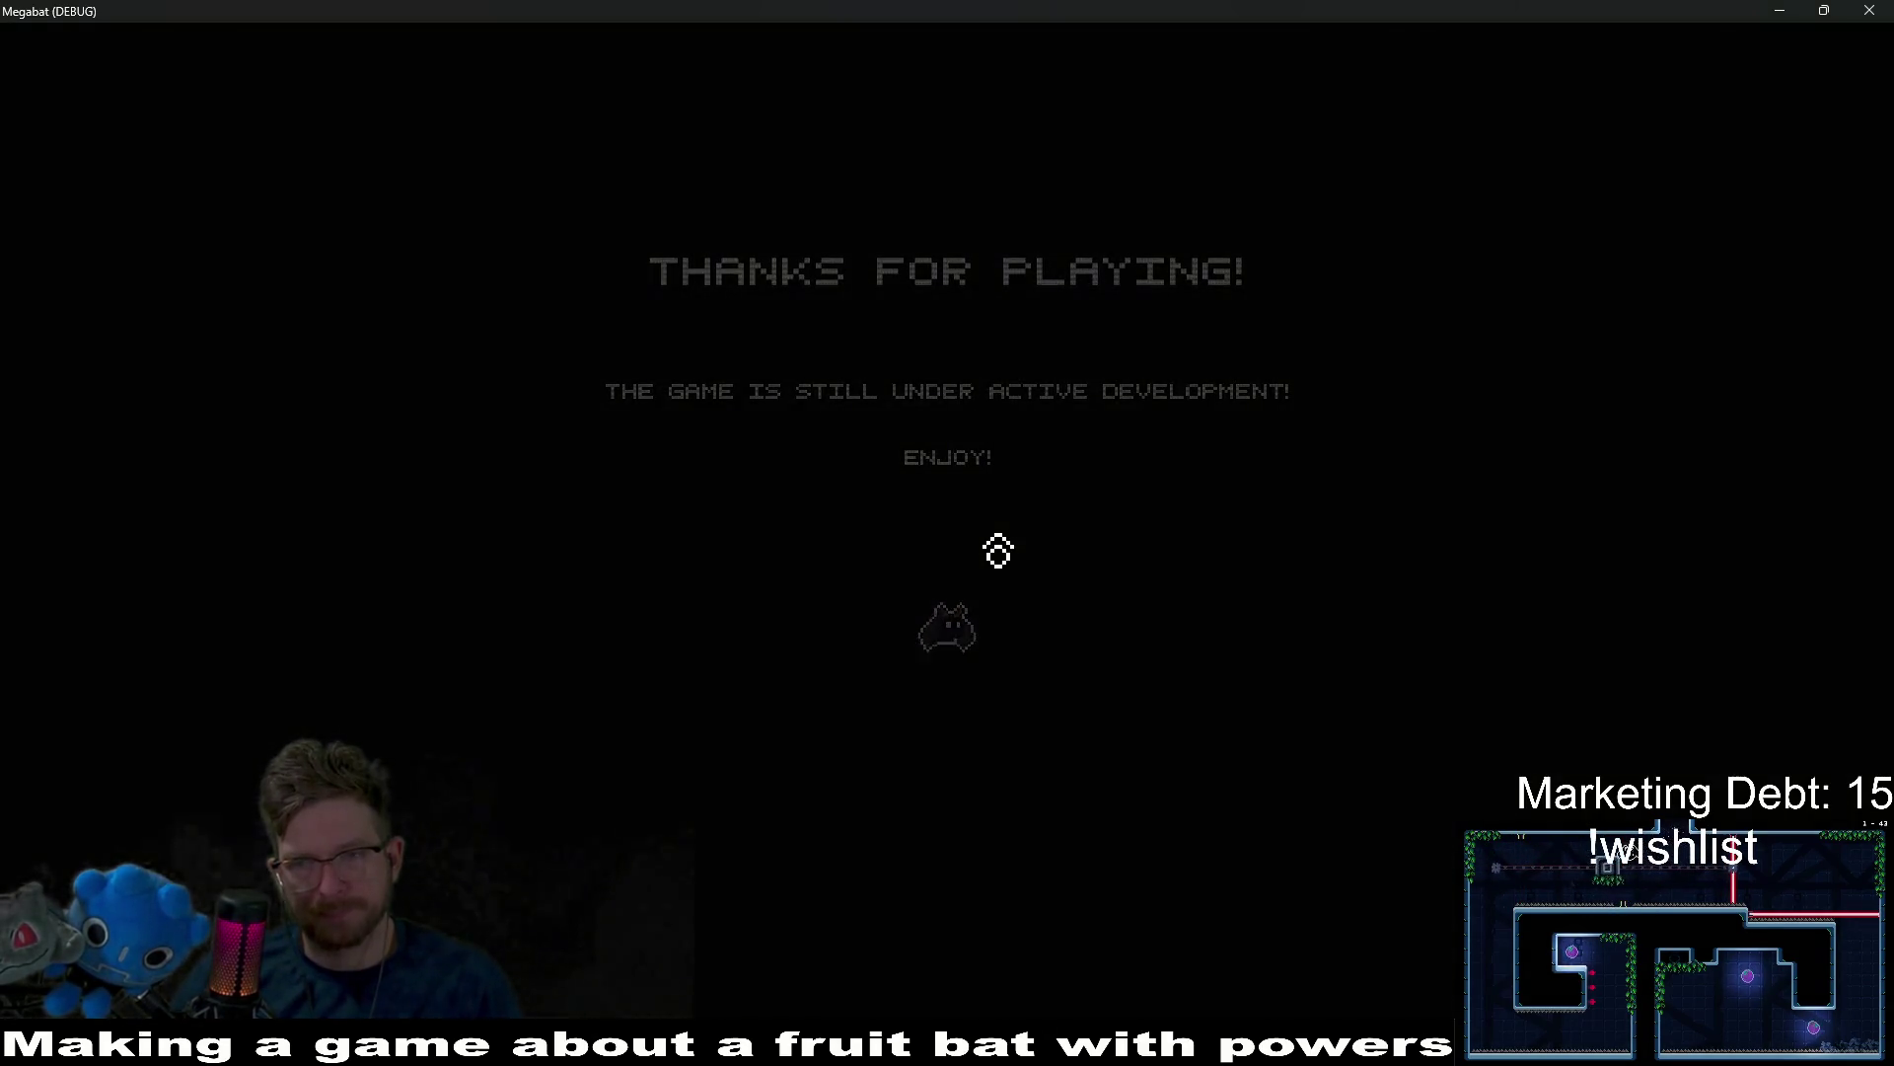
pyautogui.click(951, 514)
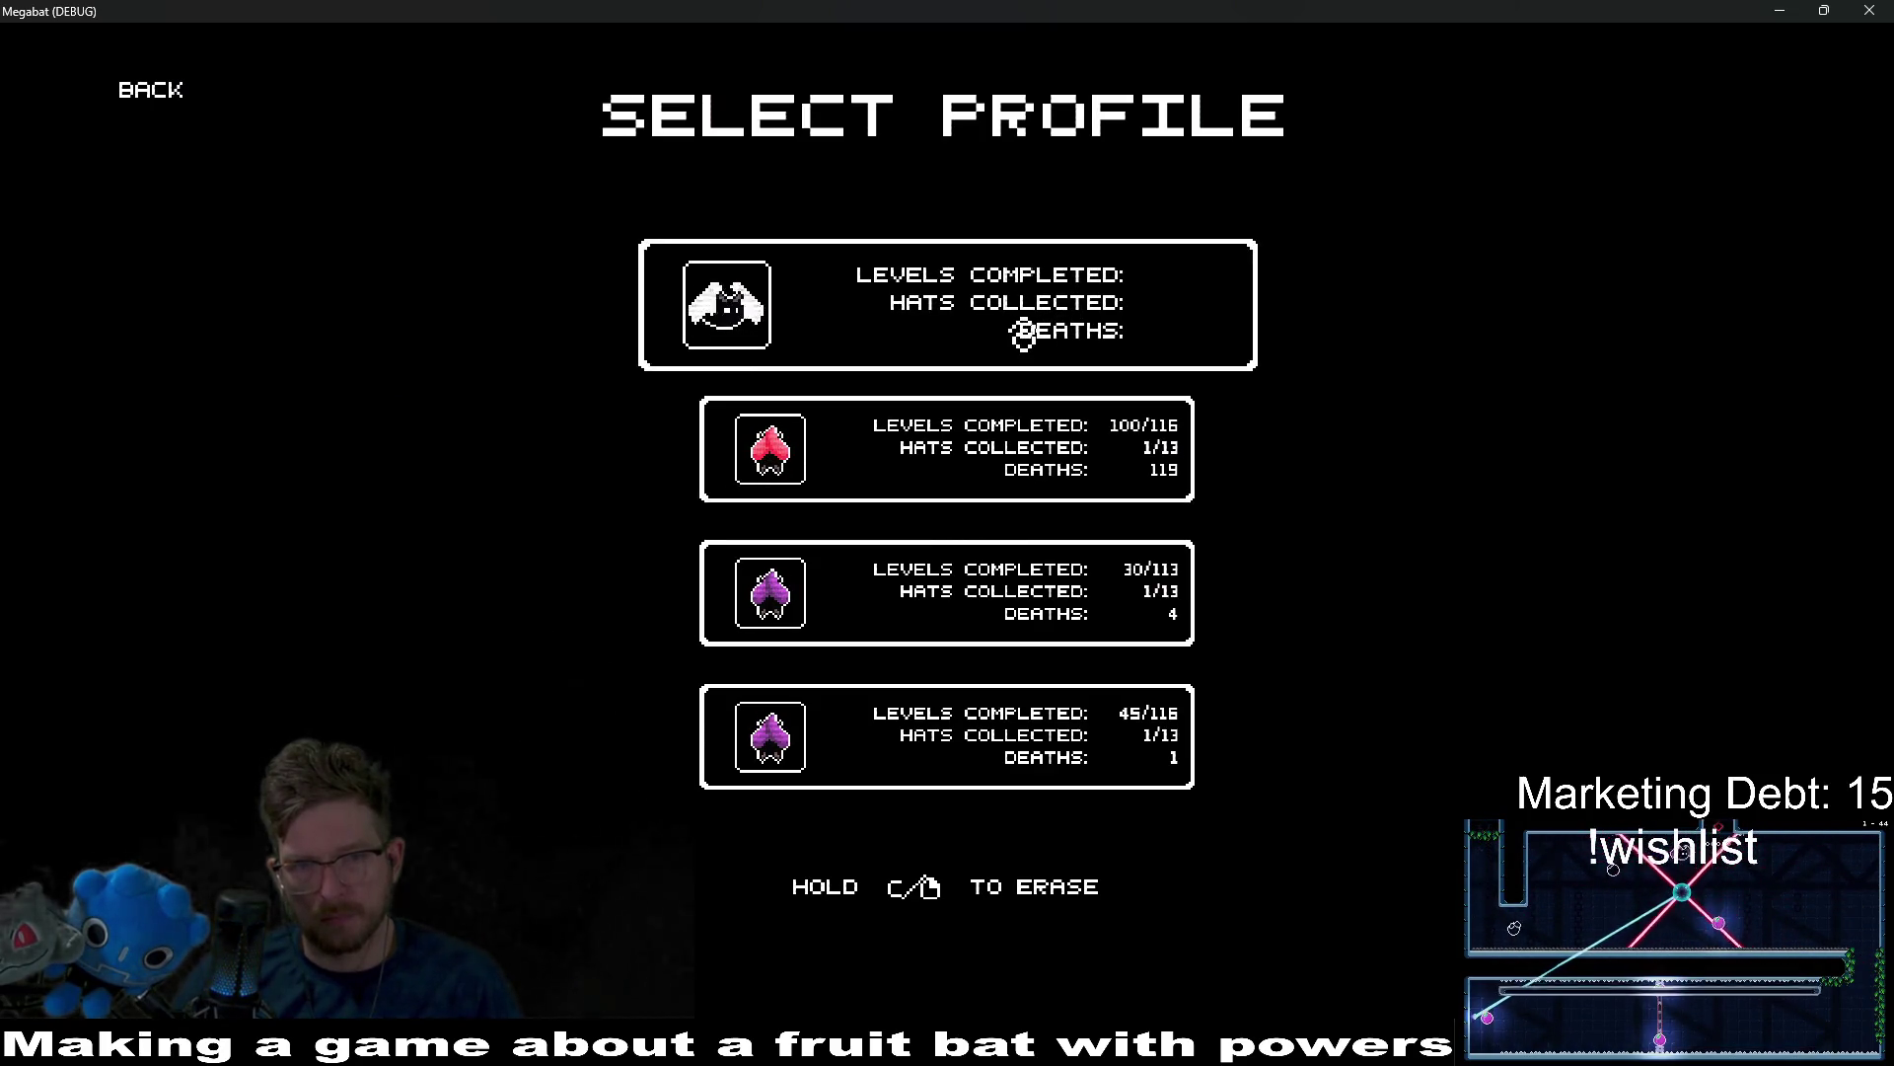
pyautogui.click(1029, 477)
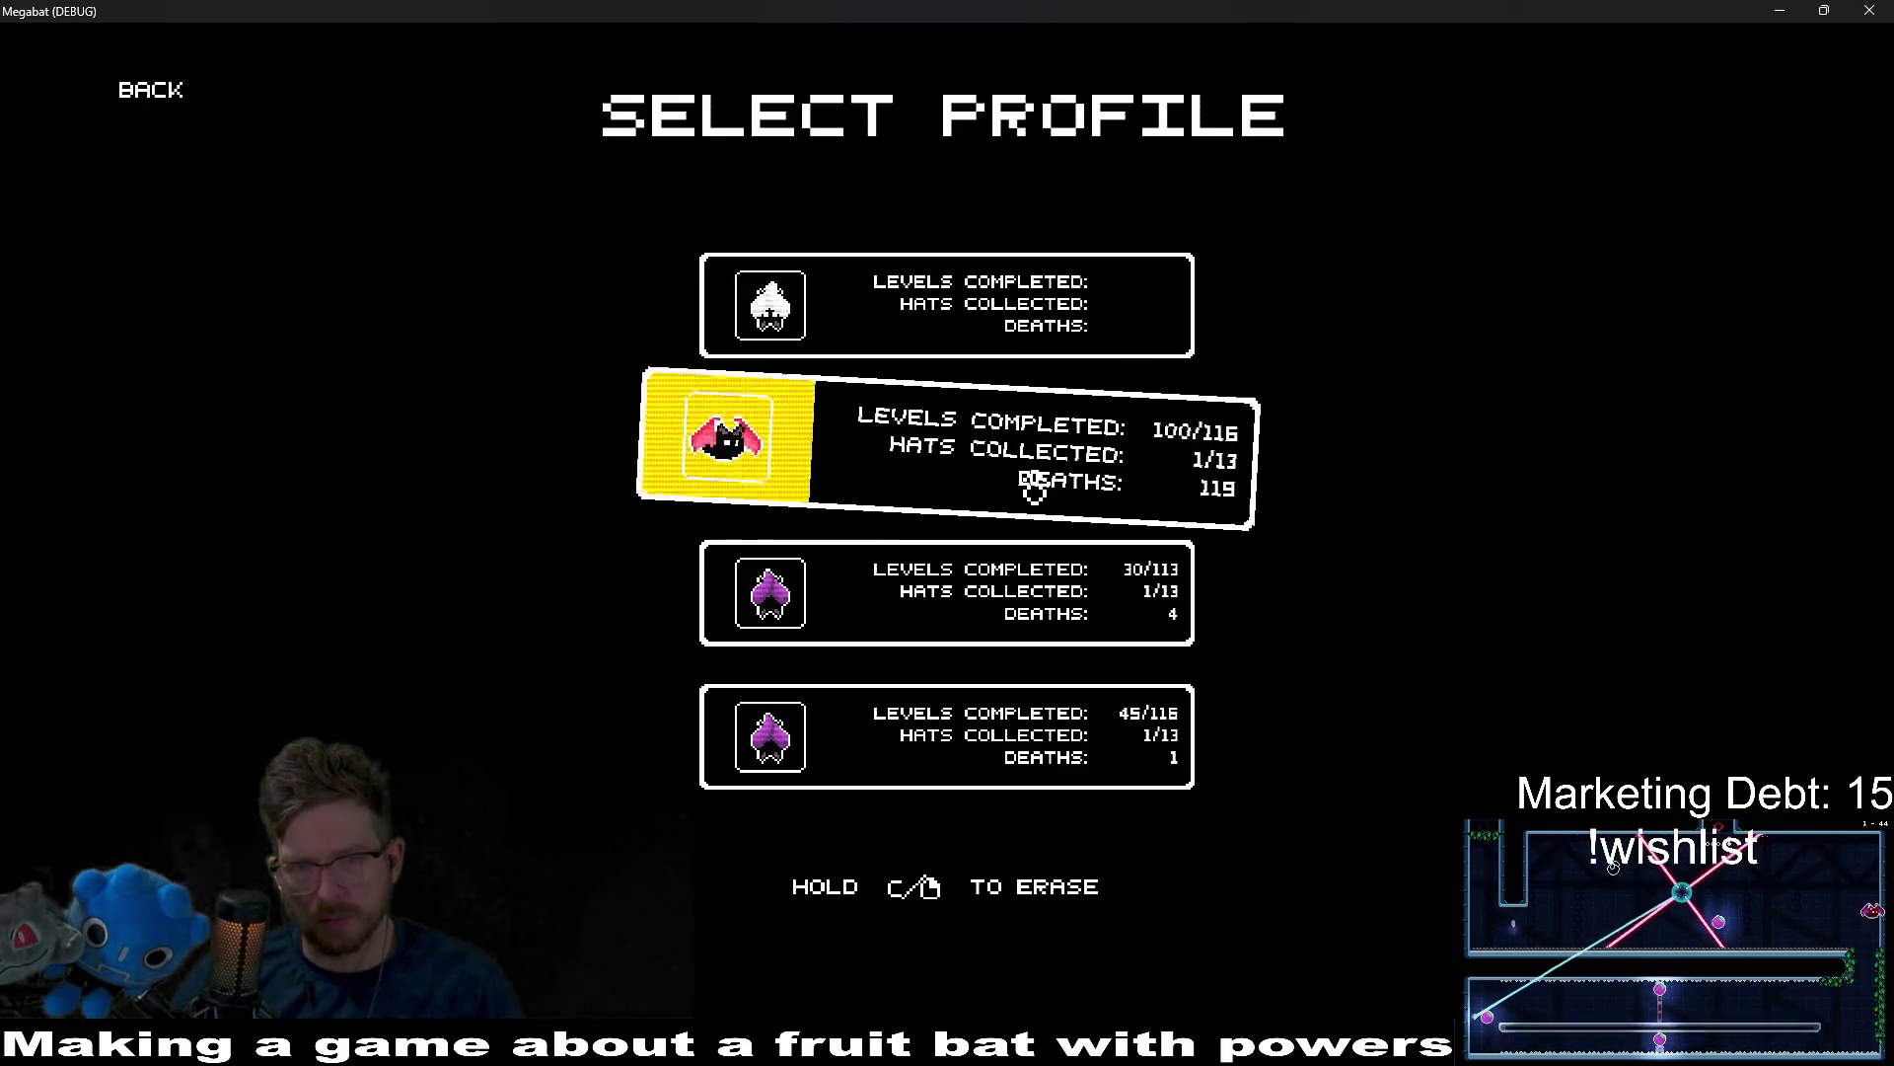
pyautogui.click(975, 302)
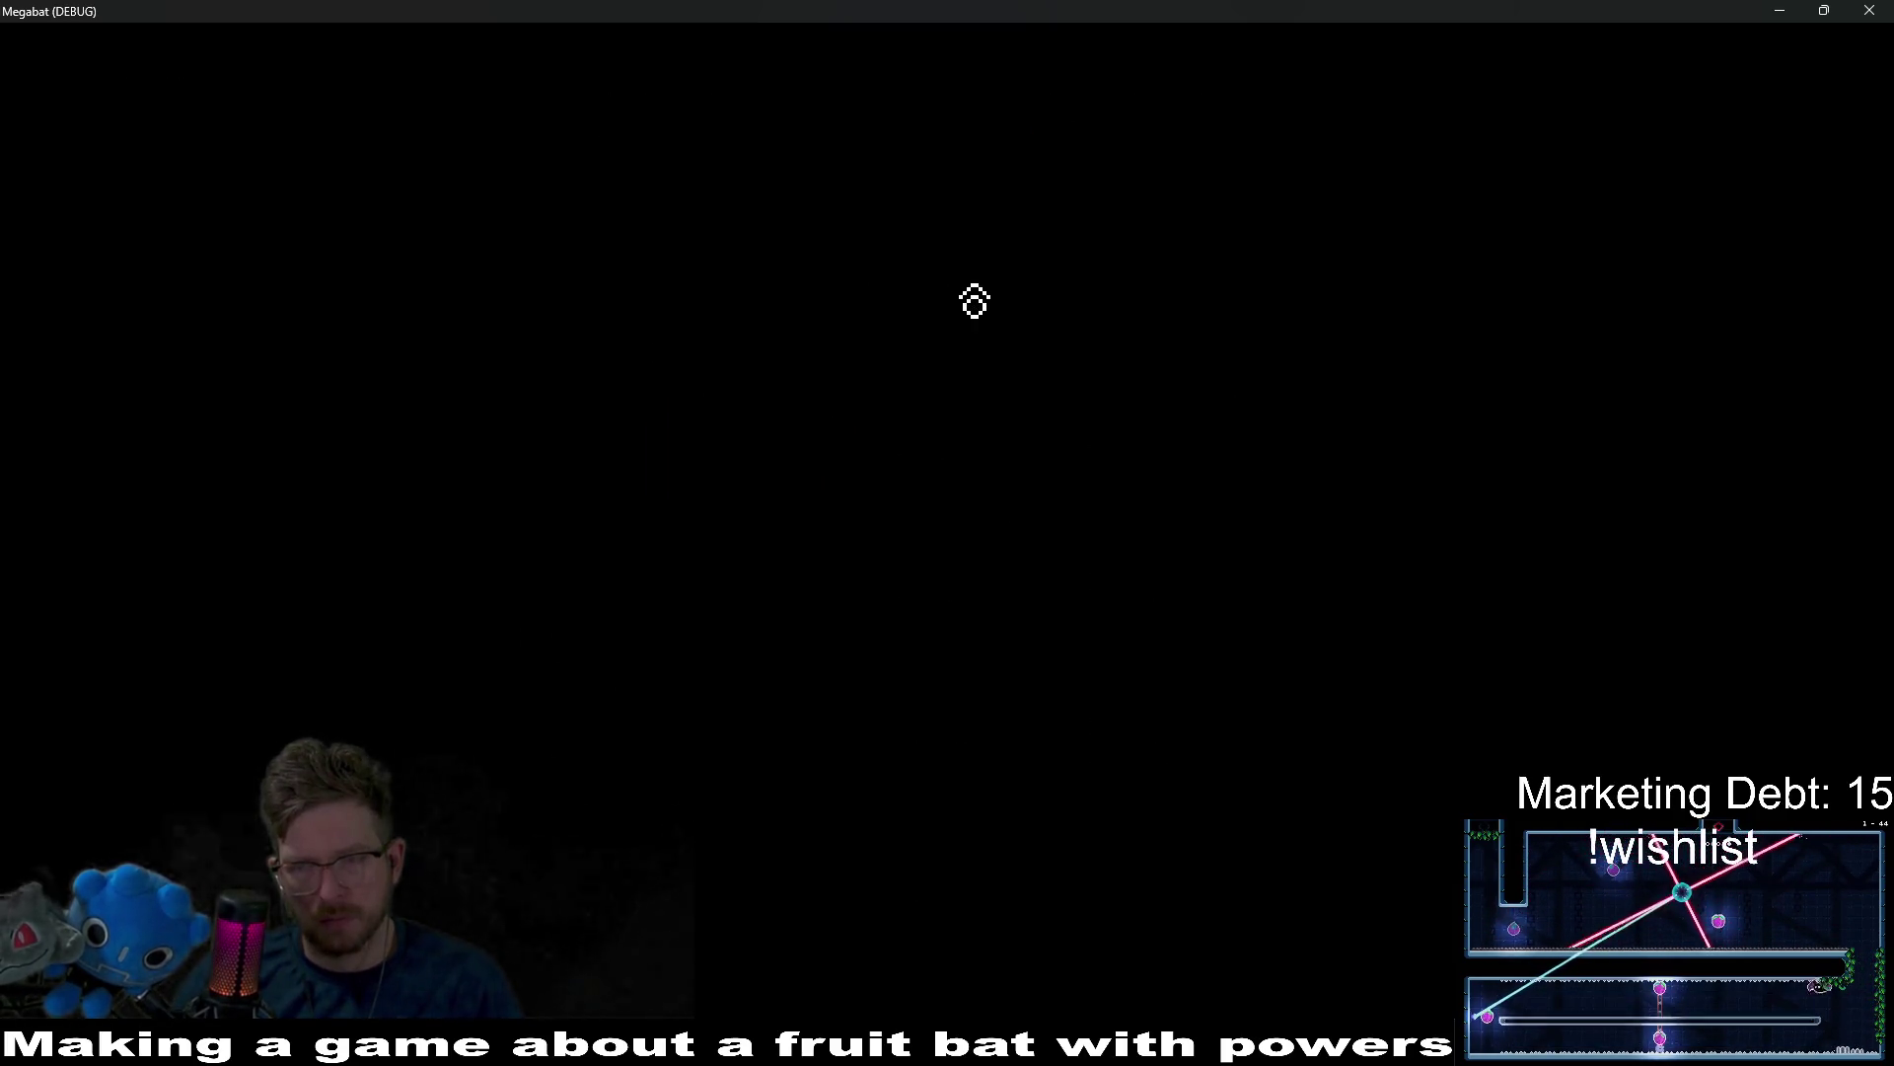
pyautogui.press('Escape')
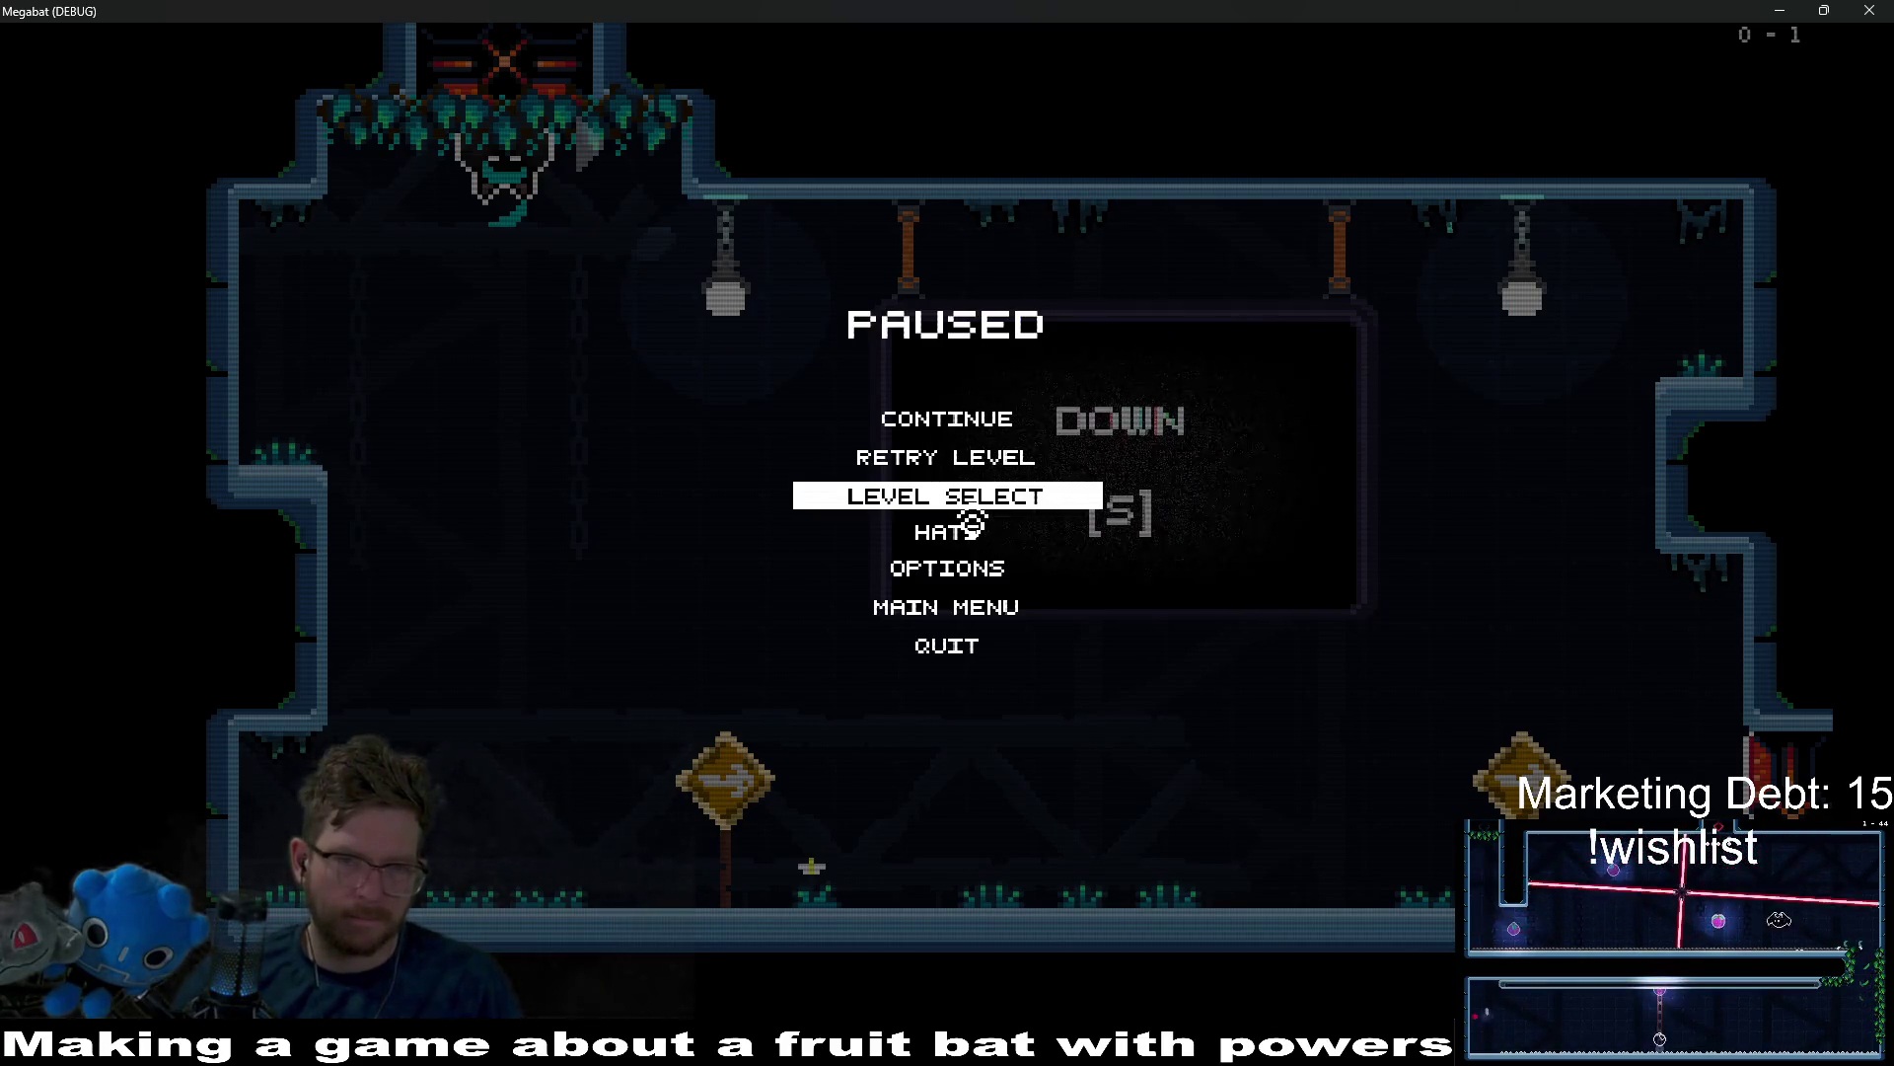
pyautogui.click(971, 505)
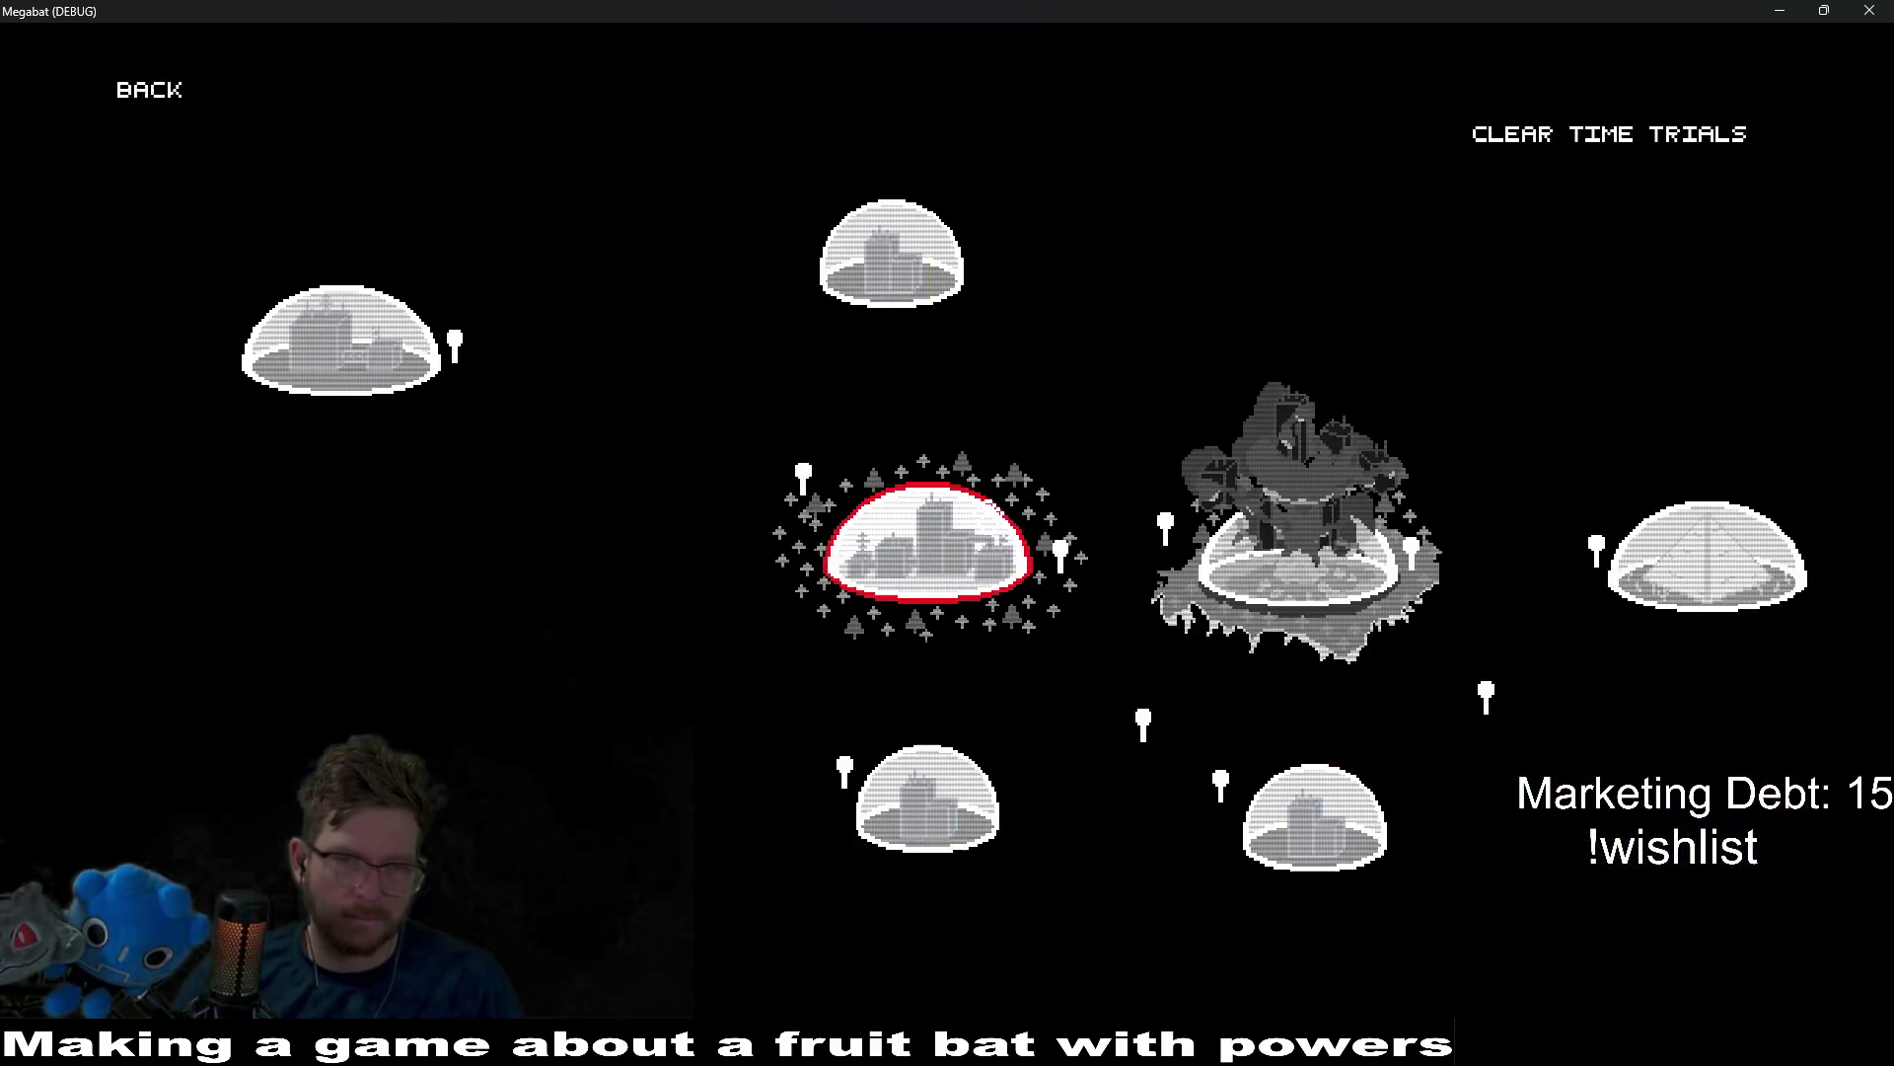
pyautogui.click(163, 116)
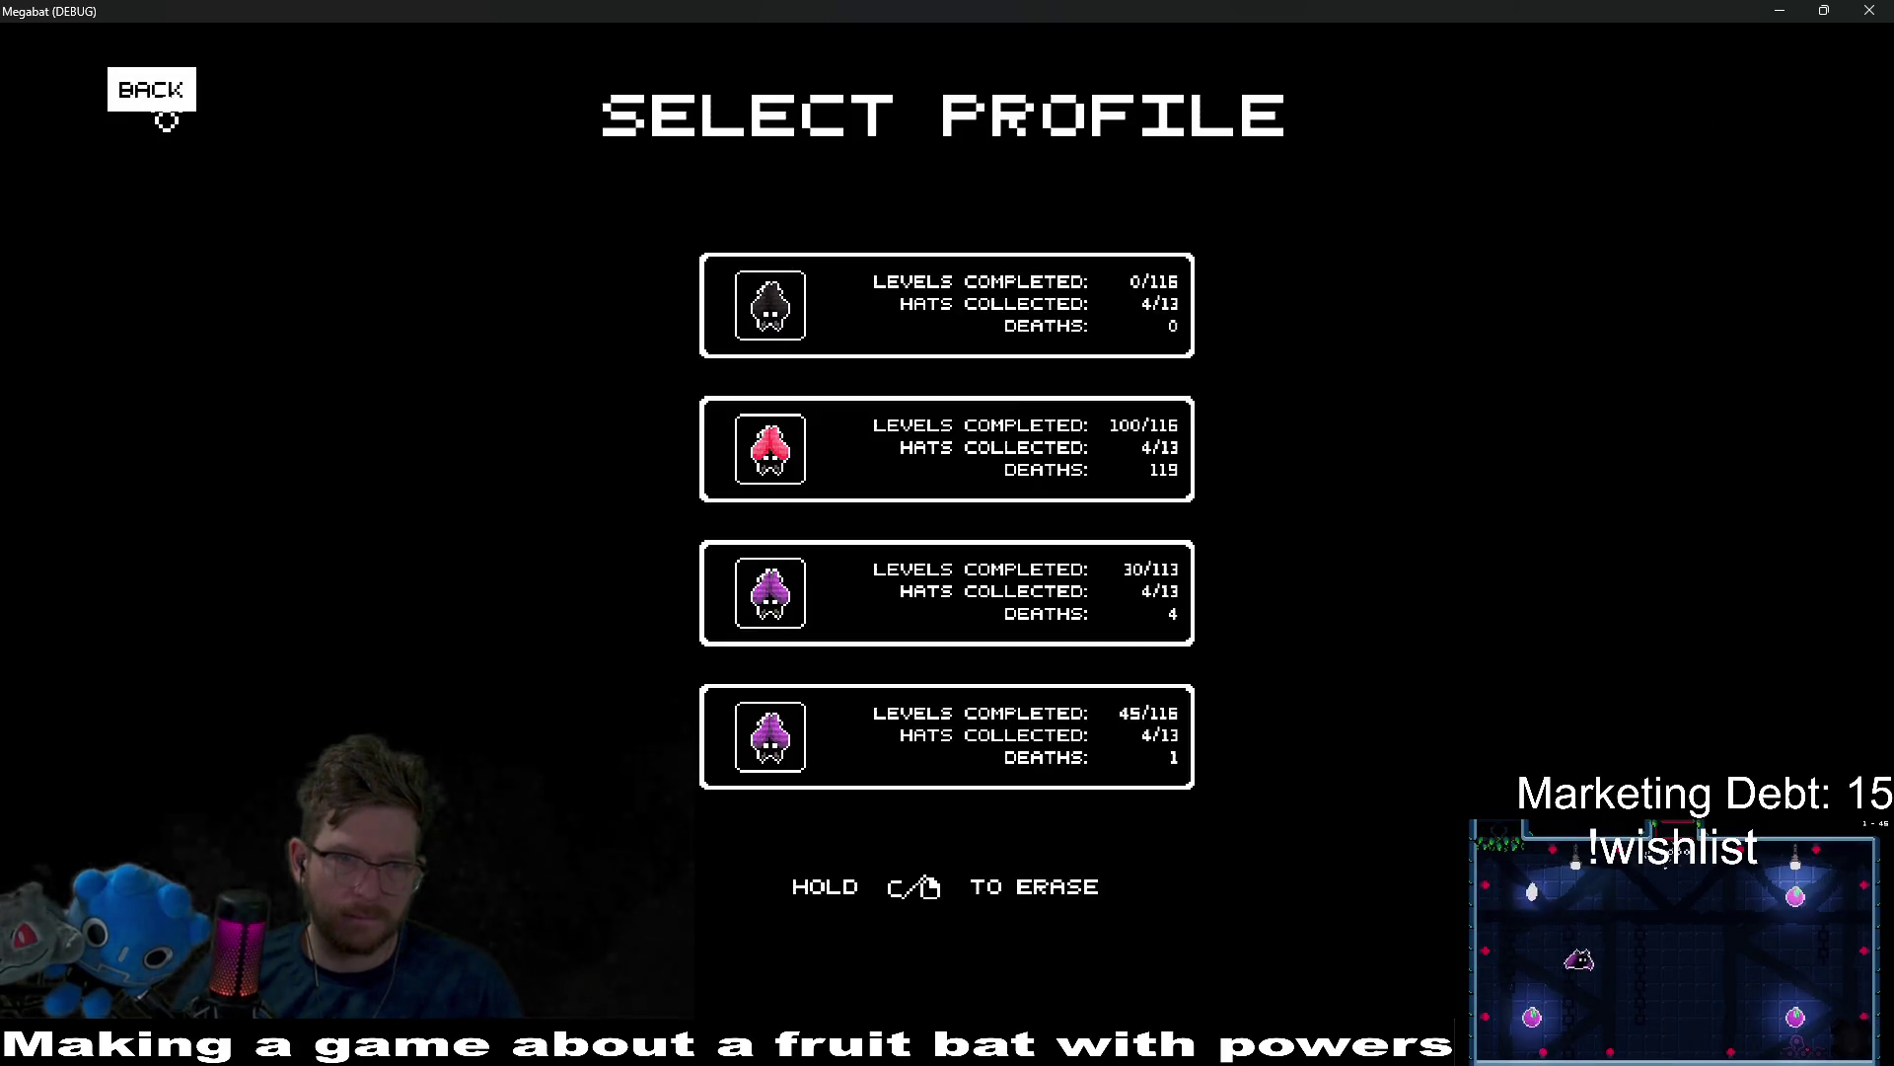
pyautogui.moveTo(1083, 329); pyautogui.dragTo(1084, 328)
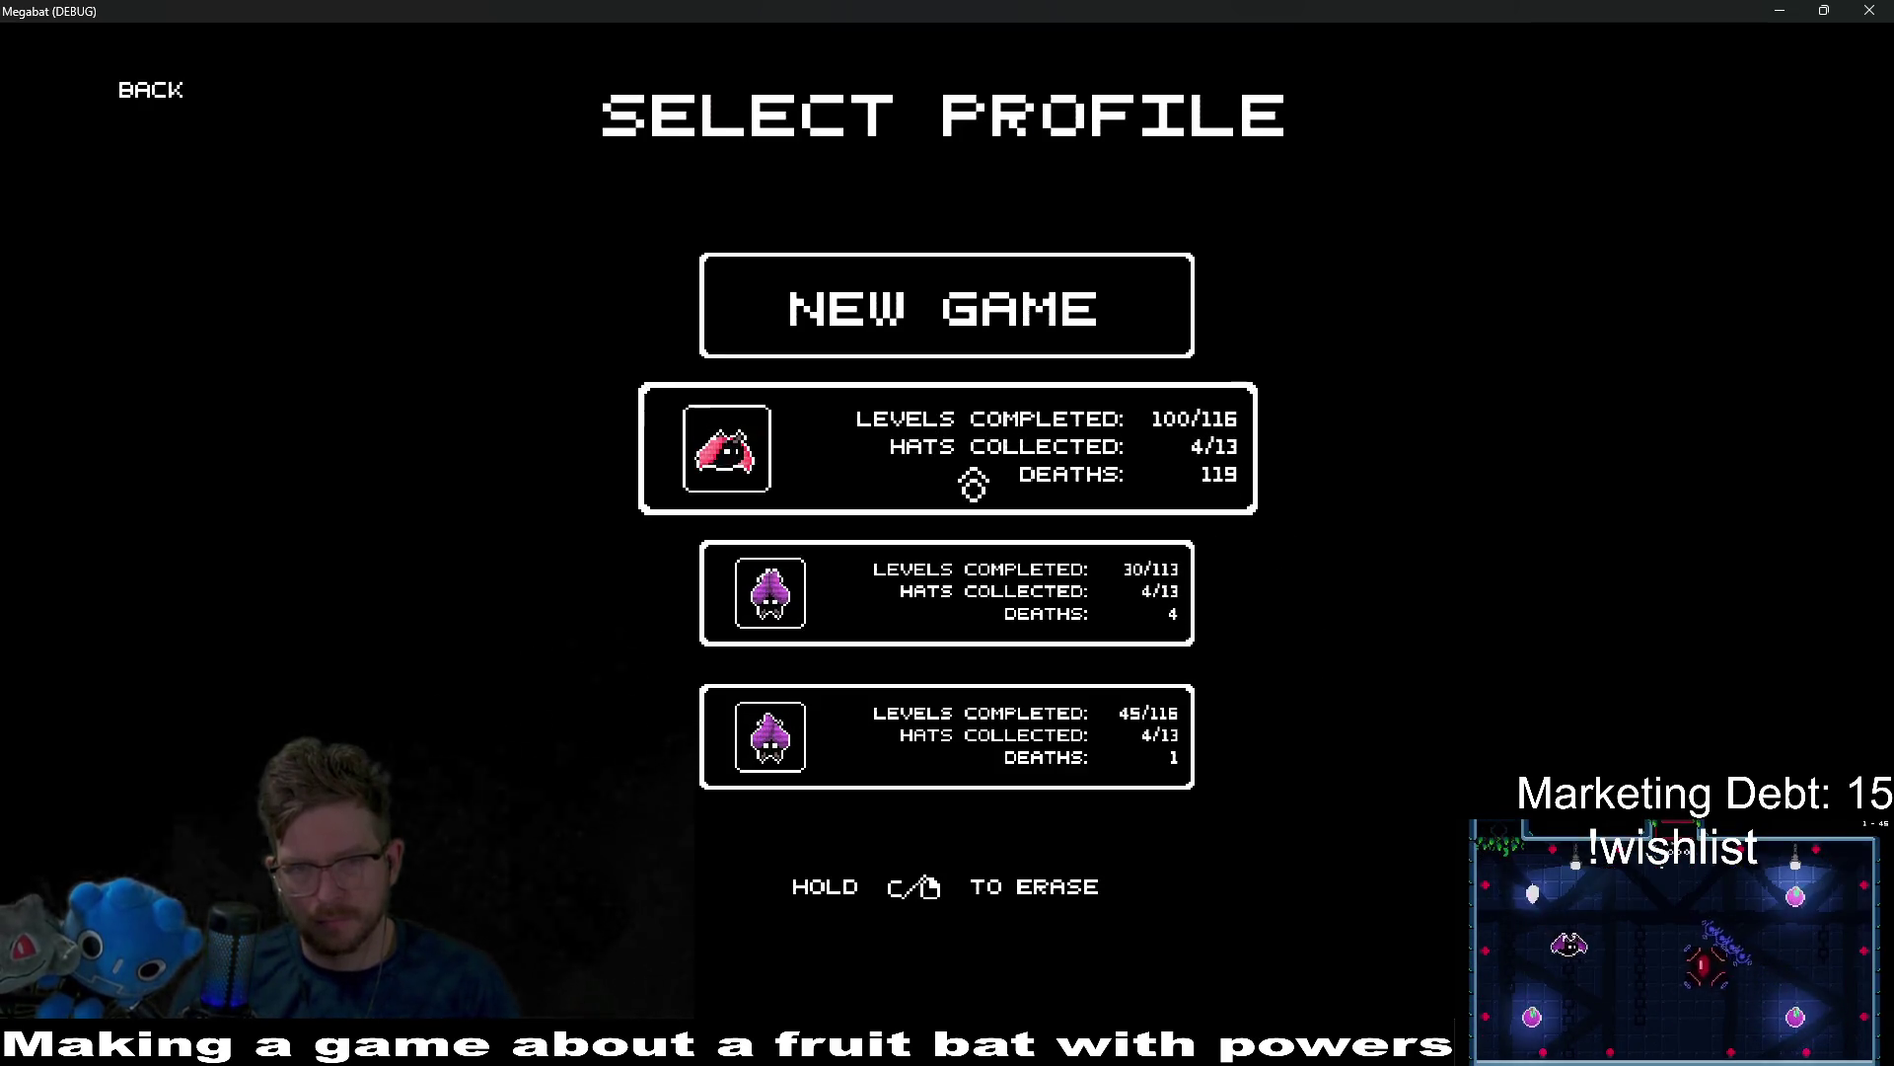
# Load the 100-level profile, pause into level select, and open the tree world's level list.
pyautogui.click(973, 483)
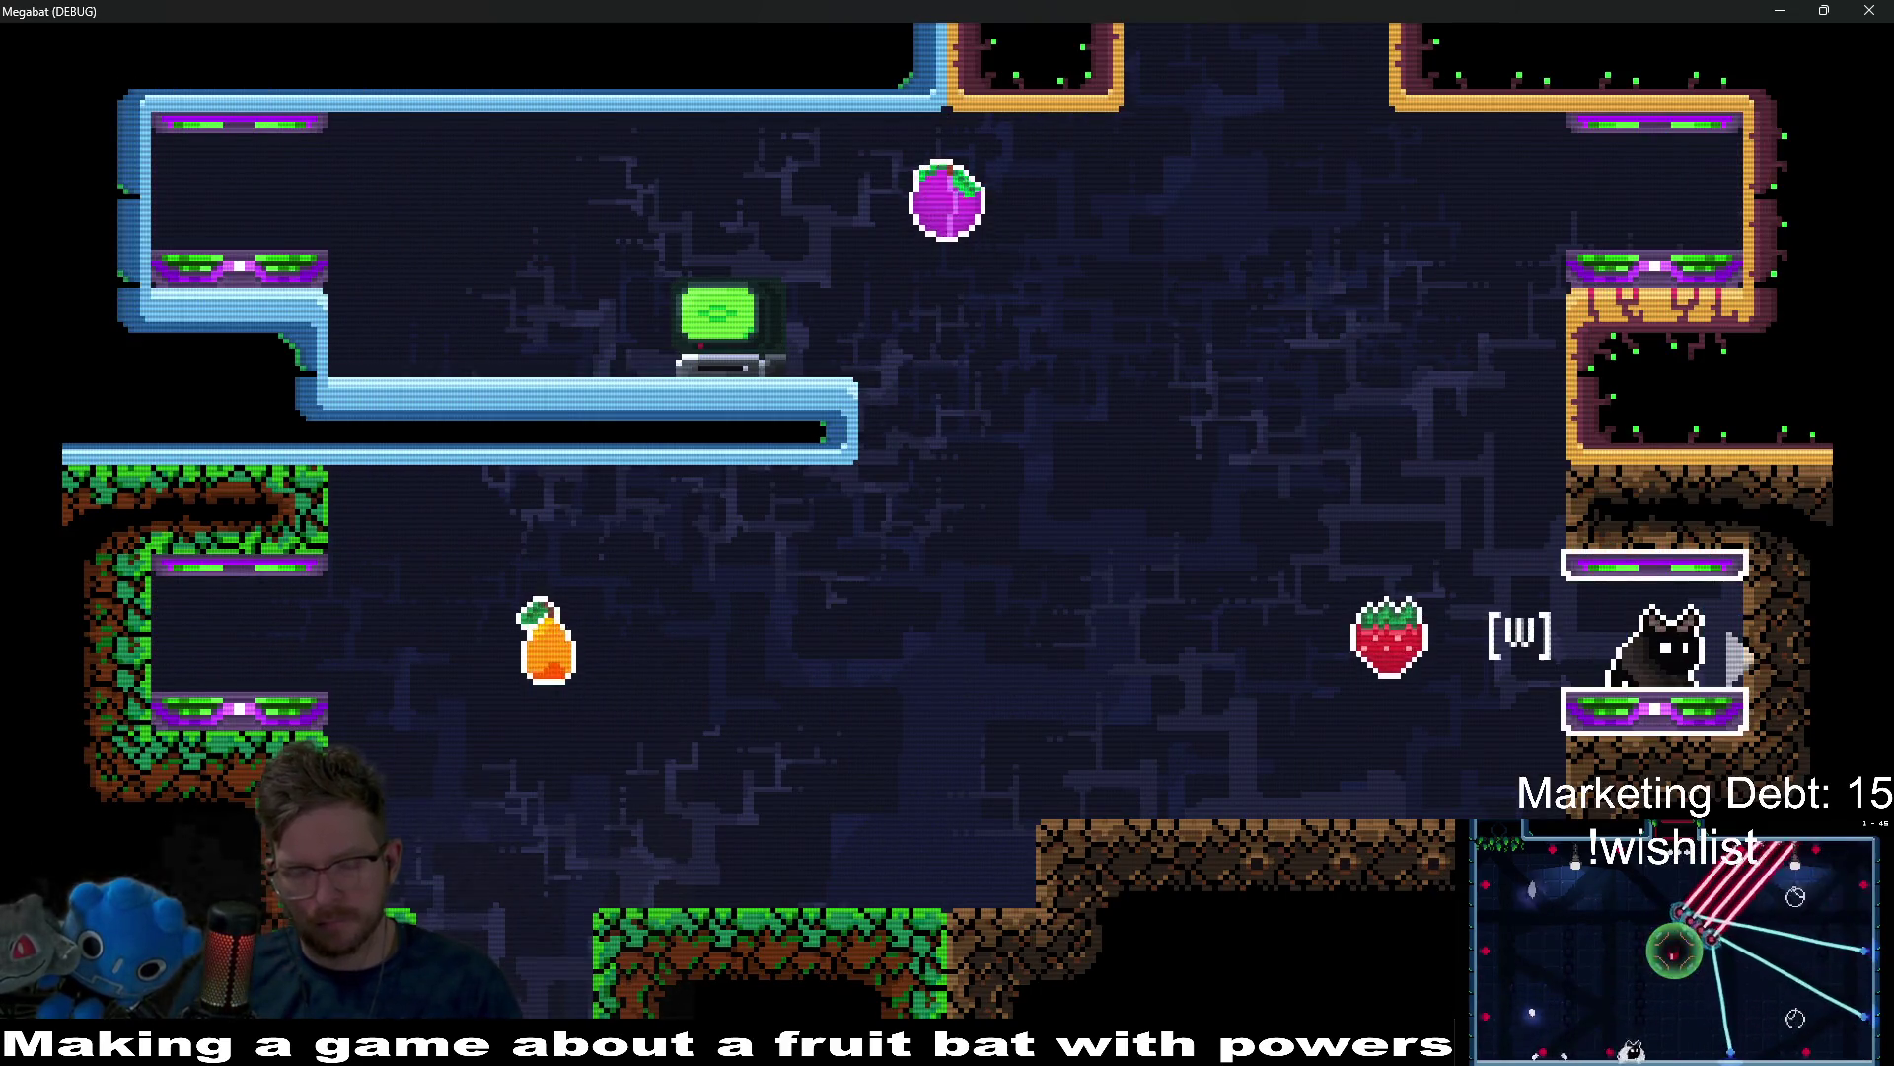
pyautogui.press('Escape')
pyautogui.click(973, 494)
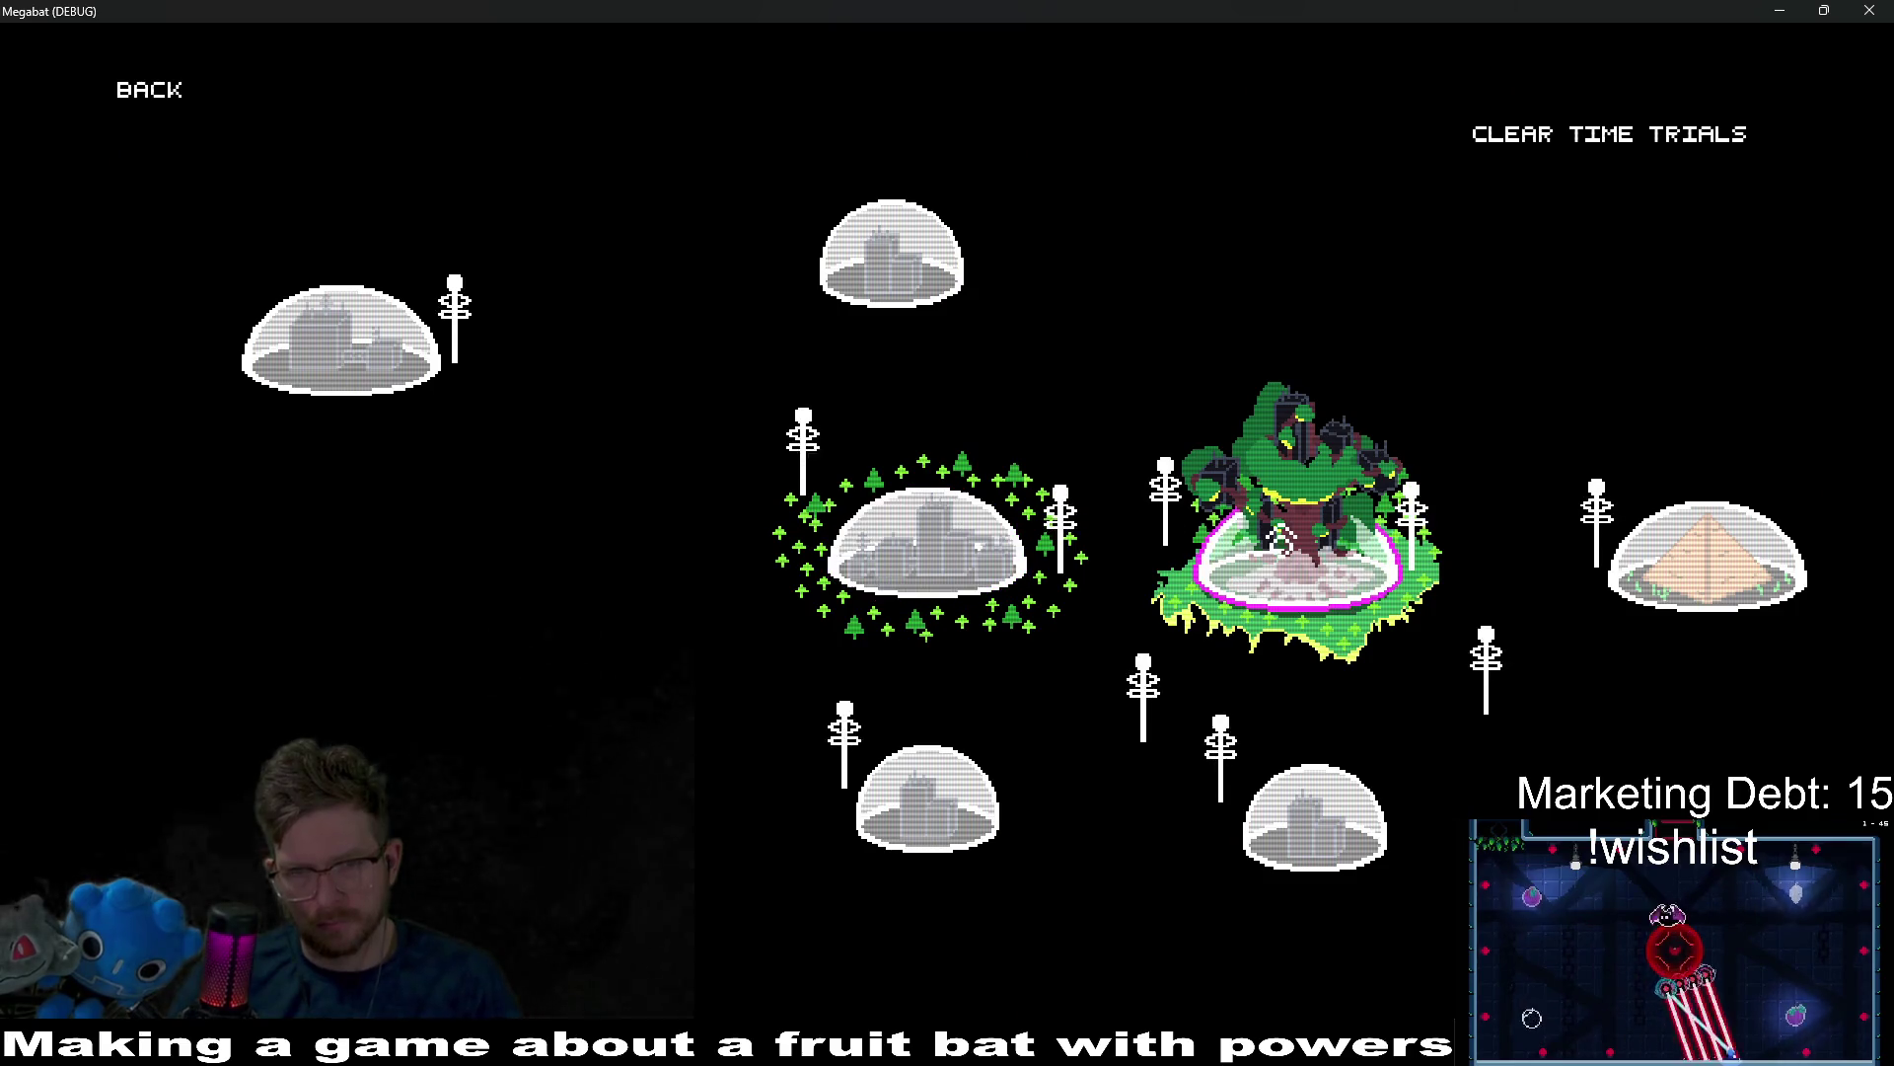
pyautogui.click(1281, 541)
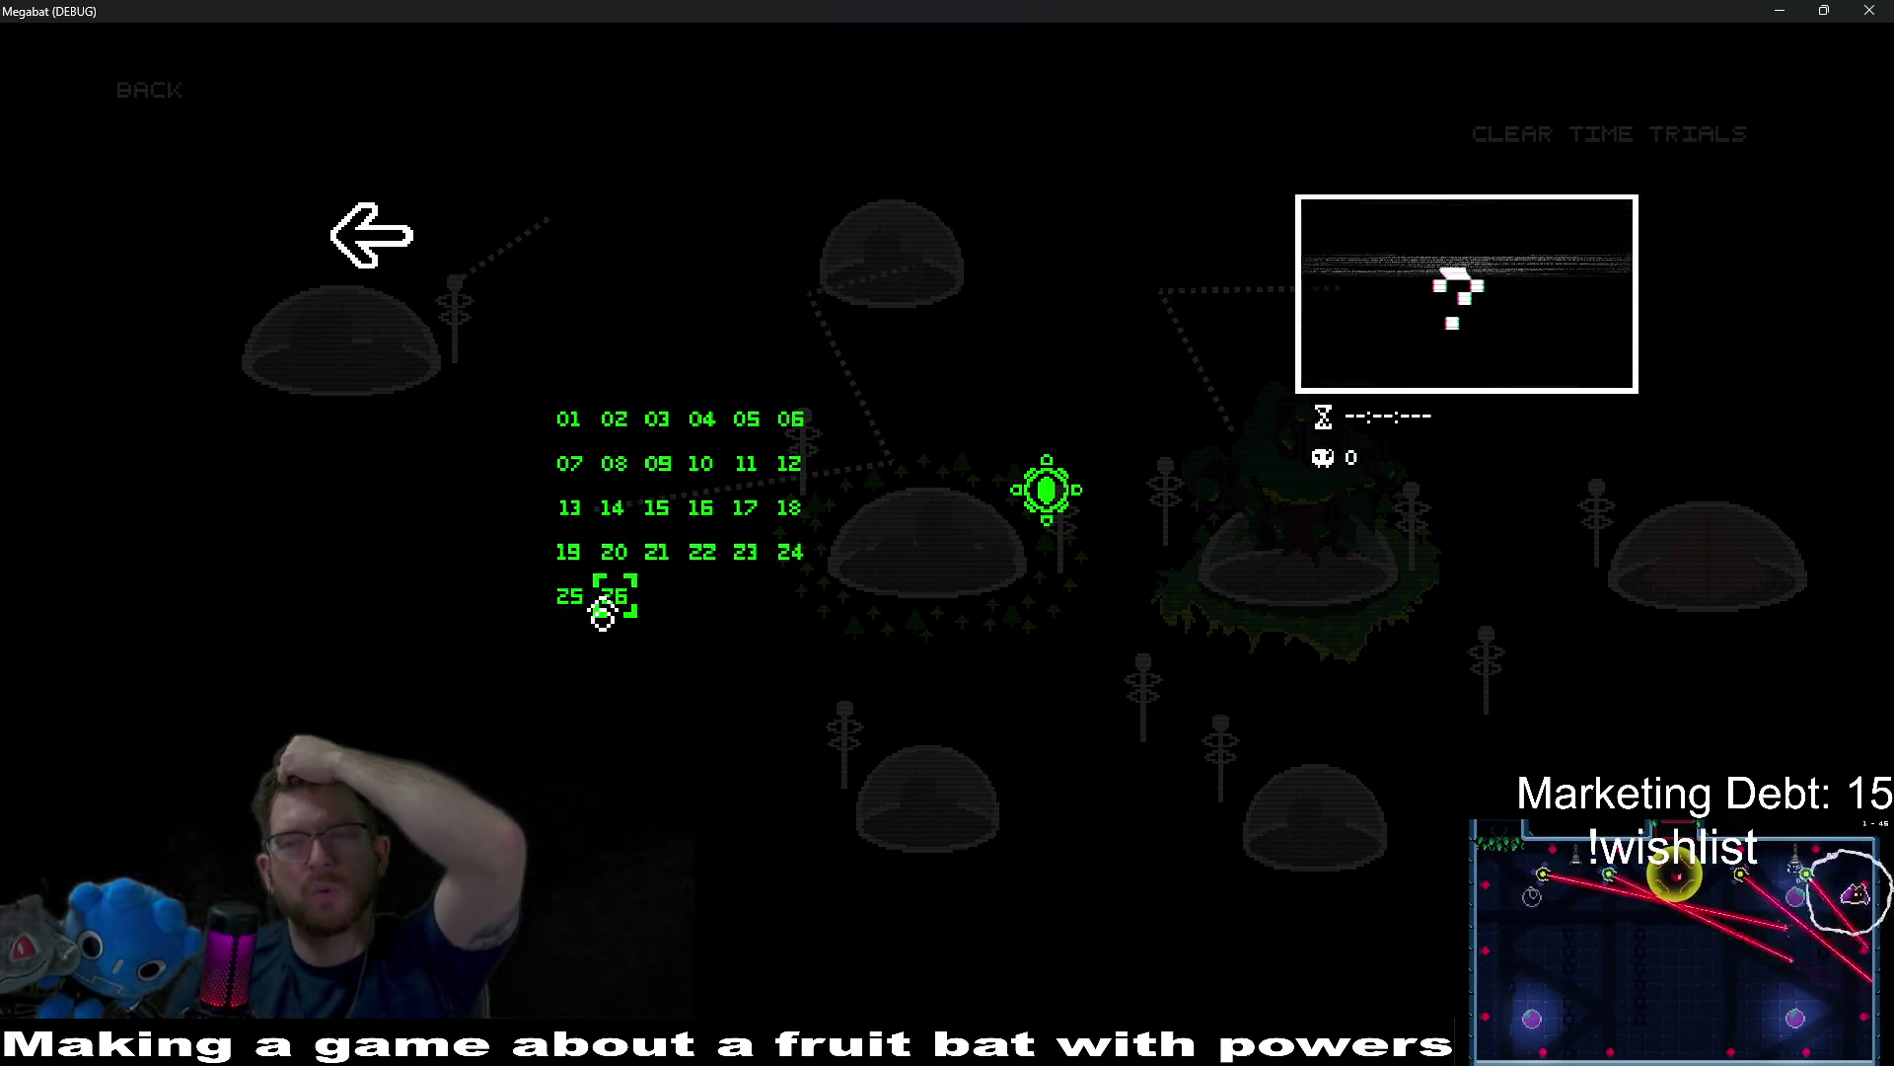
# Start level 26, carry the hanging jar left and down the turret shaft, then close the game.
pyautogui.click(602, 615)
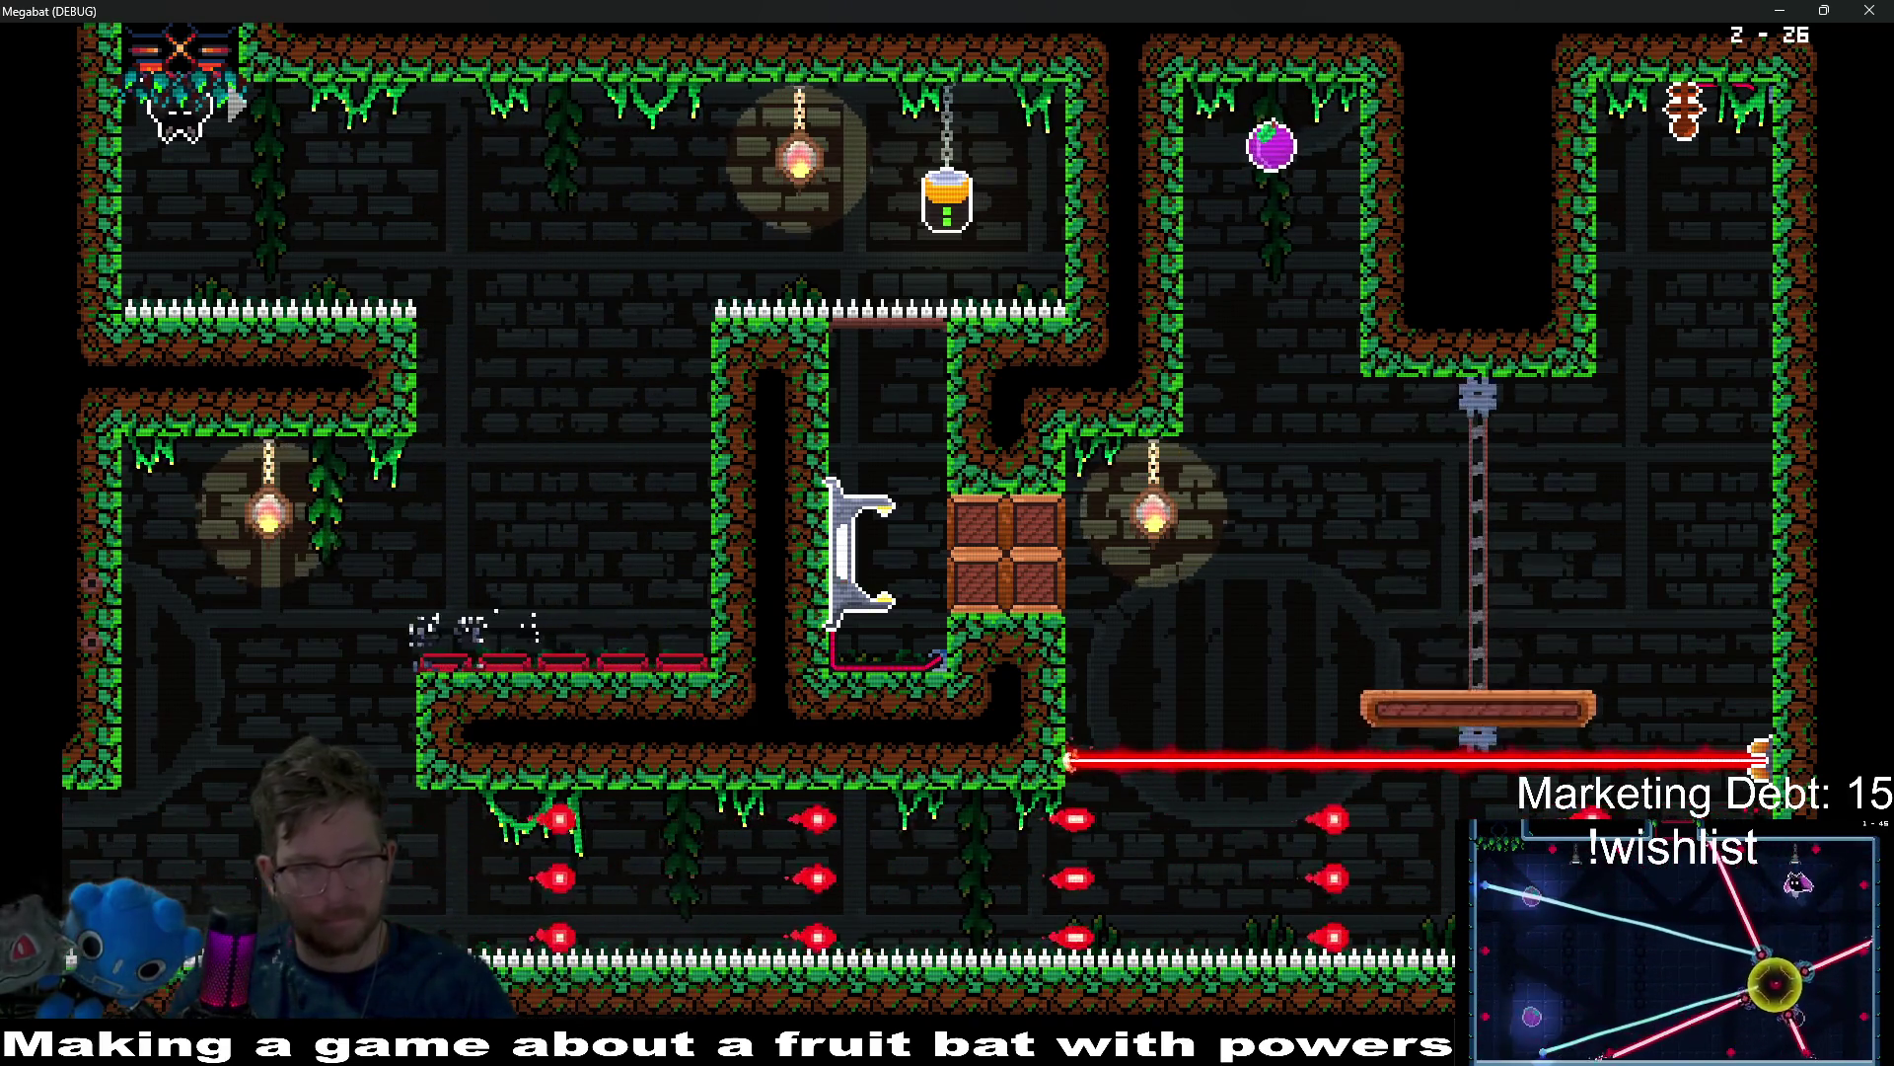
pyautogui.press('Right')
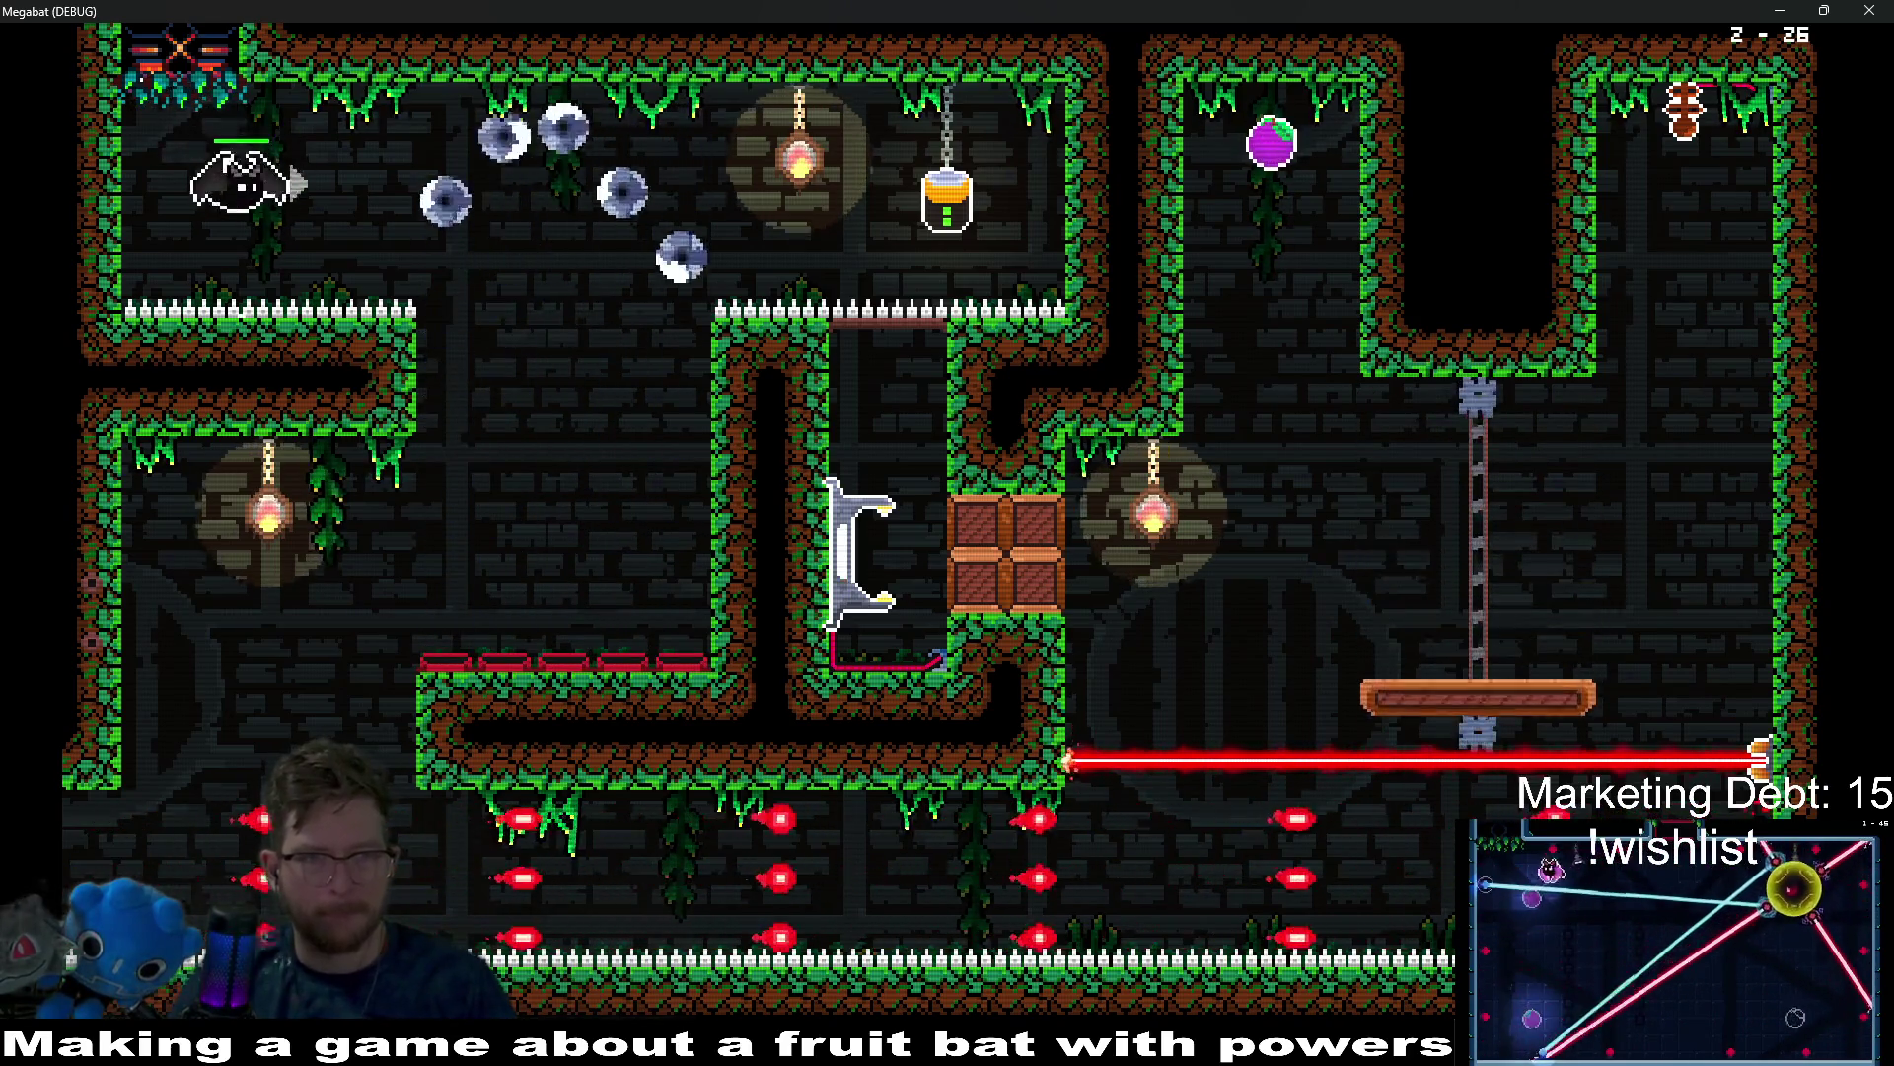
pyautogui.press('Left')
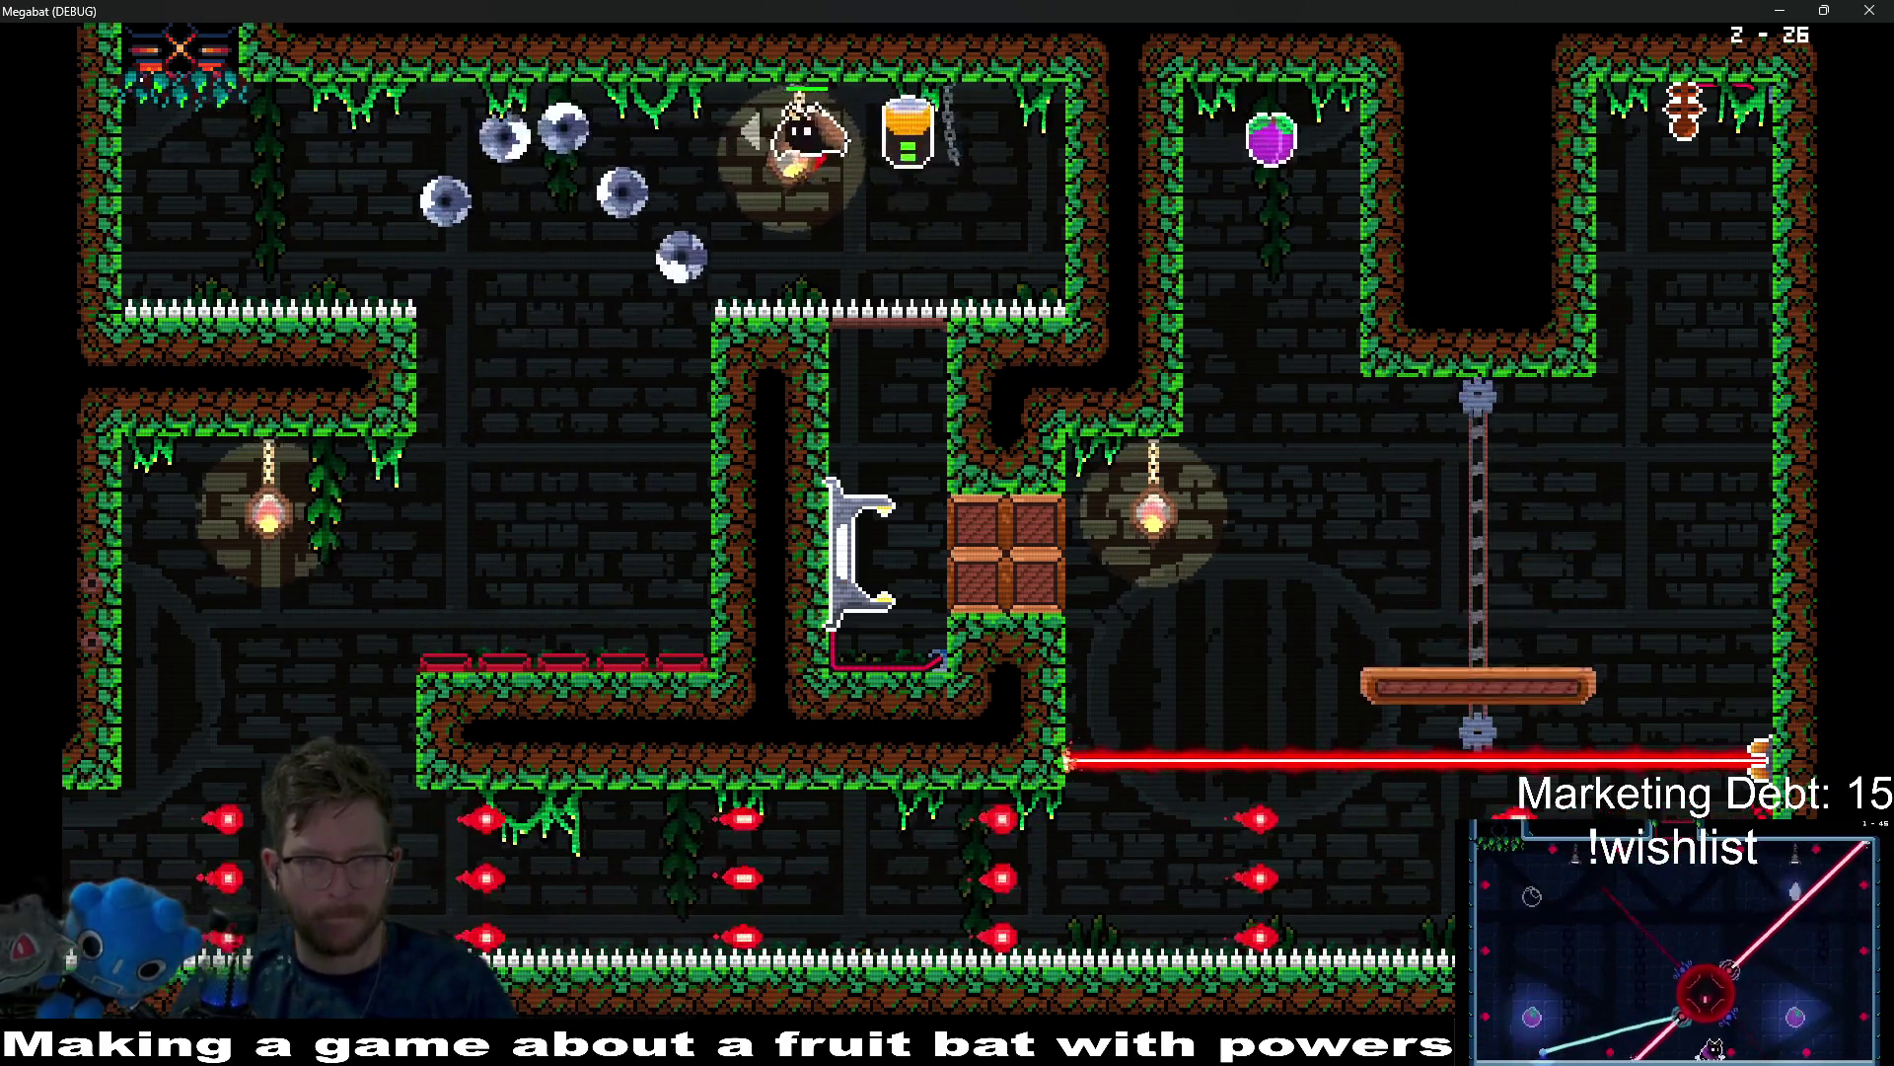
pyautogui.press('Left')
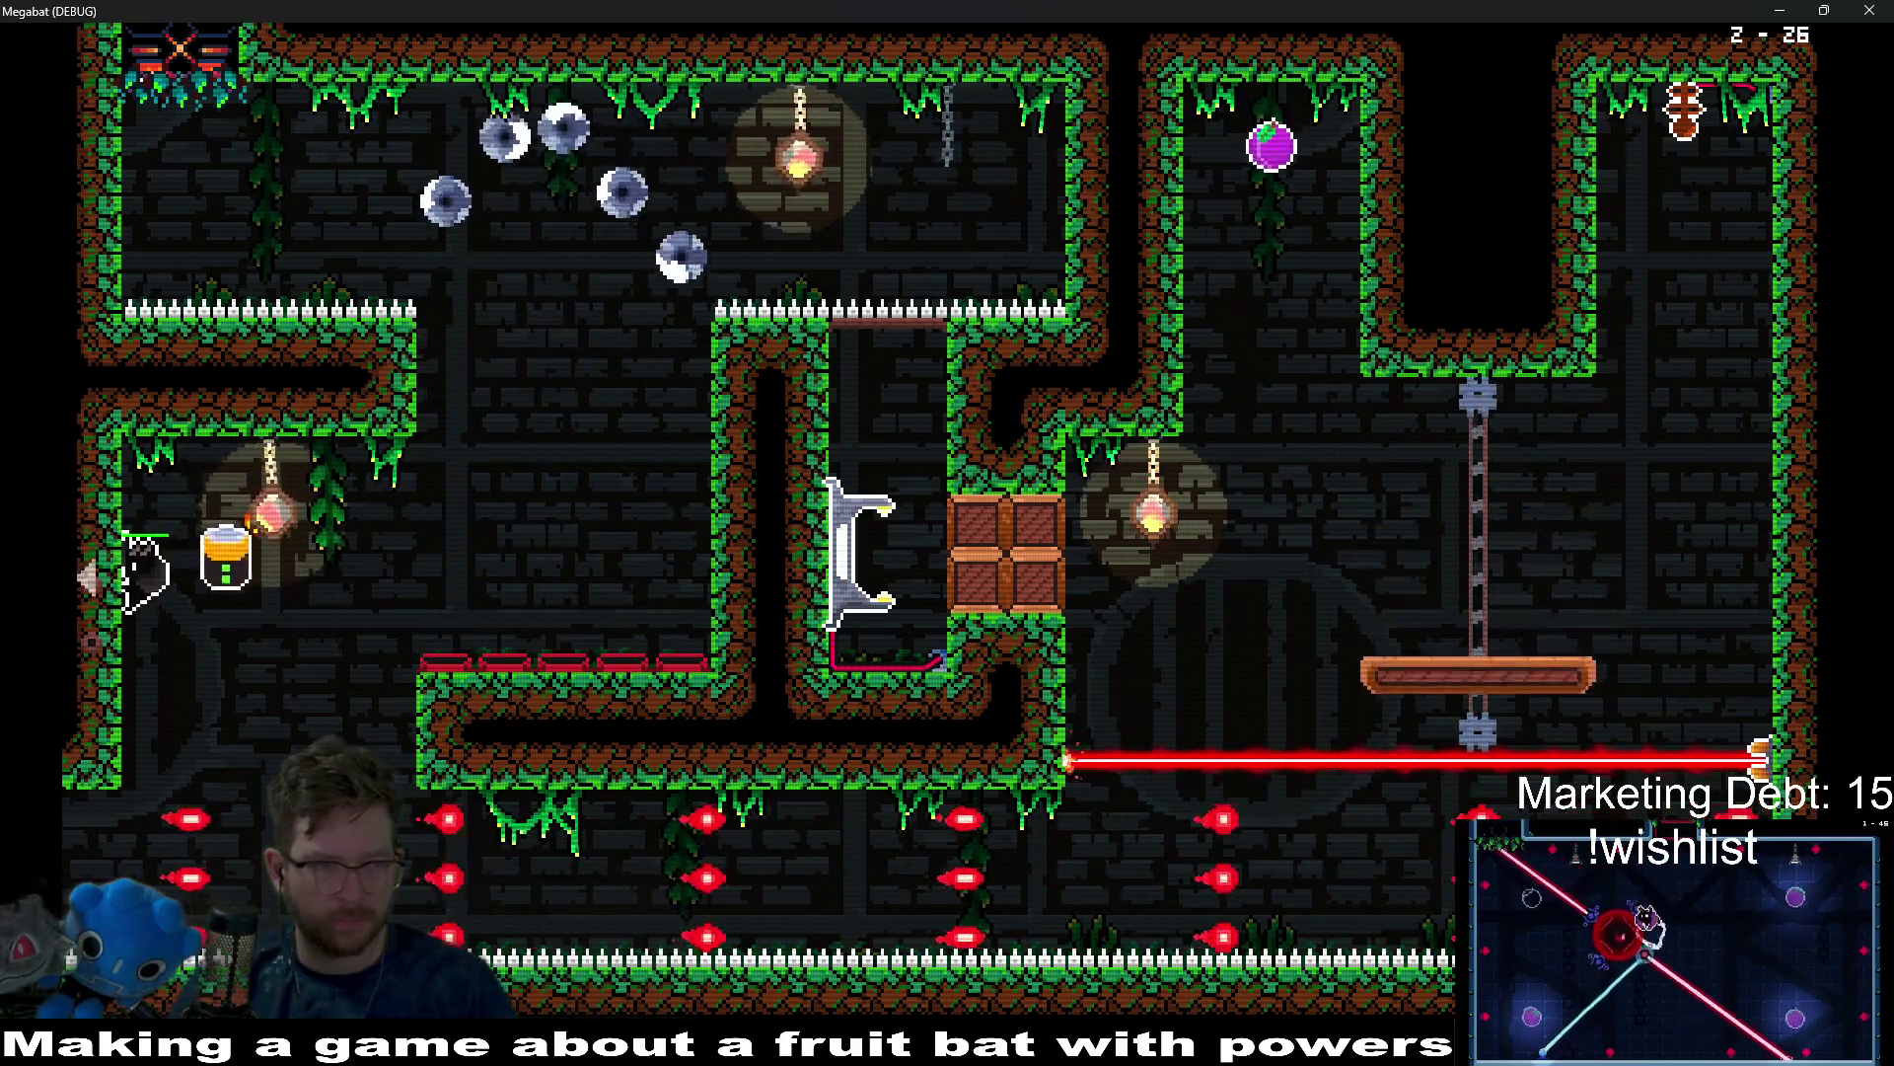
pyautogui.press('Left')
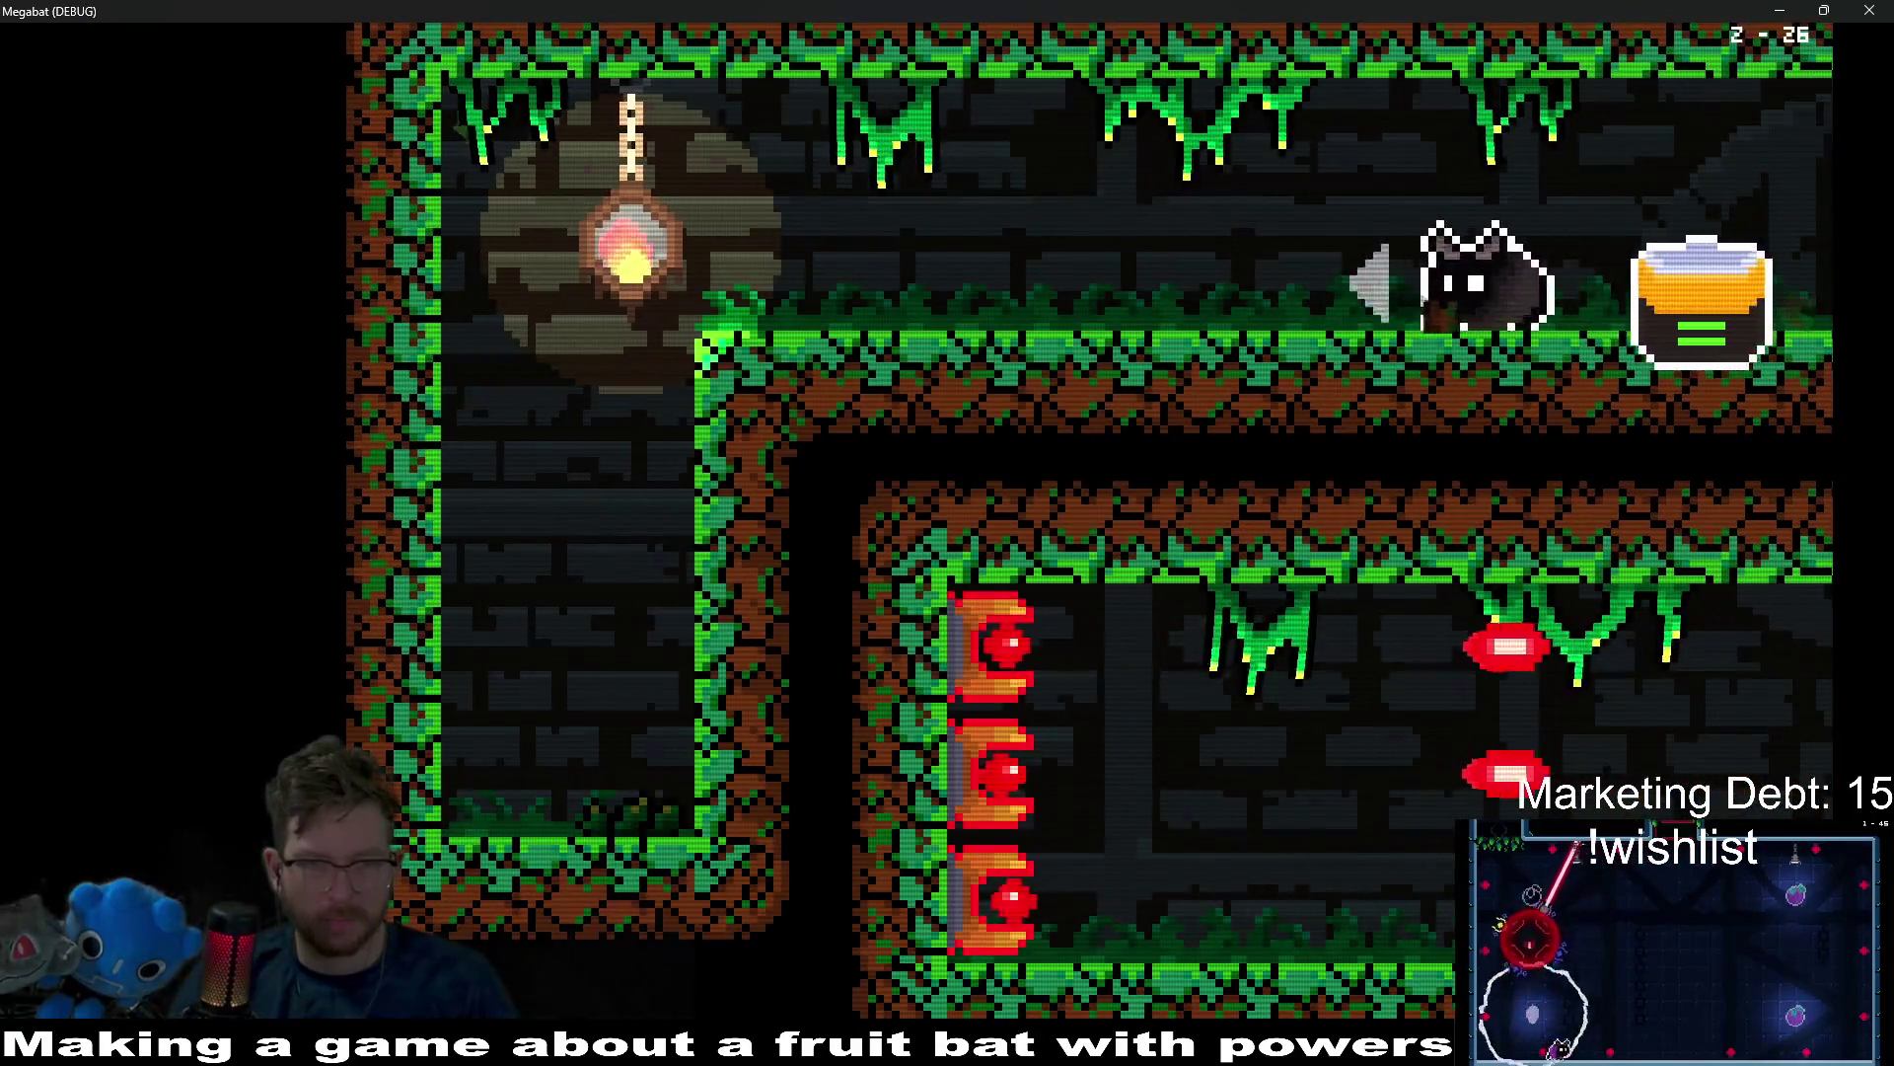
pyautogui.press('Left')
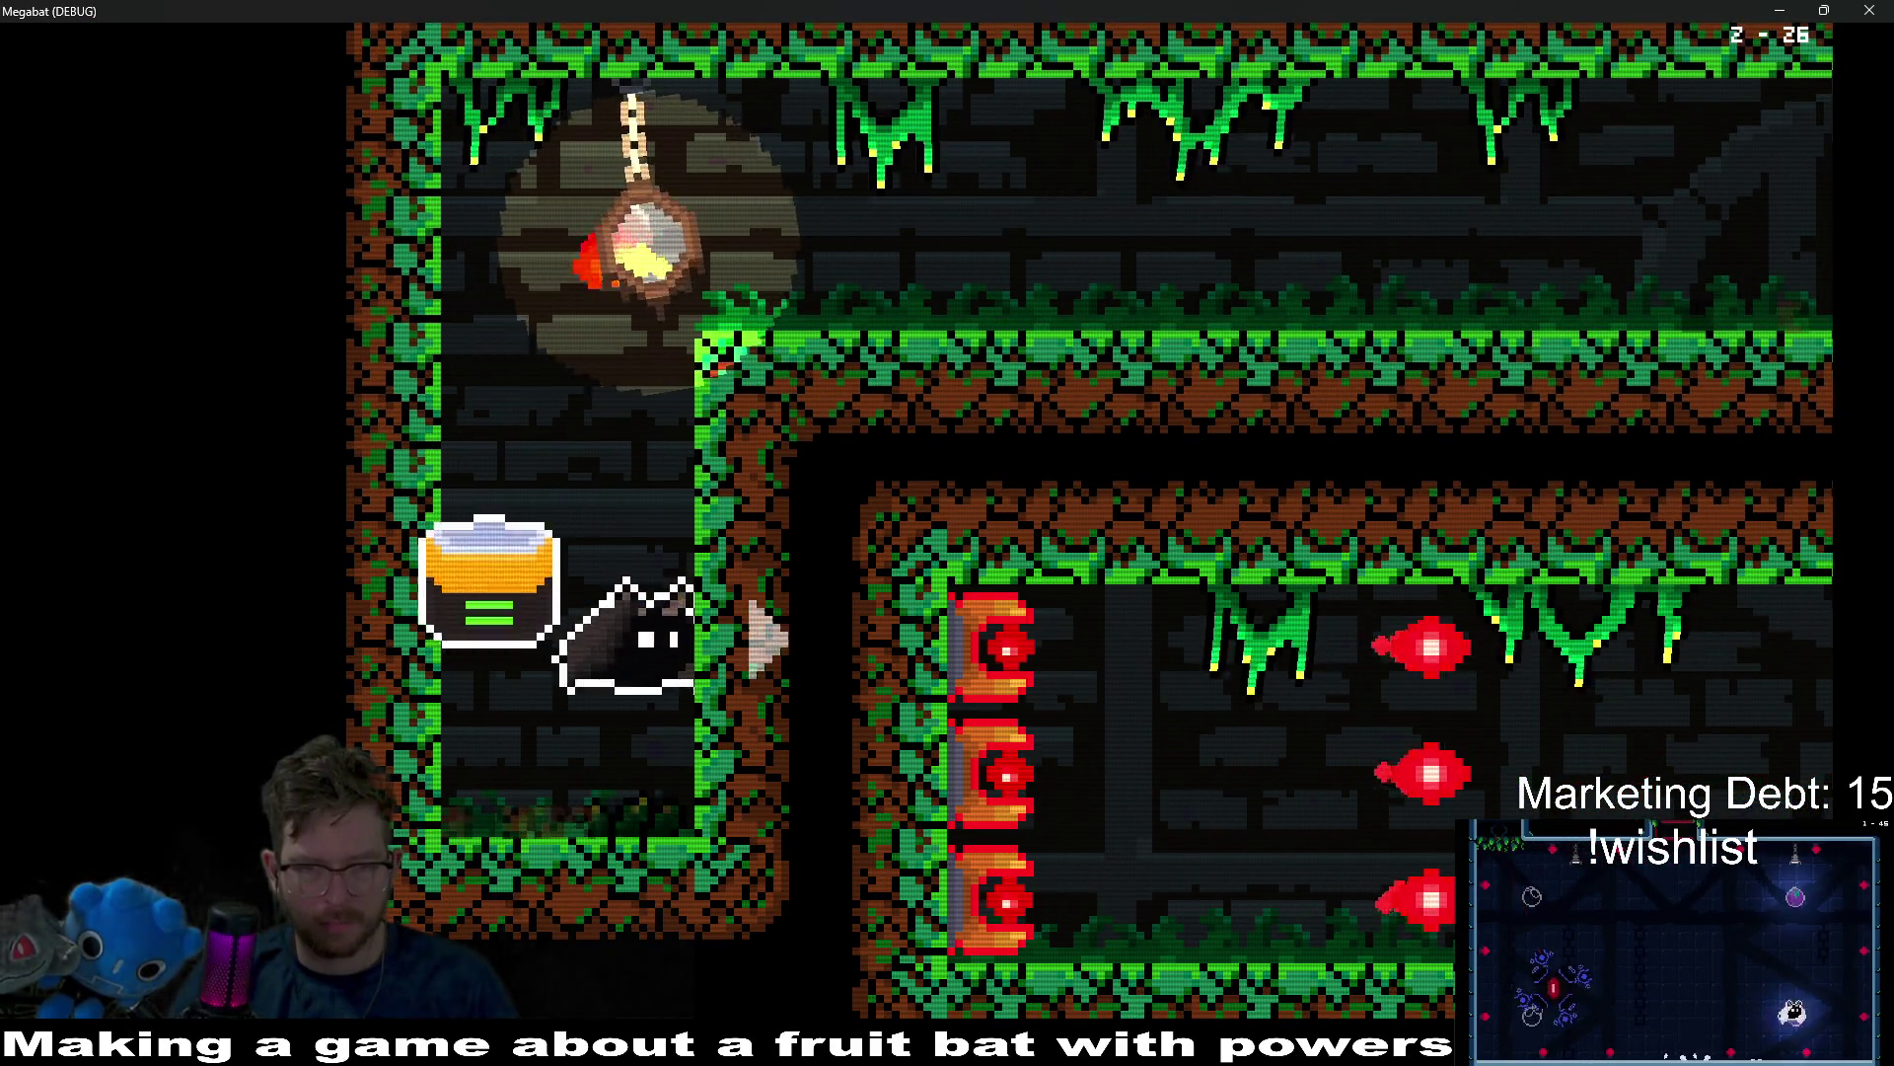
pyautogui.press('Up')
pyautogui.press('Left')
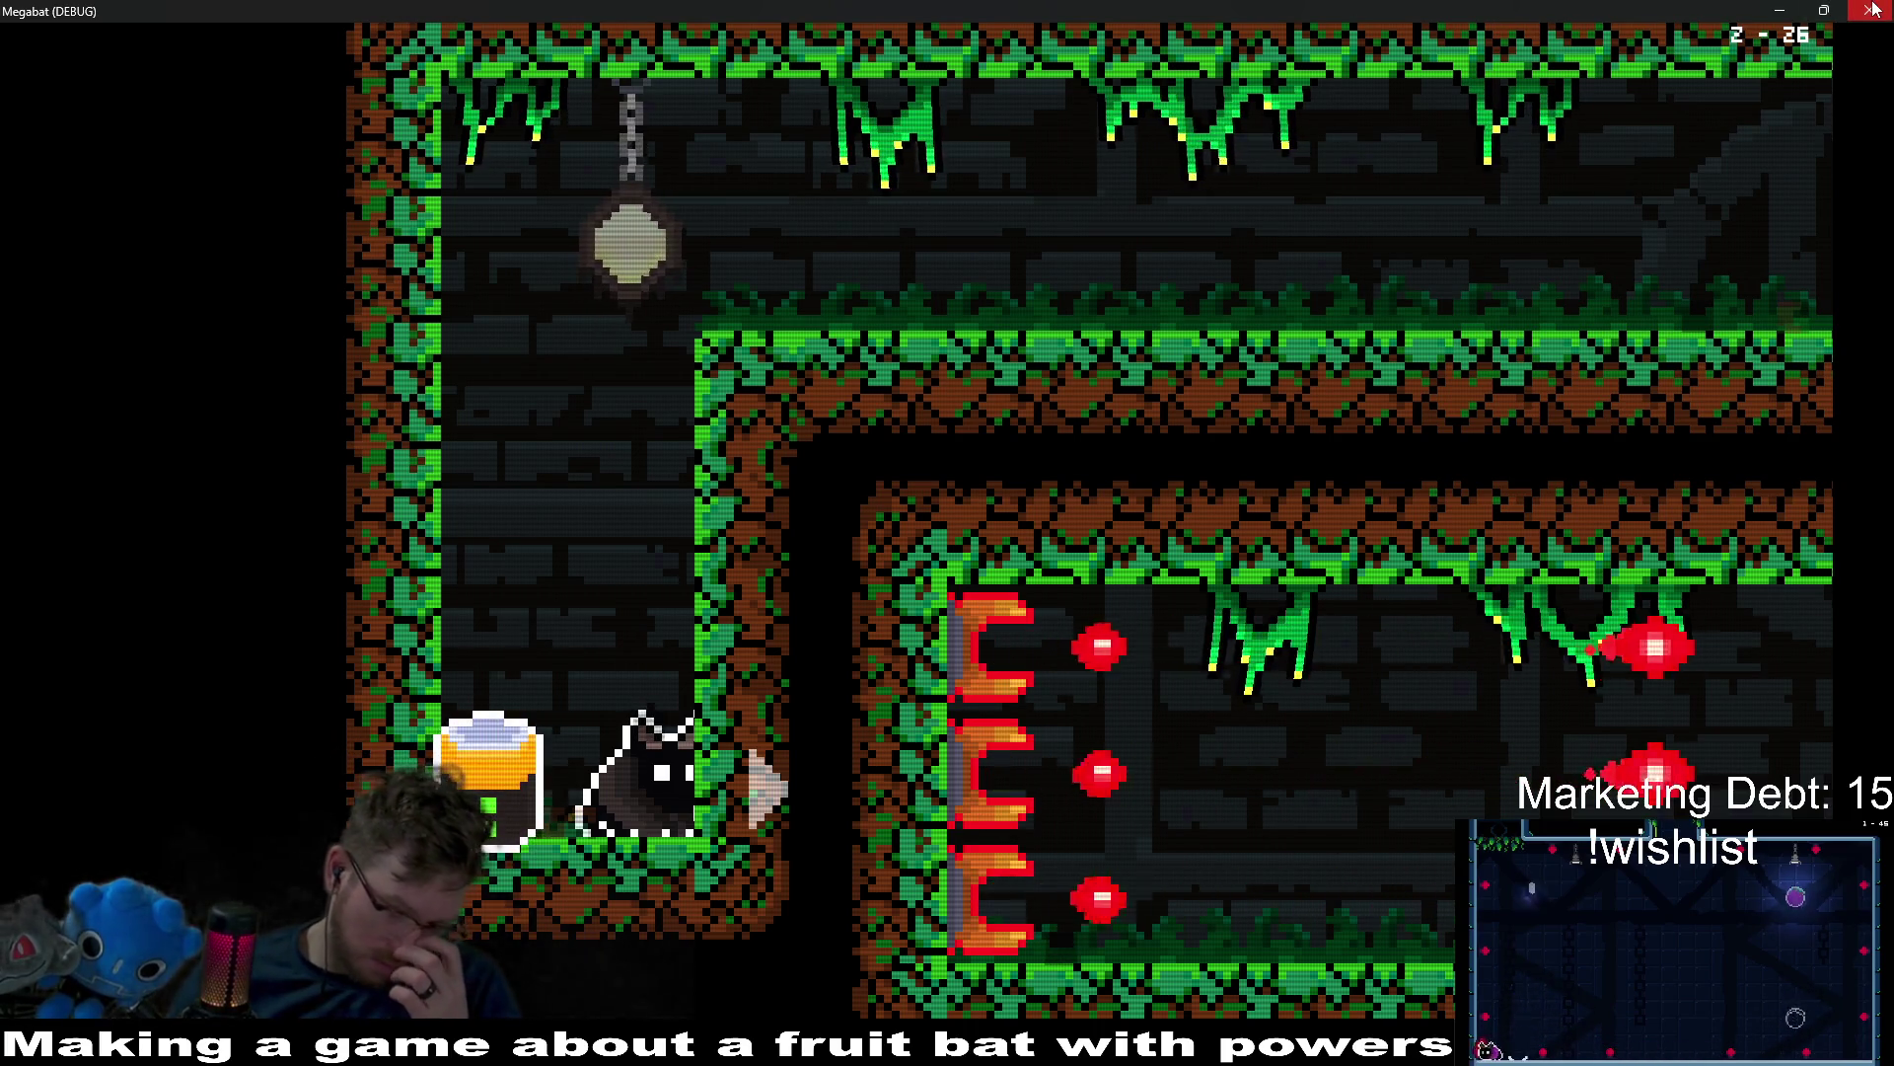
pyautogui.click(1872, 9)
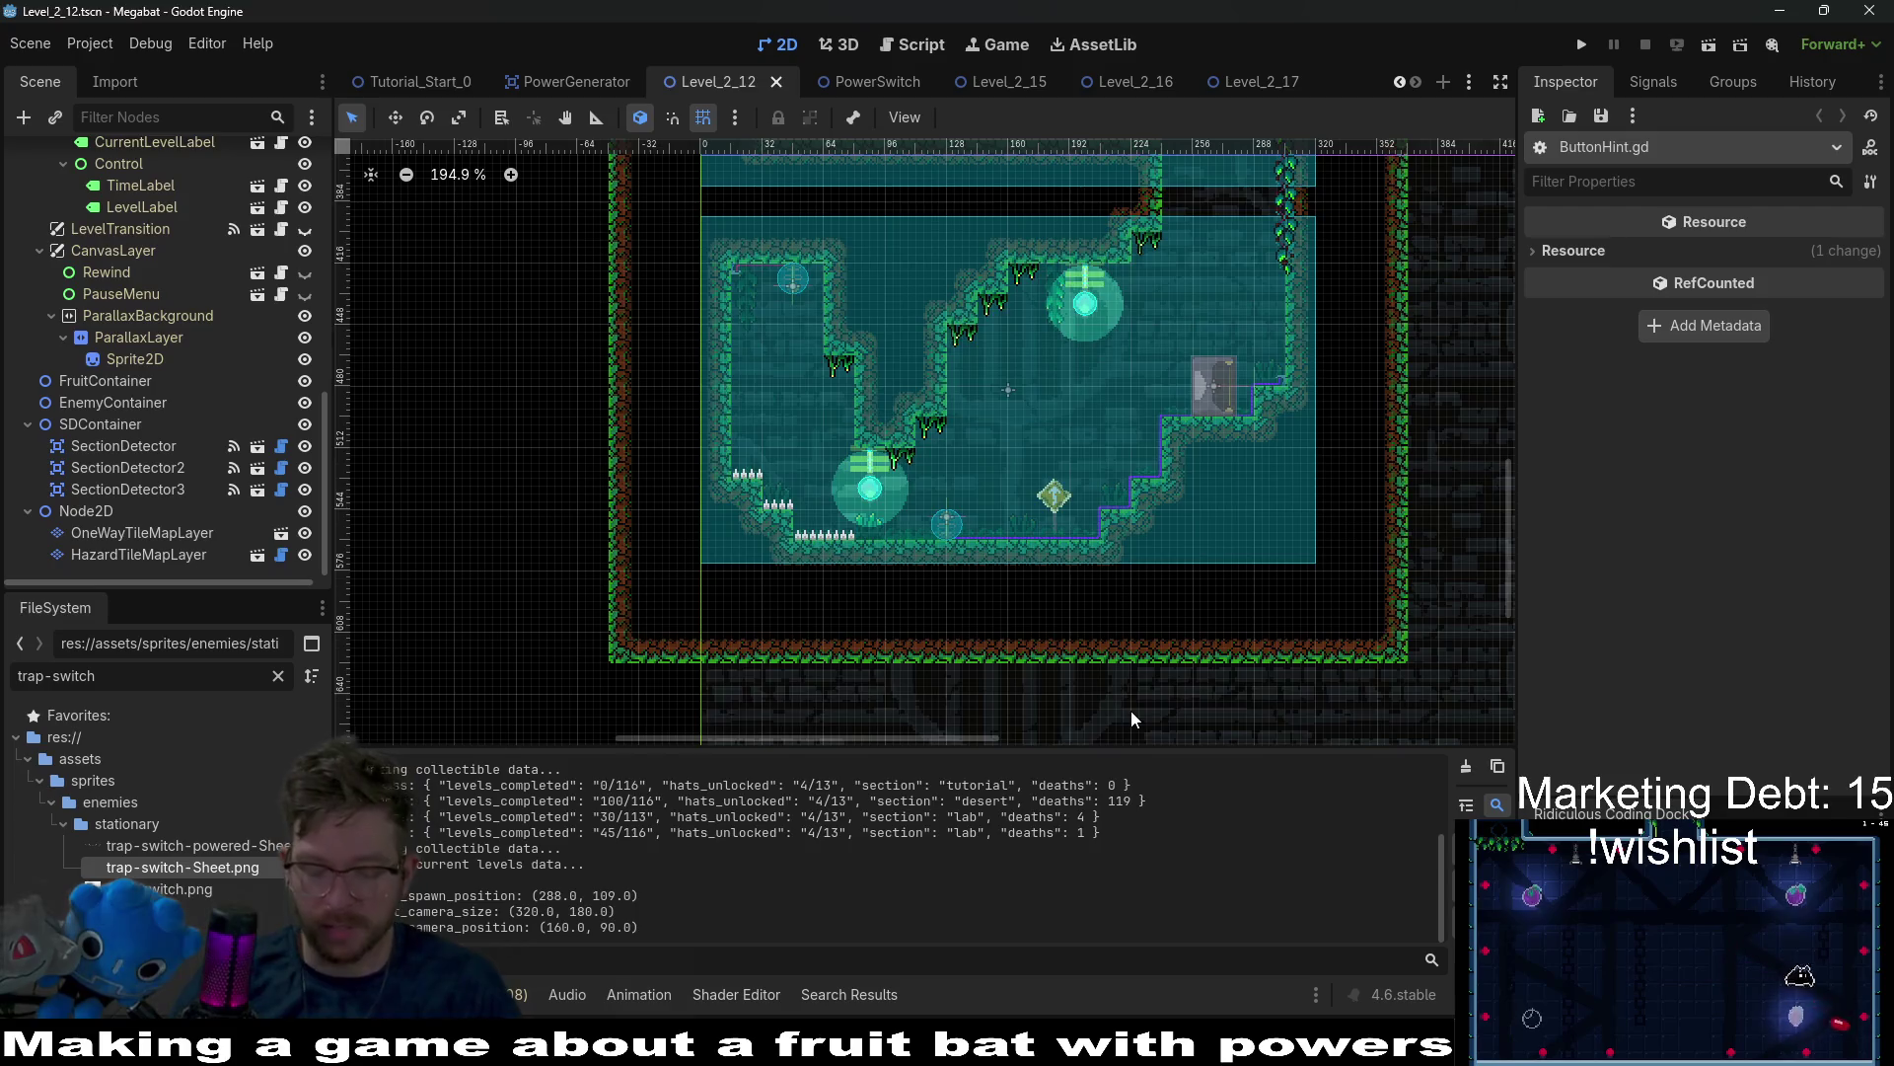
# Quick-open ProjectileTurret.tscn by searching the project files for 'turret'.
pyautogui.hotkey('alt', 'shift', 'o')
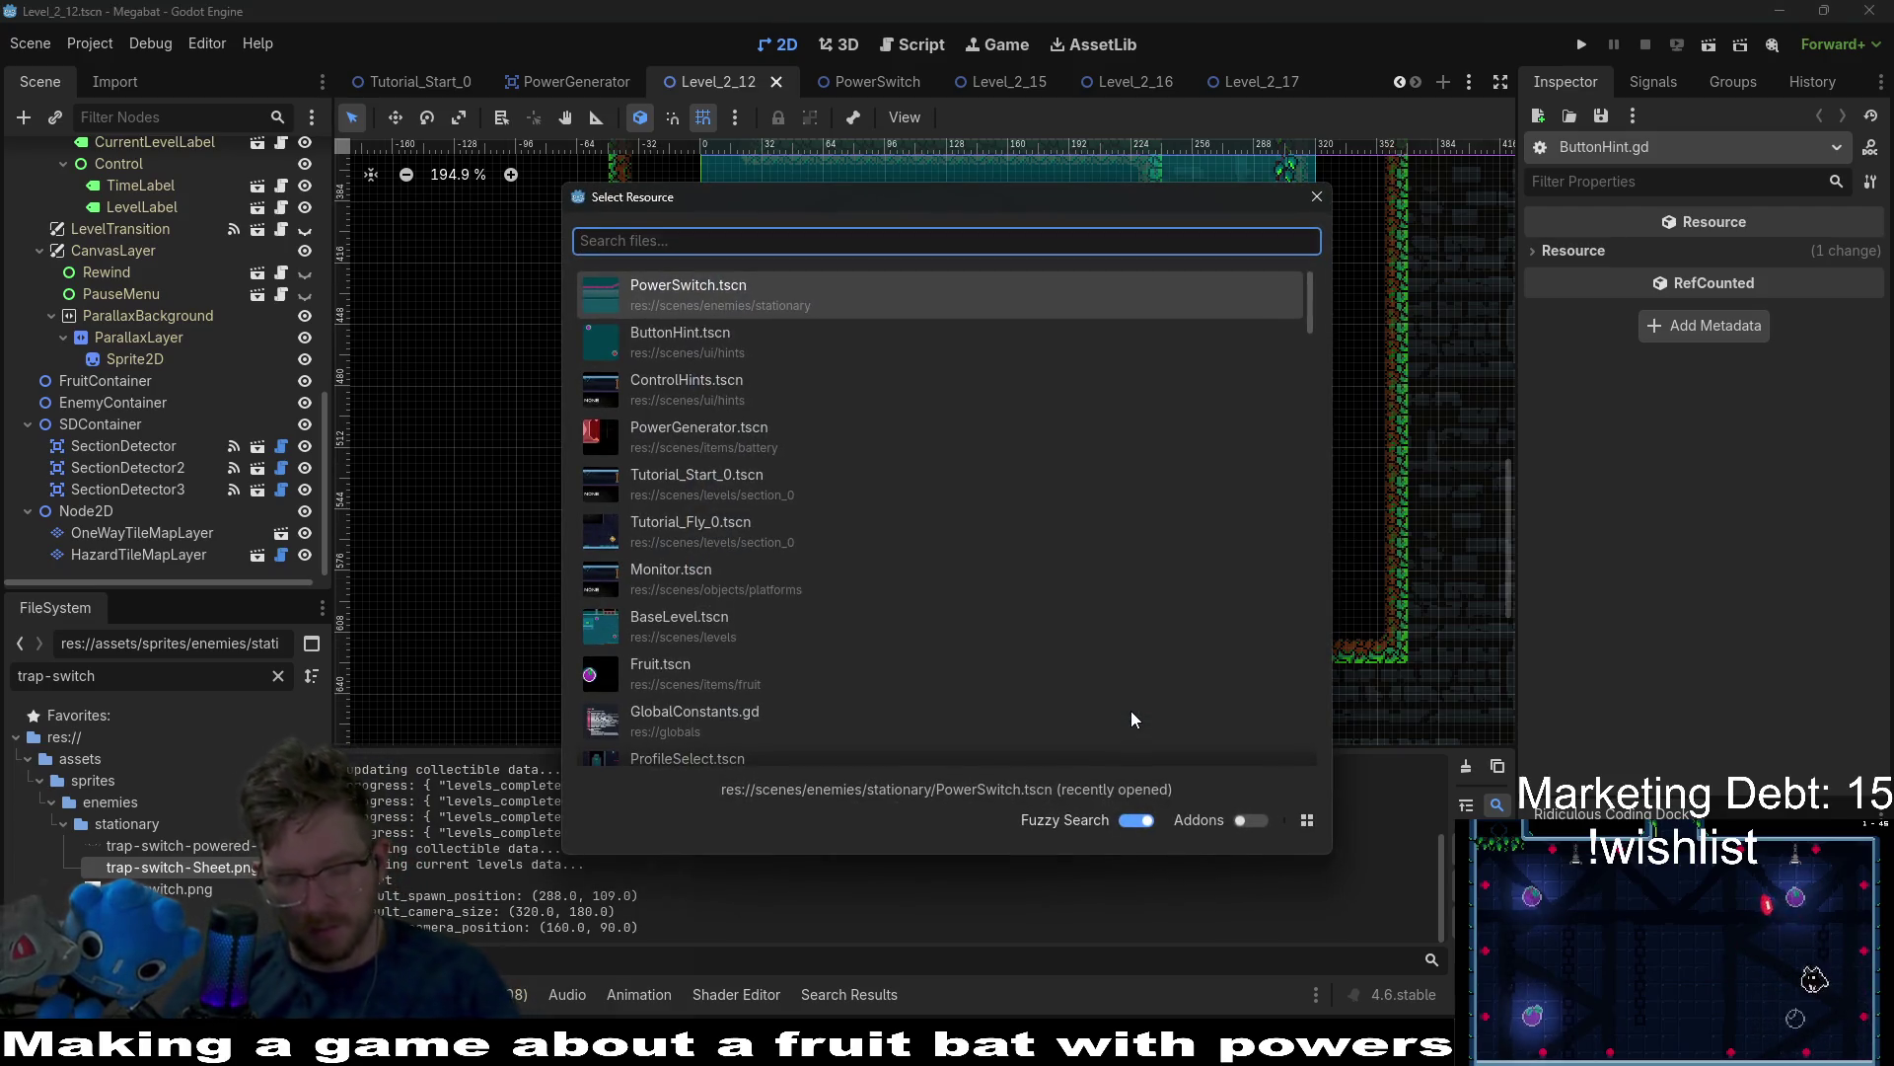
pyautogui.write('turret')
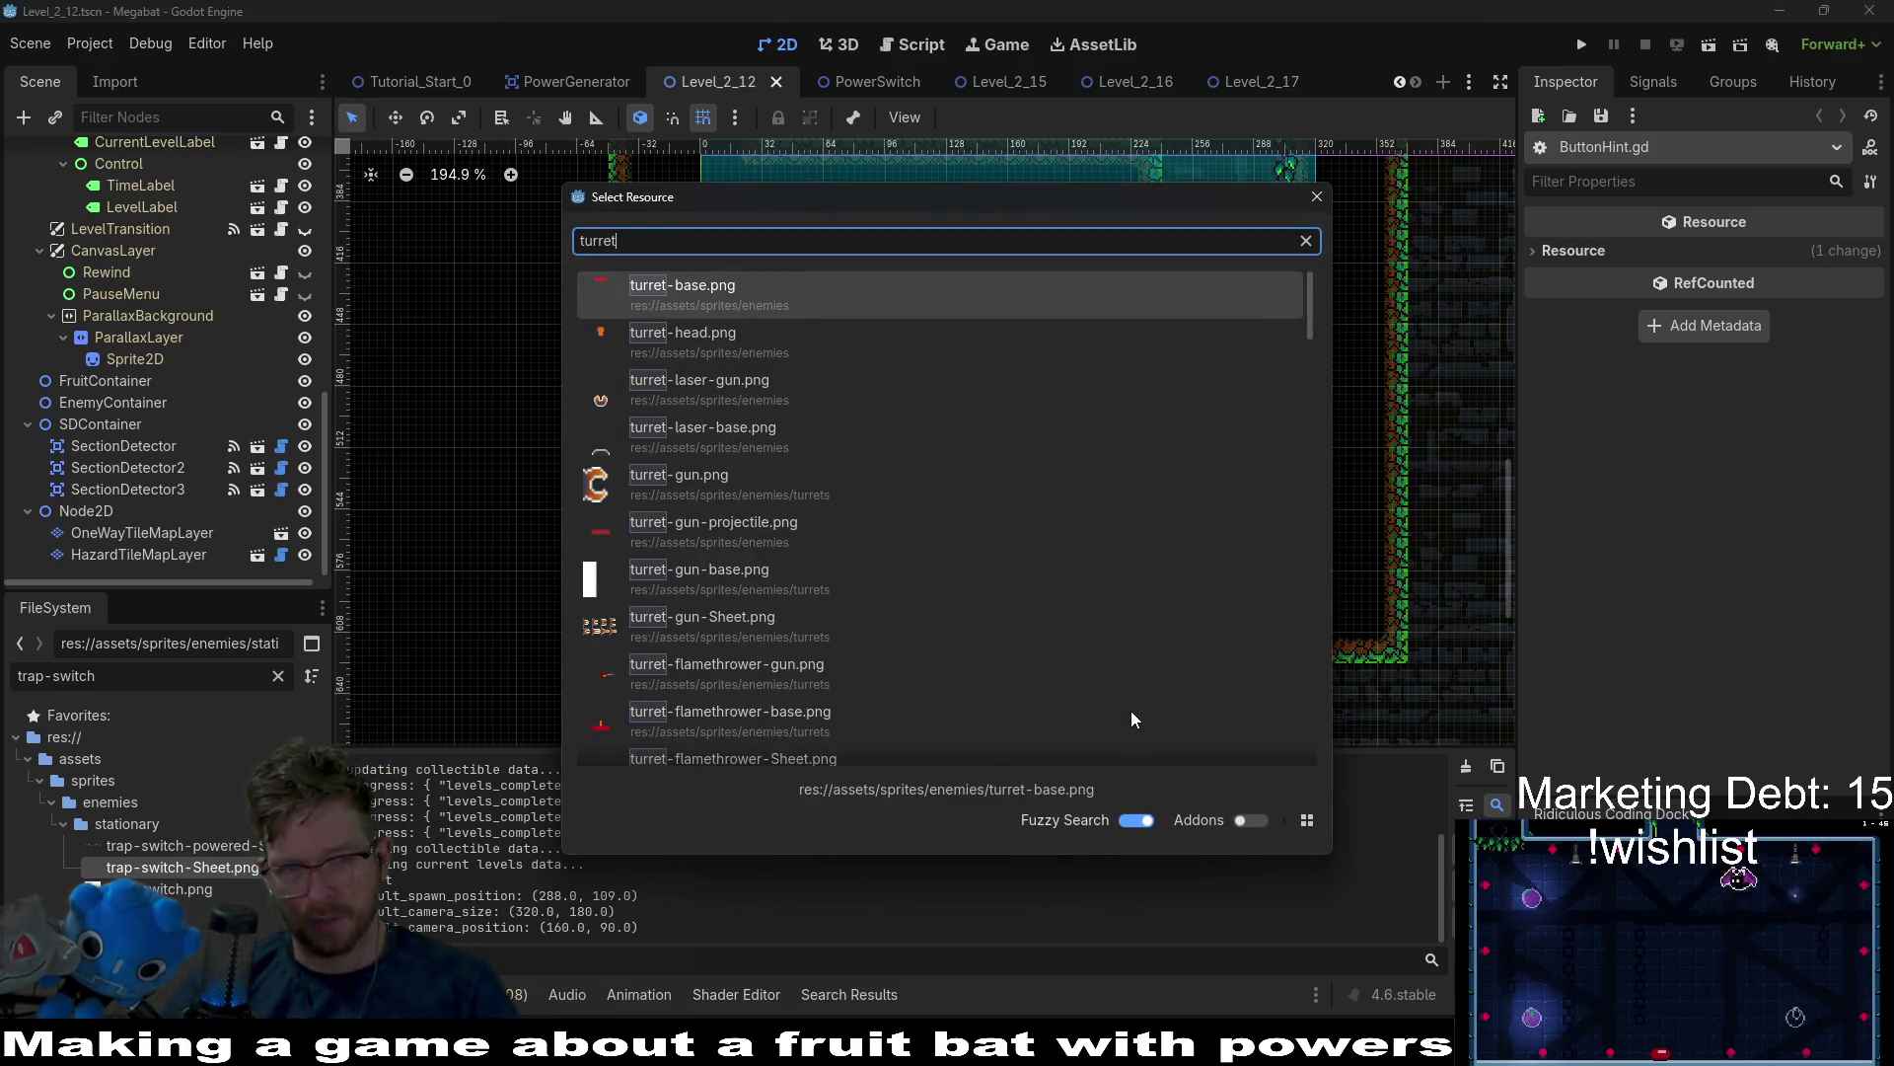
pyautogui.write('gun')
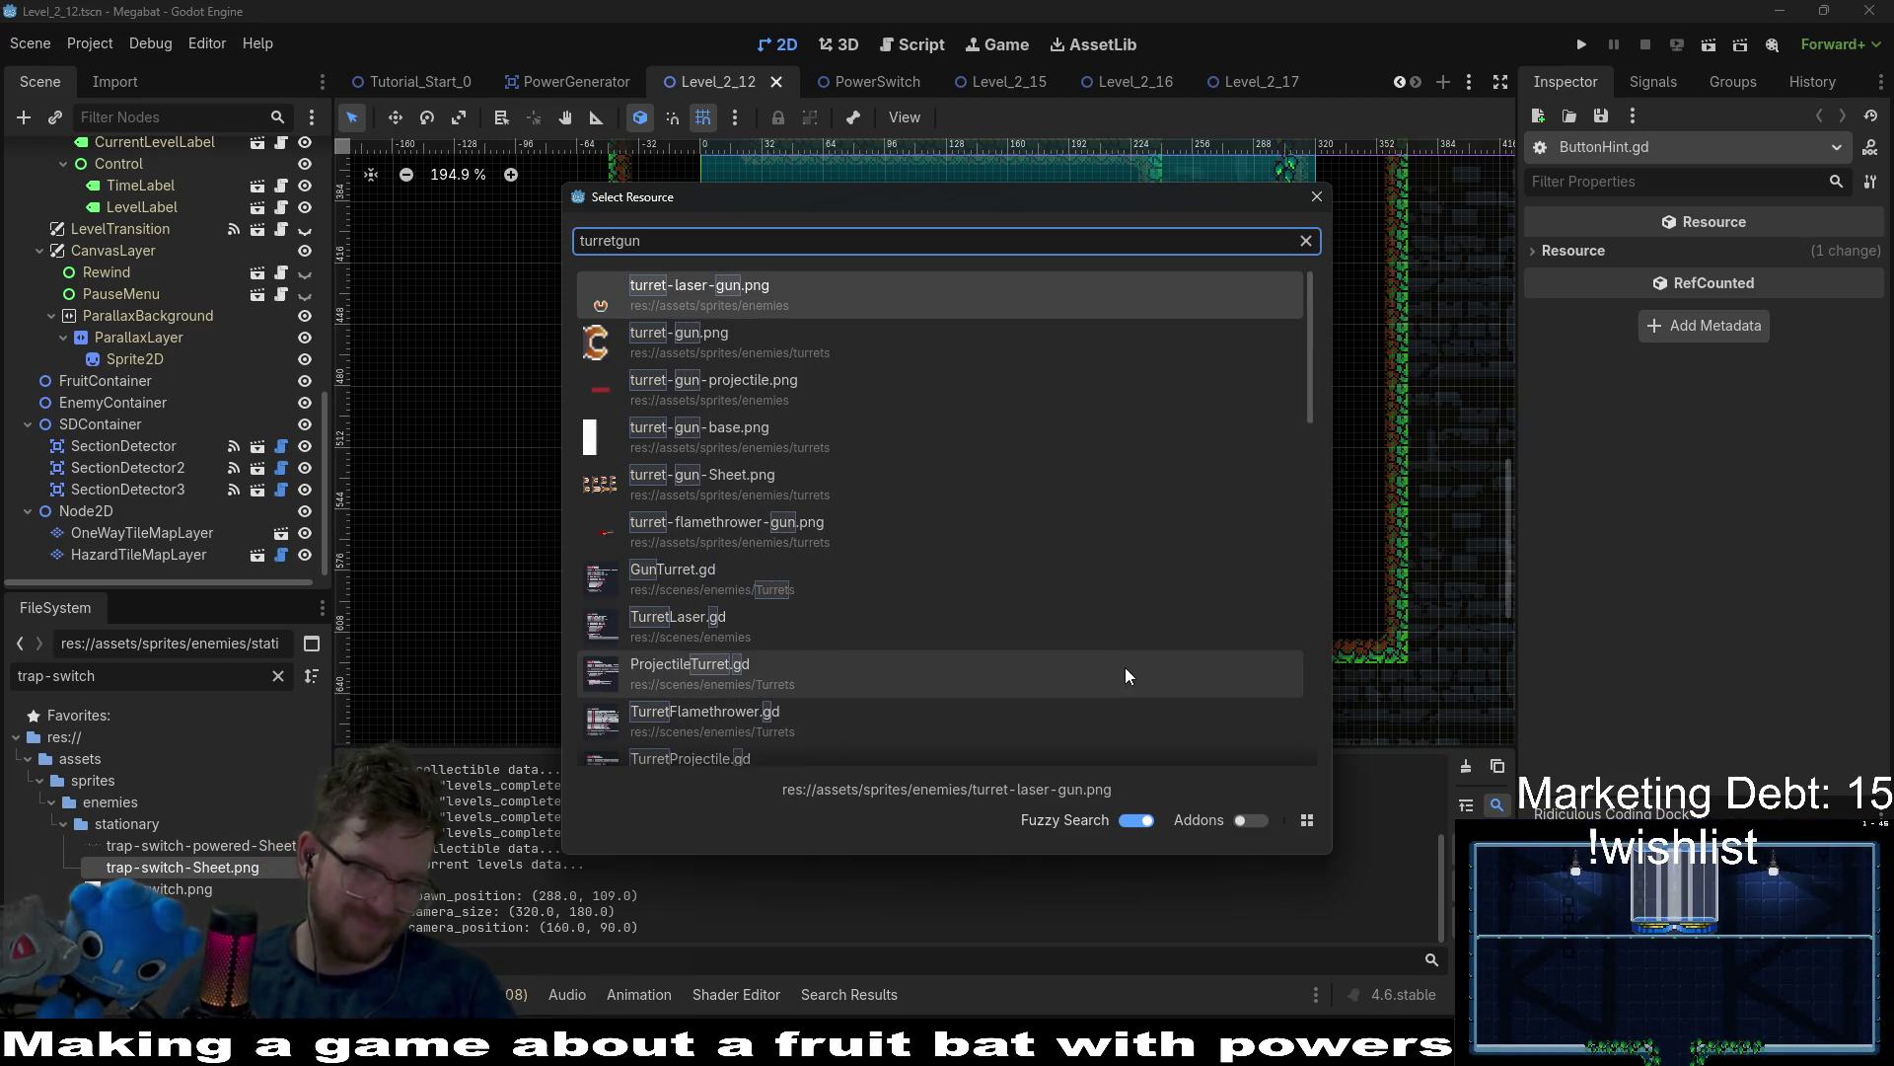
pyautogui.scroll(-5, 967, 672)
pyautogui.press('BackSpace')
pyautogui.press('BackSpace')
pyautogui.press('BackSpace')
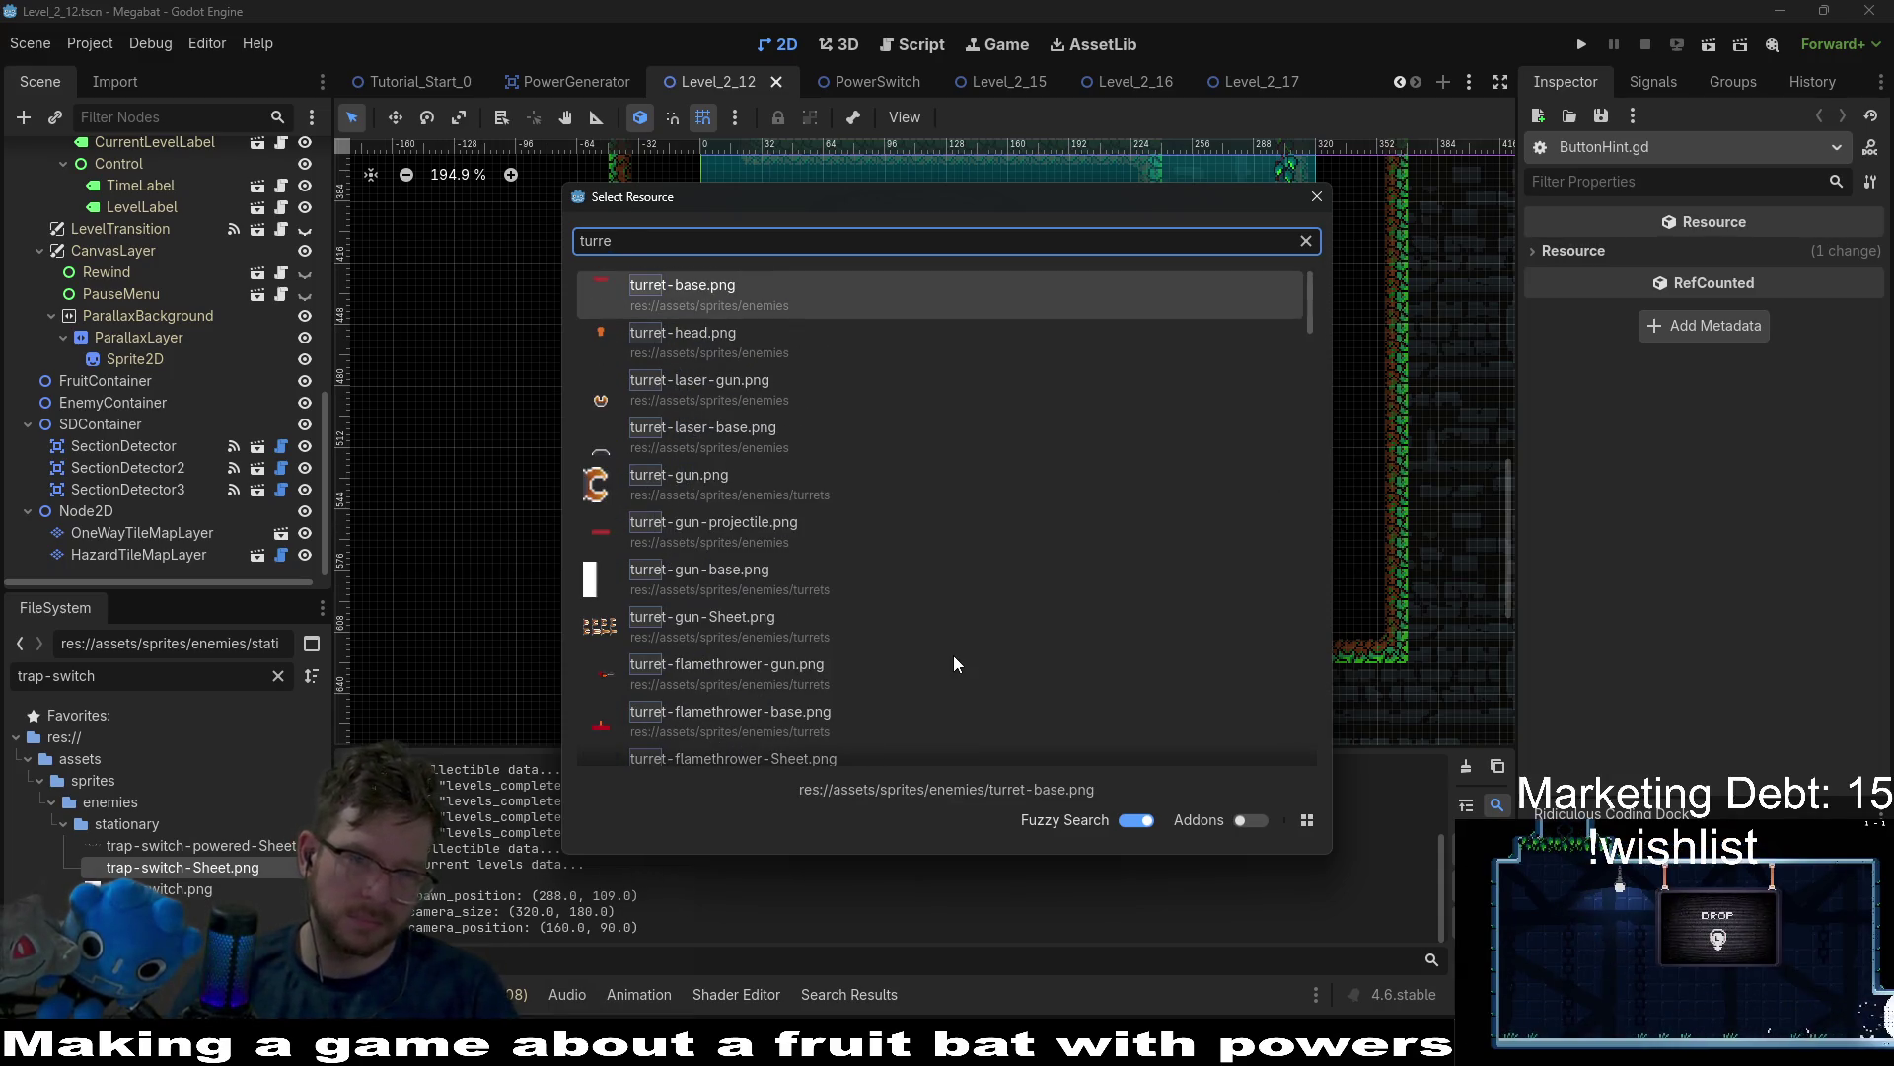
pyautogui.write('t')
pyautogui.scroll(-5, 953, 655)
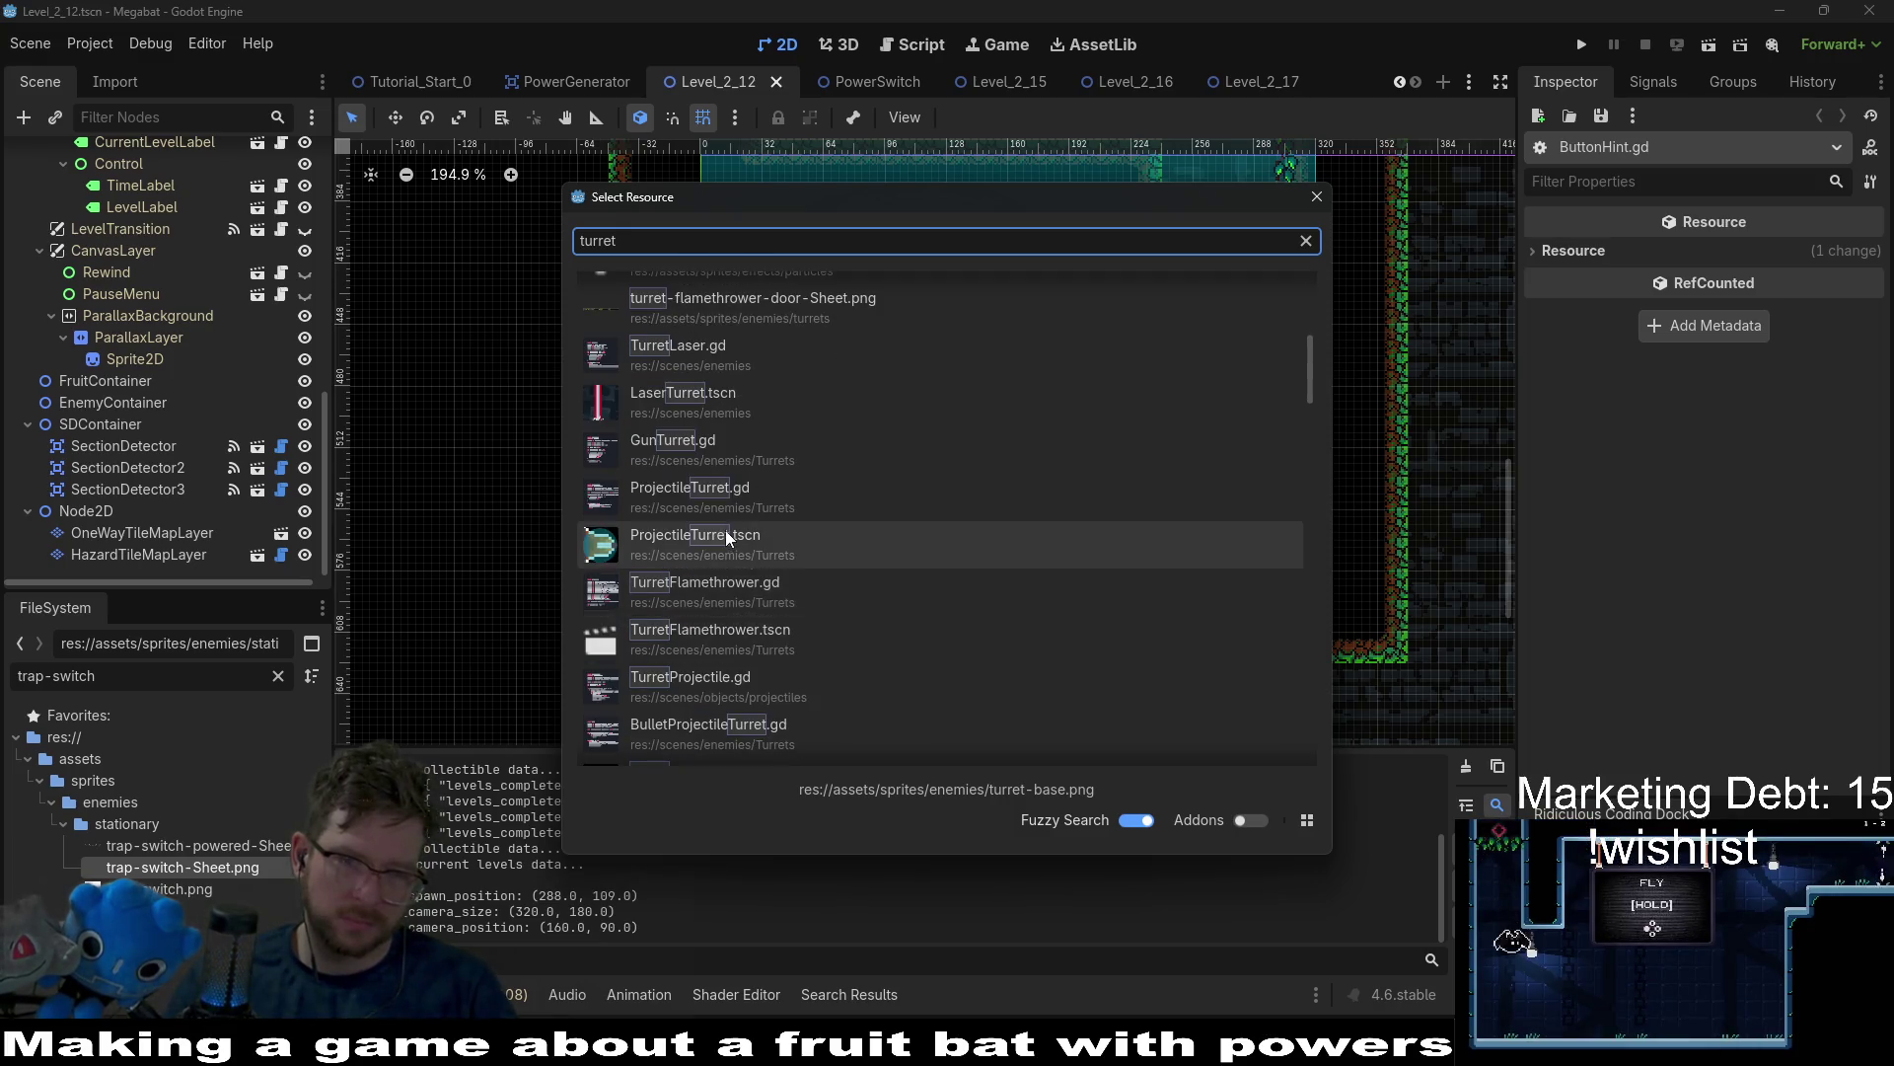
pyautogui.doubleClick(725, 534)
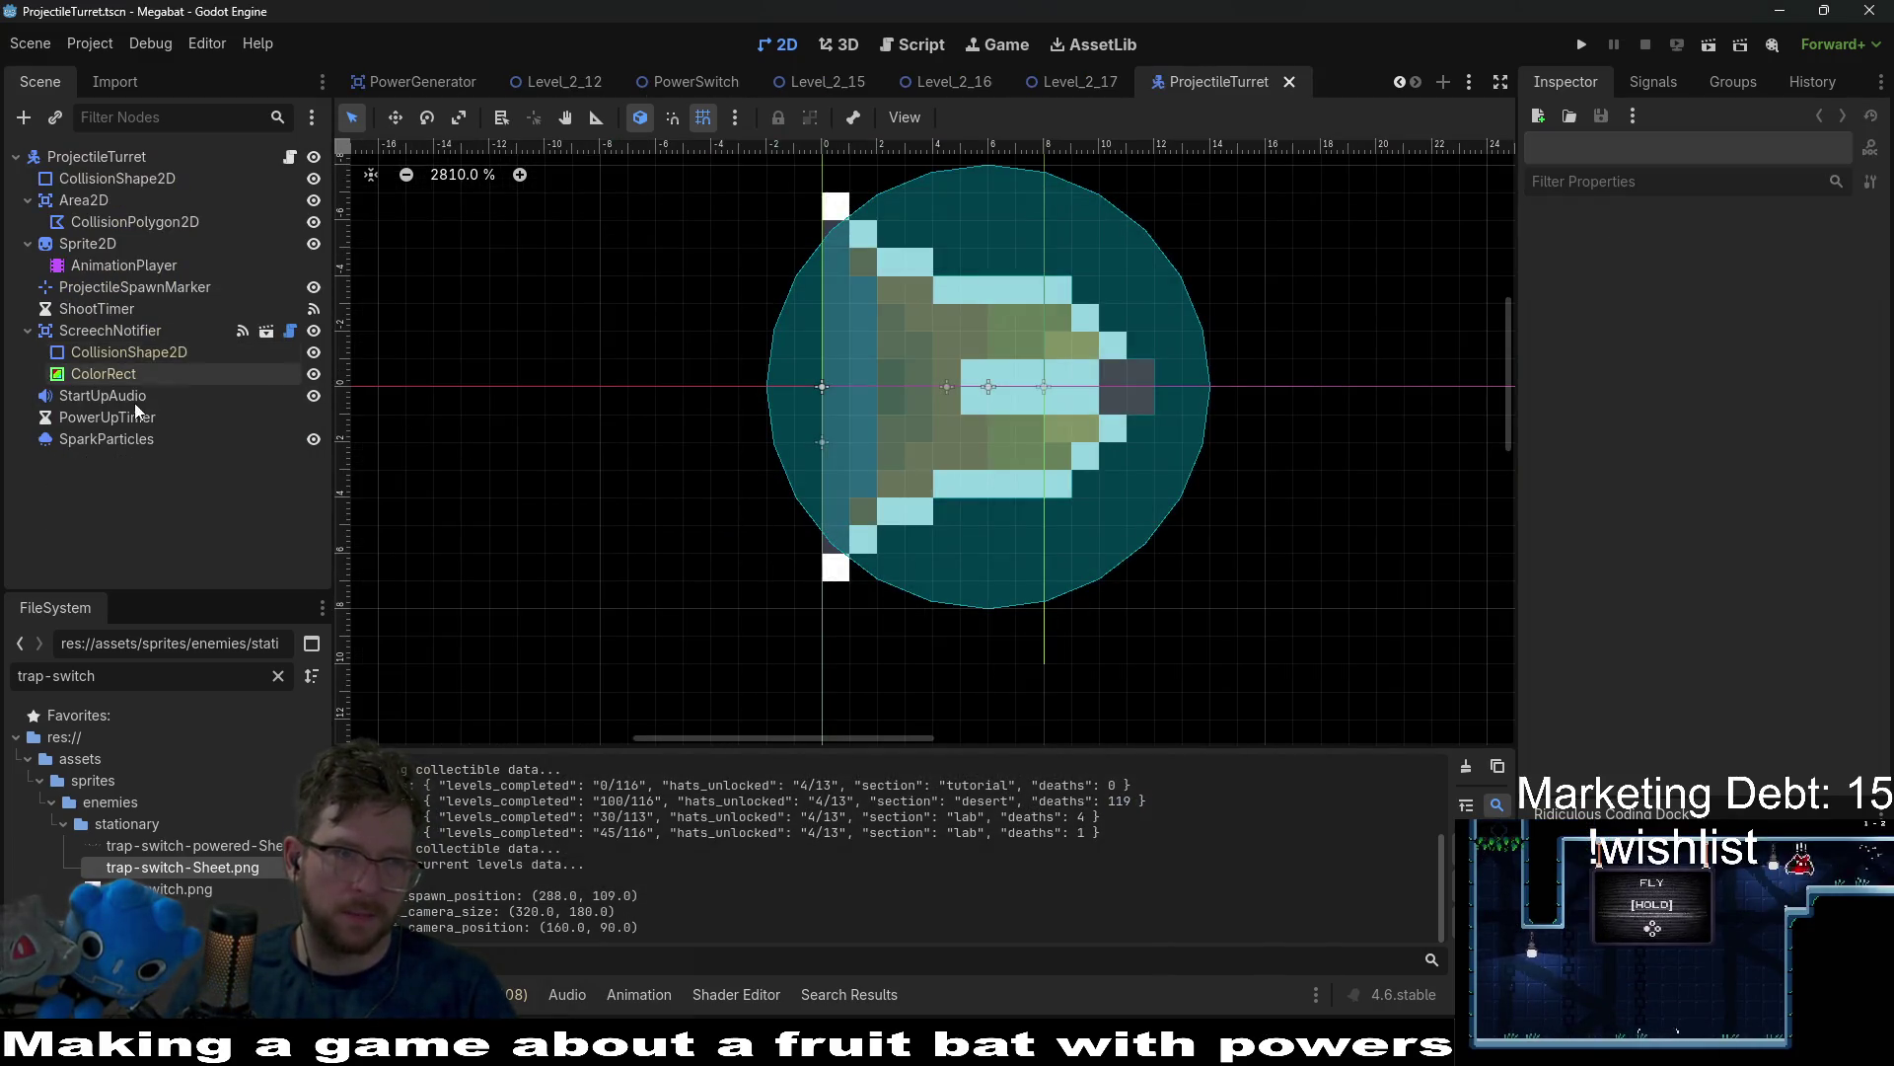
# Turn off Editable Children on the ScreechNotifier node and confirm reverting its children.
pyautogui.click(118, 331)
pyautogui.rightClick(108, 333)
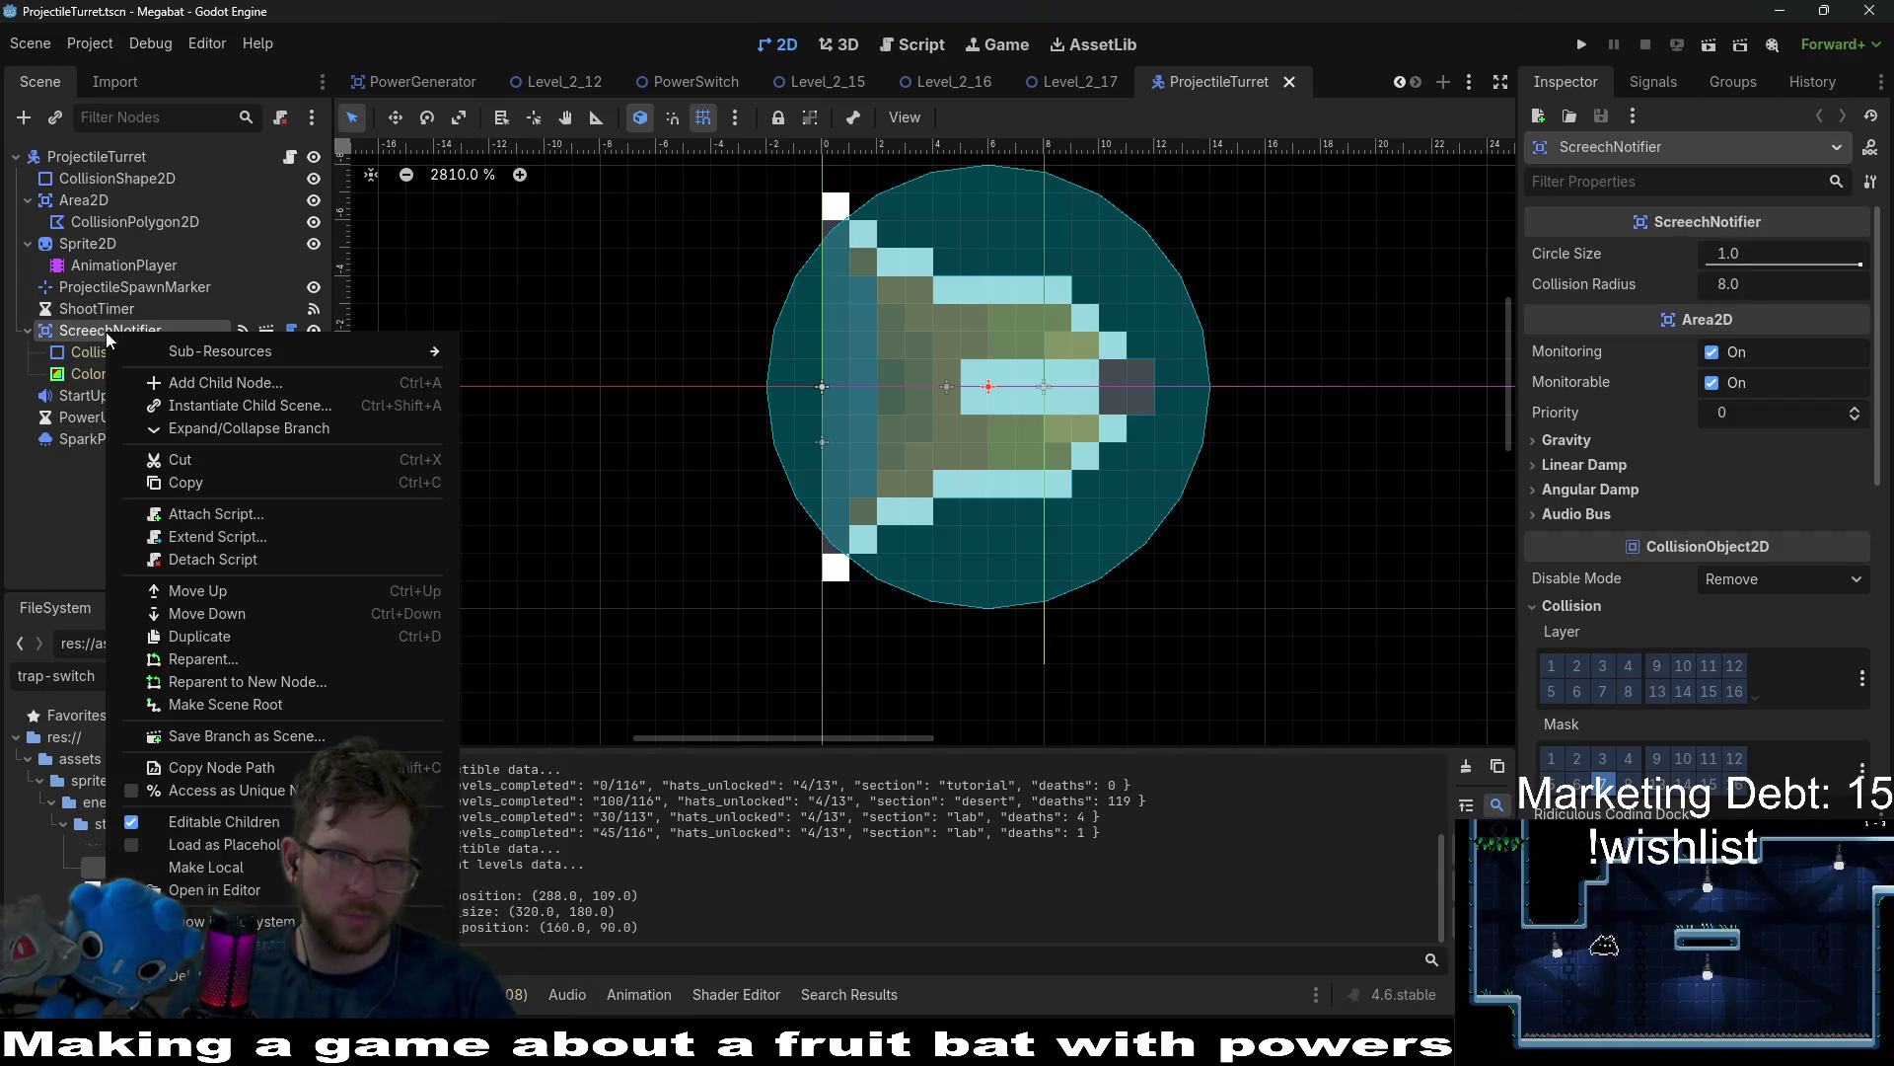
pyautogui.click(192, 824)
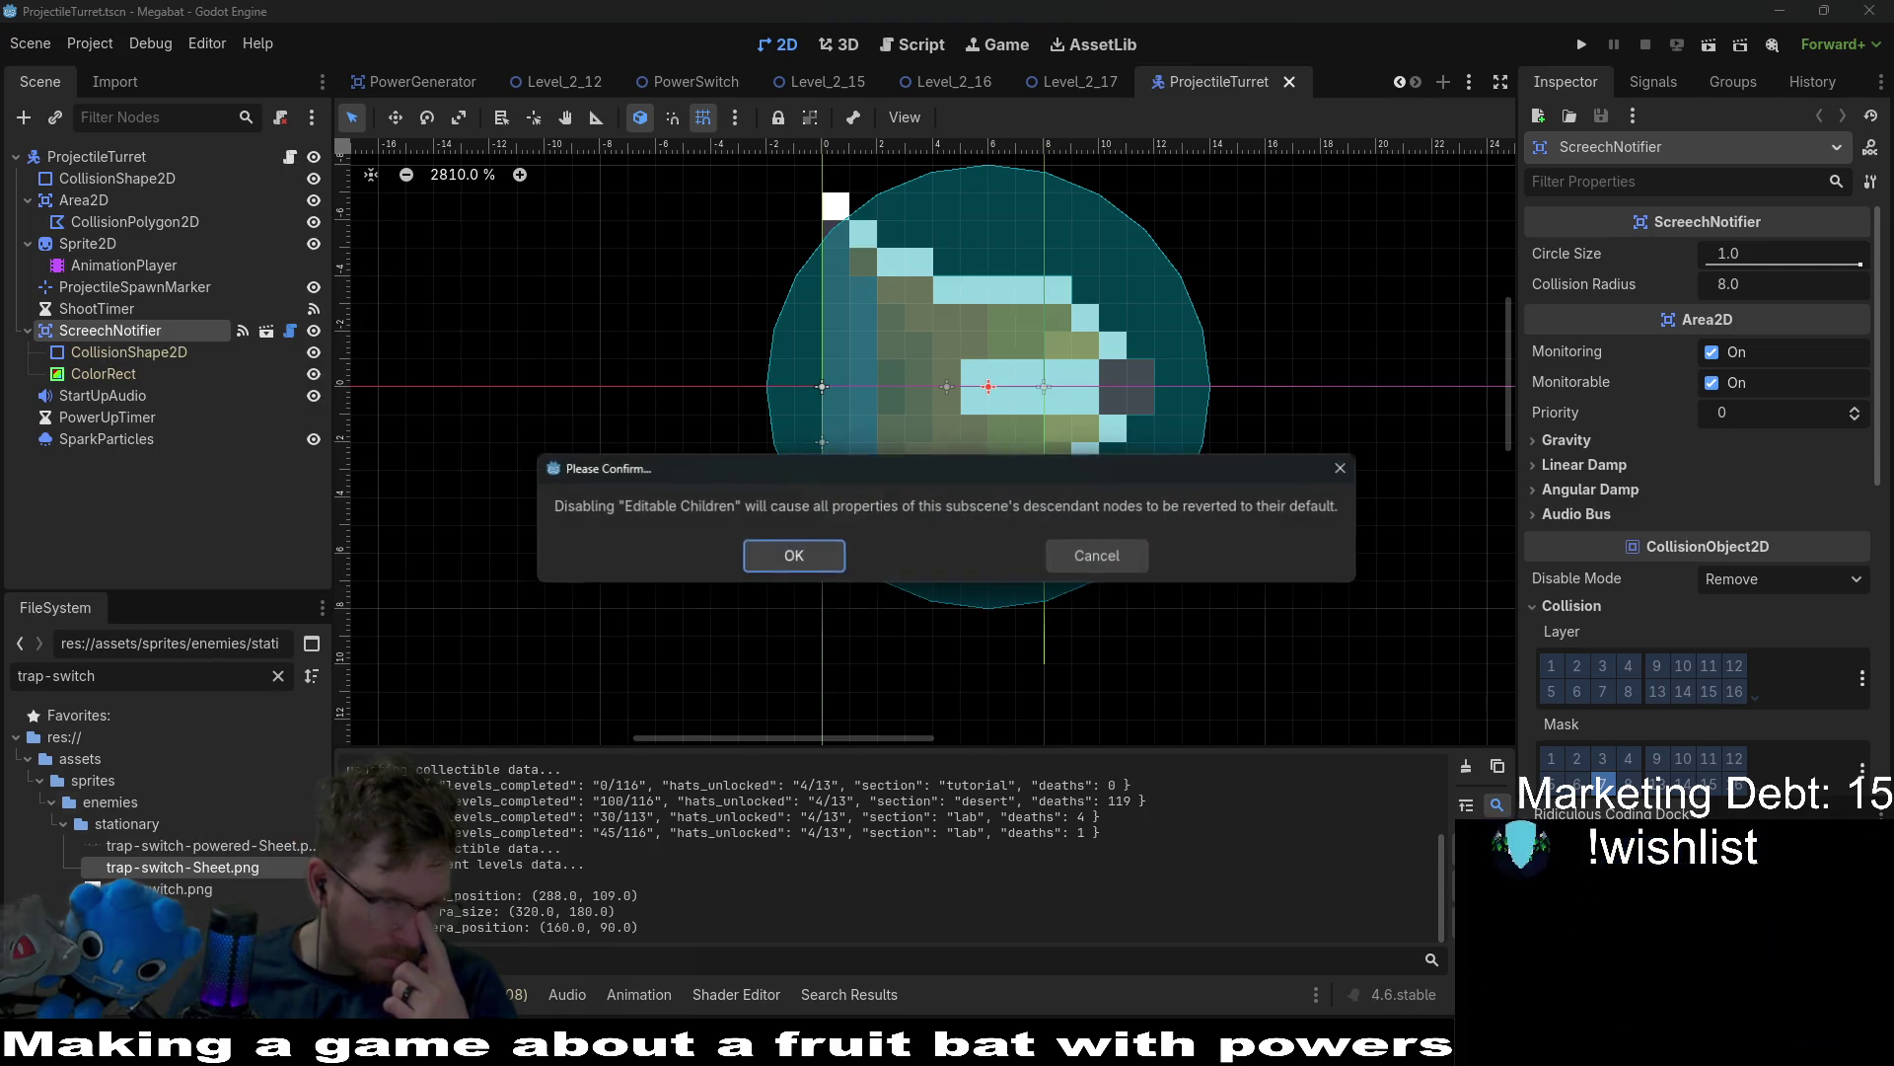
pyautogui.click(809, 565)
pyautogui.scroll(-4, 1027, 401)
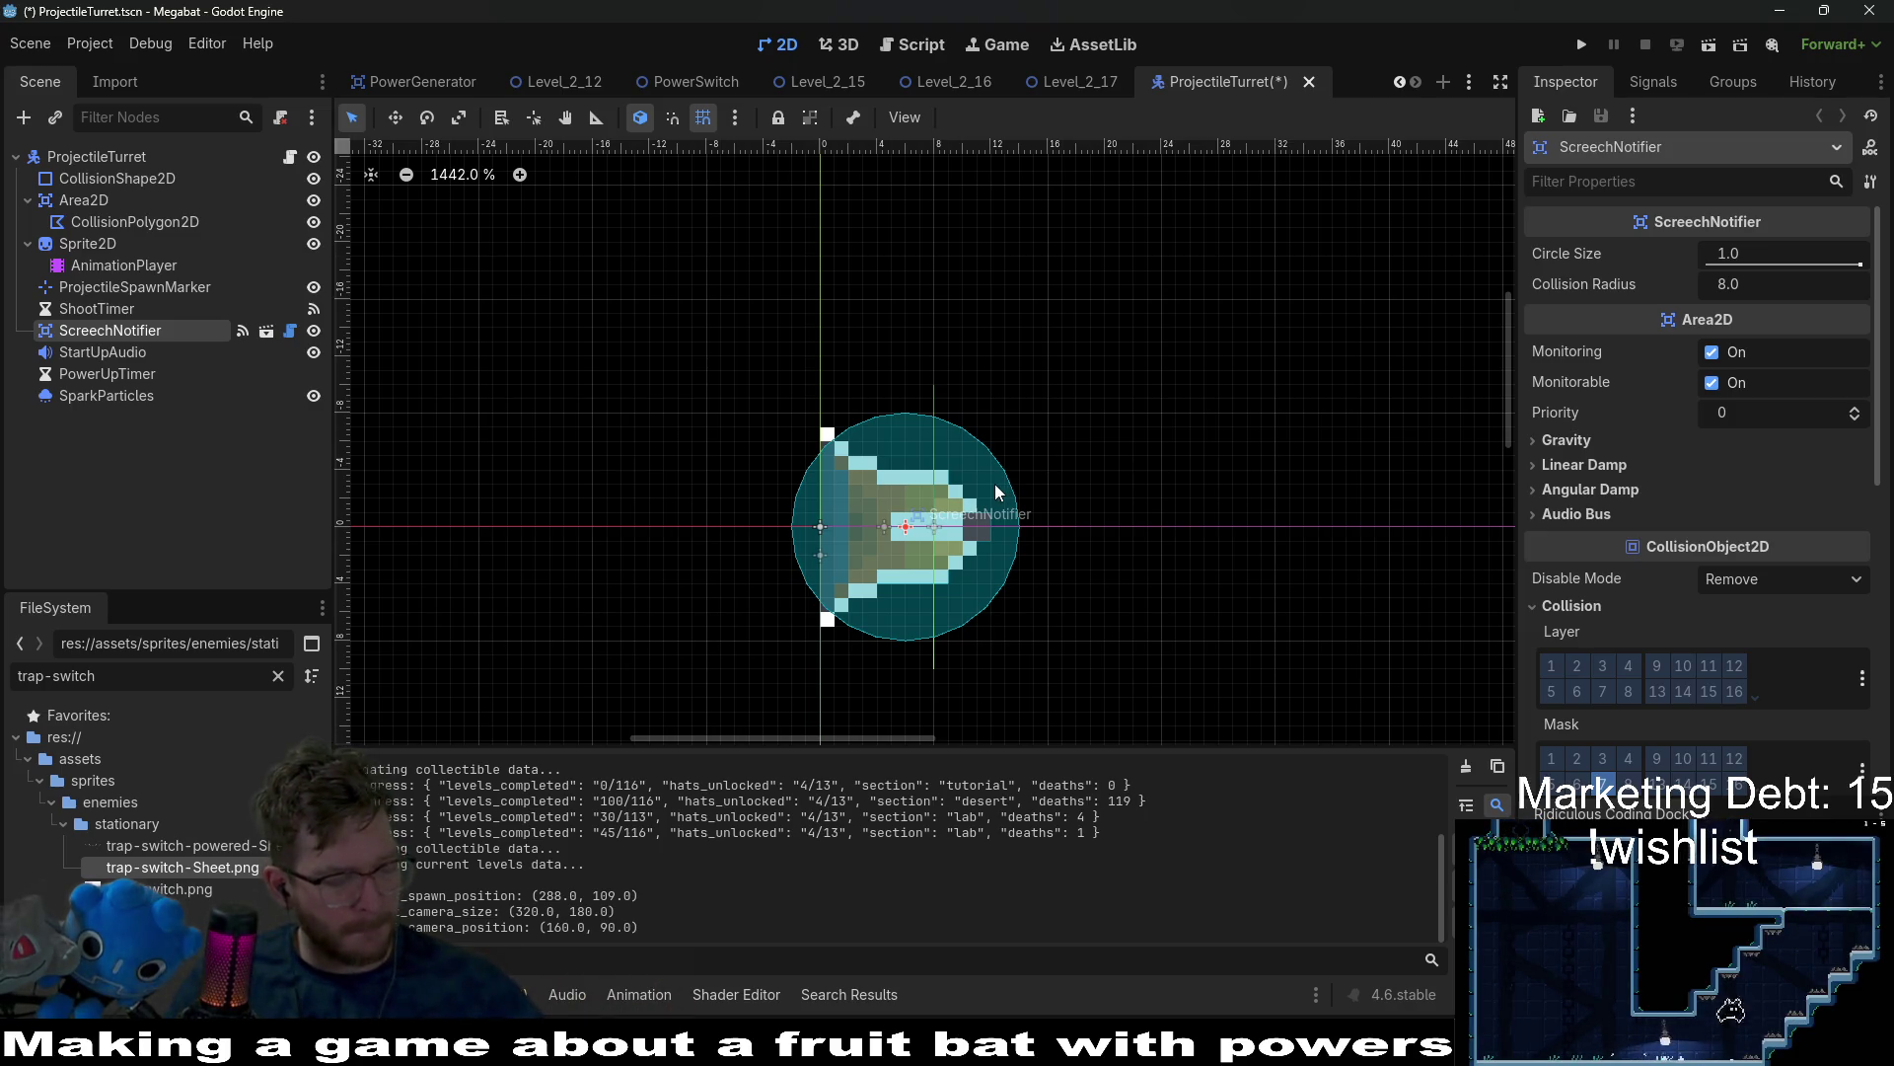
# Save the ProjectileTurret scene and return to the Level_2_17 scene.
pyautogui.click(89, 342)
pyautogui.click(109, 329)
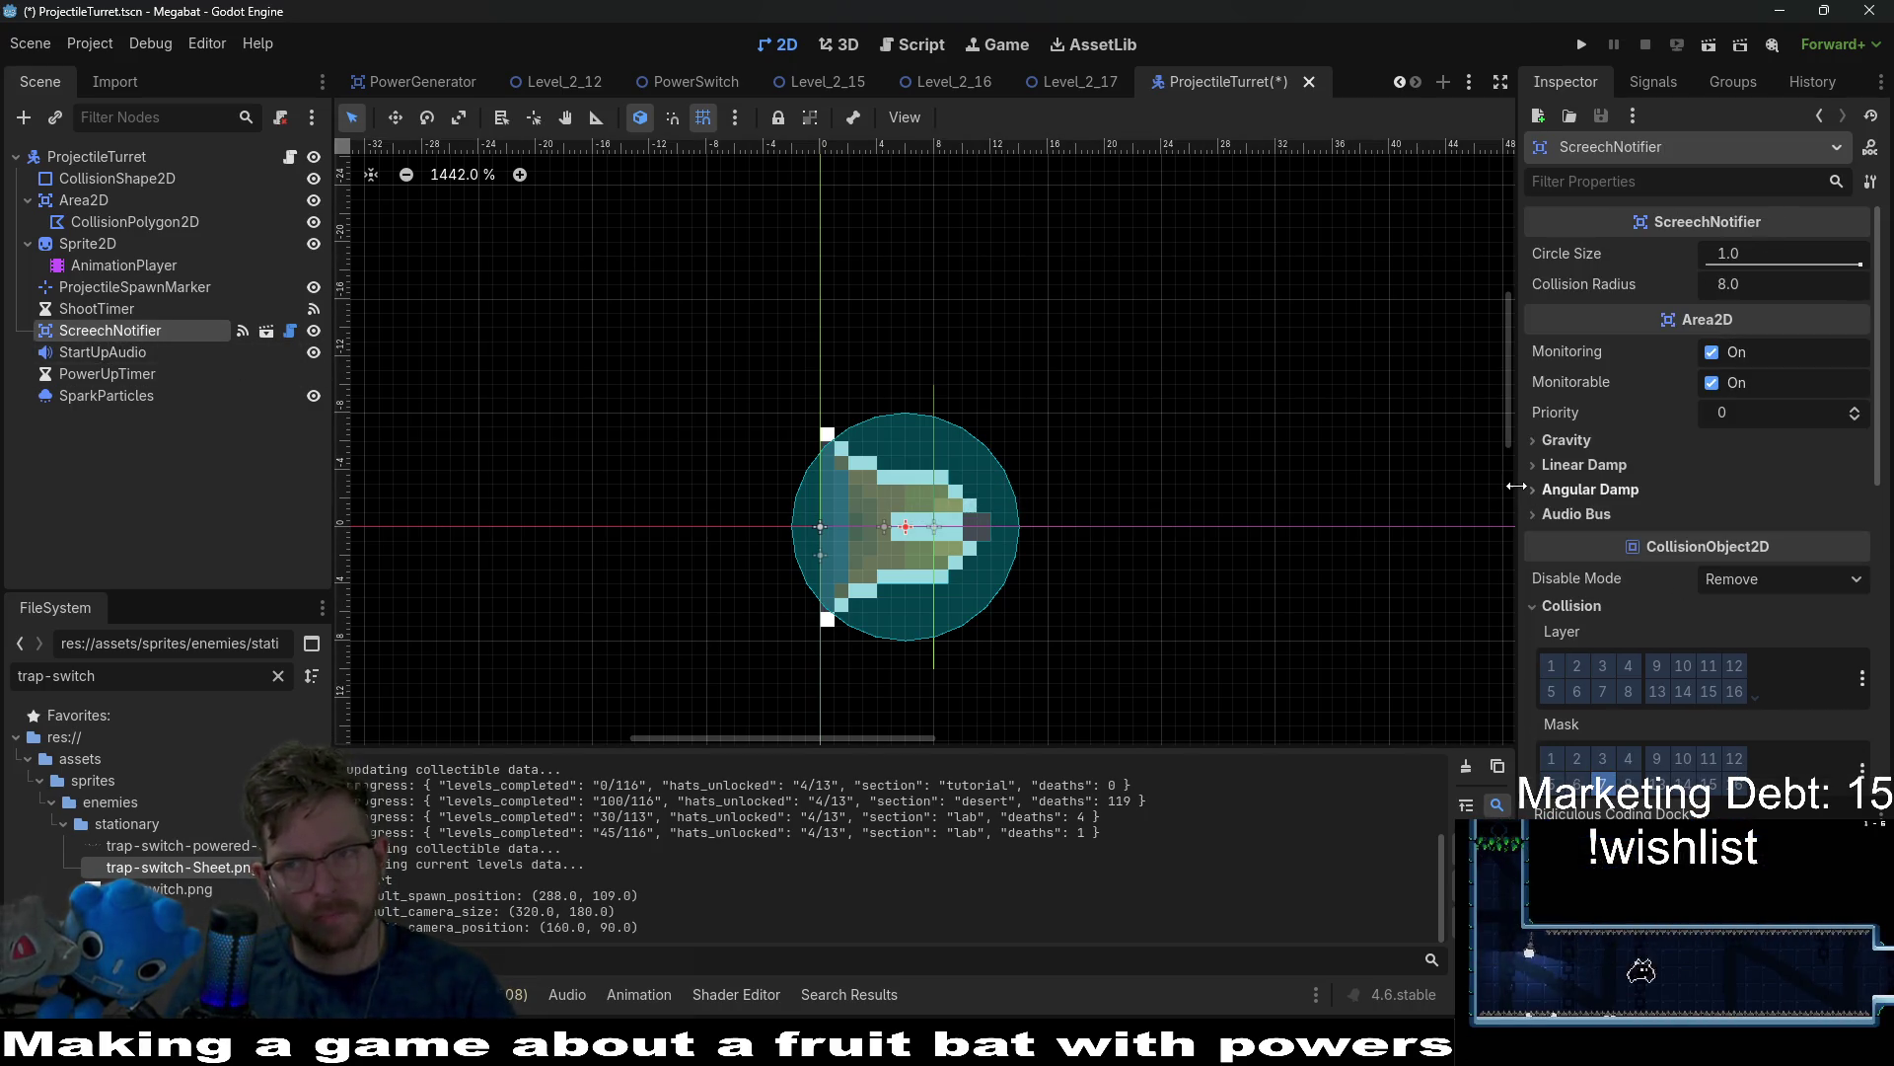
pyautogui.hotkey('ctrl', 's')
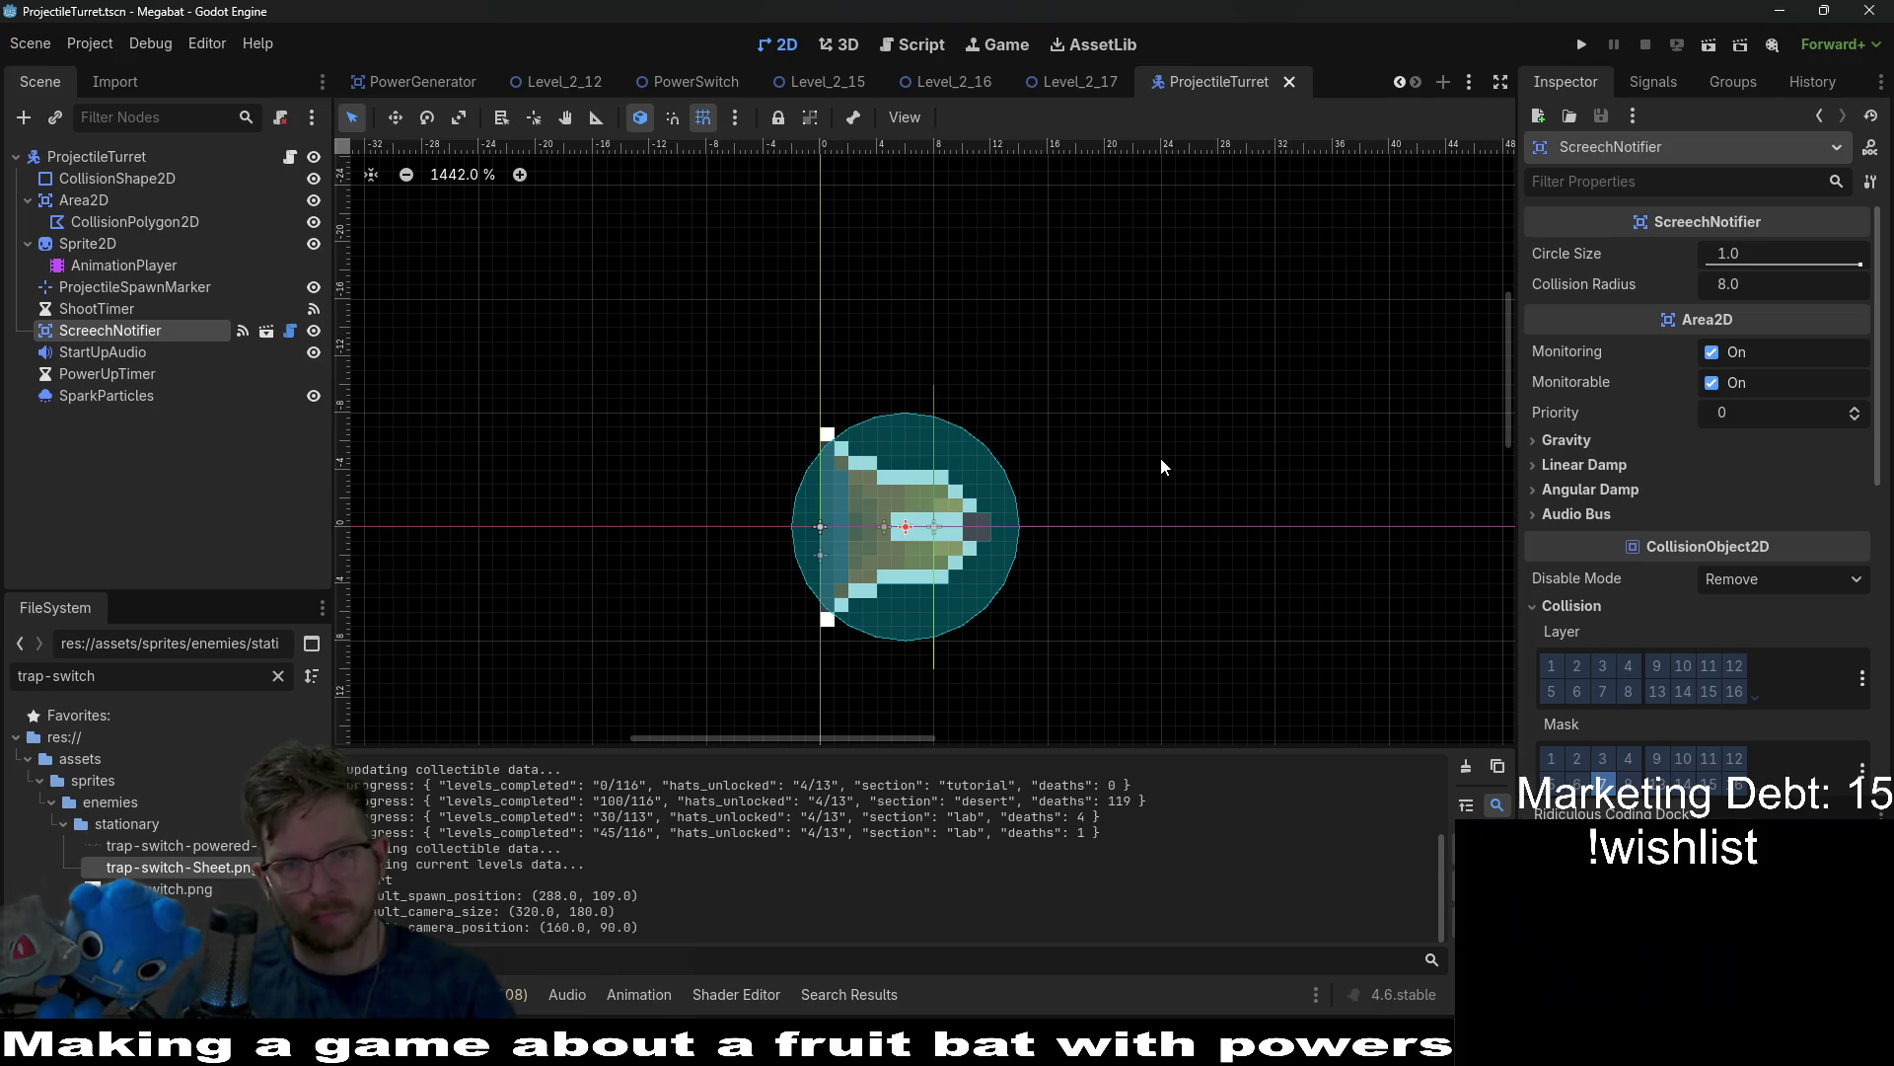
pyautogui.click(1082, 78)
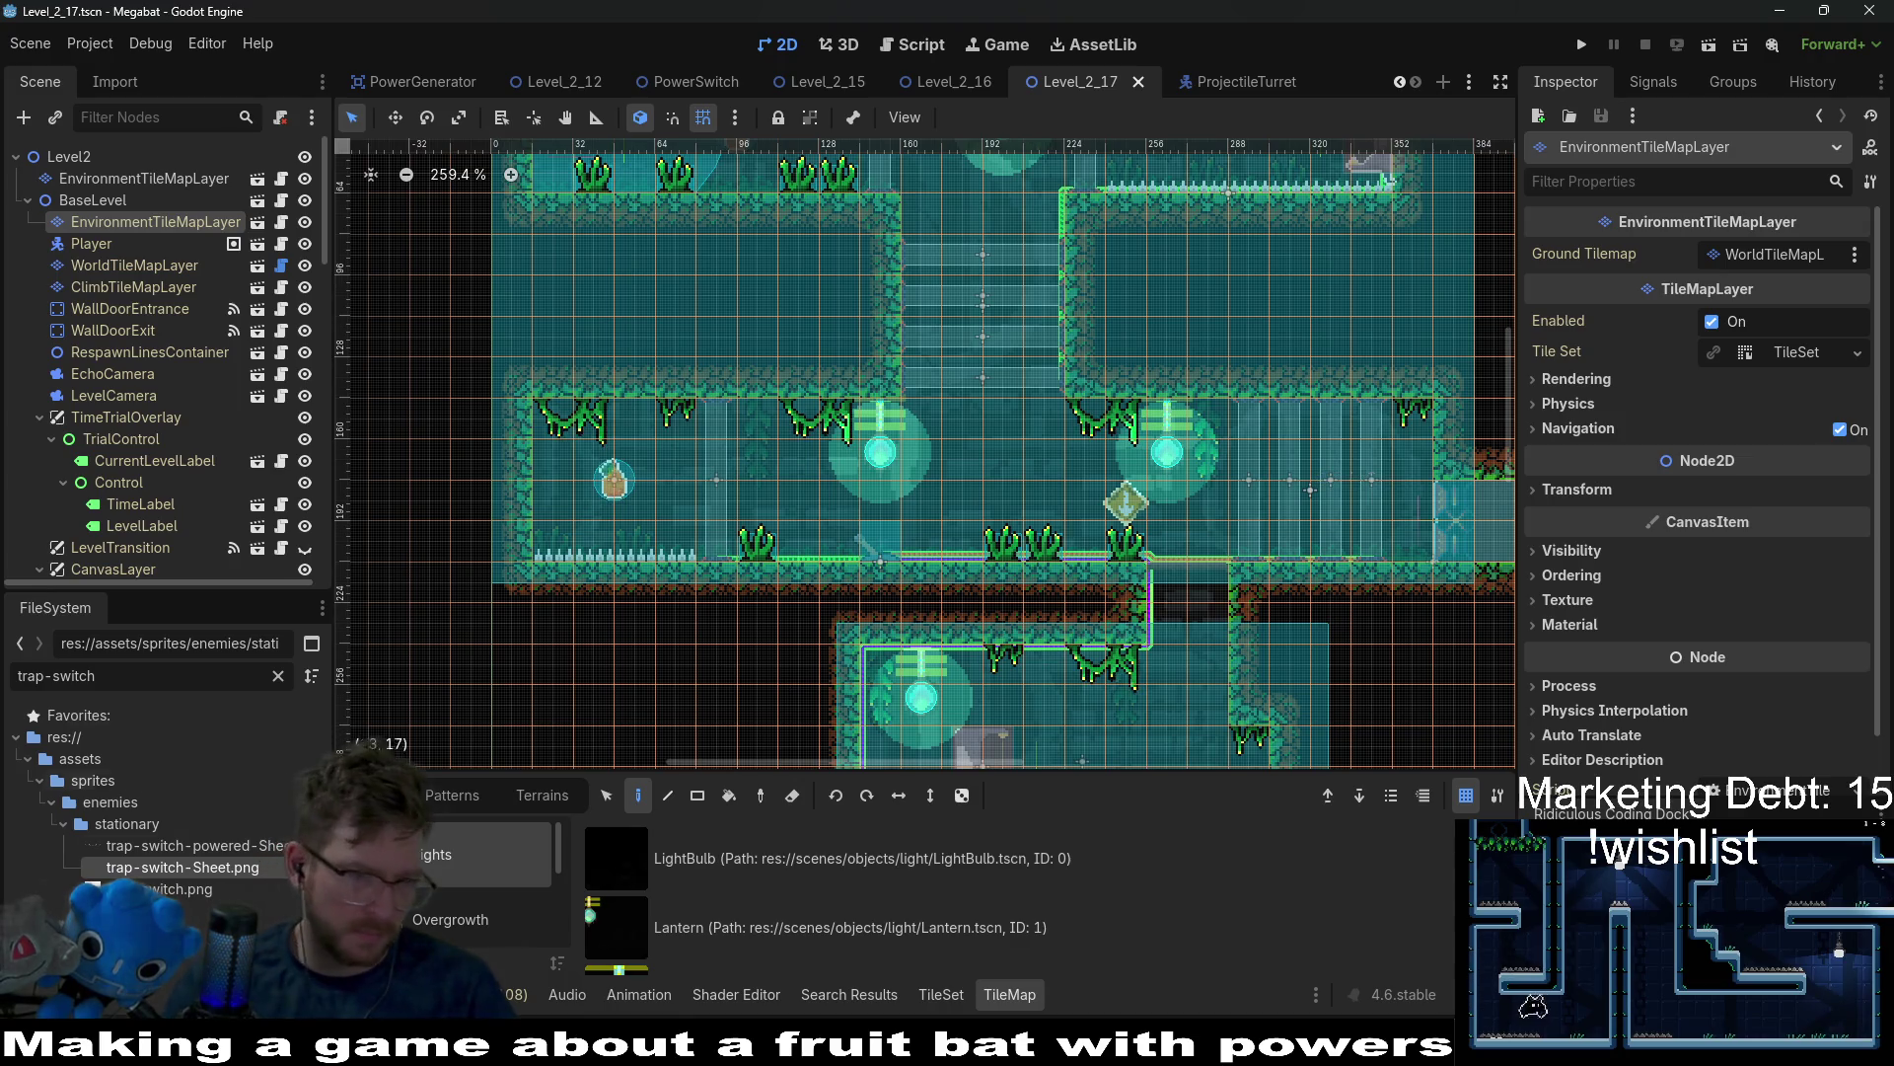
# Filter FileSystem by 'level_1_', open Level_1_13 and Level_1_18 through Level_1_21, and run Level_1_21.
pyautogui.write('l')
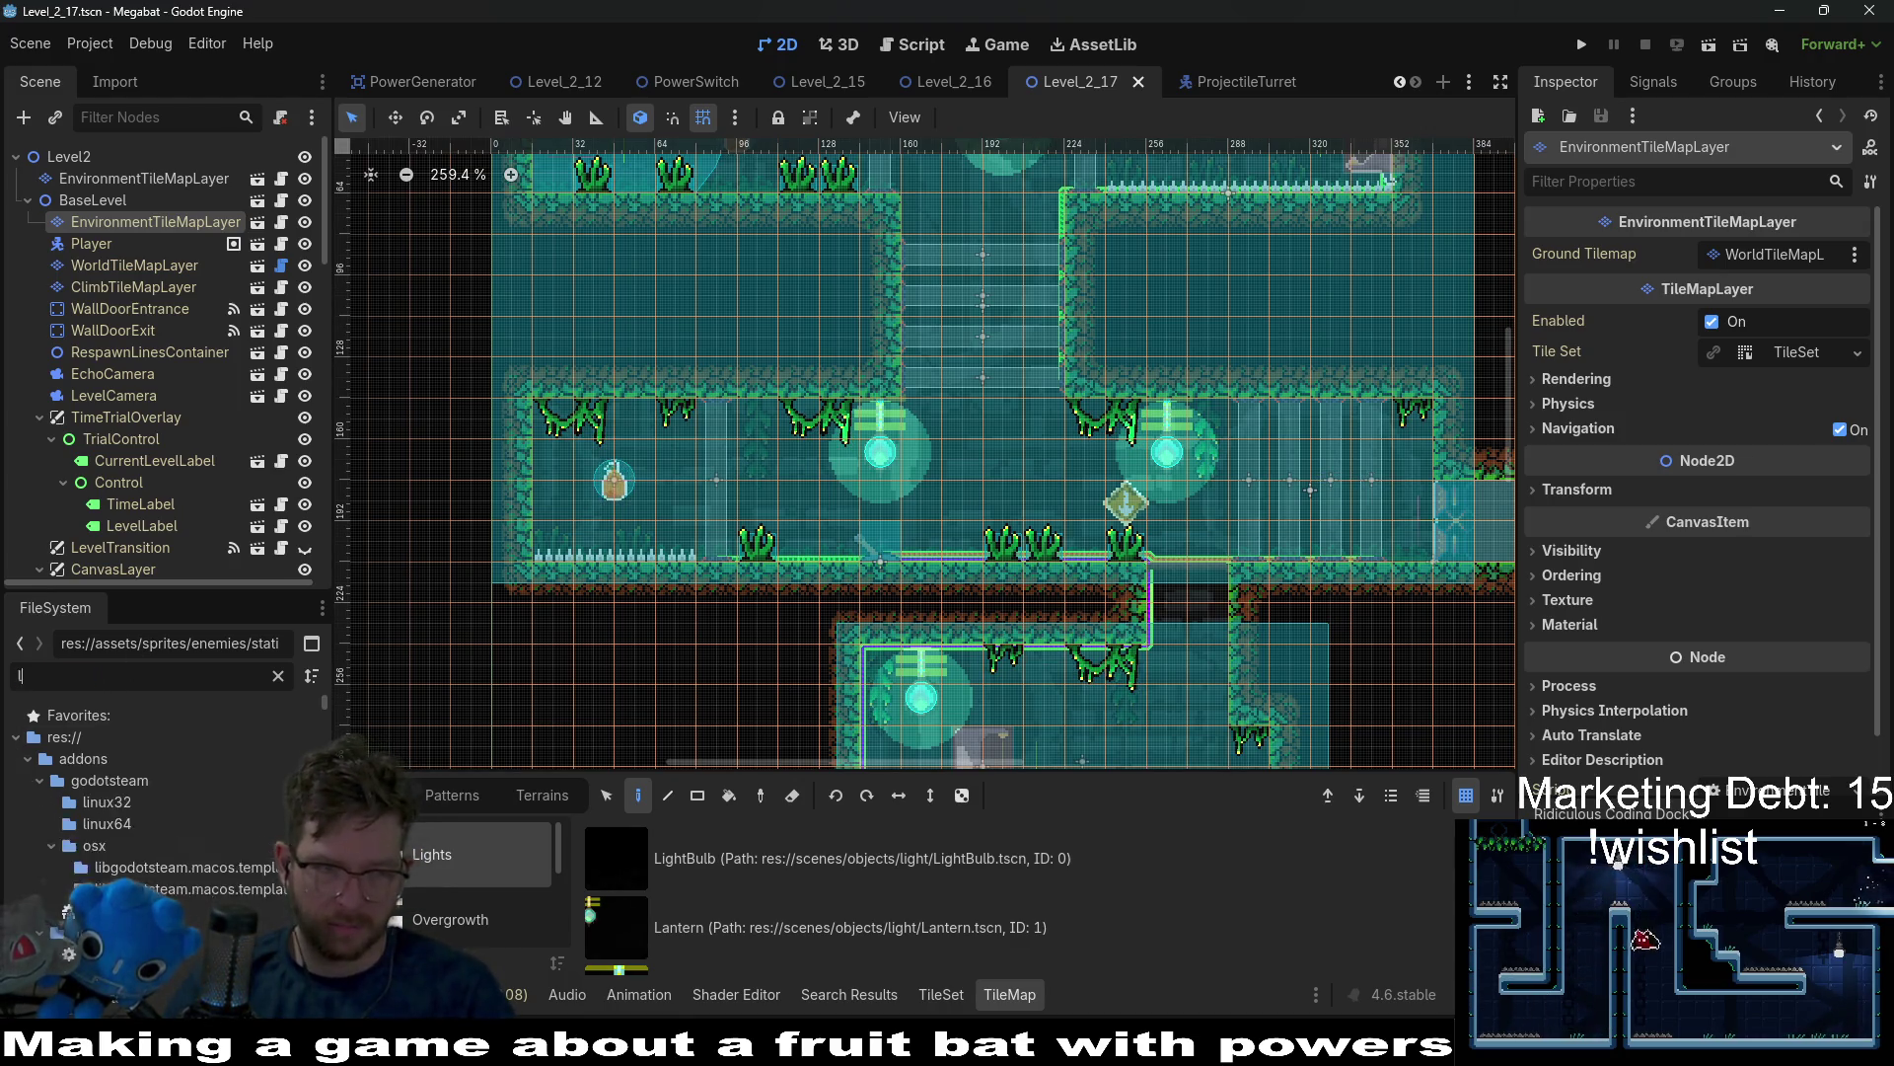
pyautogui.write('evel_')
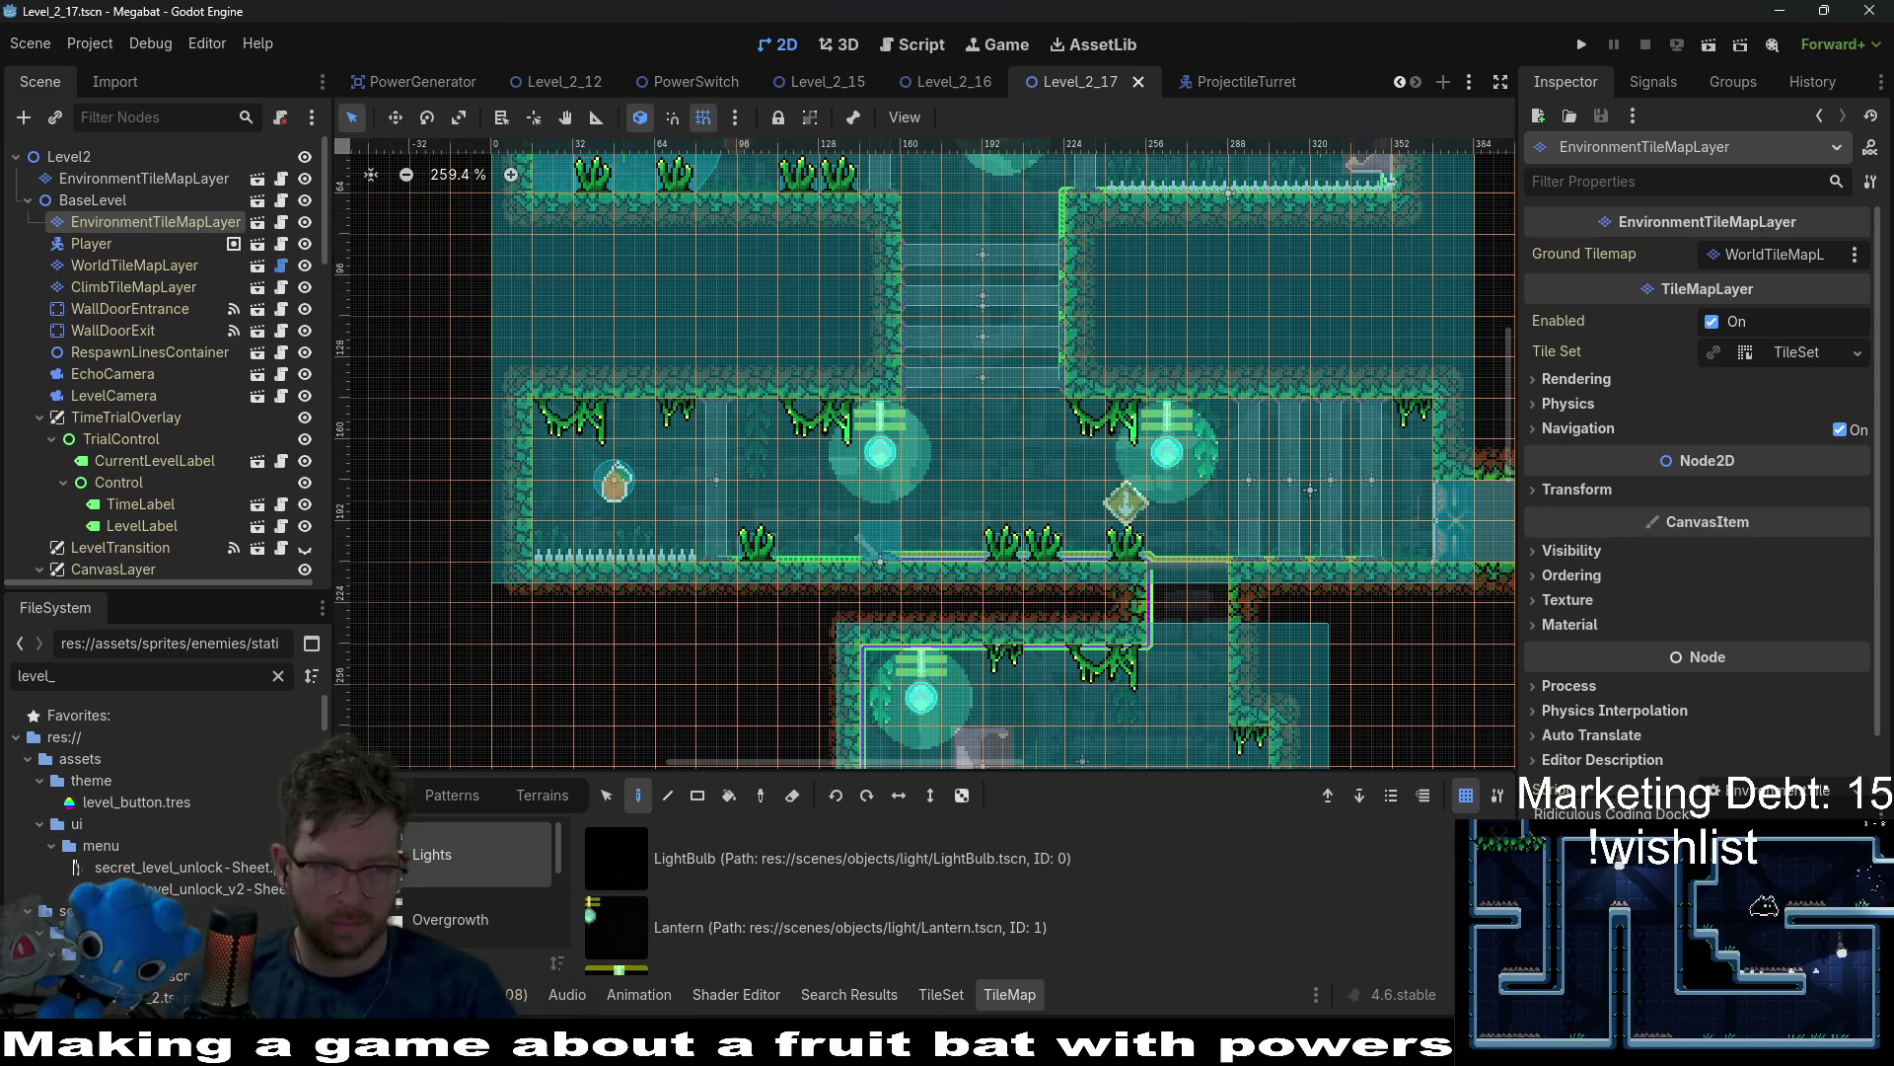
pyautogui.write('1_')
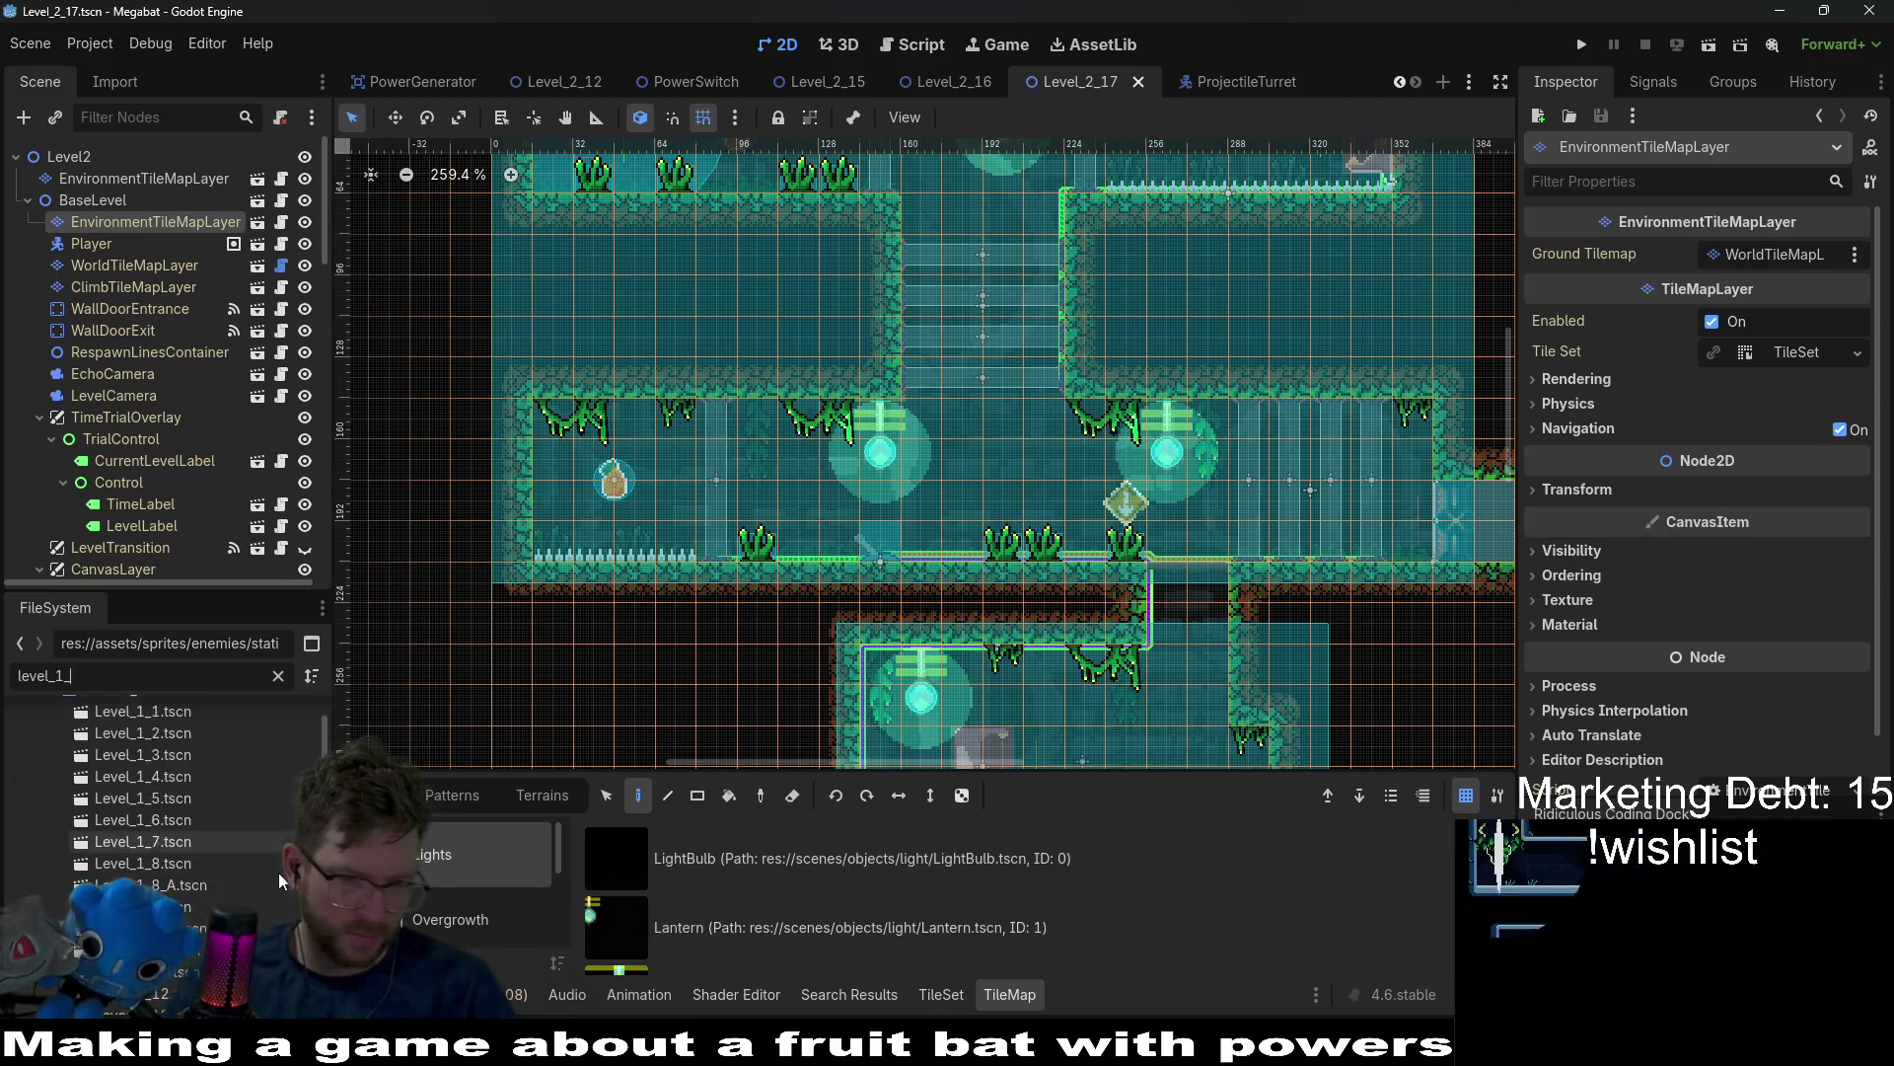
pyautogui.scroll(-5, 229, 903)
pyautogui.doubleClick(202, 906)
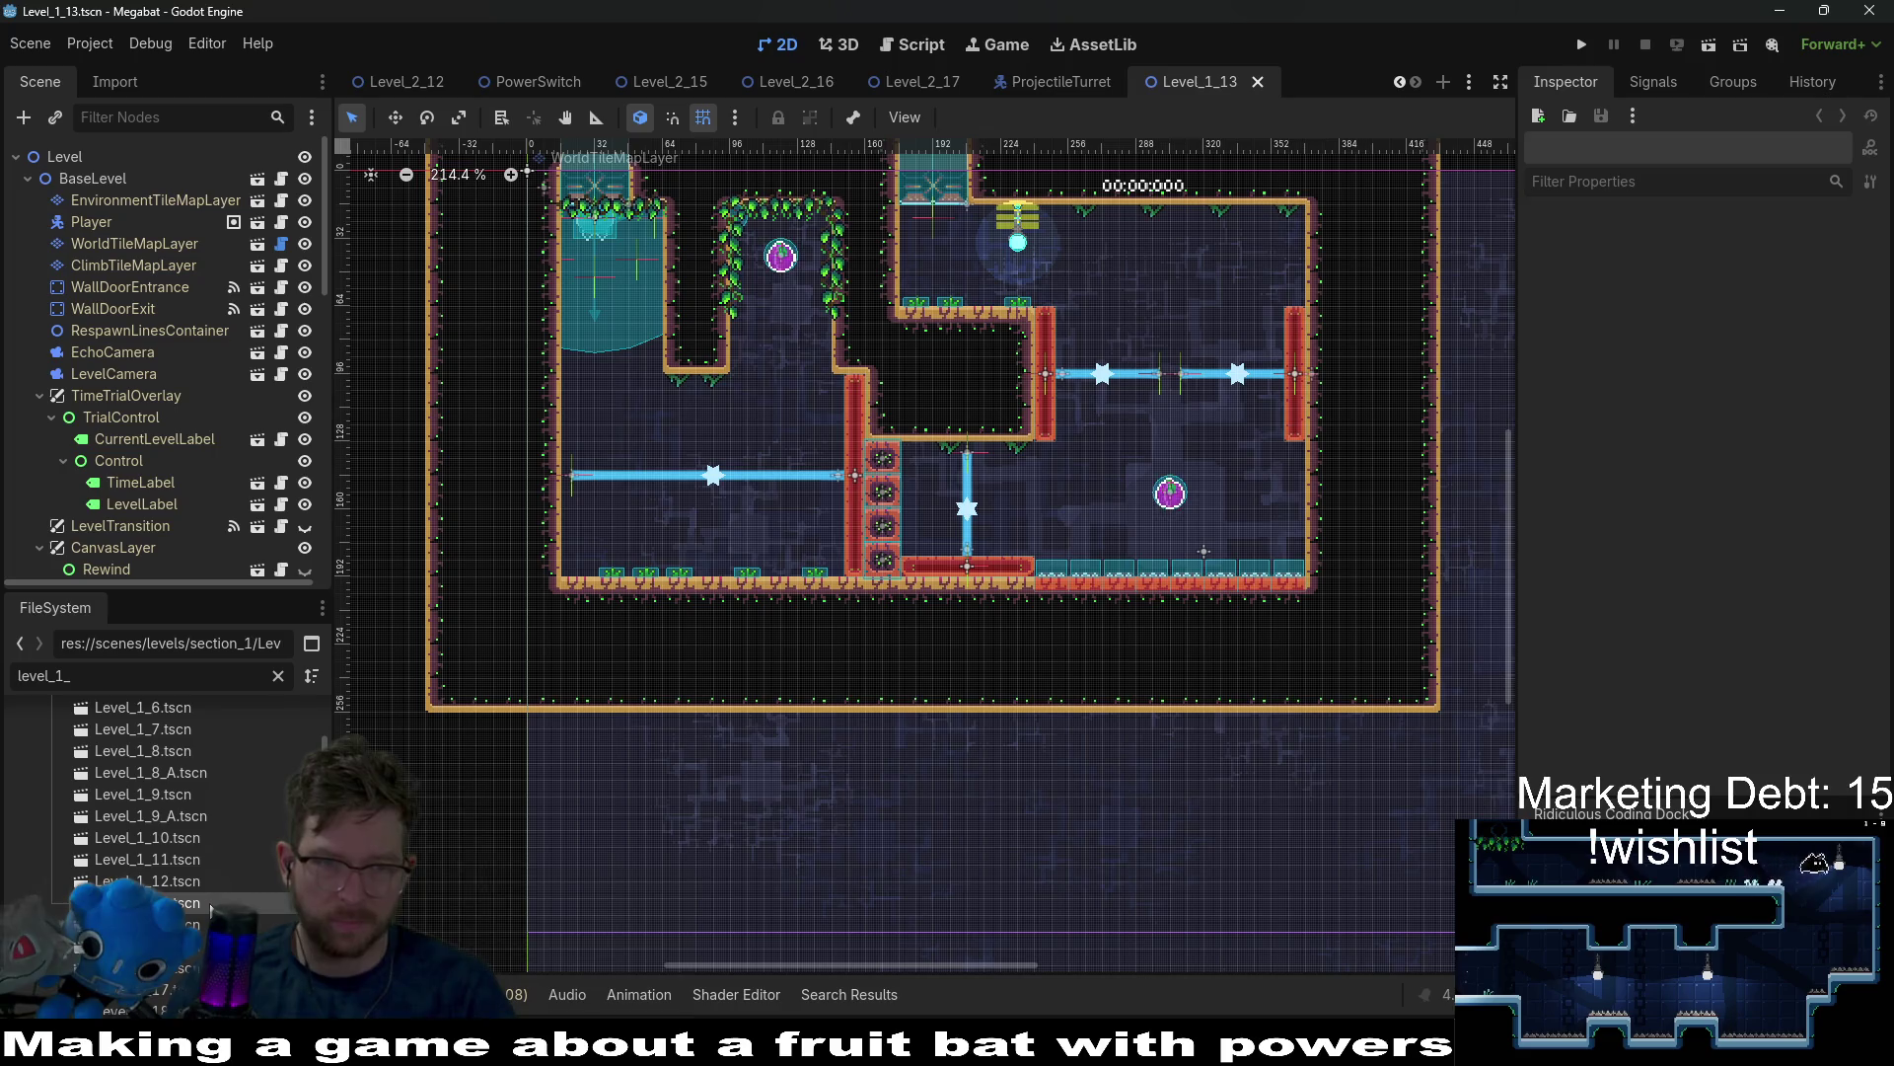
pyautogui.scroll(-2, 168, 809)
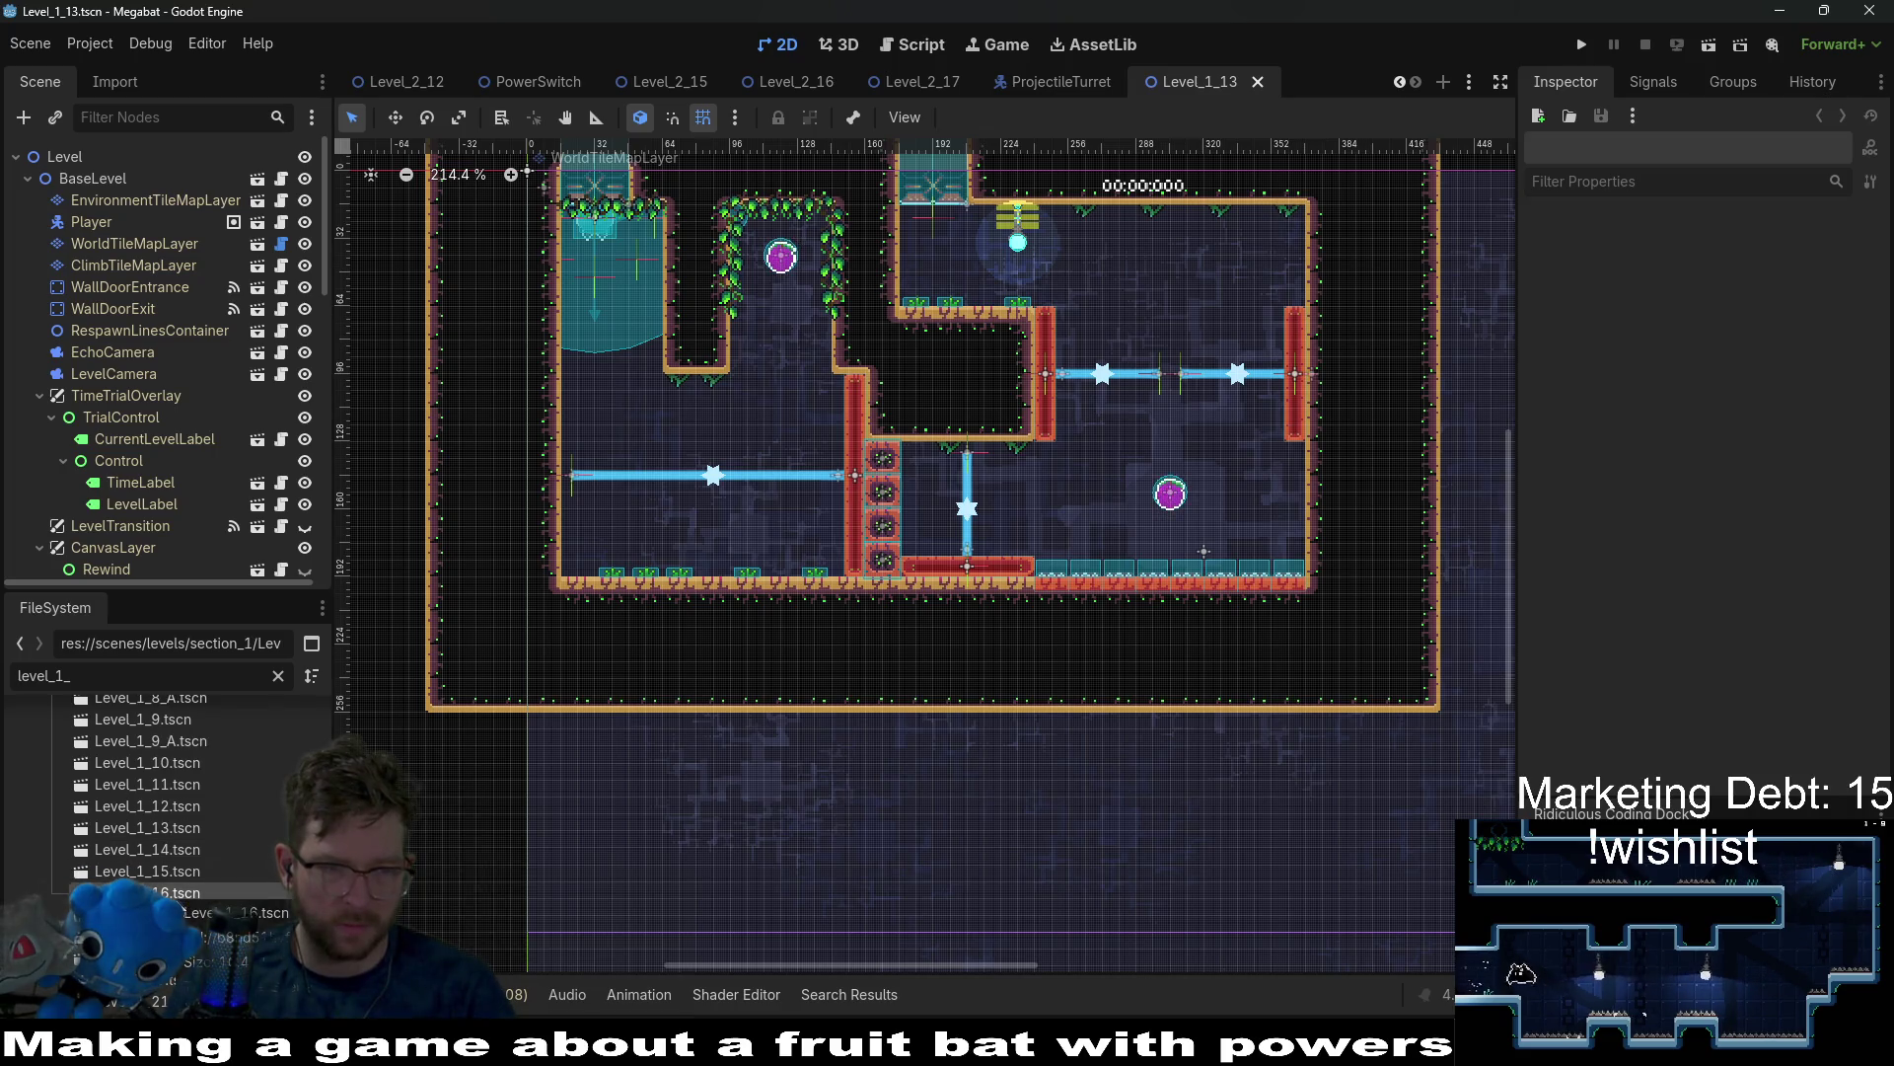
pyautogui.doubleClick(167, 935)
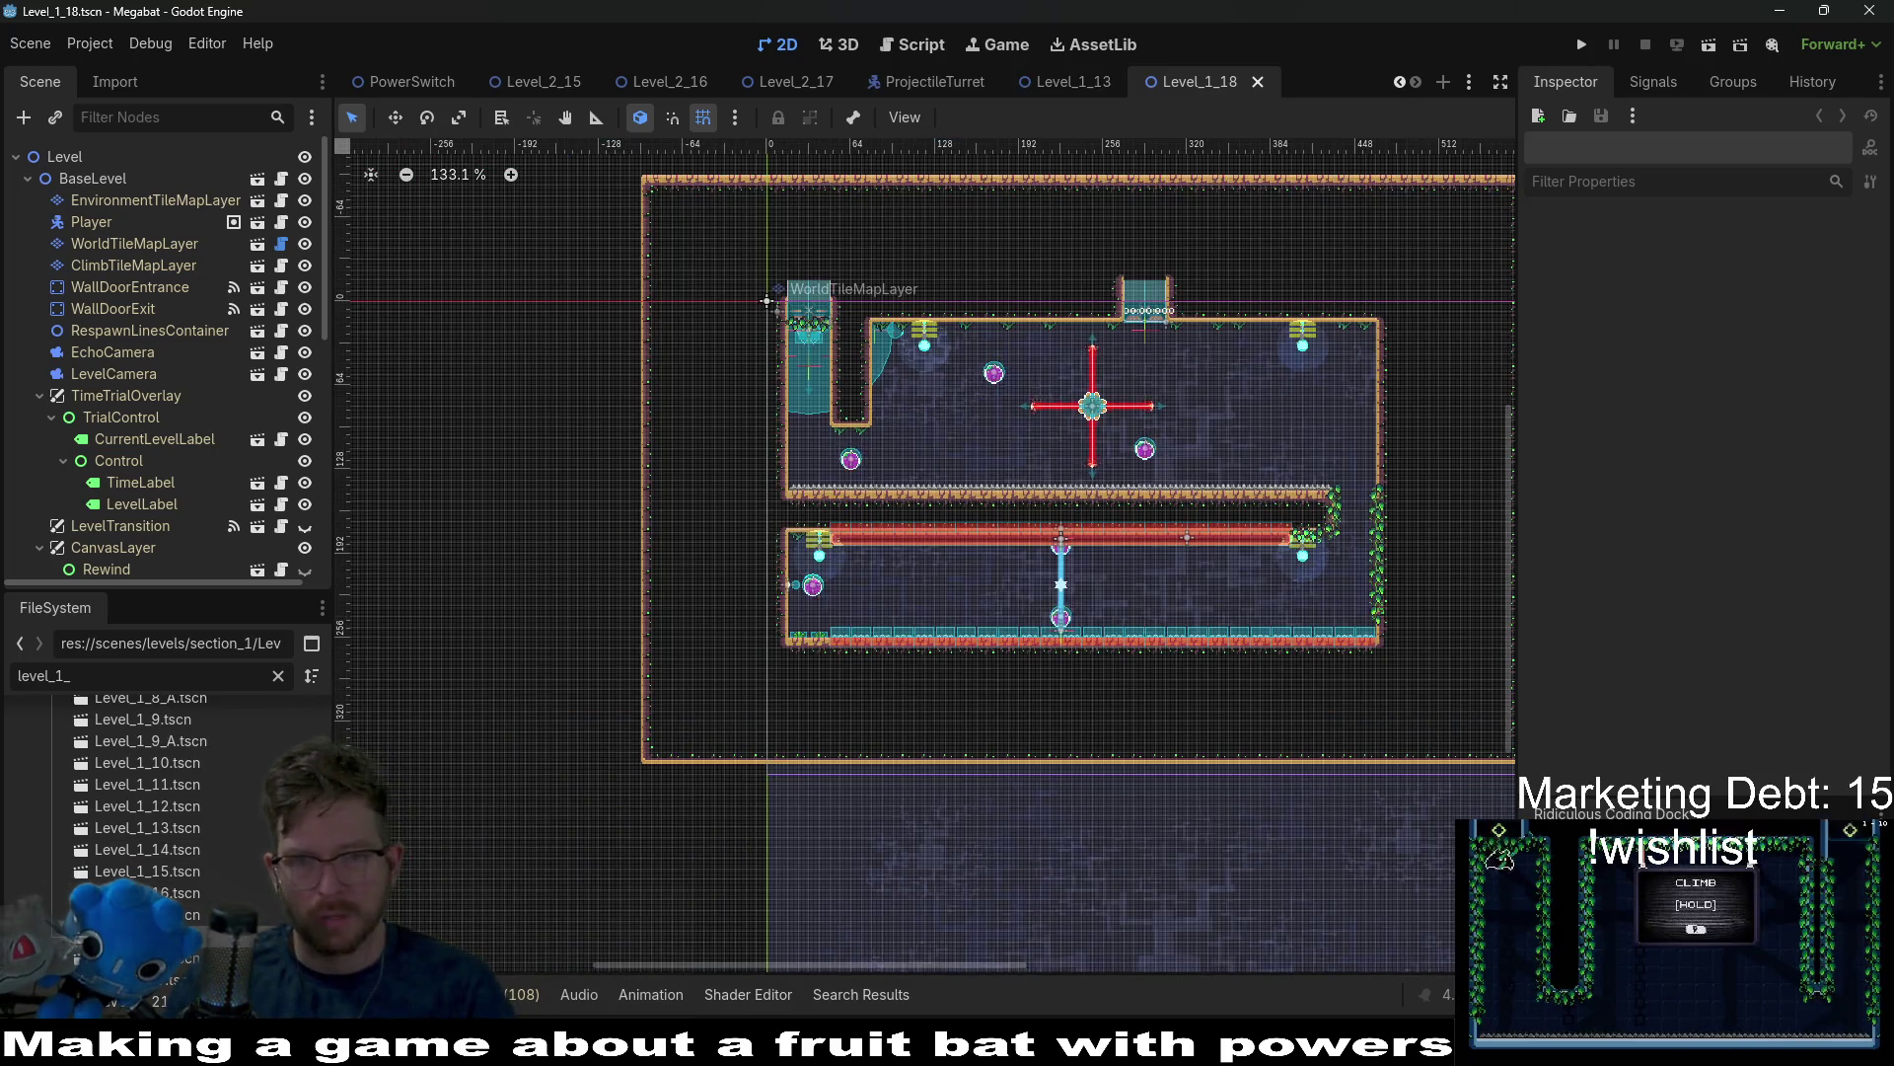
pyautogui.doubleClick(168, 957)
pyautogui.scroll(-2, 168, 809)
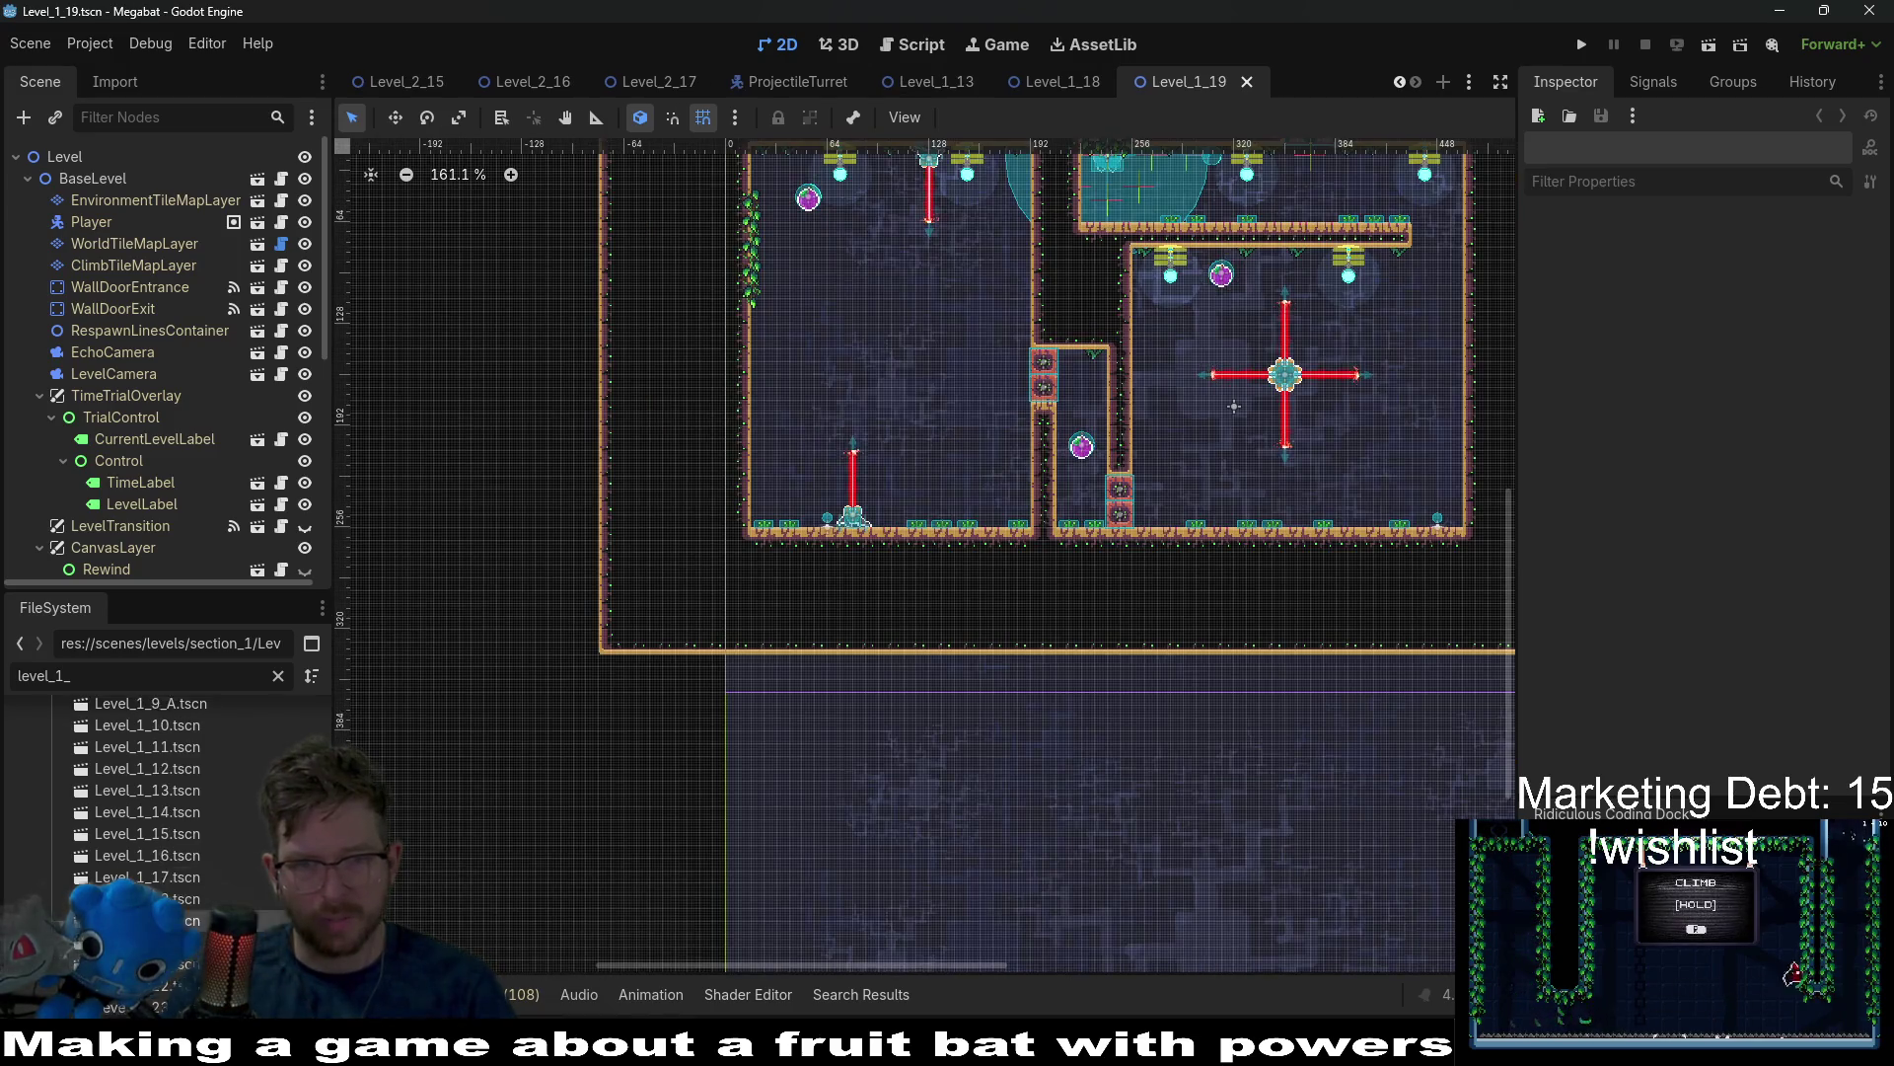
pyautogui.doubleClick(168, 904)
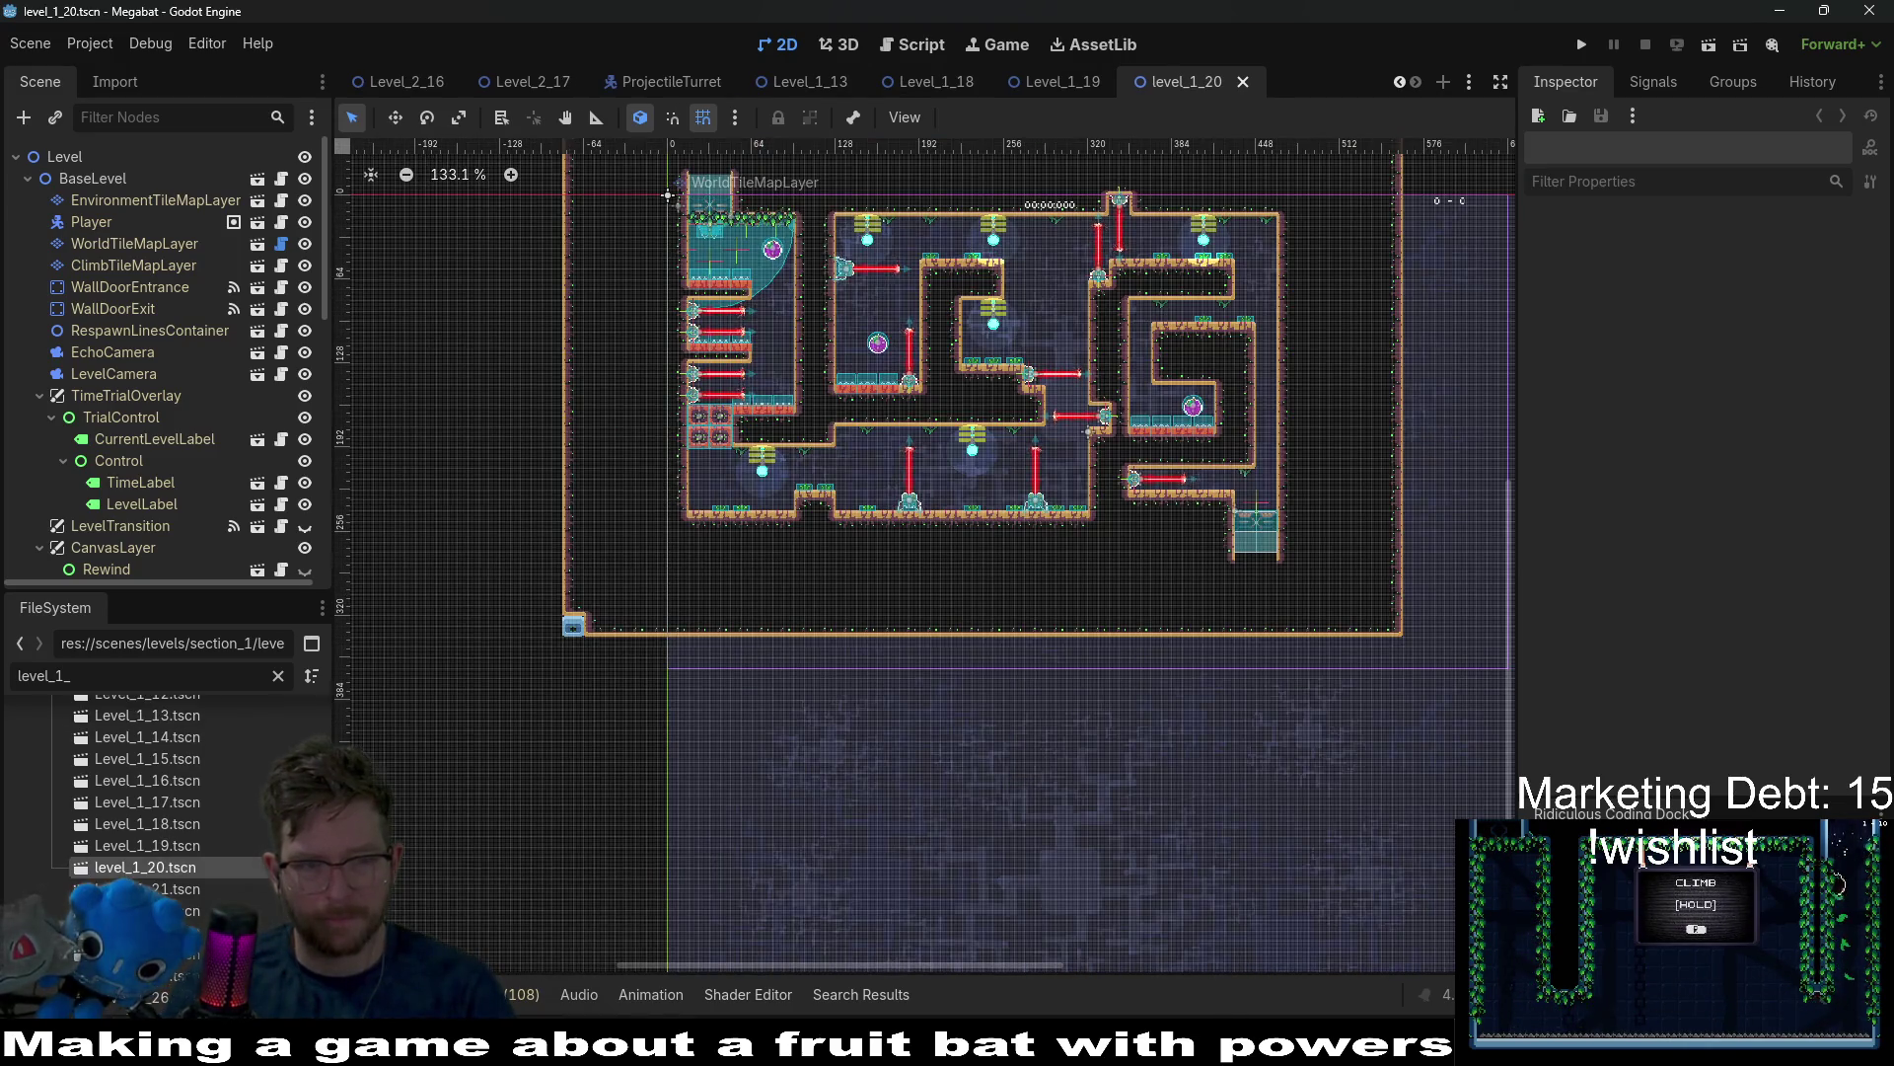
pyautogui.doubleClick(183, 890)
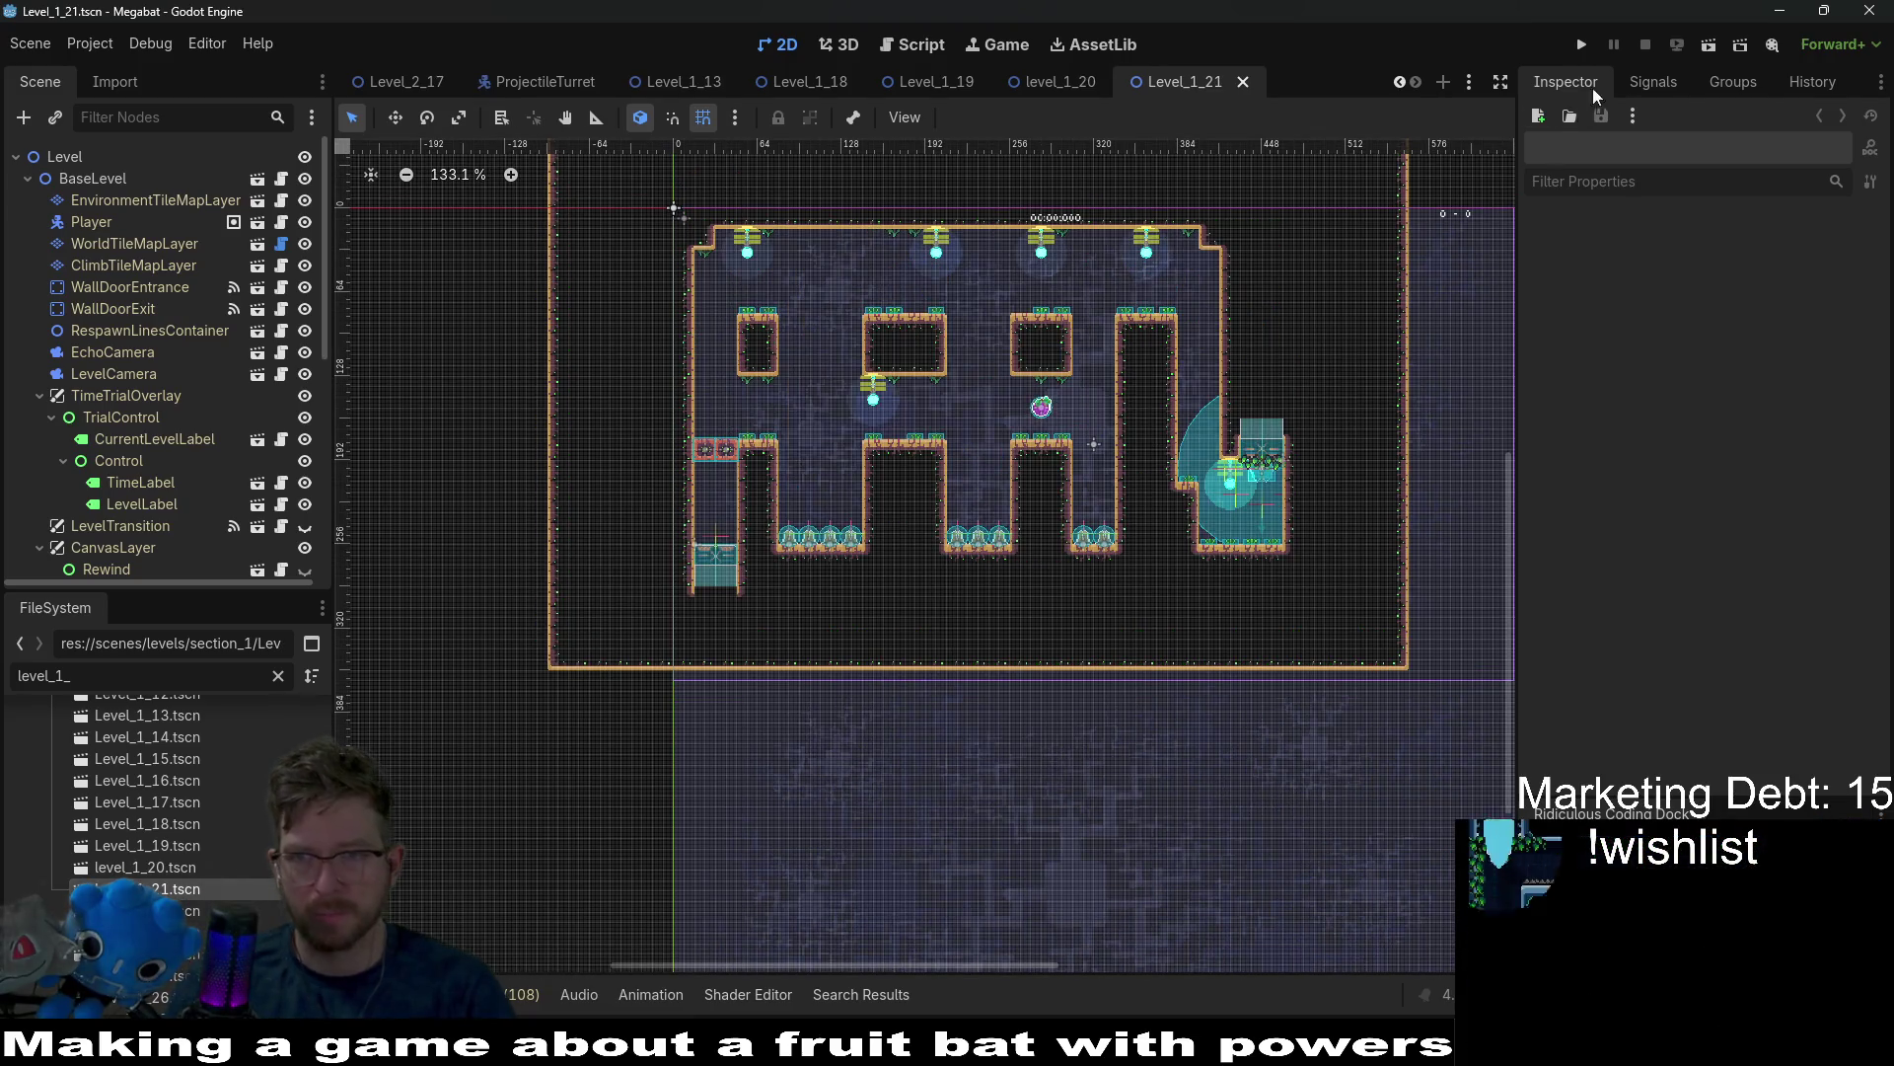
pyautogui.click(1709, 44)
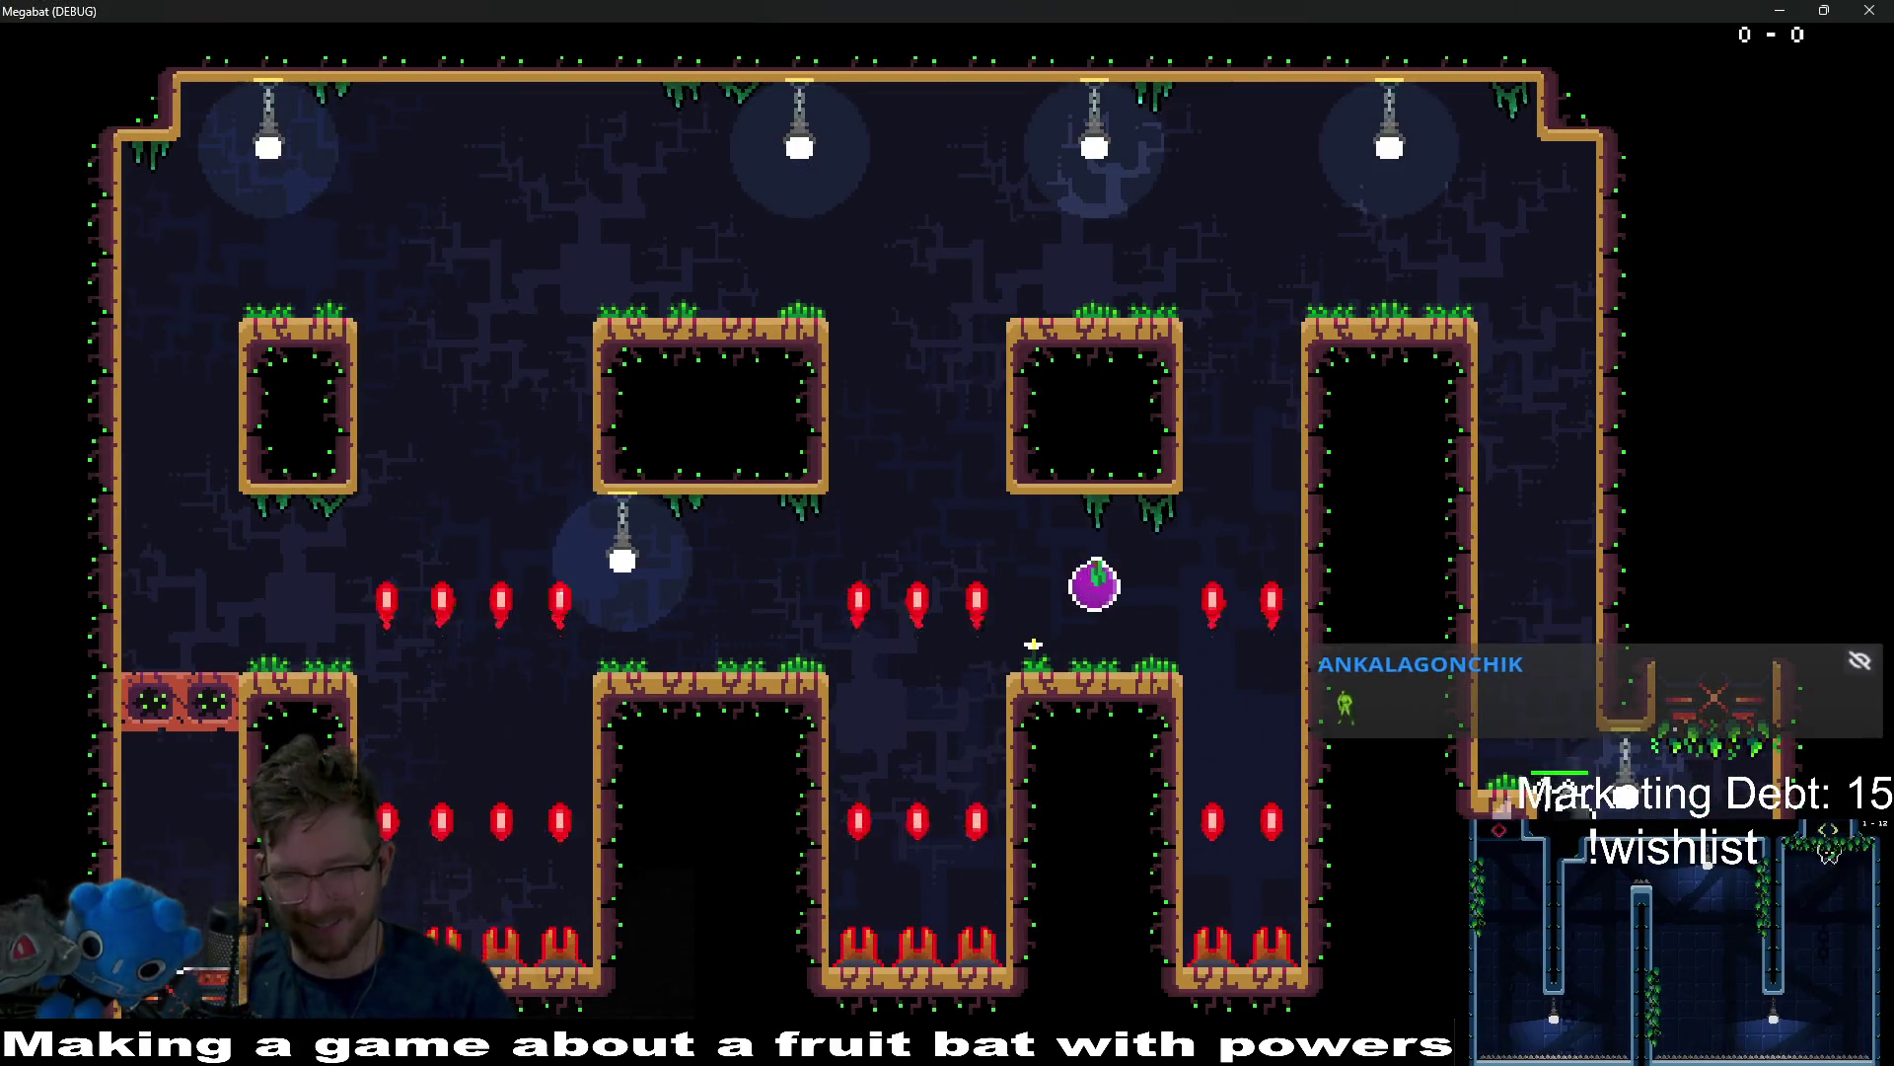
# Fly the bat through Level_1_21 with space and arrow keys, then close the game window.
pyautogui.press('space')
pyautogui.press('space')
pyautogui.press('Left')
pyautogui.press('Left')
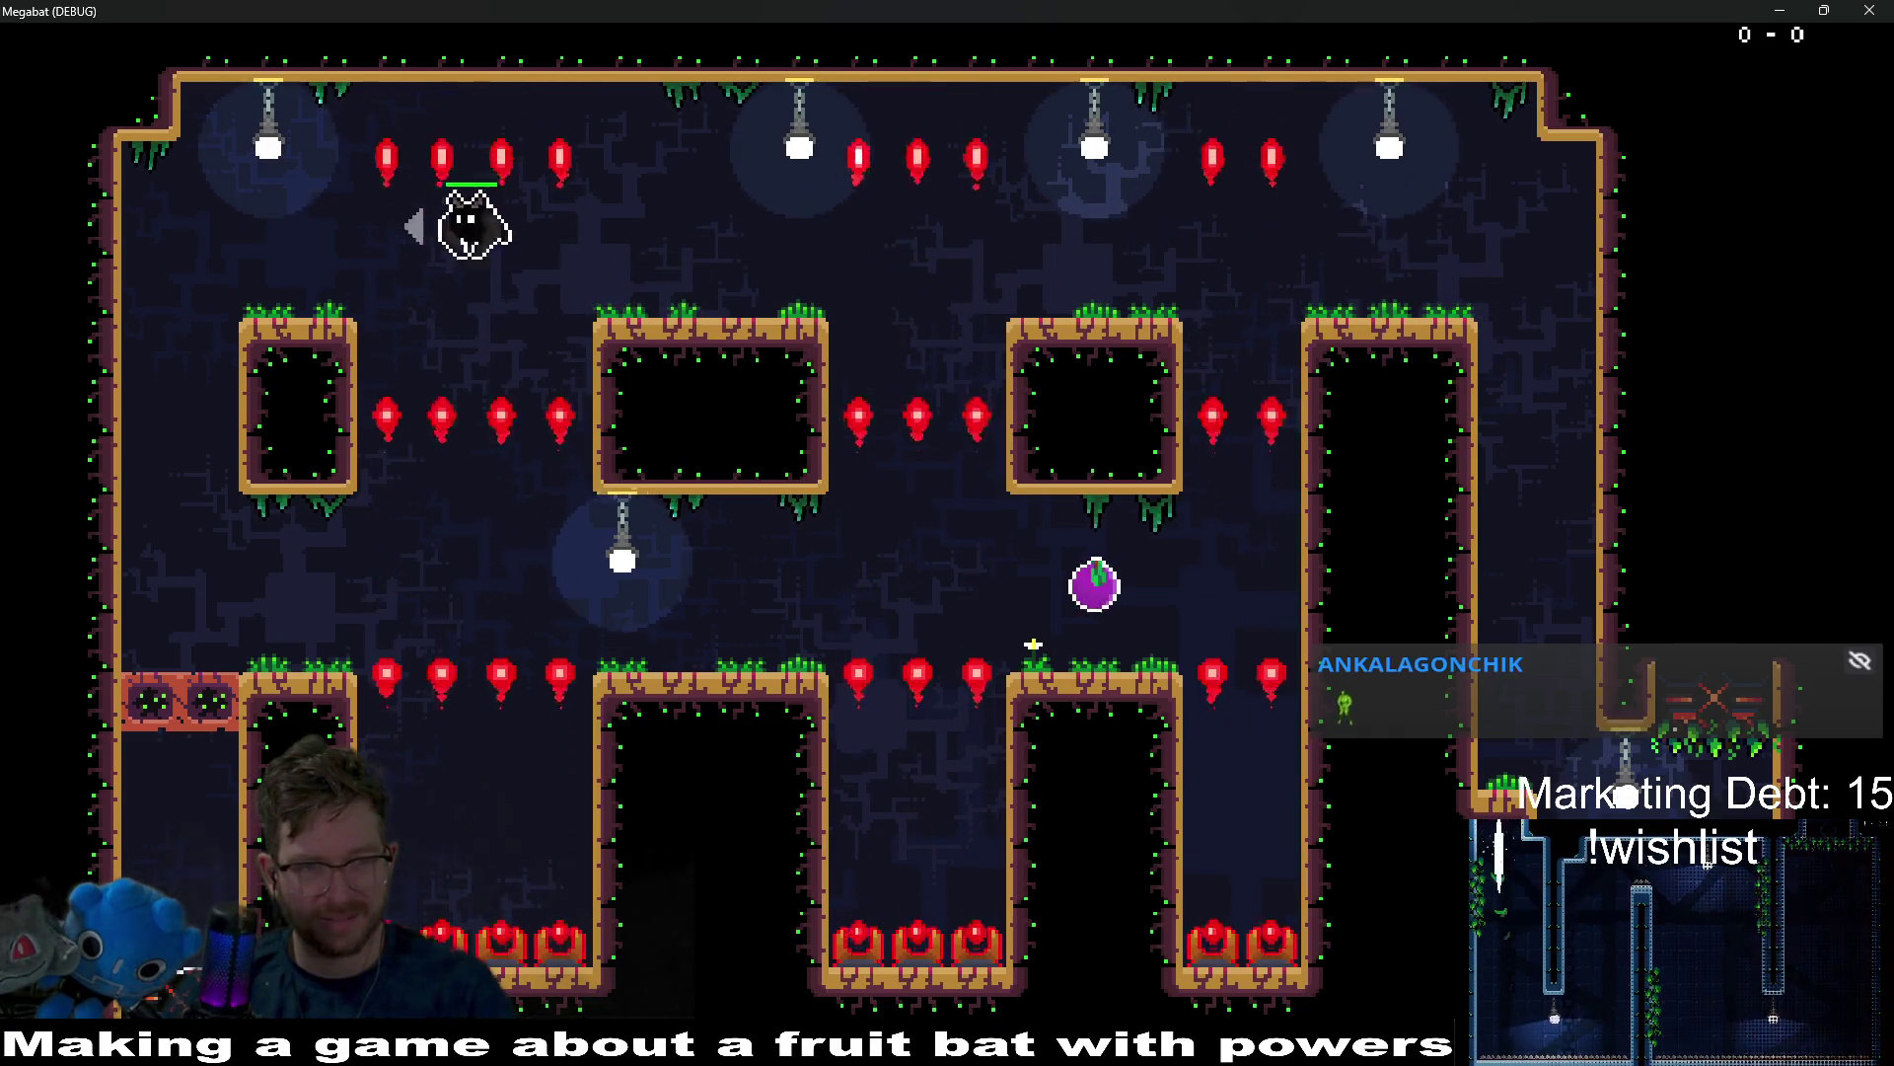
pyautogui.press('Right')
pyautogui.press('Right')
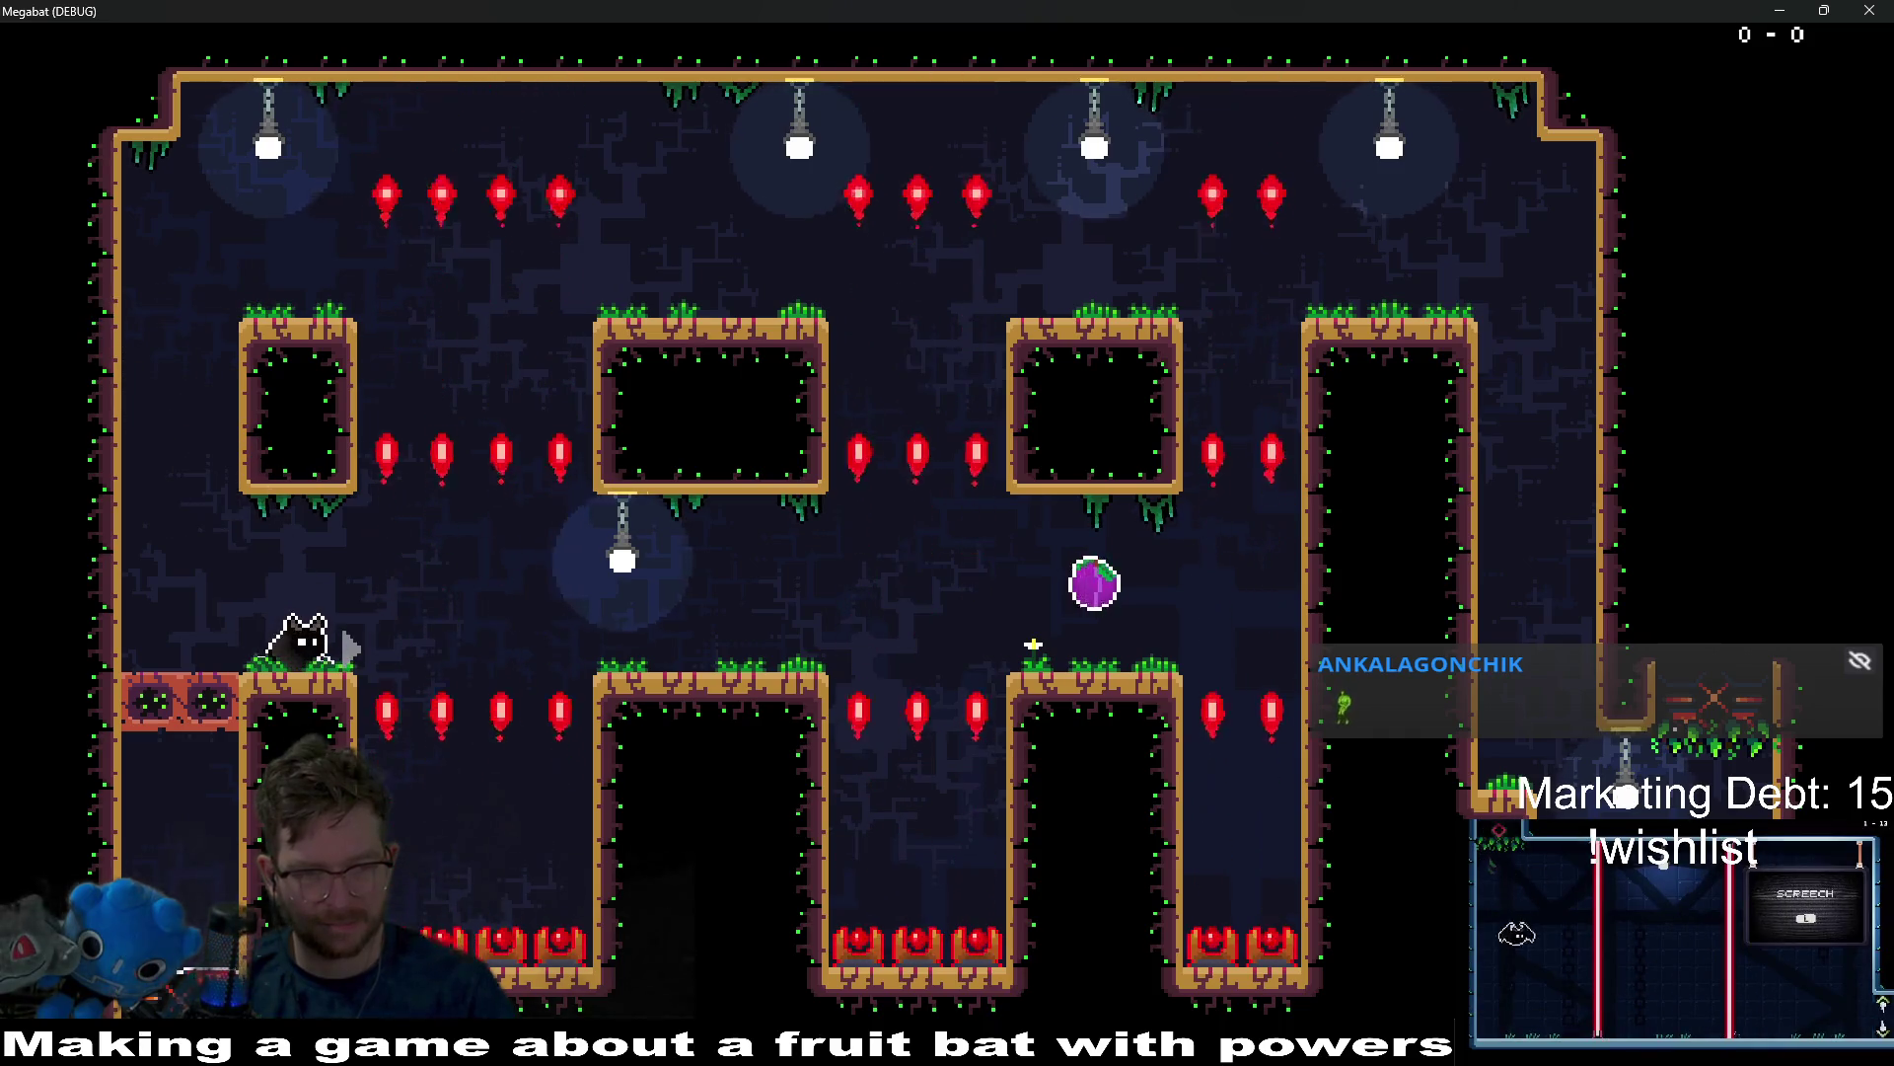
pyautogui.press('Up')
pyautogui.press('Right')
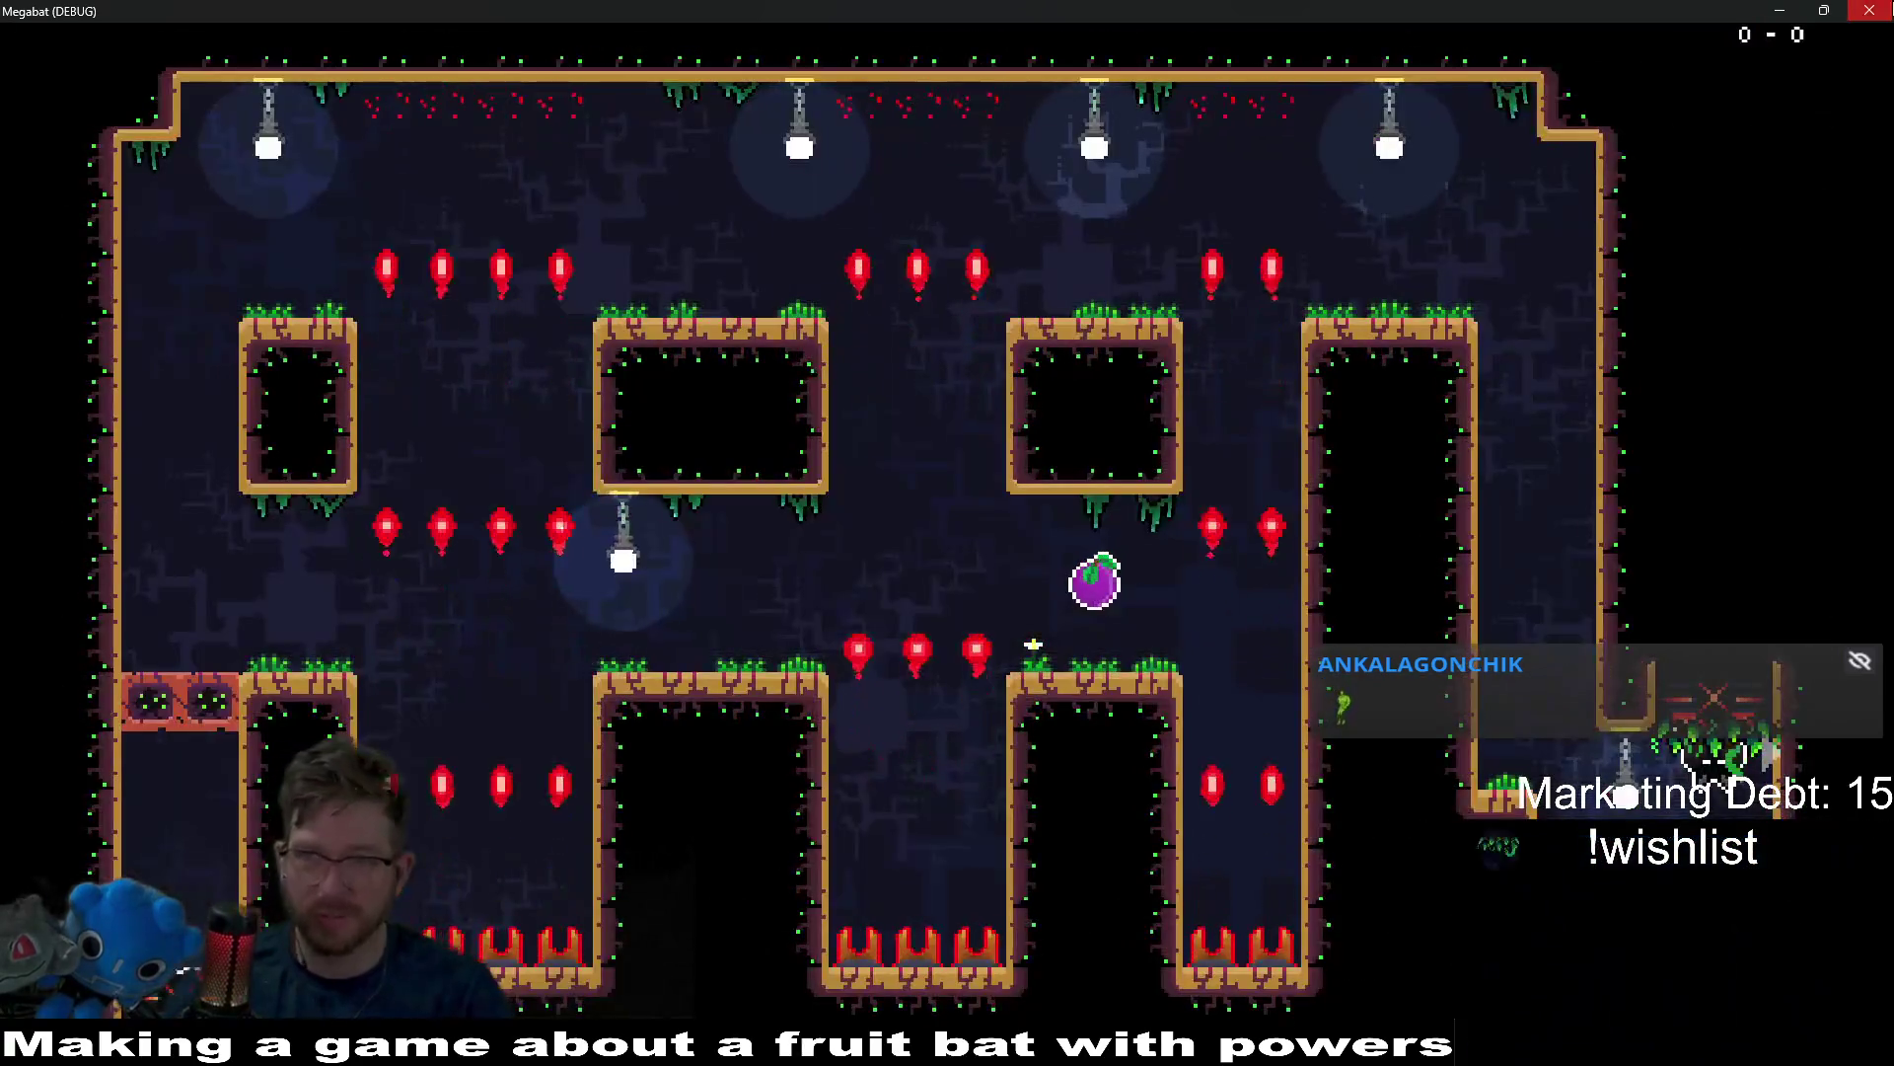
pyautogui.click(1857, 14)
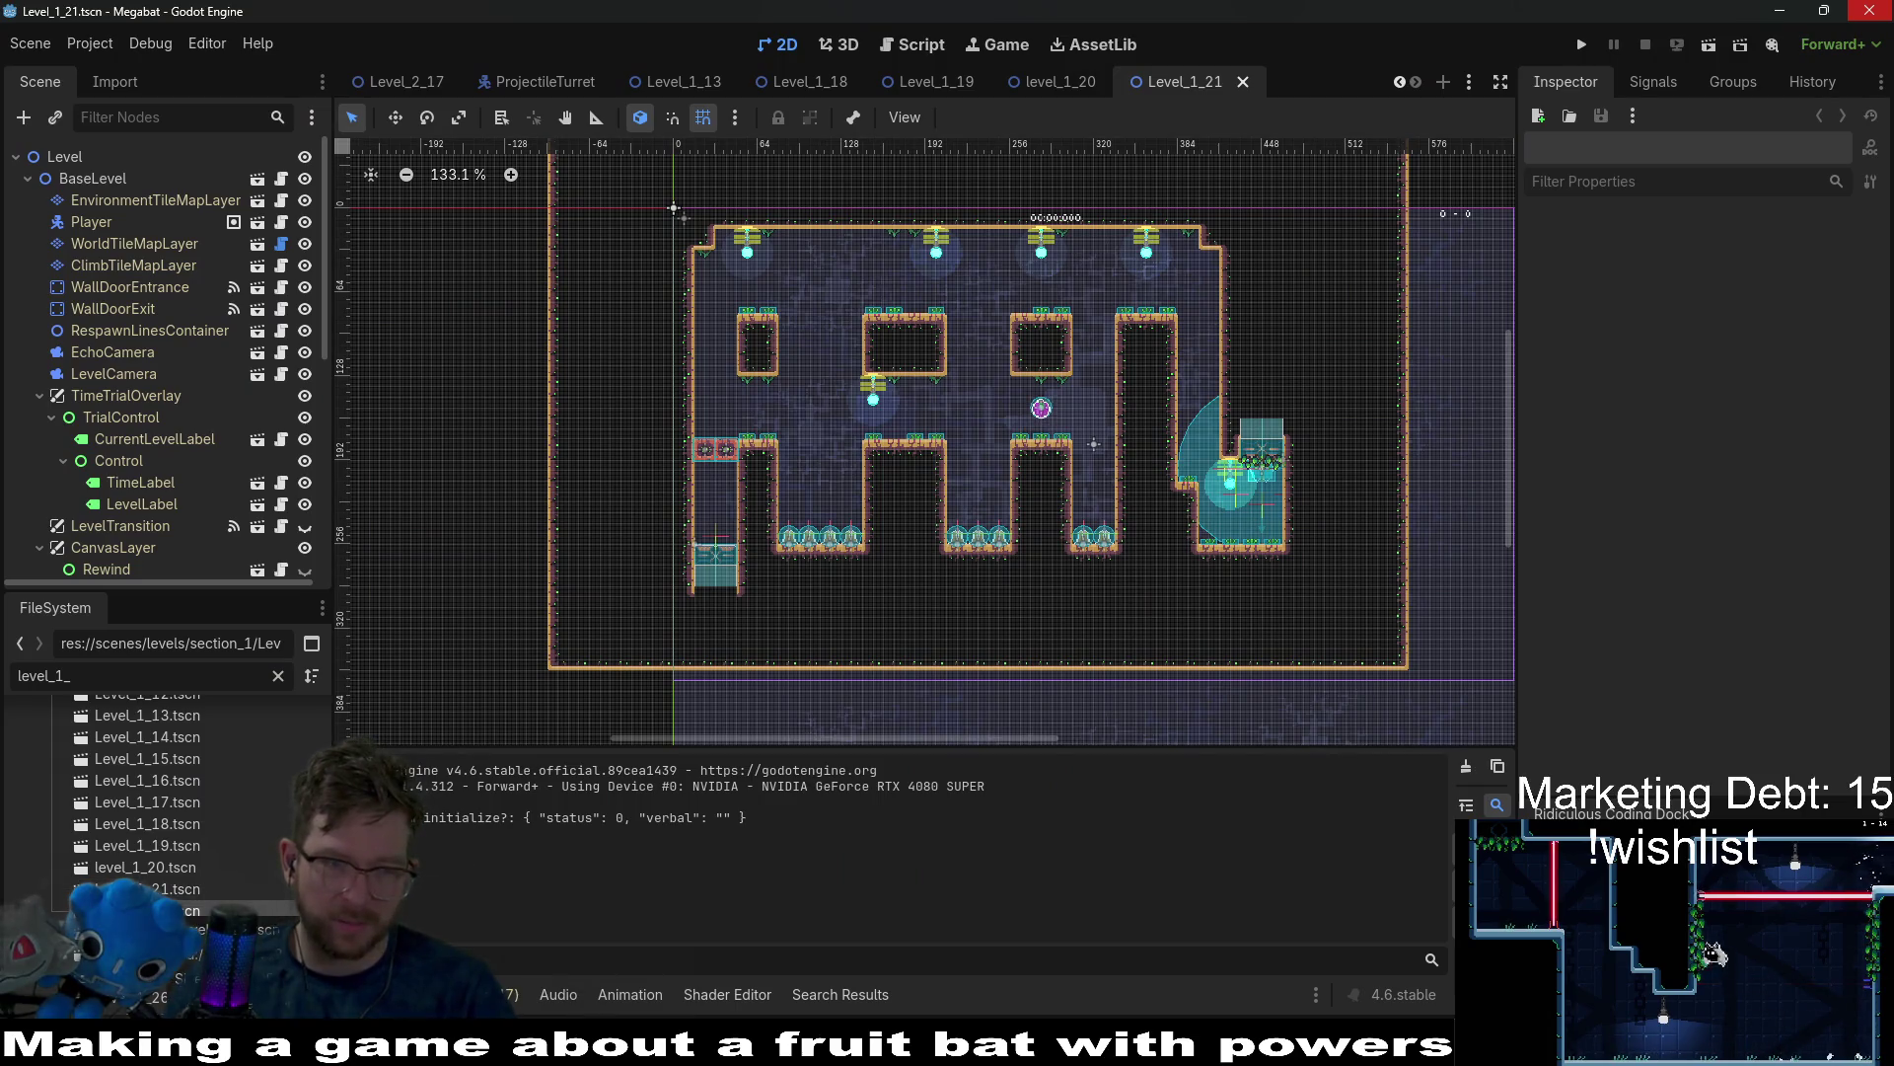
# Open Level_1_22.tscn and Level_1_23.tscn, then run Level_1_23 as the current scene.
pyautogui.doubleClick(187, 911)
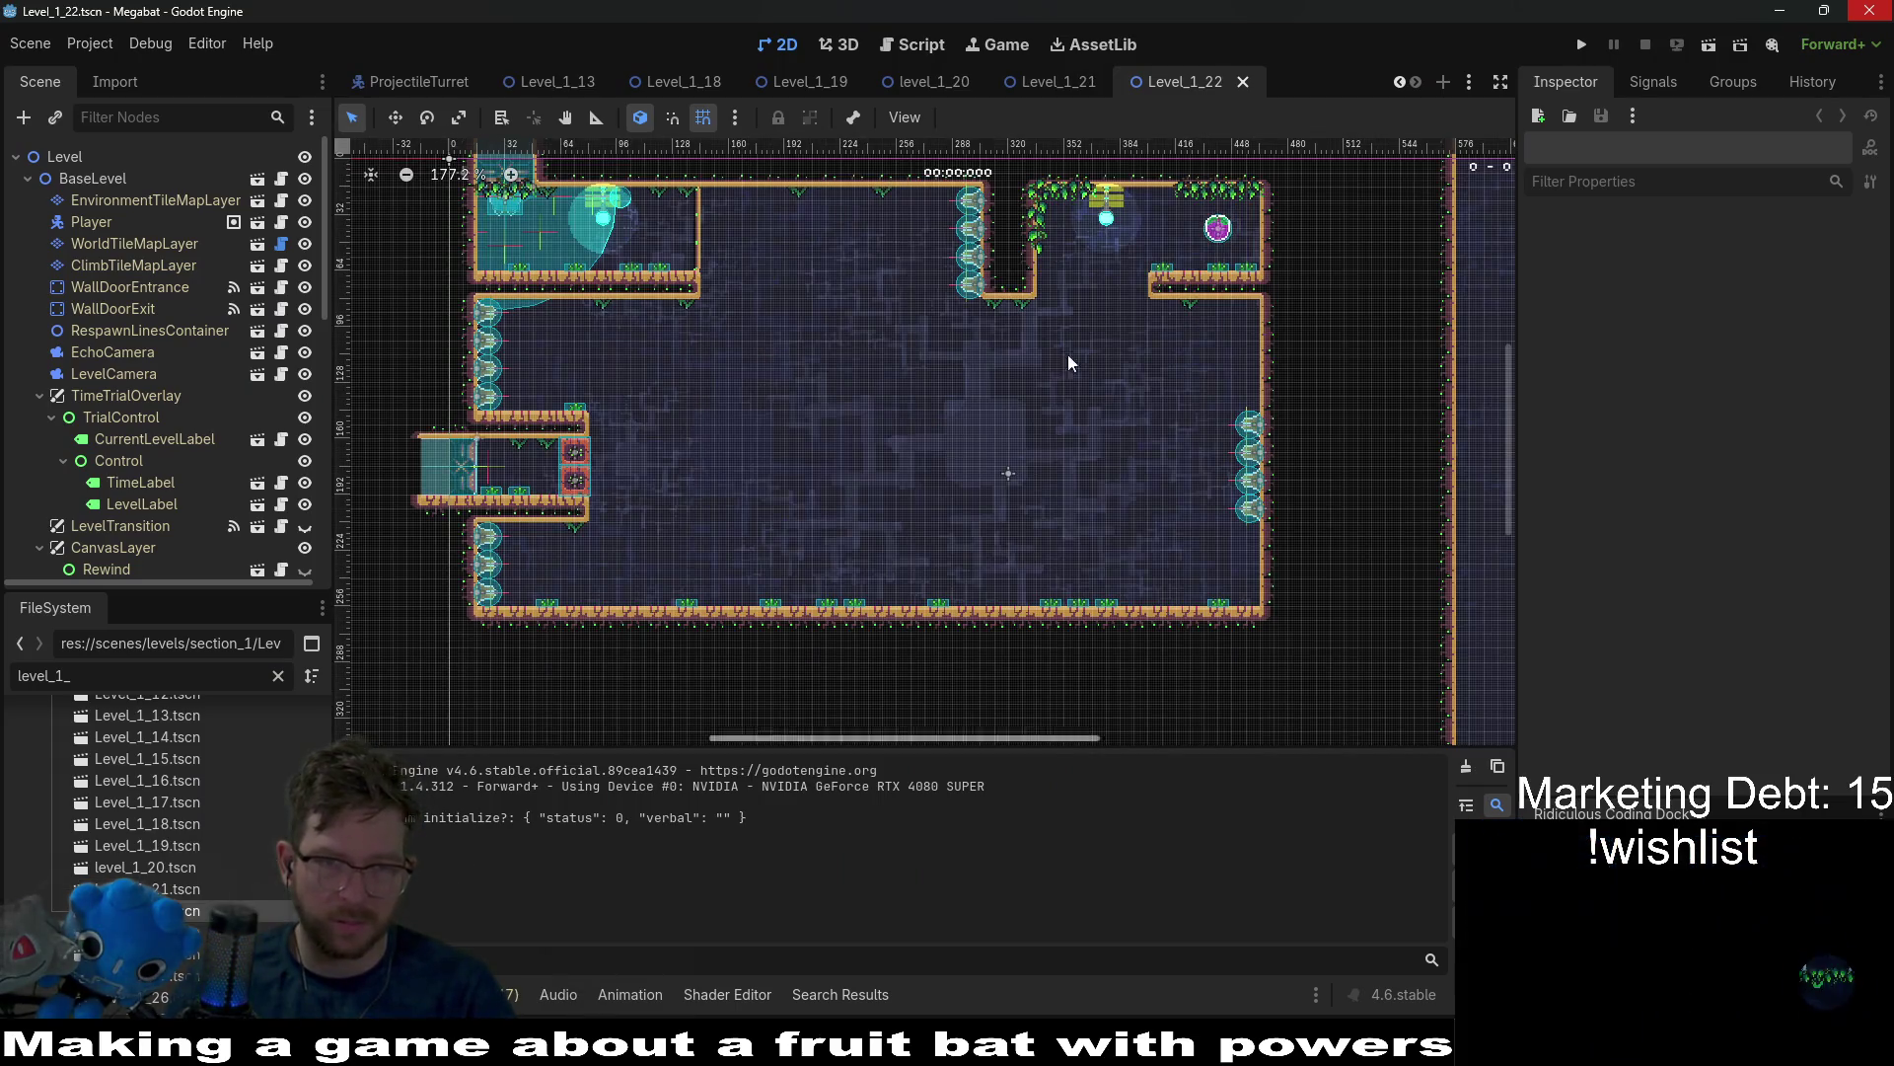
pyautogui.doubleClick(148, 933)
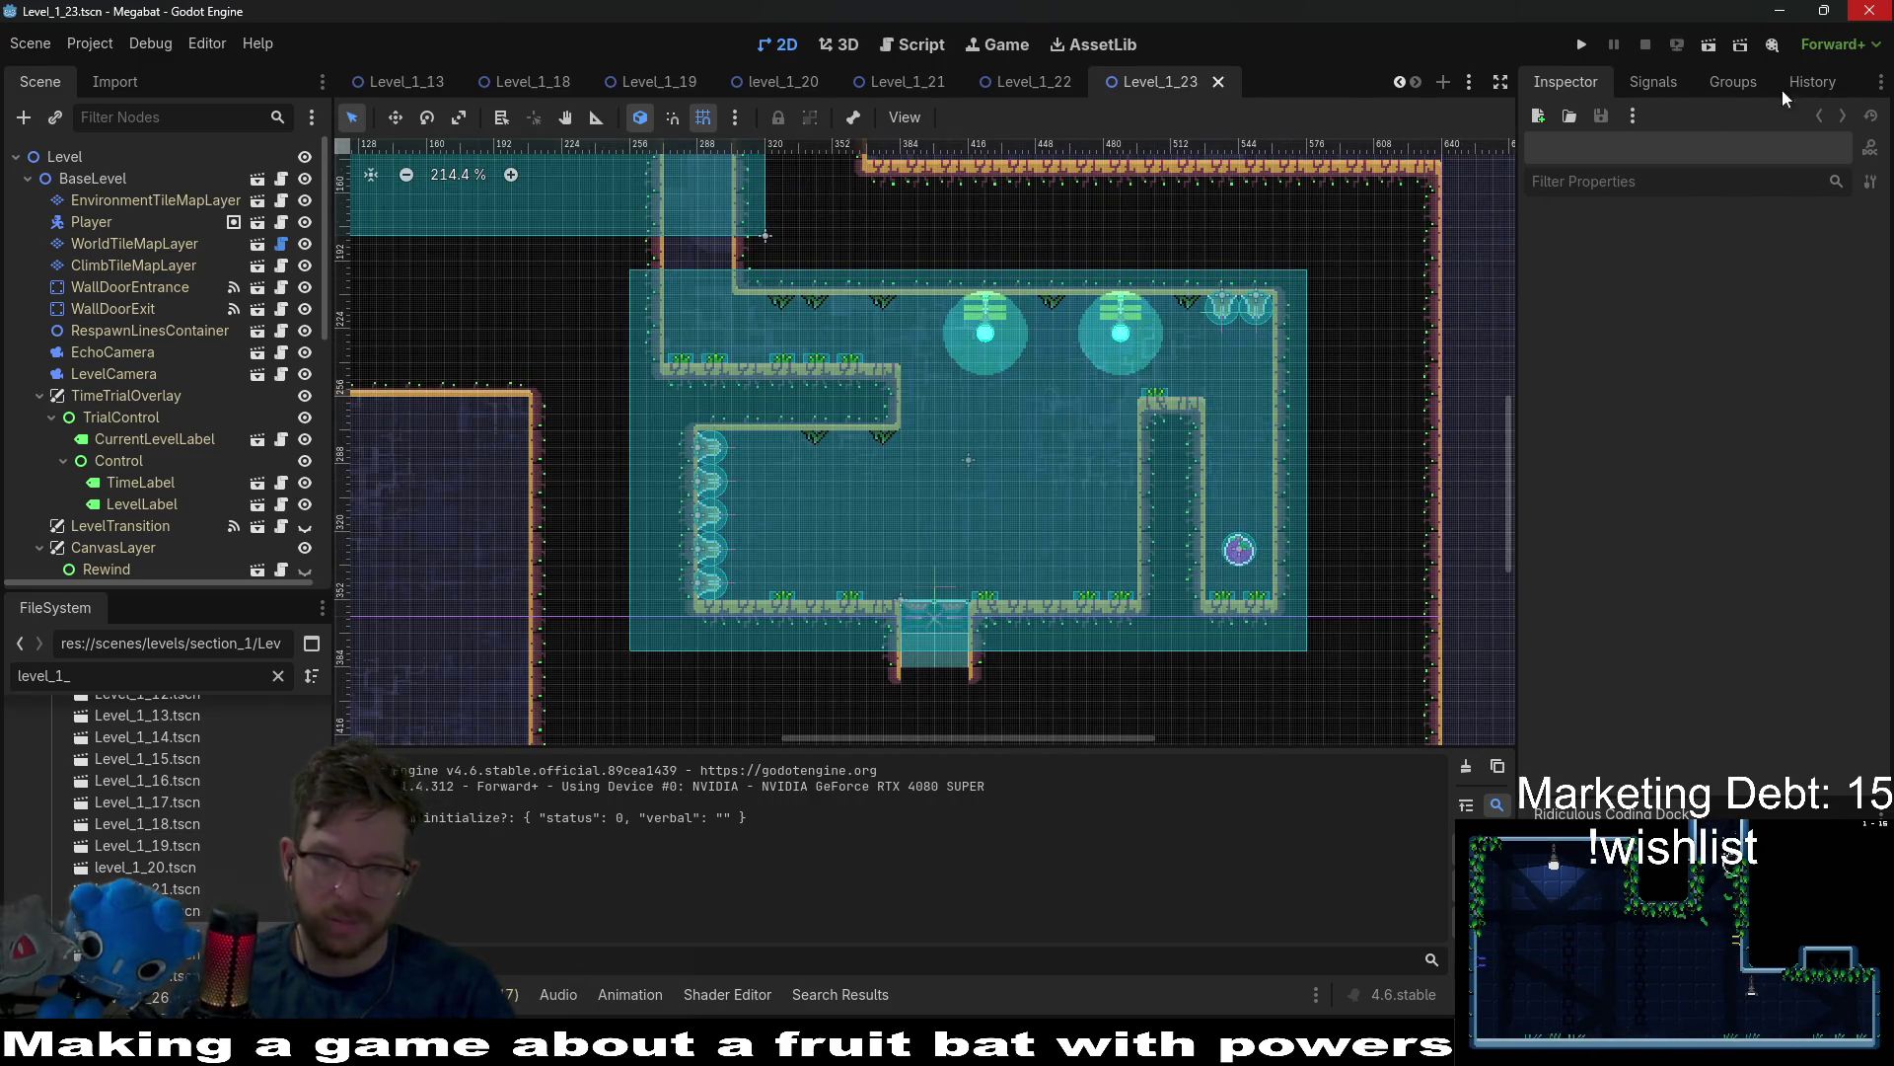
pyautogui.click(1708, 46)
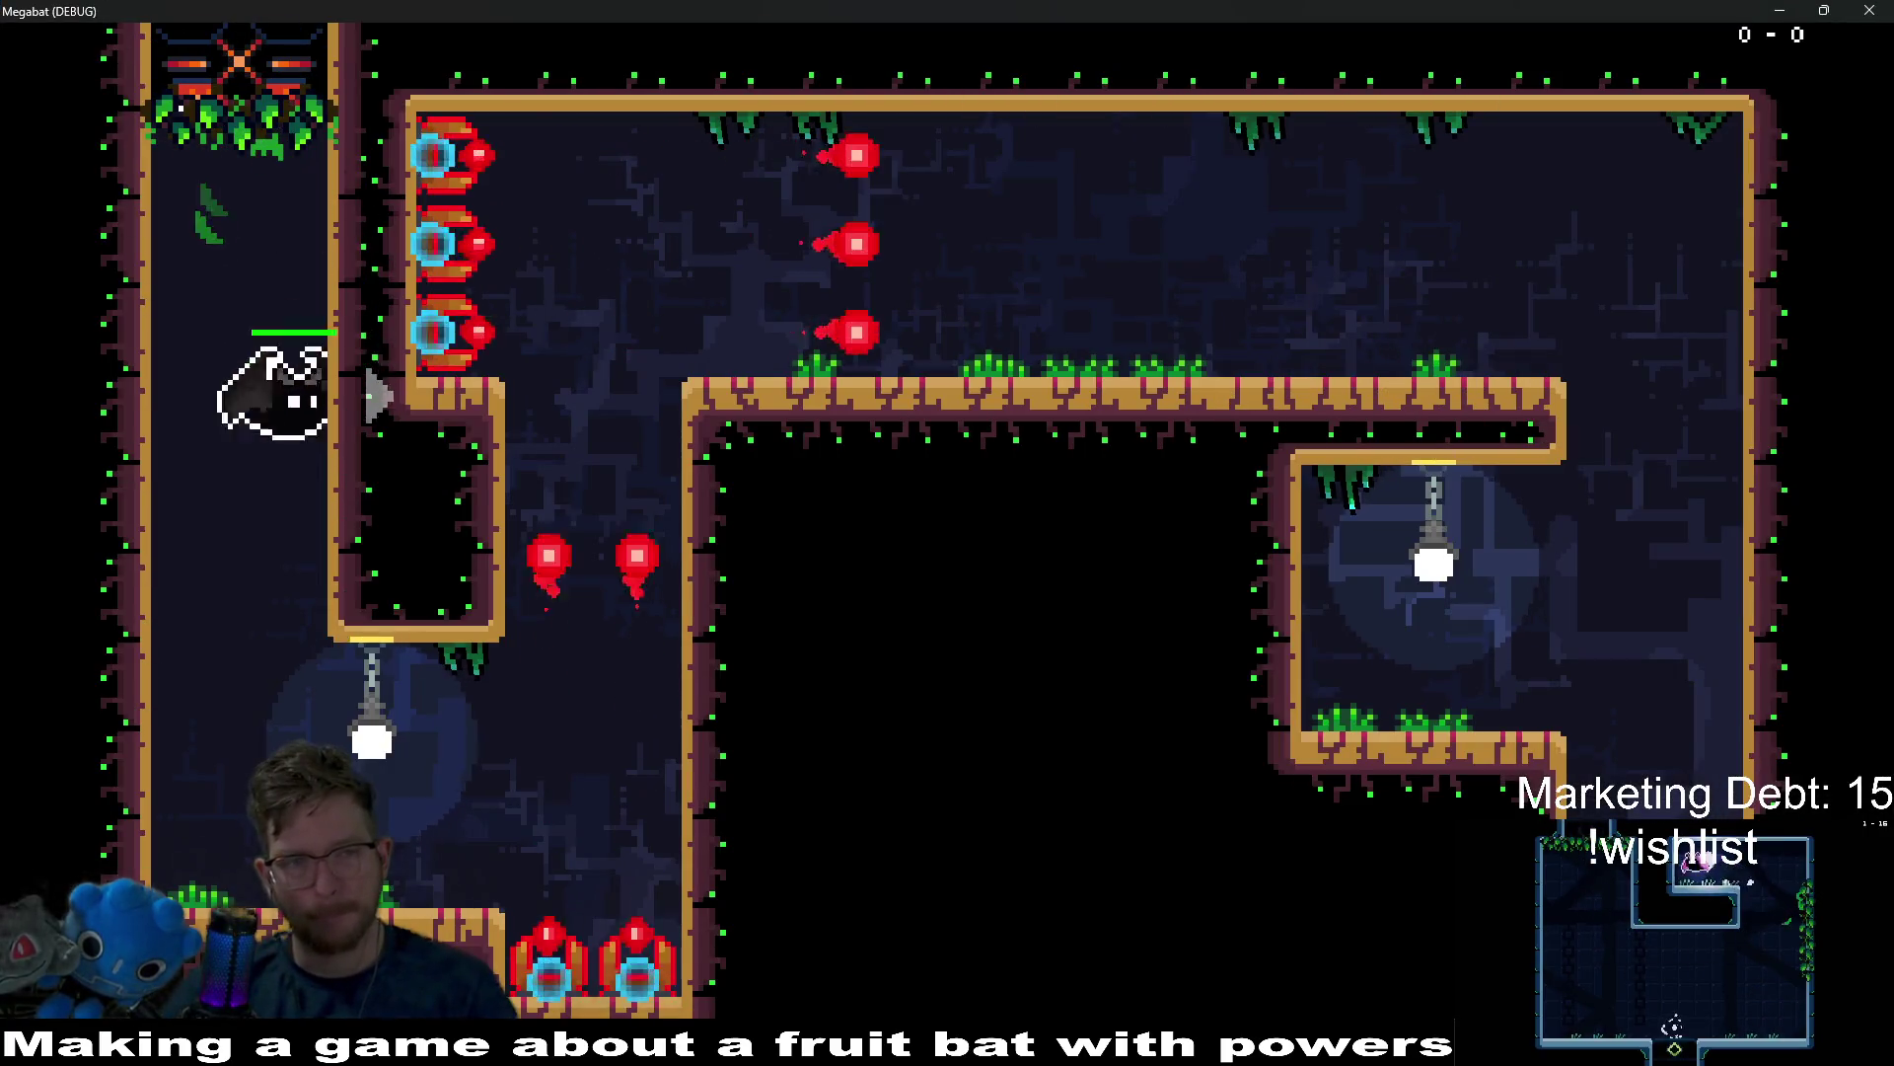
# Fly the bat down the left shaft, then up and right into the turret room.
pyautogui.press('Right')
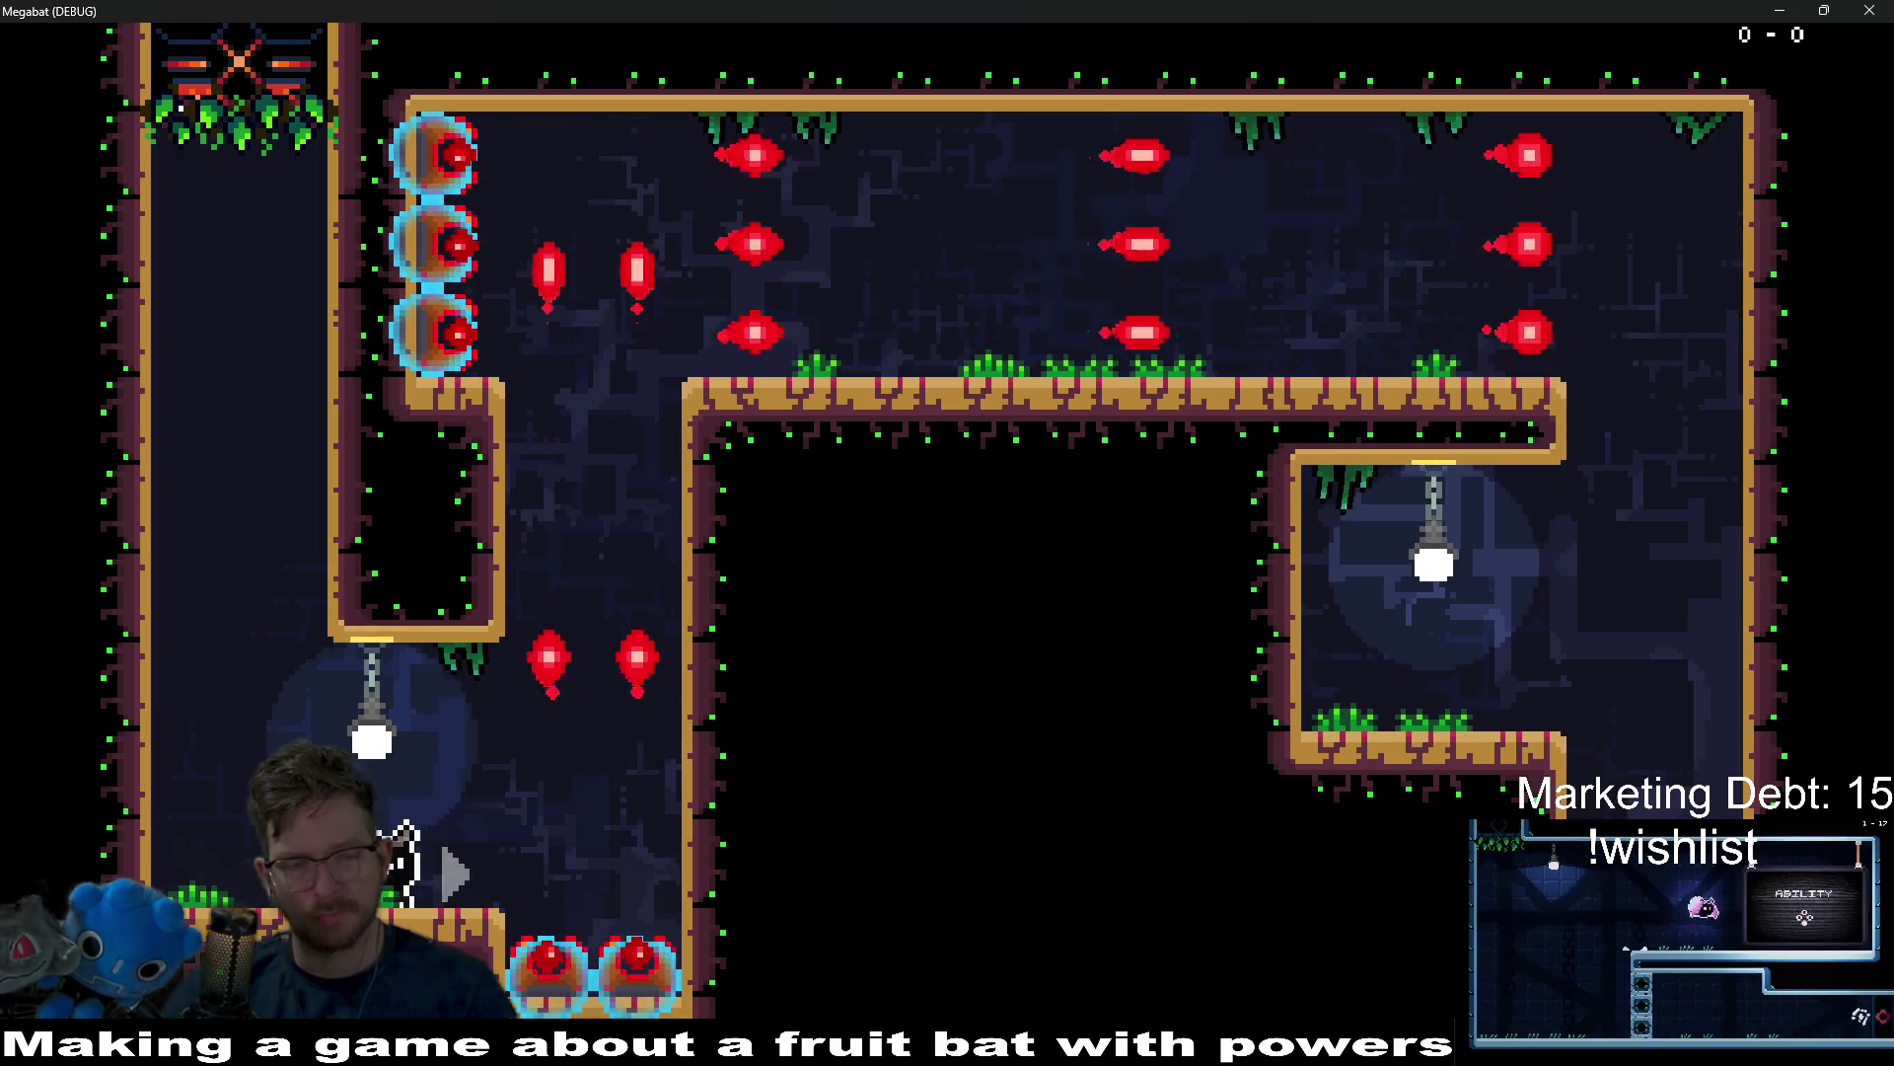
pyautogui.press('Up')
pyautogui.press('Right')
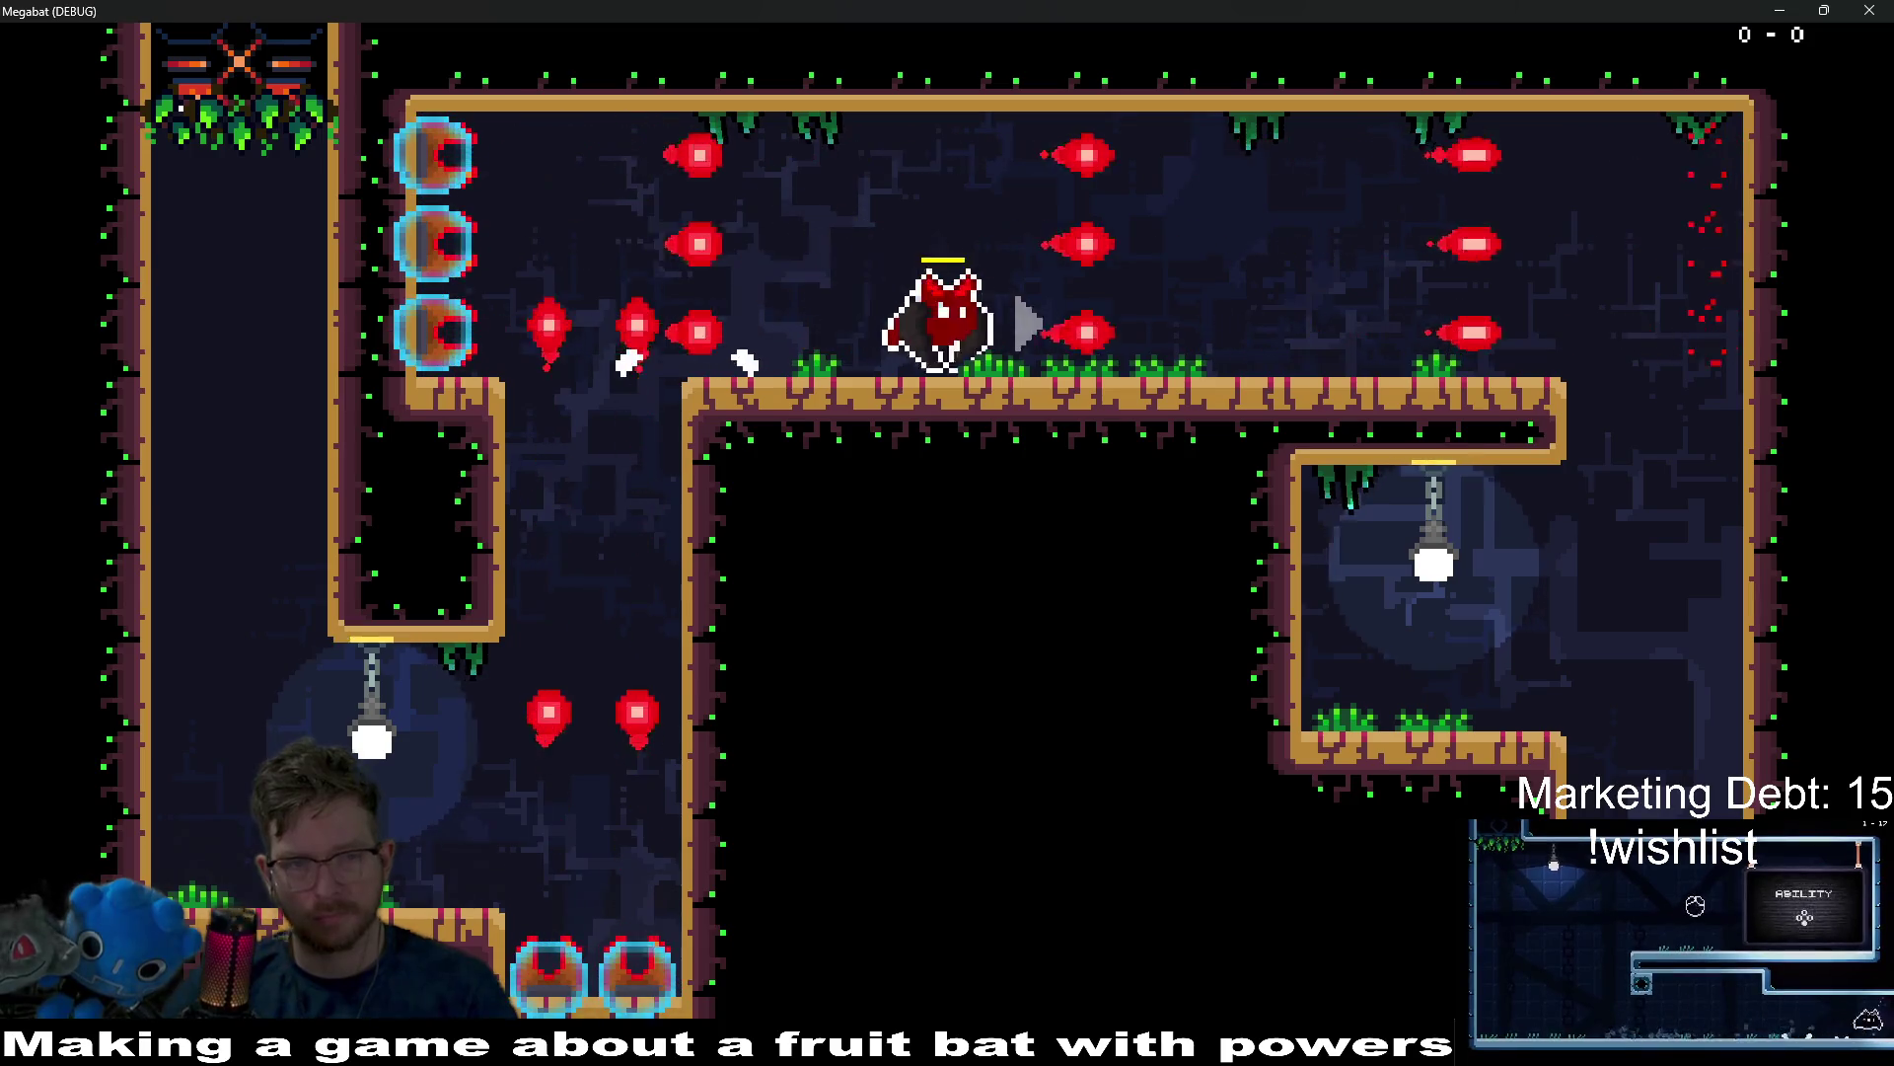
pyautogui.press('Right')
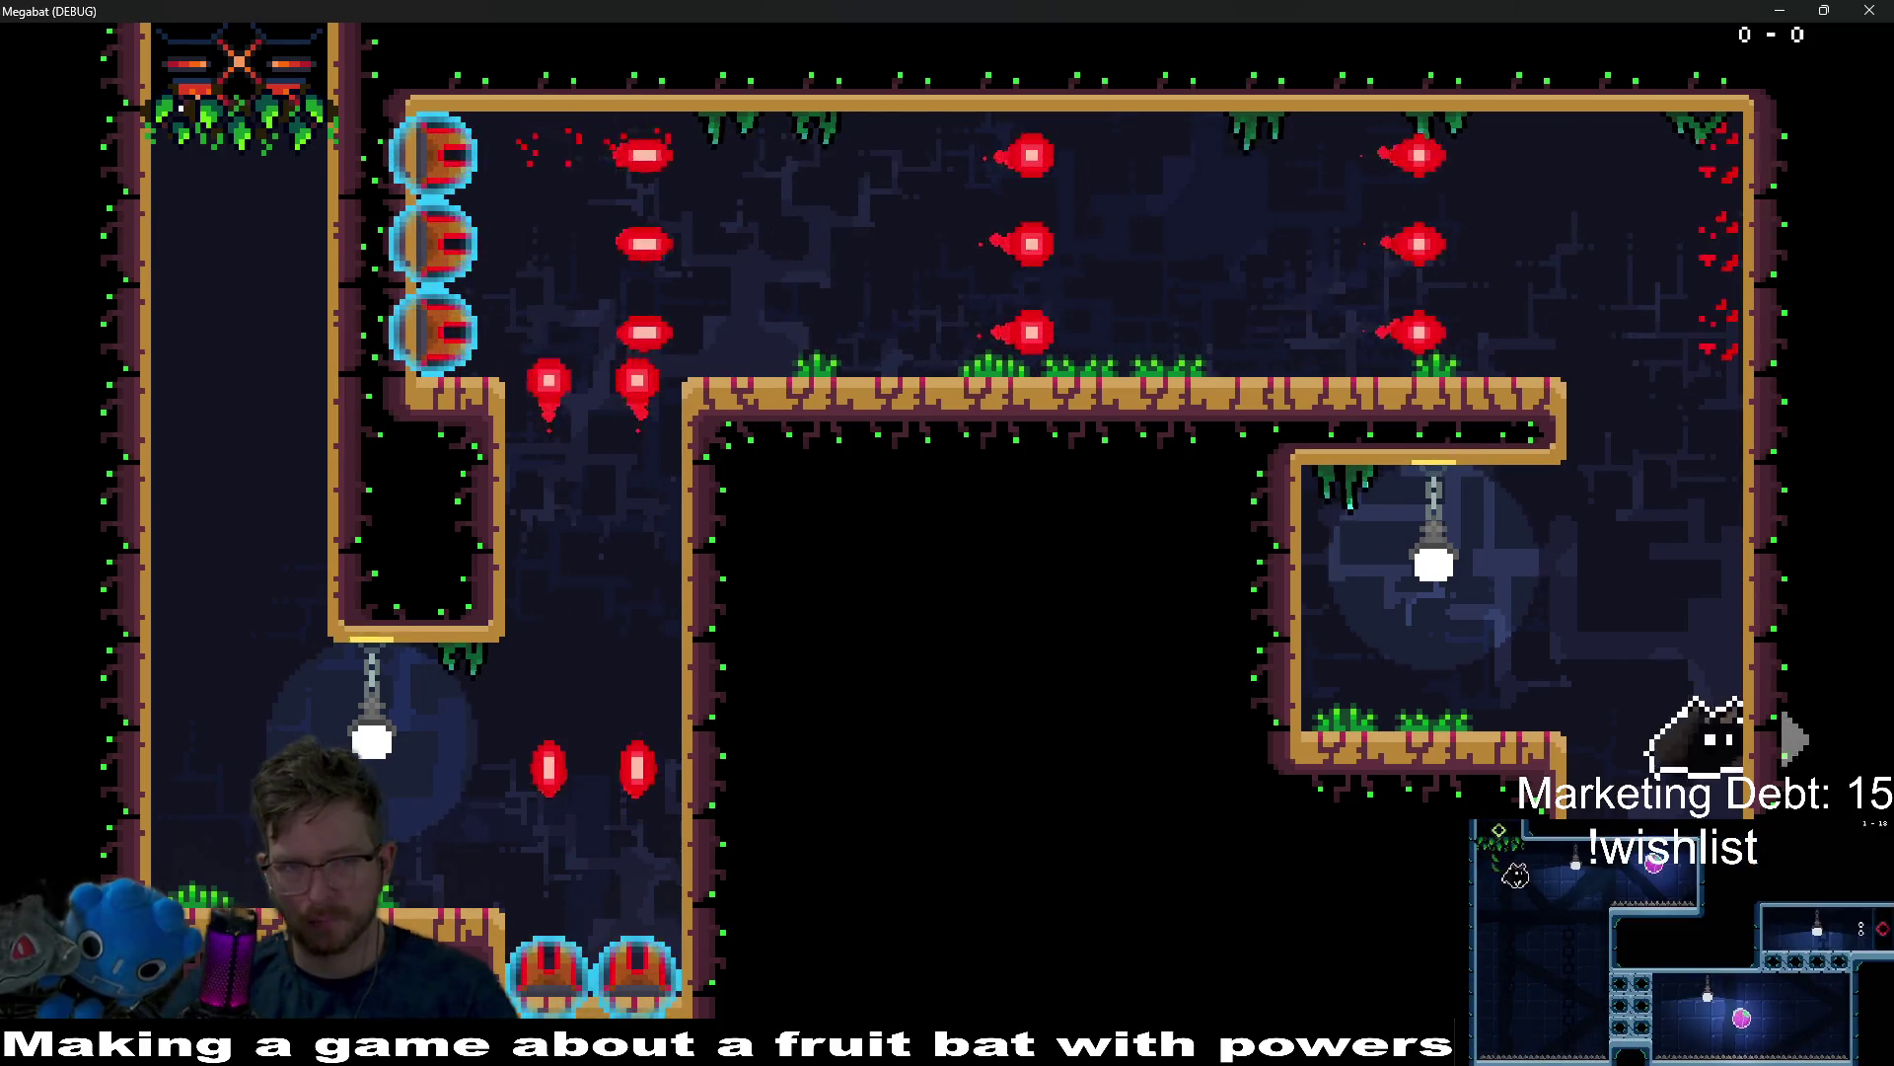
pyautogui.press('Right')
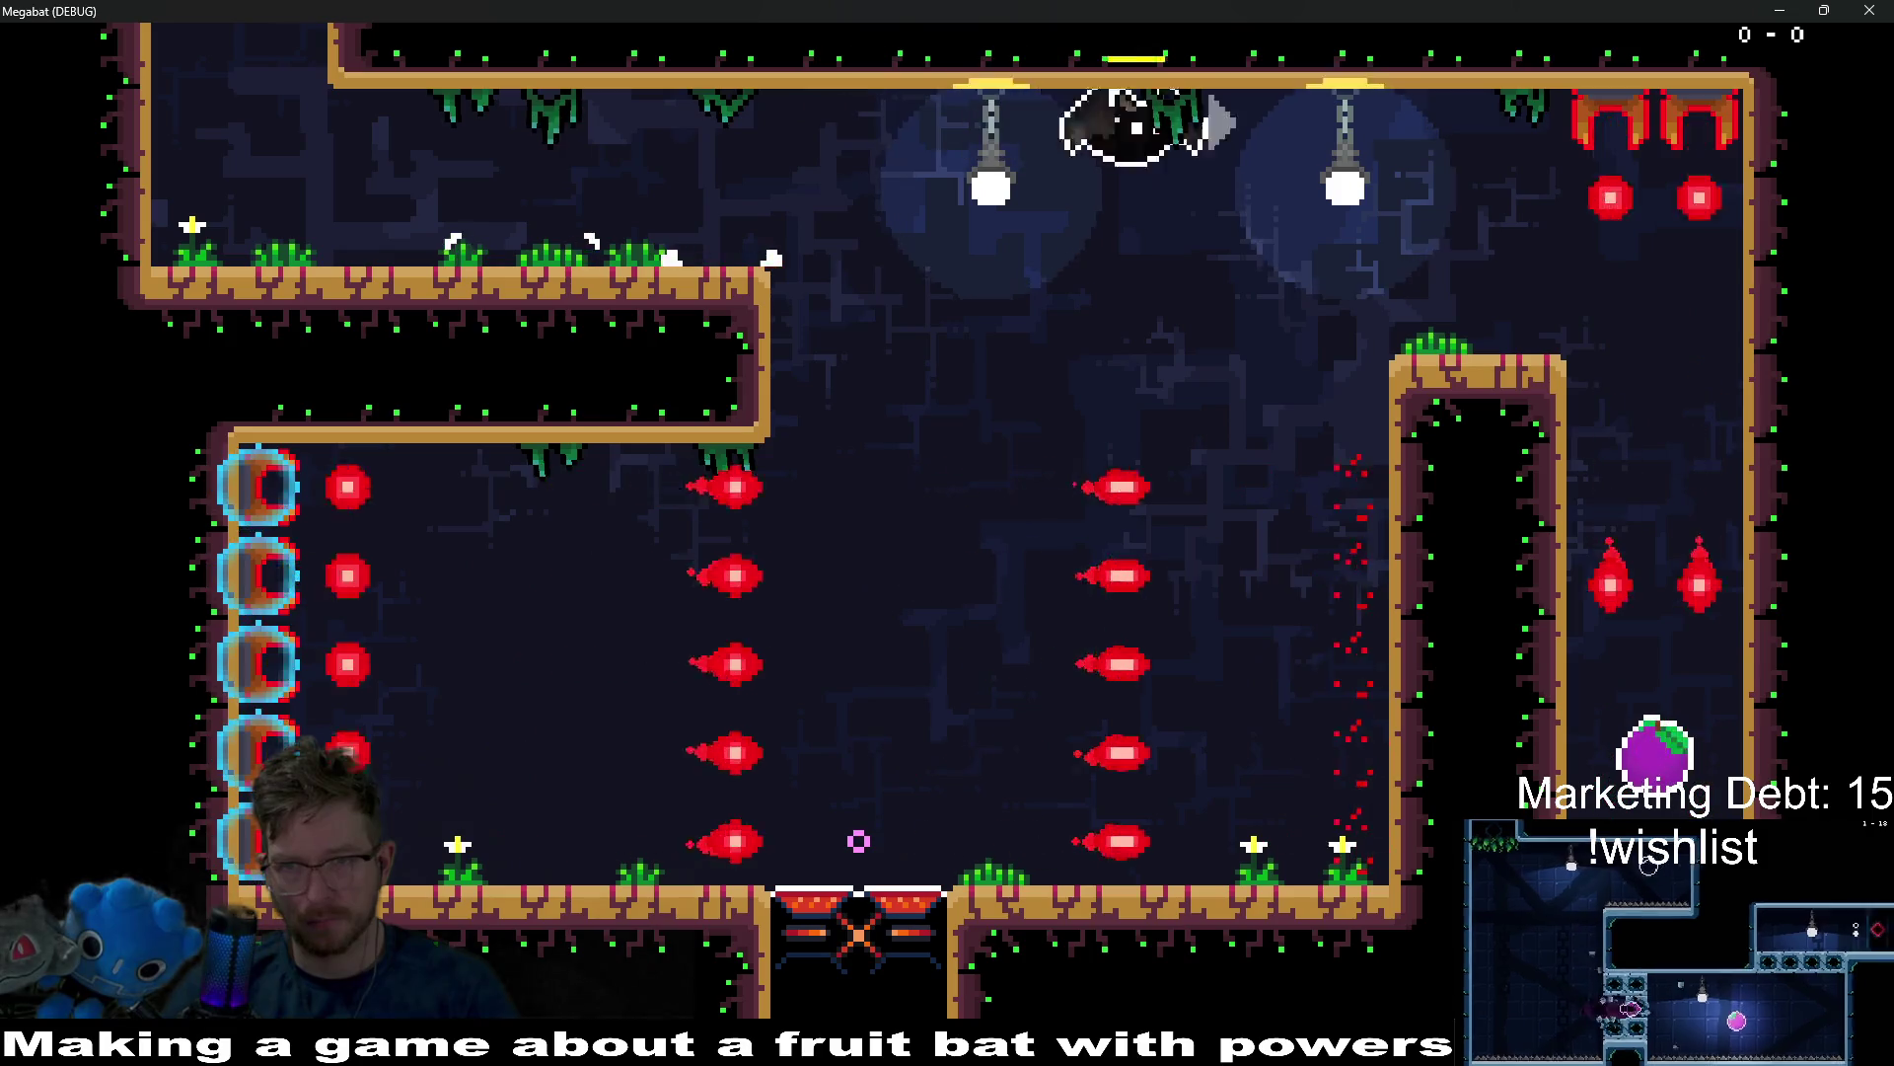
# Screech with X, grab the purple fruit, land on the right ledge, and stop with F8.
pyautogui.press('x')
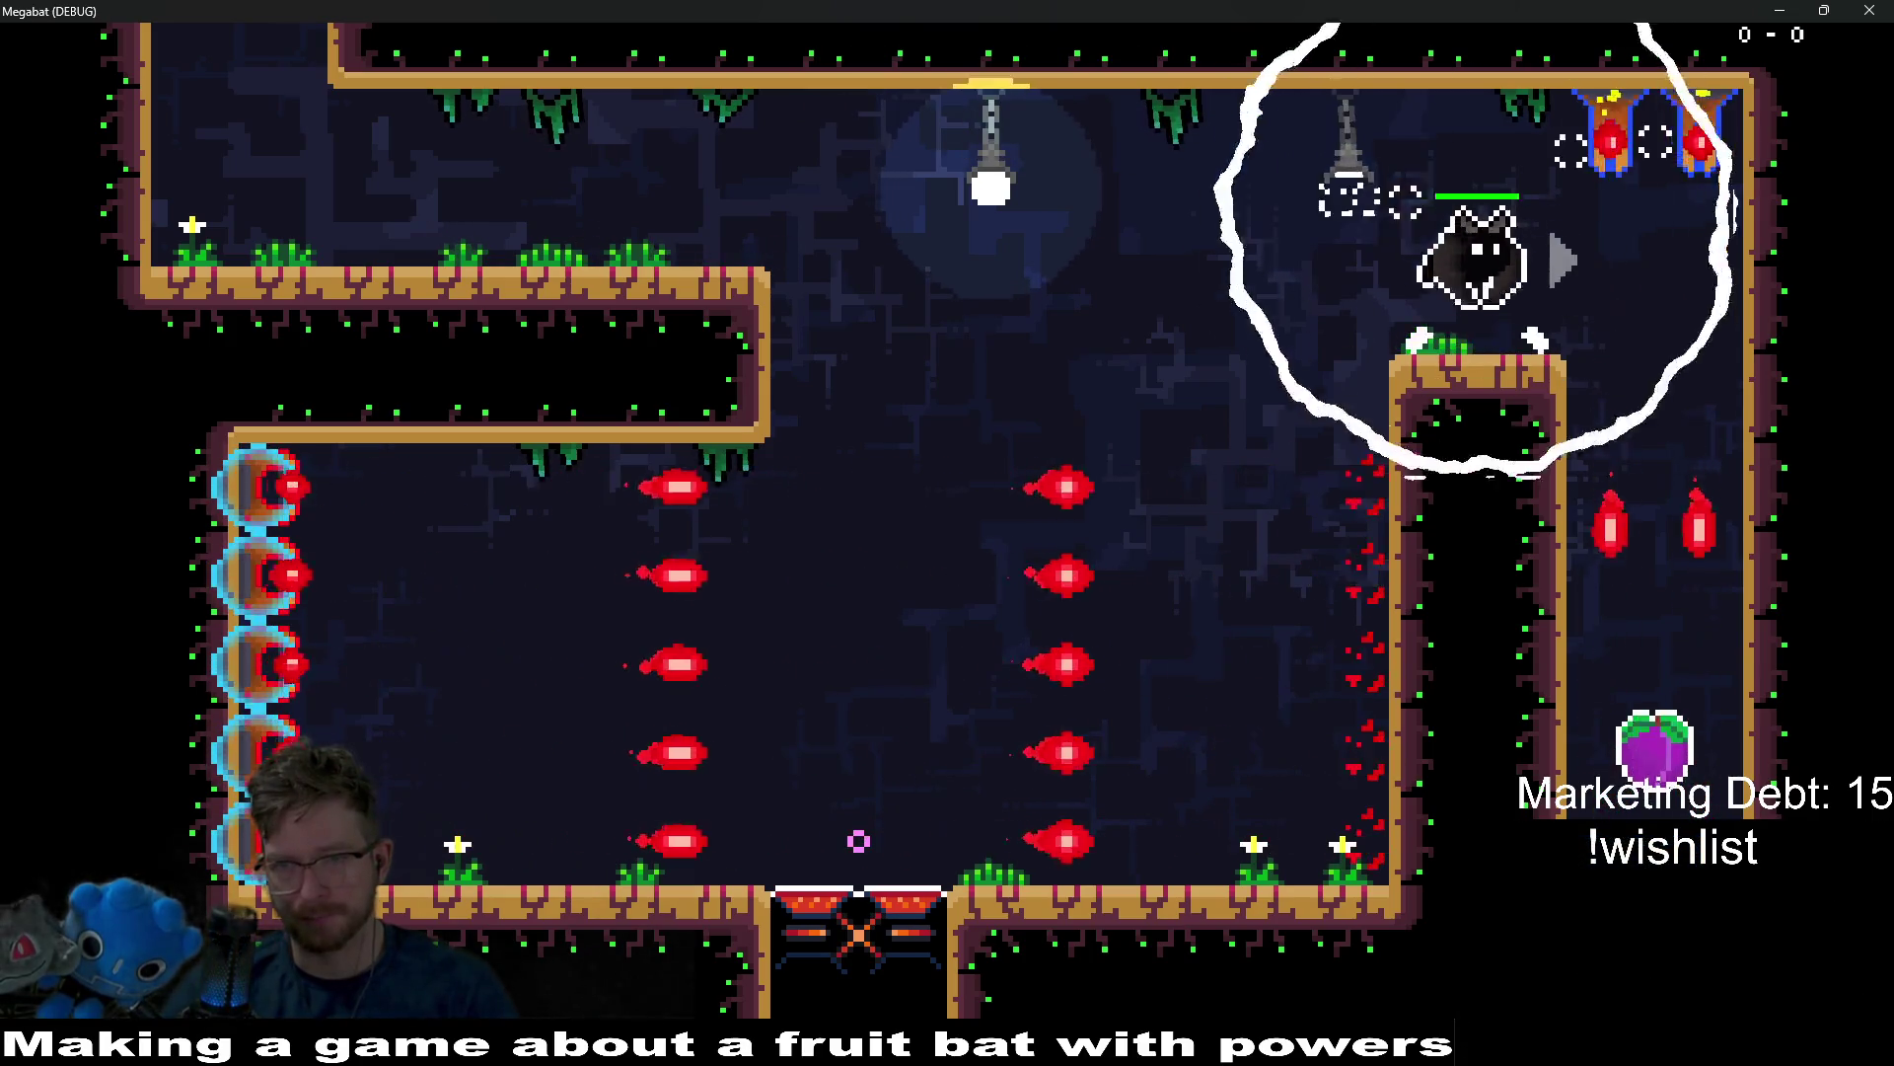
pyautogui.press('Right')
pyautogui.press('Left')
pyautogui.press('Right')
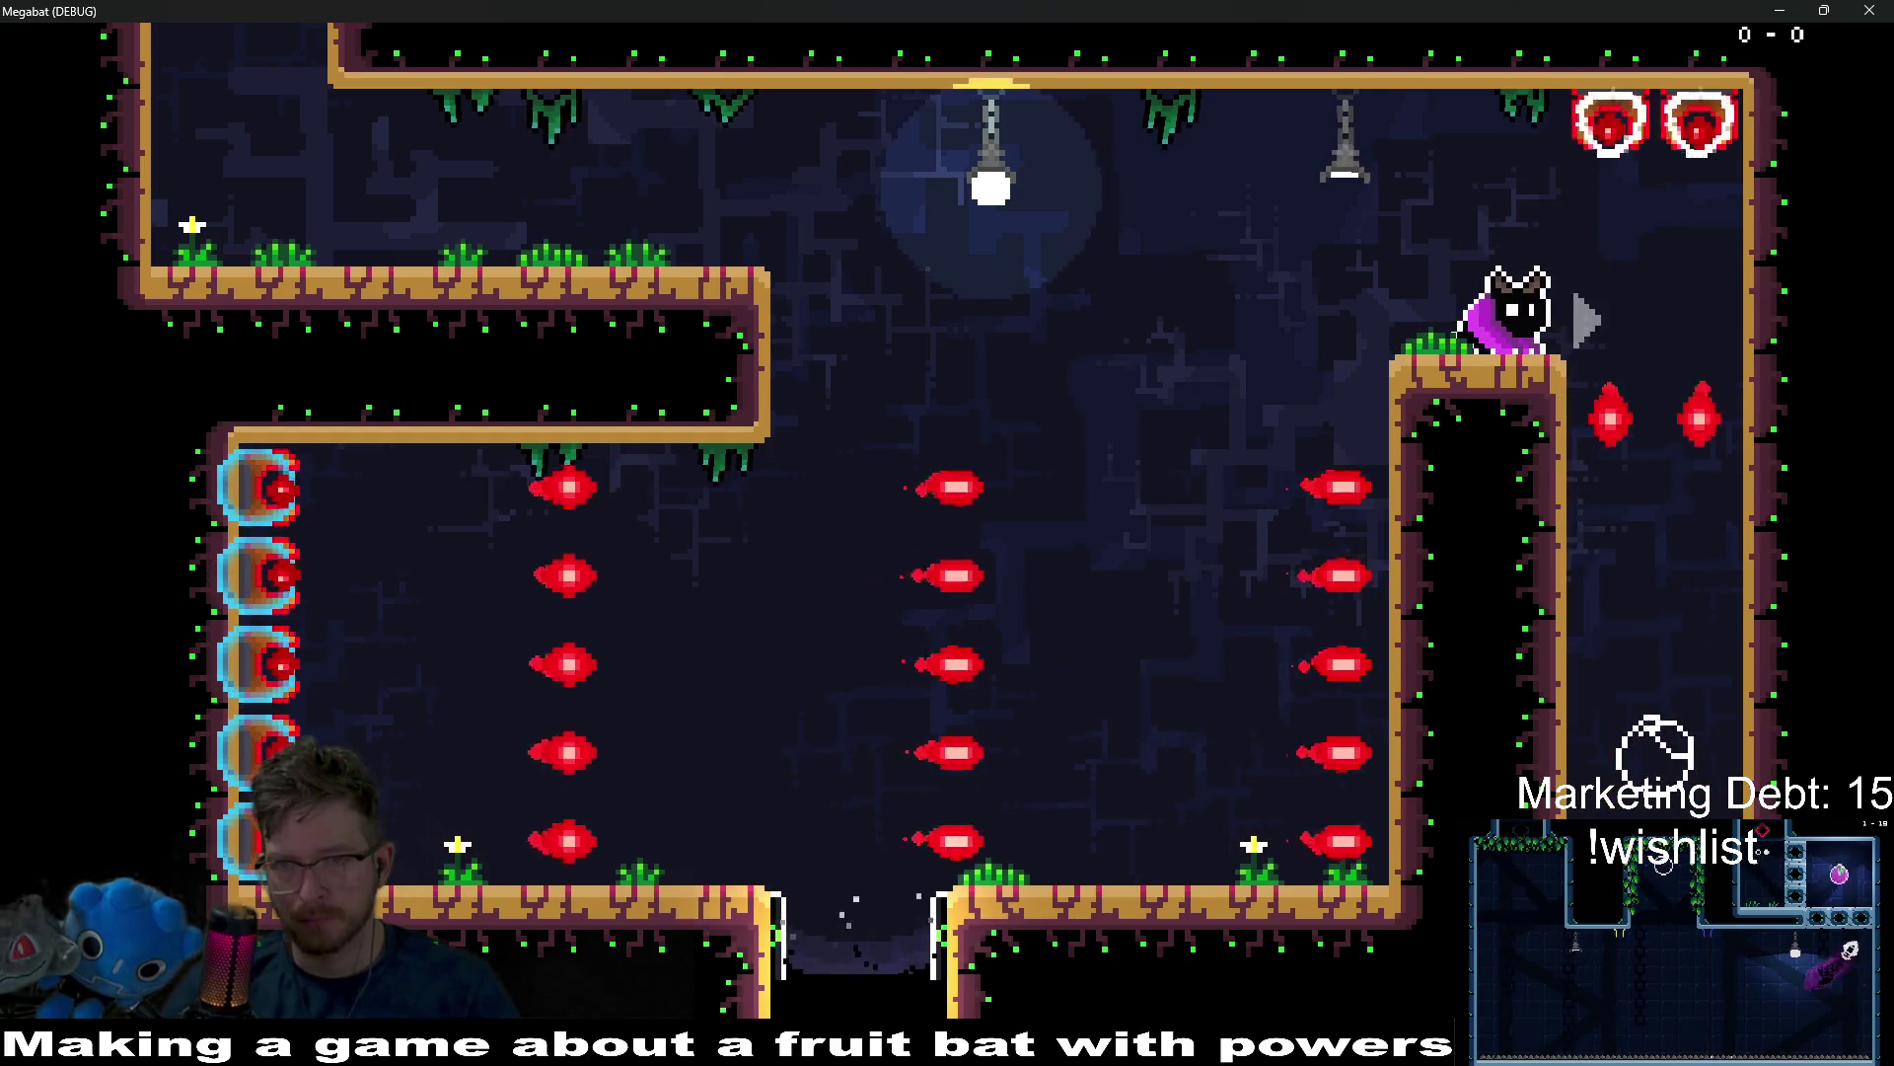
pyautogui.press('Left')
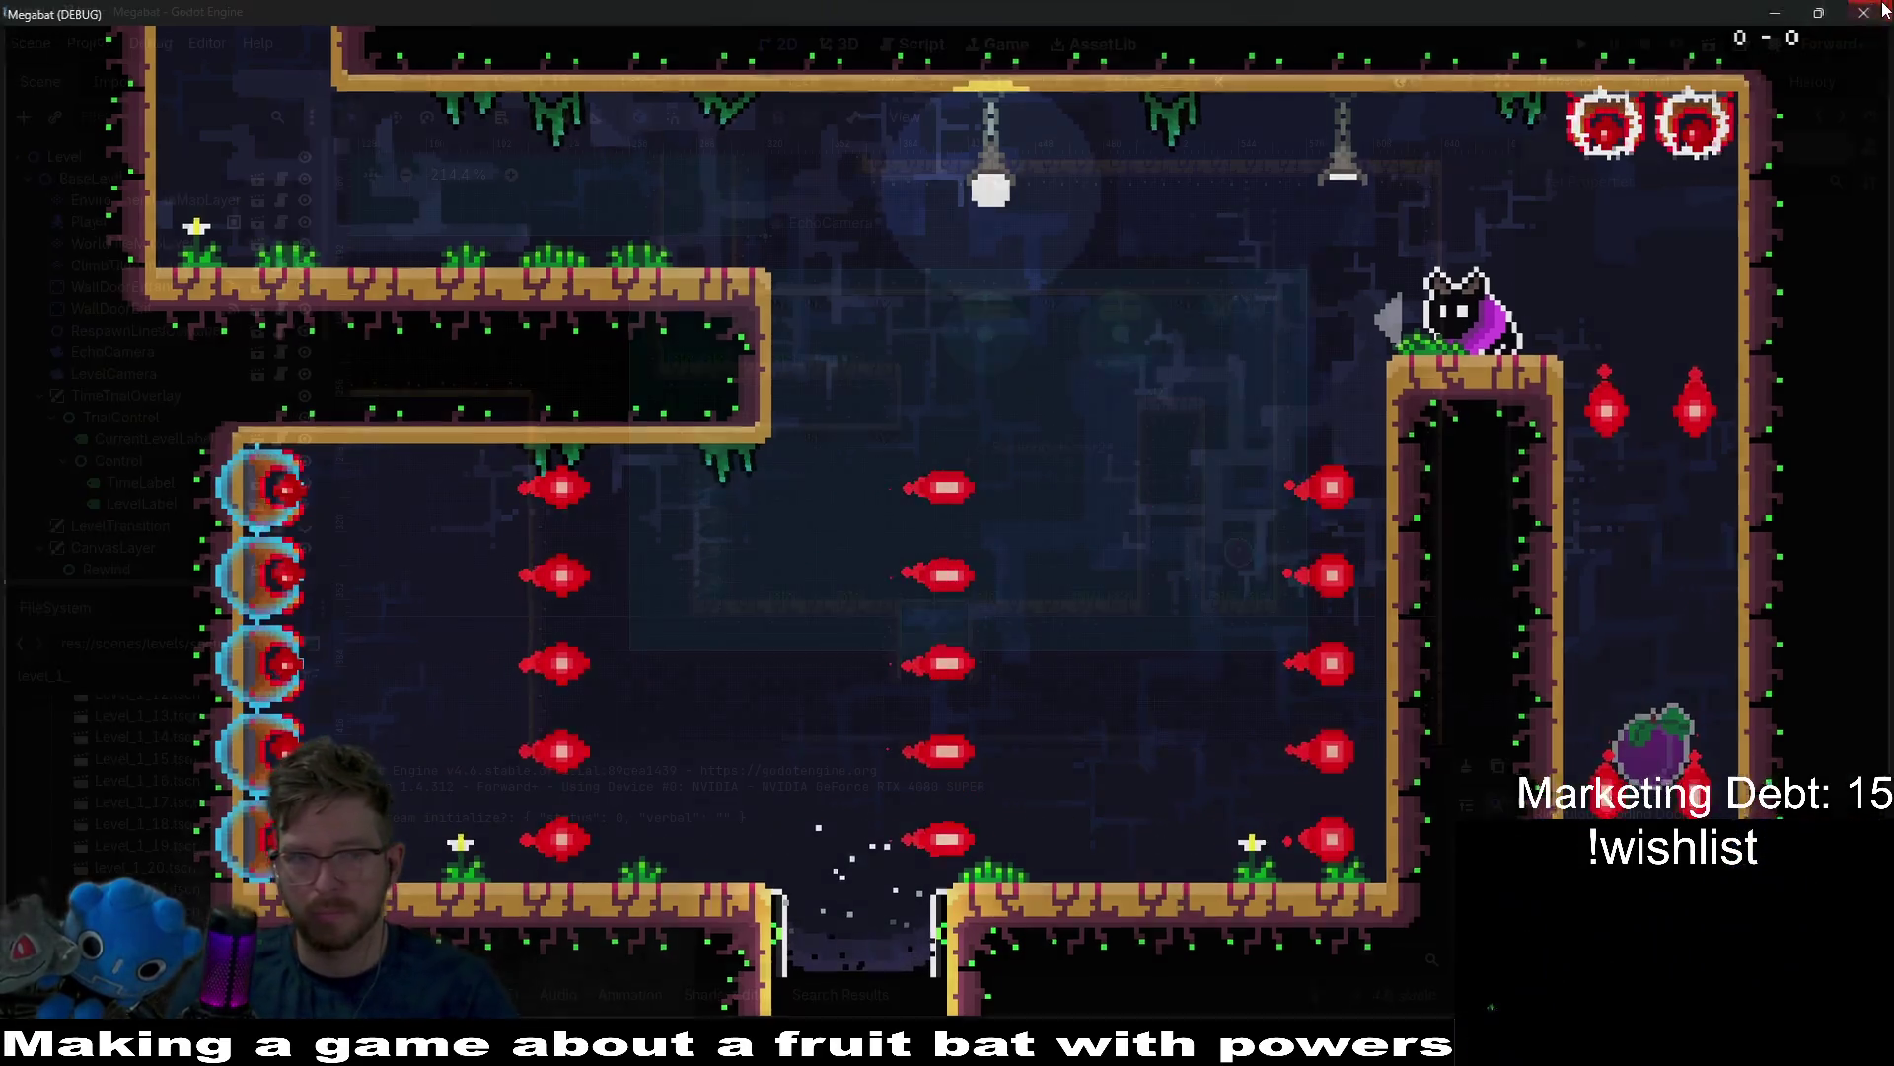
pyautogui.press('F8')
# Inspect BounceProjectileTurret13 and BounceProjectileTurret8, then open their source ProjectileTurret scene.
pyautogui.scroll(-8, 186, 364)
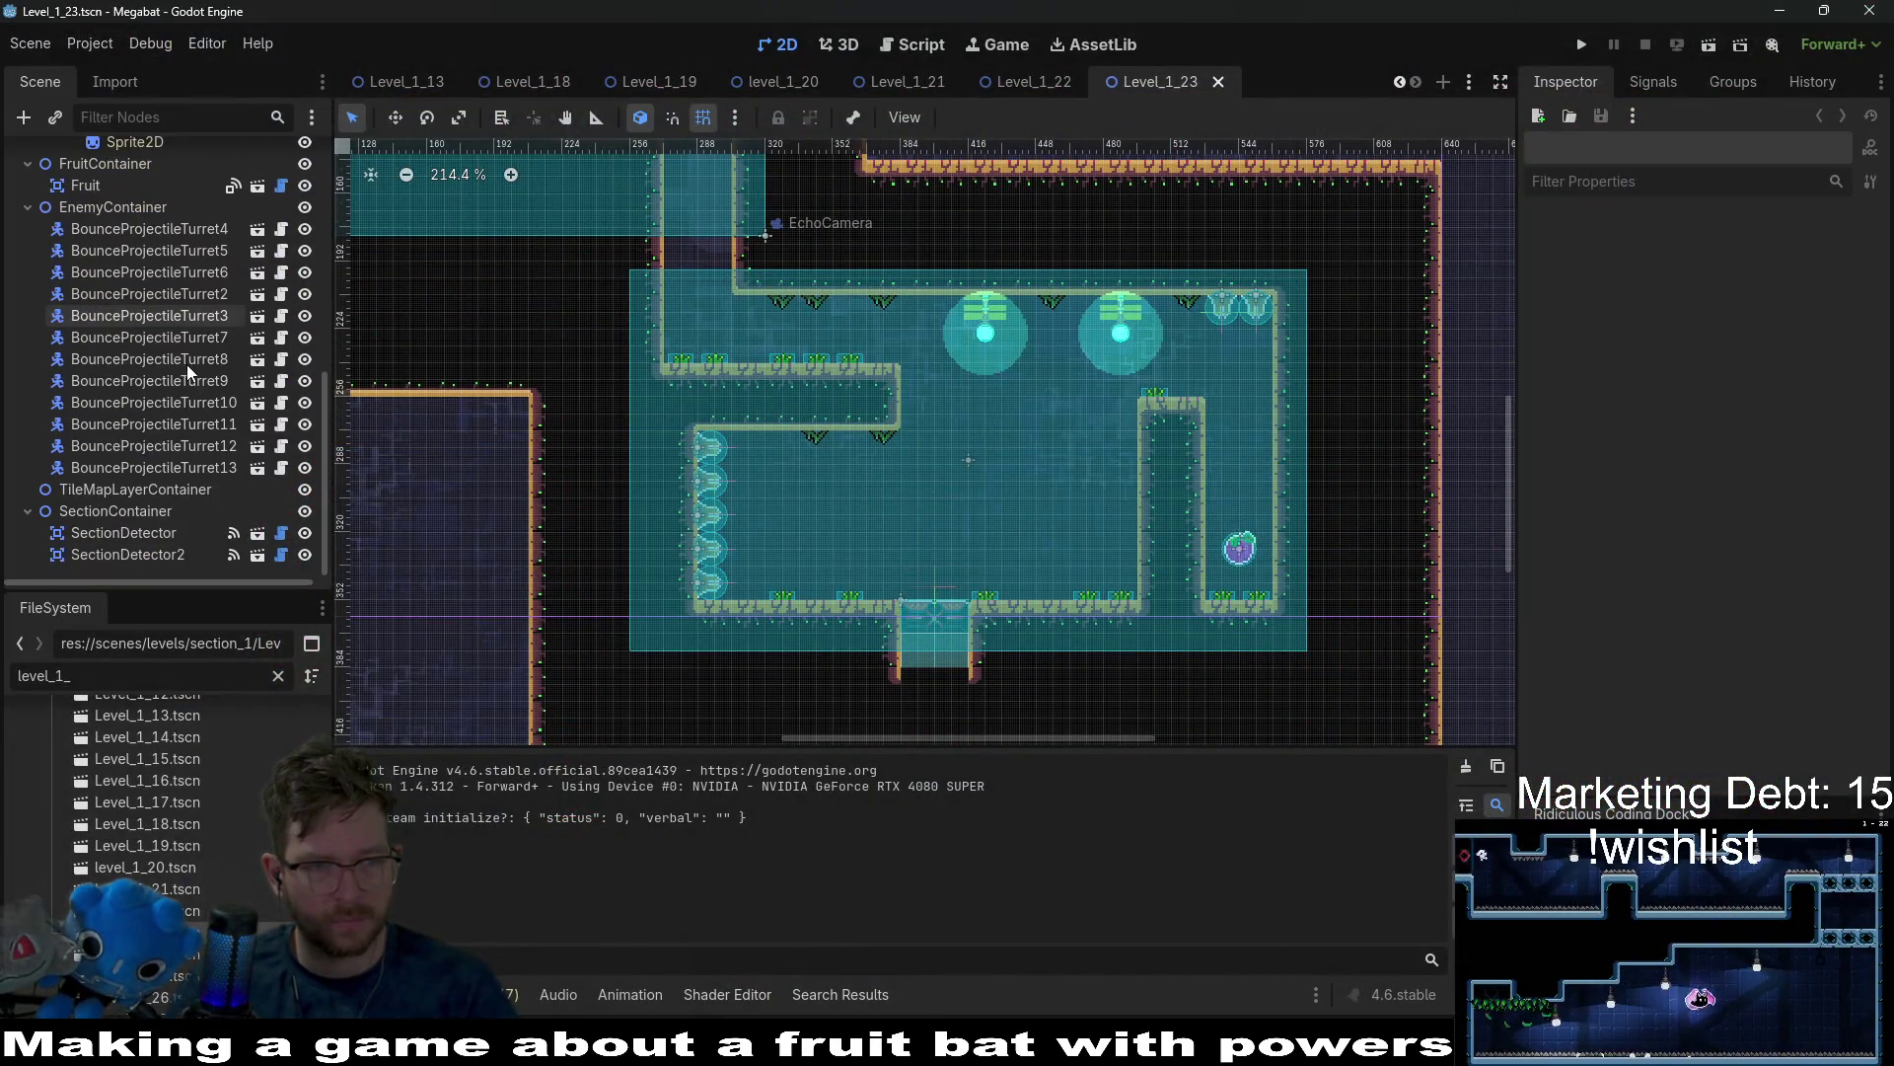
pyautogui.click(175, 459)
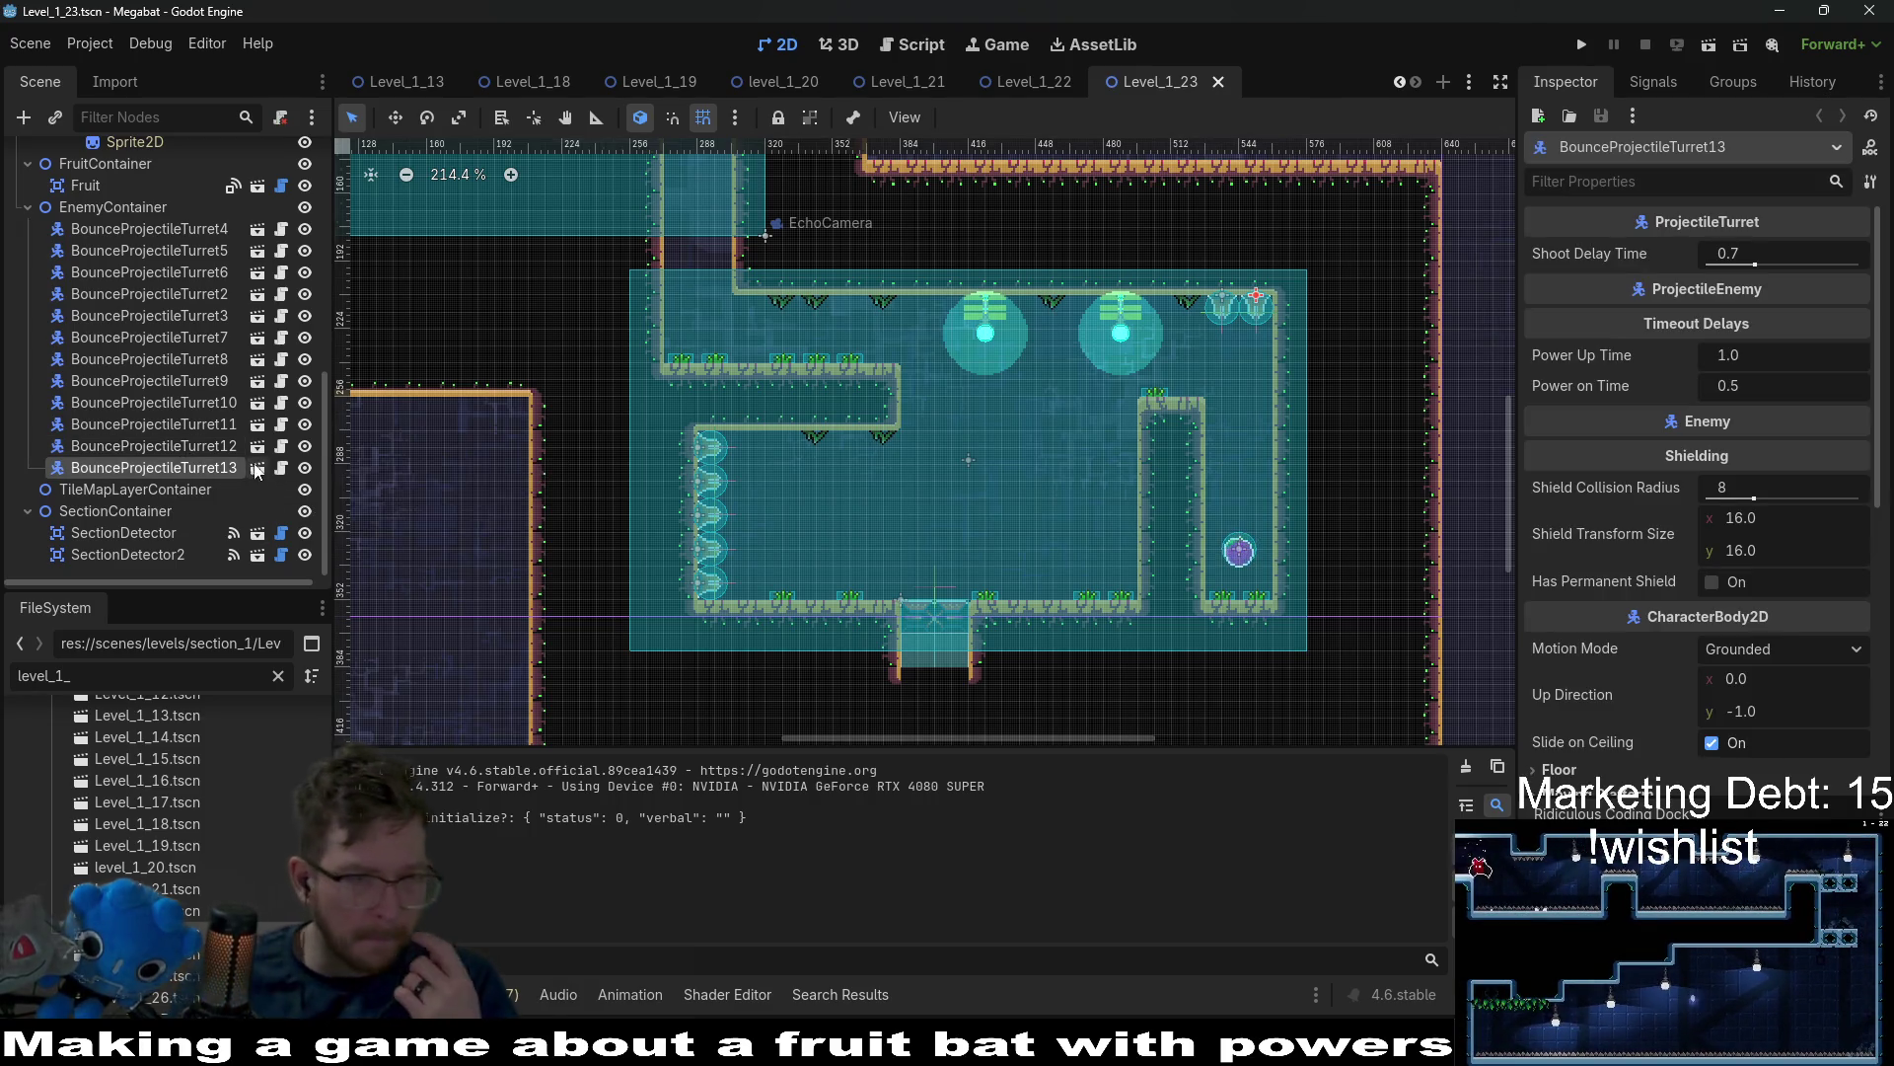
pyautogui.scroll(5, 825, 391)
pyautogui.hscroll(-5, 825, 391)
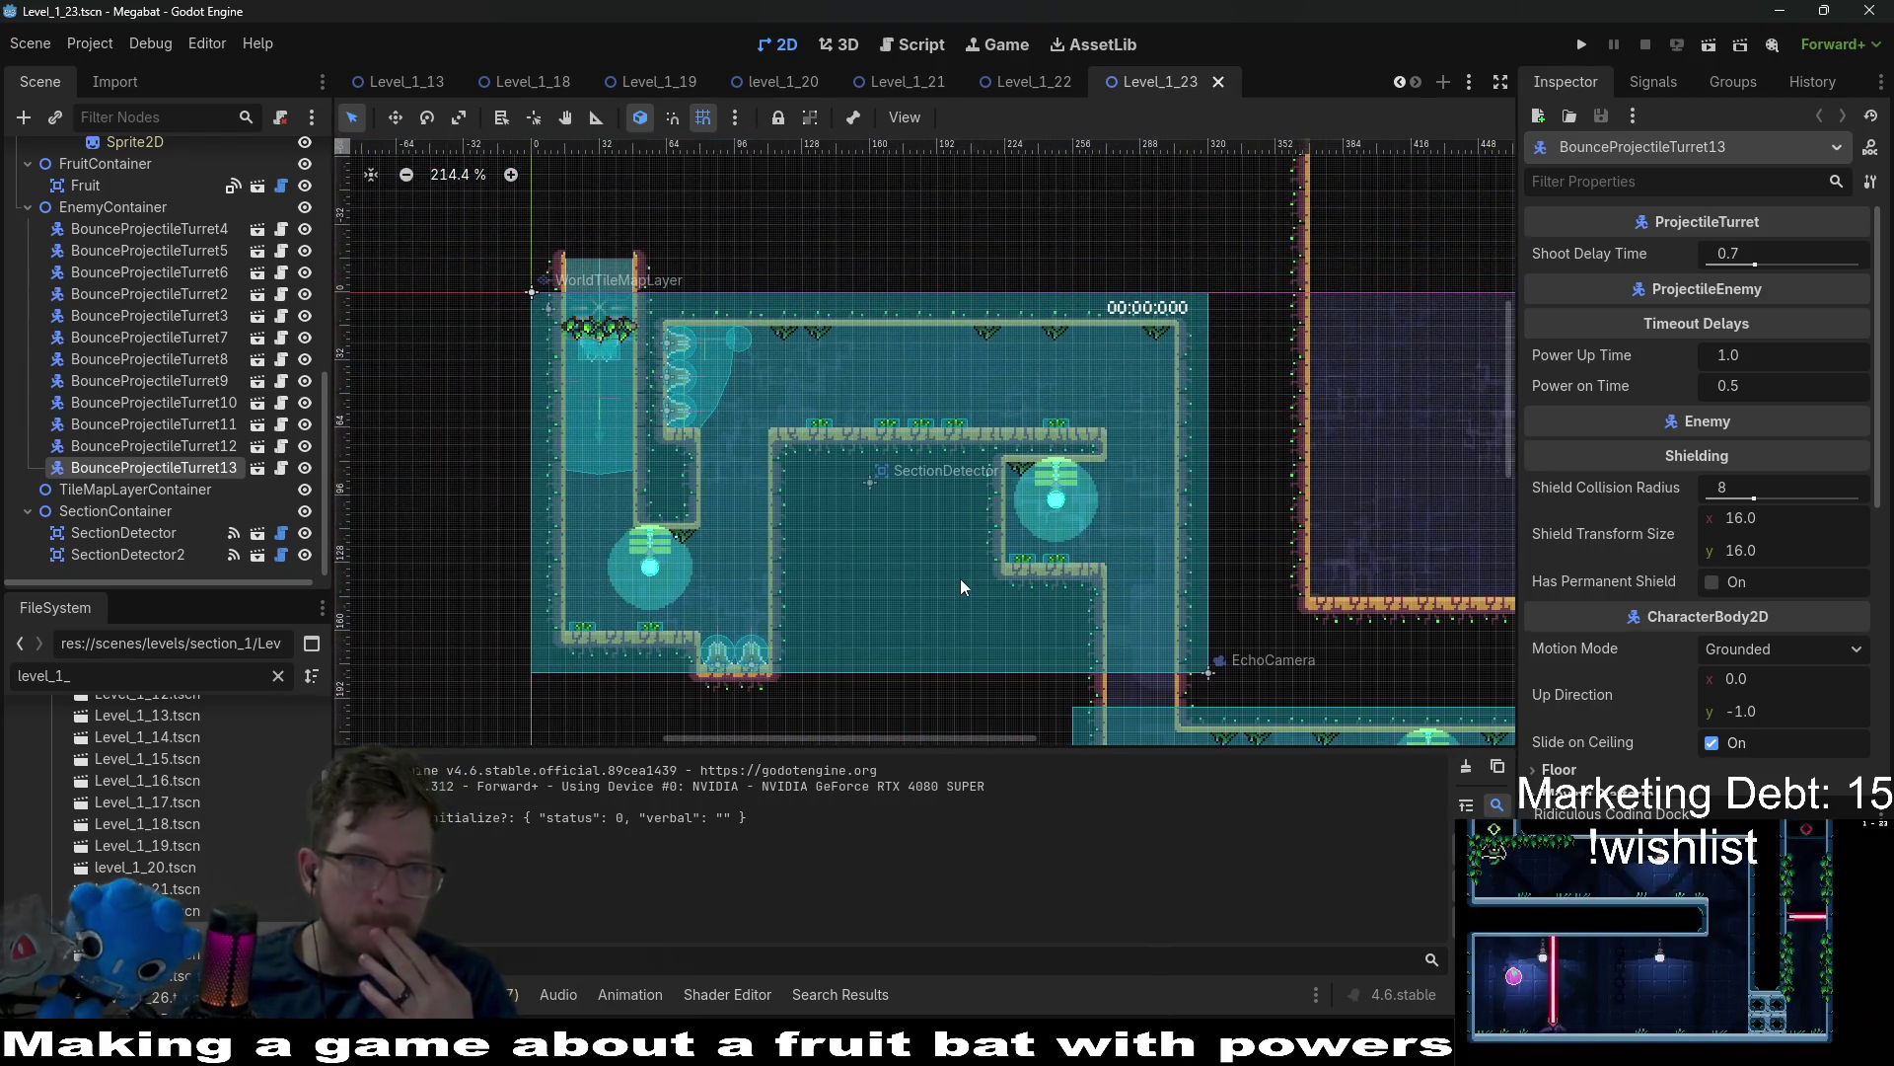
pyautogui.click(170, 360)
pyautogui.click(257, 359)
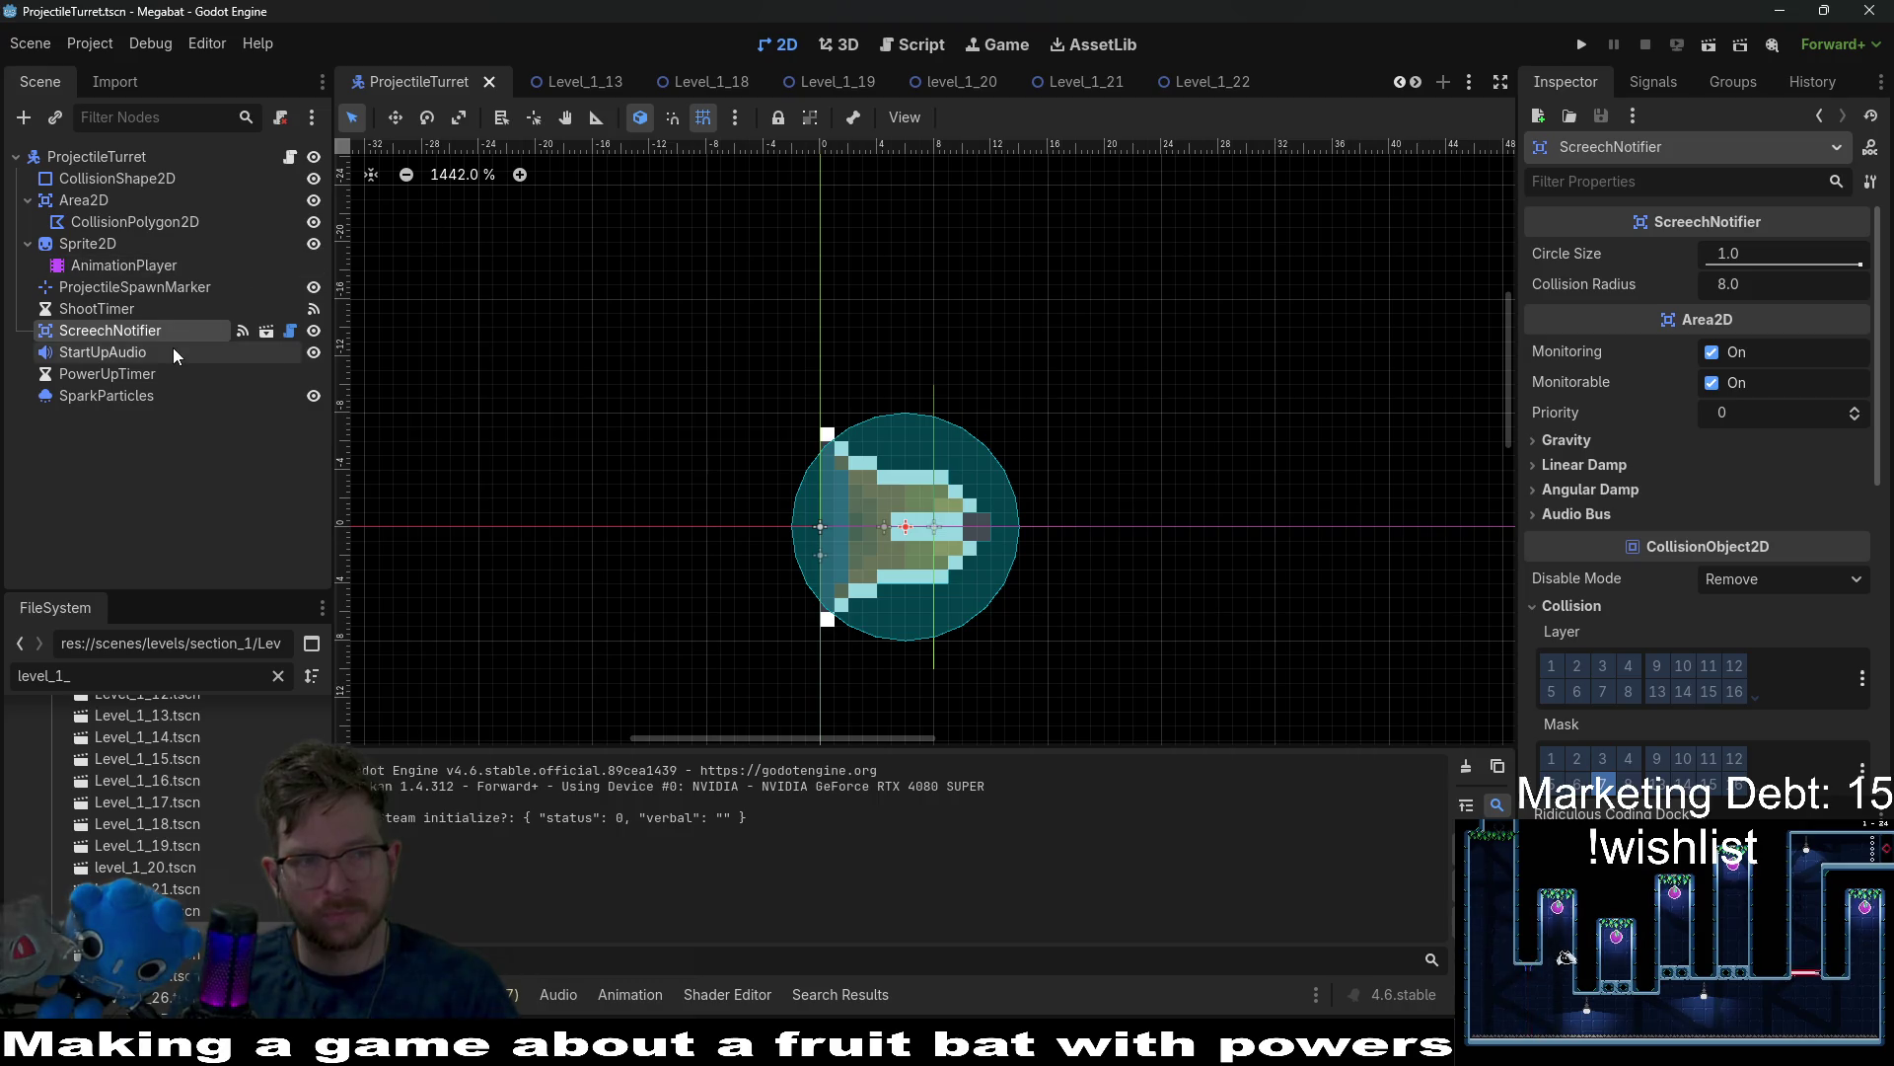
# In Level_1_22, inspect BounceProjectileTurret14 and the first BounceProjectileTurret's settings.
pyautogui.click(1211, 91)
pyautogui.scroll(-5, 235, 388)
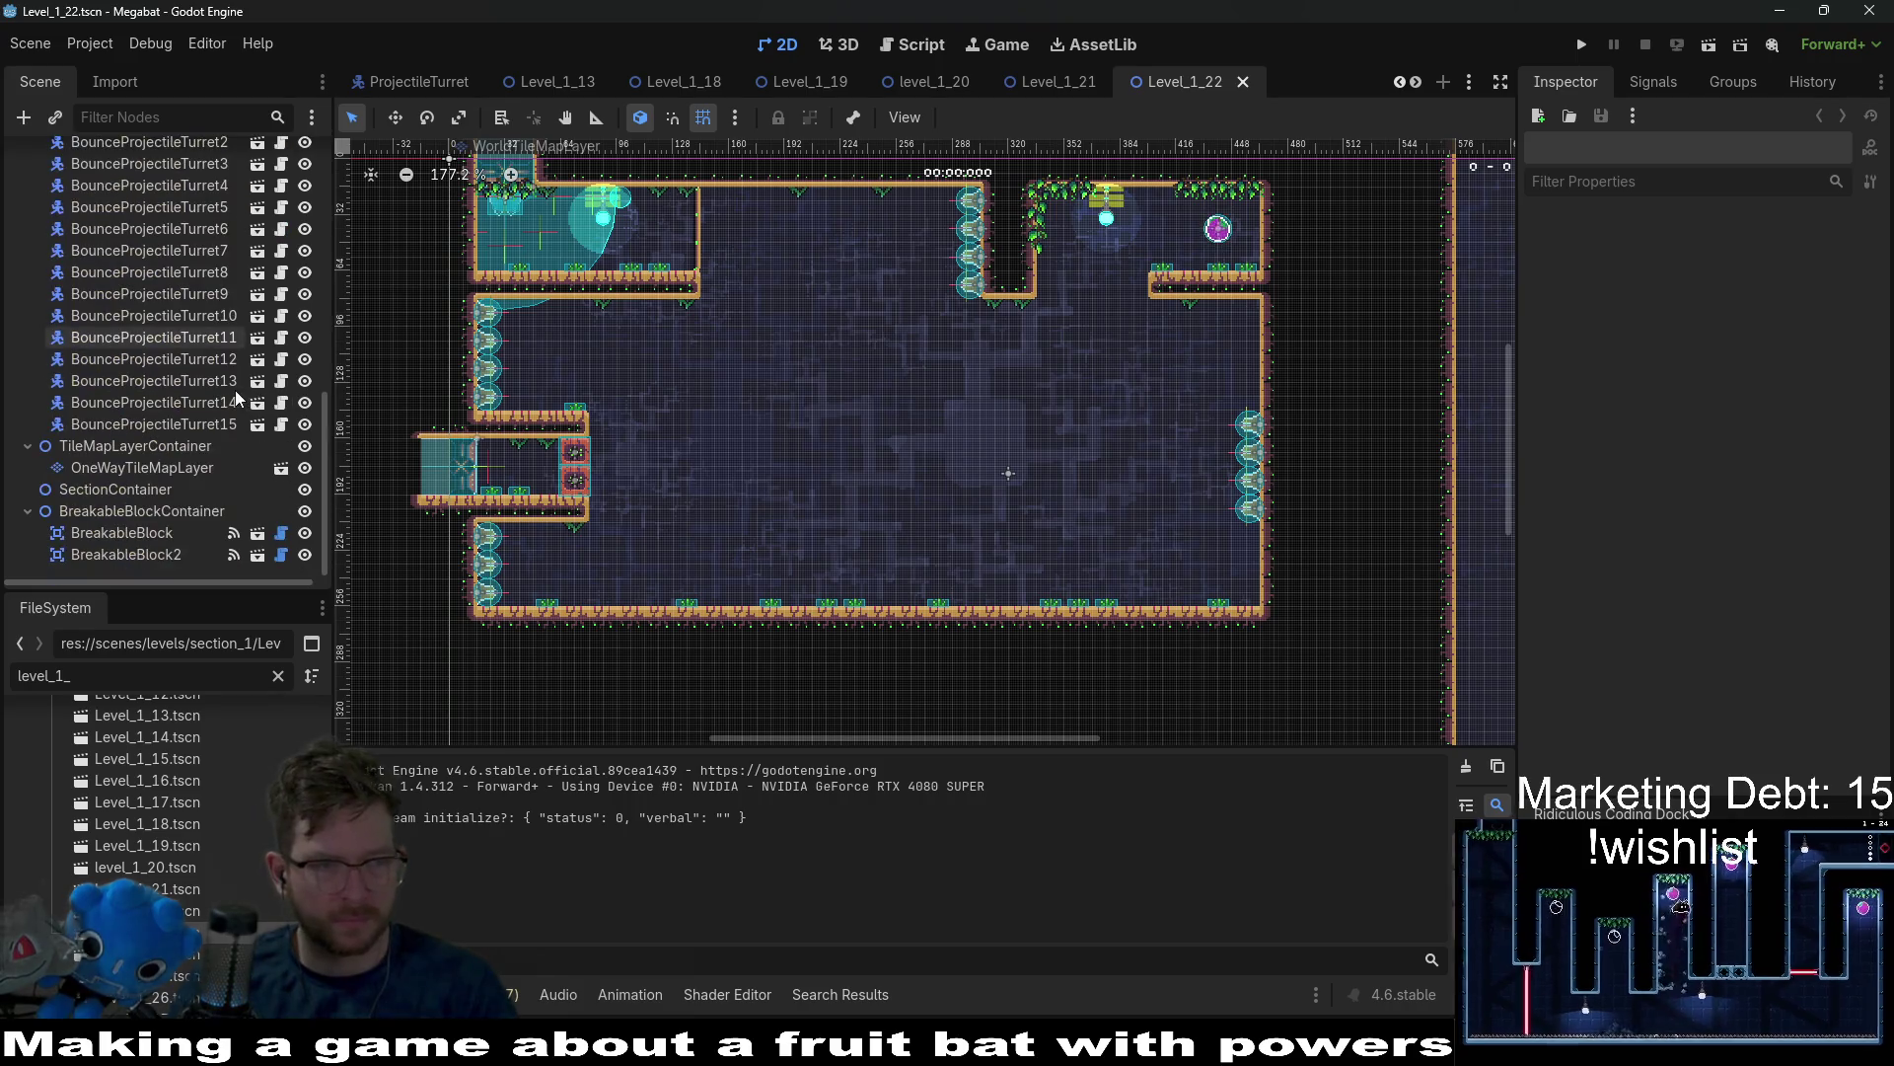
pyautogui.click(146, 395)
pyautogui.scroll(2, 146, 394)
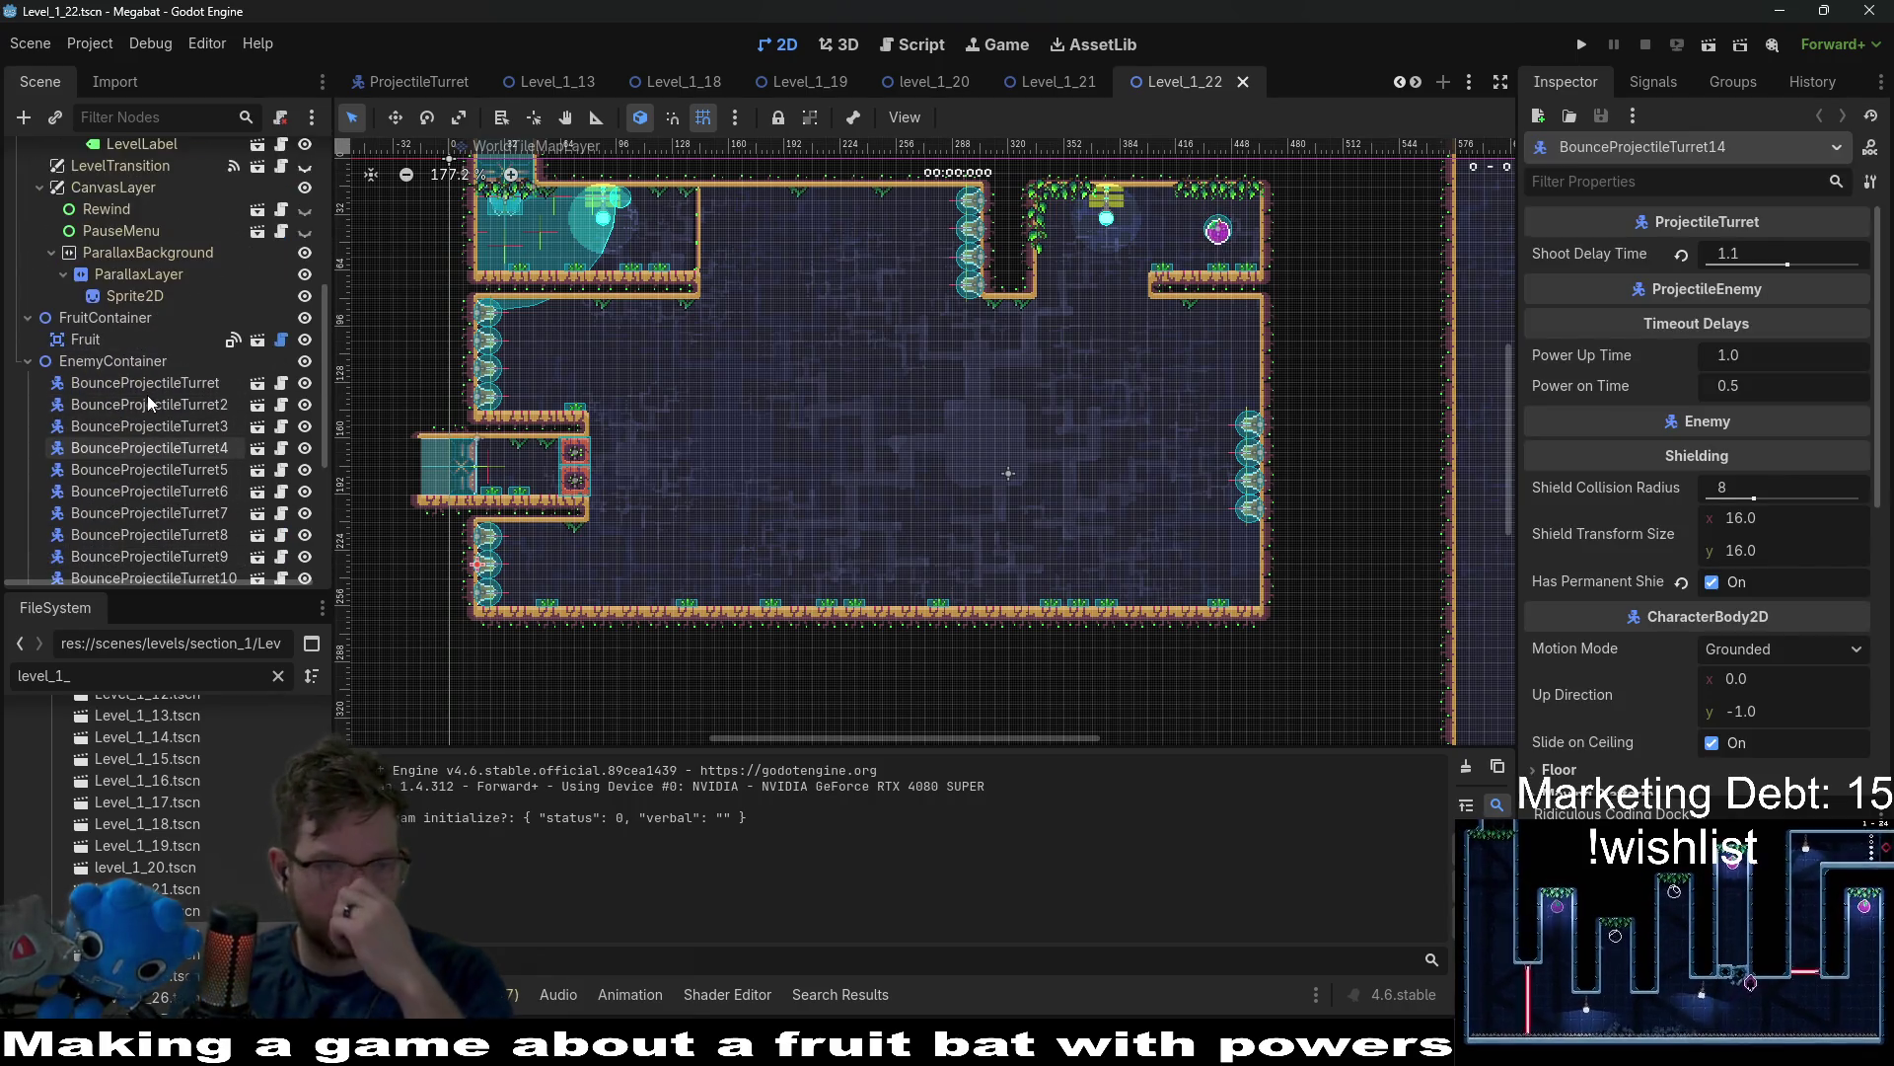
pyautogui.scroll(3, 138, 389)
pyautogui.click(135, 383)
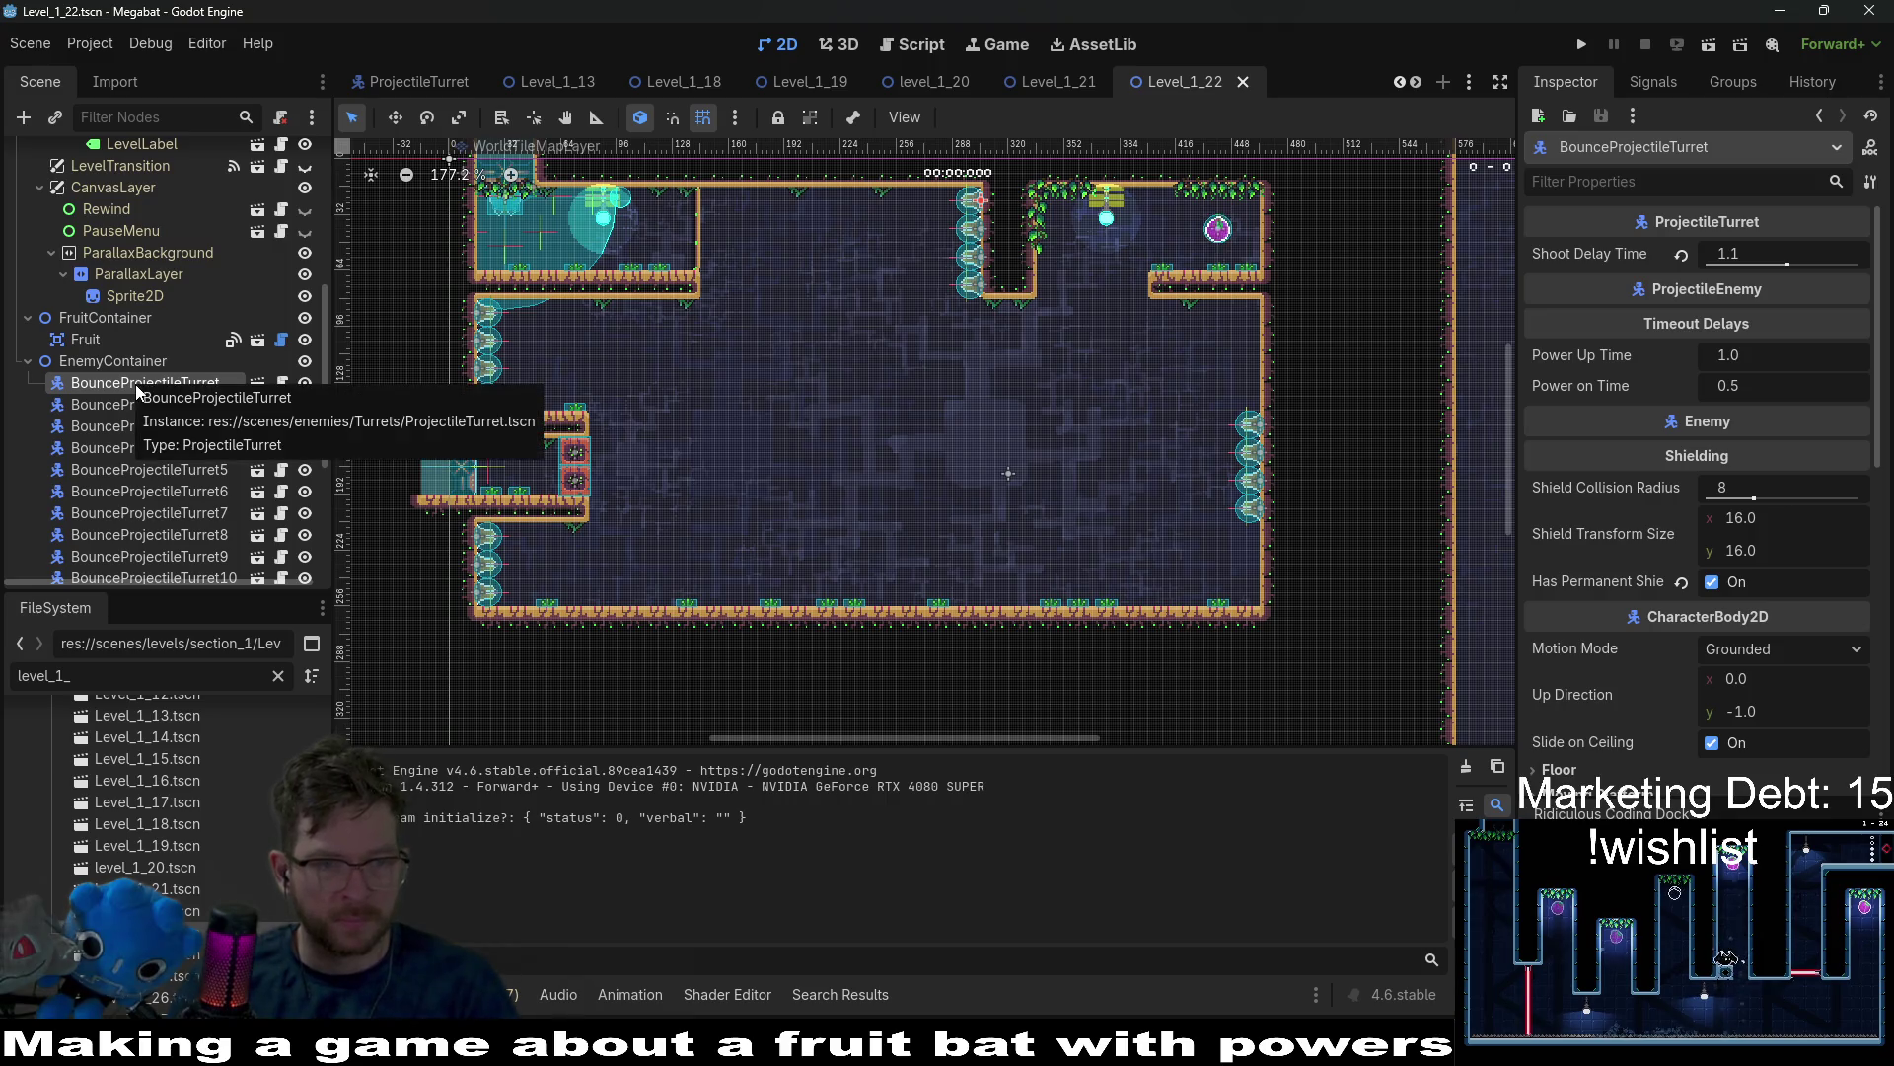
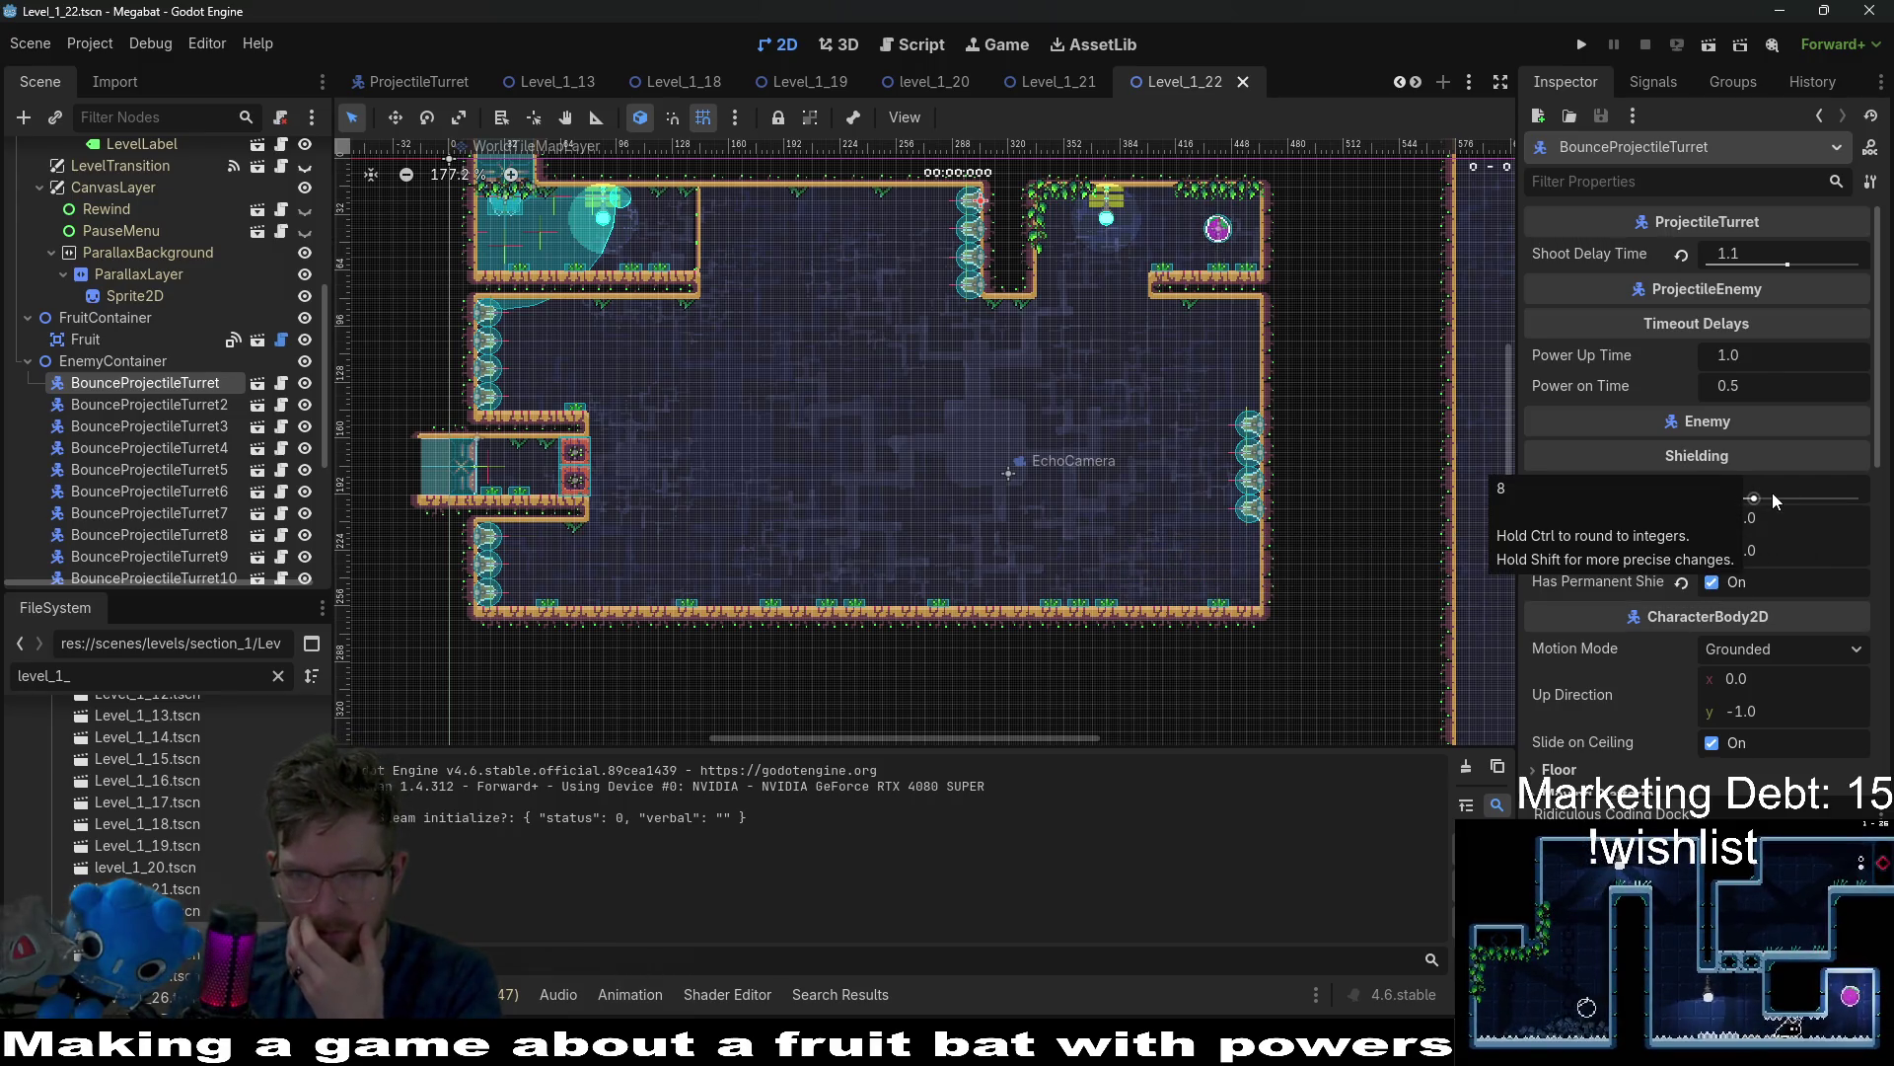
# Test a larger shield collision radius in-game, then revert it to 8 and save the level.
pyautogui.click(1772, 494)
pyautogui.write('18')
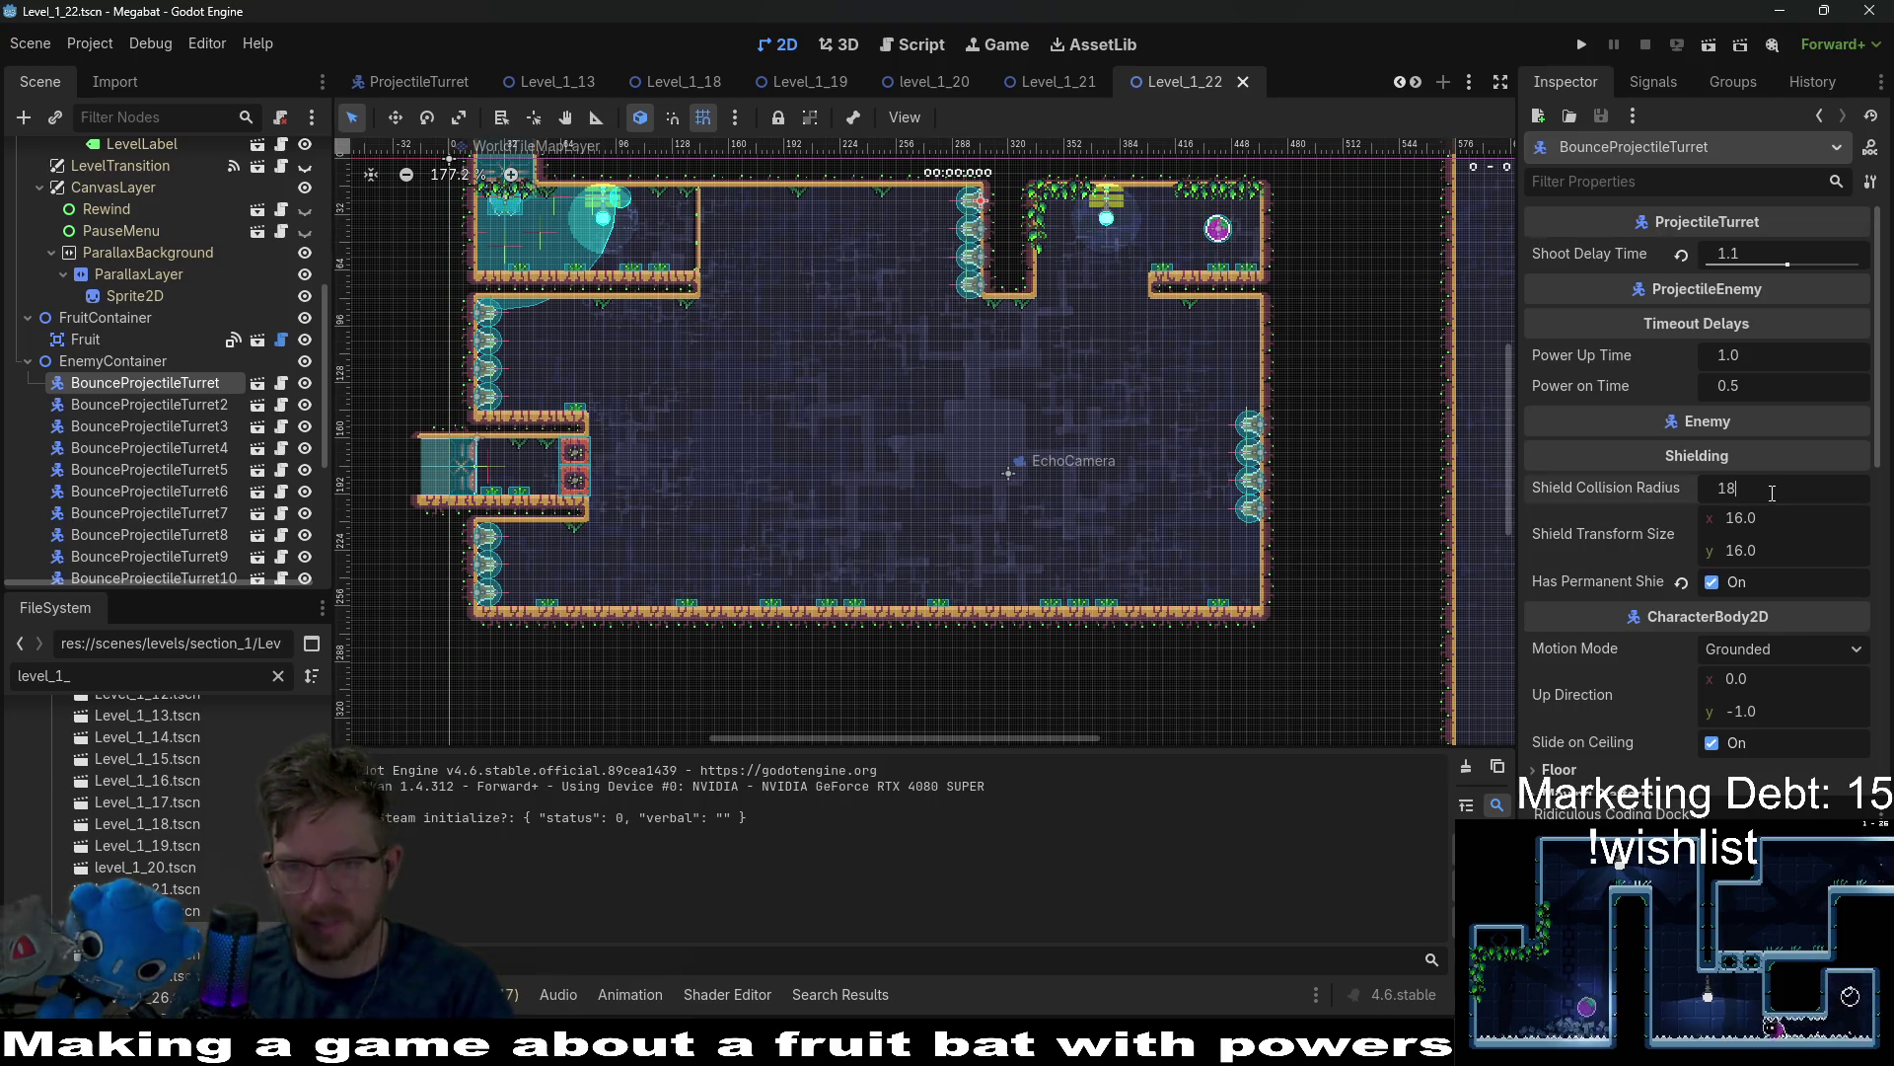
pyautogui.press('BackSpace')
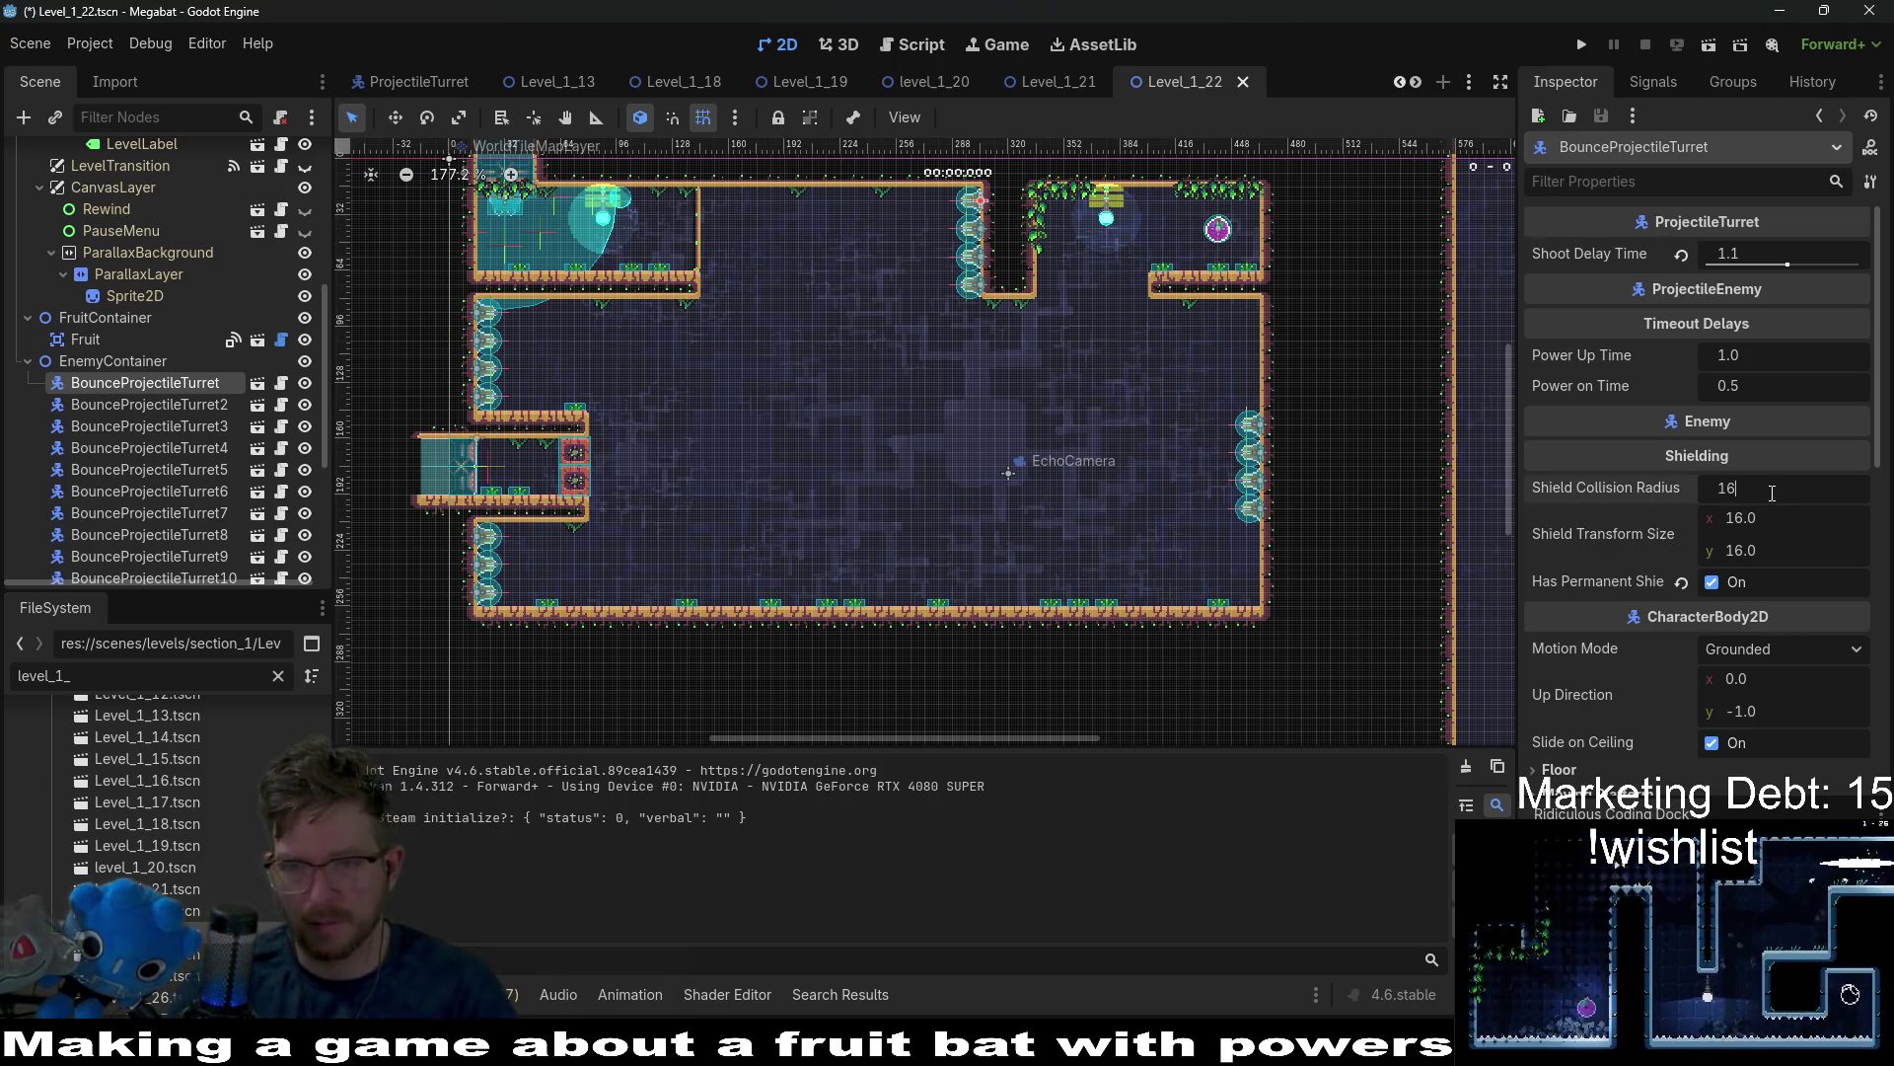
pyautogui.click(1711, 47)
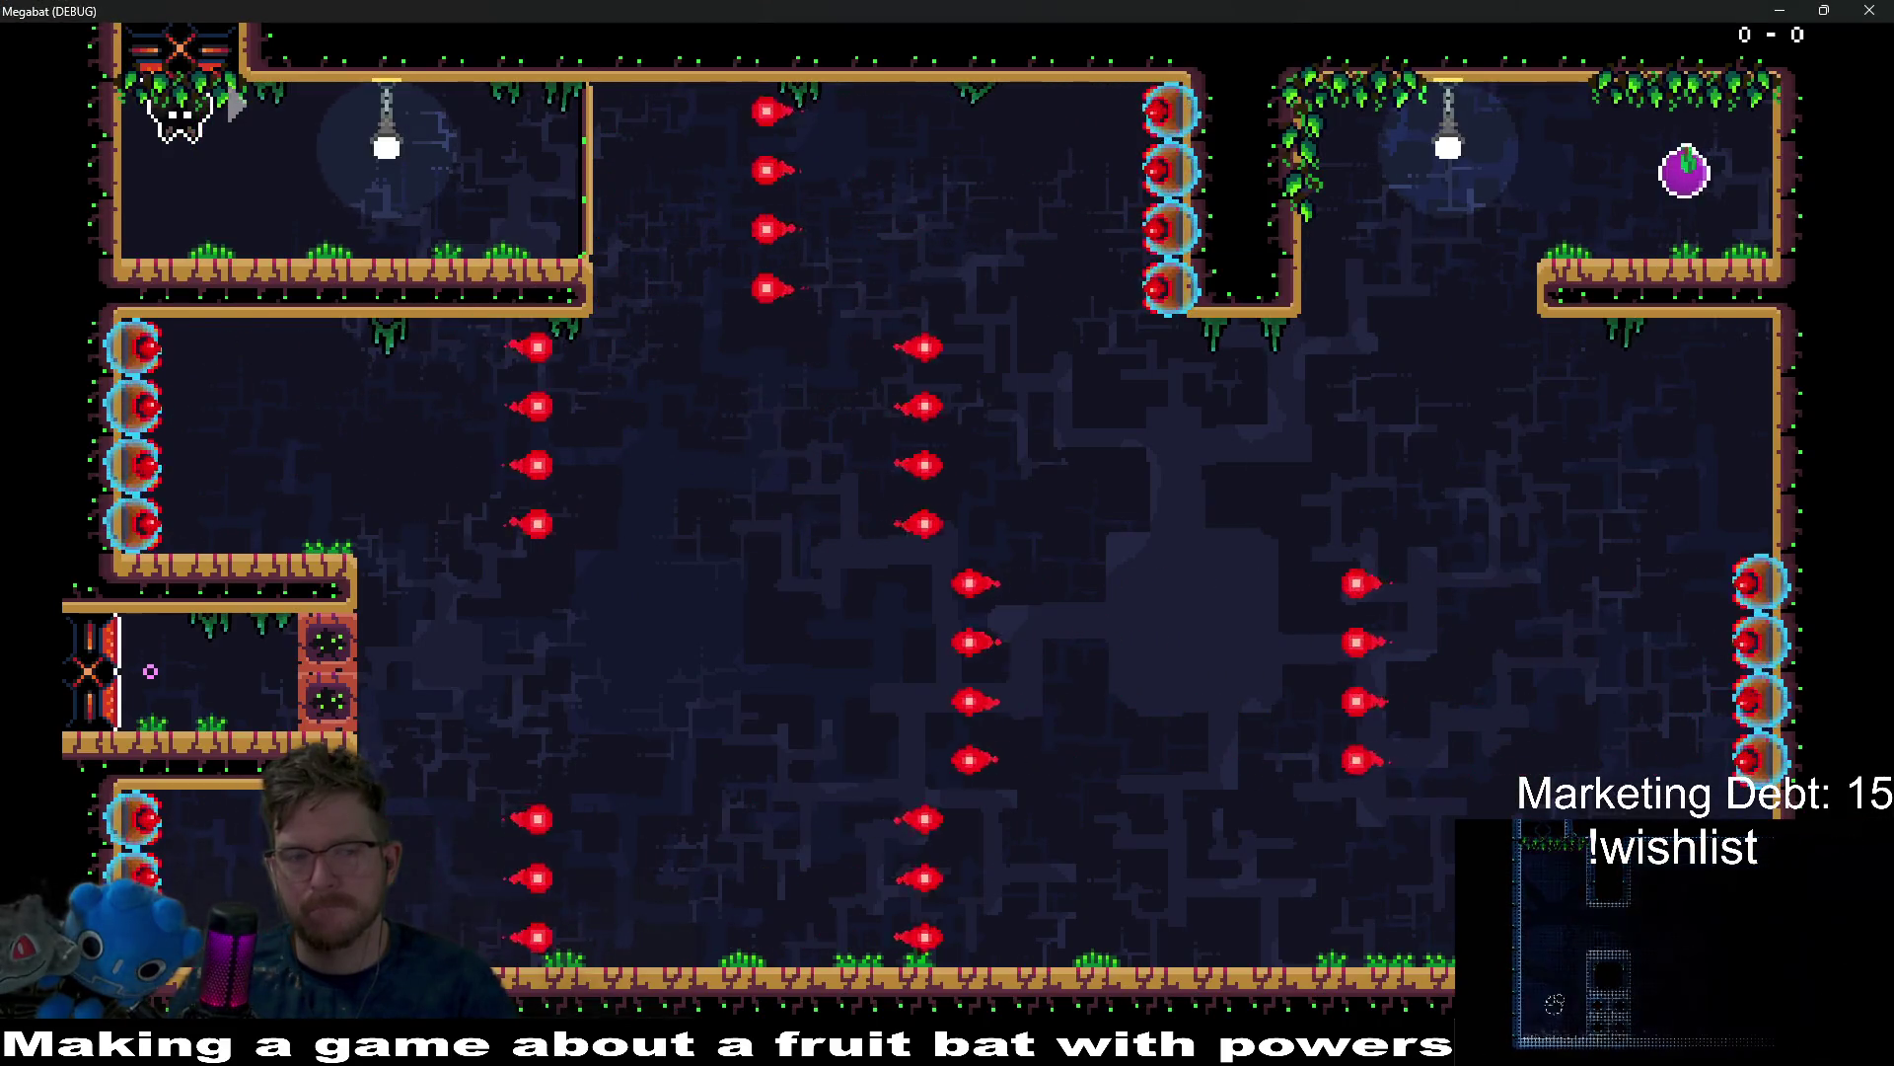
pyautogui.press('F8')
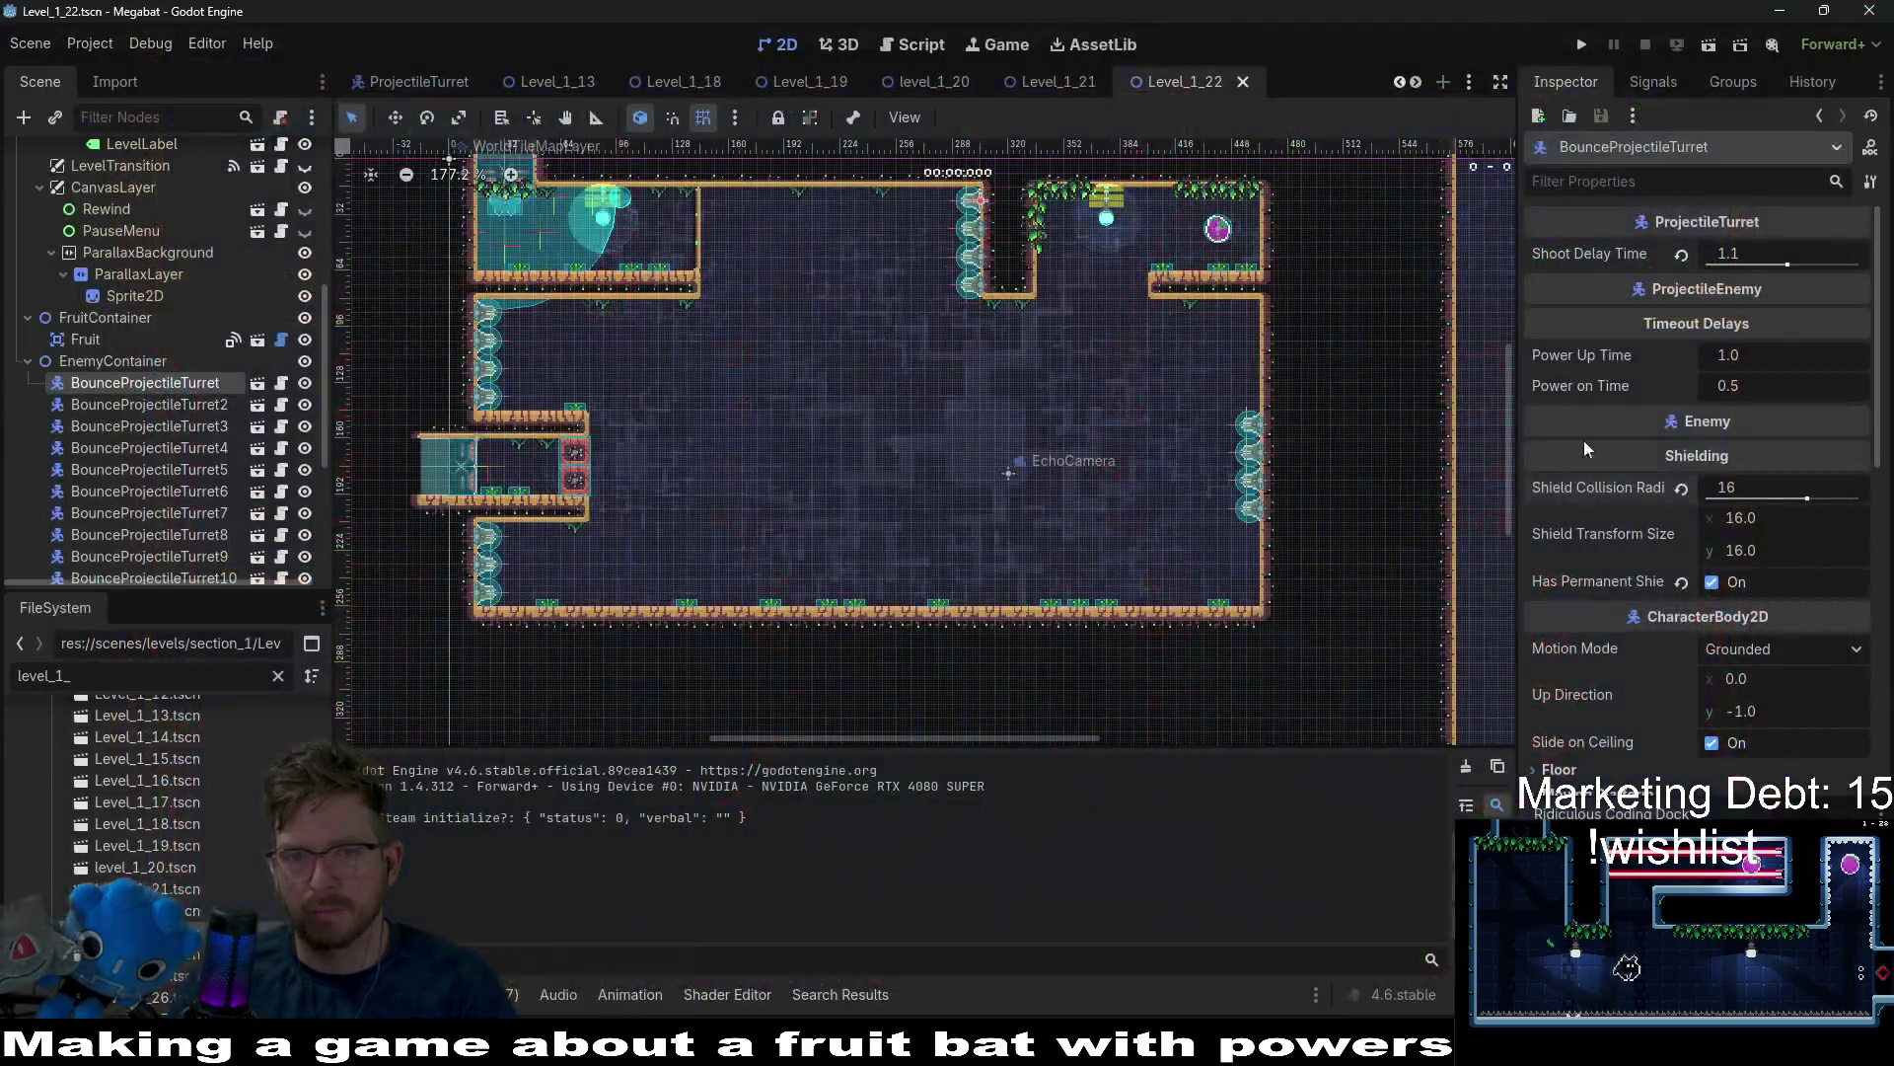
pyautogui.click(1682, 489)
pyautogui.hotkey('ctrl', 's')
# In the ProjectileTurret scene, set the root's Shield Transform Size to 20 × 20 and save it.
pyautogui.click(1784, 520)
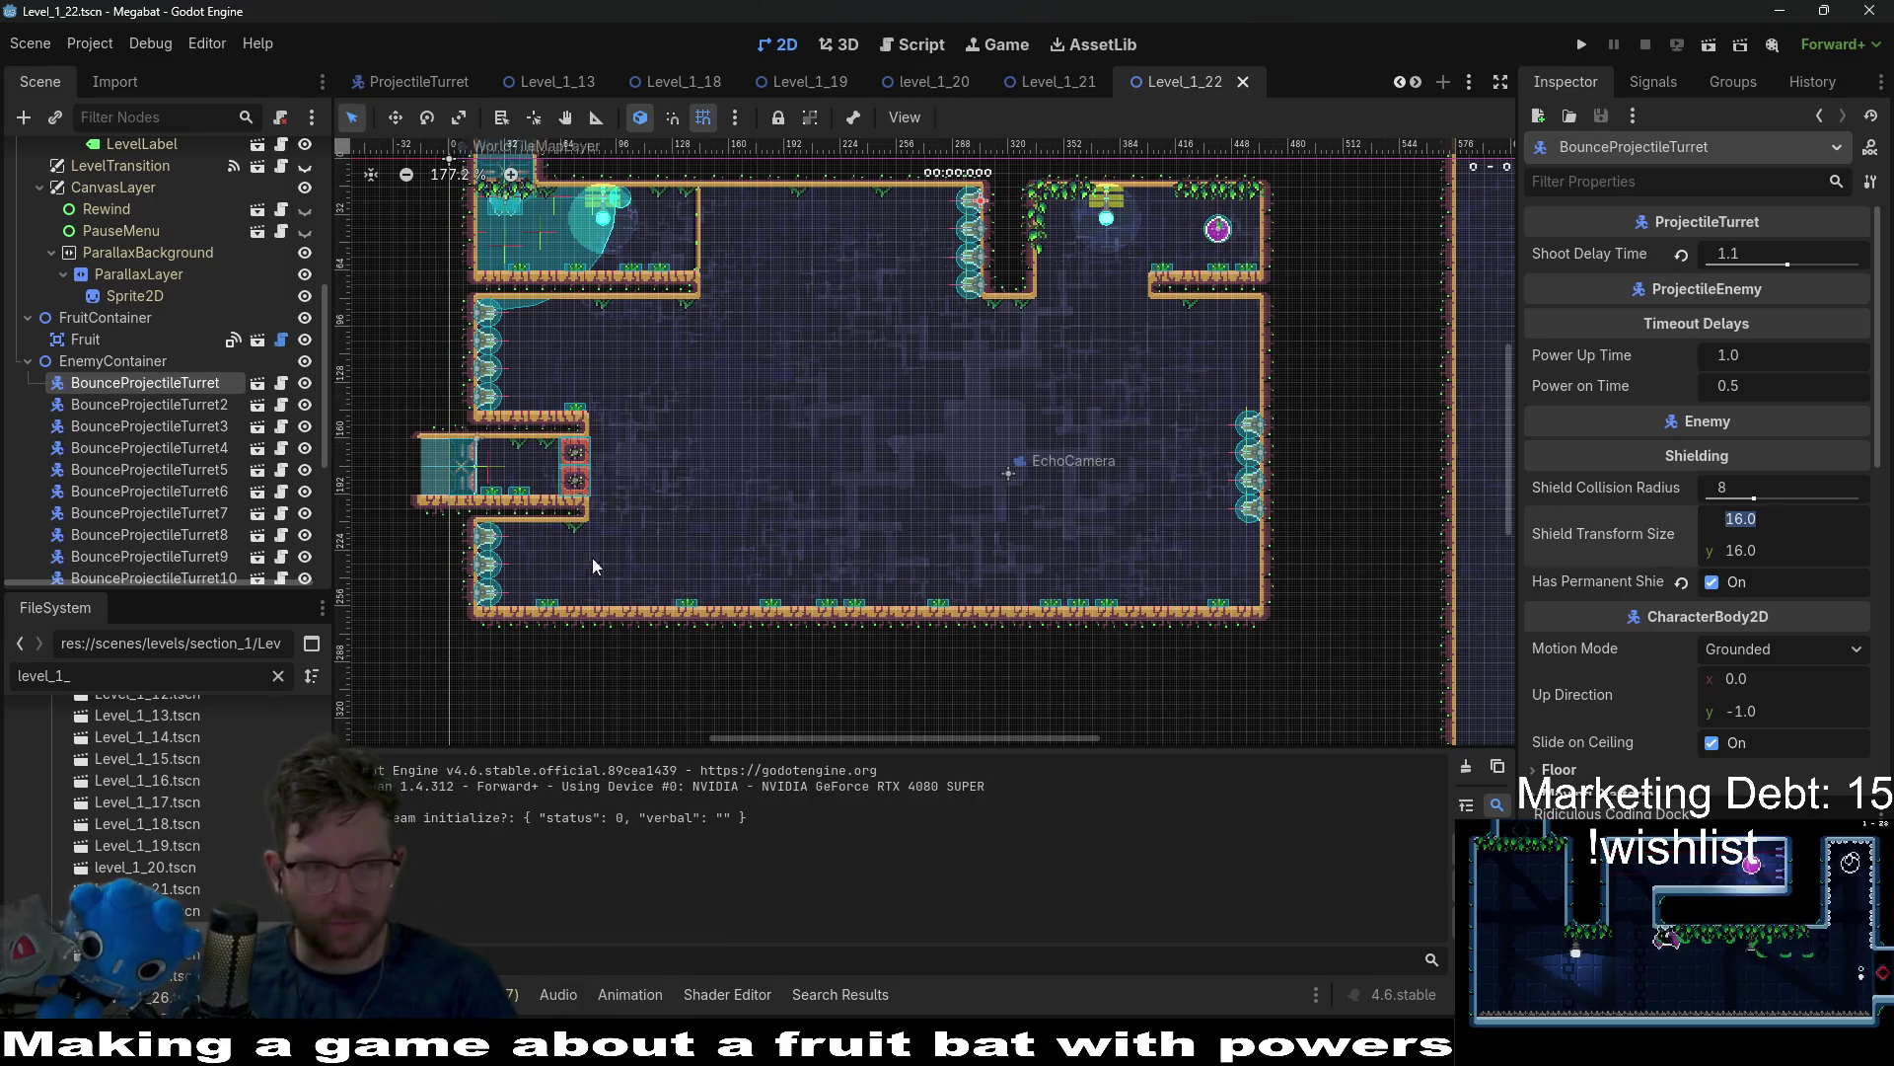
pyautogui.click(256, 385)
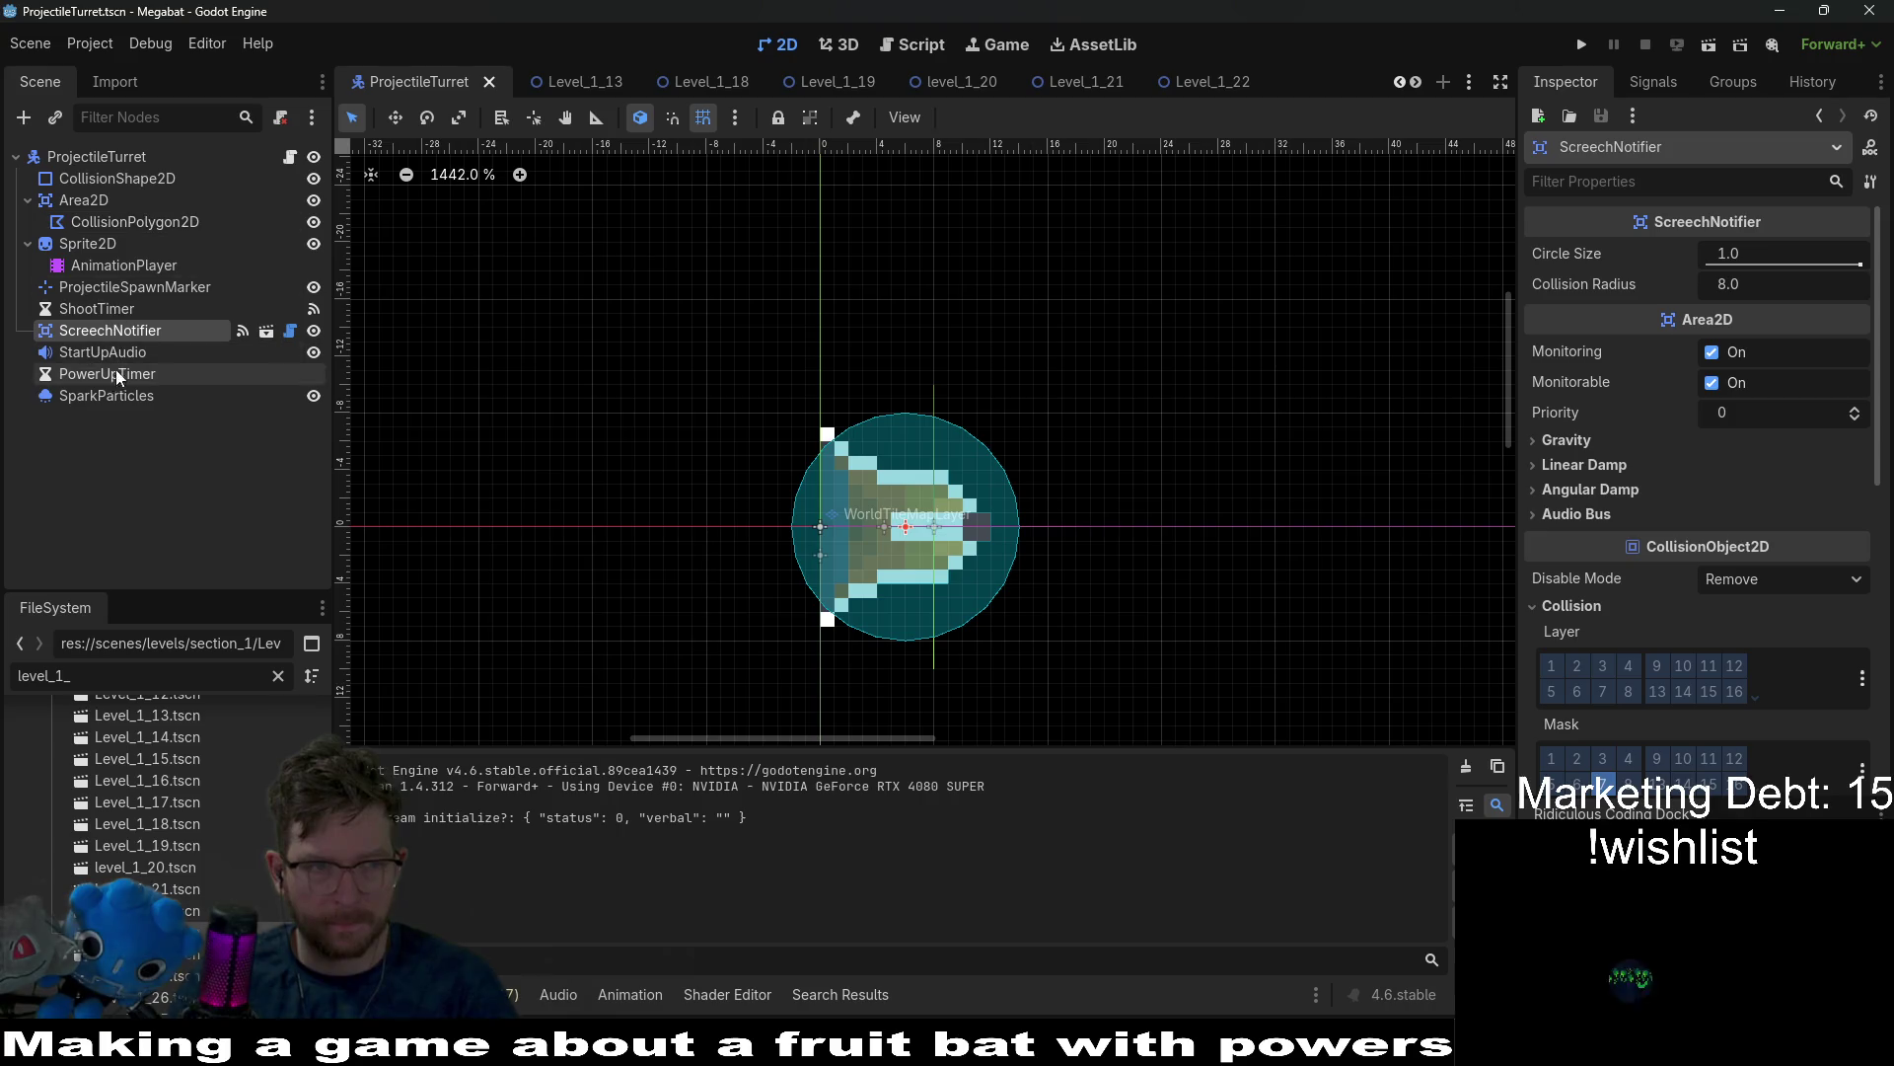
pyautogui.click(97, 159)
pyautogui.click(1781, 521)
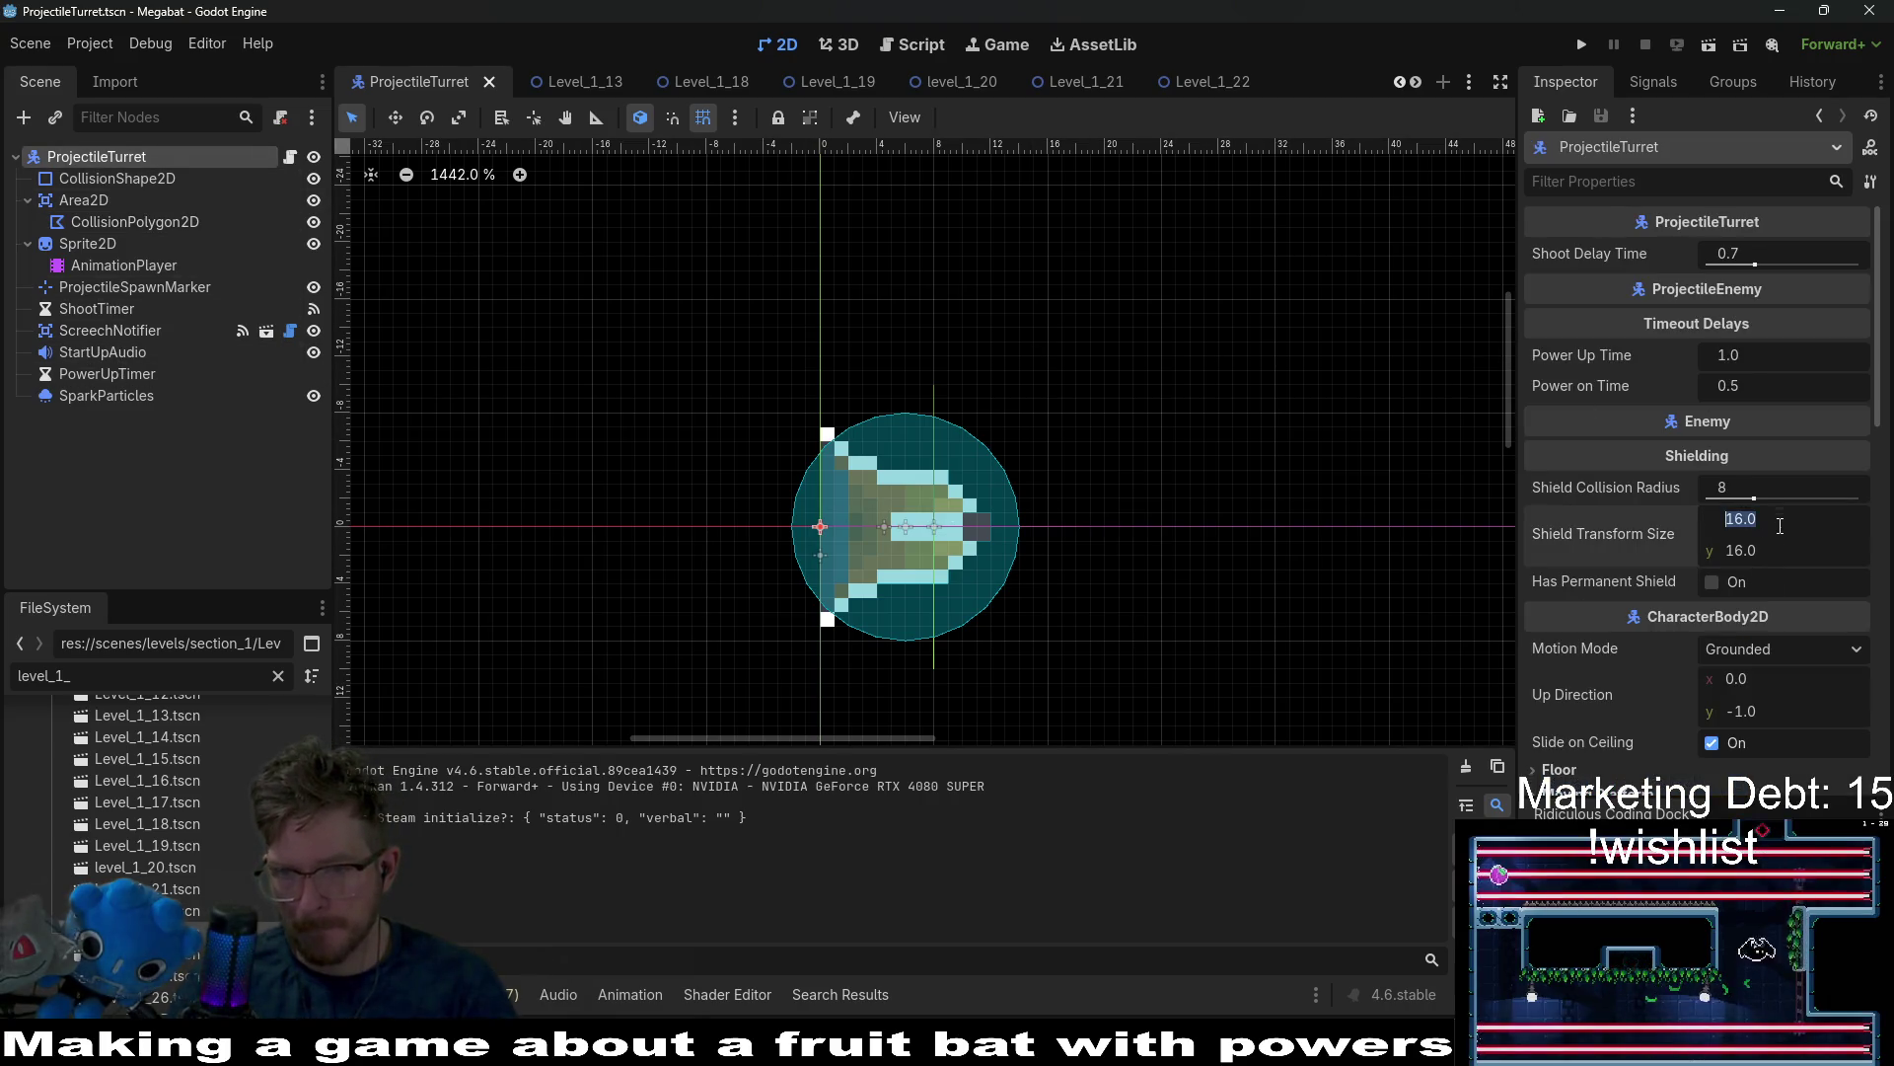
pyautogui.write('0')
pyautogui.click(1768, 553)
pyautogui.write('2')
pyautogui.hotkey('ctrl', 's')
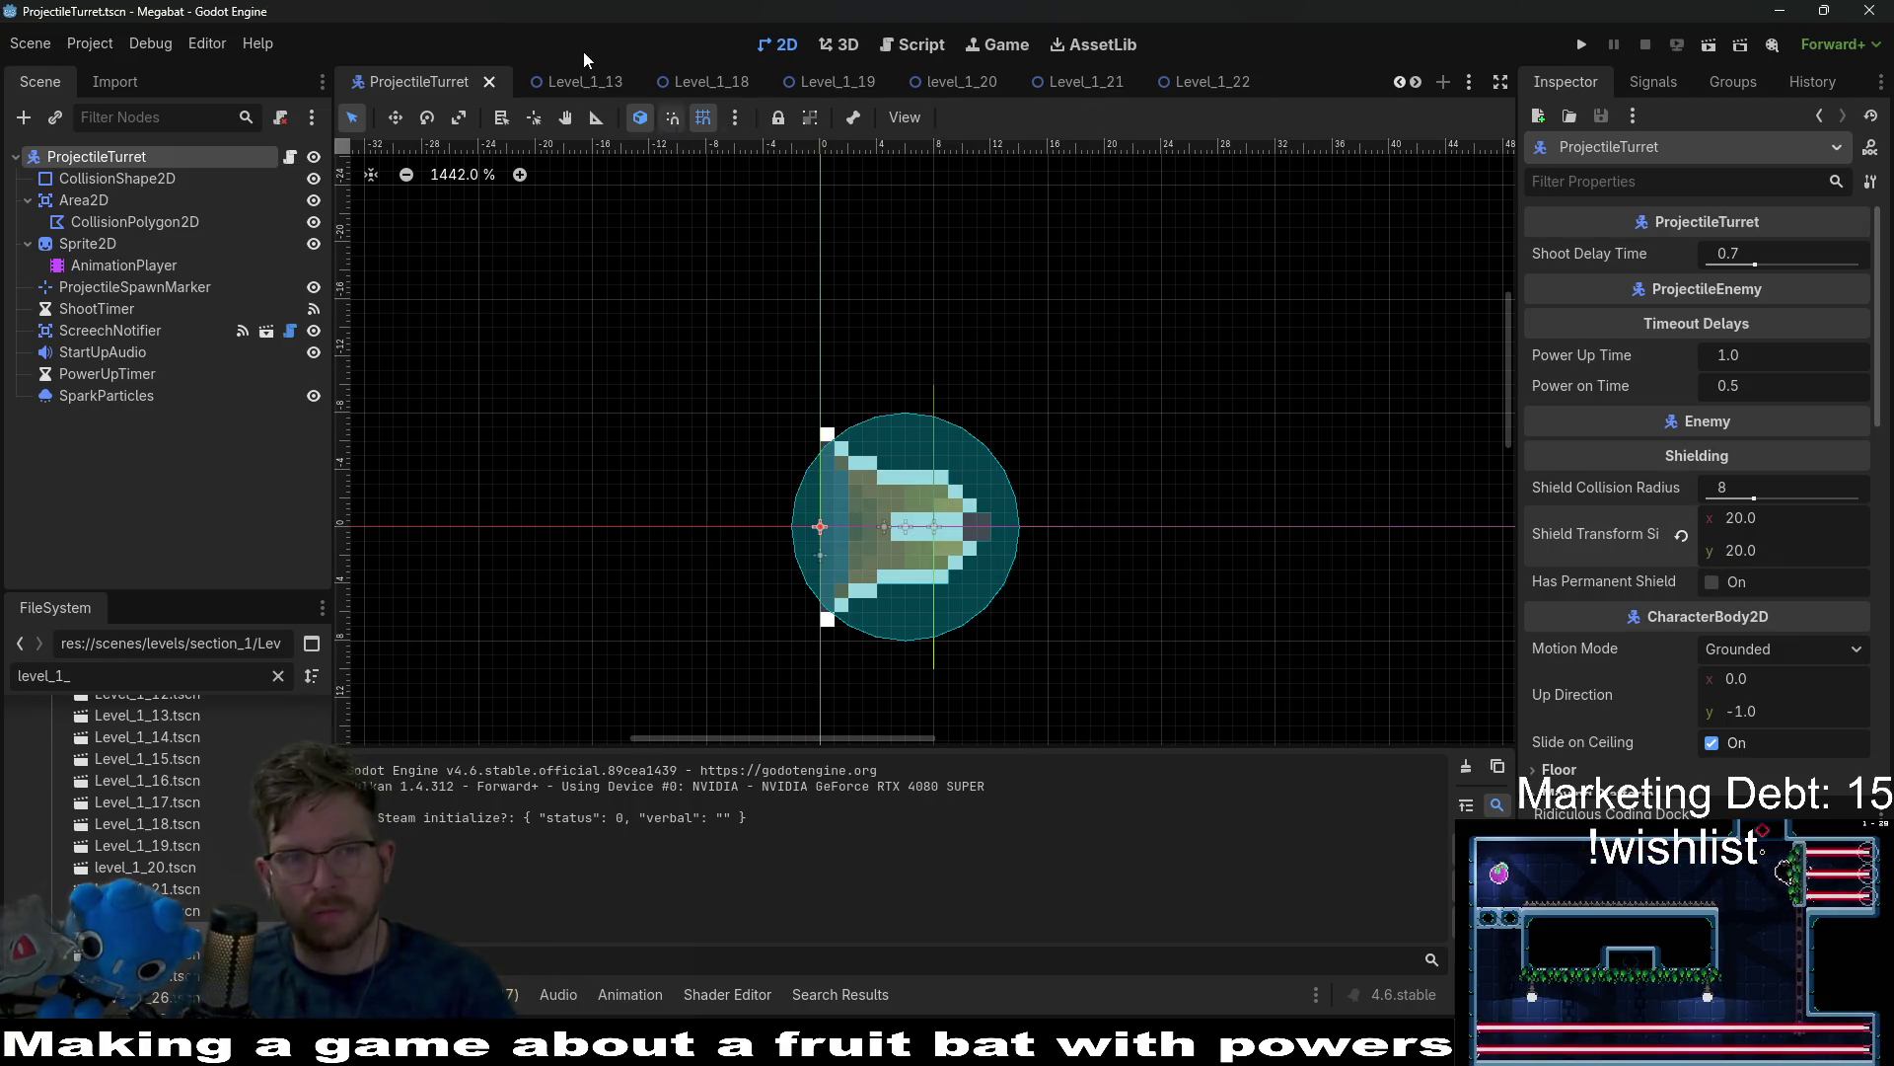
pyautogui.click(1198, 83)
pyautogui.press('F6')
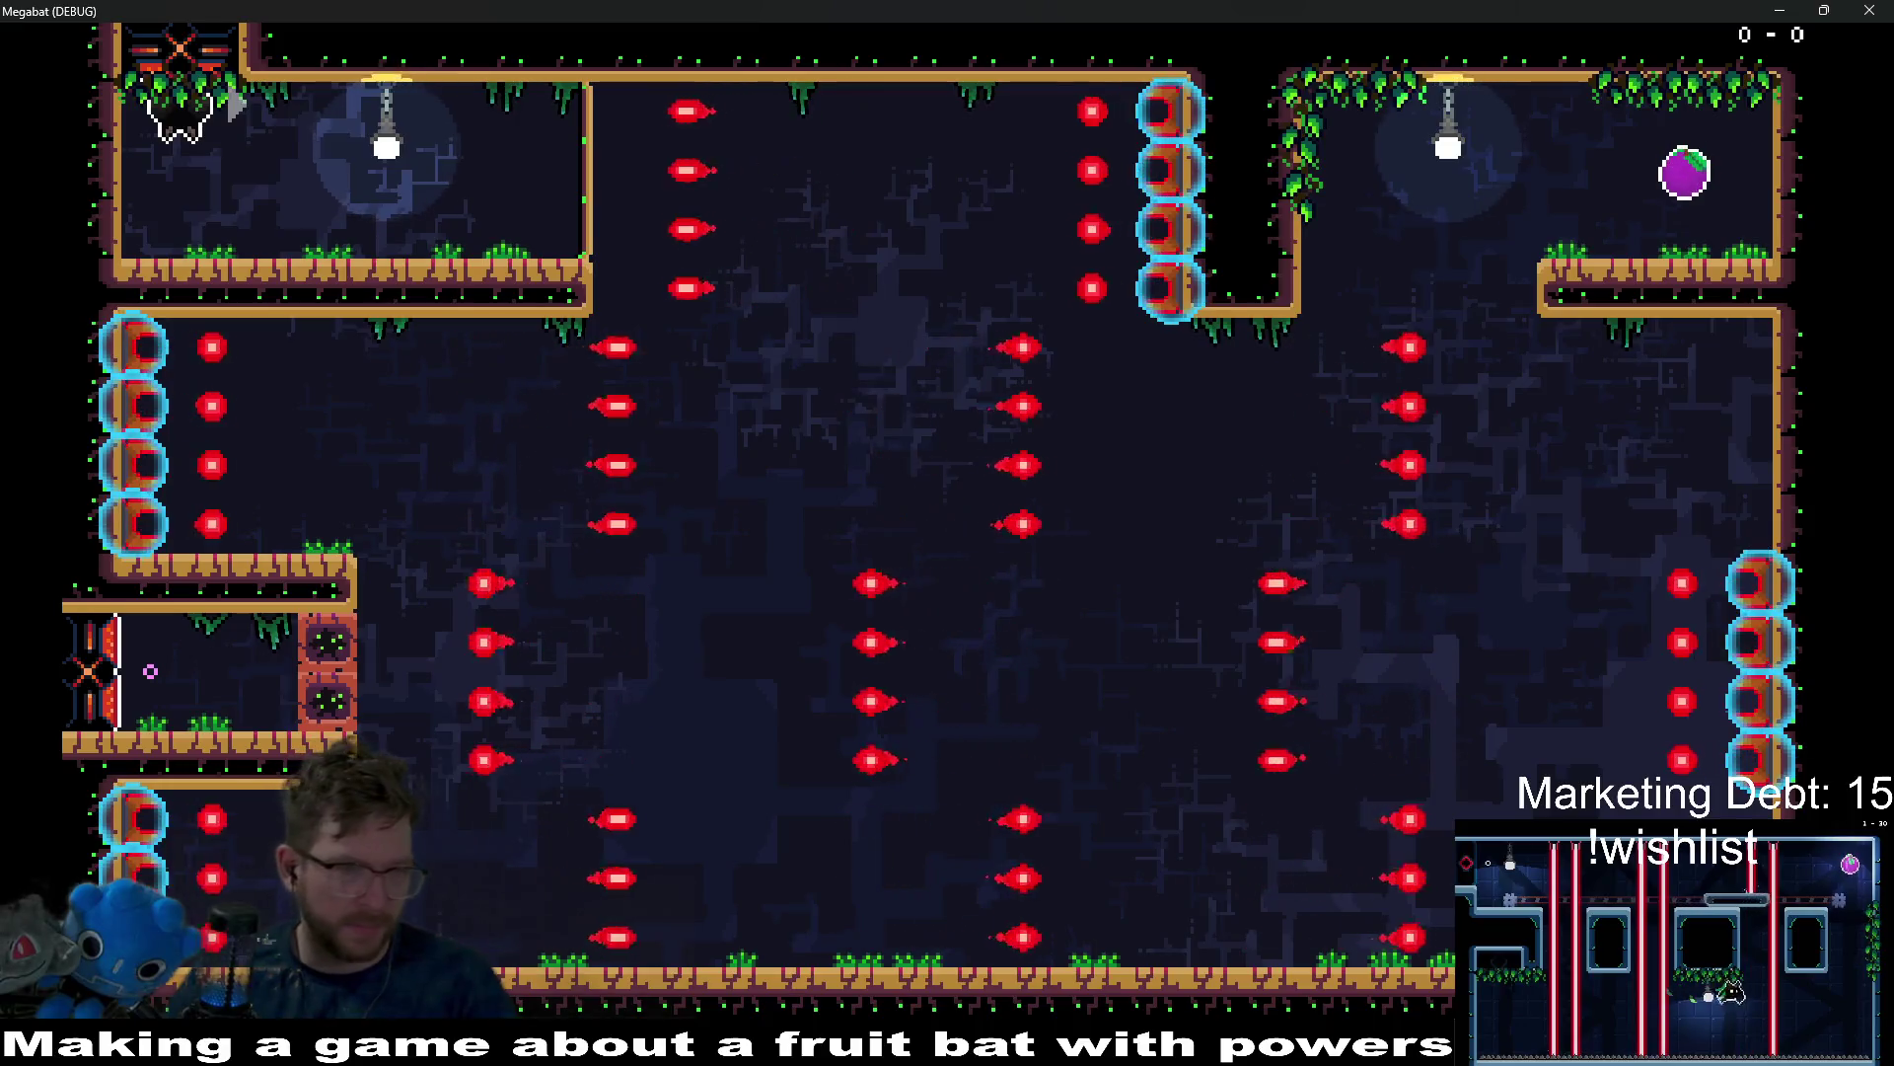
pyautogui.press('Right')
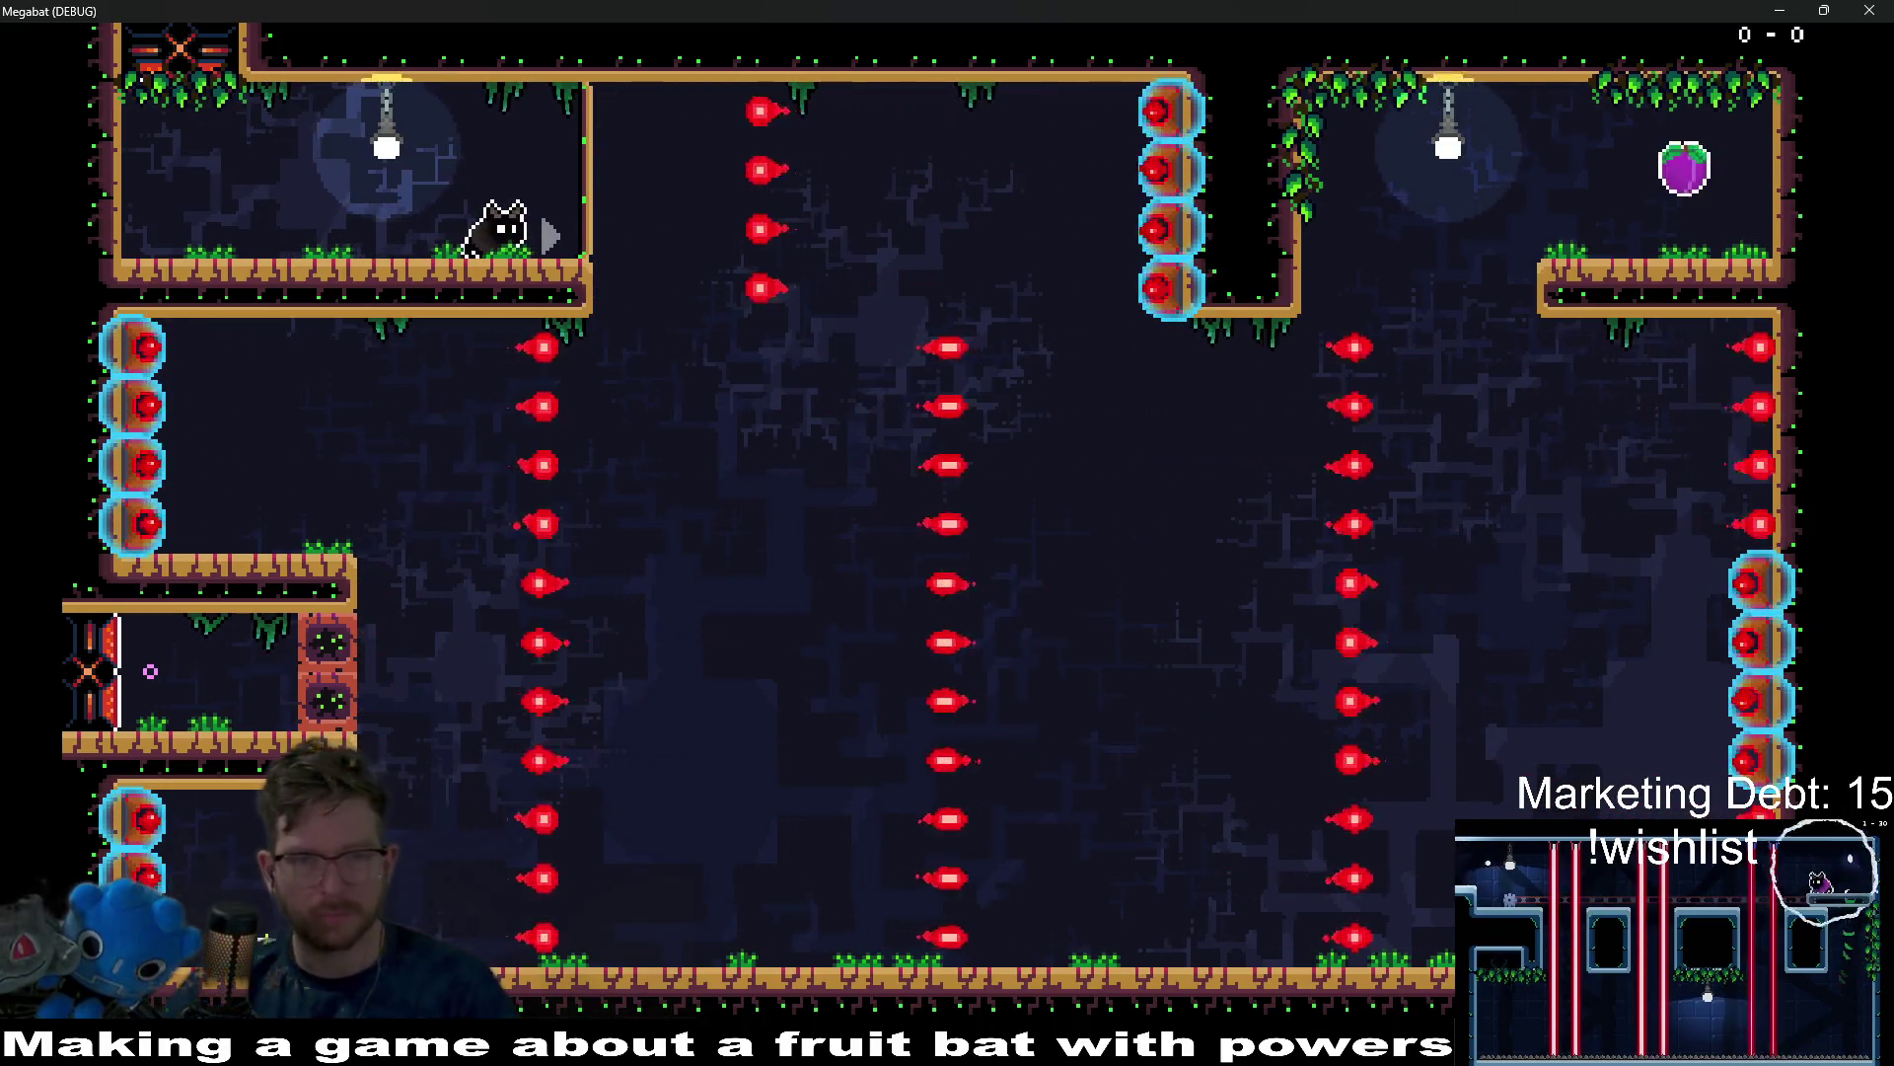
pyautogui.press('Right')
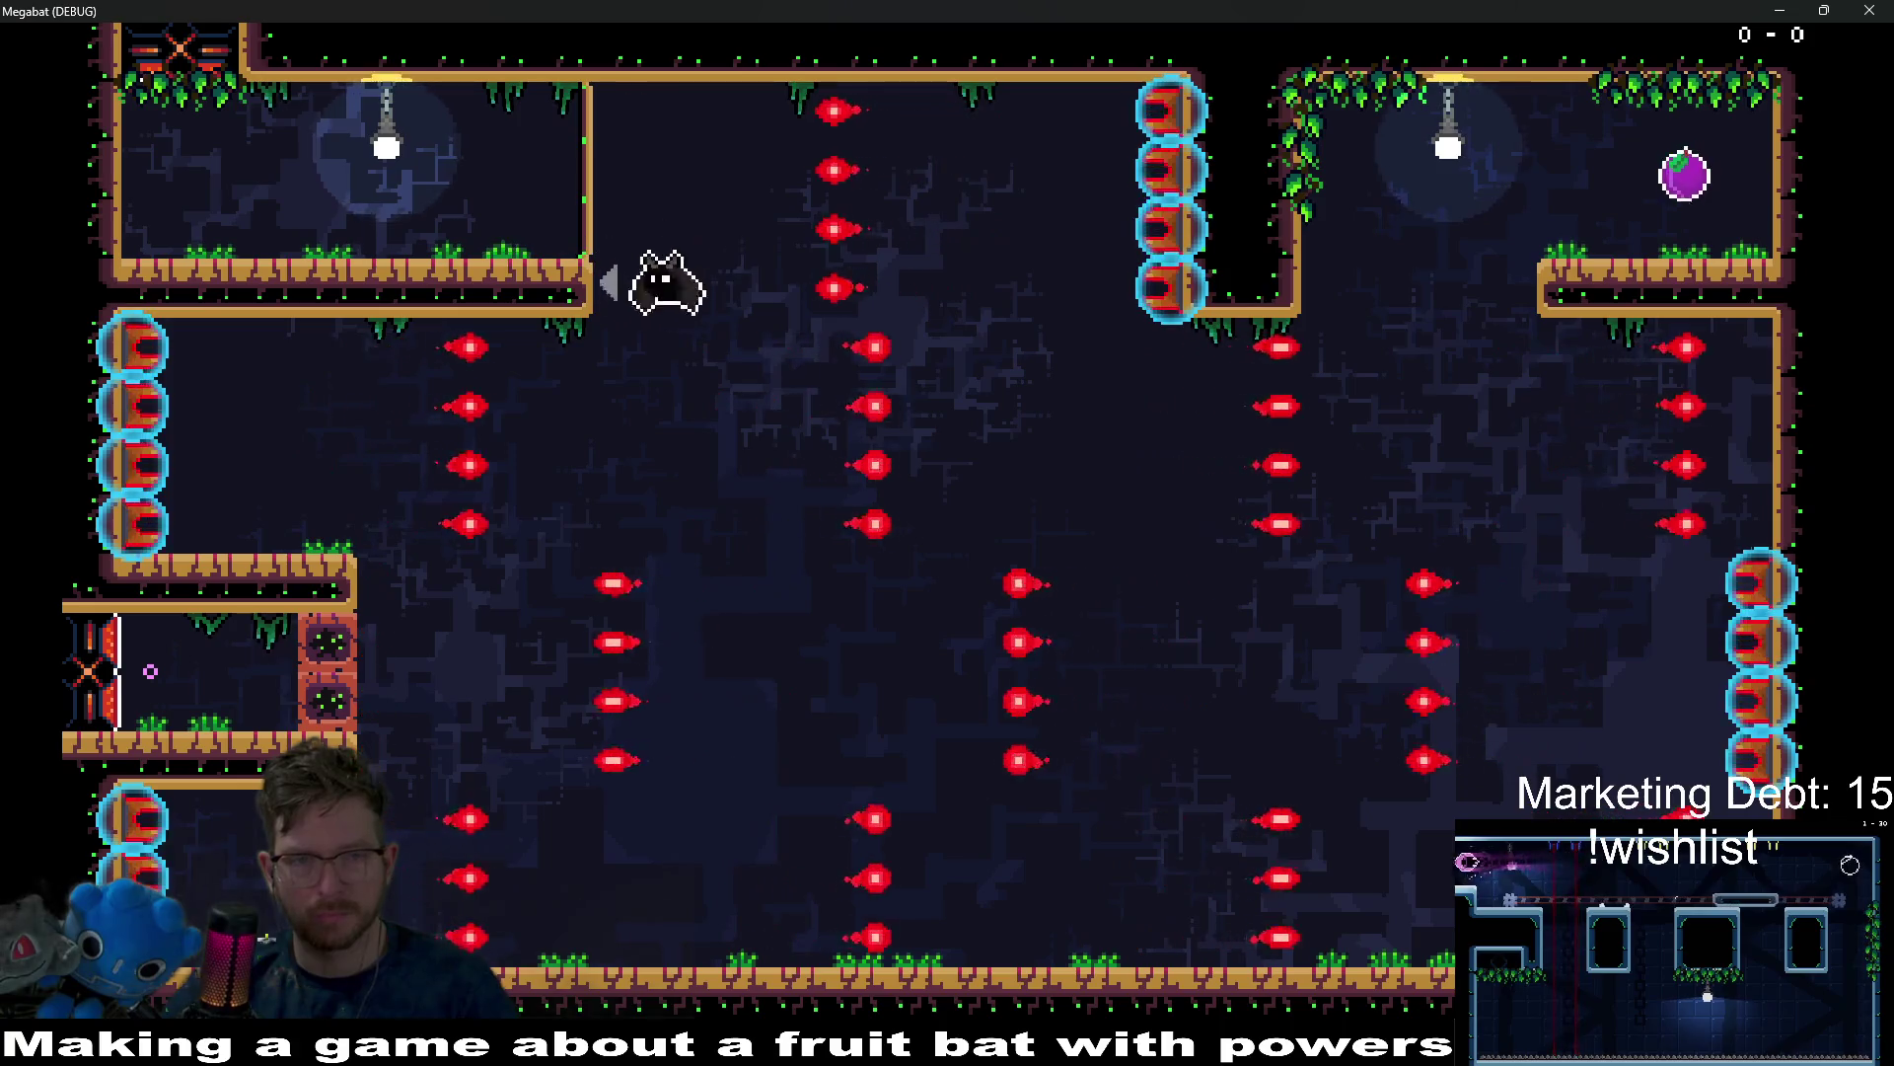
pyautogui.press('Right')
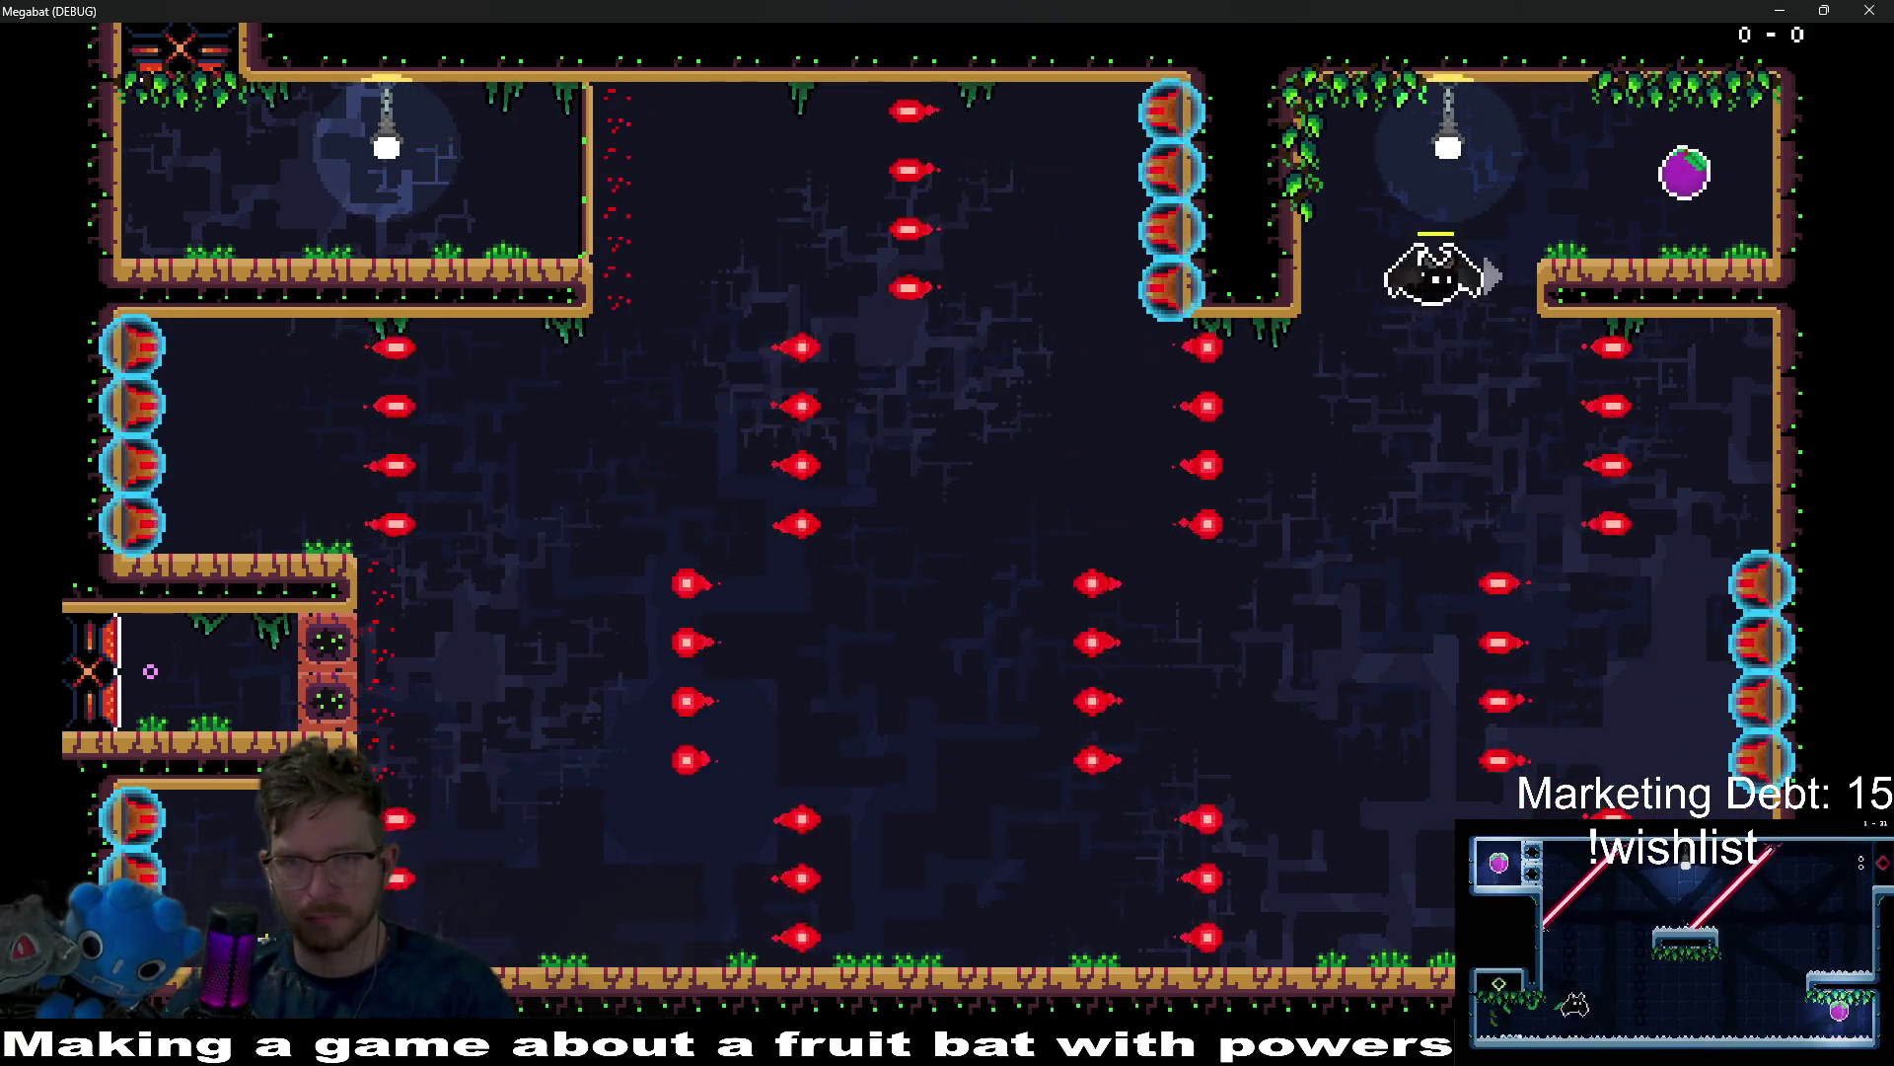
pyautogui.press('Left')
pyautogui.press('Down')
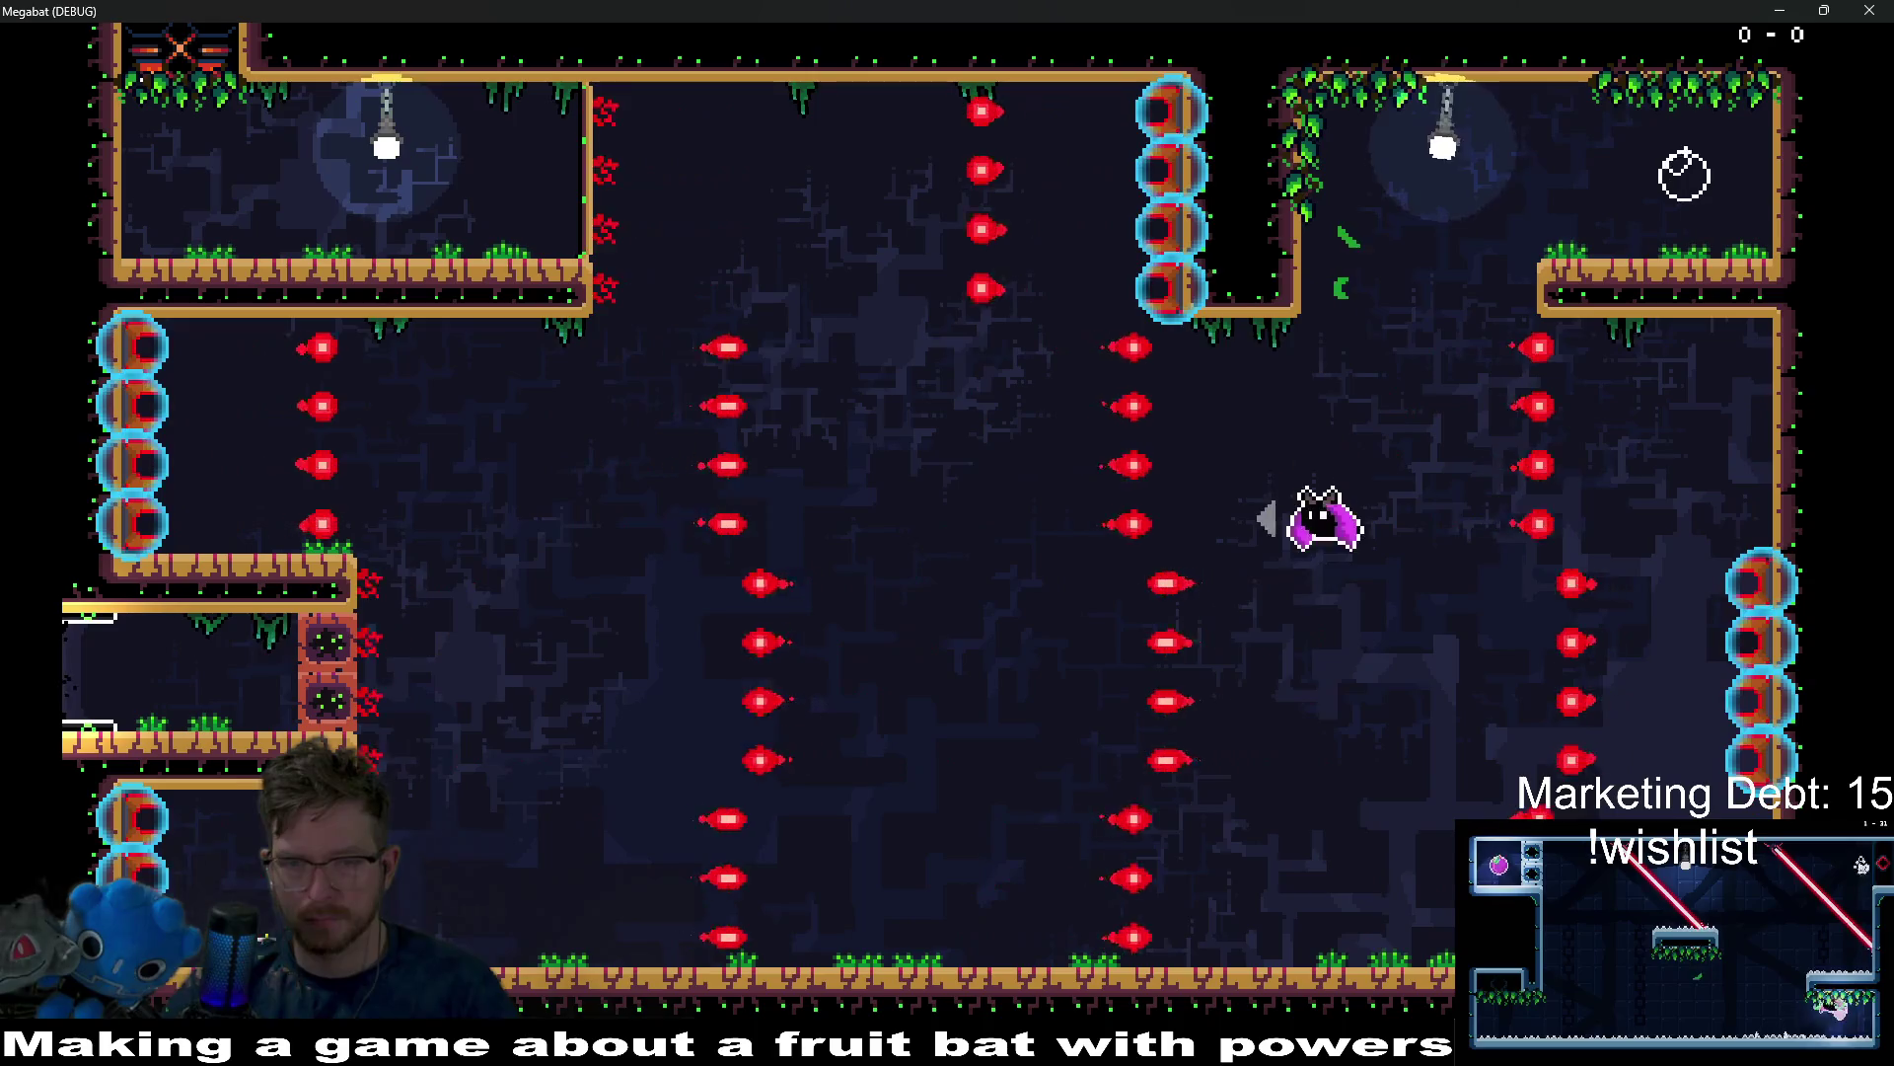
pyautogui.press('Left')
pyautogui.press('Right')
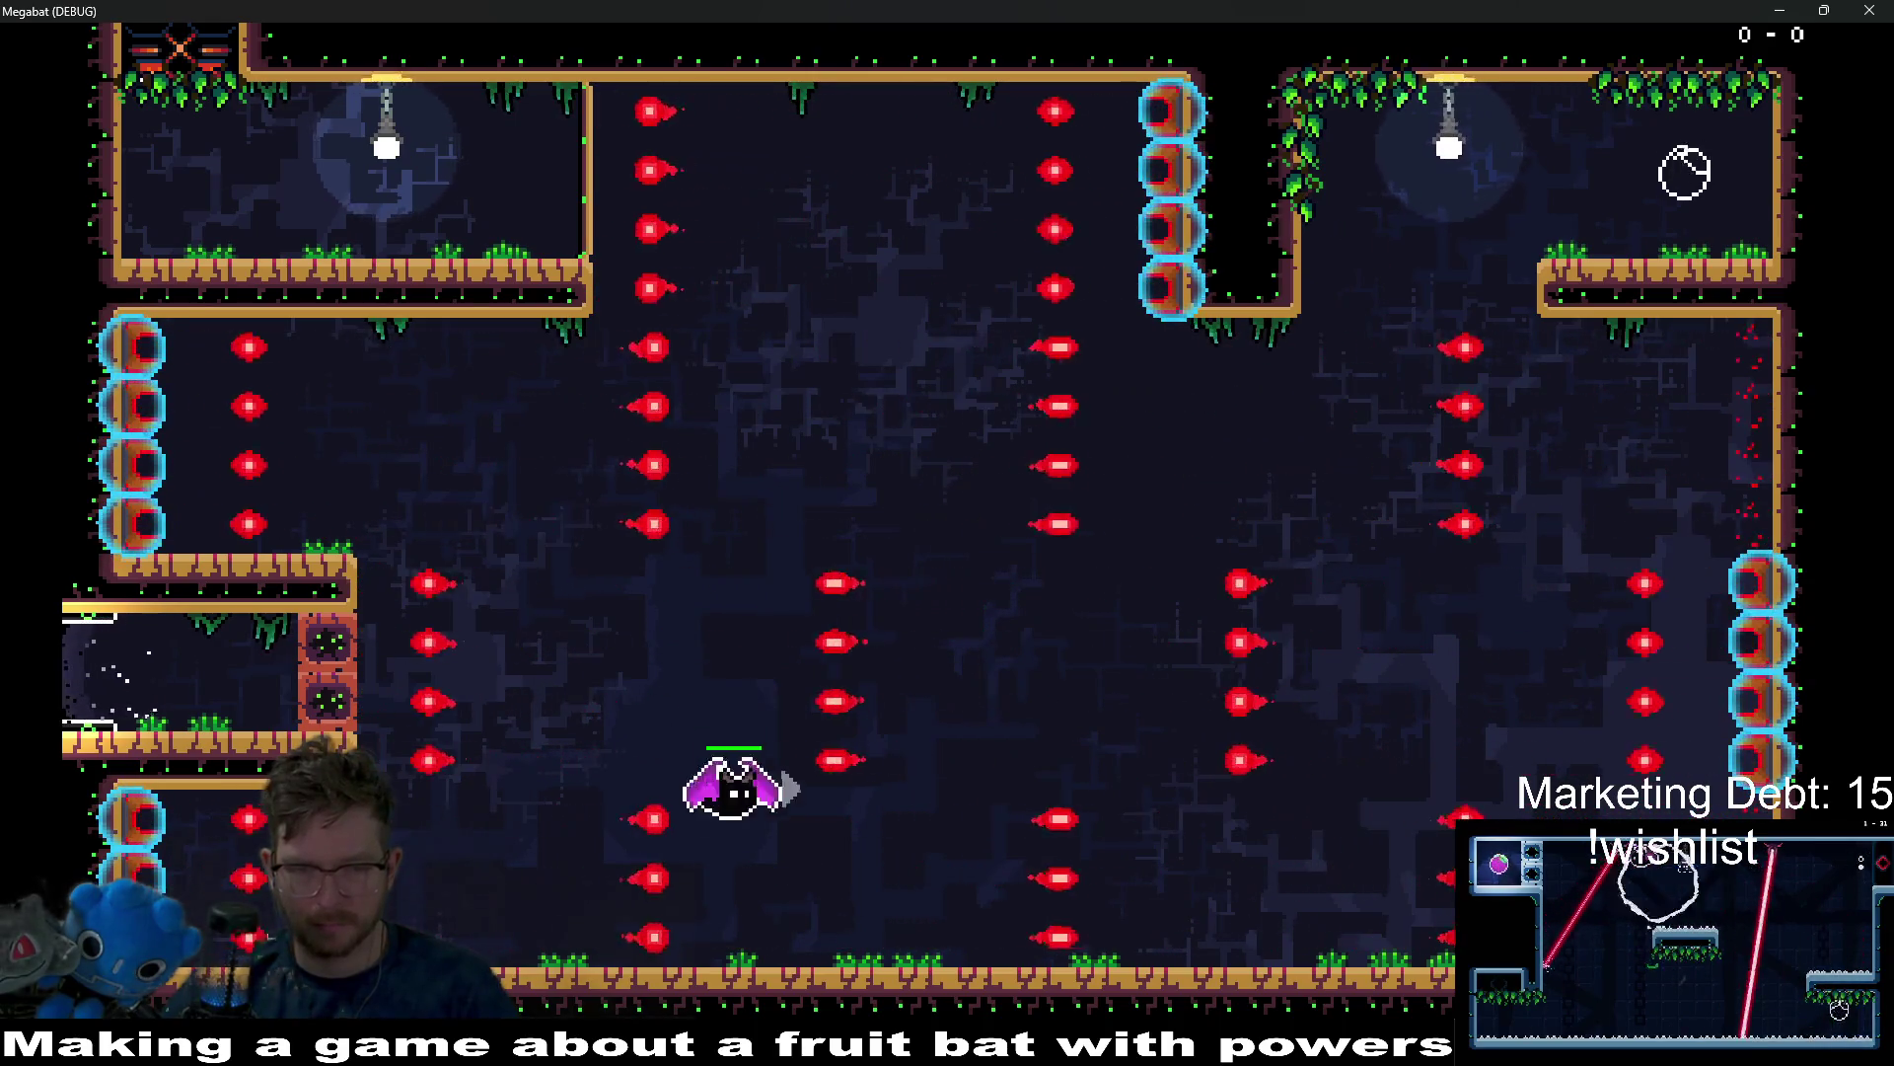
pyautogui.press('Up')
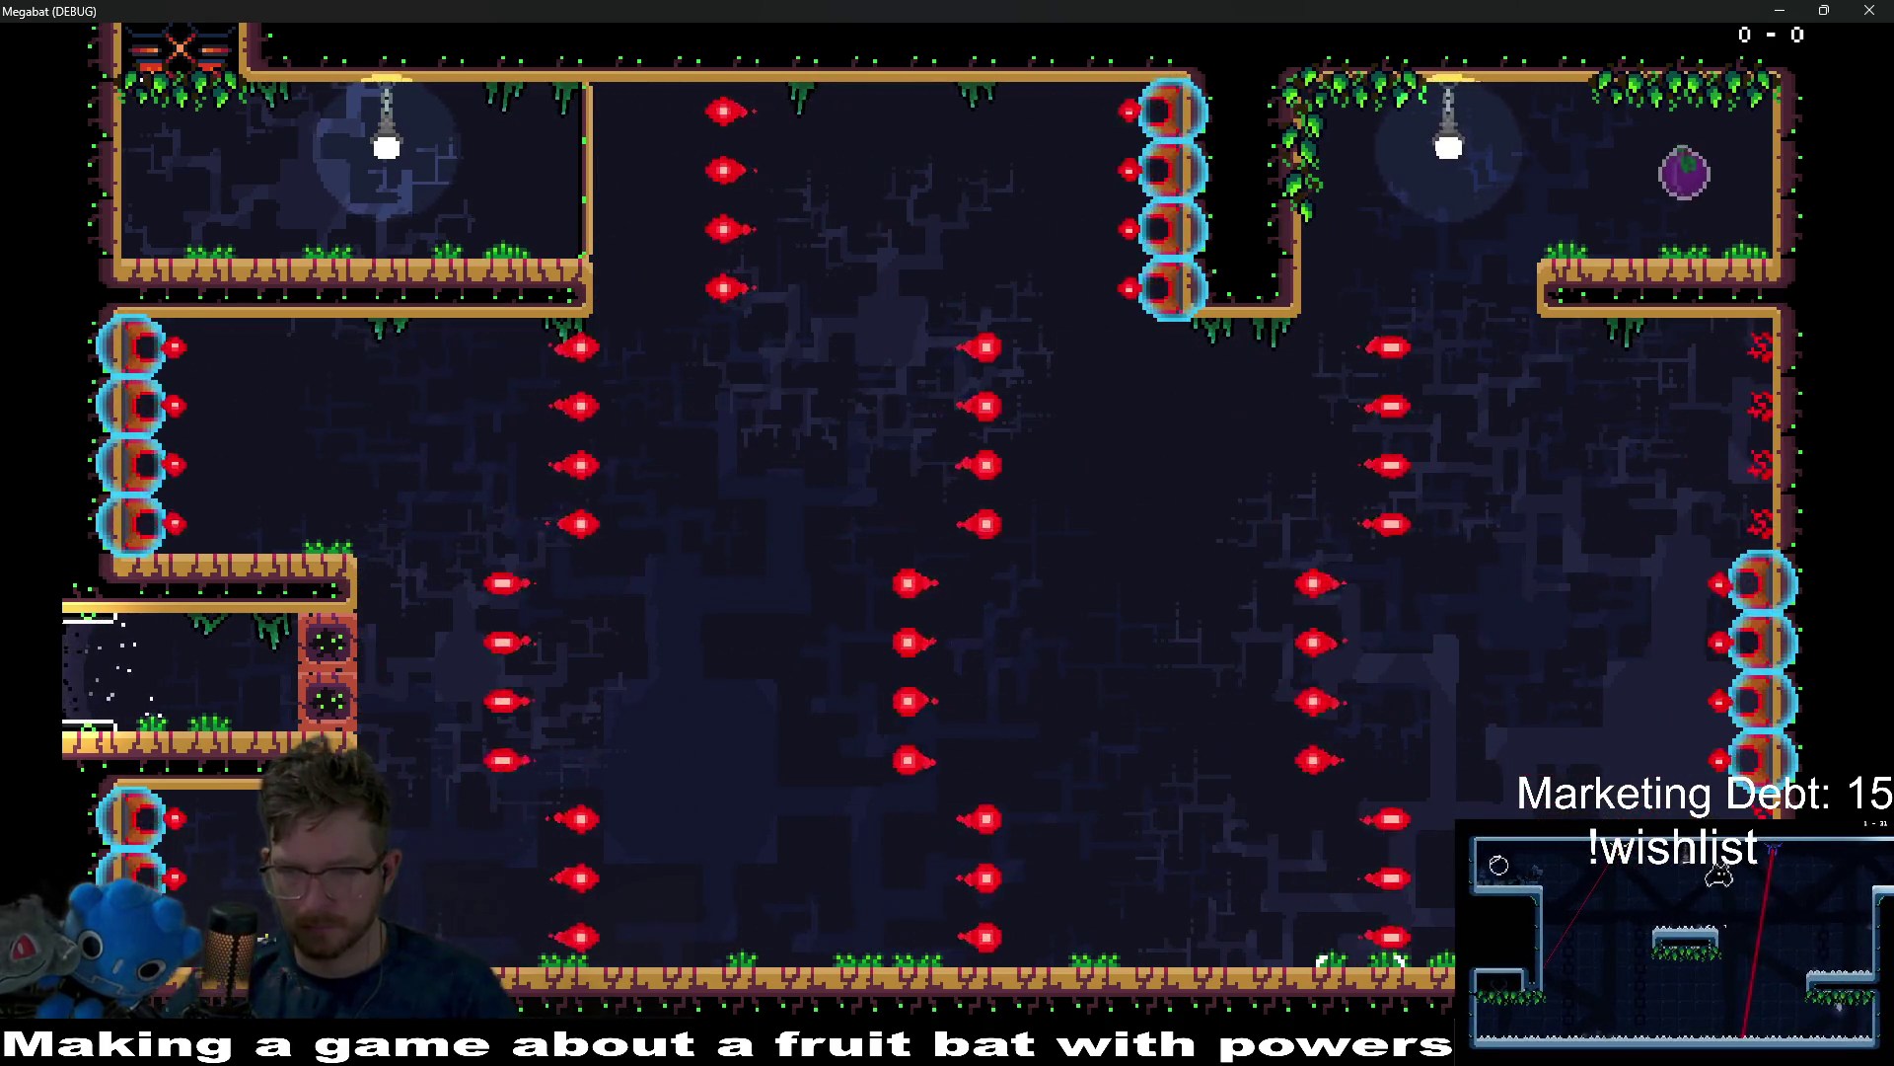
pyautogui.press('Left')
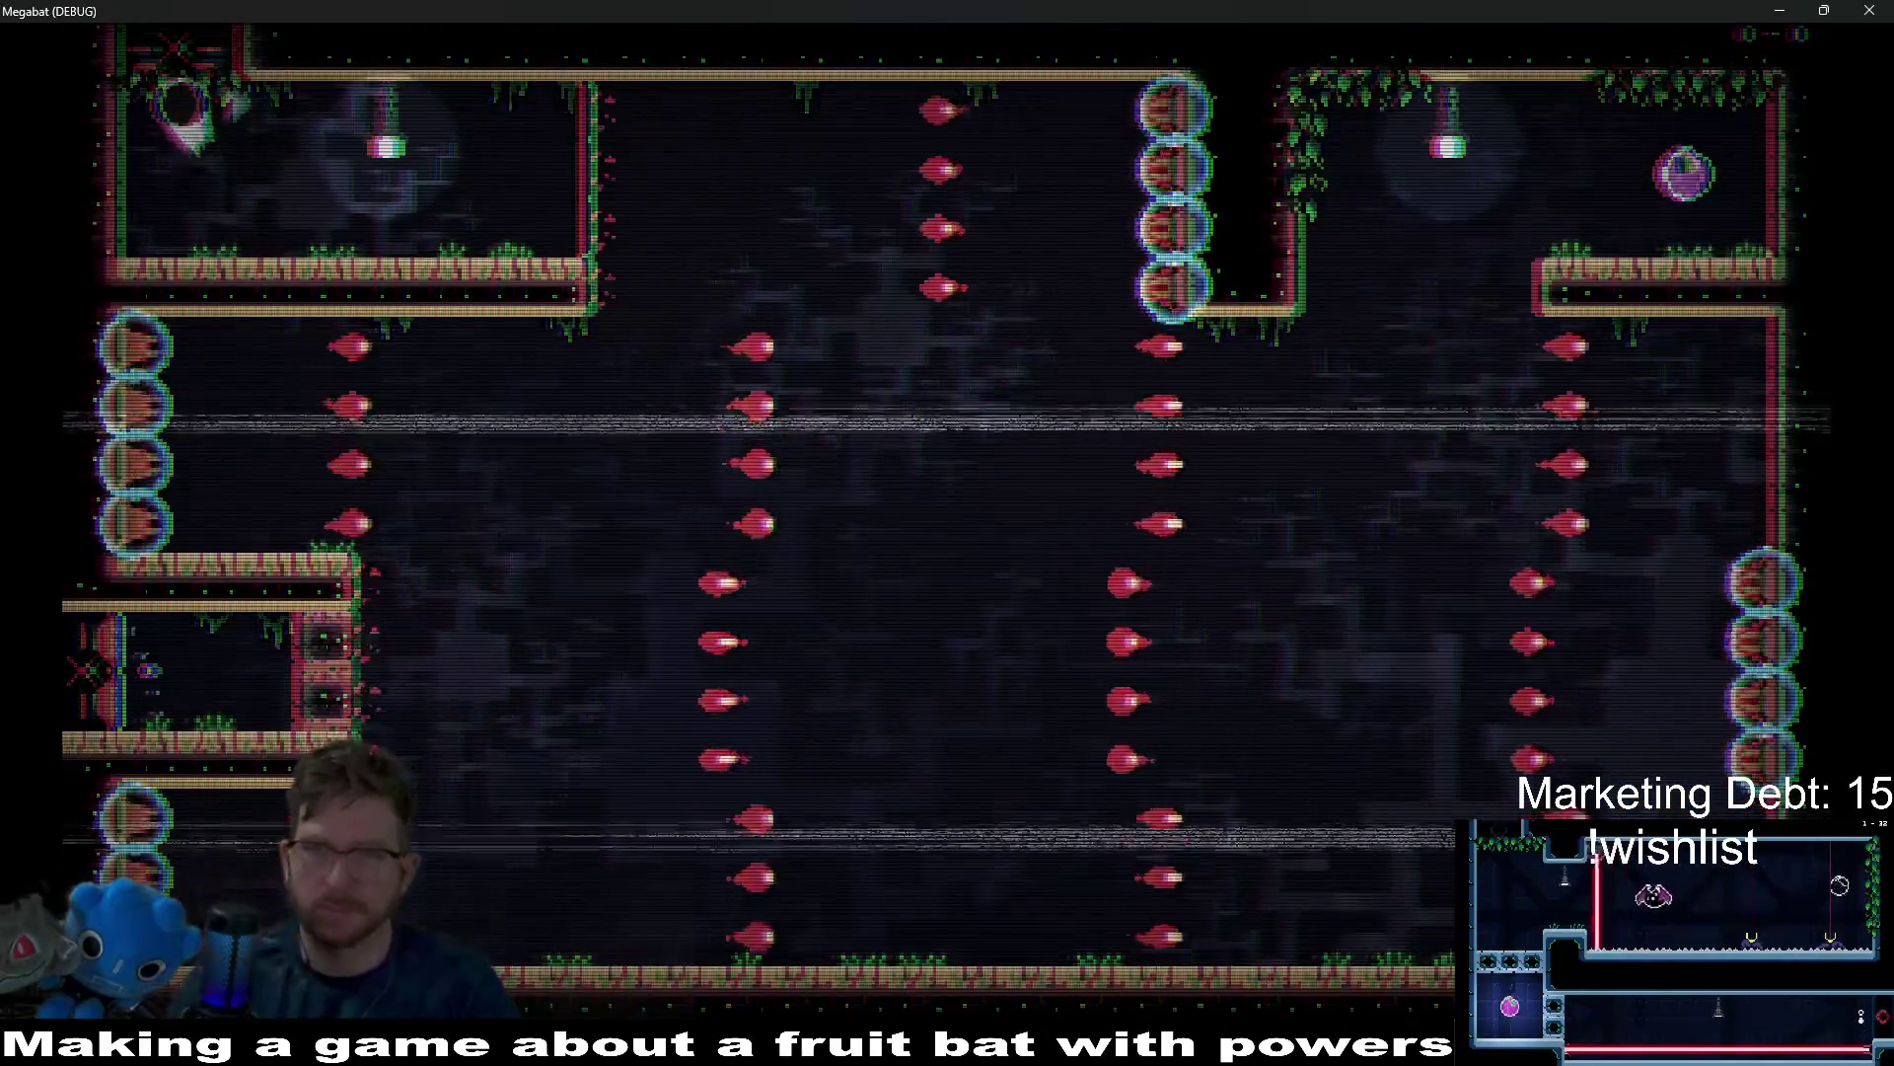
pyautogui.hotkey('alt', 'F4')
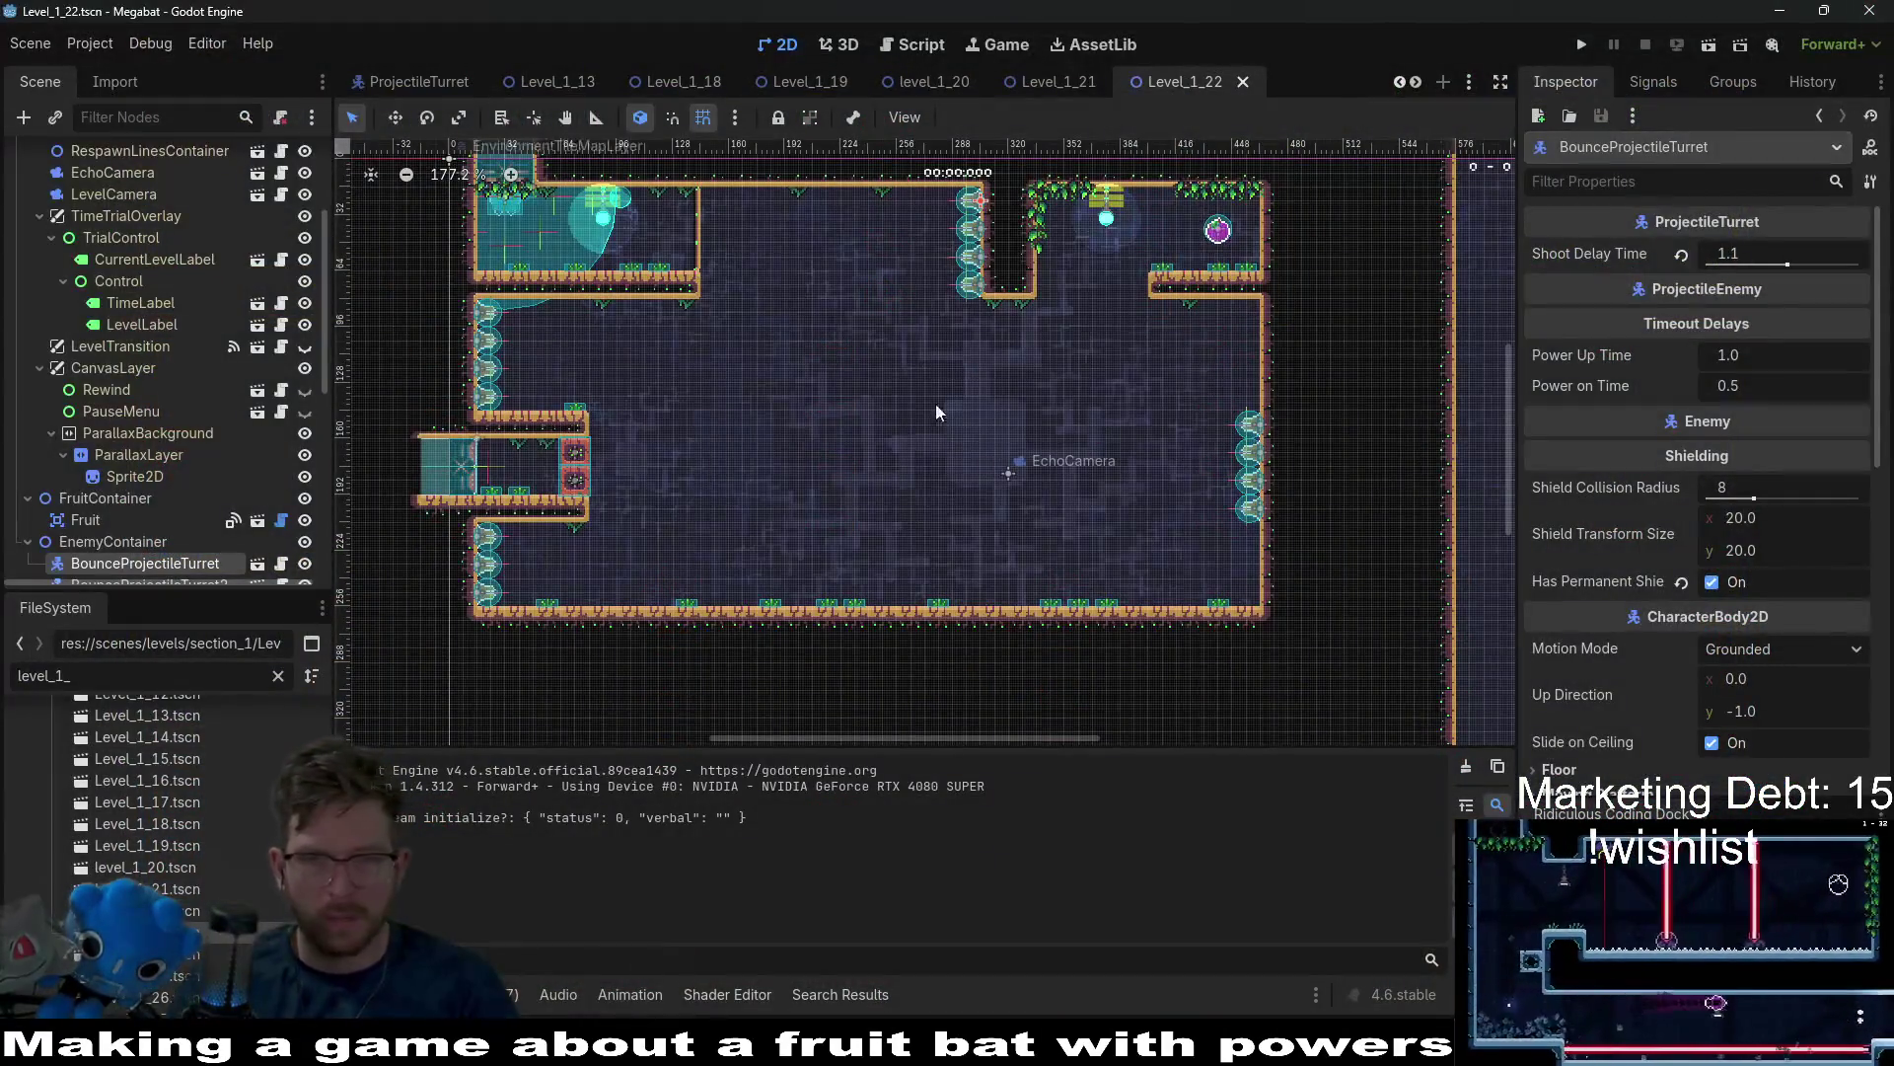
# Close the Level_1_22 through Level_1_13, Level_2_17 and ProjectileTurret scene tabs.
pyautogui.middleClick(1185, 77)
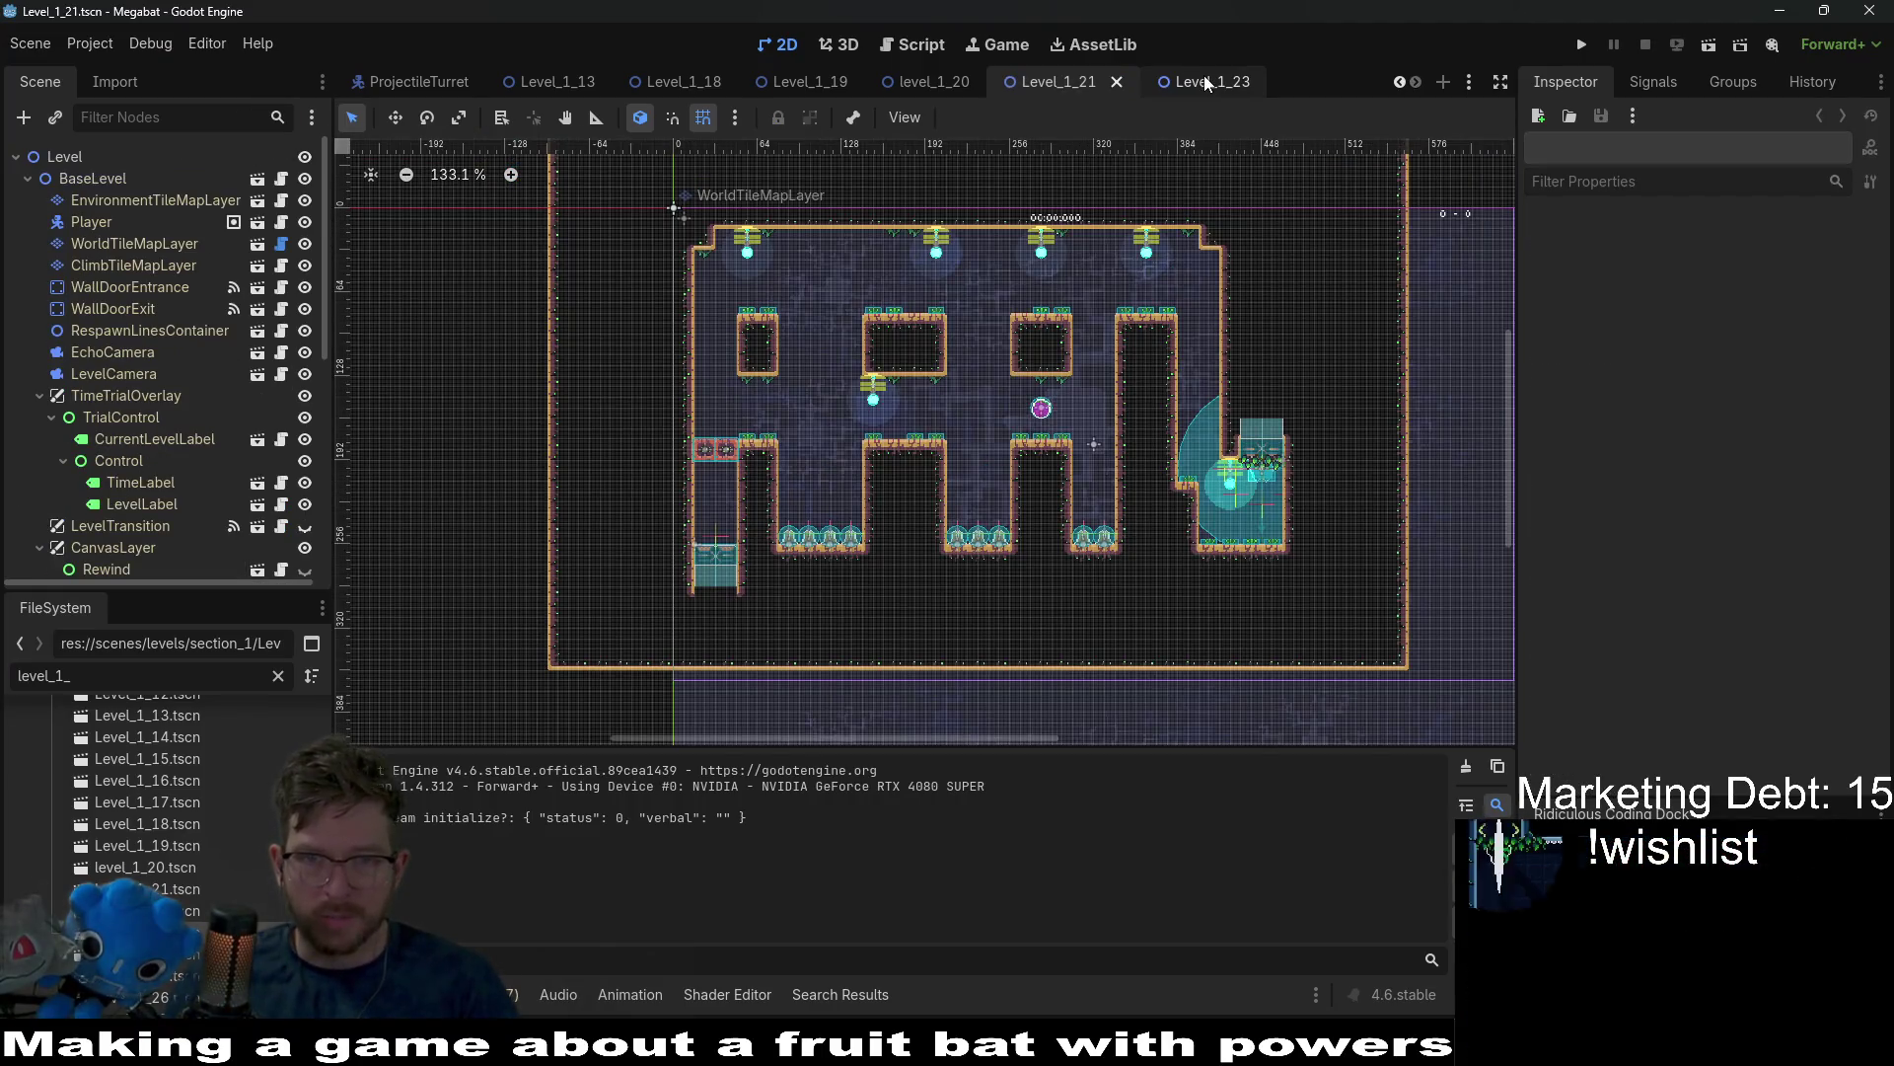
pyautogui.middleClick(1200, 77)
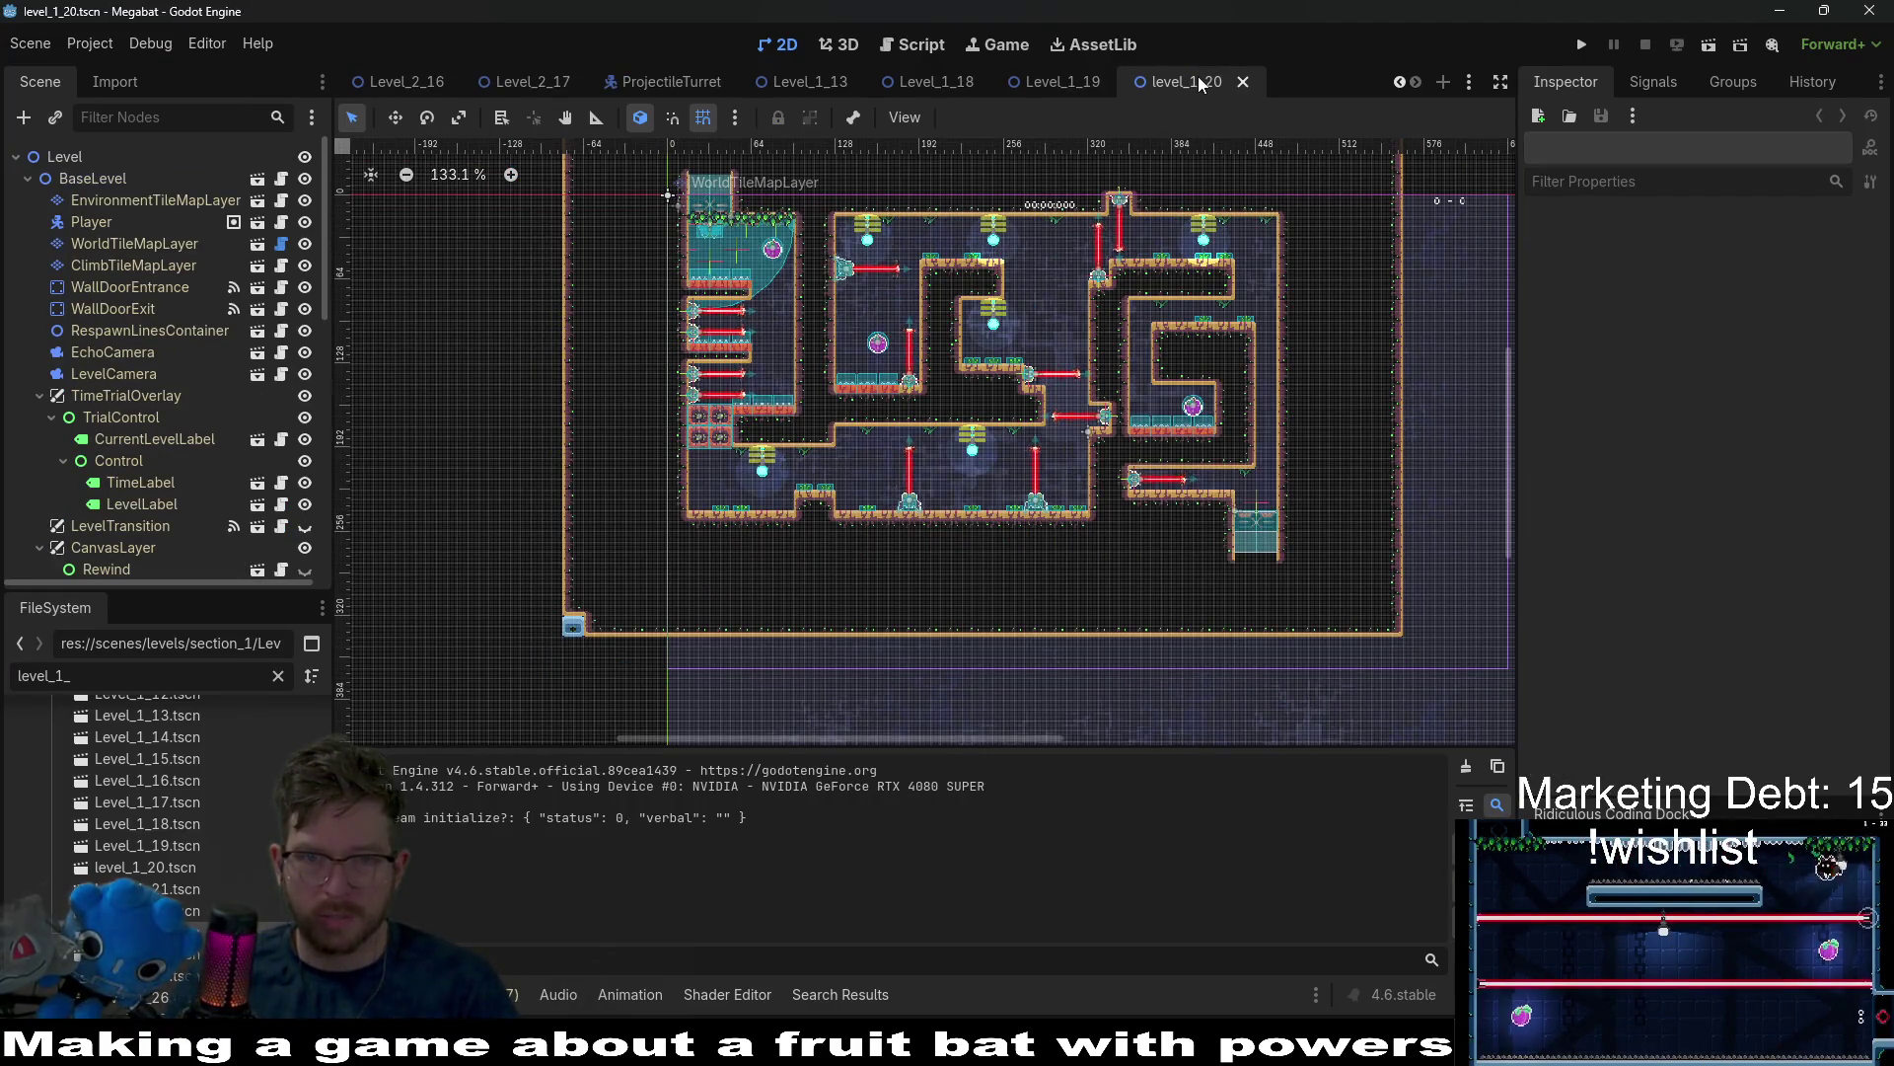
pyautogui.middleClick(1197, 75)
pyautogui.middleClick(1197, 75)
pyautogui.middleClick(1198, 75)
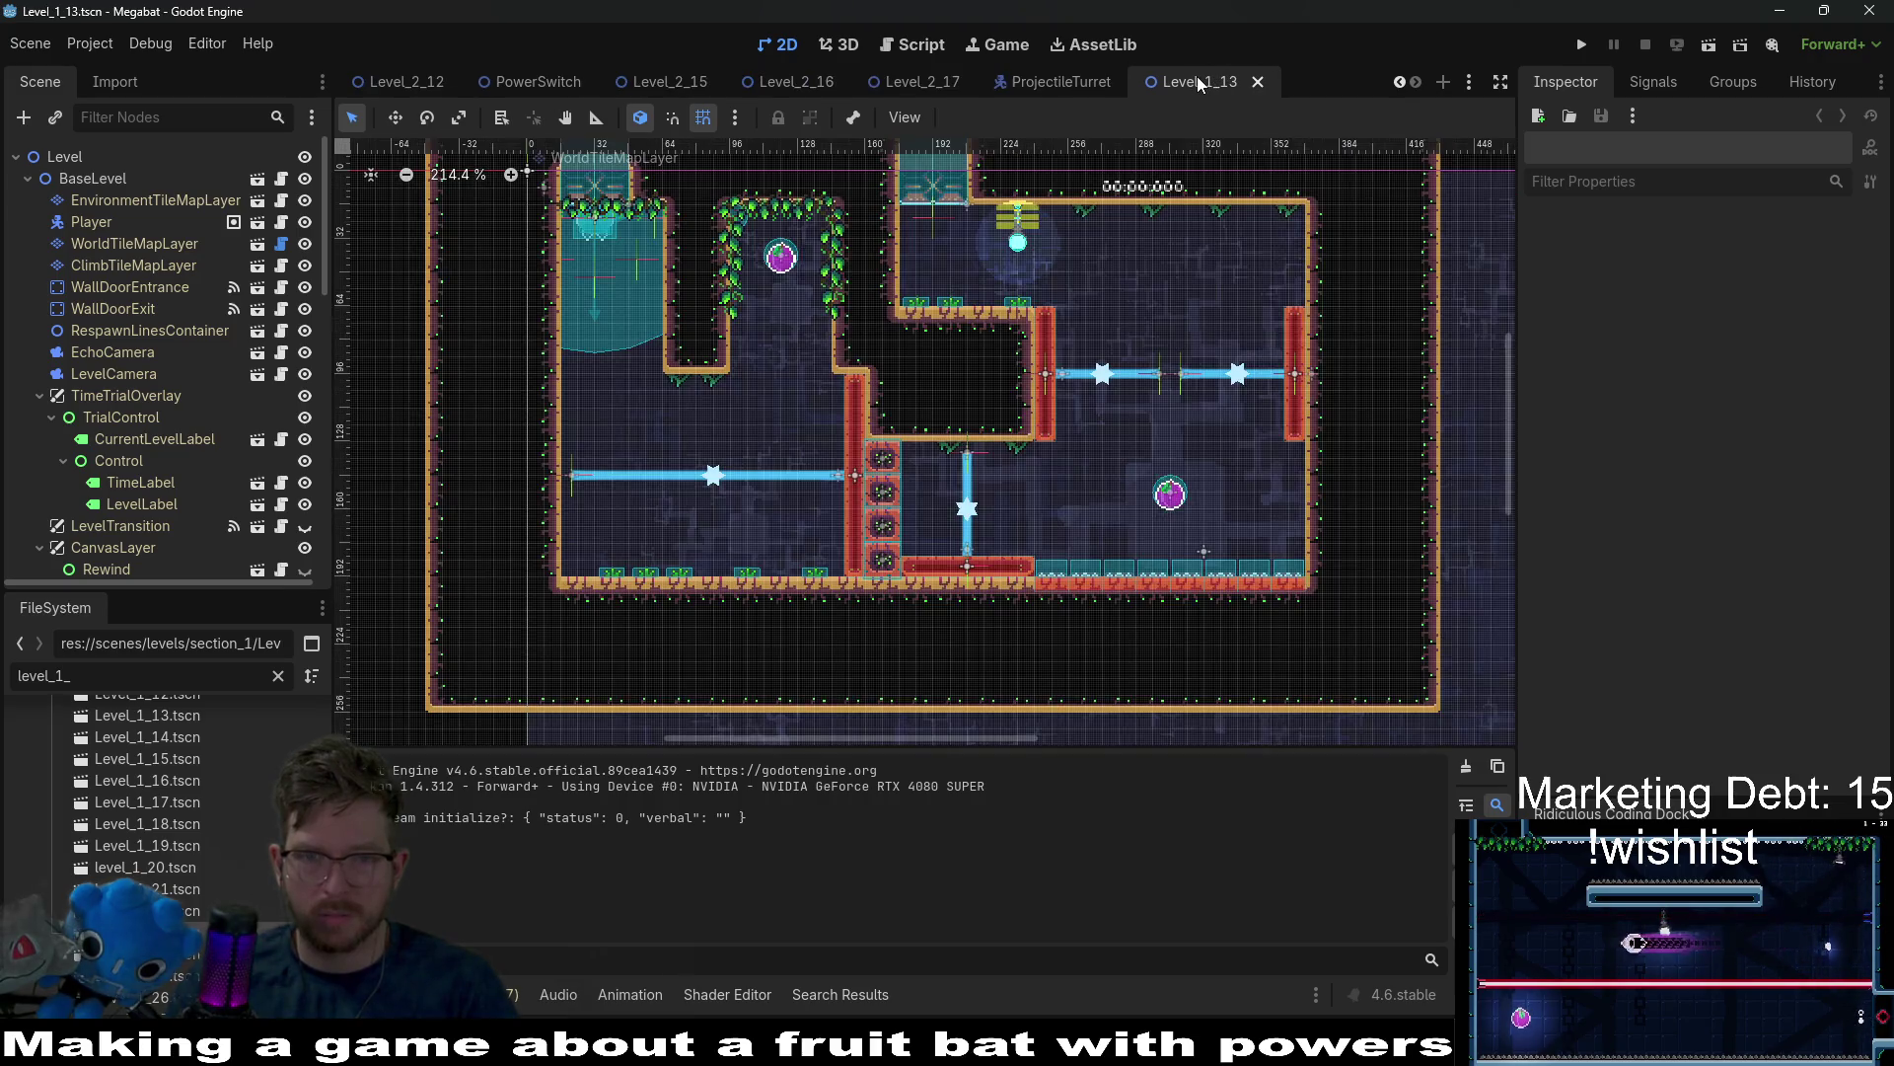
pyautogui.rightClick(1197, 75)
pyautogui.middleClick(1188, 77)
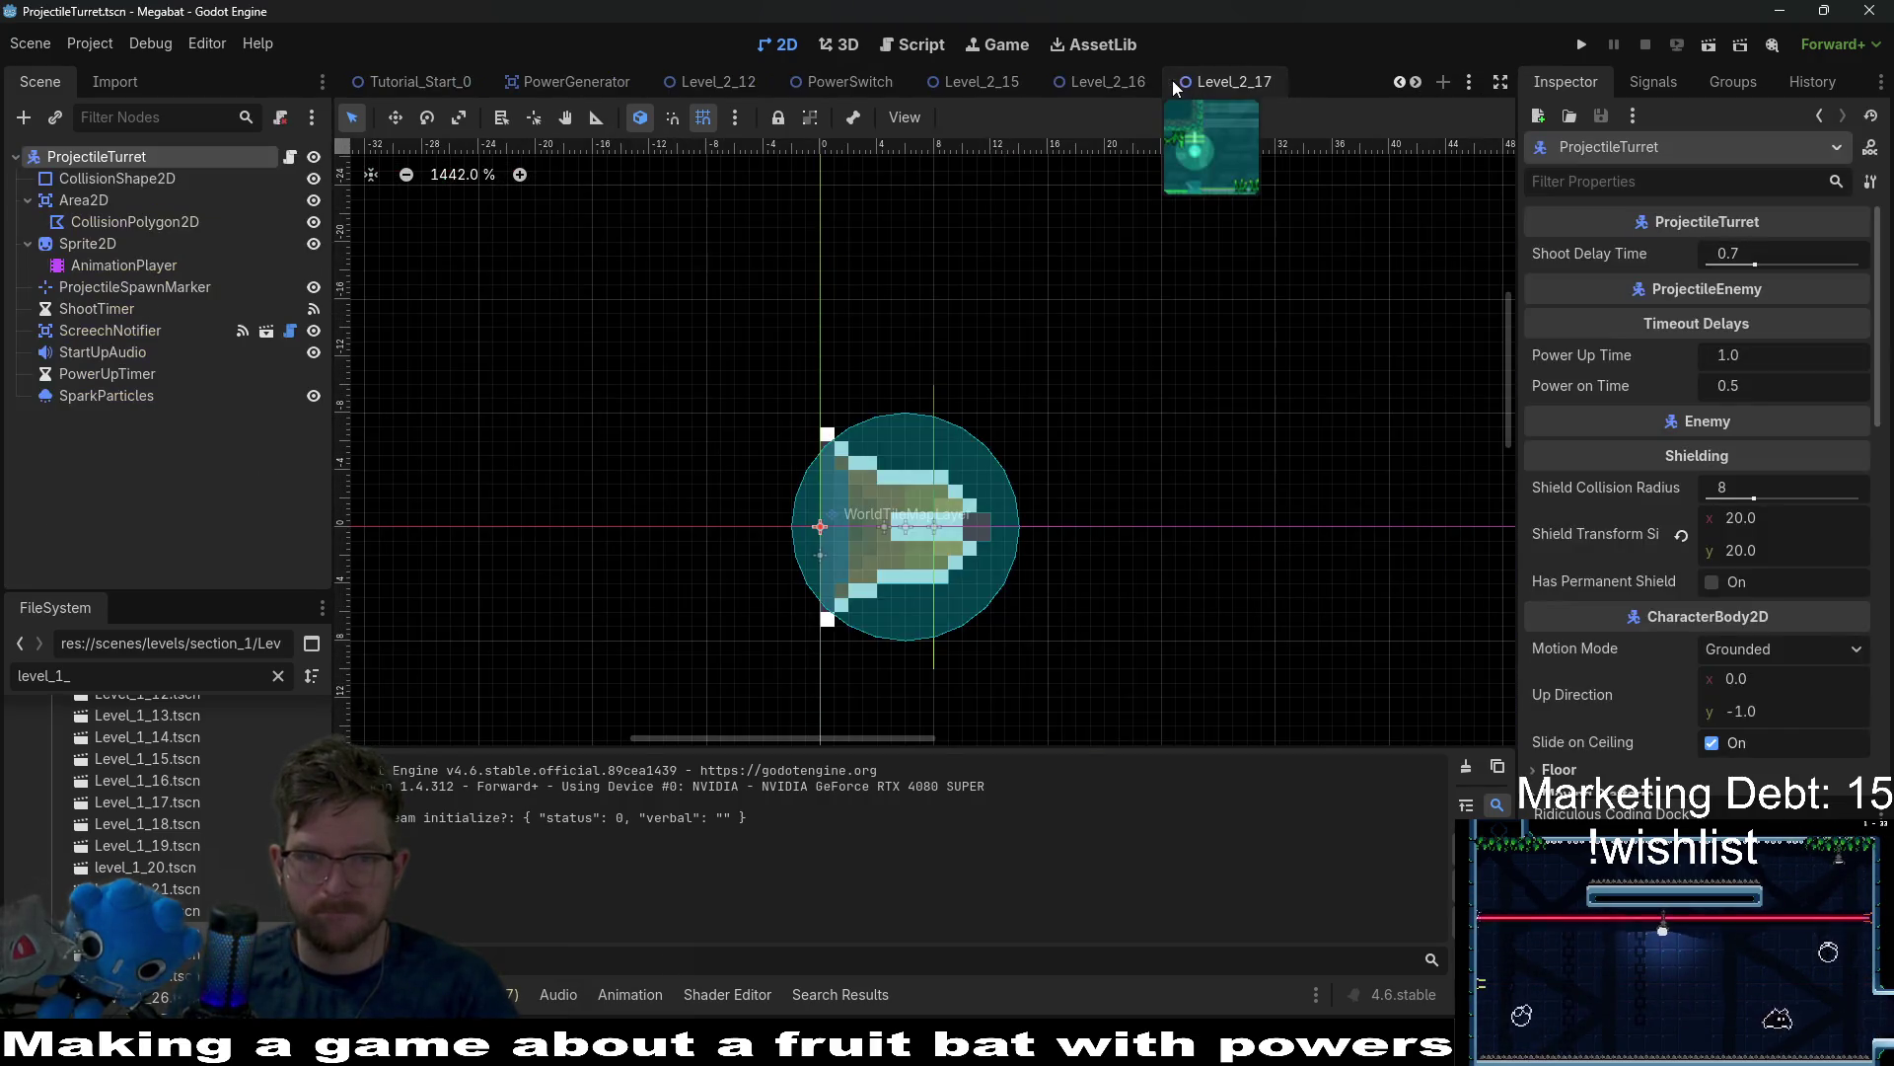
pyautogui.middleClick(1172, 79)
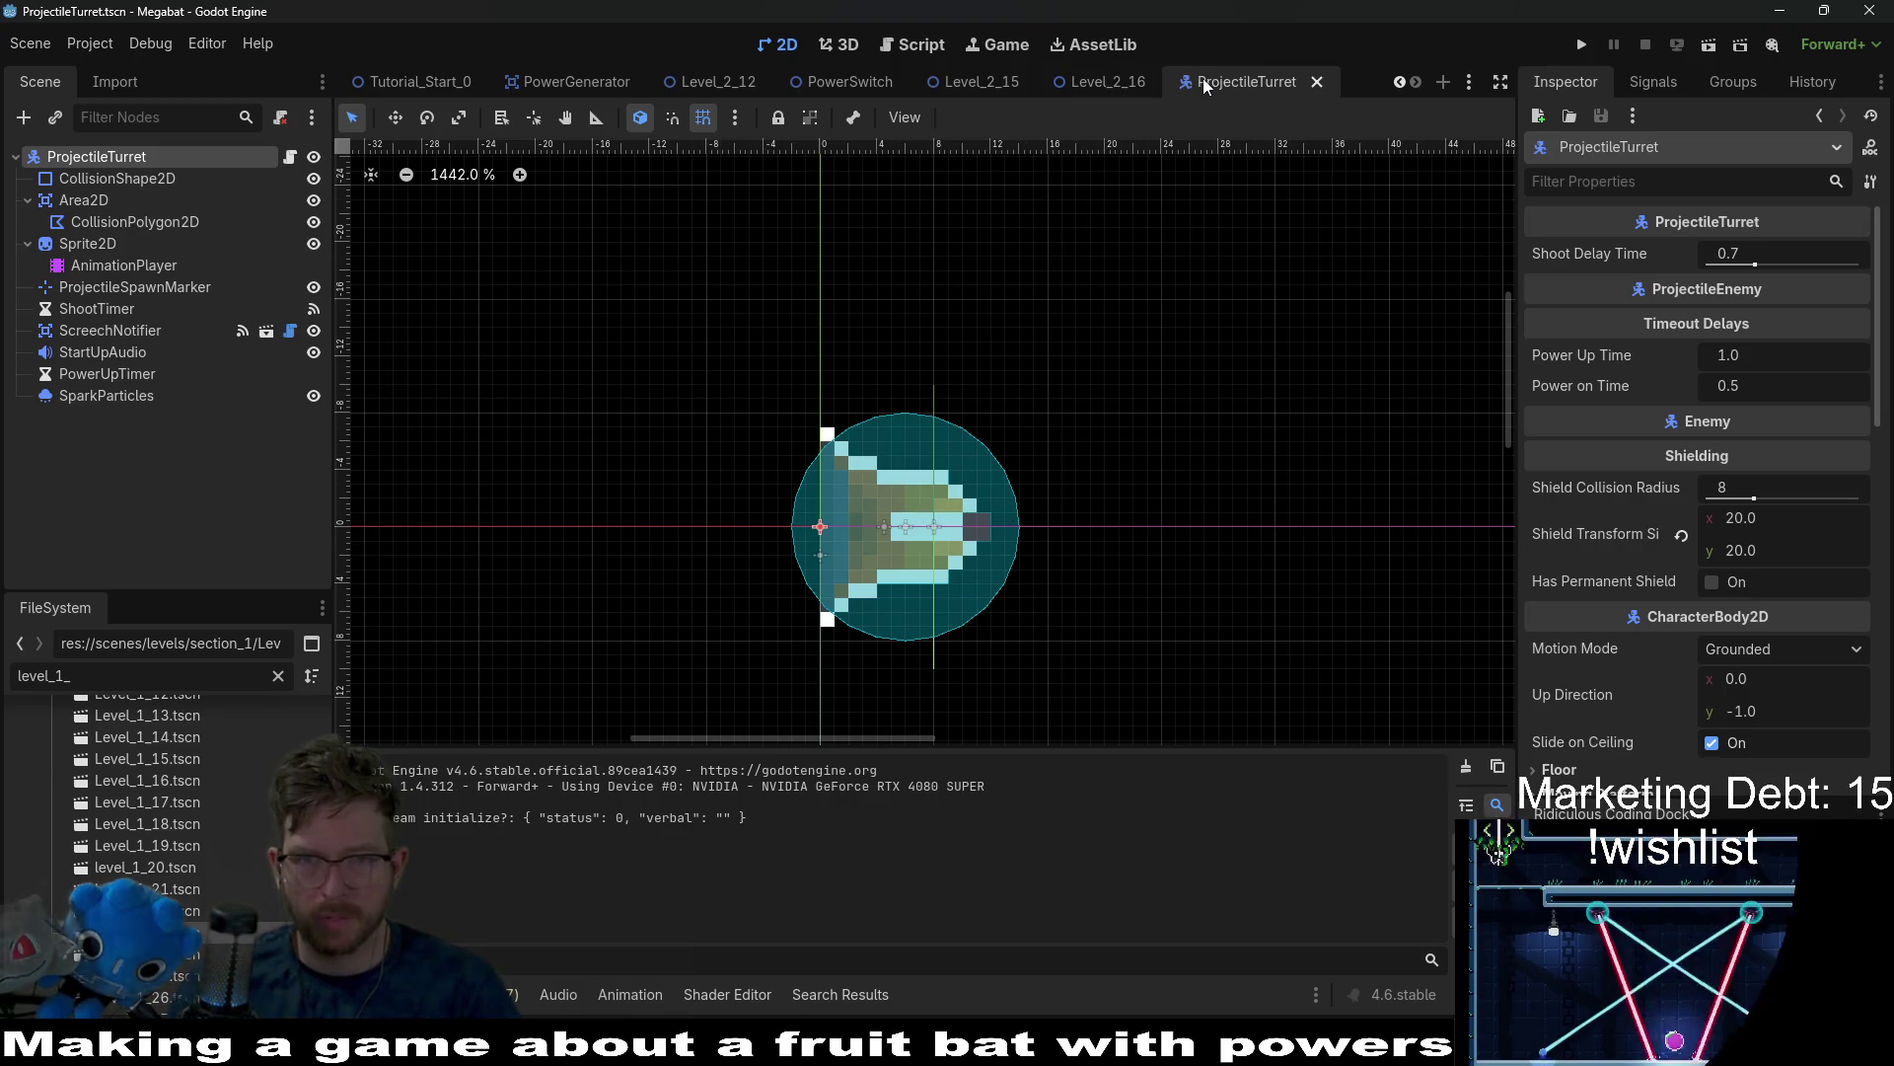
pyautogui.middleClick(1205, 74)
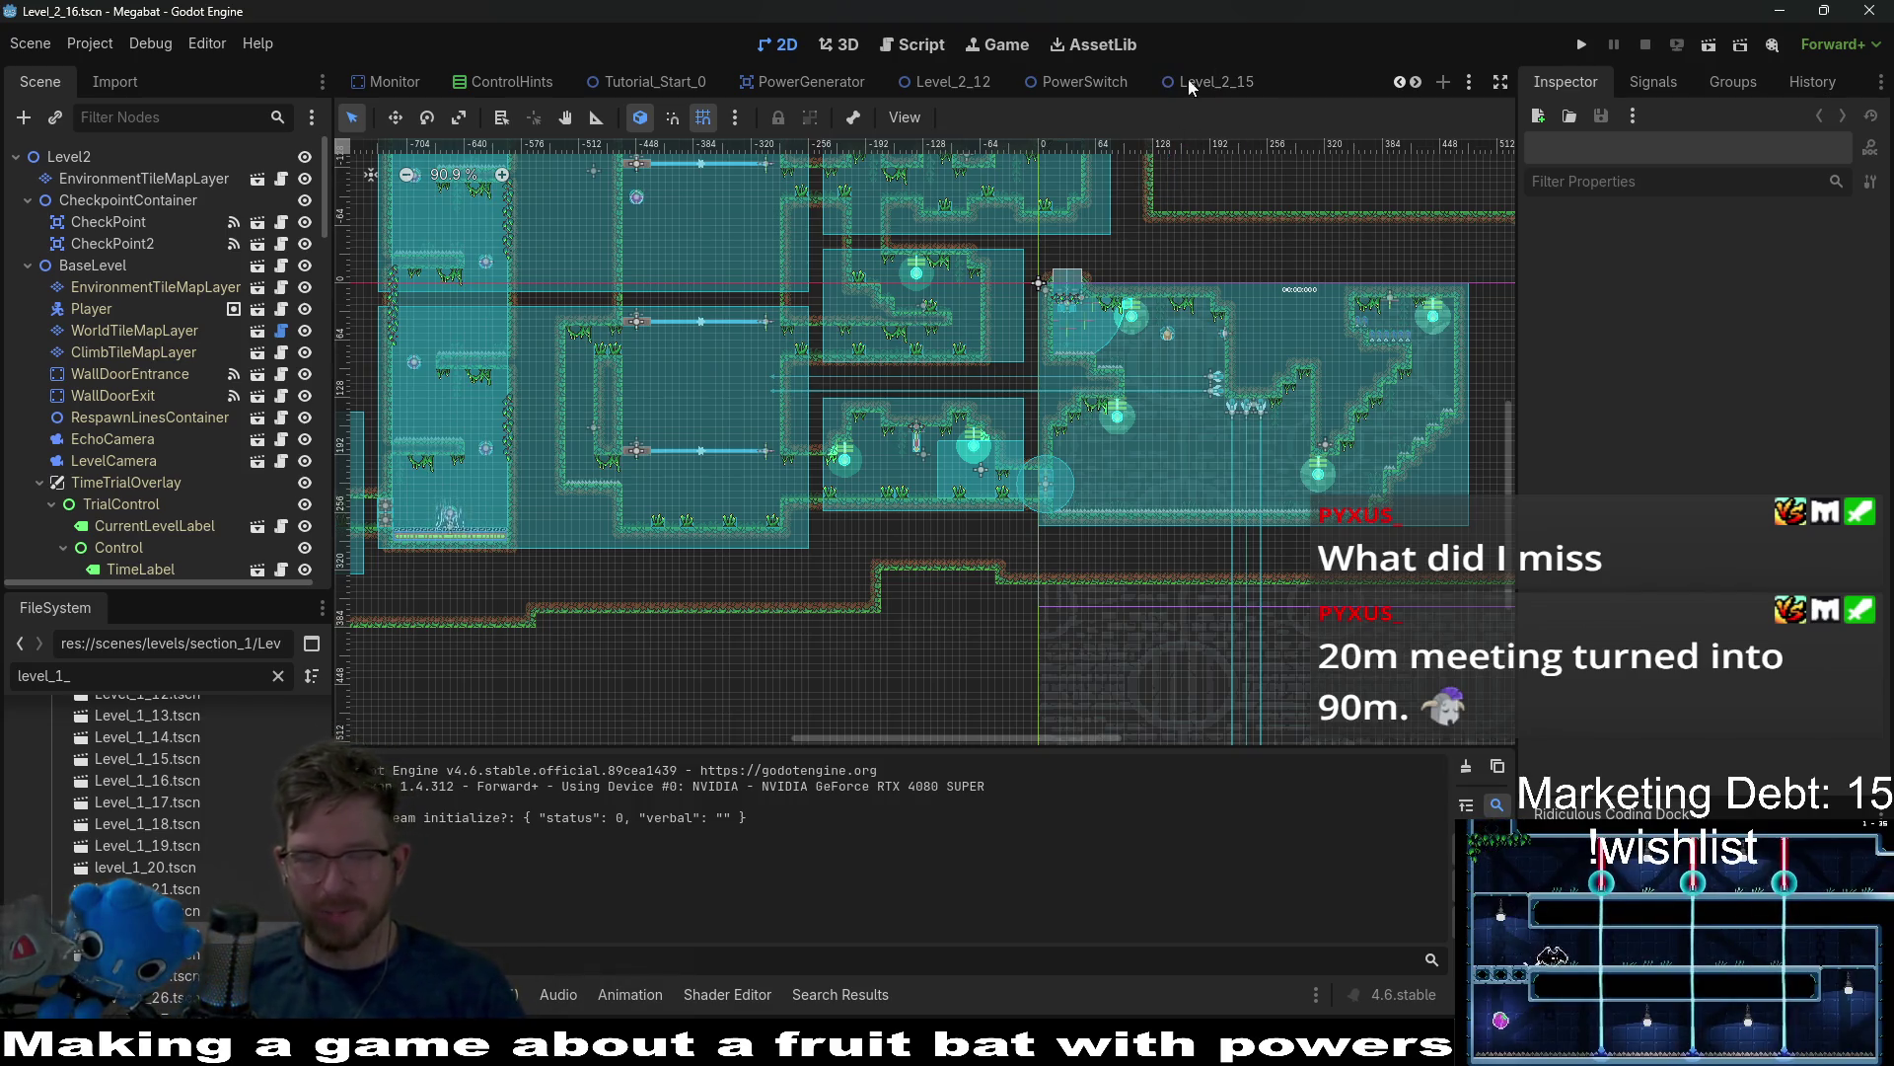
# Close the Level_2_15, PowerSwitch, Level_2_16 and Level_2_12 tabs, leaving Tutorial_Start_0 open.
pyautogui.click(1212, 80)
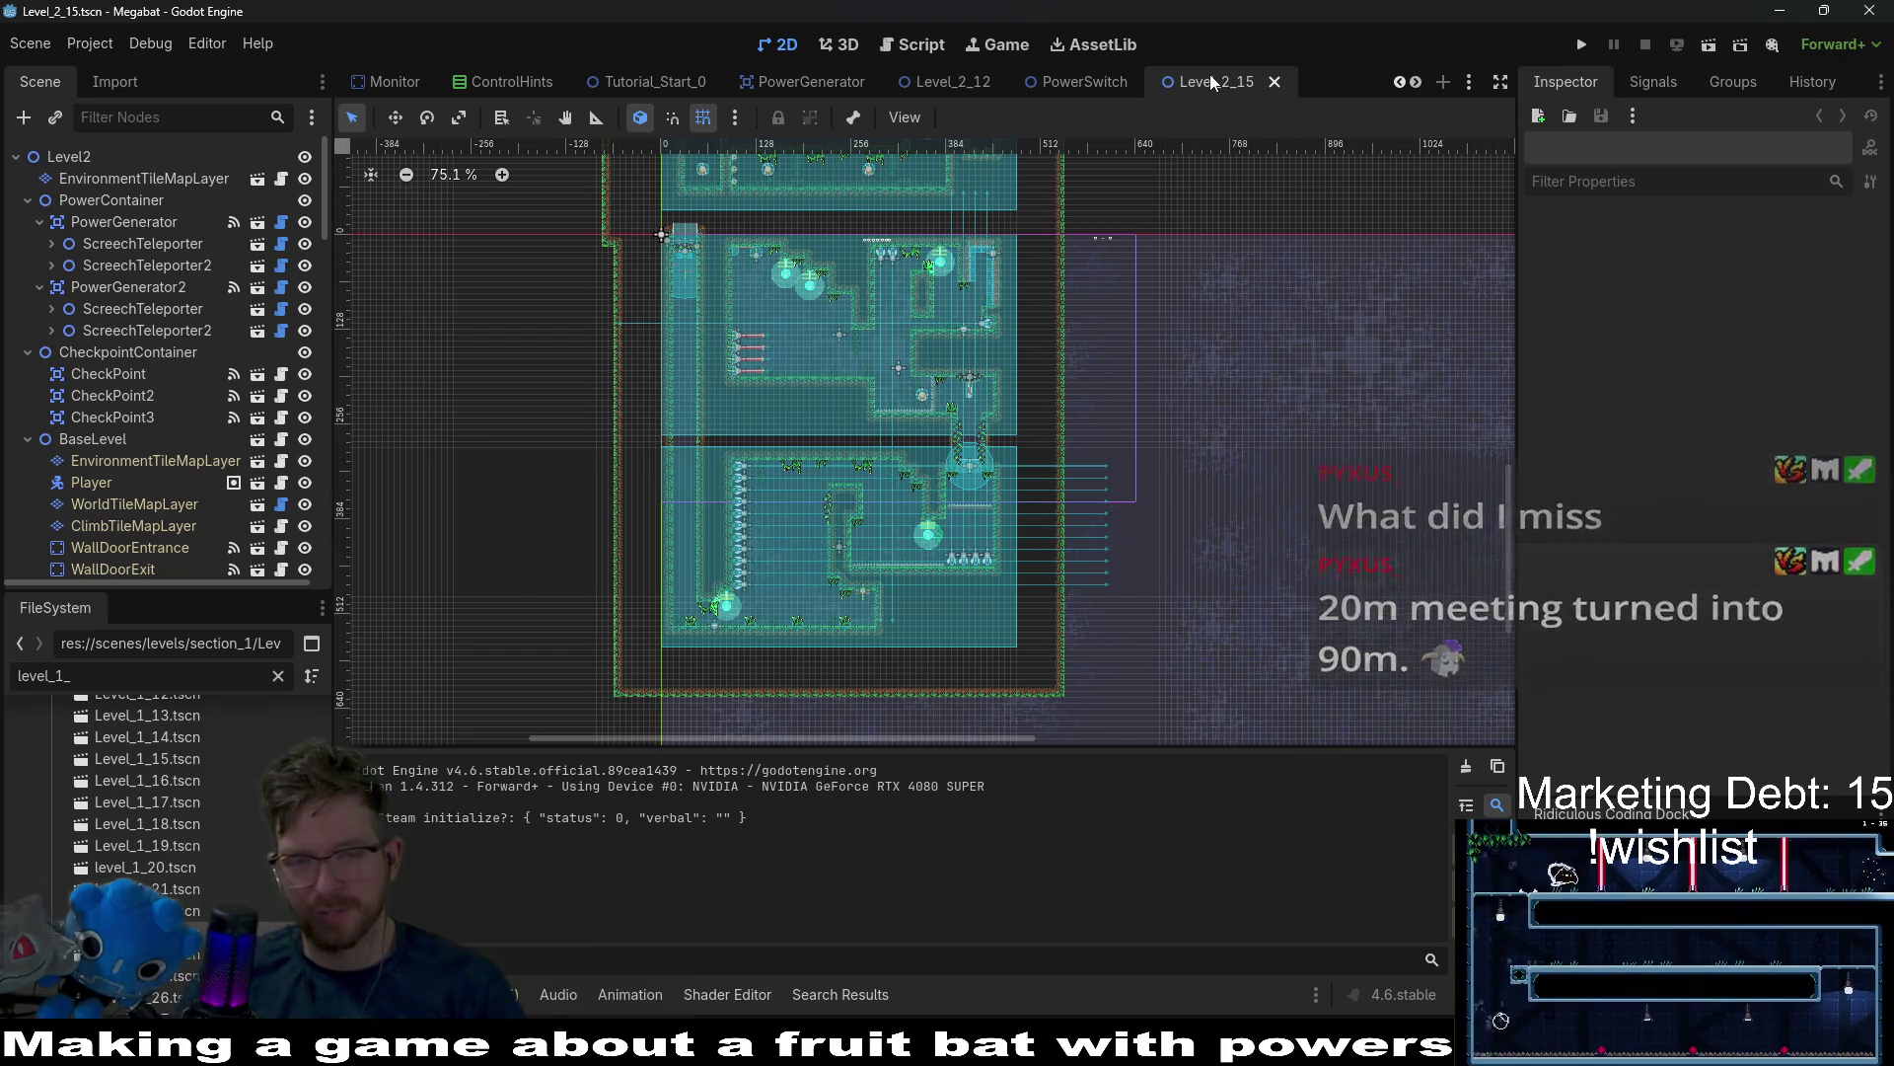
pyautogui.middleClick(1212, 77)
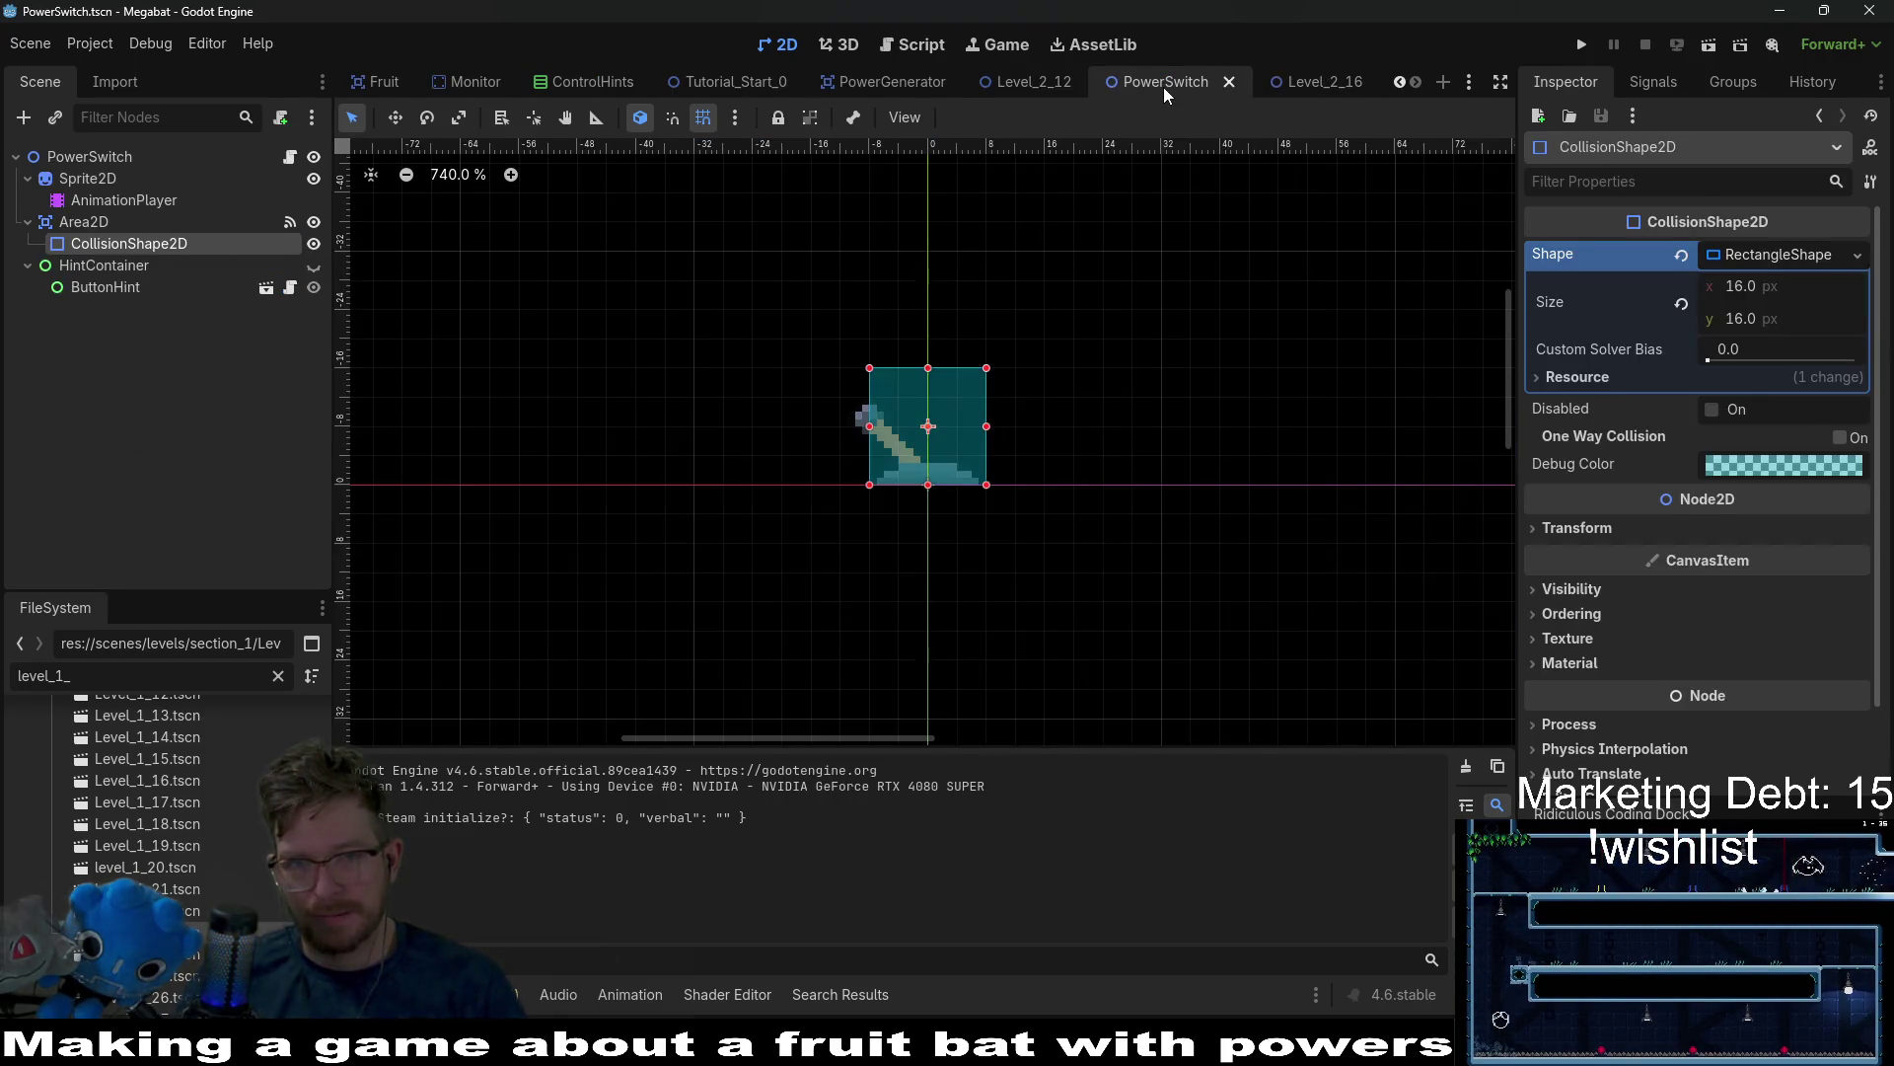
pyautogui.middleClick(1165, 84)
pyautogui.middleClick(1168, 87)
pyautogui.middleClick(1169, 87)
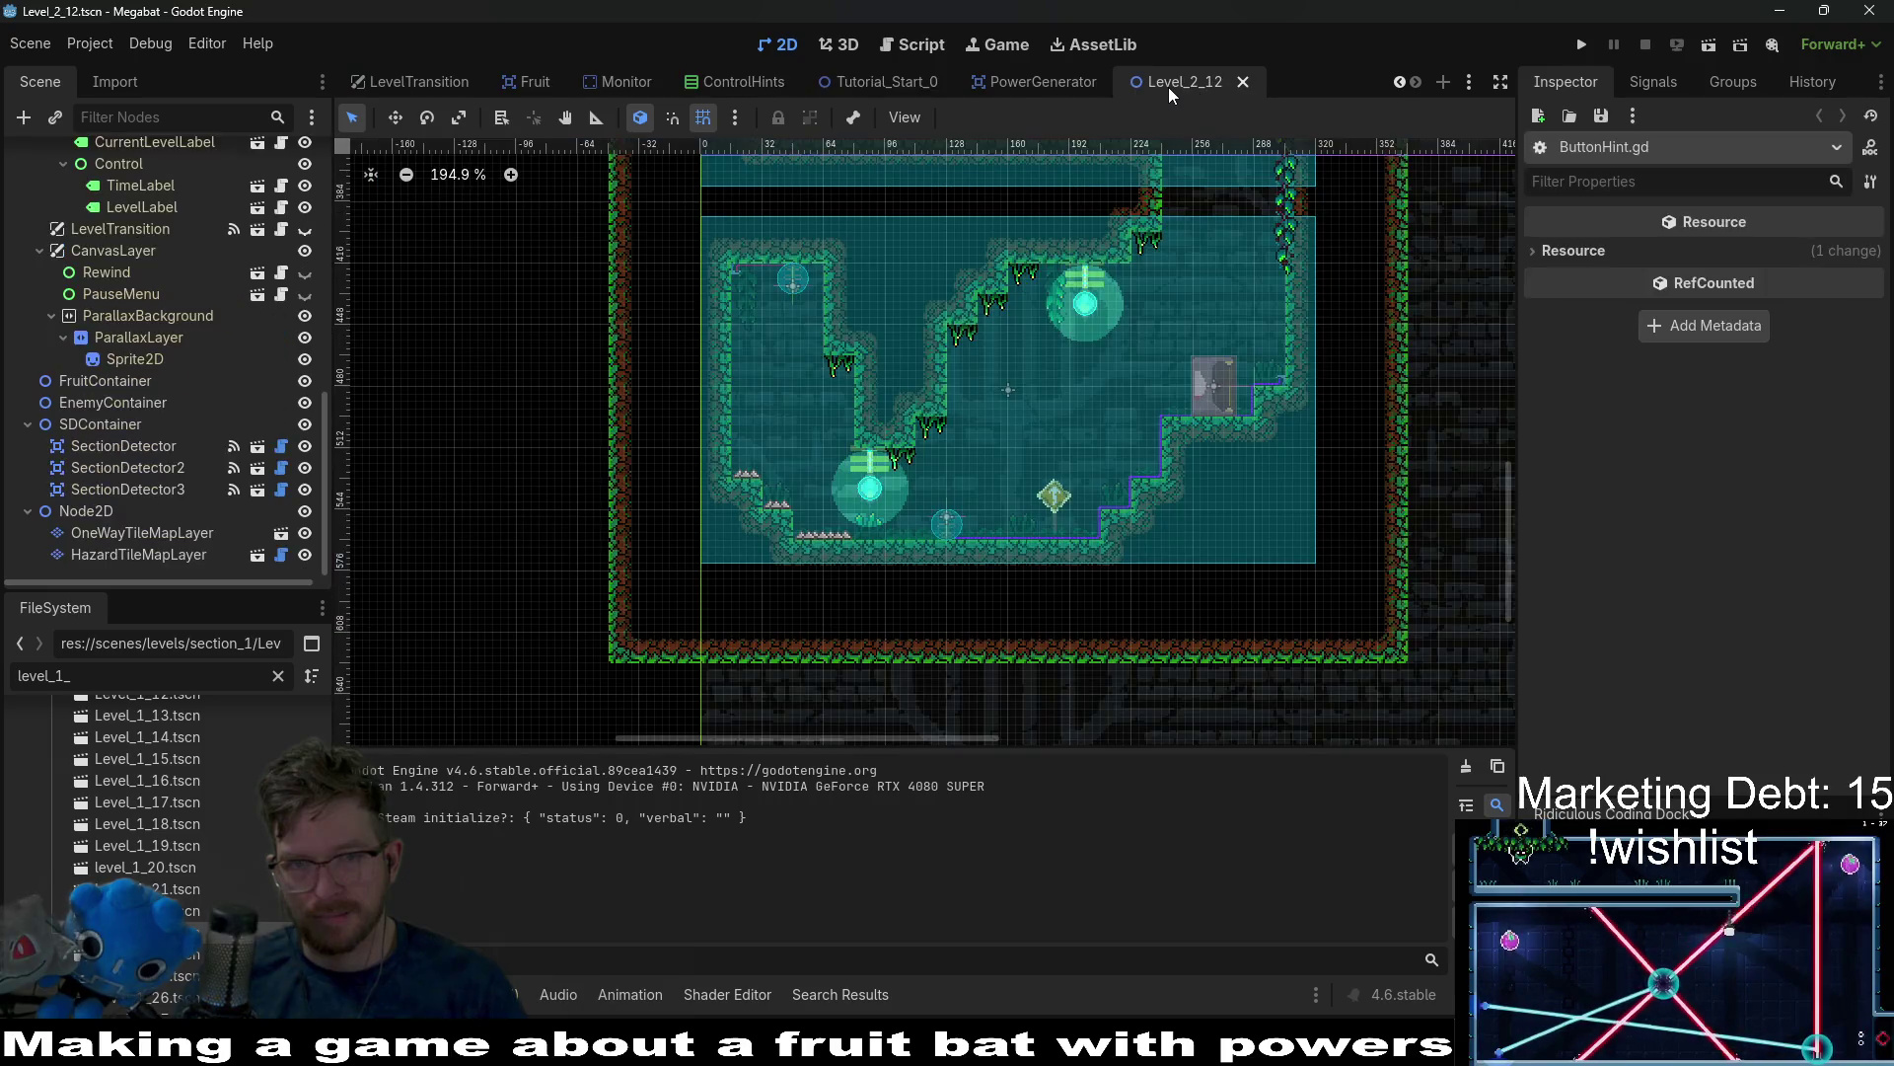
pyautogui.middleClick(1168, 87)
pyautogui.rightClick(98, 554)
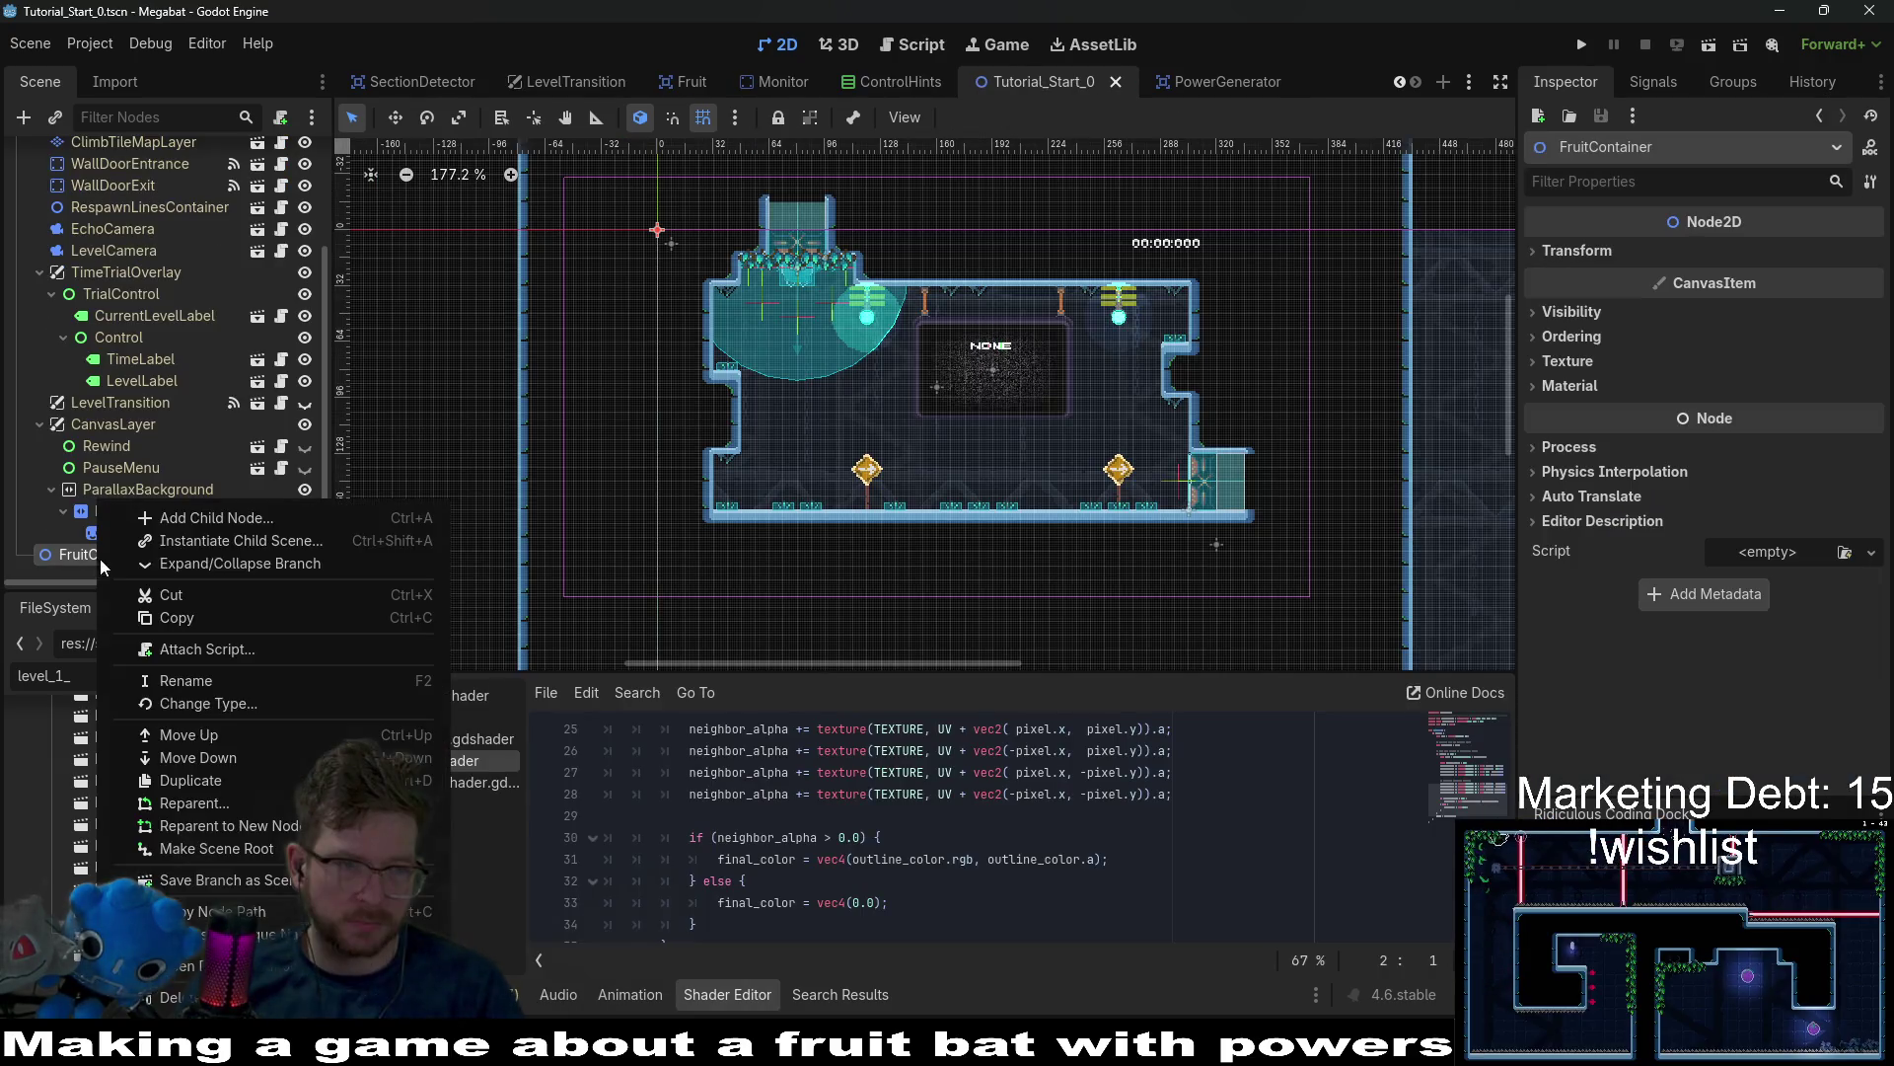
# Instance PowerGenerator.tscn under FruitContainer and move it down onto the room's floor.
pyautogui.click(167, 545)
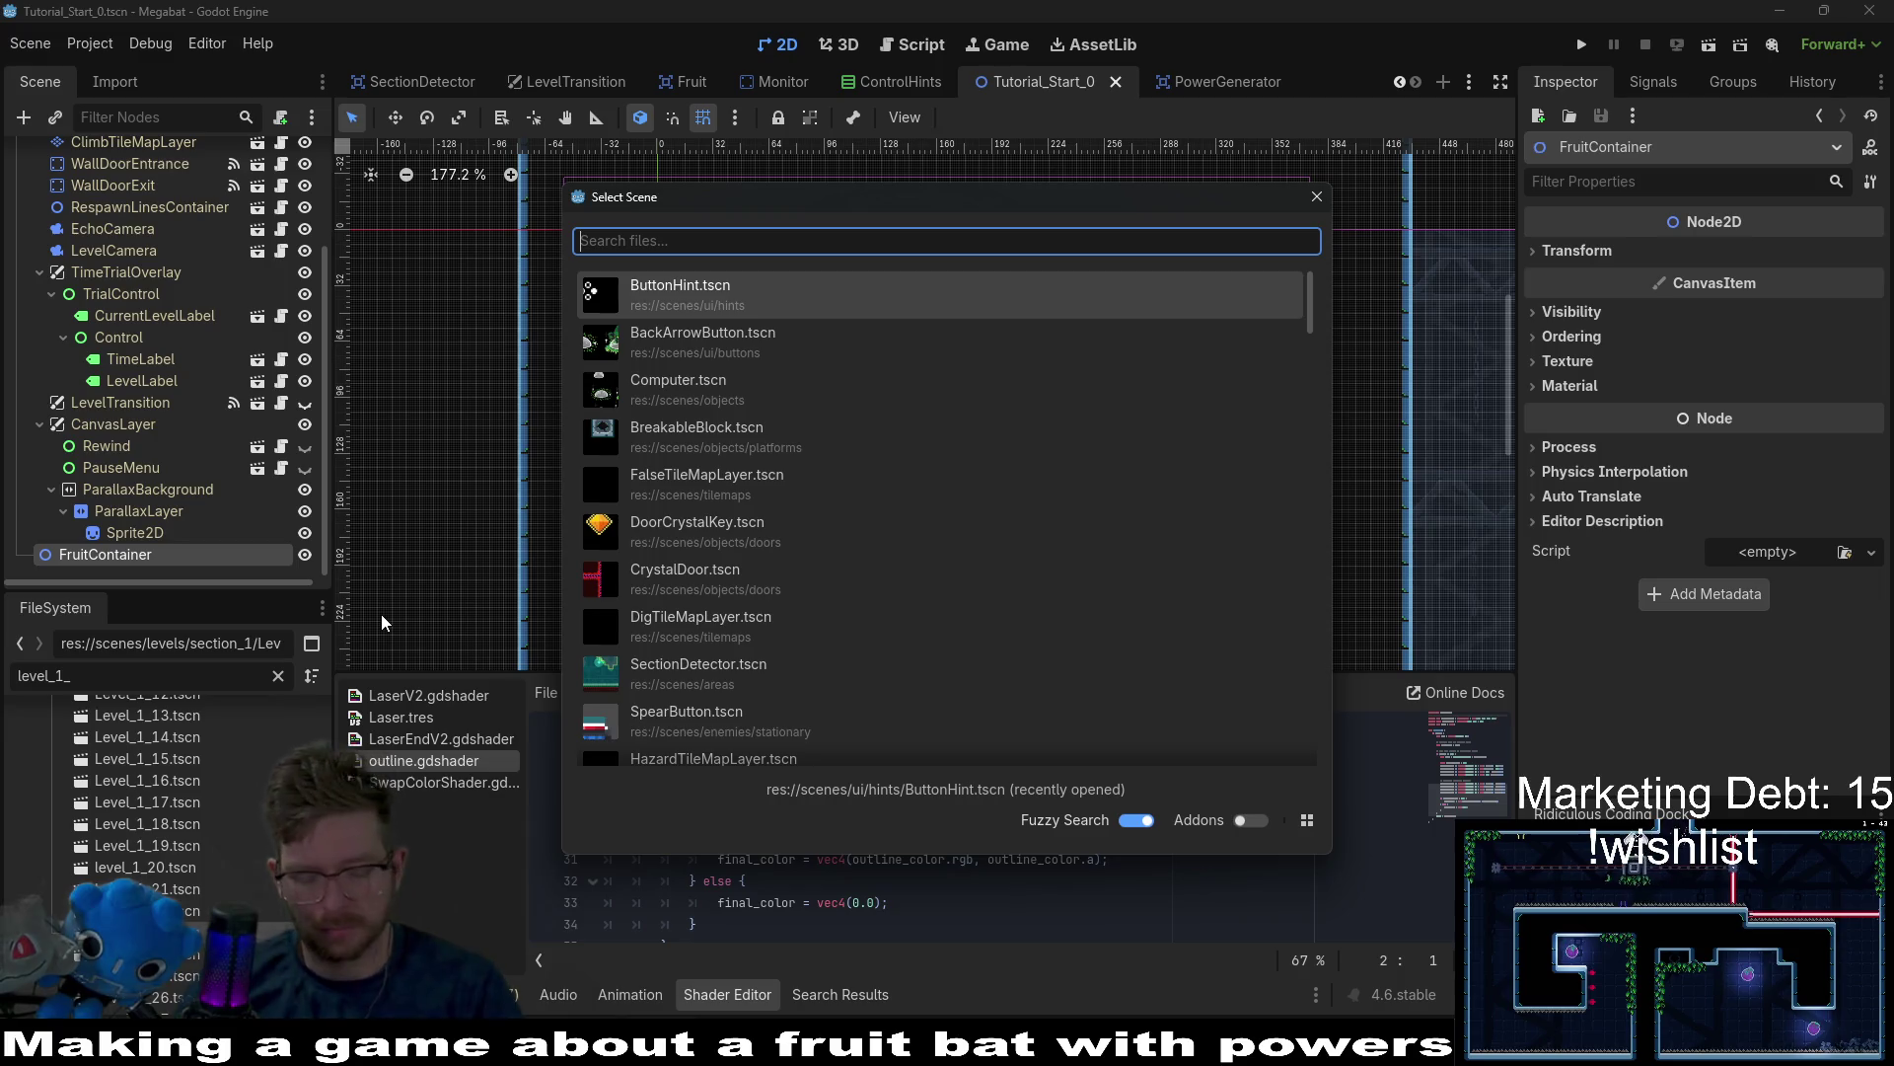
pyautogui.write('powerg')
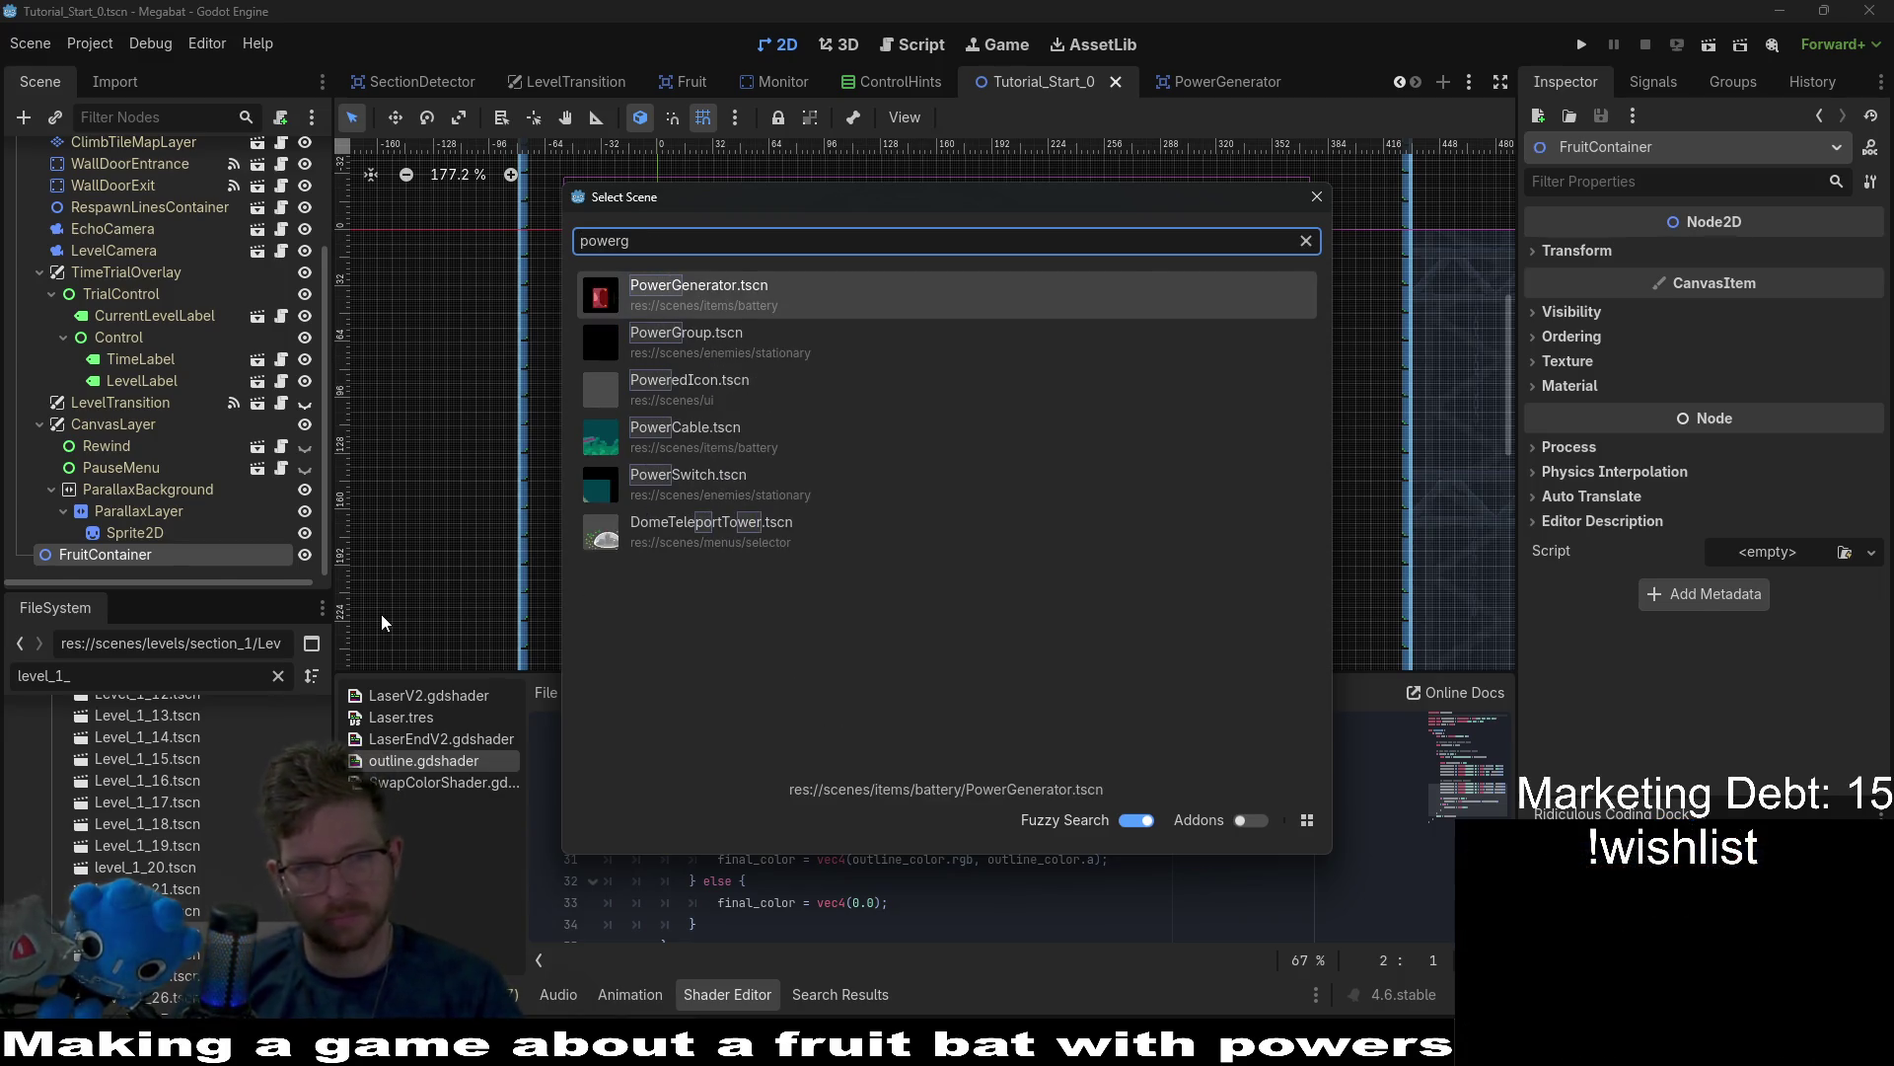
pyautogui.press('Return')
pyautogui.press('w')
pyautogui.moveTo(812, 421); pyautogui.dragTo(935, 504)
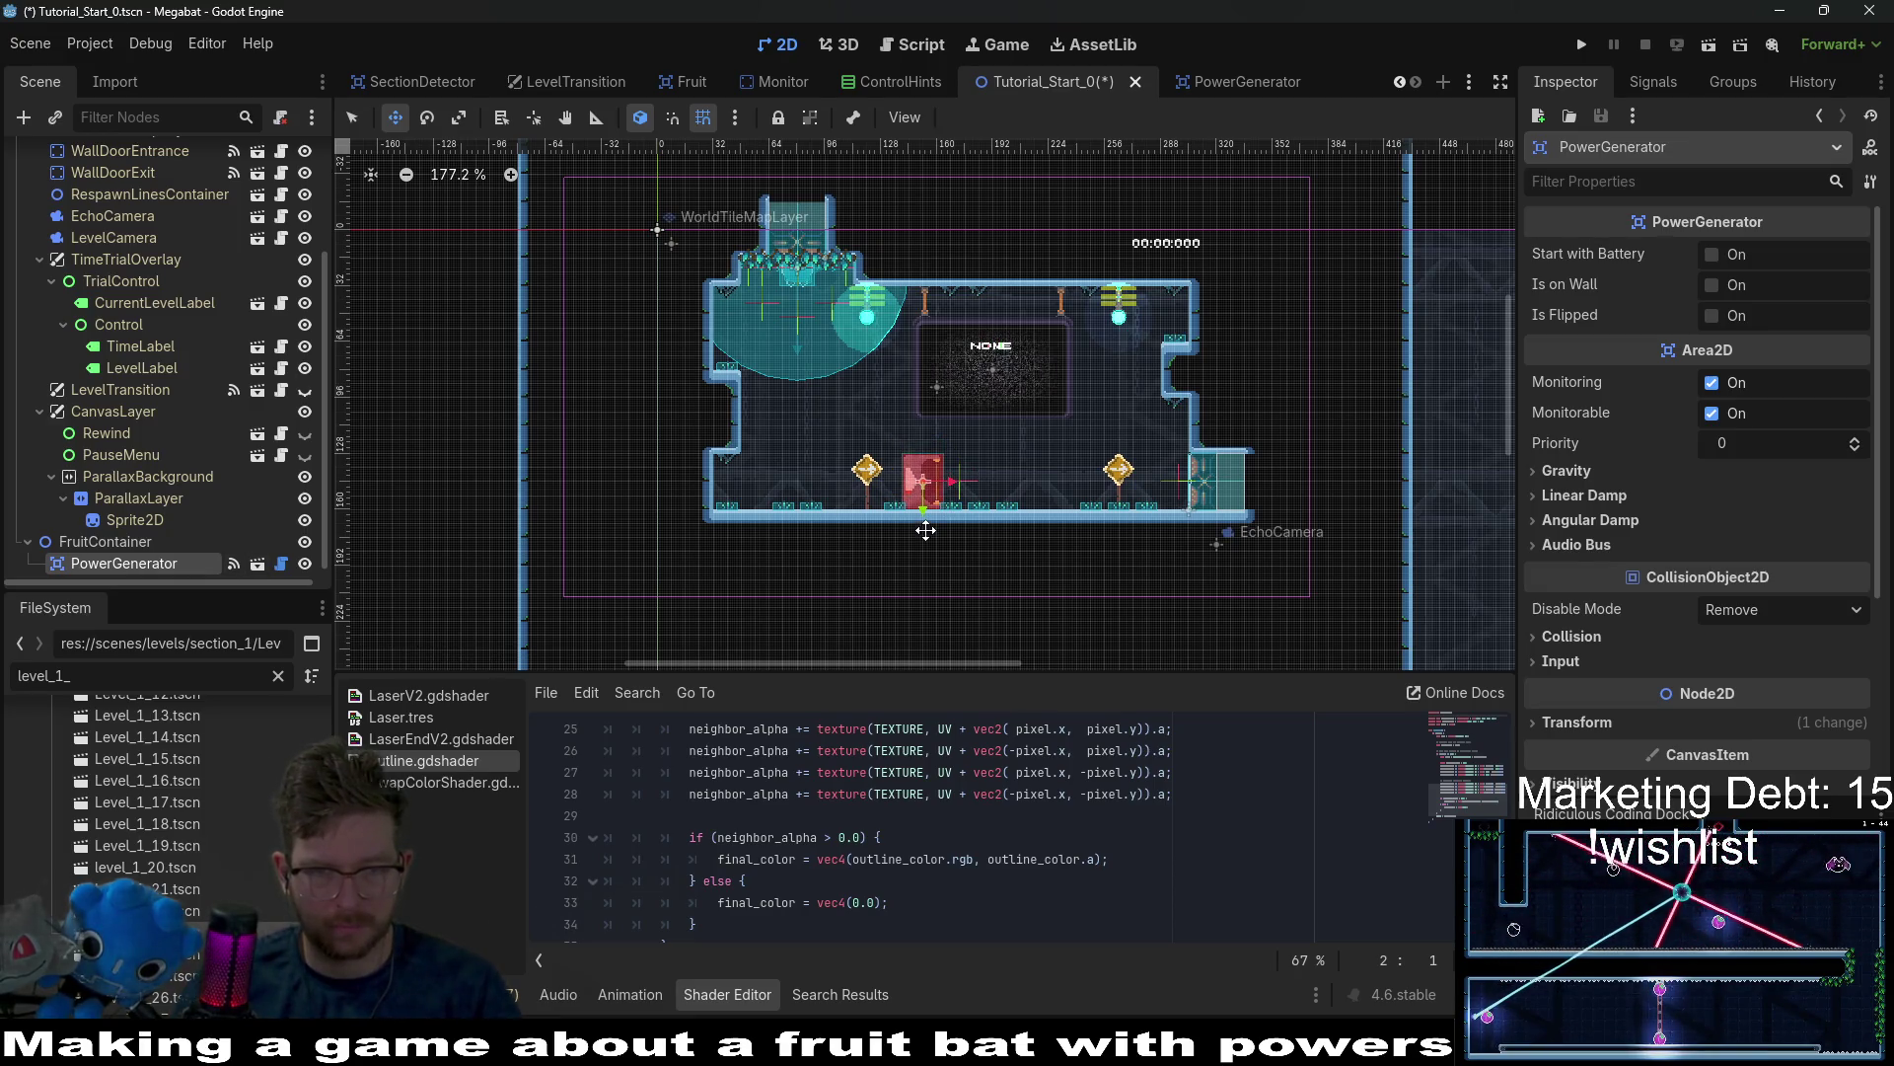
pyautogui.scroll(5, 925, 530)
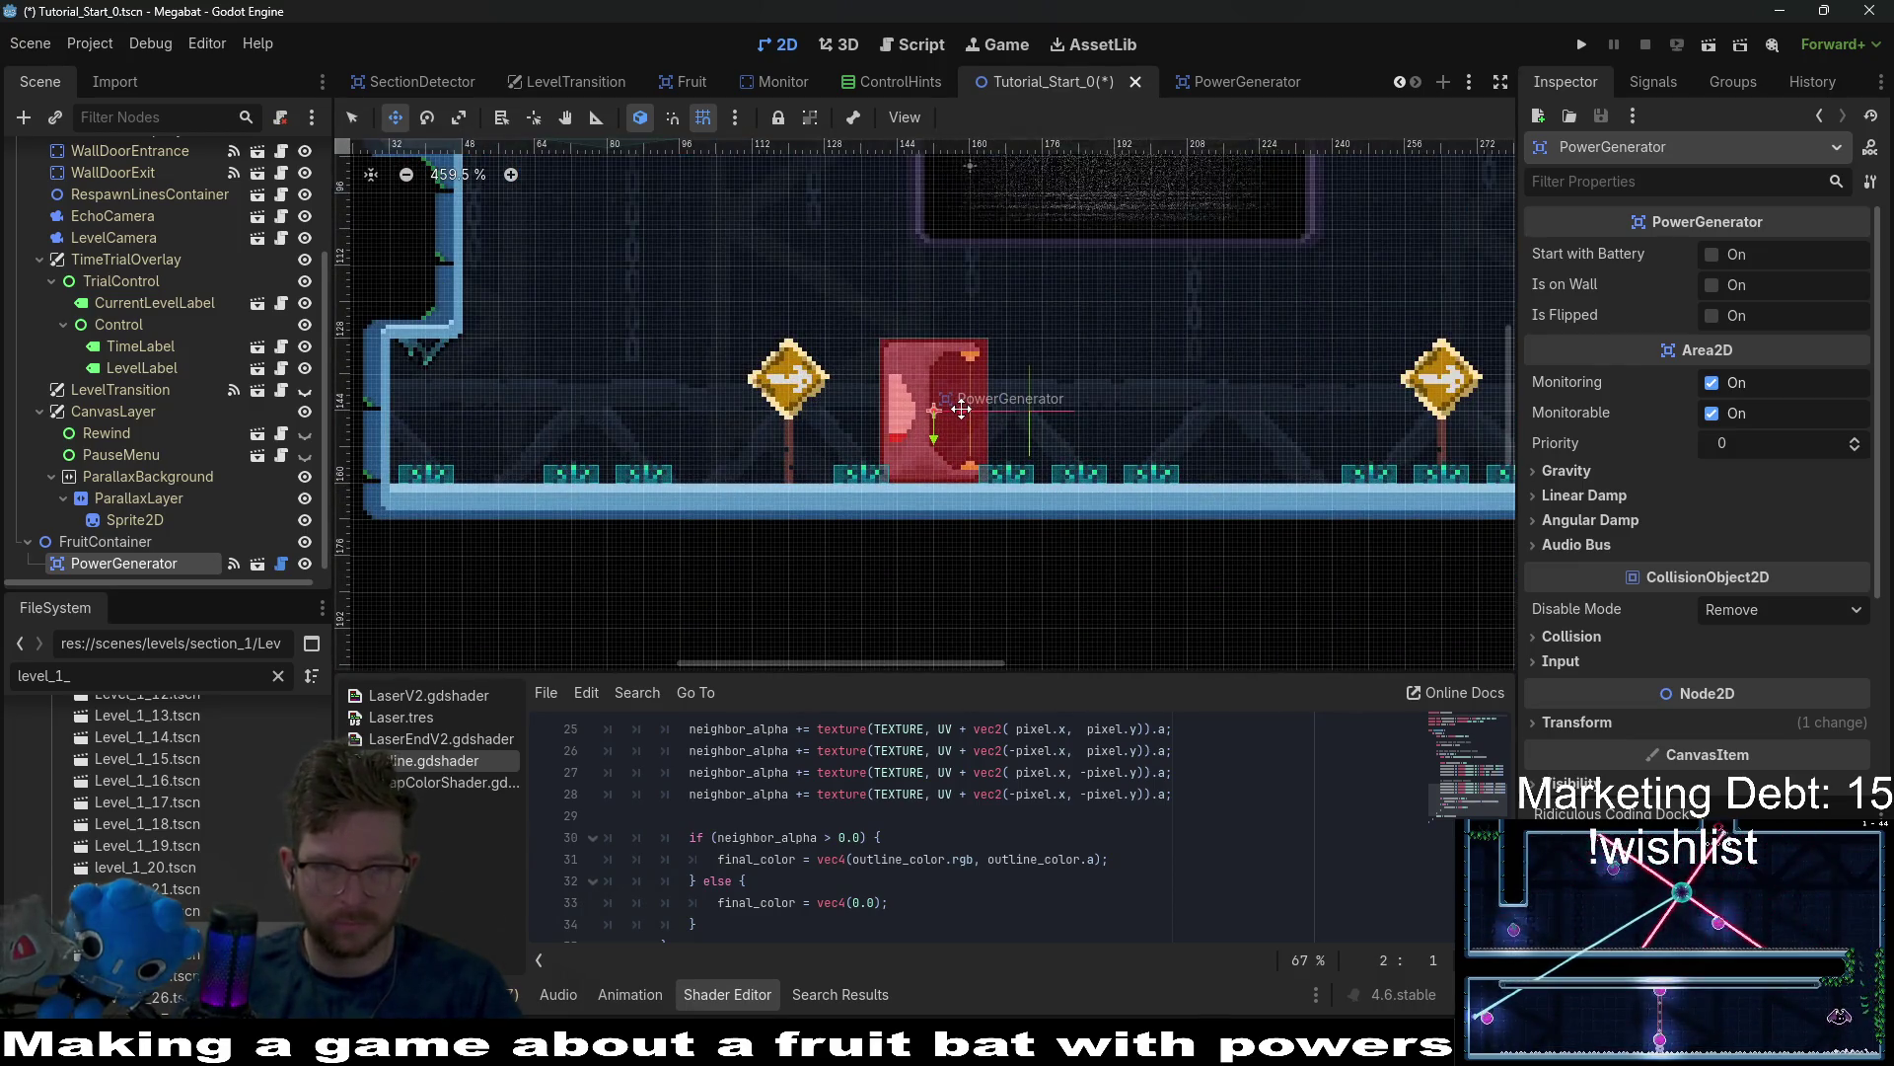
pyautogui.scroll(3, 919, 300)
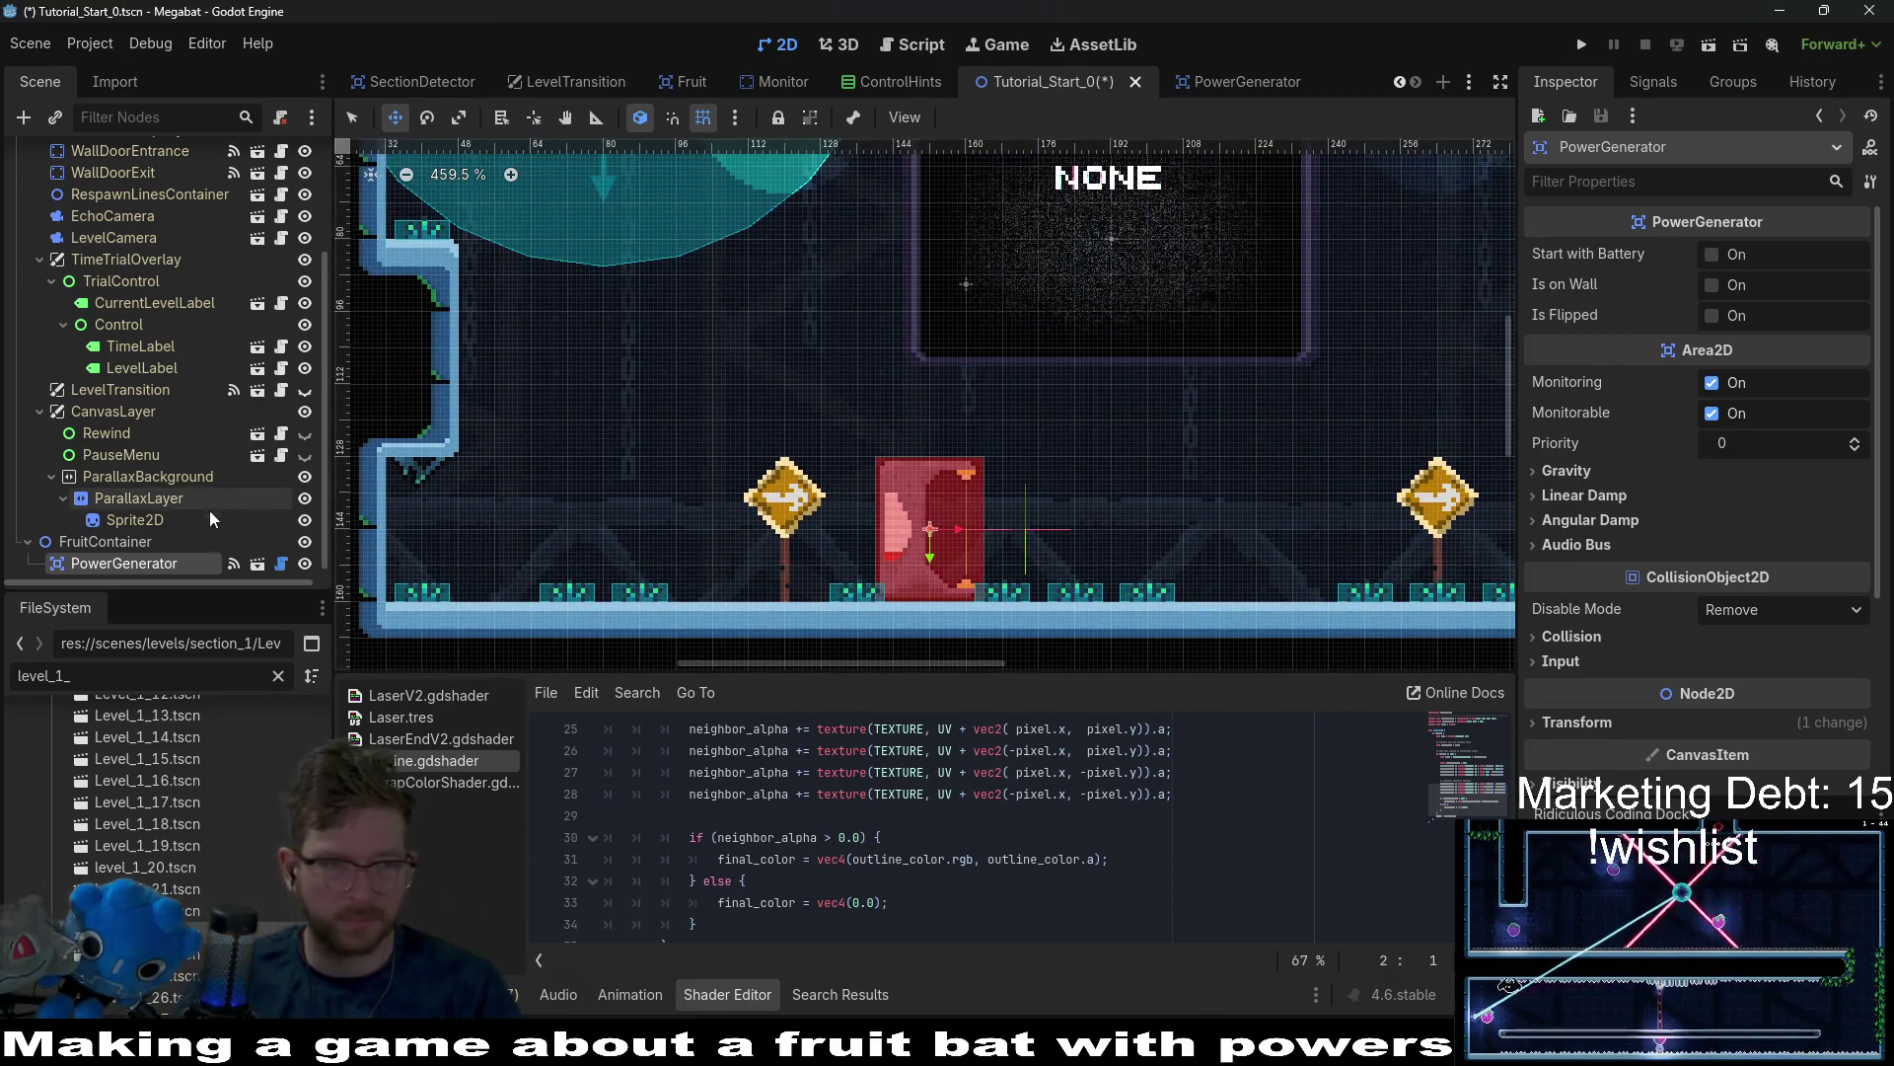
# Instance KeyChain.tscn under FruitContainer and nudge it into place near the left wall.
pyautogui.rightClick(114, 541)
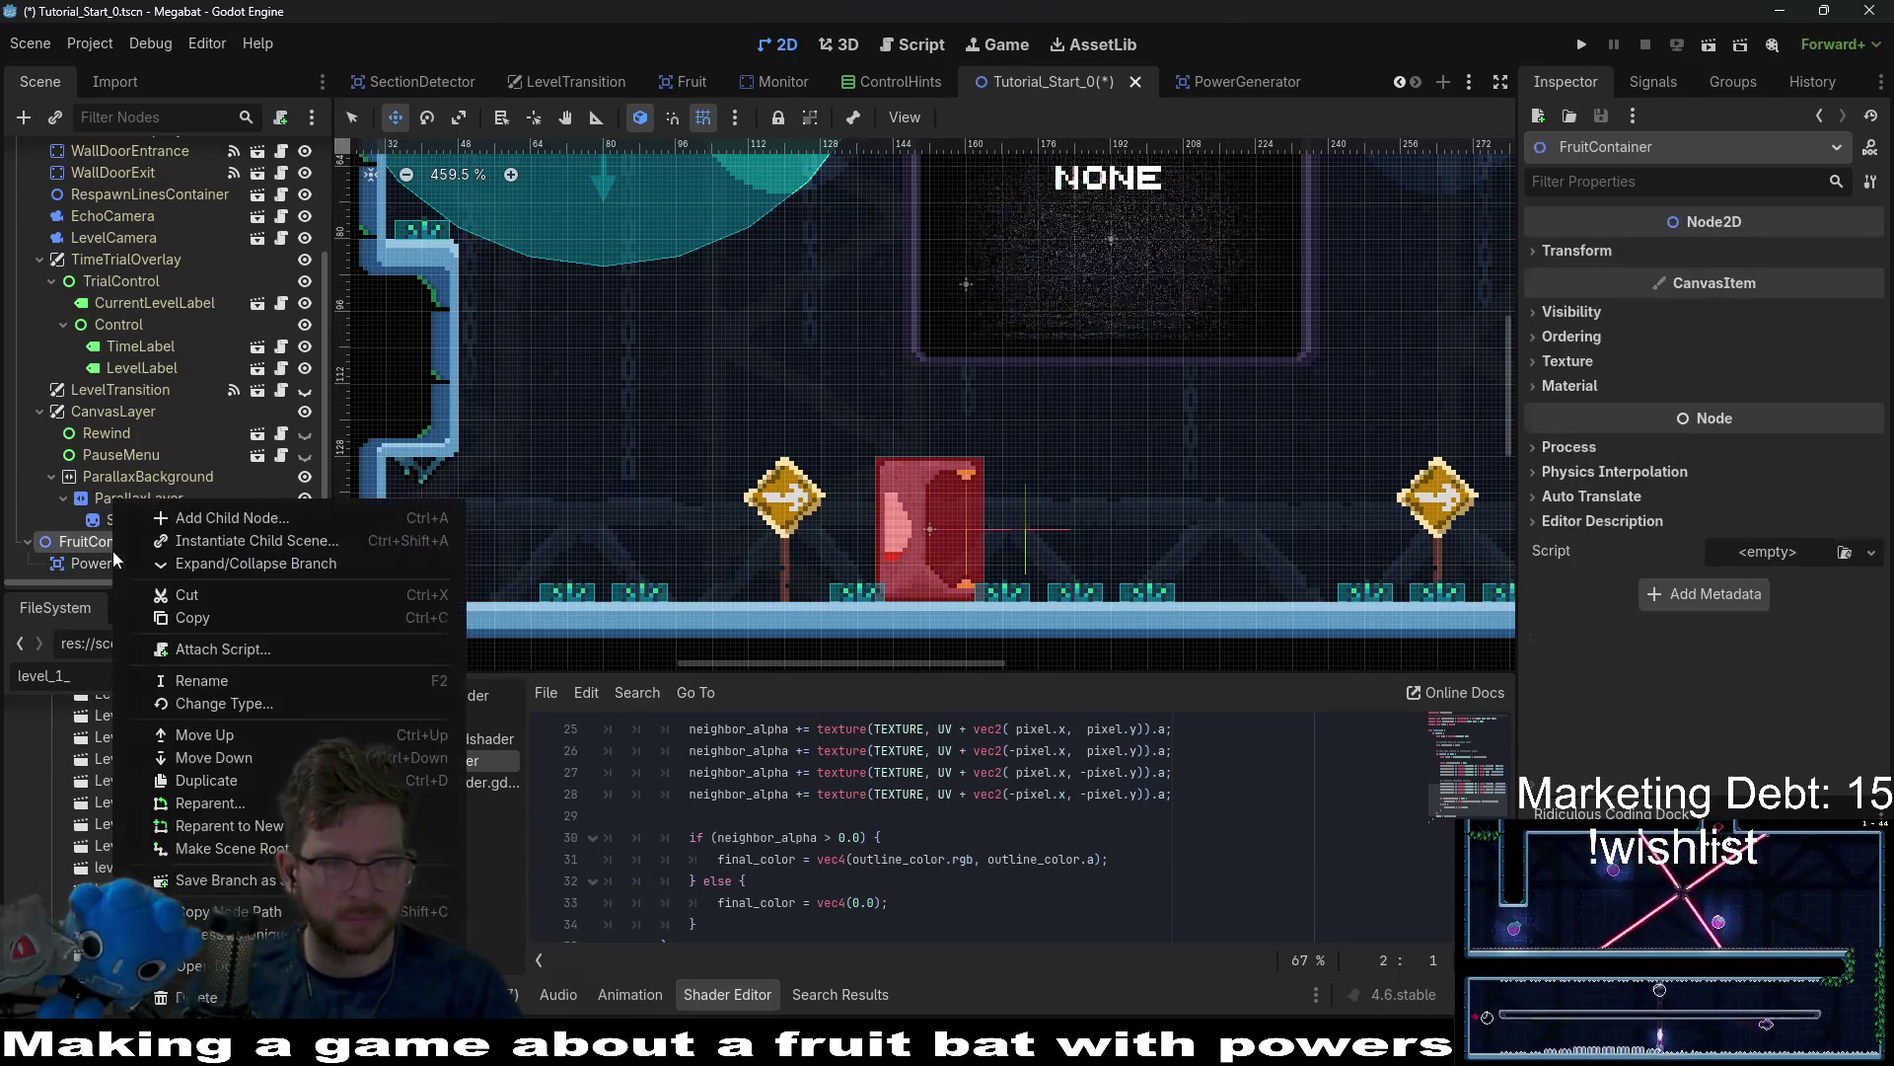
pyautogui.click(189, 538)
pyautogui.write('bat')
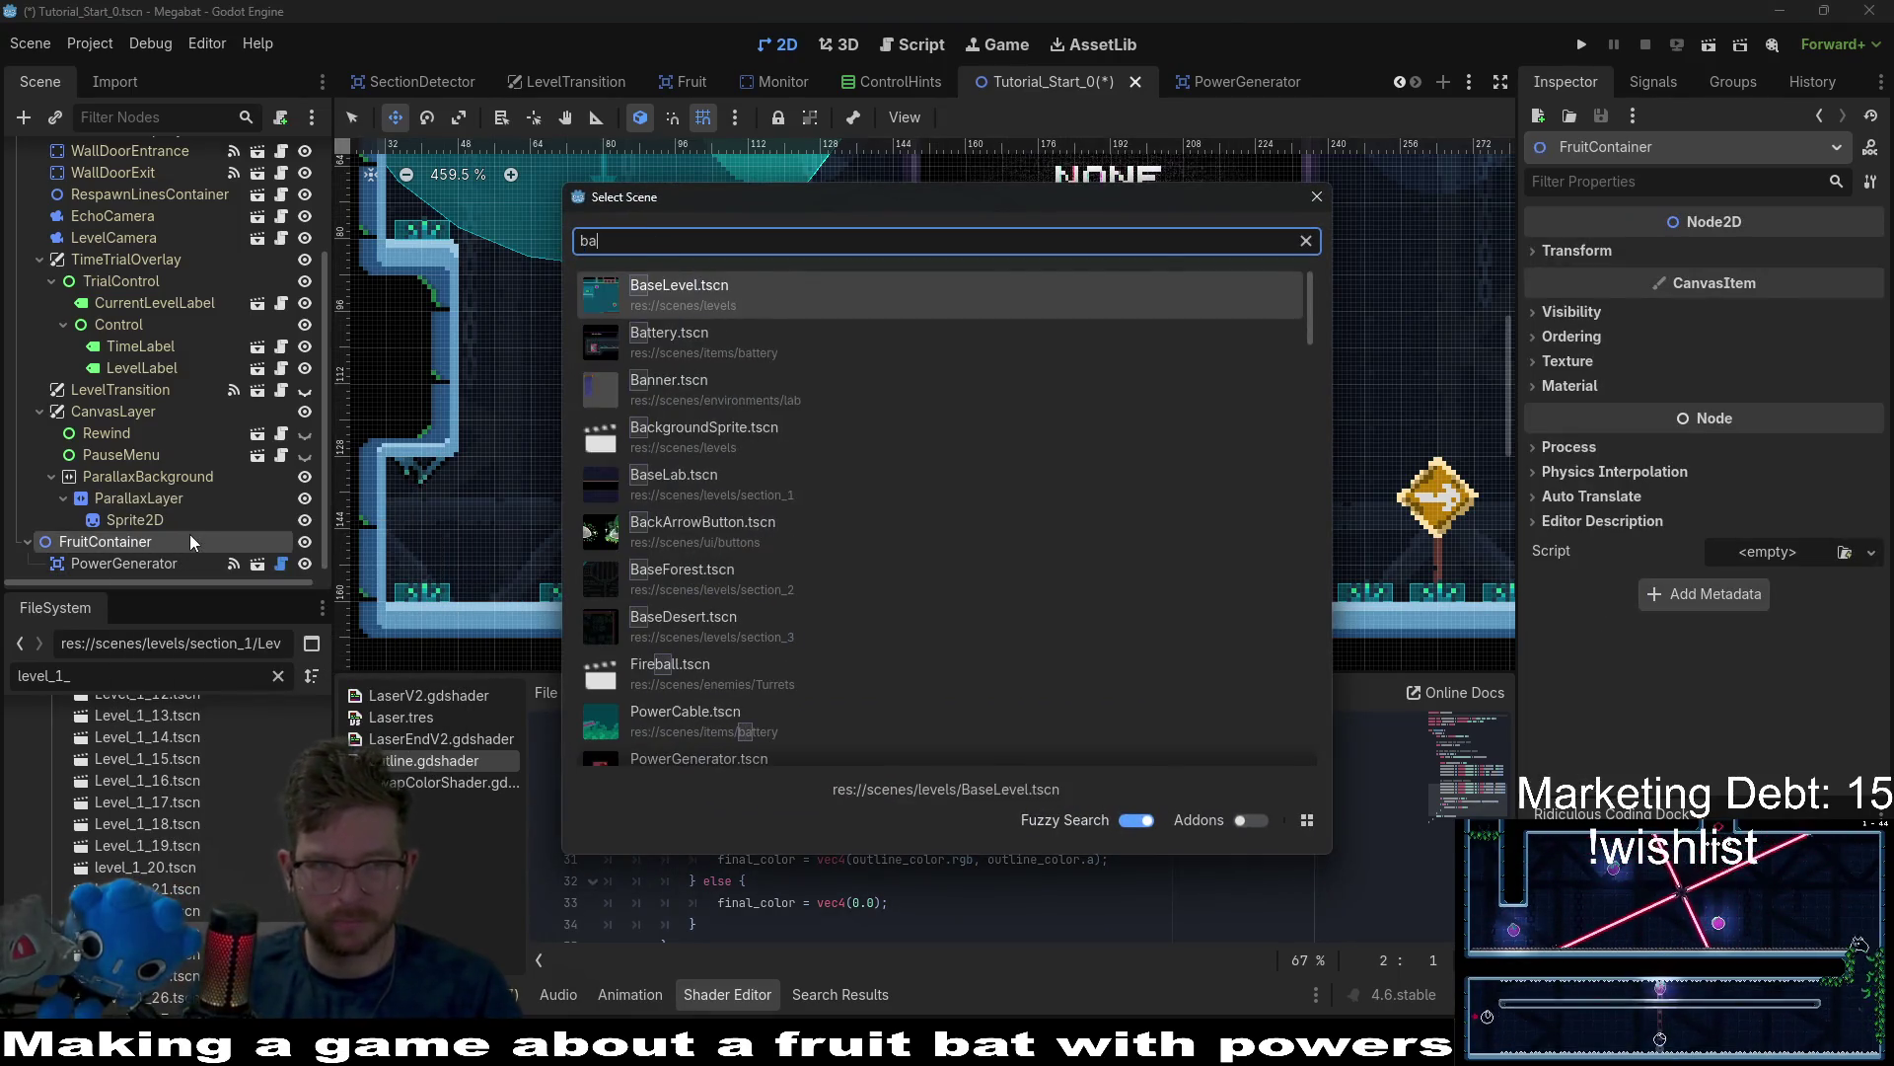
pyautogui.press('BackSpace')
pyautogui.write('keych')
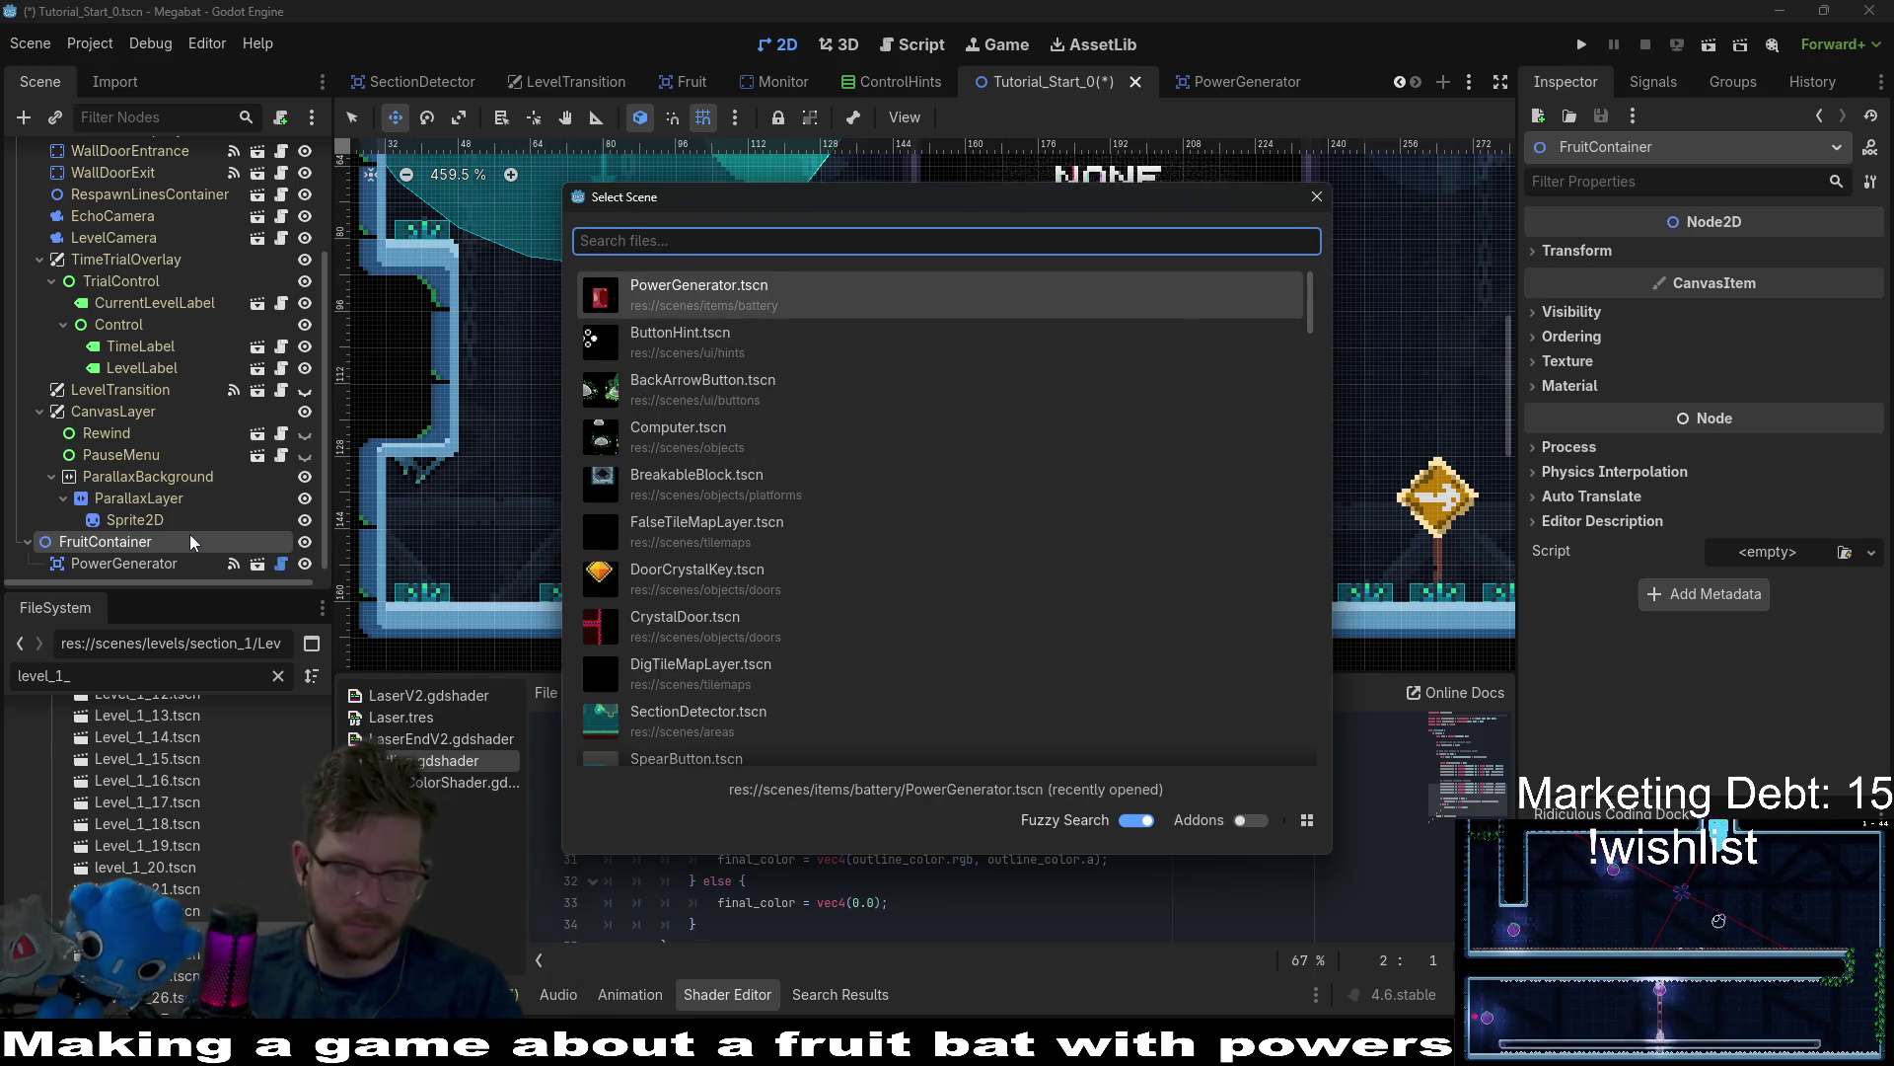
pyautogui.press('Return')
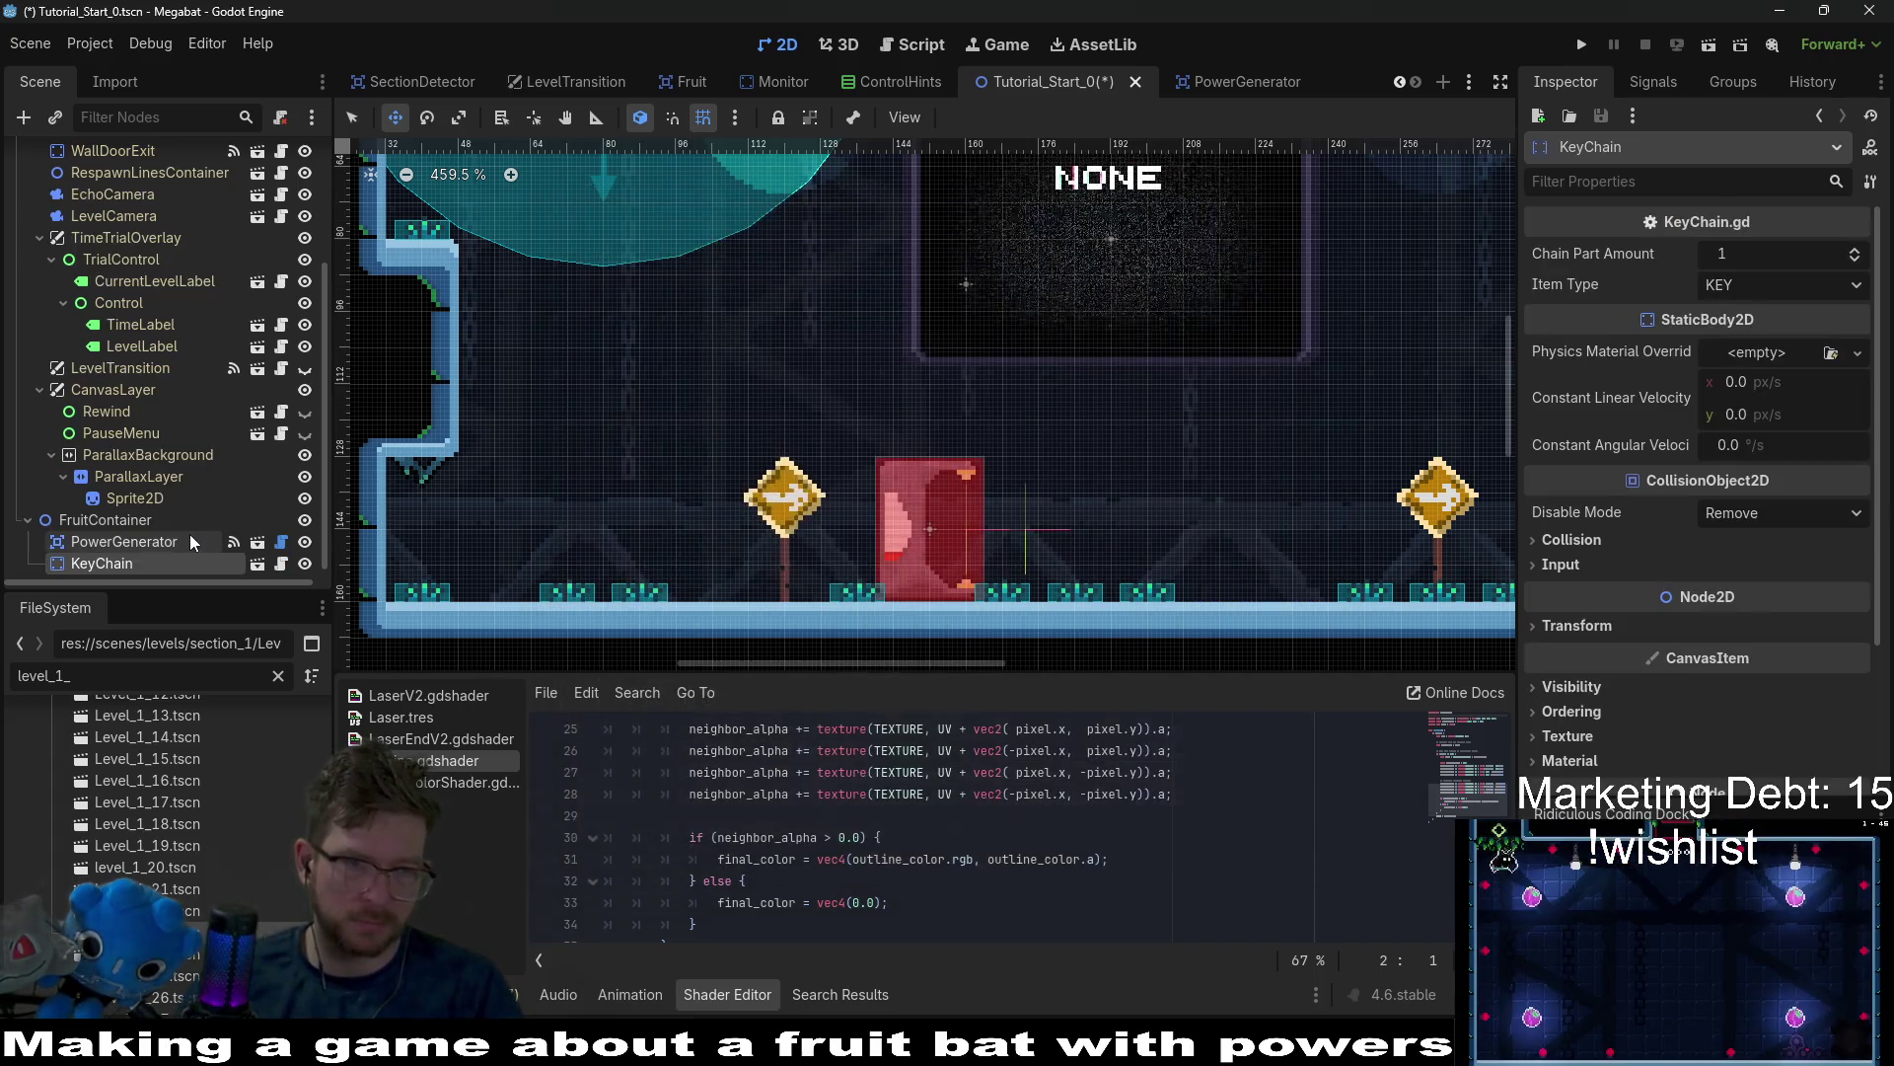
pyautogui.scroll(-3, 529, 233)
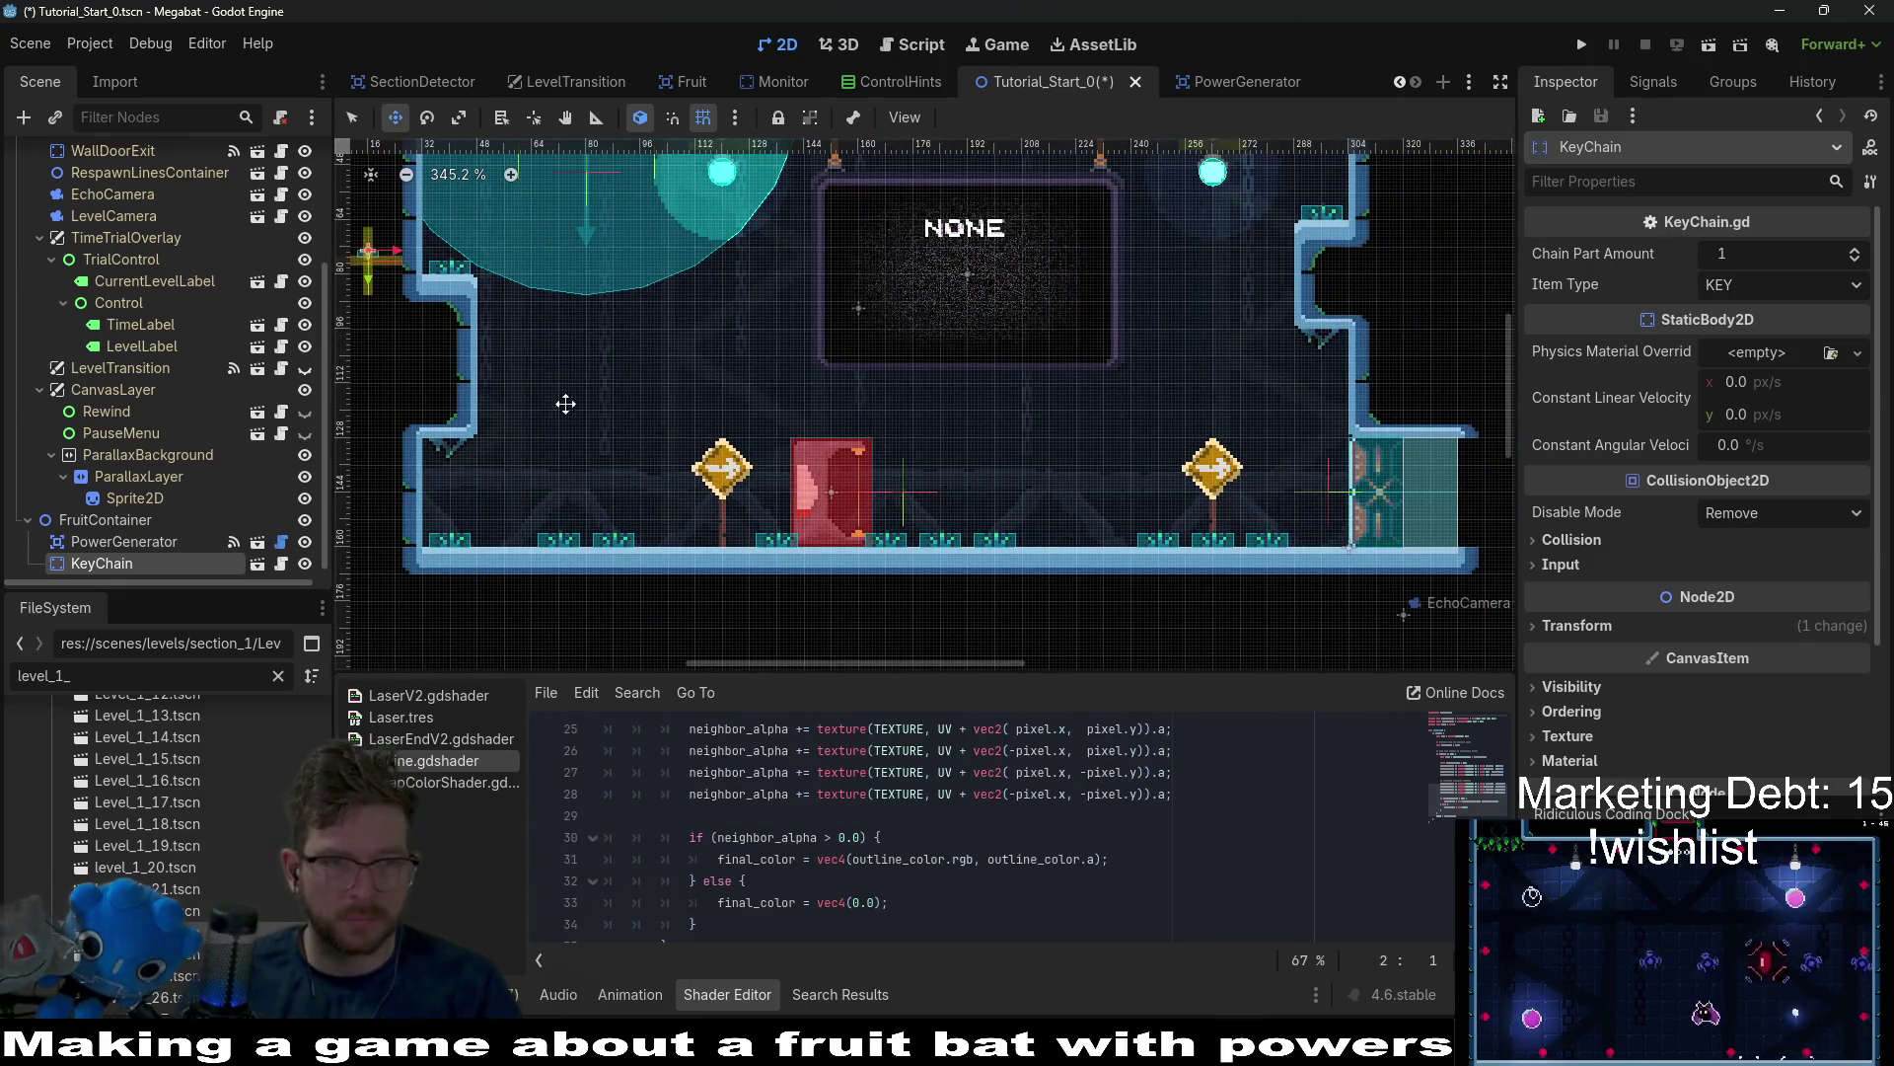
pyautogui.scroll(6, 438, 476)
pyautogui.moveTo(497, 397); pyautogui.dragTo(418, 455)
pyautogui.scroll(-5, 454, 443)
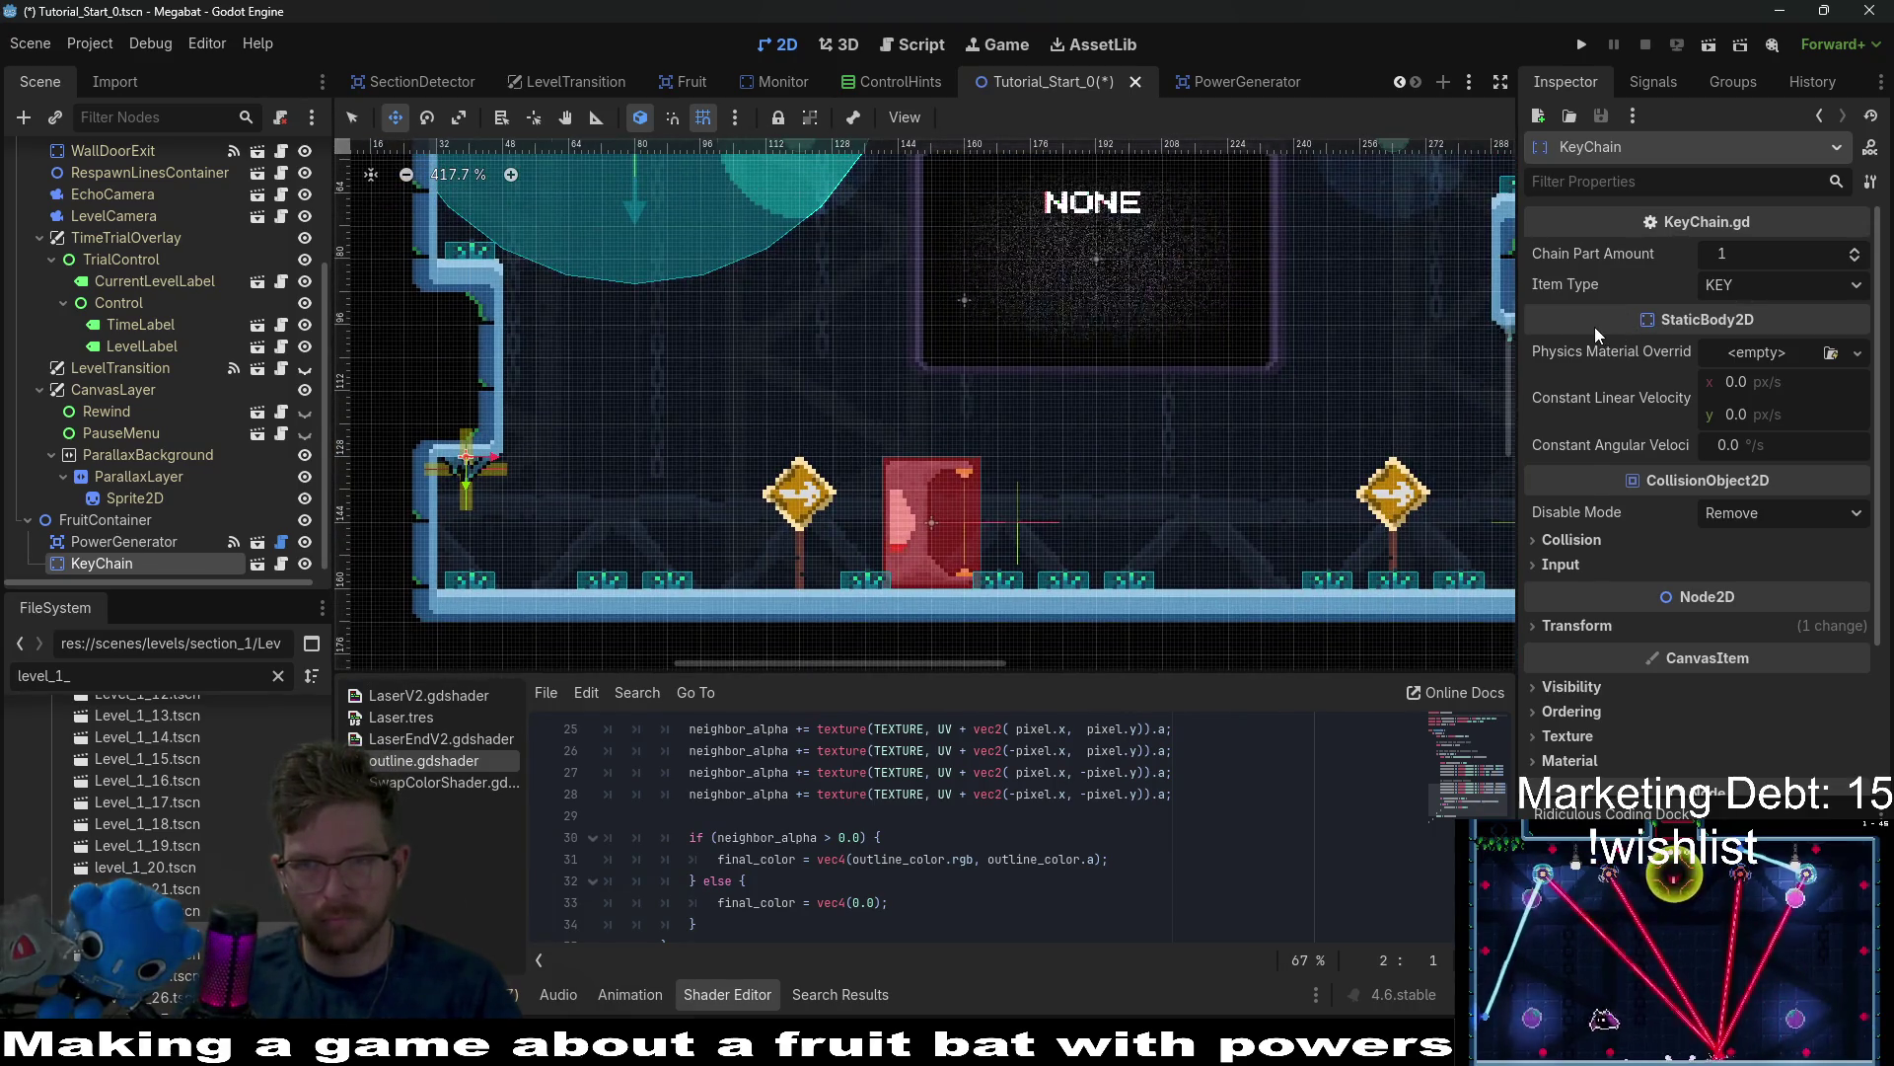
# Run the tutorial scene, walk the player right toward the generator, then close the game.
pyautogui.click(1712, 47)
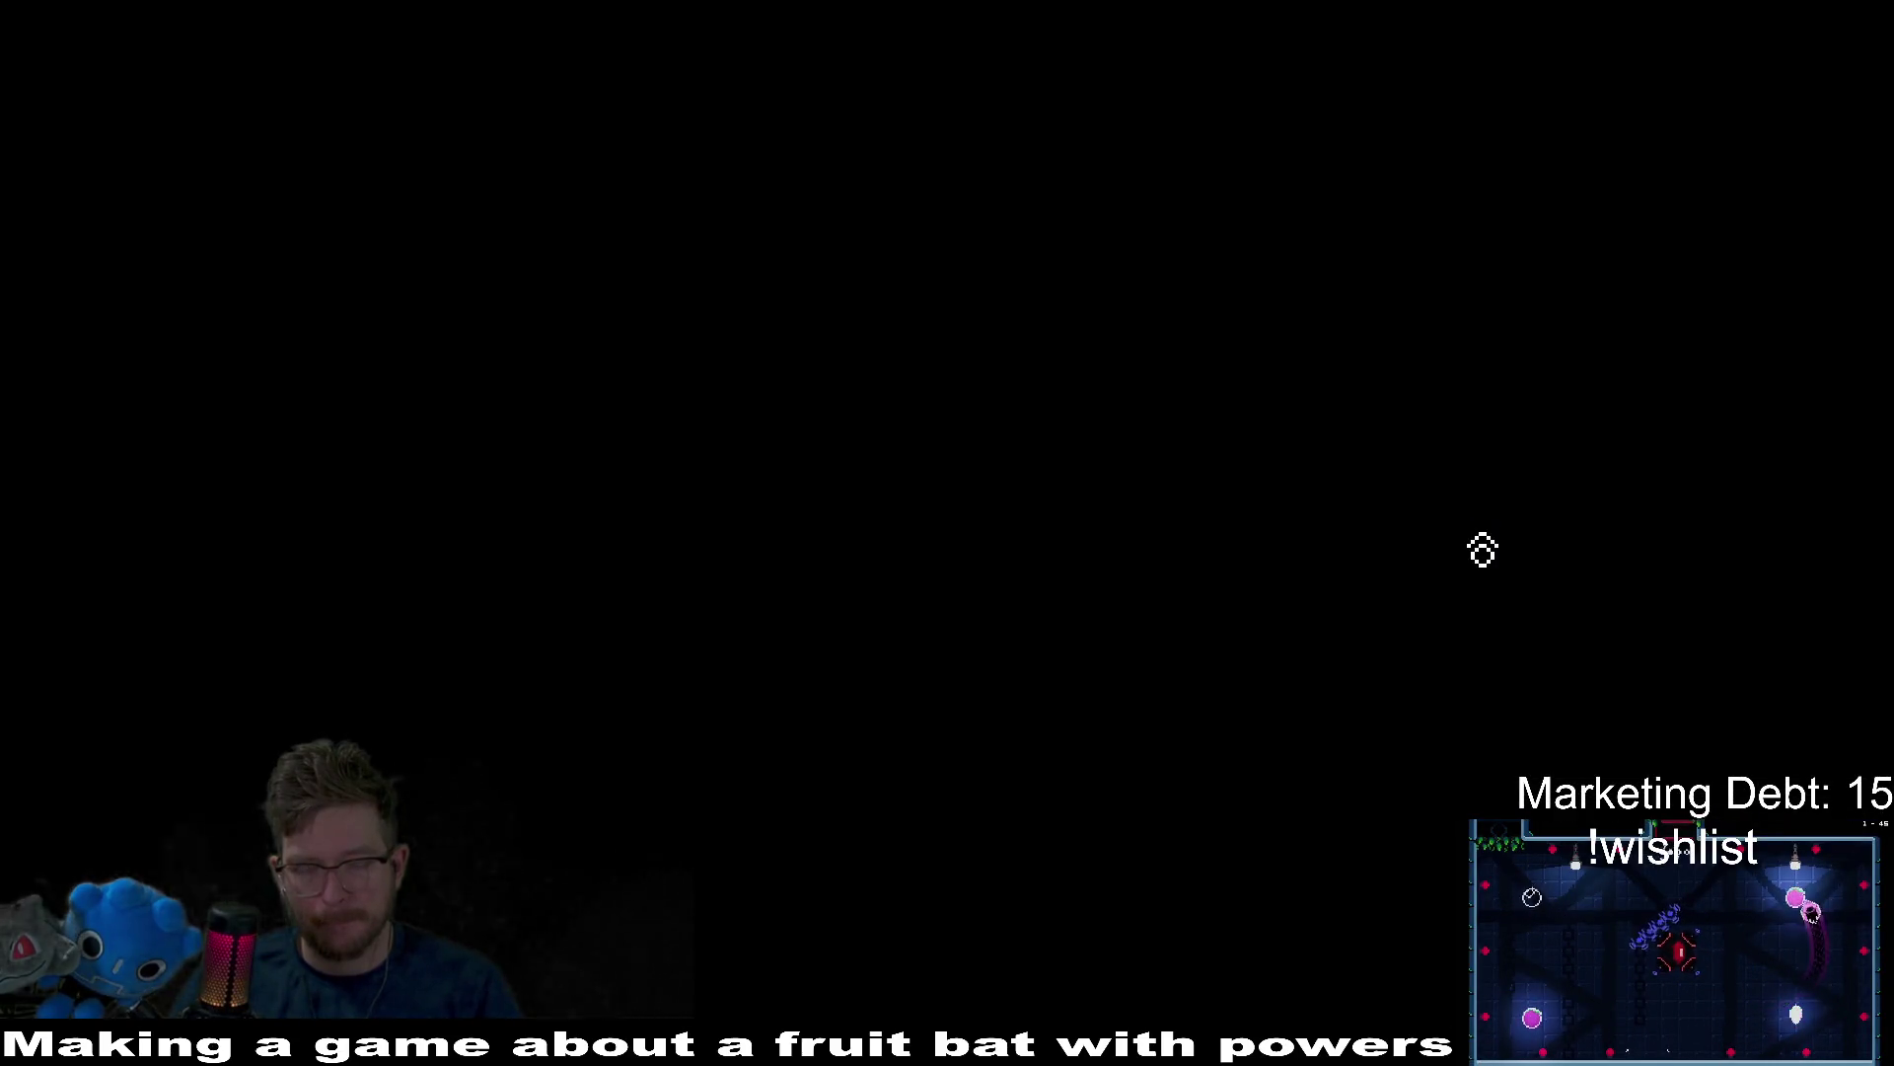
pyautogui.press('d')
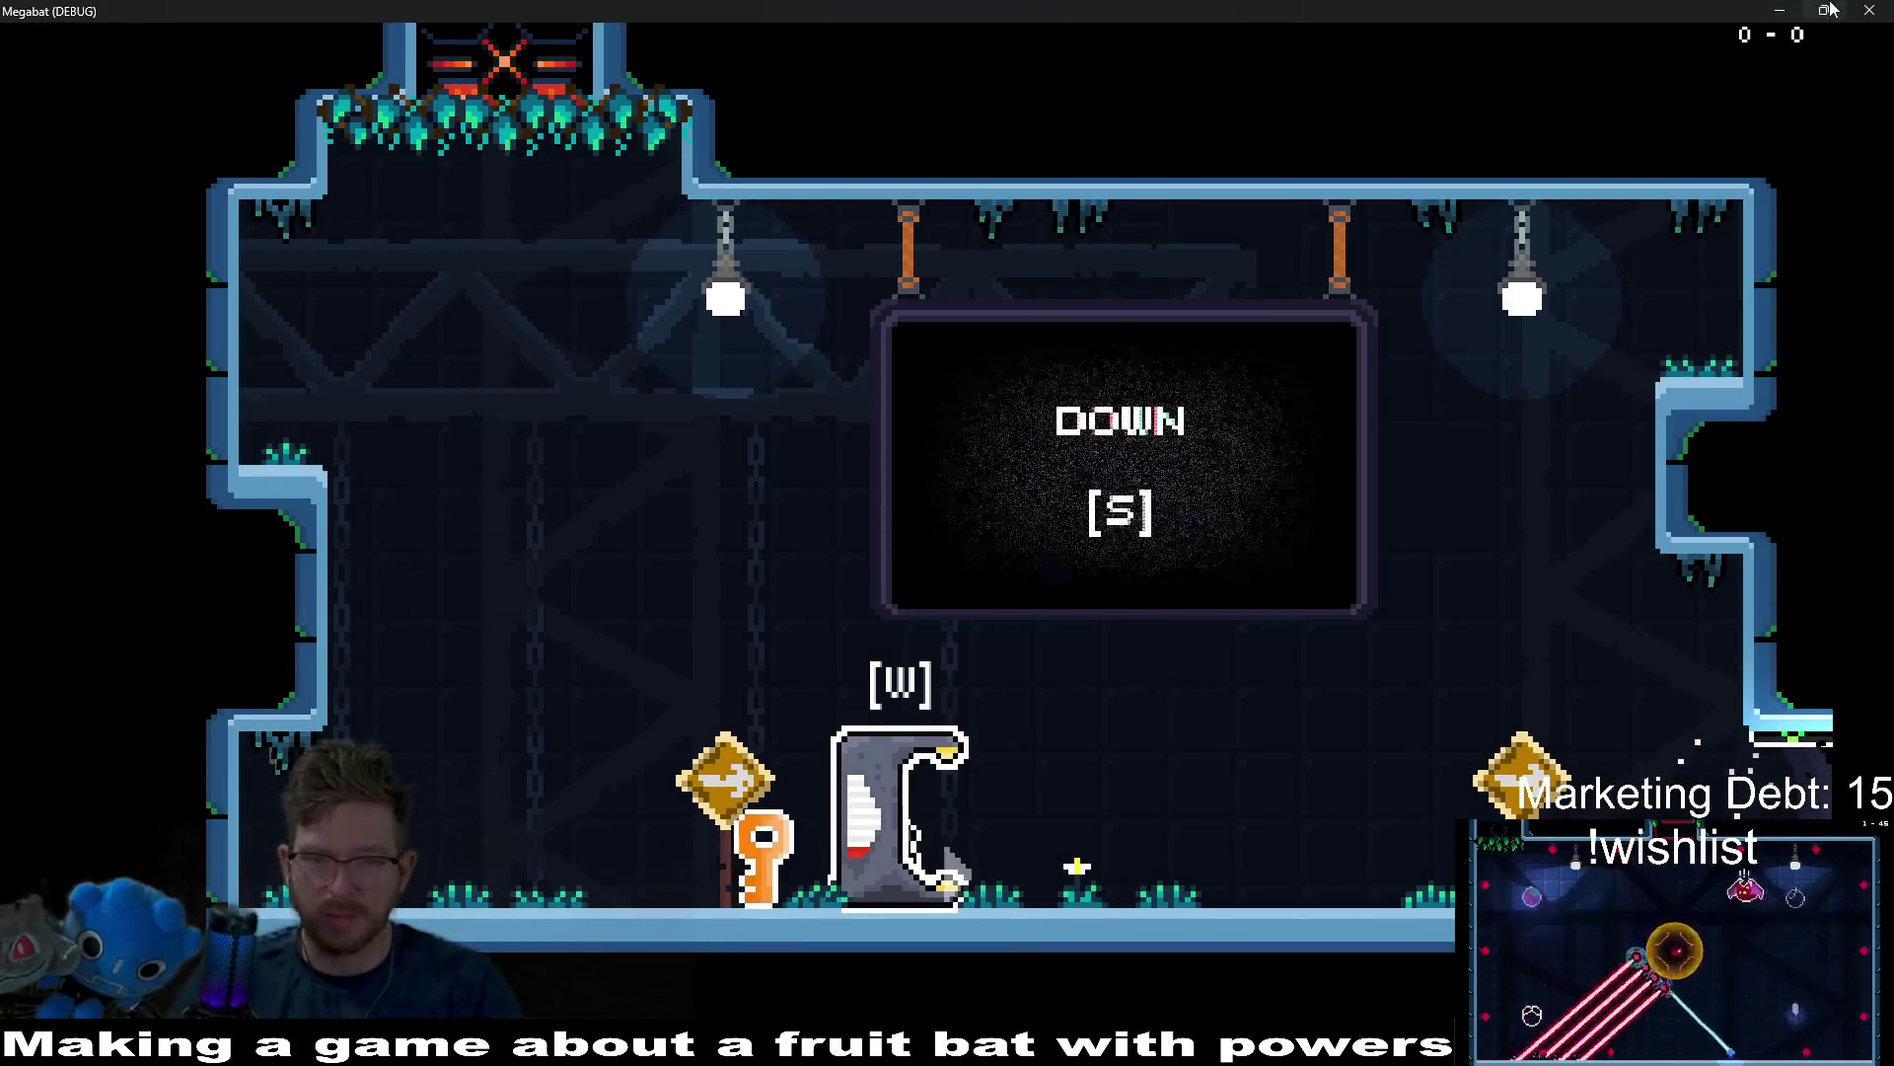
pyautogui.moveTo(1830, 9)
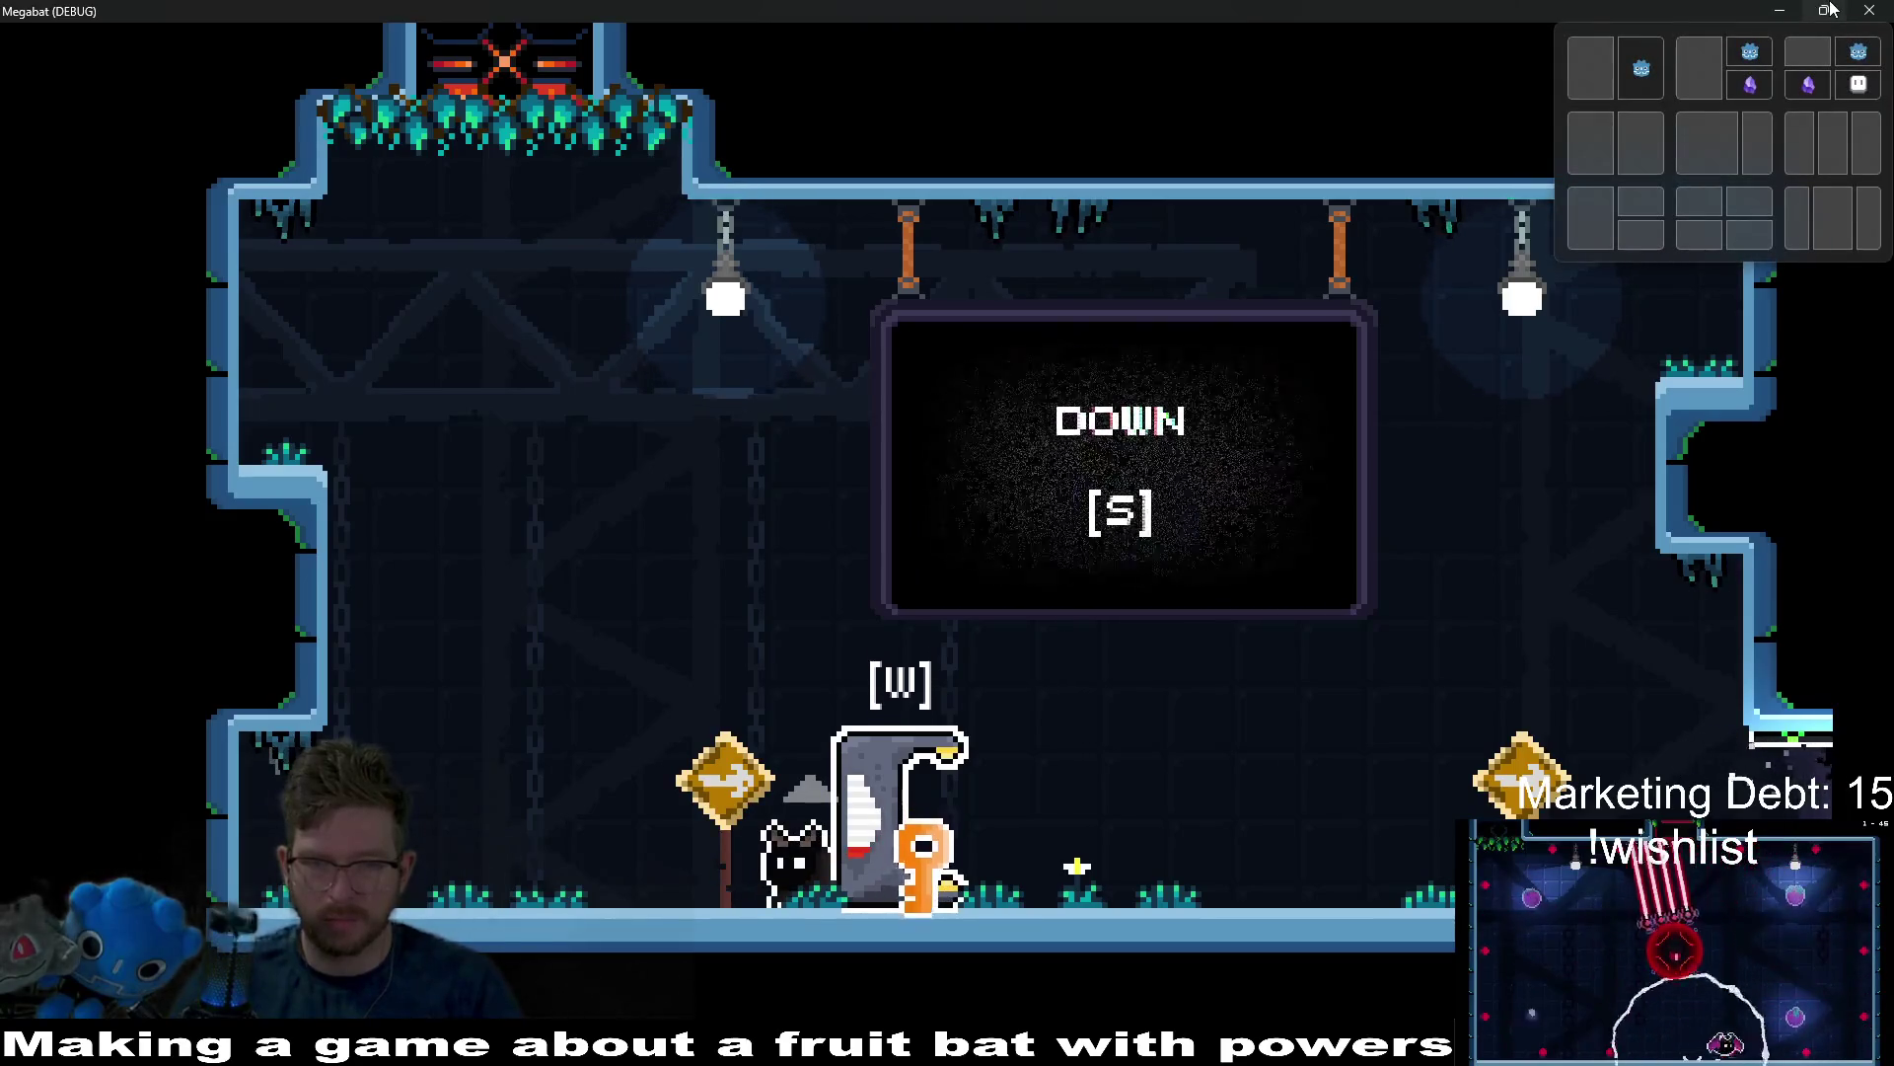
pyautogui.click(1886, 14)
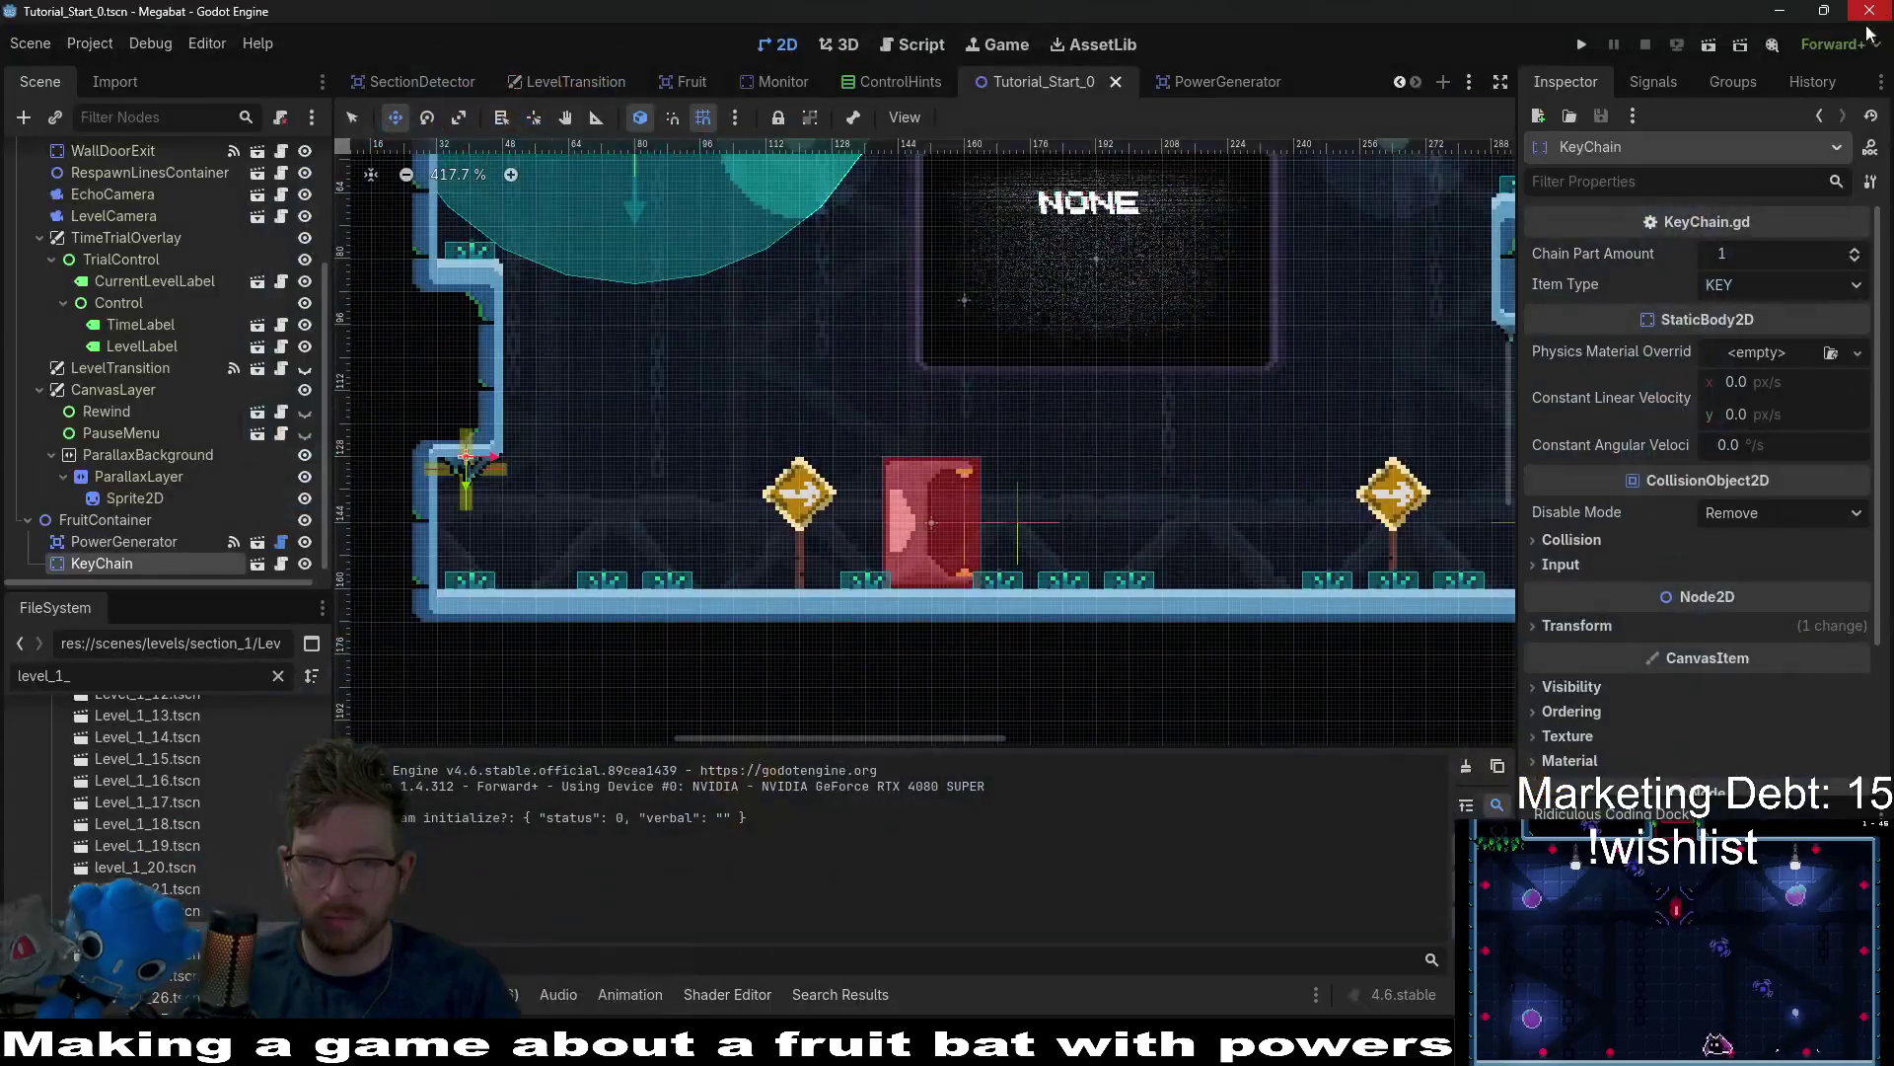
# Change the KeyChain's Item Type to BATTERY.
pyautogui.click(151, 539)
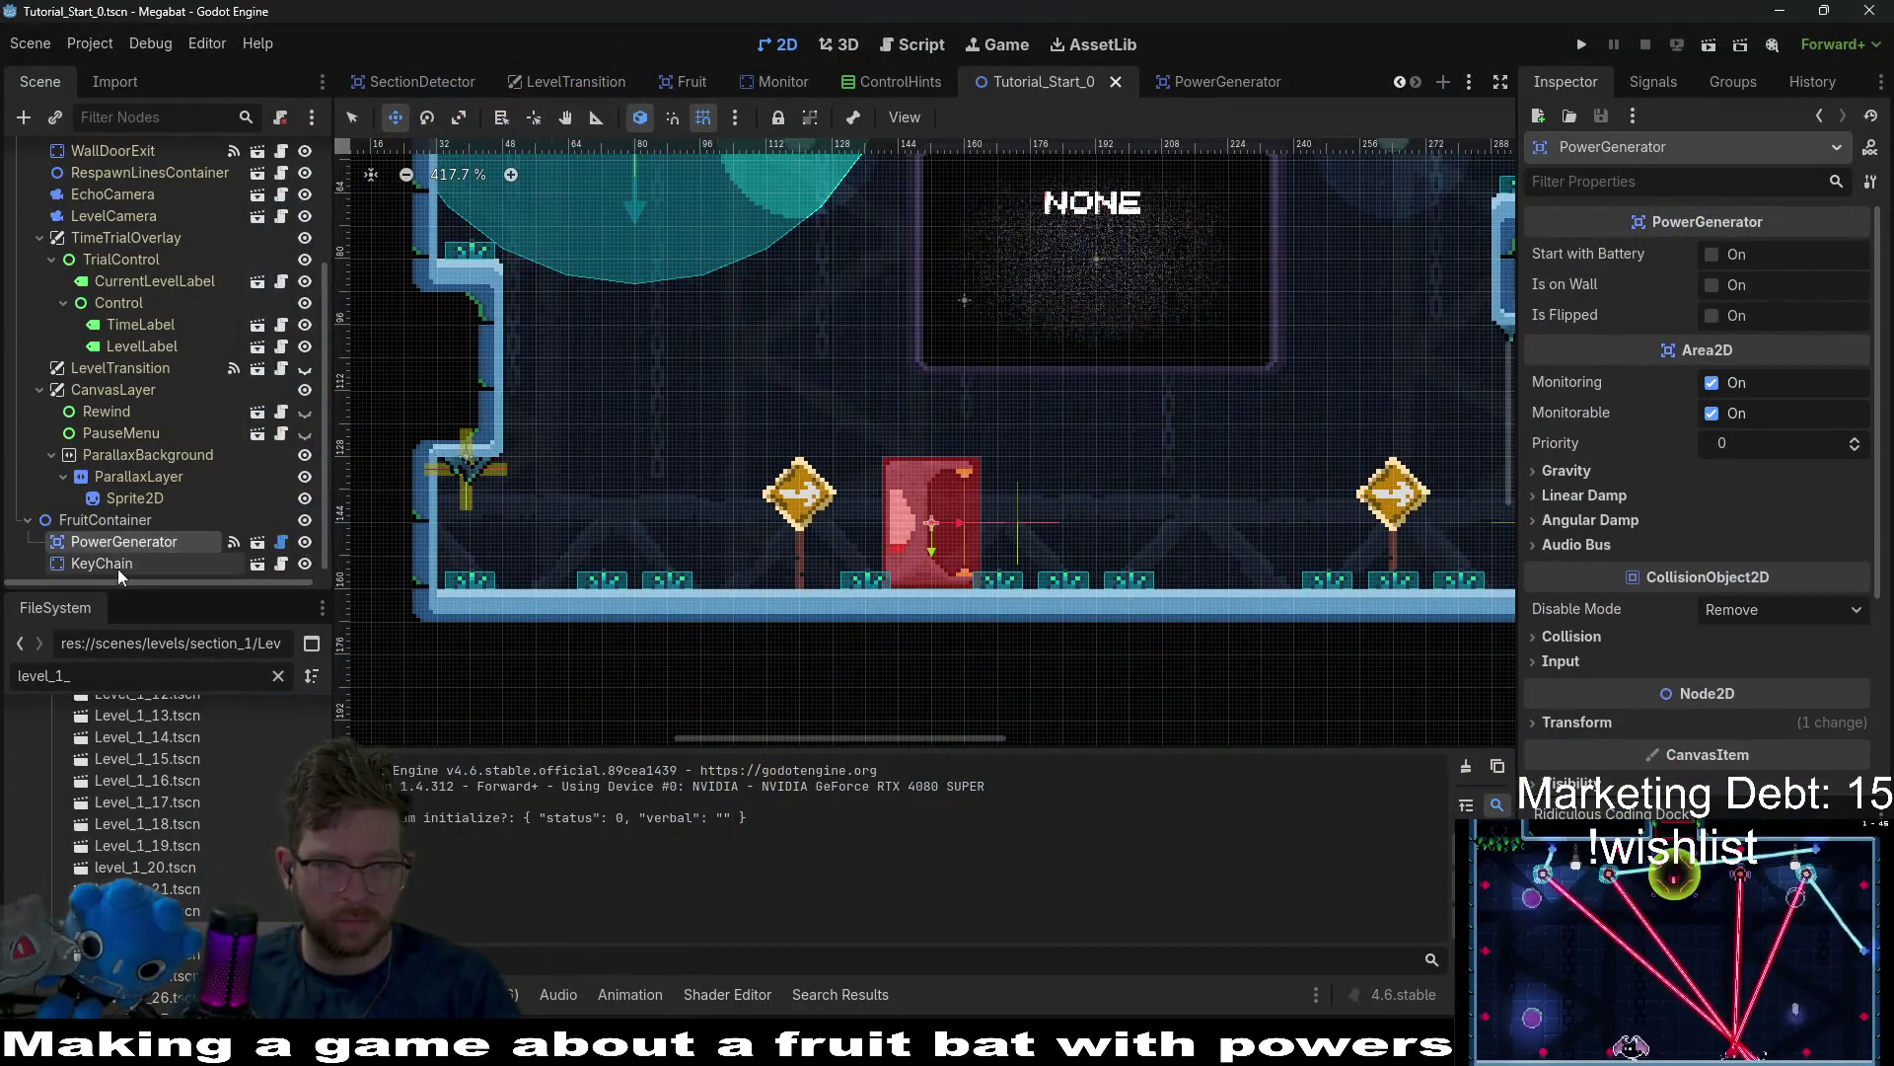
pyautogui.click(116, 565)
pyautogui.click(1752, 283)
pyautogui.click(1786, 343)
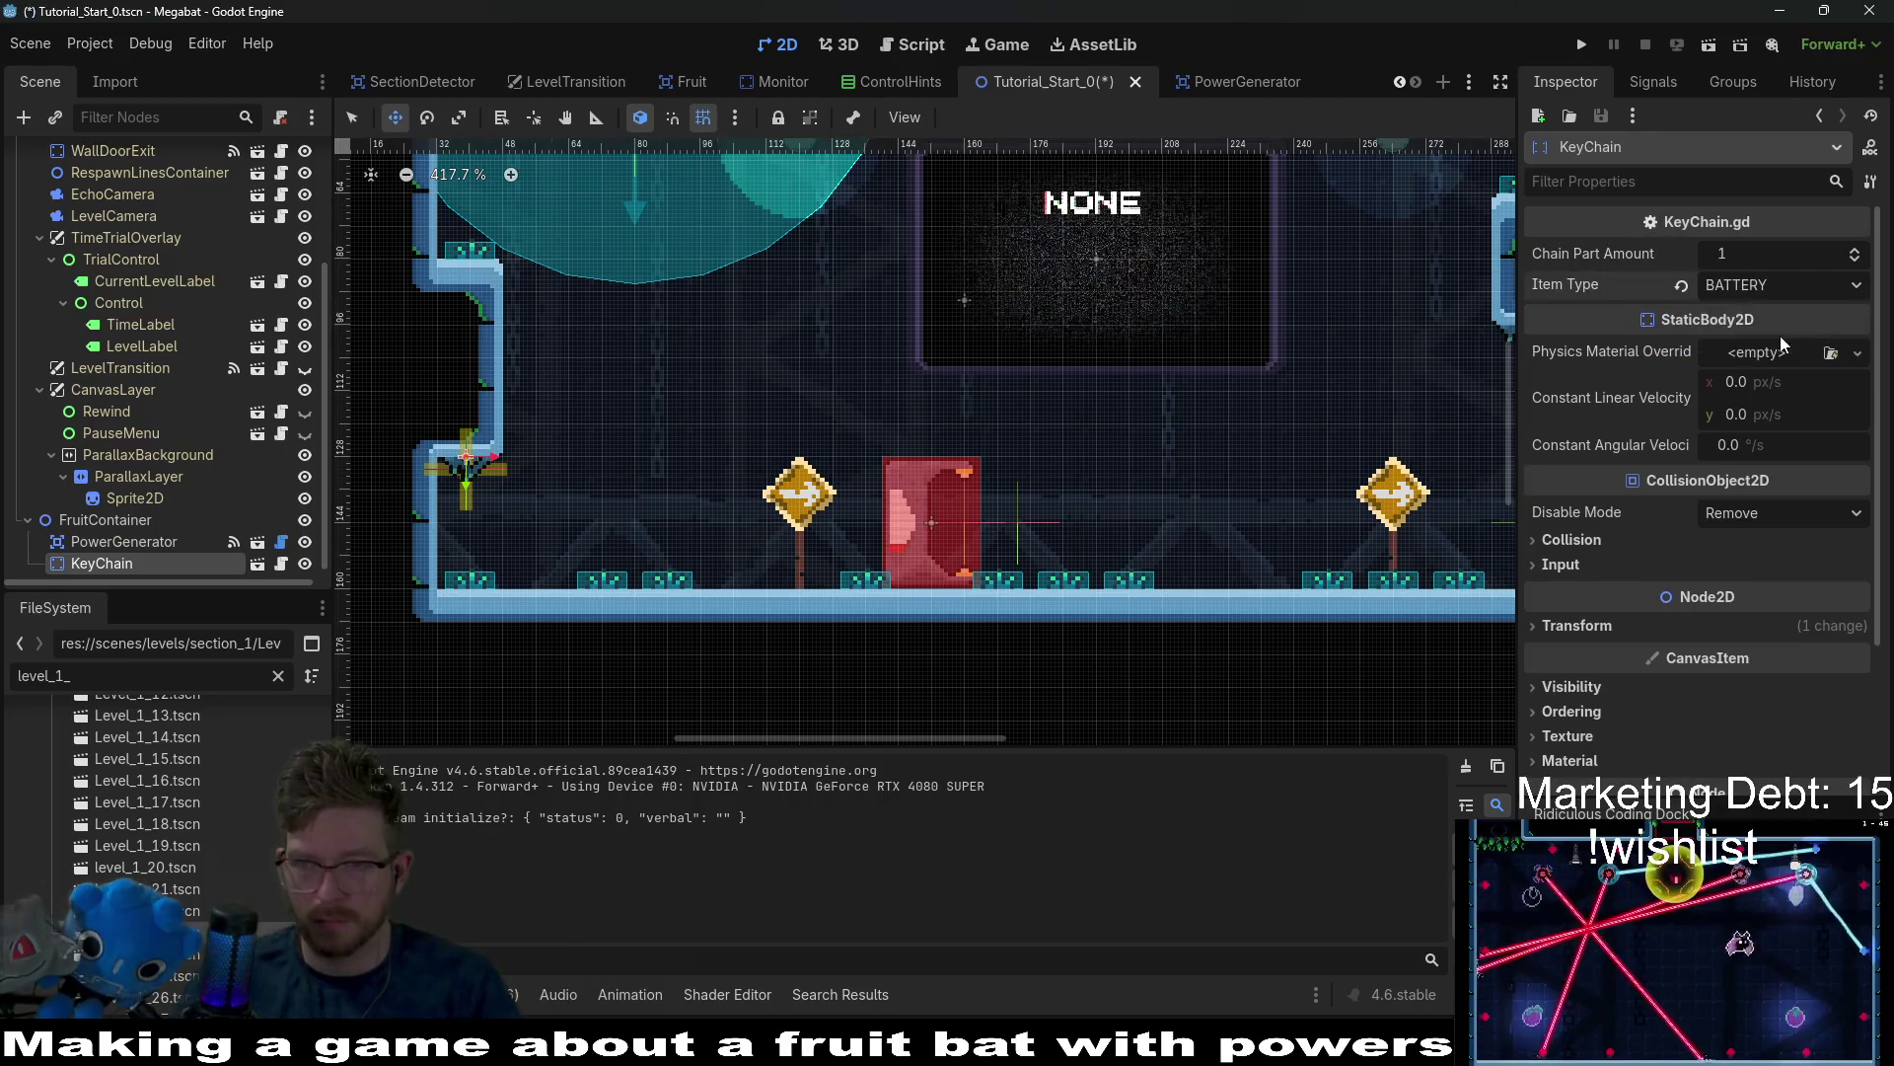
# Delete the KeyChain node and confirm the removal.
pyautogui.click(120, 549)
pyautogui.click(121, 560)
pyautogui.press('Delete')
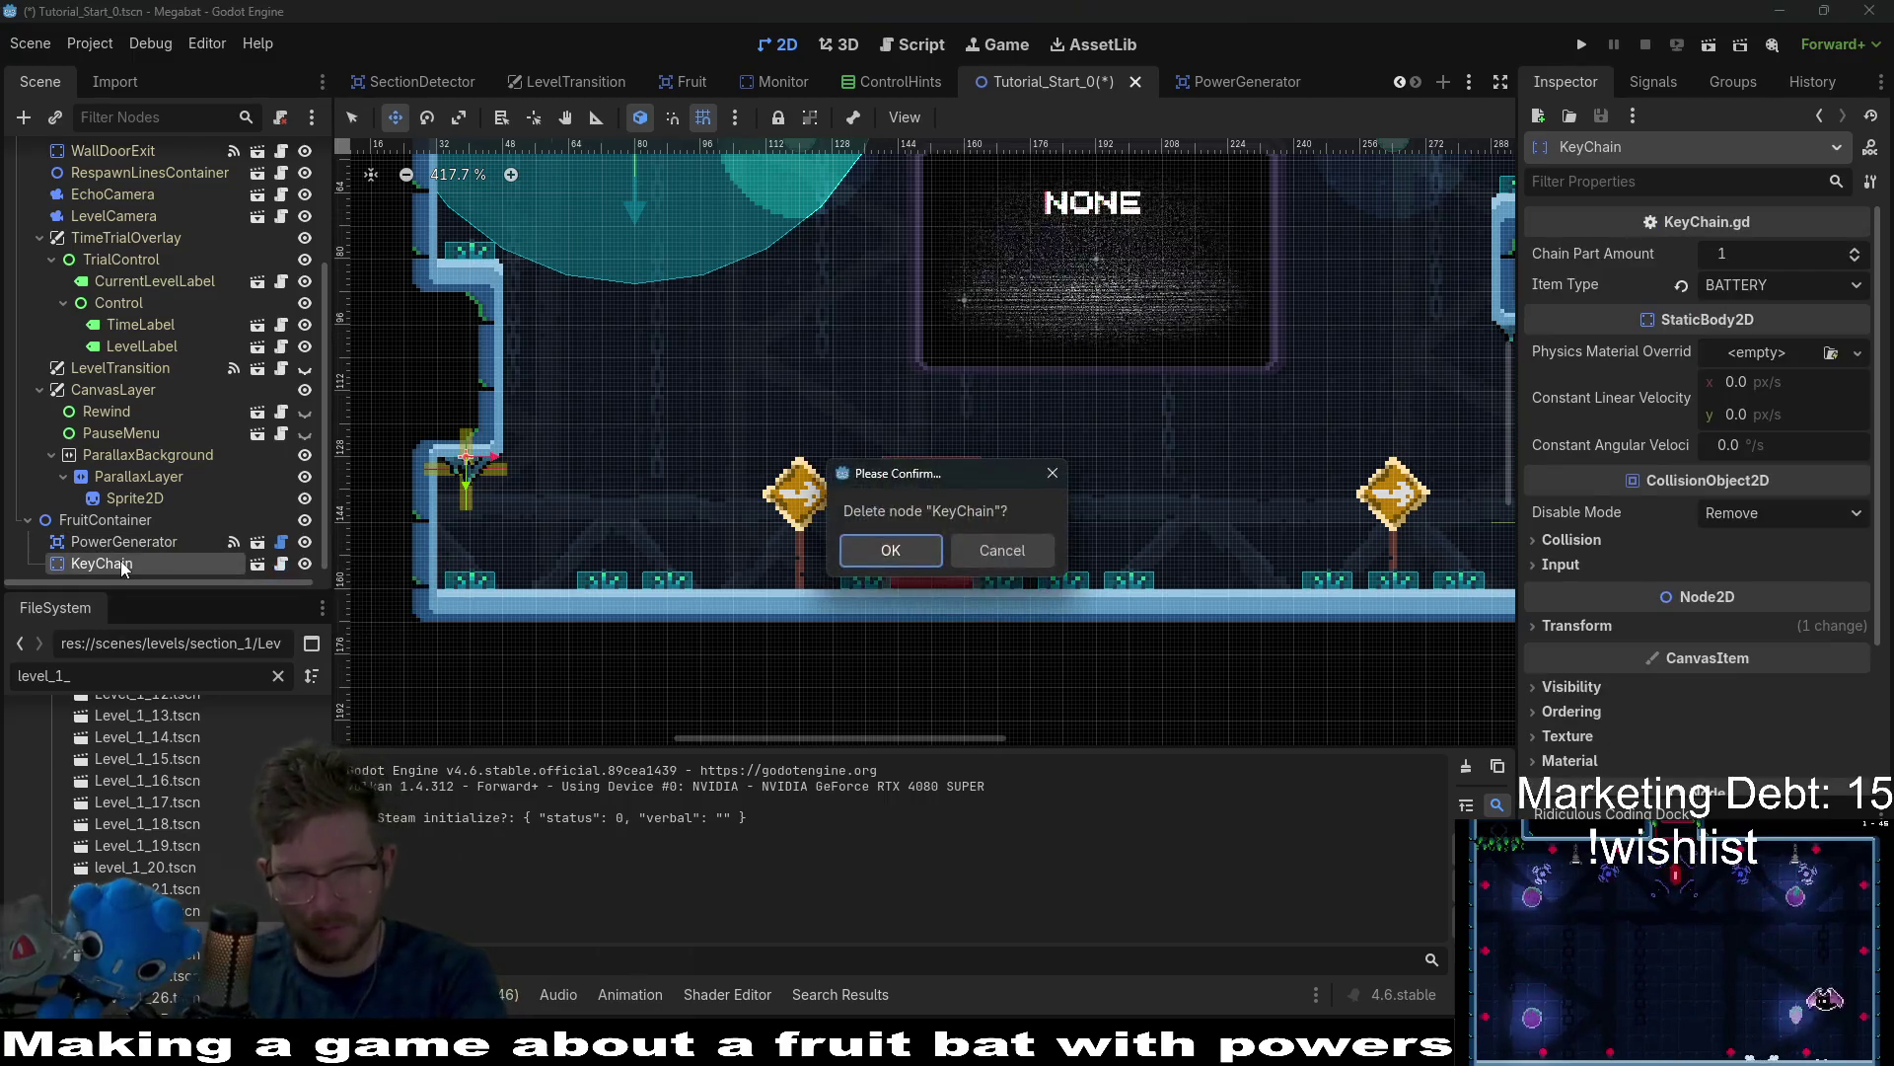
pyautogui.press('Return')
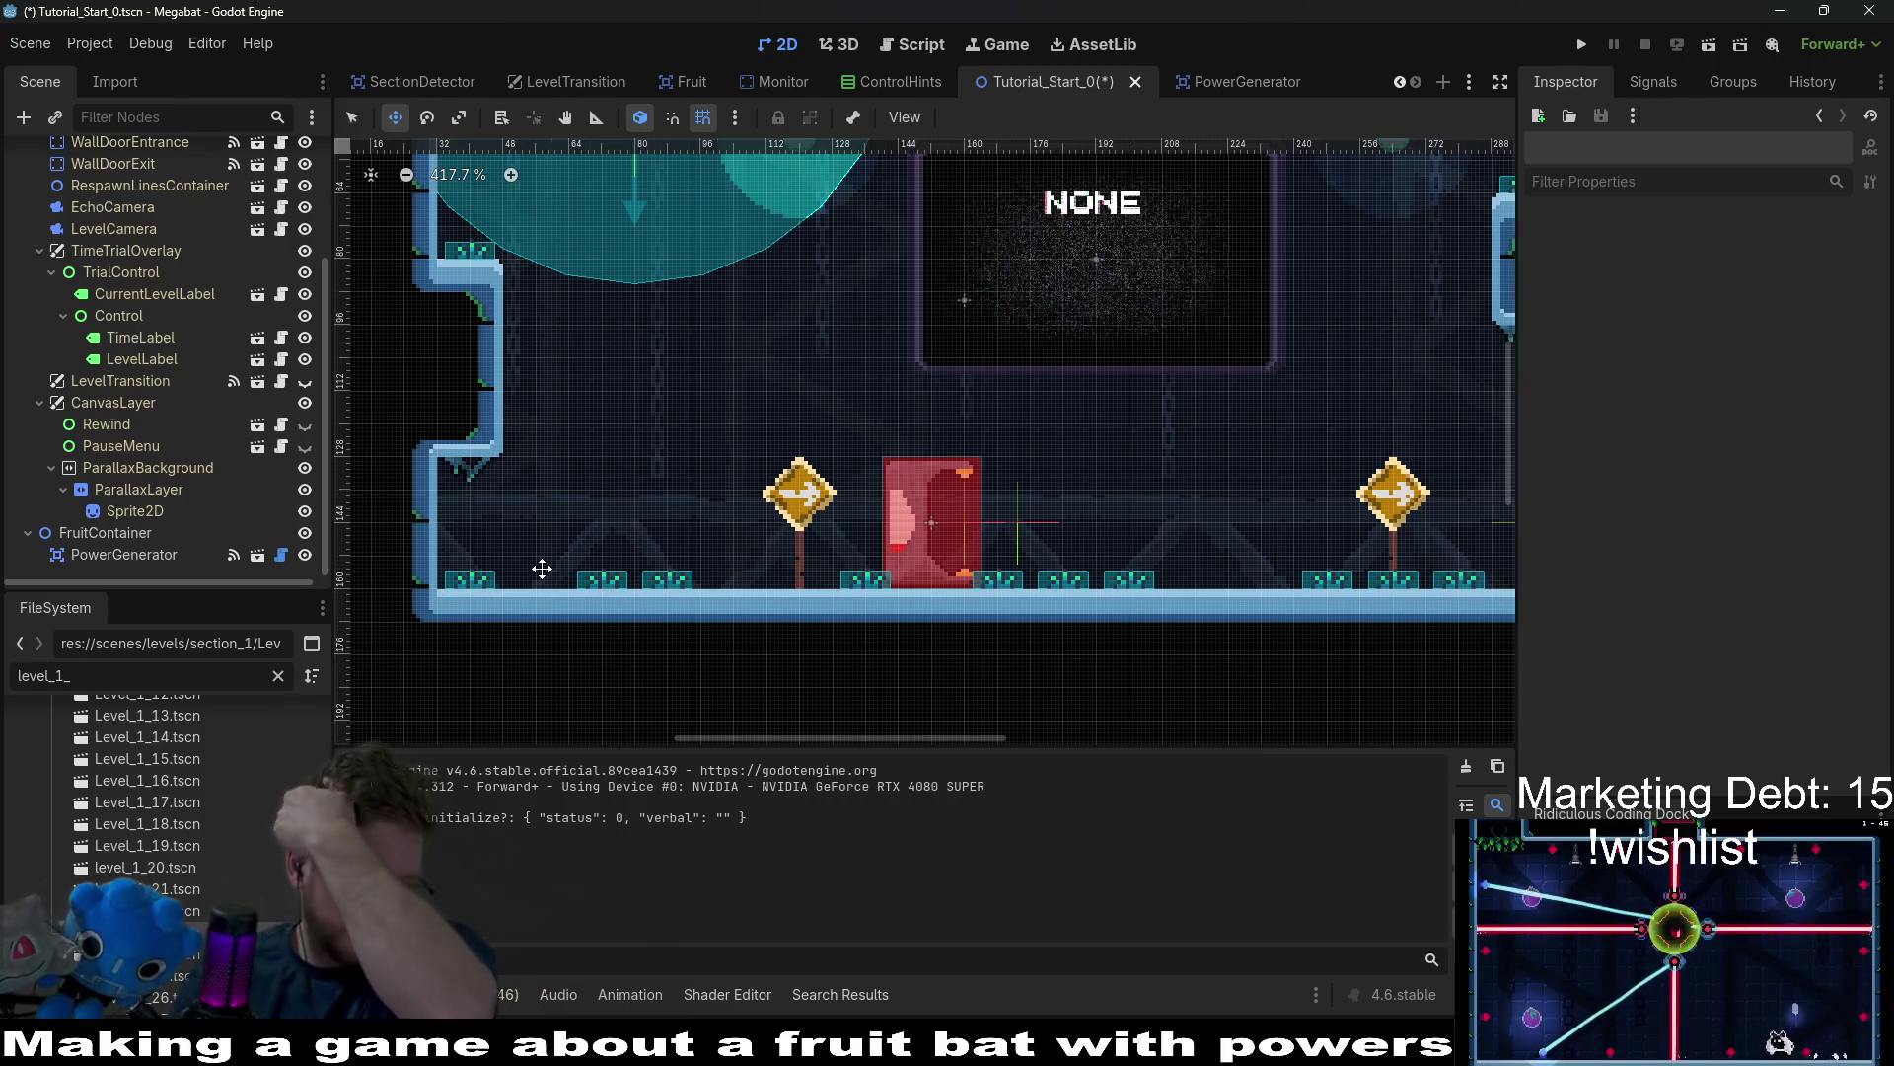
# Rotate the PowerGenerator to 90° and raise it to position 153, 124.
pyautogui.click(123, 554)
pyautogui.scroll(-4, 1589, 660)
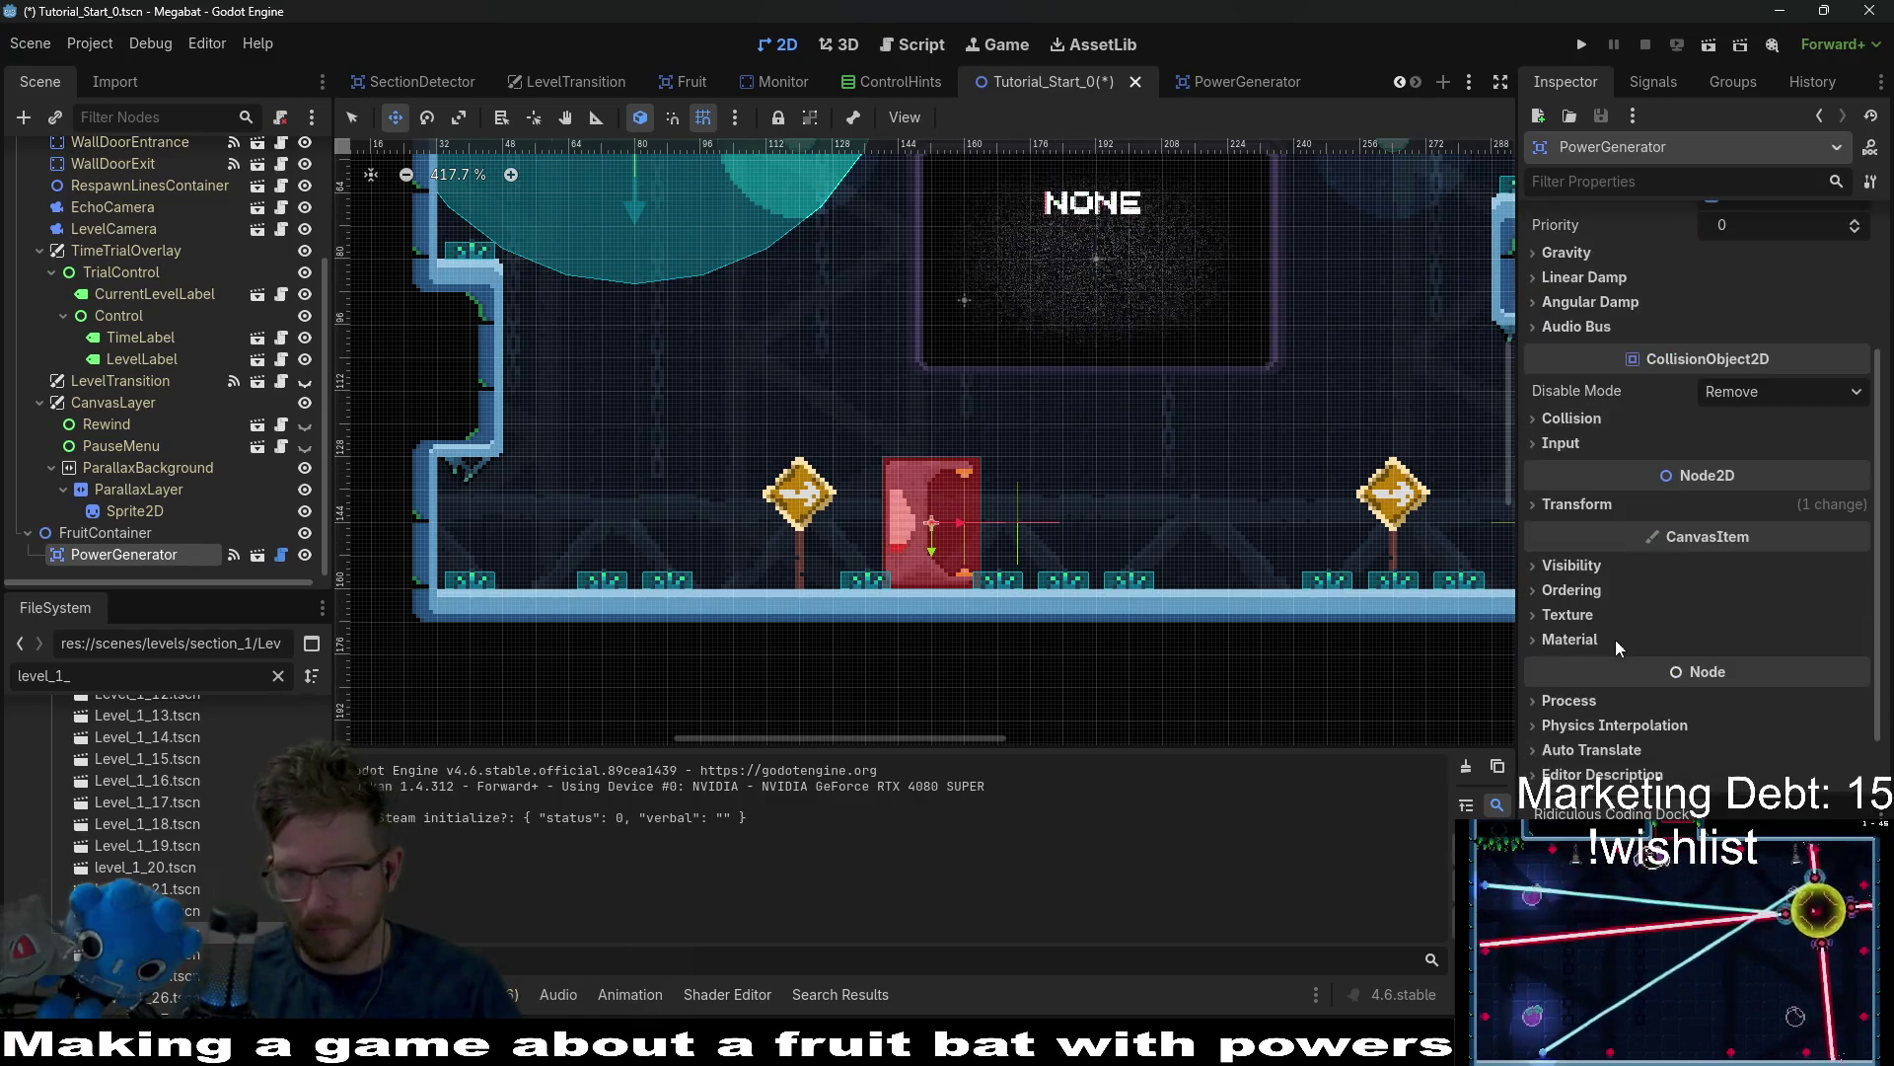
pyautogui.click(1579, 503)
pyautogui.click(1768, 592)
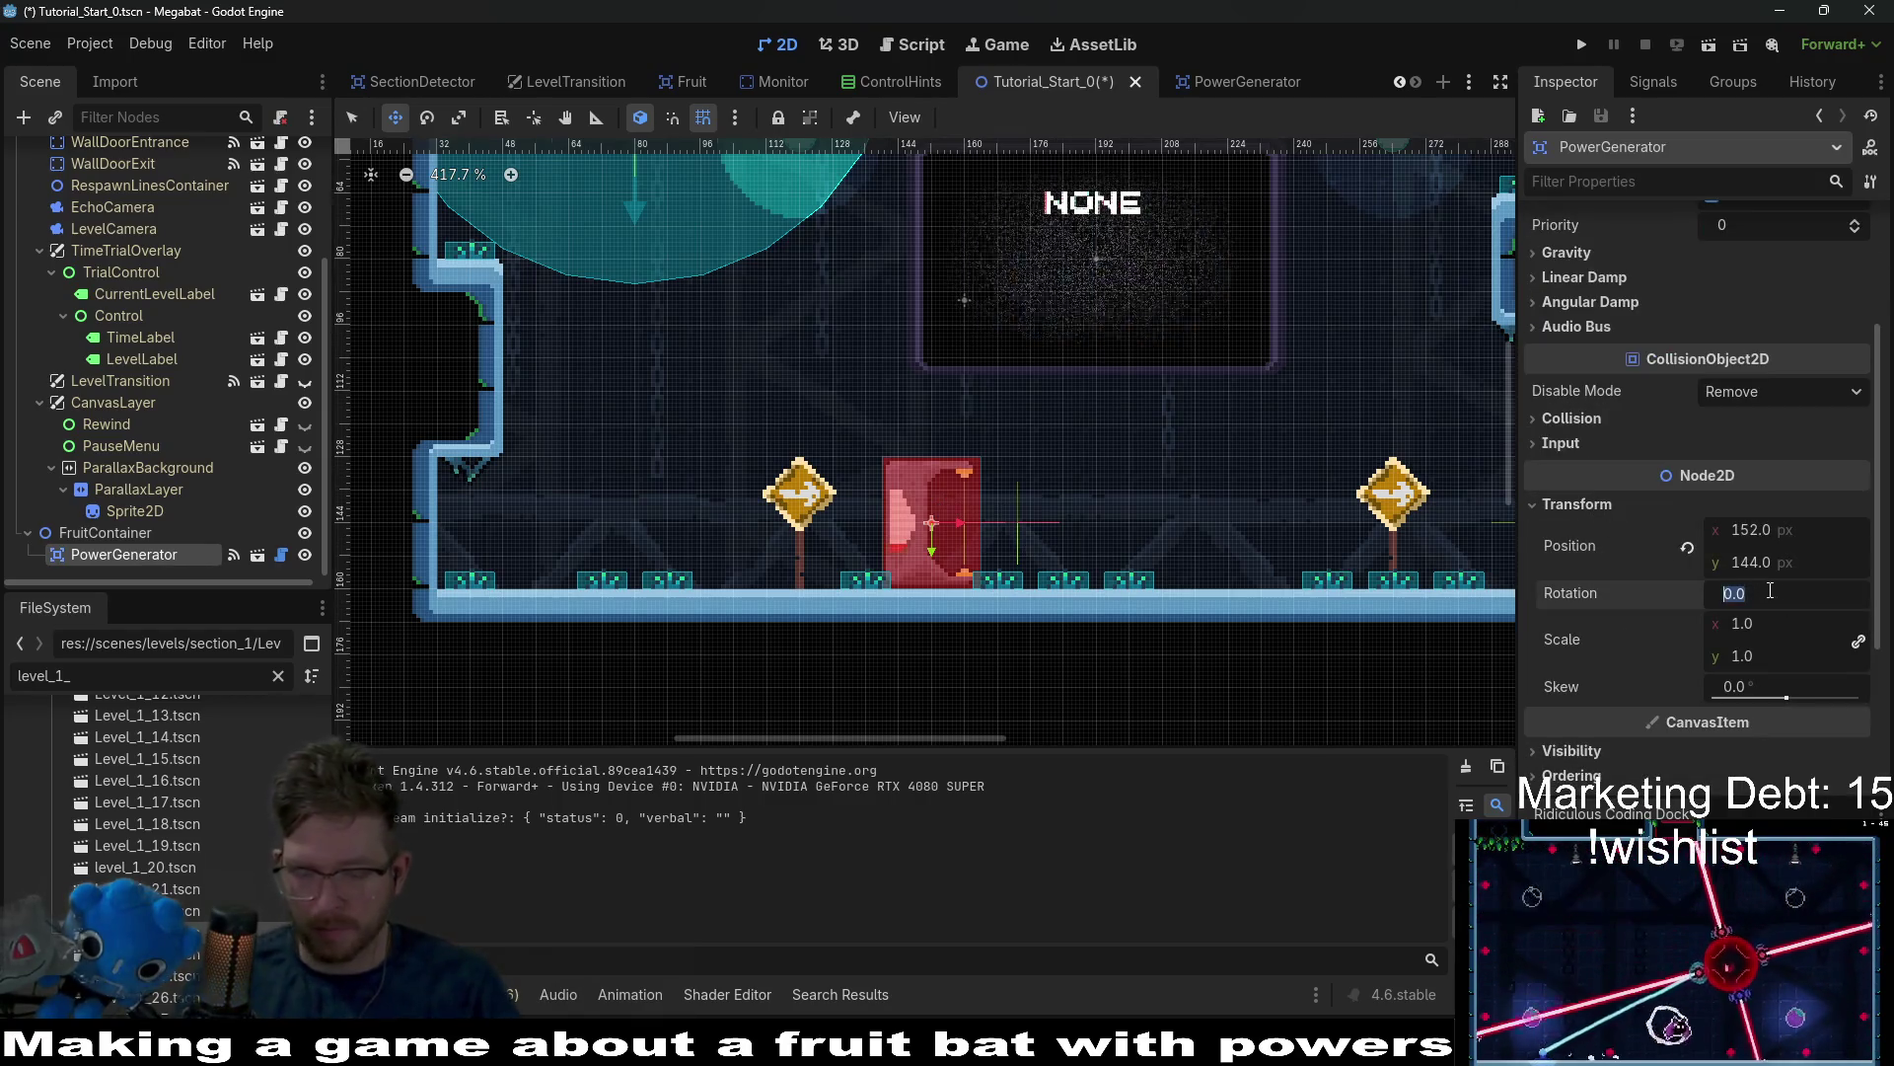
pyautogui.press('Return')
pyautogui.moveTo(942, 540); pyautogui.dragTo(947, 460)
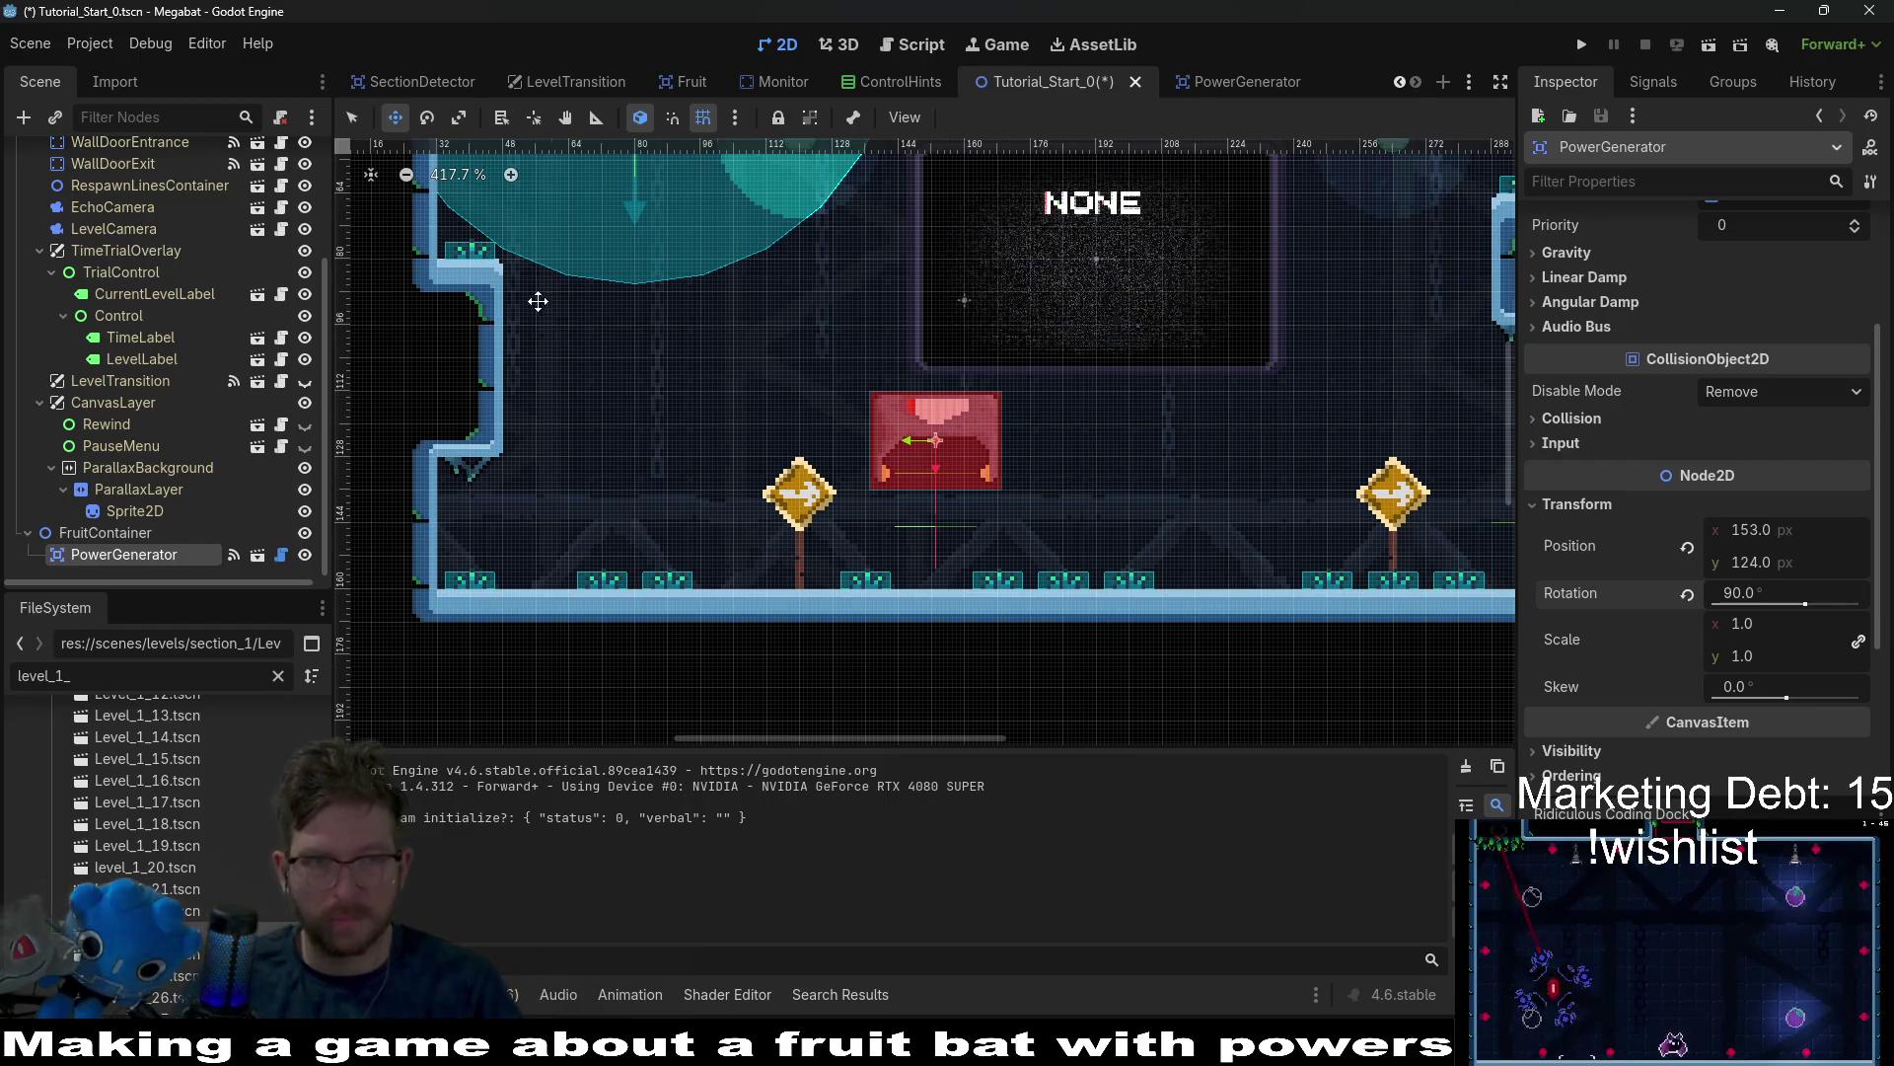
# Check the ControlHints scene, then open the PowerGenerator's own scene from Tutorial_Start_0.
pyautogui.click(889, 83)
pyautogui.click(1045, 82)
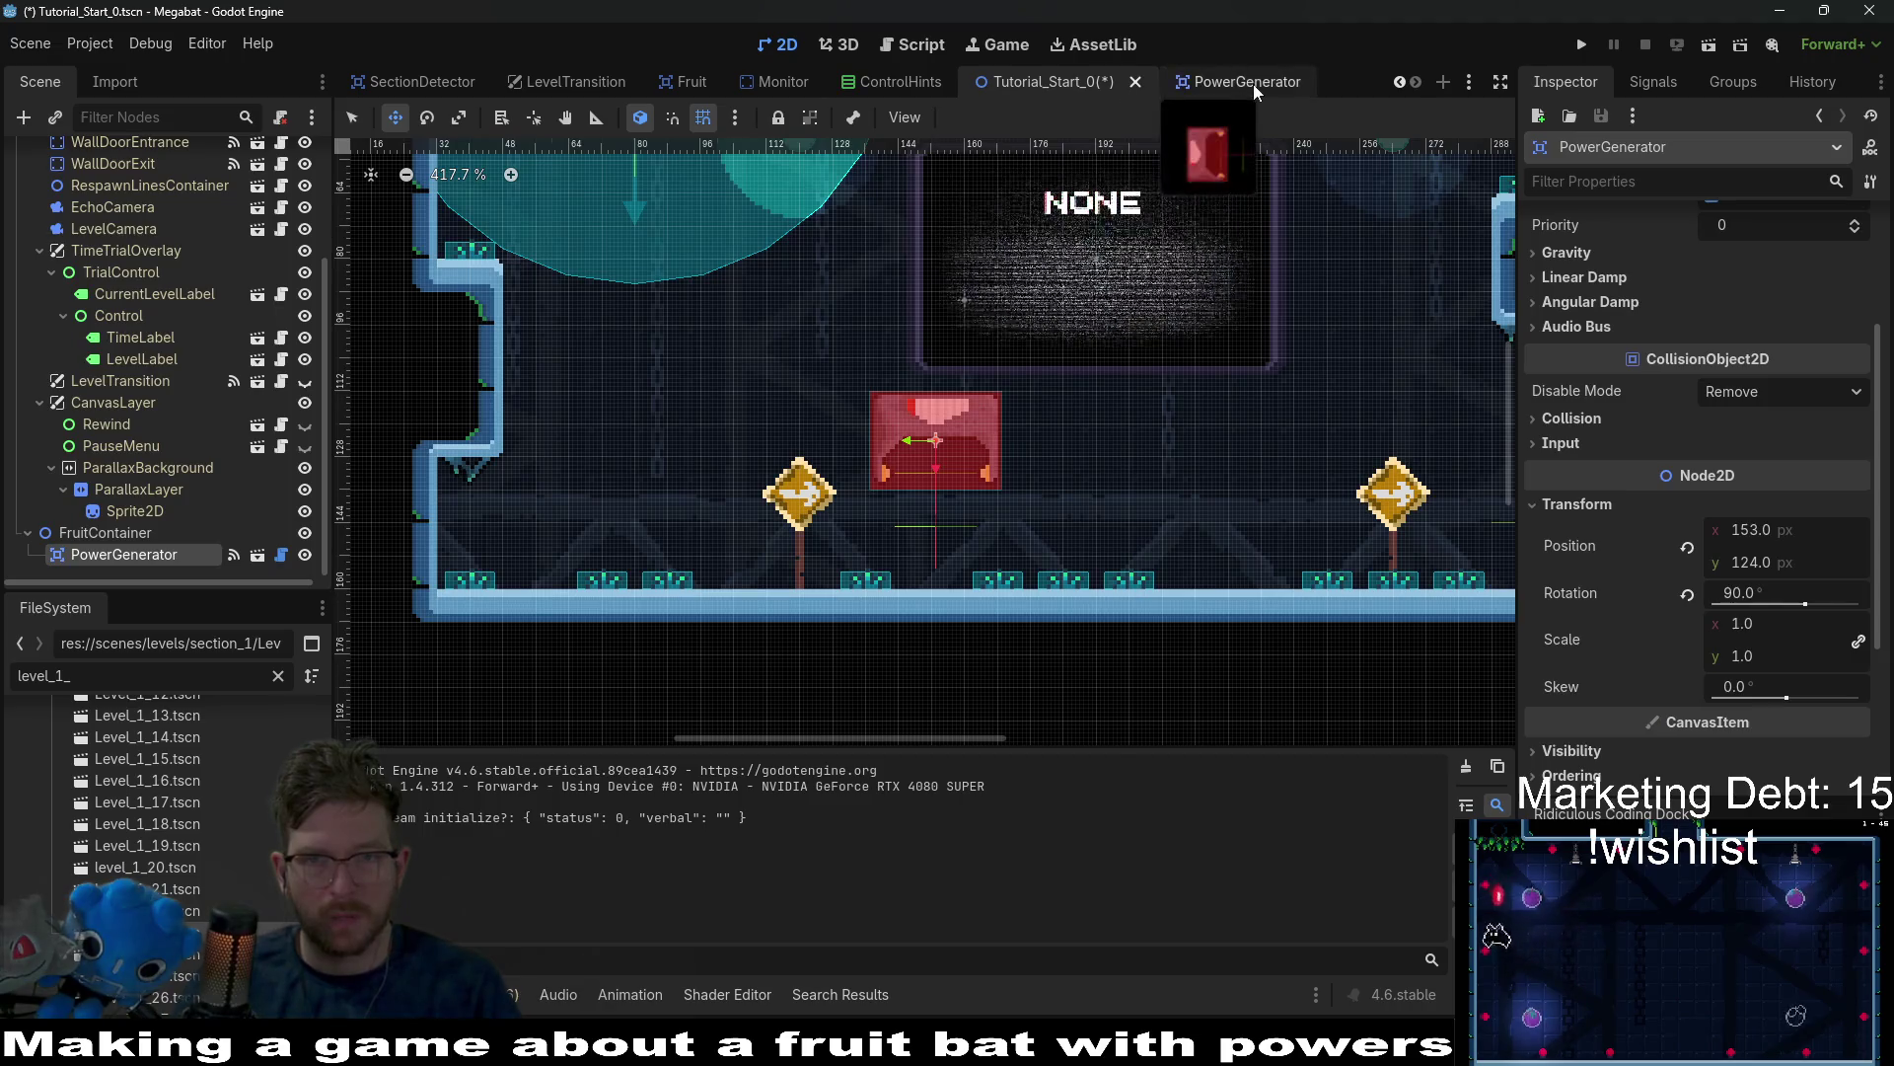
pyautogui.click(256, 555)
# Add a Control child to the PowerGenerator root, ordered above ButtonHint.
pyautogui.click(96, 312)
pyautogui.click(94, 157)
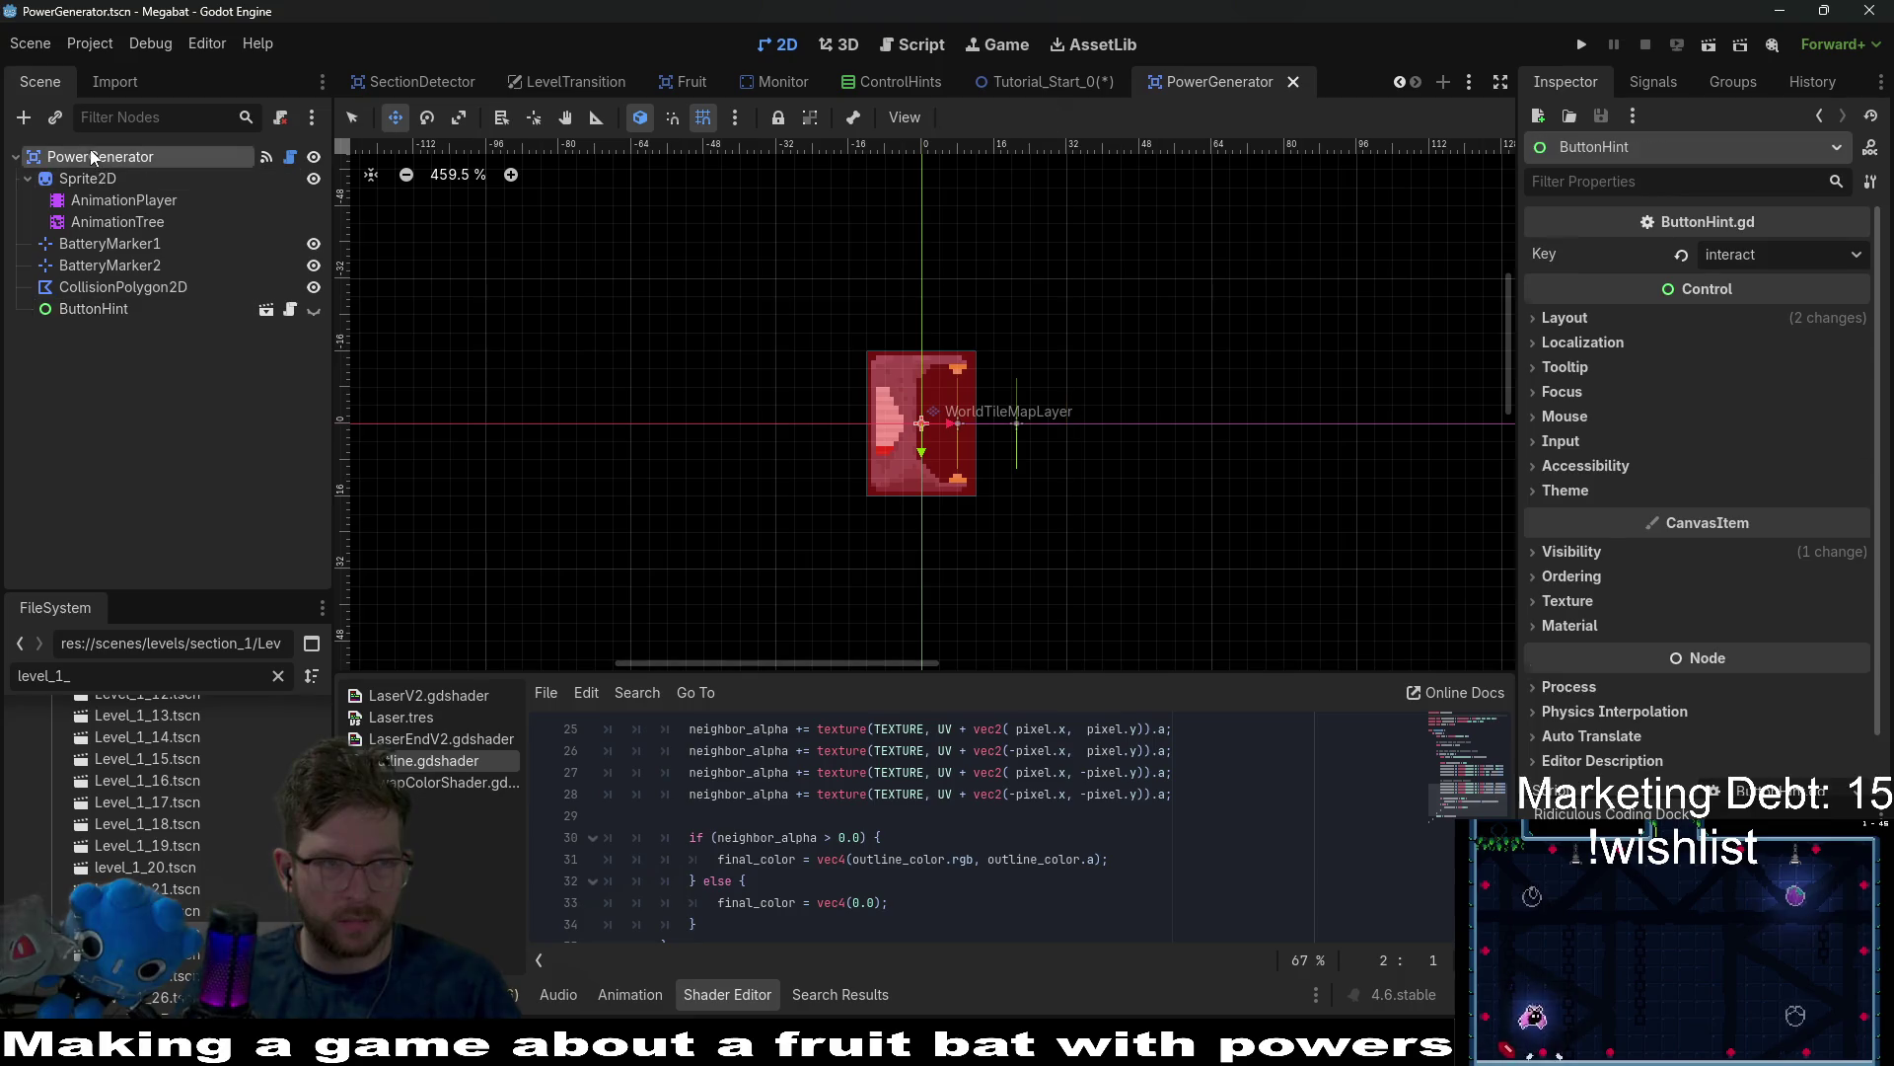
pyautogui.click(29, 119)
pyautogui.click(29, 119)
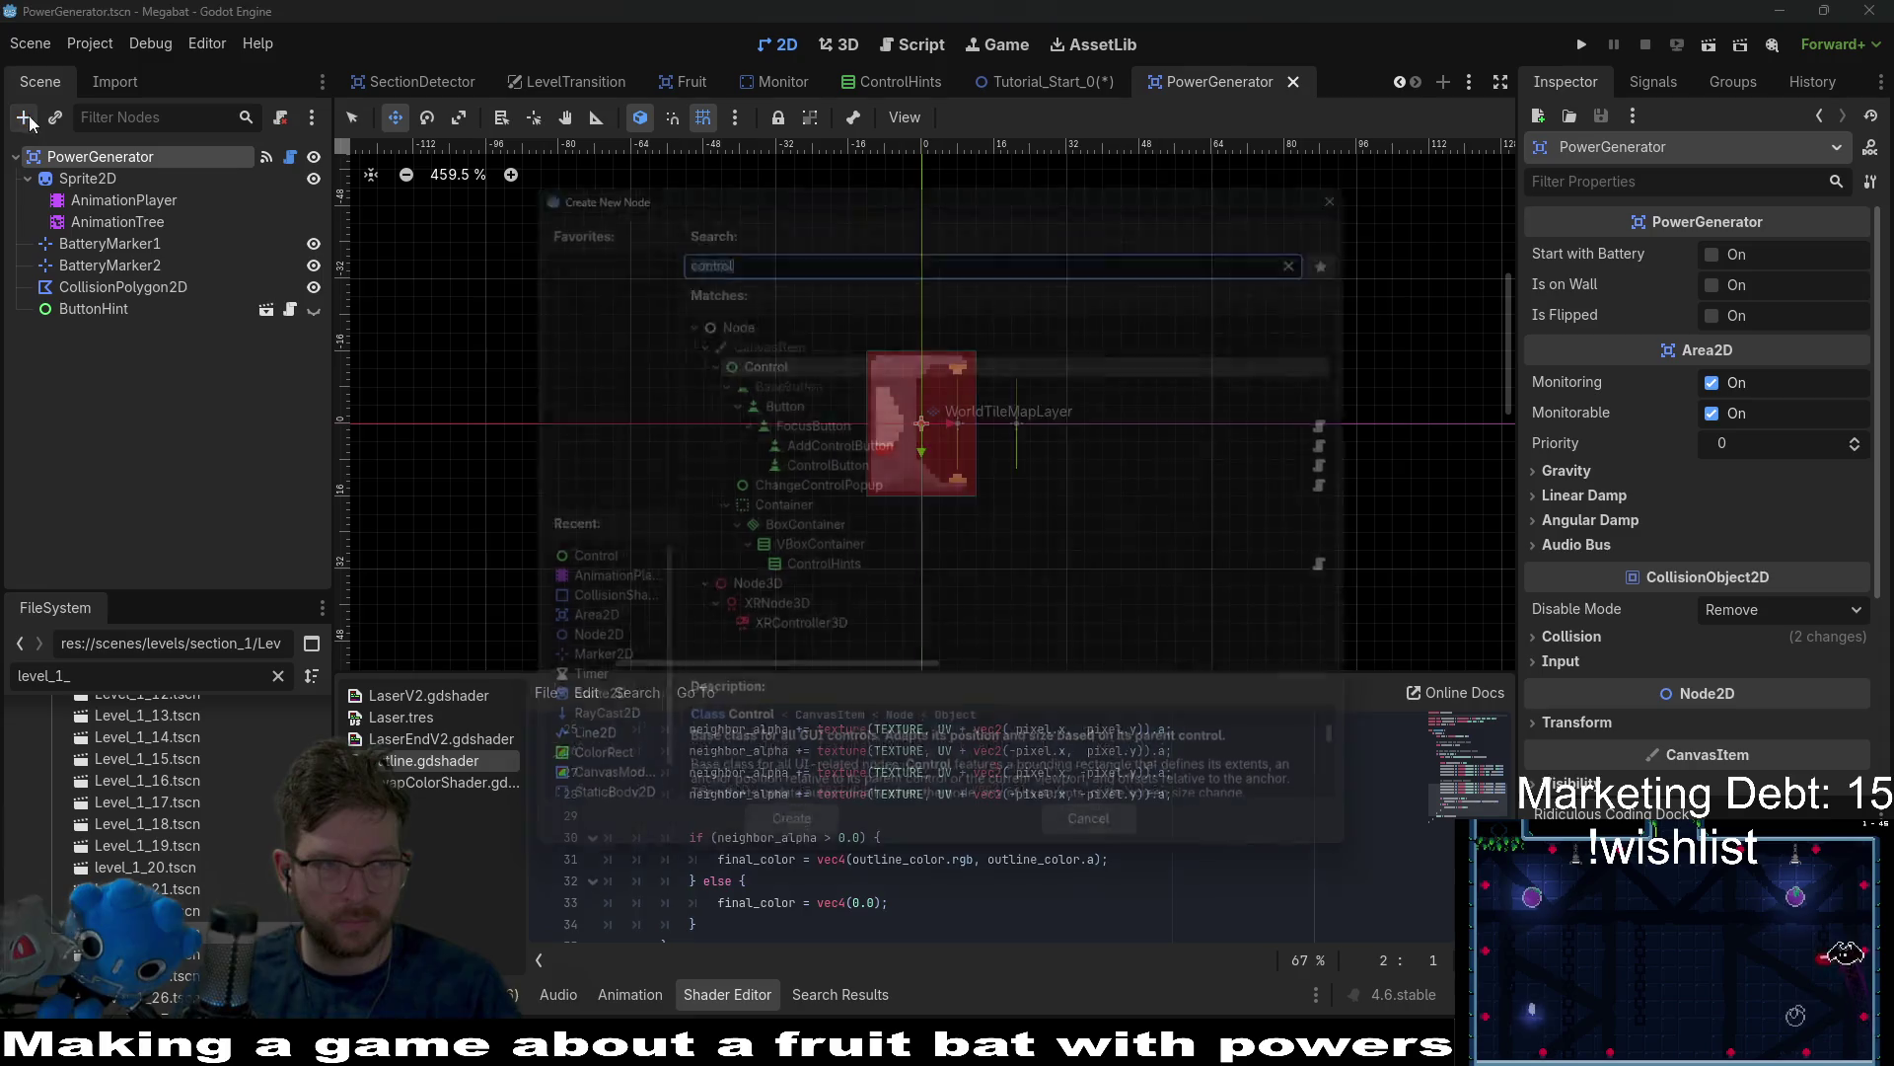
pyautogui.doubleClick(753, 356)
pyautogui.moveTo(91, 324); pyautogui.dragTo(100, 305)
# Set the Control's Anchors Preset to Center and move it up to y -24 above the sprite.
pyautogui.click(1610, 252)
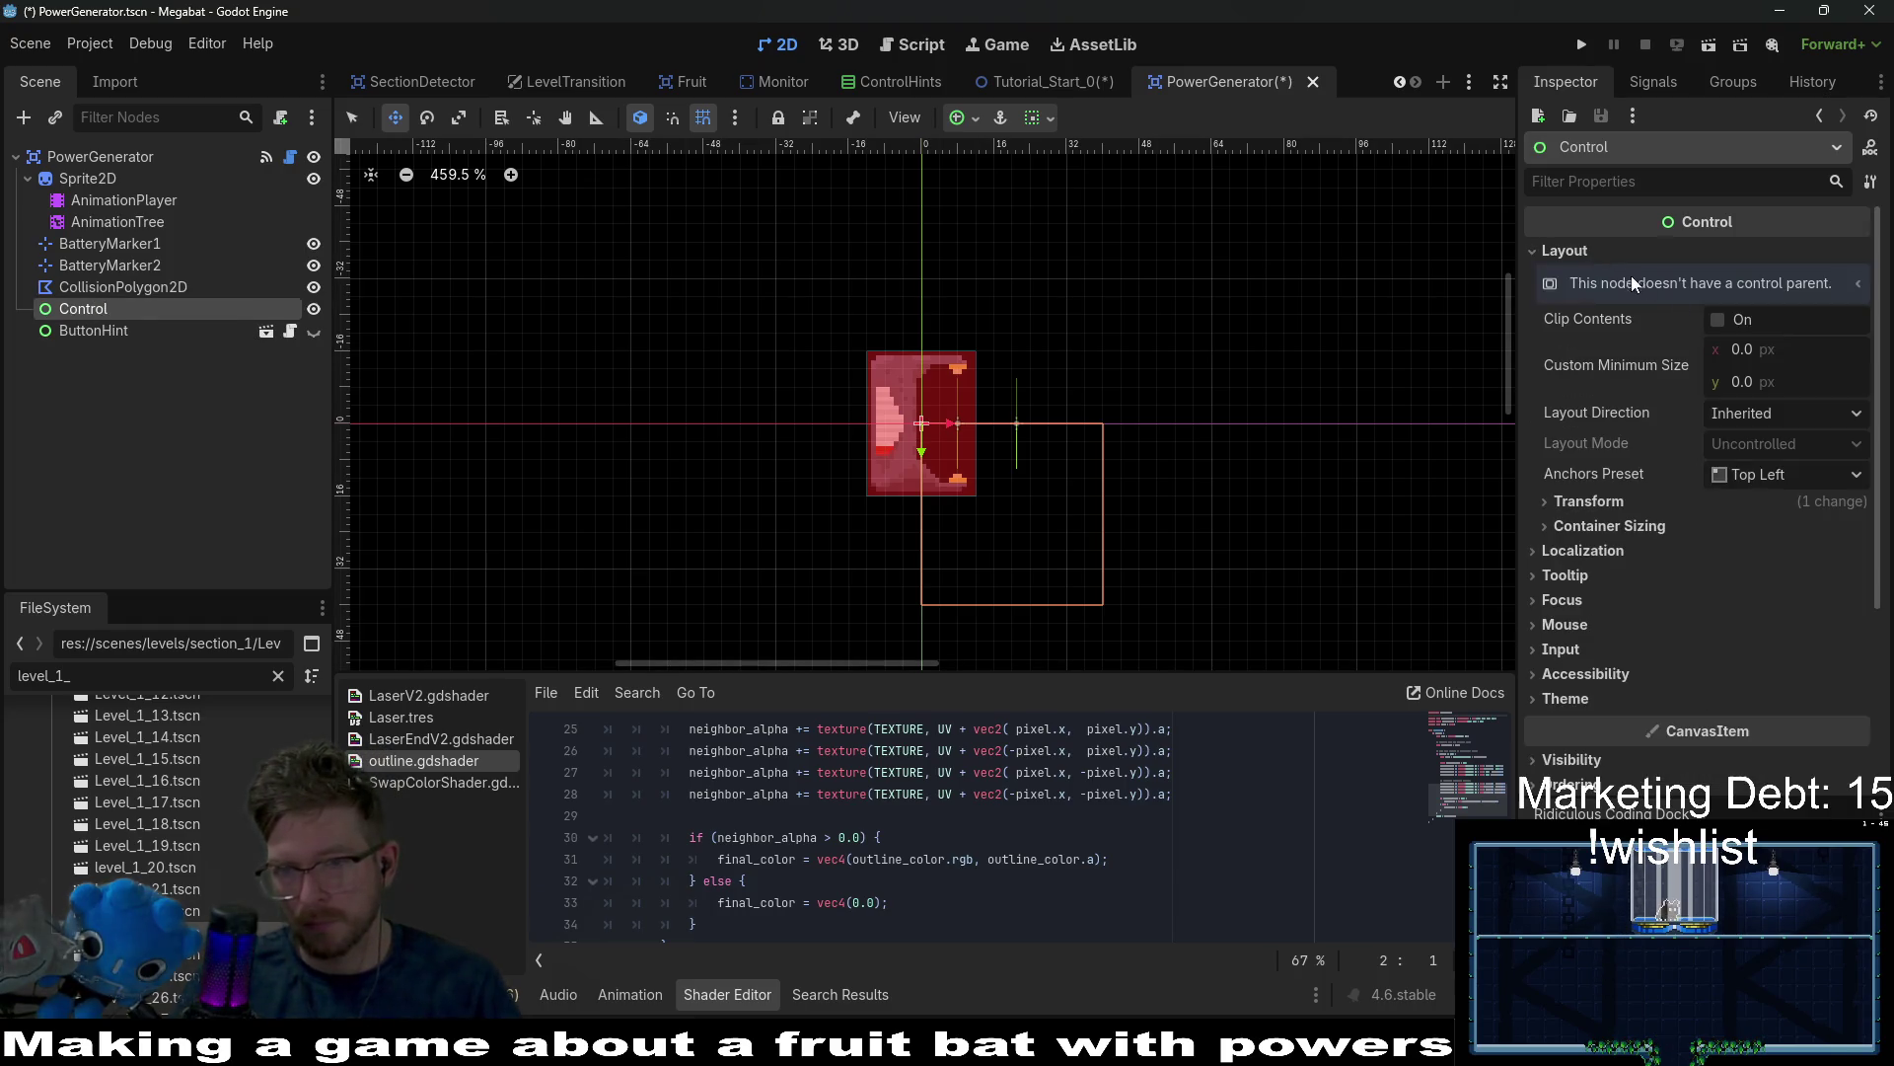
pyautogui.click(1766, 478)
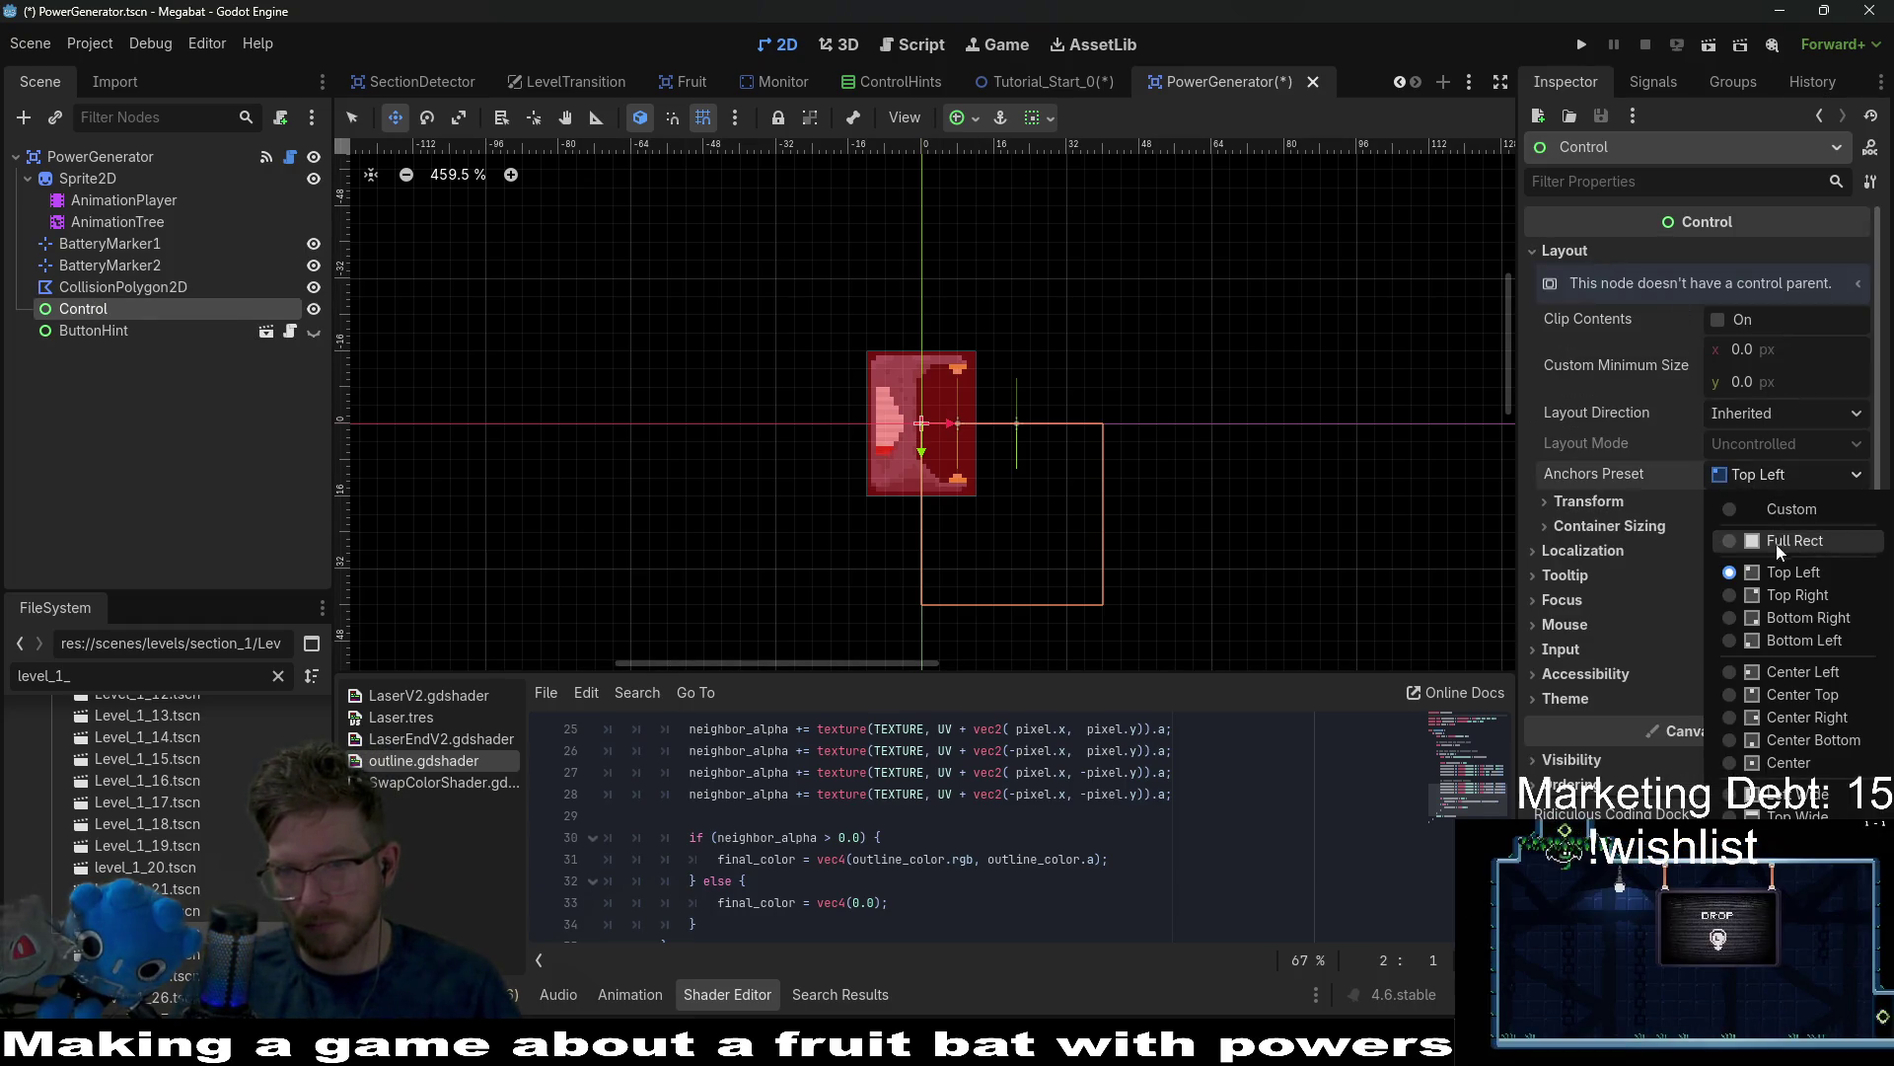
pyautogui.click(1762, 763)
pyautogui.click(1765, 475)
pyautogui.click(1606, 509)
pyautogui.click(1606, 509)
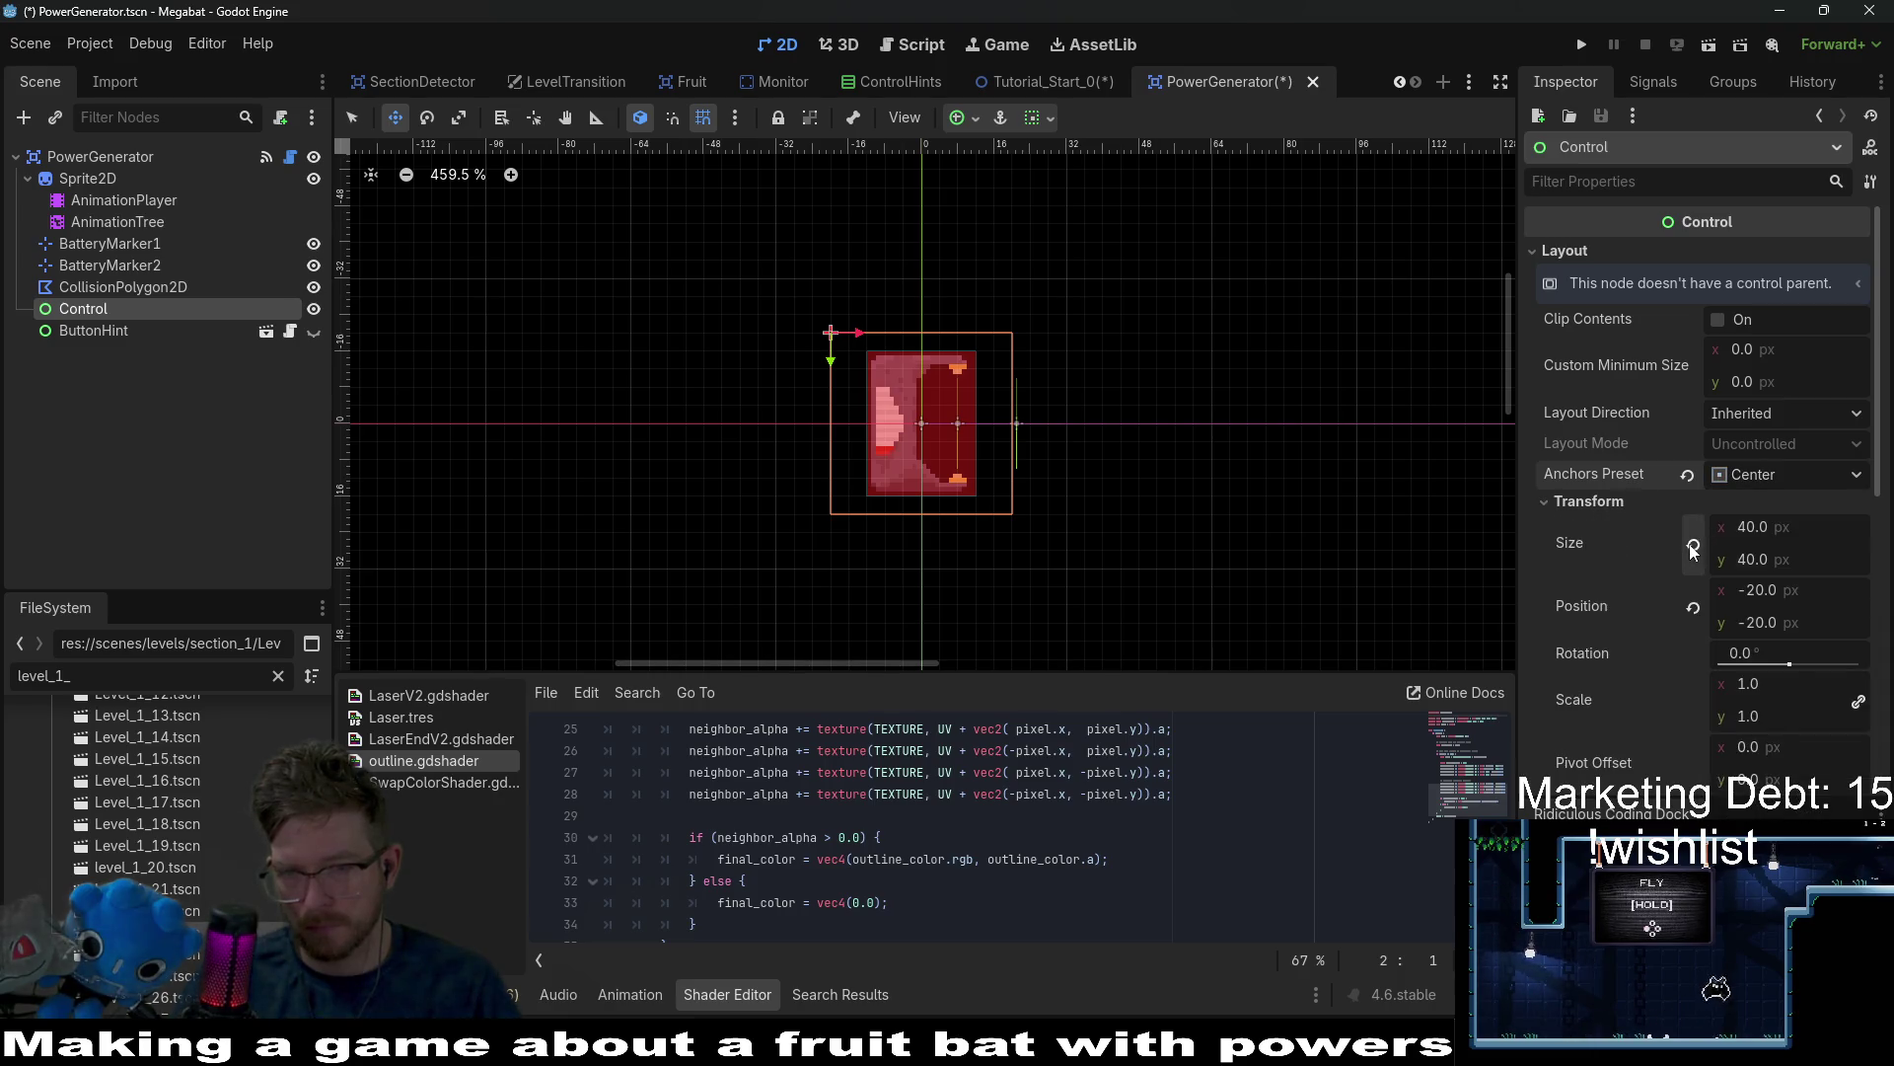
pyautogui.moveTo(873, 350)
pyautogui.mouseDown()
pyautogui.moveTo(947, 333)
pyautogui.moveTo(1019, 415)
pyautogui.moveTo(957, 333)
pyautogui.mouseUp()
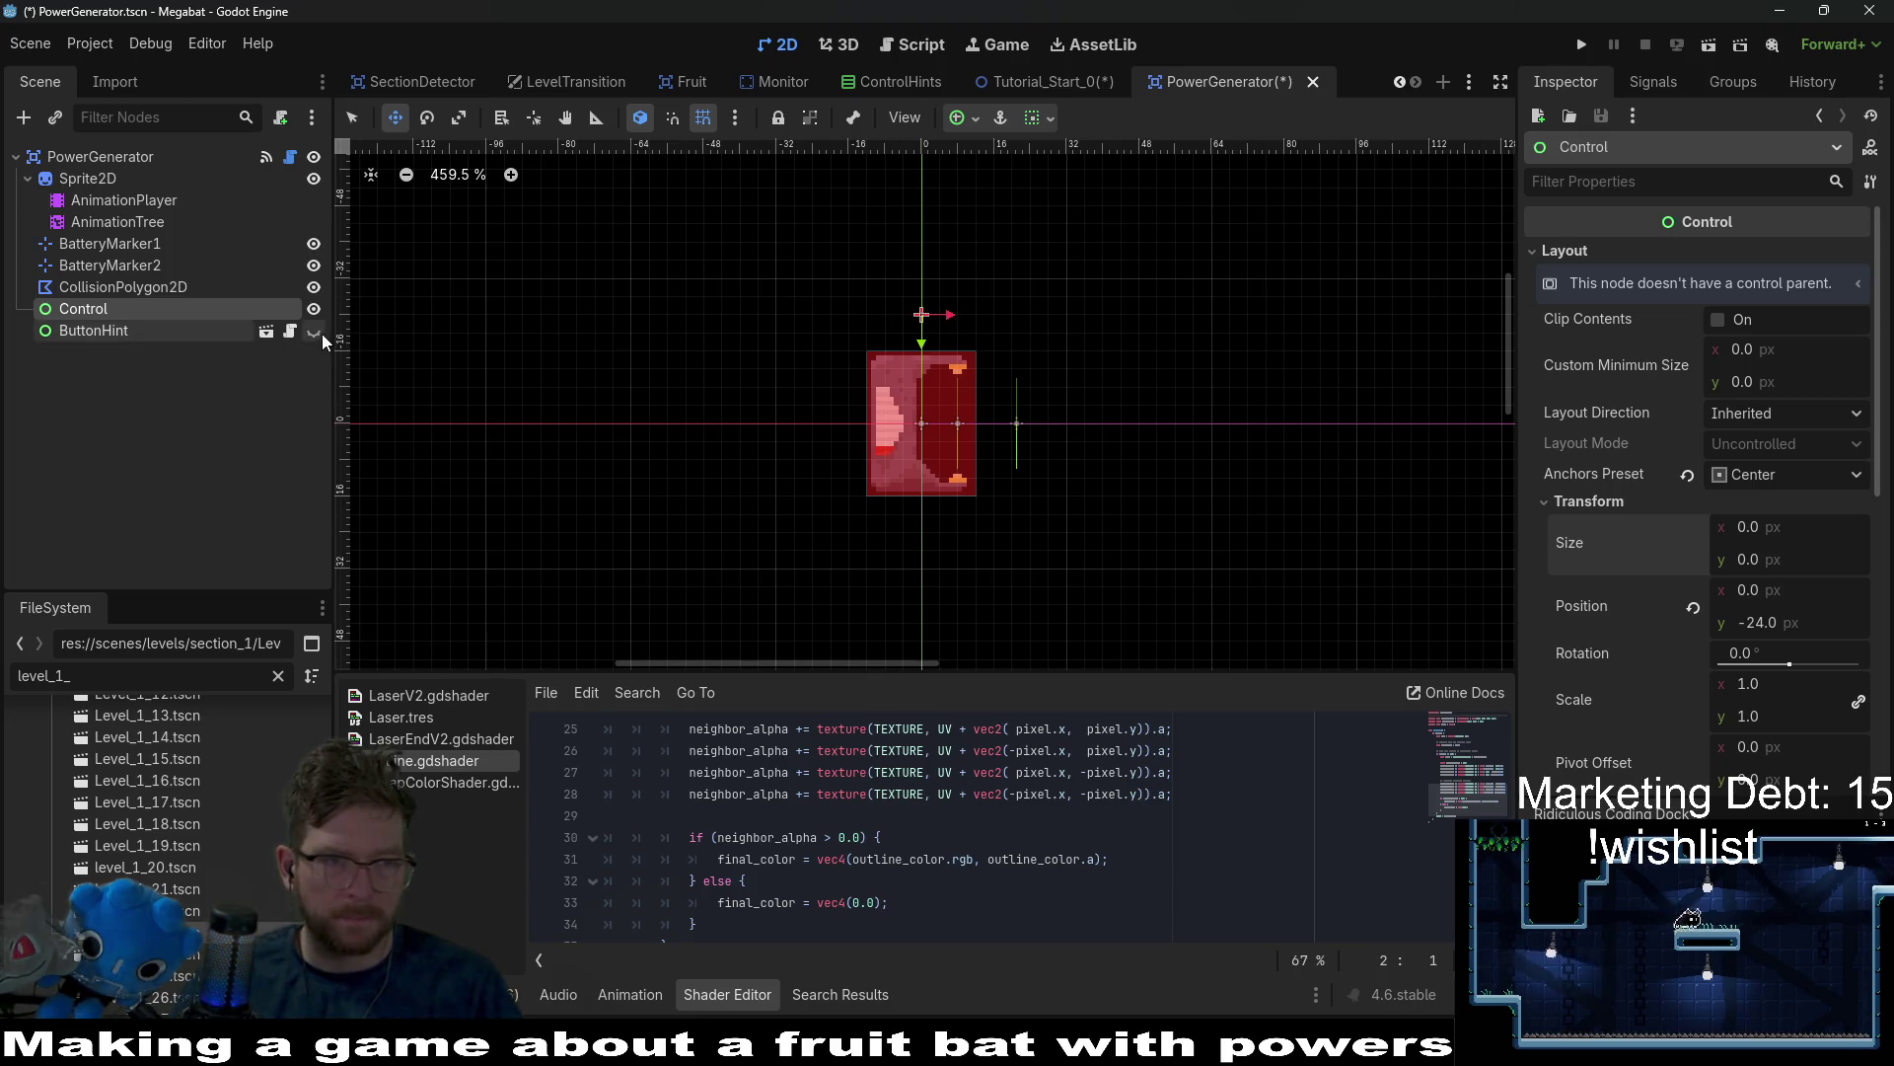
# Parent ButtonHint under the Control and rename the Control to HintContainer.
pyautogui.moveTo(138, 330); pyautogui.dragTo(104, 311)
pyautogui.doubleClick(98, 310)
pyautogui.write('HintCon')
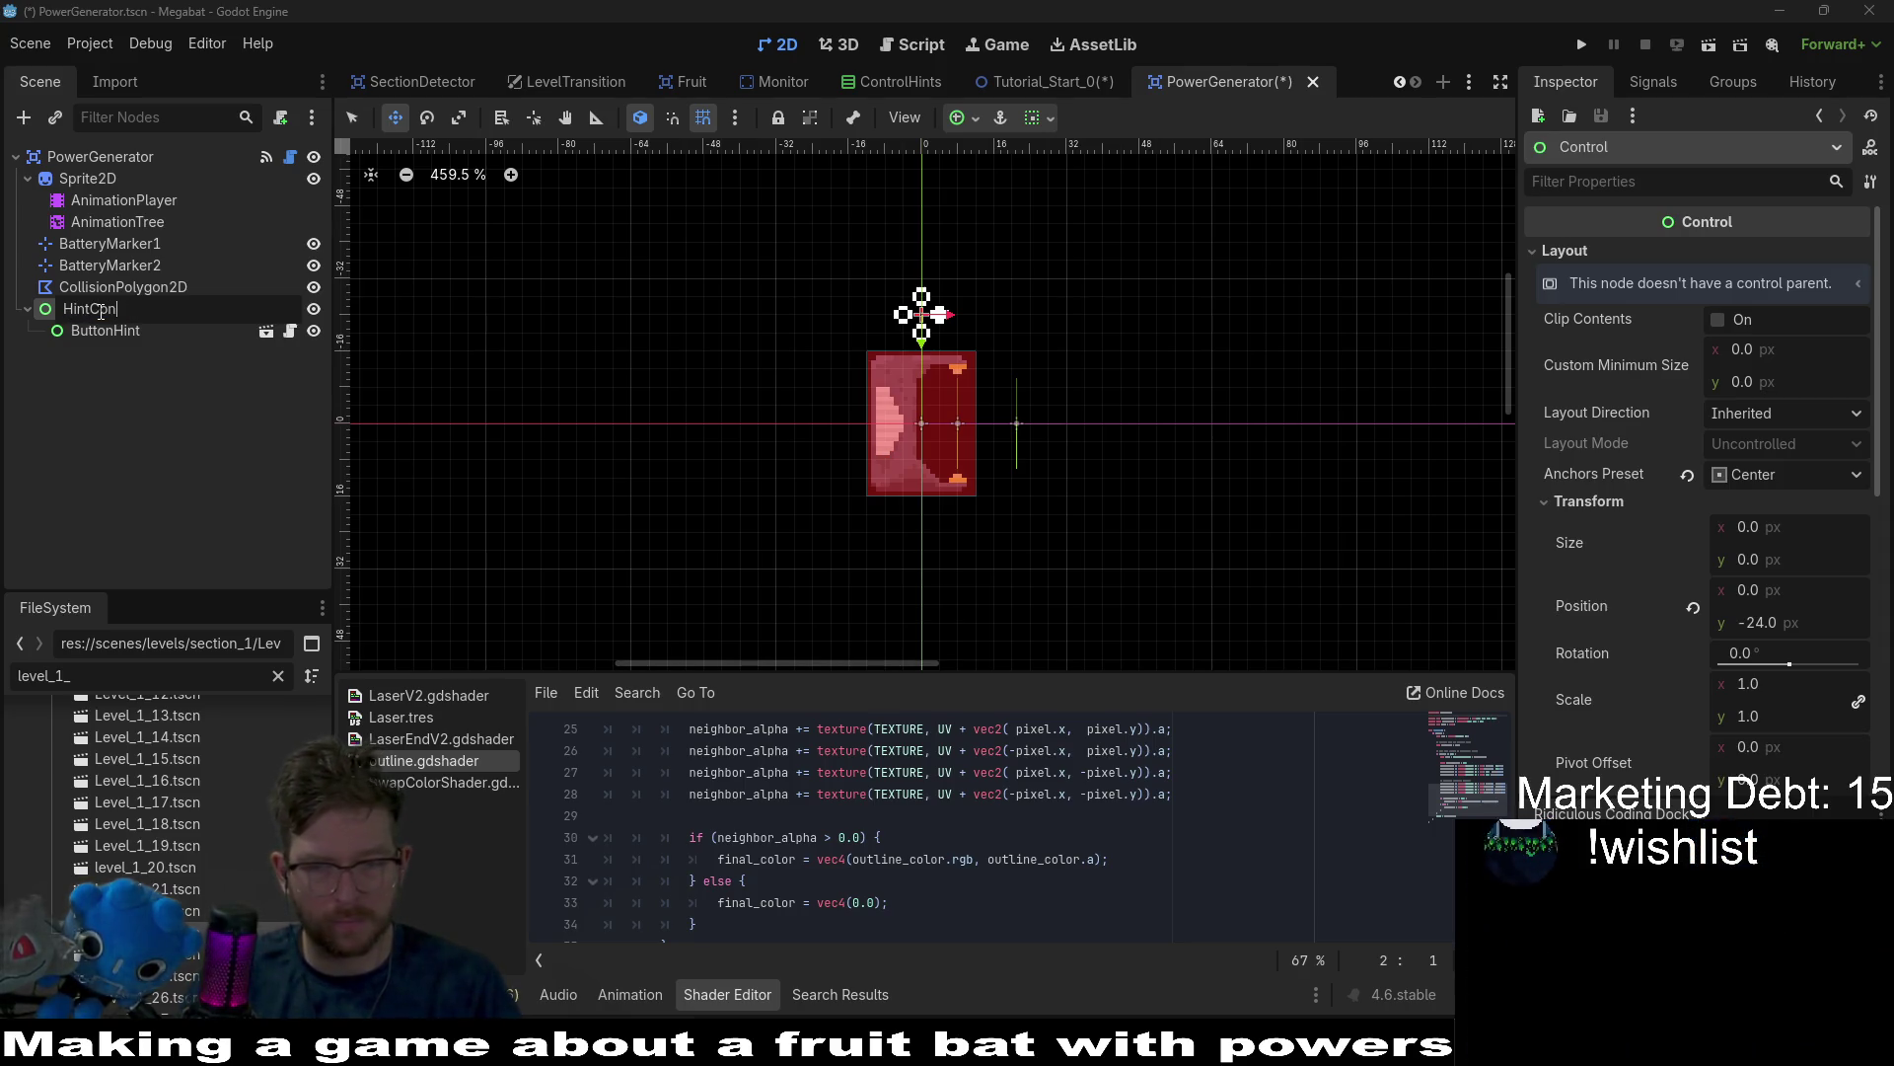
pyautogui.write('ainer')
pyautogui.press('Return')
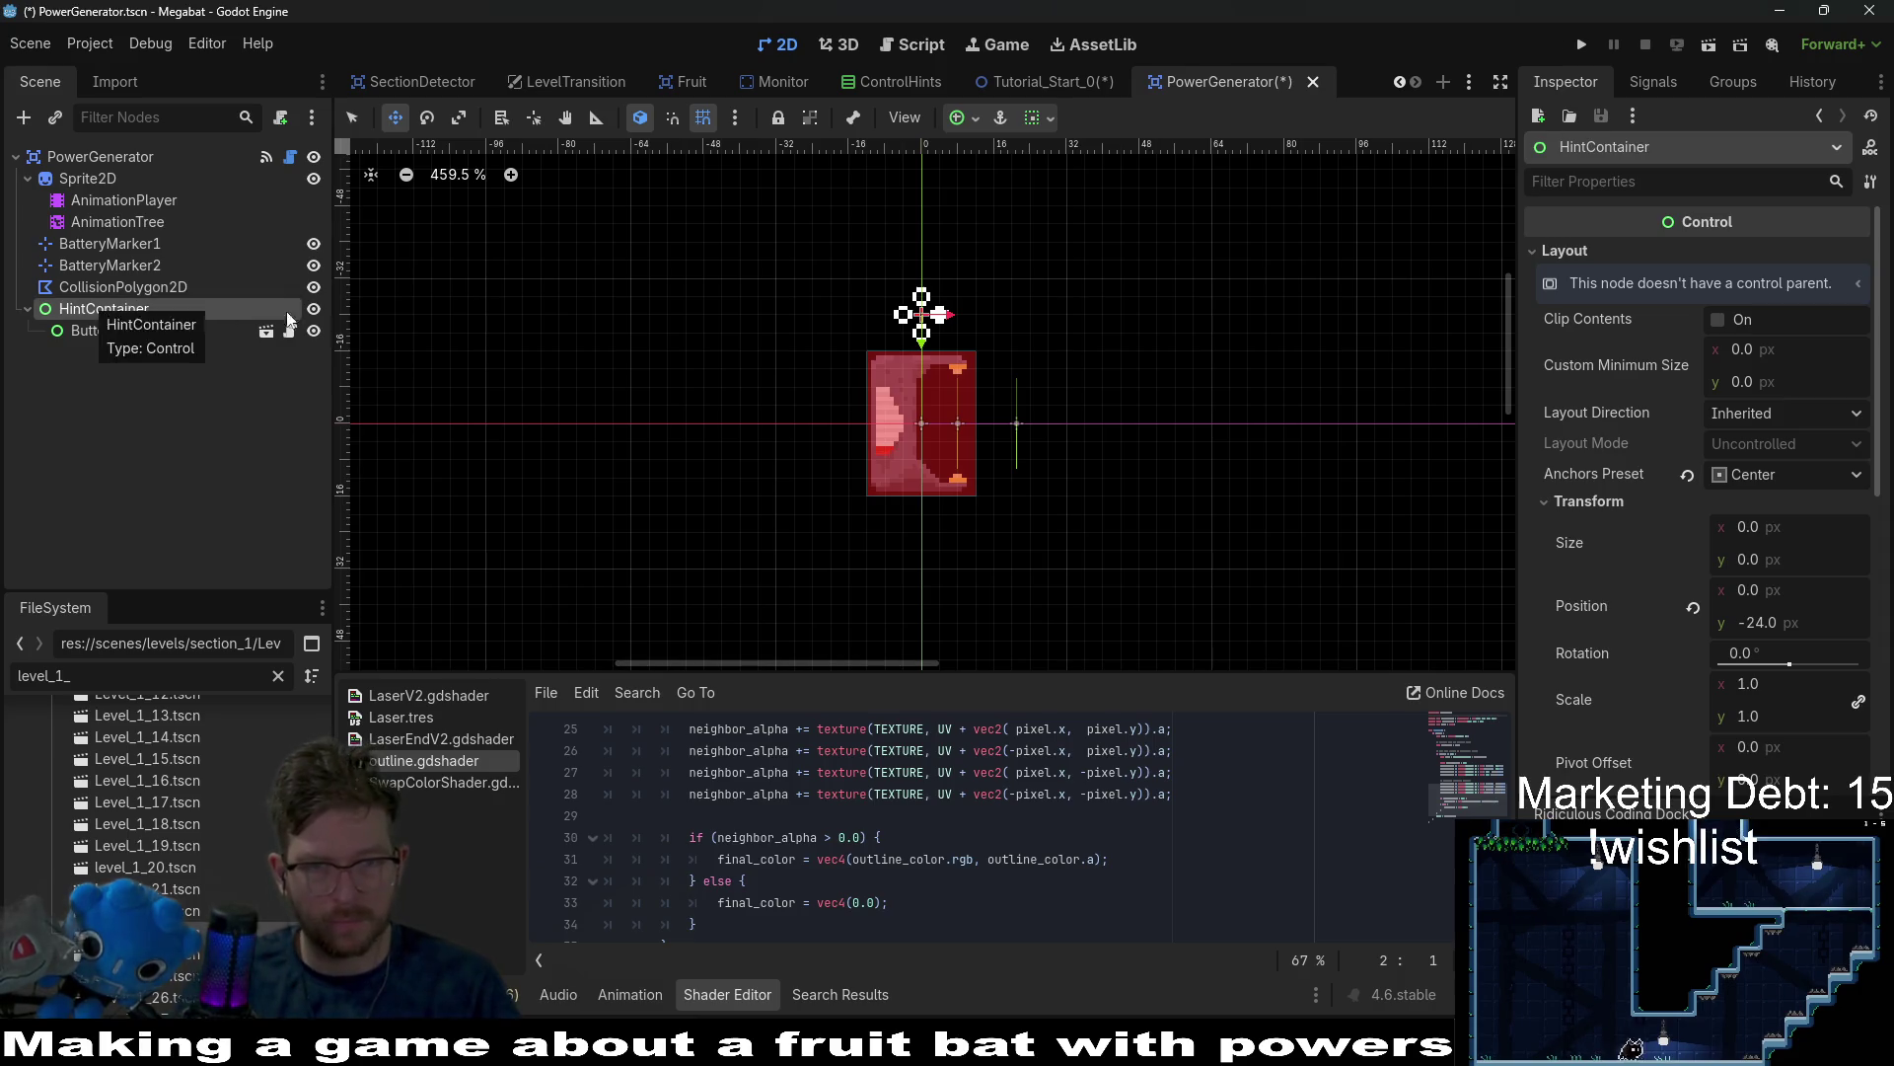
pyautogui.moveTo(1074, 414); pyautogui.dragTo(1038, 494)
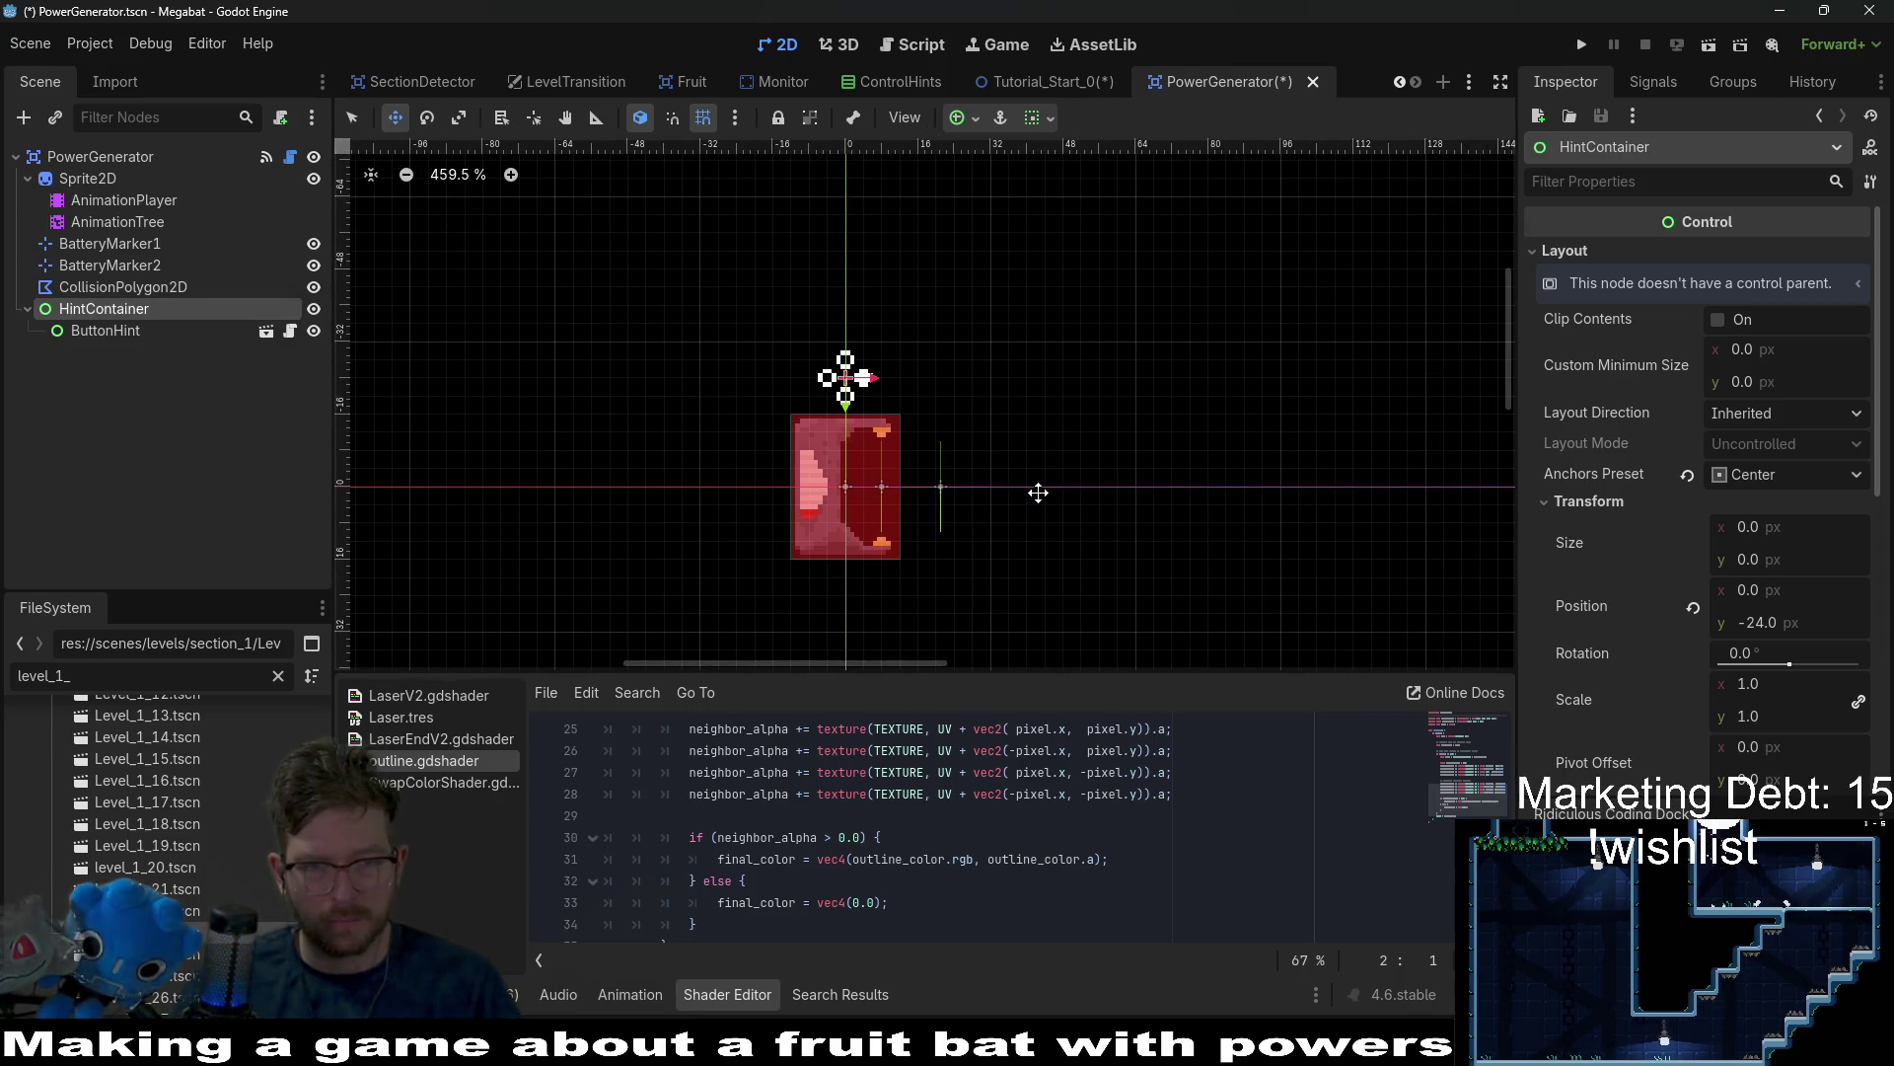
pyautogui.click(96, 333)
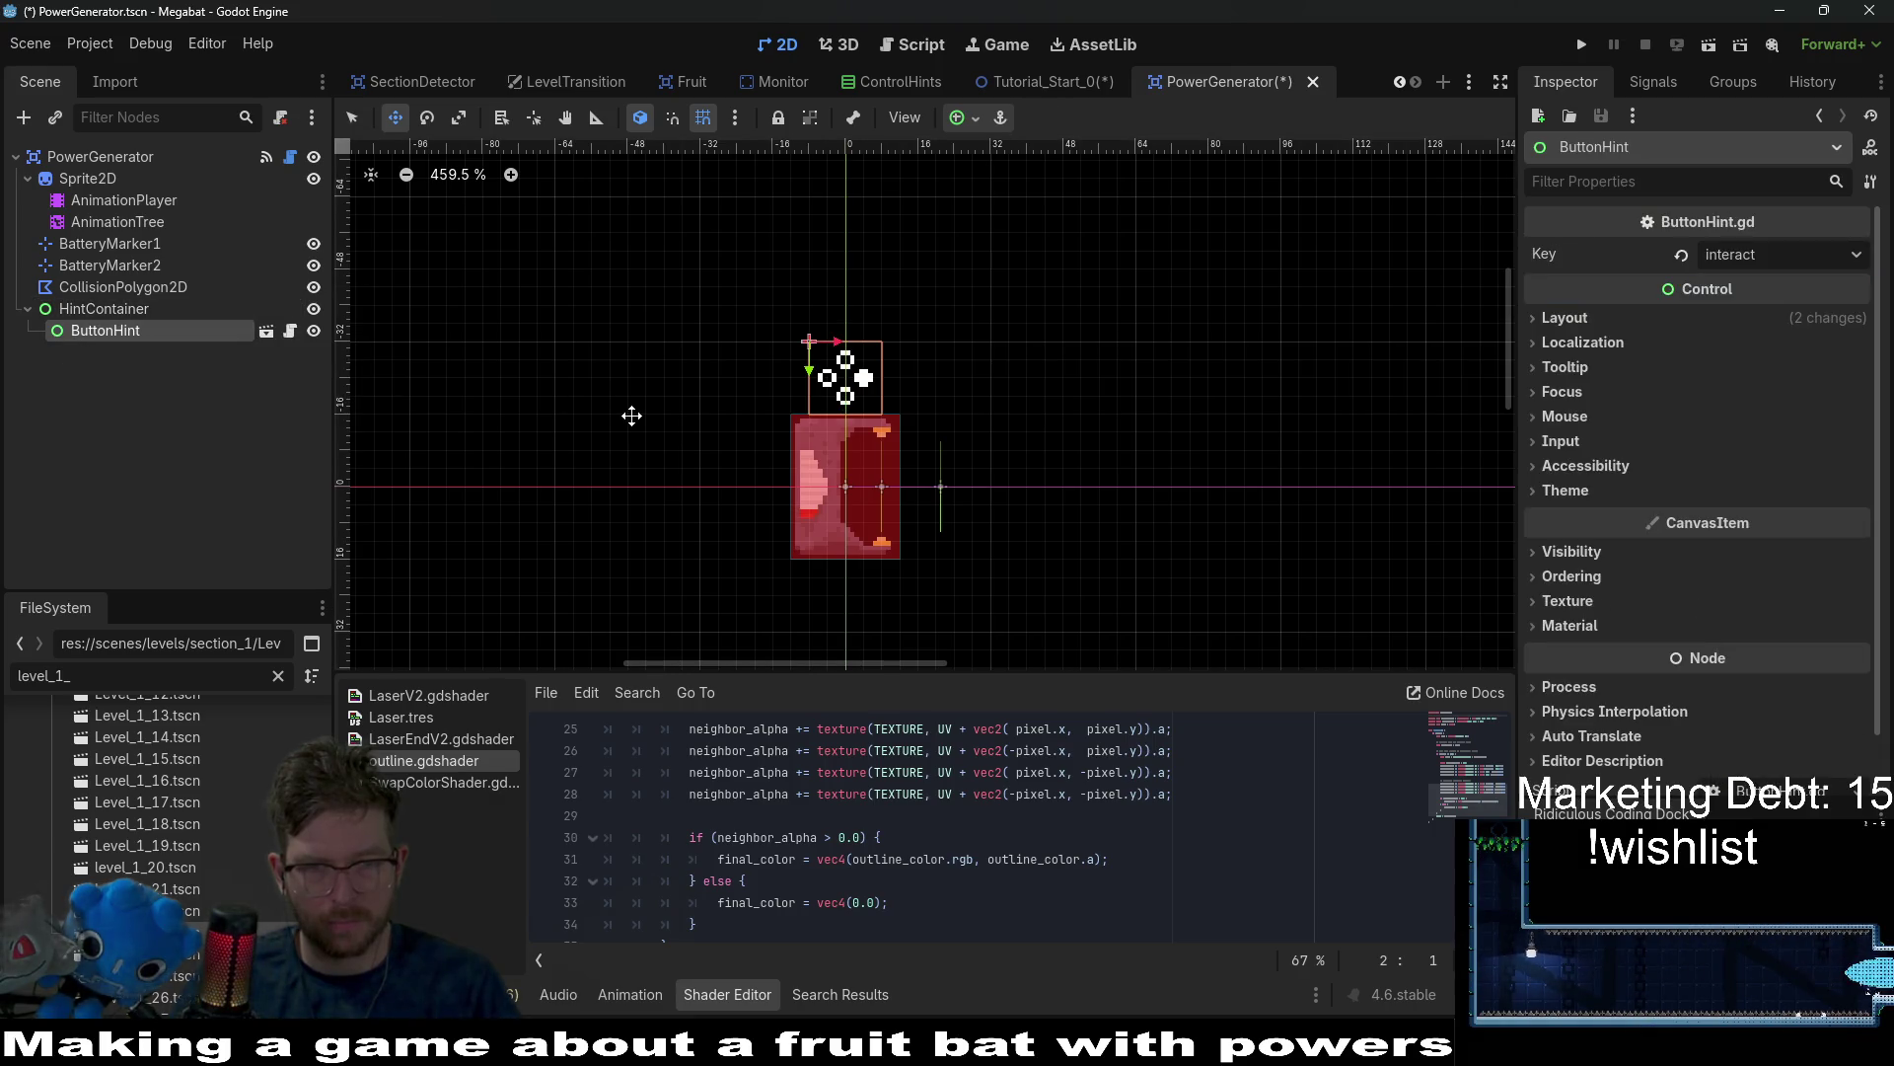
pyautogui.scroll(5, 888, 351)
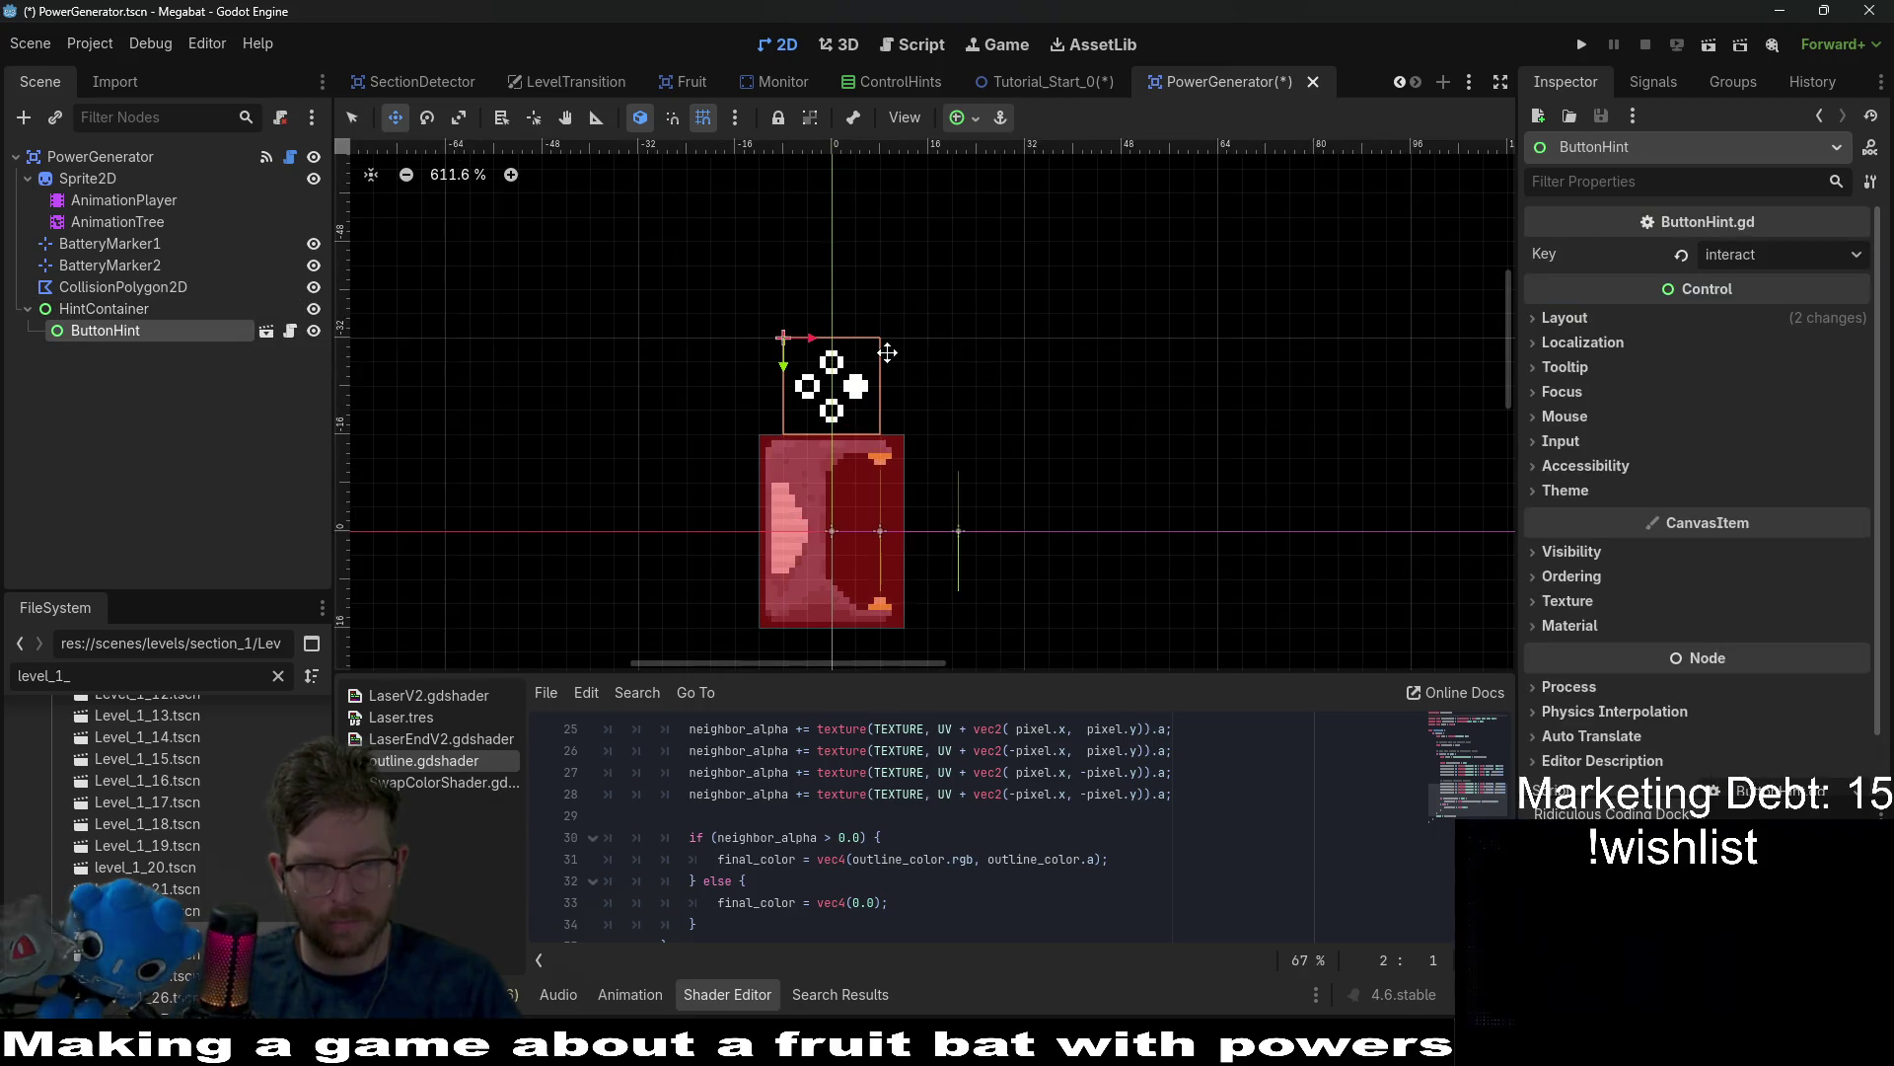
pyautogui.click(126, 313)
pyautogui.click(132, 333)
pyautogui.click(116, 311)
pyautogui.click(292, 160)
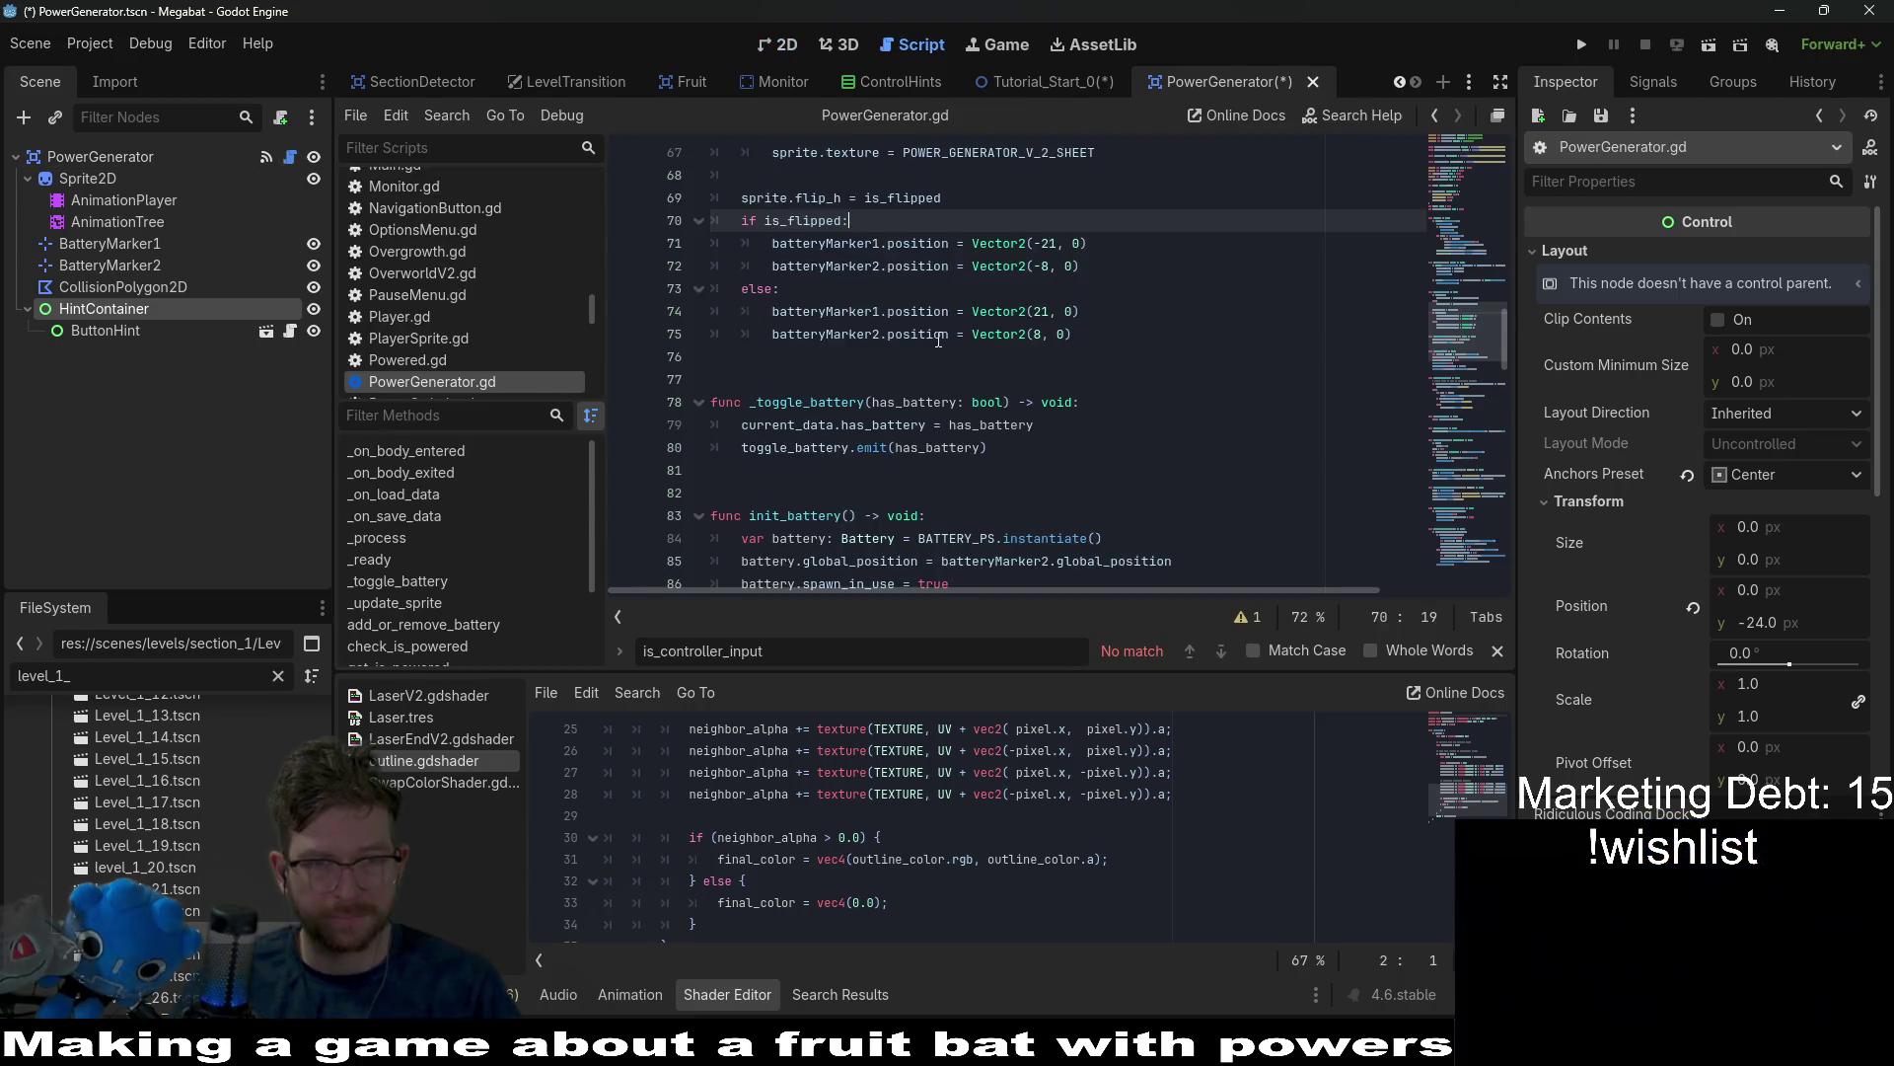
pyautogui.scroll(20, 948, 320)
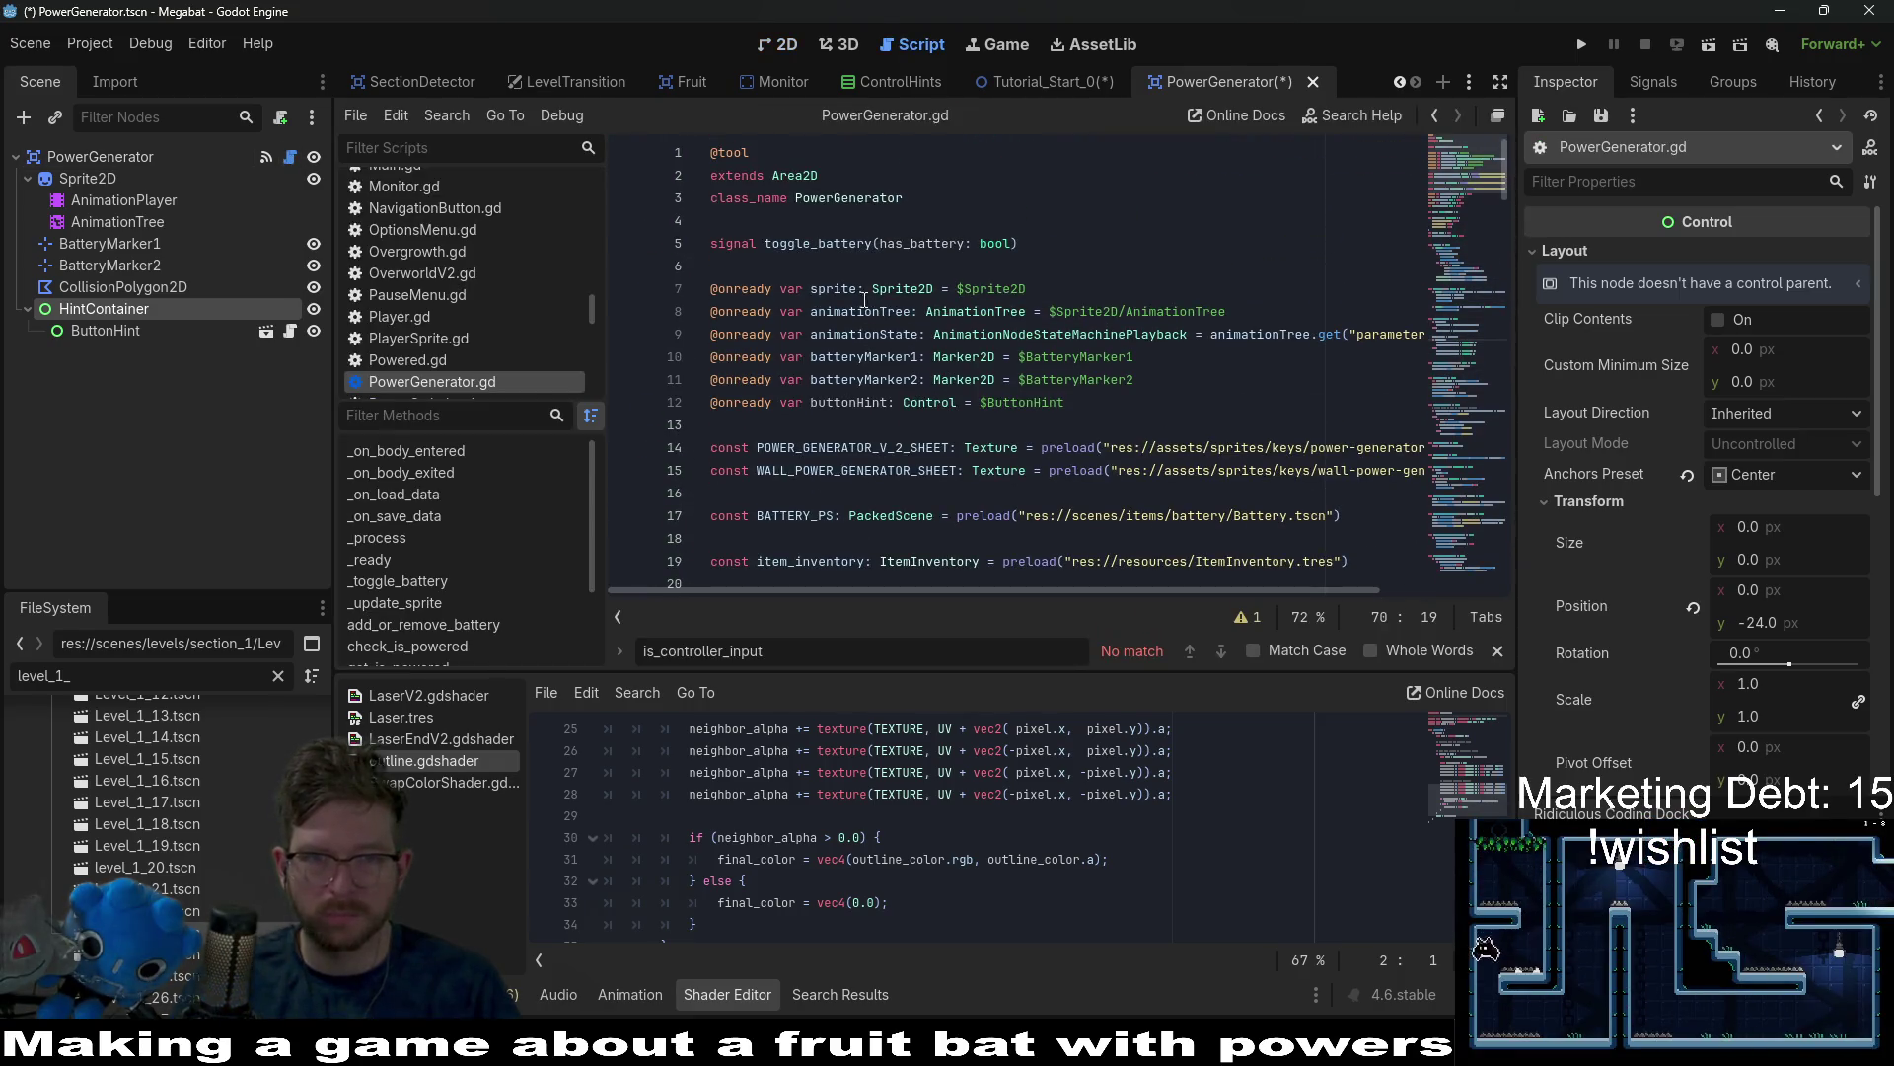
pyautogui.doubleClick(874, 402)
pyautogui.hotkey('shift', 'Home')
pyautogui.press('BackSpace')
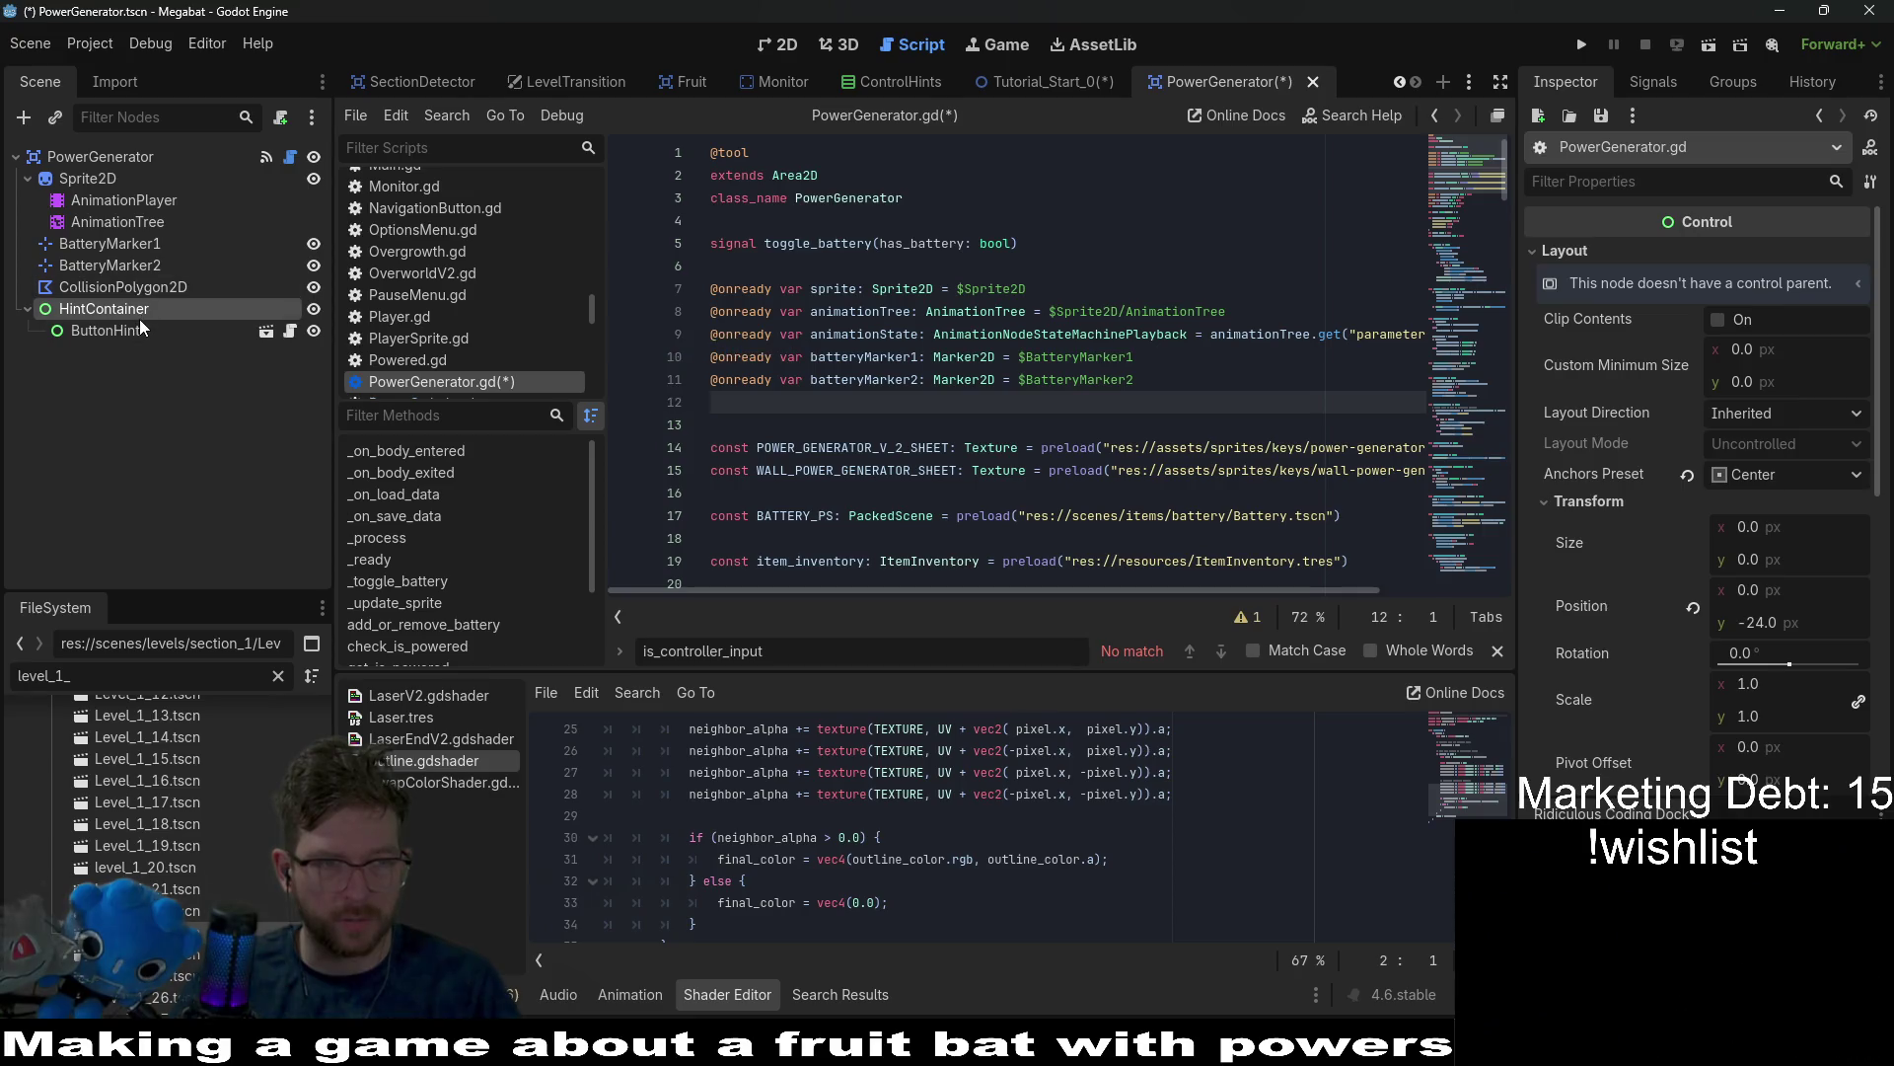
pyautogui.moveTo(140, 314); pyautogui.dragTo(760, 402)
pyautogui.press('Return')
pyautogui.click(874, 402)
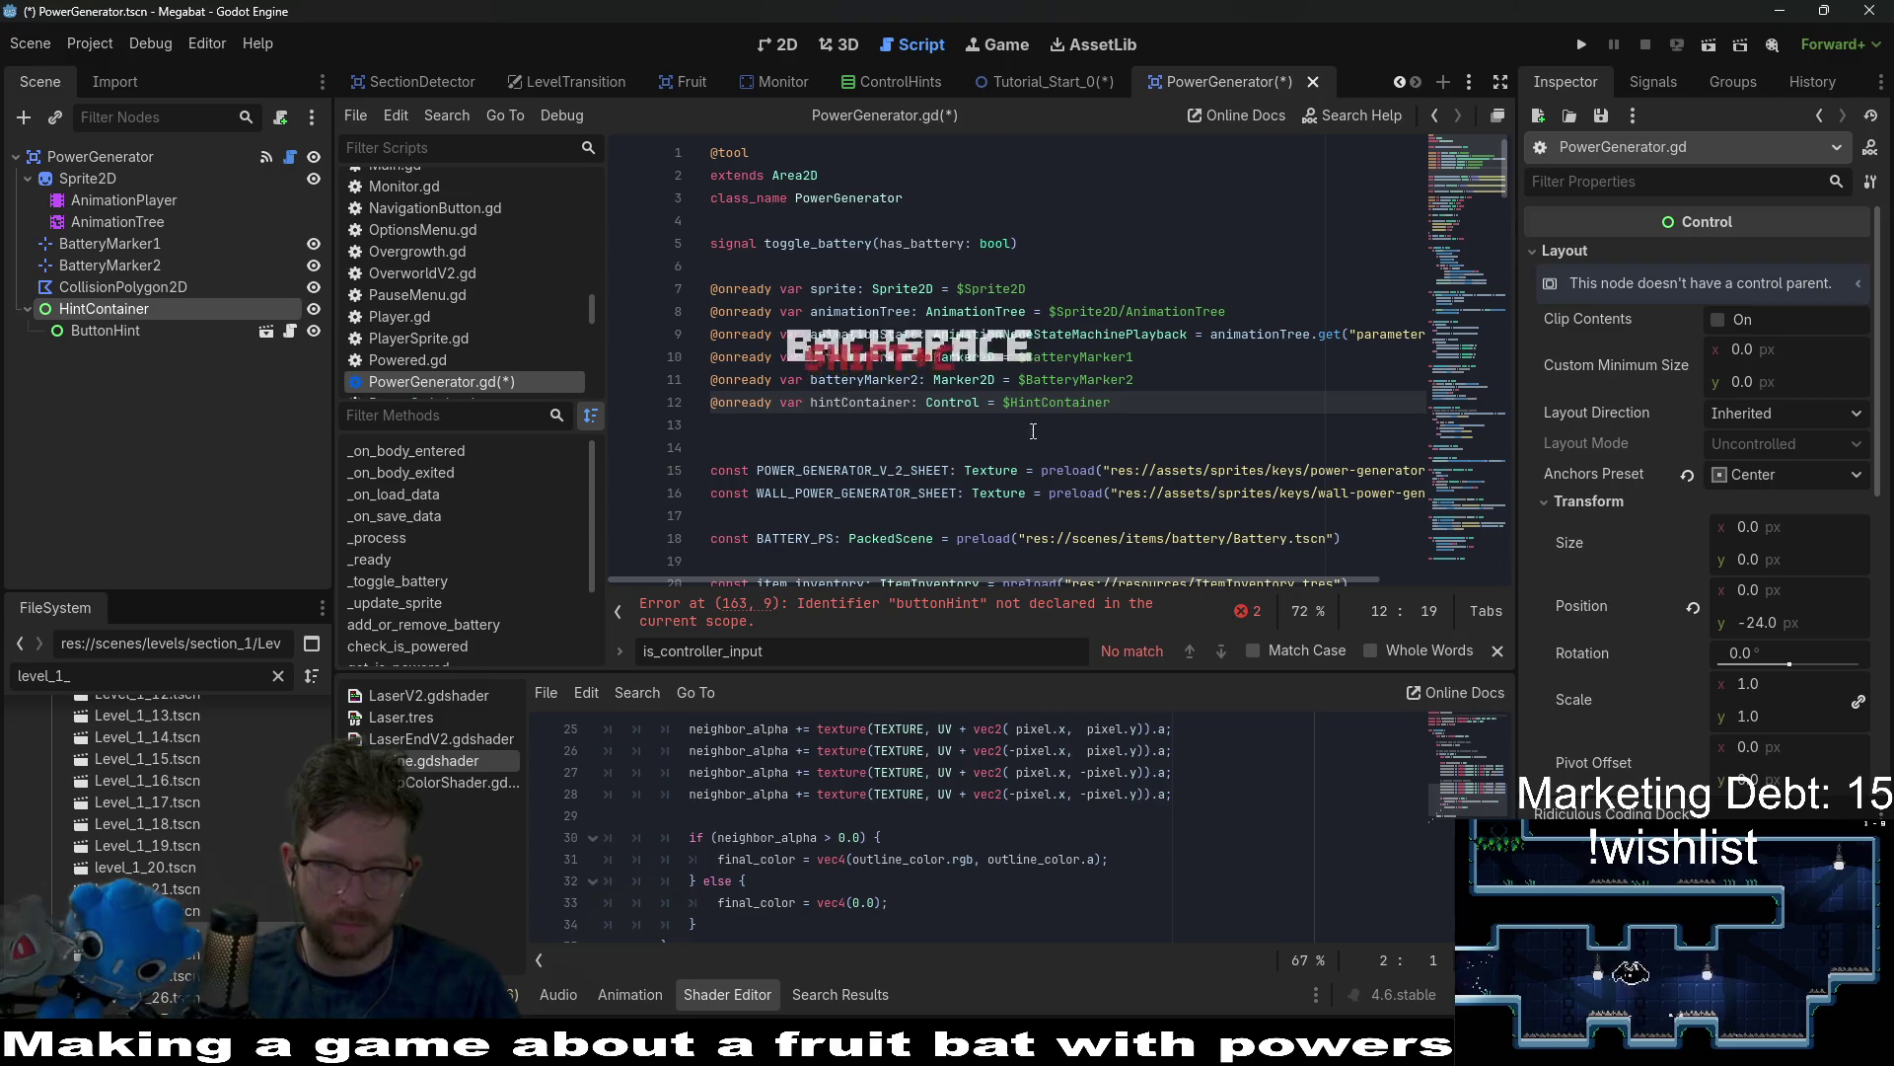
pyautogui.click(882, 415)
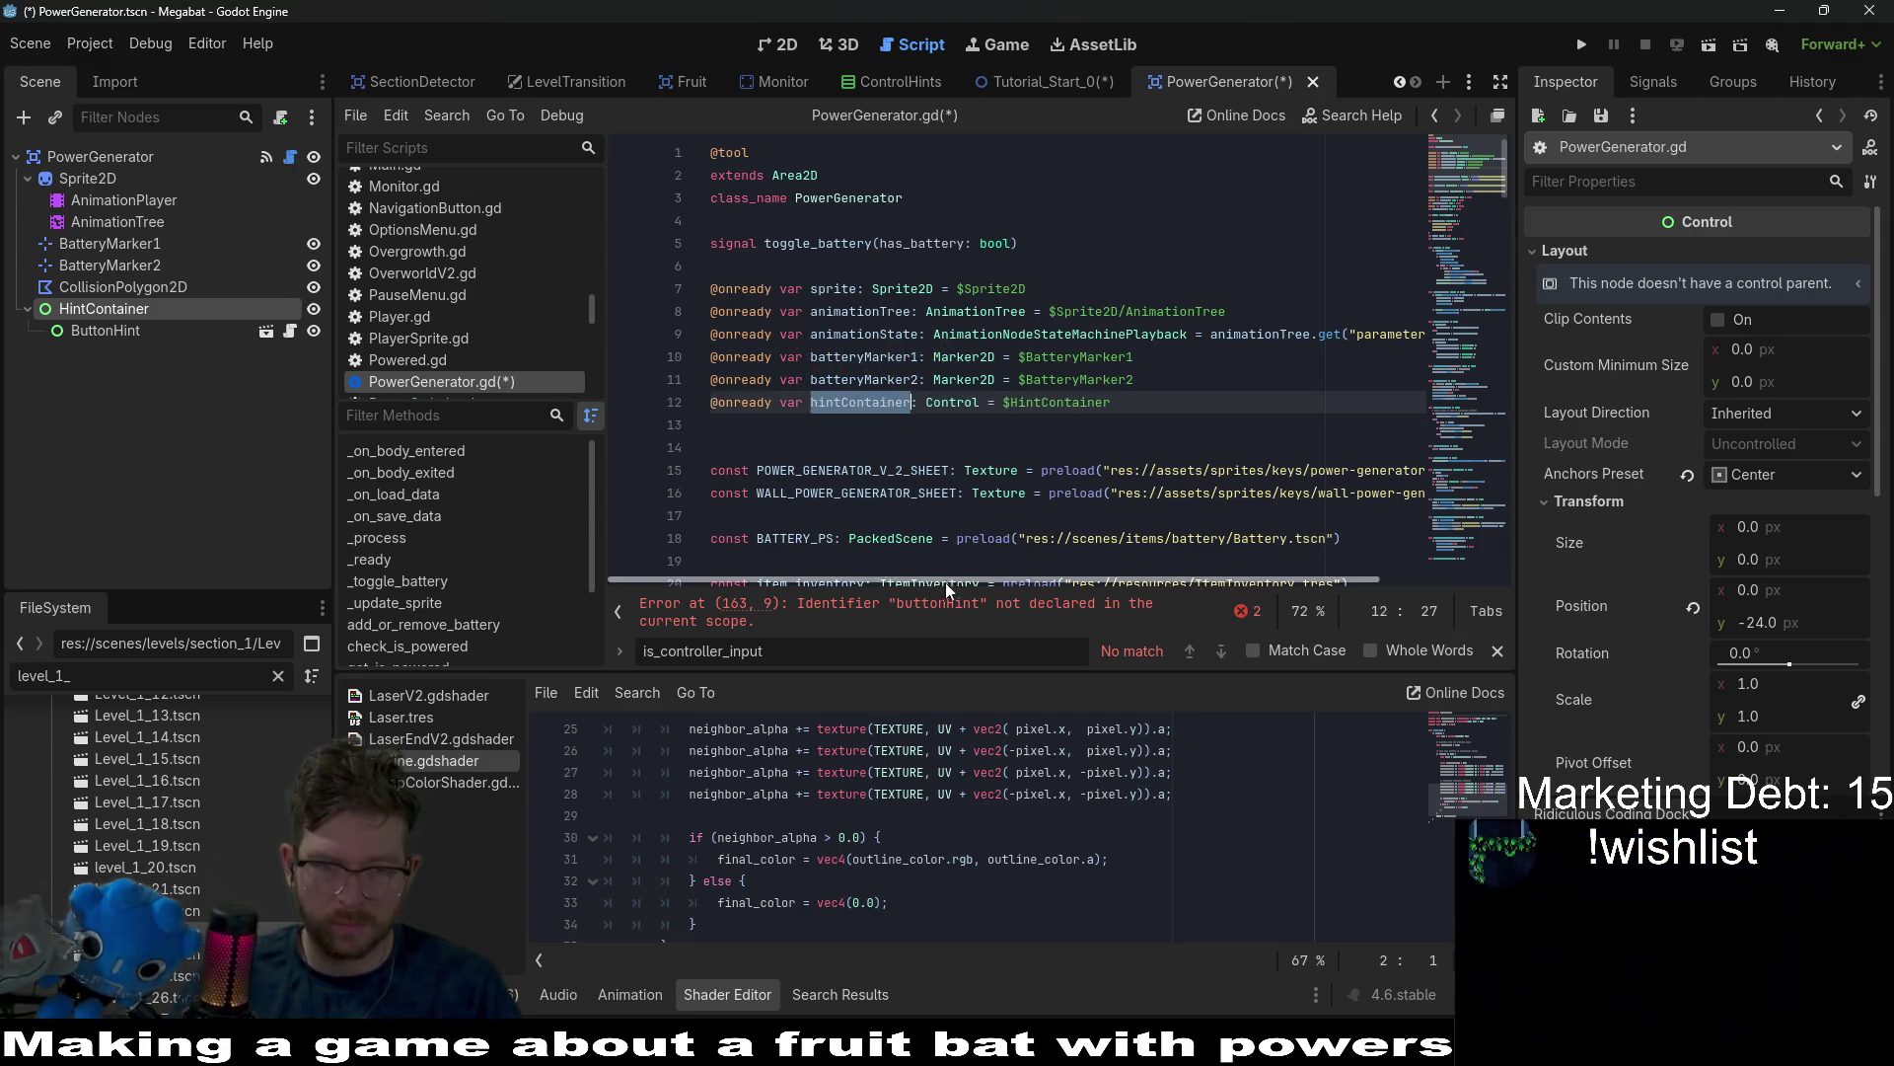
# Replace the buttonHint references on lines 163 and 170 with hintContainer.
pyautogui.click(920, 617)
pyautogui.doubleClick(827, 377)
pyautogui.write('hintContainer')
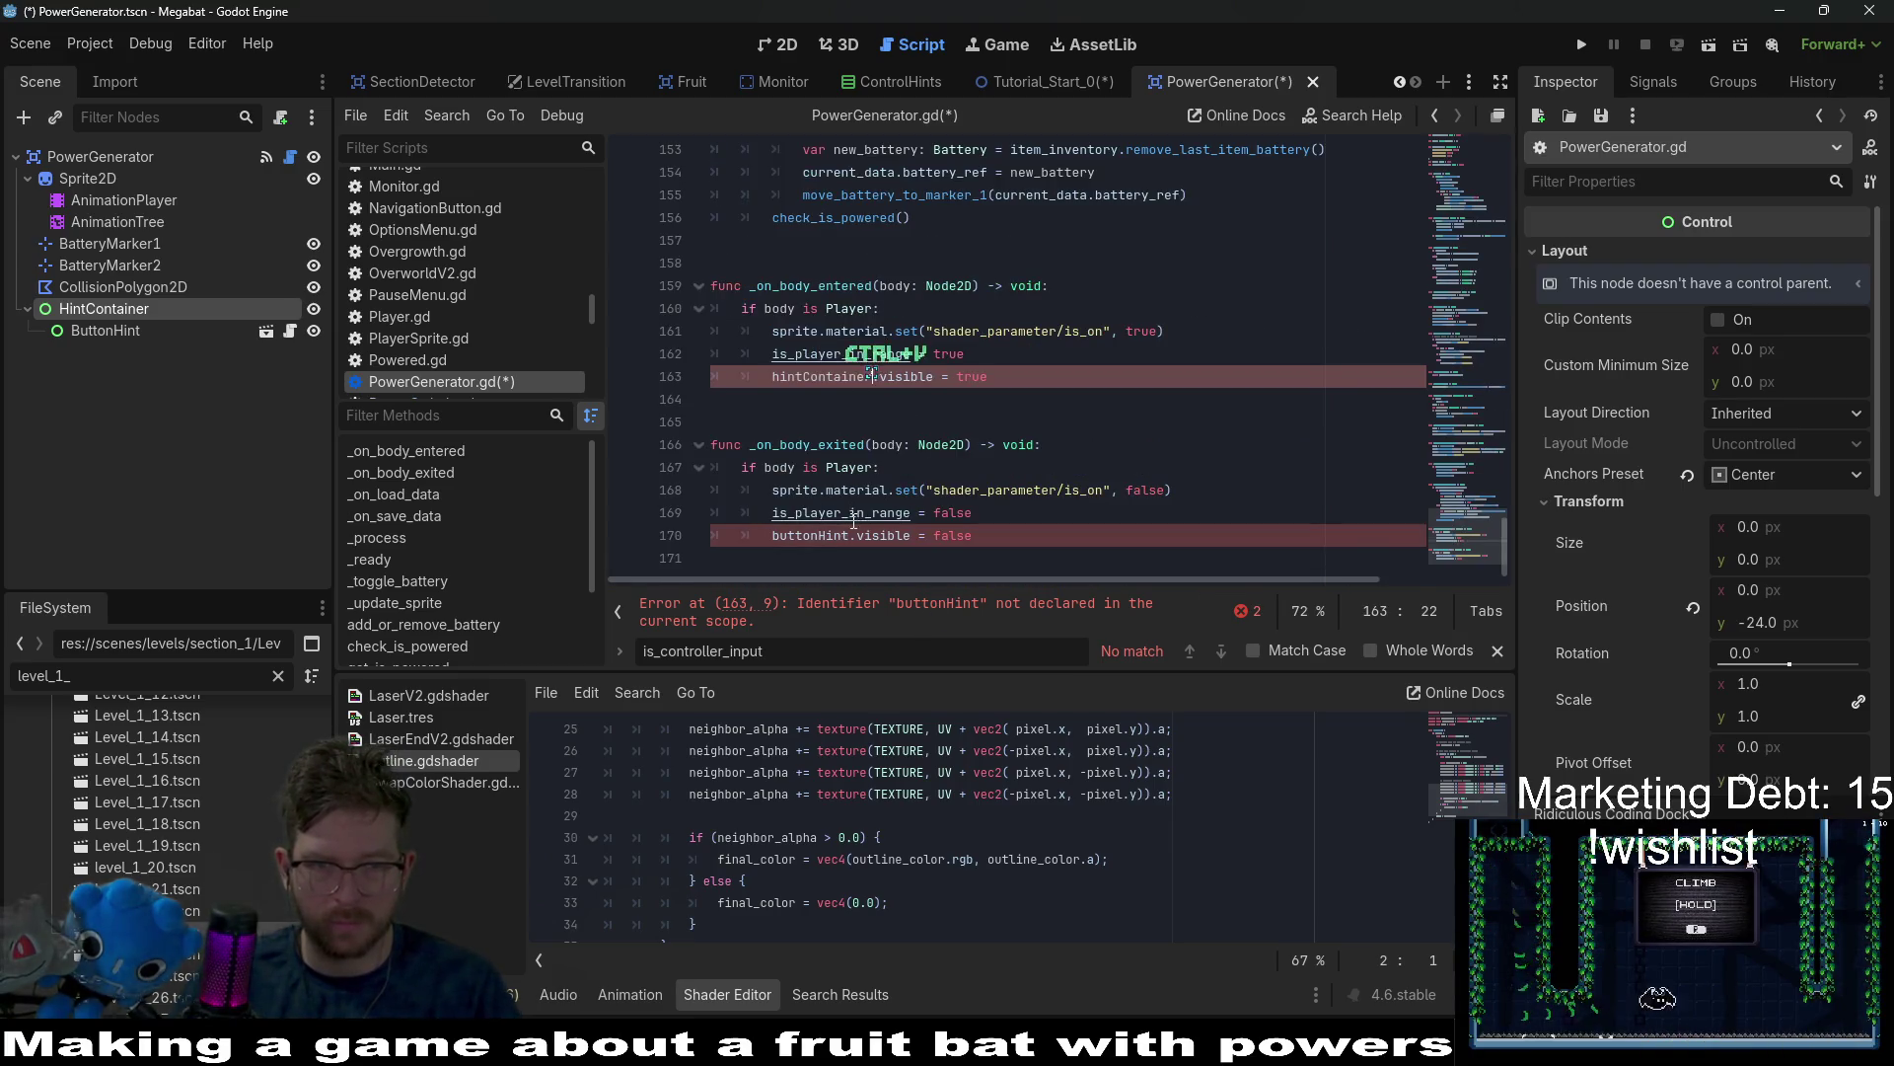
pyautogui.doubleClick(827, 535)
pyautogui.write('hintContainer')
pyautogui.moveTo(1468, 543); pyautogui.dragTo(1477, 267)
pyautogui.scroll(3, 982, 372)
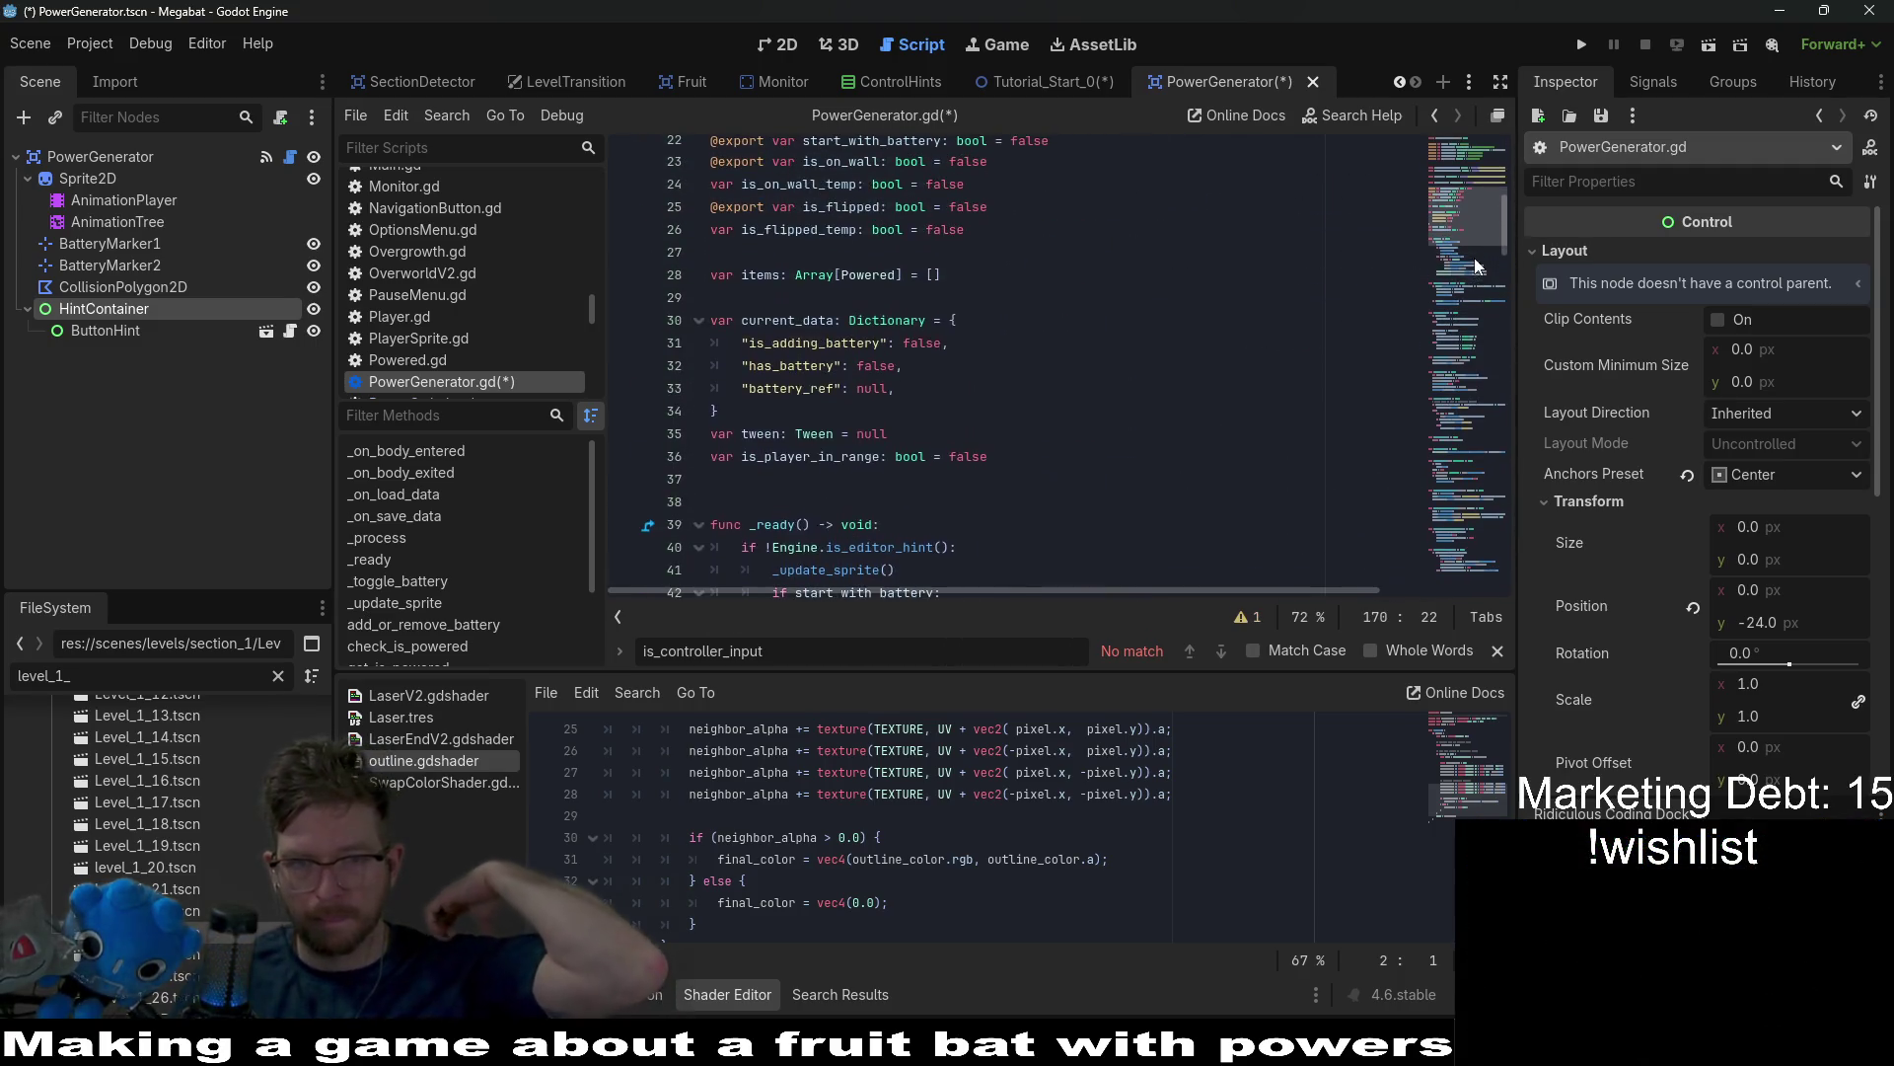
pyautogui.scroll(-3, 983, 372)
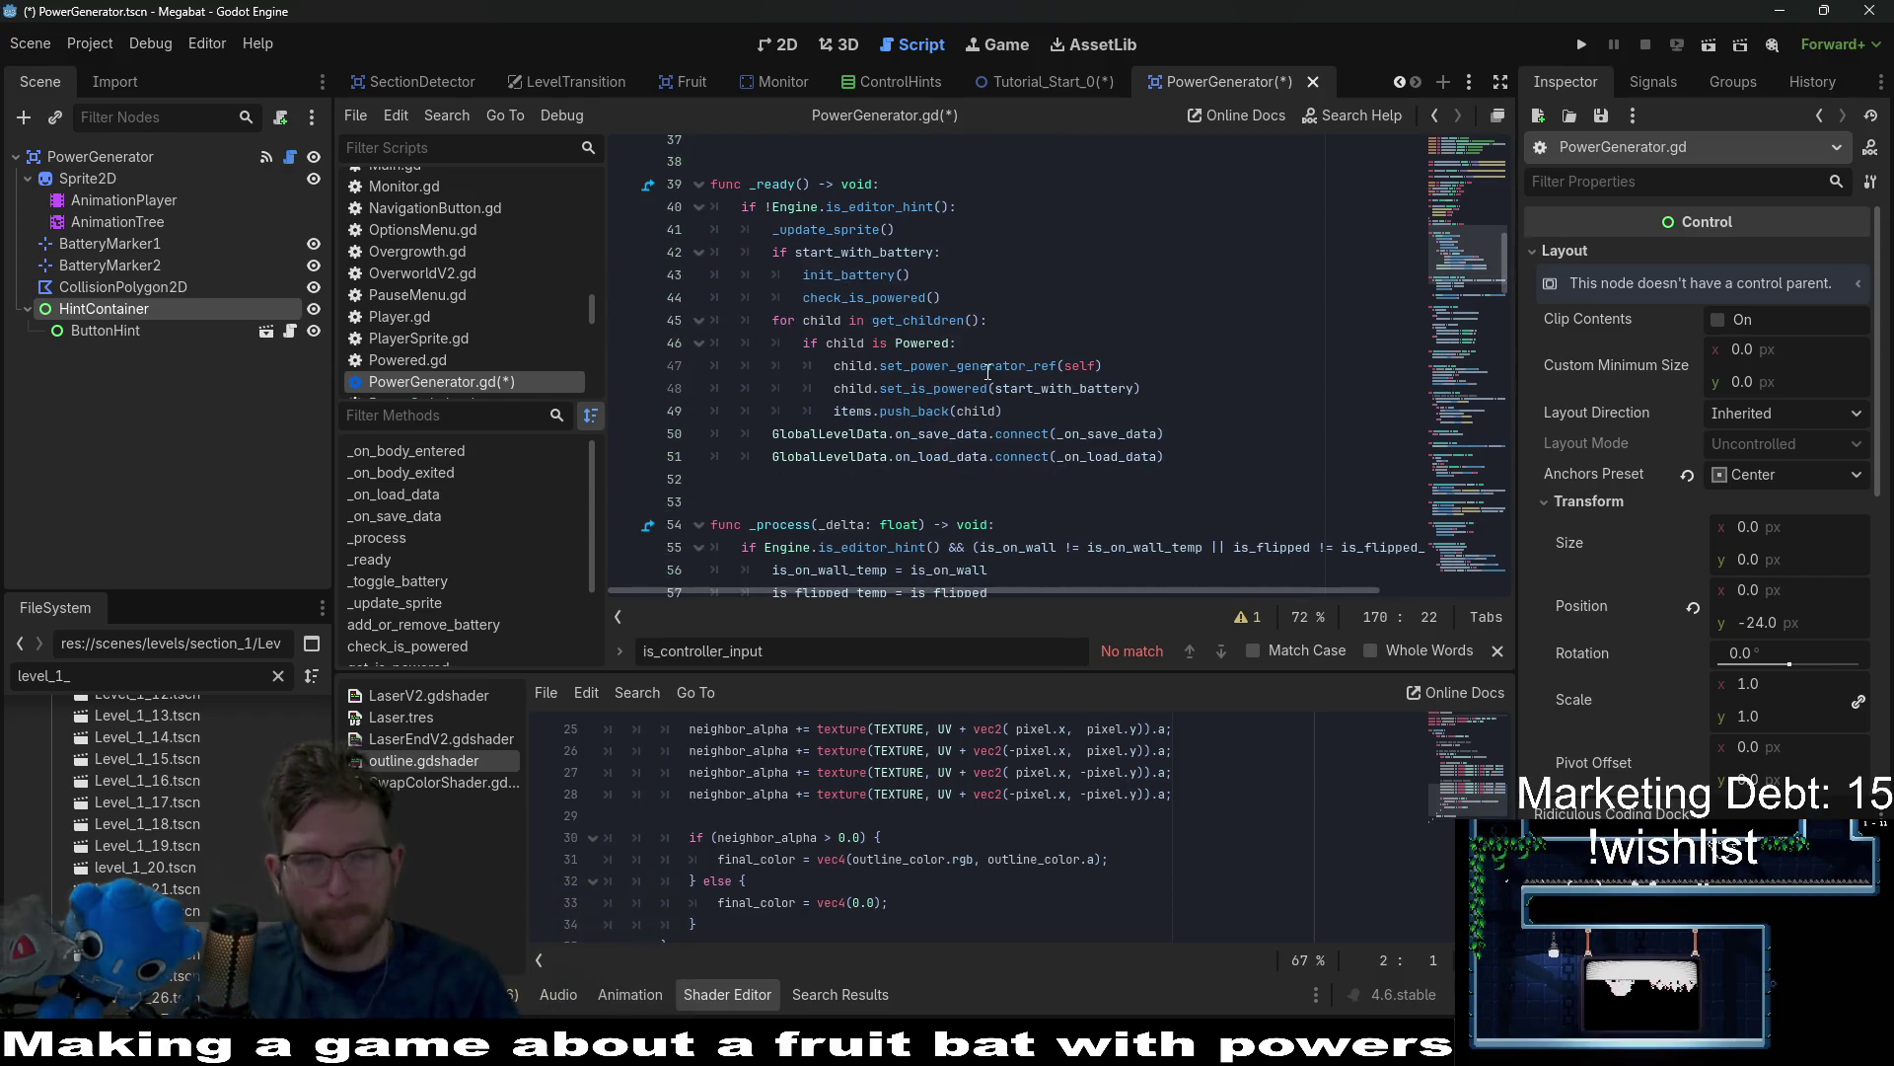
pyautogui.scroll(-1, 907, 187)
# Add hintContainer.rotation_degrees = -rotation_degrees to _ready() and save the script.
pyautogui.click(907, 187)
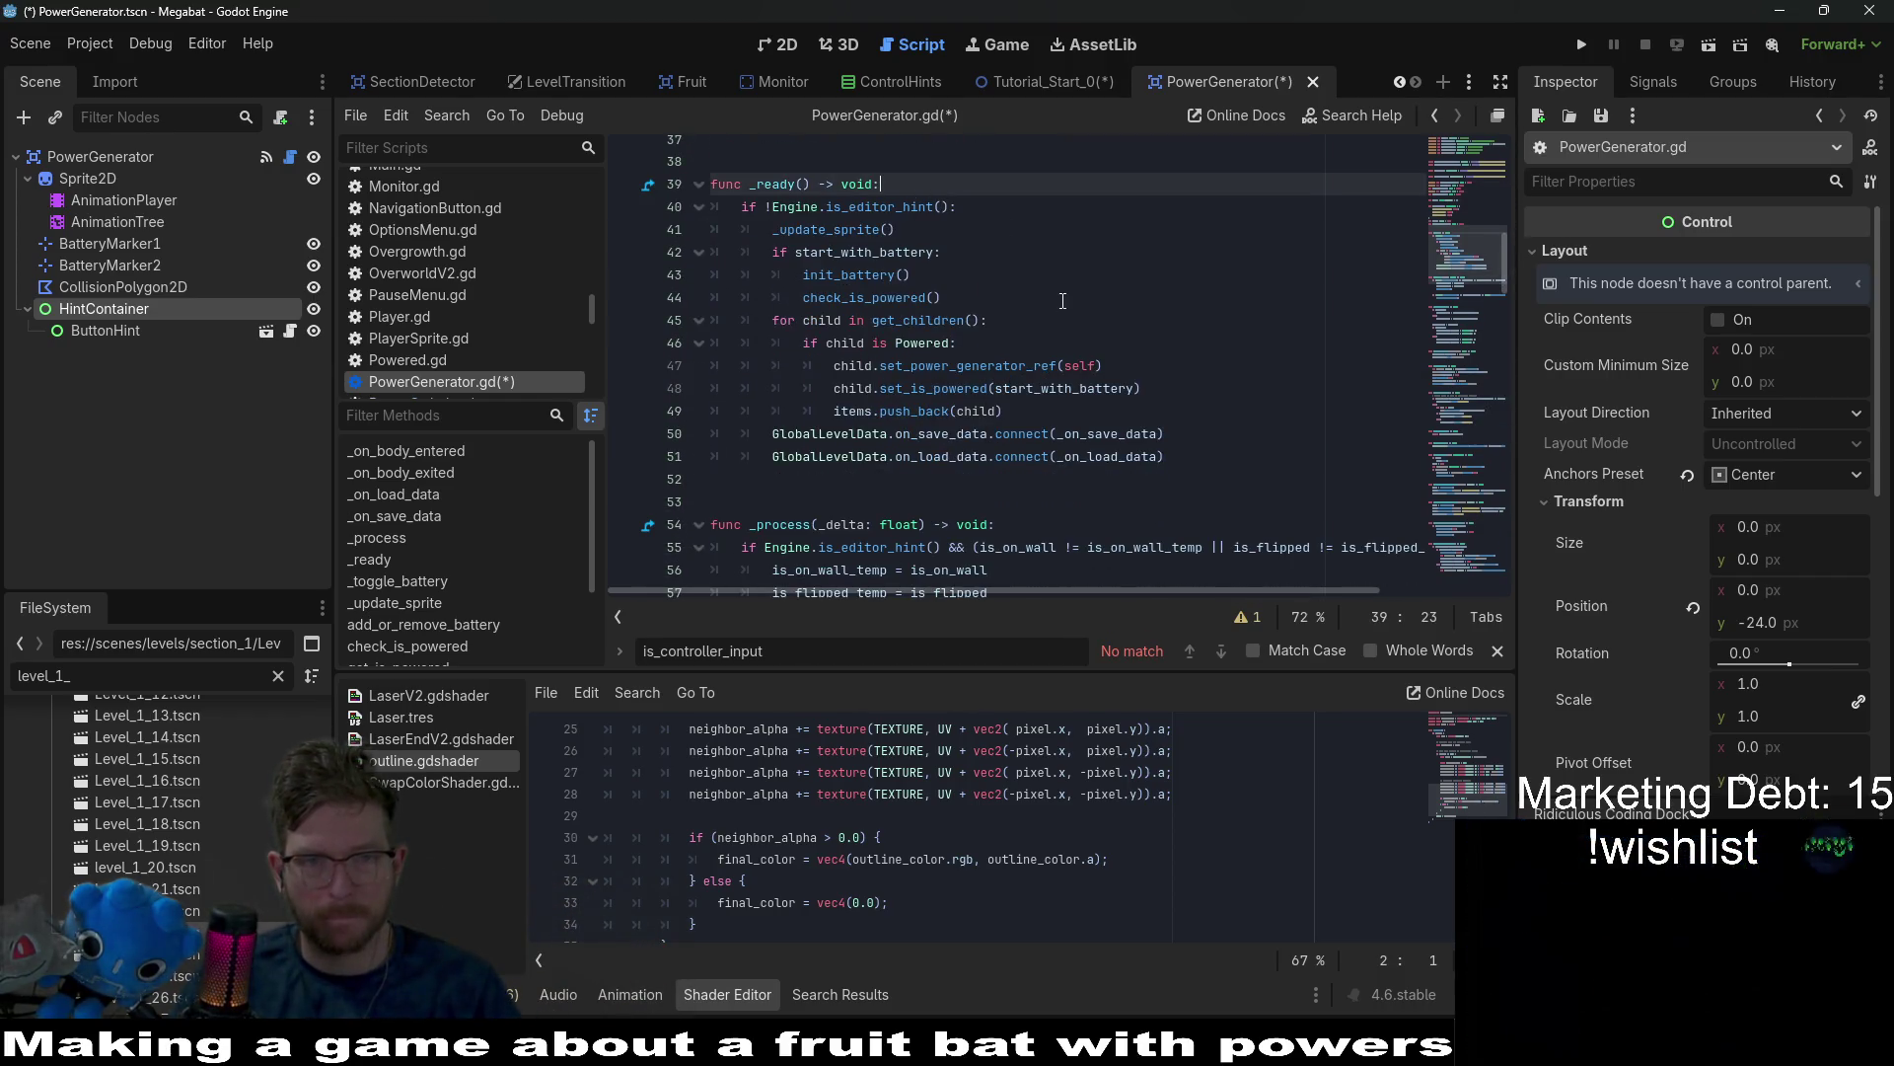
pyautogui.scroll(2, 906, 188)
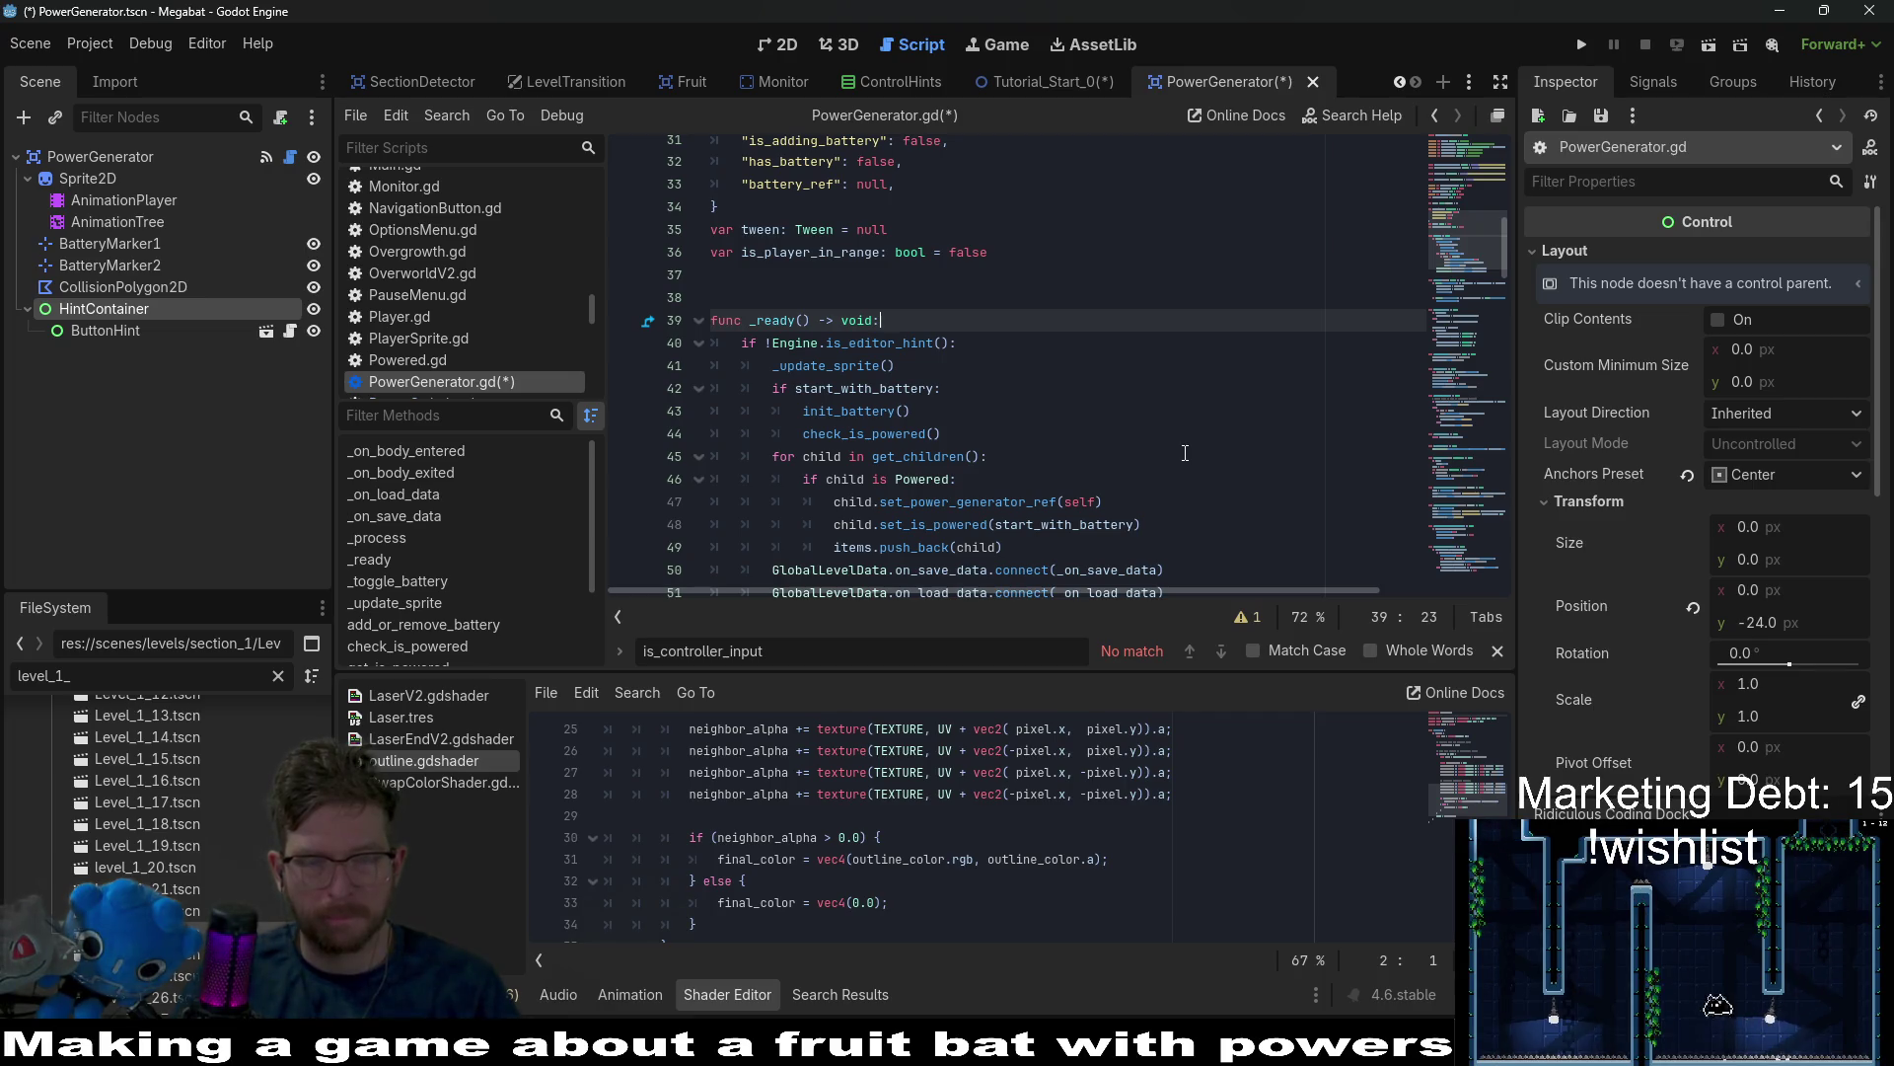
pyautogui.scroll(10, 1185, 452)
pyautogui.scroll(-6, 1178, 452)
pyautogui.scroll(-4, 1178, 453)
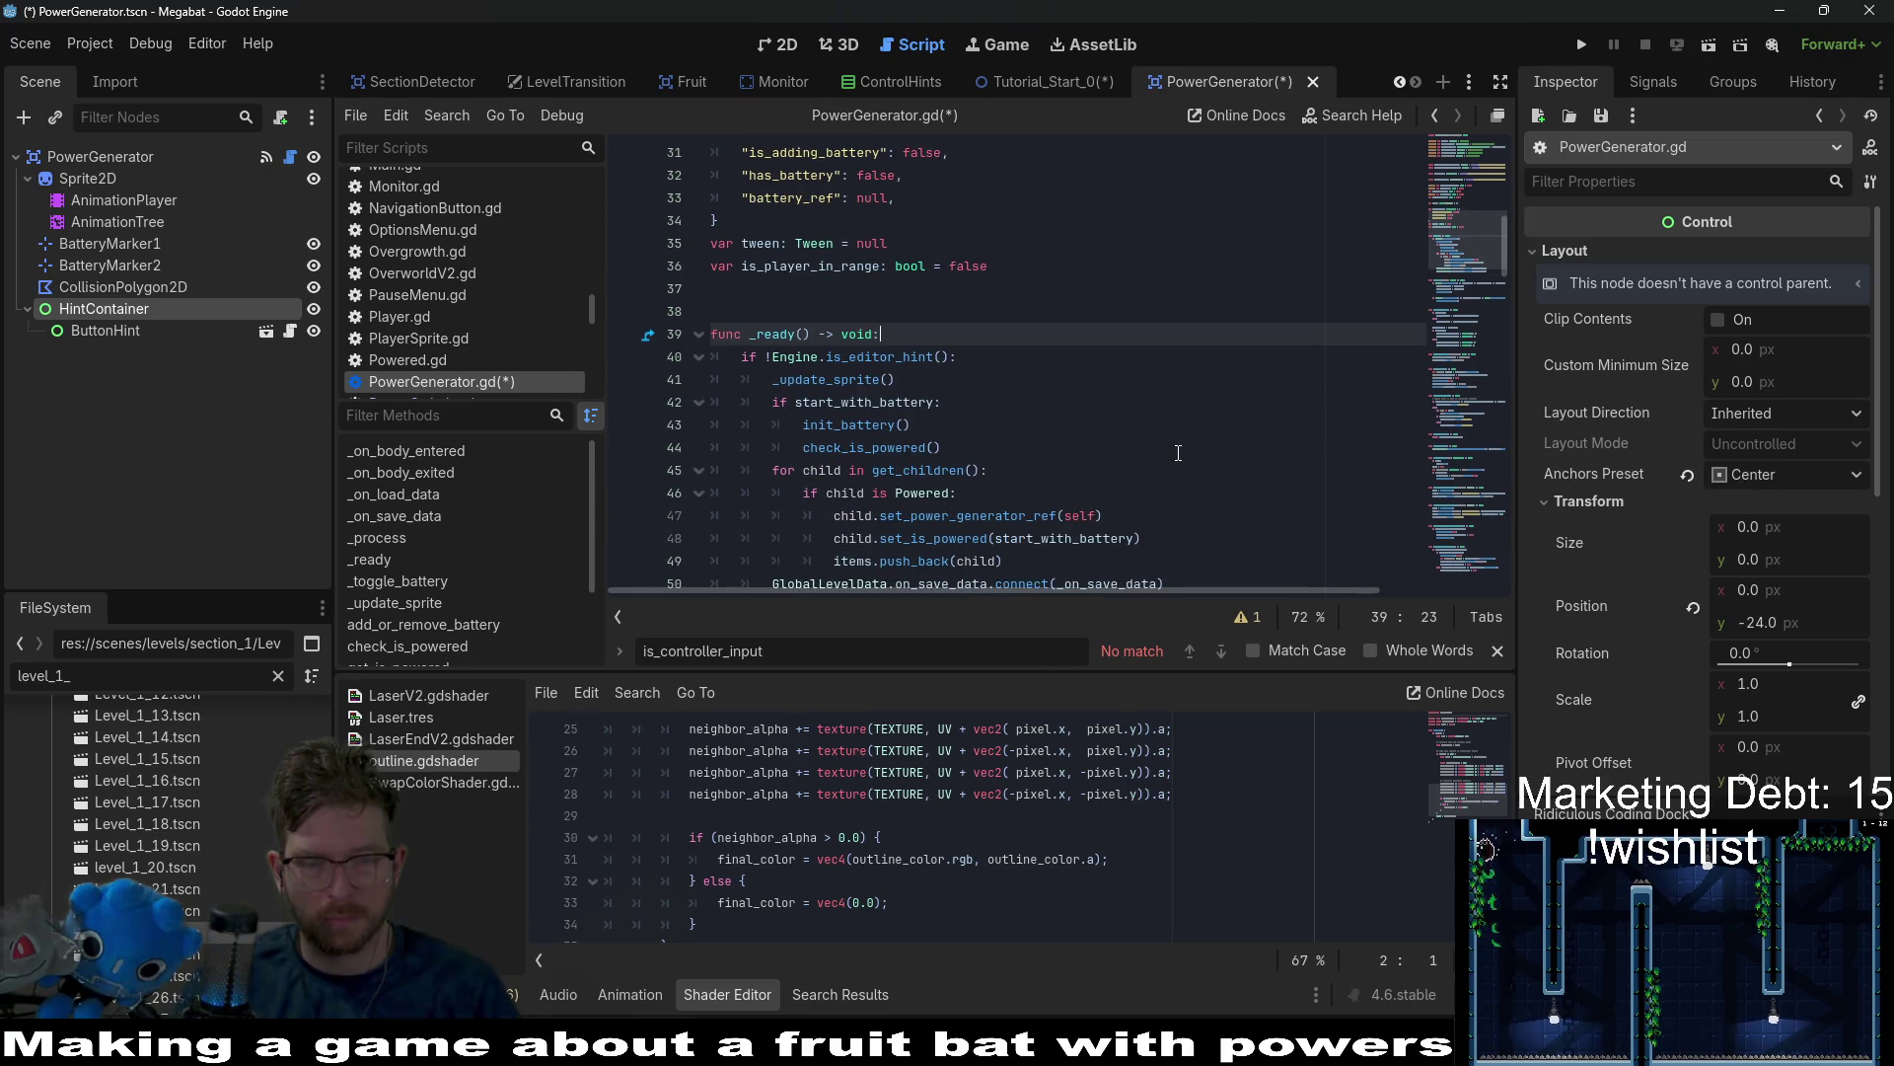
pyautogui.press('Return')
pyautogui.write('hintContainer')
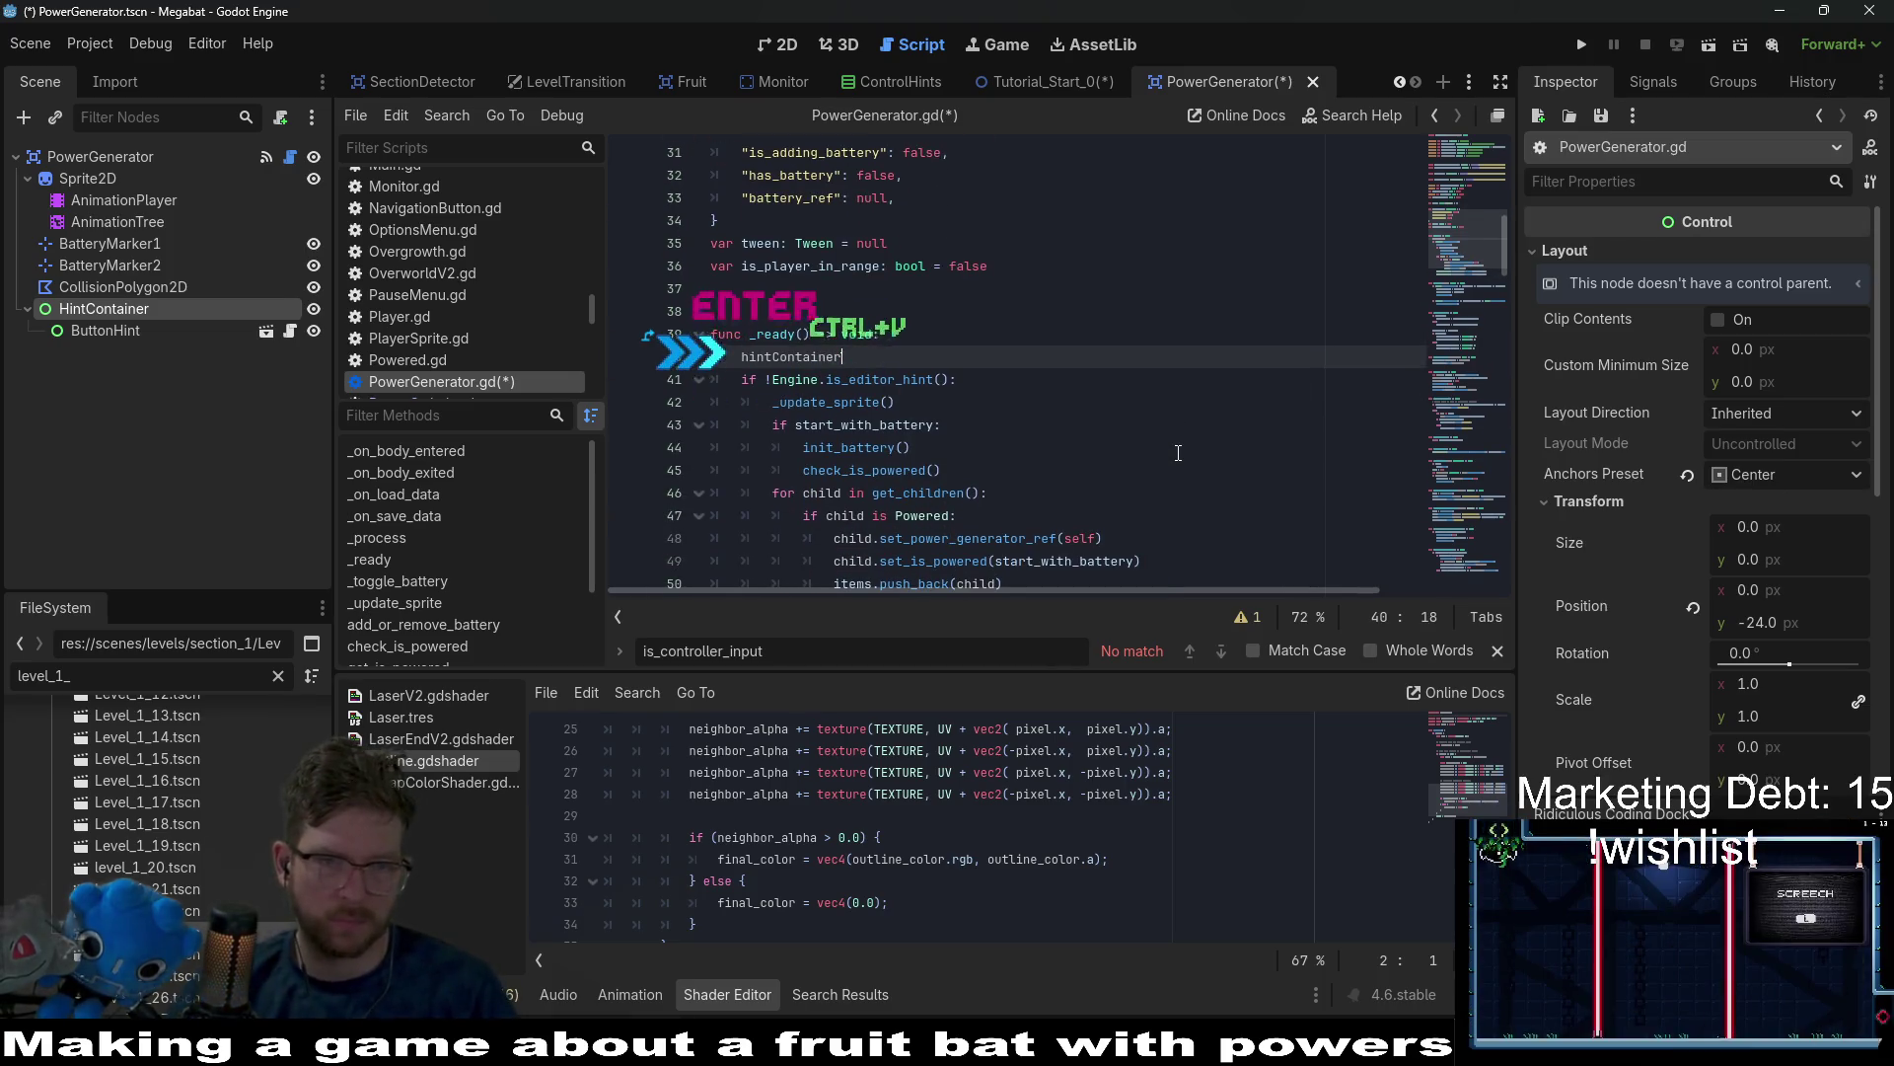
pyautogui.write('.')
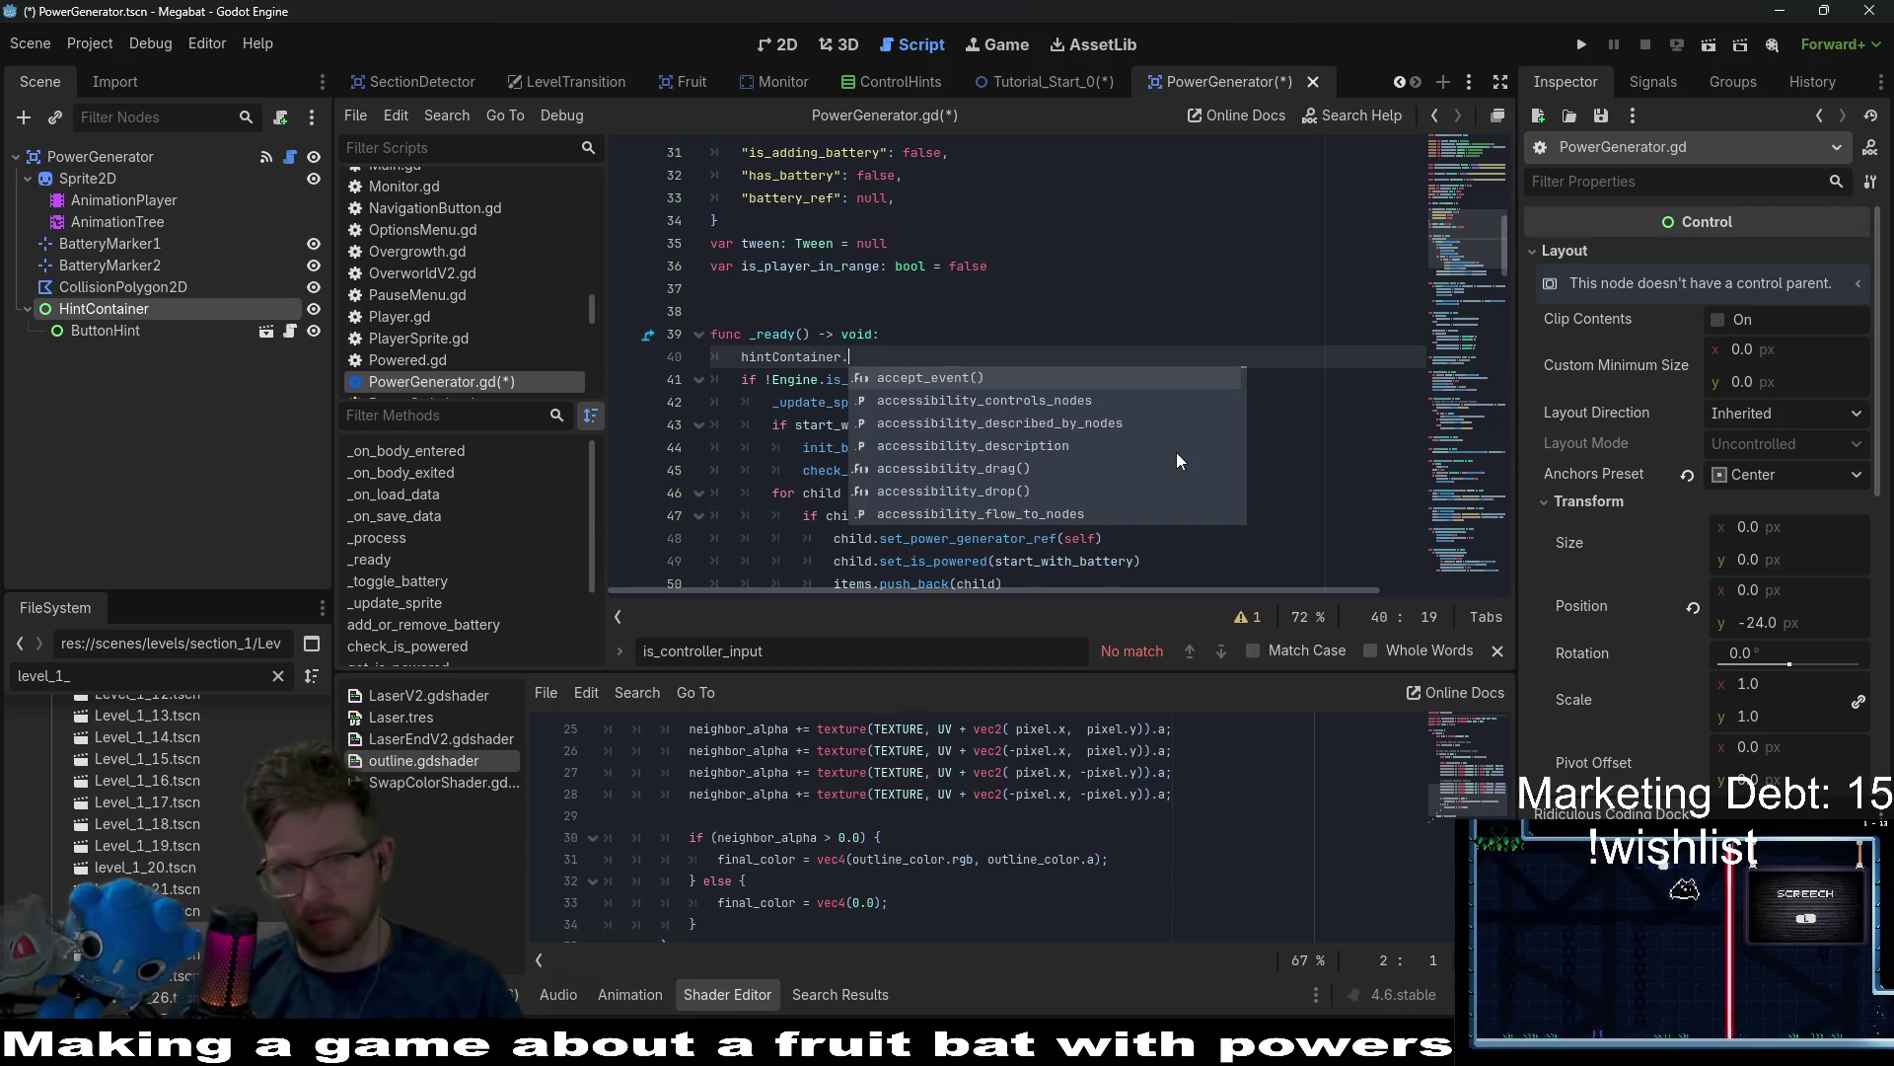
pyautogui.write('rot')
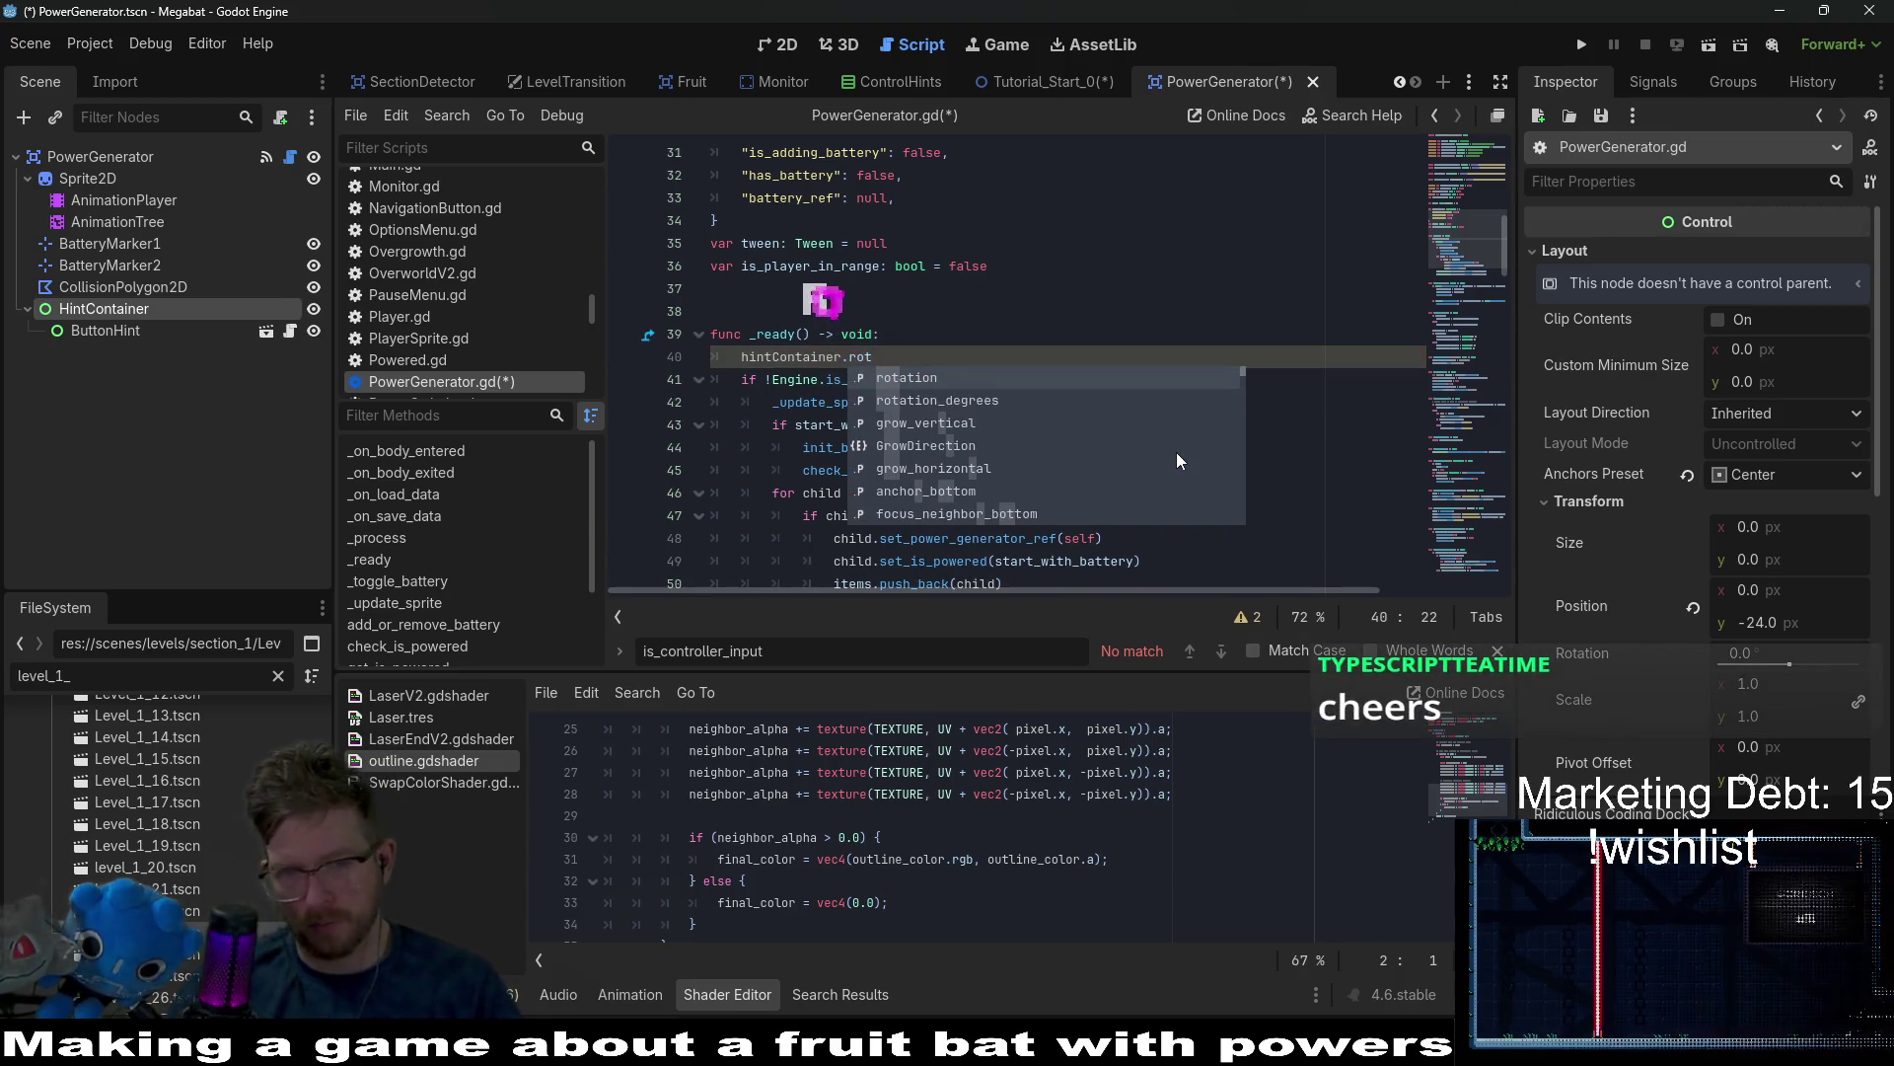
pyautogui.press('Return')
pyautogui.write('= ')
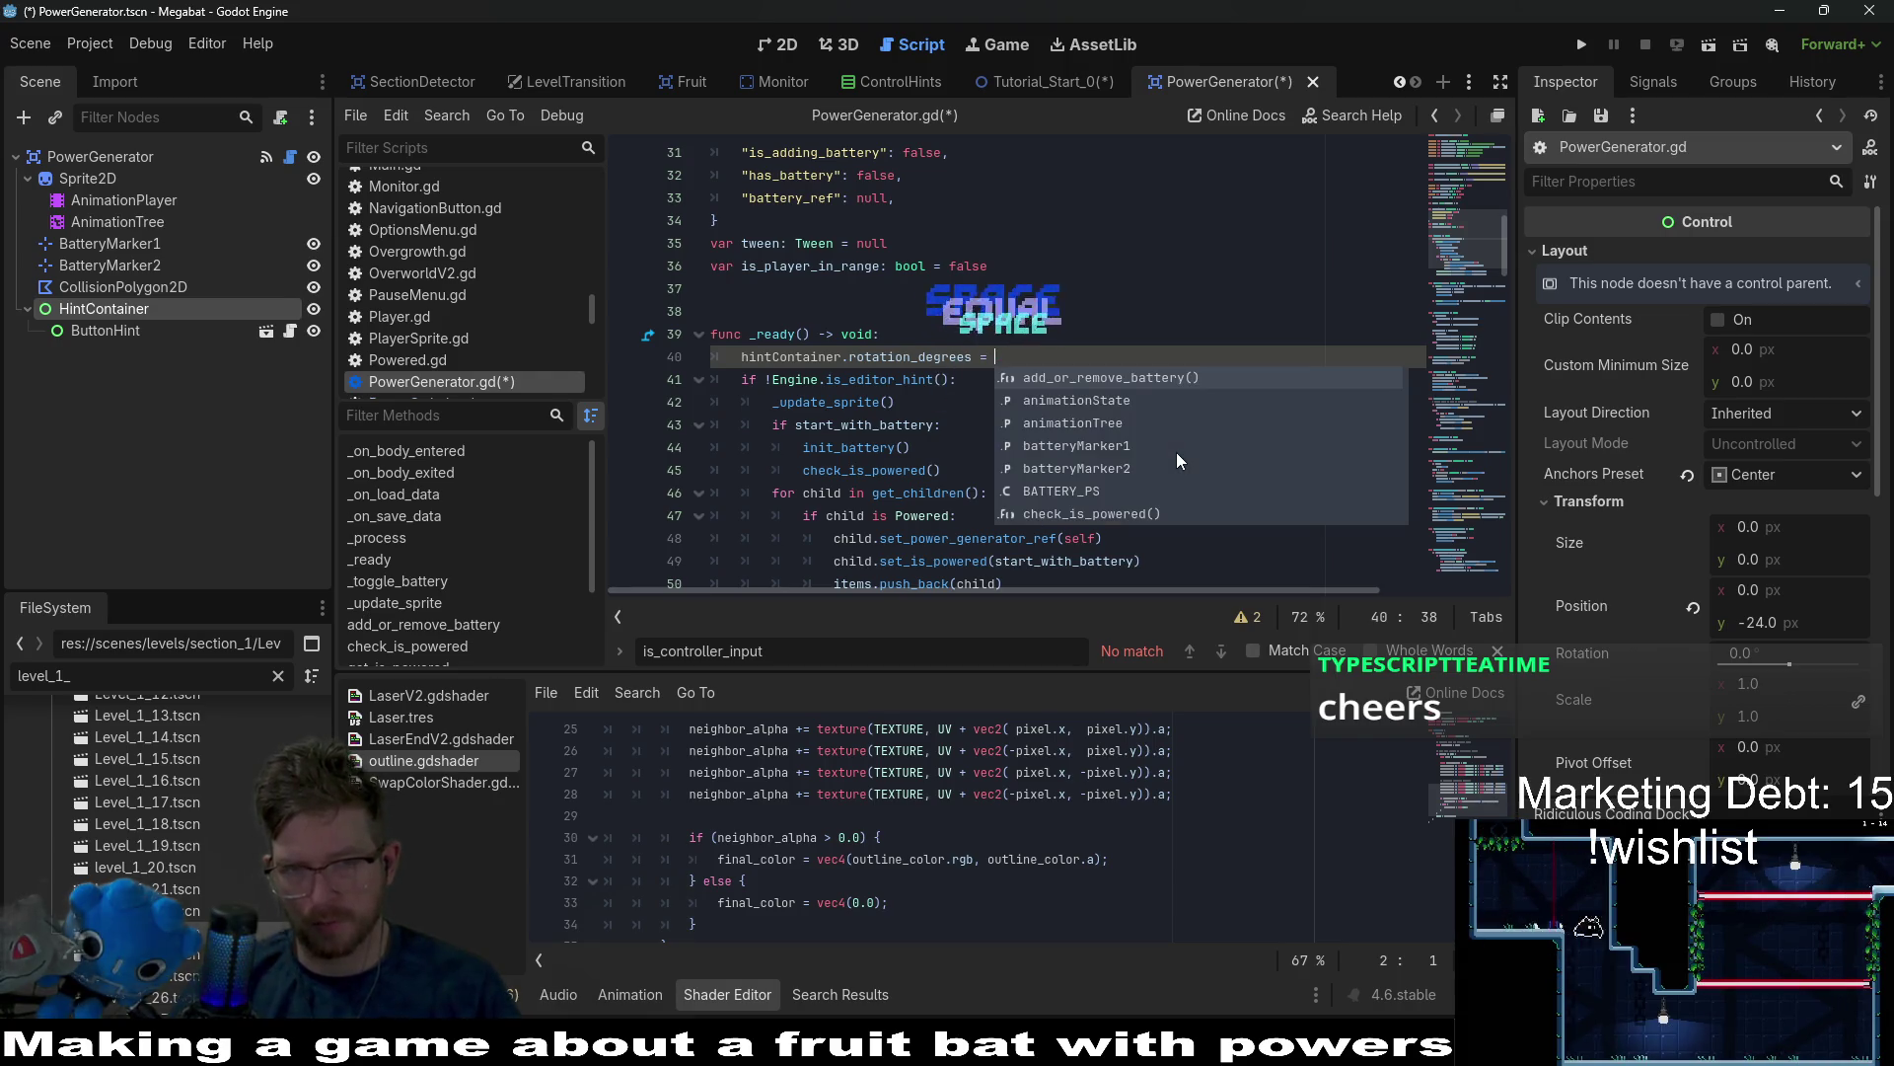
pyautogui.write('-rotation')
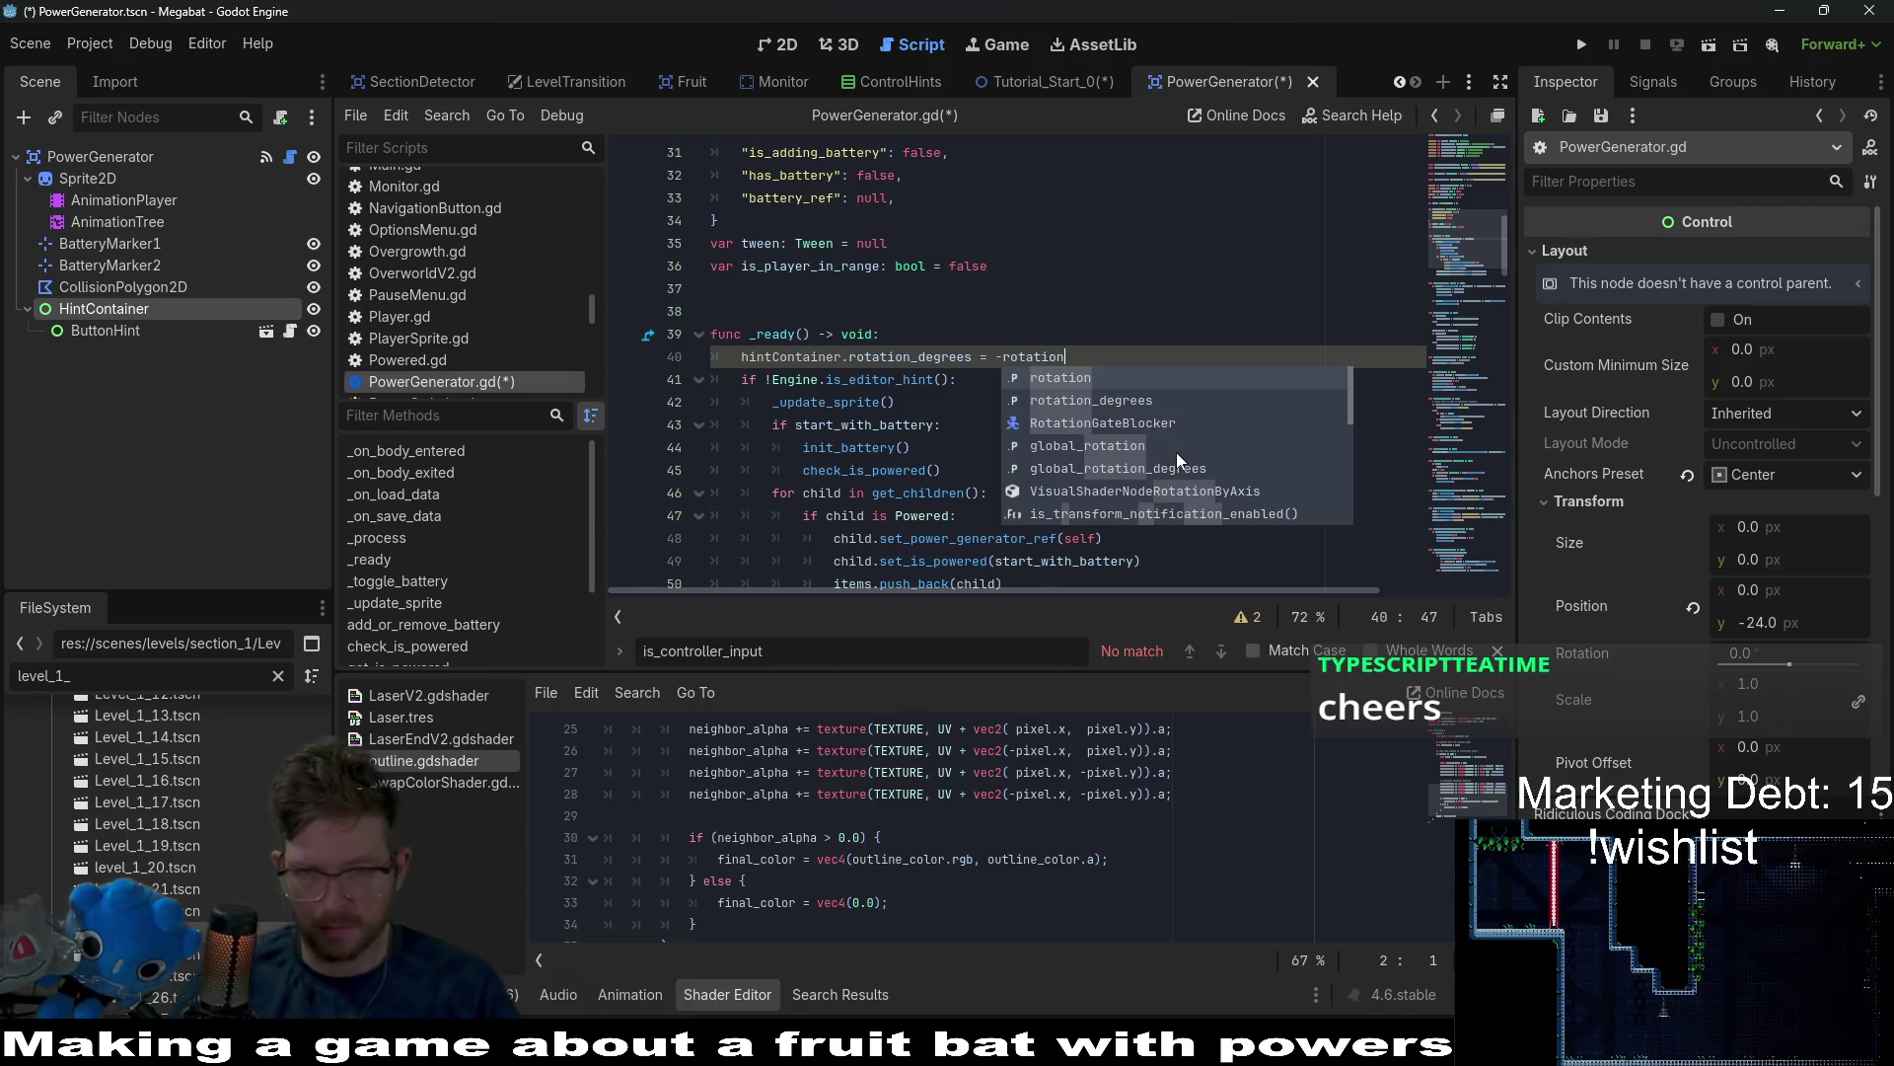
pyautogui.press('Return')
pyautogui.click(1177, 452)
pyautogui.hotkey('ctrl', 's')
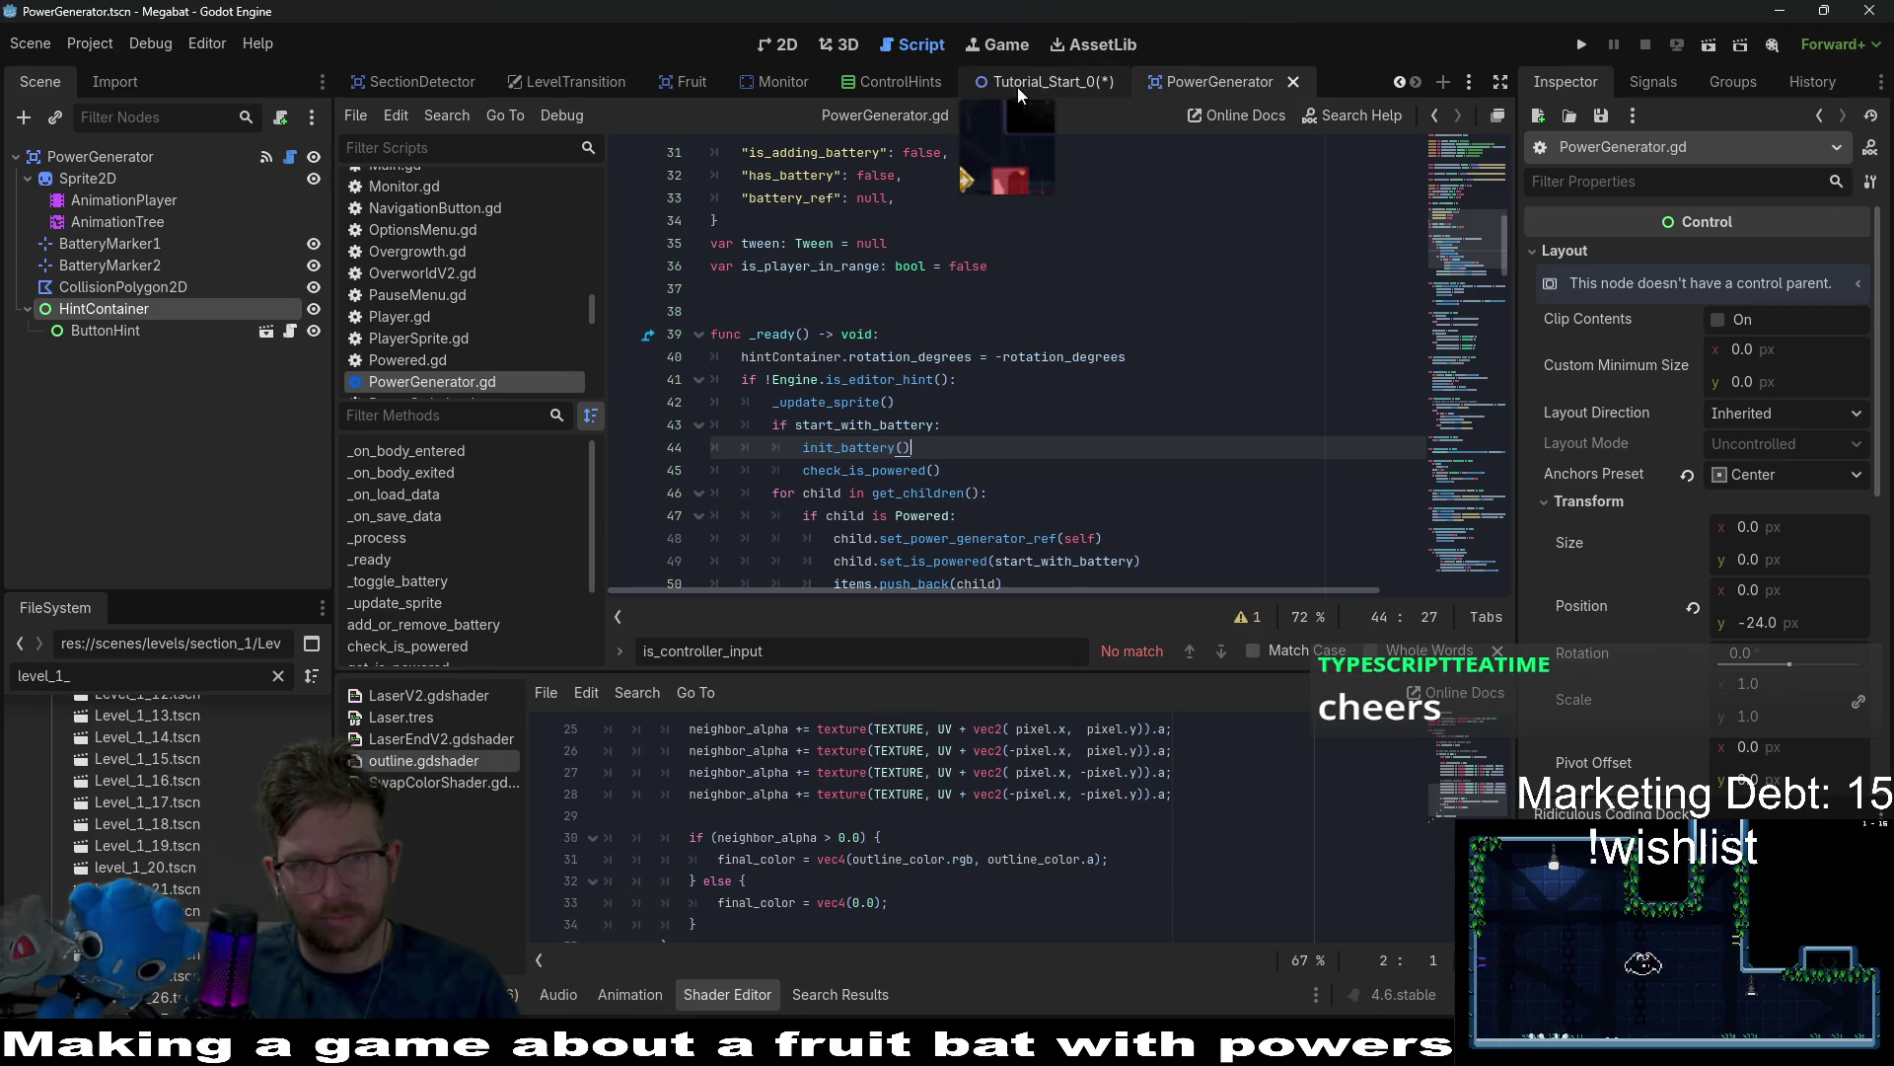
# Save the Tutorial_Start_0 scene and test-run it to check the generator hint.
pyautogui.click(786, 46)
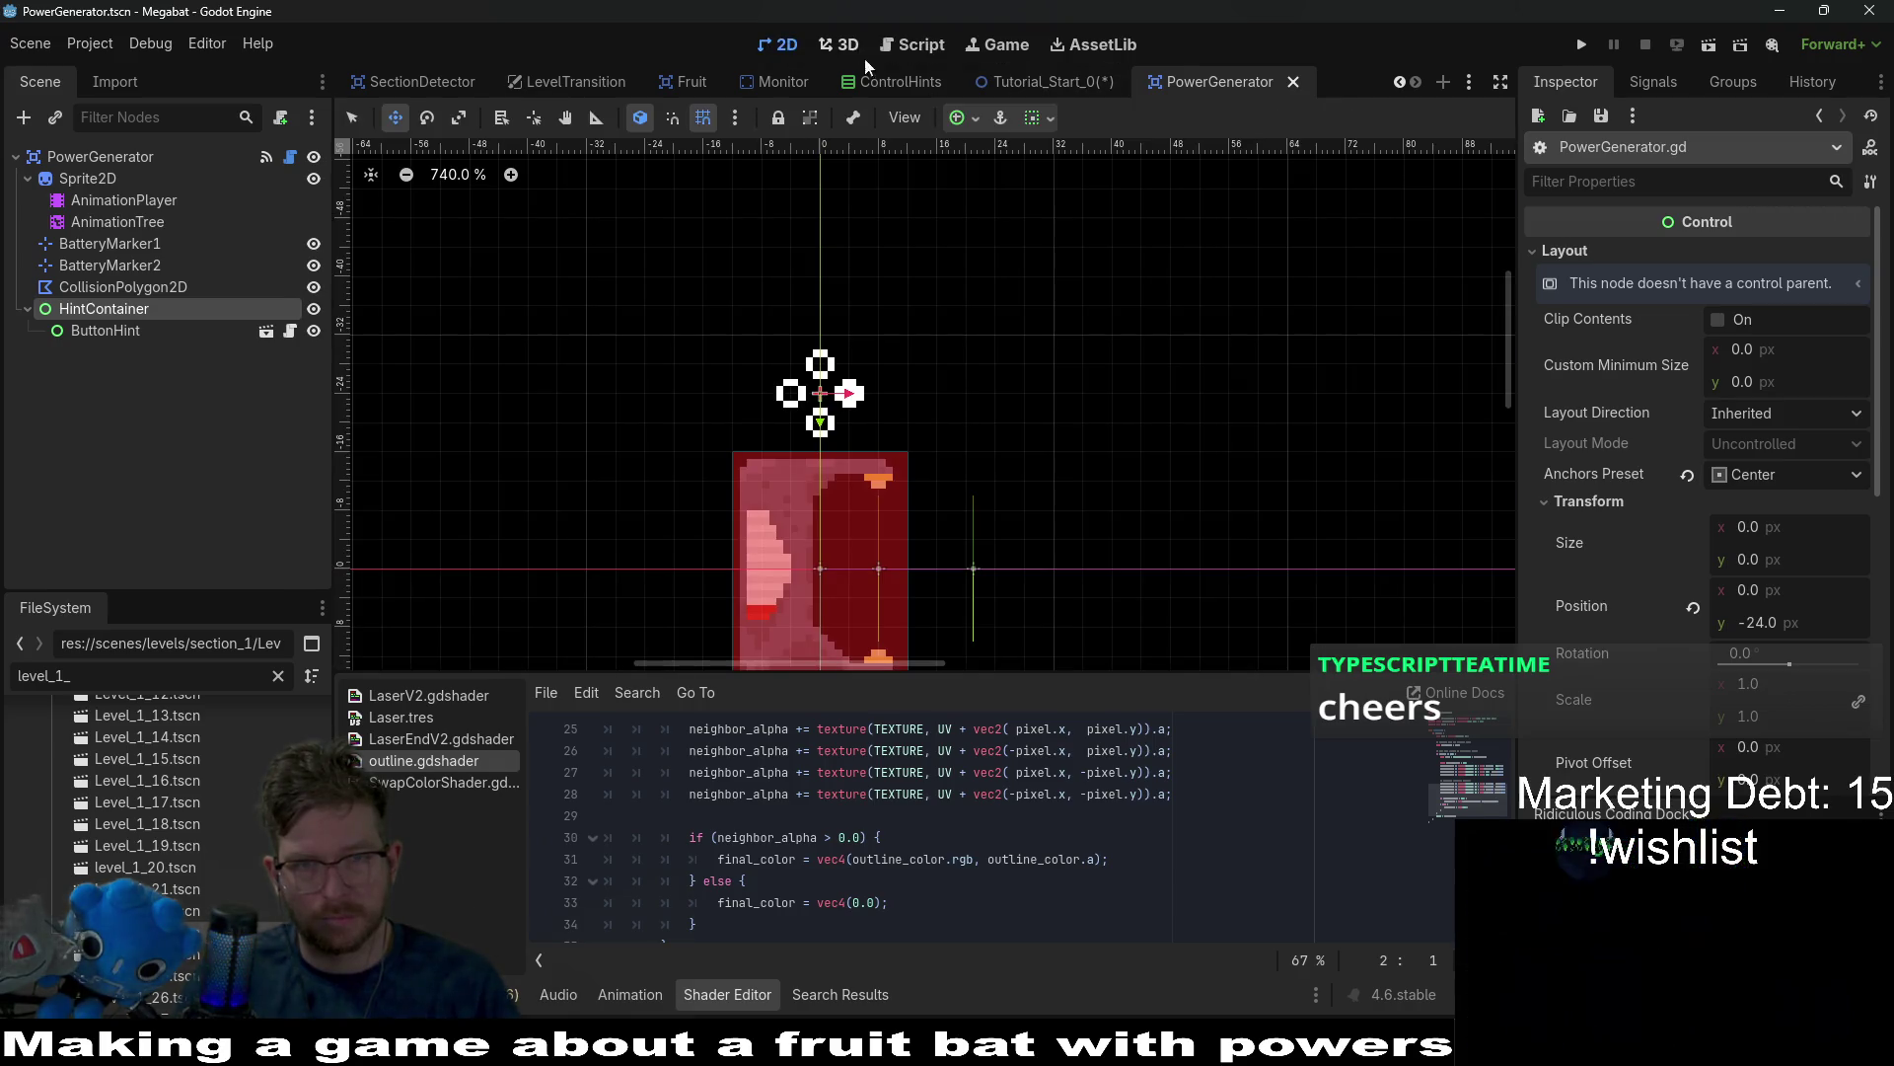
pyautogui.click(1075, 85)
pyautogui.hotkey('ctrl', 's')
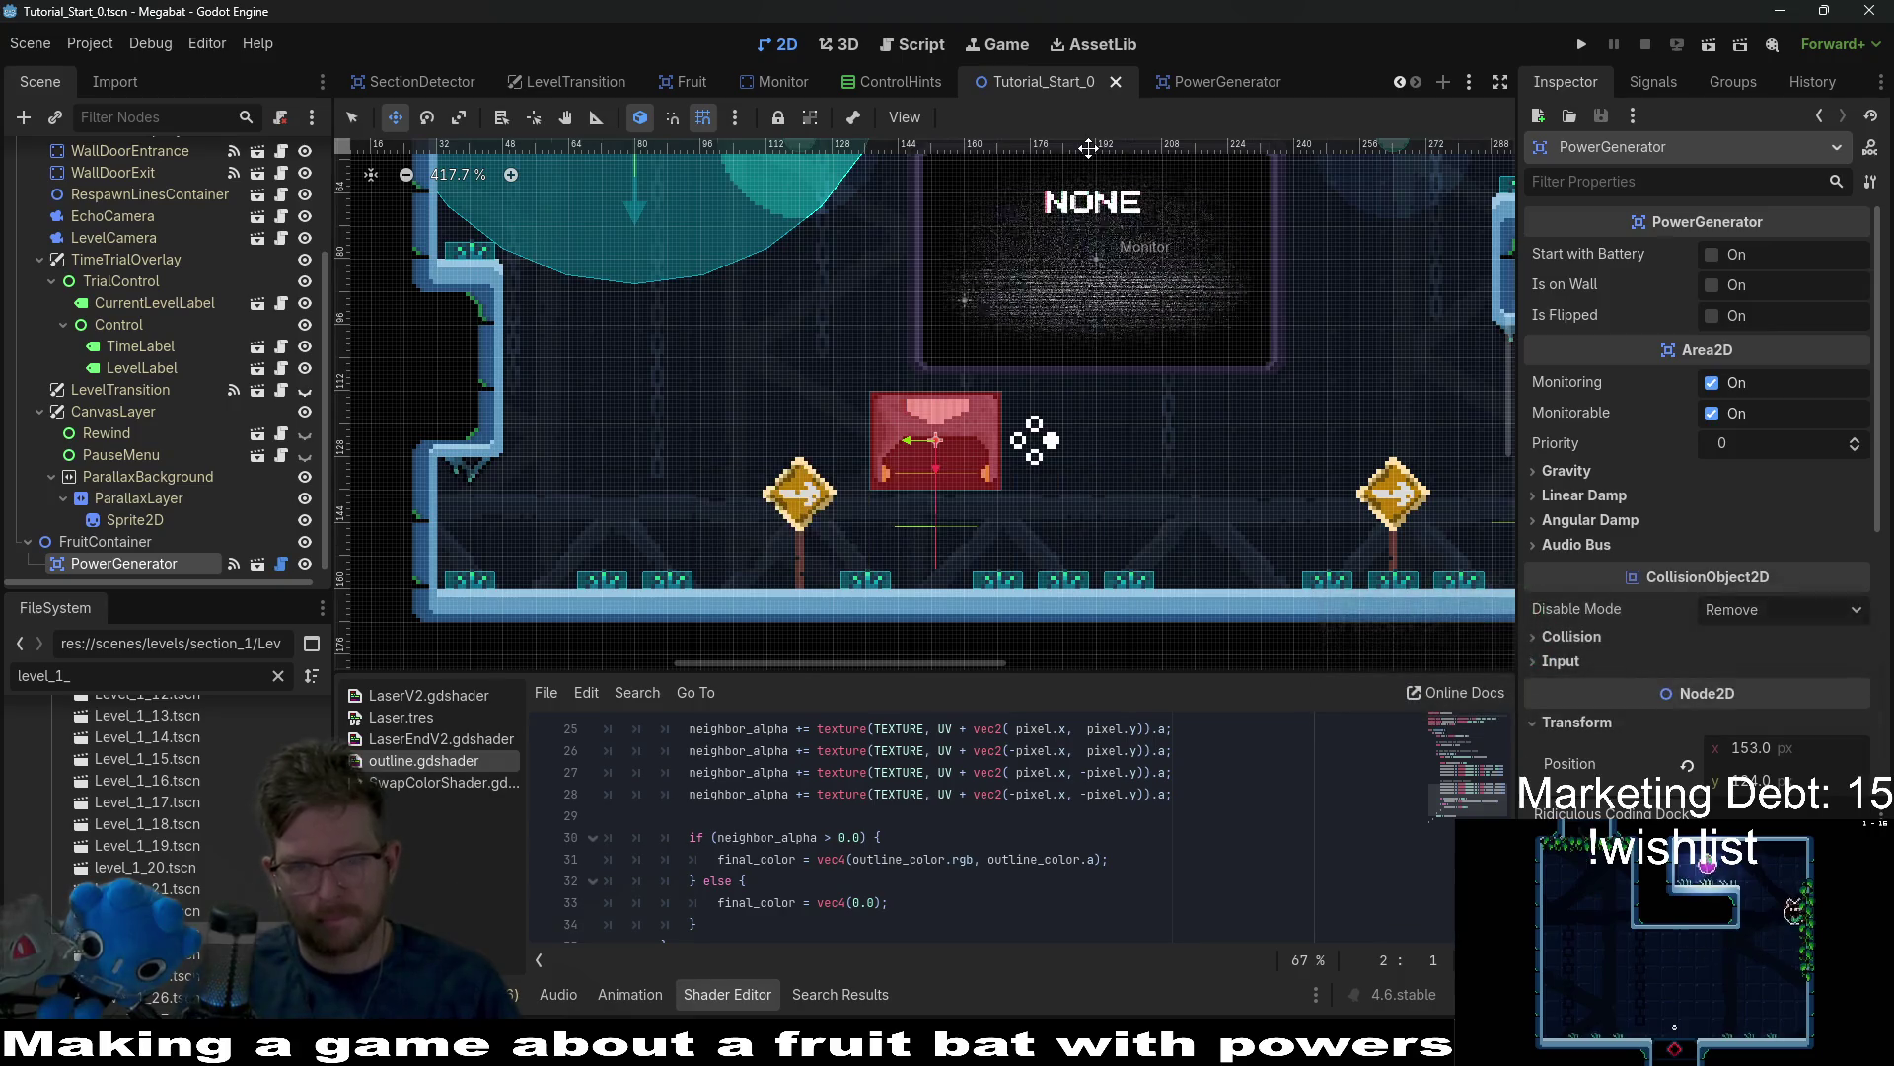
pyautogui.click(1707, 51)
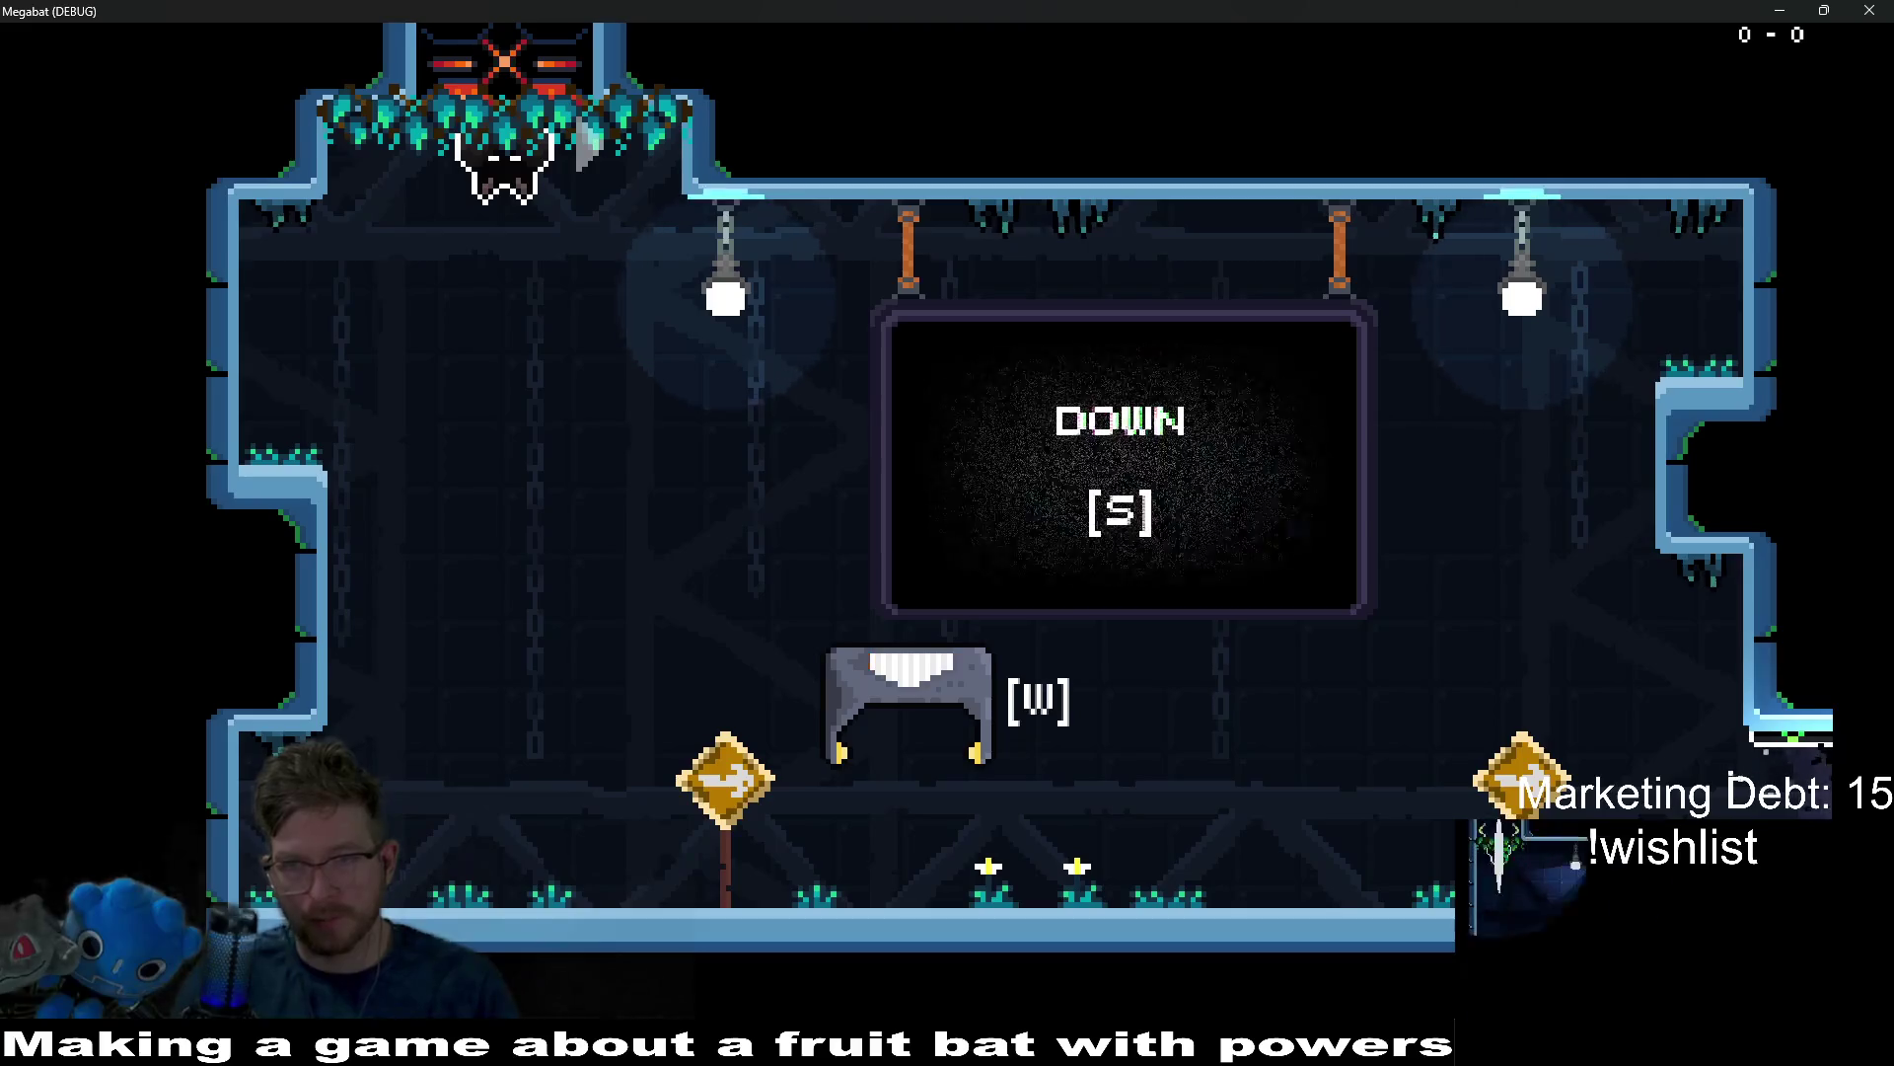
pyautogui.click(1869, 10)
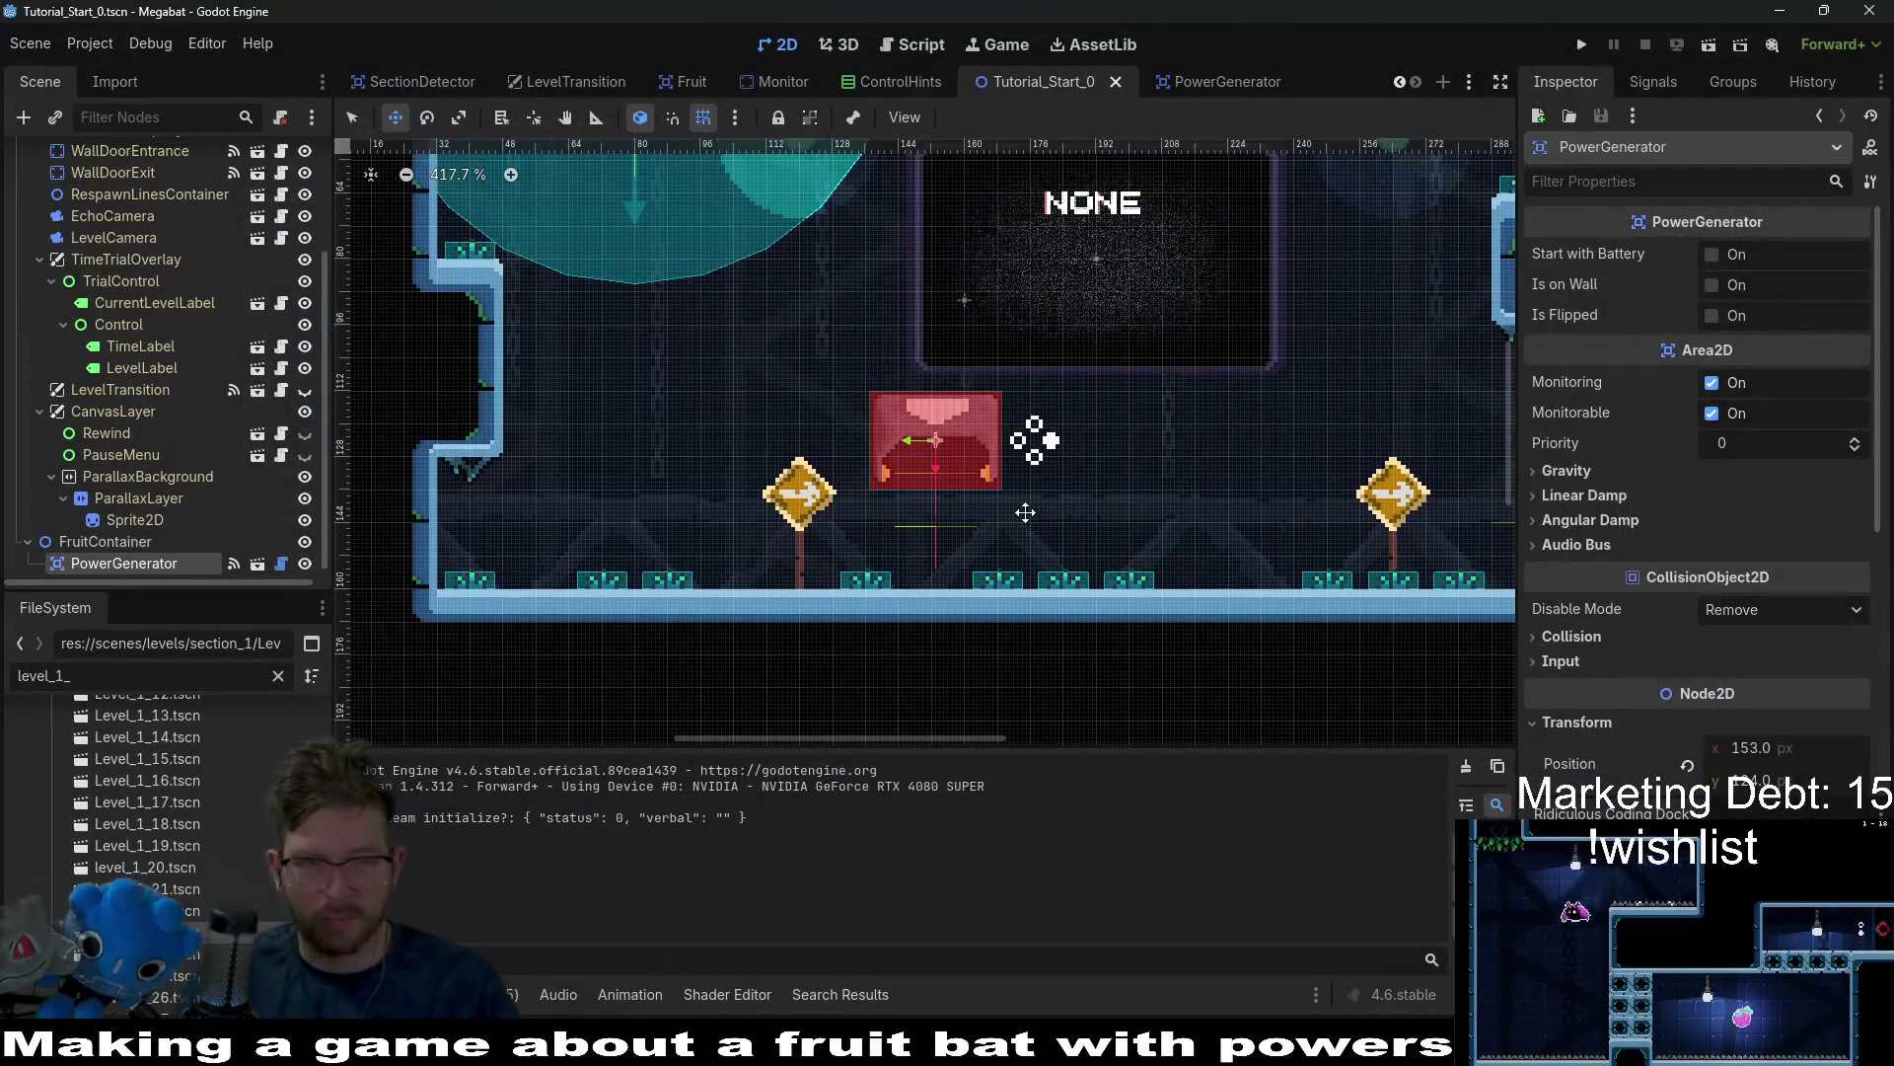
# Rotate the level's PowerGenerator to 180° and test-run to confirm the [W] hint stays upright.
pyautogui.click(122, 540)
pyautogui.click(120, 564)
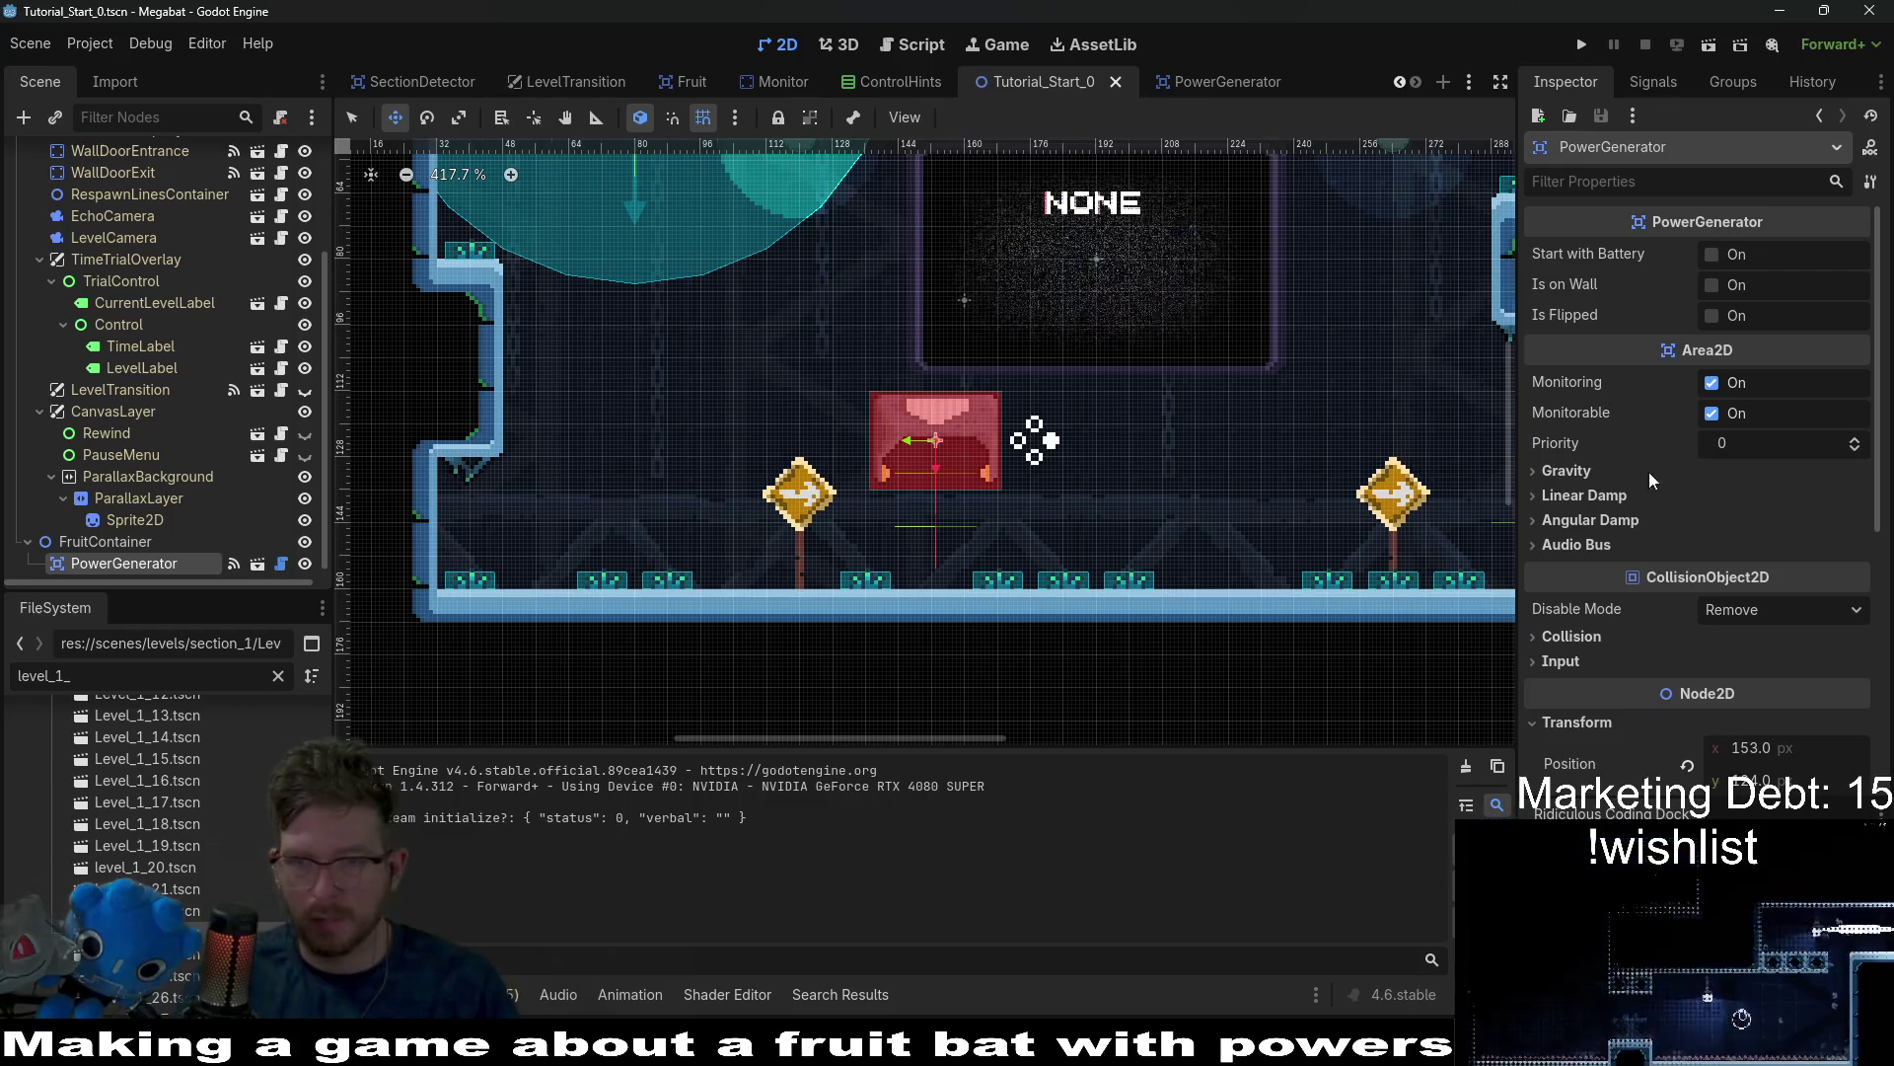
pyautogui.scroll(-1, 1662, 495)
pyautogui.scroll(-4, 1661, 495)
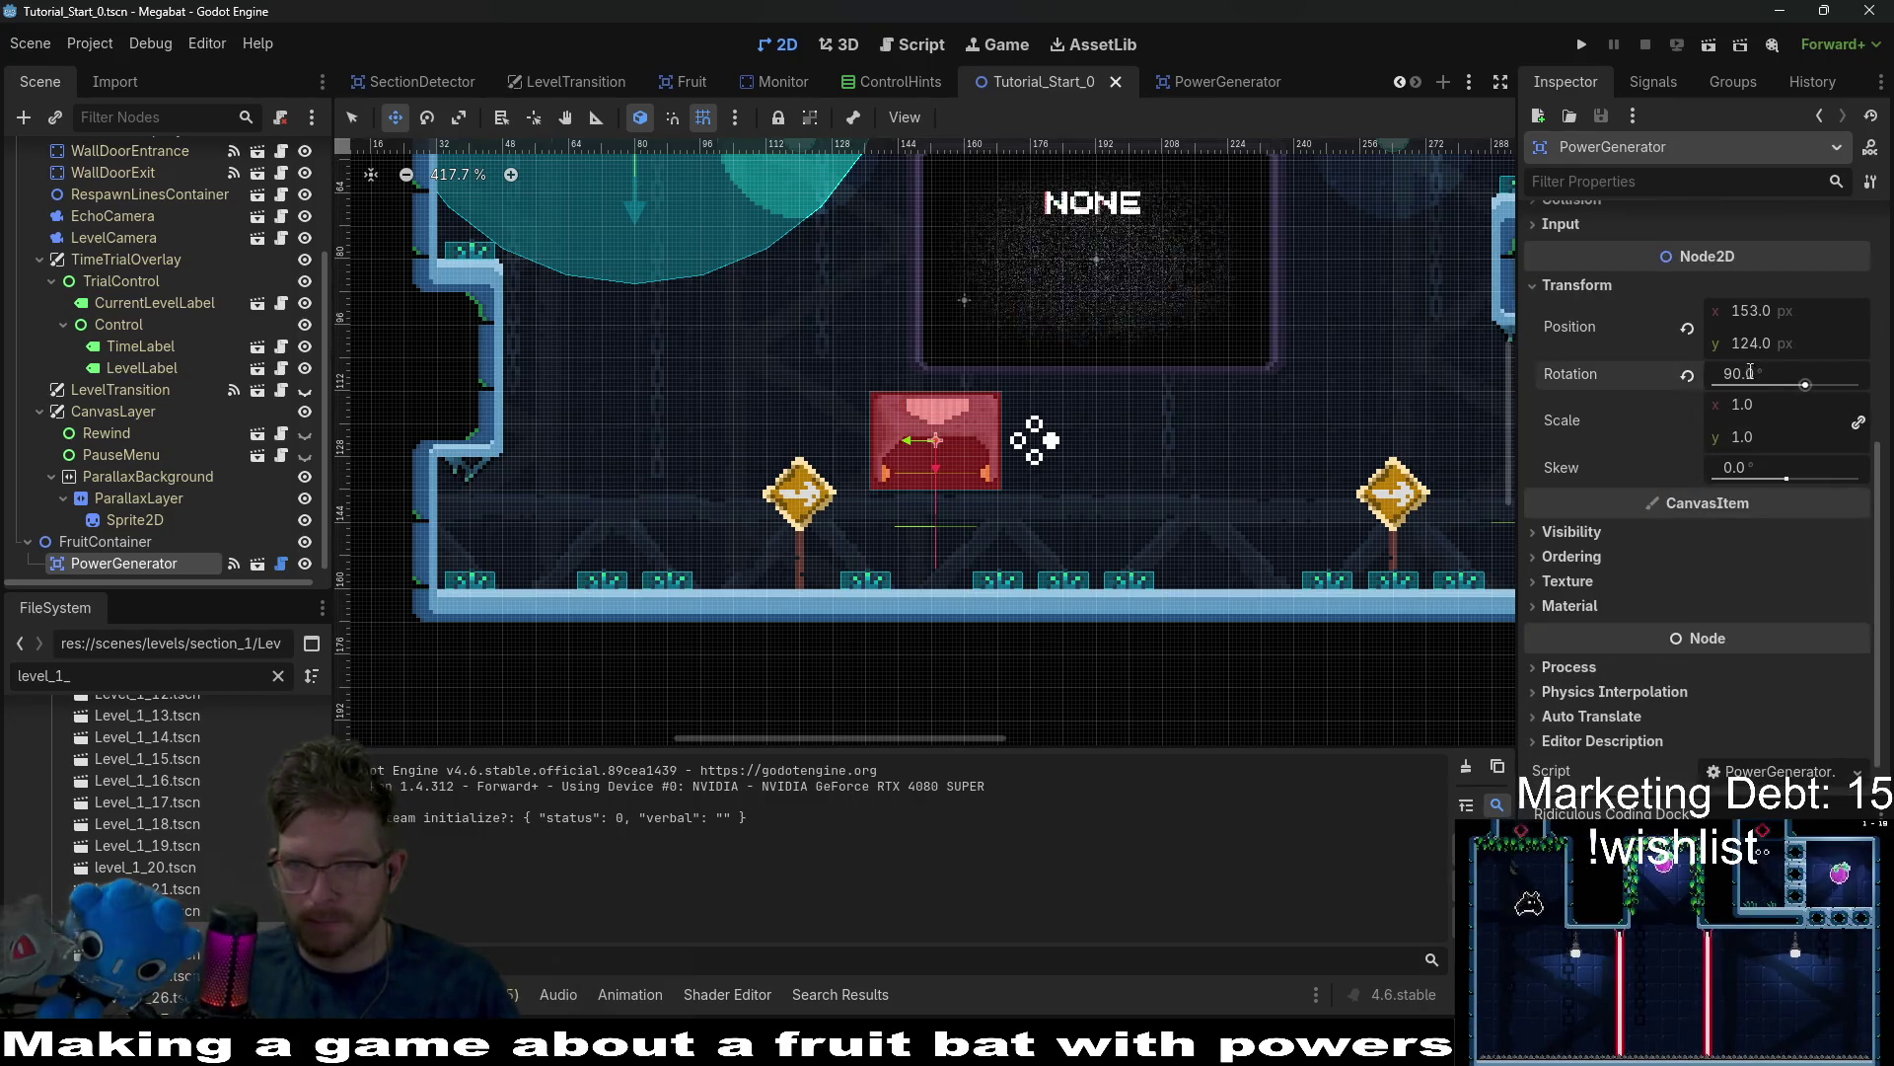
pyautogui.write('180')
pyautogui.press('Return')
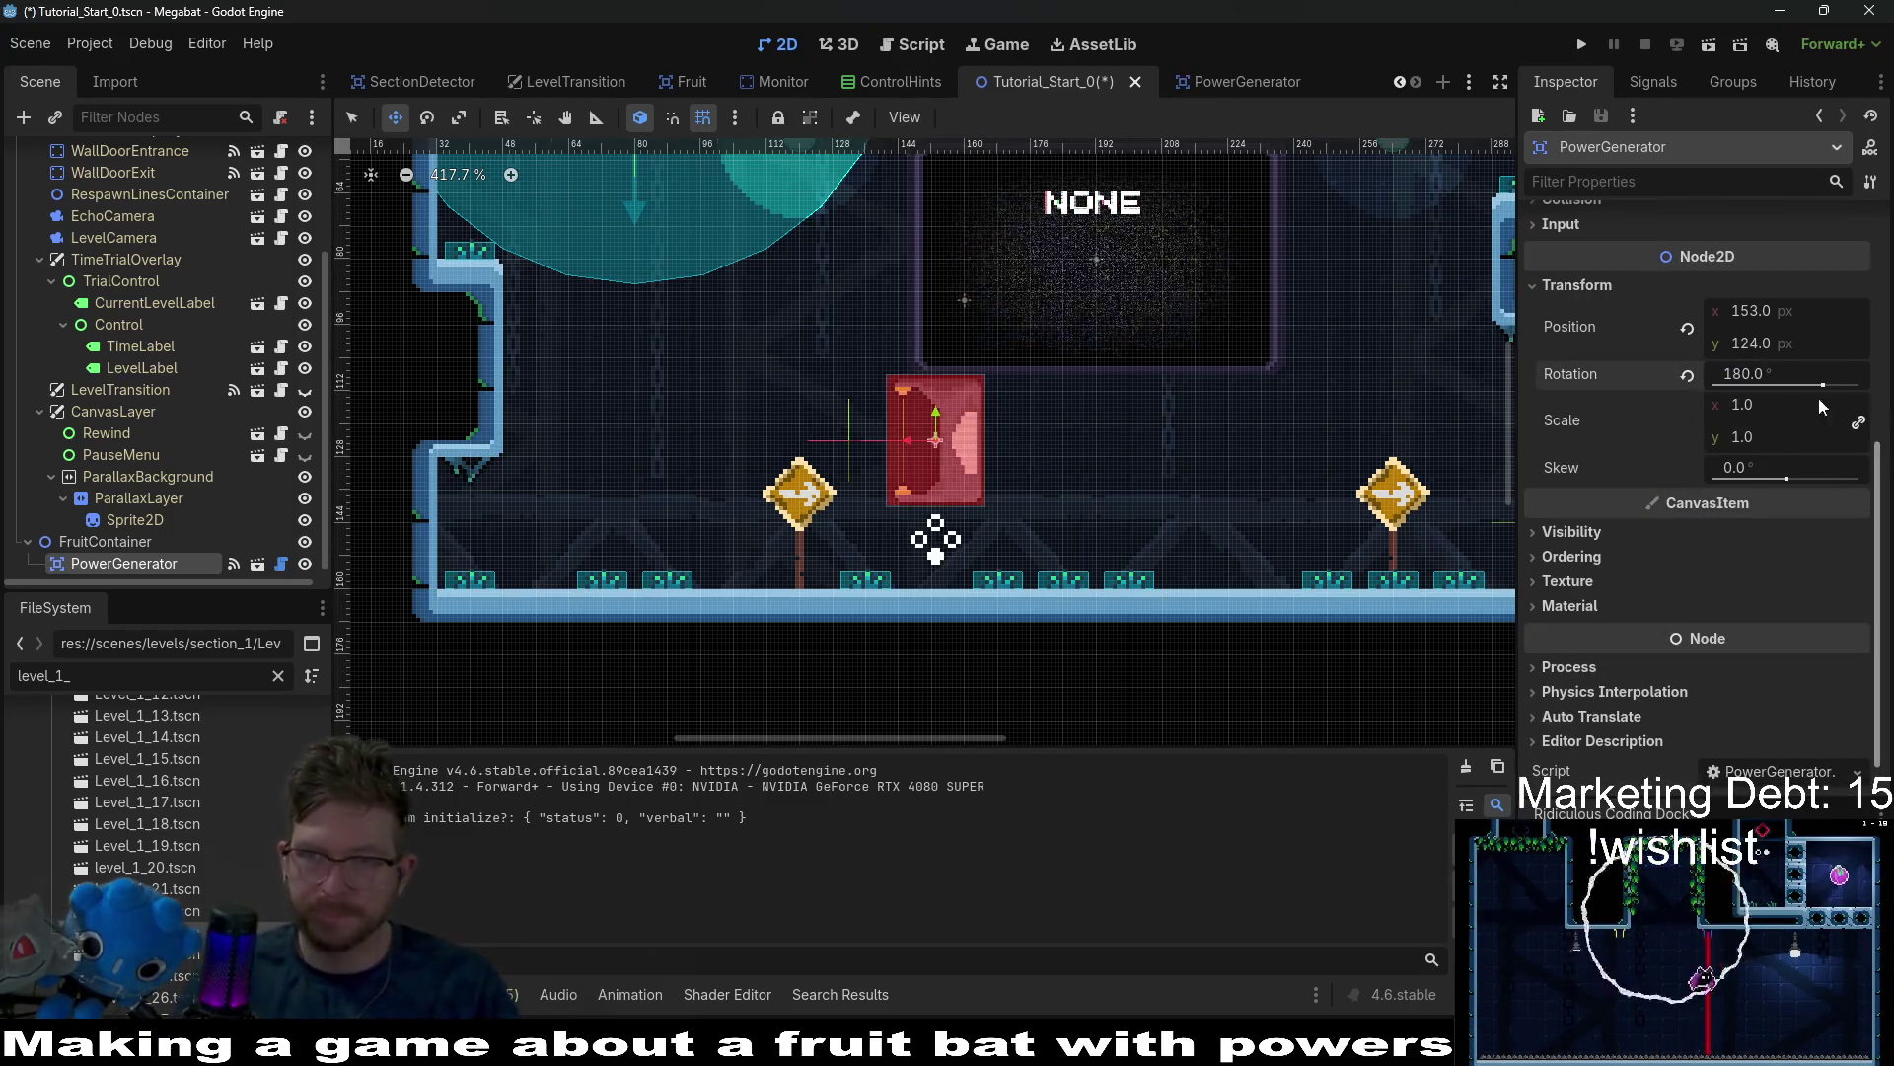
pyautogui.click(1582, 45)
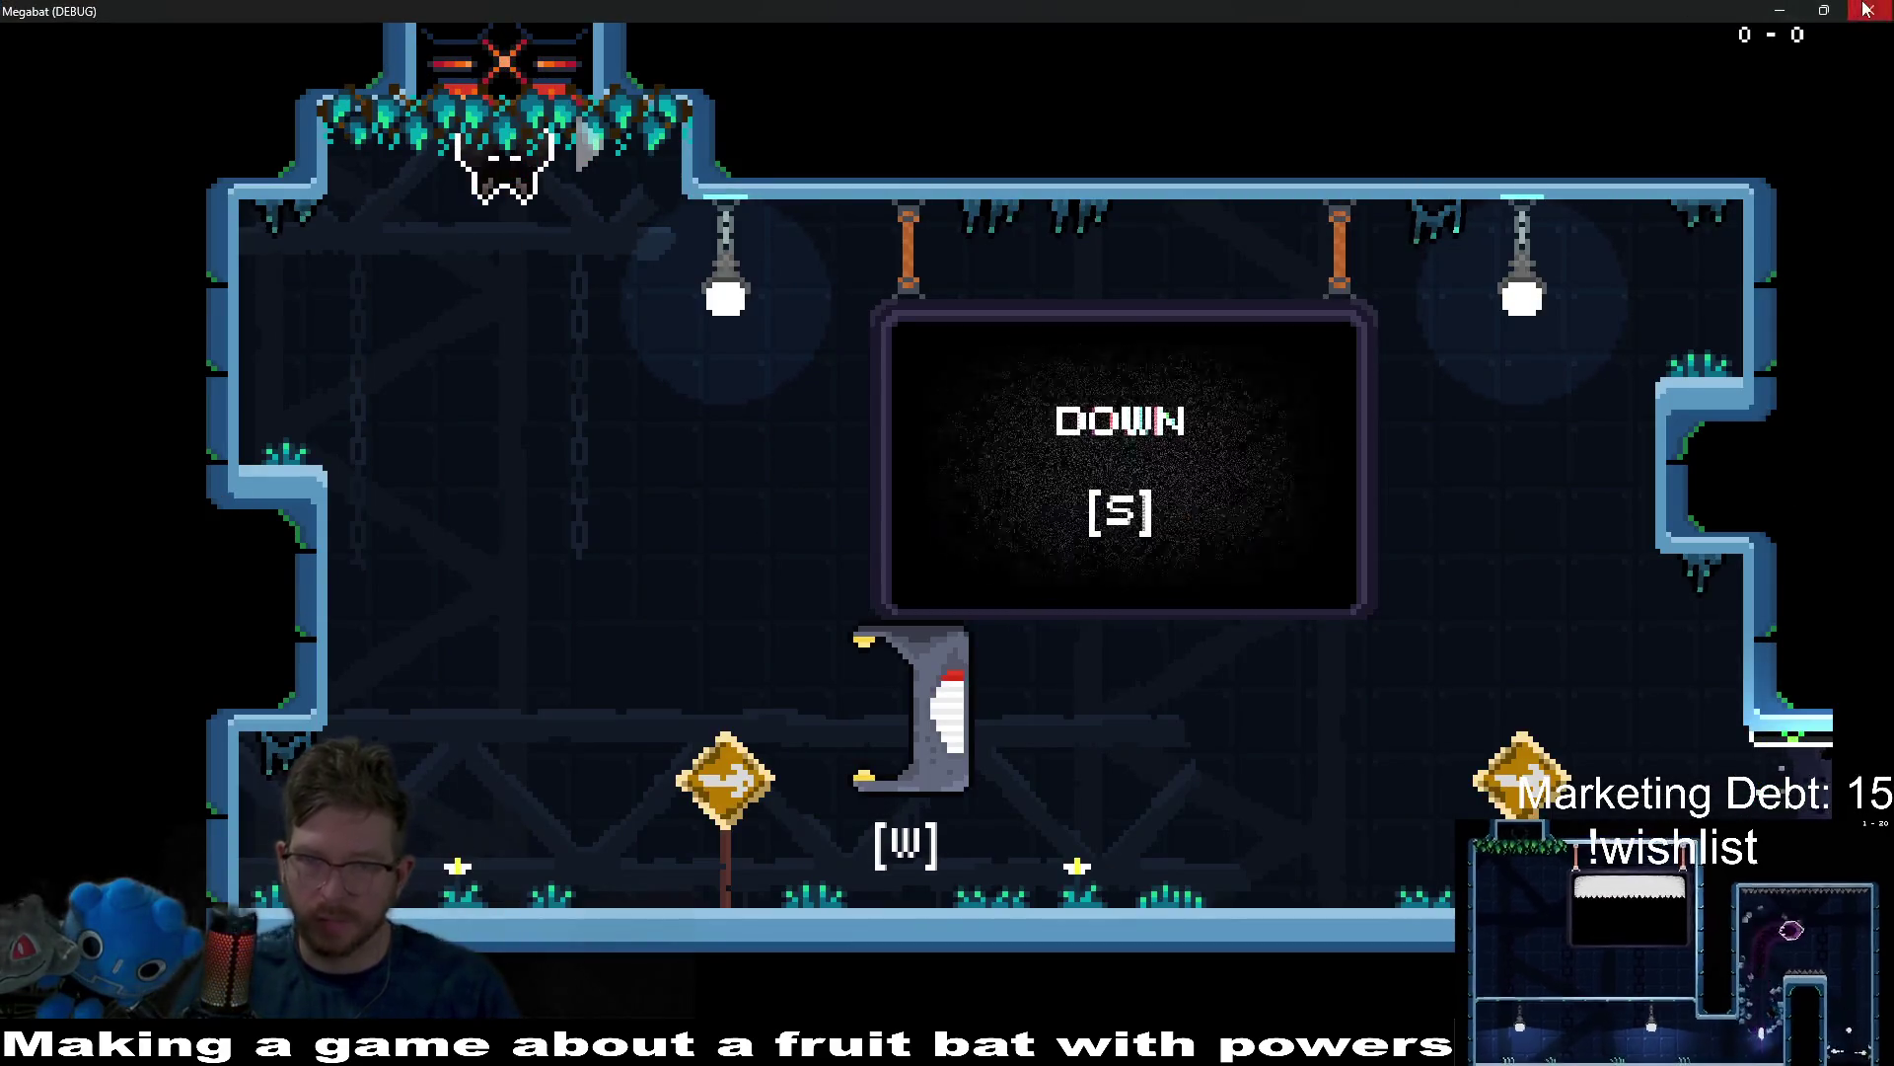
pyautogui.press('F8')
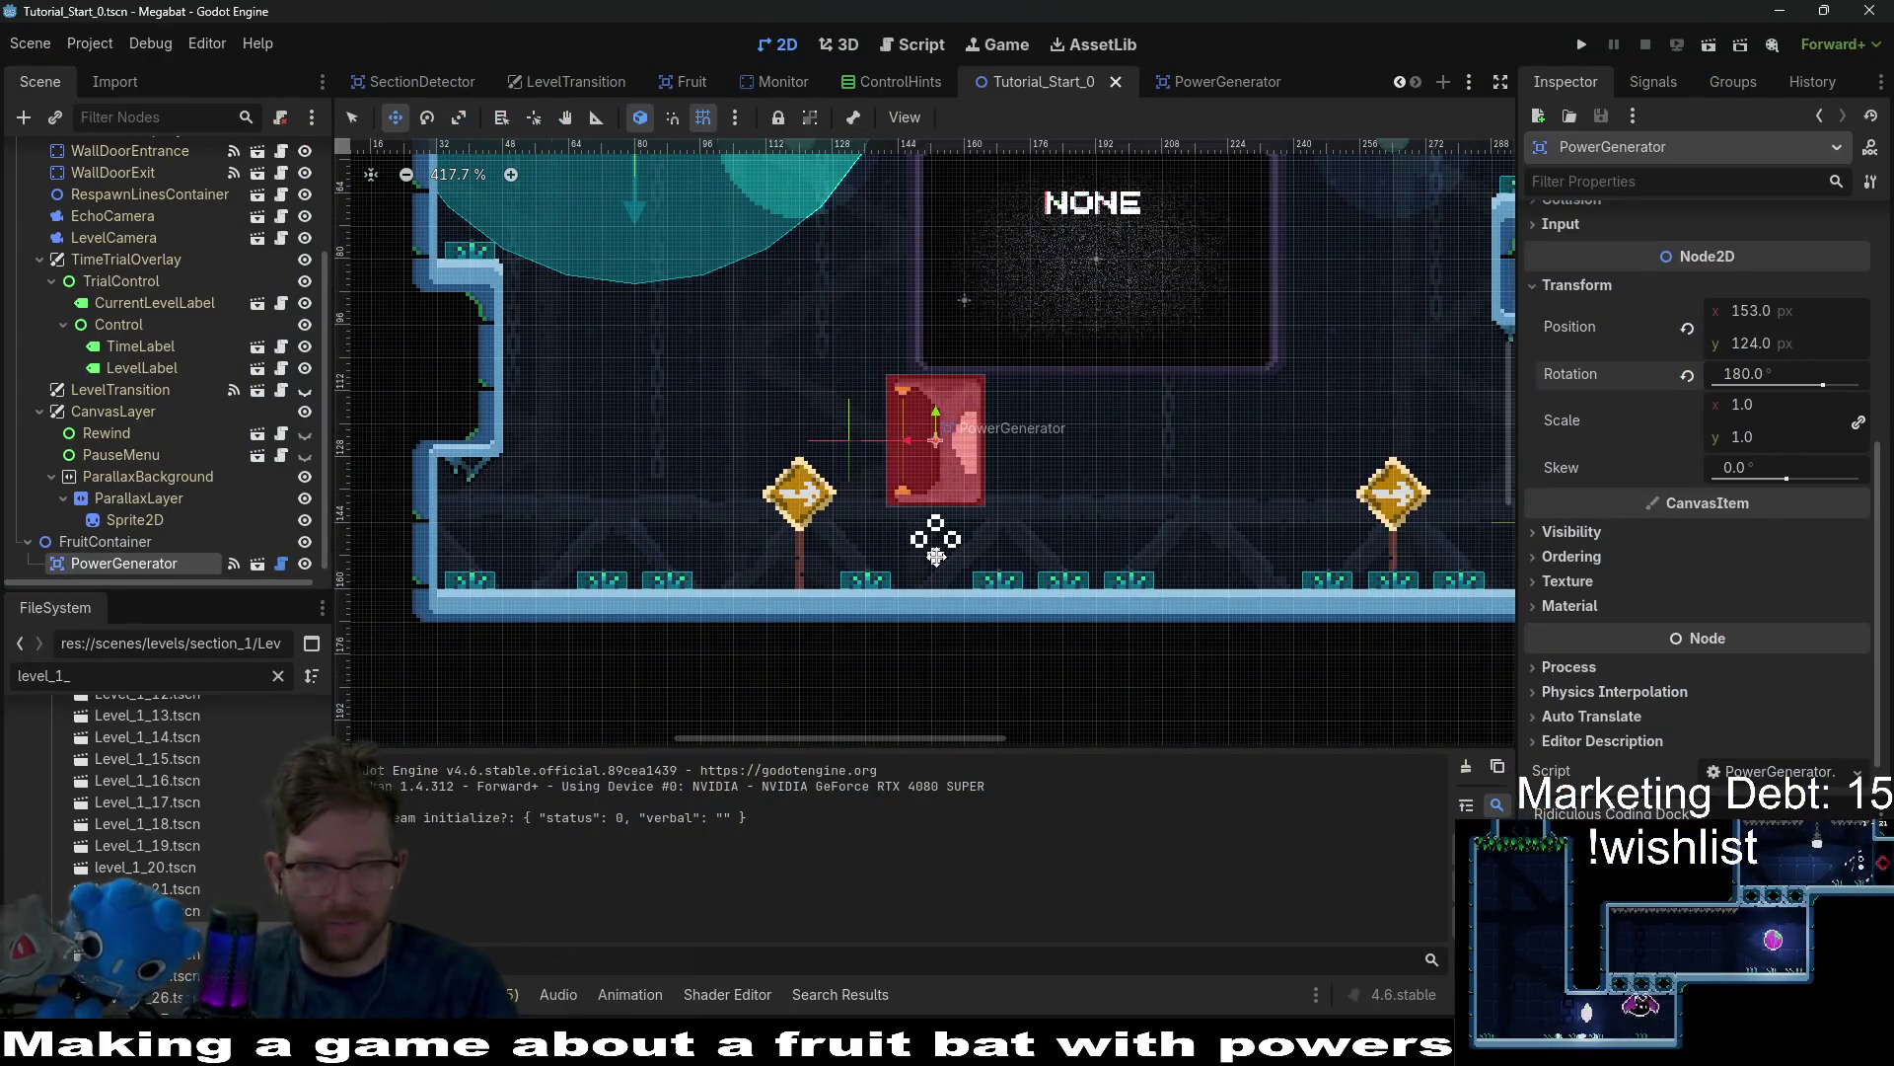
pyautogui.scroll(-1, 111, 533)
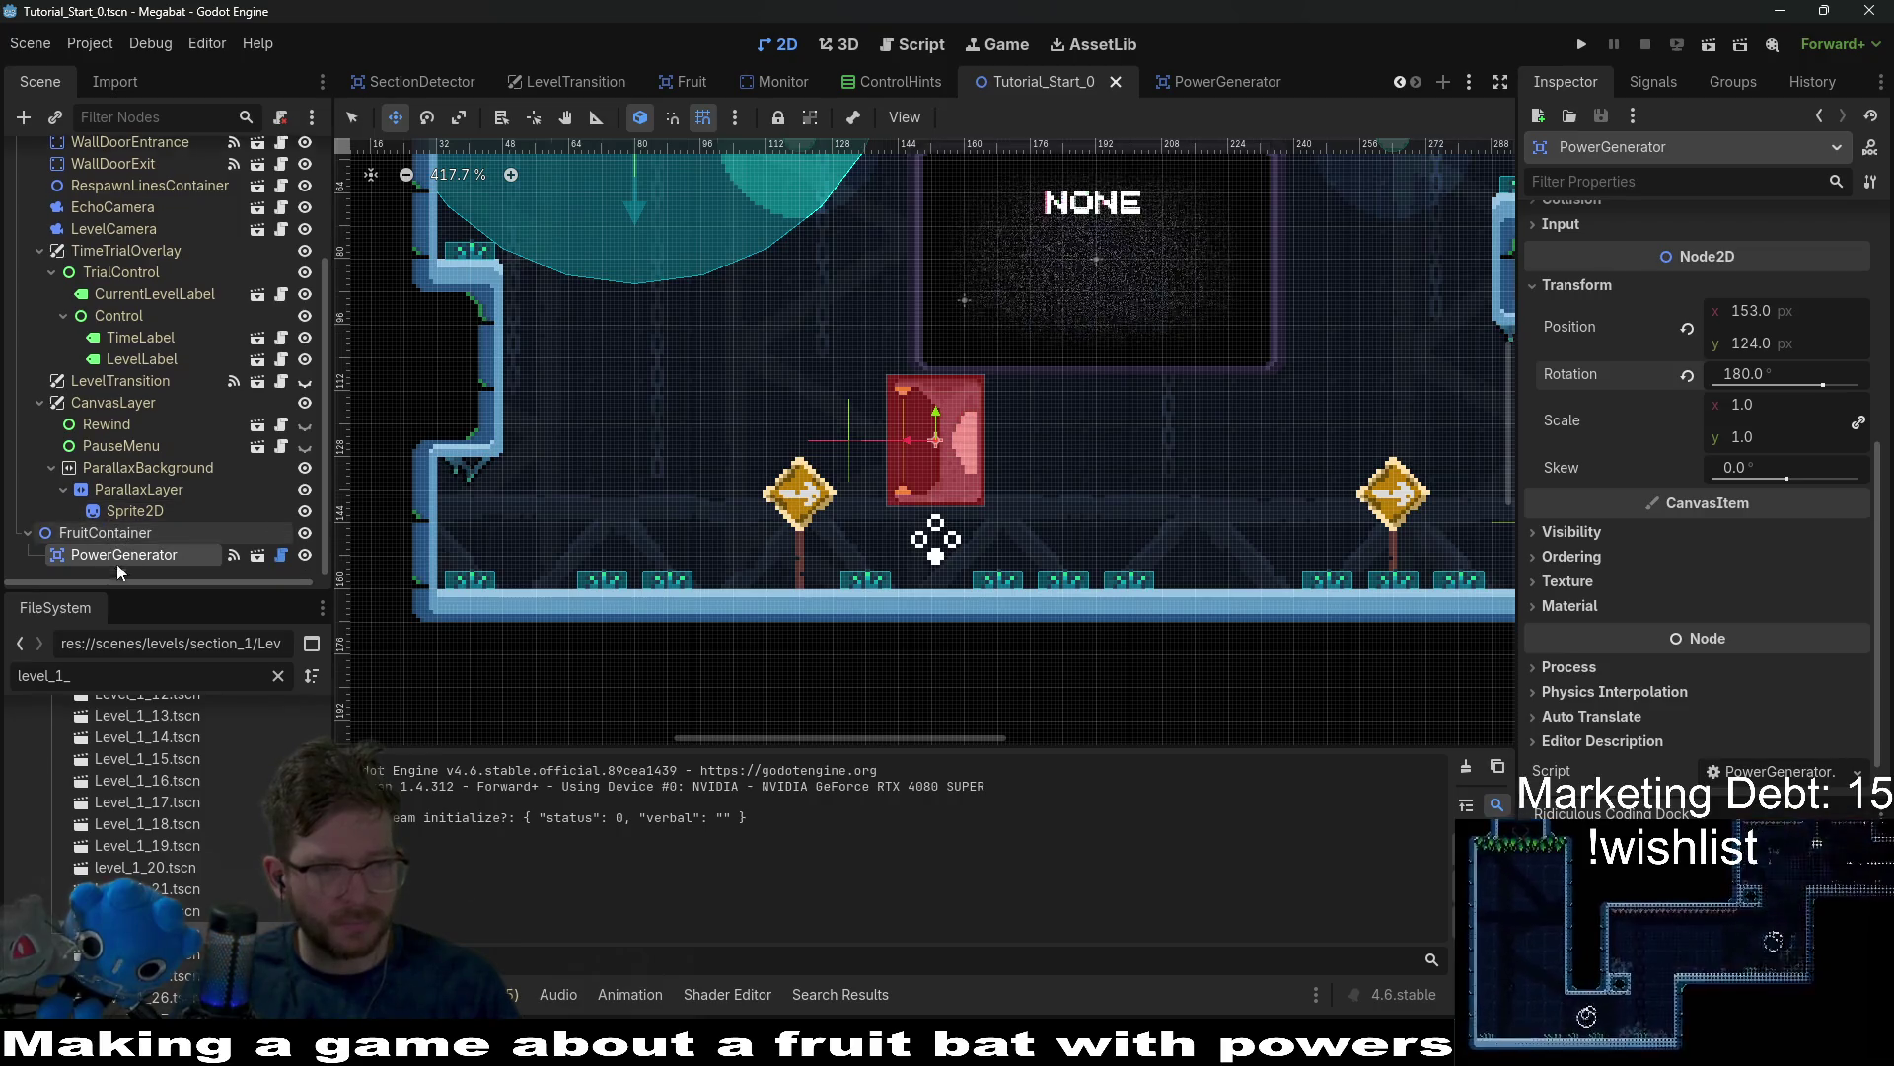
# Delete the test PowerGenerator node from the tutorial level and save the scene.
pyautogui.click(126, 535)
pyautogui.click(138, 553)
pyautogui.press('Delete')
pyautogui.press('Return')
pyautogui.hotkey('ctrl', 's')
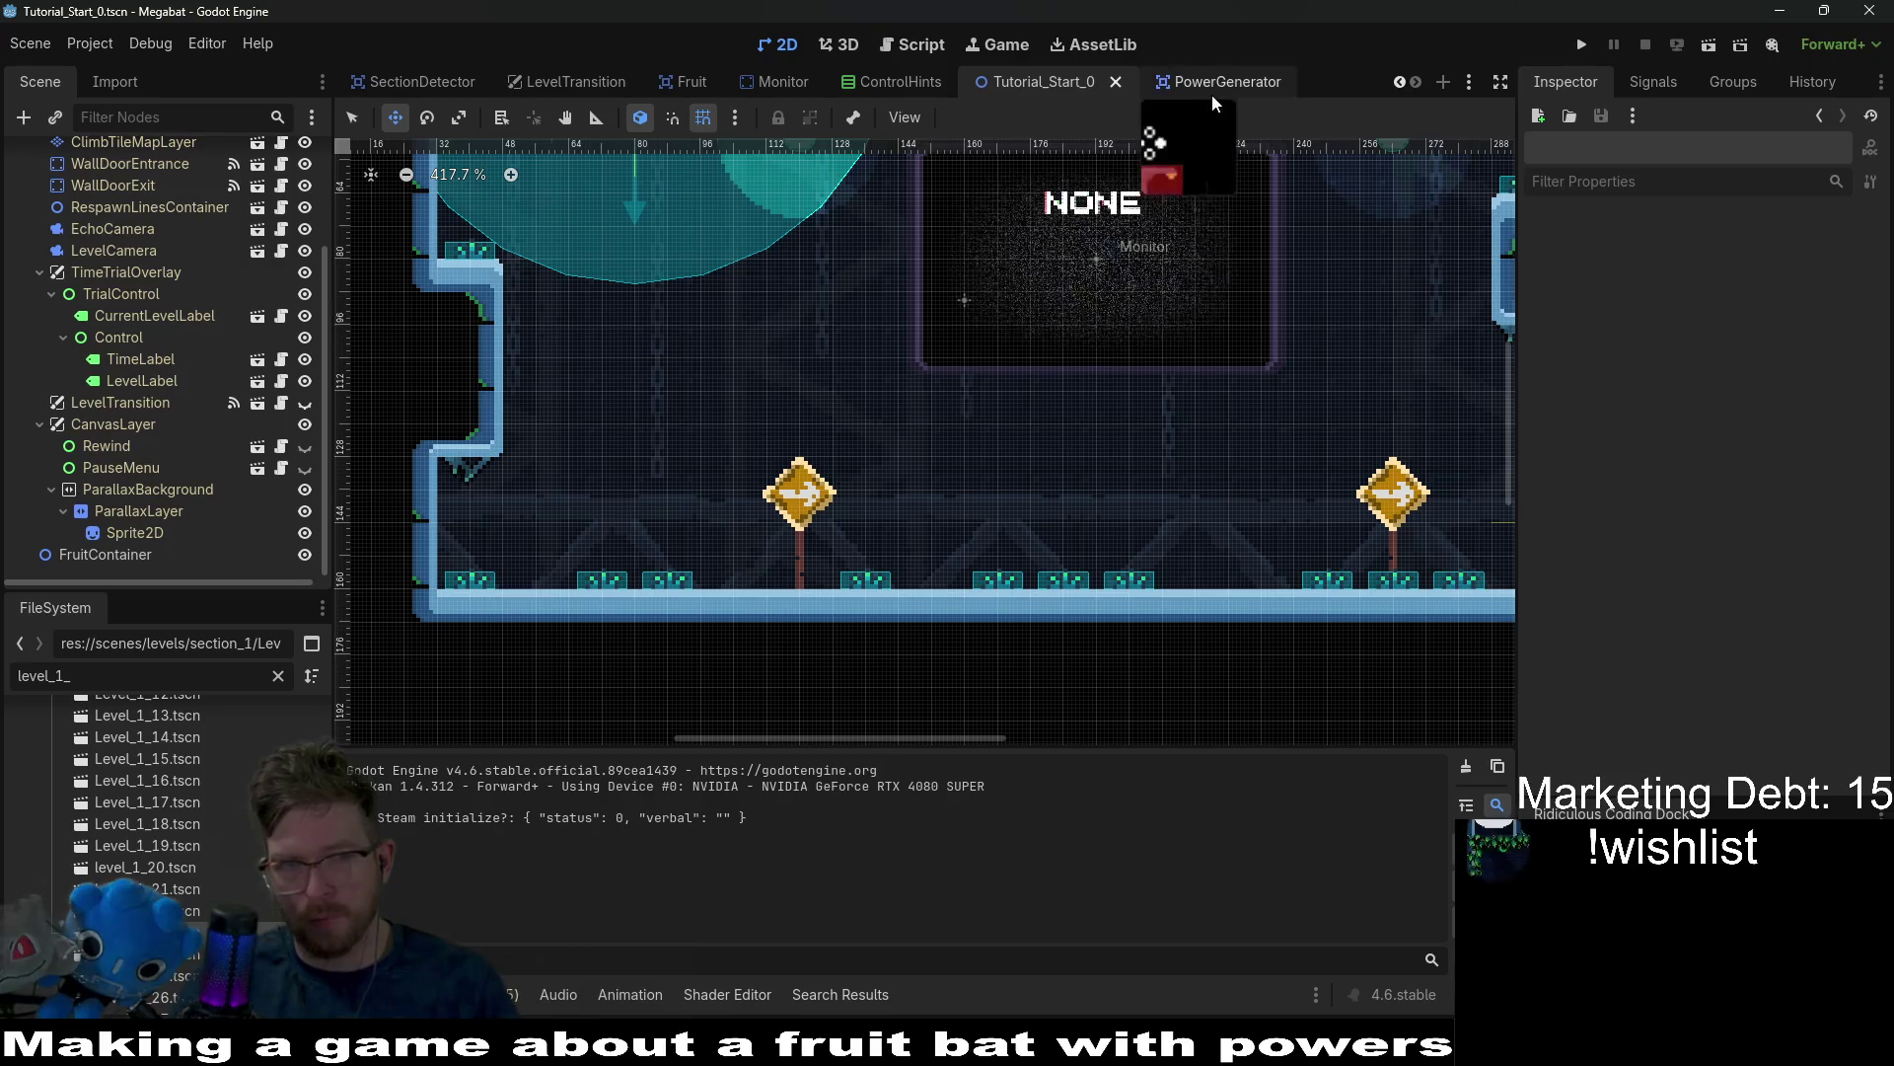
# In PowerGenerator.tscn, hide the HintContainer, open the PowerGenerator script and save.
pyautogui.click(134, 548)
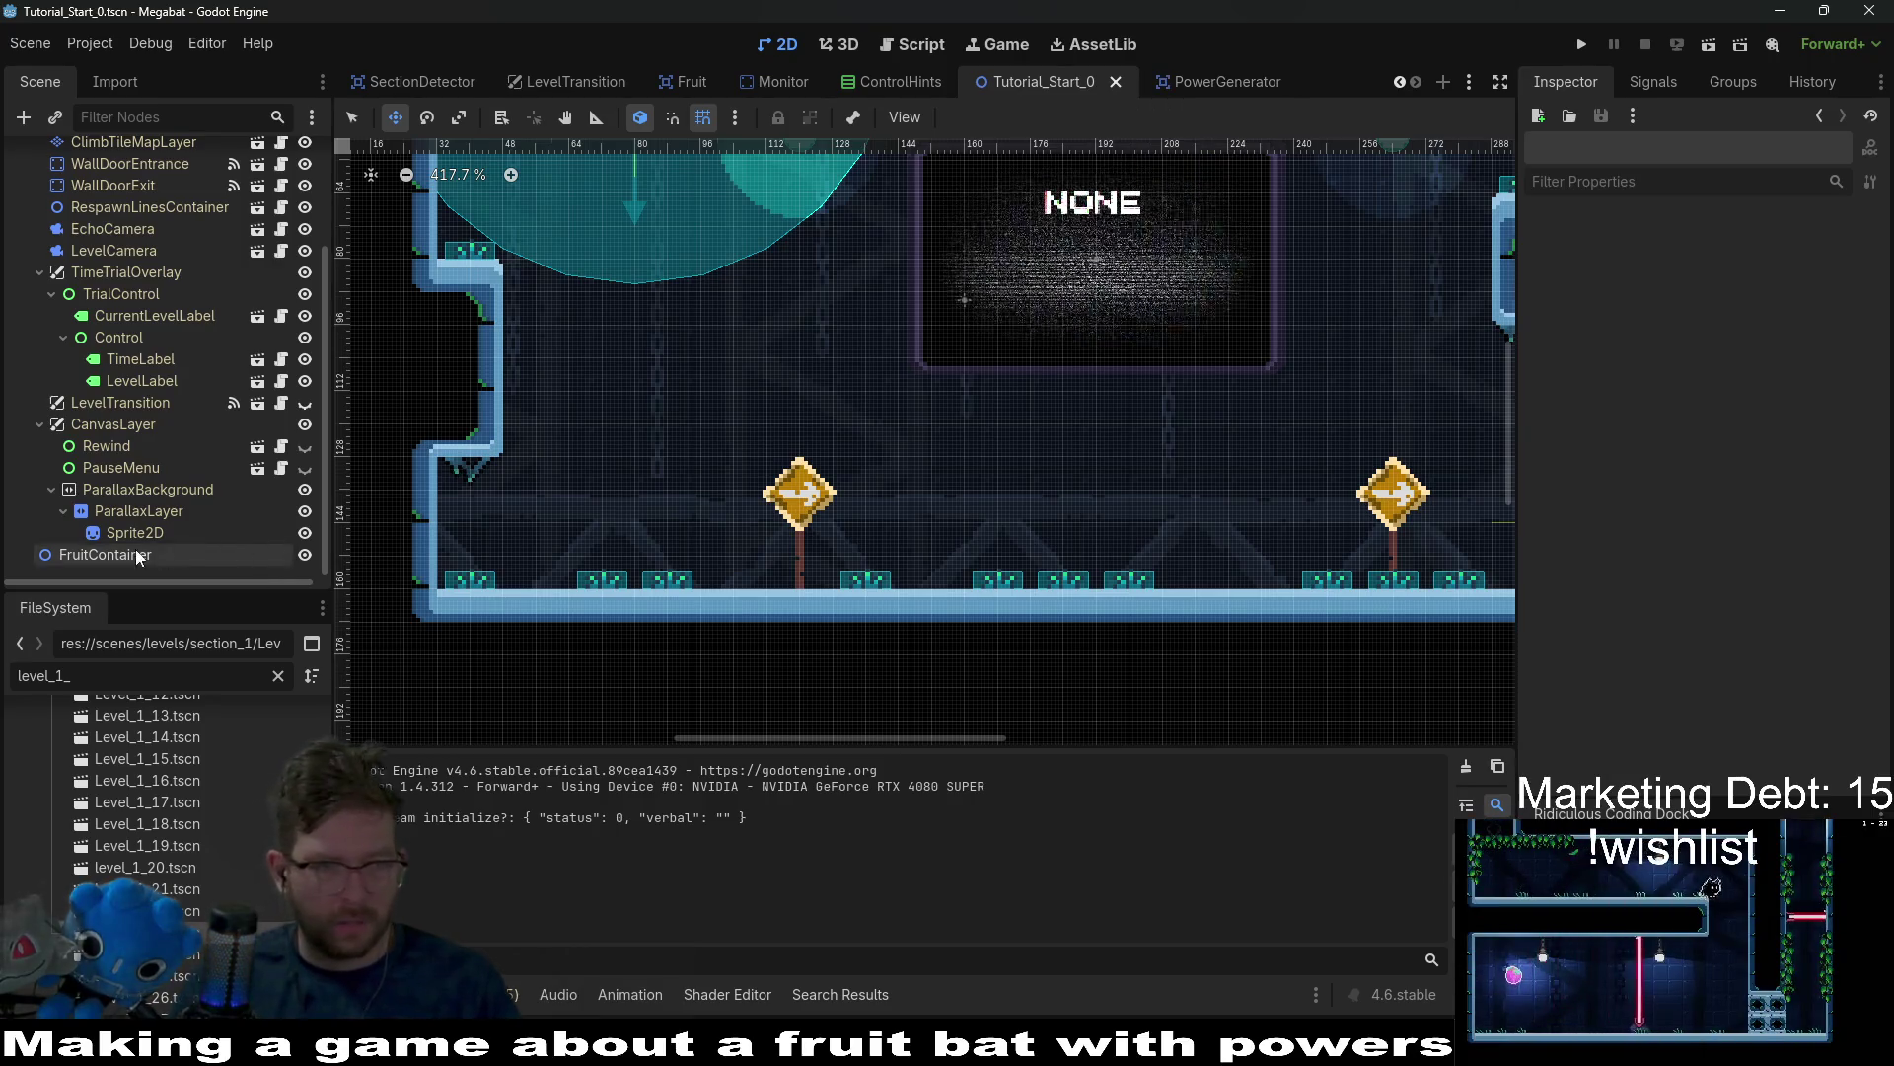
pyautogui.click(1198, 85)
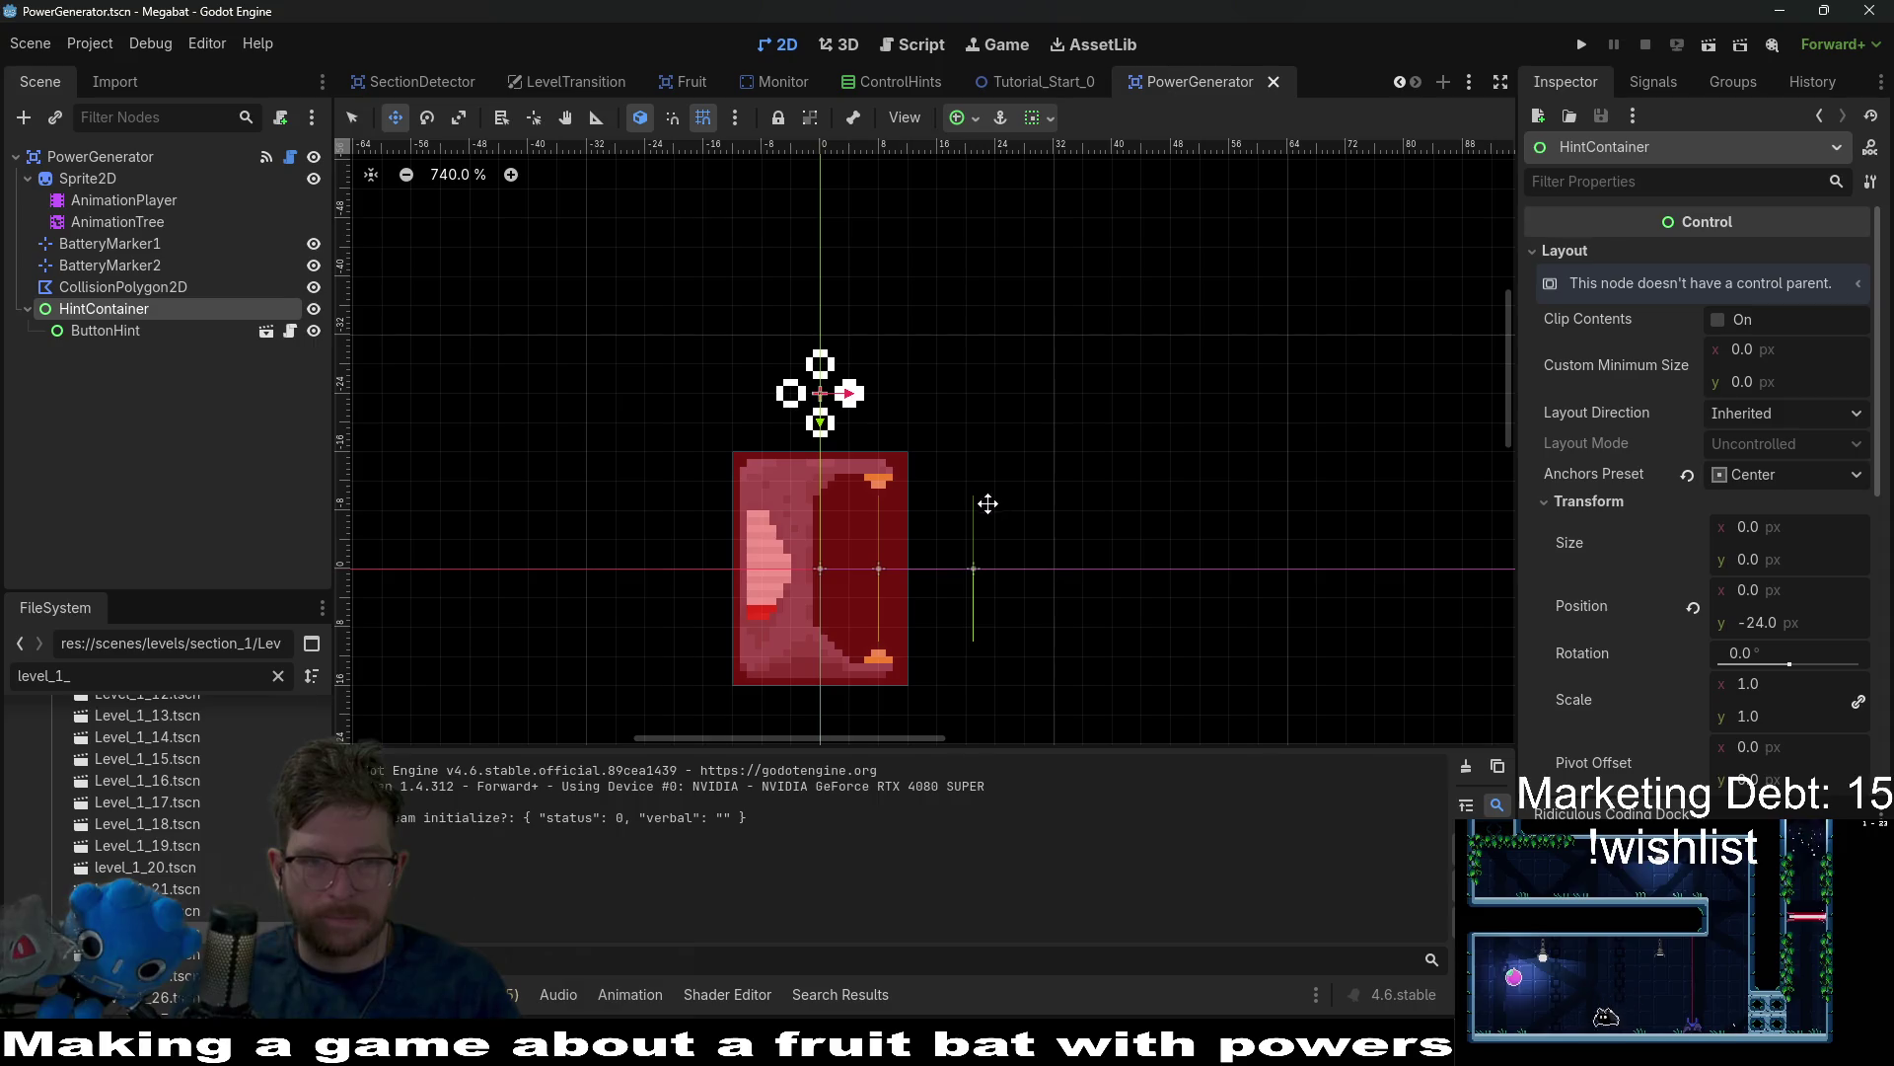
pyautogui.click(314, 308)
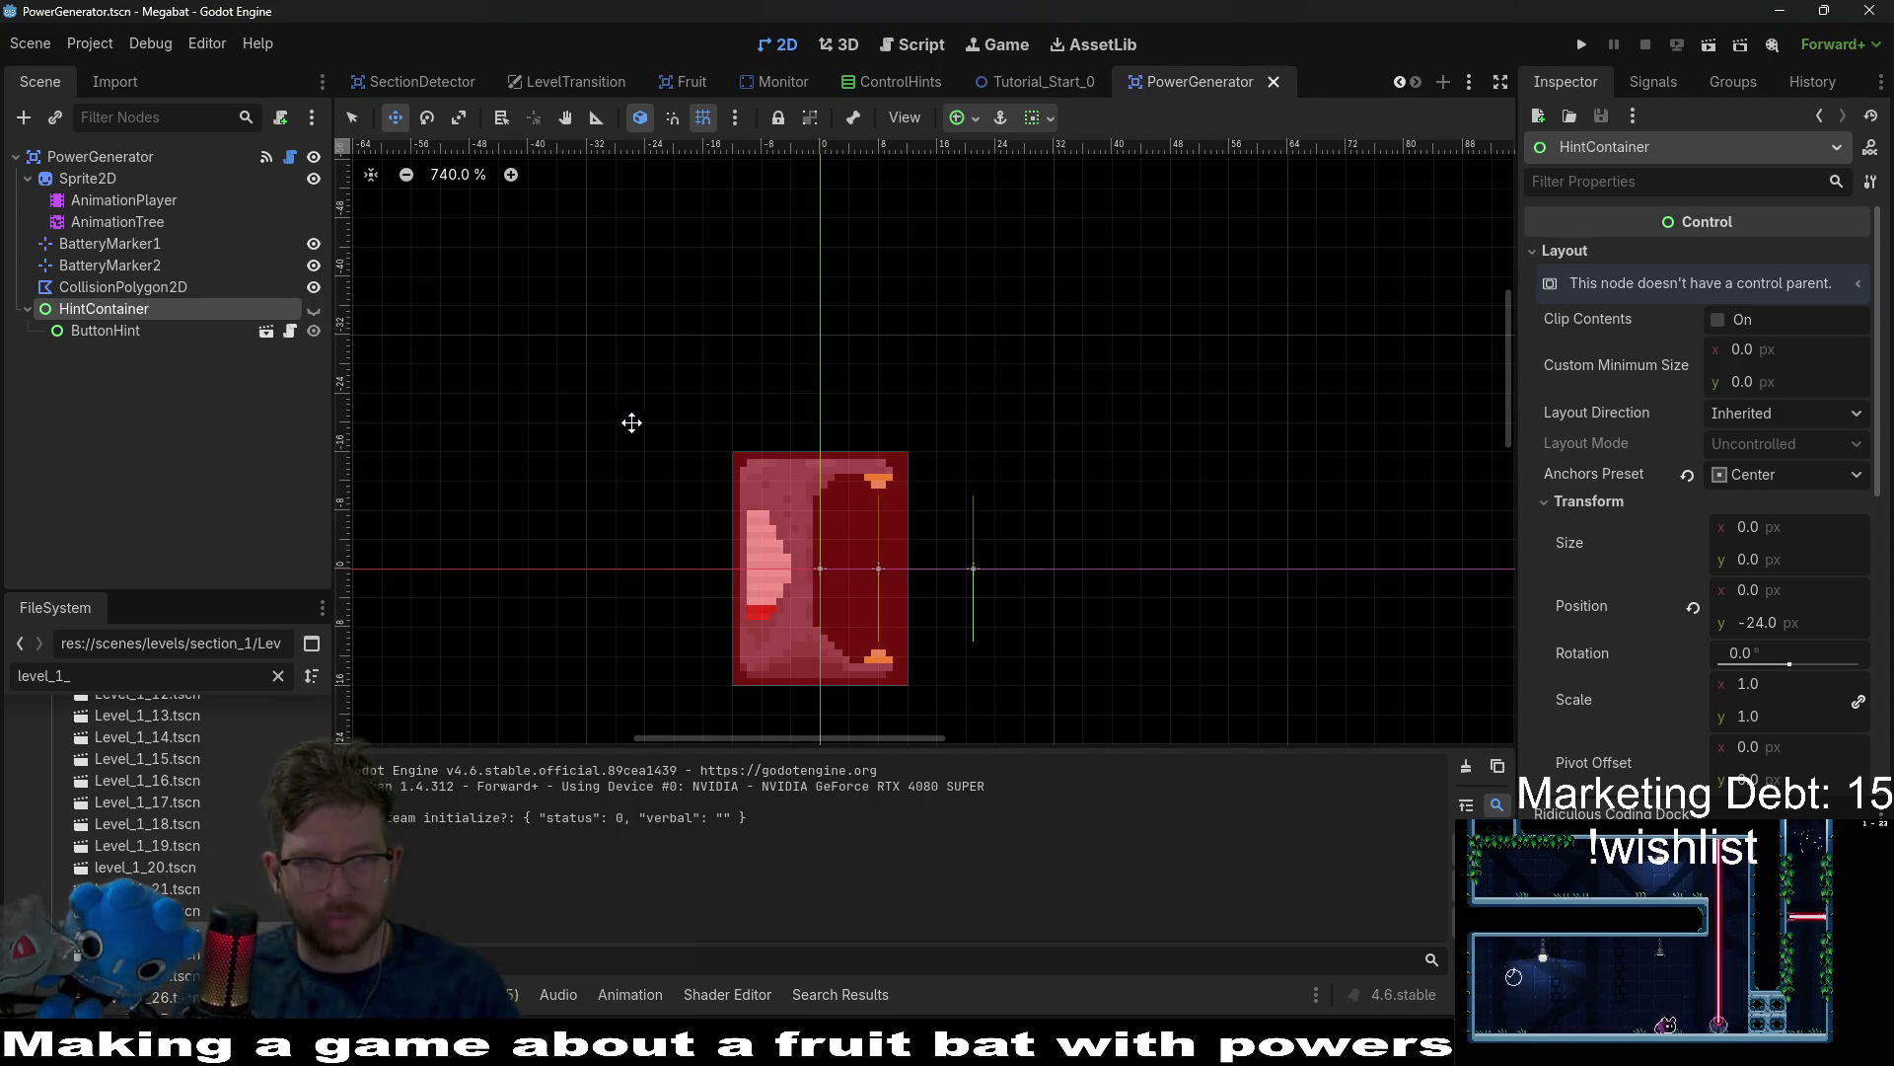
pyautogui.click(289, 157)
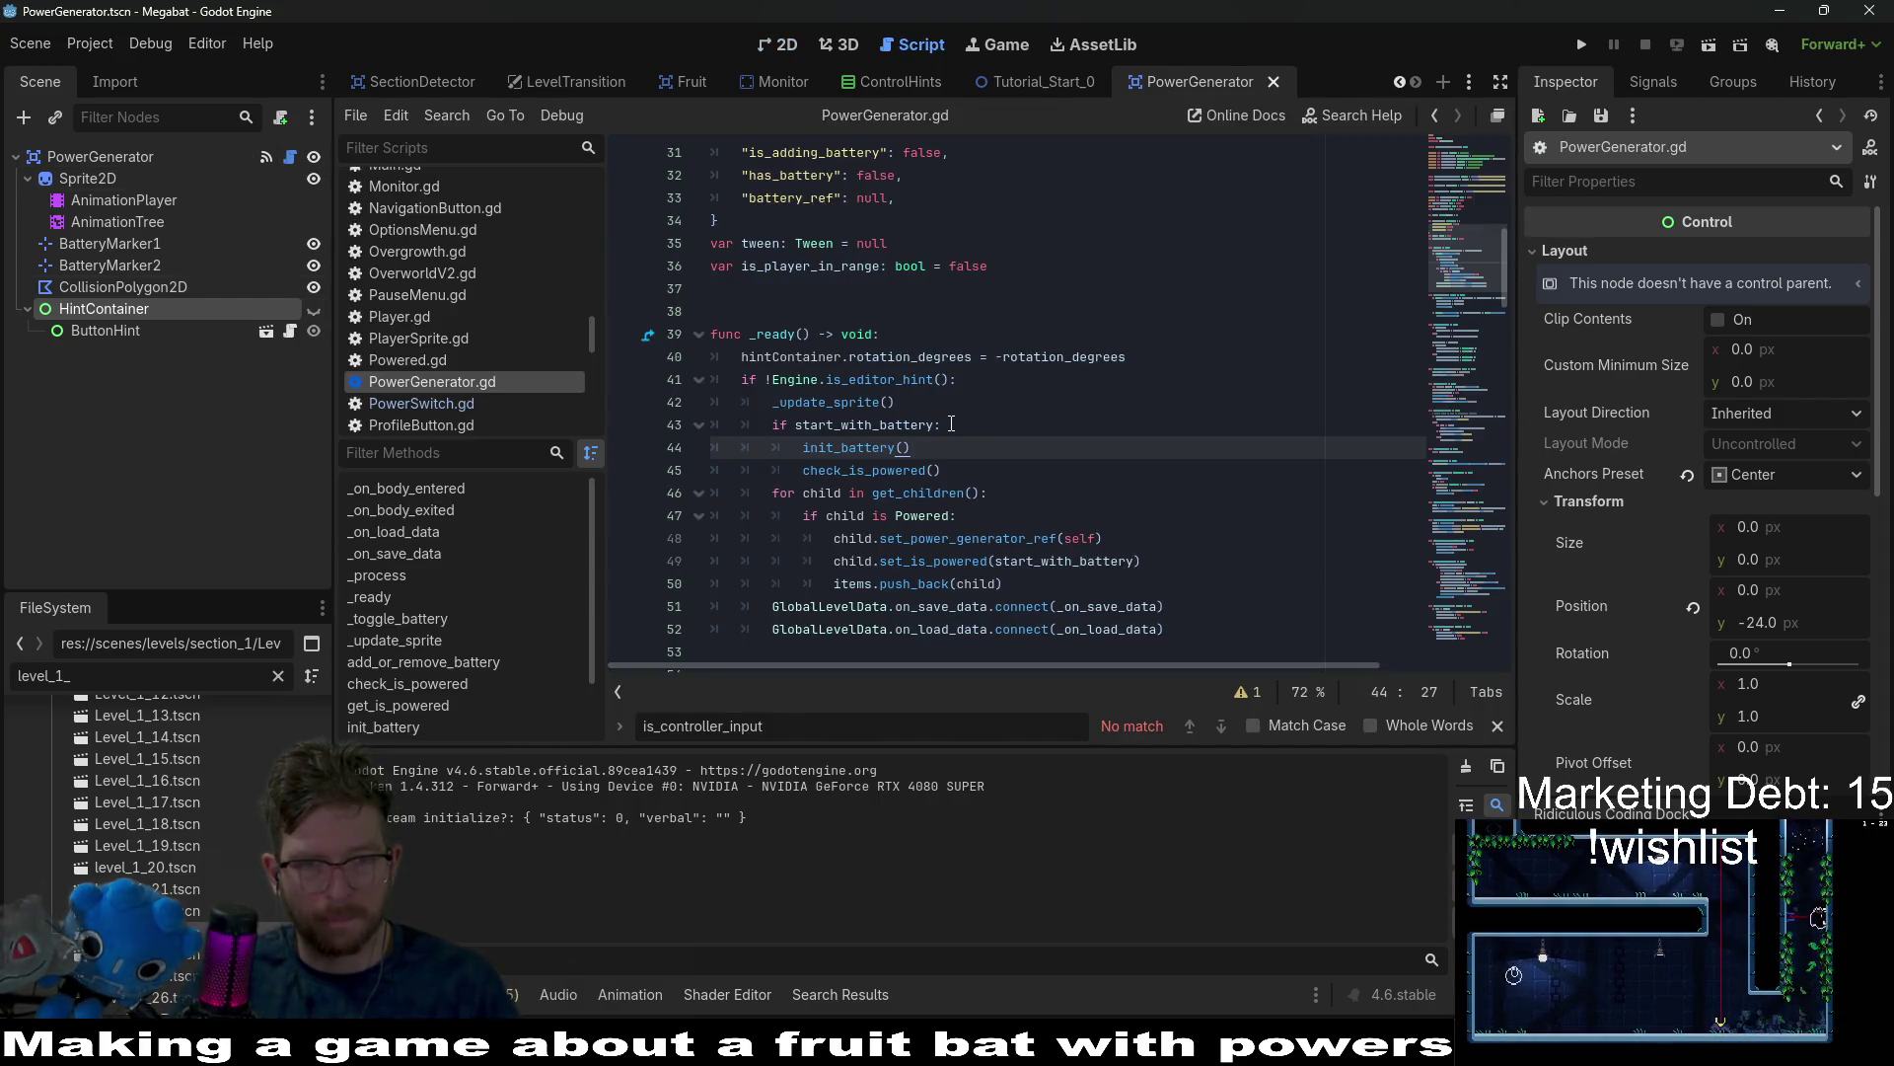
pyautogui.scroll(-20, 957, 474)
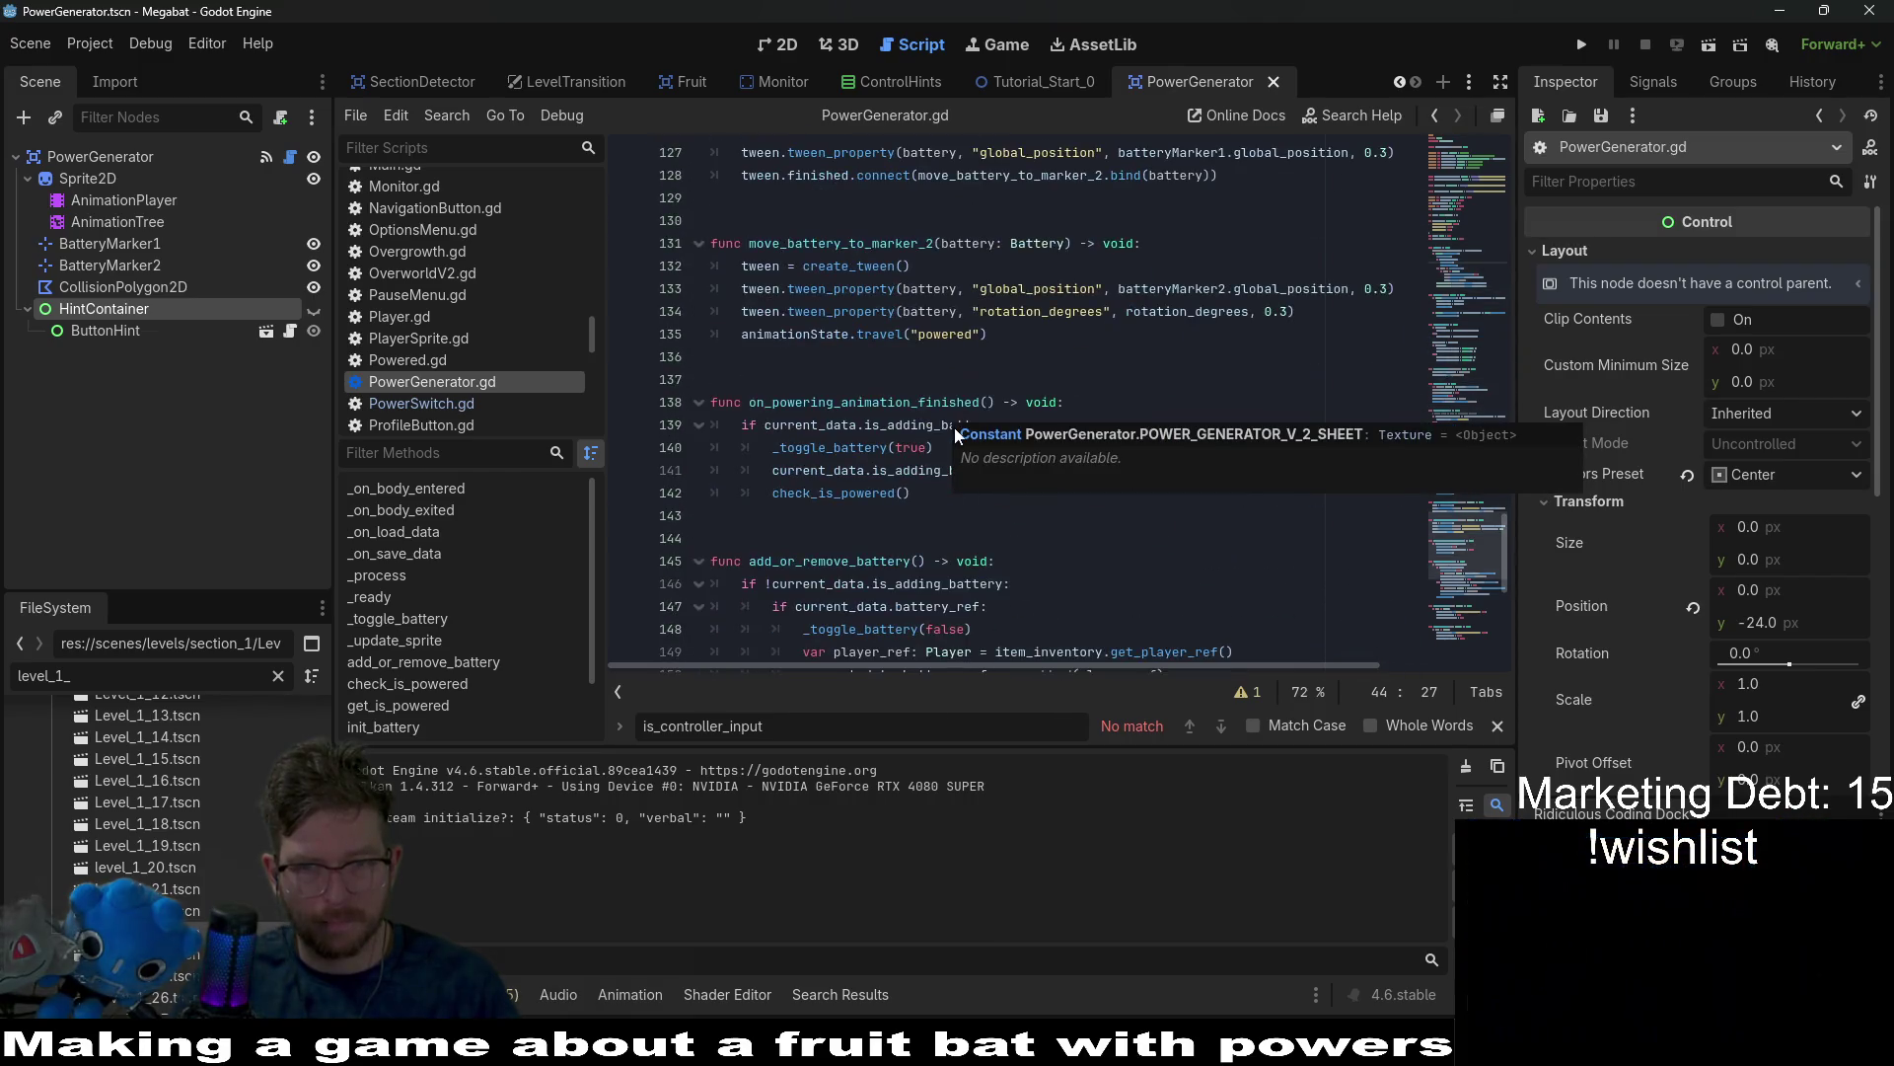
pyautogui.click(993, 550)
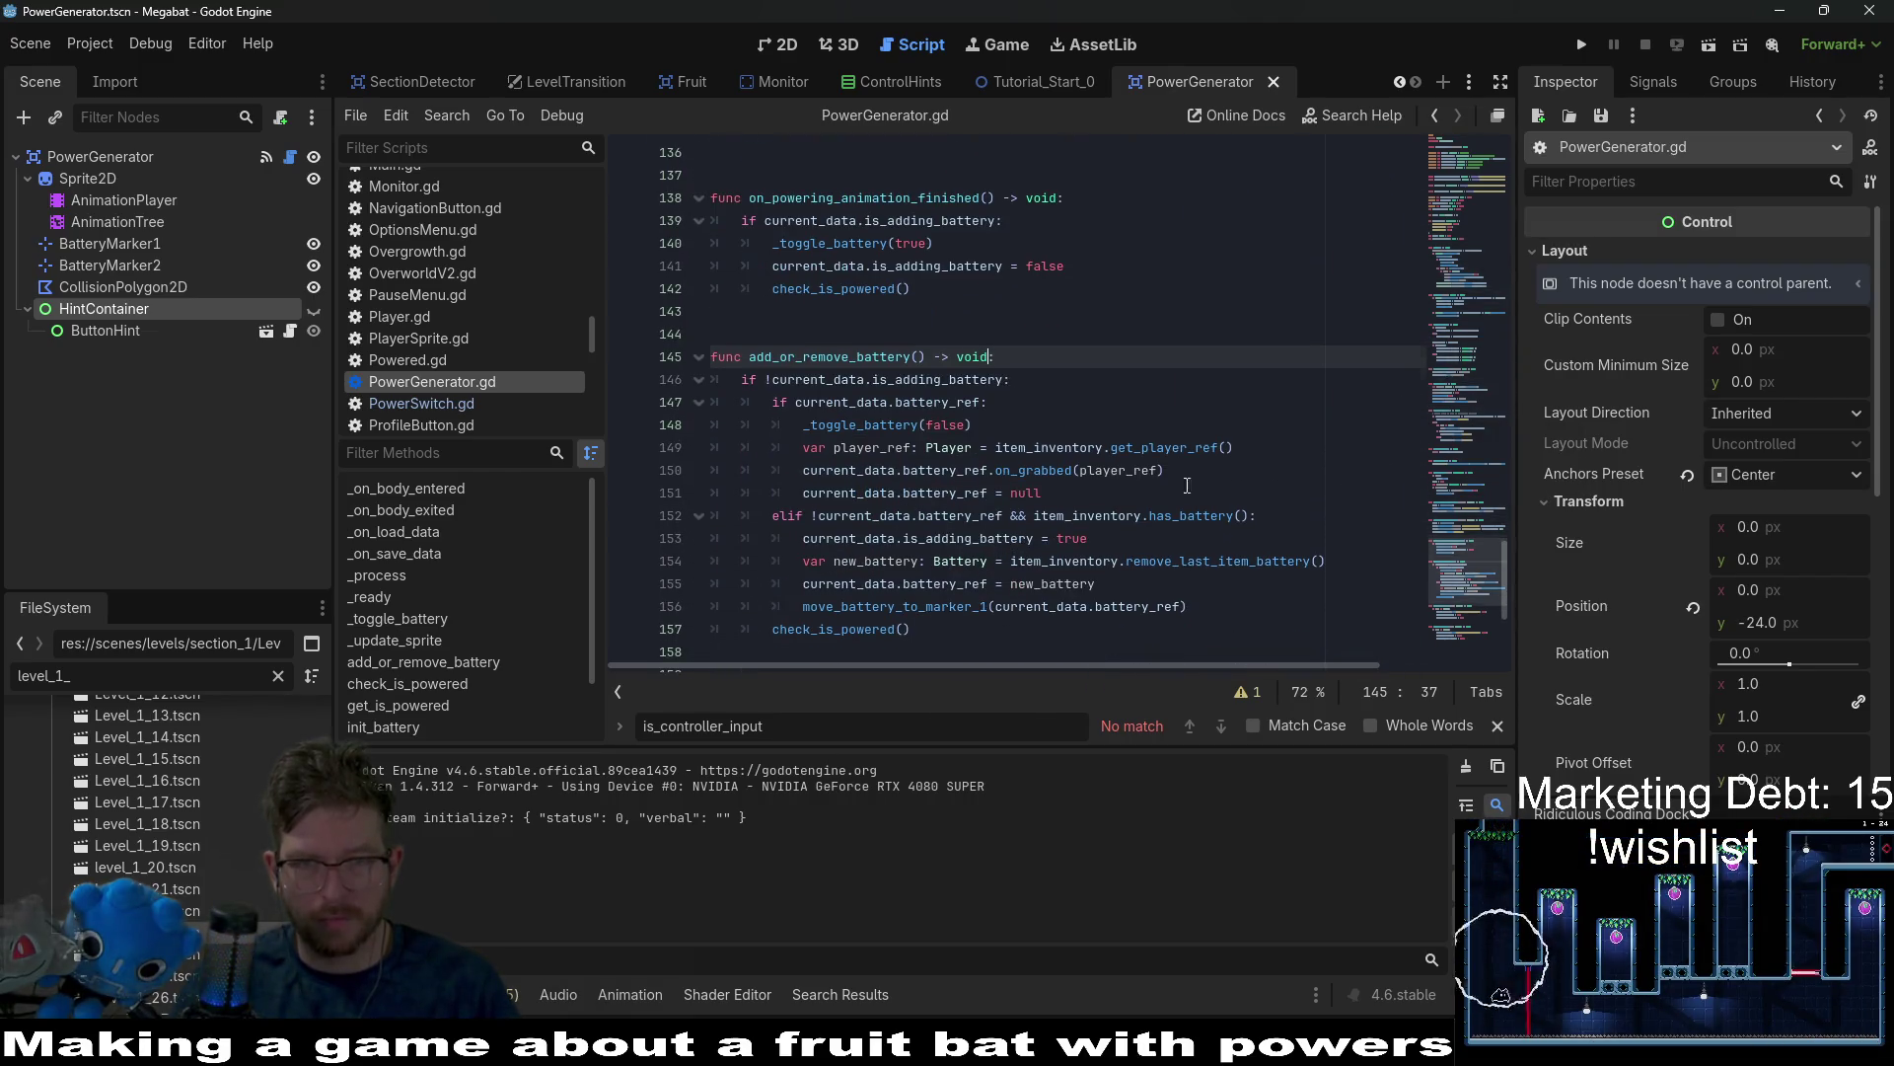
pyautogui.scroll(12, 999, 455)
pyautogui.hotkey('ctrl', 's')
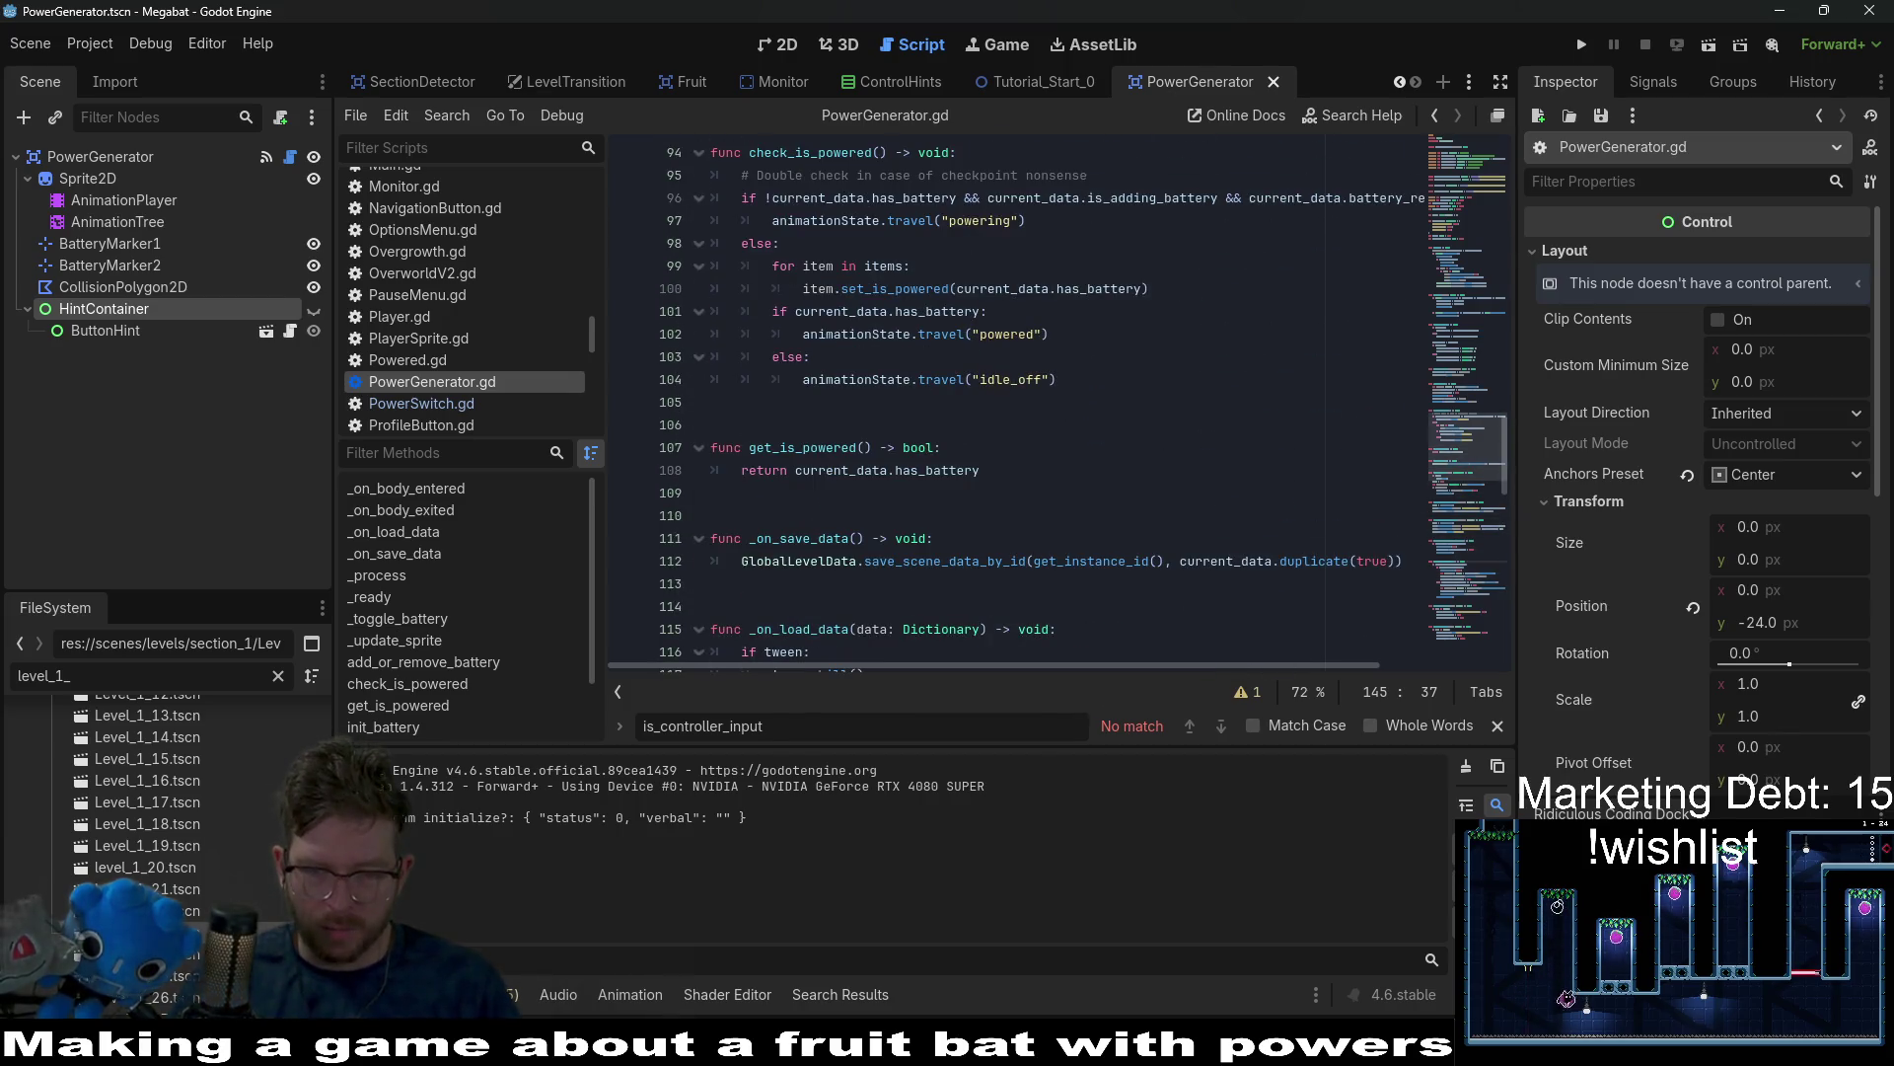
# Move the Interactable objects card to DONE on the Obsidian task board.
pyautogui.hotkey('alt', 'Tab')
pyautogui.moveTo(888, 197)
pyautogui.mouseDown()
pyautogui.moveTo(1214, 207)
pyautogui.moveTo(1194, 227)
pyautogui.mouseUp()
pyautogui.moveTo(975, 659); pyautogui.dragTo(923, 688)
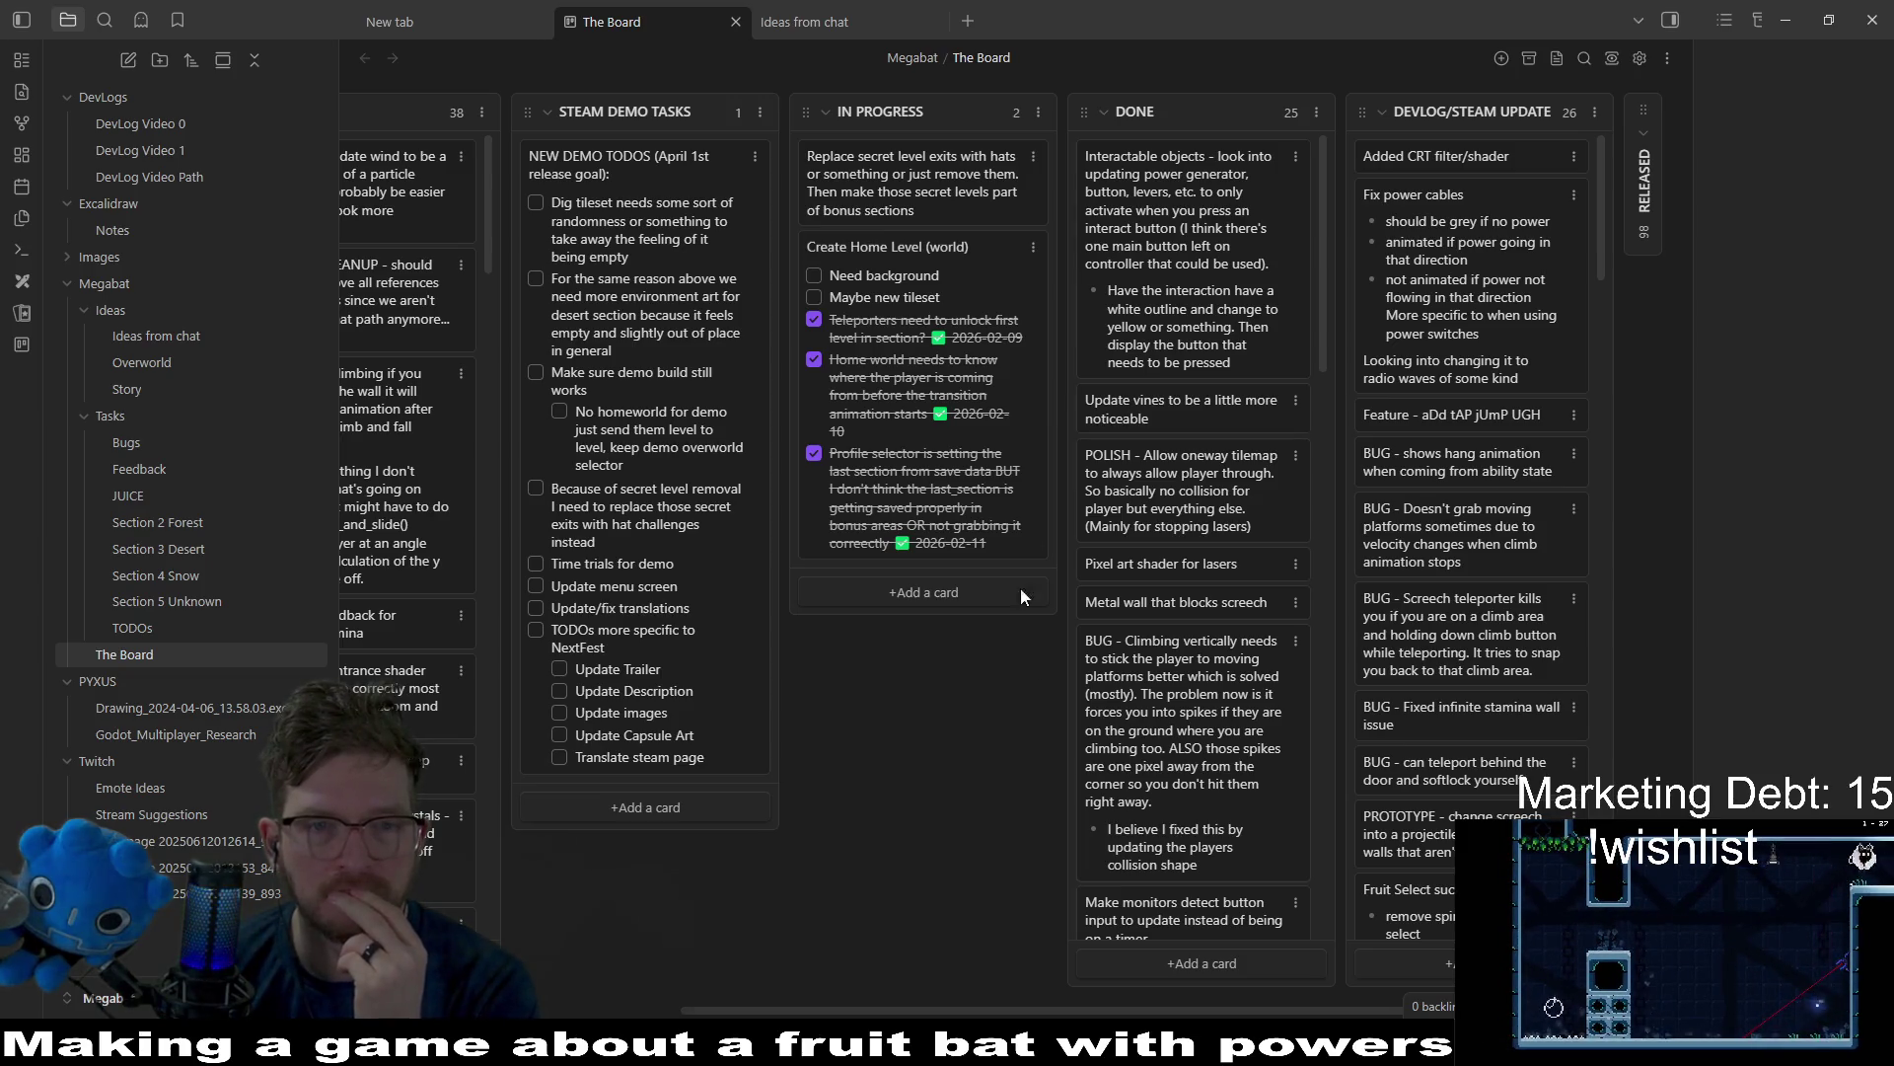
# Return to Godot after a brief look at Aseprite and show the PowerGenerator scene in 2D view.
pyautogui.hotkey('alt', 'Tab')
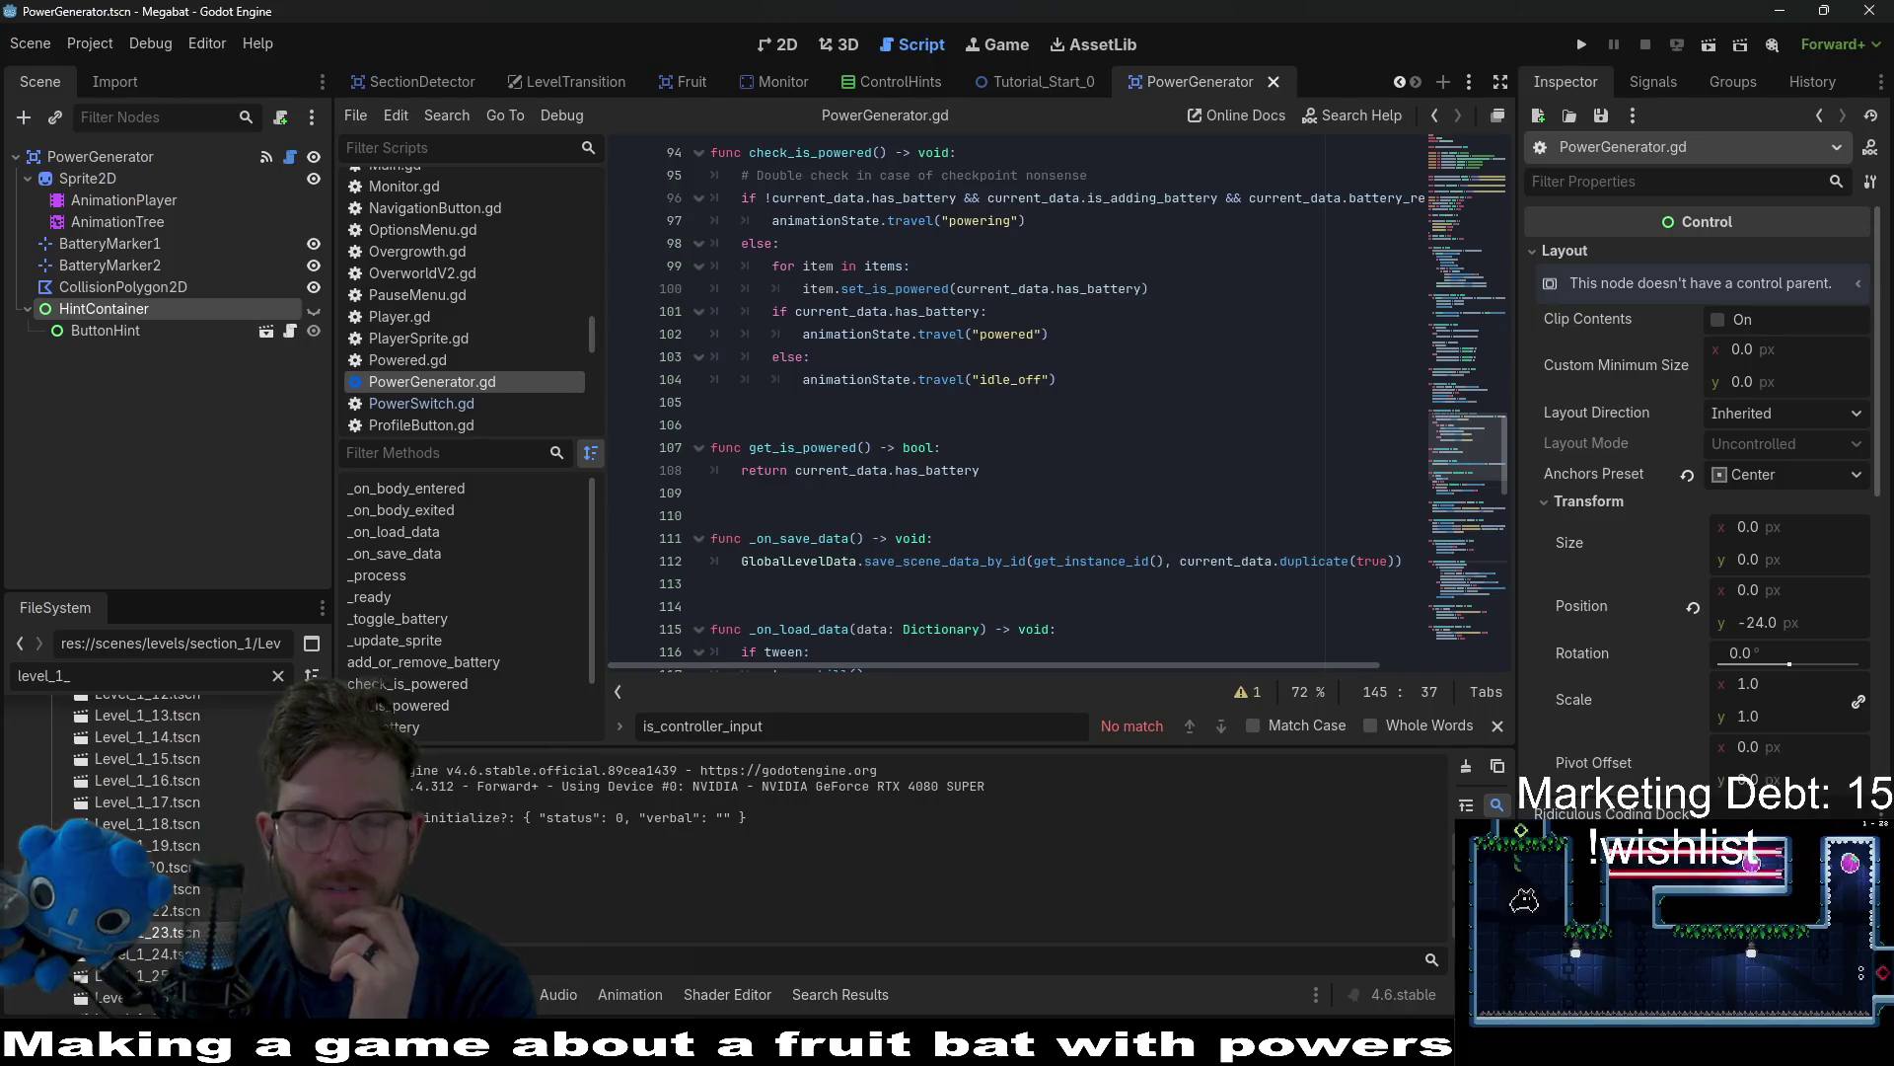
pyautogui.hotkey('alt', 'Tab')
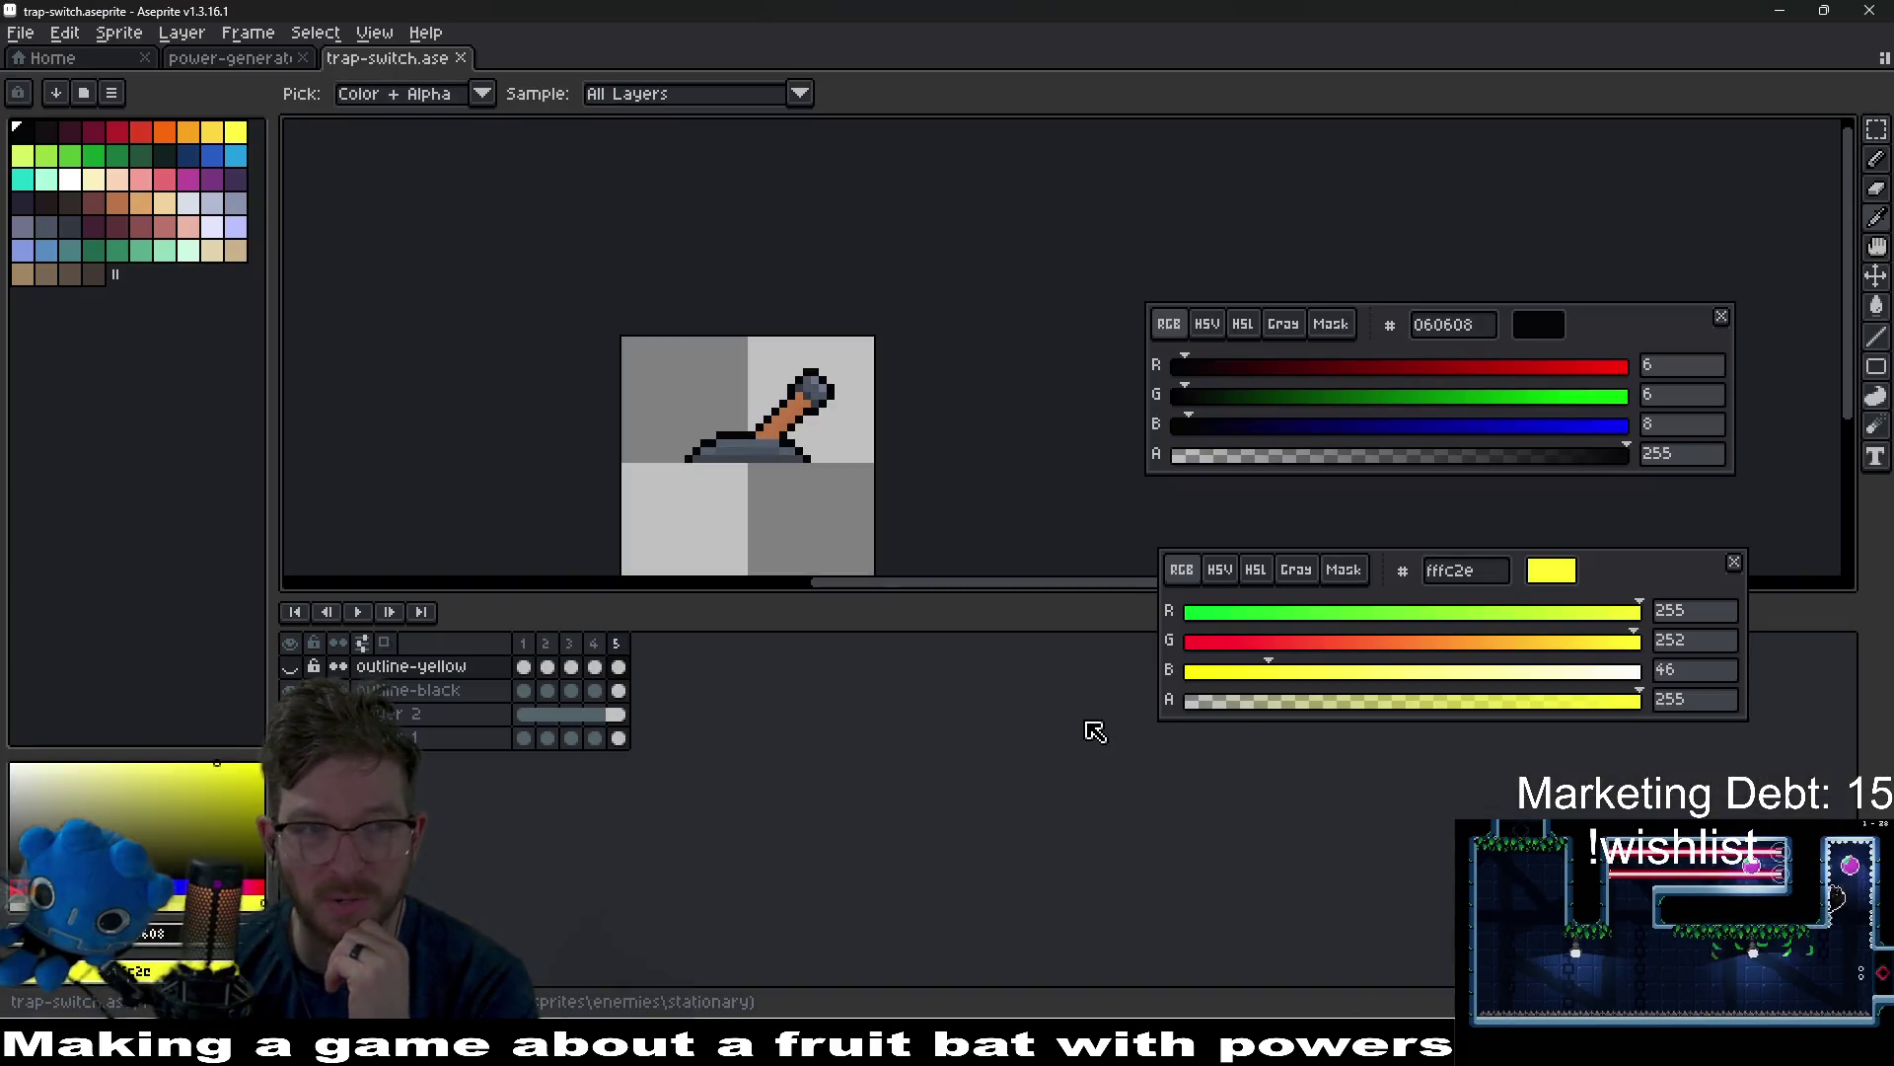
pyautogui.hotkey('alt', 'Tab')
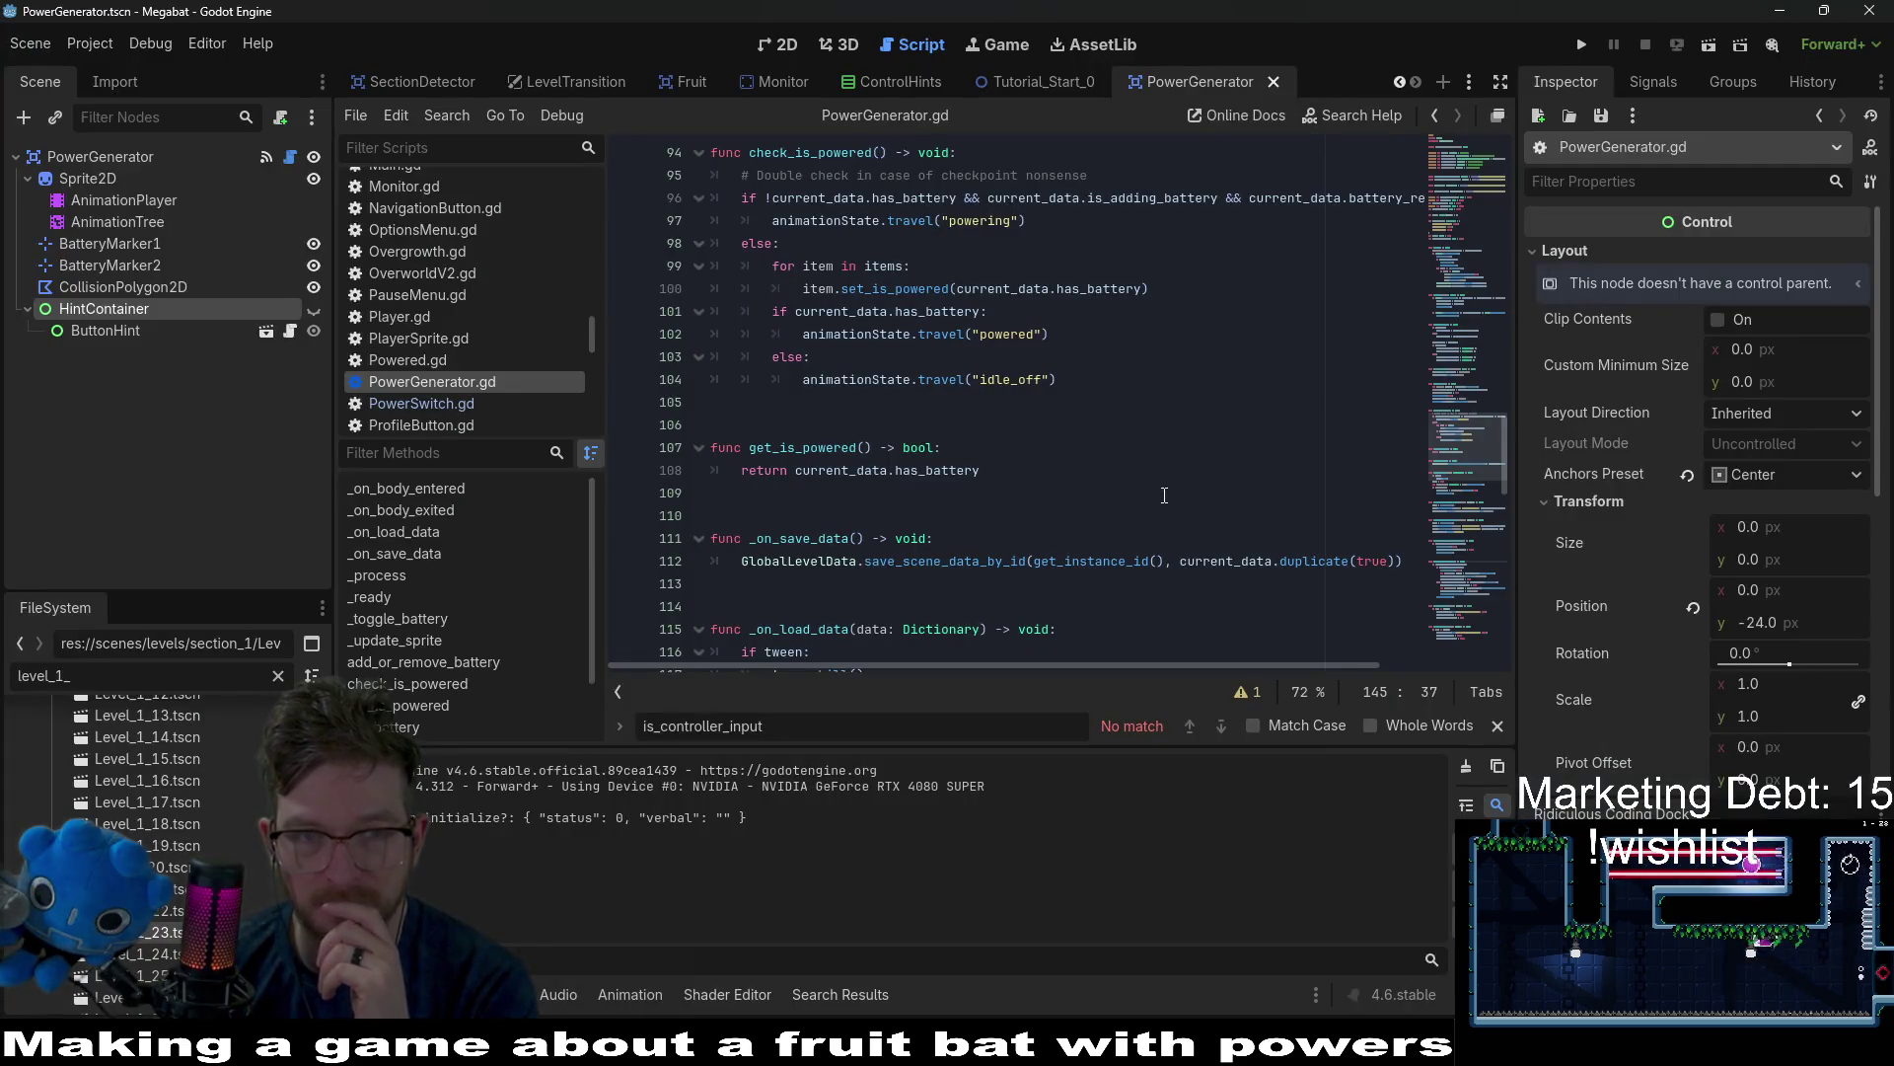
pyautogui.hotkey('ctrl', 'F1')
pyautogui.scroll(-2, 1197, 401)
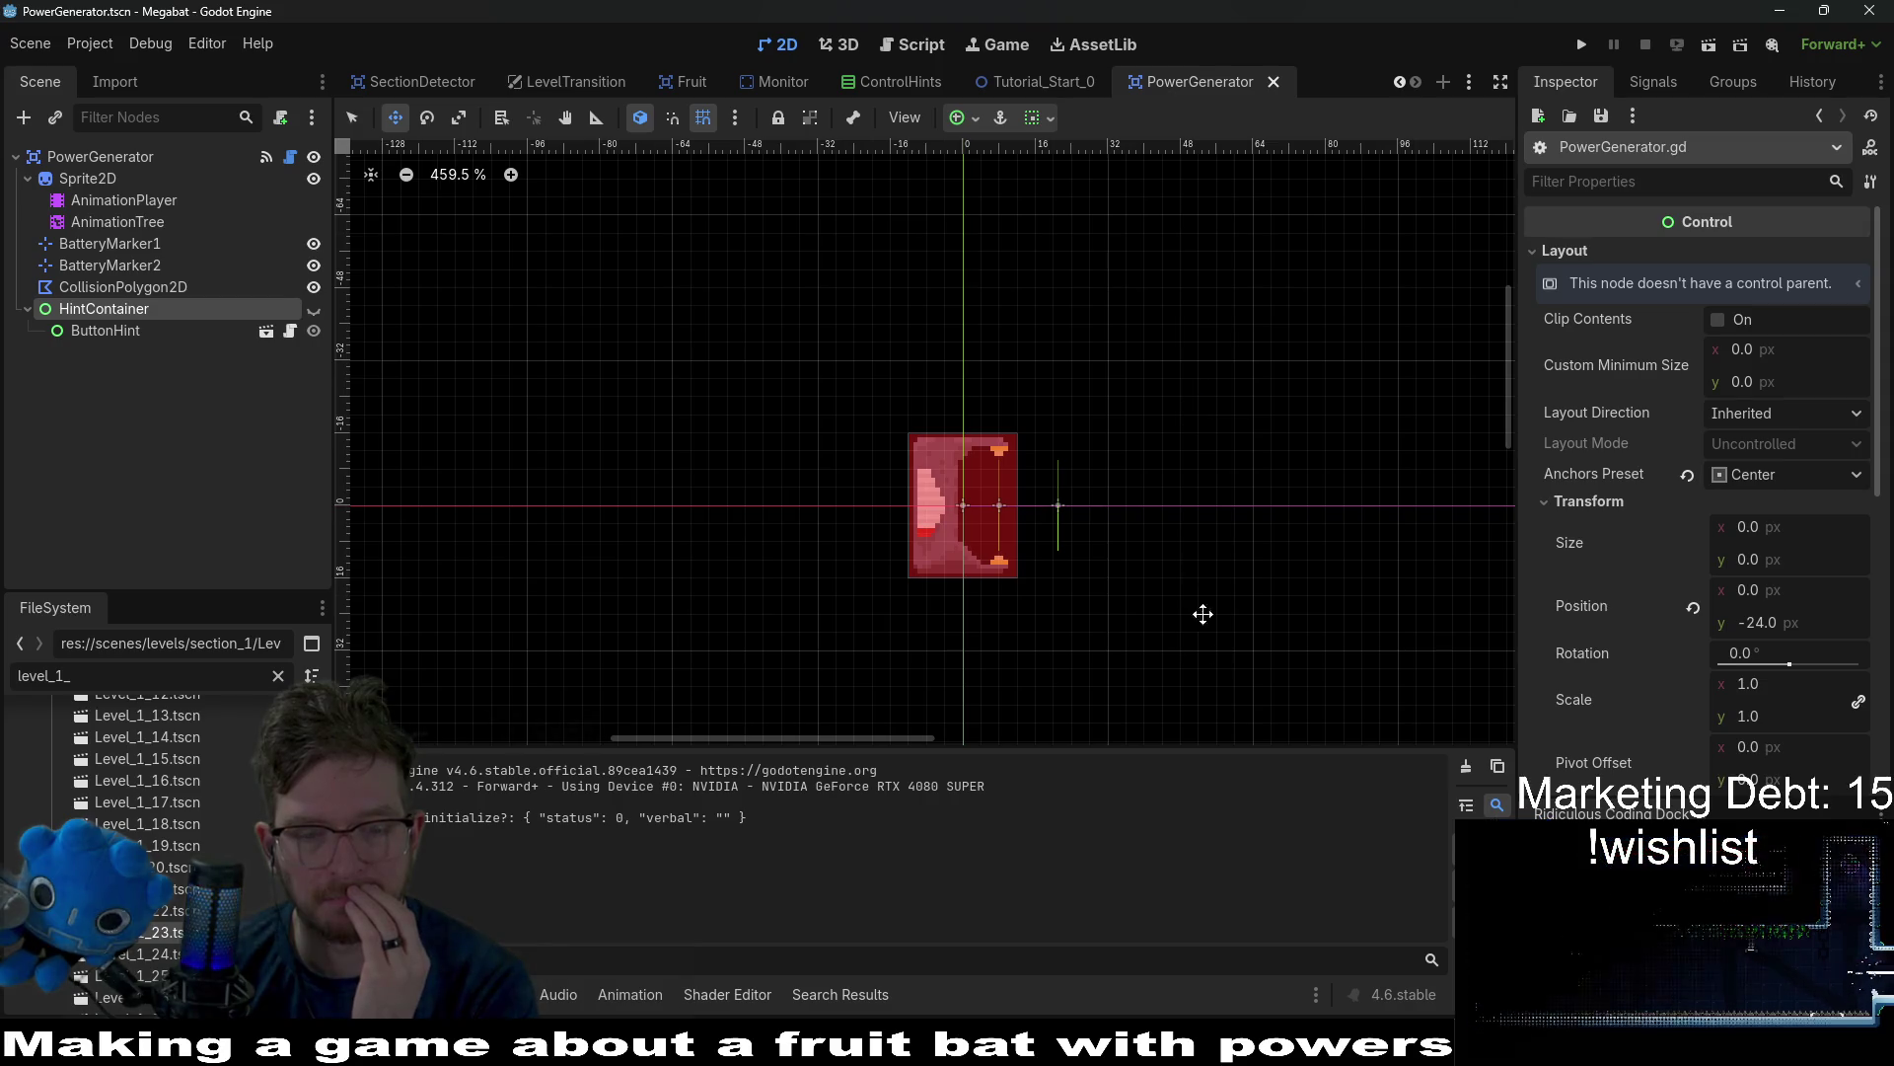
# Bring Obsidian's kanban note The Board to the front and scroll across to the TODO column.
pyautogui.moveTo(1058, 1060)
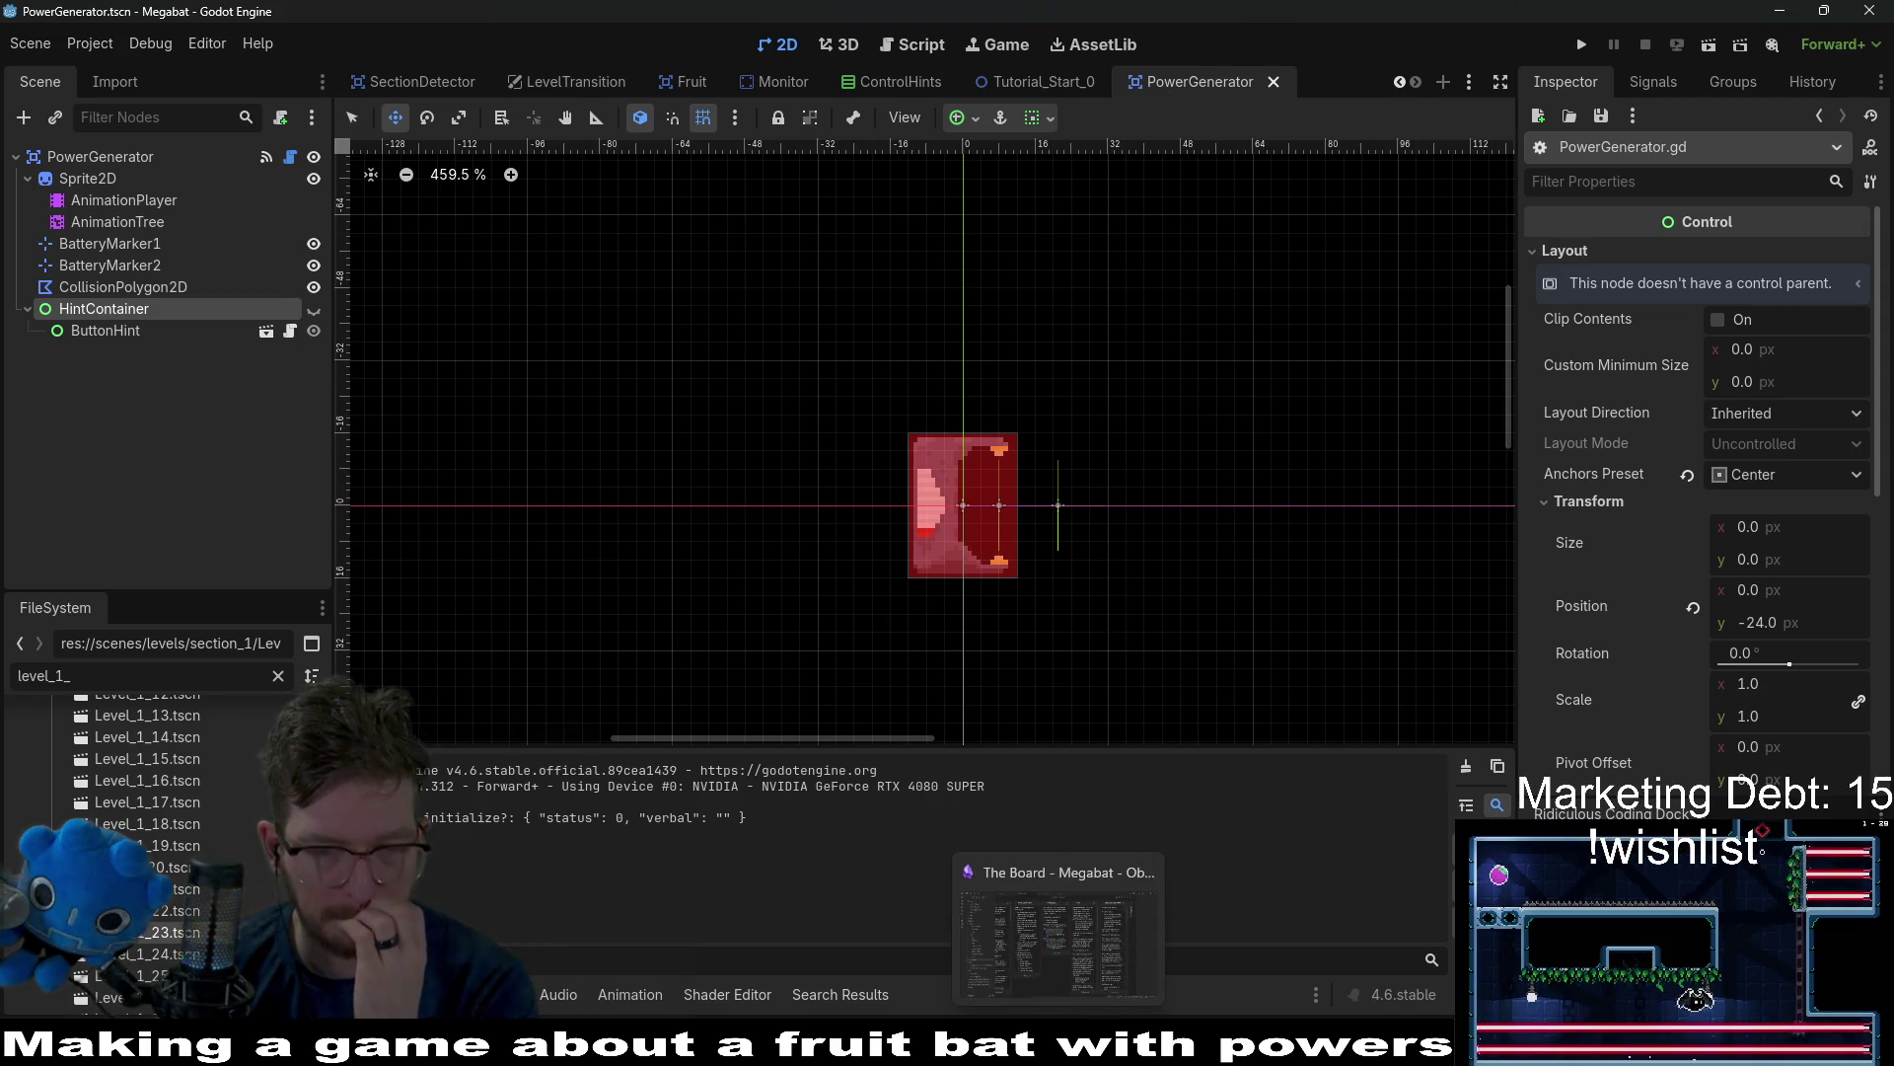
pyautogui.click(1087, 967)
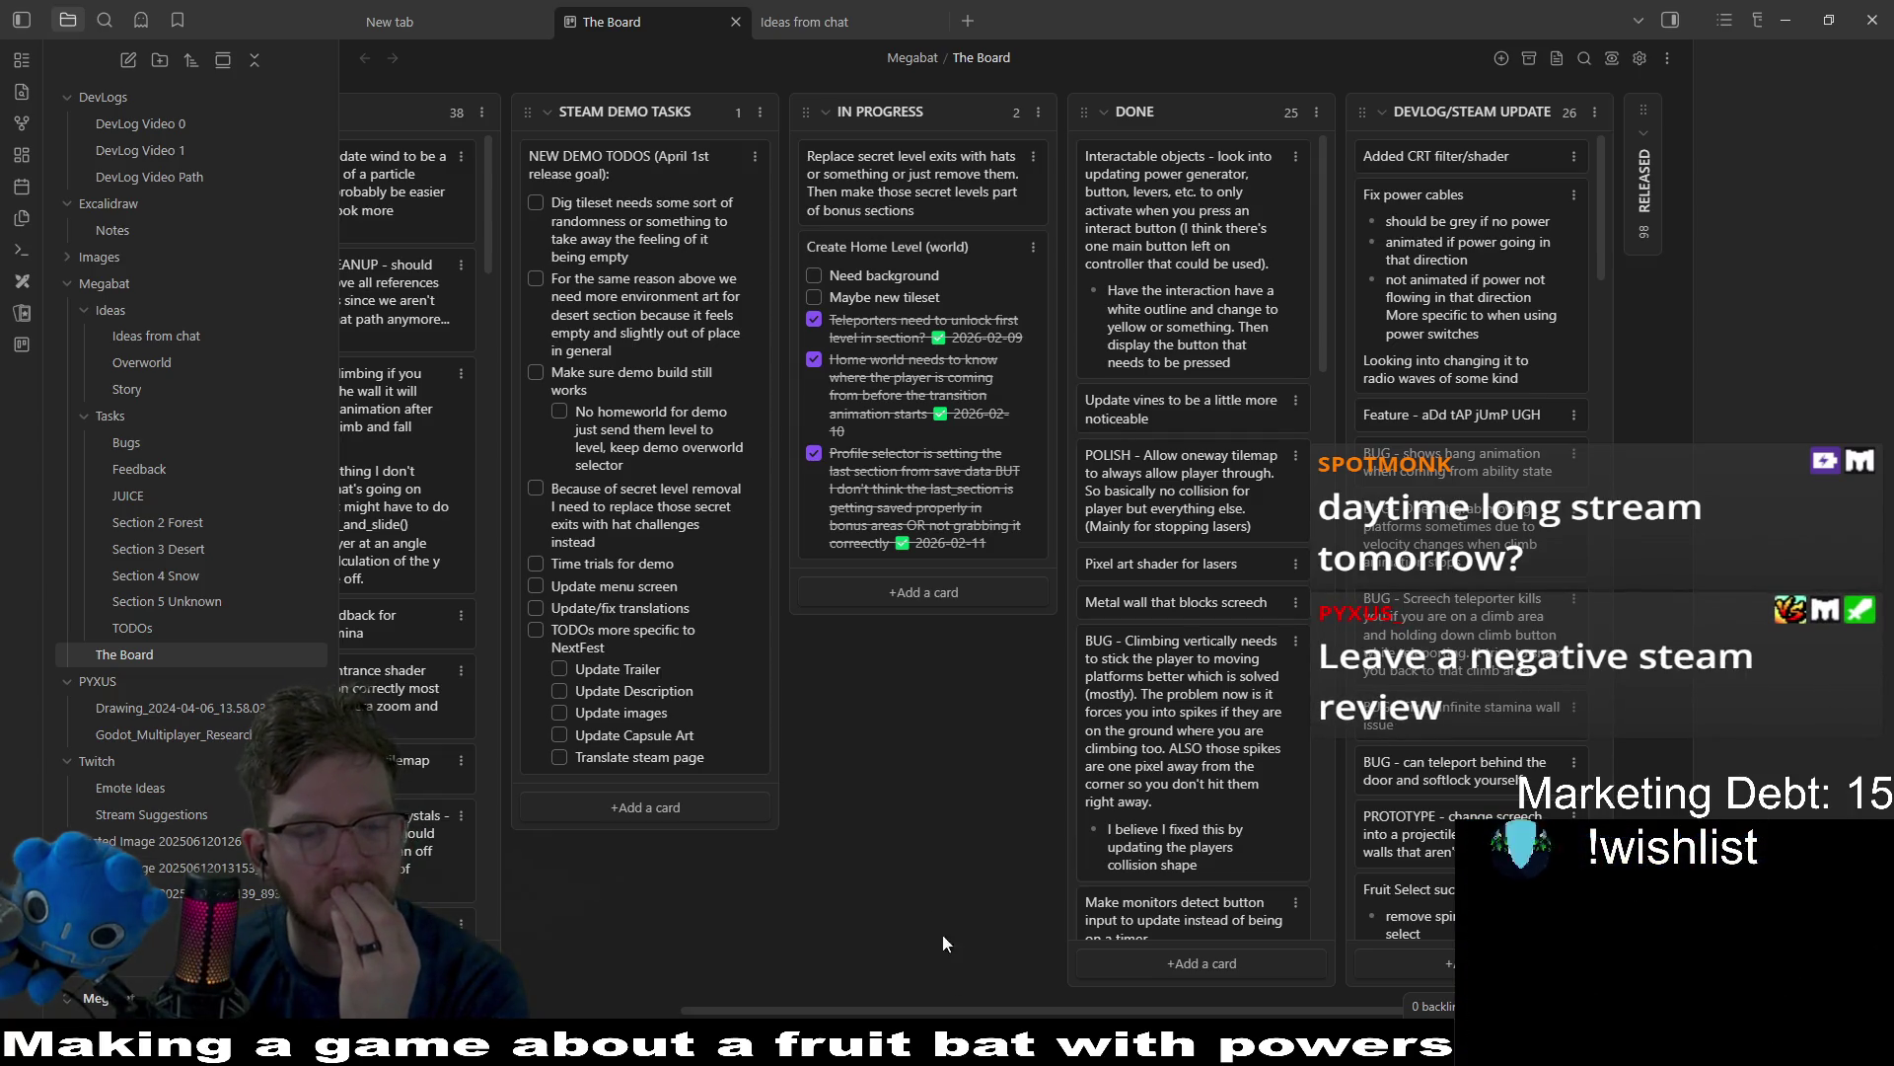
pyautogui.moveTo(851, 1011); pyautogui.dragTo(691, 1011)
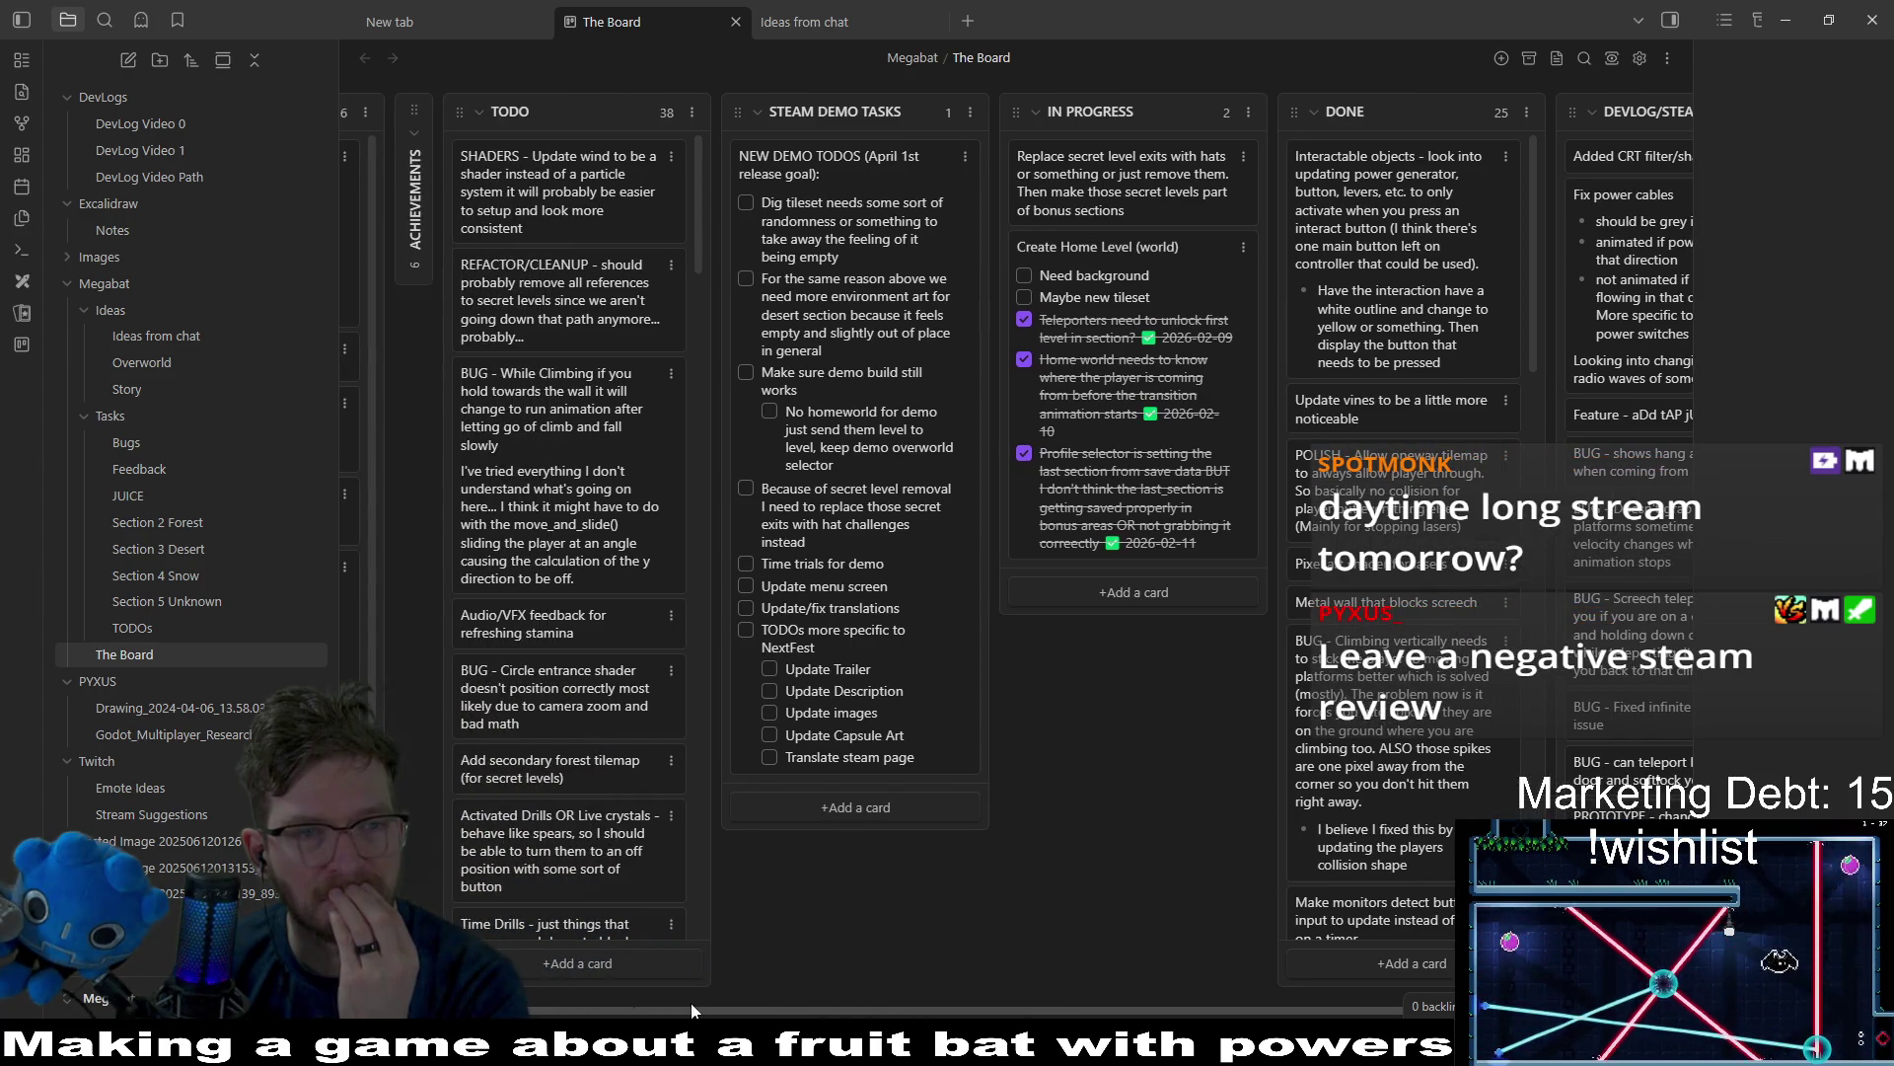